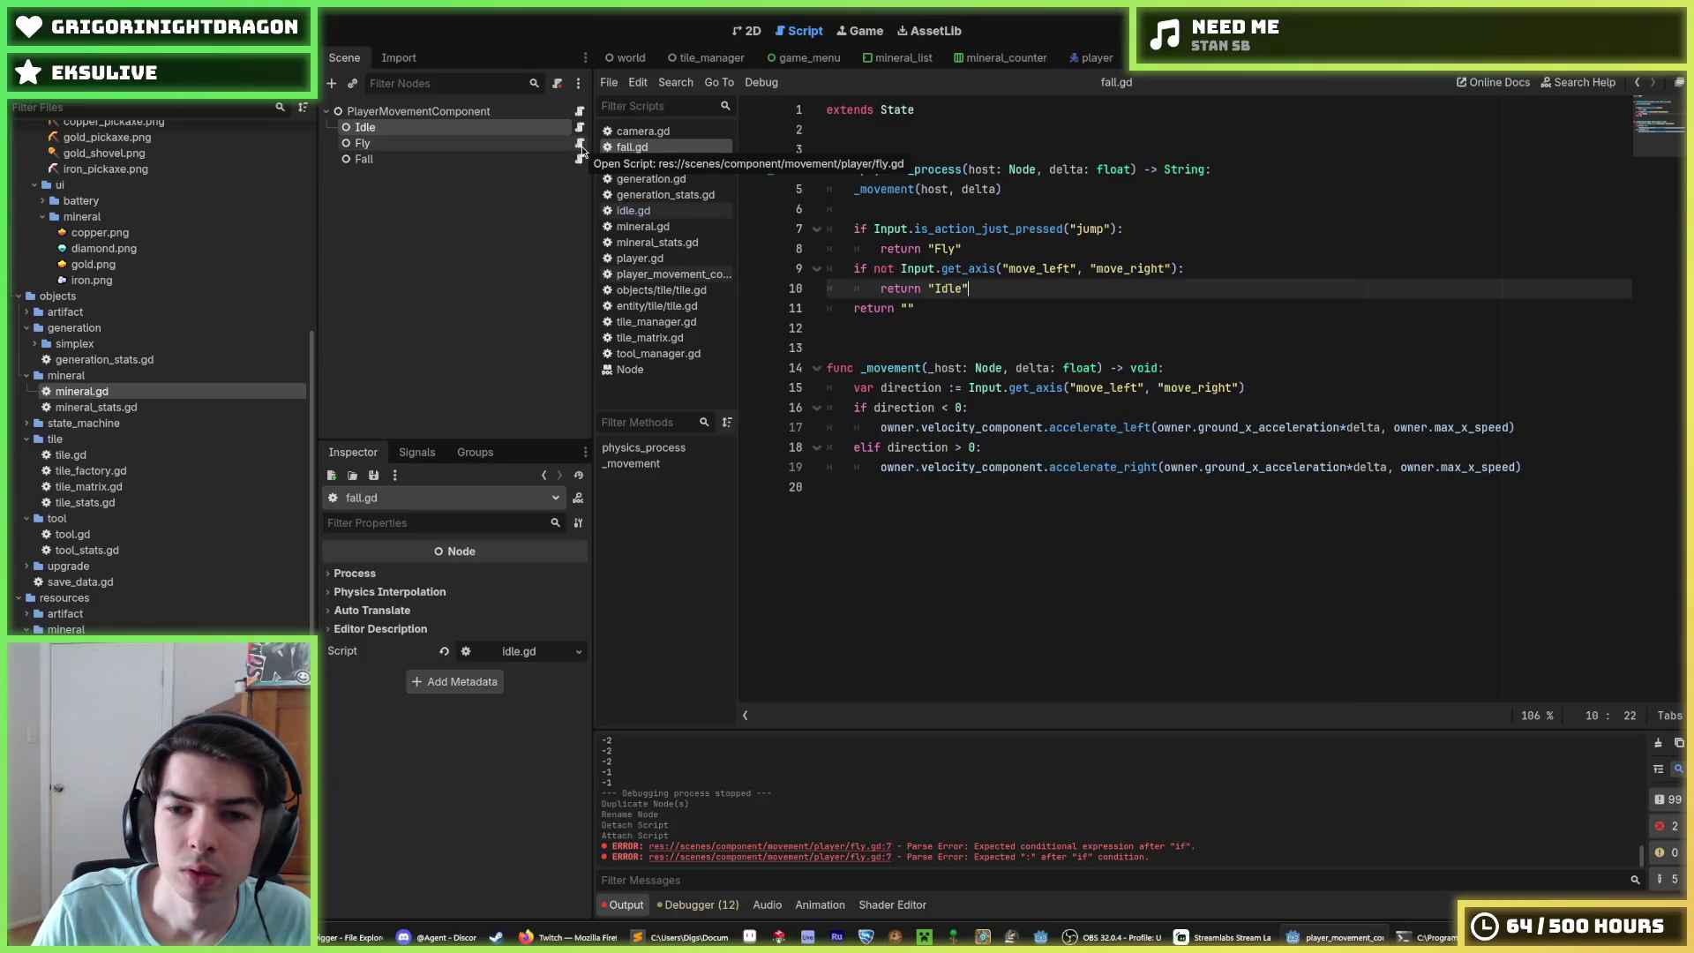
Step: Review the deceleration line in idle.gd, then switch to the Fly state's fly.gd script
{"action": "left_click", "coordinate": [580, 145]}
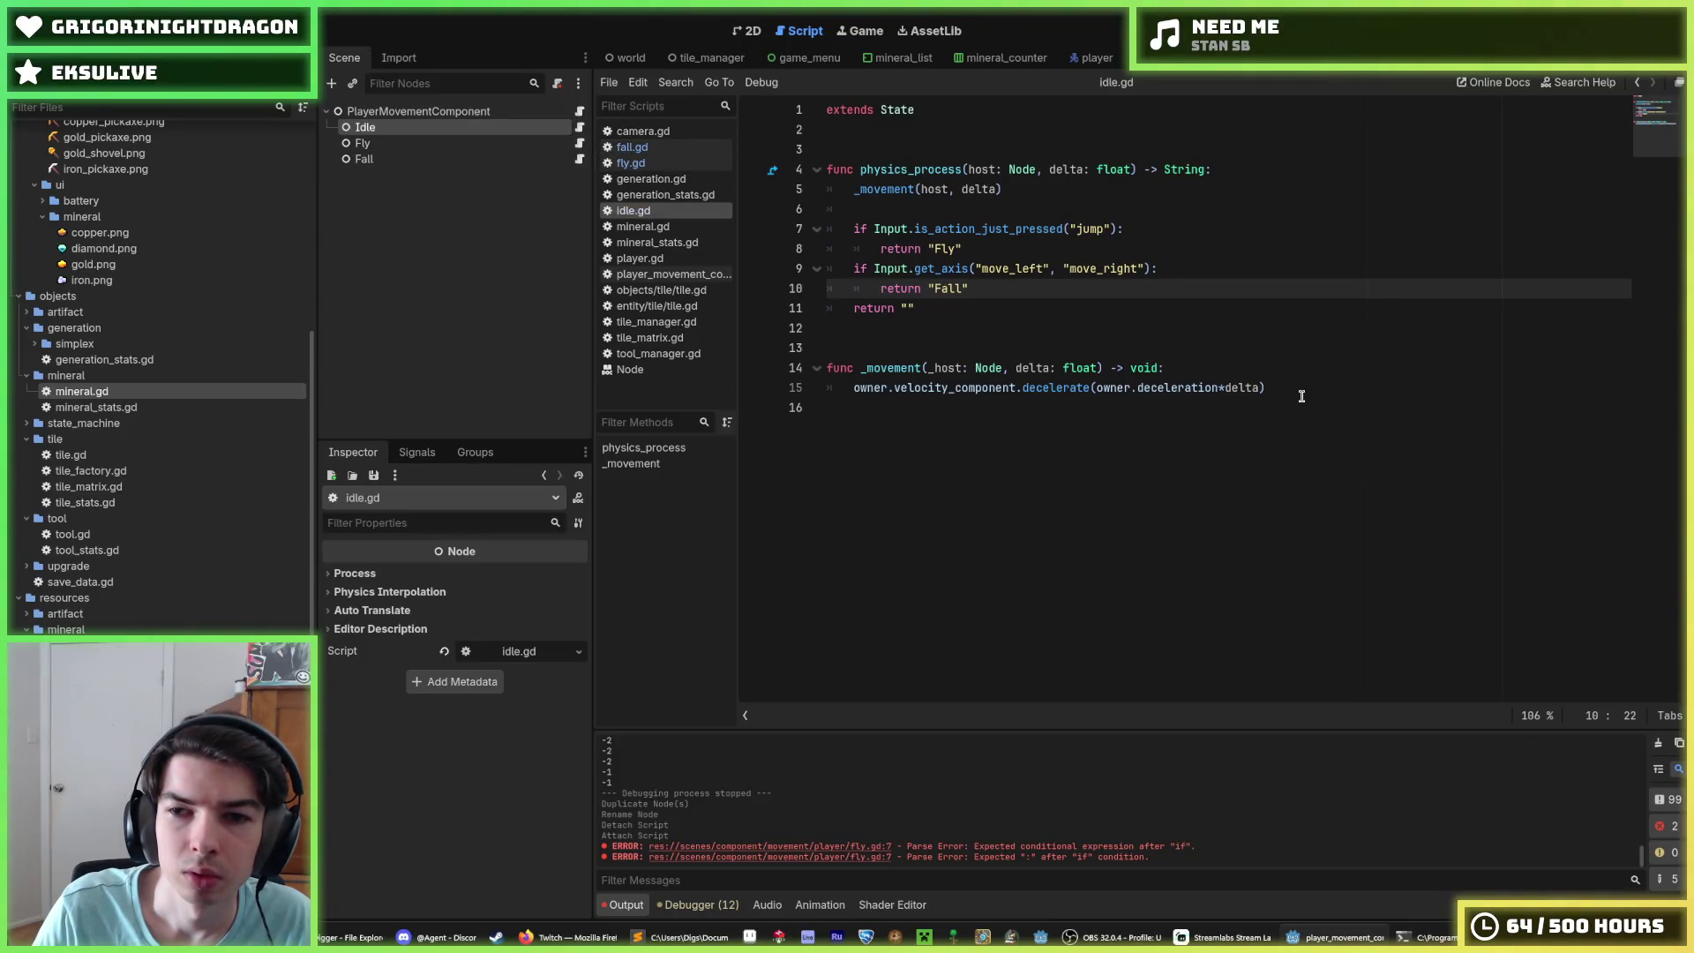
{"action": "left_click_drag", "start_coordinate": [1302, 396], "coordinate": [851, 387]}
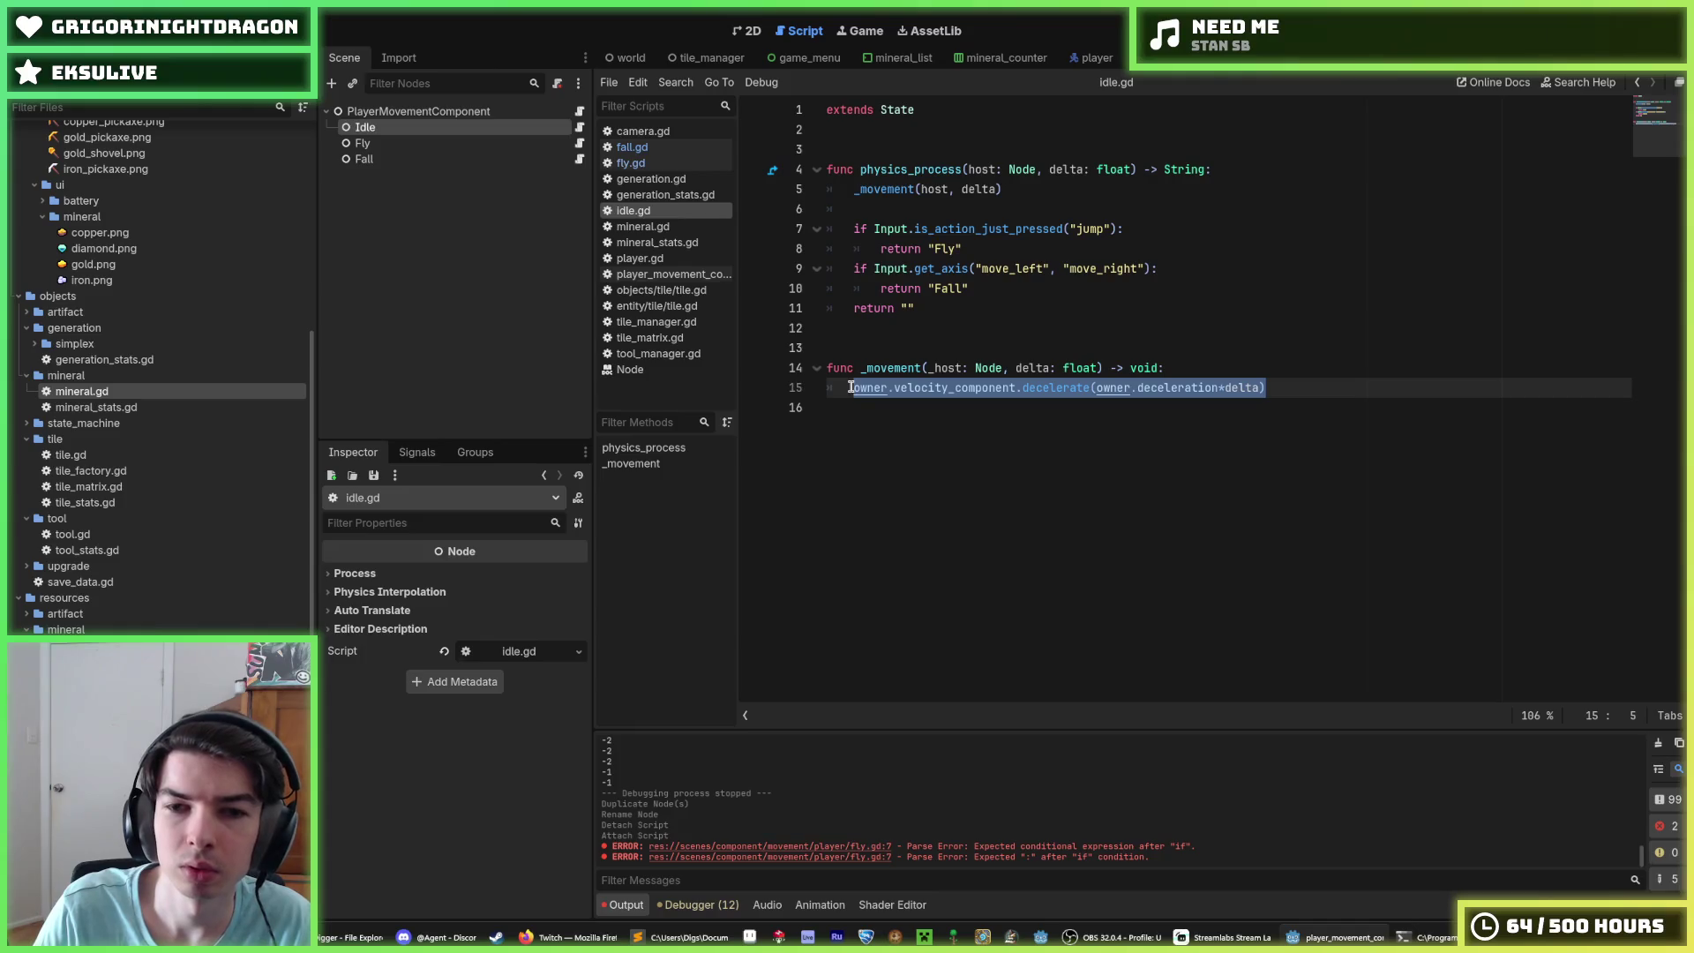
{"action": "left_click", "coordinate": [580, 148]}
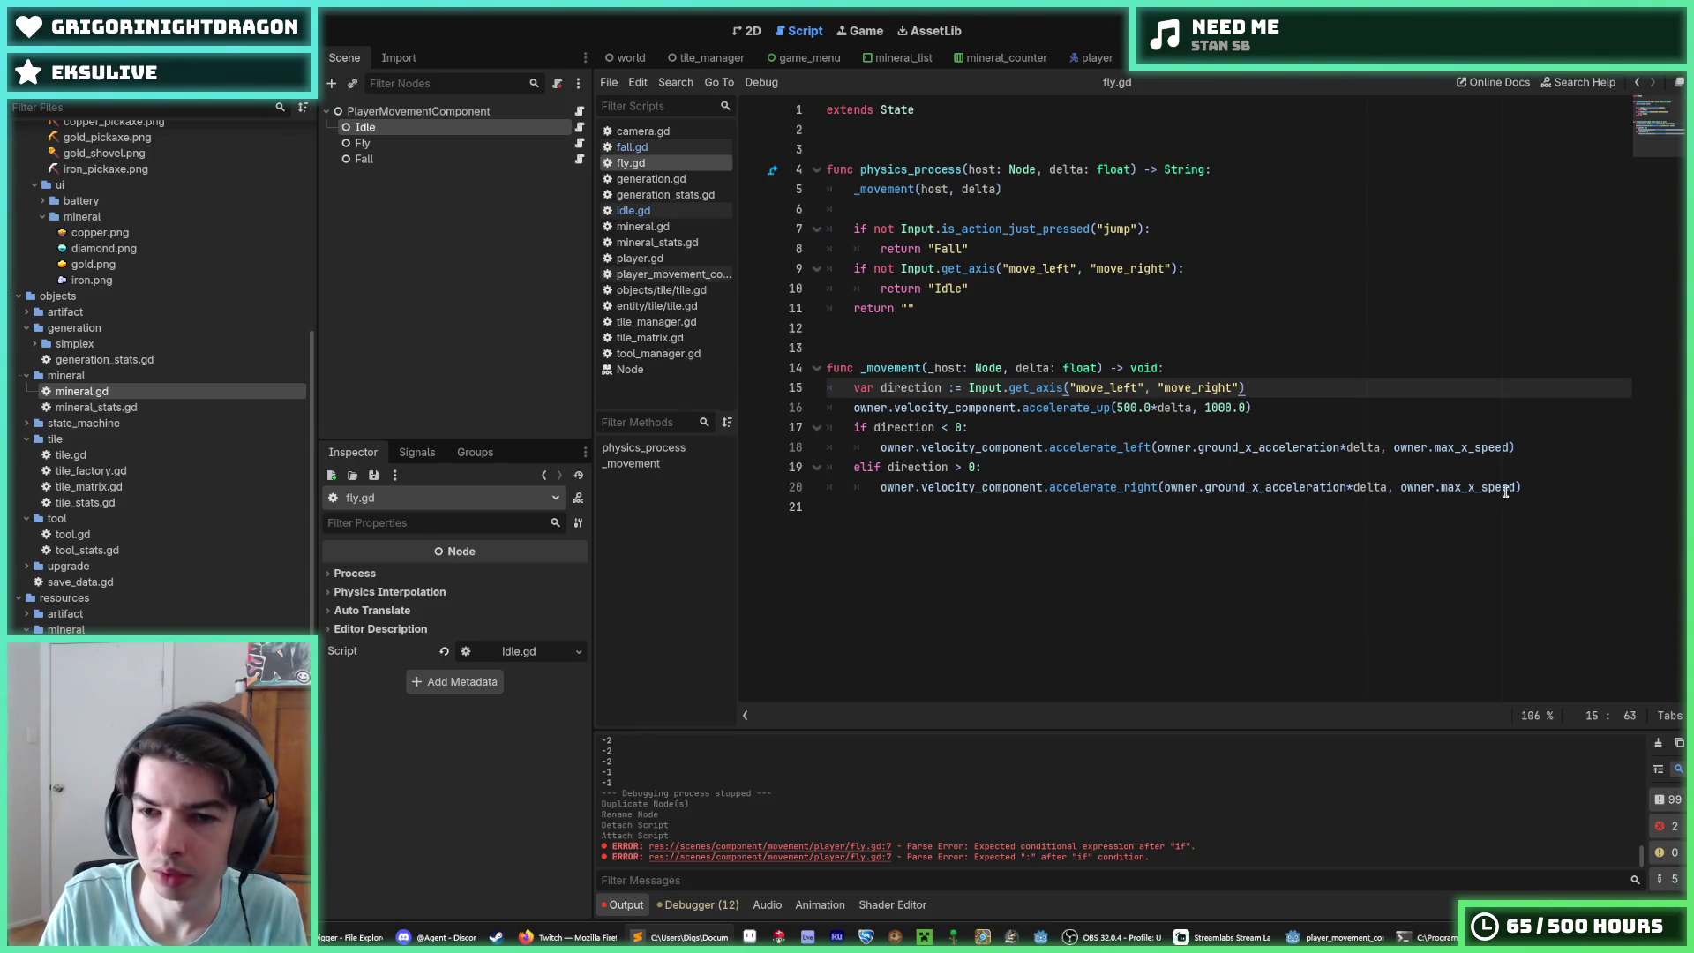
Step: Add an accelerate_down(owner.gravity_acceleration*delta, owner.max_...) line after line 20 of fly.gd
{"action": "left_click", "coordinate": [1526, 490]}
{"action": "key", "text": "Return"}
{"action": "type", "text": "owner.velocity_component.accelerate_down(owner.gravity_acceleration*delta, owner.max_y_speed)"}
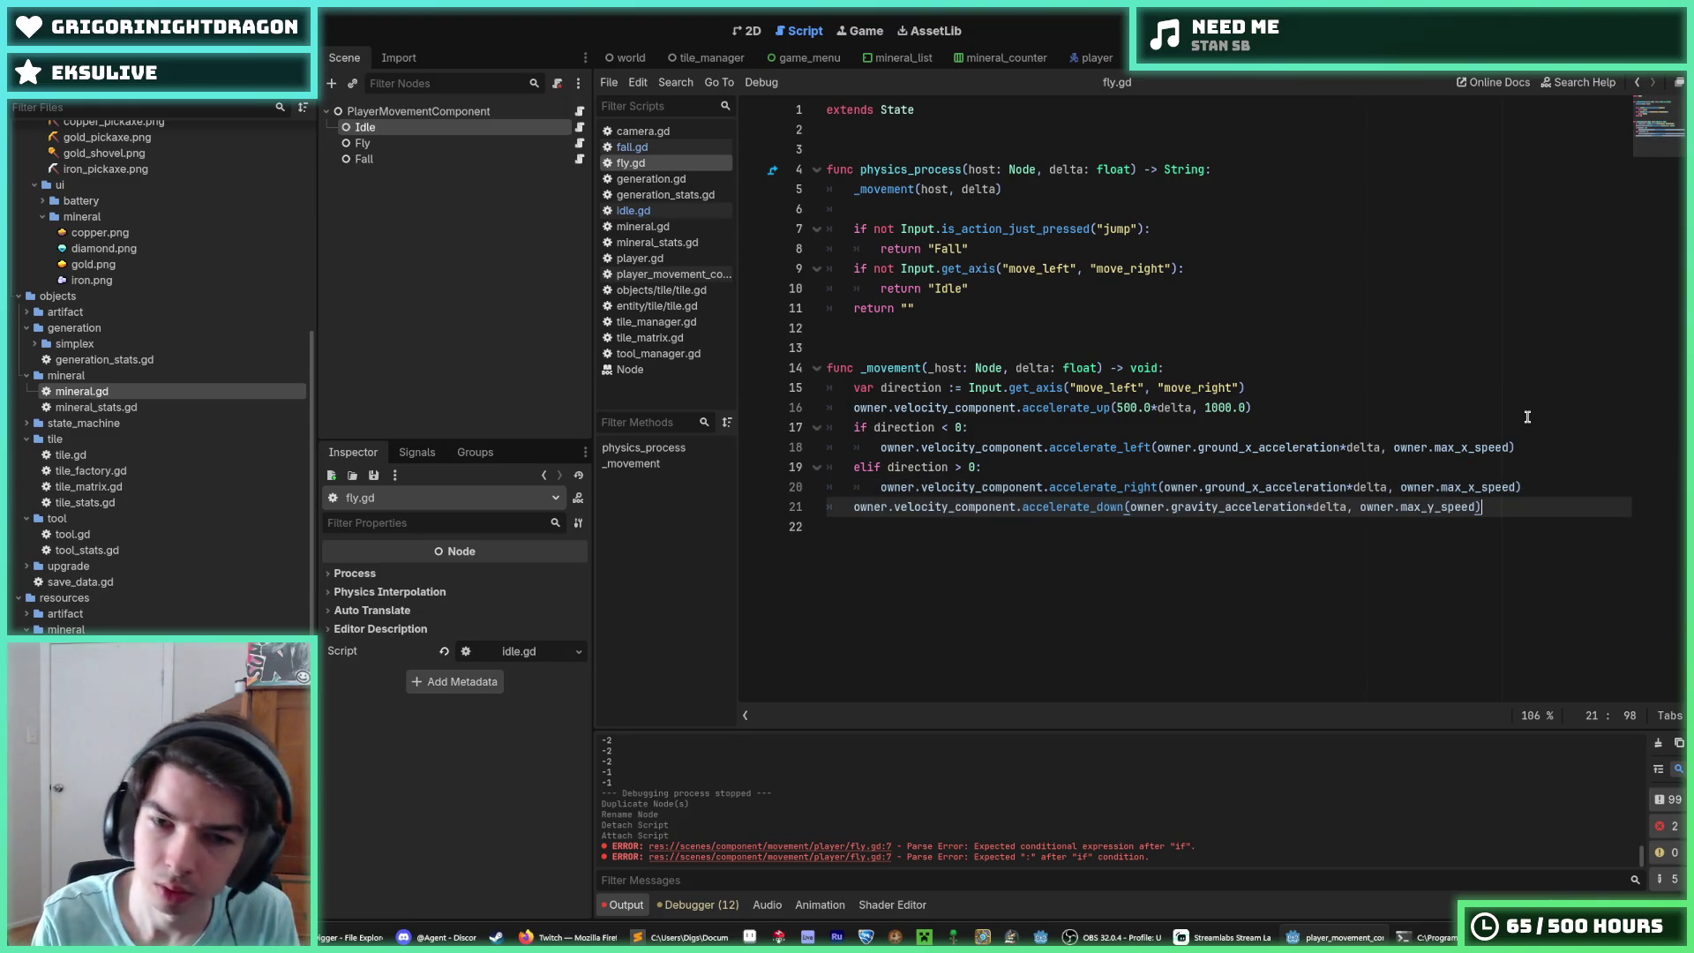
{"action": "key", "text": "Left"}
{"action": "key", "text": "Left"}
{"action": "key", "text": "Left"}
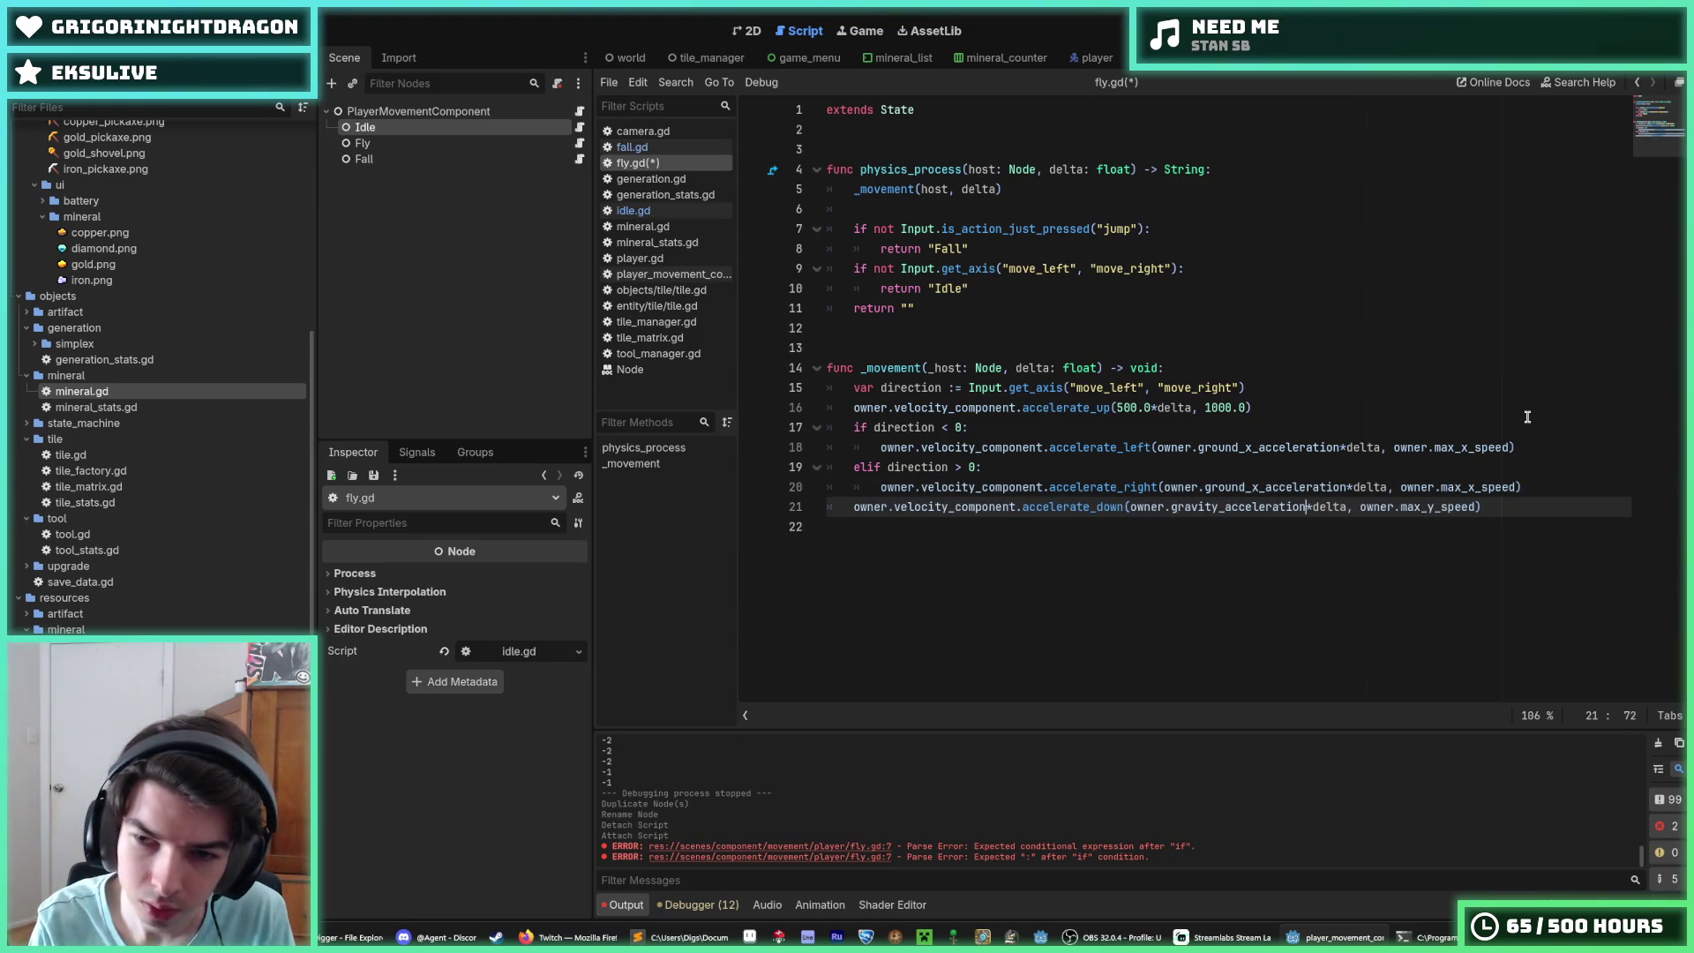
{"action": "key", "text": "Up"}
{"action": "key", "text": "Up"}
{"action": "key", "text": "Up"}
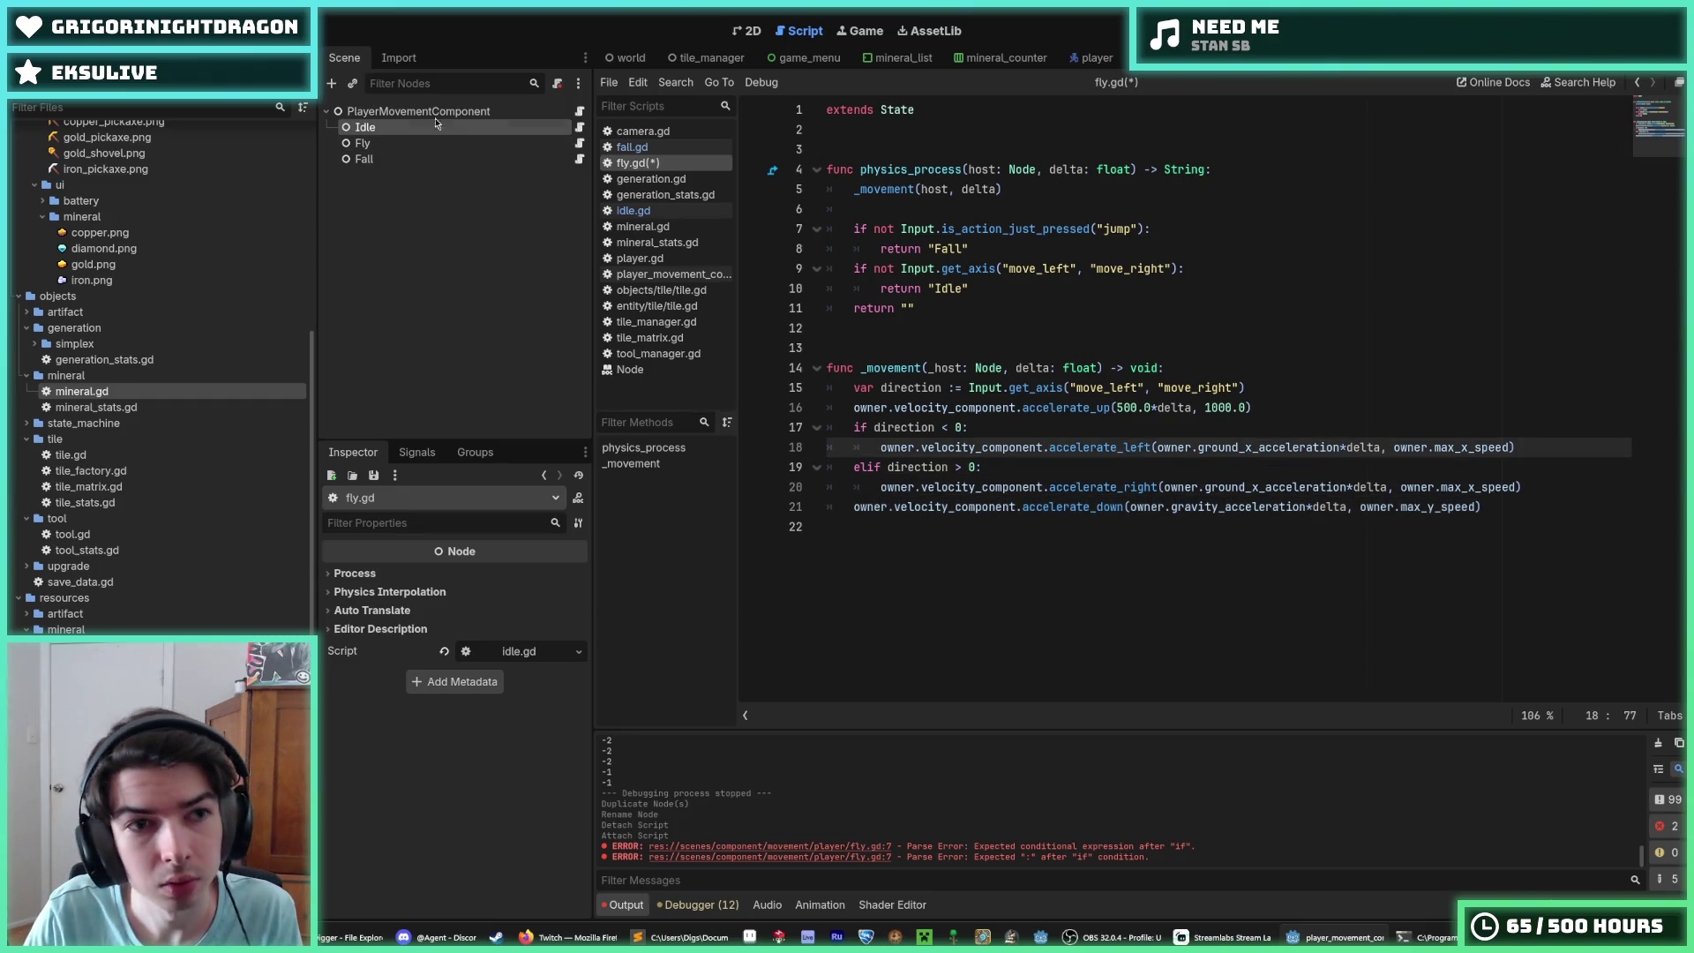
Step: Rename ground_x_acceleration to acceleration on fly.gd's lines 18 and 20
{"action": "left_click", "coordinate": [417, 111]}
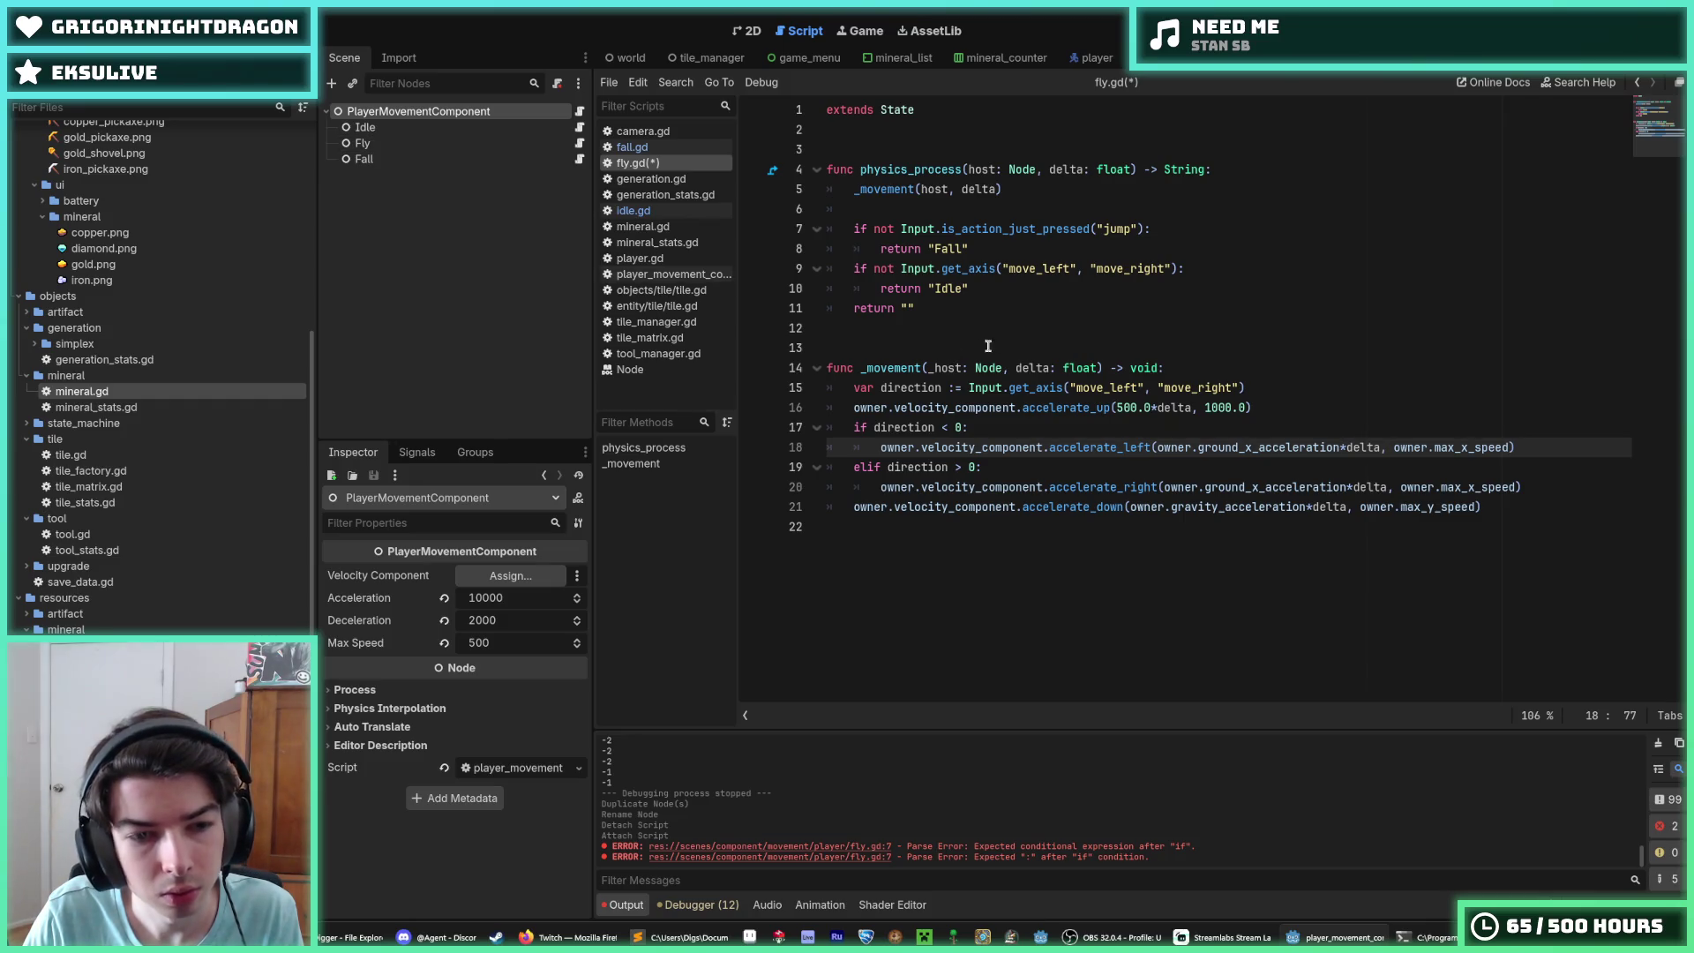
{"action": "double_click", "coordinate": [1323, 447]}
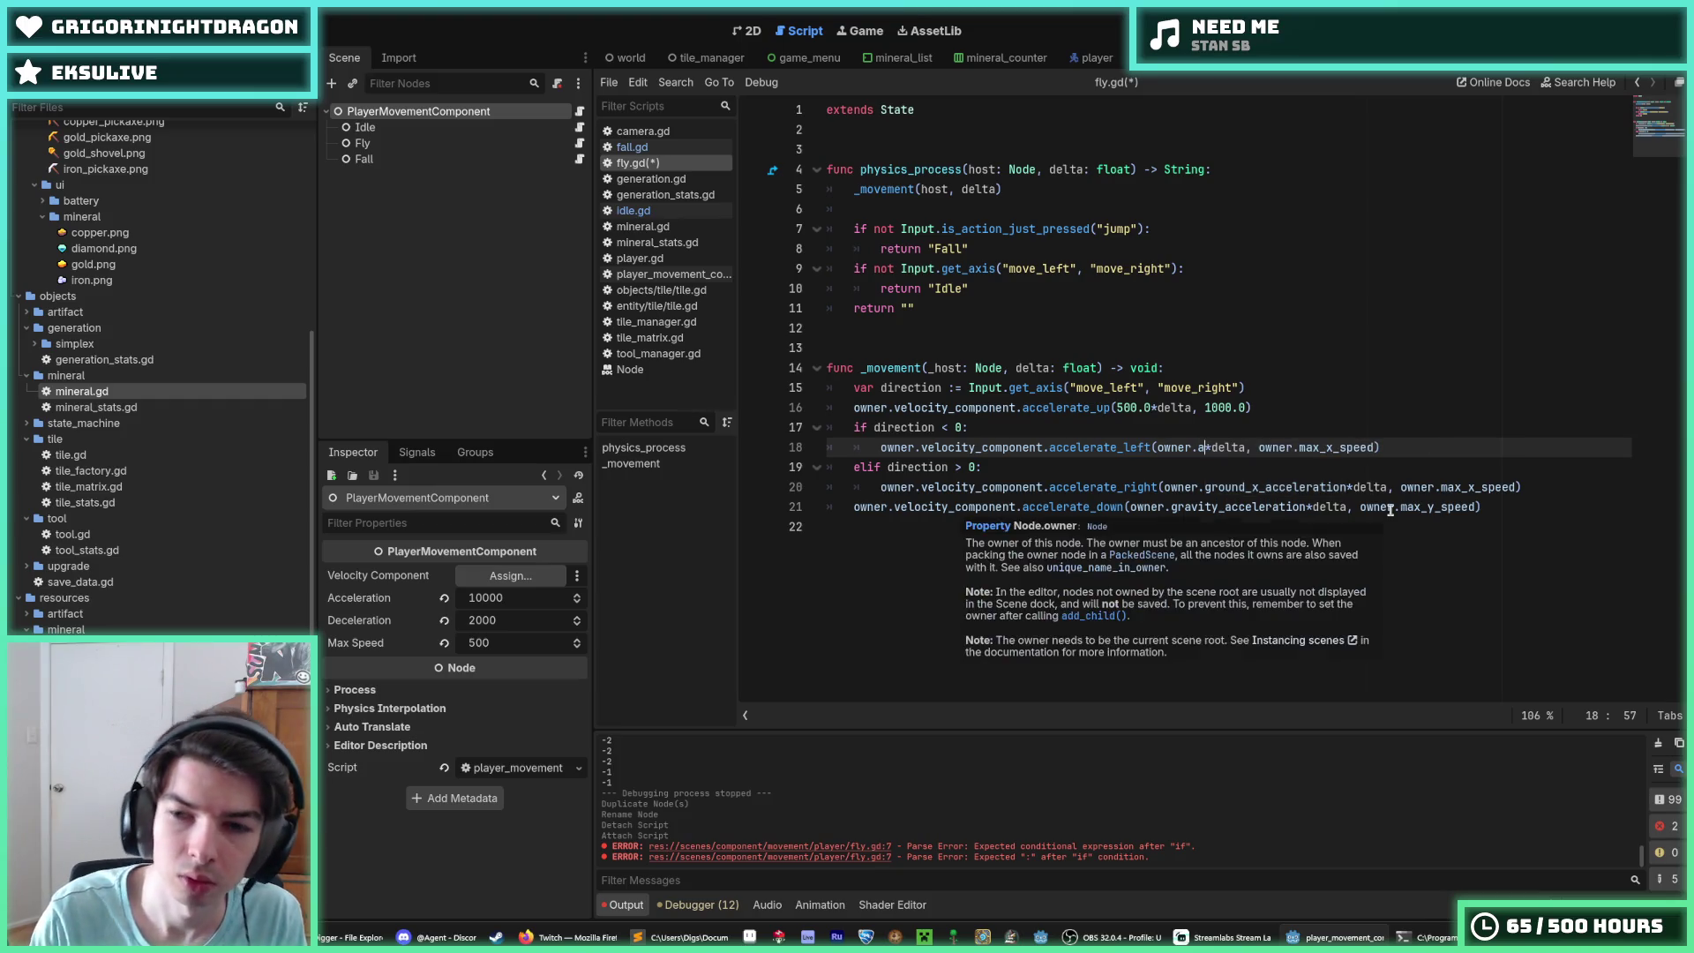
{"action": "key", "text": "ctrl+space"}
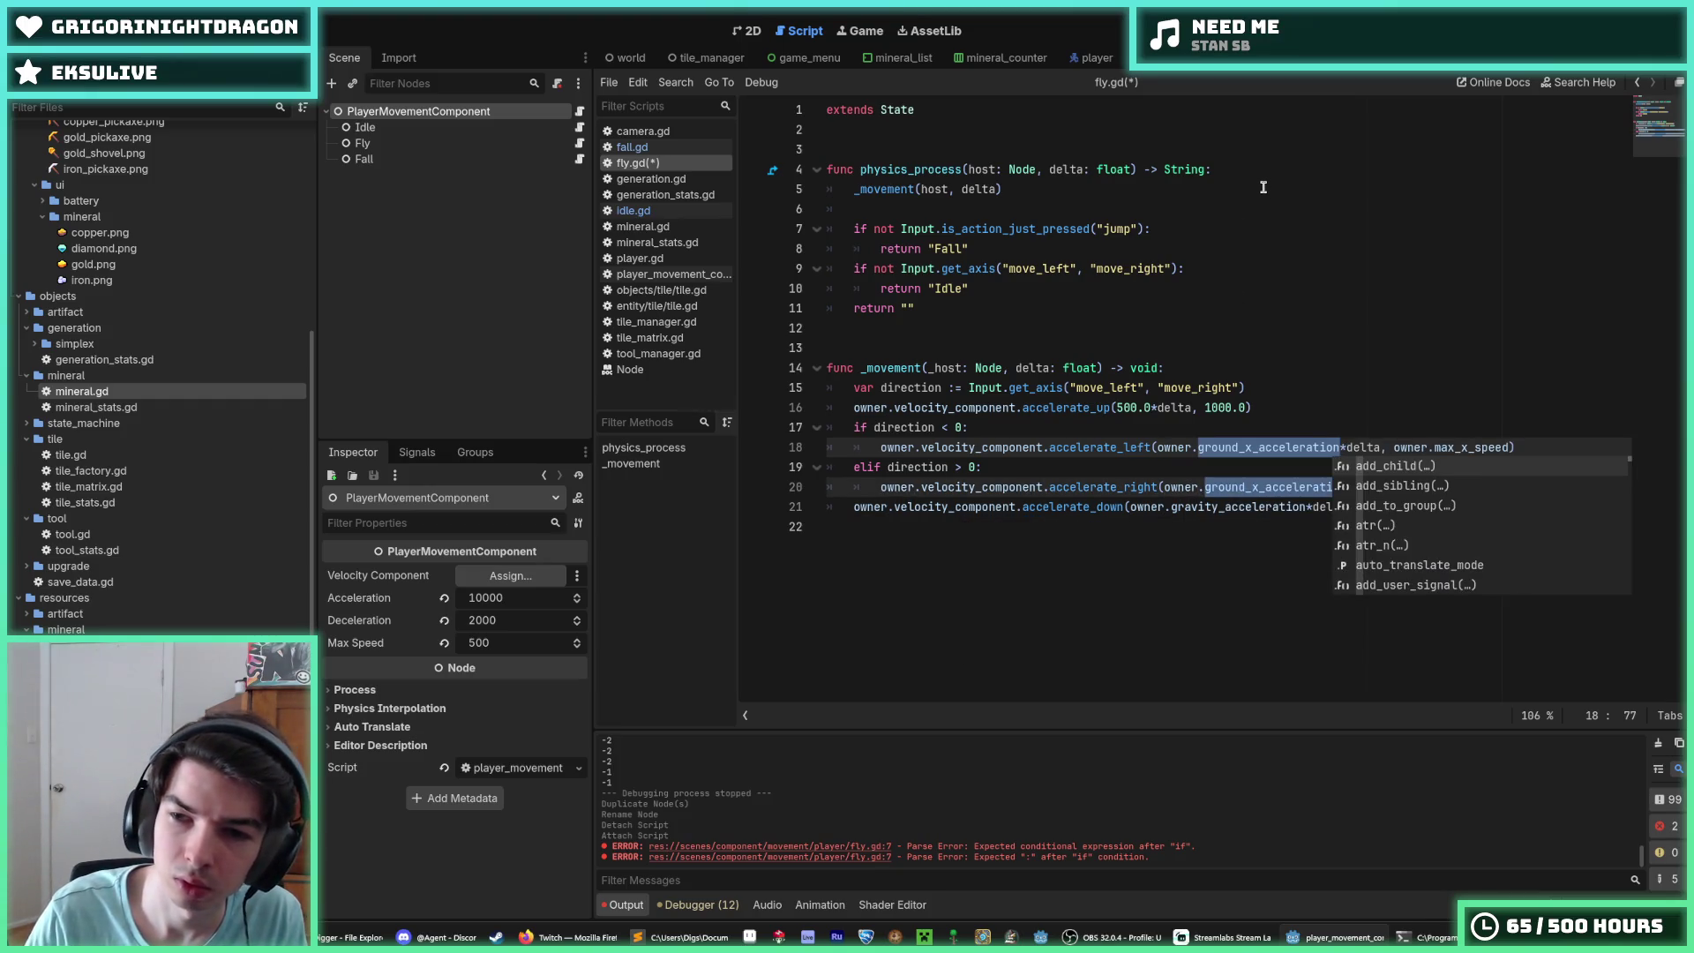
{"action": "key", "text": "ctrl+d"}
{"action": "type", "text": "acceleration"}
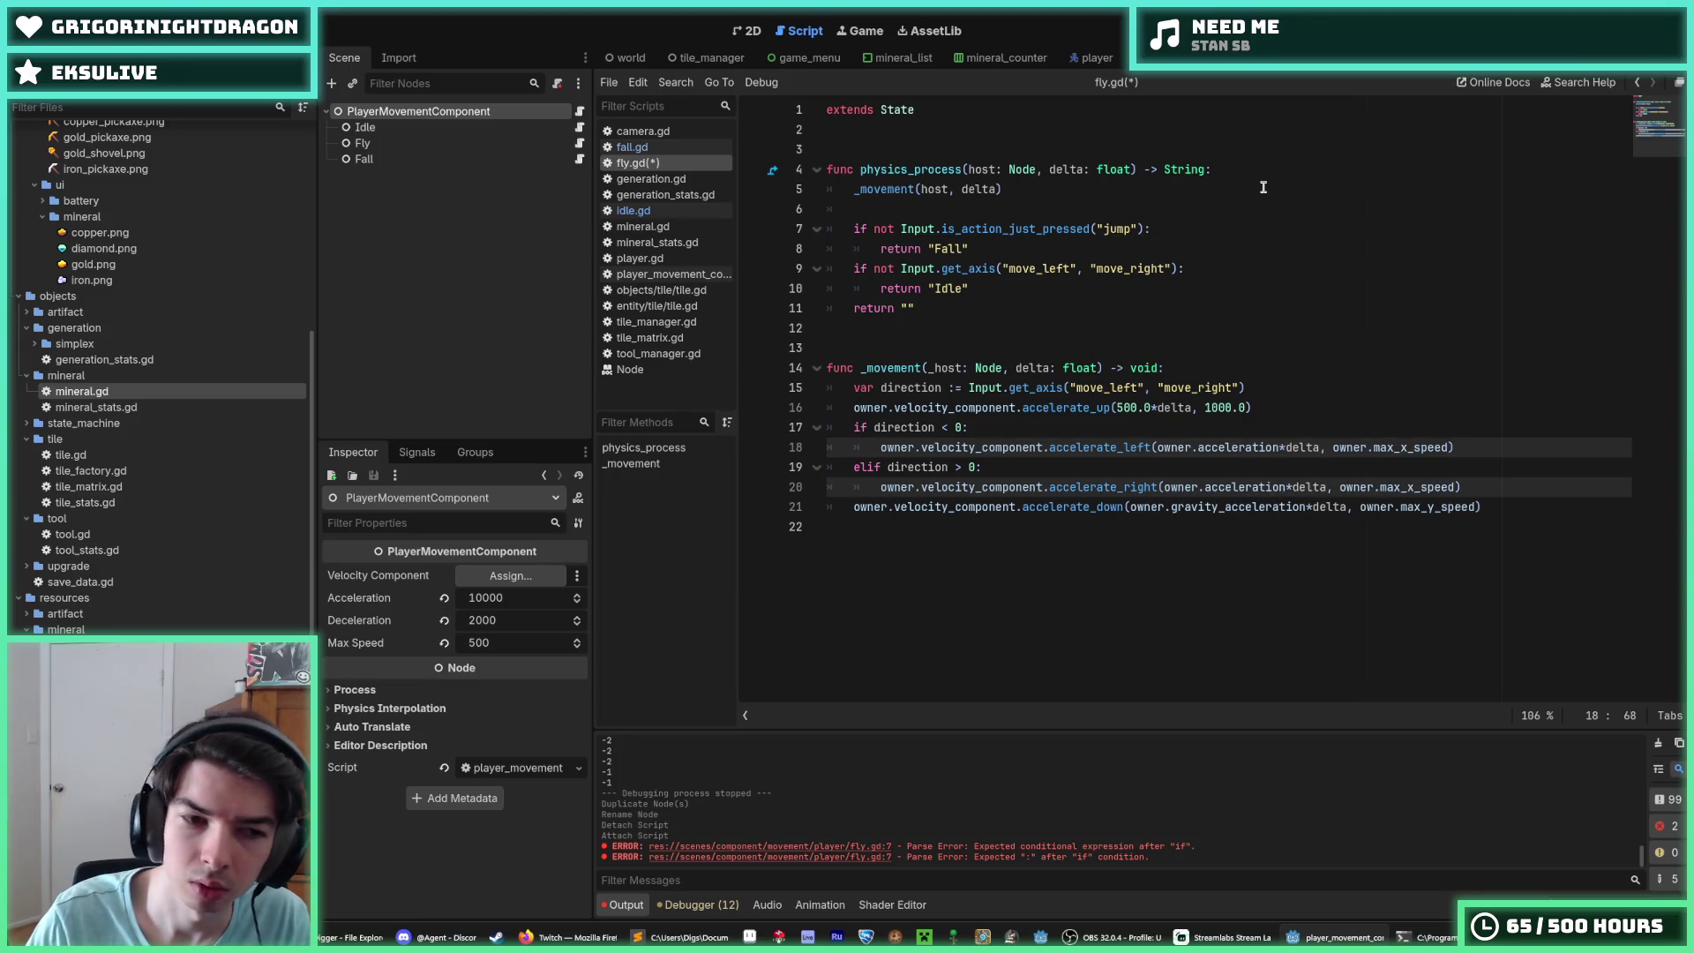
Step: Replace the accelerate_down arguments with 1000*delta and a 6000 cap, and save
{"action": "double_click", "coordinate": [1247, 501]}
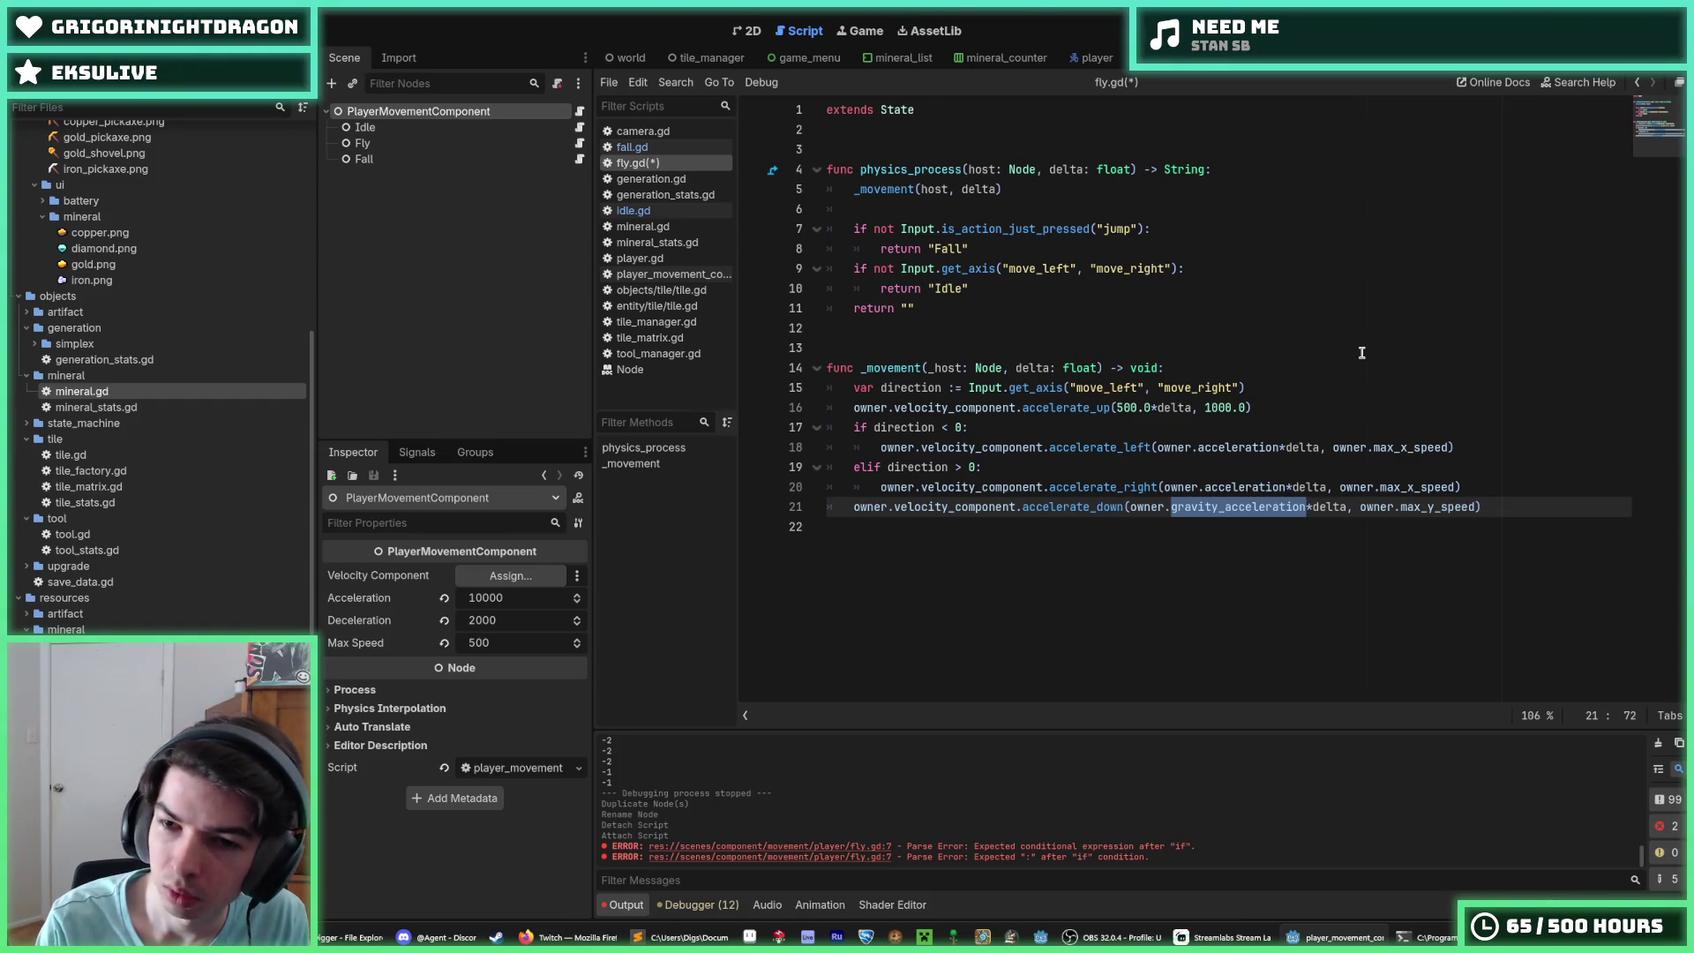
{"action": "key", "text": "BackSpace"}
{"action": "key", "text": "BackSpace"}
{"action": "key", "text": "BackSpace"}
{"action": "type", "text": "1000"}
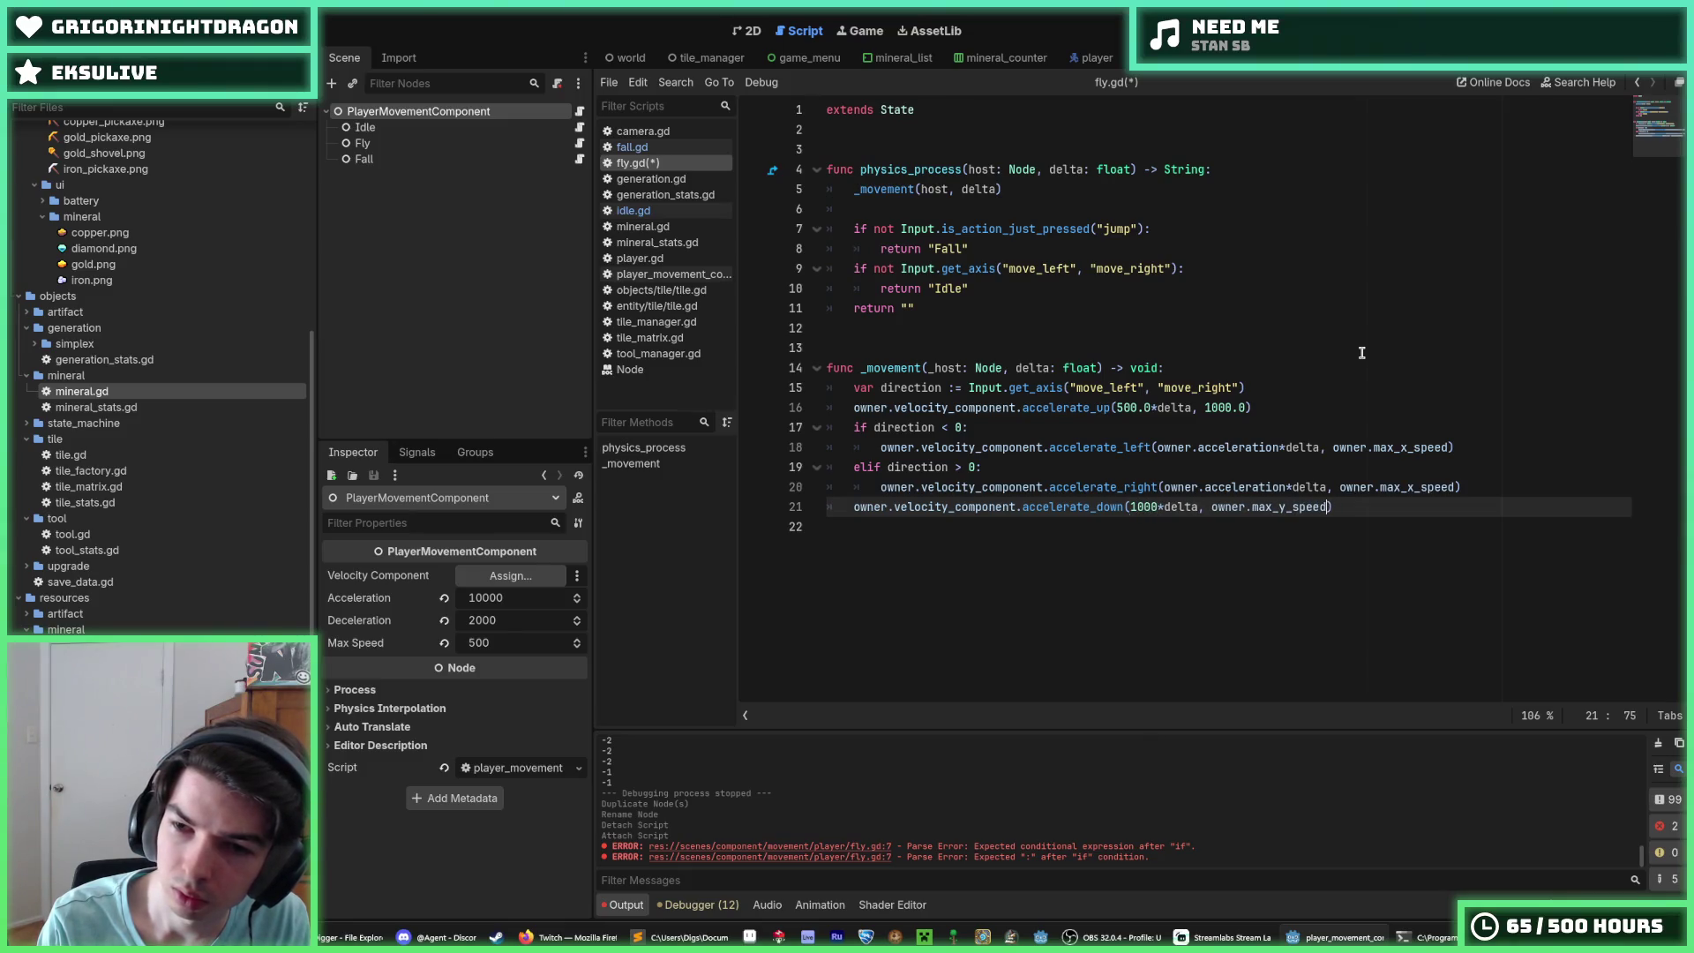
{"action": "key", "text": "BackSpace"}
{"action": "key", "text": "BackSpace"}
{"action": "key", "text": "BackSpace"}
{"action": "type", "text": "600"}
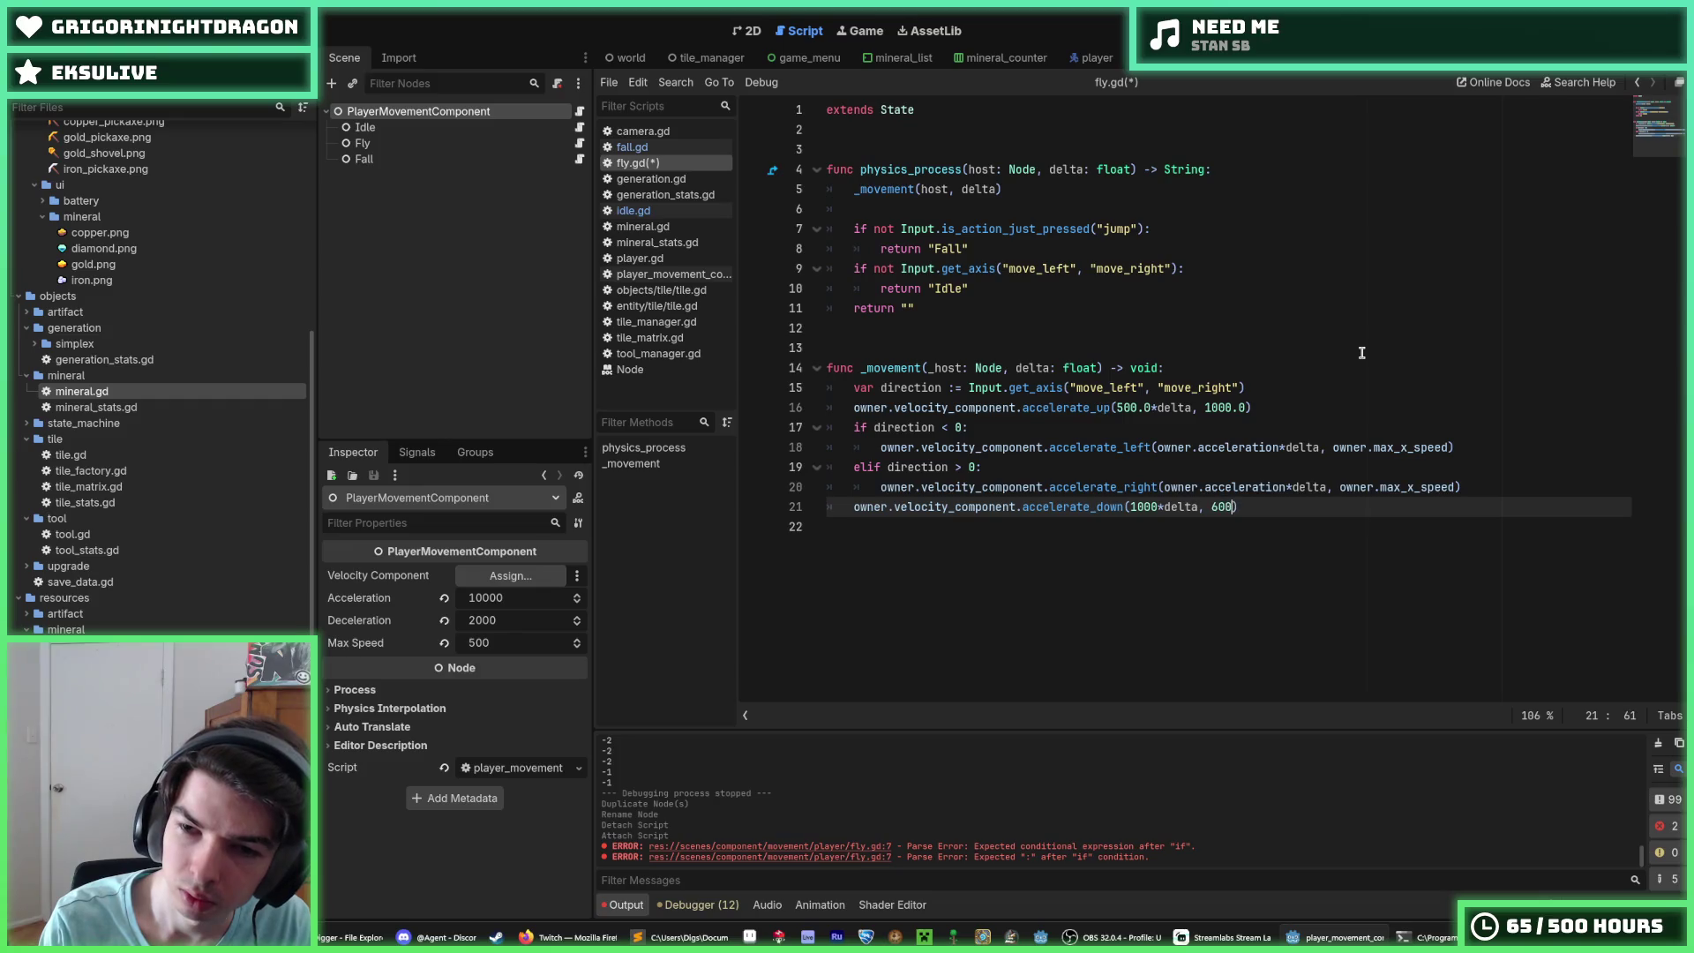
{"action": "type", "text": "0"}
{"action": "key", "text": "ctrl+s"}
Step: Lower the downward acceleration multiplier to 500
{"action": "key", "text": "Left"}
{"action": "key", "text": "Left"}
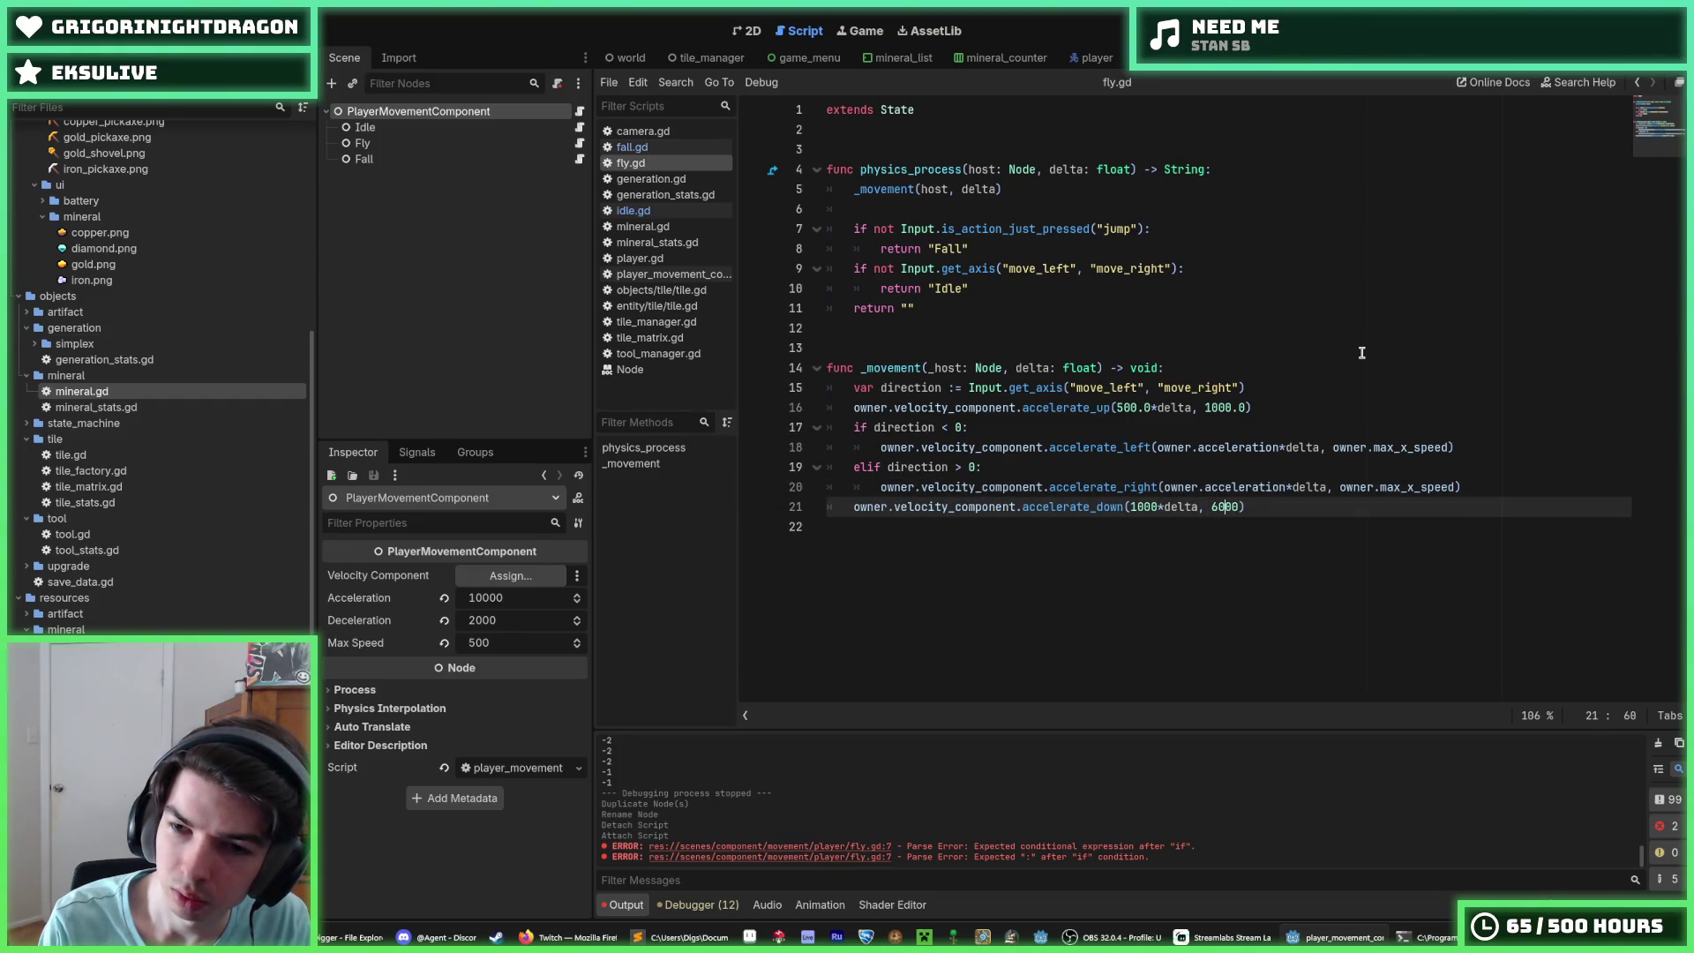
{"action": "key", "text": "BackSpace"}
{"action": "type", "text": "5"}
{"action": "key", "text": "Up"}
{"action": "key", "text": "End"}
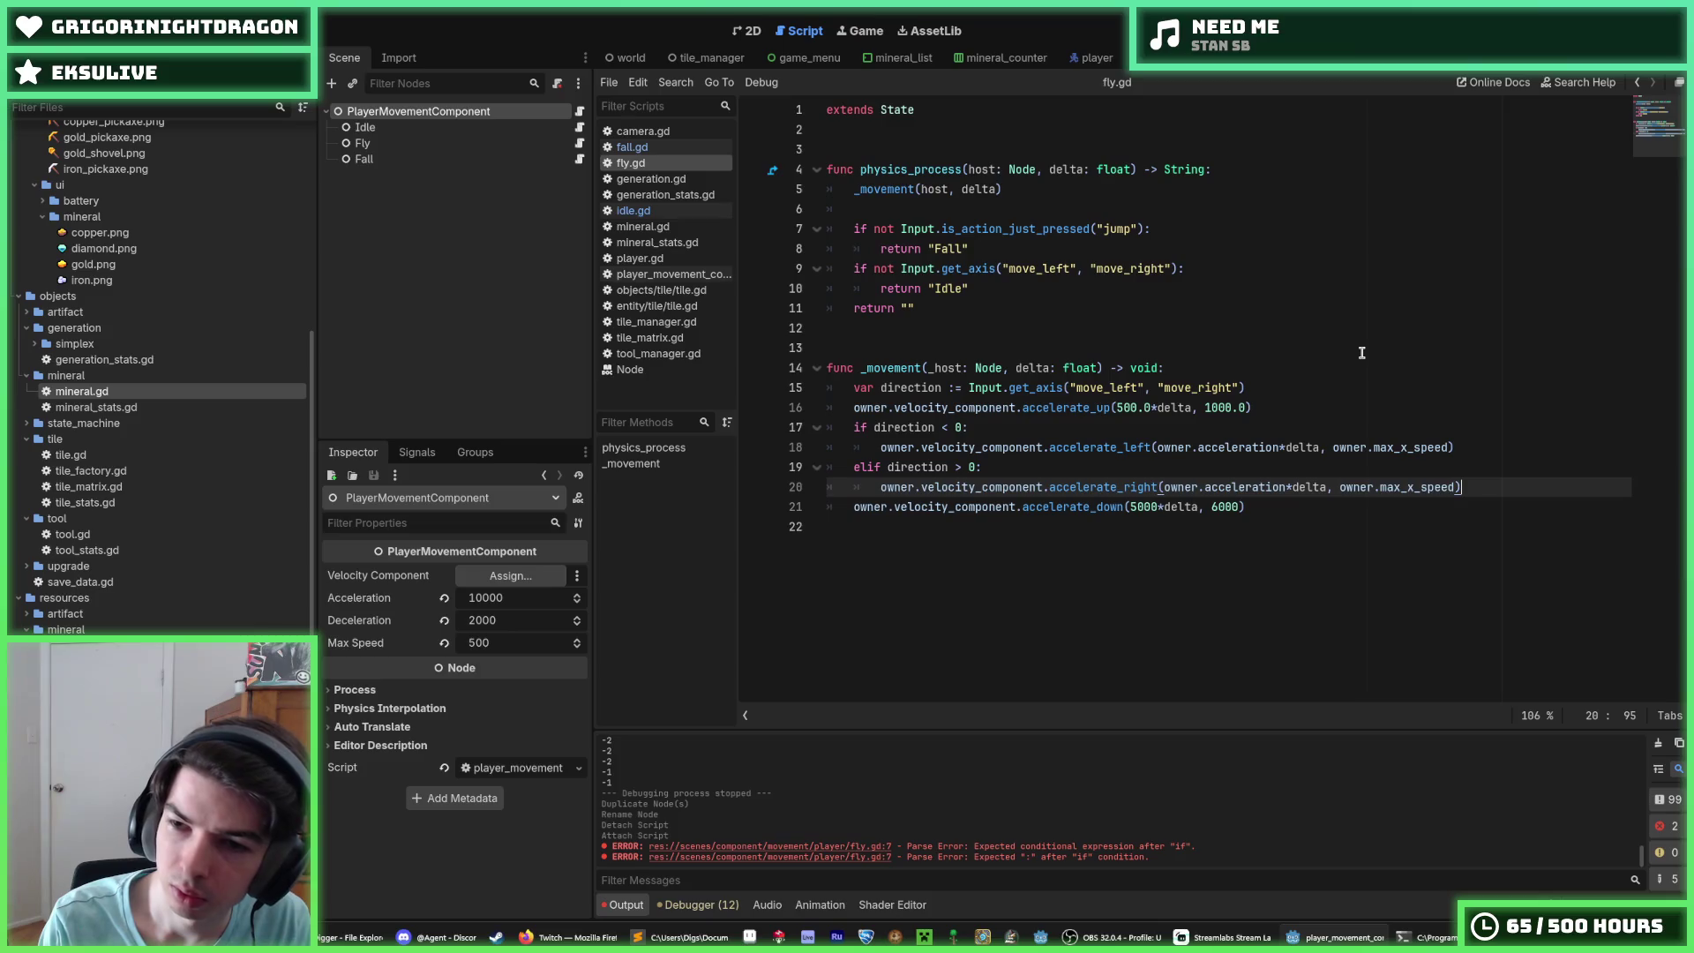
{"action": "key", "text": "Up"}
{"action": "key", "text": "Up"}
{"action": "key", "text": "Up"}
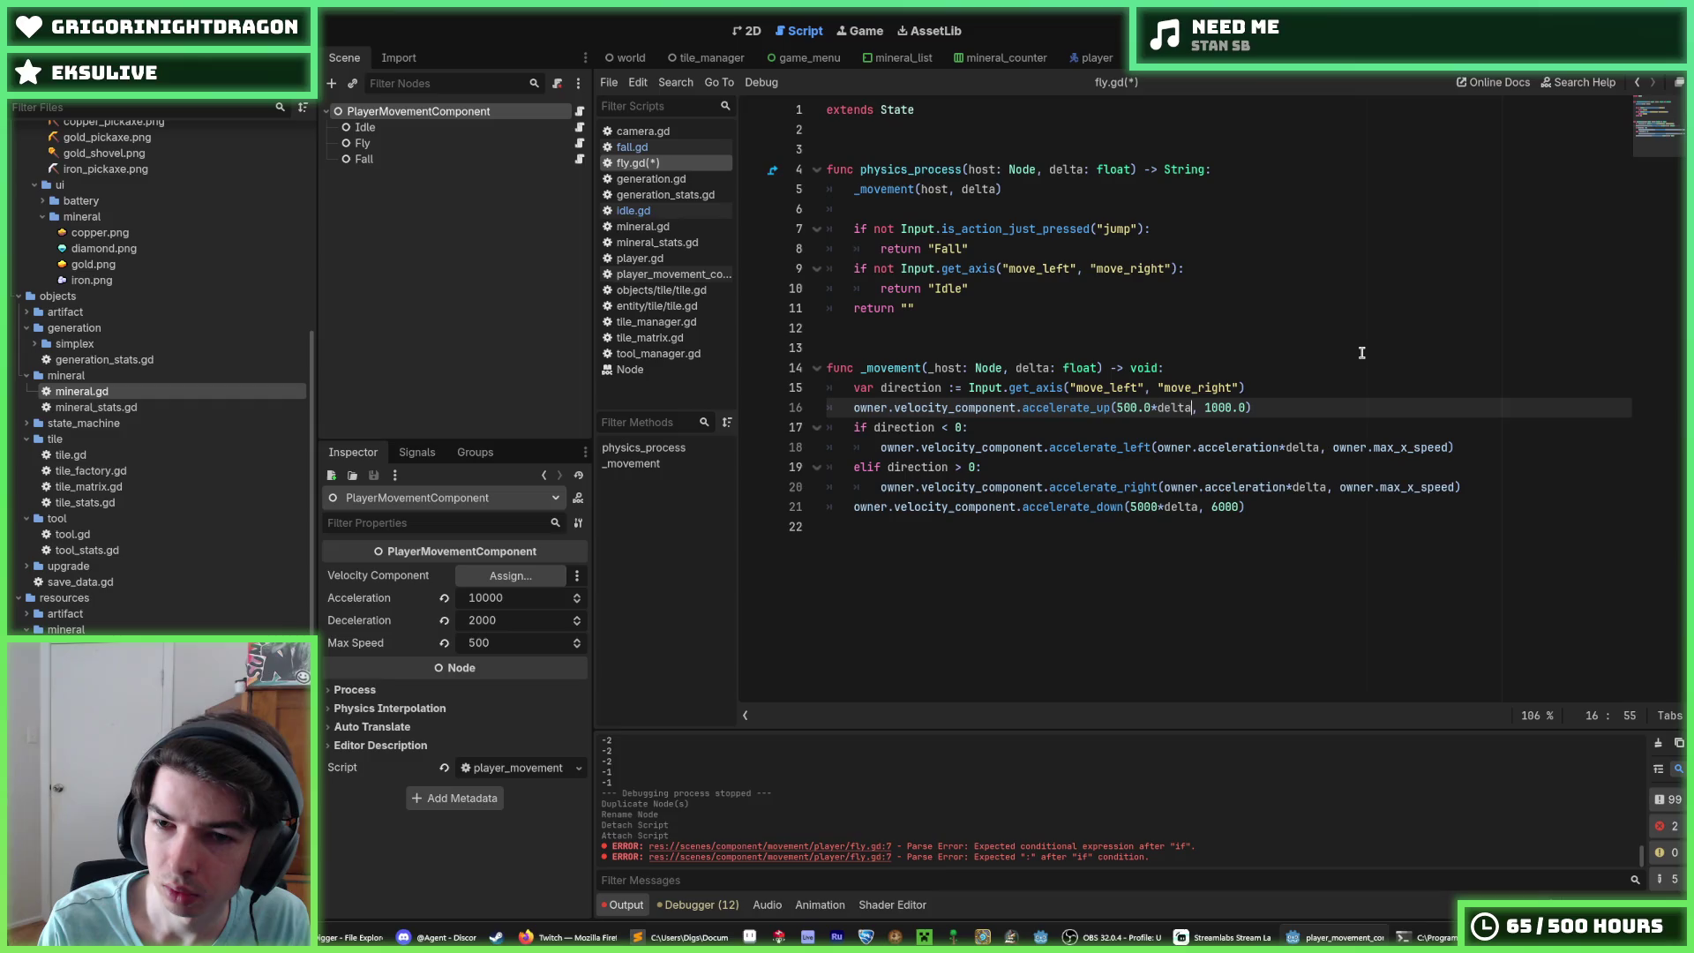
{"action": "key", "text": "Down"}
{"action": "key", "text": "Down"}
{"action": "key", "text": "Down"}
{"action": "key", "text": "BackSpace"}
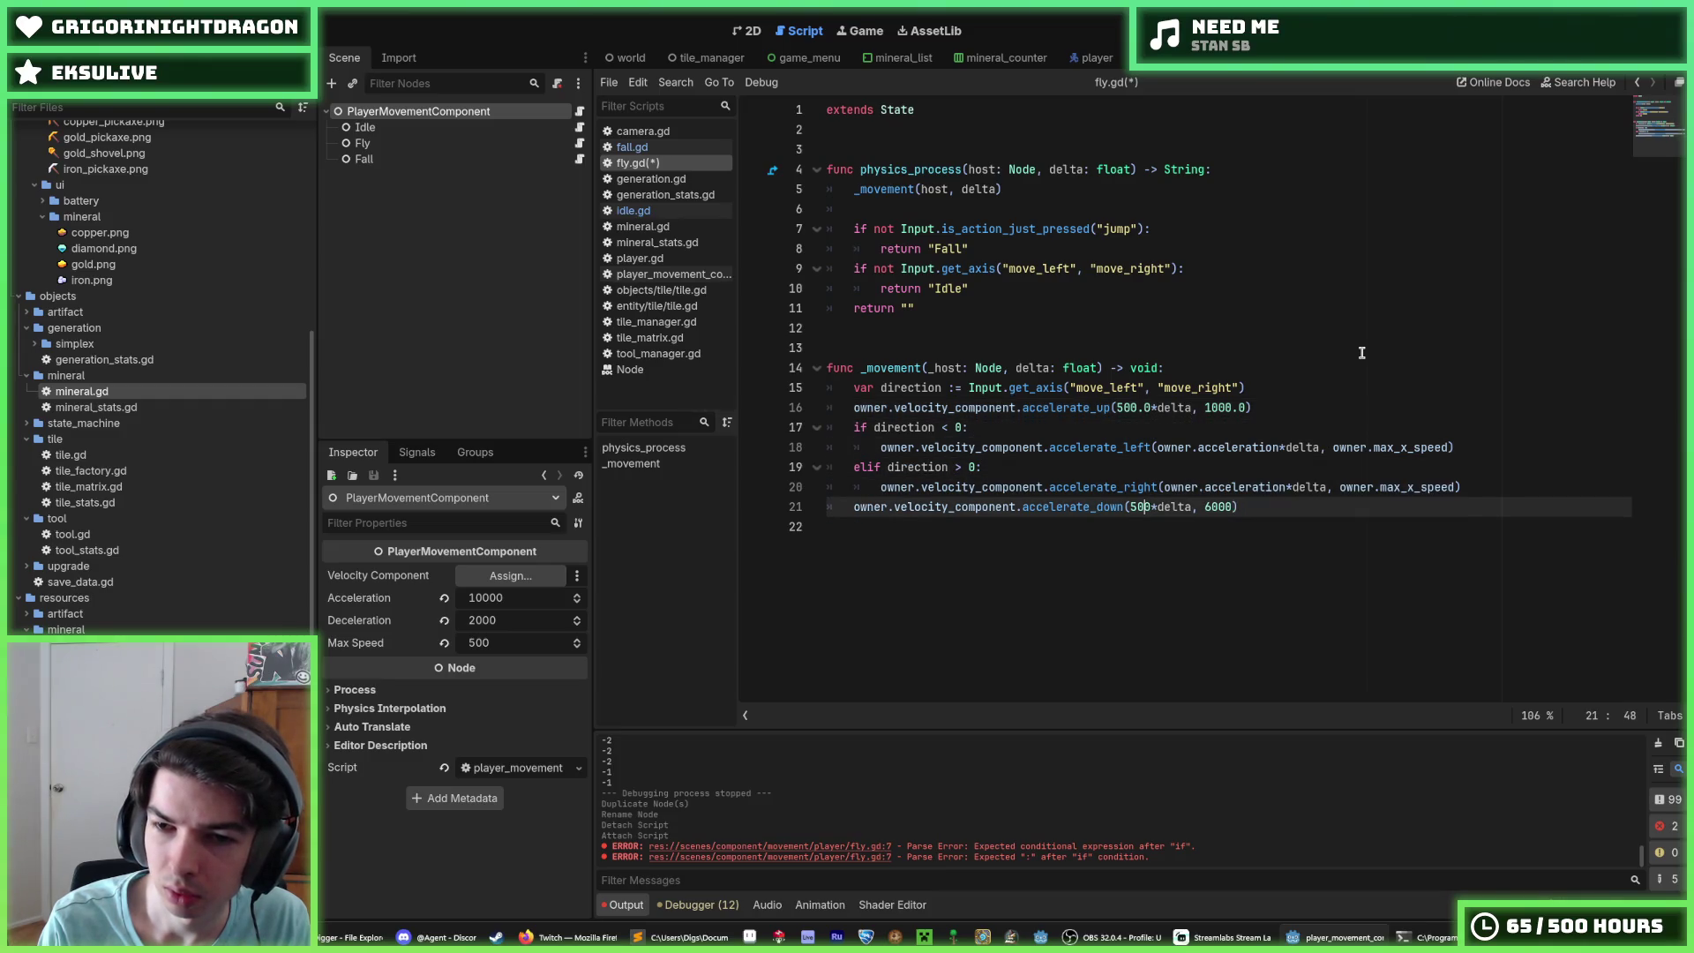
Step: Set the upward acceleration to 1000.0*delta capped at 2000.0, and save fly.gd
{"action": "key", "text": "Up"}
{"action": "key", "text": "Up"}
{"action": "key", "text": "Up"}
{"action": "key", "text": "Up"}
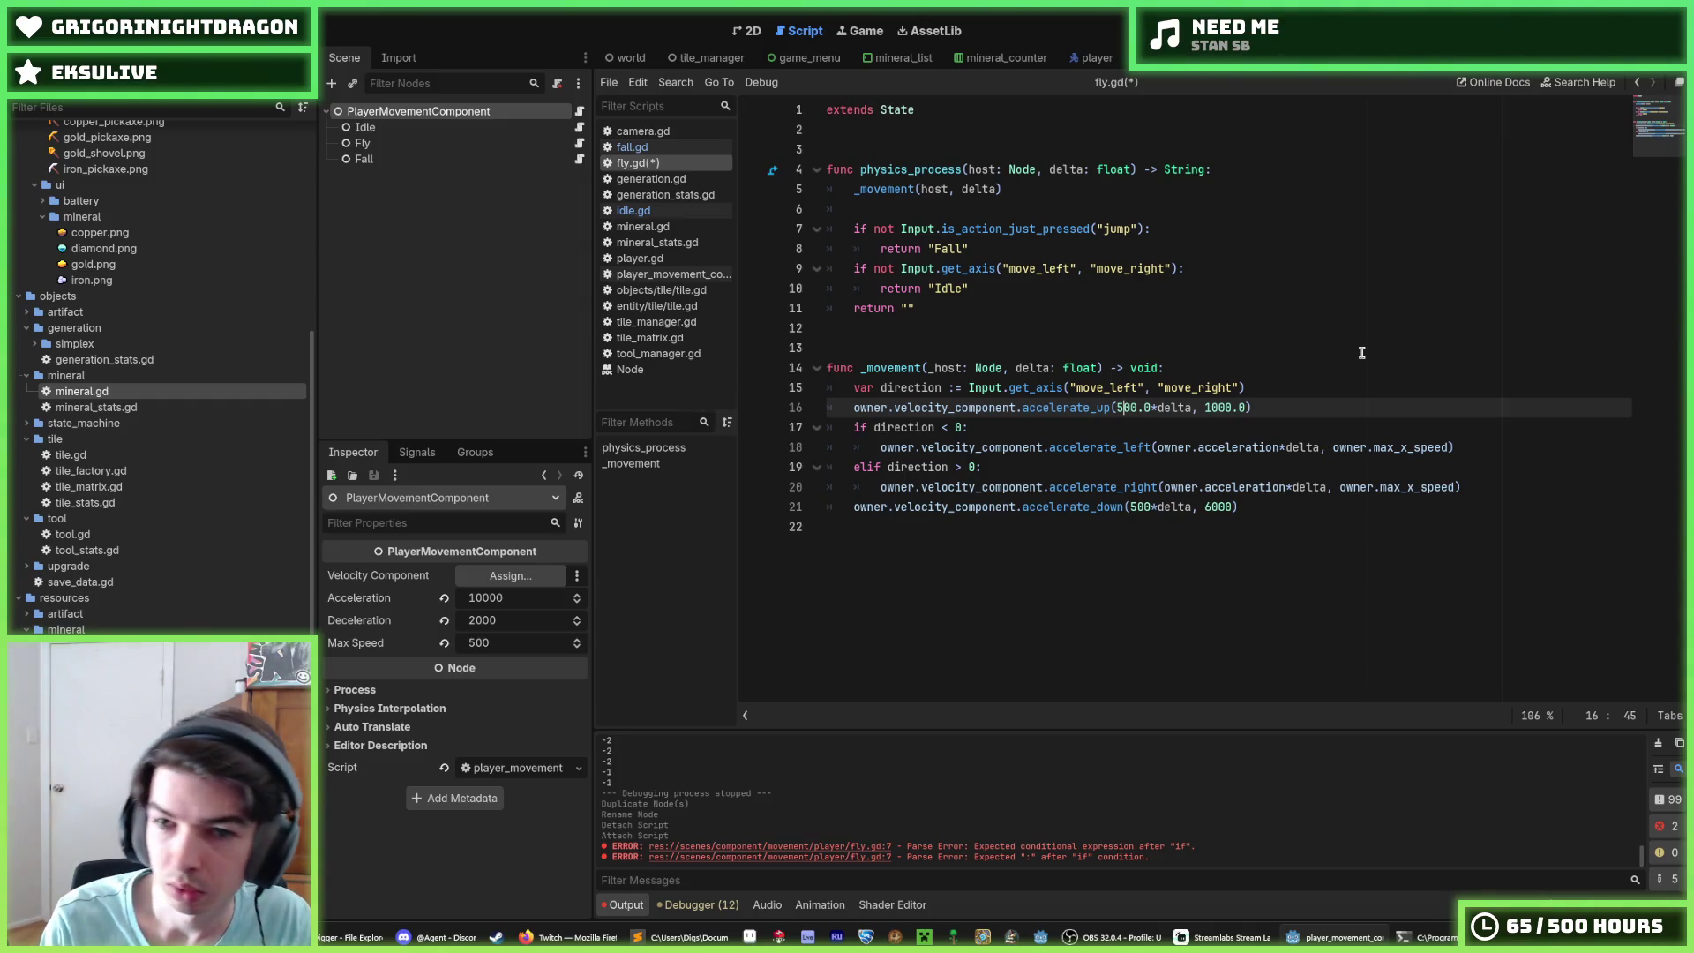
{"action": "key", "text": "Left"}
{"action": "key", "text": "Left"}
{"action": "key", "text": "BackSpace"}
{"action": "type", "text": "10"}
{"action": "key", "text": "ctrl+s"}
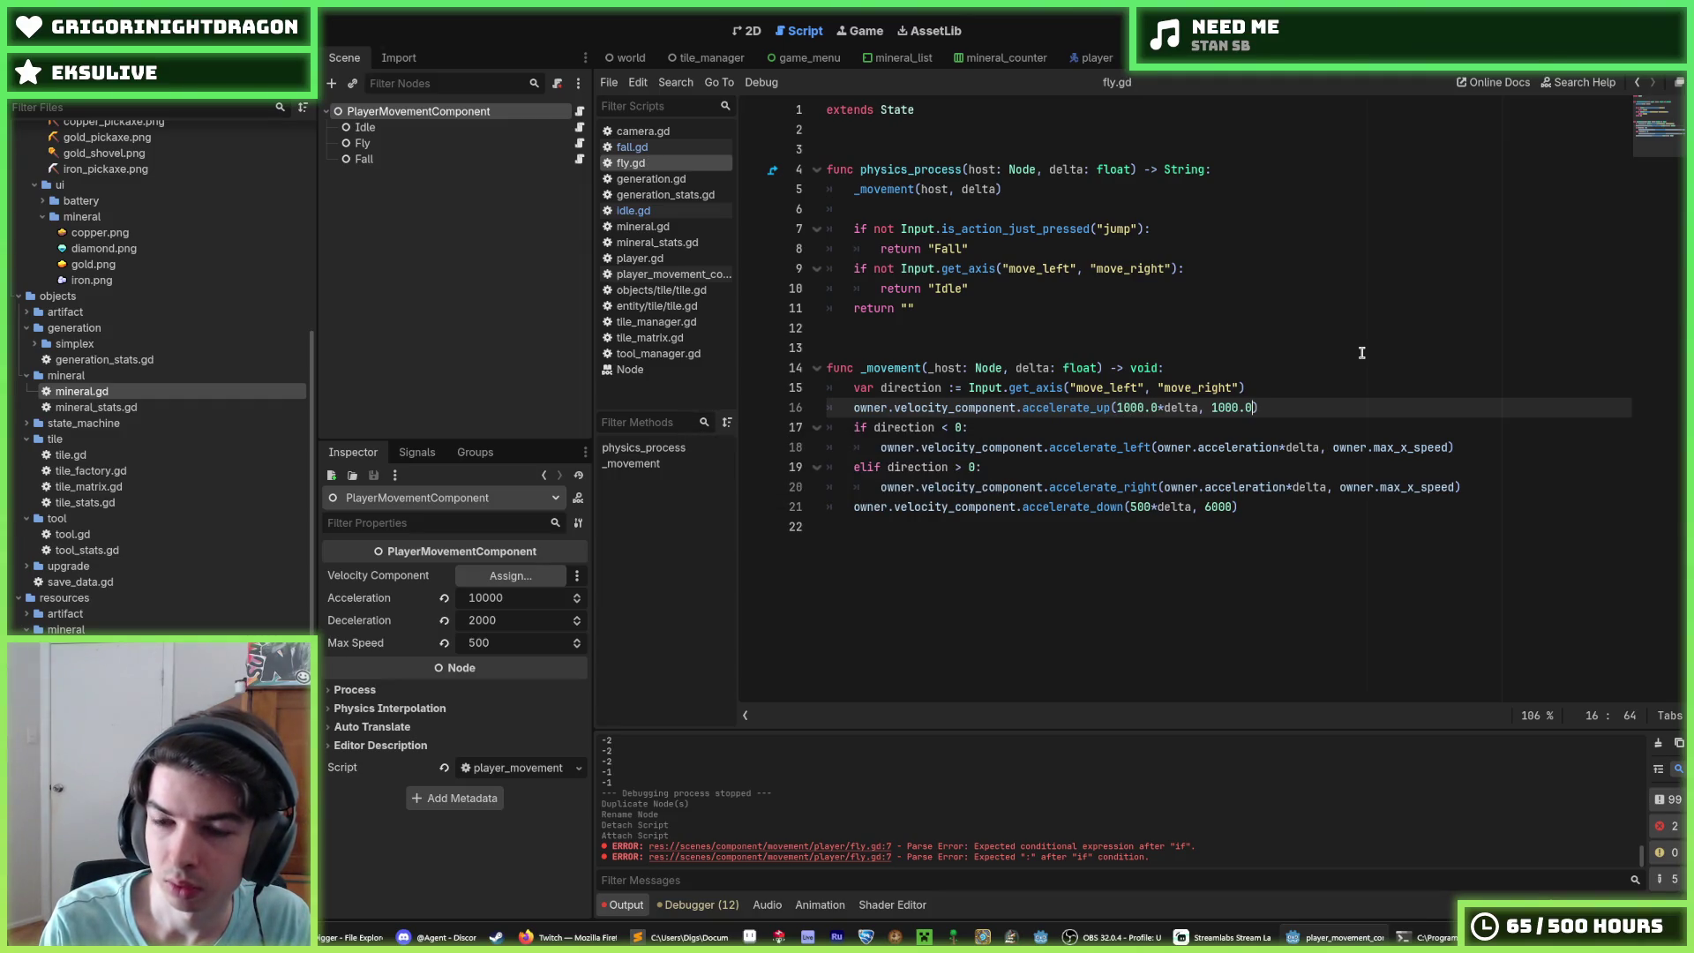
{"action": "key", "text": "Left"}
{"action": "key", "text": "Left"}
{"action": "key", "text": "Left"}
{"action": "key", "text": "BackSpace"}
{"action": "type", "text": "2"}
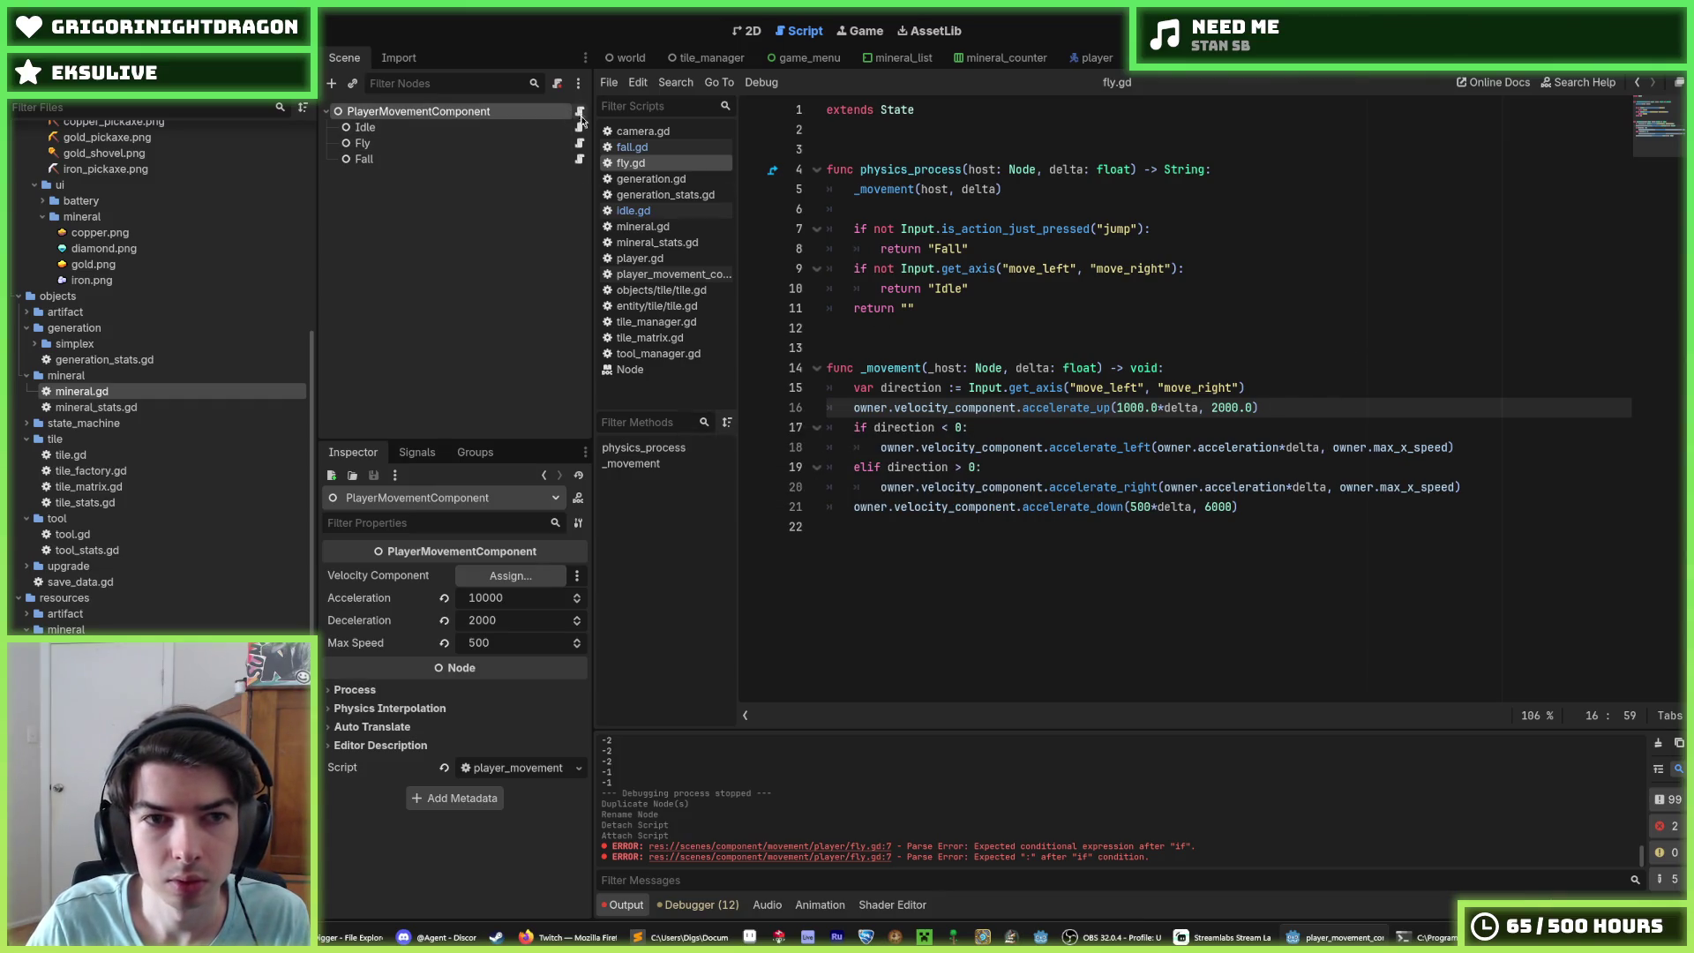
Step: Move the accelerate_down(500*delta, 6000) line out of fly.gd into fall.gd's line 20
{"action": "left_click", "coordinate": [580, 157]}
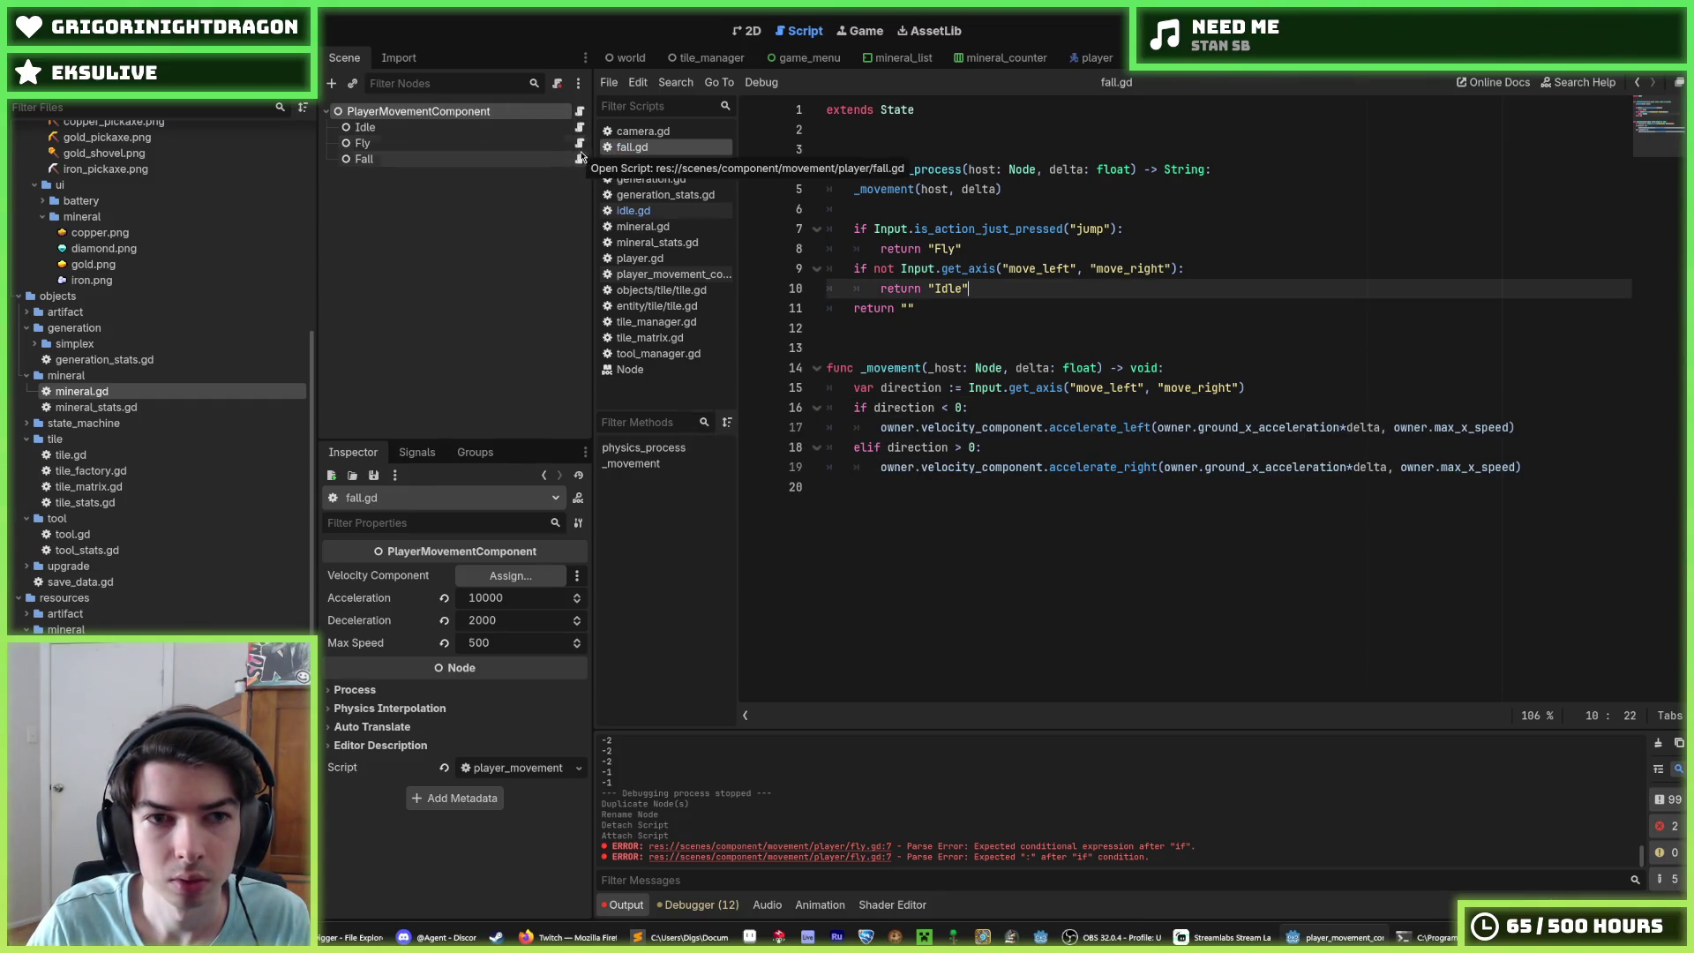
{"action": "left_click", "coordinate": [579, 142]}
{"action": "left_click_drag", "start_coordinate": [1286, 507], "coordinate": [801, 504]}
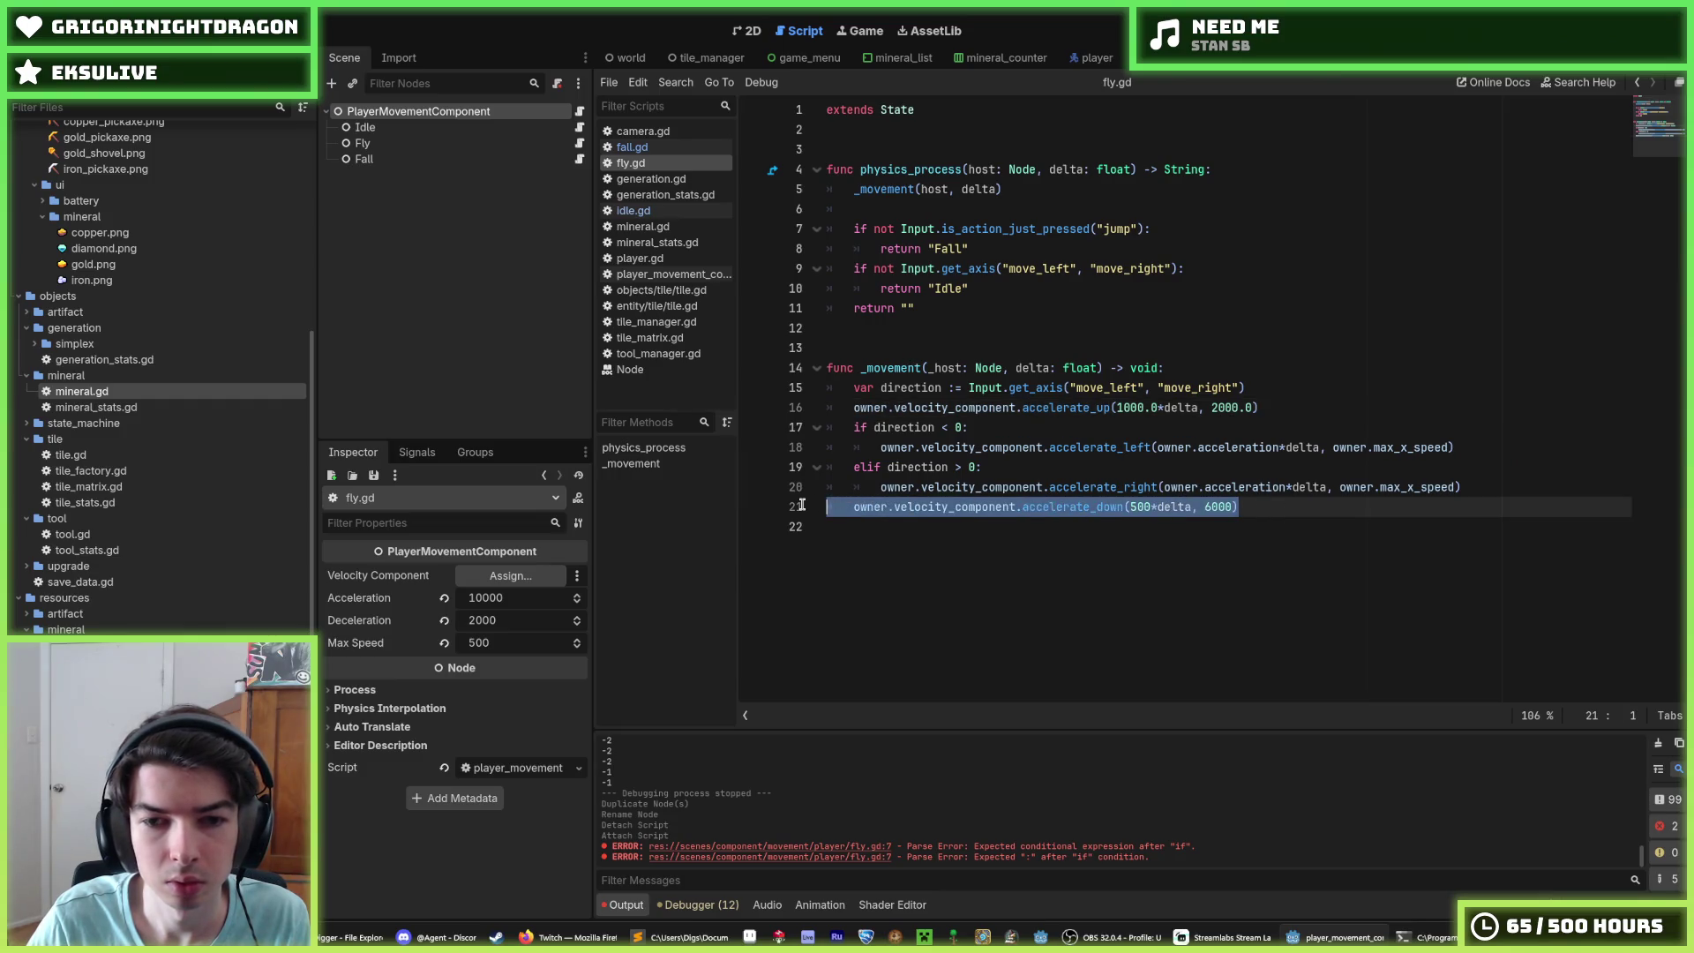
{"action": "key", "text": "BackSpace"}
{"action": "key", "text": "BackSpace"}
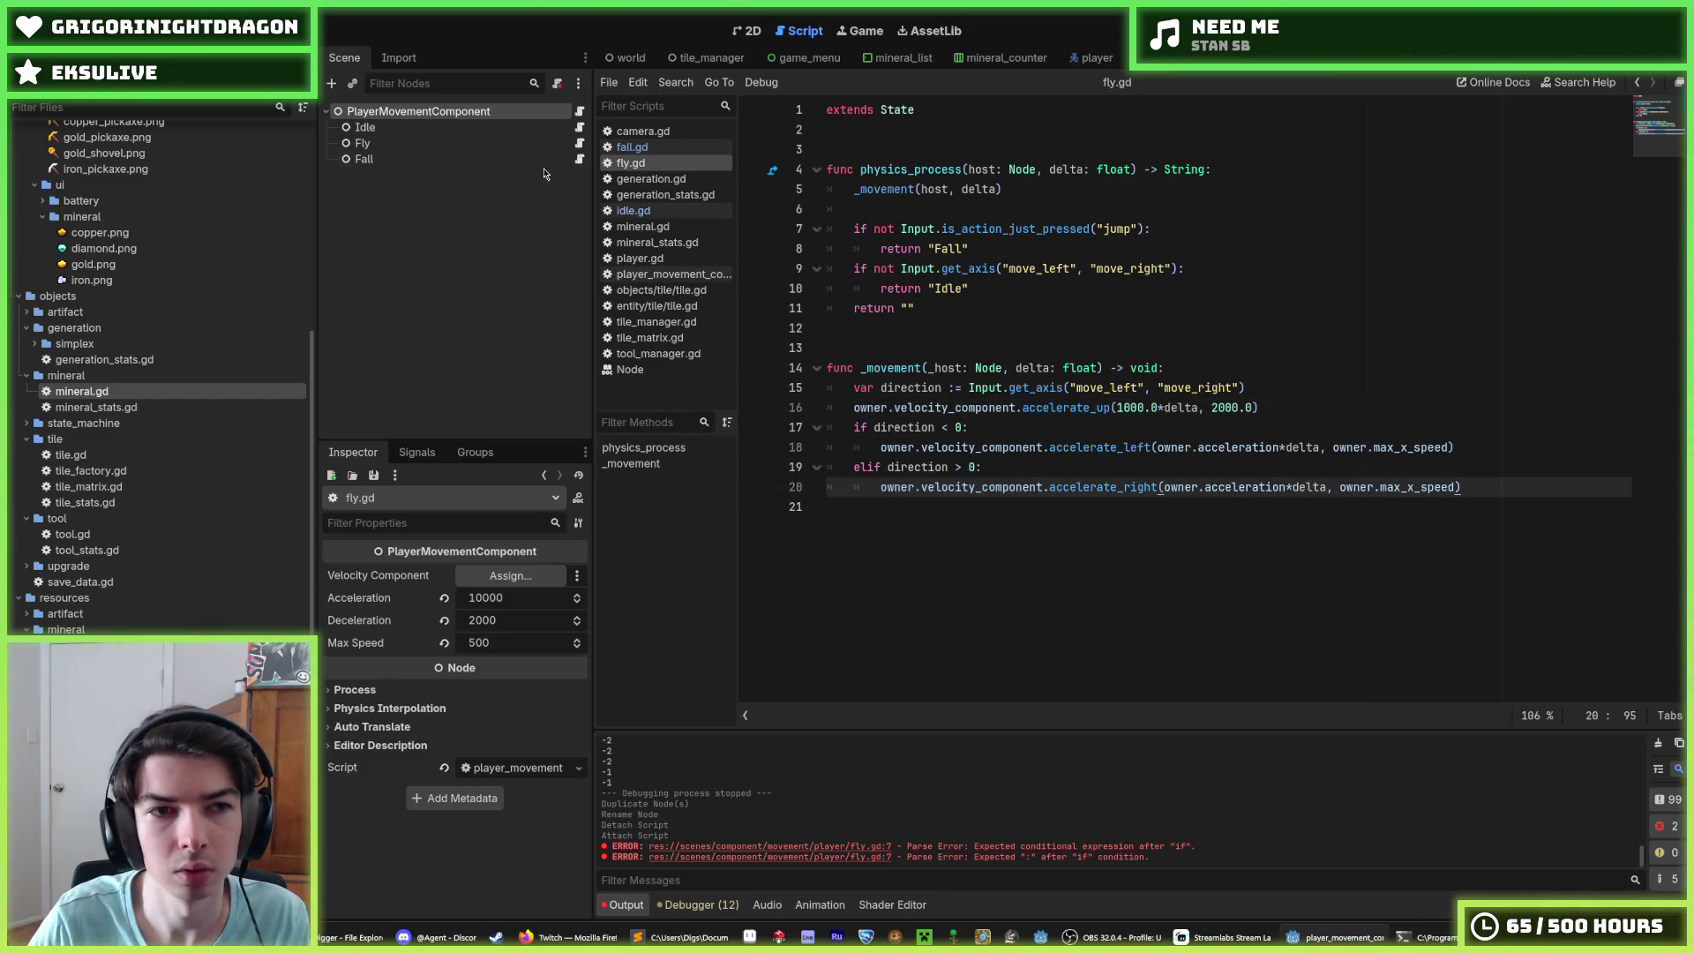
{"action": "left_click", "coordinate": [580, 159]}
{"action": "left_click", "coordinate": [953, 487]}
{"action": "key", "text": "ctrl+v"}
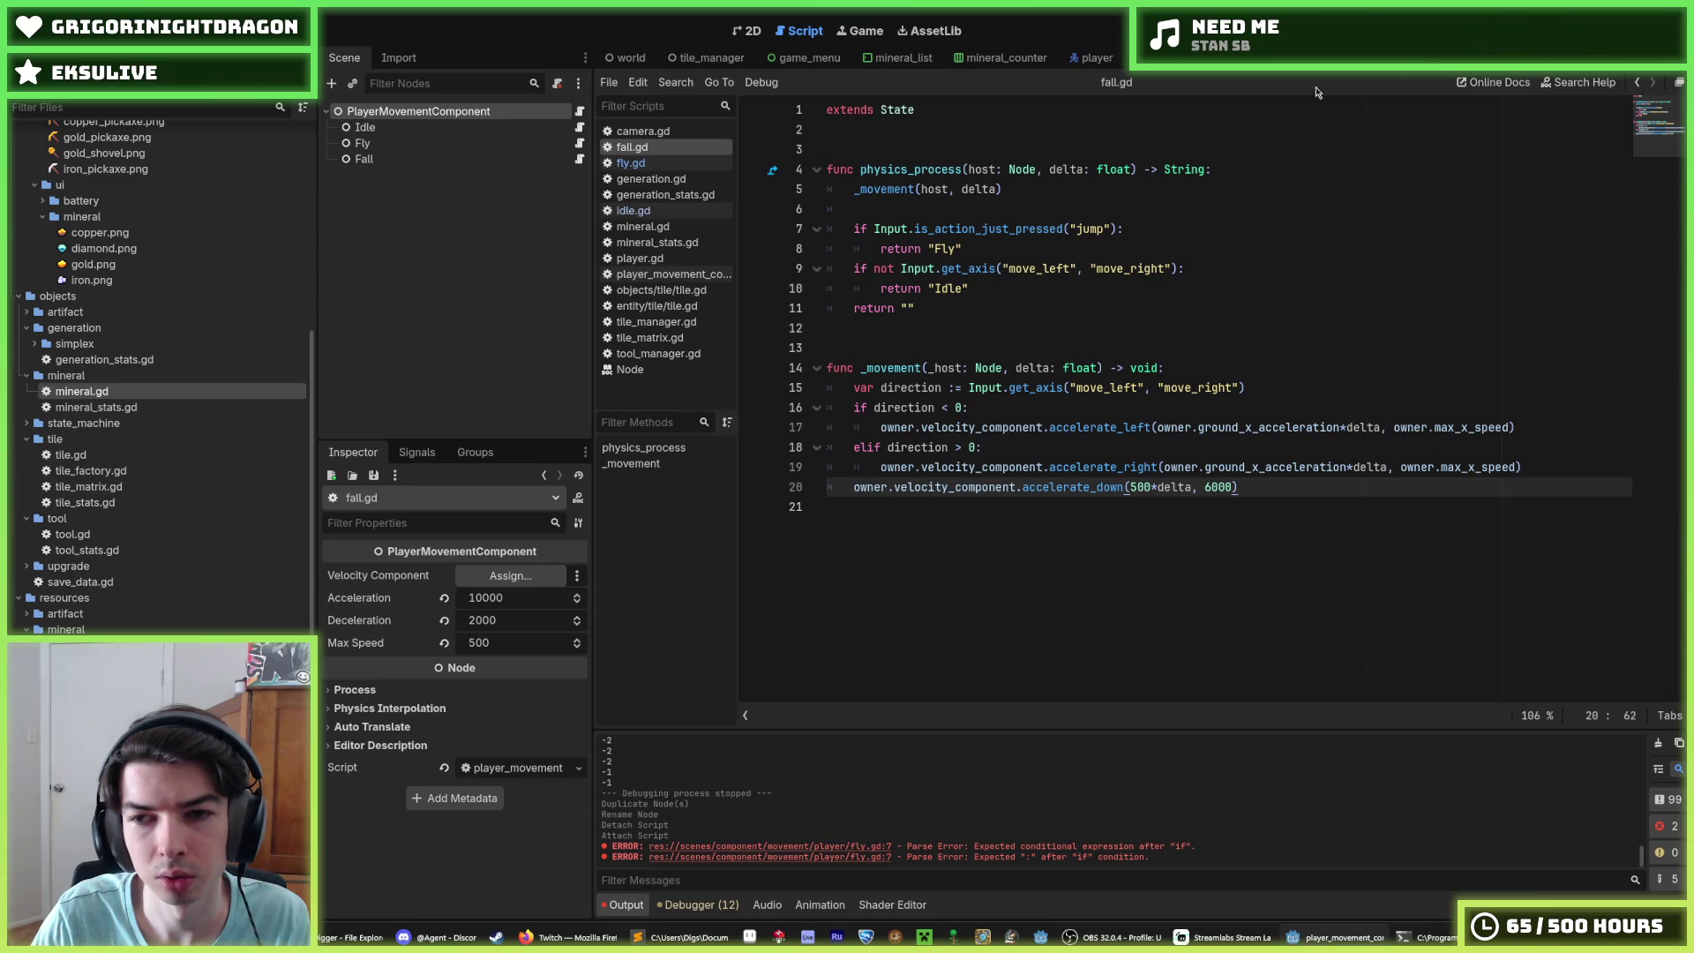
Step: Multi-select both max_x_speed occurrences on fly.gd's steering lines 18 and 20
{"action": "left_click", "coordinate": [580, 143]}
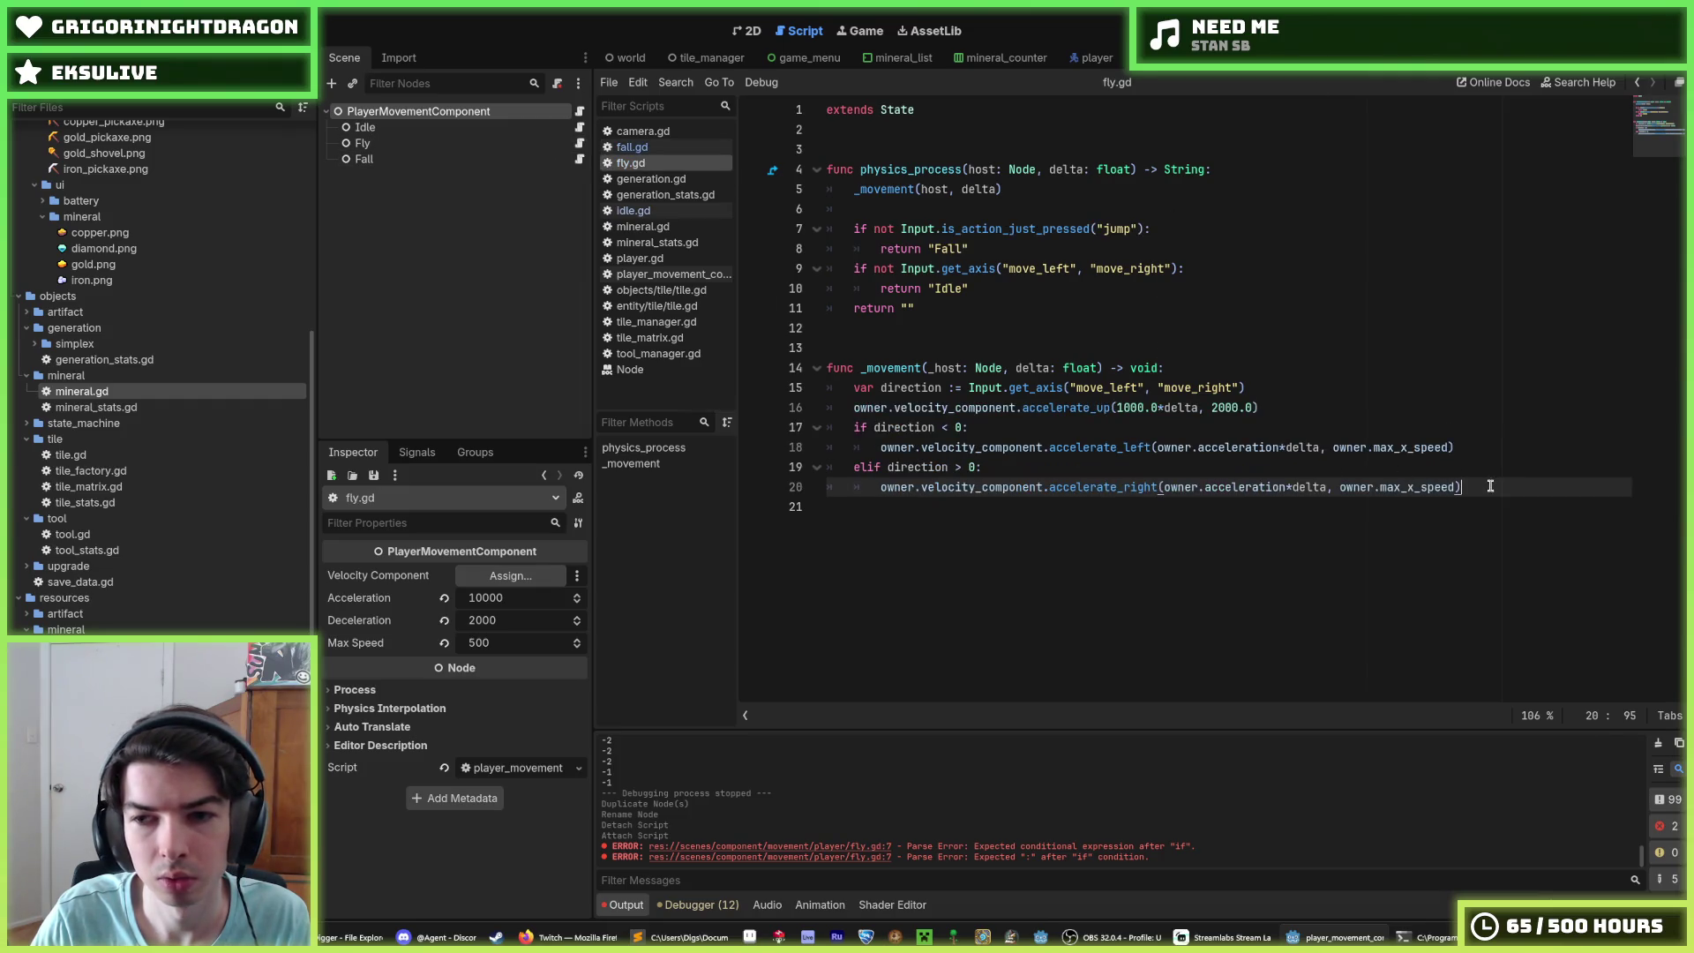
{"action": "left_click_drag", "start_coordinate": [1497, 488], "coordinate": [795, 432]}
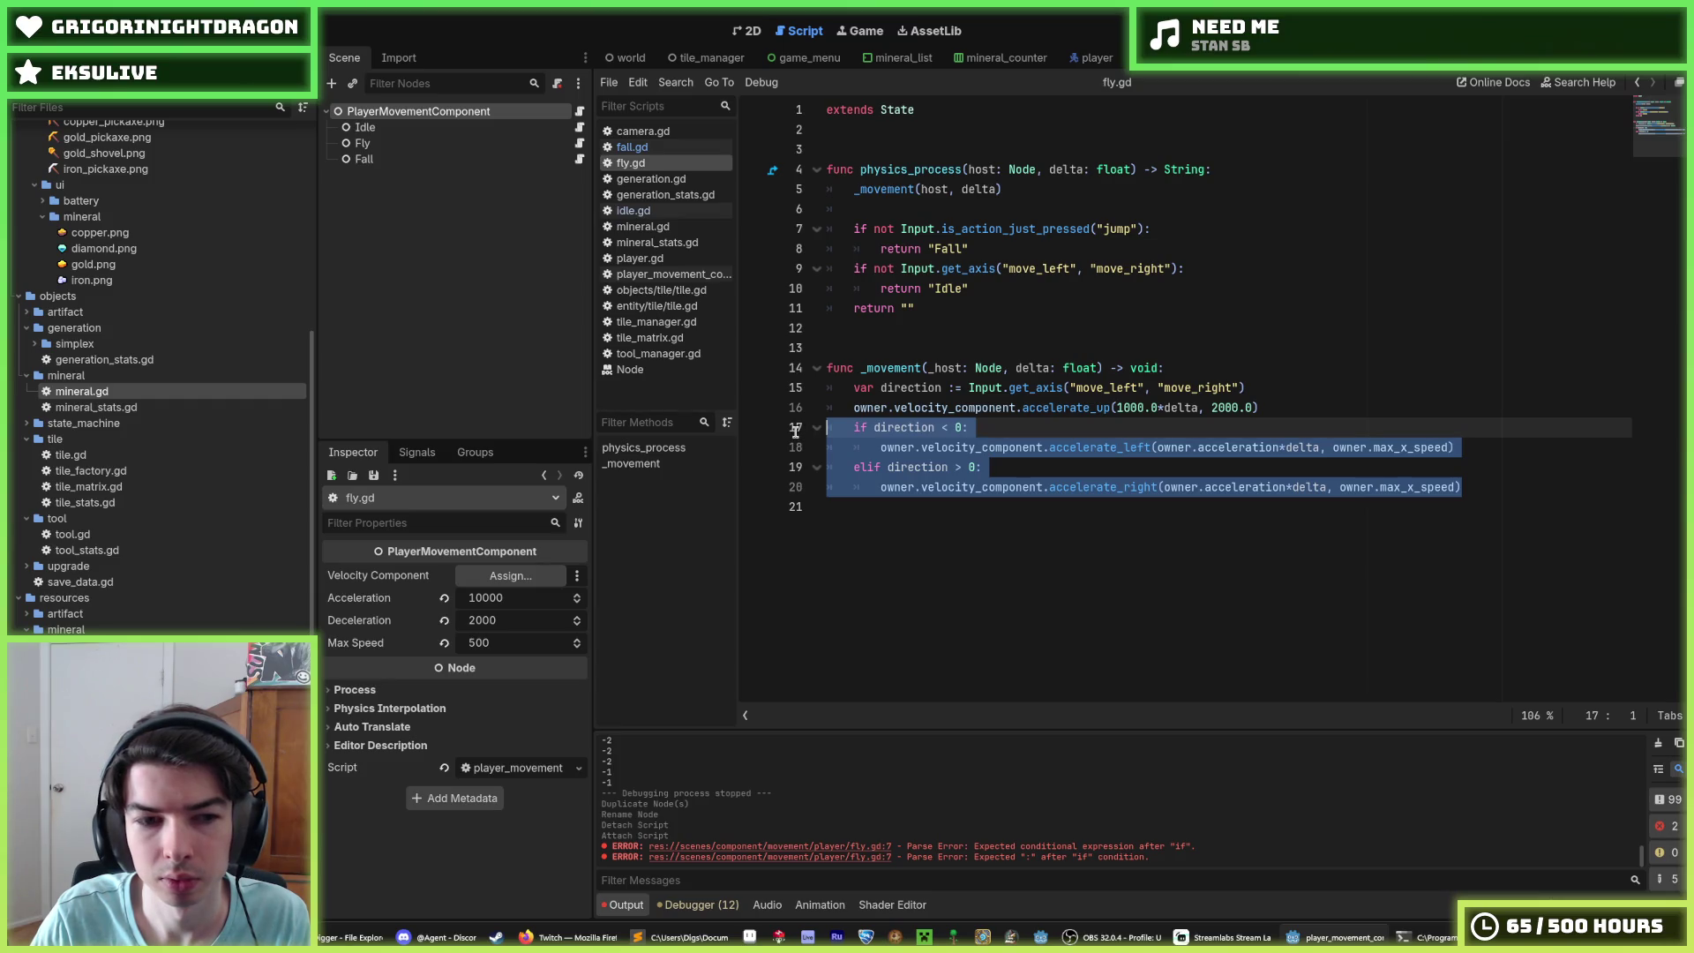
{"action": "double_click", "coordinate": [1429, 447]}
{"action": "key", "text": "ctrl+d"}
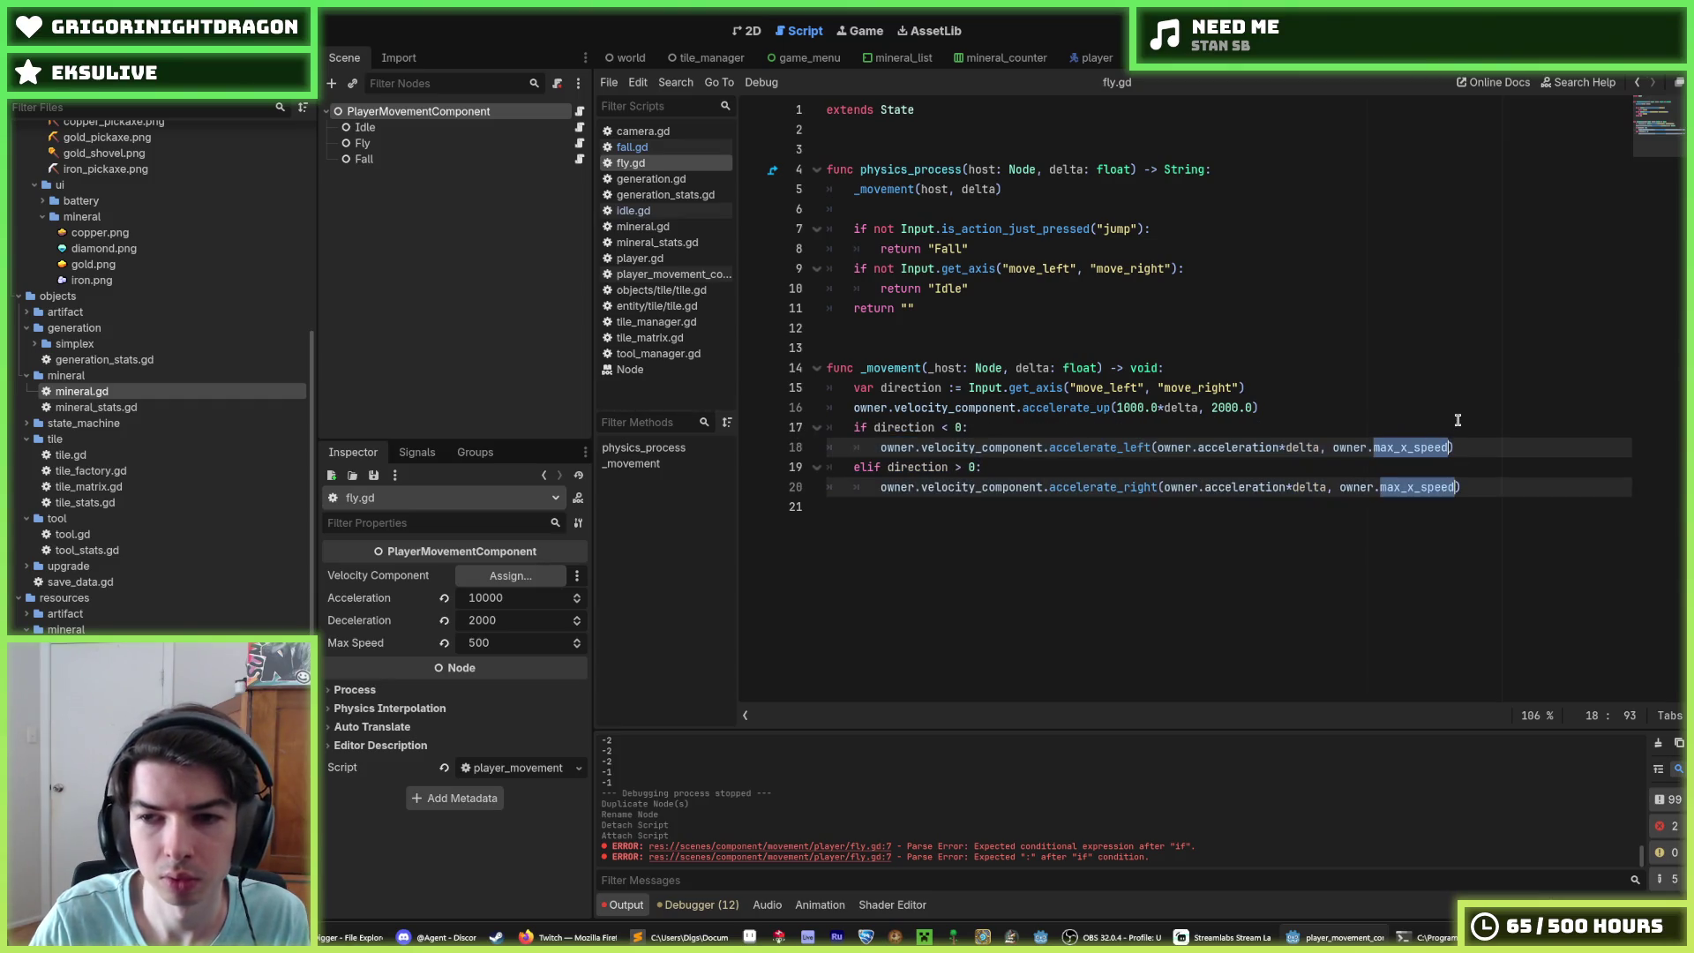
Step: Replace both max_x_speed caps in fly.gd with max_speed
{"action": "type", "text": "max_speed"}
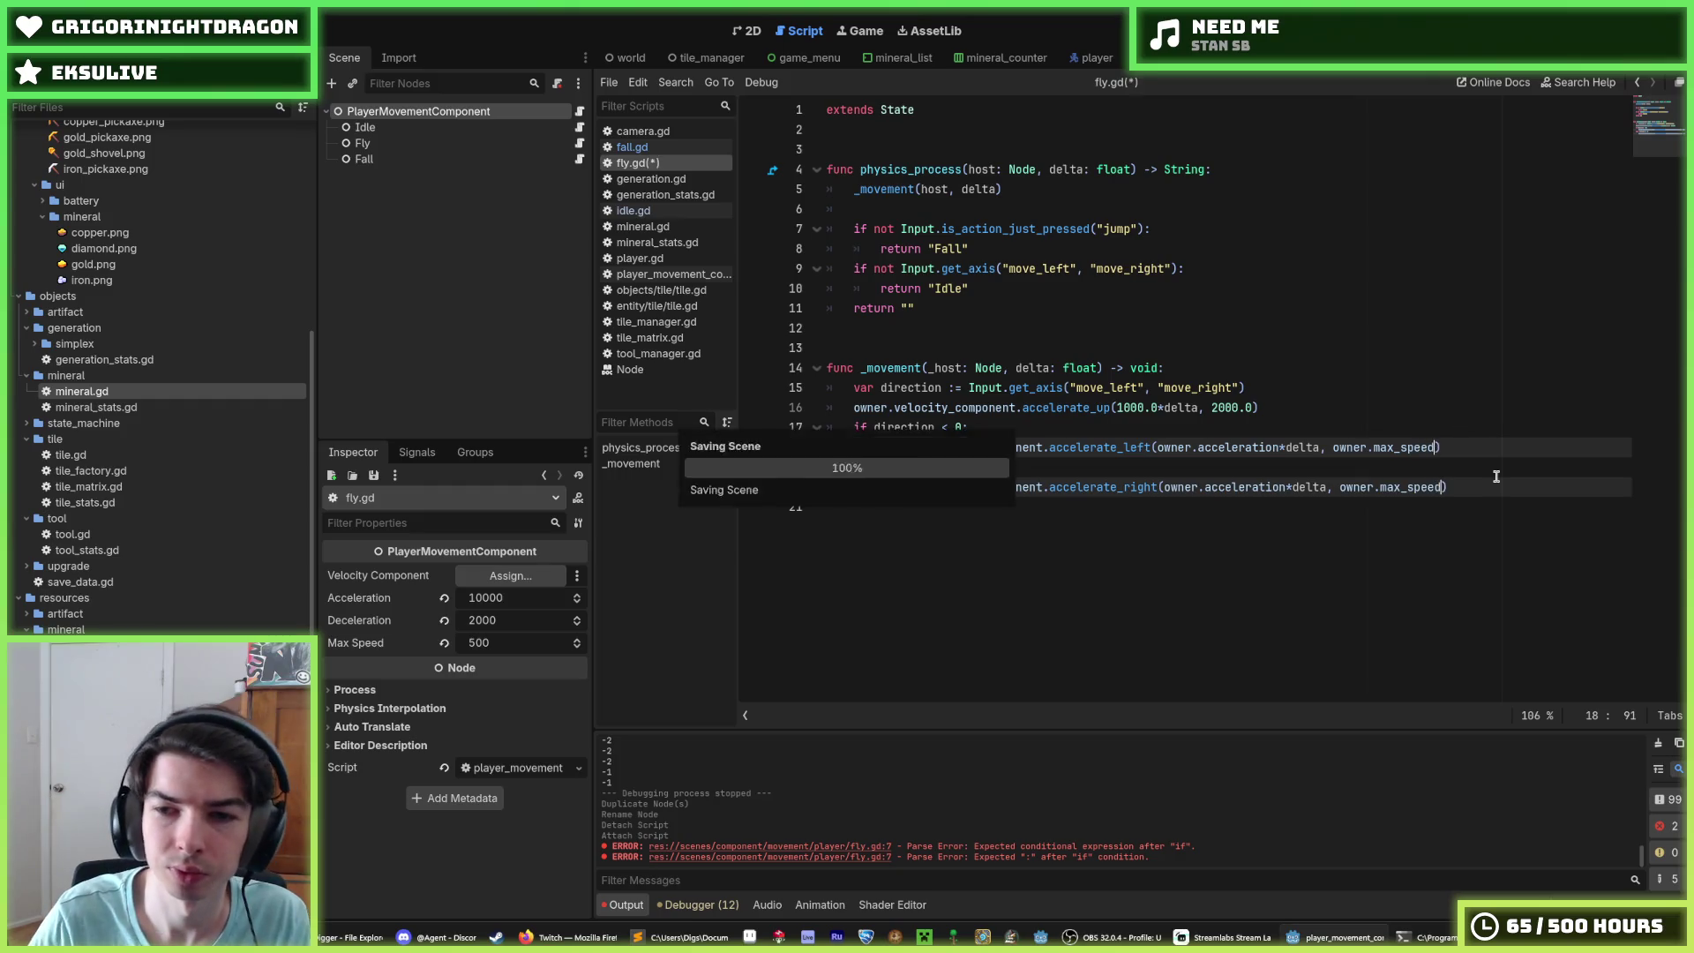
{"action": "left_click", "coordinate": [1040, 465]}
{"action": "left_click_drag", "start_coordinate": [1040, 465], "coordinate": [765, 427]}
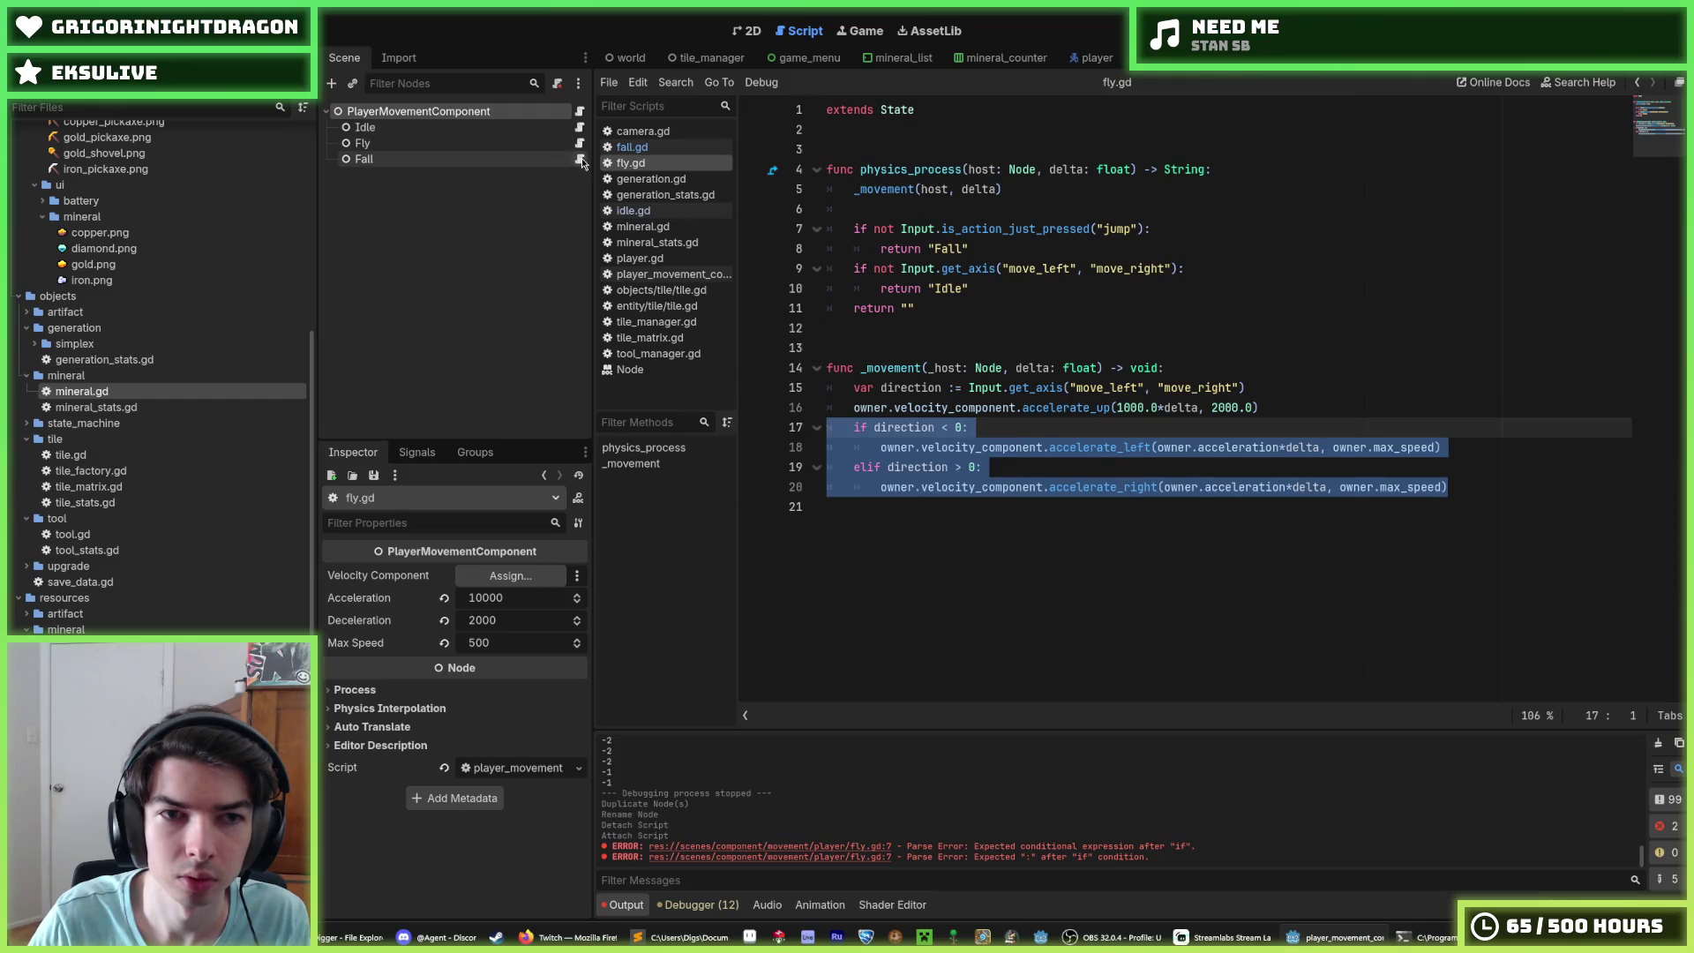
Step: Rename max_x_speed to max_speed on fall.gd's lines 17 and 19, then return to fly.gd
{"action": "left_click", "coordinate": [580, 159]}
{"action": "double_click", "coordinate": [1472, 427]}
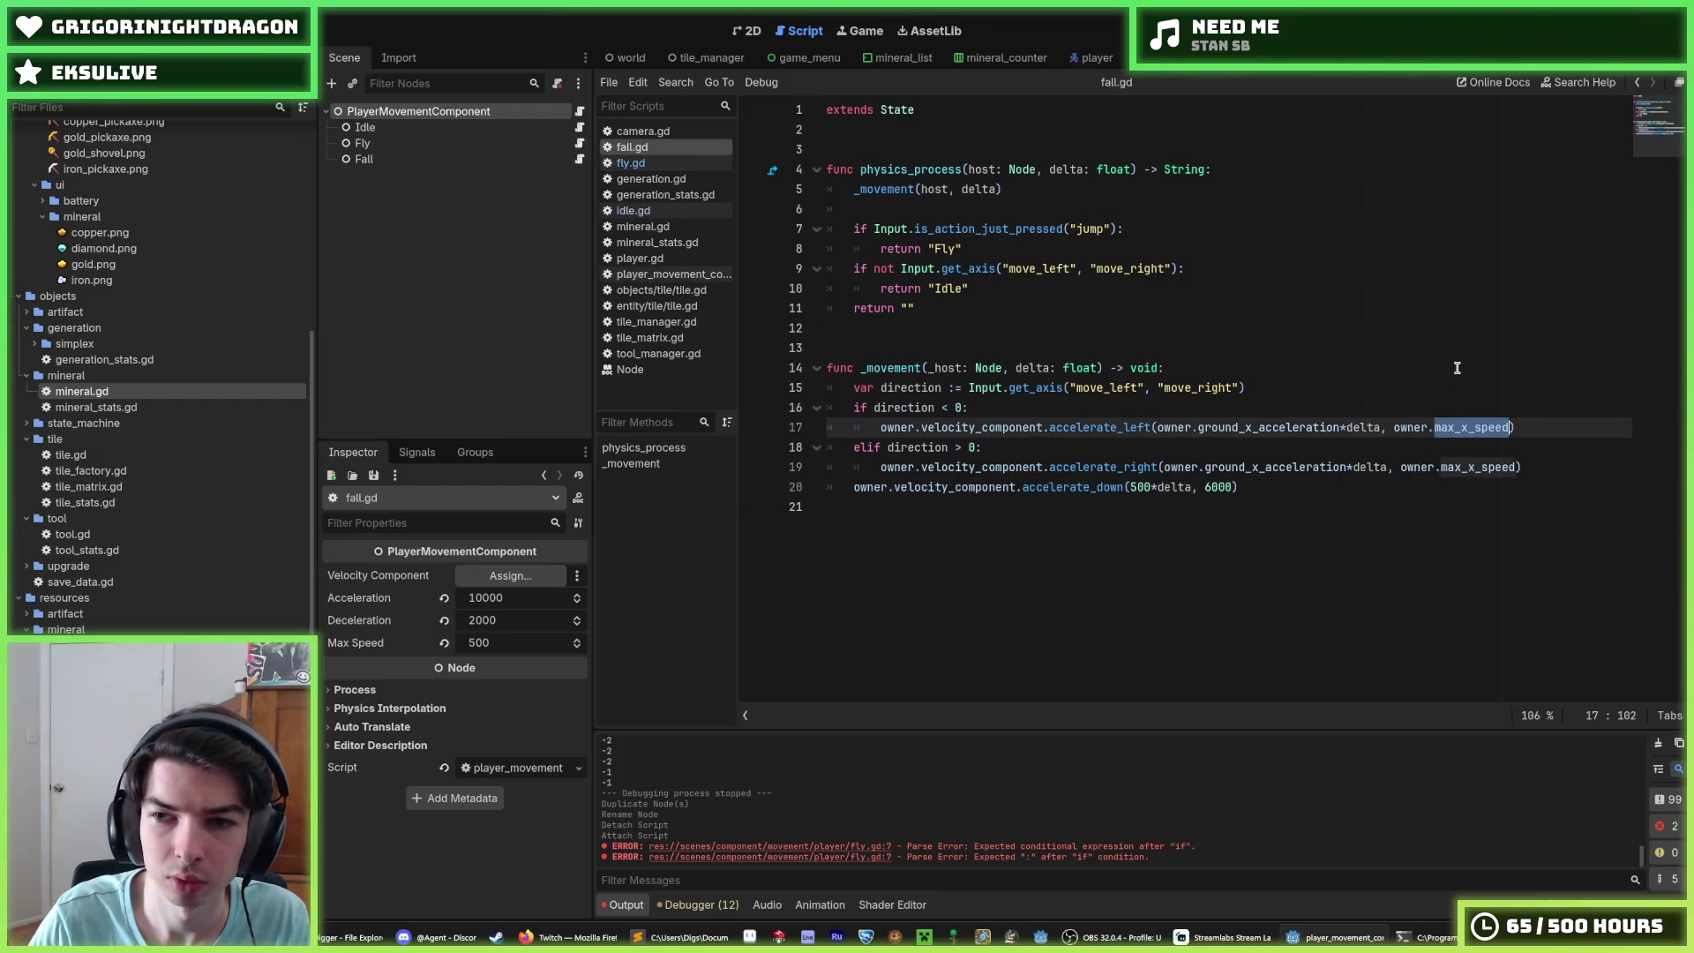
{"action": "key", "text": "ctrl+d"}
{"action": "type", "text": "max_speed"}
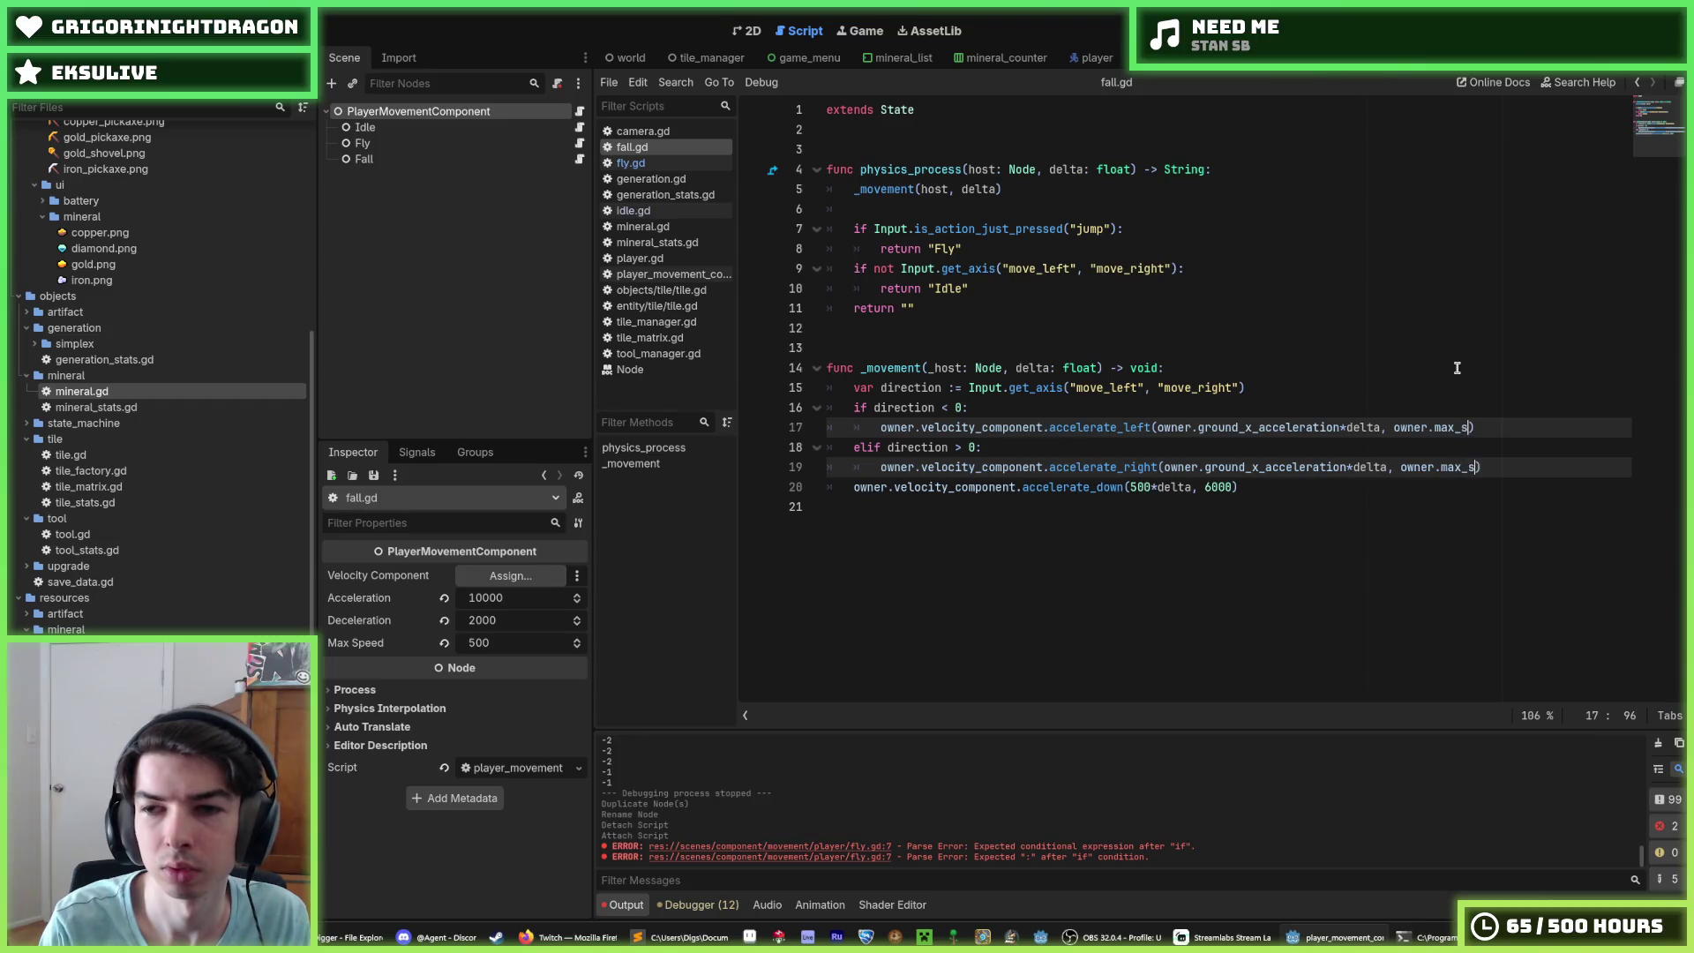
{"action": "left_click", "coordinate": [1411, 408]}
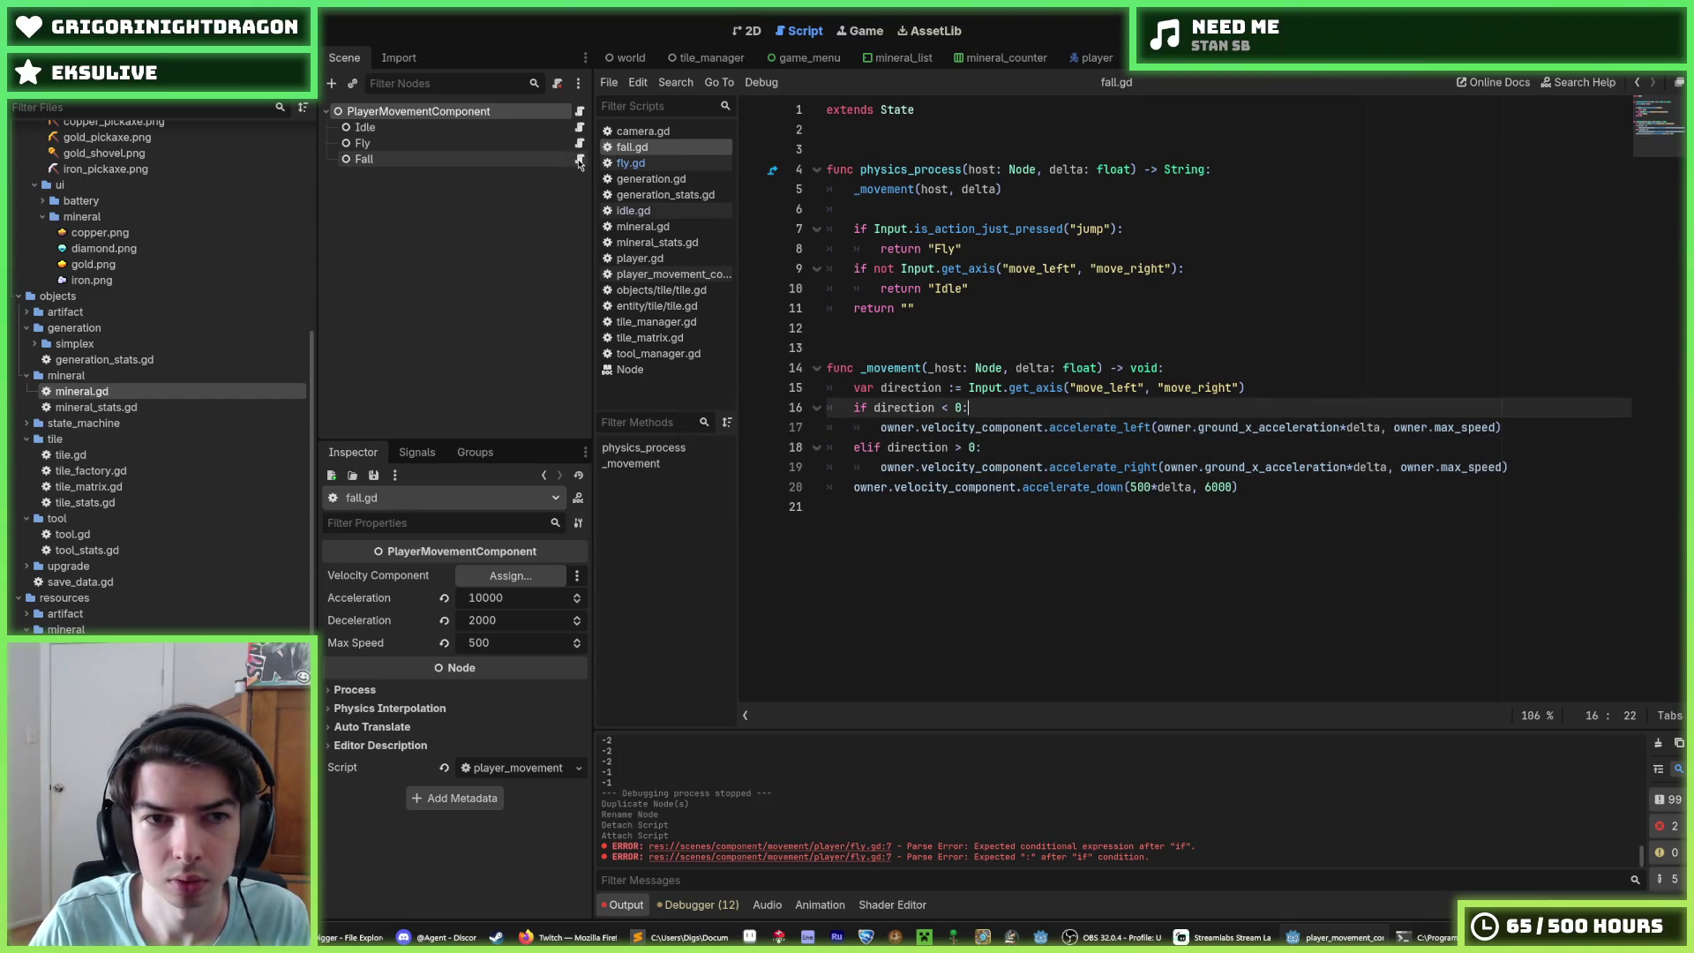
{"action": "left_click", "coordinate": [580, 127]}
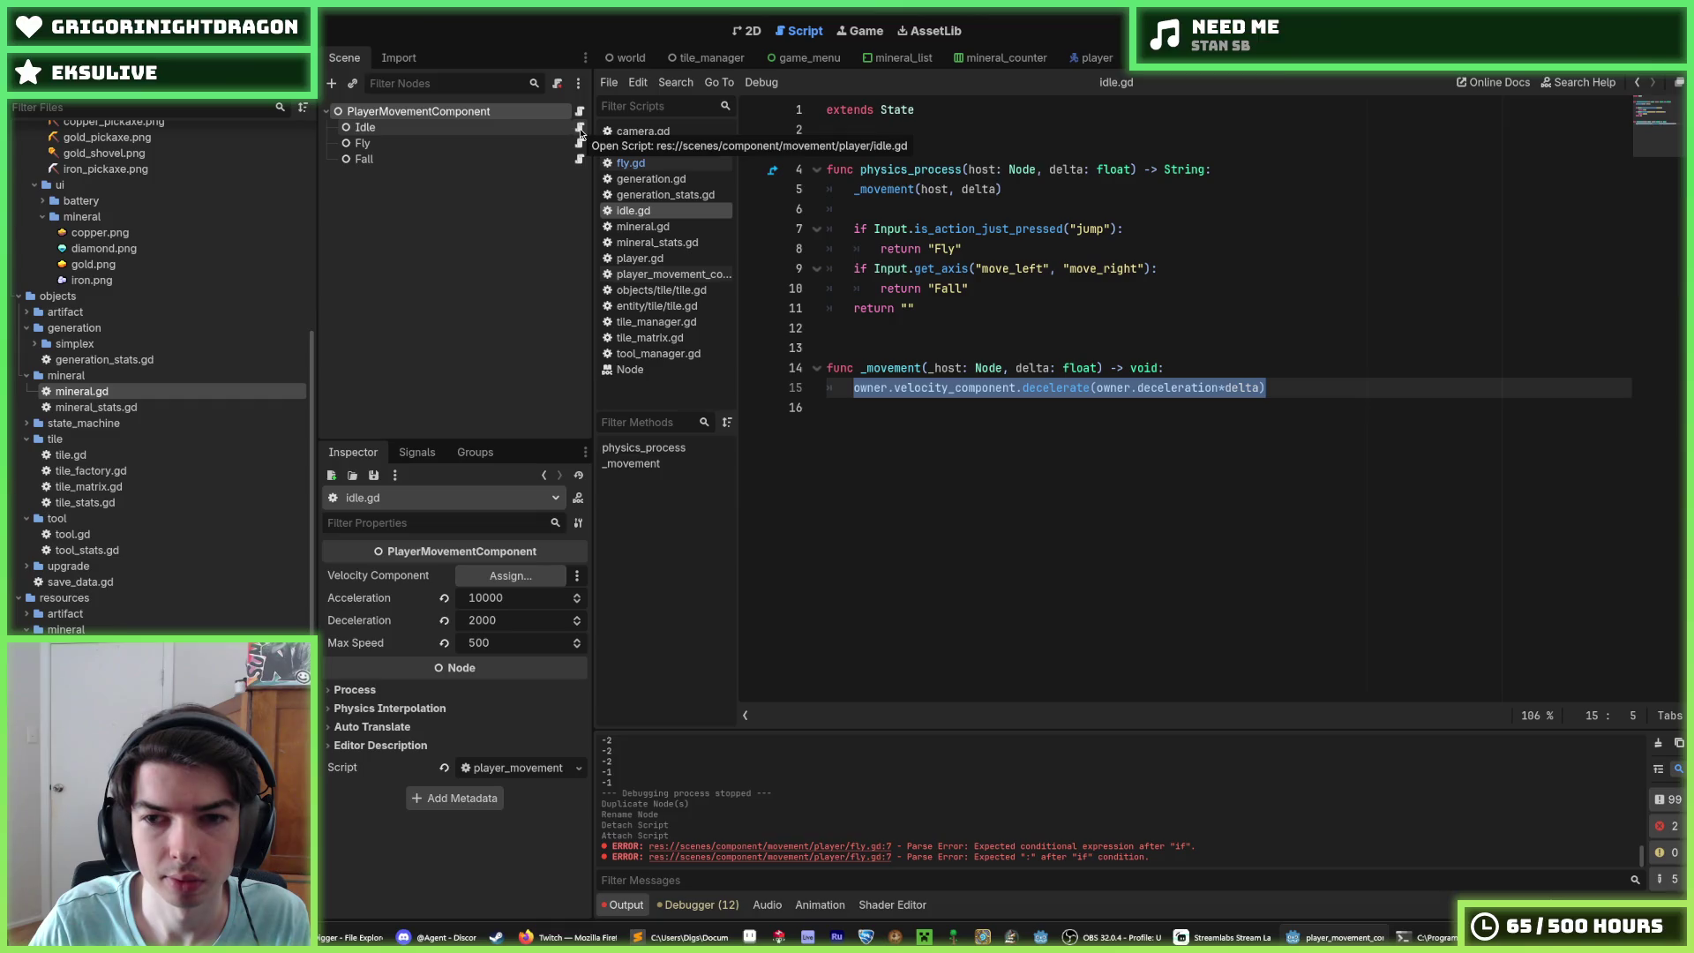
{"action": "left_click", "coordinate": [580, 144]}
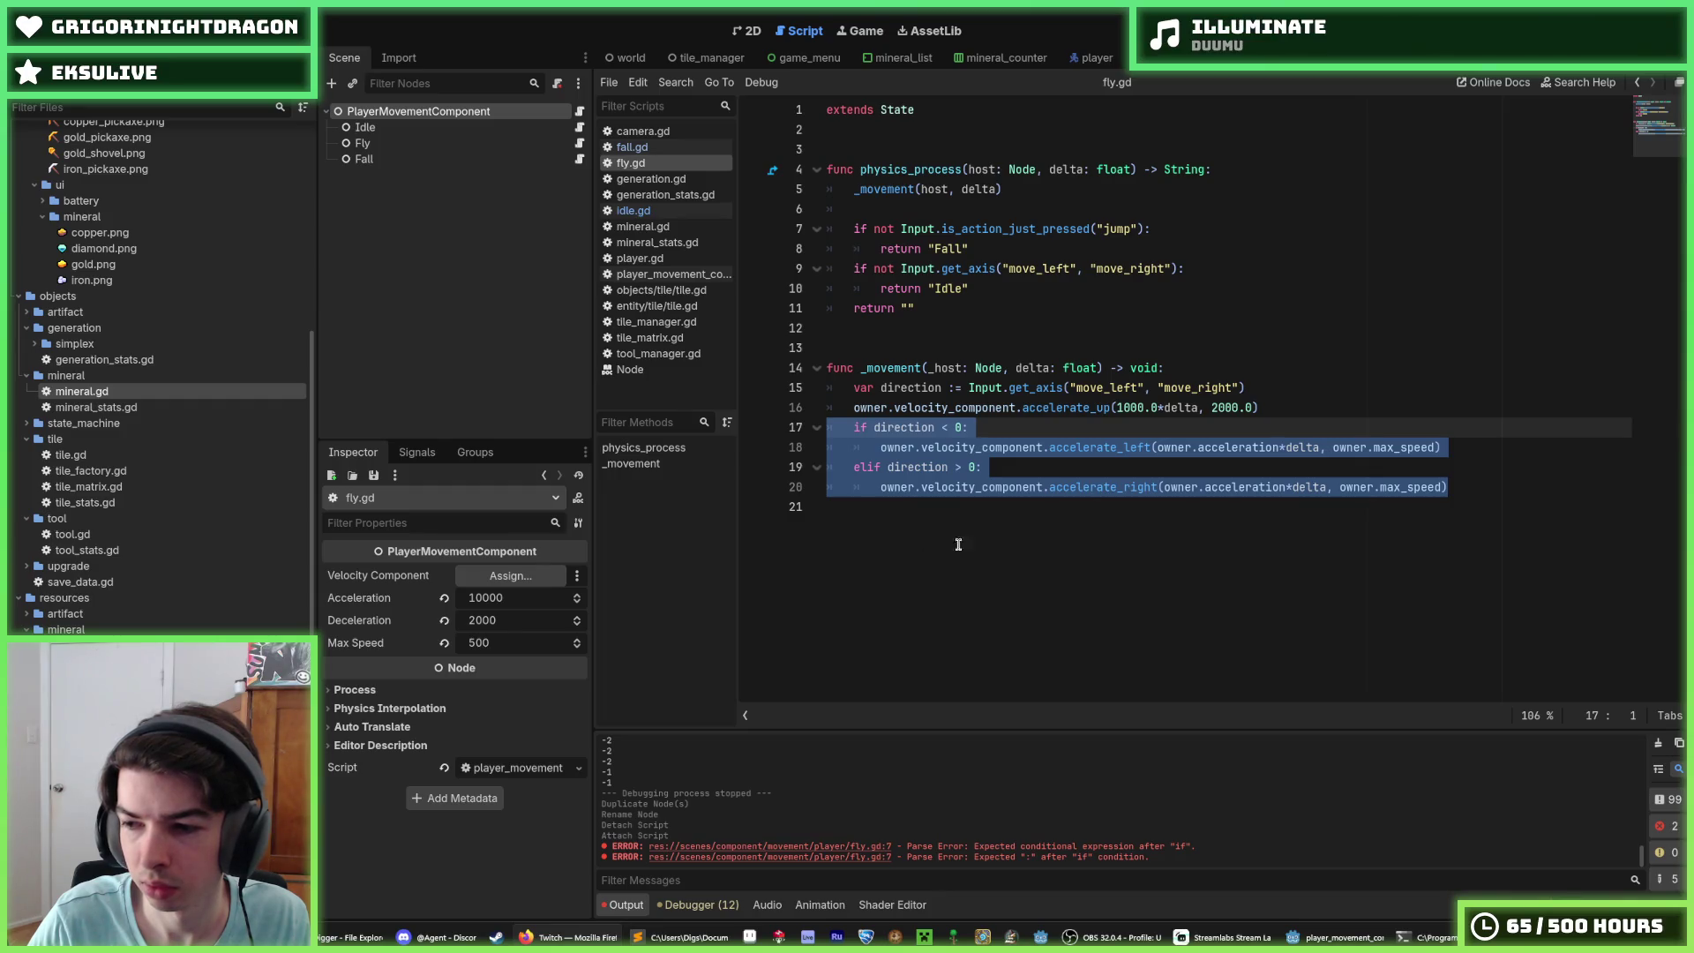
Step: Read through fly.gd's _movement code without changes, then launch the game with F5
{"action": "left_click", "coordinate": [1133, 389]}
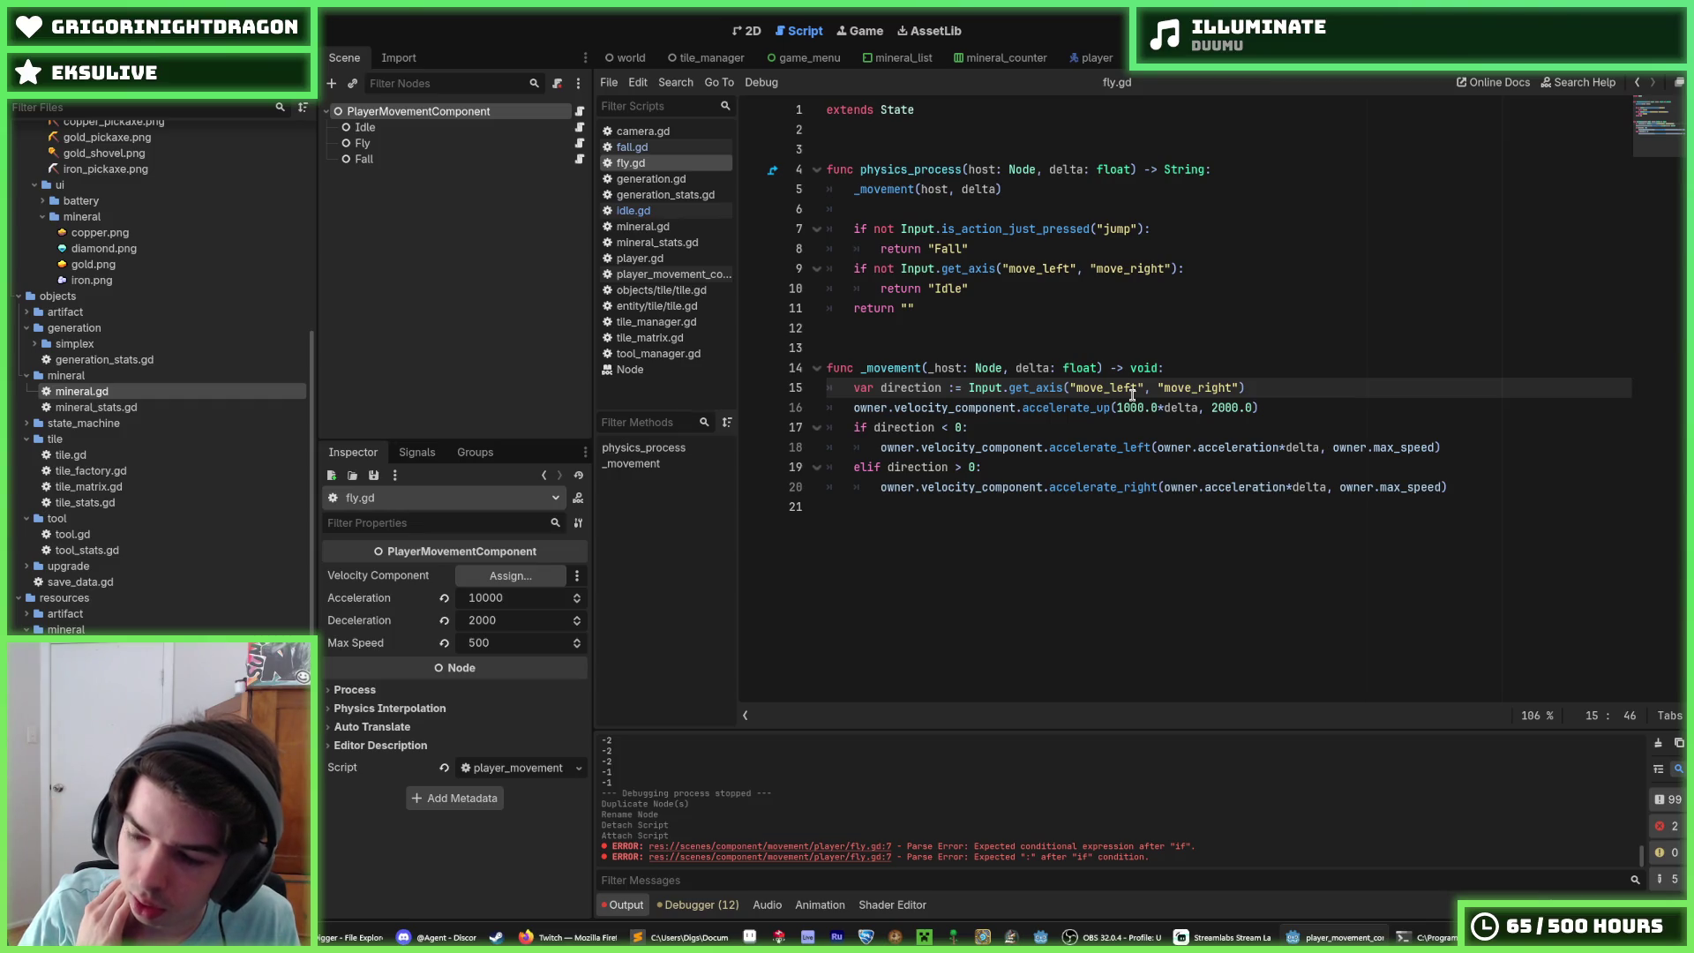
{"action": "left_click", "coordinate": [1352, 624]}
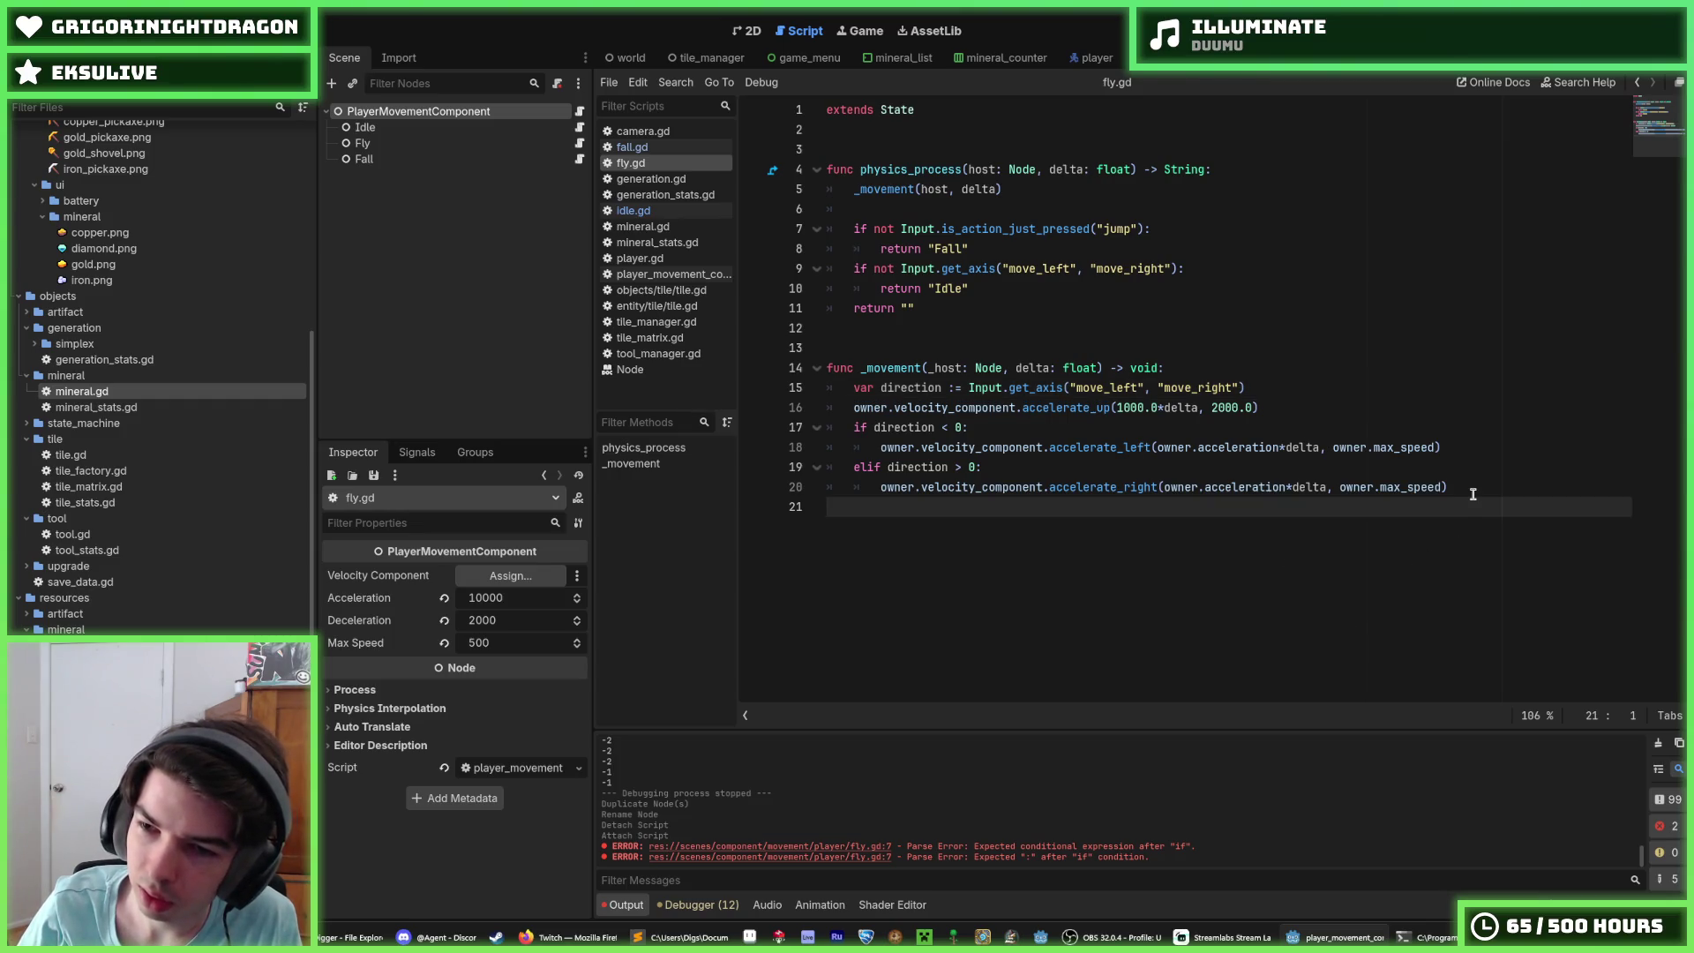
{"action": "left_click", "coordinate": [1472, 491]}
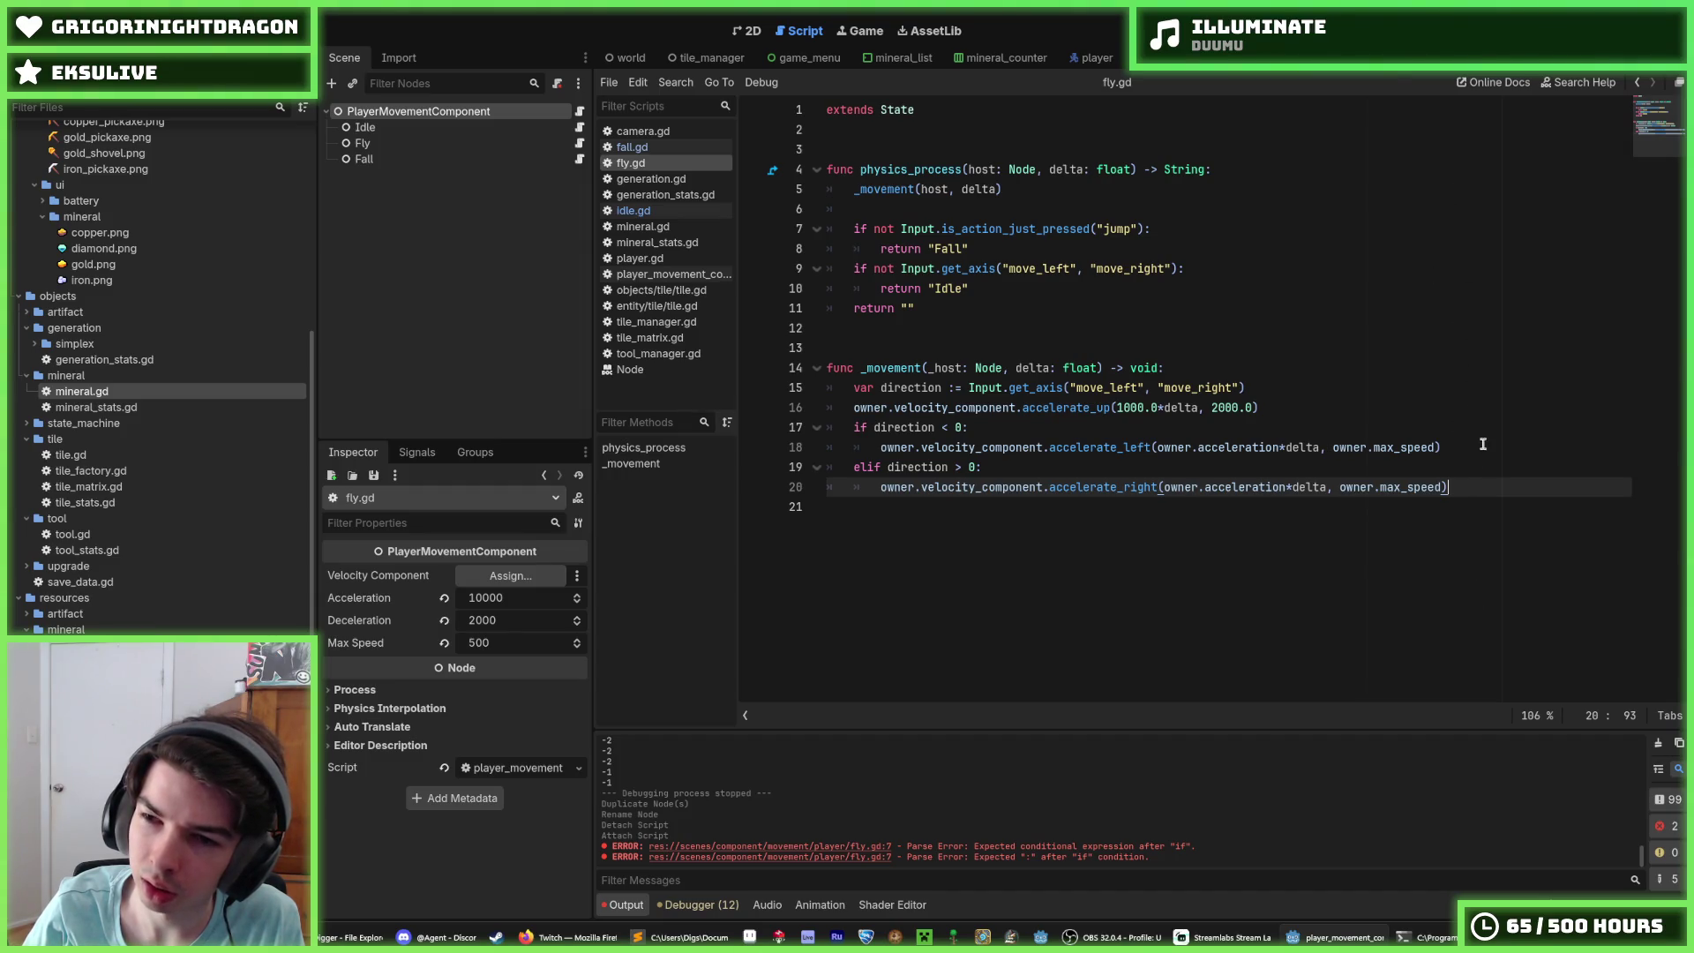
{"action": "left_click", "coordinate": [1470, 343]}
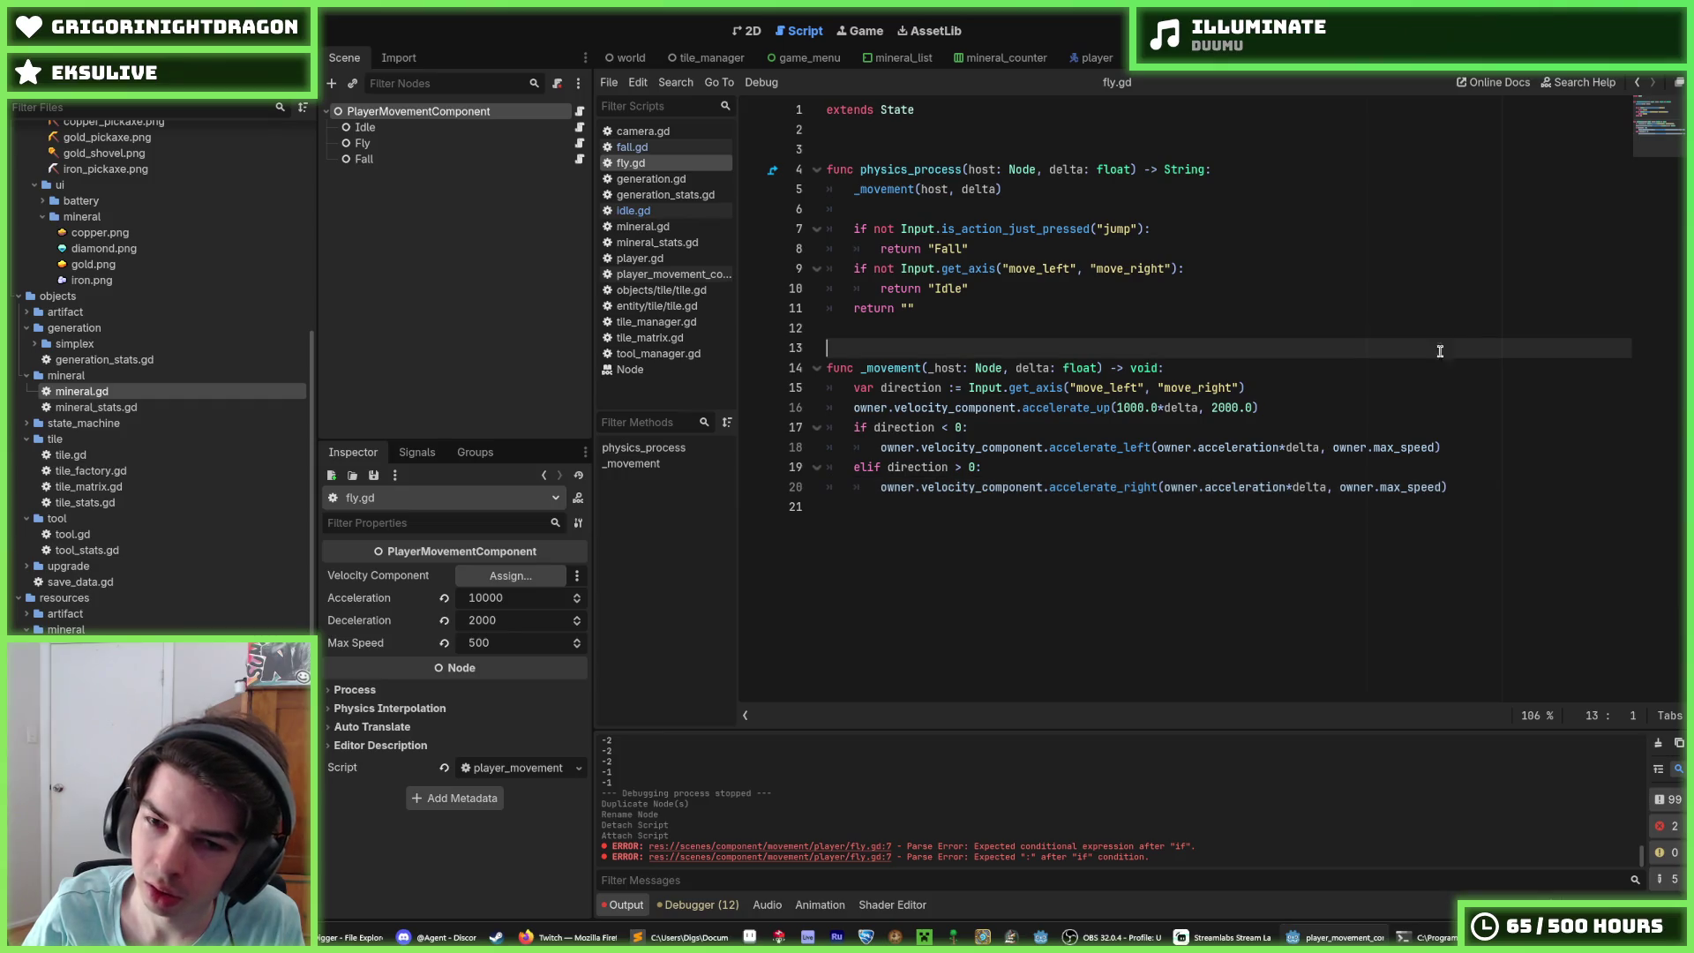
{"action": "left_click", "coordinate": [1353, 364]}
{"action": "left_click", "coordinate": [1328, 346]}
{"action": "left_click", "coordinate": [1274, 324]}
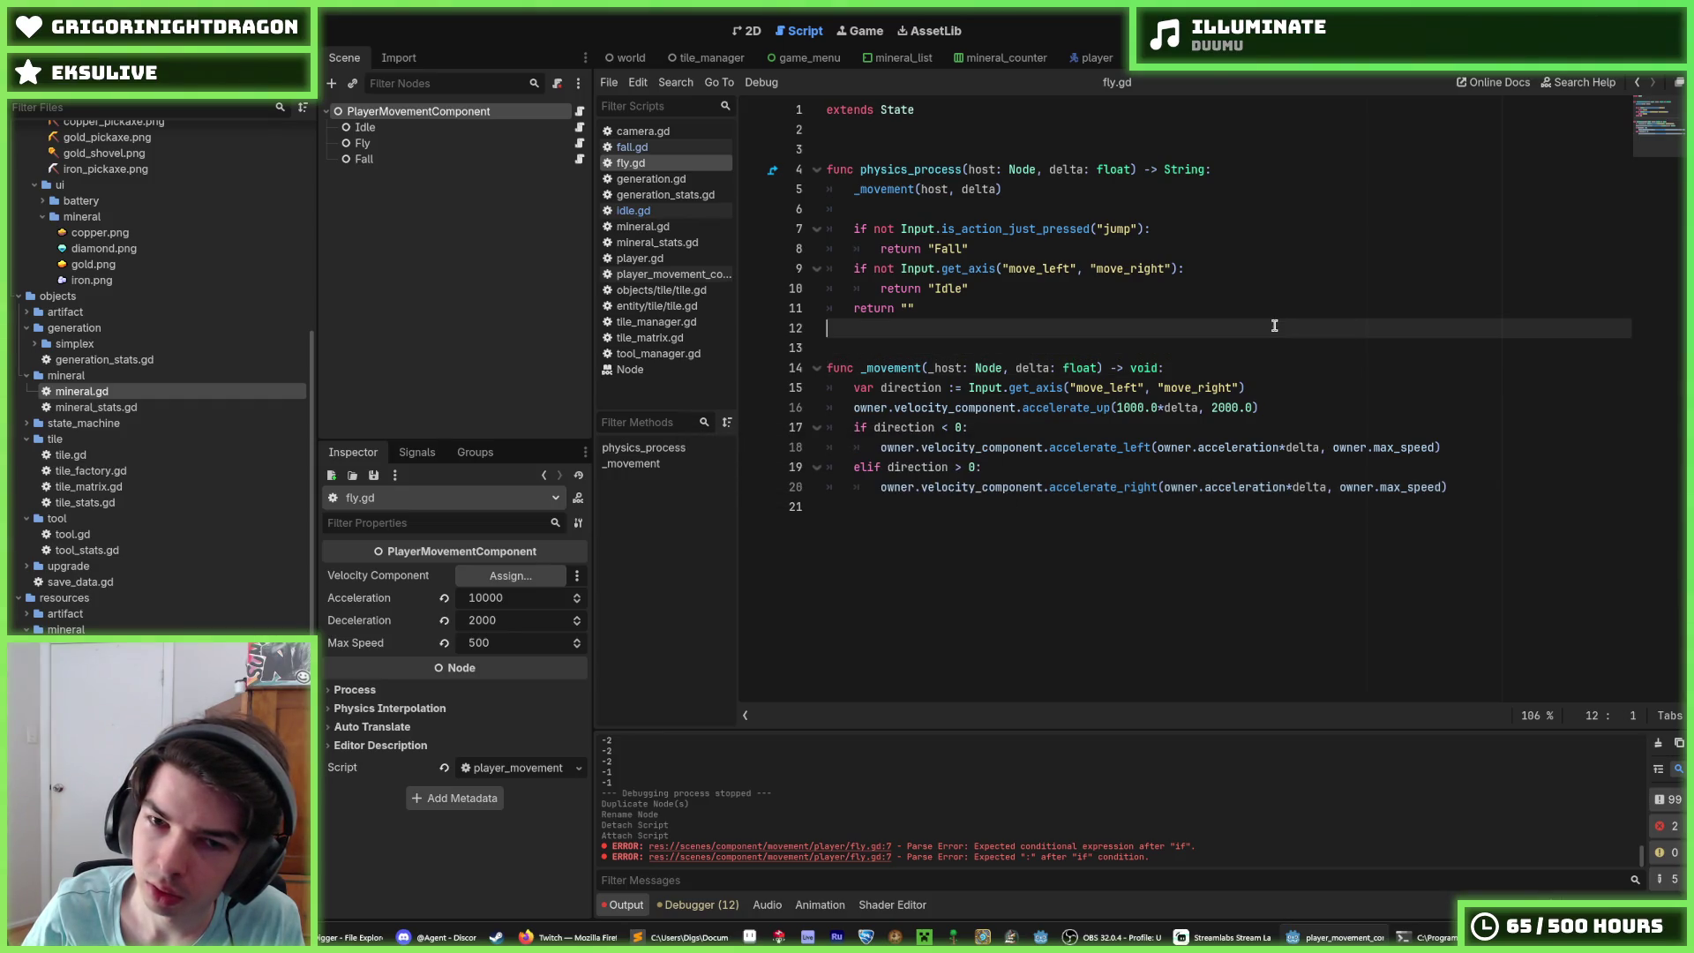
{"action": "key", "text": "F5"}
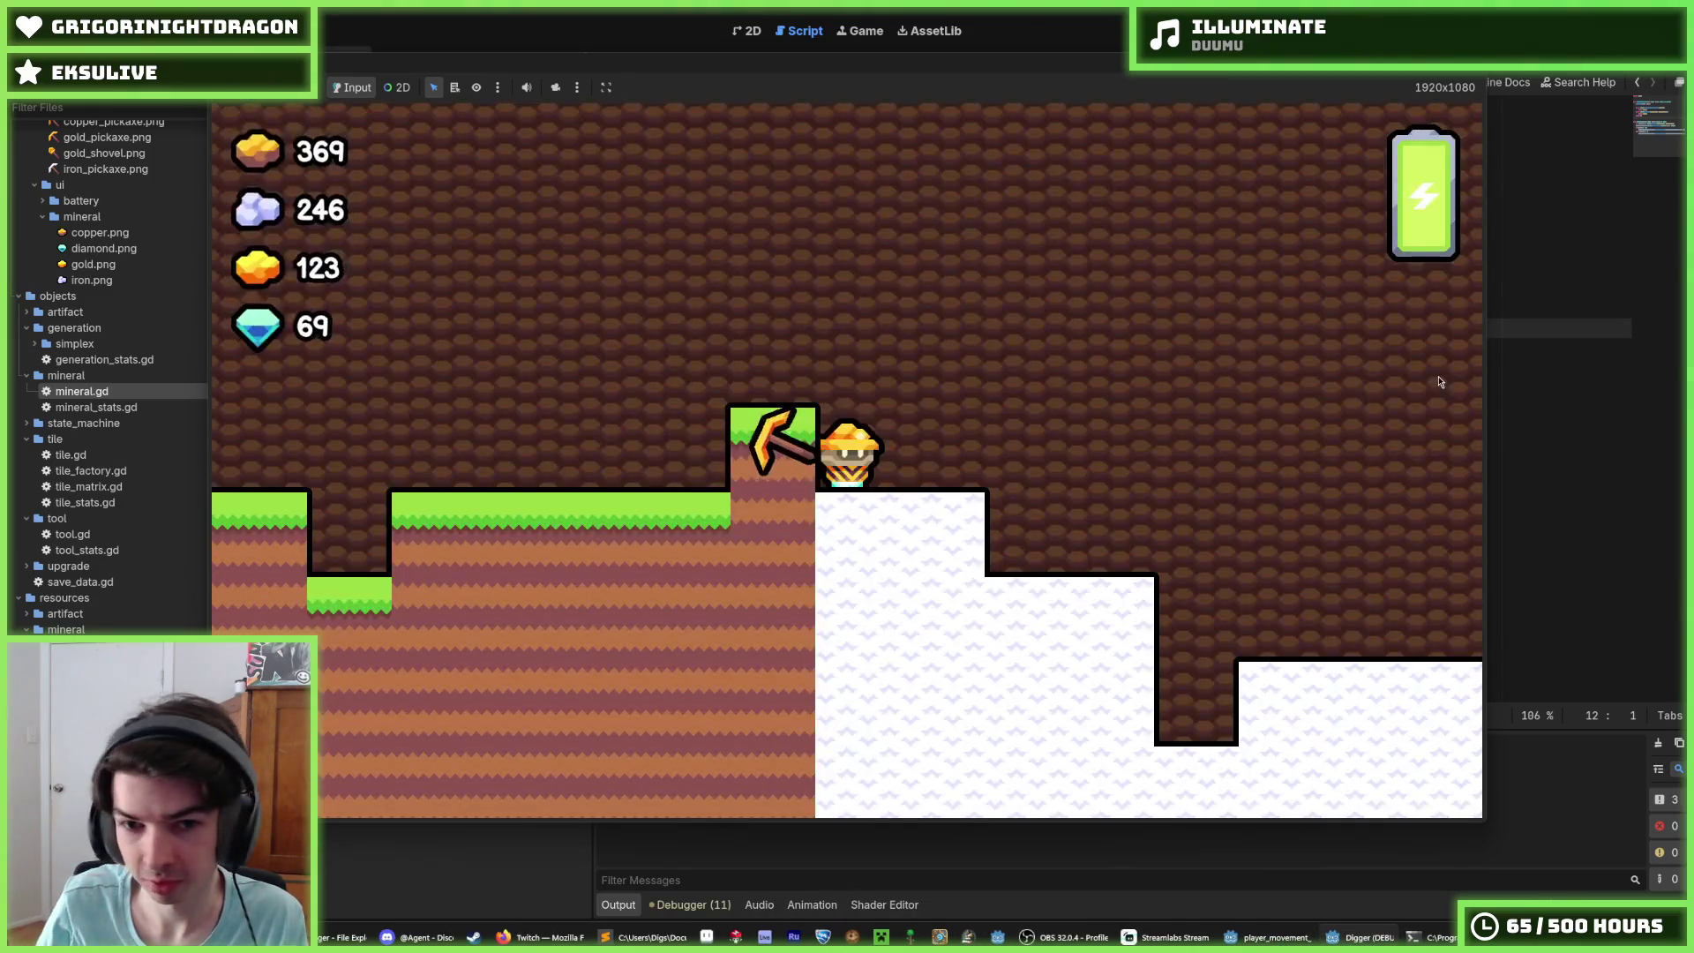
Step: Rename ground_x_acceleration to acceleration on fall.gd's lines 17 and 19
{"action": "type", "text": "w"}
{"action": "key", "text": "BackSpace"}
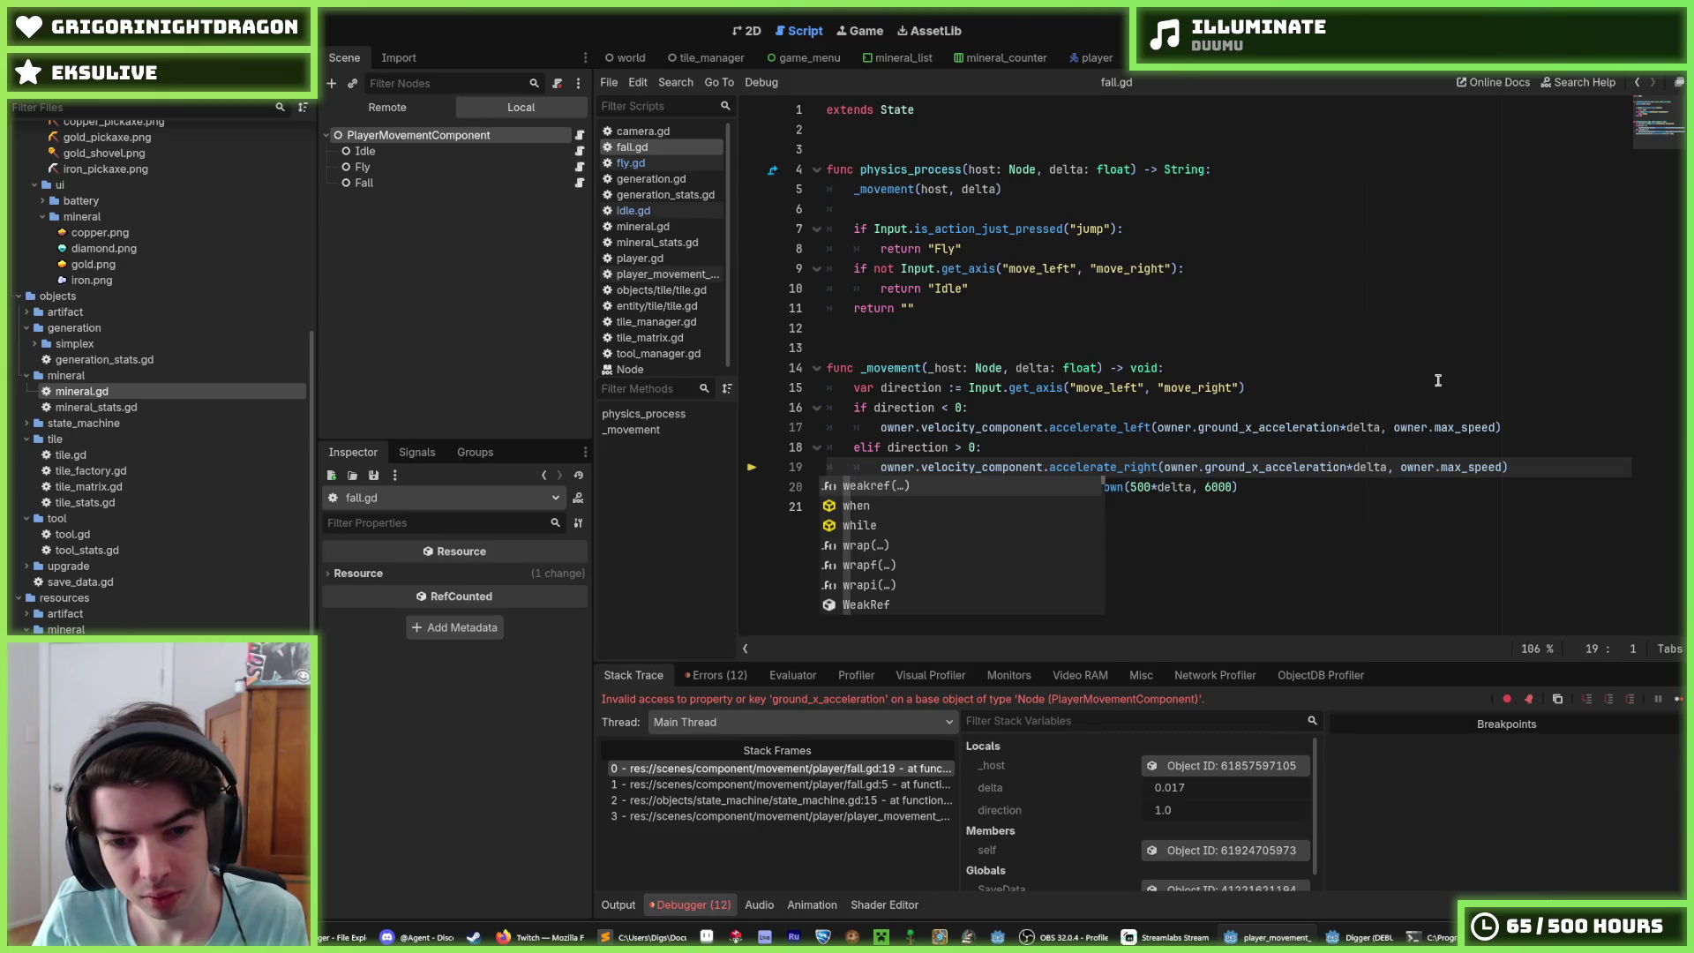
{"action": "left_click", "coordinate": [1422, 427]}
{"action": "double_click", "coordinate": [1261, 427]}
{"action": "key", "text": "ctrl+d"}
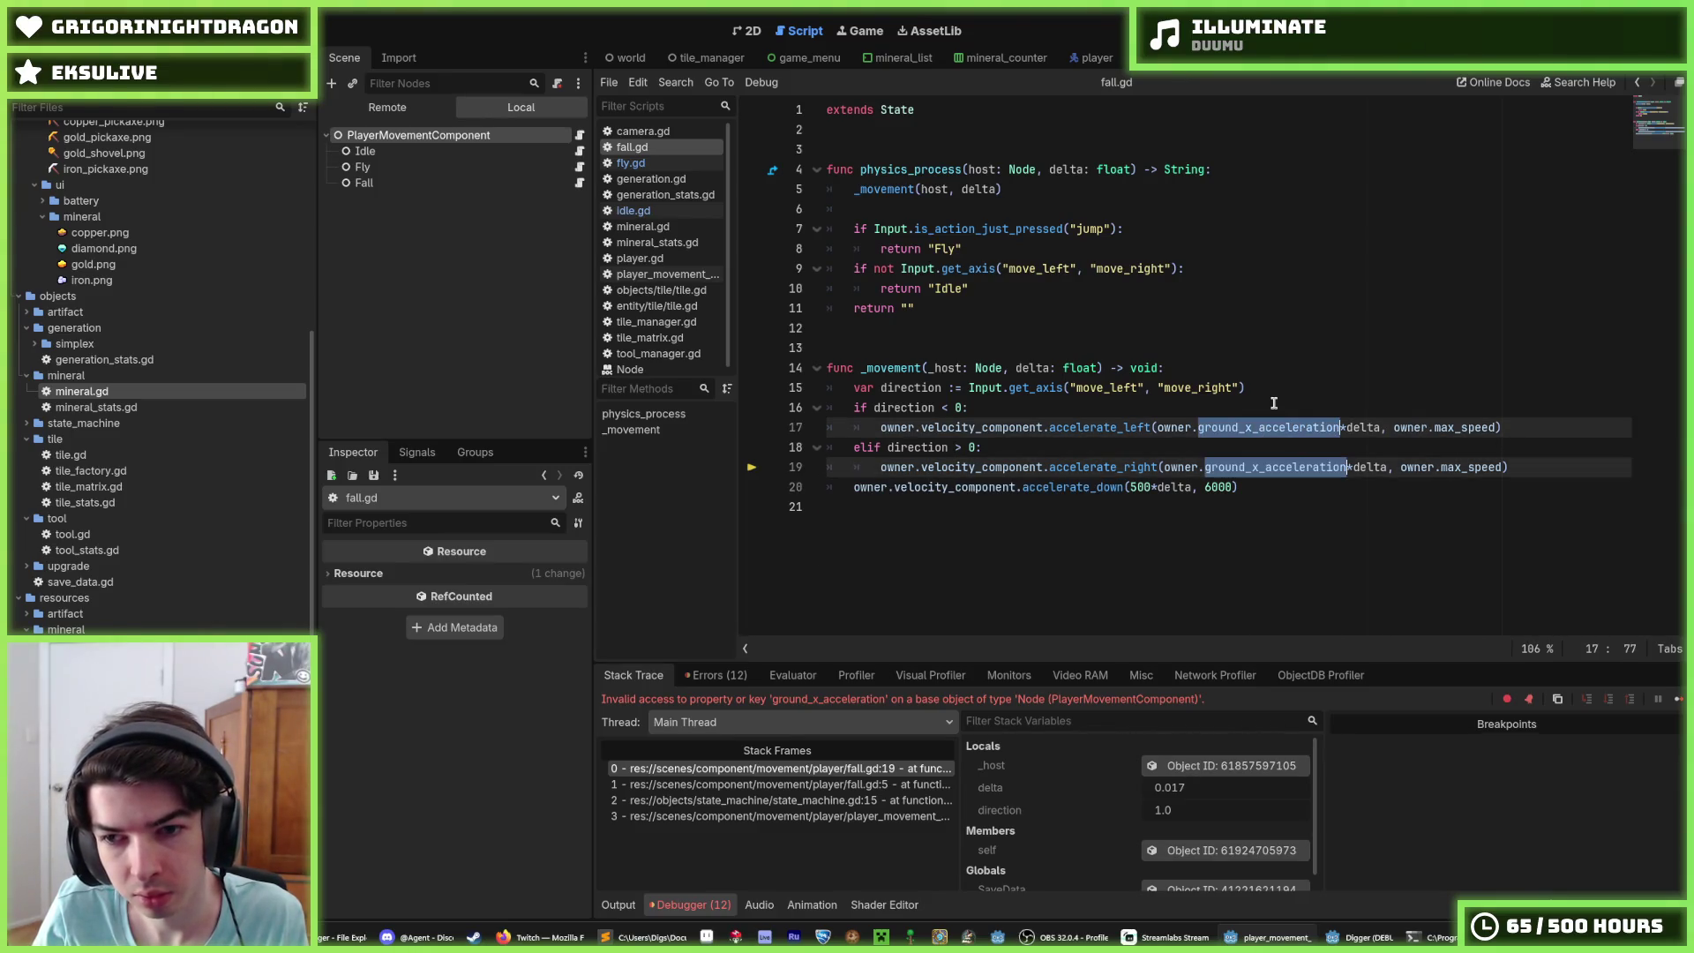
{"action": "type", "text": "accelea"}
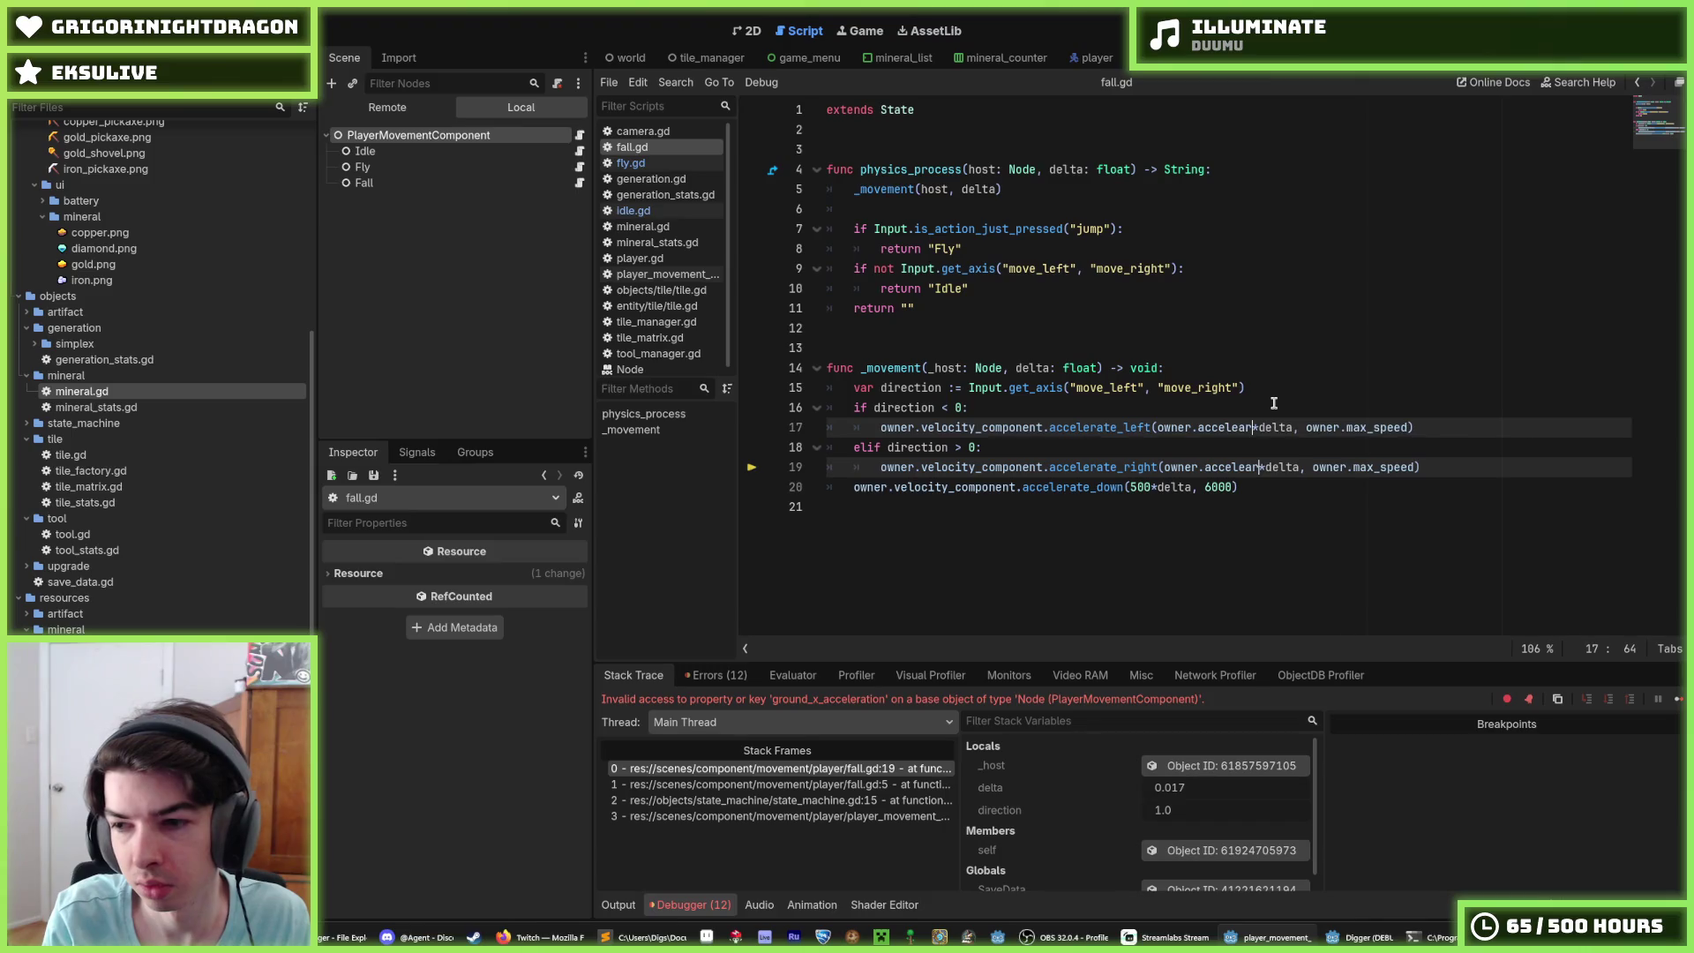
{"action": "key", "text": "BackSpace"}
{"action": "type", "text": "ration"}
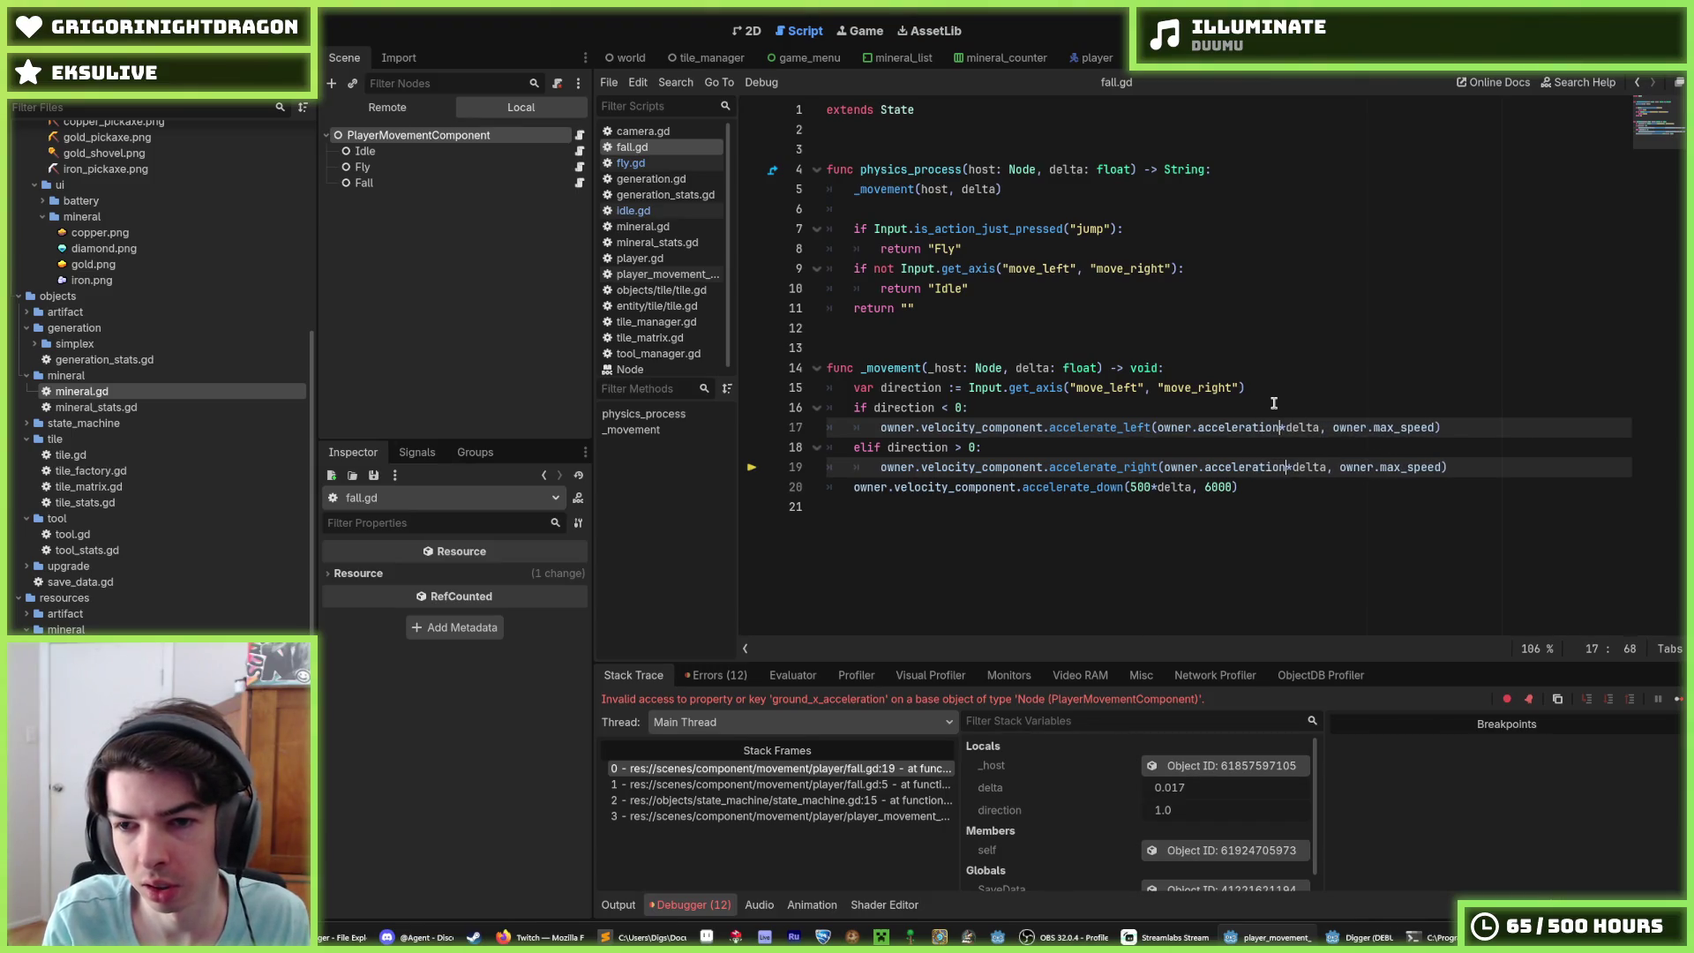
Step: Test-run the game, steering the miner right and left, then bring up idle.gd
{"action": "key", "text": "F5"}
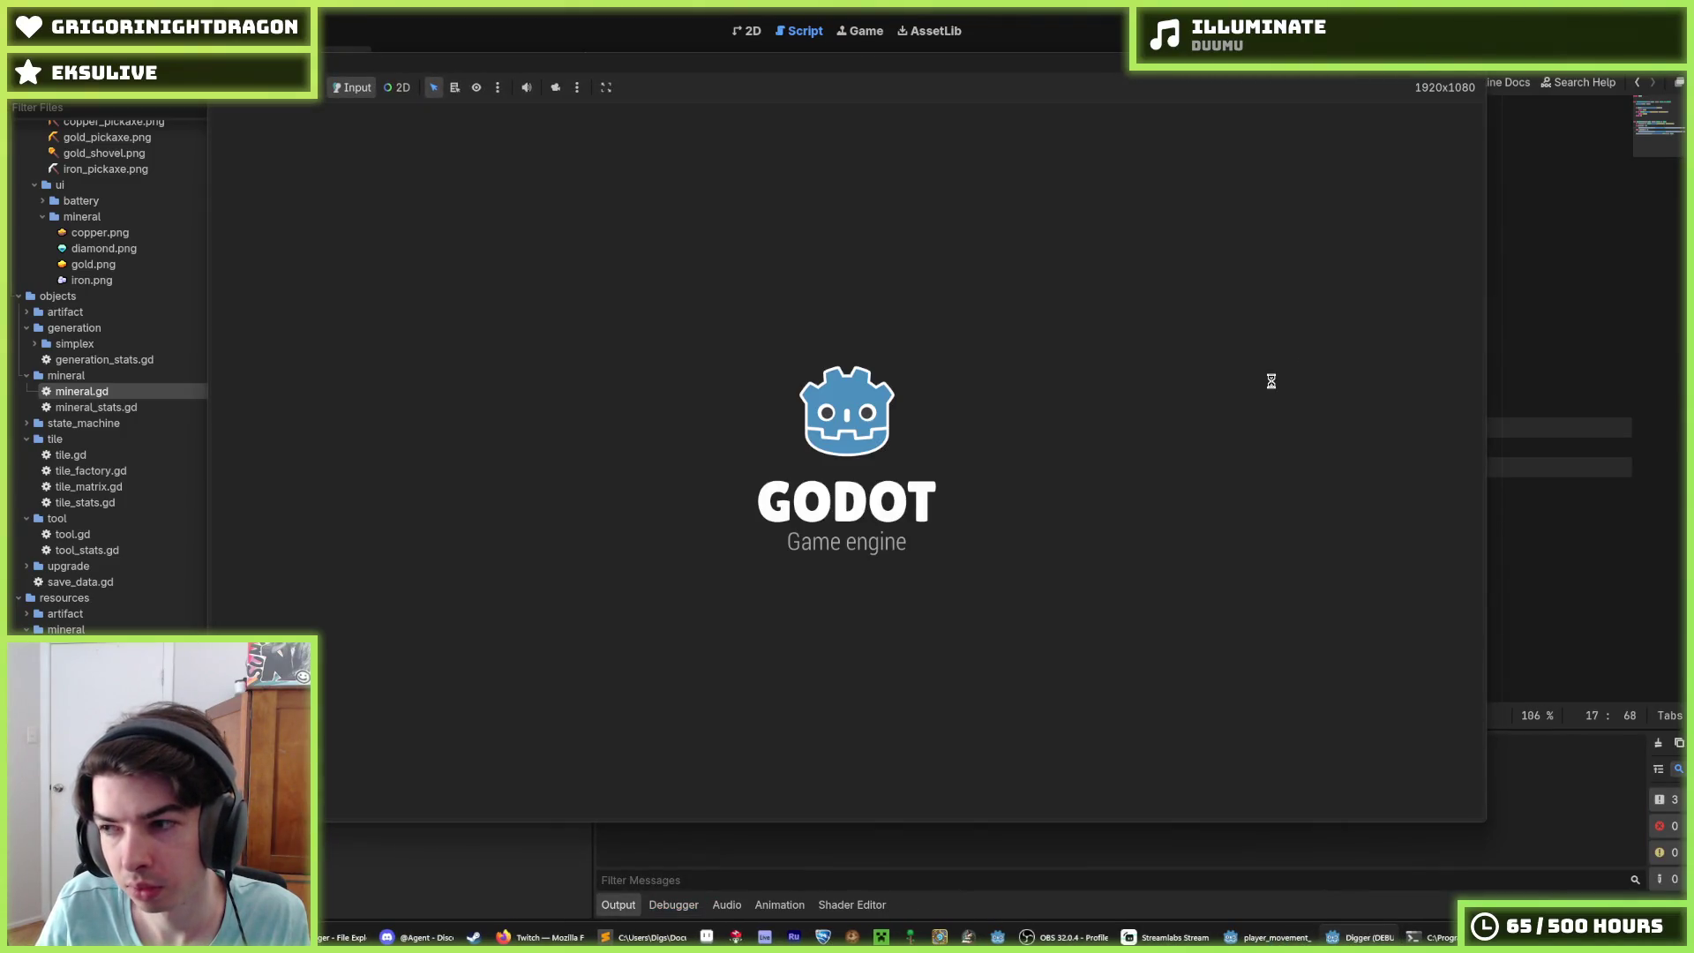
{"action": "key", "text": "Right"}
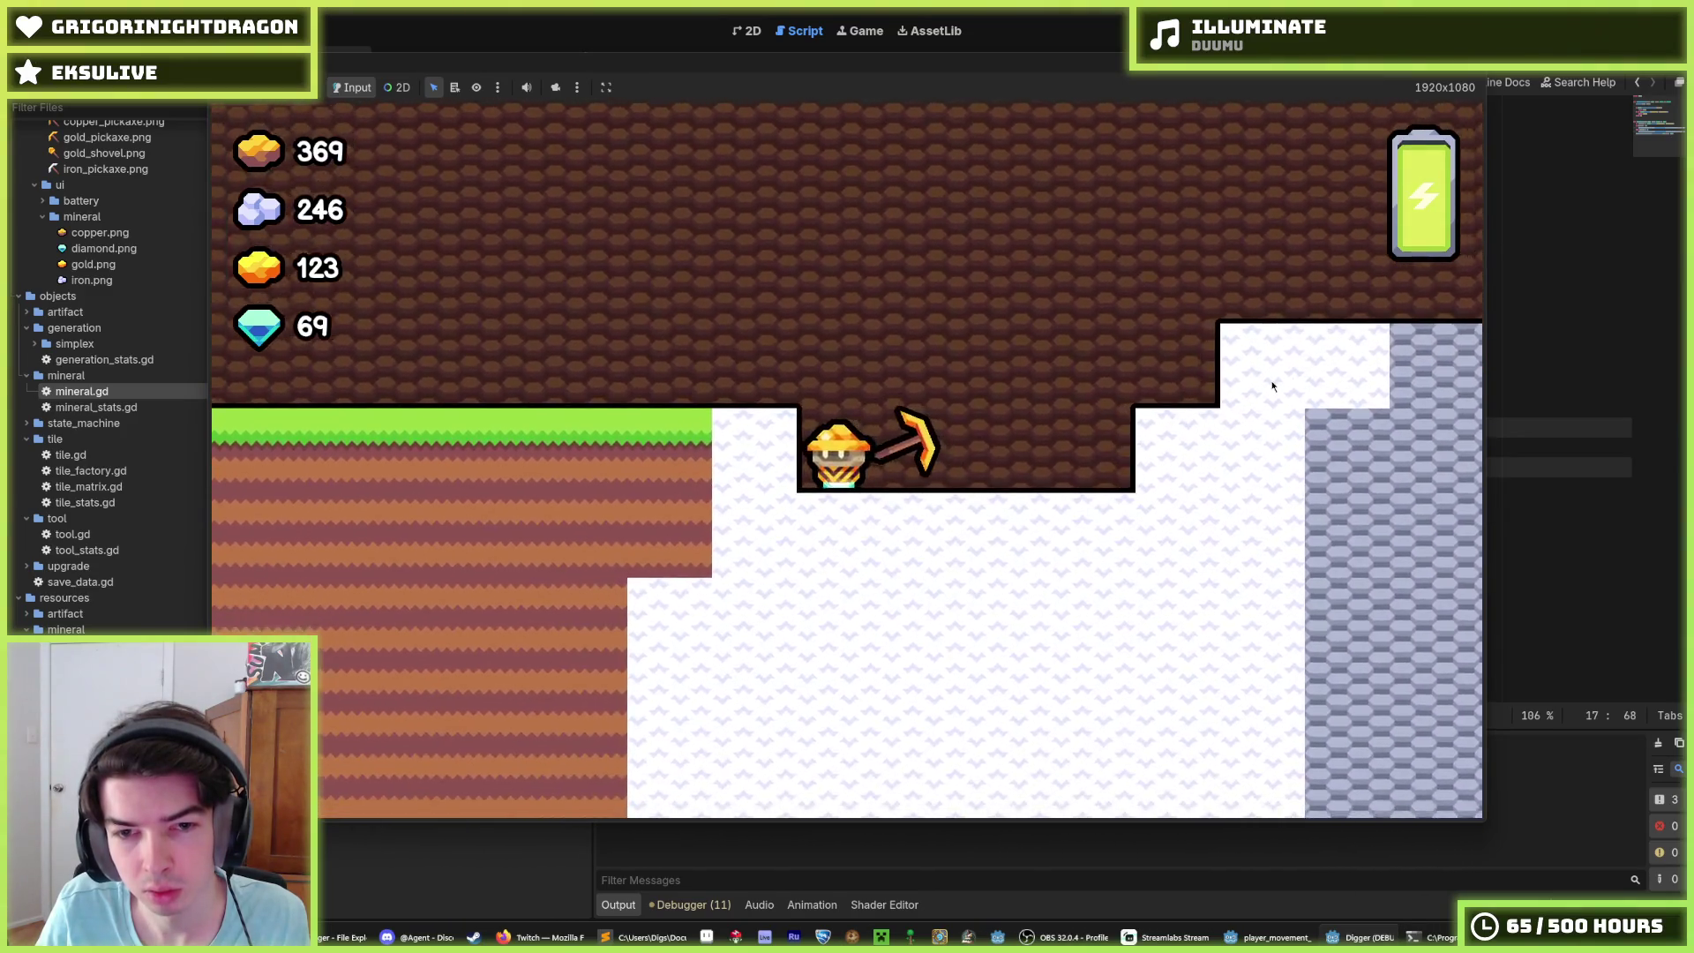
{"action": "key", "text": "Left"}
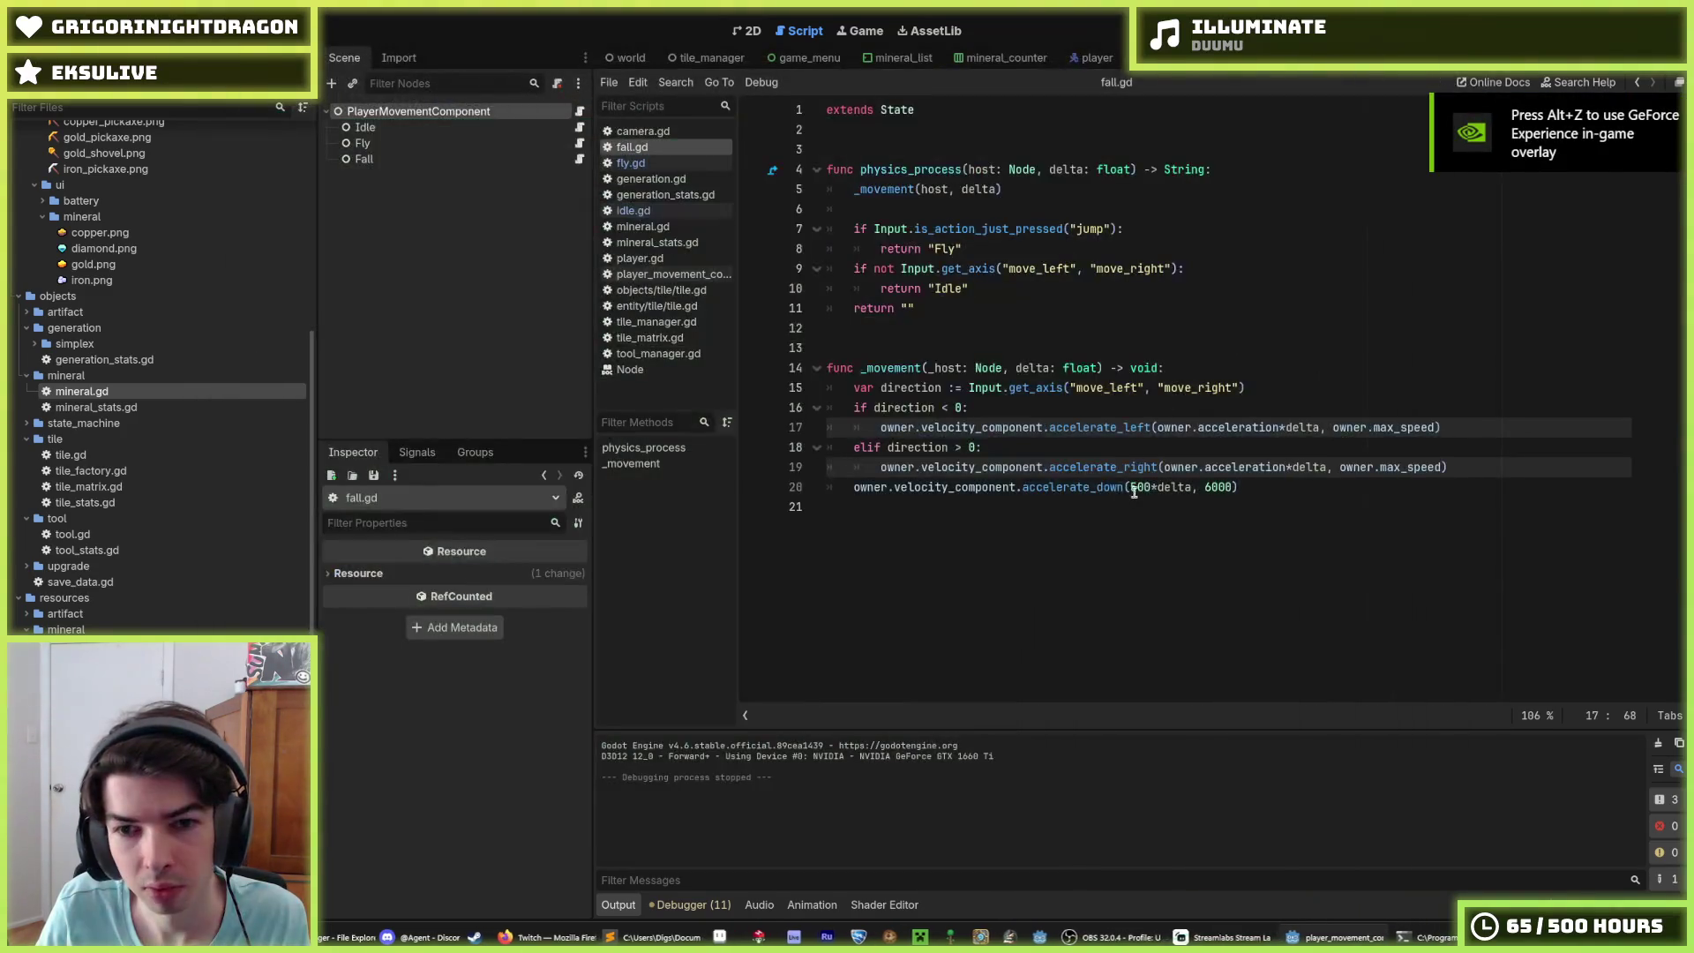
{"action": "left_click_drag", "start_coordinate": [1251, 487], "coordinate": [856, 487]}
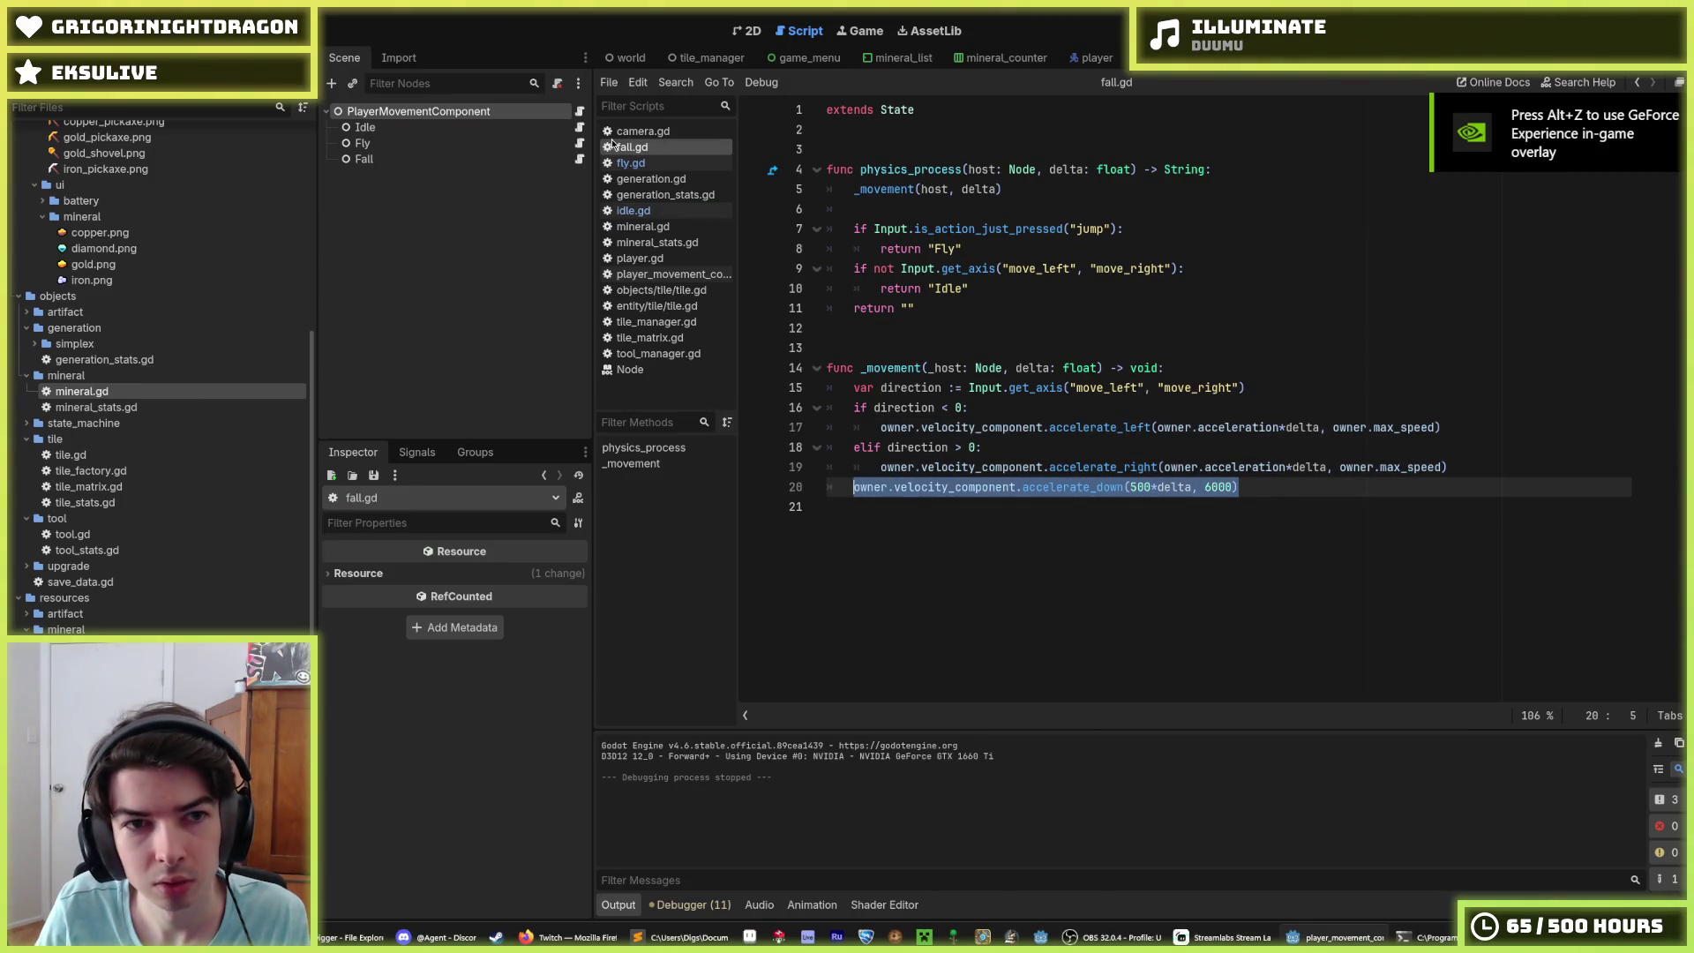
{"action": "left_click", "coordinate": [580, 127]}
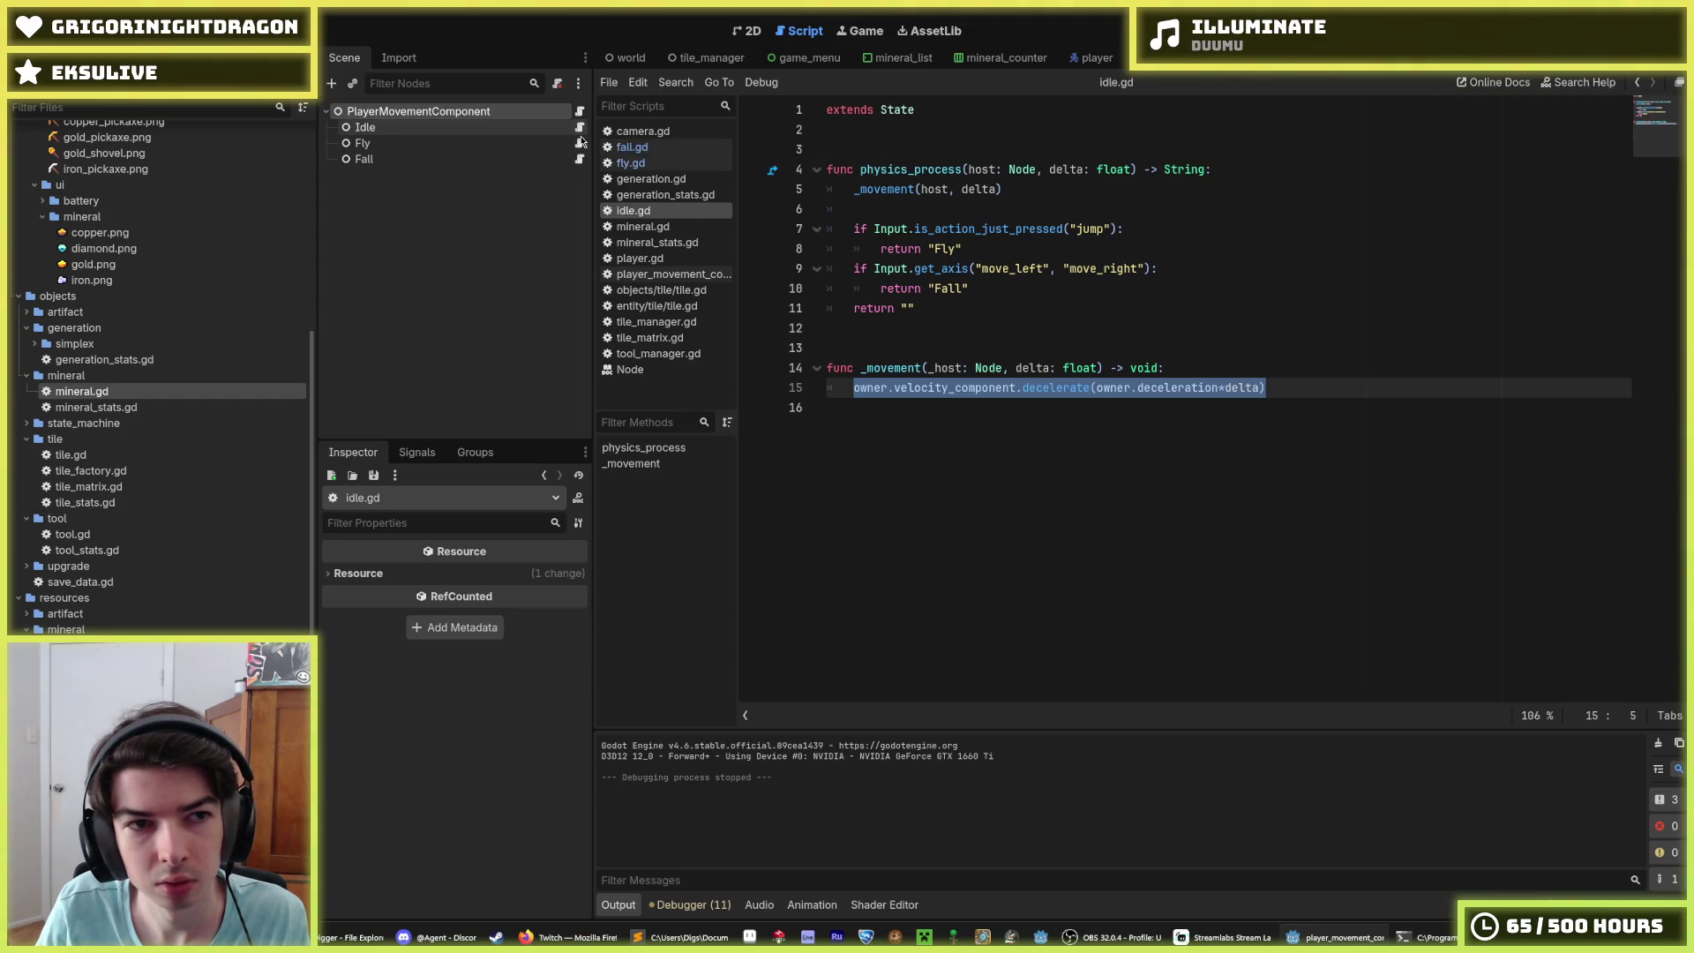
Step: Rename the Fall state node to Walk, save the scene, and view its fall.gd script
{"action": "left_click", "coordinate": [534, 159]}
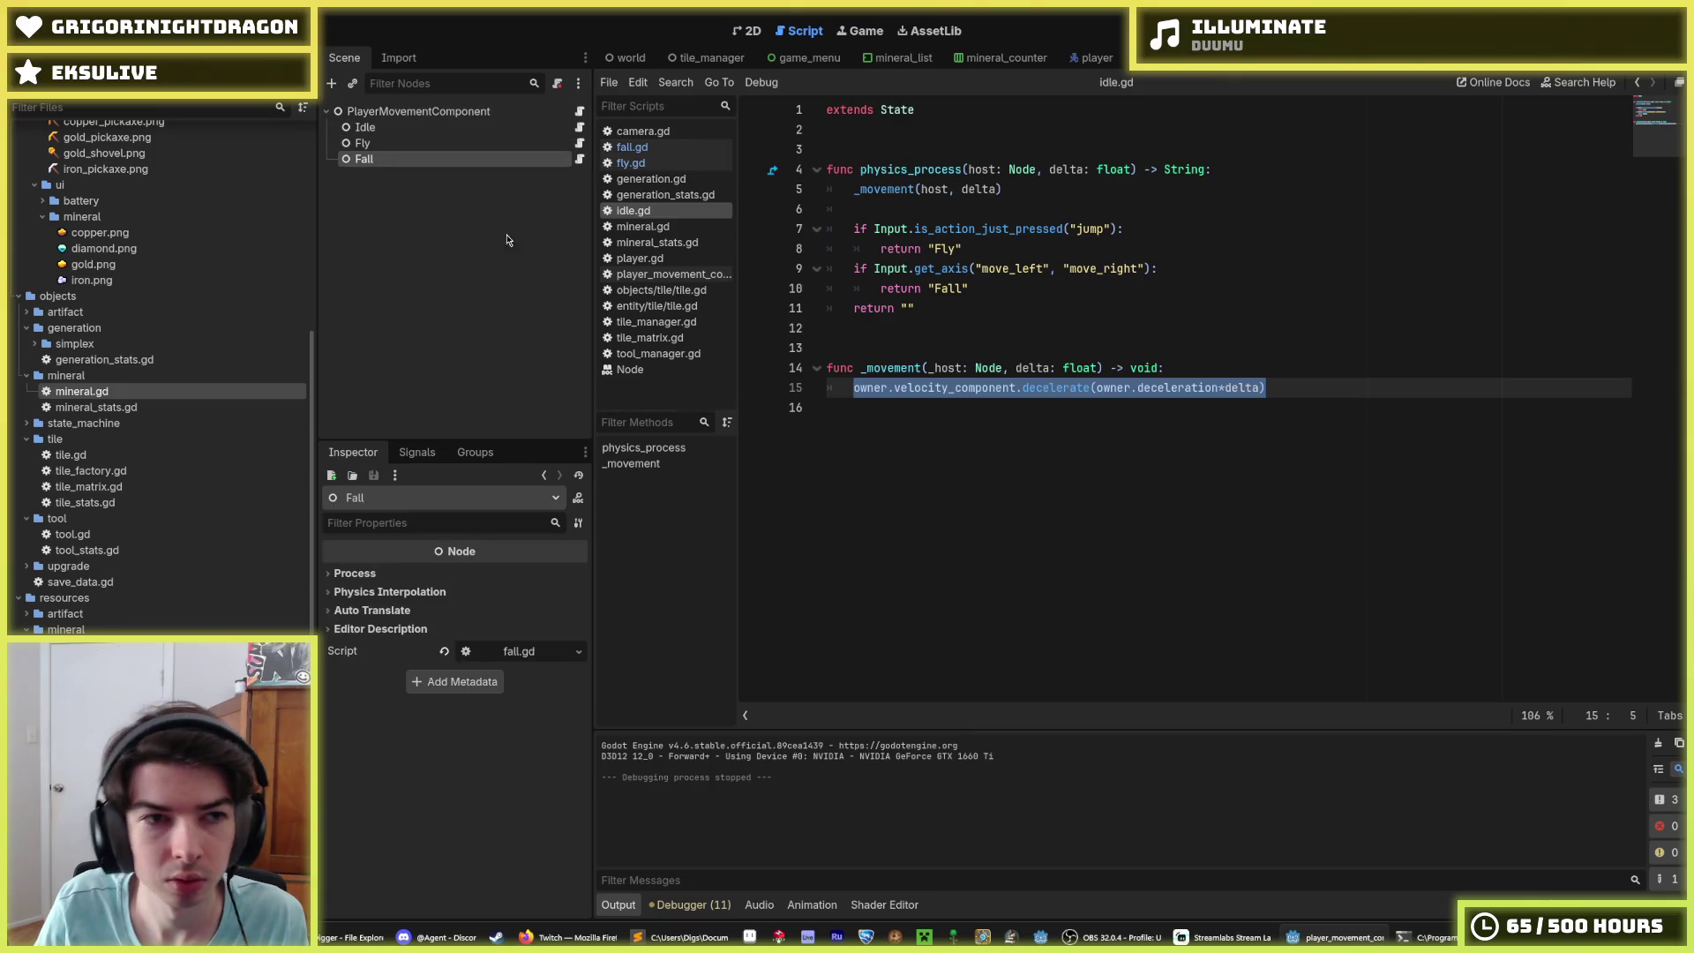
{"action": "key", "text": "F2"}
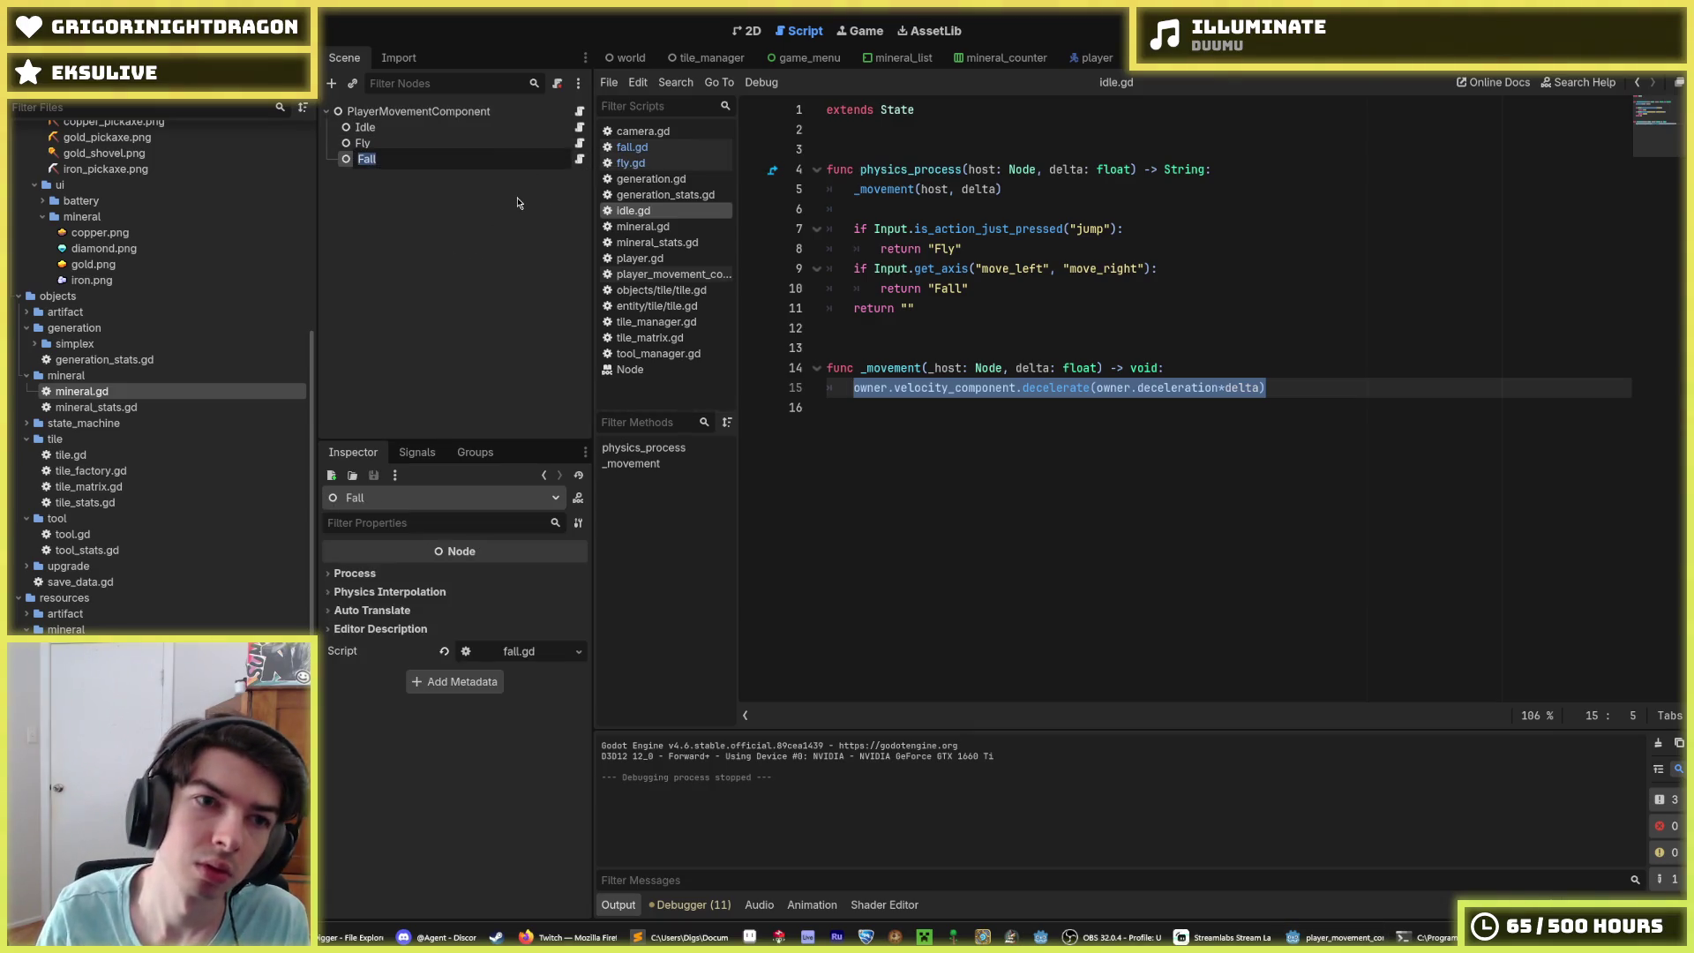
{"action": "type", "text": "M"}
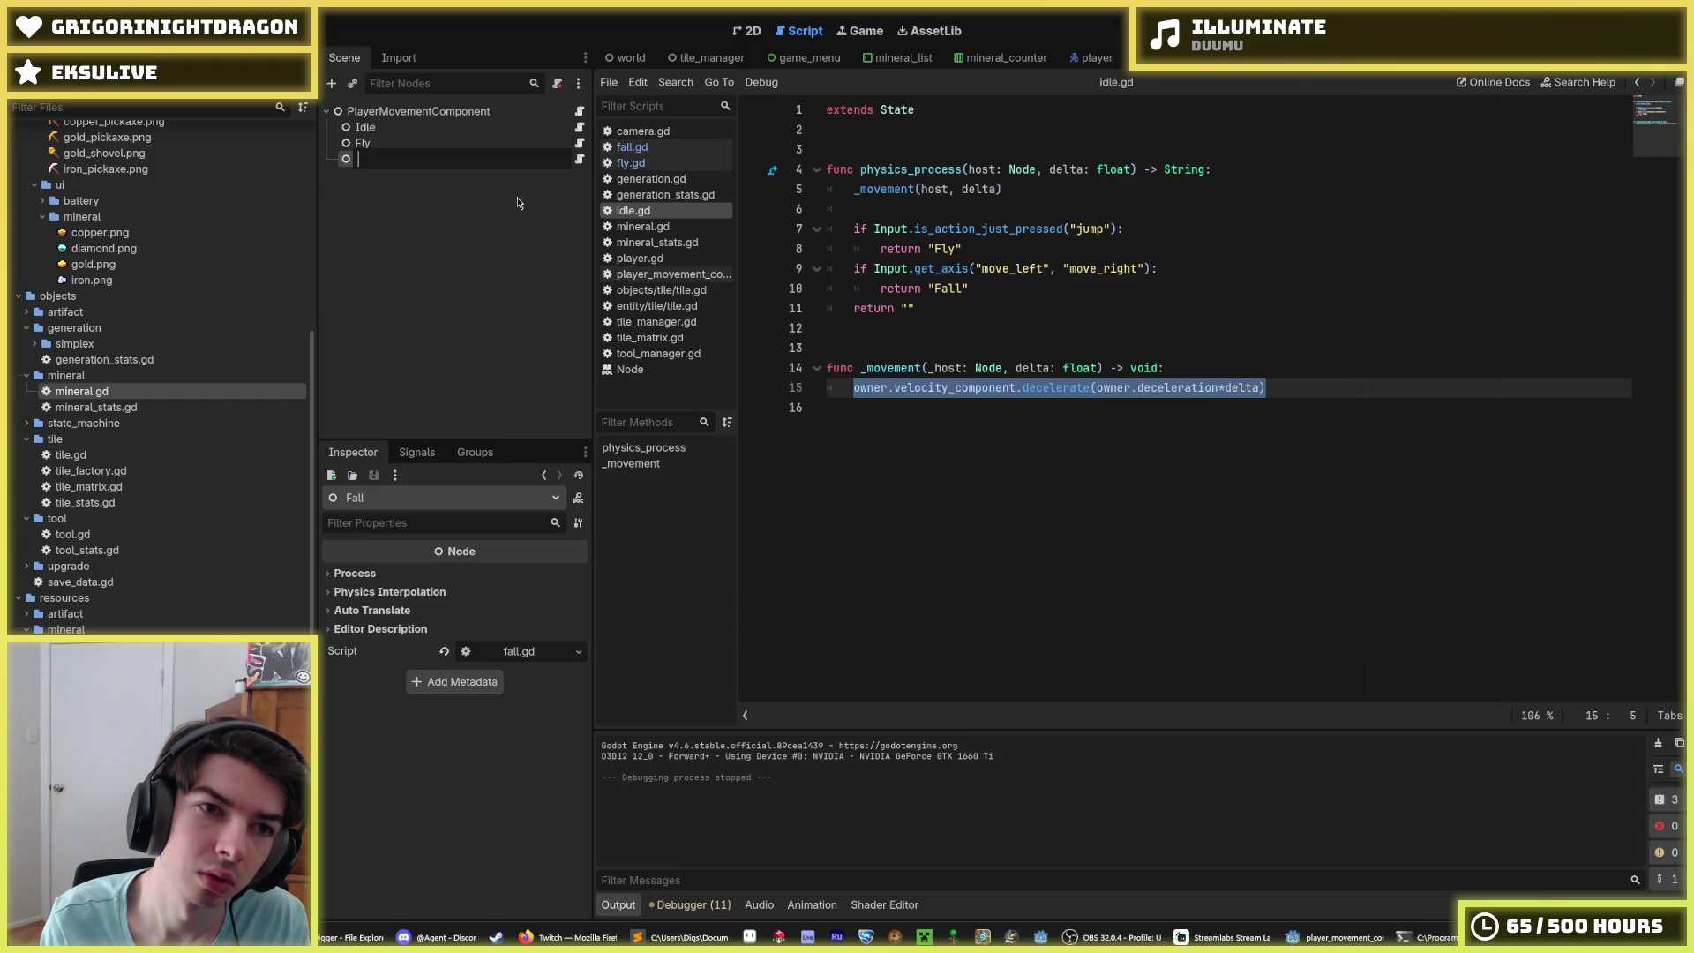
{"action": "type", "text": "W"}
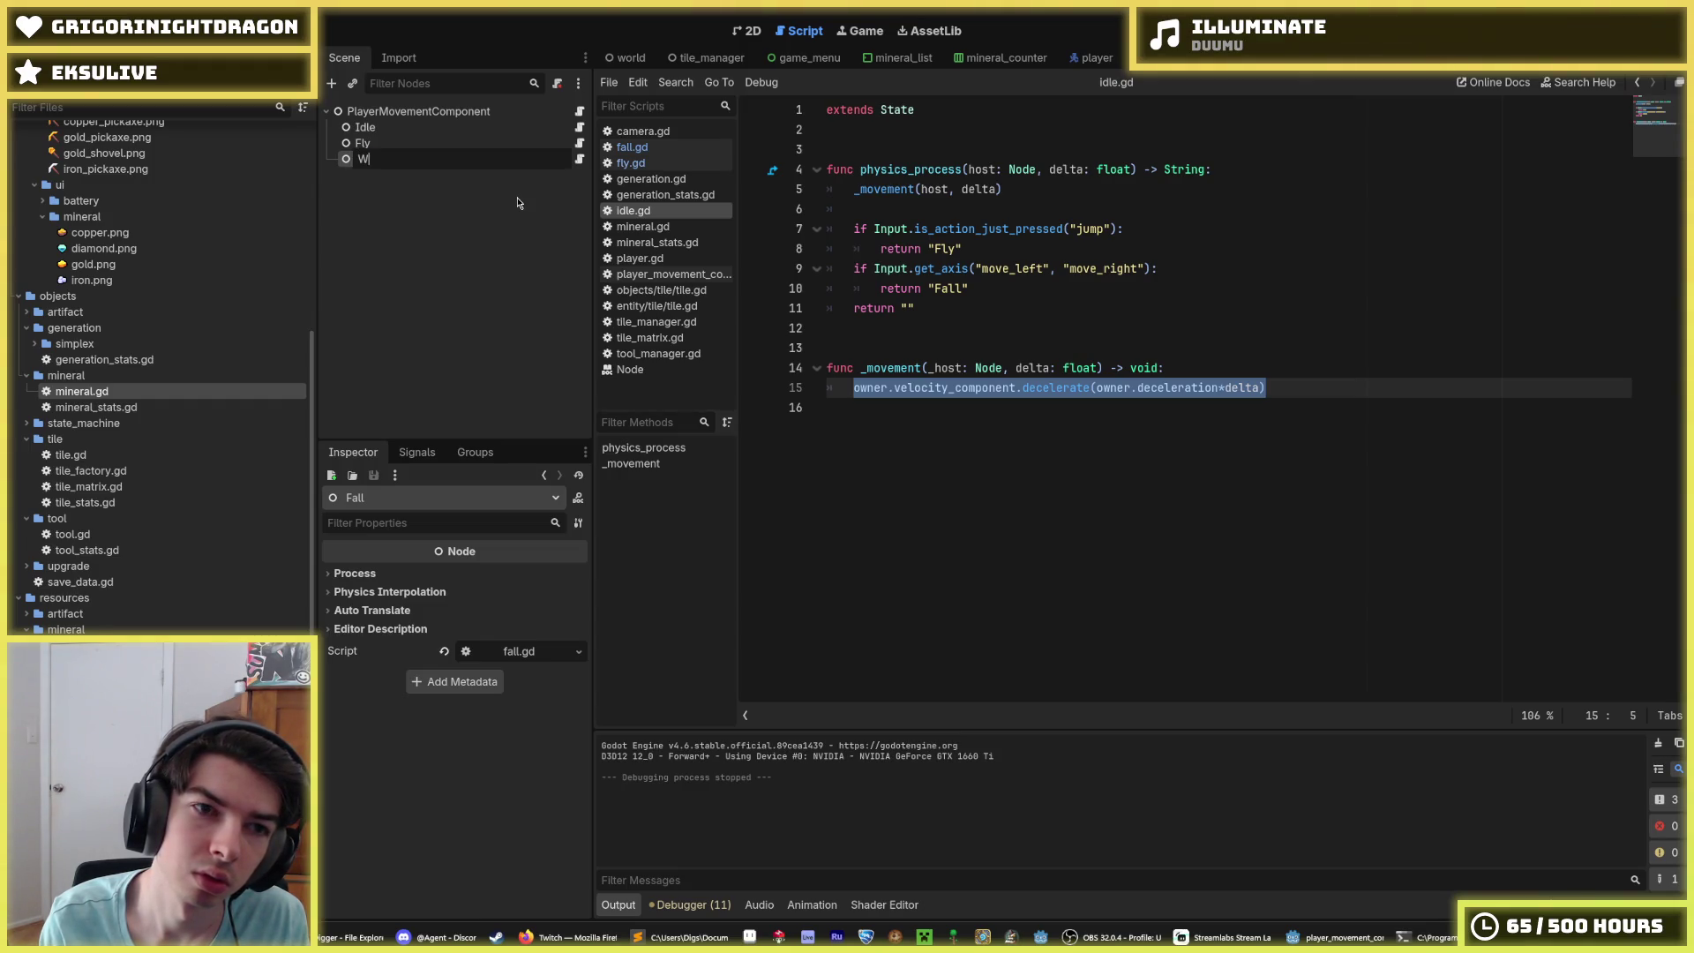
{"action": "type", "text": "lk"}
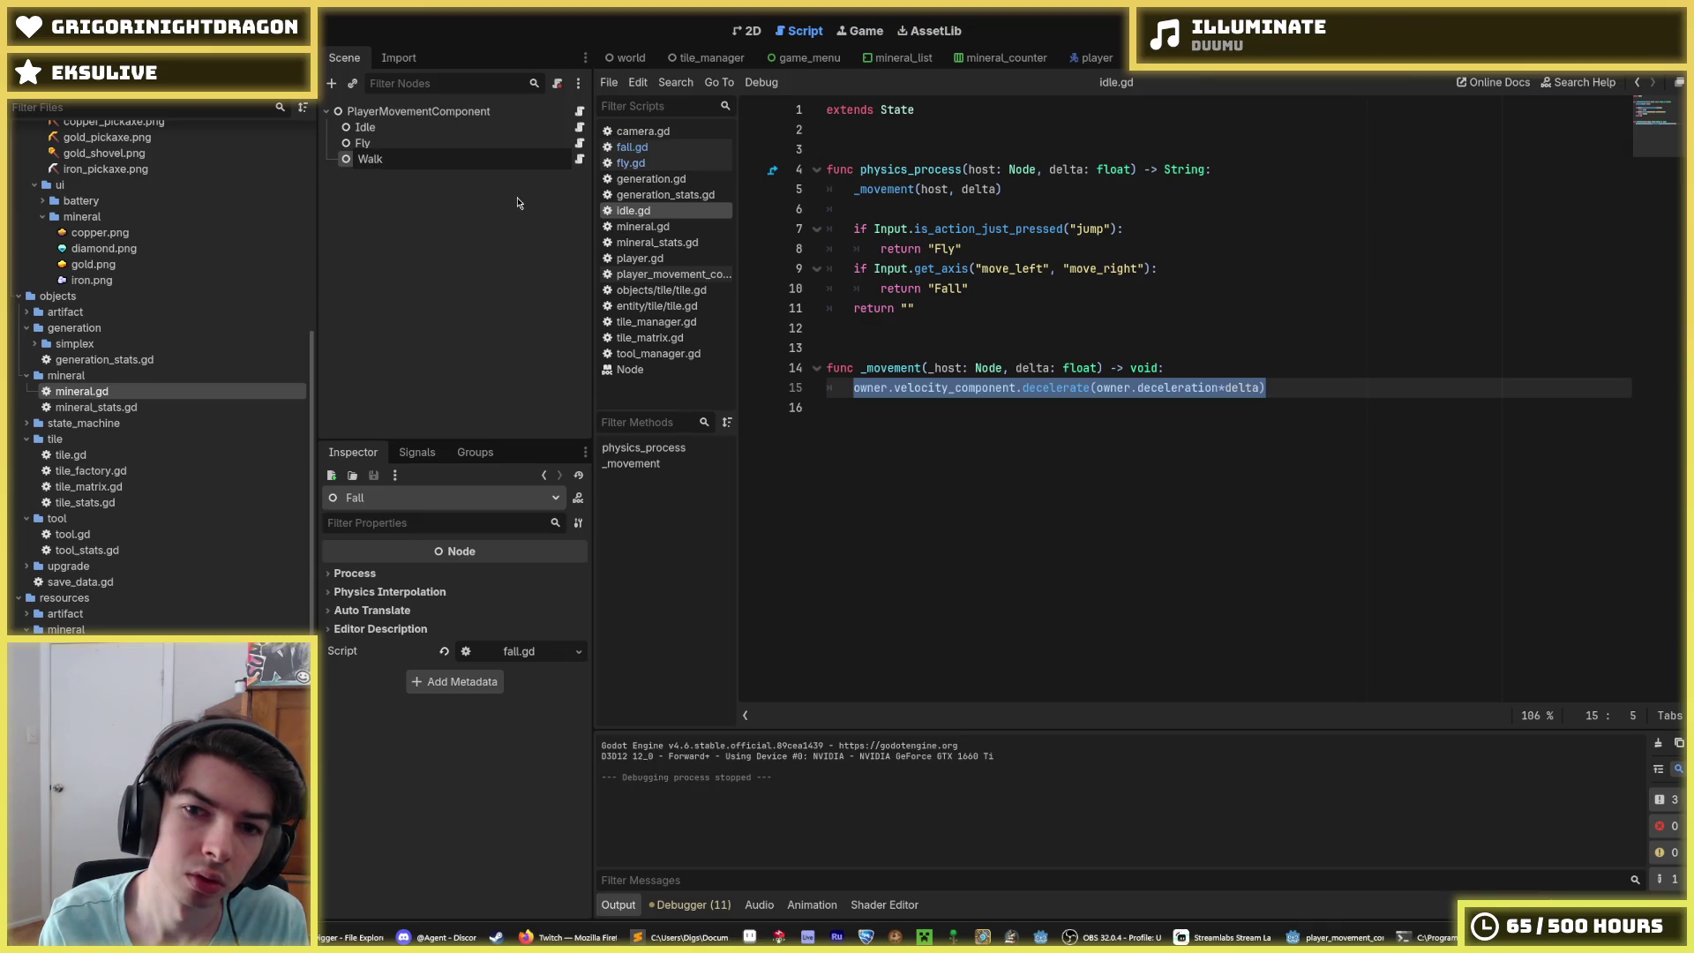
{"action": "key", "text": "Return"}
{"action": "key", "text": "ctrl+s"}
{"action": "left_click", "coordinate": [481, 143]}
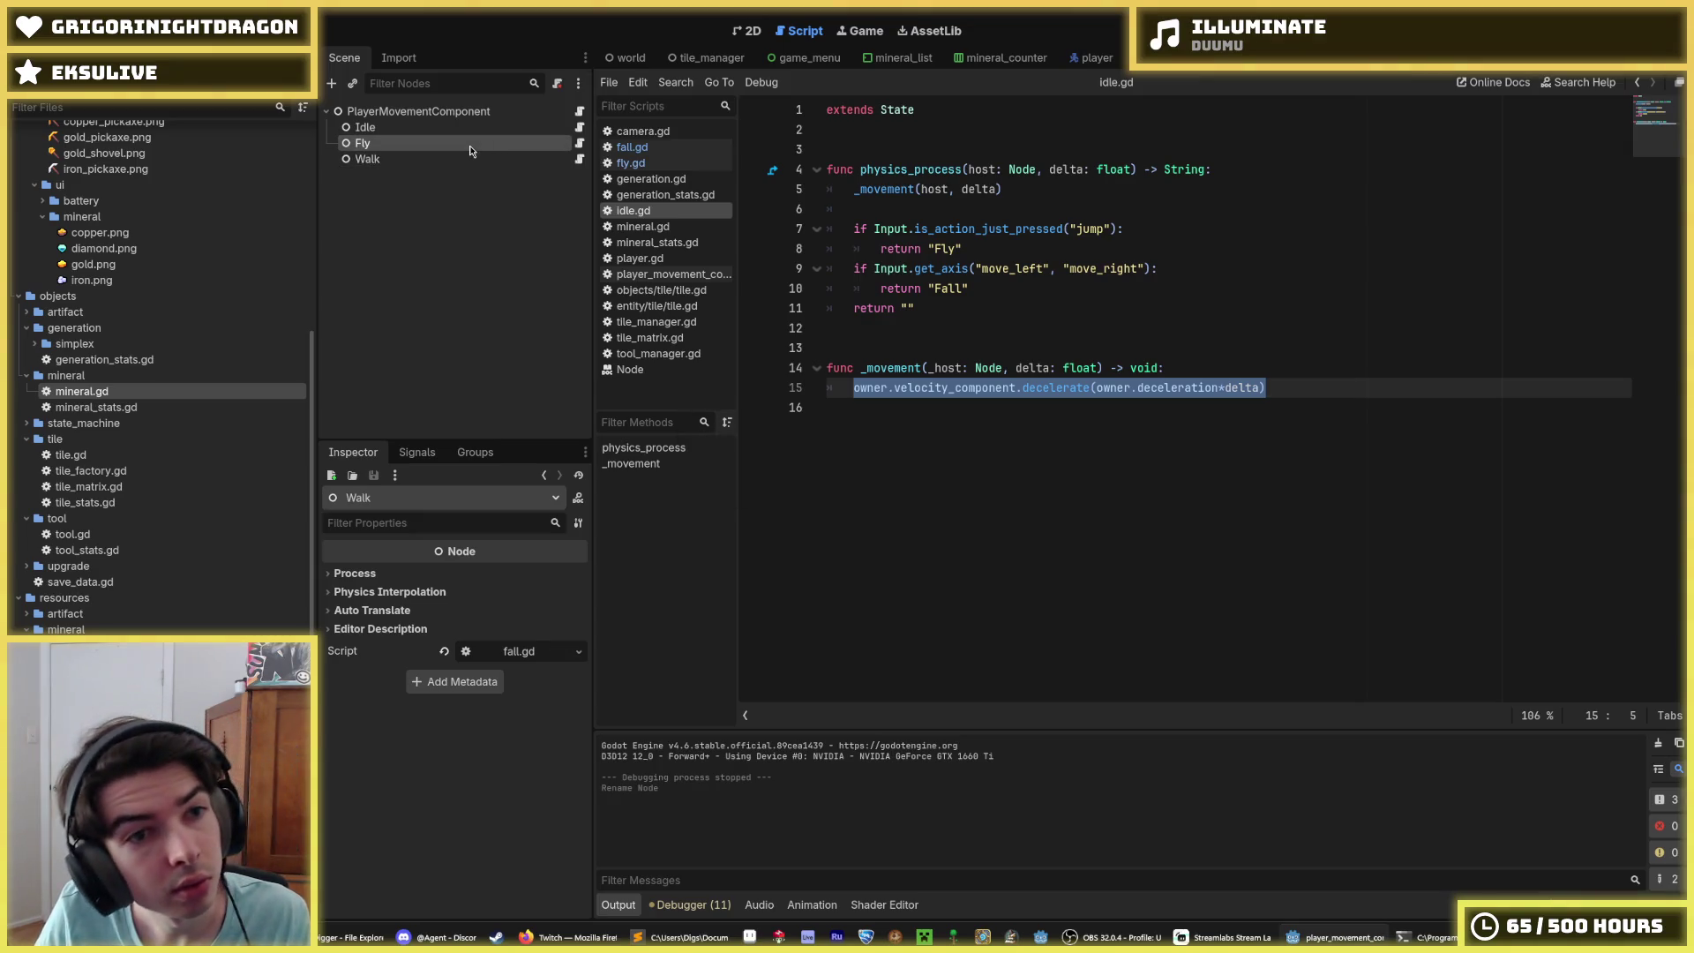
{"action": "left_click", "coordinate": [580, 159]}
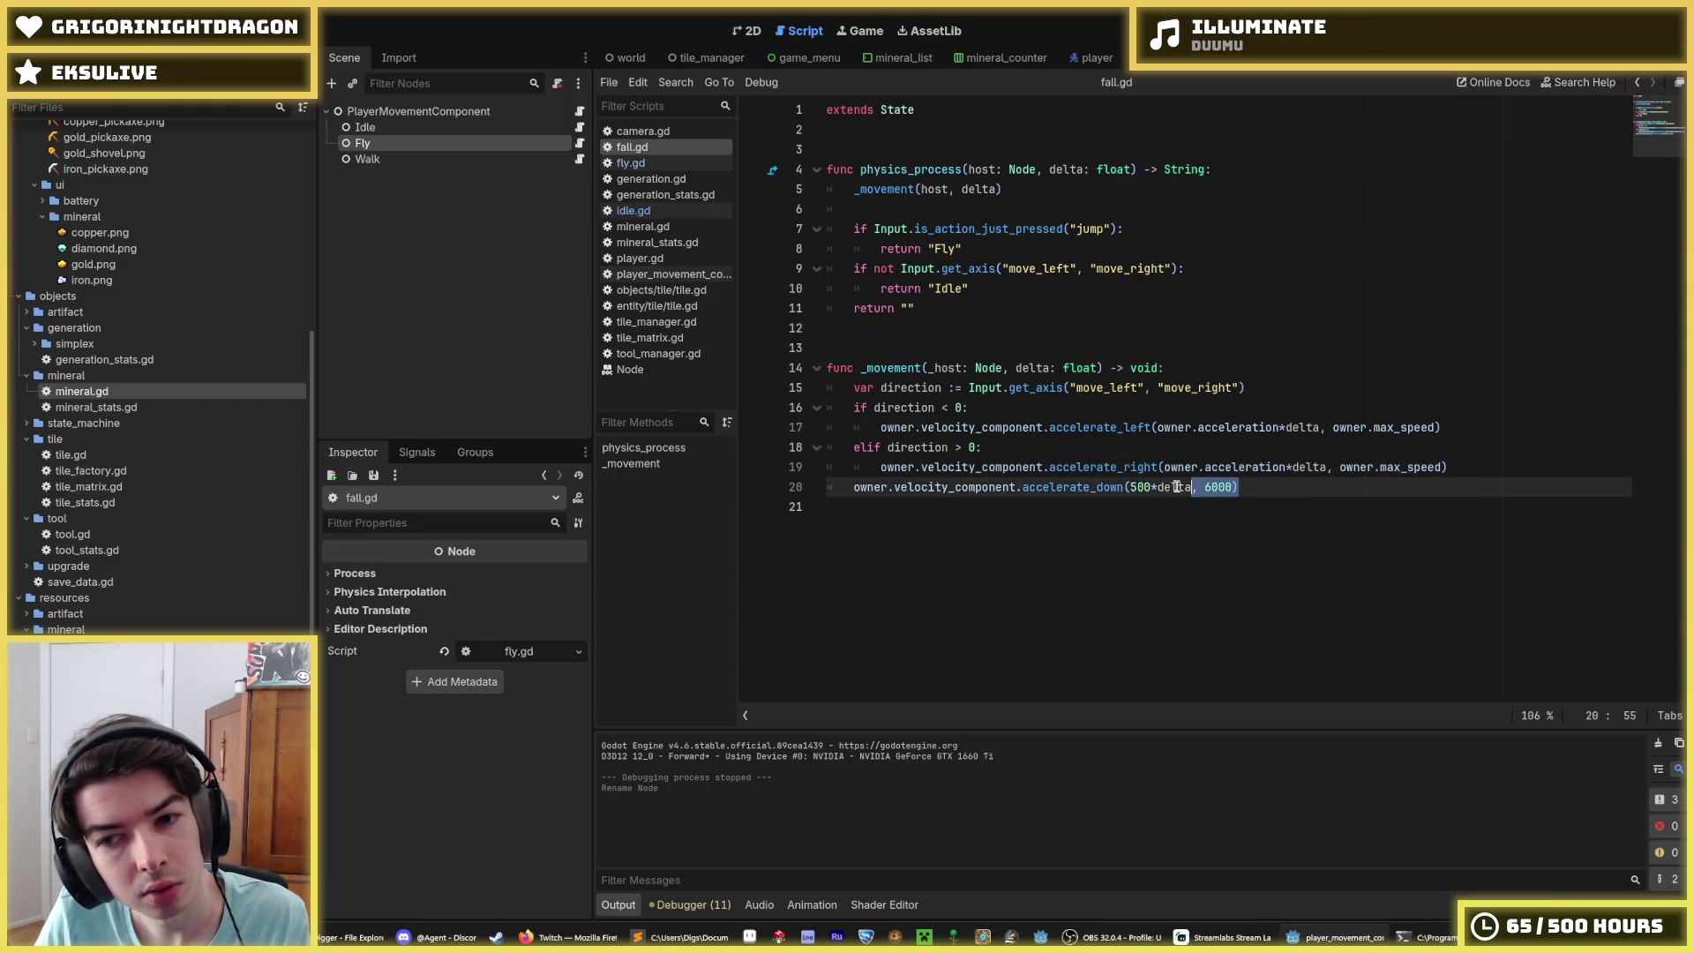
Step: Add accelerate_down(500*delta, 6000) after the decelerate call in idle.gd and save
{"action": "left_click", "coordinate": [580, 127]}
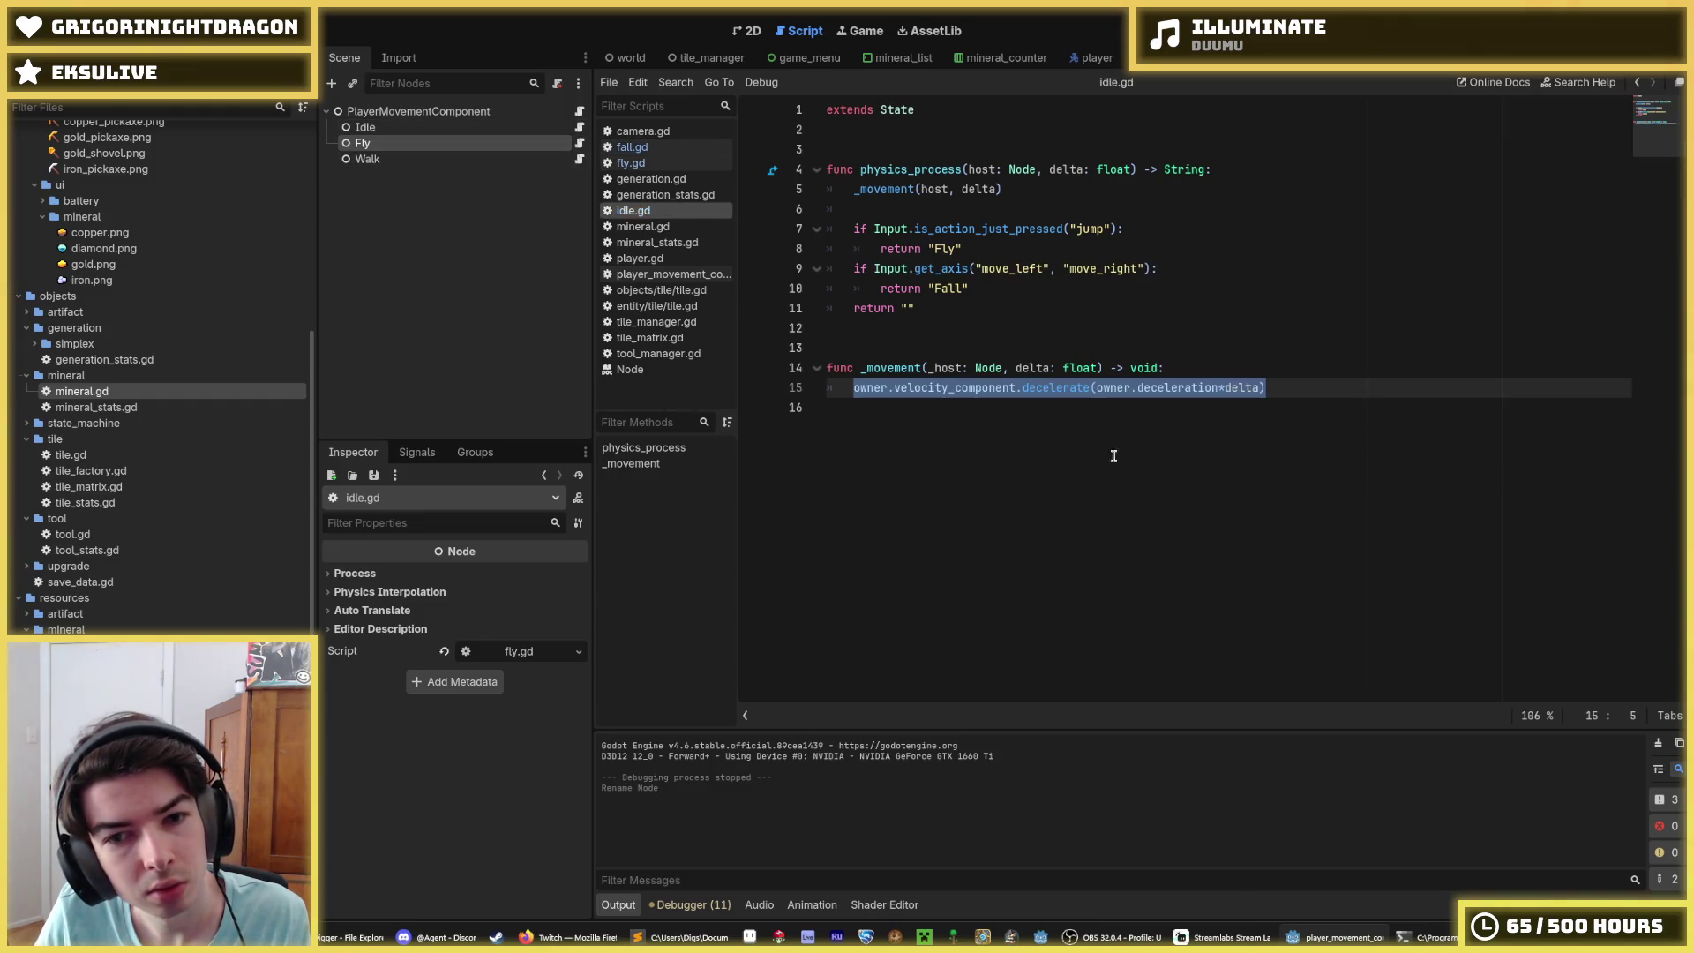
{"action": "left_click", "coordinate": [1289, 386]}
{"action": "key", "text": "Return"}
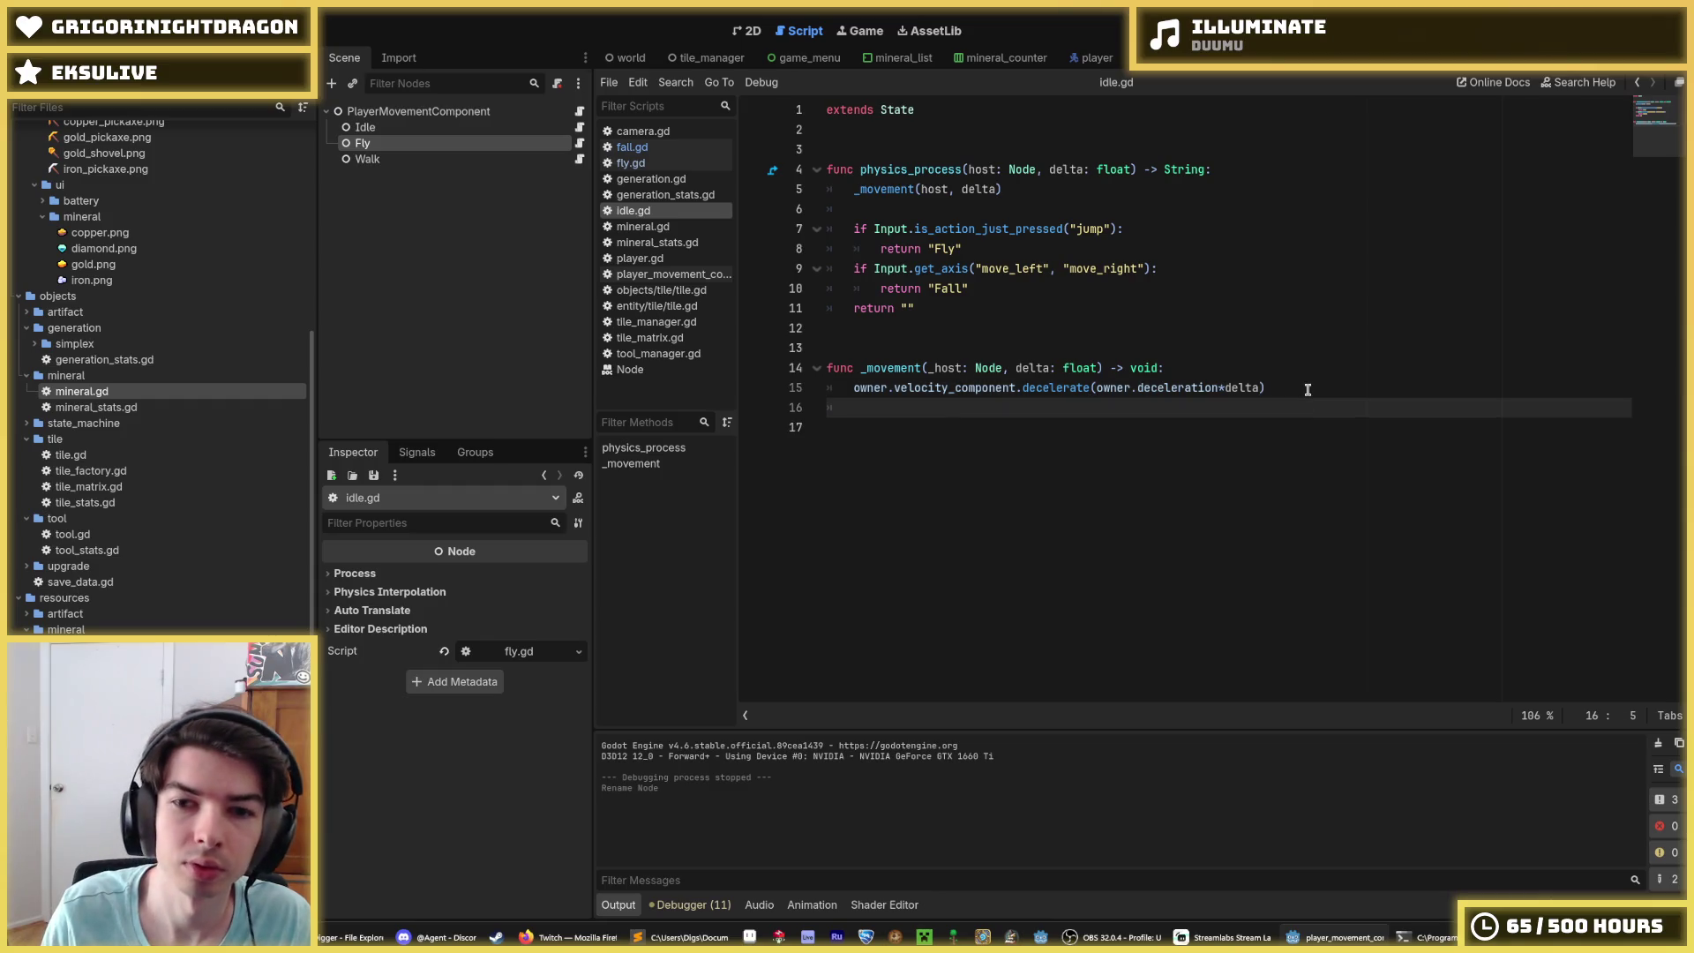
{"action": "type", "text": "owner.velocity_component.accelerate_down(500*delta, 6000)"}
{"action": "key", "text": "ctrl+s"}
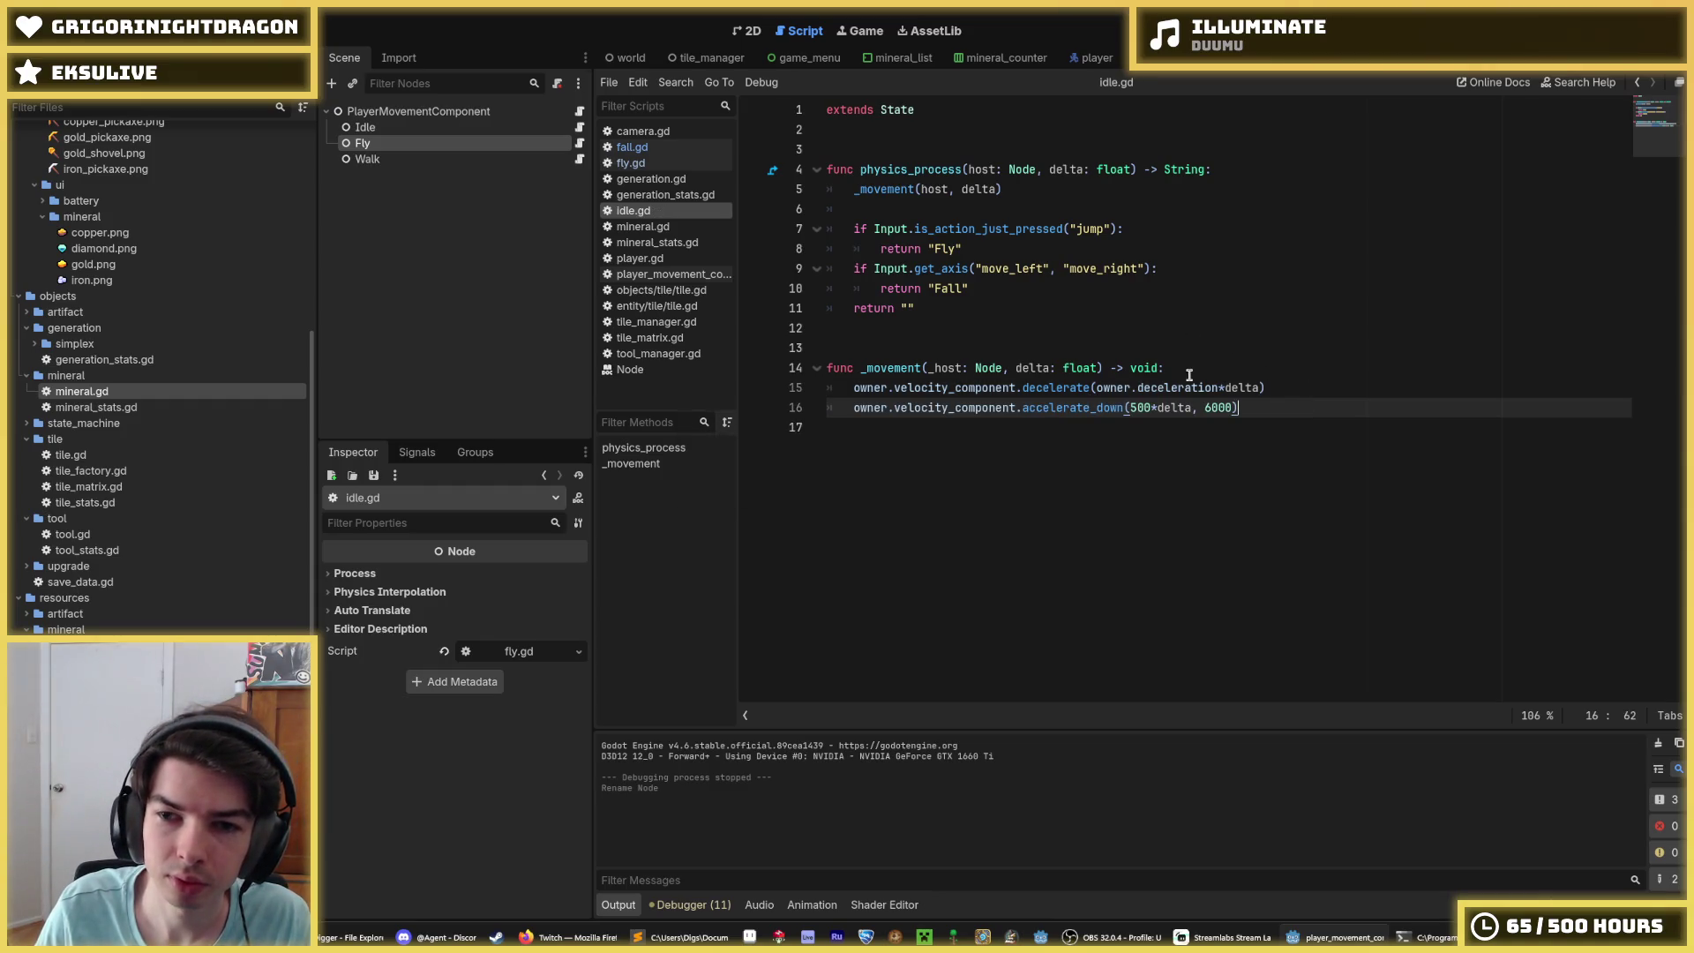
{"action": "key", "text": "alt+Up"}
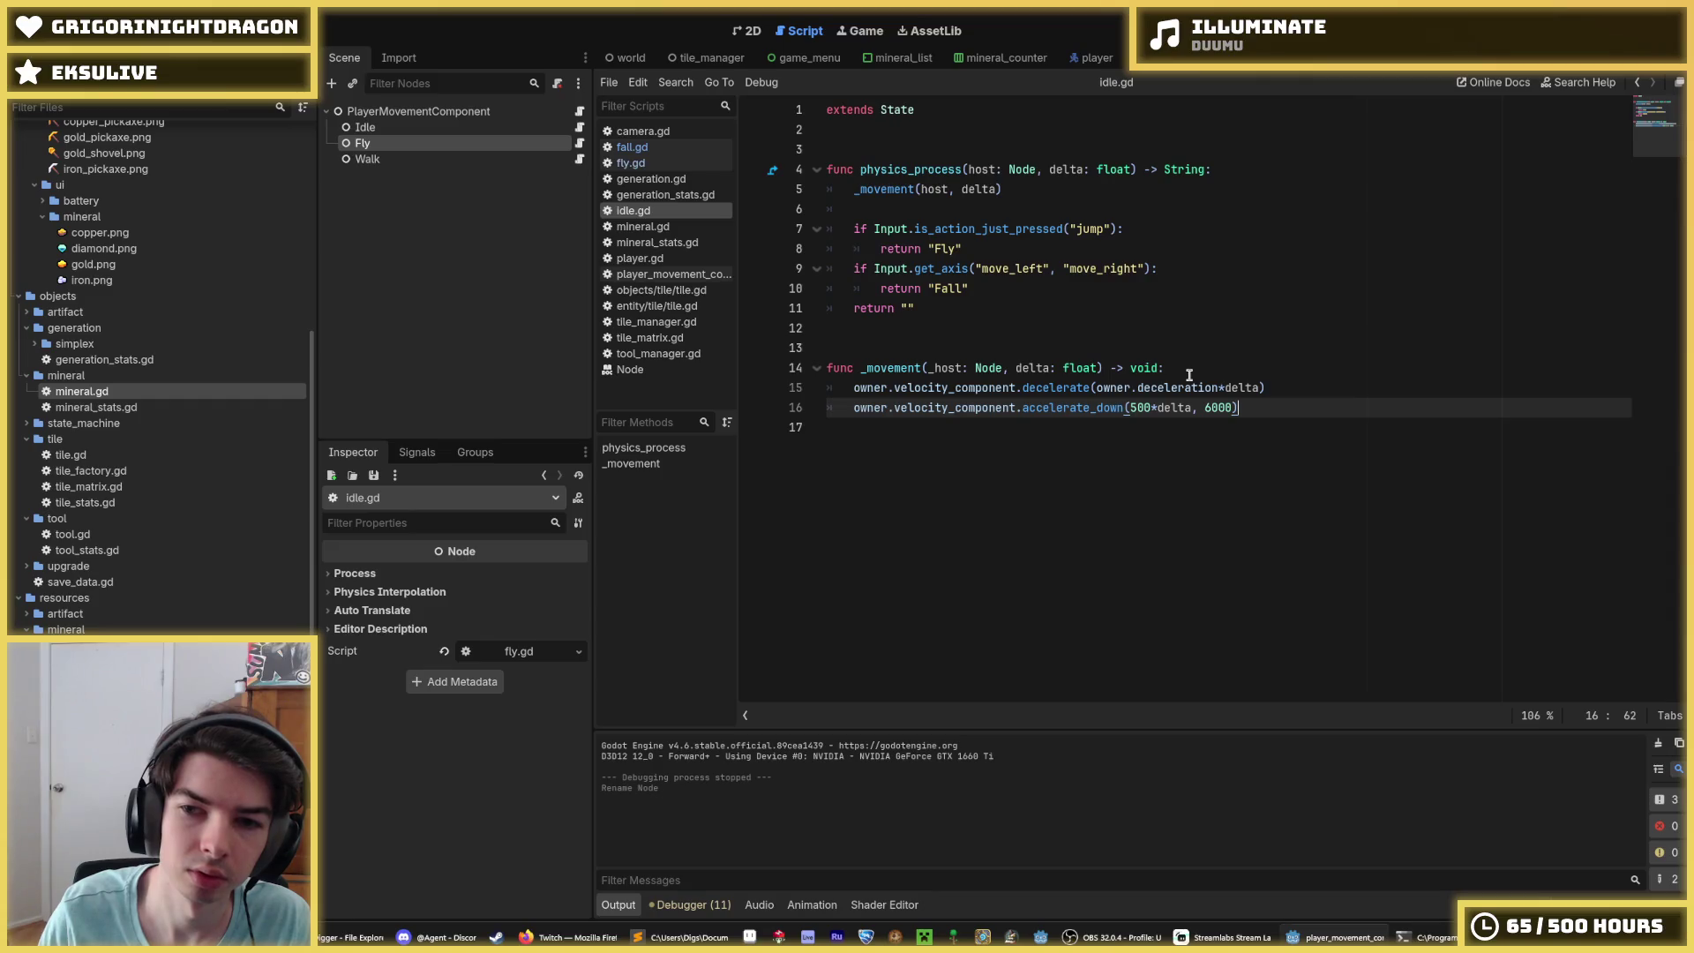
{"action": "type", "text": ")"}
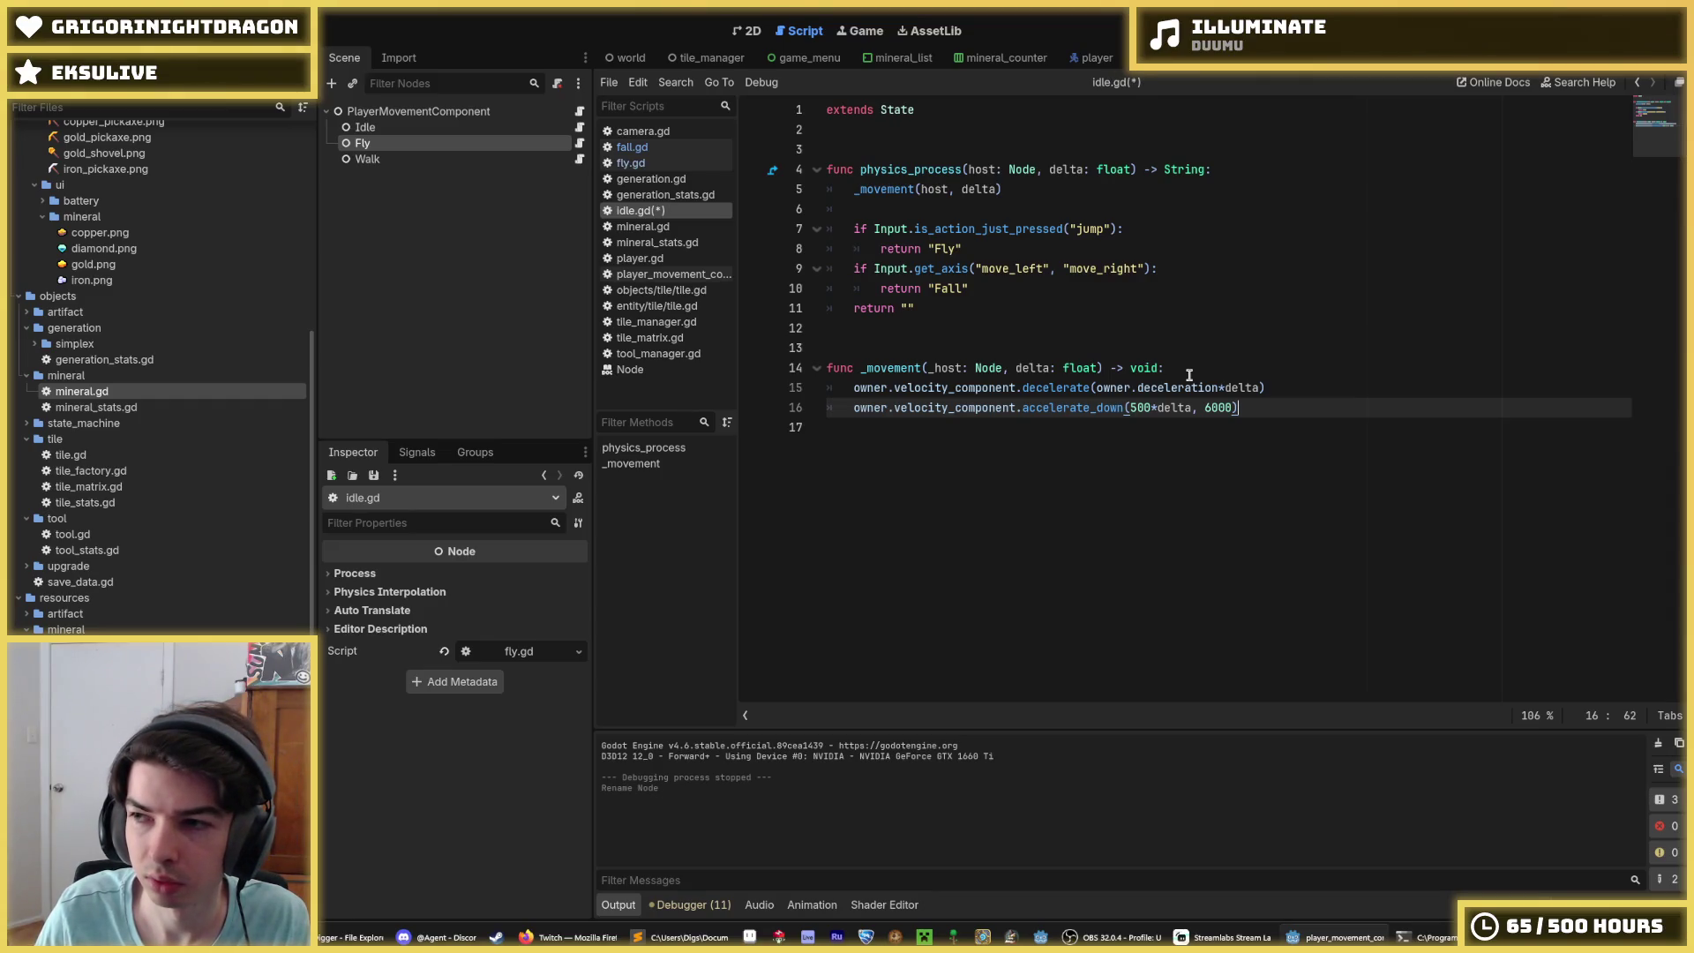
{"action": "key", "text": "ctrl+s"}
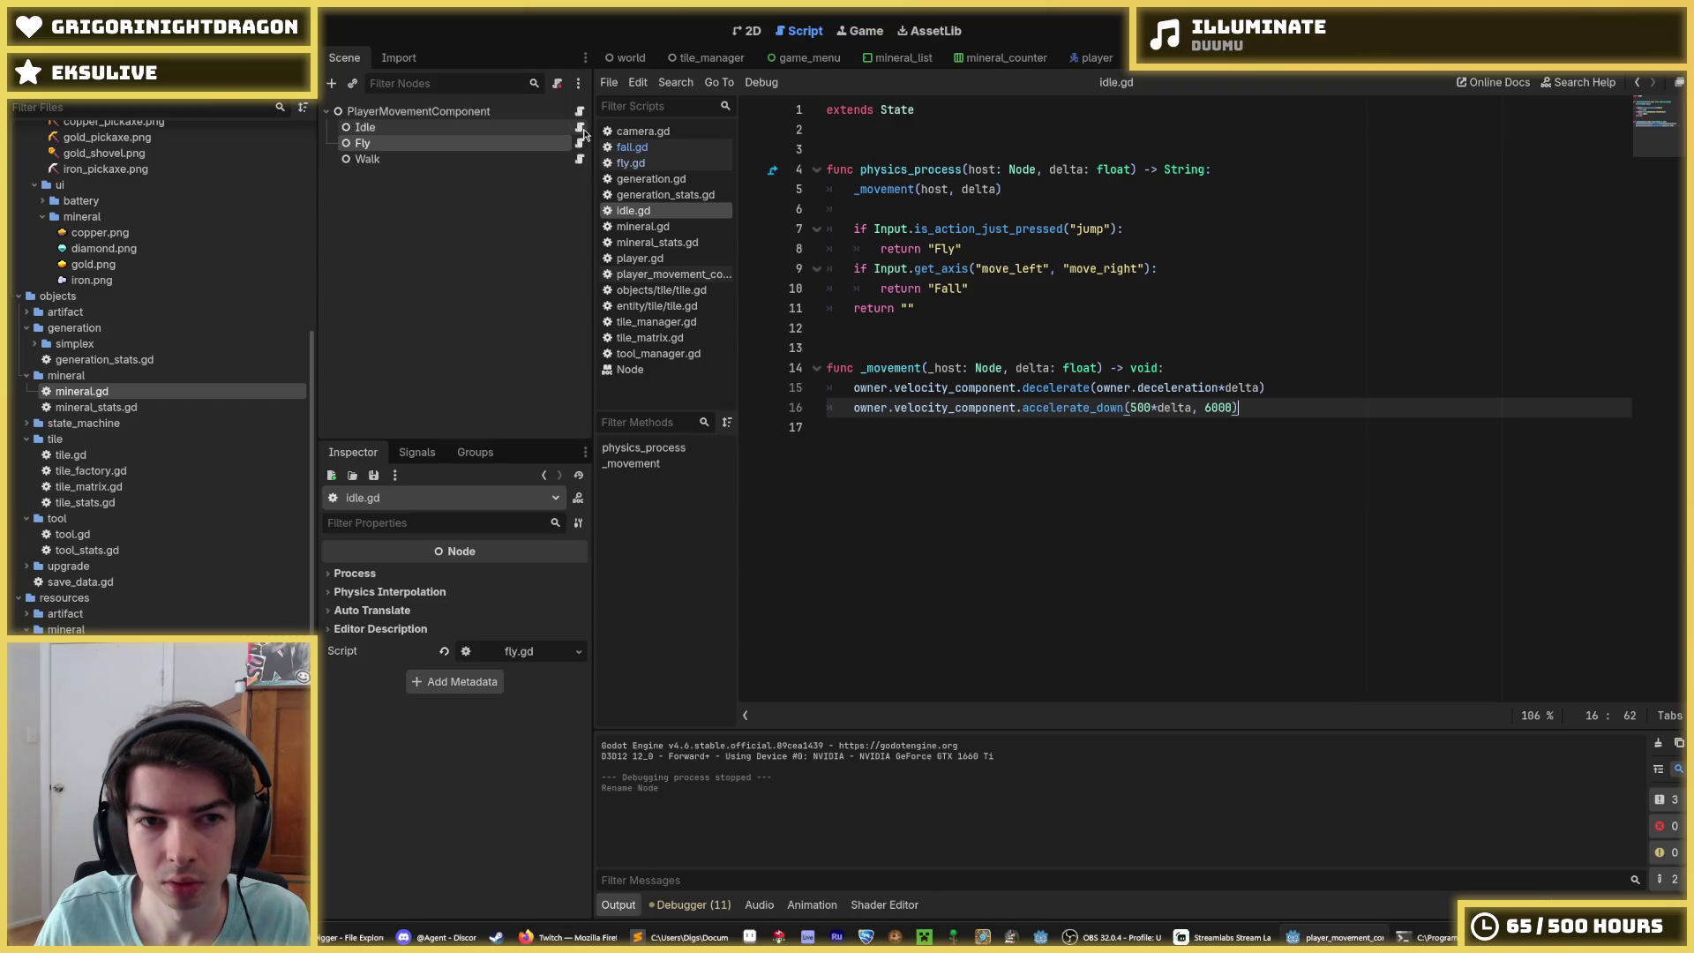
Step: Move fly.gd's accelerate_up line below the direction checks, save, and run the game
{"action": "left_click", "coordinate": [579, 143]}
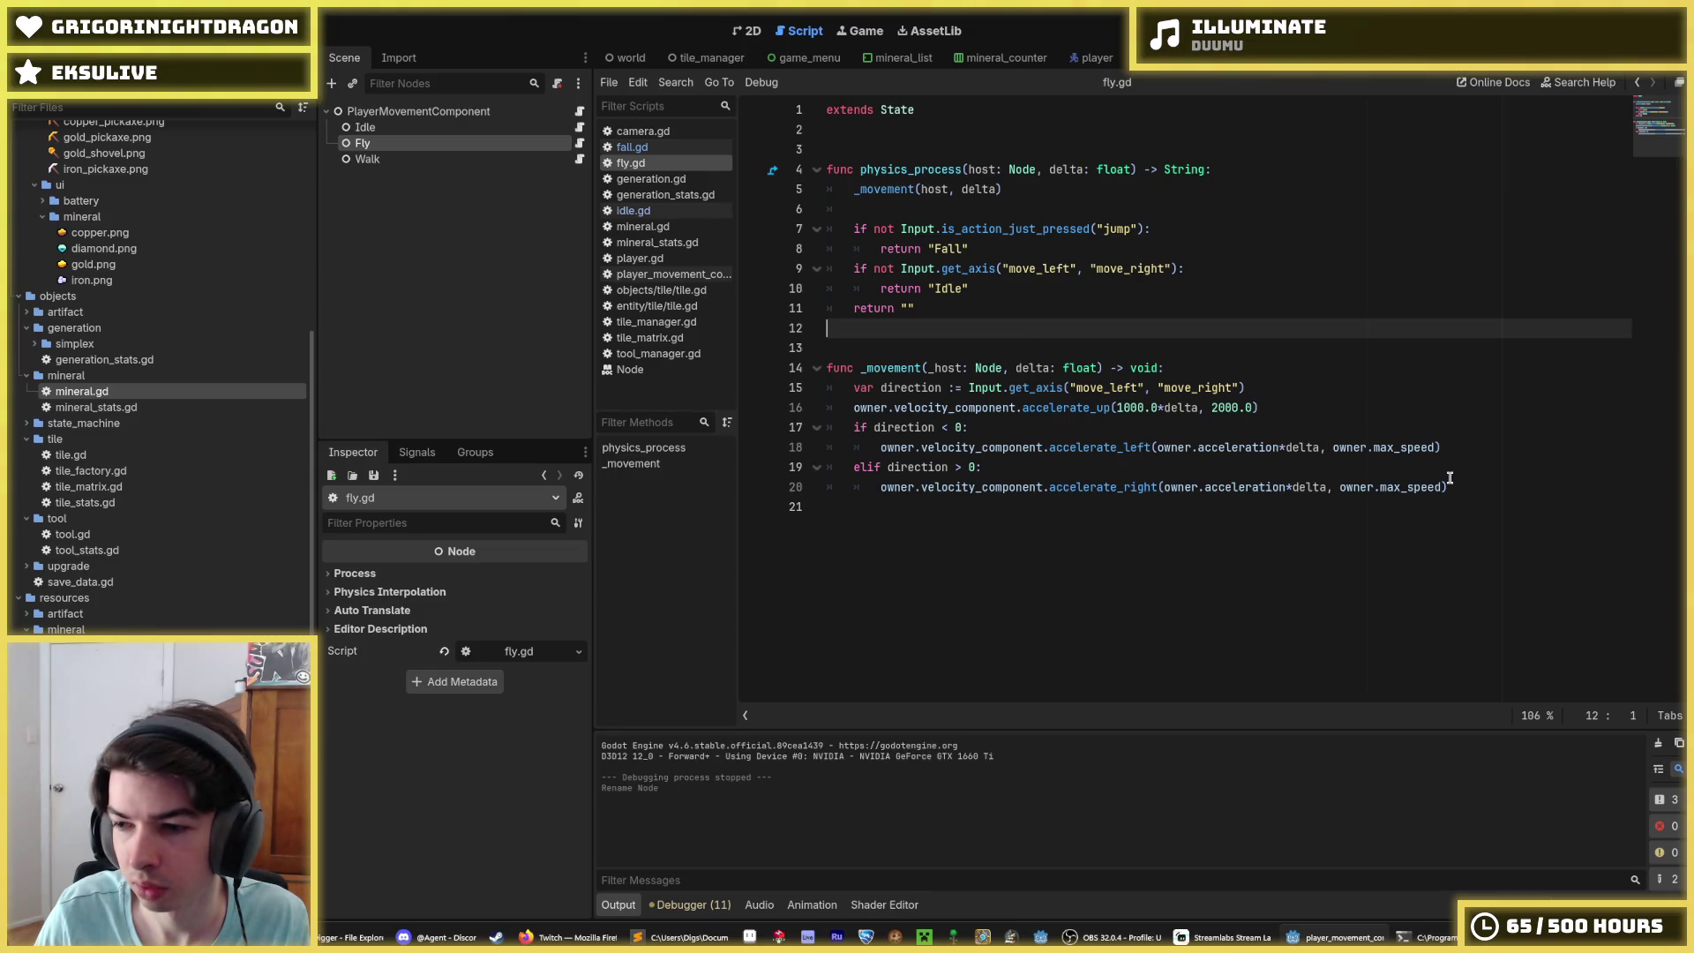
{"action": "left_click", "coordinate": [1489, 482]}
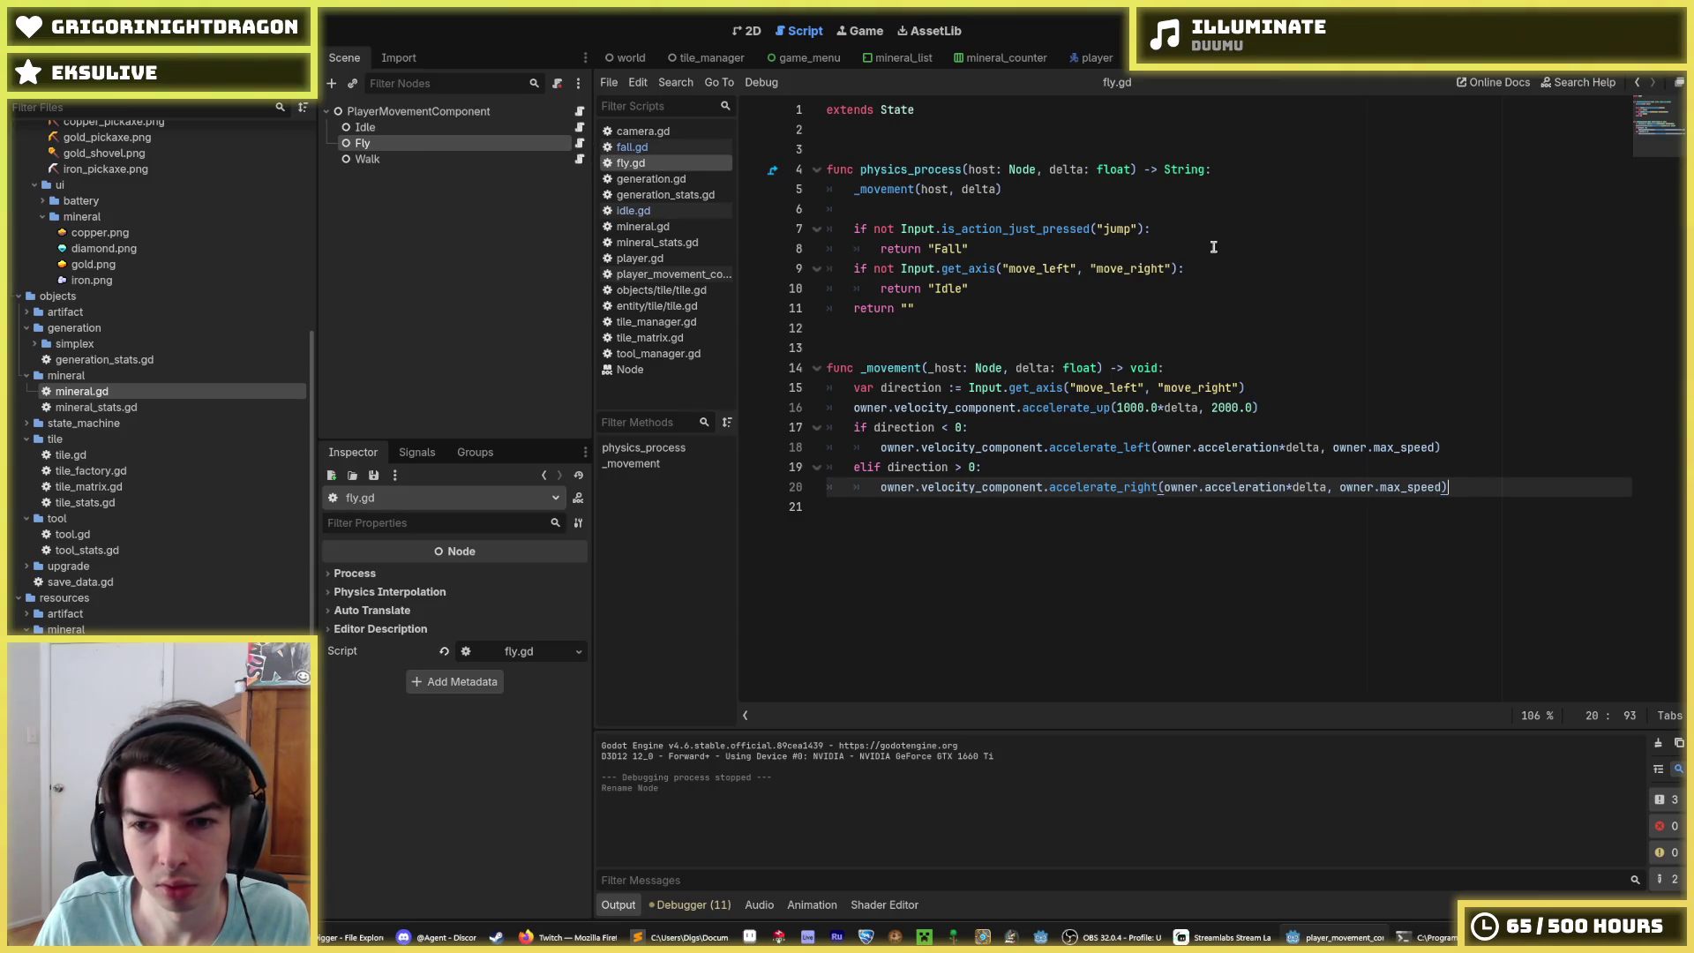
{"action": "key", "text": "ctrl+s"}
{"action": "left_click", "coordinate": [1111, 408]}
{"action": "key", "text": "alt+Down"}
{"action": "key", "text": "alt+Down"}
{"action": "key", "text": "alt+Down"}
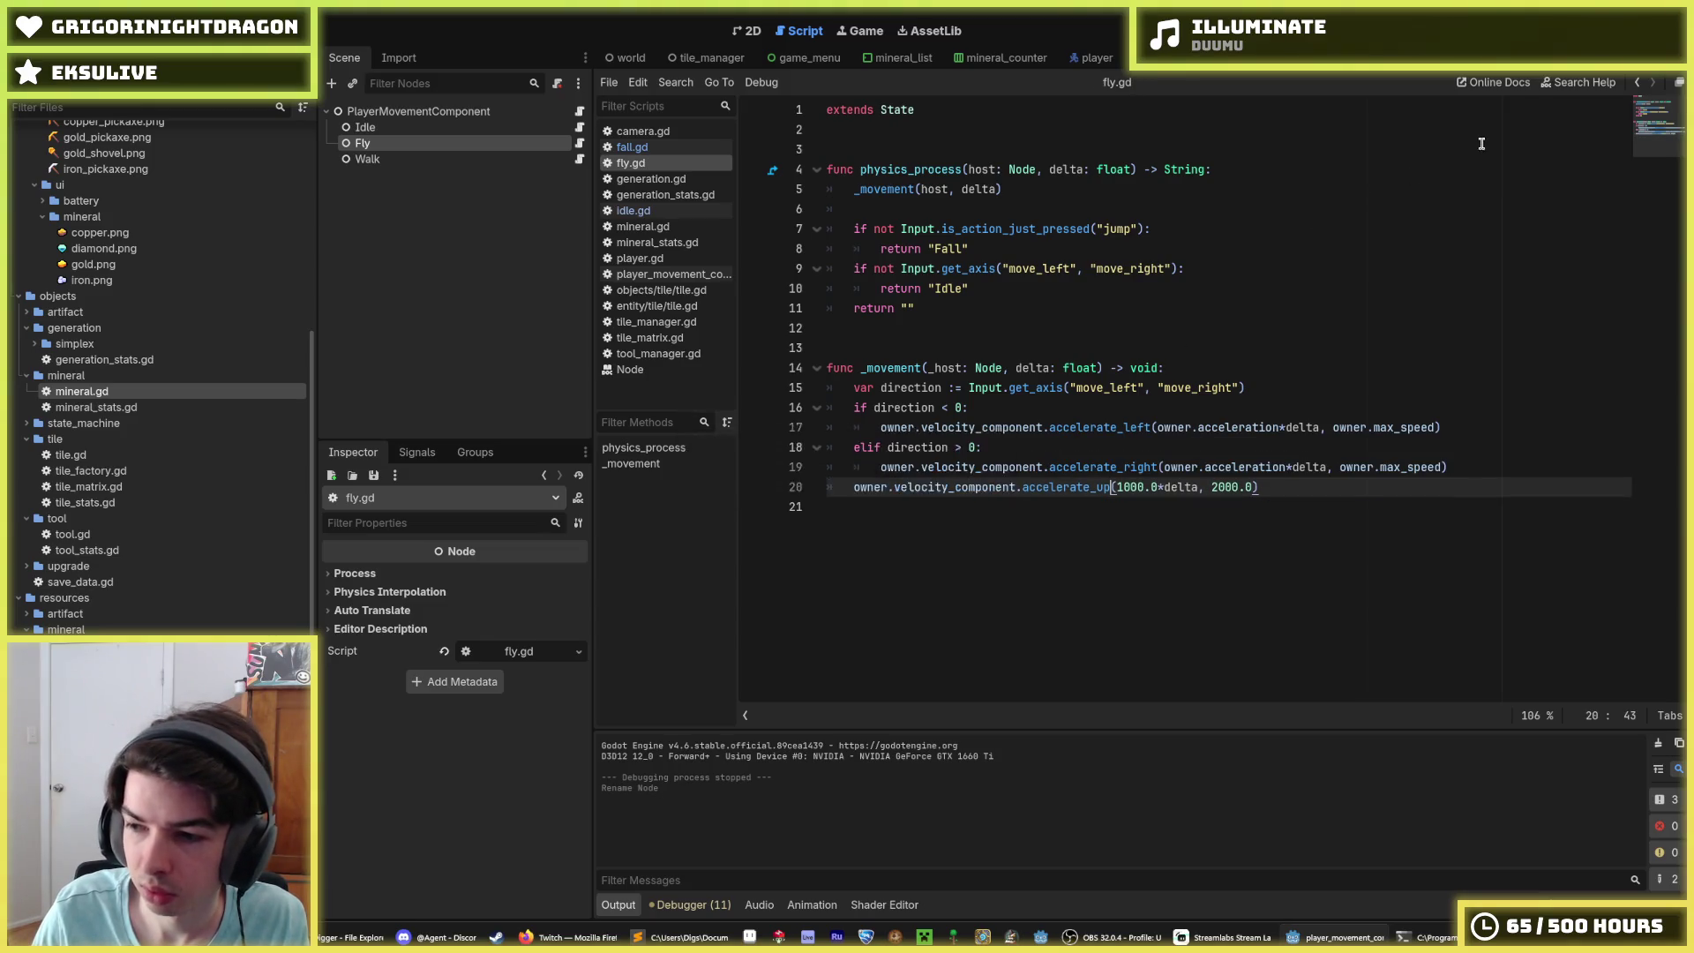
{"action": "key", "text": "ctrl+s"}
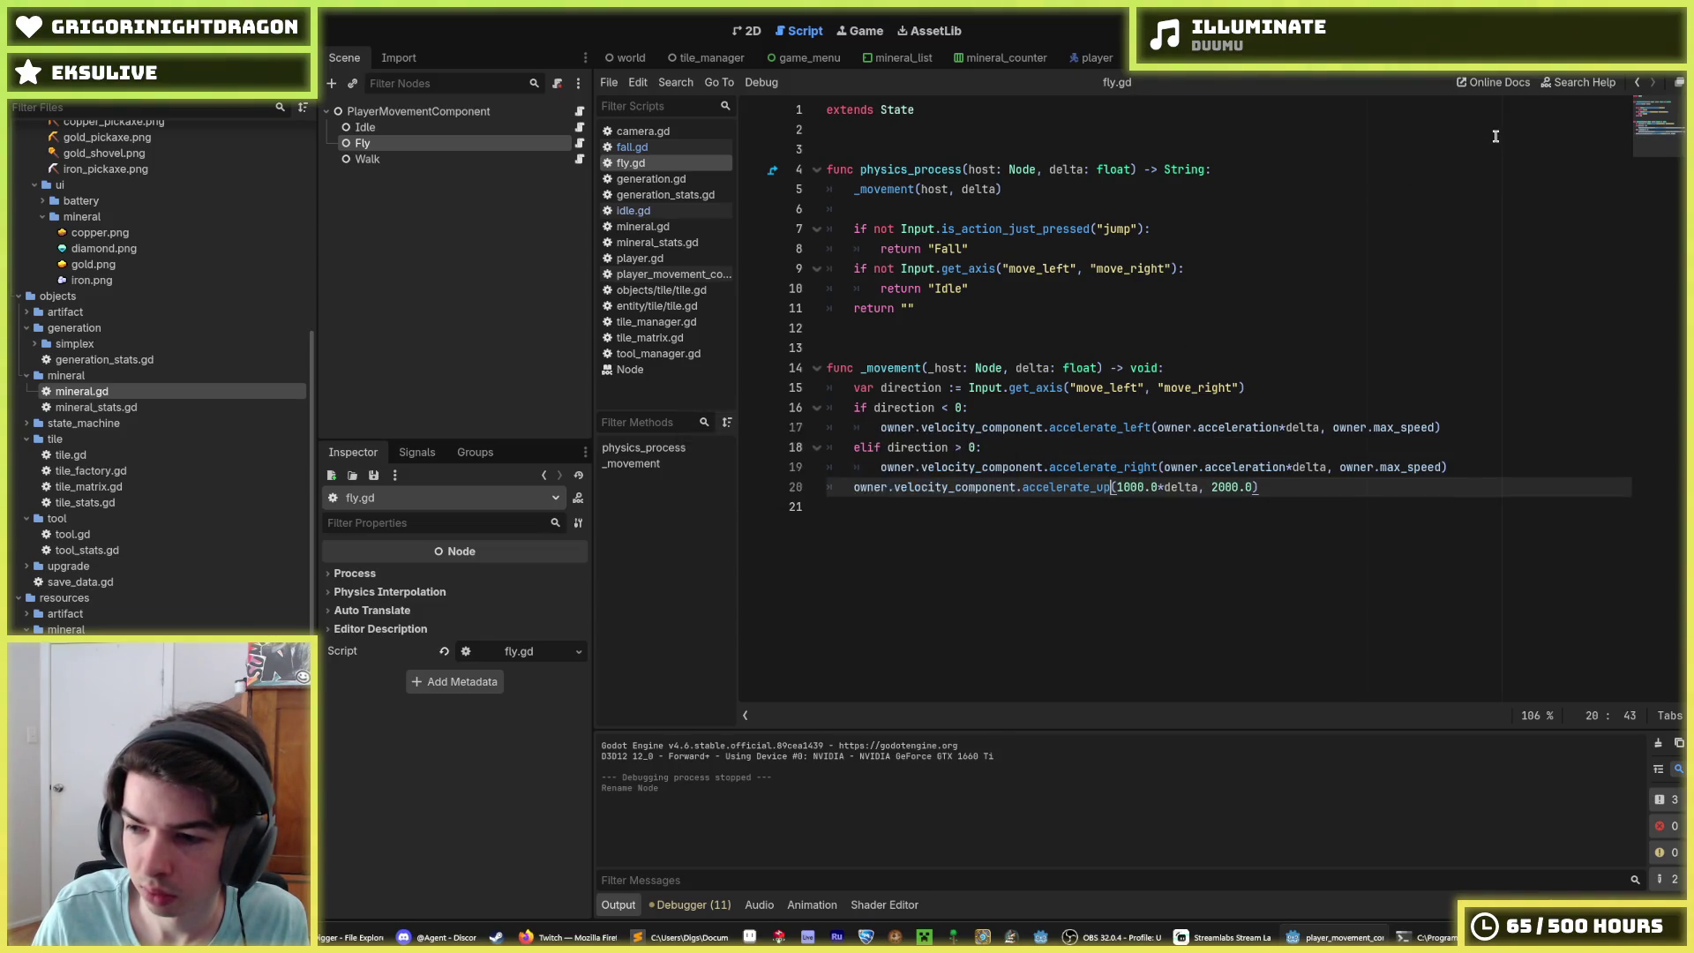
{"action": "key", "text": "F5"}
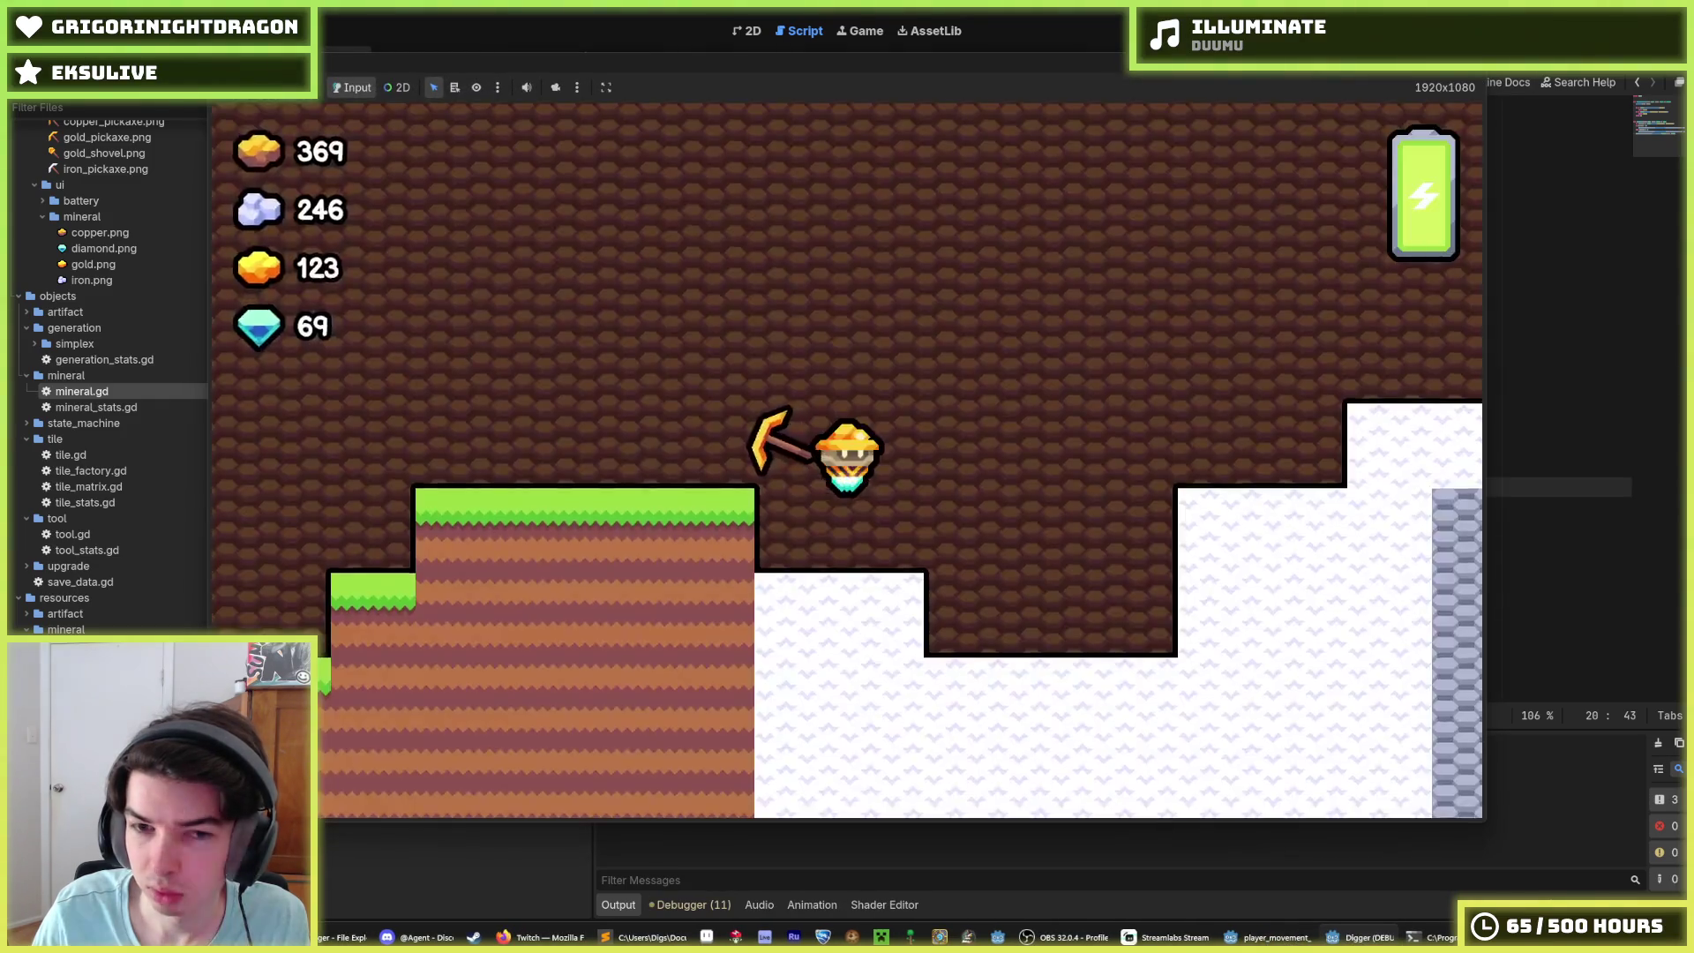
Step: Inspect the null 'enter' error at state_machine.gd's state_changed emit, stop the game, and reopen fly.gd
{"action": "left_click", "coordinate": [1028, 546]}
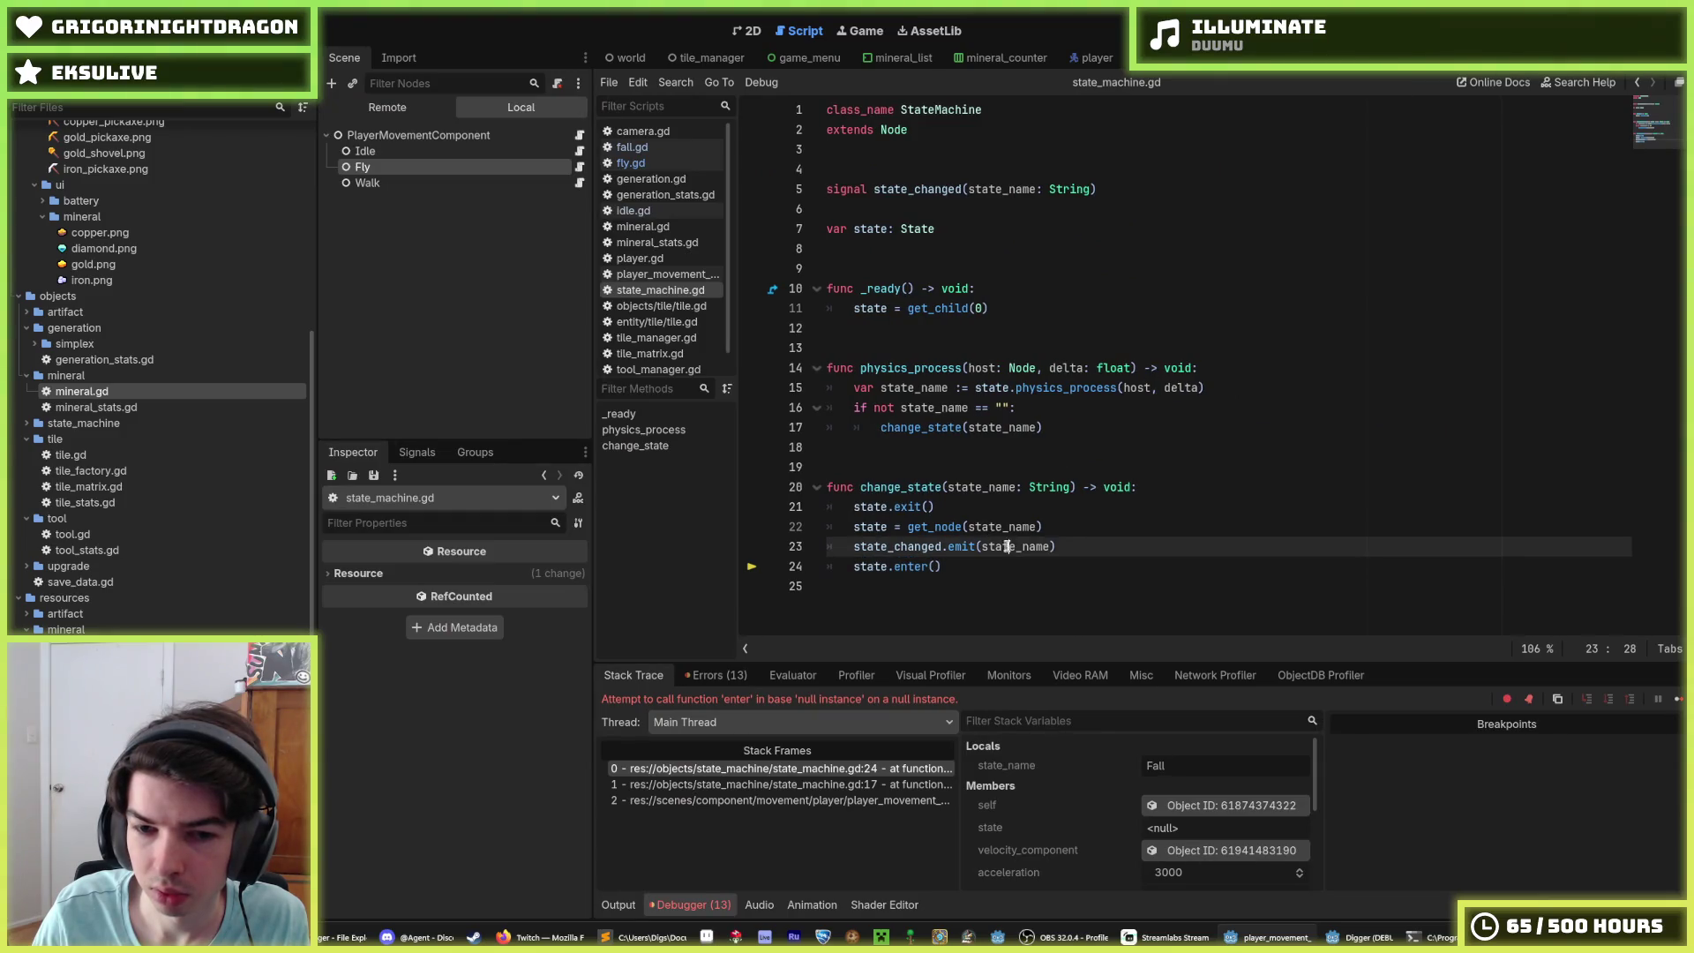
{"action": "key", "text": "F8"}
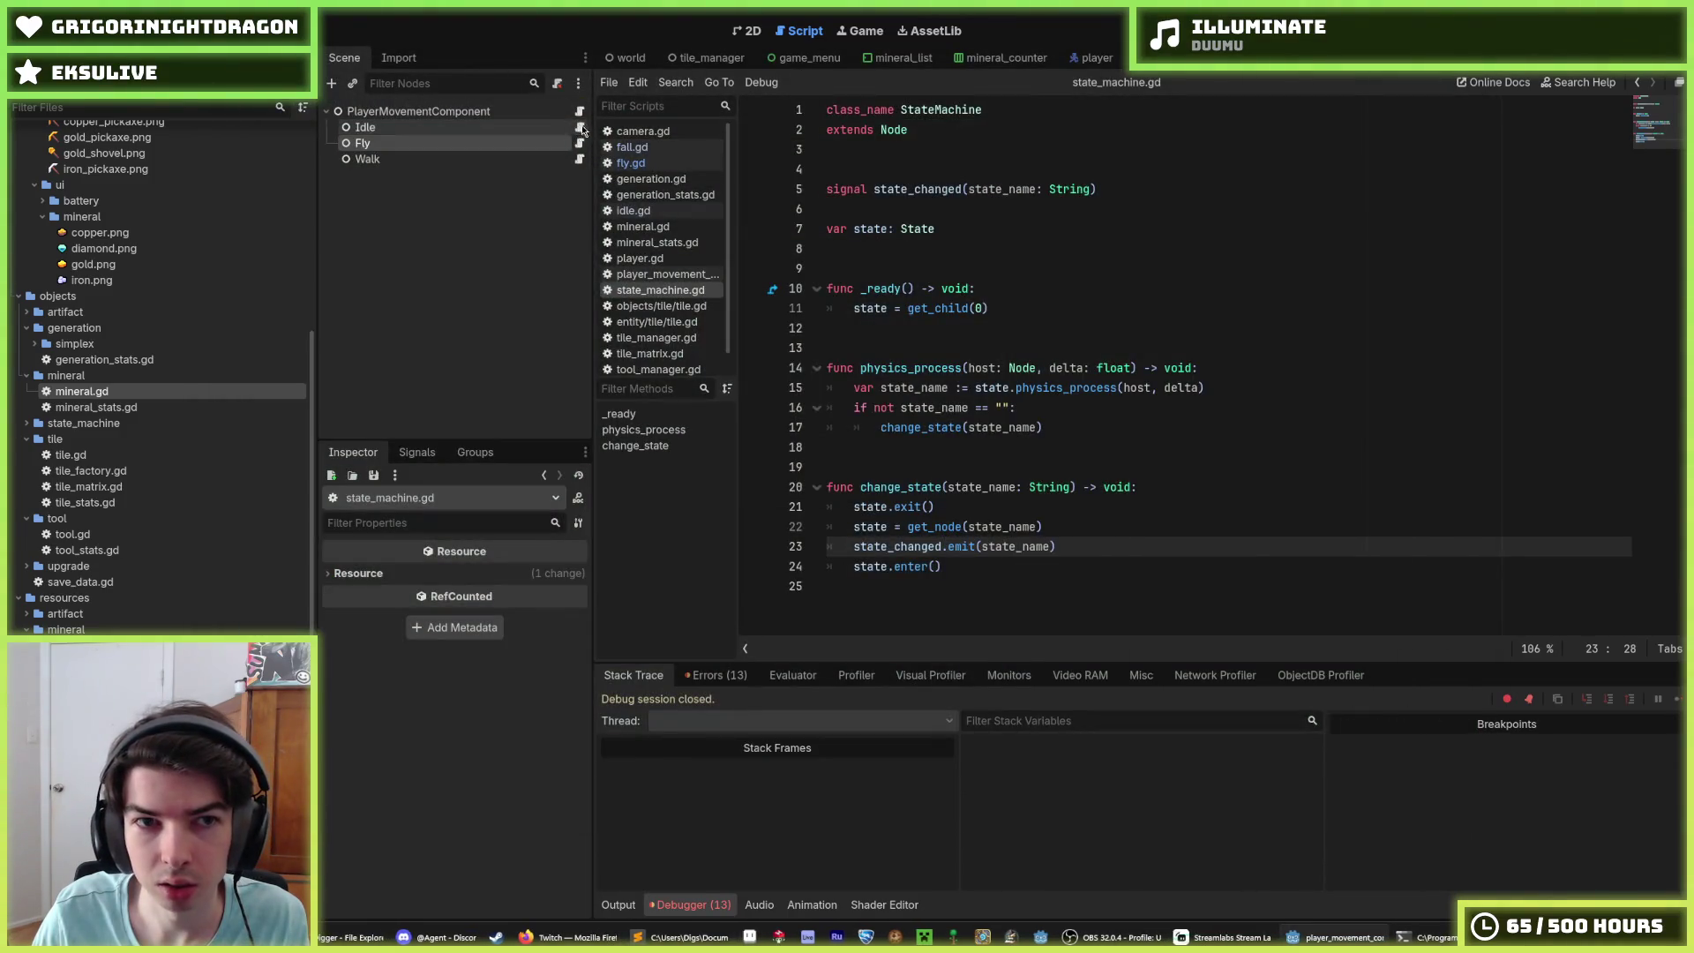
{"action": "left_click", "coordinate": [580, 159]}
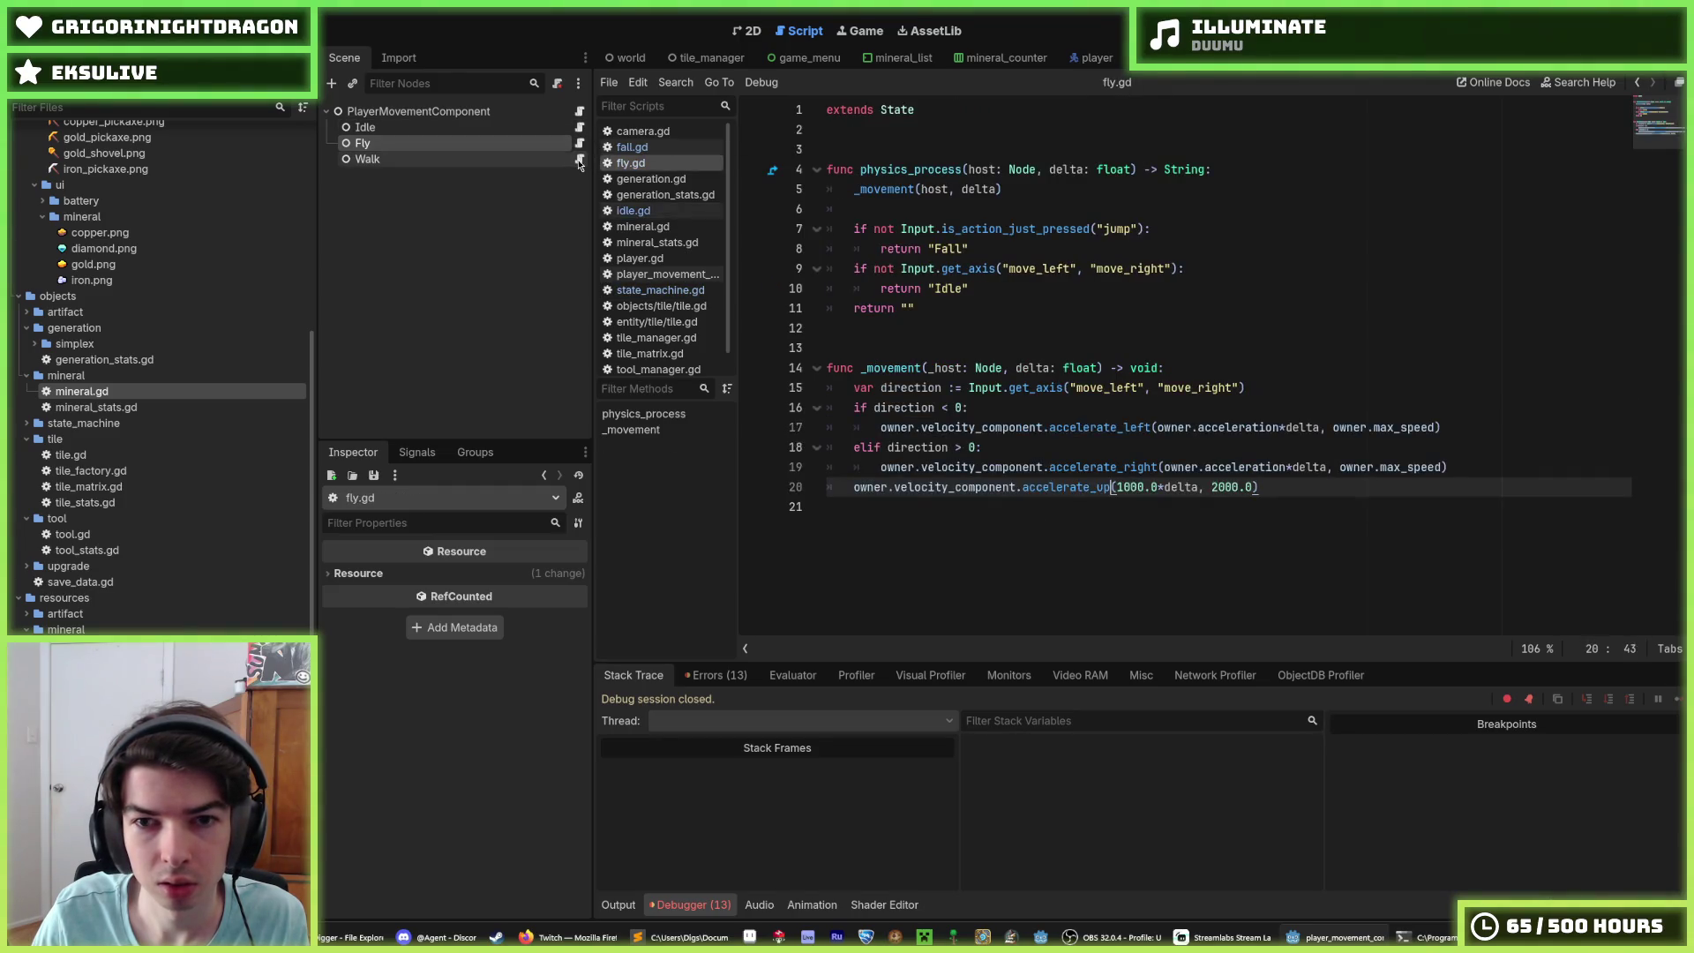
Step: Change fly.gd's line 8 return value from "Fall" to "Walk"
{"action": "left_click", "coordinate": [632, 147]}
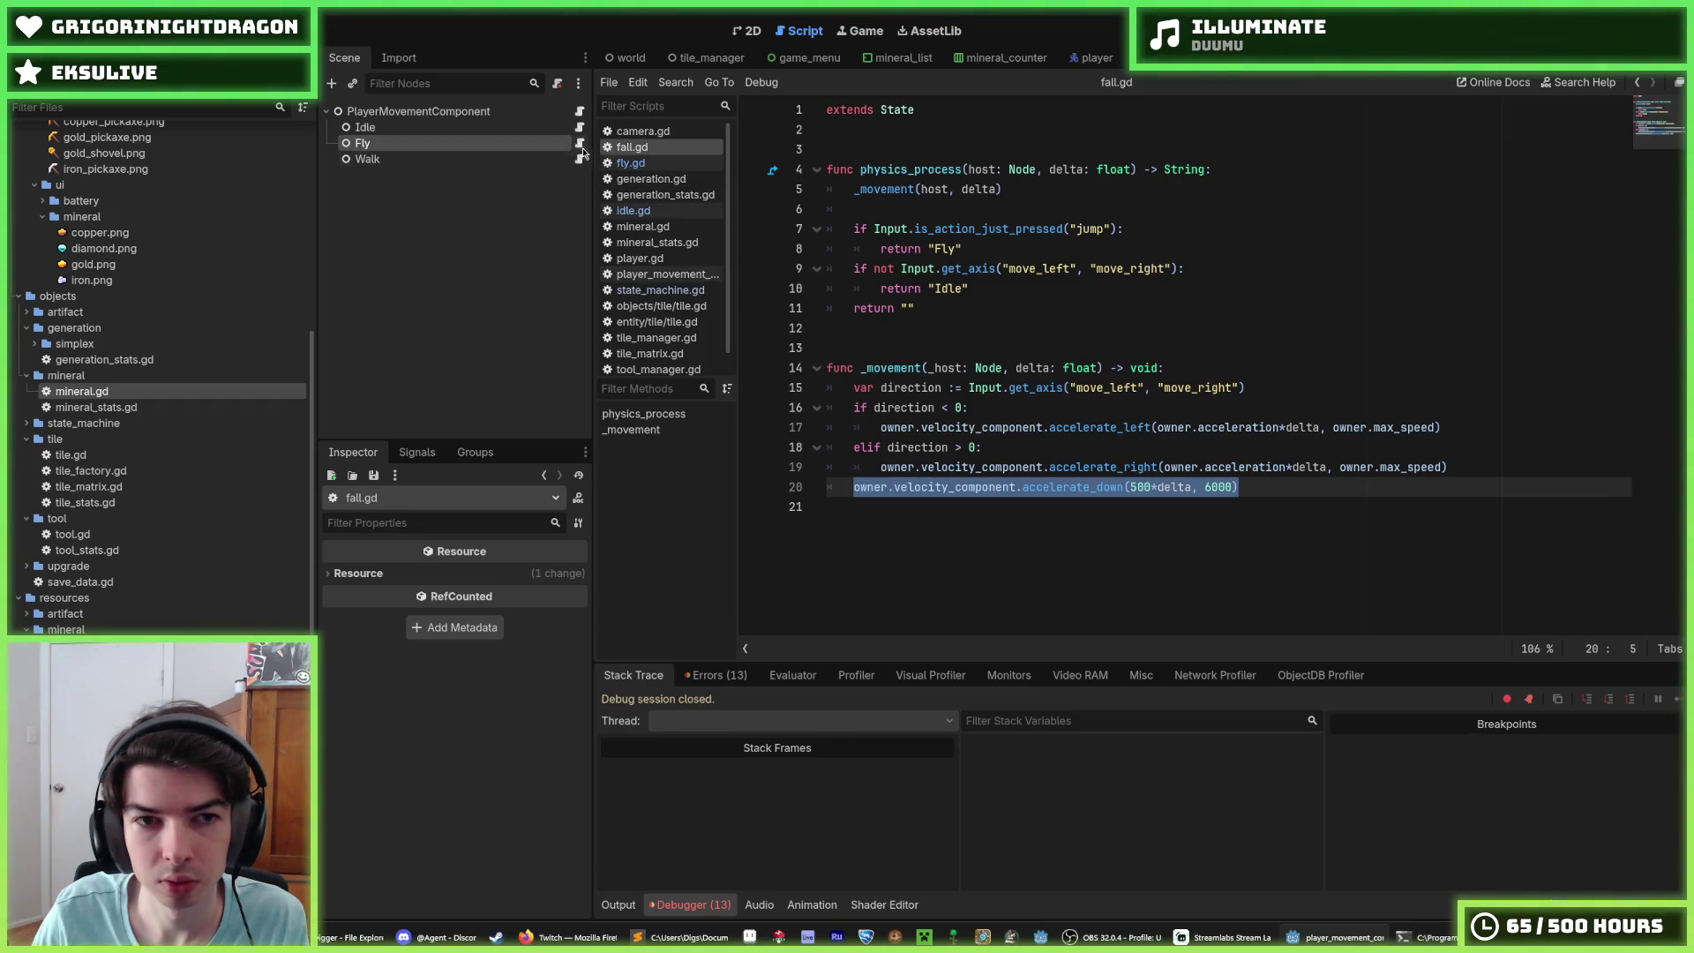
{"action": "left_click", "coordinate": [579, 143]}
{"action": "double_click", "coordinate": [944, 249]}
{"action": "type", "text": "Walk"}
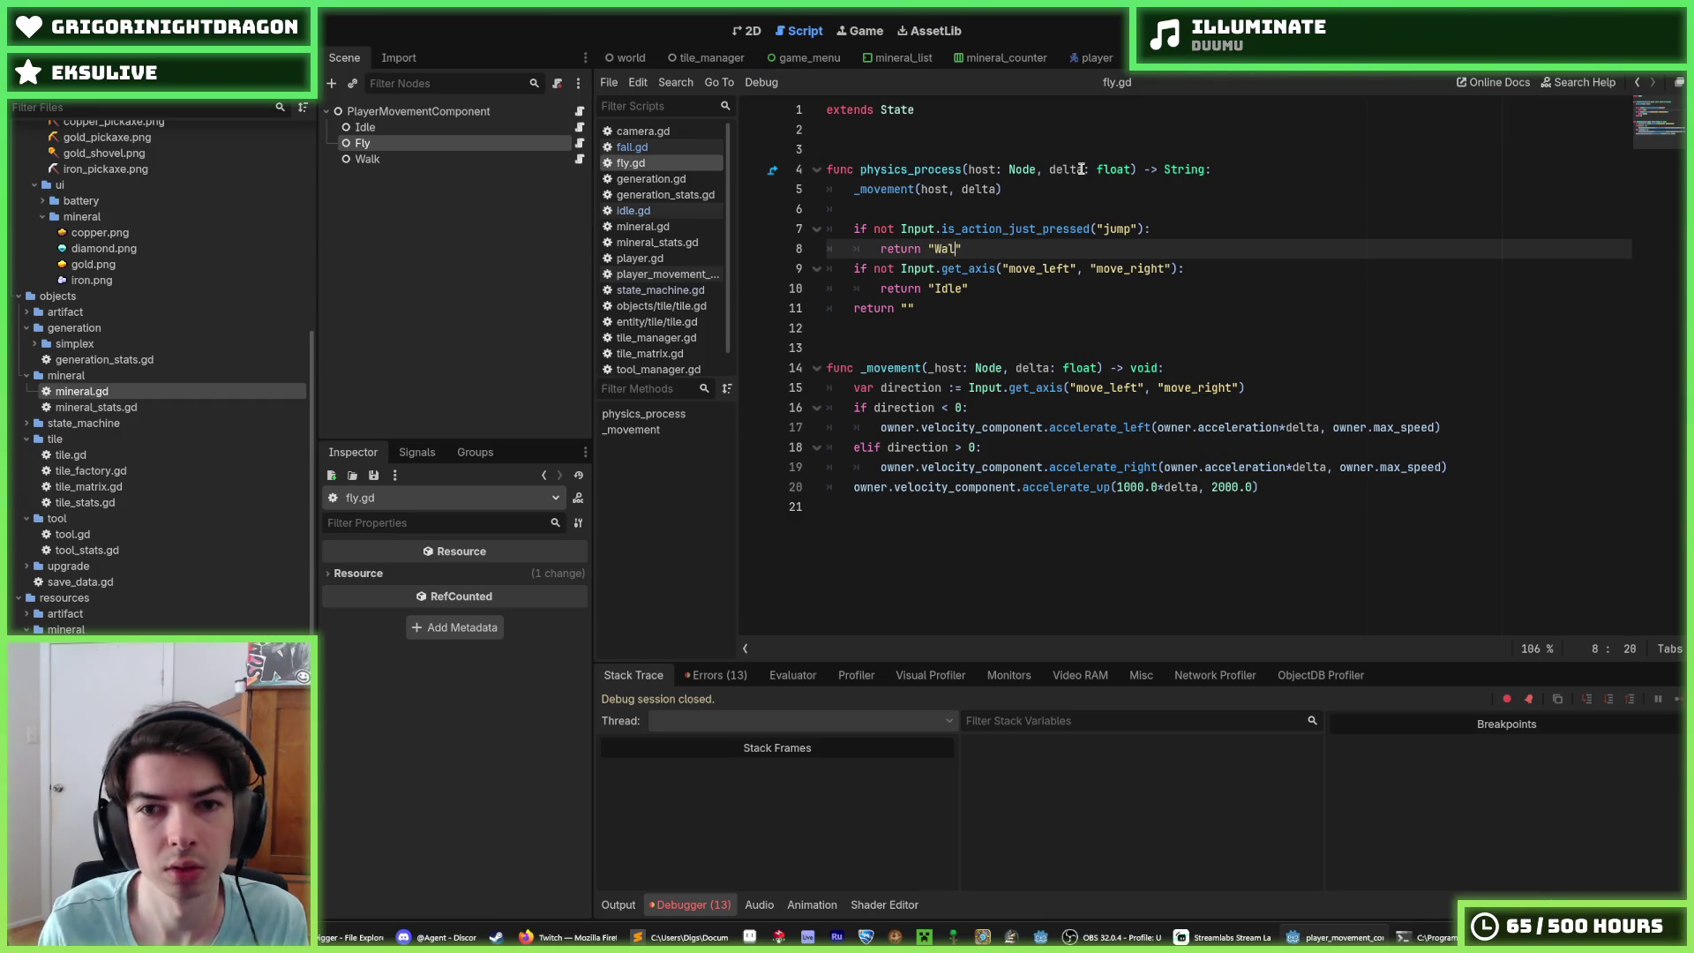
Step: Change idle.gd's line 10 return from "Fall" to "Walk" and save
{"action": "left_click", "coordinate": [579, 127]}
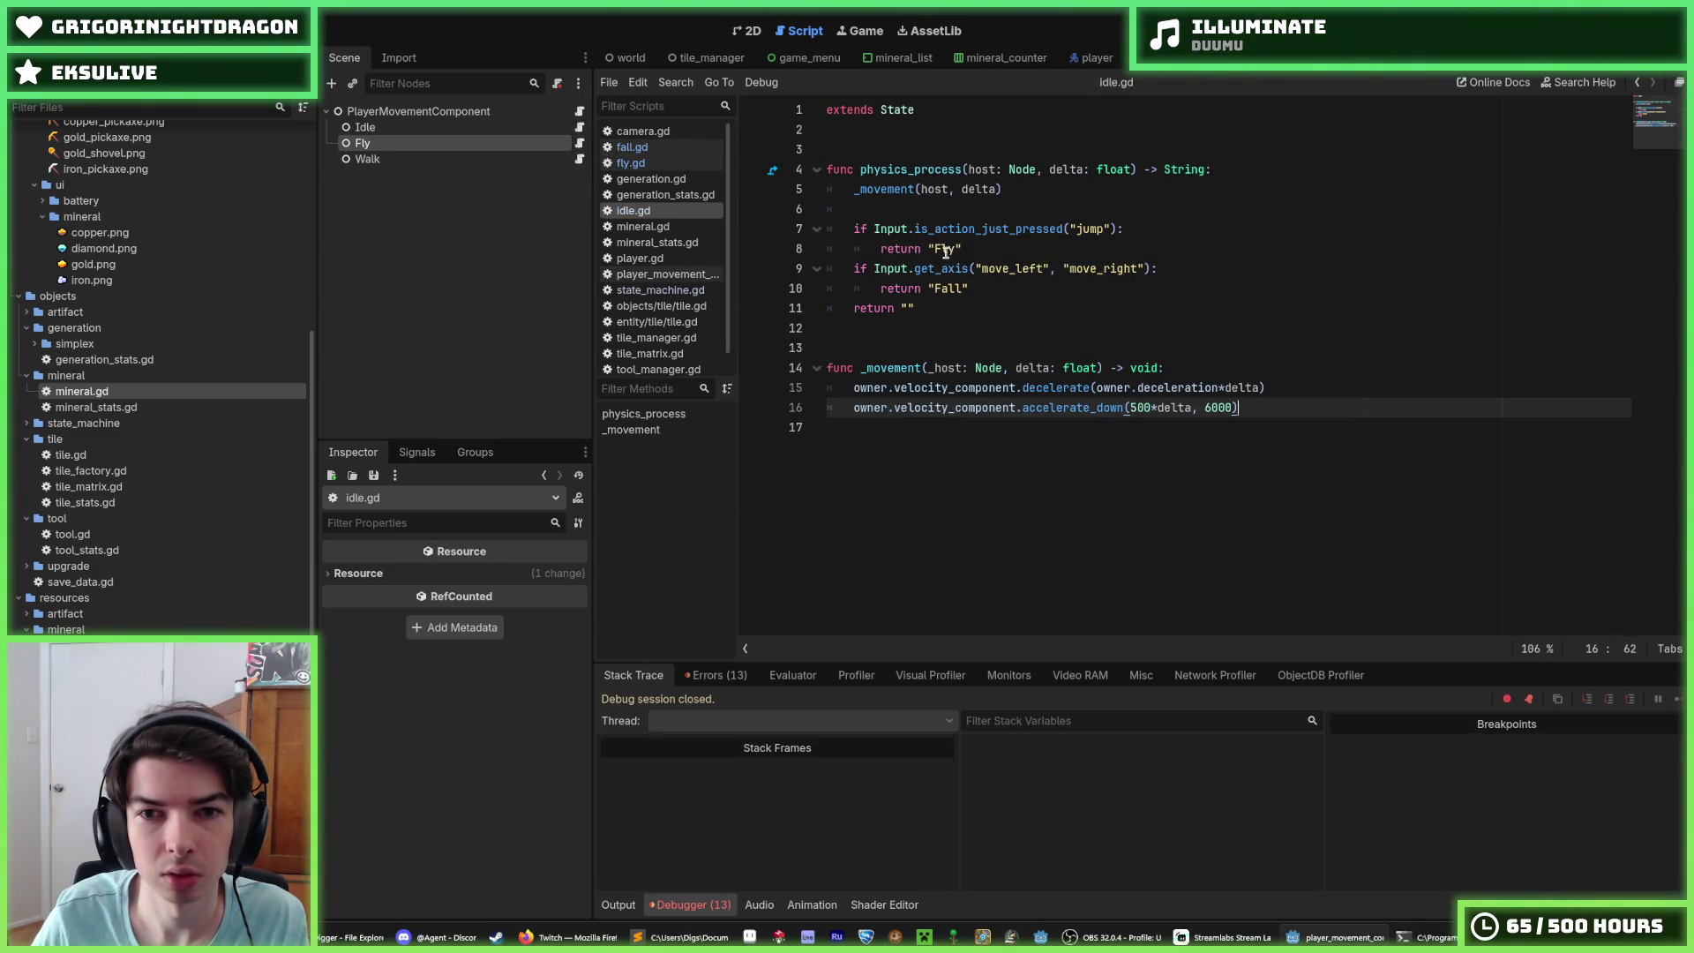
{"action": "double_click", "coordinate": [944, 249]}
{"action": "type", "text": "Walk"}
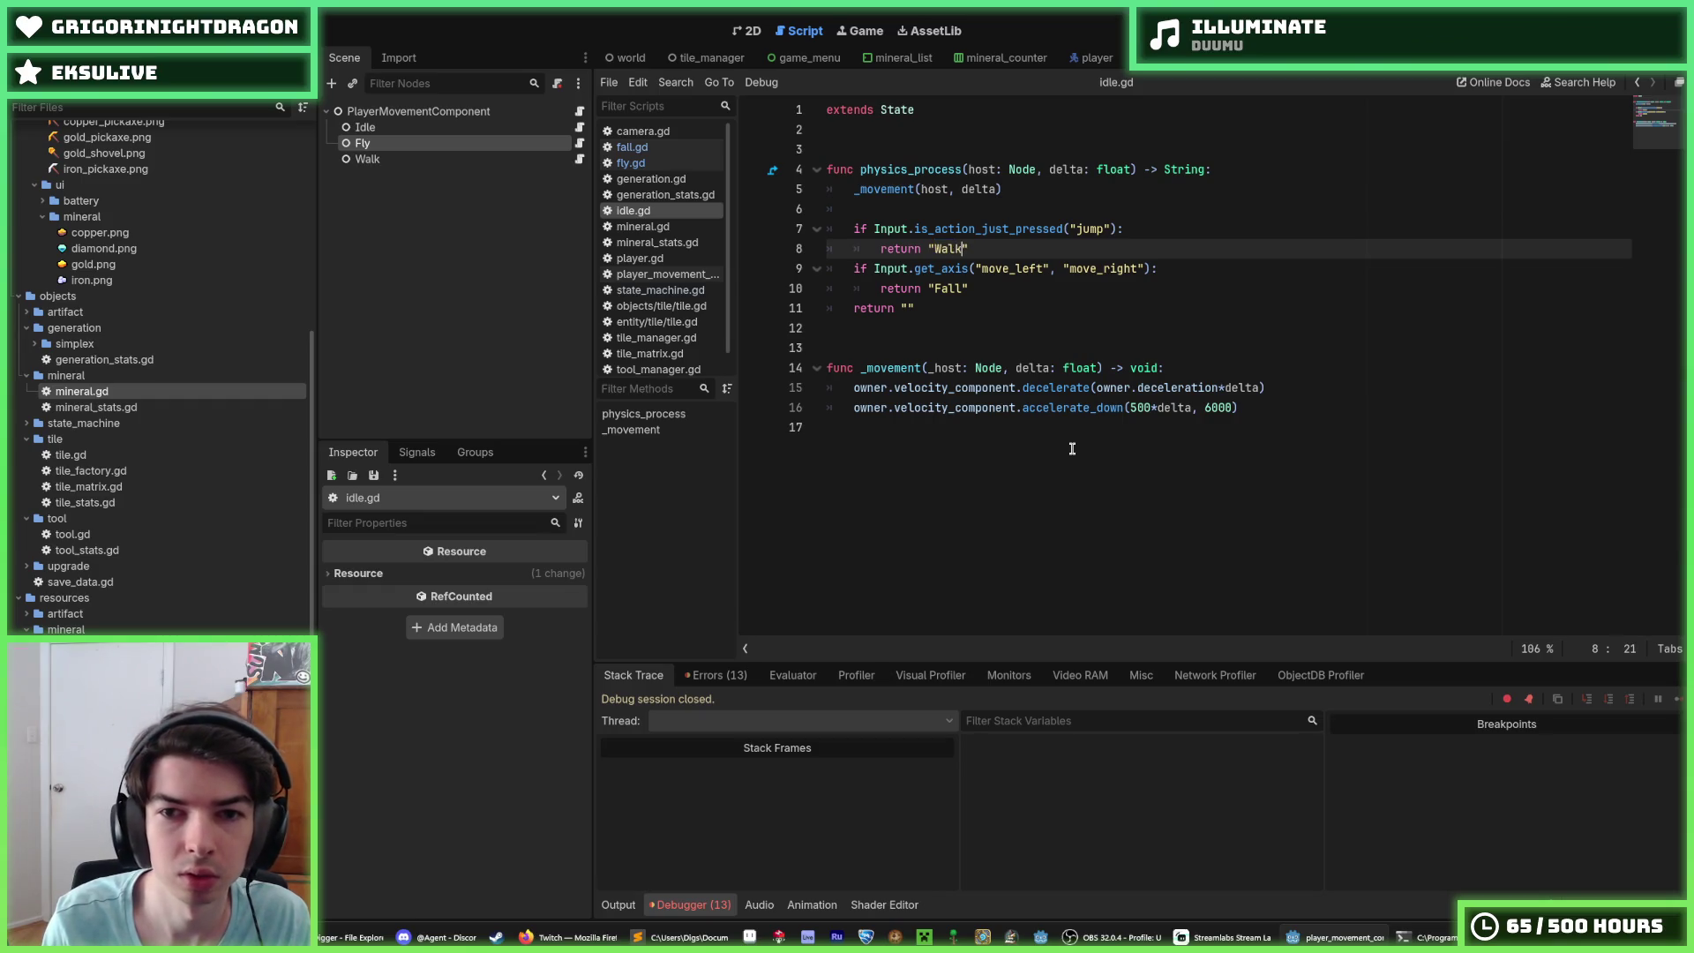
{"action": "key", "text": "ctrl+z"}
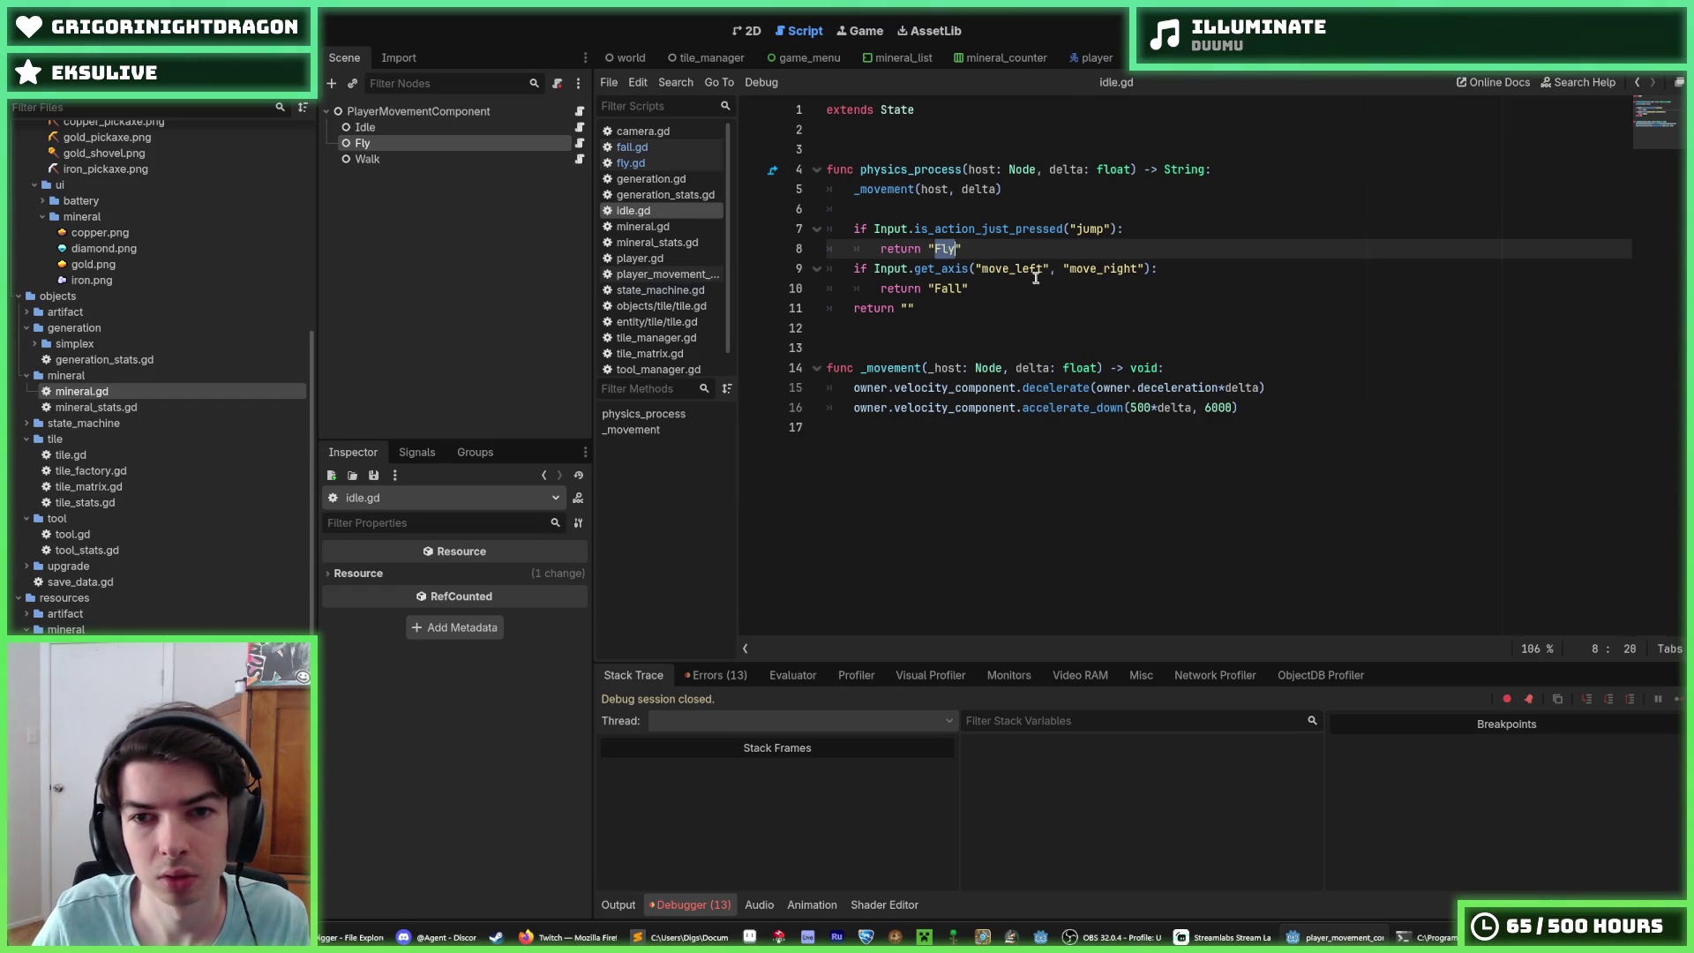
{"action": "double_click", "coordinate": [940, 291]}
{"action": "type", "text": "Walk"}
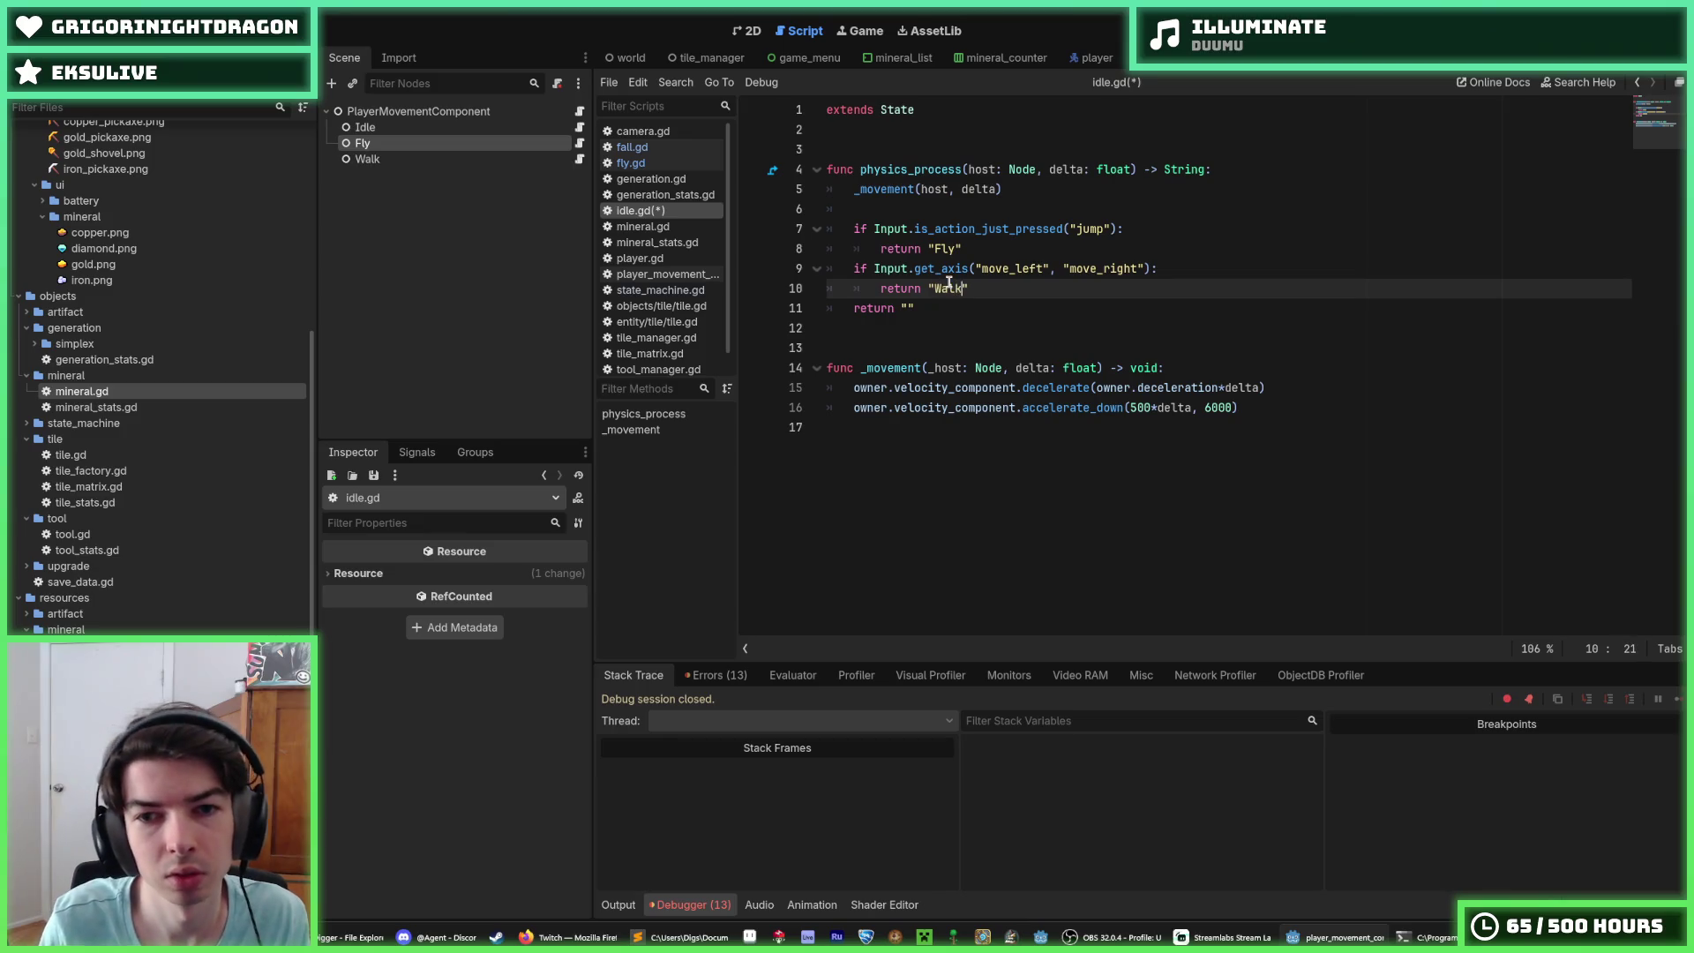
{"action": "key", "text": "ctrl+s"}
{"action": "left_click", "coordinate": [579, 143]}
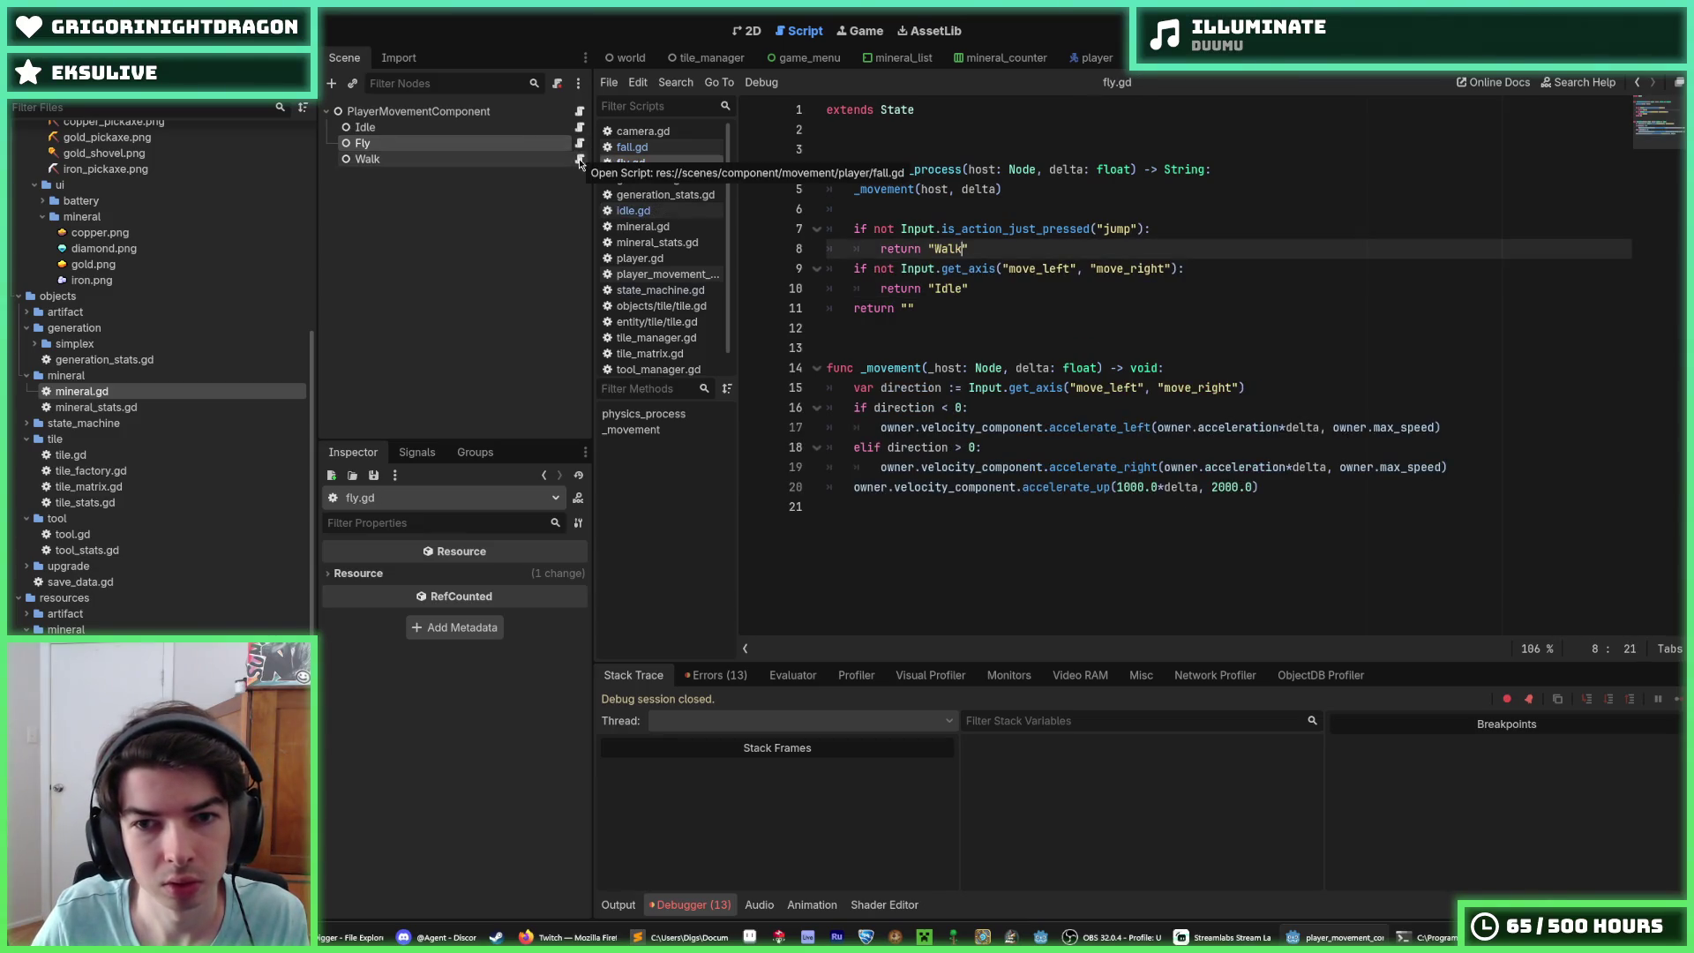
{"action": "key", "text": "F5"}
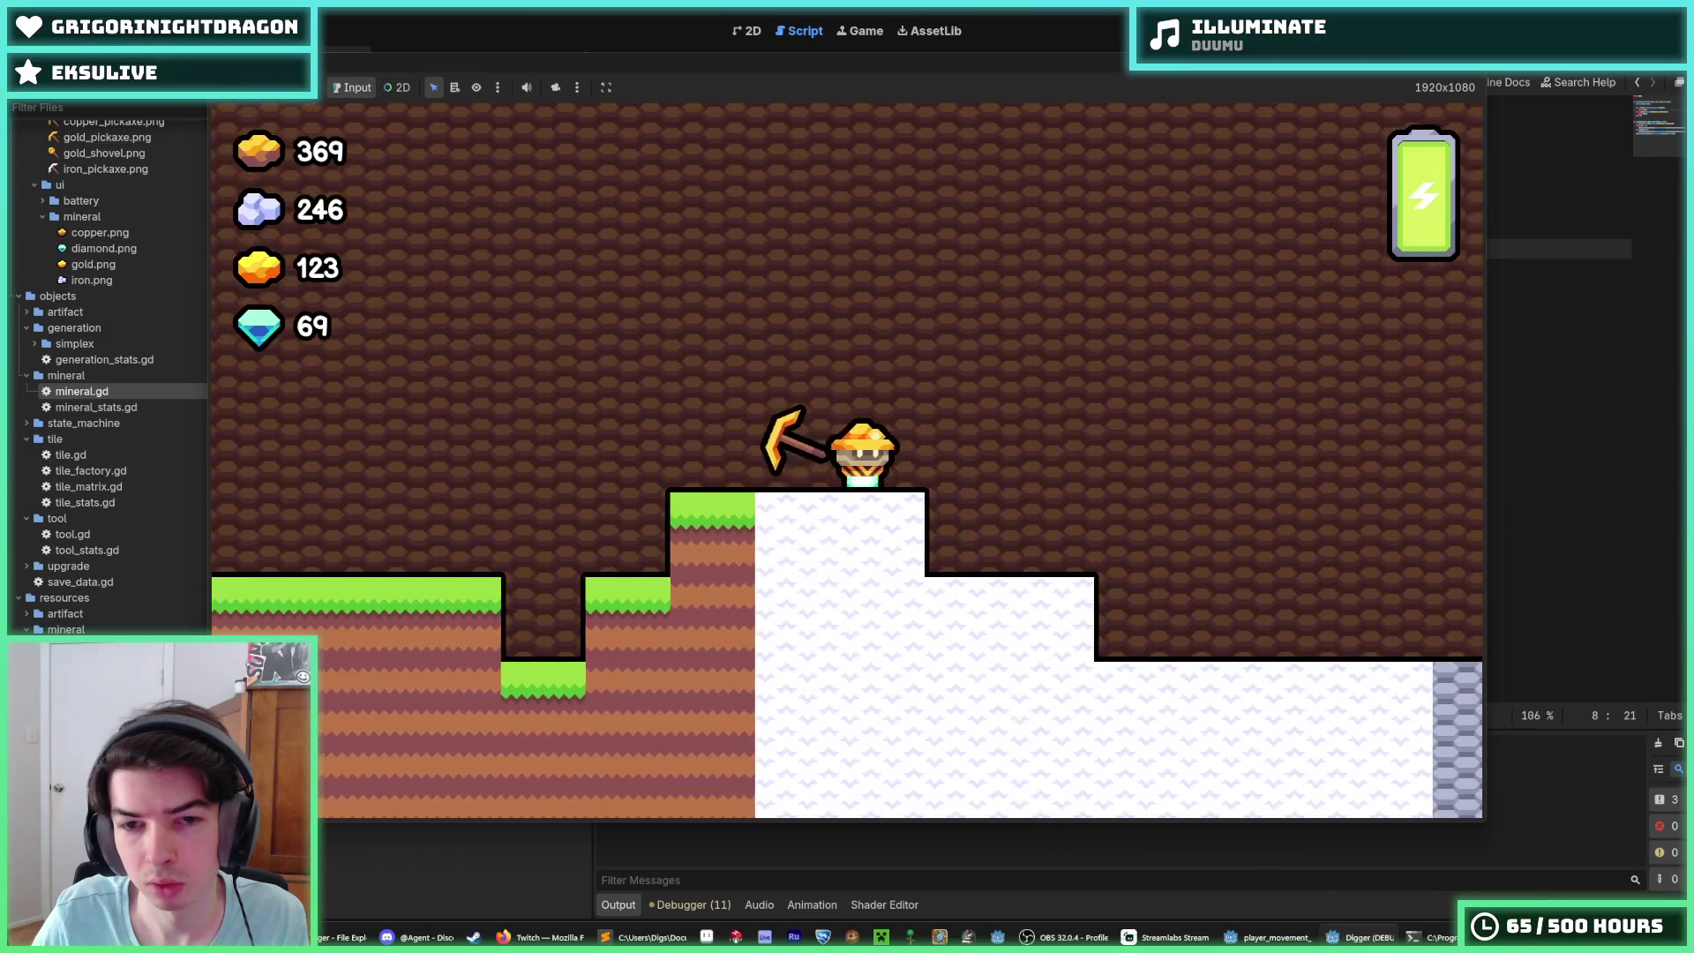
{"action": "key", "text": "a"}
{"action": "key", "text": "d"}
{"action": "key", "text": "a"}
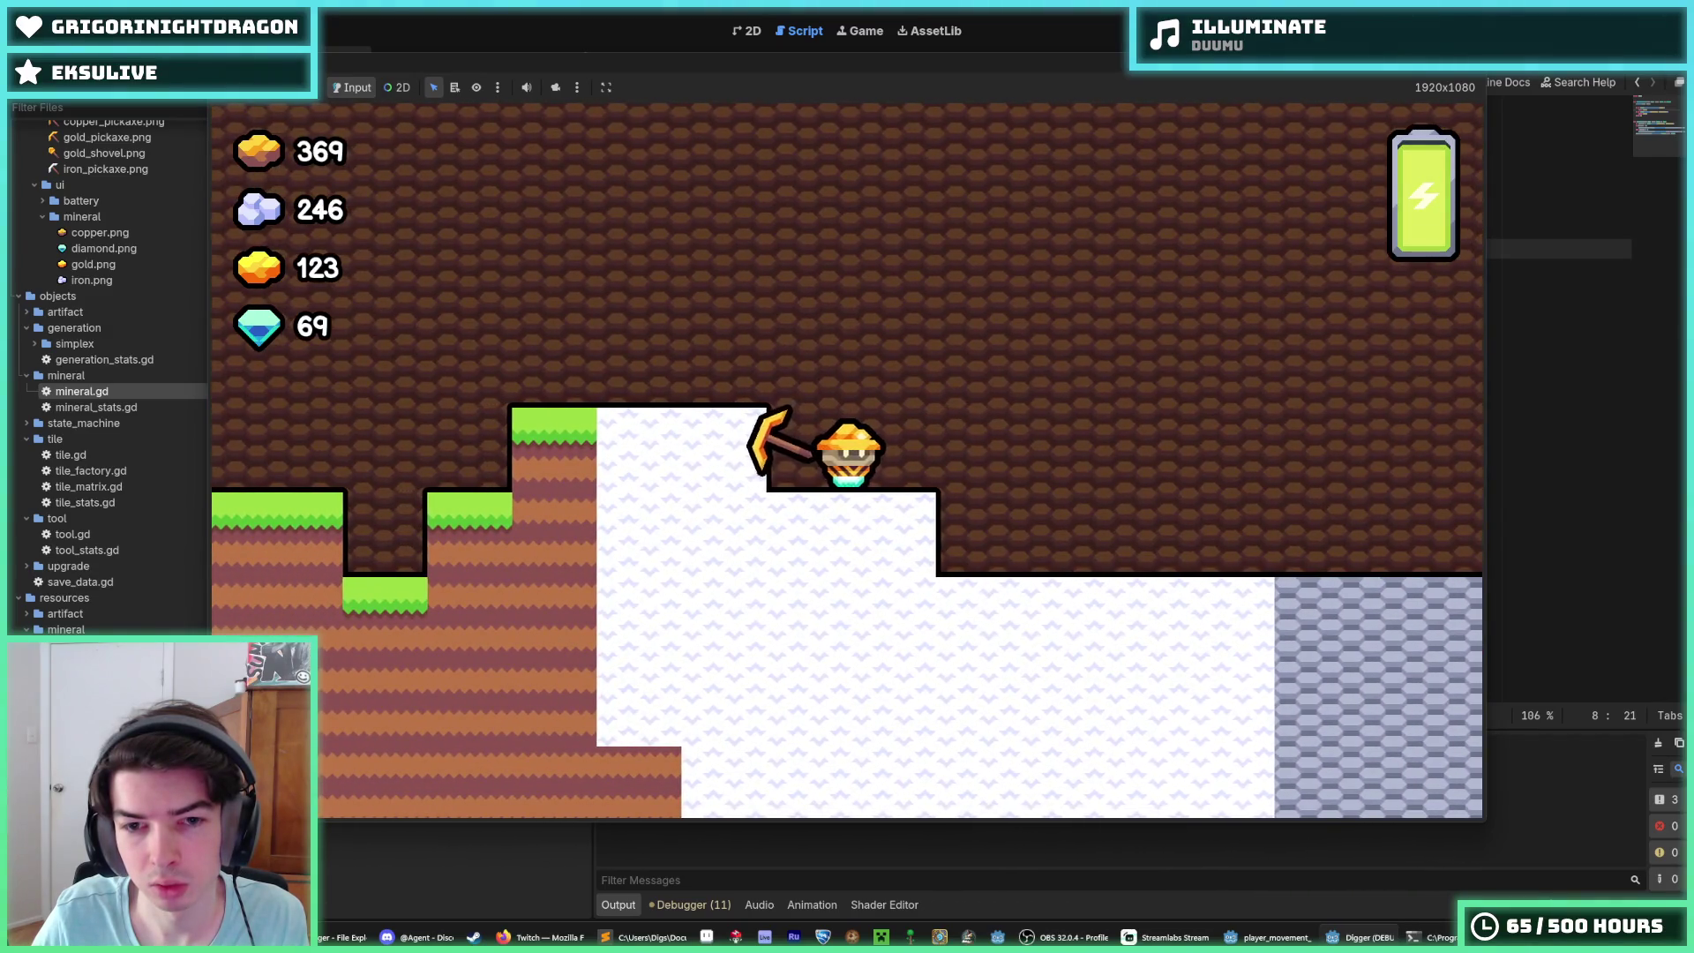
{"action": "key", "text": "d"}
{"action": "key", "text": "s"}
{"action": "key", "text": "d"}
{"action": "key", "text": "a"}
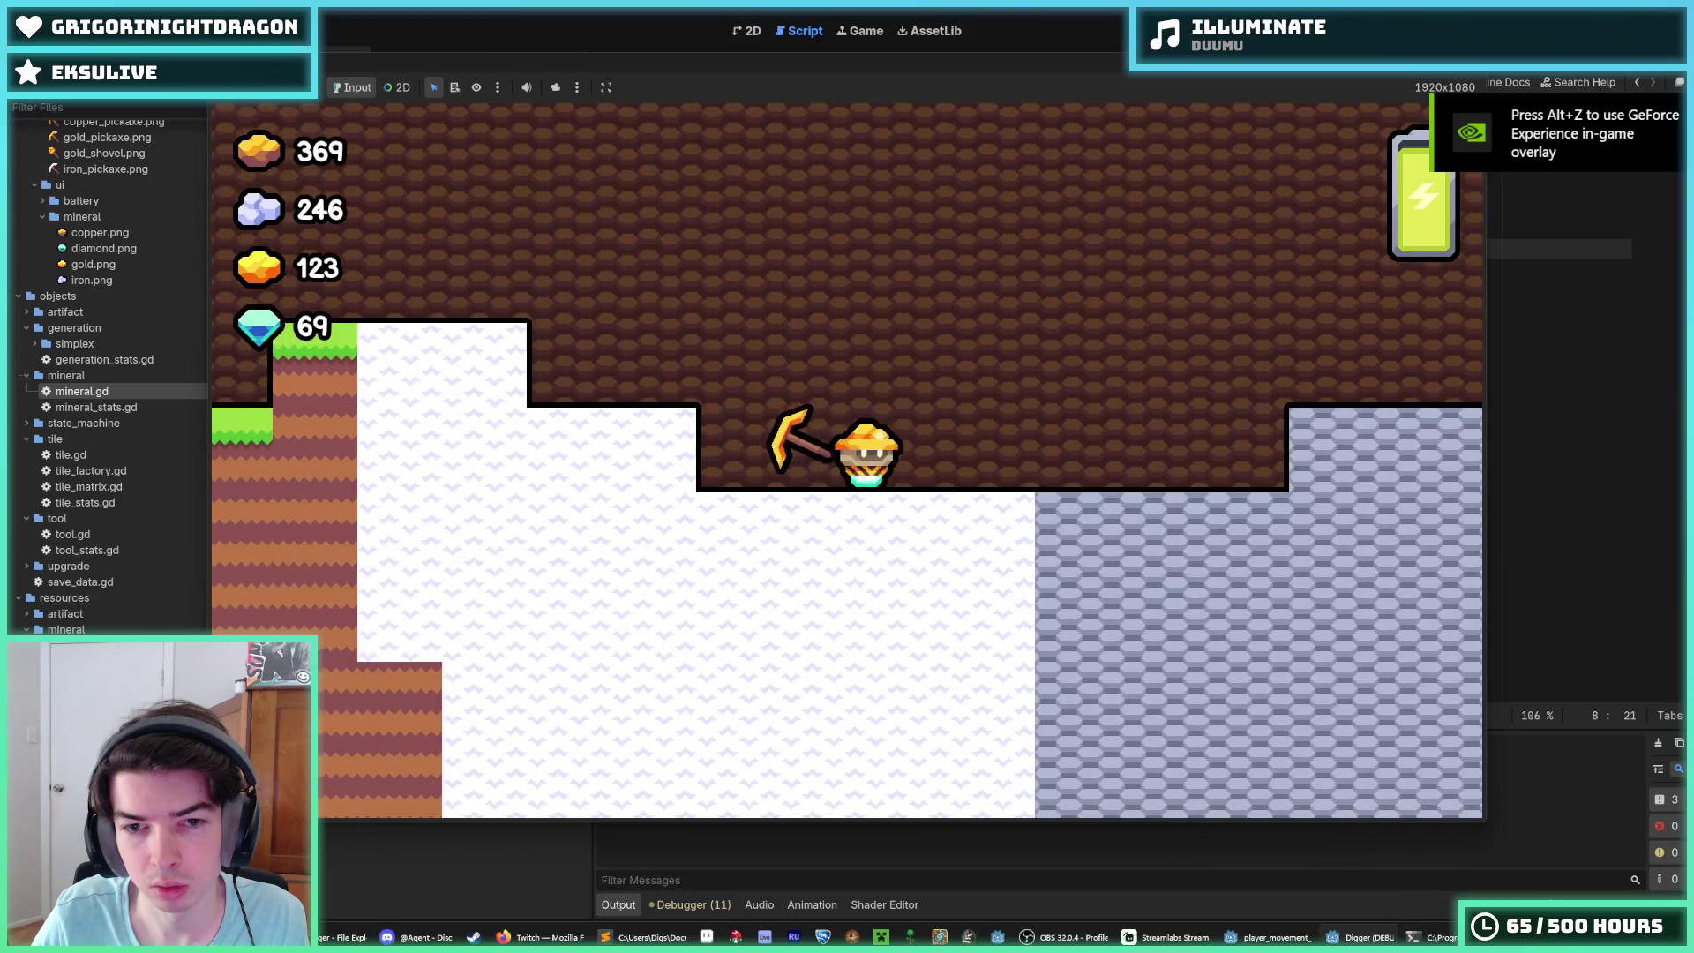
{"action": "key", "text": "w"}
{"action": "key", "text": "a"}
{"action": "key", "text": "d"}
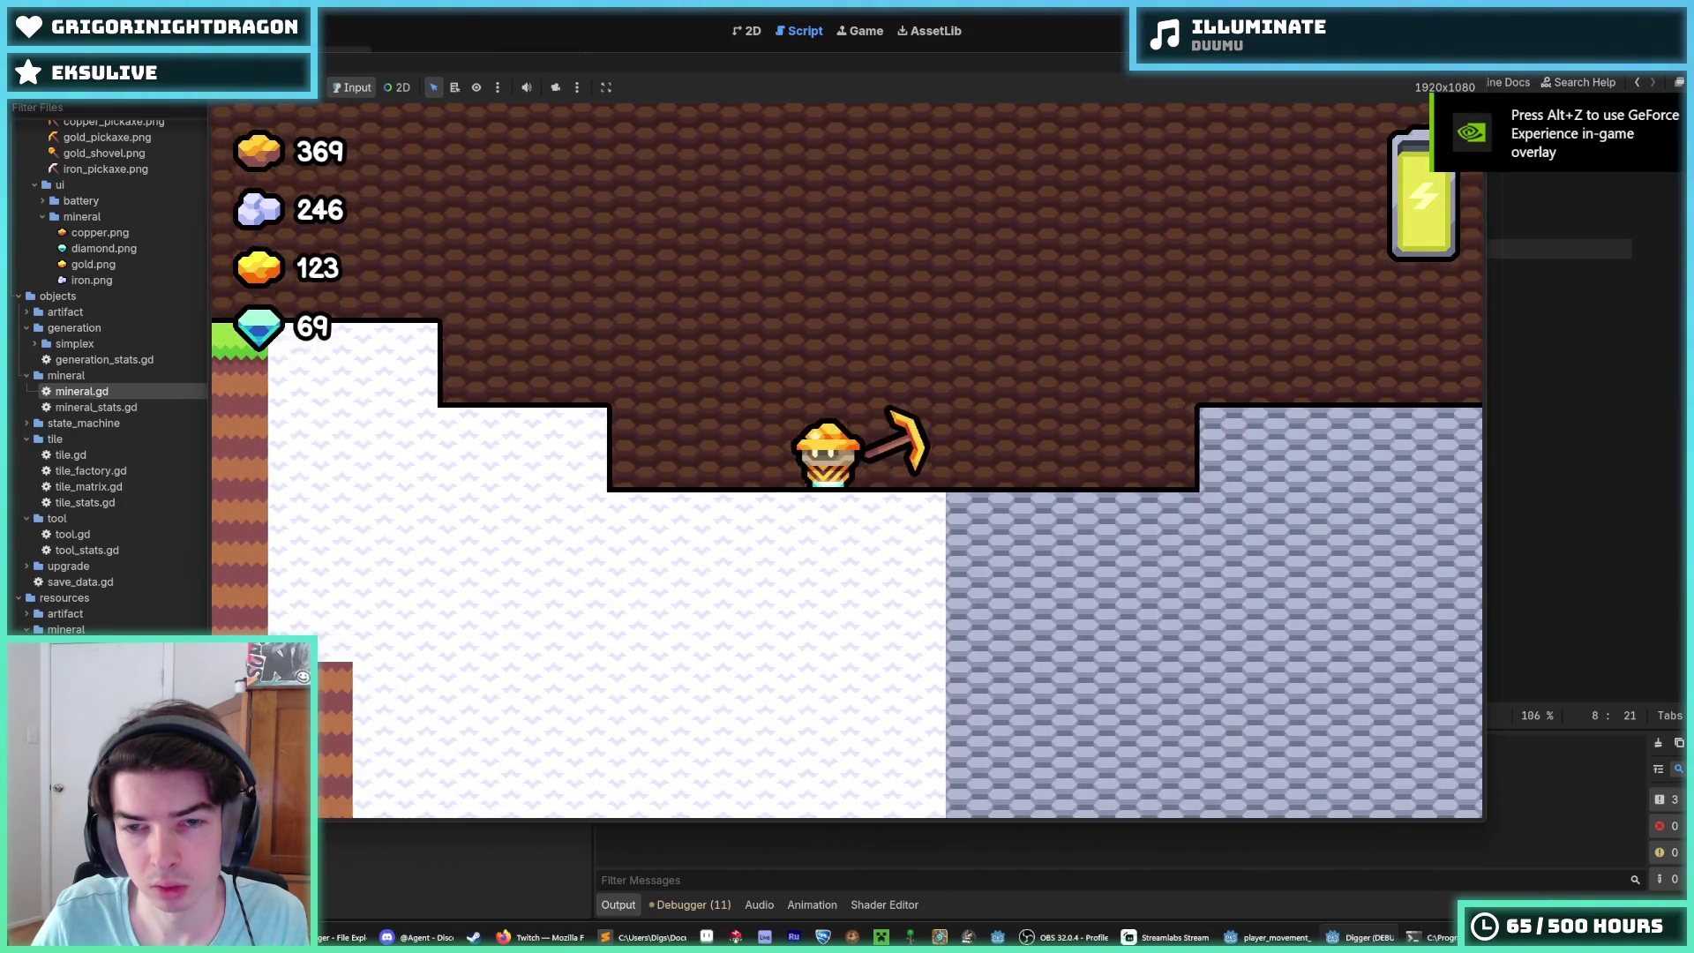
{"action": "key", "text": "F8"}
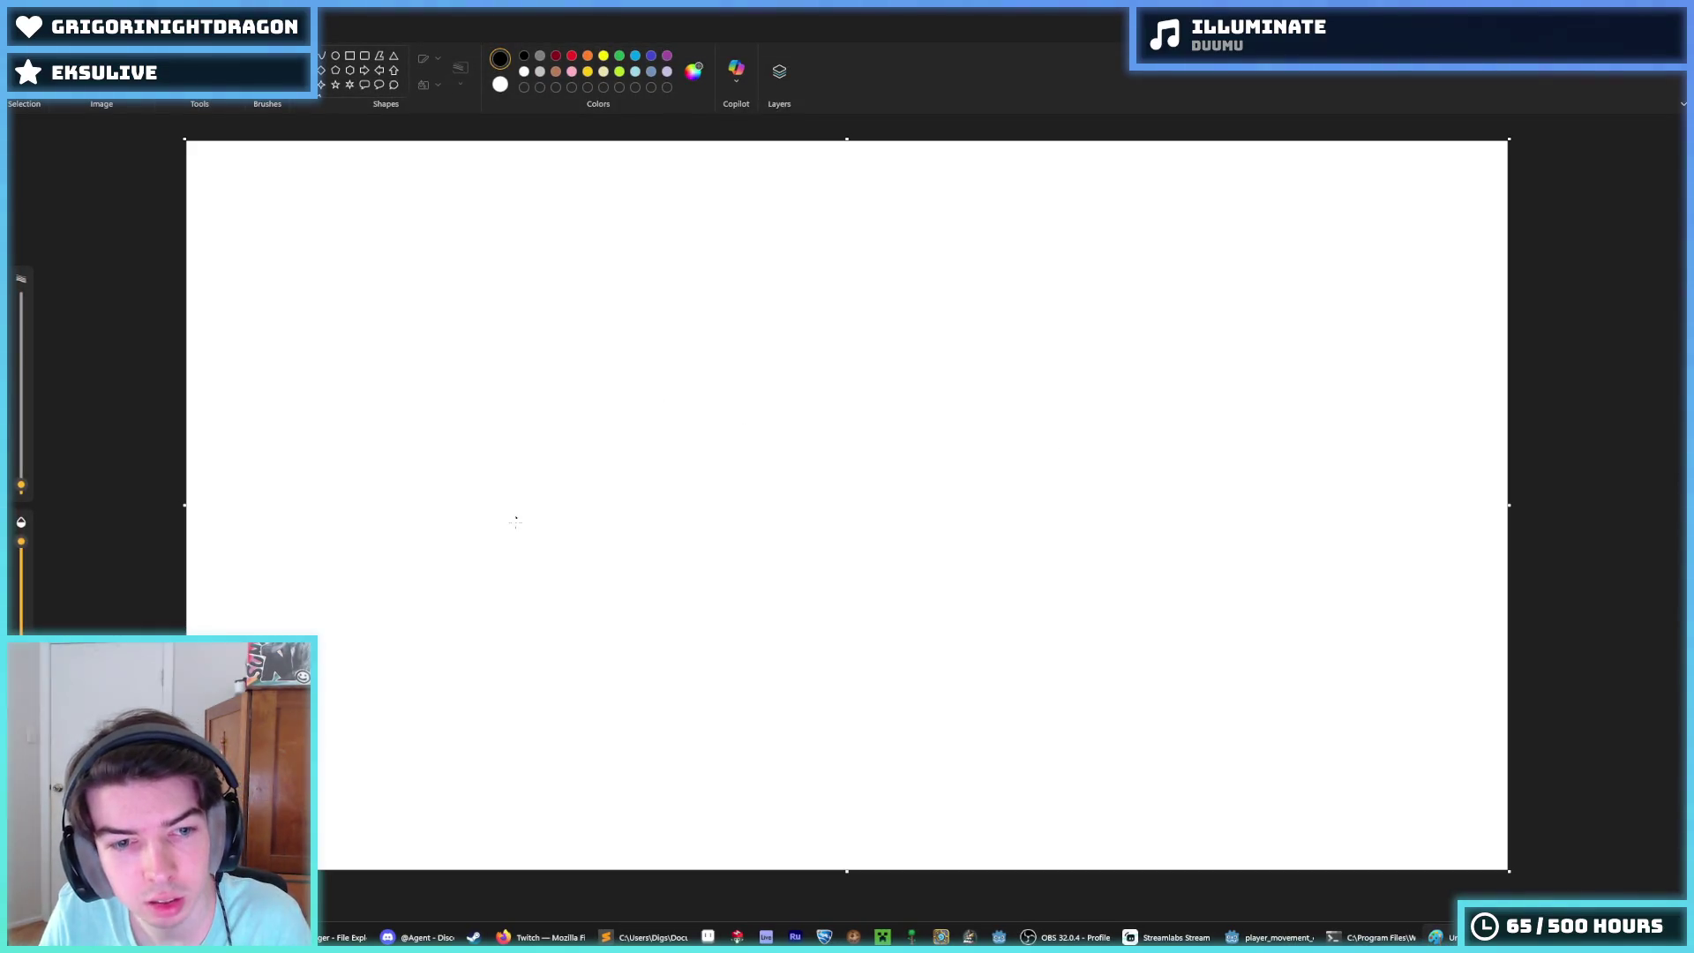
Step: Try a vertical line and a small oval beside the stick figure, then undo both
{"action": "left_click_drag", "start_coordinate": [750, 624], "coordinate": [758, 342]}
{"action": "key", "text": "ctrl+z"}
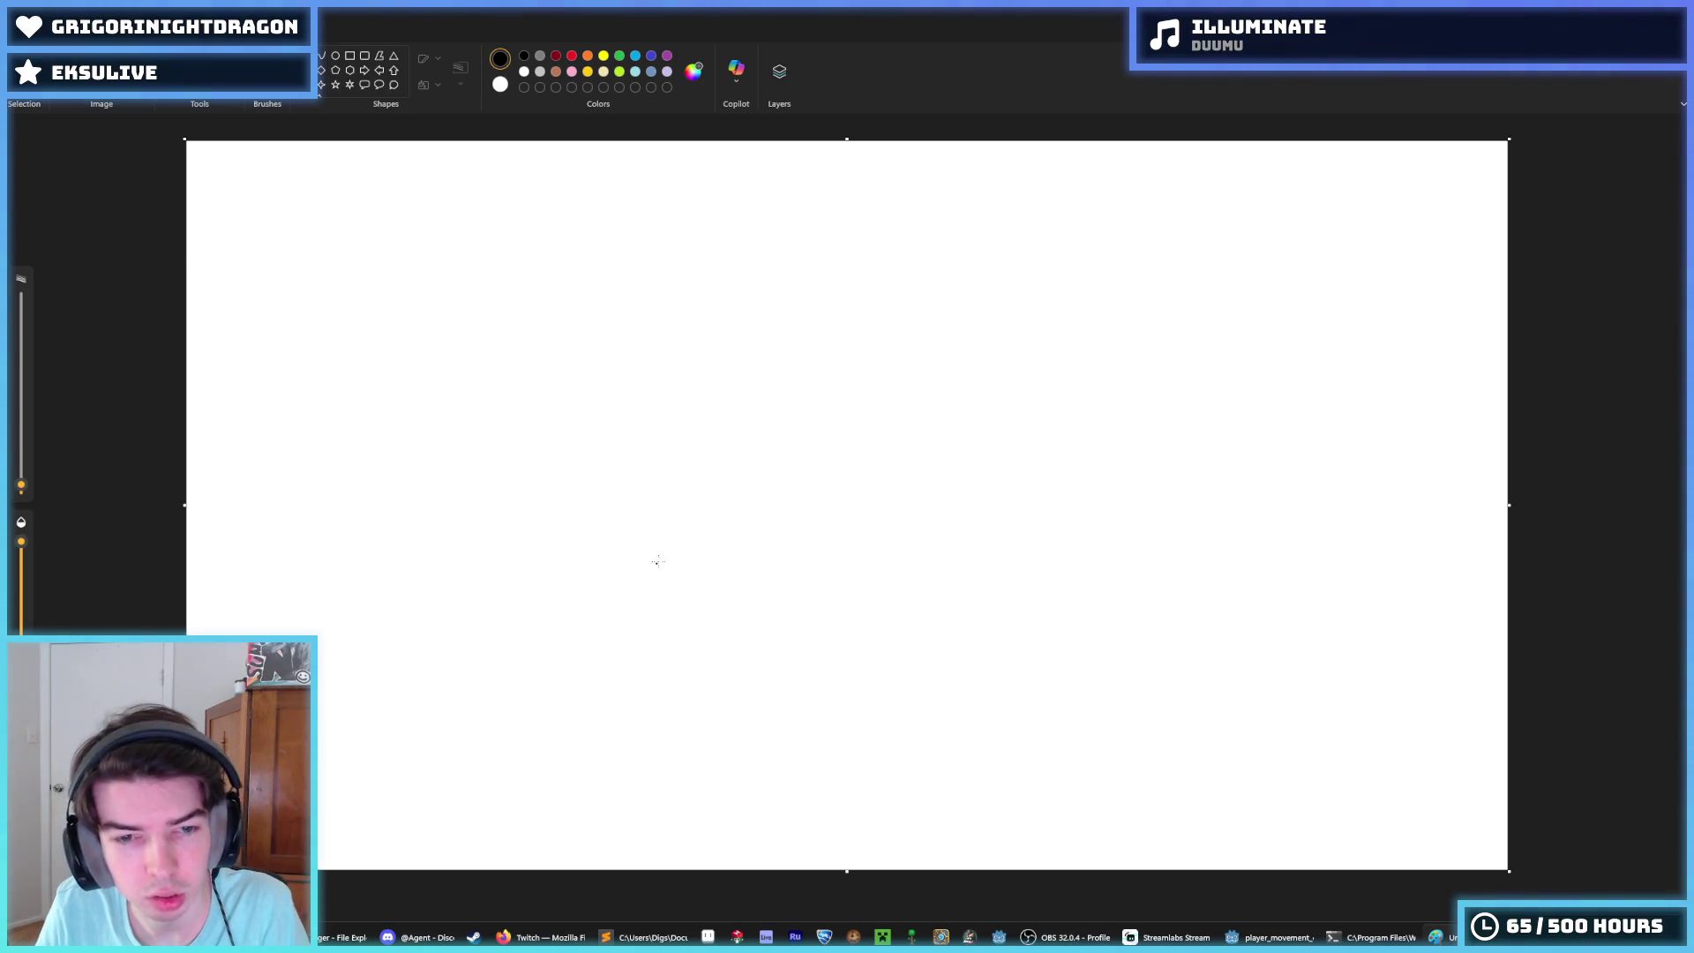
{"action": "left_click_drag", "start_coordinate": [661, 538], "coordinate": [666, 353]}
{"action": "key", "text": "ctrl+z"}
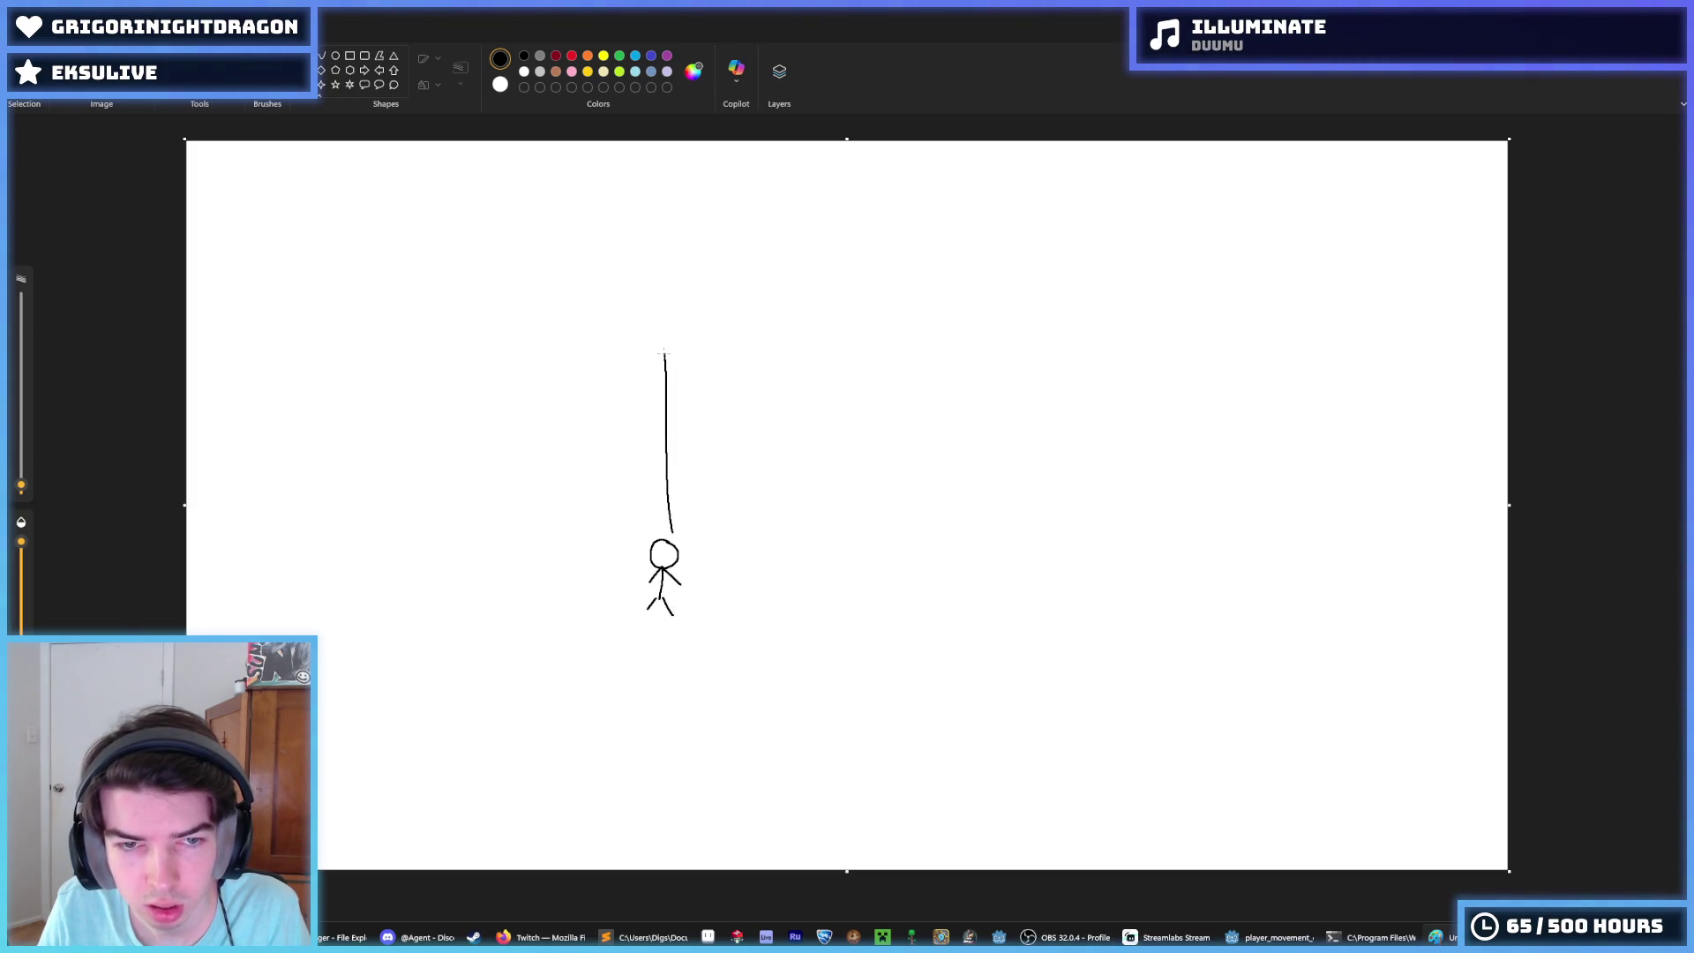
{"action": "key", "text": "ctrl+z"}
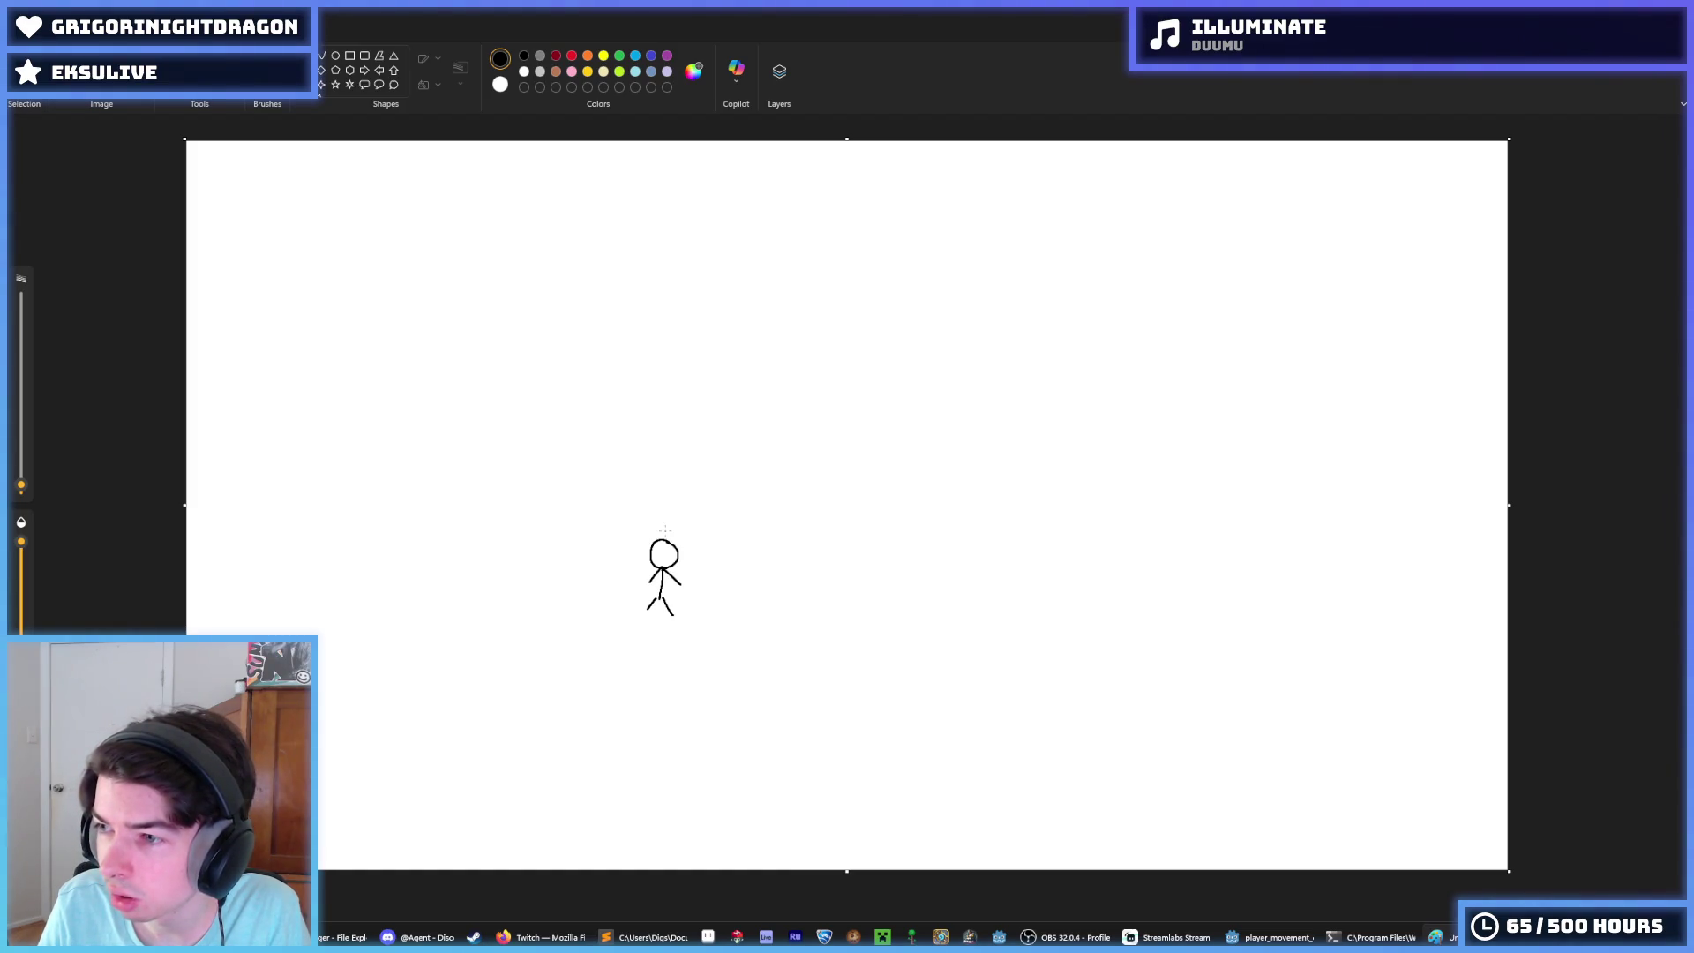
Step: Draw a string up from the figure's head, undoing the loop and balloon attempts
{"action": "left_click_drag", "start_coordinate": [665, 529], "coordinate": [689, 307]}
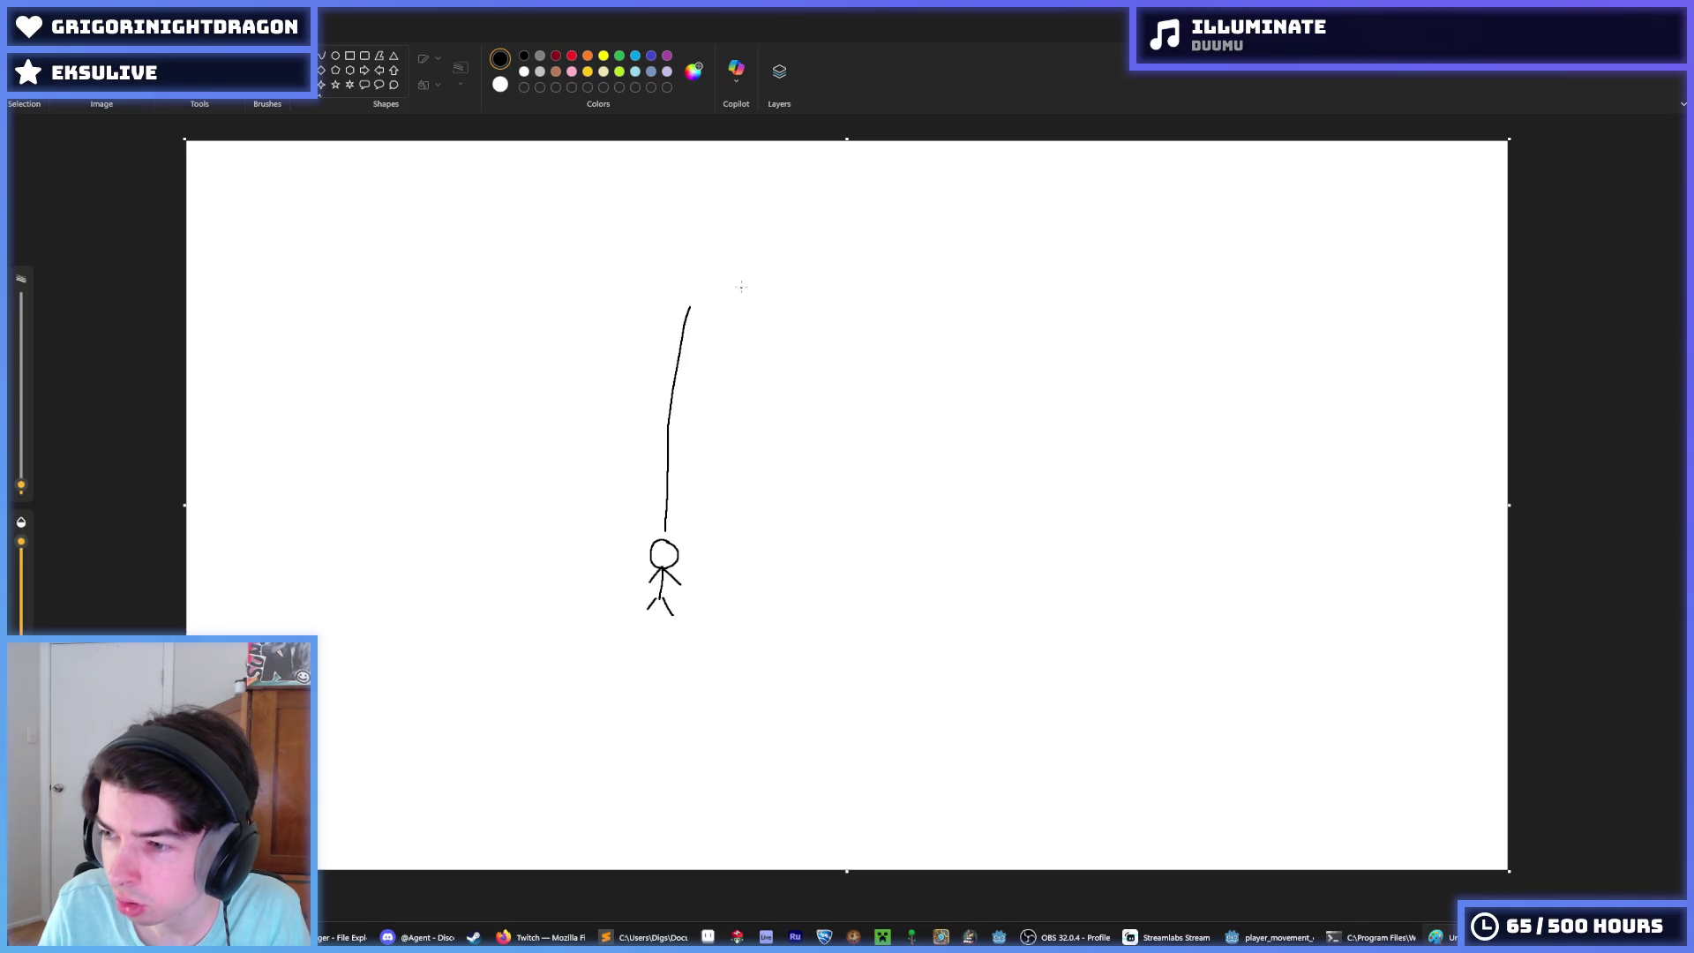
{"action": "left_click_drag", "start_coordinate": [689, 307], "coordinate": [702, 237]}
{"action": "key", "text": "ctrl+z"}
{"action": "key", "text": "ctrl+z"}
{"action": "key", "text": "ctrl+z"}
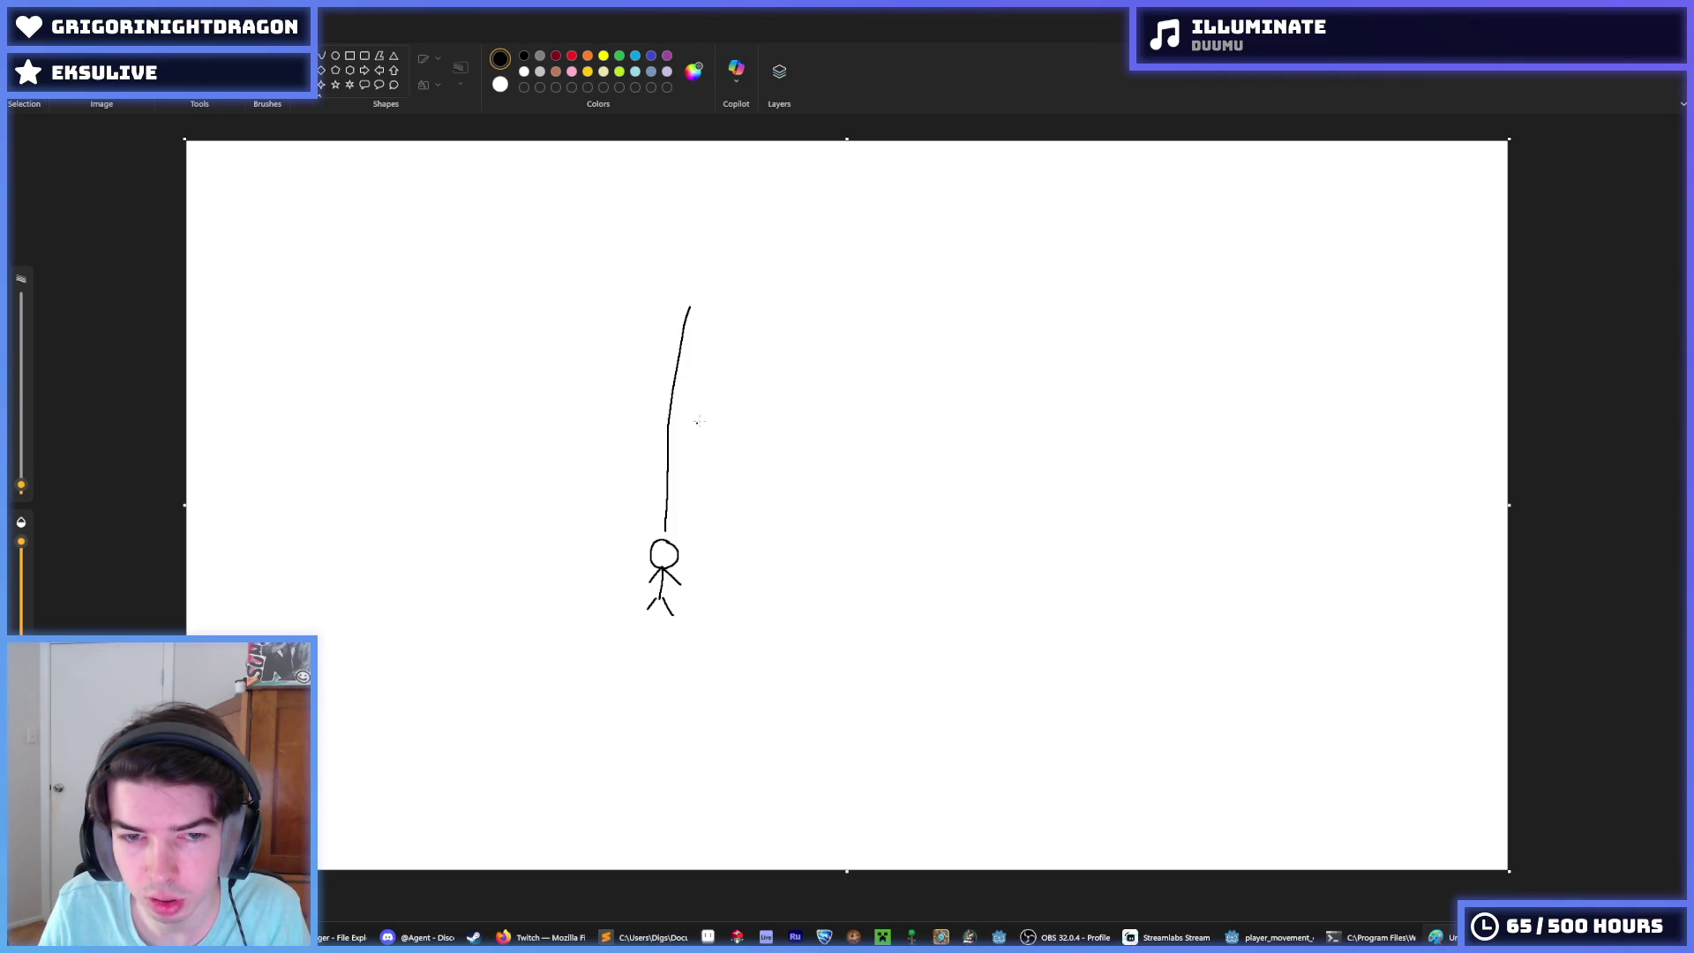
{"action": "left_click_drag", "start_coordinate": [689, 307], "coordinate": [693, 305]}
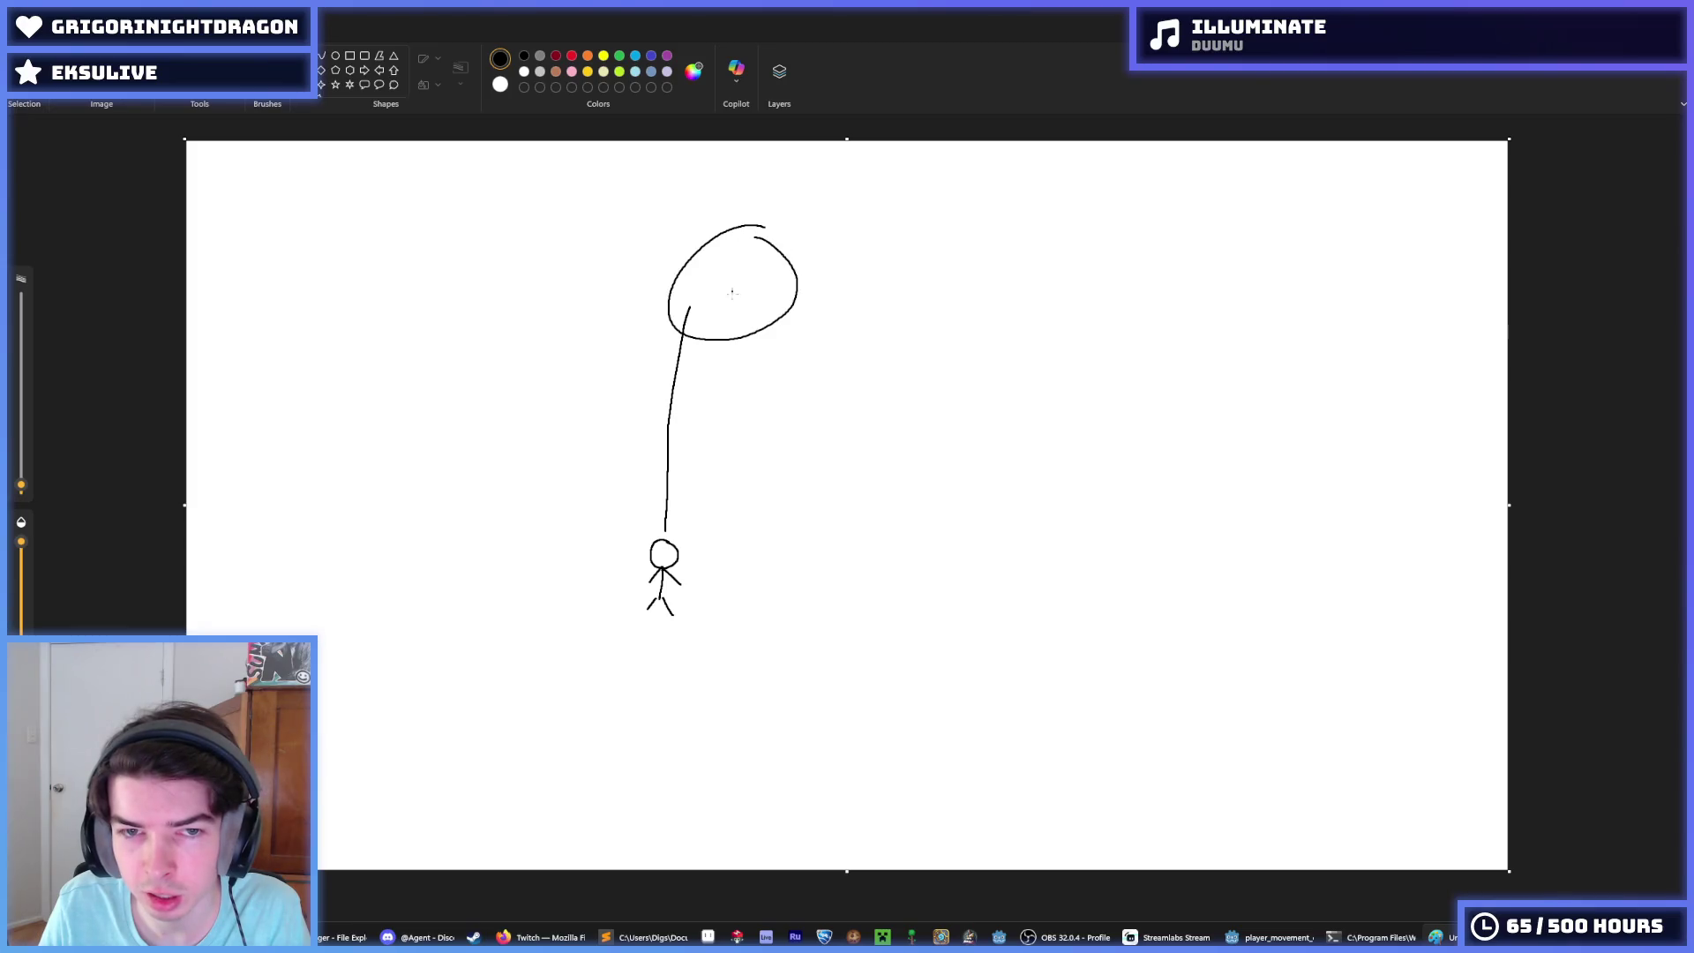
{"action": "key", "text": "ctrl+z"}
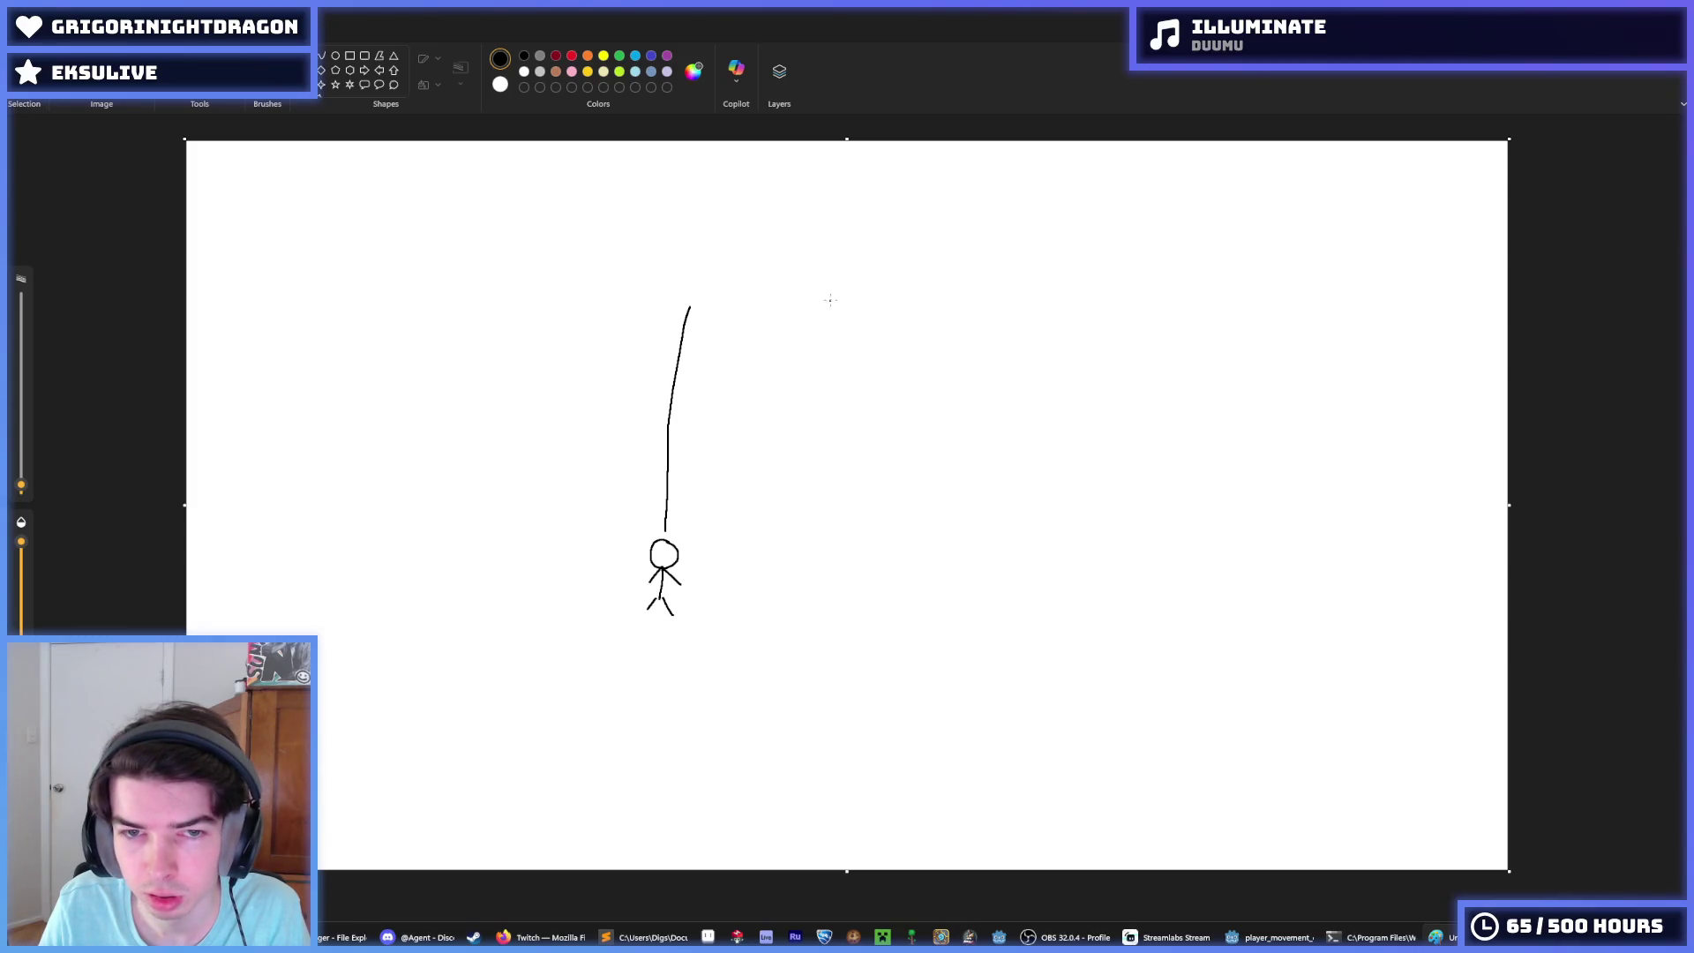
Step: Draw the flag rectangle and two pillar sides below it, undoing the stray oval and connectors
{"action": "left_click_drag", "start_coordinate": [803, 277], "coordinate": [801, 280]}
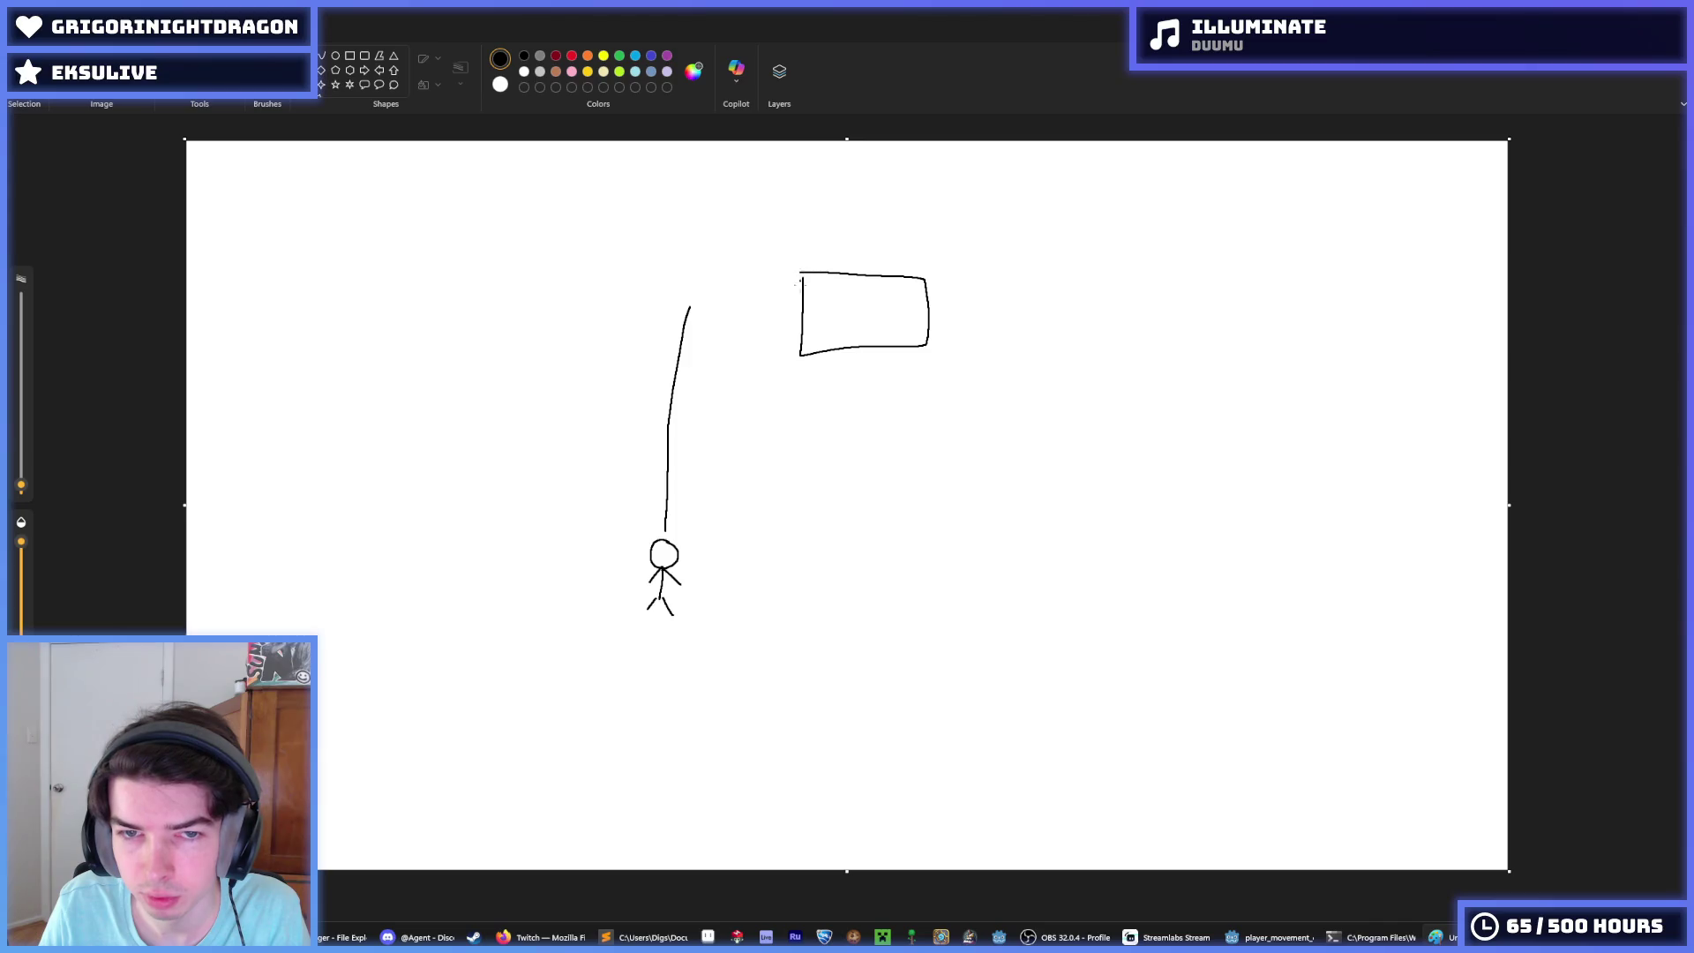
{"action": "left_click_drag", "start_coordinate": [801, 355], "coordinate": [822, 631]}
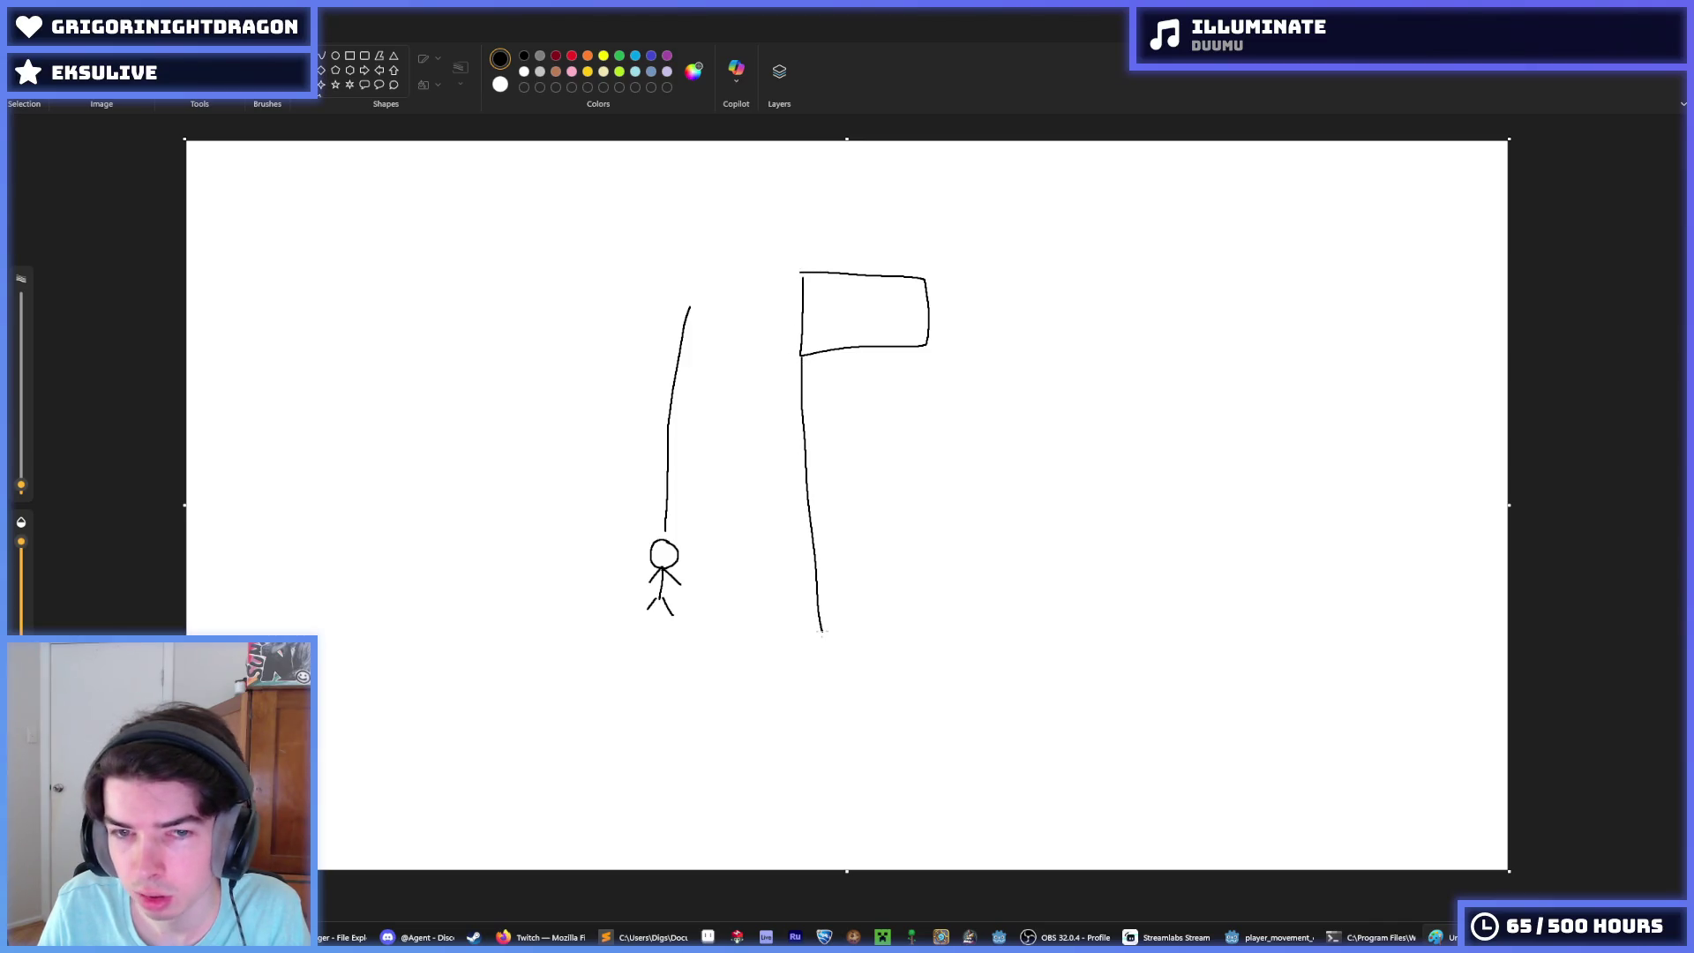
{"action": "left_click_drag", "start_coordinate": [926, 346], "coordinate": [915, 625]}
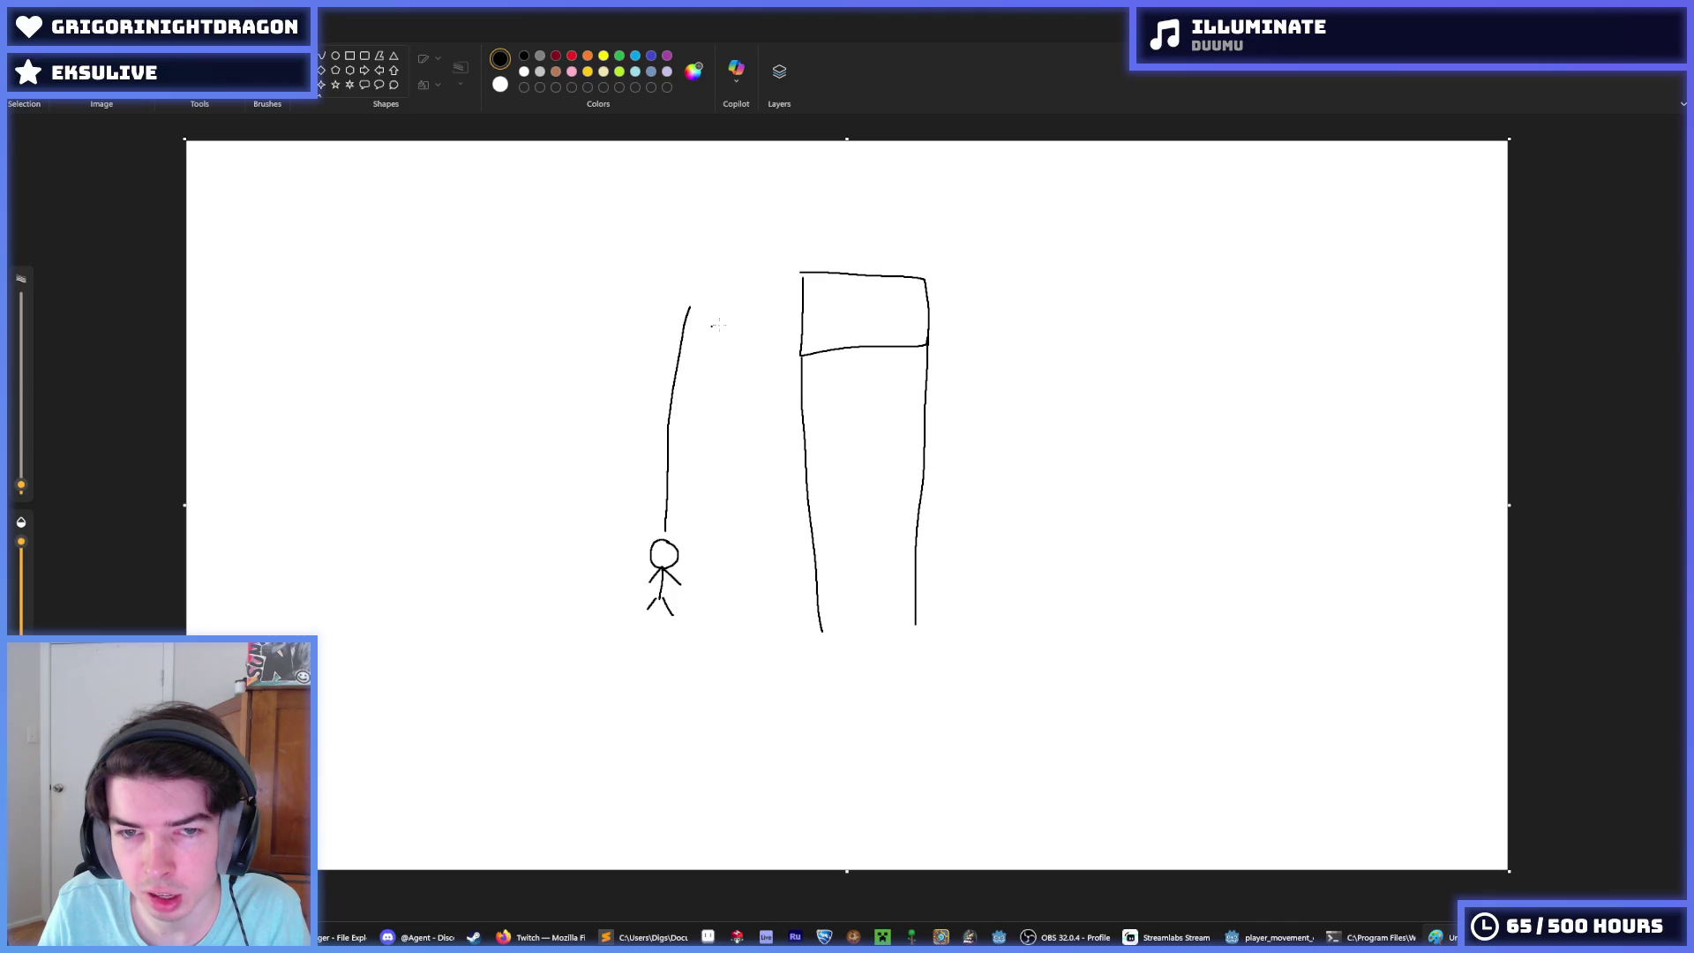
{"action": "left_click_drag", "start_coordinate": [898, 243], "coordinate": [860, 240]}
{"action": "key", "text": "ctrl+z"}
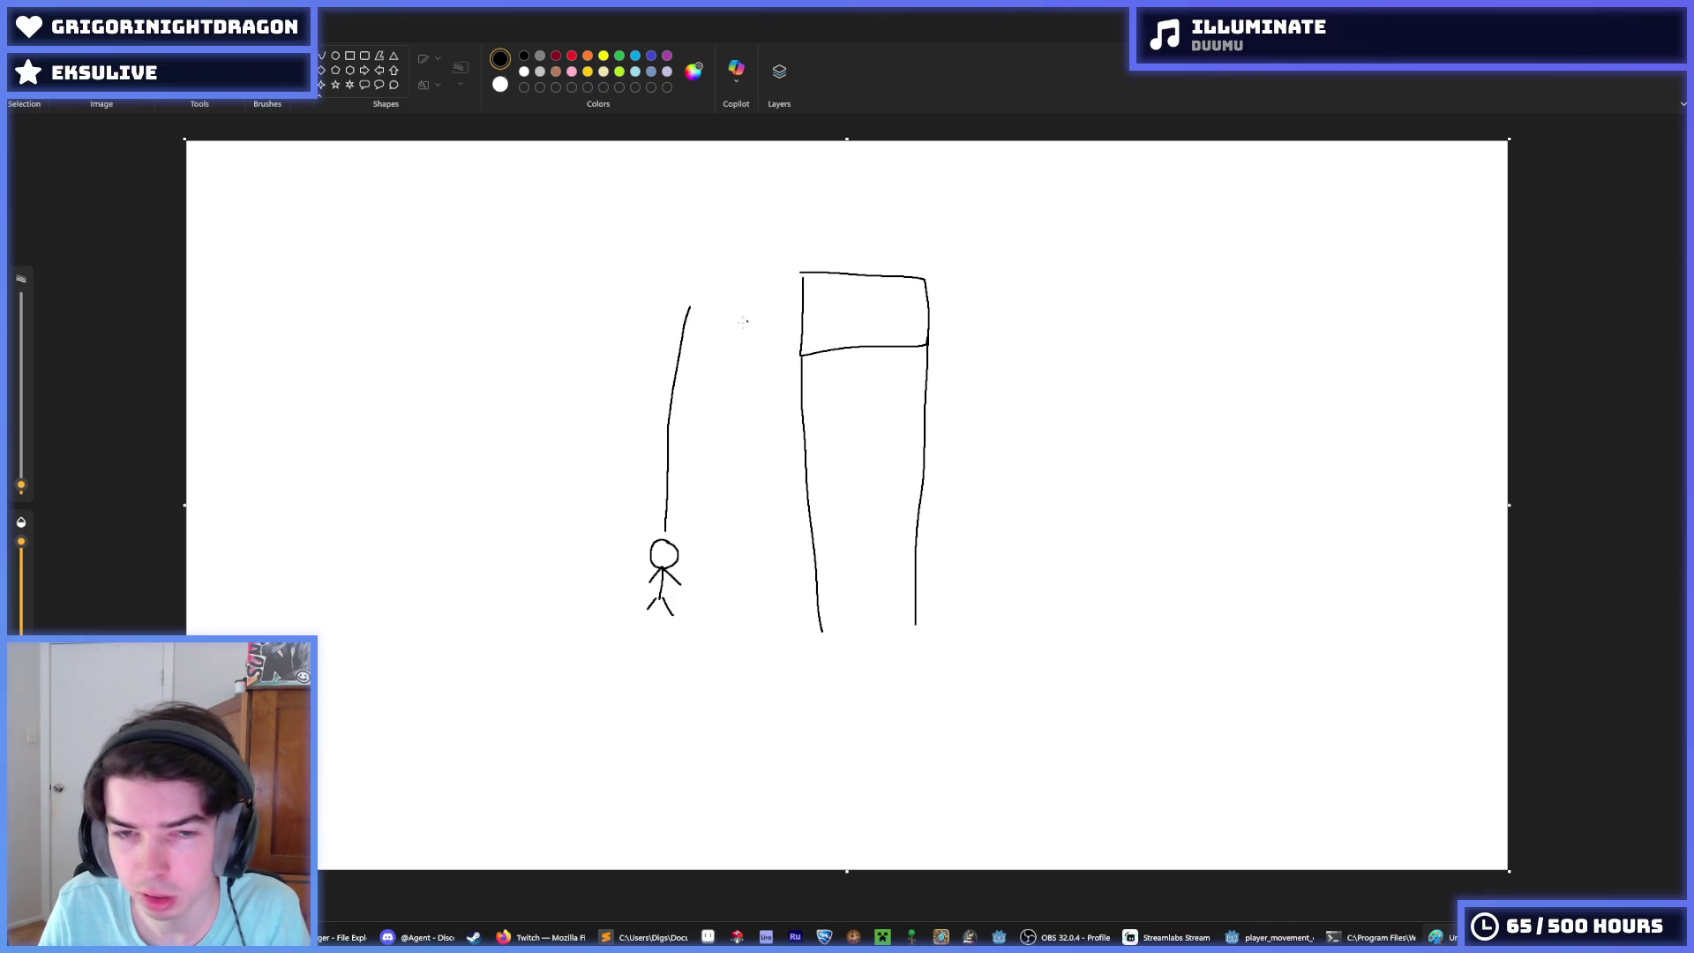
{"action": "left_click_drag", "start_coordinate": [691, 308], "coordinate": [794, 312]}
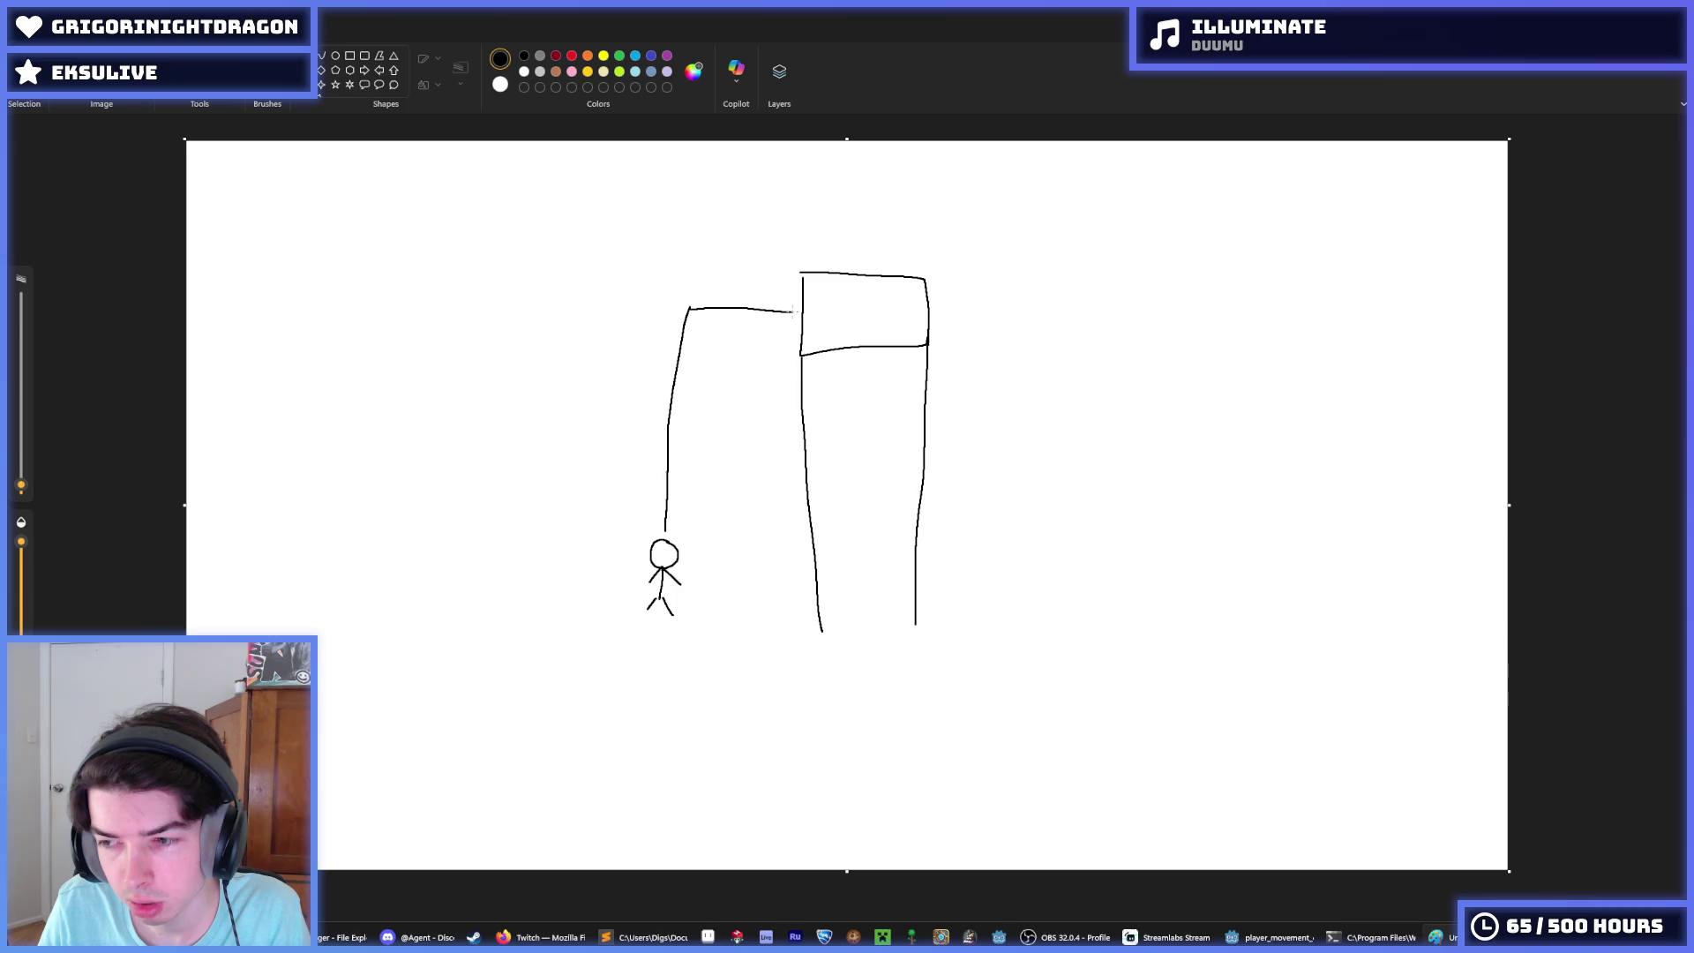
{"action": "key", "text": "ctrl+z"}
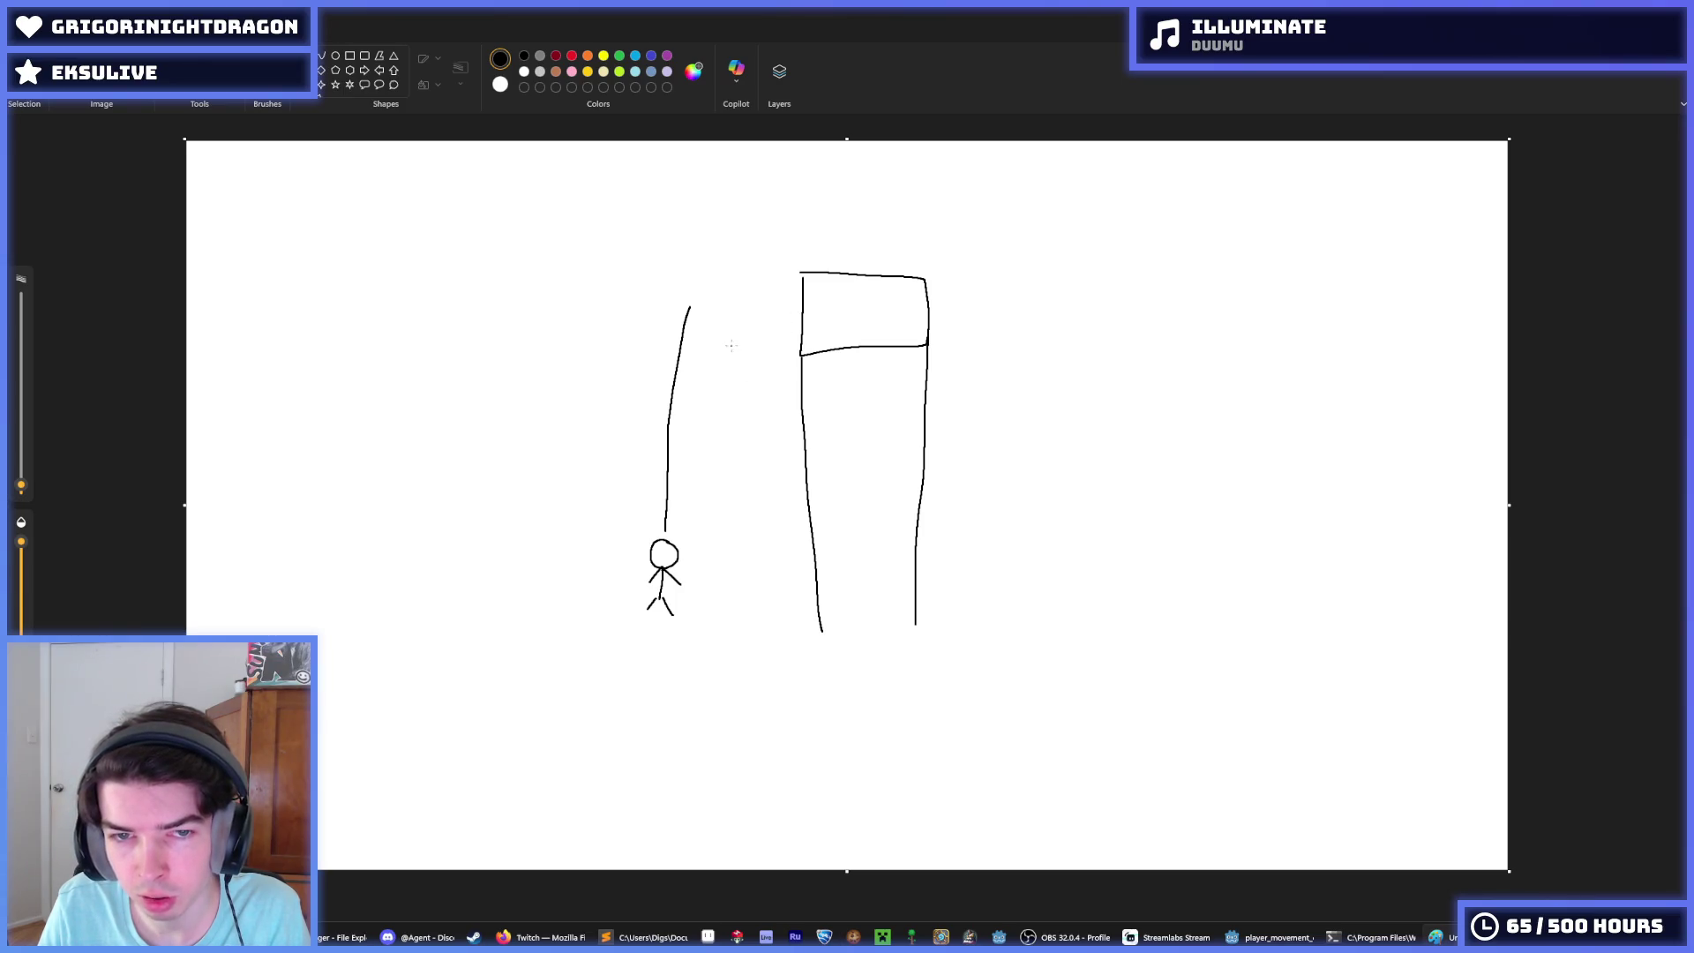
{"action": "left_click_drag", "start_coordinate": [690, 308], "coordinate": [731, 295]}
{"action": "key", "text": "ctrl+z"}
{"action": "key", "text": "ctrl+z"}
{"action": "key", "text": "ctrl+z"}
{"action": "key", "text": "ctrl+z"}
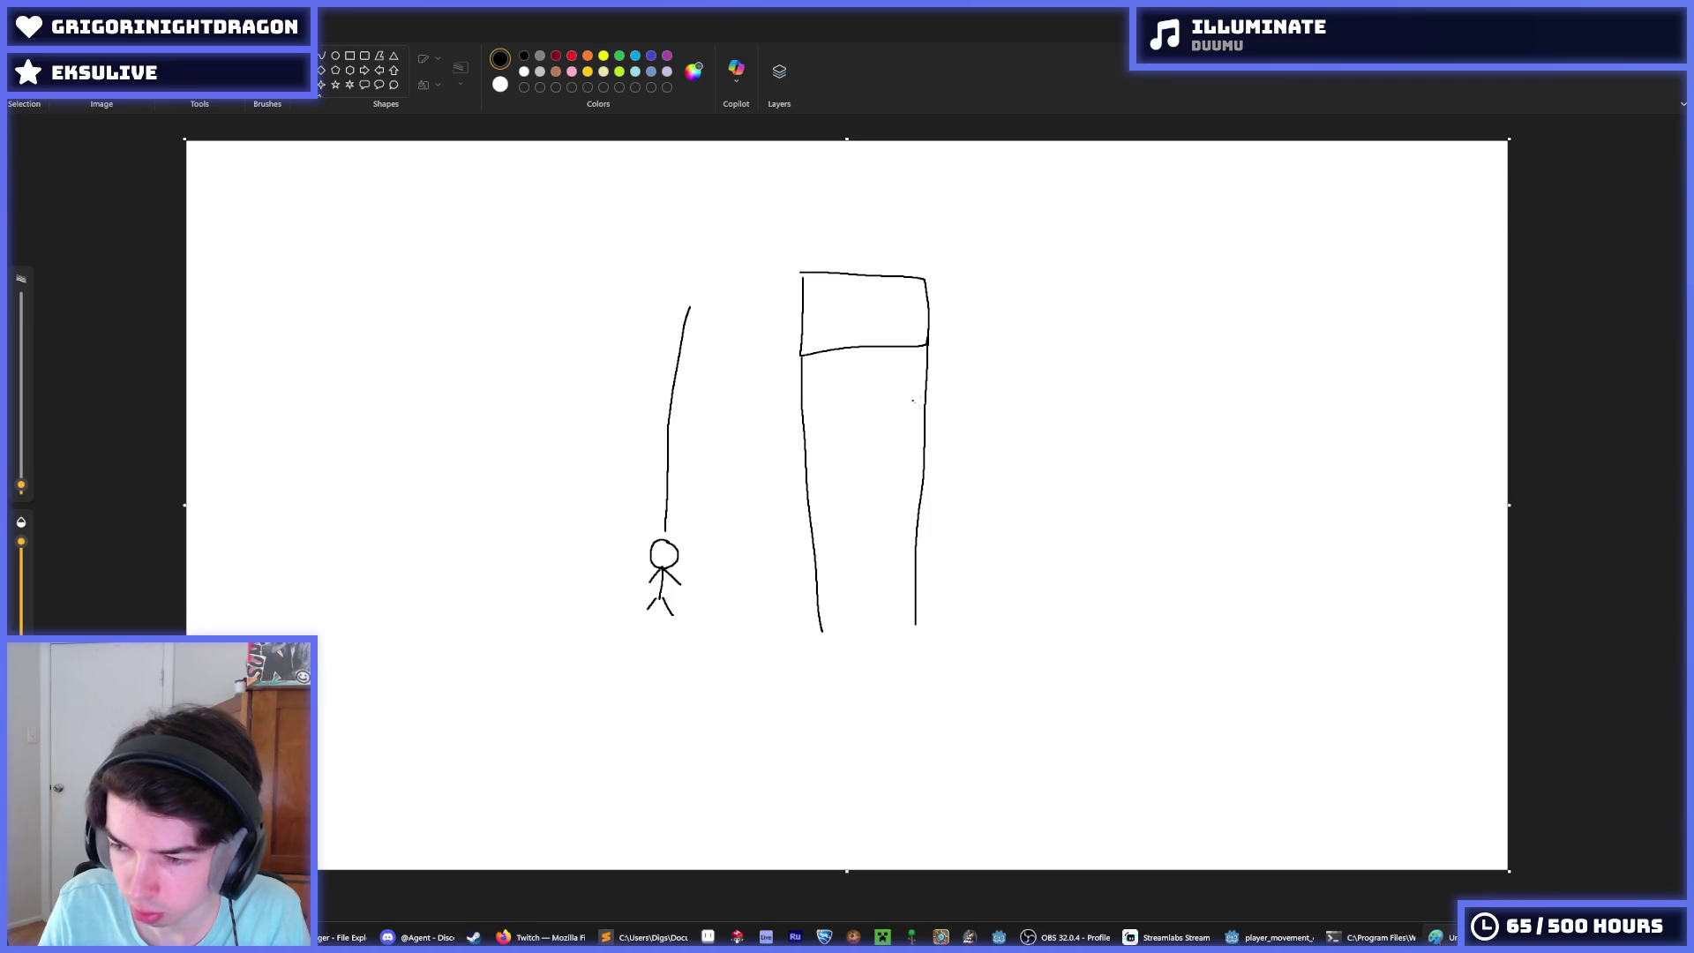
{"action": "left_click_drag", "start_coordinate": [745, 301], "coordinate": [889, 315]}
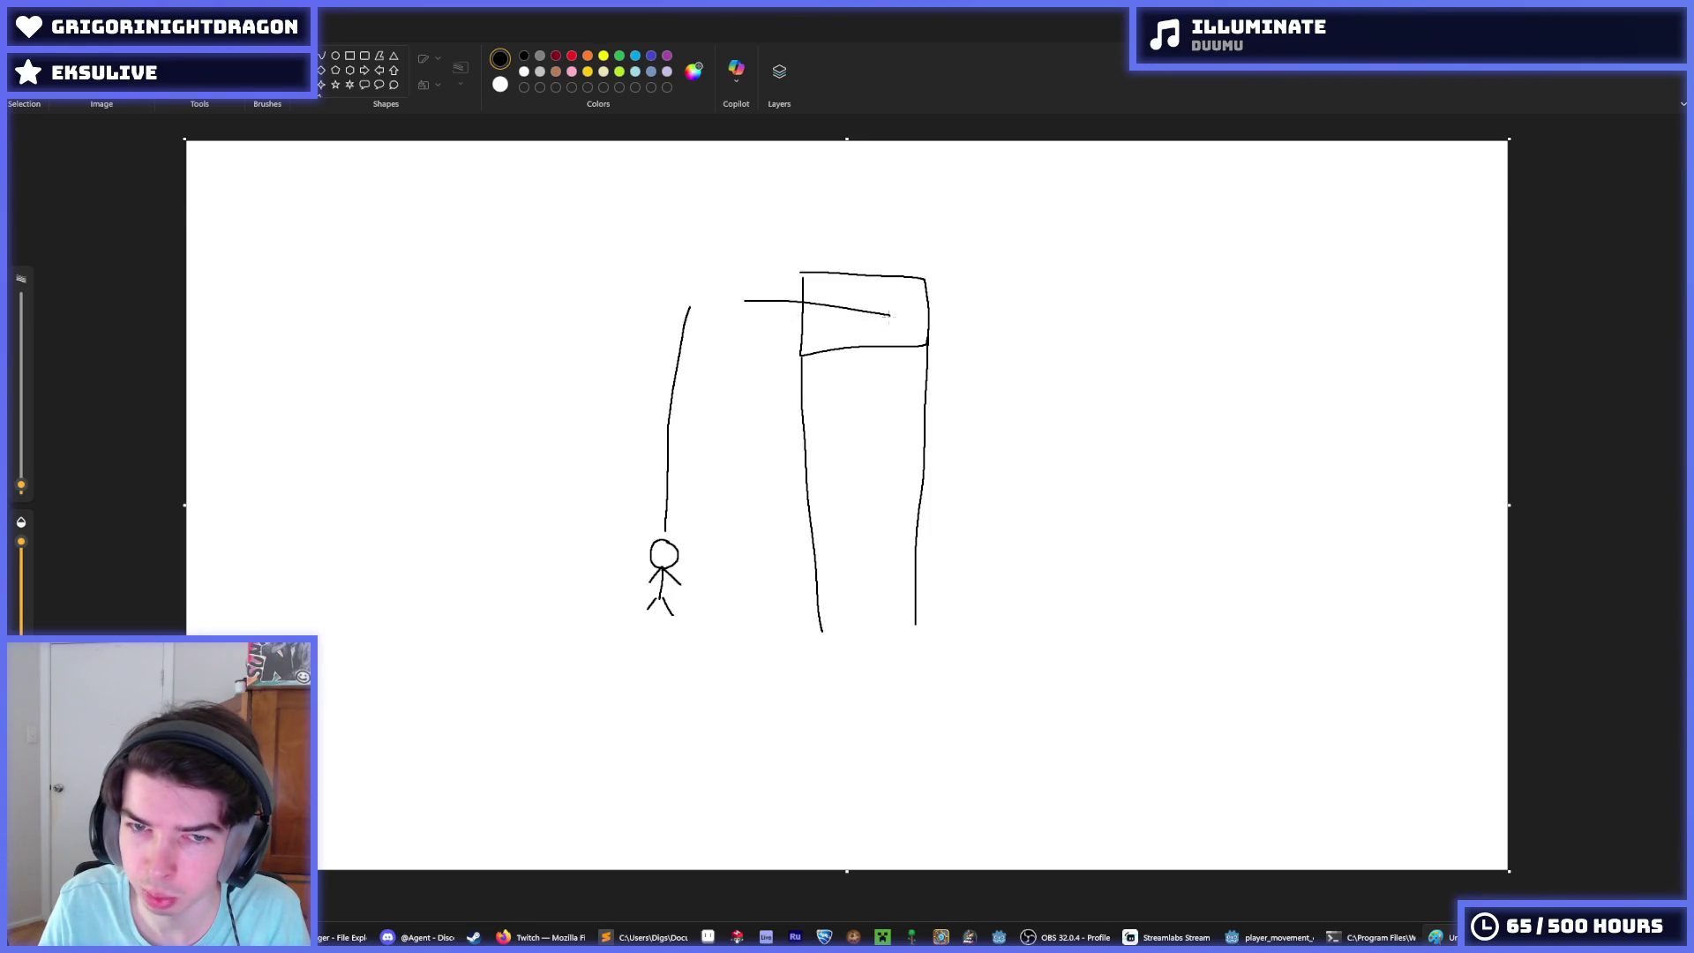
{"action": "key", "text": "ctrl+z"}
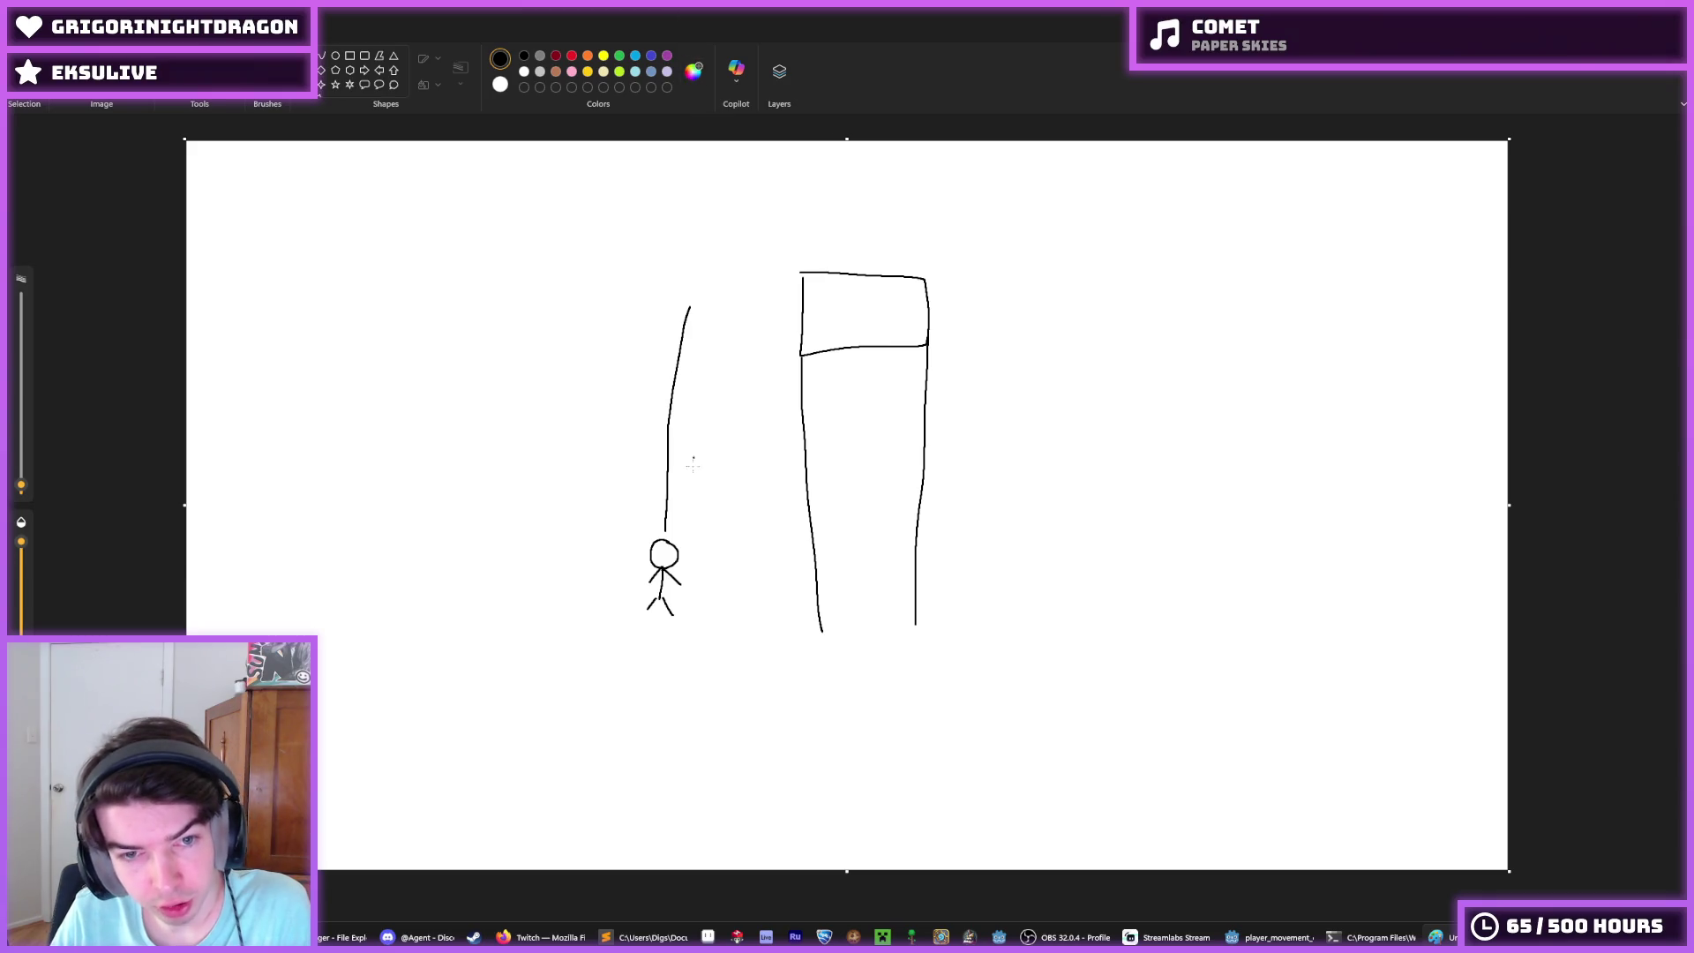
{"action": "left_click_drag", "start_coordinate": [663, 527], "coordinate": [772, 316]}
{"action": "key", "text": "ctrl+z"}
{"action": "key", "text": "ctrl+z"}
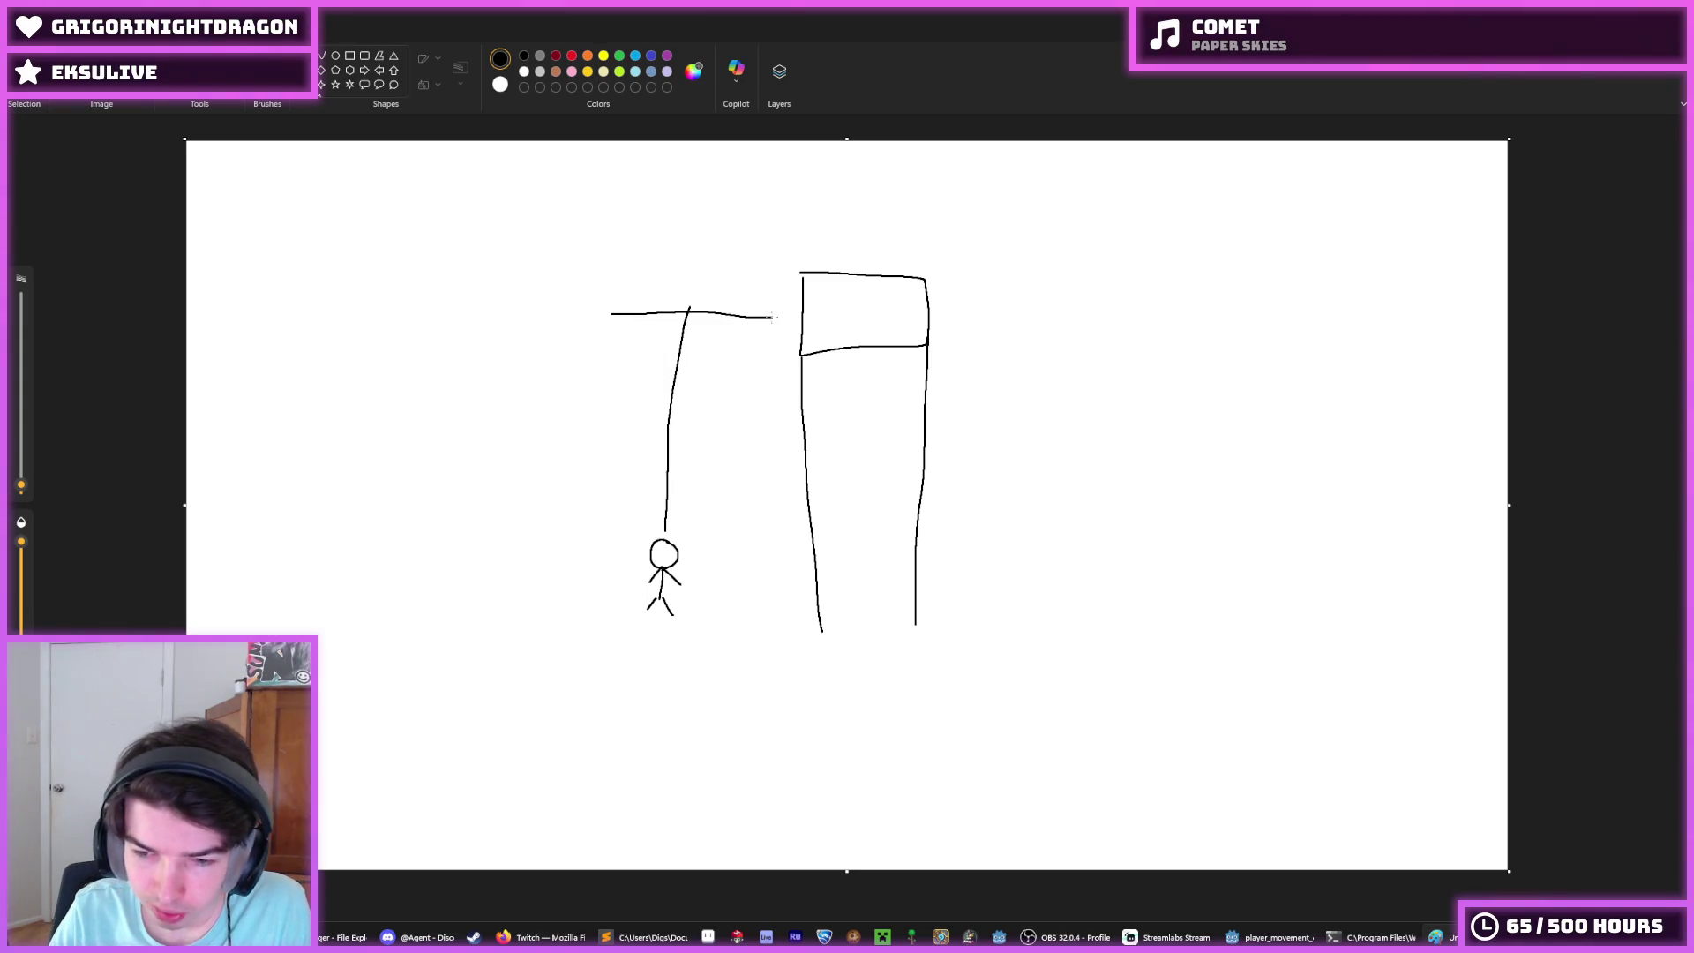
{"action": "key", "text": "ctrl+z"}
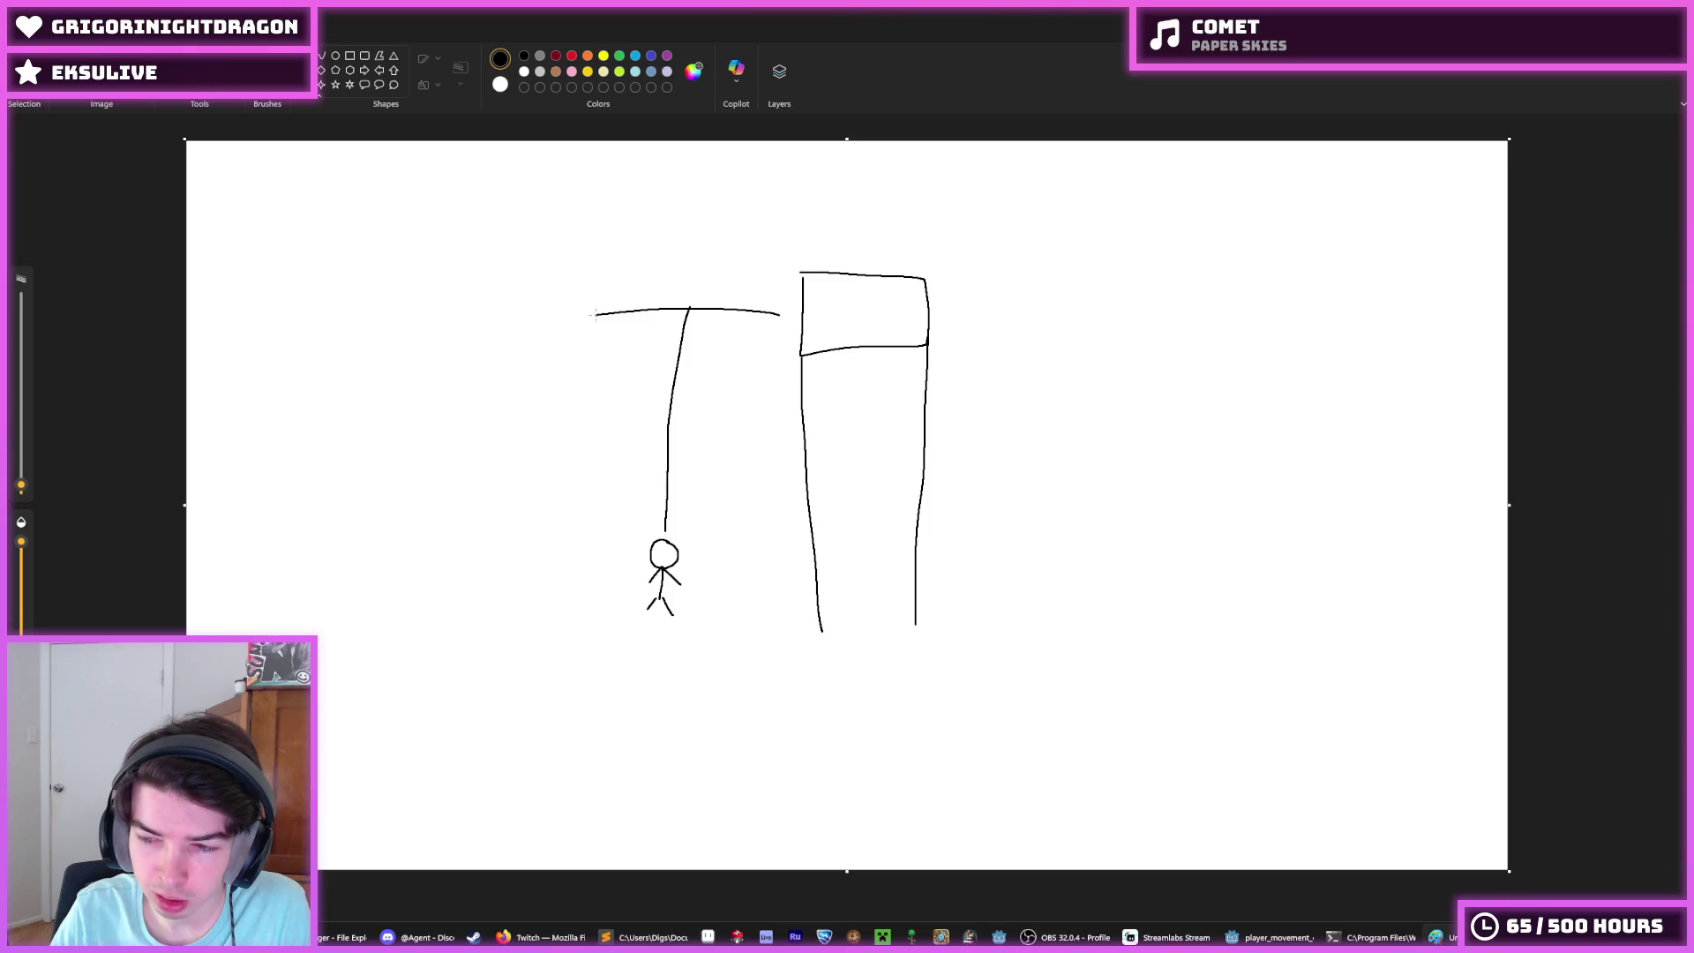
{"action": "key", "text": "ctrl+z"}
{"action": "left_click_drag", "start_coordinate": [718, 206], "coordinate": [722, 403]}
{"action": "left_click_drag", "start_coordinate": [699, 294], "coordinate": [791, 237]}
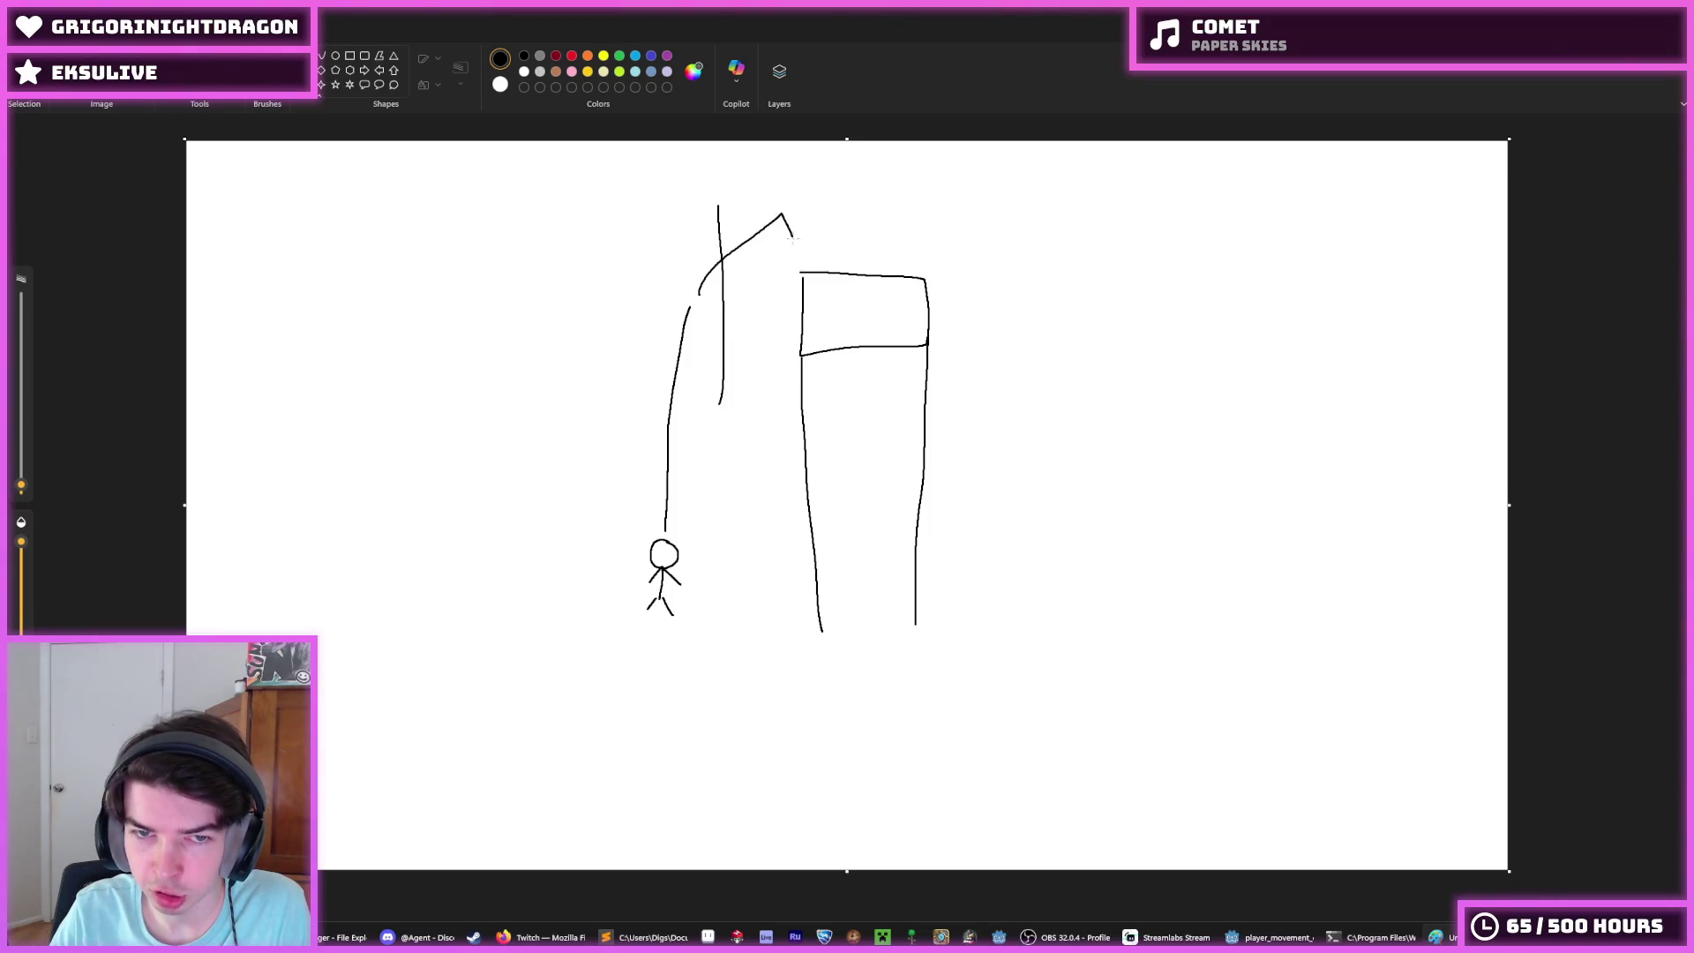
{"action": "key", "text": "ctrl+z"}
{"action": "key", "text": "ctrl+z"}
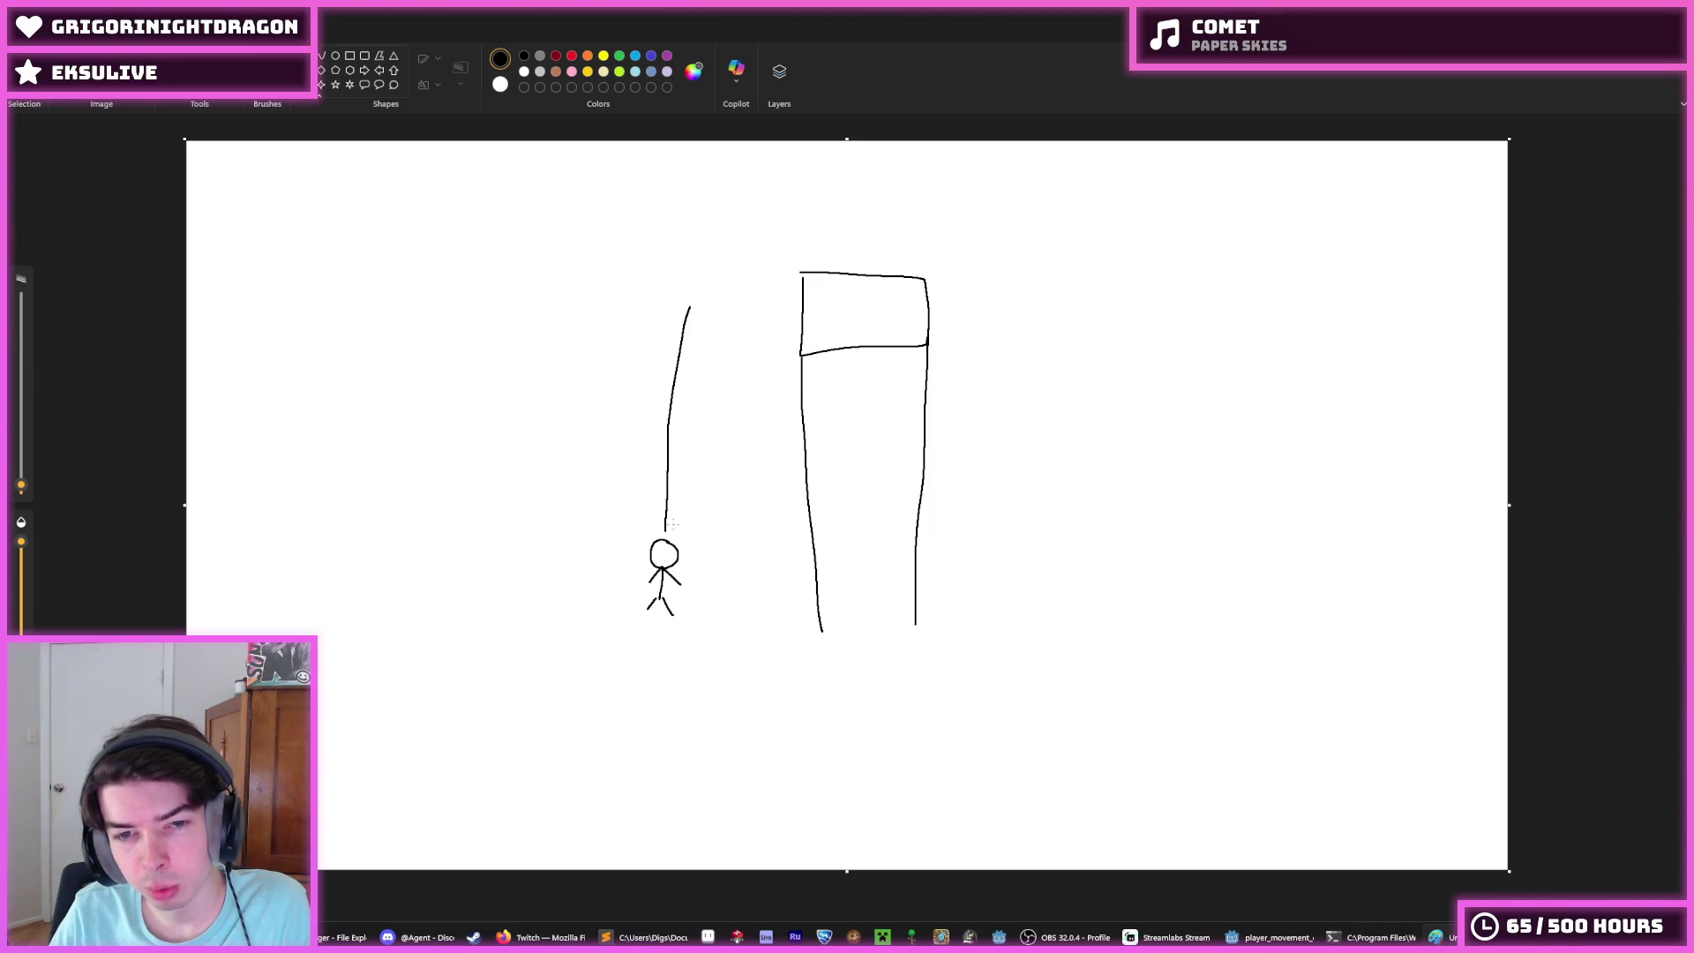
{"action": "left_click_drag", "start_coordinate": [672, 526], "coordinate": [842, 312]}
{"action": "key", "text": "ctrl+z"}
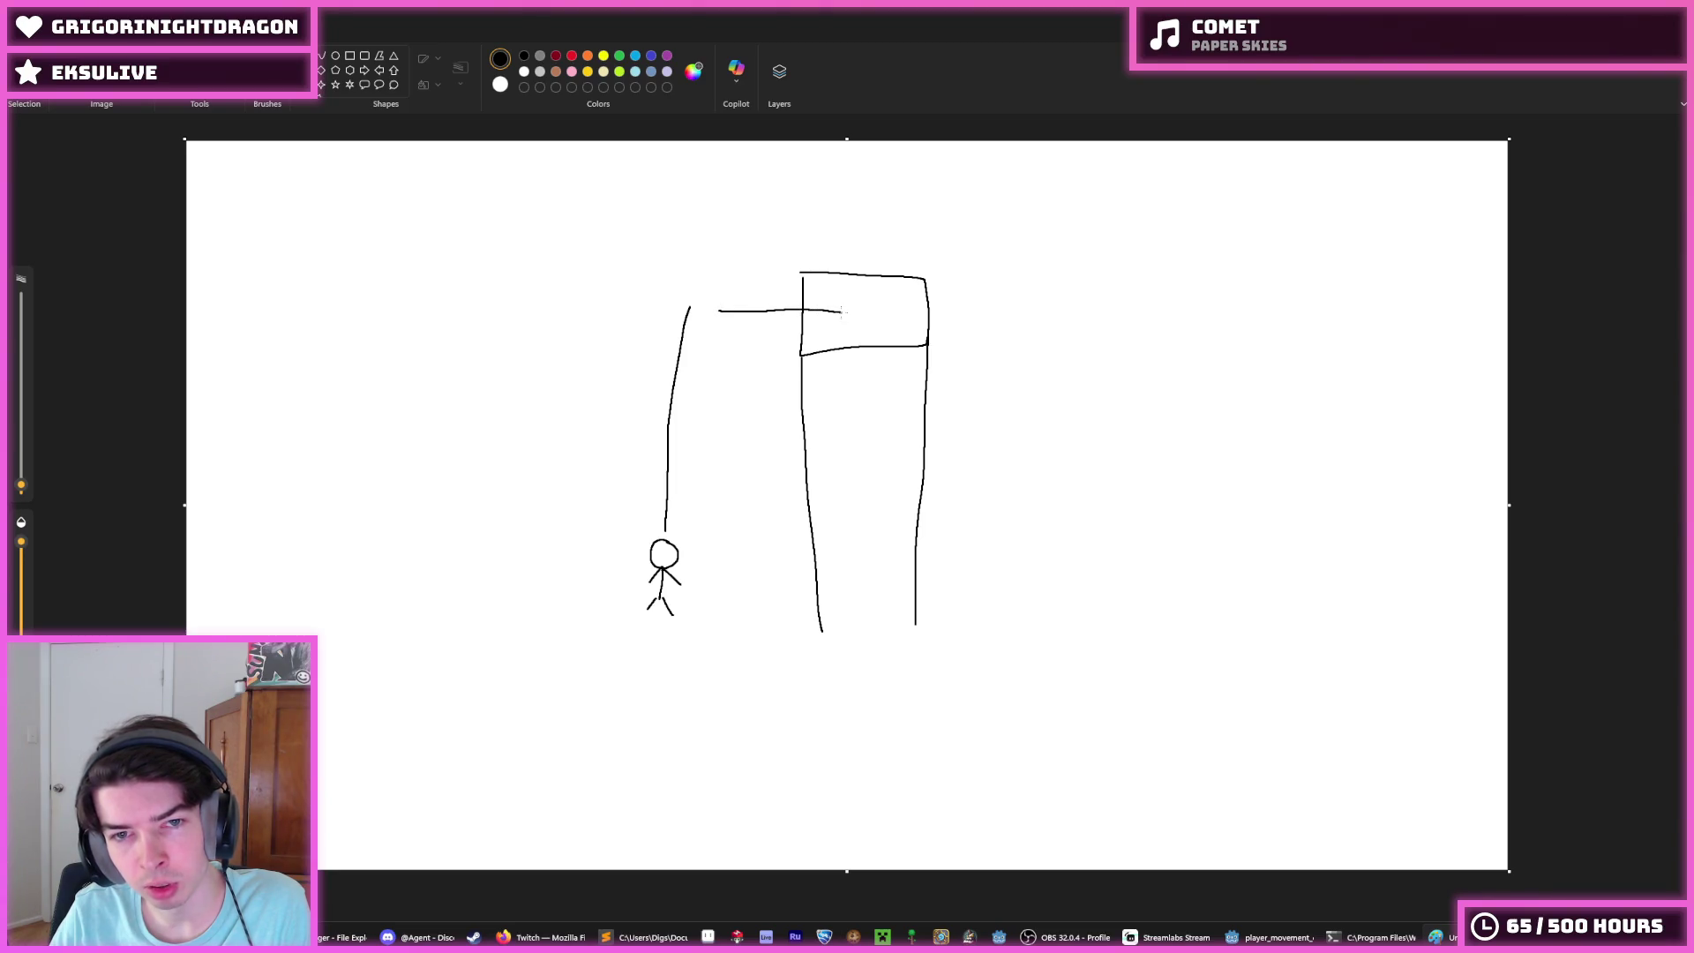
{"action": "key", "text": "ctrl+z"}
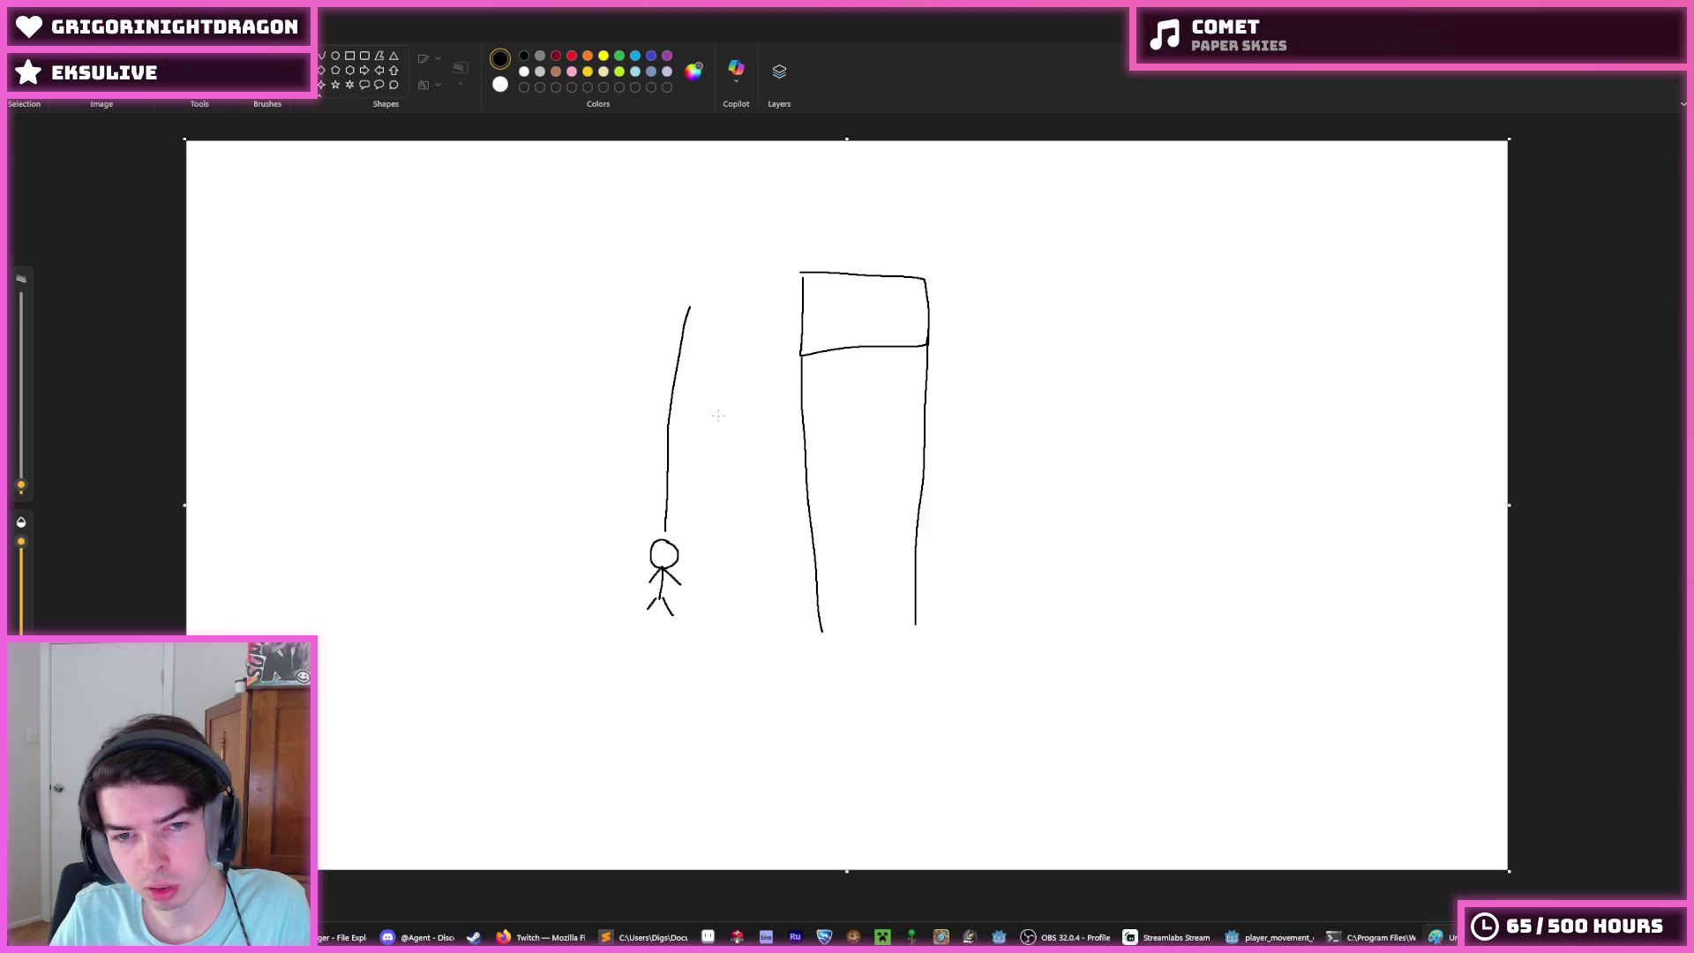
{"action": "left_click_drag", "start_coordinate": [718, 415], "coordinate": [825, 413]}
{"action": "key", "text": "ctrl+z"}
{"action": "left_click_drag", "start_coordinate": [722, 462], "coordinate": [871, 467]}
{"action": "key", "text": "ctrl+z"}
{"action": "left_click_drag", "start_coordinate": [734, 511], "coordinate": [872, 513]}
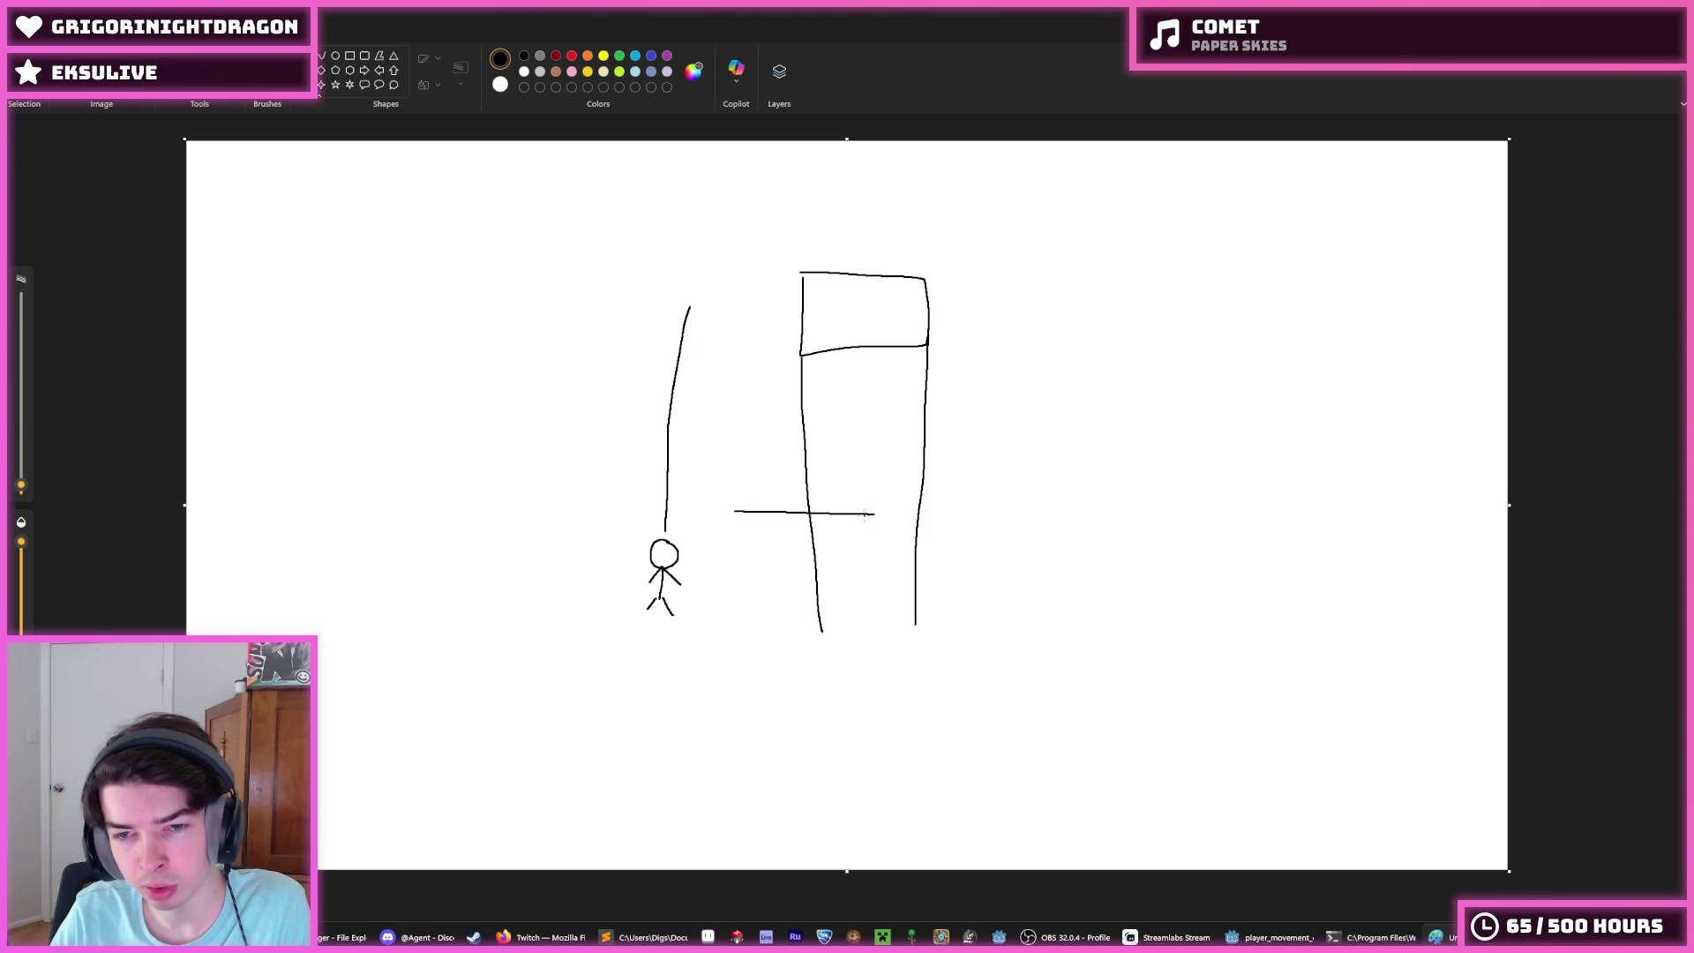
{"action": "key", "text": "ctrl+z"}
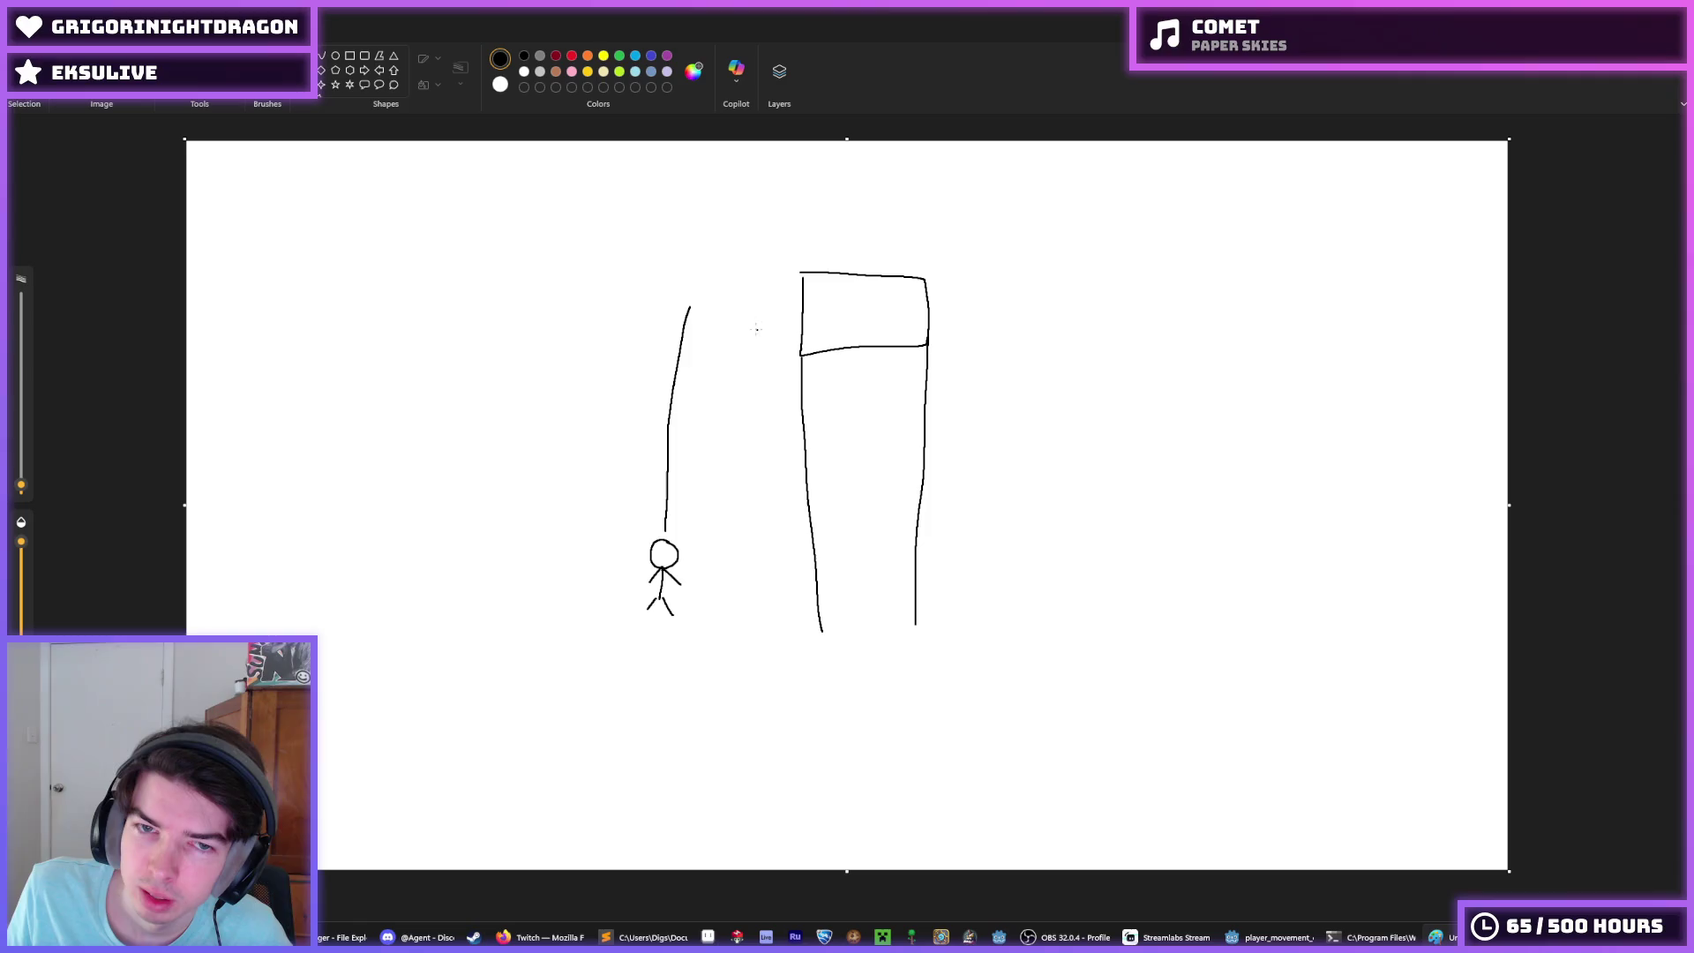
Step: Try a dark scribble, a corner line and two crossbars by the string, undoing each
{"action": "left_click_drag", "start_coordinate": [712, 343], "coordinate": [728, 335]}
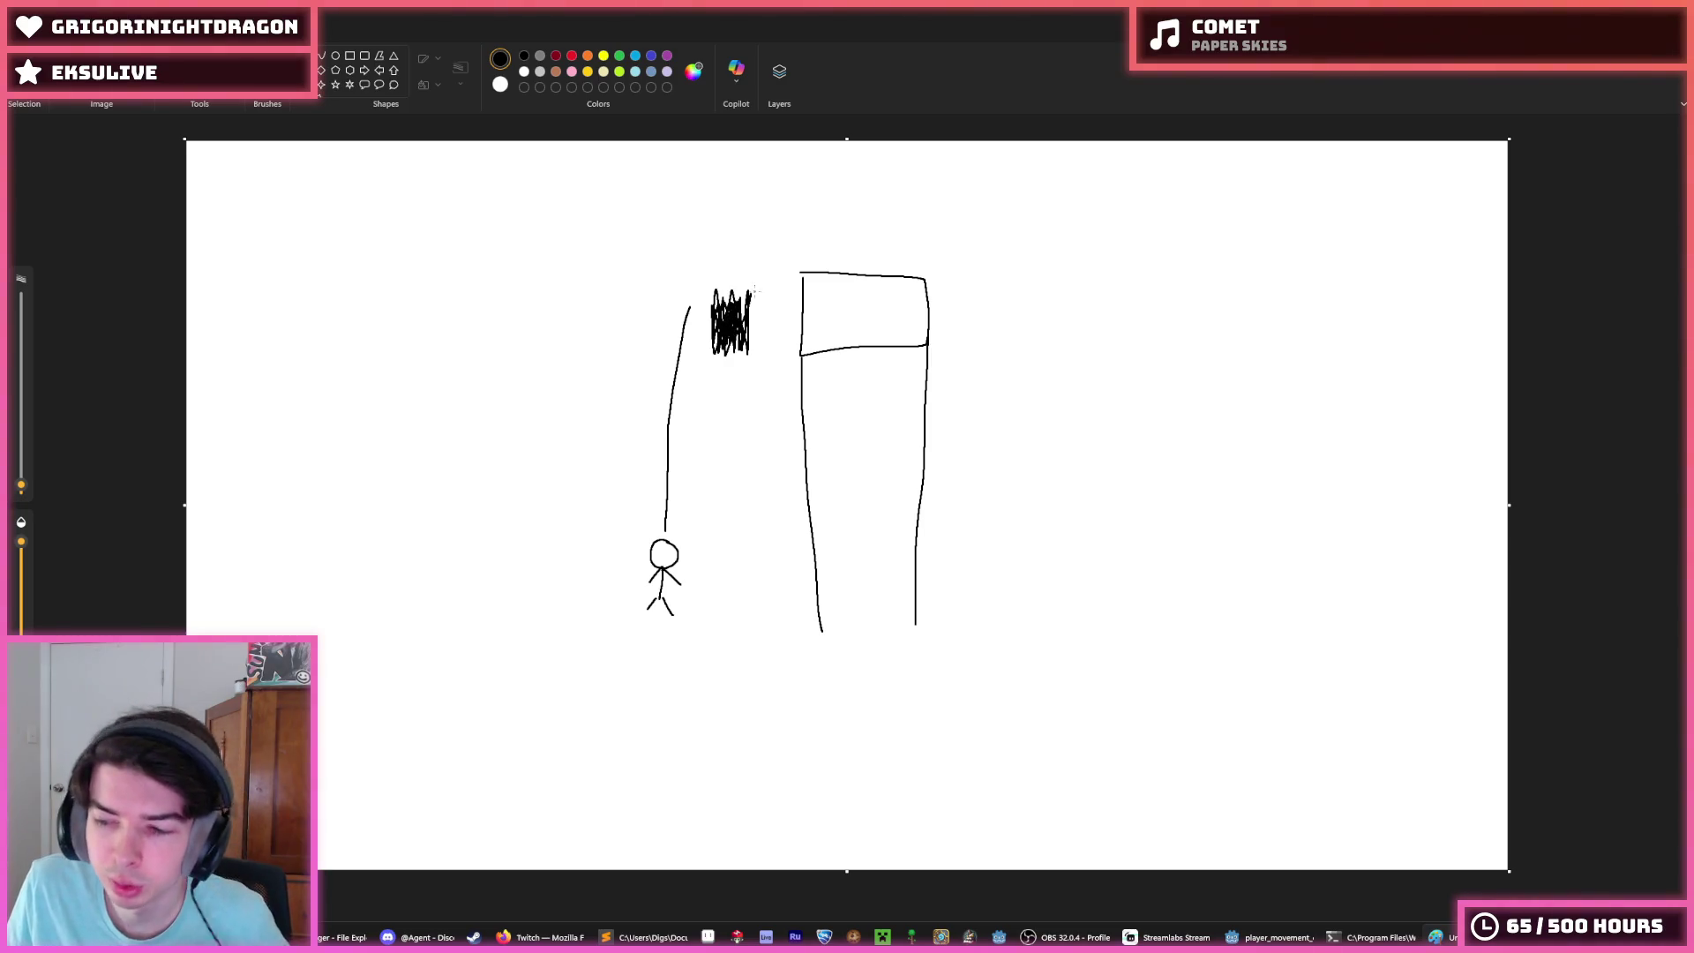
{"action": "key", "text": "ctrl+z"}
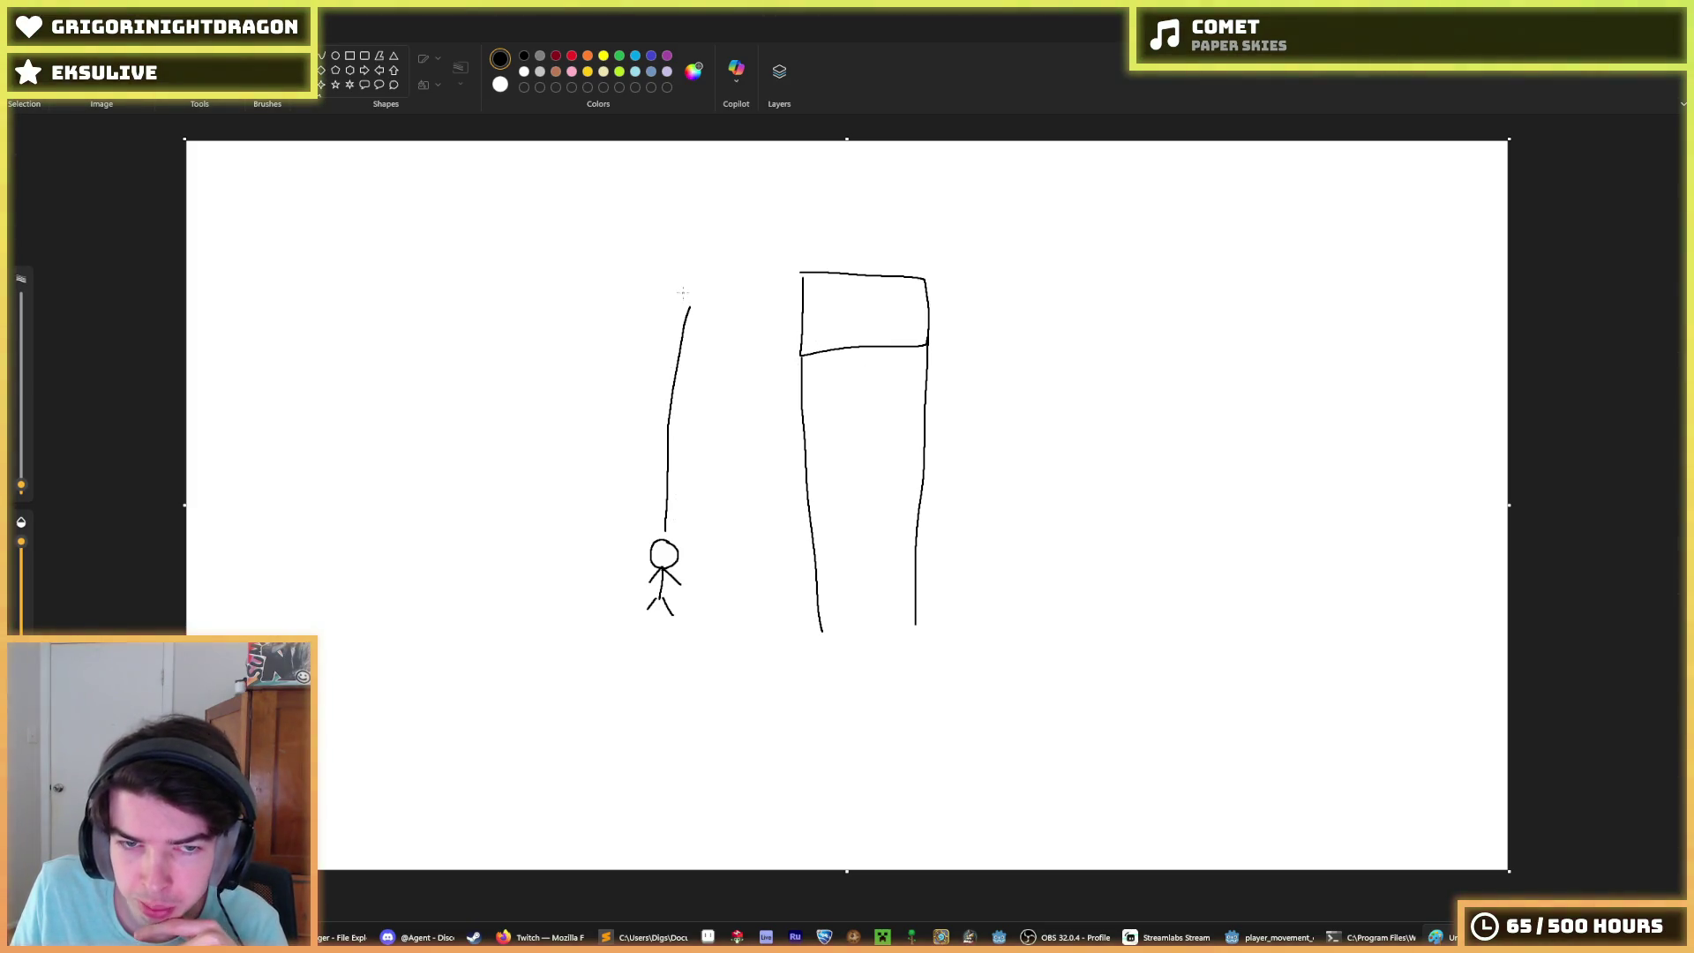
{"action": "left_click_drag", "start_coordinate": [803, 355], "coordinate": [714, 357]}
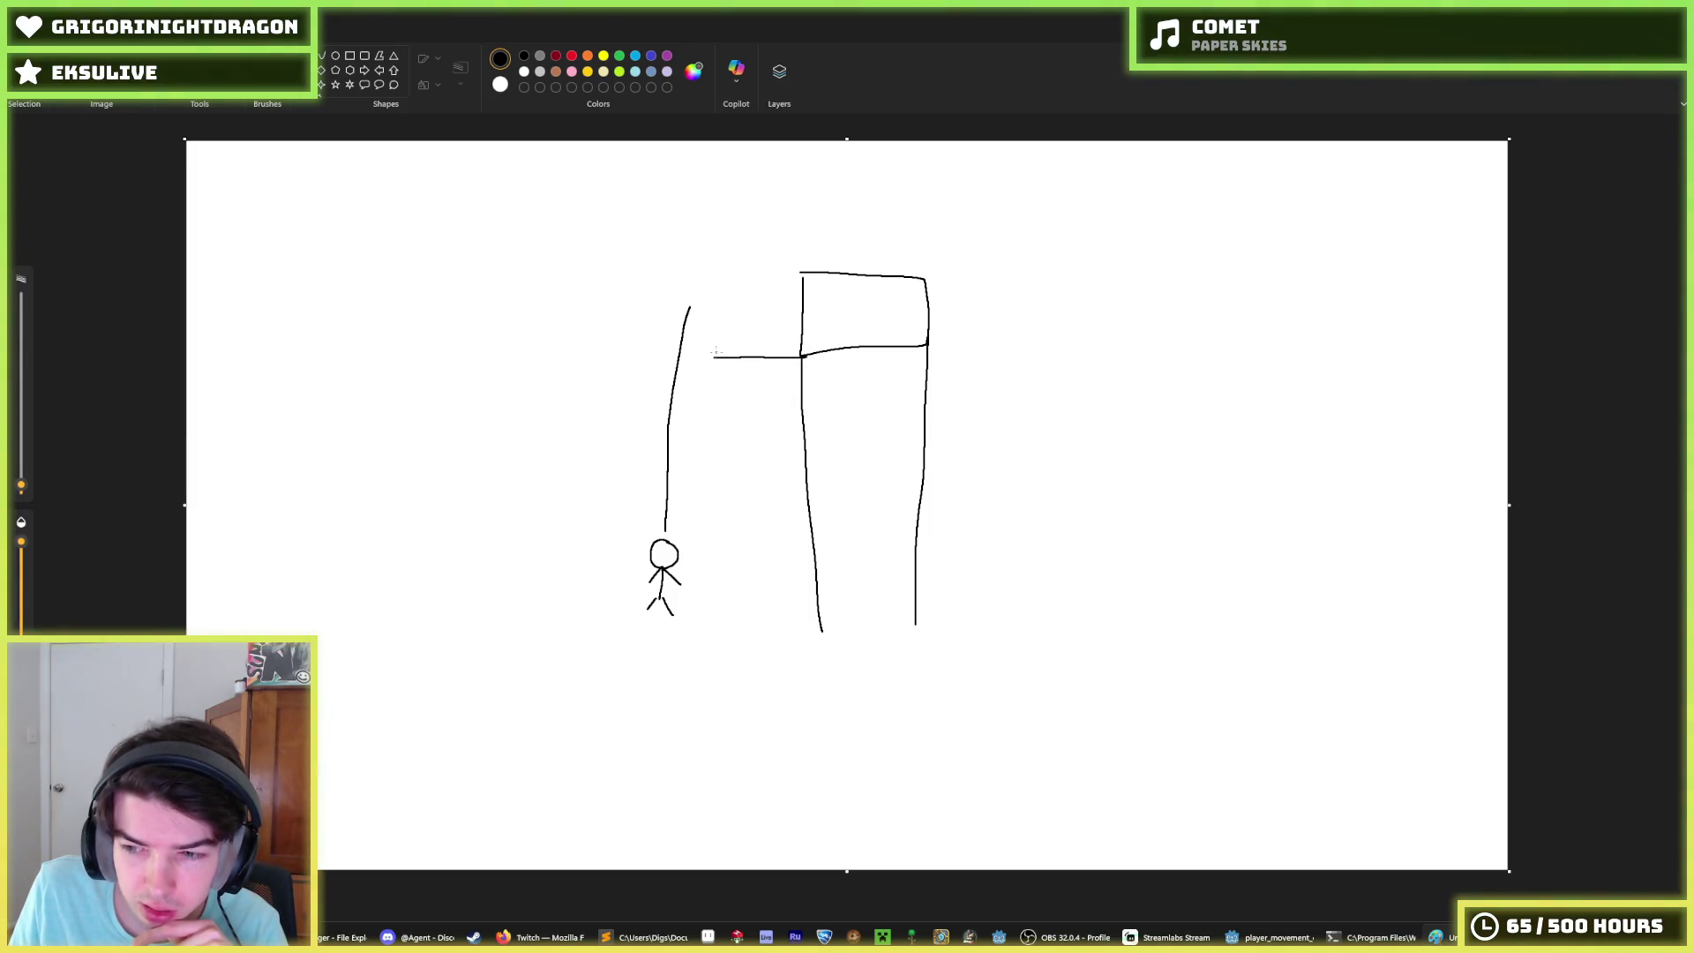
{"action": "key", "text": "ctrl+z"}
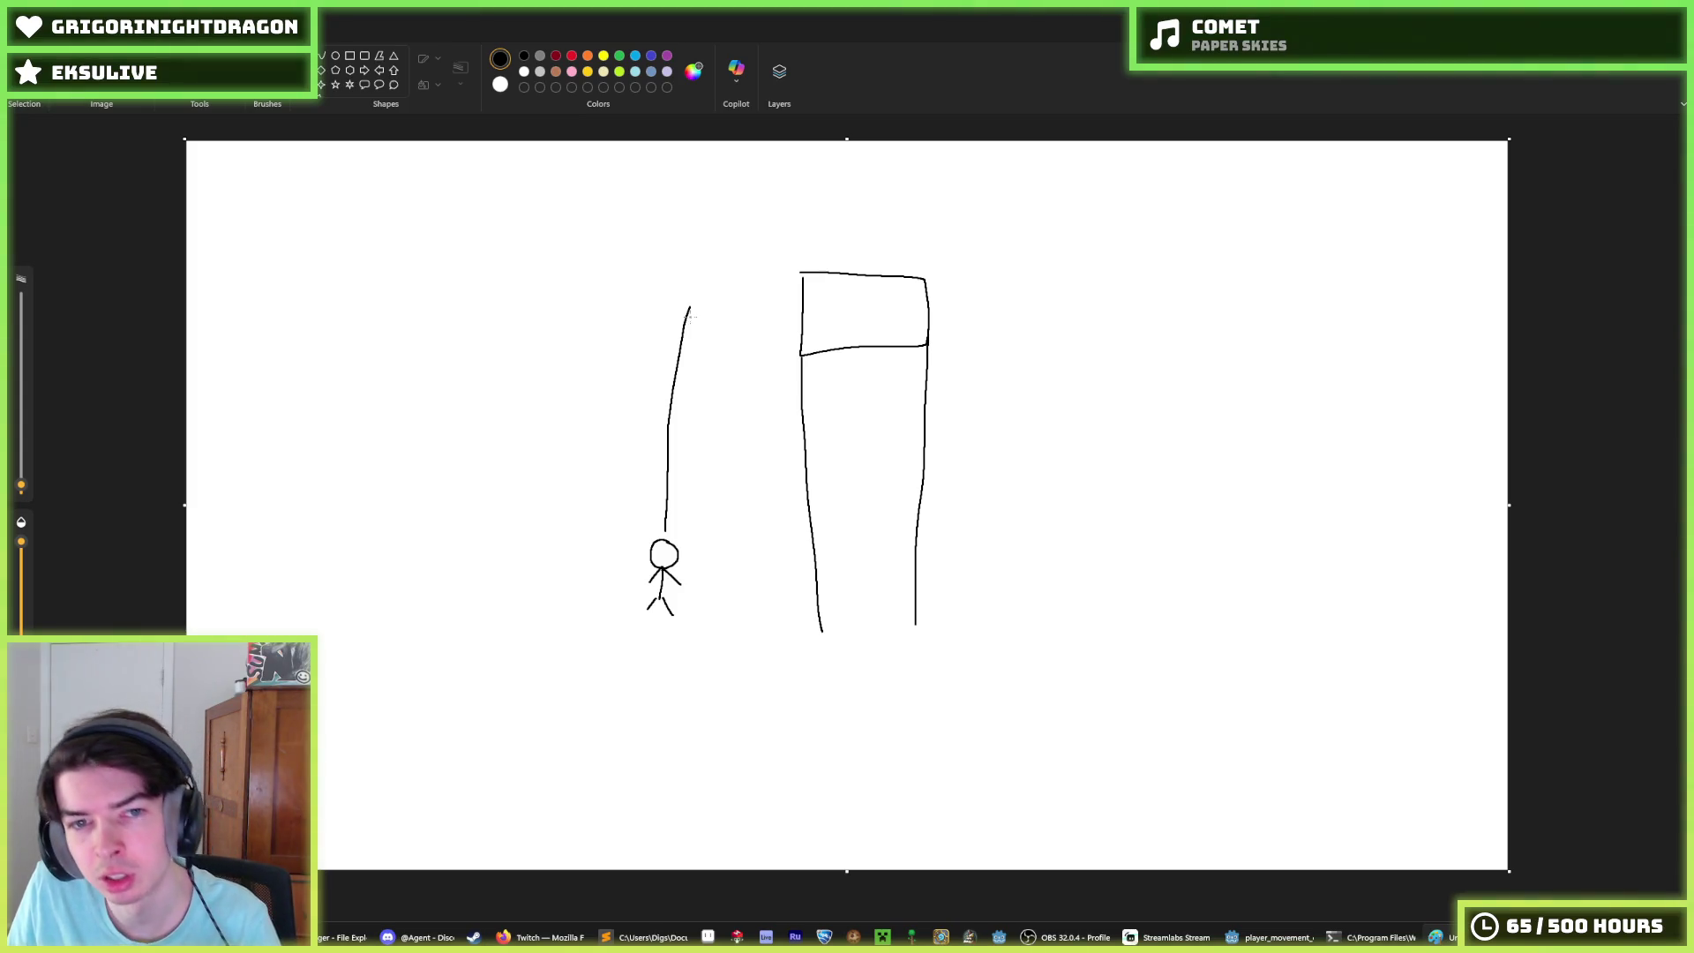
{"action": "left_click_drag", "start_coordinate": [636, 312], "coordinate": [755, 317]}
{"action": "key", "text": "ctrl+z"}
{"action": "left_click_drag", "start_coordinate": [607, 401], "coordinate": [750, 398]}
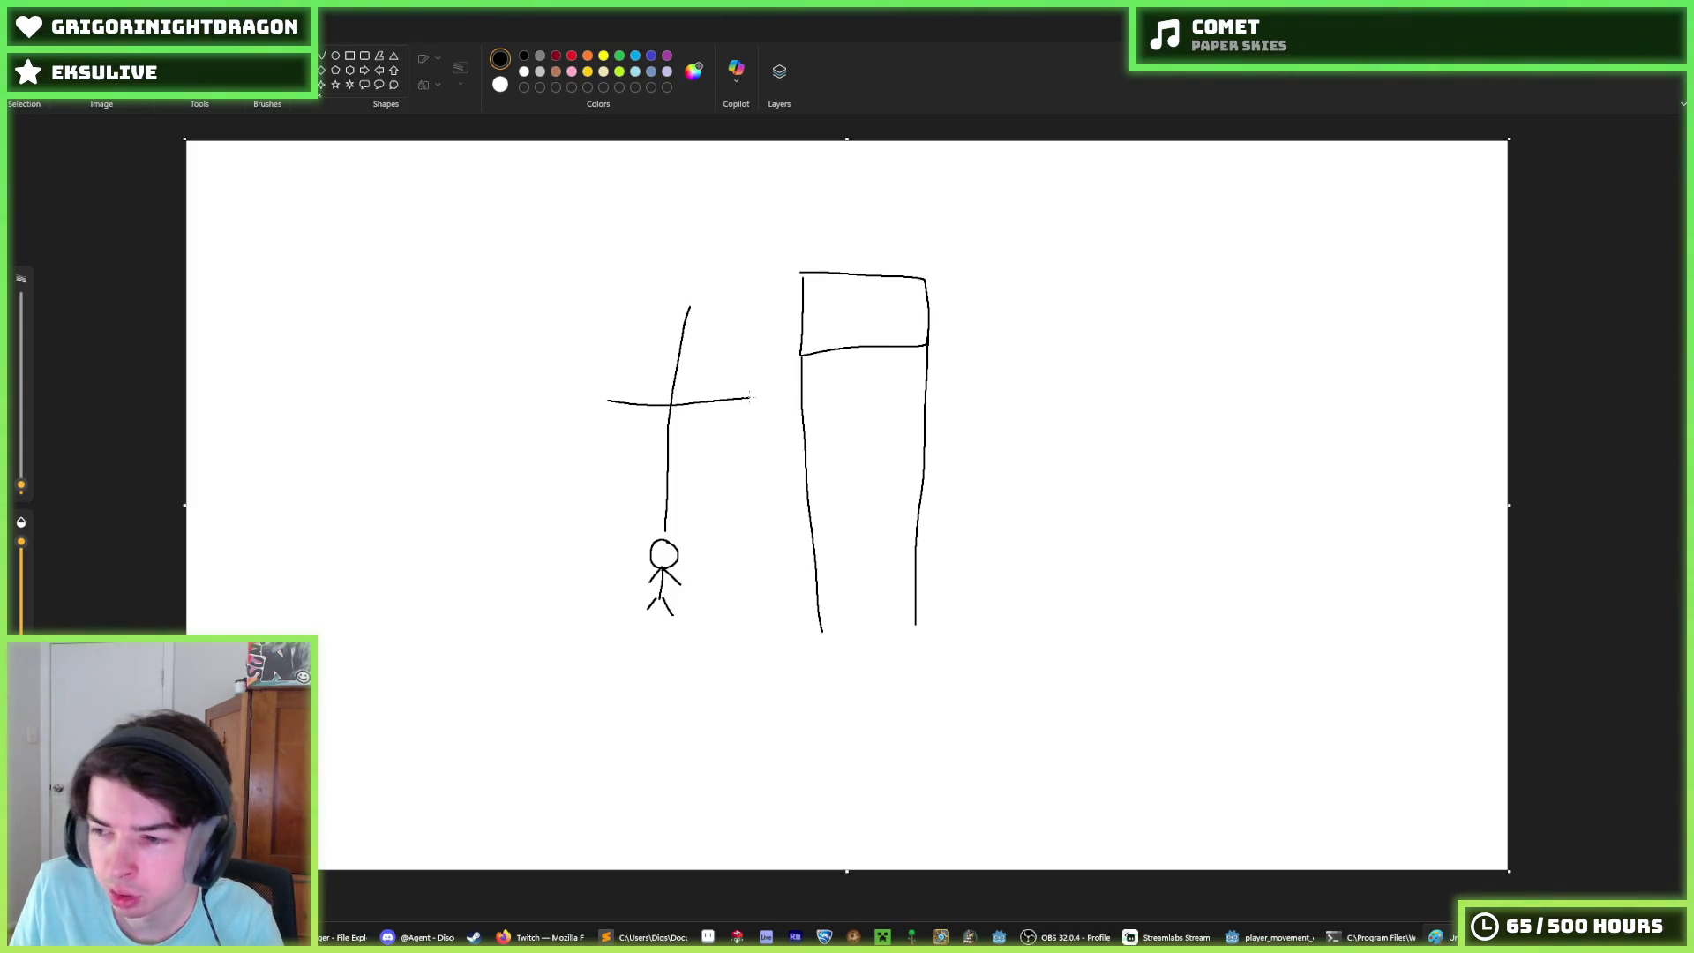
{"action": "key", "text": "ctrl+z"}
Step: Remove both pillar sides and draw a tall box: left wall, top edge and right side
{"action": "key", "text": "ctrl+z"}
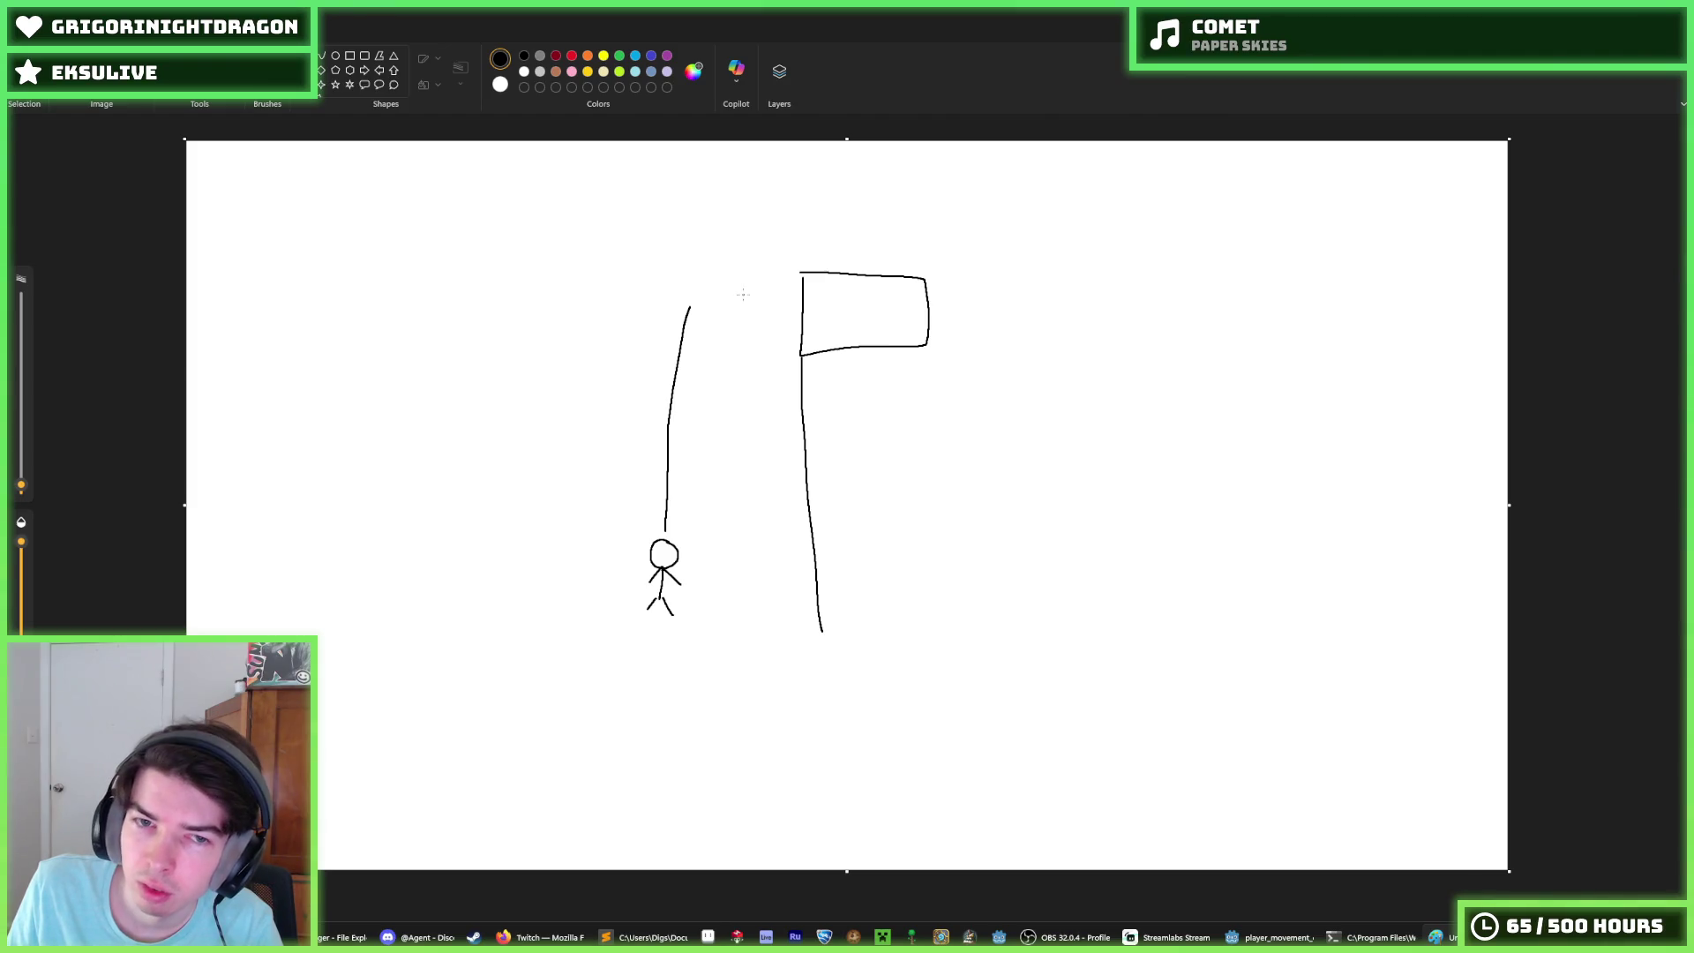
{"action": "key", "text": "ctrl+z"}
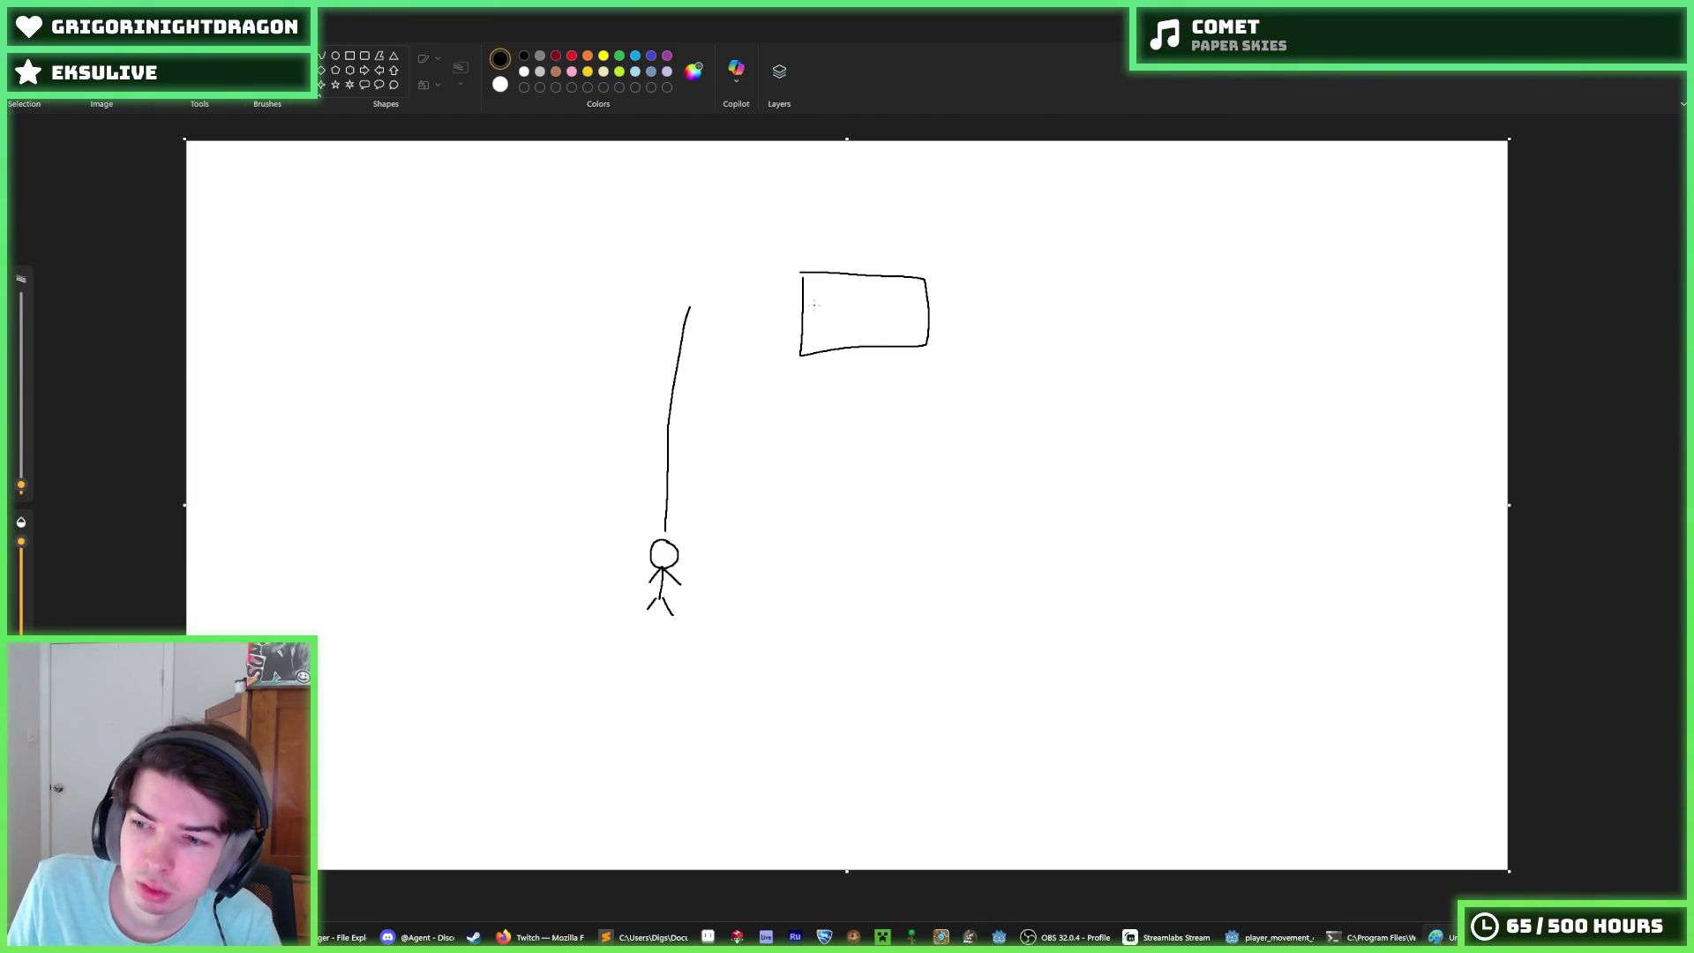
{"action": "key", "text": "ctrl+z"}
{"action": "left_click_drag", "start_coordinate": [835, 274], "coordinate": [827, 622]}
{"action": "left_click_drag", "start_coordinate": [835, 267], "coordinate": [989, 637]}
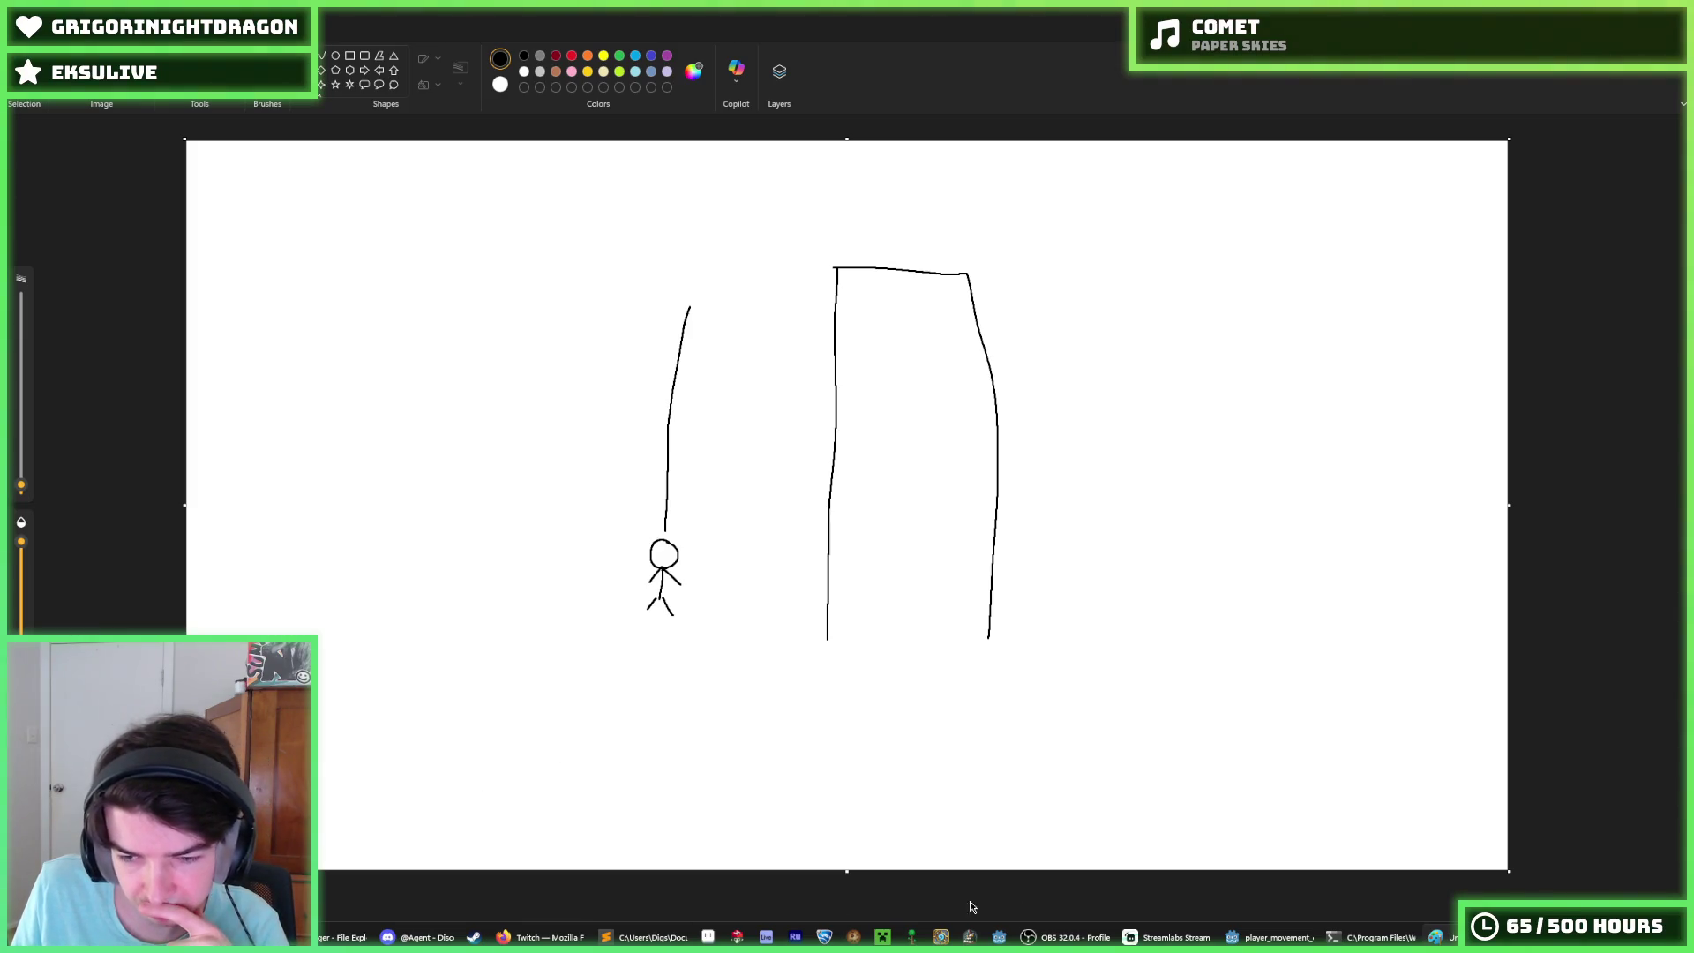
{"action": "mouse_move", "coordinate": [1262, 942]}
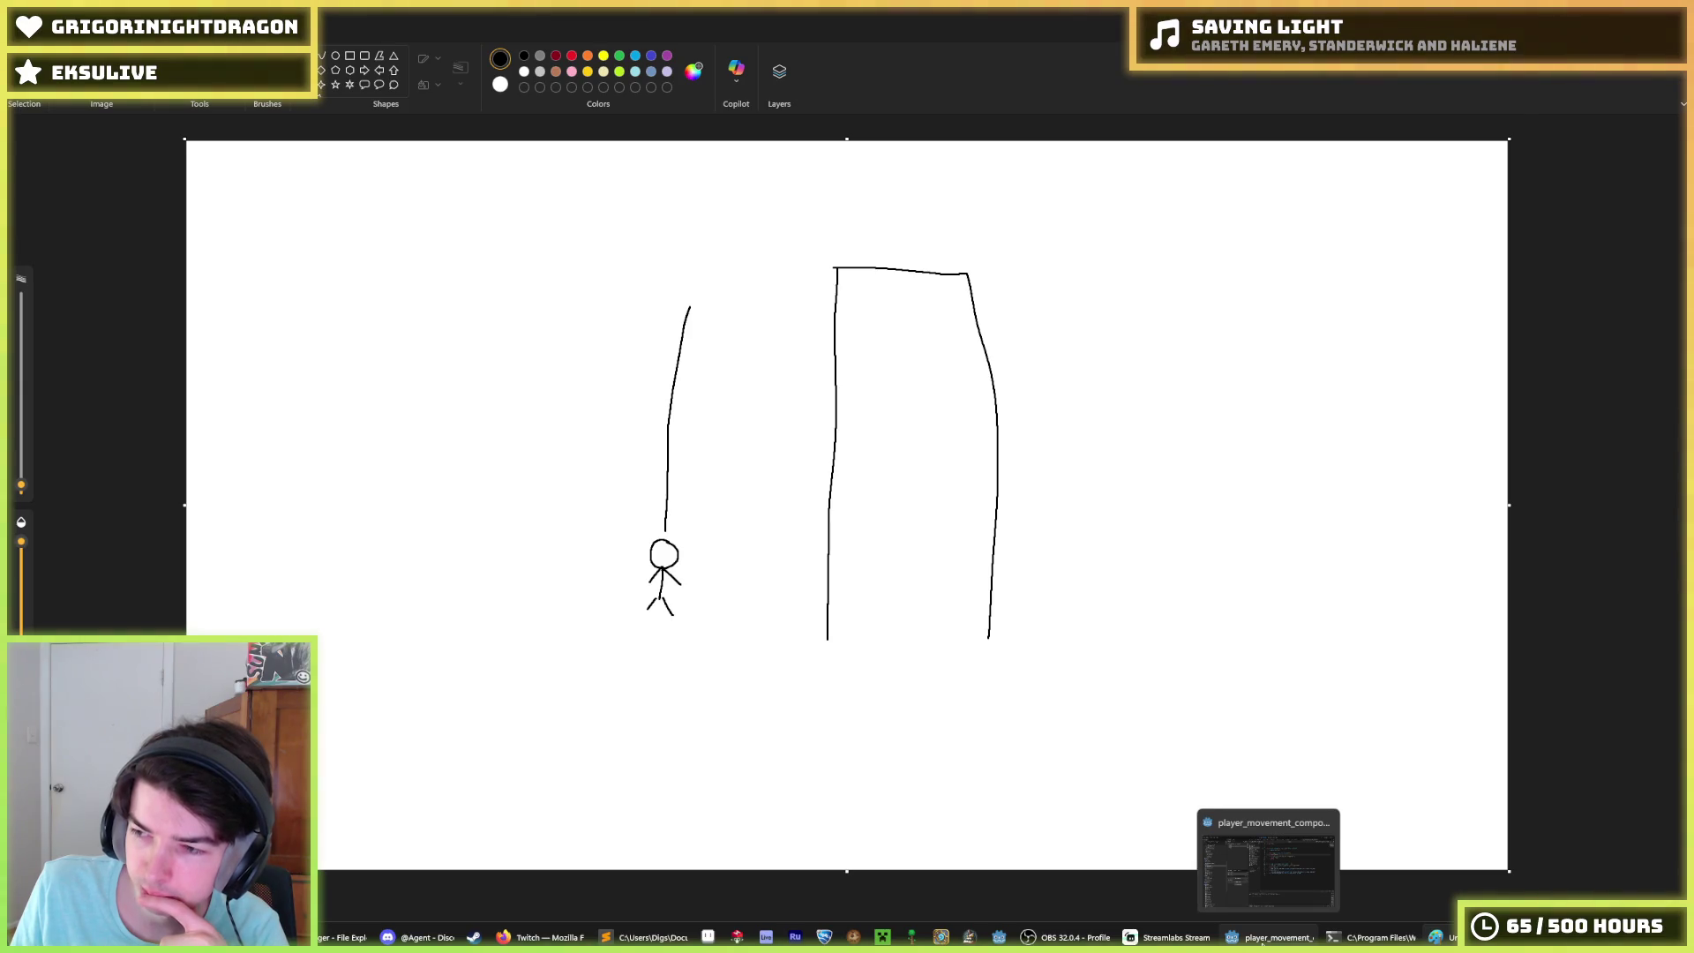
Step: Change fly.gd line 20's upward acceleration from 1000.0 to 10000.0 and save
{"action": "left_click", "coordinate": [1262, 940]}
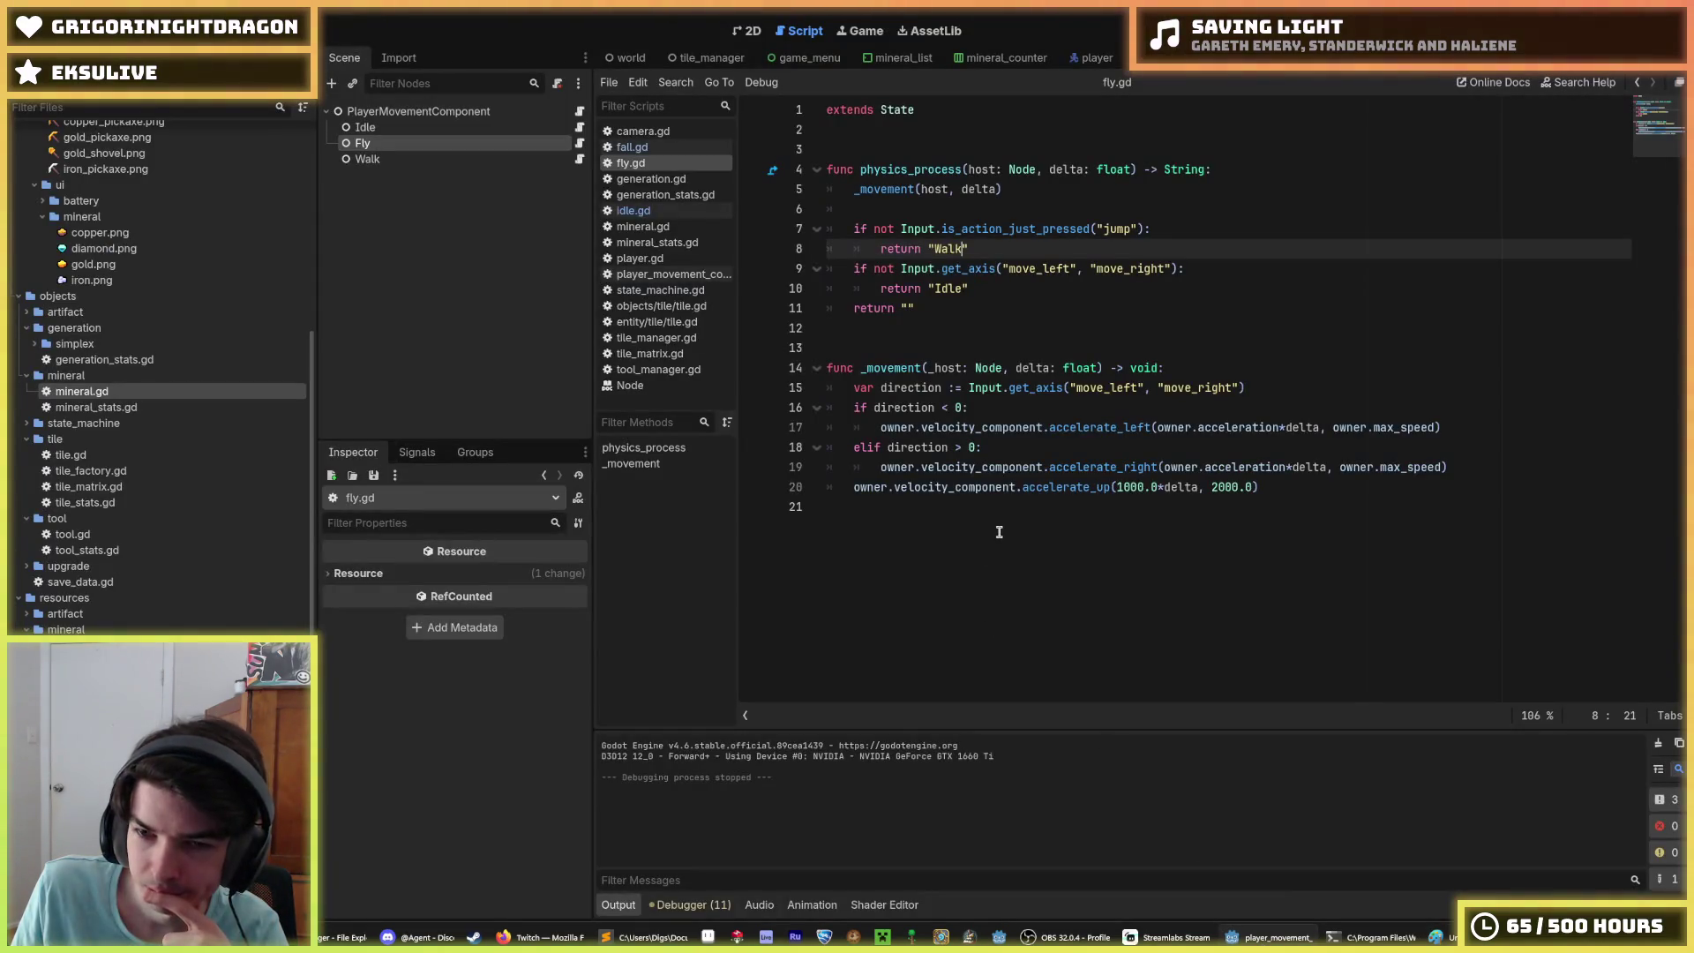
{"action": "left_click", "coordinate": [998, 532]}
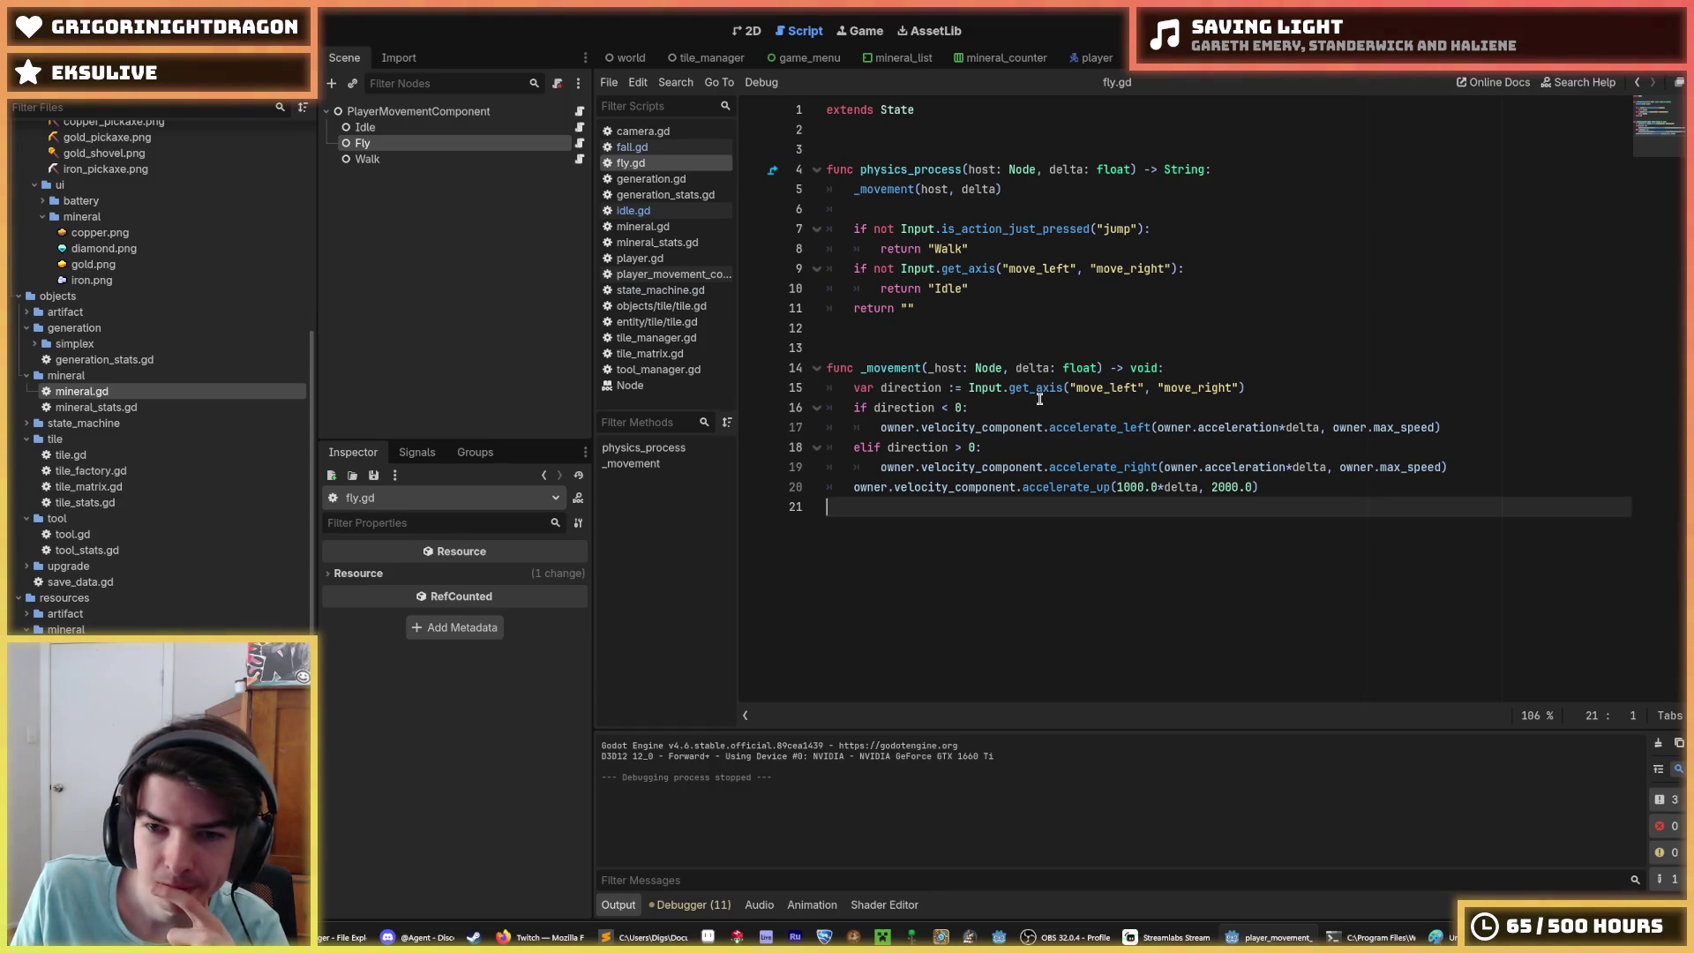
{"action": "left_click", "coordinate": [1041, 400]}
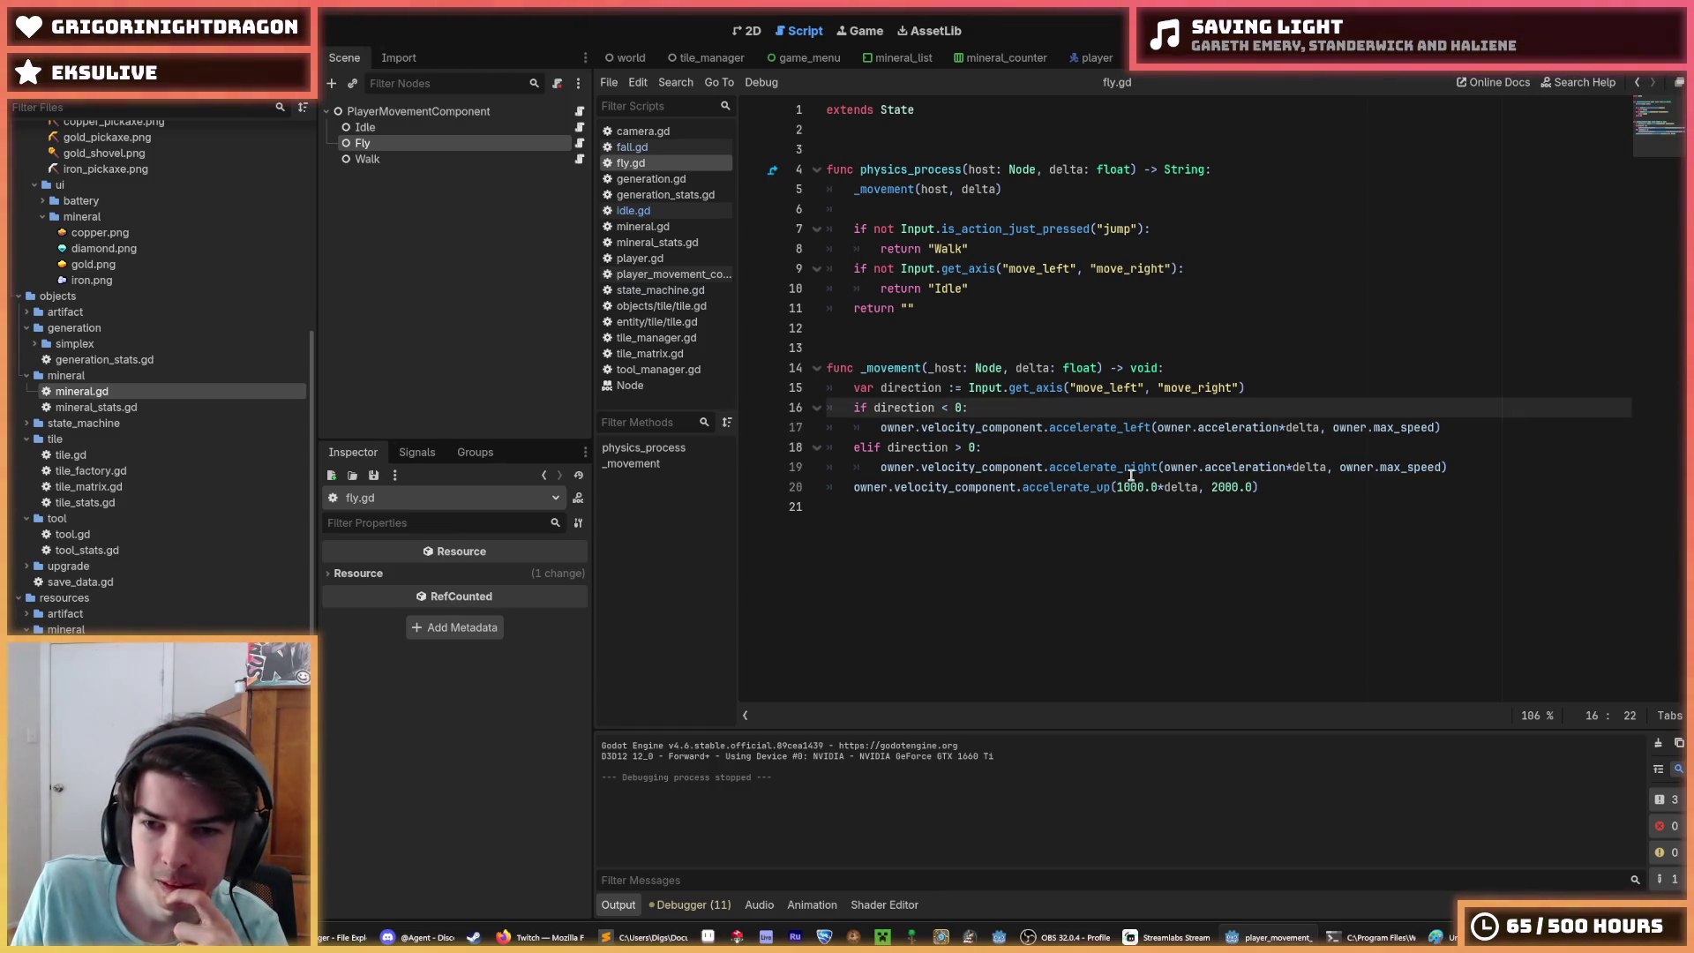
{"action": "left_click", "coordinate": [1138, 487]}
{"action": "type", "text": "0"}
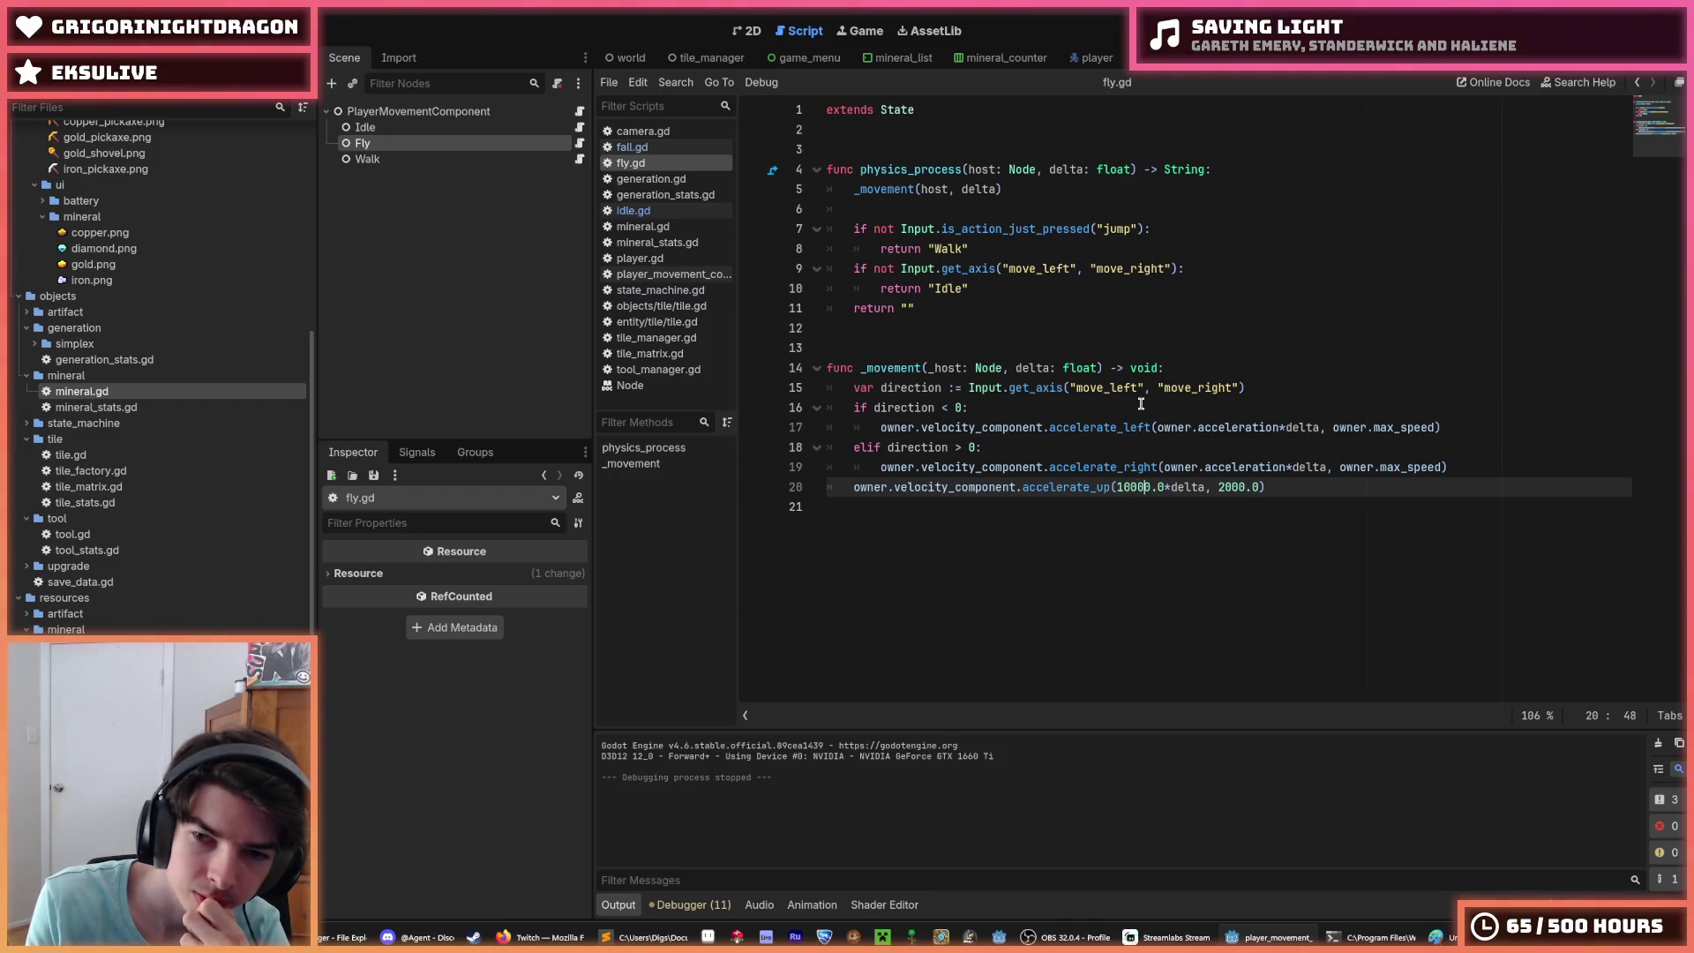
{"action": "key", "text": "ctrl+s"}
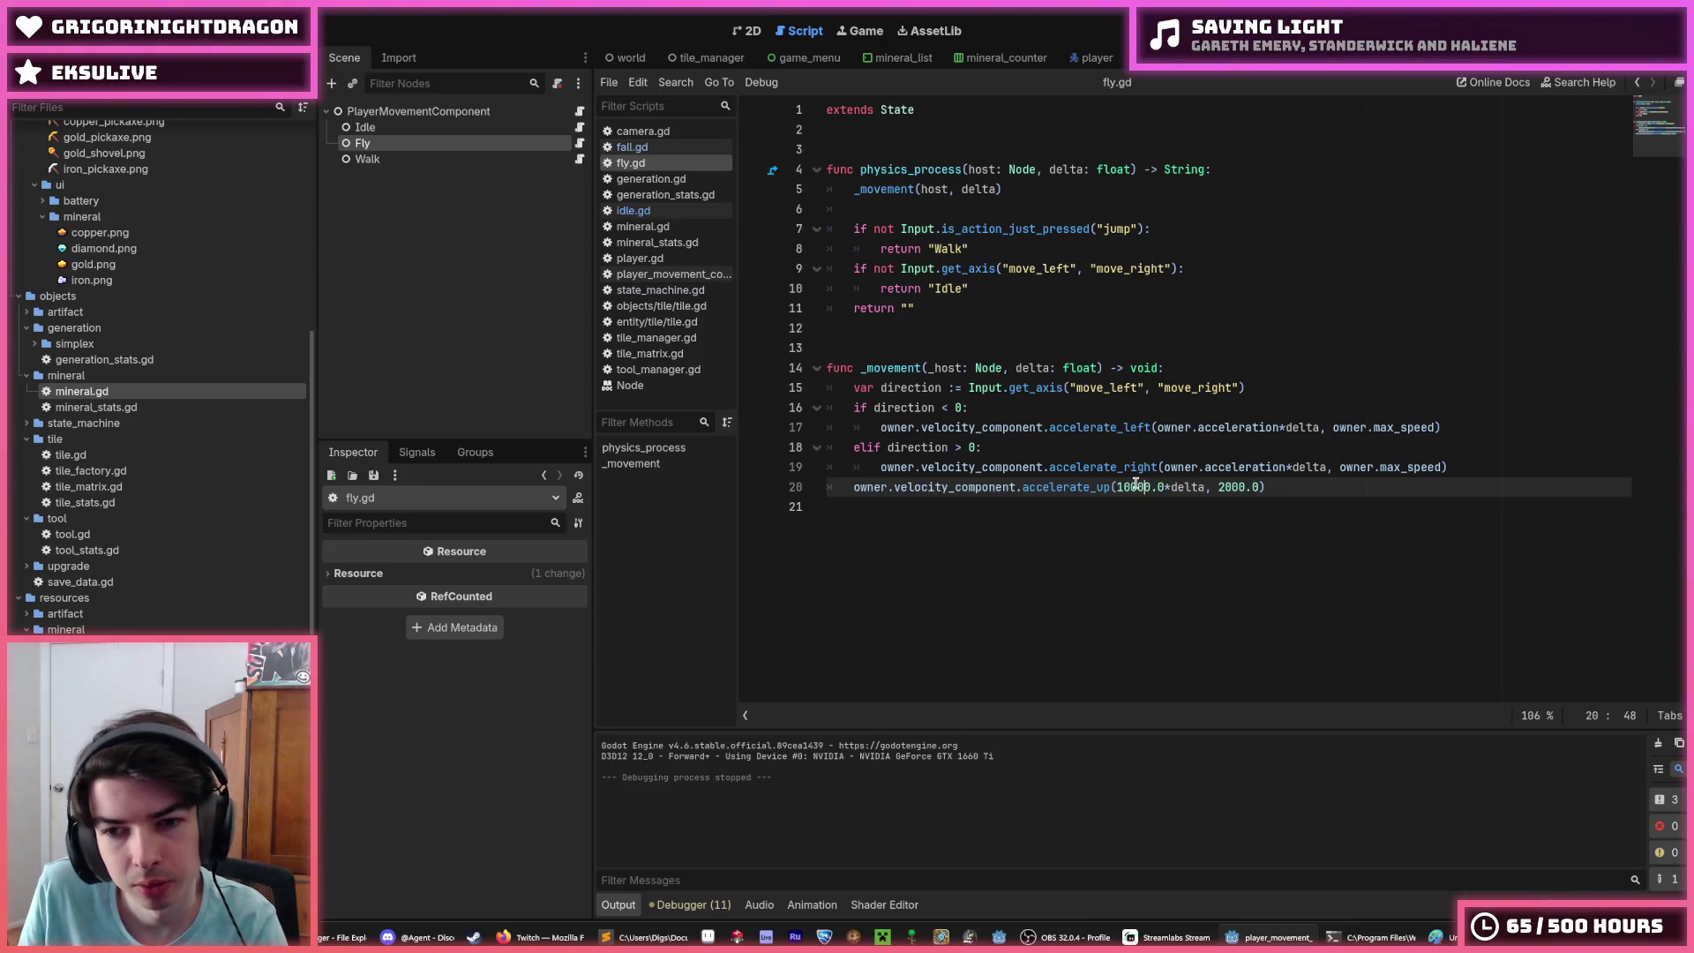
Step: Check the new 10000 value, then review idle.gd and fall.gd, saving the scene
{"action": "double_click", "coordinate": [1134, 487]}
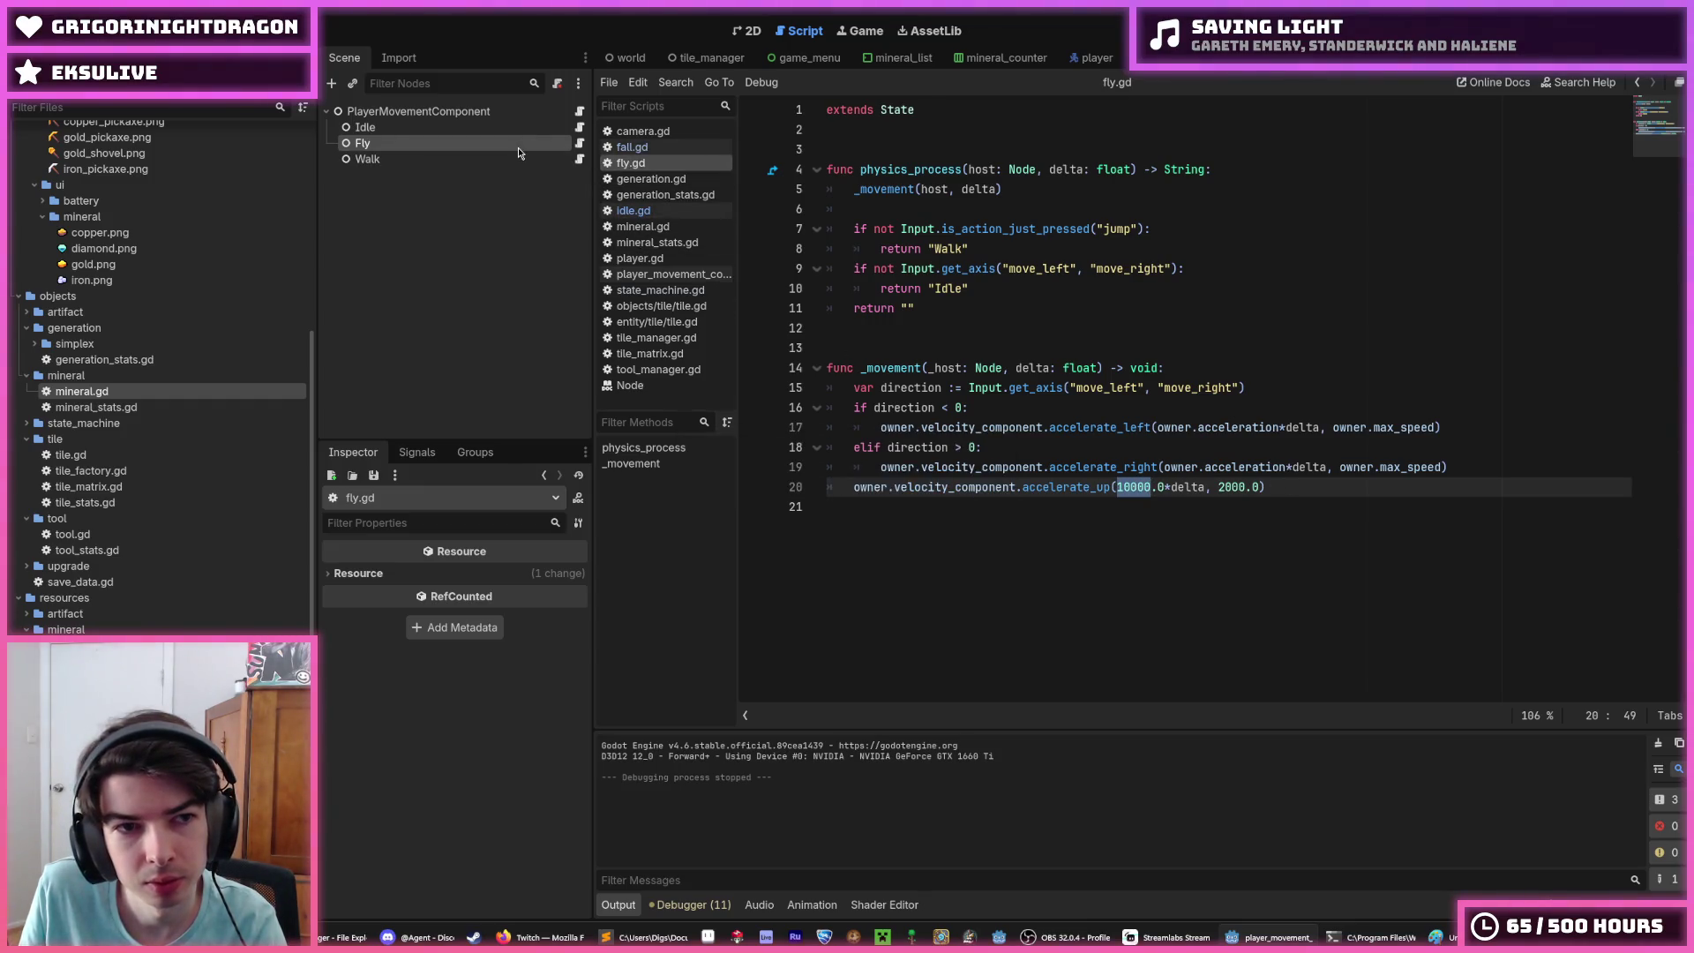
{"action": "left_click", "coordinate": [580, 127]}
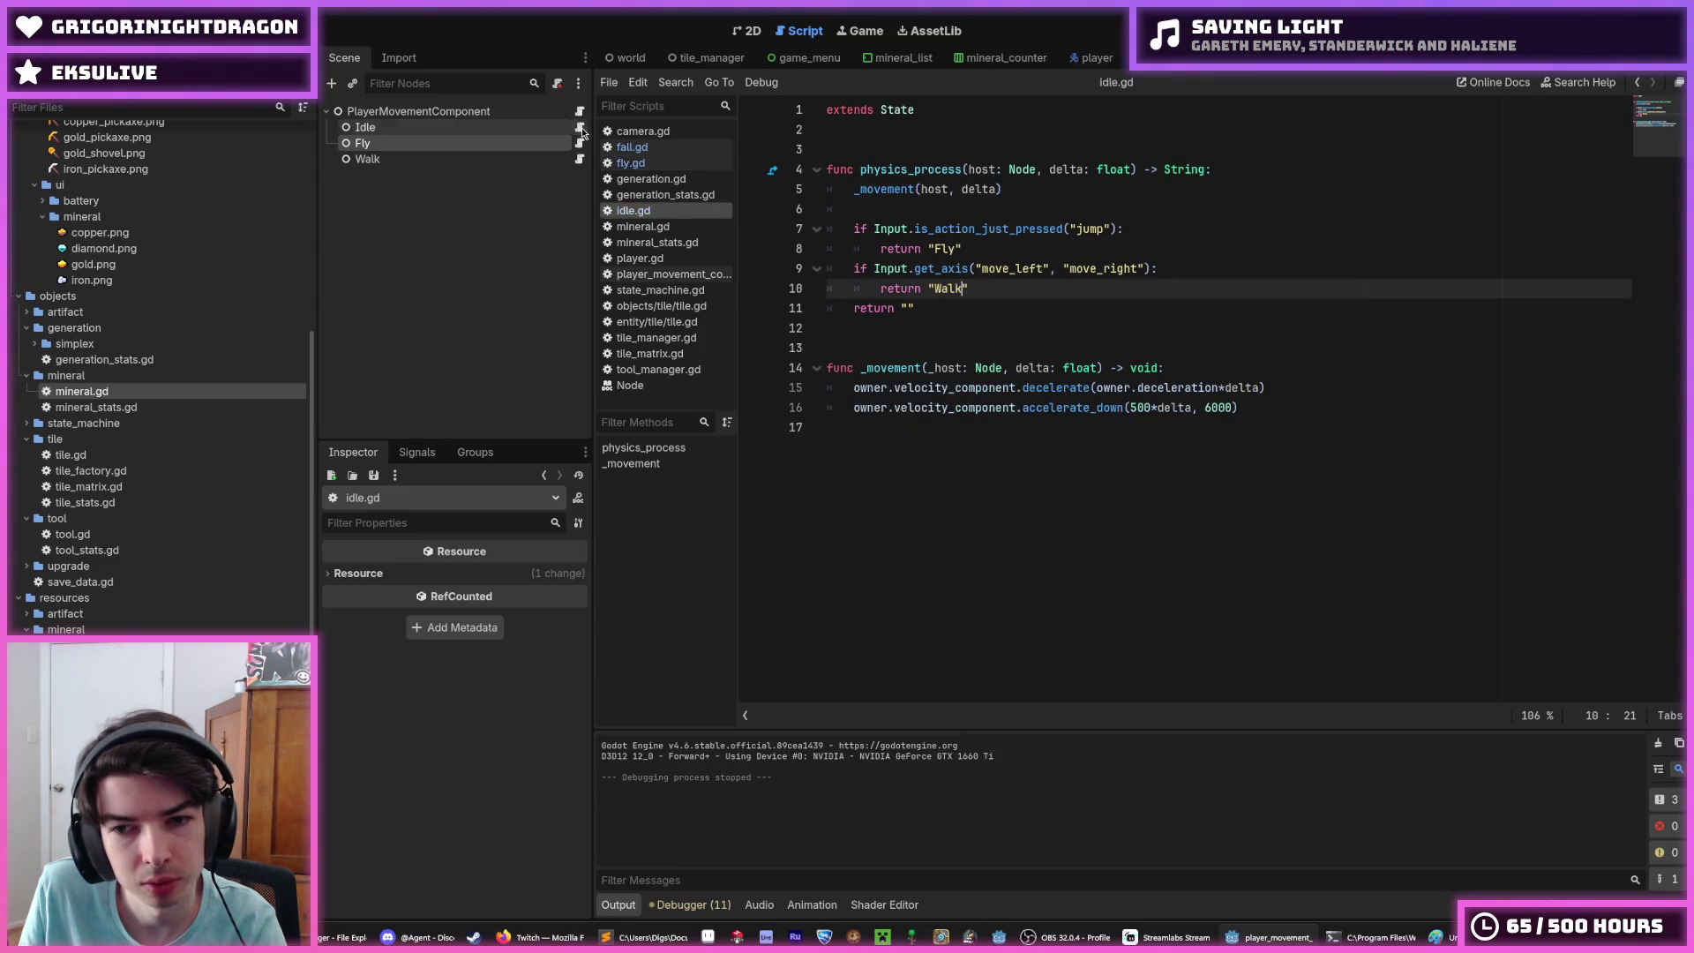
{"action": "key", "text": "ctrl+s"}
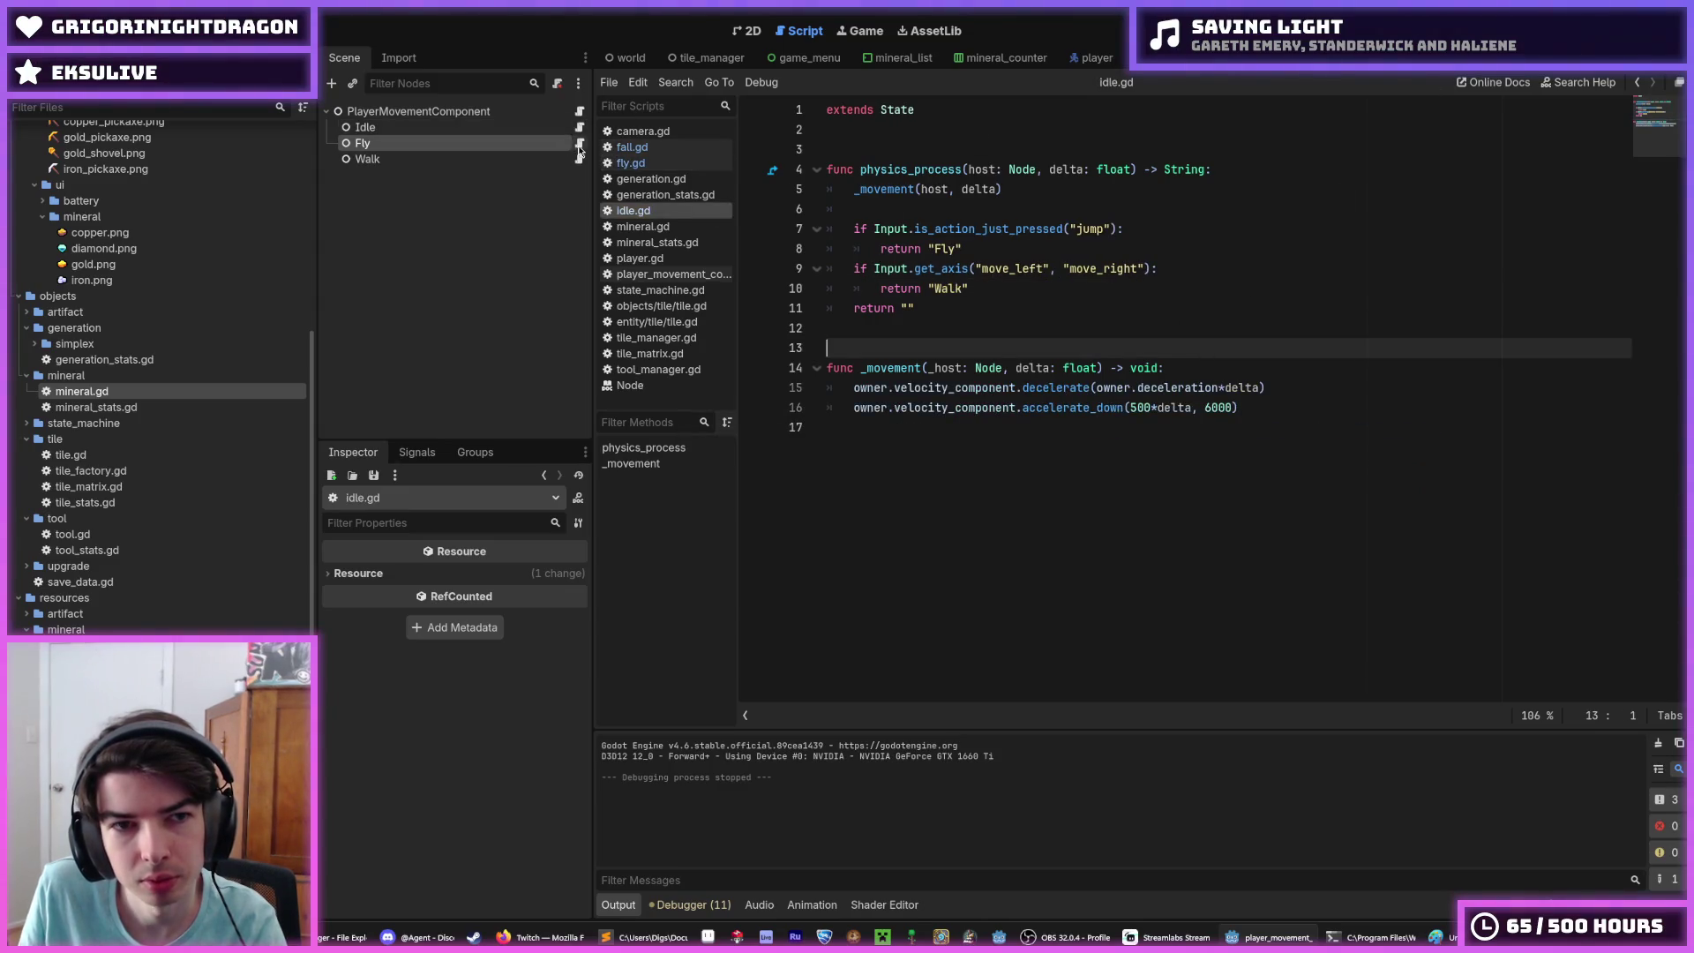
{"action": "left_click", "coordinate": [578, 159]}
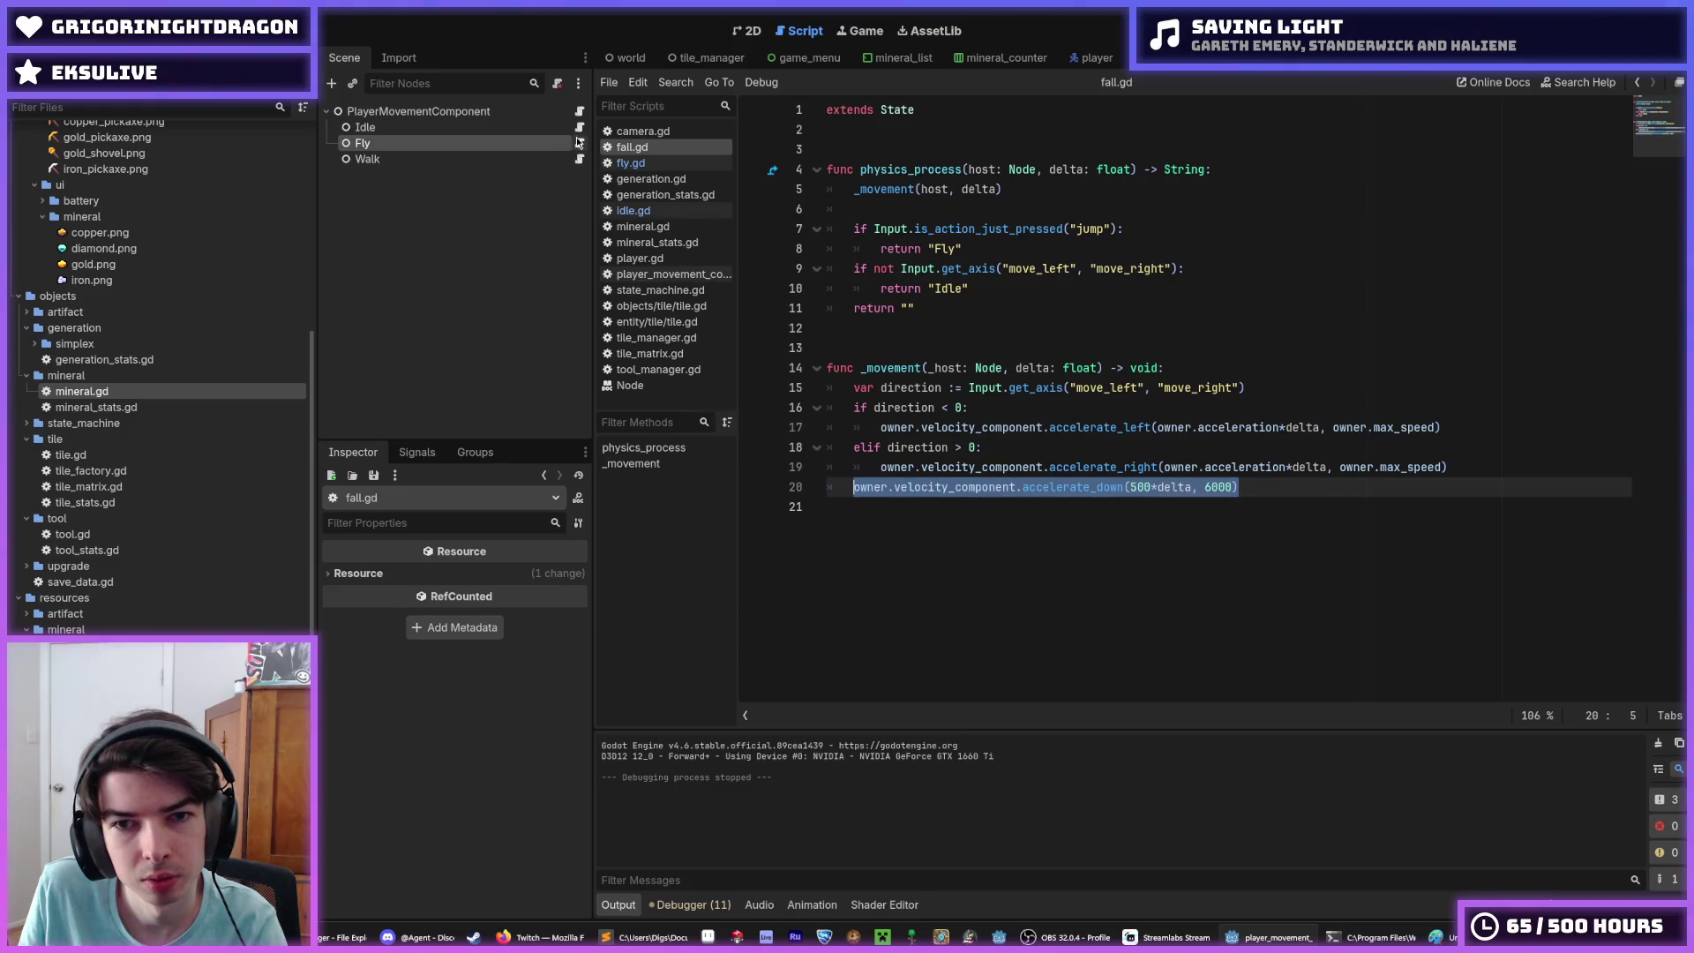
{"action": "left_click", "coordinate": [578, 128]}
{"action": "left_click", "coordinate": [1115, 254]}
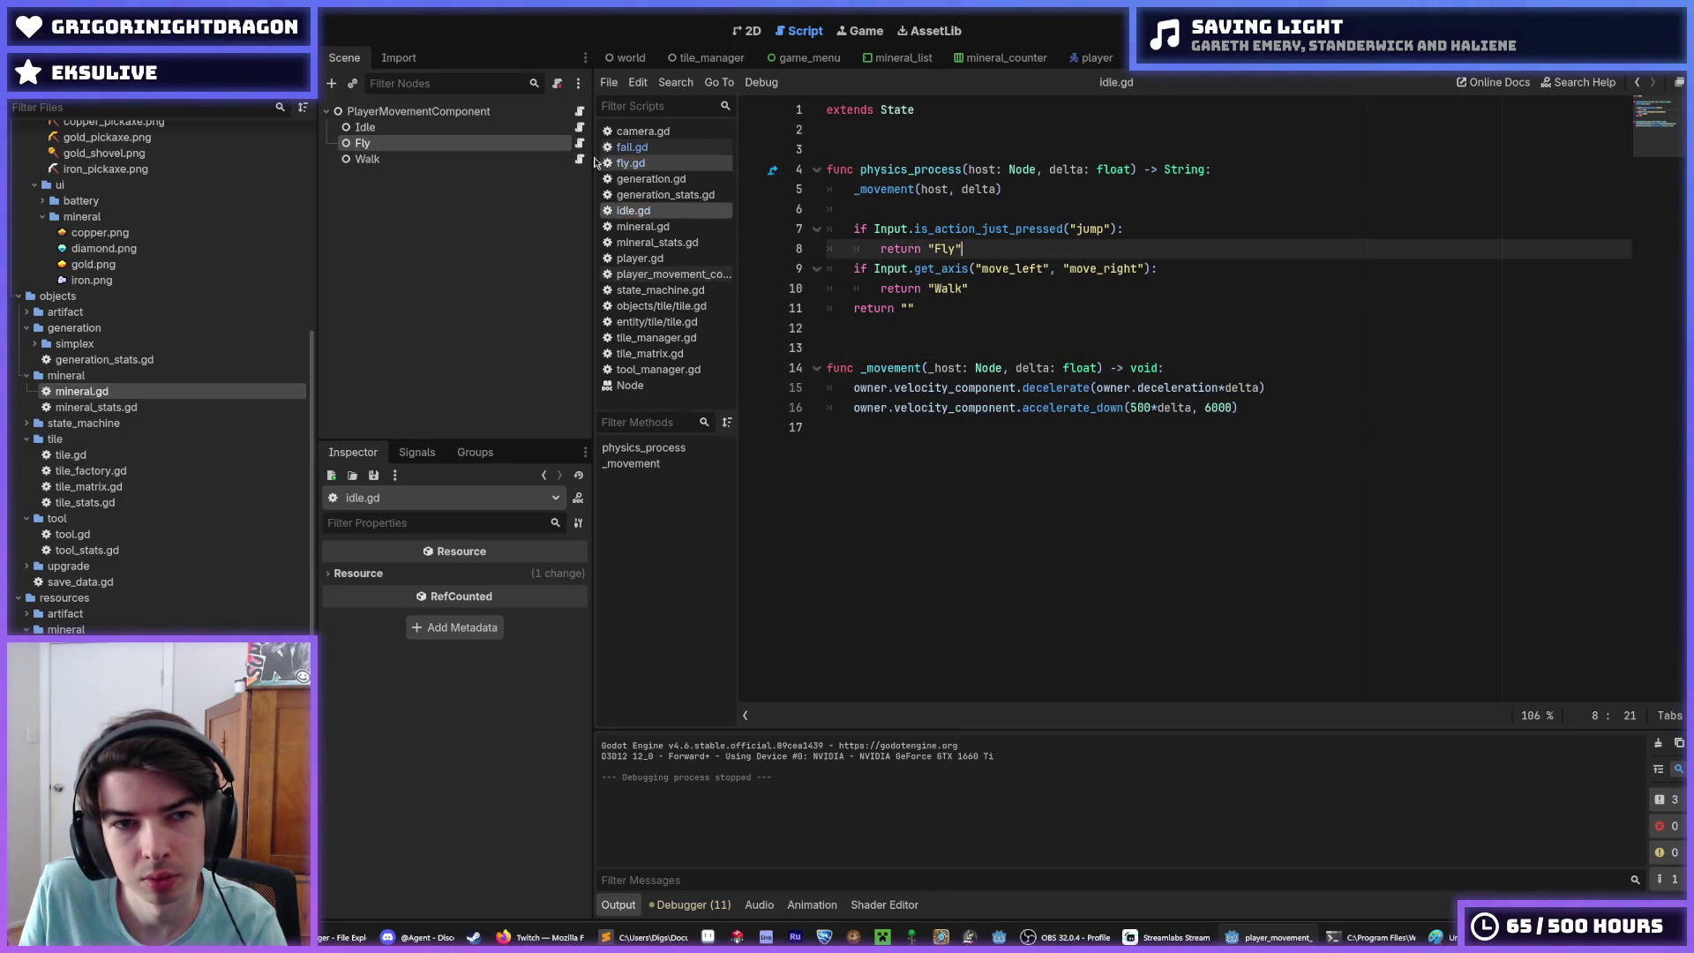
{"action": "key", "text": "ctrl+s"}
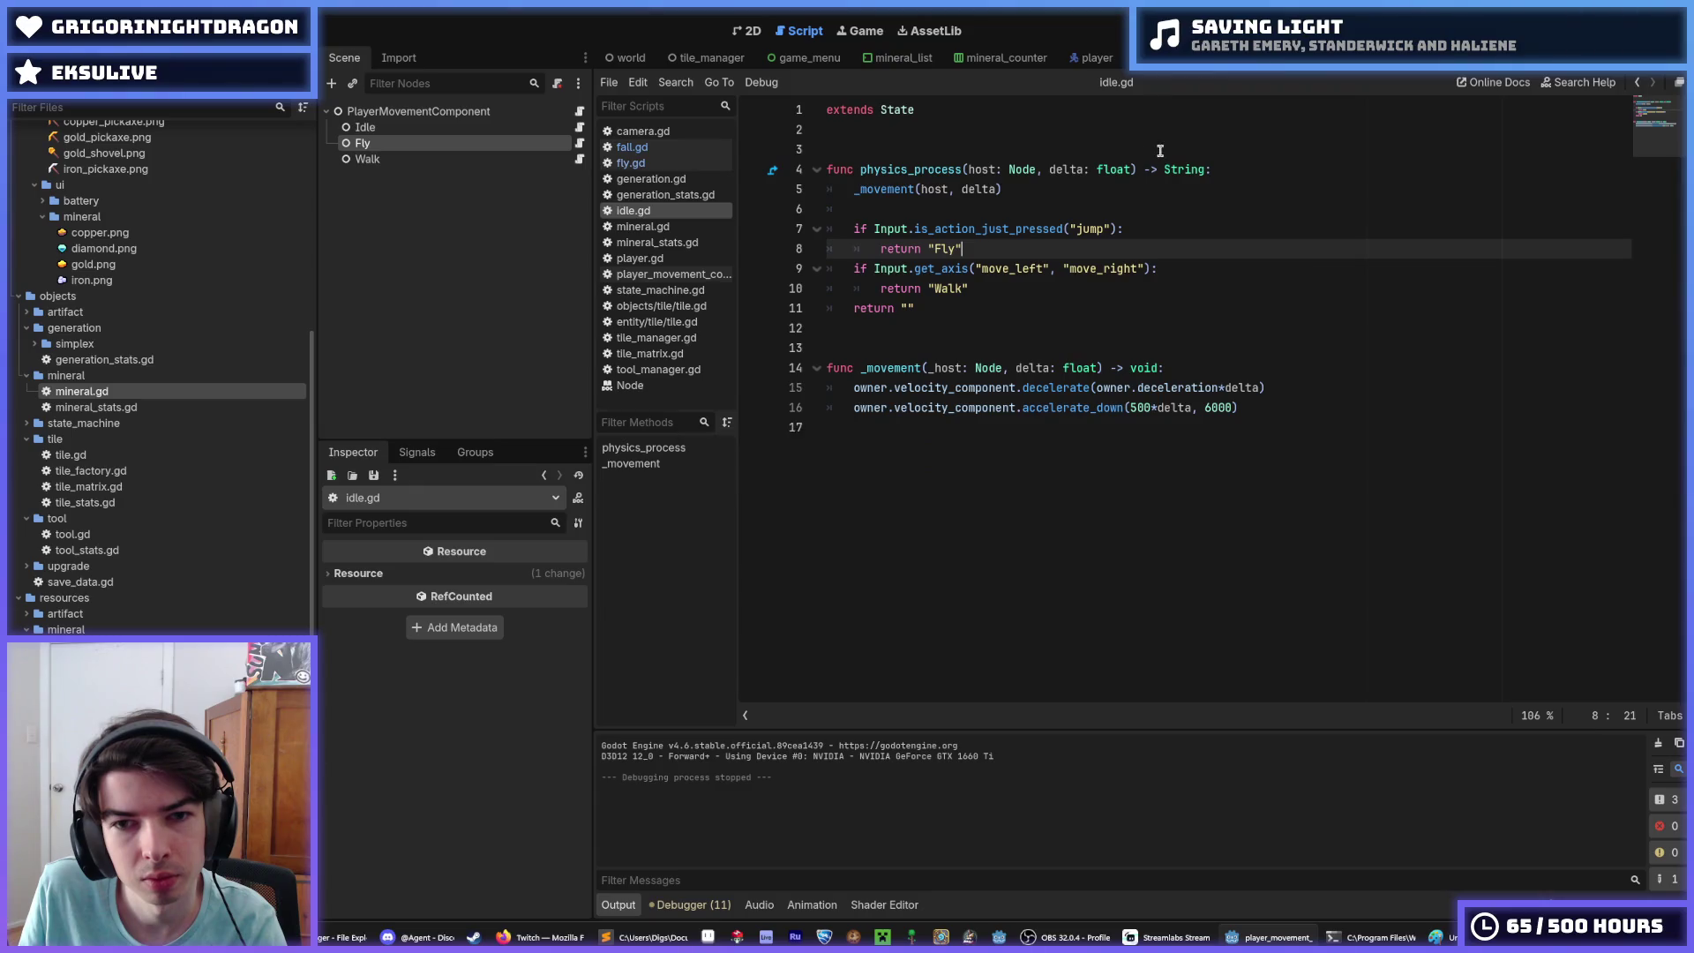
Step: Return to fly.gd and run the game with F5 to test flying
{"action": "left_click", "coordinate": [580, 146]}
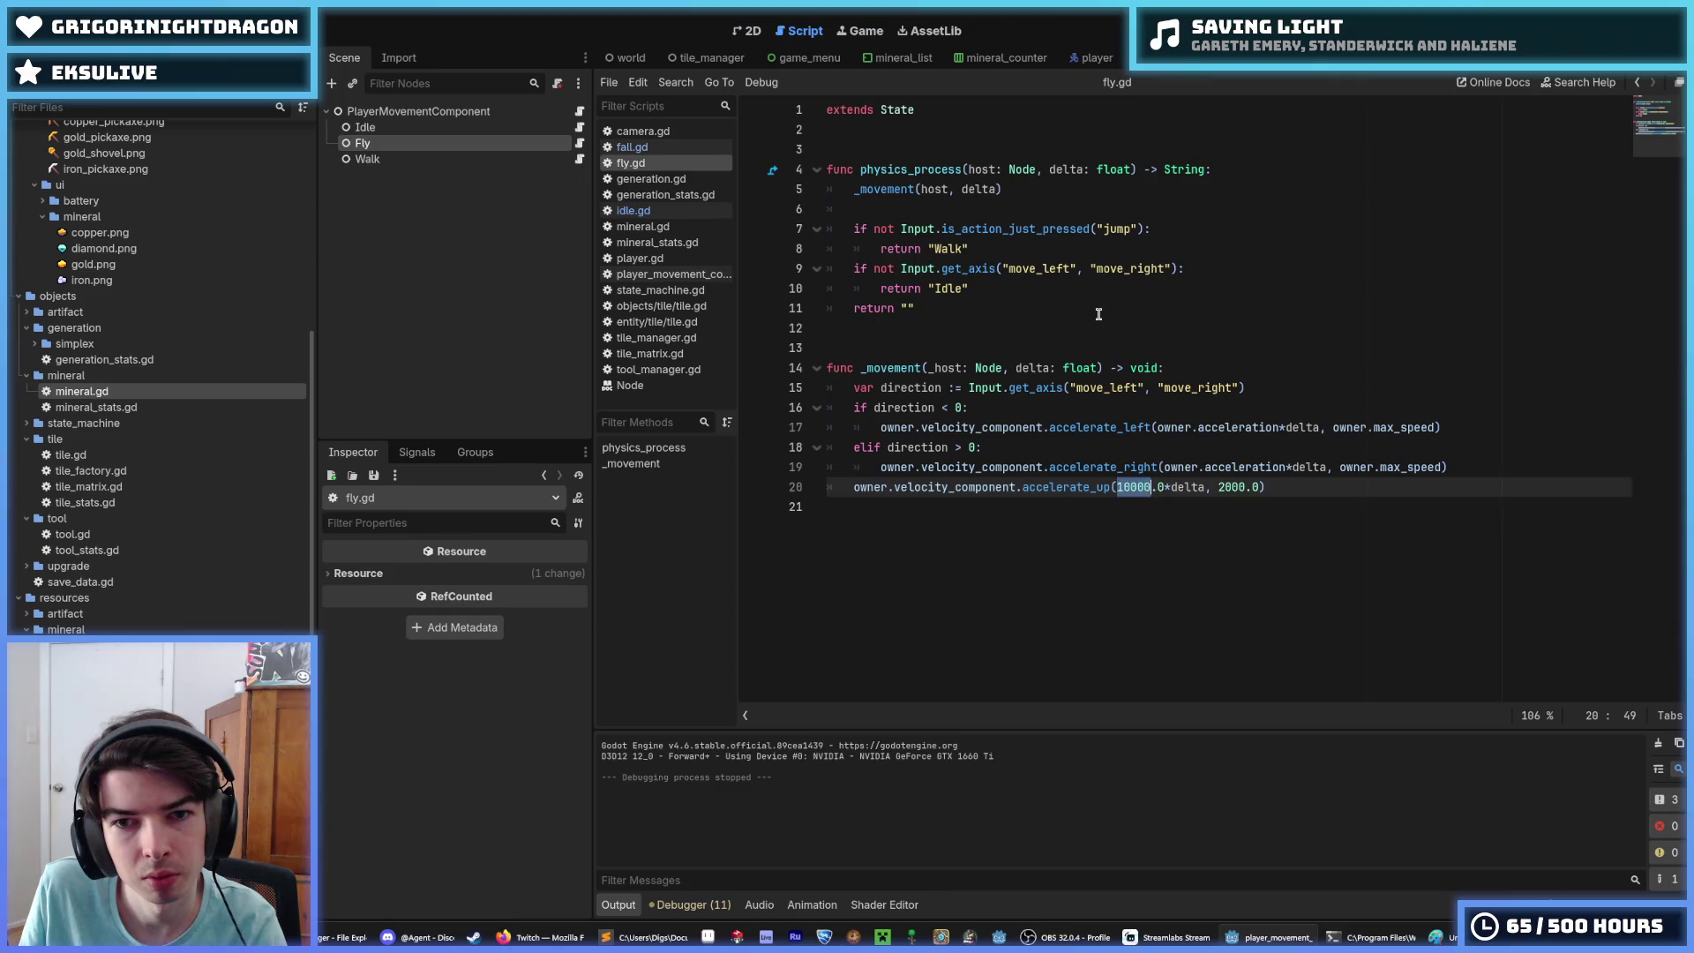
{"action": "left_click", "coordinate": [1101, 308]}
{"action": "left_click", "coordinate": [1098, 288]}
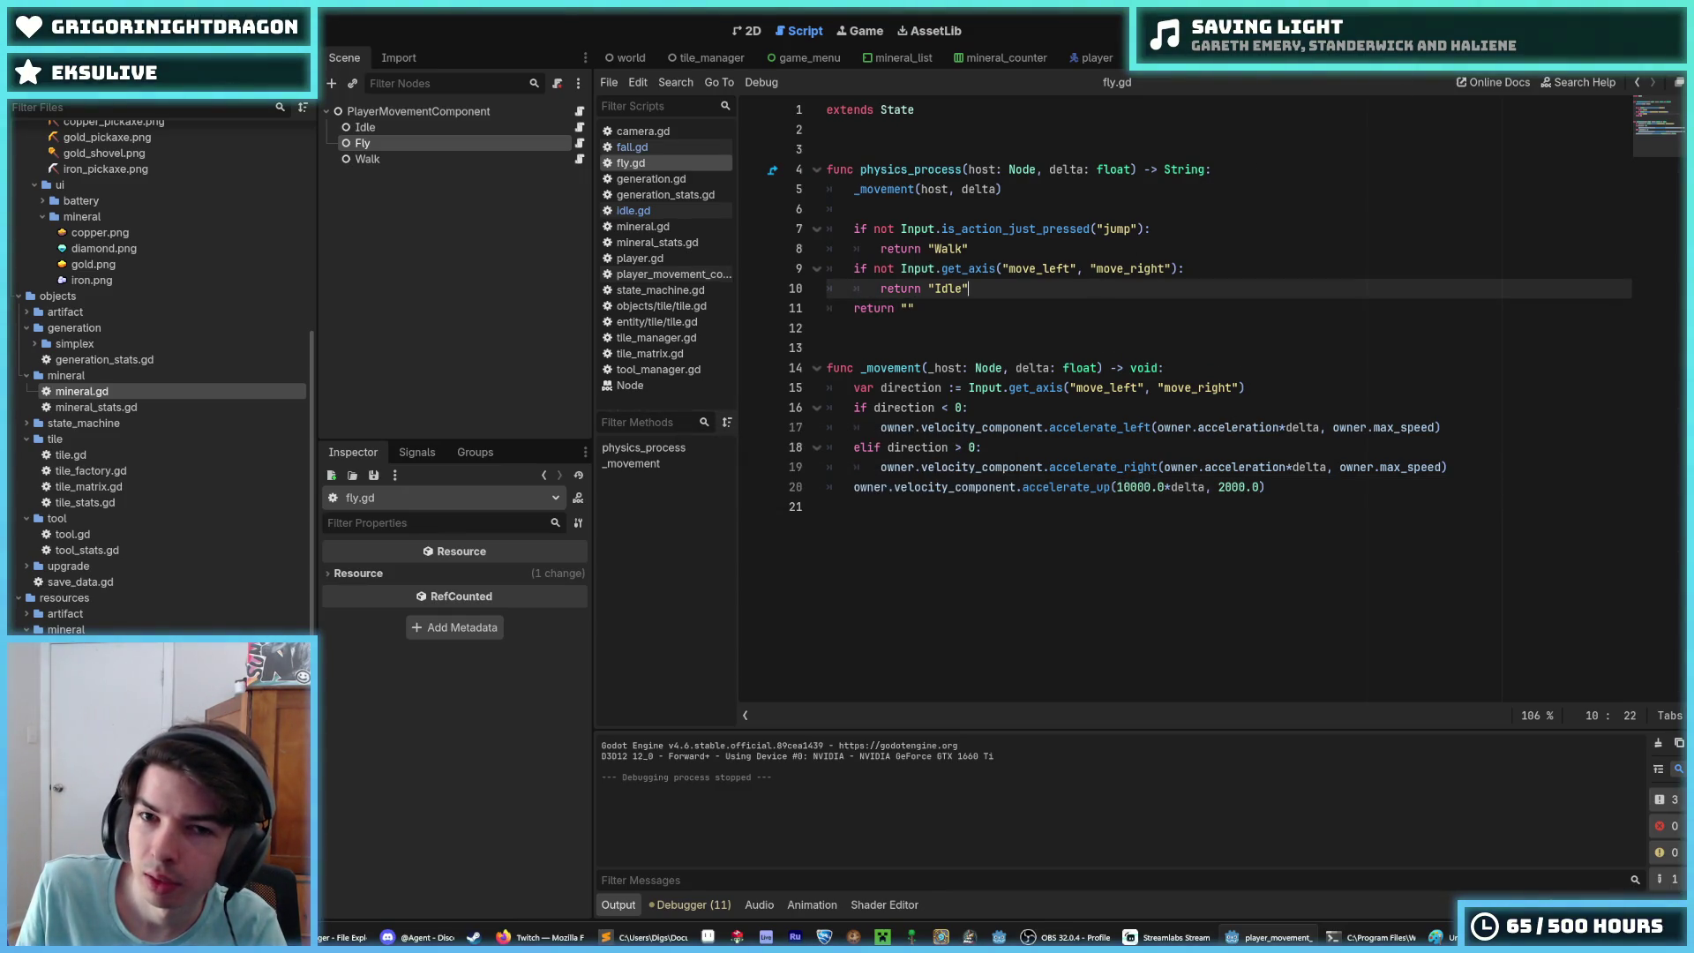
{"action": "key", "text": "F5"}
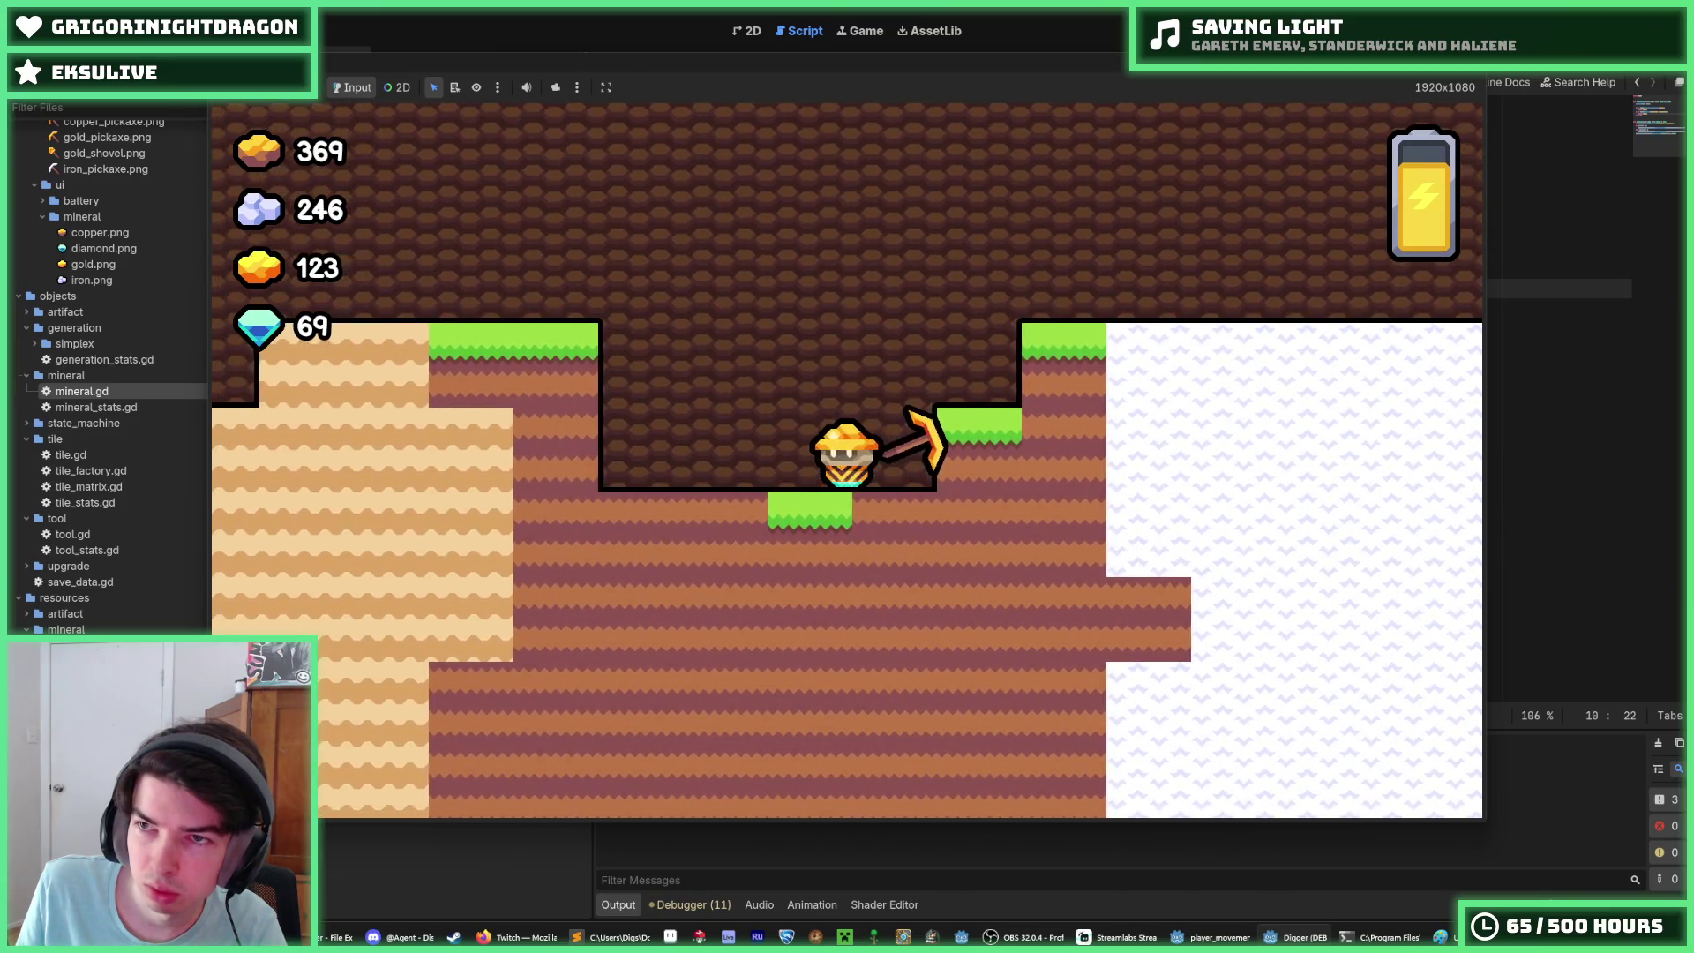
Step: Stop the running flying test with F8
{"action": "key", "text": "F8"}
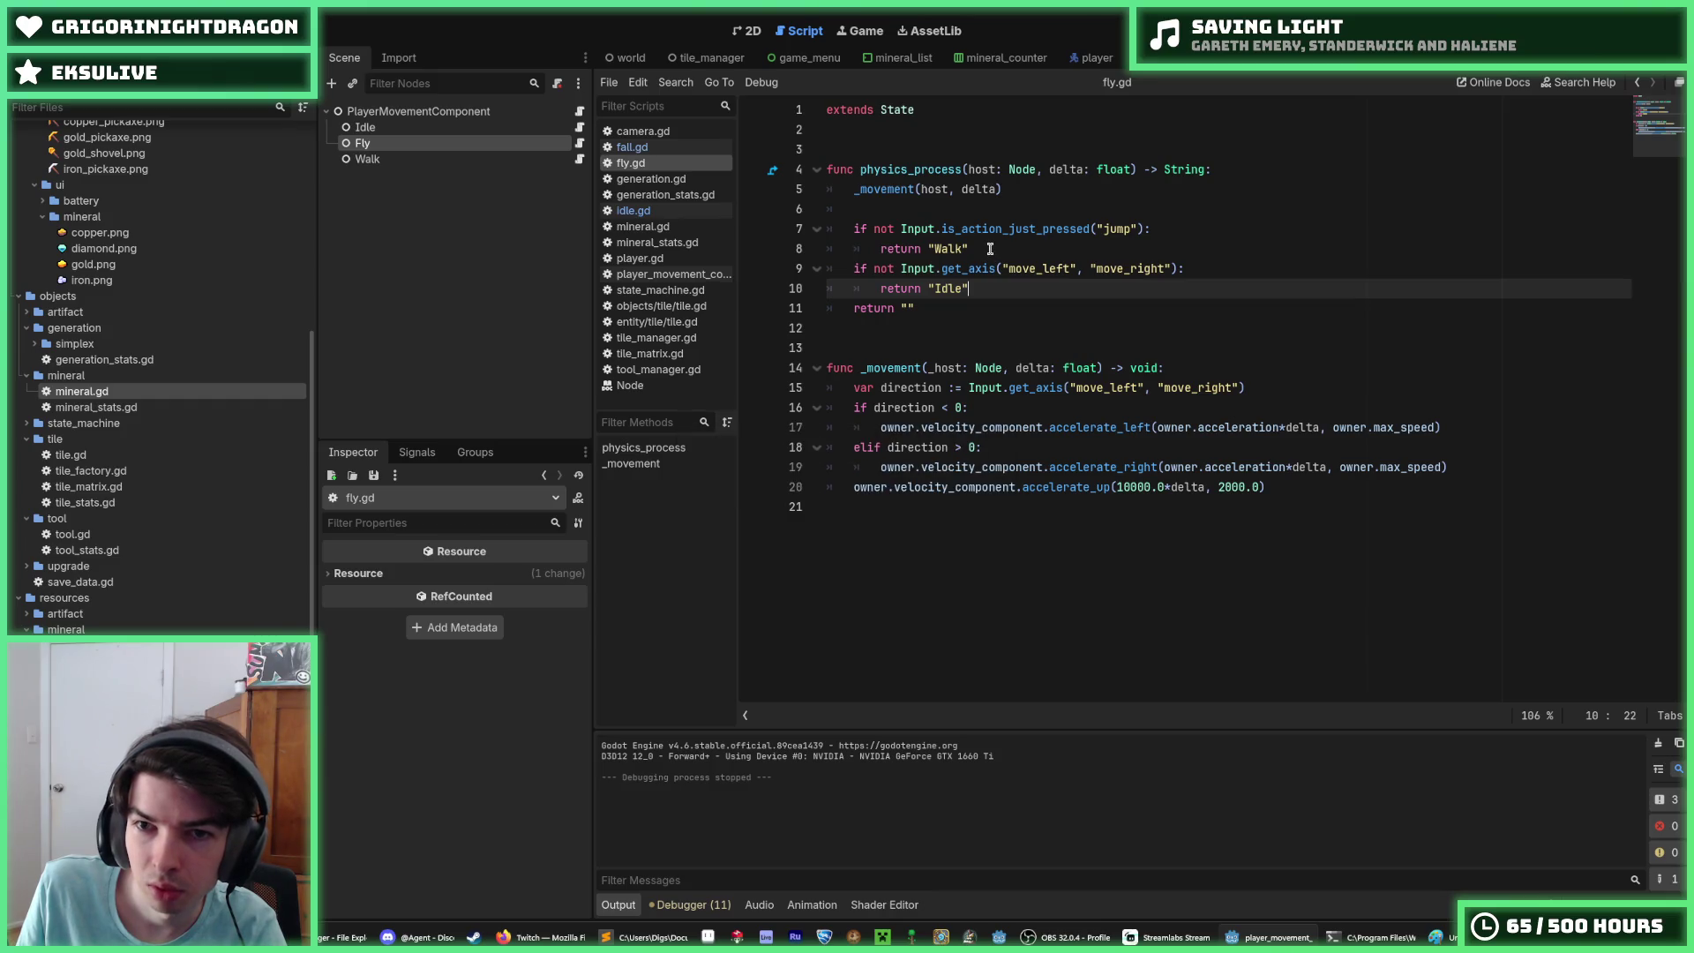
Step: Delete 'just_' on fly.gd line 7 so it uses is_action_pressed("jump")
{"action": "left_click", "coordinate": [989, 248]}
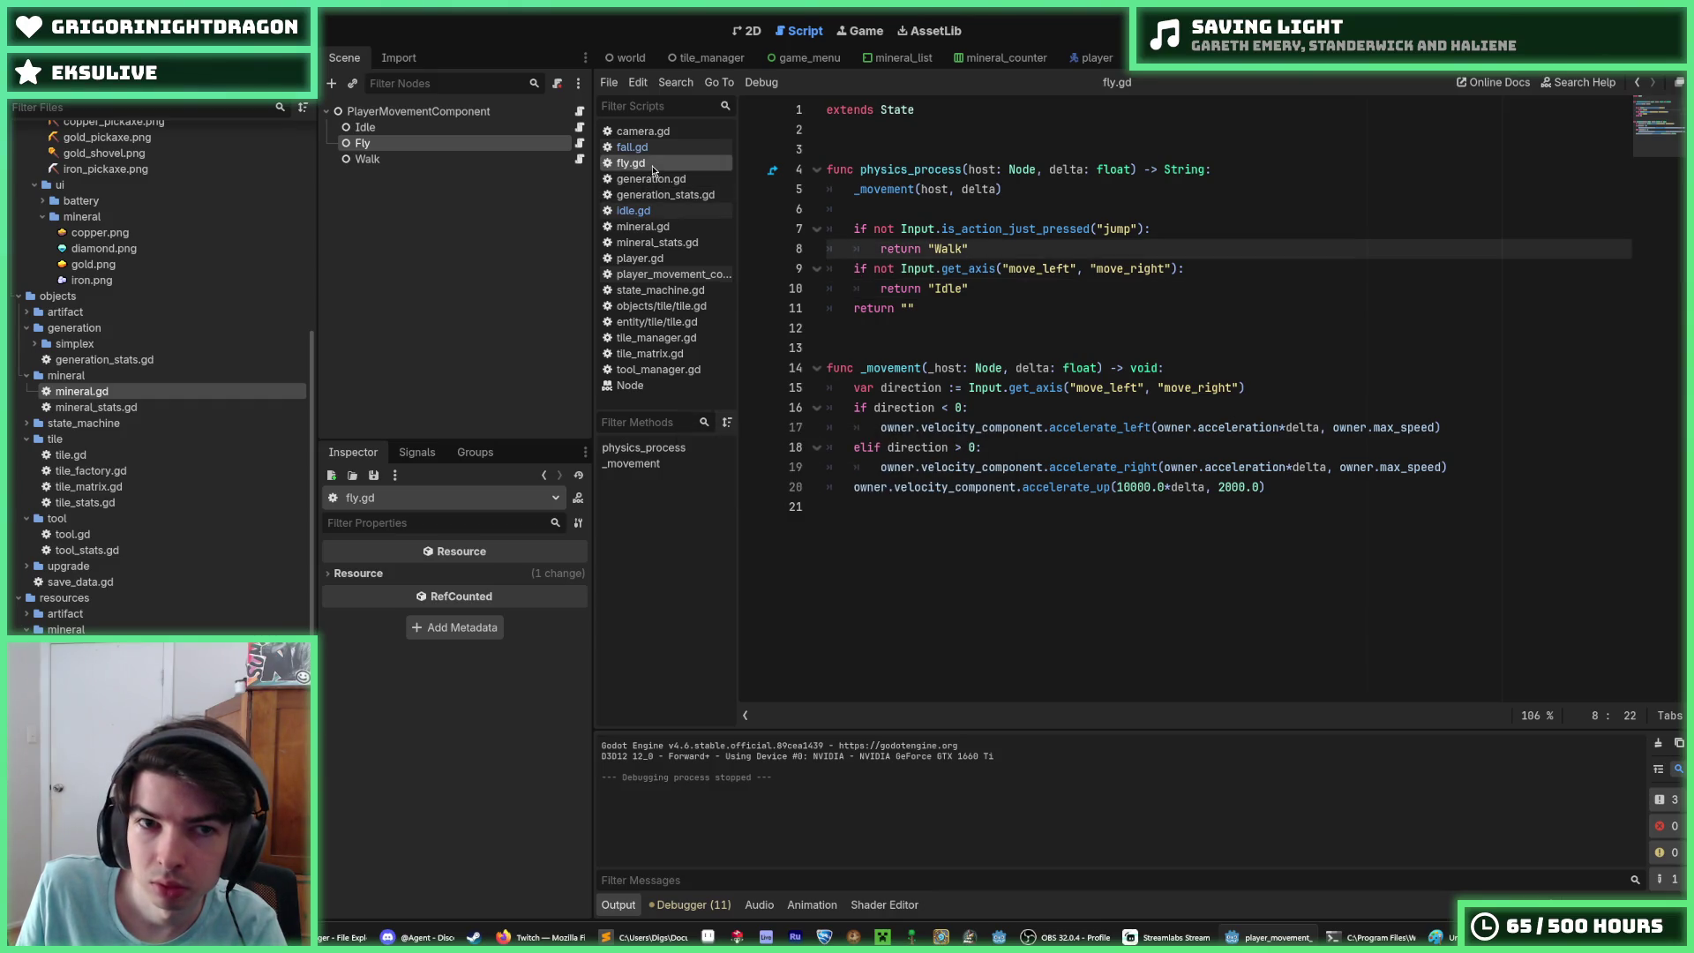
{"action": "left_click", "coordinate": [644, 147]}
{"action": "left_click", "coordinate": [657, 165]}
{"action": "left_click_drag", "start_coordinate": [1008, 228], "coordinate": [1050, 229]}
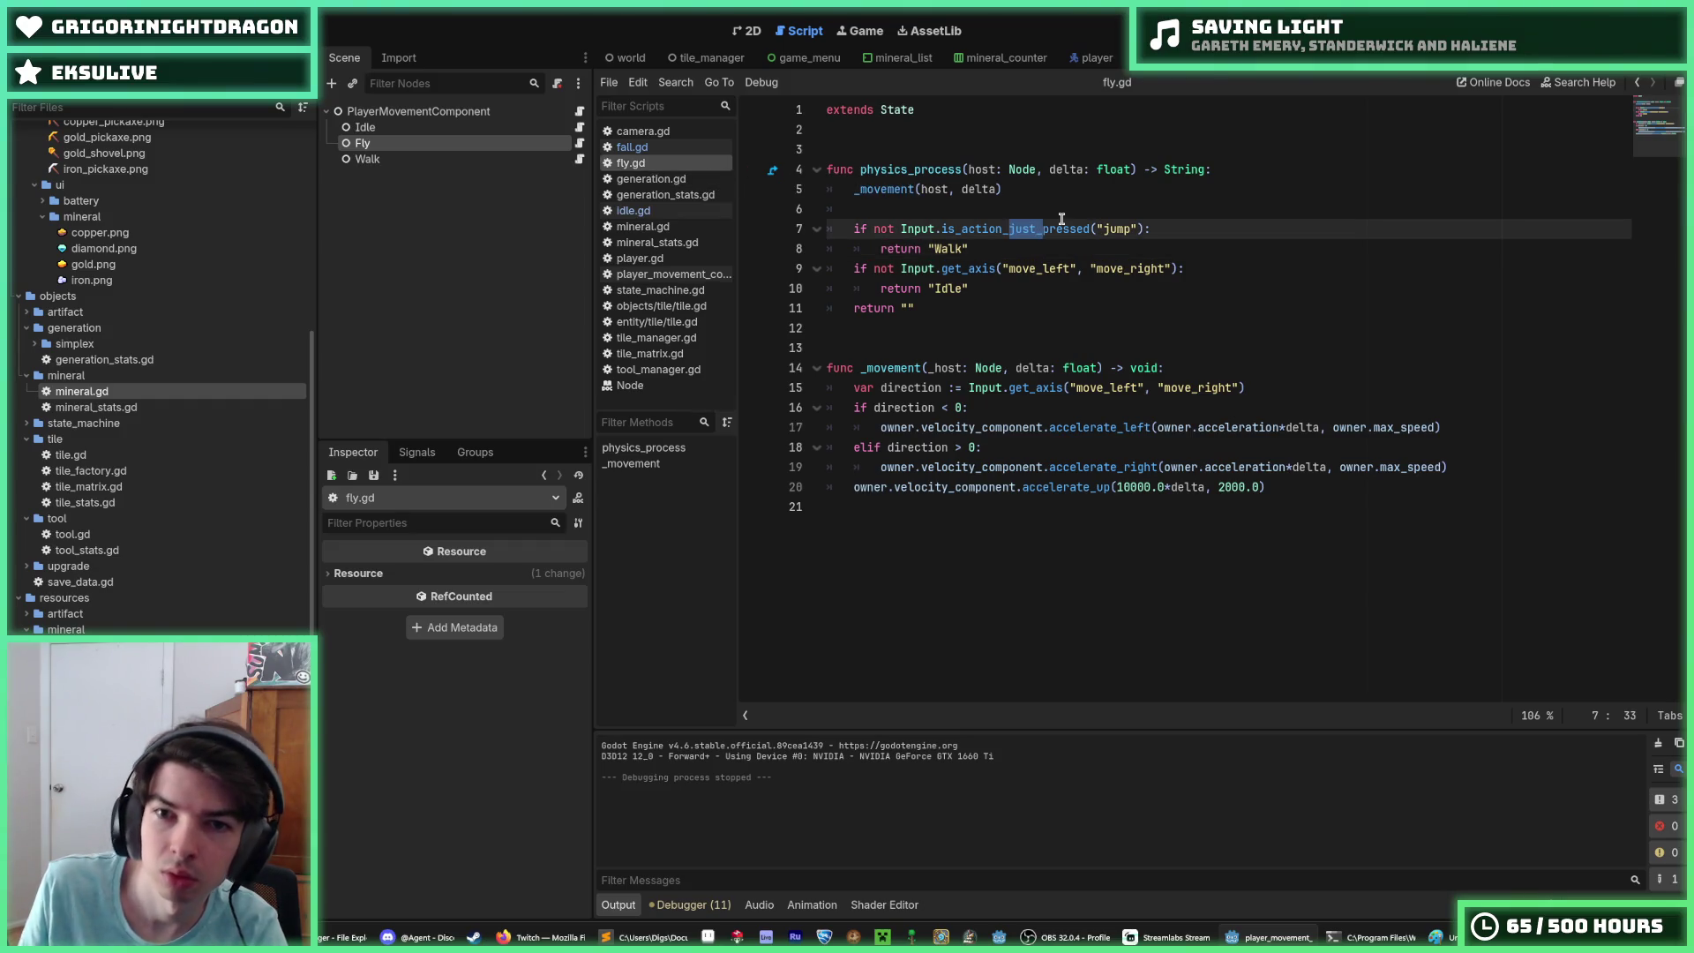
{"action": "key", "text": "BackSpace"}
Step: Test the jump change in a game run, stop it, and save the scene
{"action": "key", "text": "F5"}
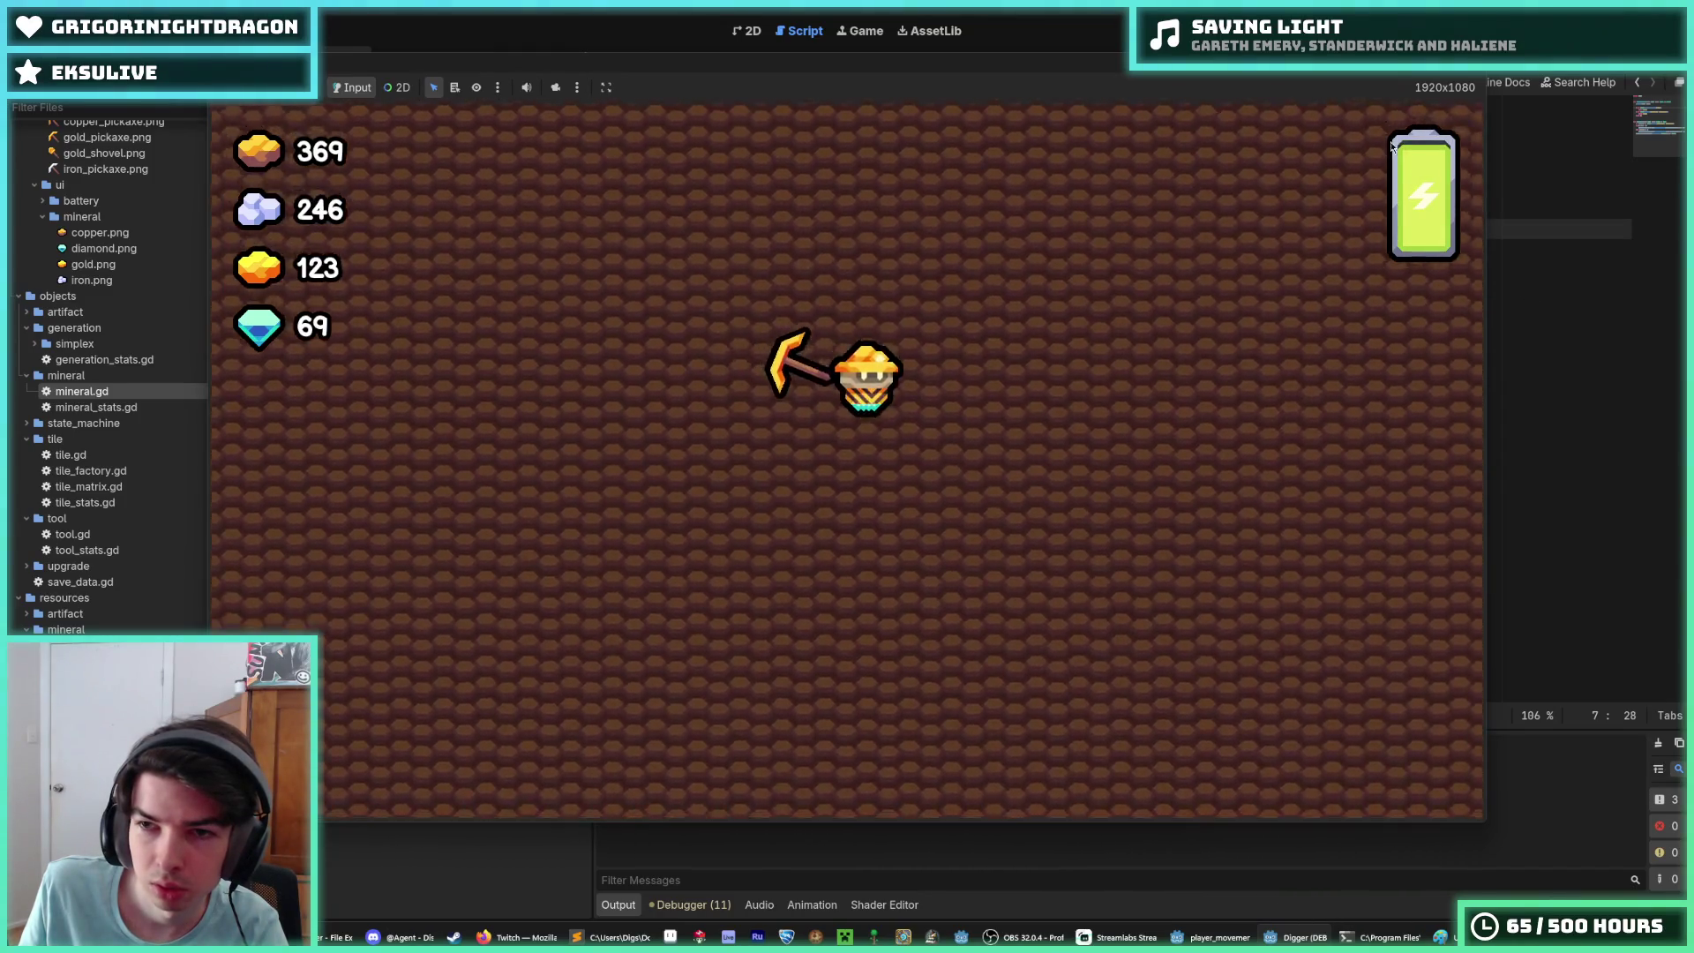
{"action": "key", "text": "F8"}
{"action": "key", "text": "Down"}
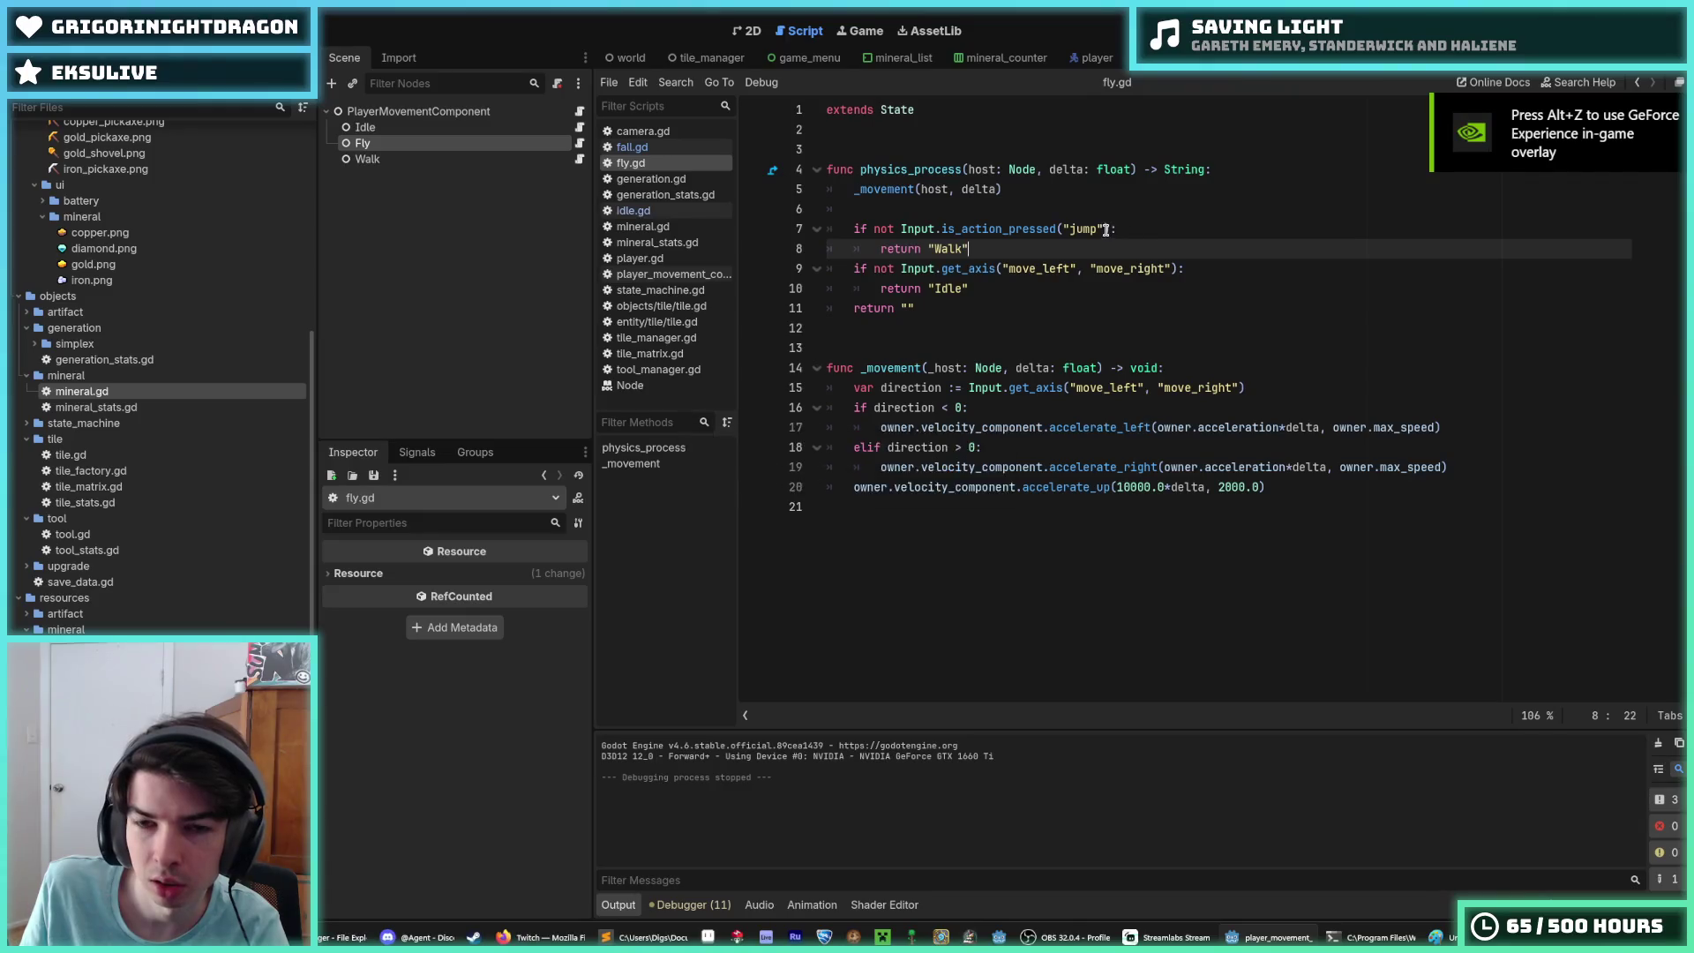
{"action": "left_click", "coordinate": [1137, 230]}
{"action": "key", "text": "ctrl+s"}
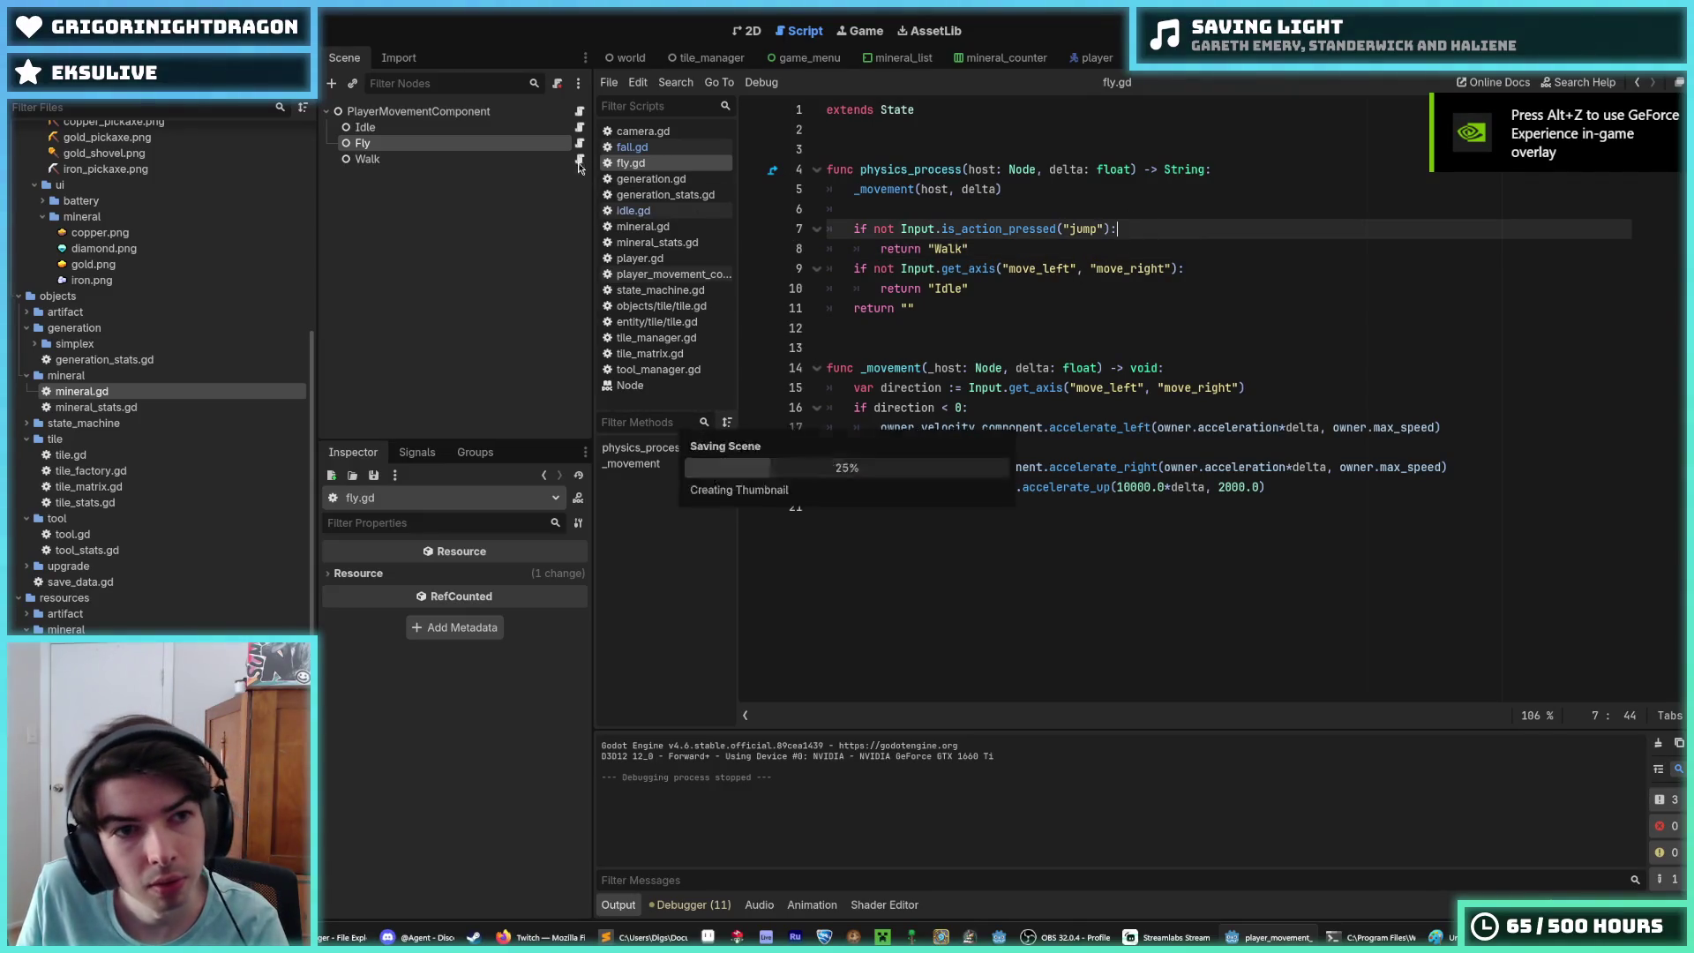
Step: Rename the Walk state node to Fall
{"action": "left_click", "coordinate": [494, 157]}
{"action": "key", "text": "F2"}
{"action": "type", "text": "Fall"}
{"action": "key", "text": "Return"}
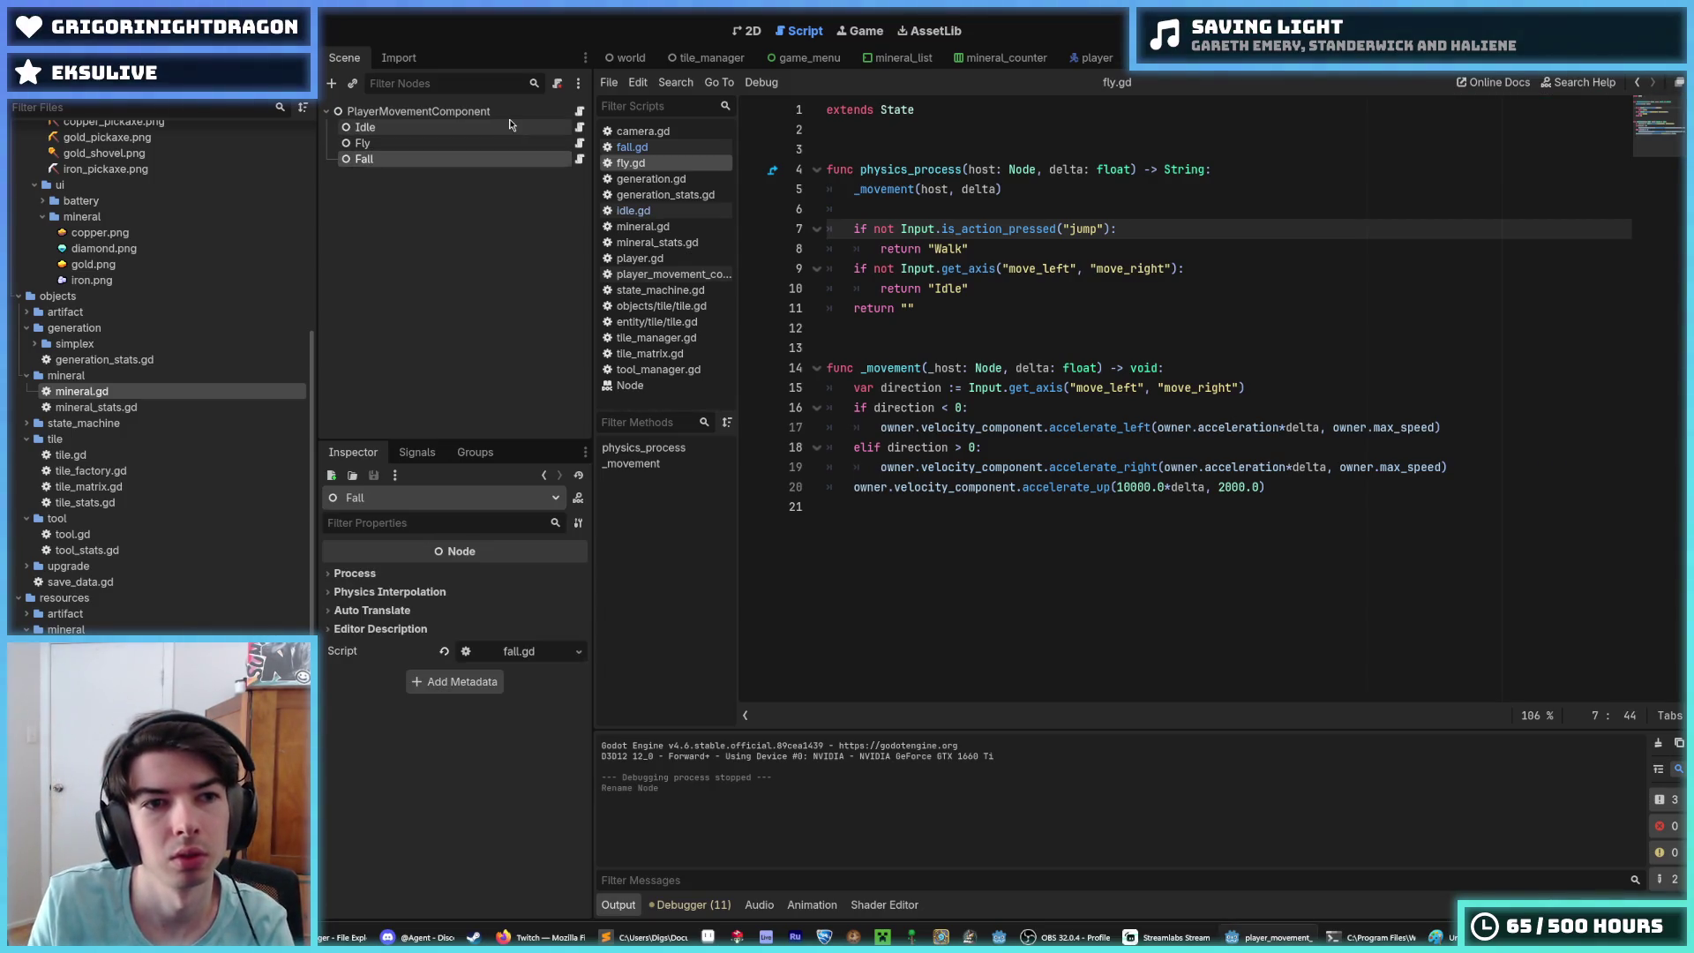
Step: Undo the Fall rename, review the Idle, Fly and Walk nodes, then switch to Paint
{"action": "left_click", "coordinate": [510, 125]}
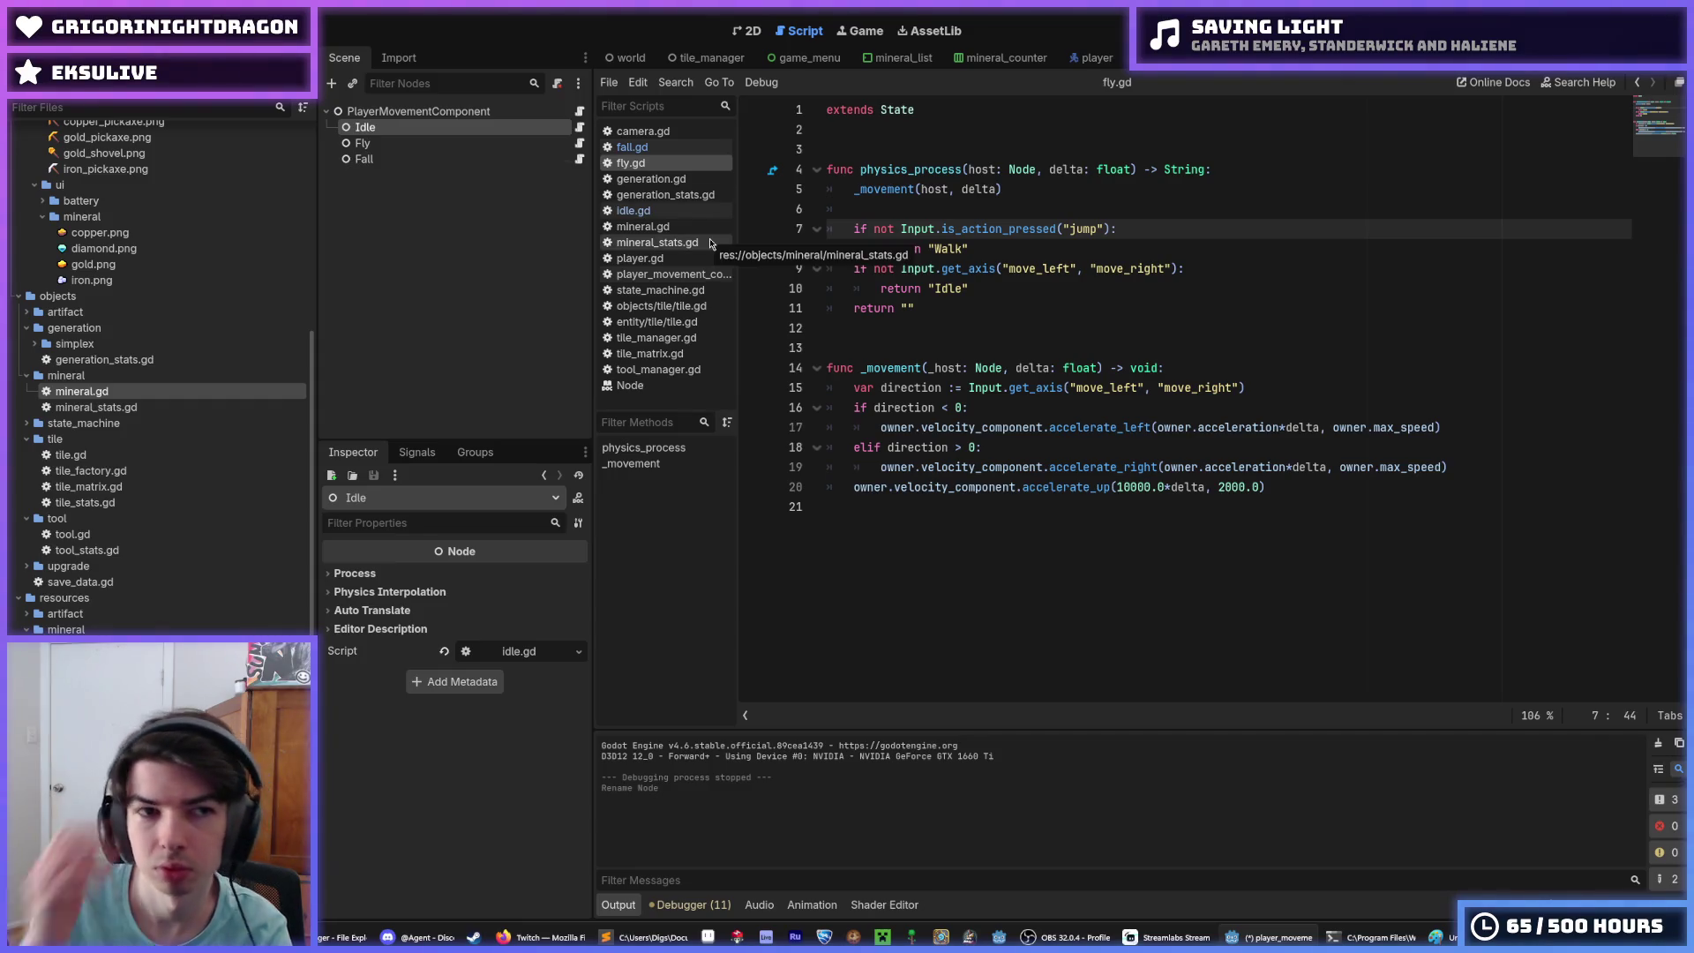
{"action": "key", "text": "ctrl+z"}
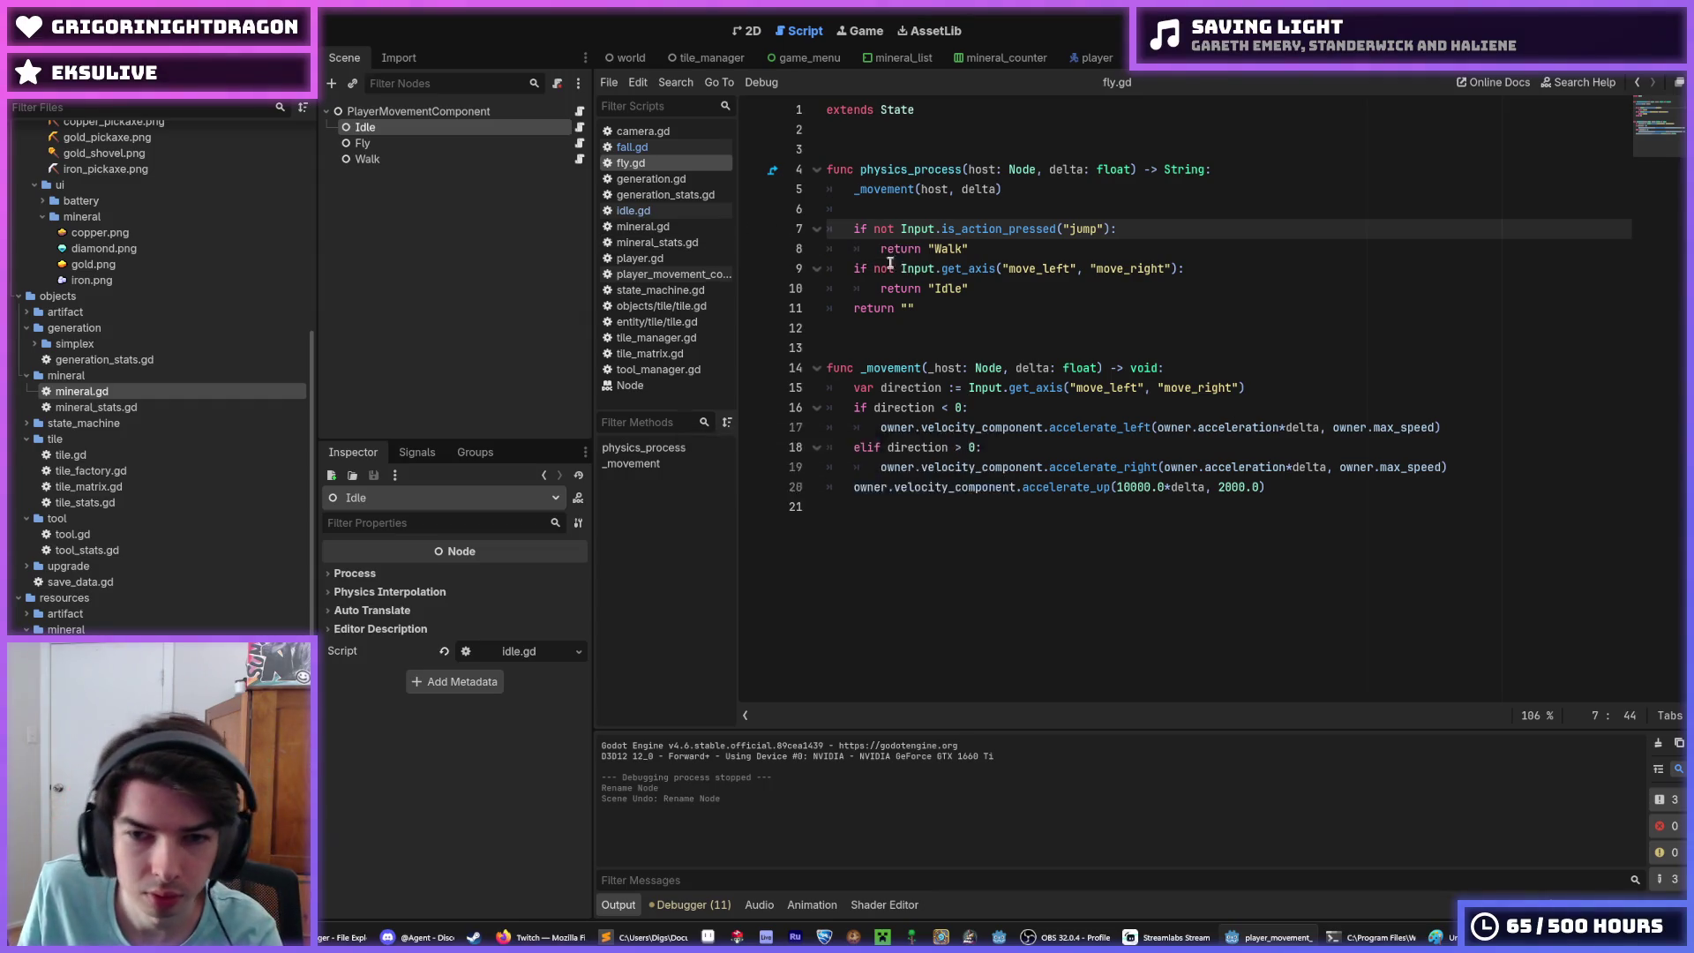
{"action": "left_click", "coordinate": [438, 141]}
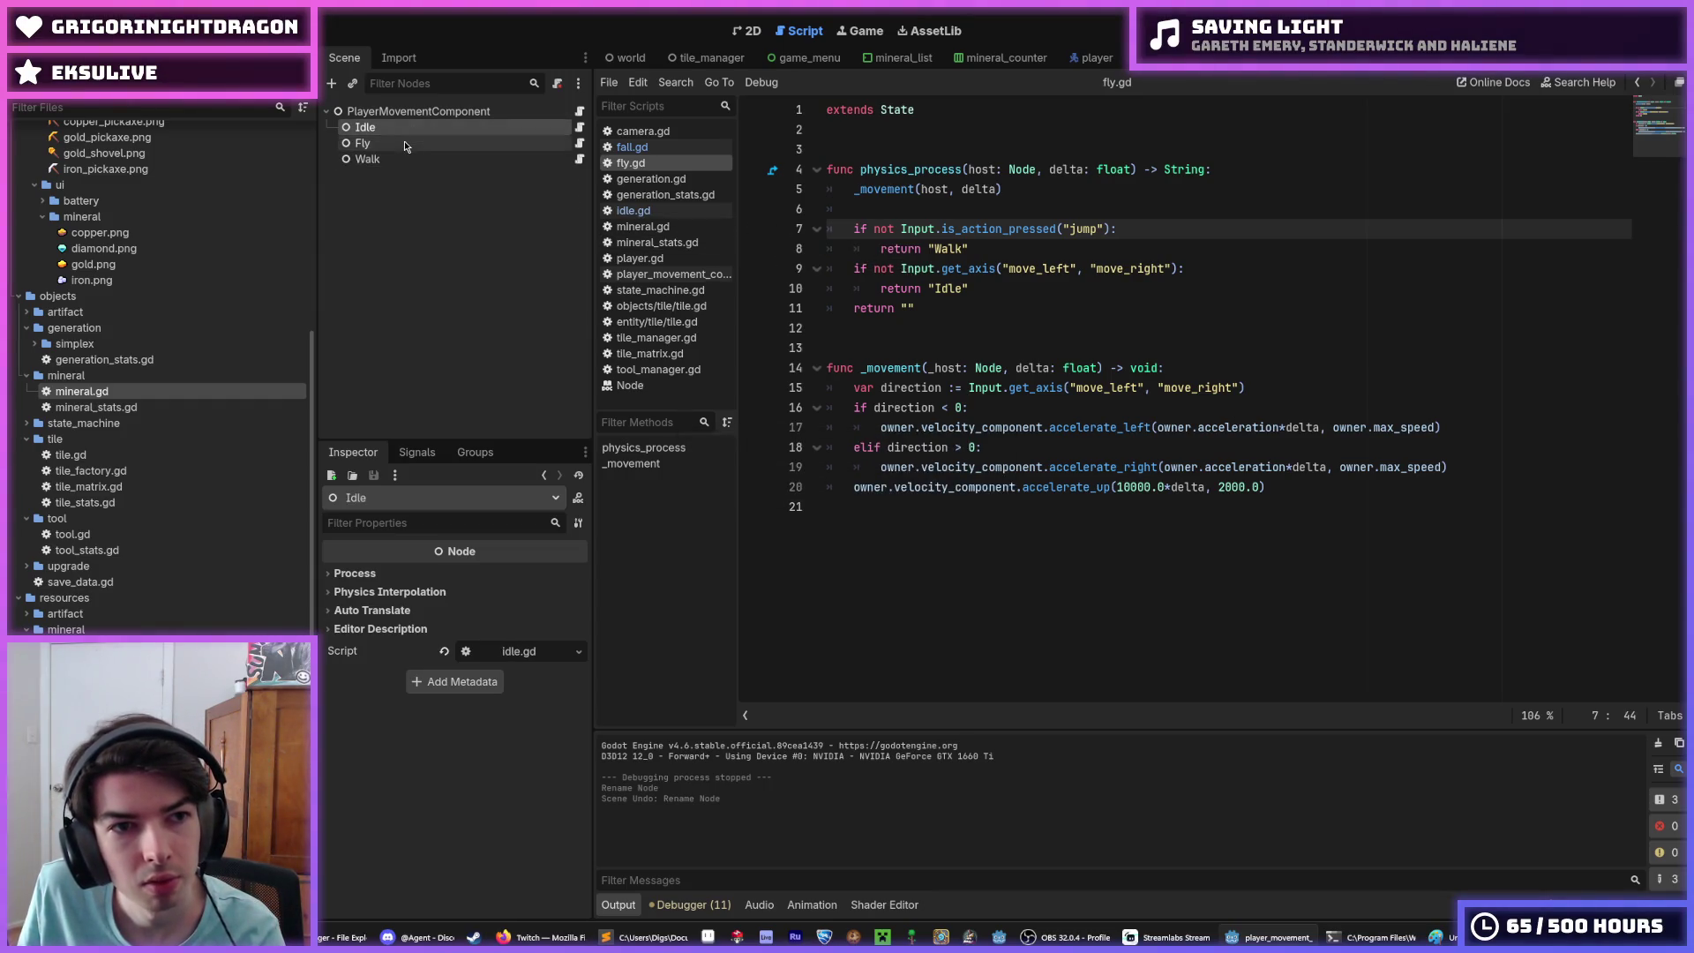
{"action": "left_click", "coordinate": [402, 127]}
{"action": "left_click", "coordinate": [399, 161]}
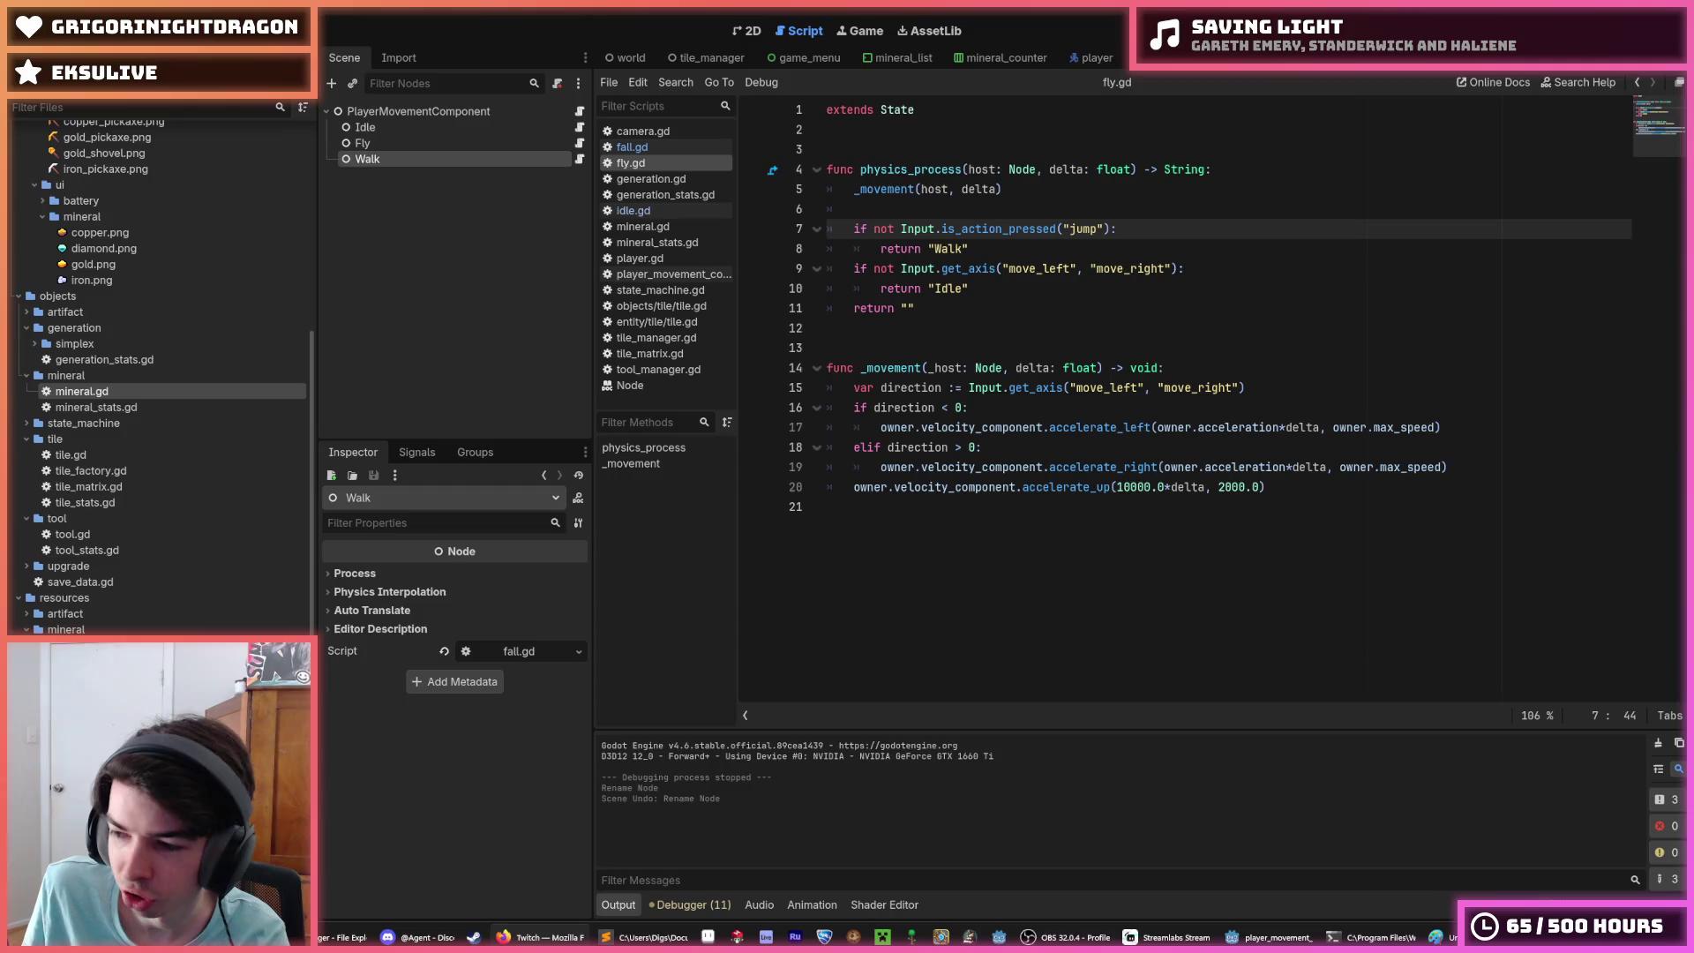
{"action": "key", "text": "alt+Tab"}
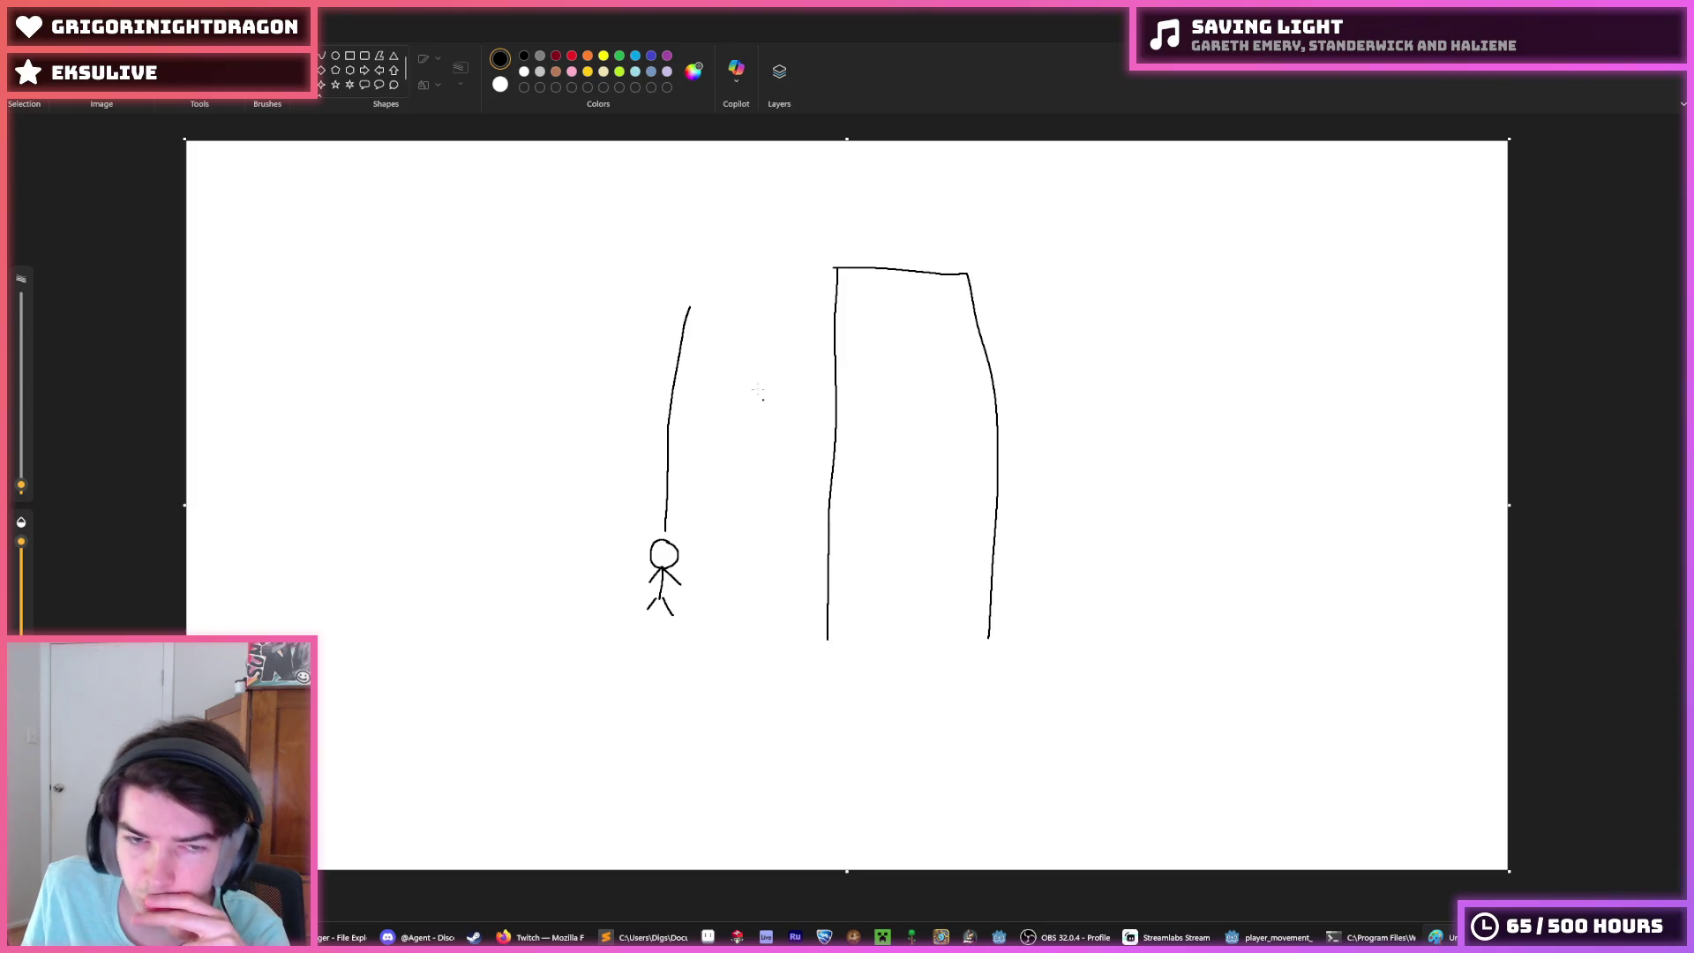
Step: Sketch a long line with a hook left of the figure, undo both, then return to Godot
{"action": "left_click_drag", "start_coordinate": [430, 260], "coordinate": [422, 608]}
{"action": "left_click_drag", "start_coordinate": [374, 513], "coordinate": [491, 401]}
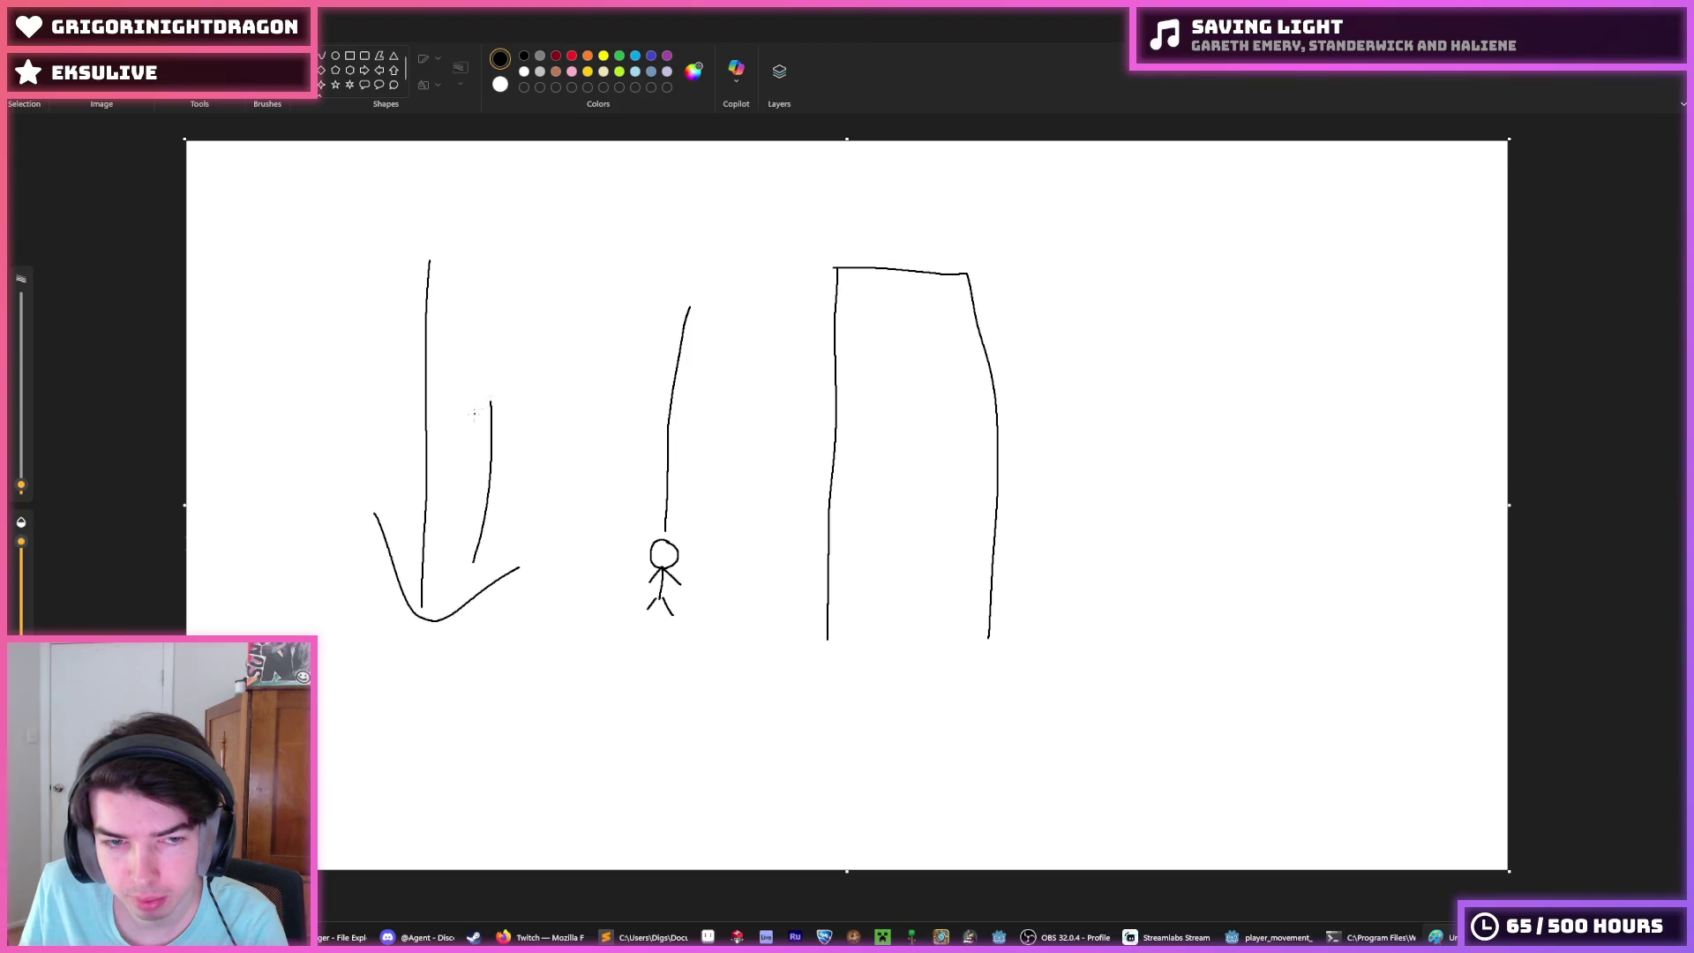
{"action": "key", "text": "ctrl+z"}
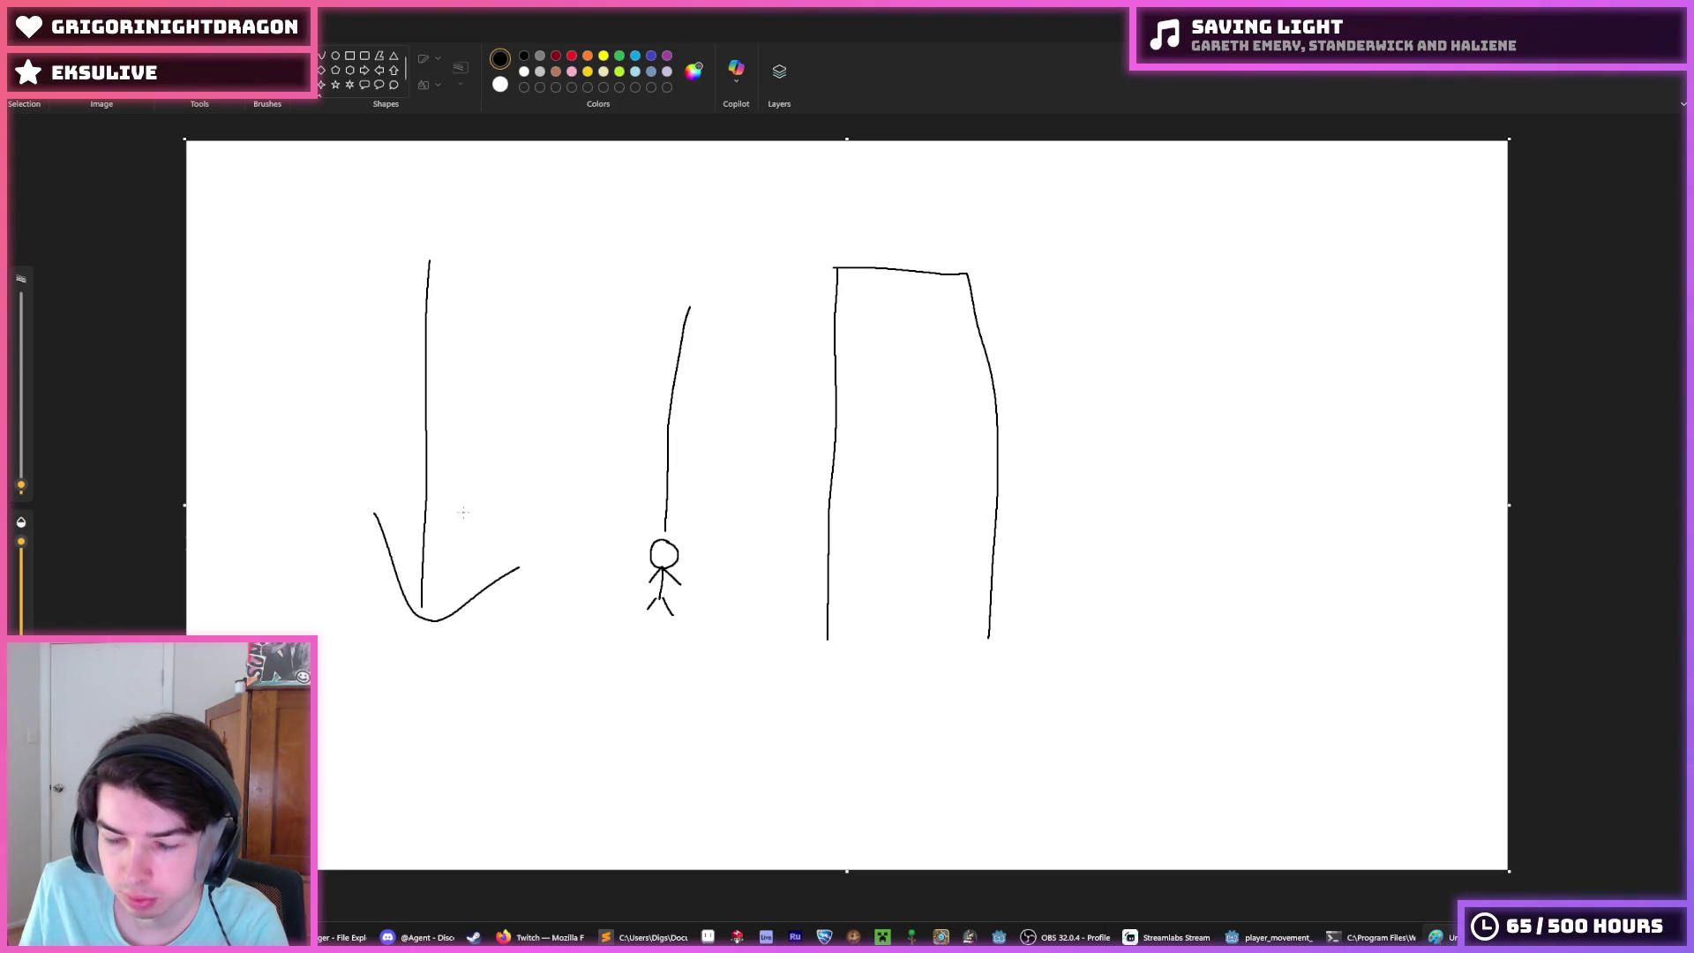
{"action": "key", "text": "ctrl+z"}
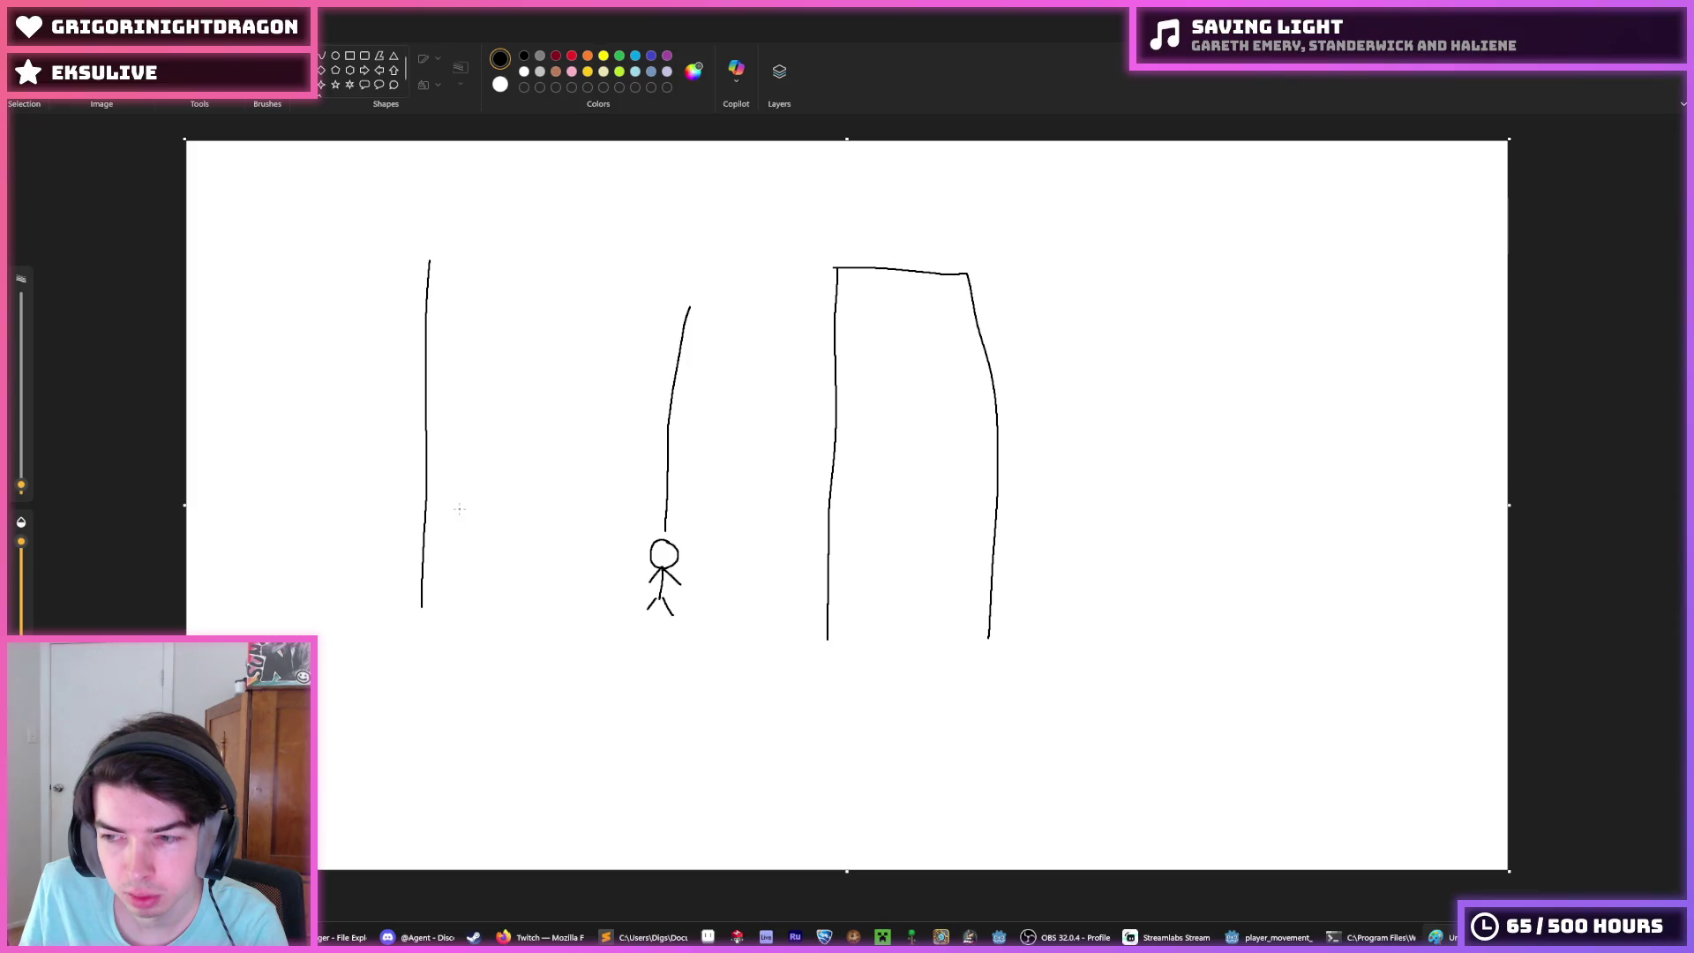
{"action": "key", "text": "ctrl+z"}
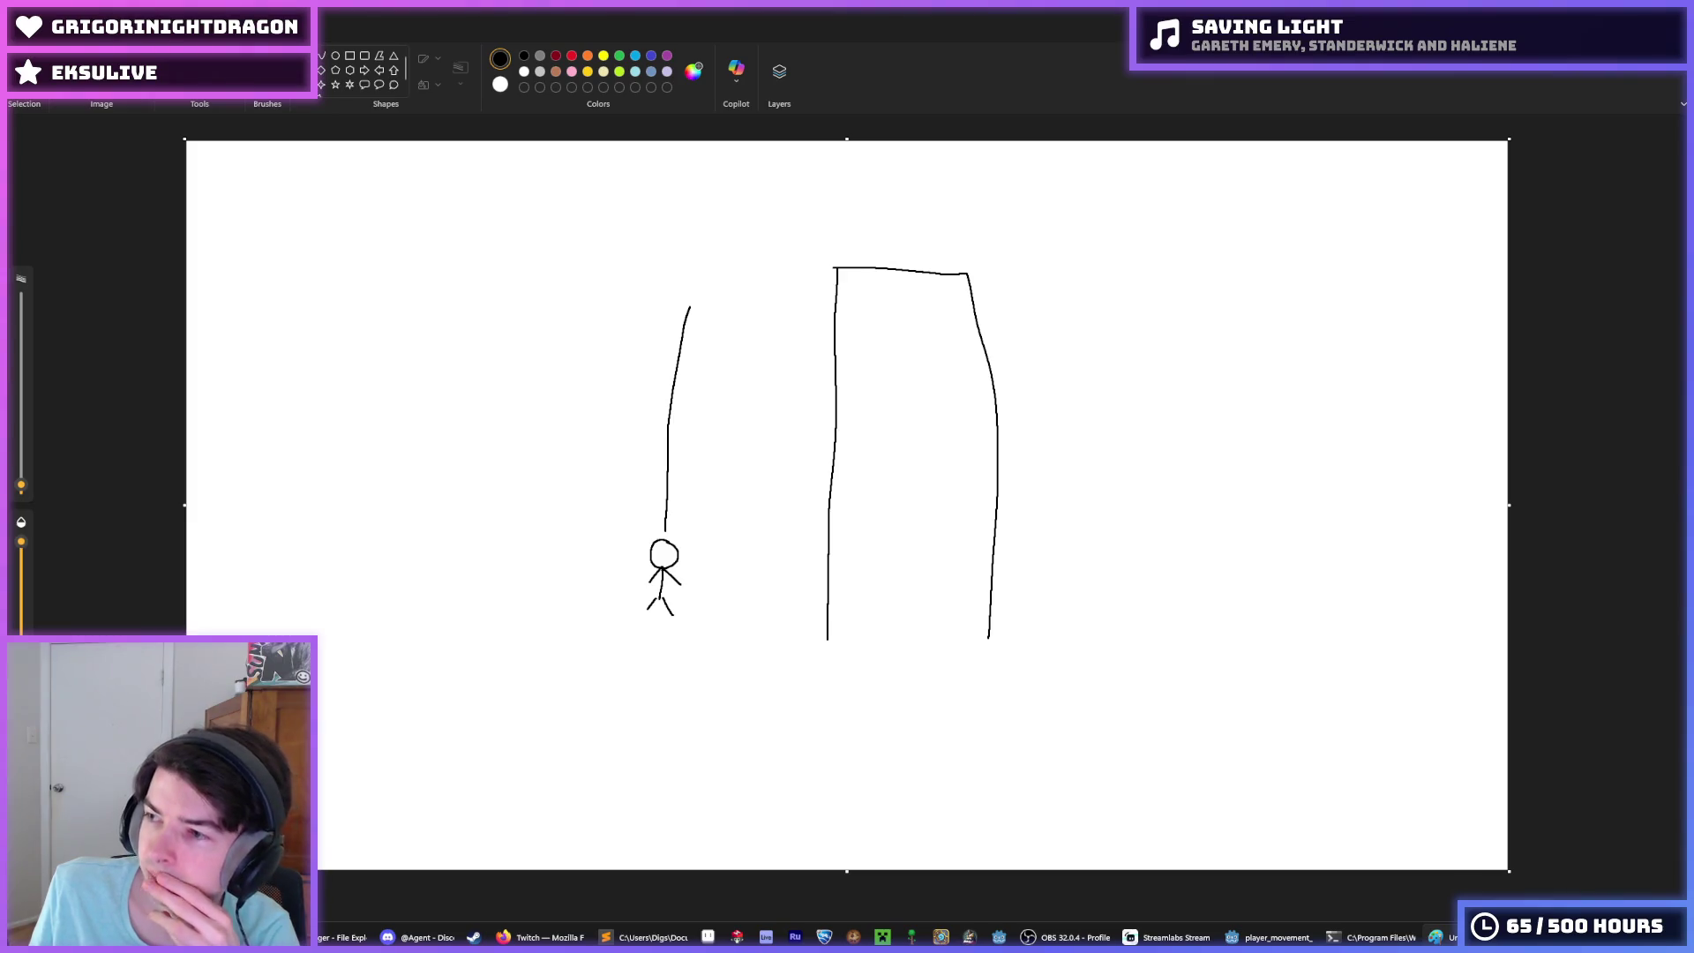
{"action": "key", "text": "alt+Tab"}
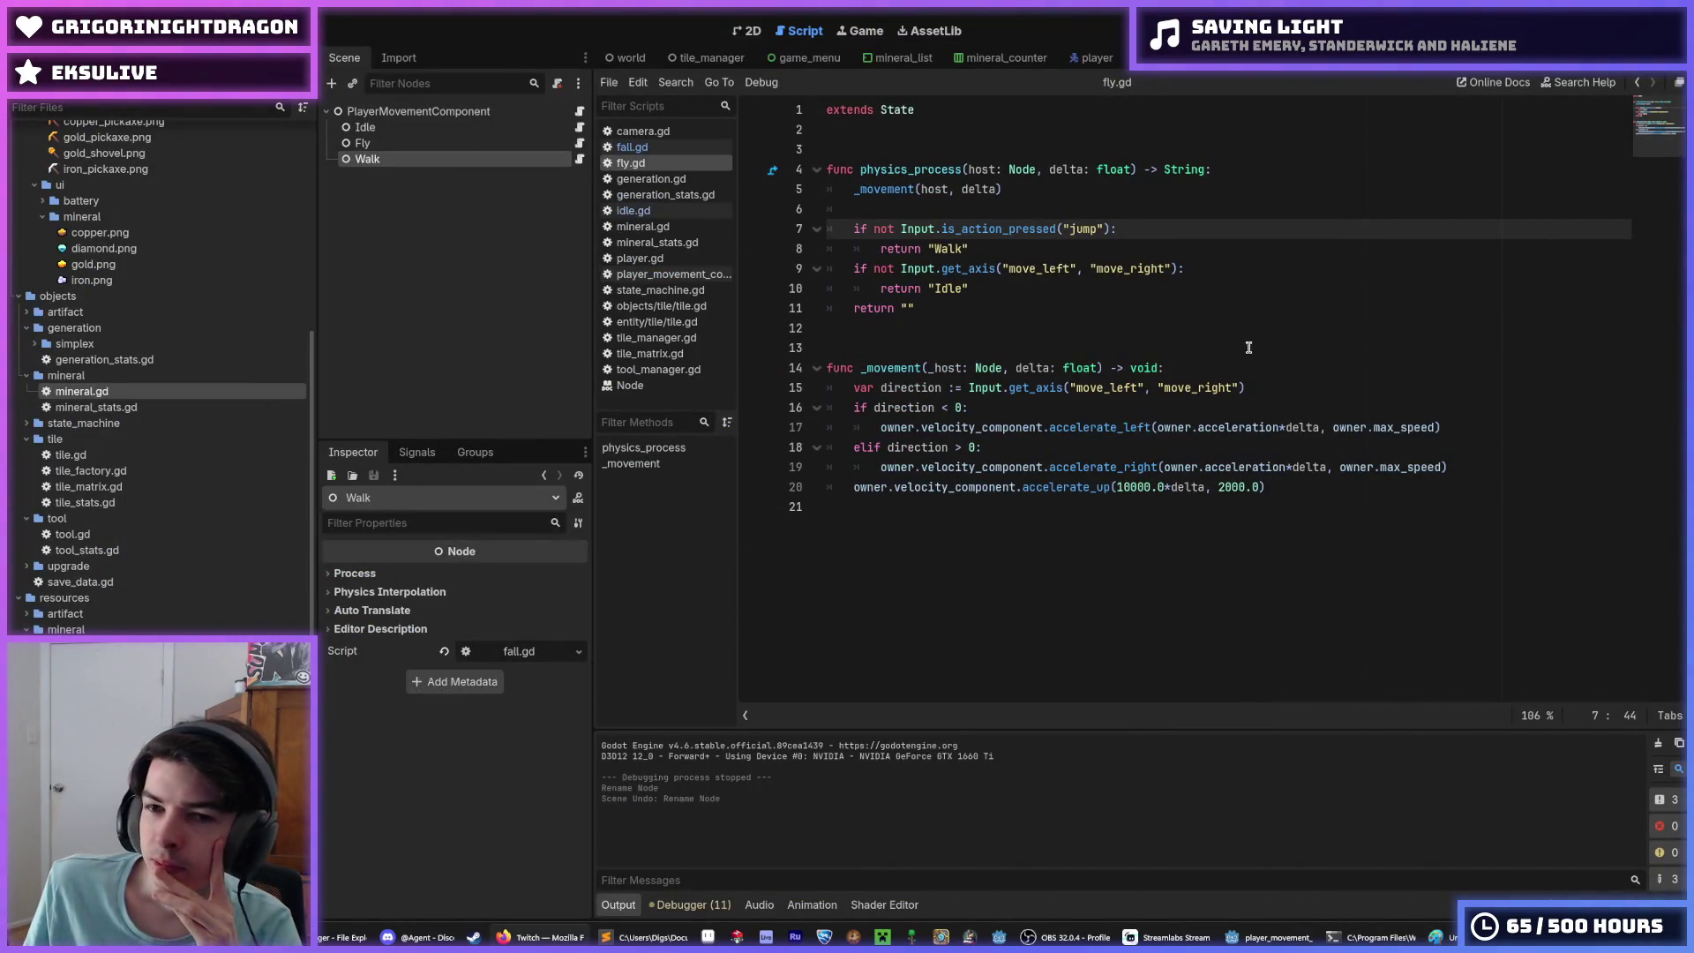
{"action": "left_click", "coordinate": [1247, 362]}
{"action": "left_click", "coordinate": [1217, 351]}
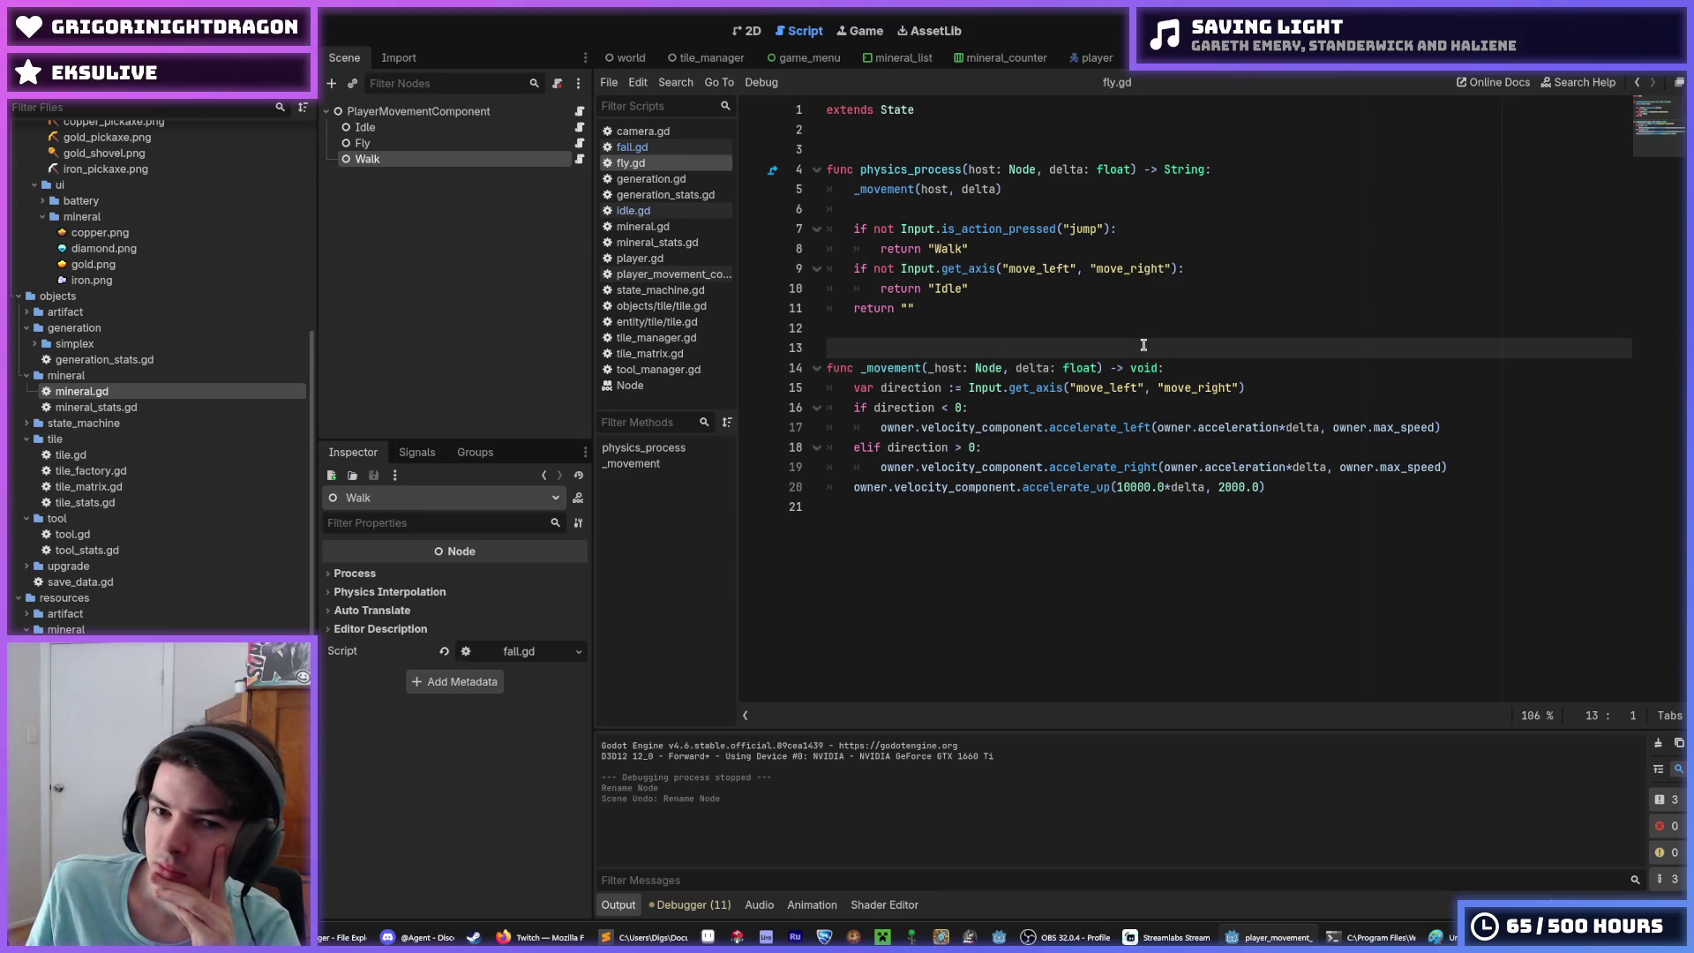
{"action": "left_click", "coordinate": [1120, 332]}
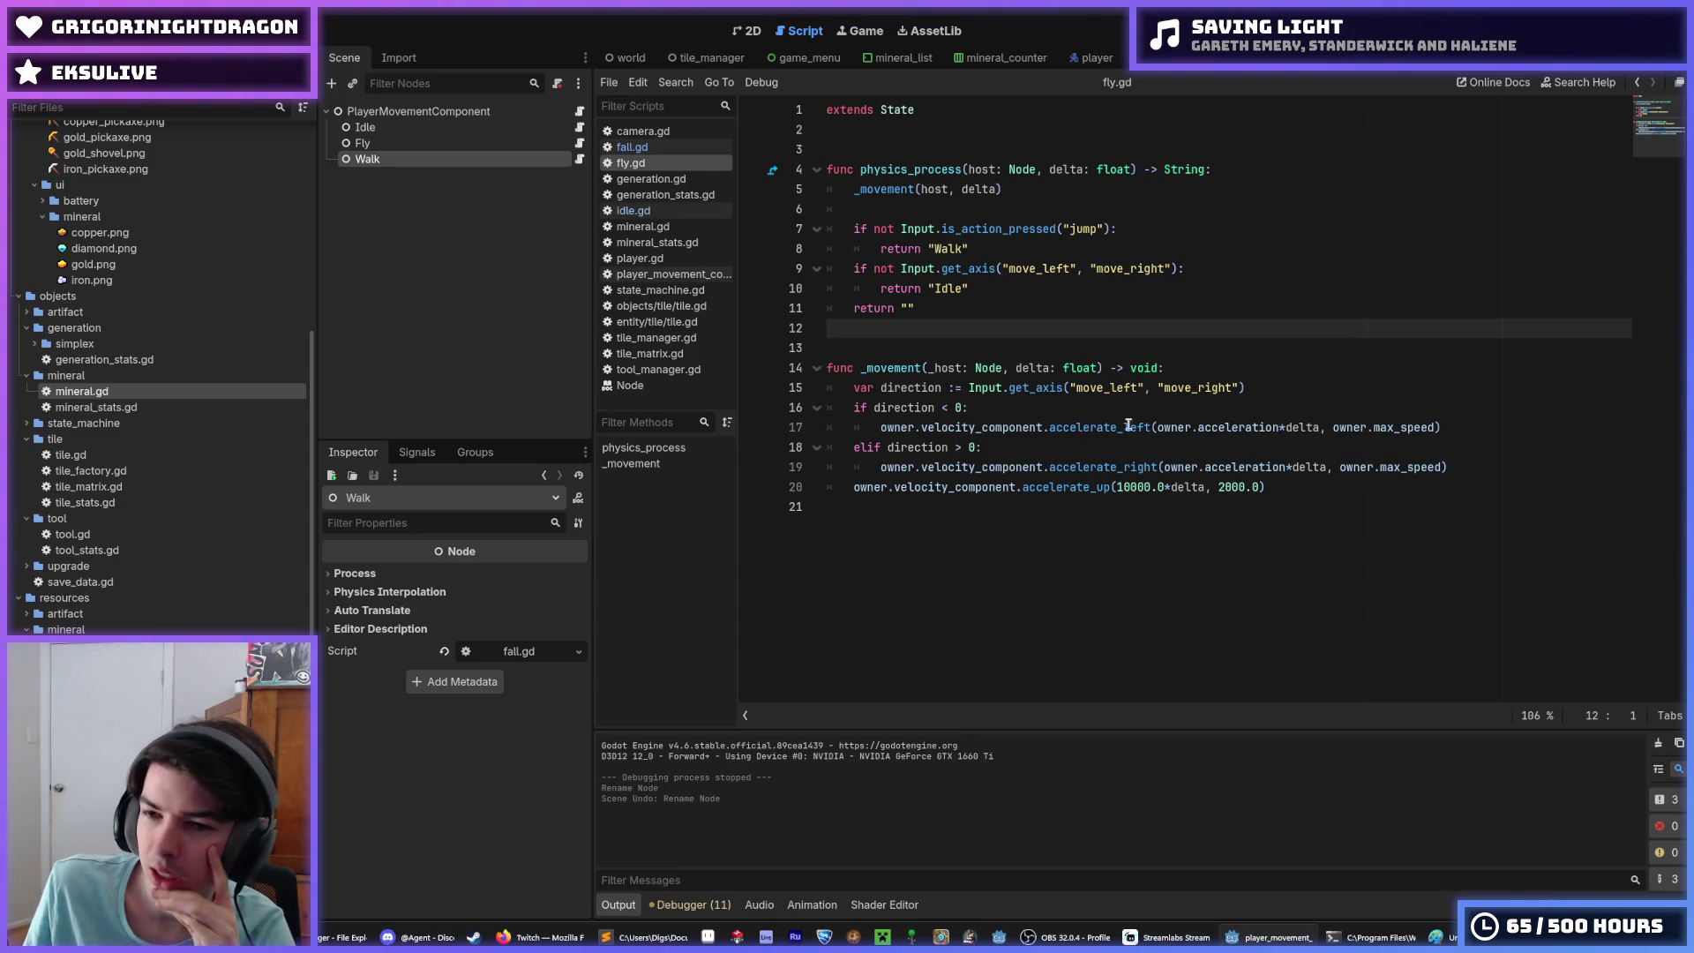
{"action": "left_click", "coordinate": [1198, 406]}
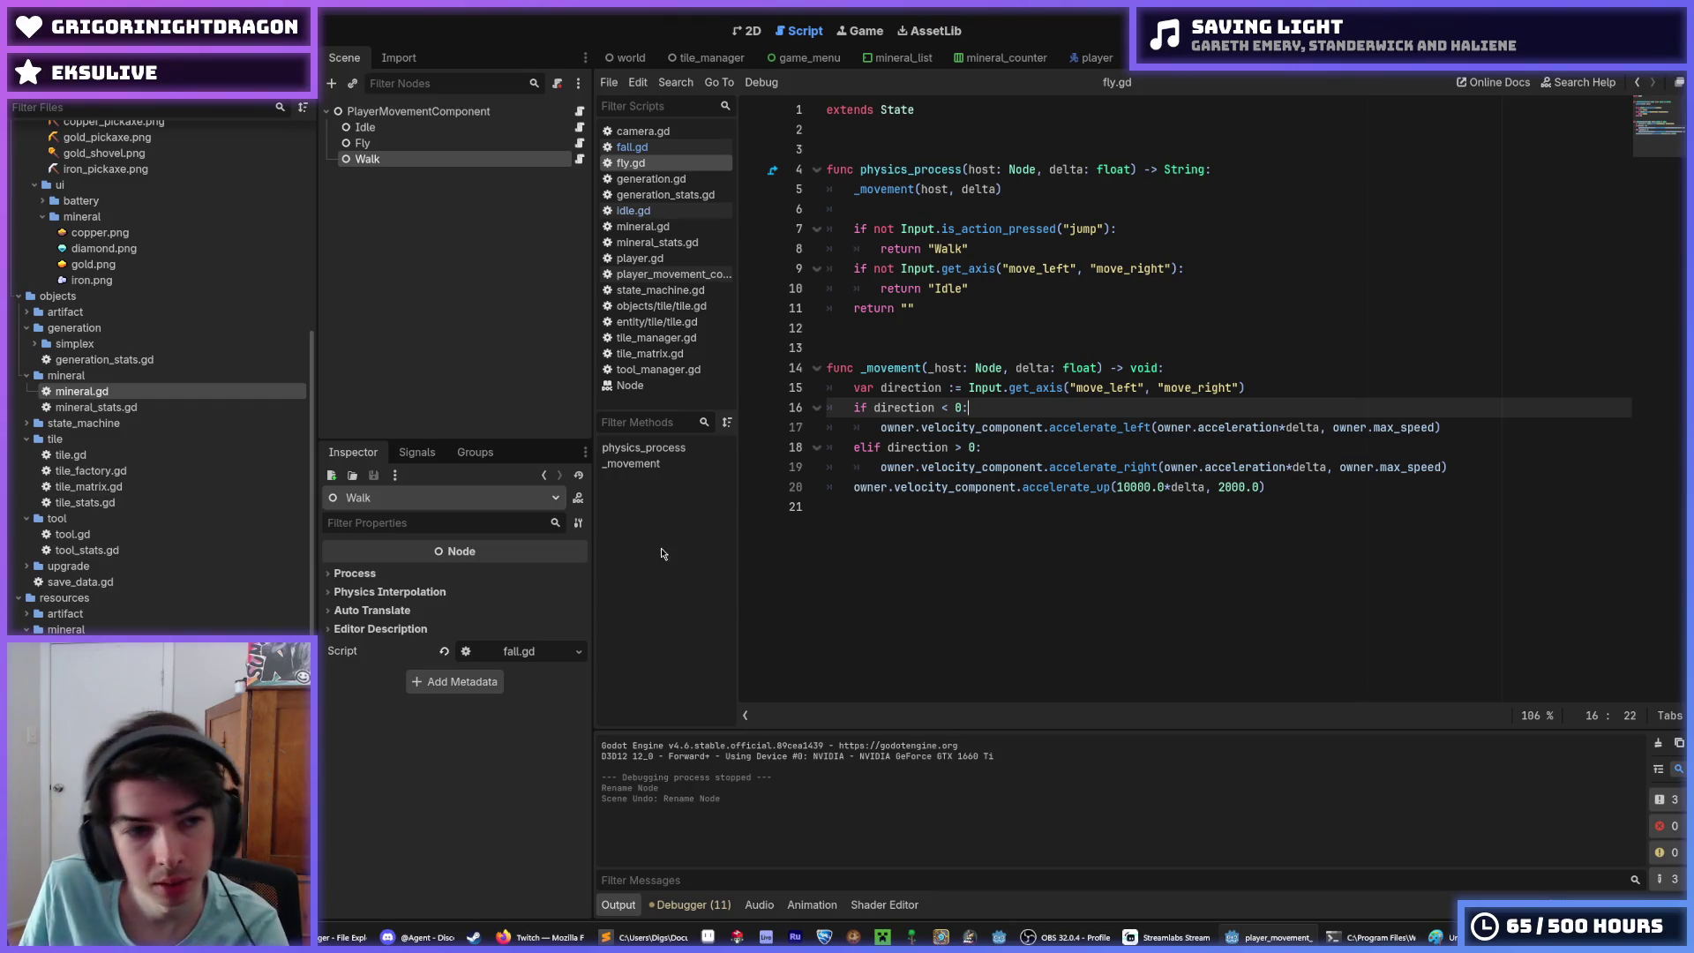
{"action": "left_click", "coordinate": [579, 160]}
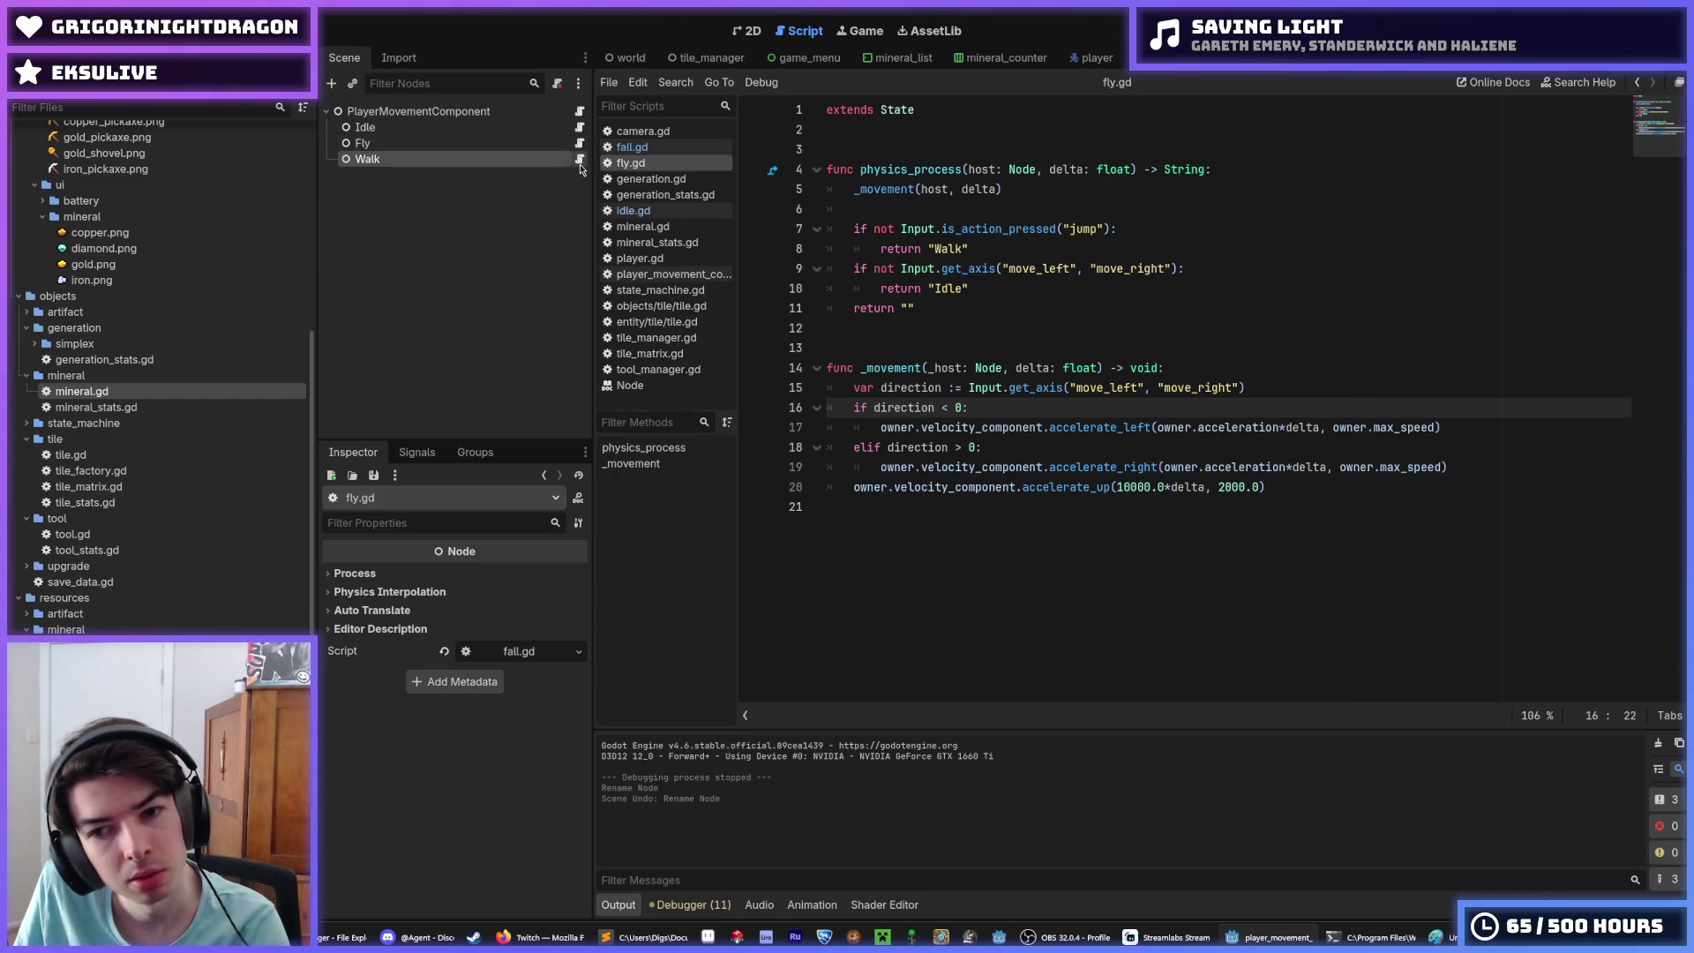
{"action": "left_click", "coordinate": [580, 143]}
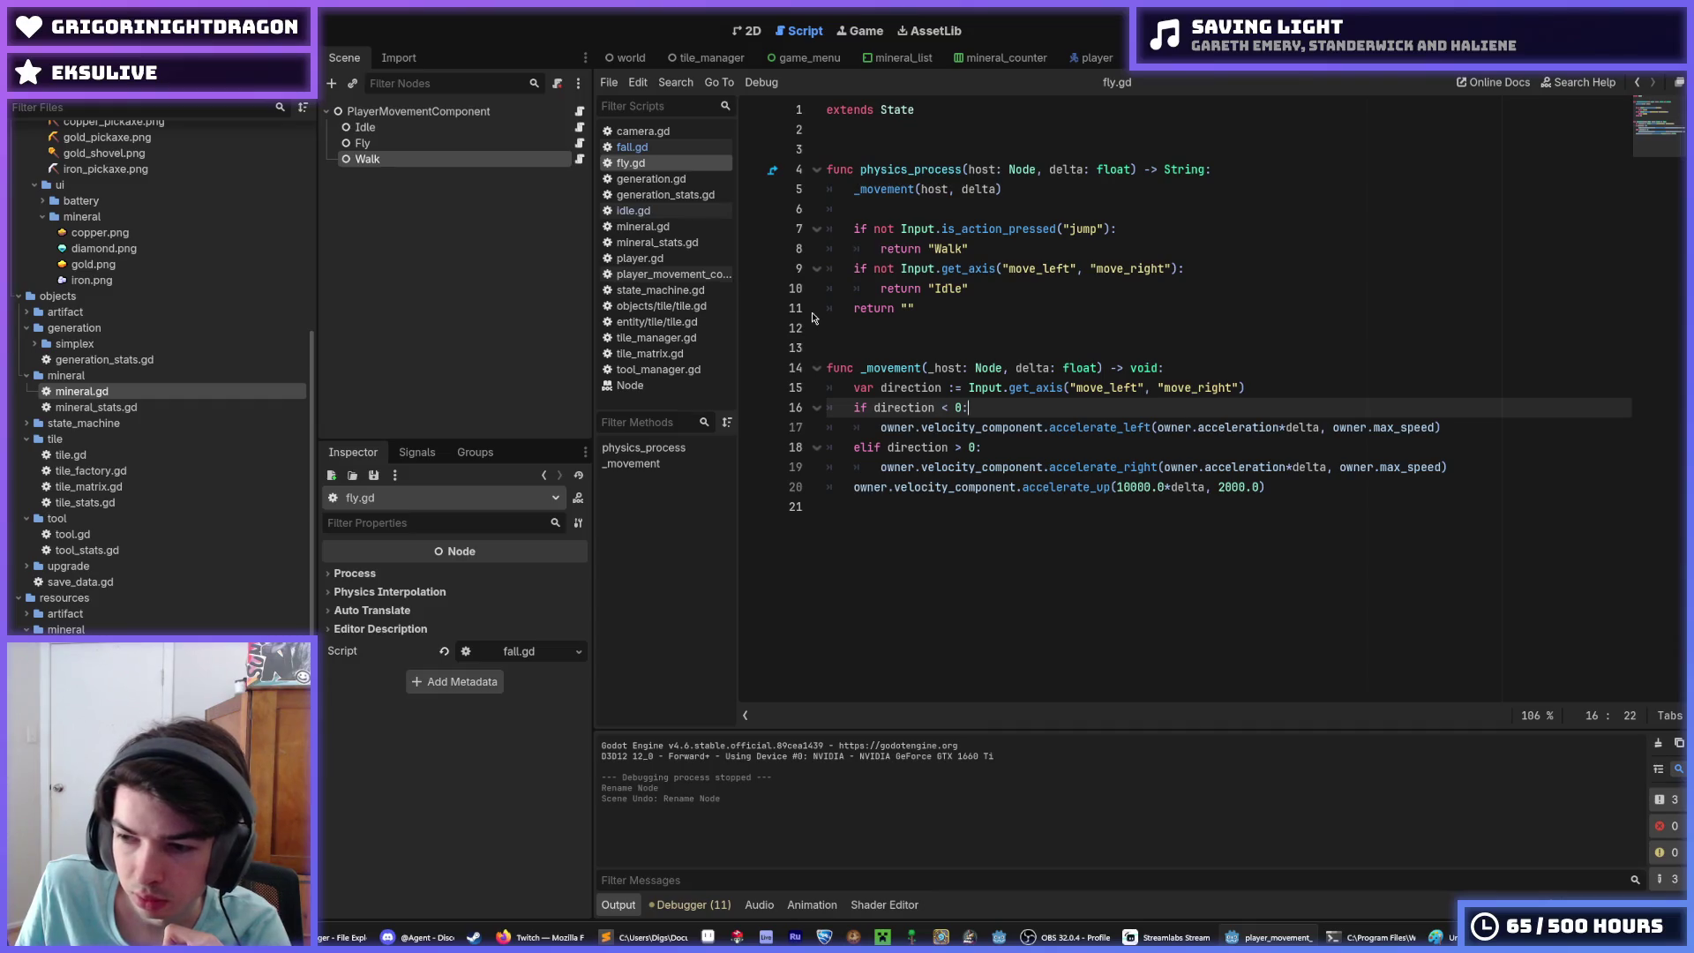
{"action": "left_click", "coordinate": [1225, 488]}
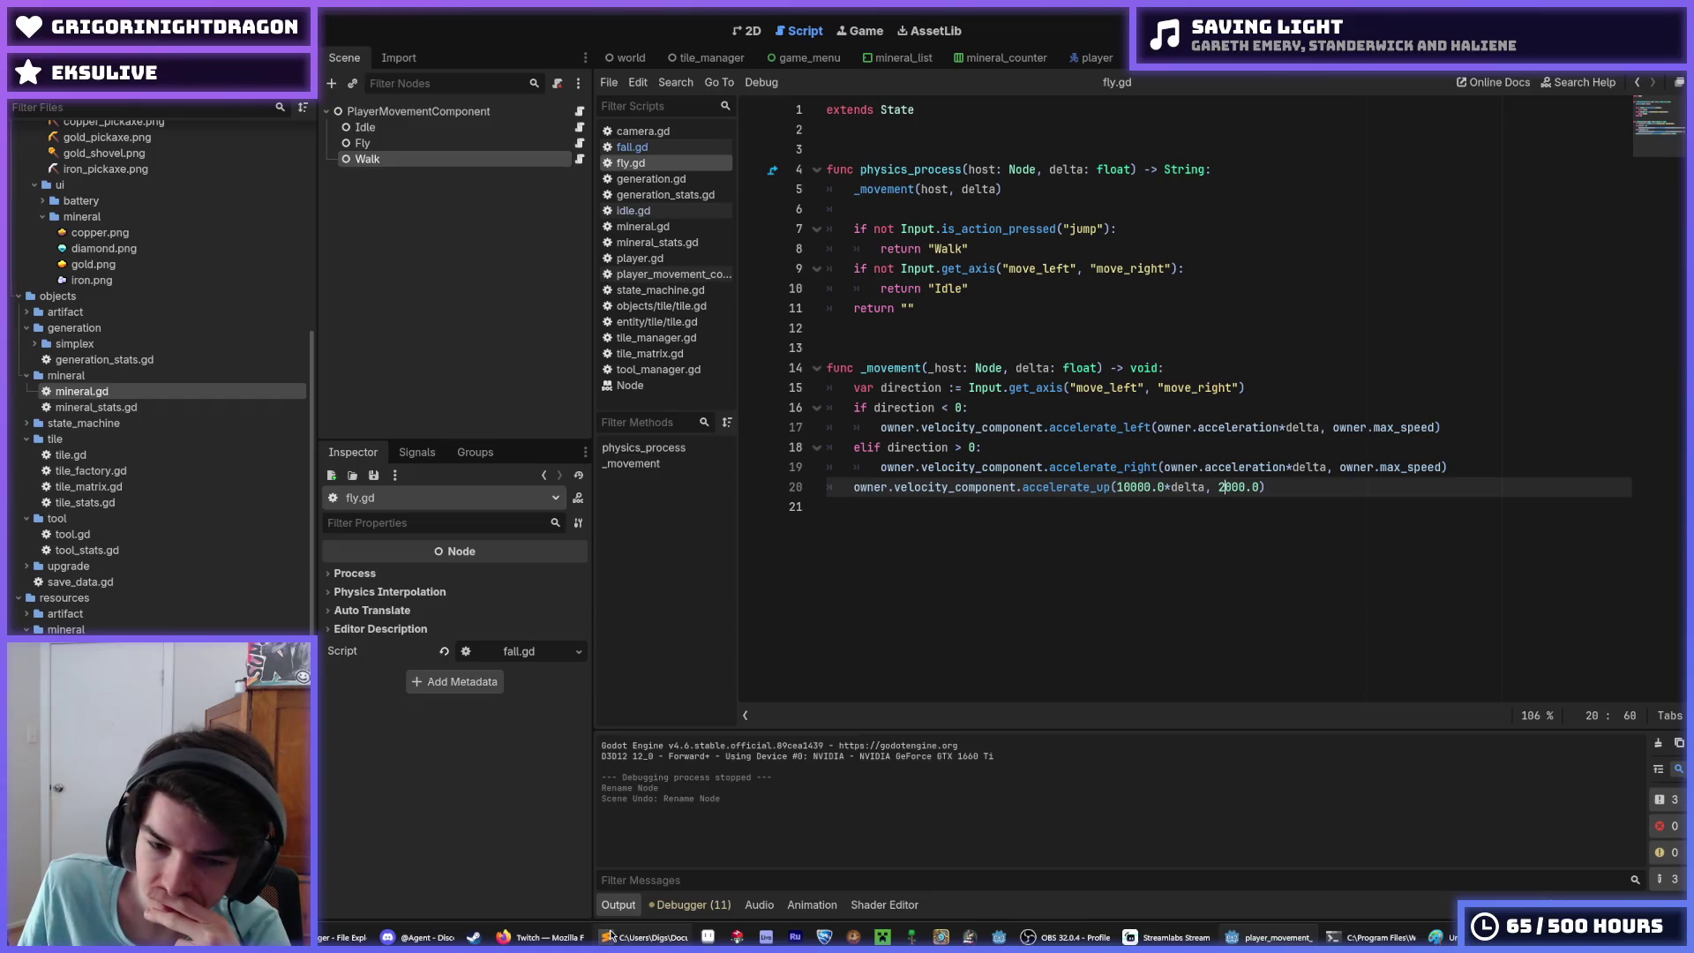
{"action": "key", "text": "alt+Tab"}
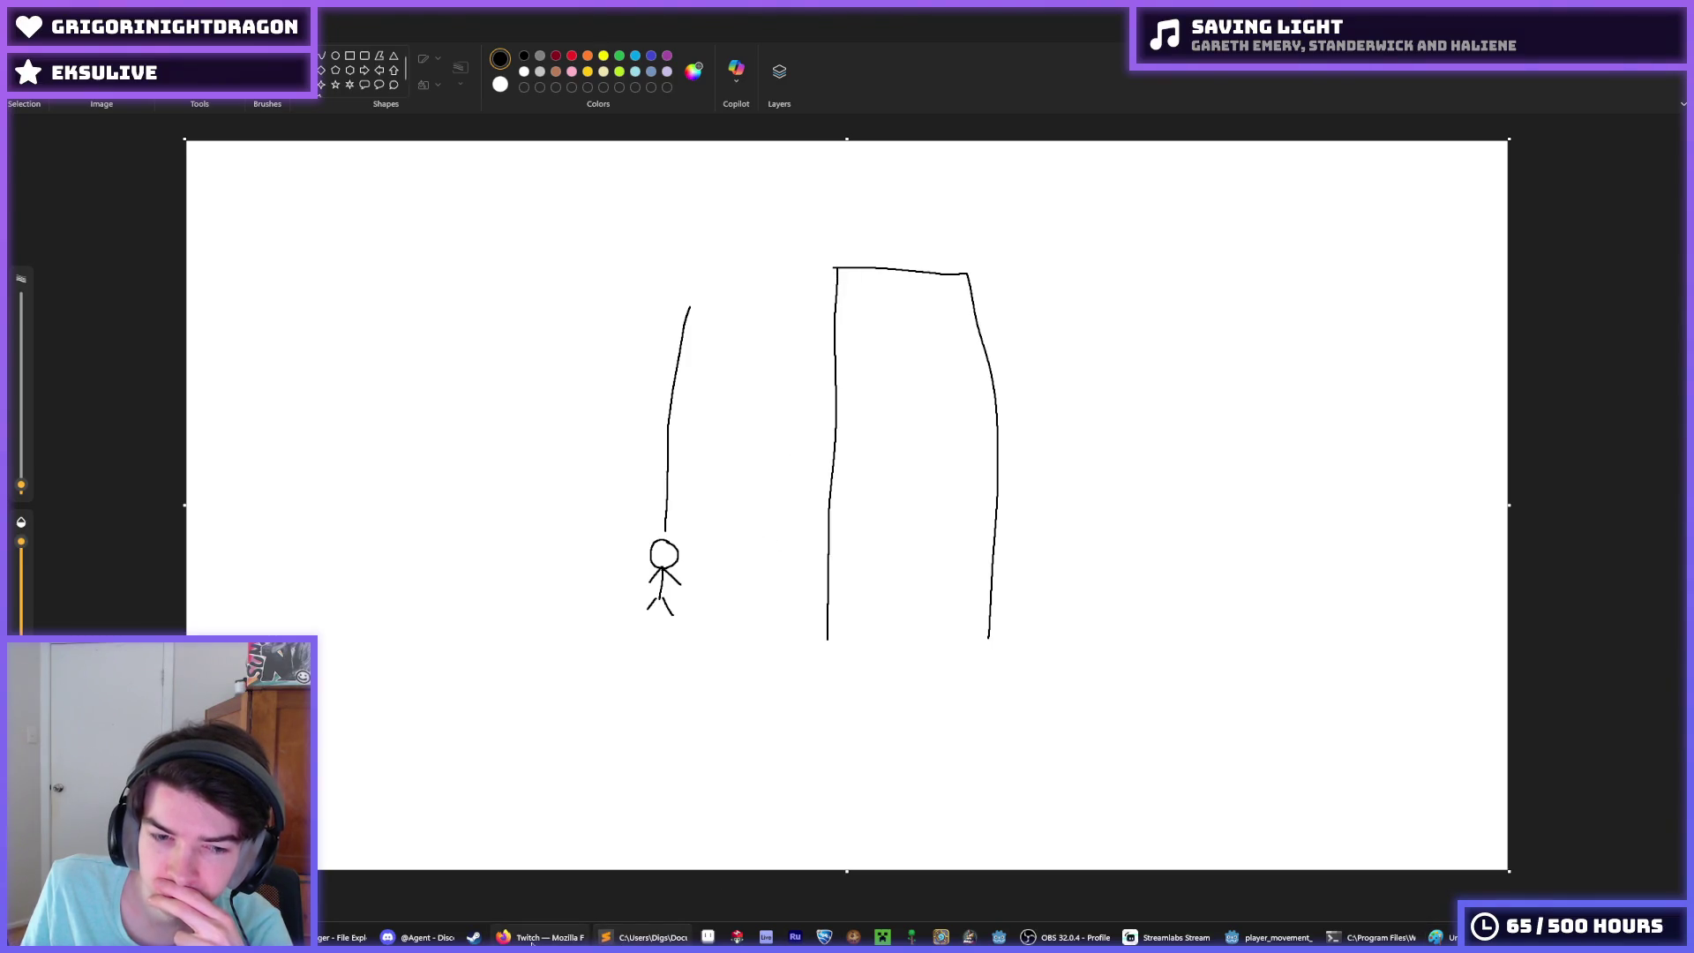
Step: Back in Godot, click repeatedly through the Idle, Fly and Walk state nodes
{"action": "mouse_move", "coordinate": [529, 937]}
{"action": "left_click", "coordinate": [1271, 937]}
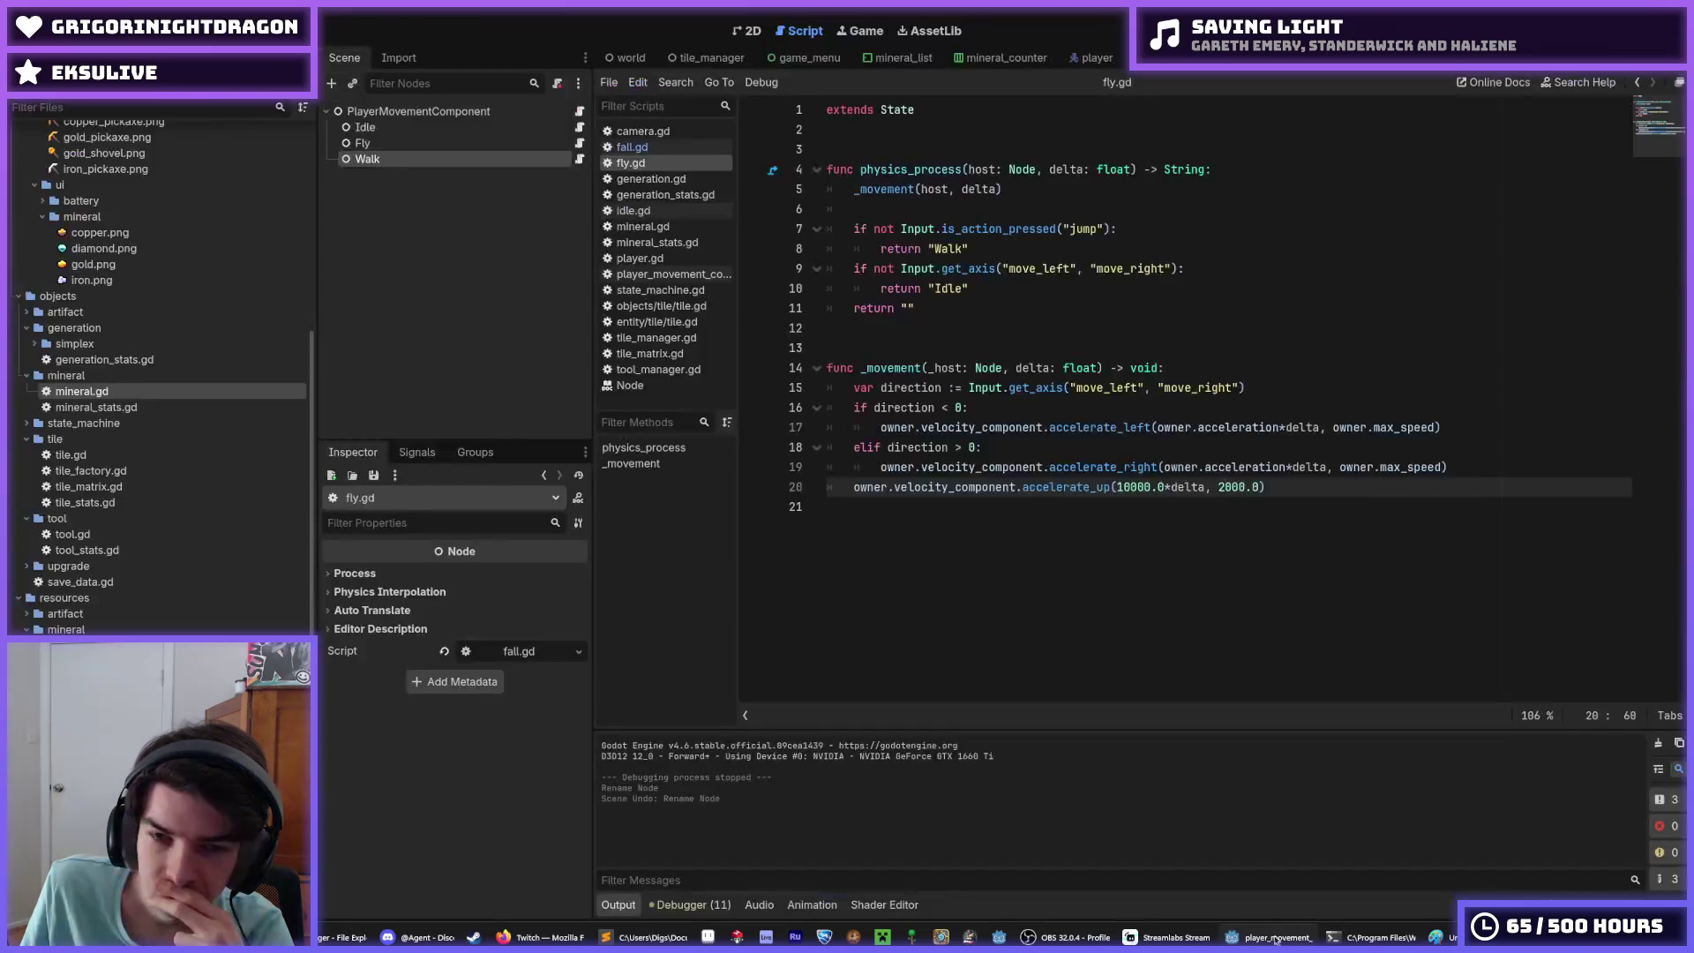
{"action": "left_click", "coordinate": [388, 127]}
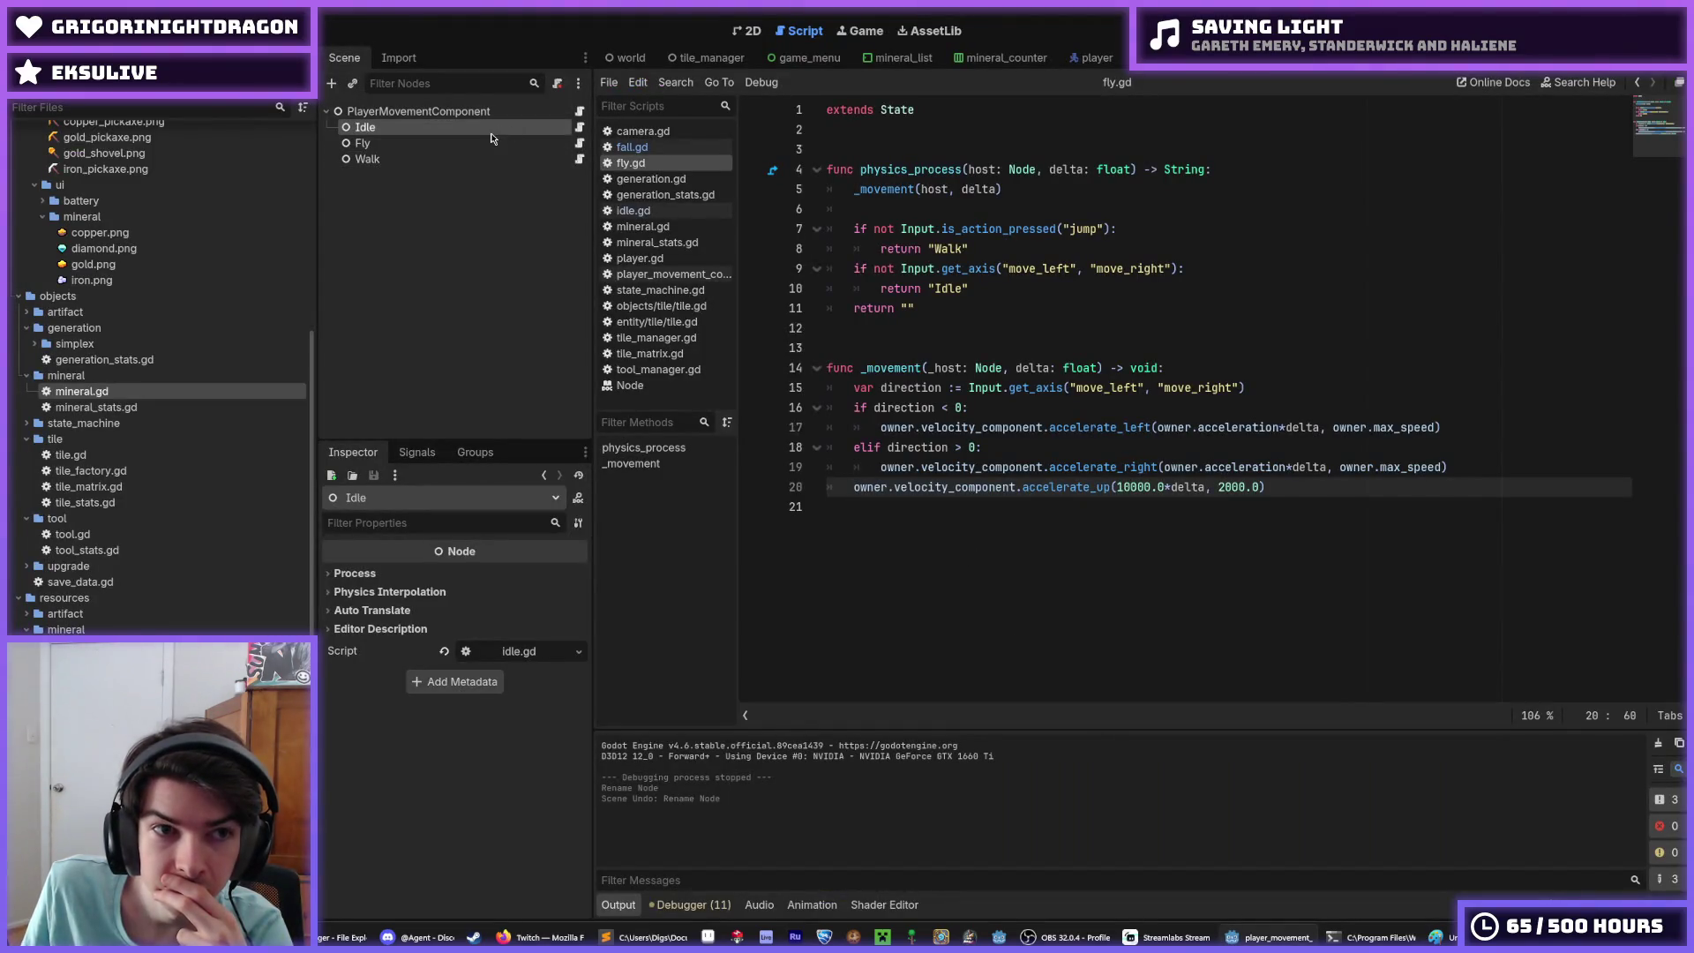
{"action": "left_click", "coordinate": [467, 144]}
{"action": "left_click", "coordinate": [443, 130]}
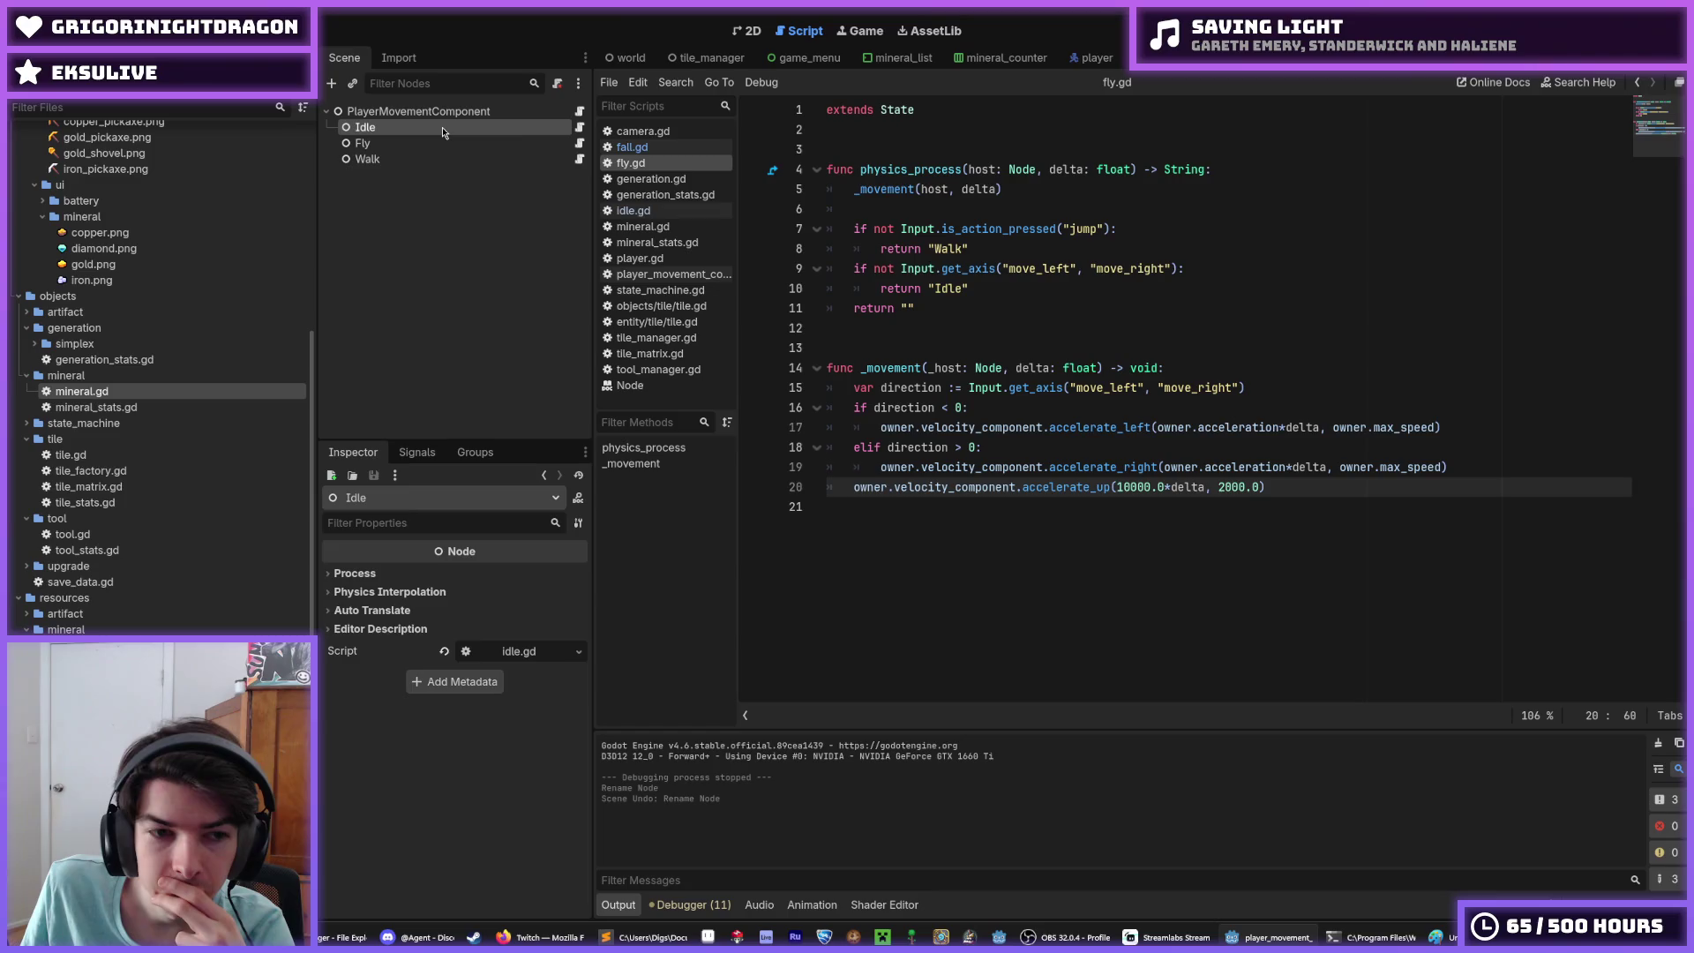
{"action": "left_click", "coordinate": [431, 146]}
{"action": "left_click", "coordinate": [422, 129]}
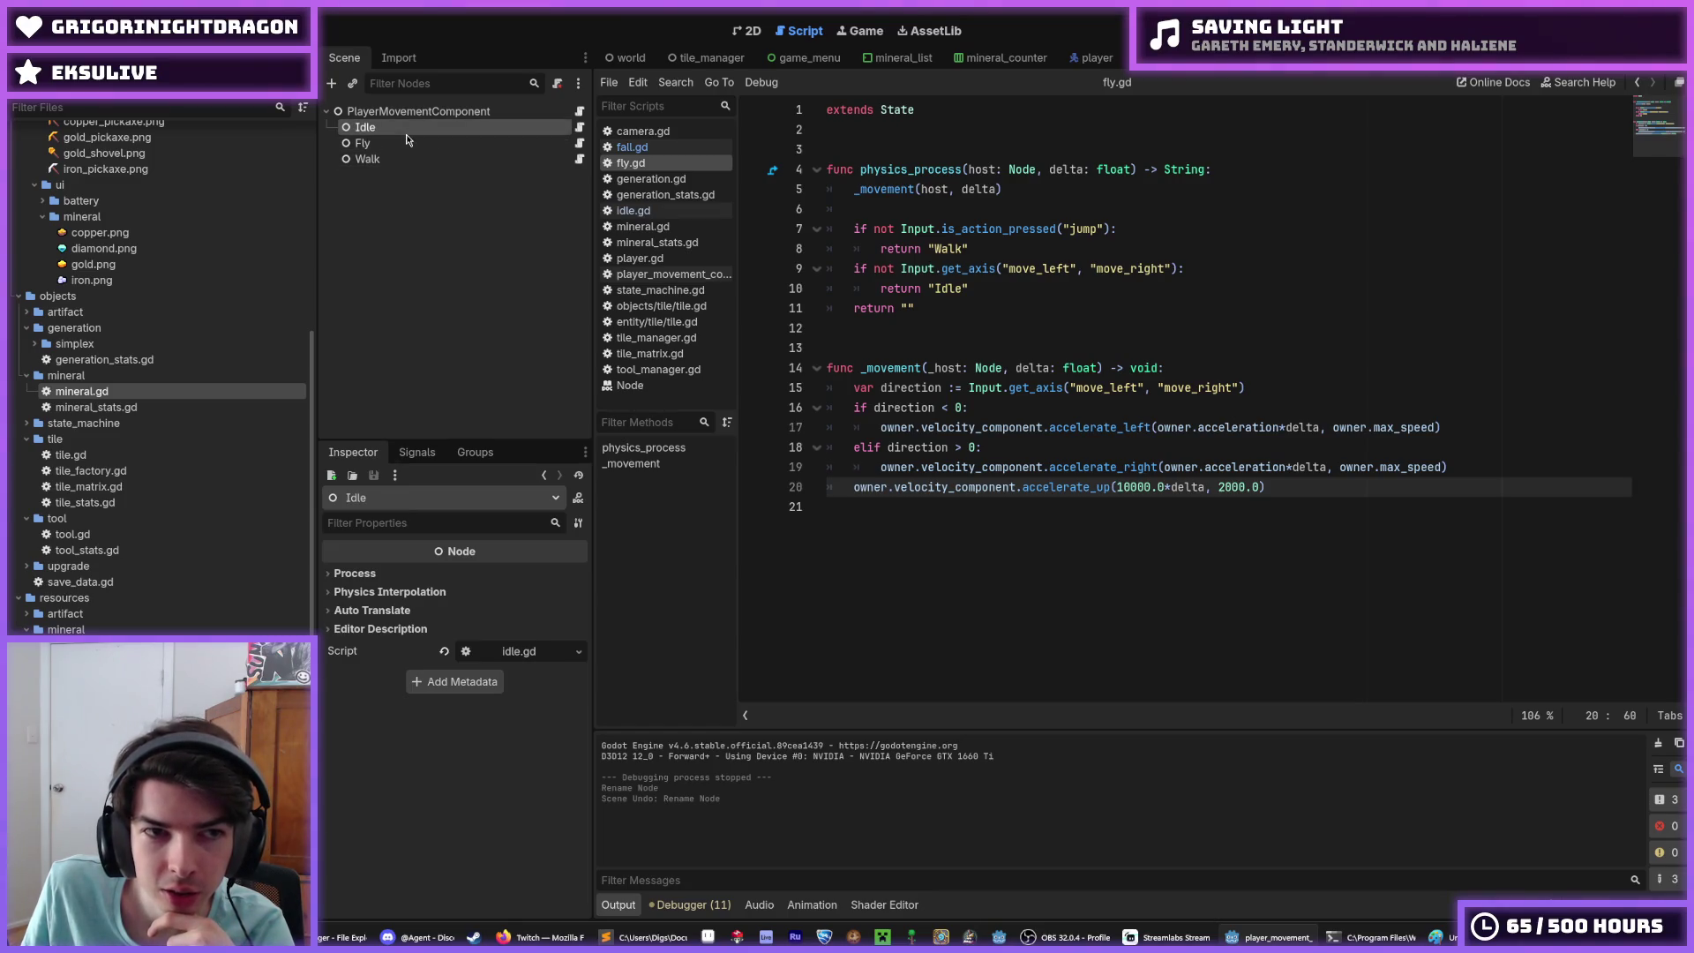
{"action": "left_click", "coordinate": [411, 148]}
{"action": "left_click", "coordinate": [404, 159]}
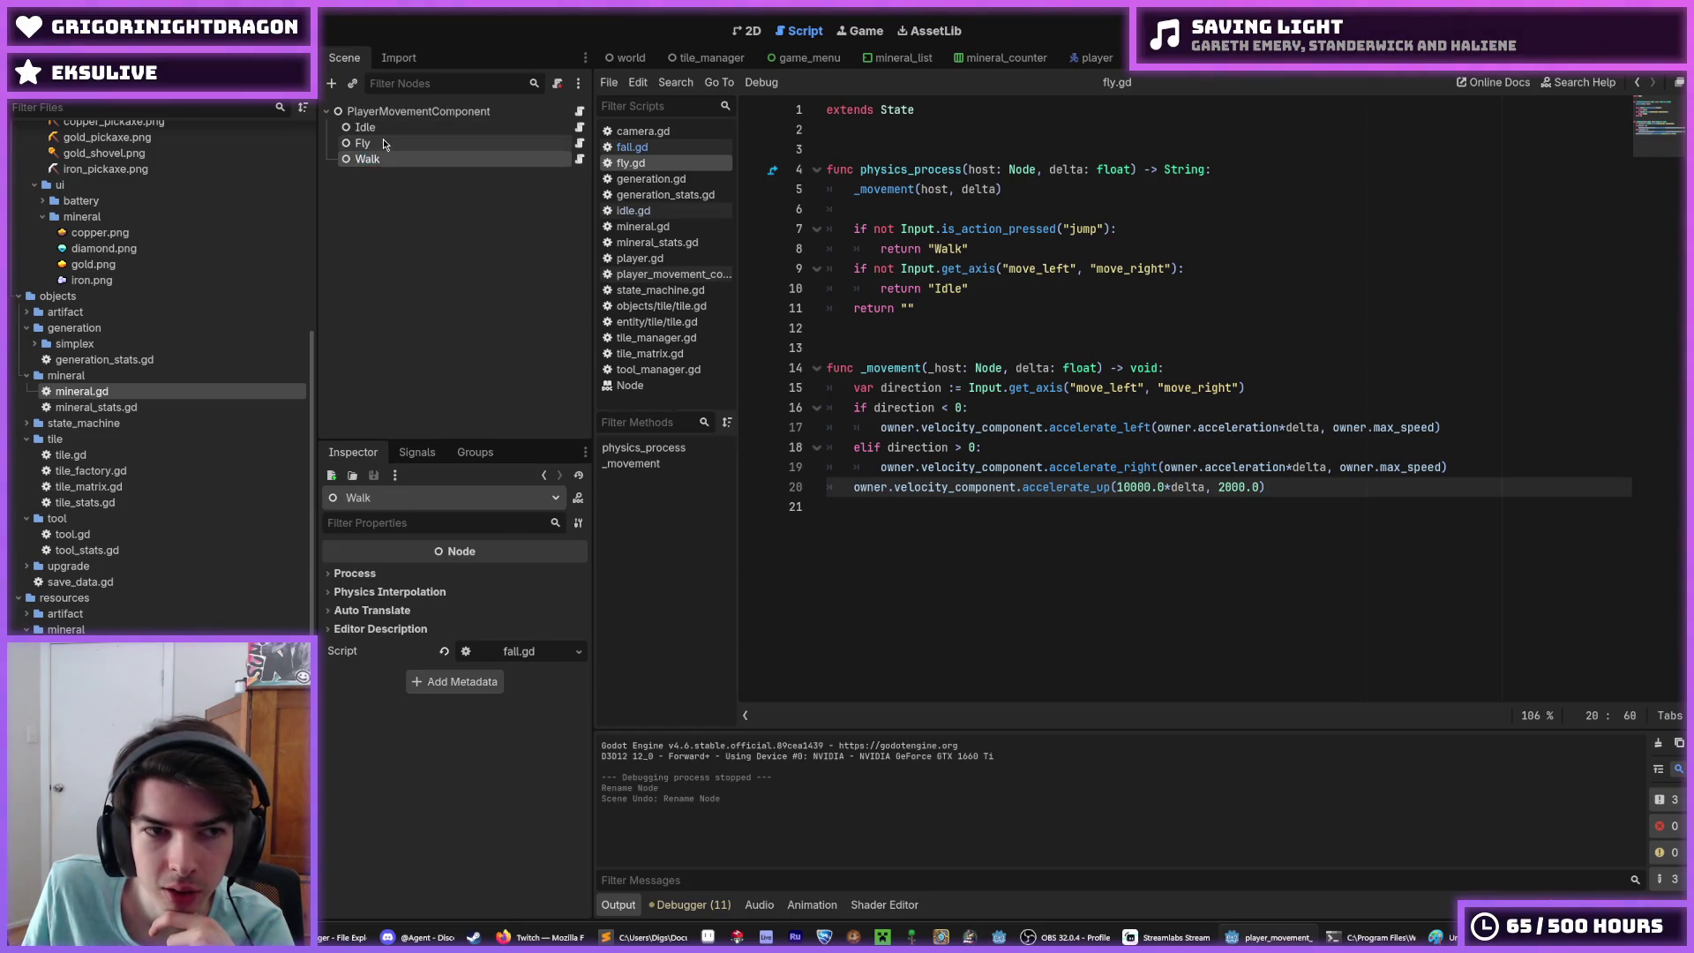
{"action": "left_click", "coordinate": [389, 140]}
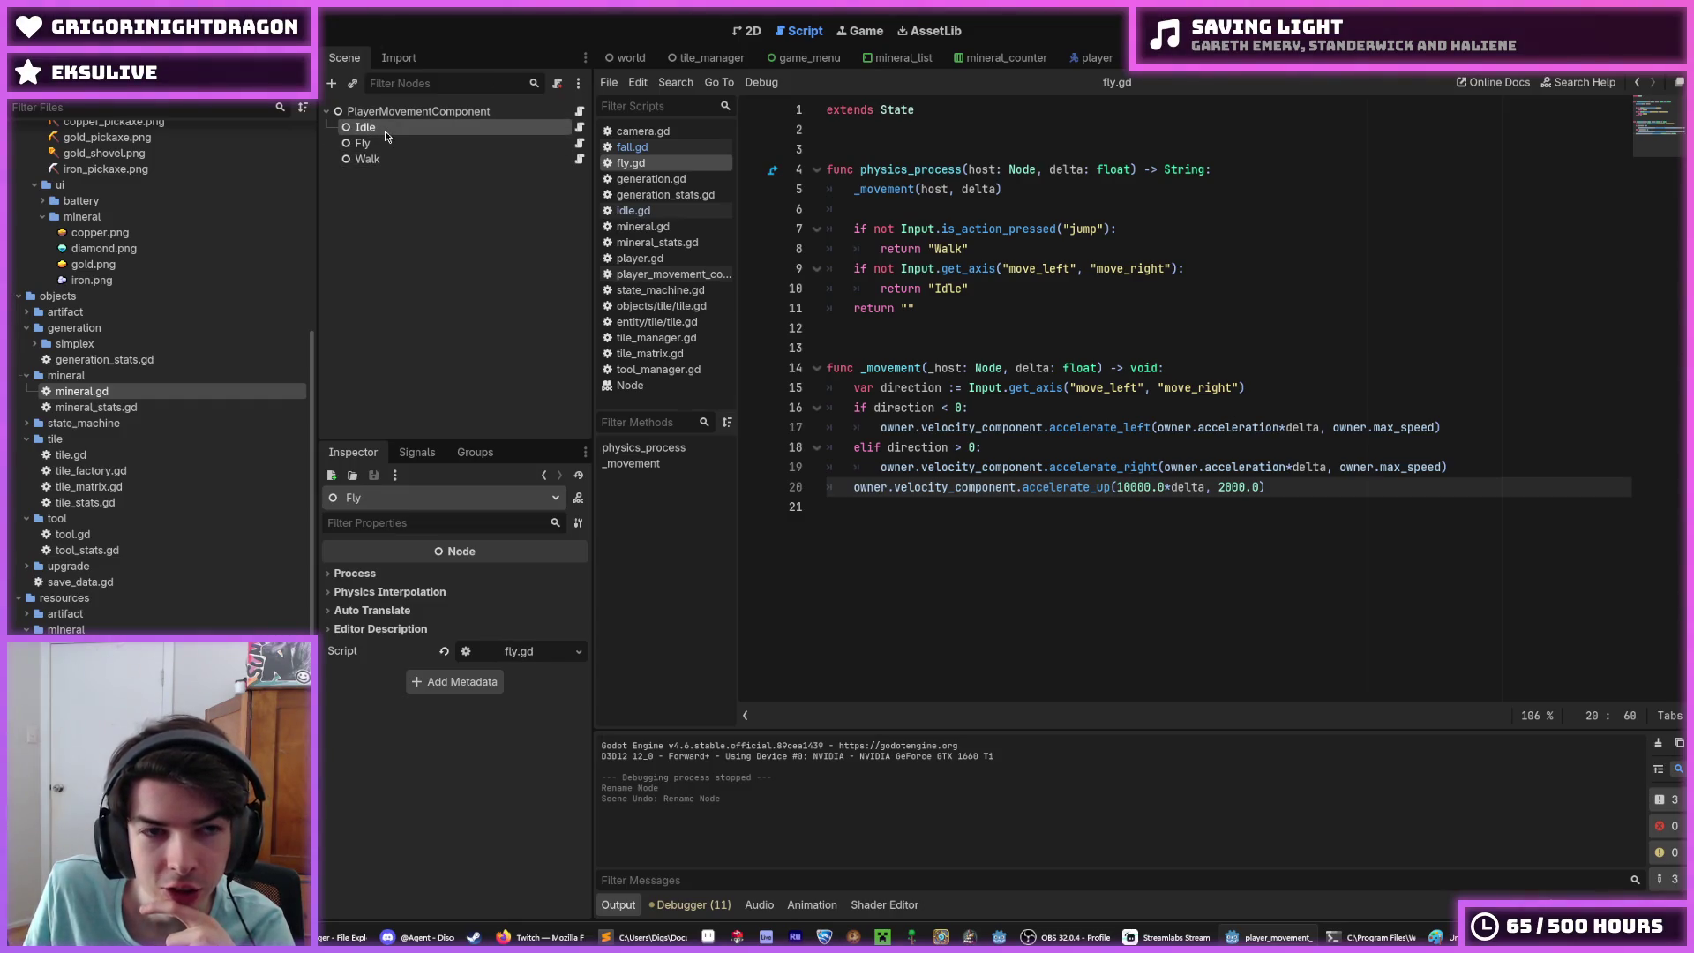
{"action": "left_click", "coordinate": [384, 131]}
{"action": "left_click", "coordinate": [388, 145]}
{"action": "left_click", "coordinate": [383, 133]}
{"action": "left_click", "coordinate": [383, 136]}
{"action": "left_click", "coordinate": [383, 129]}
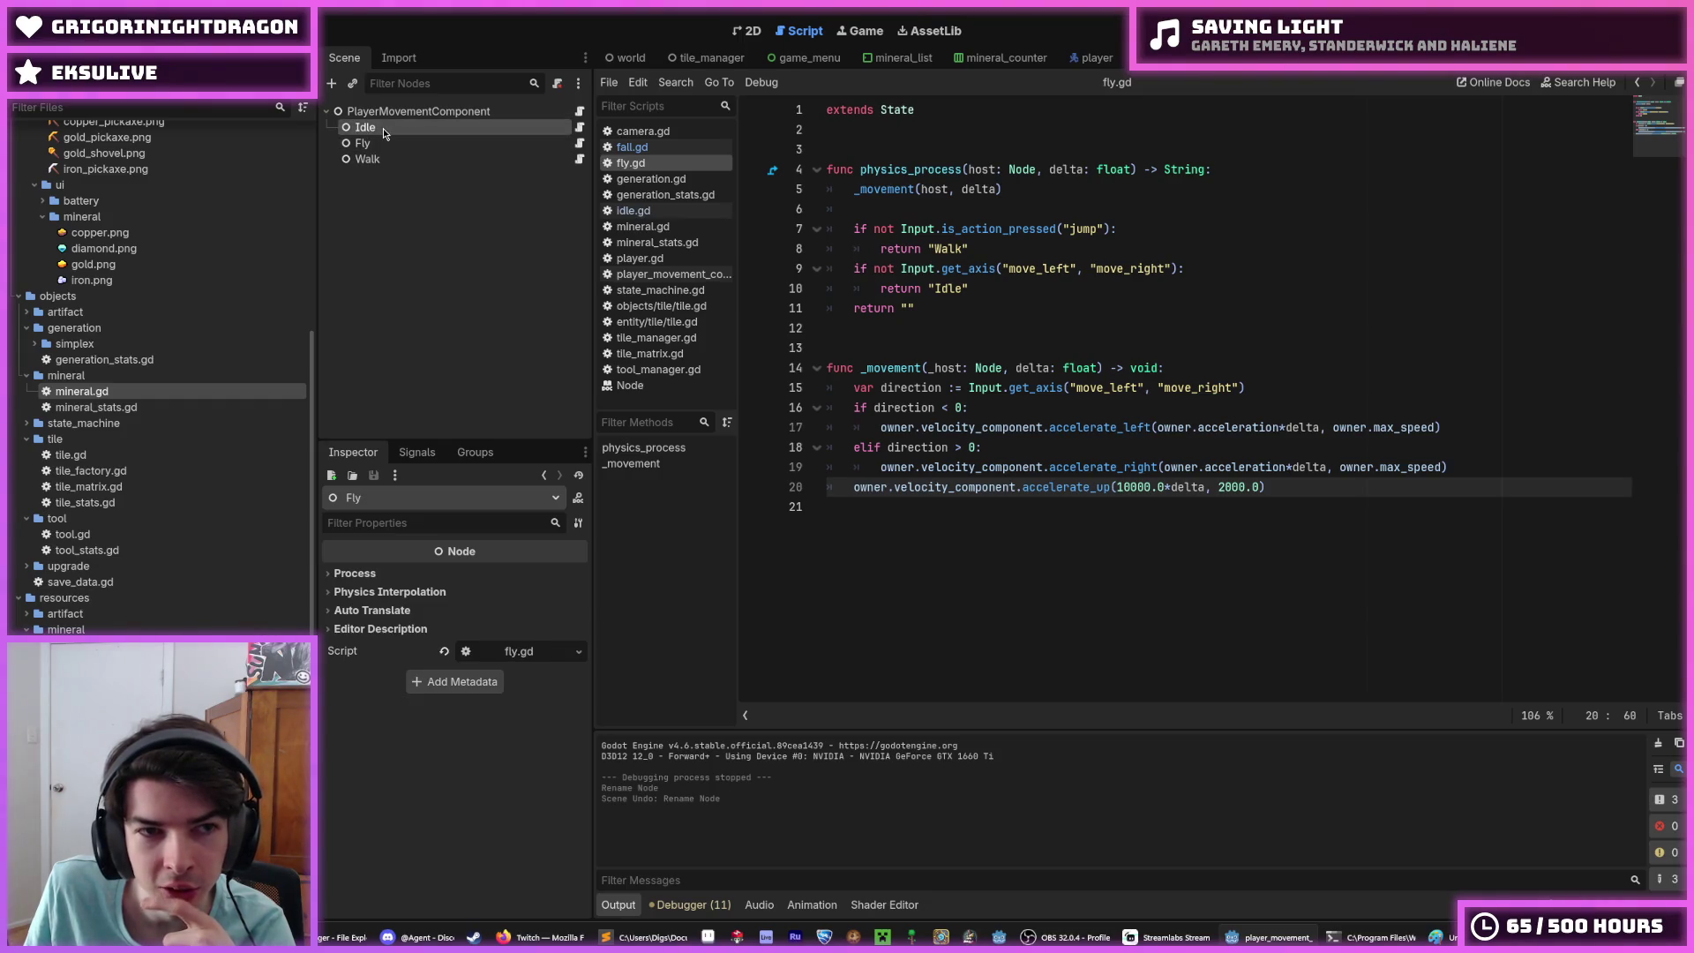
{"action": "left_click", "coordinate": [384, 139]}
{"action": "left_click", "coordinate": [388, 132]}
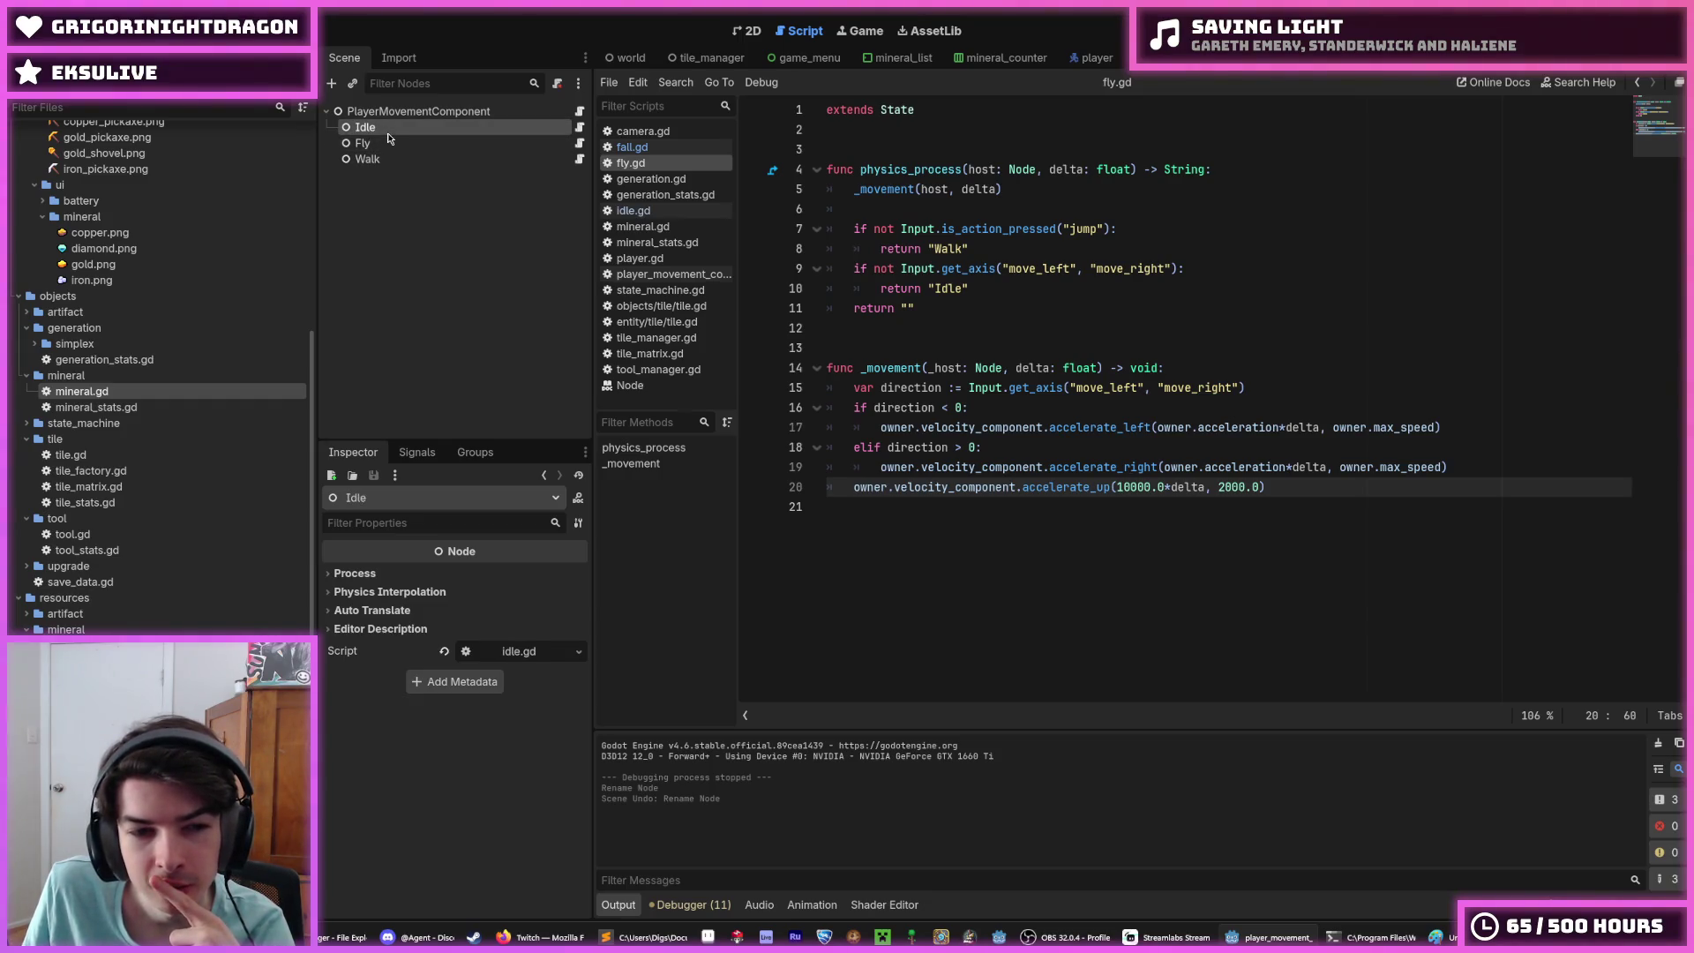
Step: Place the caret on empty line 21 of fly.gd, then switch to the Paint sketch
{"action": "mouse_move", "coordinate": [616, 943]}
{"action": "mouse_move", "coordinate": [529, 939]}
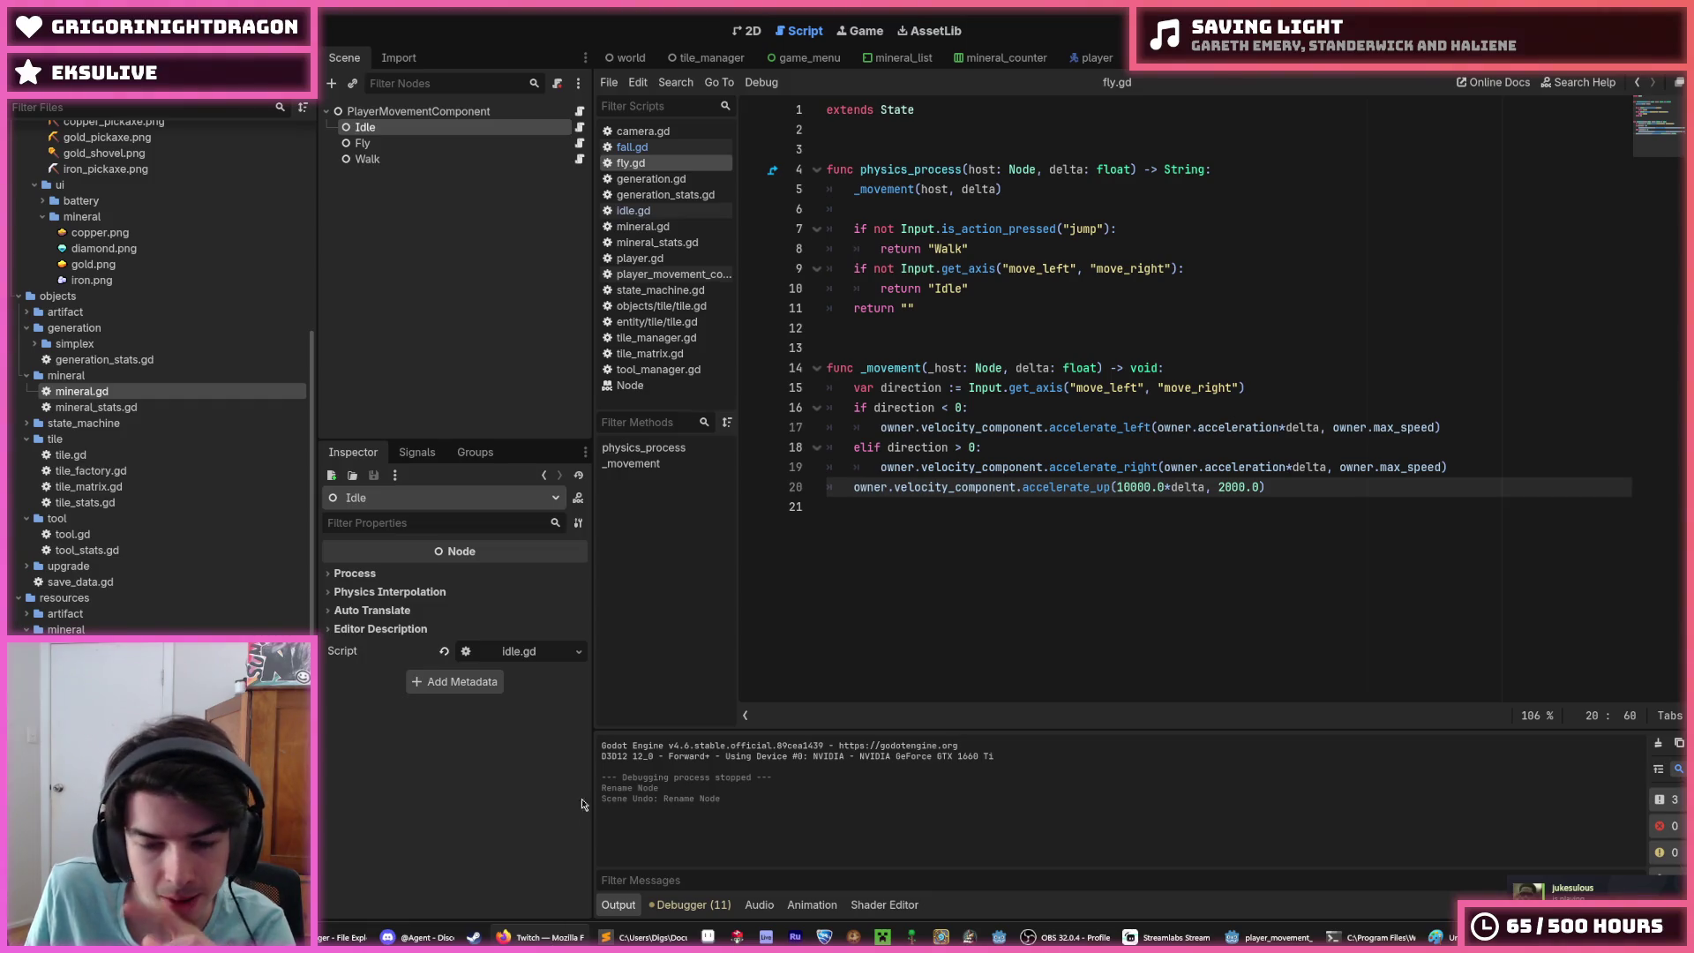
{"action": "left_click", "coordinate": [1281, 534]}
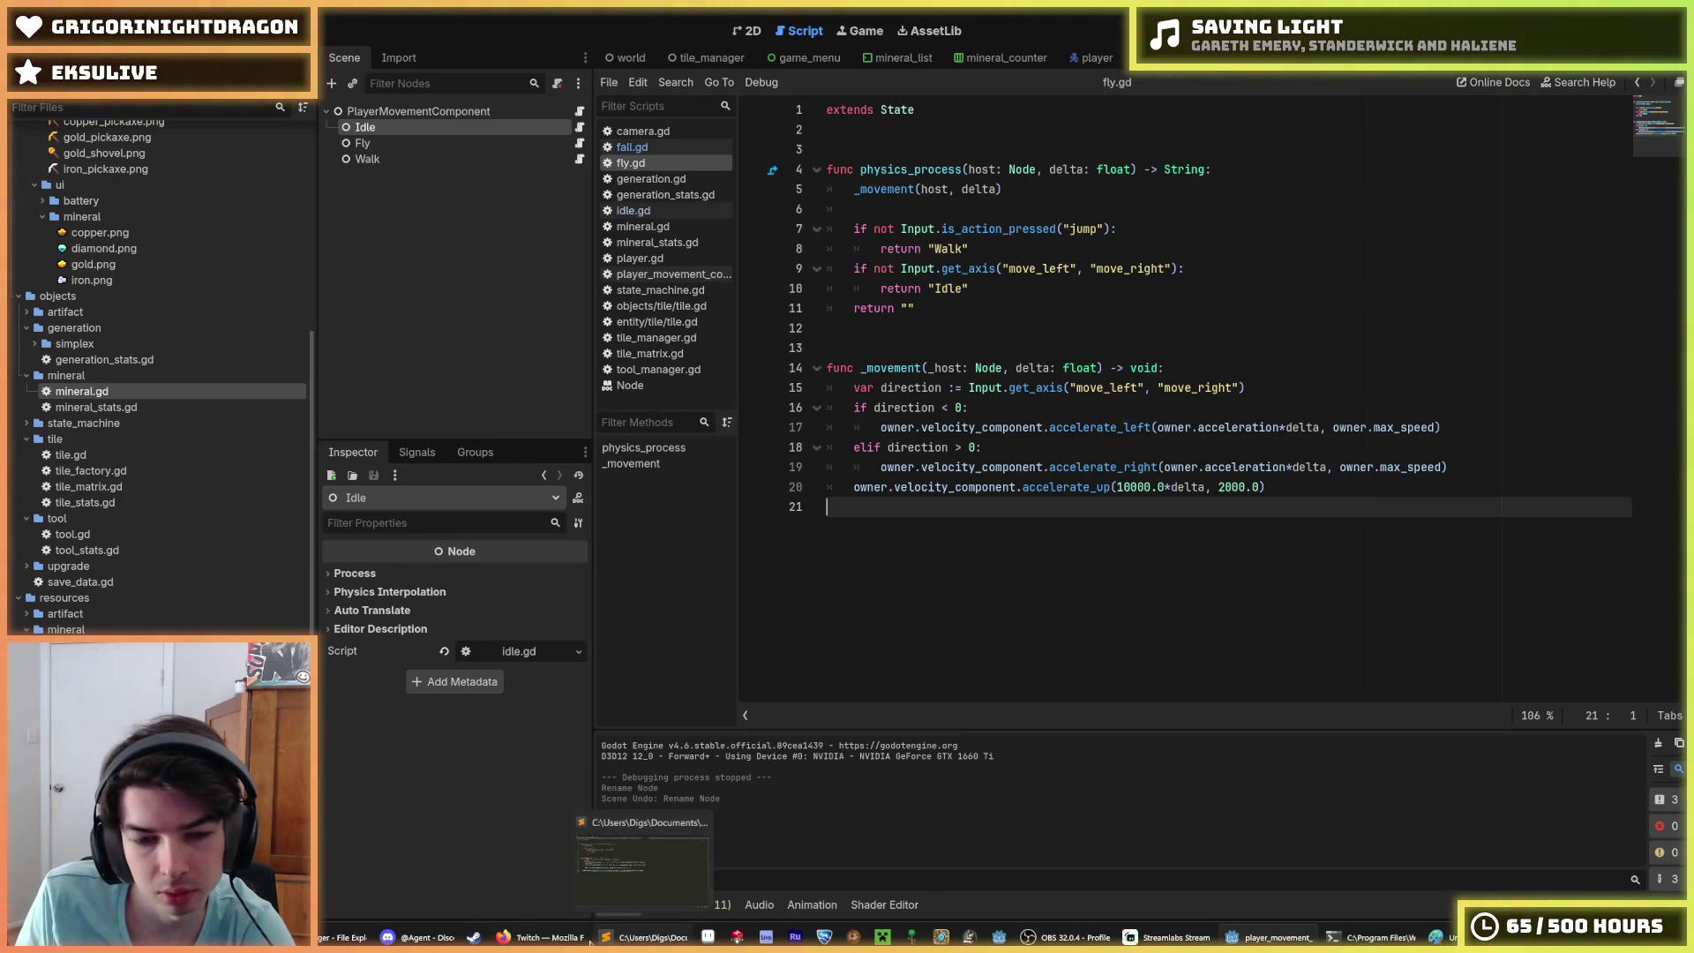
{"action": "mouse_move", "coordinate": [540, 937]}
{"action": "mouse_move", "coordinate": [653, 937]}
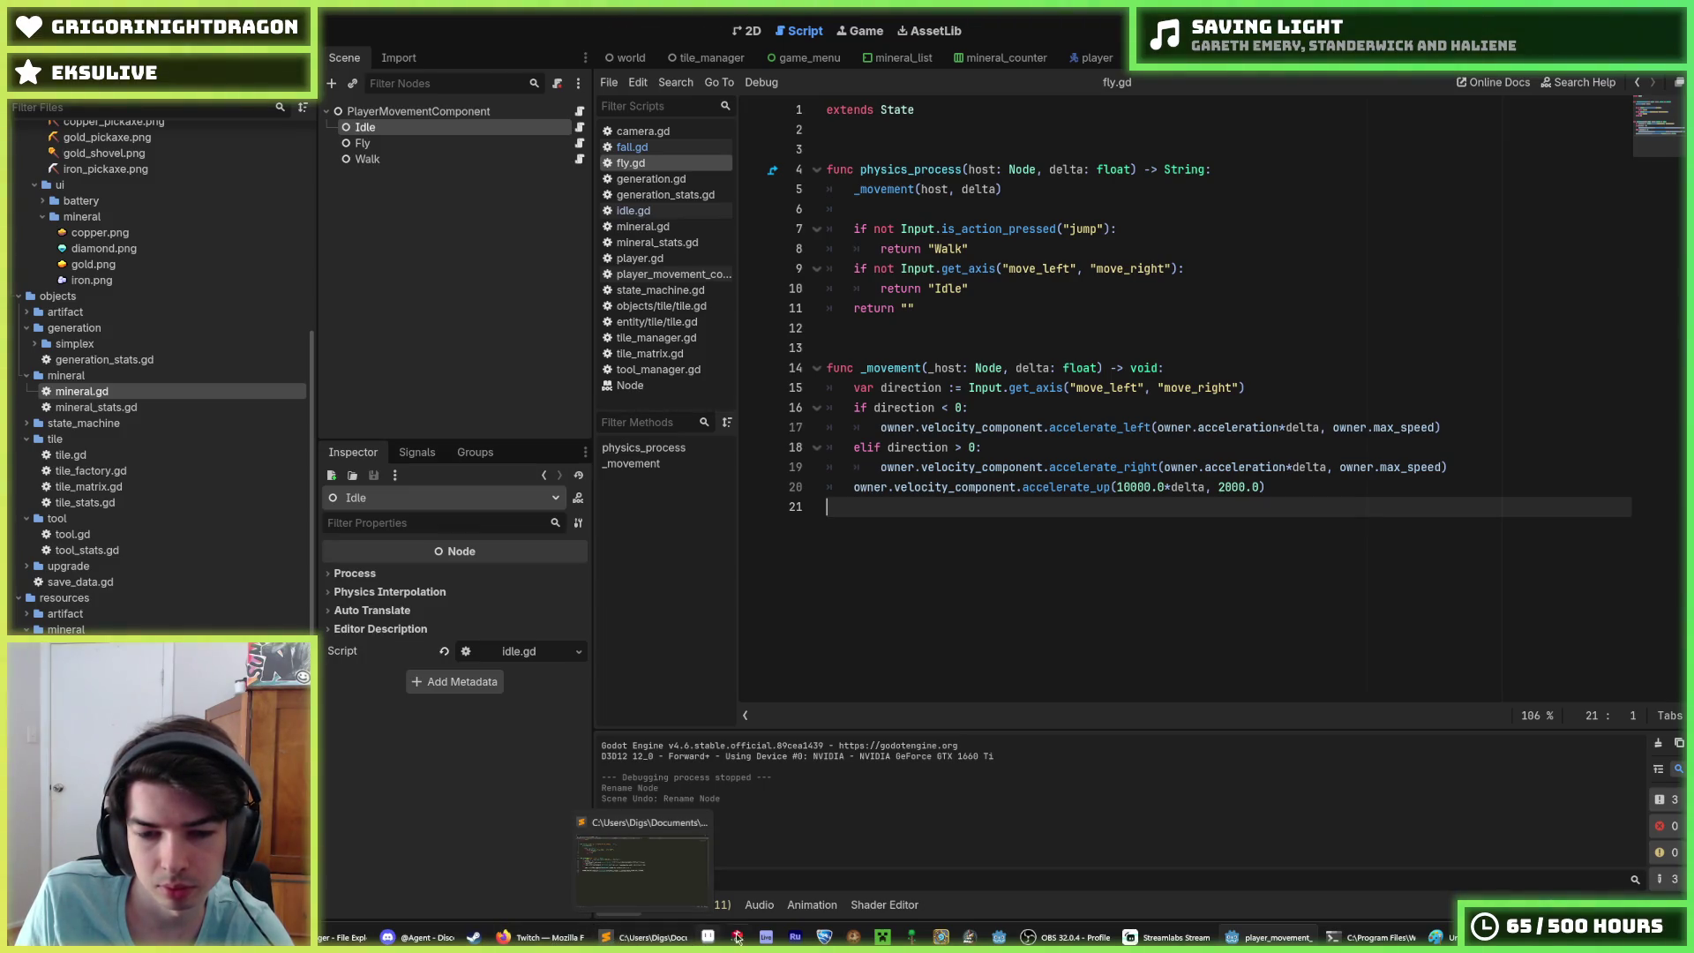
{"action": "left_click", "coordinate": [1447, 939]}
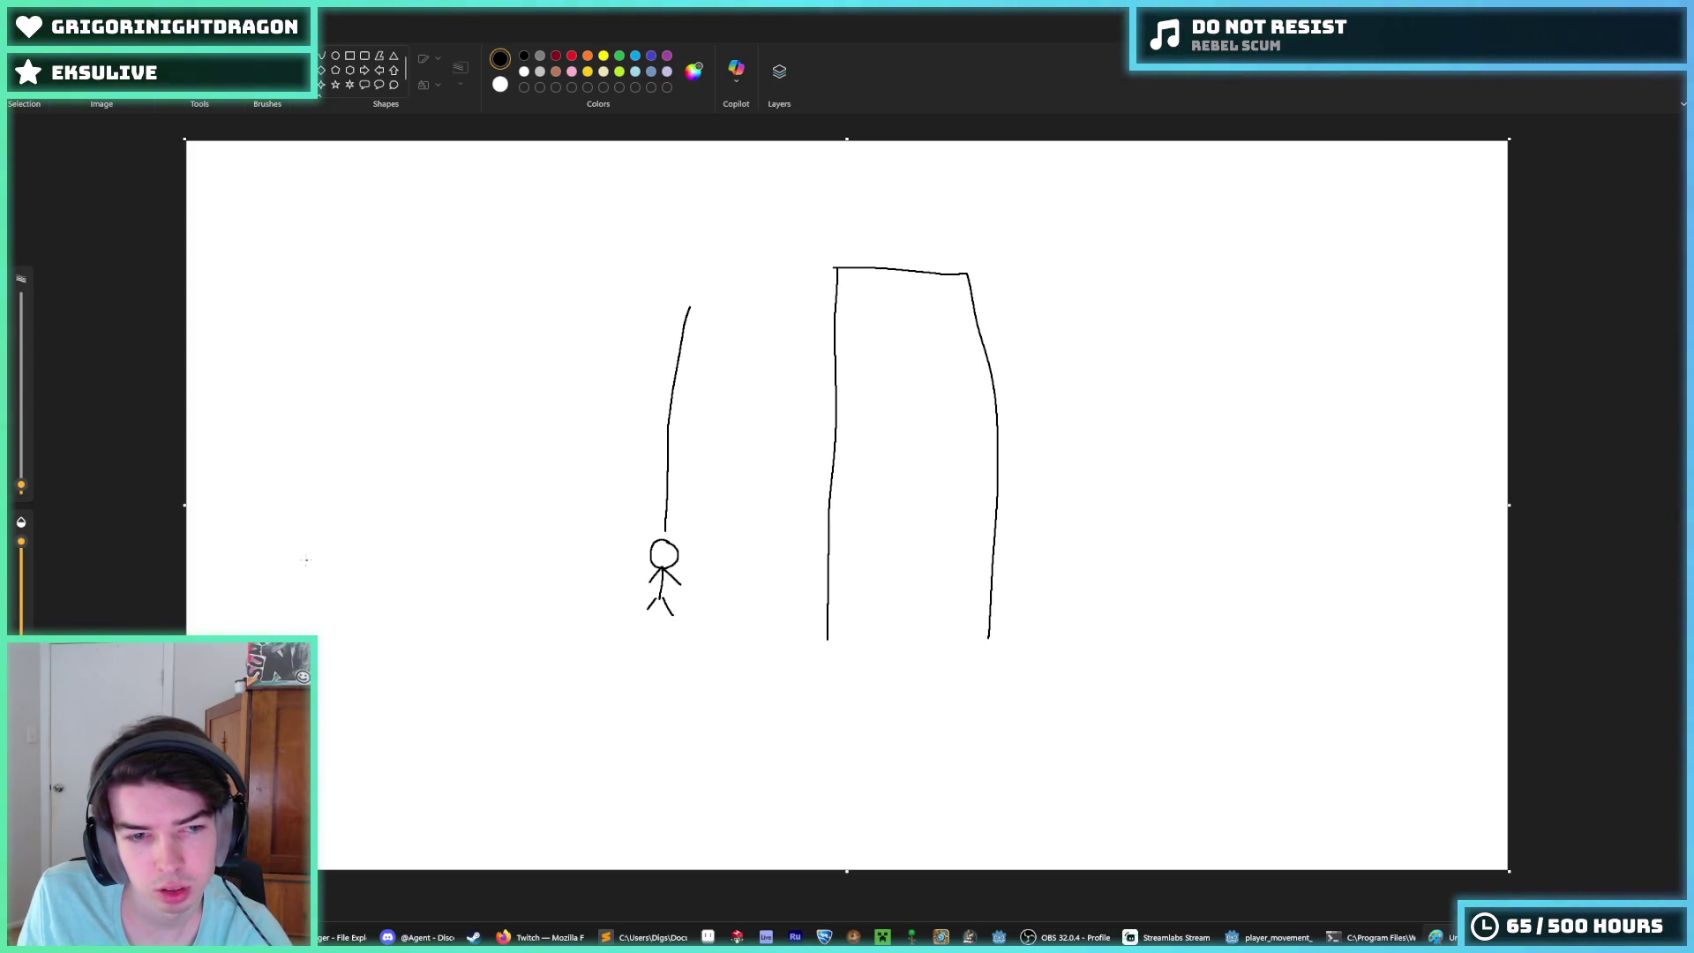
Step: Select and duplicate the stick figure under the tall line
{"action": "left_click", "coordinate": [24, 75]}
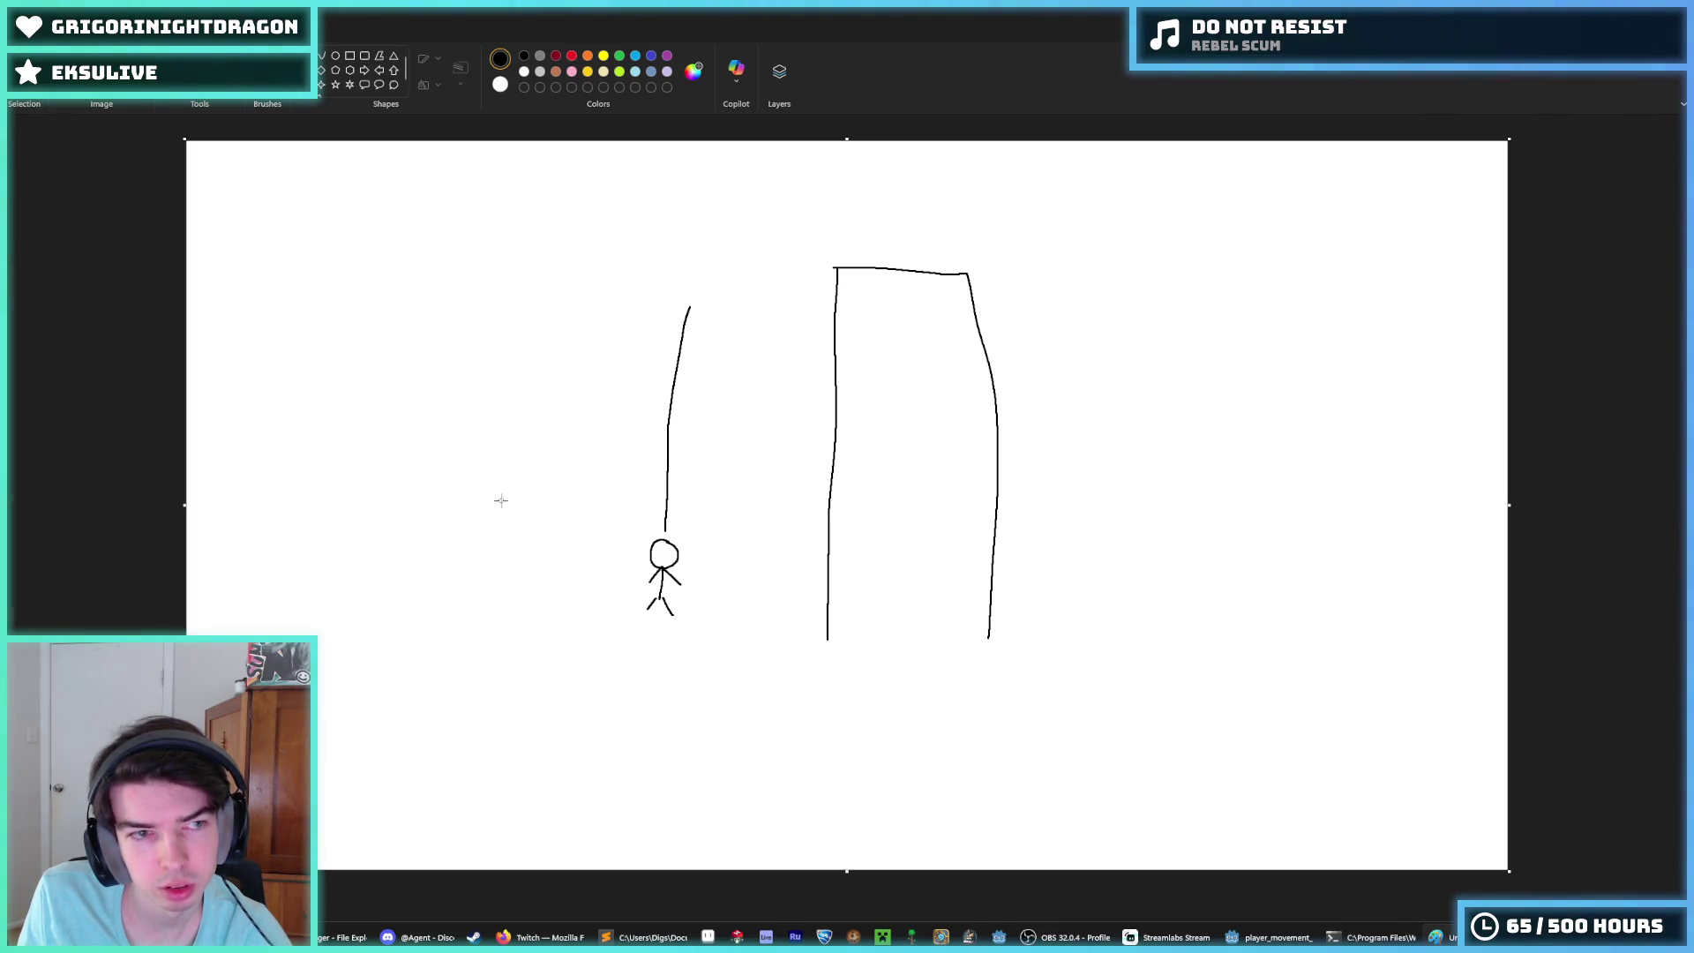
{"action": "left_click_drag", "start_coordinate": [698, 637], "coordinate": [492, 584]}
{"action": "left_click", "coordinate": [234, 159]}
{"action": "left_click", "coordinate": [183, 63]}
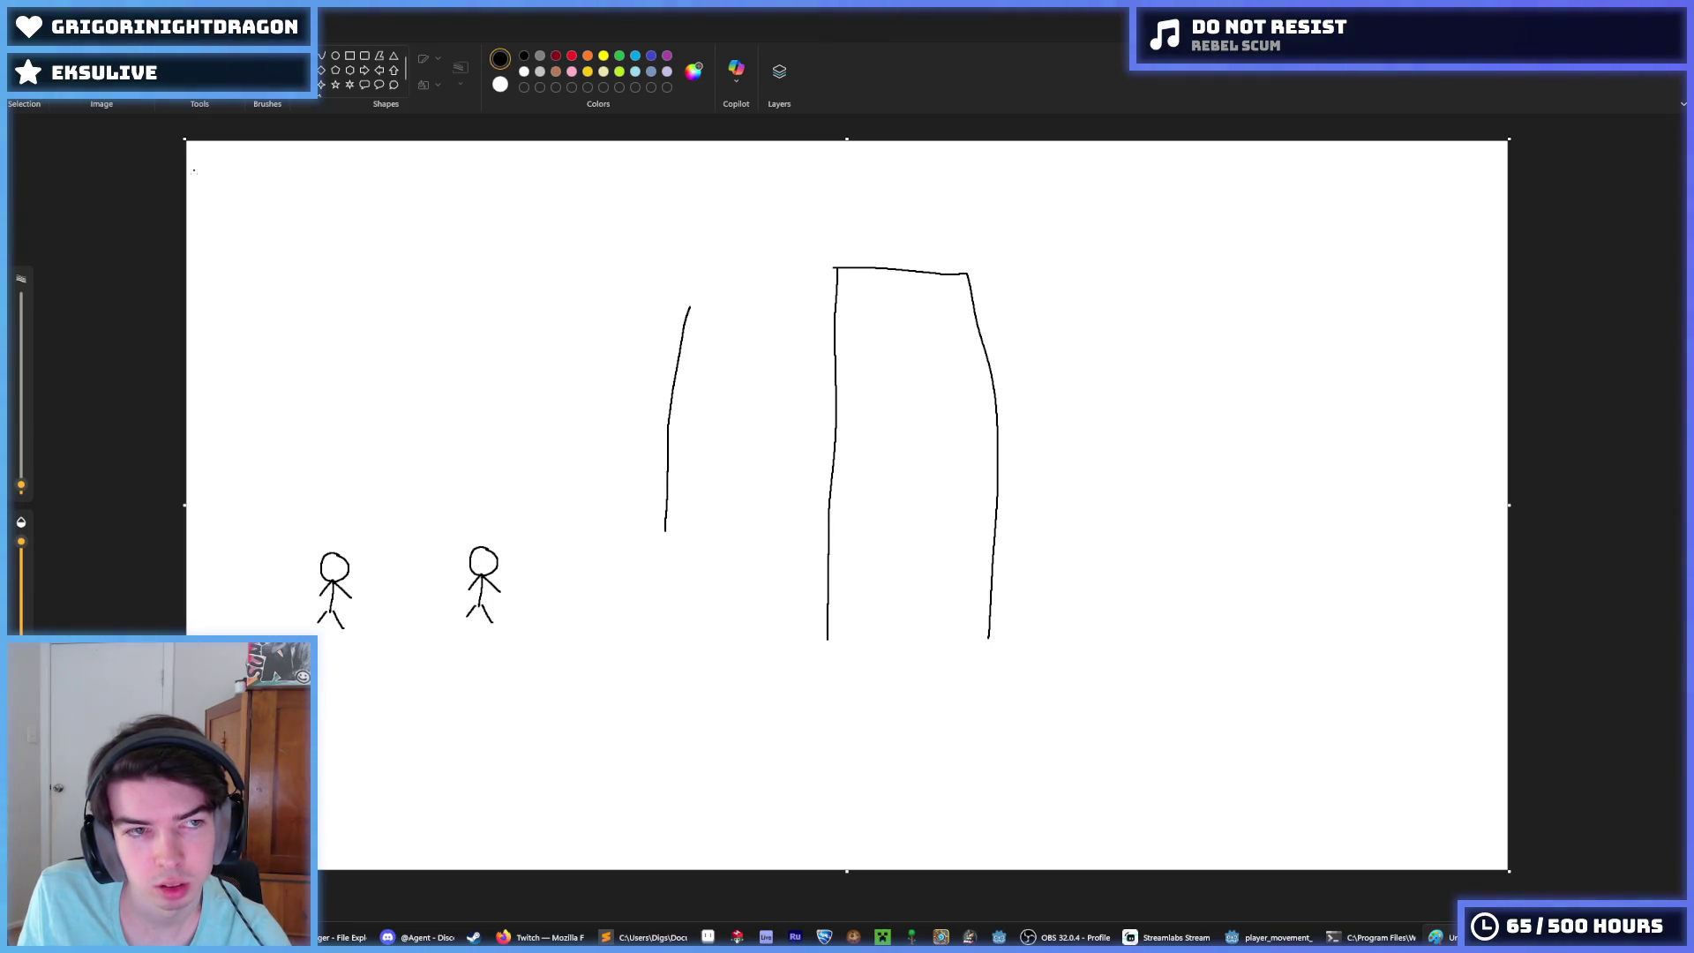
Step: Raise the duplicated stick figure higher and add an upward stroke beside it
{"action": "left_click", "coordinate": [24, 70]}
{"action": "left_click_drag", "start_coordinate": [455, 535], "coordinate": [556, 692]}
{"action": "left_click_drag", "start_coordinate": [488, 594], "coordinate": [453, 422]}
{"action": "left_click", "coordinate": [505, 590]}
{"action": "left_click", "coordinate": [183, 63]}
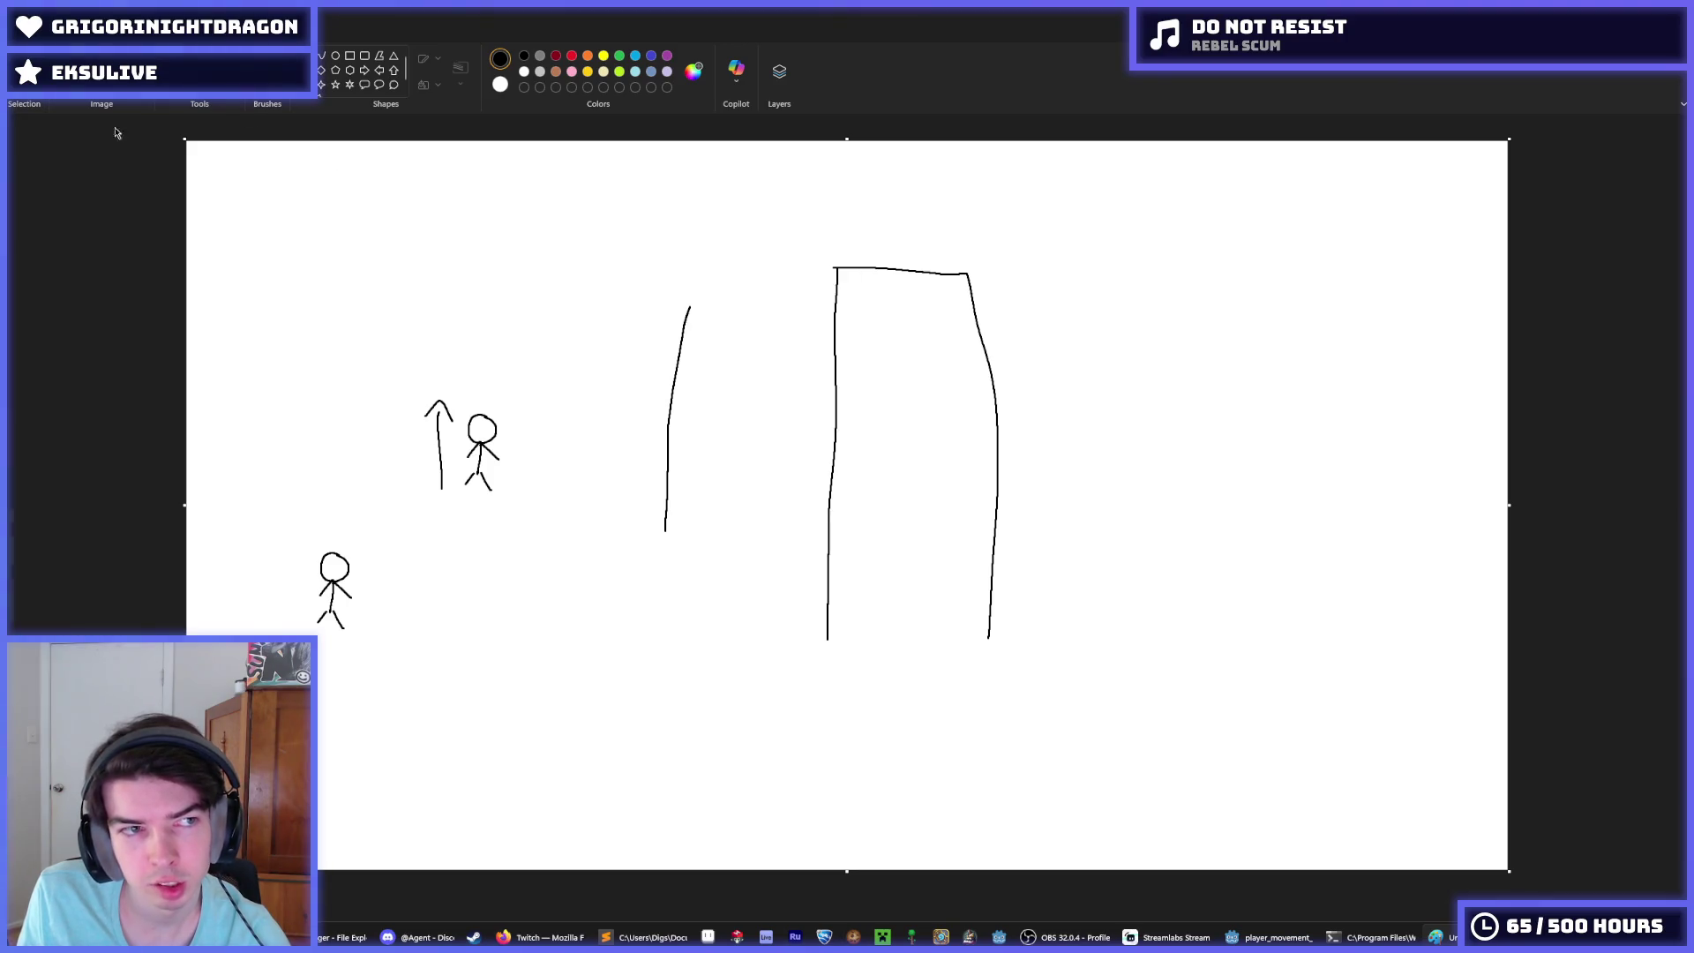
{"action": "left_click_drag", "start_coordinate": [525, 505], "coordinate": [584, 427]}
{"action": "left_click", "coordinate": [502, 330]}
Step: Delete the tall vertical line left of the tower and shift the right figure right and down
{"action": "left_click", "coordinate": [662, 376]}
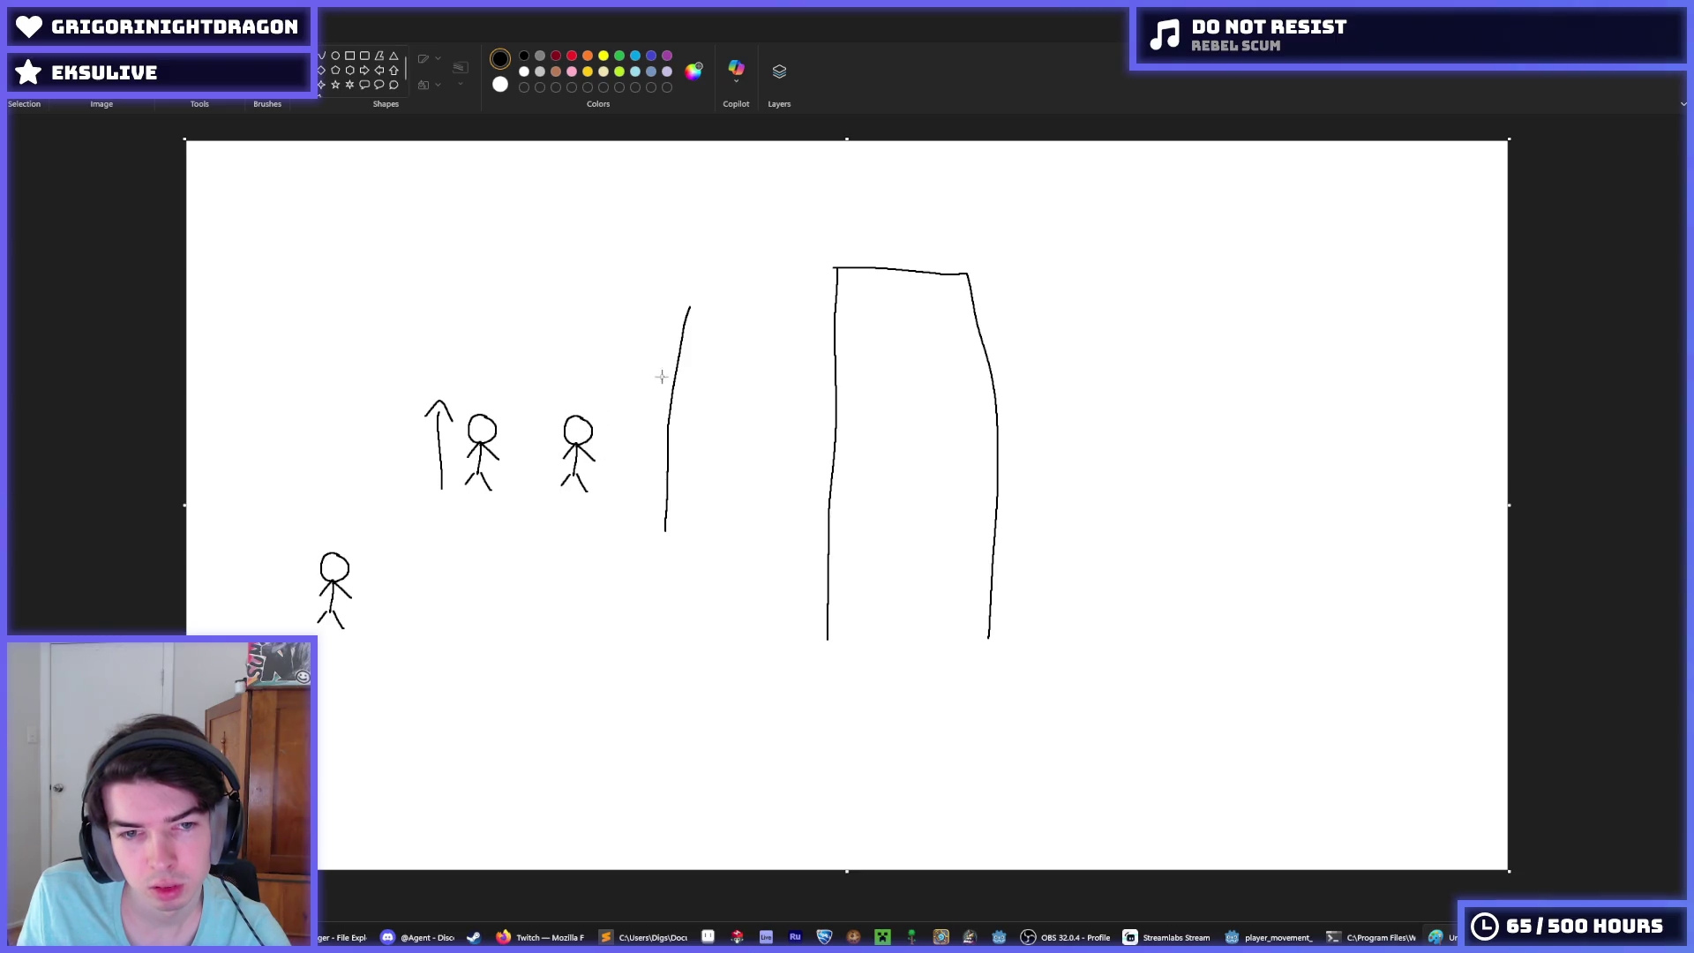
{"action": "left_click_drag", "start_coordinate": [739, 264], "coordinate": [642, 558]}
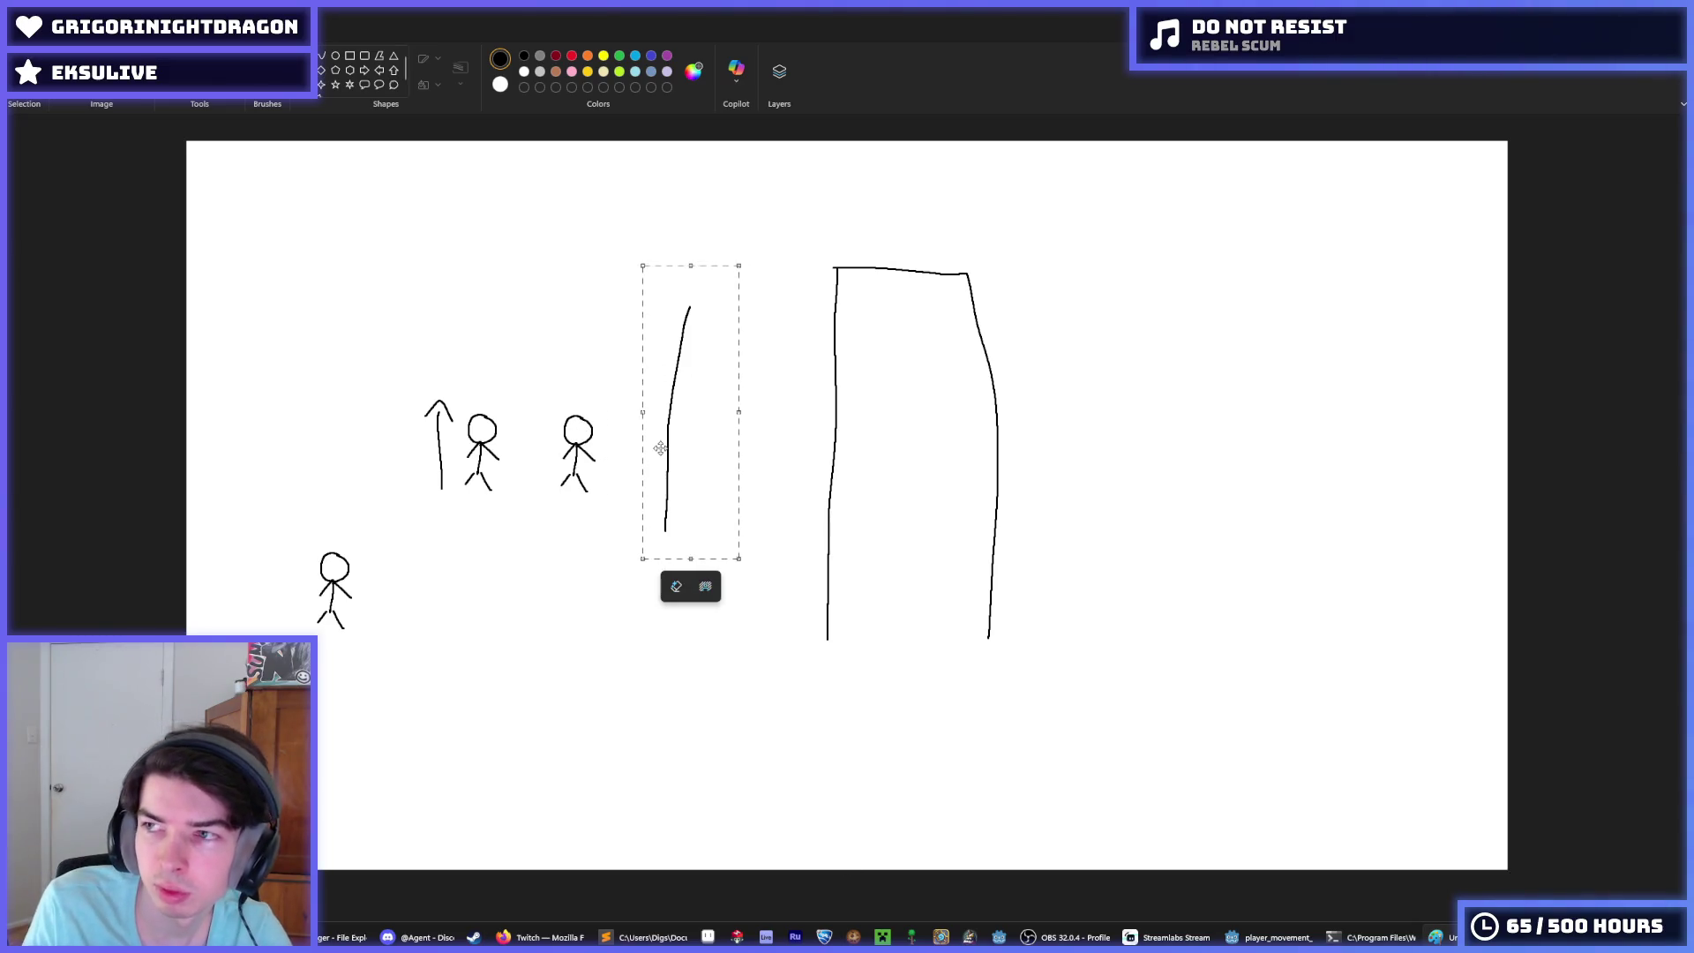
{"action": "key", "text": "Delete"}
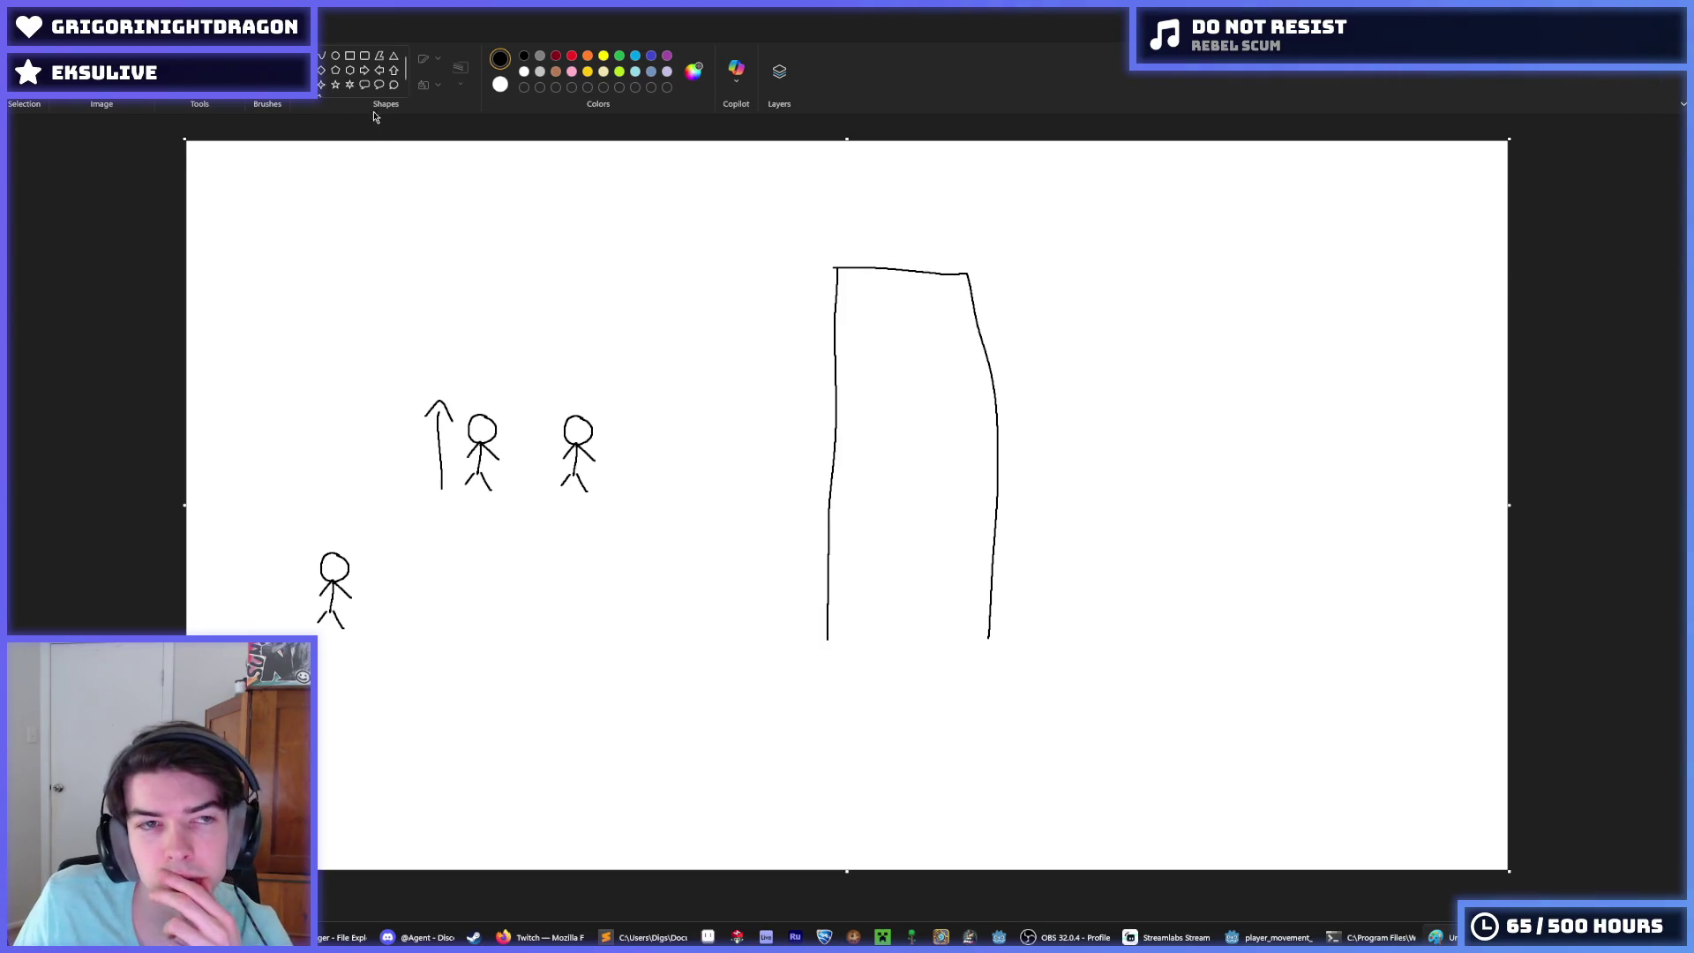
{"action": "left_click", "coordinate": [181, 60]}
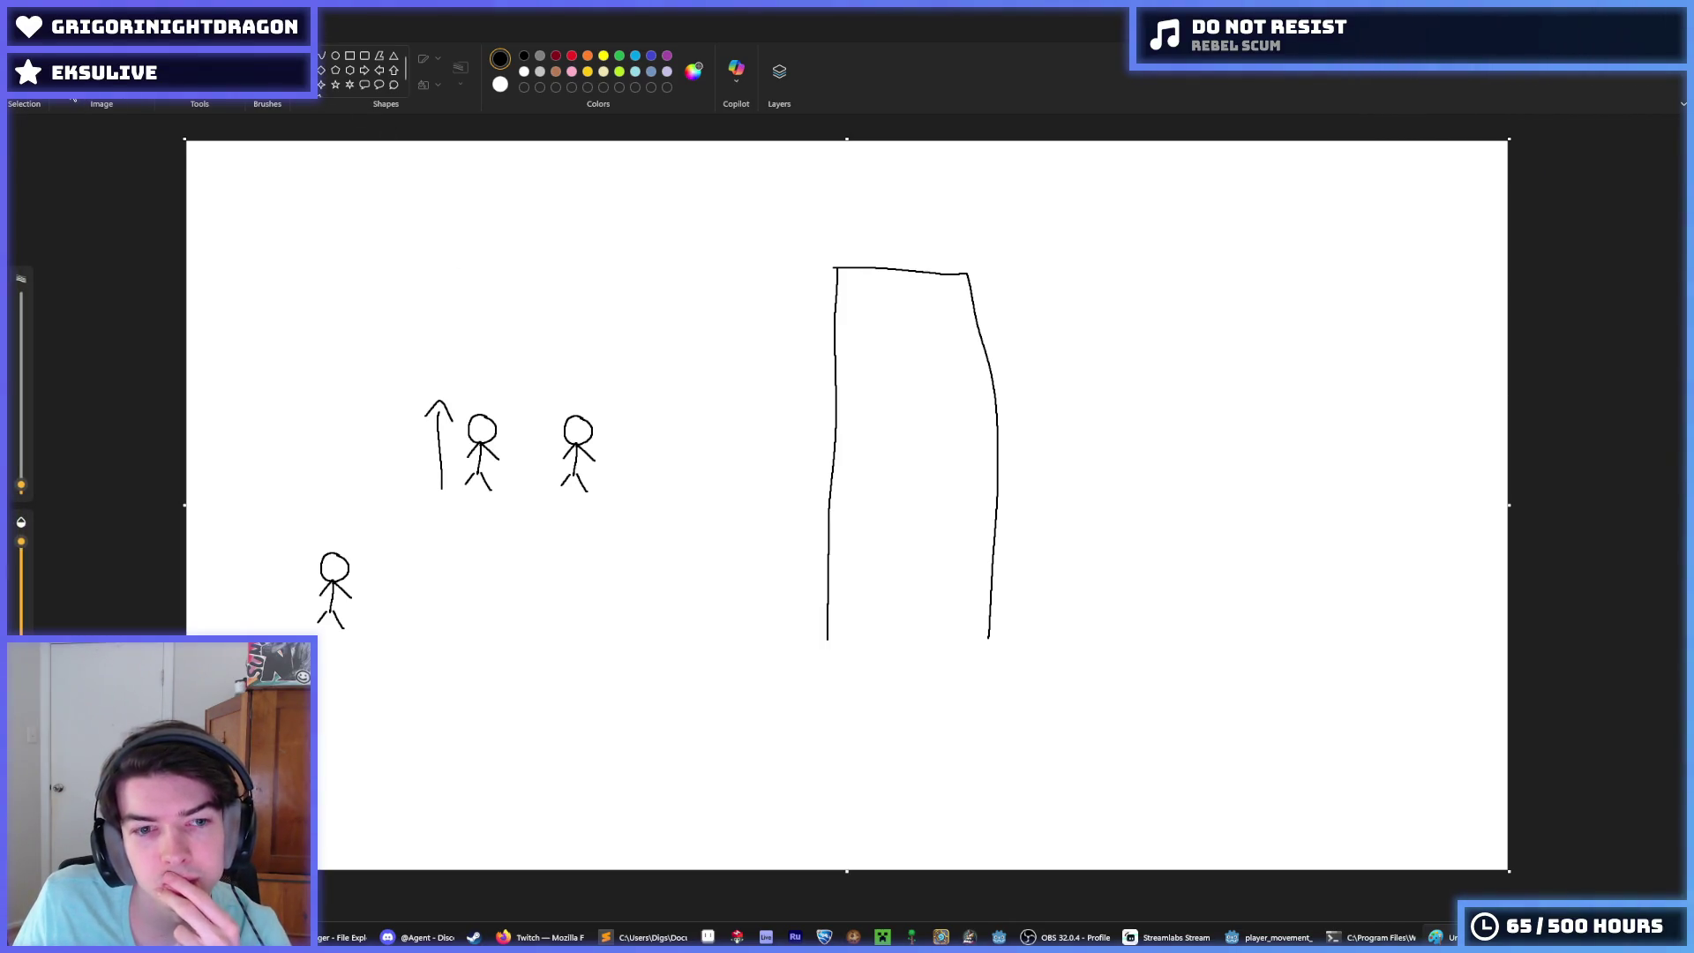
{"action": "left_click", "coordinate": [75, 99]}
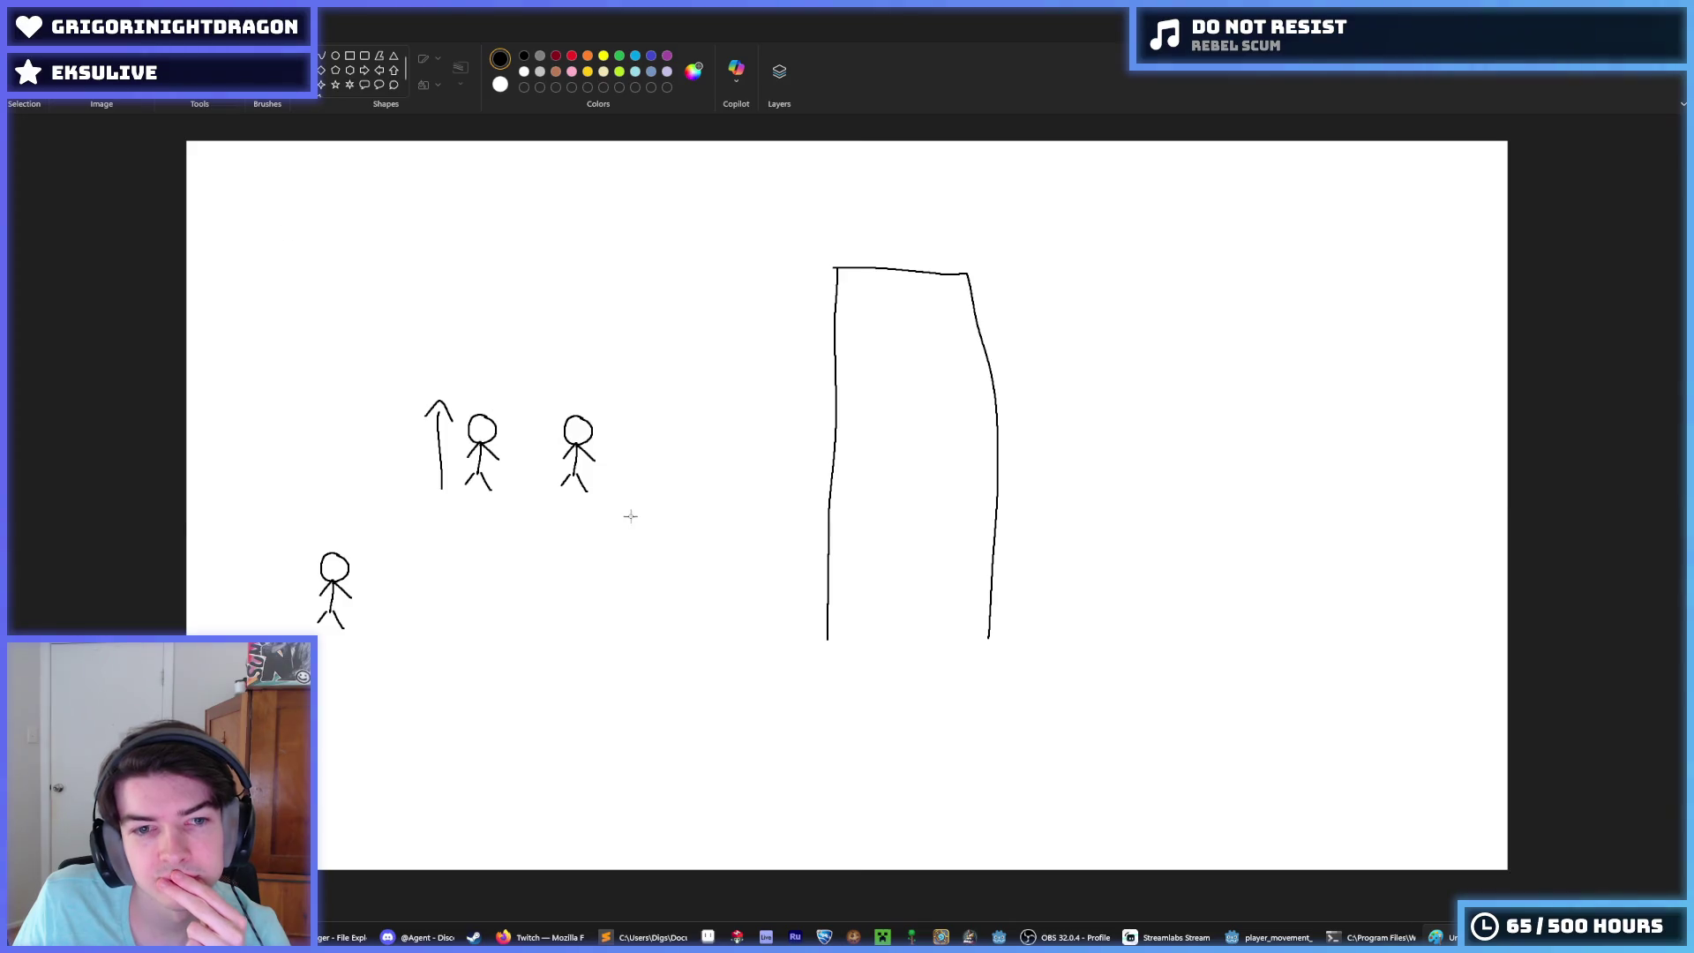
{"action": "left_click_drag", "start_coordinate": [630, 516], "coordinate": [629, 428]}
{"action": "left_click", "coordinate": [691, 336]}
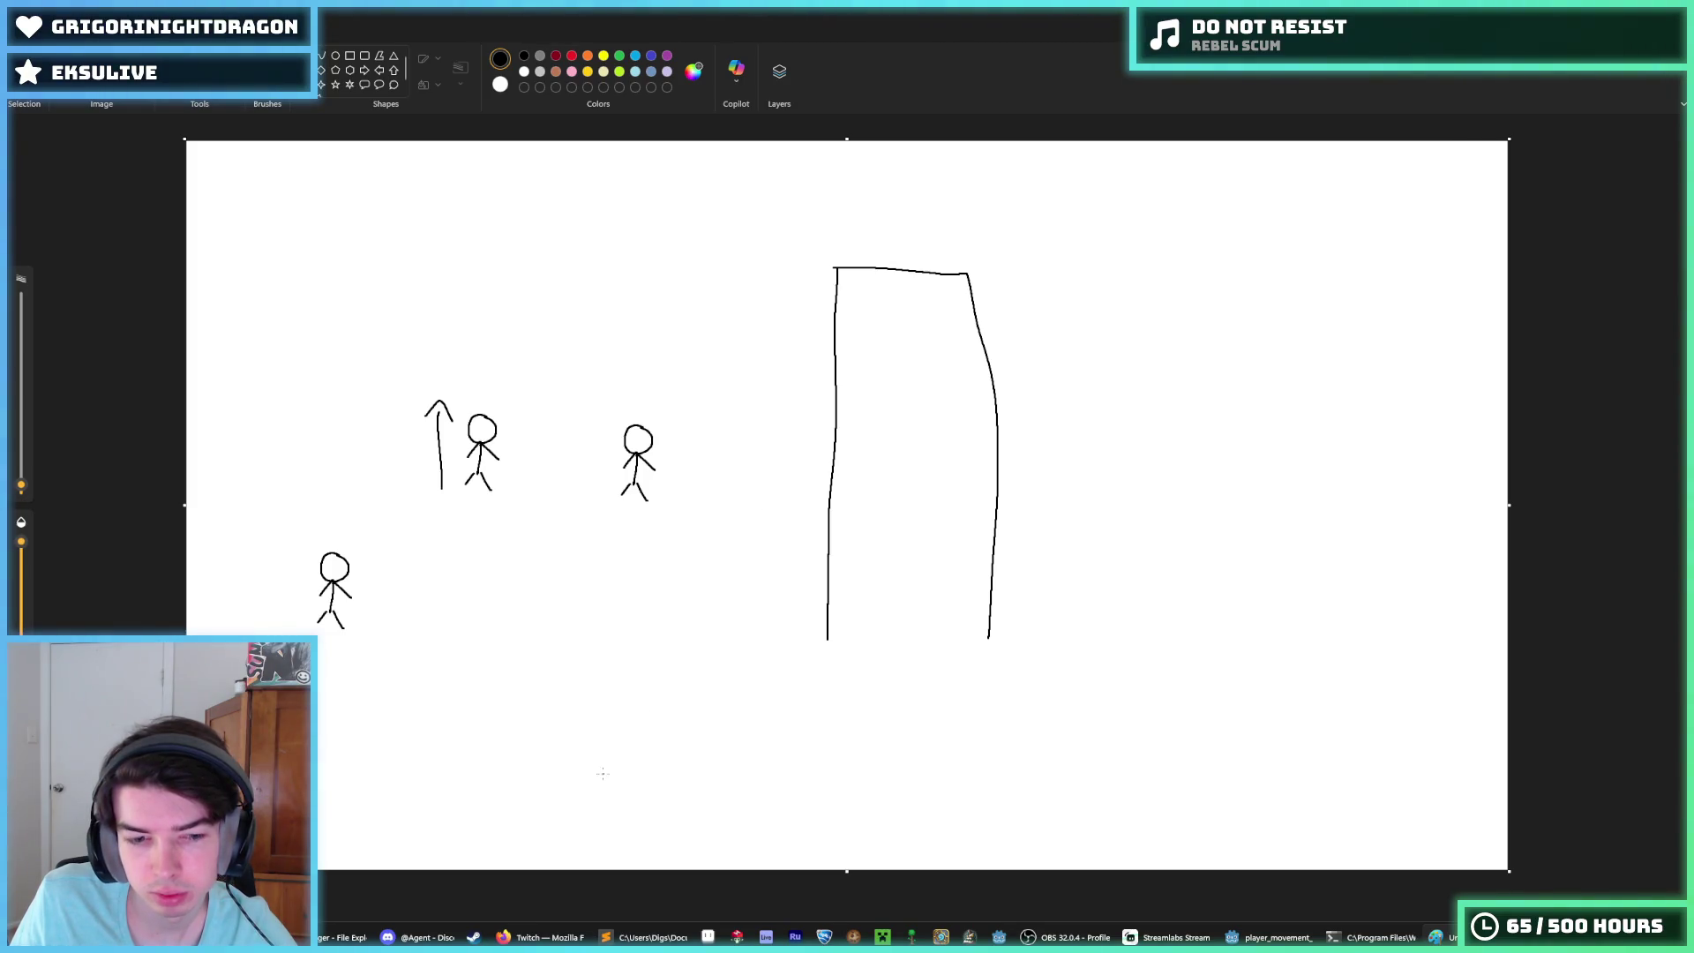
Step: Draw a new stick figure and a downward arrow by the middle figure, then return to Godot
{"action": "mouse_move", "coordinate": [533, 936]}
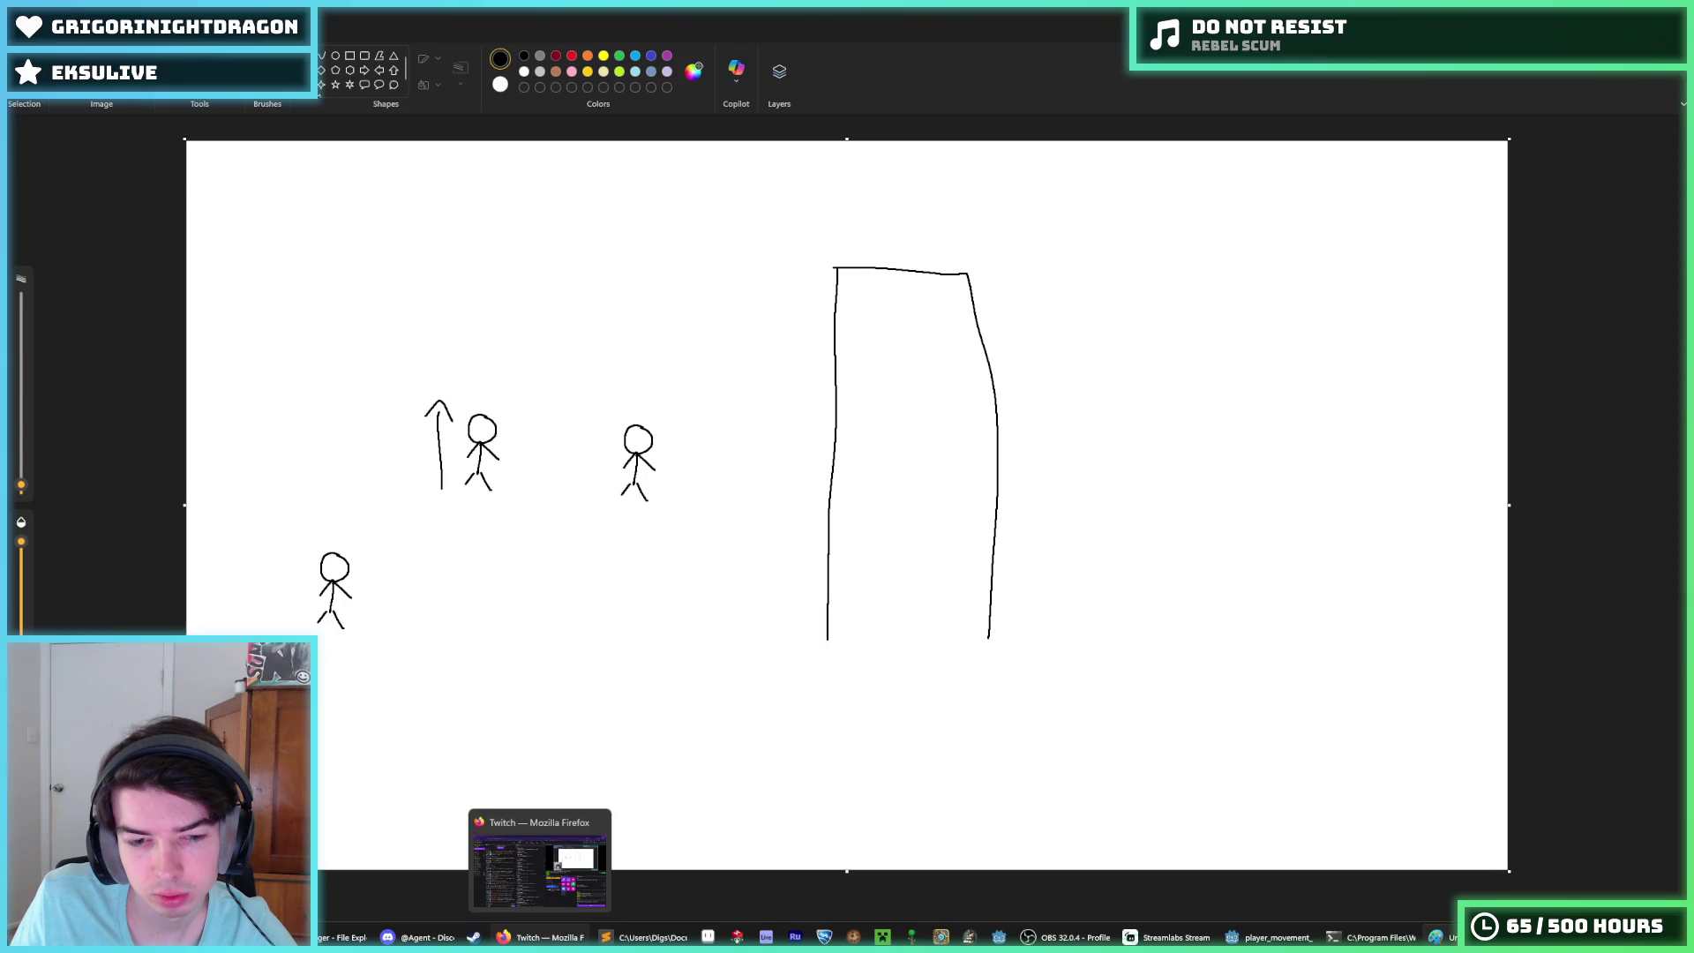
{"action": "mouse_move", "coordinate": [651, 937]}
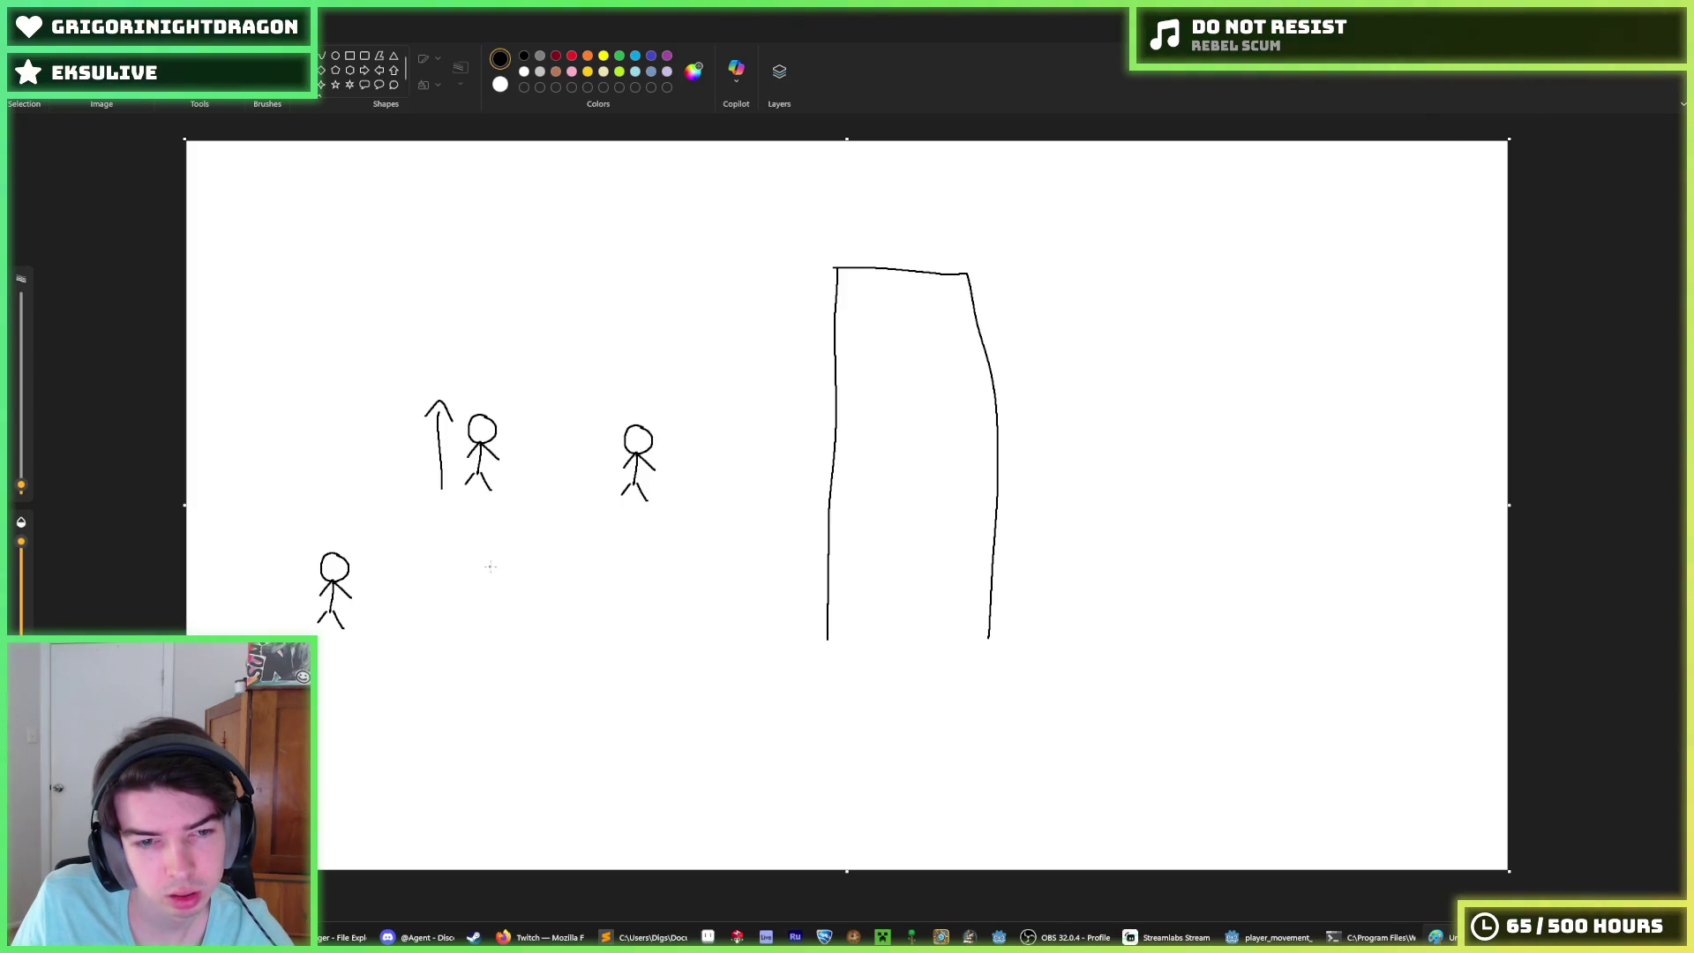
{"action": "left_click_drag", "start_coordinate": [494, 552], "coordinate": [479, 609]}
{"action": "left_click_drag", "start_coordinate": [490, 598], "coordinate": [535, 592]}
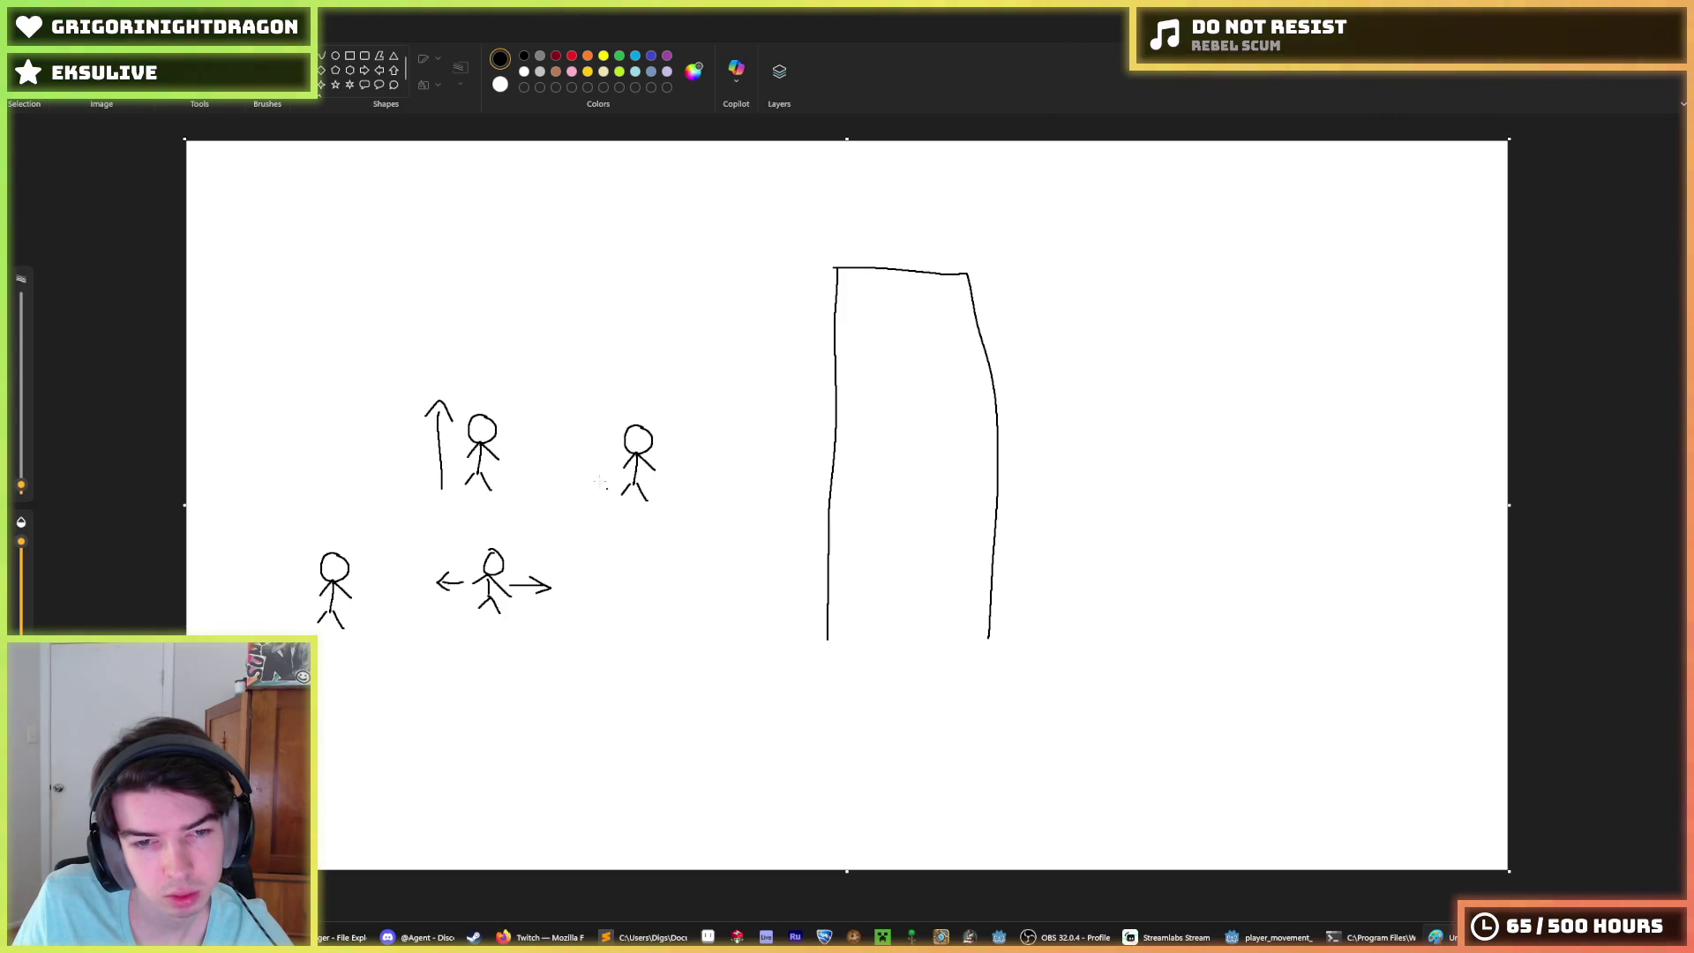
{"action": "left_click_drag", "start_coordinate": [672, 448], "coordinate": [686, 481]}
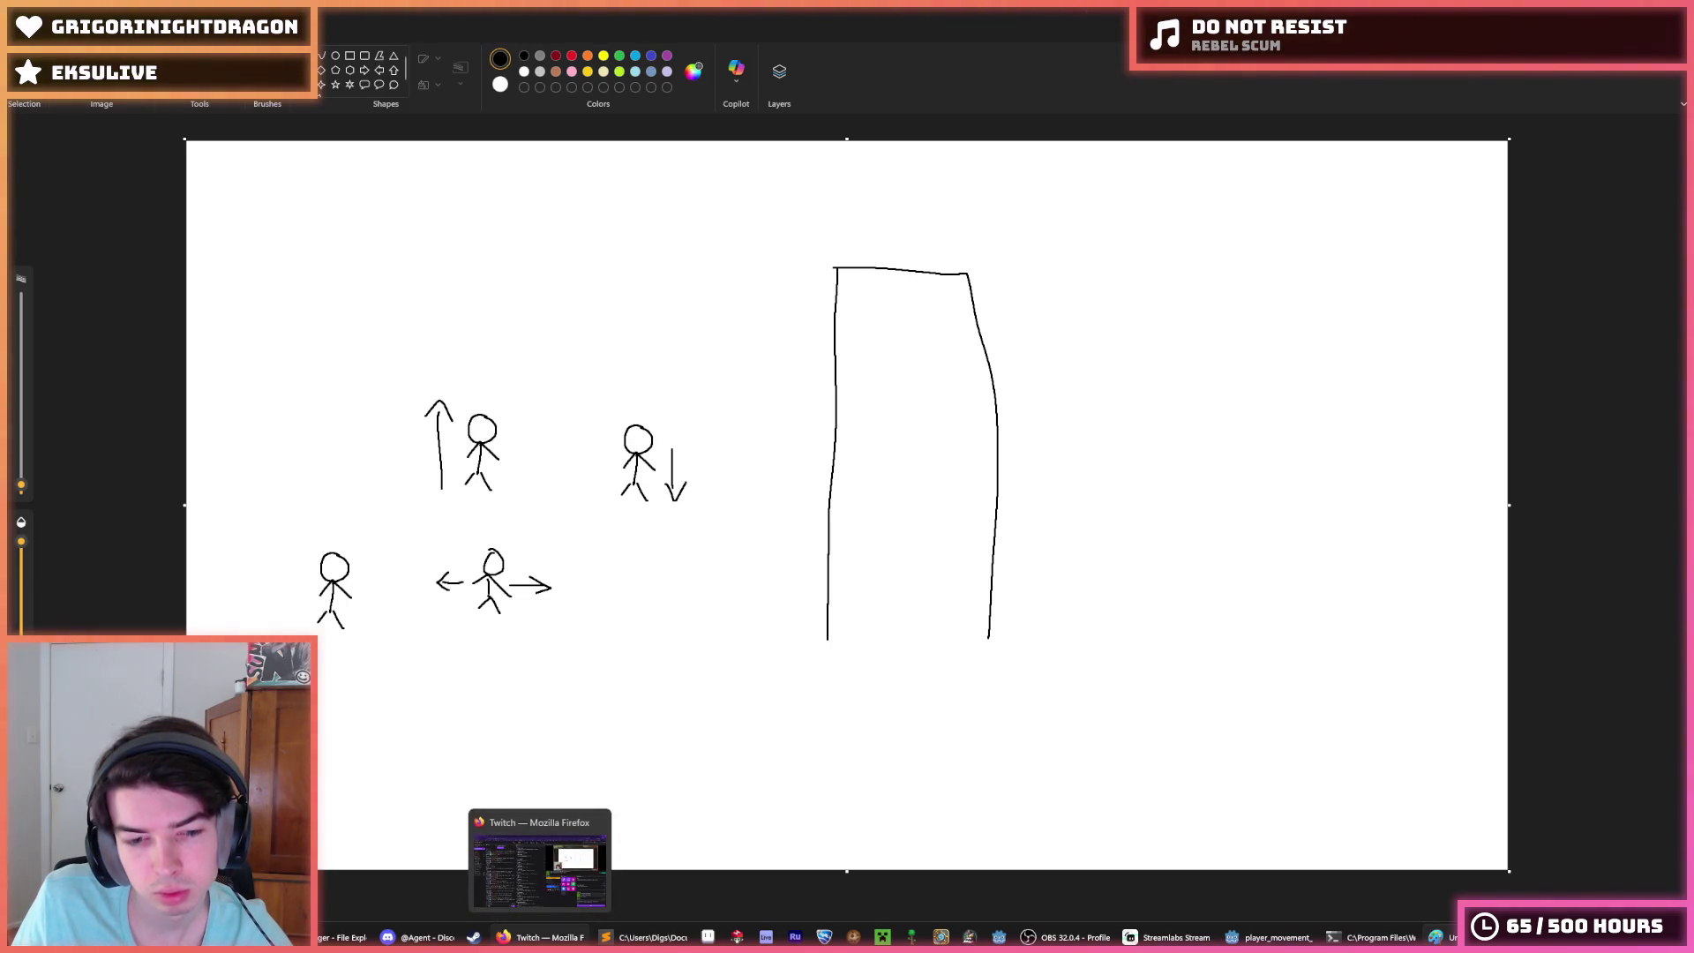
{"action": "left_click", "coordinate": [1253, 937]}
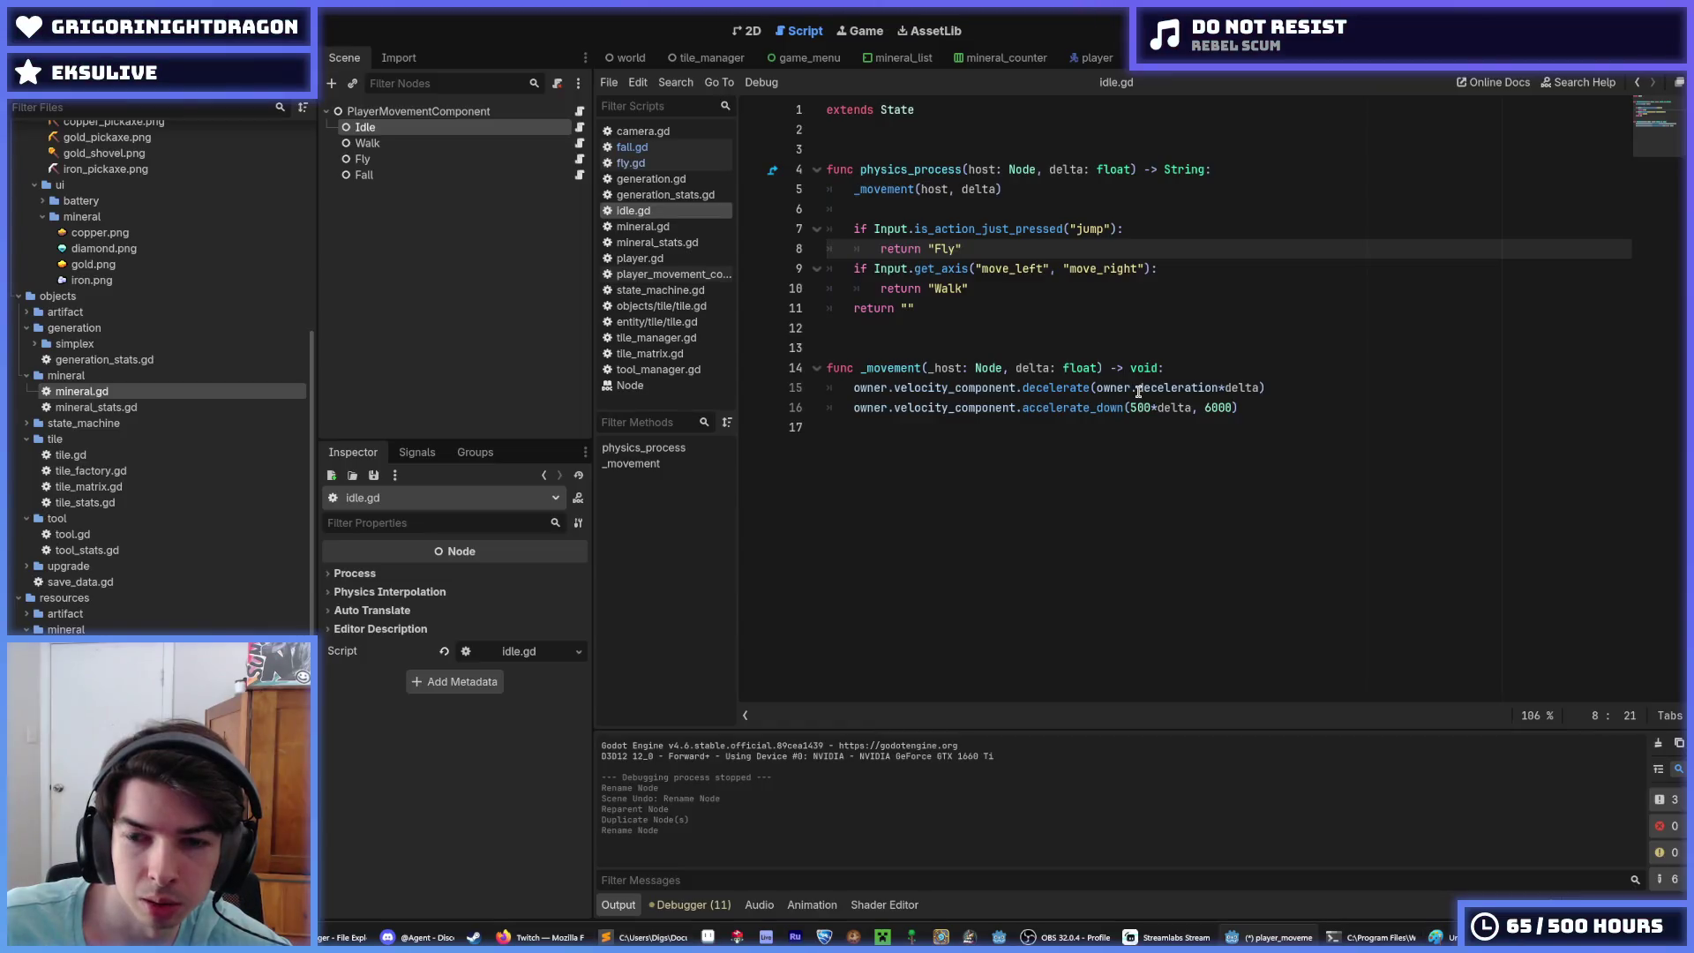
Step: In player_movement_component.gd, duplicate the acceleration export as ground_x_acceleration and air_x_acceleration
{"action": "left_click", "coordinate": [1142, 393]}
{"action": "left_click", "coordinate": [494, 112]}
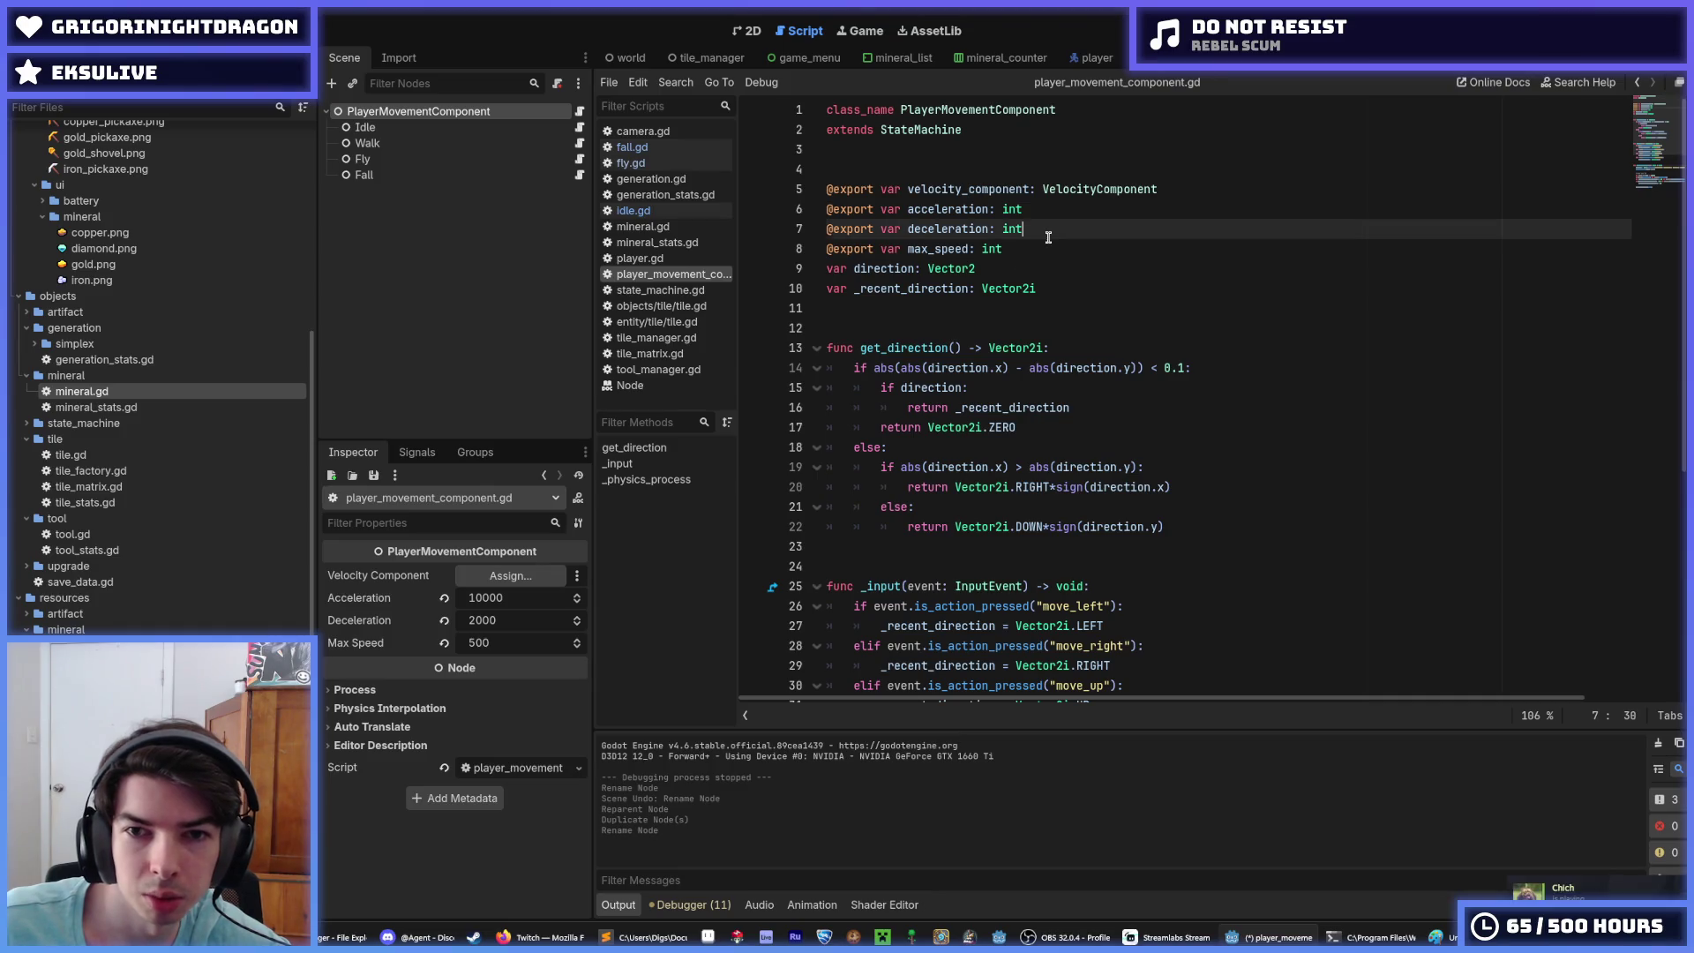
{"action": "left_click", "coordinate": [1023, 231]}
{"action": "left_click", "coordinate": [1055, 212]}
{"action": "scroll", "scroll_direction": "down", "scroll_amount": 3}
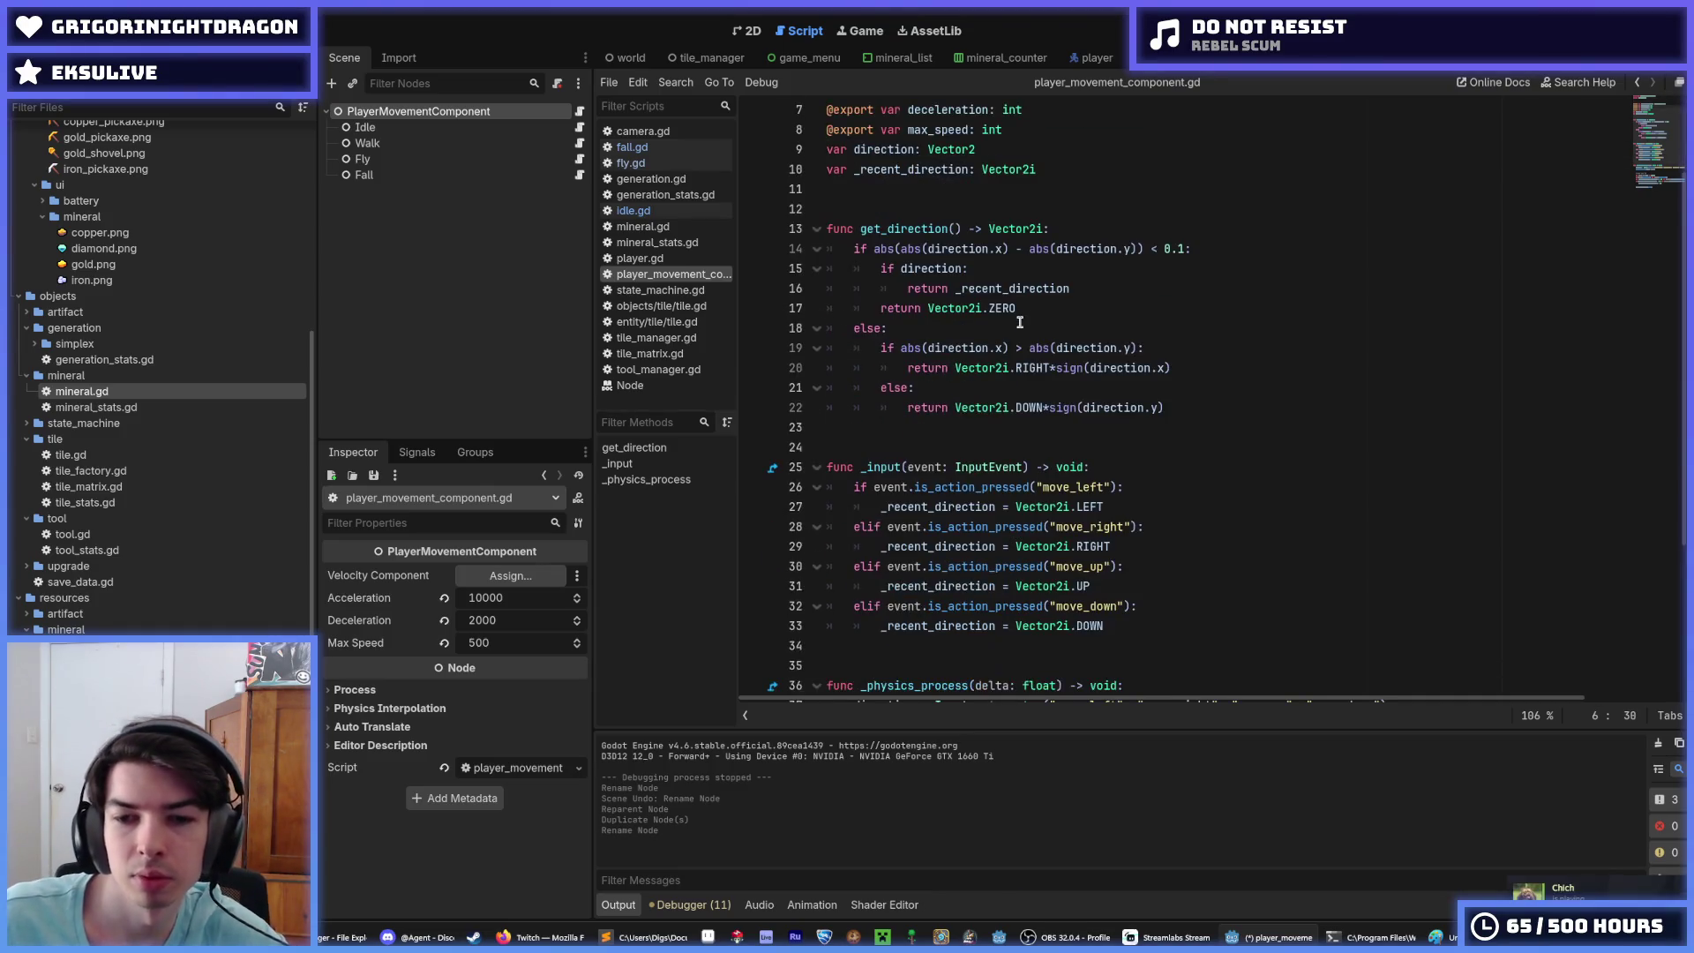
{"action": "scroll", "scroll_direction": "up", "scroll_amount": 3}
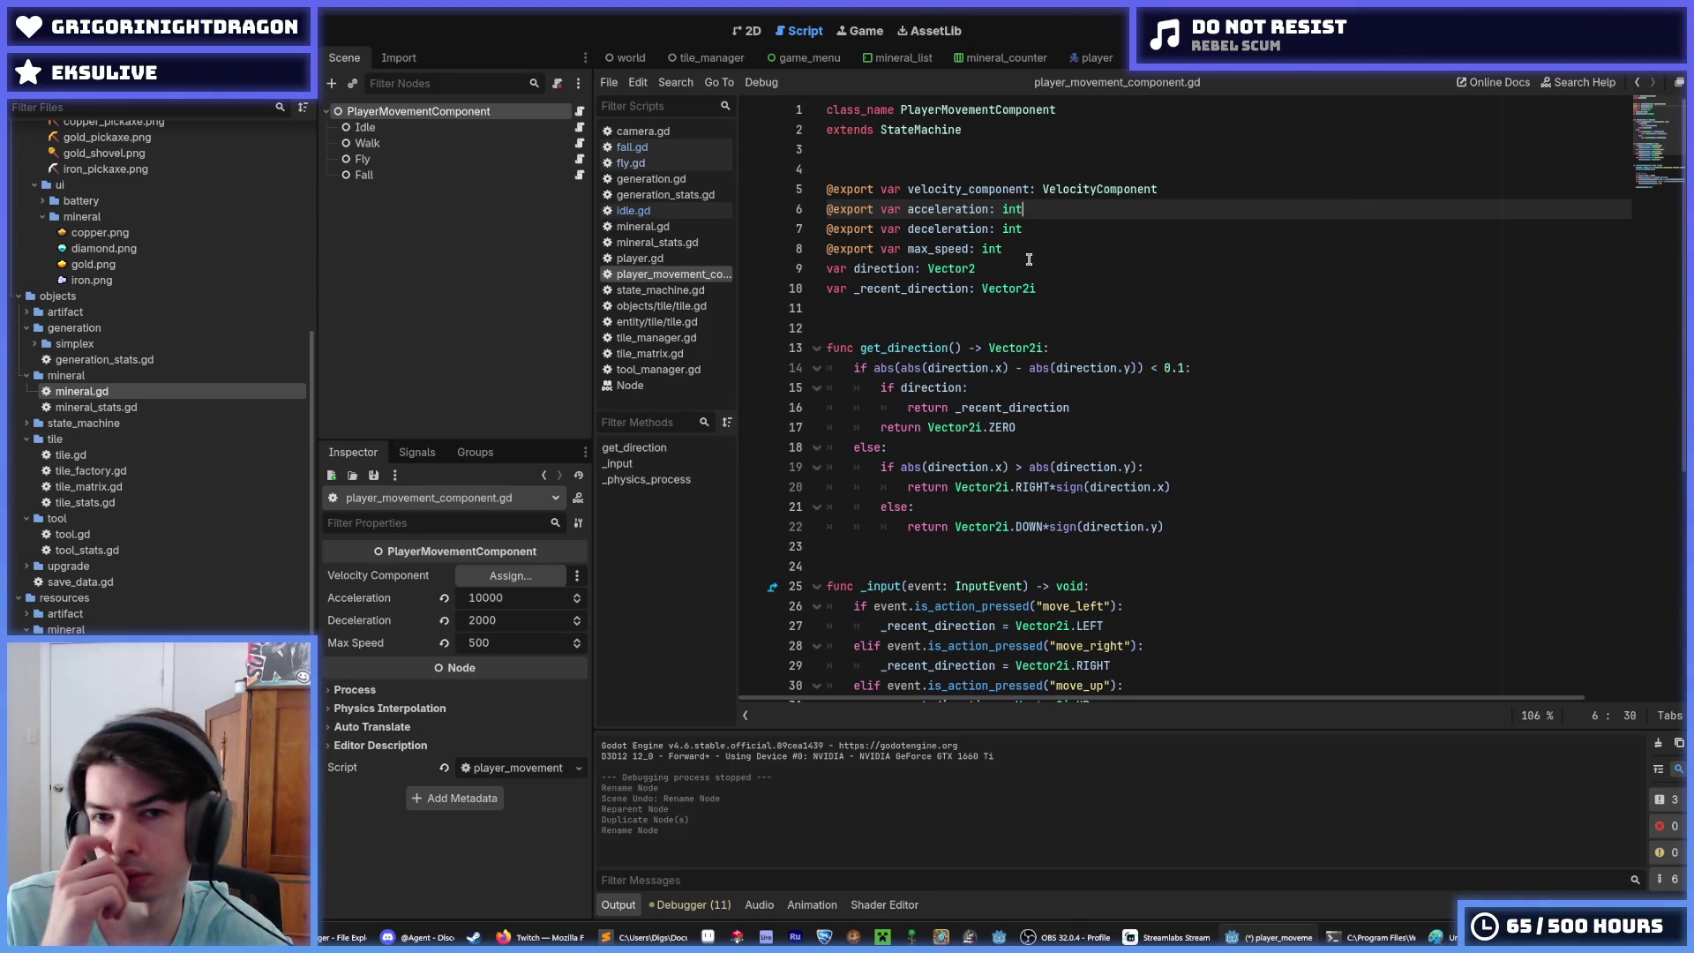
{"action": "key", "text": "ctrl+shift+d"}
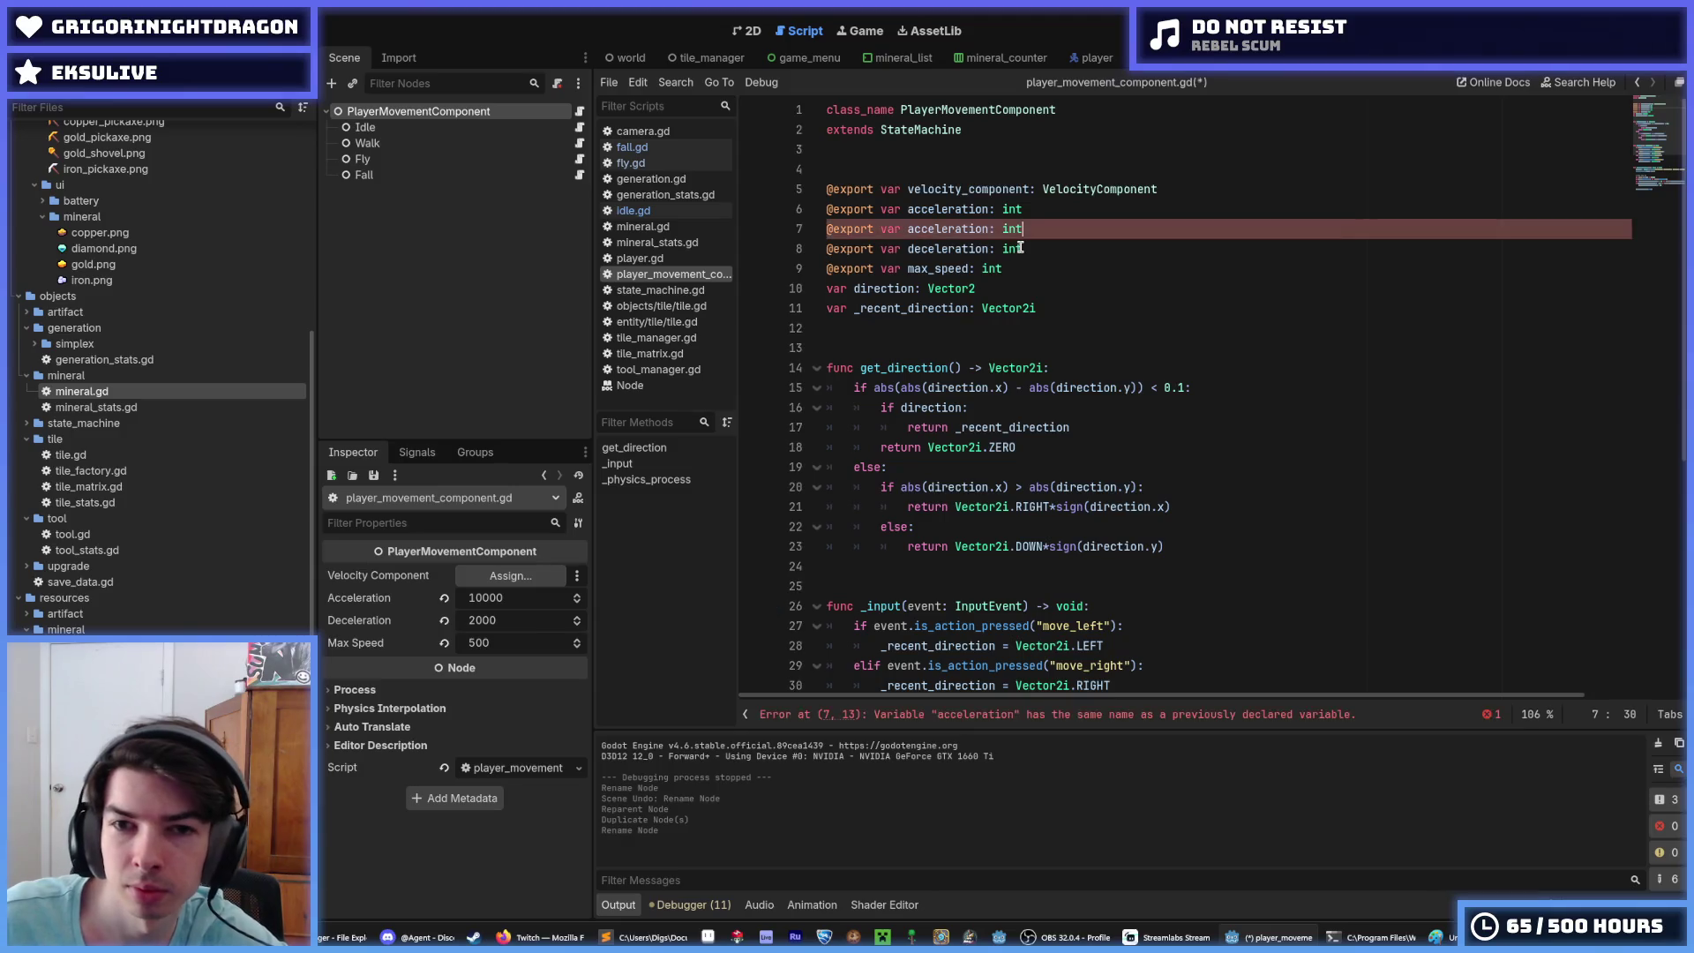
{"action": "left_click", "coordinate": [908, 209]}
{"action": "type", "text": "x"}
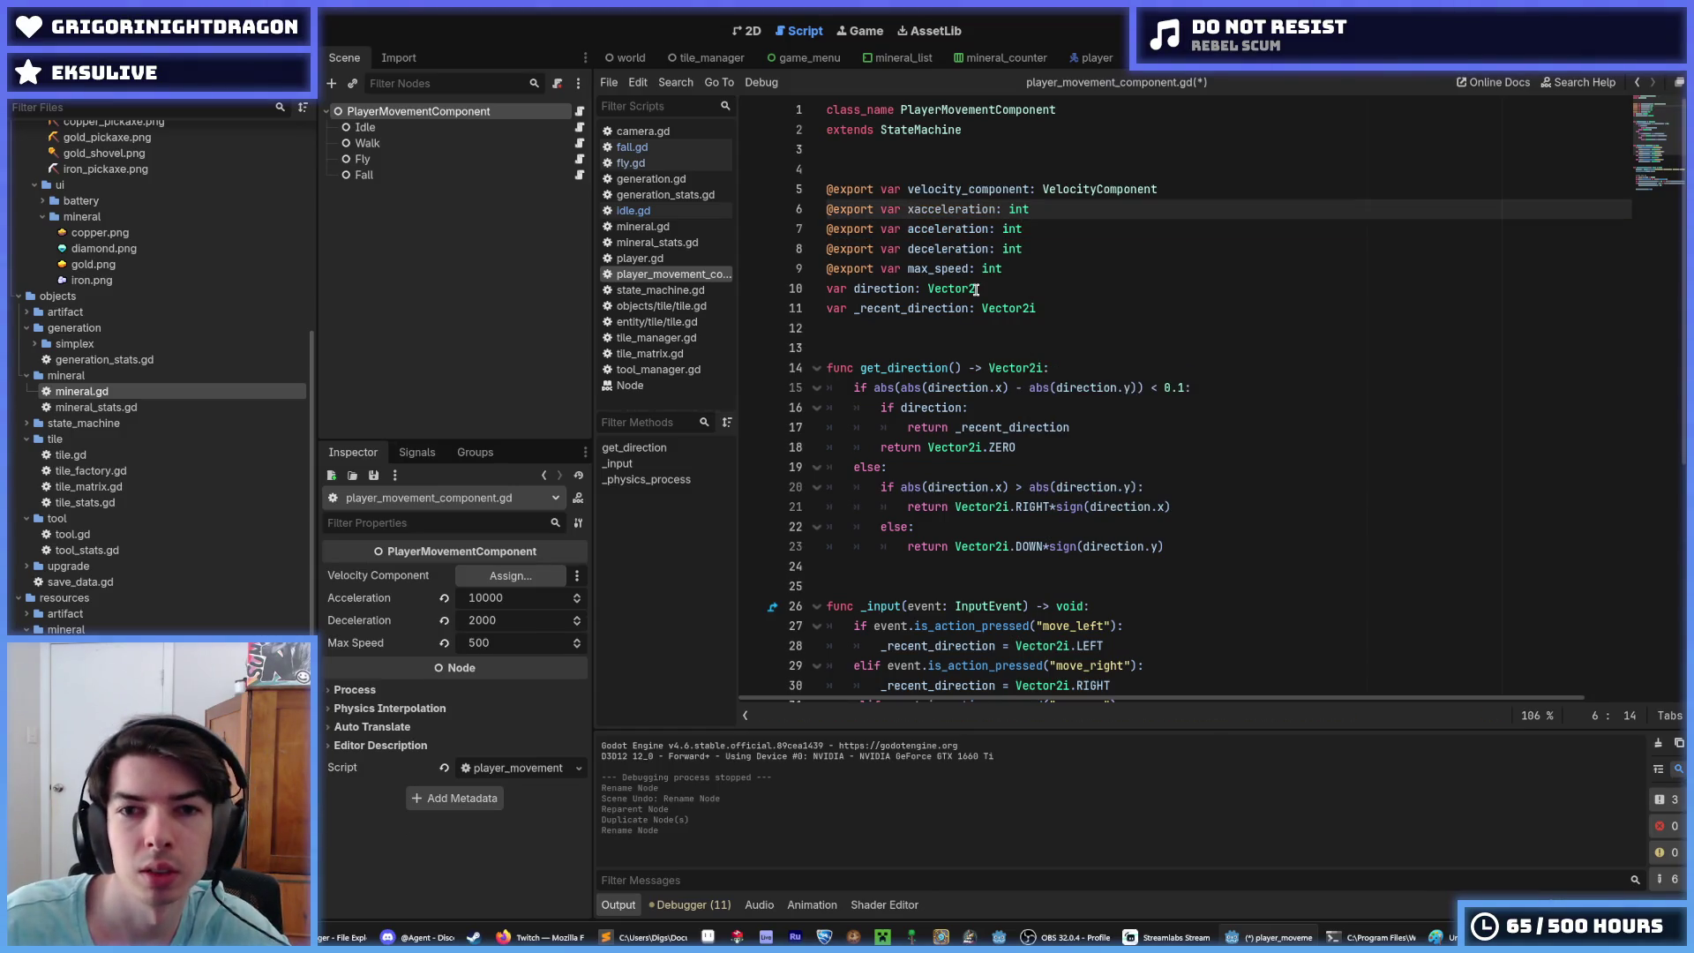
{"action": "key", "text": "BackSpace"}
{"action": "type", "text": "ground_x"}
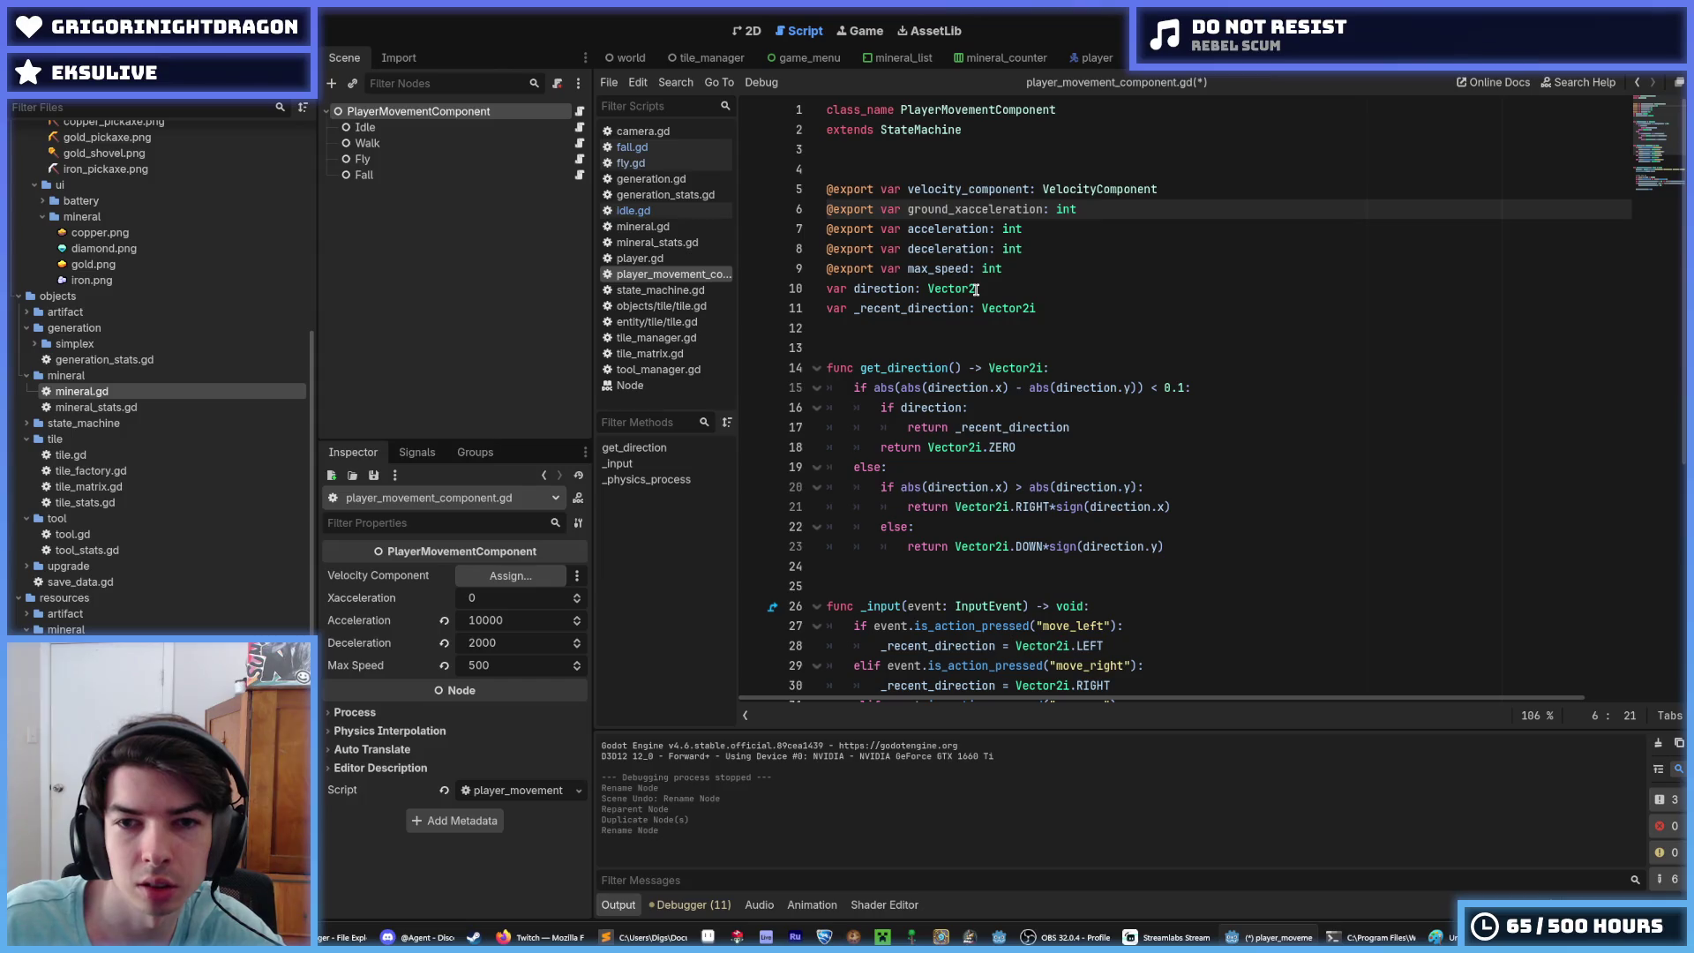
{"action": "type", "text": "_"}
{"action": "key", "text": "Down"}
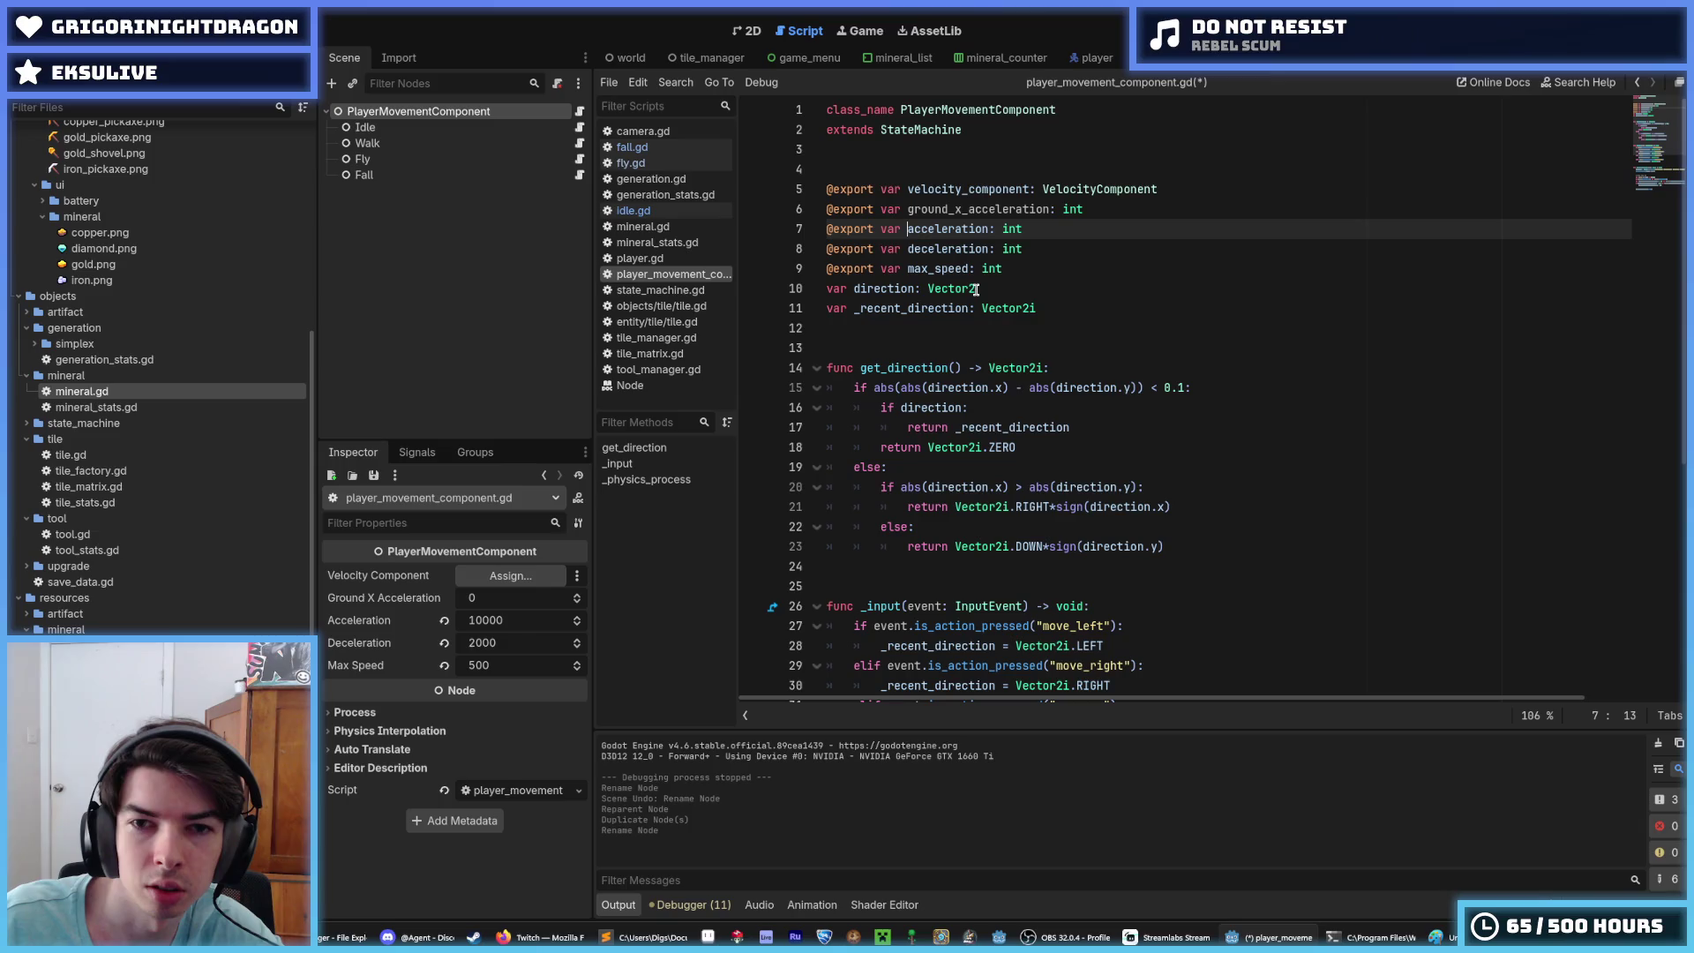
{"action": "type", "text": "air_"}
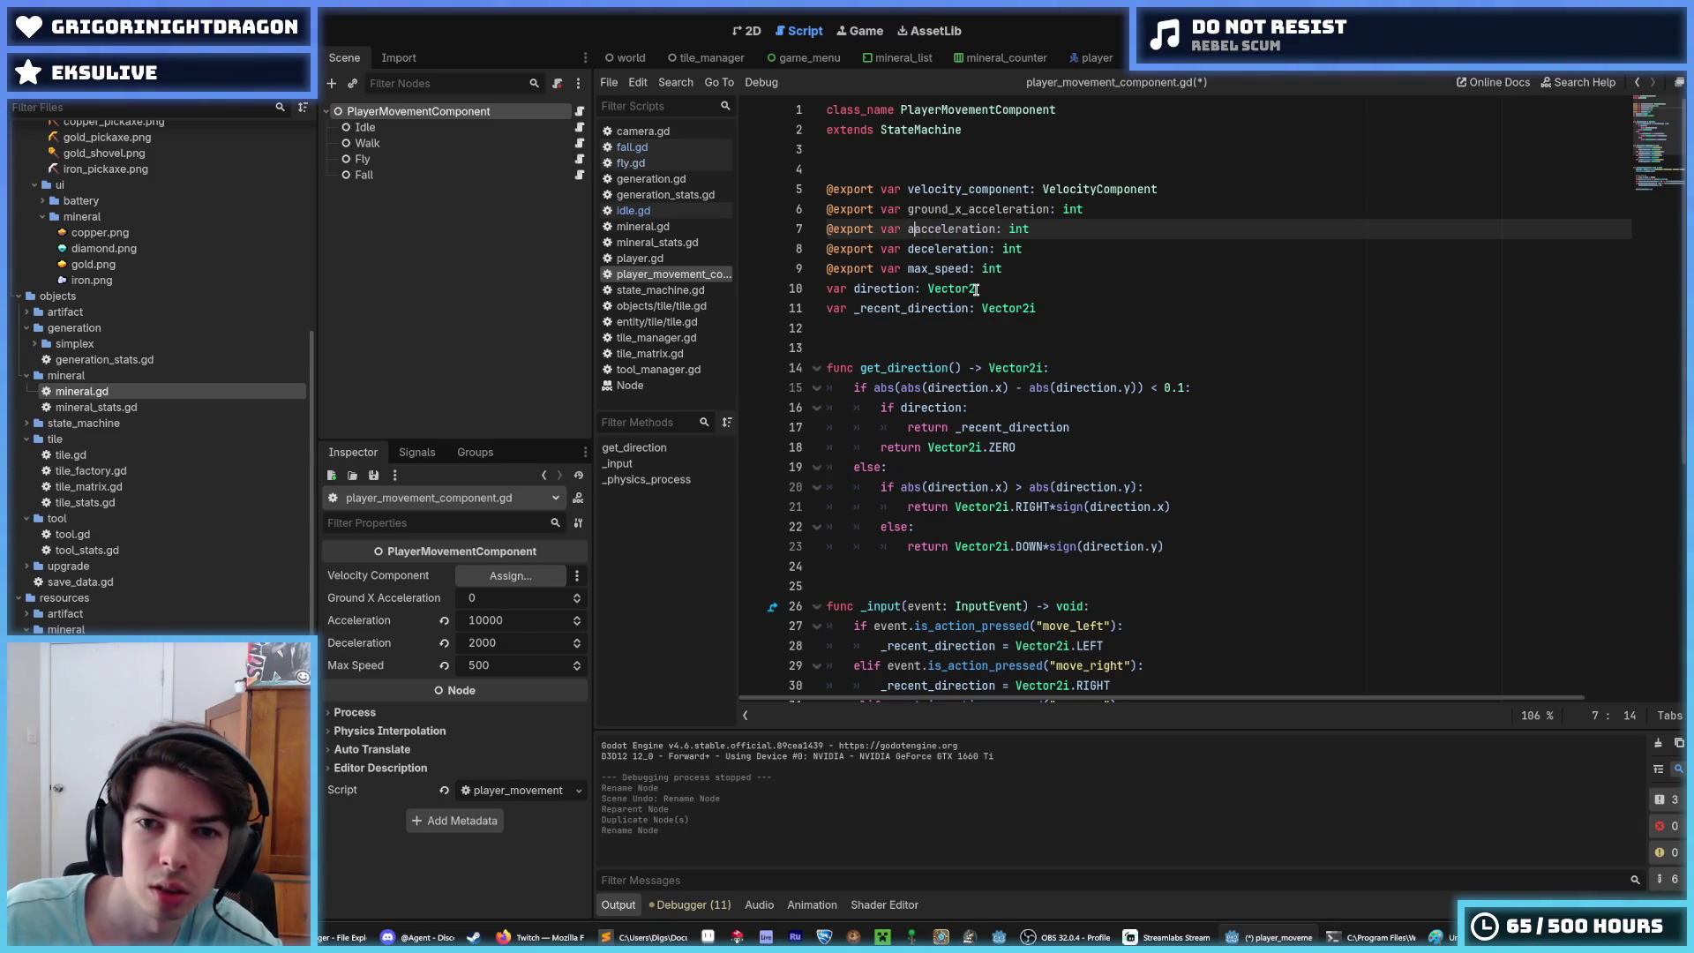
{"action": "type", "text": "x_"}
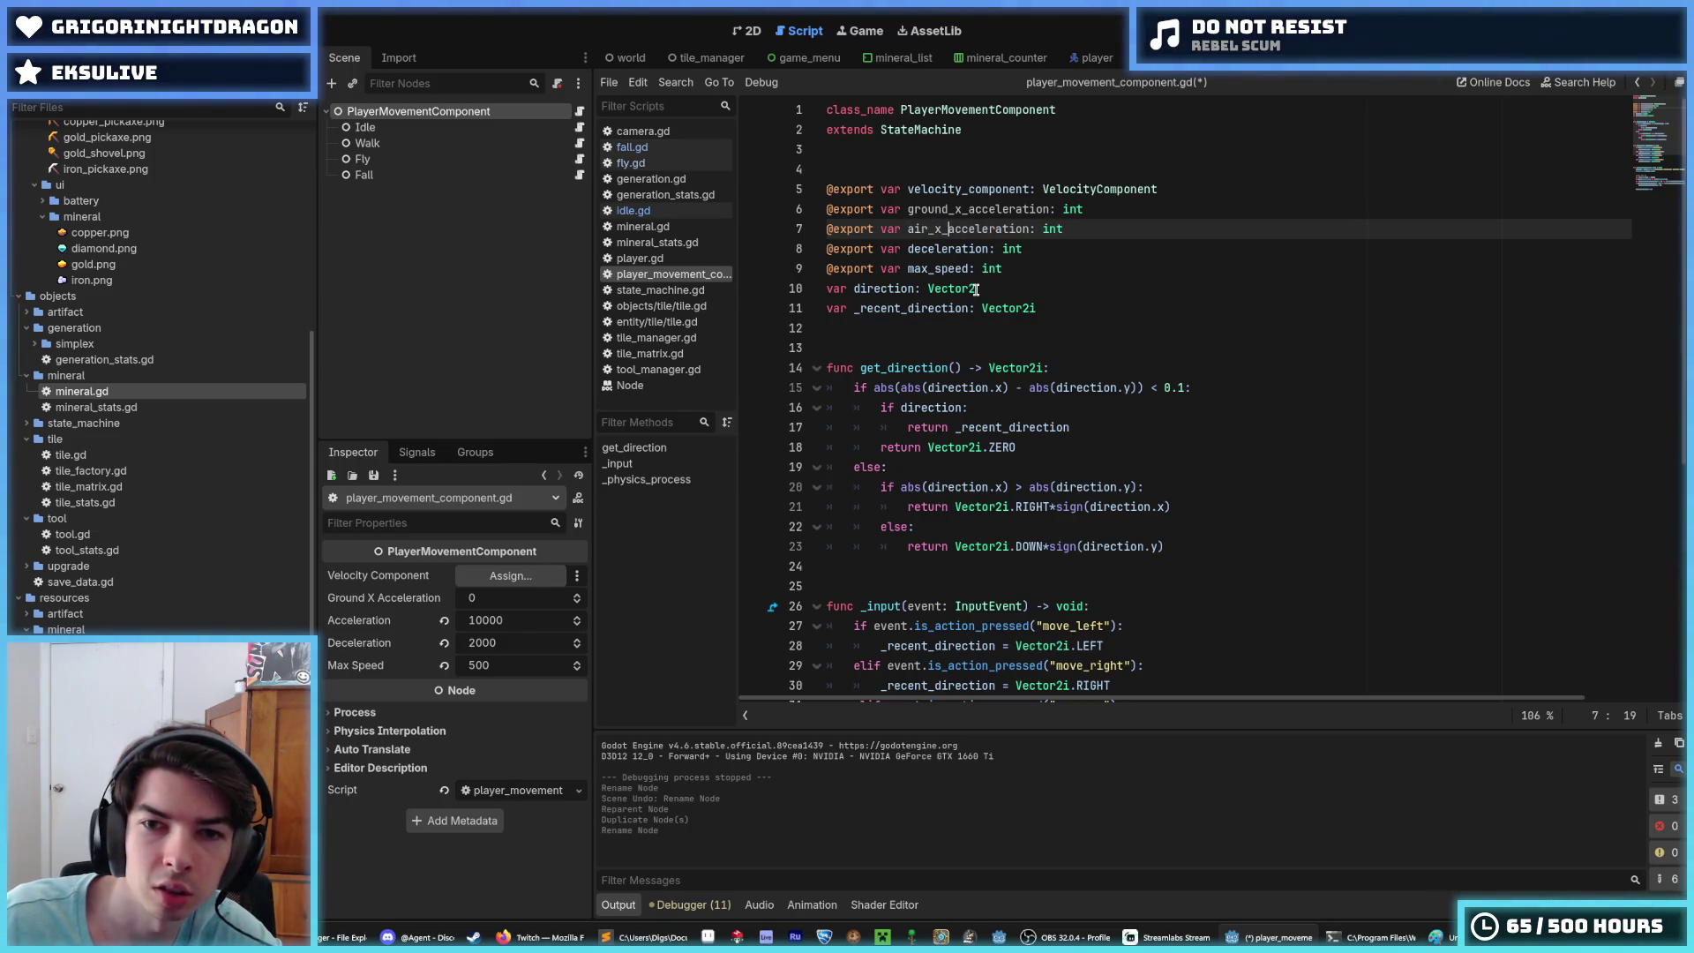
Step: Duplicate the deceleration export as ground_x_deceleration and air_x_deceleration
{"action": "key", "text": "Down"}
{"action": "key", "text": "ctrl+shift+d"}
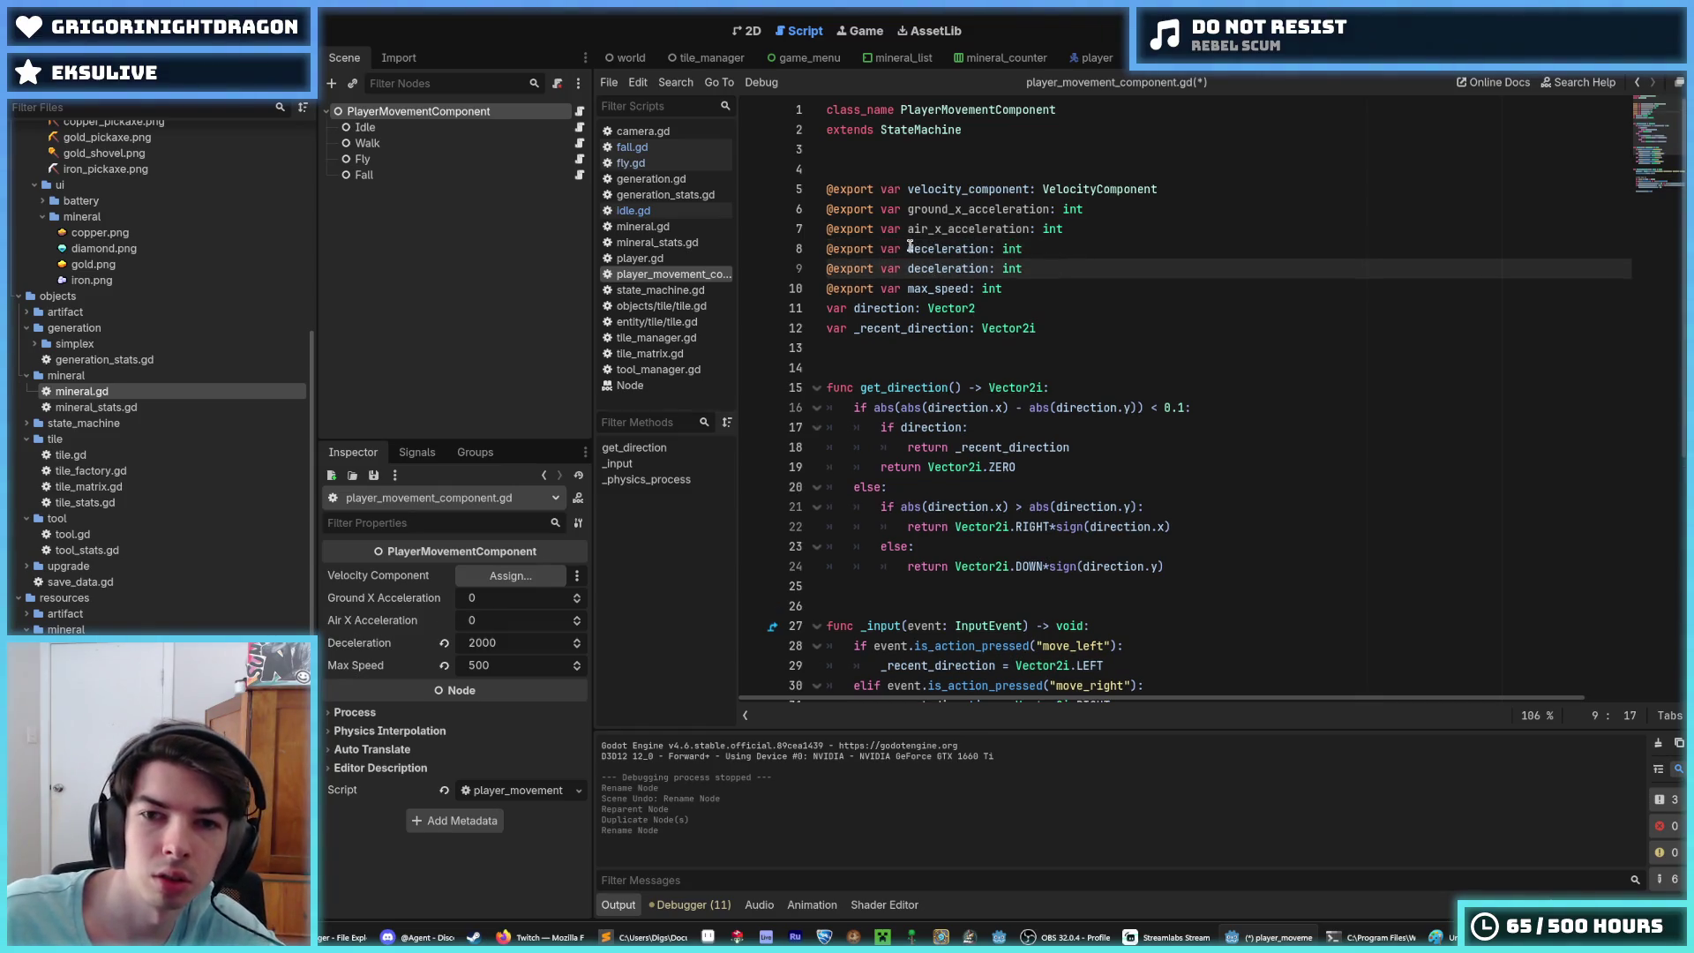
{"action": "key", "text": "Up"}
{"action": "key", "text": "ctrl+Left"}
{"action": "type", "text": "ground_x"}
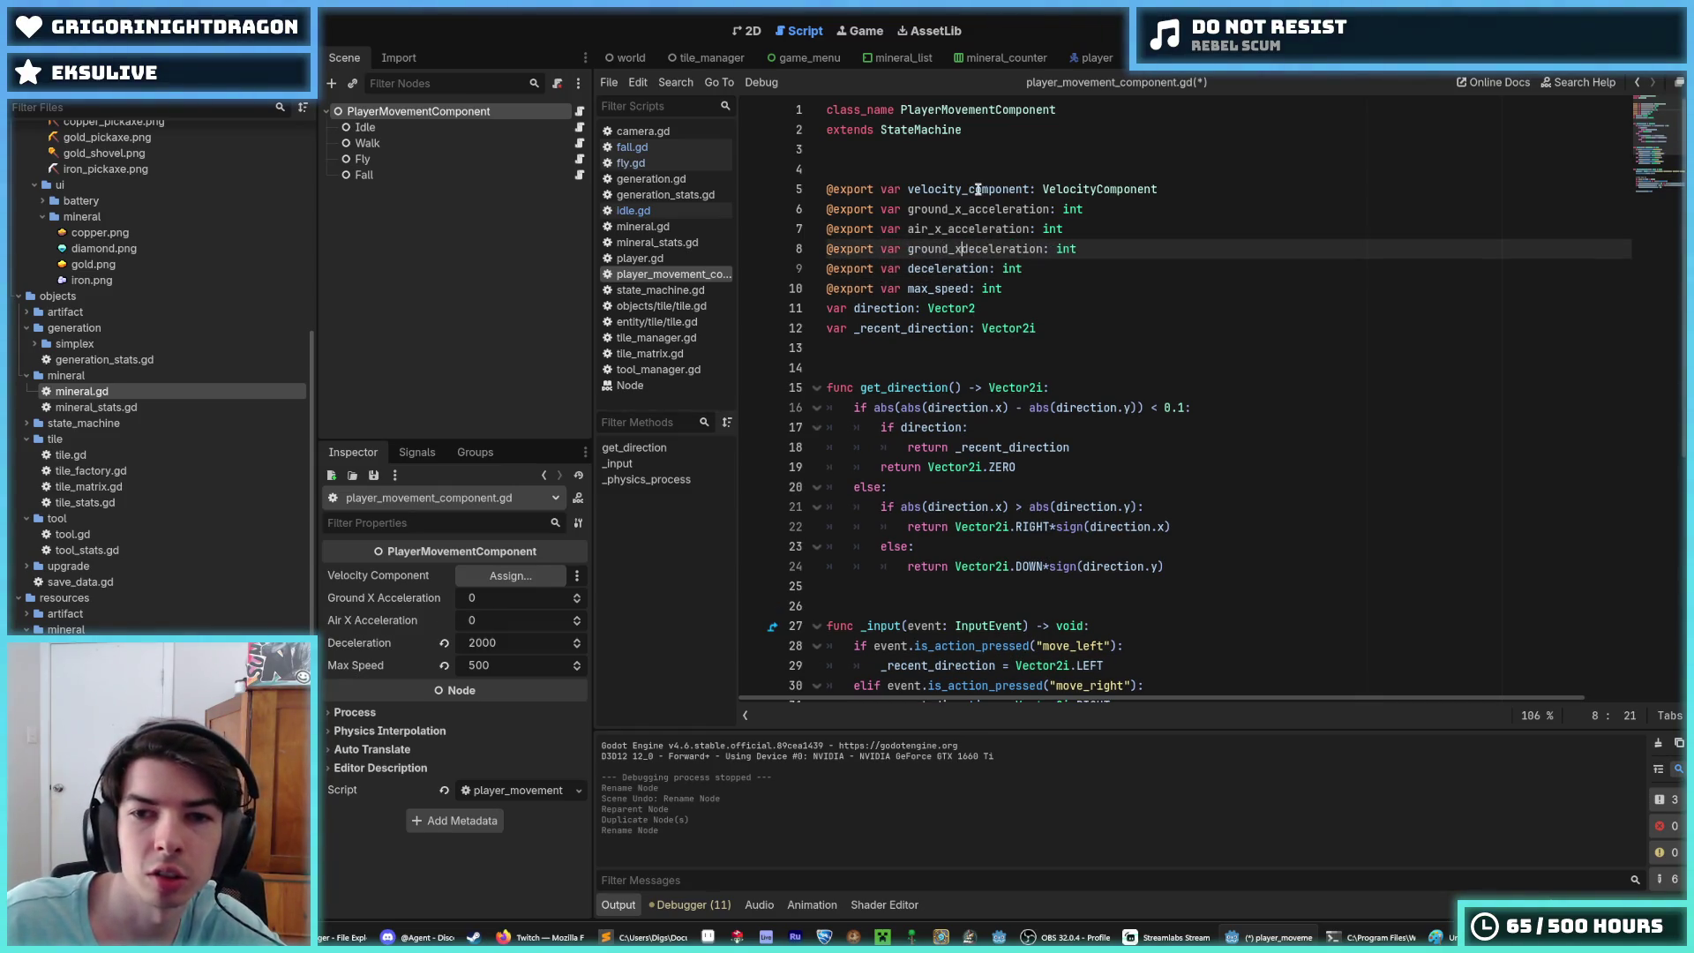
{"action": "type", "text": "_"}
{"action": "key", "text": "Down"}
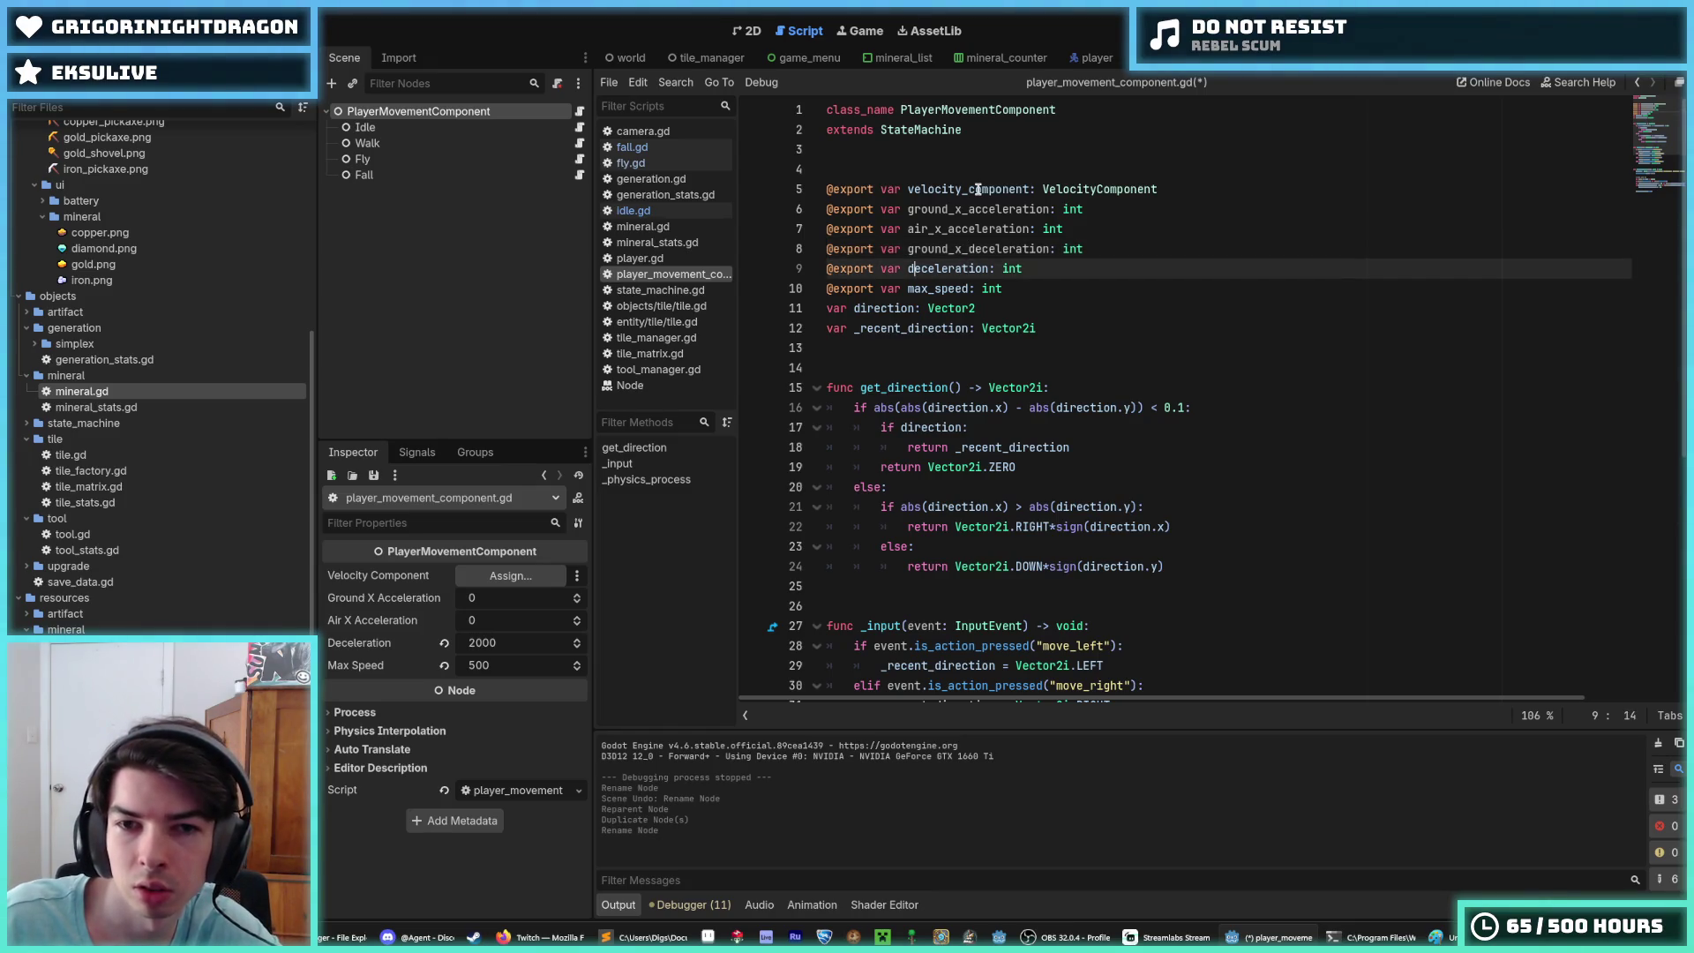
{"action": "key", "text": "Left"}
{"action": "type", "text": "air_"}
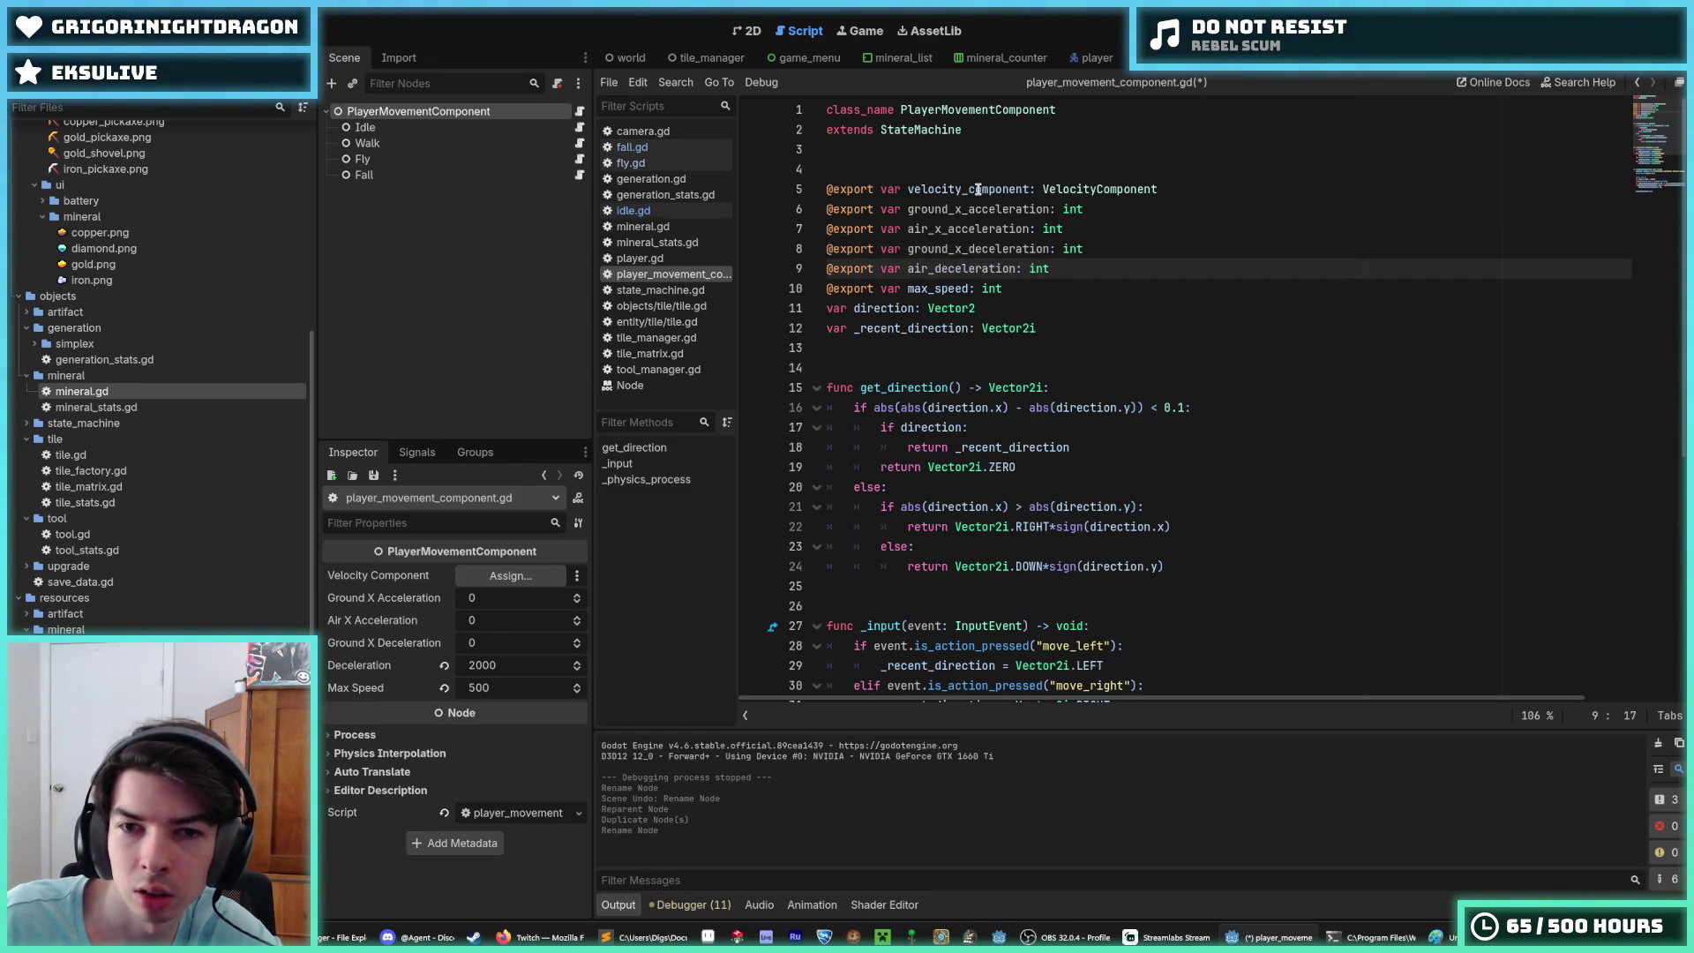
{"action": "type", "text": "x_"}
{"action": "key", "text": "End"}
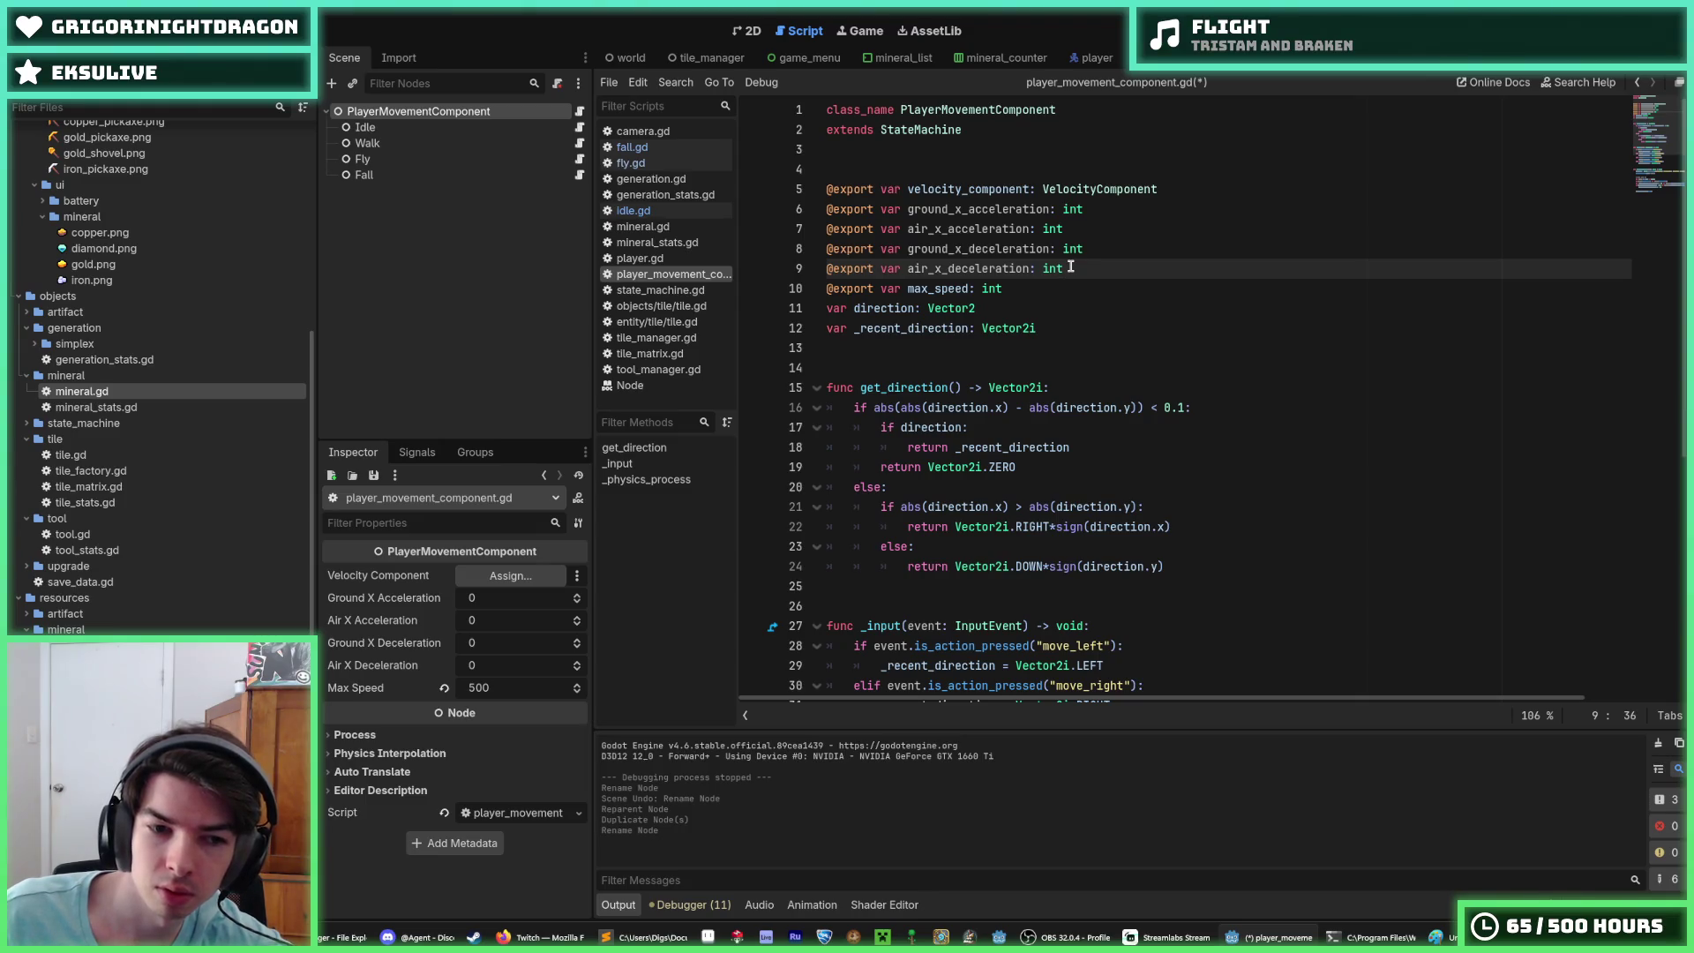
Step: Rename max_speed to x_max_speed, add a duplicate y_max_speed export, and save the script
{"action": "key", "text": "ctrl+s"}
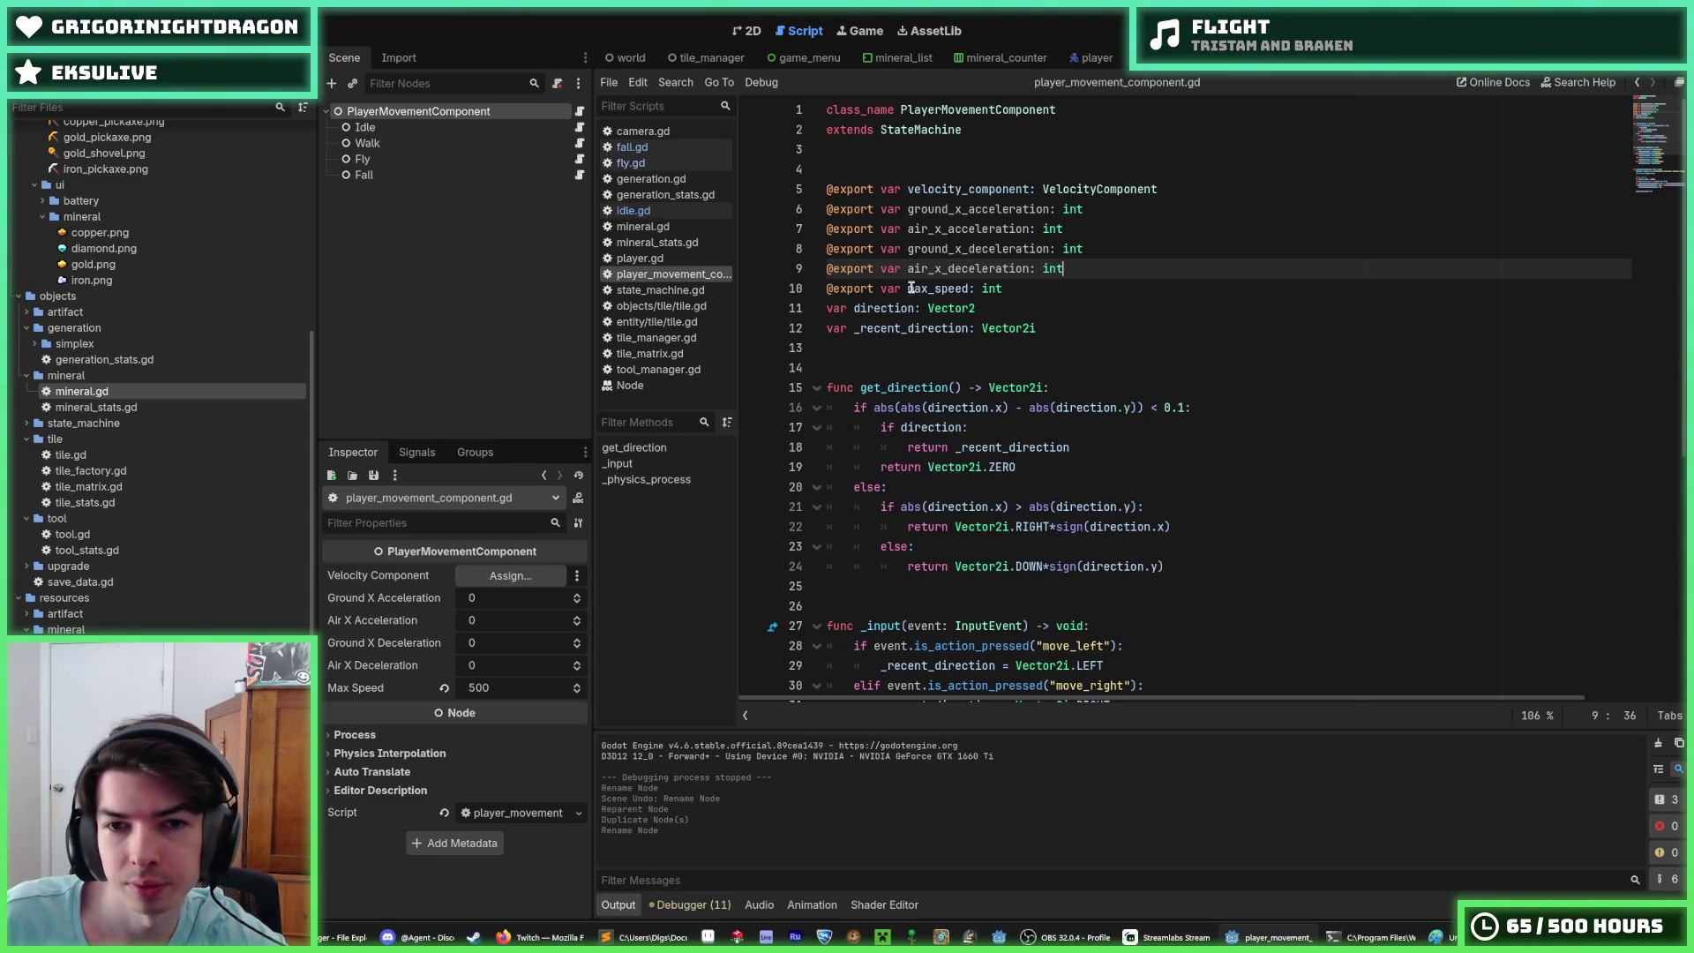
{"action": "left_click", "coordinate": [910, 289]}
{"action": "type", "text": "x_"}
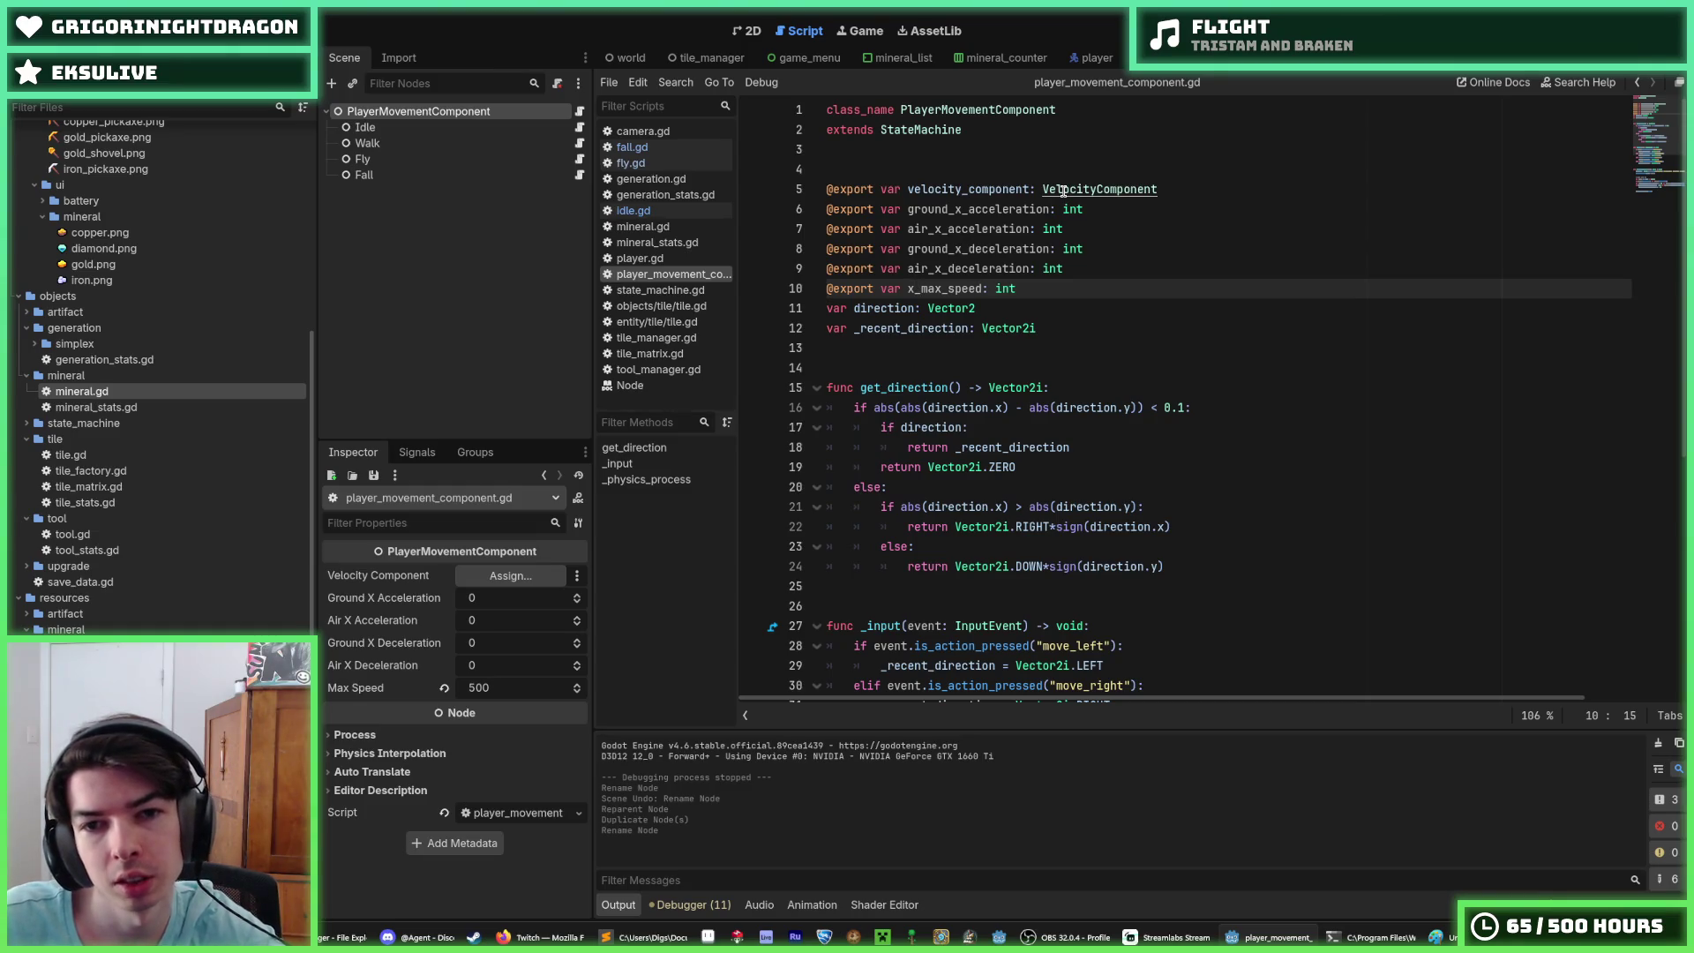
{"action": "key", "text": "ctrl+s"}
{"action": "key", "text": "ctrl+shift+d"}
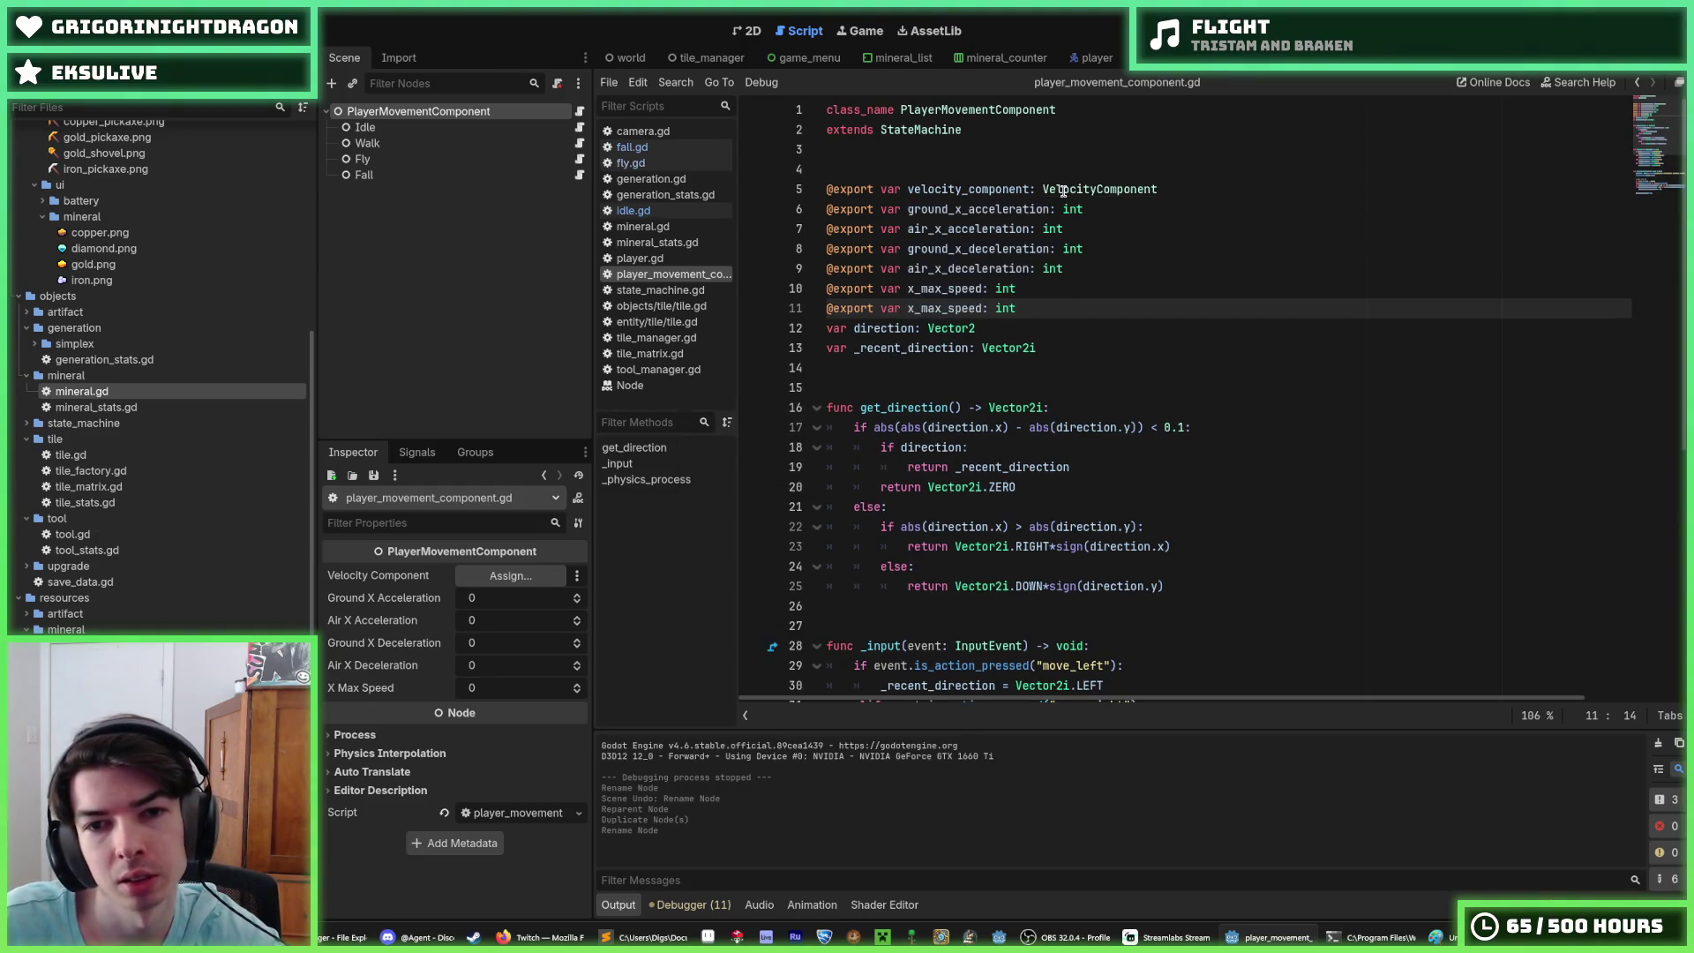
{"action": "key", "text": "BackSpace"}
{"action": "type", "text": "y"}
{"action": "key", "text": "ctrl+s"}
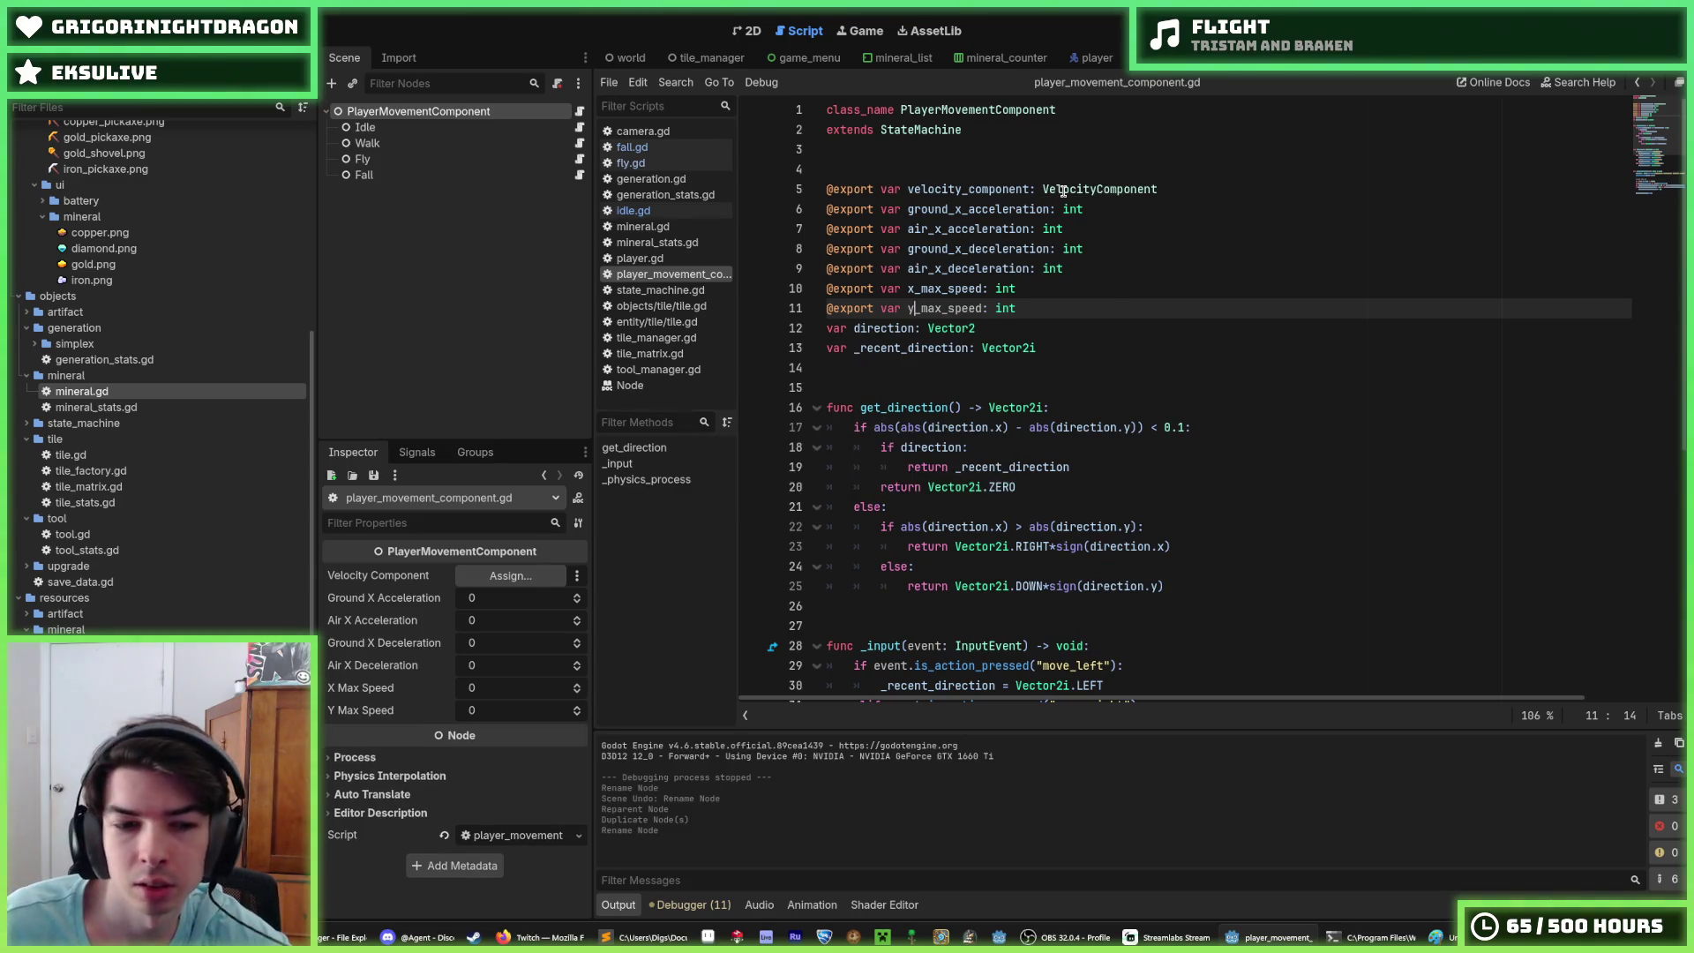
Step: Set X Max Speed to 500 and Y Max Speed to 1000 in the Inspector
{"action": "left_click", "coordinate": [504, 687]}
{"action": "type", "text": "500"}
{"action": "key", "text": "Tab"}
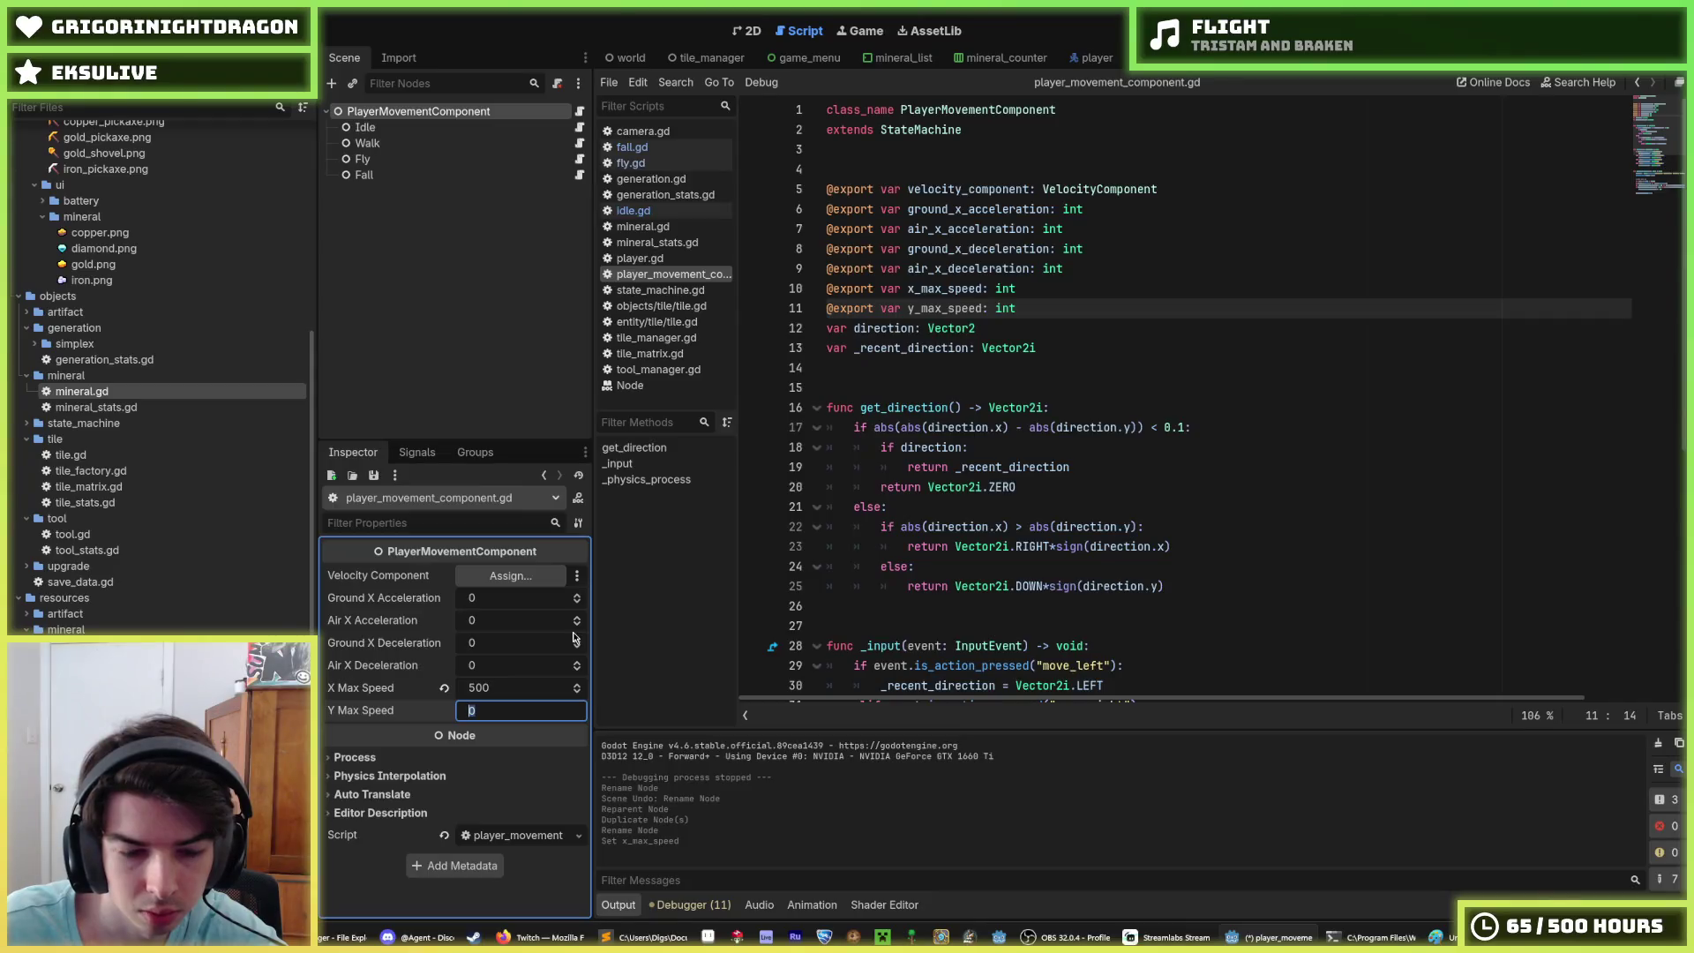
{"action": "type", "text": "1000"}
{"action": "key", "text": "Return"}
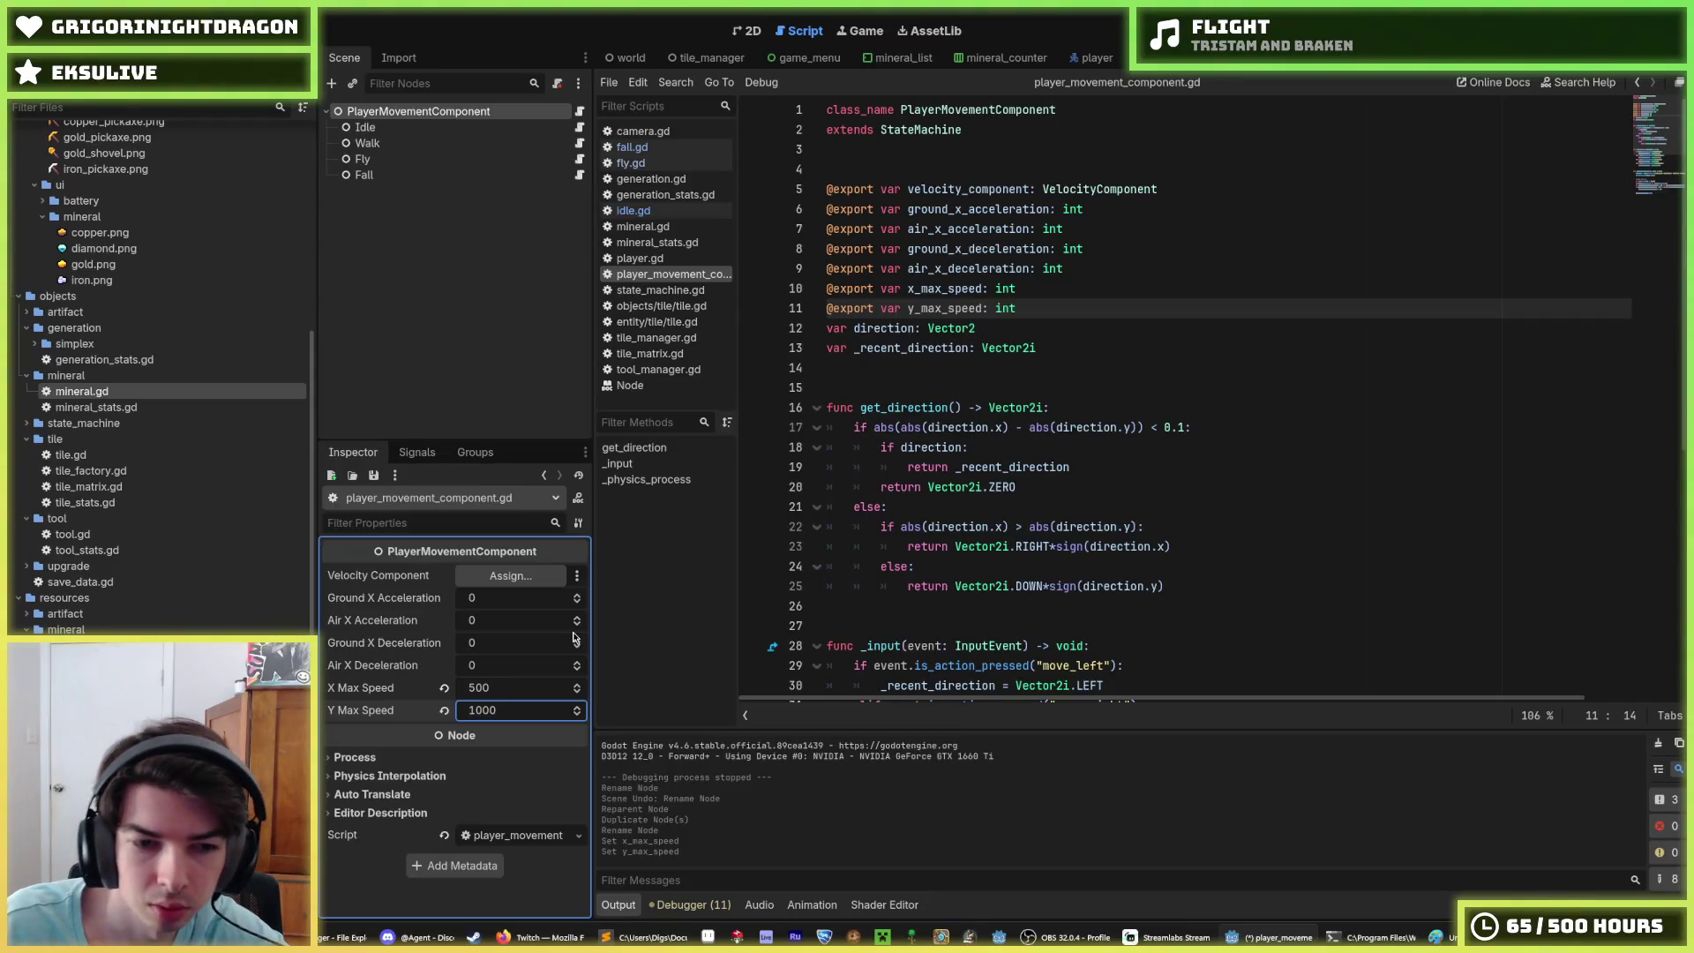
{"action": "left_click", "coordinate": [1049, 303]}
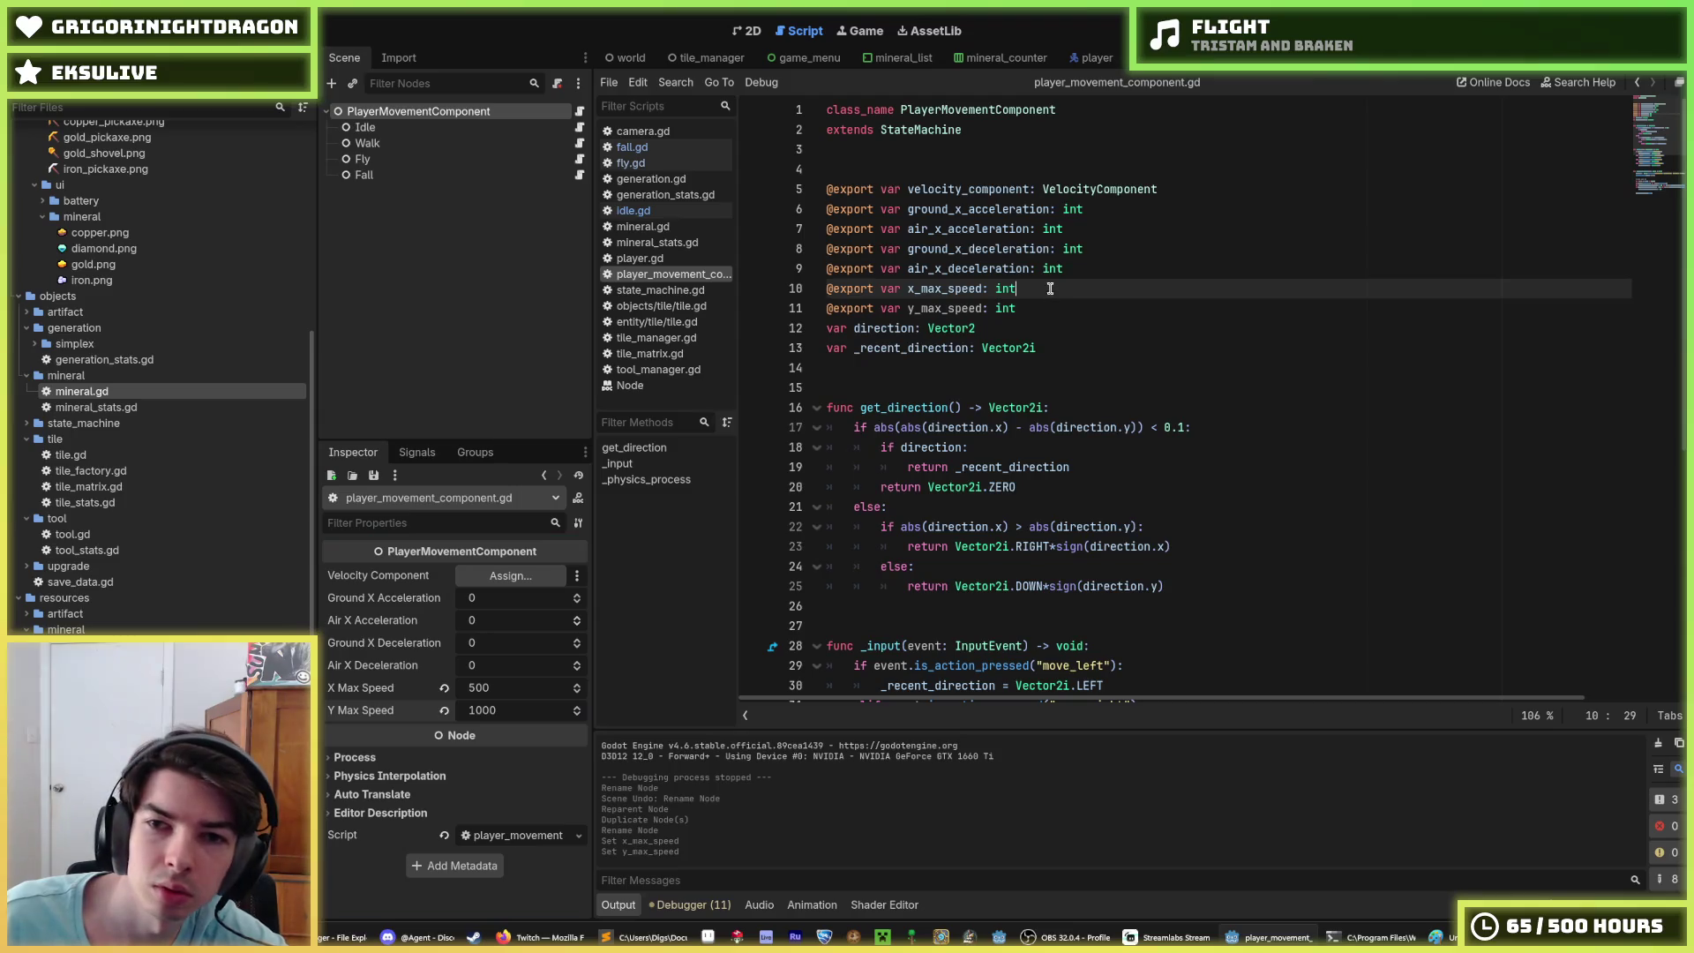
{"action": "left_click", "coordinate": [1112, 208]}
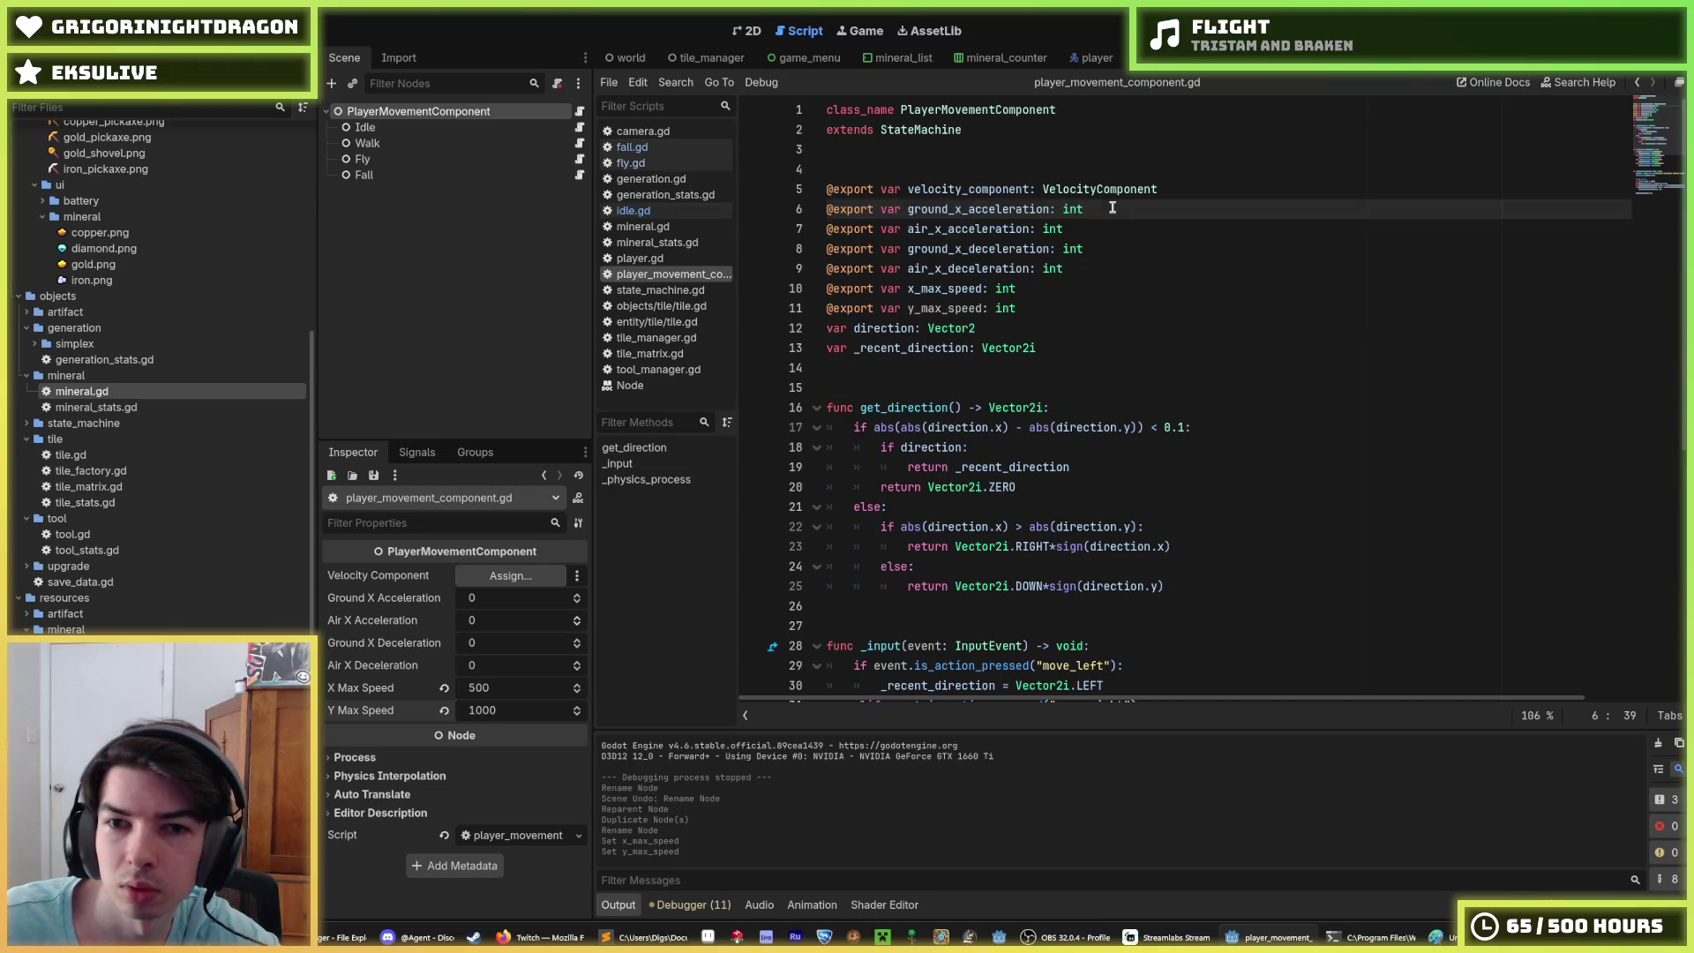
{"action": "key", "text": "Down"}
{"action": "key", "text": "Down"}
{"action": "key", "text": "Down"}
{"action": "key", "text": "Return"}
{"action": "key", "text": "BackSpace"}
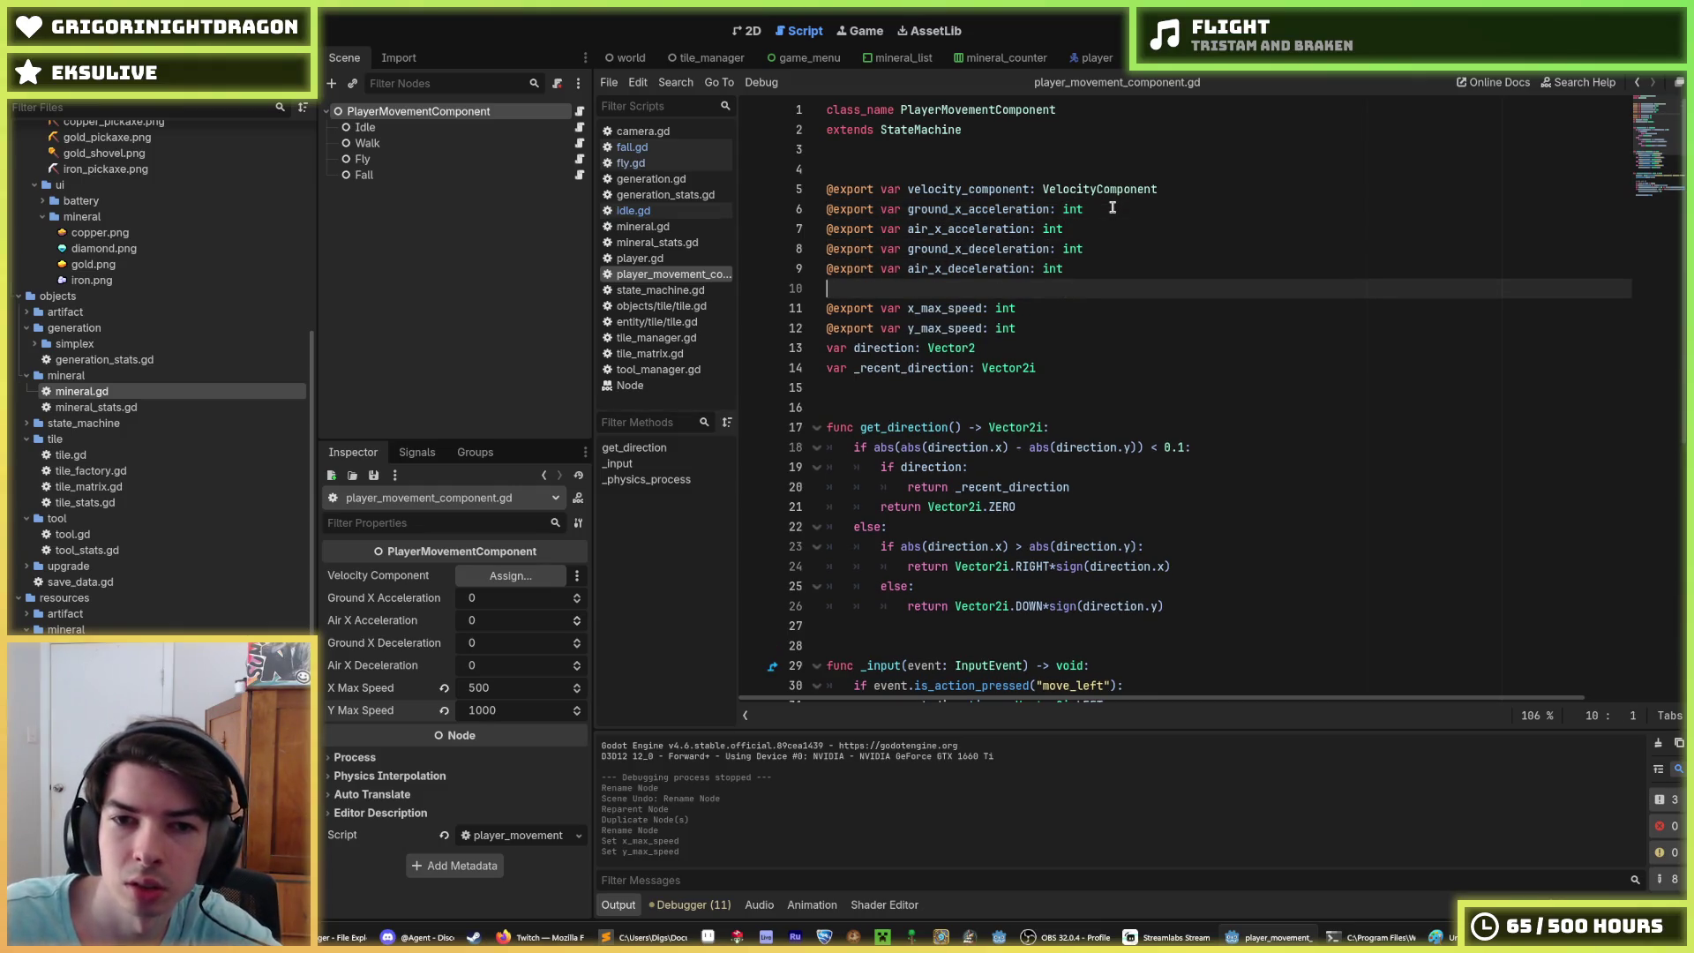
{"action": "type", "text": "@ex"}
{"action": "type", "text": "port var ju"}
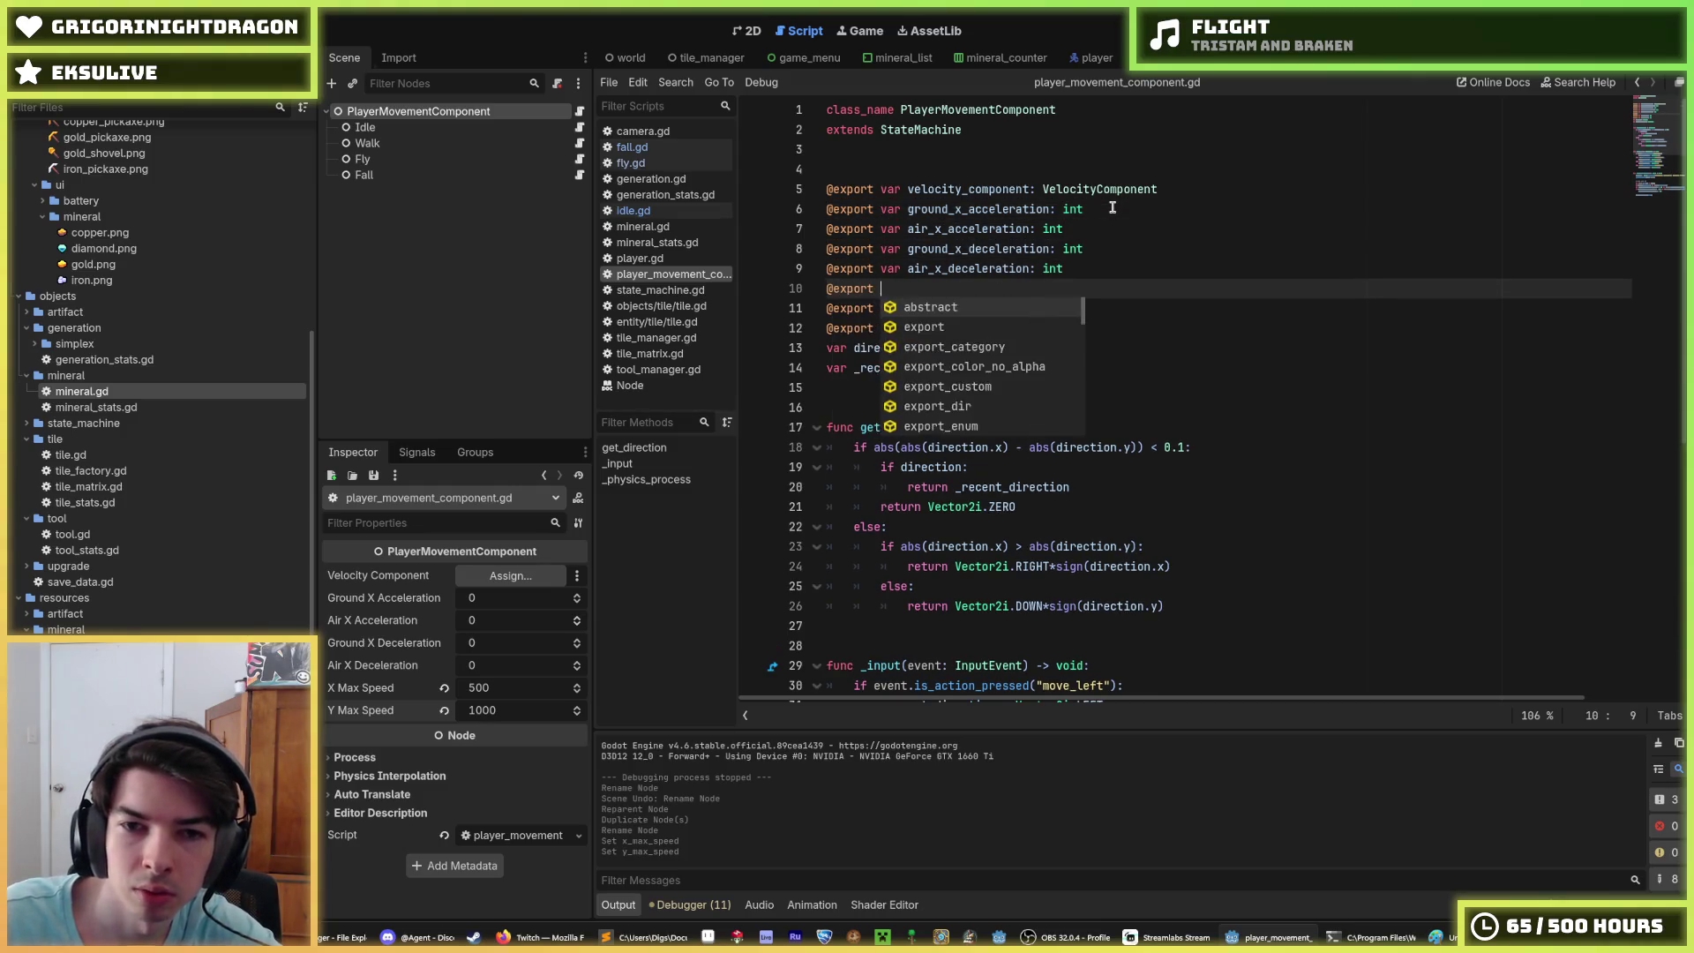
{"action": "key", "text": "BackSpace"}
{"action": "key", "text": "BackSpace"}
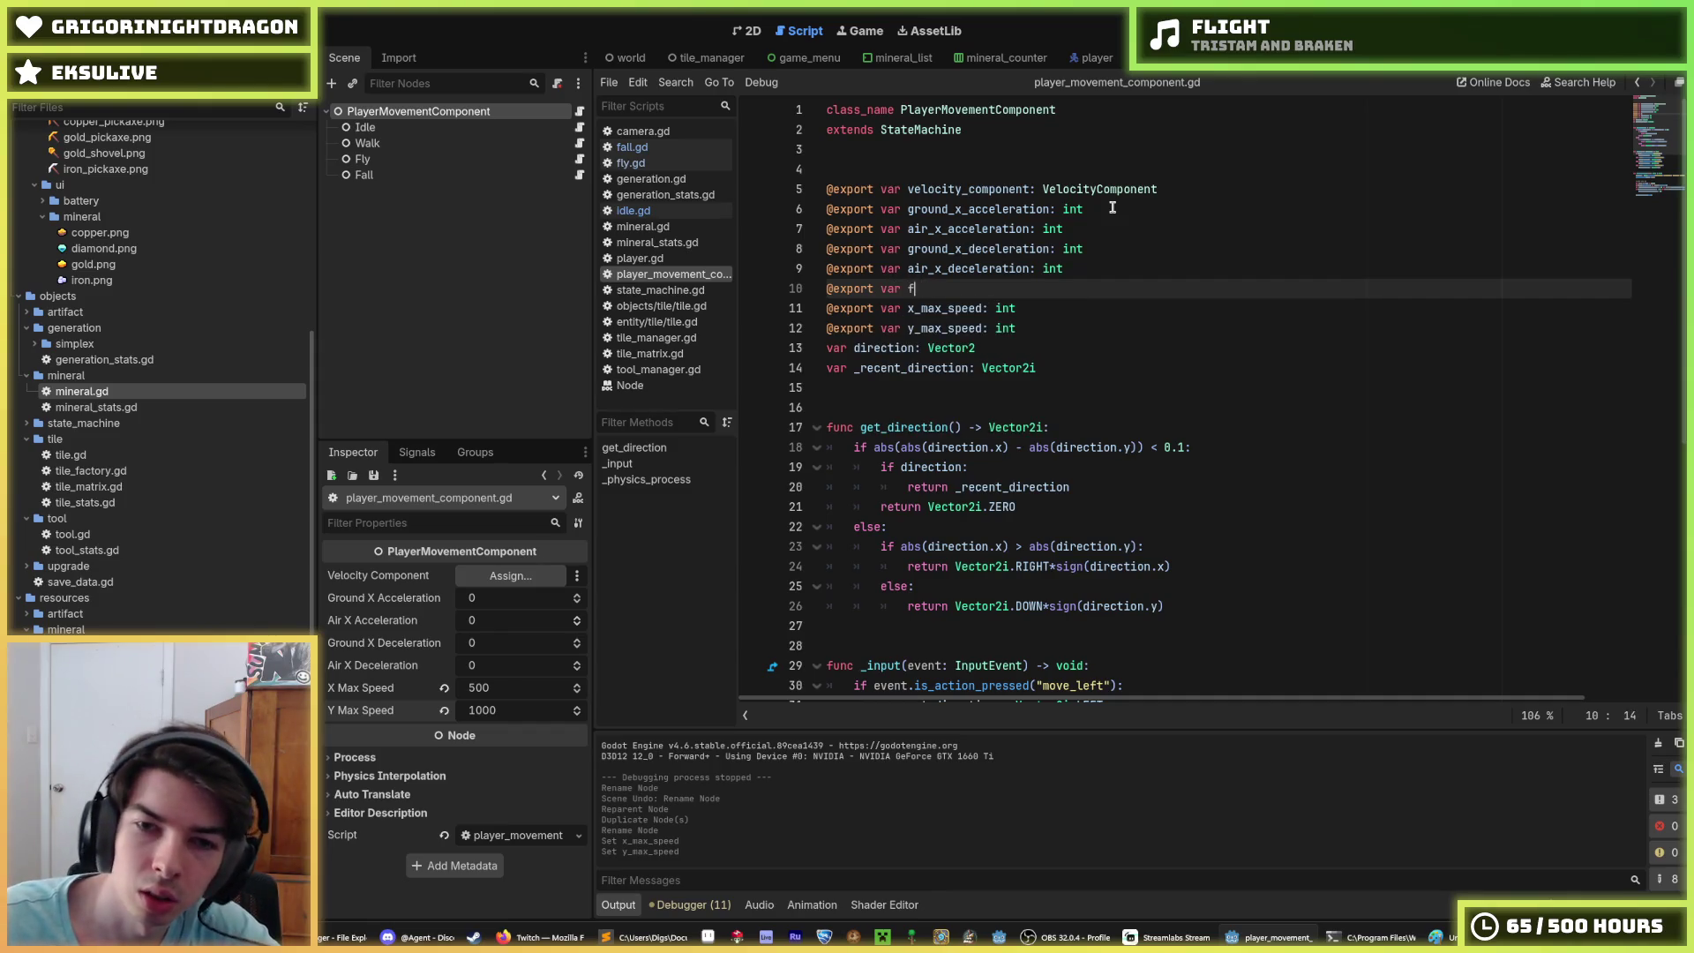
{"action": "type", "text": "fly_acce"}
{"action": "type", "text": "leration"}
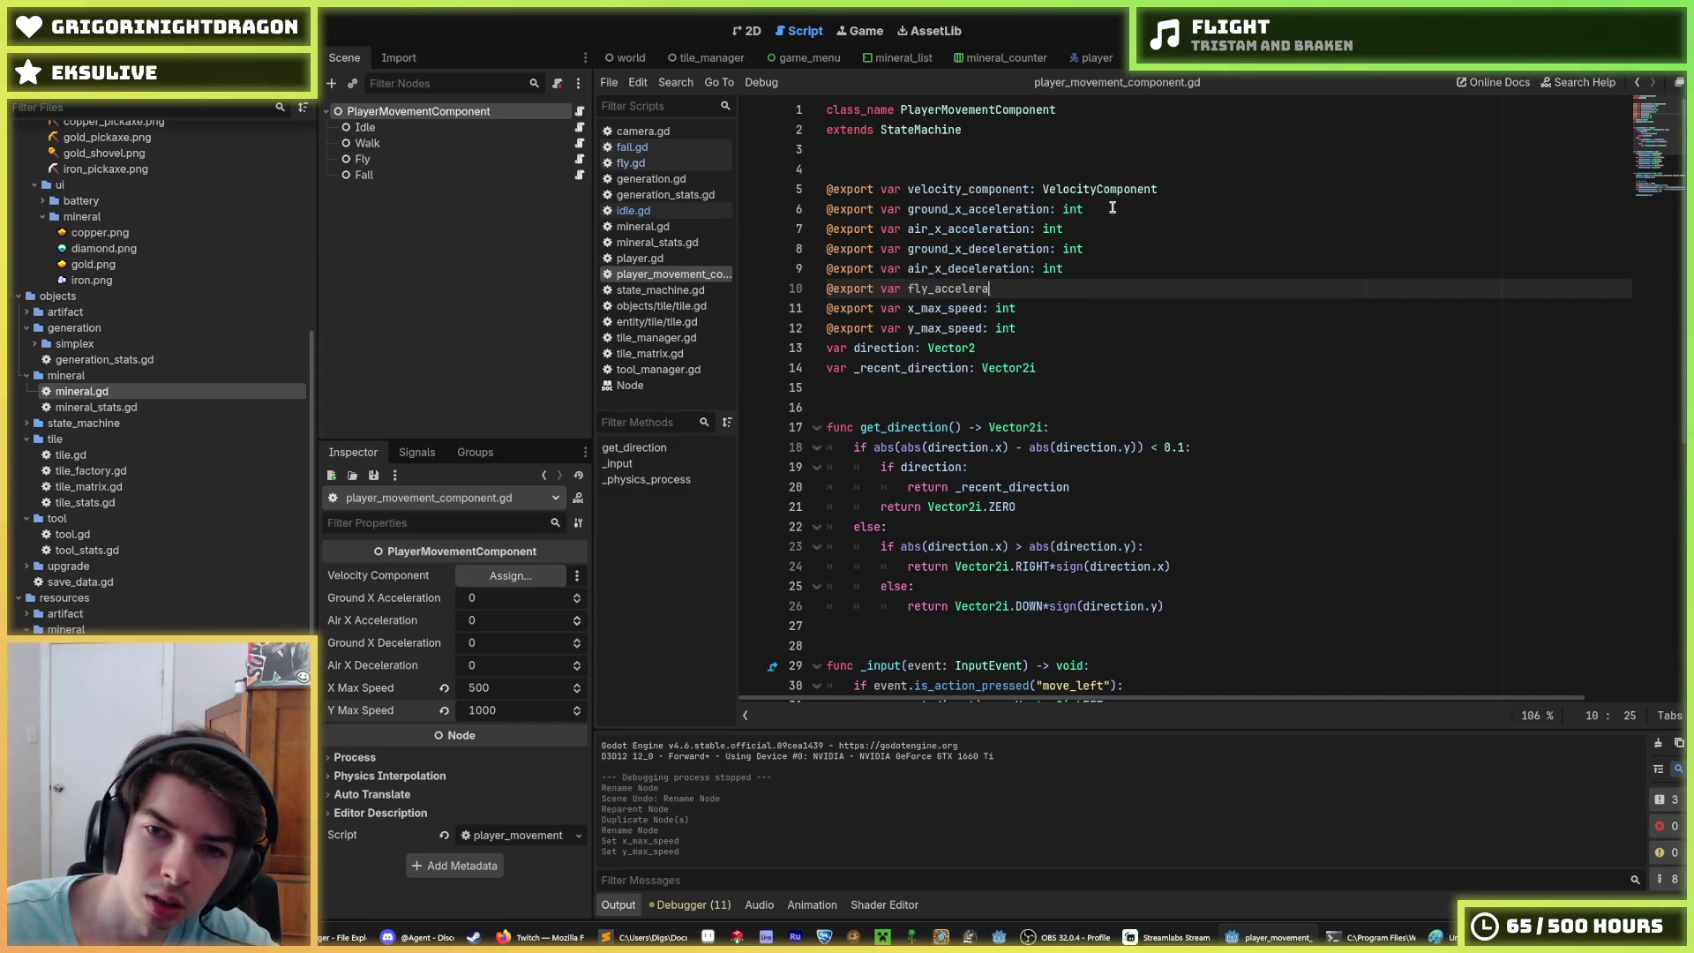
{"action": "key", "text": "Left"}
{"action": "key", "text": "Left"}
{"action": "key", "text": "Left"}
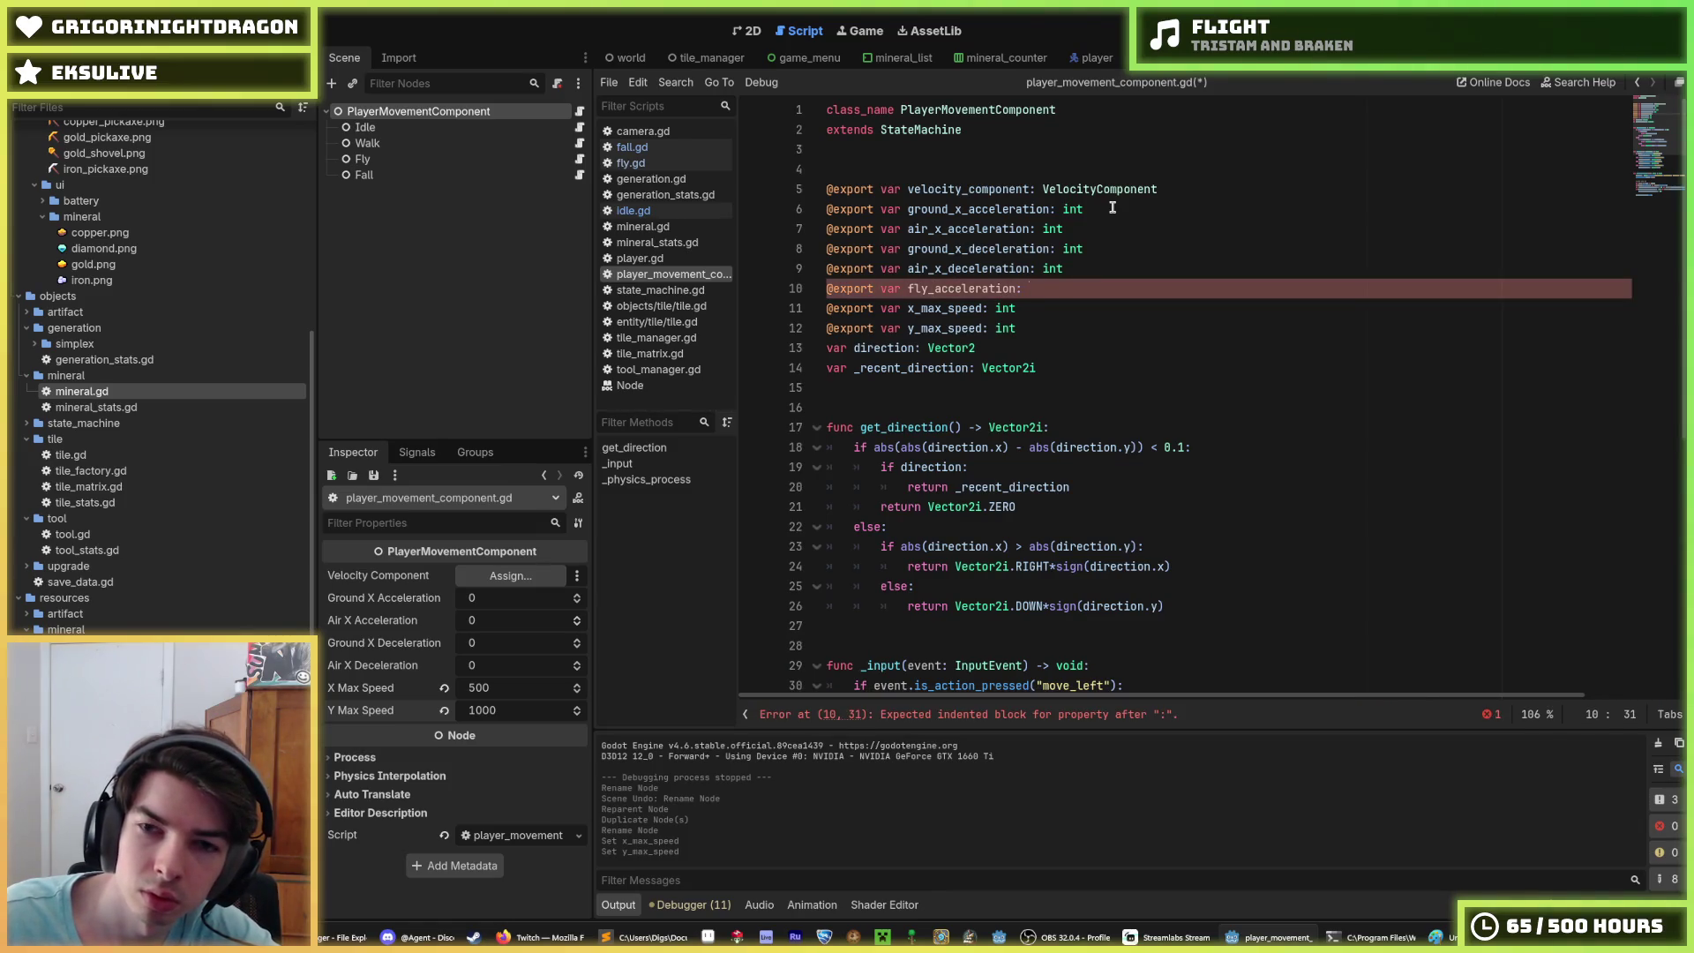
{"action": "type", "text": "in"}
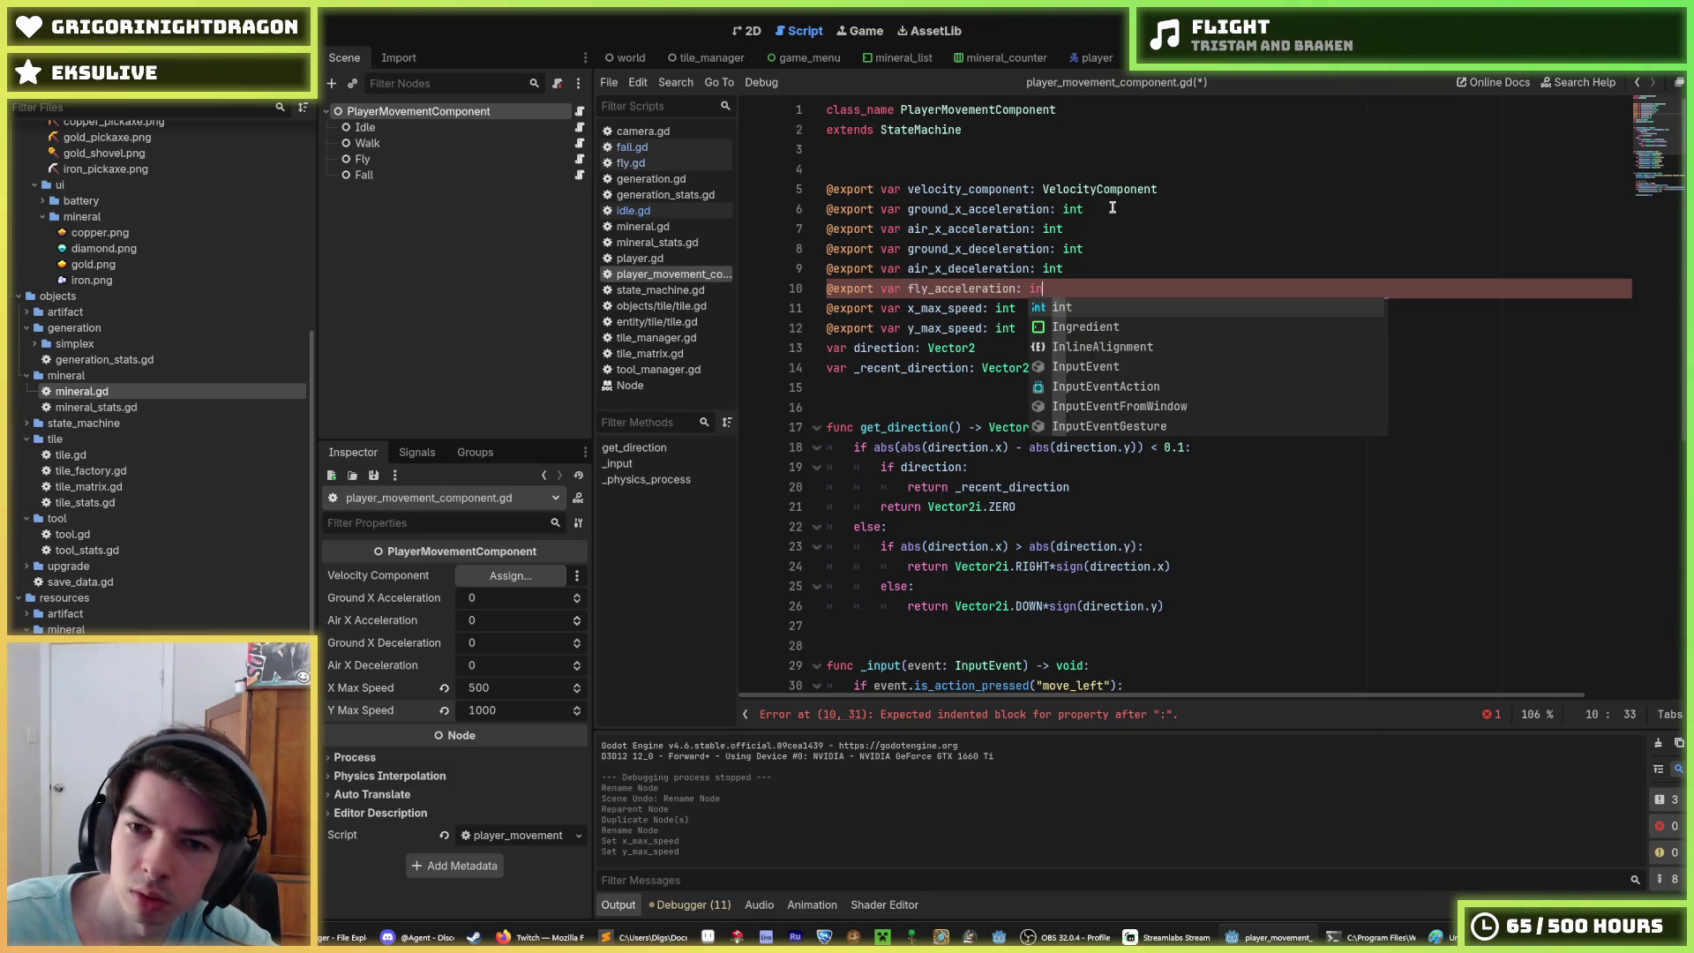
{"action": "type", "text": "t"}
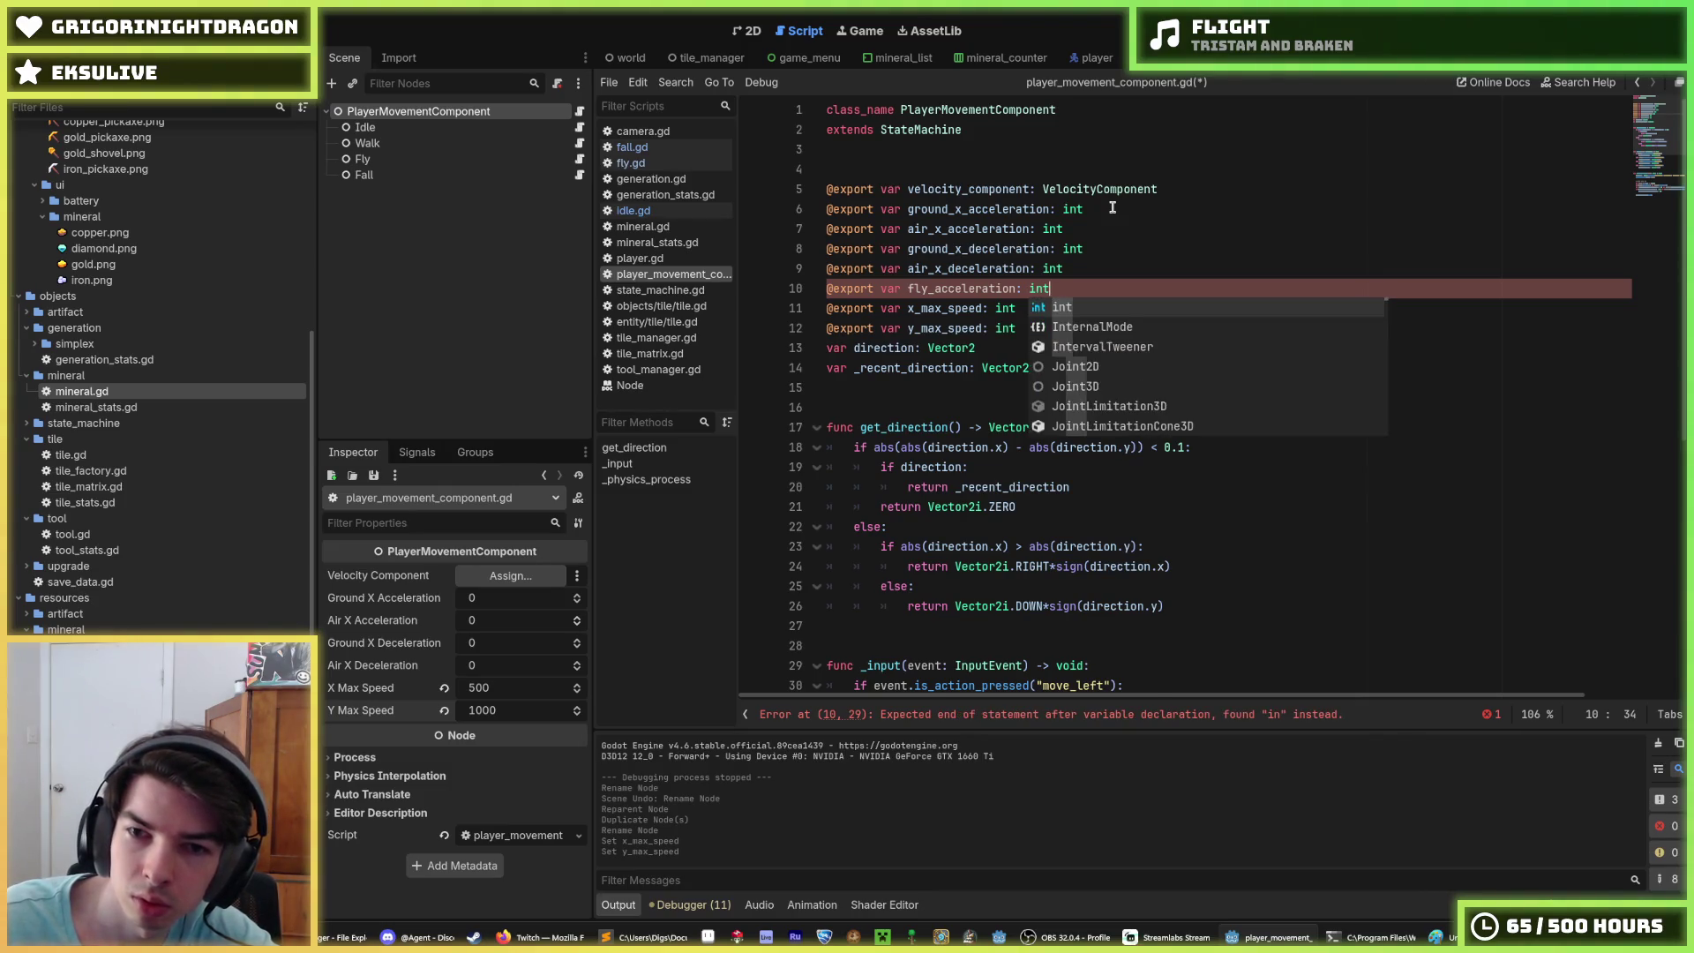
{"action": "key", "text": "ctrl+s"}
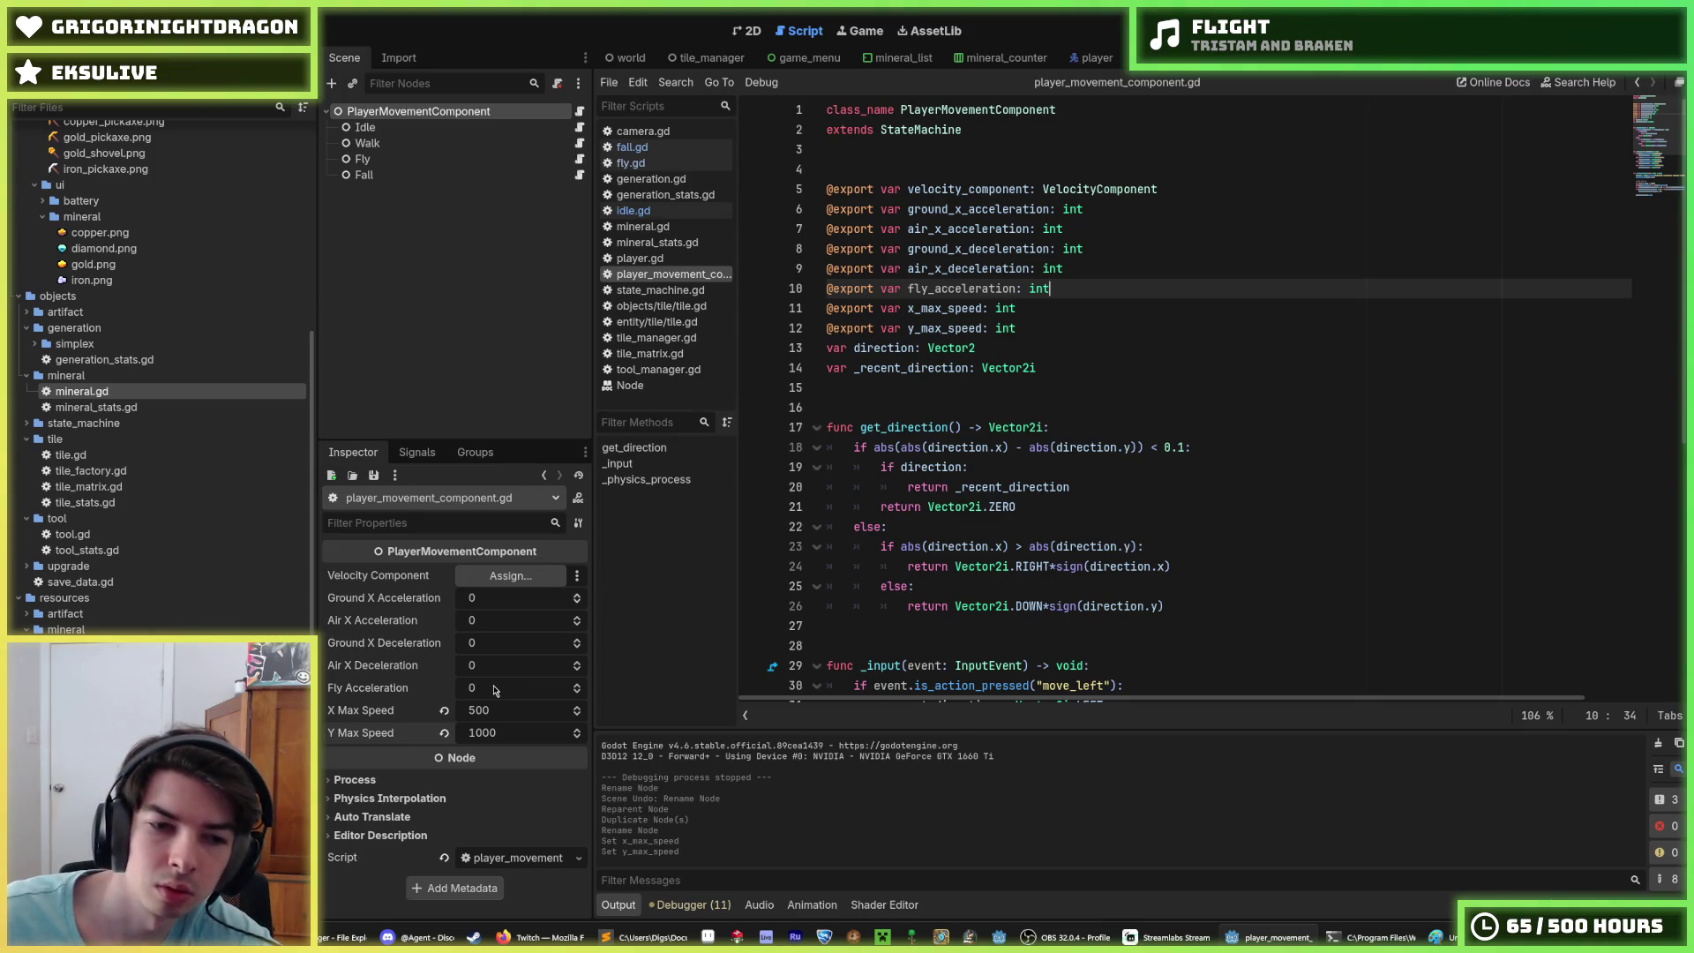
Step: Set Fly Acceleration to 1000 in the Inspector
{"action": "left_click", "coordinate": [494, 689]}
{"action": "type", "text": "100"}
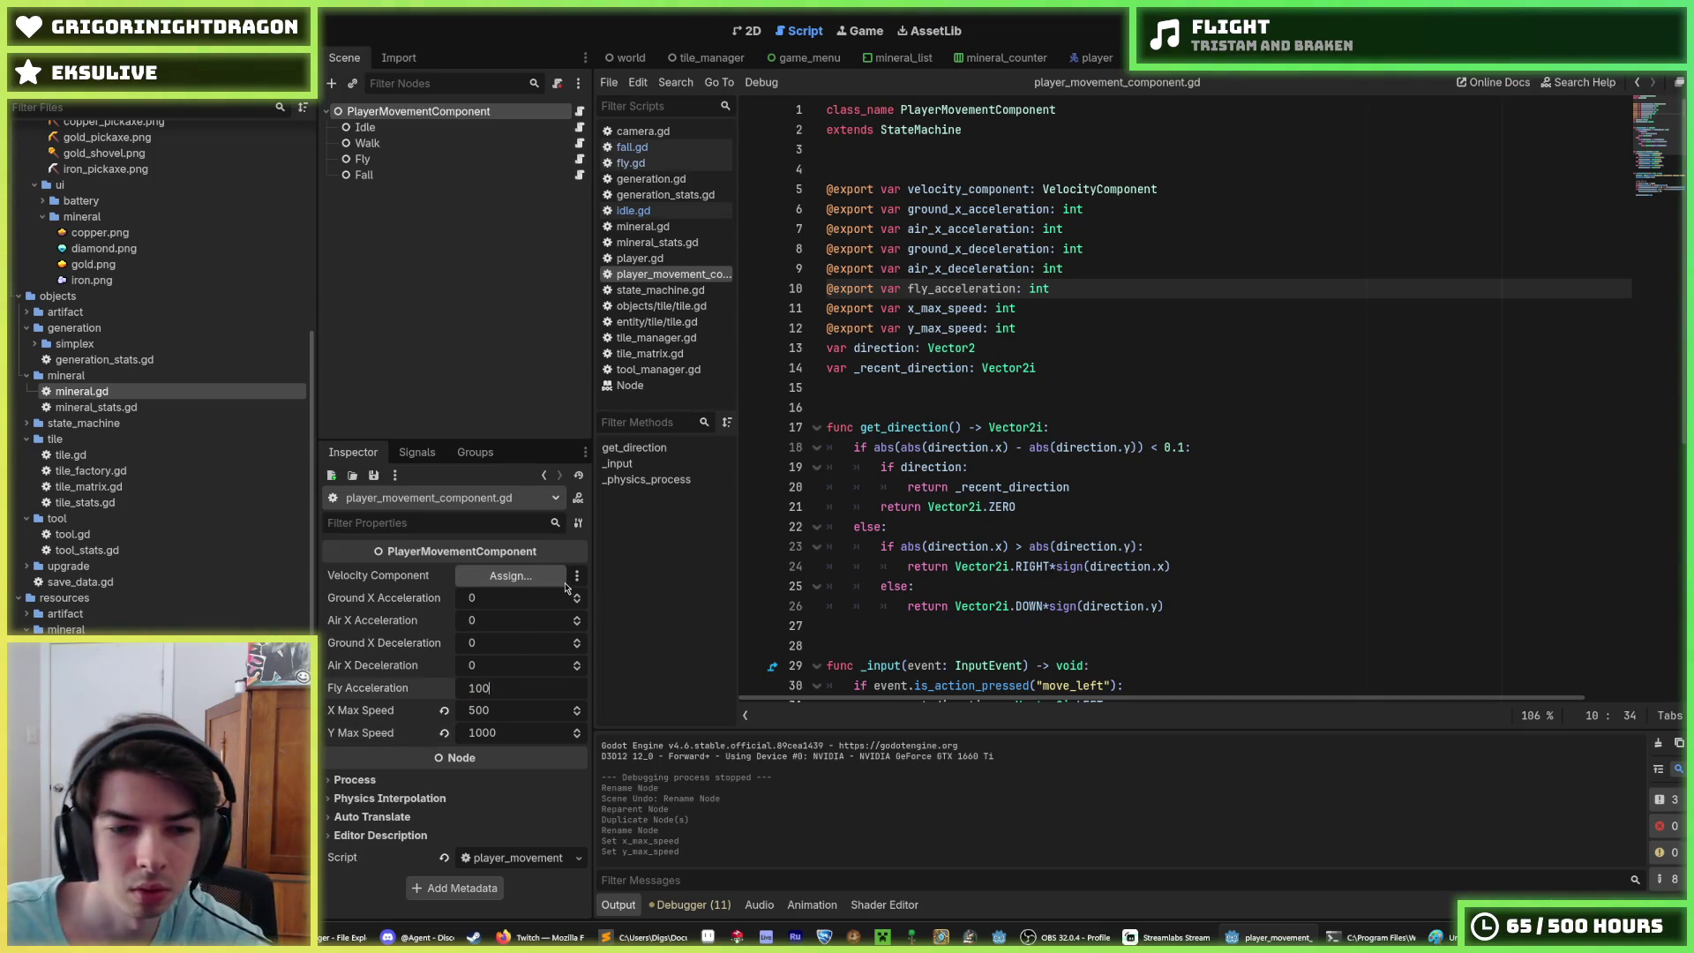
{"action": "key", "text": "Return"}
{"action": "left_click", "coordinate": [499, 685]}
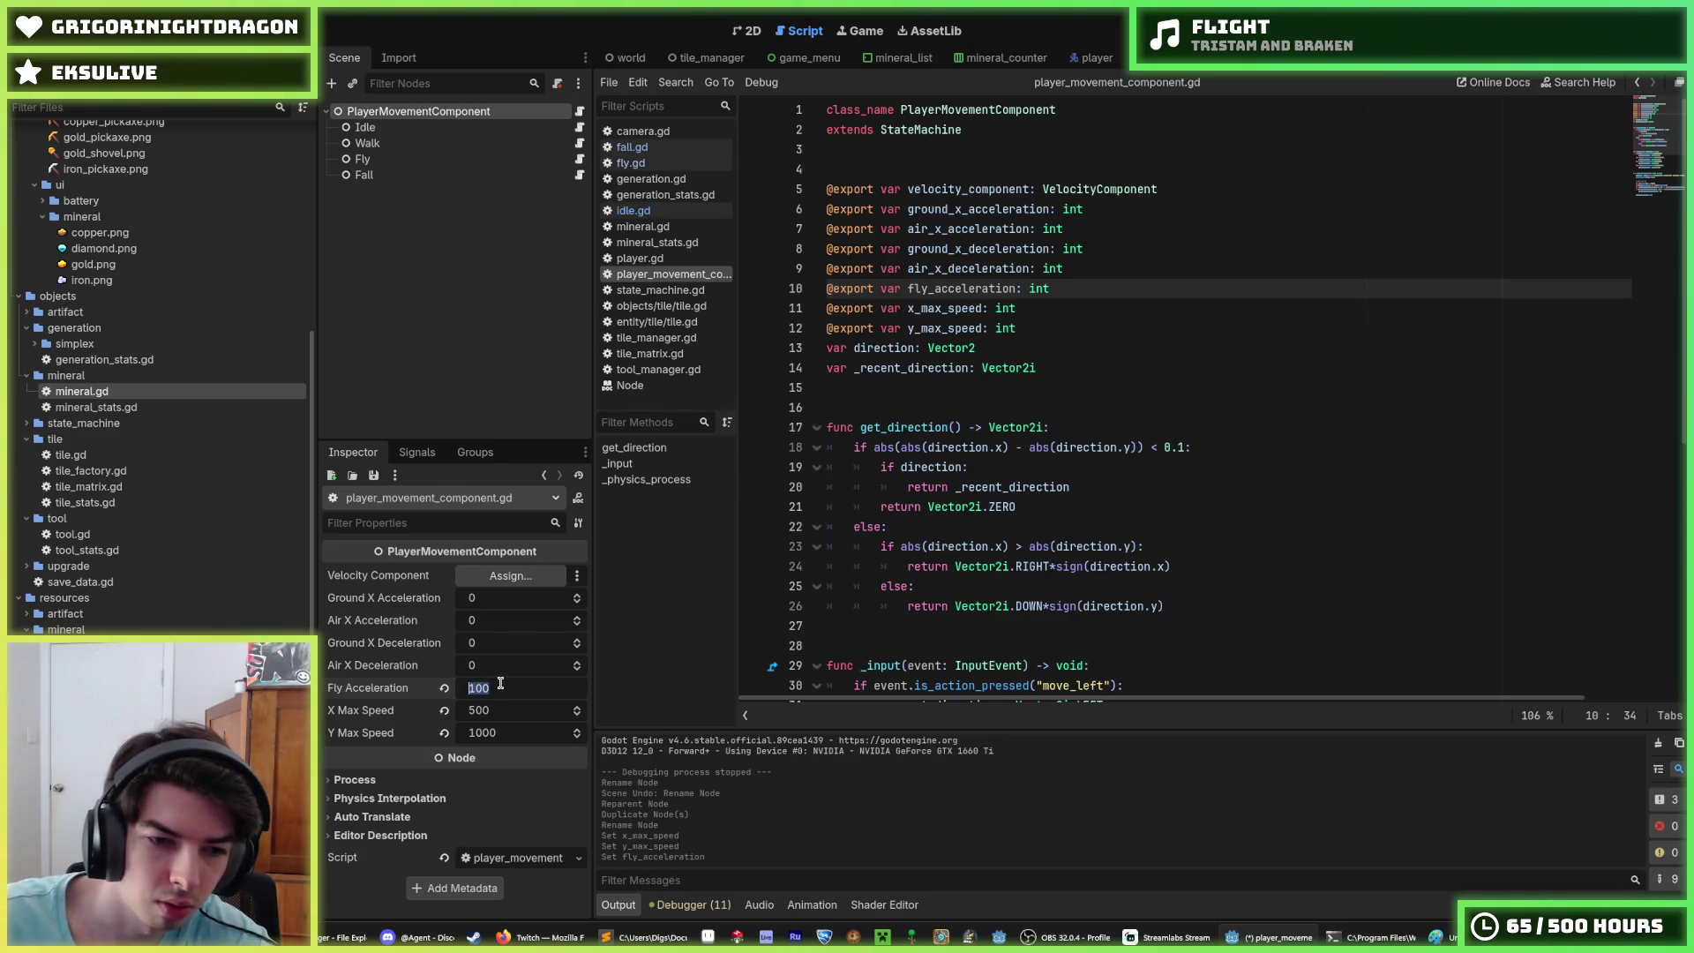
{"action": "type", "text": "1000"}
{"action": "key", "text": "Return"}
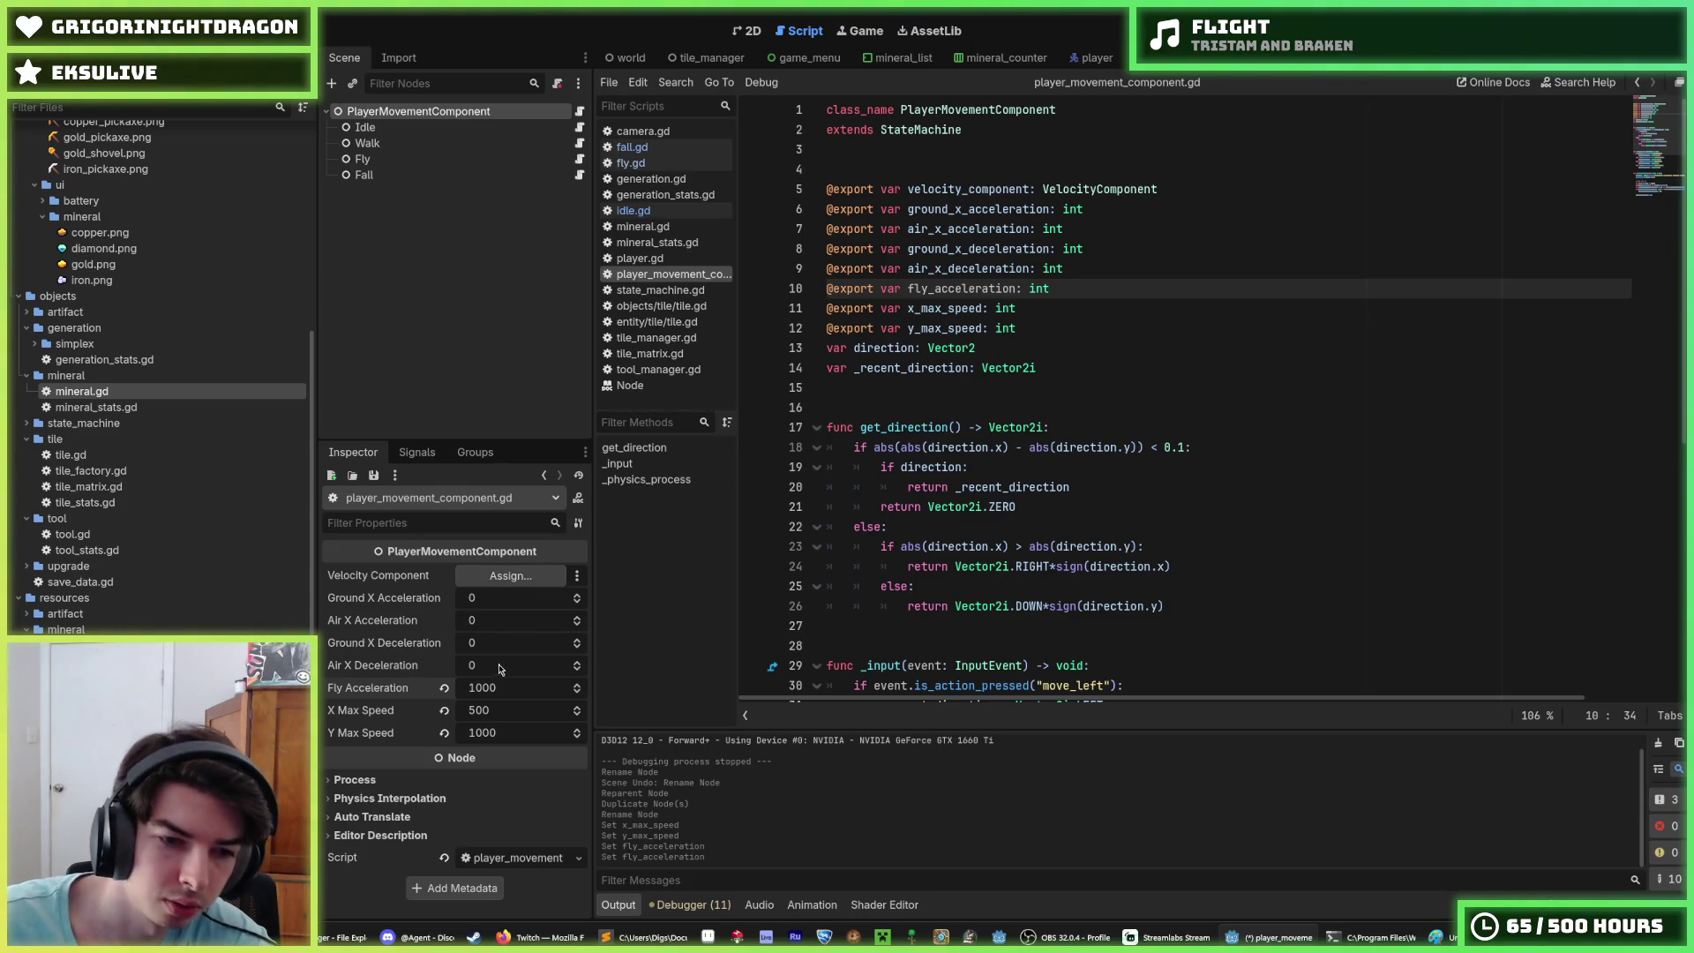
Step: Enter Ground X Acceleration 1000, Air X Acceleration 500, Ground X Deceleration 1000, Air X Deceleration 500
{"action": "left_click", "coordinate": [500, 599]}
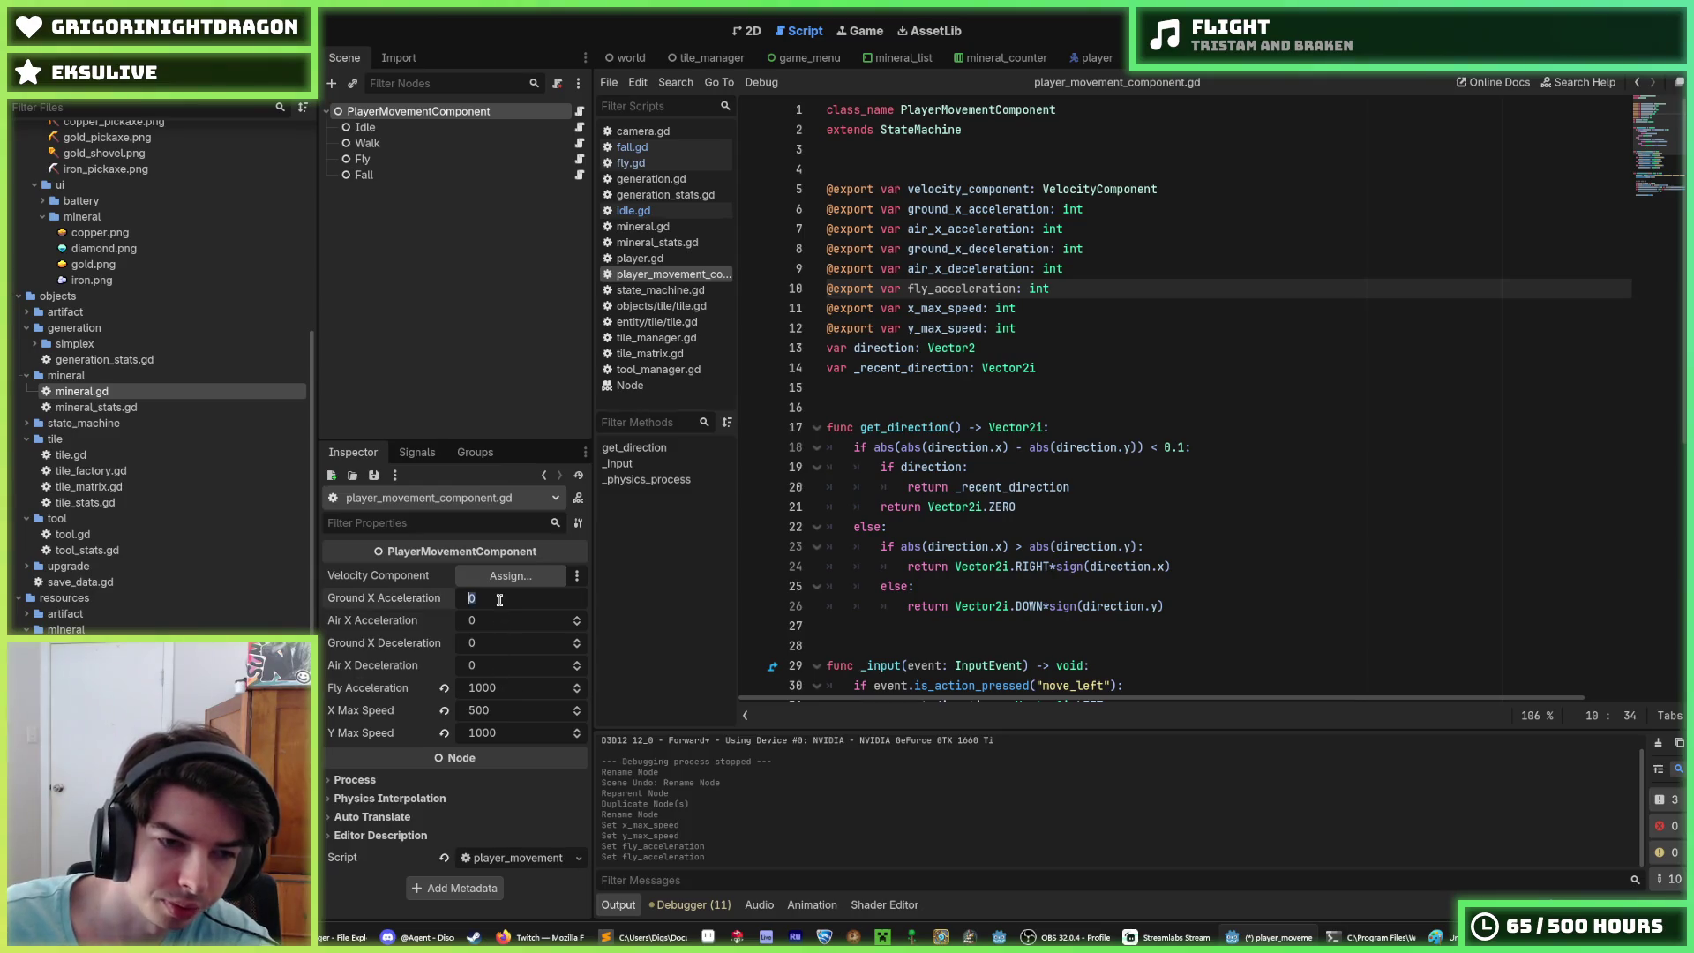
{"action": "type", "text": "1000"}
{"action": "key", "text": "Tab"}
{"action": "type", "text": "1000"}
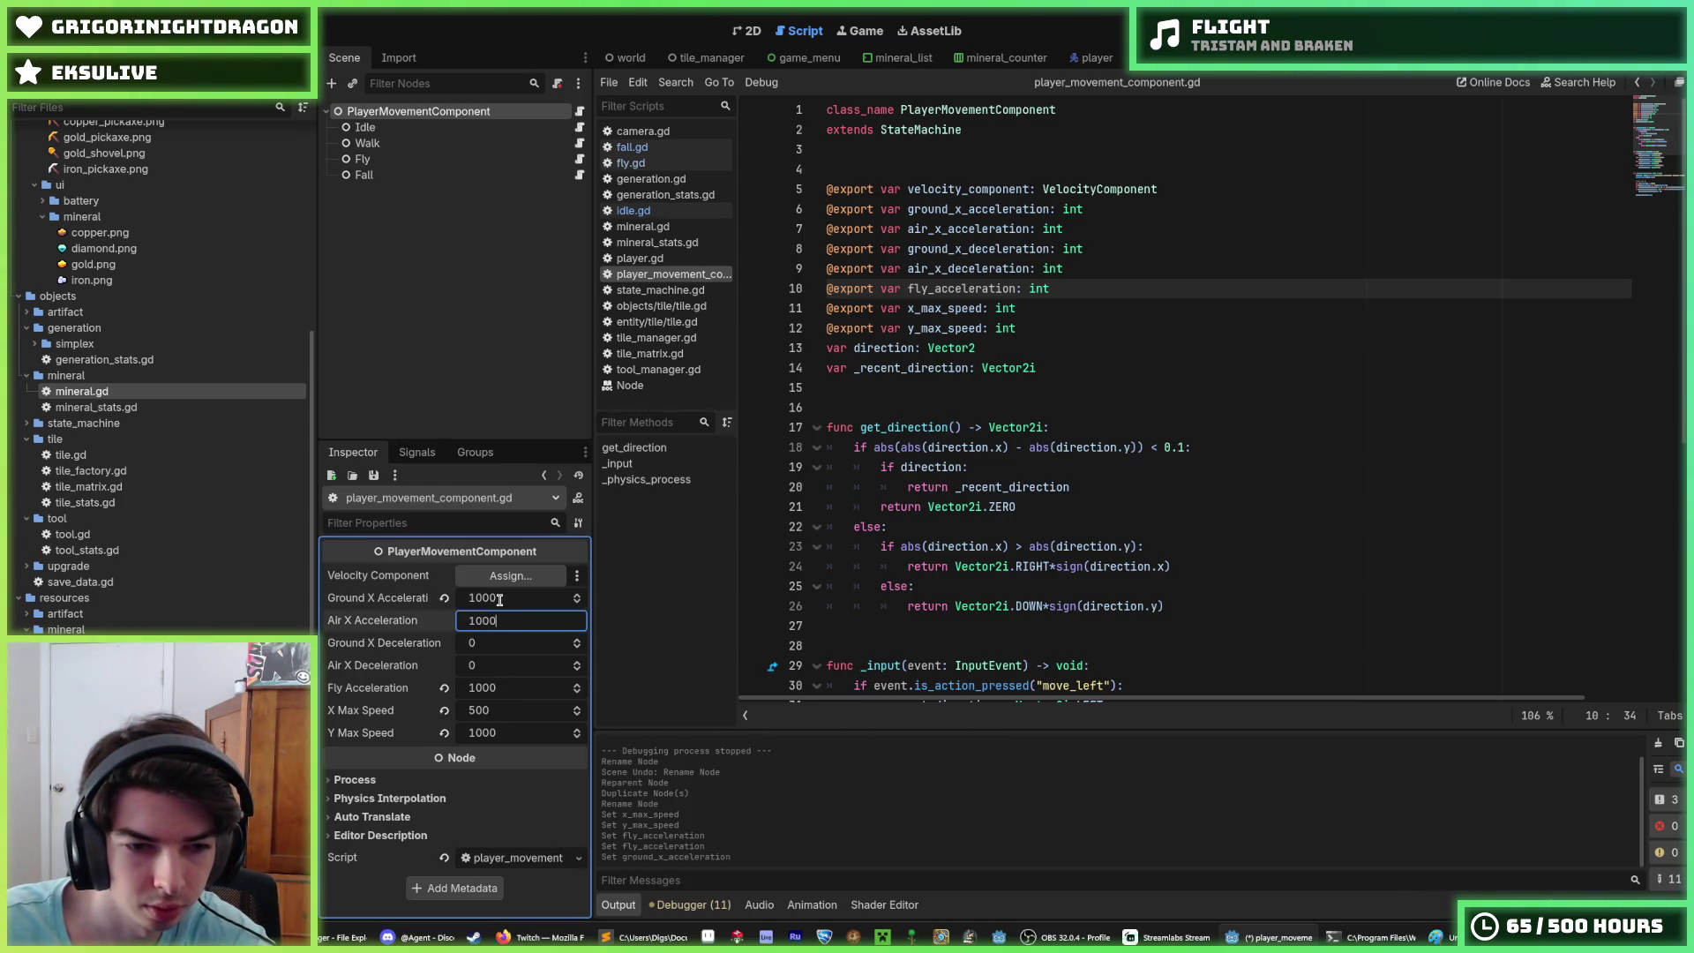
{"action": "key", "text": "Tab"}
{"action": "type", "text": "1000"}
{"action": "key", "text": "Tab"}
{"action": "type", "text": "1000"}
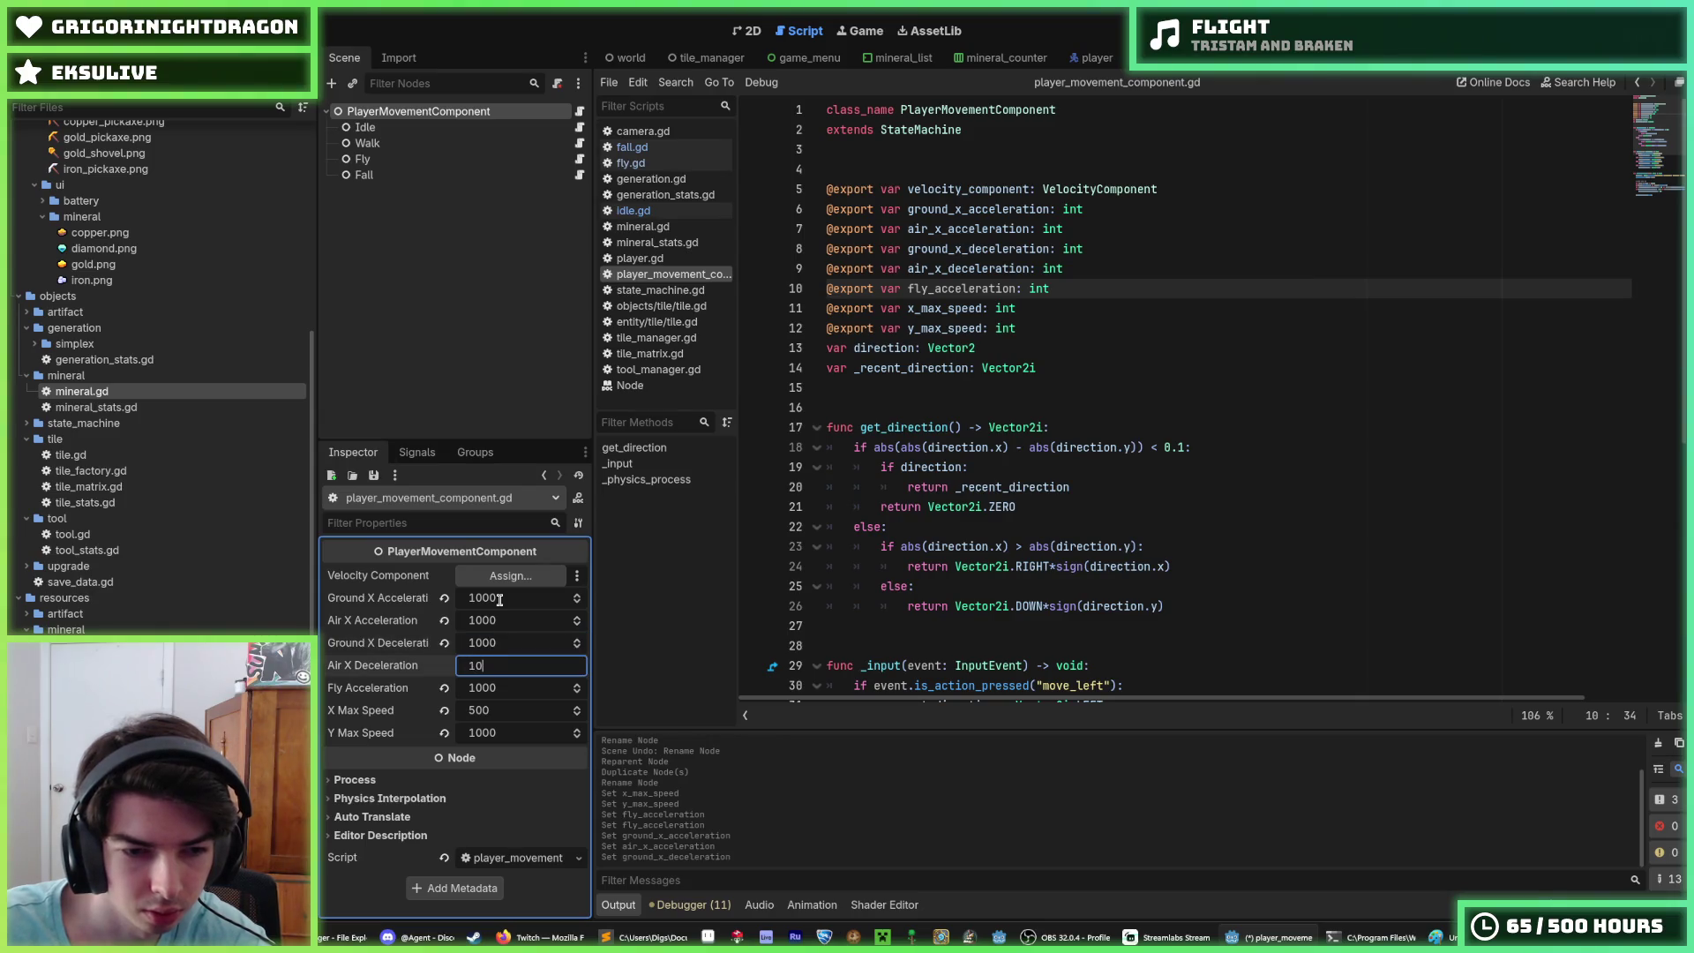
{"action": "key", "text": "BackSpace"}
{"action": "key", "text": "BackSpace"}
{"action": "key", "text": "BackSpace"}
{"action": "type", "text": "2"}
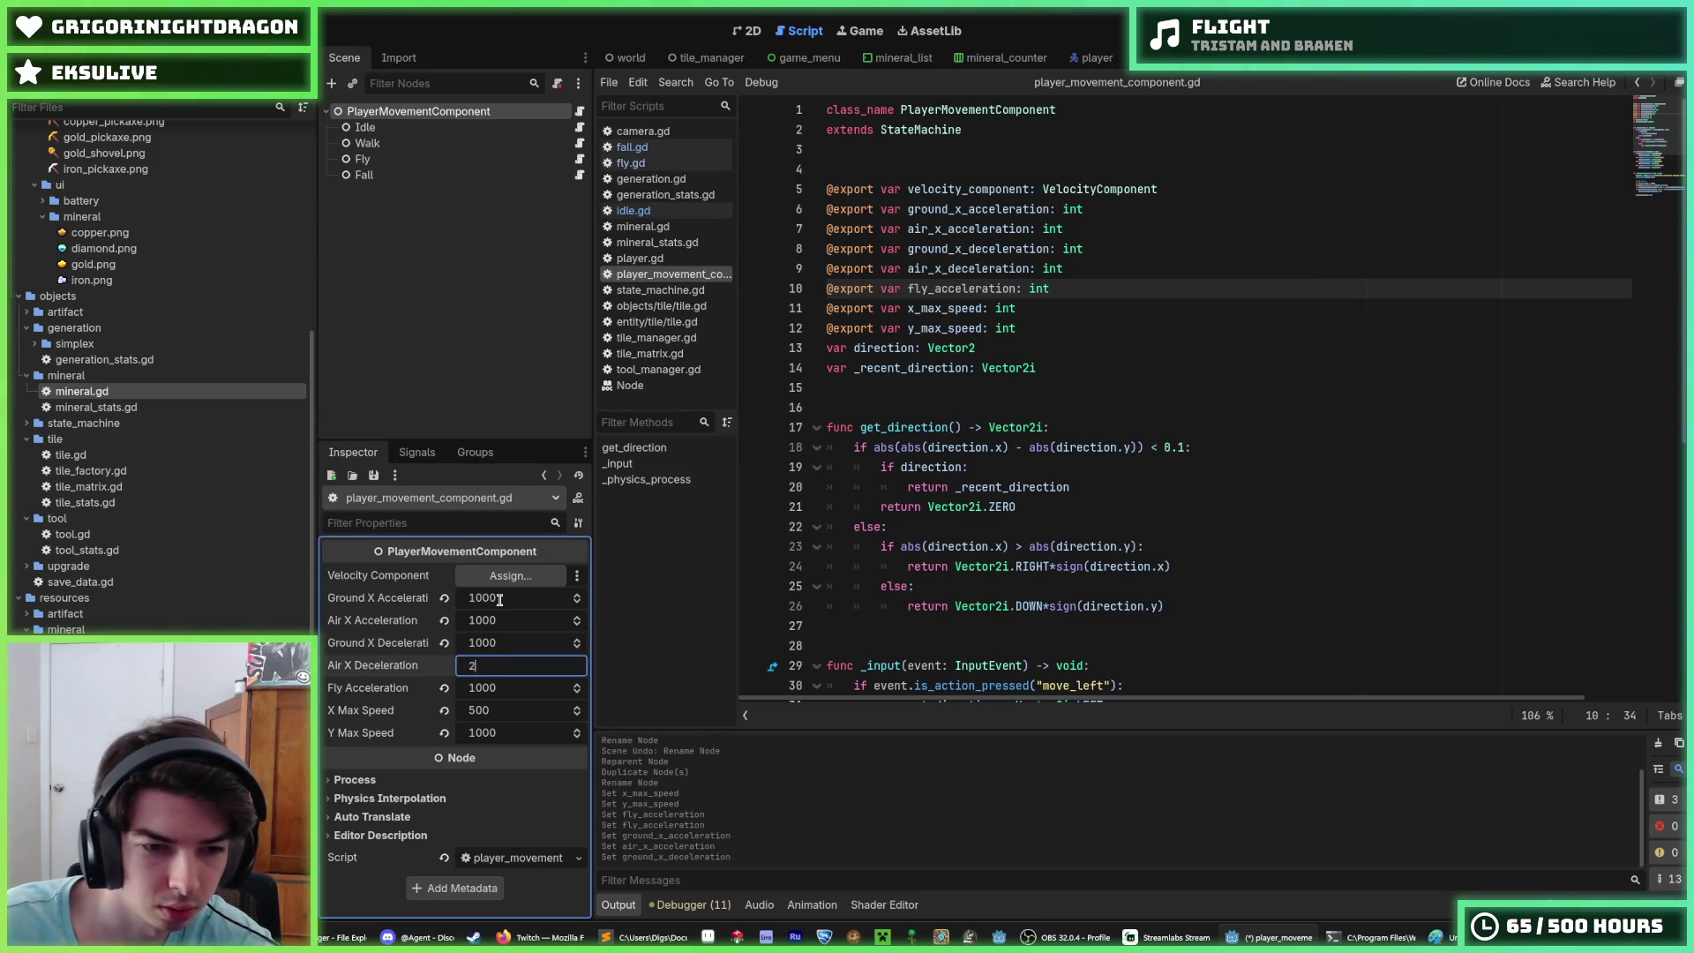
{"action": "type", "text": "500"}
{"action": "key", "text": "Return"}
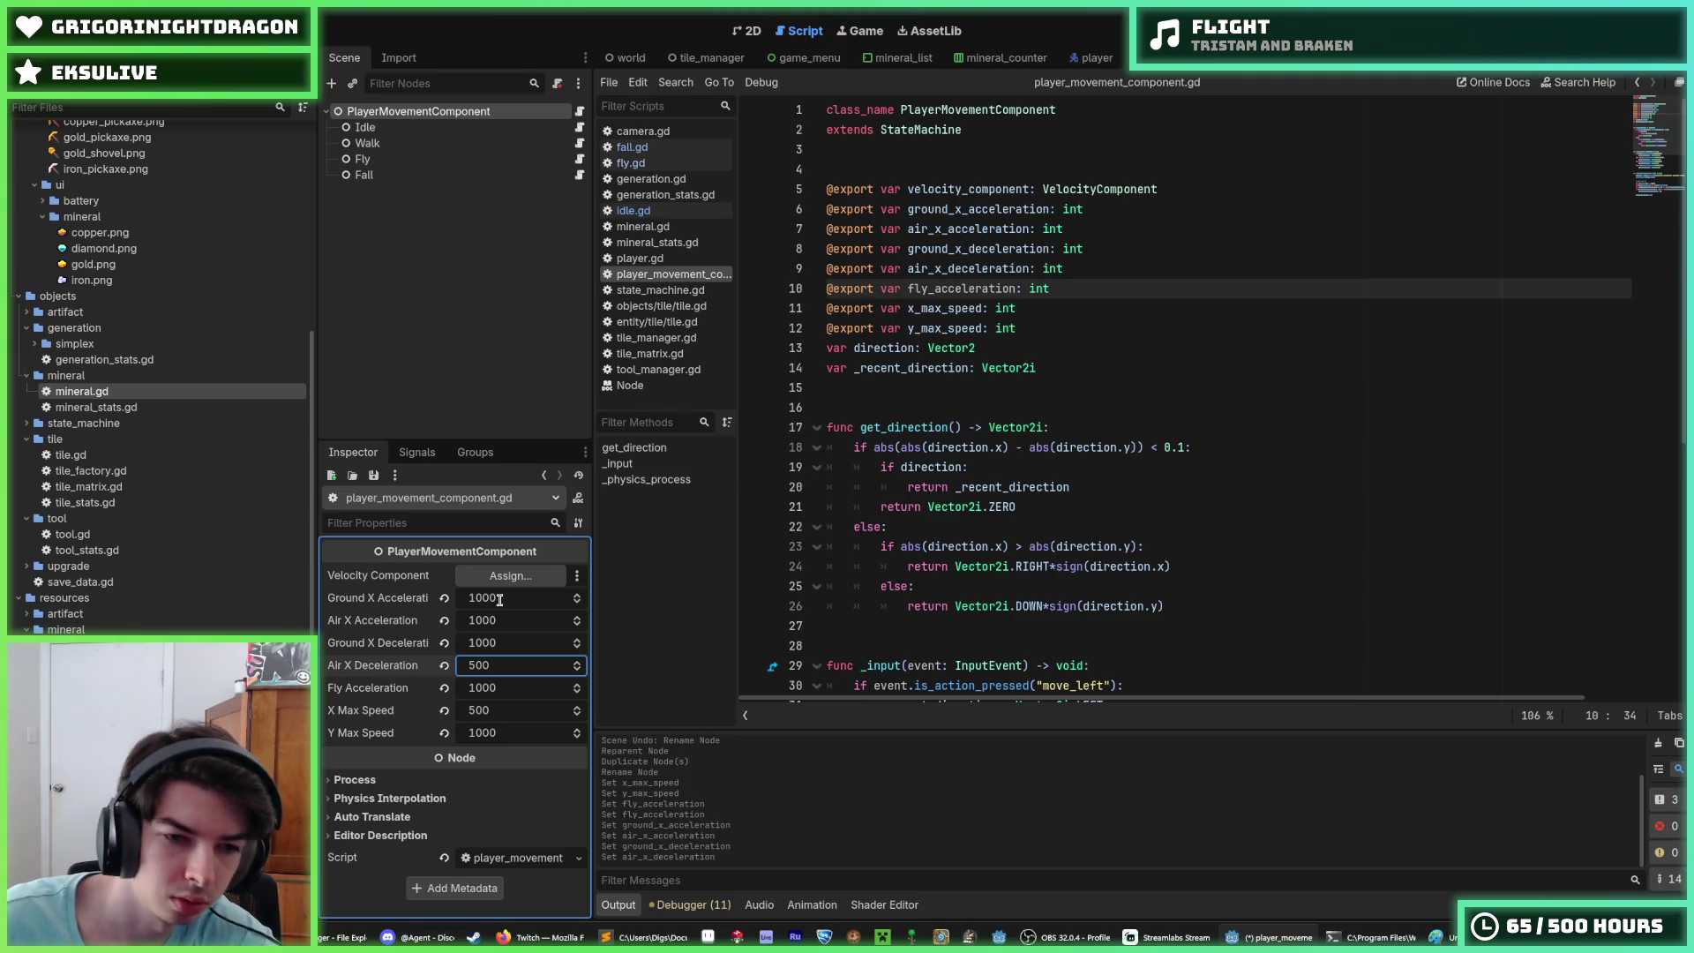
{"action": "left_click", "coordinate": [481, 620]}
{"action": "type", "text": "500"}
{"action": "key", "text": "Return"}
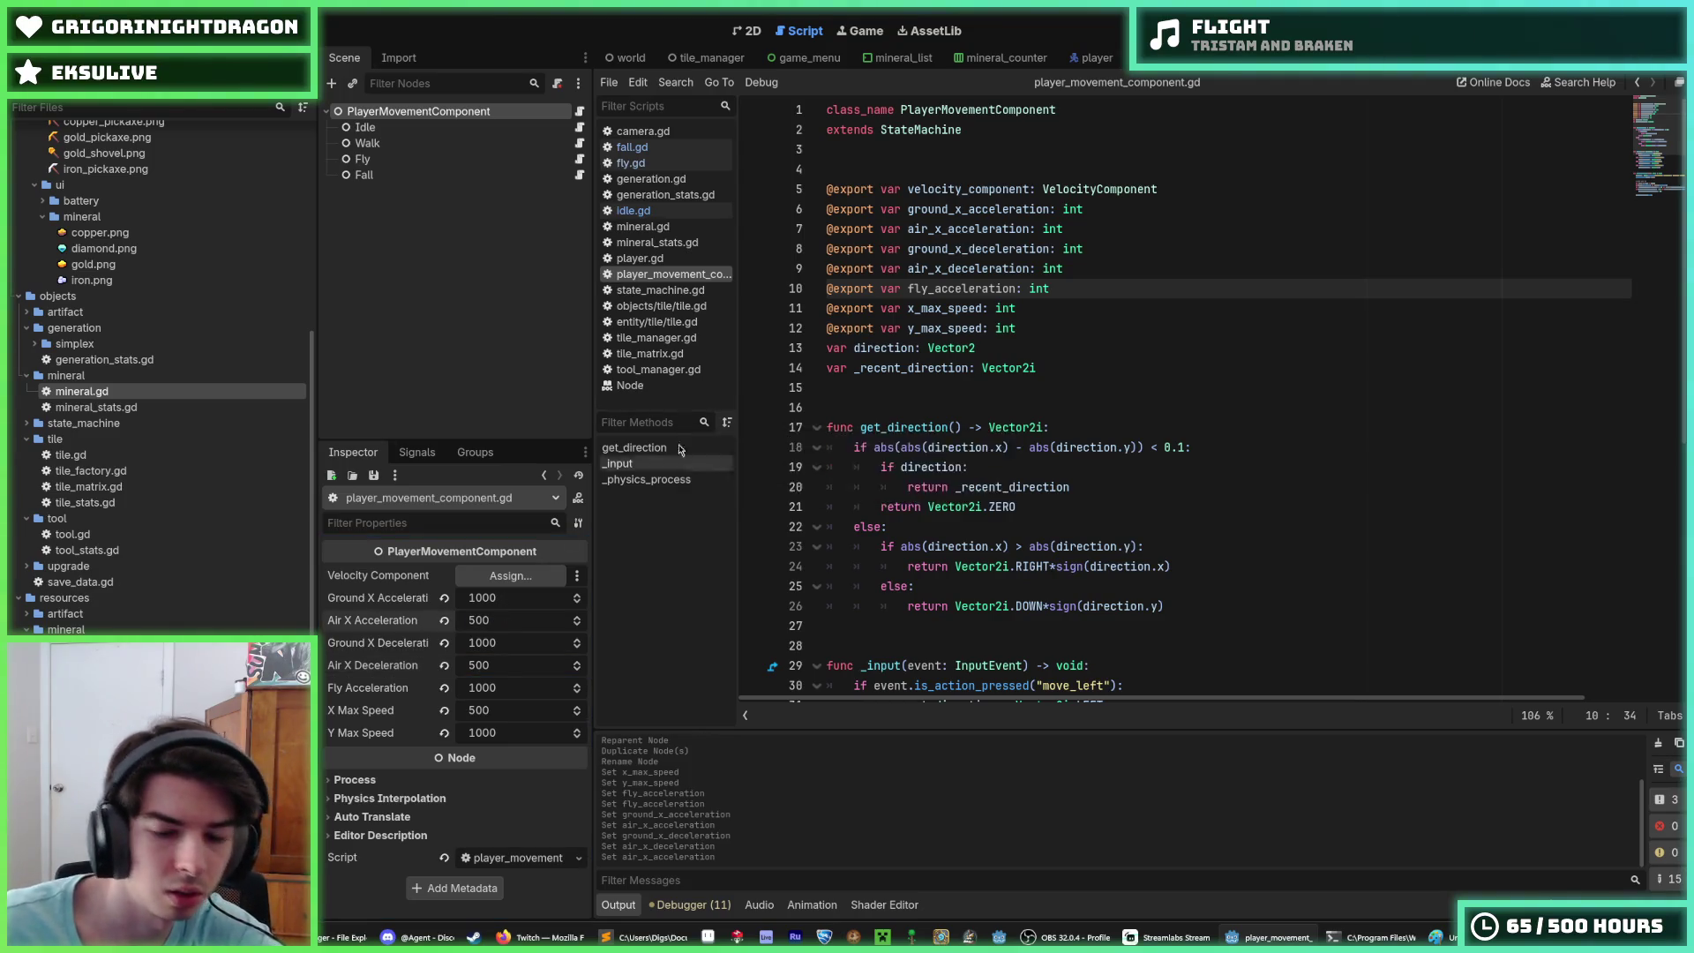
Step: Return to the script with the caret on the fly_acceleration declaration
{"action": "left_click", "coordinate": [1113, 347]}
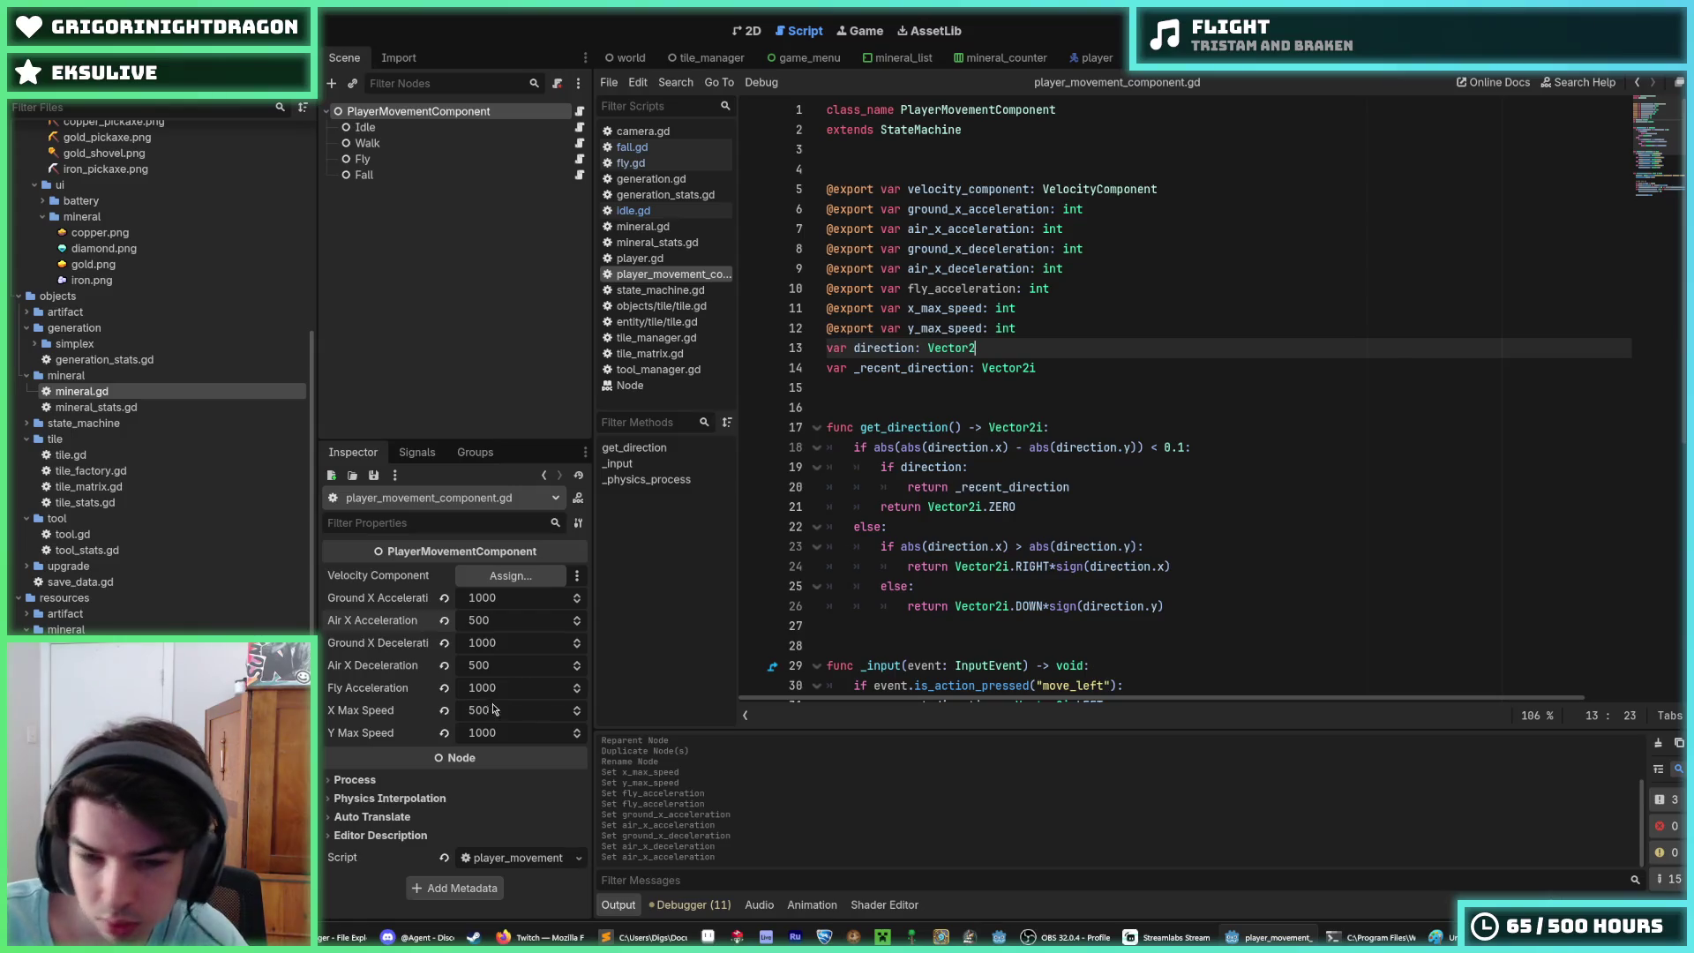
{"action": "left_click", "coordinate": [503, 685]}
{"action": "left_click", "coordinate": [960, 527]}
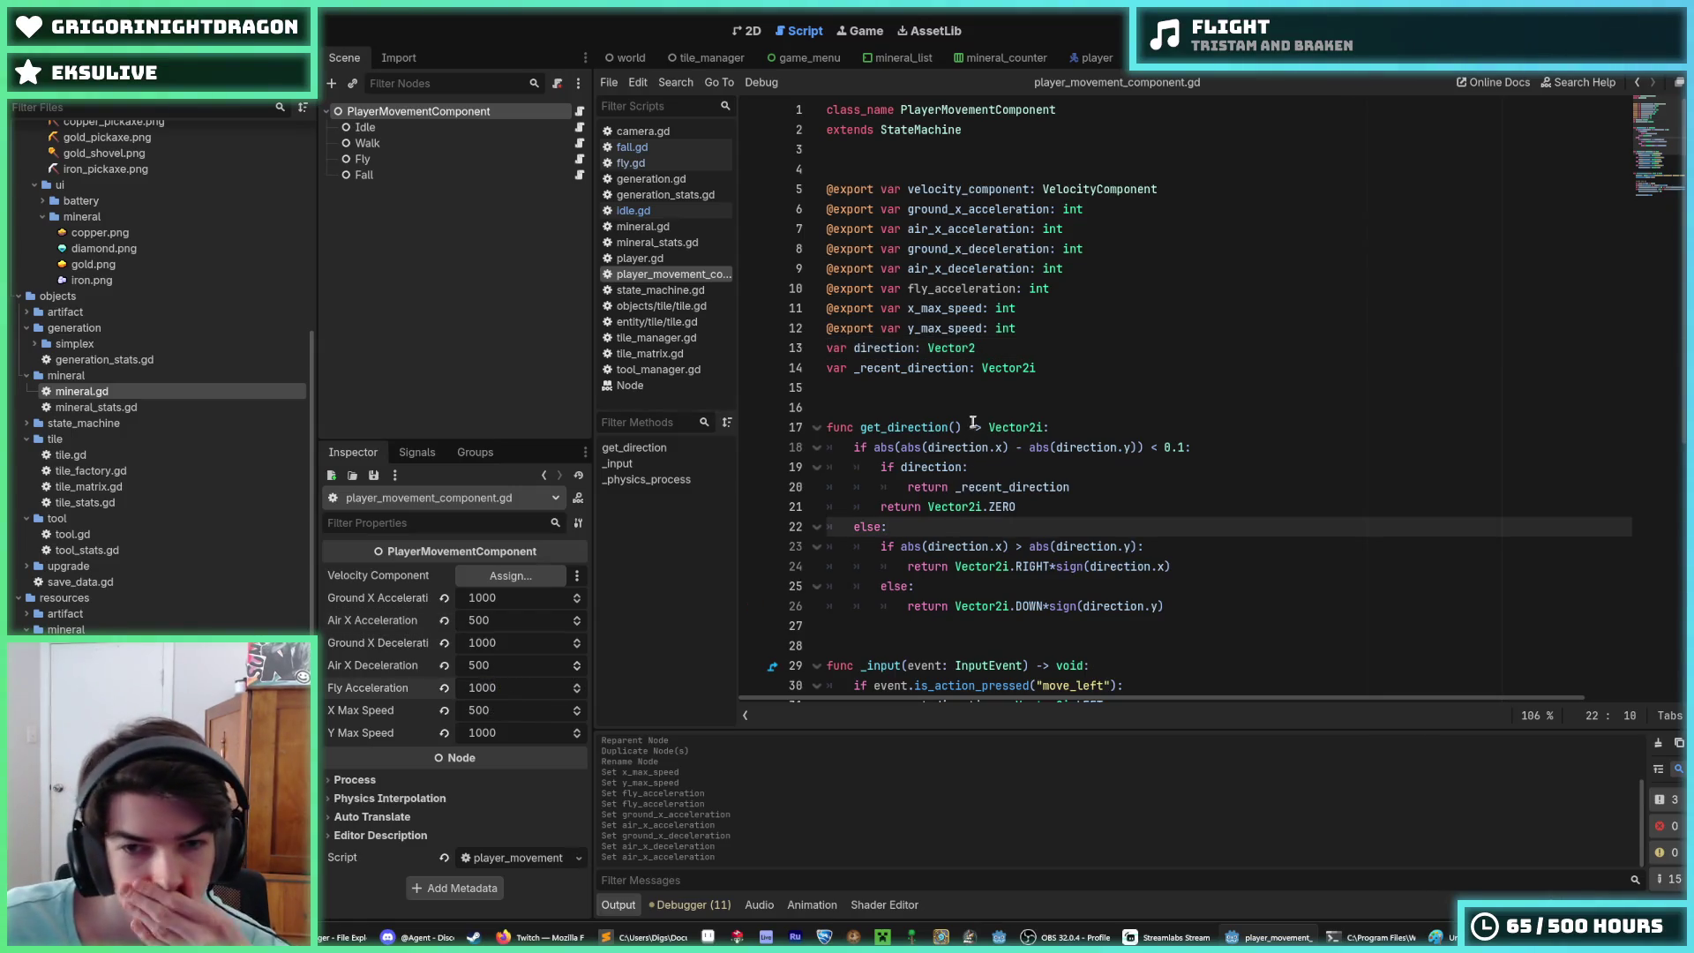
{"action": "left_click", "coordinate": [966, 408]}
{"action": "left_click", "coordinate": [956, 393]}
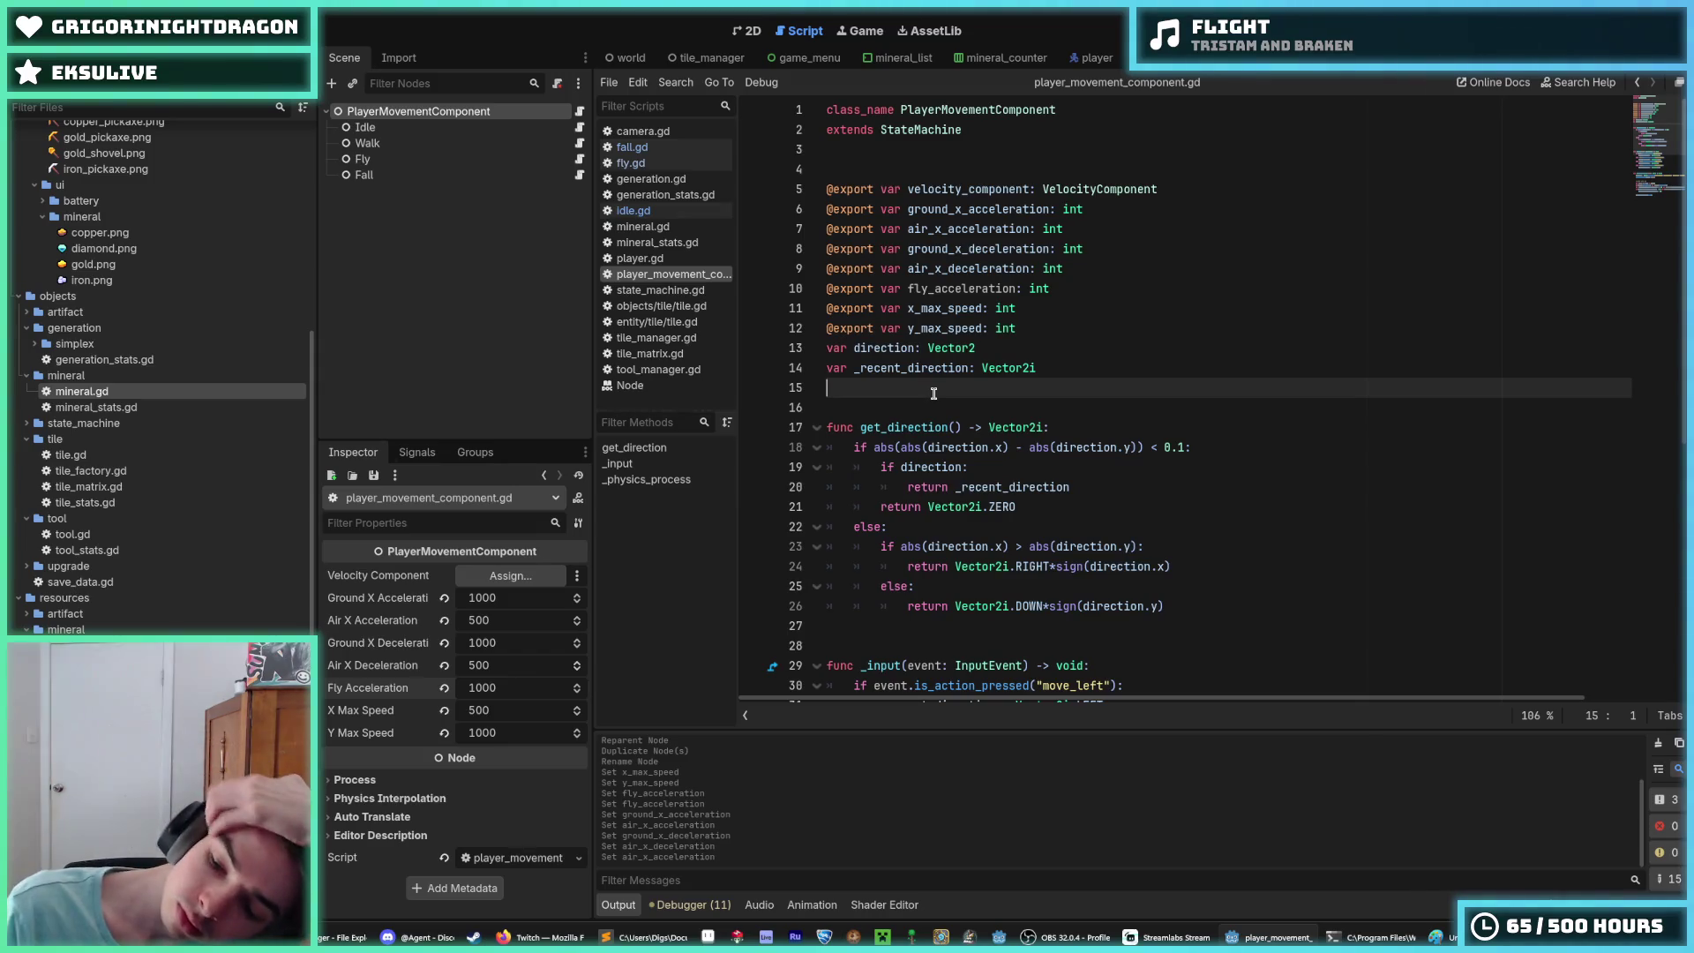
{"action": "left_click", "coordinate": [984, 289]}
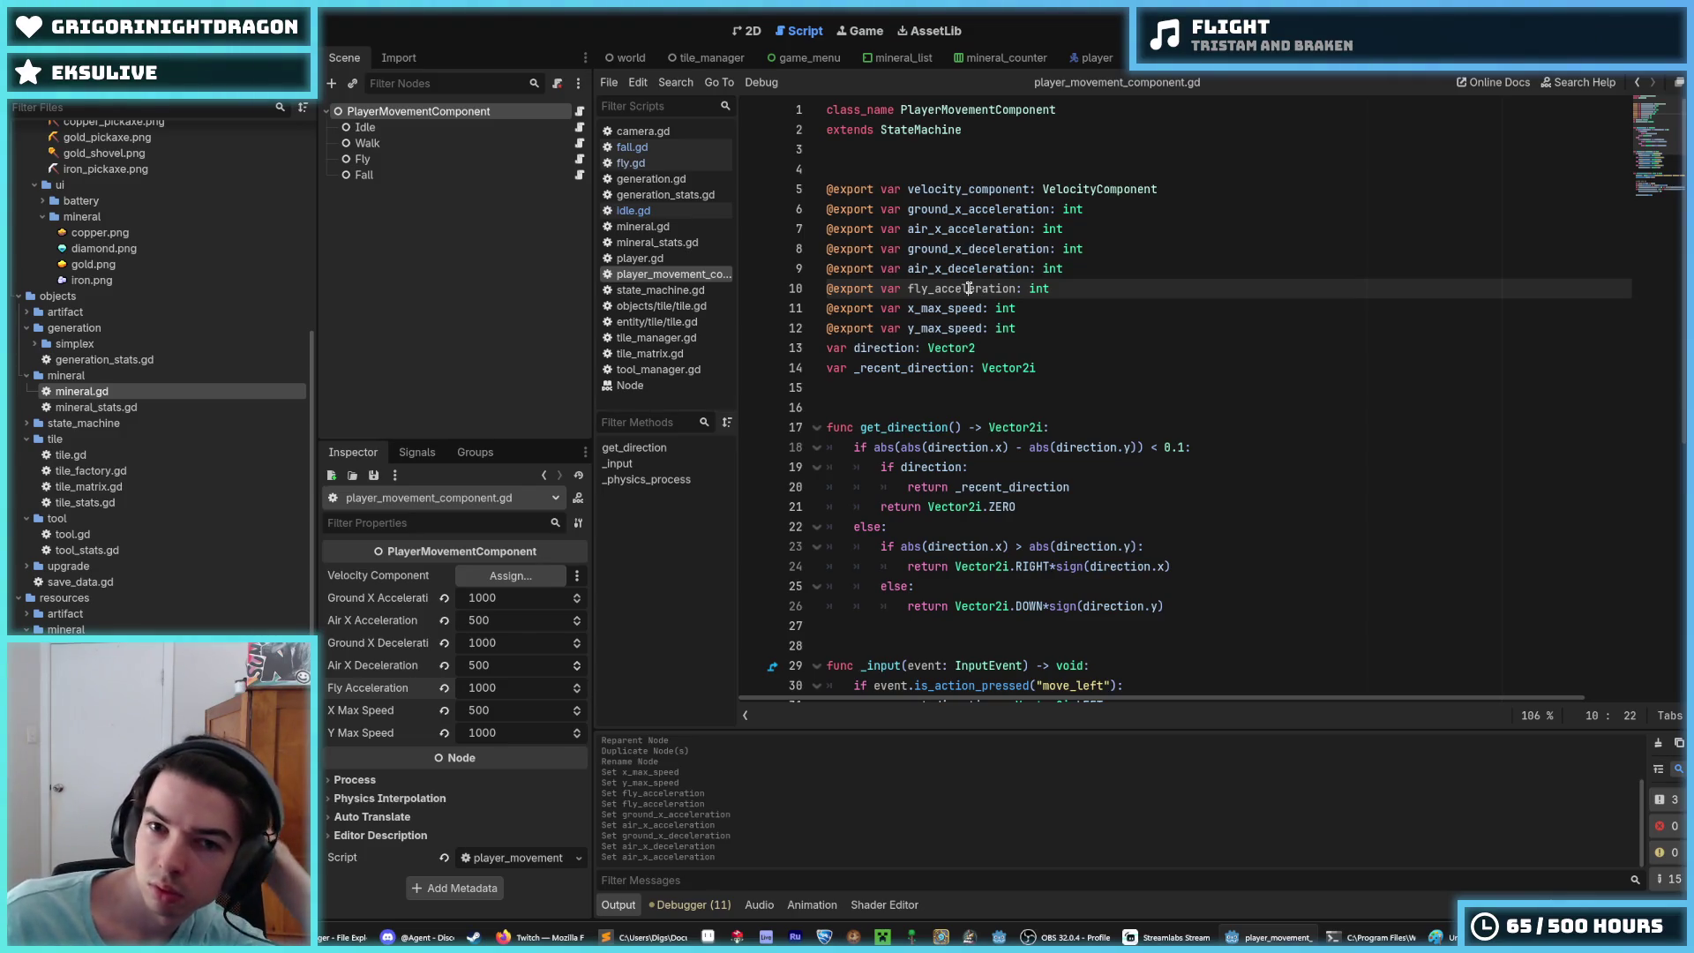
{"action": "left_click", "coordinate": [941, 289]}
{"action": "left_click", "coordinate": [367, 143]}
Step: Duplicate the Fly state node and name the copy Jump
{"action": "left_click", "coordinate": [439, 159]}
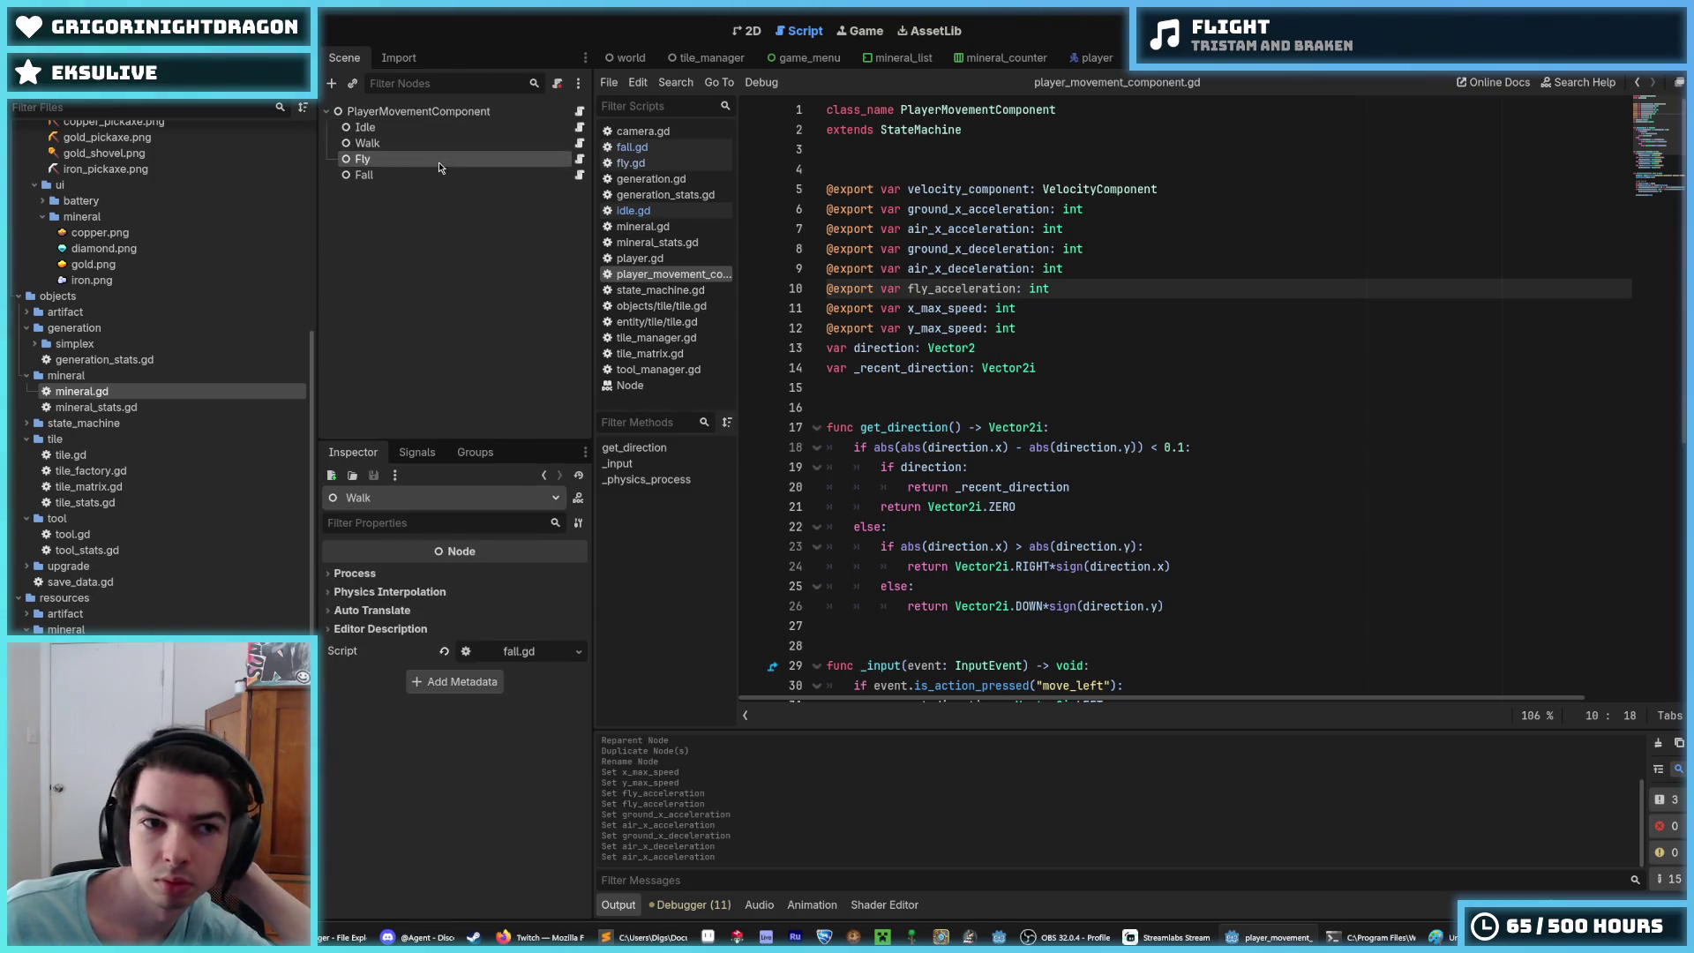
{"action": "left_click", "coordinate": [419, 158]}
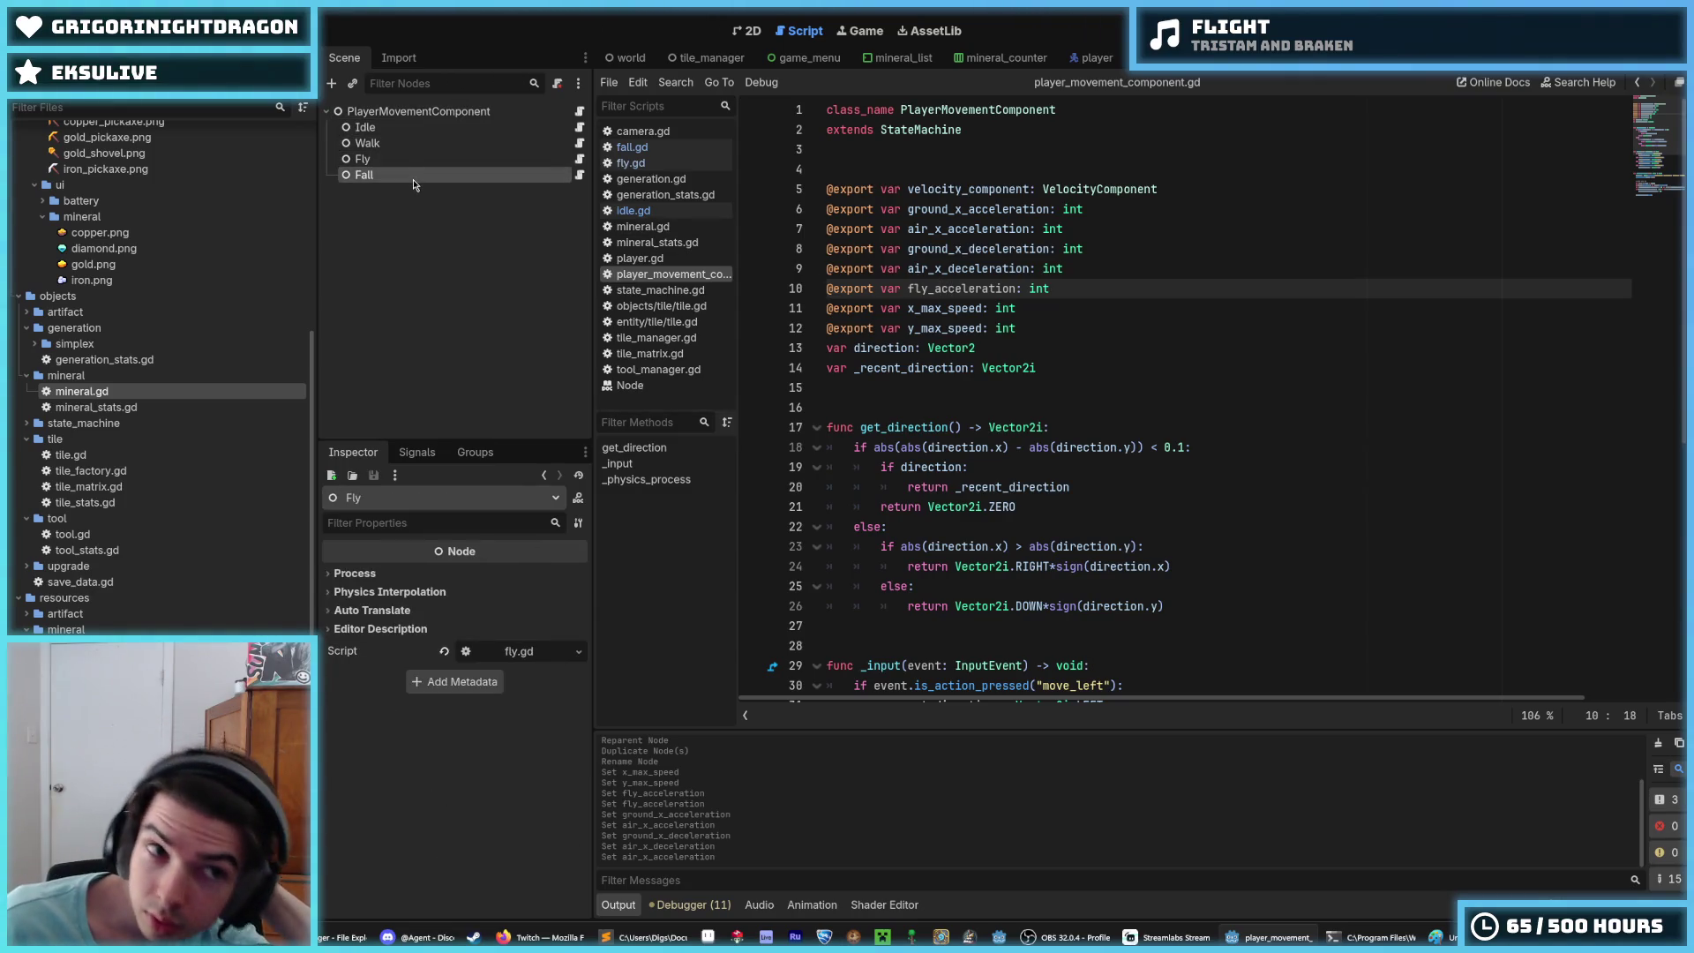
{"action": "left_click", "coordinate": [404, 141]}
{"action": "left_click", "coordinate": [409, 160]}
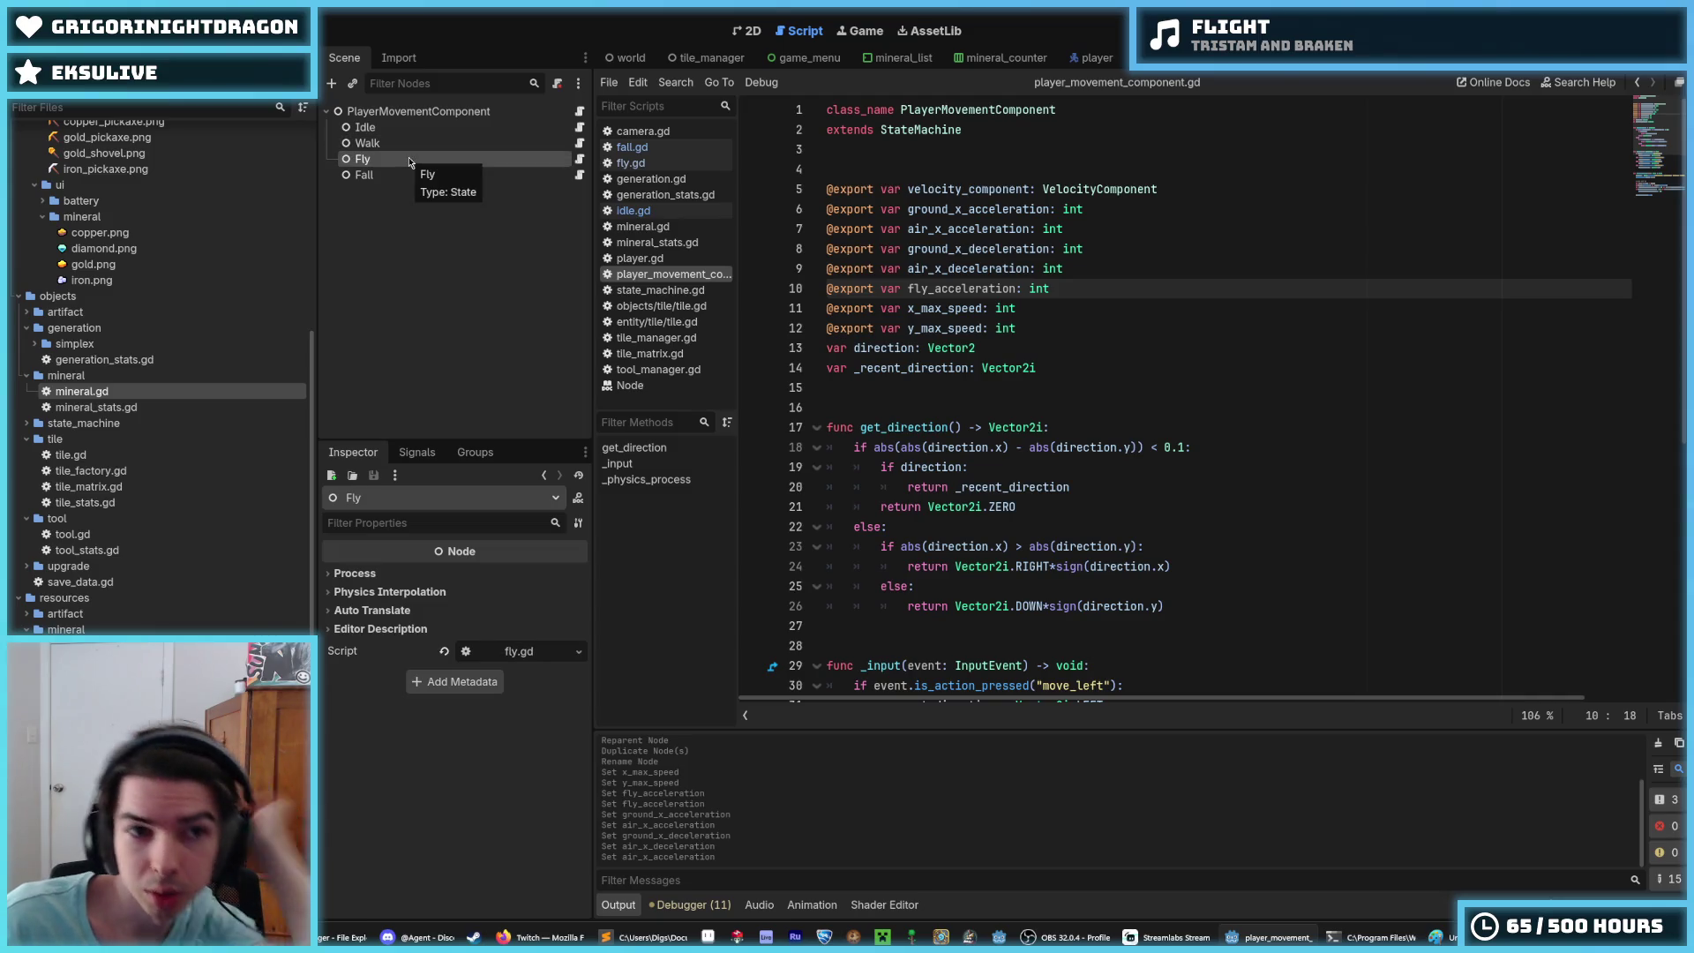
{"action": "key", "text": "ctrl+d"}
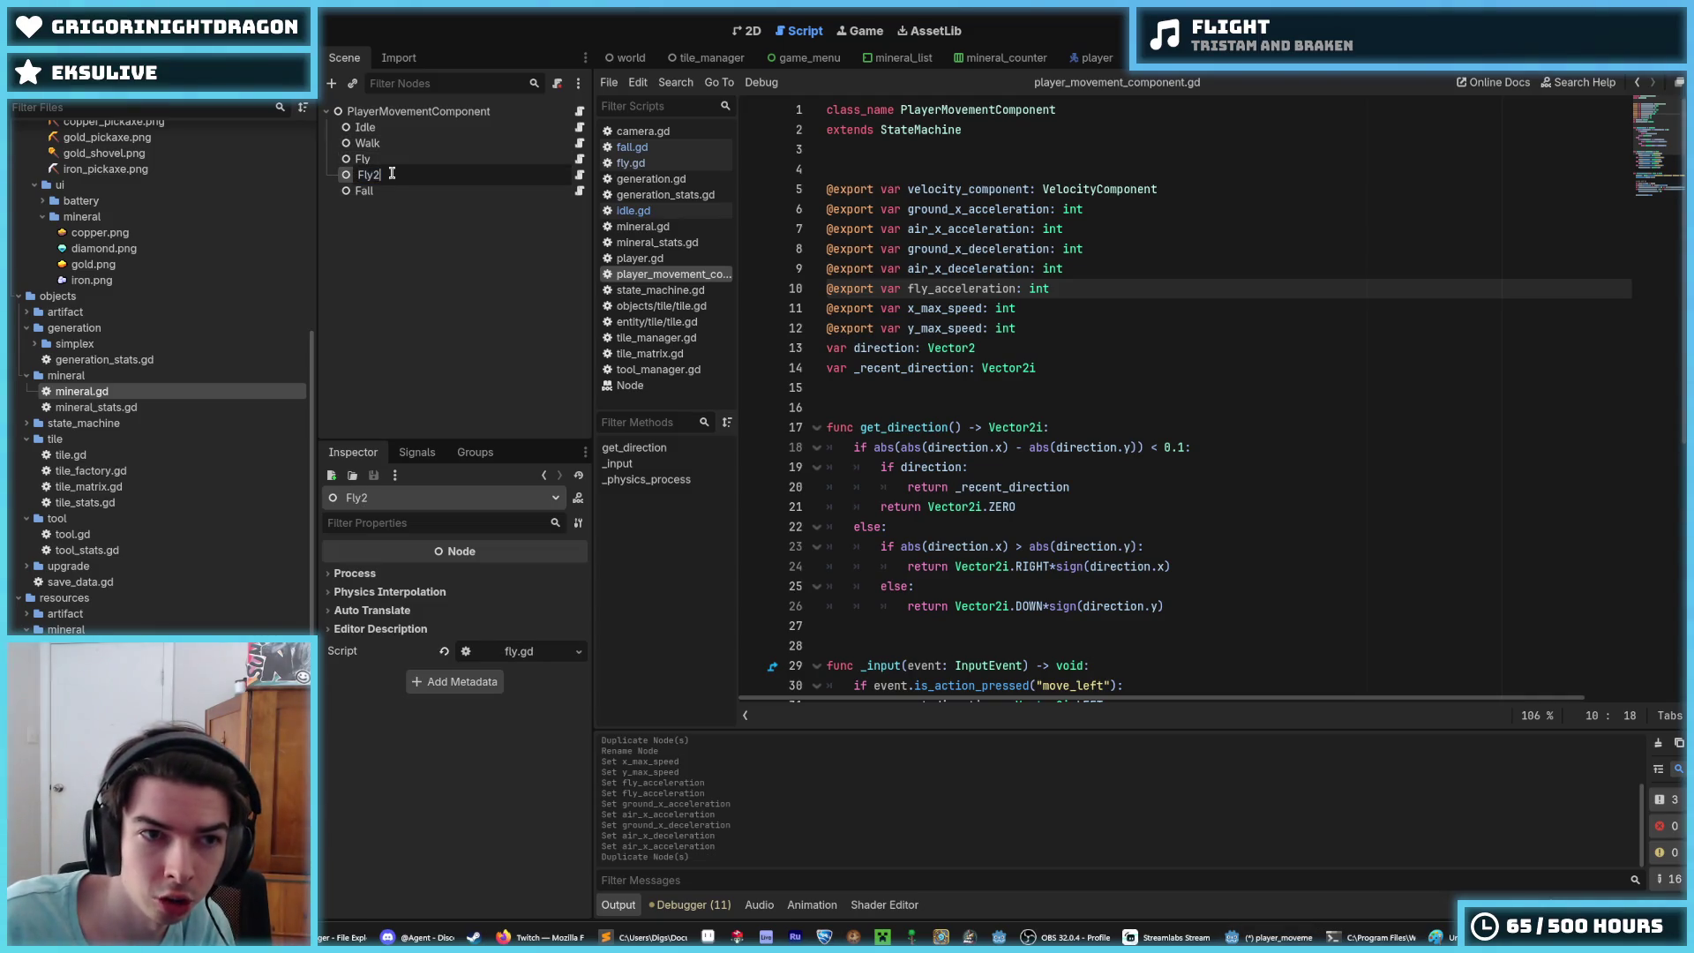
{"action": "type", "text": "Jump"}
{"action": "key", "text": "Return"}
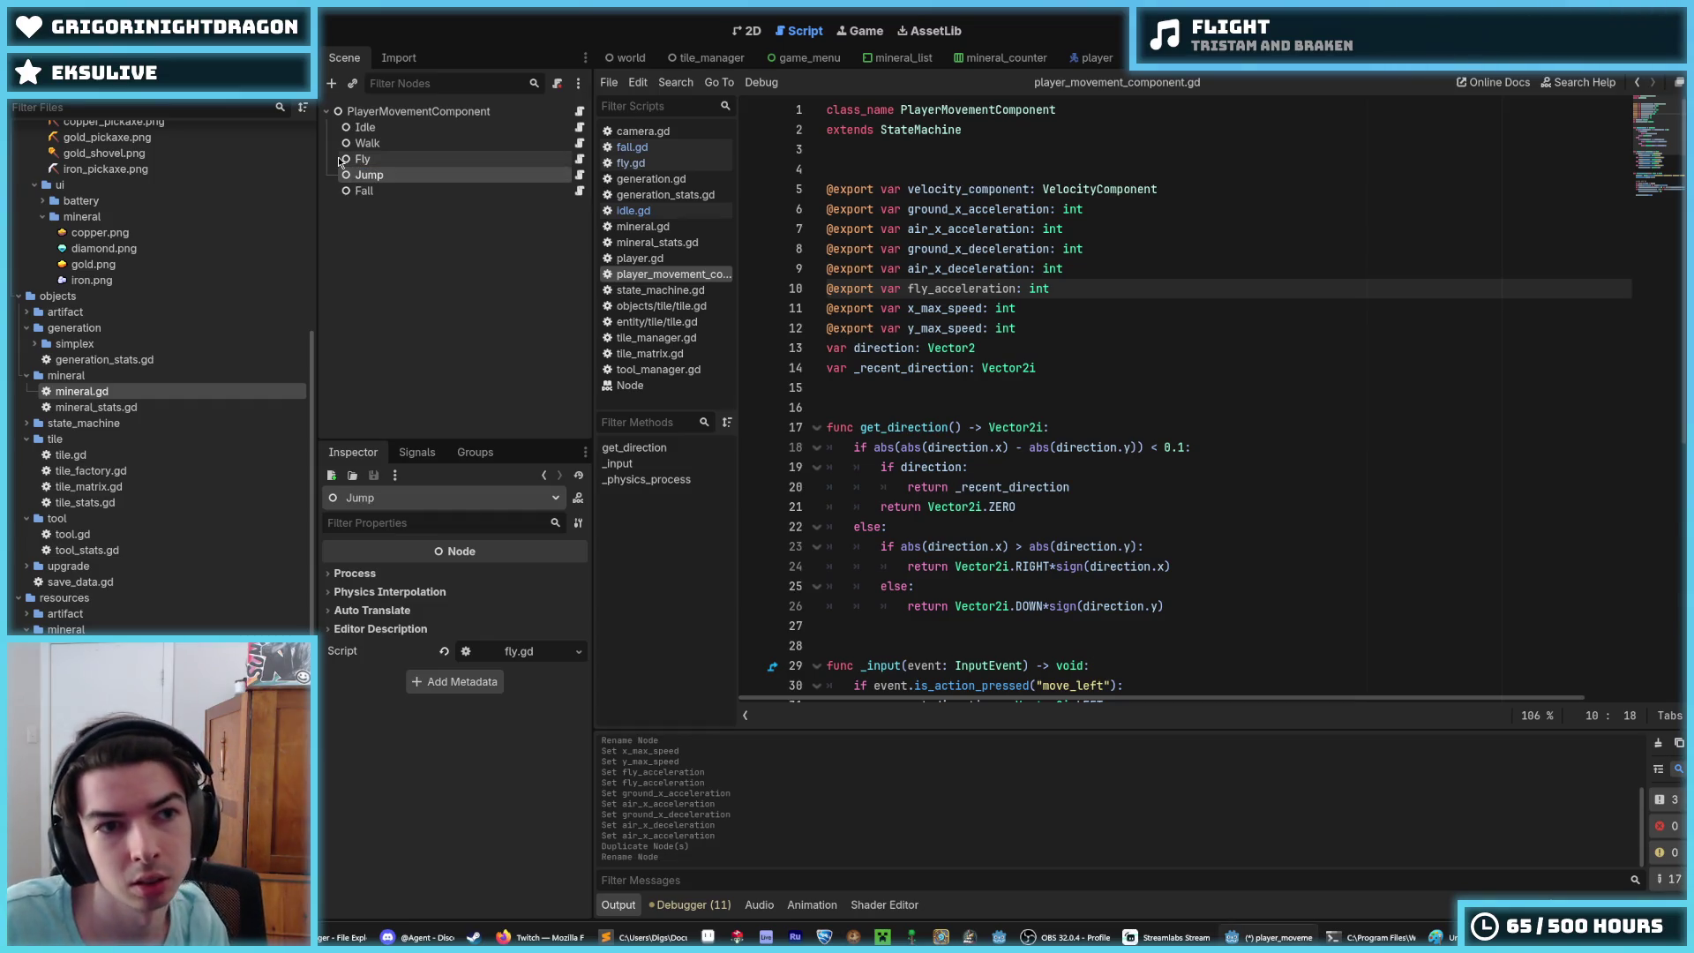
Step: Duplicate the fly_acceleration declaration, rename the copy jump_speed, and save
{"action": "key", "text": "ctrl+shift+d"}
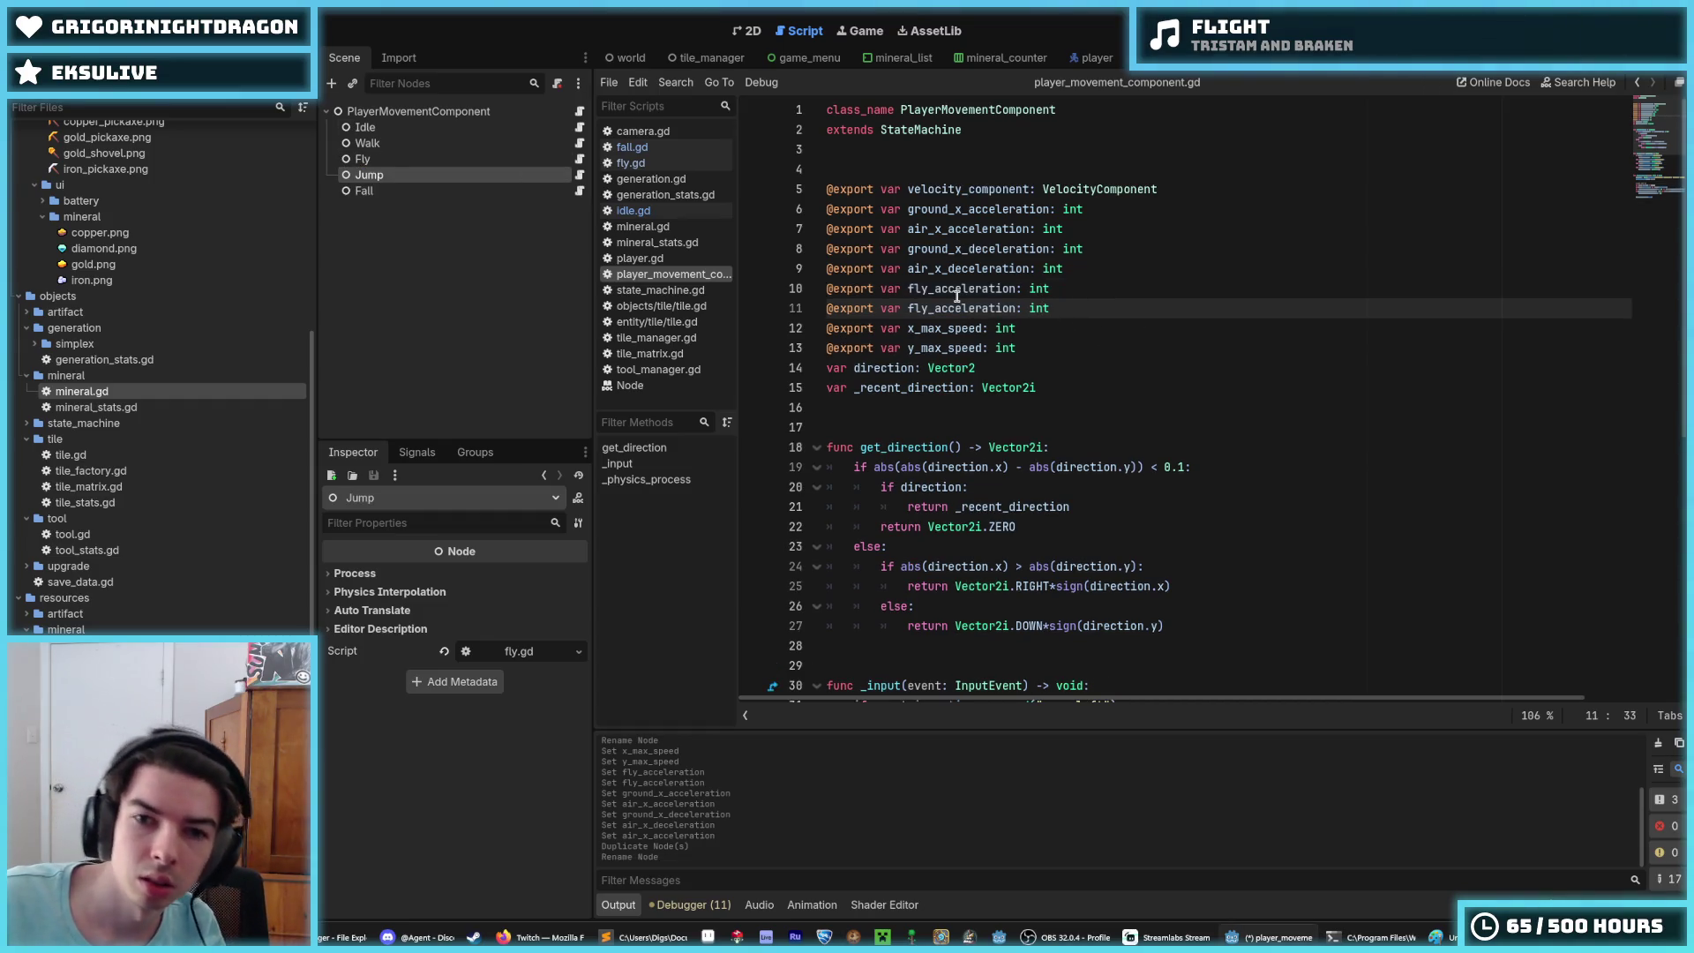
{"action": "left_click", "coordinate": [926, 307]}
{"action": "key", "text": "ctrl+shift+Left"}
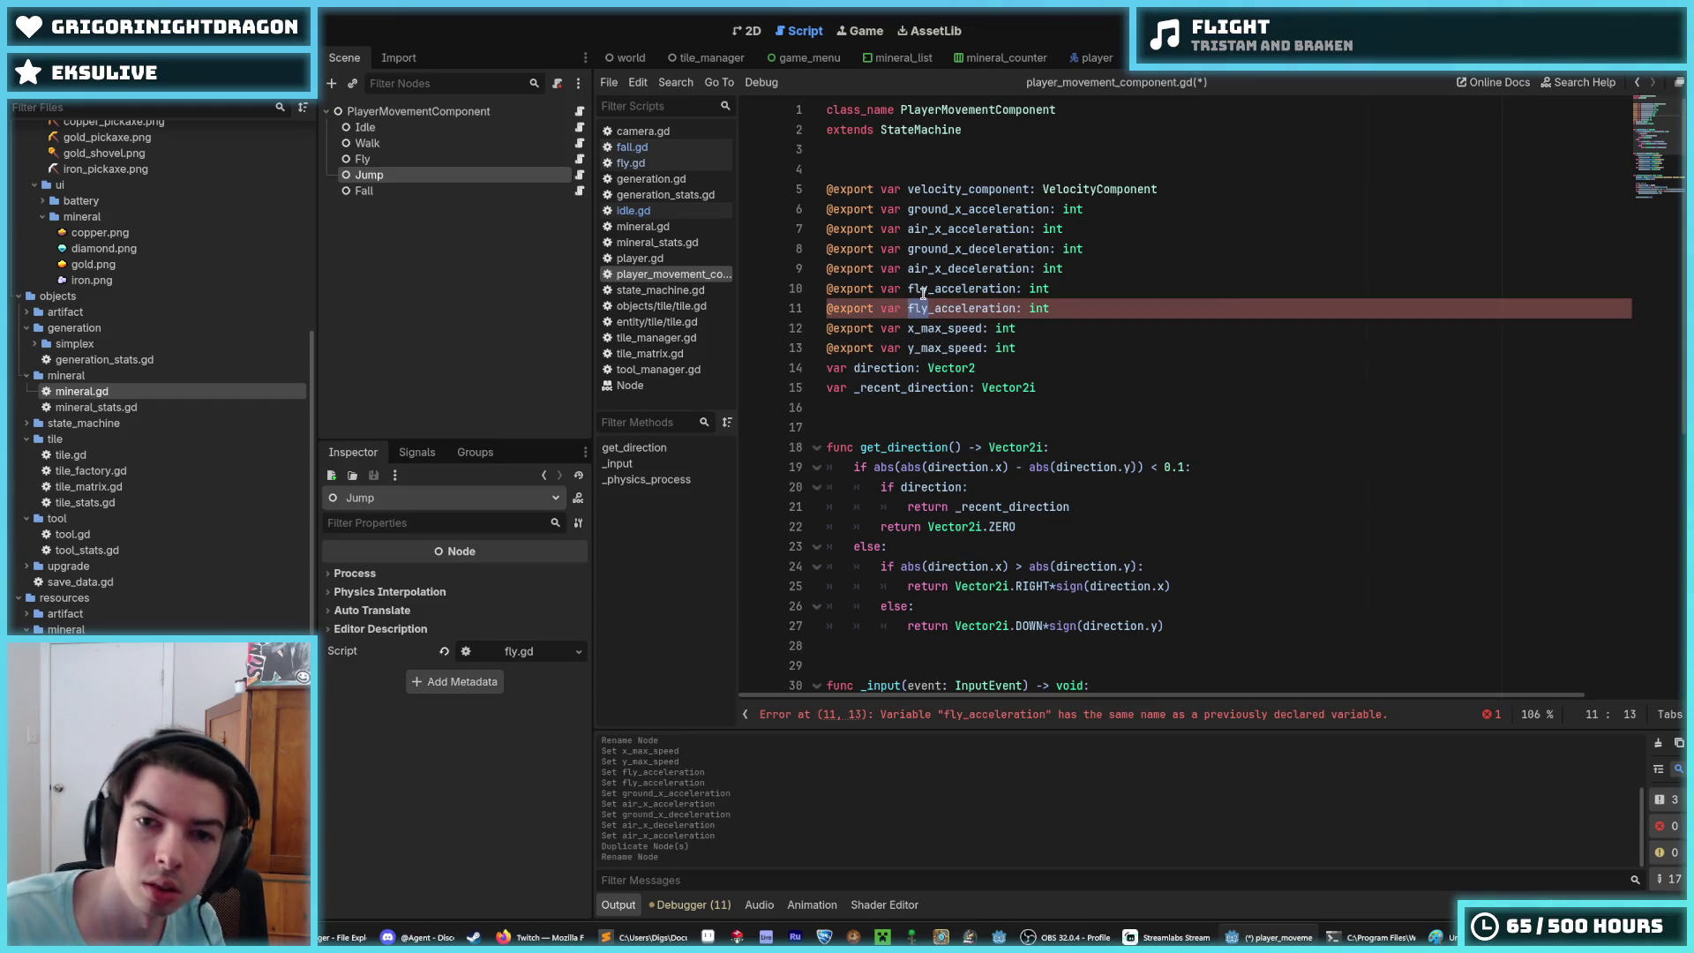
{"action": "type", "text": "jump"}
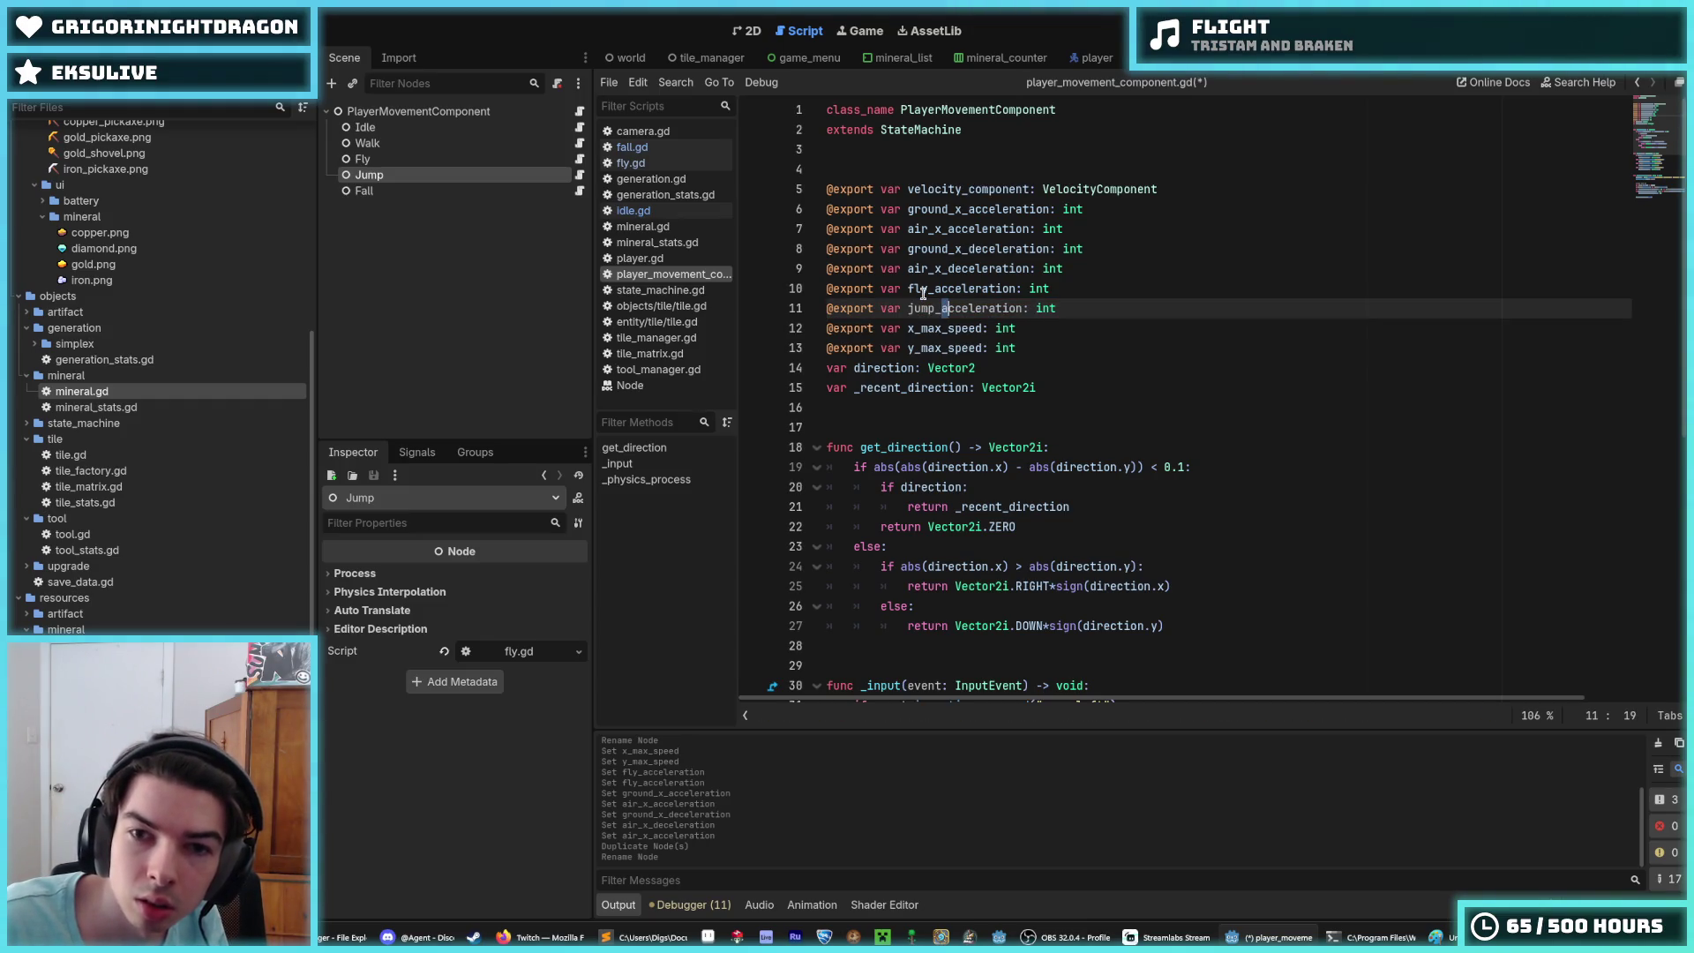
{"action": "key", "text": "shift+Right"}
{"action": "key", "text": "shift+Right"}
{"action": "key", "text": "shift+Right"}
{"action": "type", "text": "speed"}
{"action": "key", "text": "ctrl+s"}
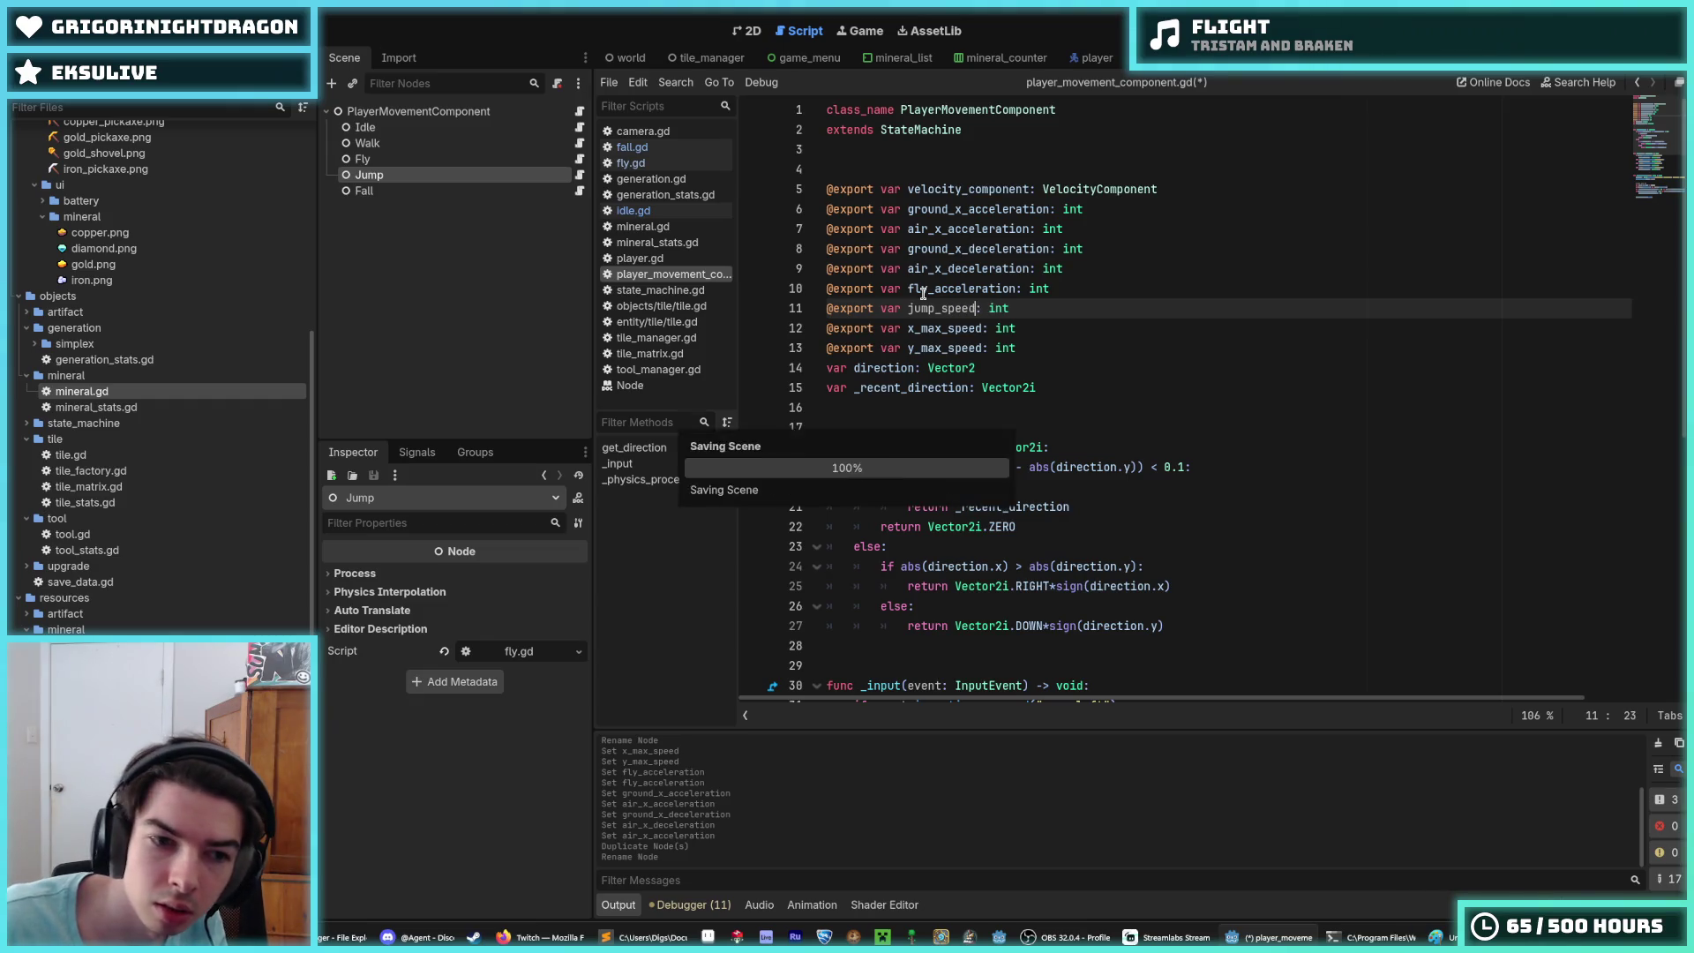
Step: Select PlayerMovementComponent, set Jump Speed to 1000 in the Inspector, and save the scene
{"action": "left_click", "coordinate": [402, 111]}
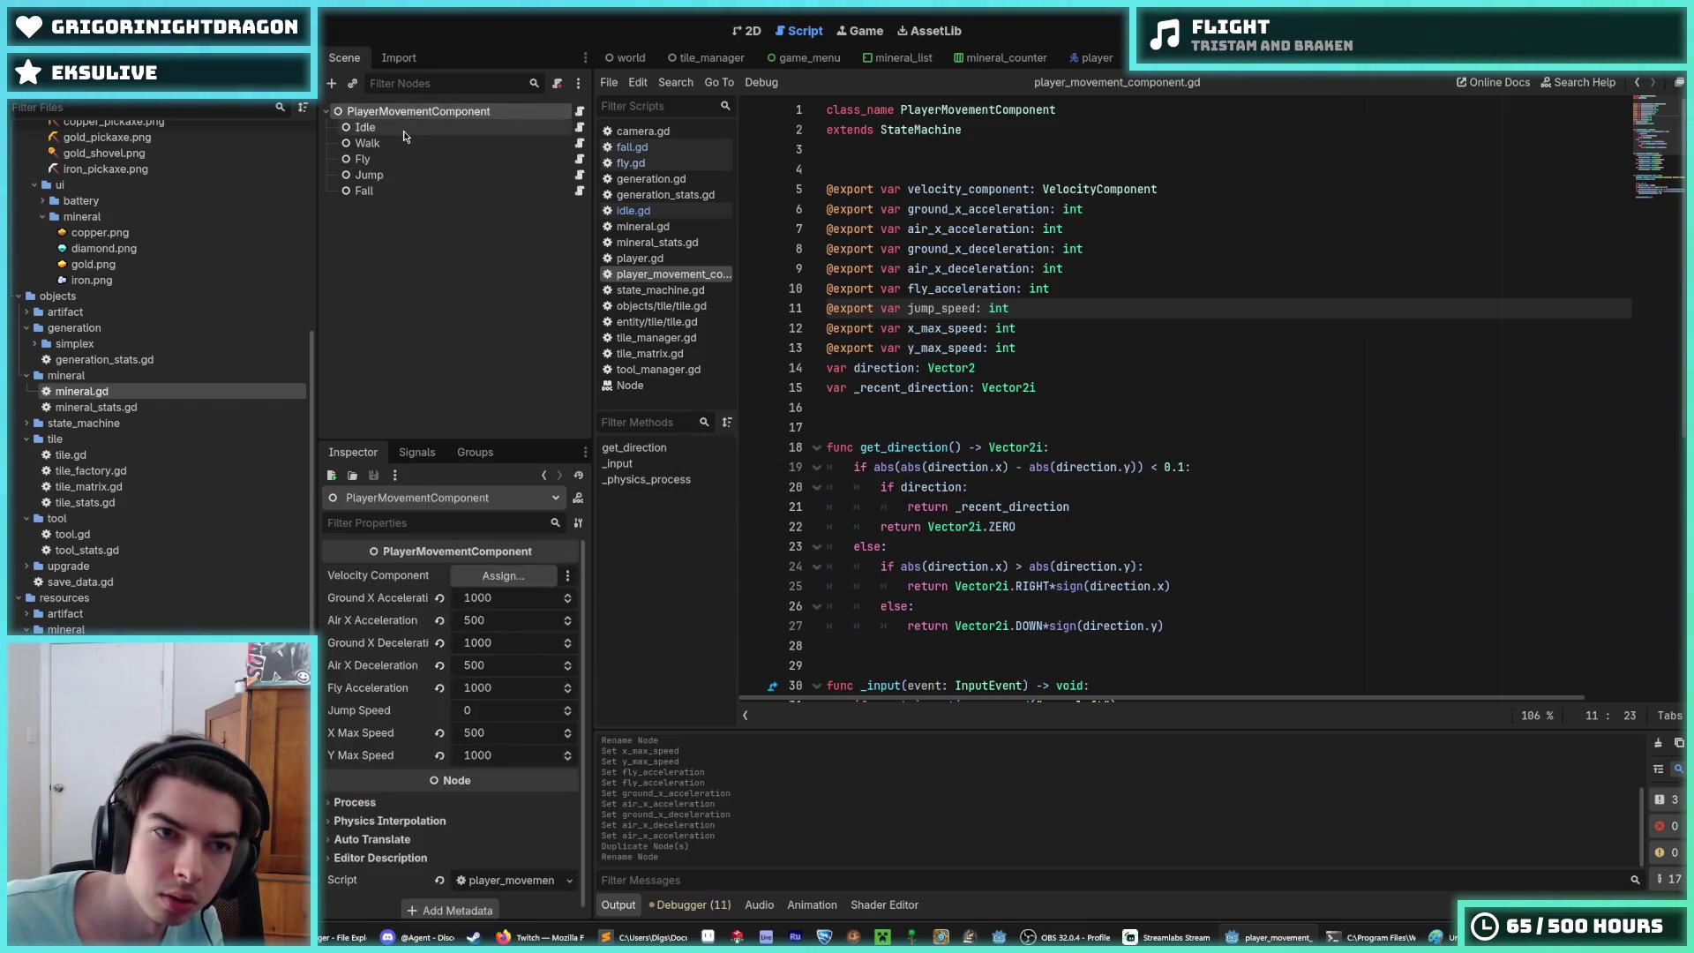
{"action": "left_click", "coordinate": [404, 130]}
{"action": "left_click", "coordinate": [403, 111]}
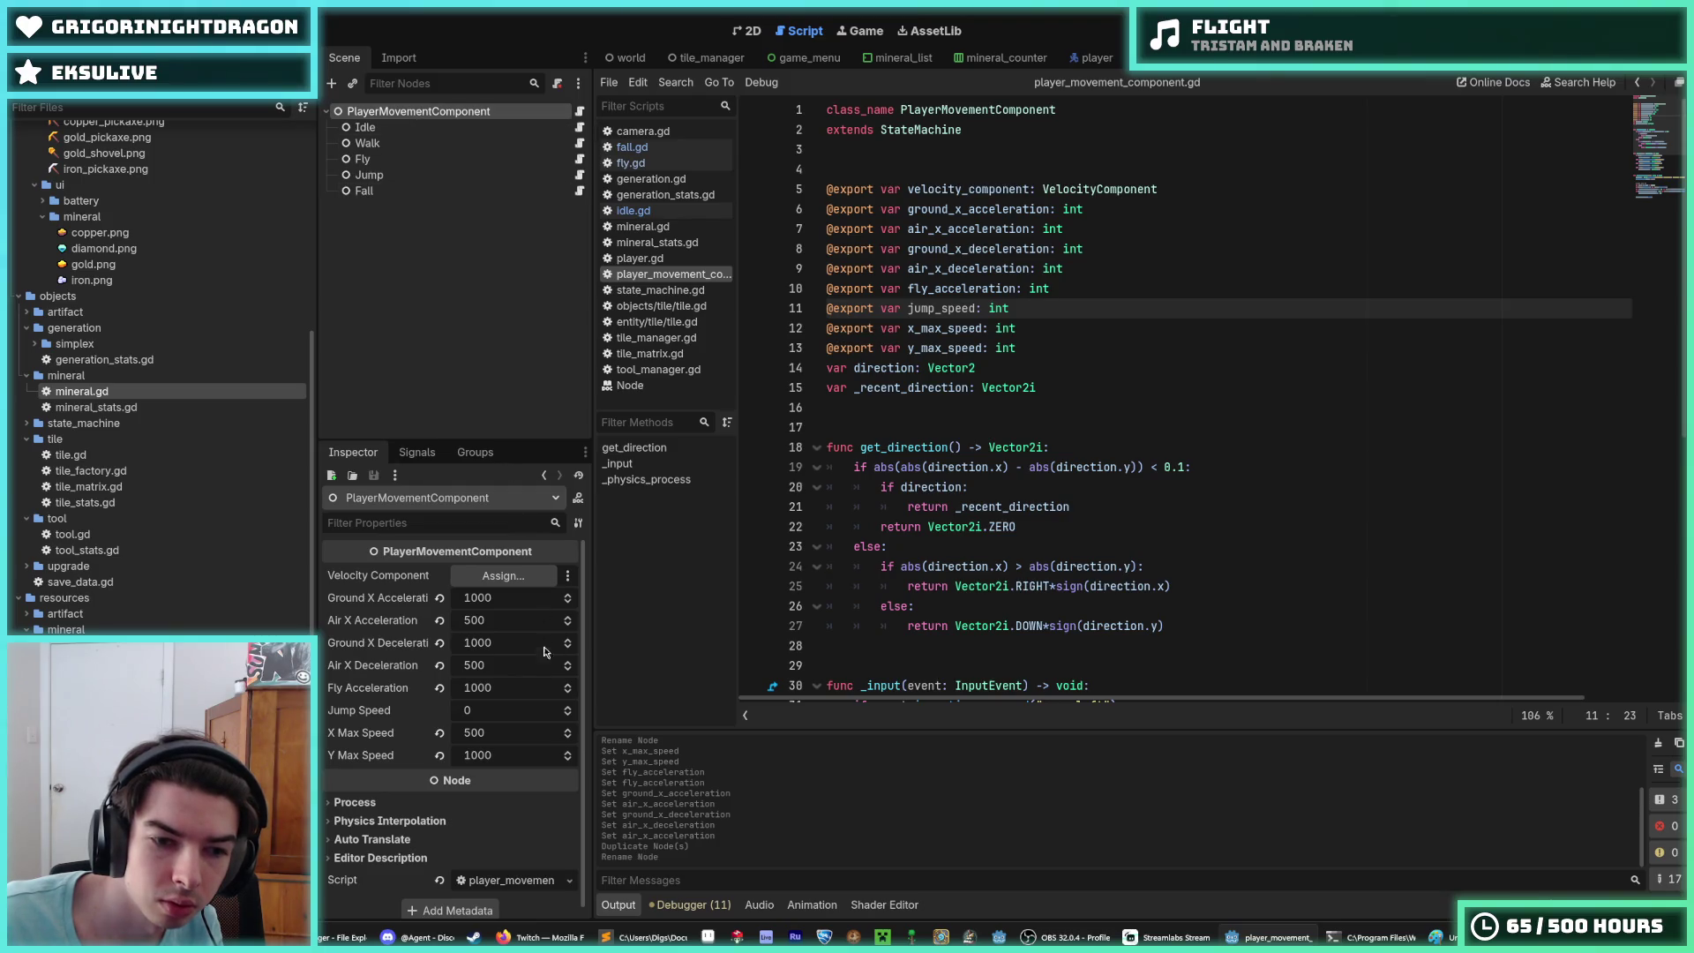
{"action": "left_click", "coordinate": [497, 708]}
{"action": "type", "text": "500"}
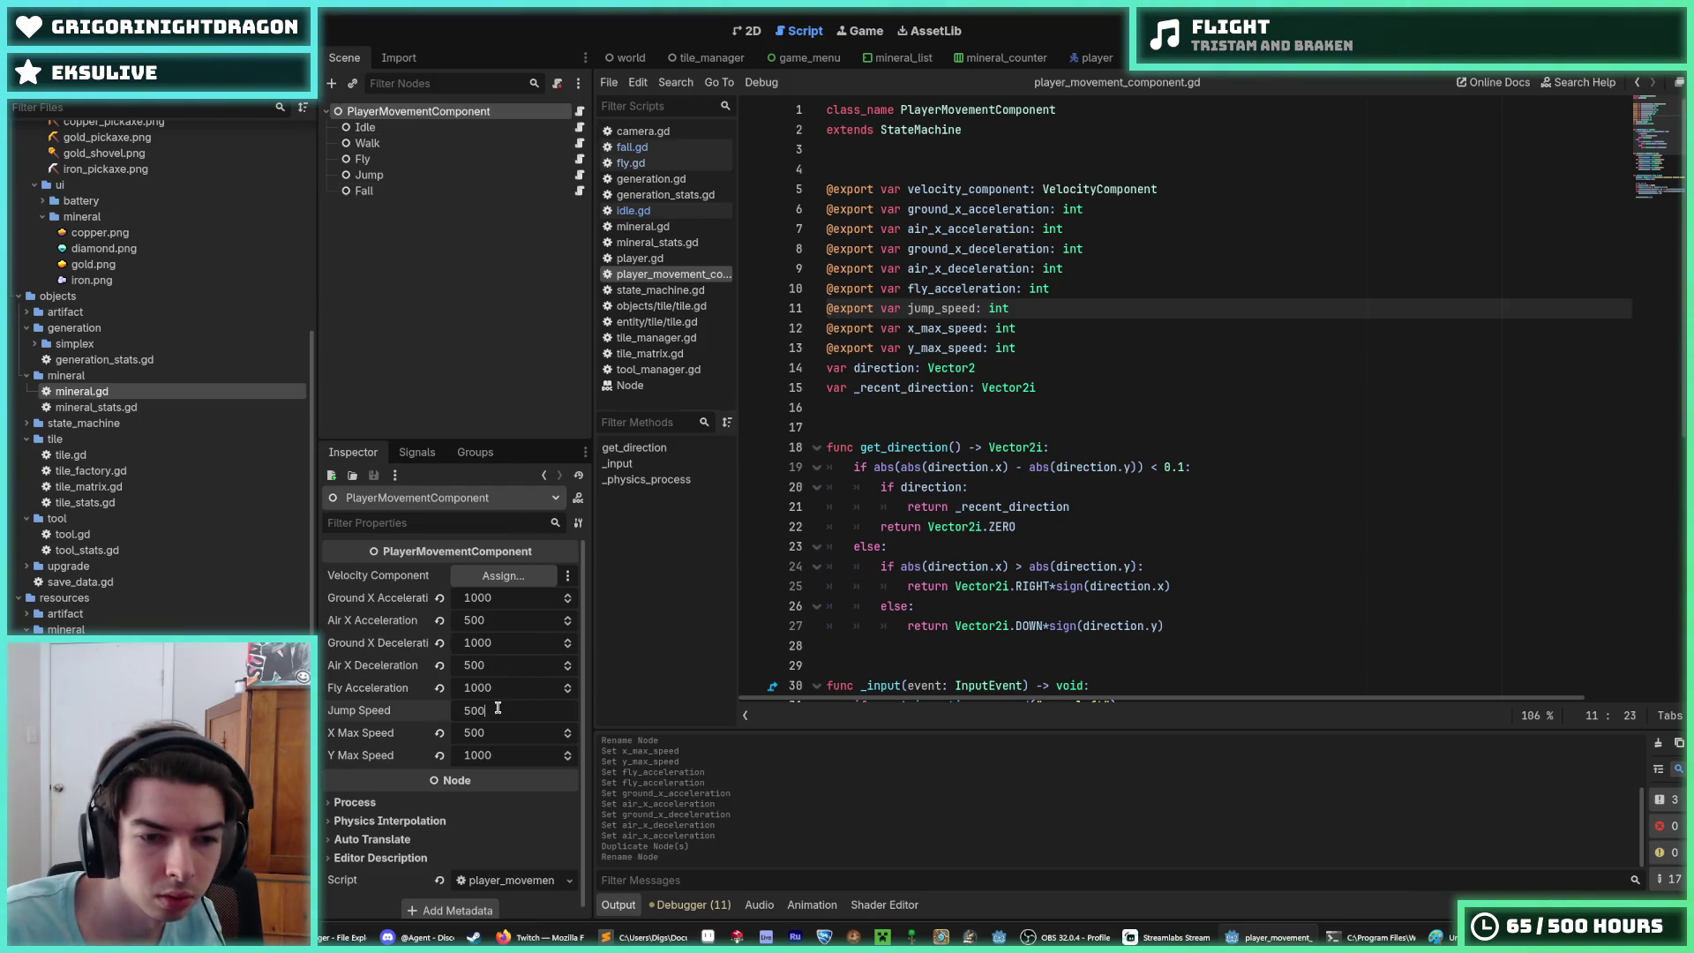
{"action": "key", "text": "Return"}
{"action": "key", "text": "ctrl+s"}
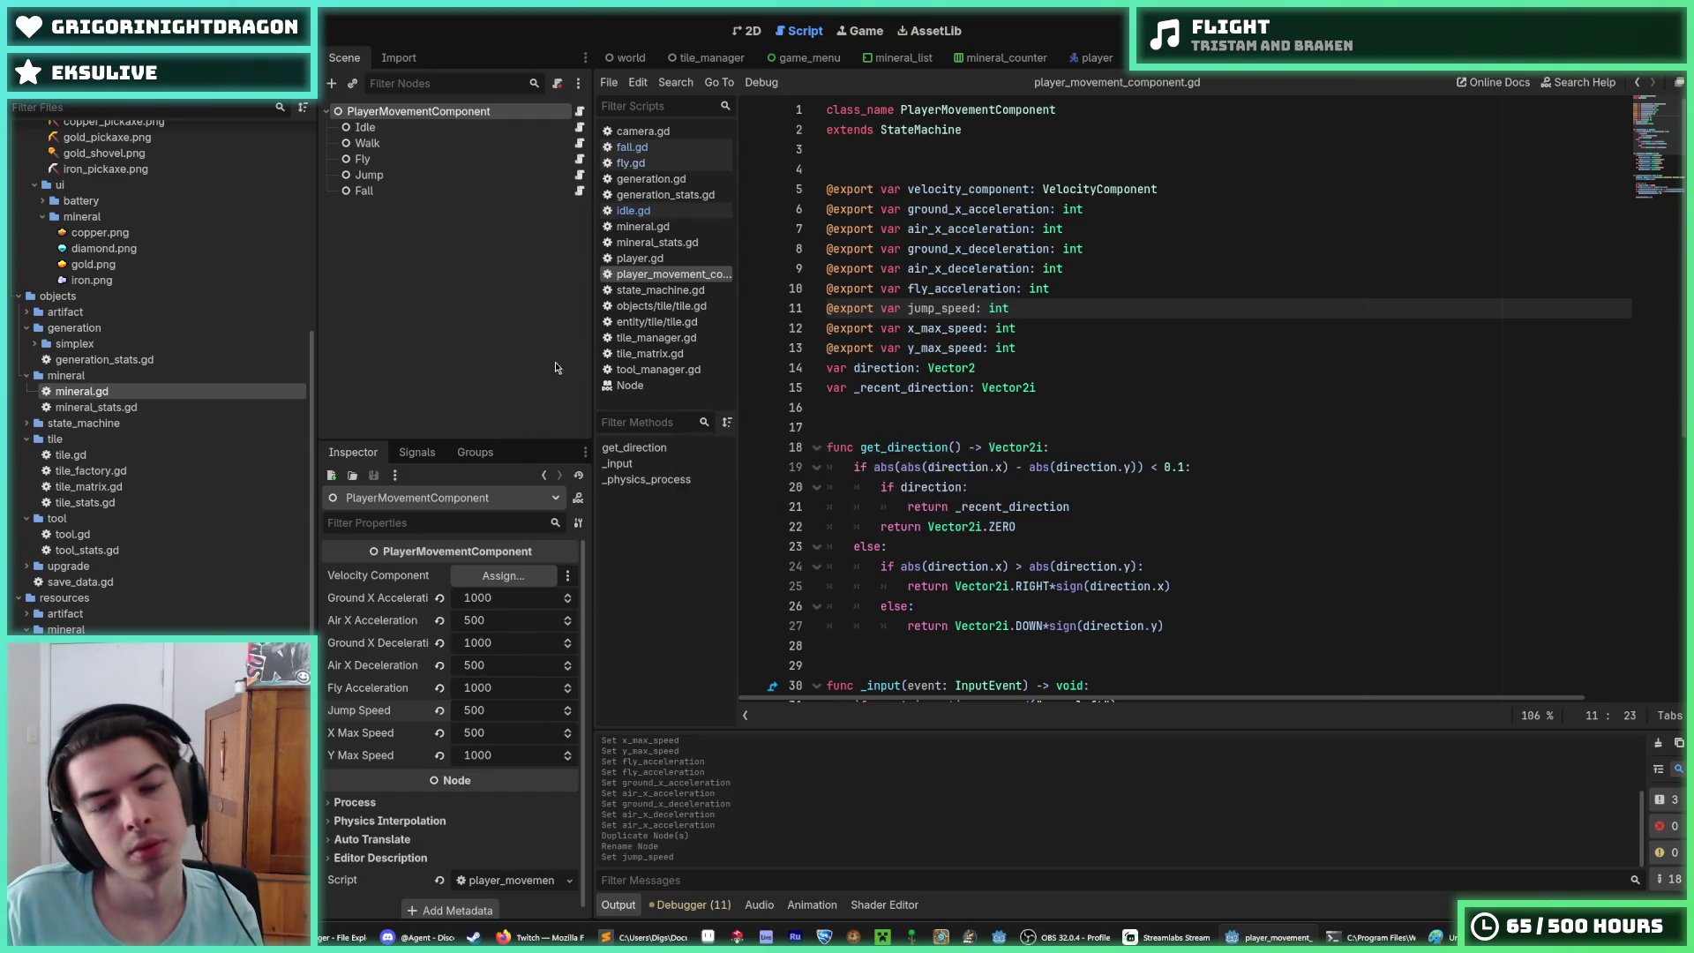
{"action": "key", "text": "ctrl+s"}
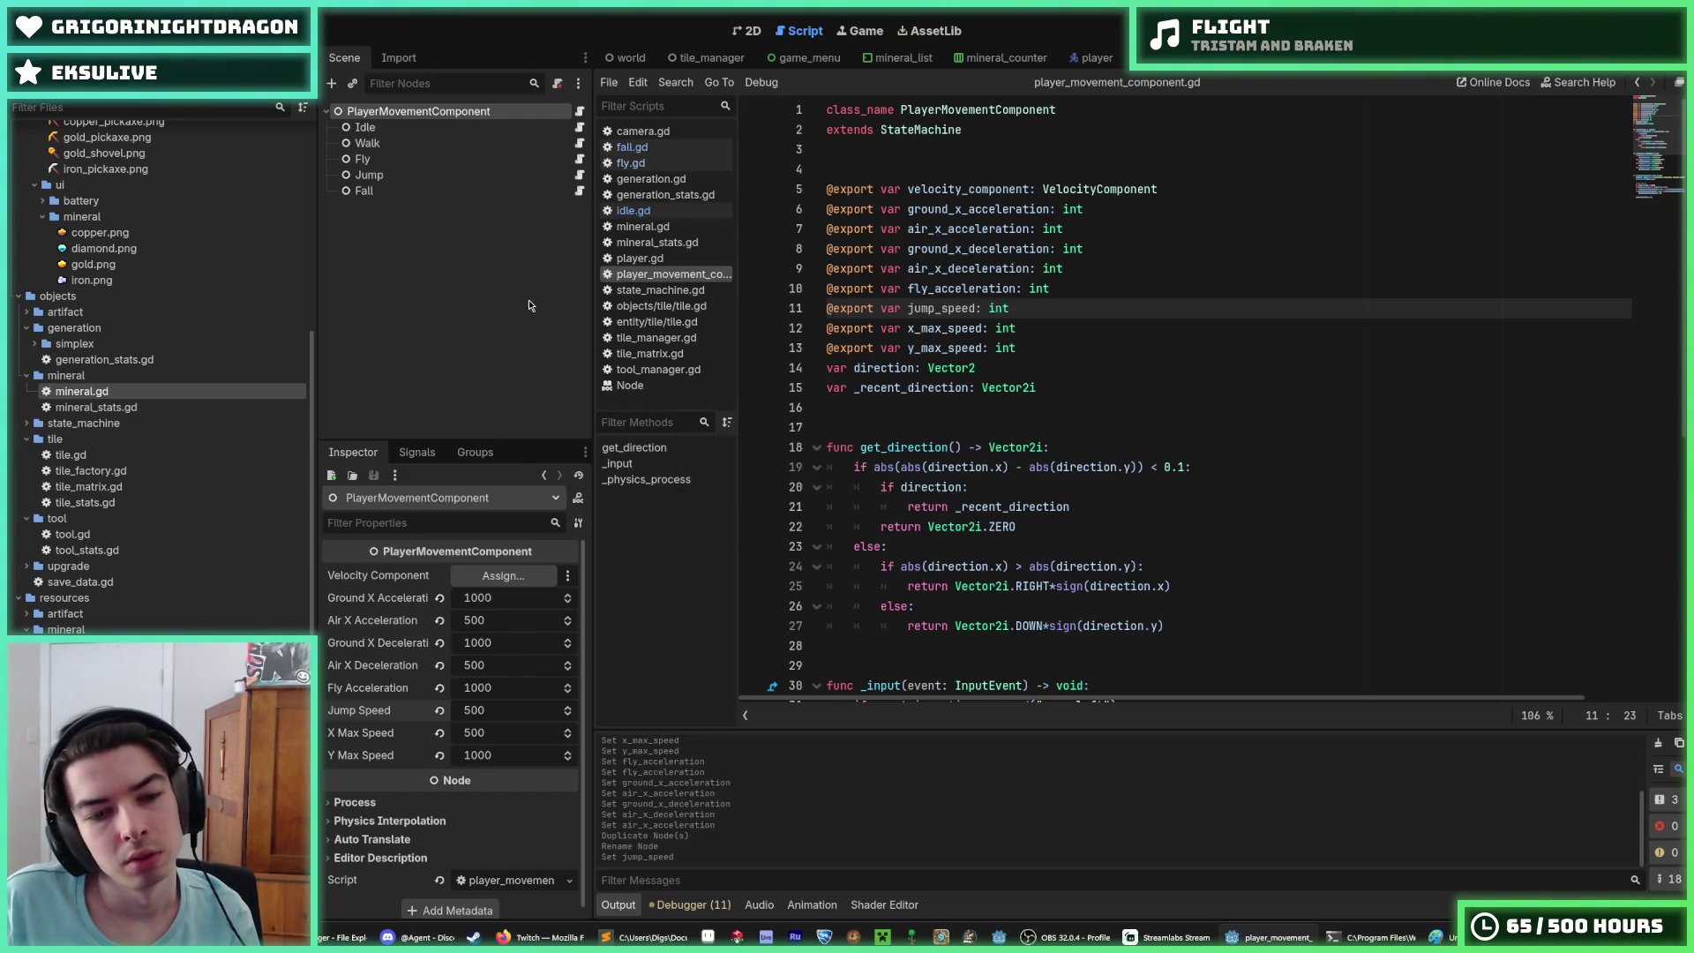
{"action": "left_click", "coordinate": [516, 710]}
{"action": "type", "text": "100"}
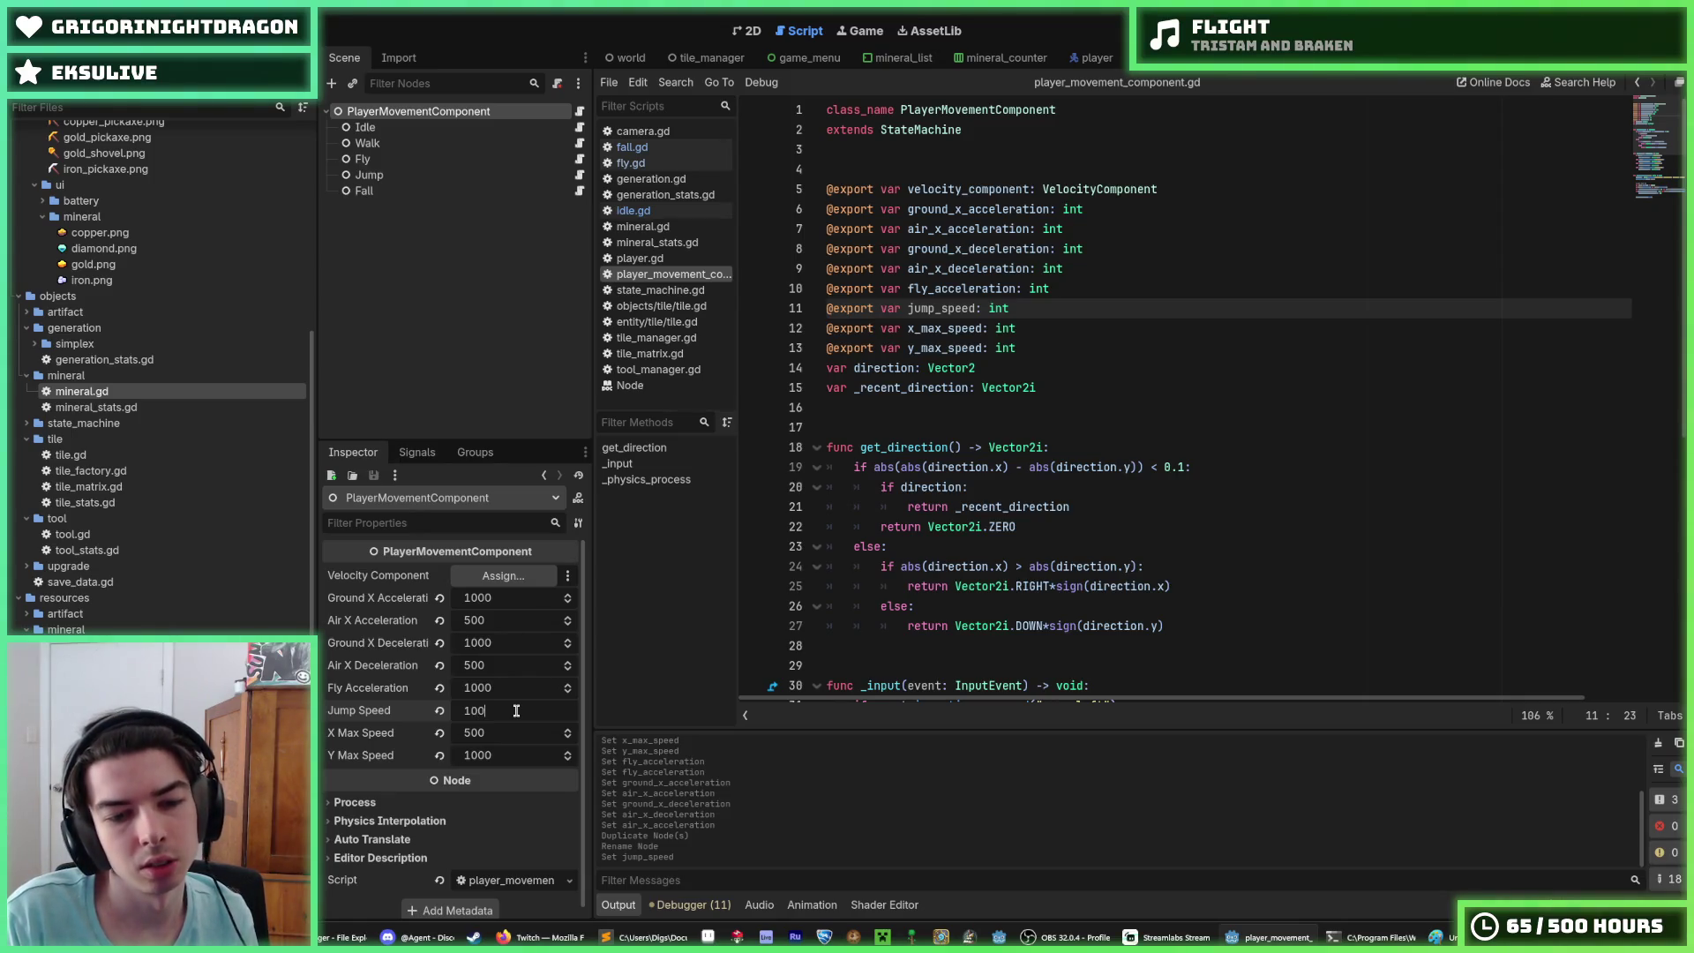
{"action": "type", "text": "0"}
{"action": "key", "text": "Return"}
{"action": "key", "text": "ctrl+s"}
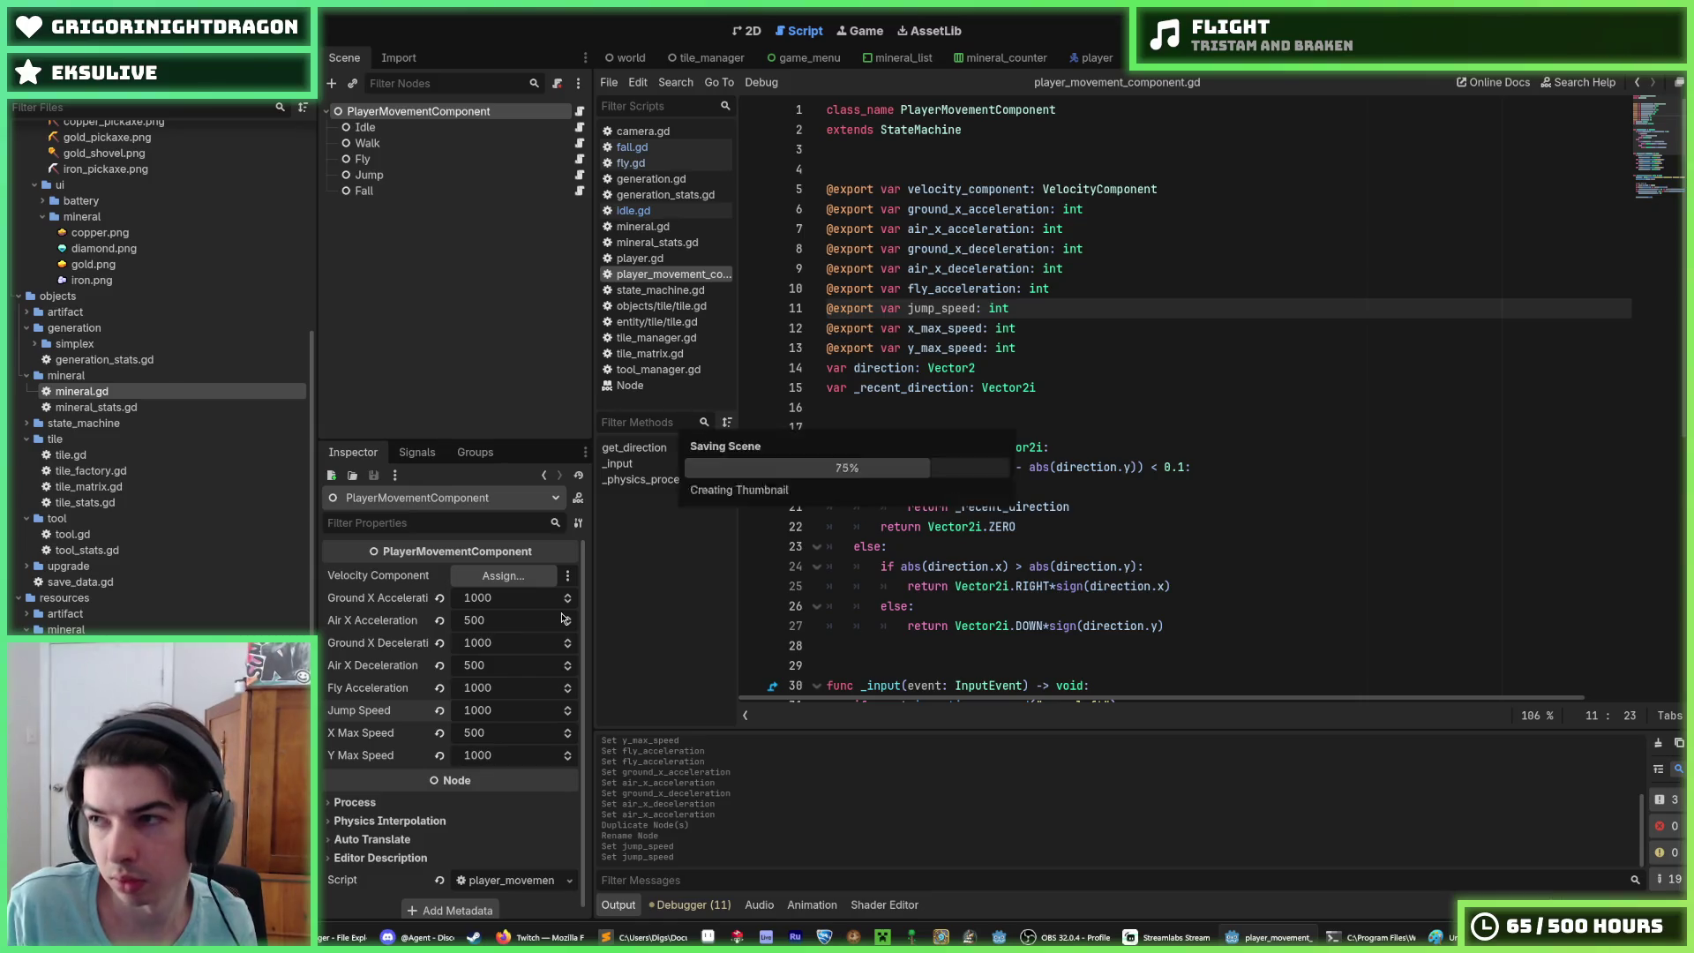
Step: Open idle.gd from the Idle node, review its Fly and Walk returns, and select the accelerate_down line
{"action": "left_click", "coordinate": [578, 128]}
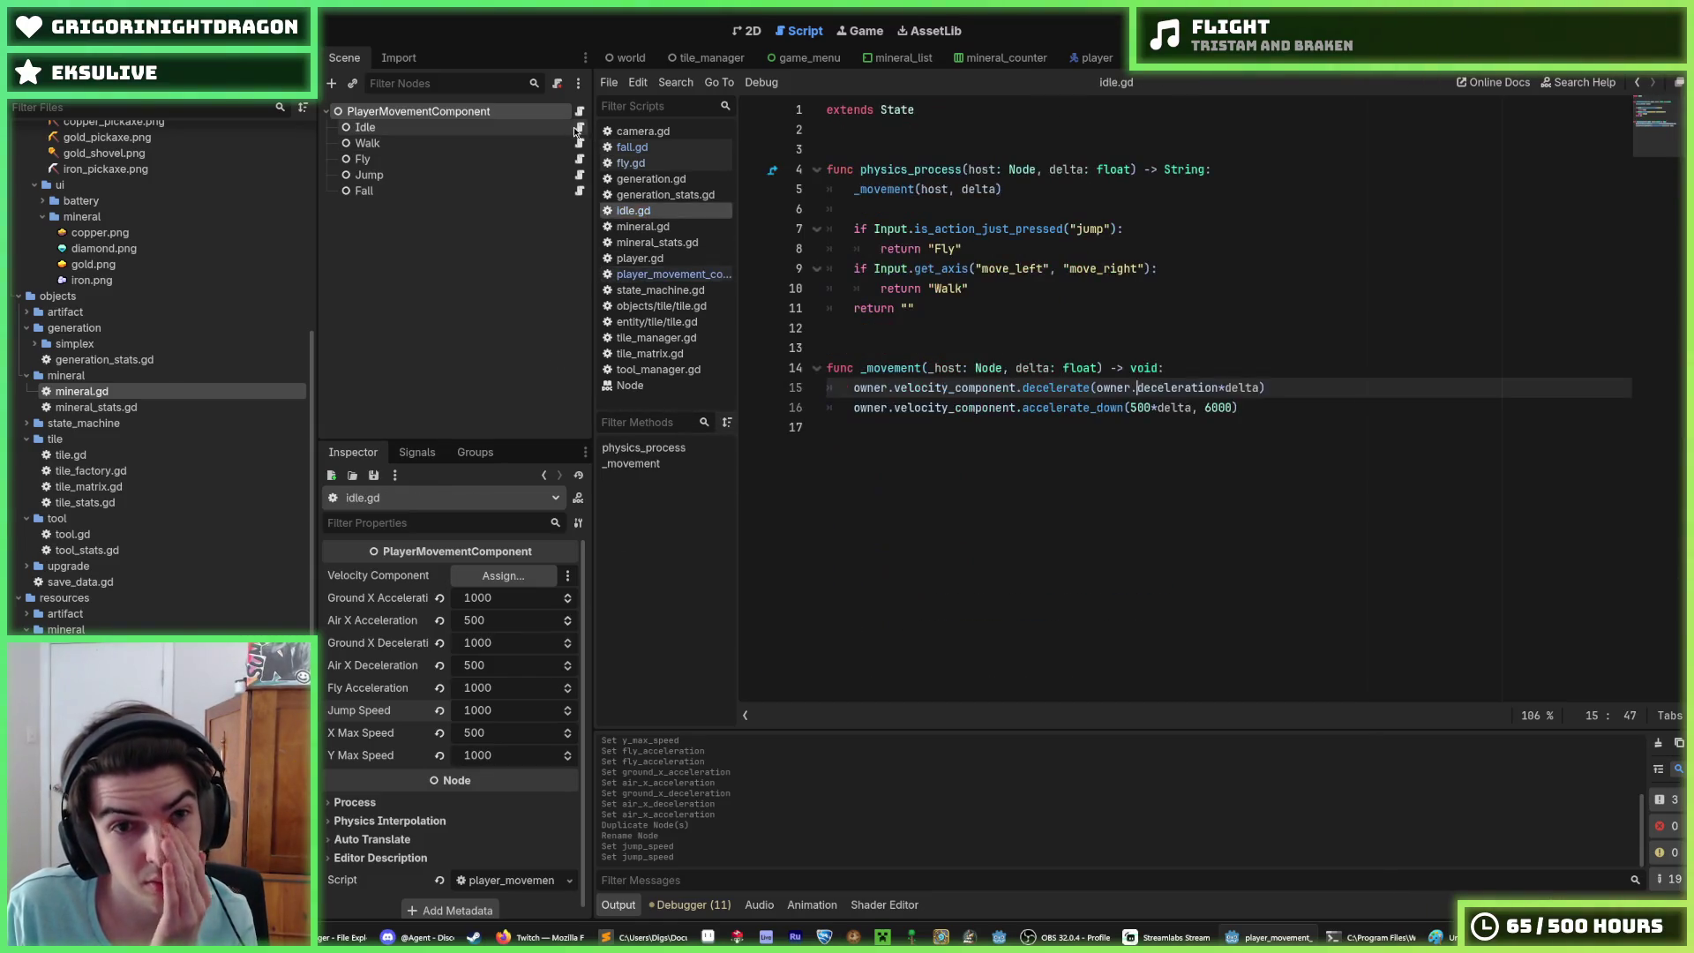
{"action": "left_click", "coordinate": [892, 308]}
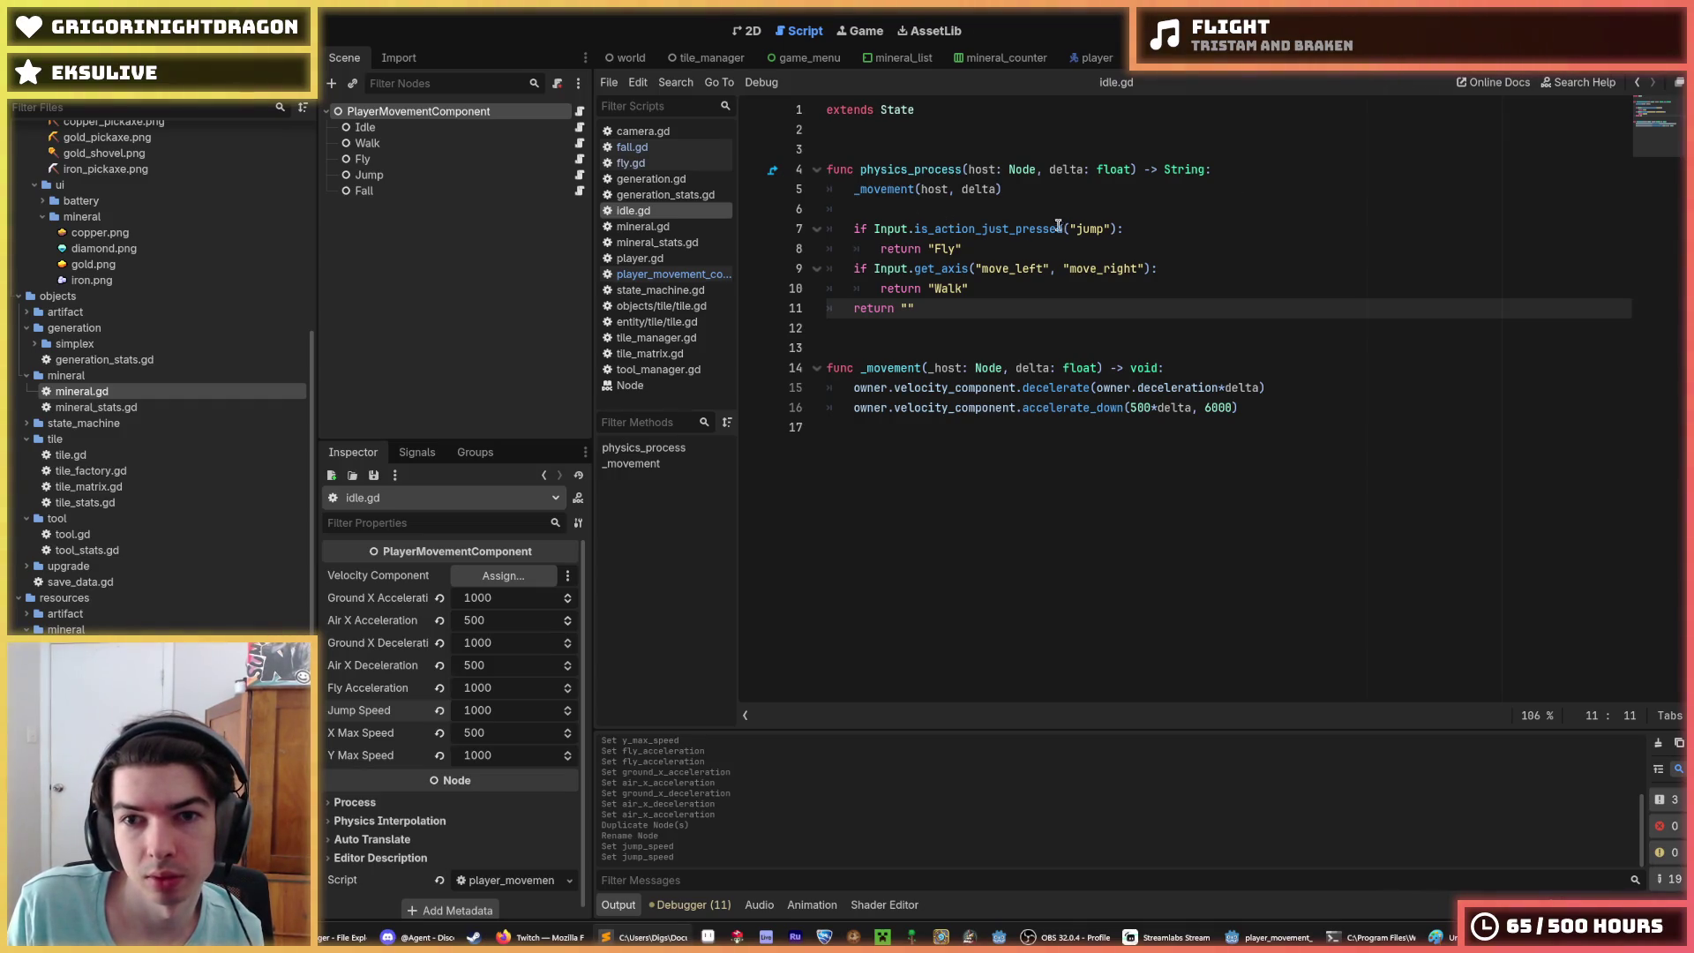
{"action": "left_click", "coordinate": [1149, 229]}
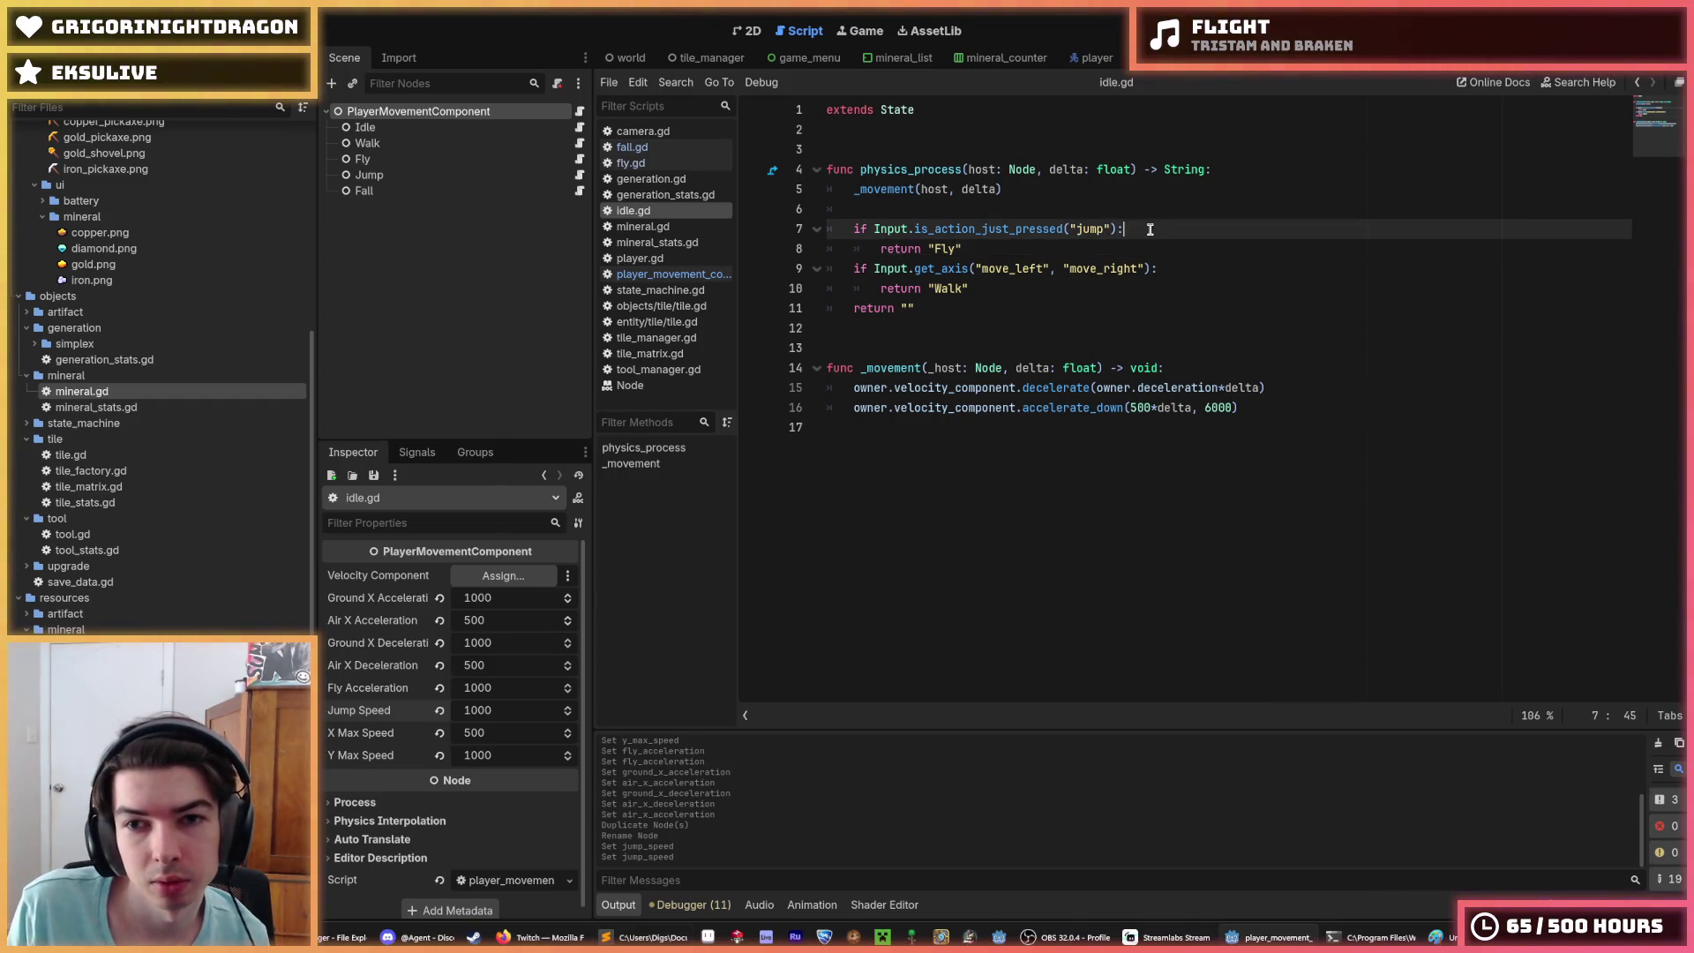
{"action": "key", "text": "Down"}
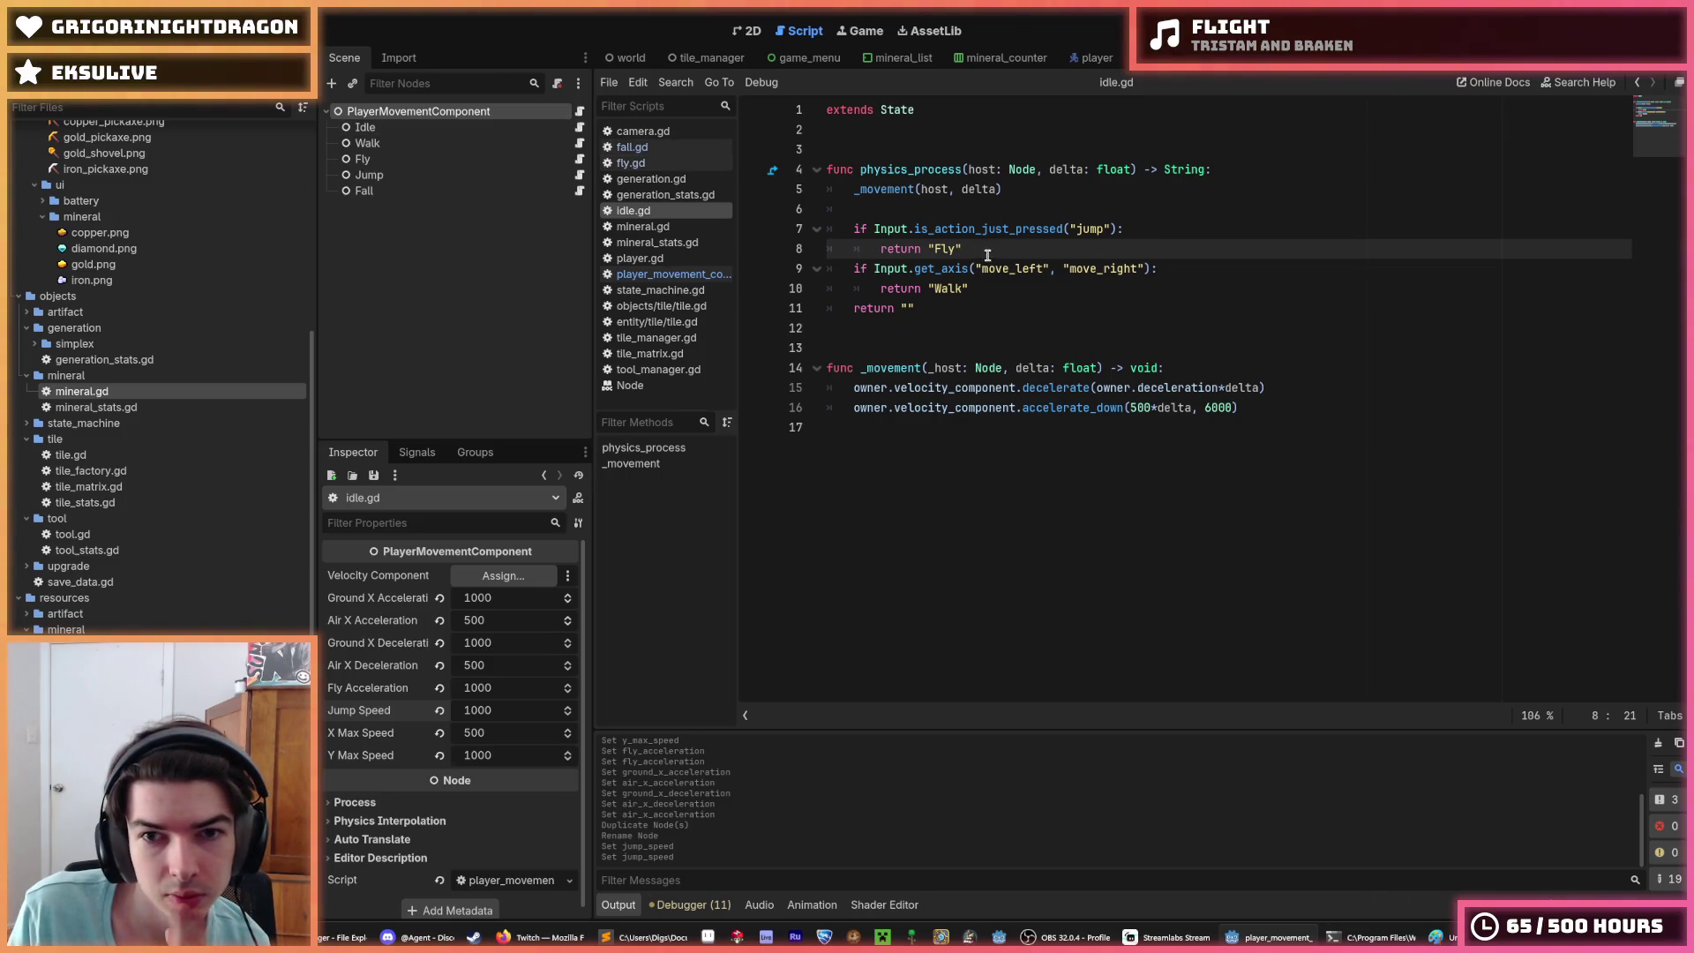
{"action": "left_click", "coordinate": [1156, 231]}
{"action": "key", "text": "Down"}
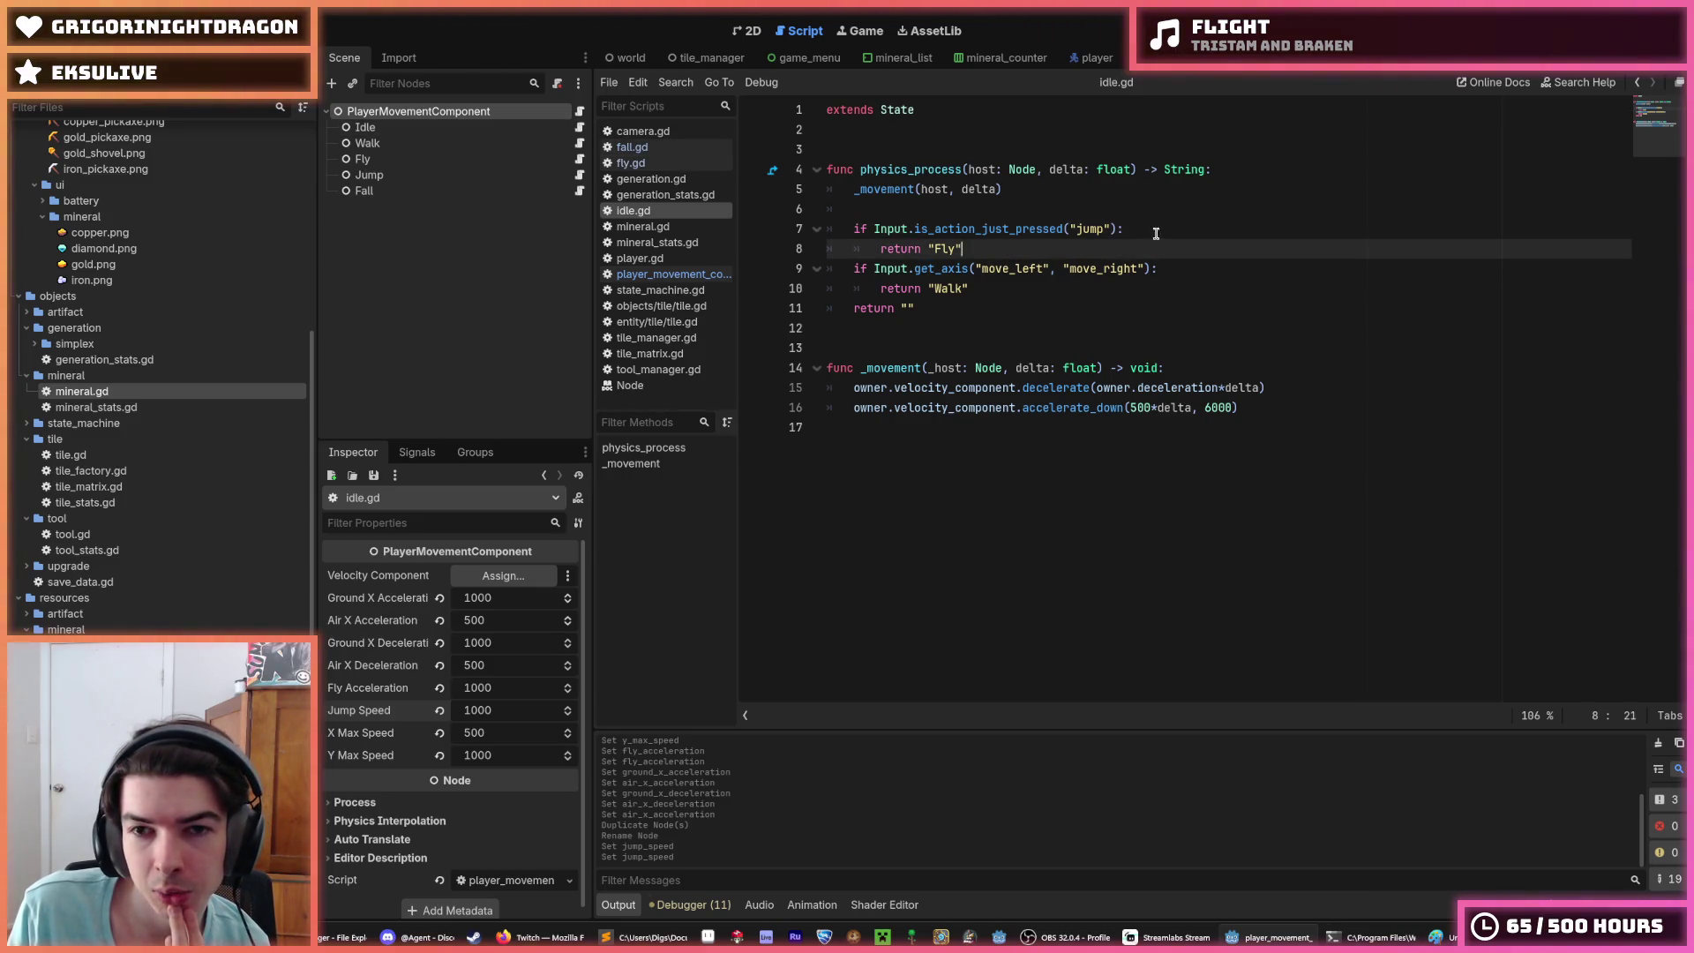
{"action": "left_click", "coordinate": [1155, 233]}
{"action": "key", "text": "Down"}
{"action": "left_click", "coordinate": [1161, 230]}
{"action": "key", "text": "Down"}
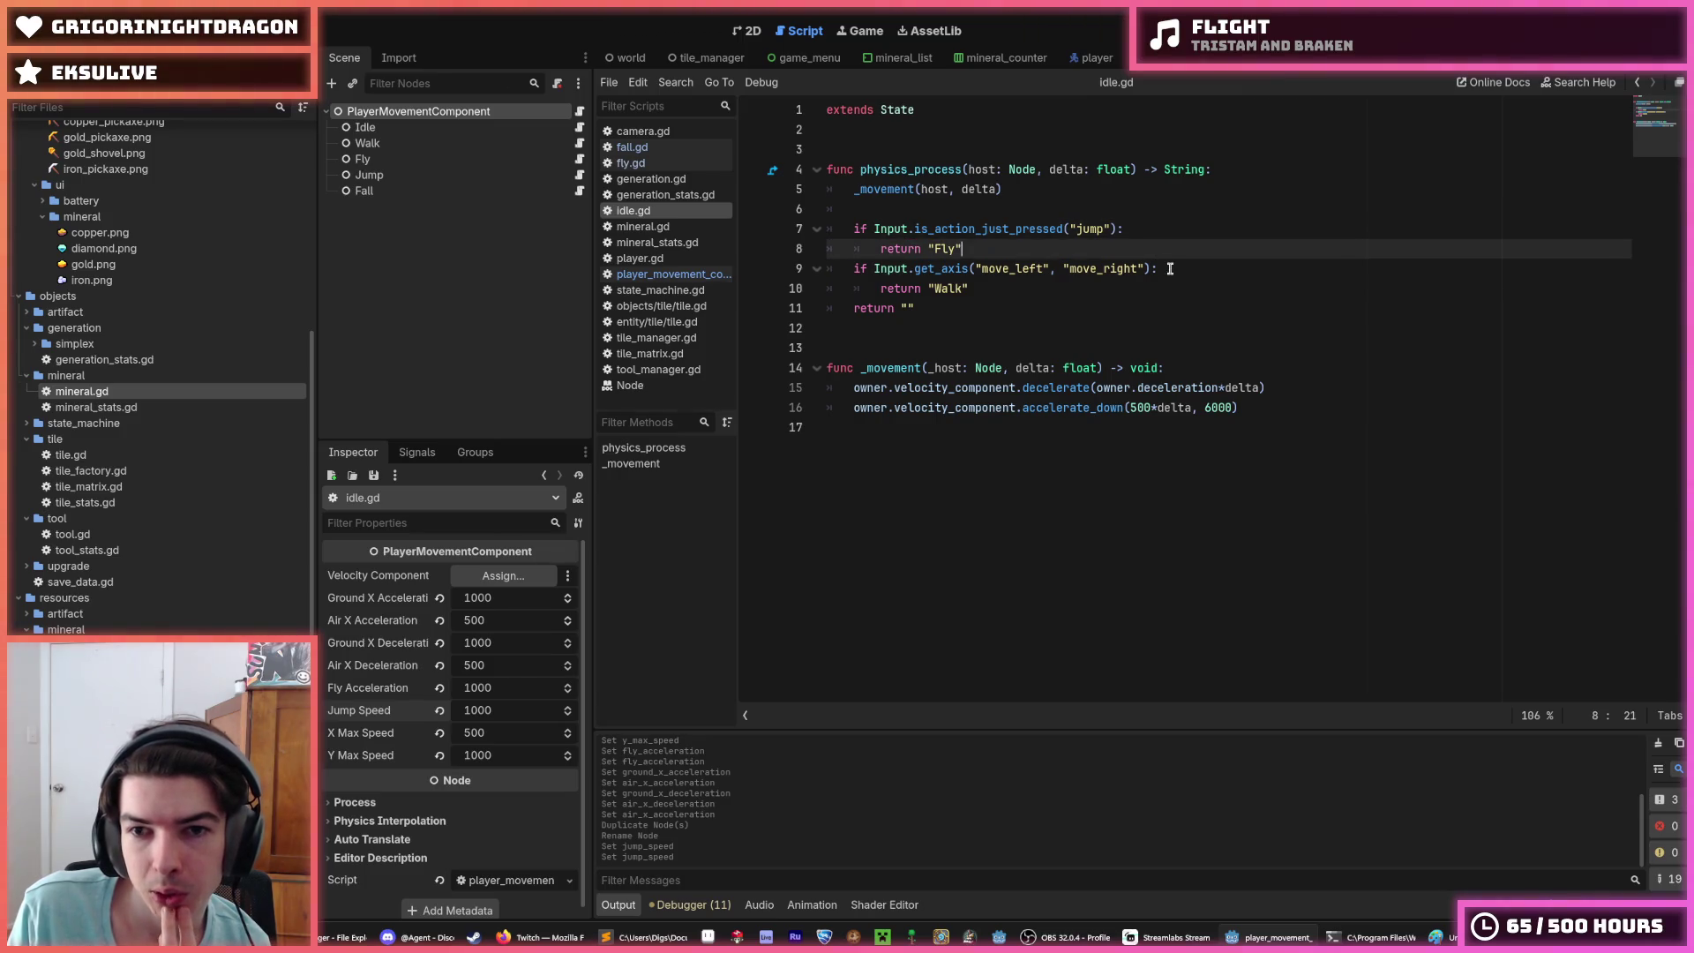
{"action": "left_click", "coordinate": [1170, 268]}
{"action": "key", "text": "Down"}
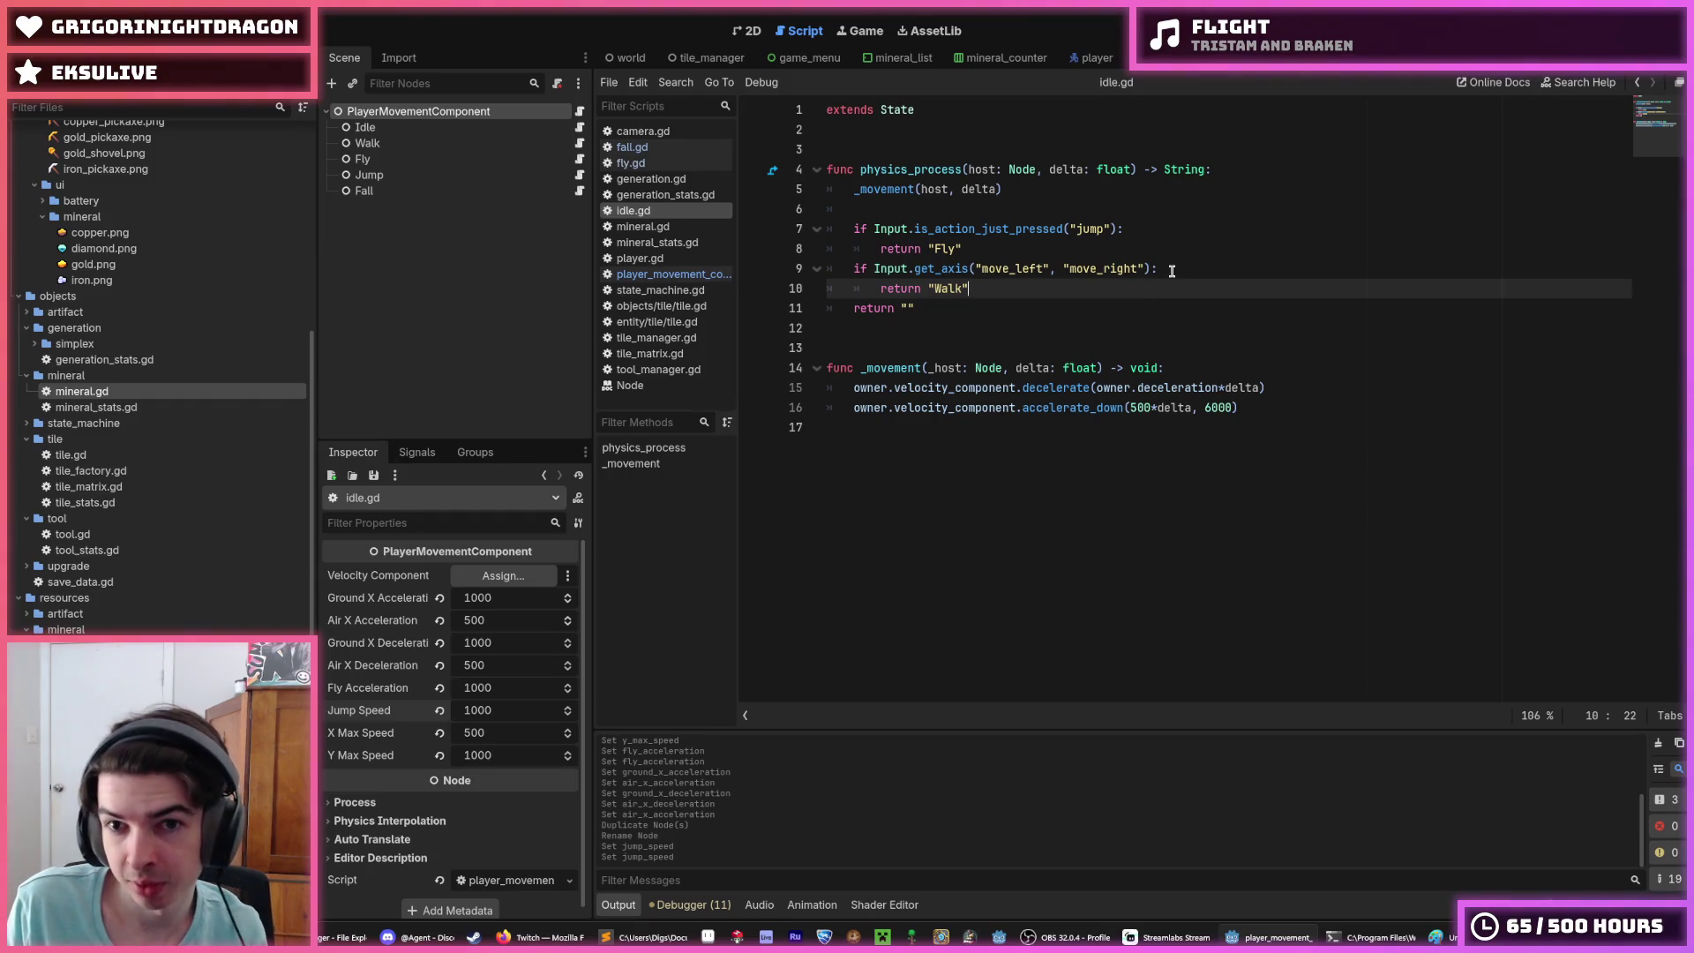
{"action": "left_click", "coordinate": [1170, 269]}
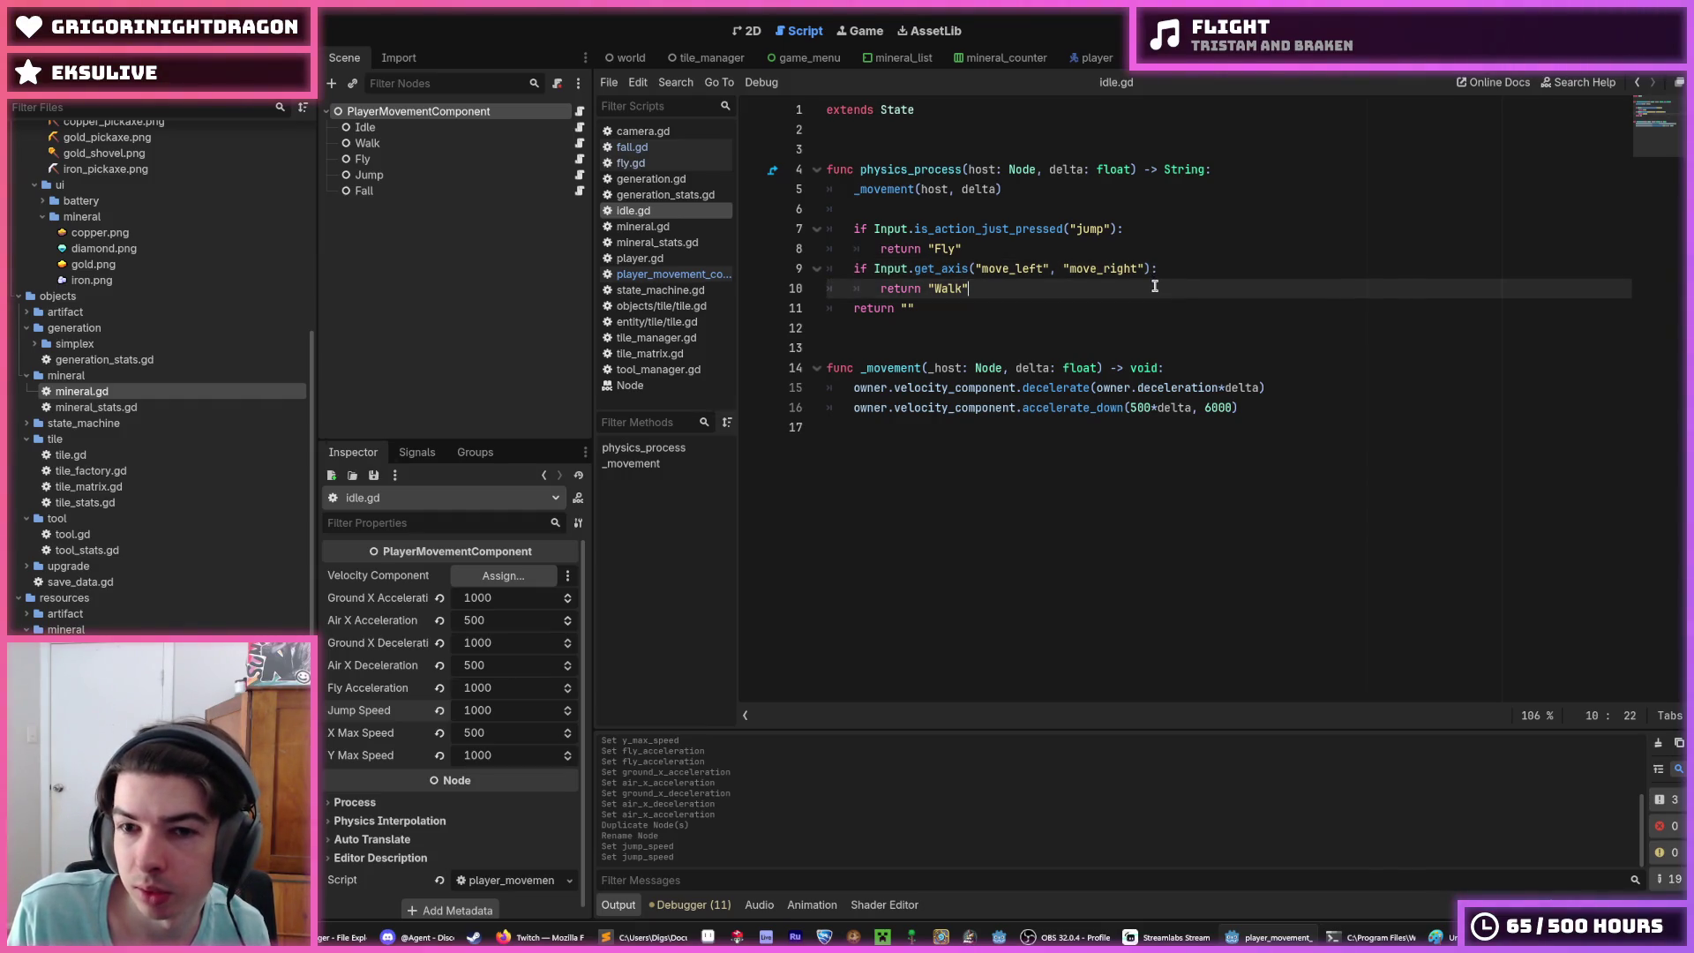
{"action": "left_click_drag", "start_coordinate": [1276, 404], "coordinate": [1333, 389]}
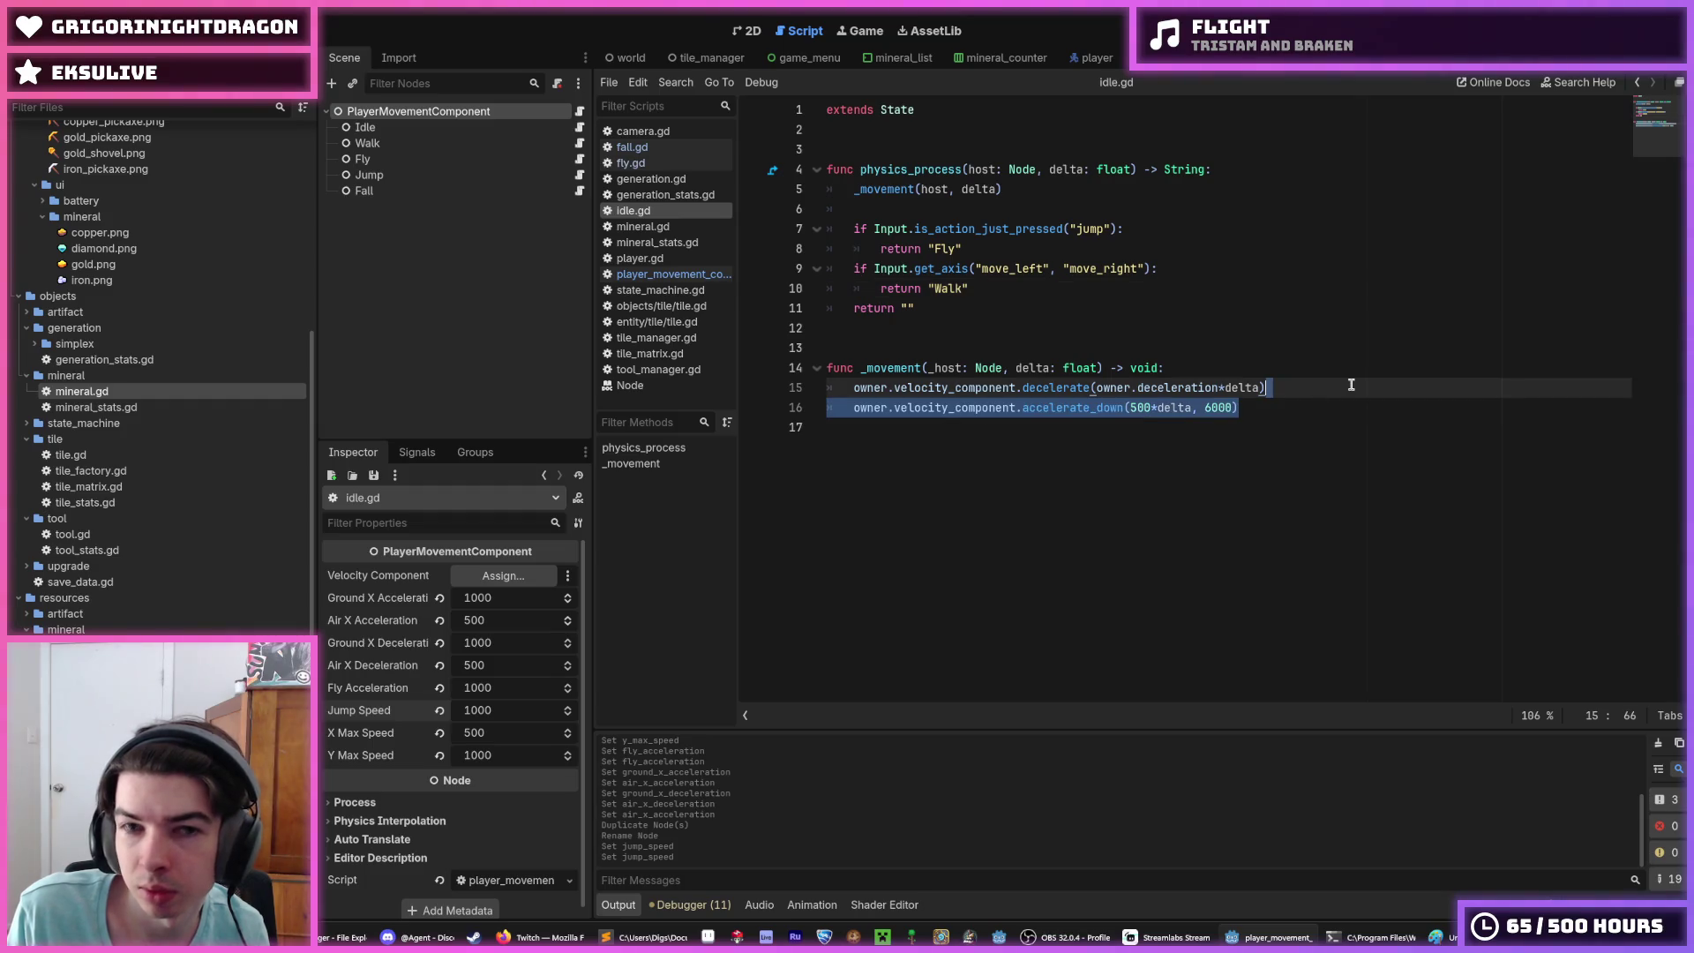
Step: Delete the accelerate_down gravity line so idle.gd's _movement only decelerates
{"action": "key", "text": "BackSpace"}
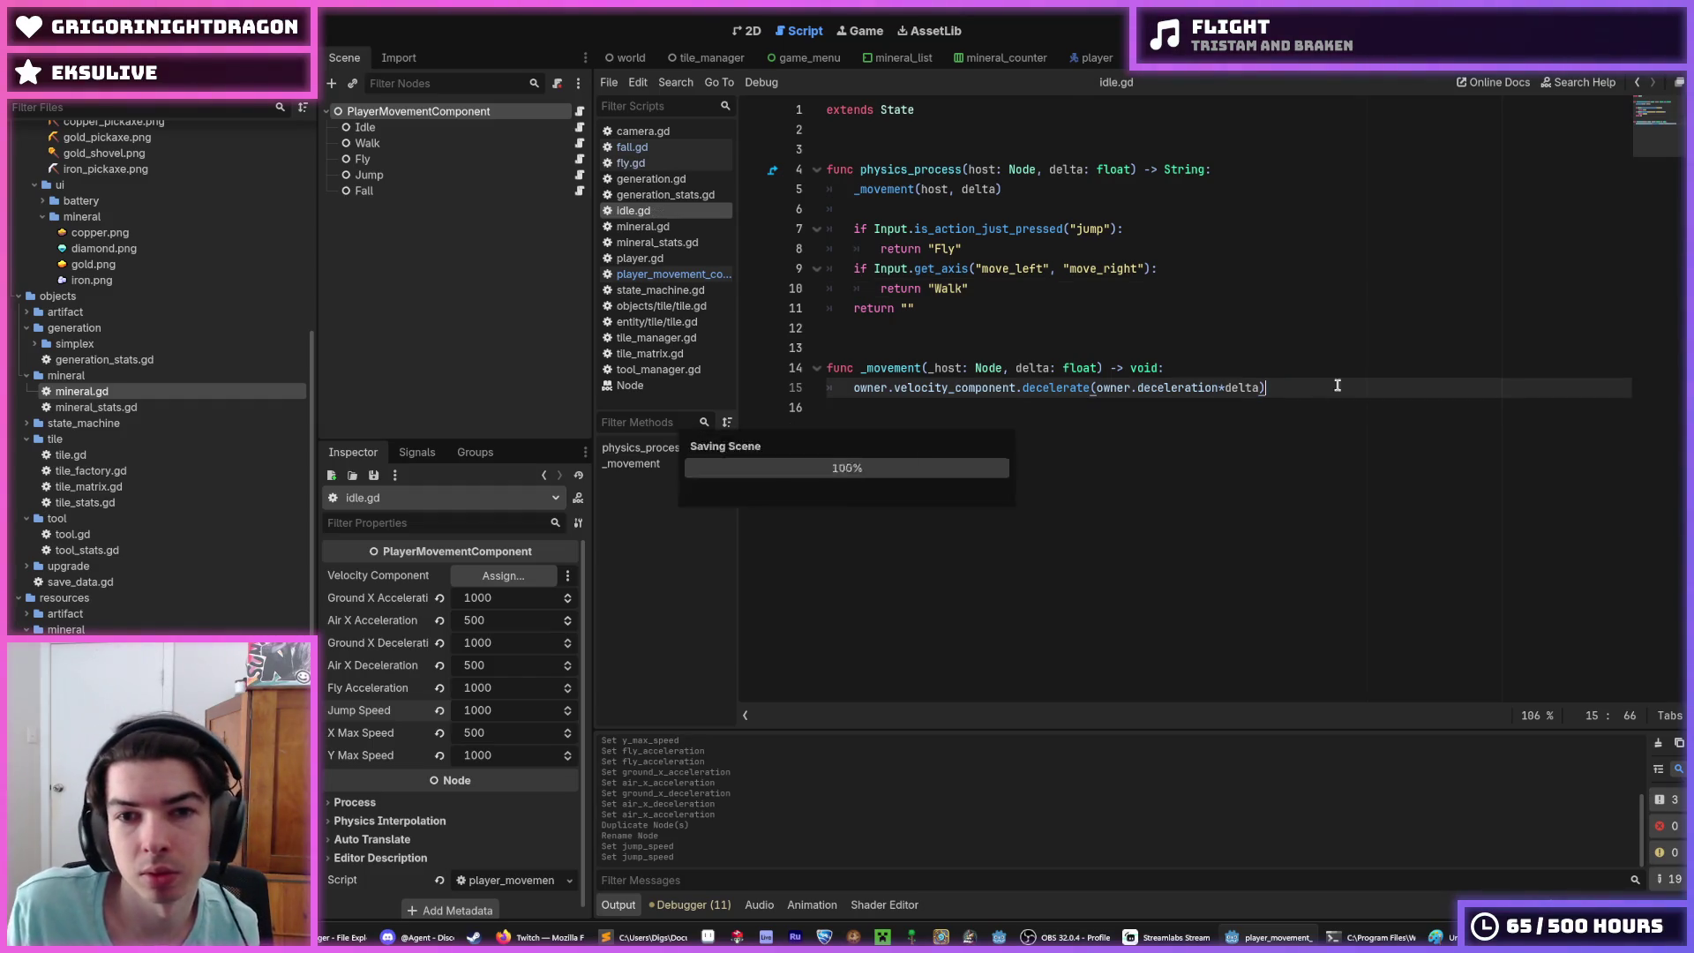
{"action": "left_click", "coordinate": [1238, 364]}
{"action": "left_click", "coordinate": [1319, 377]}
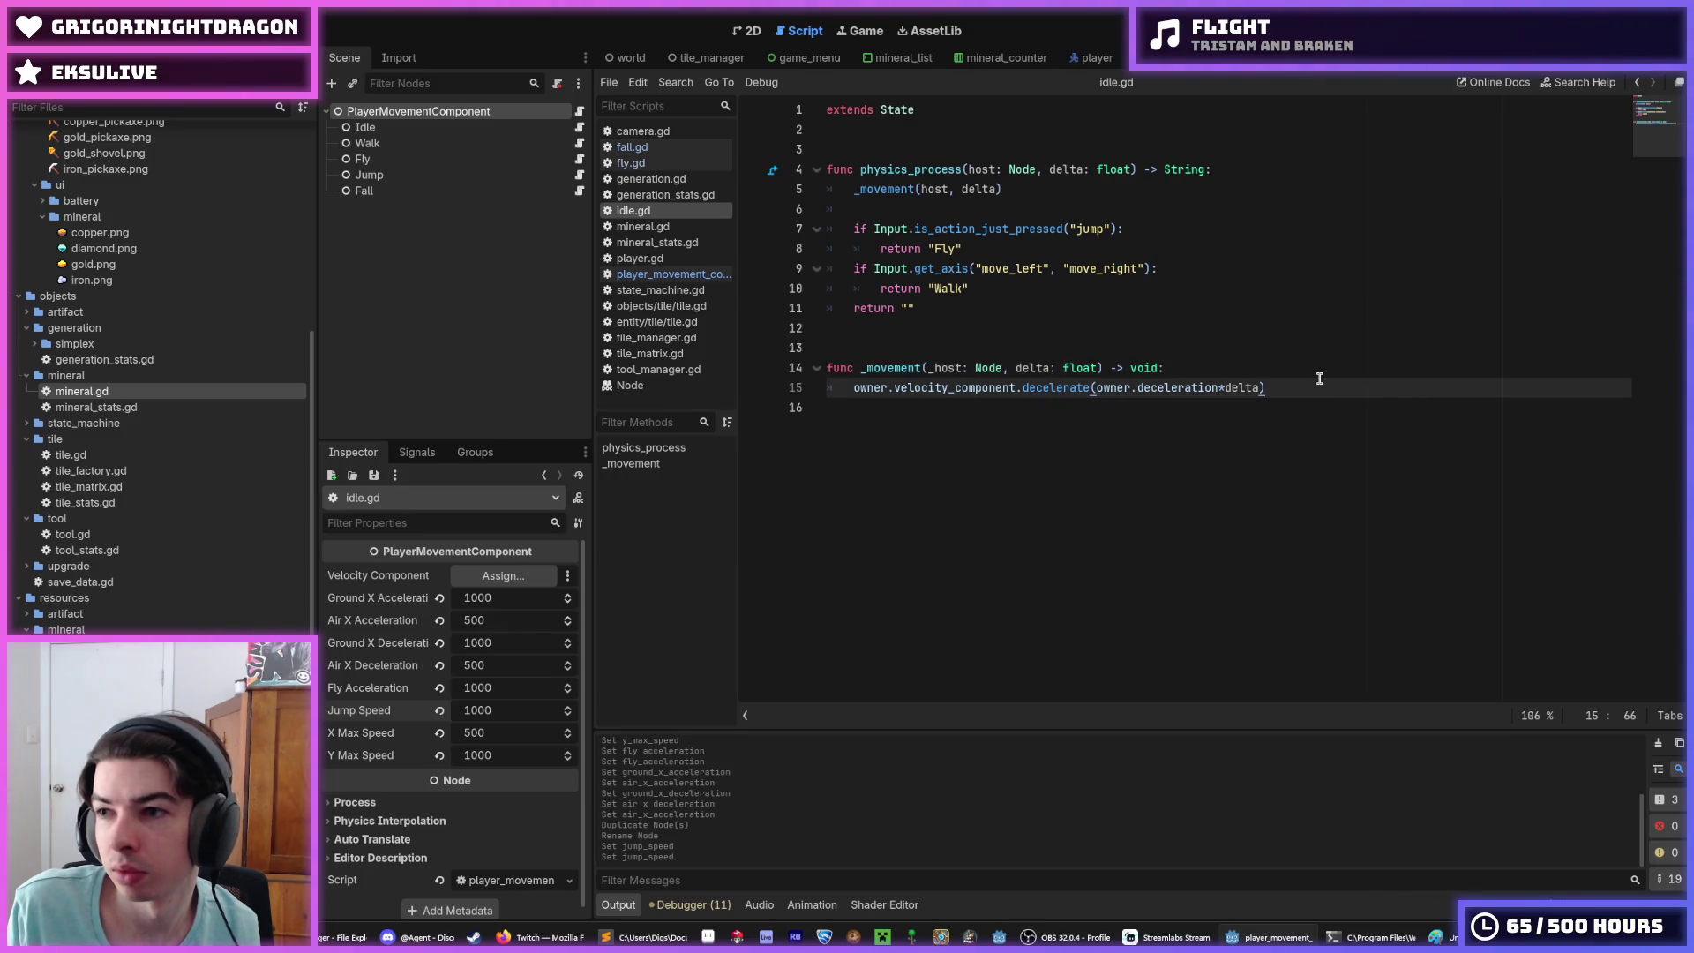
{"action": "left_click", "coordinate": [1273, 374]}
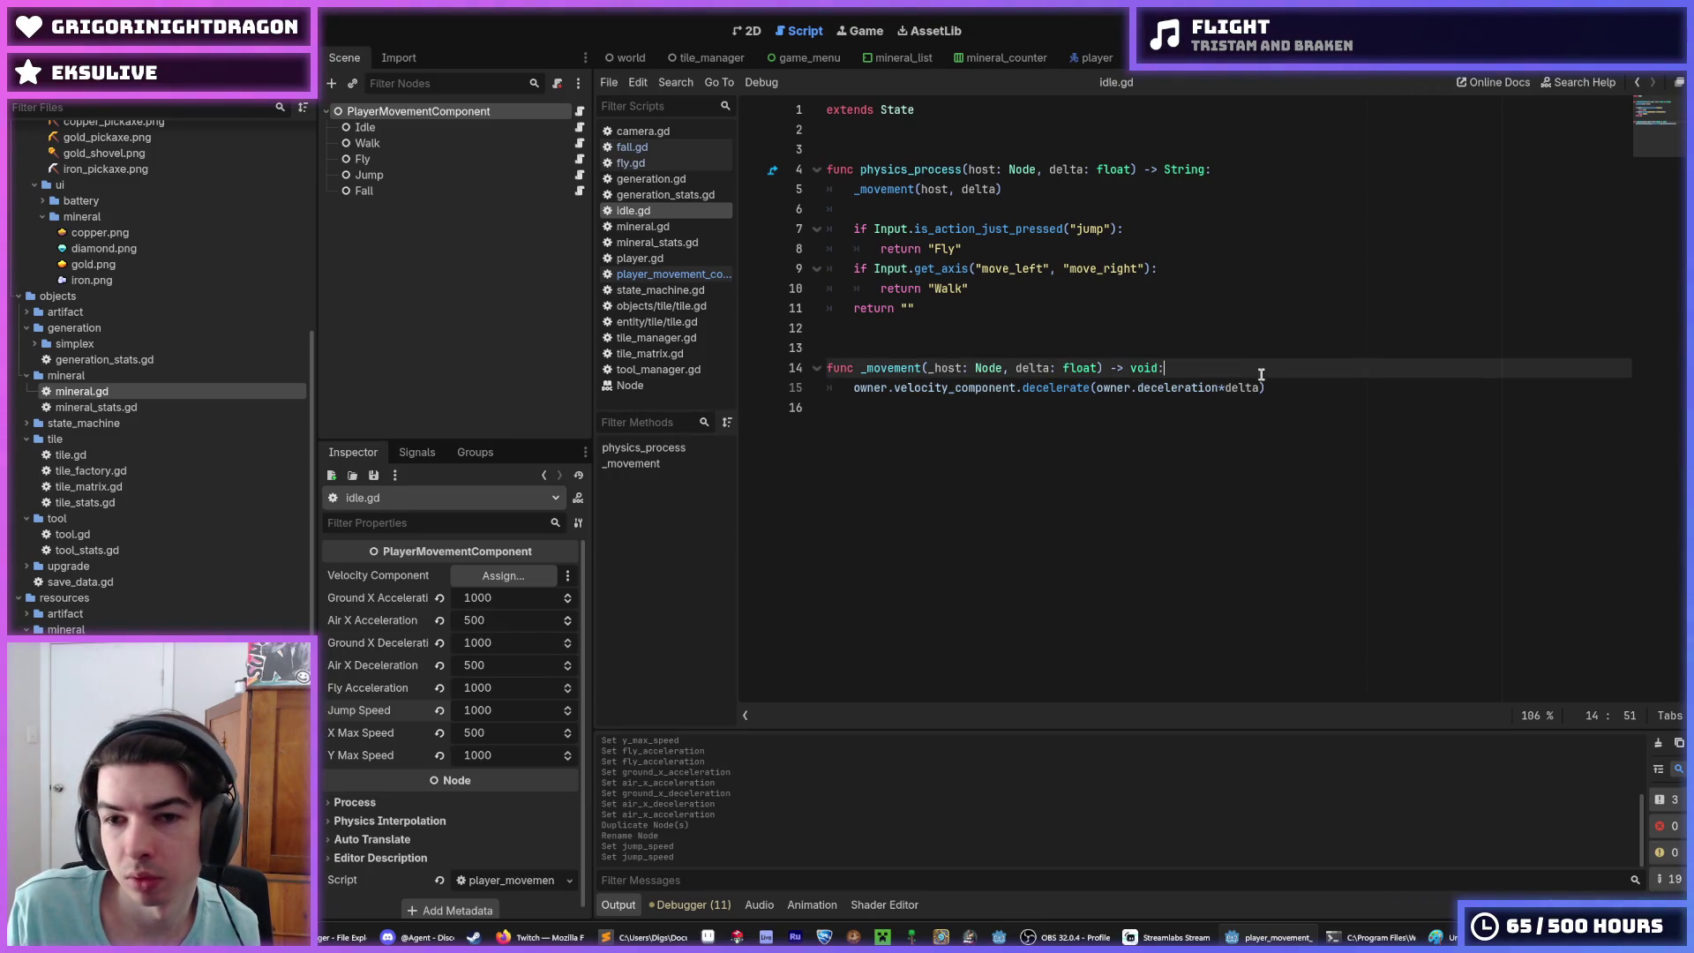
{"action": "left_click", "coordinate": [1293, 387]}
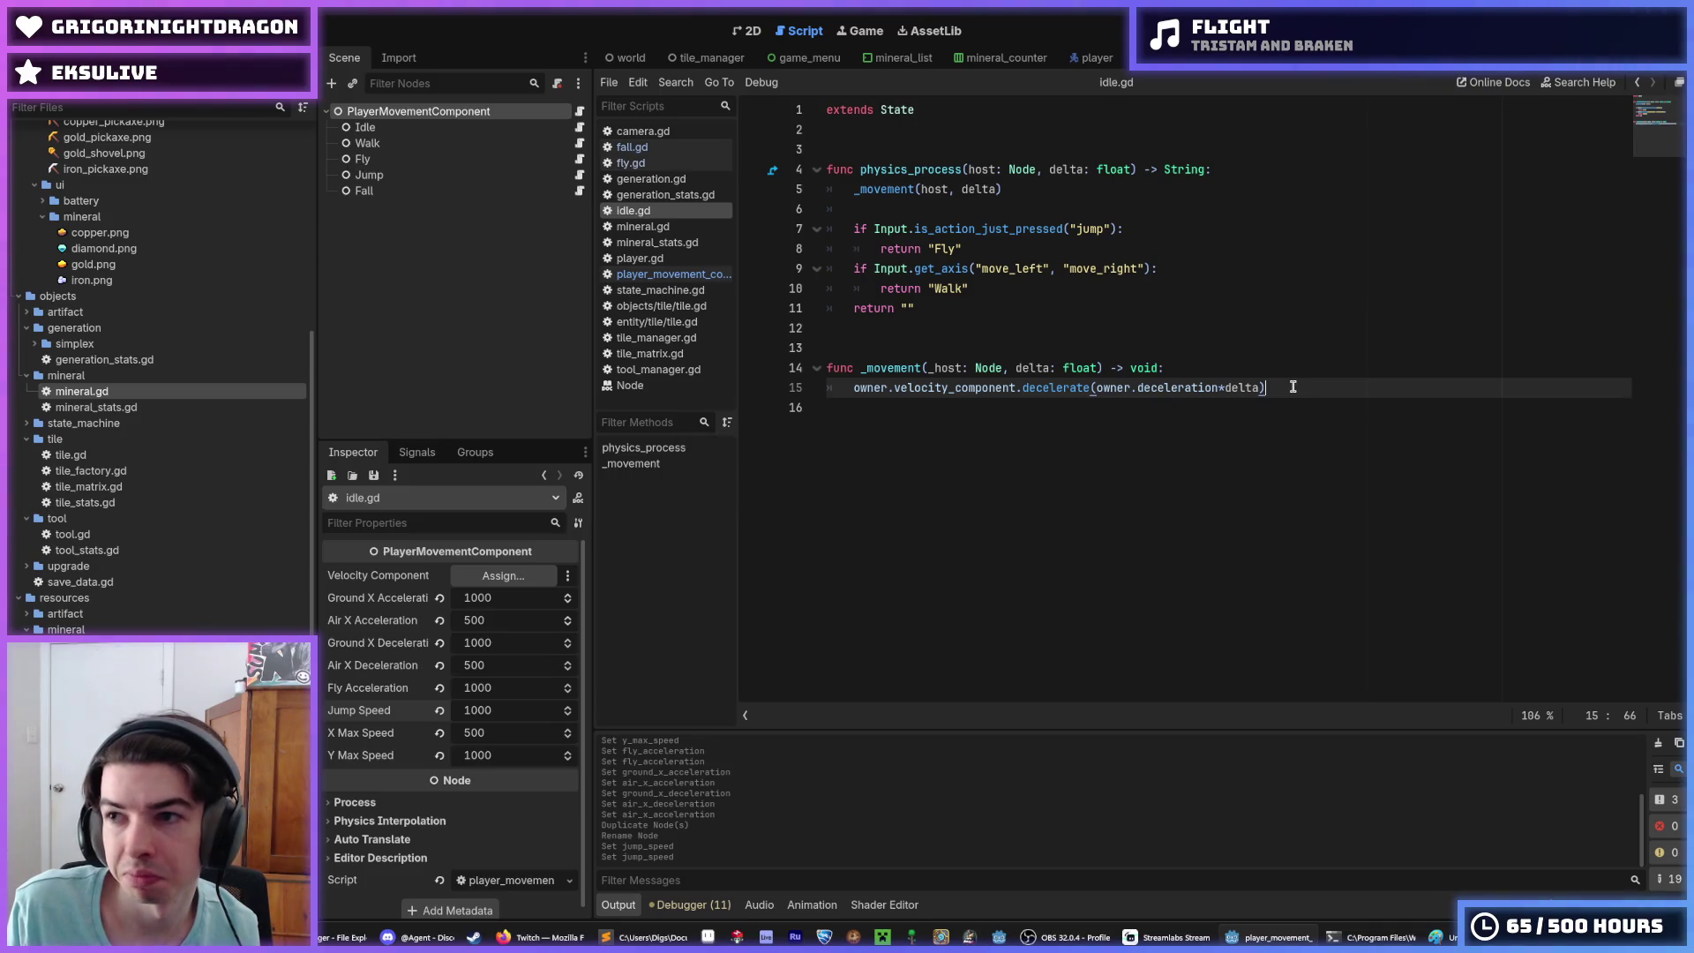
{"action": "key", "text": "alt+Tab"}
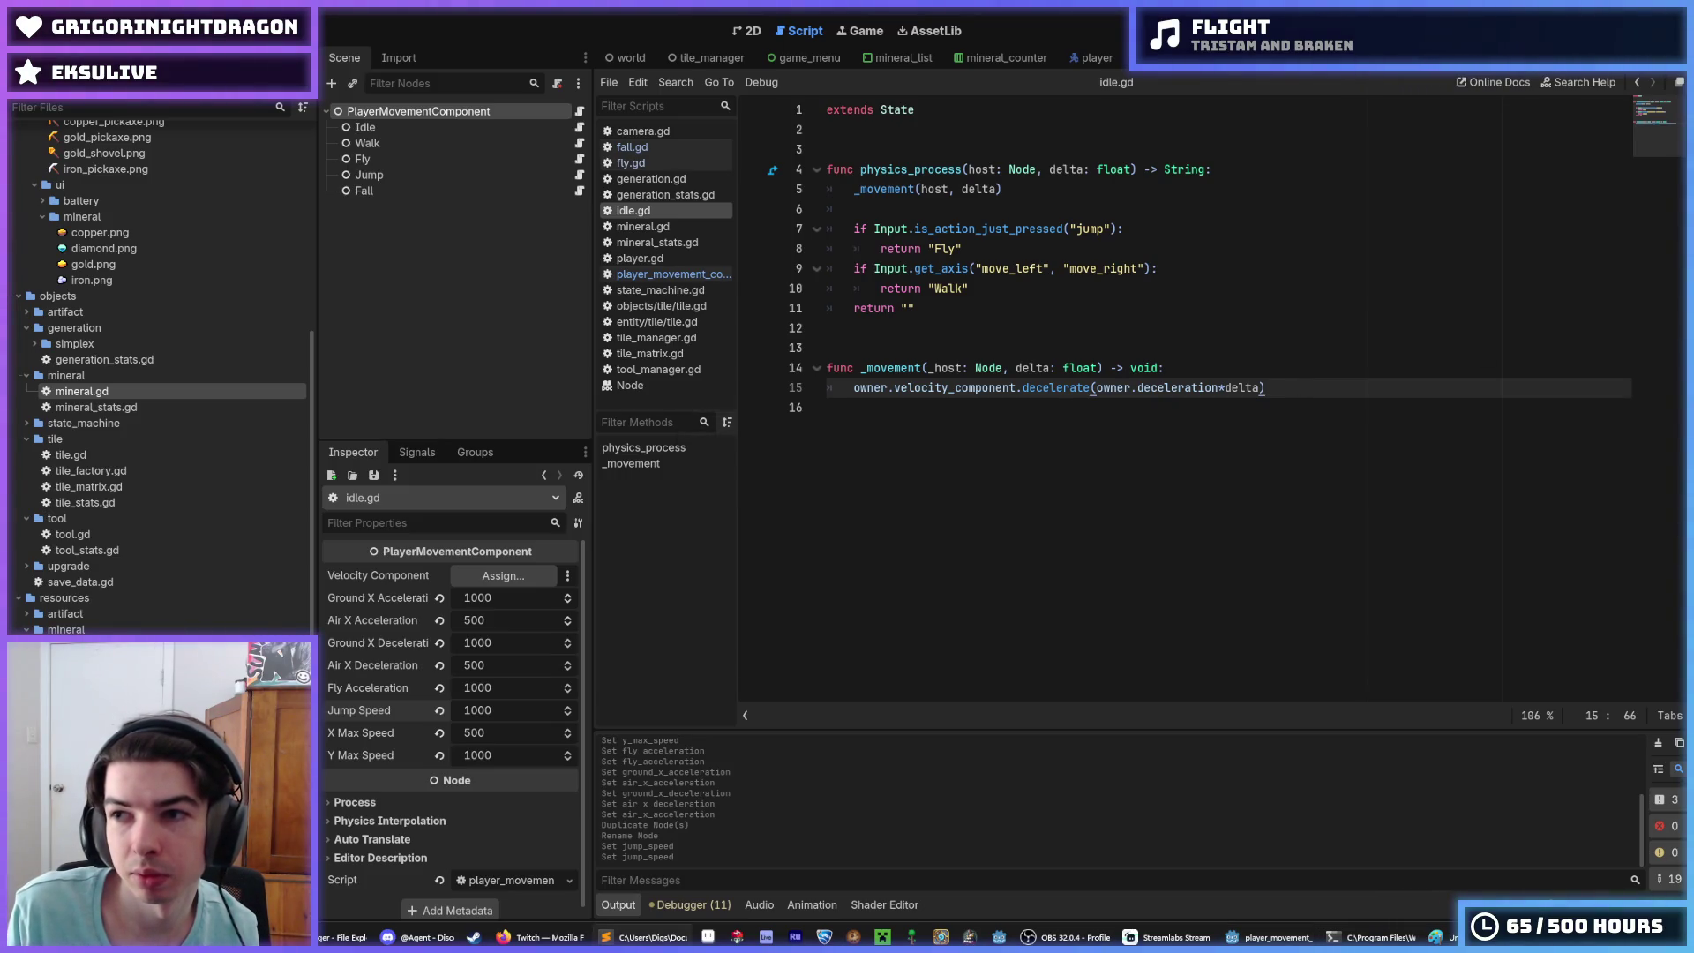
Step: Paste an 'if not host.is_on_floor()' check into physics_process and change its return from CoyoteFall to "Fall"
{"action": "key", "text": "ctrl+v"}
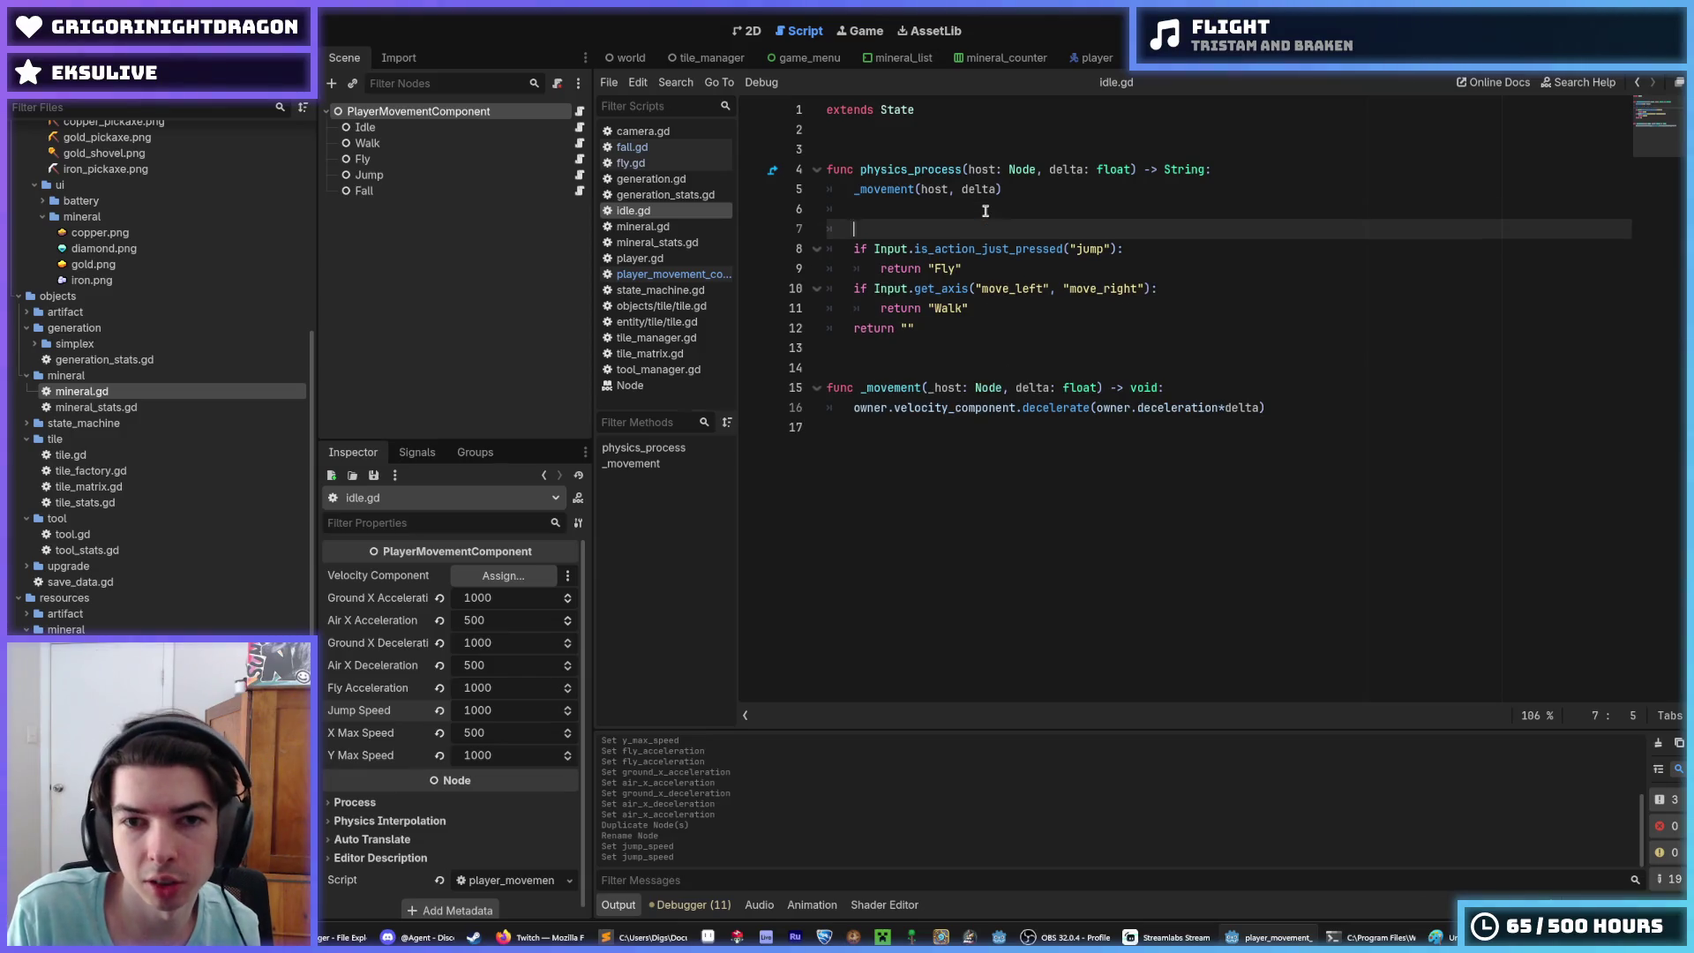
{"action": "double_click", "coordinate": [985, 248]}
{"action": "type", "text": "Fall"}
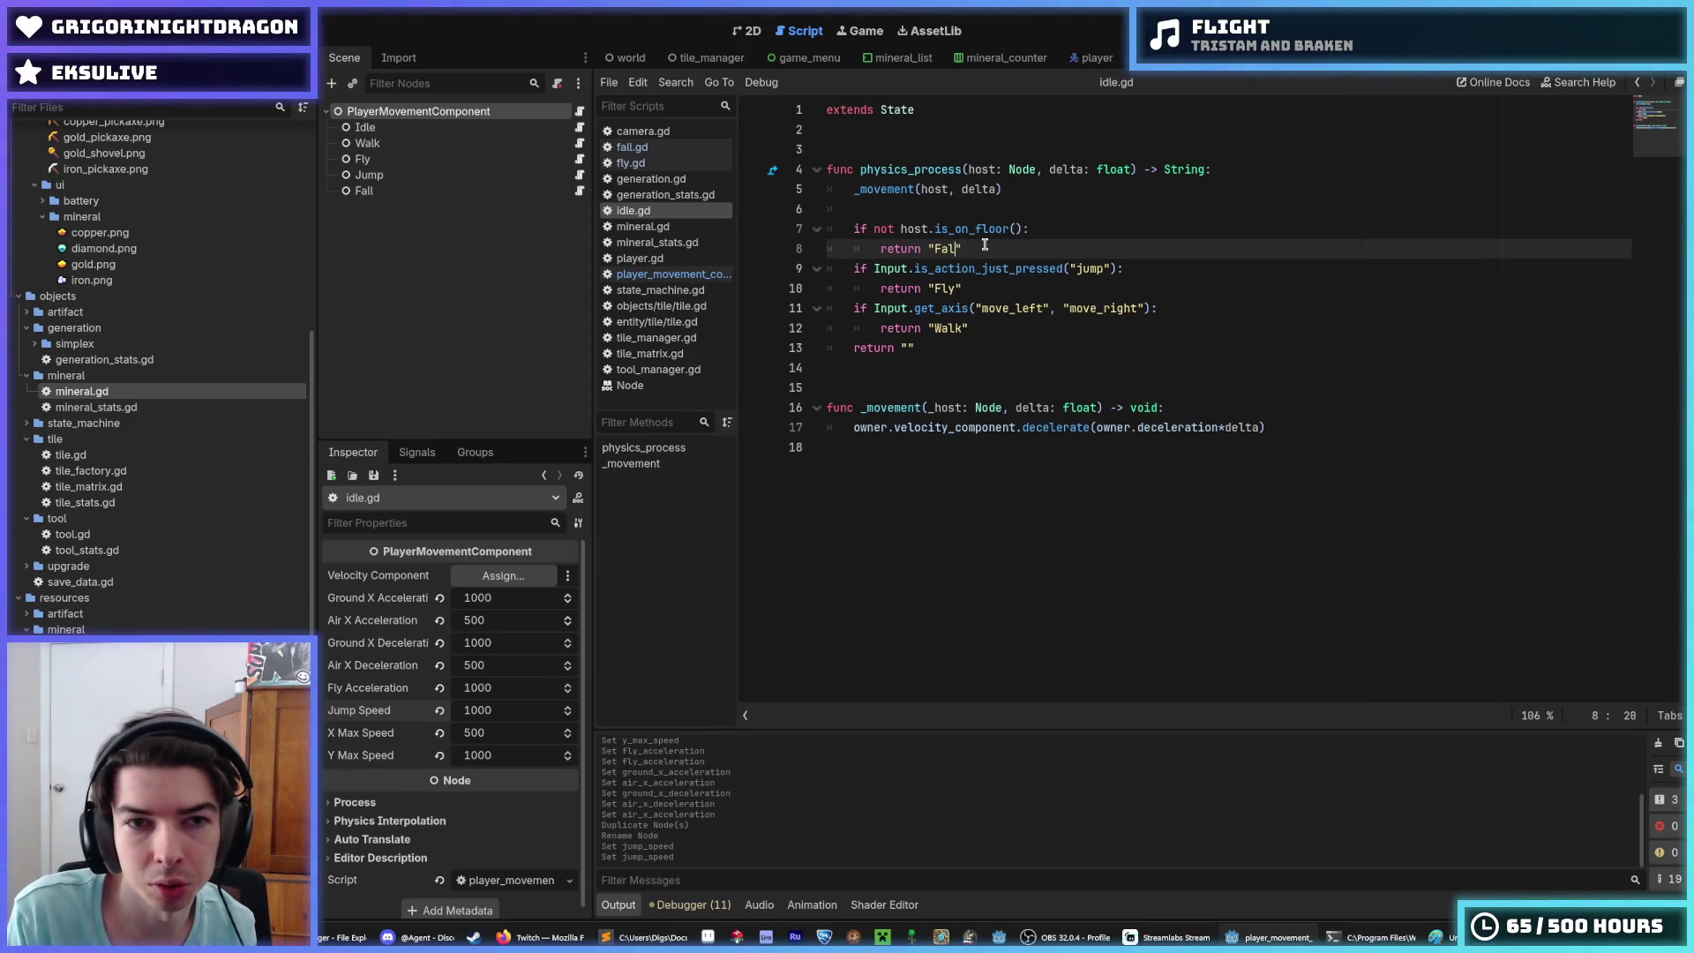
{"action": "left_click", "coordinate": [1054, 234]}
{"action": "key", "text": "Down"}
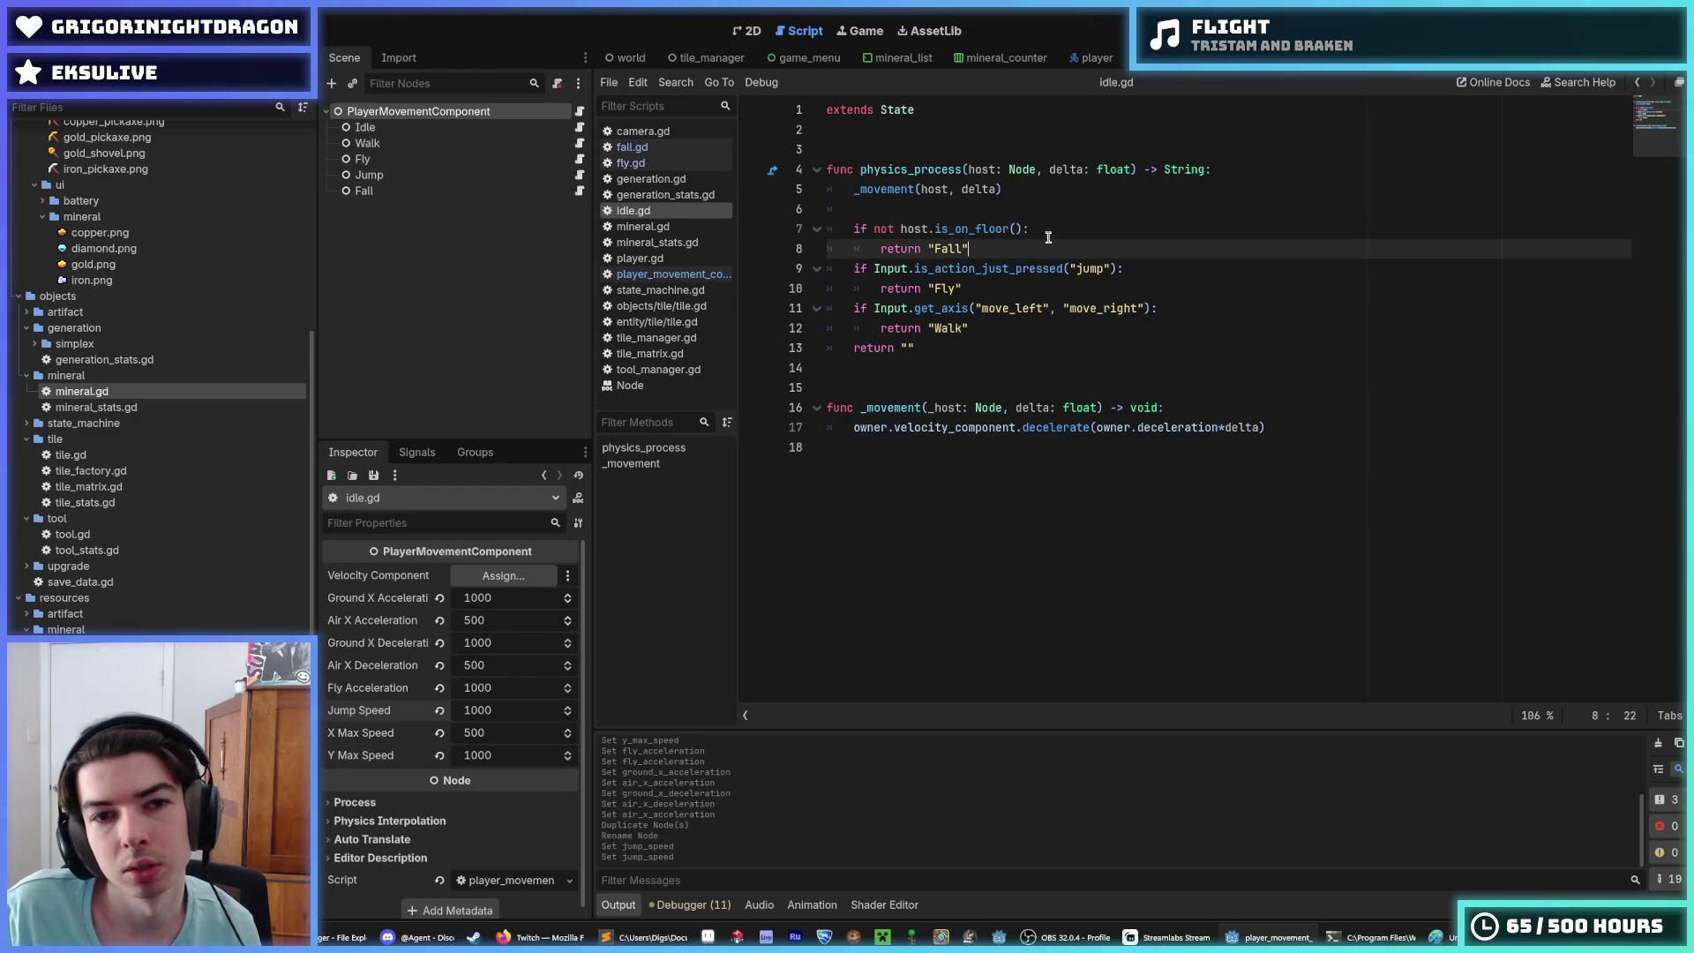
{"action": "key", "text": "Up"}
{"action": "key", "text": "Down"}
{"action": "key", "text": "Up"}
{"action": "key", "text": "Down"}
{"action": "left_click", "coordinate": [1046, 229]}
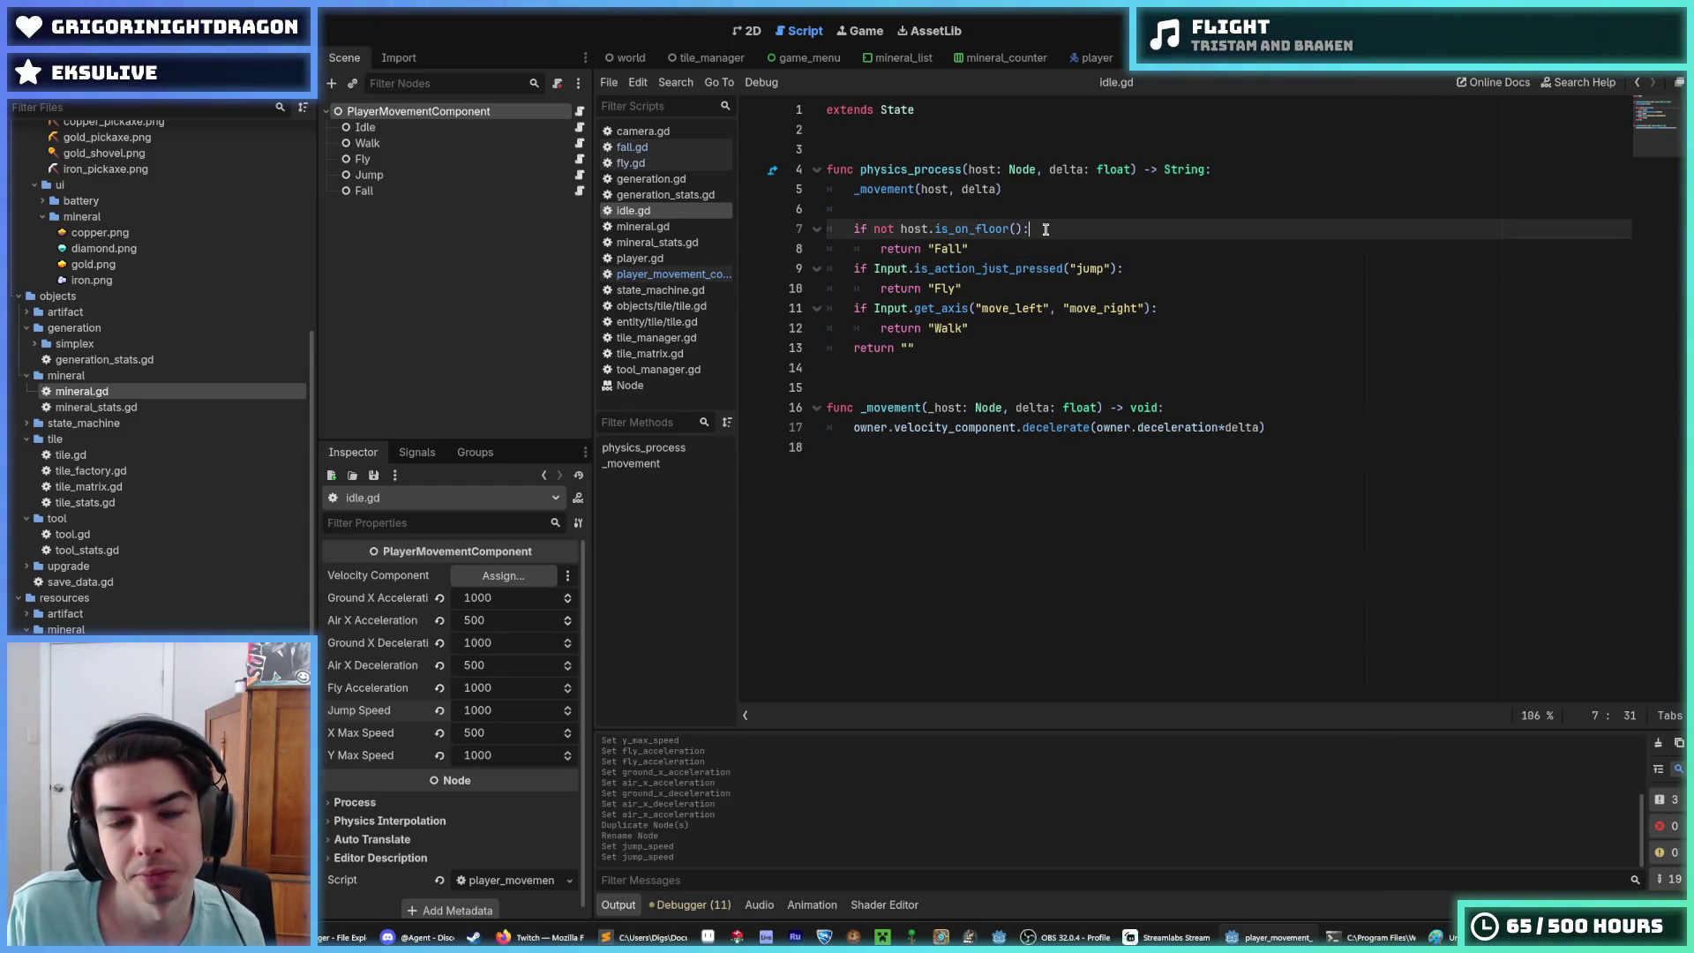
{"action": "left_click", "coordinate": [1039, 248]}
{"action": "left_click", "coordinate": [1046, 231]}
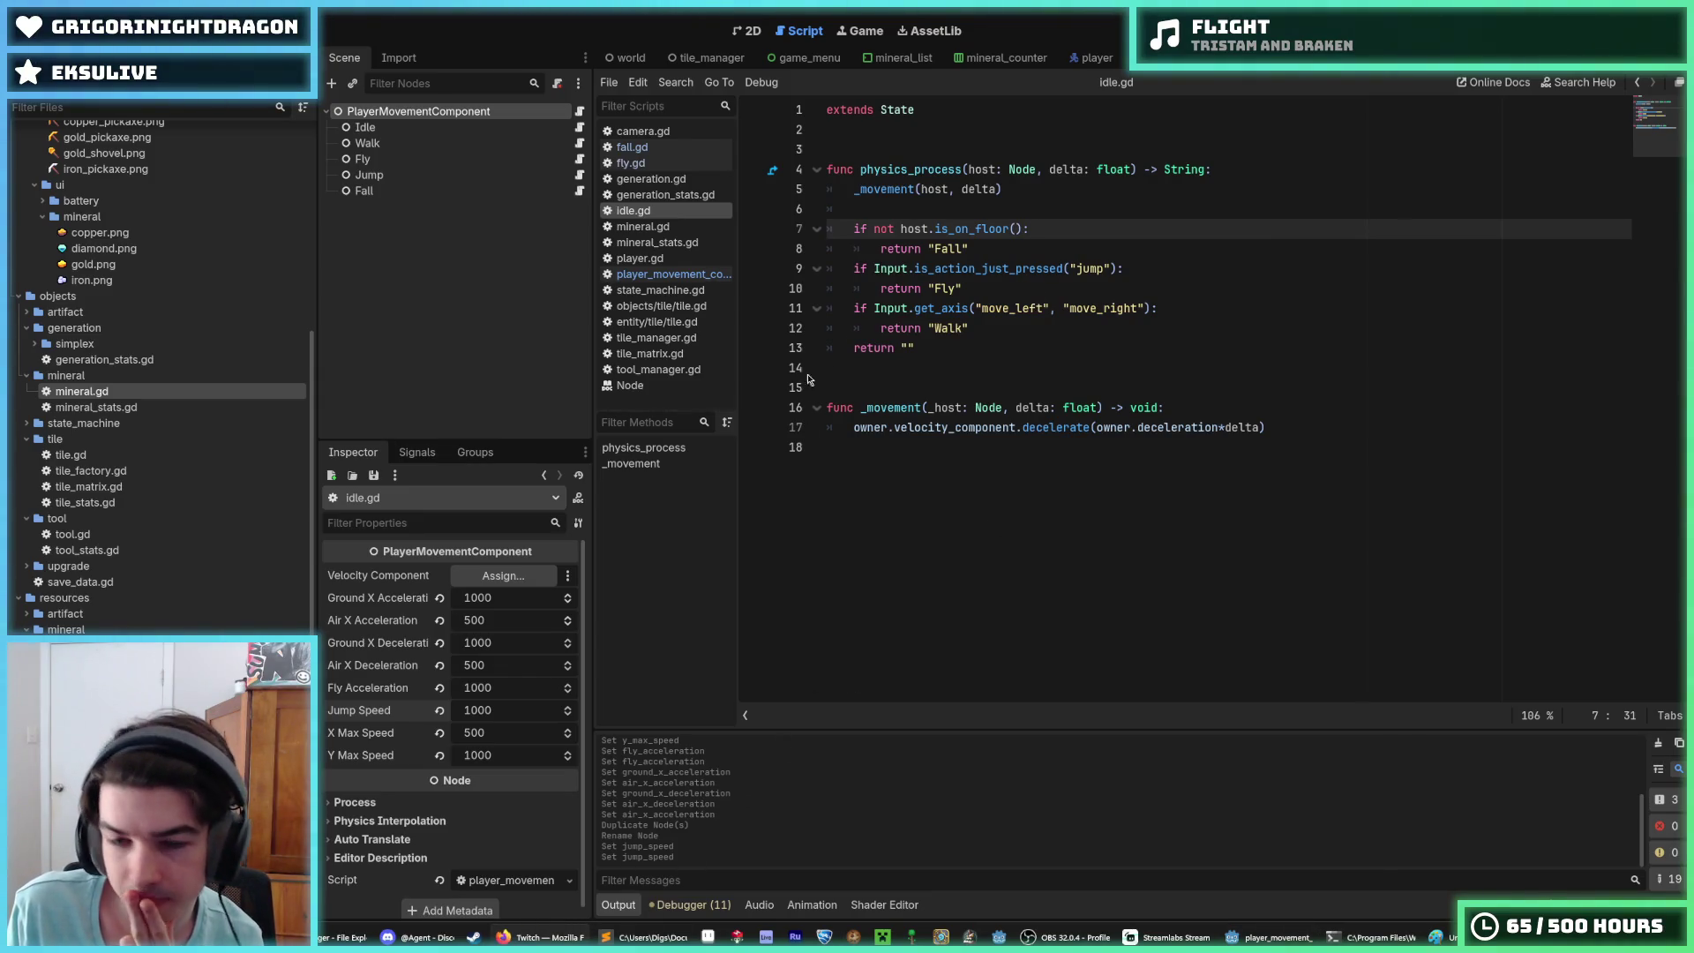
{"action": "left_click", "coordinate": [1029, 246]}
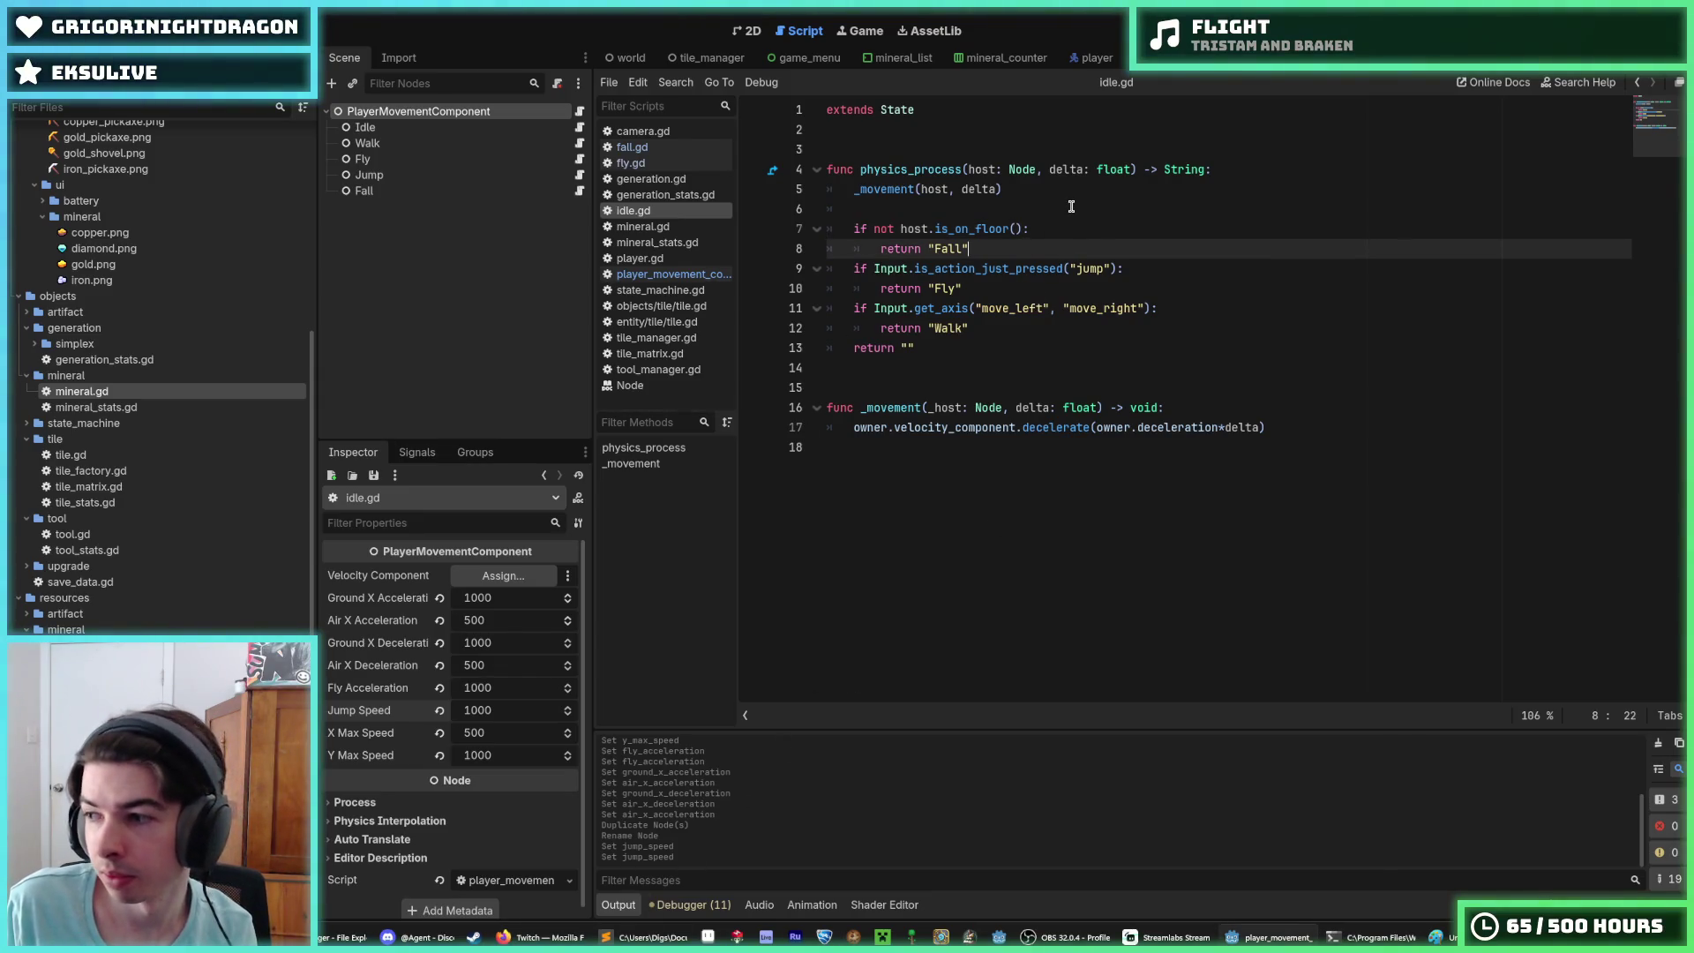
{"action": "left_click", "coordinate": [1039, 229]}
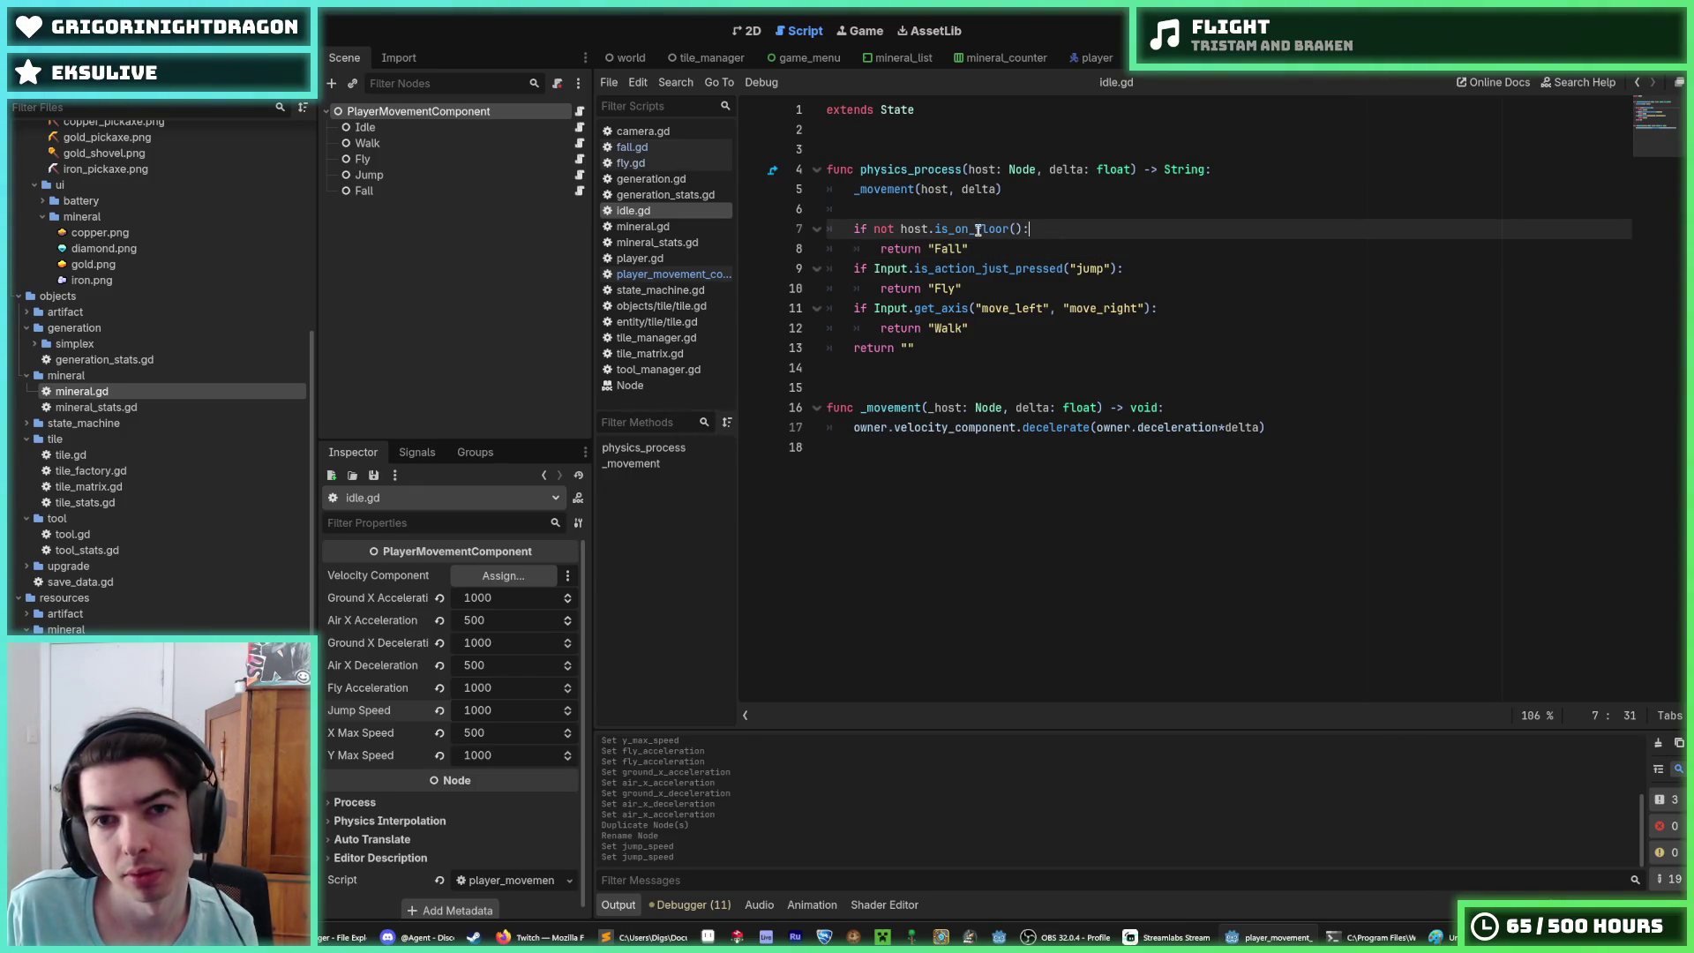
{"action": "left_click", "coordinate": [1049, 247]}
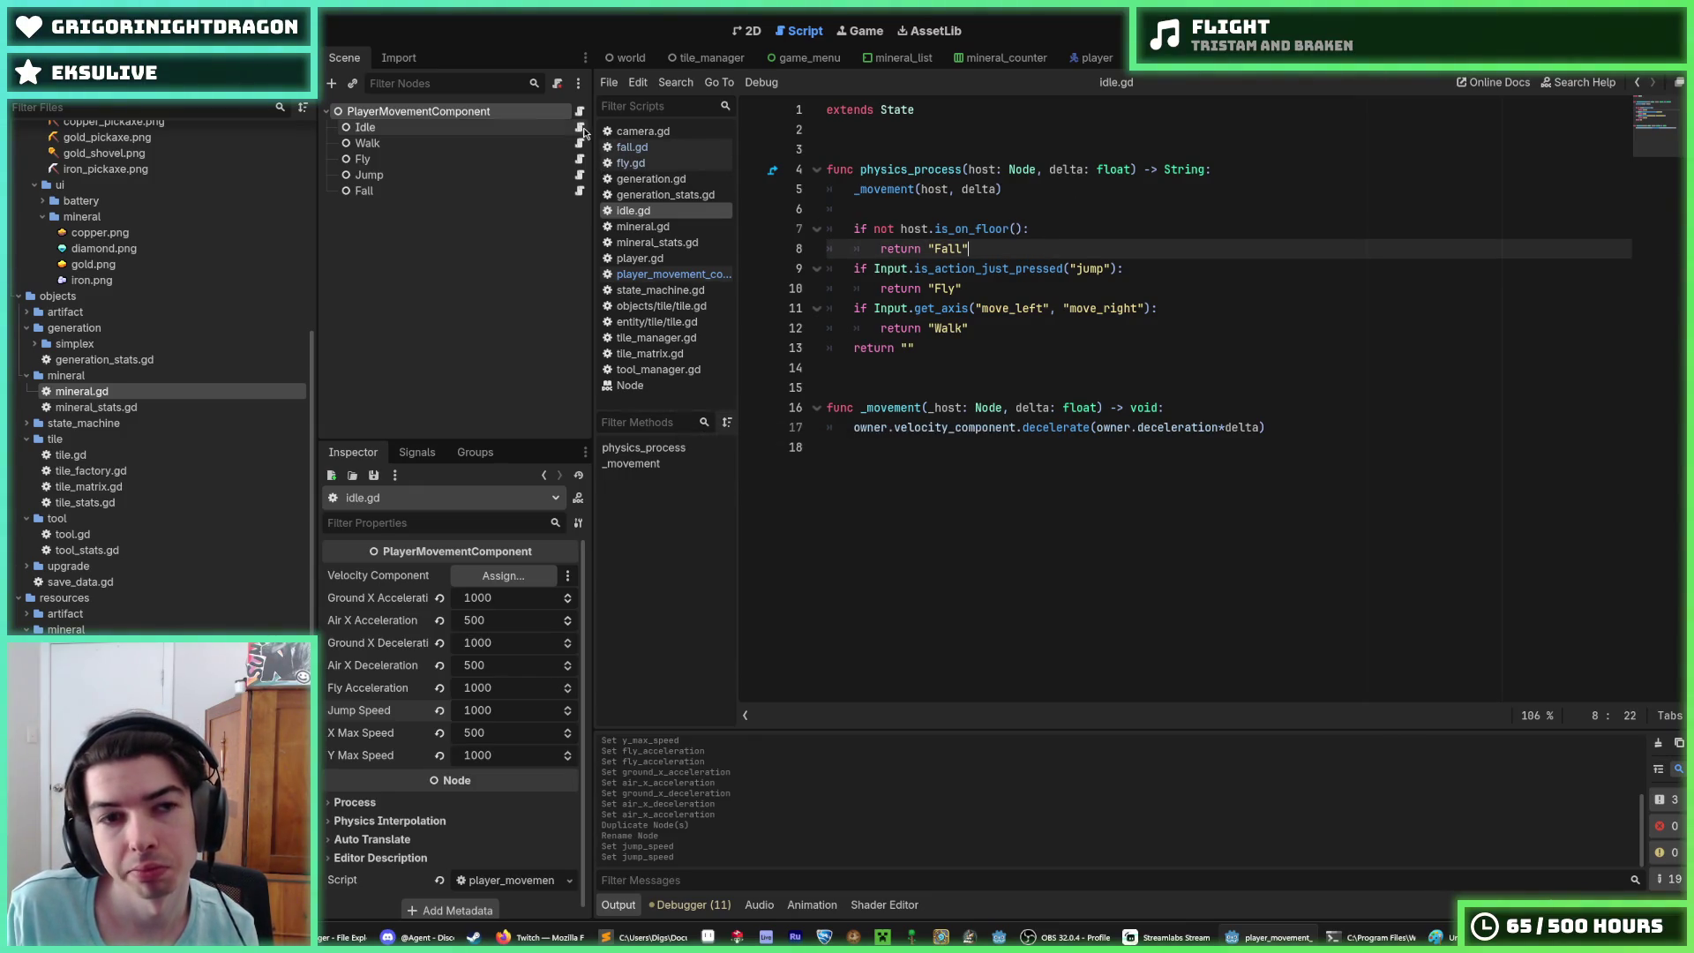
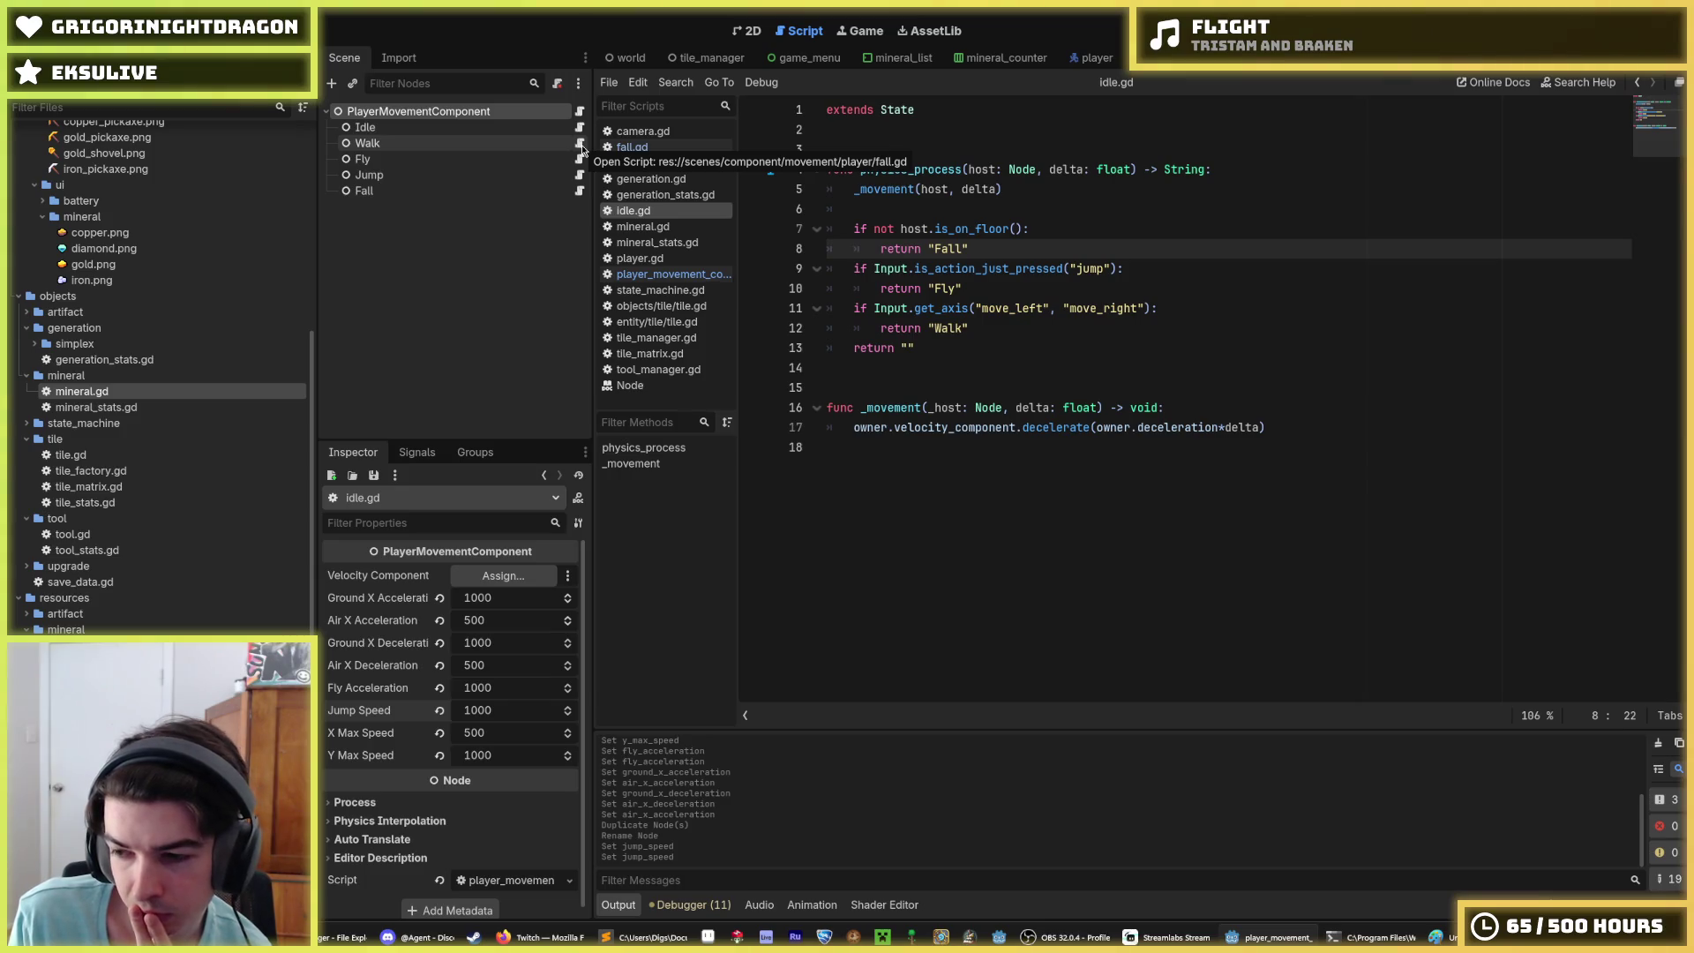
Step: Look over the Fall and Fly state scripts, ending with fall.gd displayed
{"action": "left_click", "coordinate": [580, 144]}
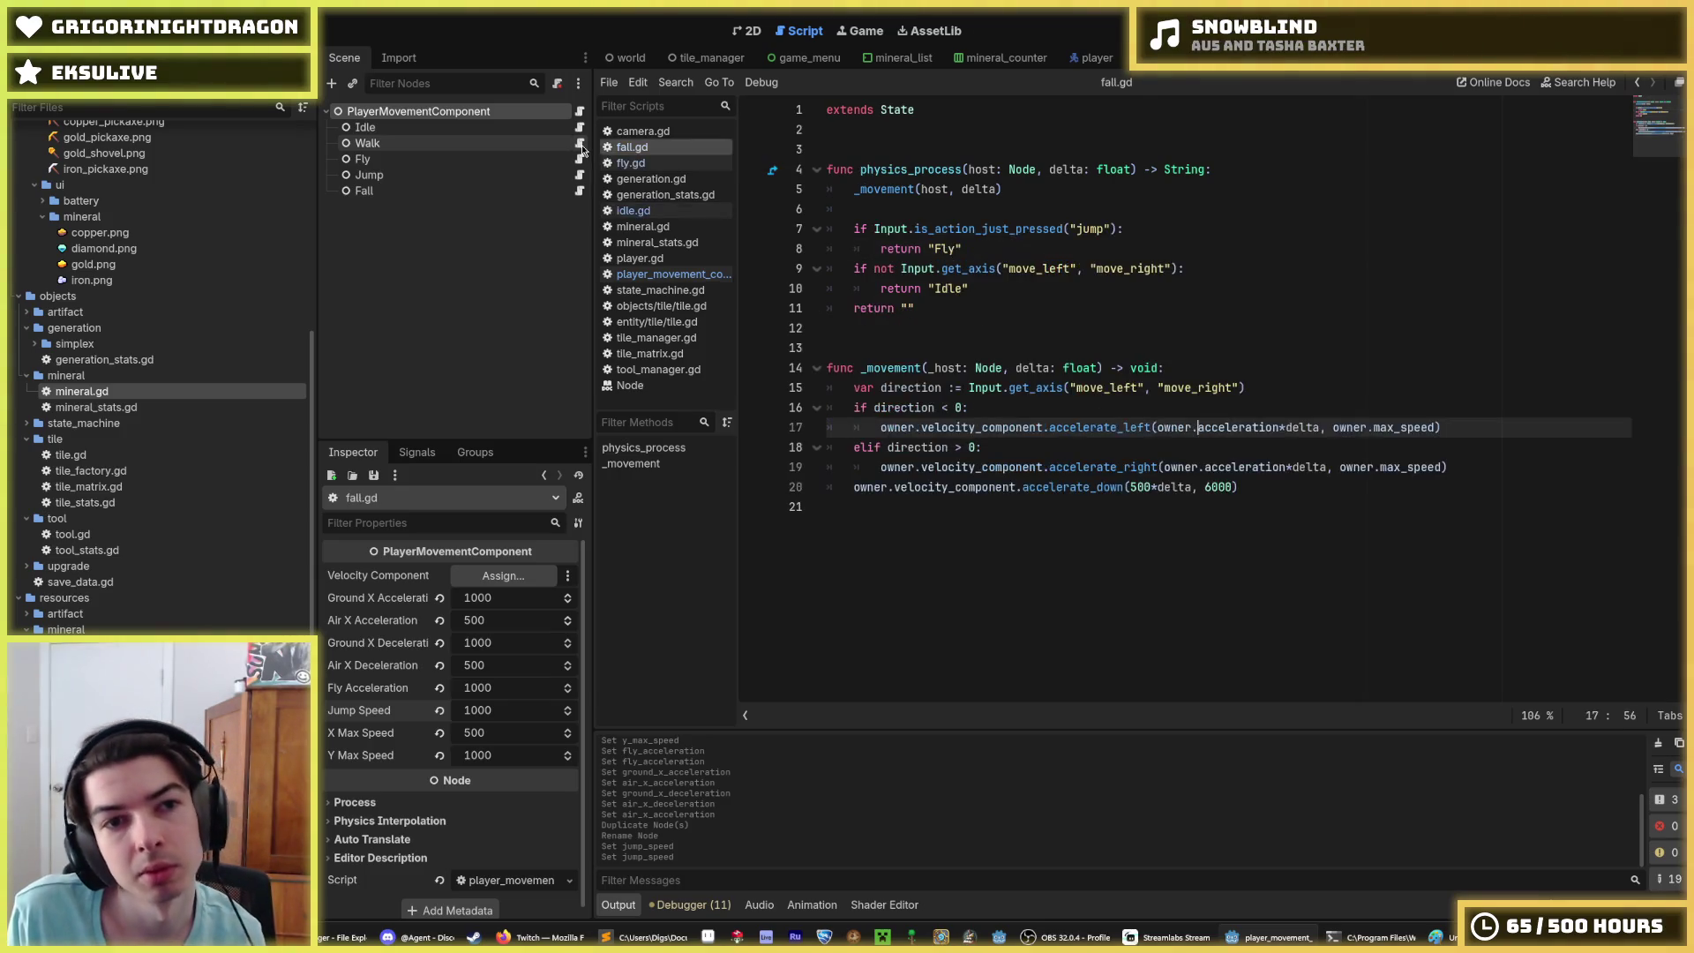
{"action": "left_click", "coordinate": [579, 158]}
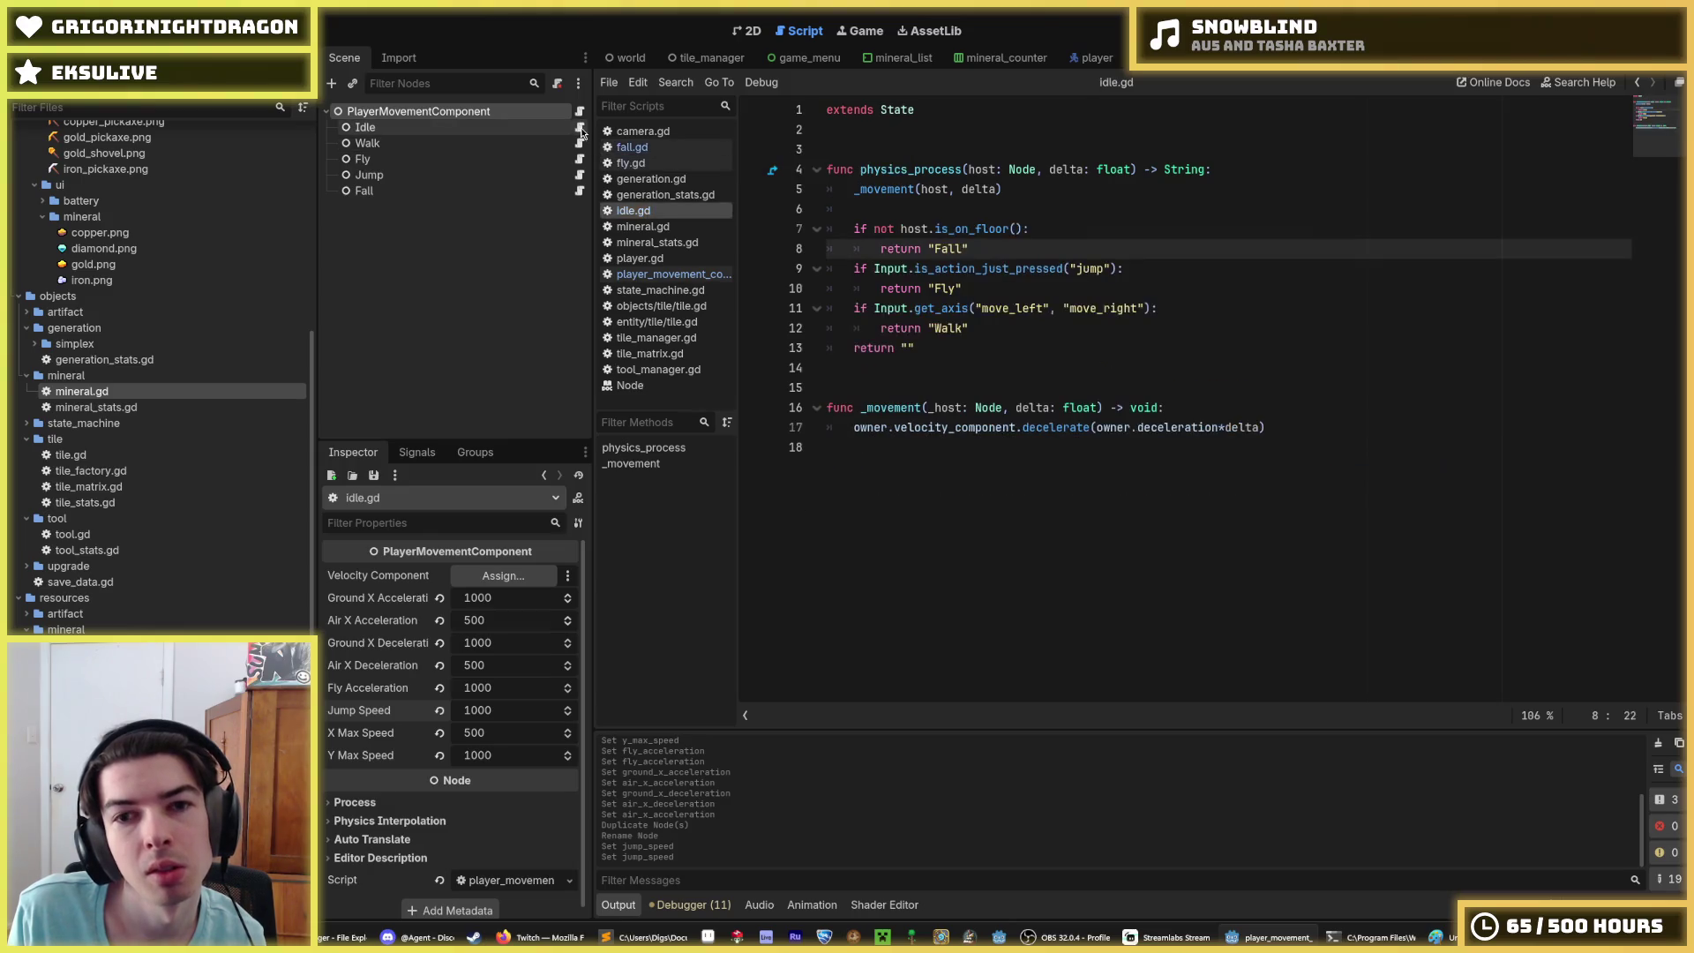
{"action": "left_click", "coordinate": [580, 145]}
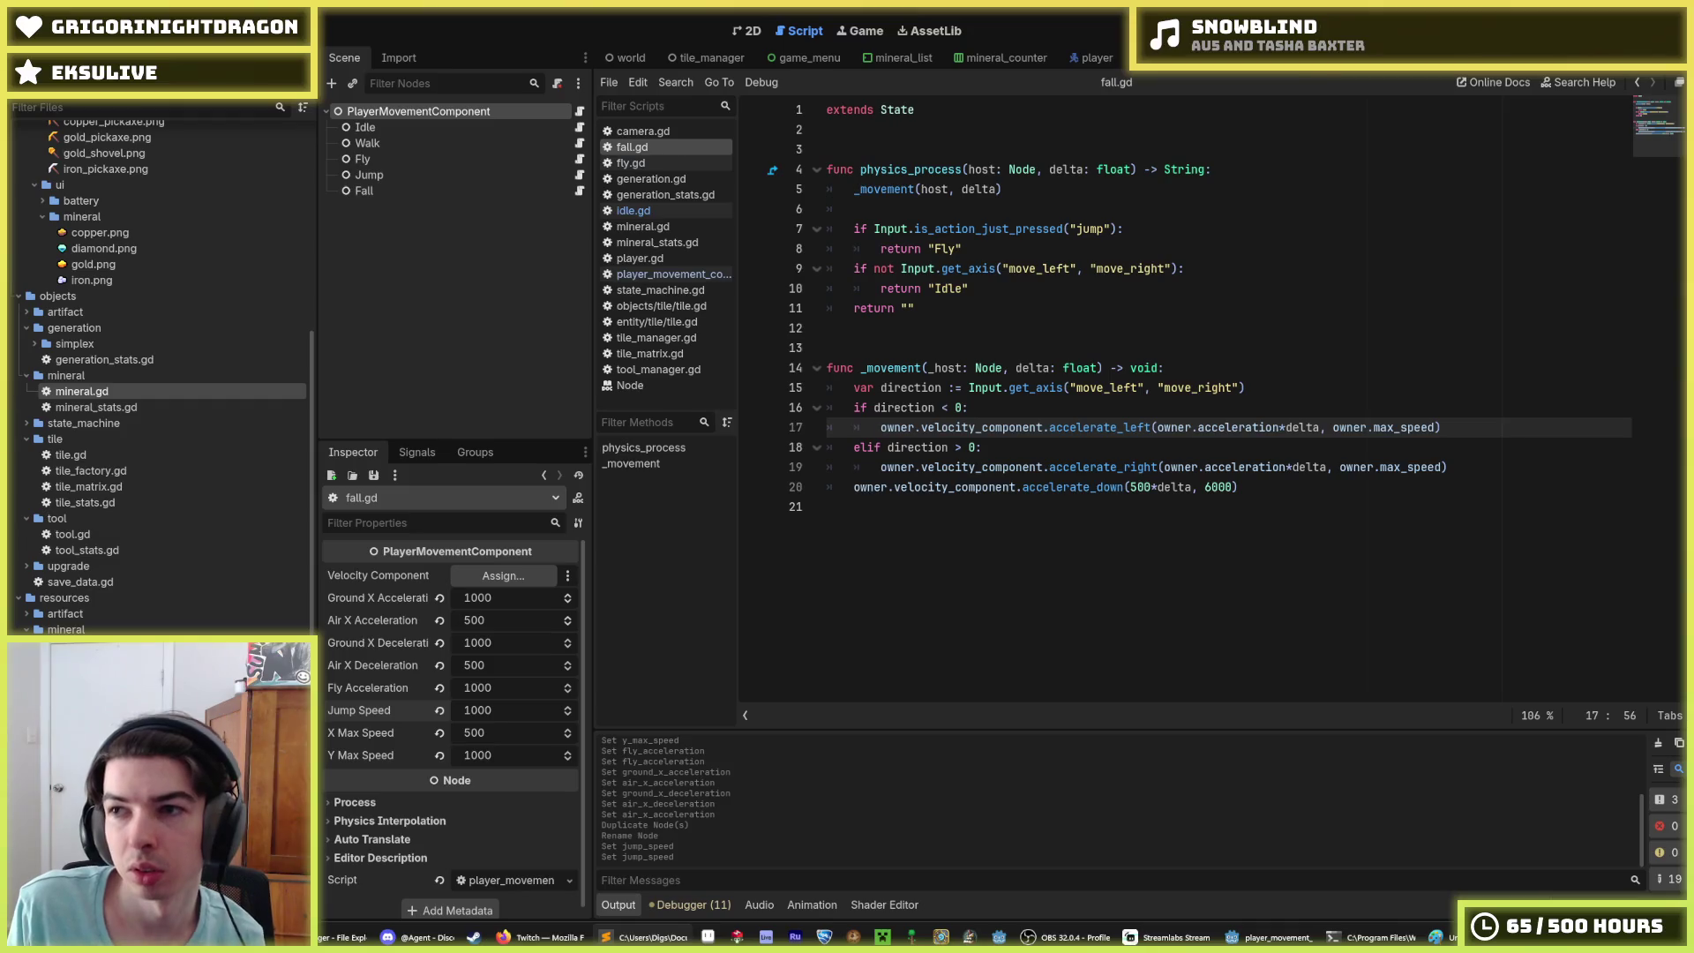
Step: Copy idle.gd's is_on_floor check into empty line 6 of fall.gd
{"action": "left_click", "coordinate": [580, 113]}
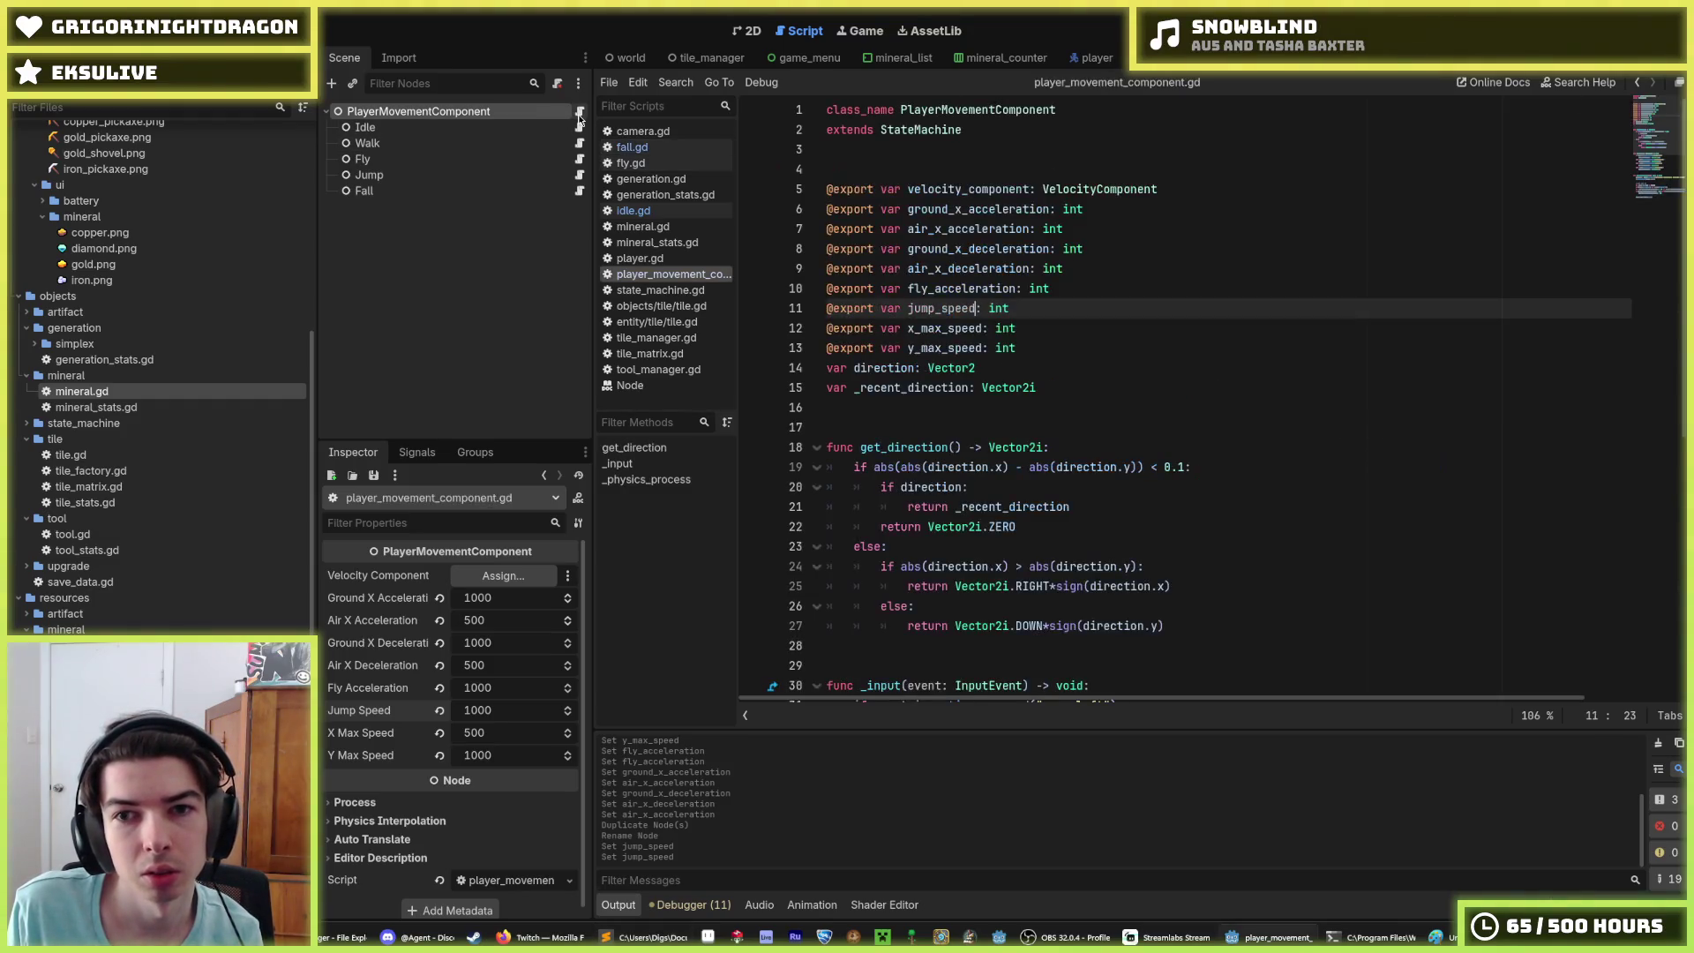
{"action": "left_click", "coordinate": [578, 128]}
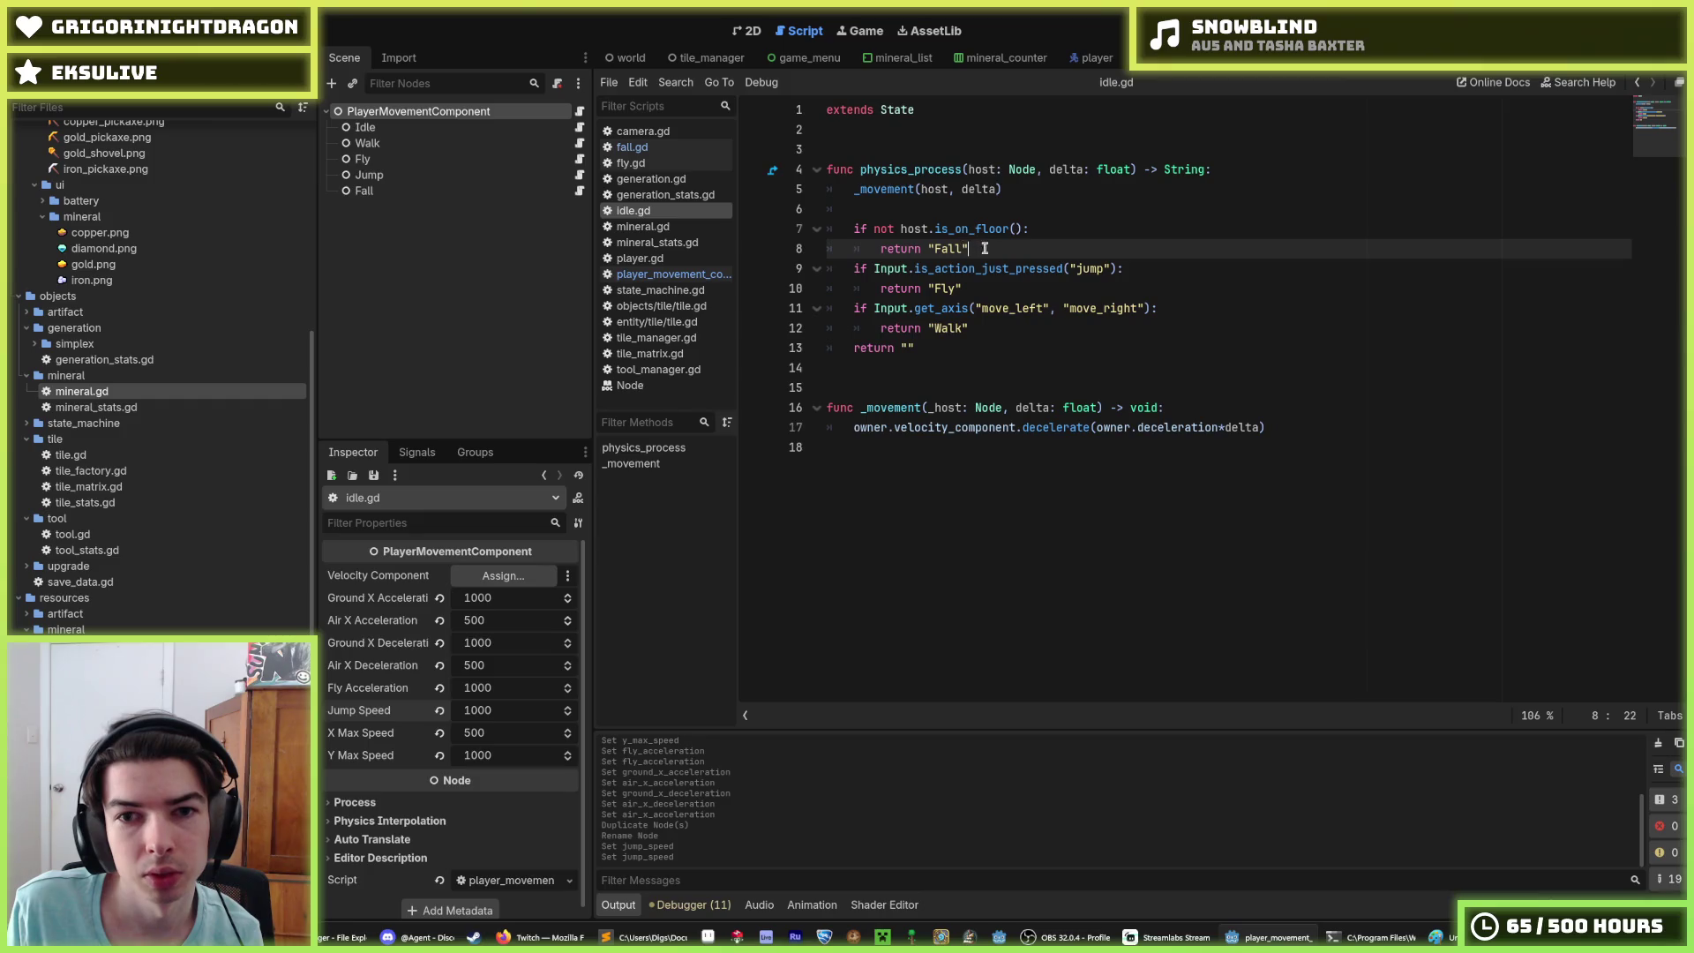
{"action": "left_click_drag", "start_coordinate": [984, 248], "coordinate": [854, 229]}
{"action": "left_click", "coordinate": [579, 191]}
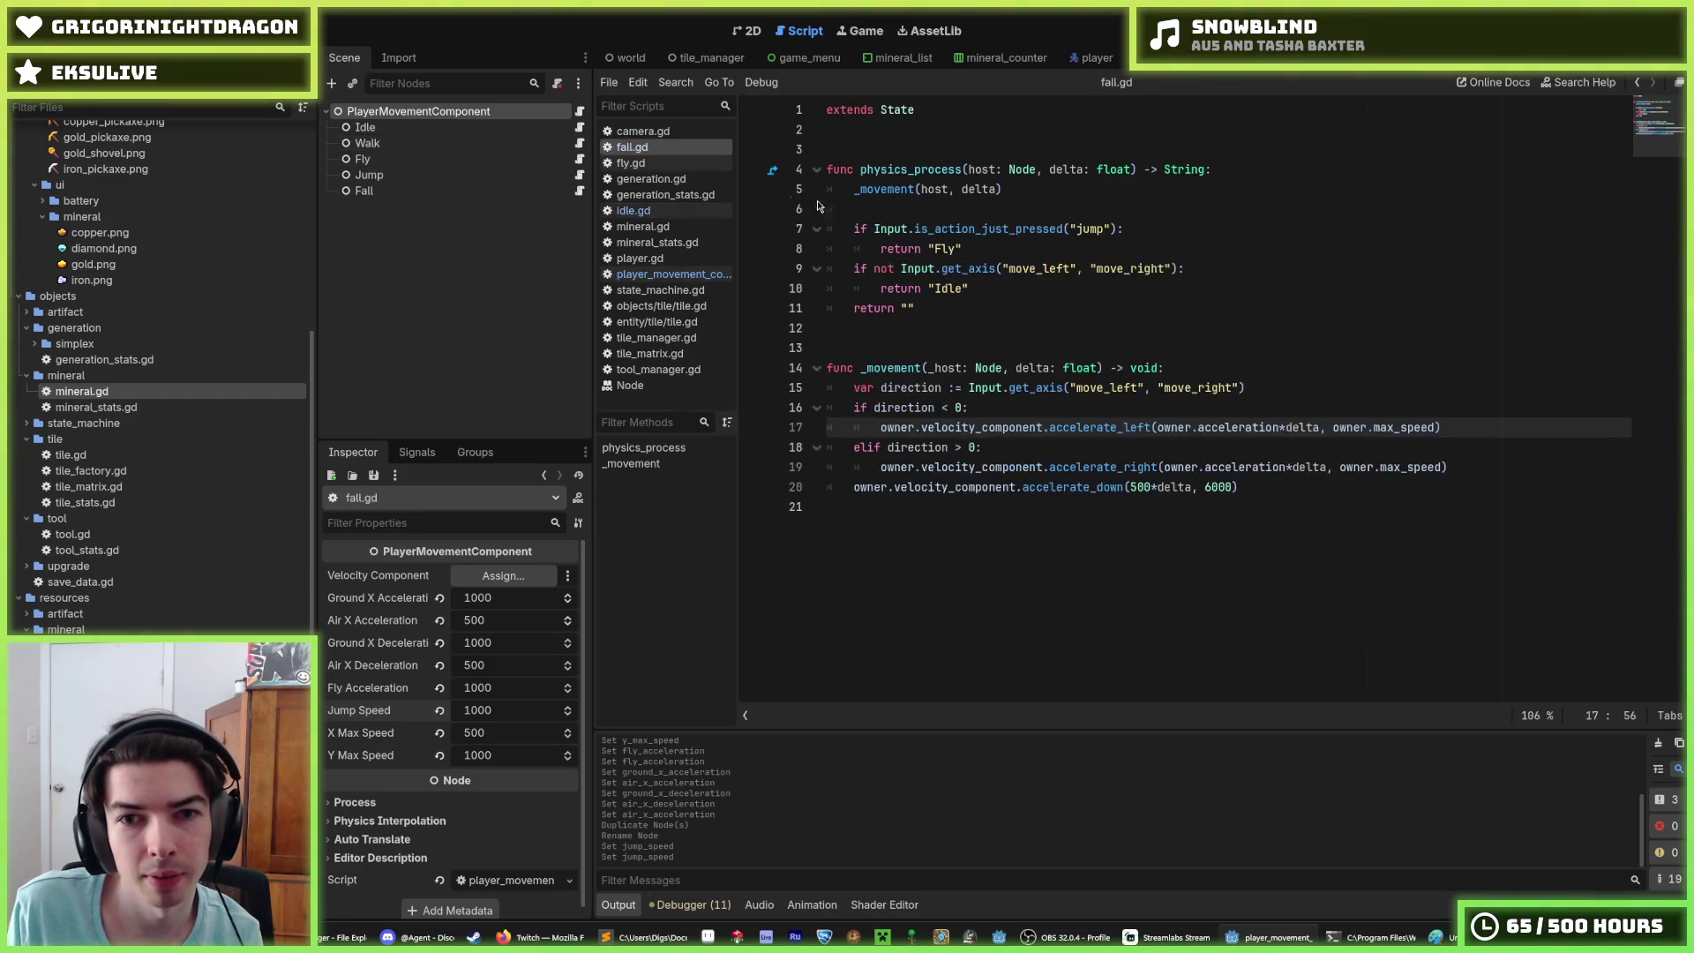
{"action": "left_click", "coordinate": [922, 212]}
{"action": "key", "text": "ctrl+v"}
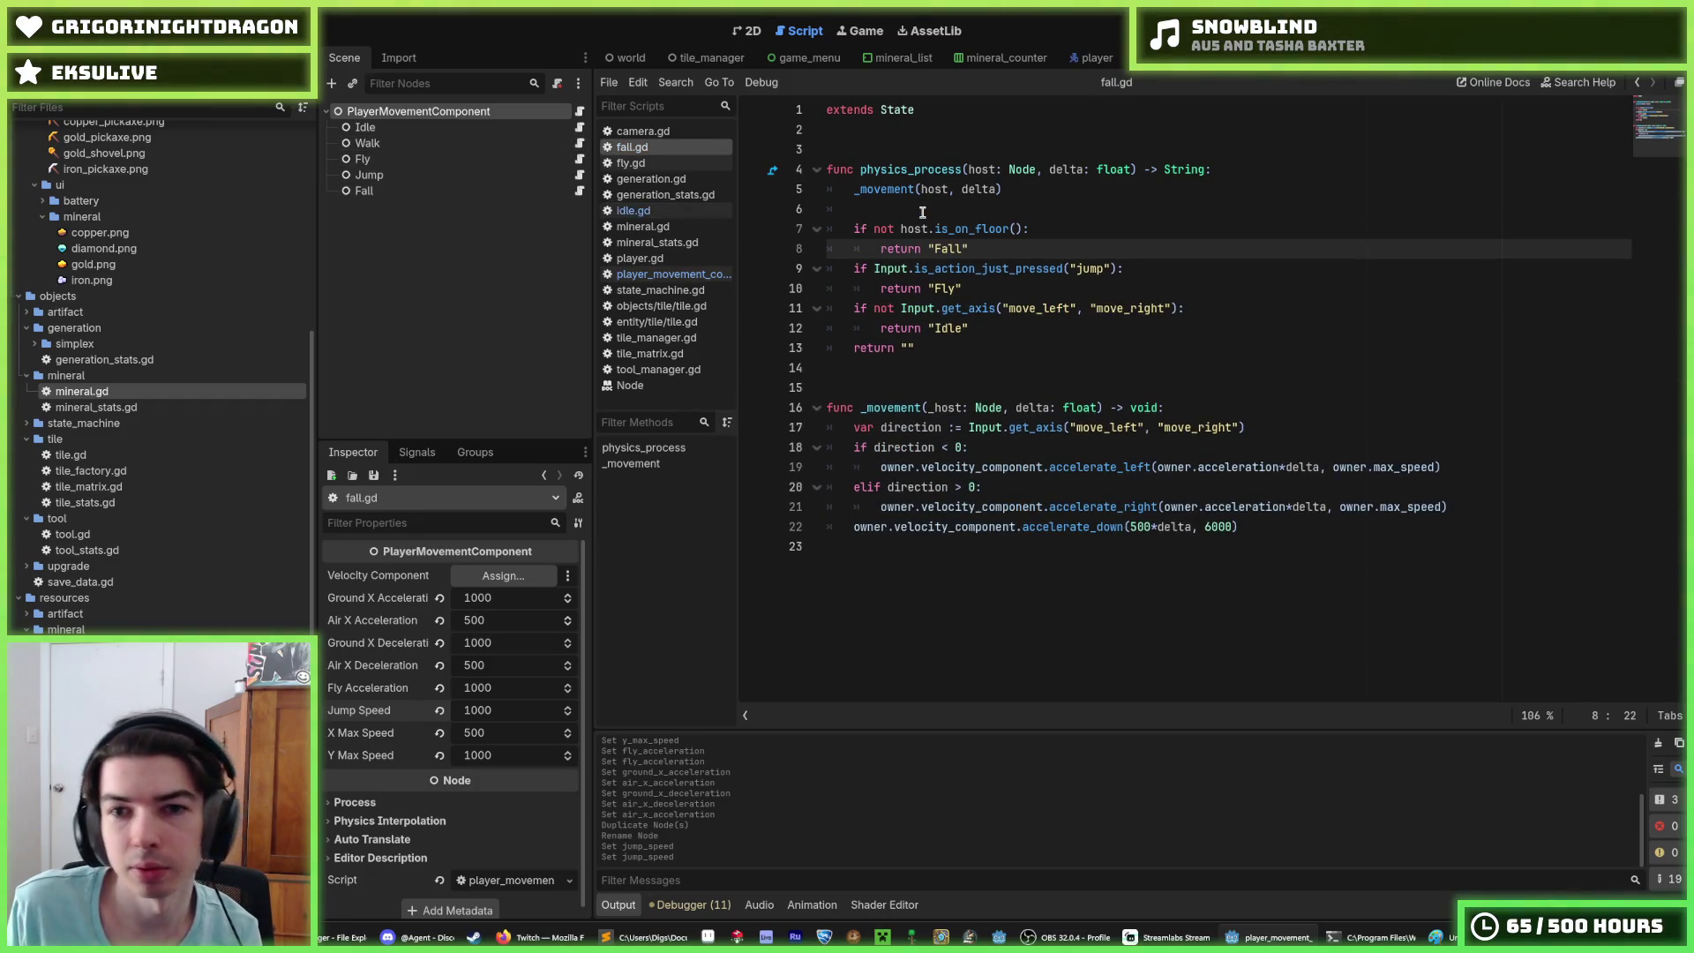
Step: Change fall.gd's "Fly" return to "Jump", save, and move the Jump node above Fly
{"action": "double_click", "coordinate": [944, 289]}
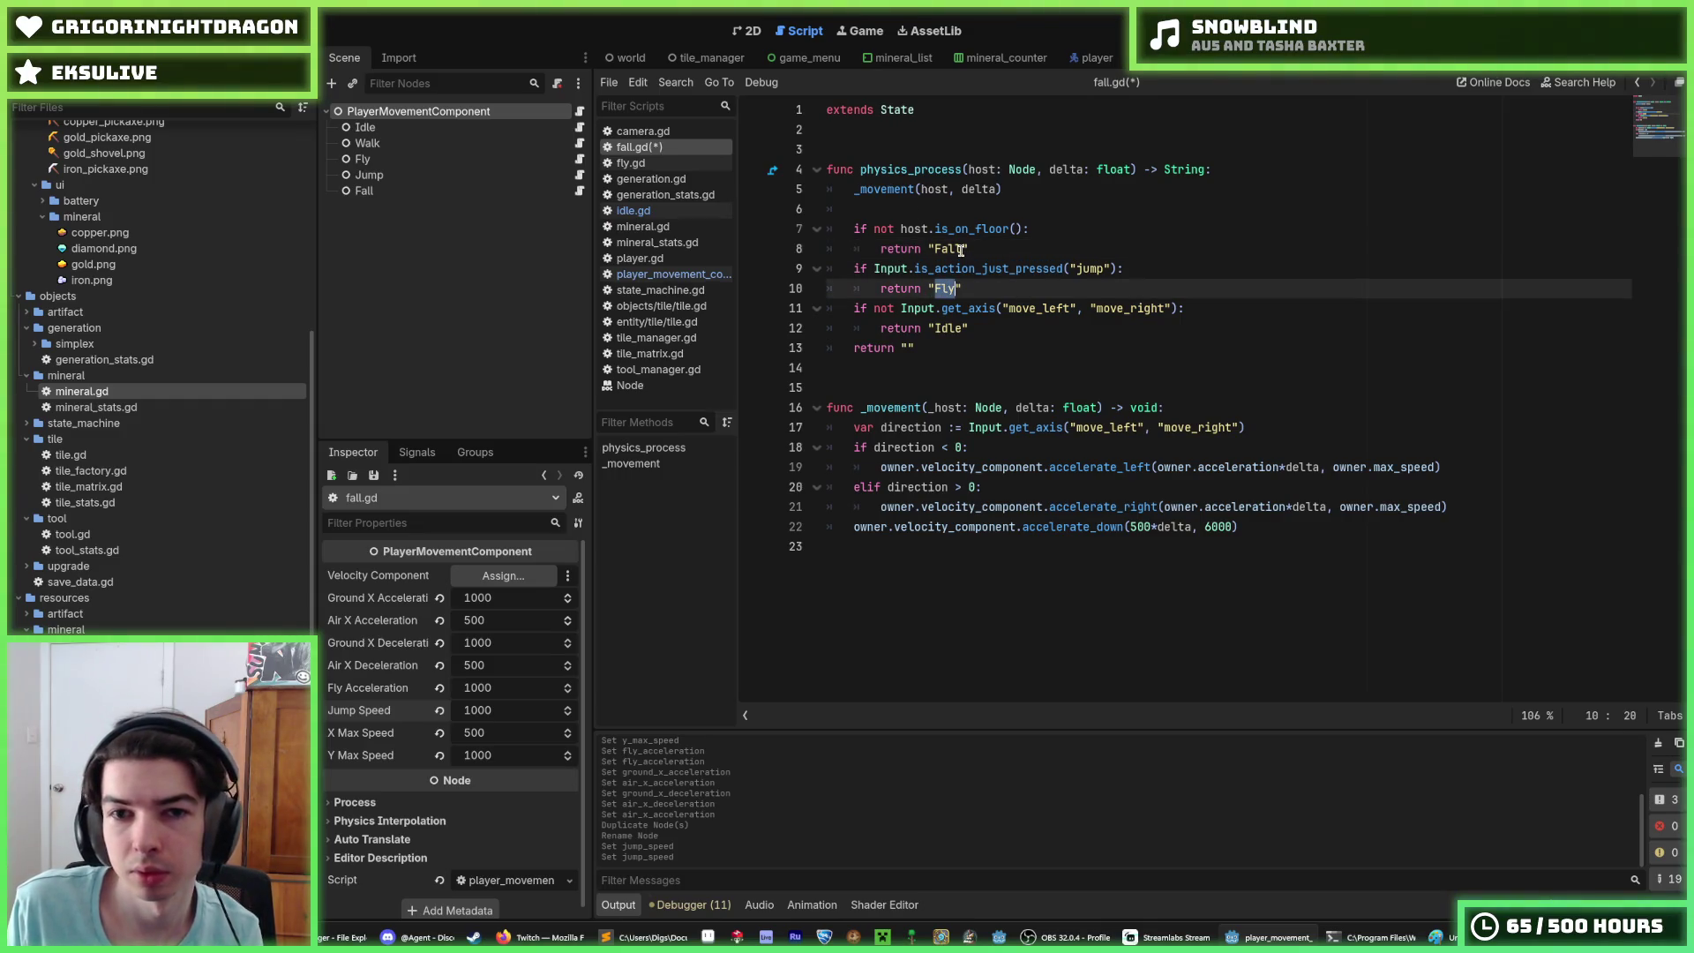
{"action": "type", "text": "Jump"}
{"action": "key", "text": "ctrl+s"}
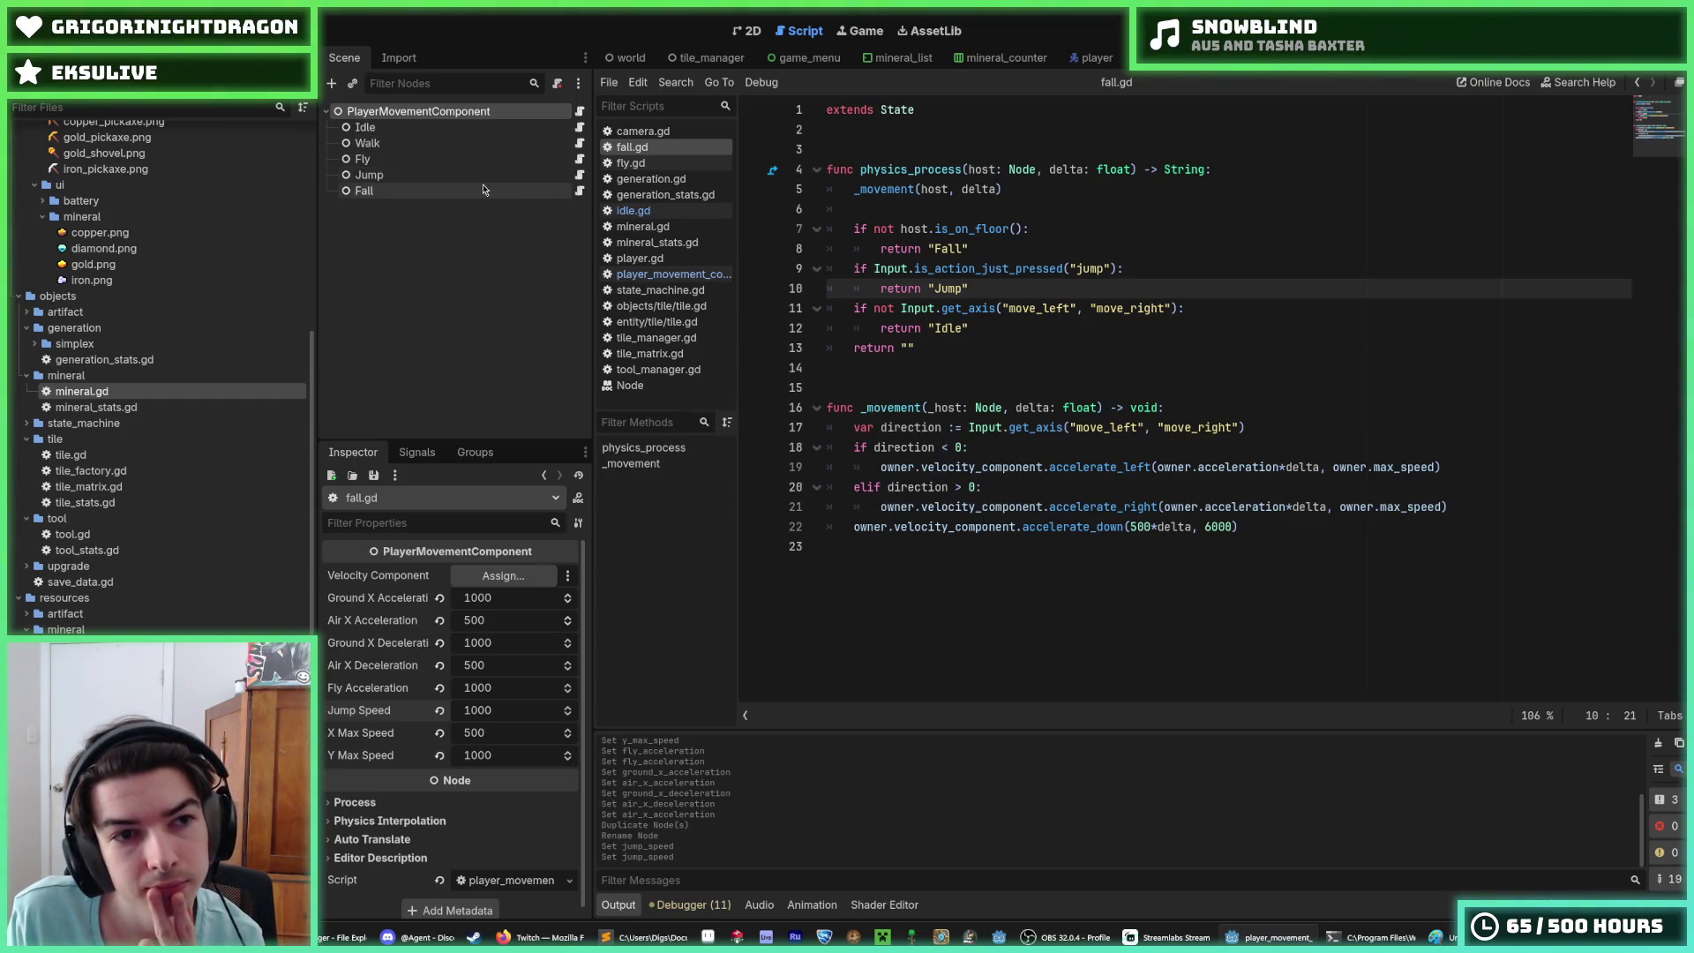
{"action": "left_click", "coordinate": [452, 174]}
{"action": "left_click_drag", "start_coordinate": [452, 174], "coordinate": [408, 156]}
Step: In idle.gd, change the "Fly" return on line 10 to "Jump"
{"action": "left_click", "coordinate": [436, 128]}
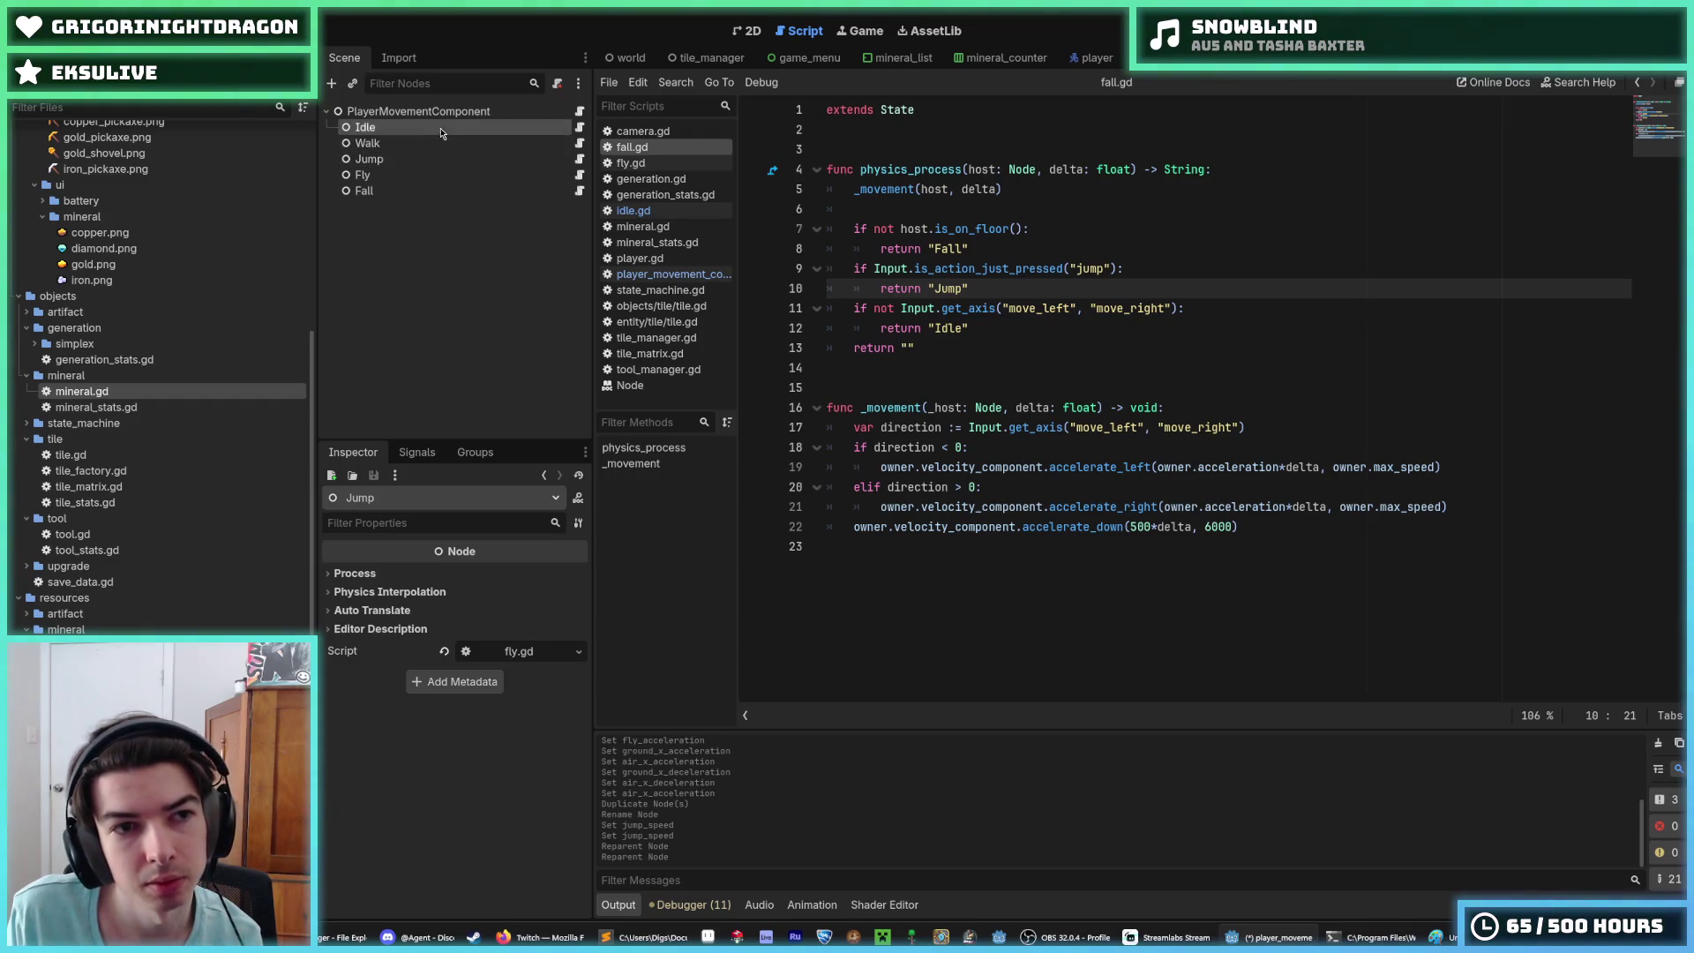
{"action": "left_click", "coordinate": [579, 127]}
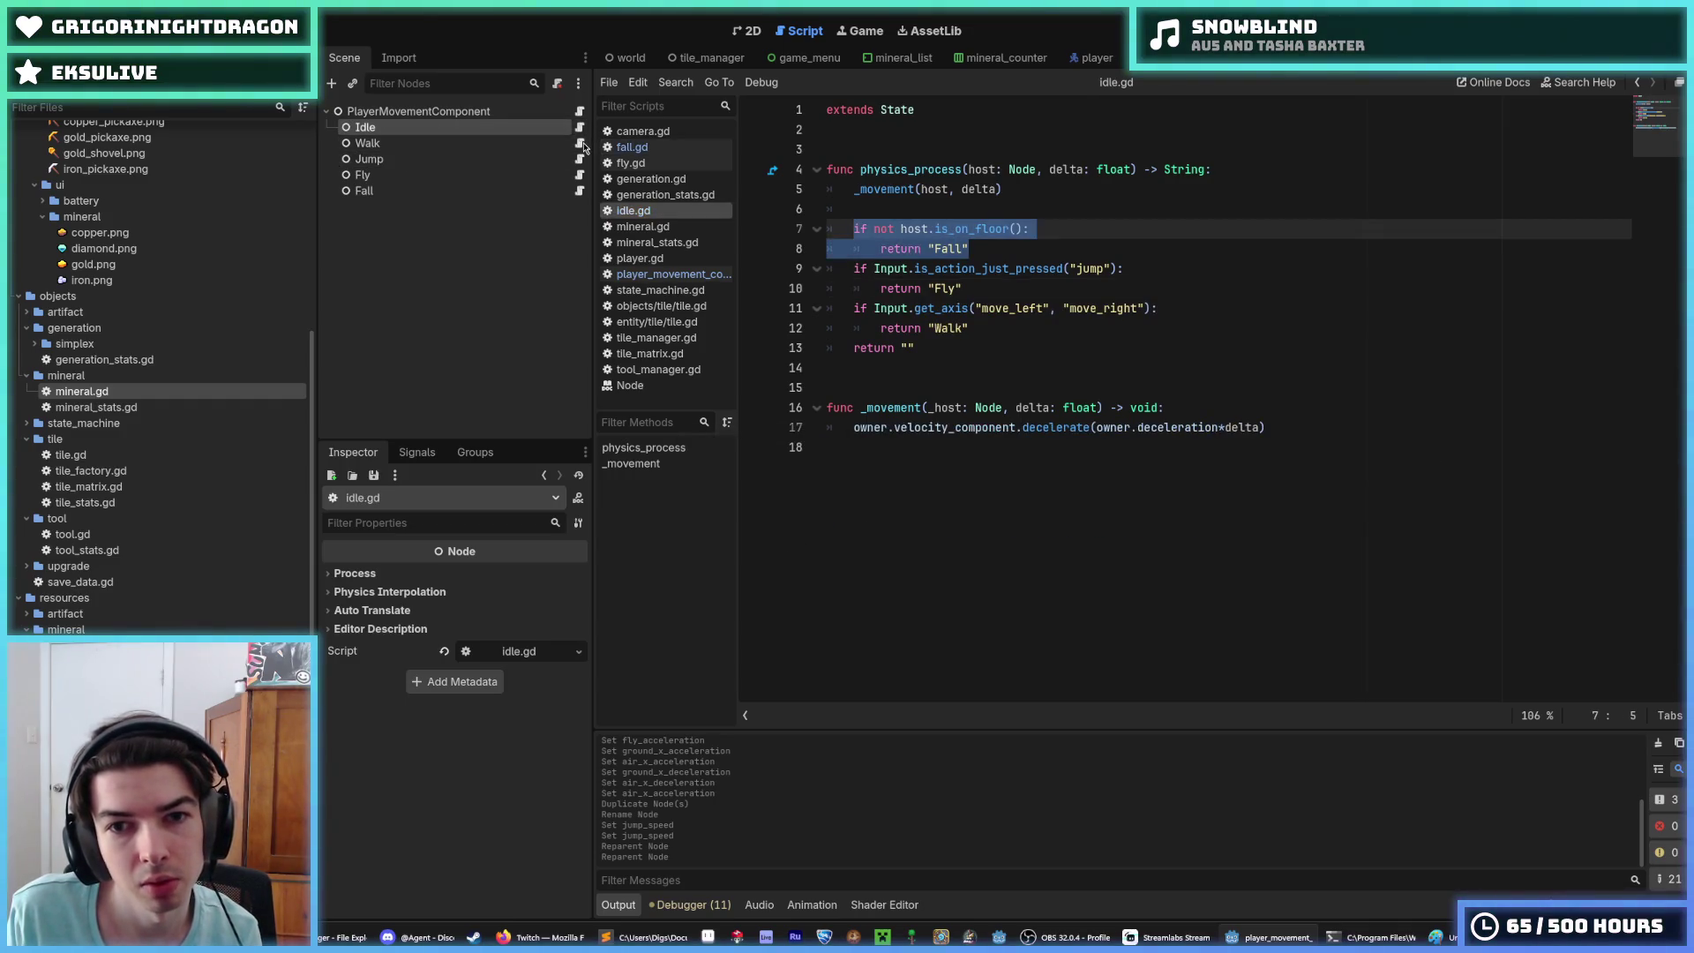
{"action": "double_click", "coordinate": [944, 280]}
{"action": "type", "text": "Jump"}
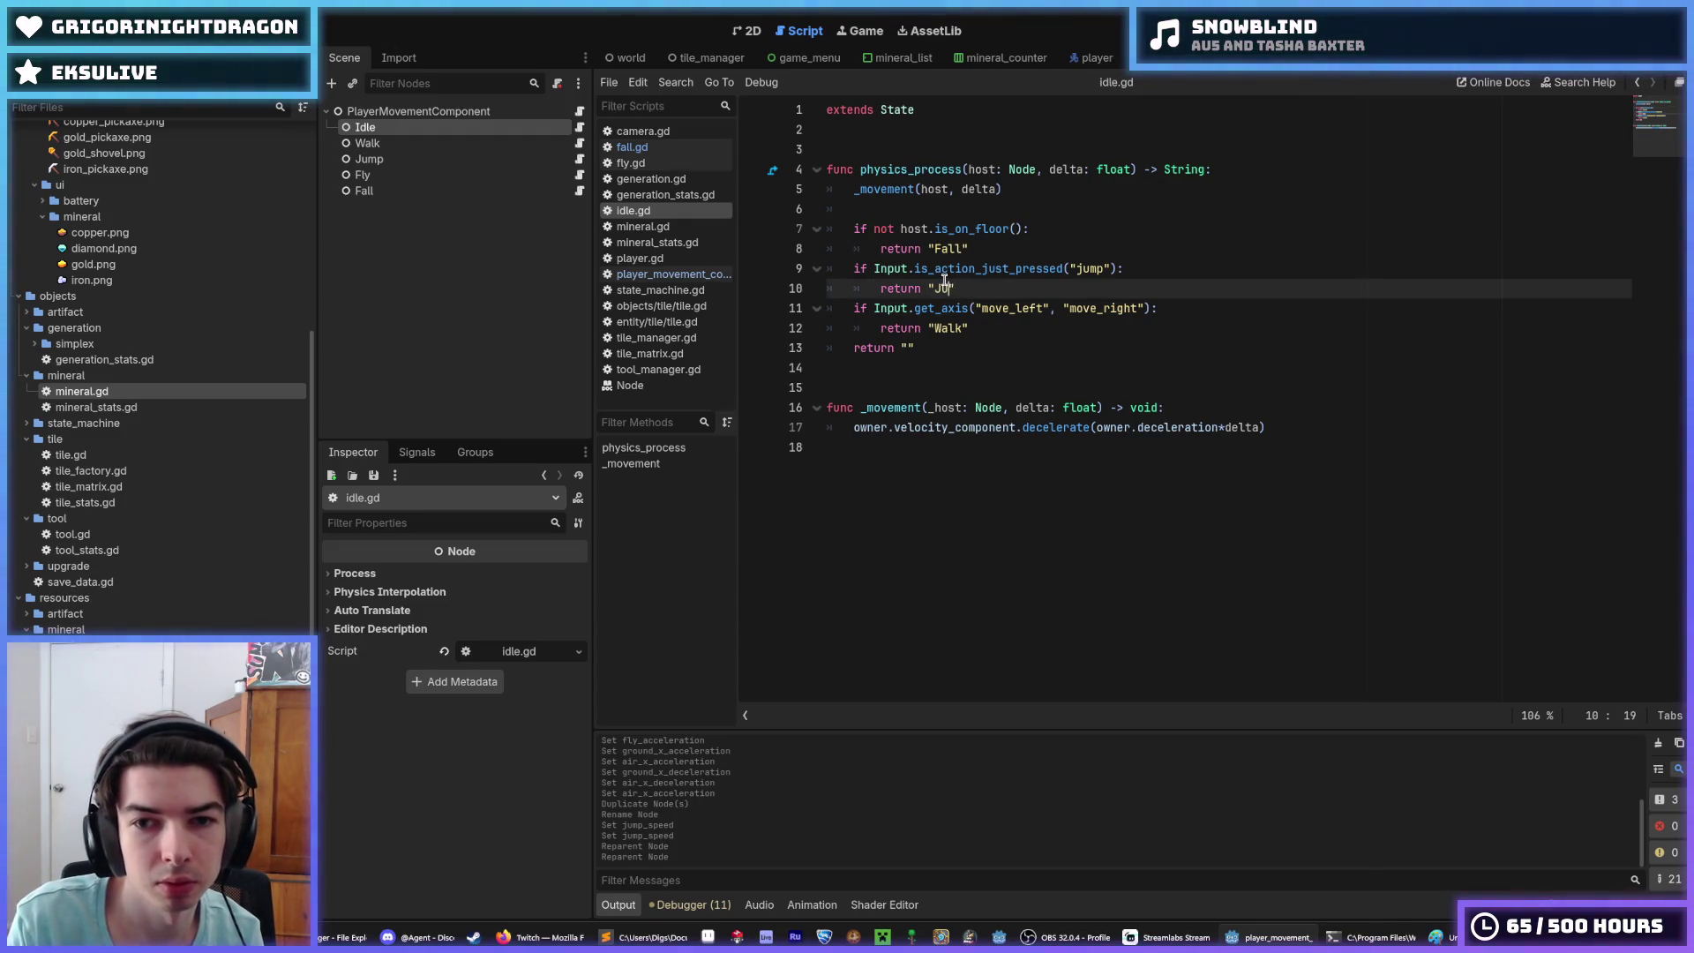
{"action": "left_click", "coordinate": [1063, 347]}
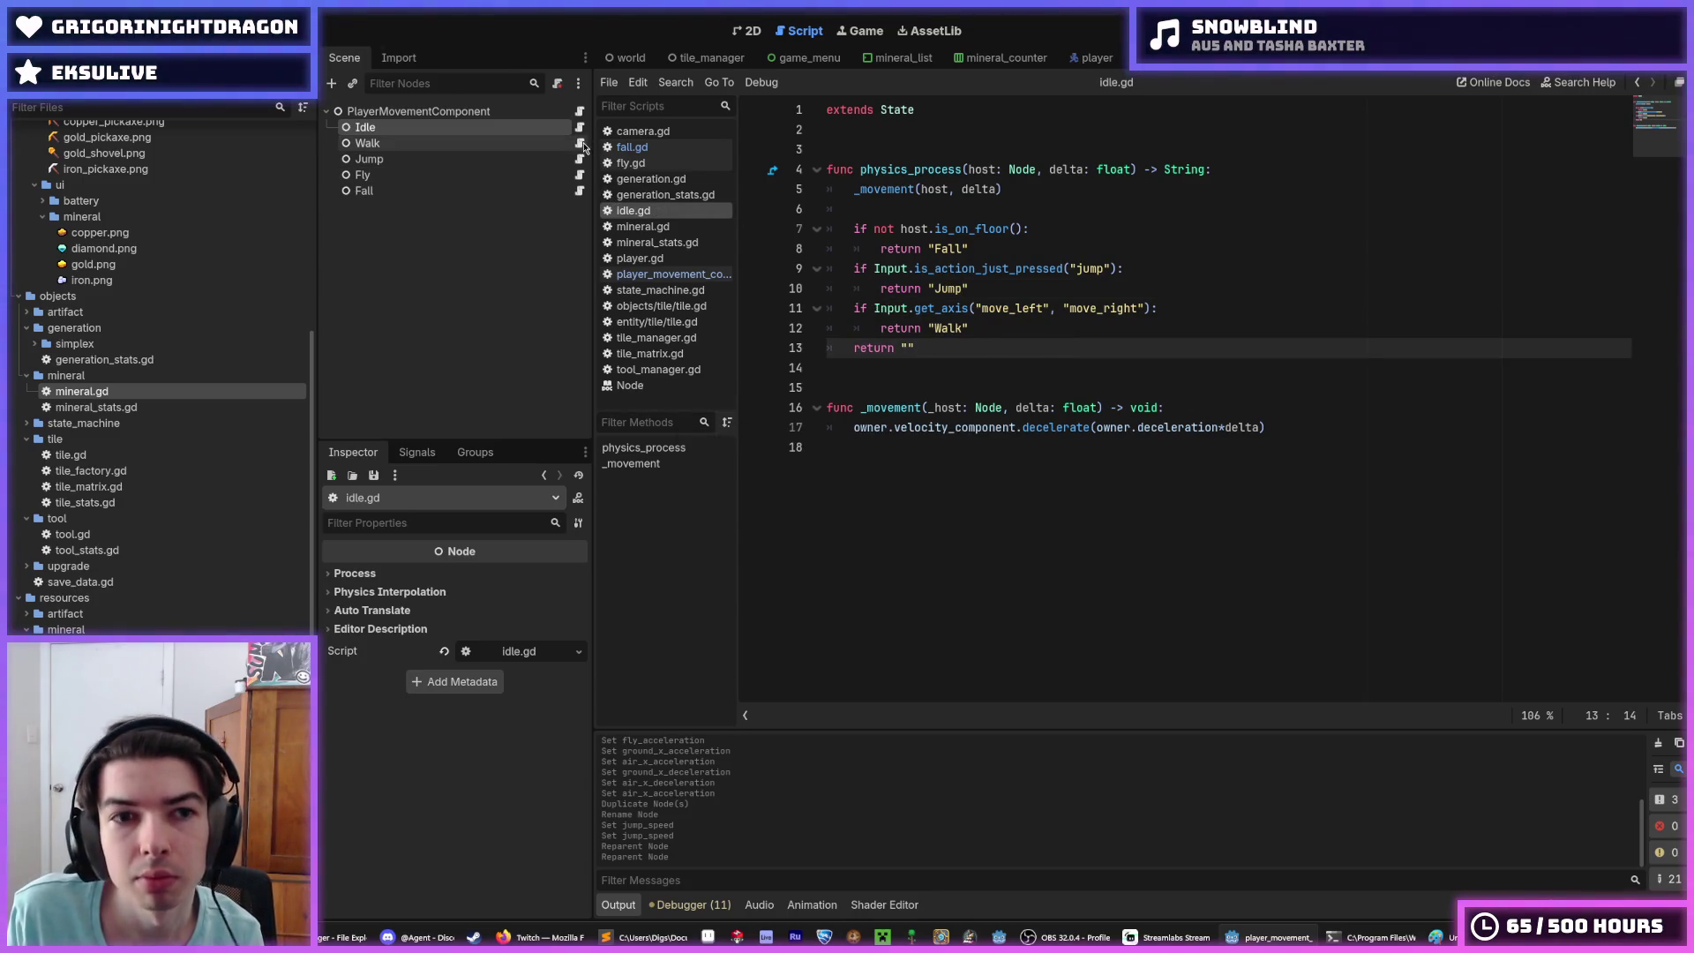
Step: Check fall.gd's Jump and Idle returns and select its downward acceleration line
{"action": "left_click", "coordinate": [632, 147]}
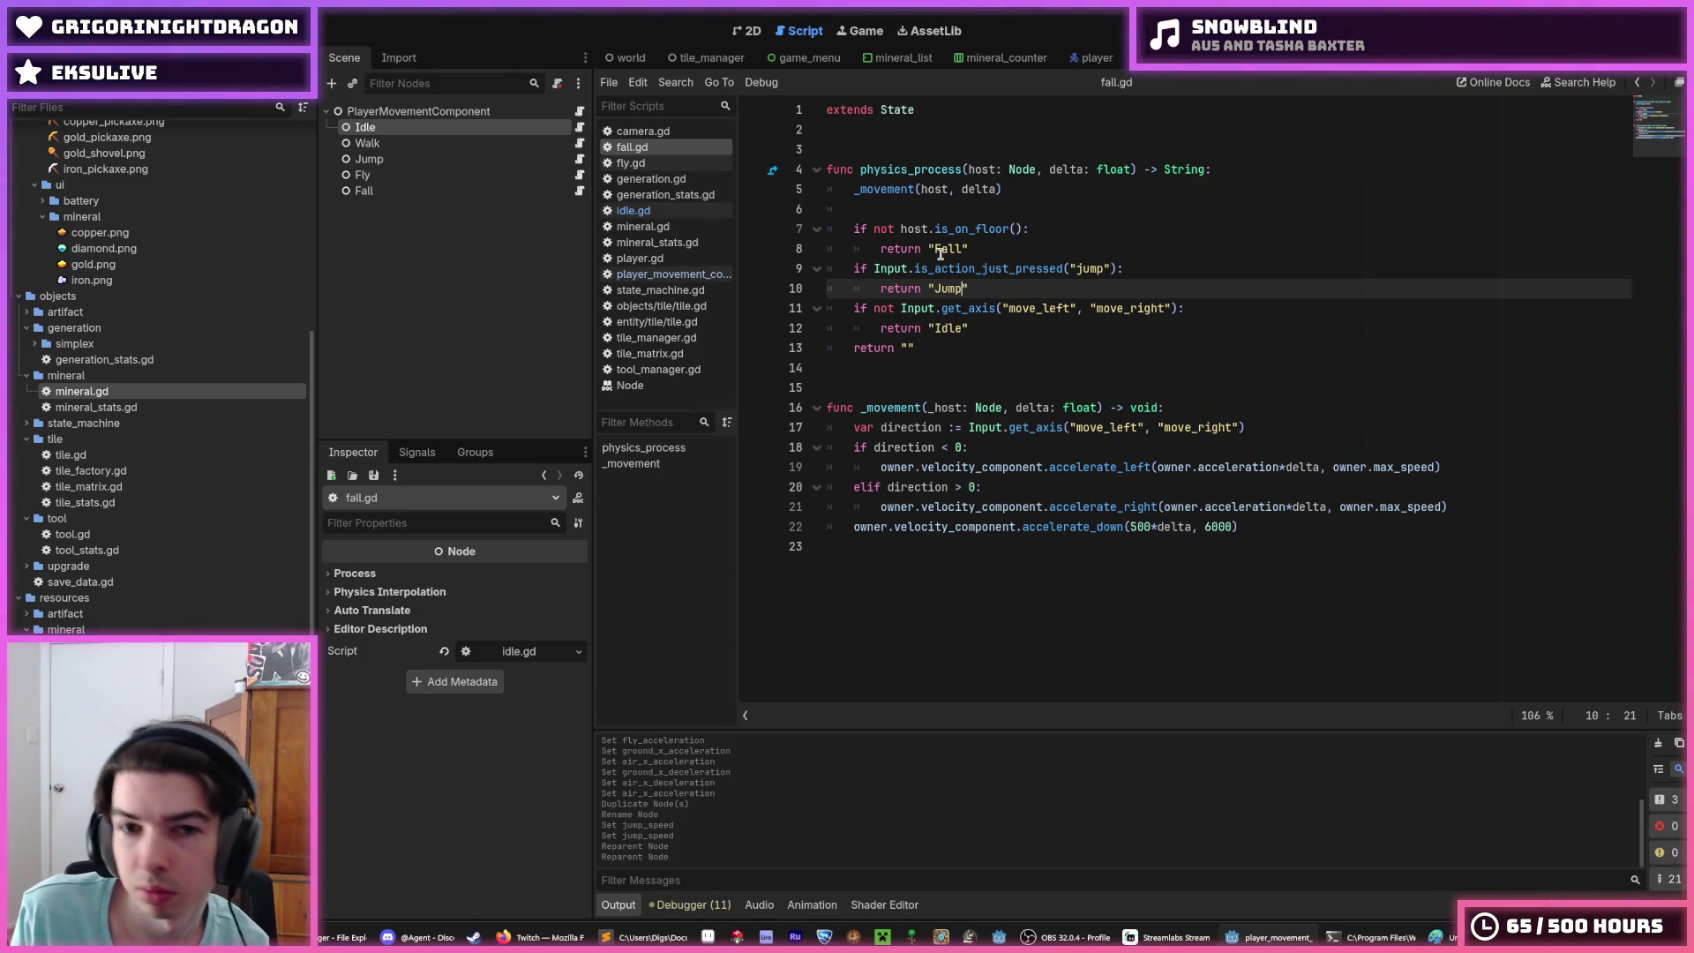
{"action": "left_click", "coordinate": [1001, 329]}
{"action": "left_click", "coordinate": [997, 293]}
{"action": "left_click", "coordinate": [1002, 322]}
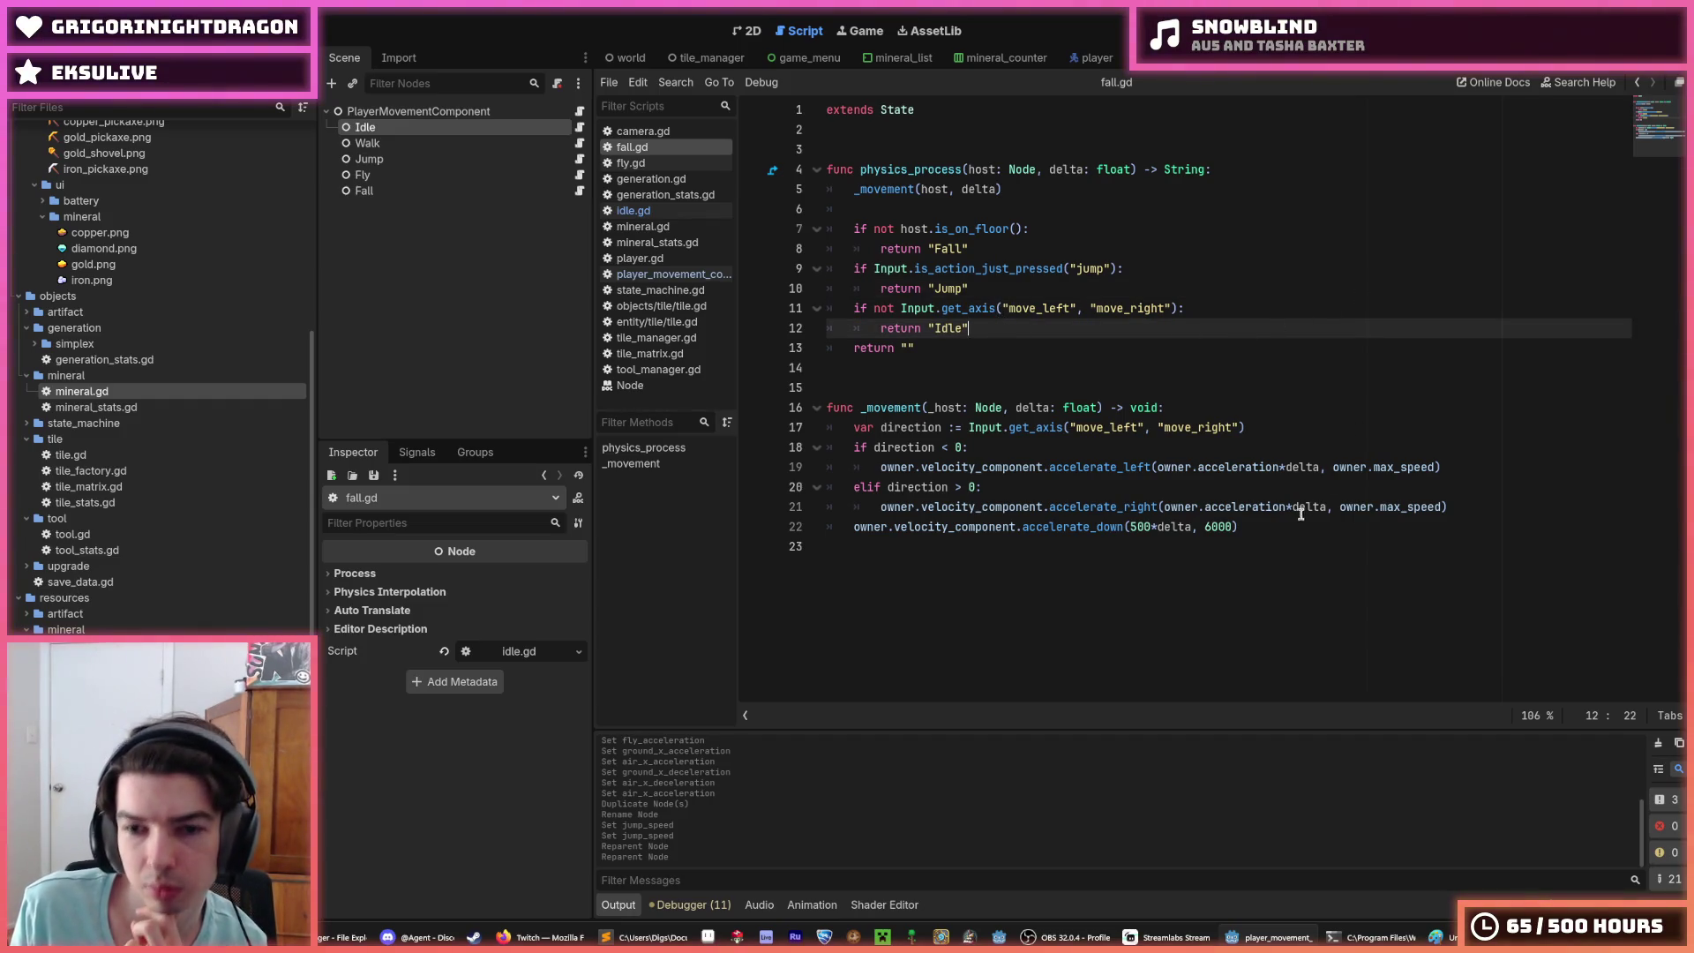
{"action": "left_click_drag", "start_coordinate": [1304, 526], "coordinate": [1463, 509]}
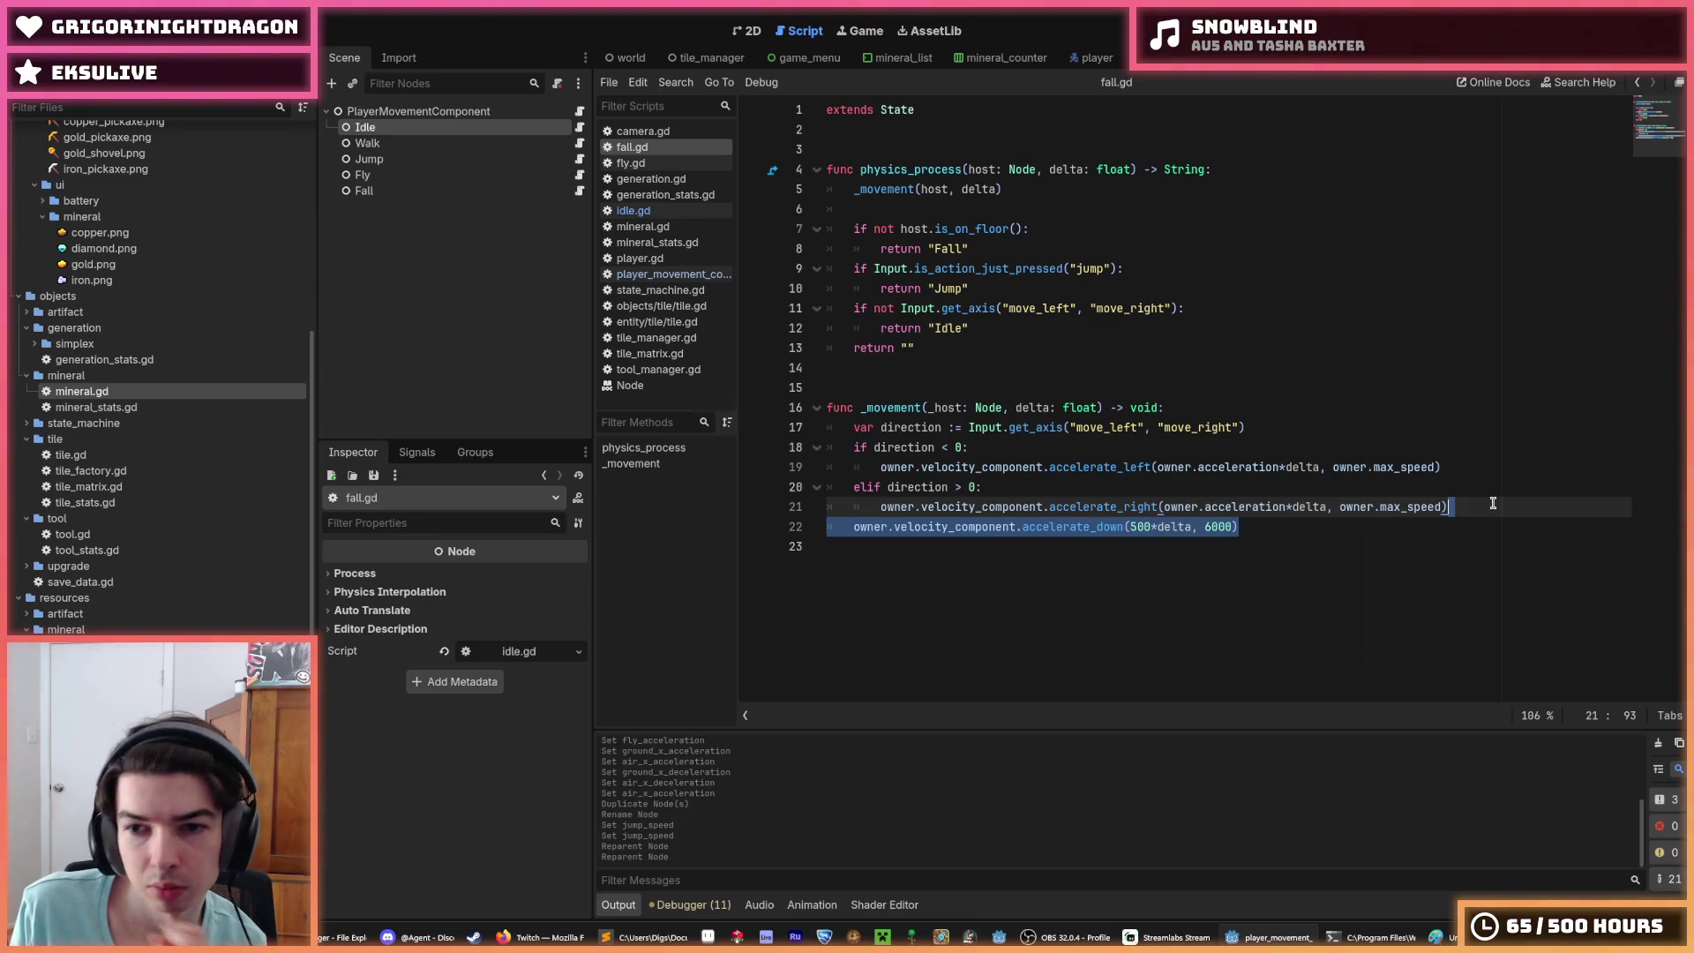
Step: In fall.gd, delete the downward acceleration and use ground_x_acceleration and max_x_speed sideways, then save
{"action": "key", "text": "BackSpace"}
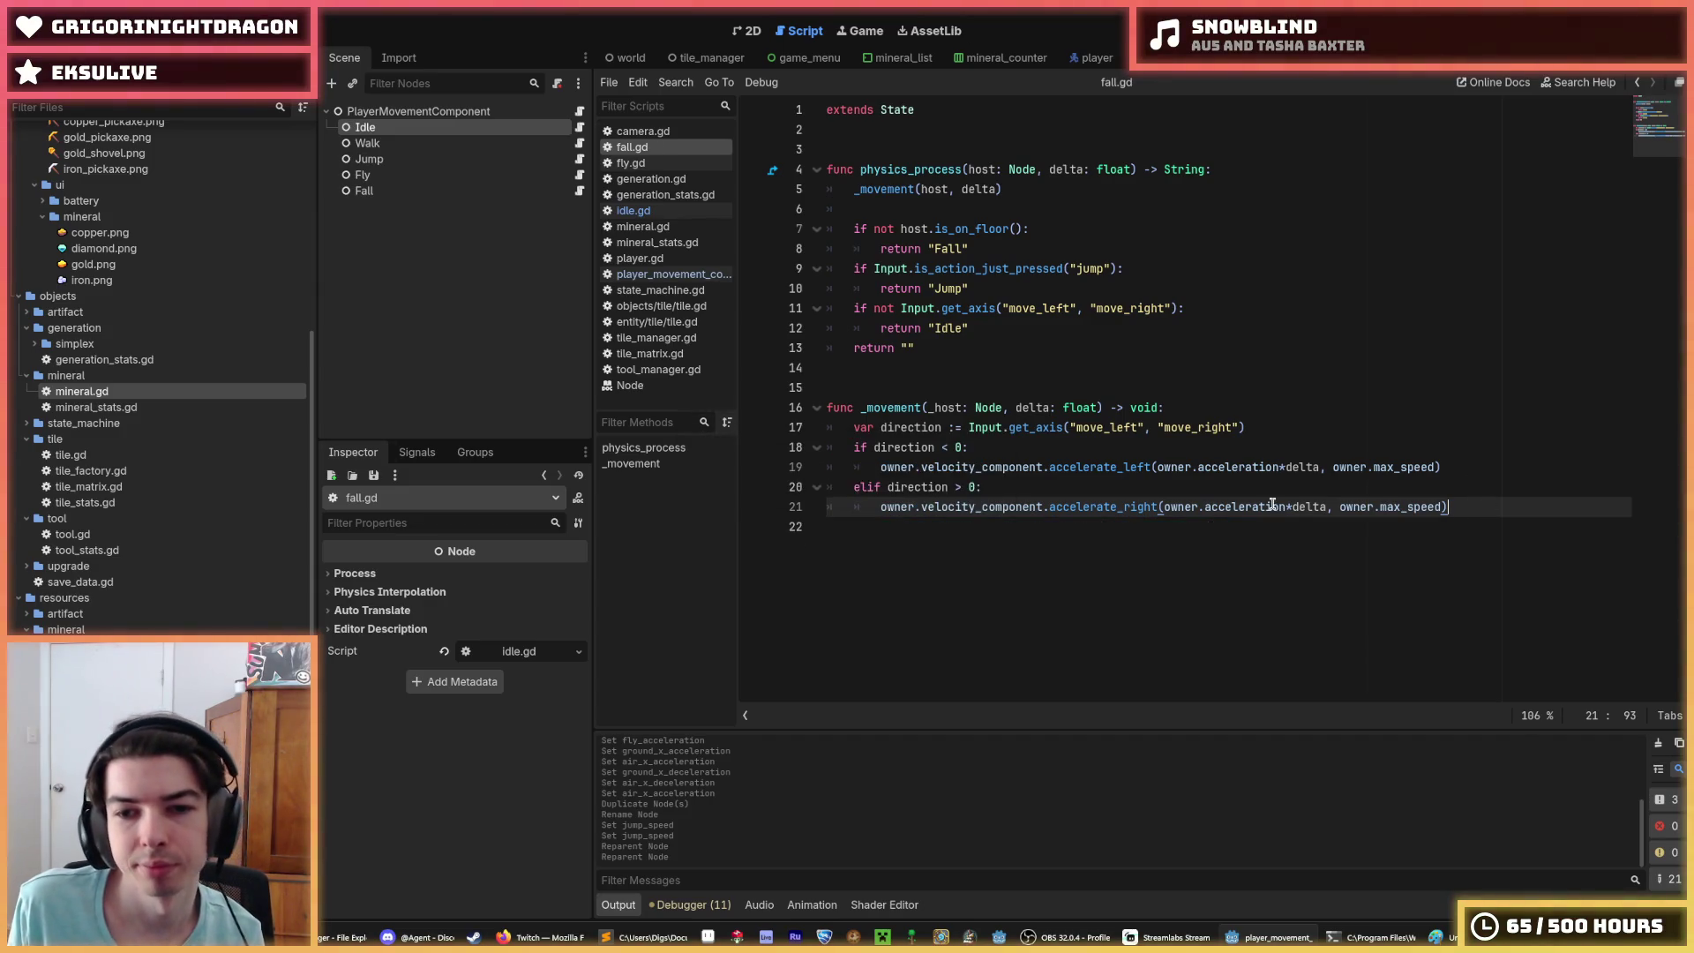
{"action": "left_click", "coordinate": [1256, 484]}
{"action": "key", "text": "Up"}
{"action": "key", "text": "Up"}
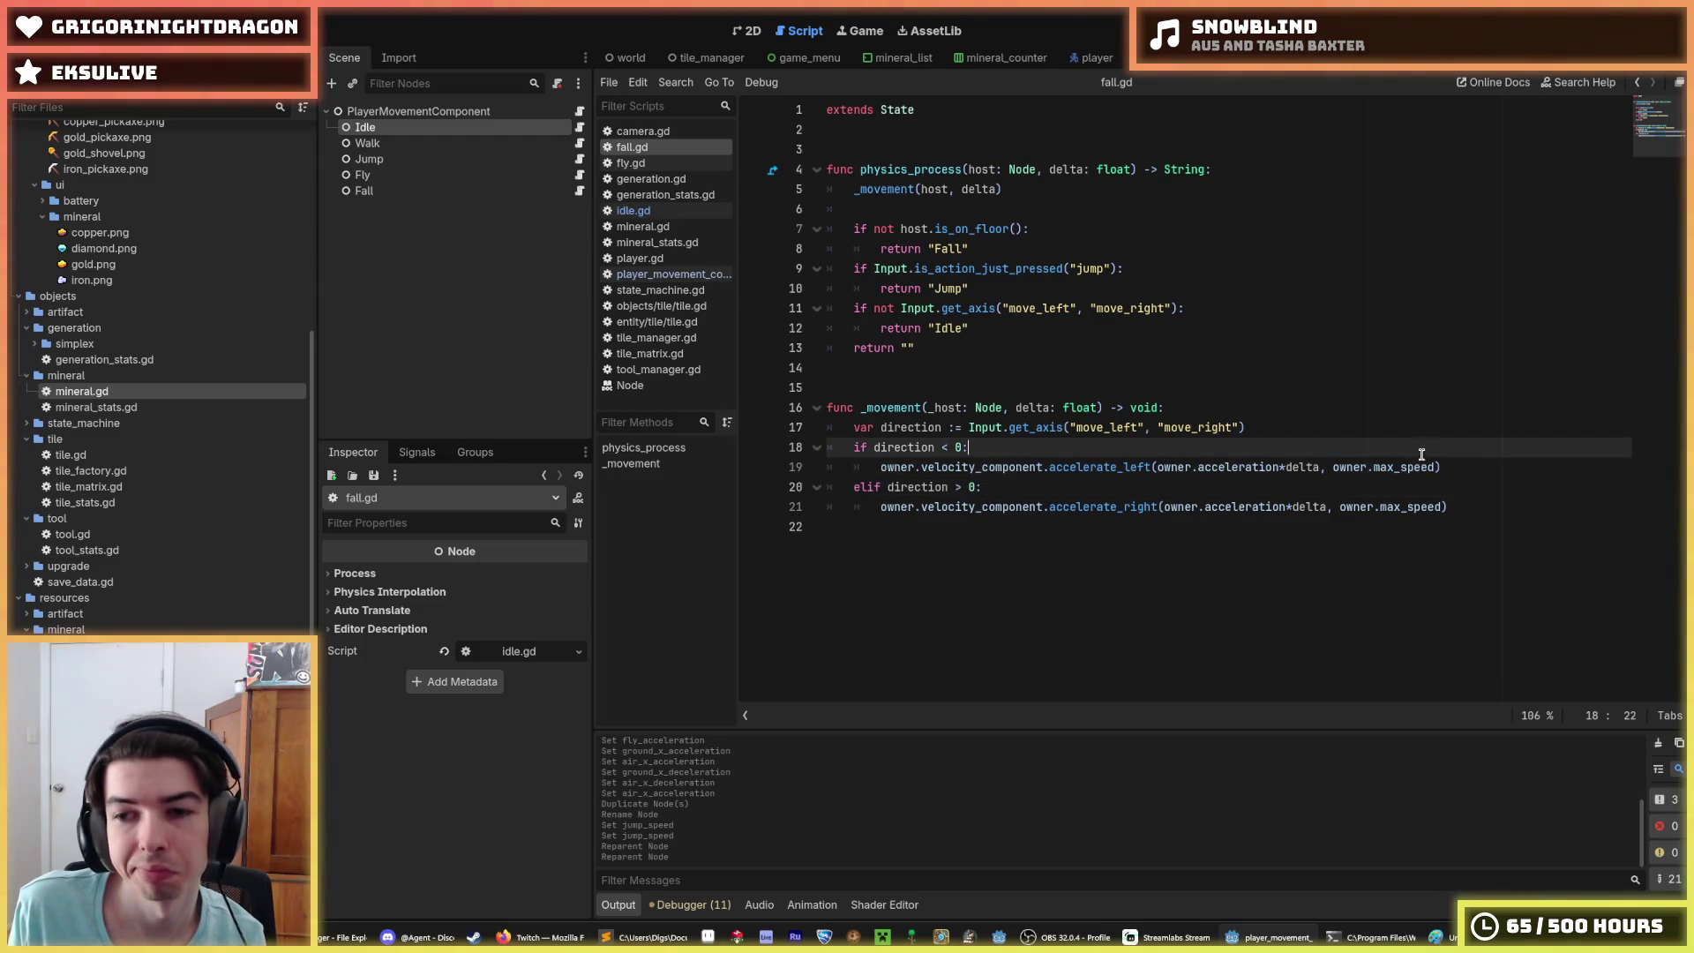
{"action": "left_click", "coordinate": [1247, 467]}
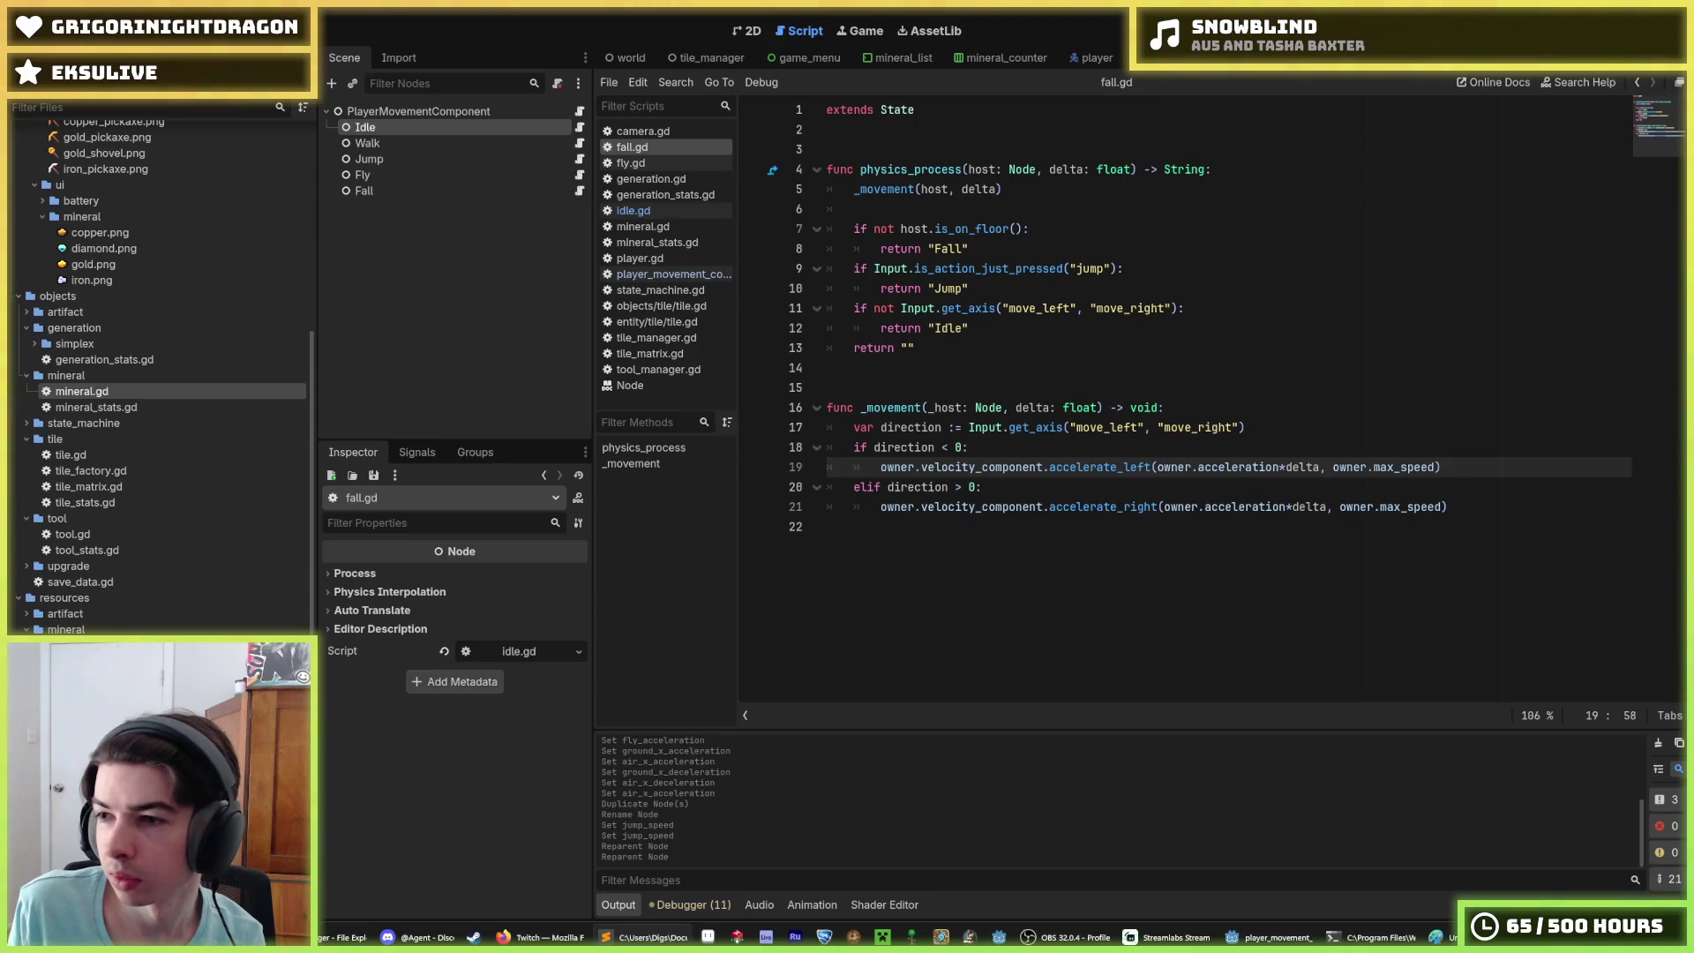
{"action": "left_click_drag", "start_coordinate": [1226, 481], "coordinate": [843, 438]}
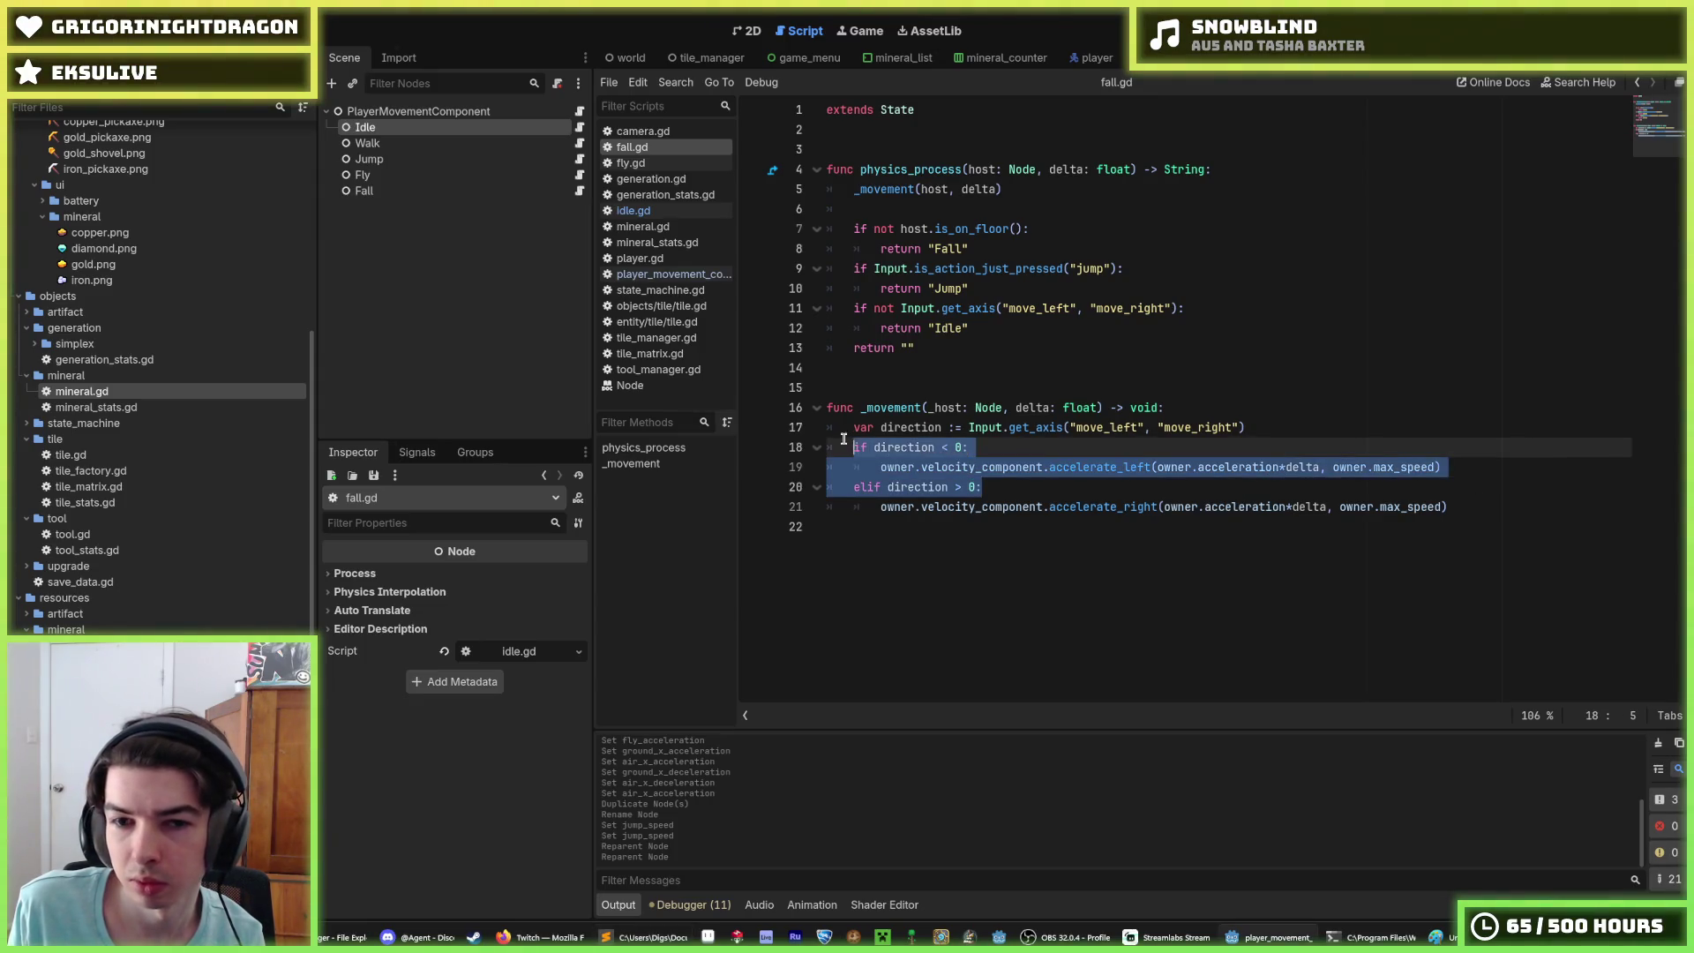
{"action": "left_click_drag", "start_coordinate": [1473, 508], "coordinate": [853, 448]}
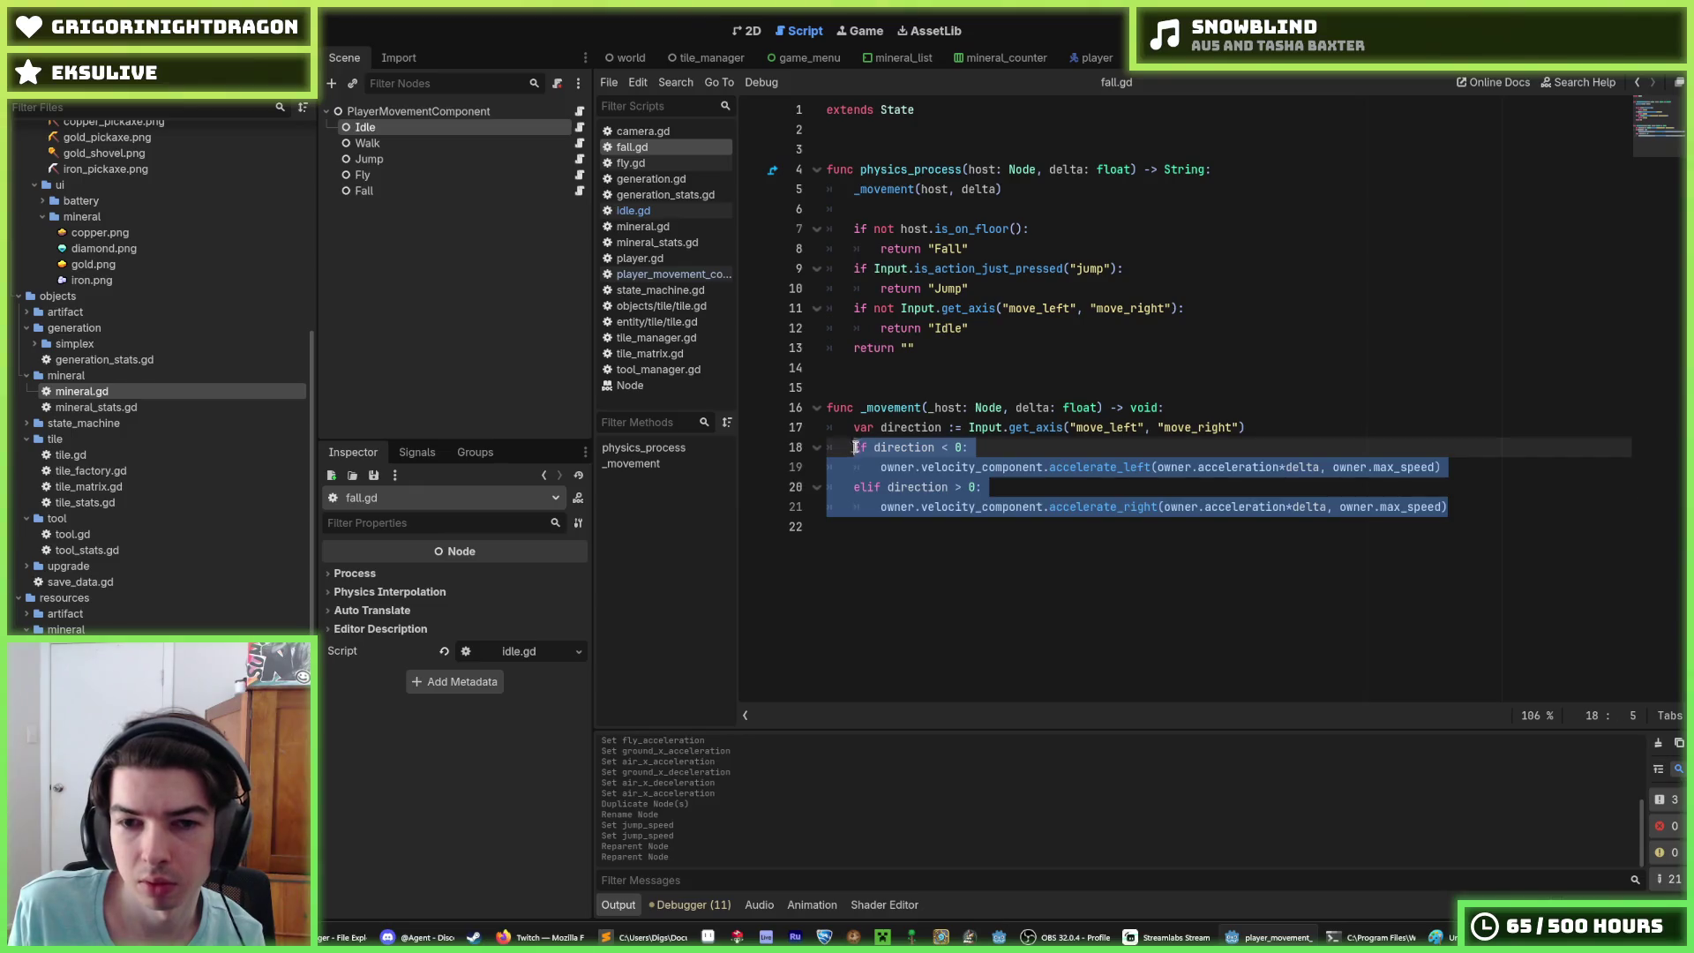
{"action": "type", "text": "if direction < 0: \t\towner.velocity_component.accelerate_left(owner.ground_x_acceleration*delta, owner.max_x_speed) \telif direction > 0: \t\towner.velocity_component.accelerate_right(owner.ground_x_acceleration*delta, owner.max_x_speed)"}
{"action": "key", "text": "ctrl+s"}
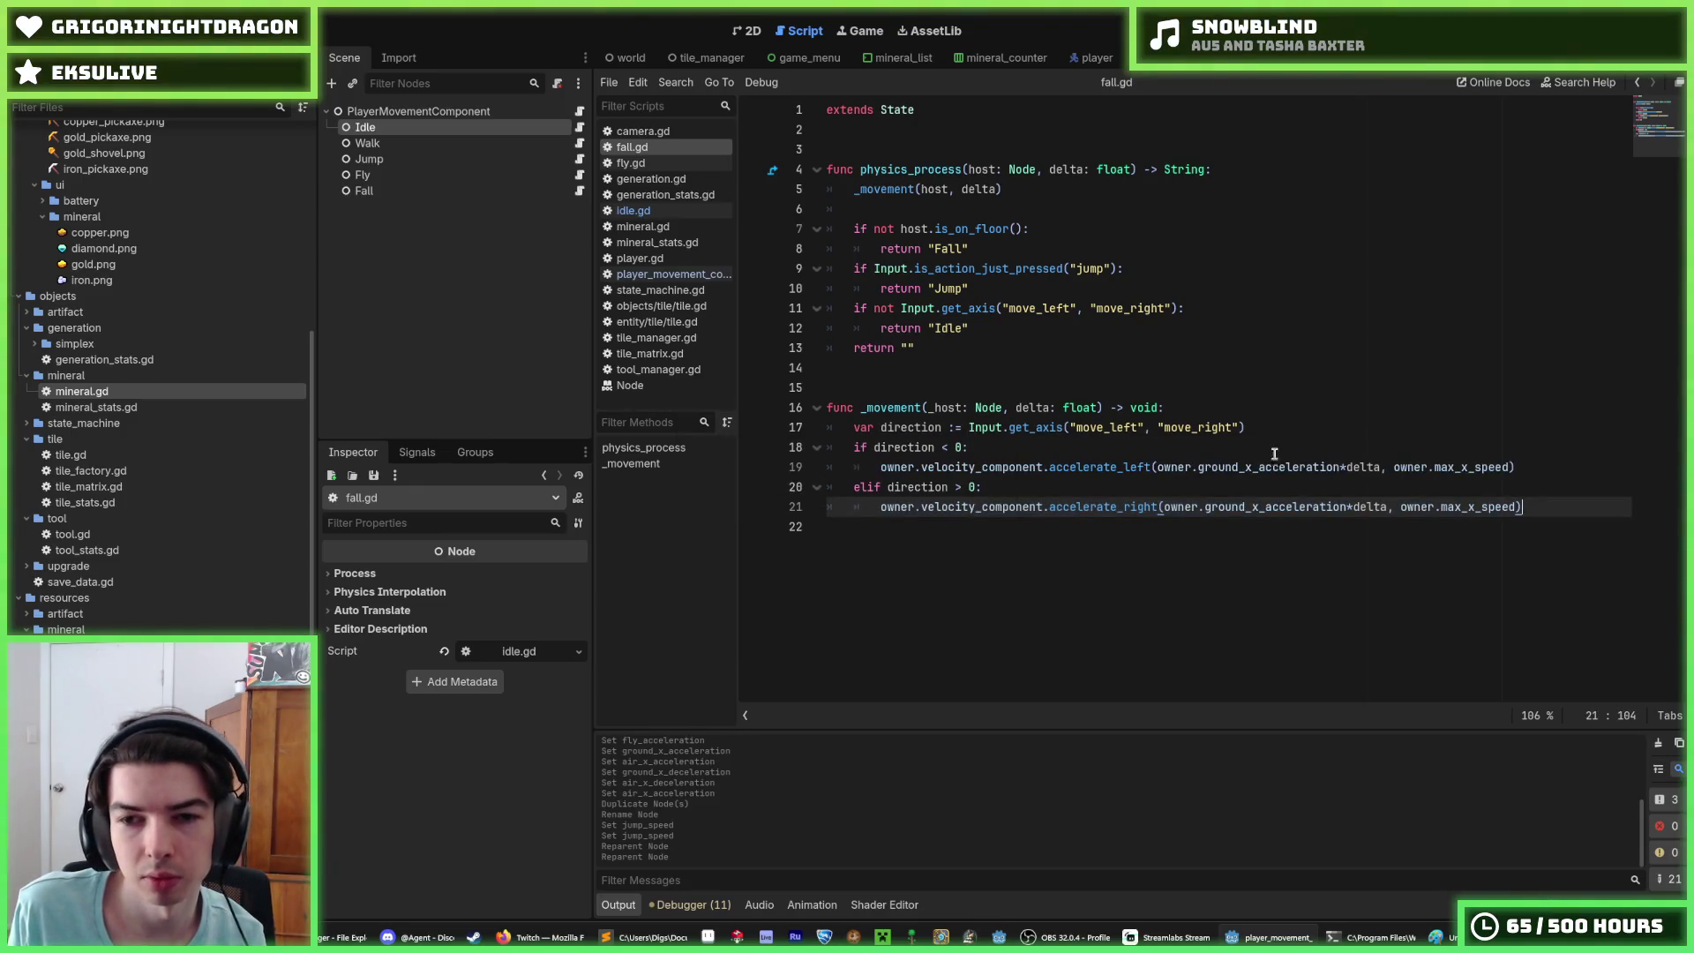
{"action": "left_click", "coordinate": [1273, 424]}
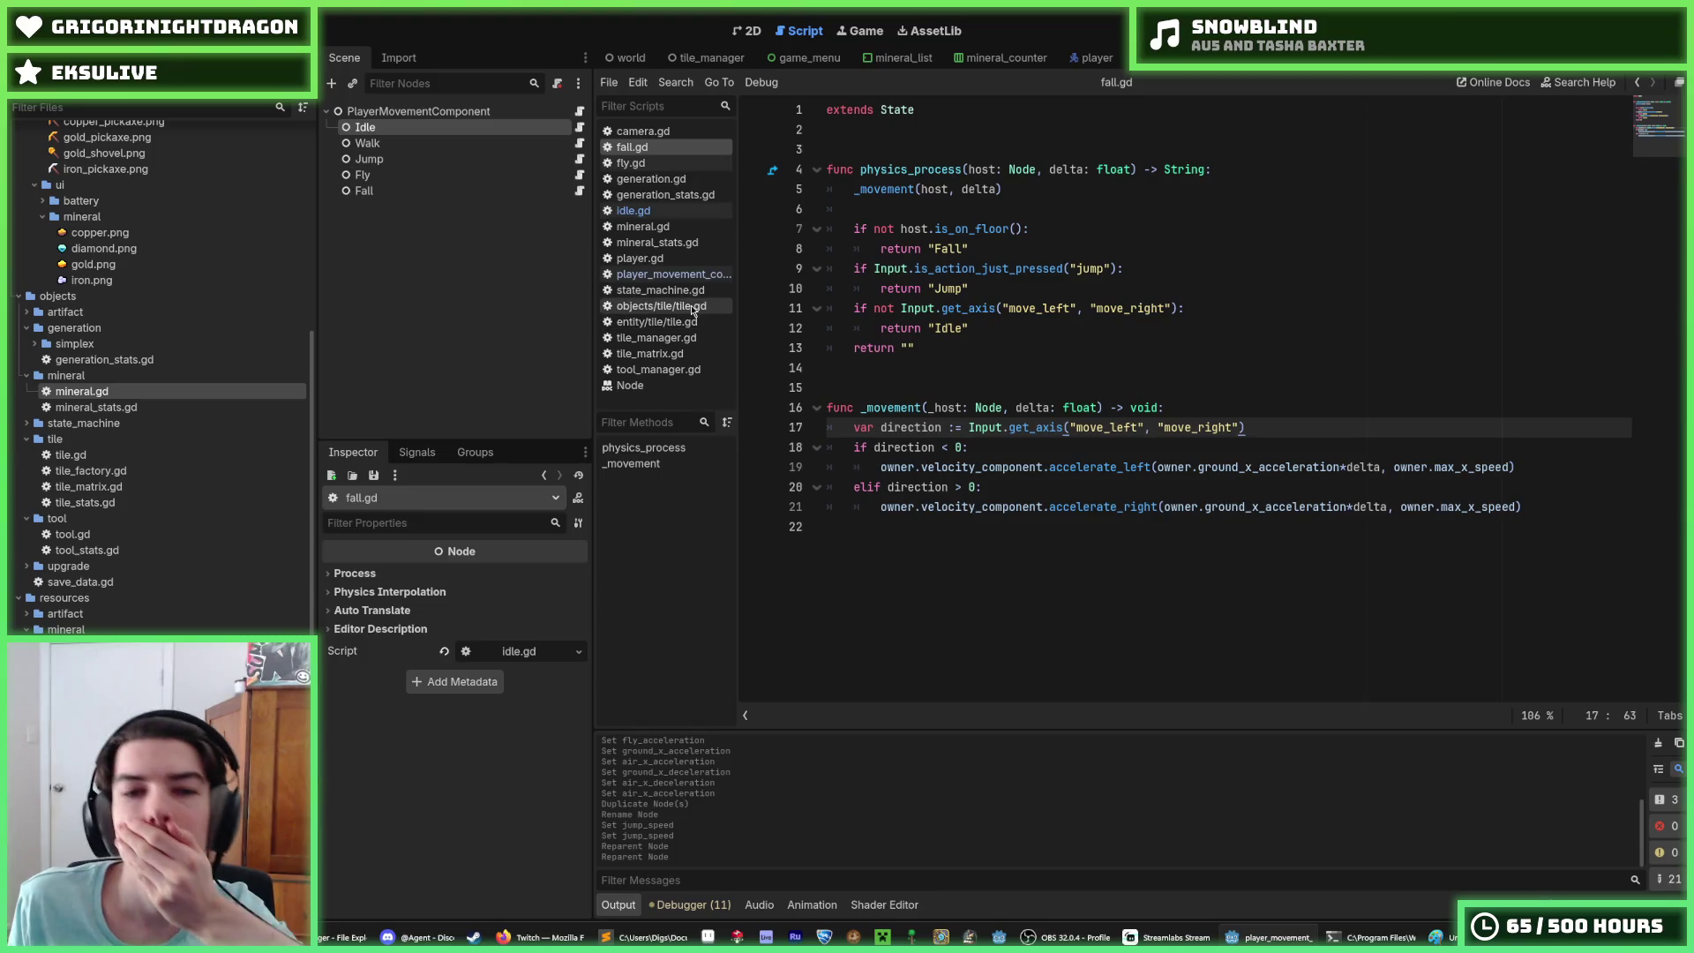
Step: Rename deceleration to ground_x_deceleration in idle.gd
{"action": "left_click", "coordinate": [579, 131]}
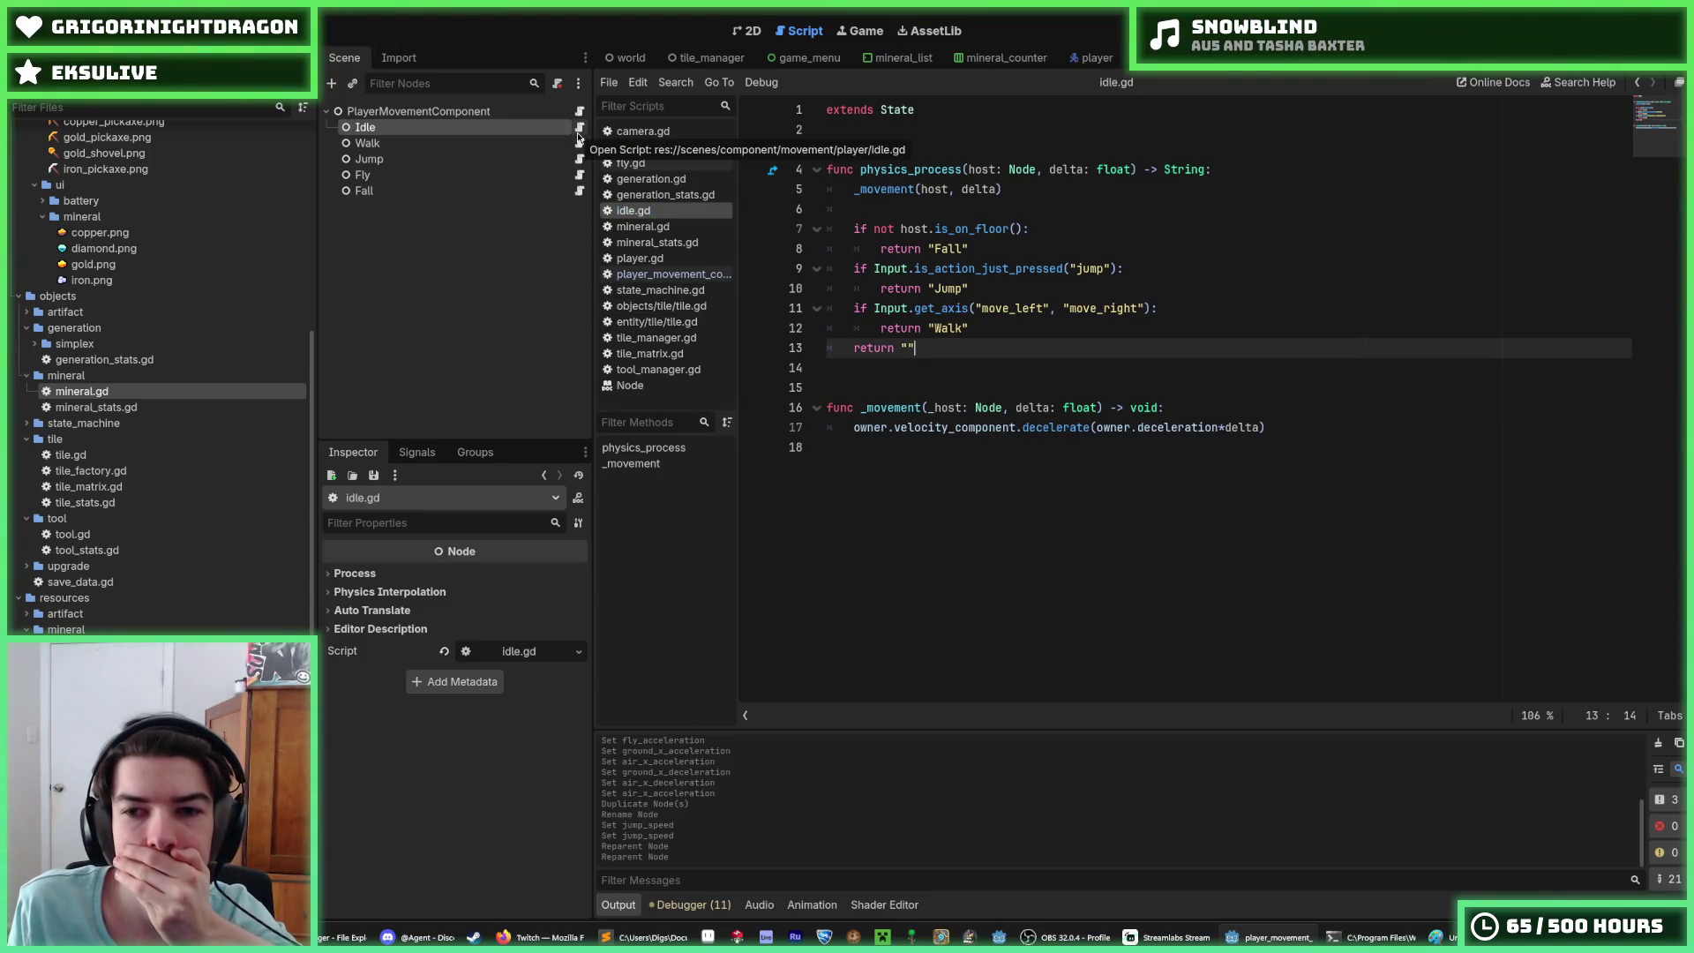
{"action": "left_click", "coordinate": [1137, 427]}
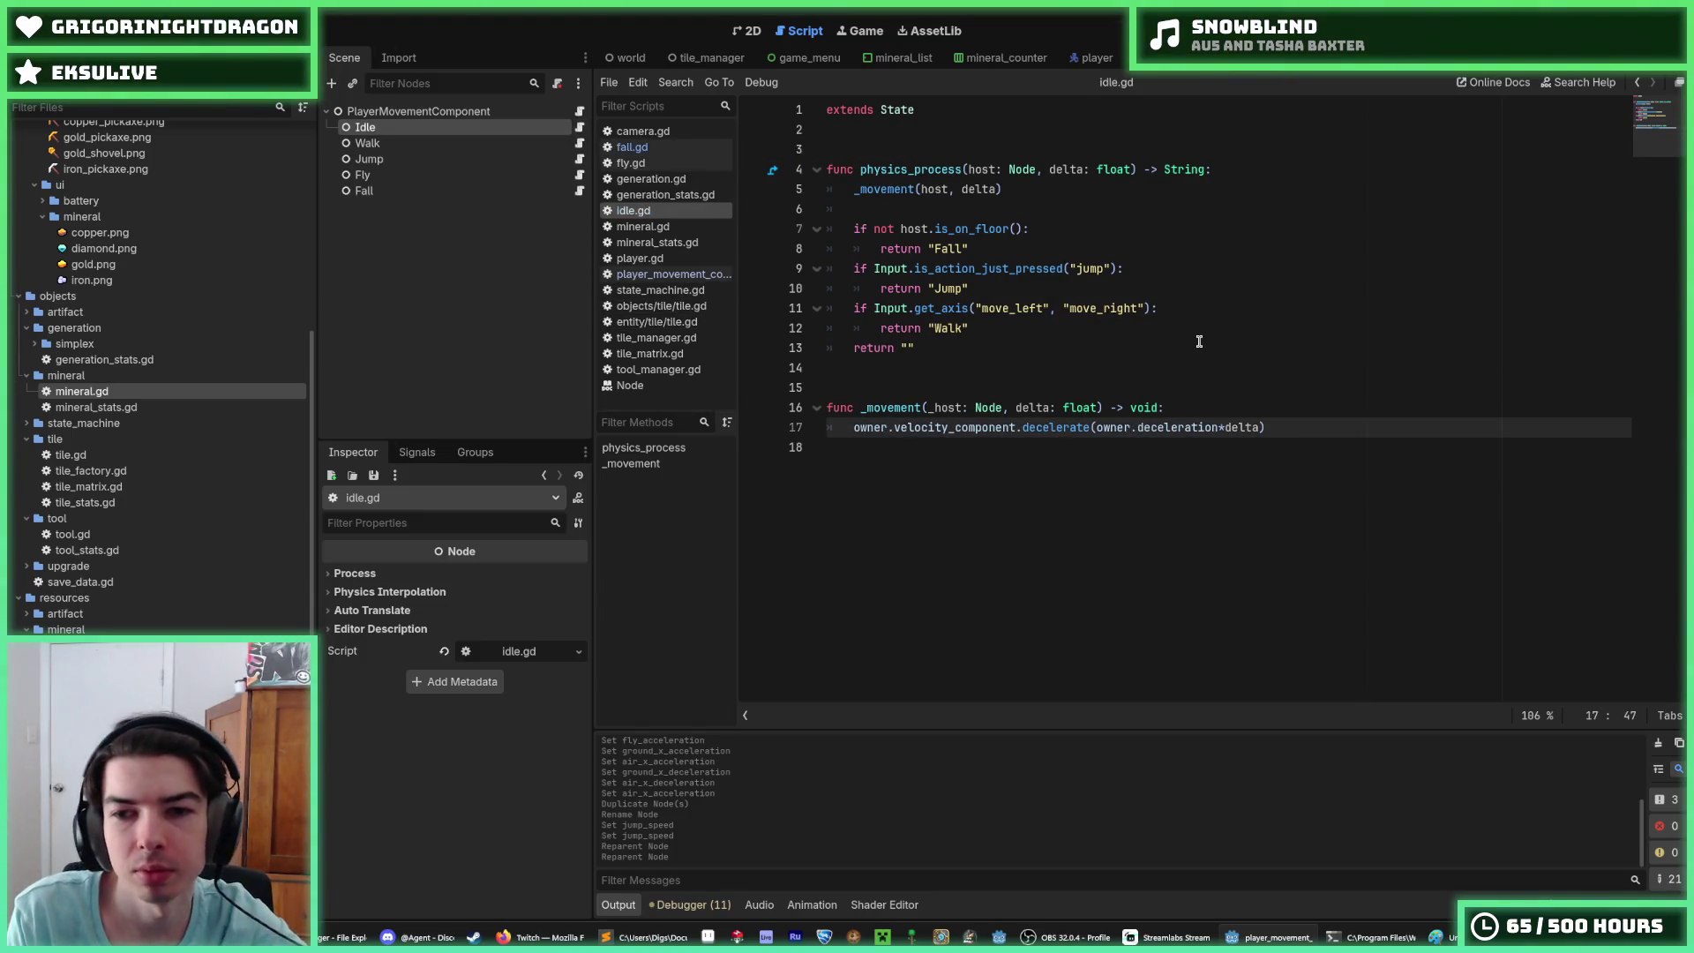
{"action": "type", "text": "ground_x"}
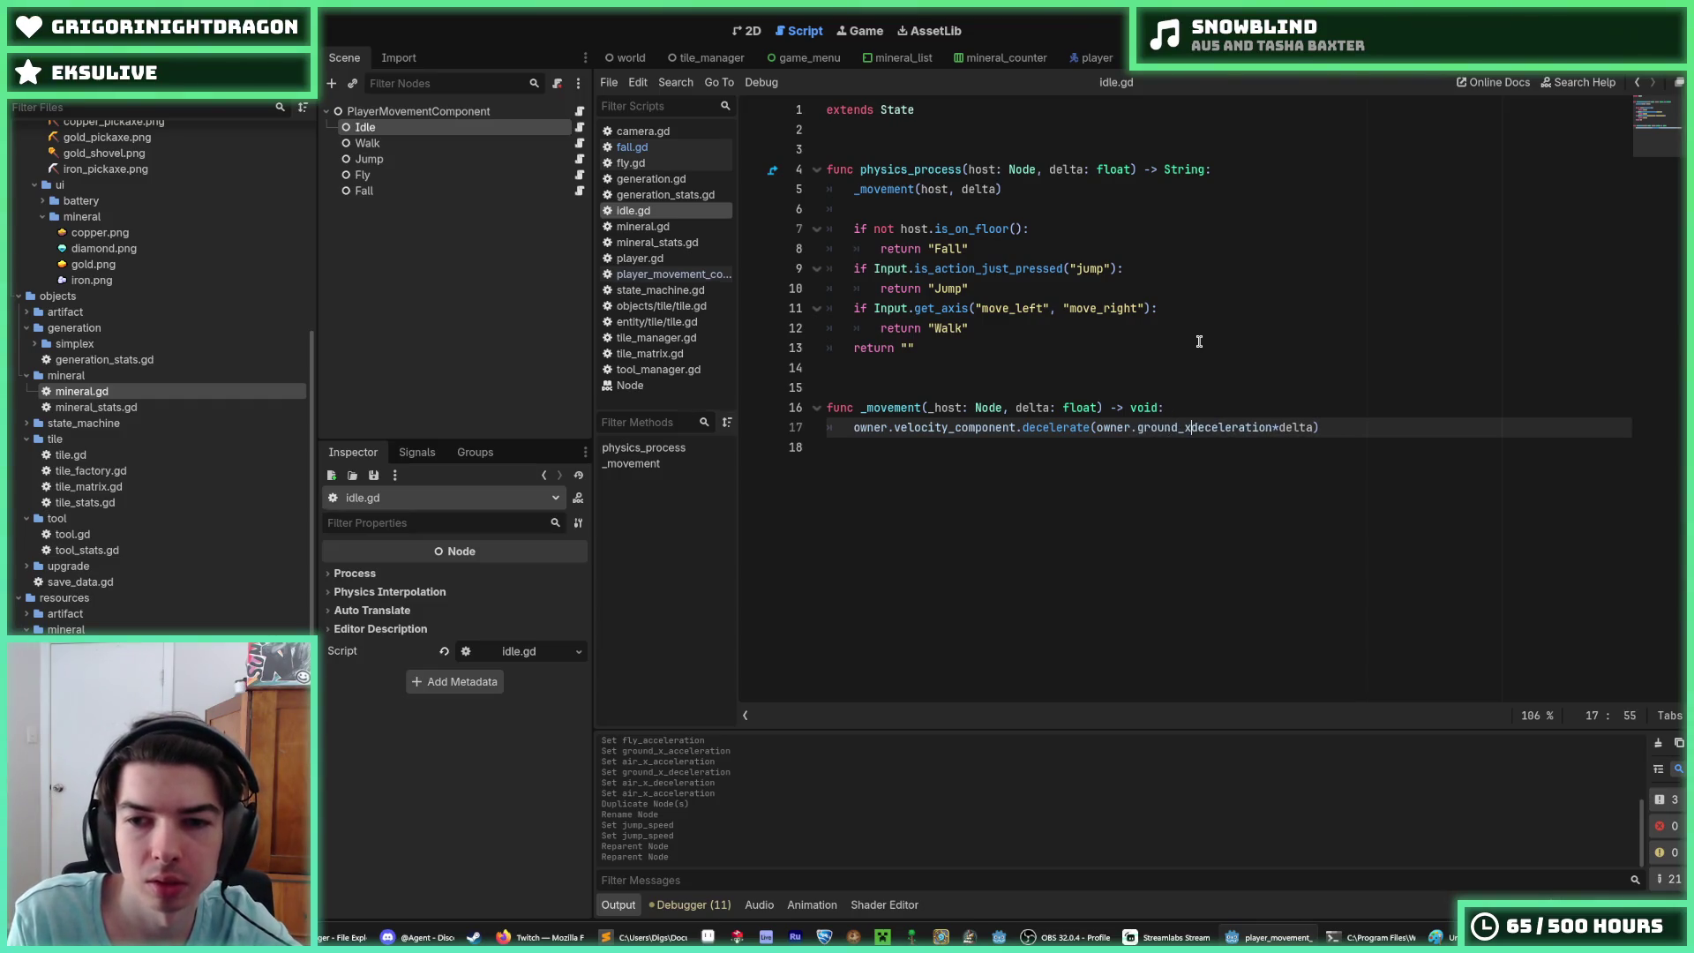
{"action": "type", "text": "_"}
{"action": "left_click", "coordinate": [1058, 328]}
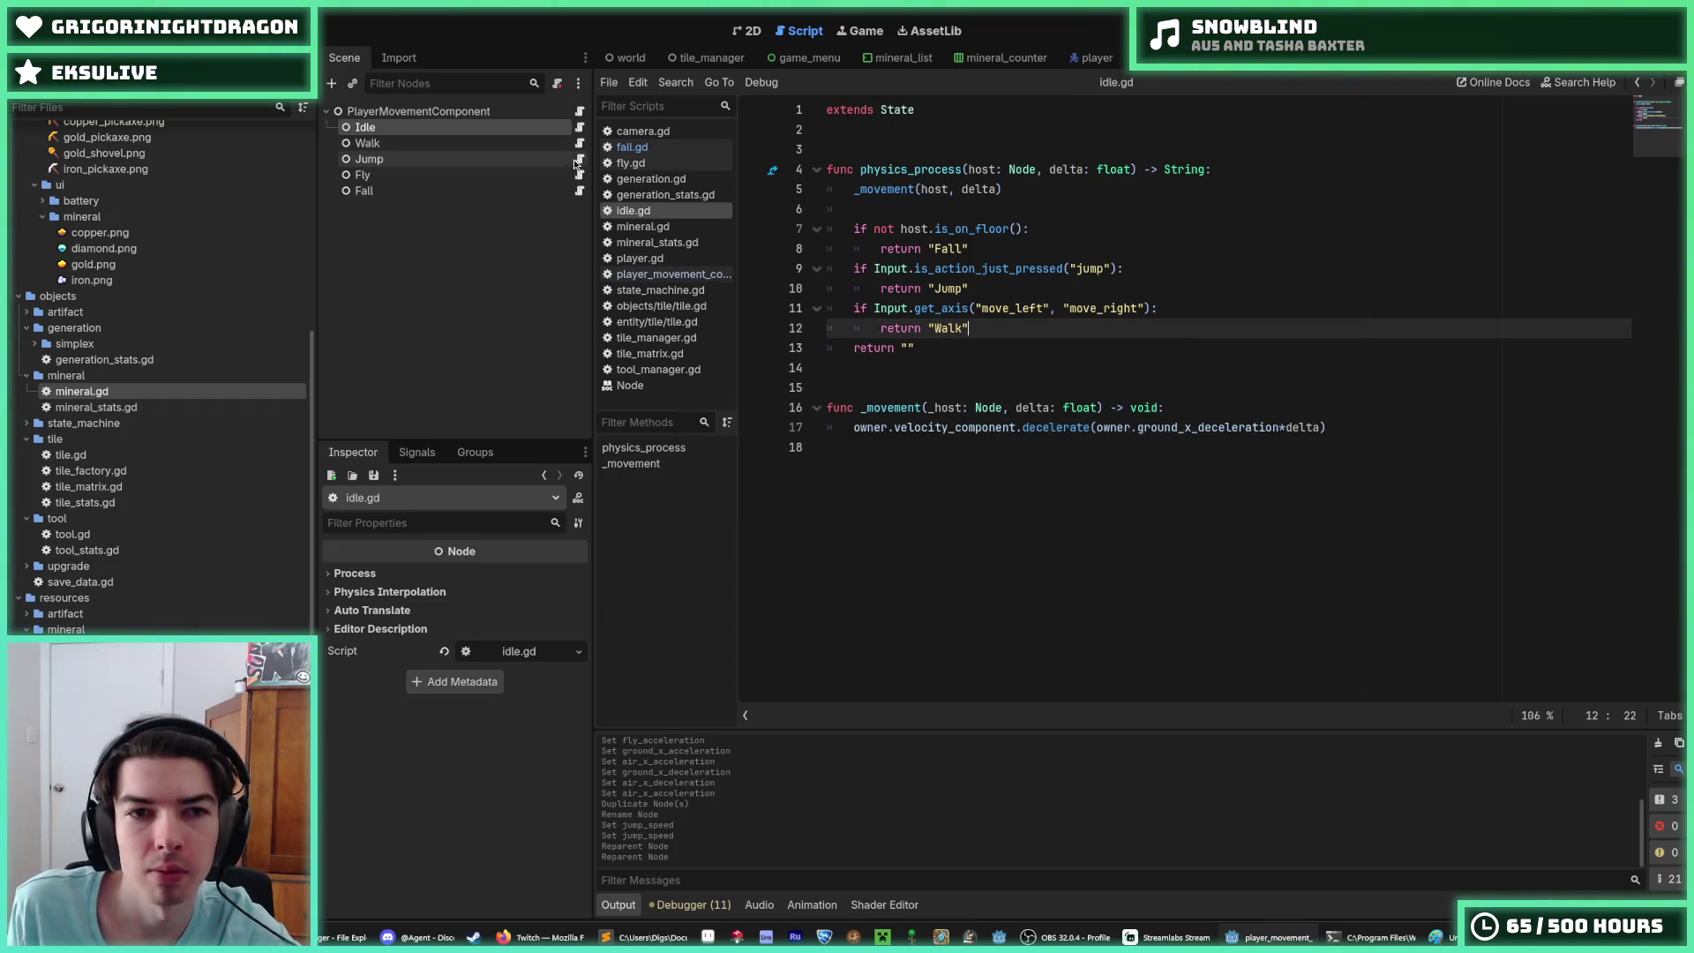
{"action": "left_click", "coordinate": [579, 142]}
{"action": "left_click", "coordinate": [580, 162]}
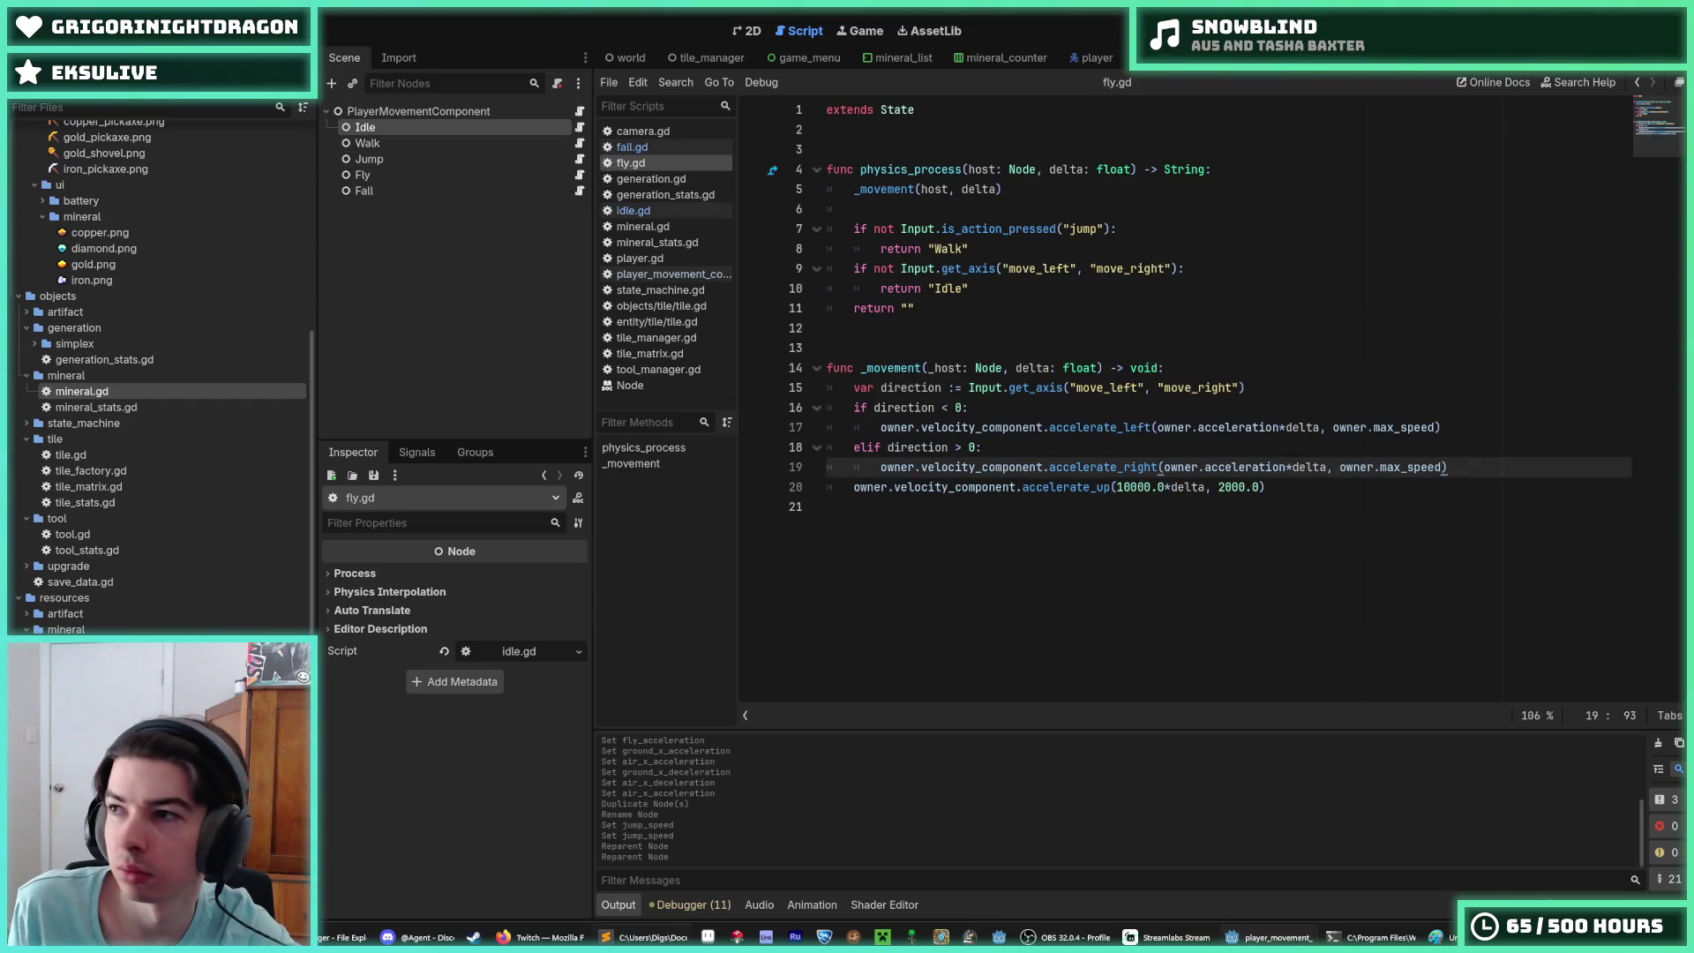
Step: Select fly.gd's upward acceleration line, review the Fall and Idle scripts, and select the Jump node
{"action": "left_click", "coordinate": [653, 937]}
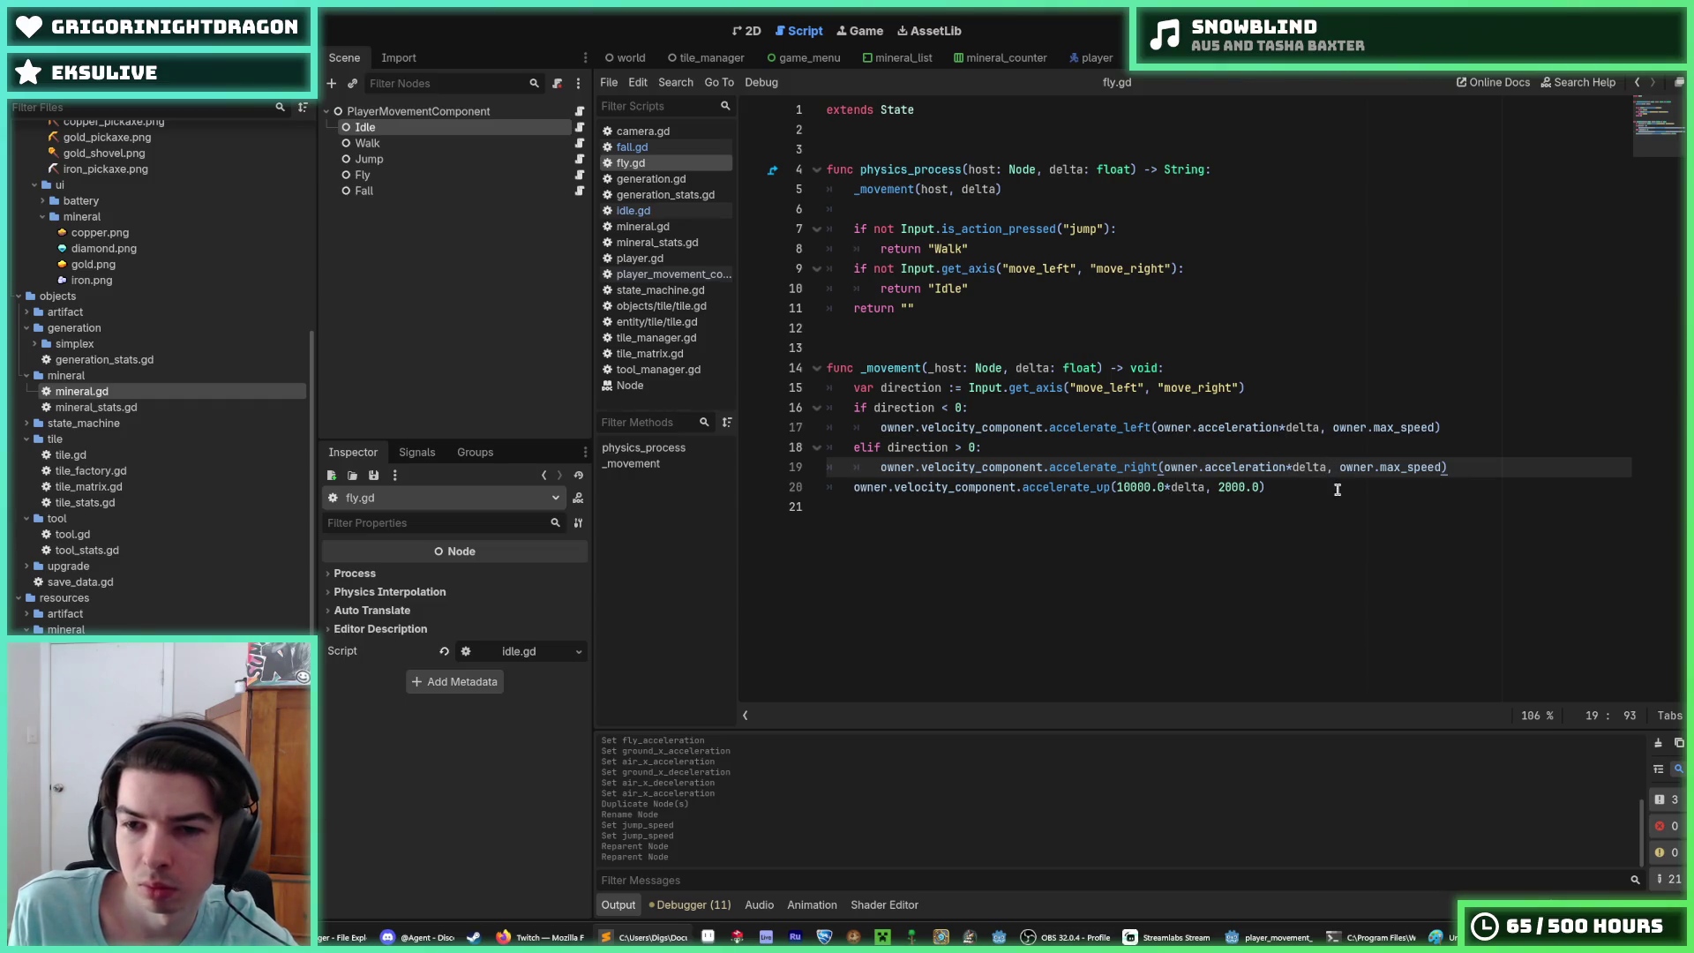
{"action": "left_click_drag", "start_coordinate": [1315, 481], "coordinate": [856, 478]}
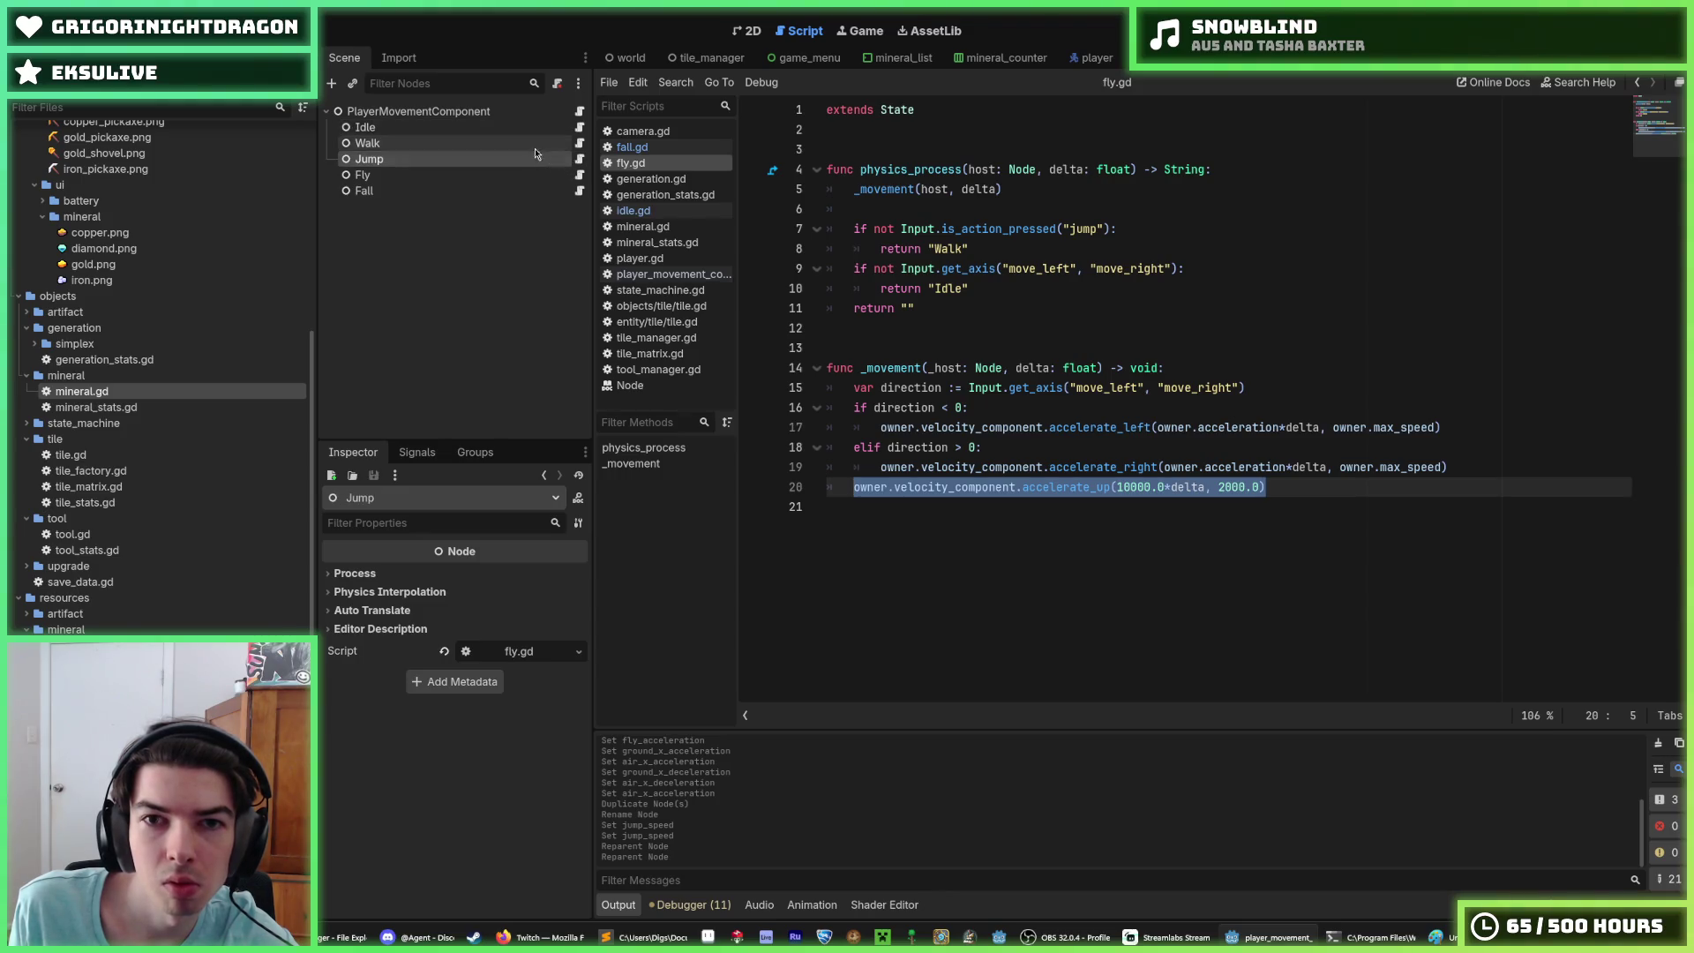
{"action": "left_click", "coordinate": [579, 142]}
{"action": "left_click", "coordinate": [538, 127]}
{"action": "left_click", "coordinate": [579, 127]}
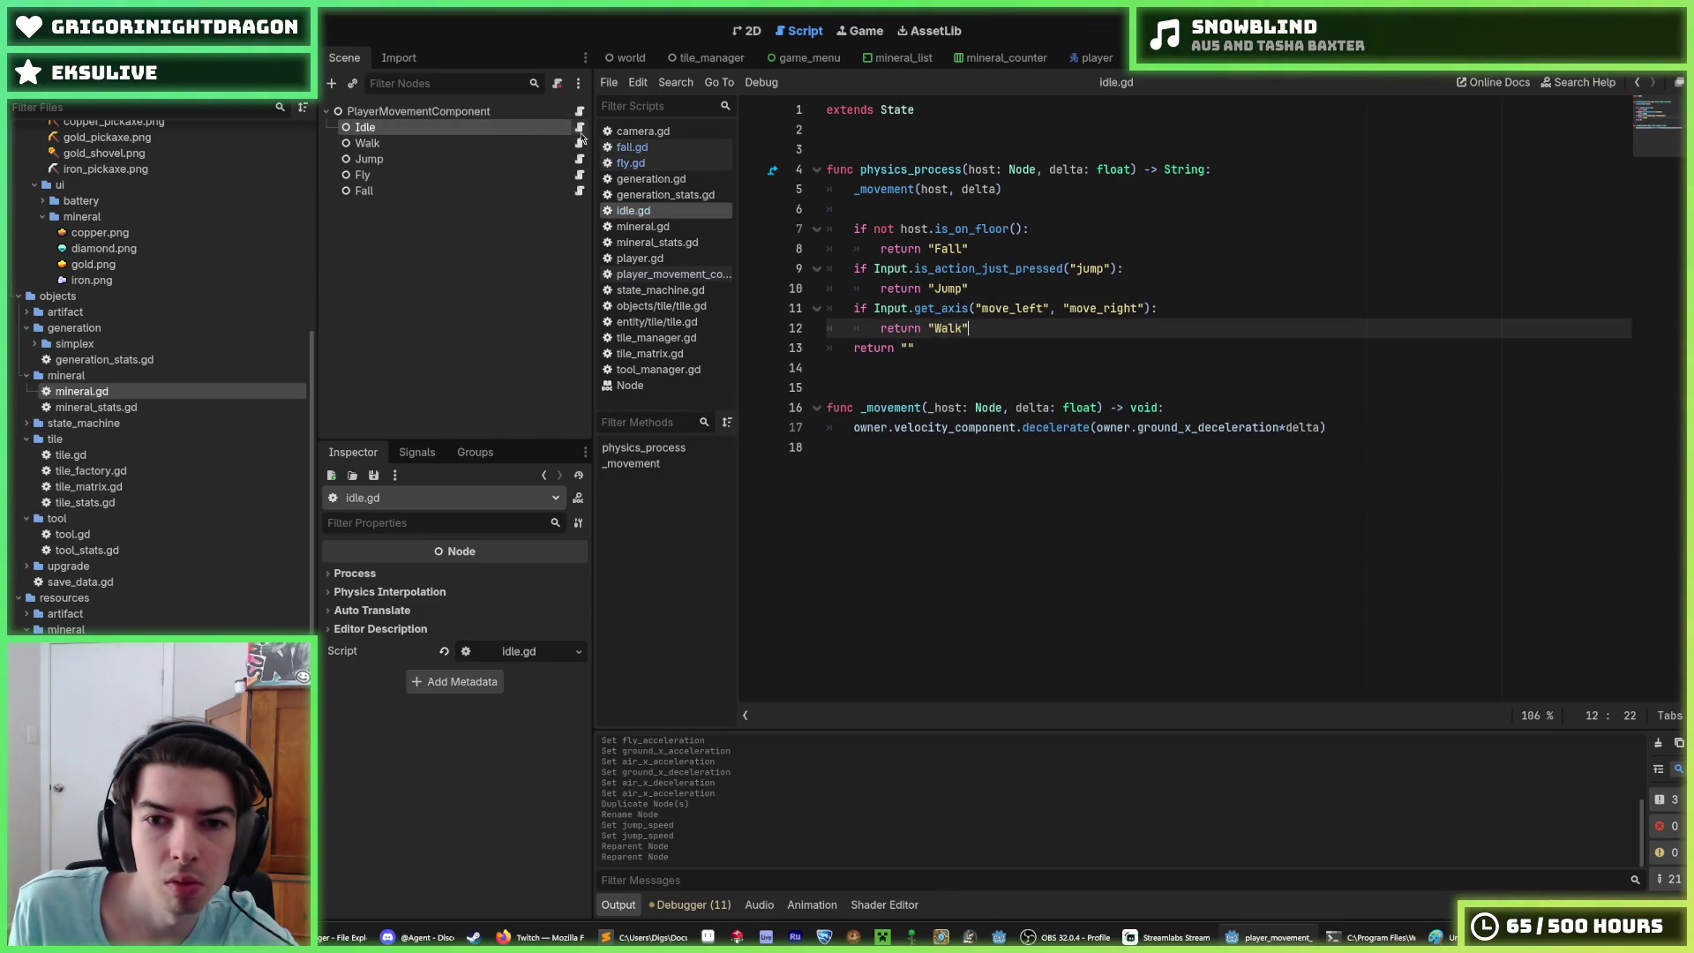
{"action": "left_click", "coordinate": [579, 142]}
{"action": "left_click", "coordinate": [545, 159]}
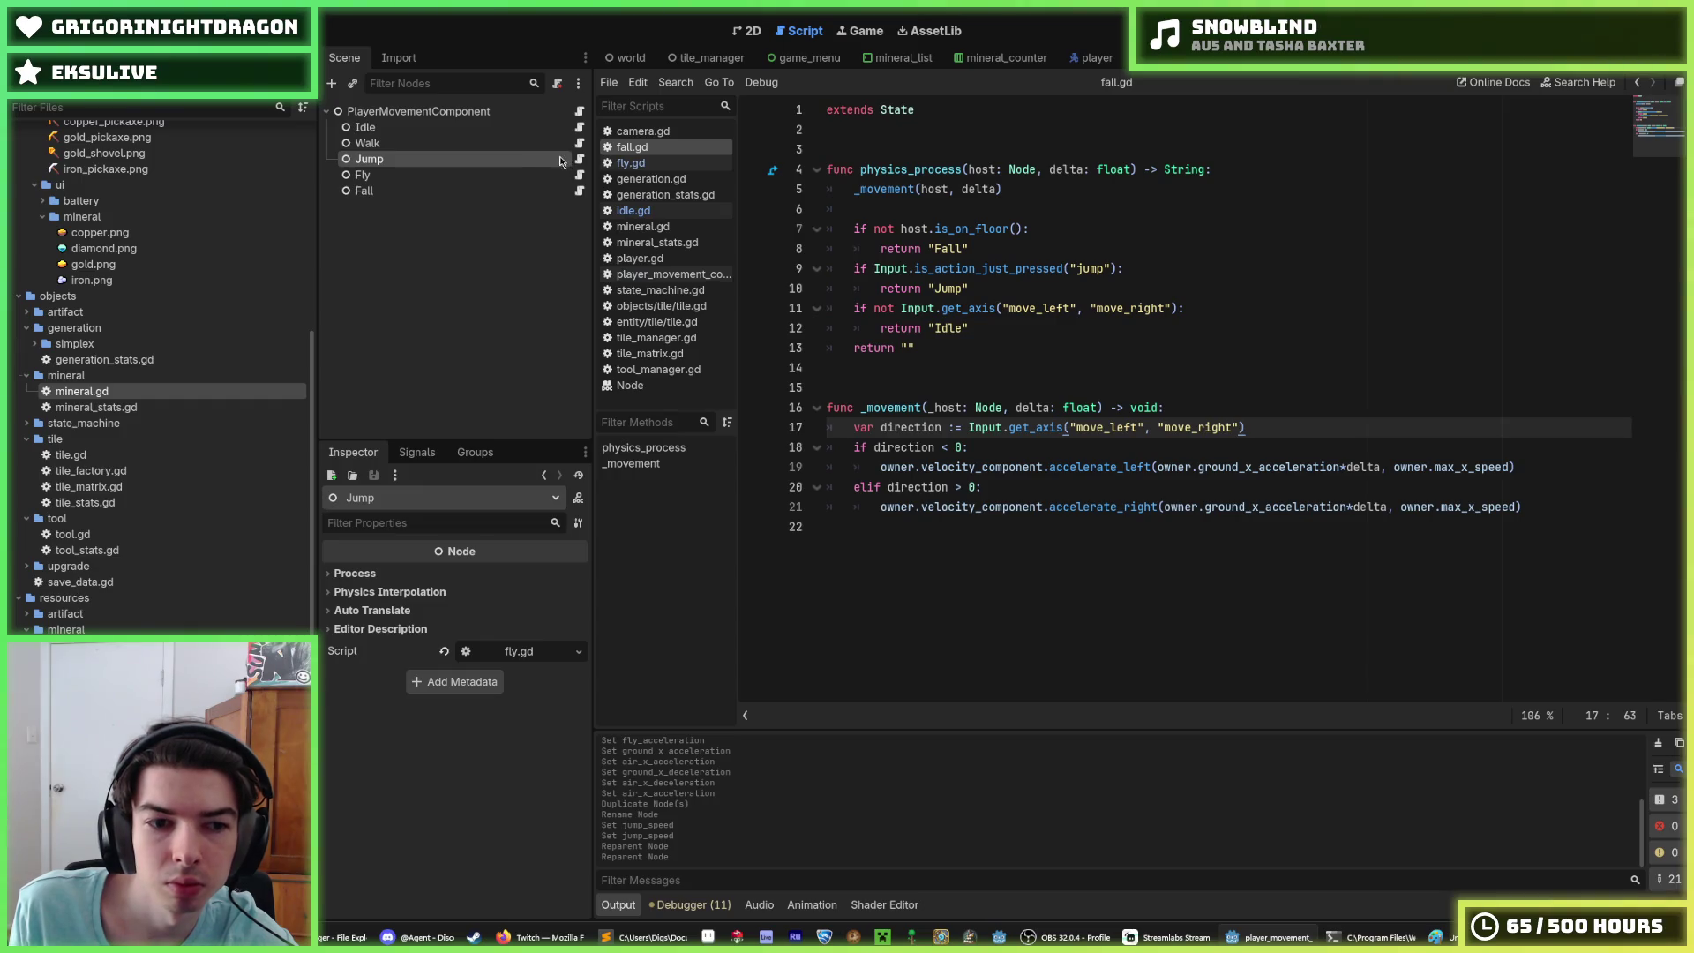
Step: Detach fly.gd from the Jump node and attach a newly created jump.gd script
{"action": "right_click", "coordinate": [507, 161]}
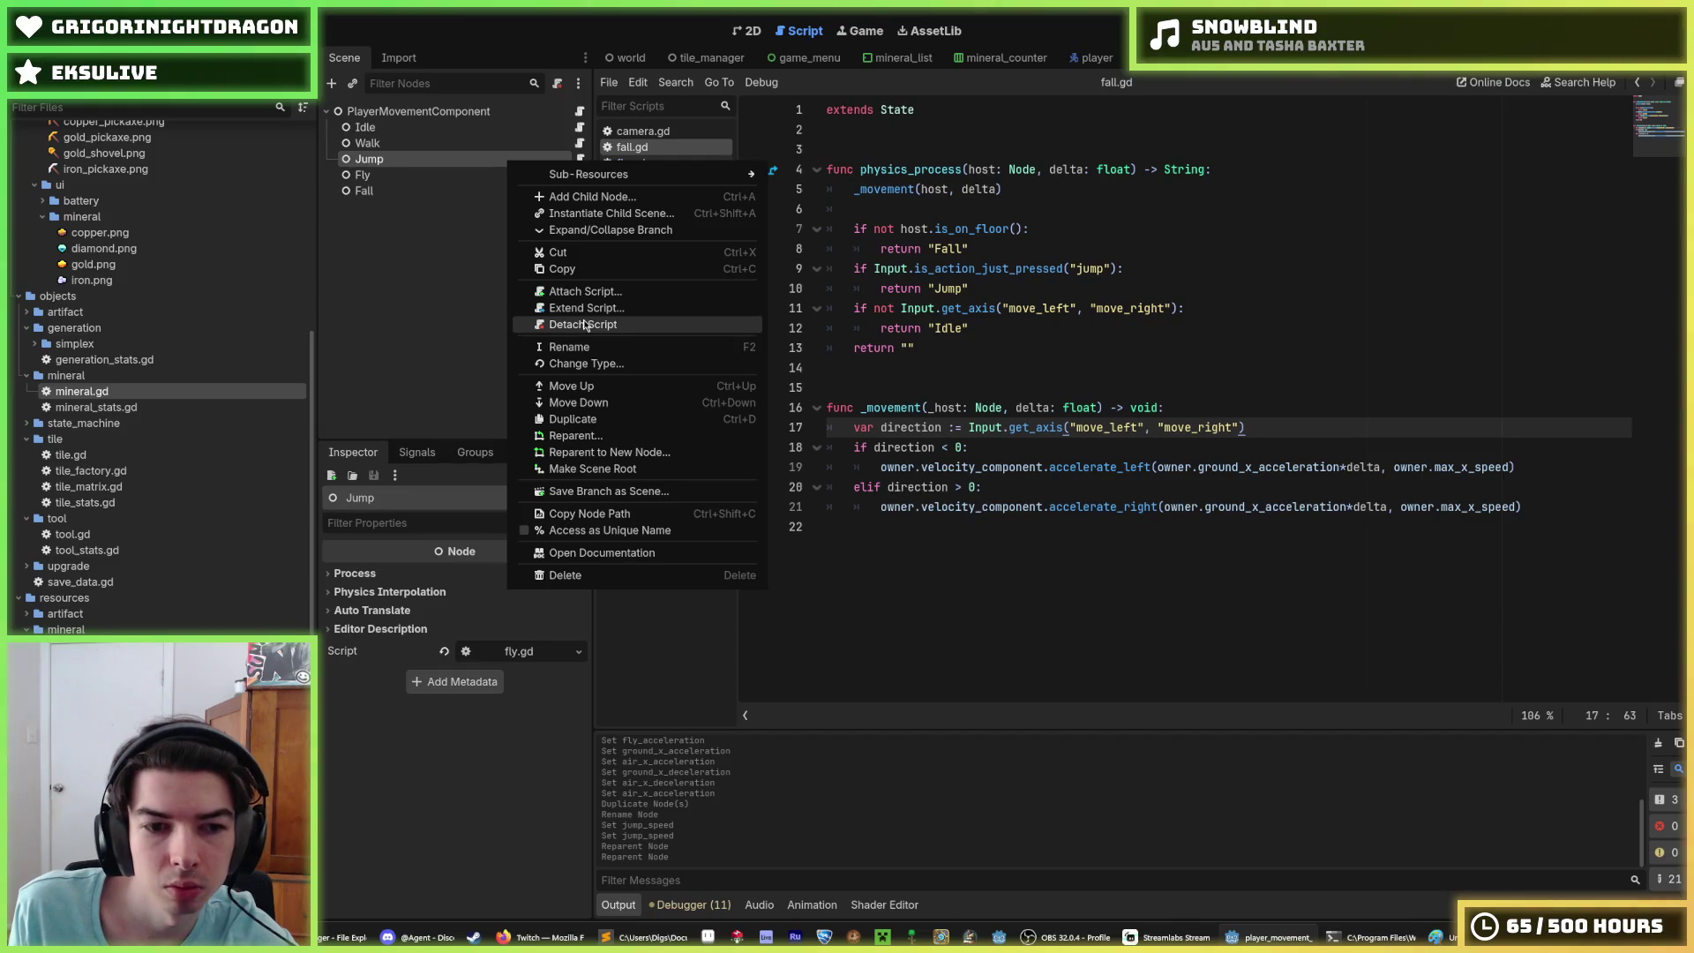
{"action": "left_click", "coordinate": [584, 325]}
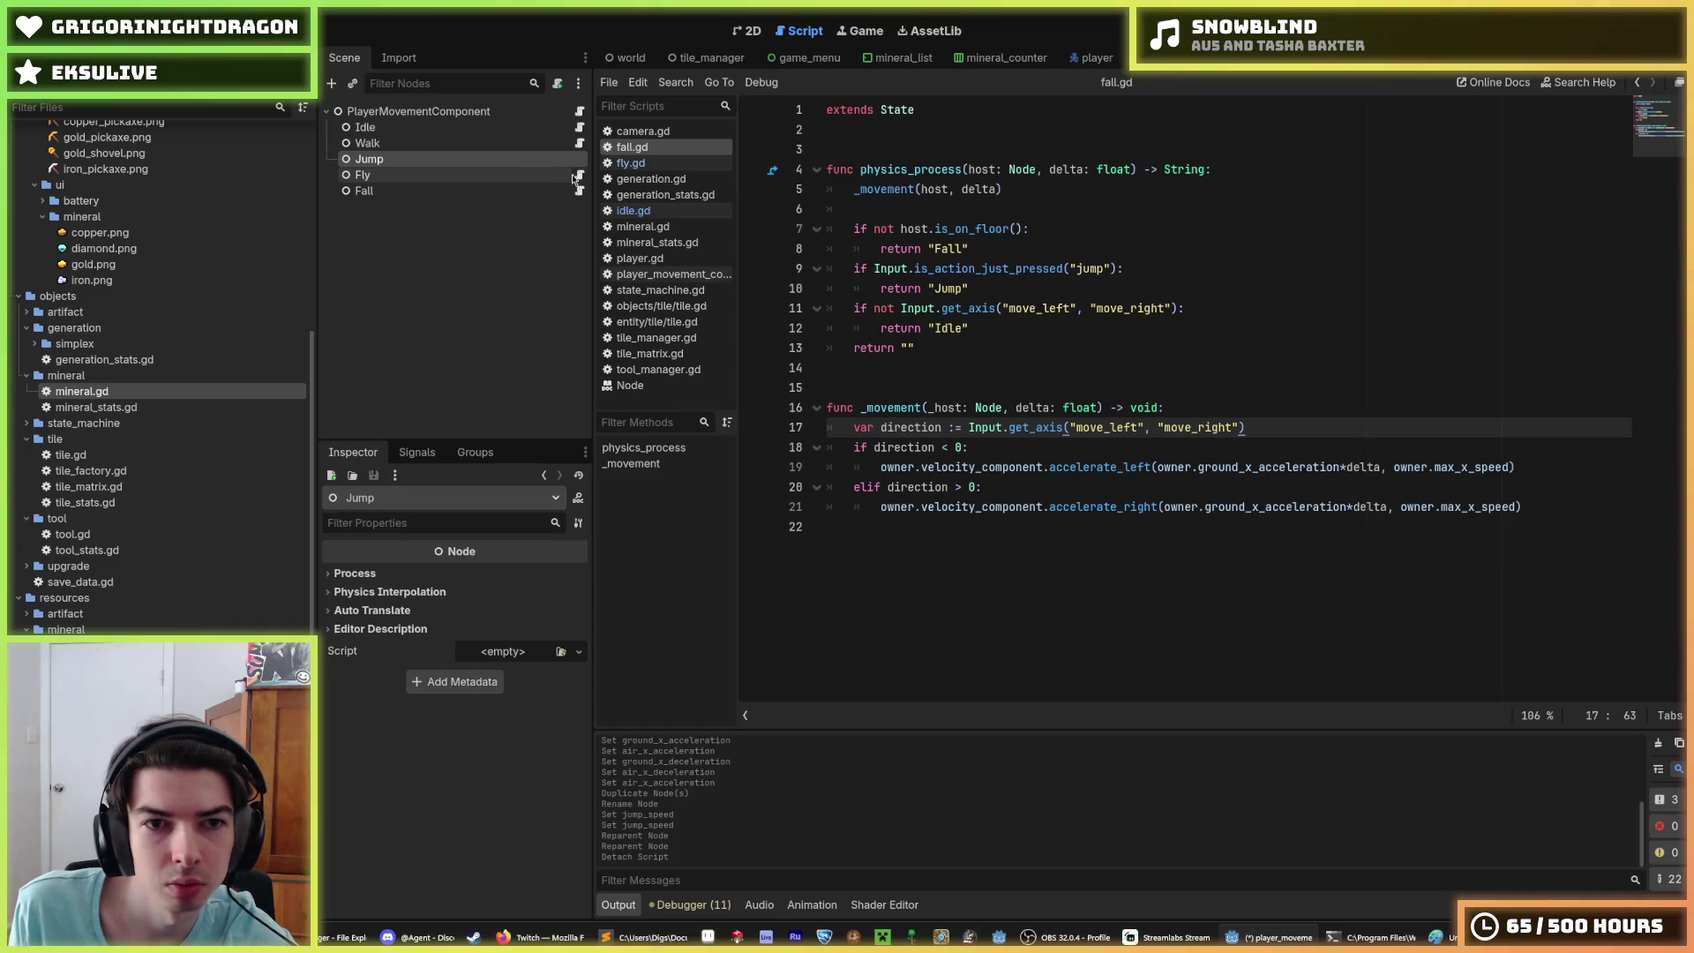
{"action": "scroll", "scroll_direction": "down", "scroll_amount": 3}
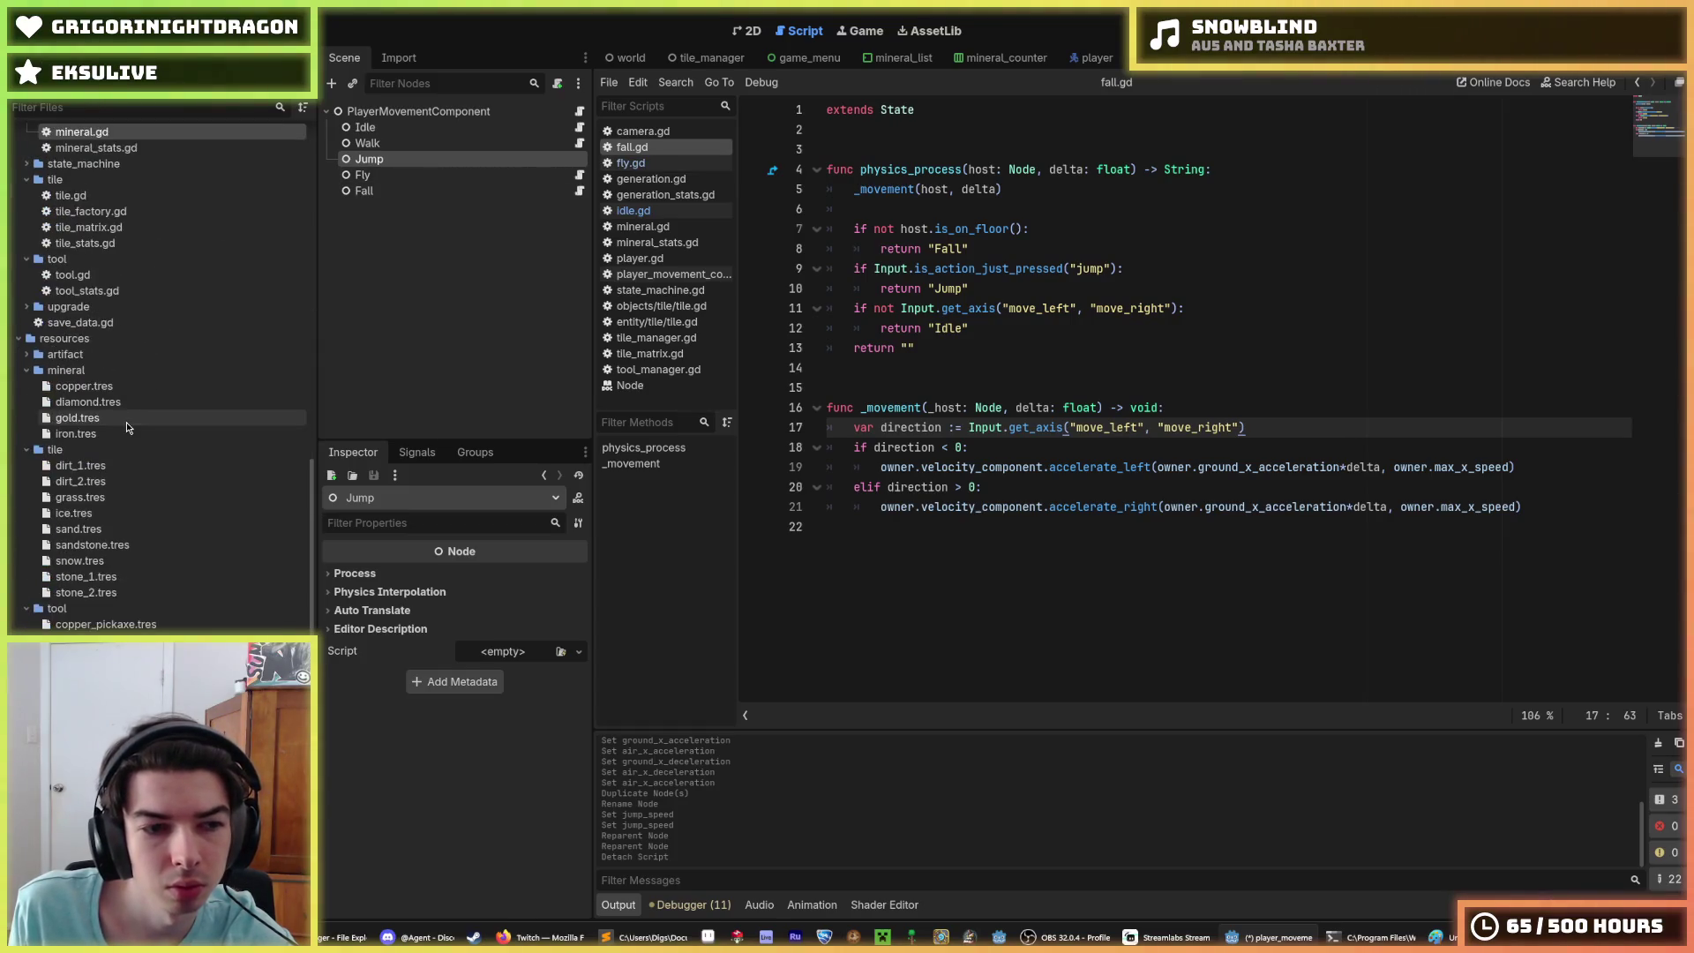
{"action": "right_click", "coordinate": [417, 160]}
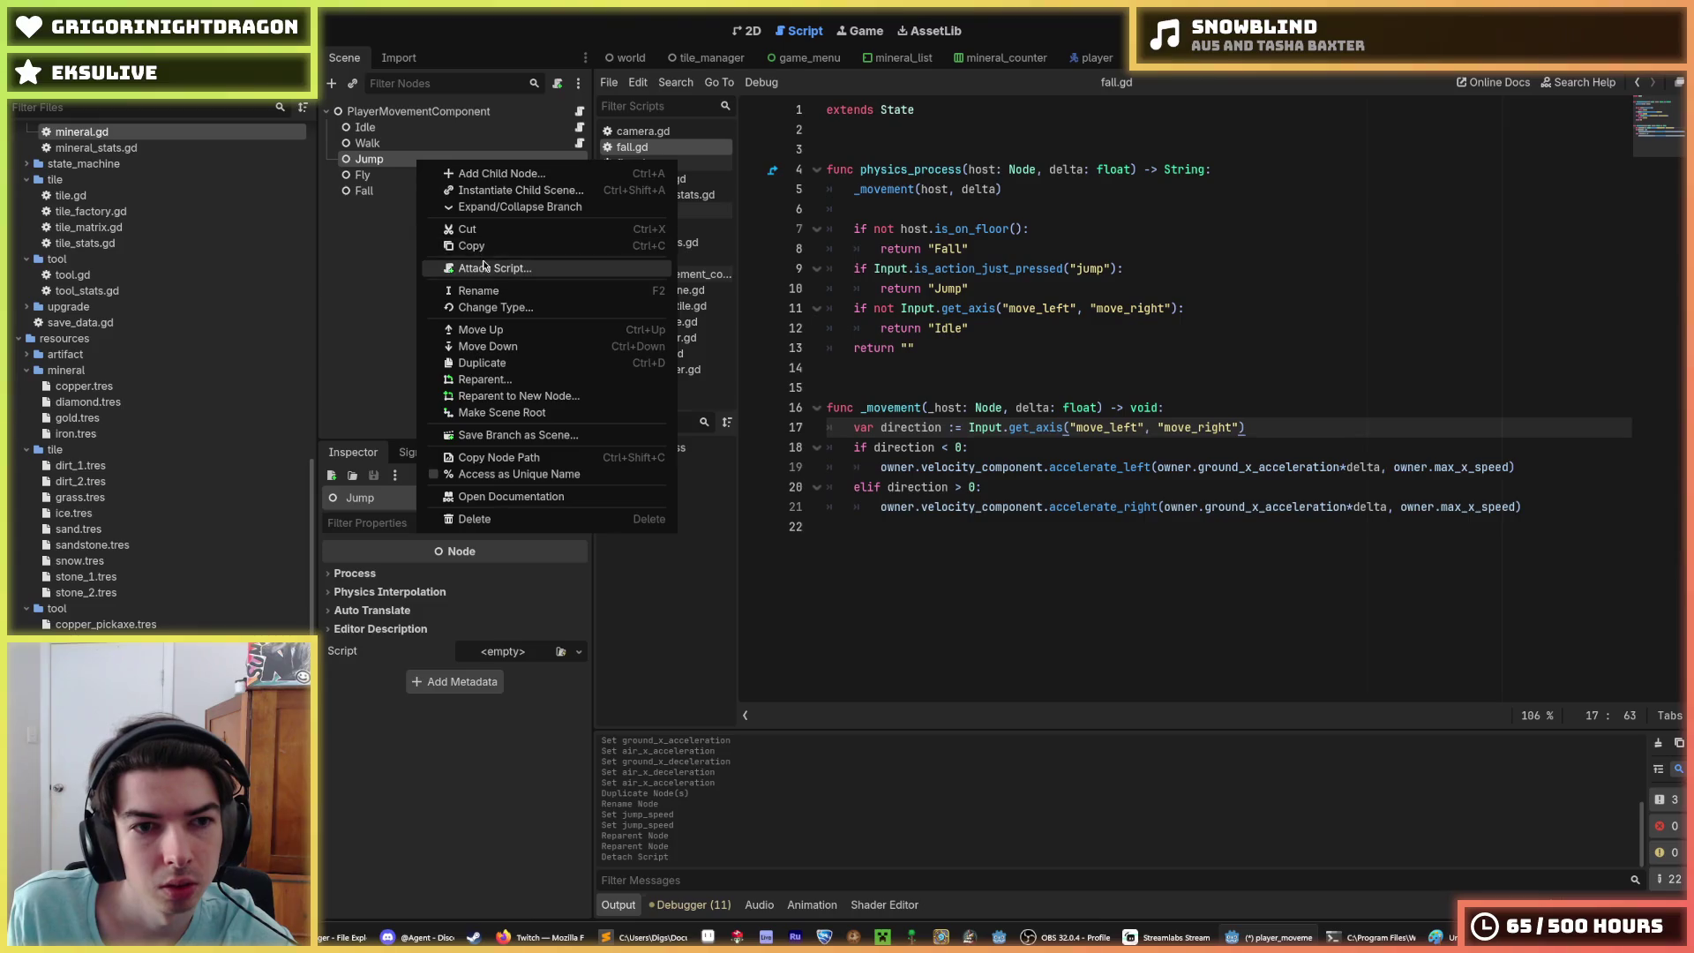
{"action": "left_click", "coordinate": [484, 267]}
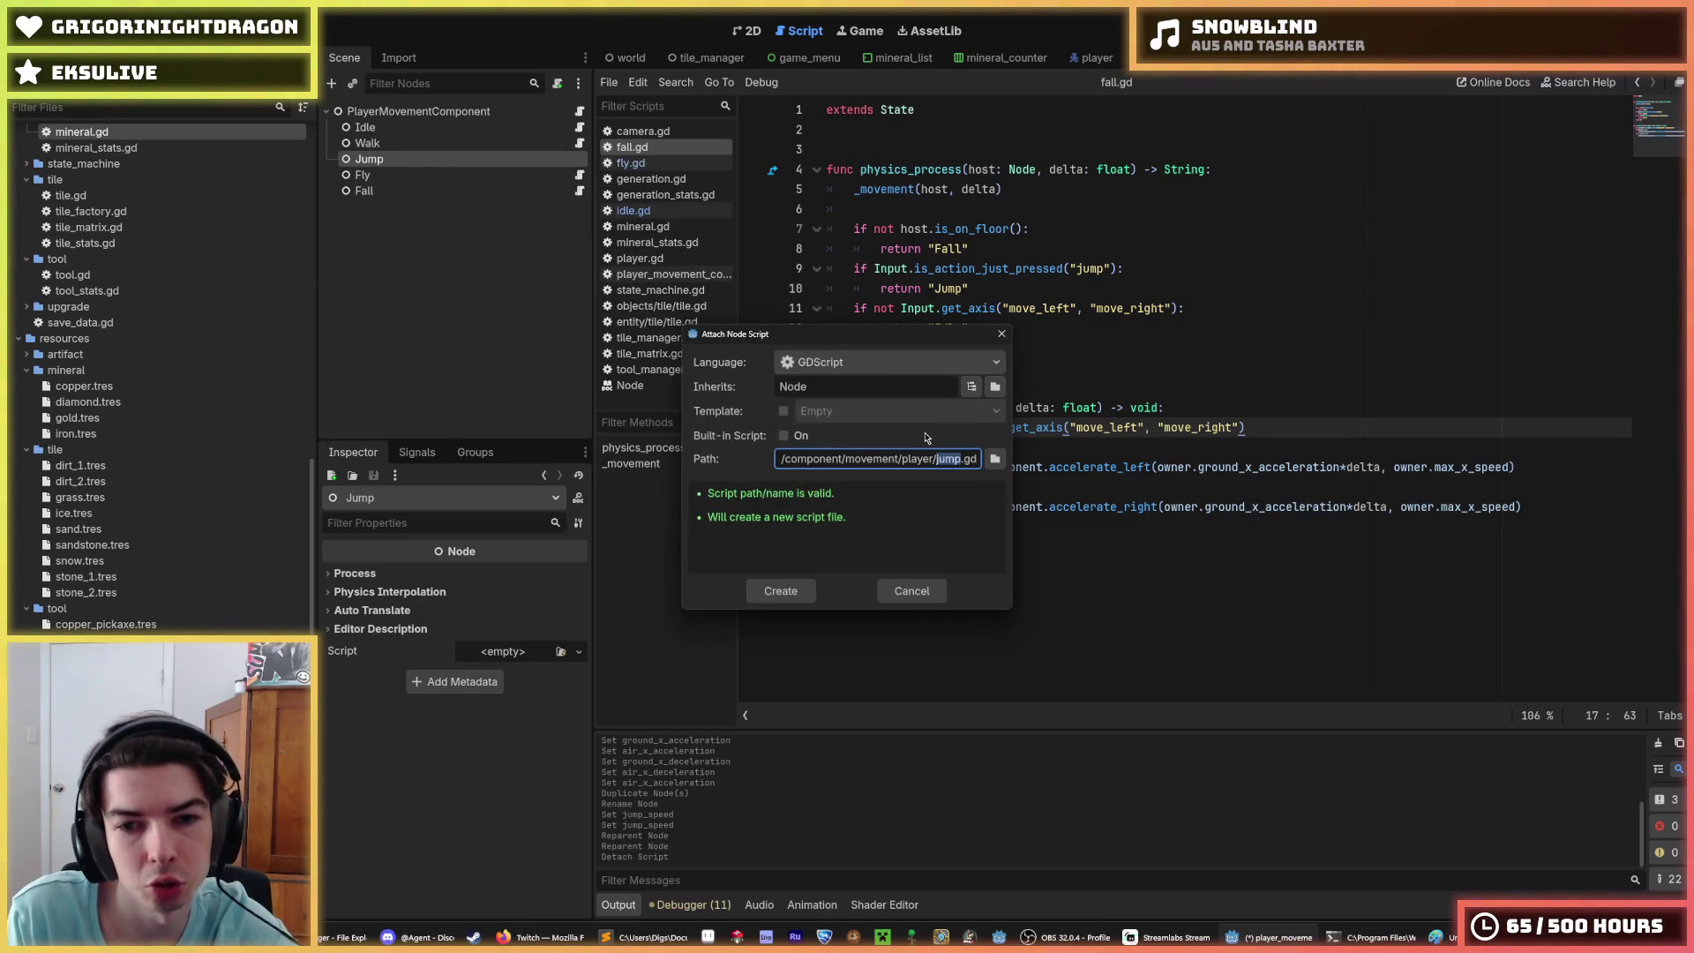
{"action": "key", "text": "Return"}
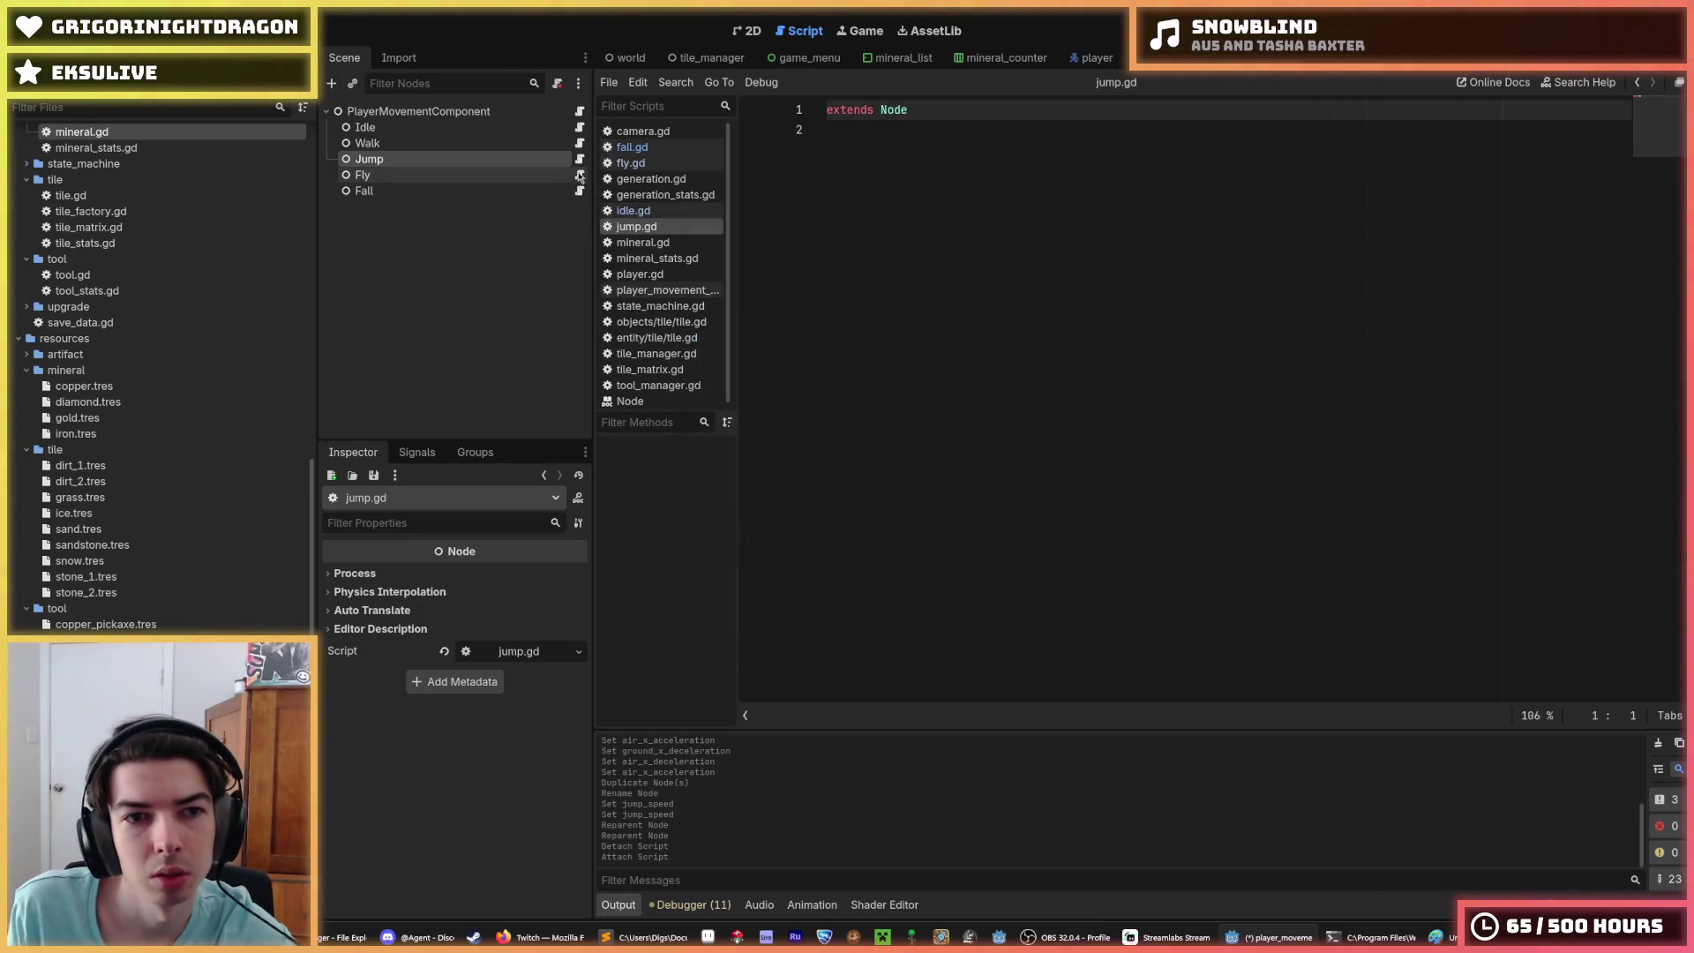
{"action": "left_click", "coordinate": [580, 174]}
Step: Replace jump.gd's placeholder code with a copy of fall.gd's code
{"action": "left_click", "coordinate": [580, 191]}
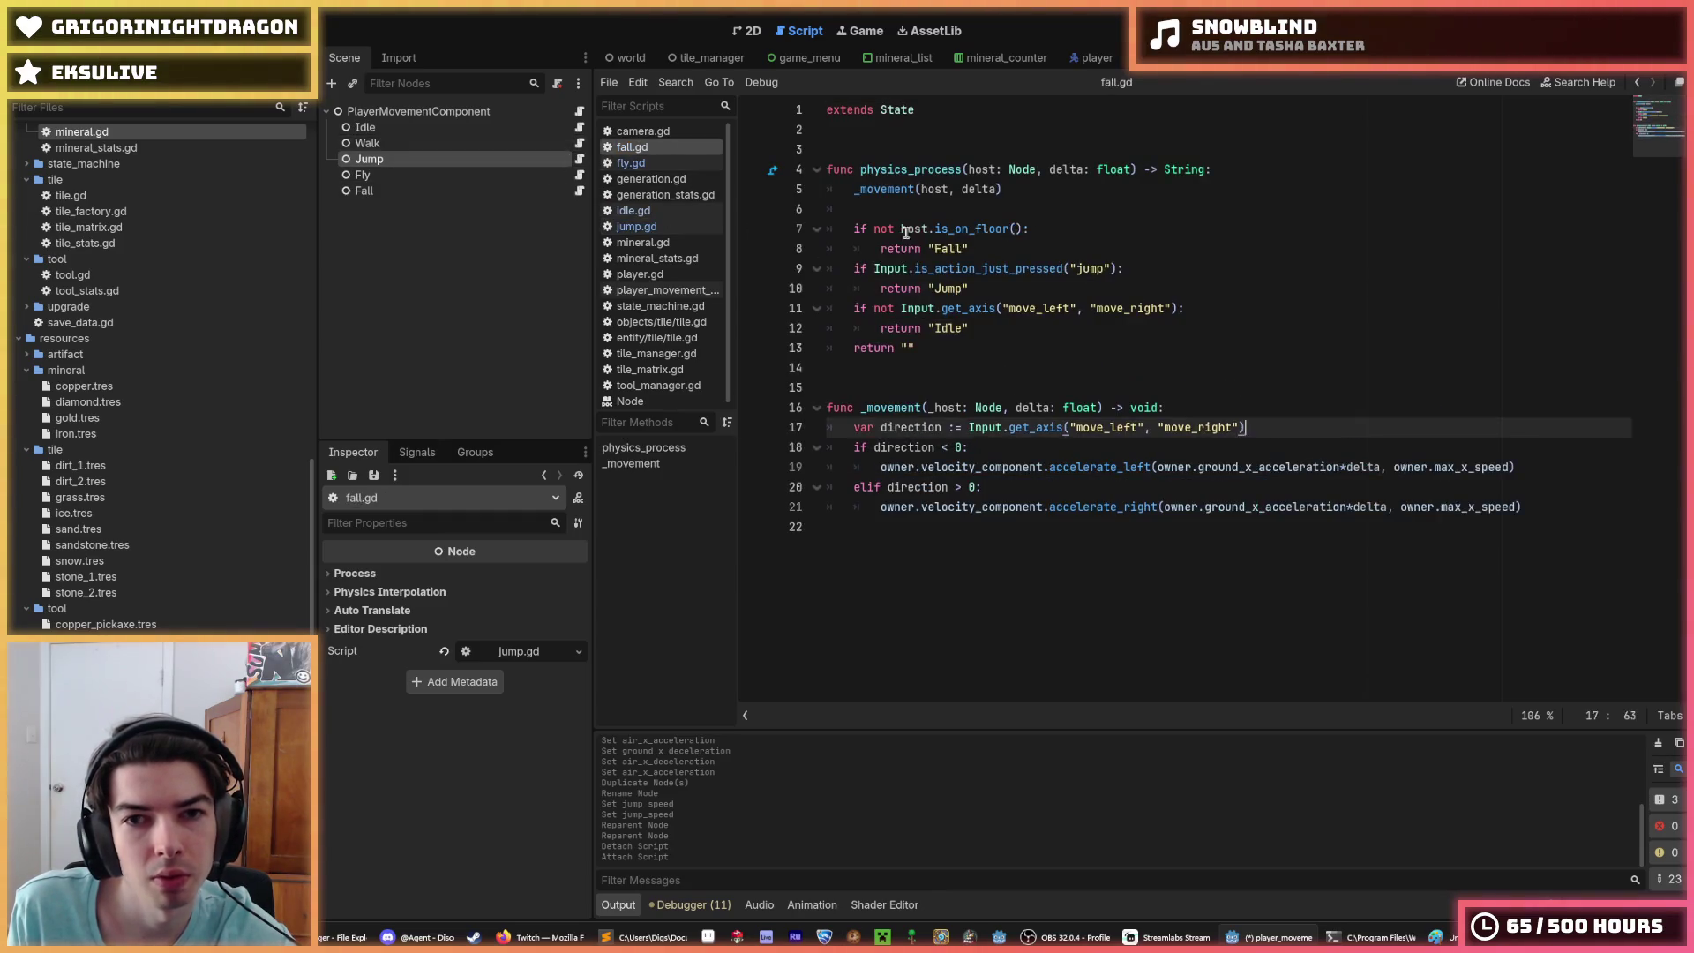
{"action": "left_click", "coordinate": [905, 232]}
{"action": "key", "text": "ctrl+a"}
{"action": "left_click", "coordinate": [580, 159]}
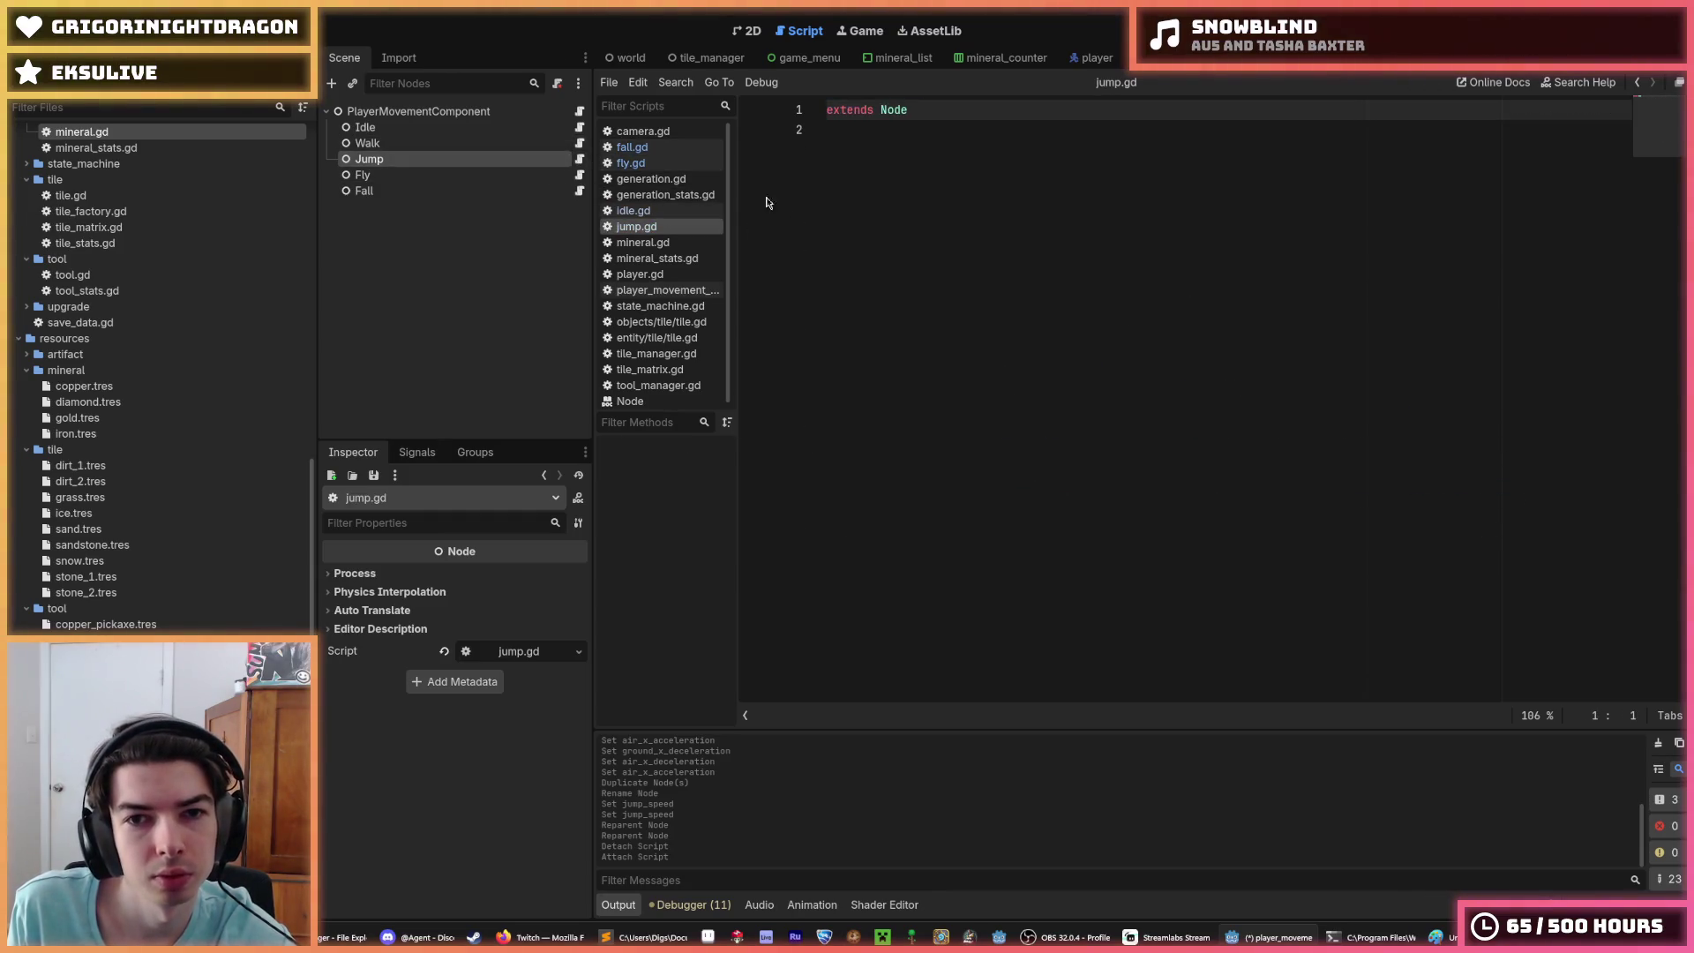
{"action": "left_click", "coordinate": [900, 238]}
{"action": "key", "text": "ctrl+a"}
{"action": "key", "text": "ctrl+v"}
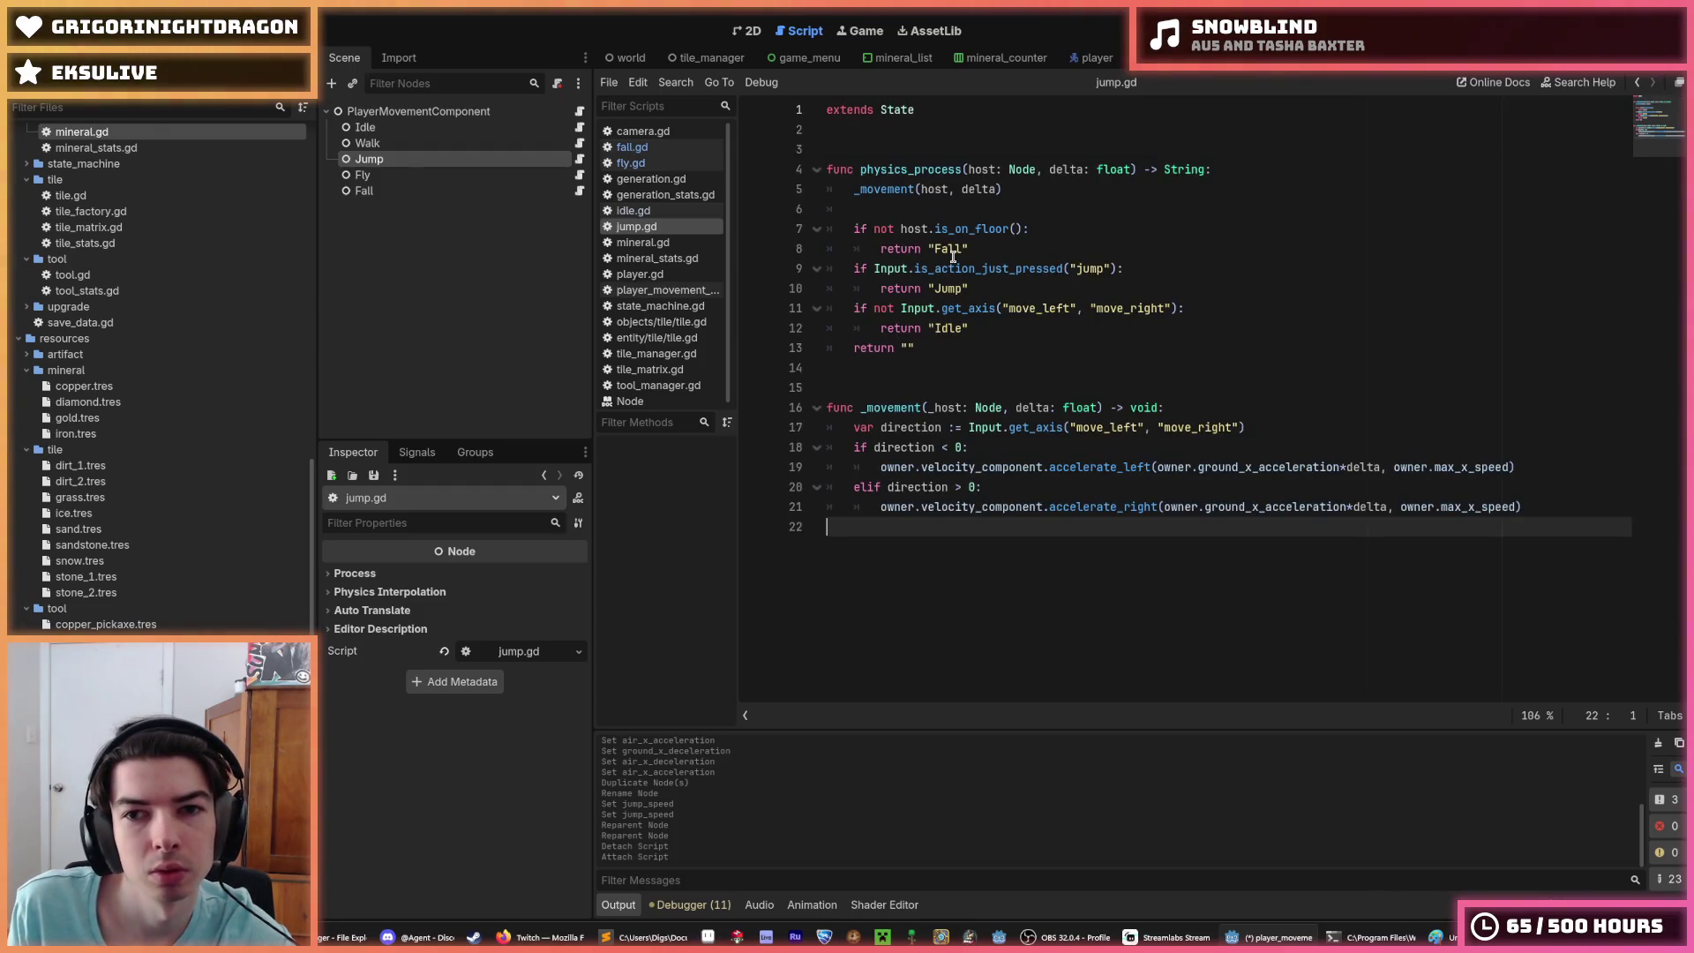
Step: Delete the Jump and Idle transition checks from jump.gd
{"action": "left_click", "coordinate": [990, 249]}
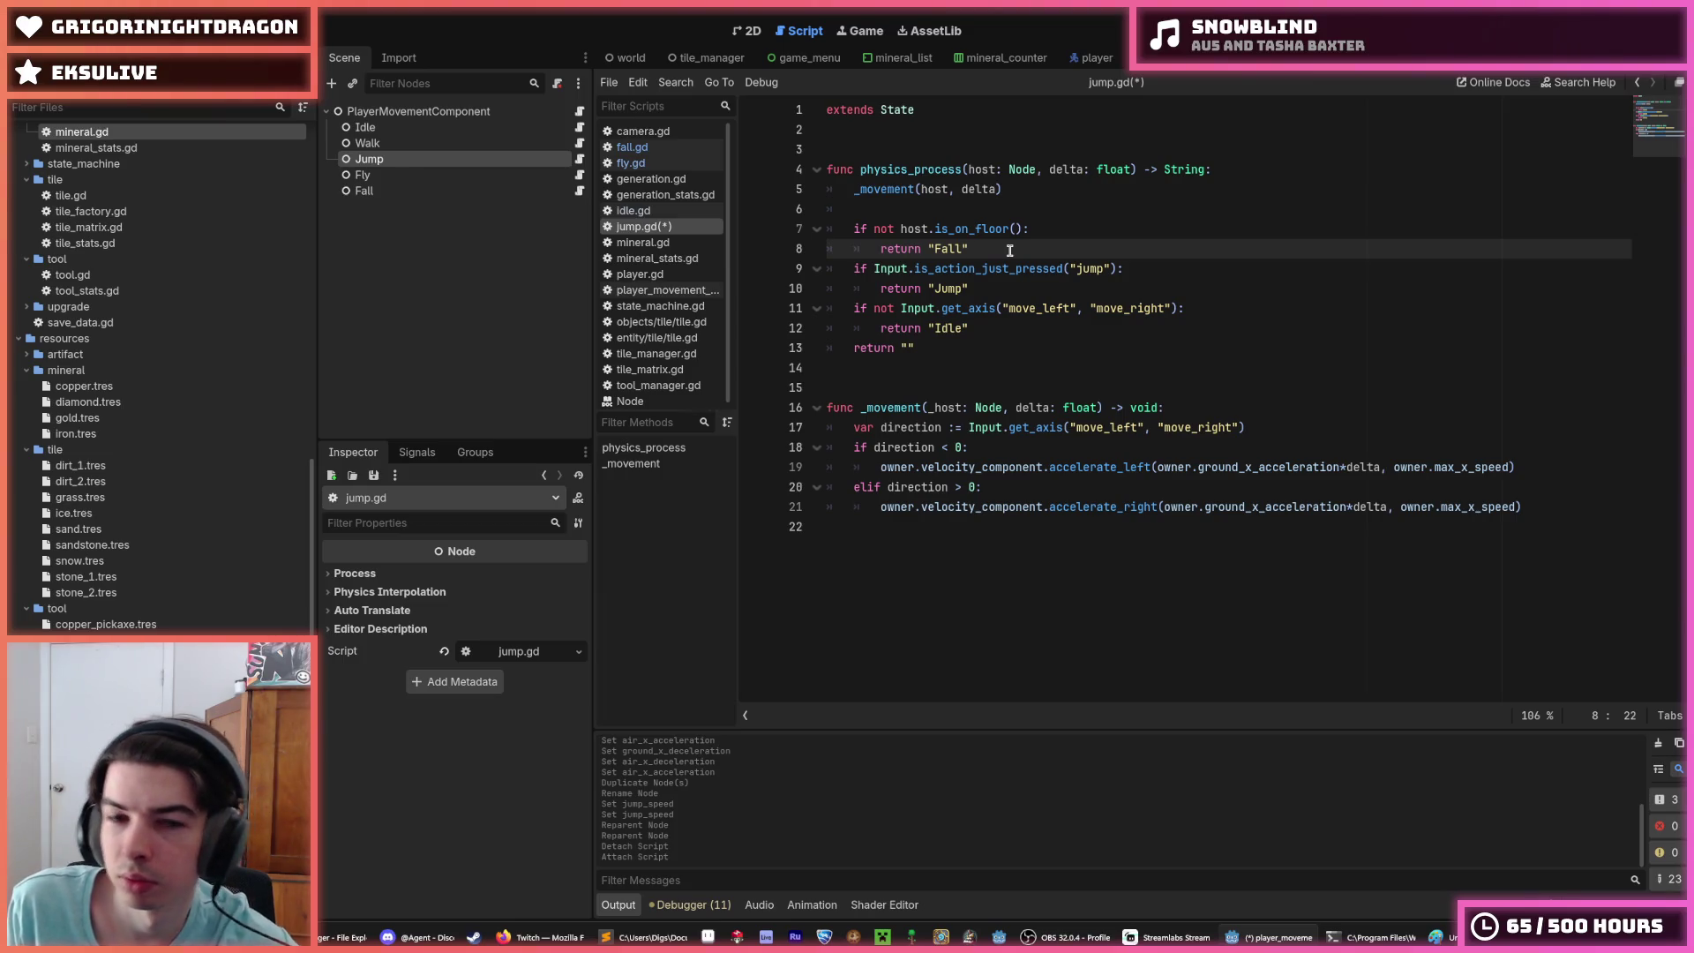
{"action": "double_click", "coordinate": [893, 229]}
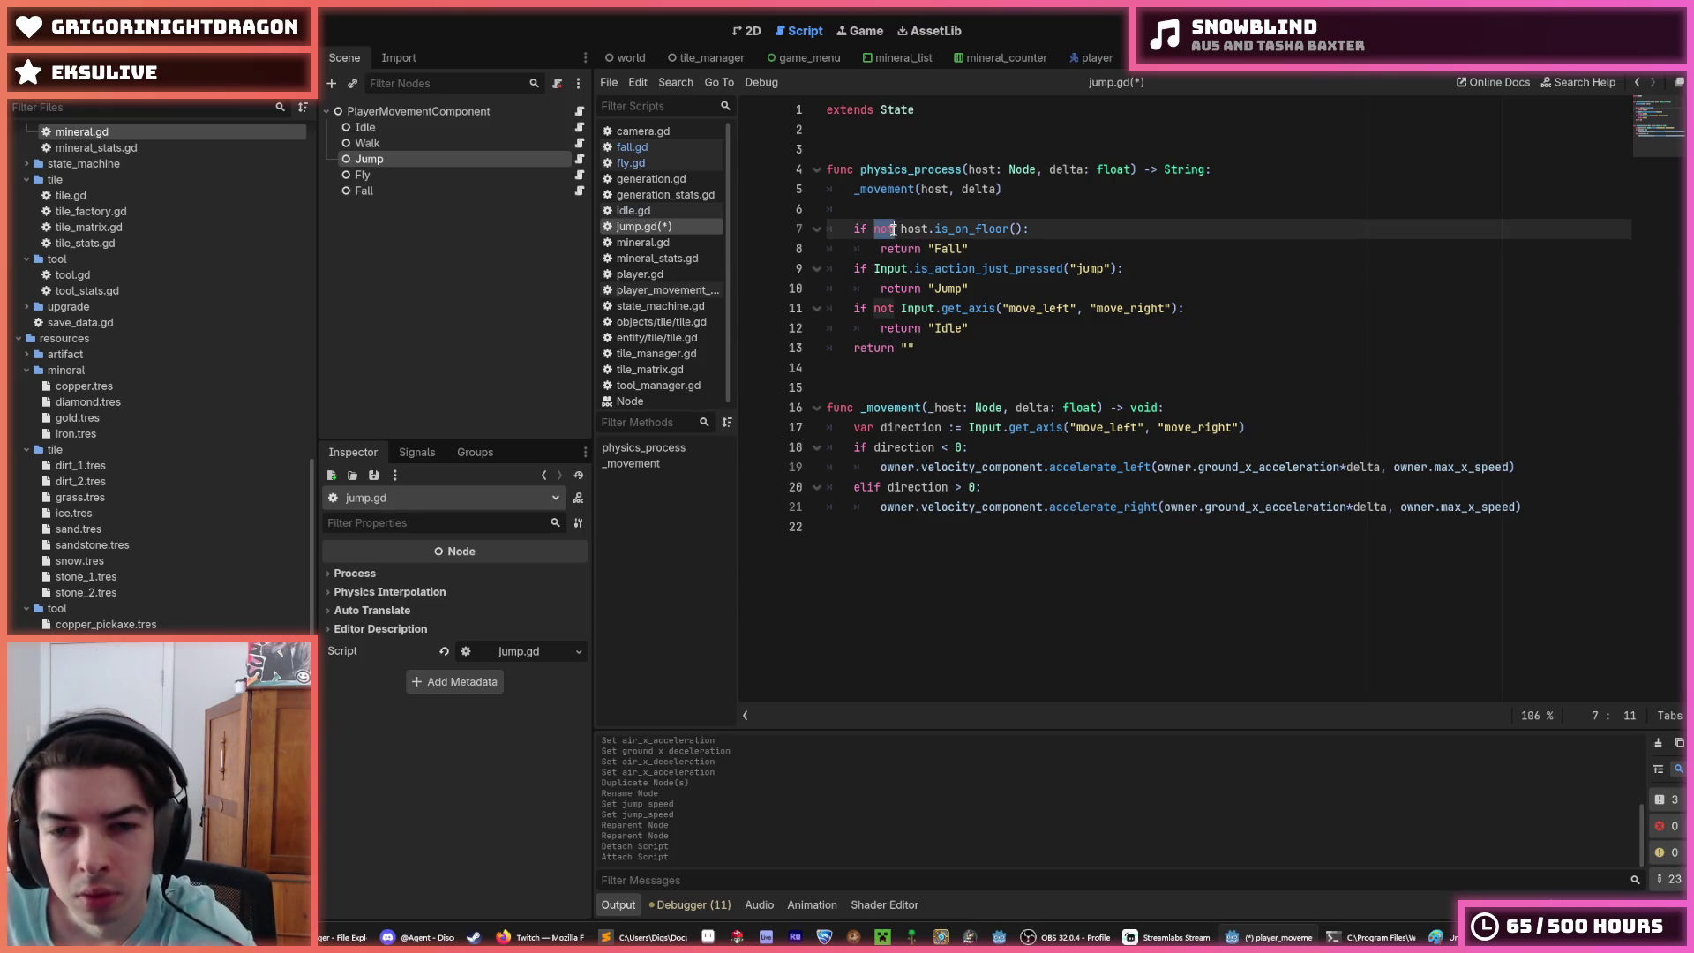
{"action": "left_click", "coordinate": [1006, 249]}
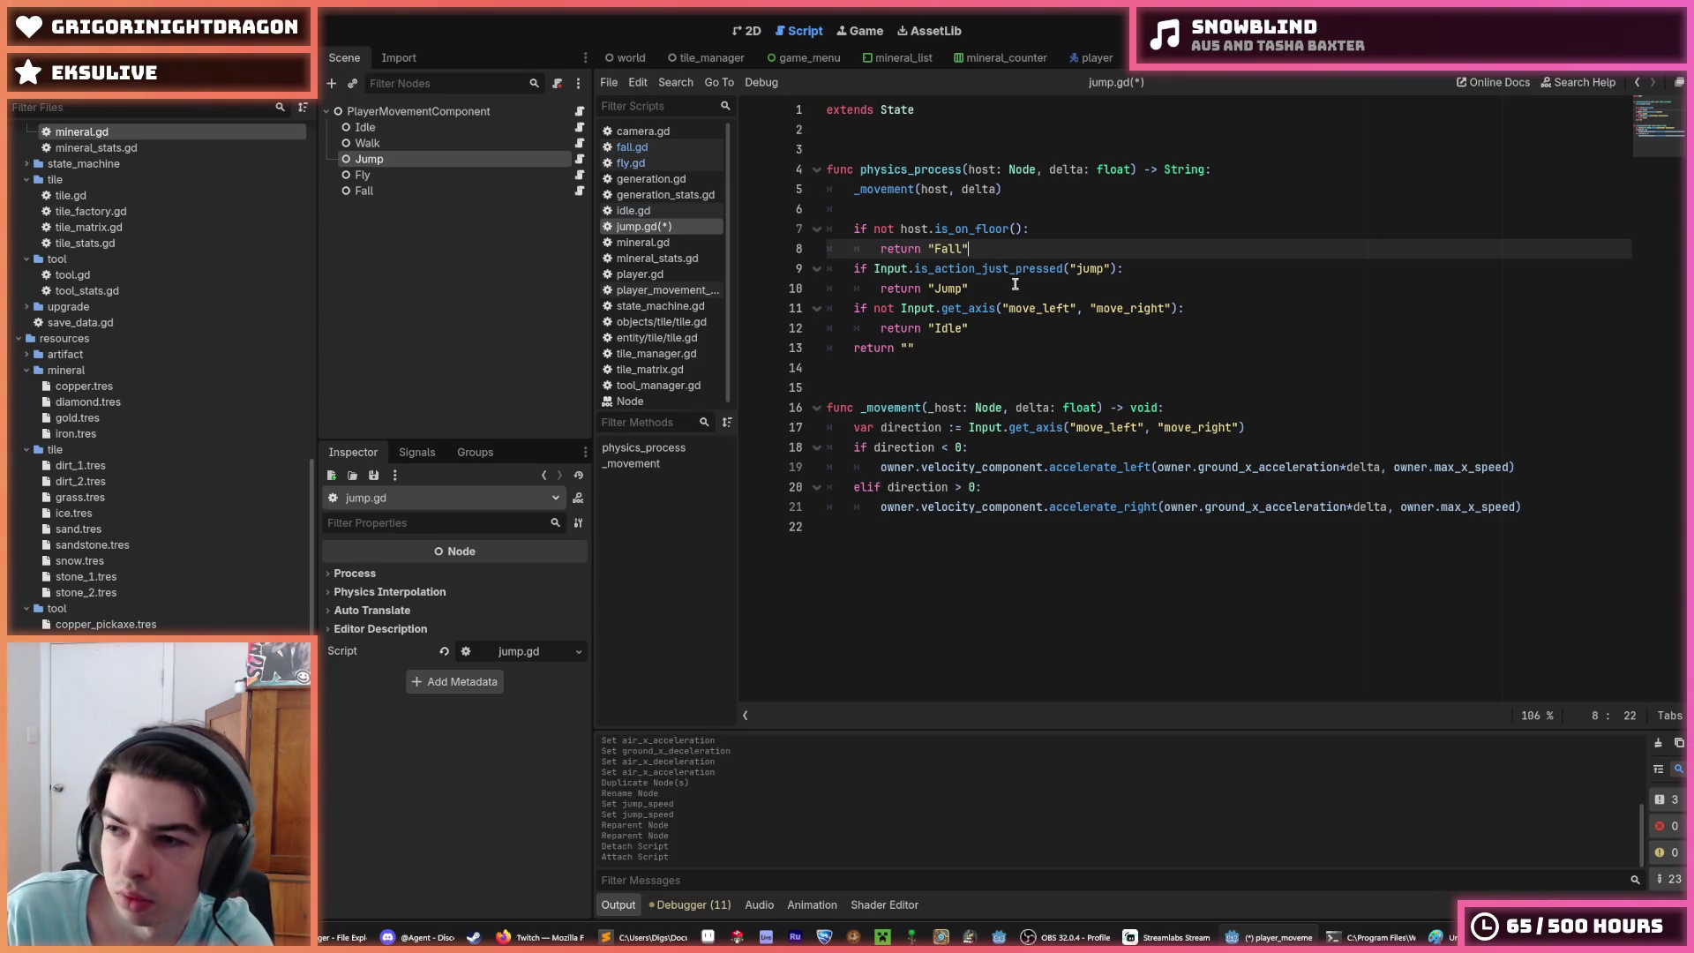
{"action": "left_click_drag", "start_coordinate": [972, 328], "coordinate": [778, 269]}
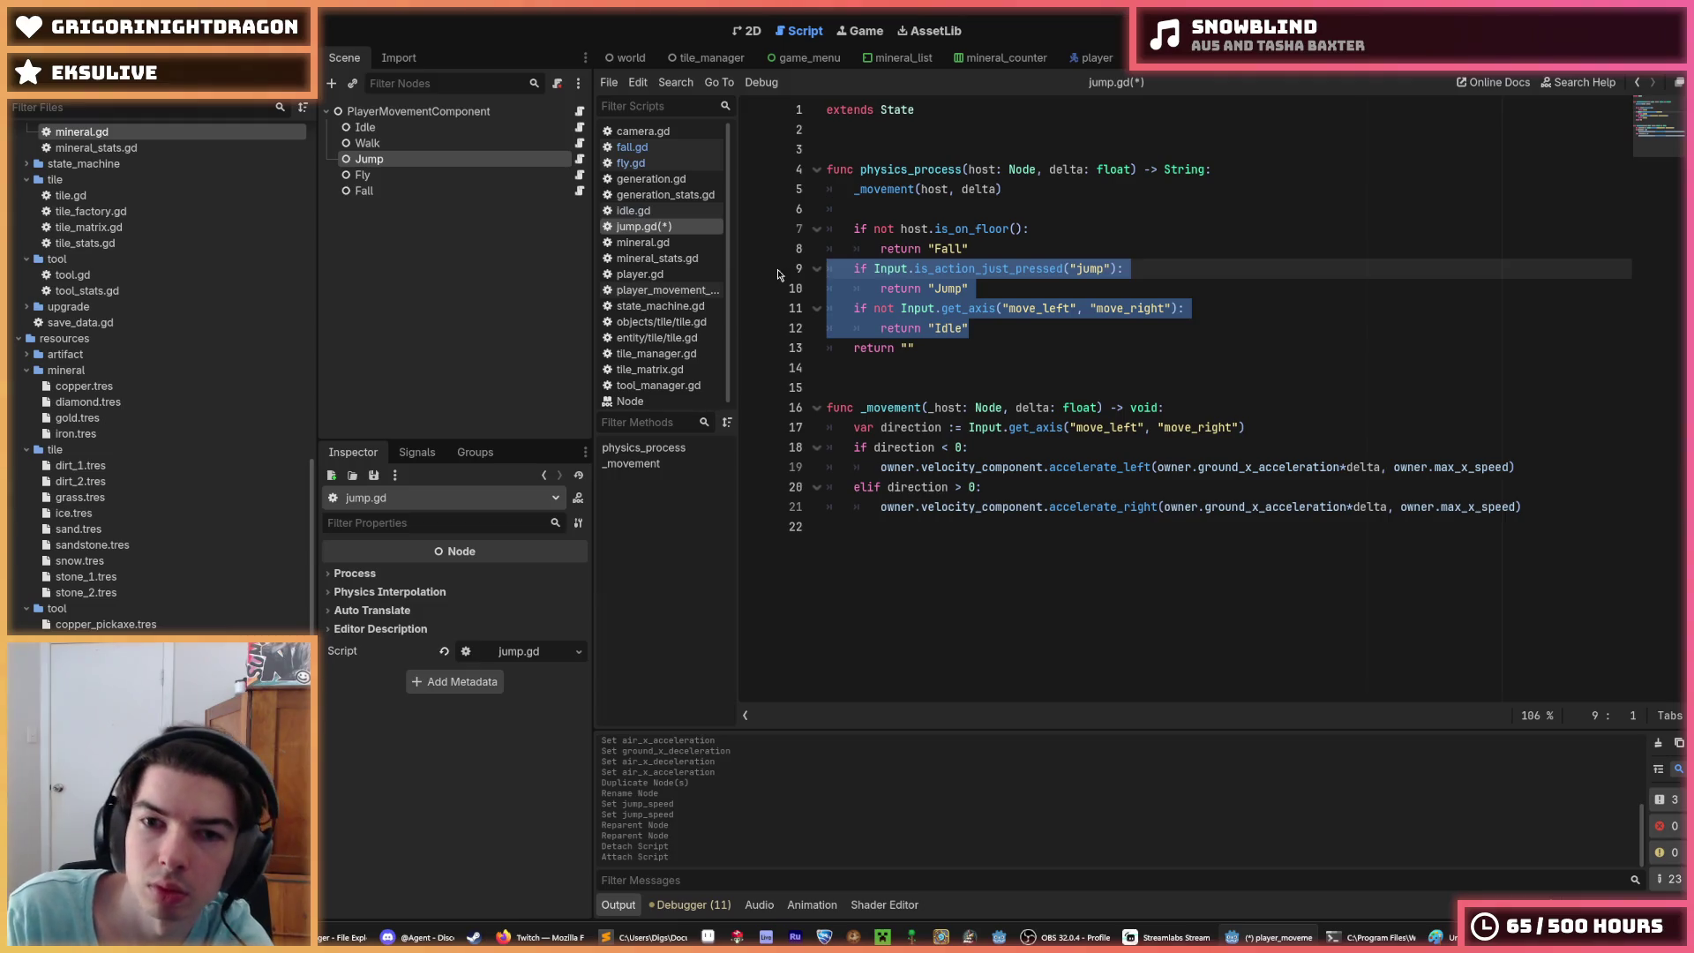
{"action": "key", "text": "BackSpace"}
{"action": "key", "text": "BackSpace"}
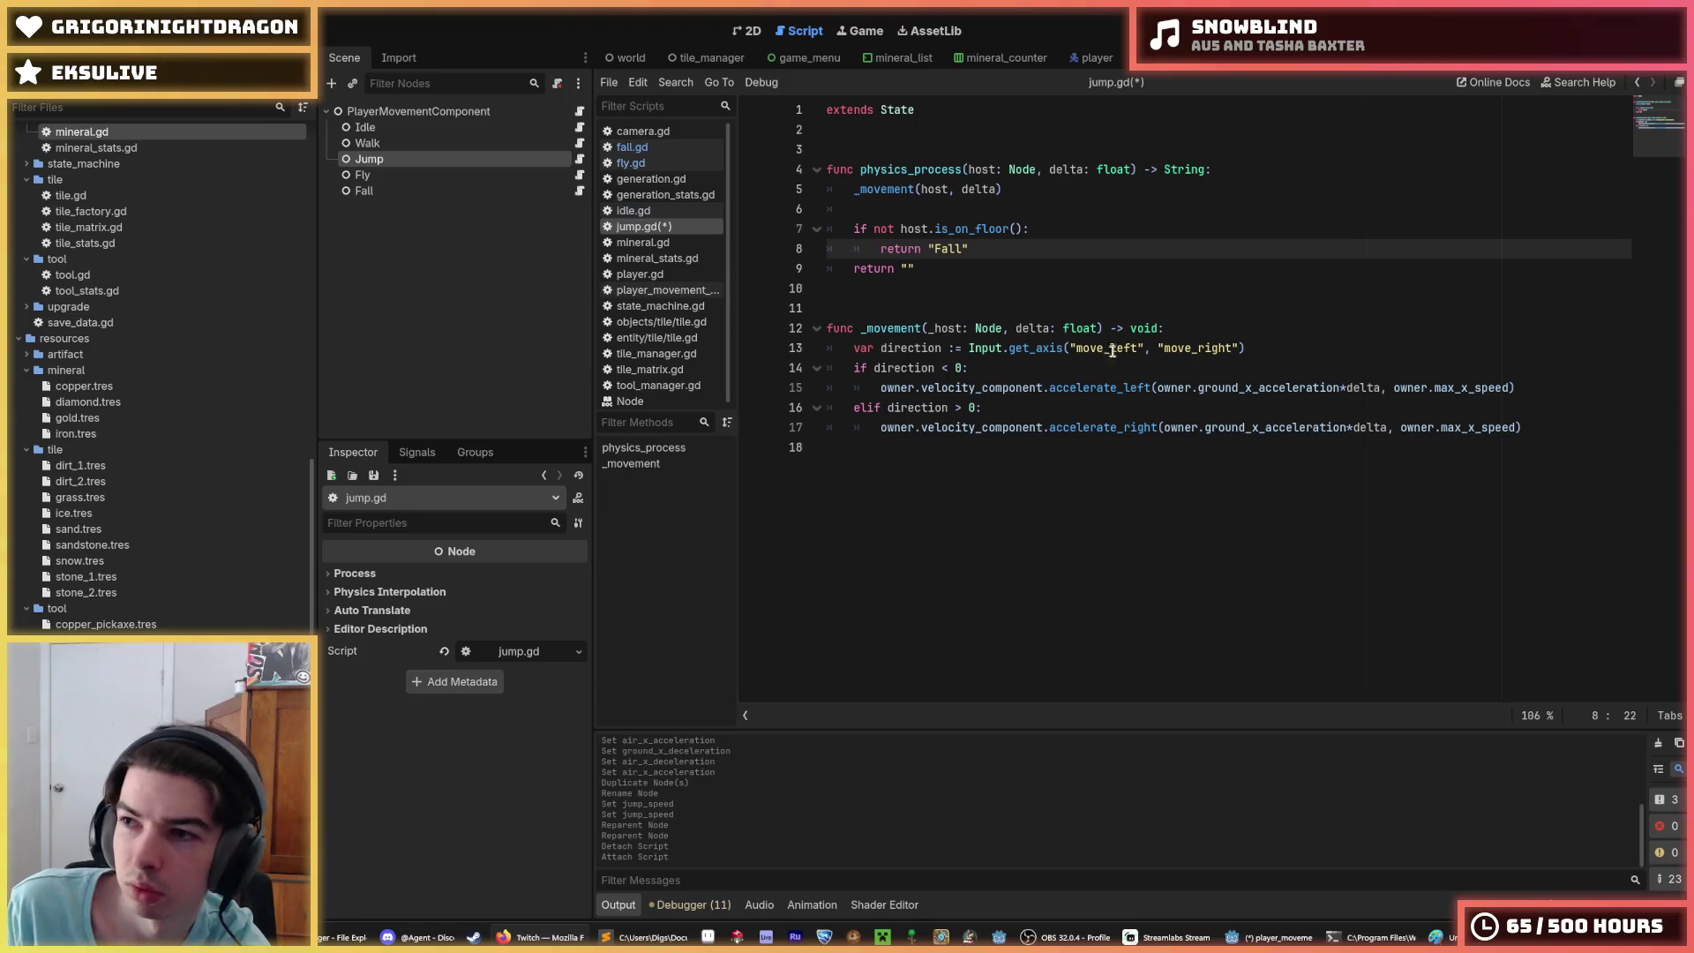
Step: Replace jump.gd's left/right block with air-acceleration movement code including an else branch
{"action": "left_click", "coordinate": [1242, 343]}
{"action": "key", "text": "Down"}
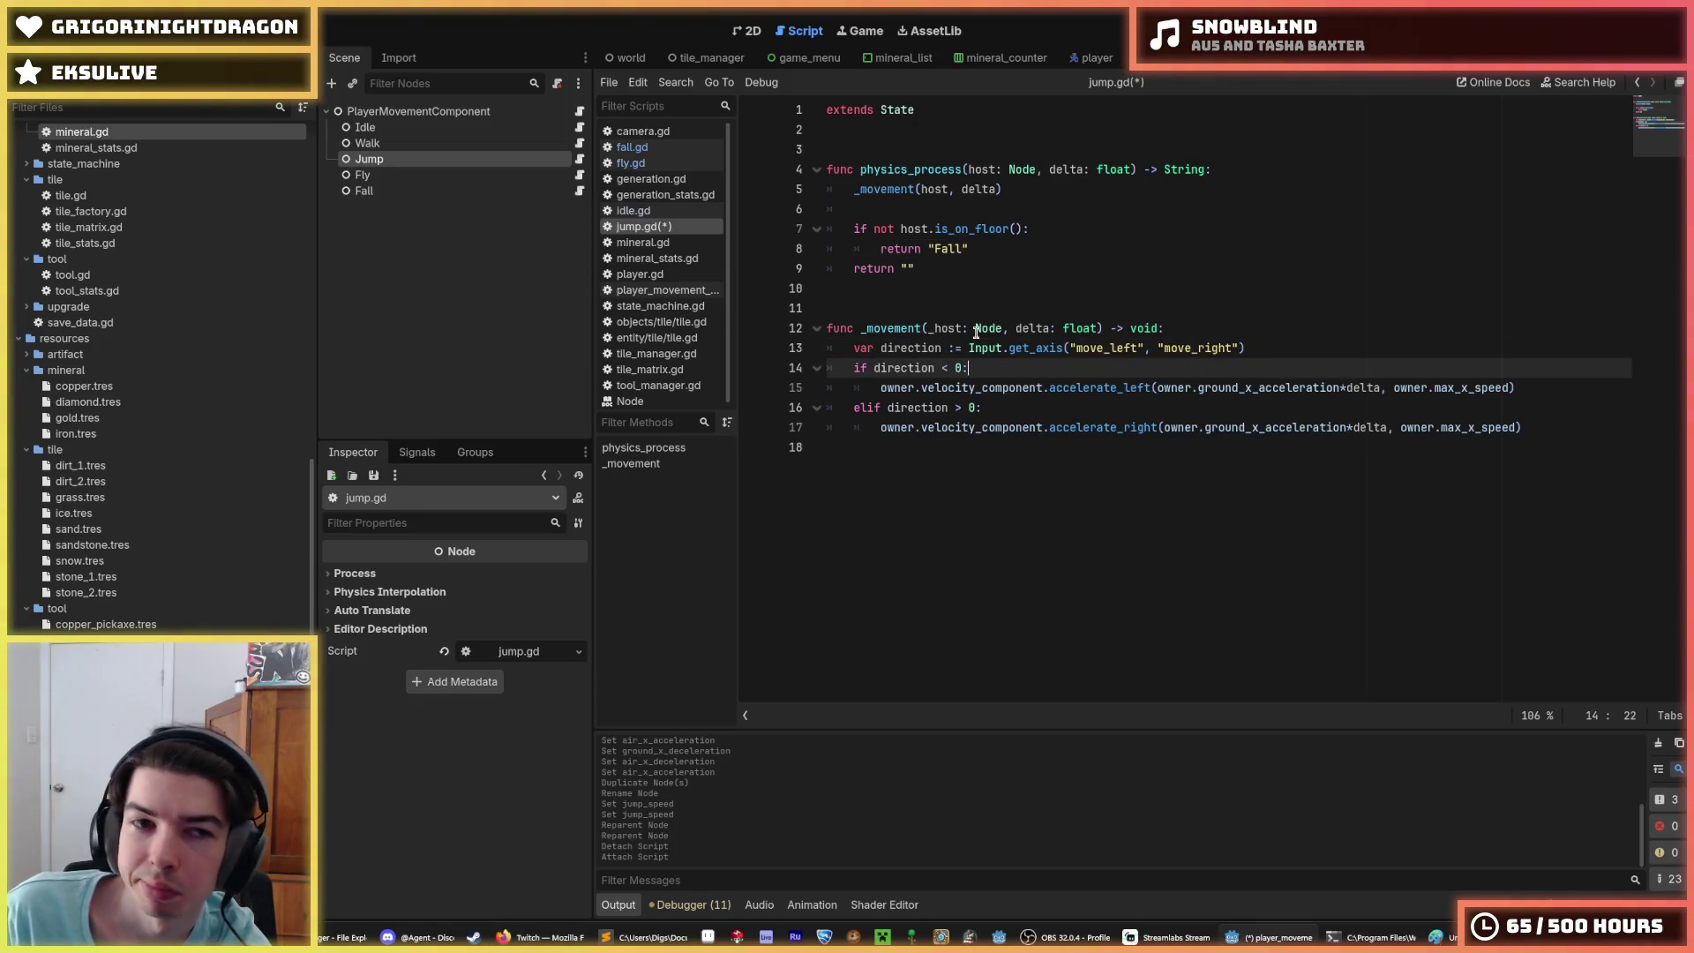
{"action": "double_click", "coordinate": [922, 368]}
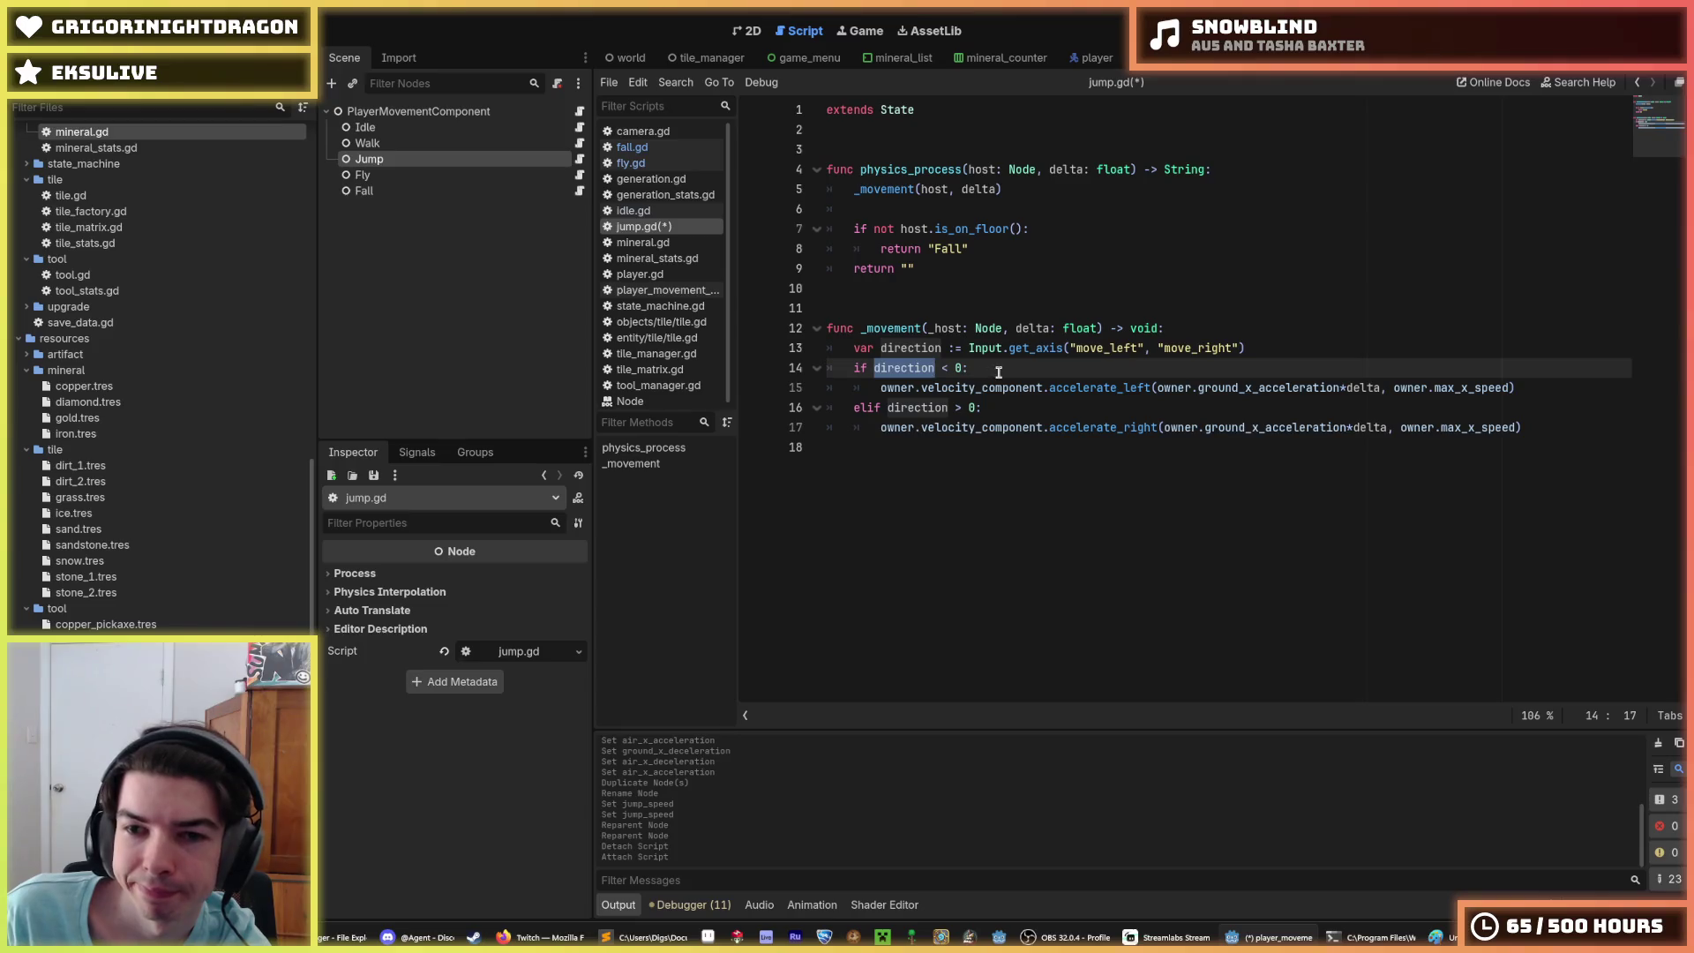
{"action": "left_click", "coordinate": [998, 373]}
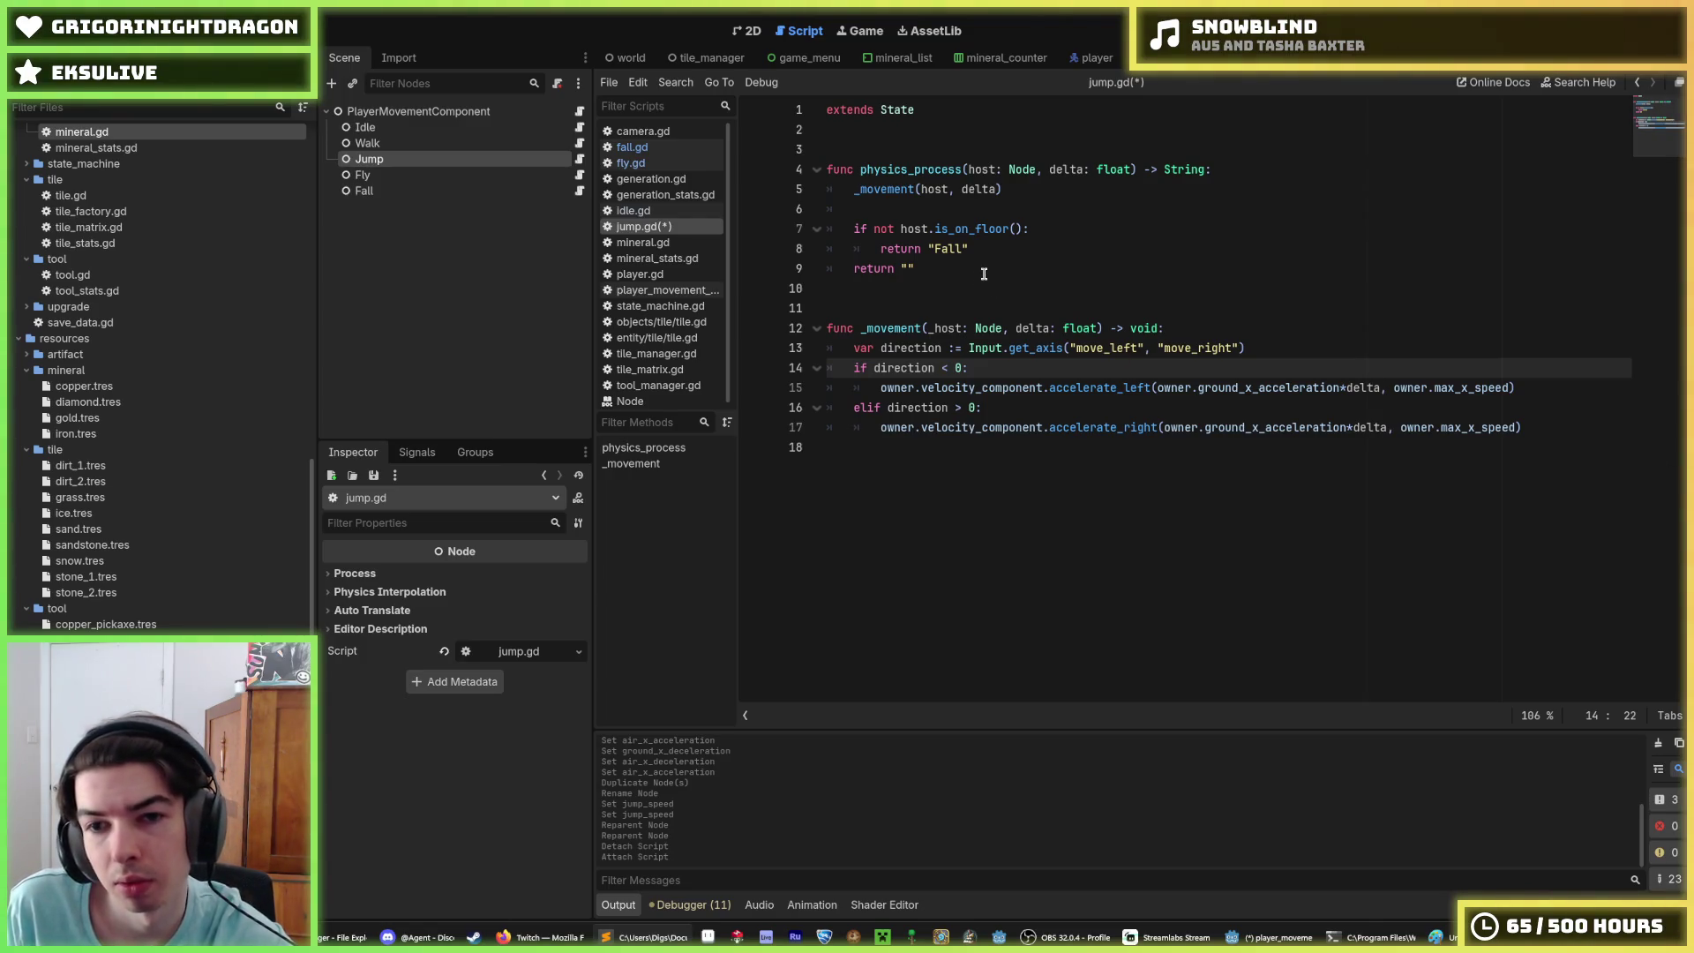
{"action": "left_click_drag", "start_coordinate": [1559, 424], "coordinate": [841, 368]}
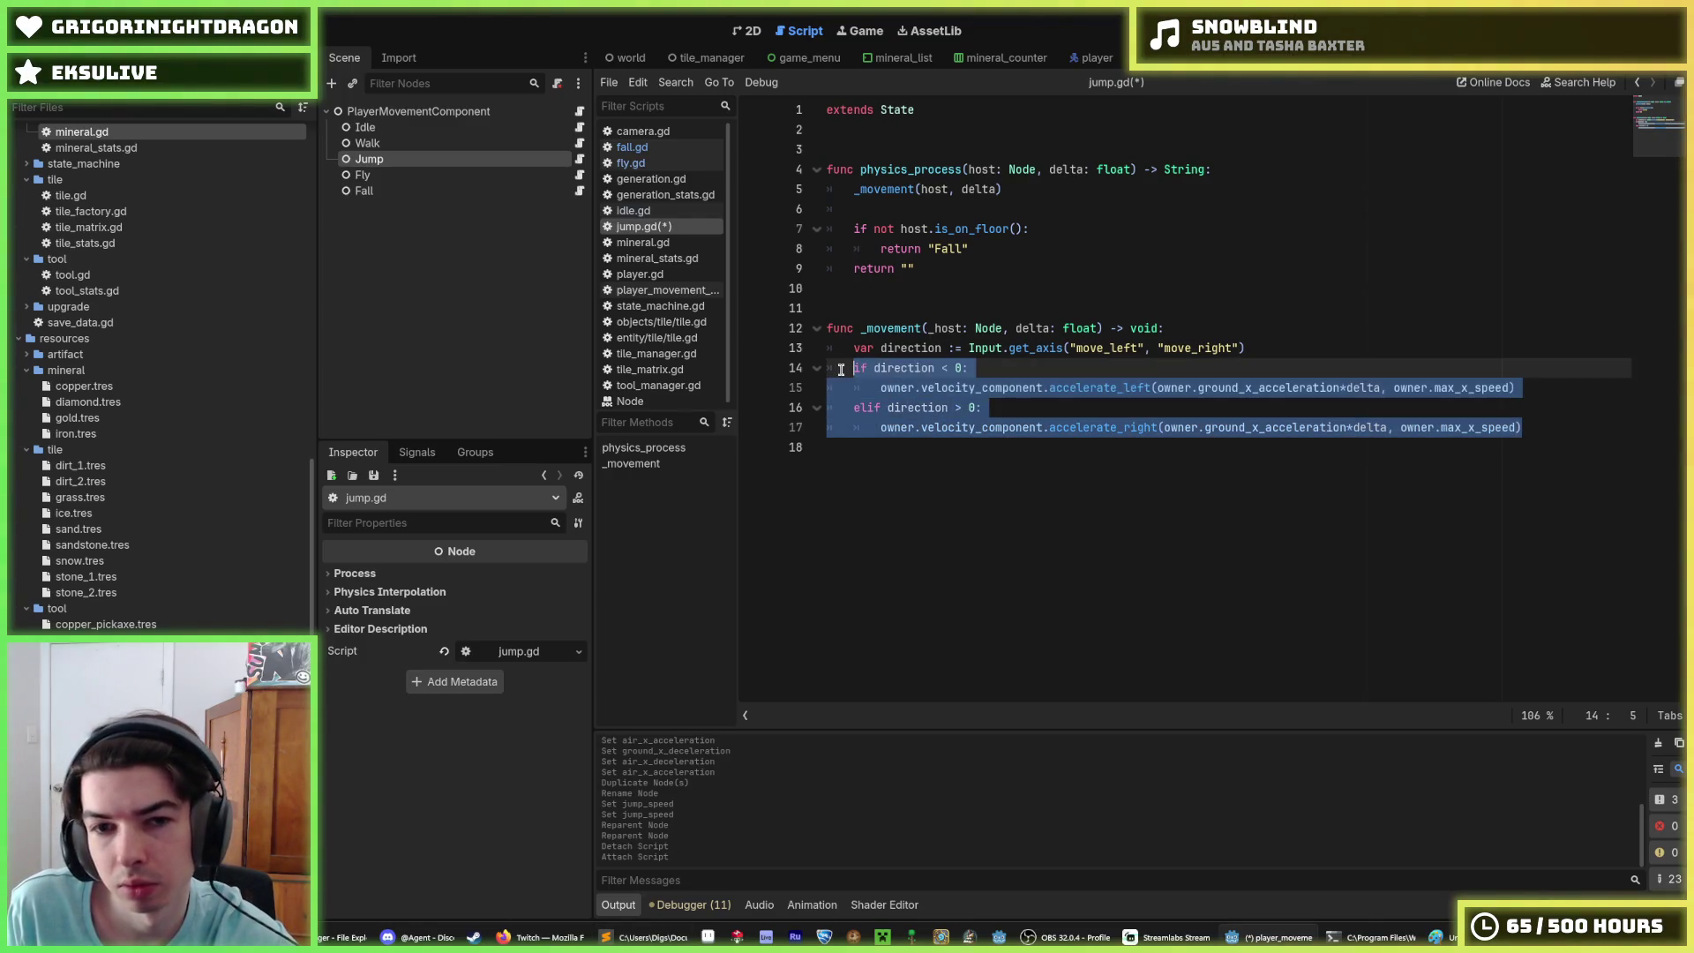
{"action": "type", "text": "if direction < 0: \t\towner.velocity_component.accelerate_left(owner.air_x_acceleration*delta, owner.max_x_speed) \telif direction > 0: \t\towner.velocity_component.accelerate_right(owner.air_x_acceleration*delta, owner.max_x_speed) \telse: \t\towner.velocity_component.decelerate_x(owner.air_x_deceleration*delta)"}
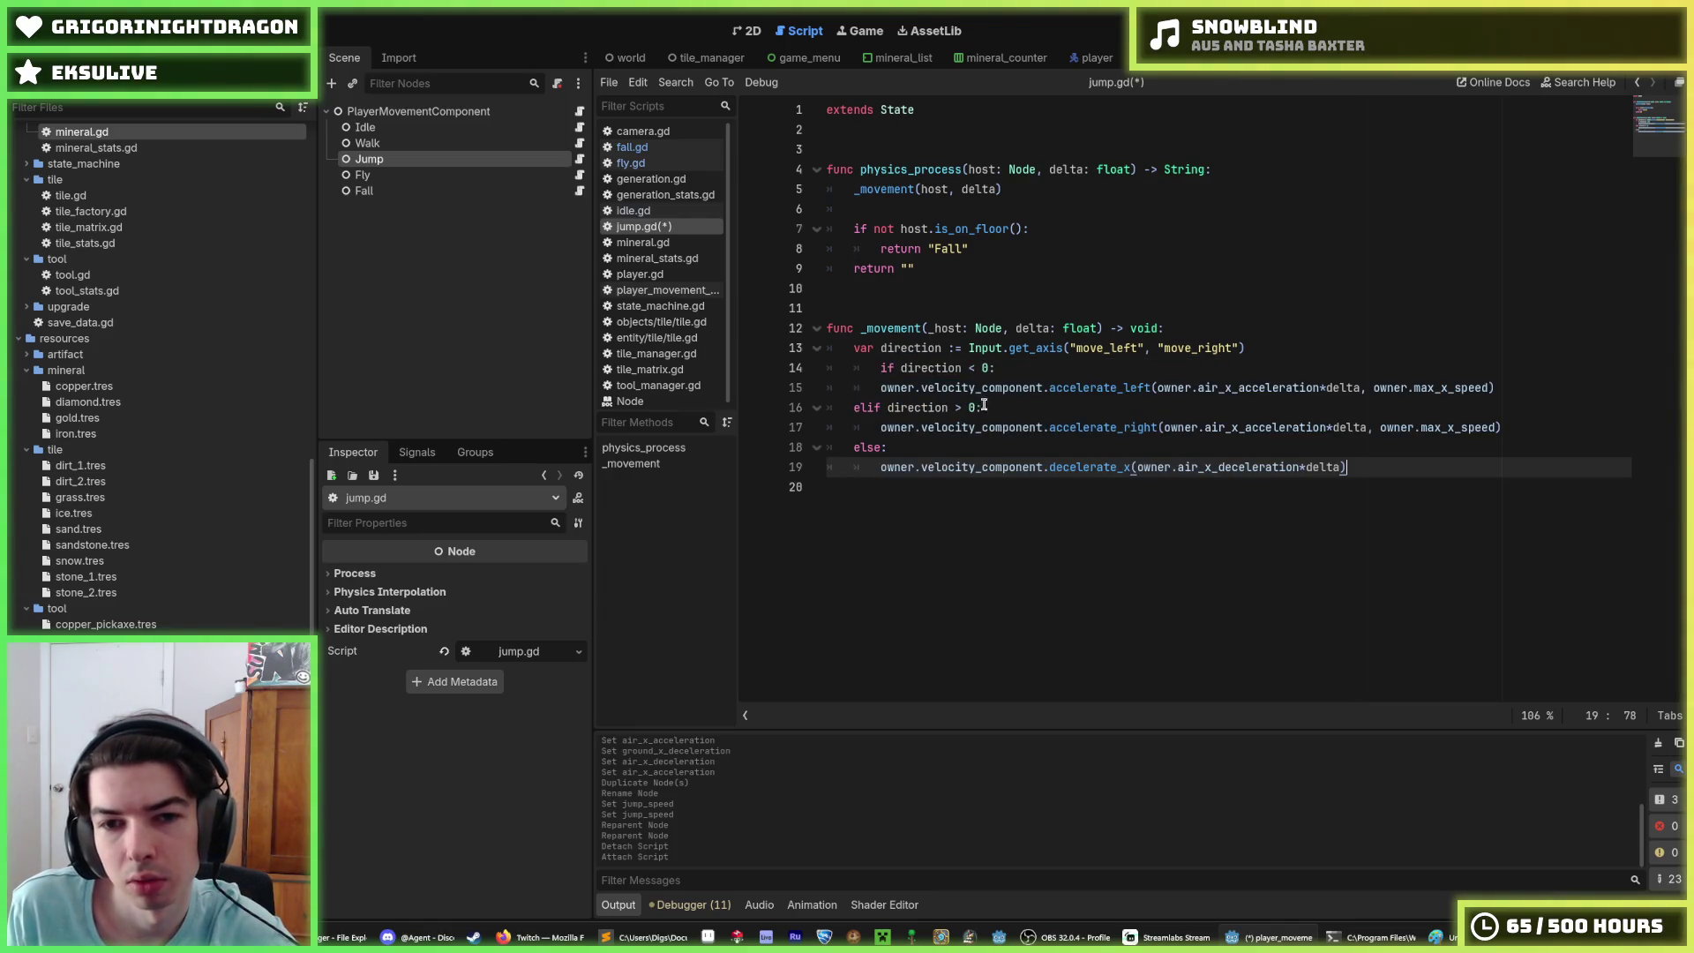
{"action": "left_click", "coordinate": [920, 371]}
{"action": "key", "text": "shift+Tab"}
Step: Add a line setting velocity y to -owner.jump_speed and save jump.gd
{"action": "double_click", "coordinate": [1217, 388]}
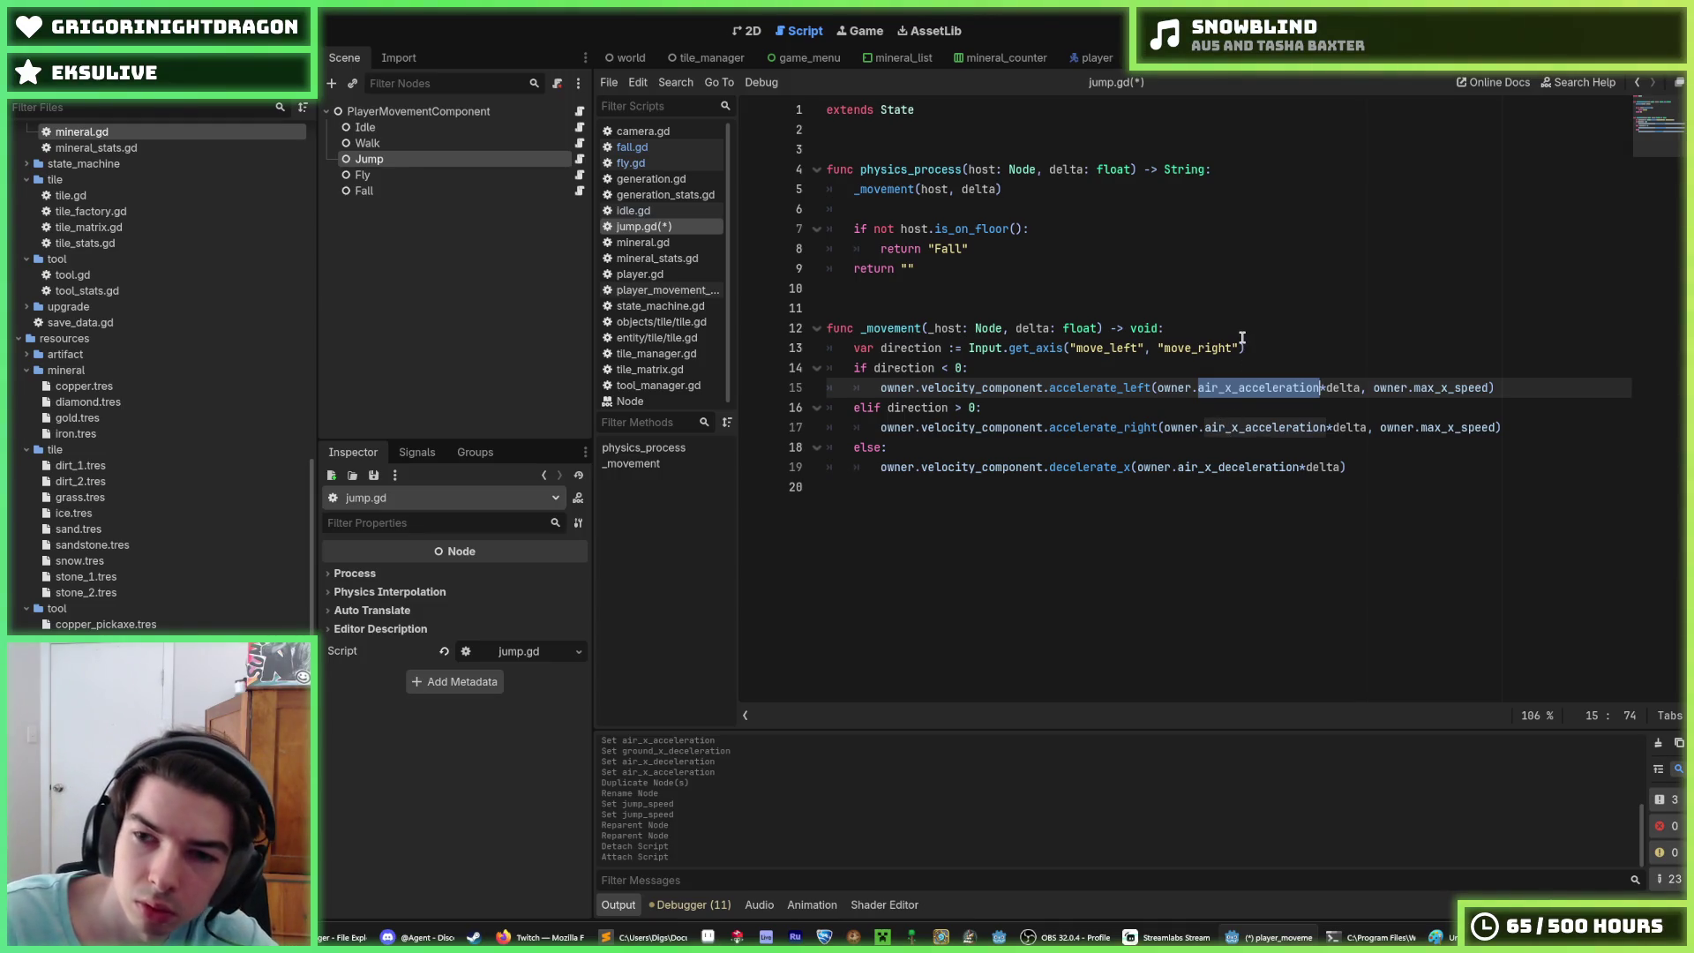
{"action": "key", "text": "Down"}
{"action": "key", "text": "Down"}
{"action": "key", "text": "Down"}
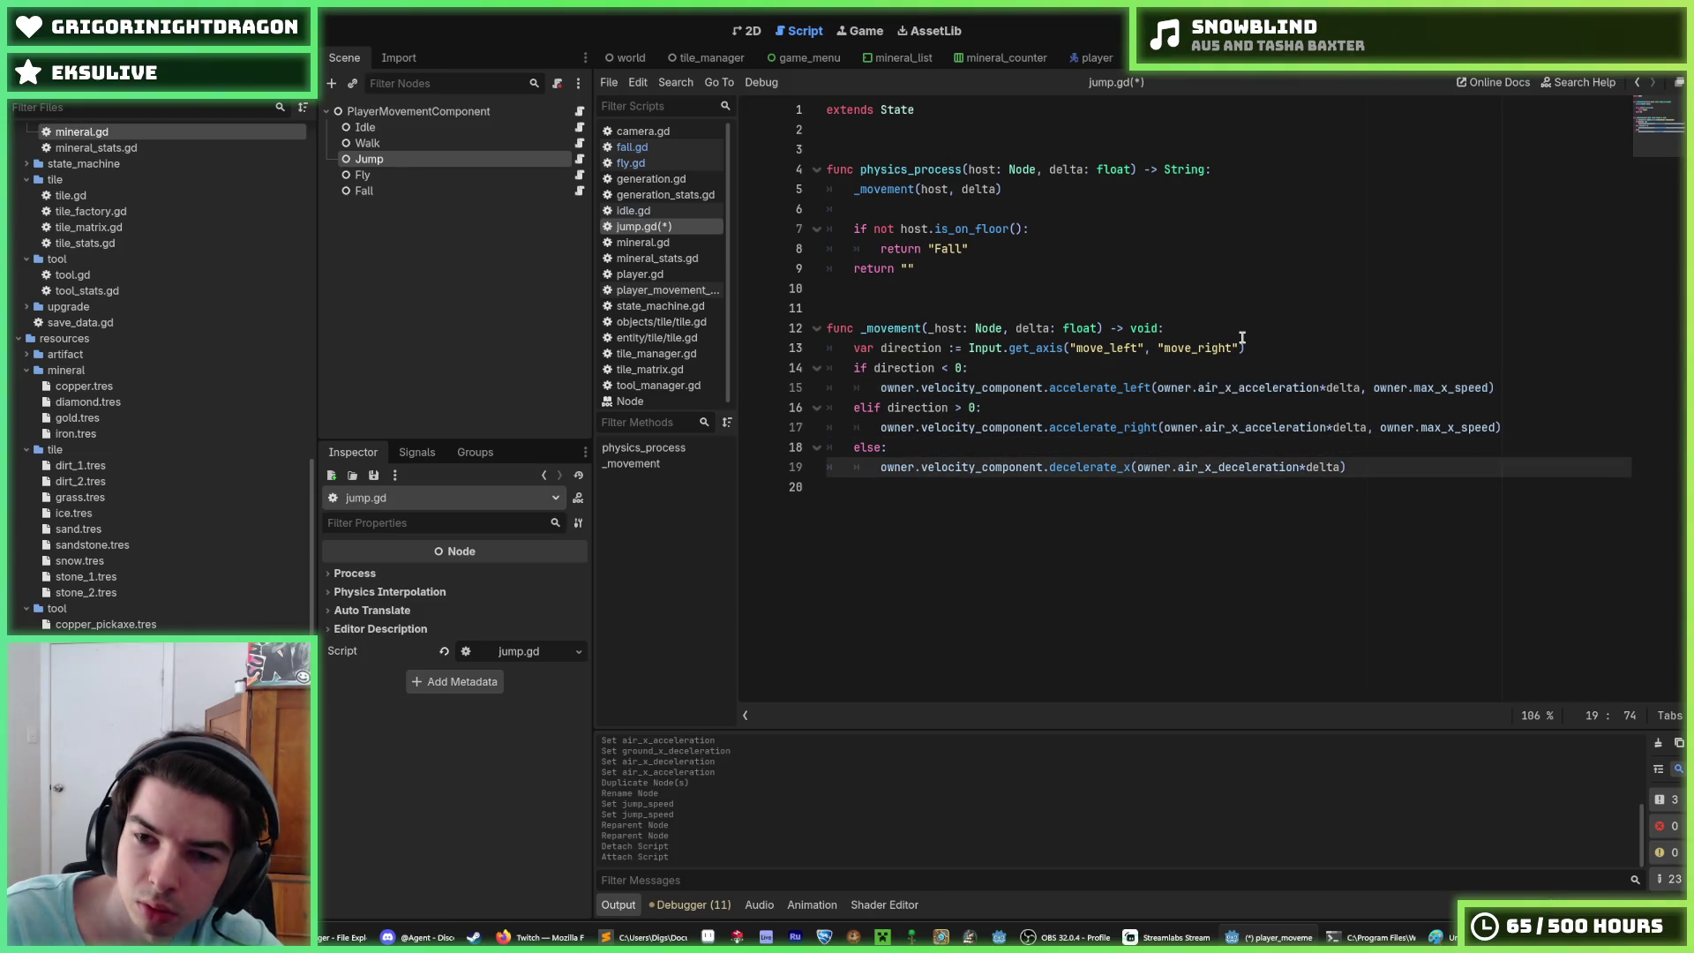
{"action": "key", "text": "Return"}
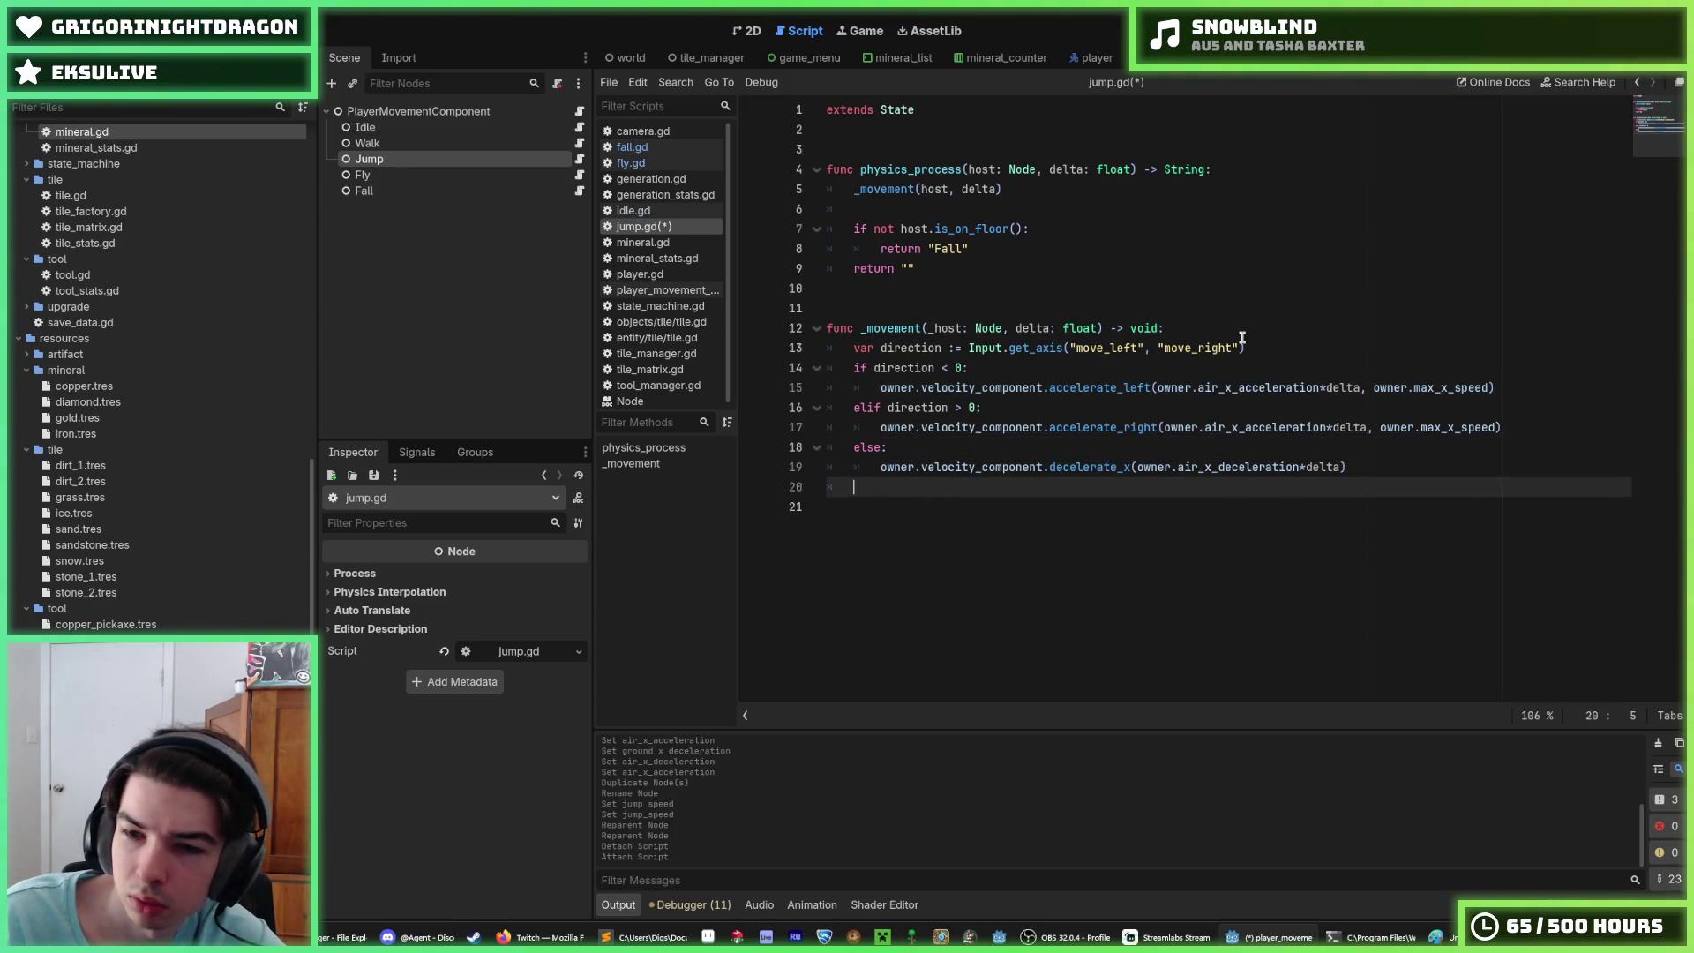
{"action": "type", "text": "owner.ve"}
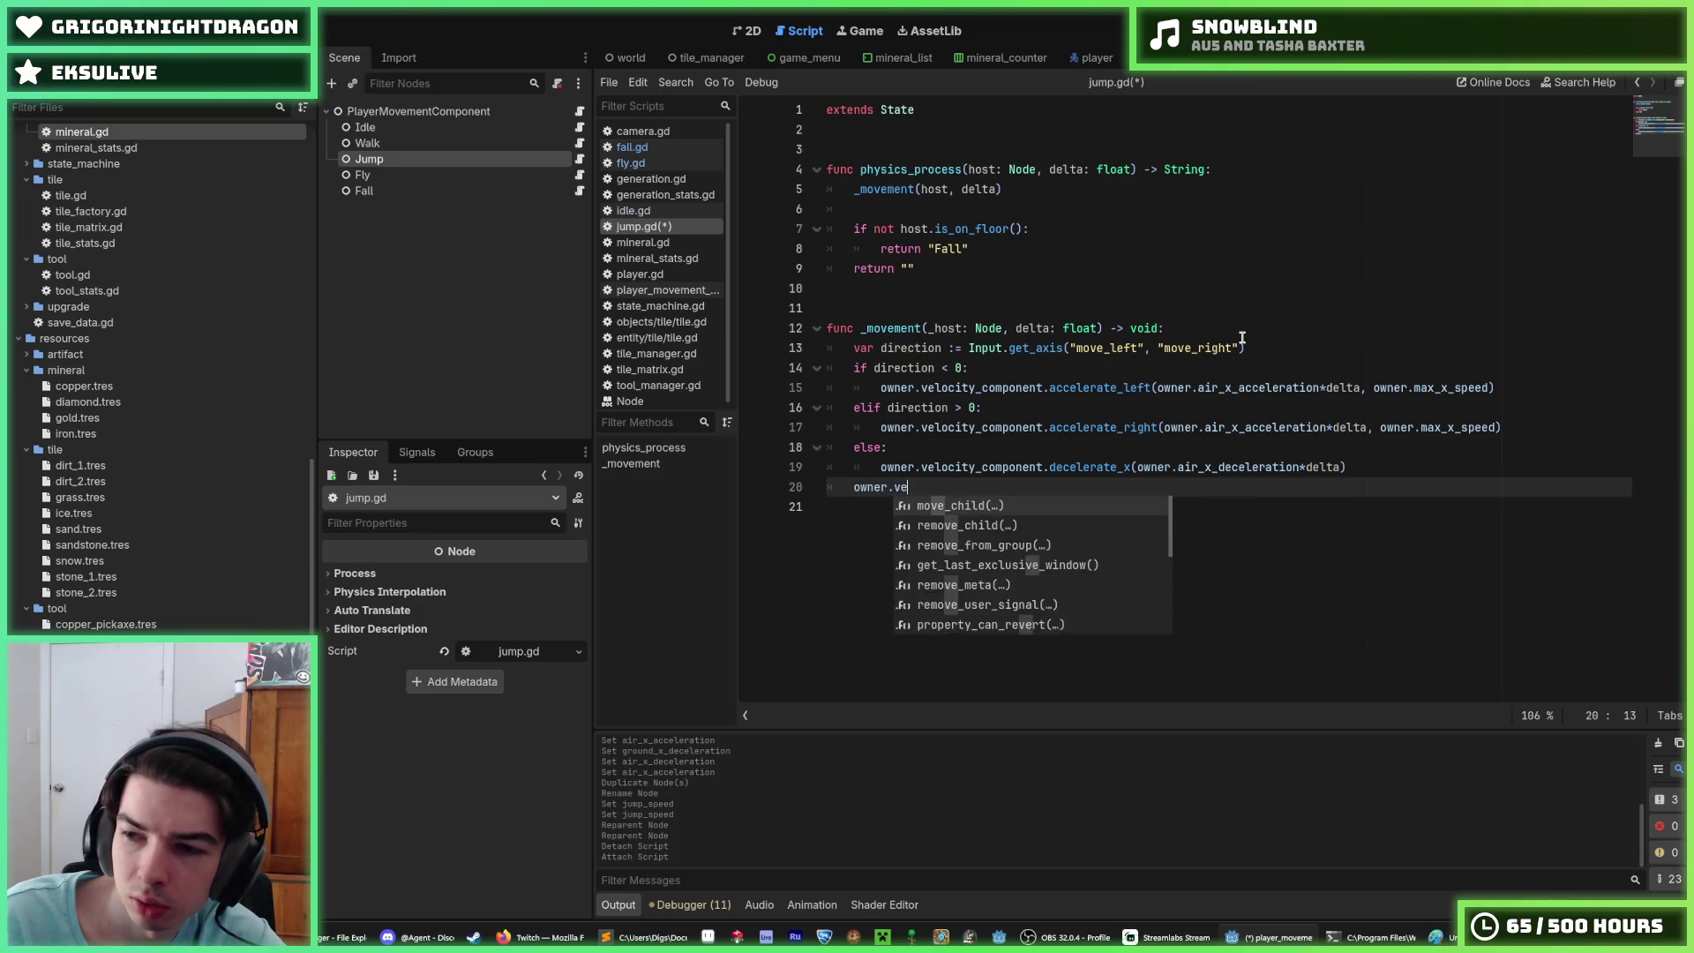
{"action": "type", "text": "loci"}
{"action": "type", "text": "ty_component.y"}
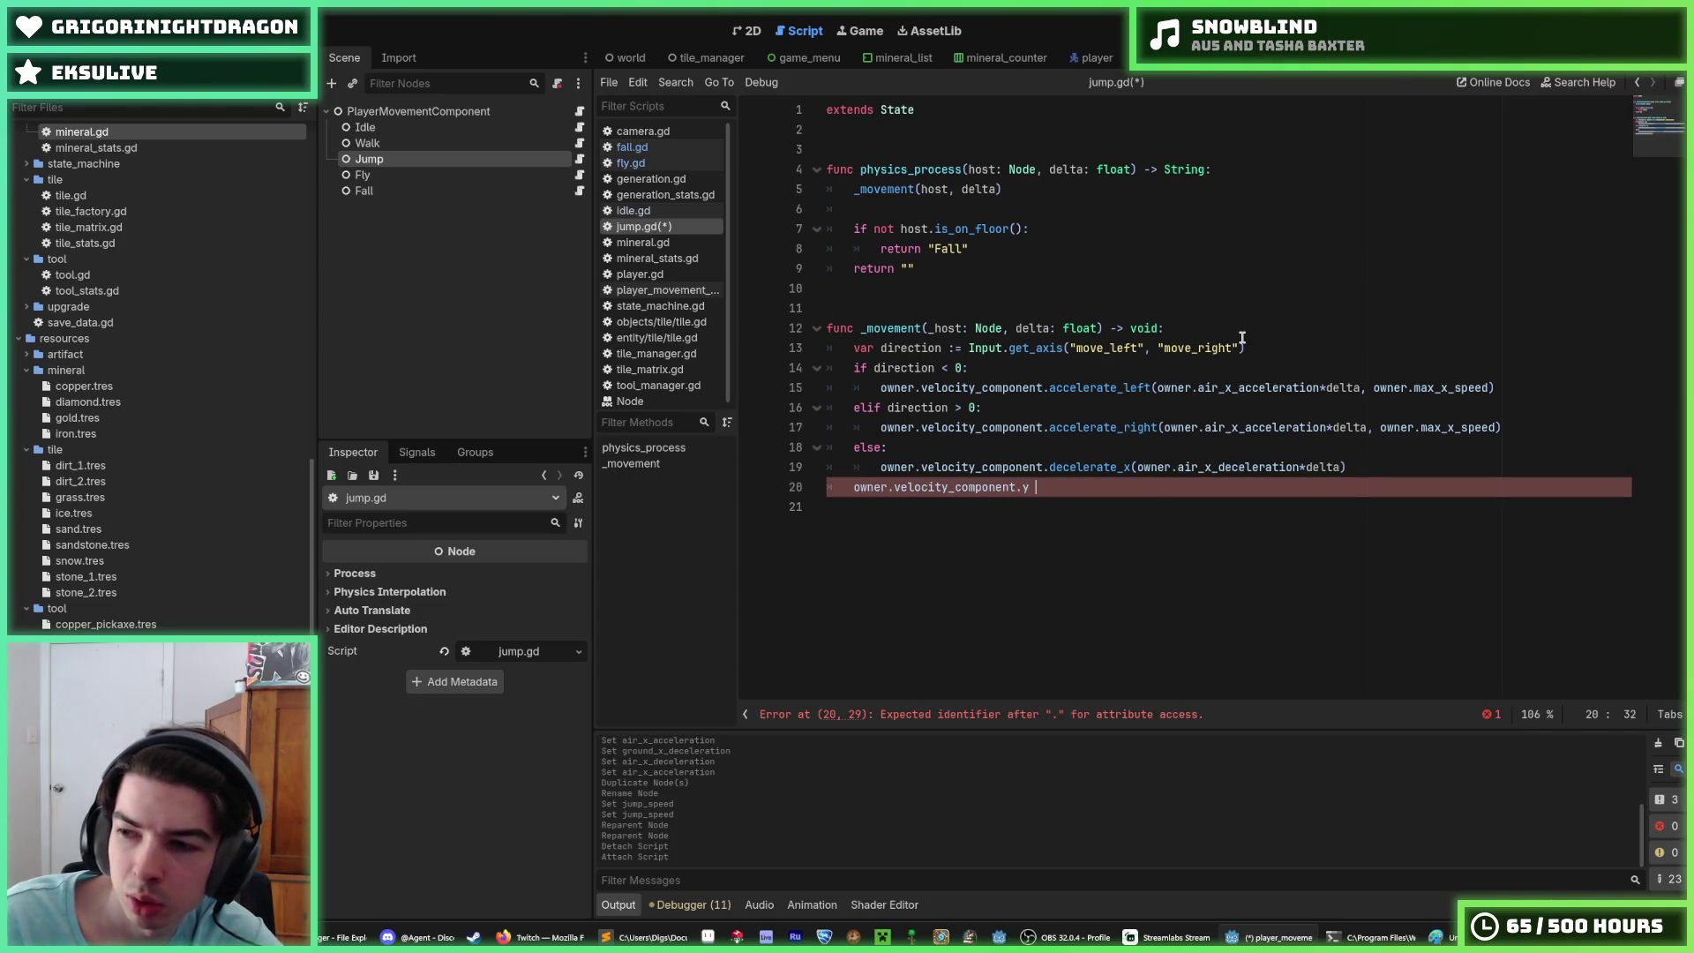
{"action": "type", "text": "= -0"}
{"action": "type", "text": "owner.ju"}
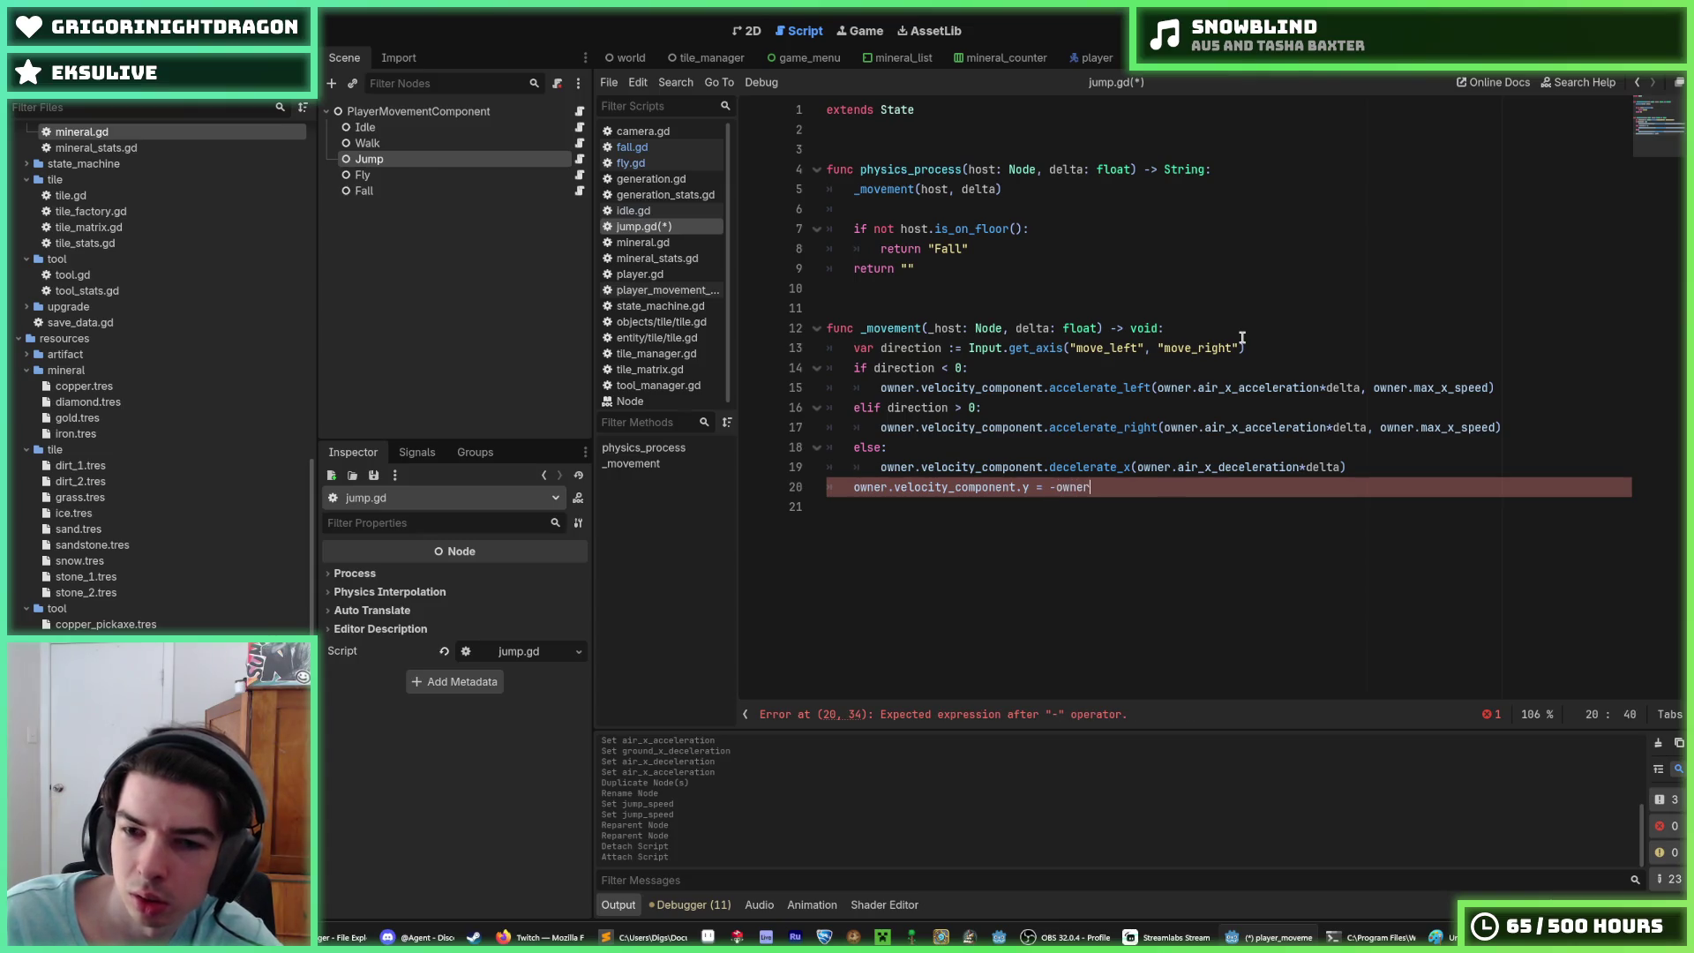
{"action": "type", "text": "o"}
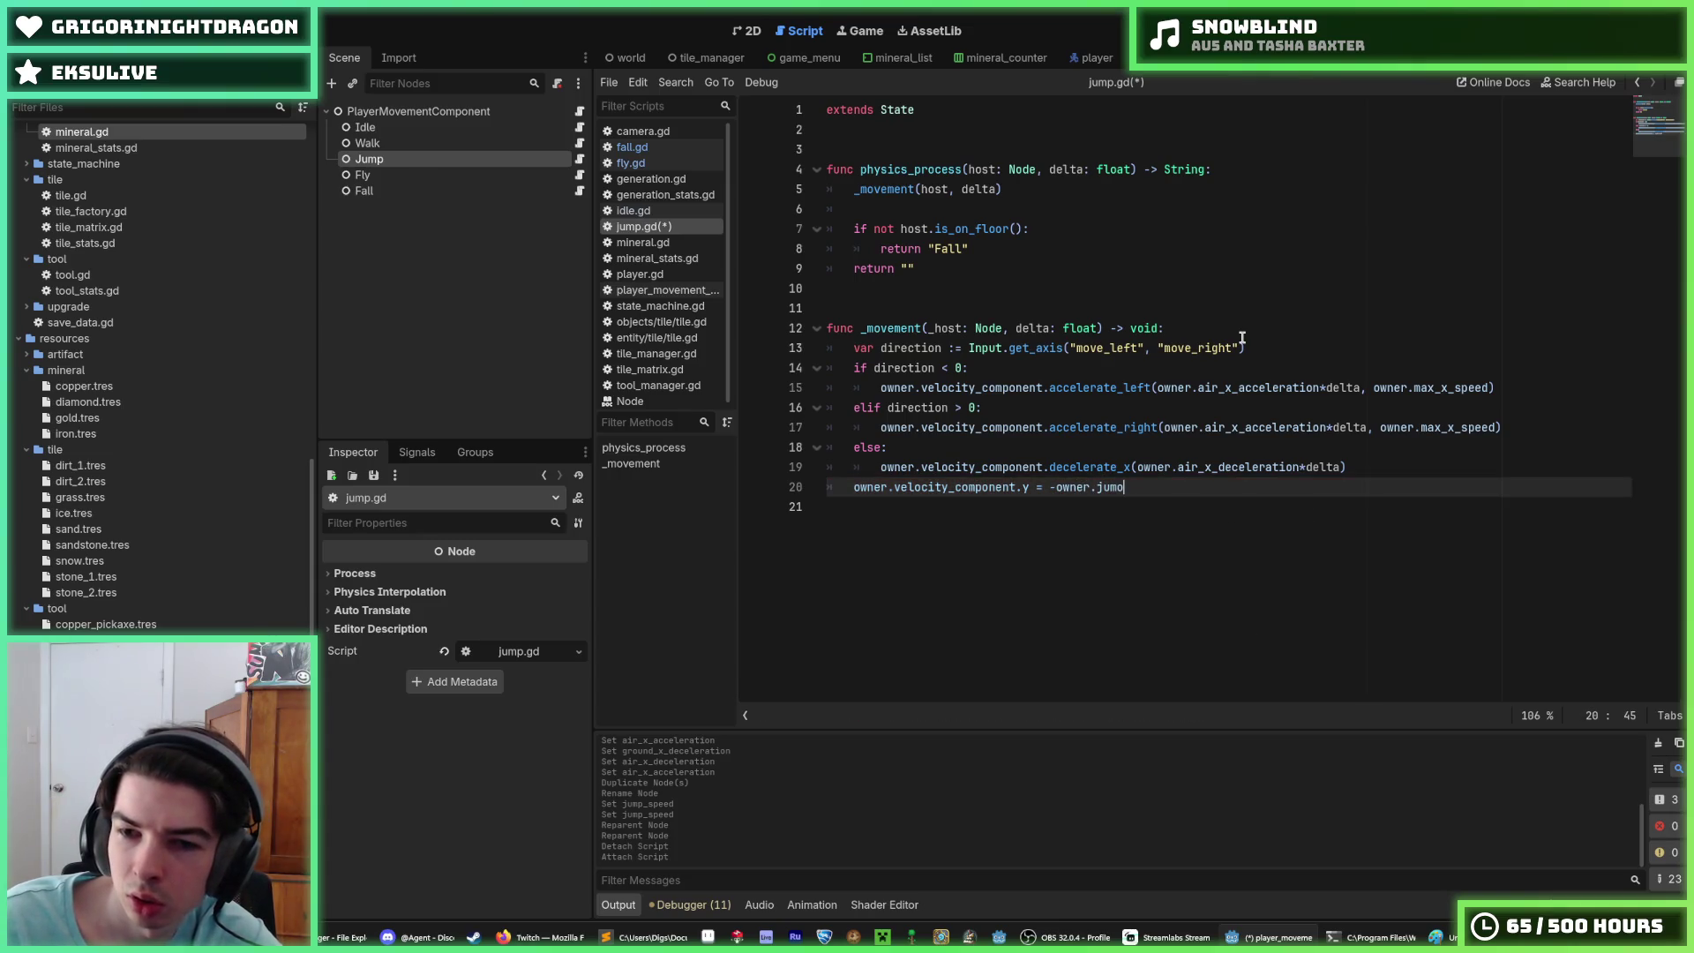
{"action": "type", "text": "_speed"}
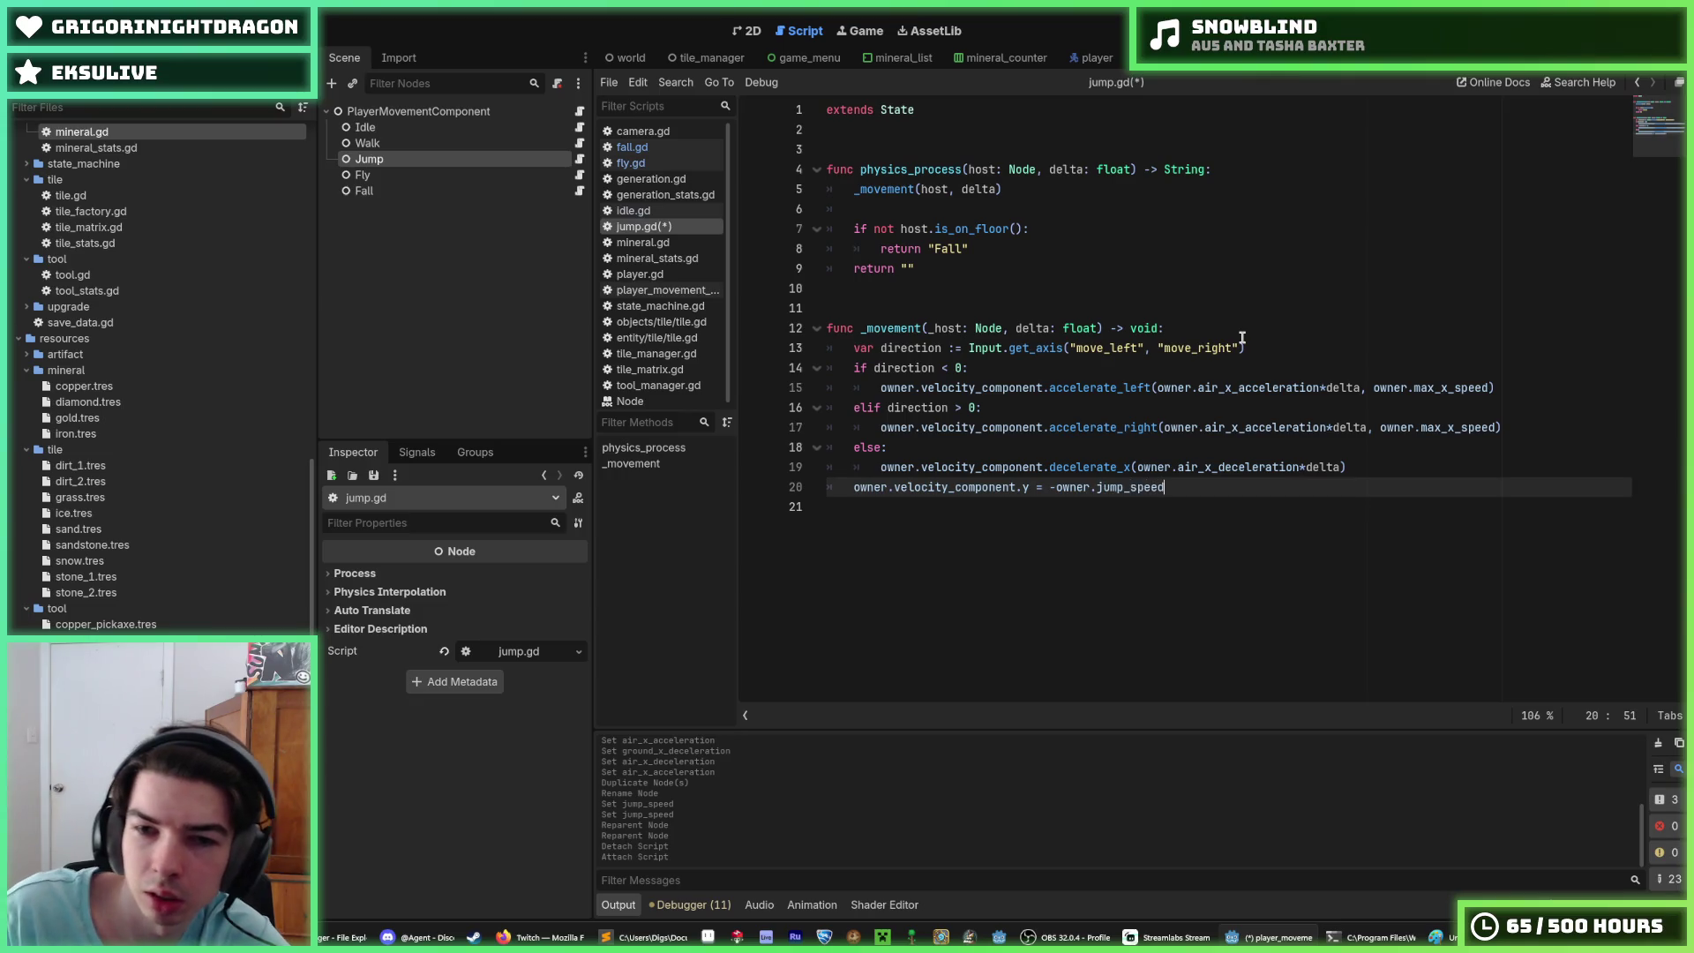
{"action": "key", "text": "ctrl+s"}
Step: Replace fly.gd's code with the copied falling code using gravity_acceleration, and save
{"action": "left_click", "coordinate": [580, 175]}
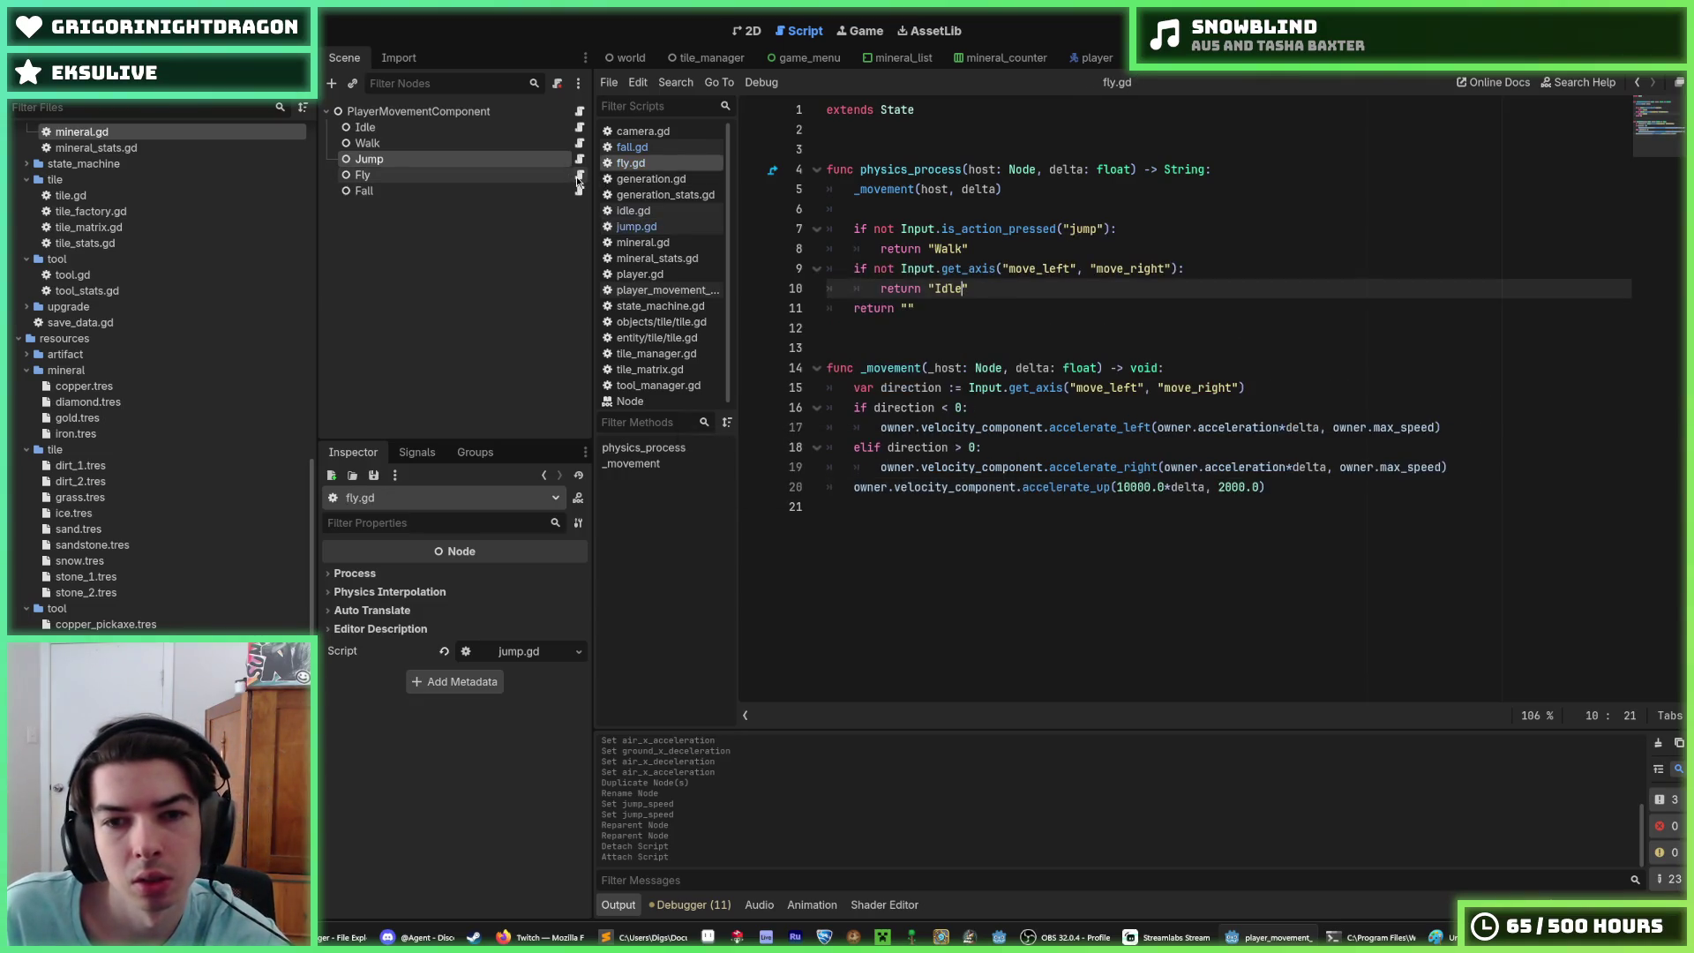
{"action": "left_click", "coordinate": [580, 159]}
{"action": "left_click", "coordinate": [1094, 328]}
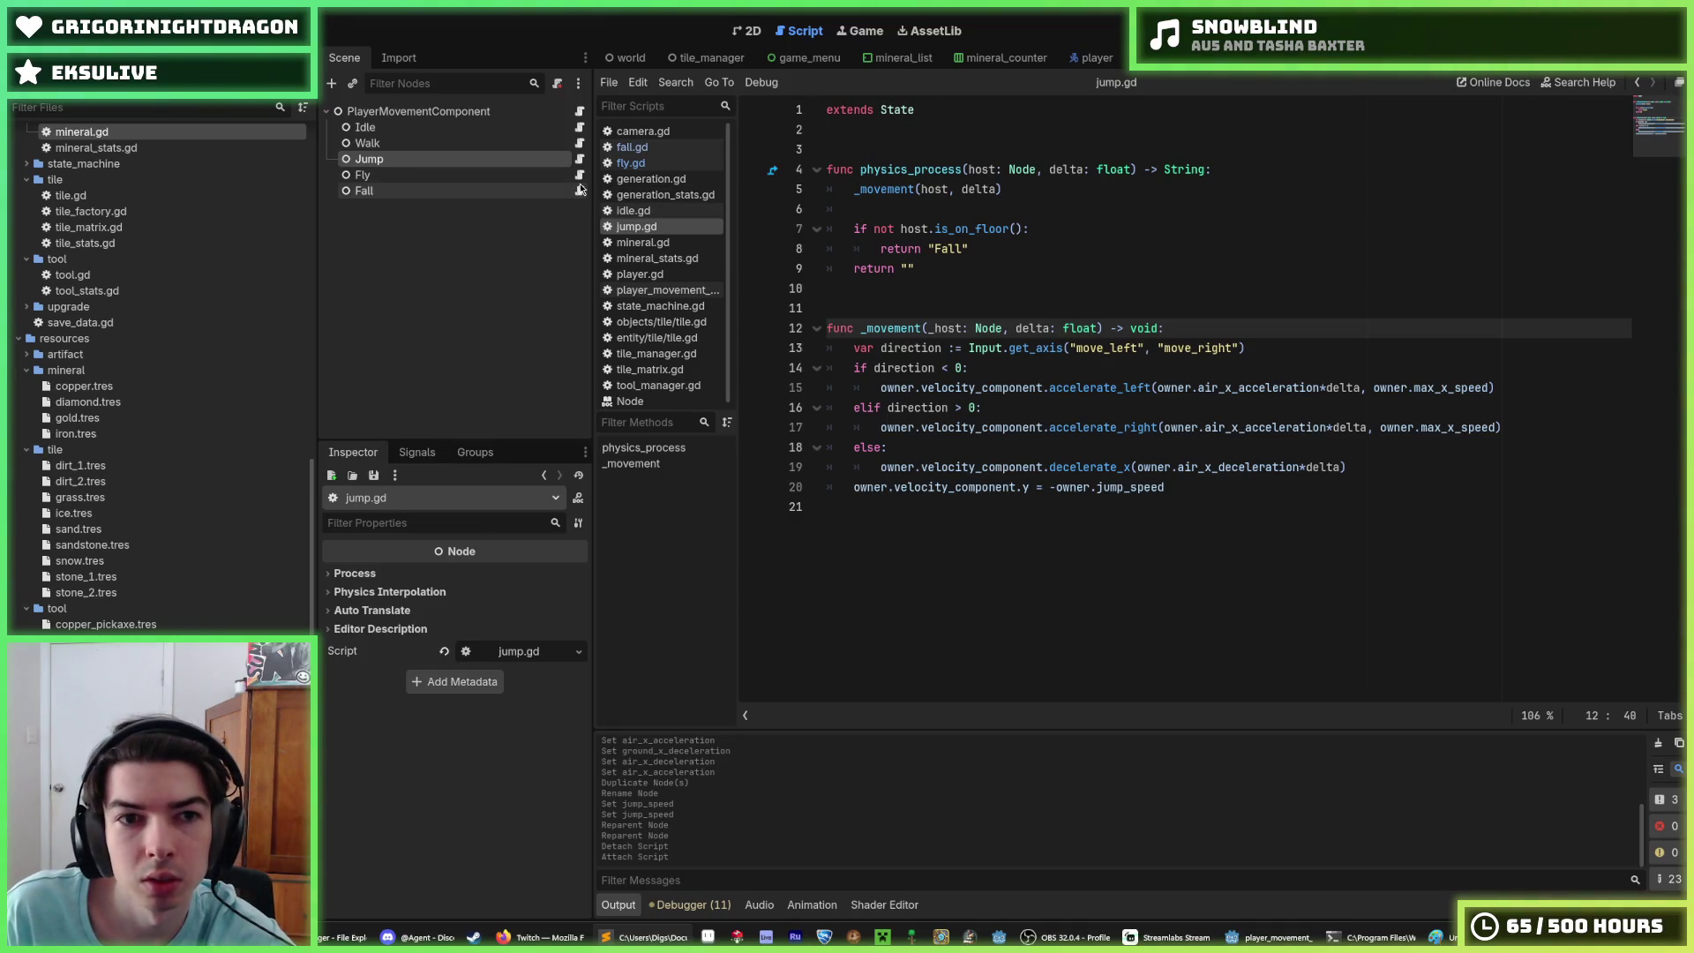
{"action": "left_click", "coordinate": [579, 175]}
{"action": "left_click", "coordinate": [1143, 249]}
{"action": "key", "text": "ctrl+a"}
{"action": "type", "text": "extends State   func physics_process(host: Node, delta: float) -> String: \tmovement(delta) \t \tif host.is_on_floor(): \t\tif Input.get_axis(\"move_left\", \"move_right\"): \t\t\treturn \"Walk\" \t\treturn \"Idle\" \treturn \"\"   func movement(delta: float) -> void: \tvar direction := Input.get_axis(\"move_left\", \"move_right\") \tif direction < 0: \t\towner.velocity_component.accelerate_left(owner.air_x_acceleration*delta, owner.max_x_speed) \telif direction > 0: \t\towner.velocity_component.accelerate_right(owner.air_x_acceleration*delta, owner.max_x_speed) \telse: \t\towner.velocity_component.decelerate_x(owner.air_x_deceleration*delta) \t \towner.velocity_component.accelerate_down(owner.gravity_acceleration*delta, owner.max_y_speed)"}
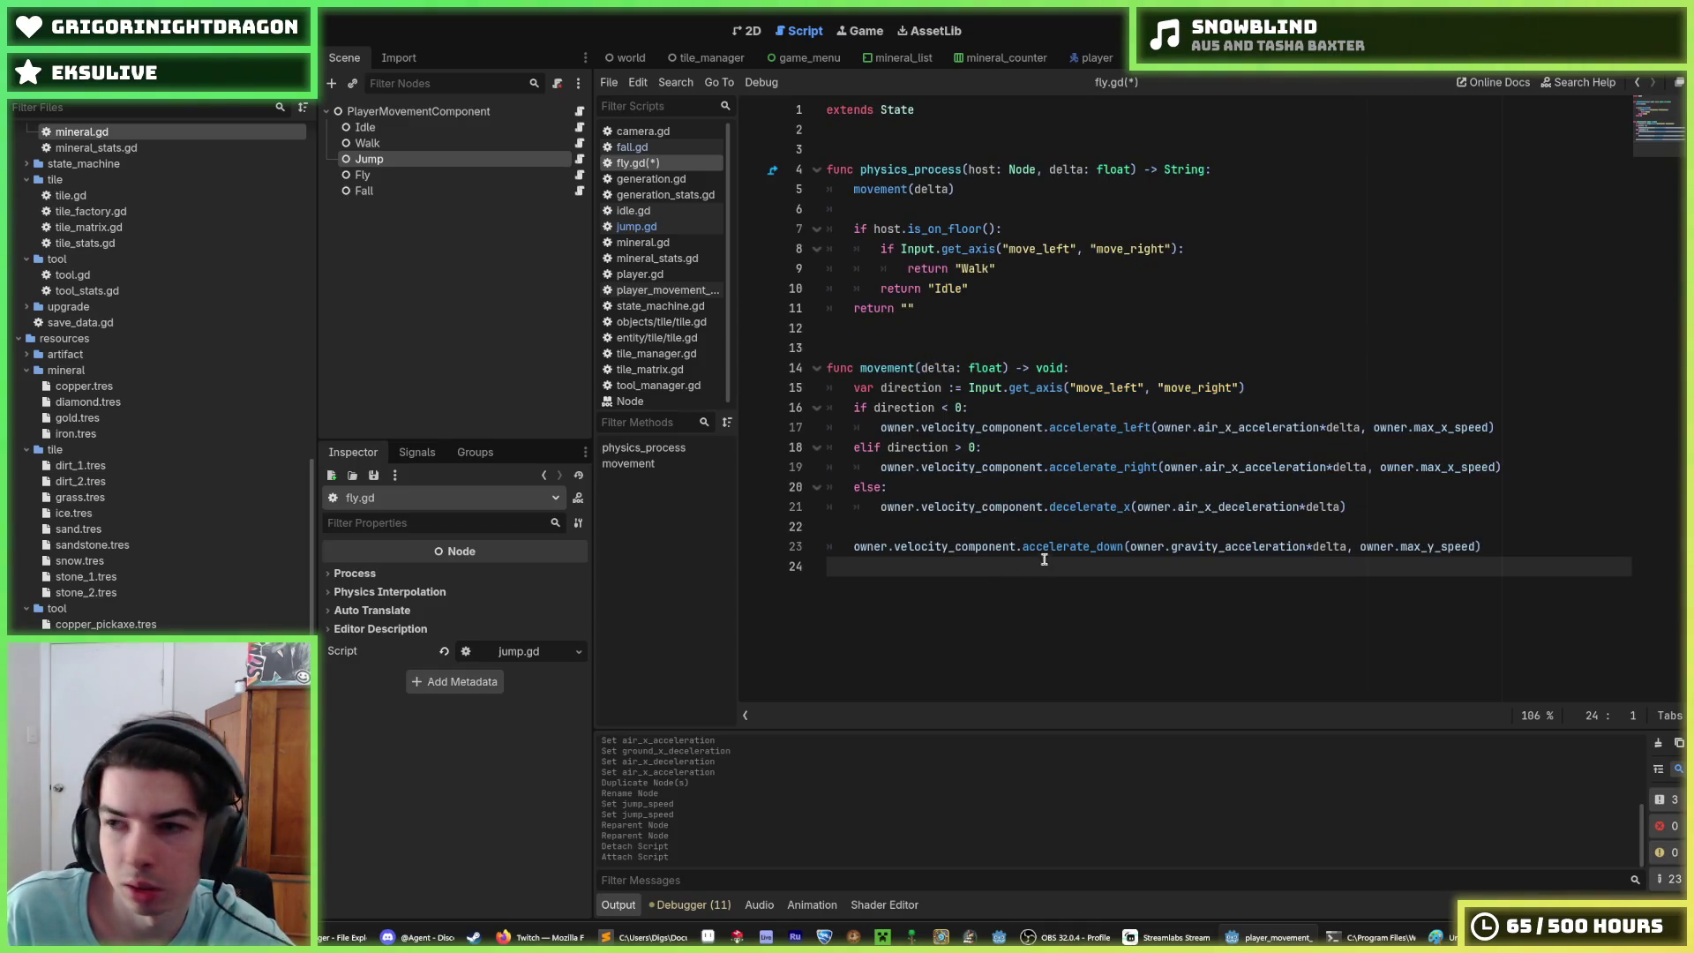
{"action": "key", "text": "BackSpace"}
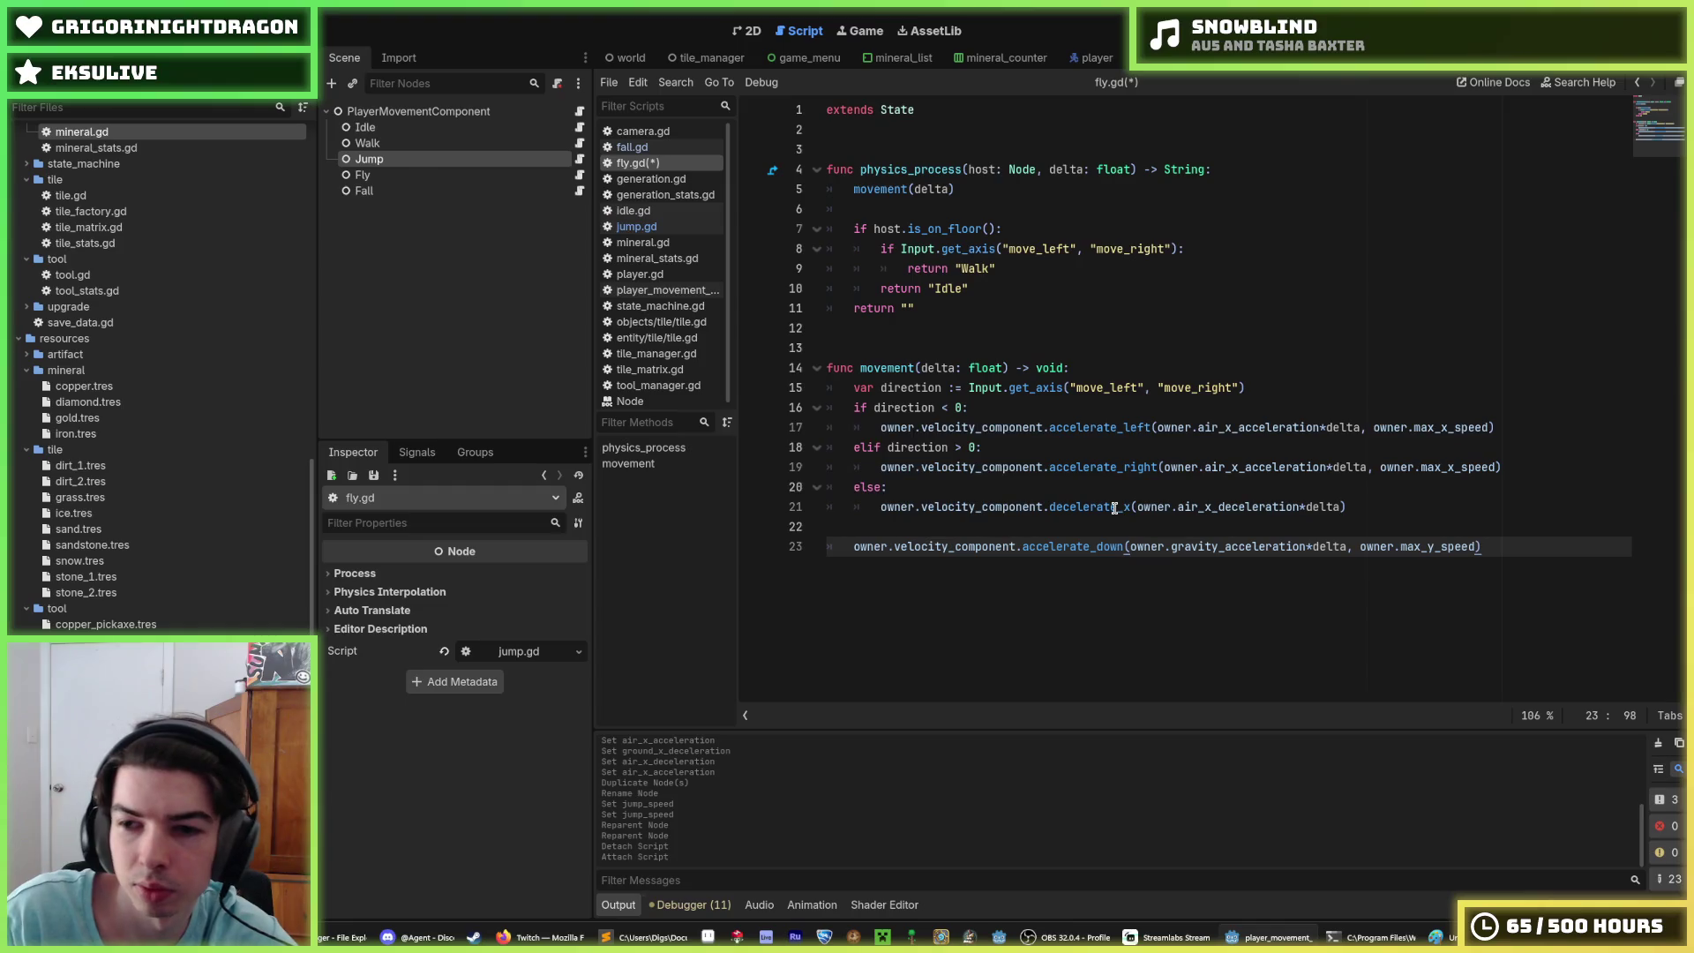
{"action": "key", "text": "ctrl+s"}
{"action": "double_click", "coordinate": [1213, 547]}
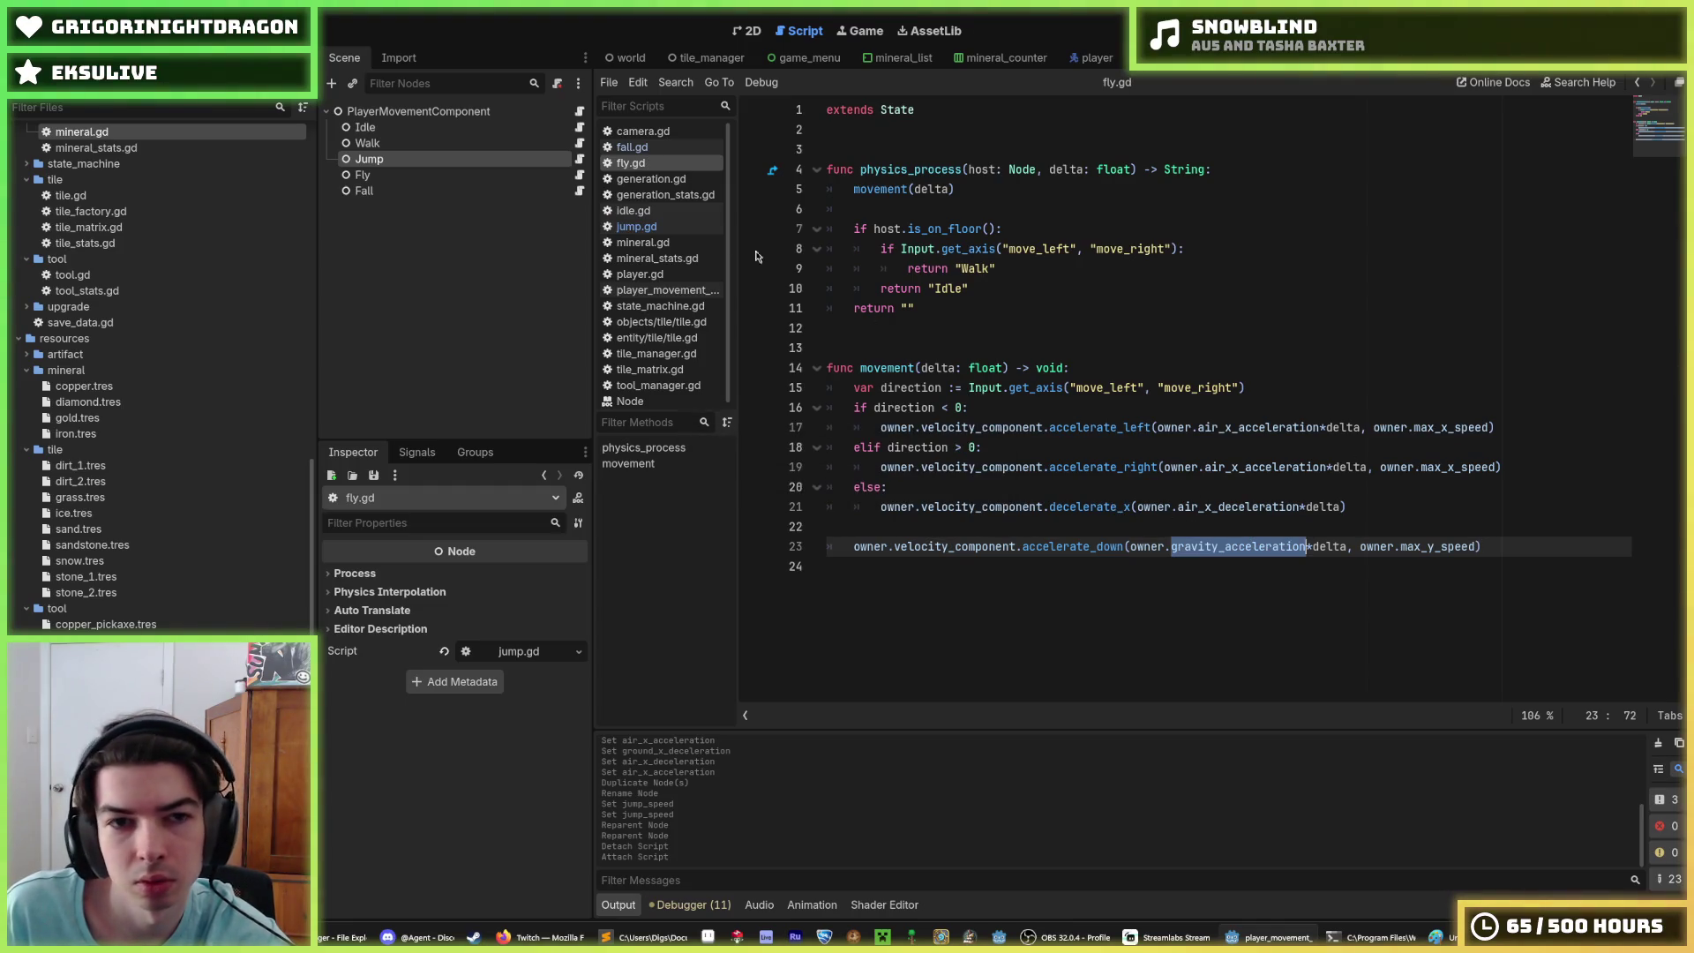
Step: Duplicate the fly_acceleration export as gravity_acceleration in player_movement_component.gd and save
{"action": "left_click", "coordinate": [577, 113]}
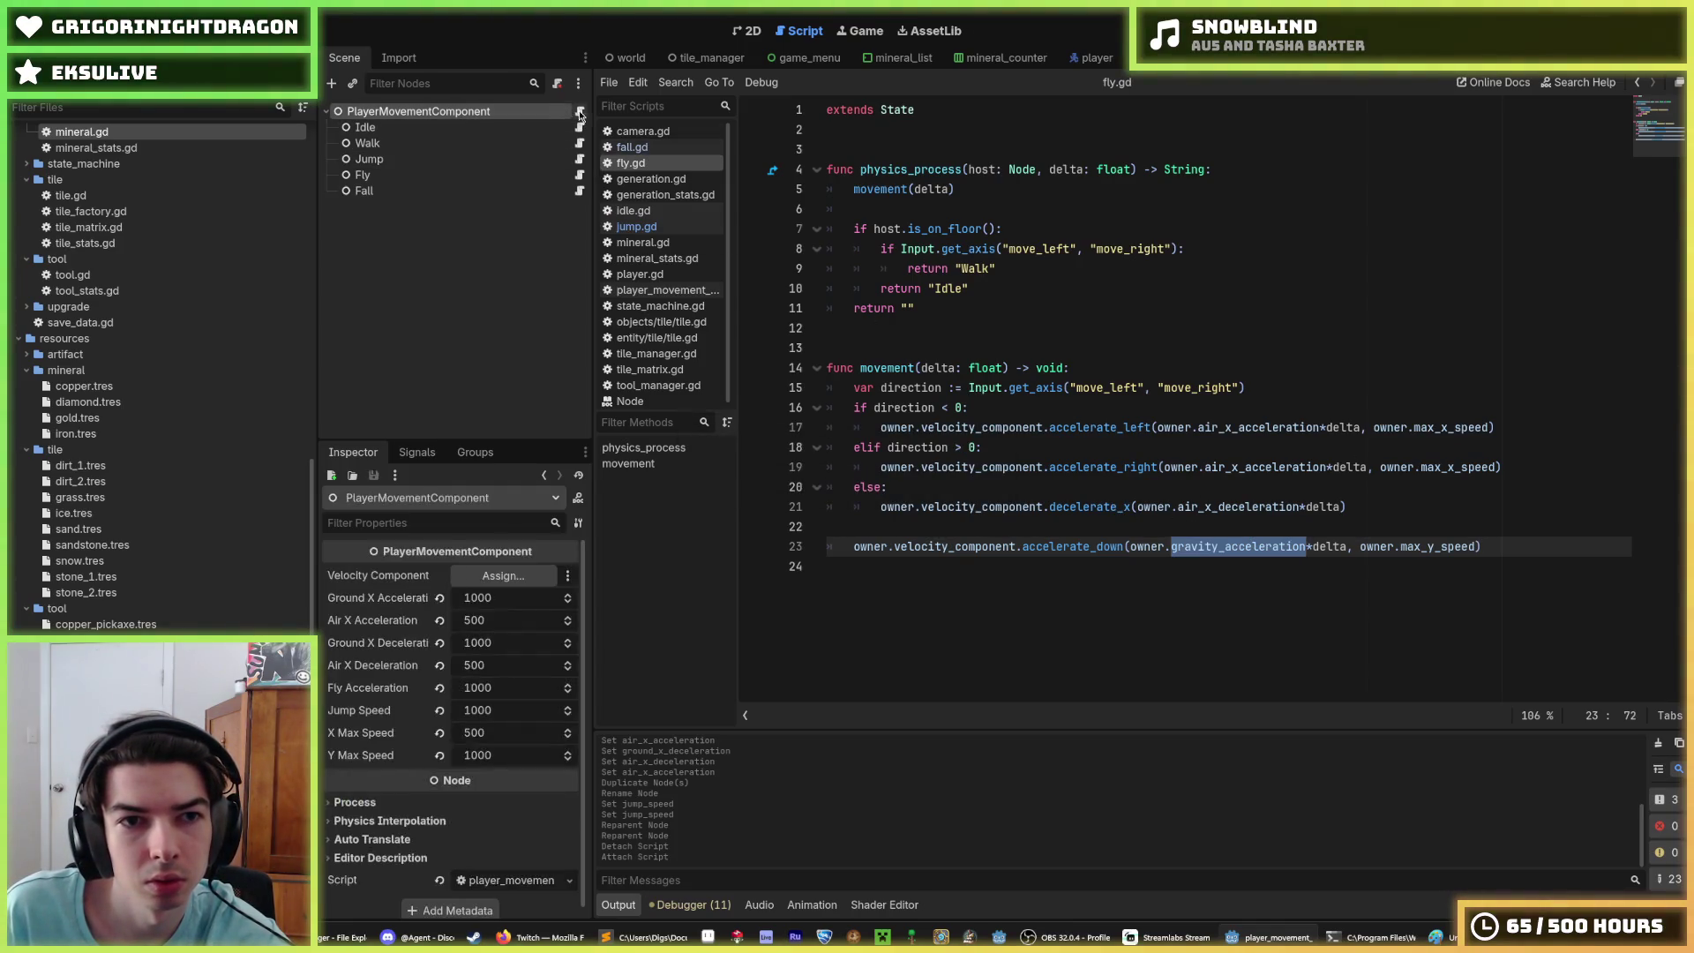
{"action": "left_click", "coordinate": [580, 113]}
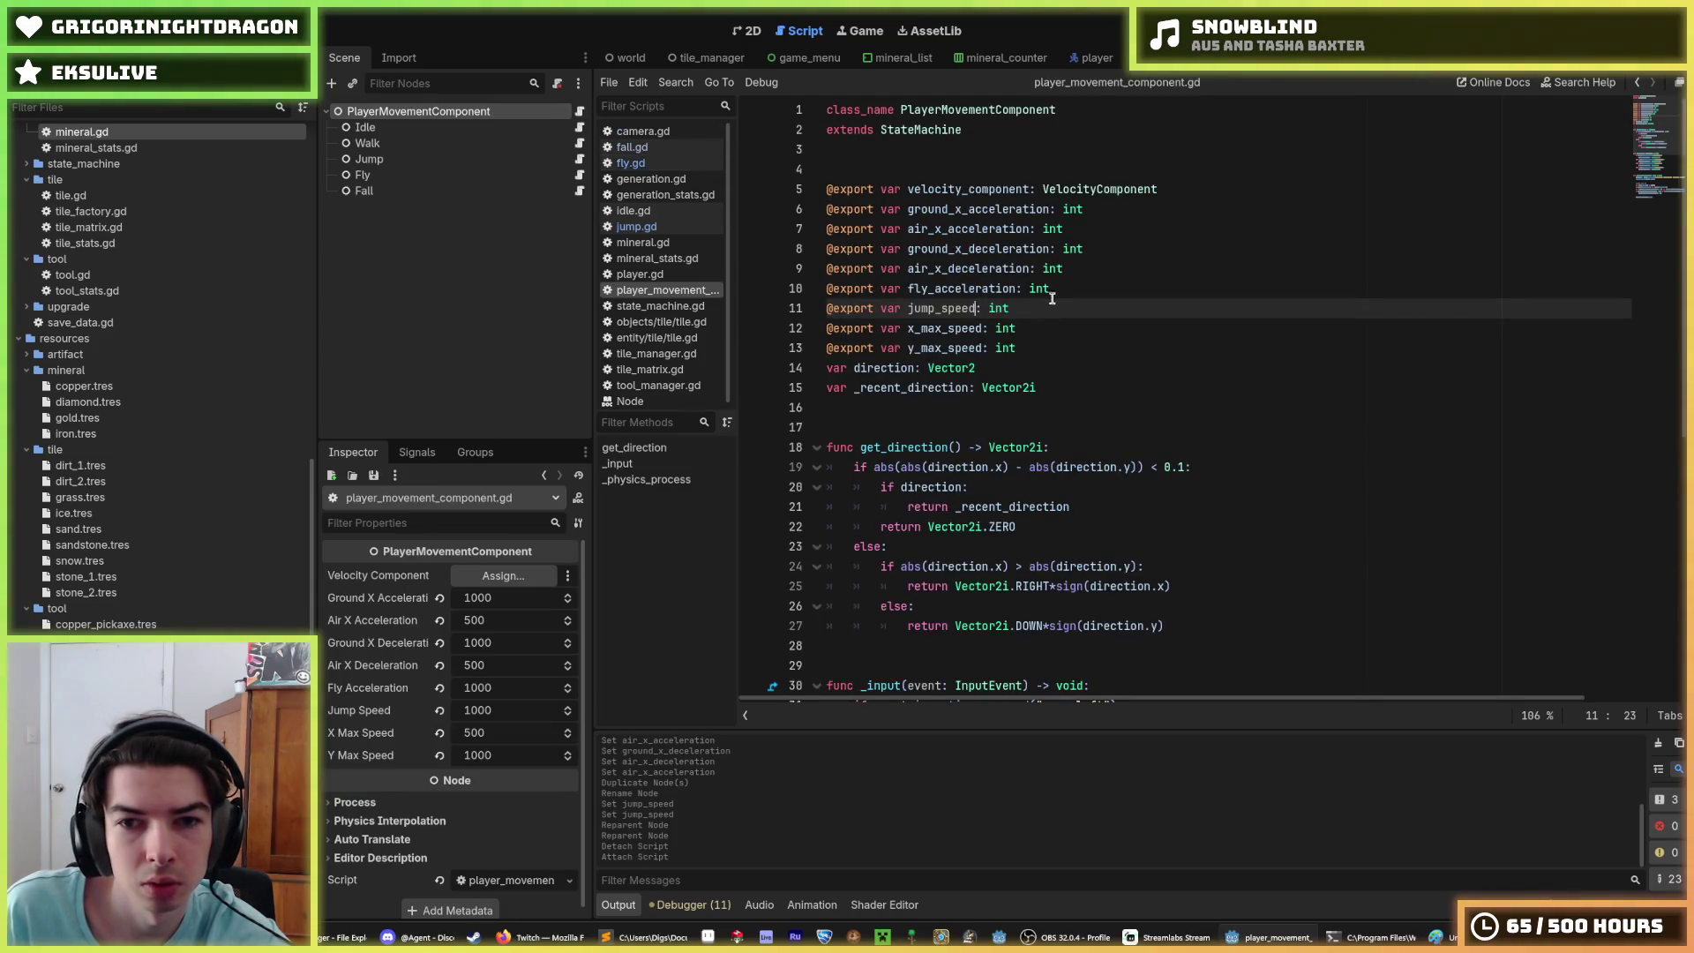
{"action": "left_click", "coordinate": [1061, 294]}
{"action": "key", "text": "ctrl+shift+d"}
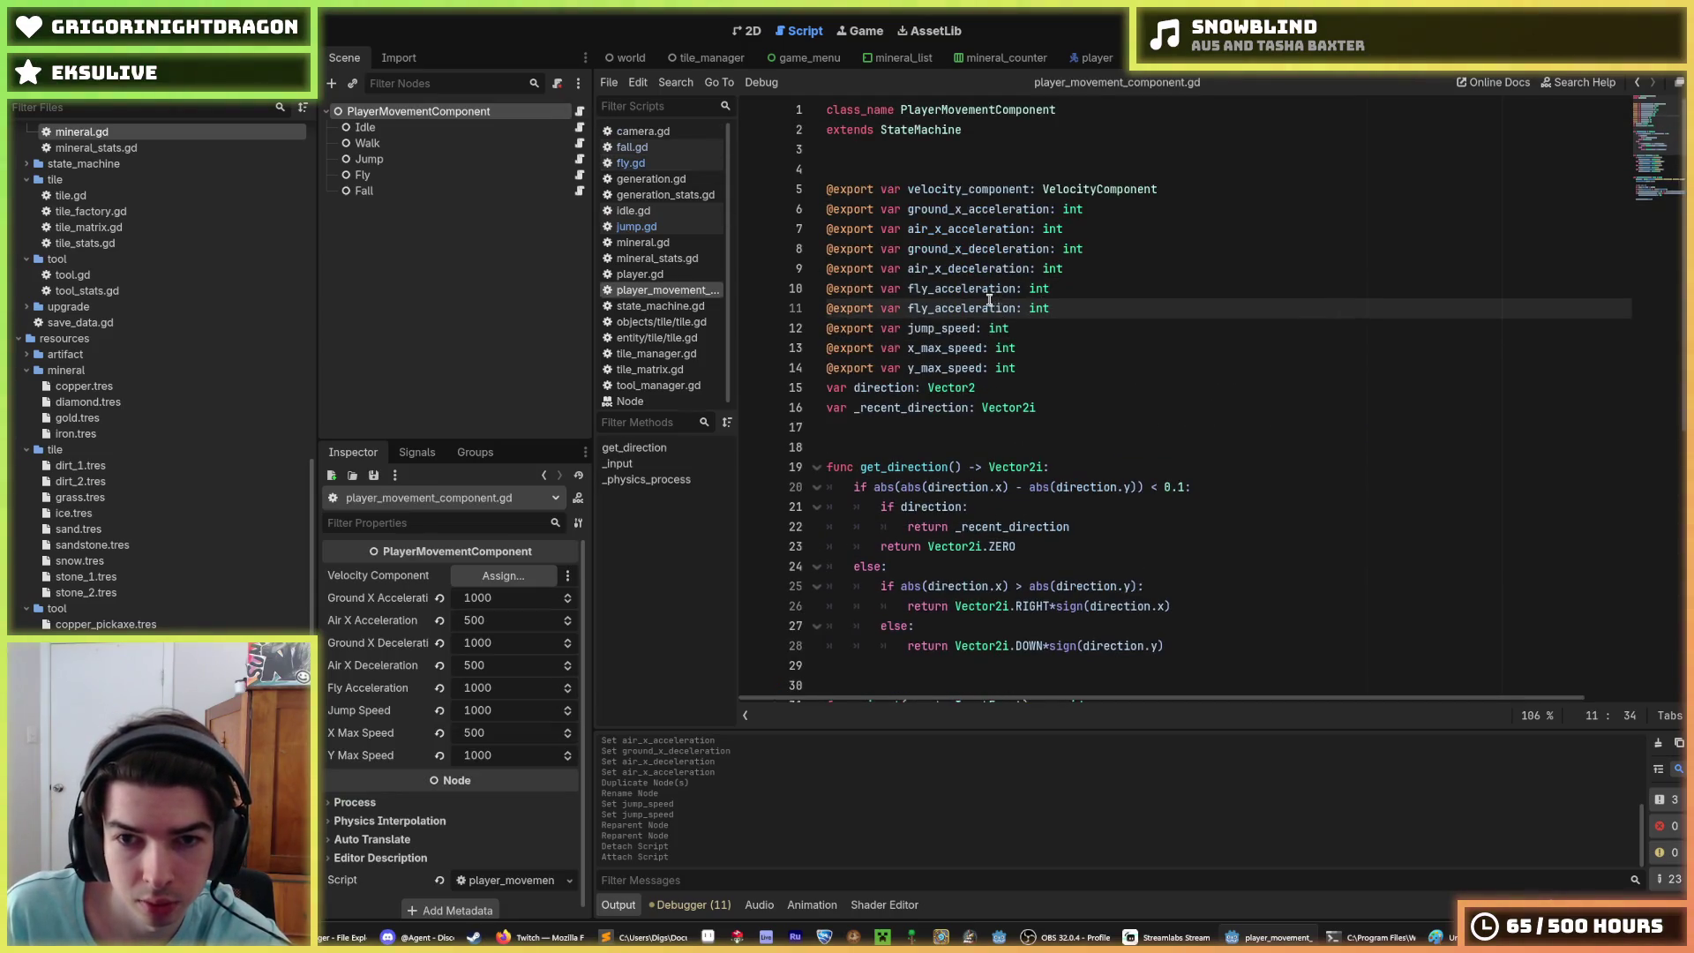
{"action": "double_click", "coordinate": [920, 309]}
{"action": "type", "text": "gravity_acceleration"}
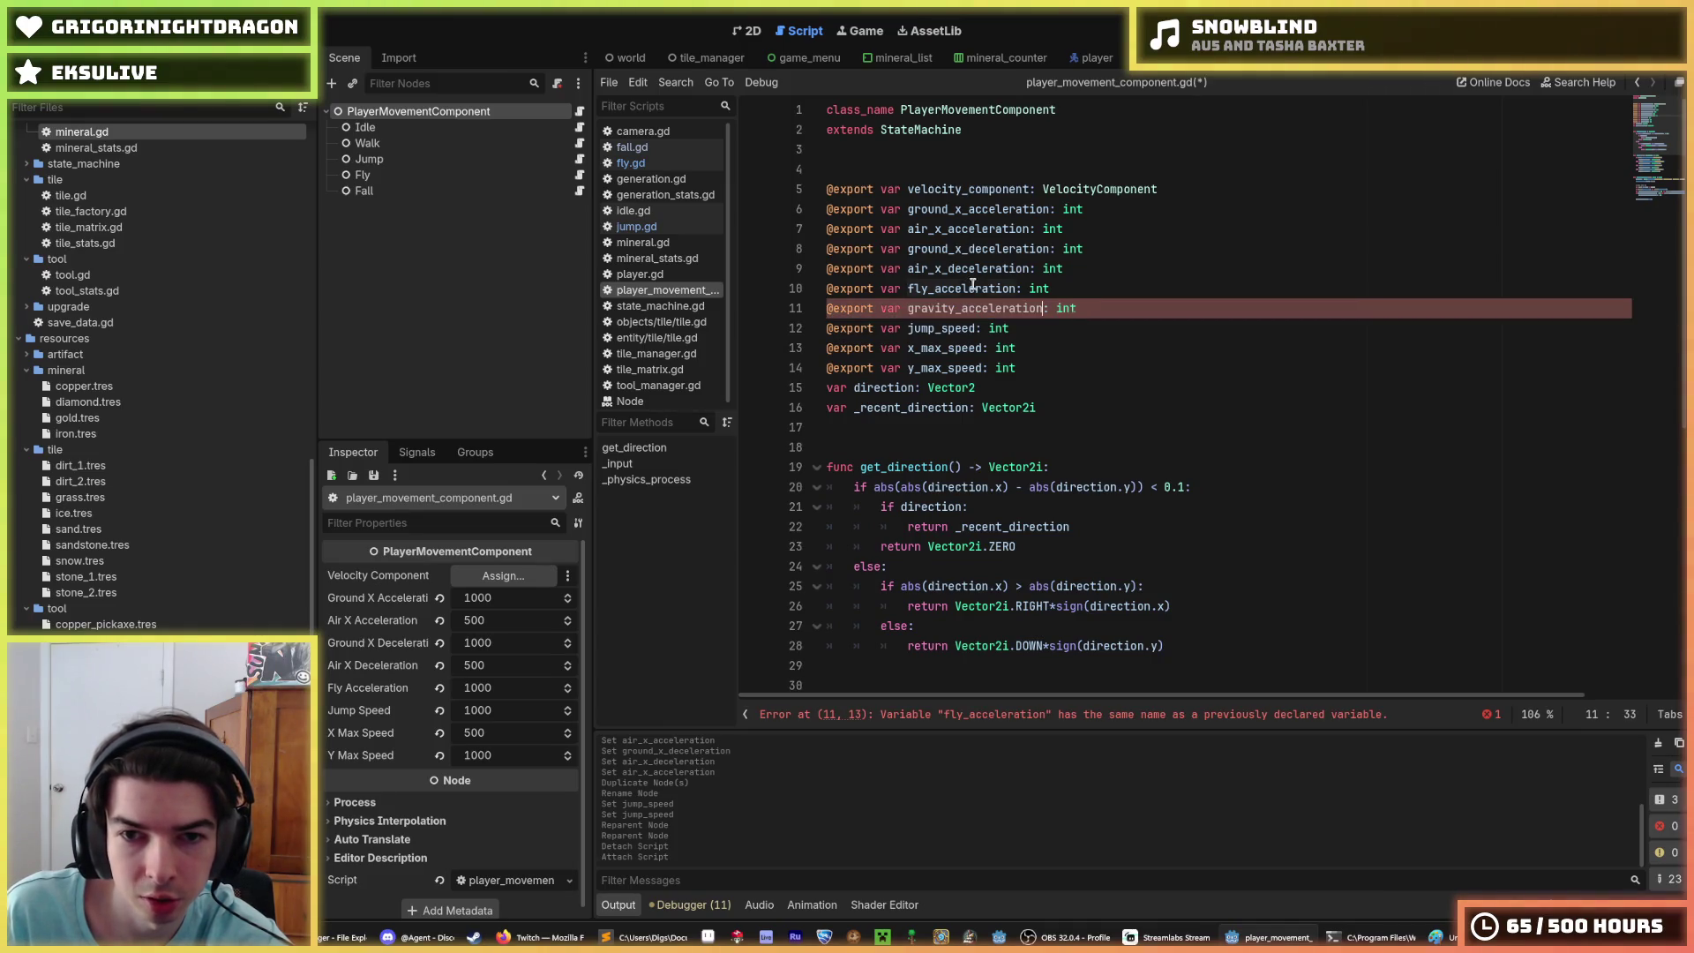
{"action": "key", "text": "alt+Down"}
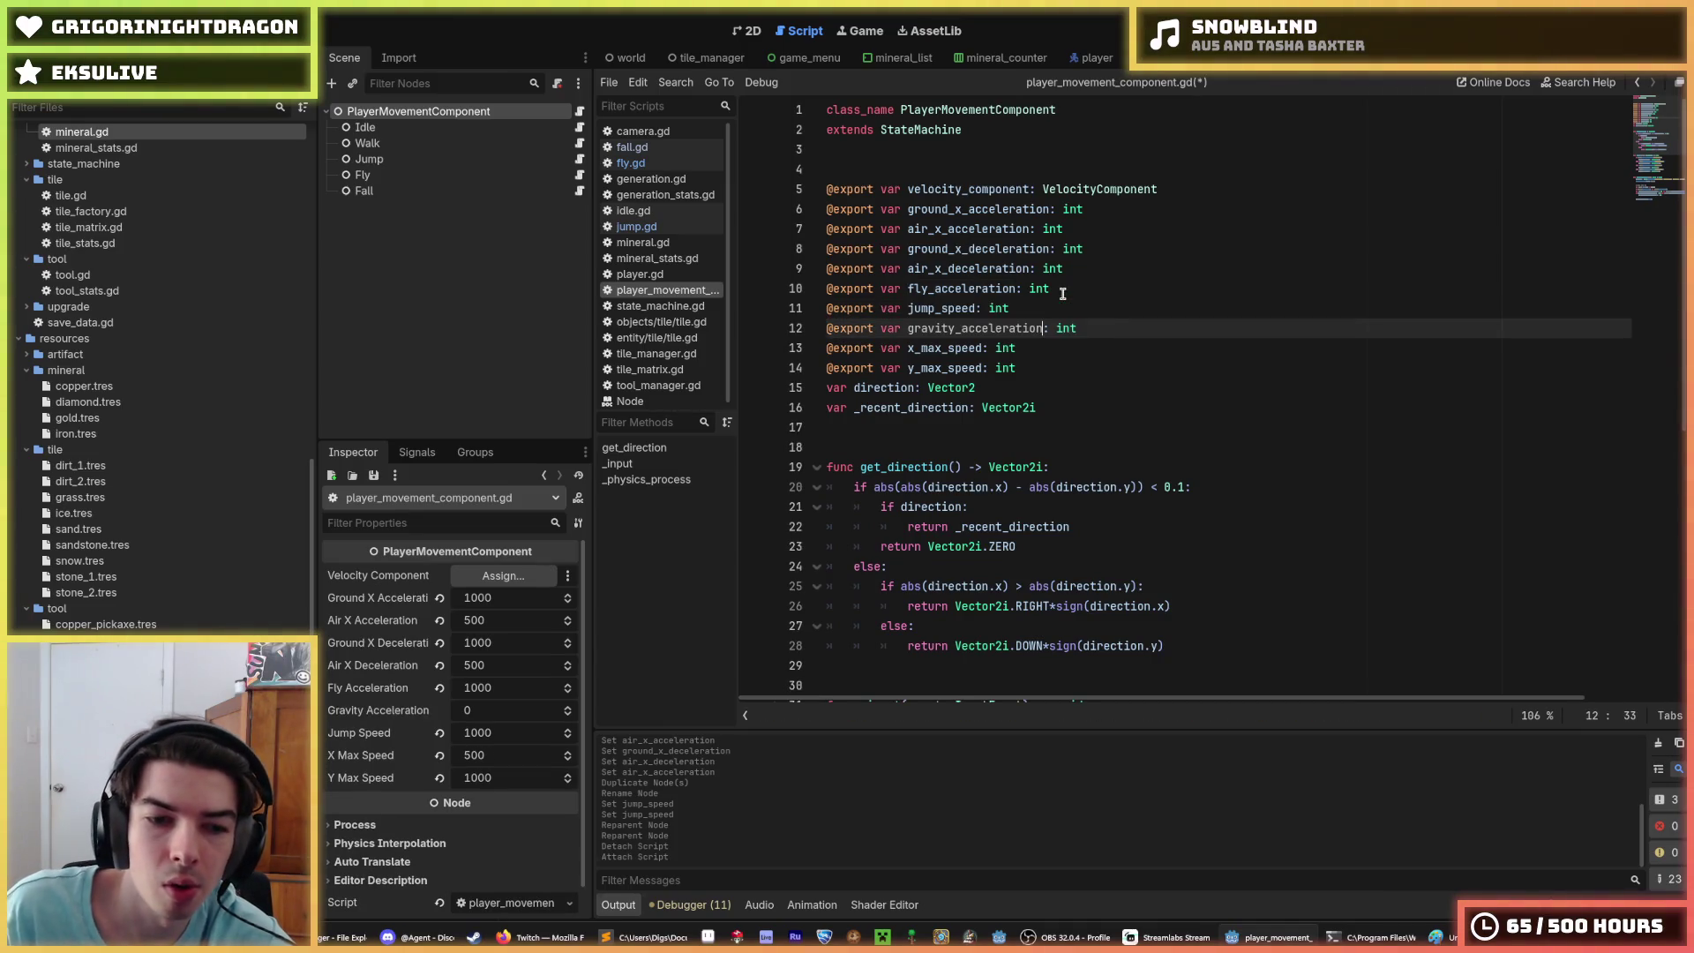
{"action": "key", "text": "ctrl+s"}
Step: Set the component's Gravity Acceleration to 500 in the Inspector and save the scene
{"action": "left_click", "coordinate": [501, 732]}
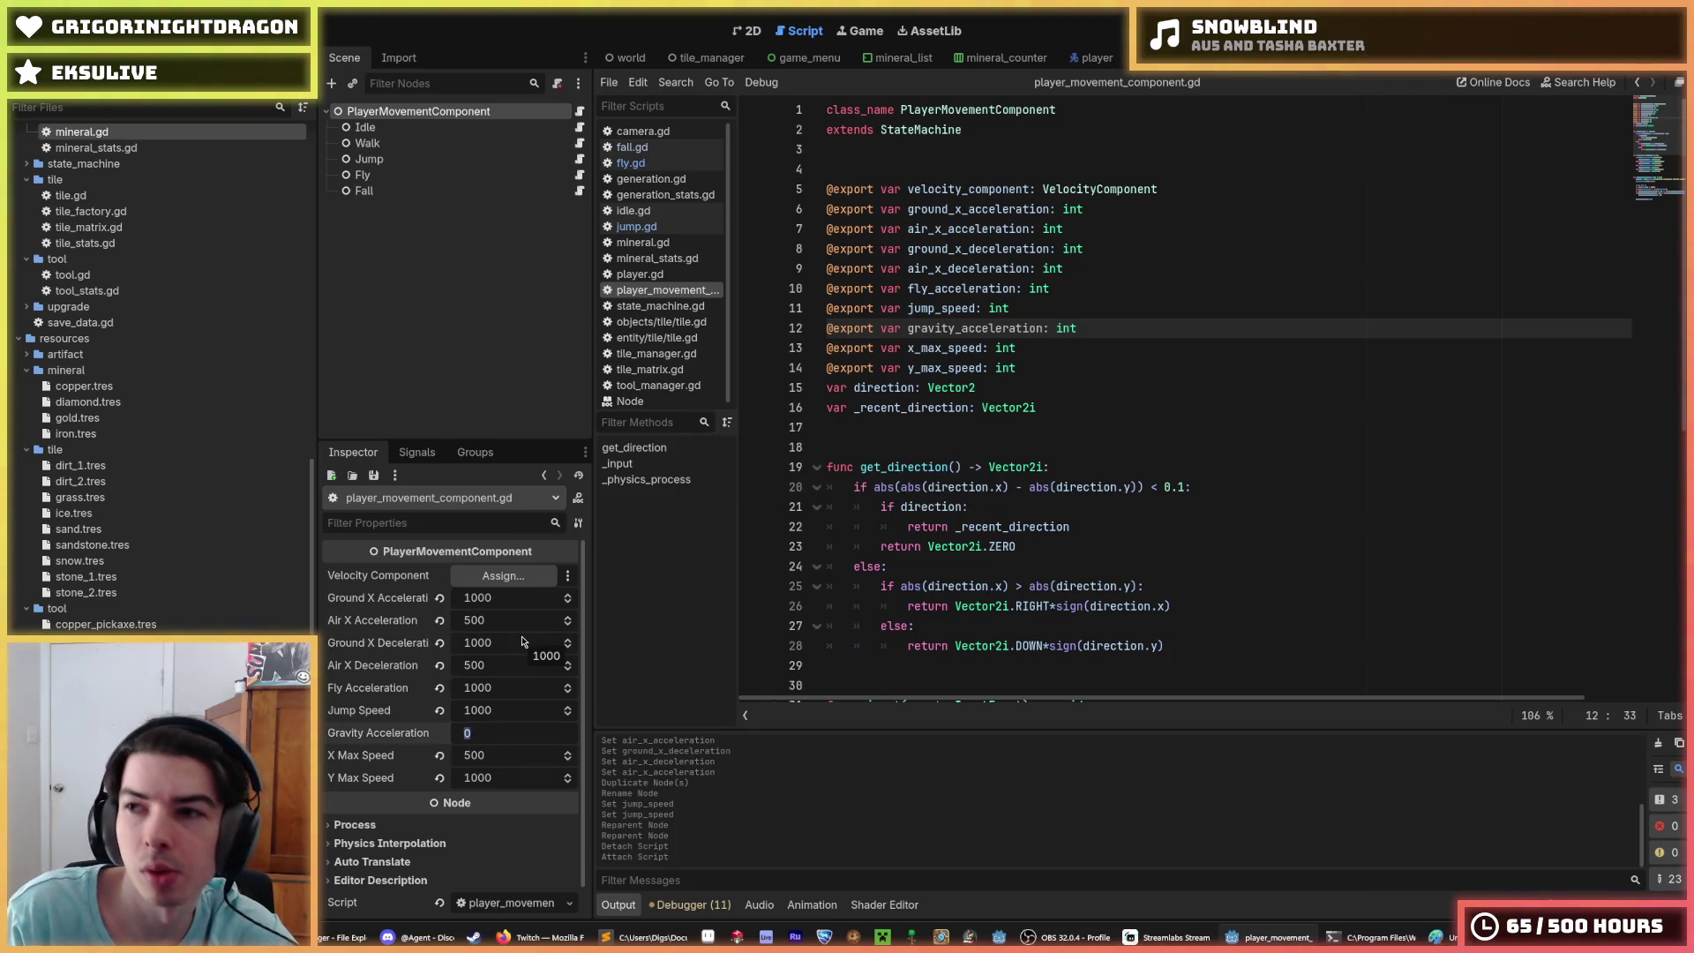
{"action": "type", "text": "500"}
{"action": "key", "text": "Return"}
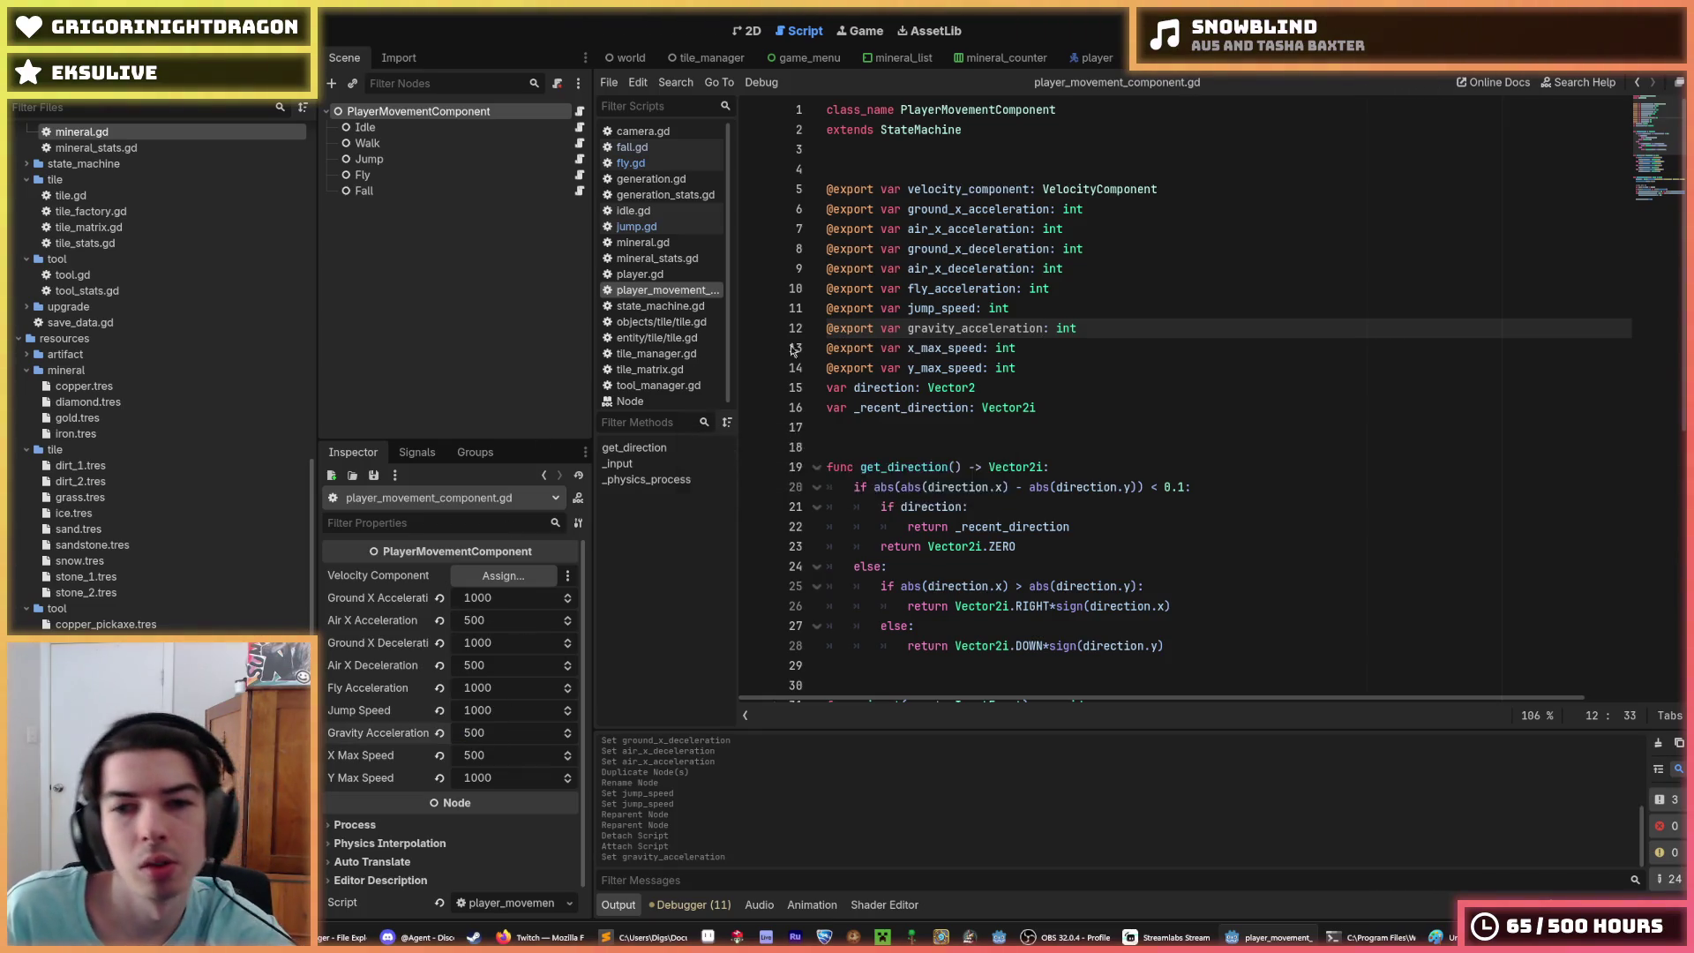
{"action": "left_click", "coordinate": [1054, 351]}
{"action": "key", "text": "ctrl+s"}
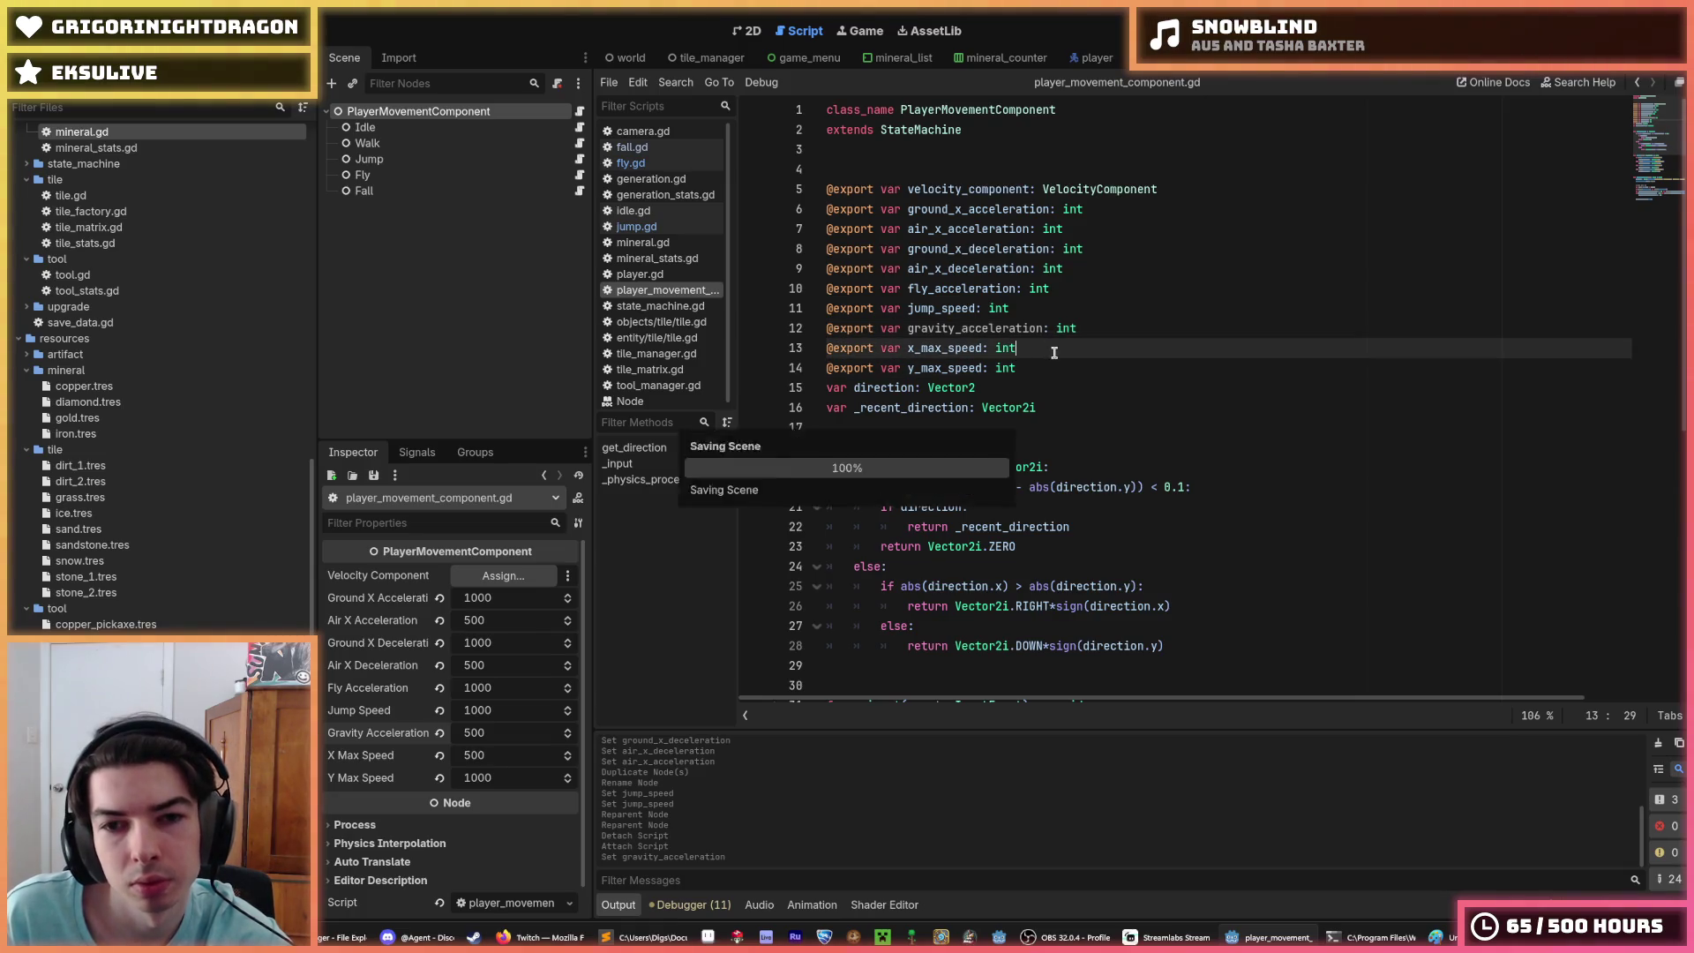
Step: Move the gravity_acceleration line above fly_acceleration and save the script
{"action": "left_click", "coordinate": [1031, 329]}
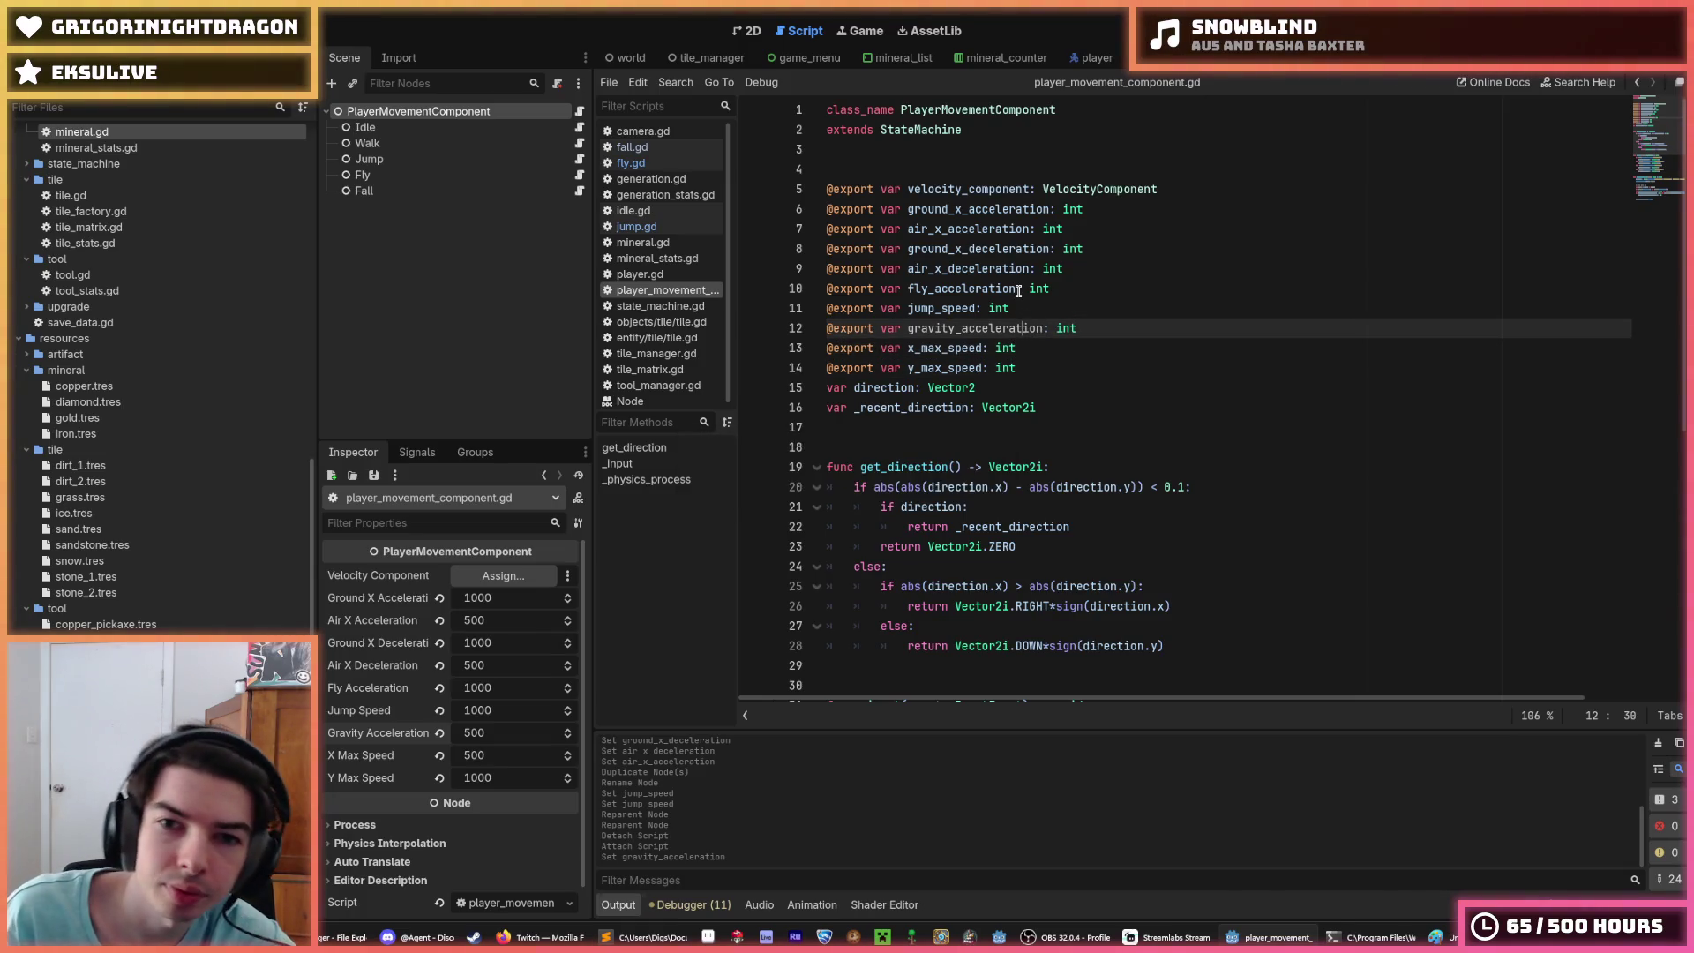
{"action": "key", "text": "alt+Up"}
{"action": "key", "text": "alt+Up"}
{"action": "key", "text": "Down"}
{"action": "key", "text": "Down"}
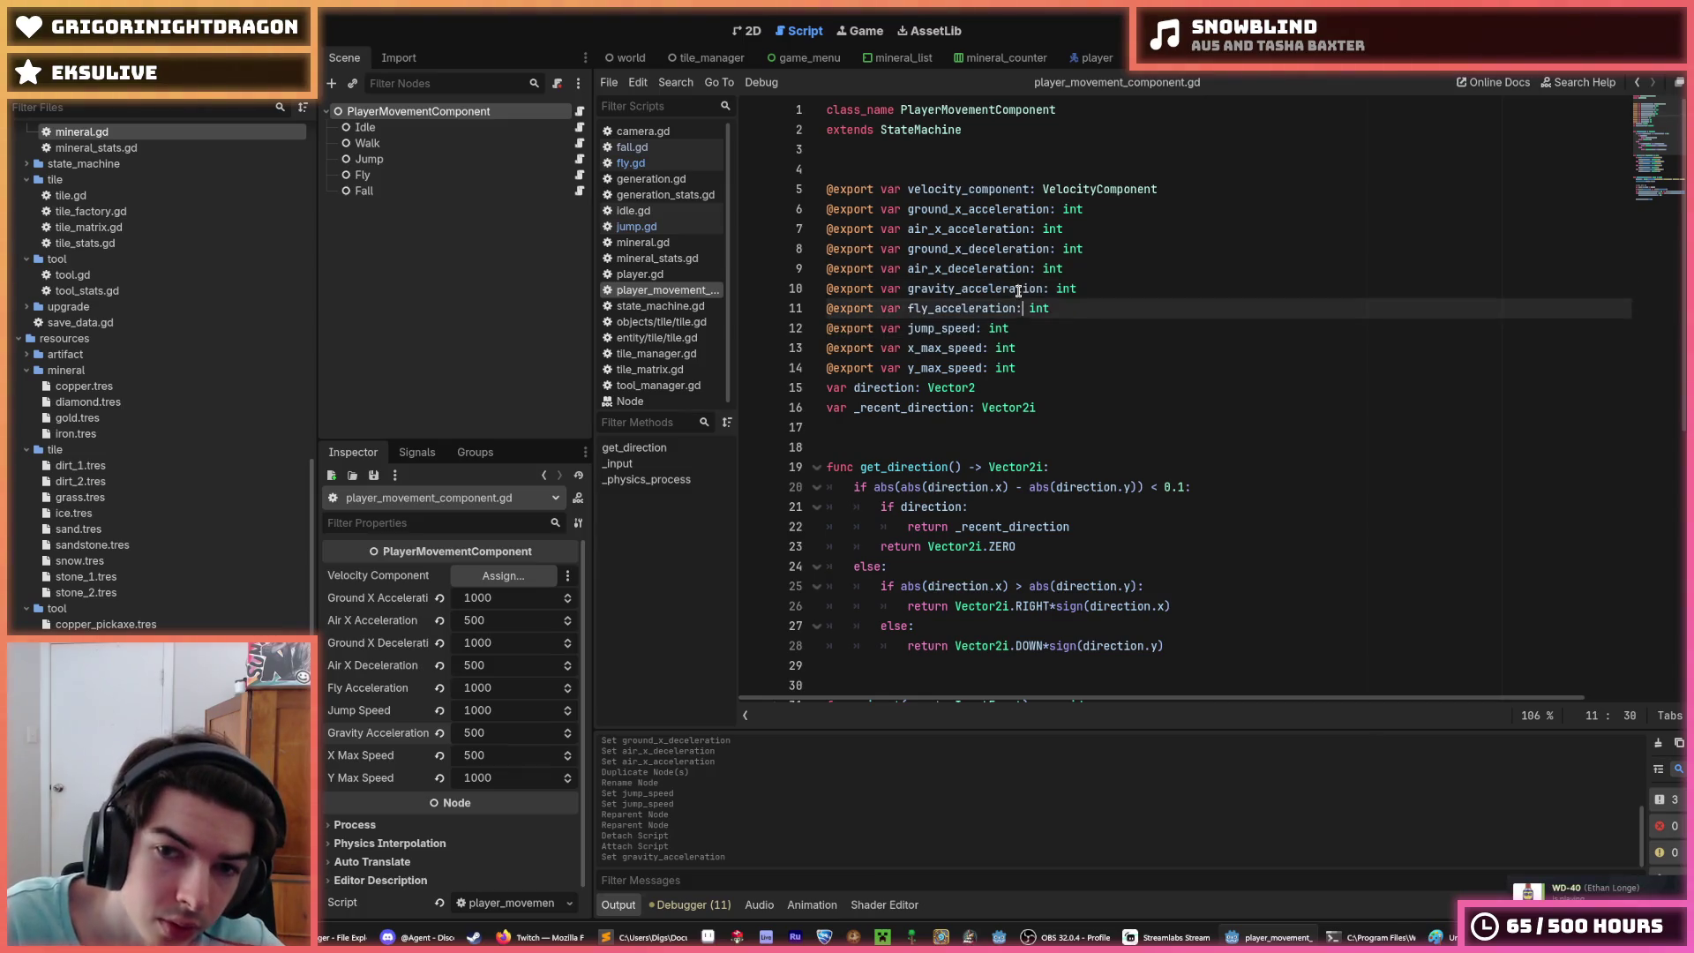
{"action": "key", "text": "Up"}
{"action": "key", "text": "Up"}
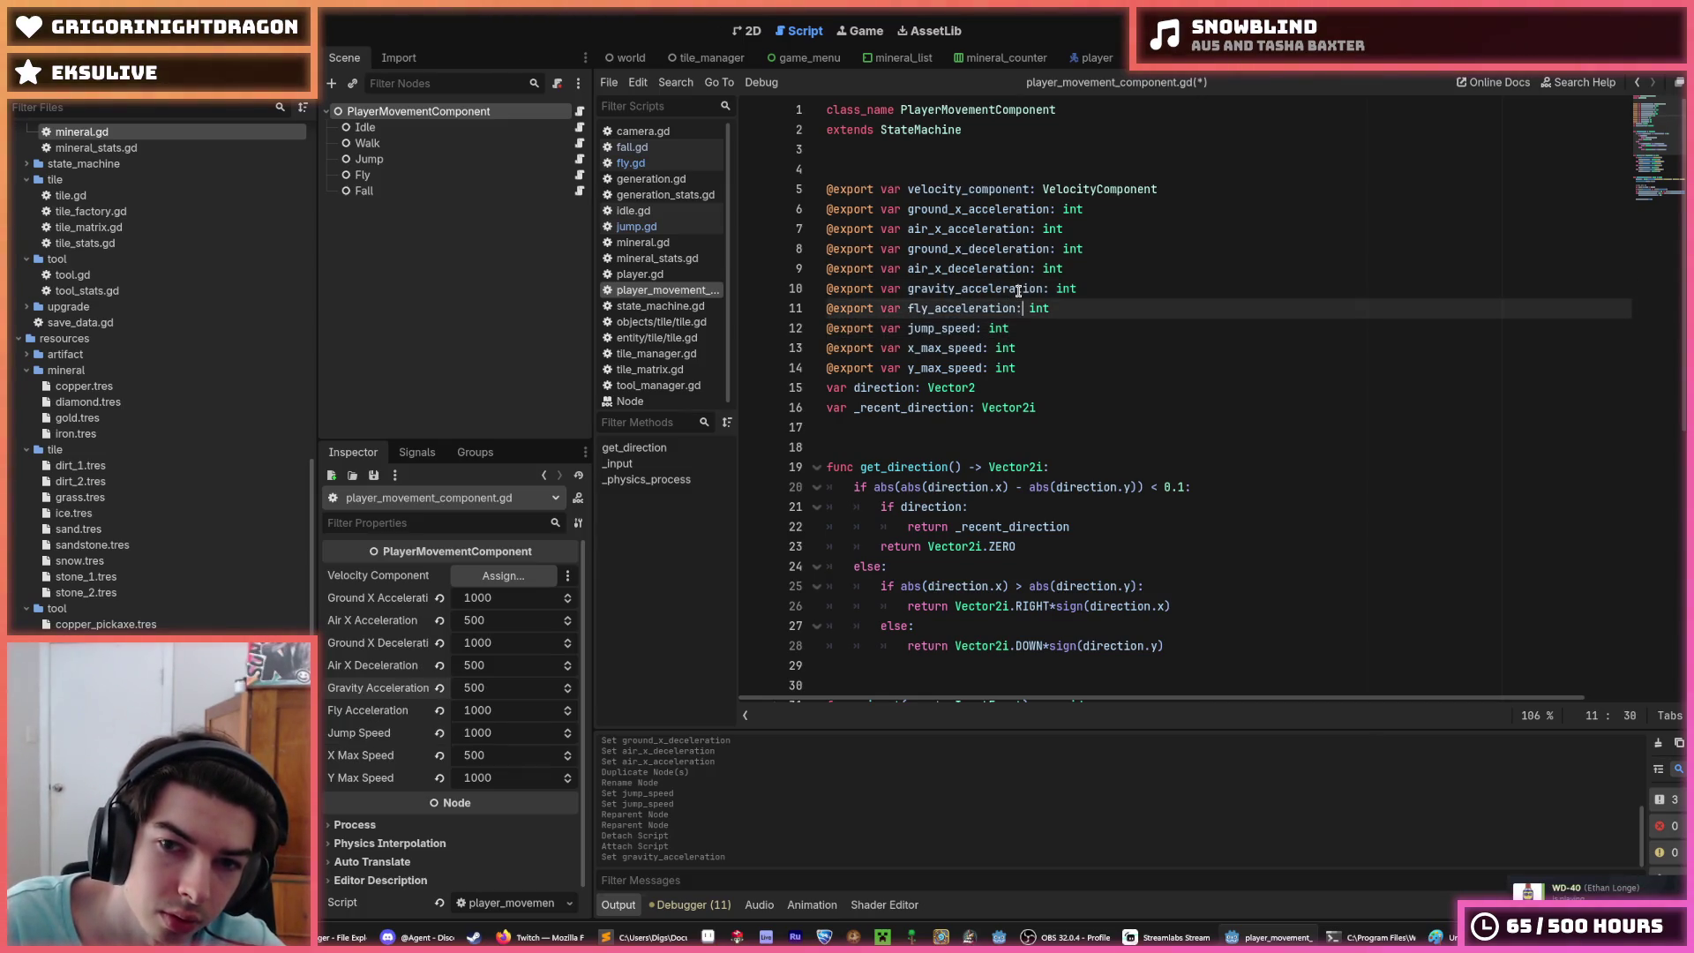
{"action": "left_click", "coordinate": [1051, 308]}
{"action": "key", "text": "ctrl+s"}
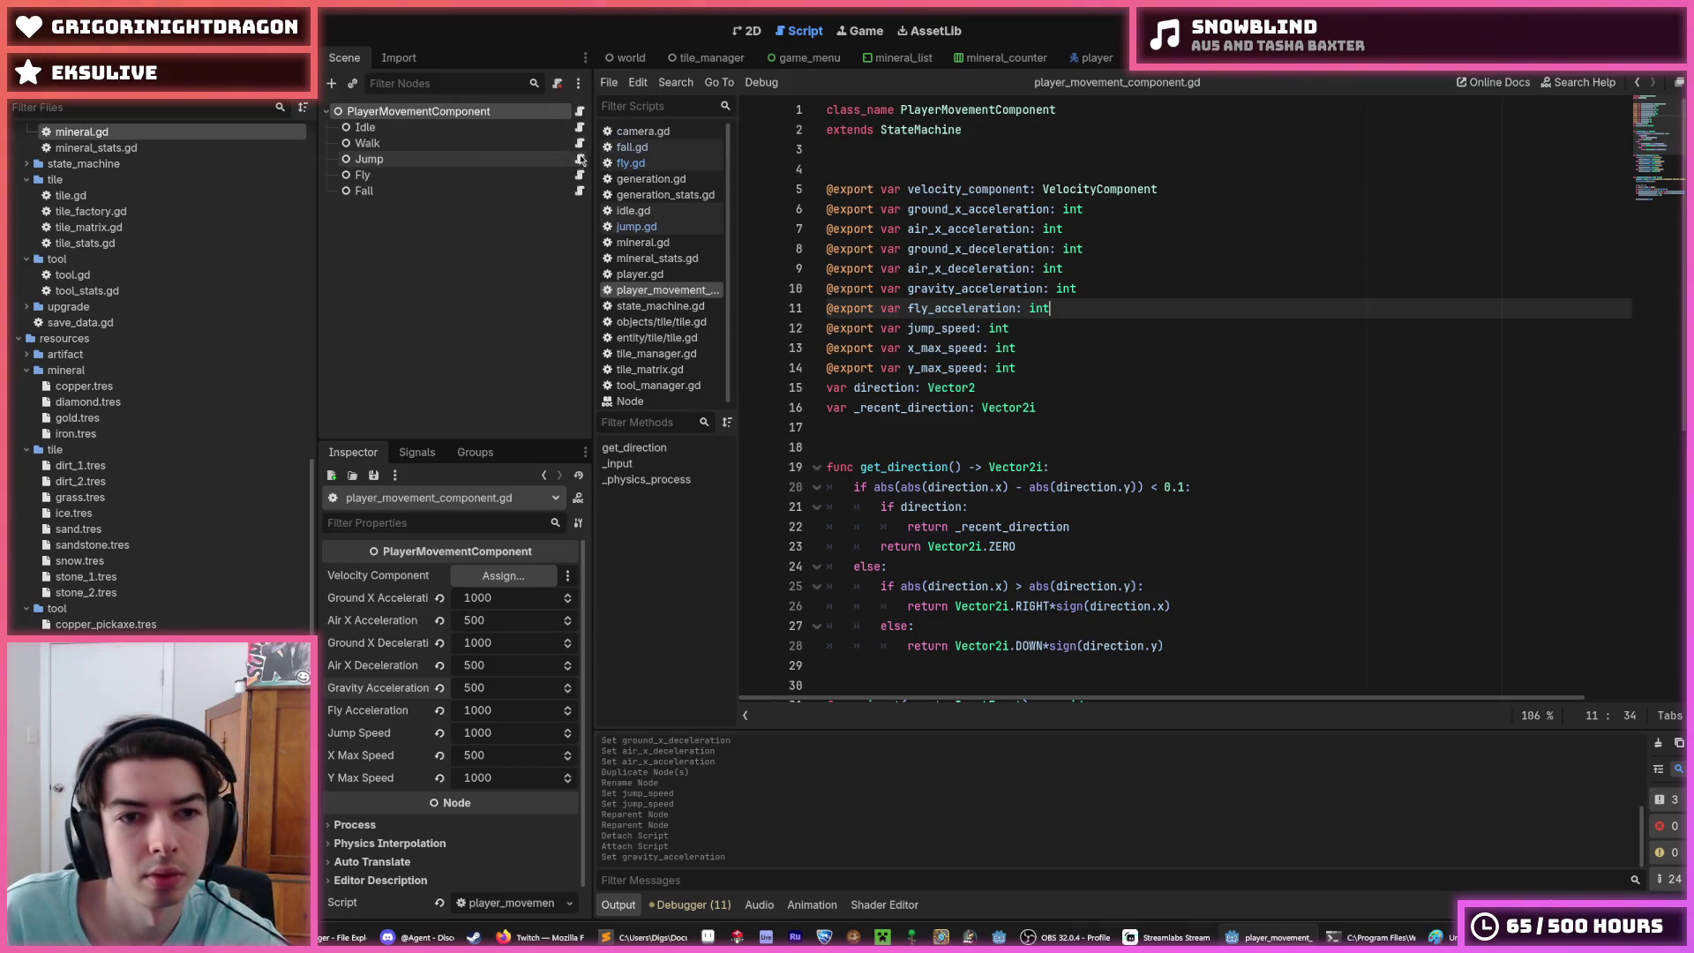
Step: Detach the script from the Fly state node
{"action": "left_click", "coordinate": [581, 181]}
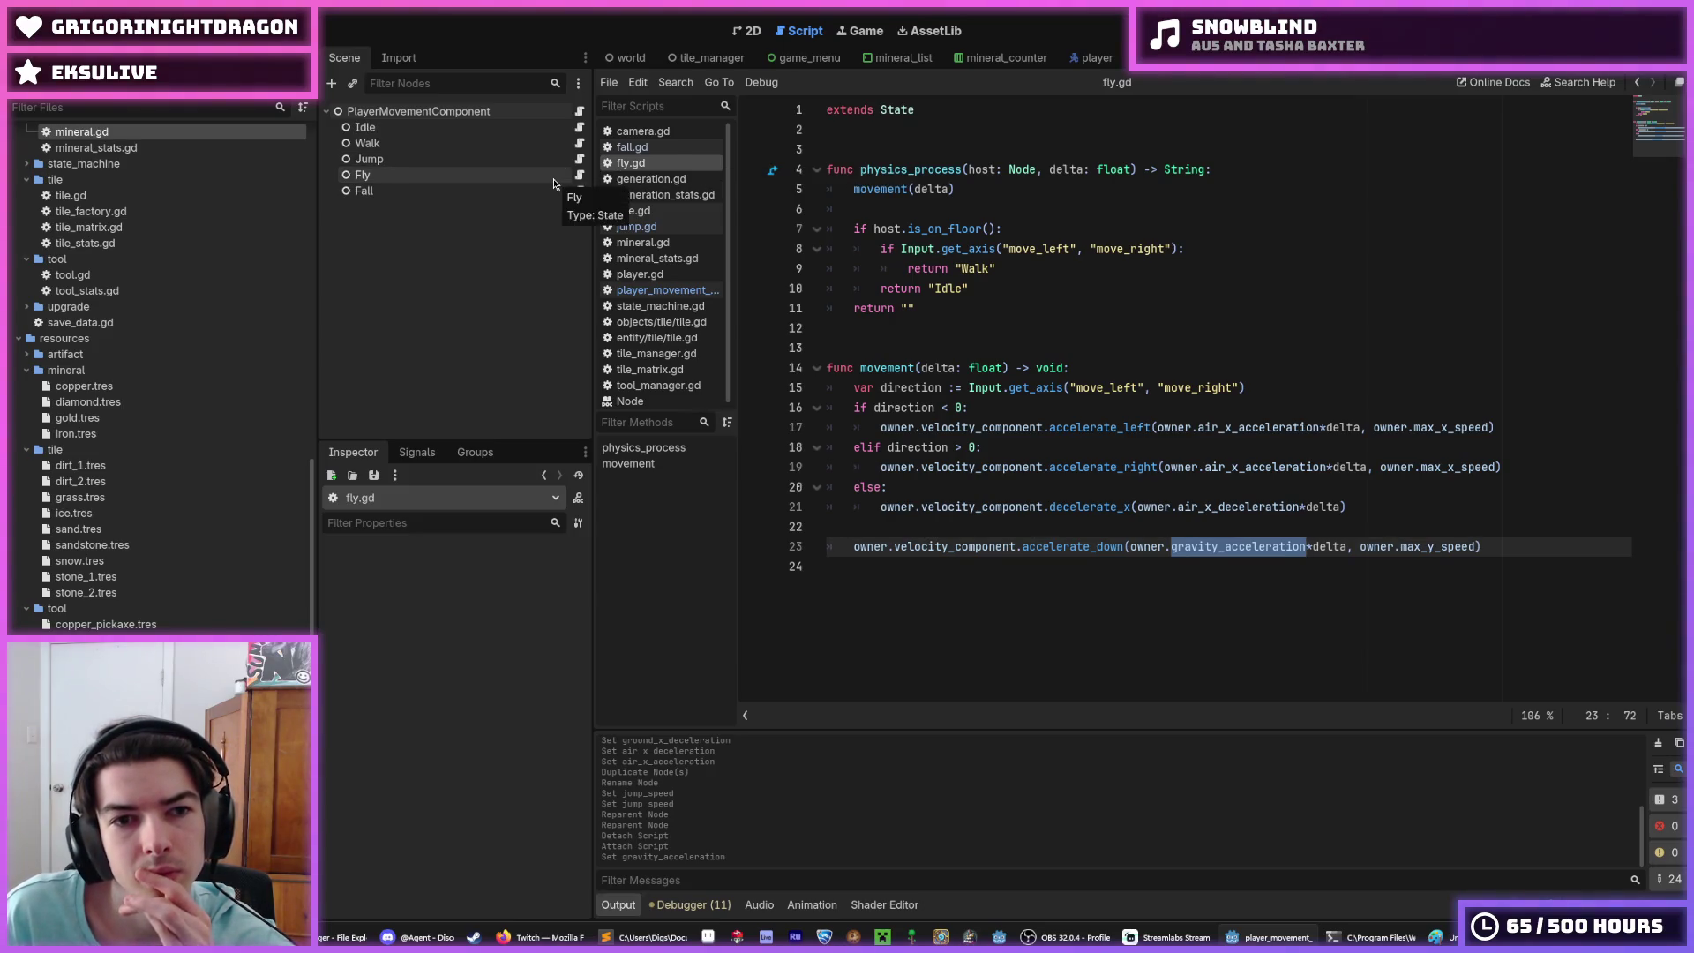
{"action": "left_click", "coordinate": [554, 180]}
{"action": "left_click", "coordinate": [542, 189]}
{"action": "left_click", "coordinate": [541, 175]}
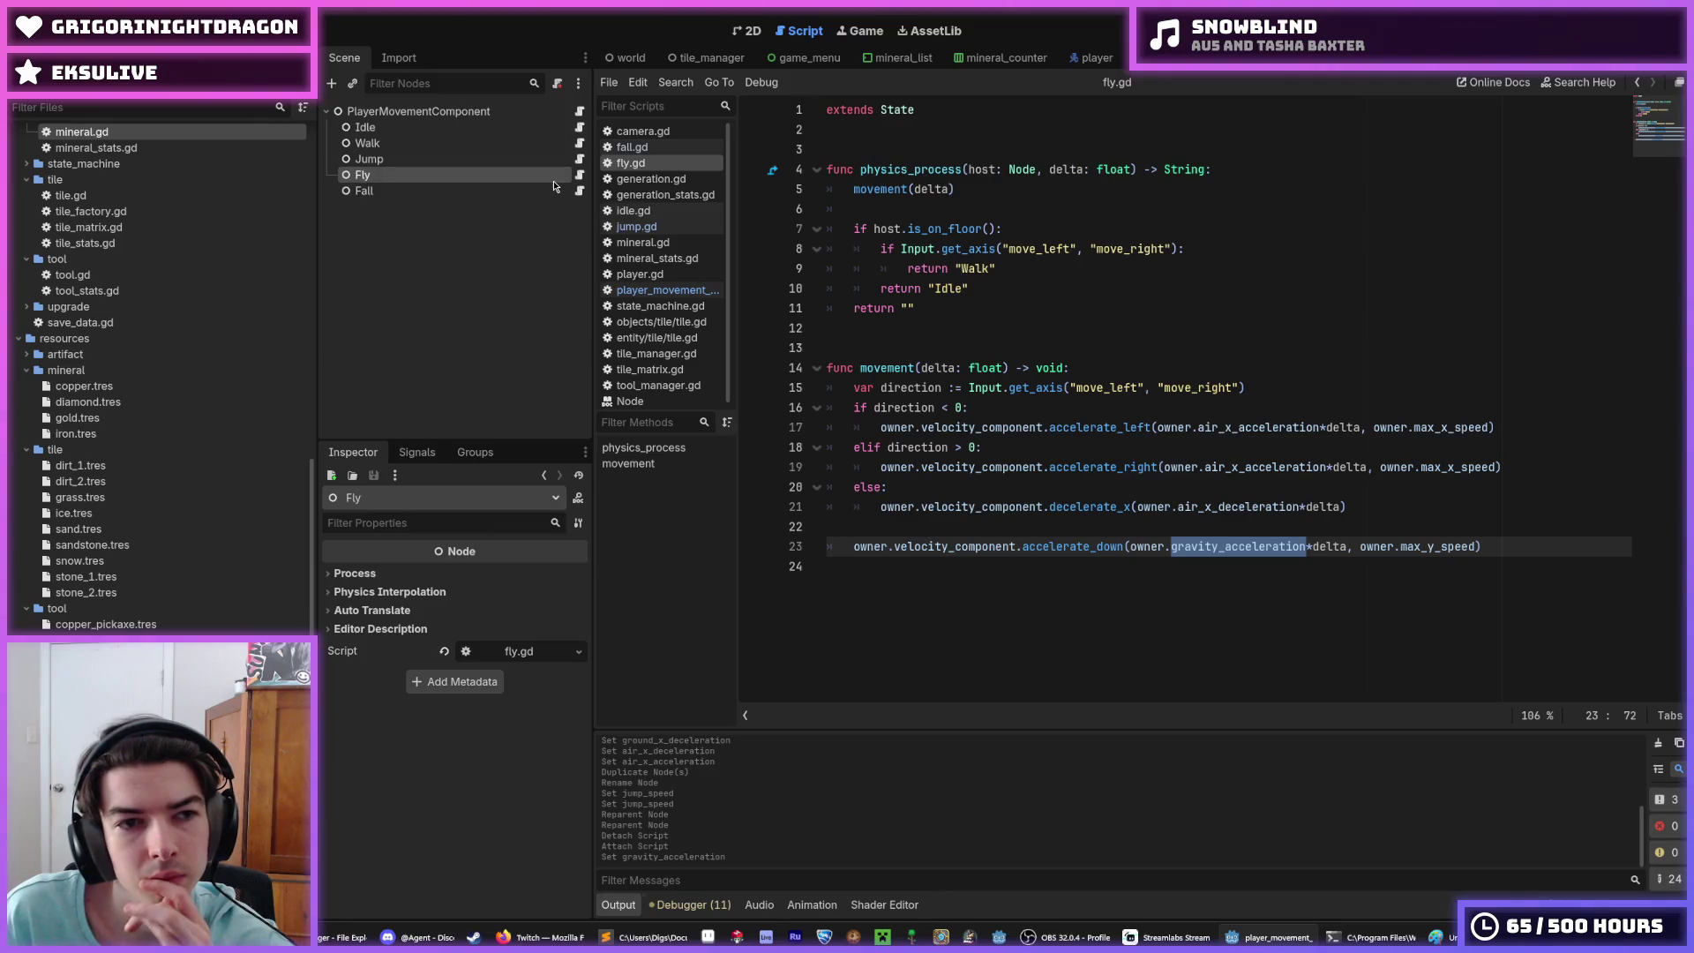
{"action": "right_click", "coordinate": [554, 179]}
{"action": "left_click", "coordinate": [582, 346]}
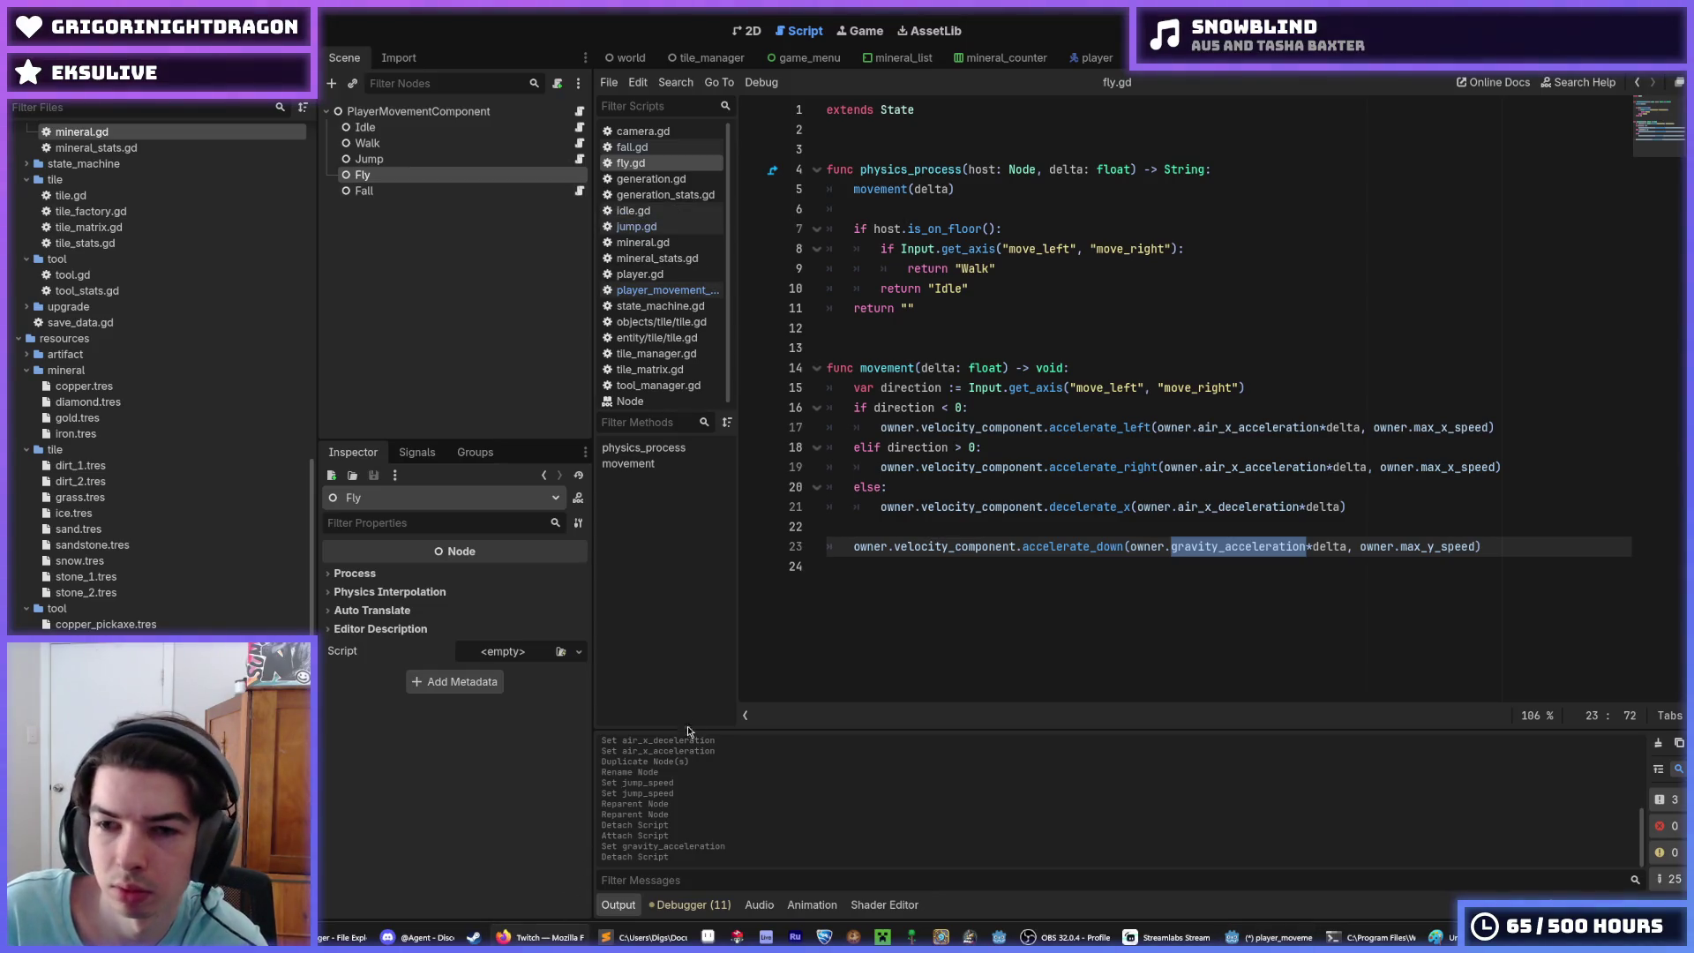
Step: Review fly.gd's Walk return and the Fall node's script, ending on empty line 6
{"action": "left_click", "coordinate": [1341, 507]}
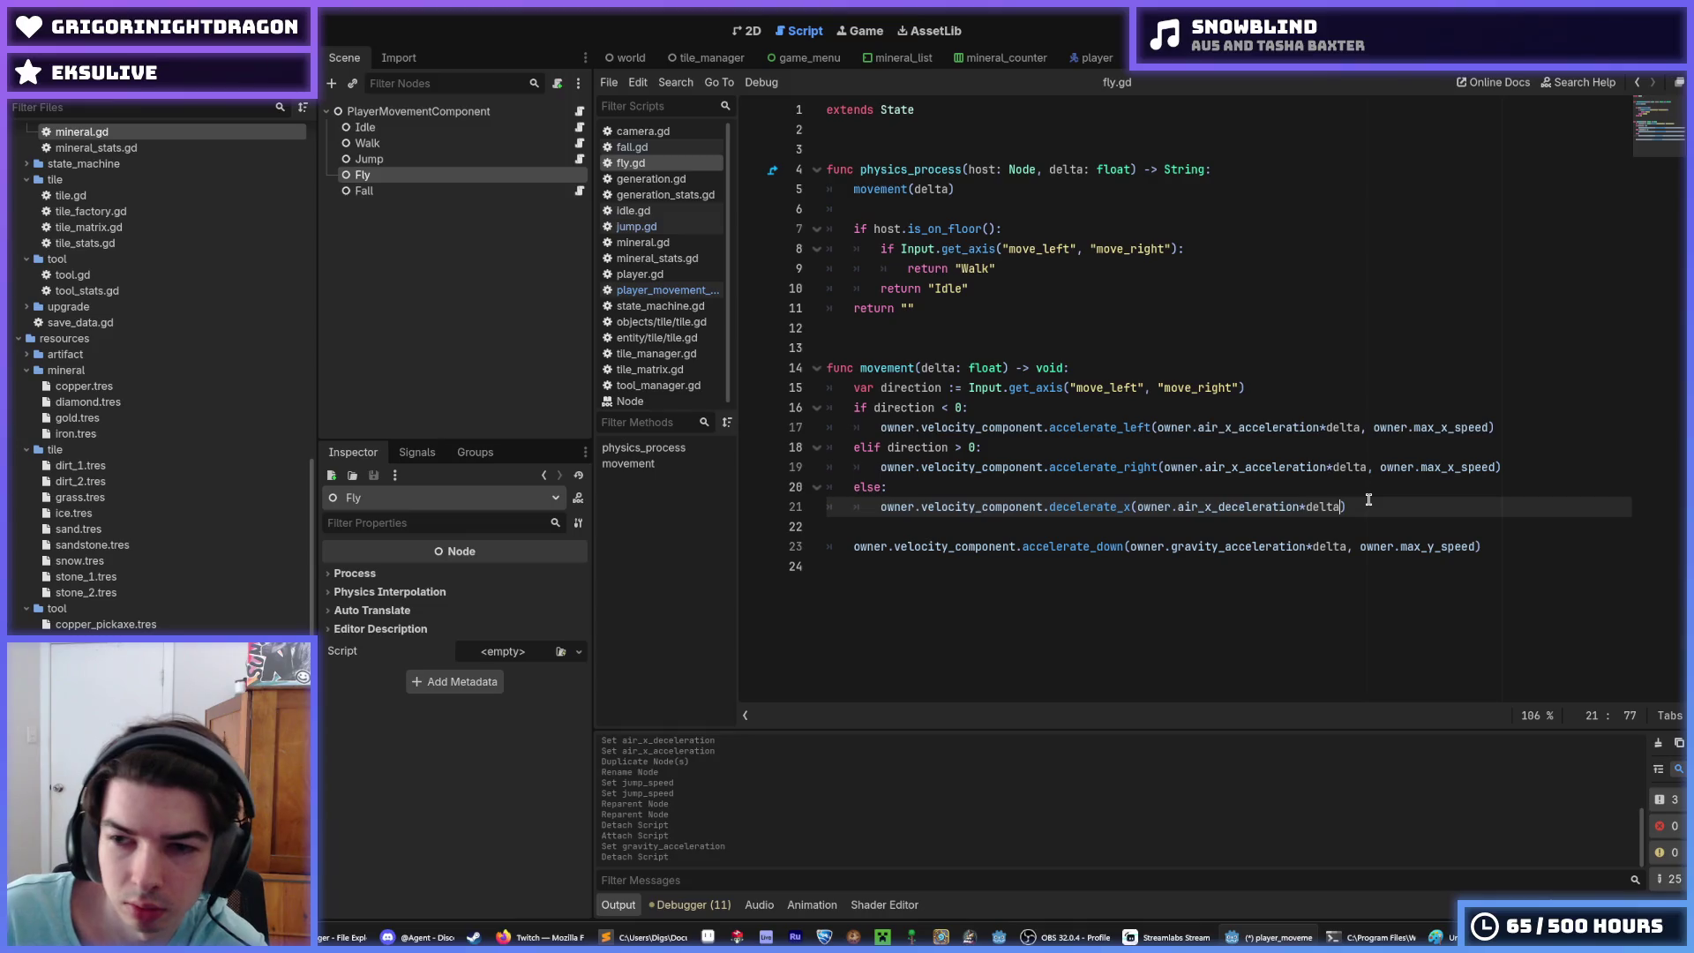
{"action": "left_click", "coordinate": [1364, 499]}
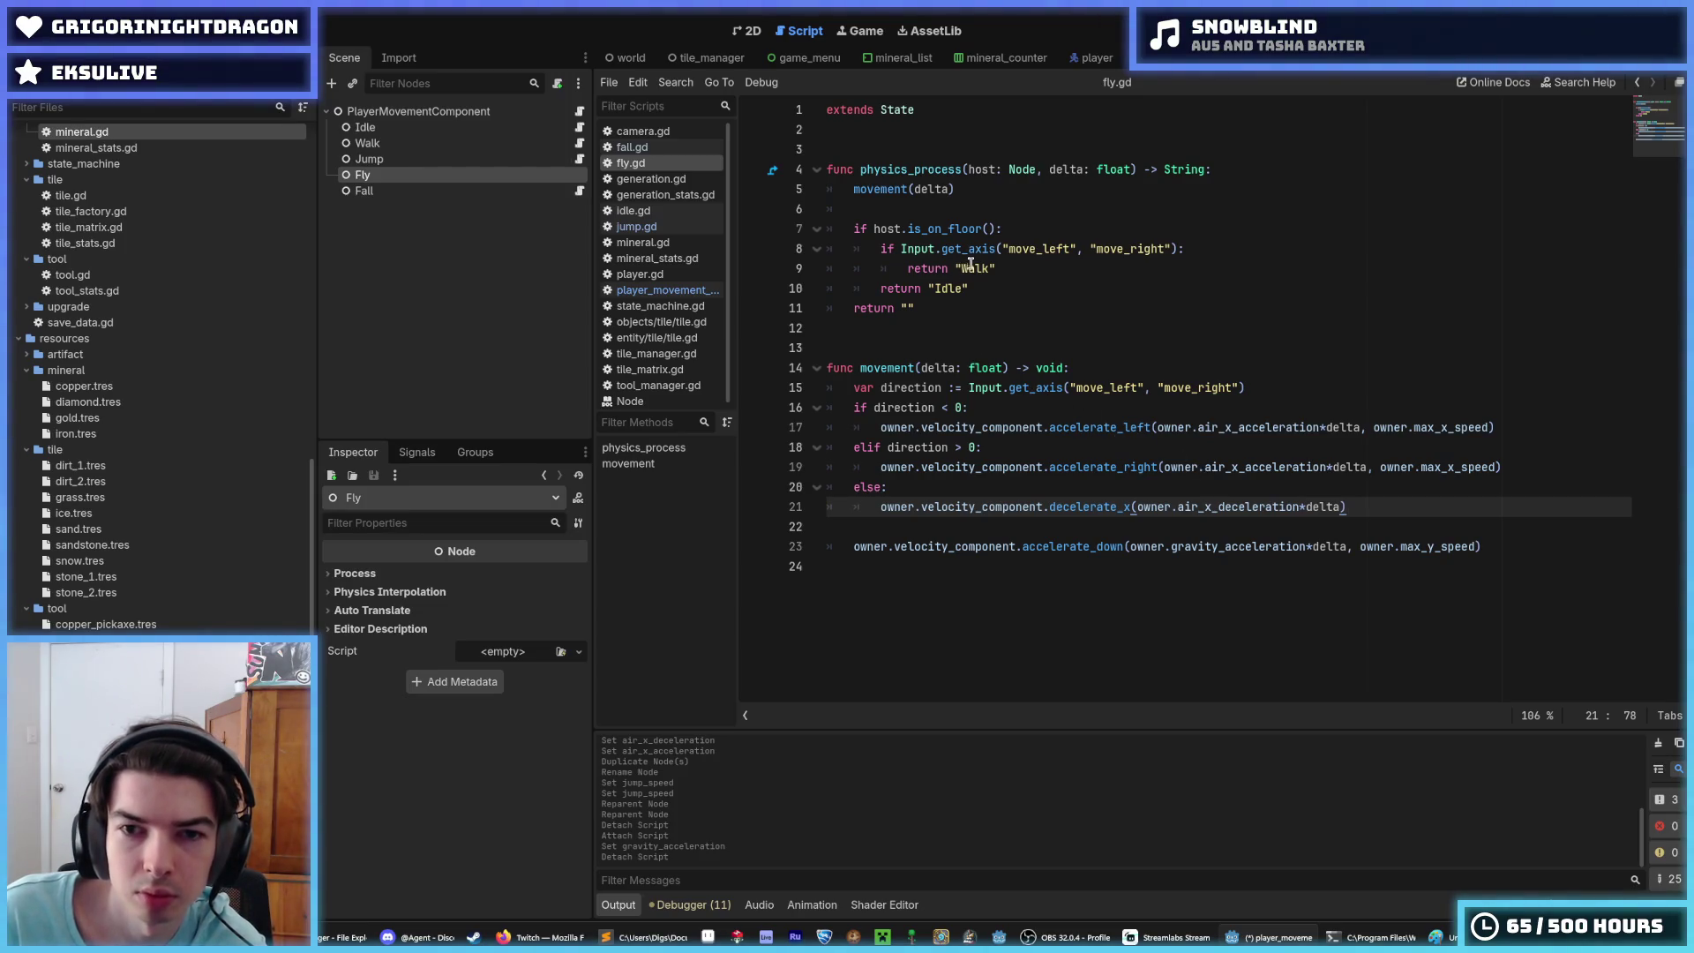
{"action": "double_click", "coordinate": [972, 266]}
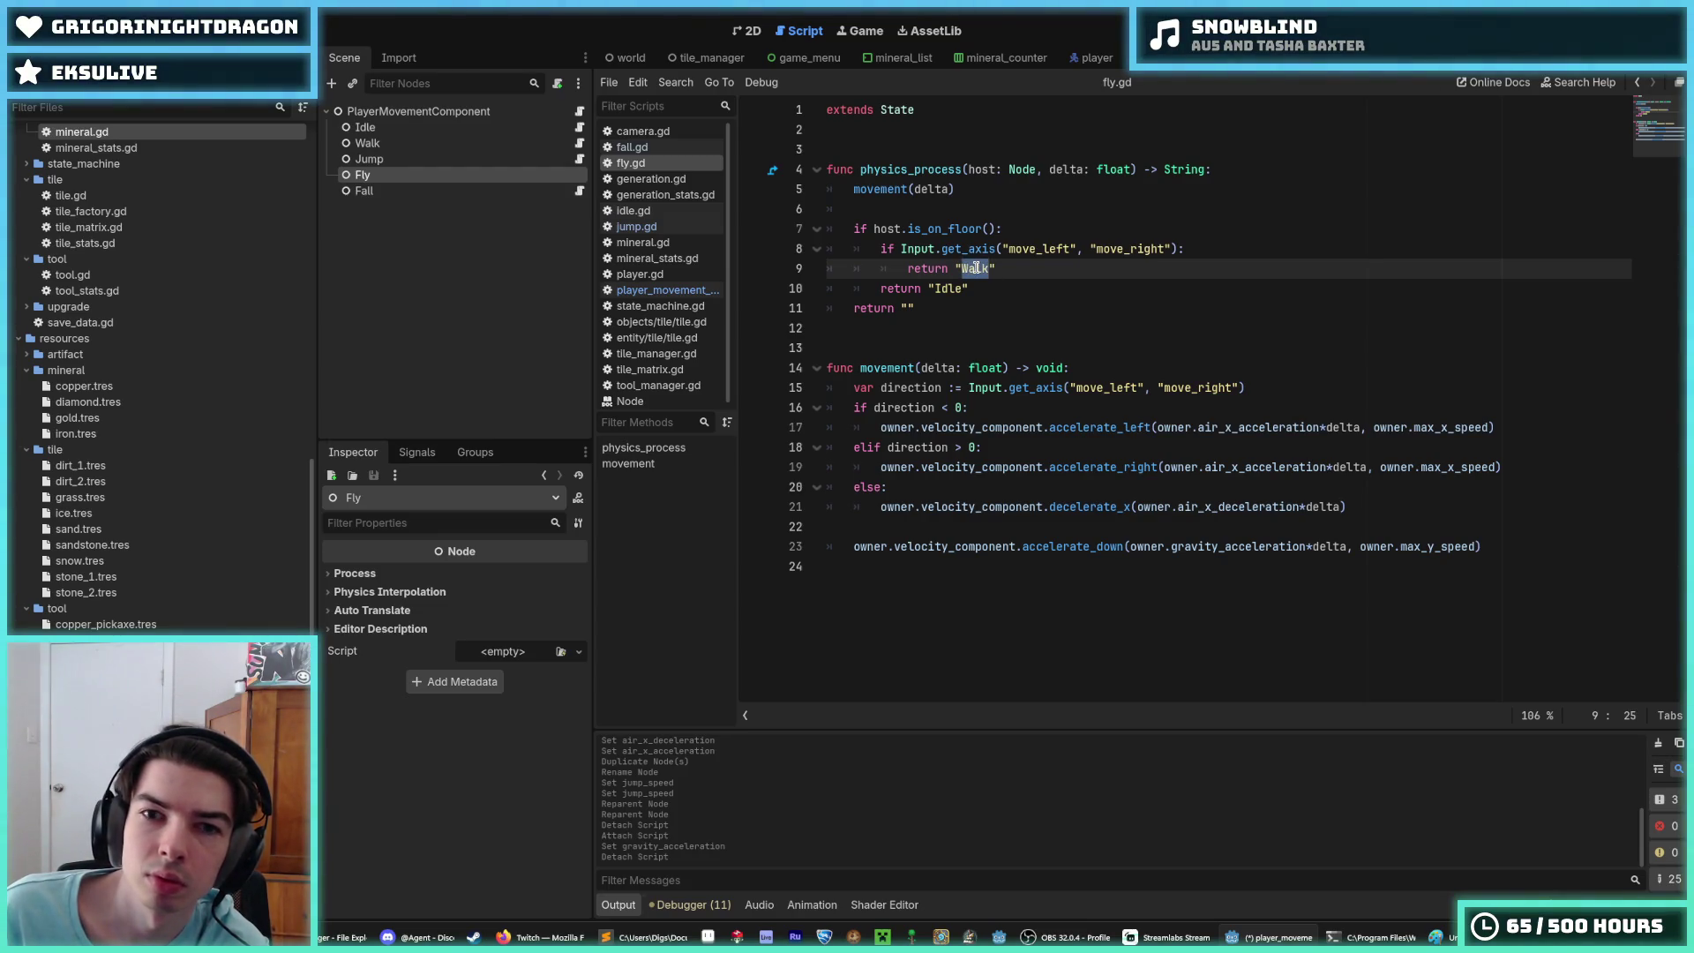
{"action": "left_click", "coordinate": [975, 268]}
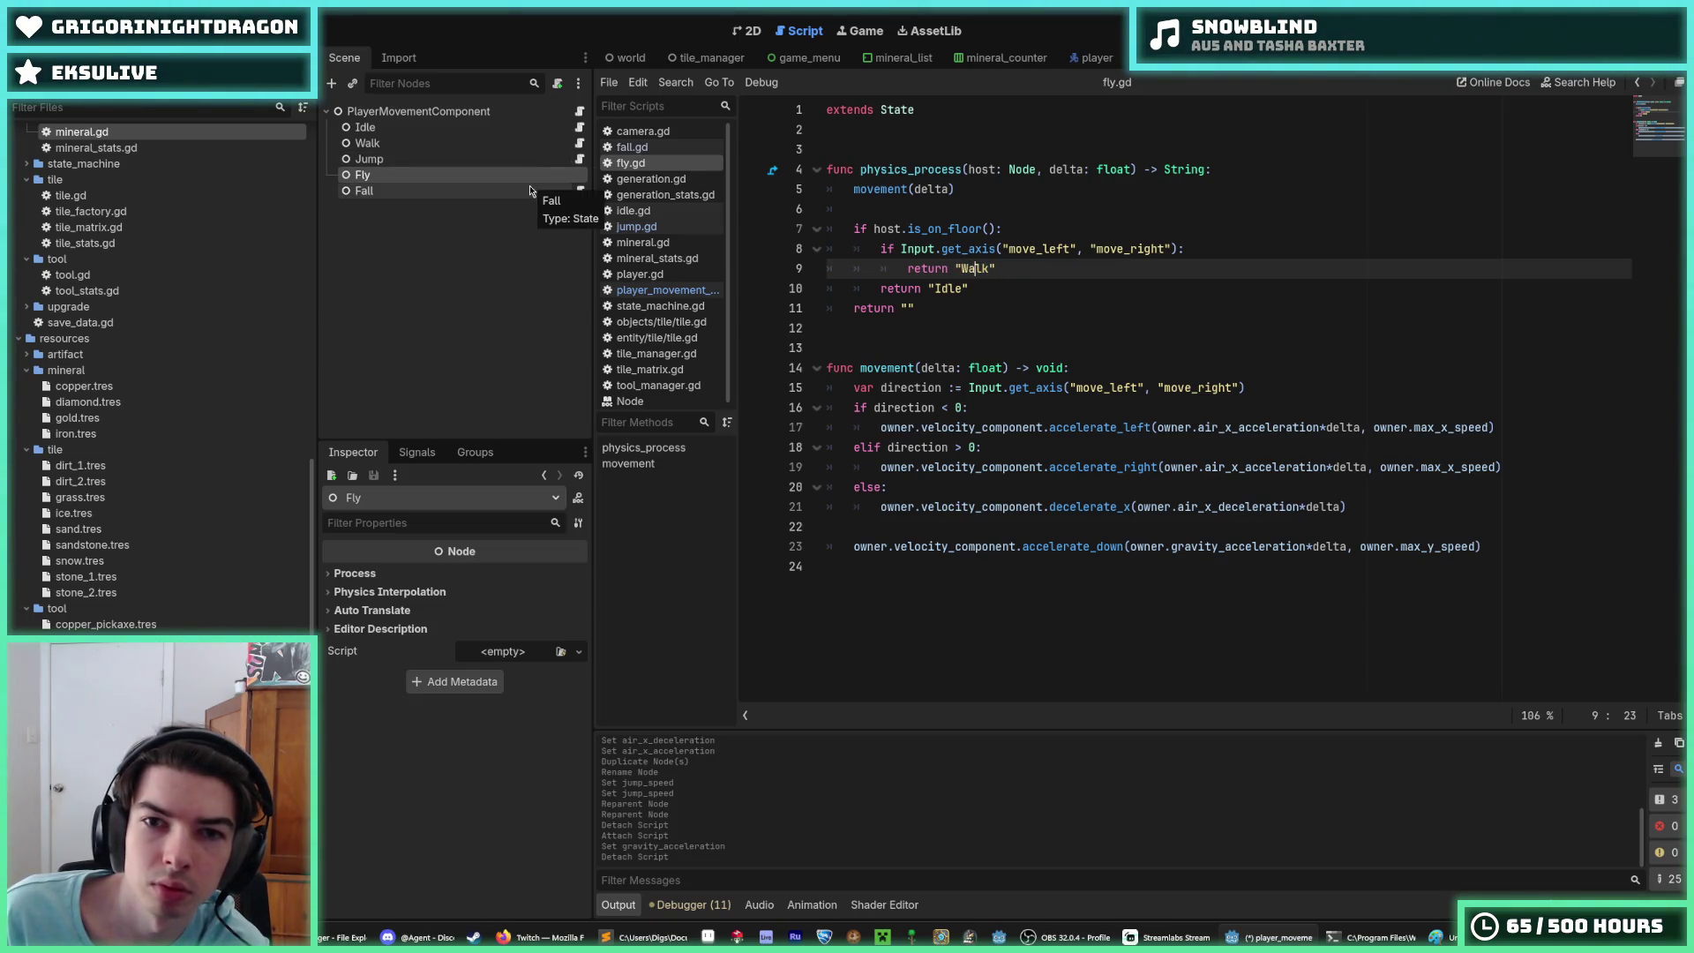
{"action": "left_click", "coordinate": [558, 192]}
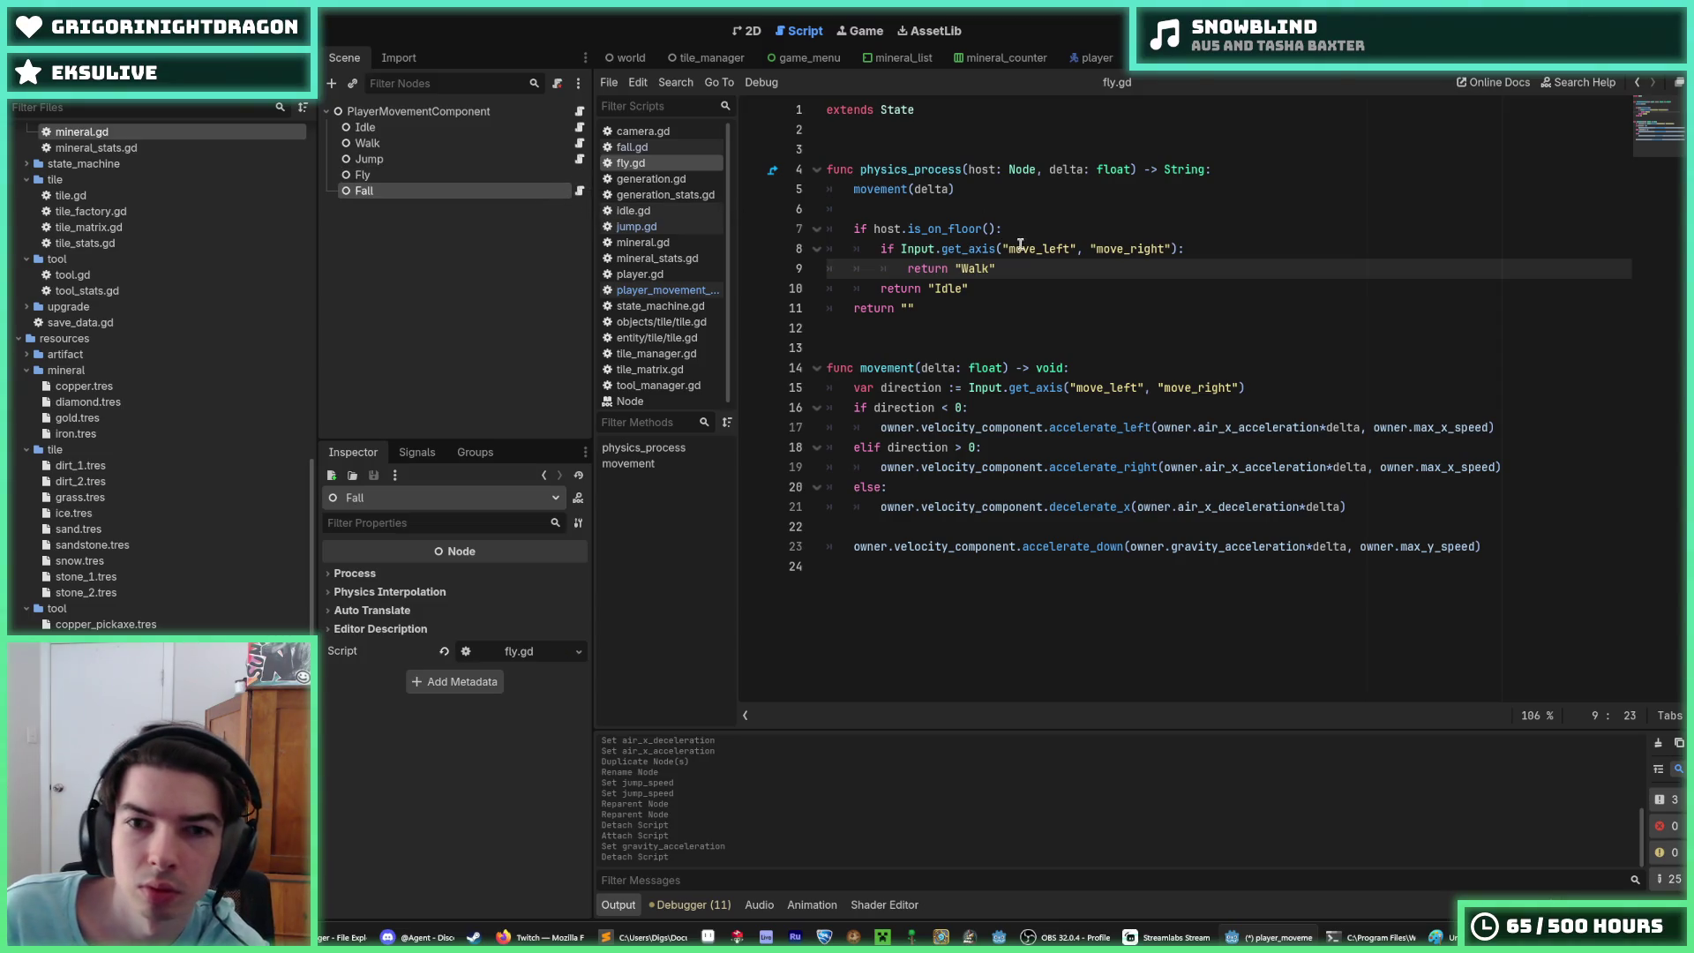
{"action": "left_click", "coordinate": [1034, 231]}
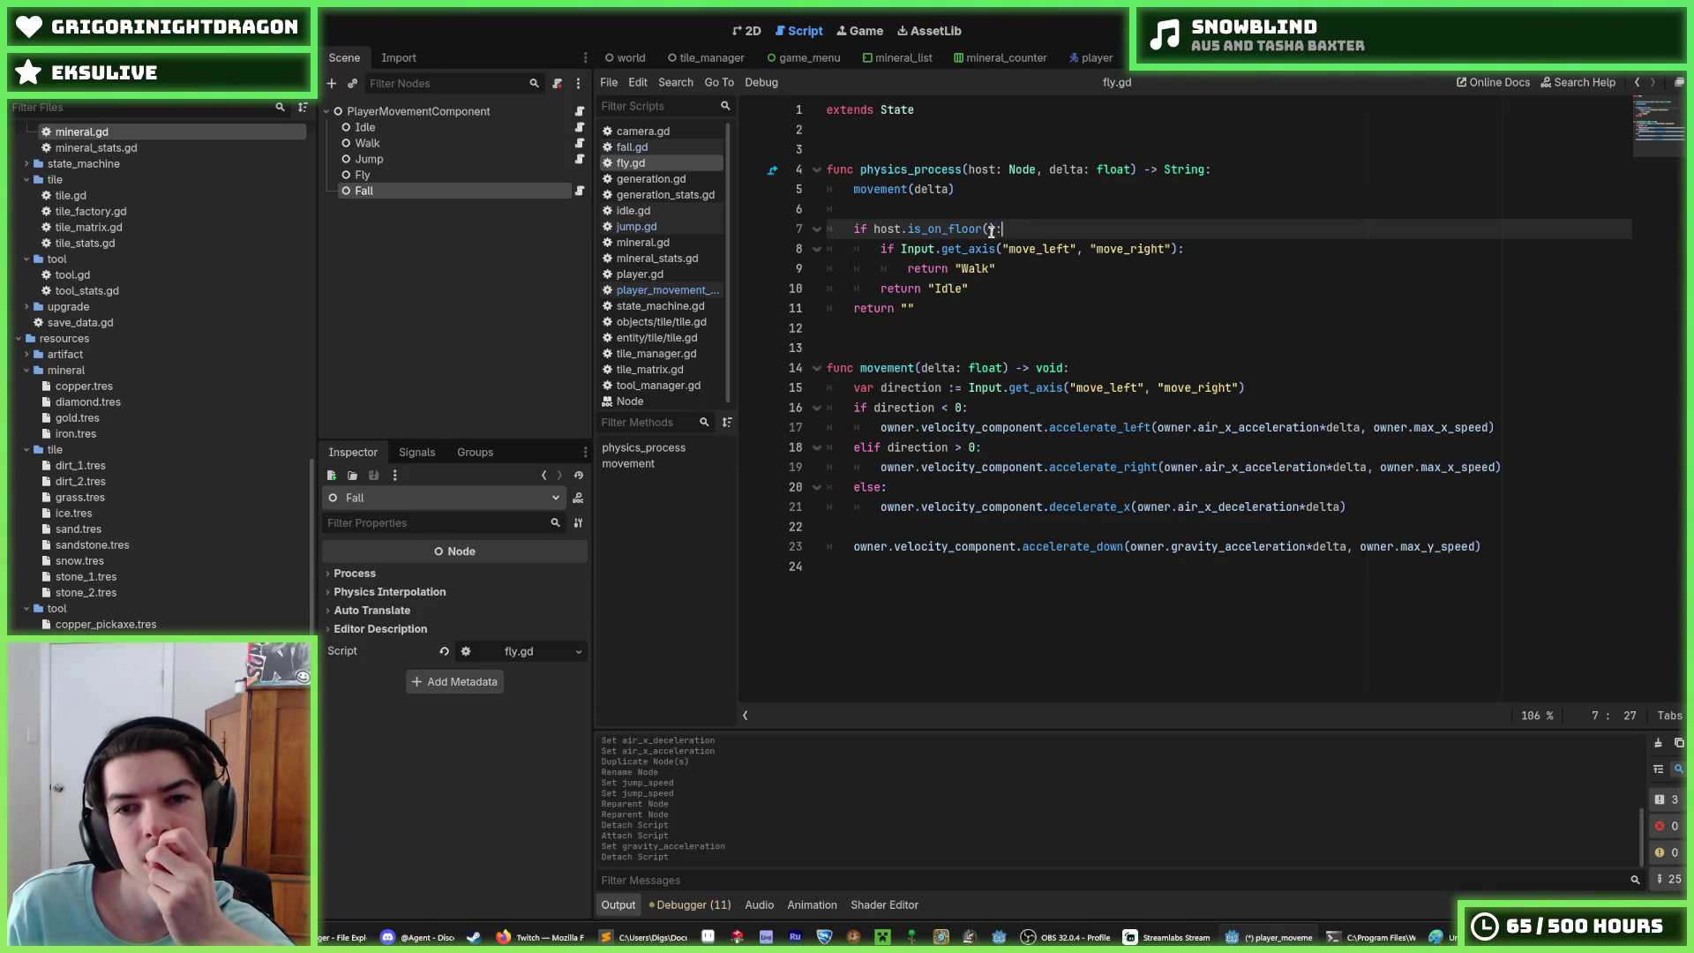
{"action": "key", "text": "Down"}
{"action": "key", "text": "Down"}
{"action": "key", "text": "Down"}
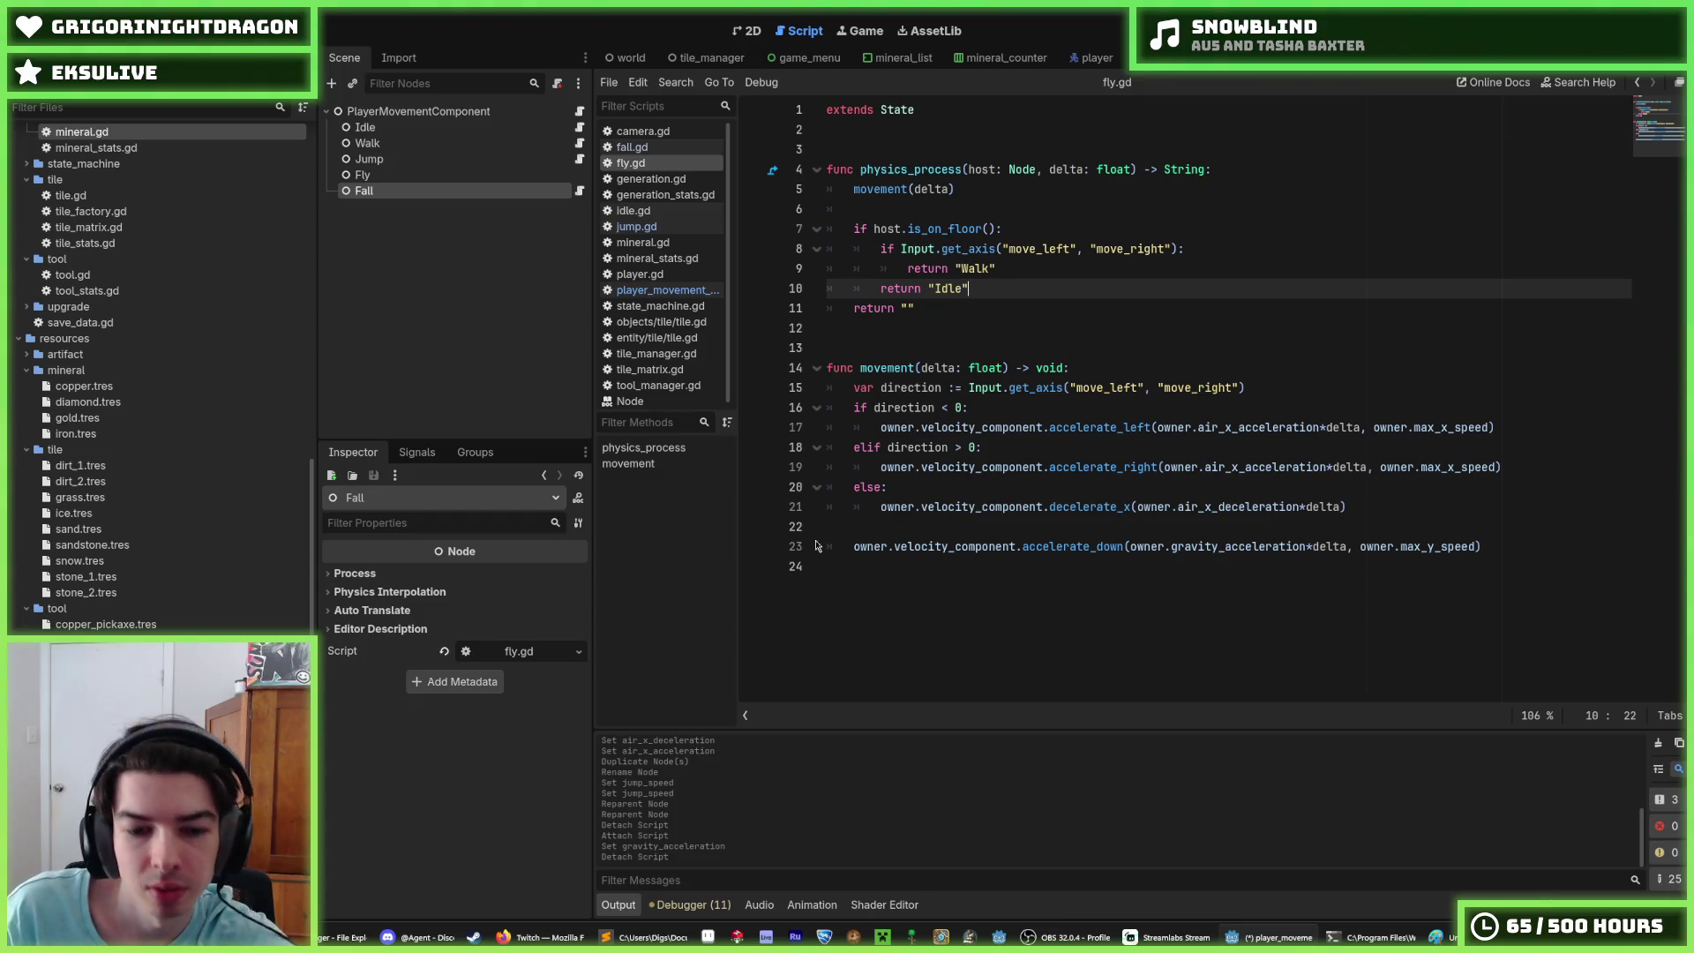
{"action": "mouse_move", "coordinate": [644, 937]}
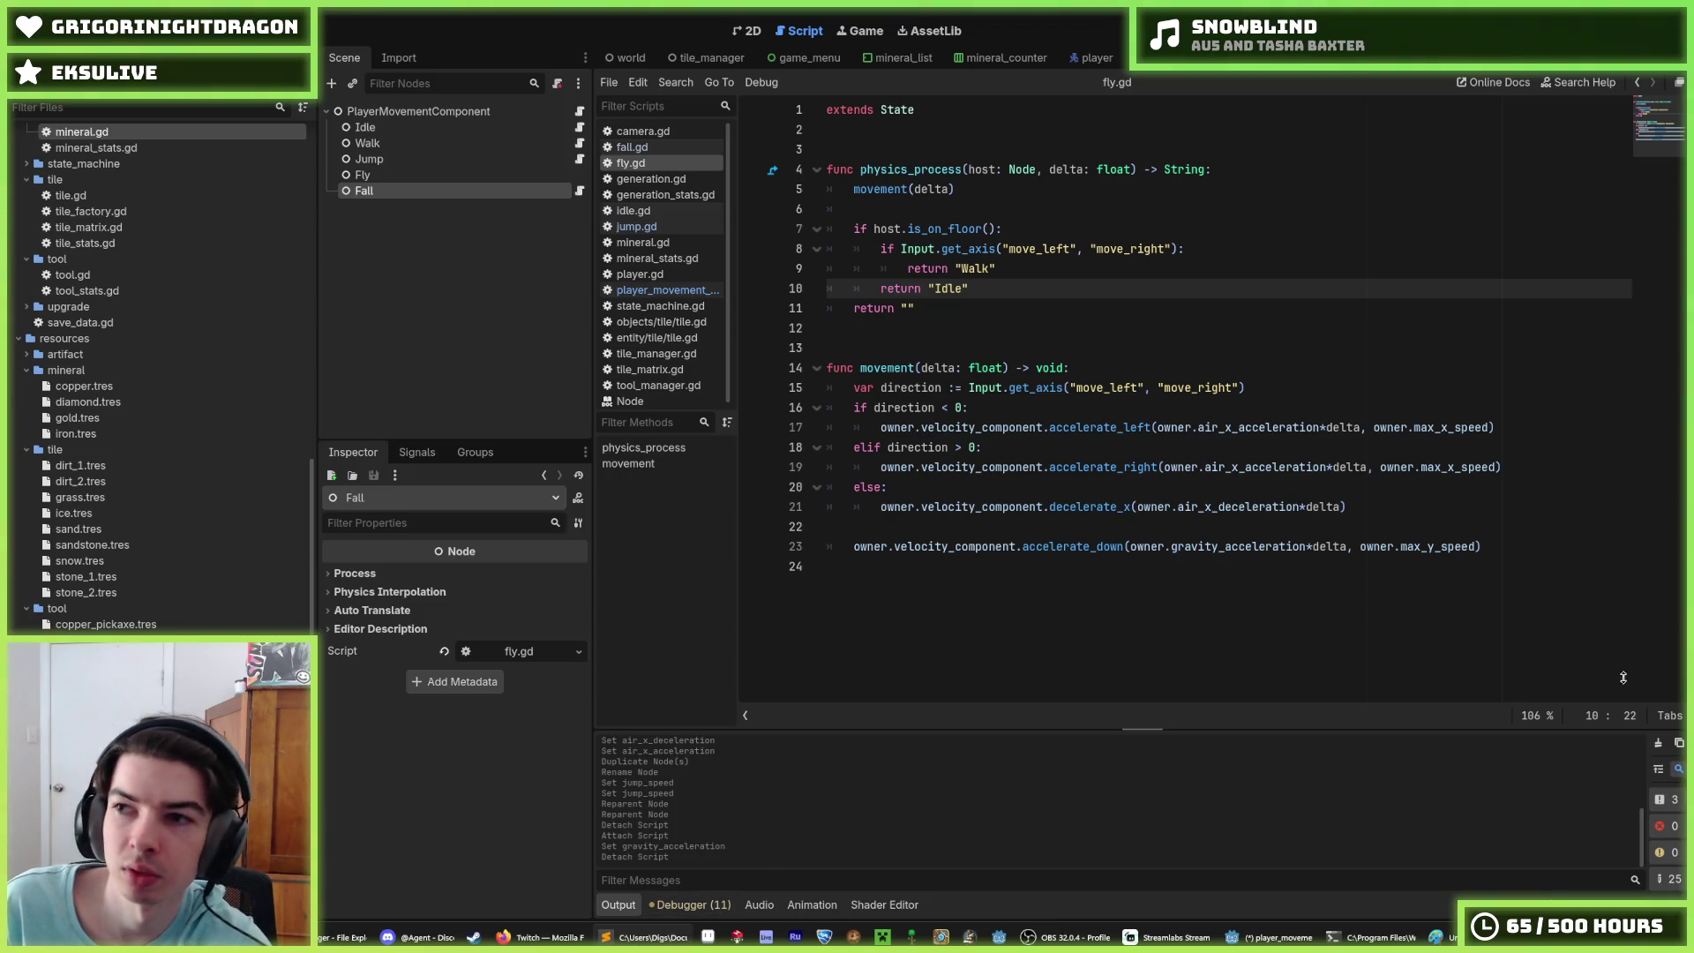
{"action": "left_click", "coordinate": [927, 213]}
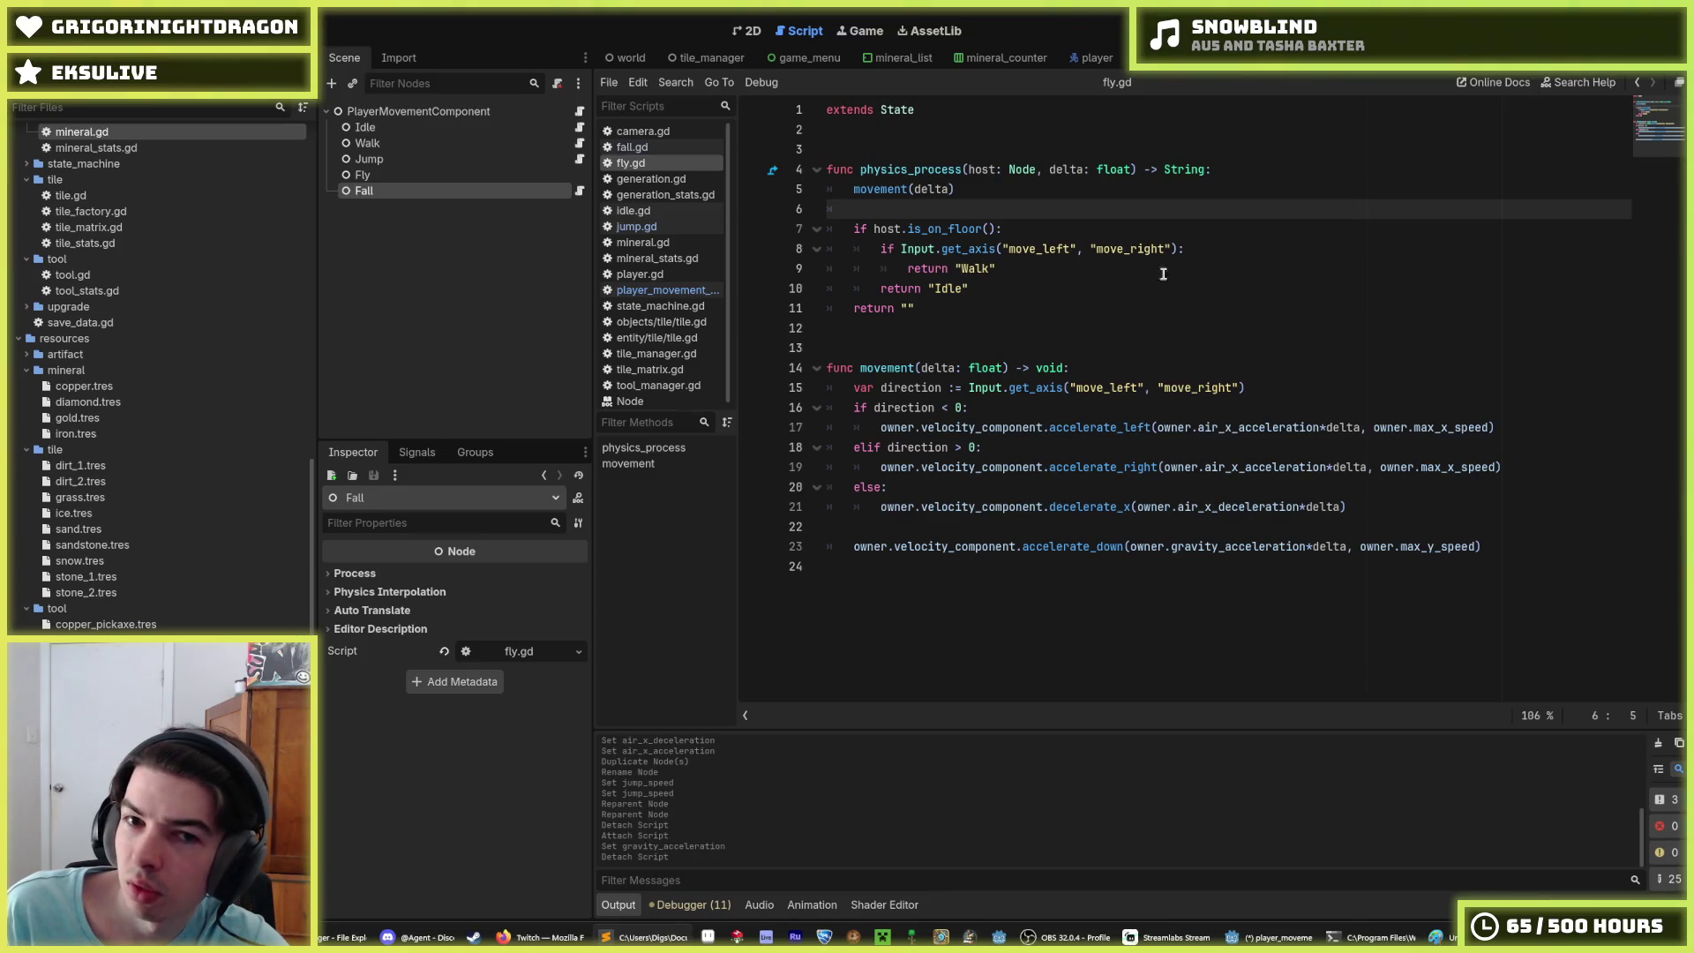
Step: Add a new indented line after the return "Idle" line and save
{"action": "left_click", "coordinate": [1054, 291]}
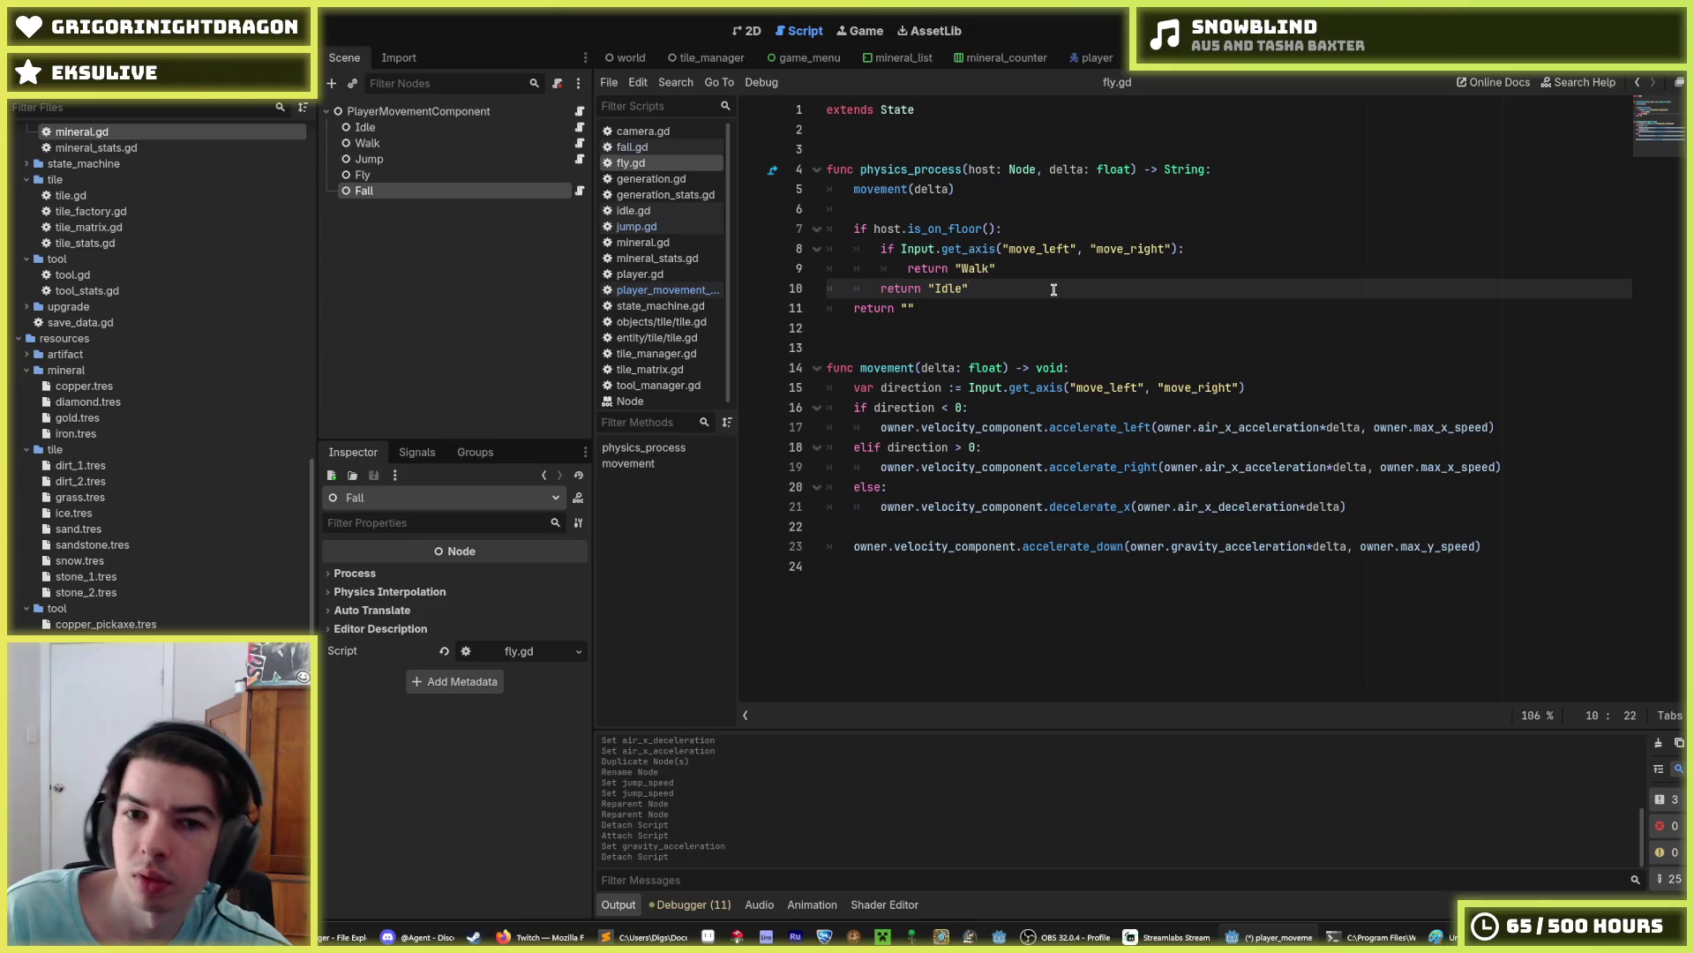
{"action": "key", "text": "Return"}
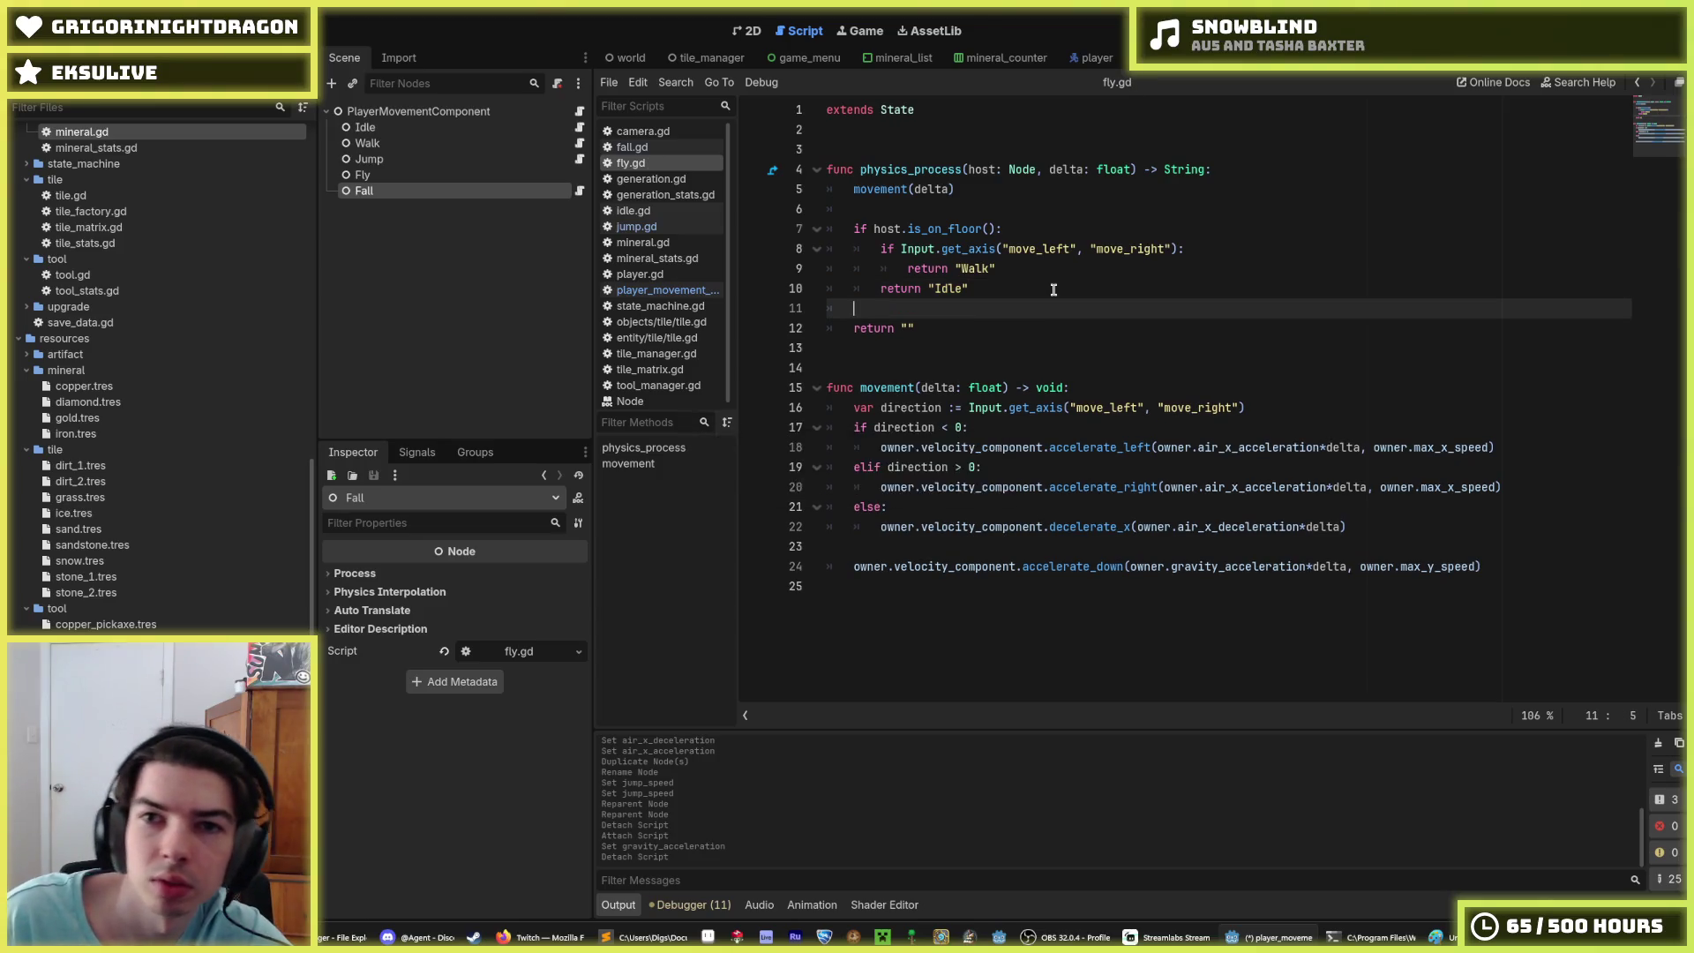
{"action": "key", "text": "ctrl+s"}
Step: In jump.gd, remove the on-floor check and return "", dedent return "Fall", and save
{"action": "left_click", "coordinate": [669, 228]}
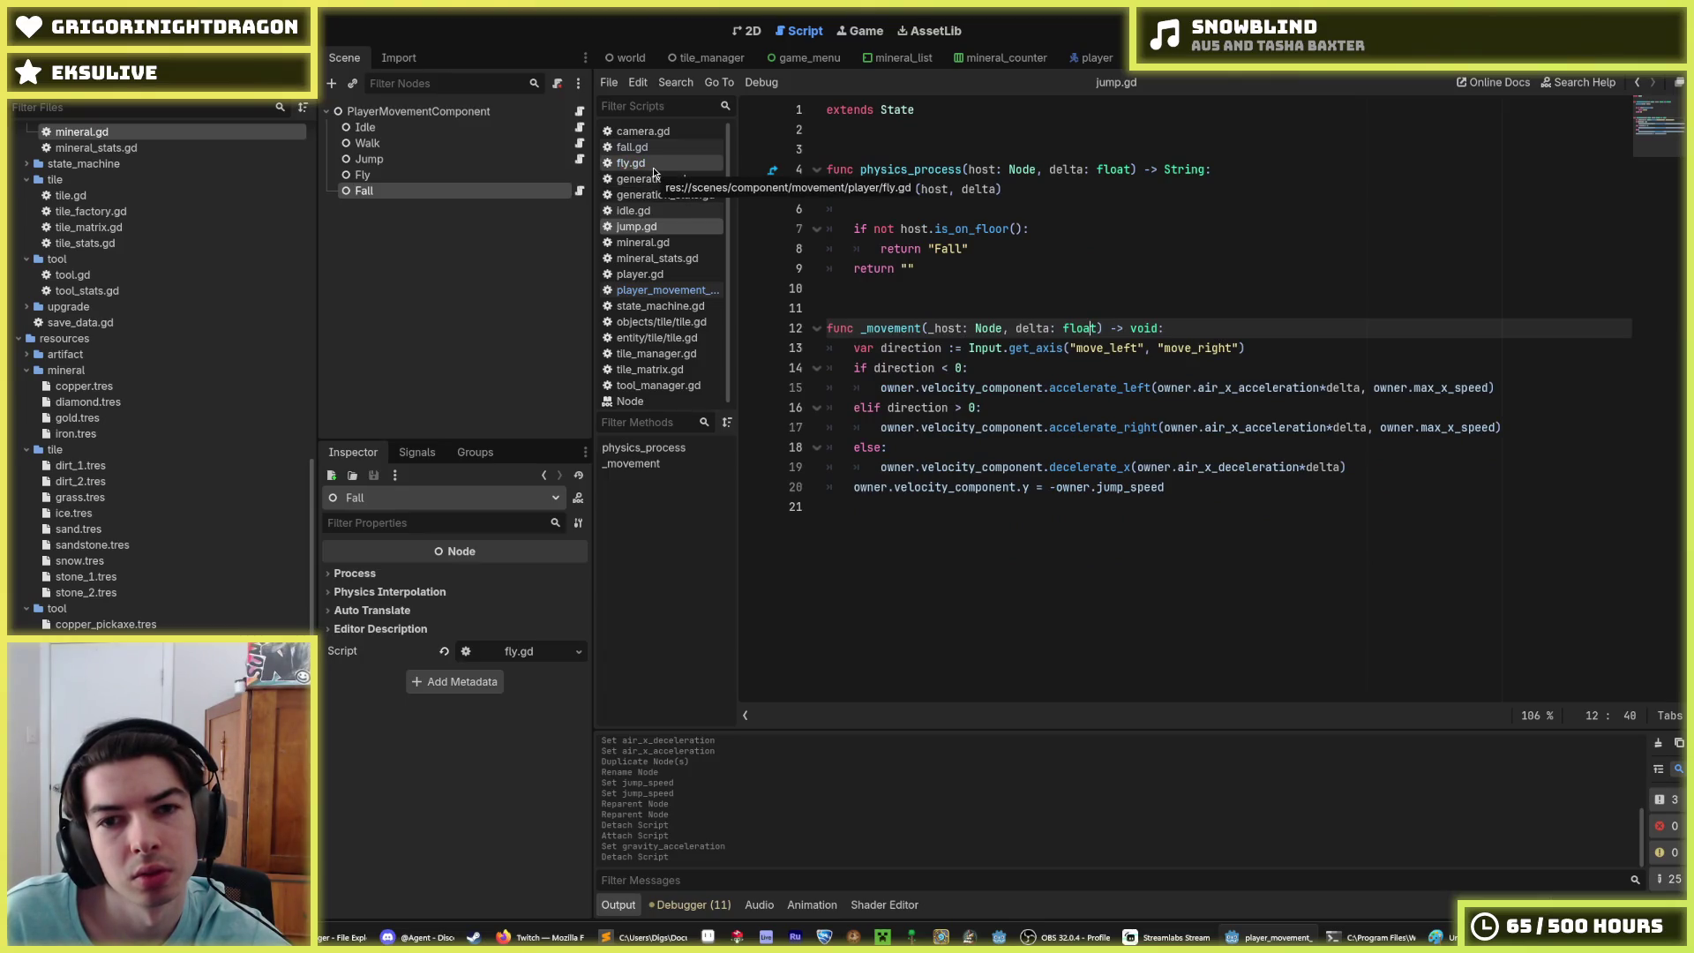
{"action": "left_click", "coordinate": [1054, 230]}
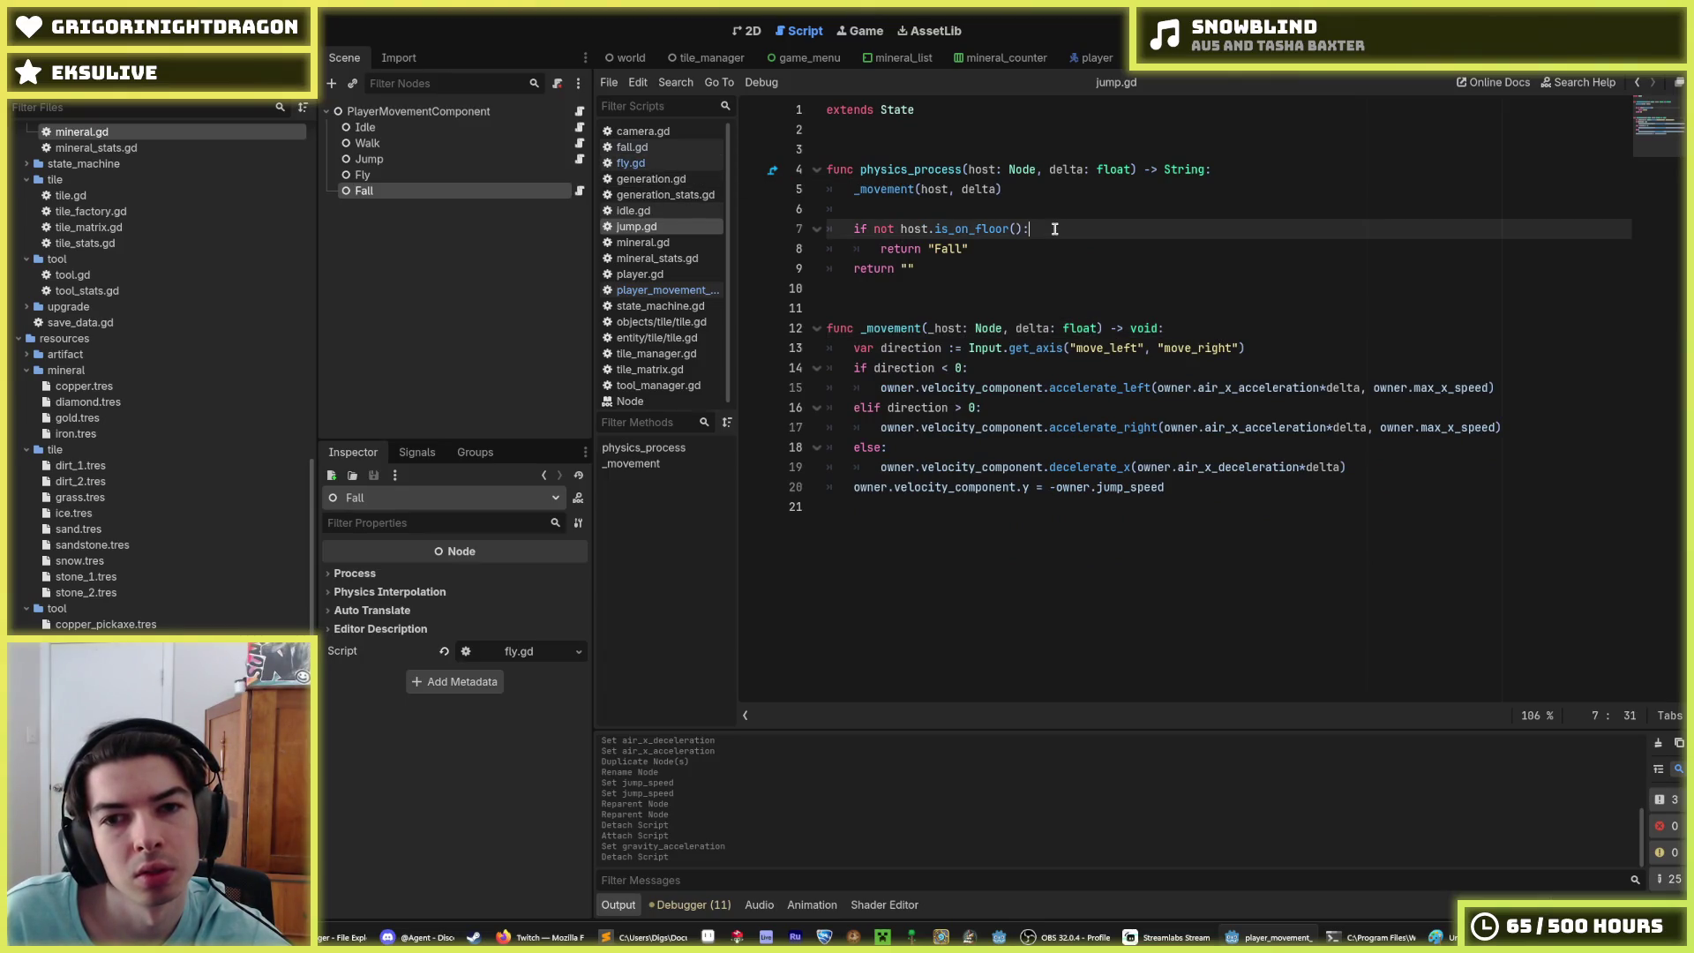
{"action": "left_click", "coordinate": [1037, 247]}
{"action": "left_click", "coordinate": [1049, 229]}
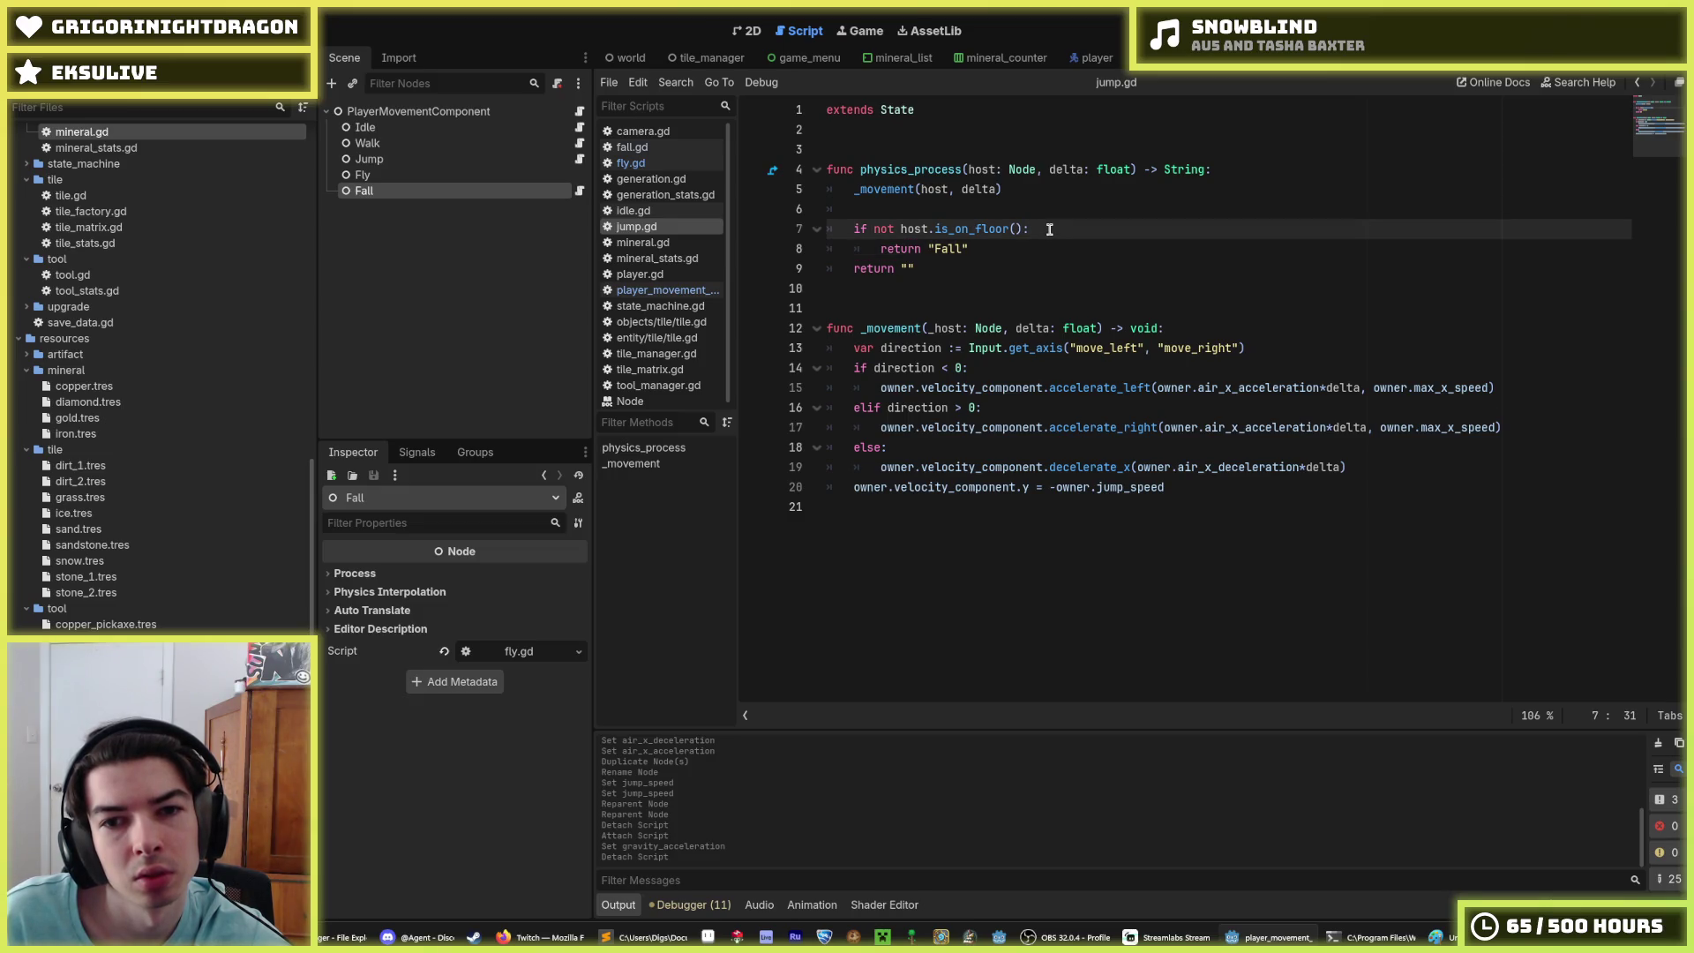
{"action": "left_click_drag", "start_coordinate": [1049, 229], "coordinate": [777, 228]}
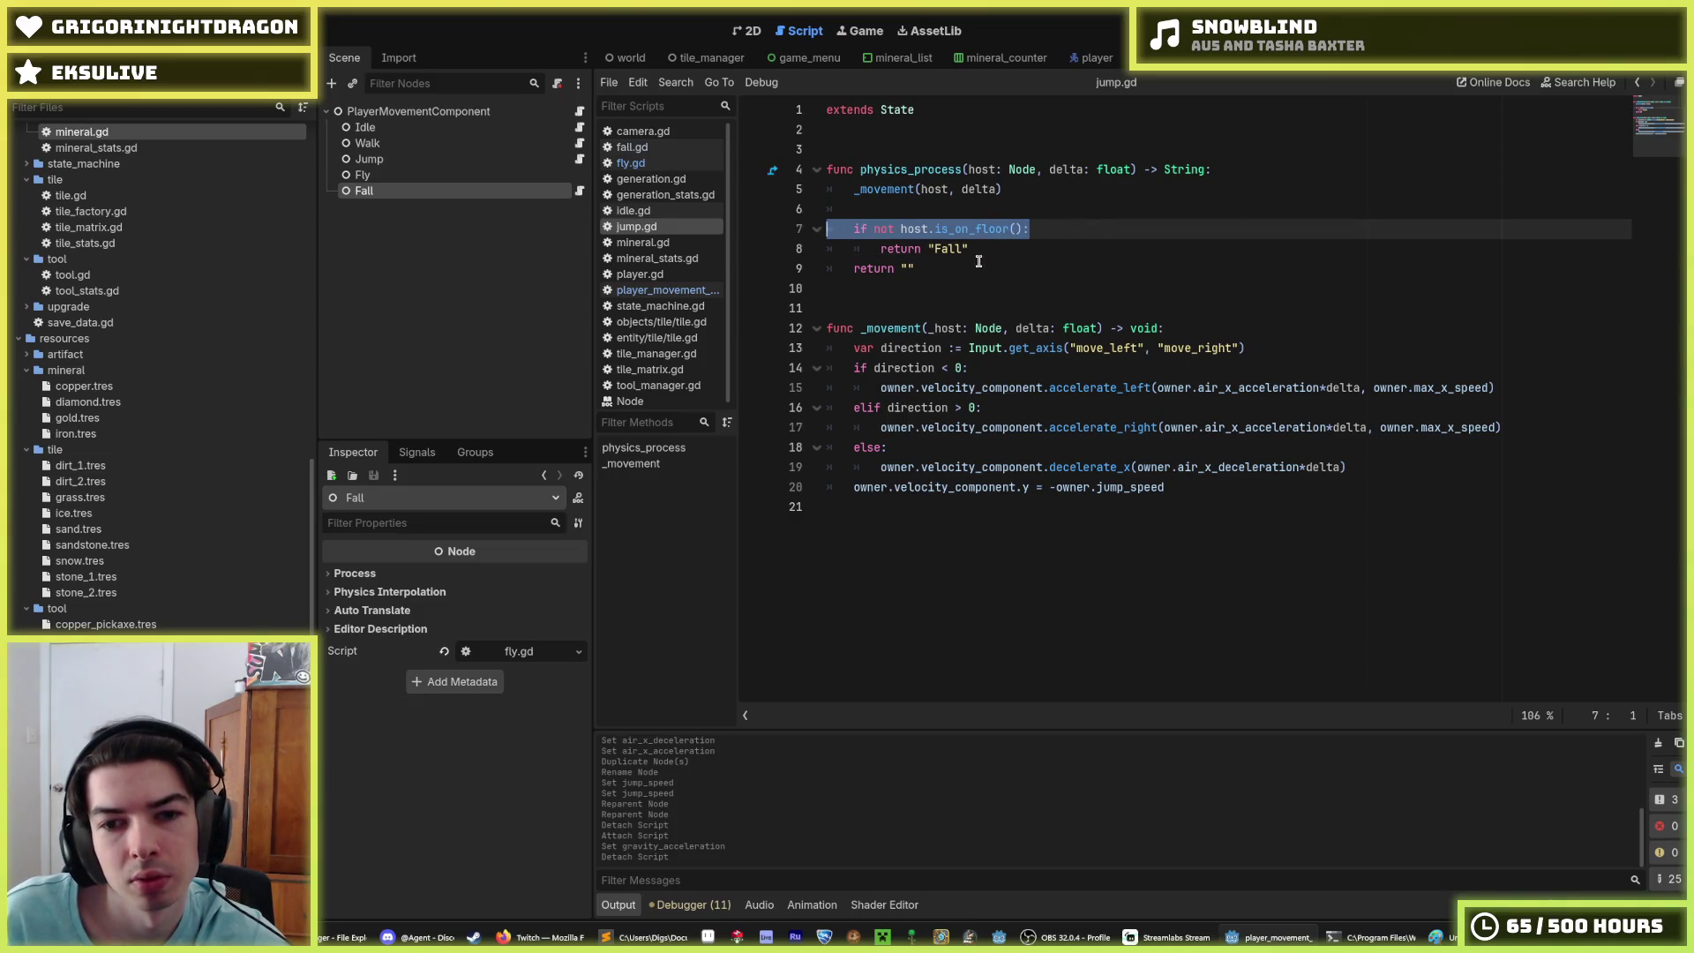
{"action": "left_click", "coordinate": [984, 264]}
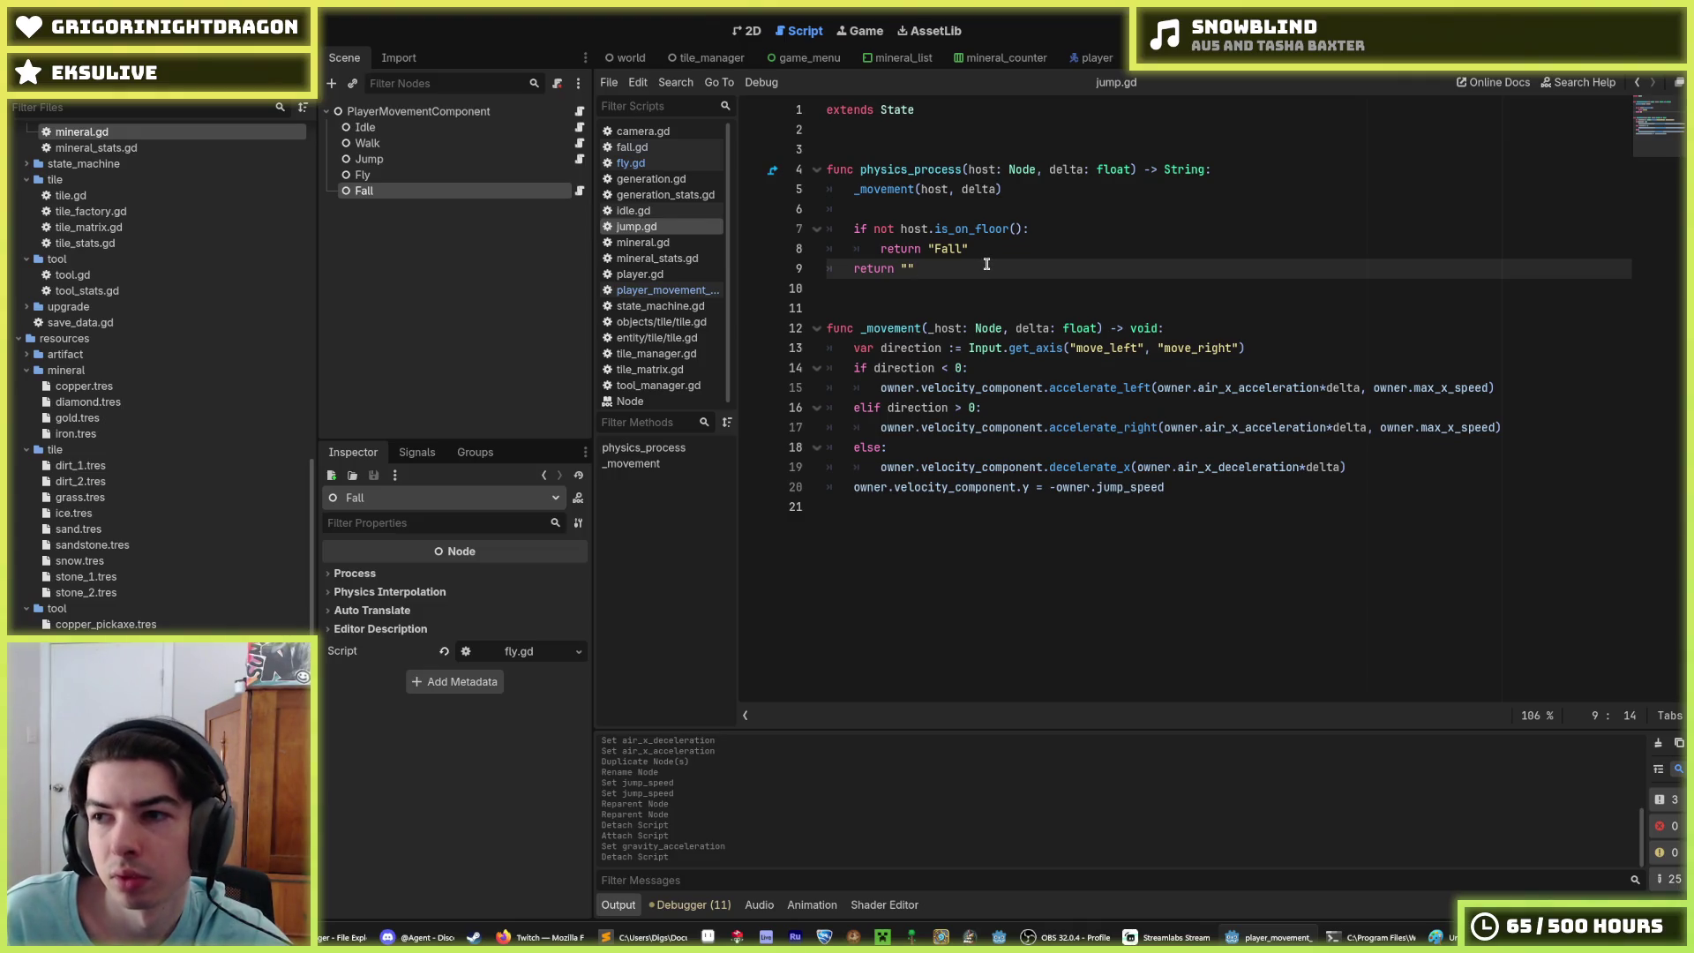
{"action": "left_click_drag", "start_coordinate": [986, 264], "coordinate": [680, 264]}
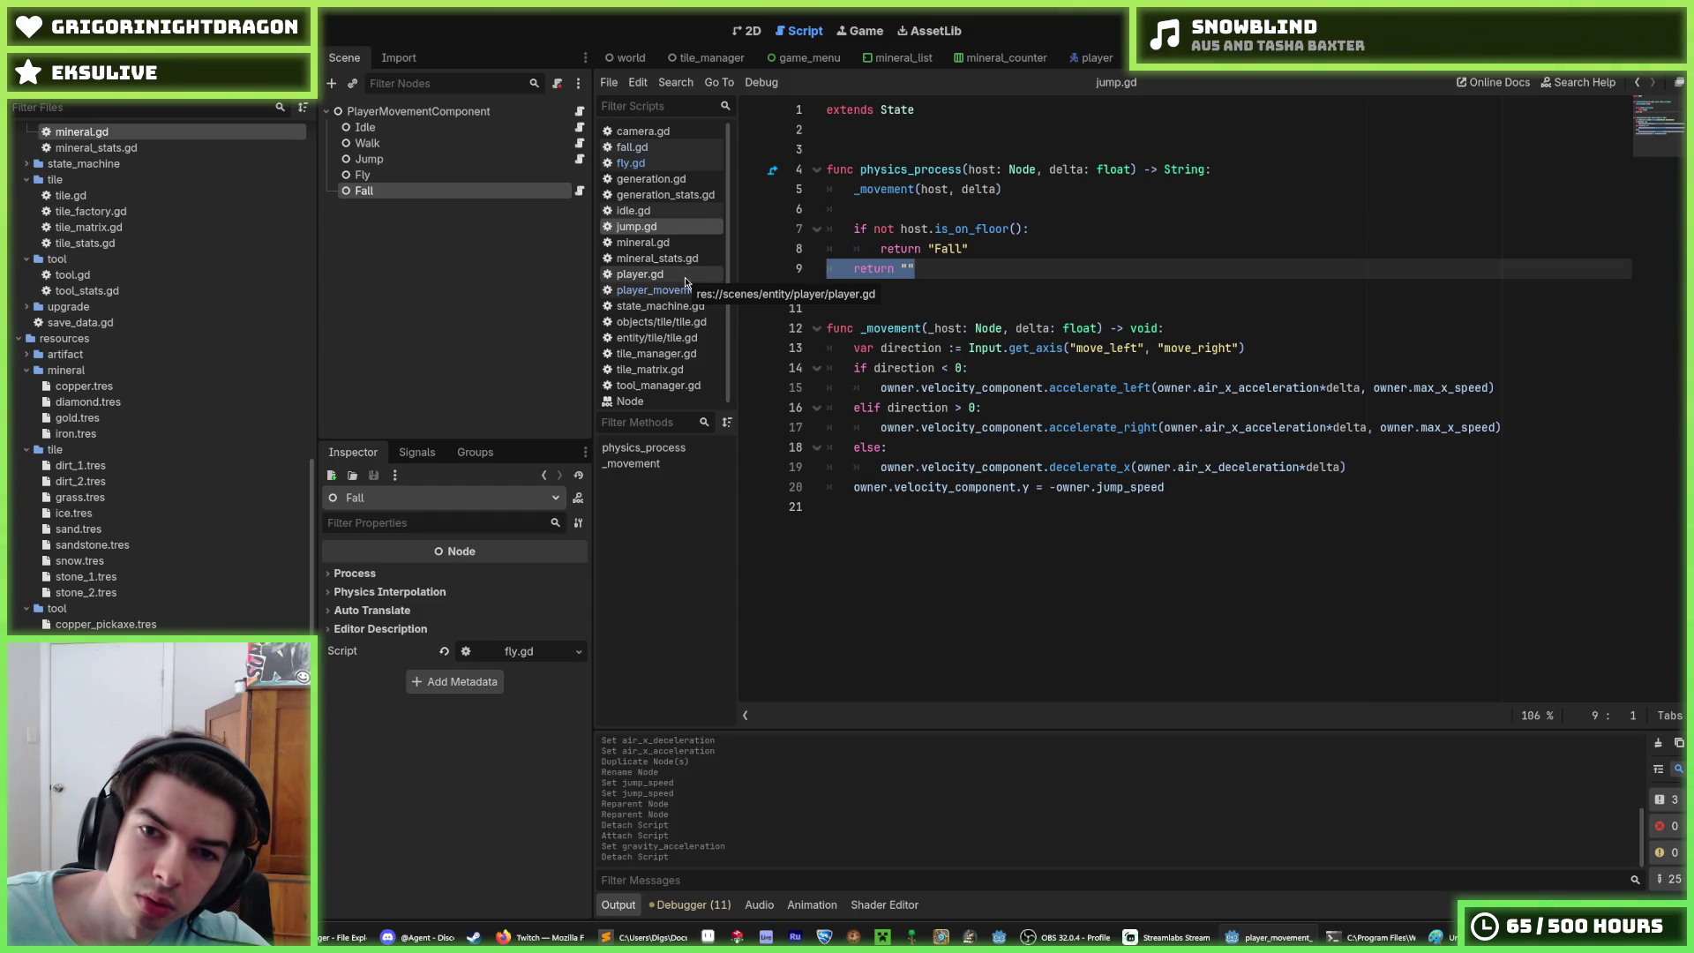
{"action": "key", "text": "BackSpace"}
{"action": "key", "text": "BackSpace"}
{"action": "key", "text": "Up"}
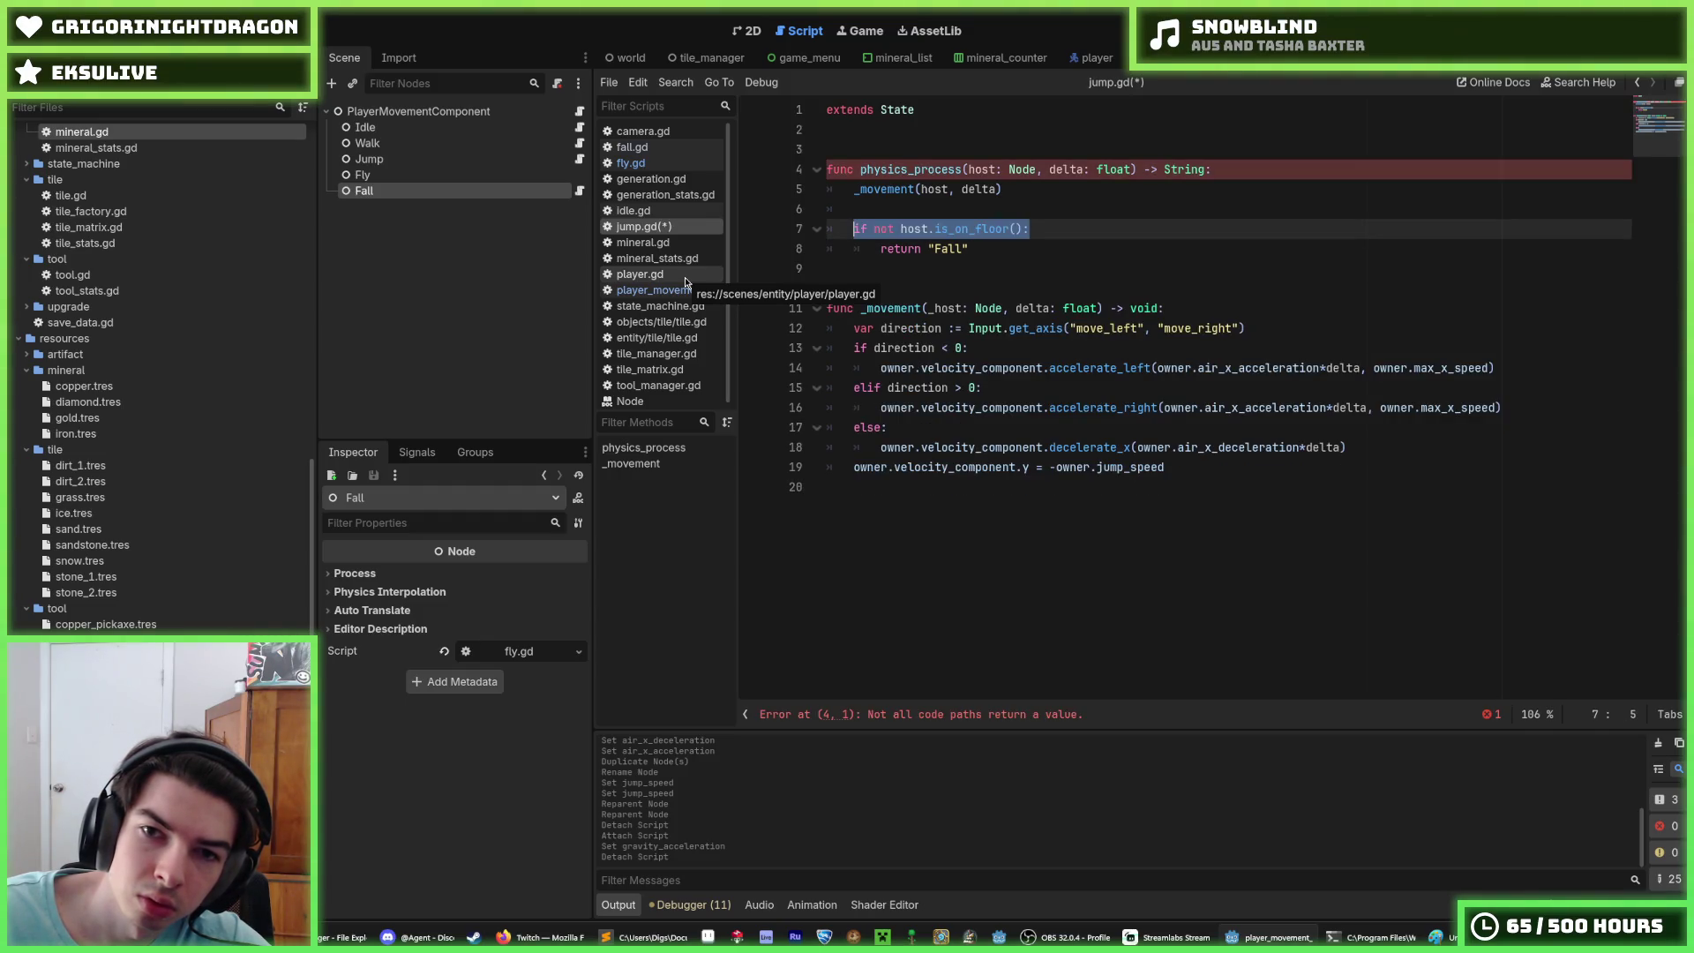
{"action": "key", "text": "ctrl+shift+k"}
{"action": "key", "text": "Delete"}
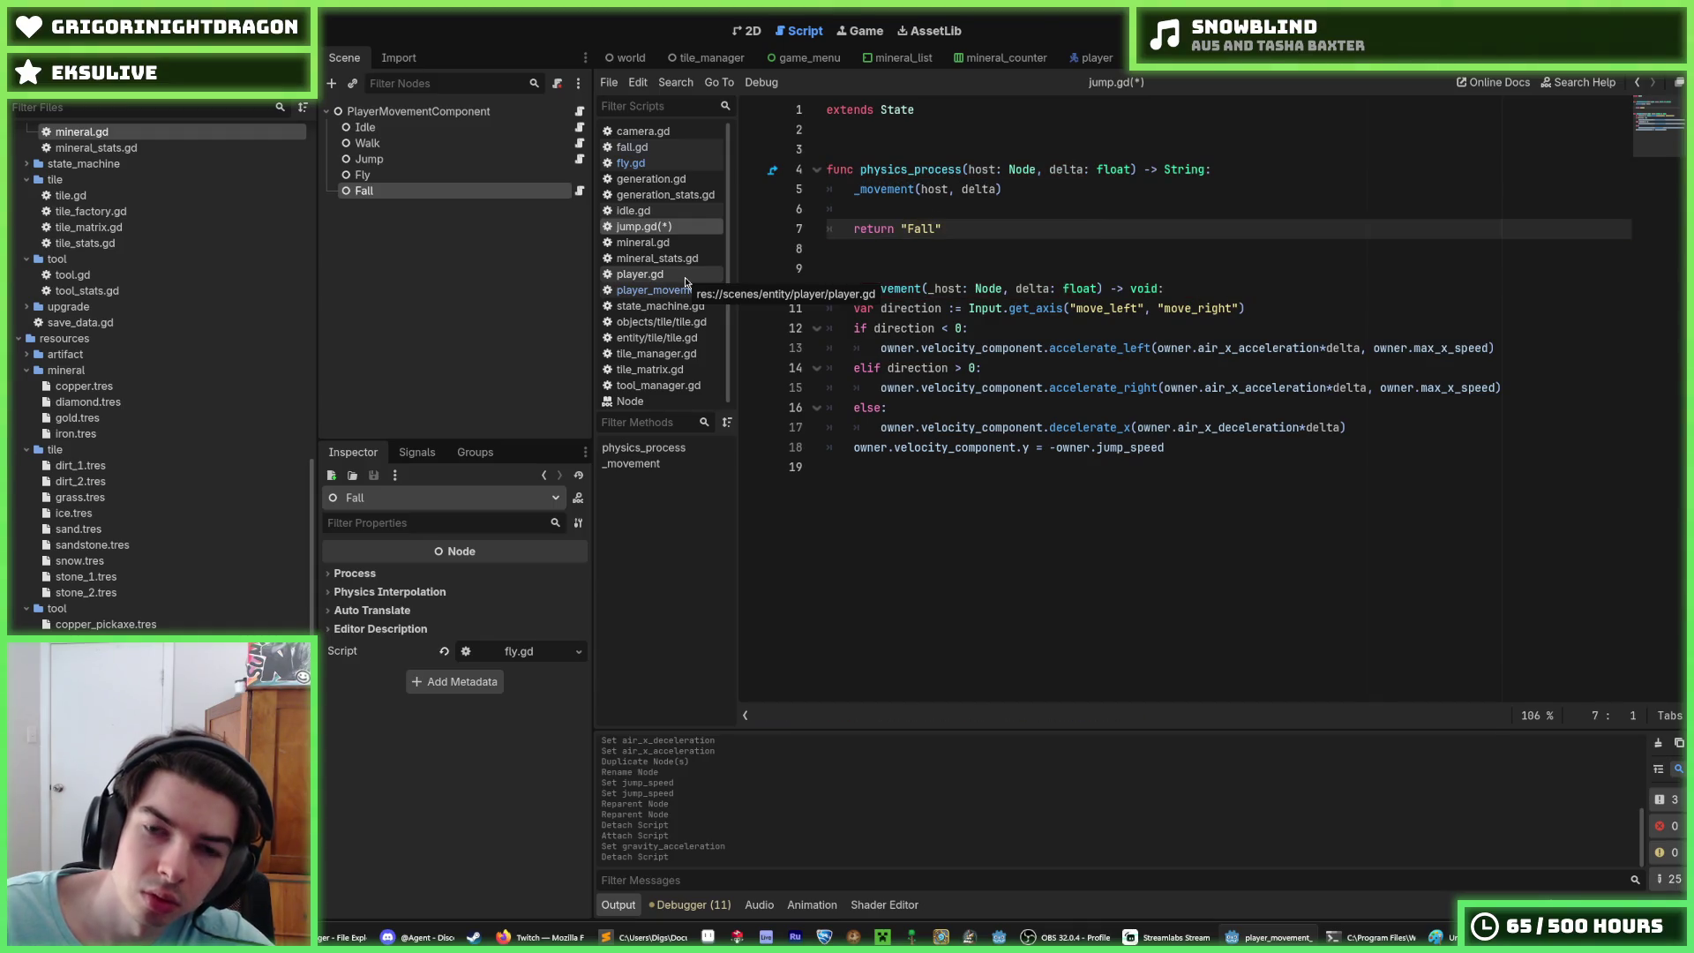
{"action": "key", "text": "ctrl+s"}
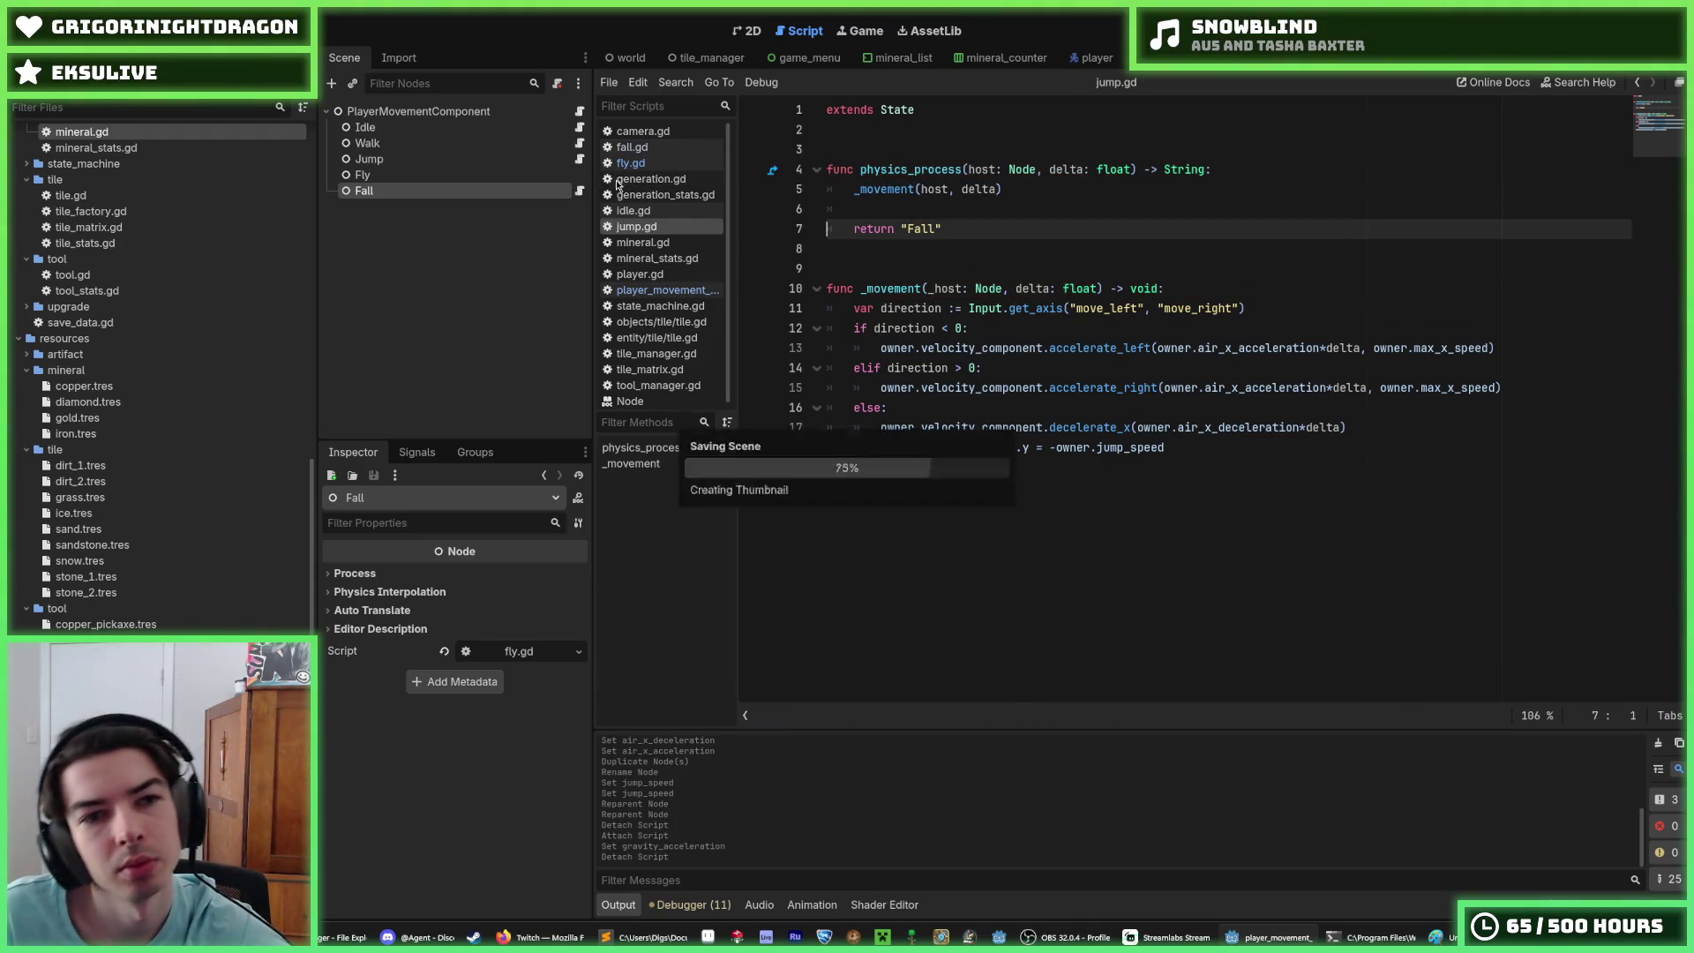
{"action": "left_click", "coordinate": [552, 174]}
{"action": "right_click", "coordinate": [552, 174]}
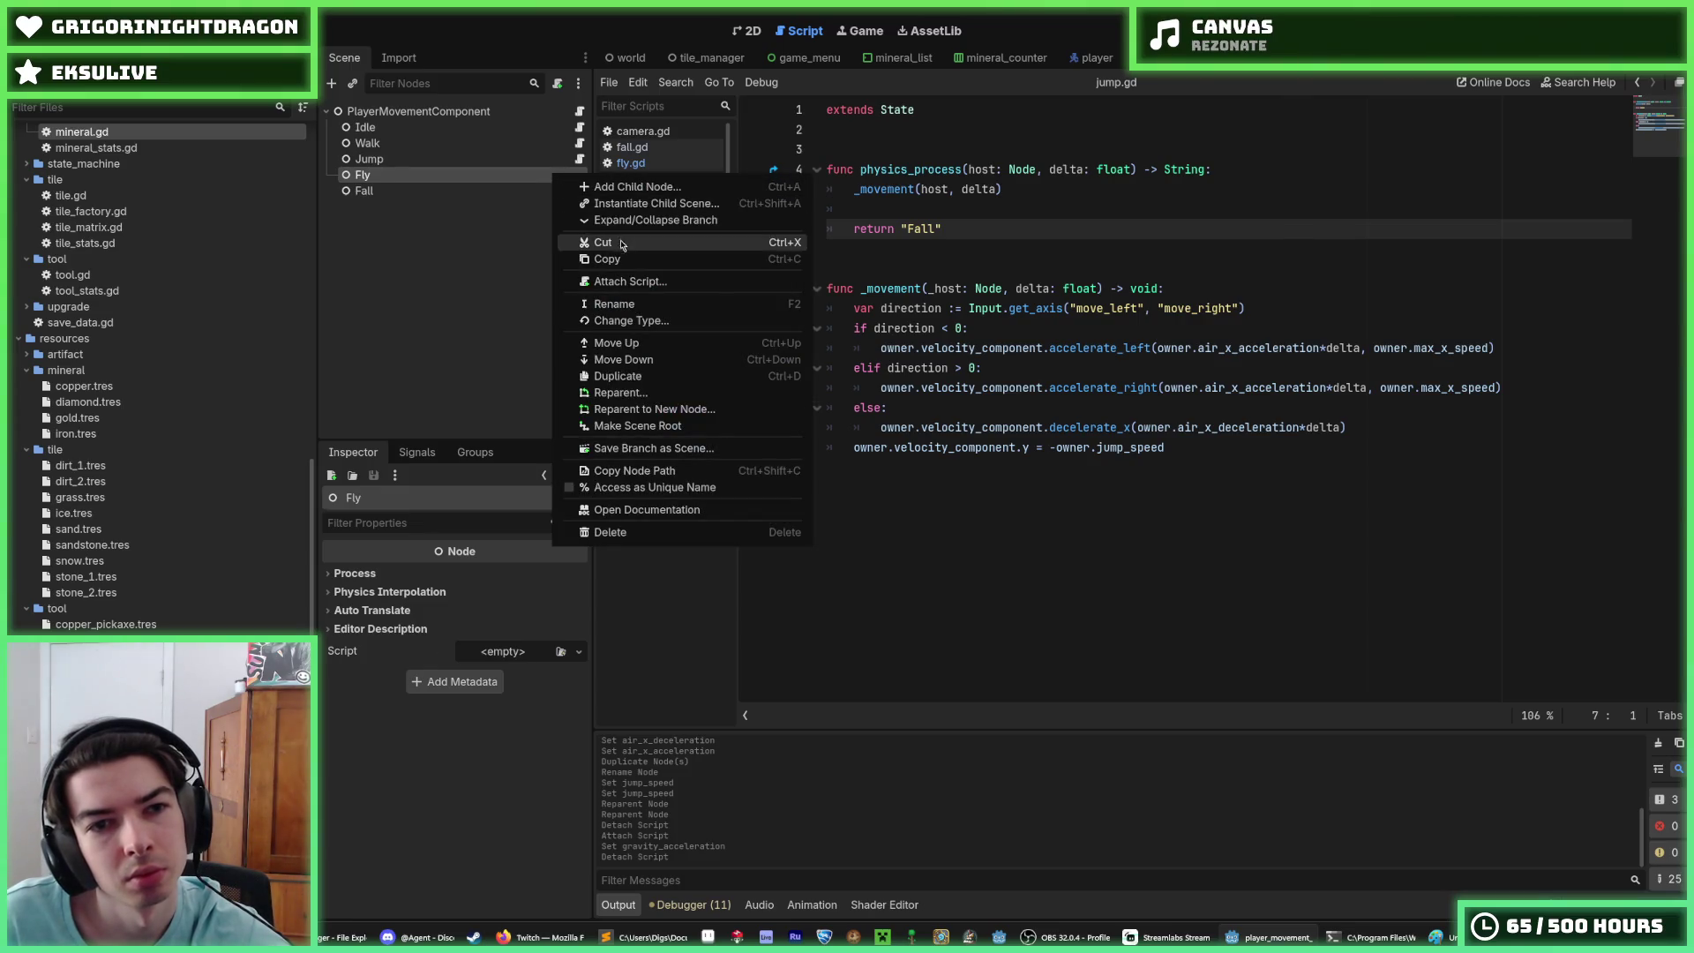
{"action": "left_click", "coordinate": [618, 288]}
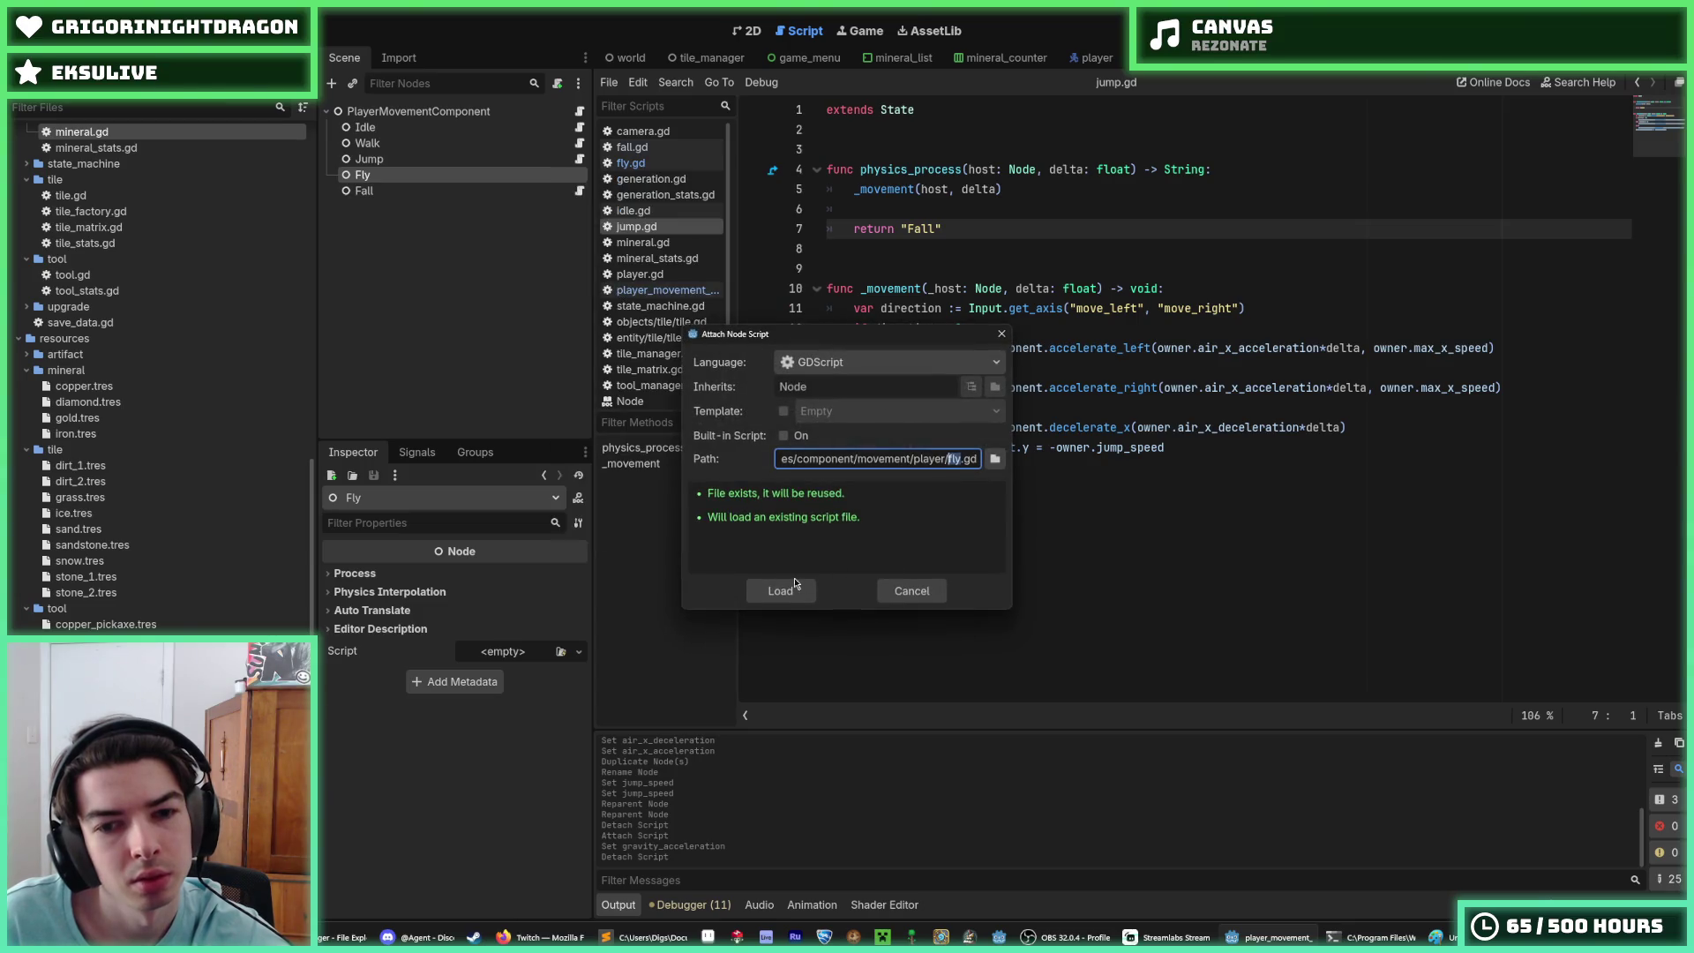
{"action": "left_click", "coordinate": [788, 589]}
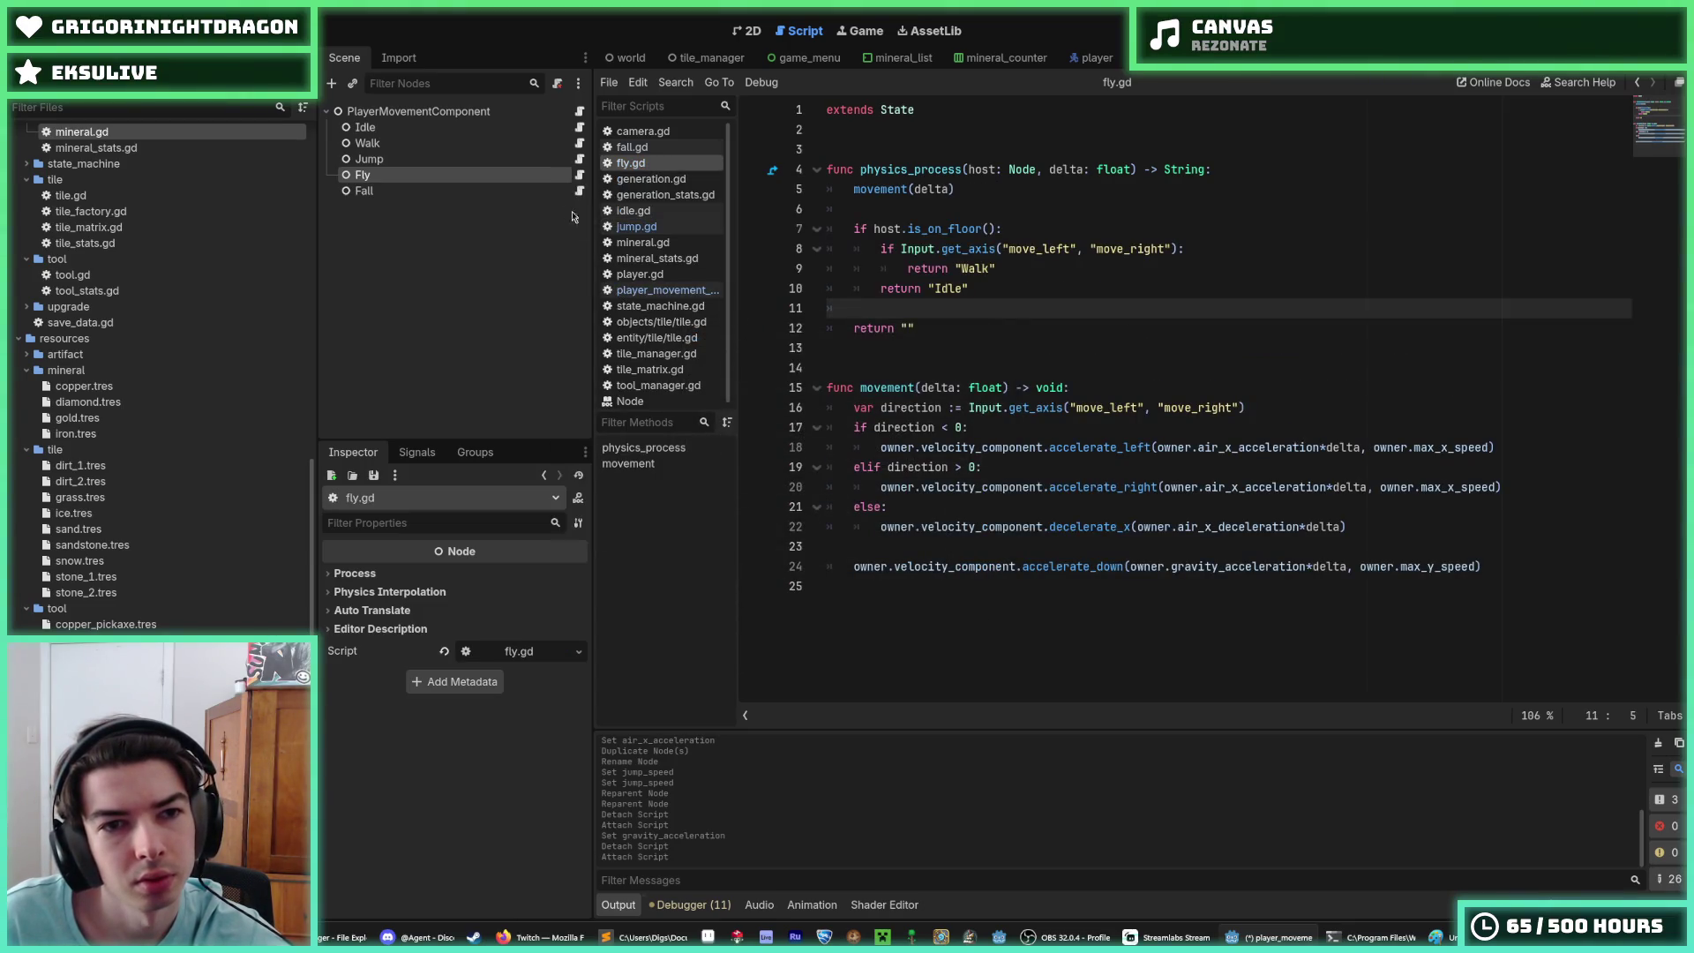
{"action": "left_click", "coordinate": [539, 195]}
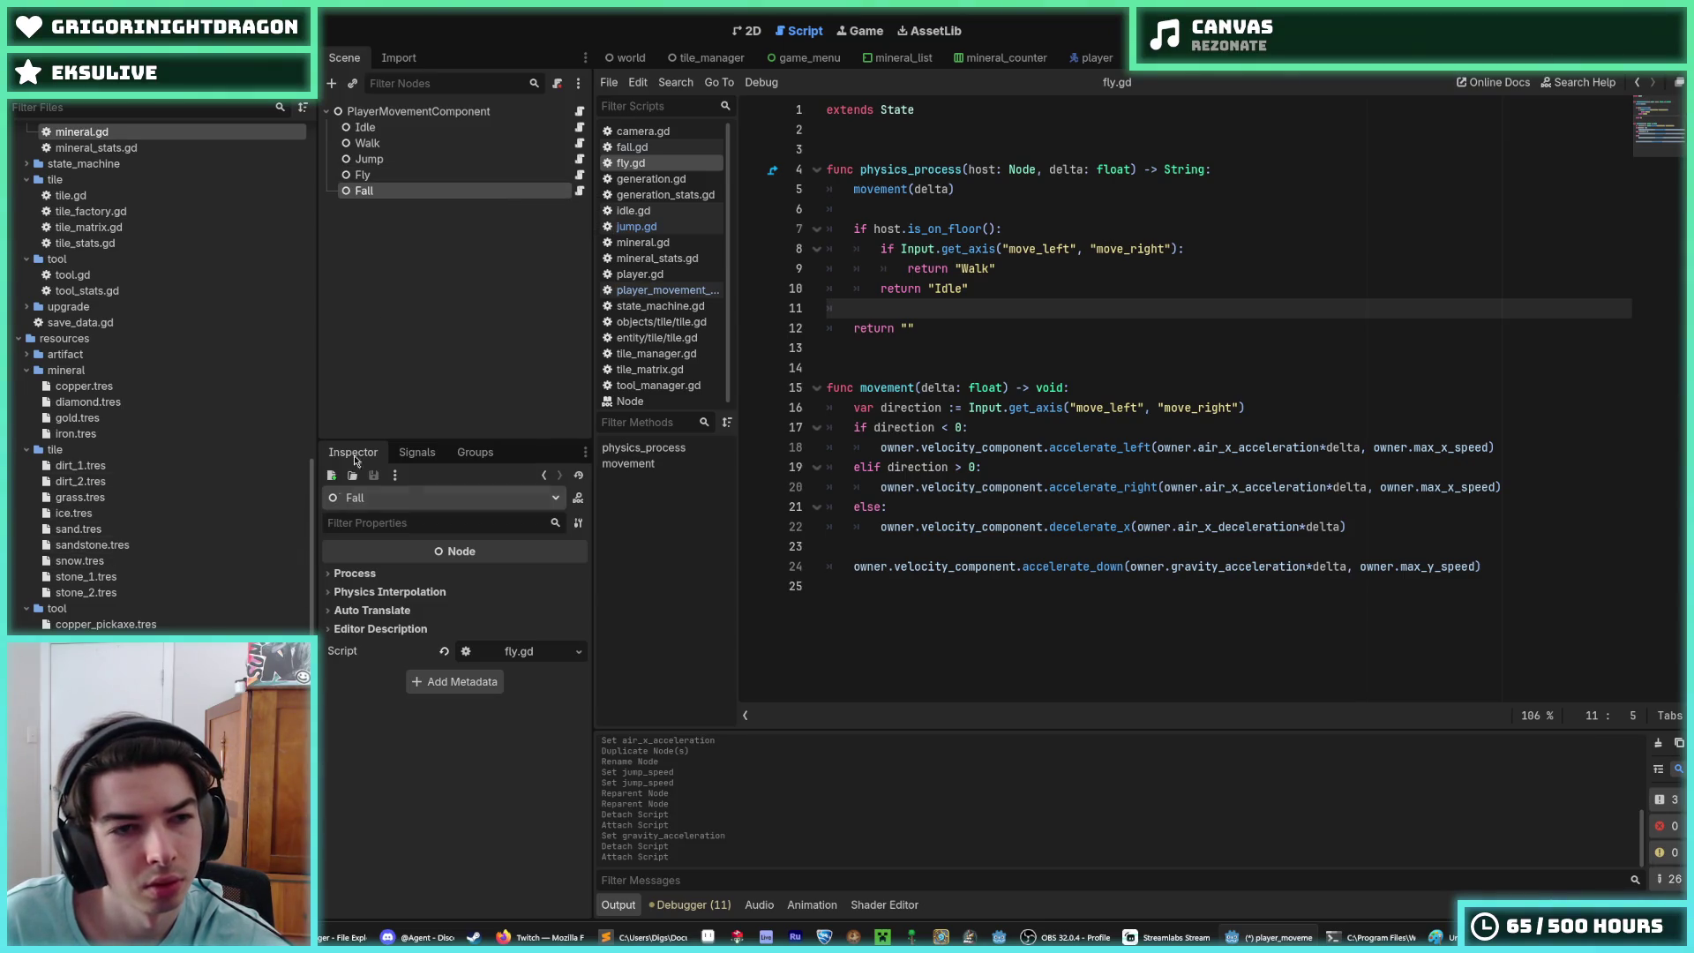
{"action": "right_click", "coordinate": [491, 179]}
{"action": "left_click", "coordinate": [540, 342]}
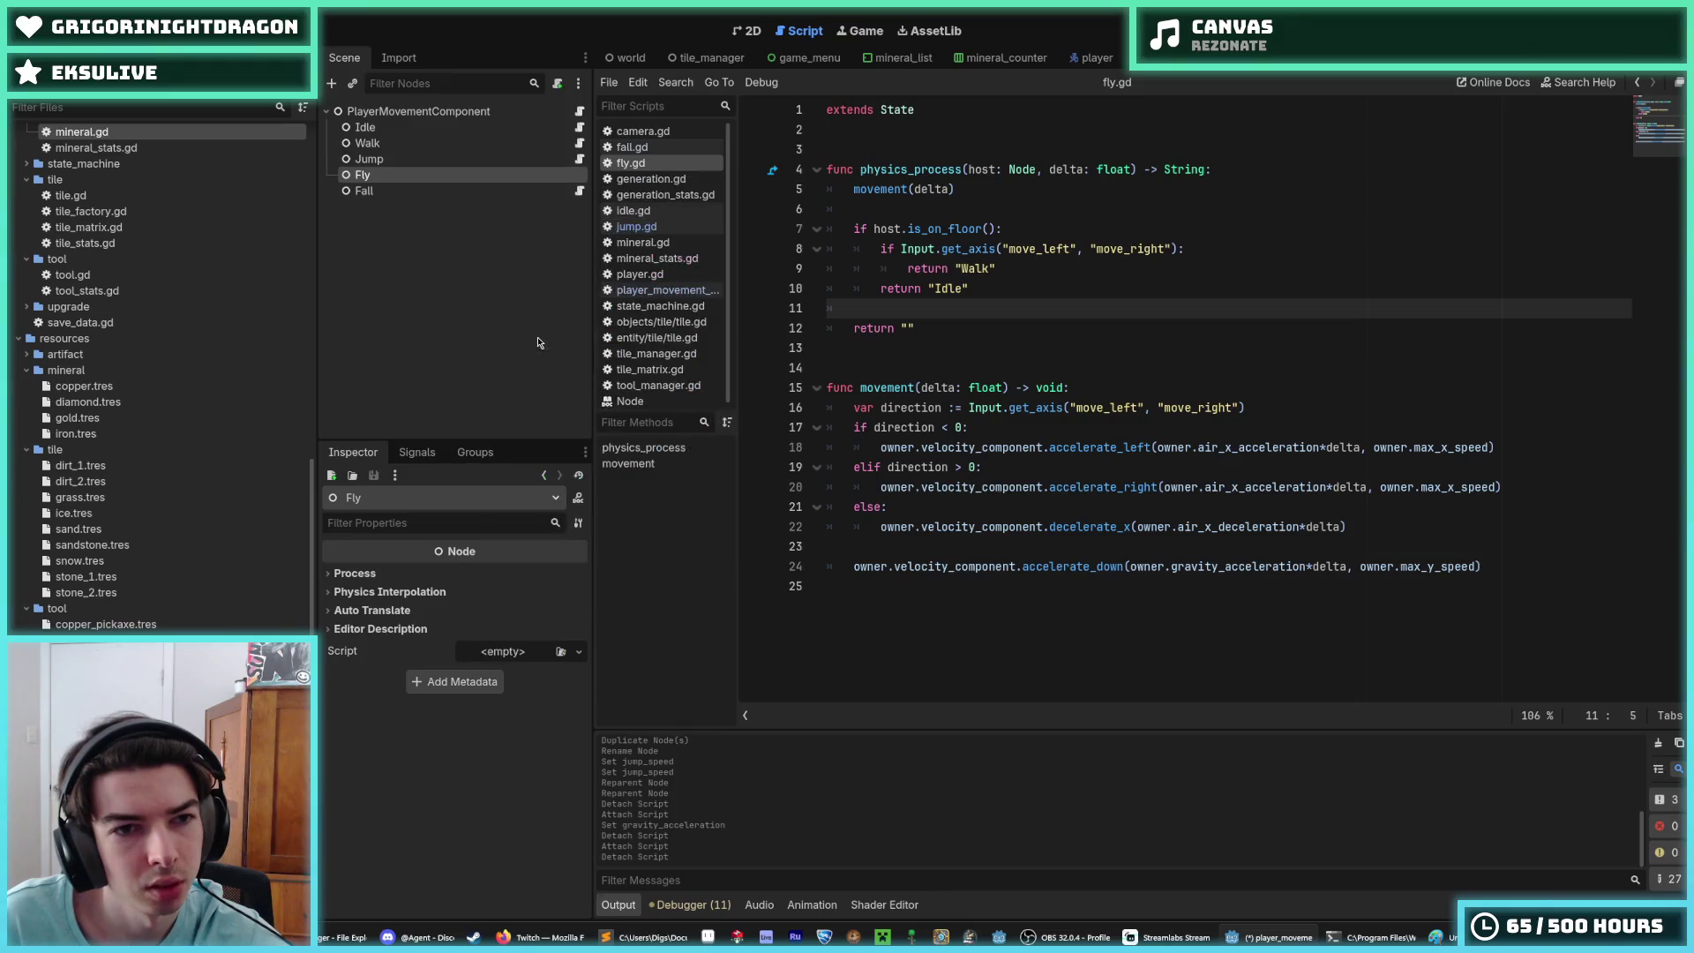
{"action": "left_click", "coordinate": [430, 192]}
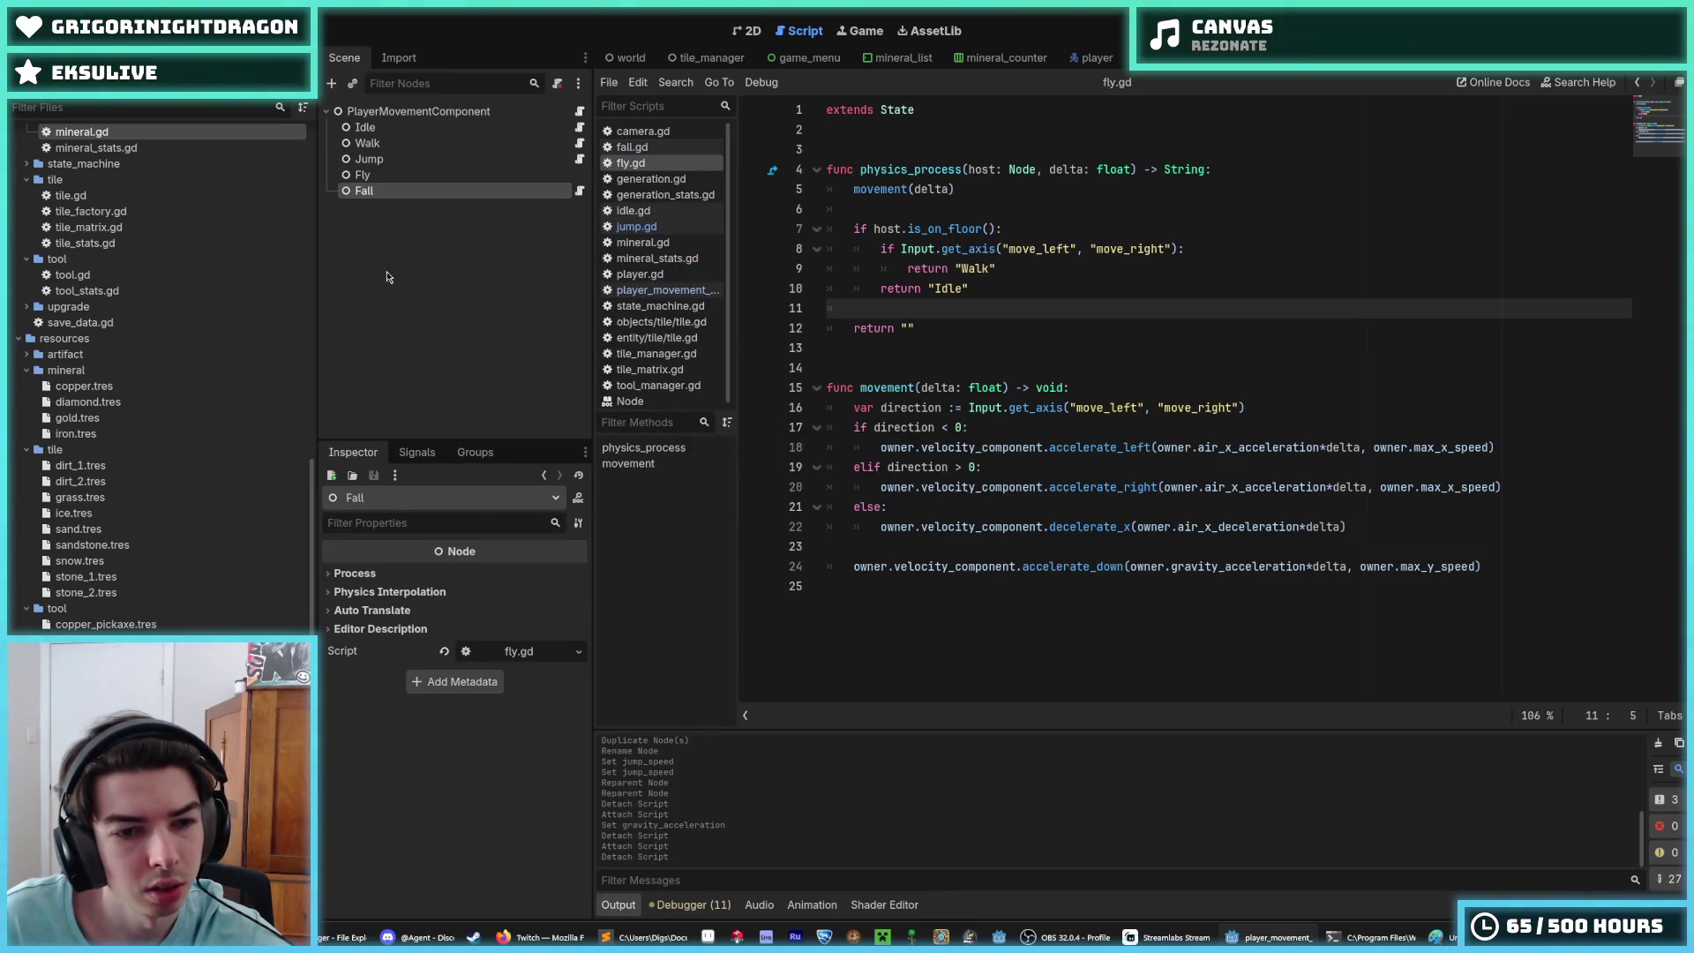
{"action": "scroll", "scroll_direction": "up", "scroll_amount": 3}
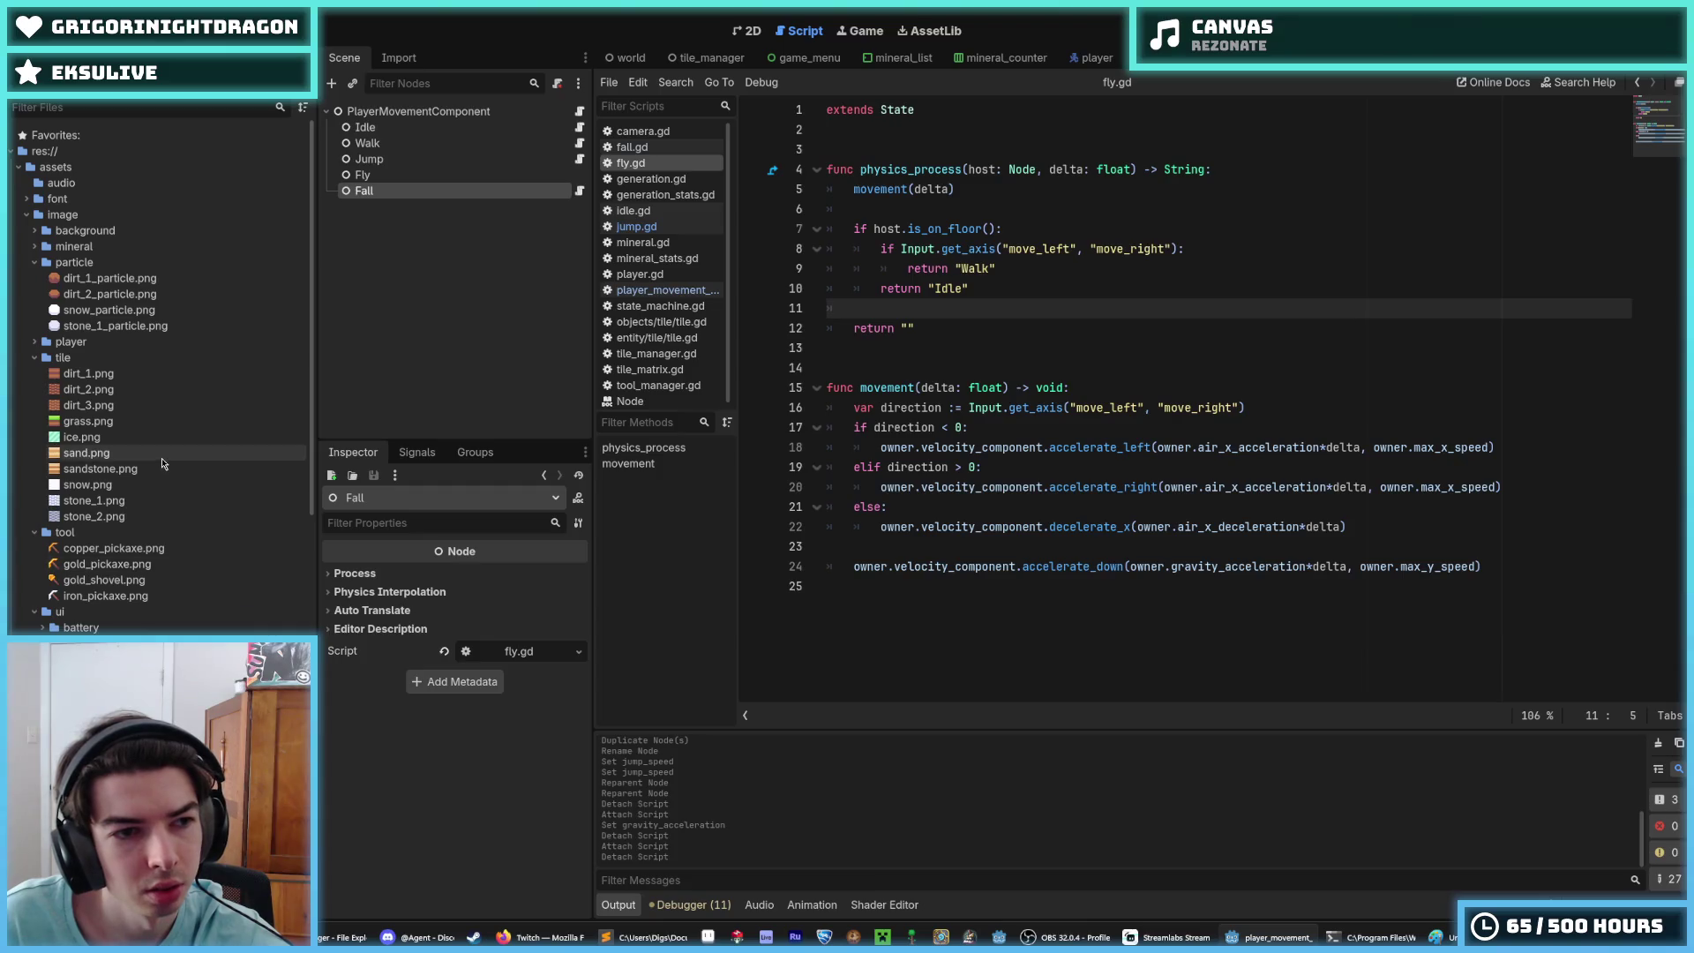
{"action": "scroll", "scroll_direction": "down", "scroll_amount": 3}
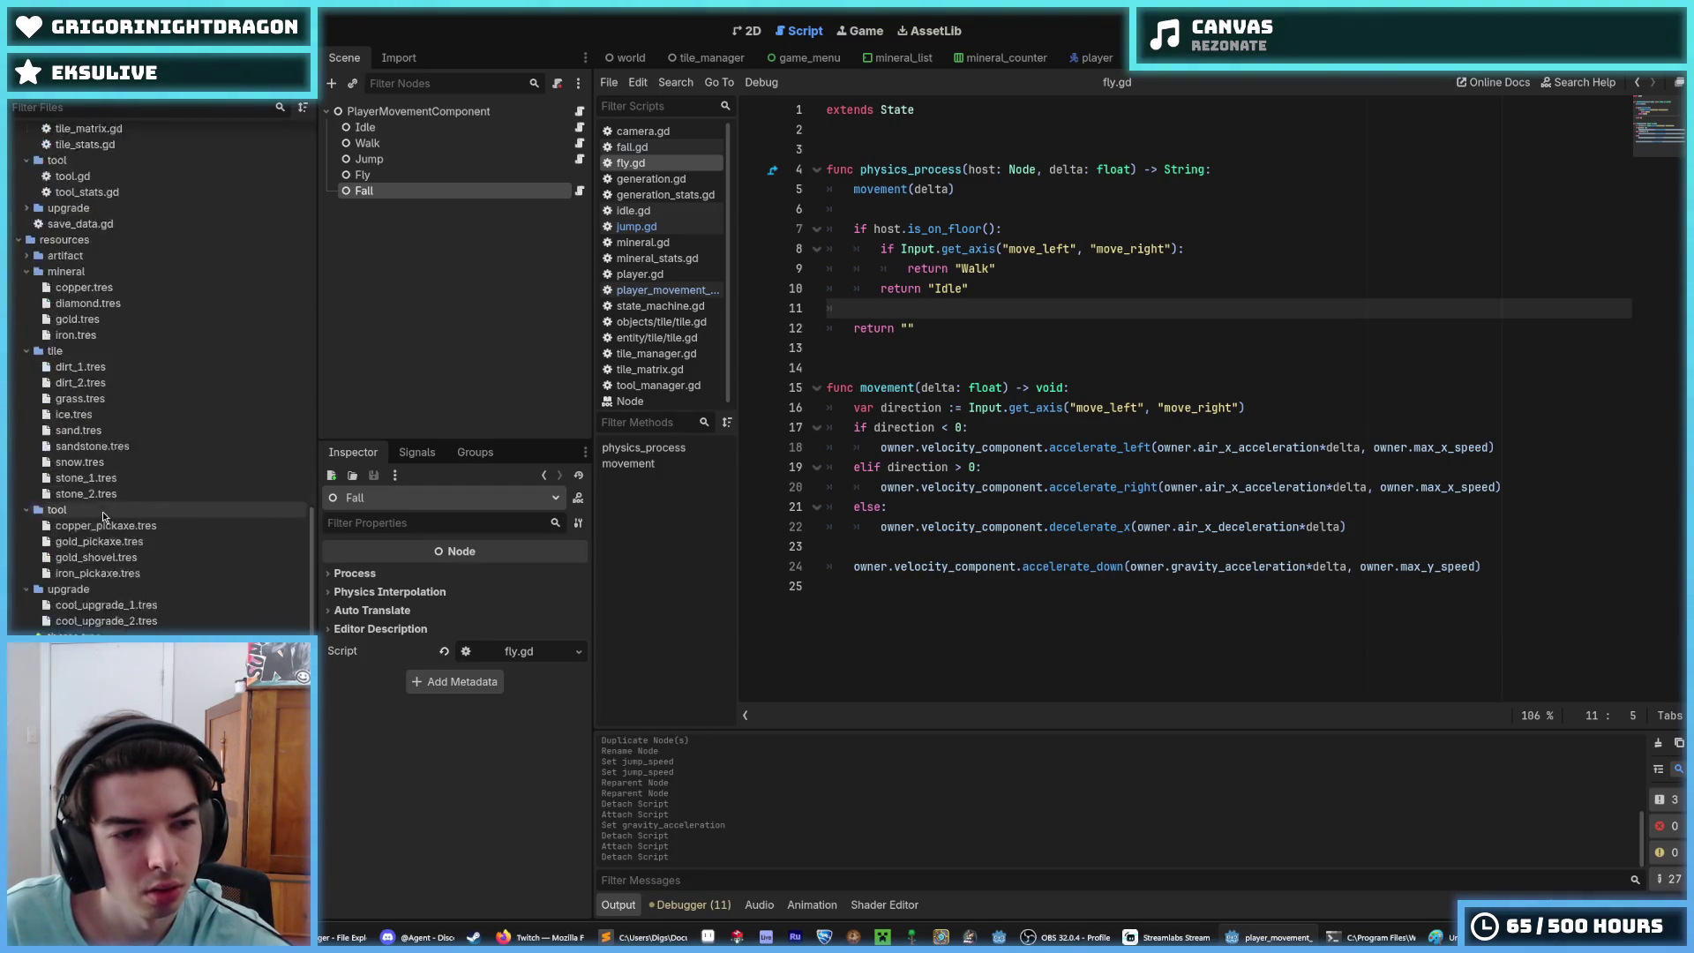
{"action": "scroll", "scroll_direction": "down", "scroll_amount": 3}
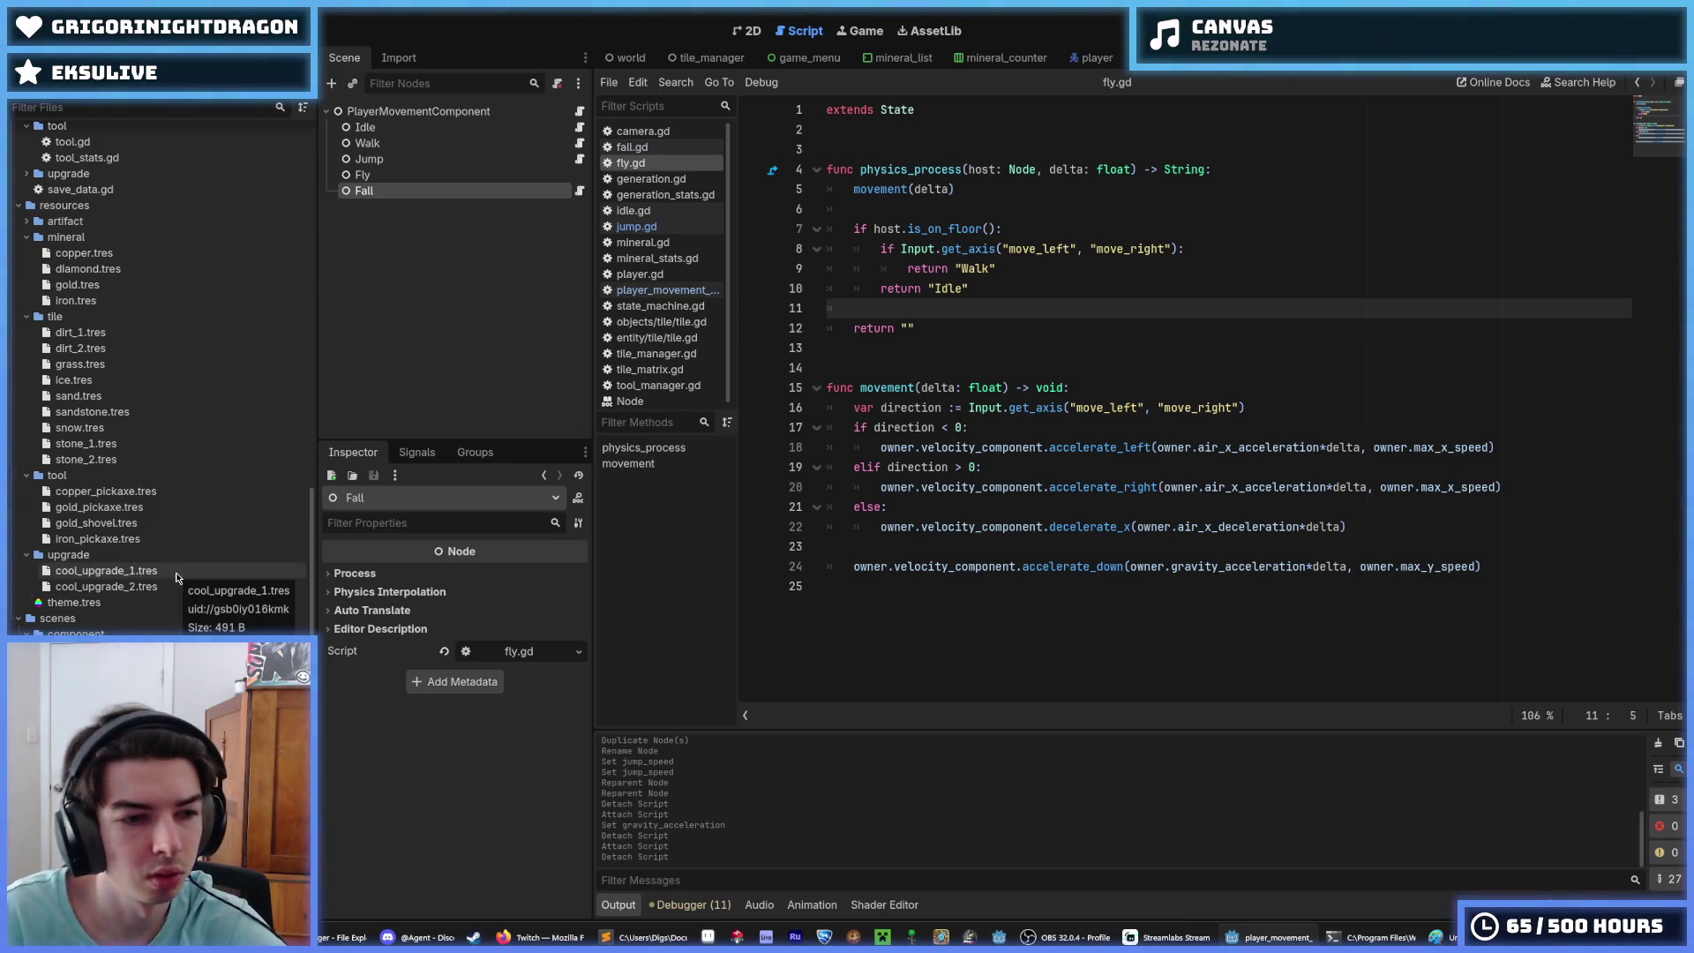
Step: Copy all of fly.gd's code and paste it over the contents of fall.gd
{"action": "left_click", "coordinate": [632, 147]}
{"action": "key", "text": "ctrl+a"}
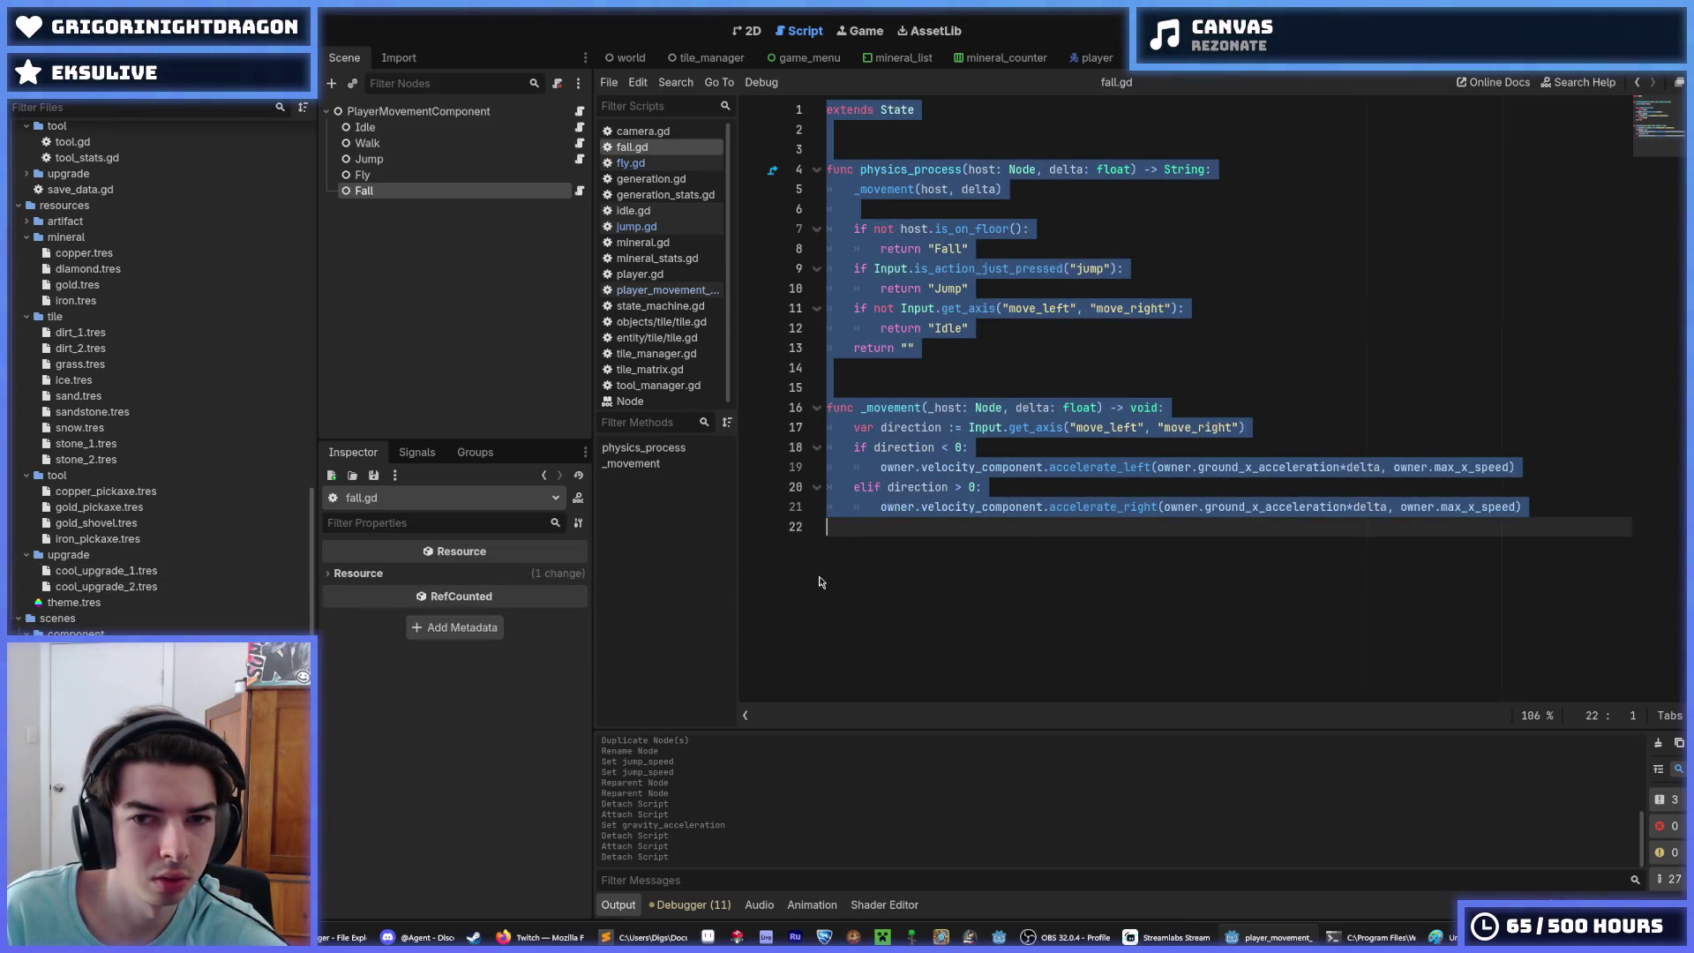
{"action": "left_click", "coordinate": [942, 569]}
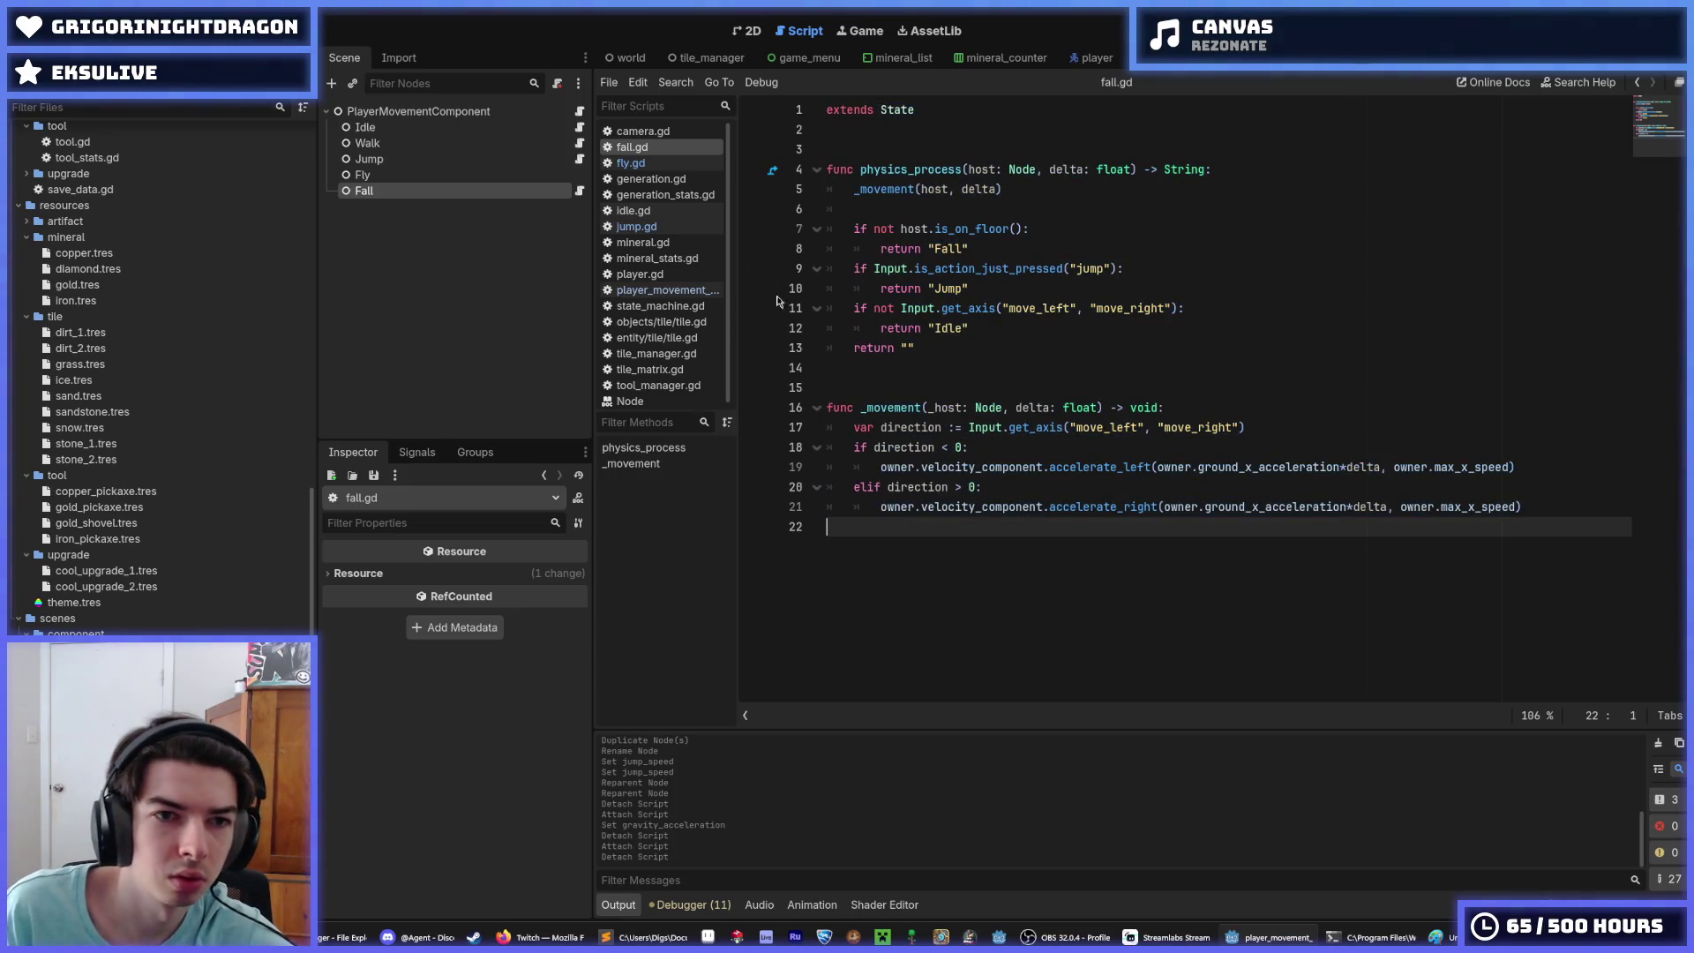
{"action": "key", "text": "alt+Left"}
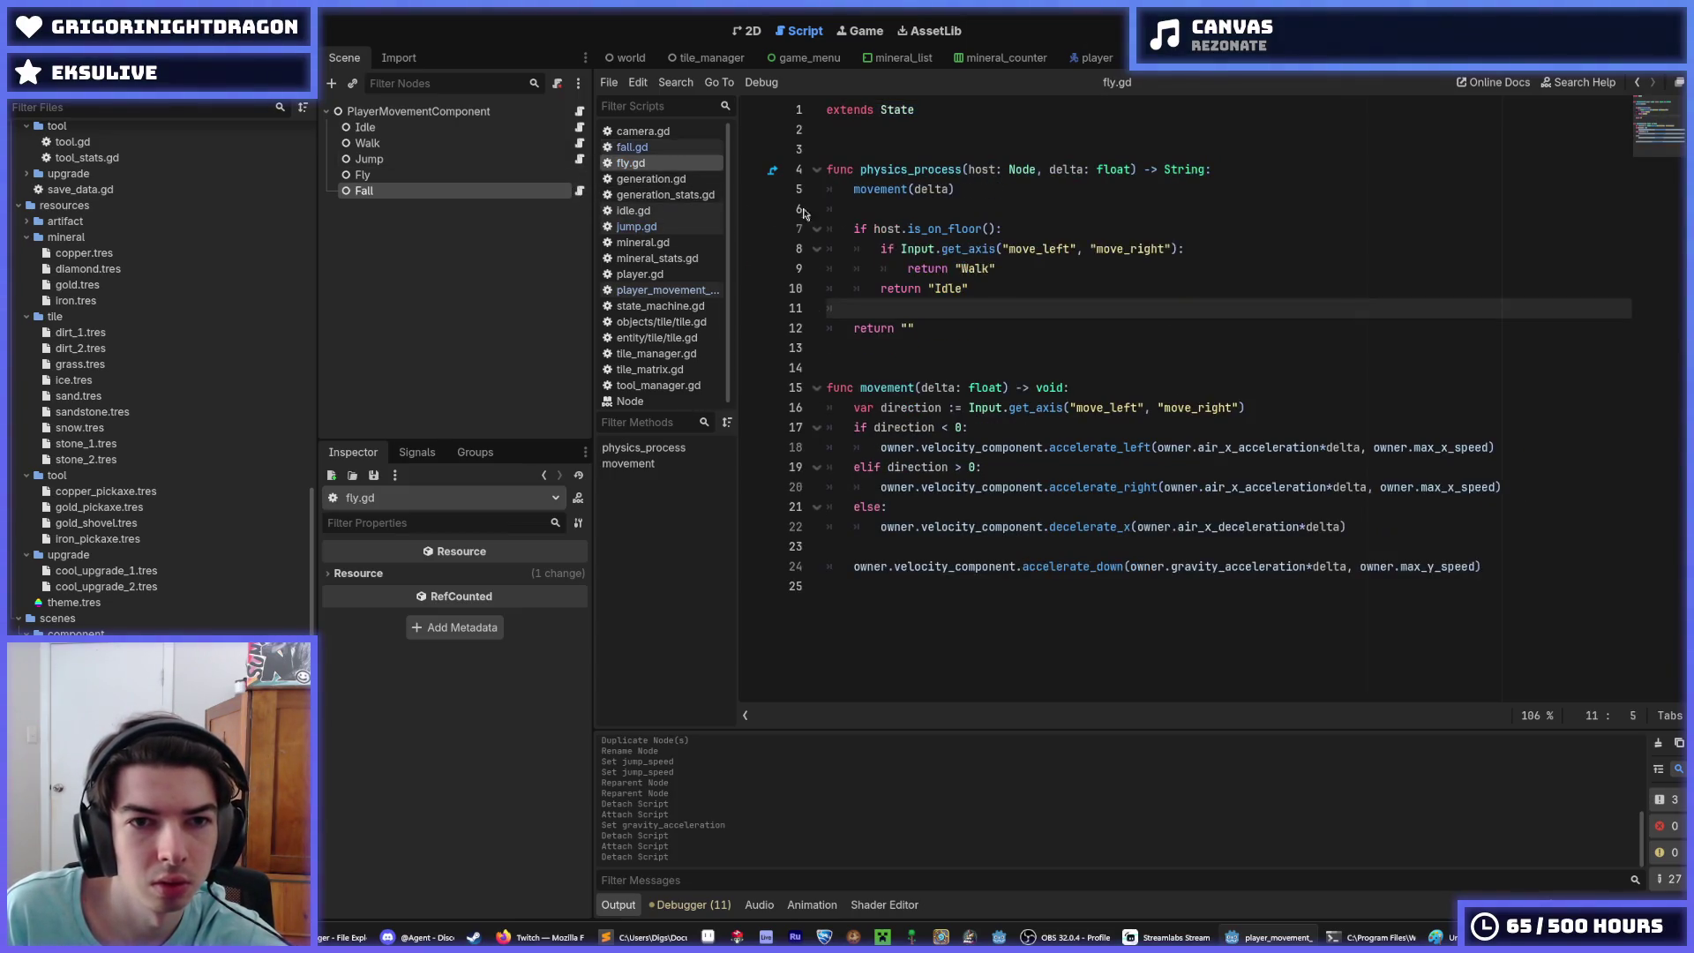
{"action": "key", "text": "ctrl+a"}
{"action": "key", "text": "ctrl+c"}
{"action": "key", "text": "alt+Right"}
{"action": "key", "text": "ctrl+a"}
{"action": "key", "text": "ctrl+v"}
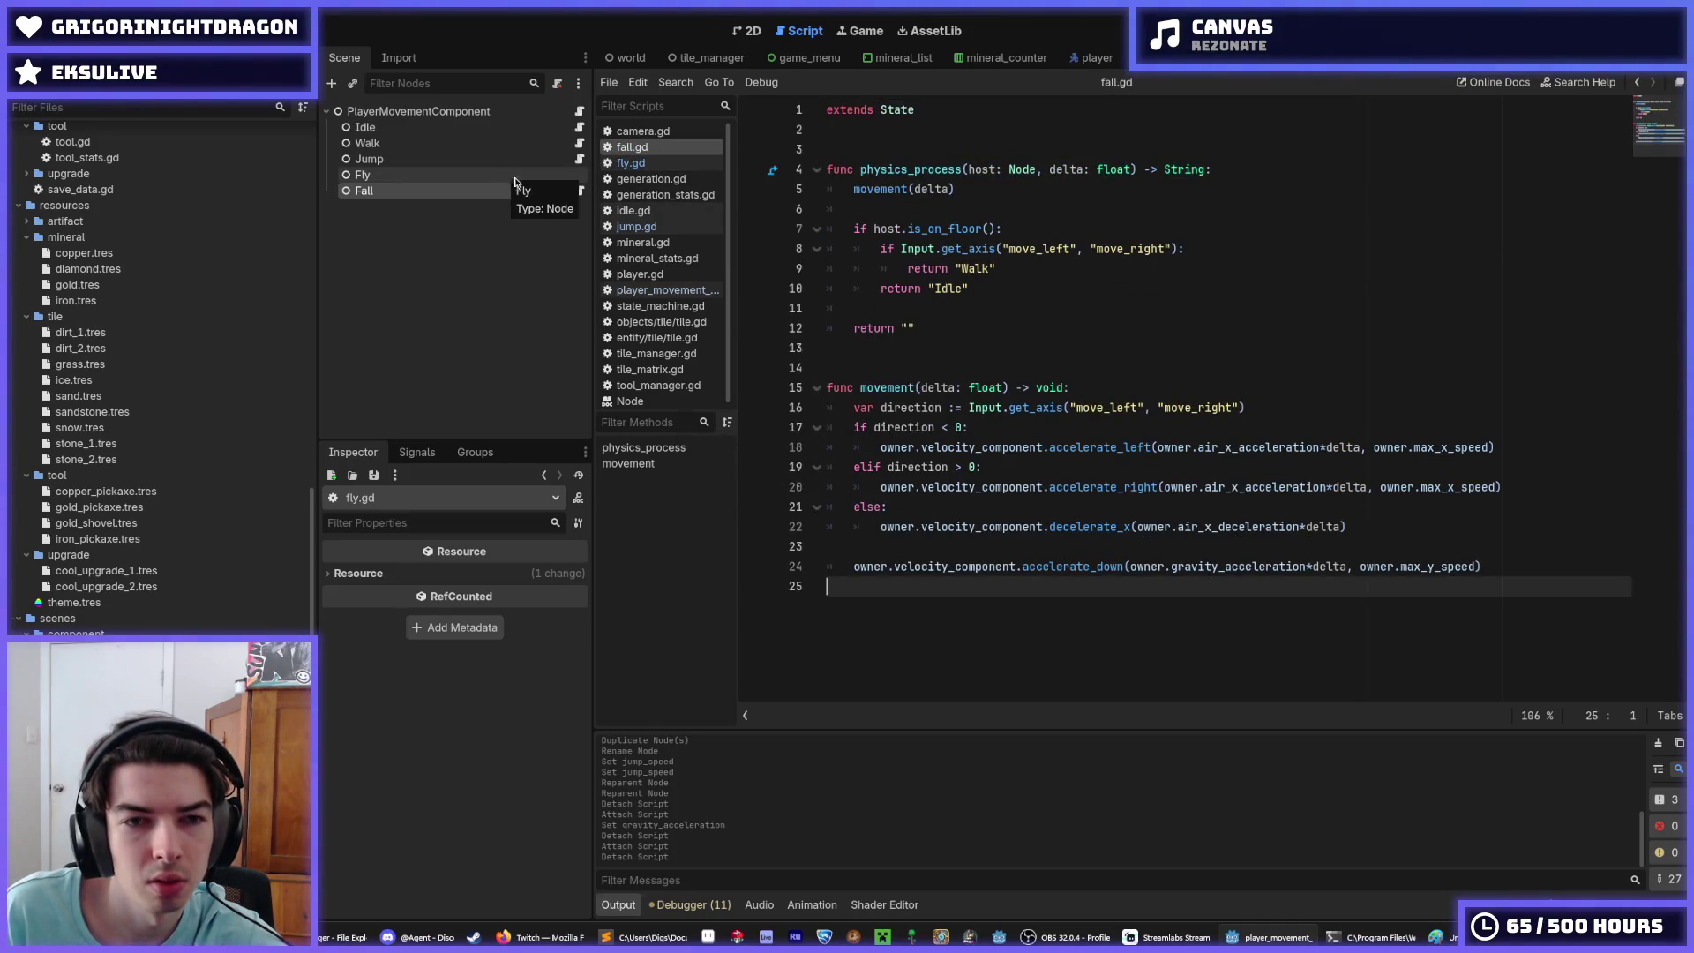
Step: Reattach the existing fall.gd to the Fall node and fly.gd to the Fly node
{"action": "left_click", "coordinate": [486, 192]}
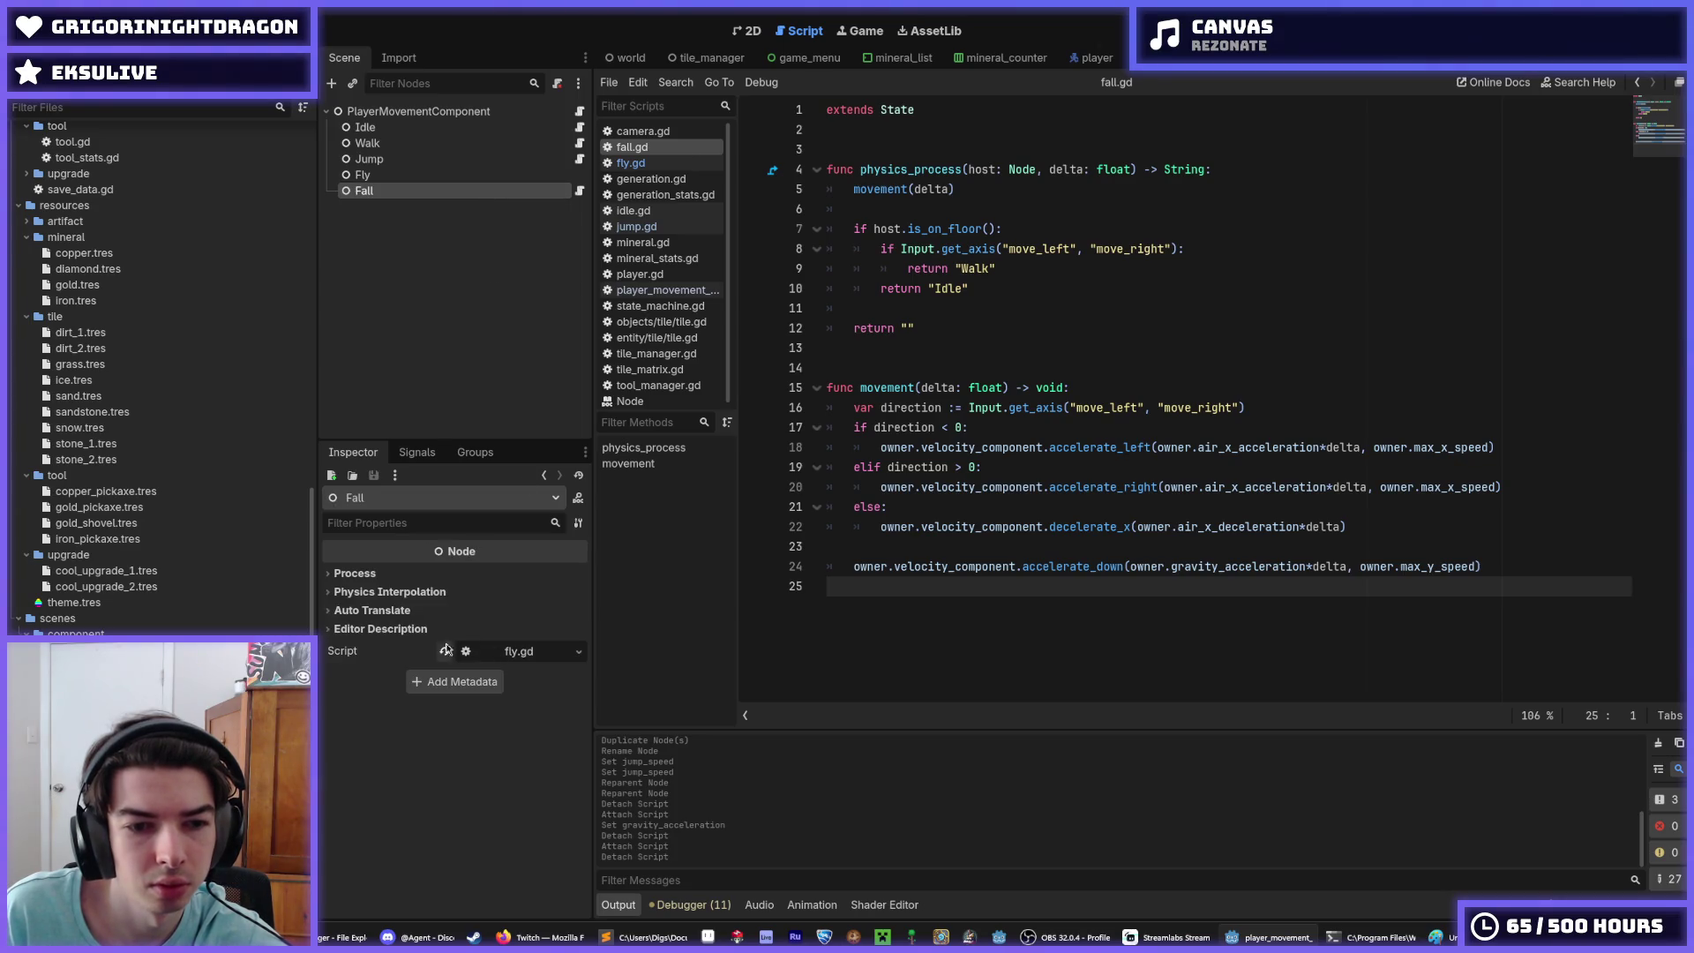
{"action": "left_click", "coordinate": [445, 650]}
{"action": "right_click", "coordinate": [557, 194]}
{"action": "left_click", "coordinate": [618, 305]}
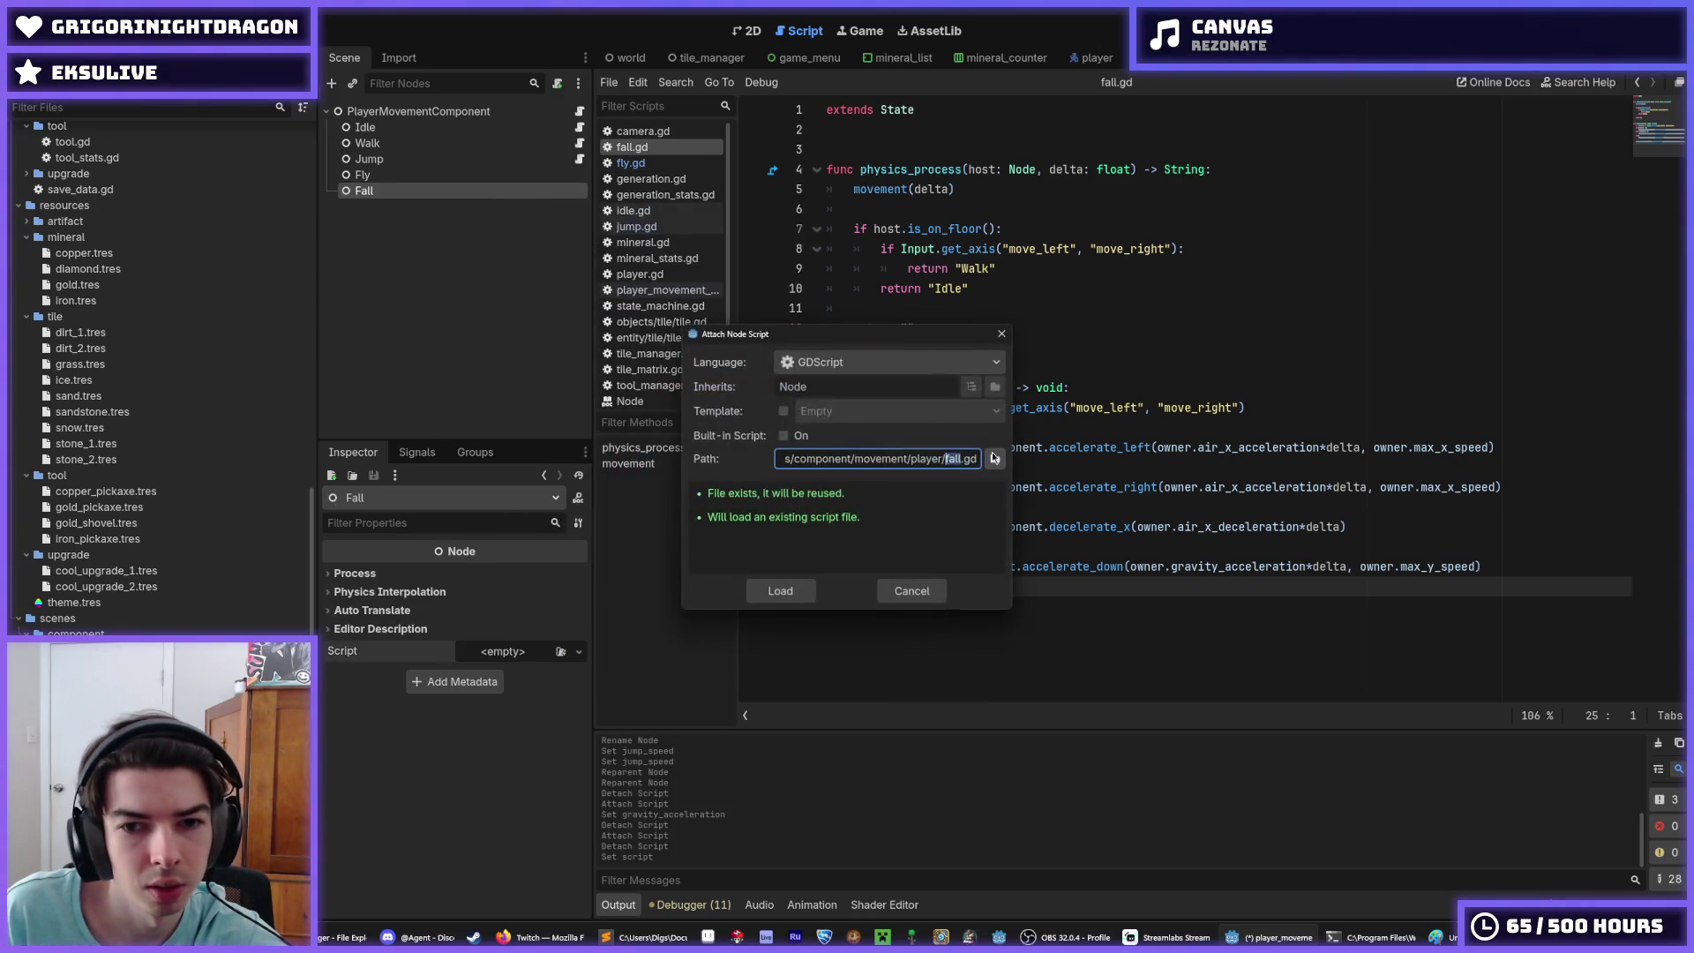
{"action": "left_click", "coordinate": [780, 590]}
{"action": "right_click", "coordinate": [548, 176]}
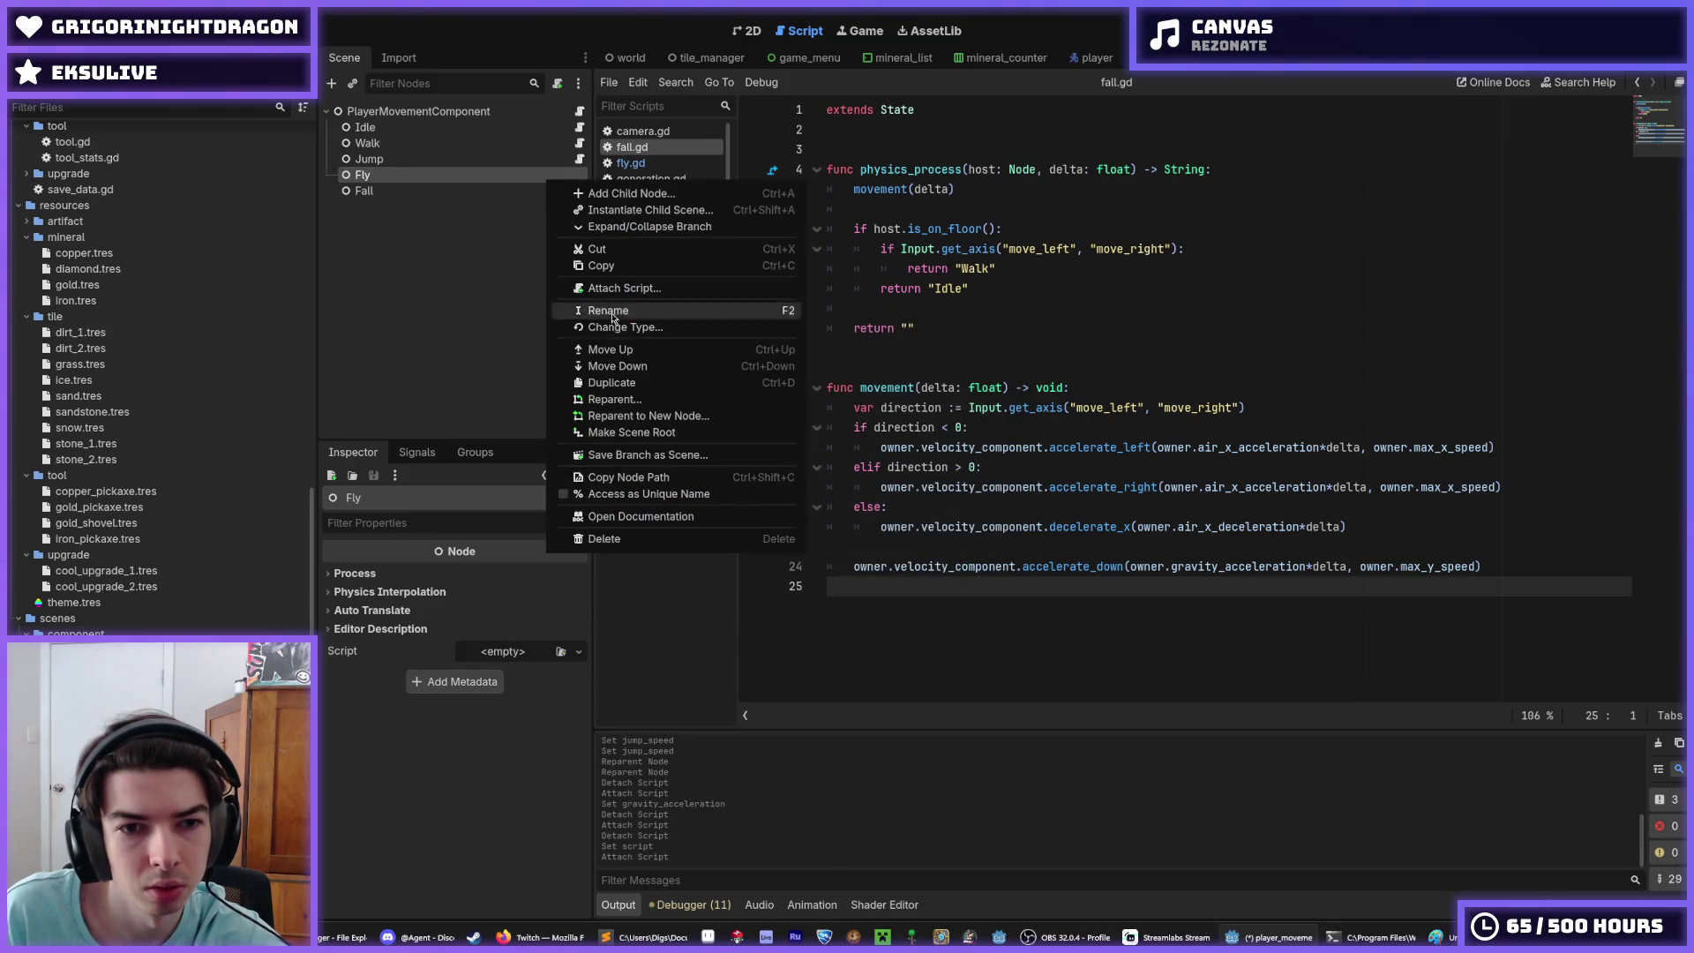
{"action": "left_click", "coordinate": [618, 288]}
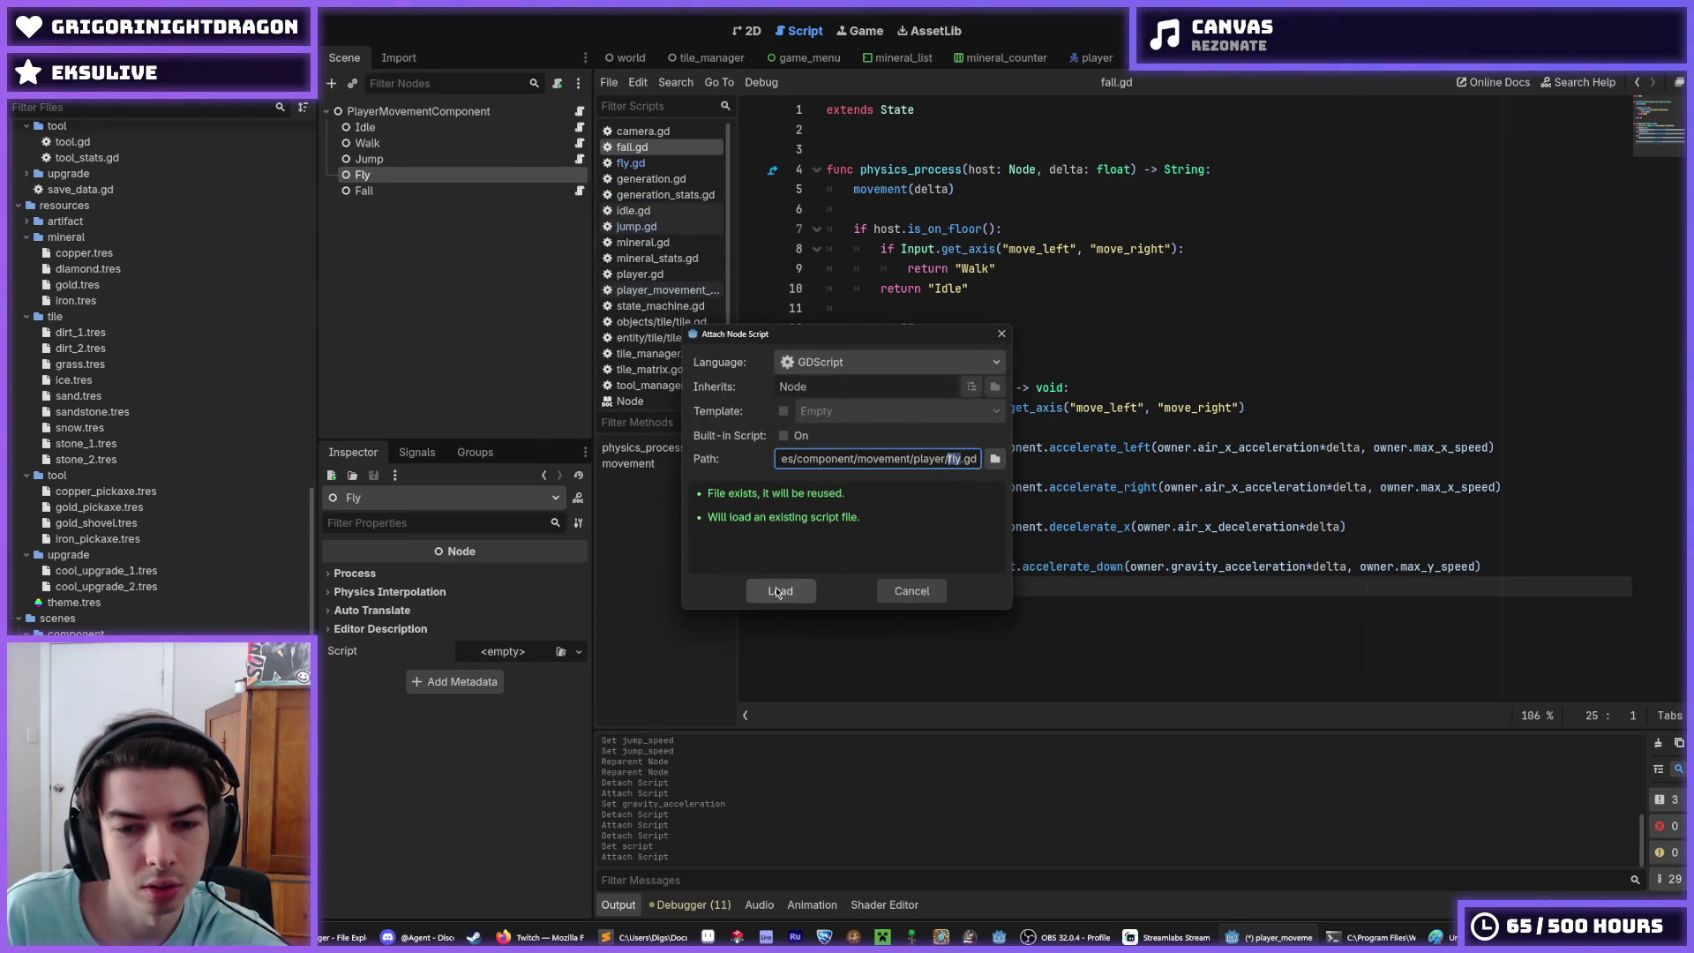
{"action": "left_click", "coordinate": [776, 590]}
Step: Replace fly.gd's code with the copied movement and landing code
{"action": "left_click", "coordinate": [960, 304]}
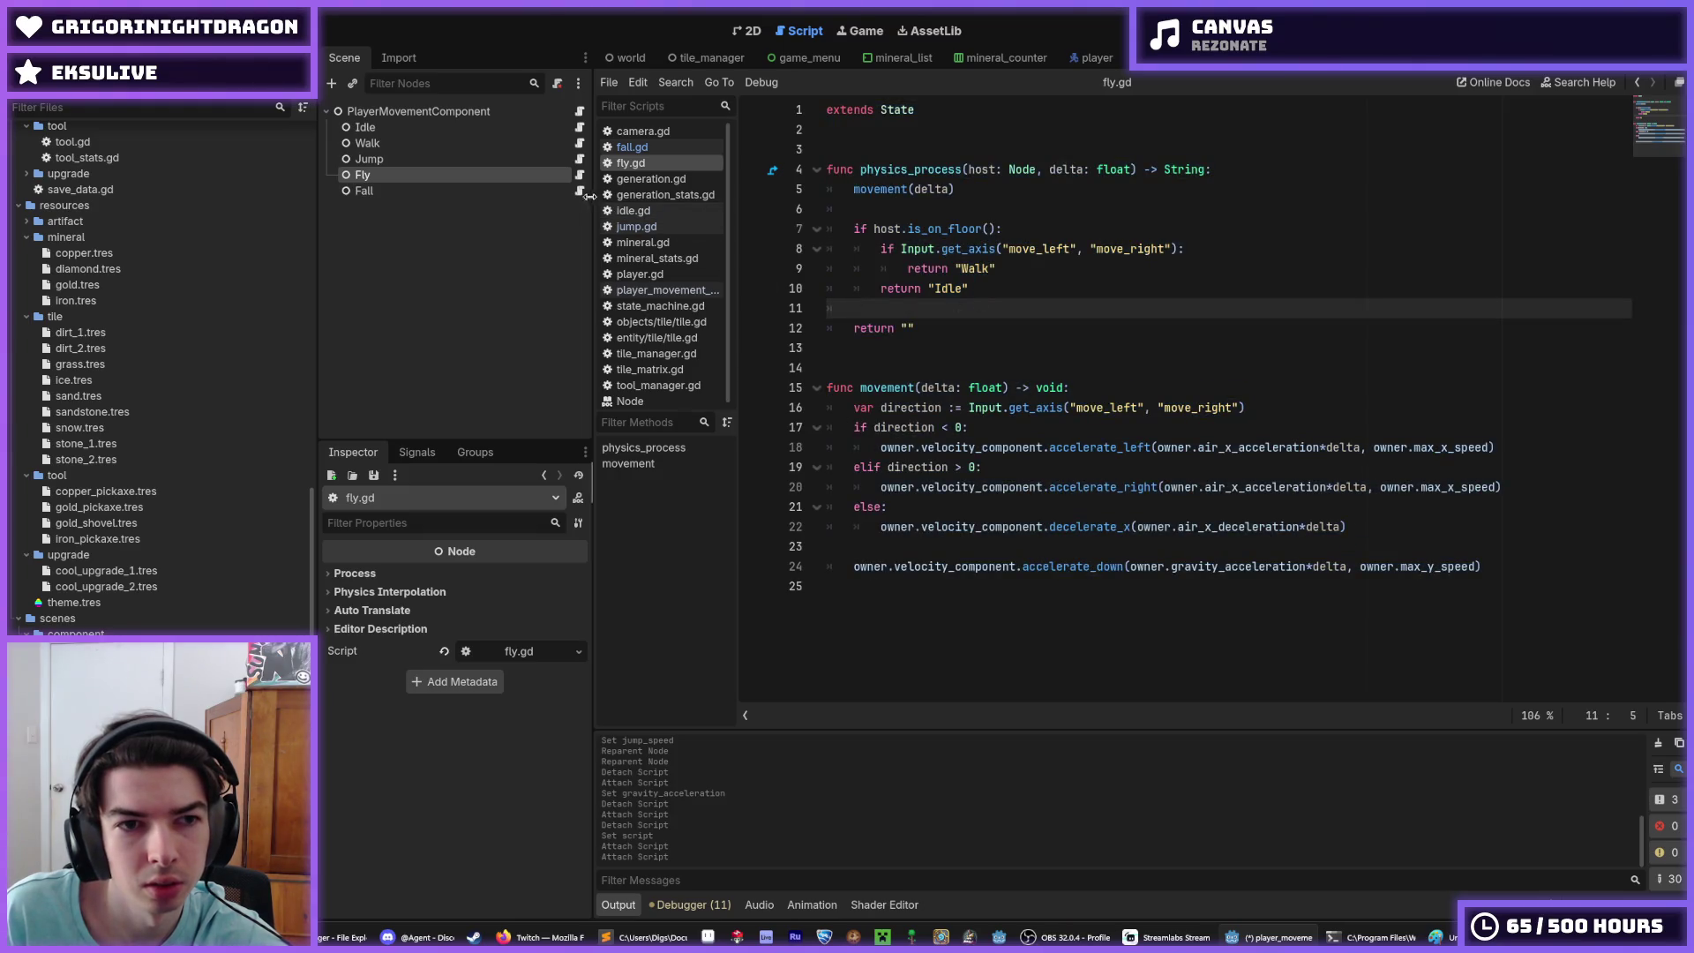
{"action": "left_click", "coordinate": [580, 191]}
{"action": "left_click", "coordinate": [997, 268]}
{"action": "key", "text": "ctrl+a"}
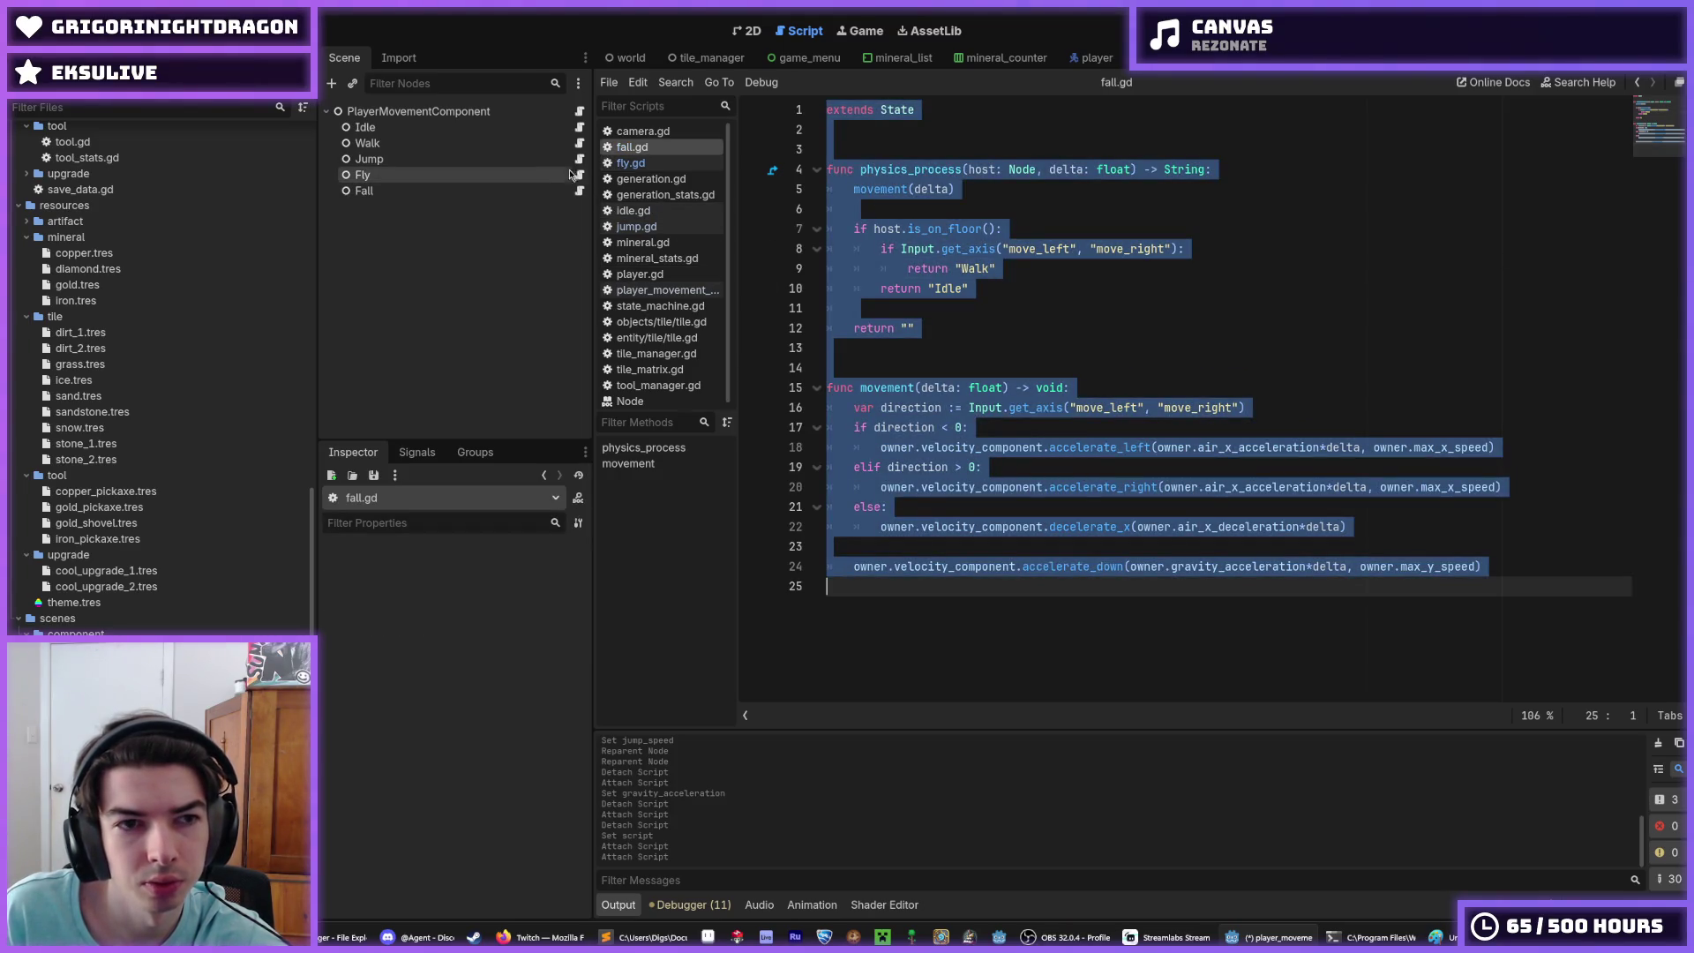
{"action": "left_click", "coordinate": [579, 174]}
{"action": "left_click", "coordinate": [985, 290]}
{"action": "key", "text": "ctrl+a"}
{"action": "key", "text": "ctrl+v"}
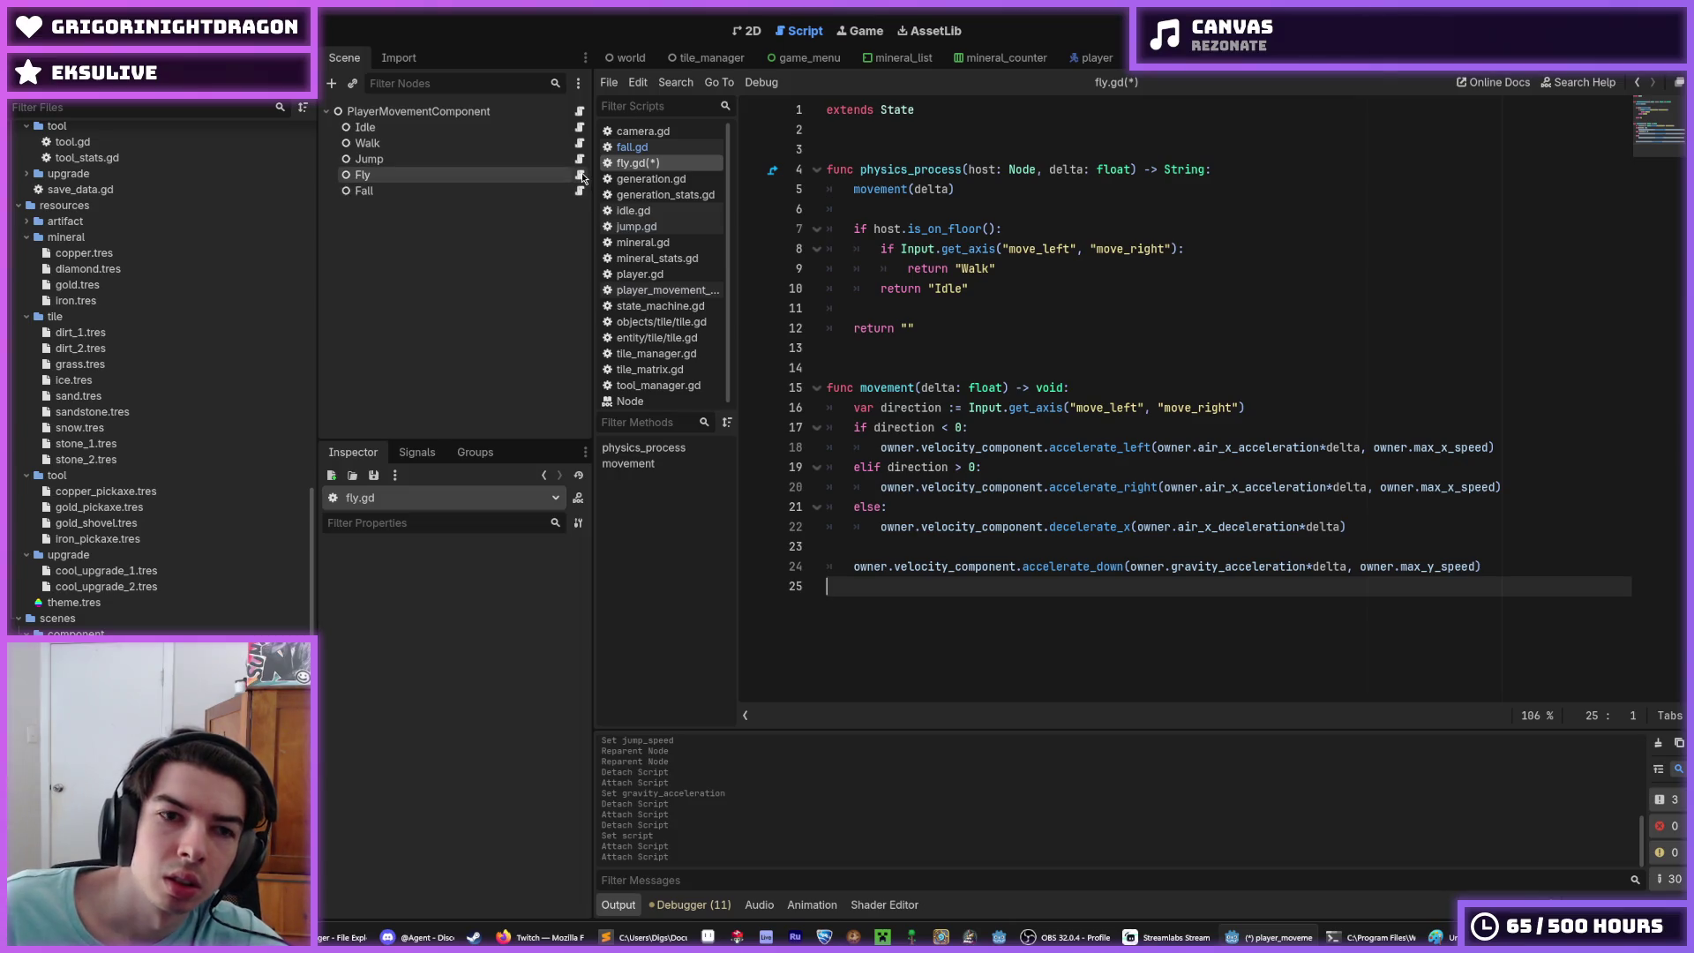
Step: Review the Jump script and line 7 of the Fall script
{"action": "left_click", "coordinate": [581, 159]}
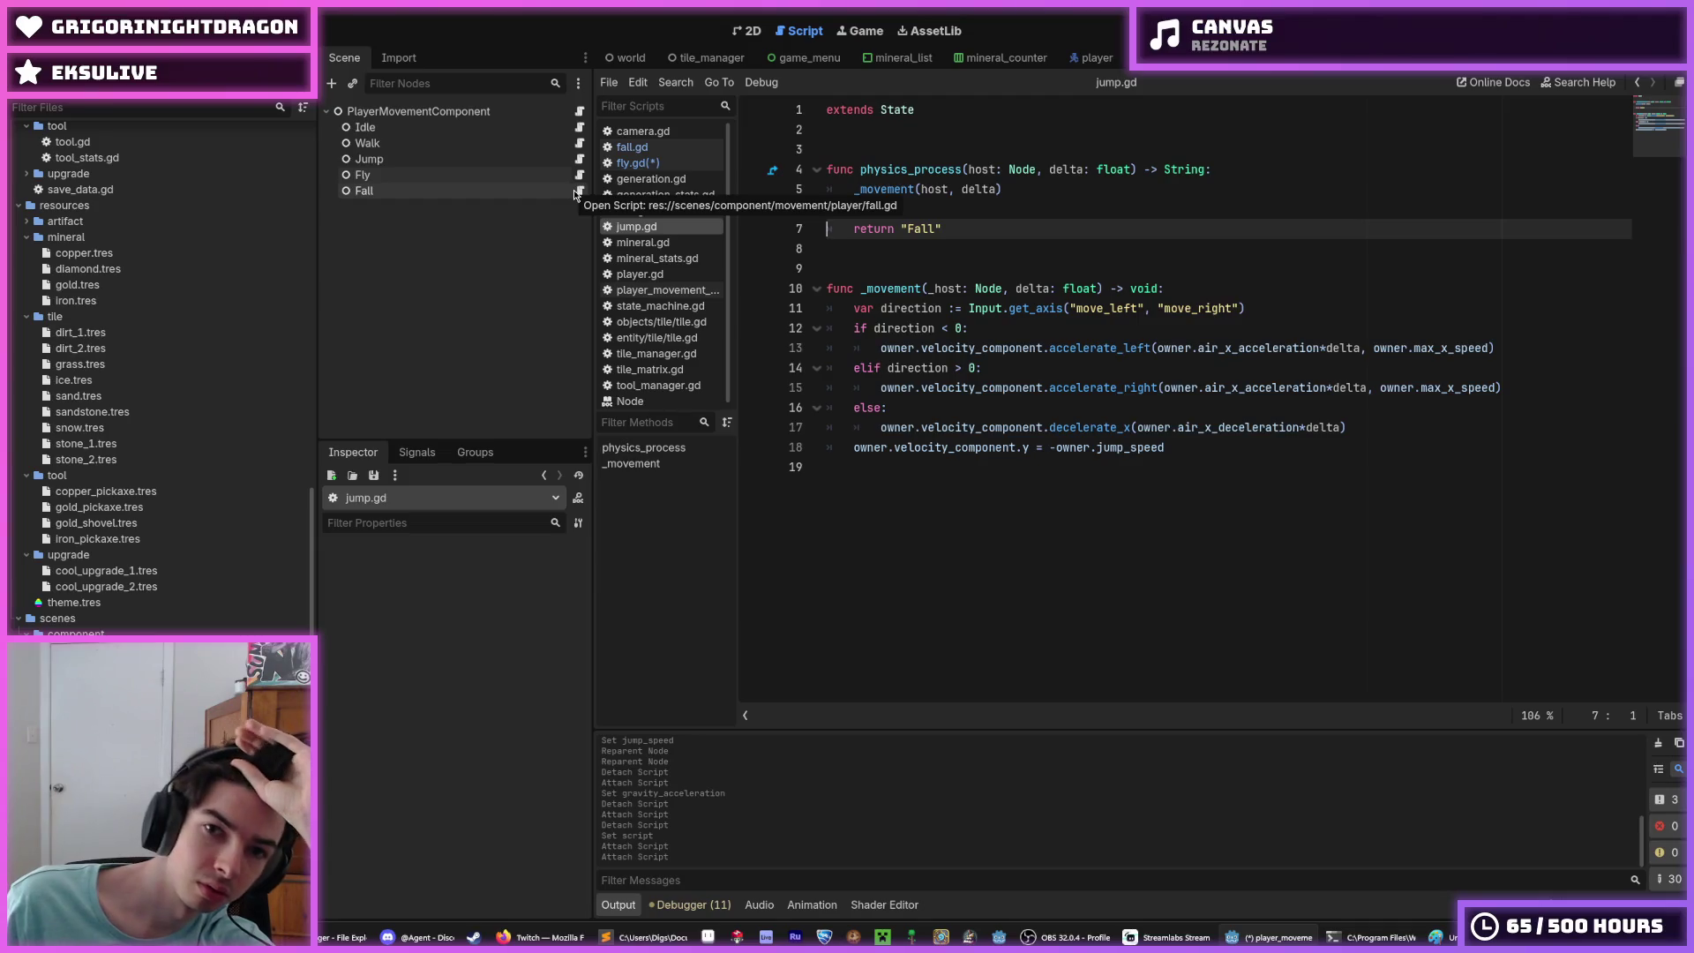
{"action": "left_click", "coordinate": [578, 192]}
{"action": "key", "text": "ctrl+a"}
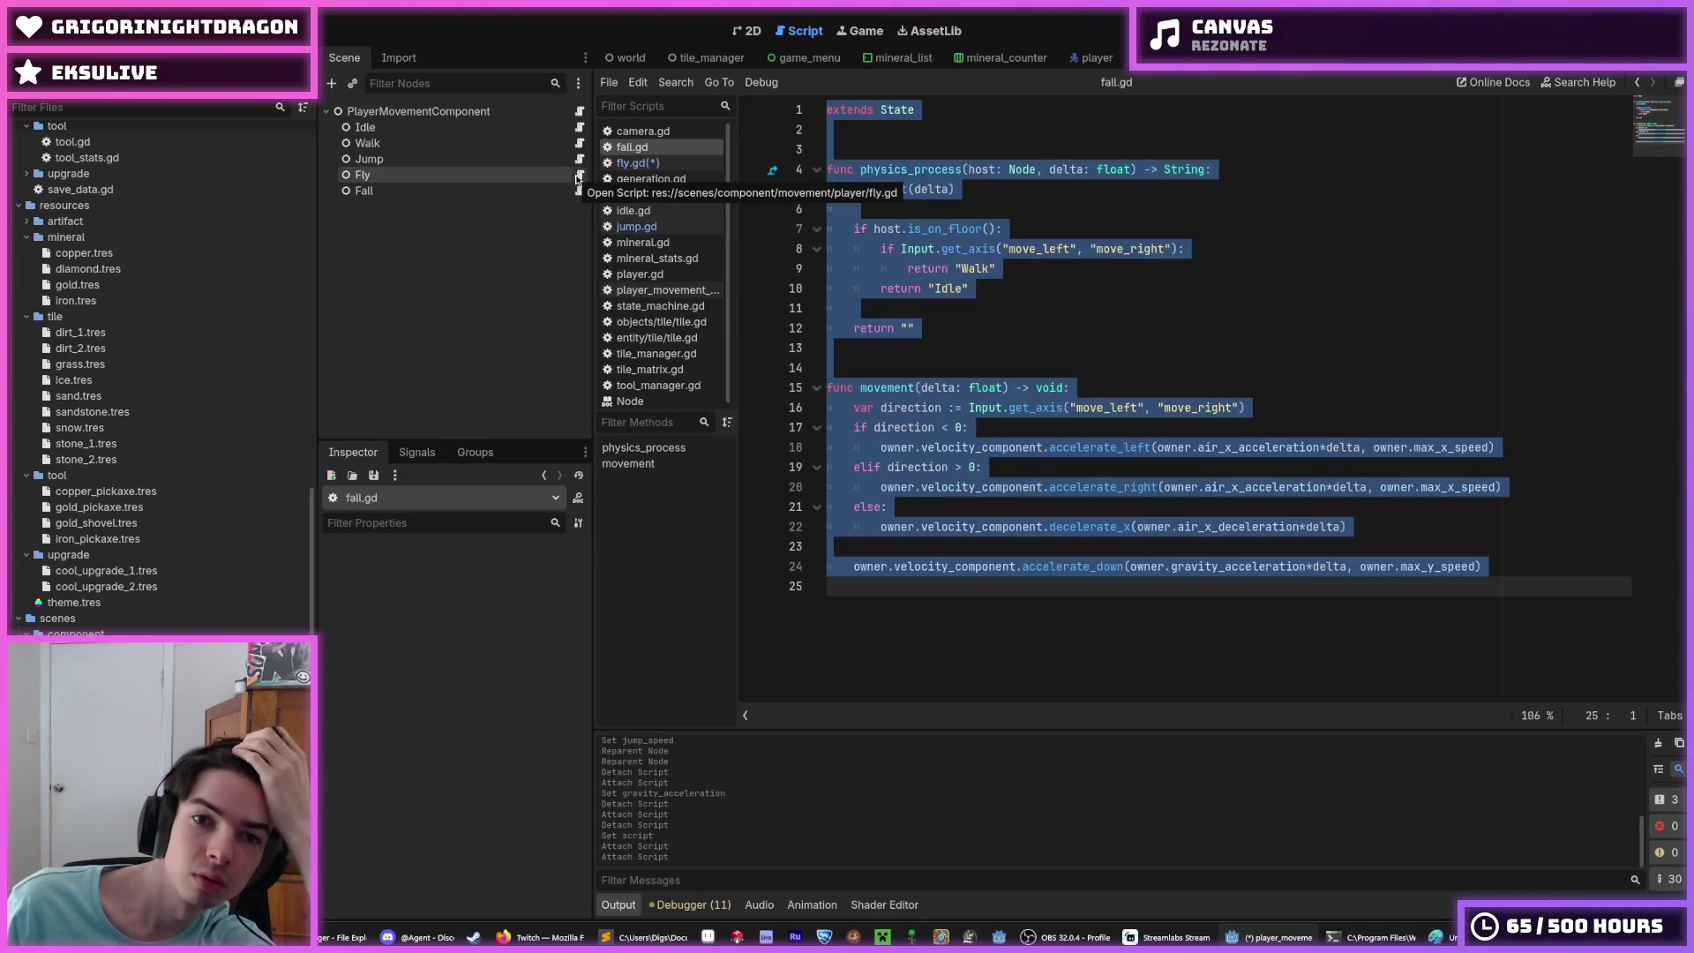
{"action": "left_click", "coordinate": [1004, 269]}
{"action": "key", "text": "Up"}
{"action": "key", "text": "Up"}
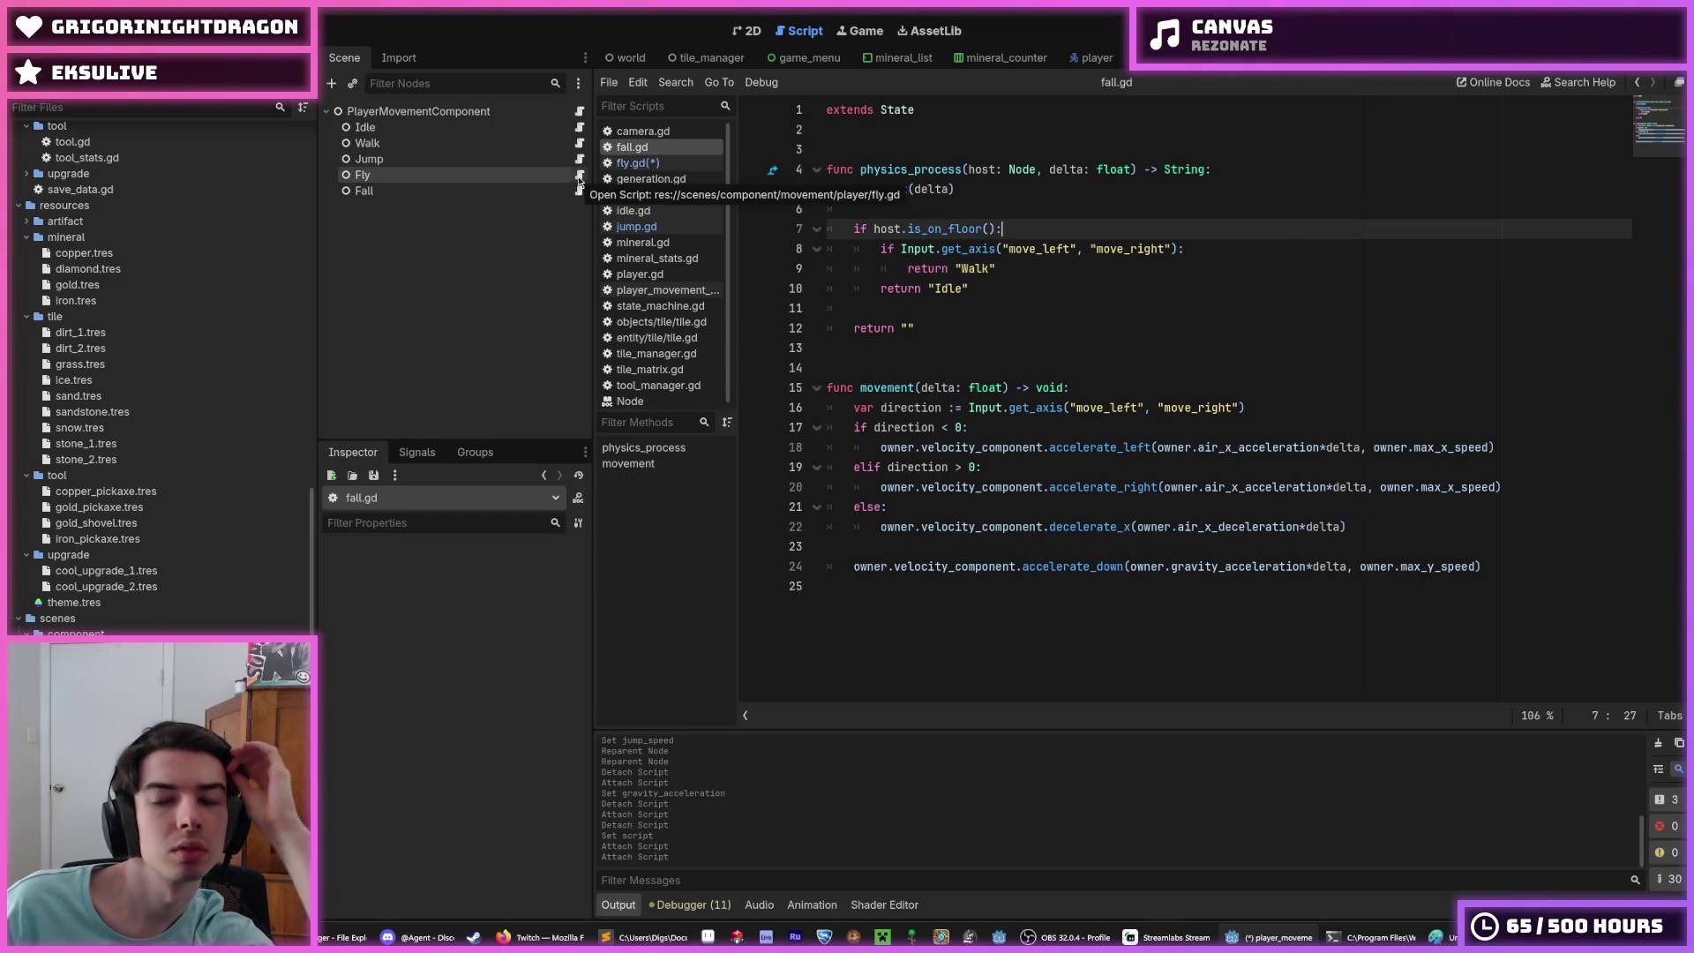
{"action": "left_click", "coordinate": [580, 160]}
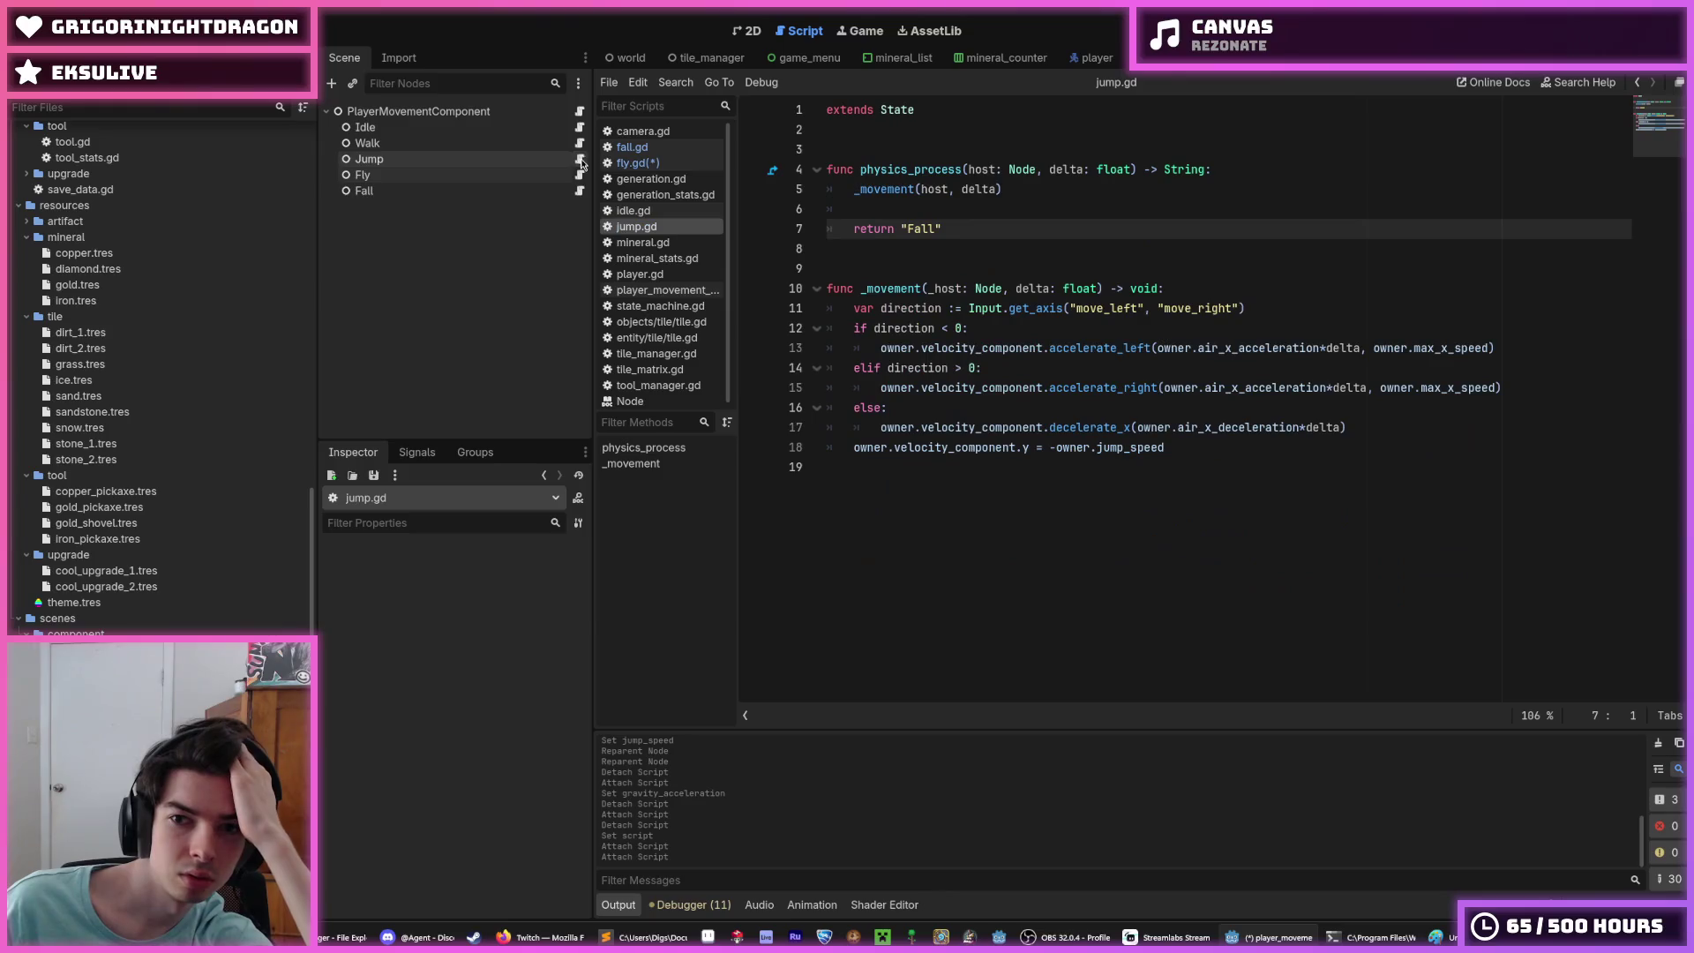
{"action": "left_click", "coordinate": [580, 192]}
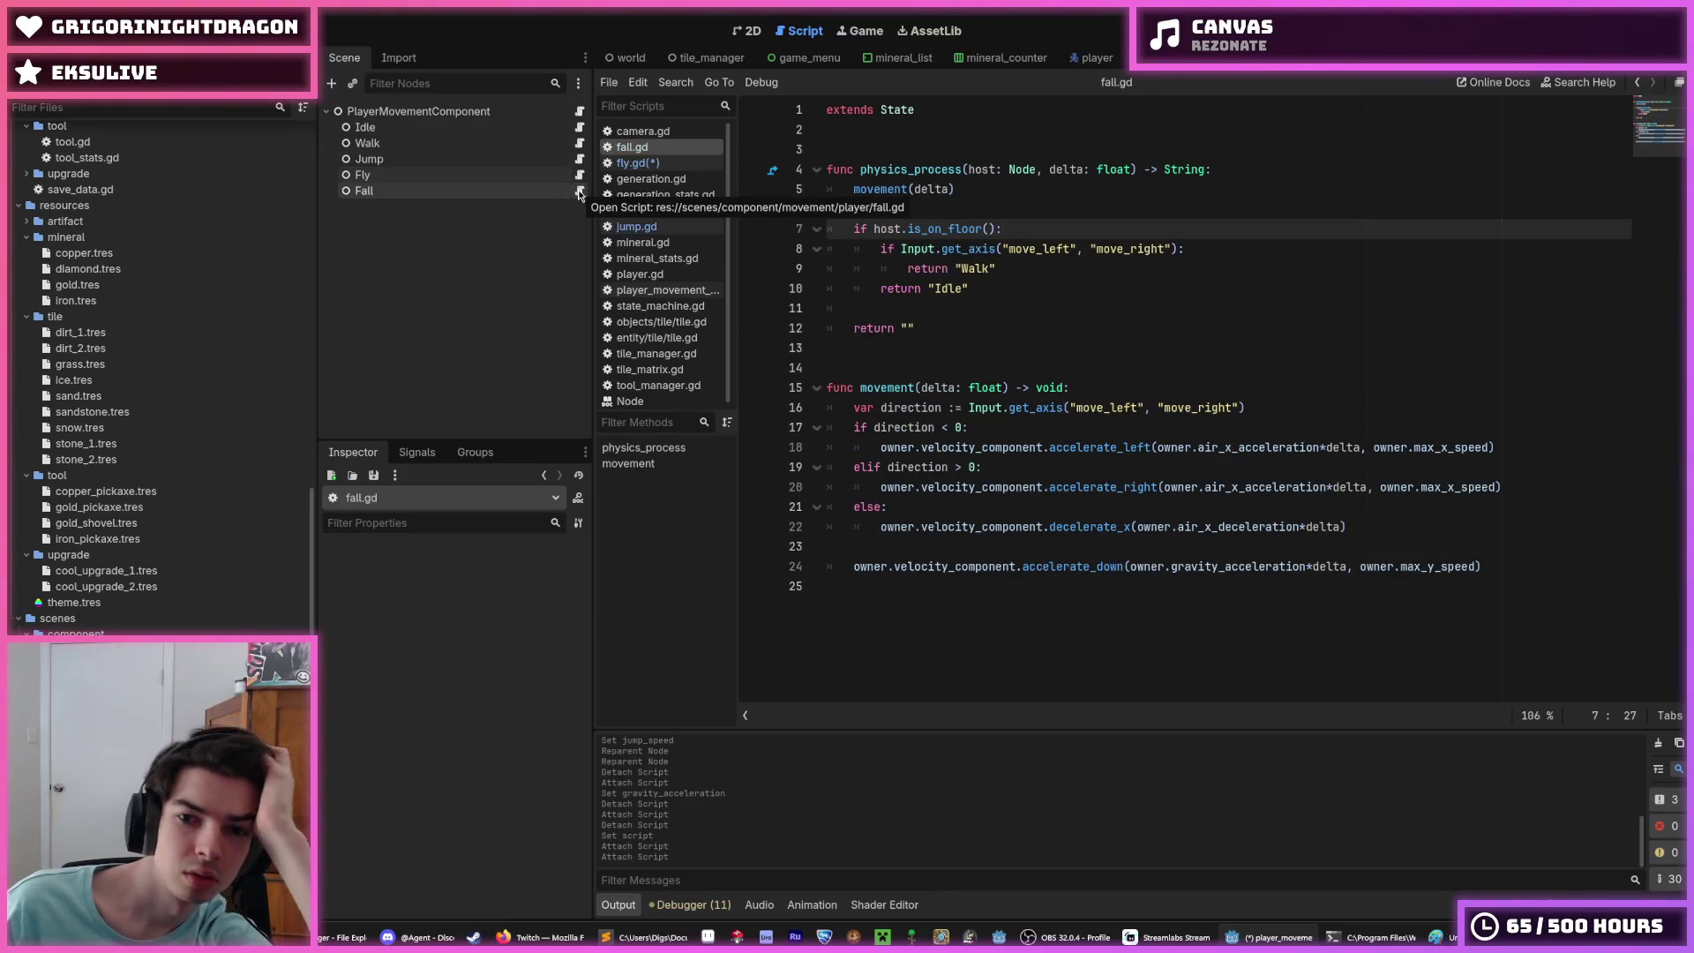
Step: Compare the Fly, Fall and Jump scripts and save fly.gd
{"action": "left_click", "coordinate": [580, 175]}
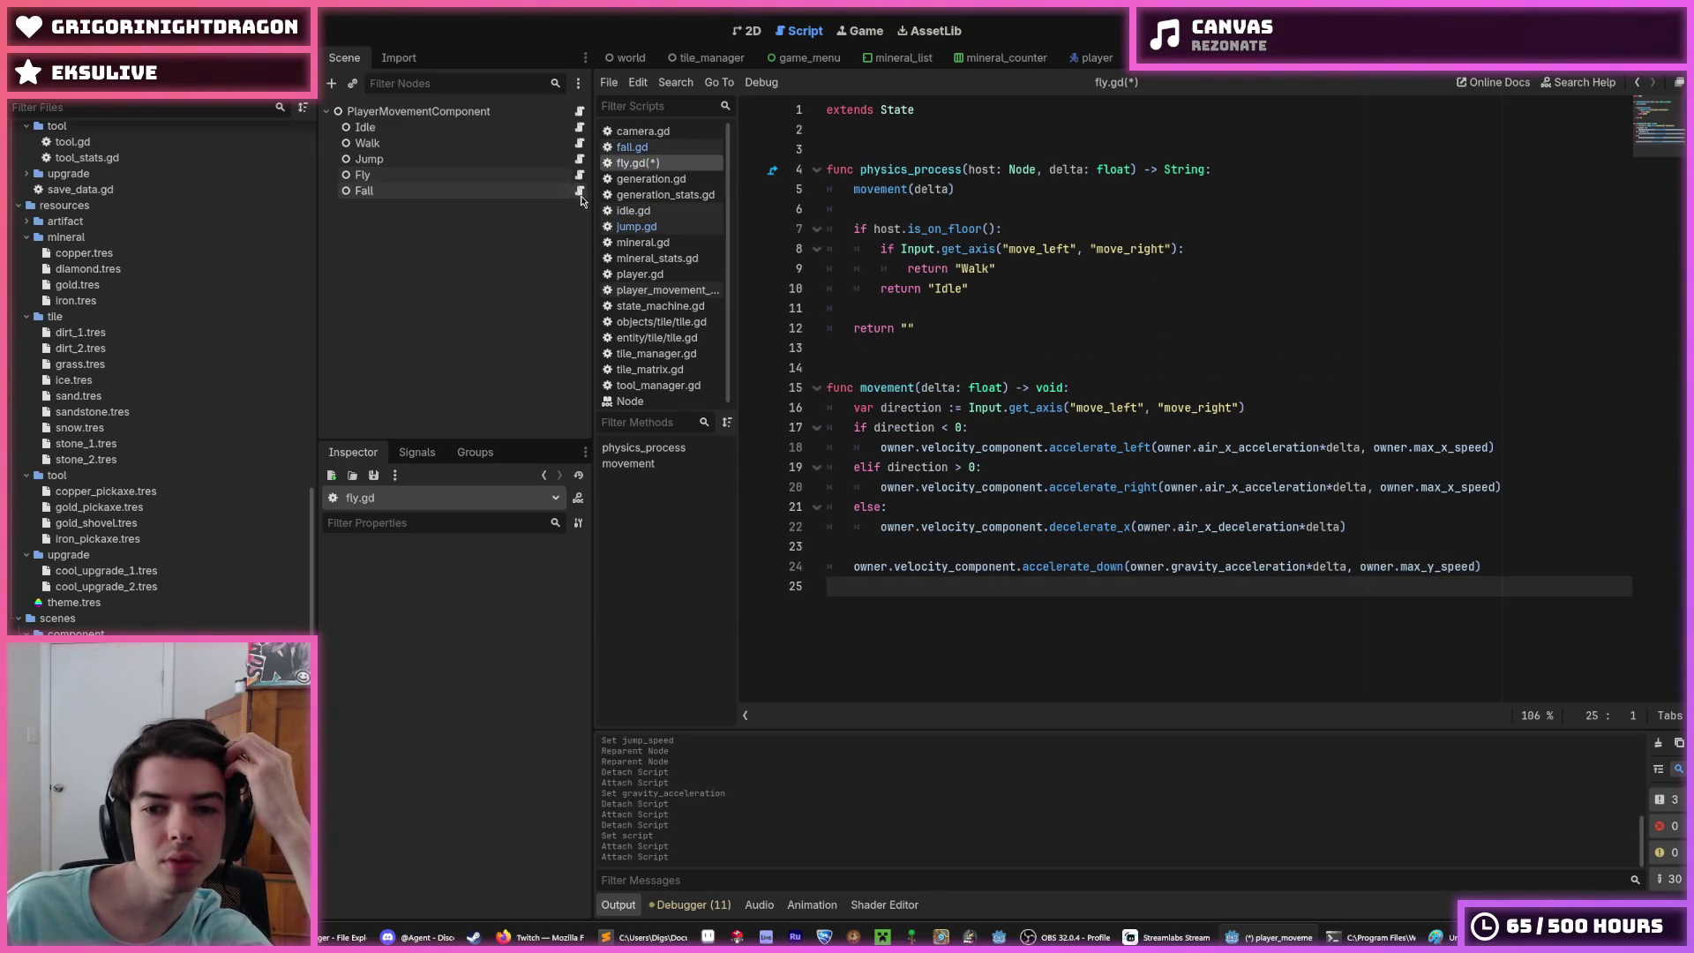
{"action": "left_click", "coordinate": [579, 192]}
{"action": "left_click", "coordinate": [580, 160]}
{"action": "left_click", "coordinate": [628, 166]}
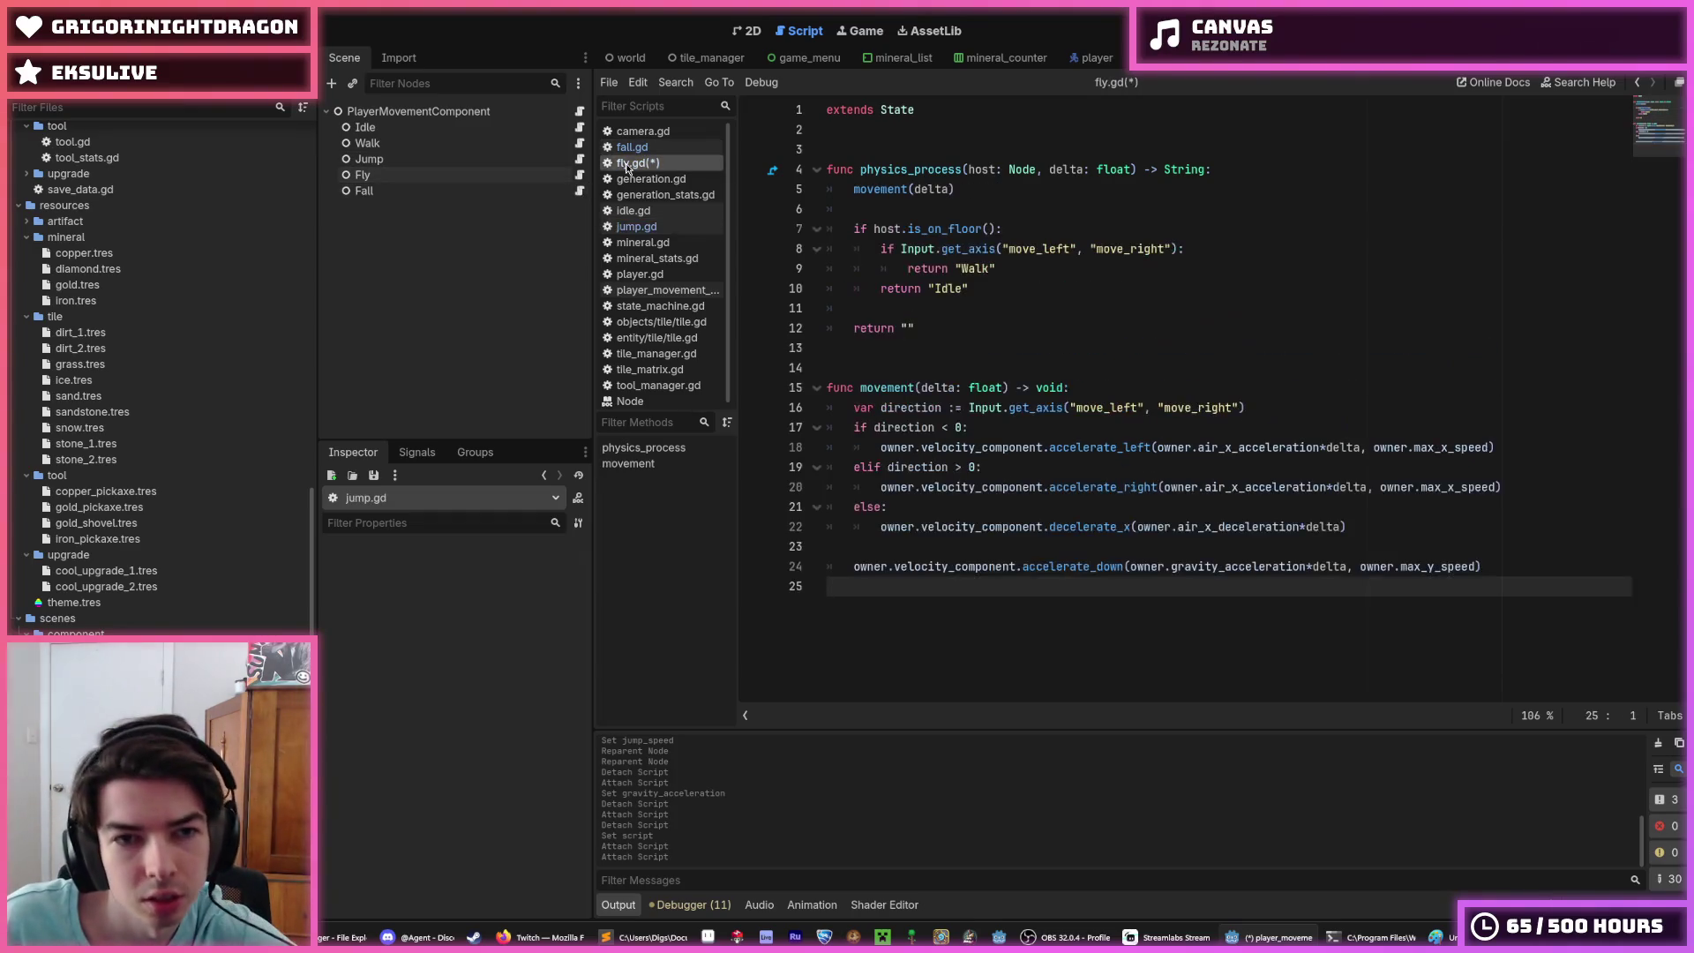
{"action": "left_click", "coordinate": [579, 176]}
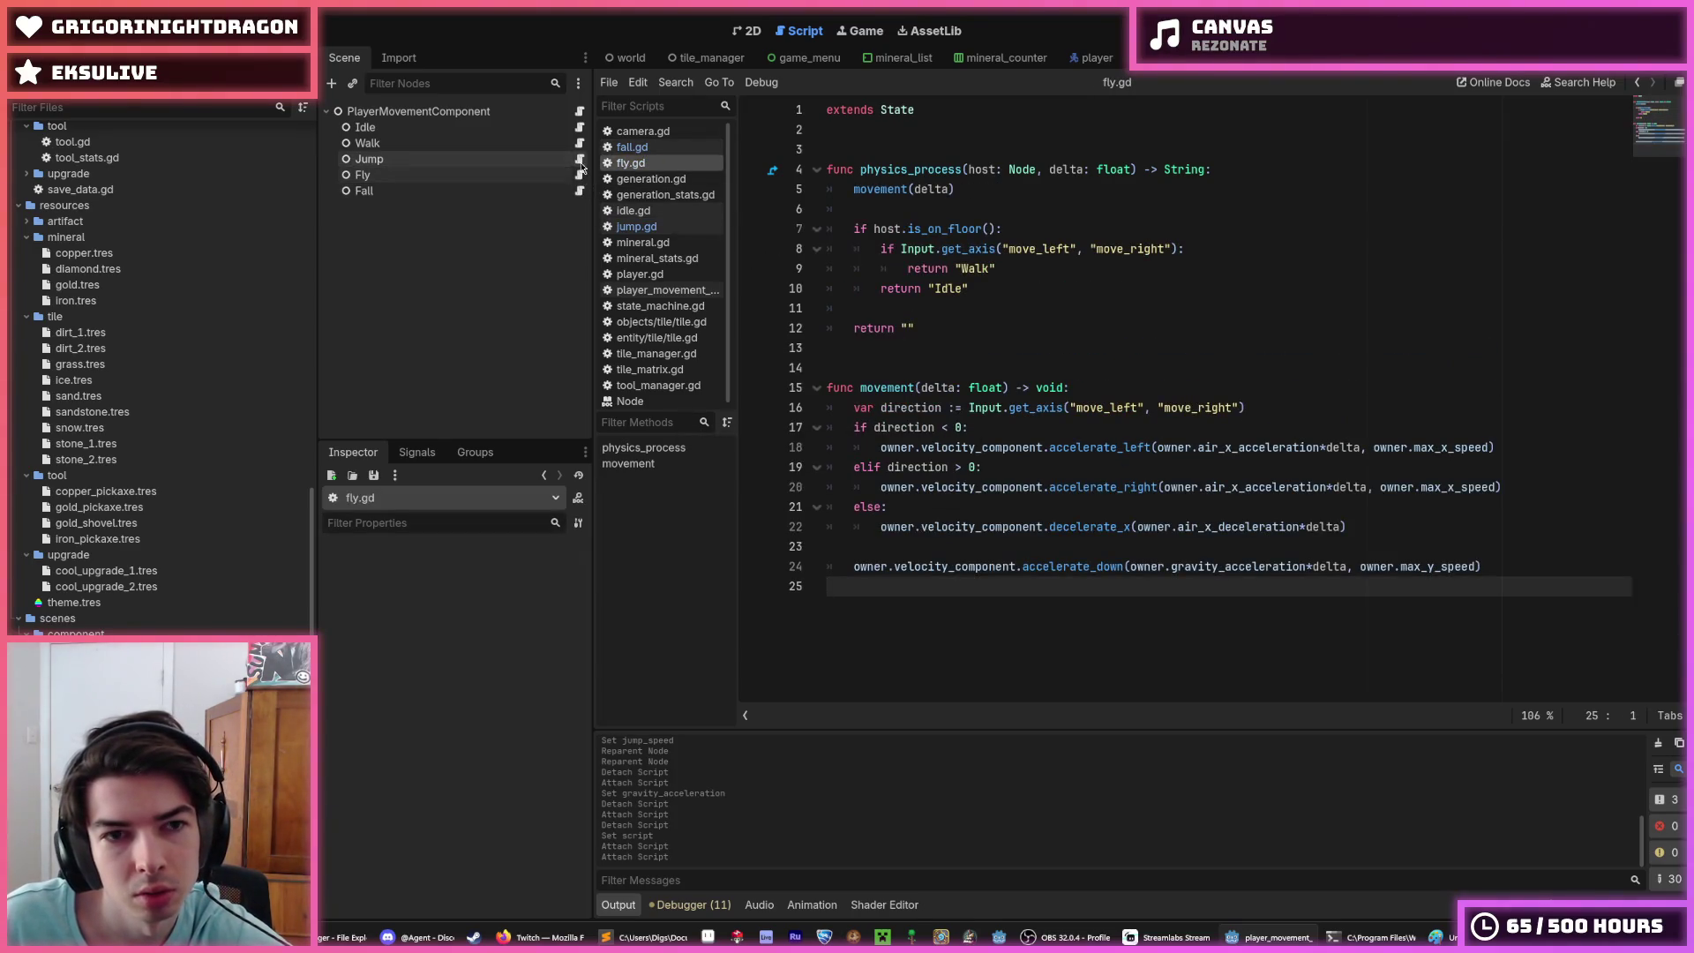
{"action": "left_click", "coordinate": [579, 191]}
{"action": "left_click", "coordinate": [854, 209]}
Step: Run and stop the game, read the max_y_speed error, and open player_movement_component.gd
{"action": "key", "text": "ctrl+s"}
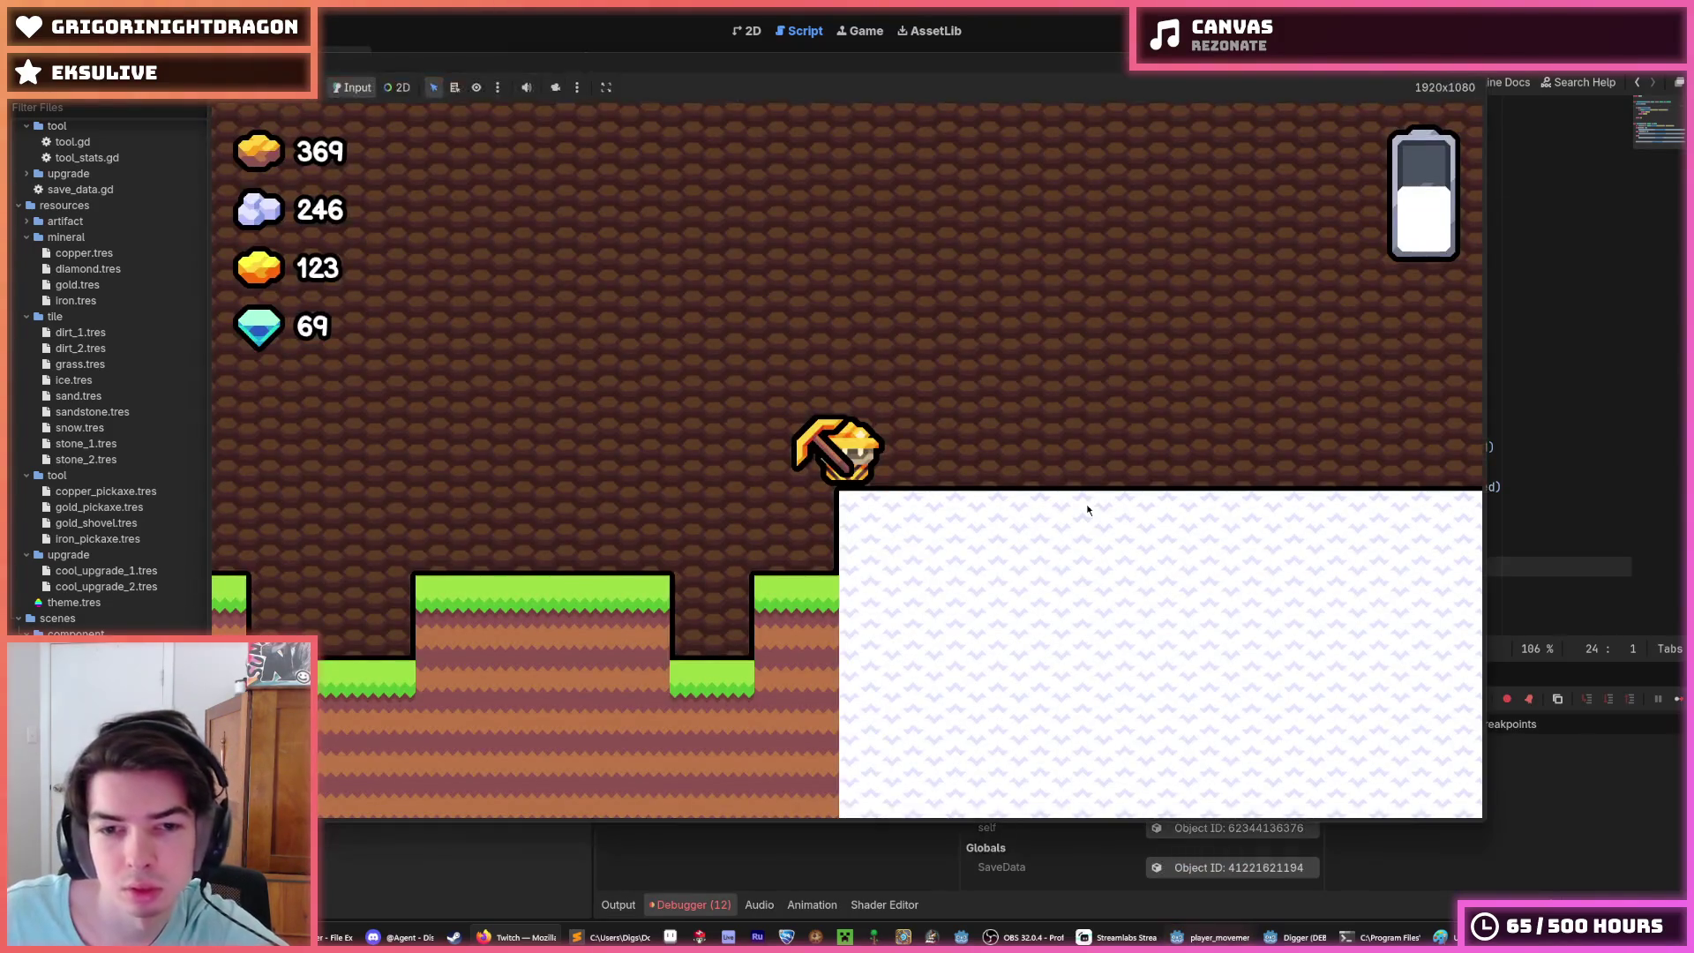
{"action": "key", "text": "F8"}
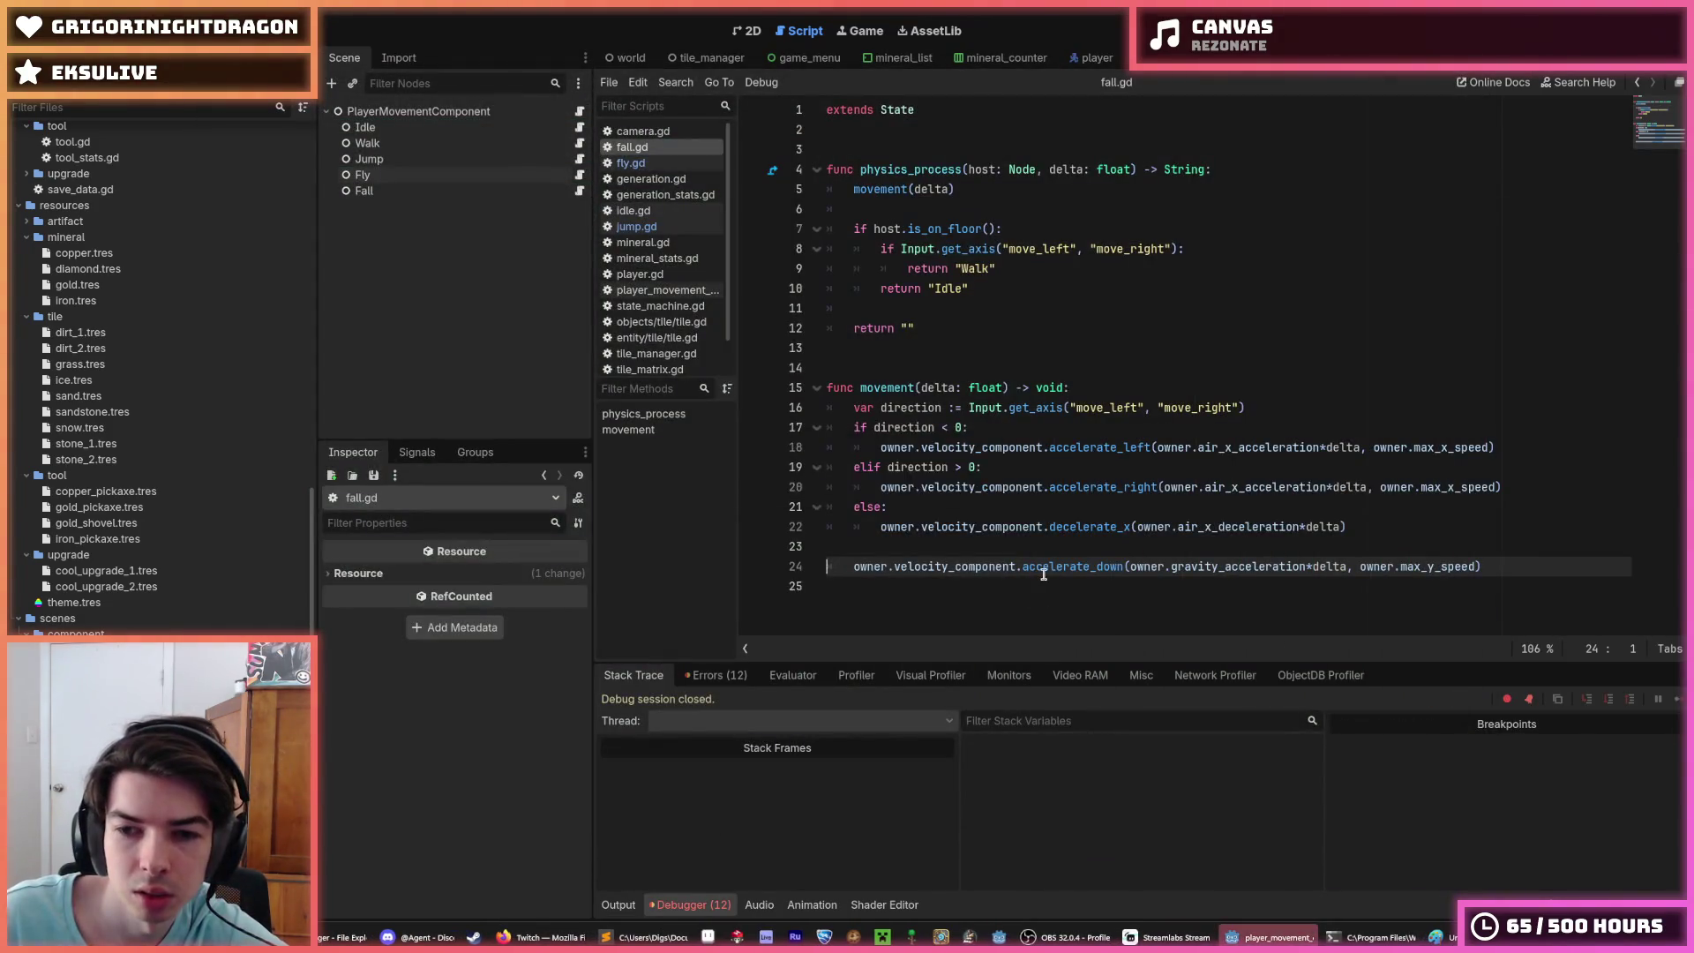
{"action": "left_click", "coordinate": [703, 907]}
{"action": "left_click", "coordinate": [703, 907]}
{"action": "left_click", "coordinate": [705, 675]}
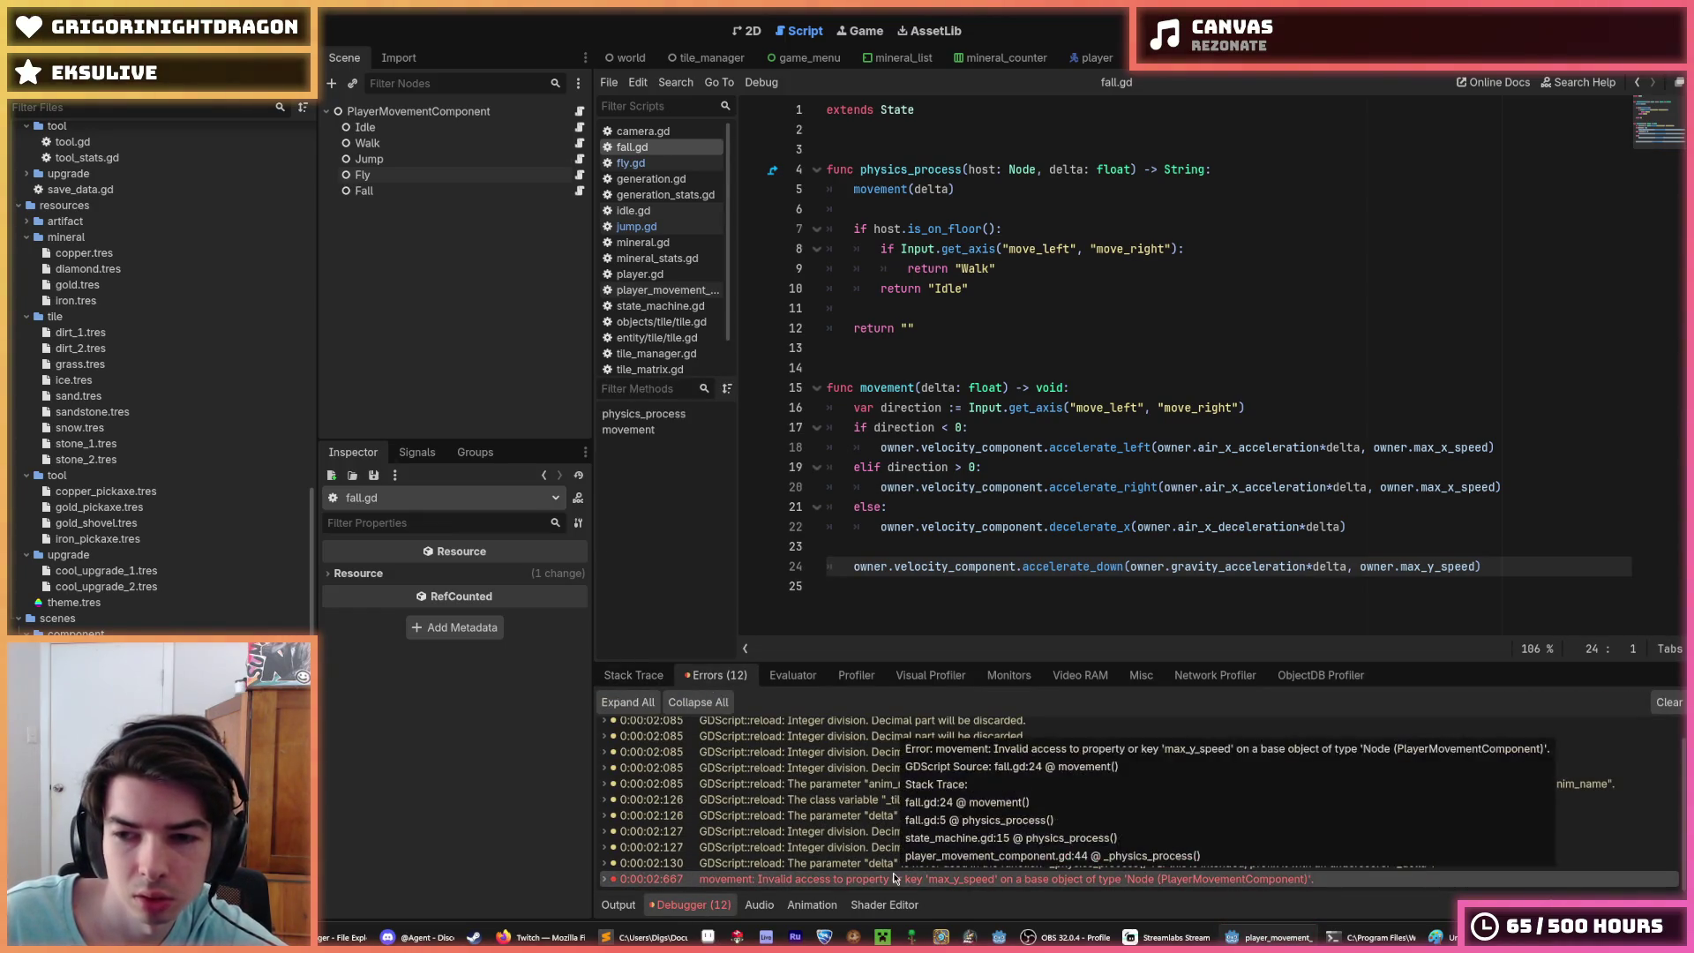
{"action": "double_click", "coordinate": [1430, 567]}
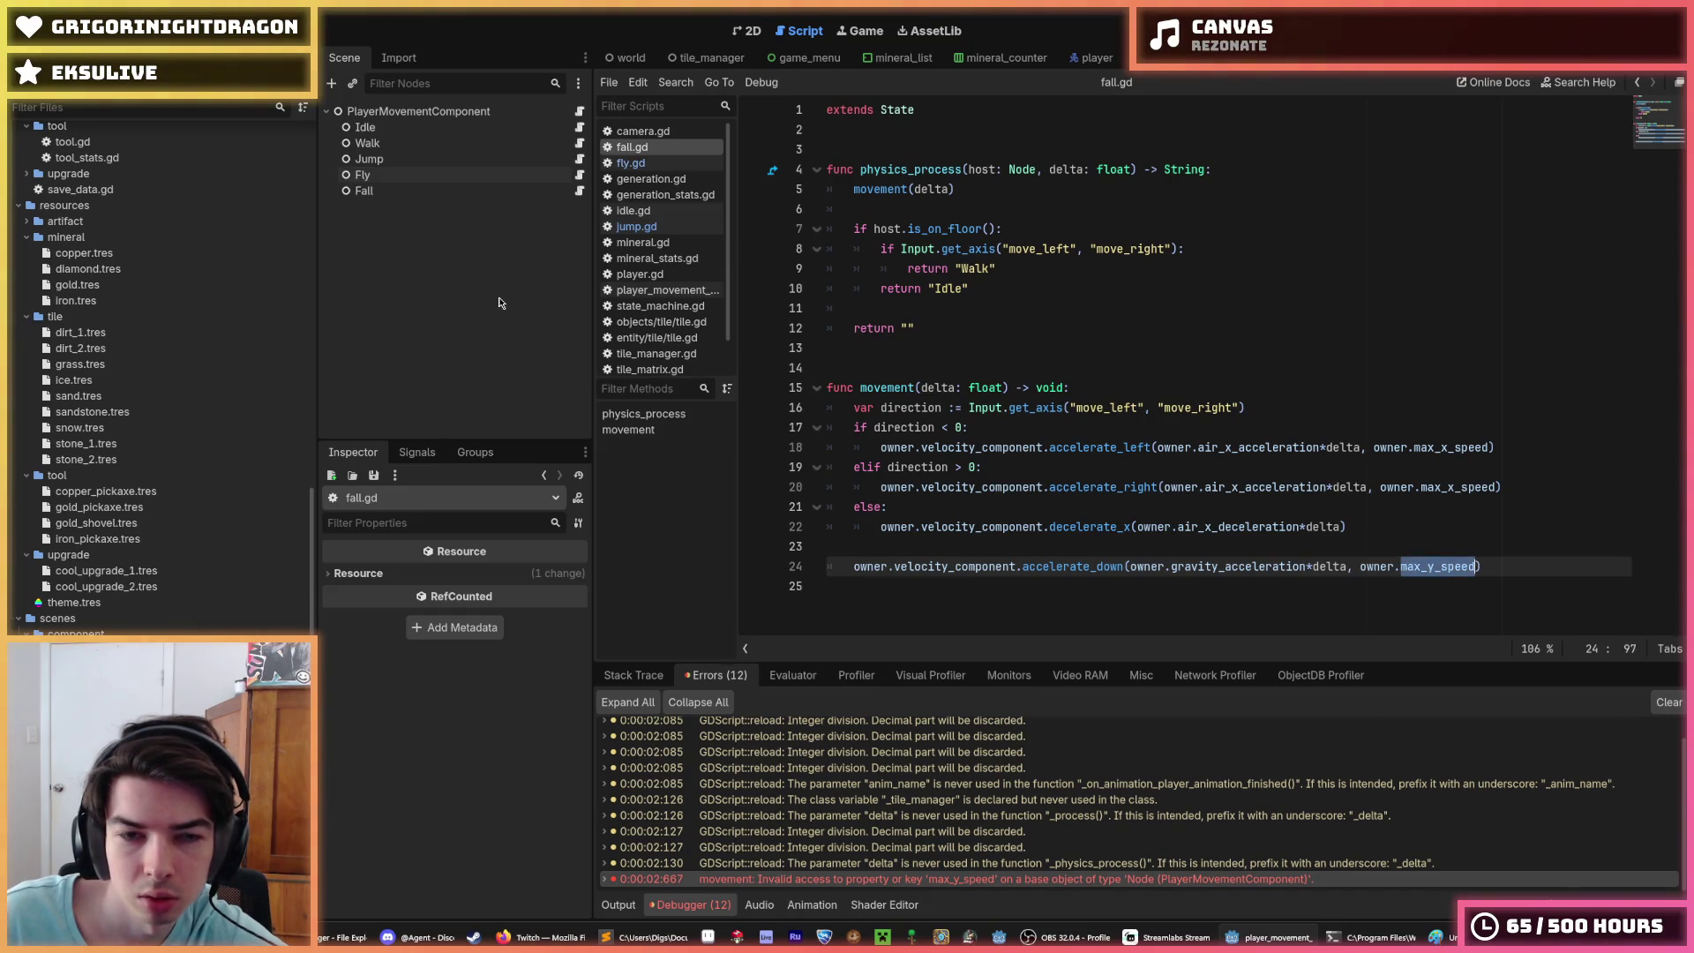
{"action": "left_click", "coordinate": [579, 112]}
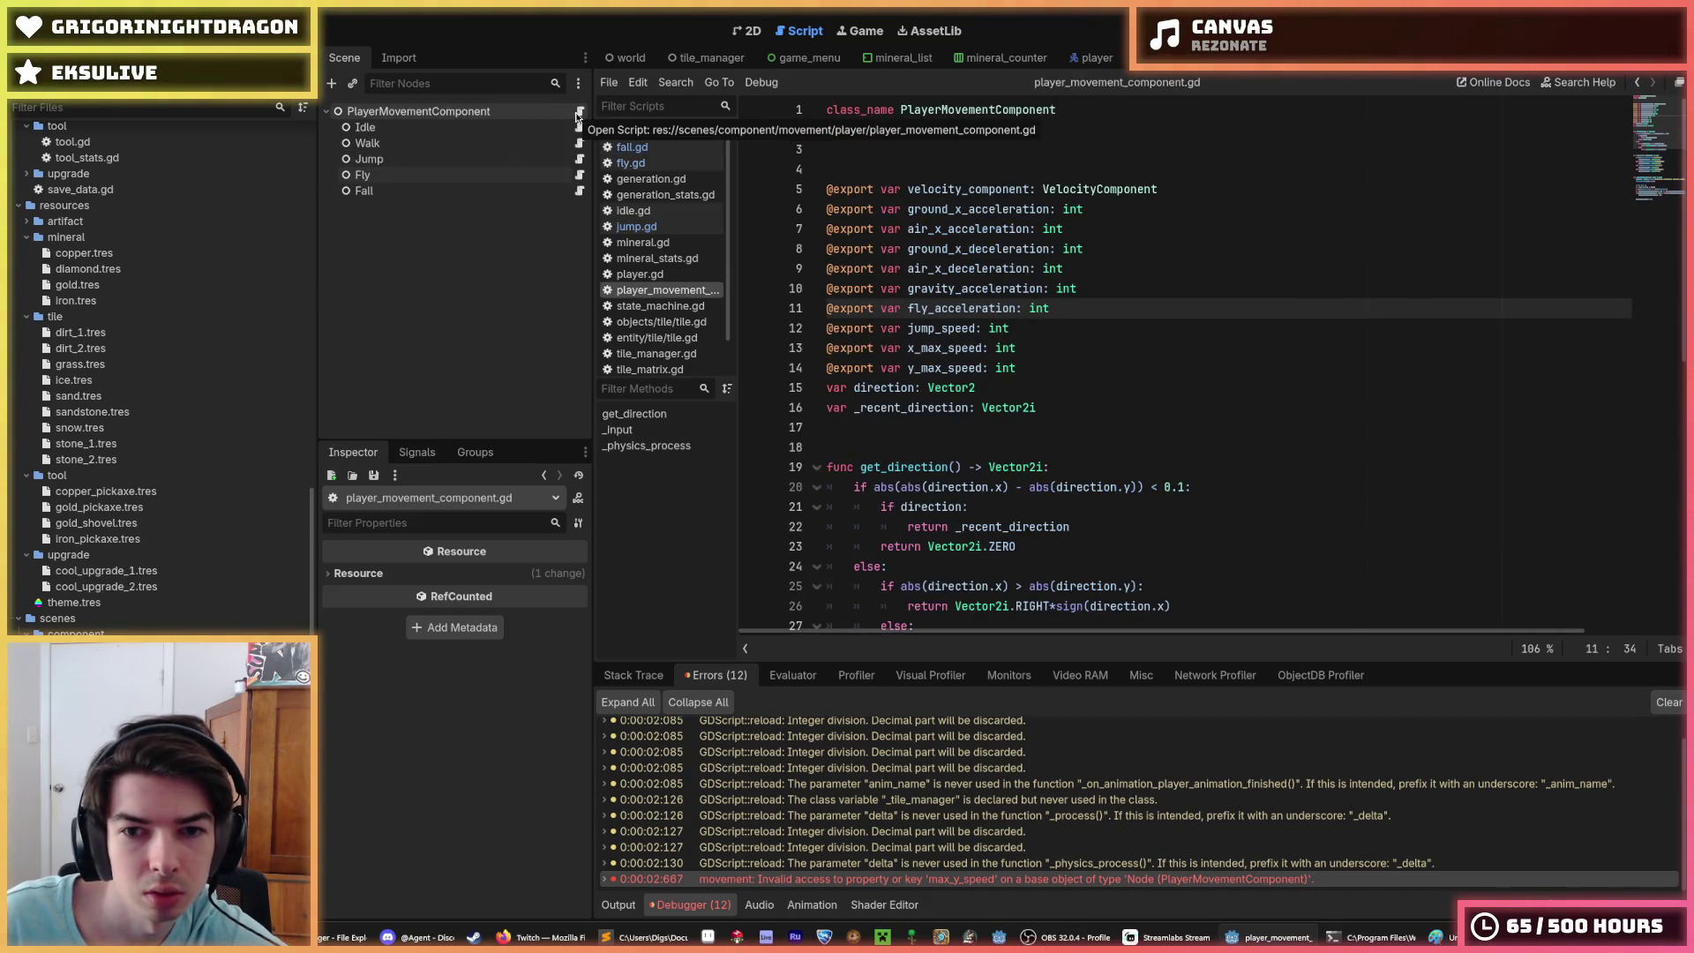
Step: Rename x_max_speed and y_max_speed to max_x_speed and max_y_speed, then save the script
{"action": "left_click", "coordinate": [921, 350]}
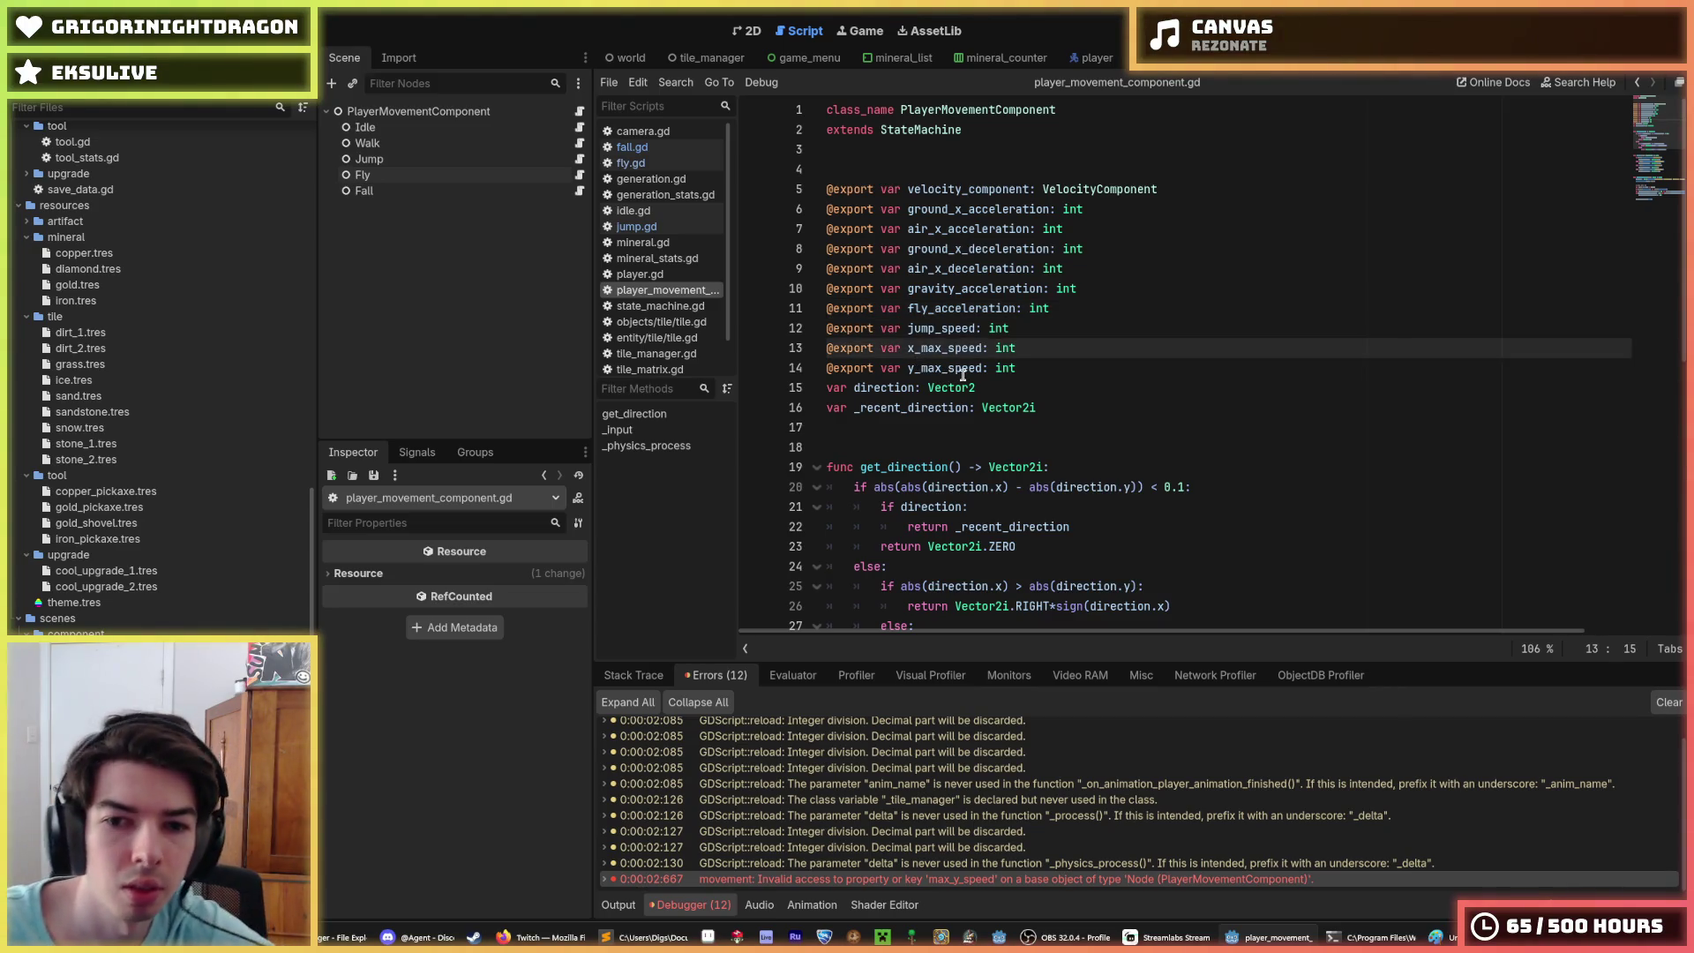
{"action": "key", "text": "BackSpace"}
{"action": "key", "text": "BackSpace"}
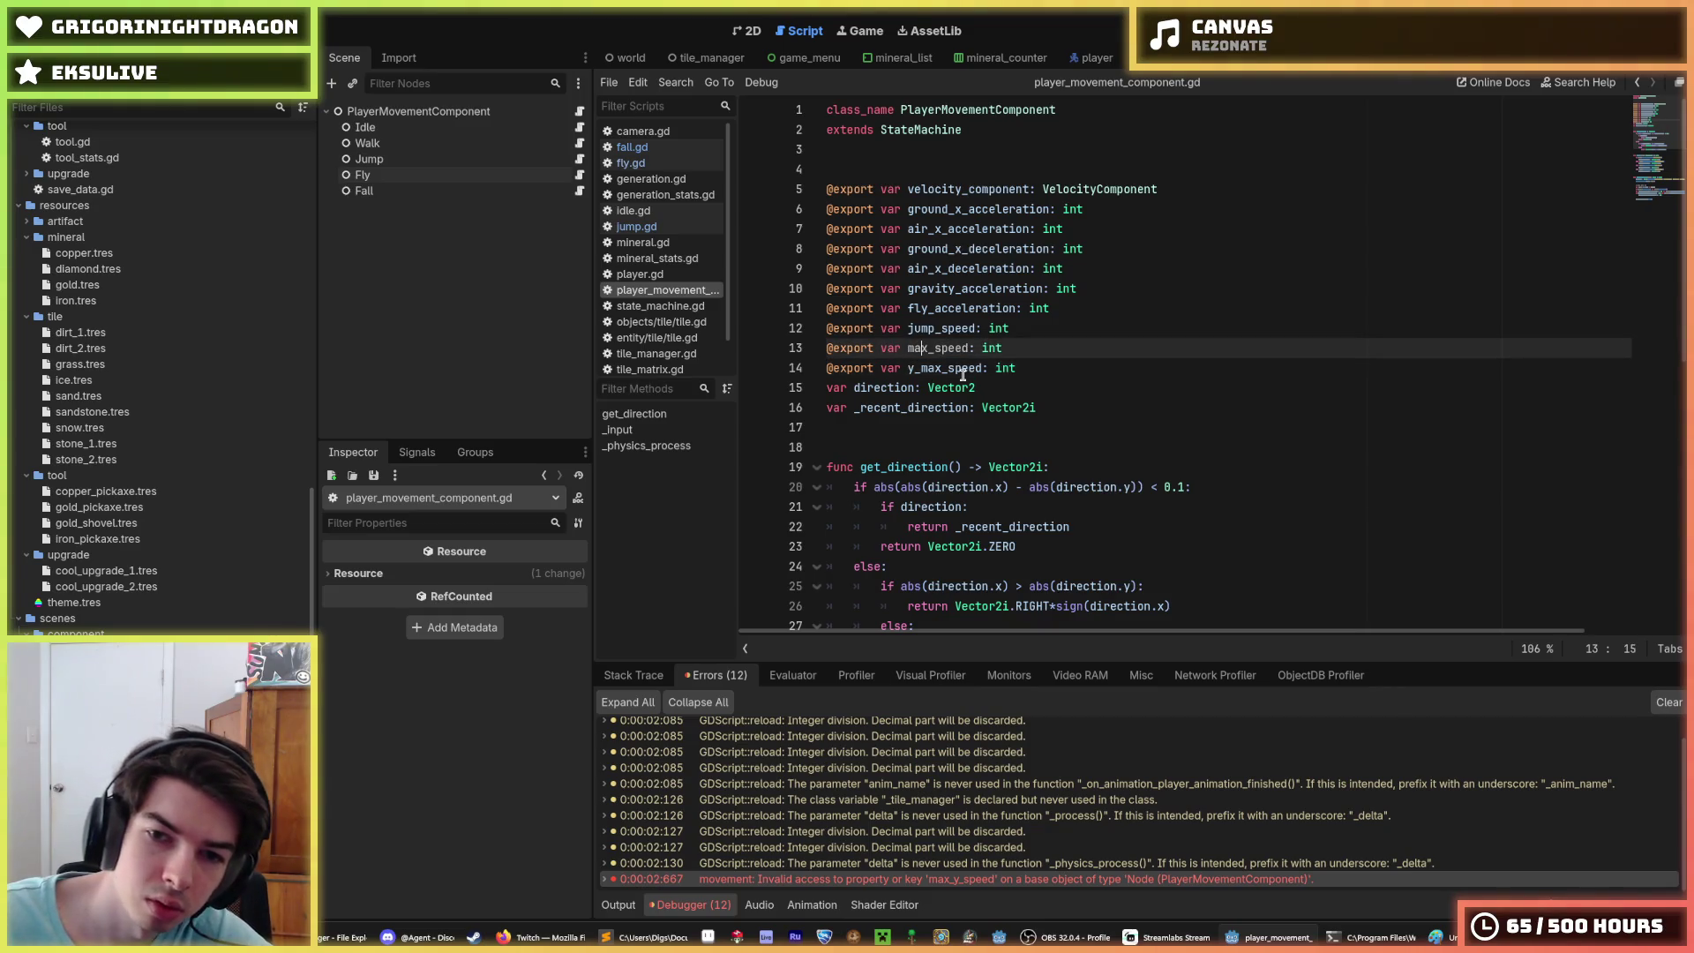
{"action": "type", "text": "_y"}
{"action": "key", "text": "Down"}
{"action": "key", "text": "Left"}
{"action": "key", "text": "Left"}
{"action": "key", "text": "Left"}
{"action": "key", "text": "BackSpace"}
{"action": "key", "text": "BackSpace"}
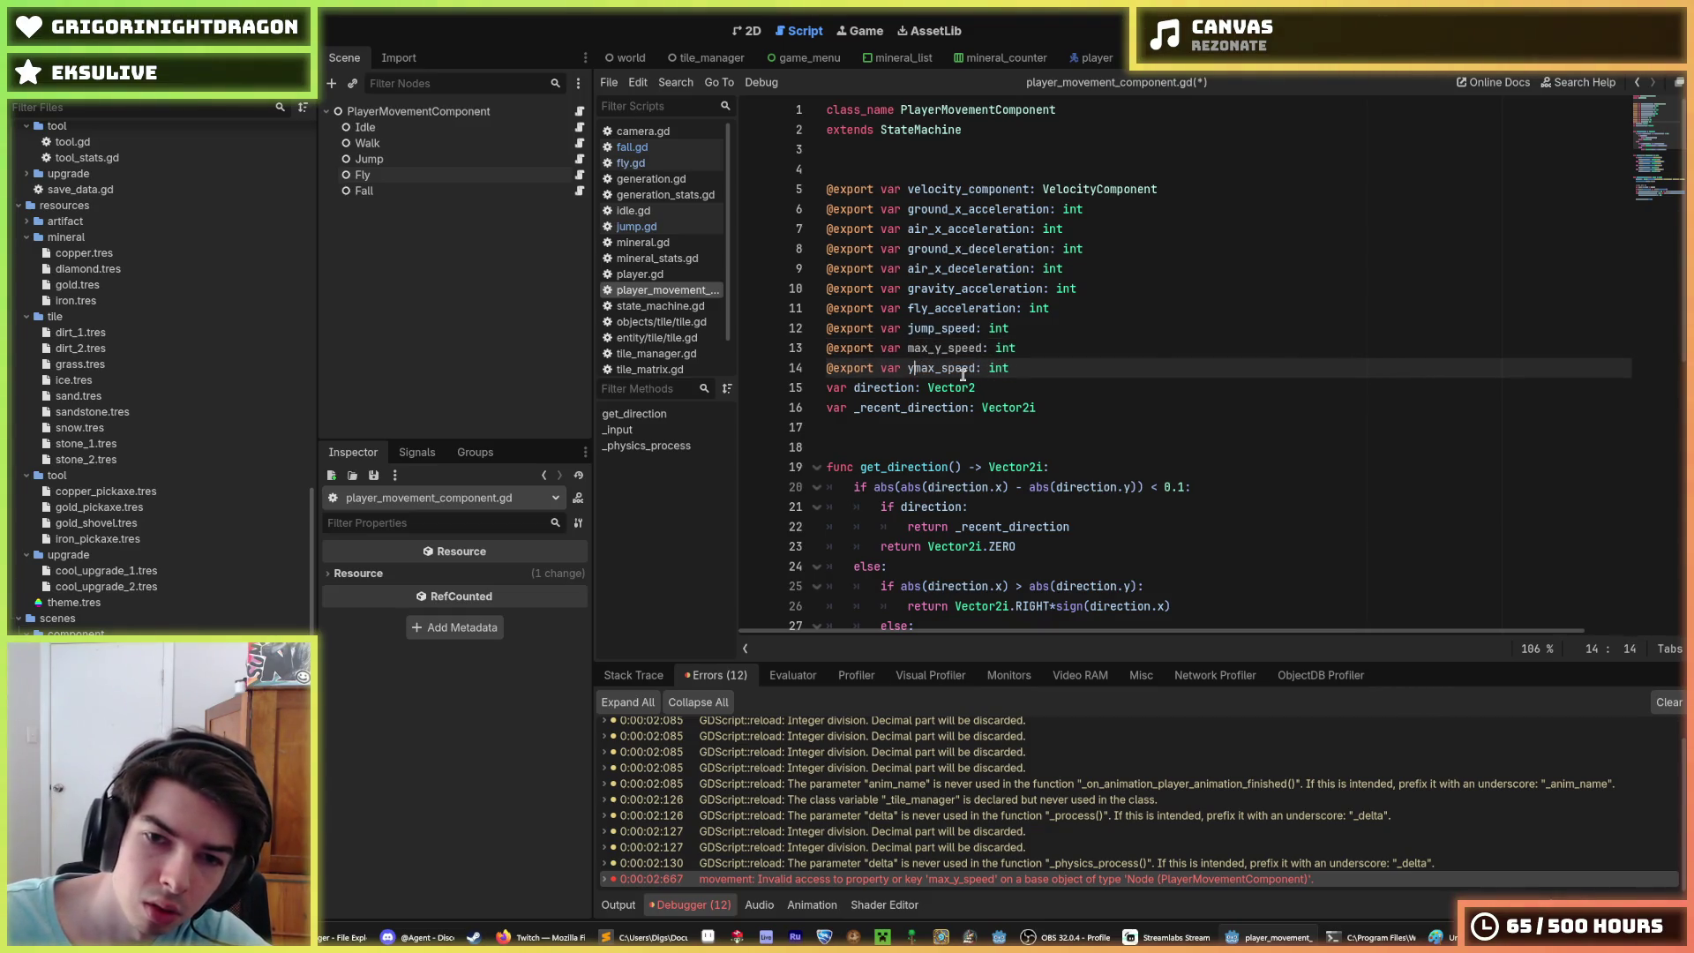
{"action": "type", "text": "x"}
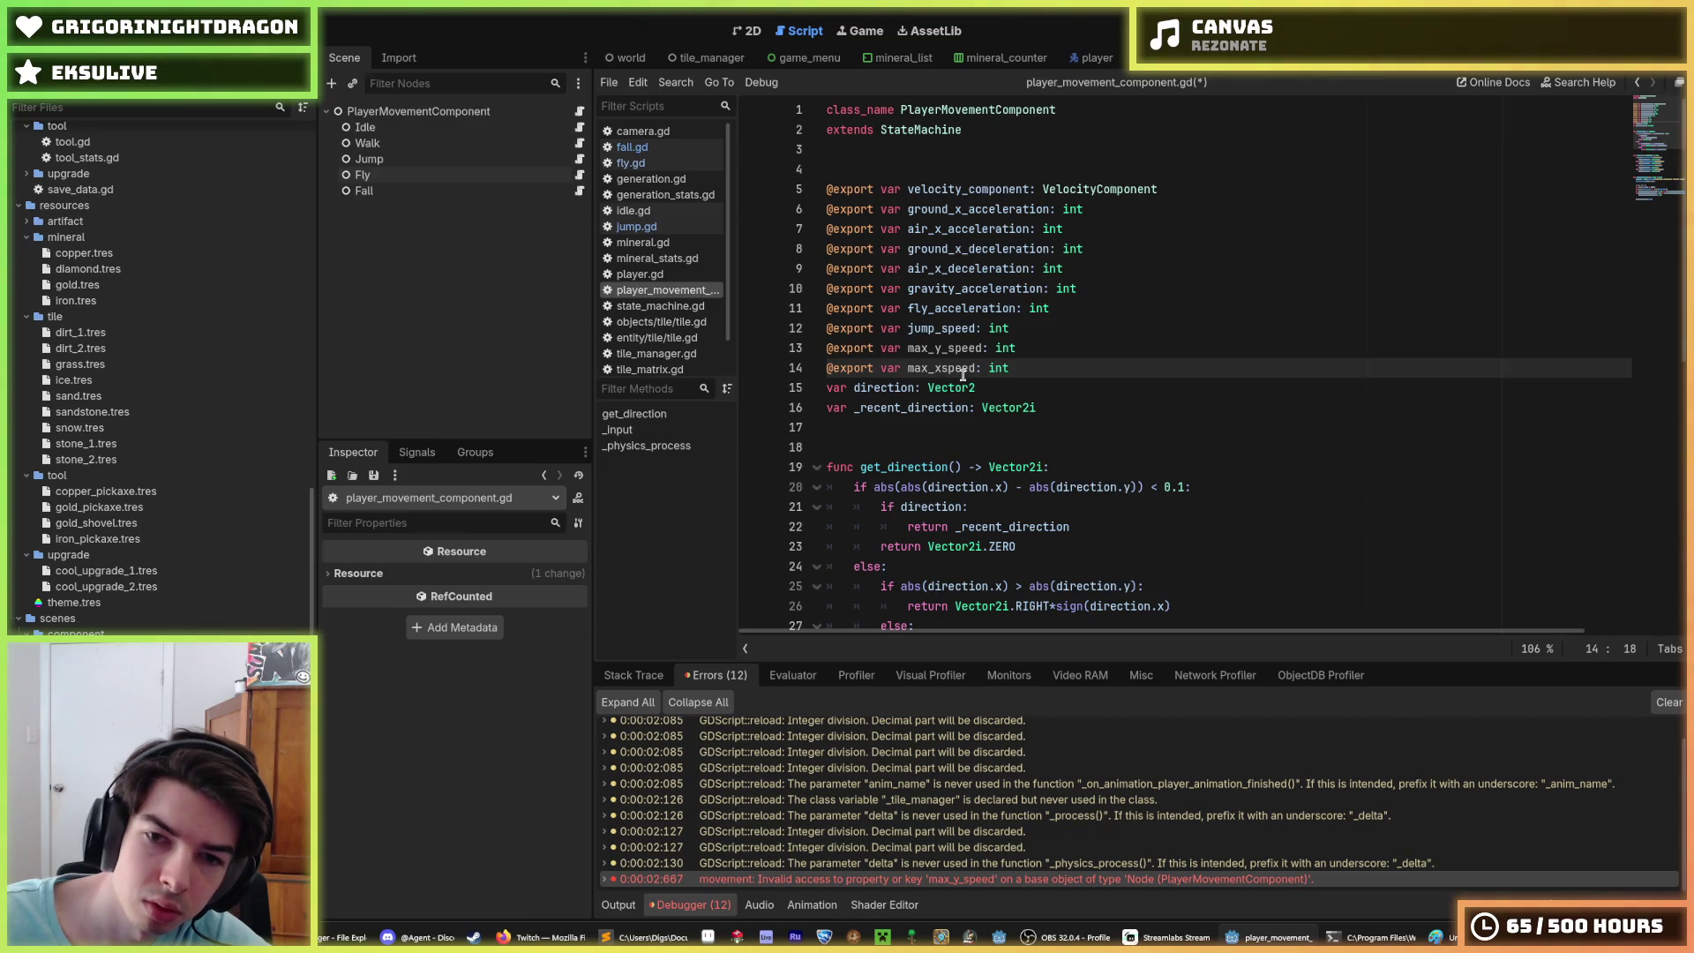
{"action": "type", "text": "_"}
{"action": "key", "text": "alt+Up"}
{"action": "key", "text": "ctrl+s"}
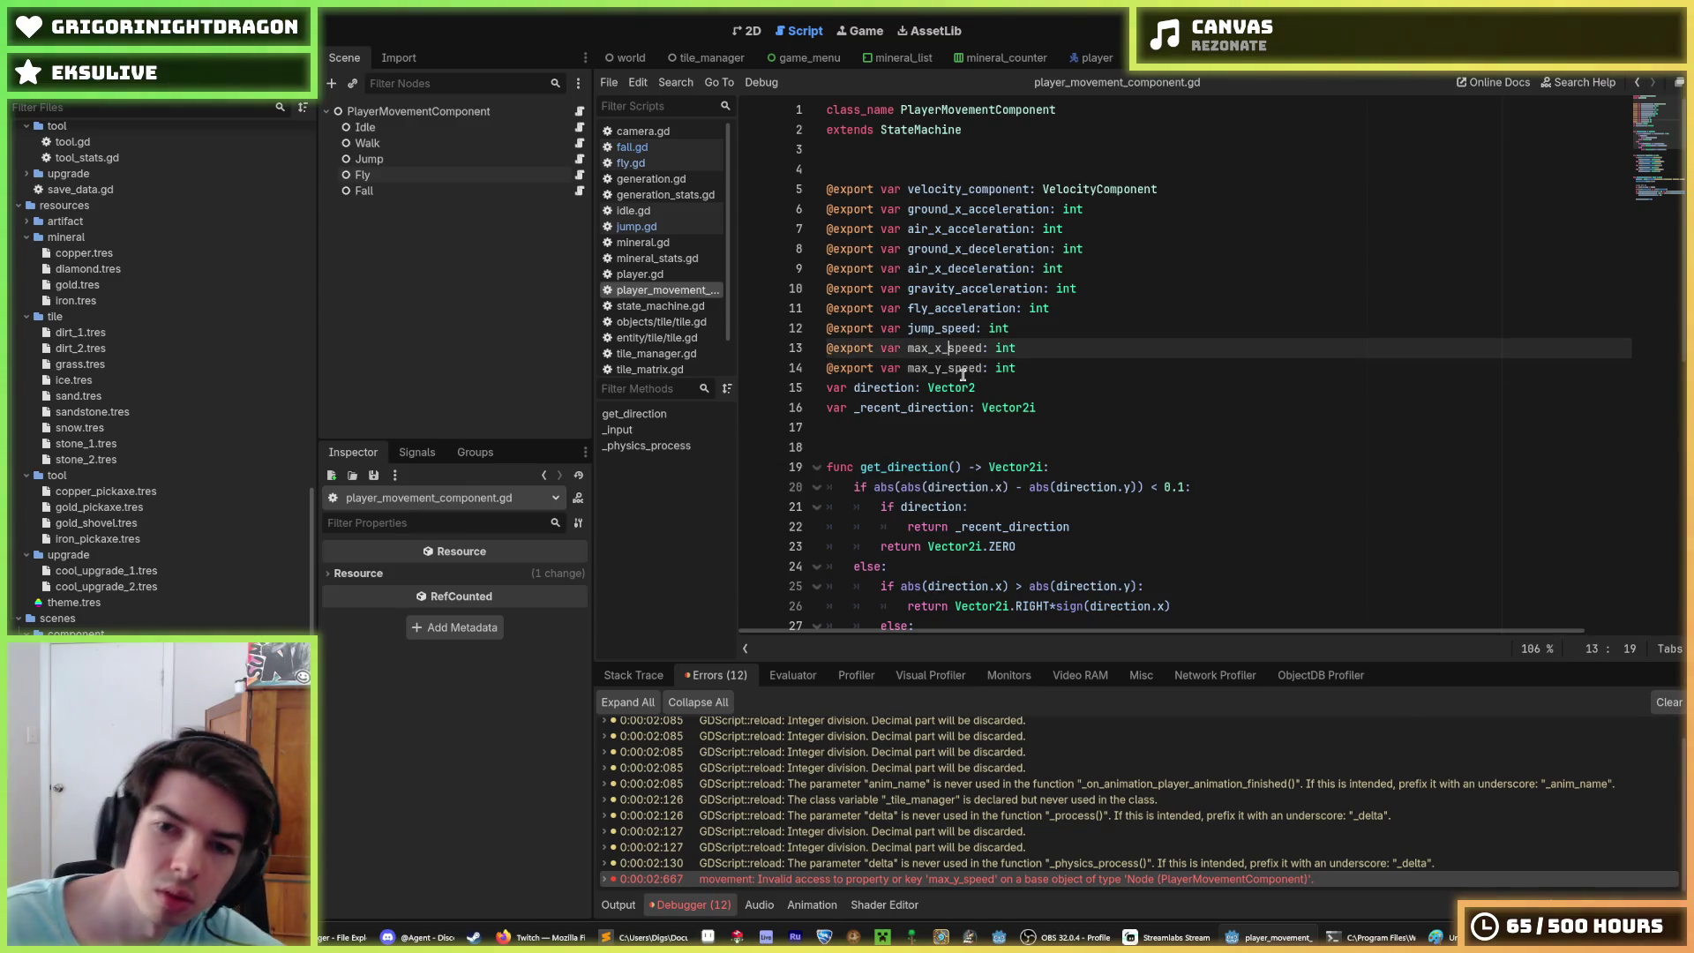
{"action": "key", "text": "End"}
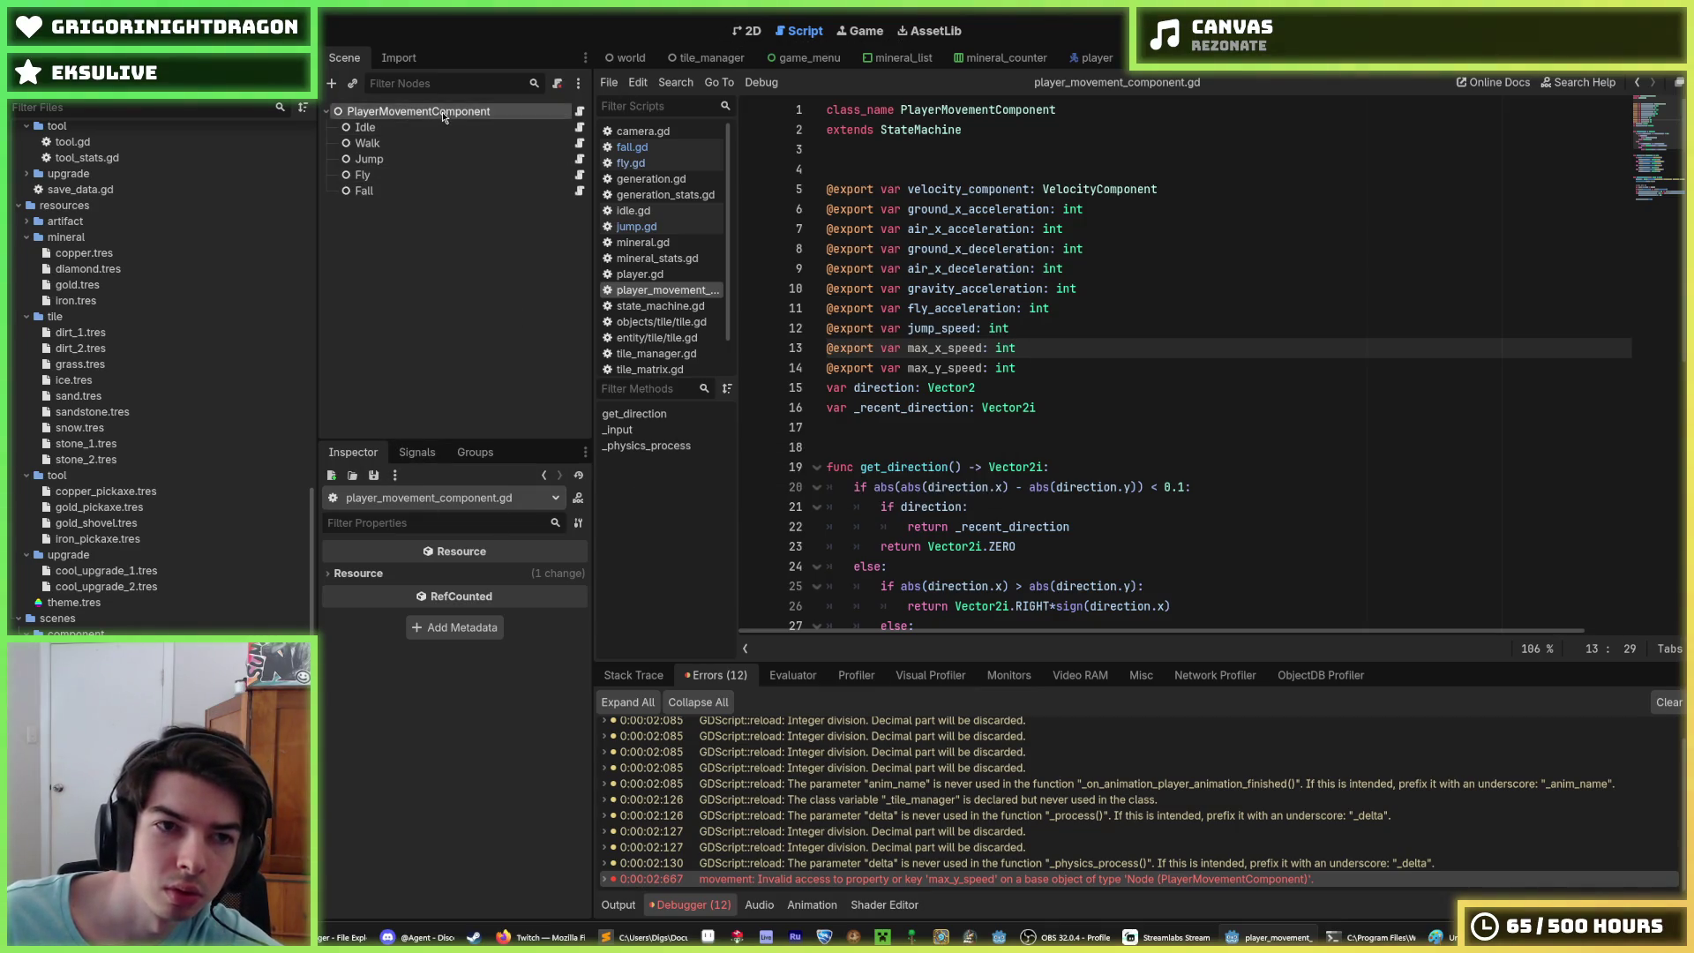
Step: Set Max X Speed to 500 and Max Y Speed to 1000, then run the game
{"action": "left_click", "coordinate": [444, 112]}
{"action": "left_click", "coordinate": [490, 757]}
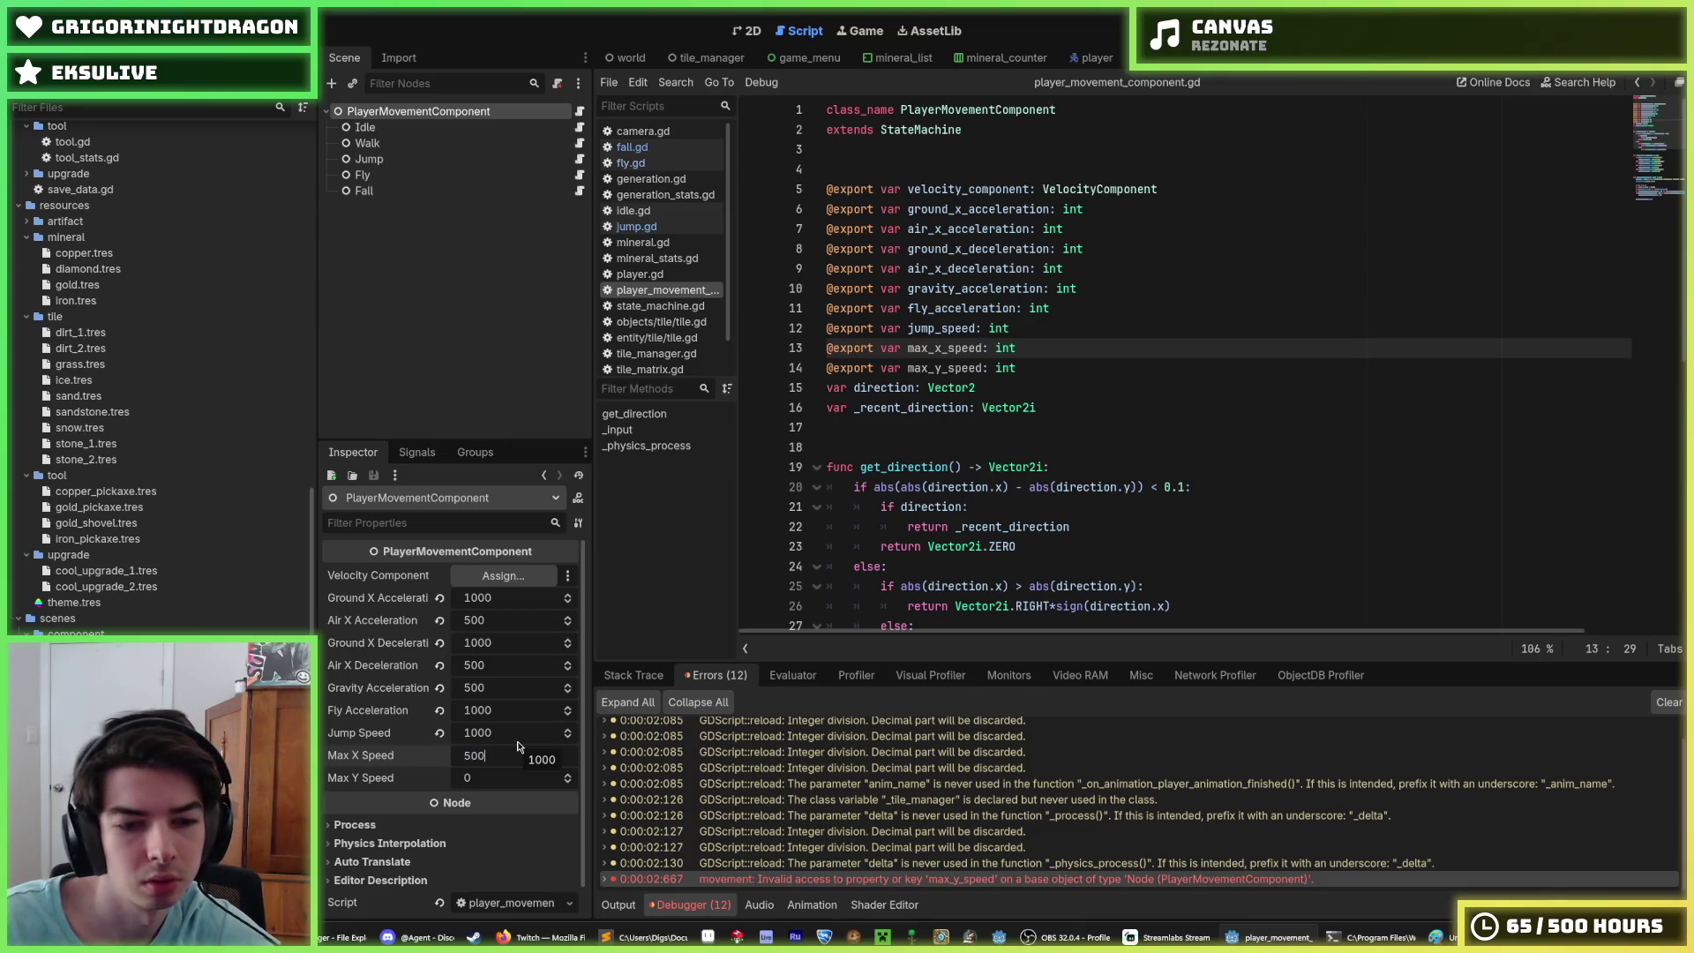
{"action": "key", "text": "Tab"}
{"action": "type", "text": "10"}
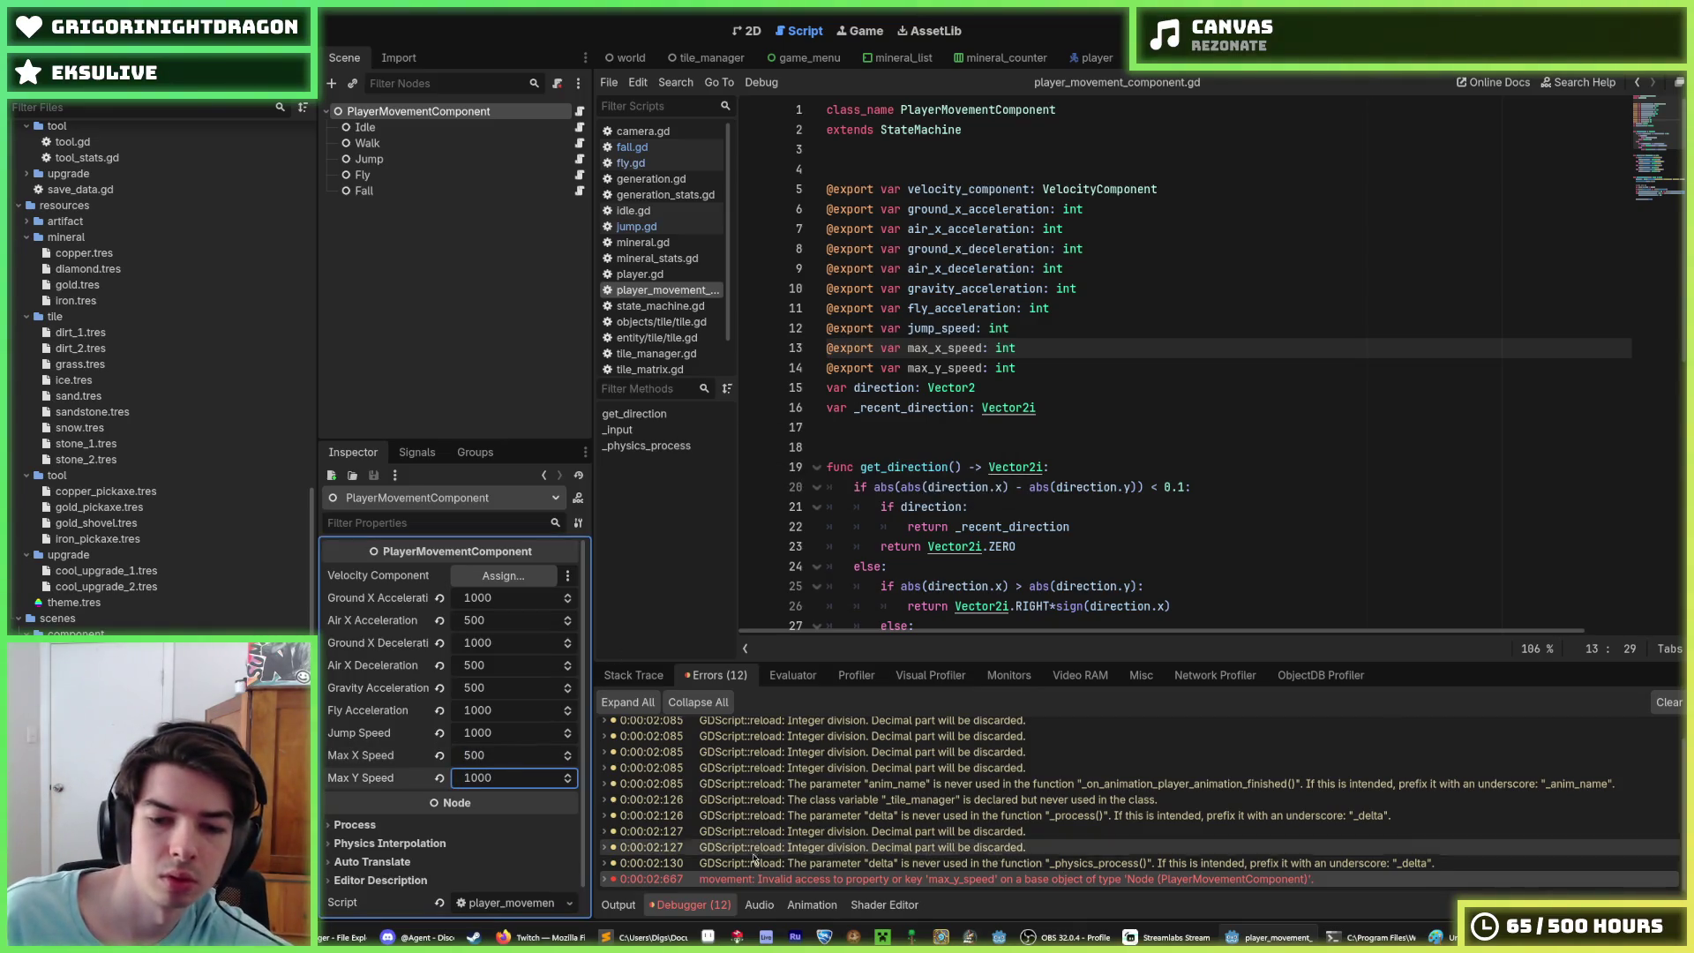
{"action": "left_click", "coordinate": [617, 904]}
{"action": "key", "text": "F5"}
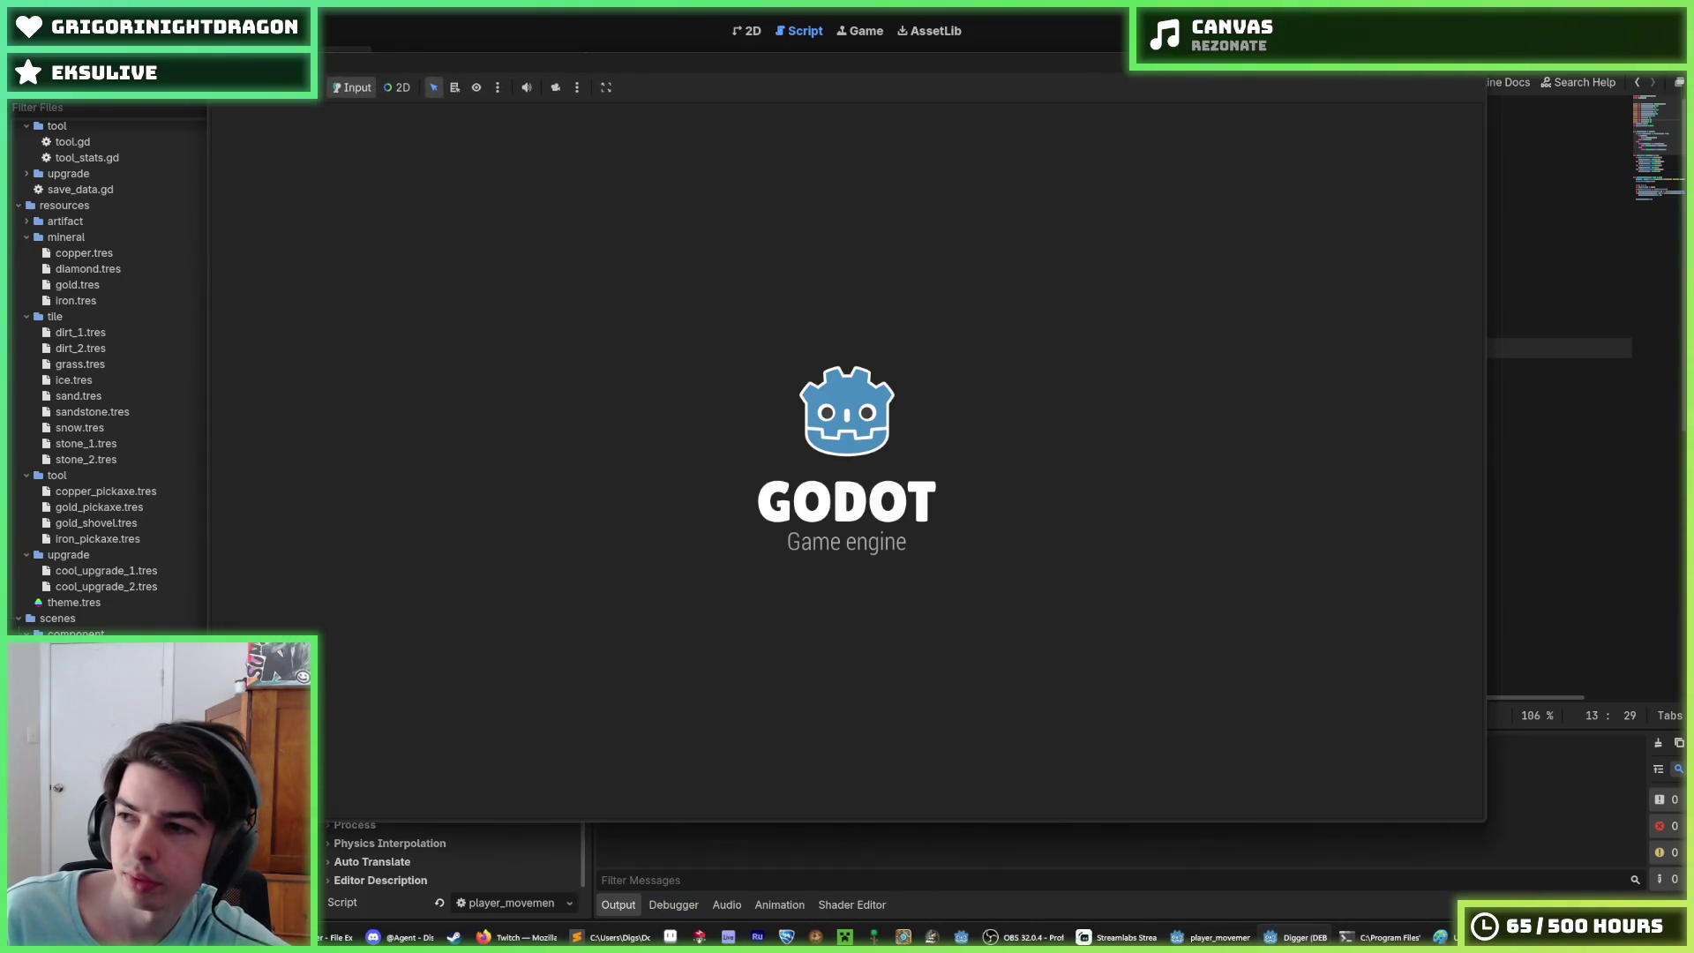
Step: After the jump error, change jump.gd line 18 to velocity_component.velocity.y and rerun
{"action": "key", "text": "d"}
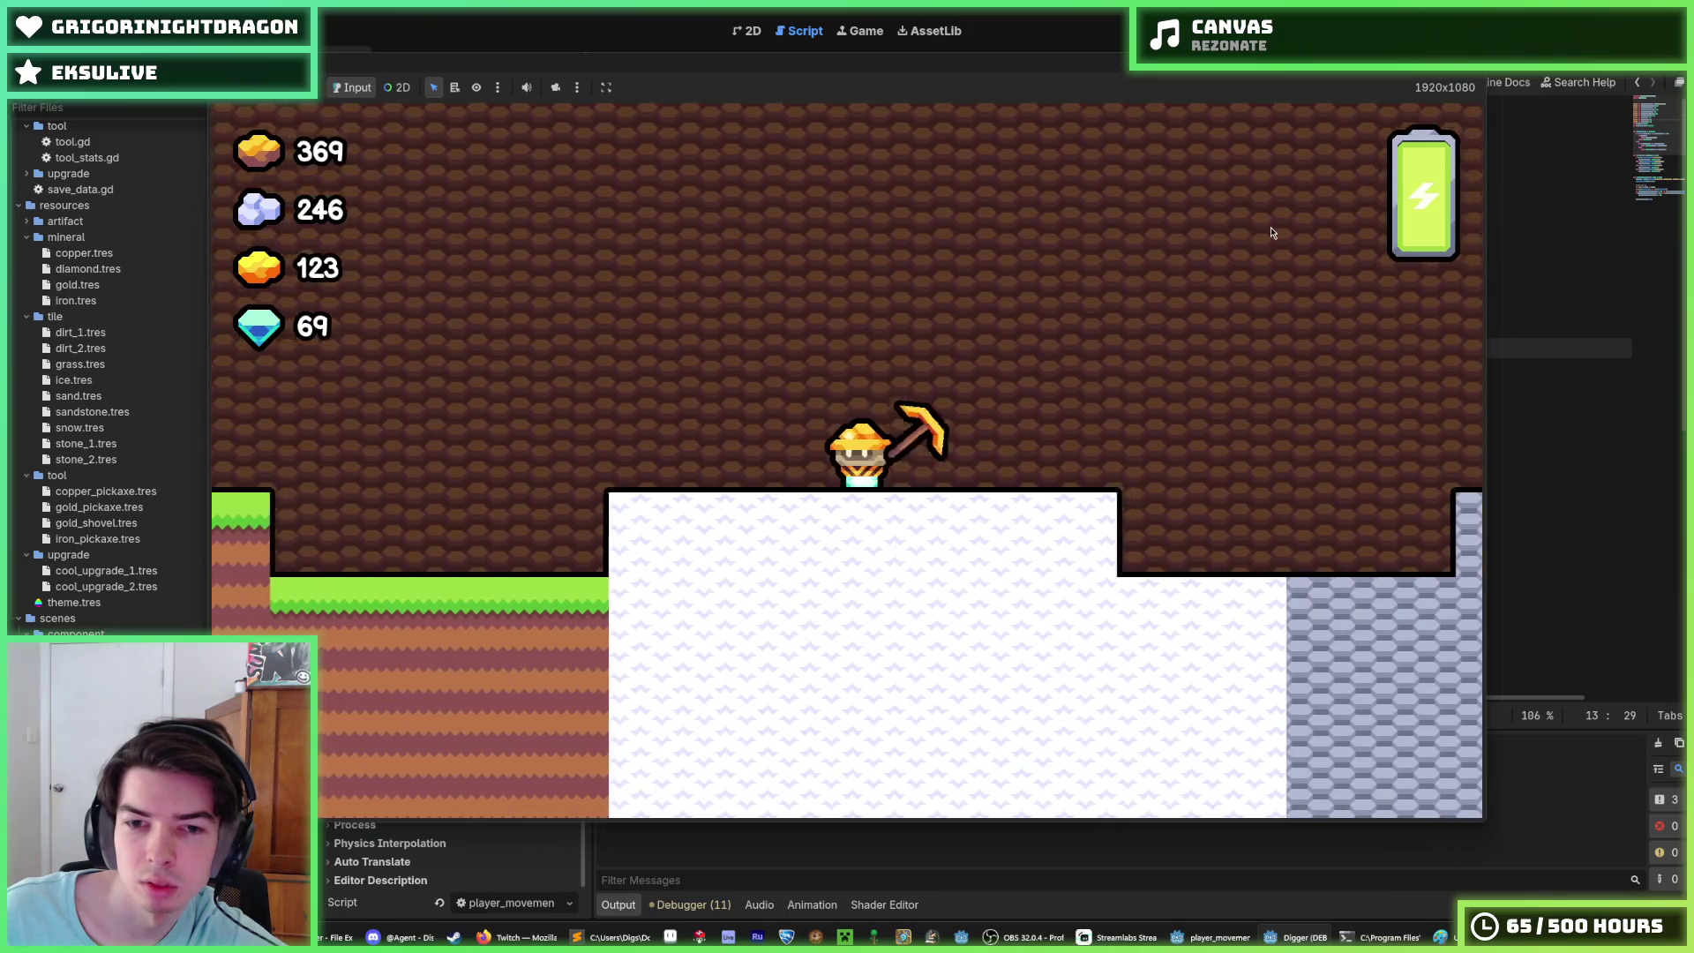
{"action": "key", "text": "a"}
{"action": "key", "text": "space"}
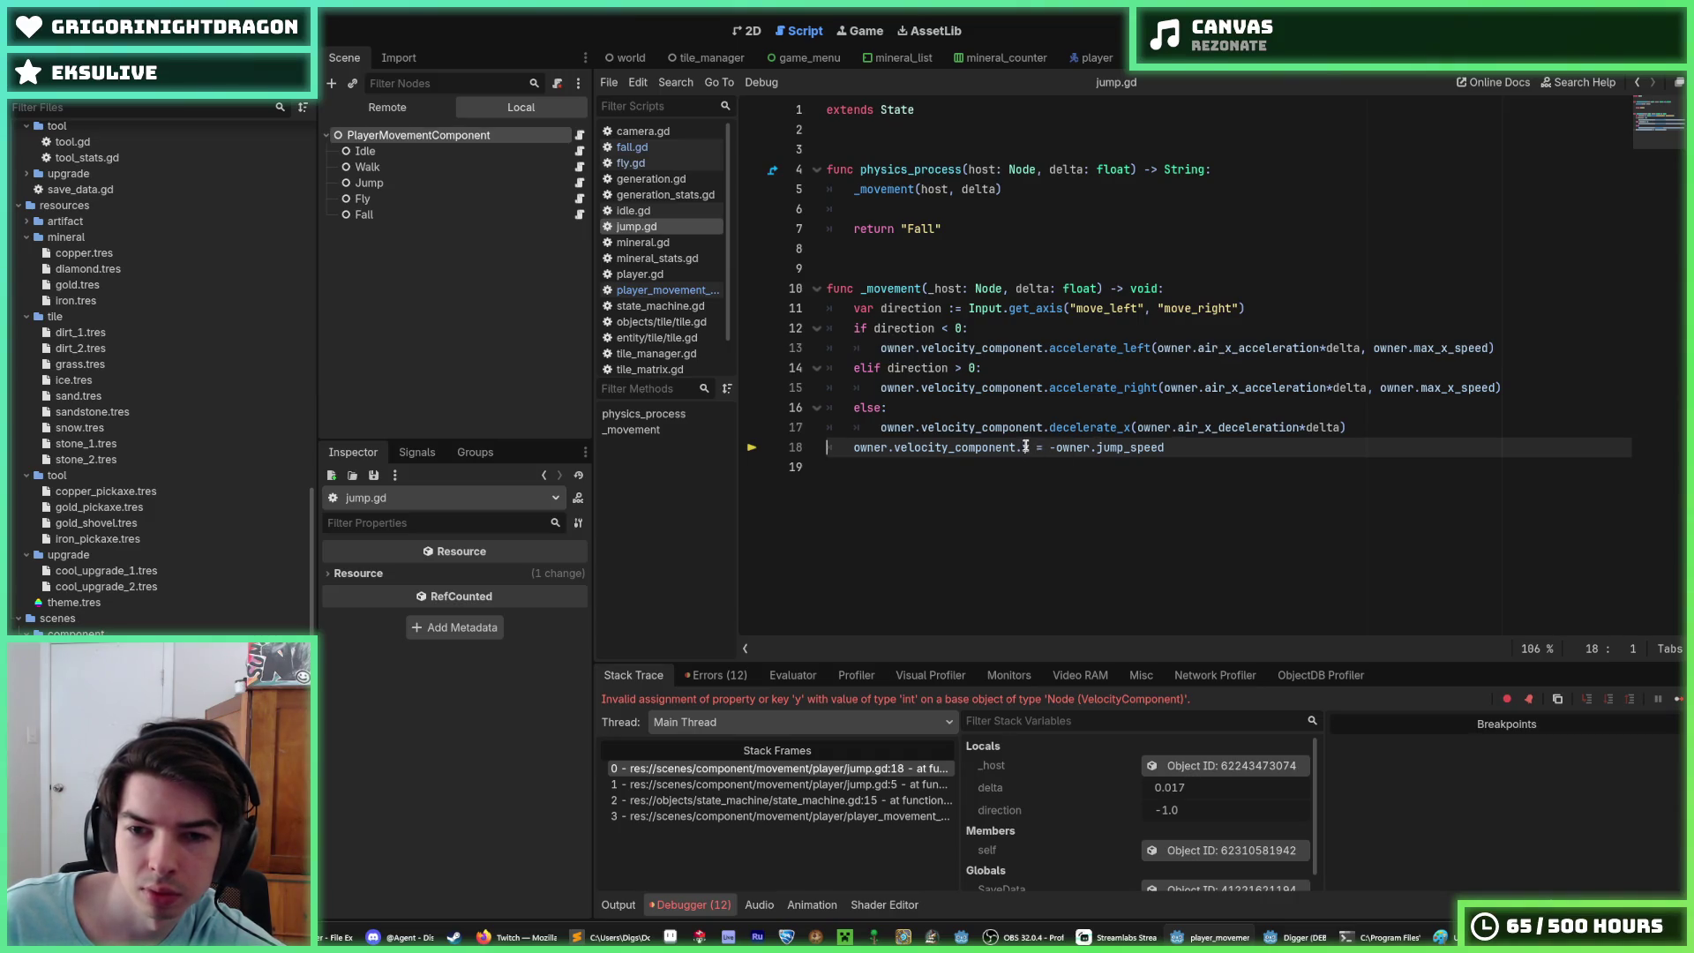
{"action": "type", "text": "velocity."}
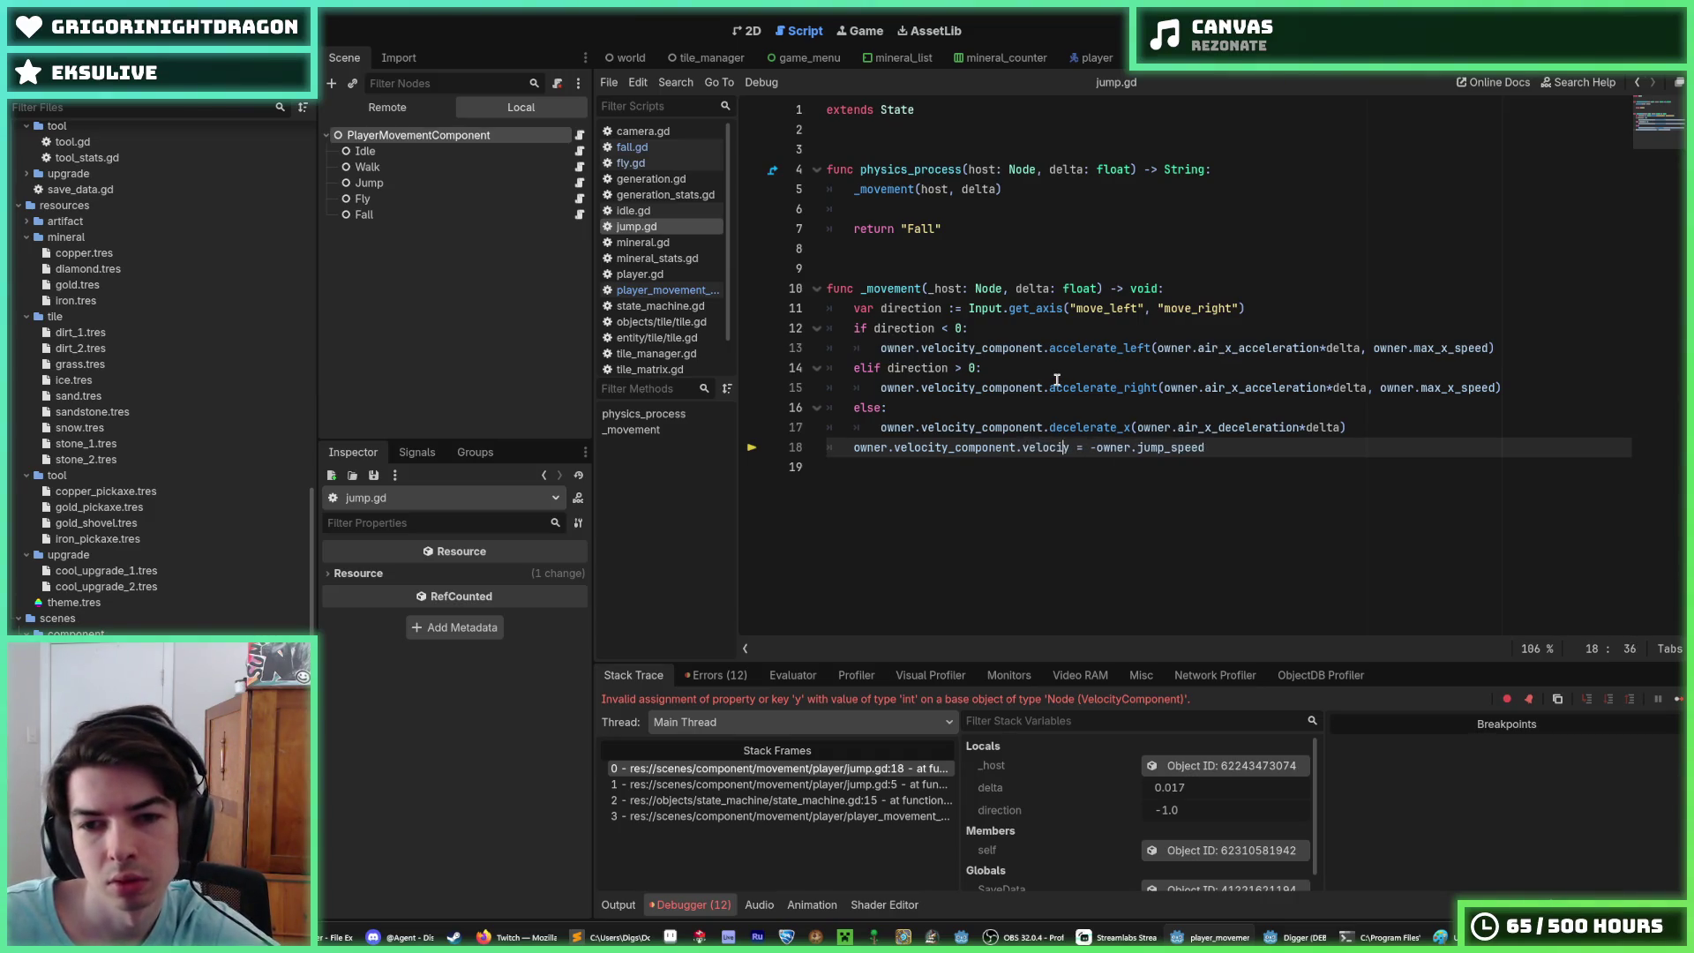
{"action": "key", "text": "F5"}
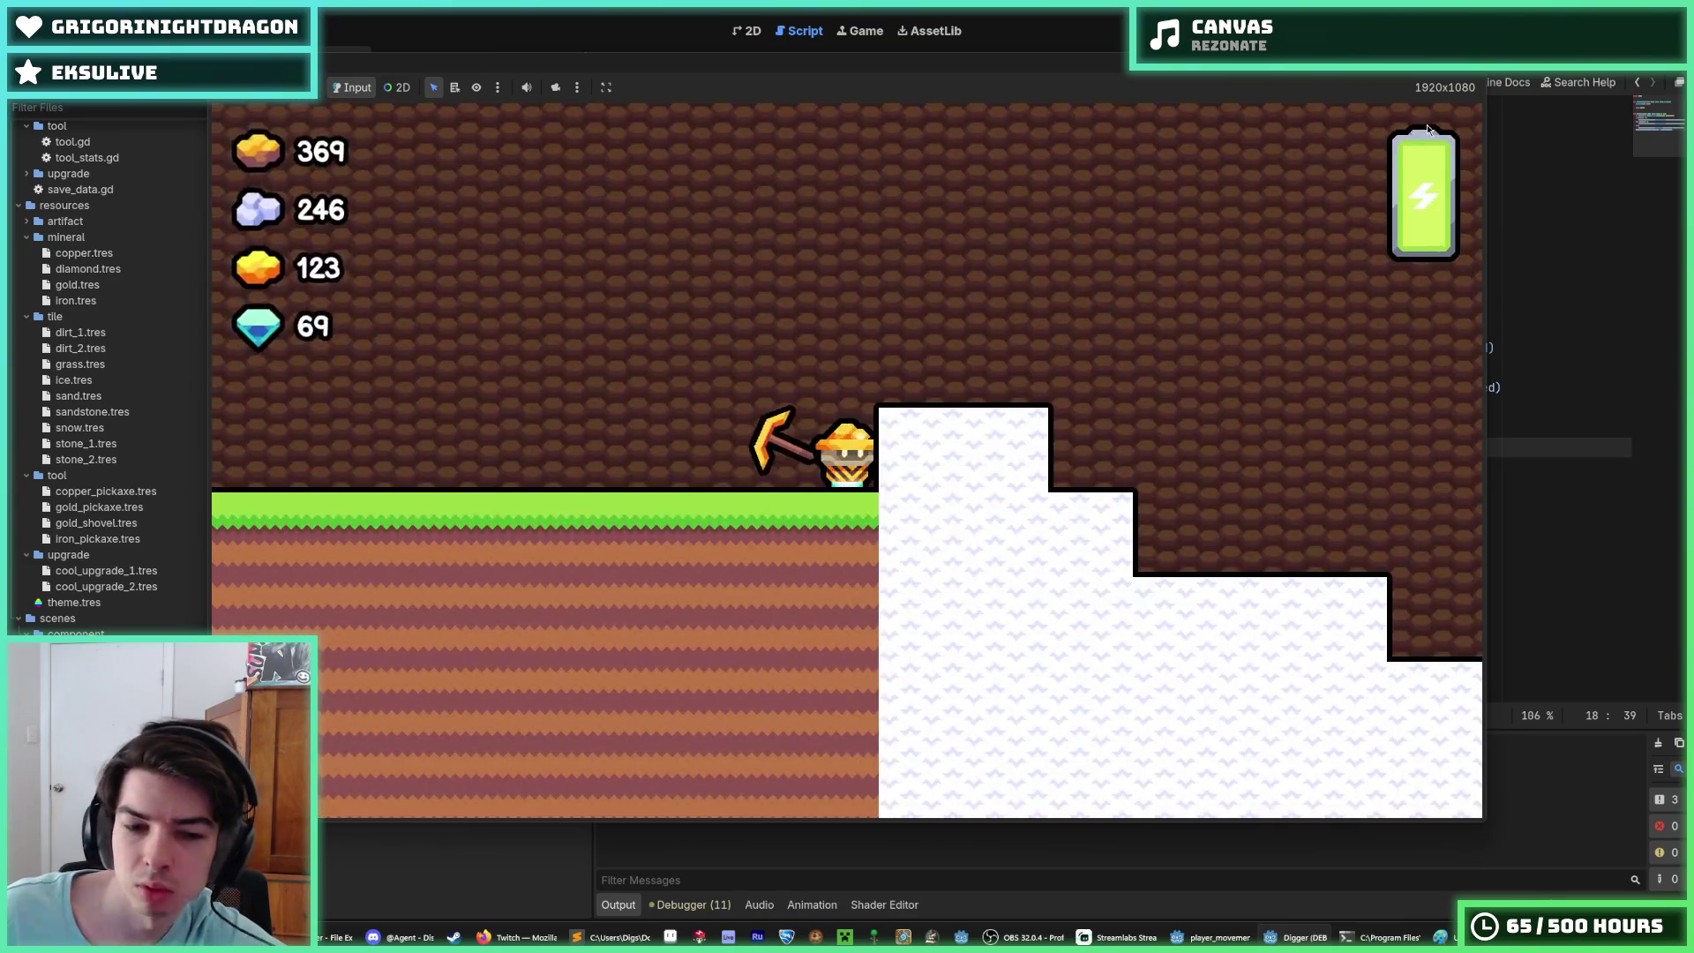
Step: Walk the miner and hold jump to fly upward twice, then stop the game
{"action": "key", "text": "d"}
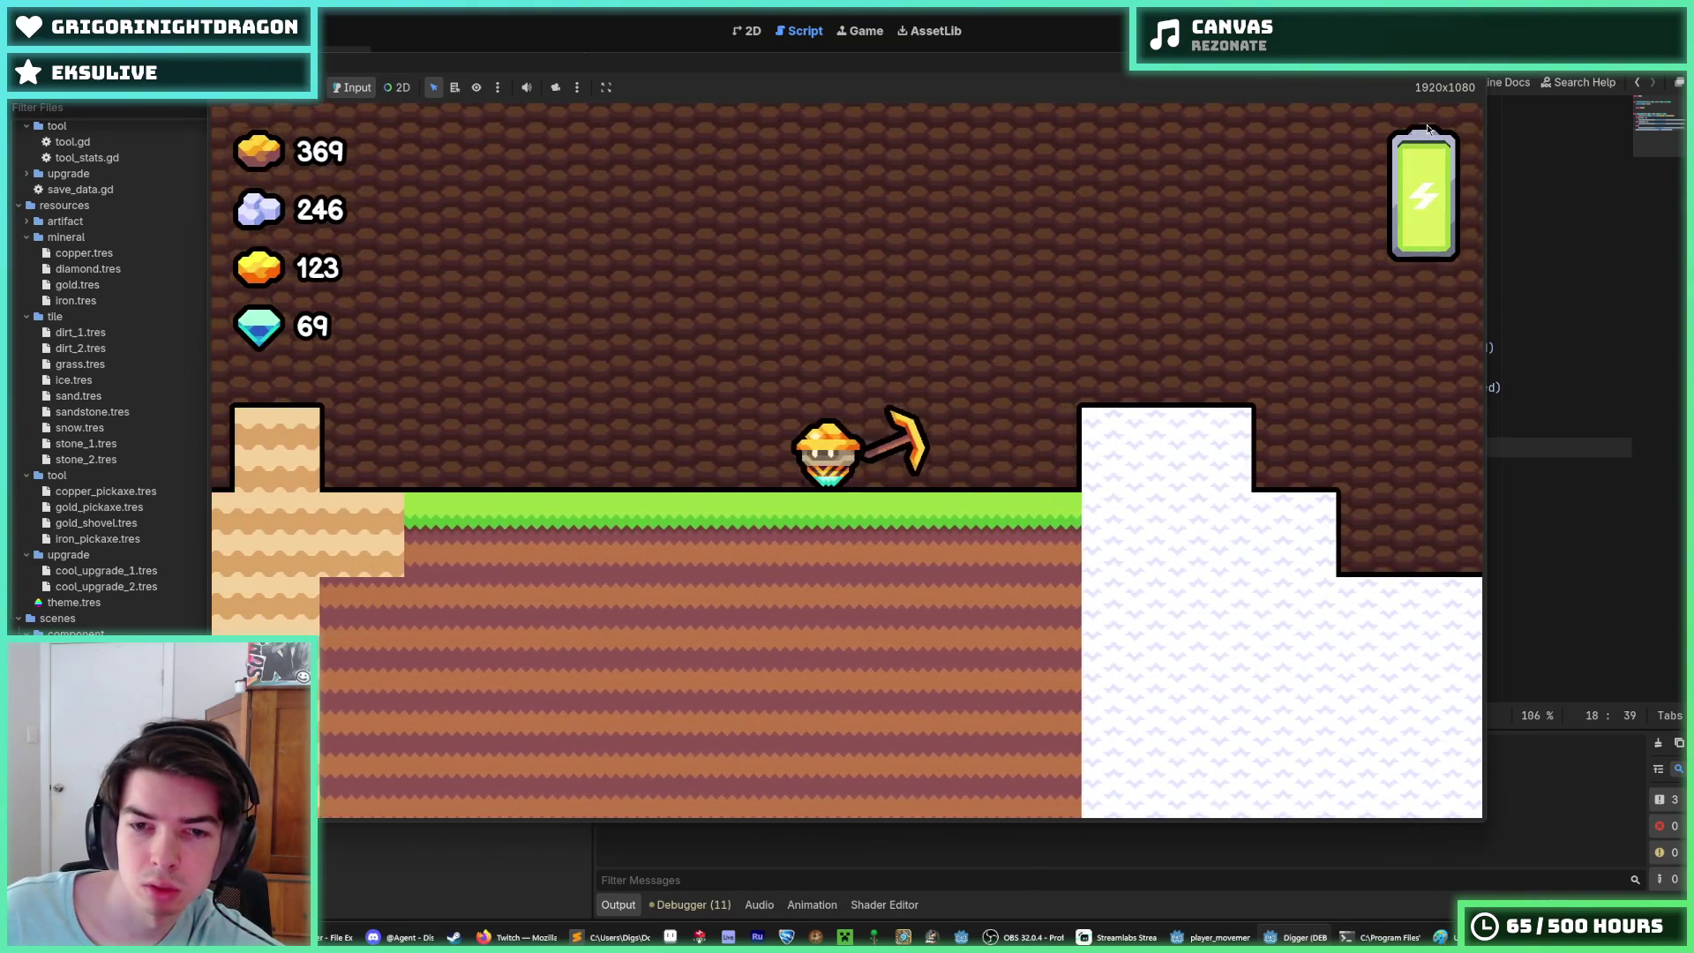
{"action": "key", "text": "w"}
{"action": "key", "text": "a"}
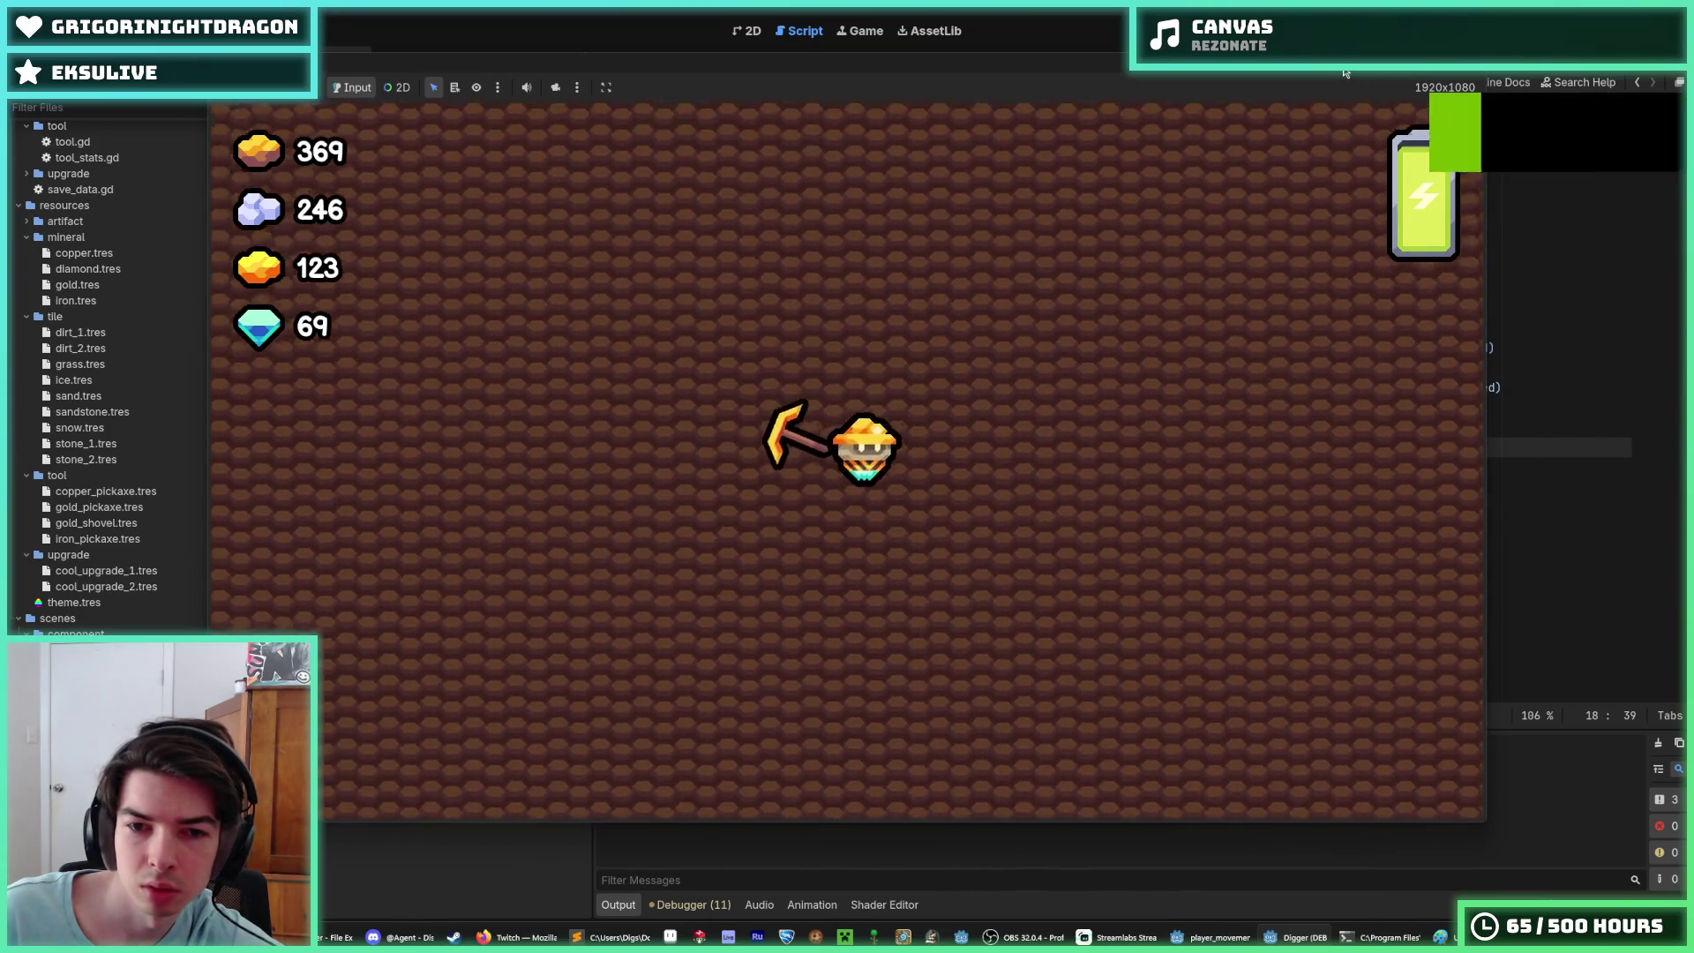
{"action": "key", "text": "d"}
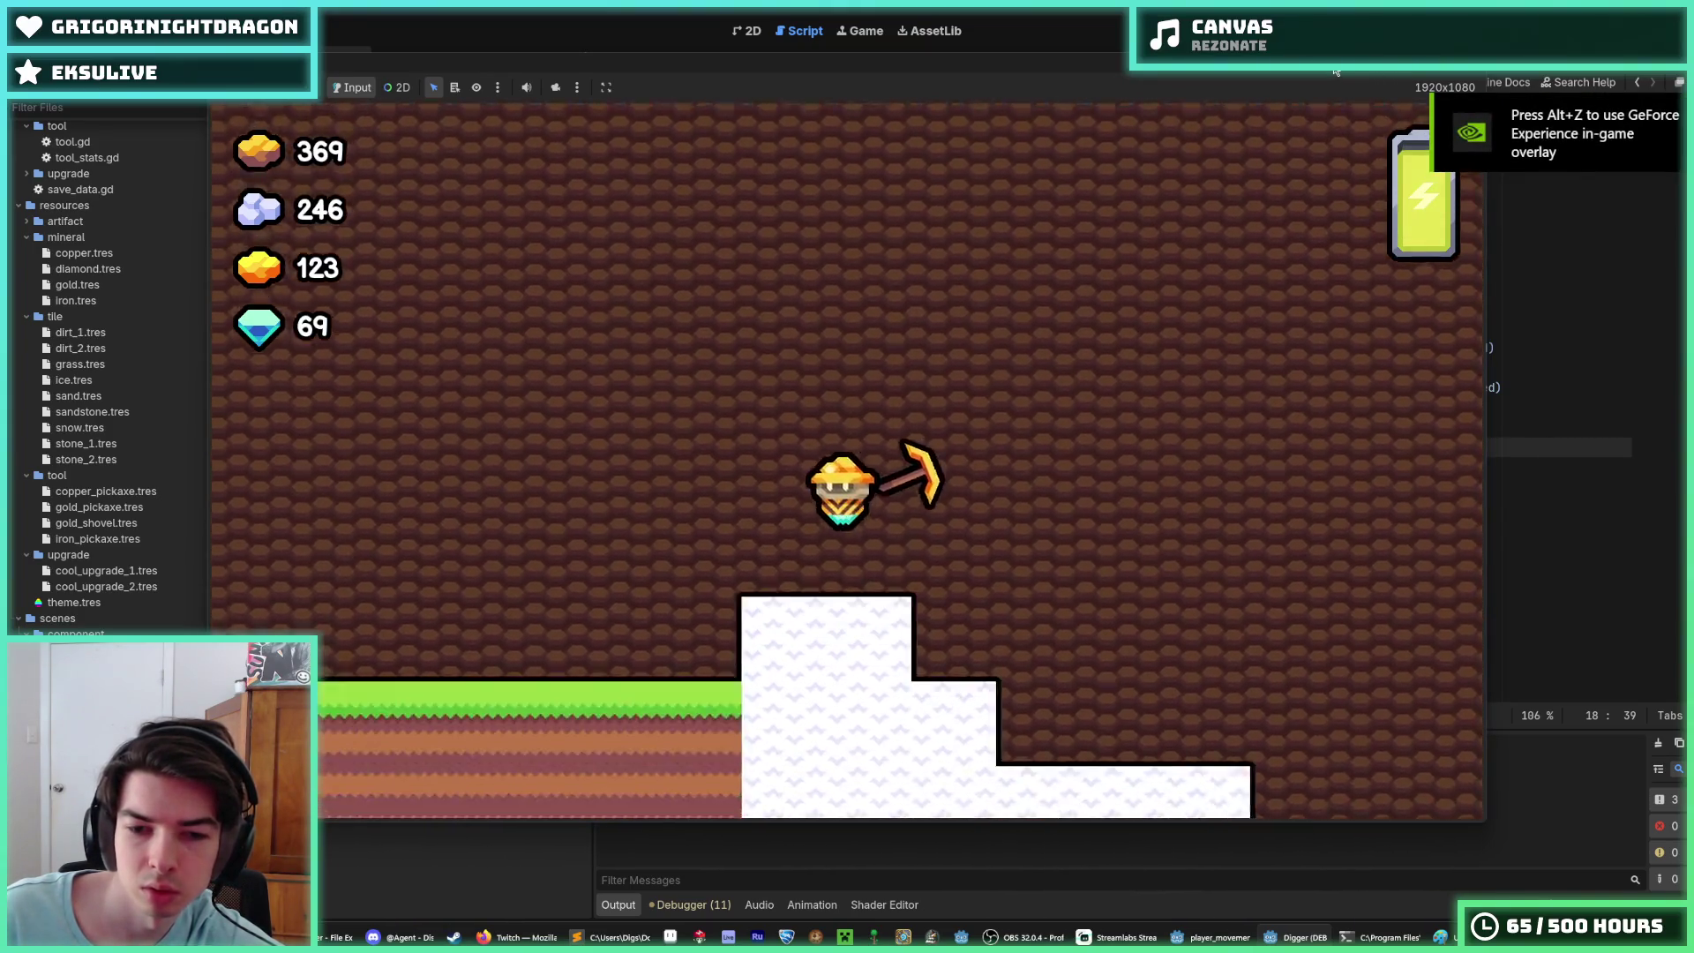
{"action": "key", "text": "a"}
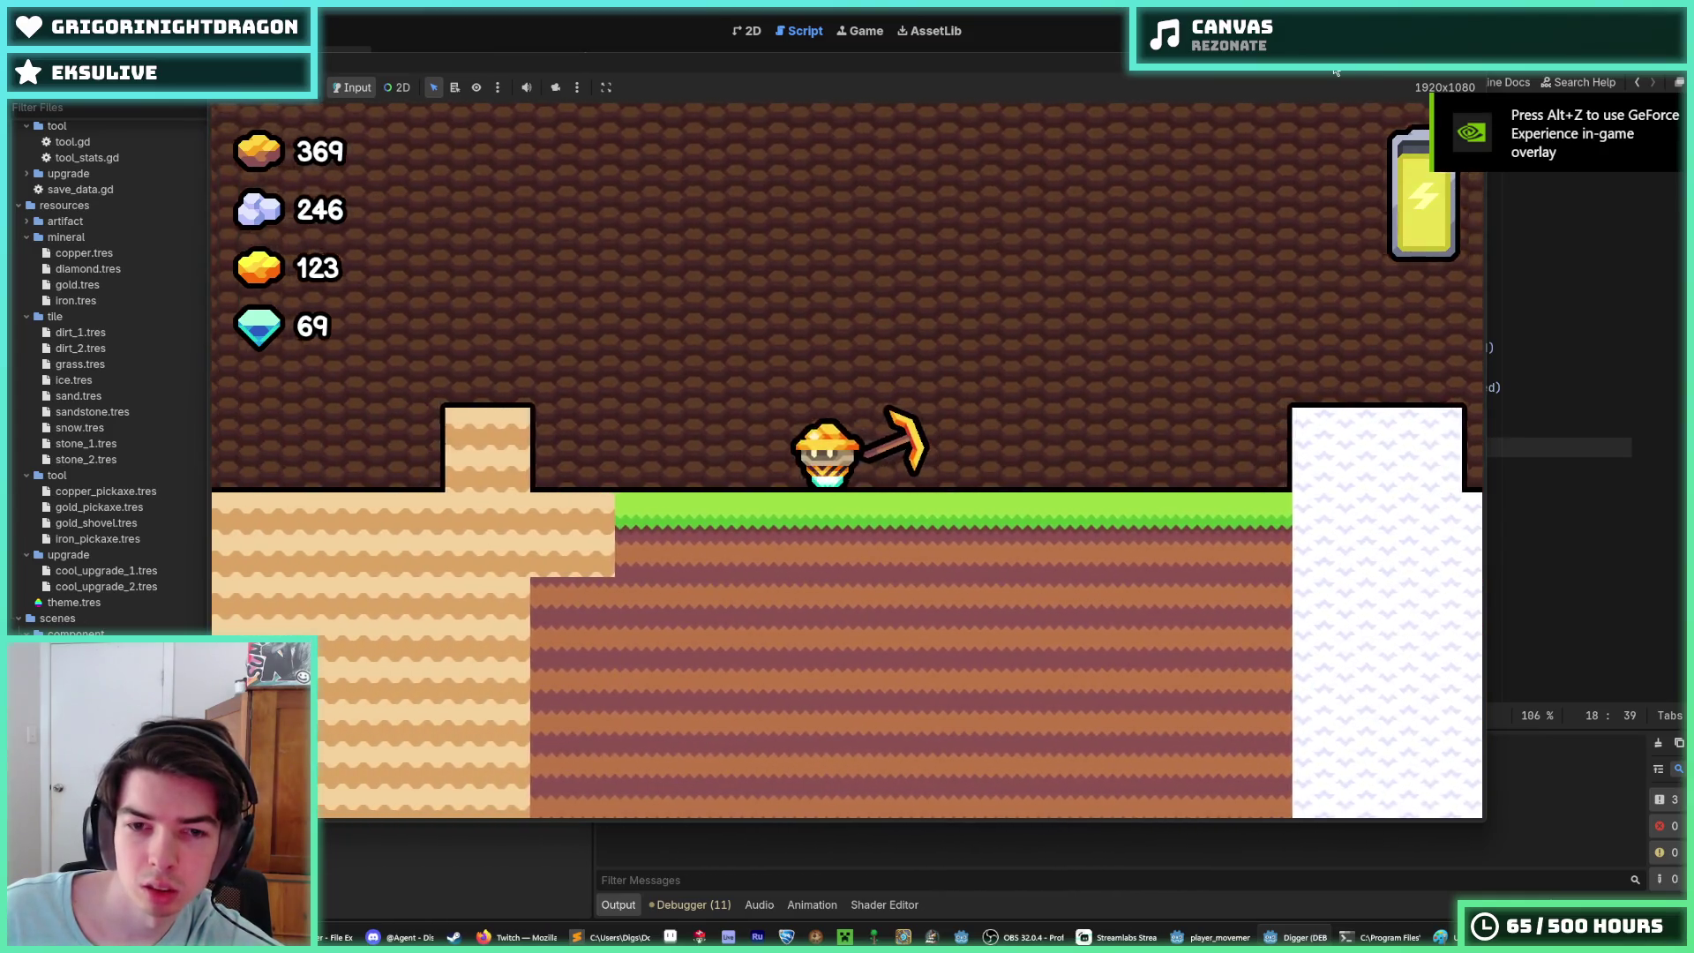
{"action": "key", "text": "w"}
{"action": "key", "text": "d"}
{"action": "key", "text": "F8"}
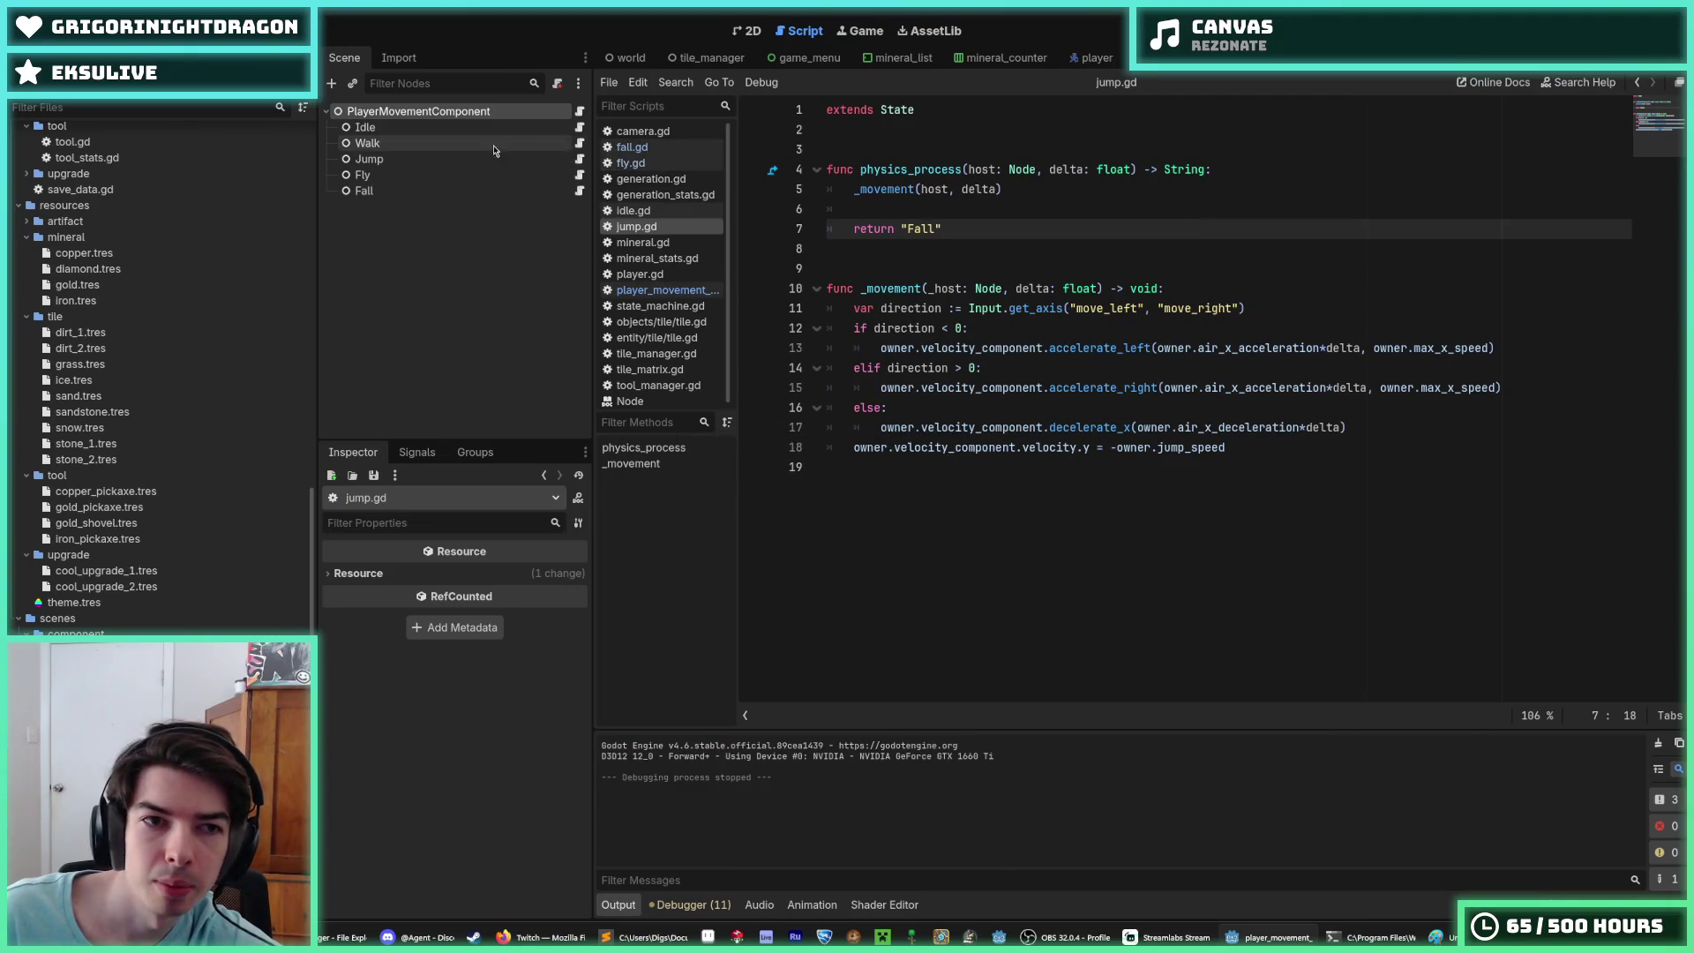
Step: Replace the Walk node's shared script with a newly created walk.gd
{"action": "left_click", "coordinate": [580, 143]}
{"action": "left_click", "coordinate": [580, 127]}
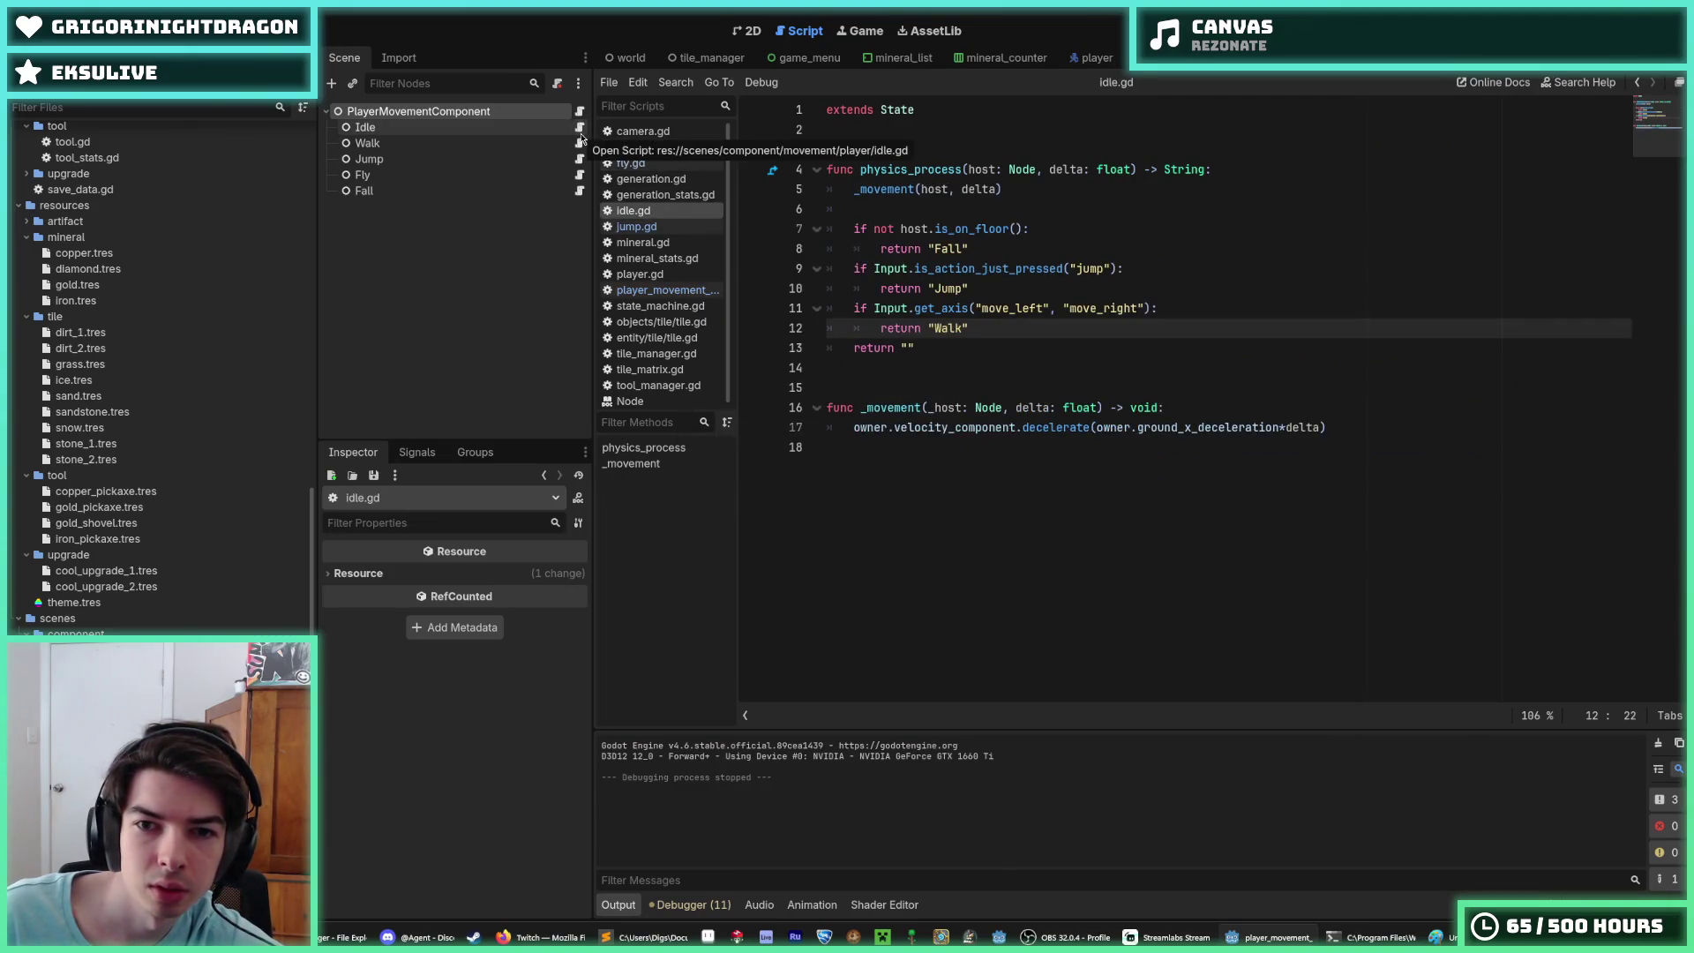
{"action": "left_click", "coordinate": [580, 143]}
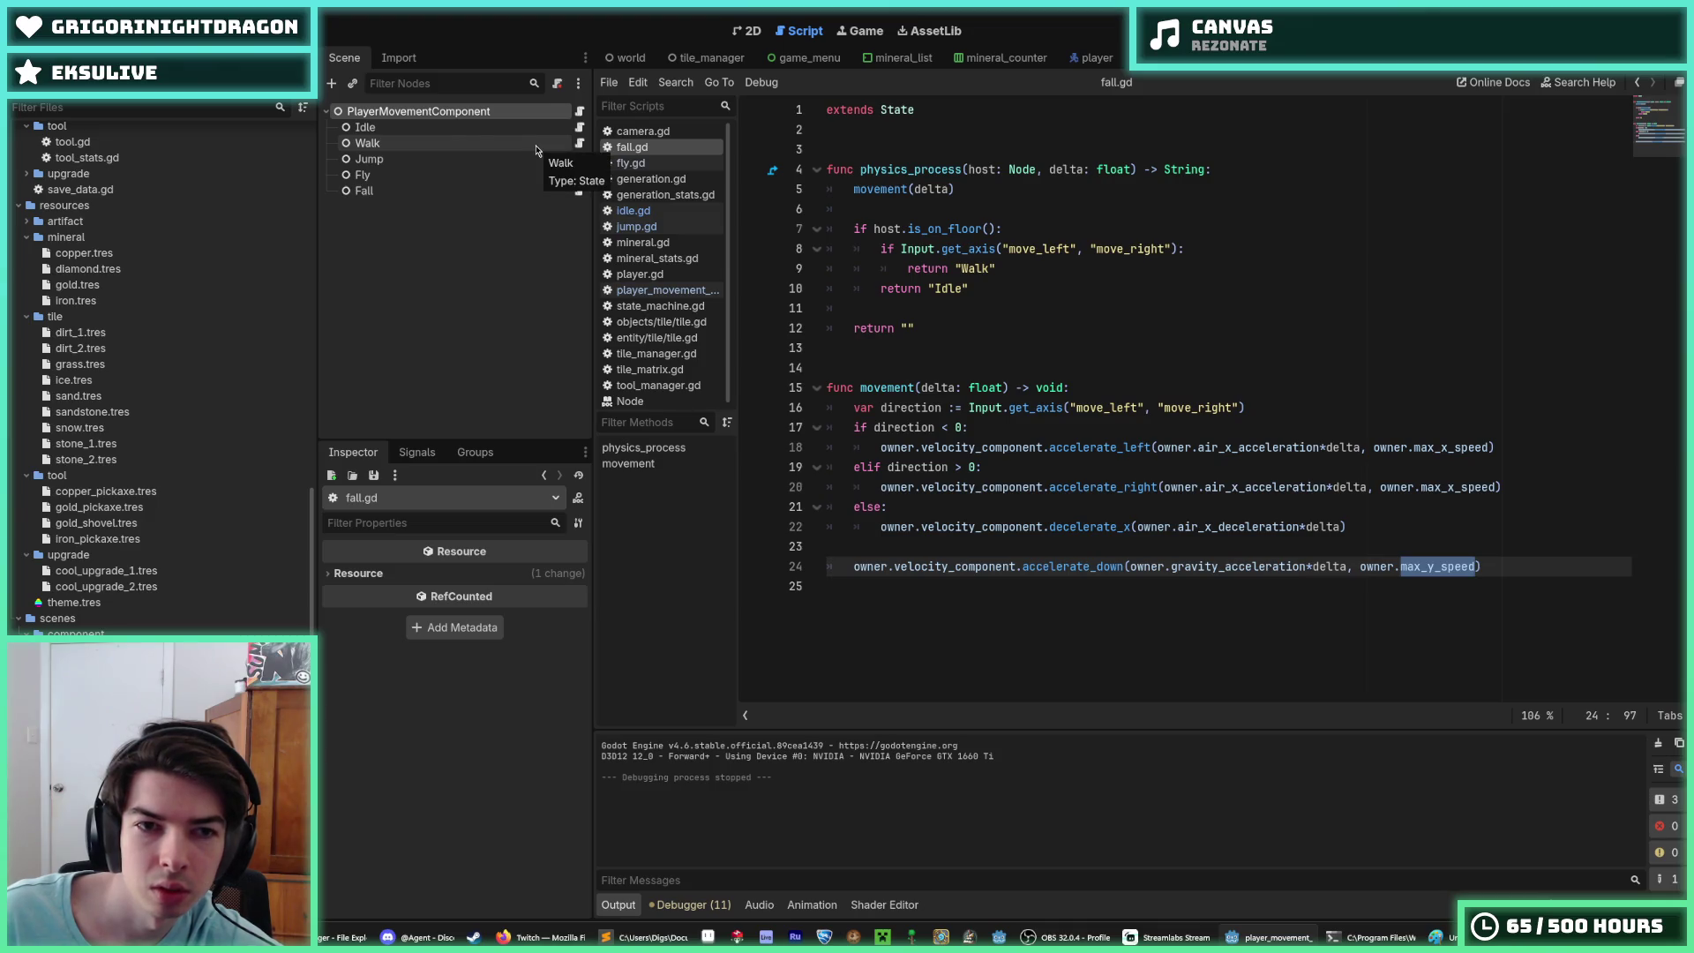
{"action": "left_click", "coordinate": [536, 148]}
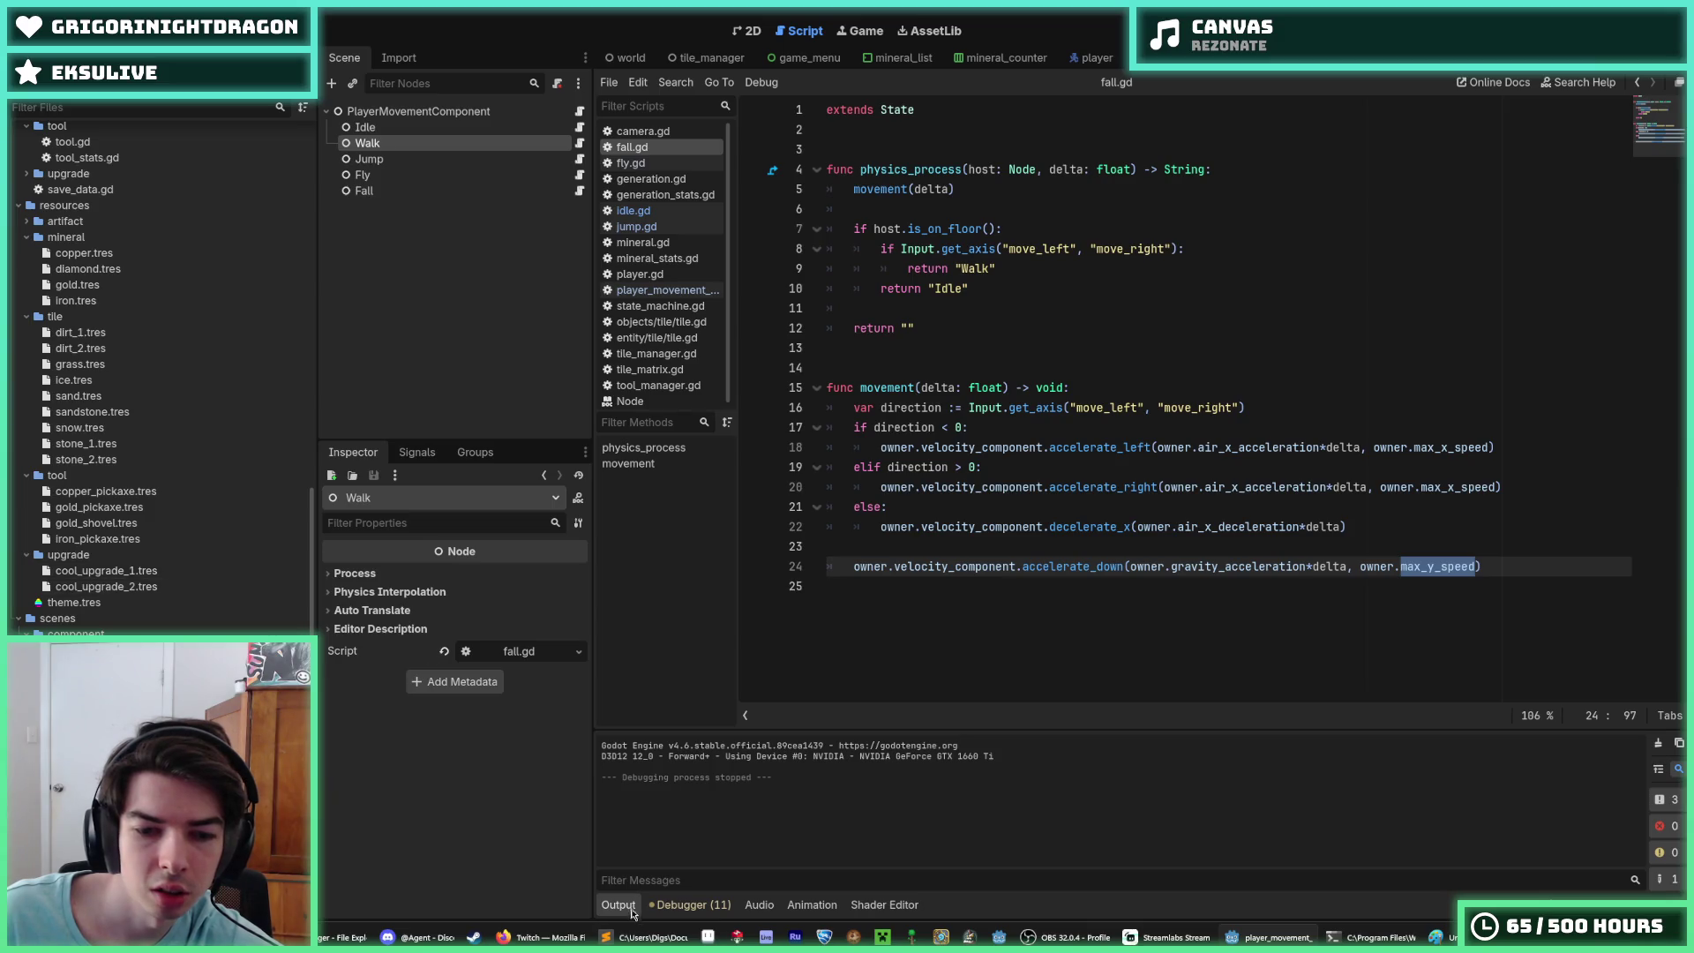
{"action": "left_click", "coordinate": [447, 652]}
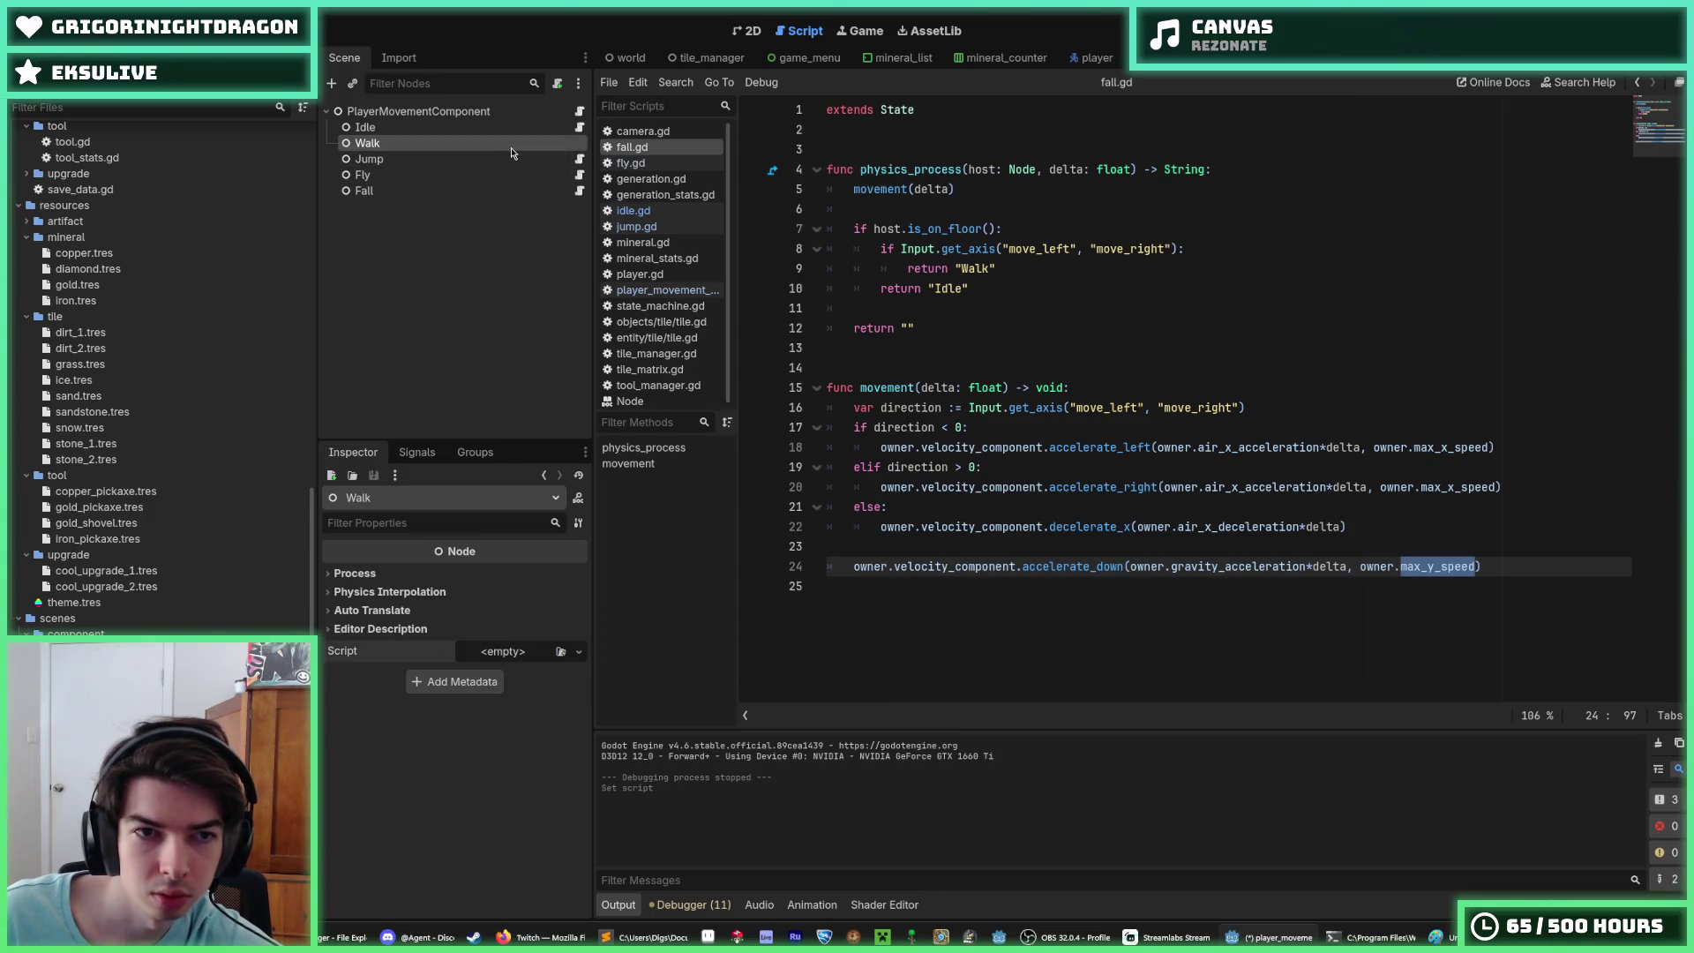
{"action": "right_click", "coordinate": [512, 145]}
{"action": "left_click", "coordinate": [571, 257]}
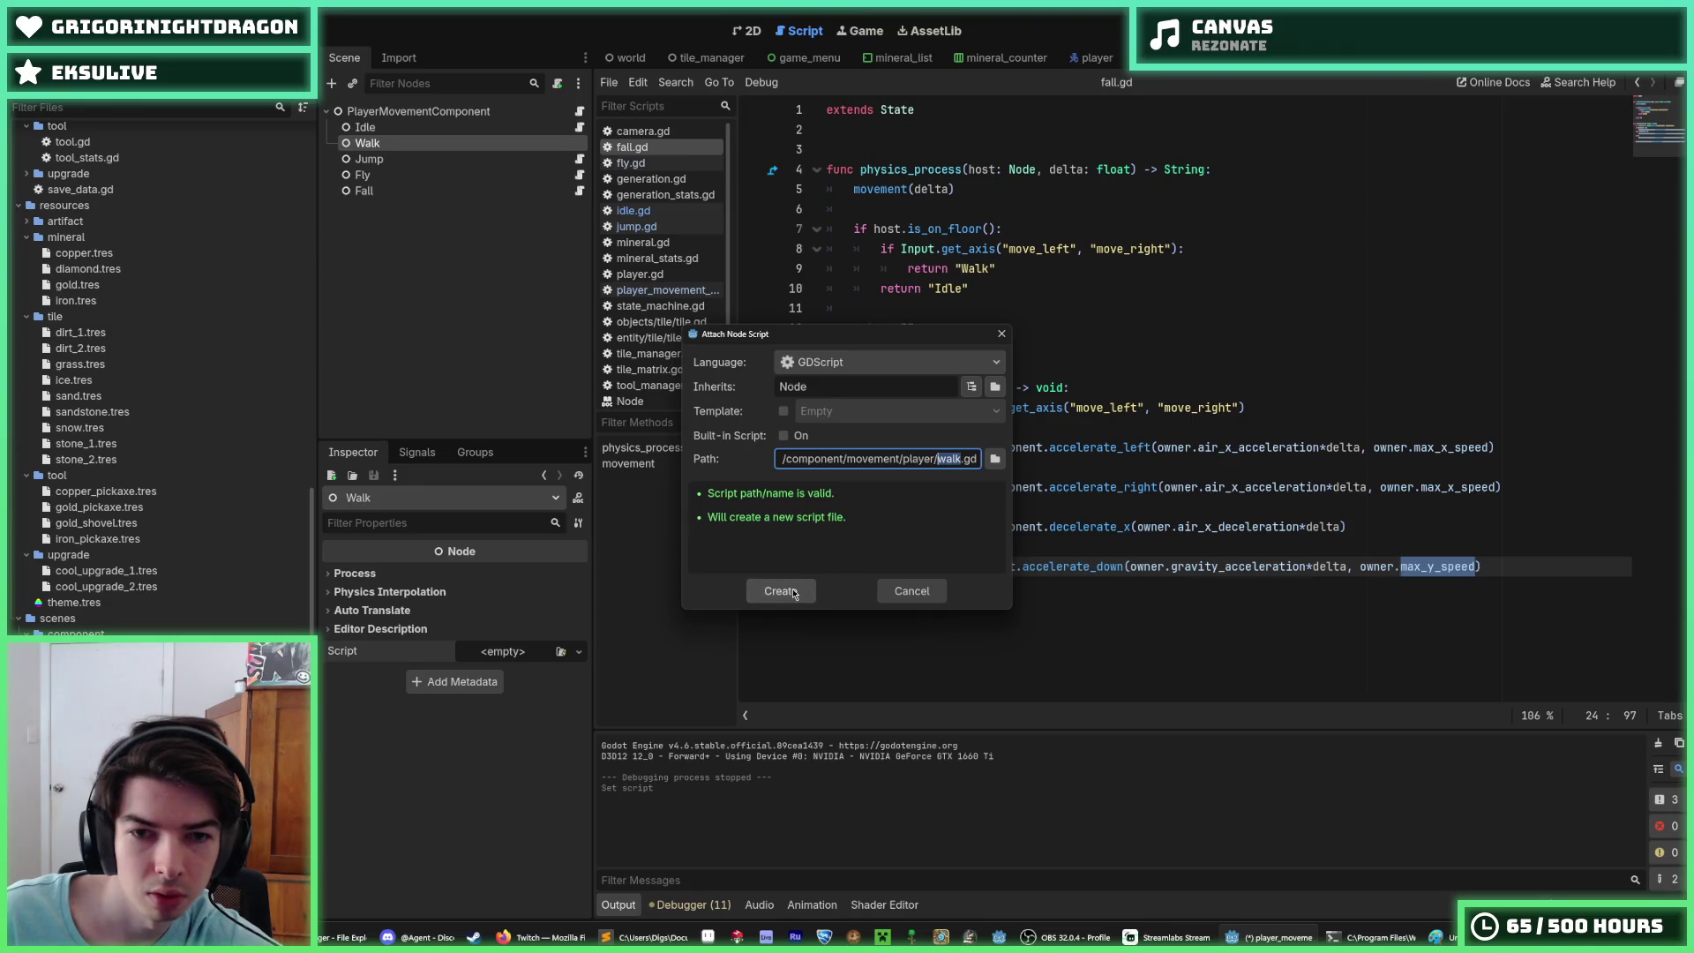
{"action": "left_click", "coordinate": [781, 591]}
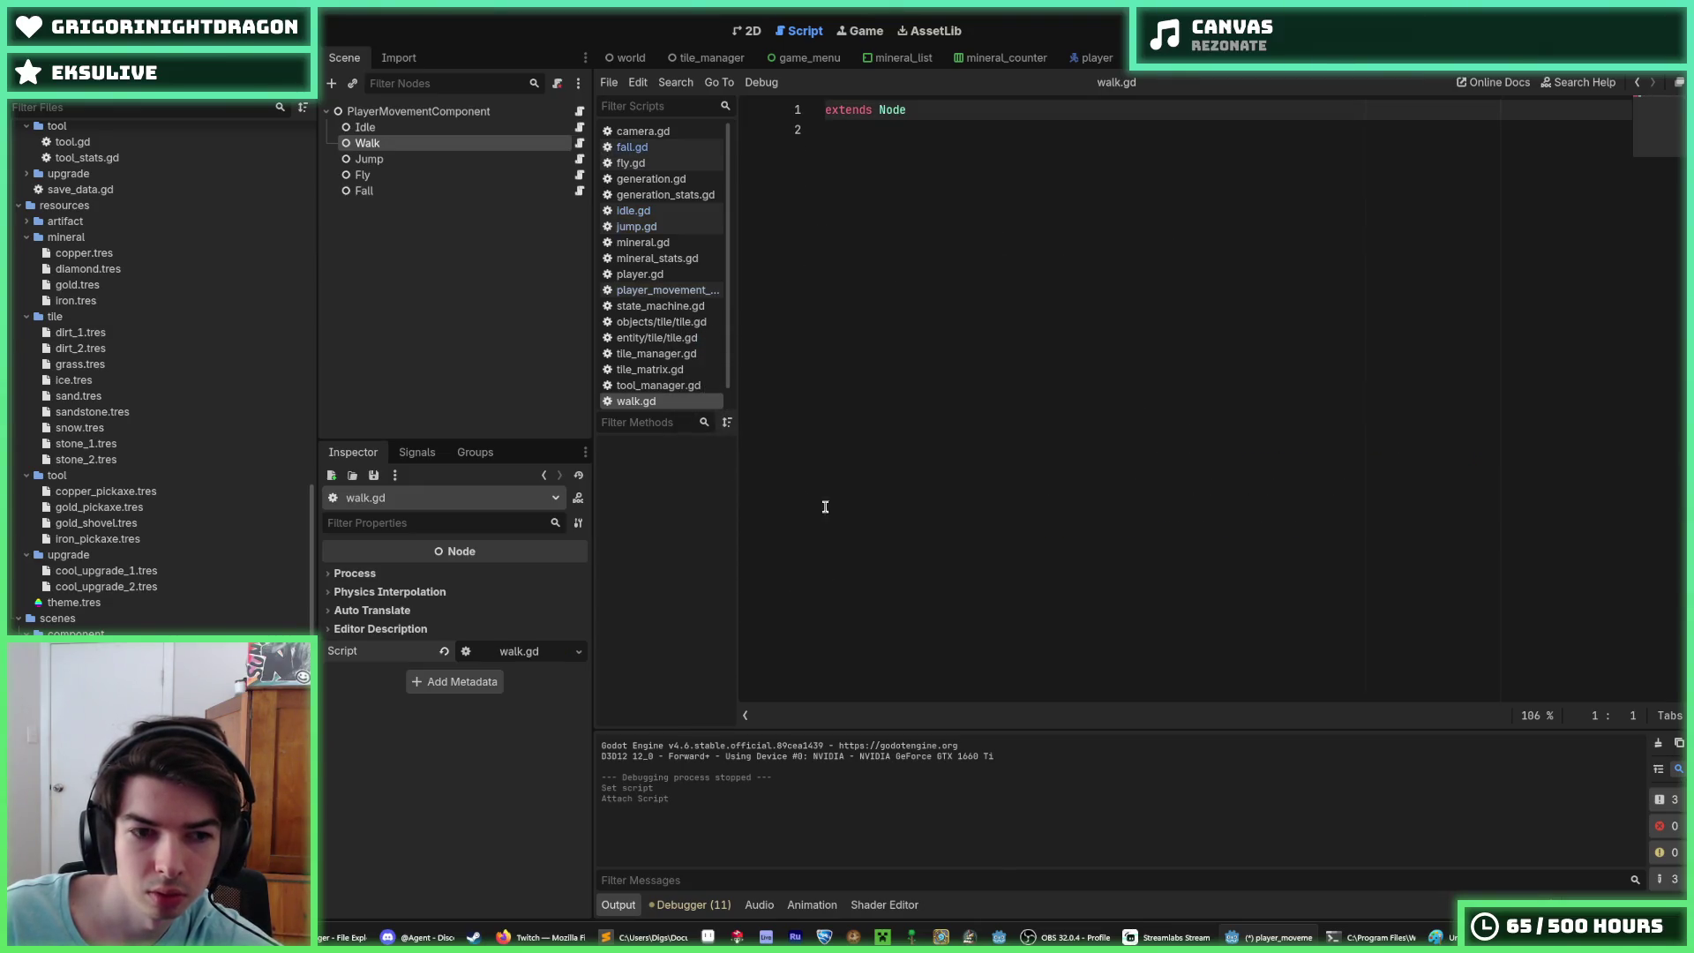
Step: Copy all of idle.gd's code into walk.gd and save it
{"action": "left_click", "coordinate": [578, 127]}
{"action": "key", "text": "ctrl+a"}
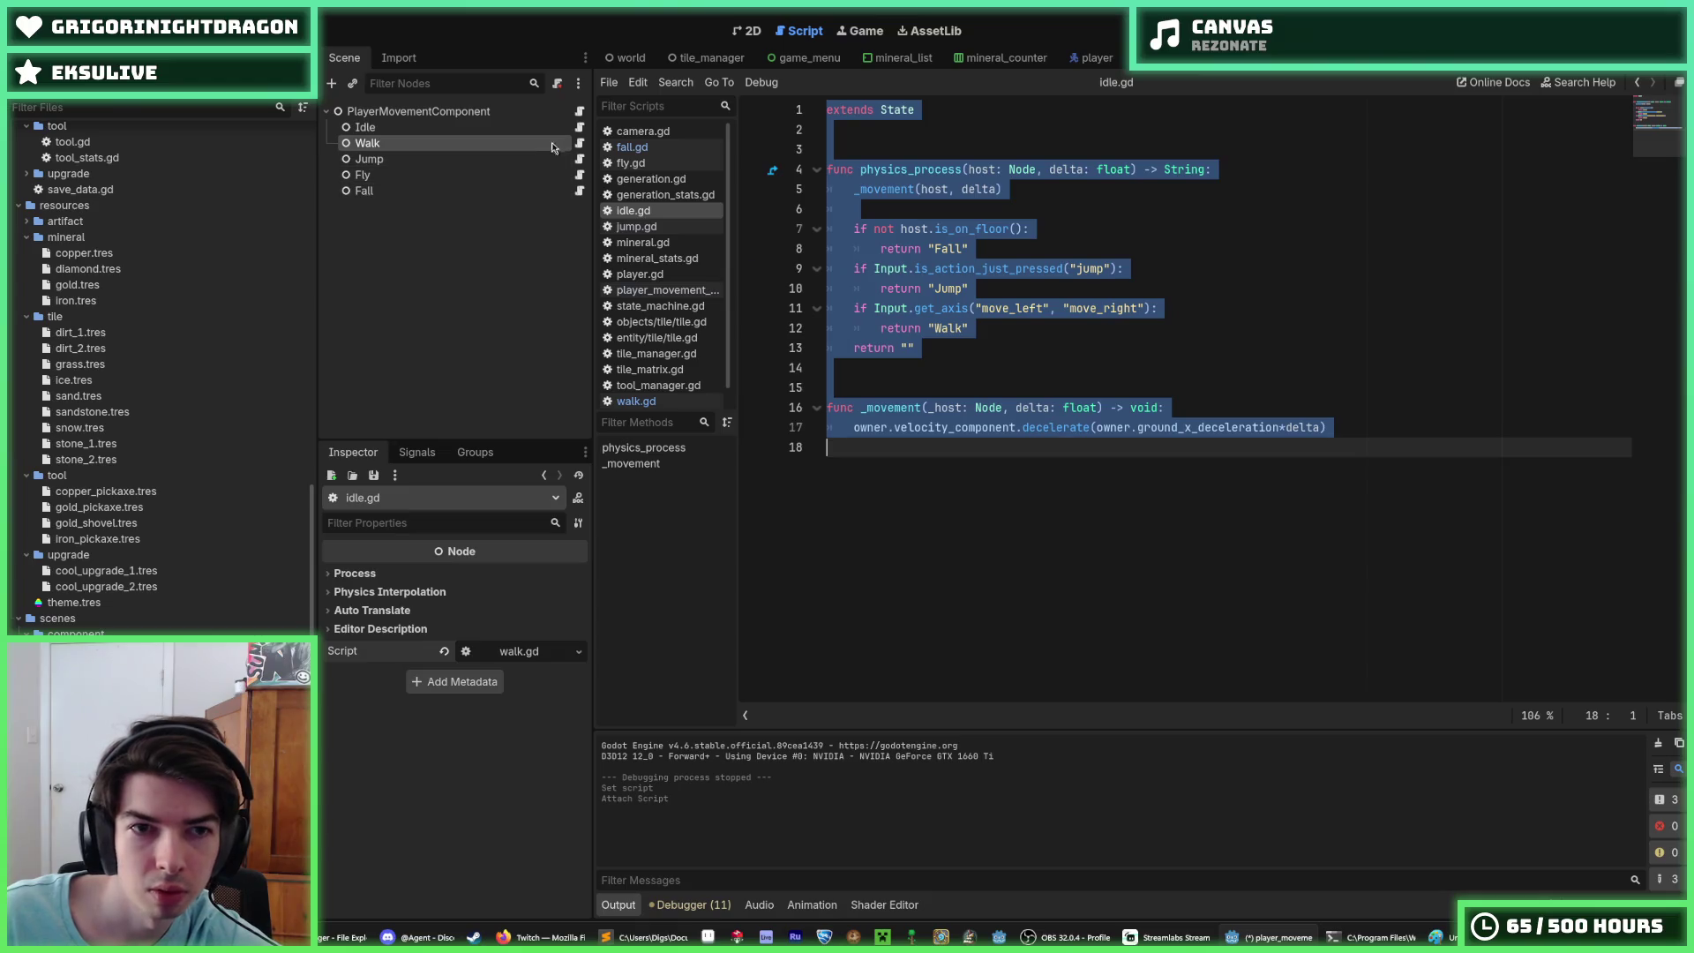
{"action": "key", "text": "ctrl+c"}
{"action": "left_click", "coordinate": [579, 143]}
{"action": "key", "text": "ctrl+a"}
{"action": "key", "text": "ctrl+v"}
{"action": "key", "text": "ctrl+s"}
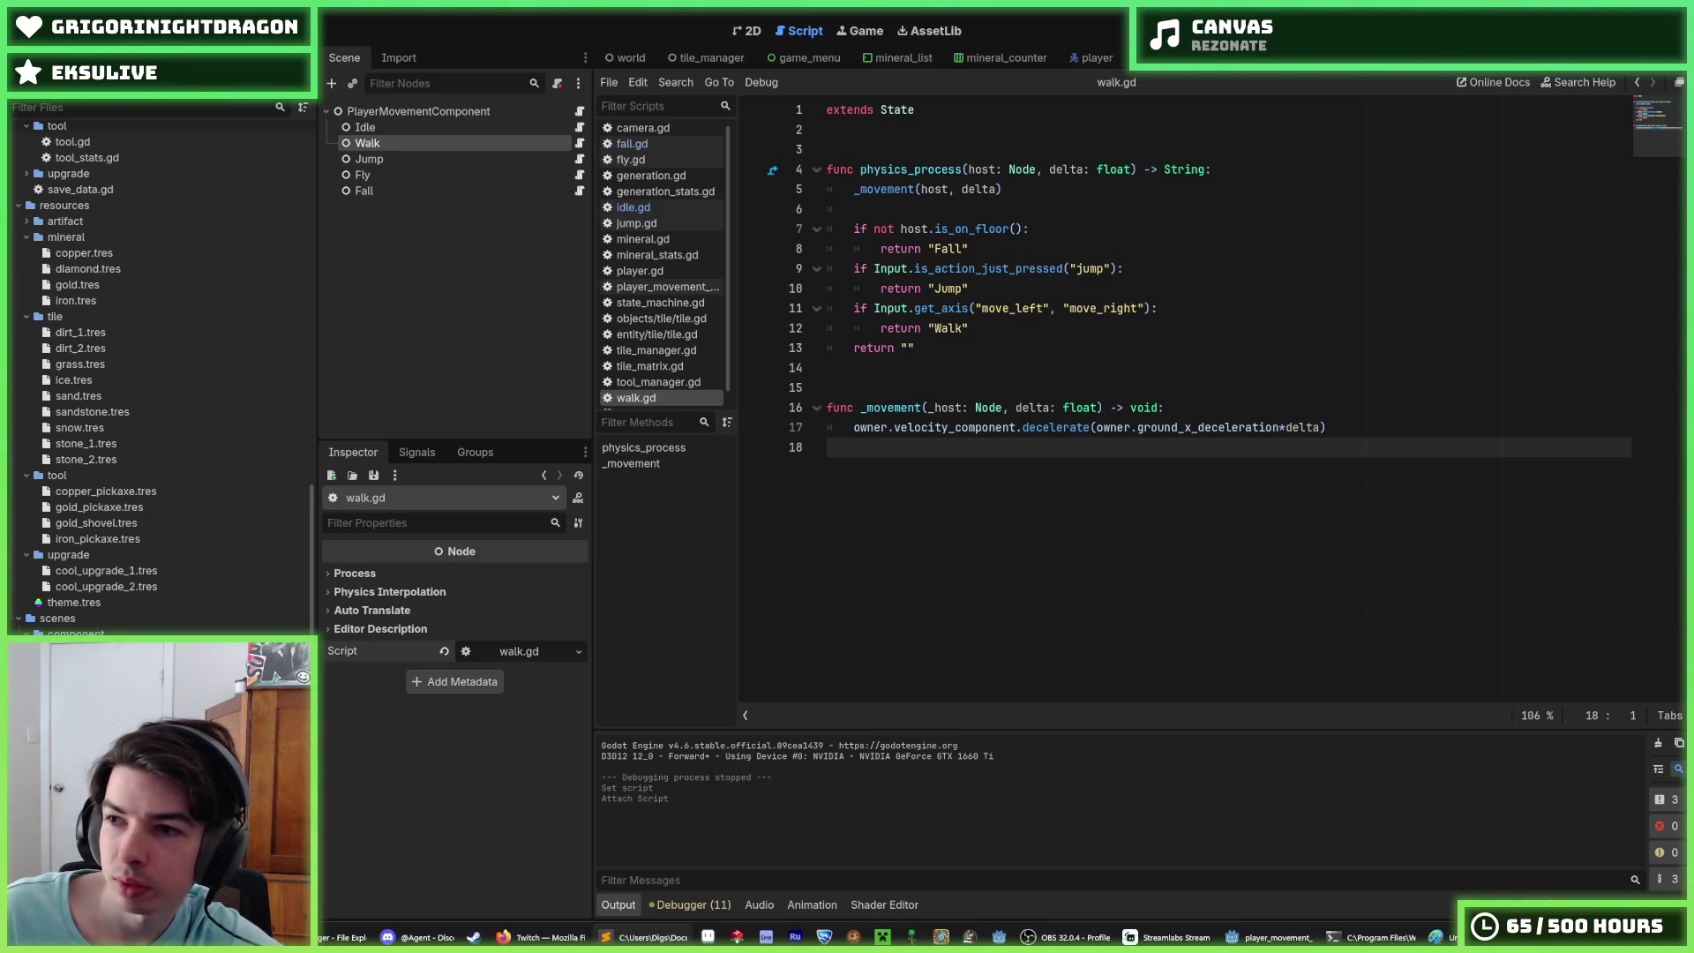
Step: Make the check return "Idle" without horizontal input and paste directional acceleration code into _movement
{"action": "left_click_drag", "start_coordinate": [969, 328], "coordinate": [864, 310]}
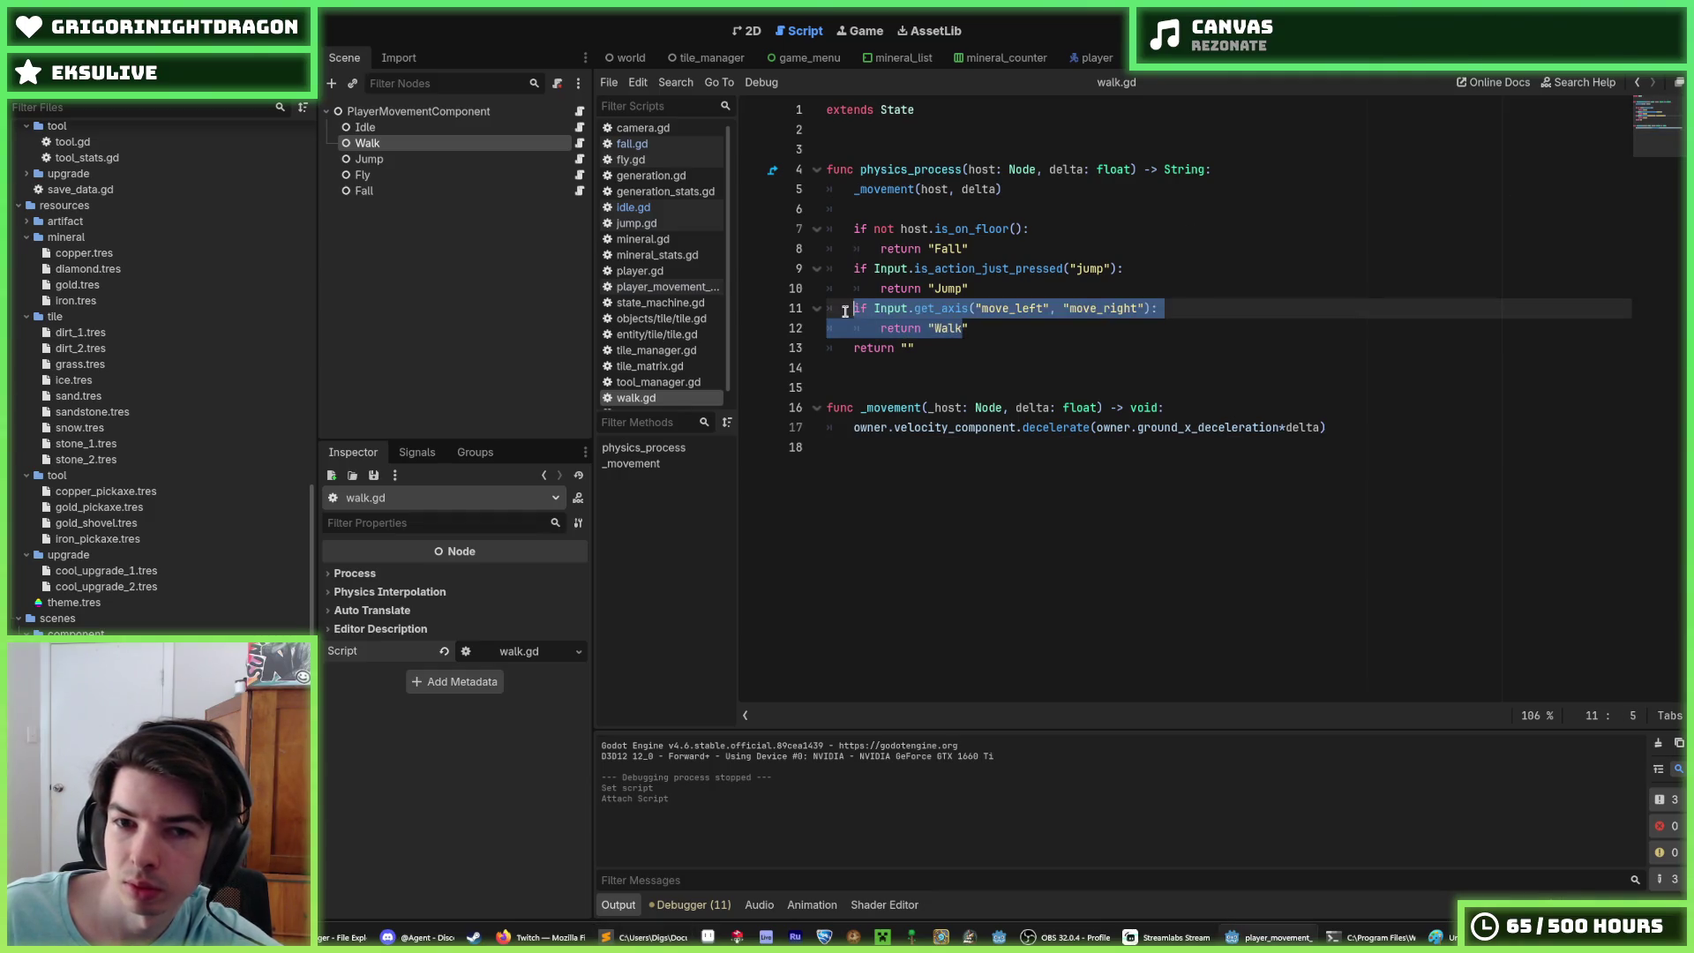
{"action": "key", "text": "ctrl+v"}
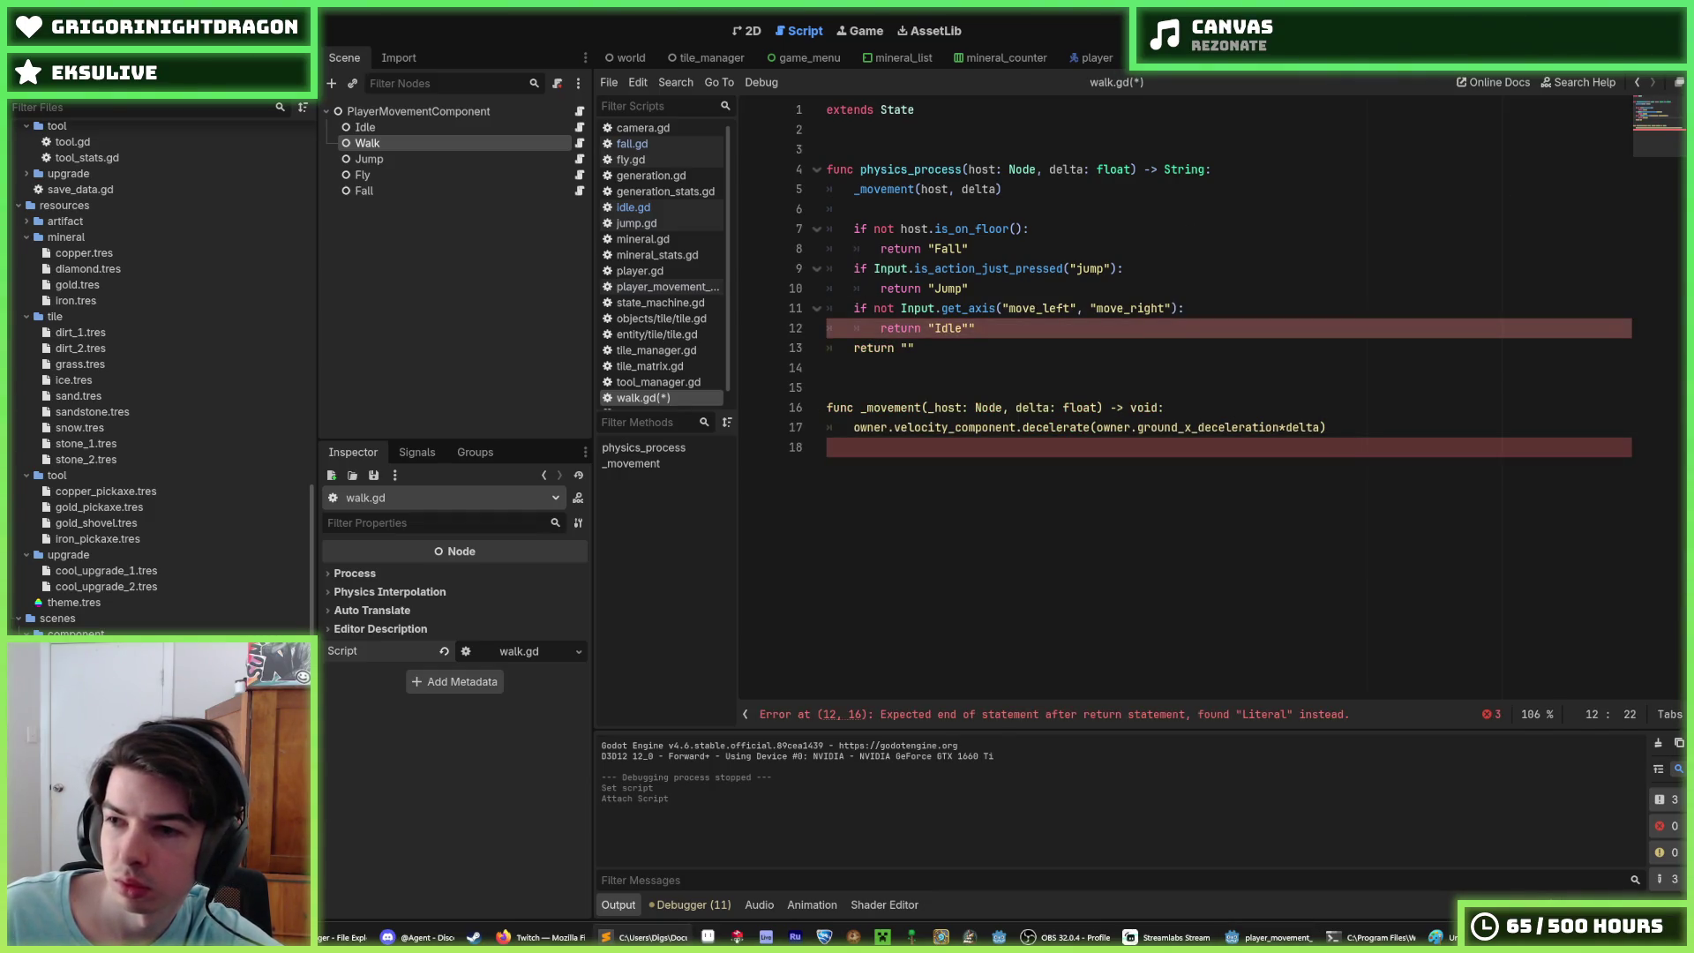
{"action": "left_click_drag", "start_coordinate": [1299, 433], "coordinate": [834, 433]}
{"action": "key", "text": "ctrl+v"}
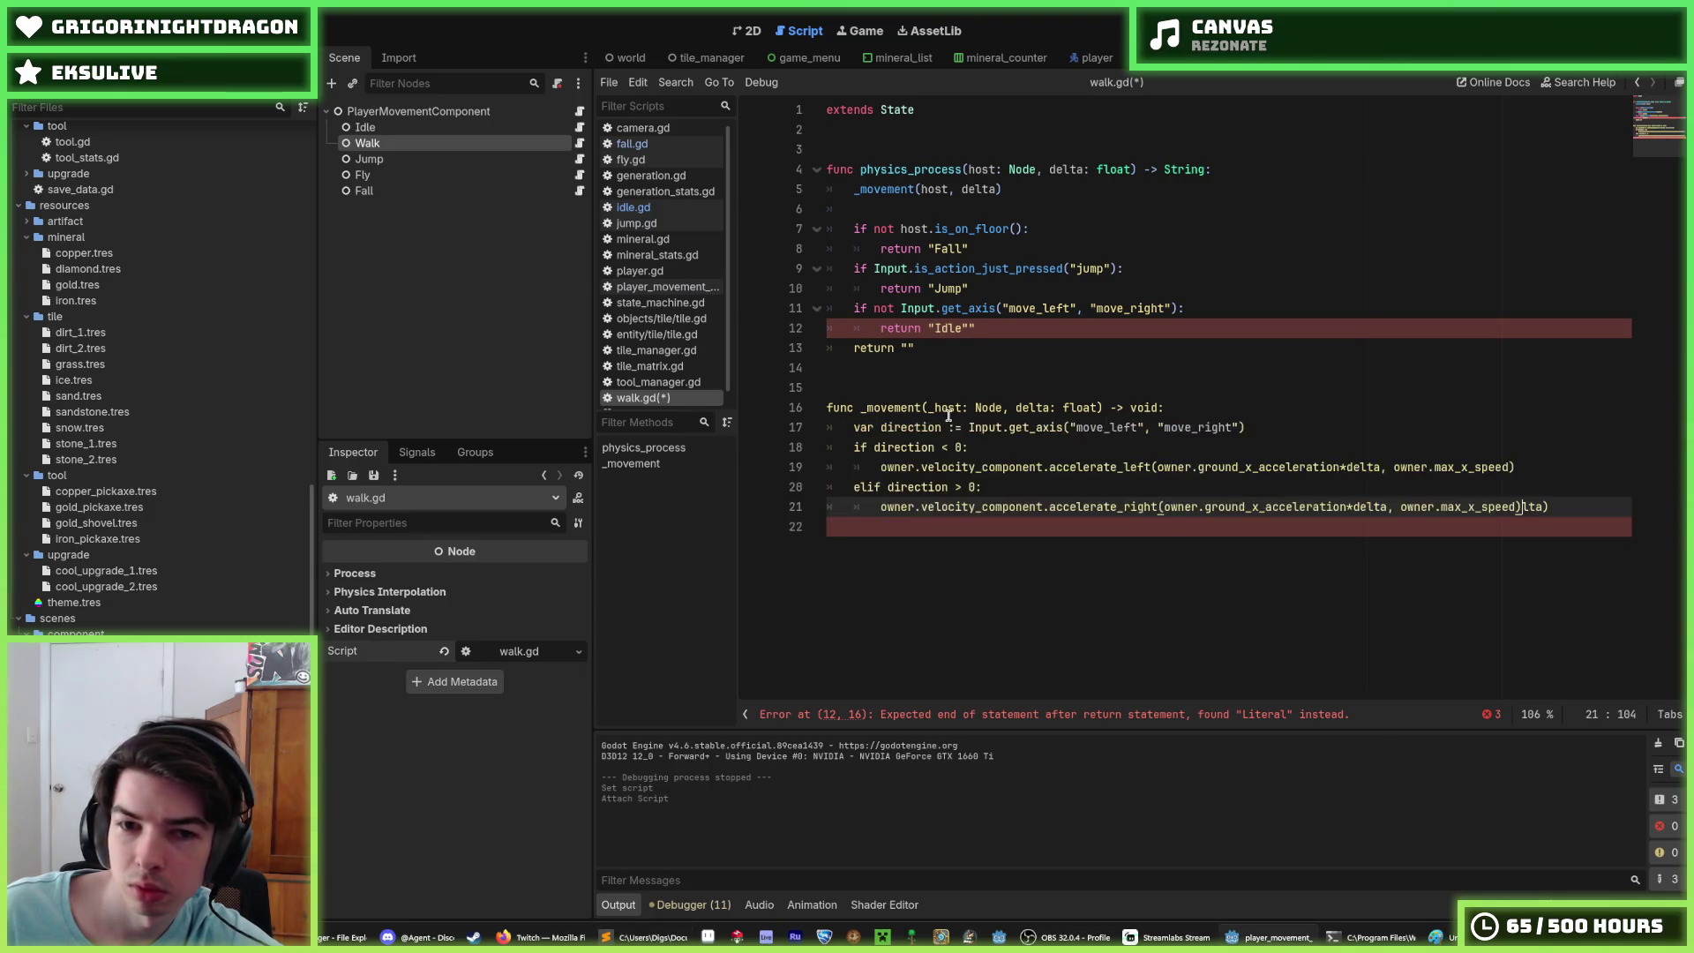
Step: Remove the extra quote after Idle and the leftover characters on line 21, then save walk.gd
{"action": "left_click", "coordinate": [1003, 337]}
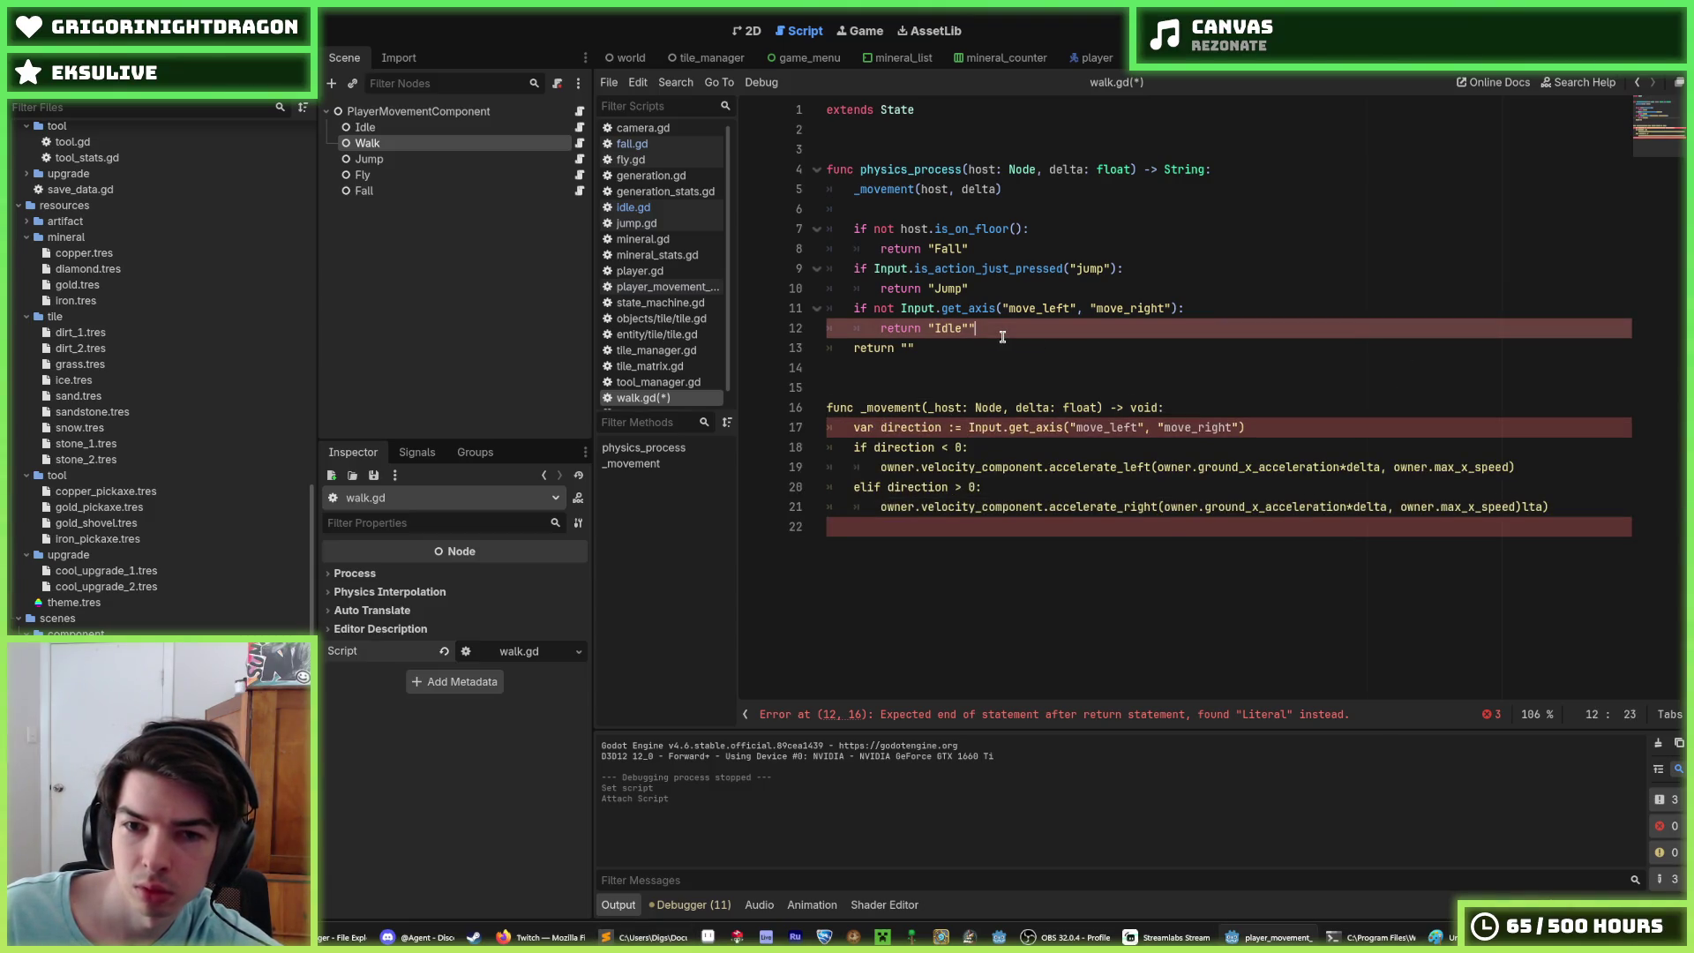
{"action": "key", "text": "BackSpace"}
{"action": "key", "text": "Down"}
{"action": "key", "text": "Down"}
{"action": "key", "text": "Down"}
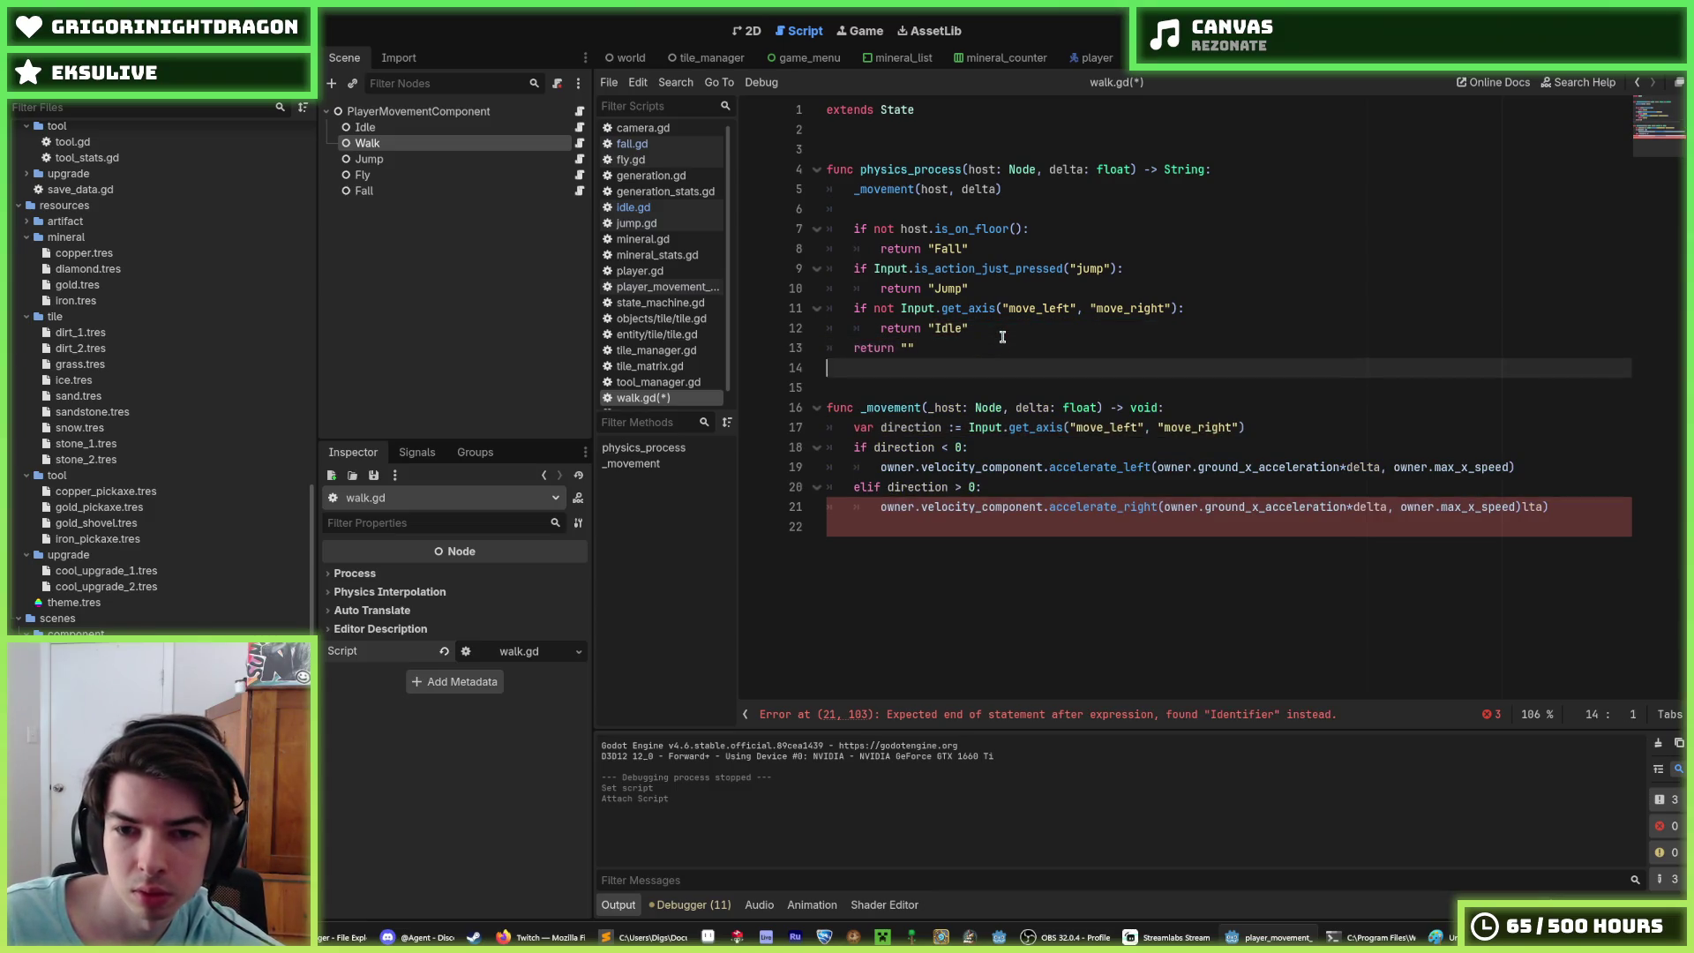
{"action": "key", "text": "Down"}
{"action": "key", "text": "Down"}
{"action": "key", "text": "Down"}
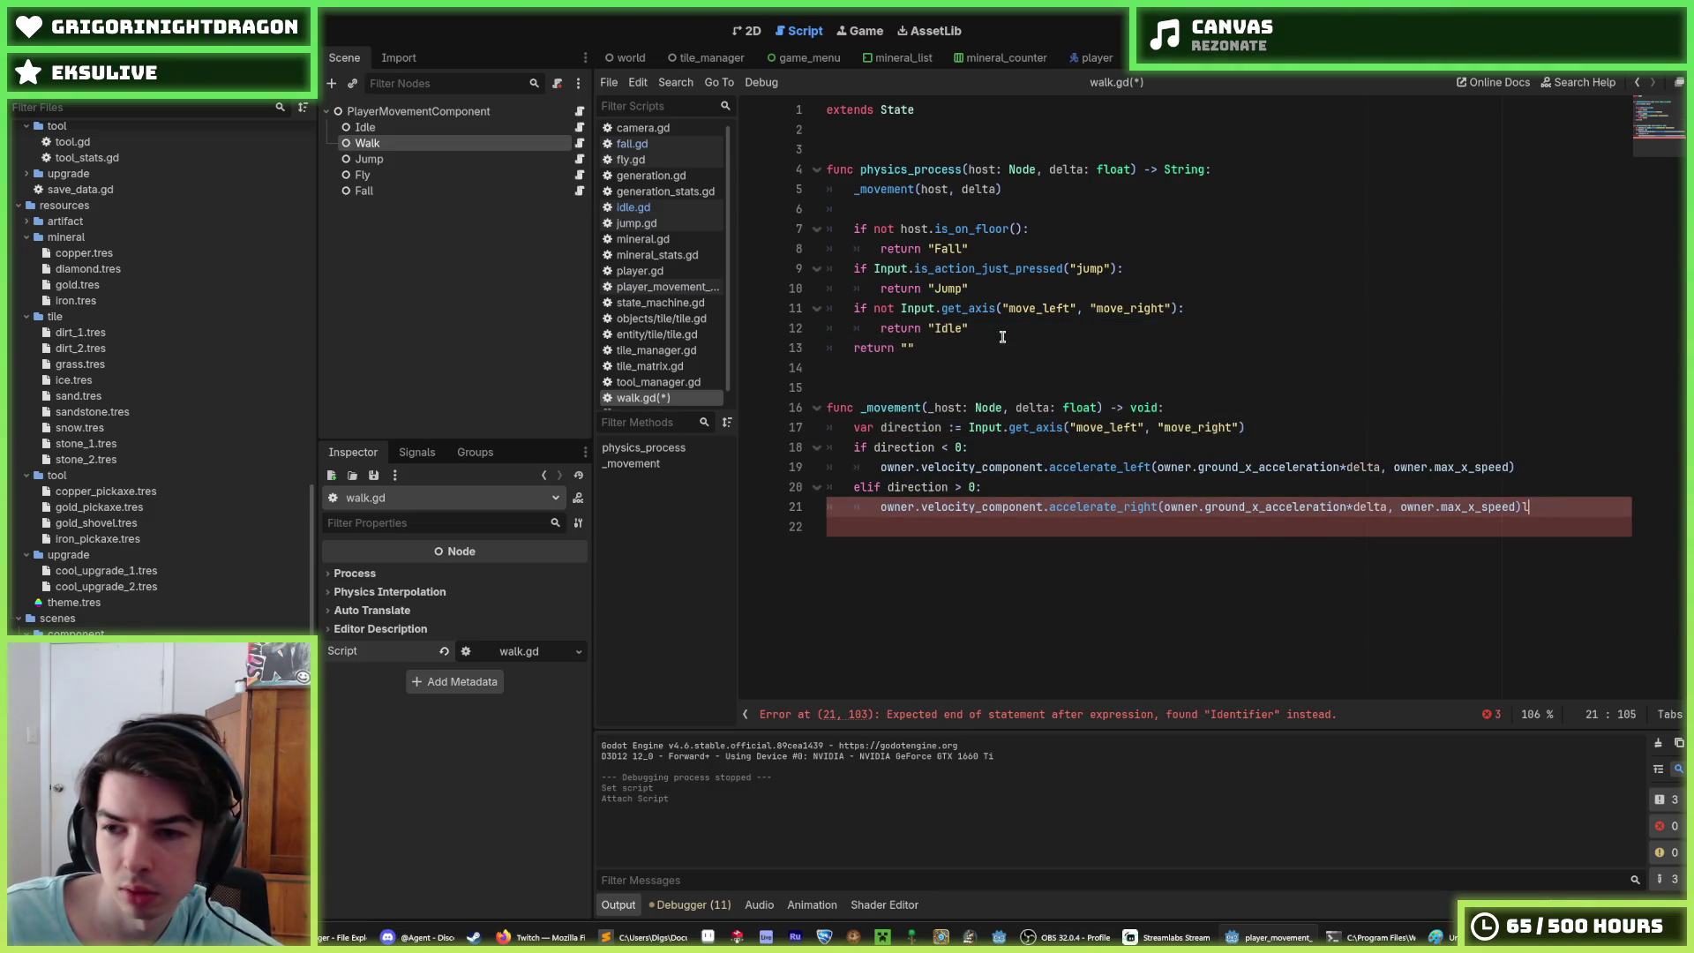
{"action": "key", "text": "ctrl+s"}
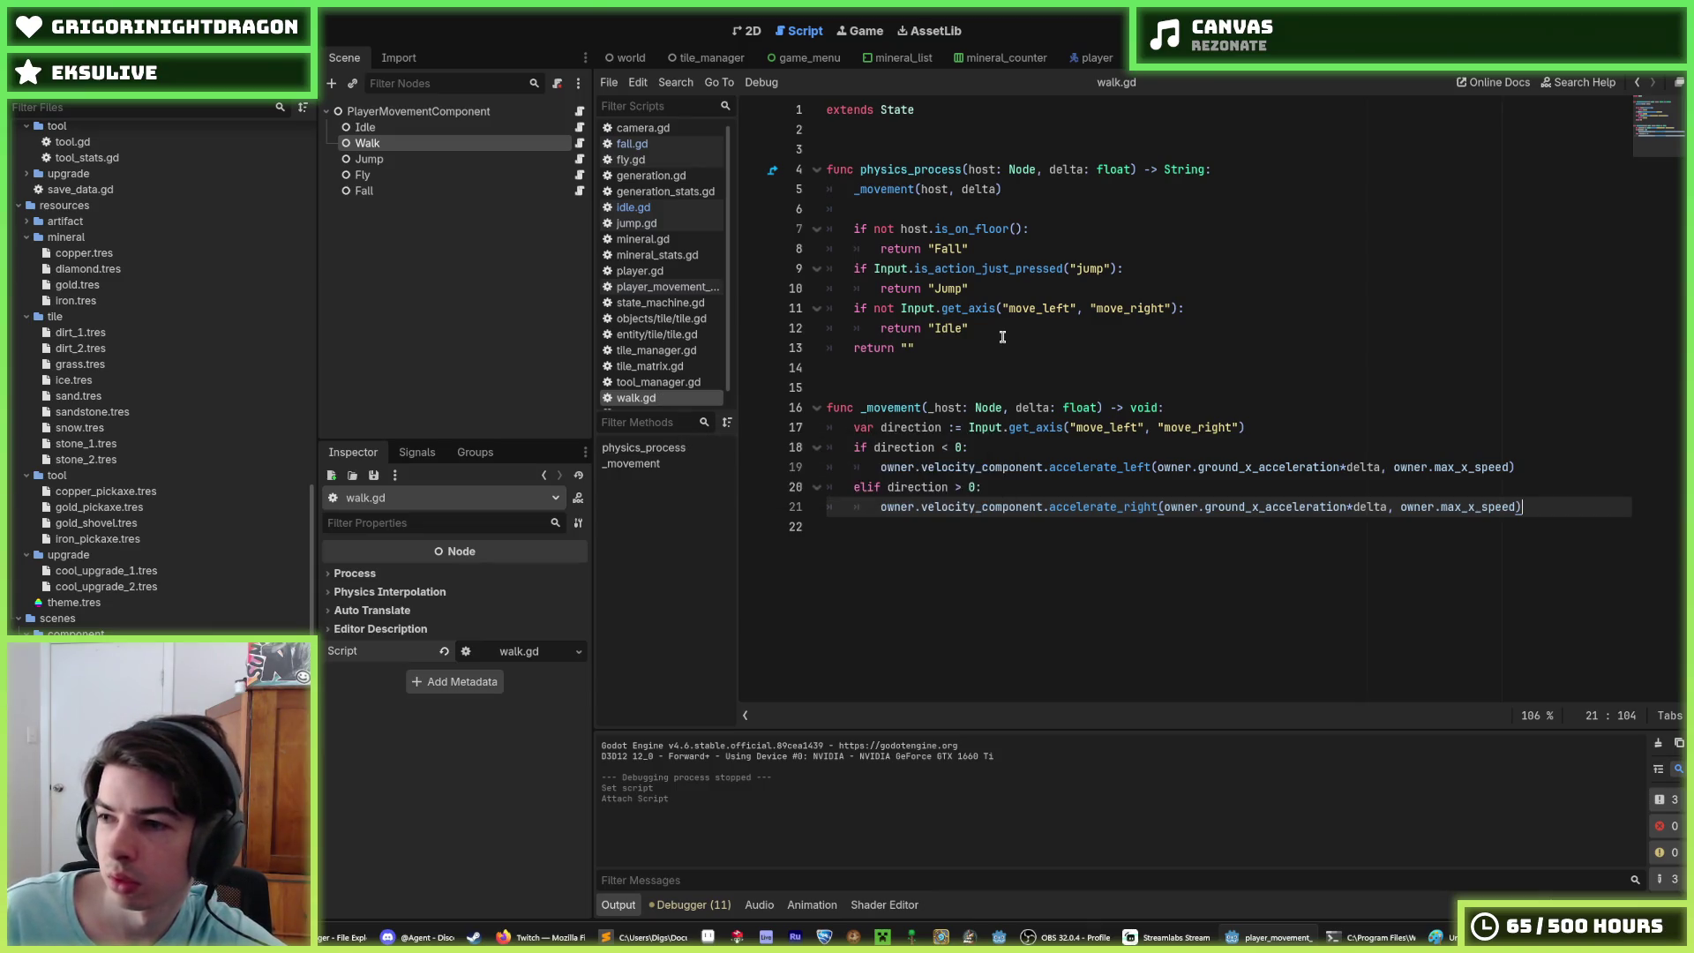
{"action": "left_click", "coordinate": [1156, 367]}
{"action": "key", "text": "ctrl+s"}
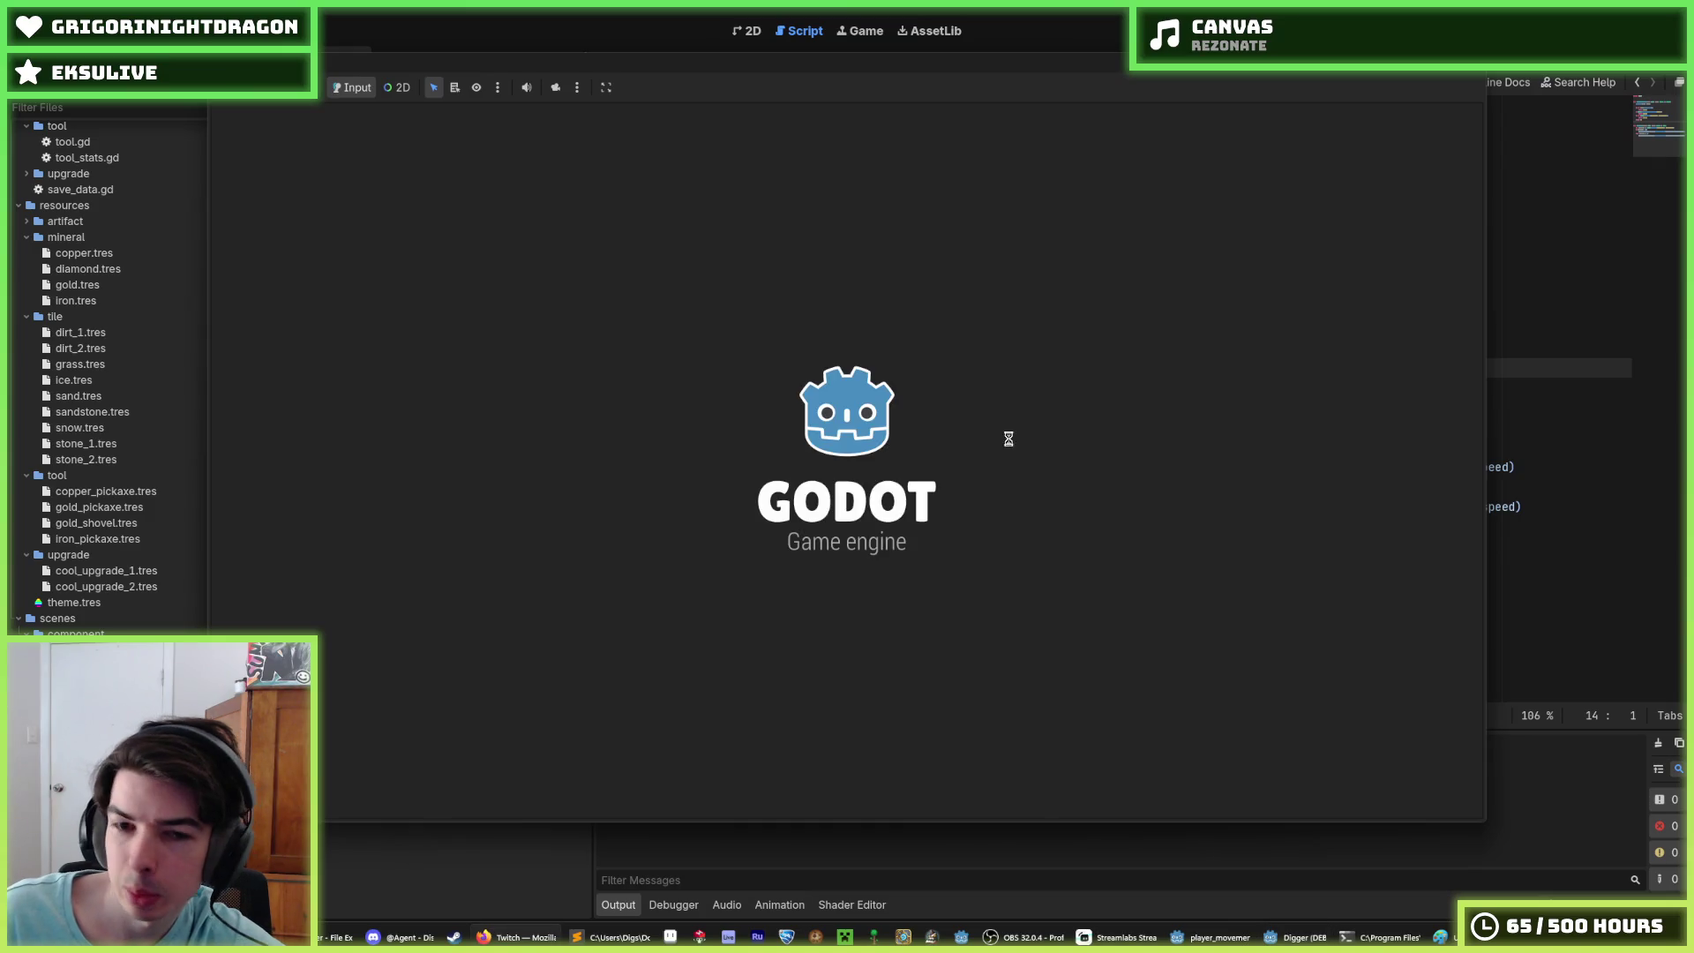
{"action": "key", "text": "s"}
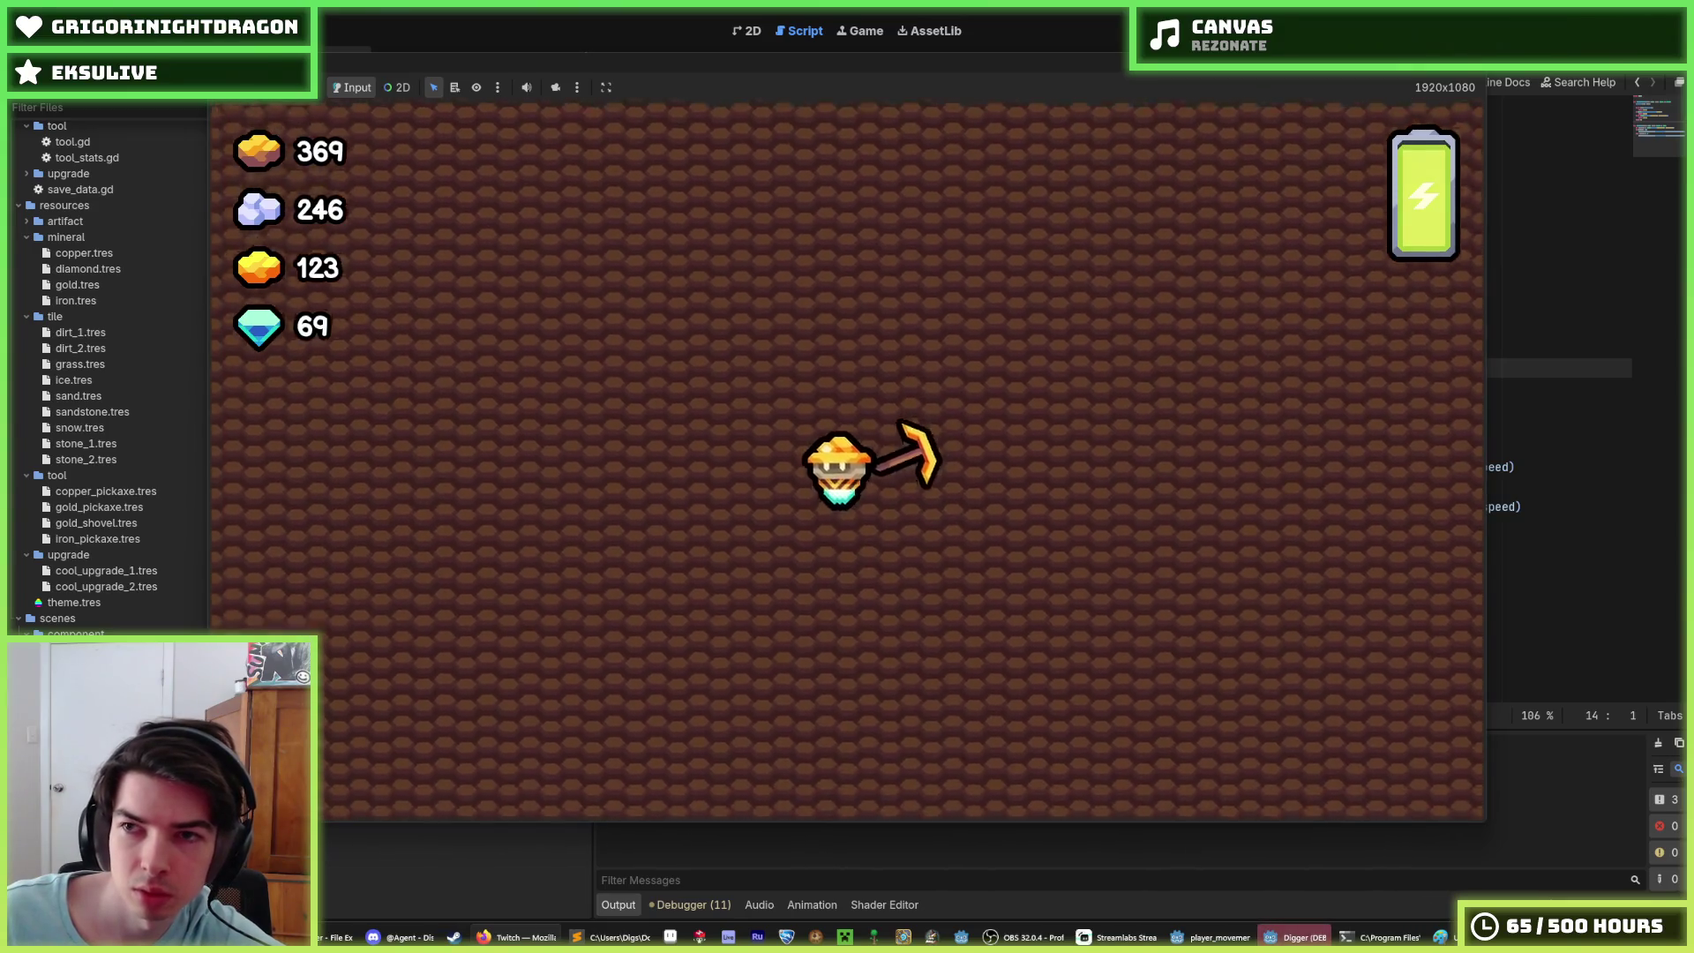
{"action": "key", "text": "s"}
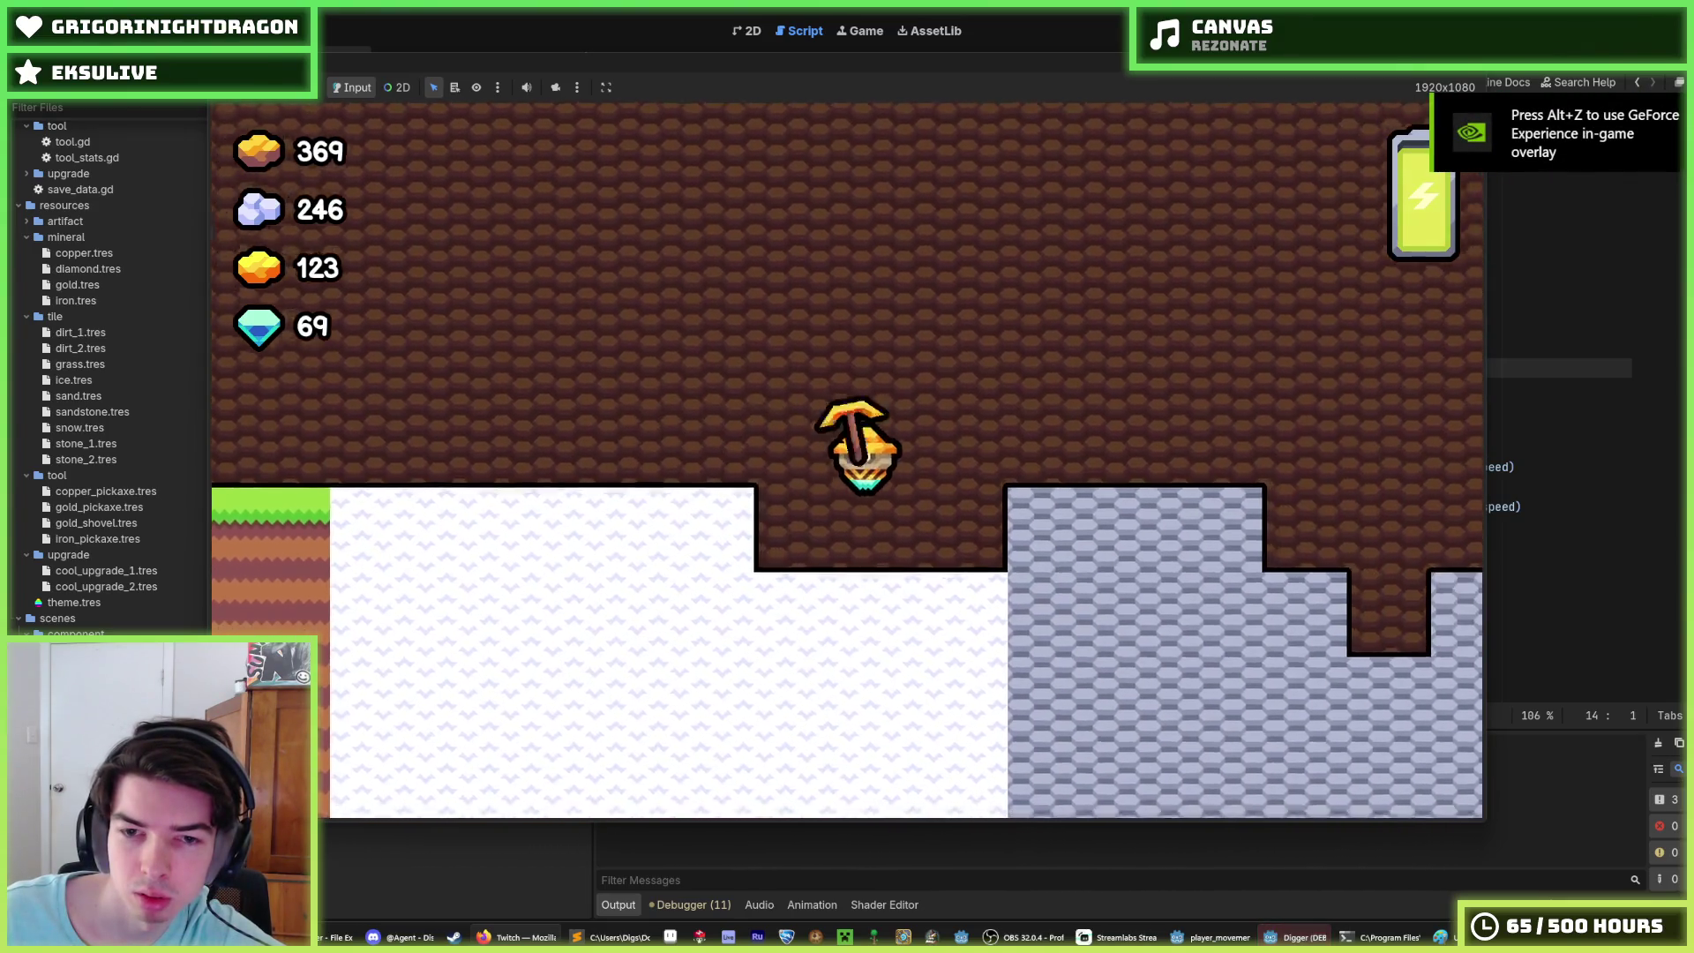
{"action": "key", "text": "d"}
{"action": "key", "text": "a"}
{"action": "key", "text": "s"}
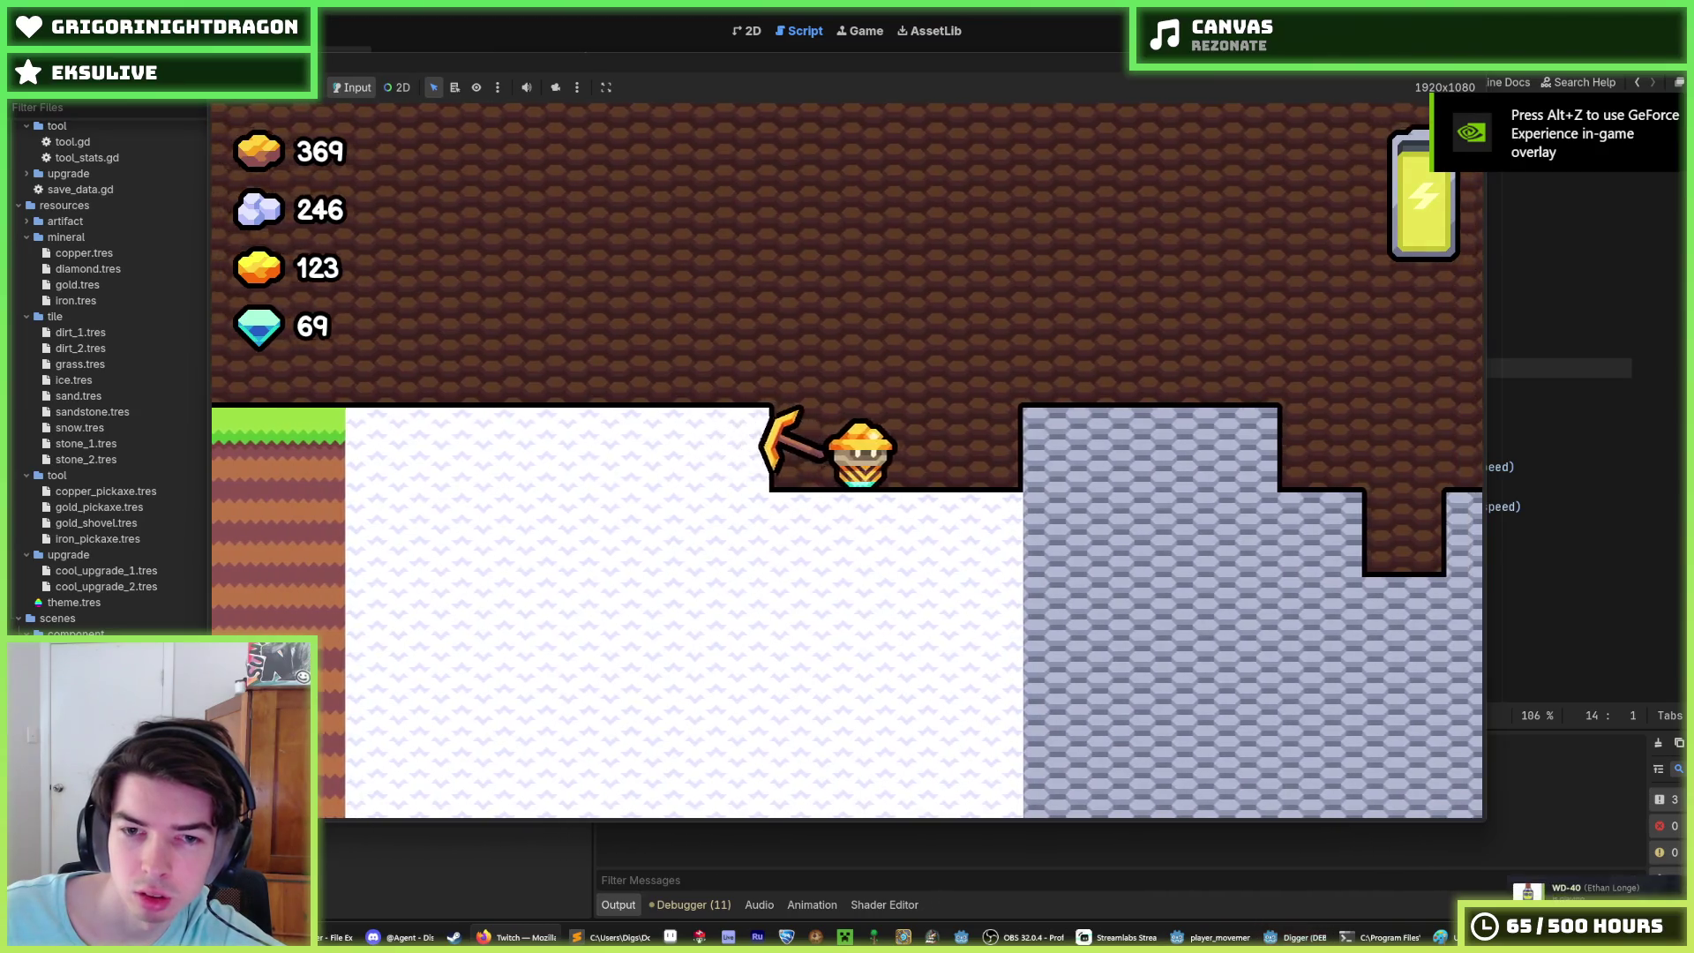
{"action": "key", "text": "F8"}
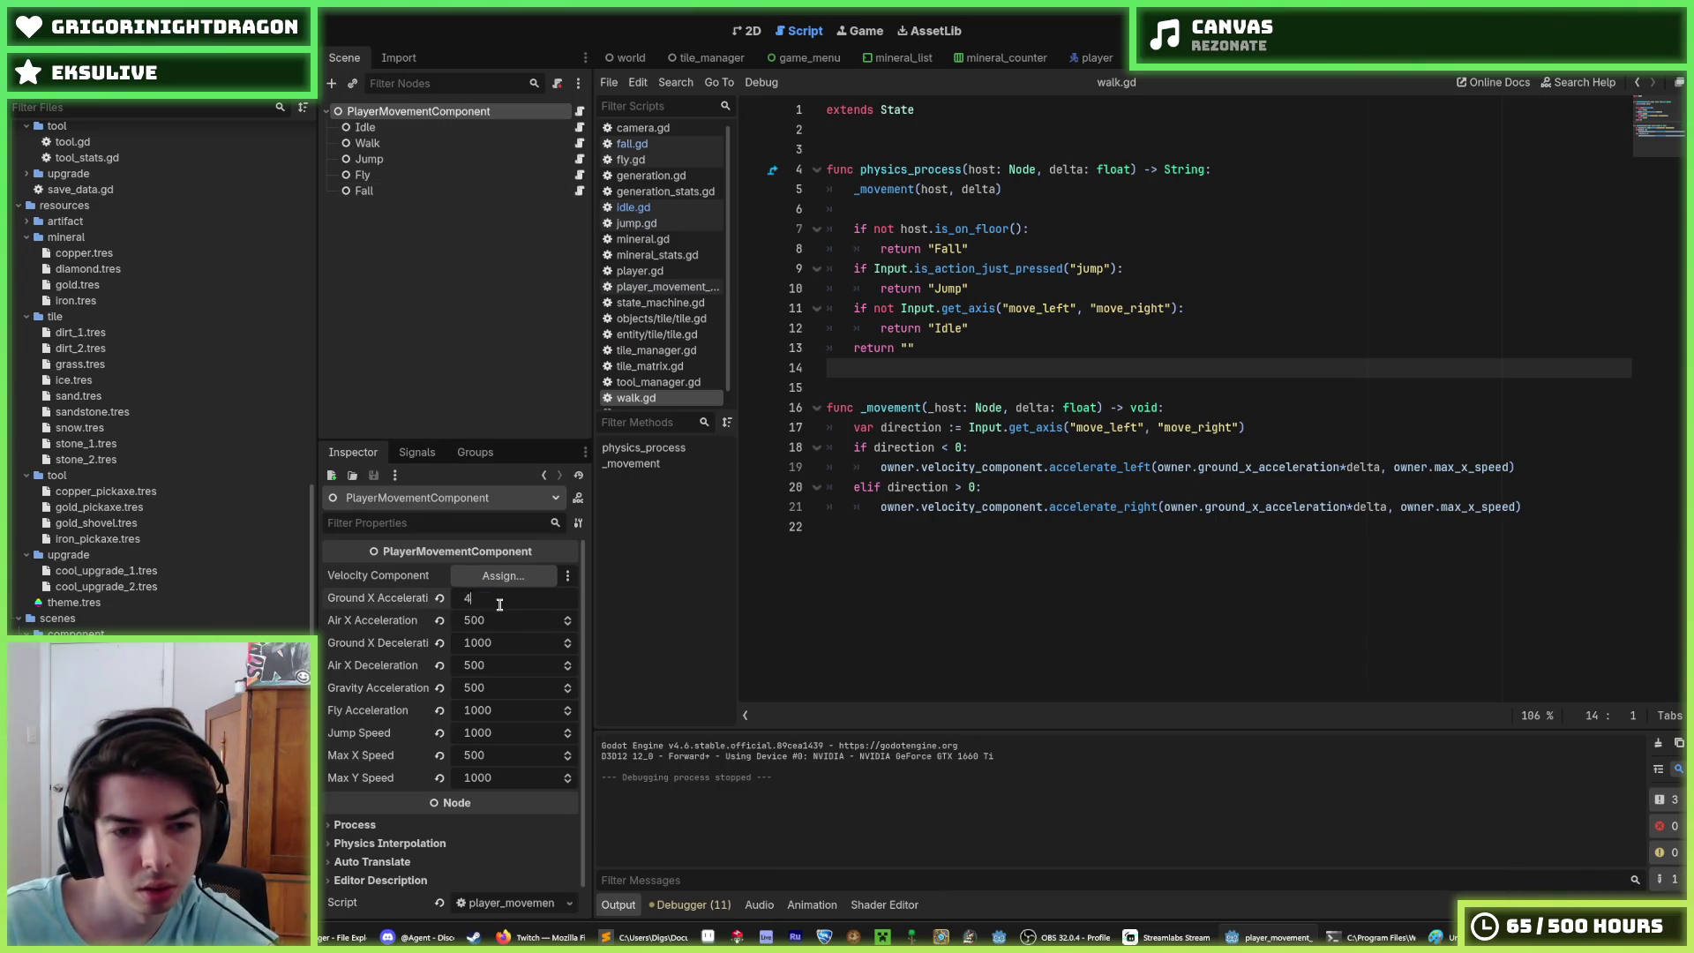
Step: Set ground acceleration and deceleration to 4000; air, gravity and fly acceleration to 2000
{"action": "key", "text": "Tab"}
{"action": "type", "text": "2"}
{"action": "key", "text": "Tab"}
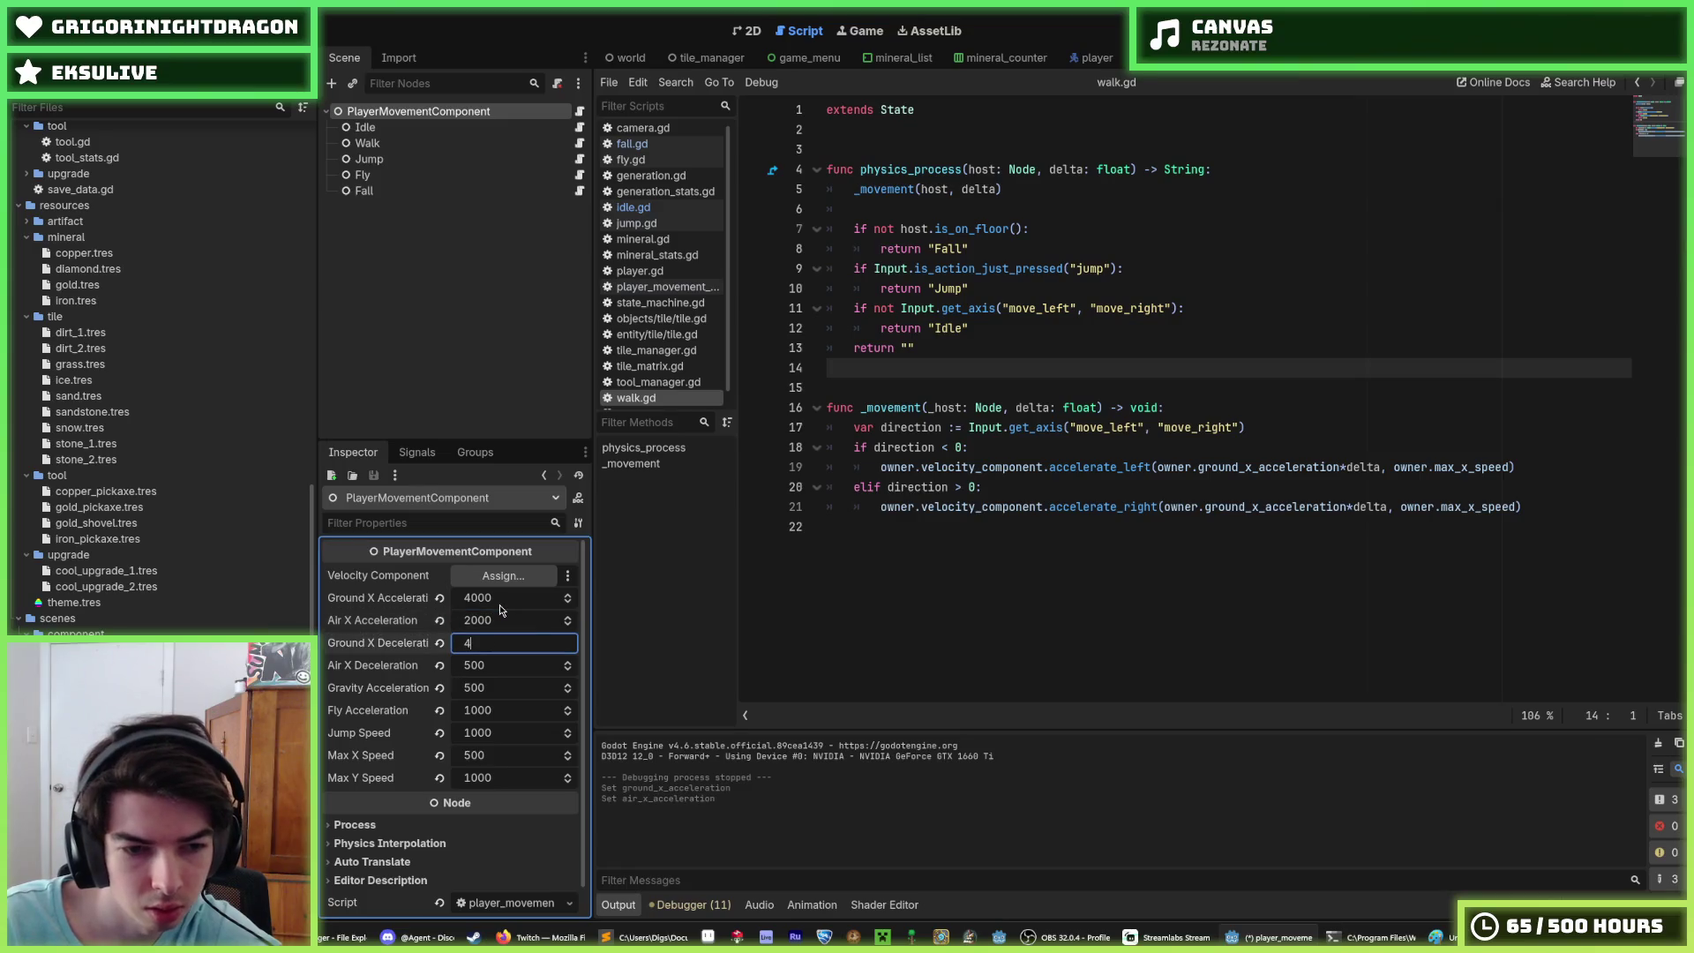
{"action": "type", "text": "4000"}
{"action": "key", "text": "Tab"}
{"action": "type", "text": "2000"}
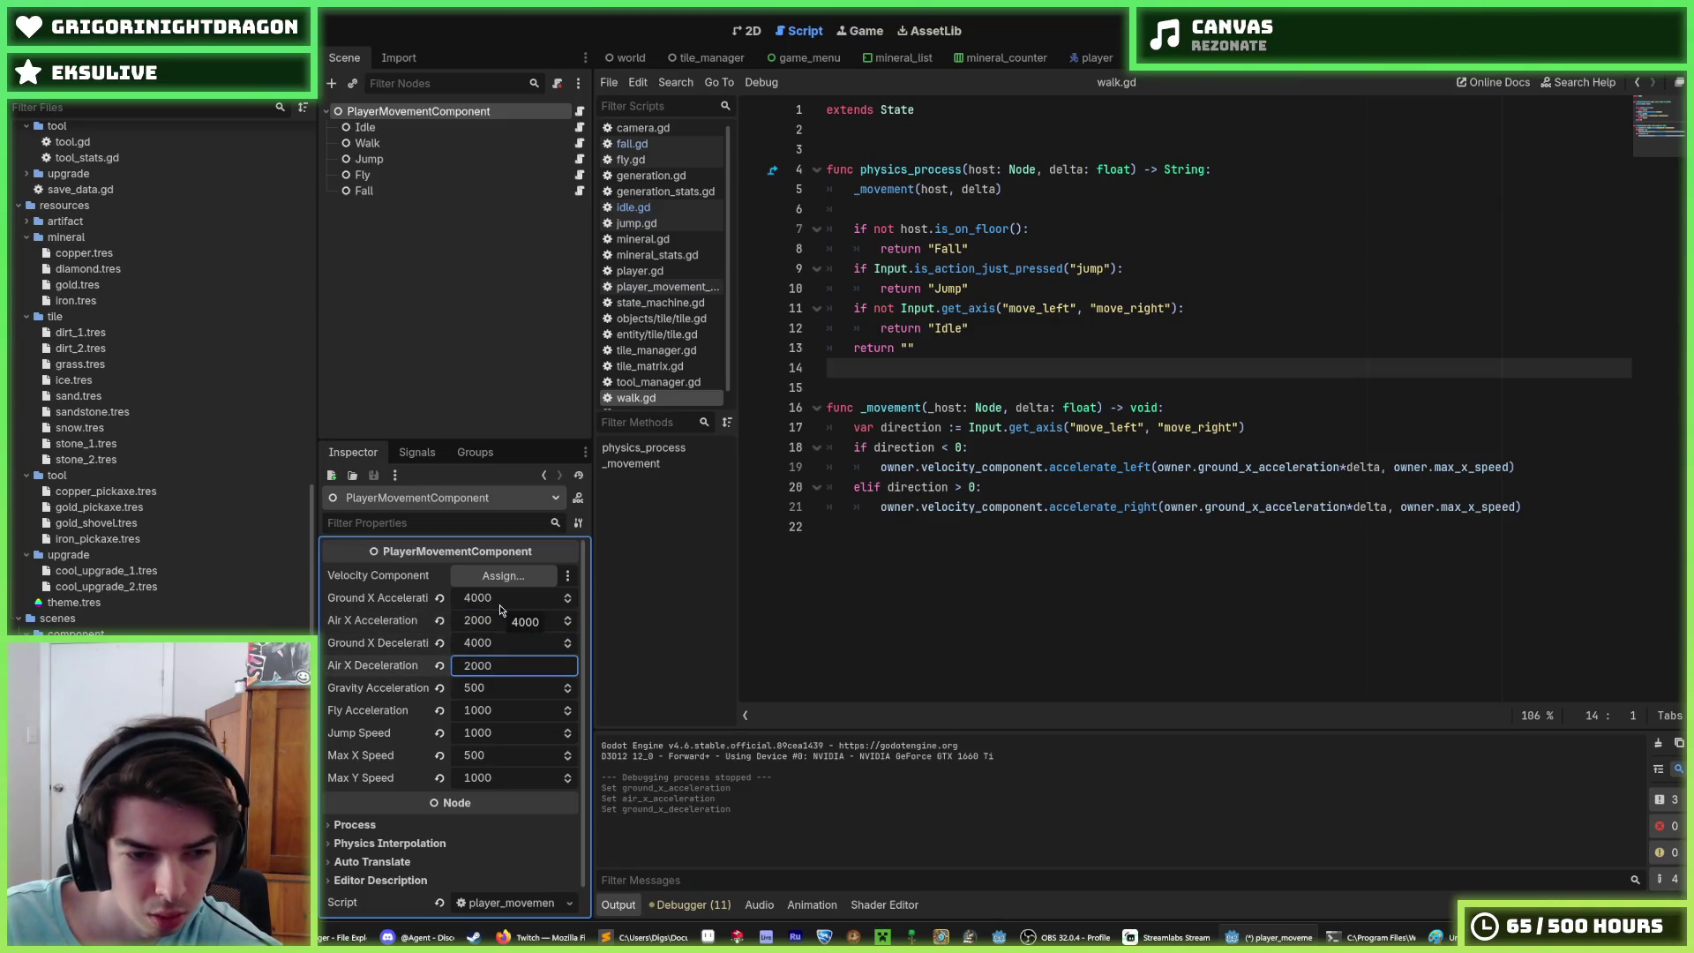
{"action": "key", "text": "Tab"}
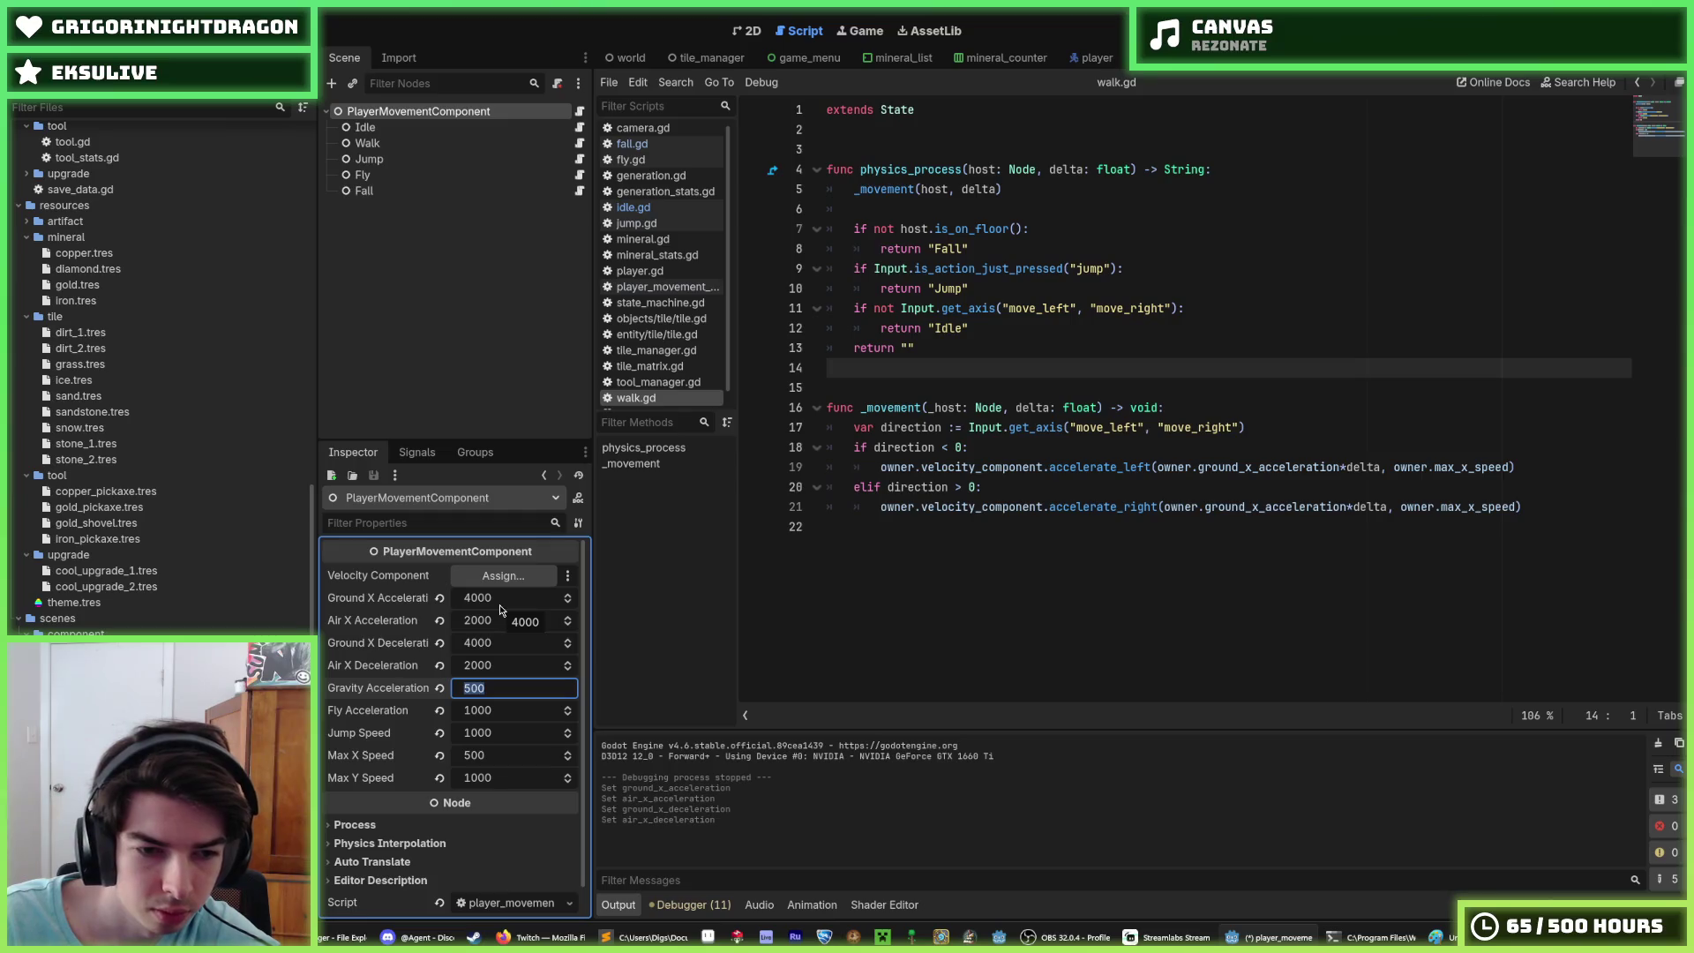
{"action": "type", "text": "2000"}
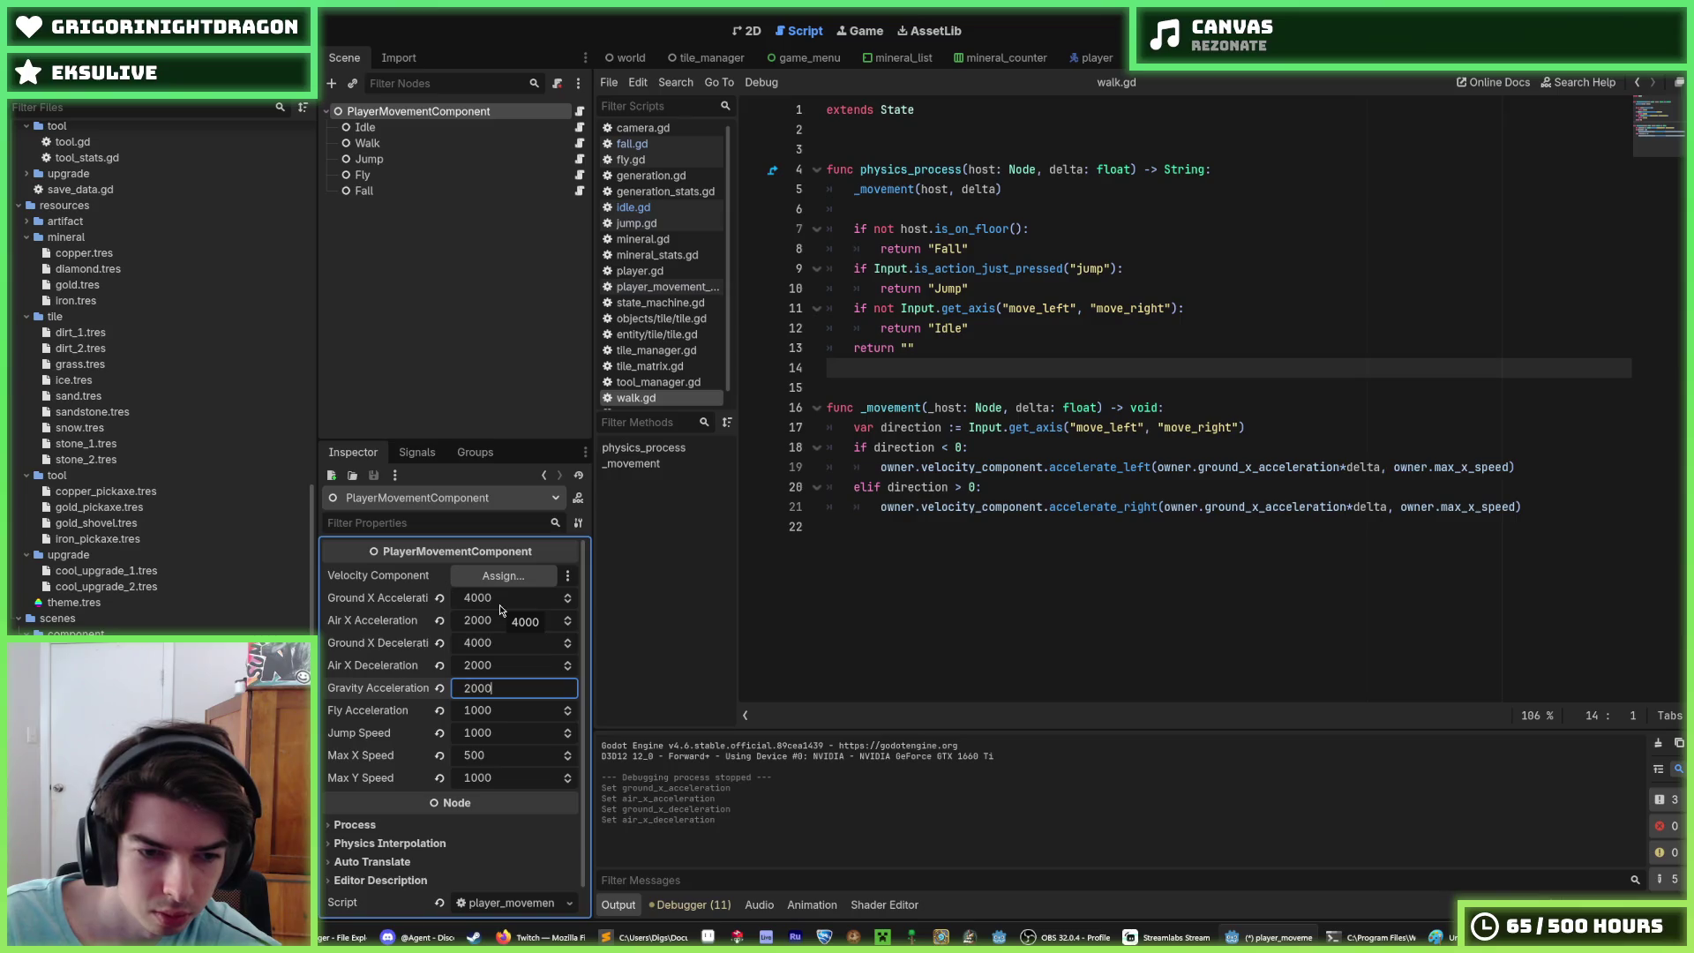
{"action": "key", "text": "Tab"}
{"action": "type", "text": "2000"}
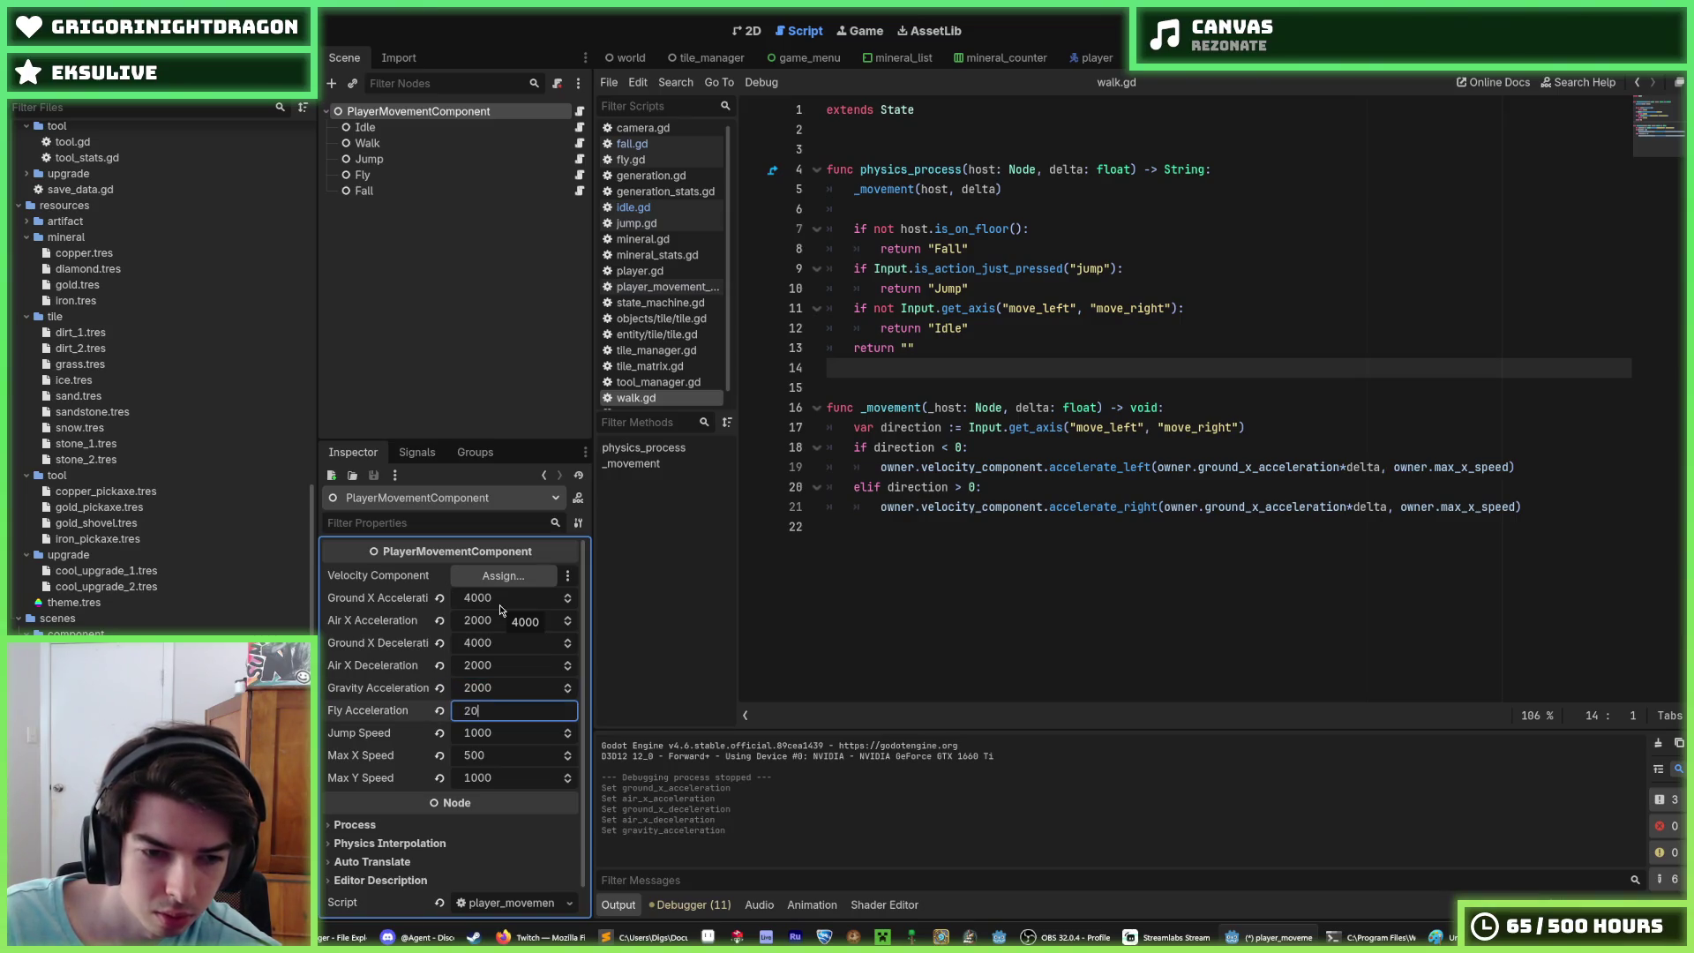
{"action": "key", "text": "Tab"}
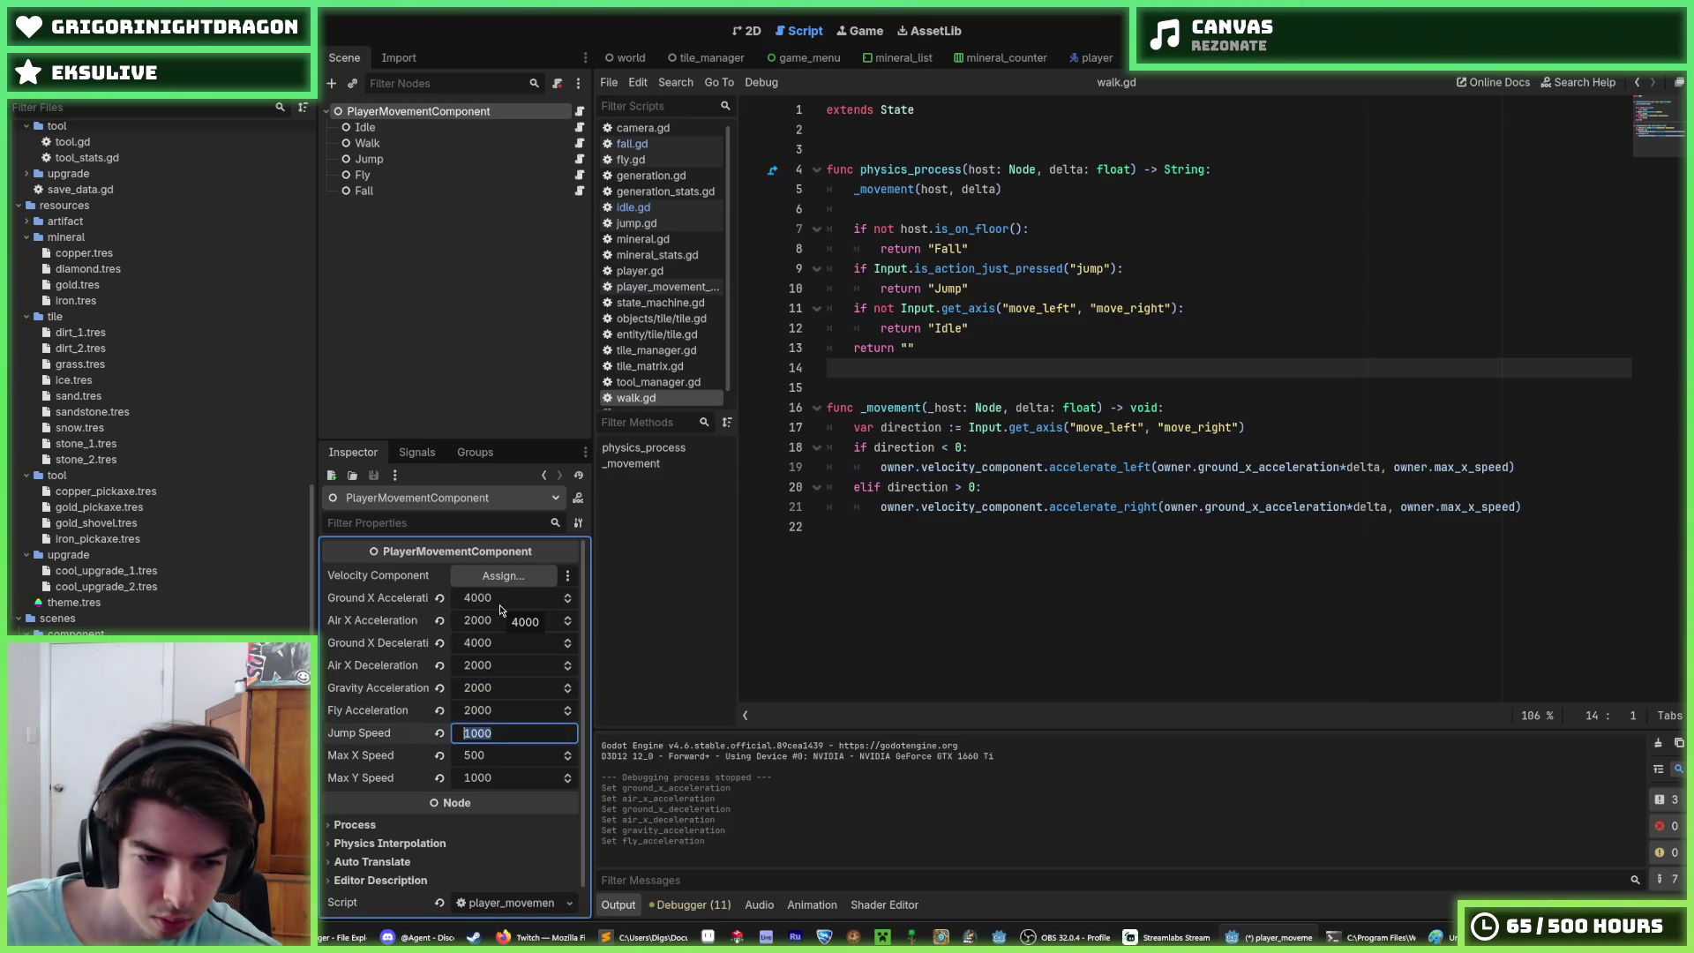
{"action": "type", "text": "2000"}
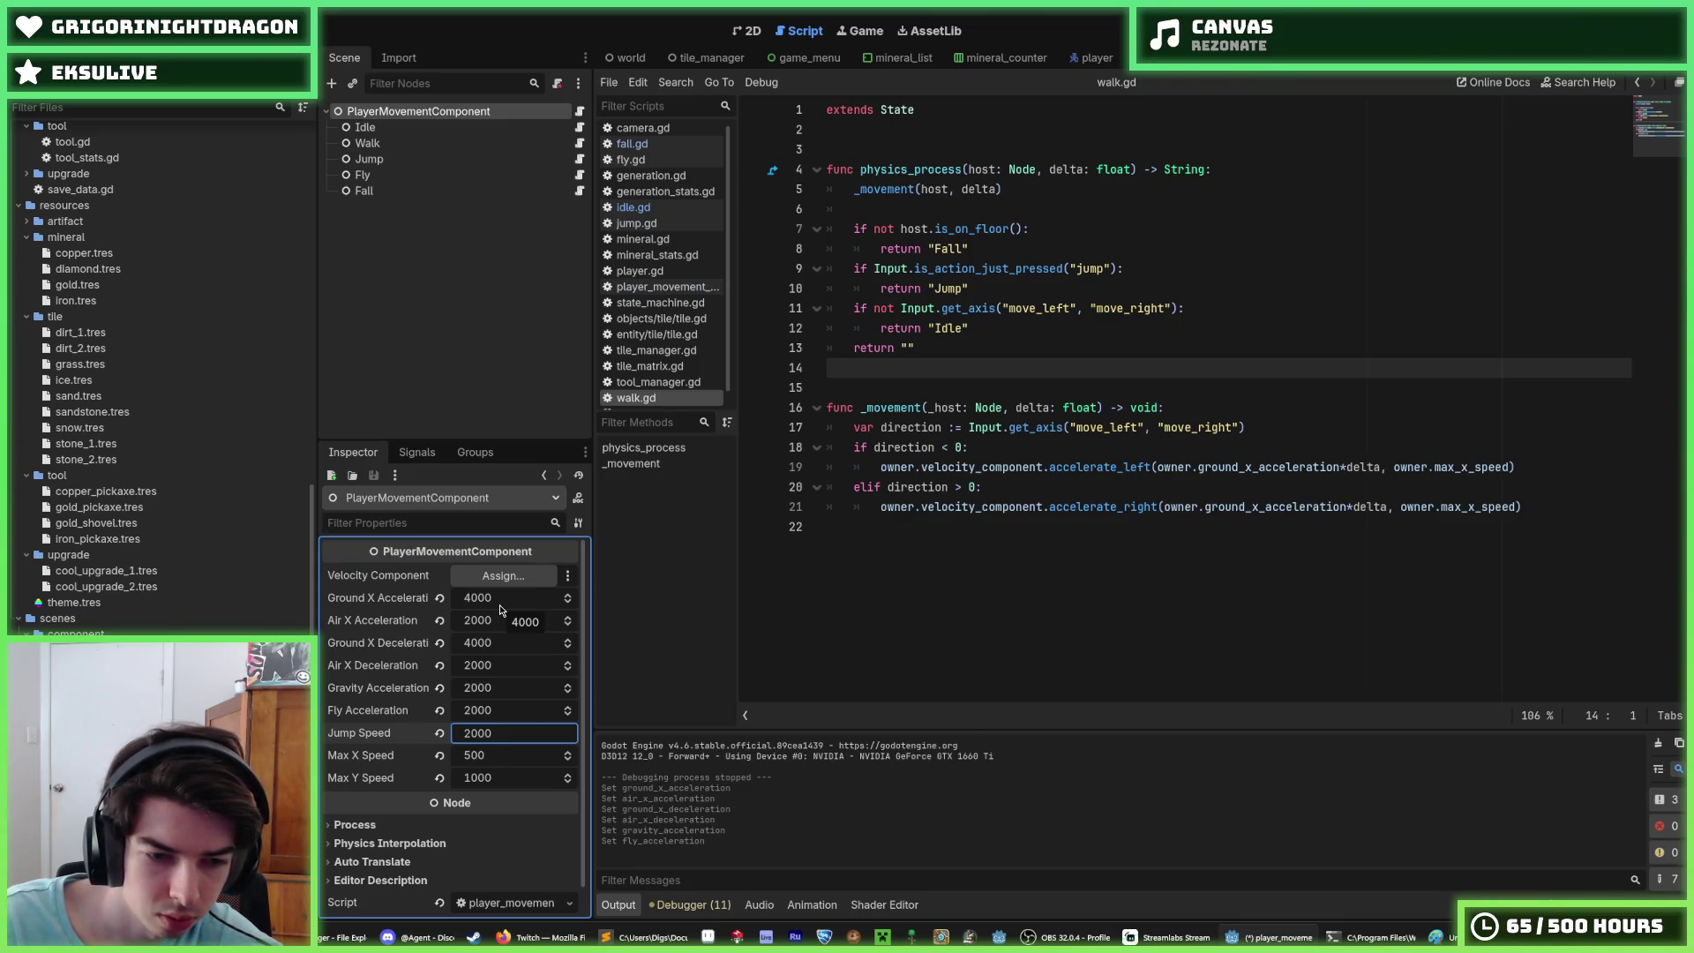
Step: Change Jump Speed to 100, adjust it again, and run the game
{"action": "key", "text": "BackSpace"}
{"action": "key", "text": "BackSpace"}
{"action": "key", "text": "BackSpace"}
{"action": "type", "text": "100"}
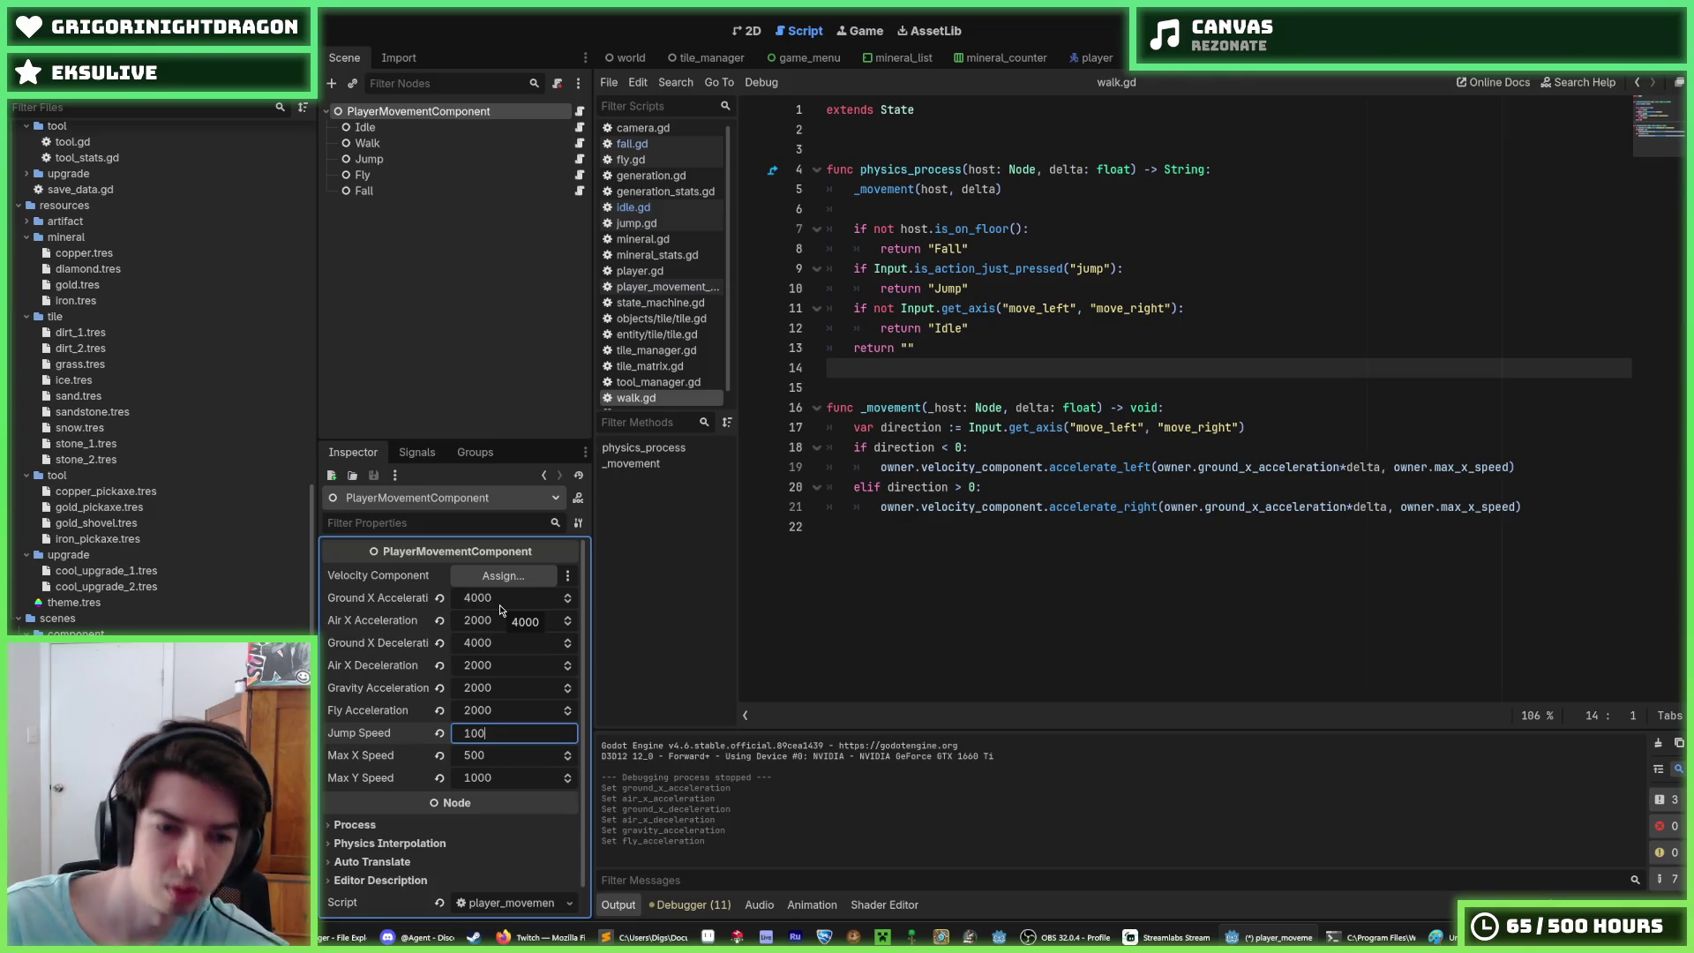
{"action": "key", "text": "Return"}
{"action": "left_click", "coordinate": [508, 730]}
{"action": "type", "text": "1"}
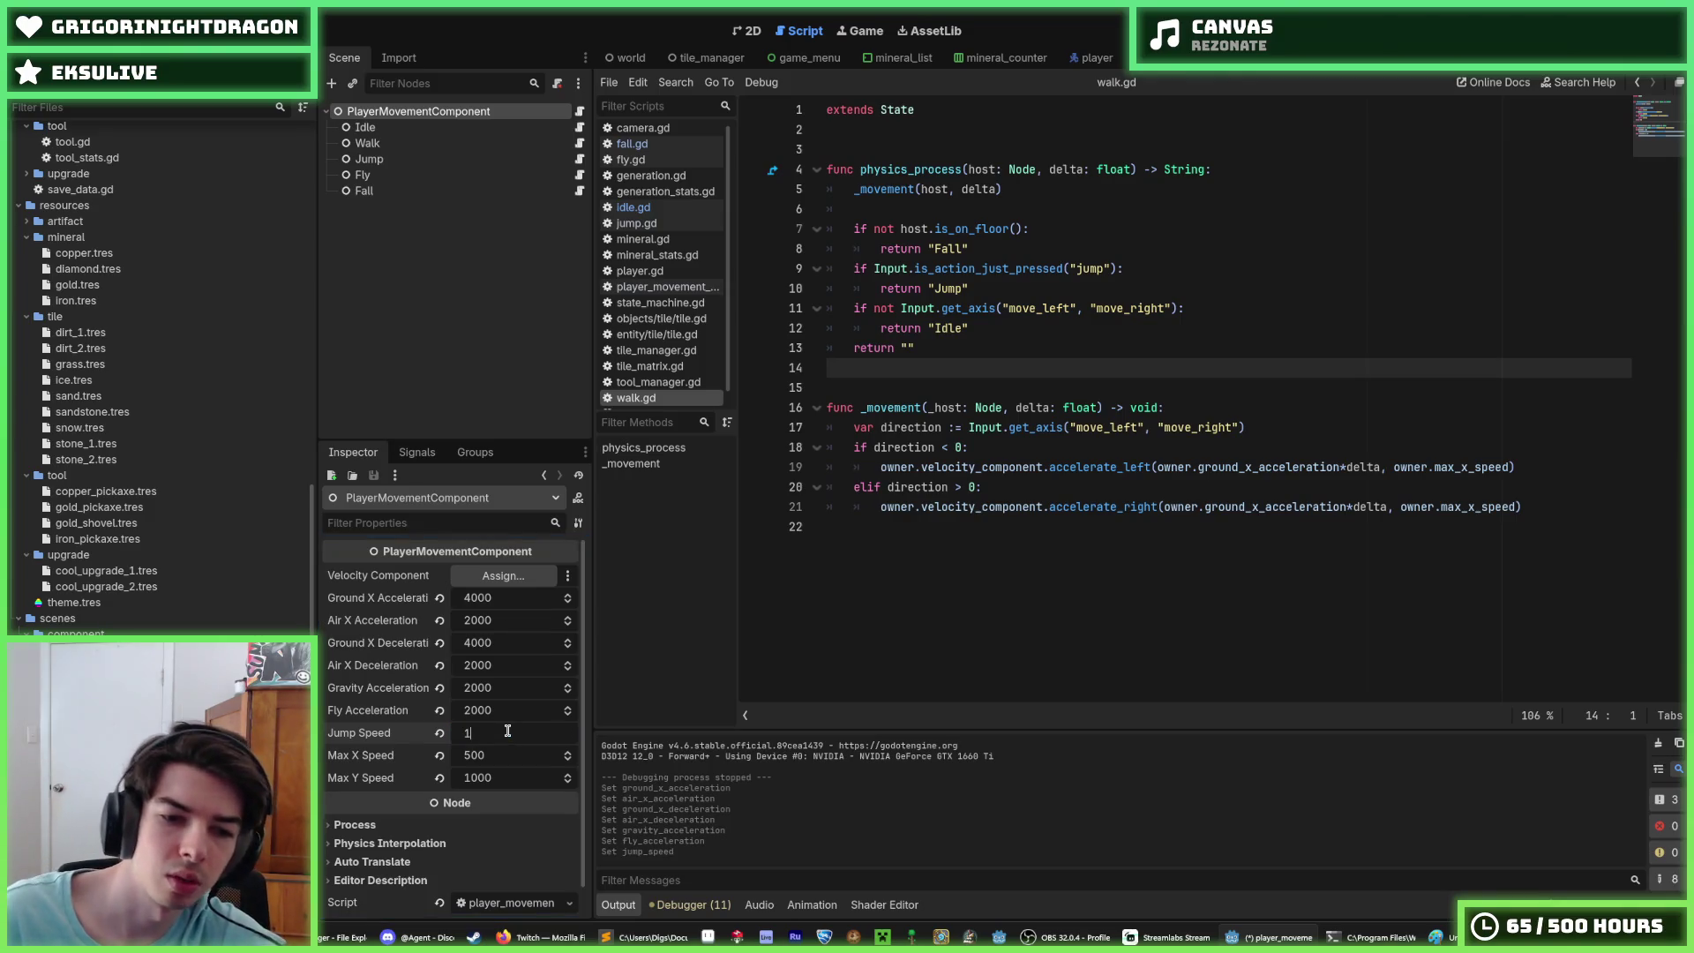
{"action": "key", "text": "F5"}
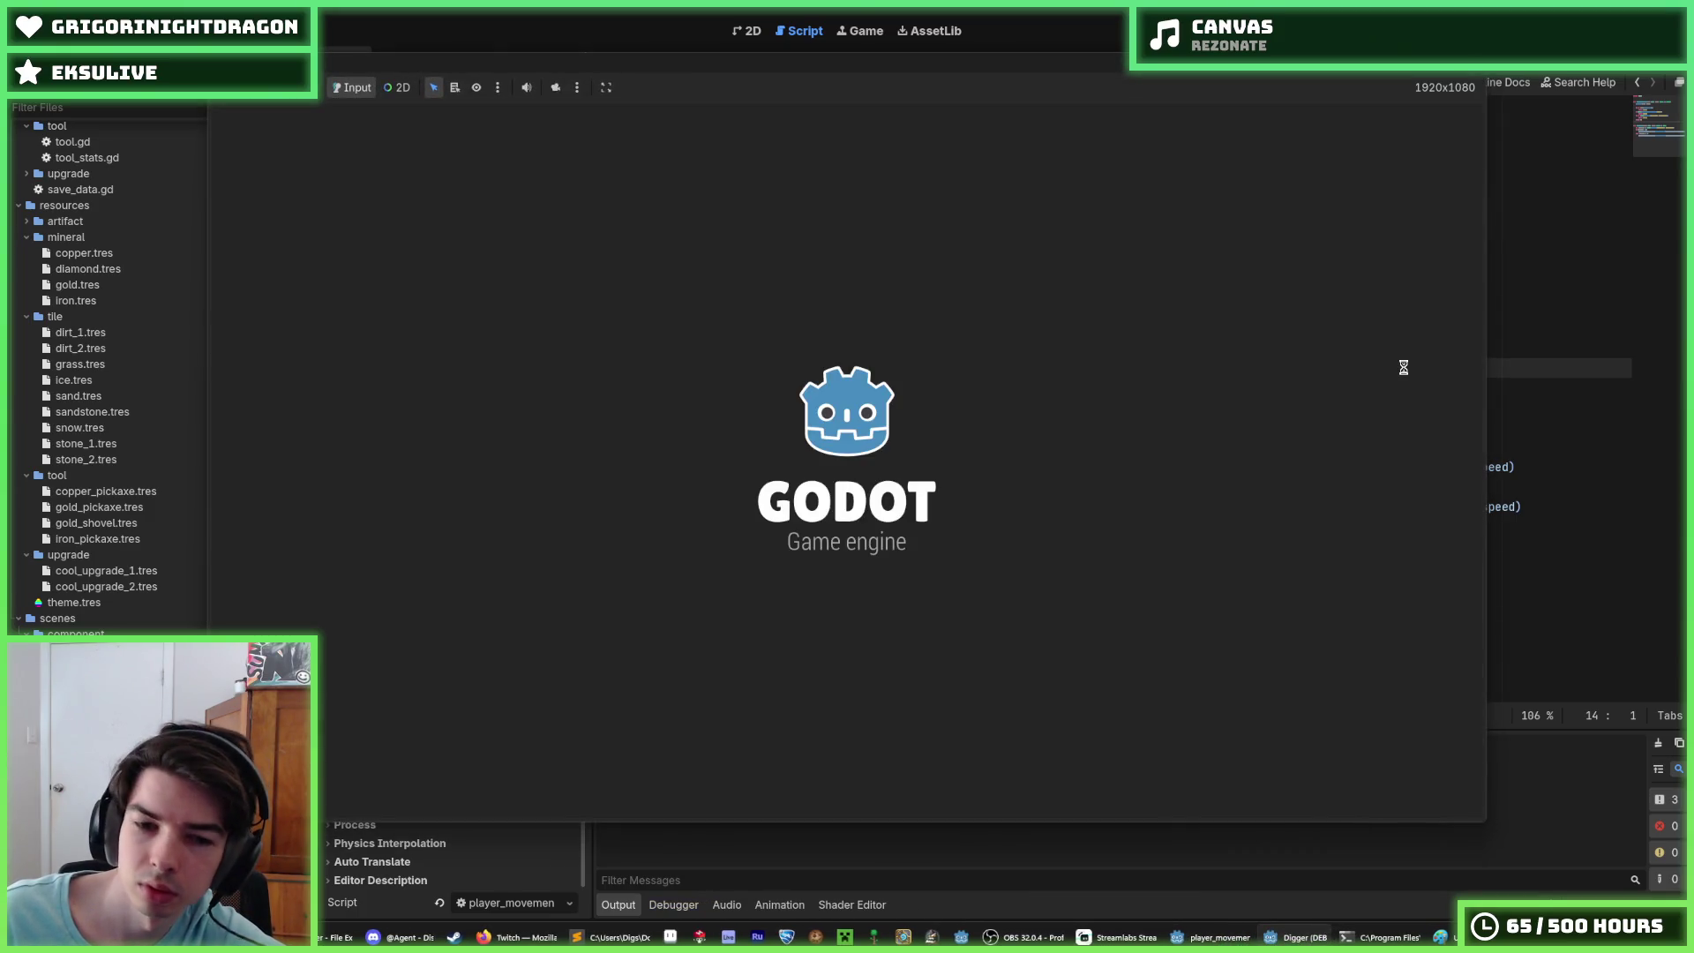
{"action": "key", "text": "d"}
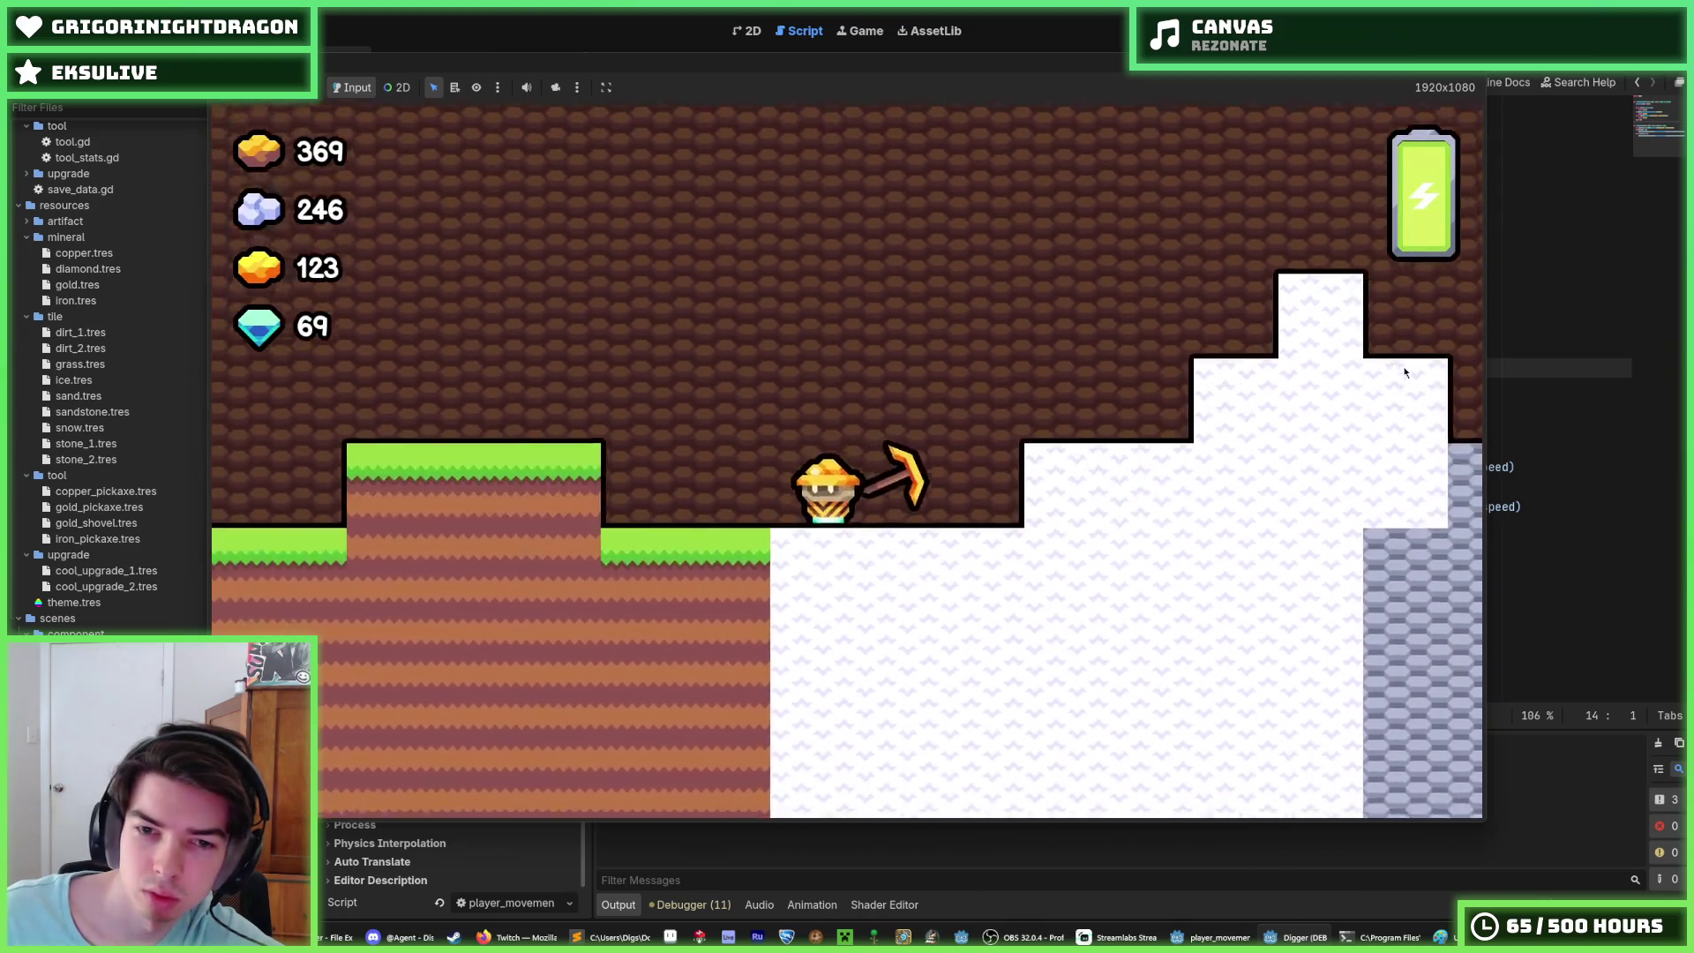
{"action": "key", "text": "a"}
{"action": "key", "text": "space"}
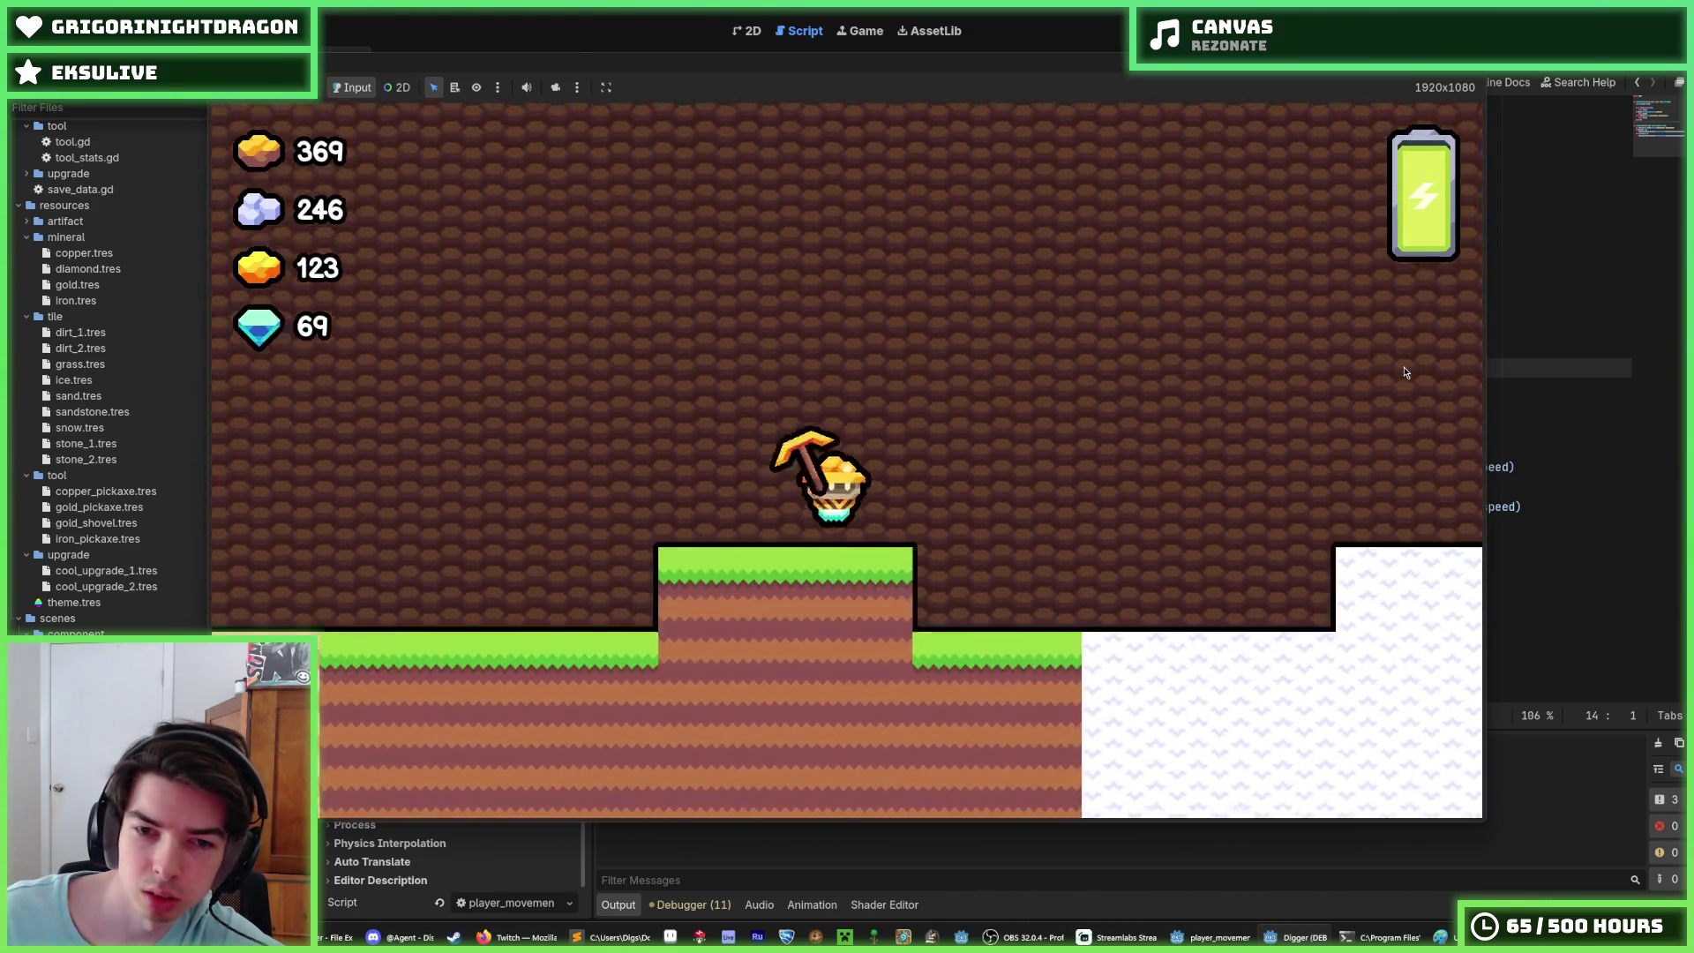
{"action": "key", "text": "d"}
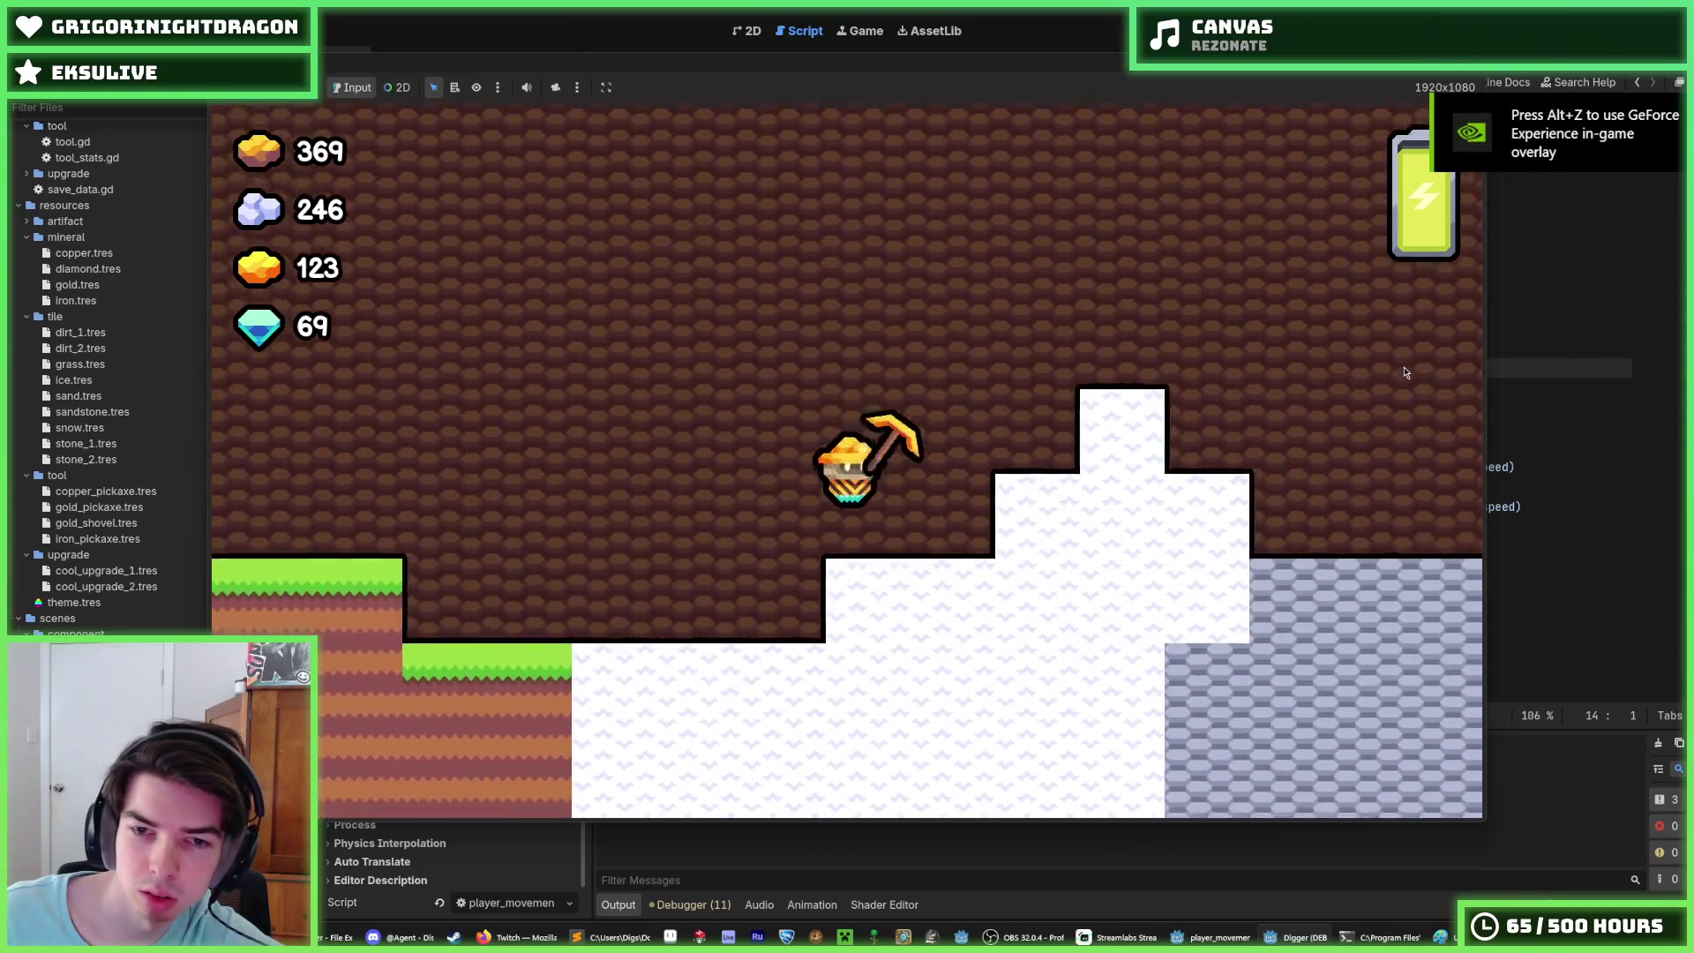
{"action": "key", "text": "d"}
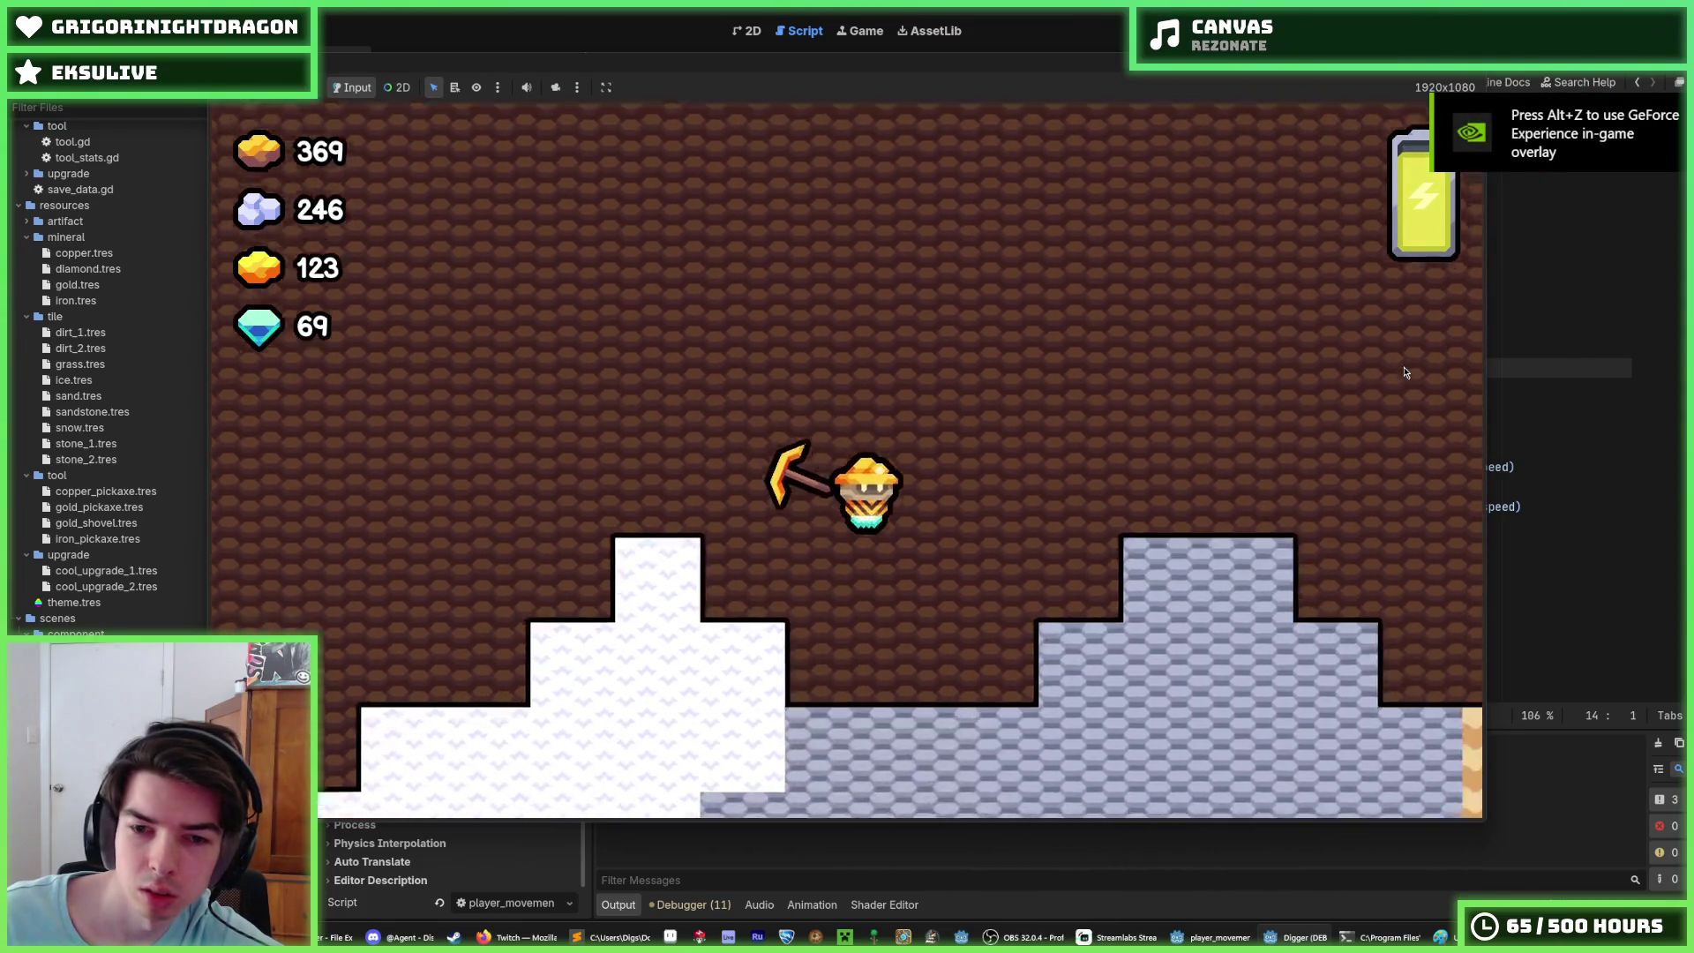
{"action": "key", "text": "d"}
{"action": "key", "text": "space"}
{"action": "key", "text": "a"}
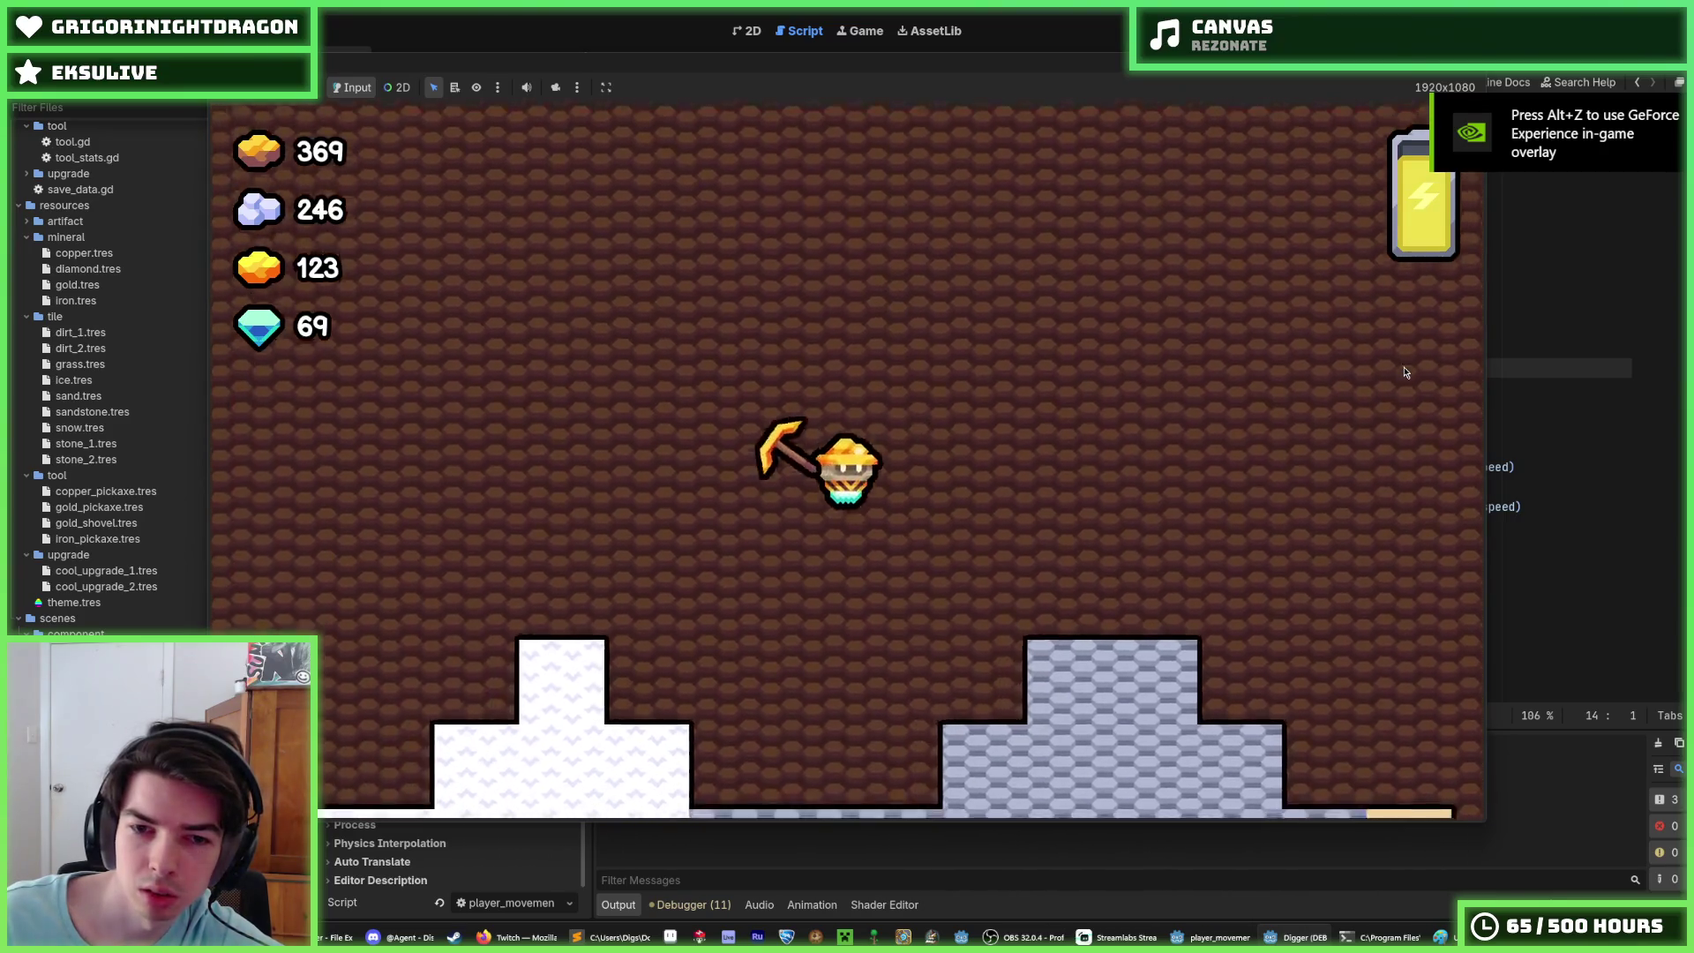
{"action": "key", "text": "d"}
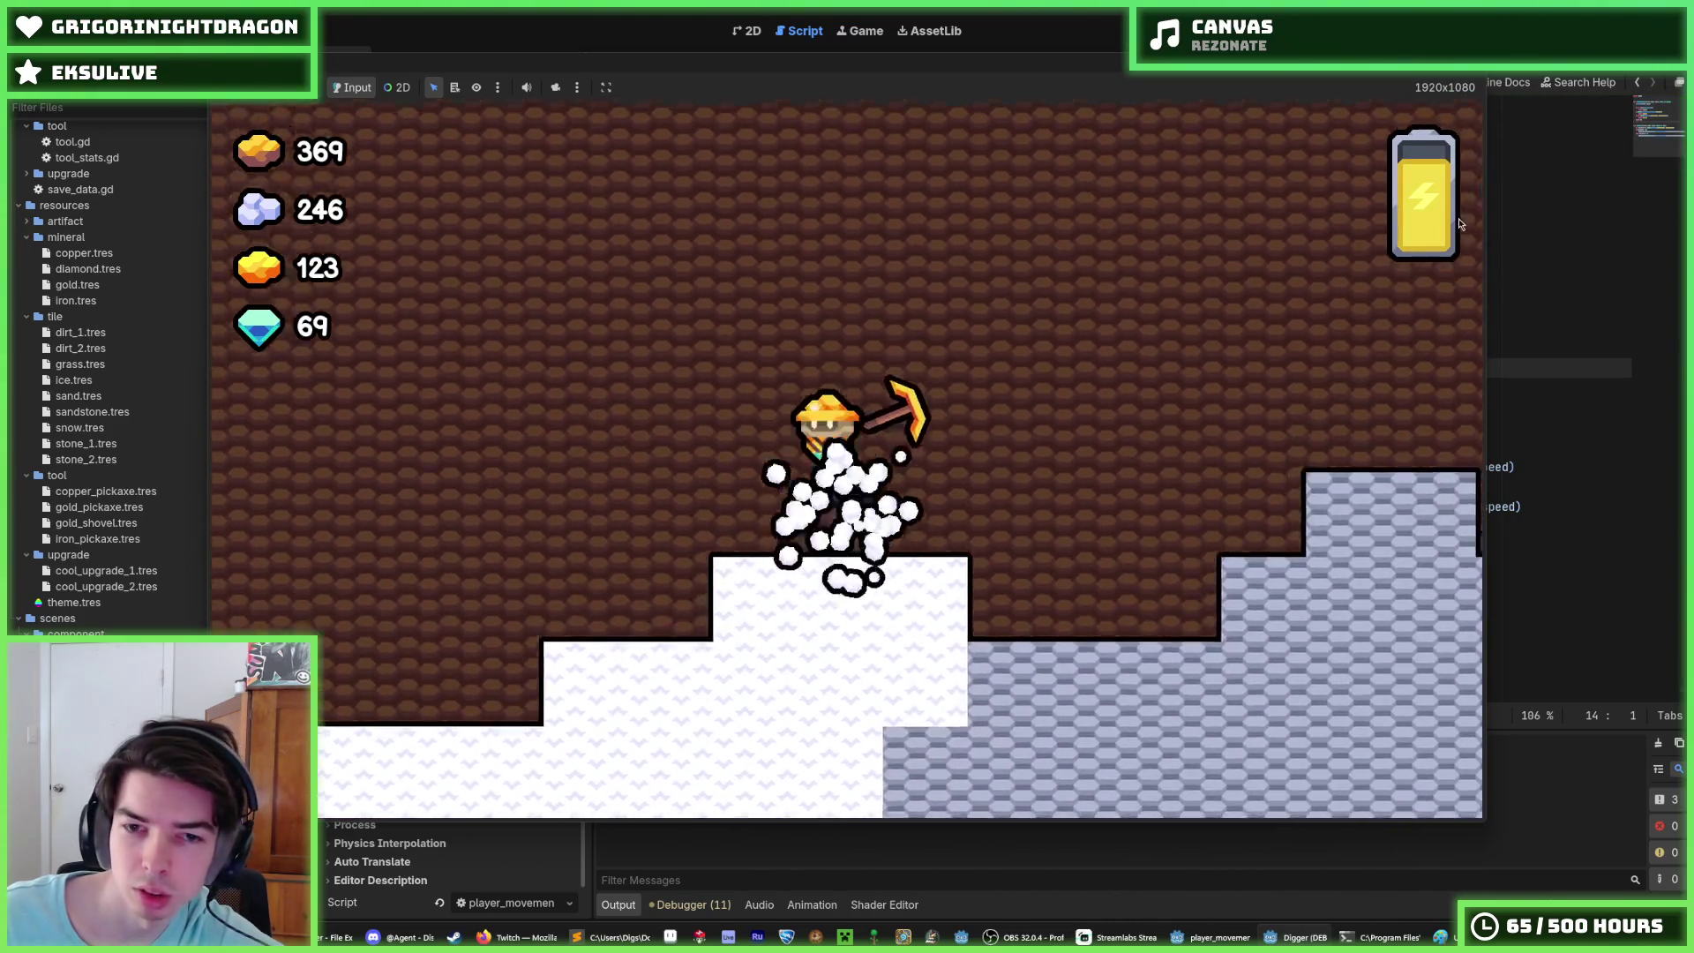
{"action": "key", "text": "a"}
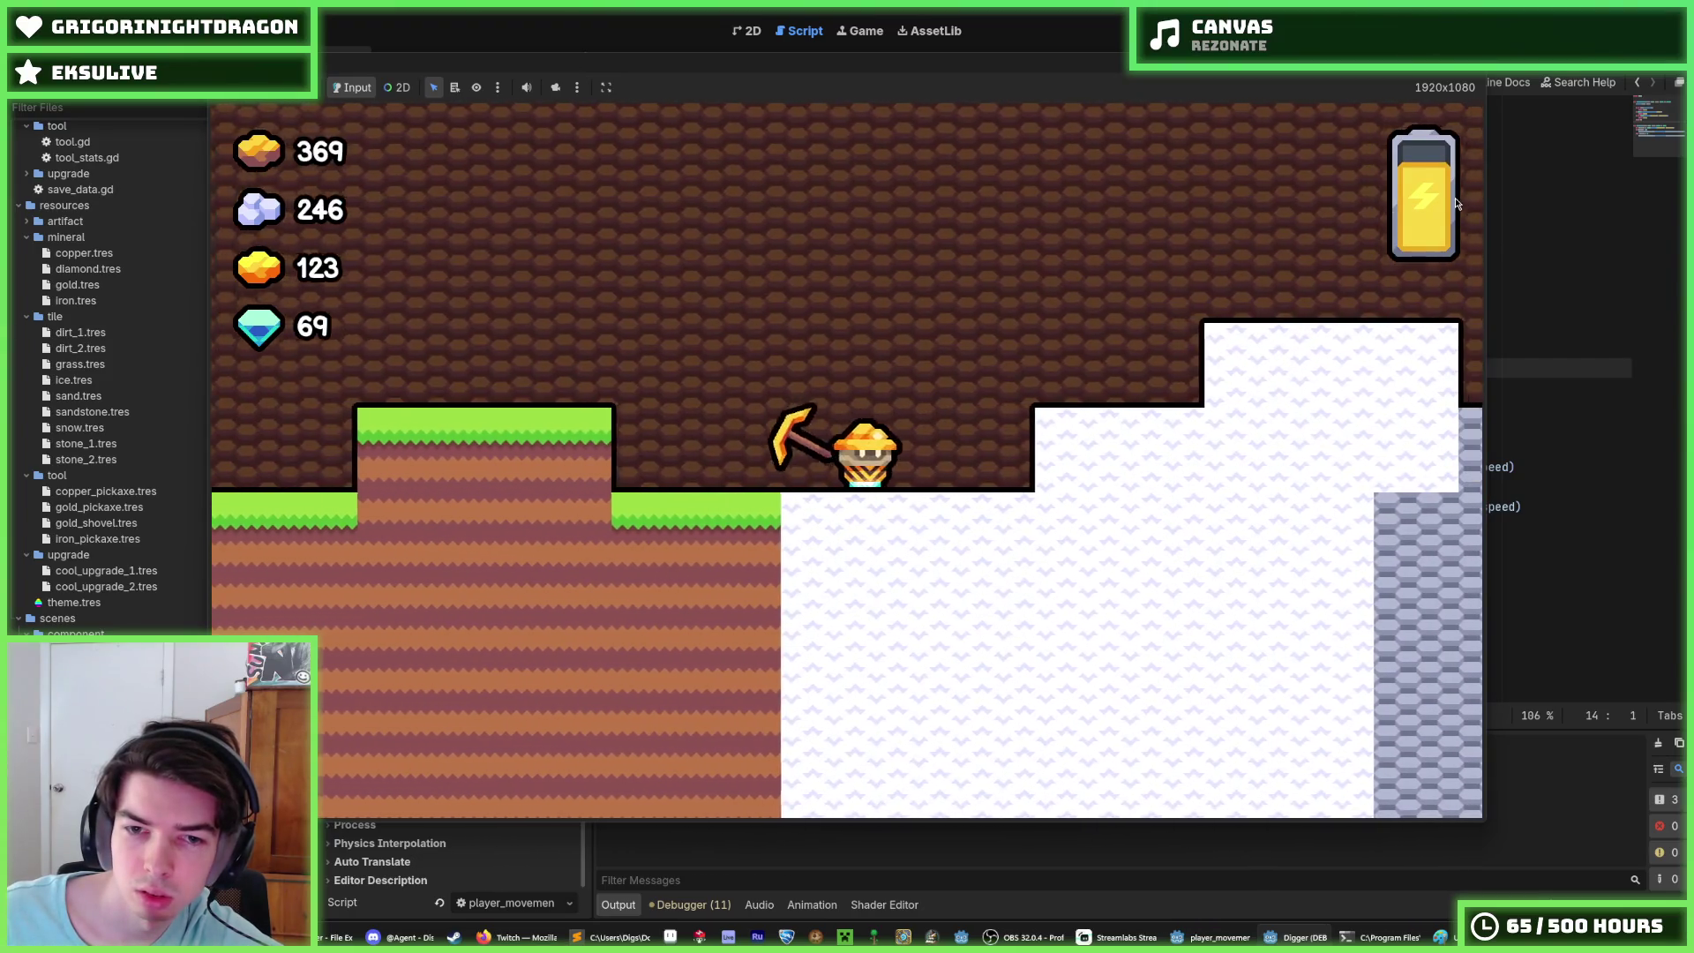
{"action": "key", "text": "d"}
{"action": "key", "text": "a"}
{"action": "key", "text": "space"}
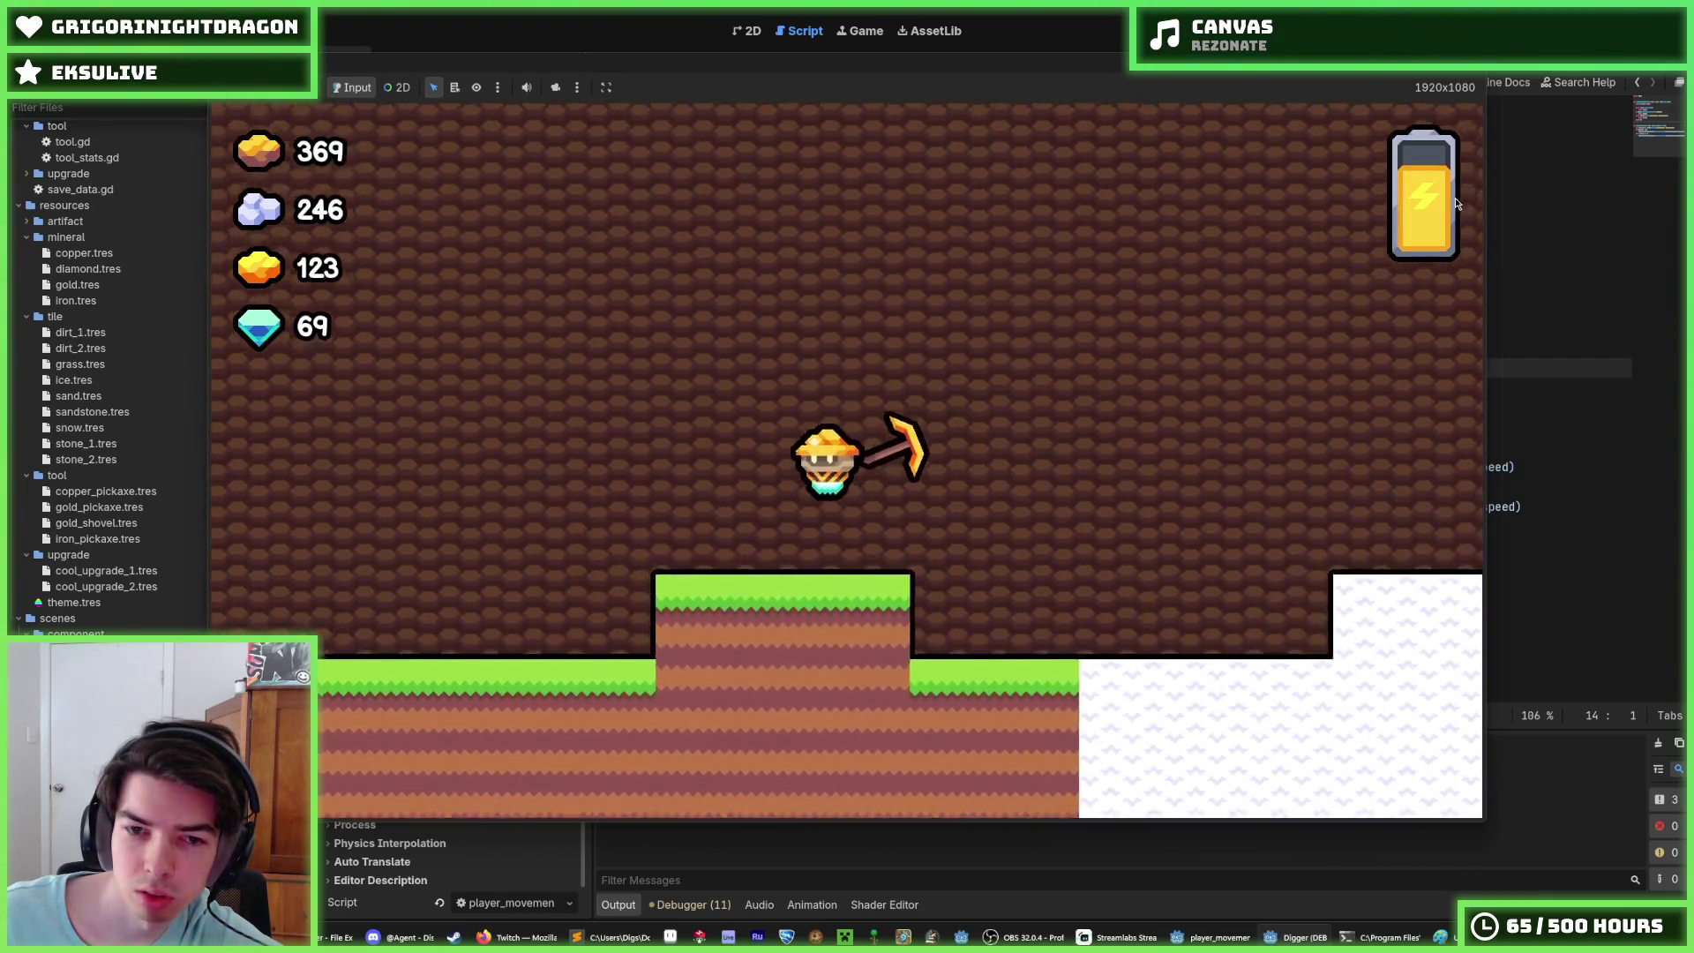
{"action": "key", "text": "a"}
{"action": "key", "text": "d"}
{"action": "key", "text": "space"}
{"action": "key", "text": "a"}
{"action": "key", "text": "space"}
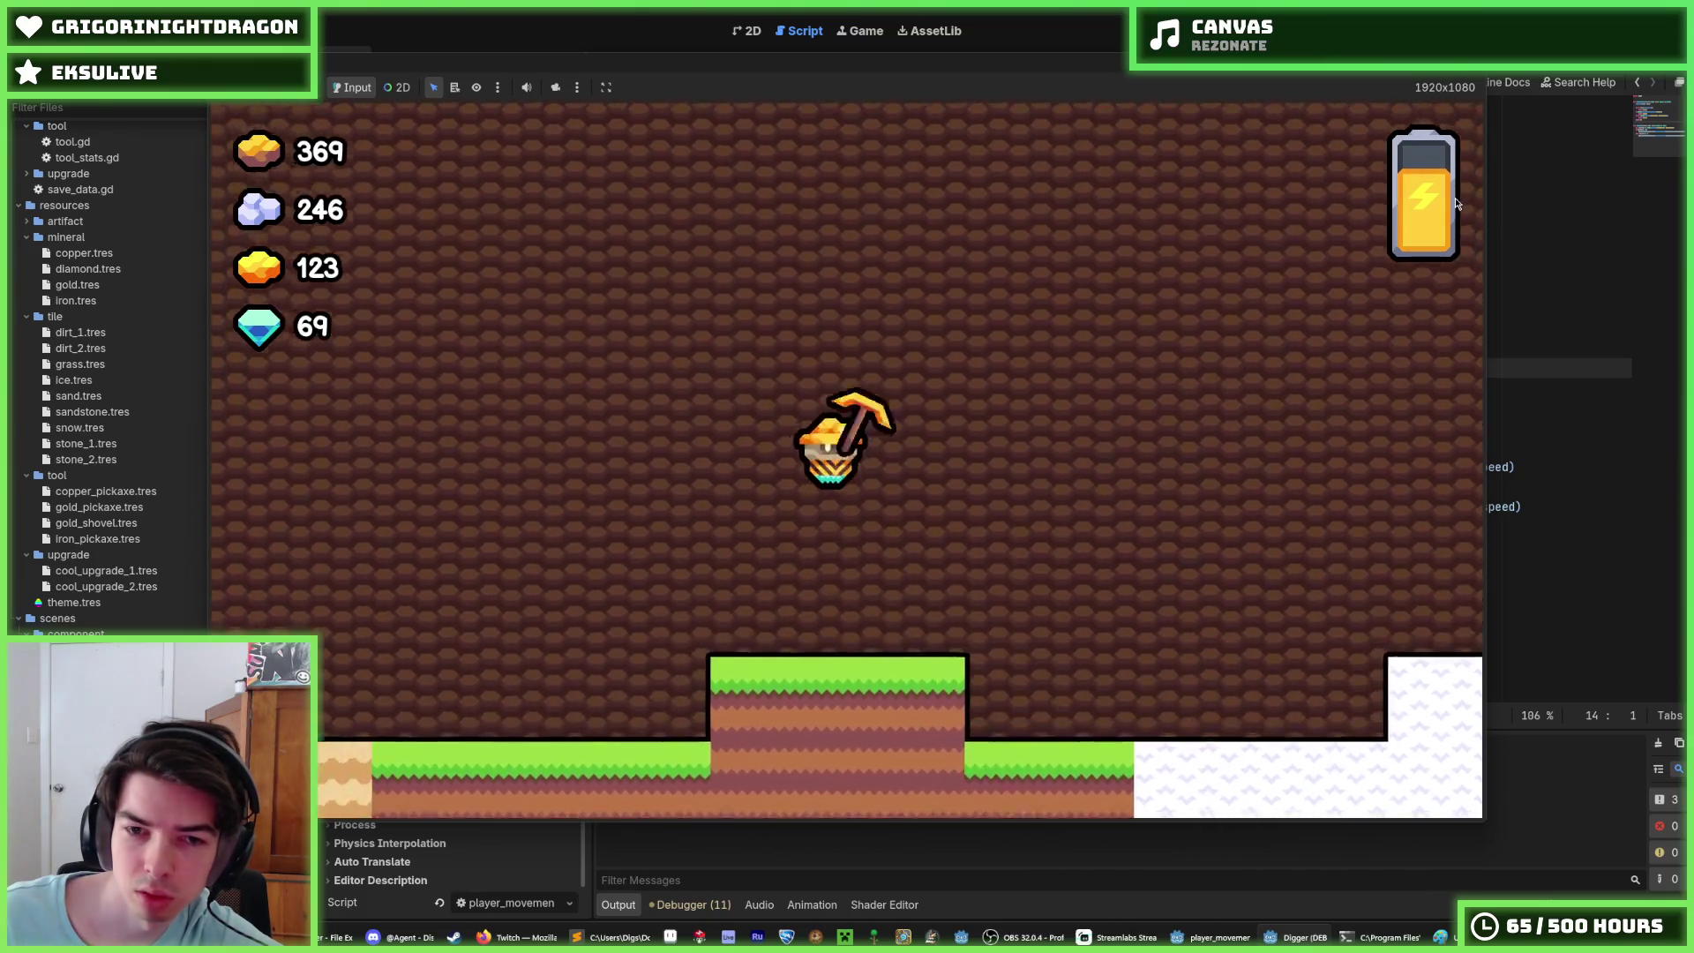
{"action": "key", "text": "a"}
{"action": "key", "text": "d"}
{"action": "key", "text": "a"}
{"action": "key", "text": "d"}
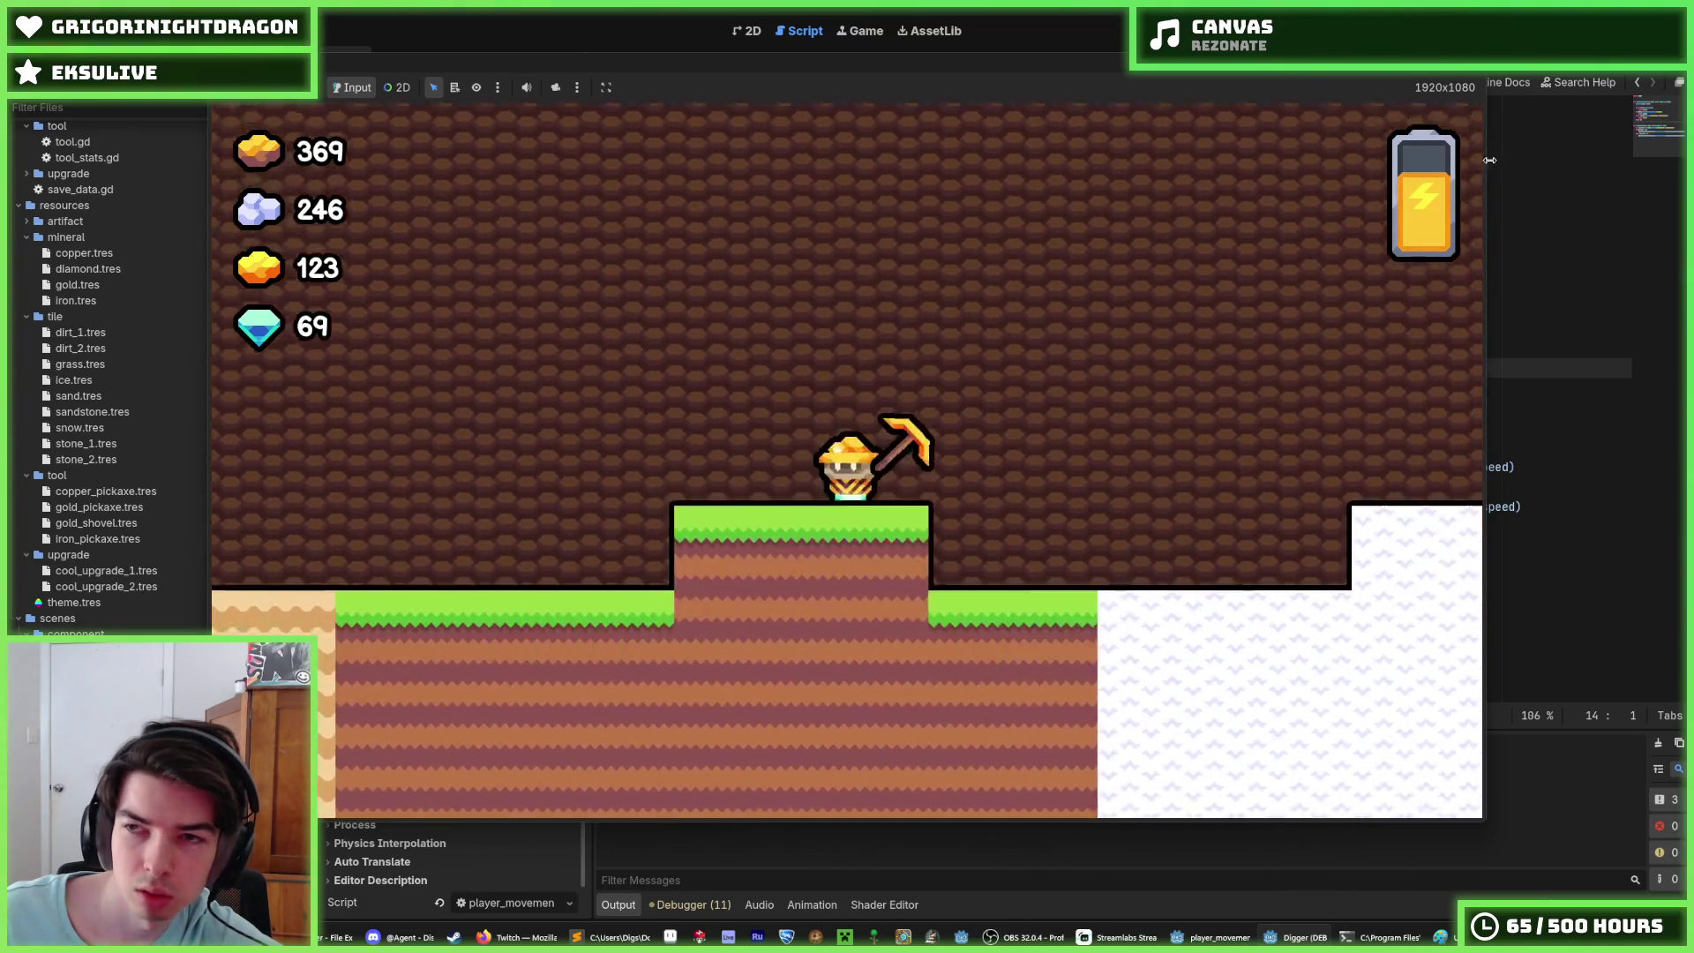
{"action": "key", "text": "F8"}
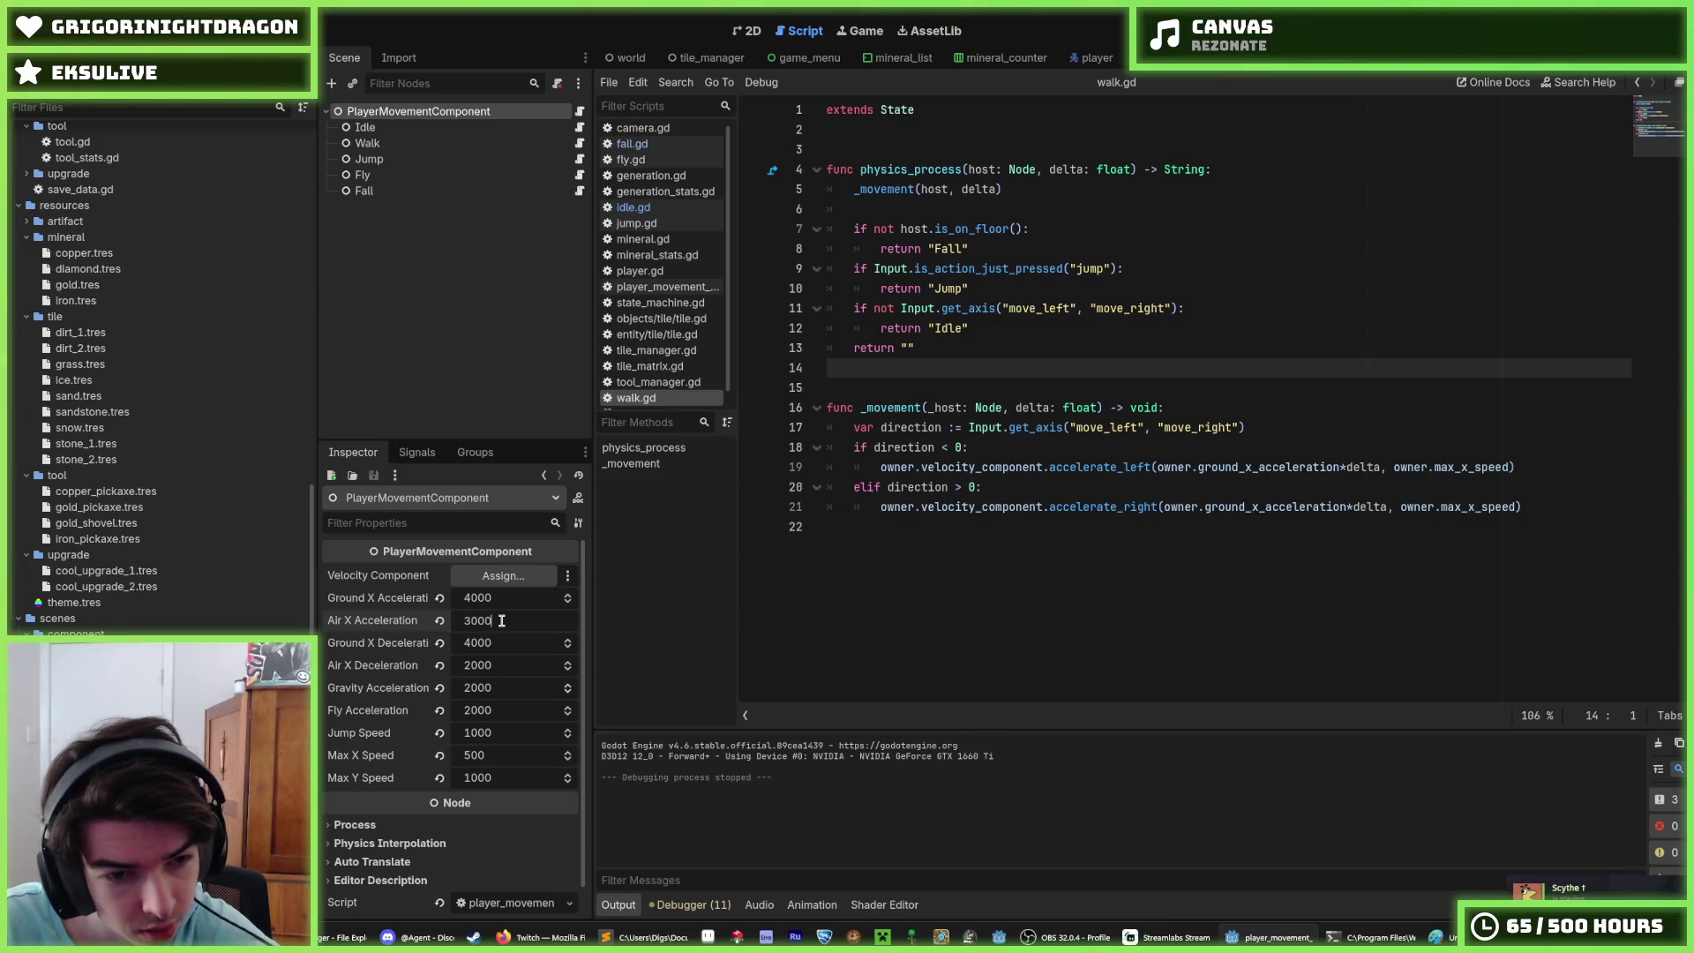
Step: Set Air X Acceleration and Ground X Deceleration to 3000 and save the scene
{"action": "type", "text": "00"}
{"action": "key", "text": "Tab"}
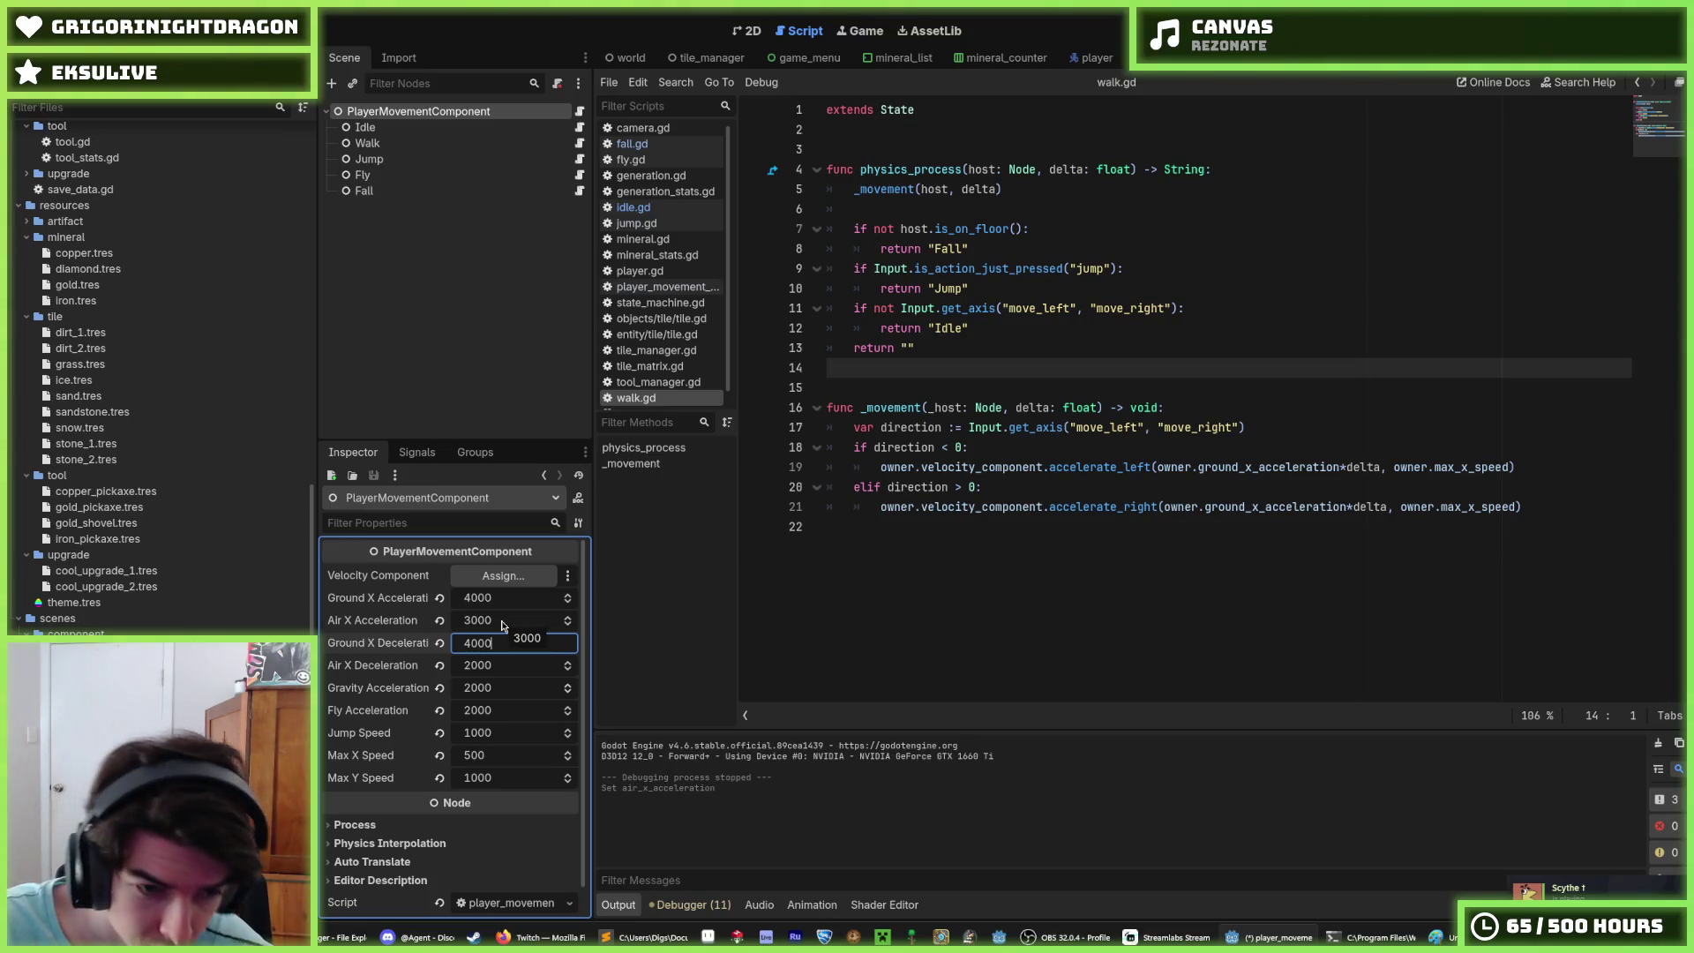
{"action": "type", "text": "40"}
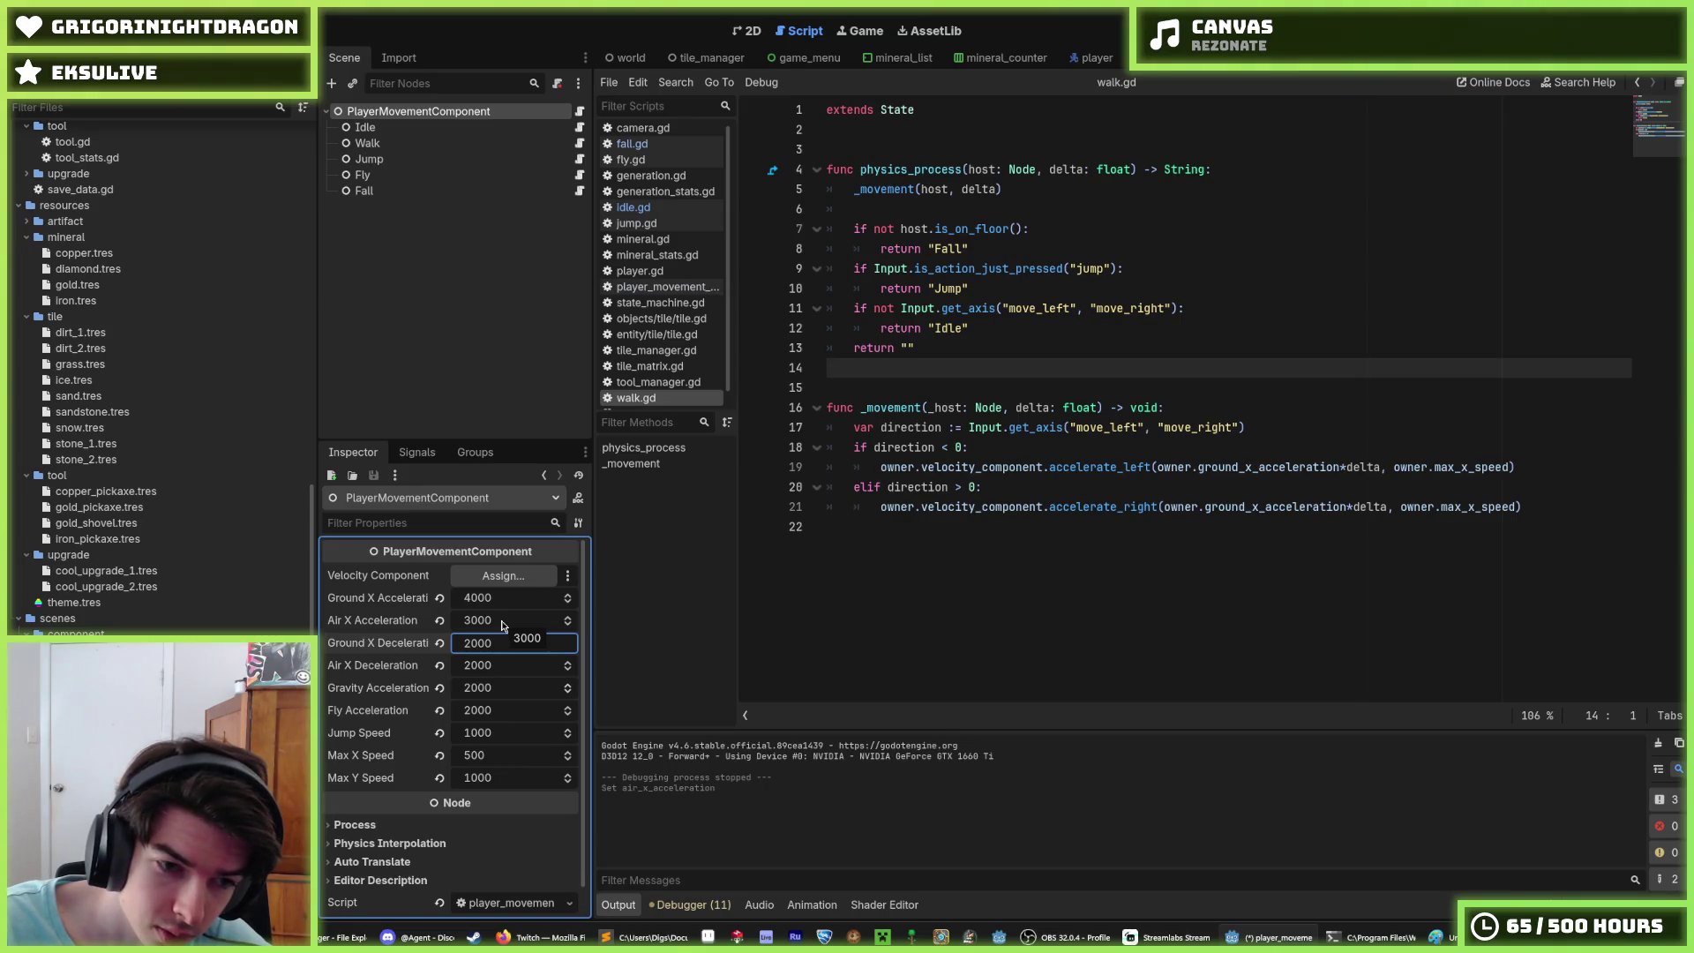
{"action": "key", "text": "Tab"}
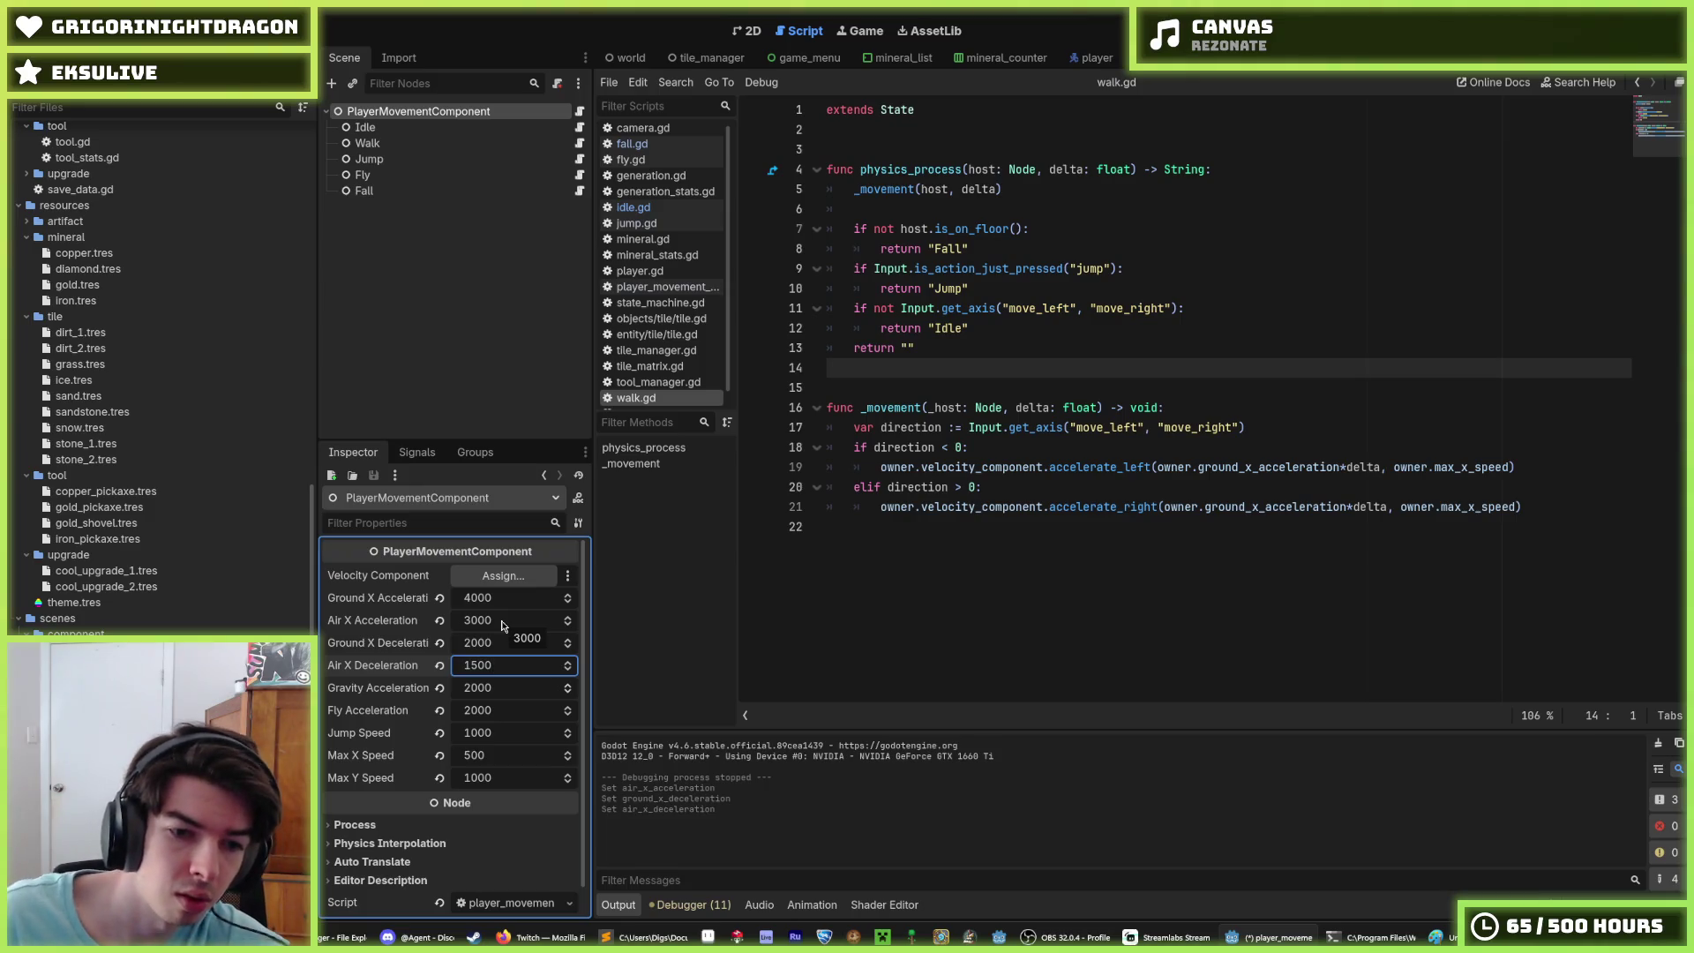
{"action": "left_click", "coordinate": [514, 637]}
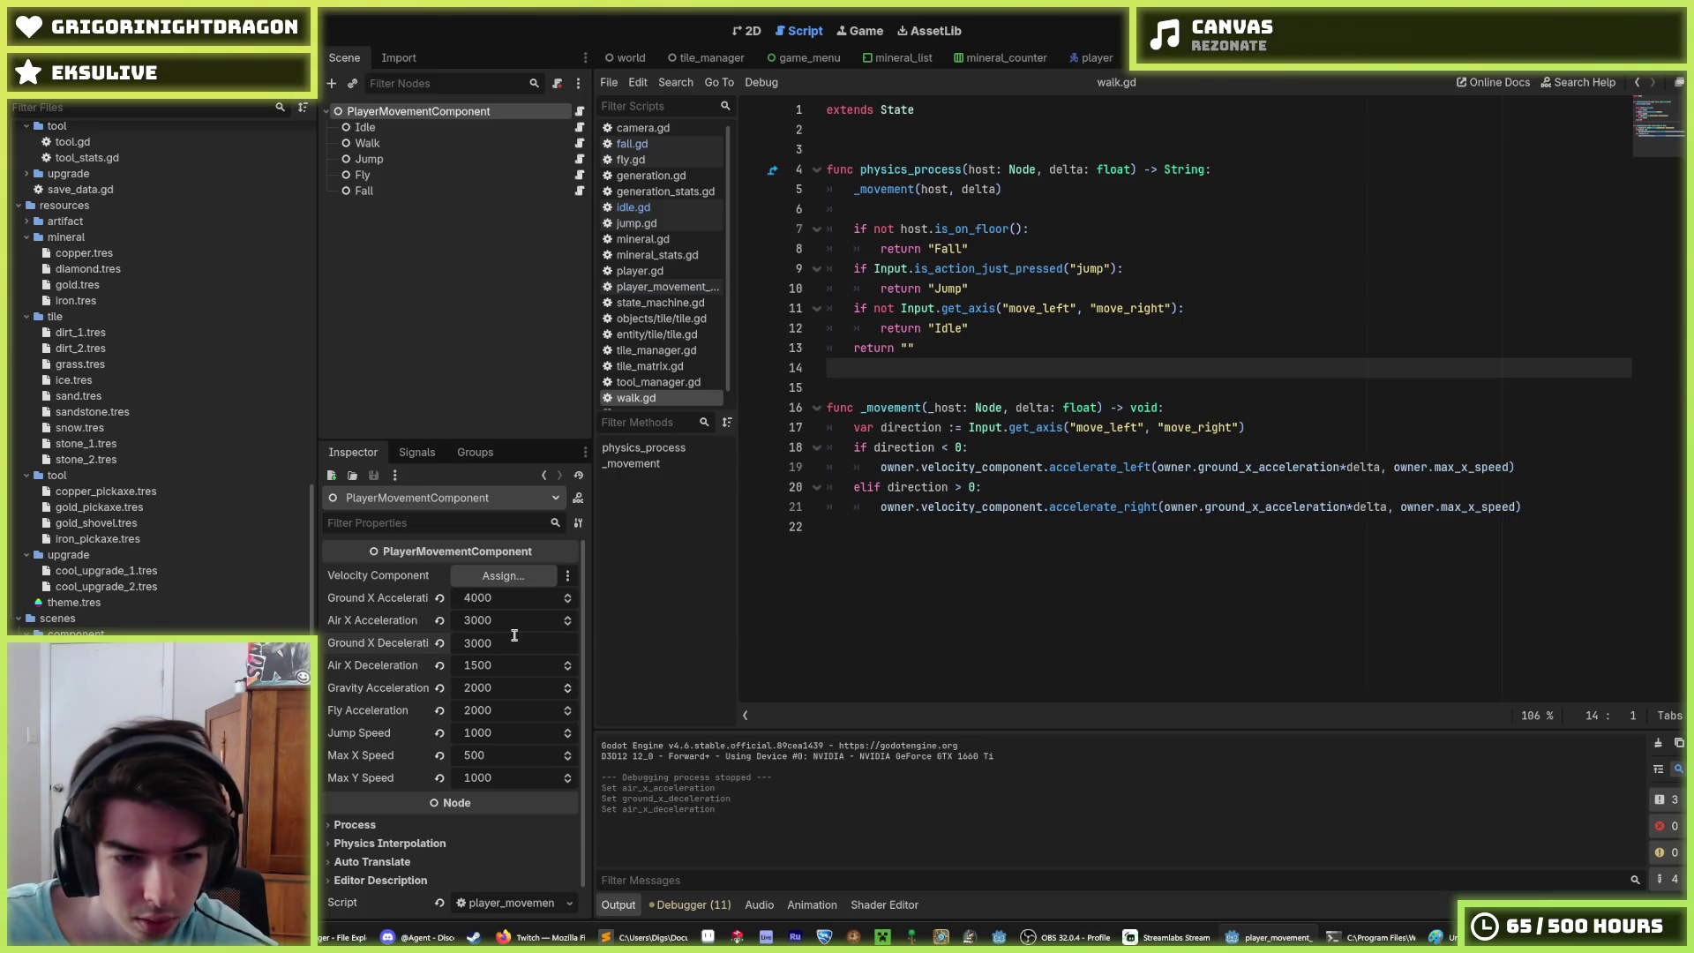
{"action": "key", "text": "Tab"}
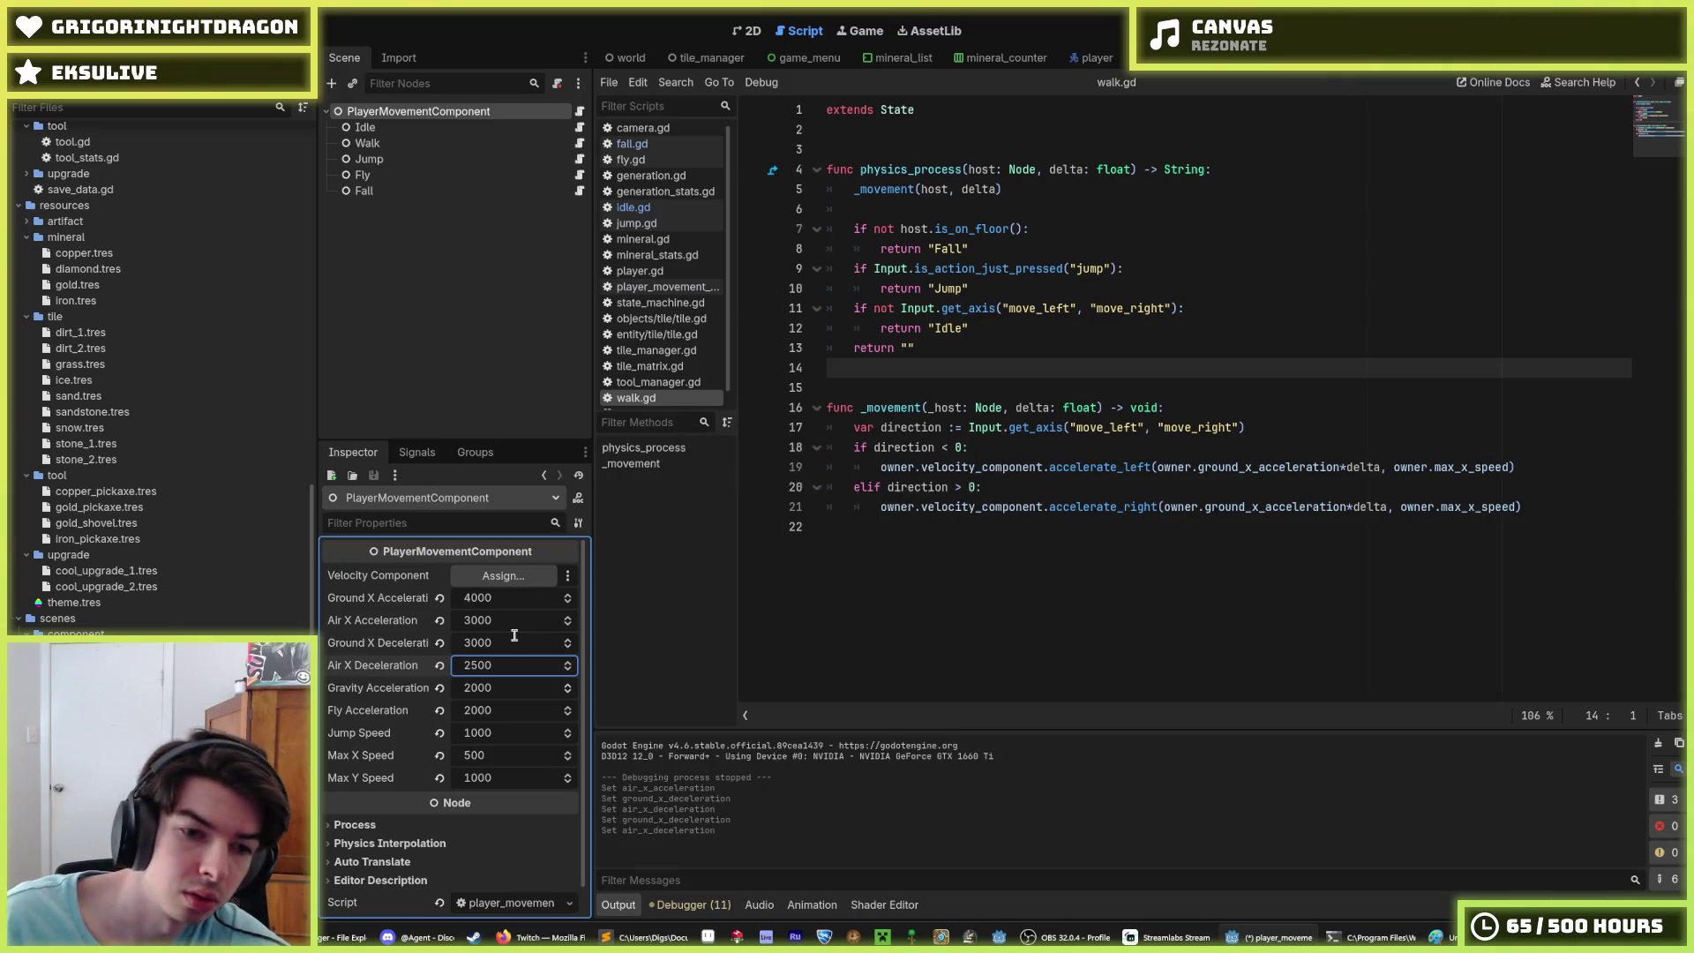
{"action": "key", "text": "ctrl+s"}
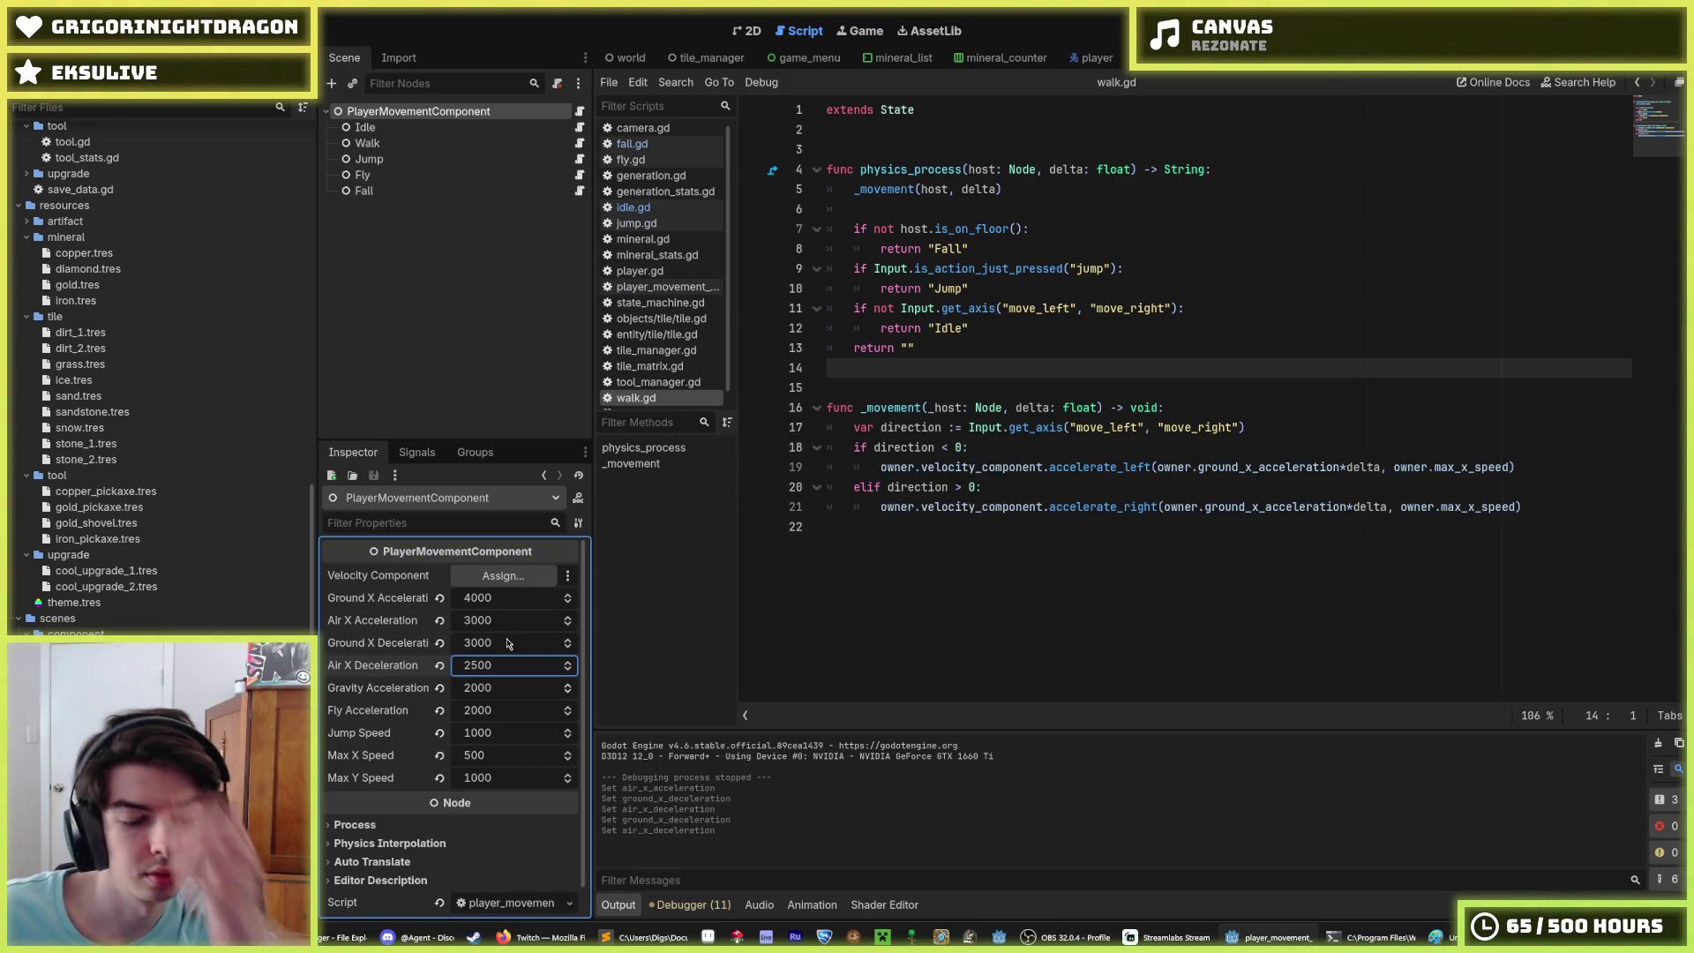
Step: Adjust Air X Deceleration, set Gravity and Fly Acceleration to 3000, save, and run
{"action": "key", "text": "Return"}
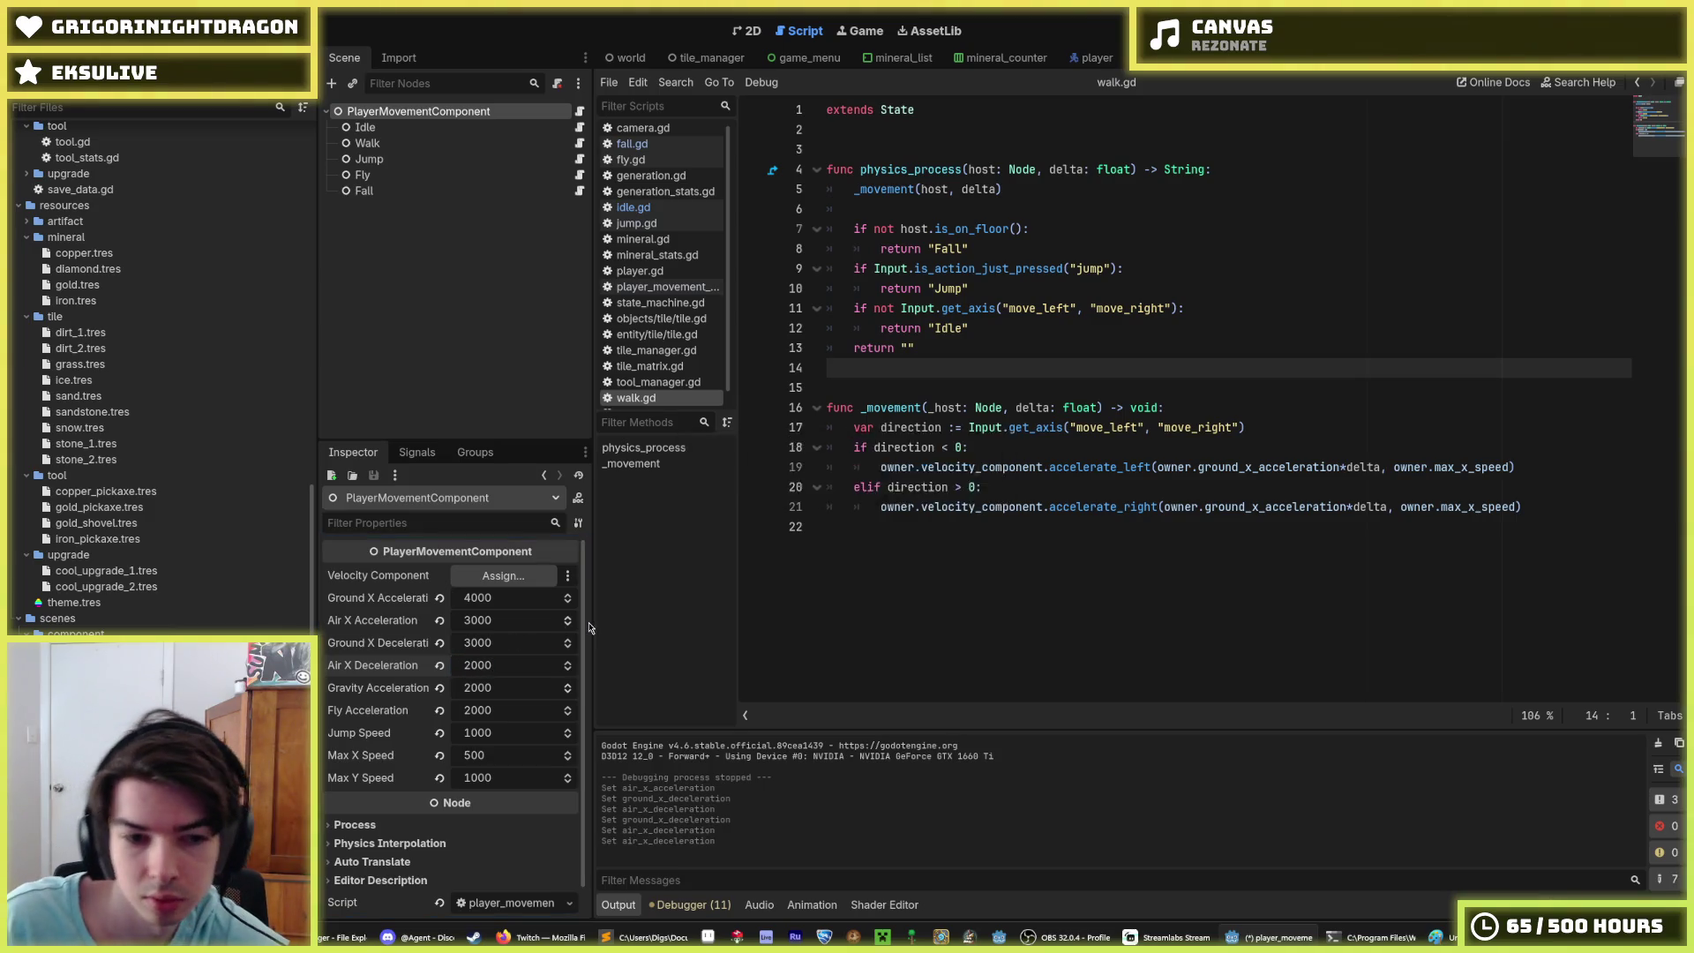
{"action": "key", "text": "ctrl+s"}
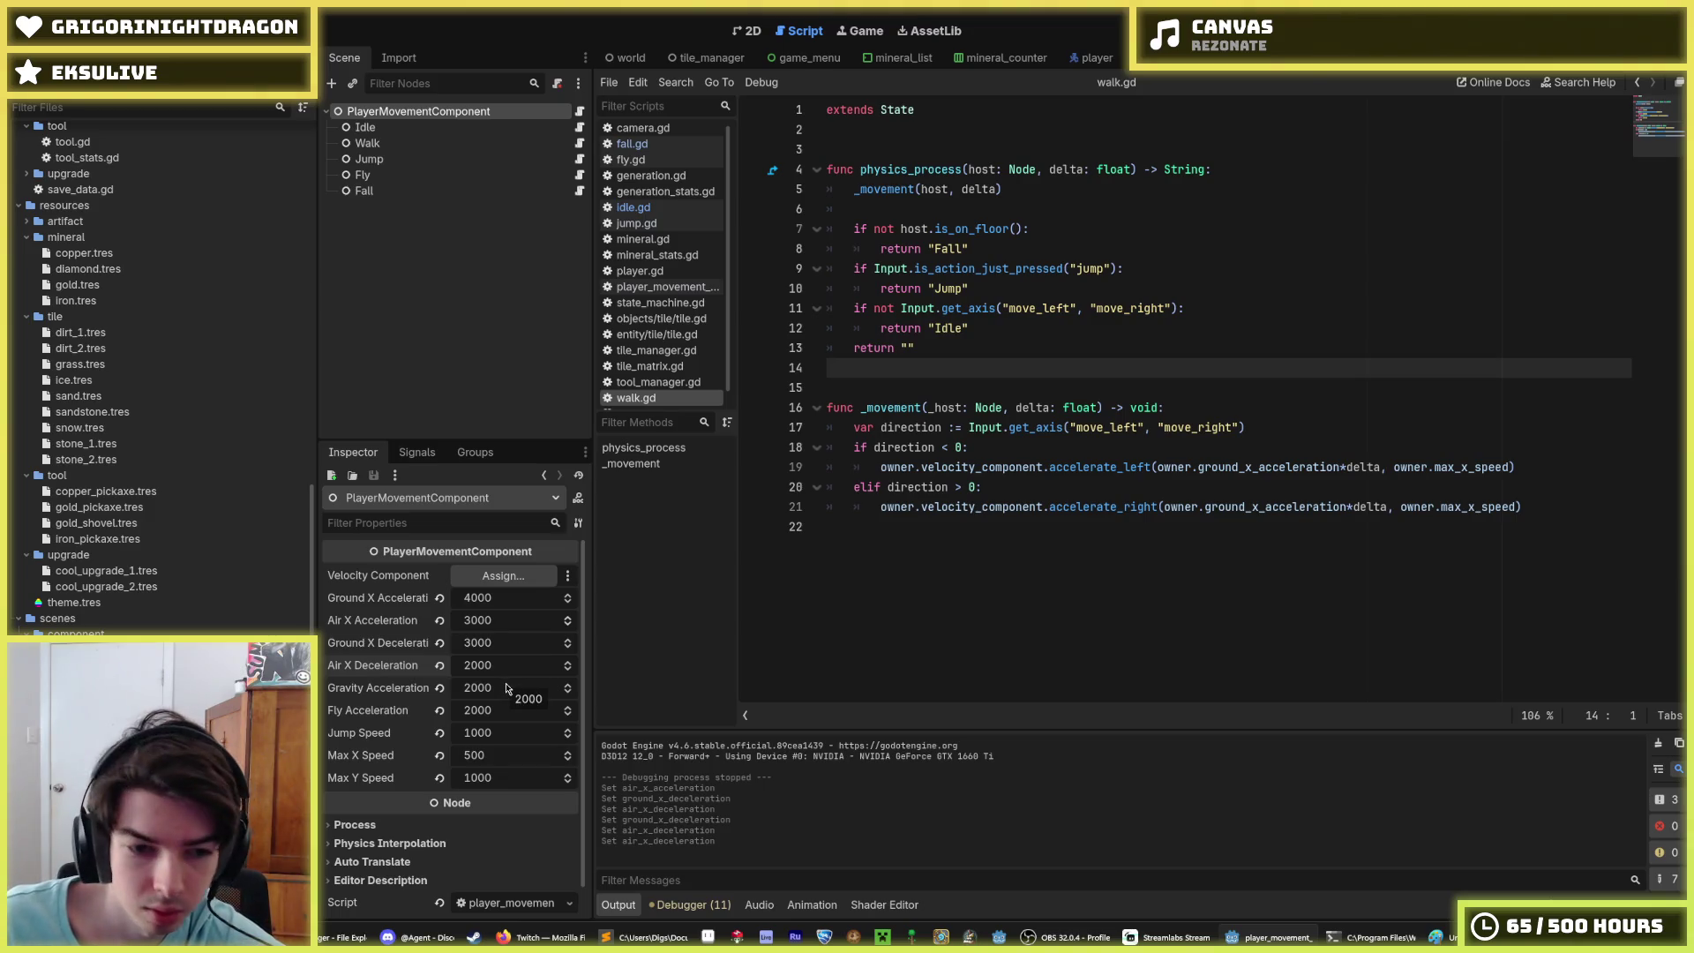
{"action": "left_click", "coordinate": [499, 697]}
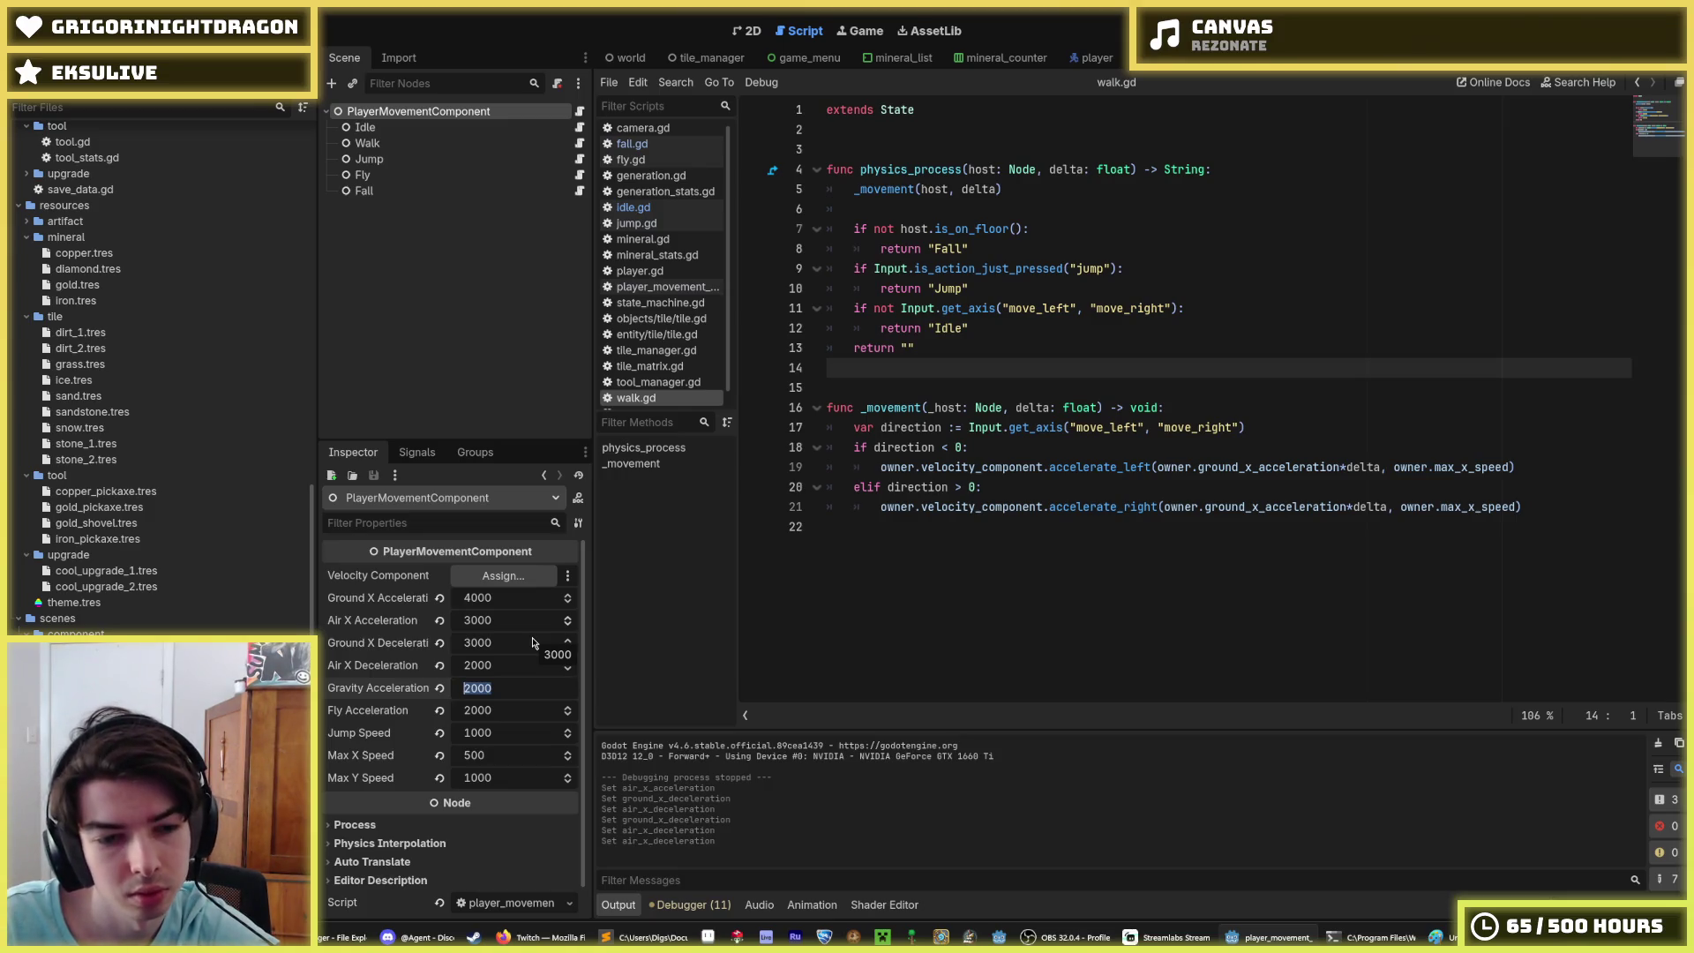
{"action": "key", "text": "Return"}
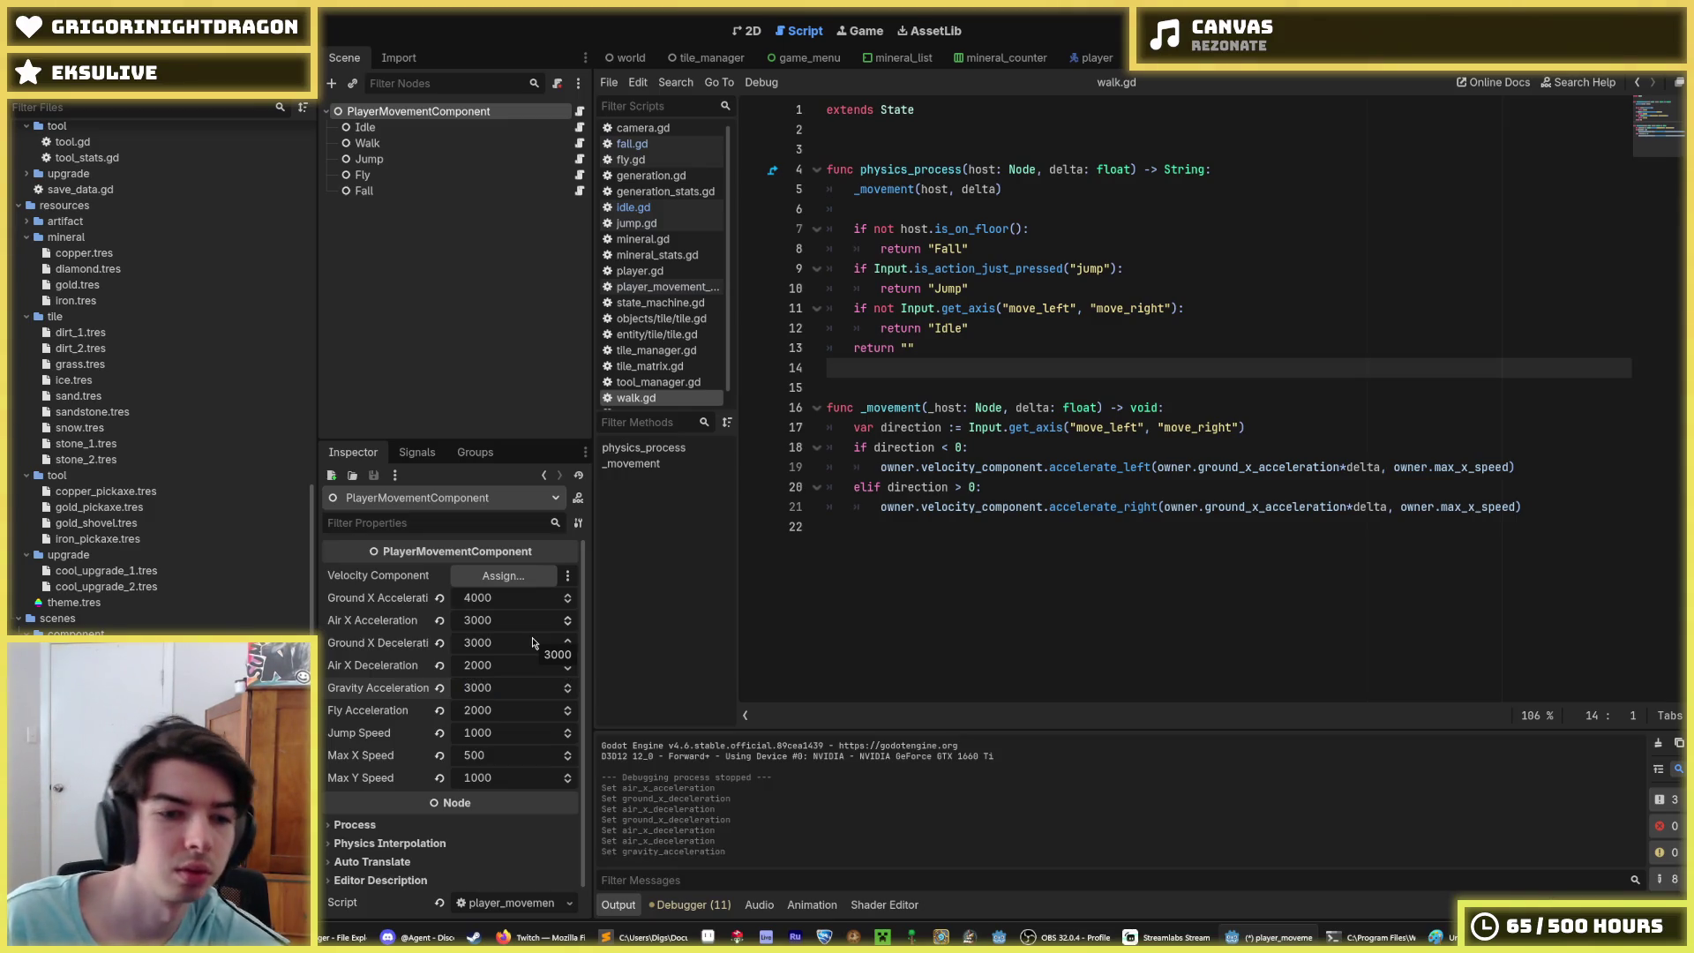
{"action": "key", "text": "ctrl+s"}
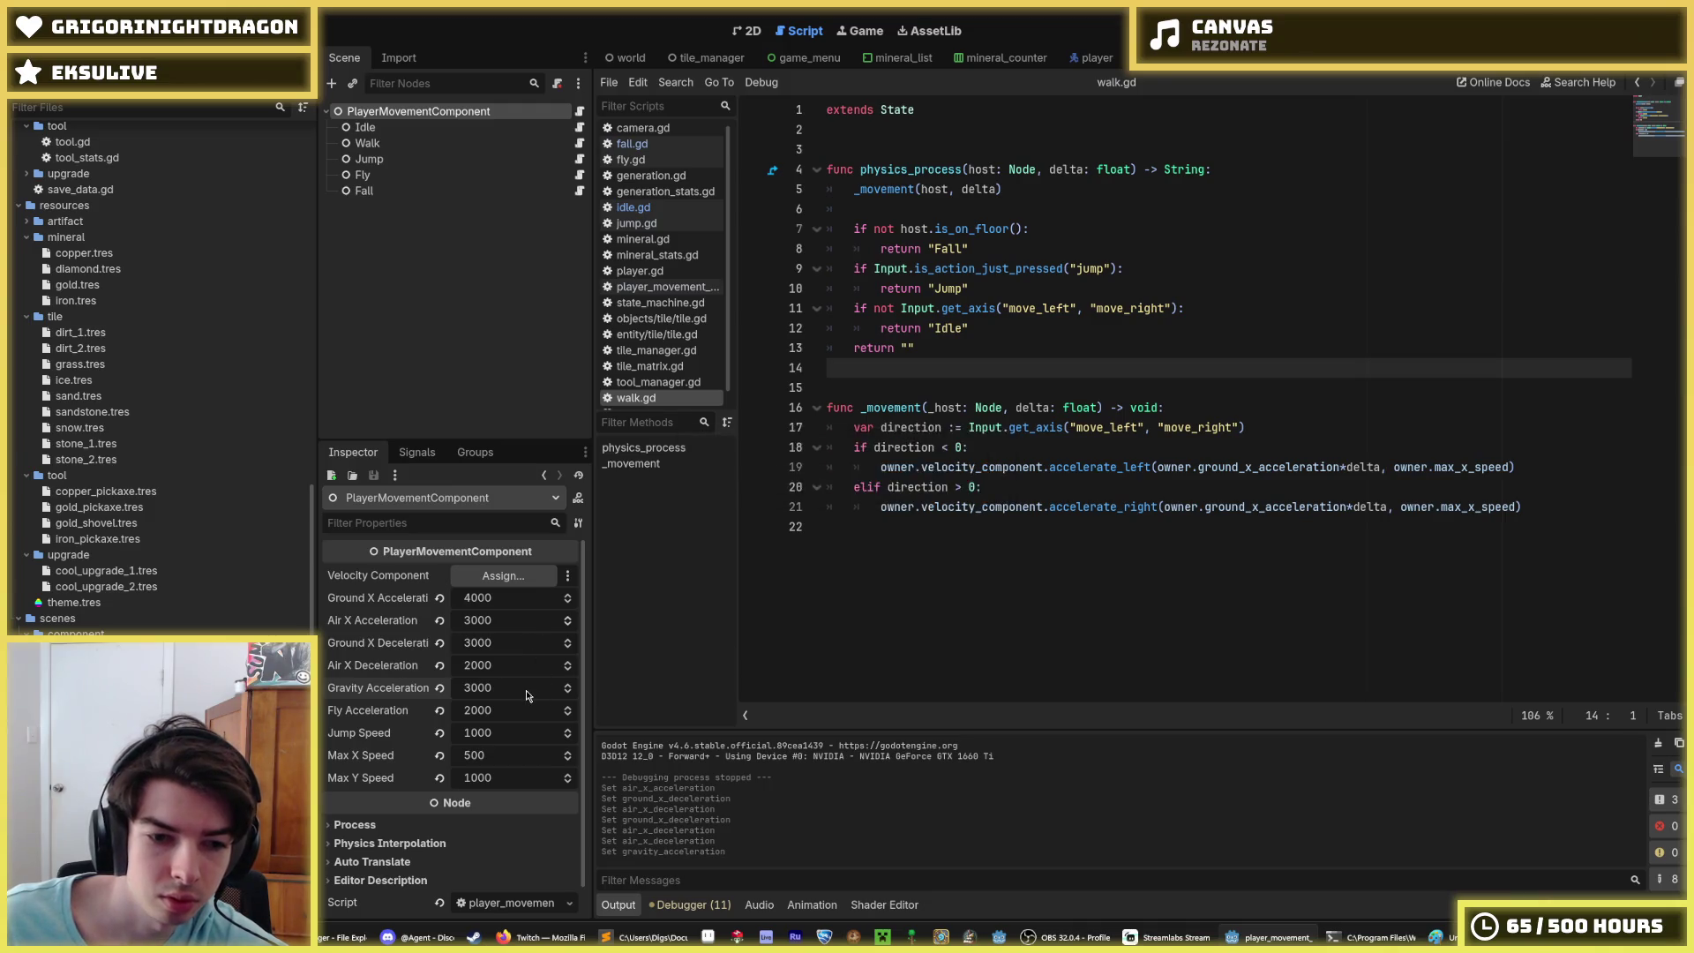
{"action": "left_click", "coordinate": [523, 705]}
{"action": "type", "text": "00"}
{"action": "key", "text": "Return"}
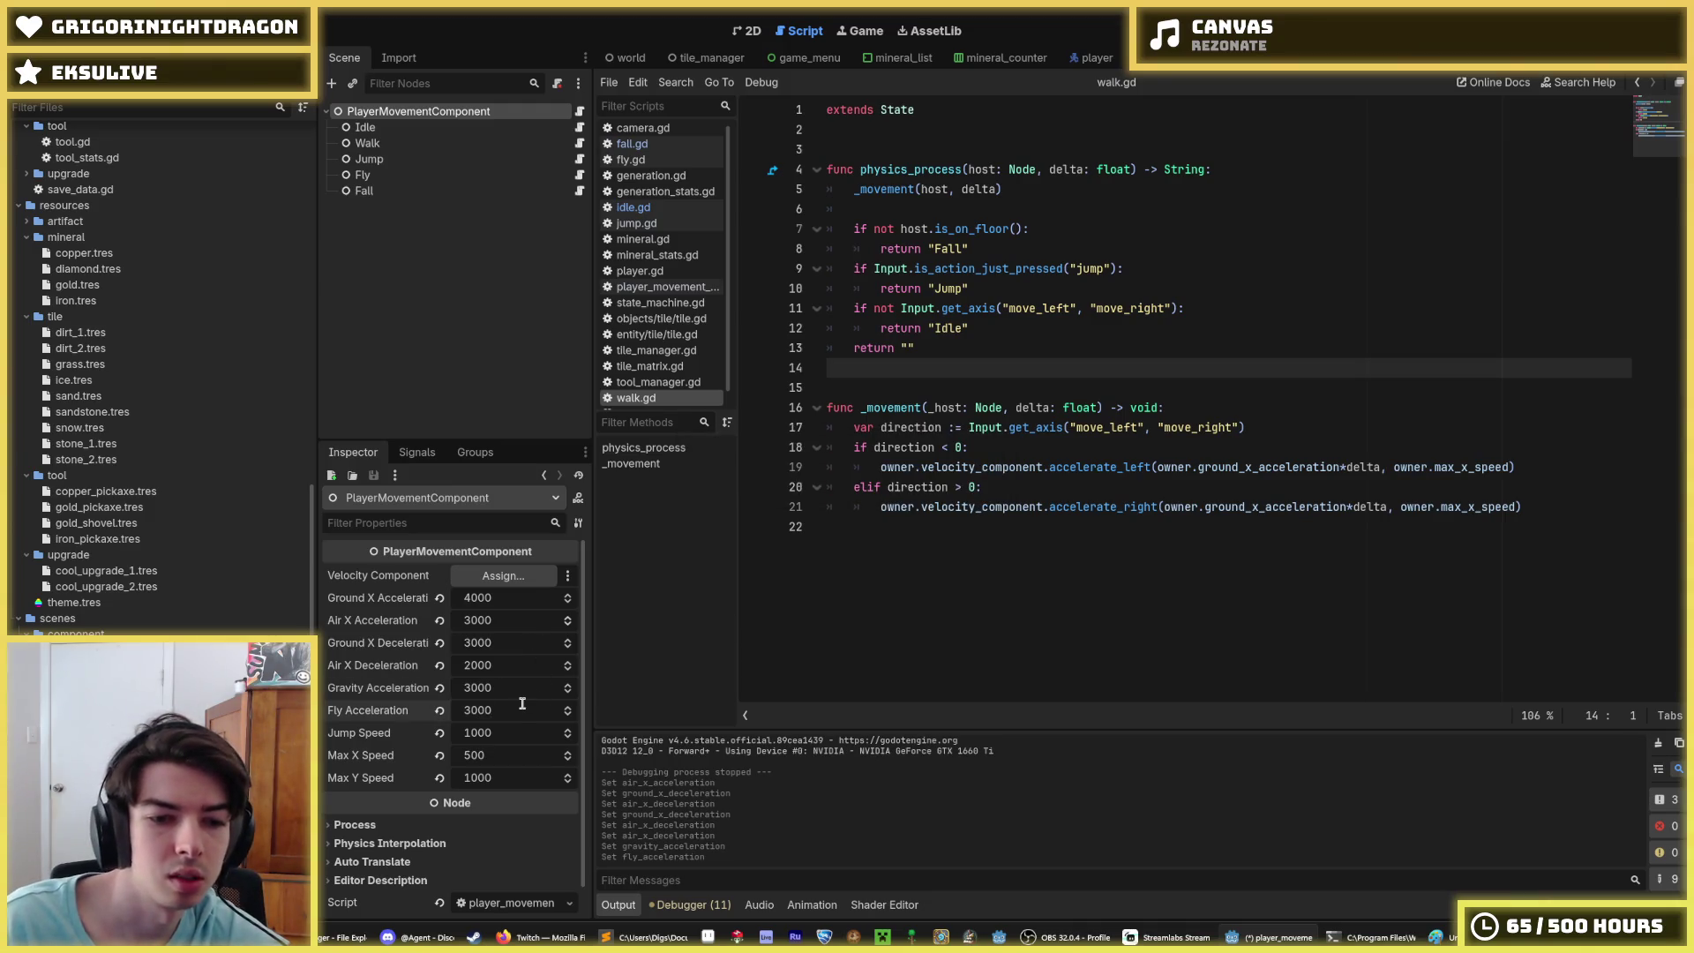
{"action": "key", "text": "F5"}
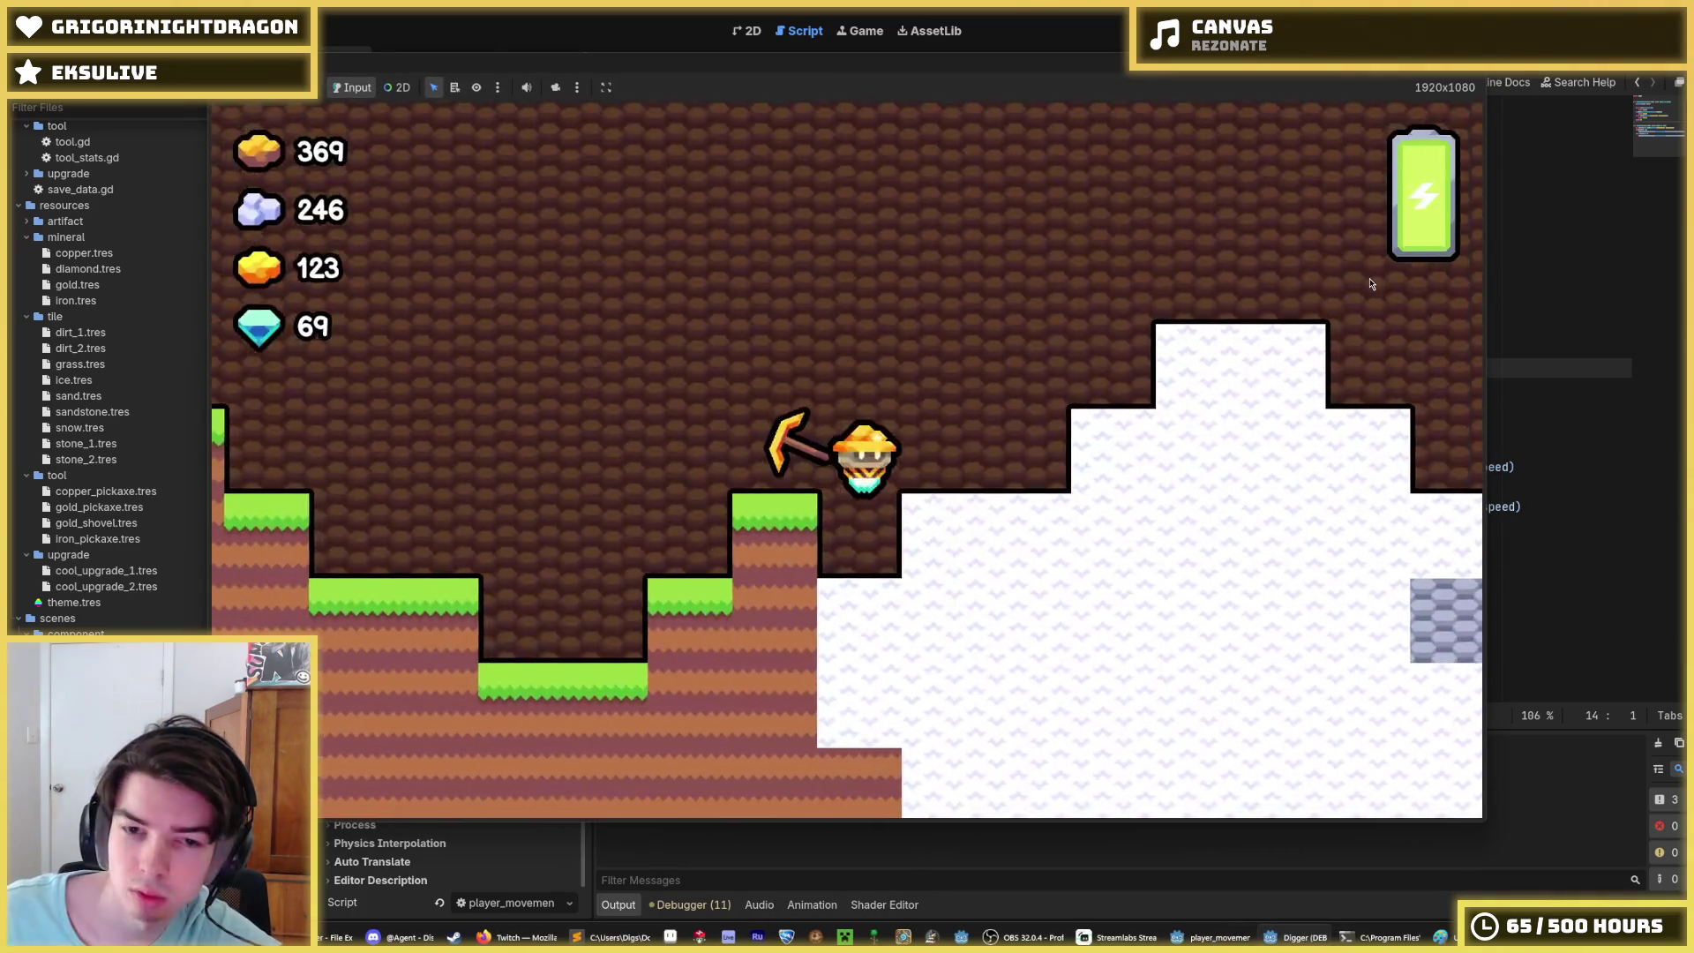
Step: Fly the miner left across the terrain, then stop the running game
{"action": "key", "text": "a"}
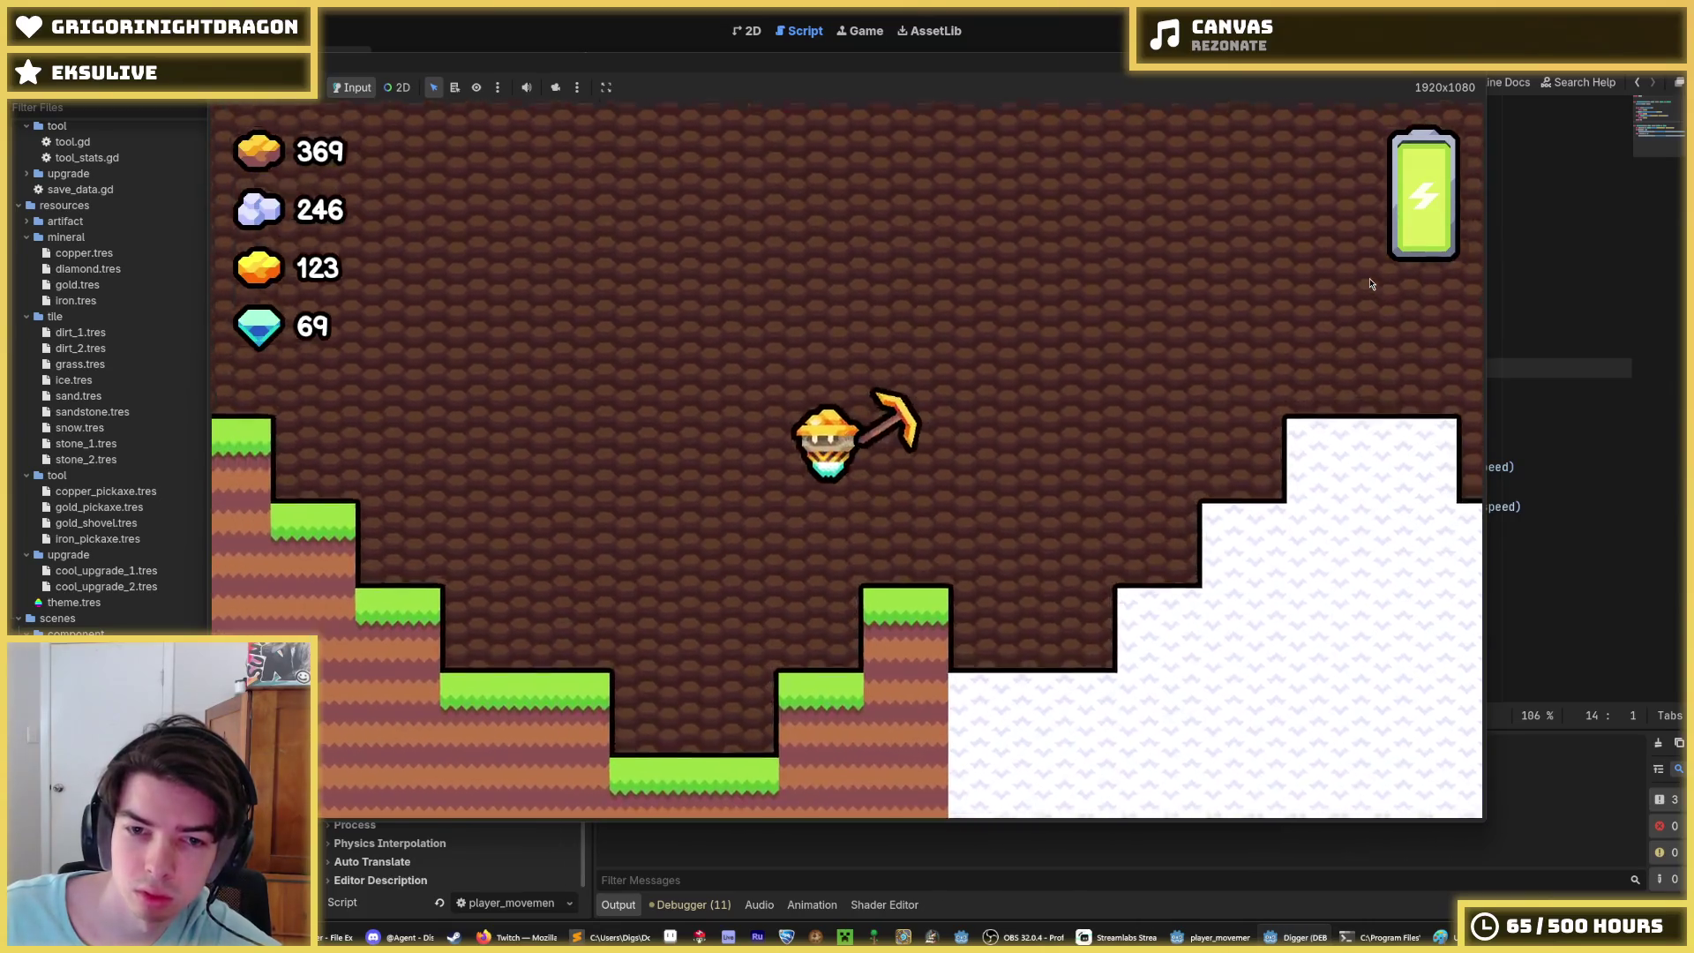
{"action": "key", "text": "a"}
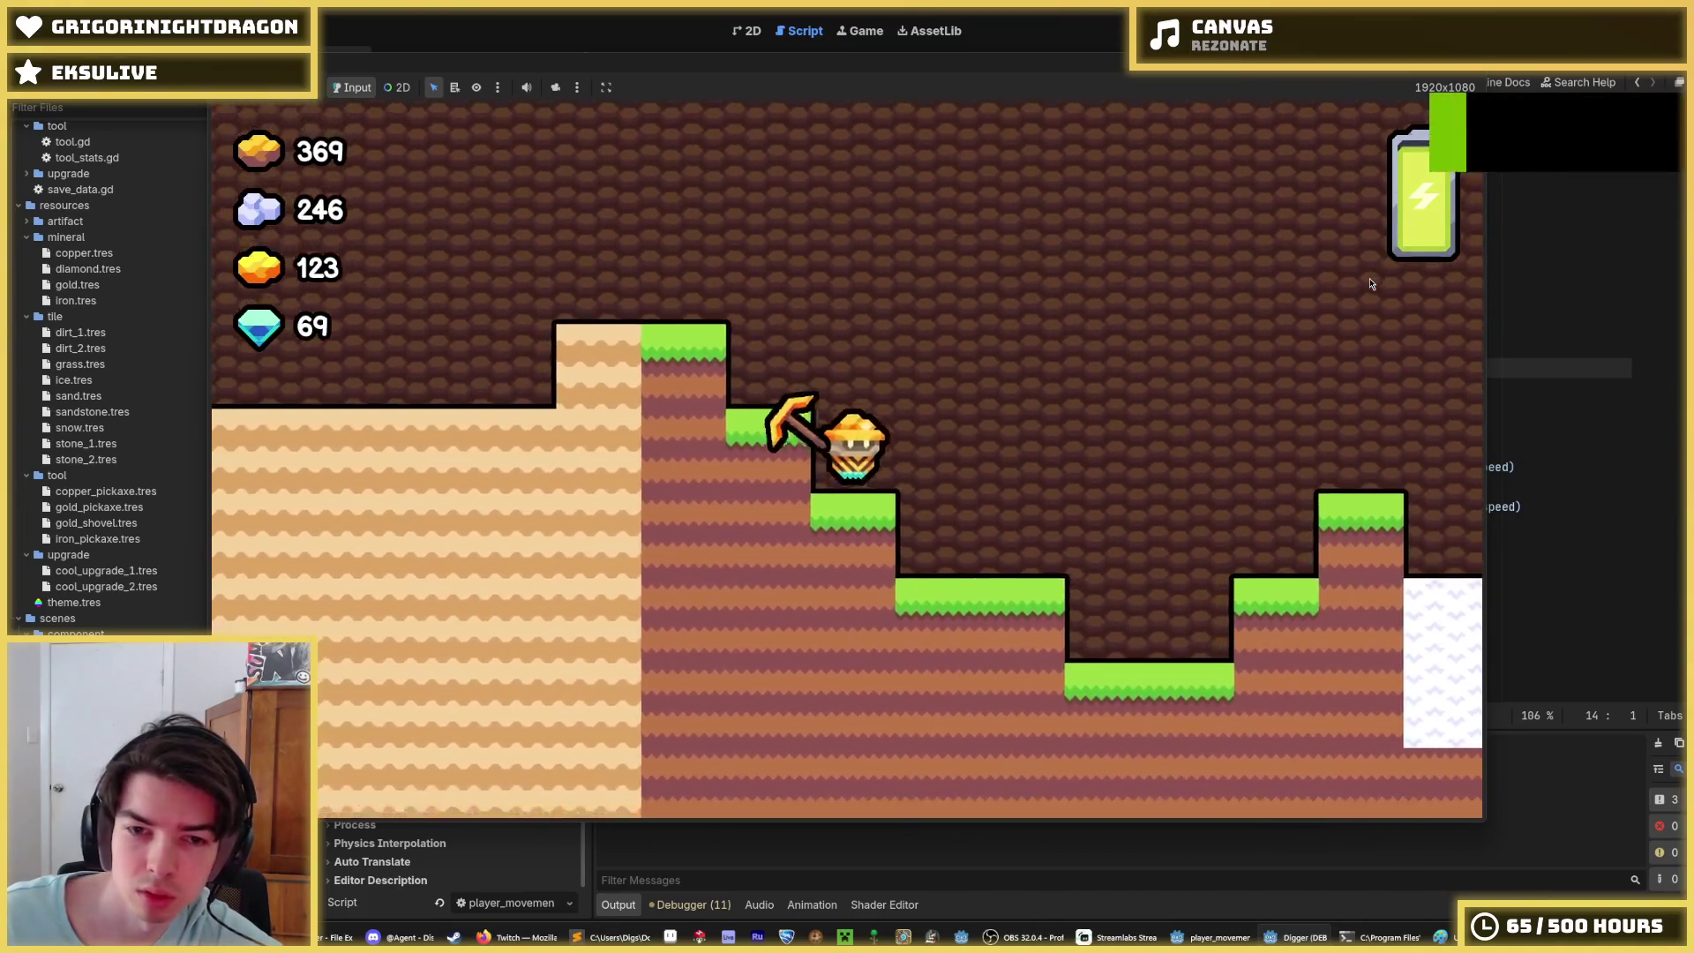
{"action": "key", "text": "F8"}
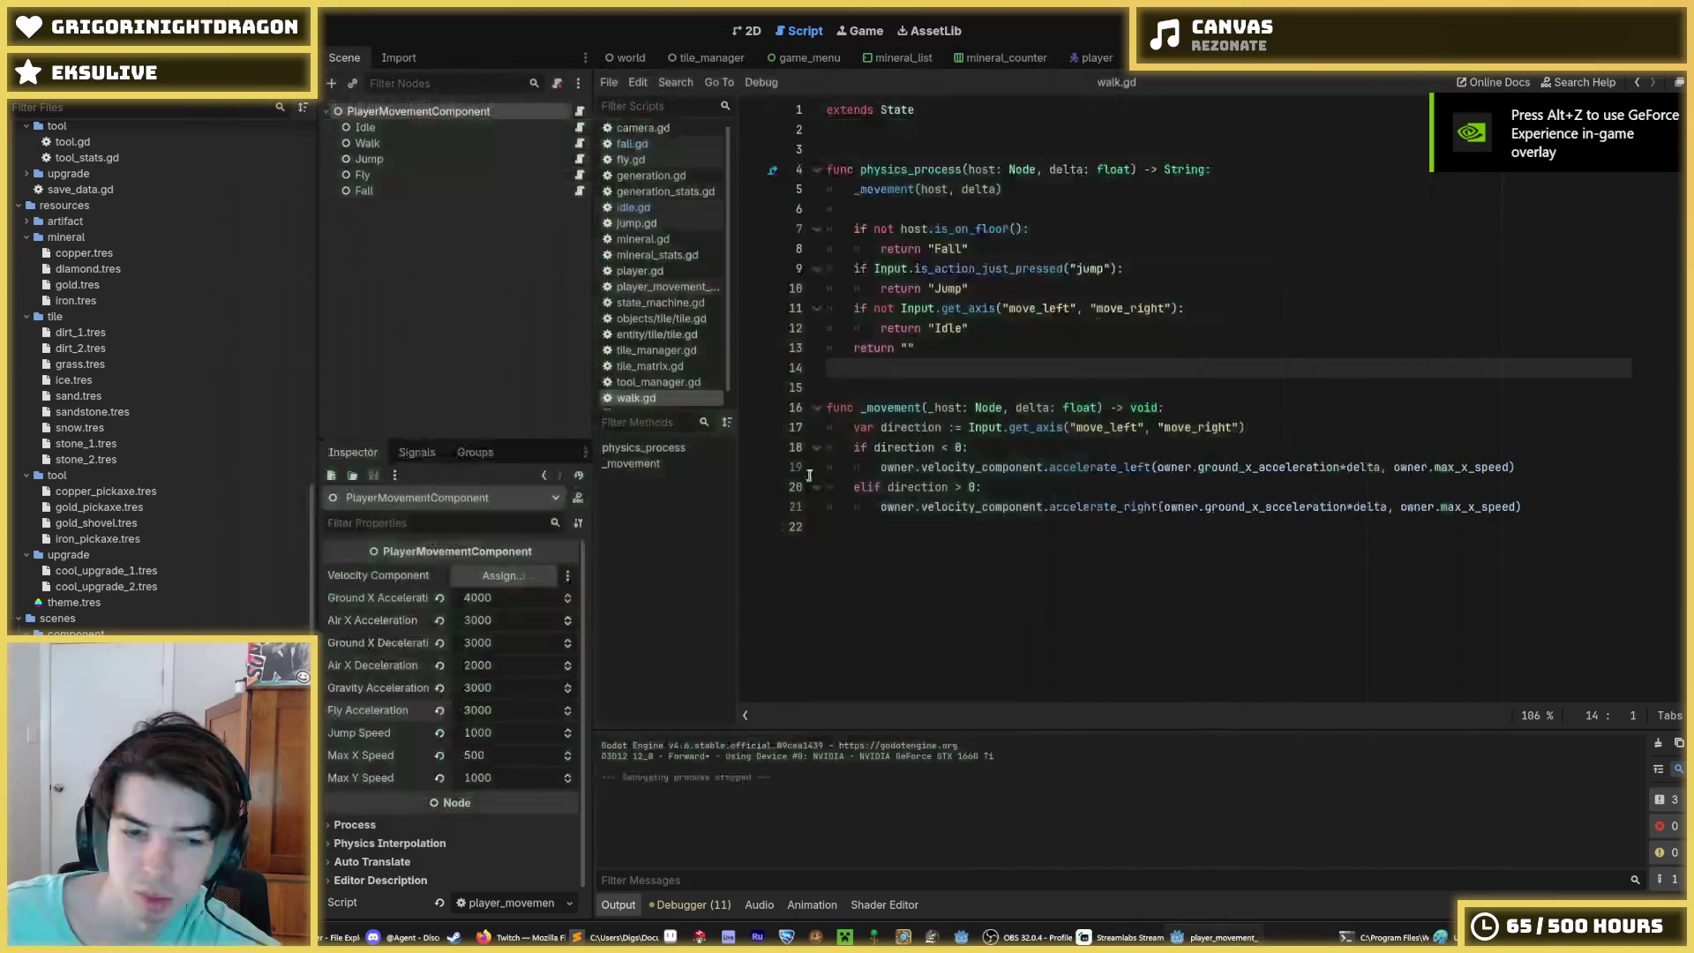
Step: Enter new Jump Speed and Max Y Speed values in the Inspector and try a quick jump in-game
{"action": "left_click", "coordinate": [503, 729]}
{"action": "type", "text": "00"}
{"action": "key", "text": "Return"}
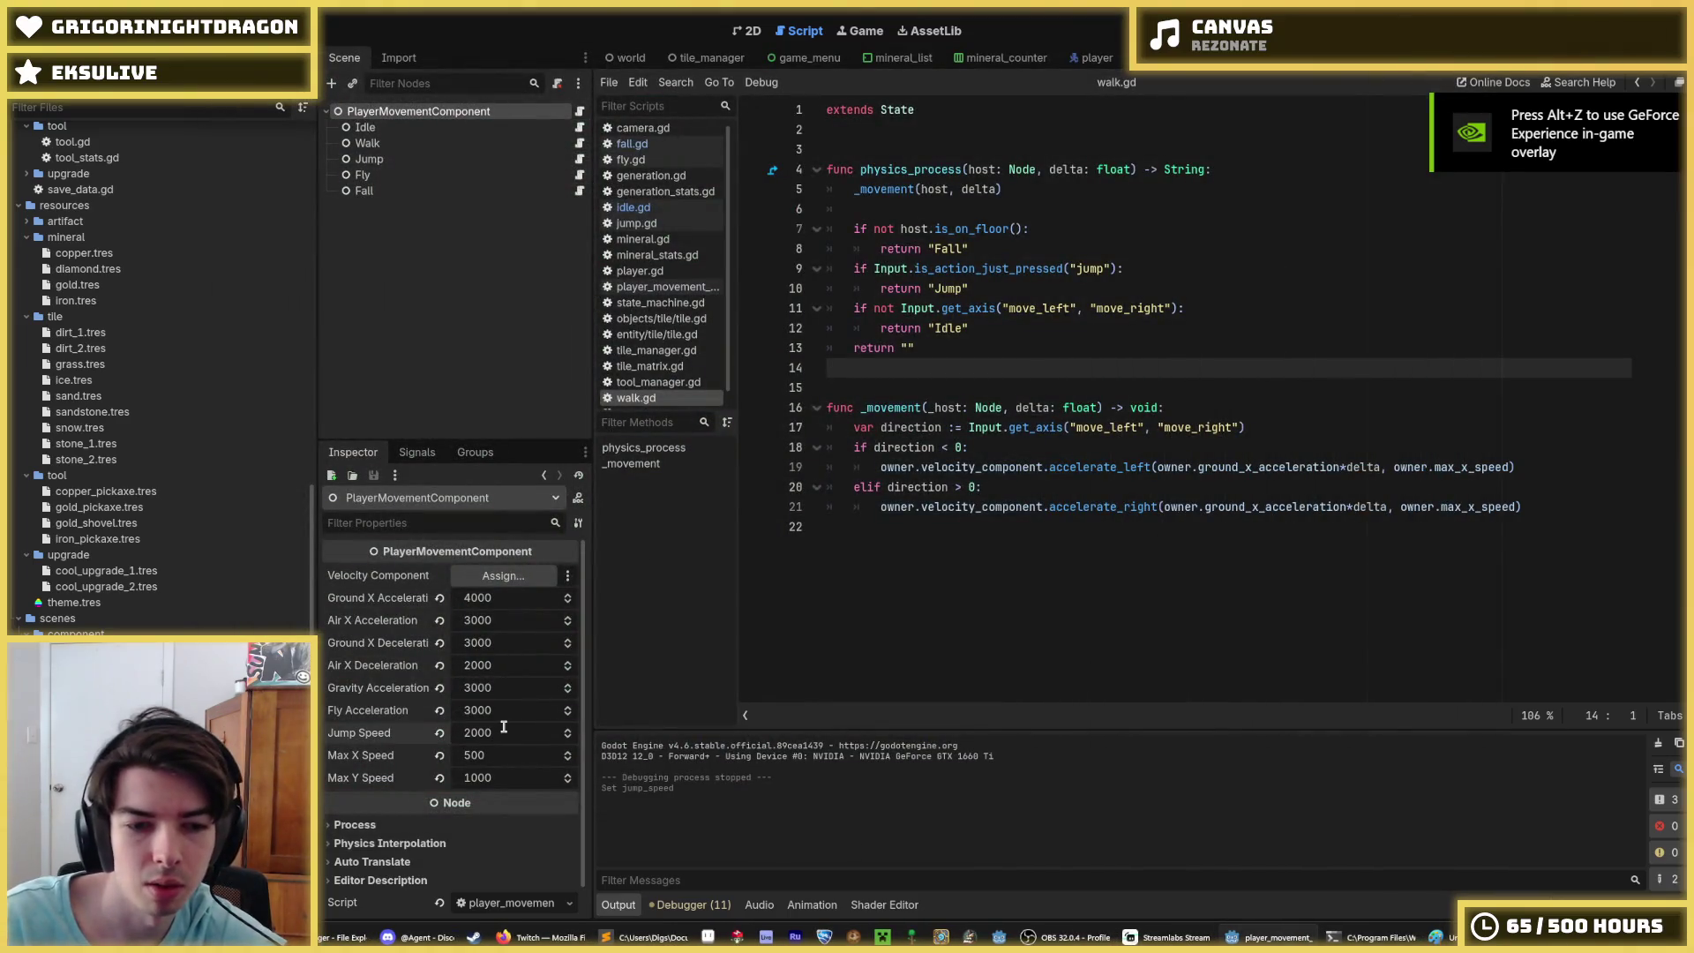
{"action": "left_click", "coordinate": [495, 776]}
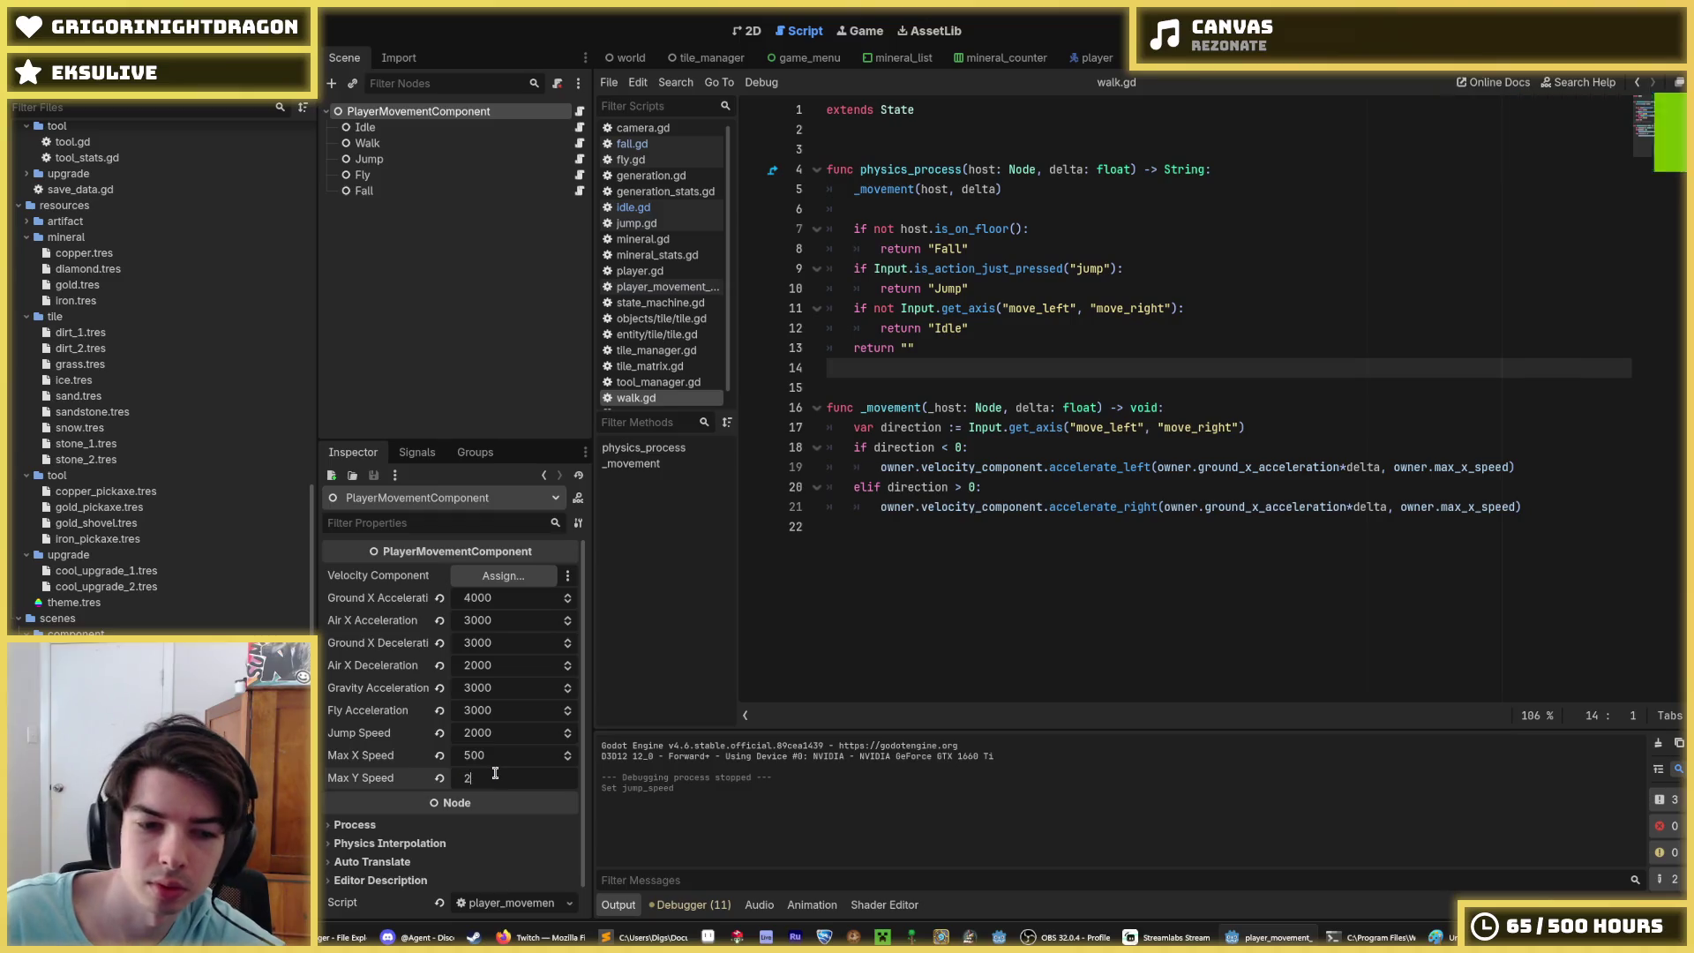
{"action": "type", "text": "2000"}
{"action": "left_click", "coordinate": [1504, 30]}
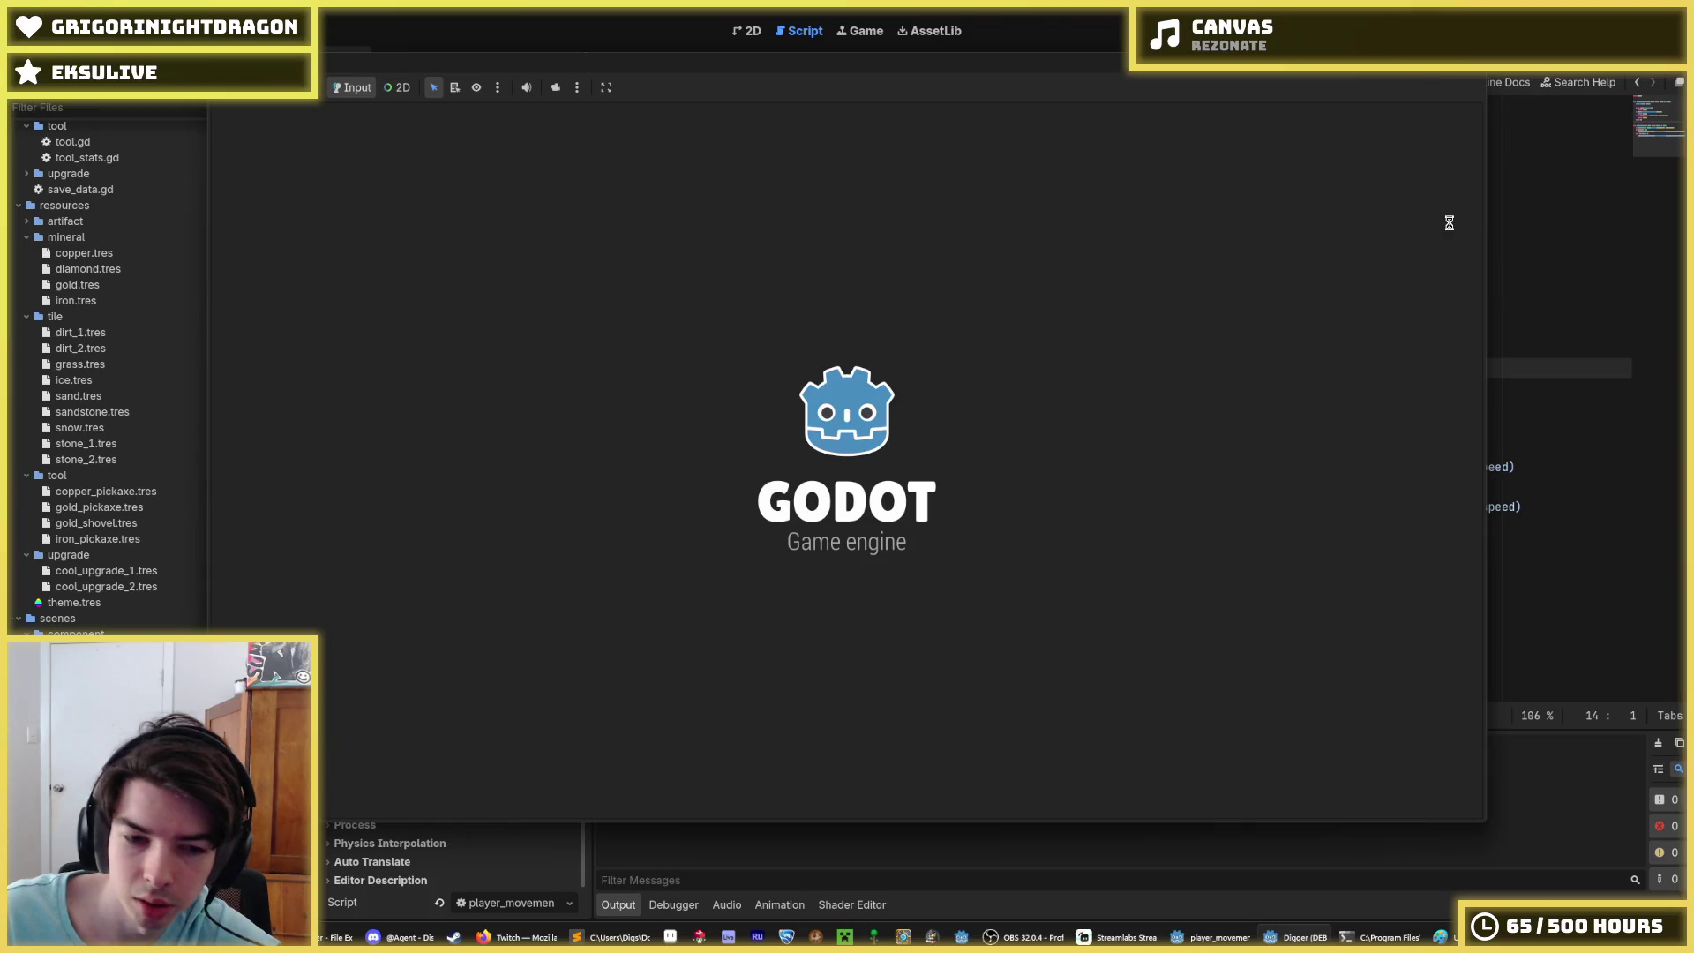
{"action": "key", "text": "space"}
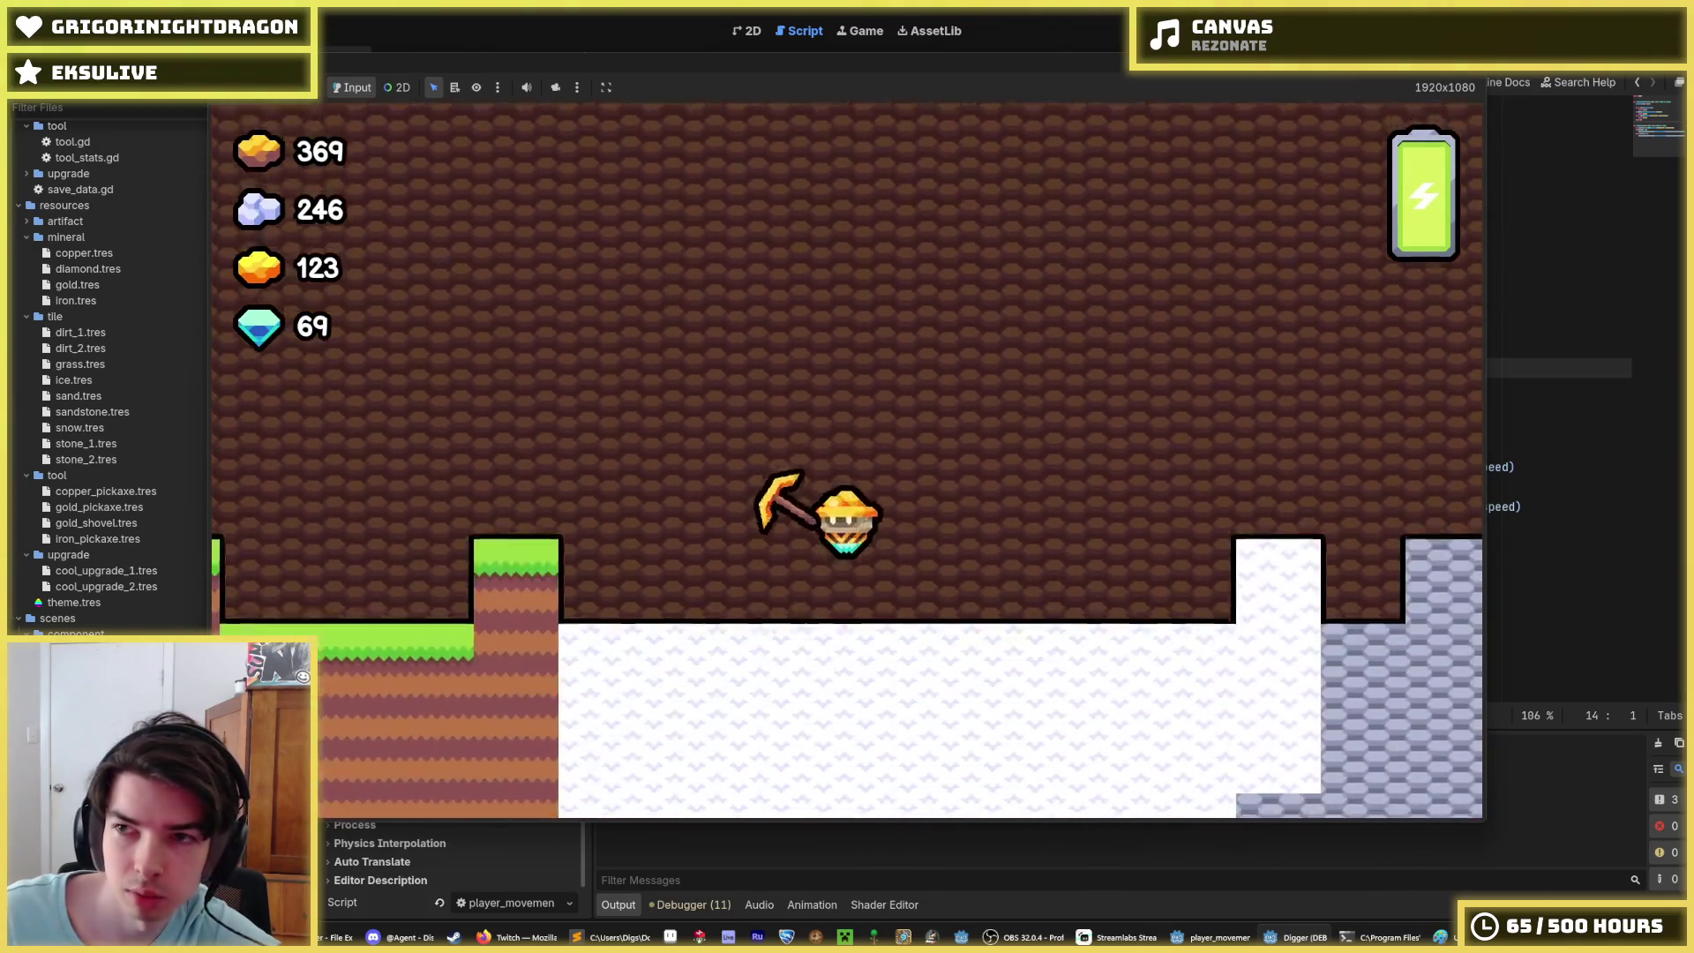
{"action": "key", "text": "F8"}
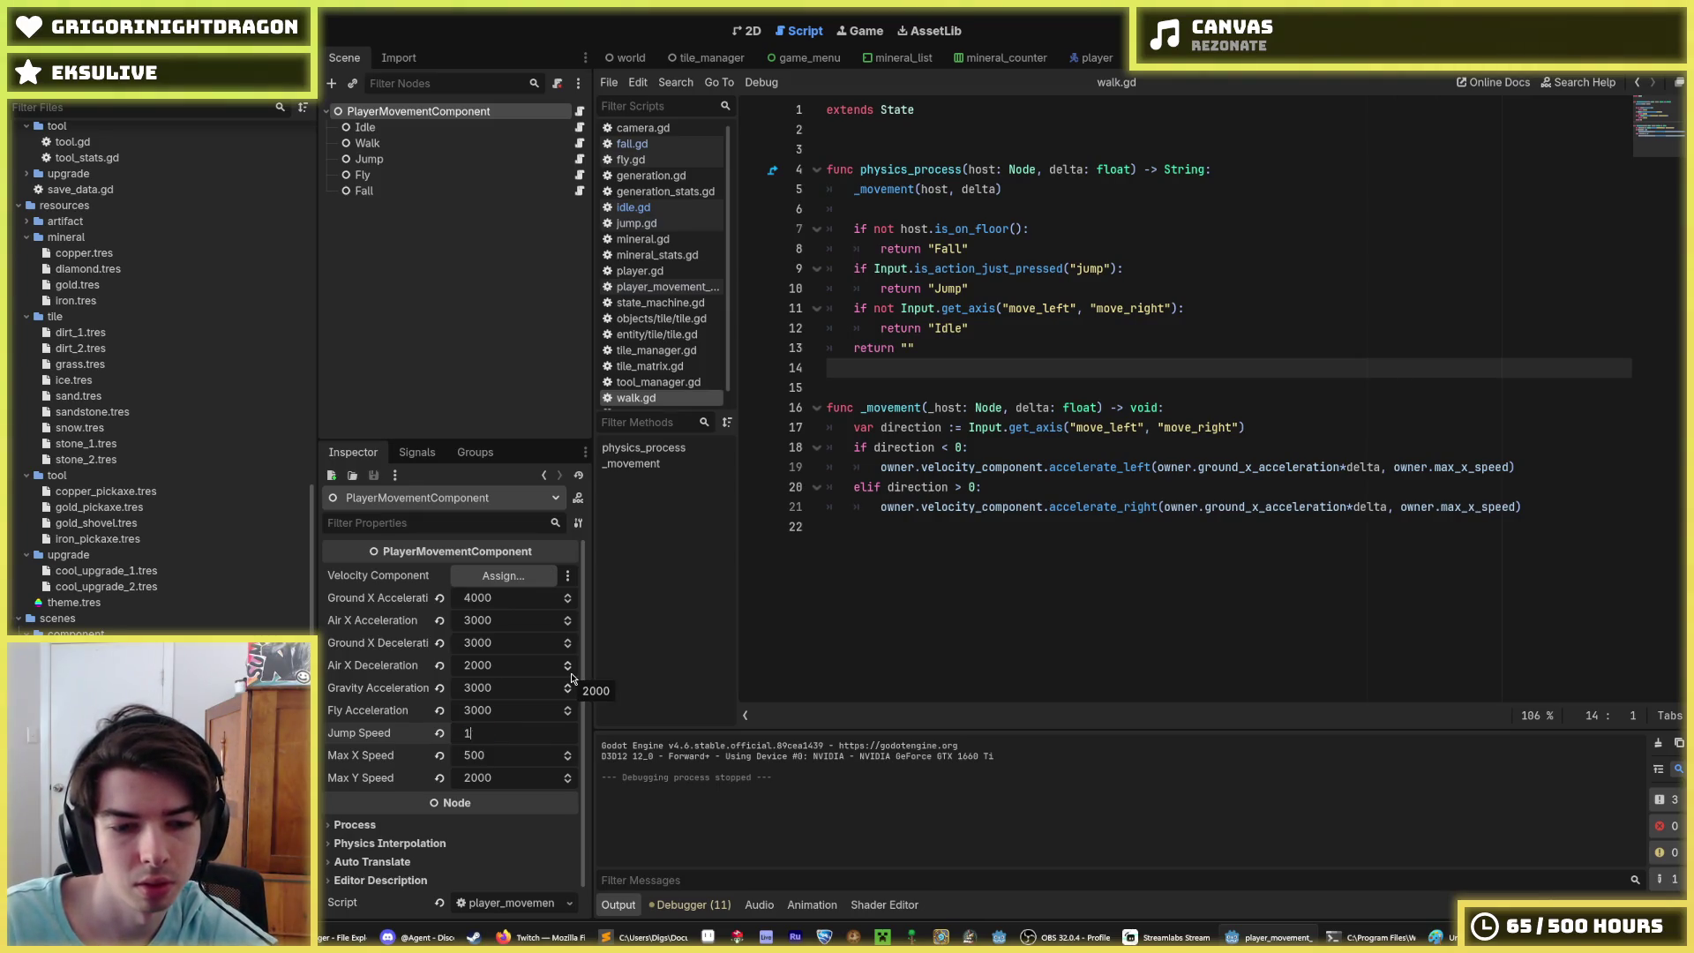
Step: Commit Jump Speed at 1400 and play-test the higher jump moving left and right
{"action": "key", "text": "Tab"}
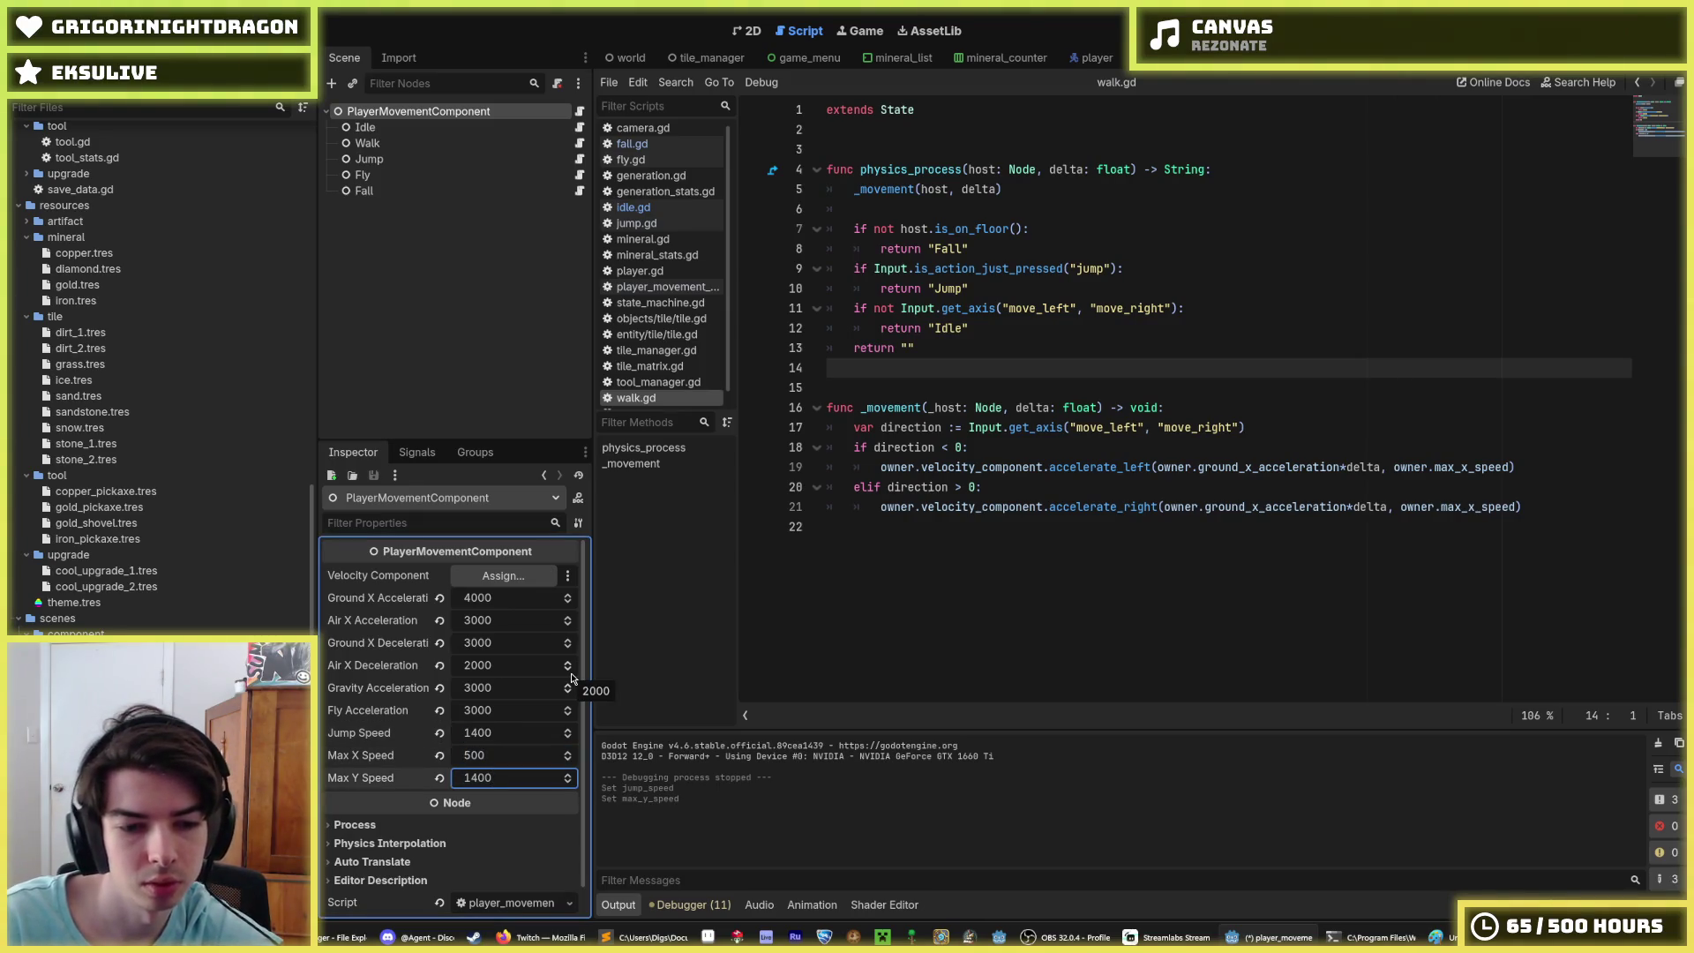
{"action": "key", "text": "F5"}
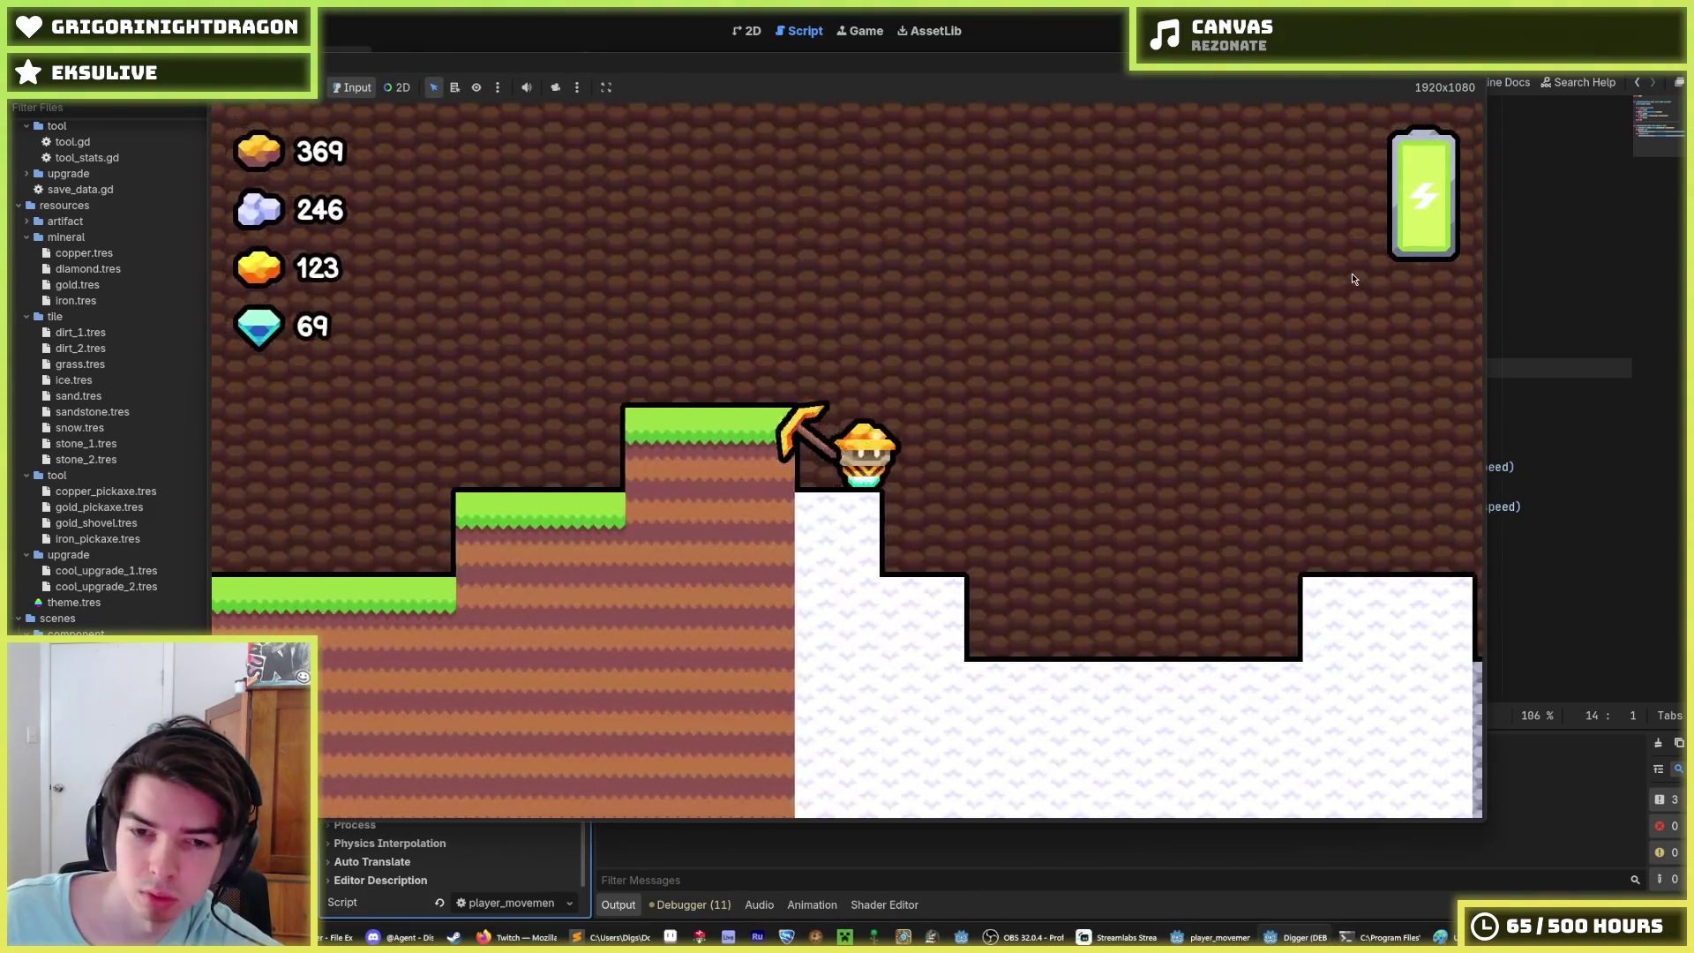
{"action": "key", "text": "space"}
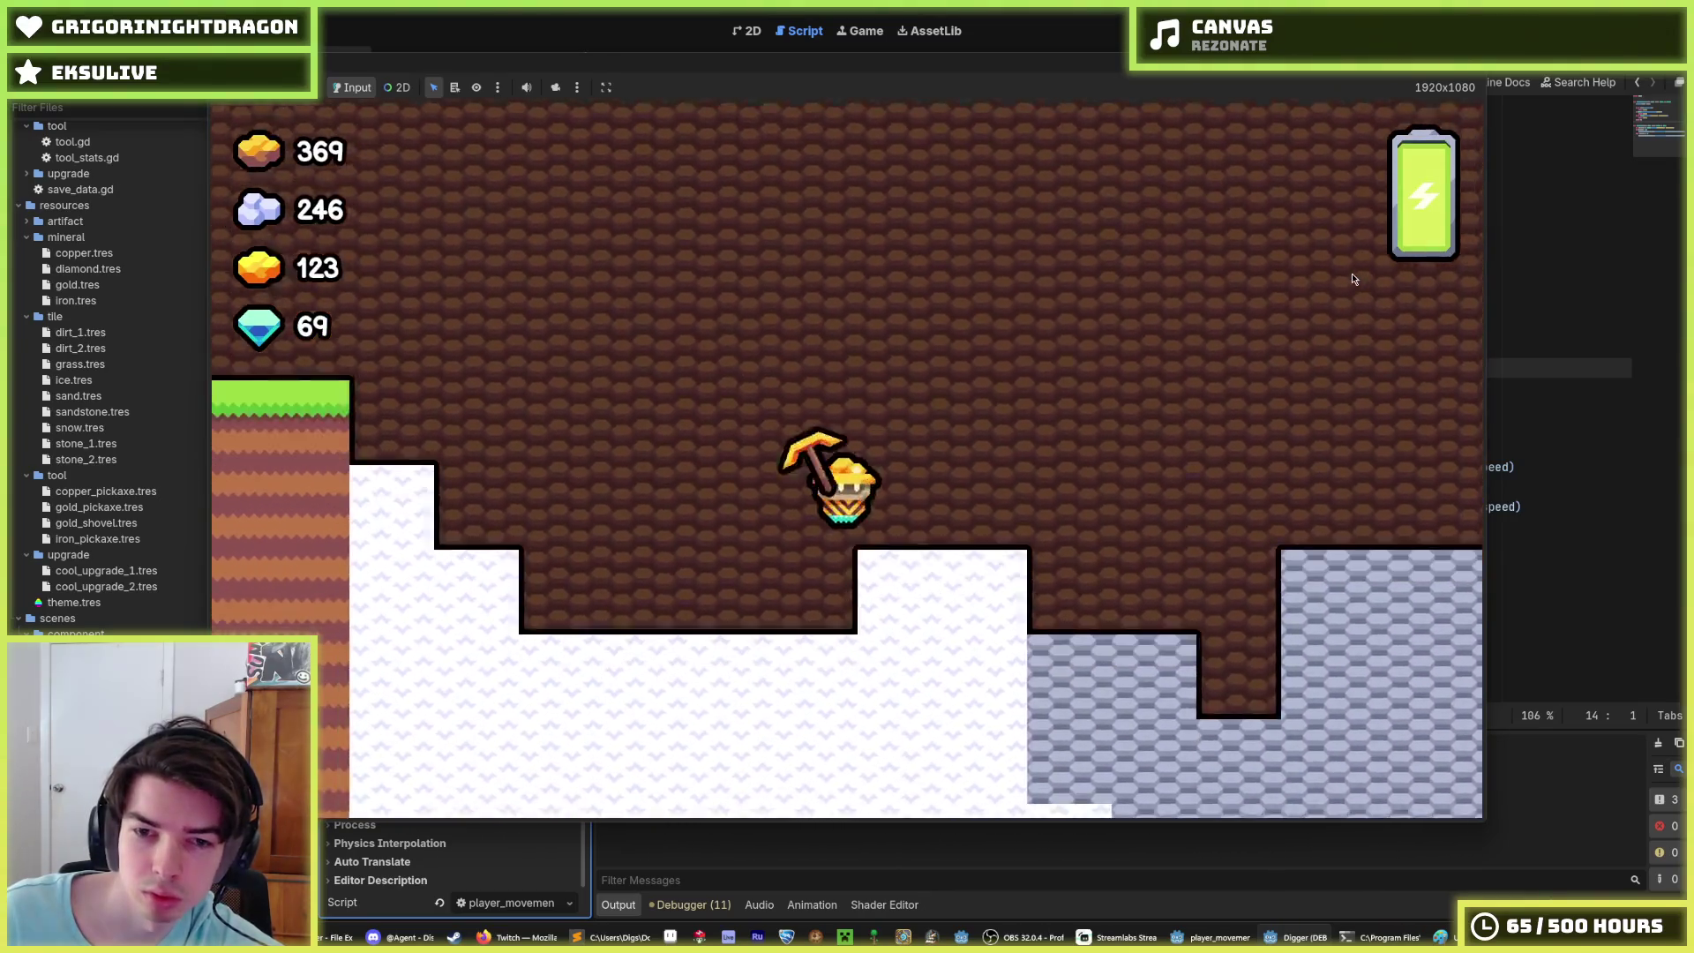
{"action": "key", "text": "d"}
{"action": "key", "text": "a"}
{"action": "key", "text": "d"}
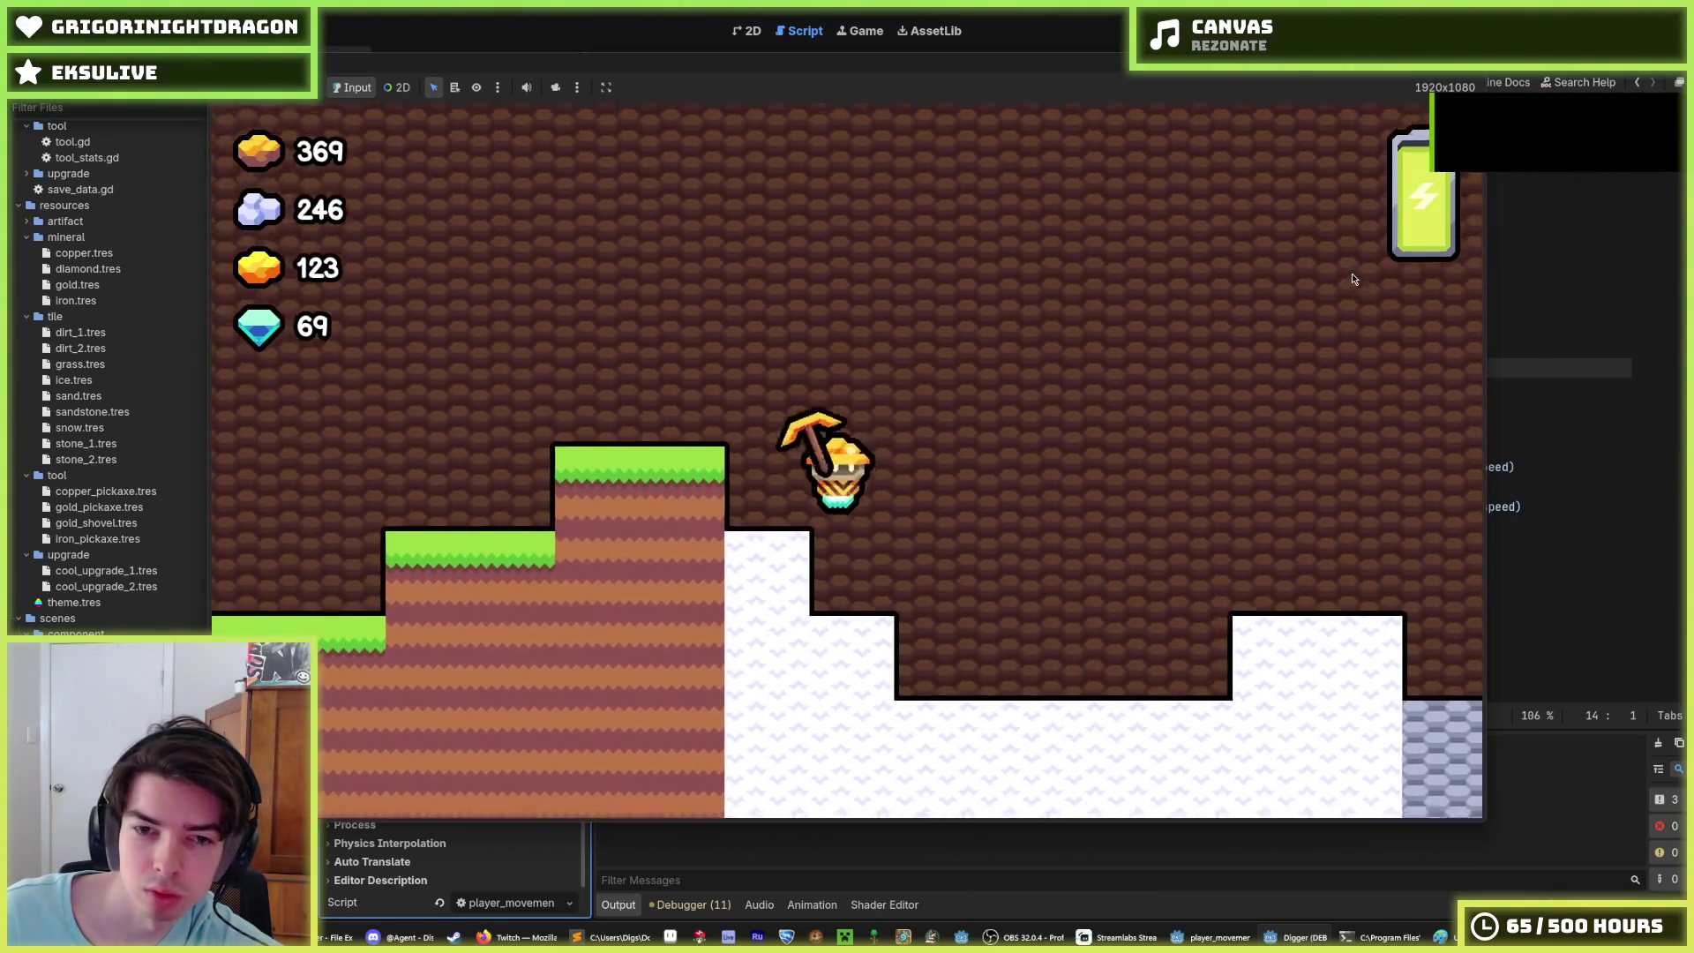
{"action": "key", "text": "space"}
{"action": "key", "text": "space"}
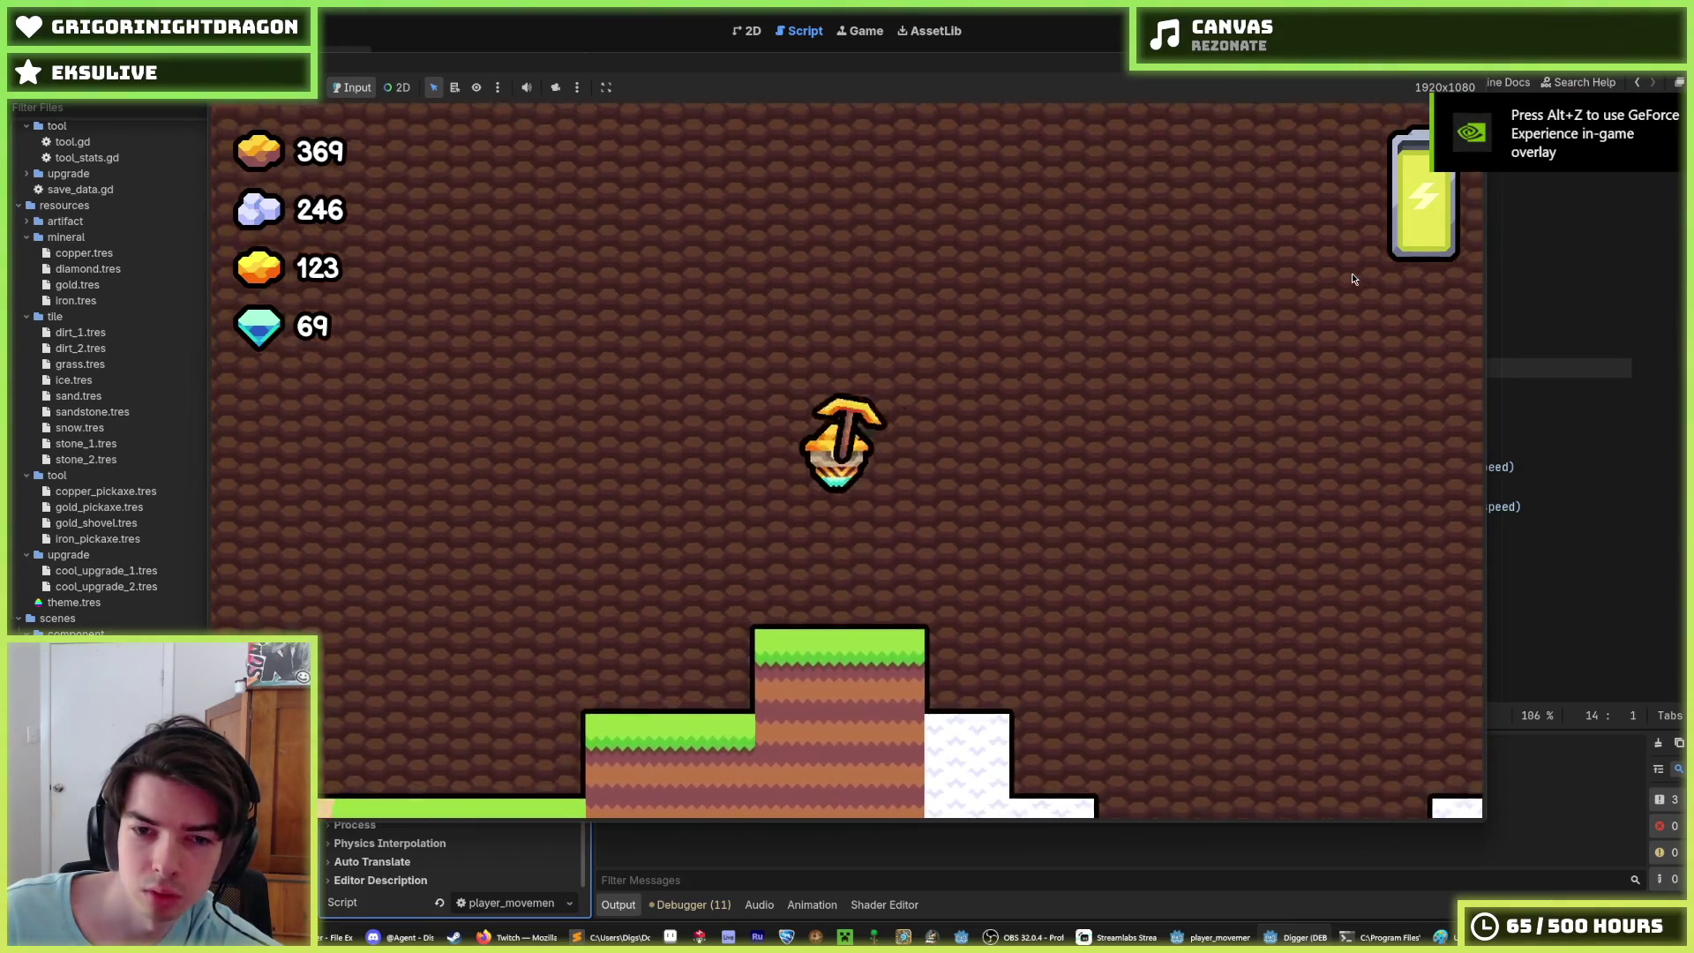
{"action": "key", "text": "a"}
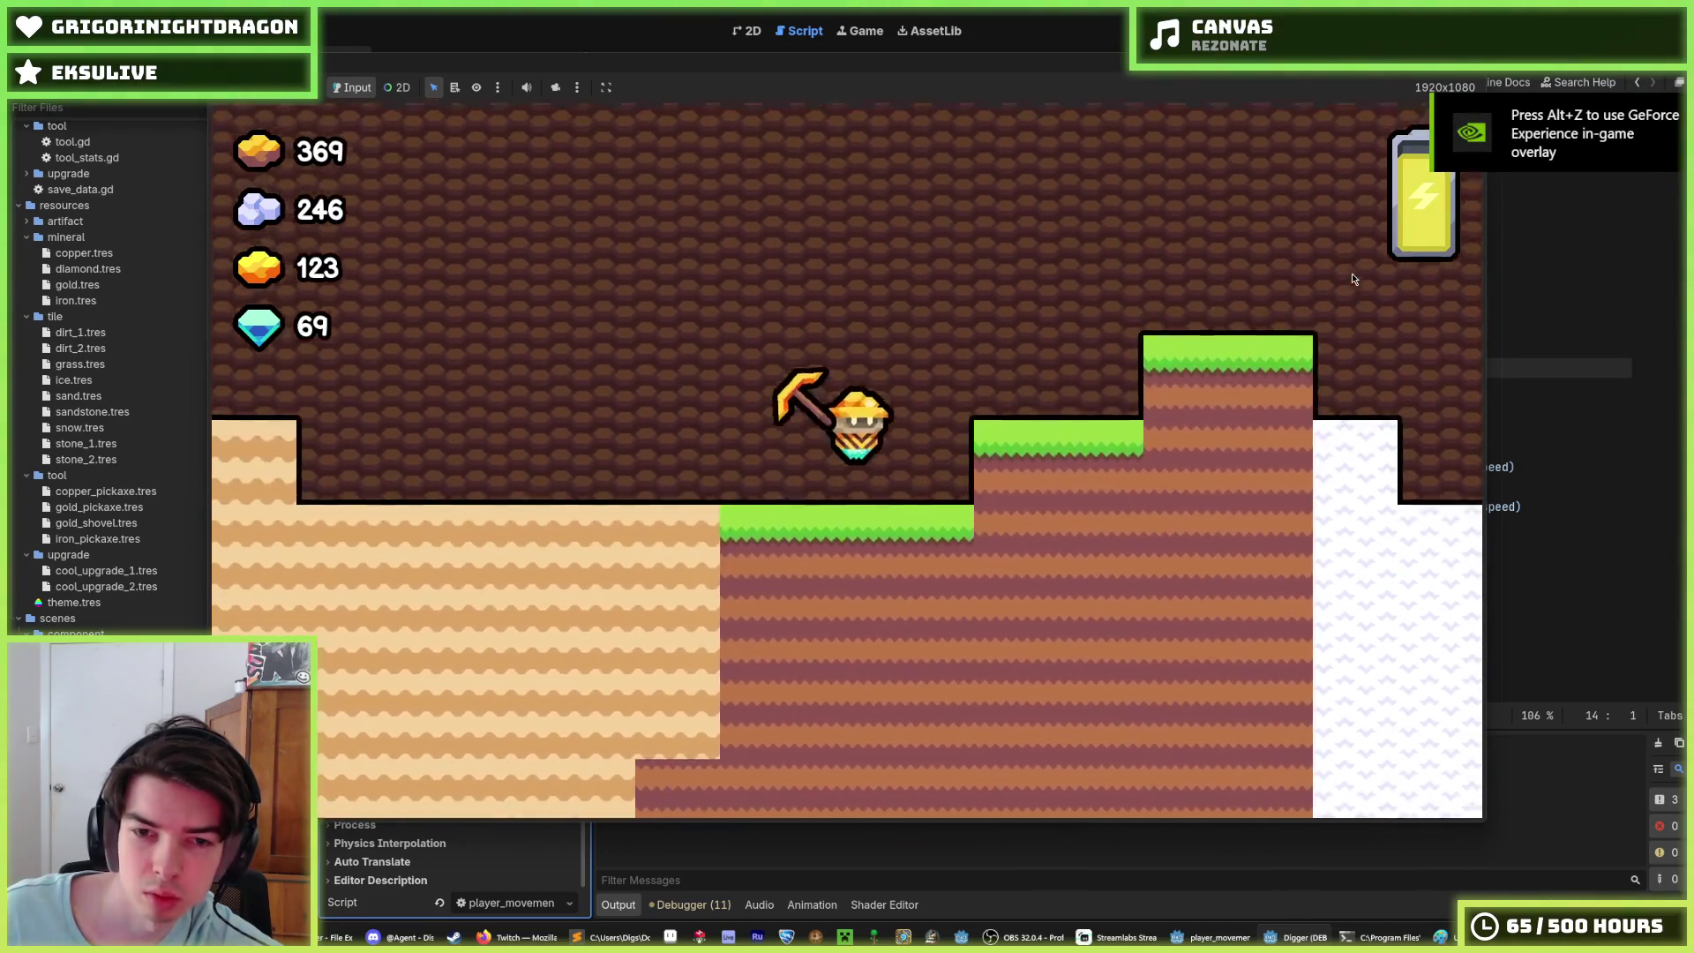
{"action": "key", "text": "space"}
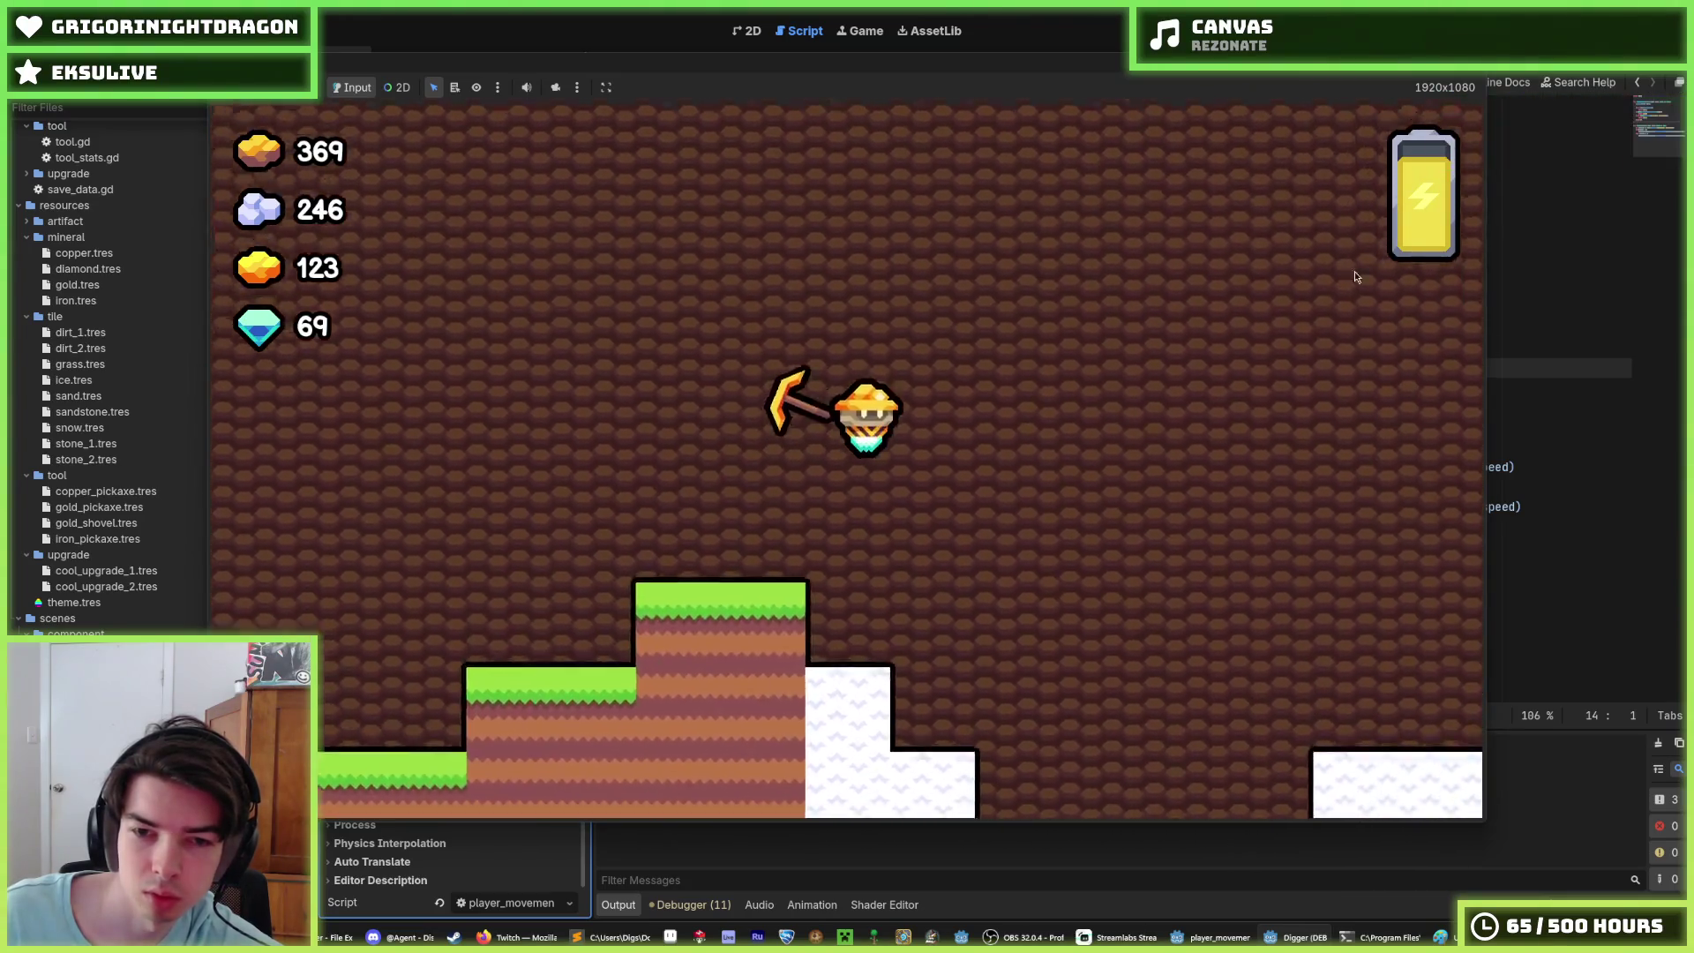
{"action": "key", "text": "F8"}
Step: Commit Max Y Speed at 1200 and run the game, walking and jumping the miner onto the higher ledge
{"action": "left_click", "coordinate": [491, 732]}
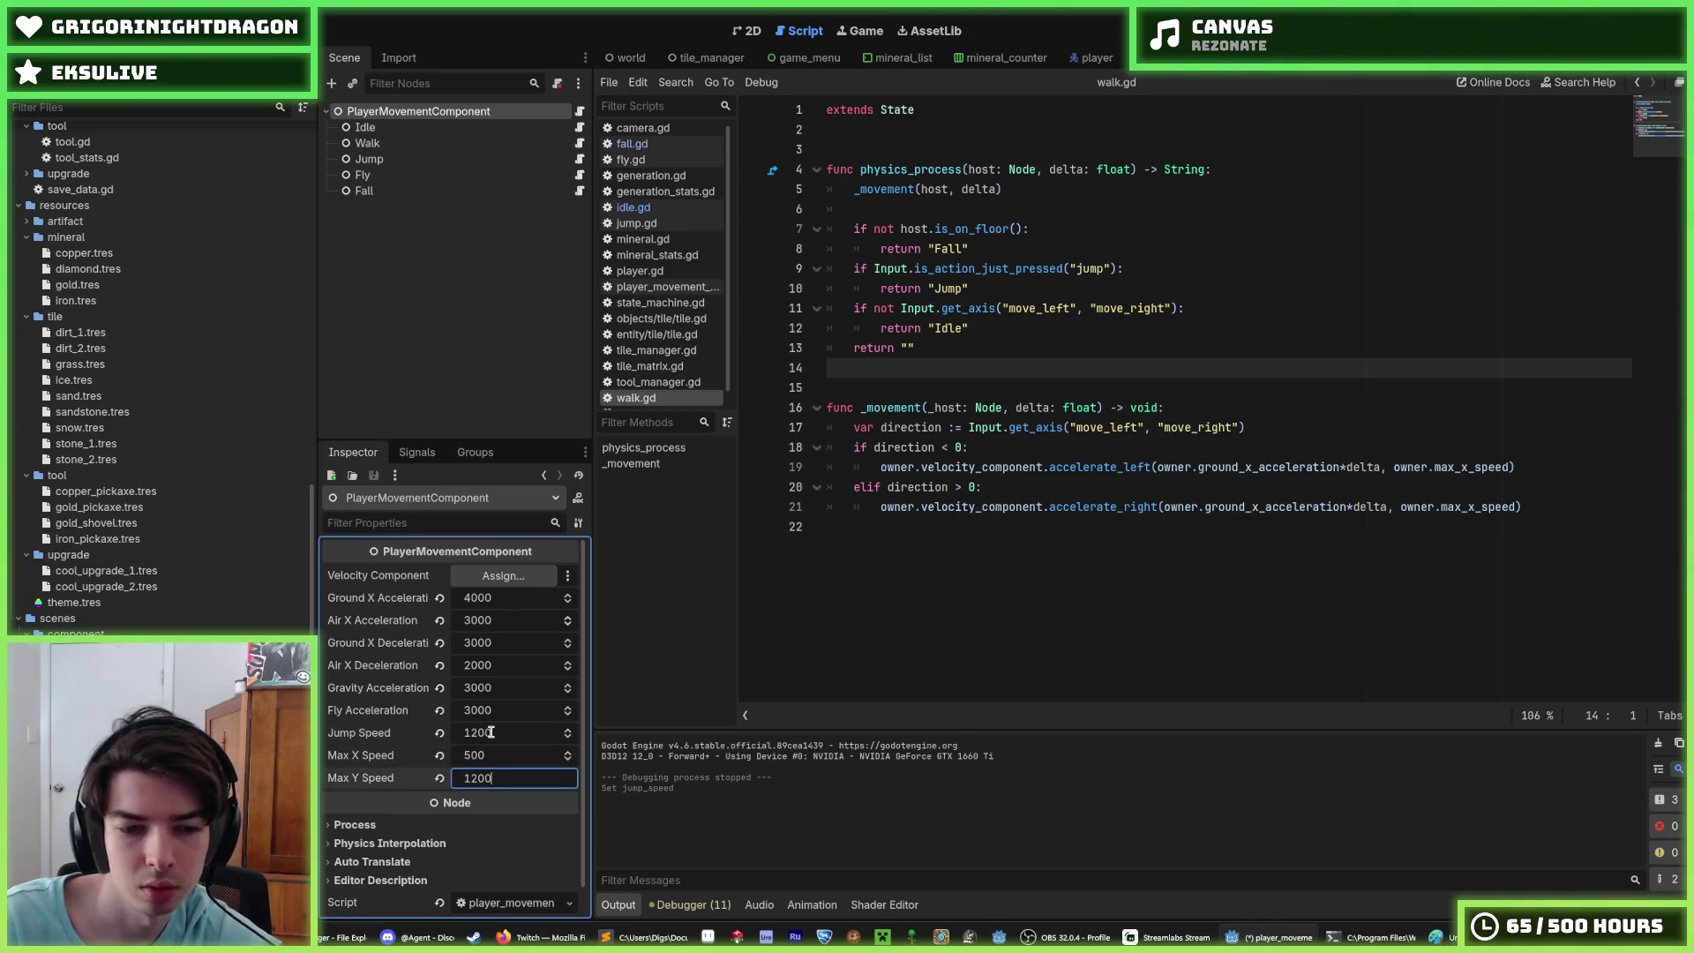
{"action": "key", "text": "Return"}
{"action": "key", "text": "F5"}
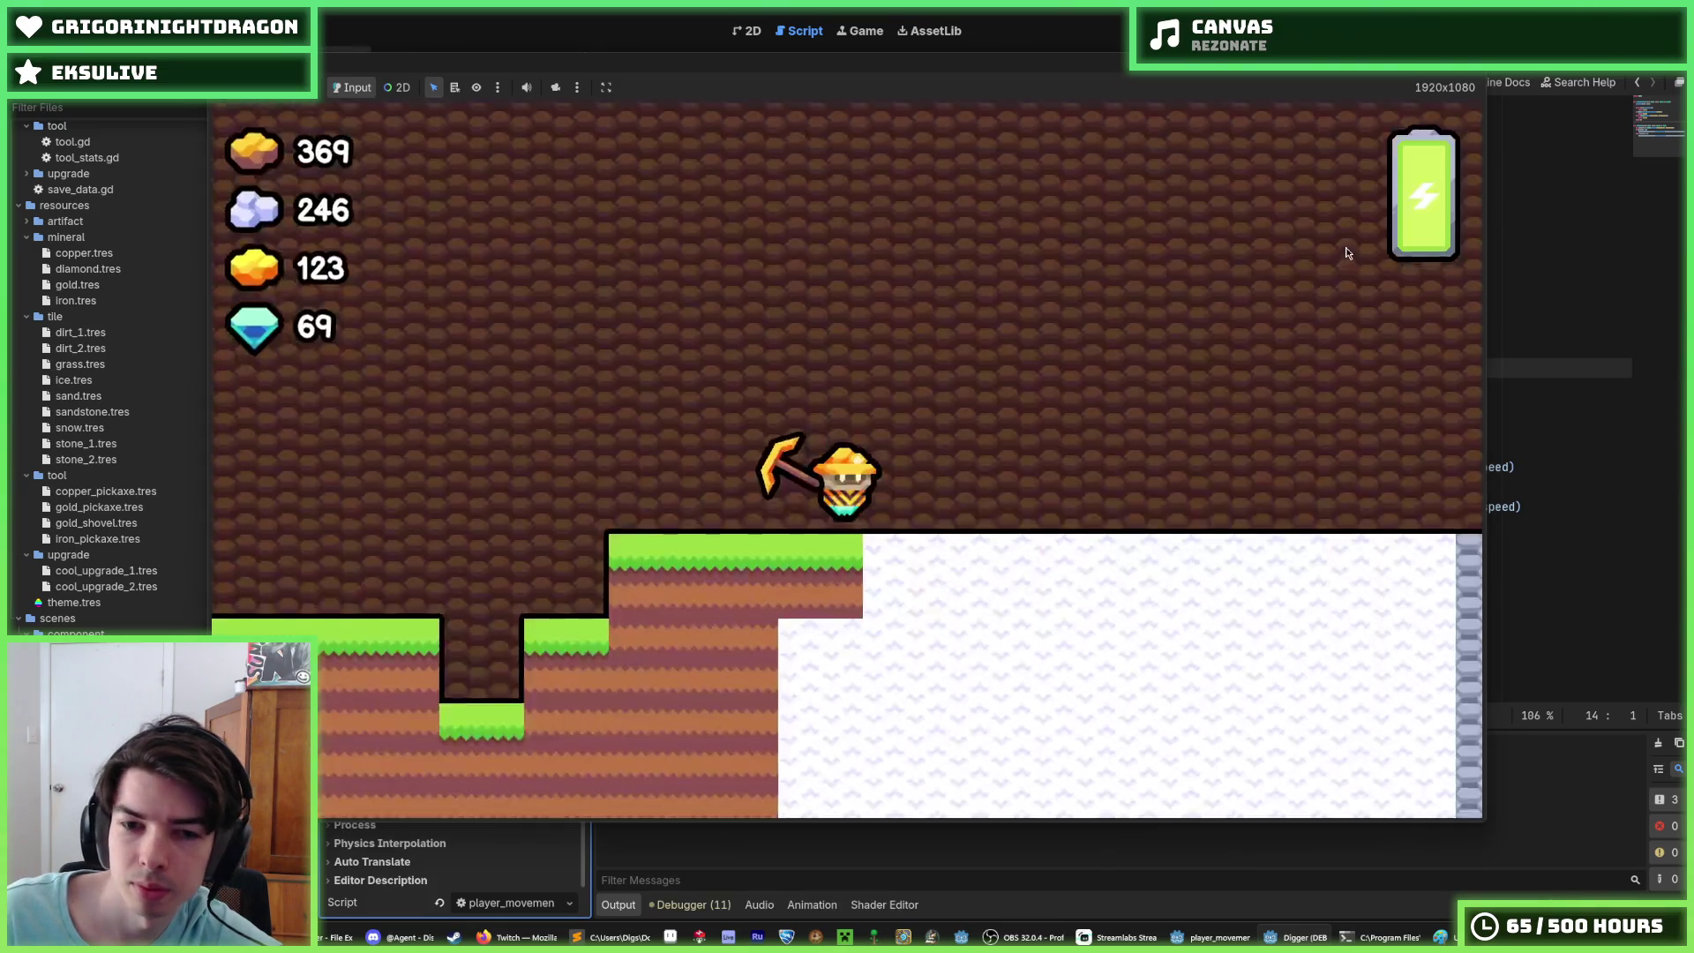
{"action": "key", "text": "Left"}
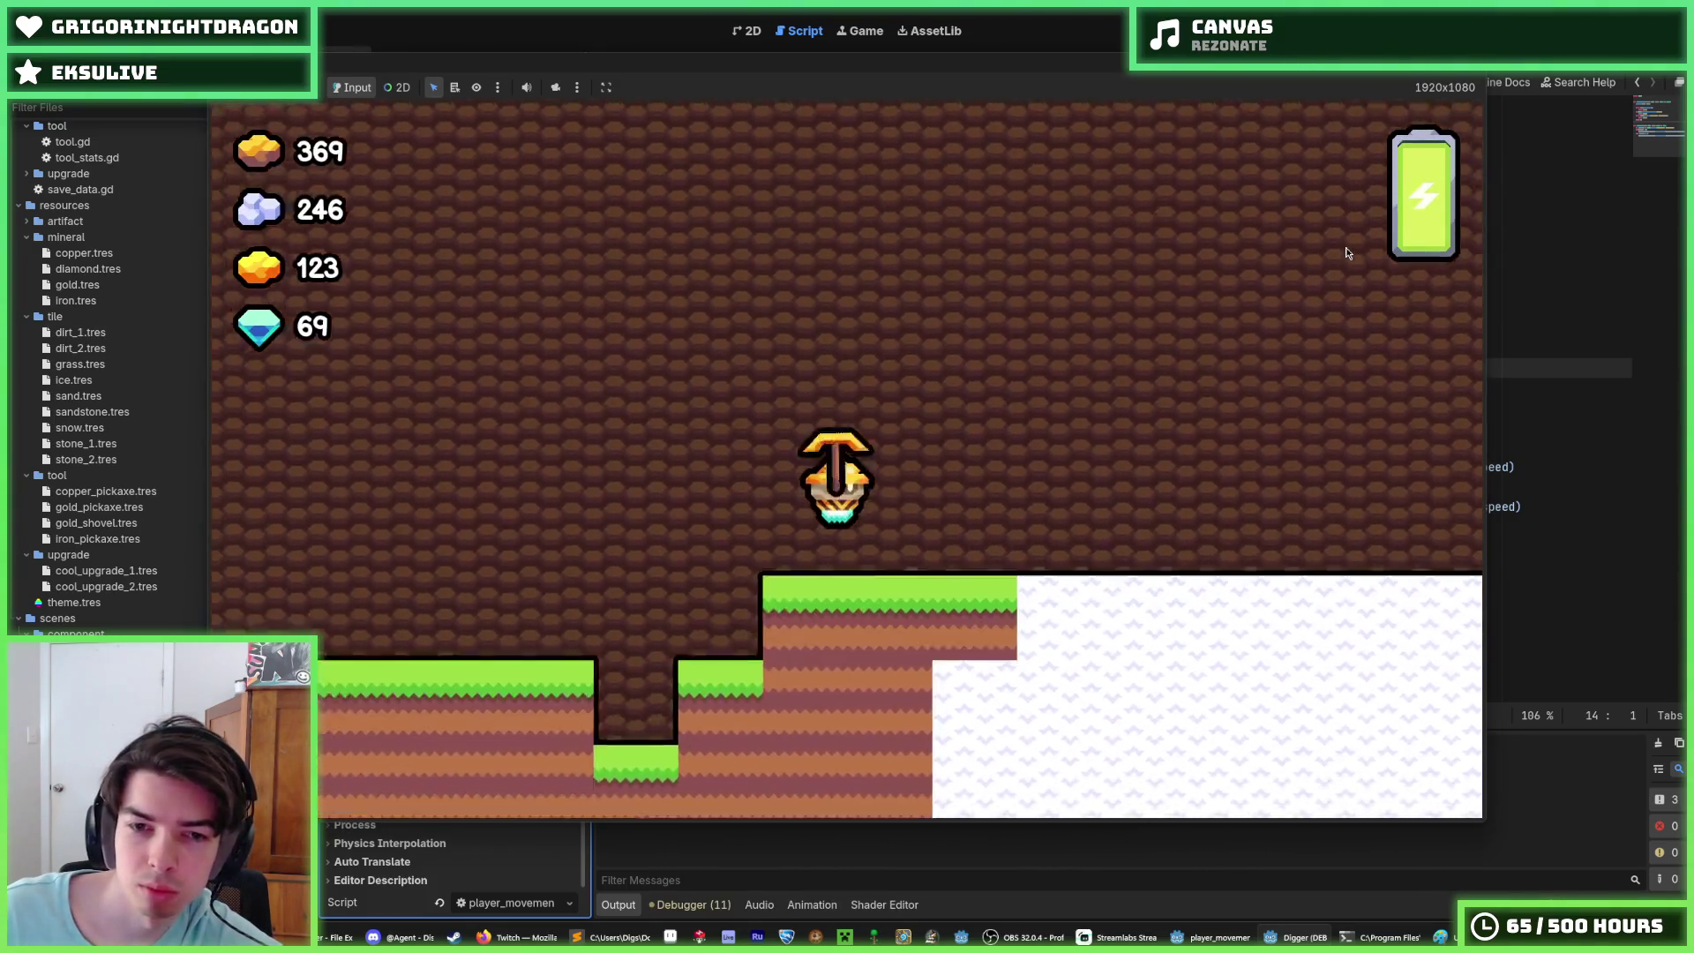
{"action": "key", "text": "Left"}
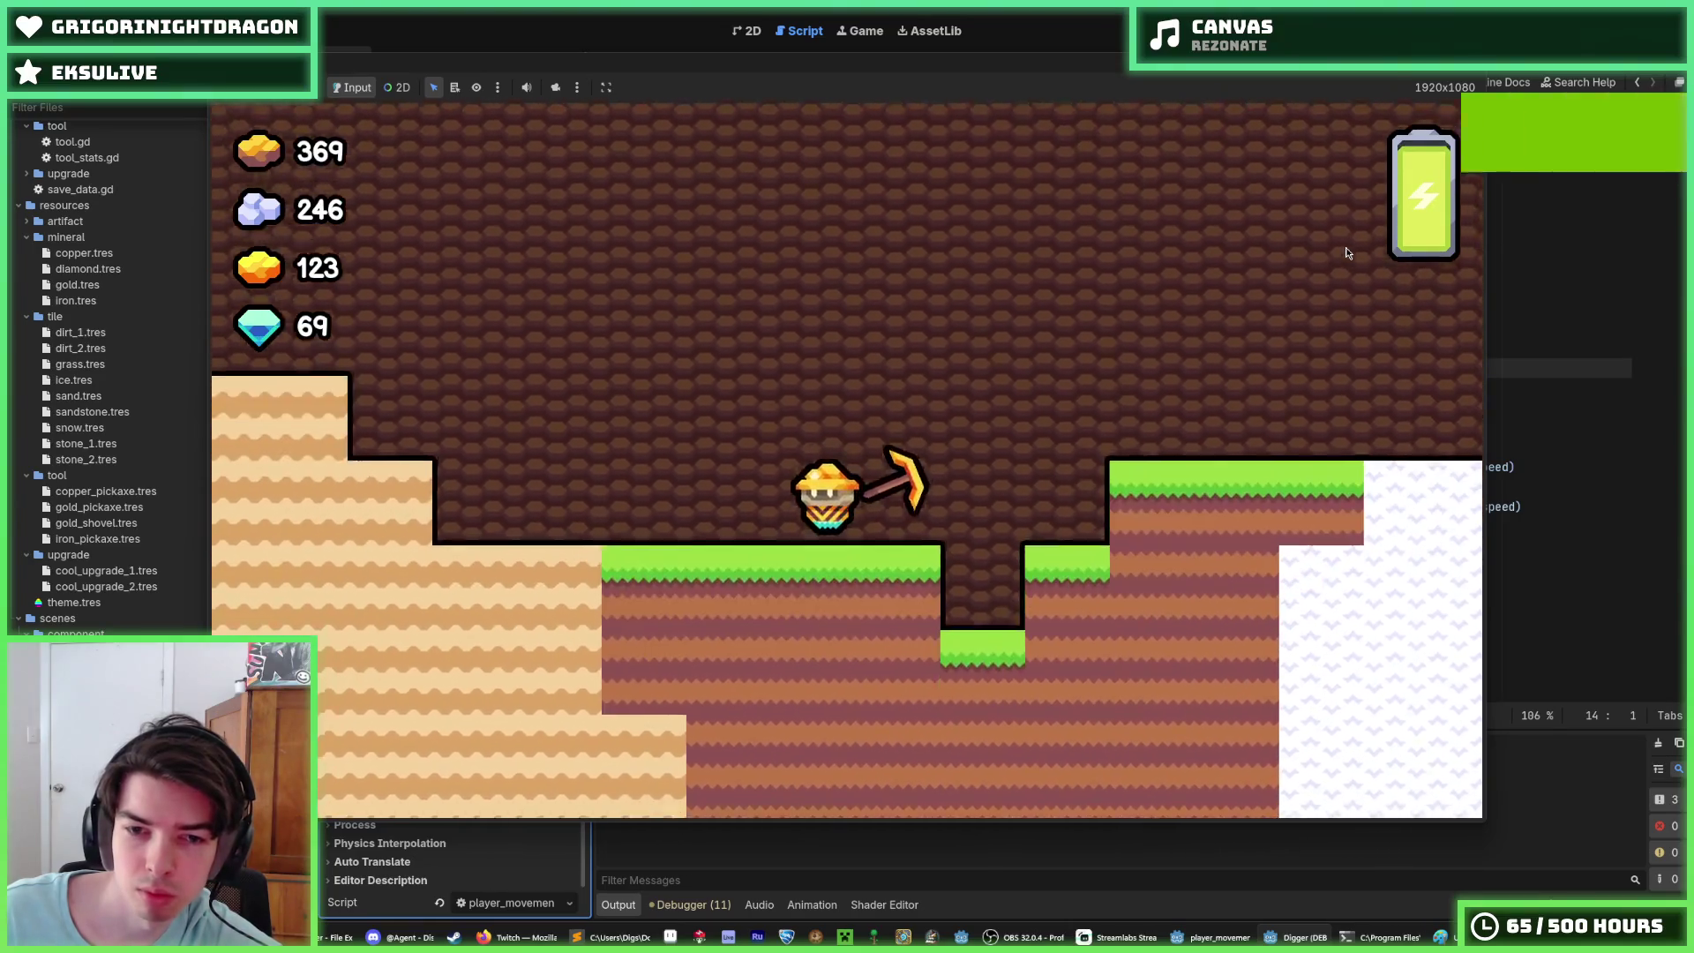
{"action": "key", "text": "Right"}
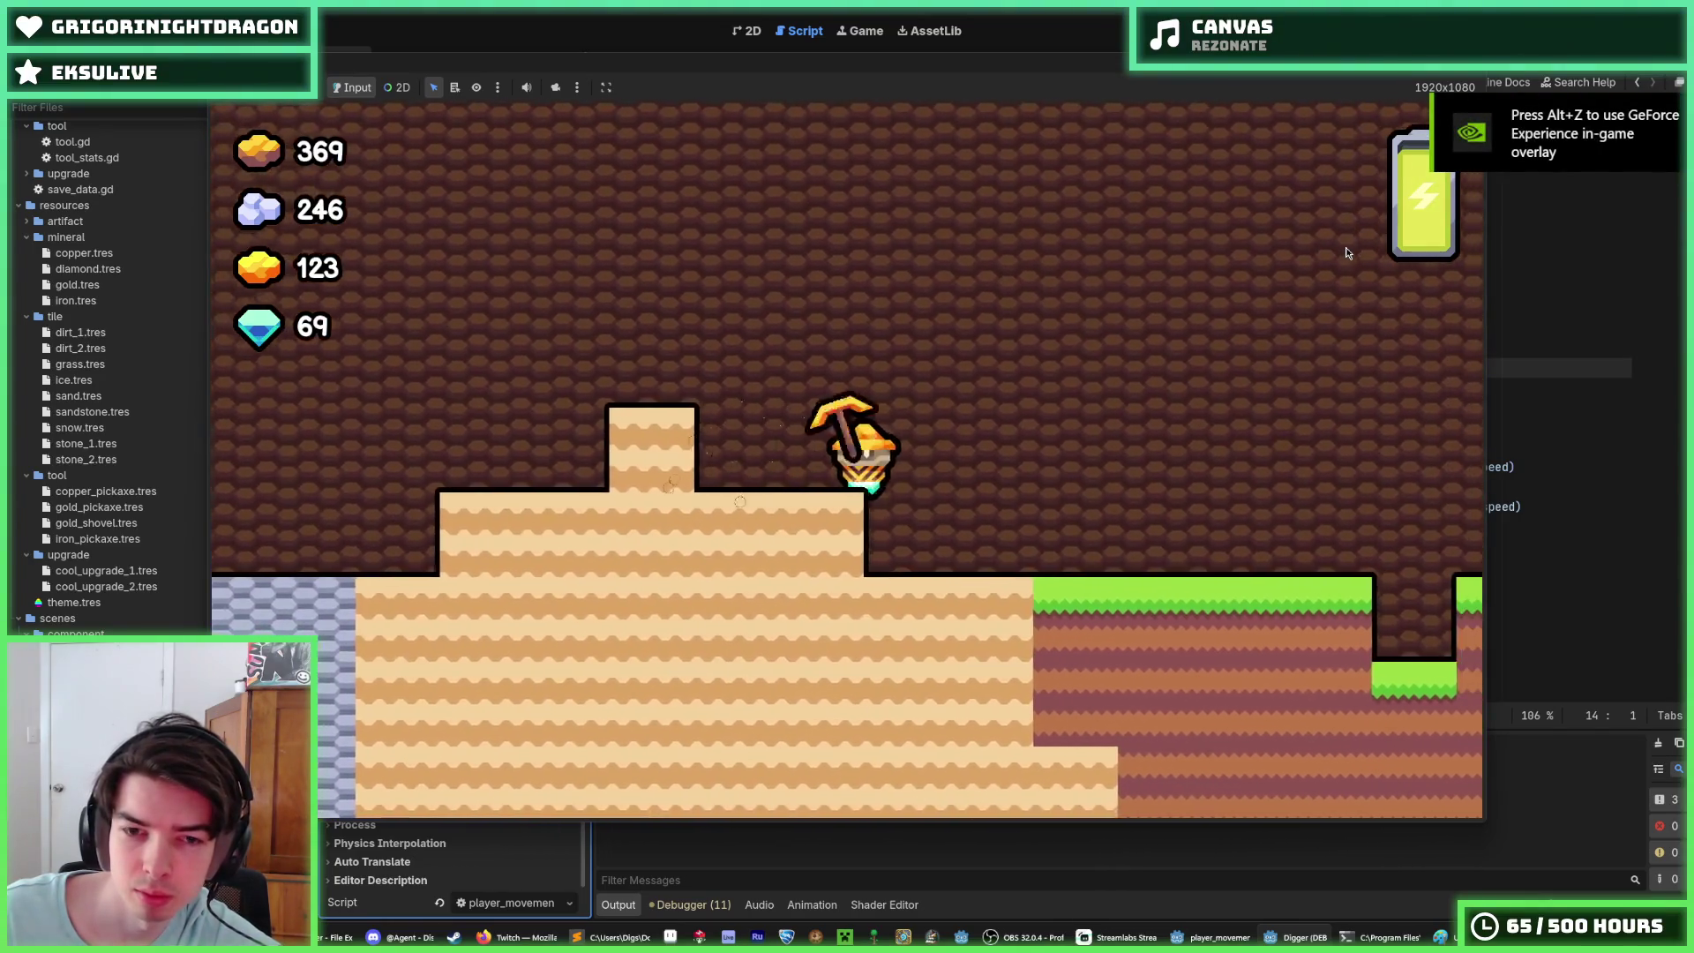
{"action": "key", "text": "Right"}
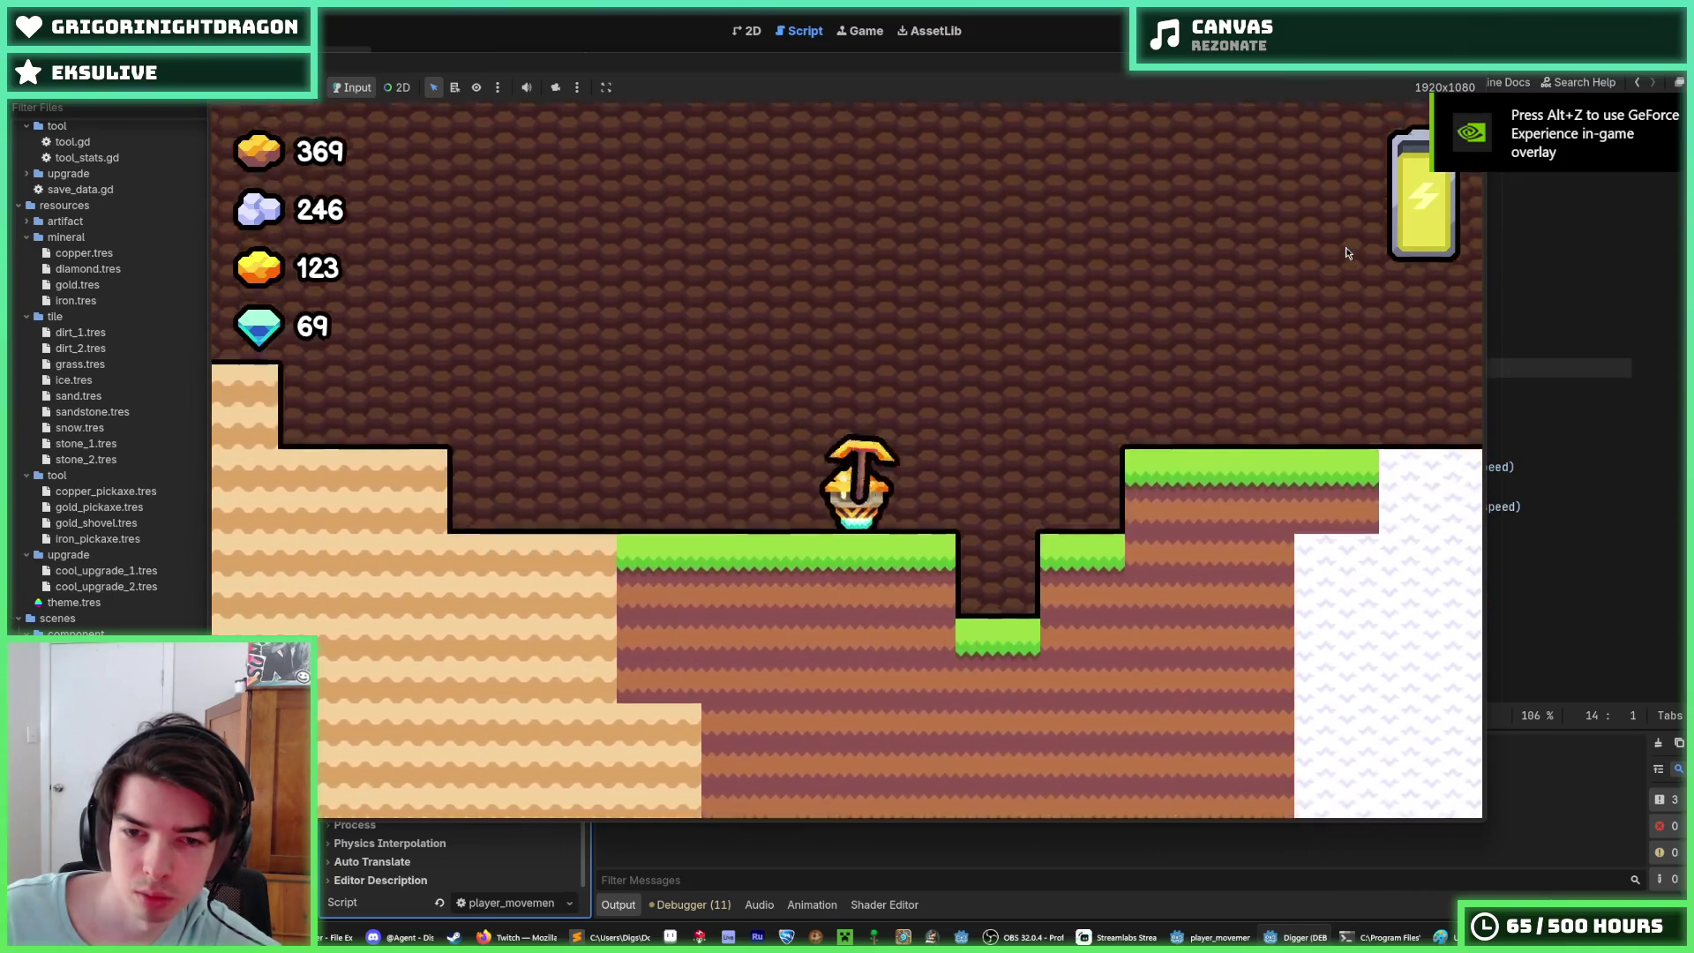
{"action": "key", "text": "Right"}
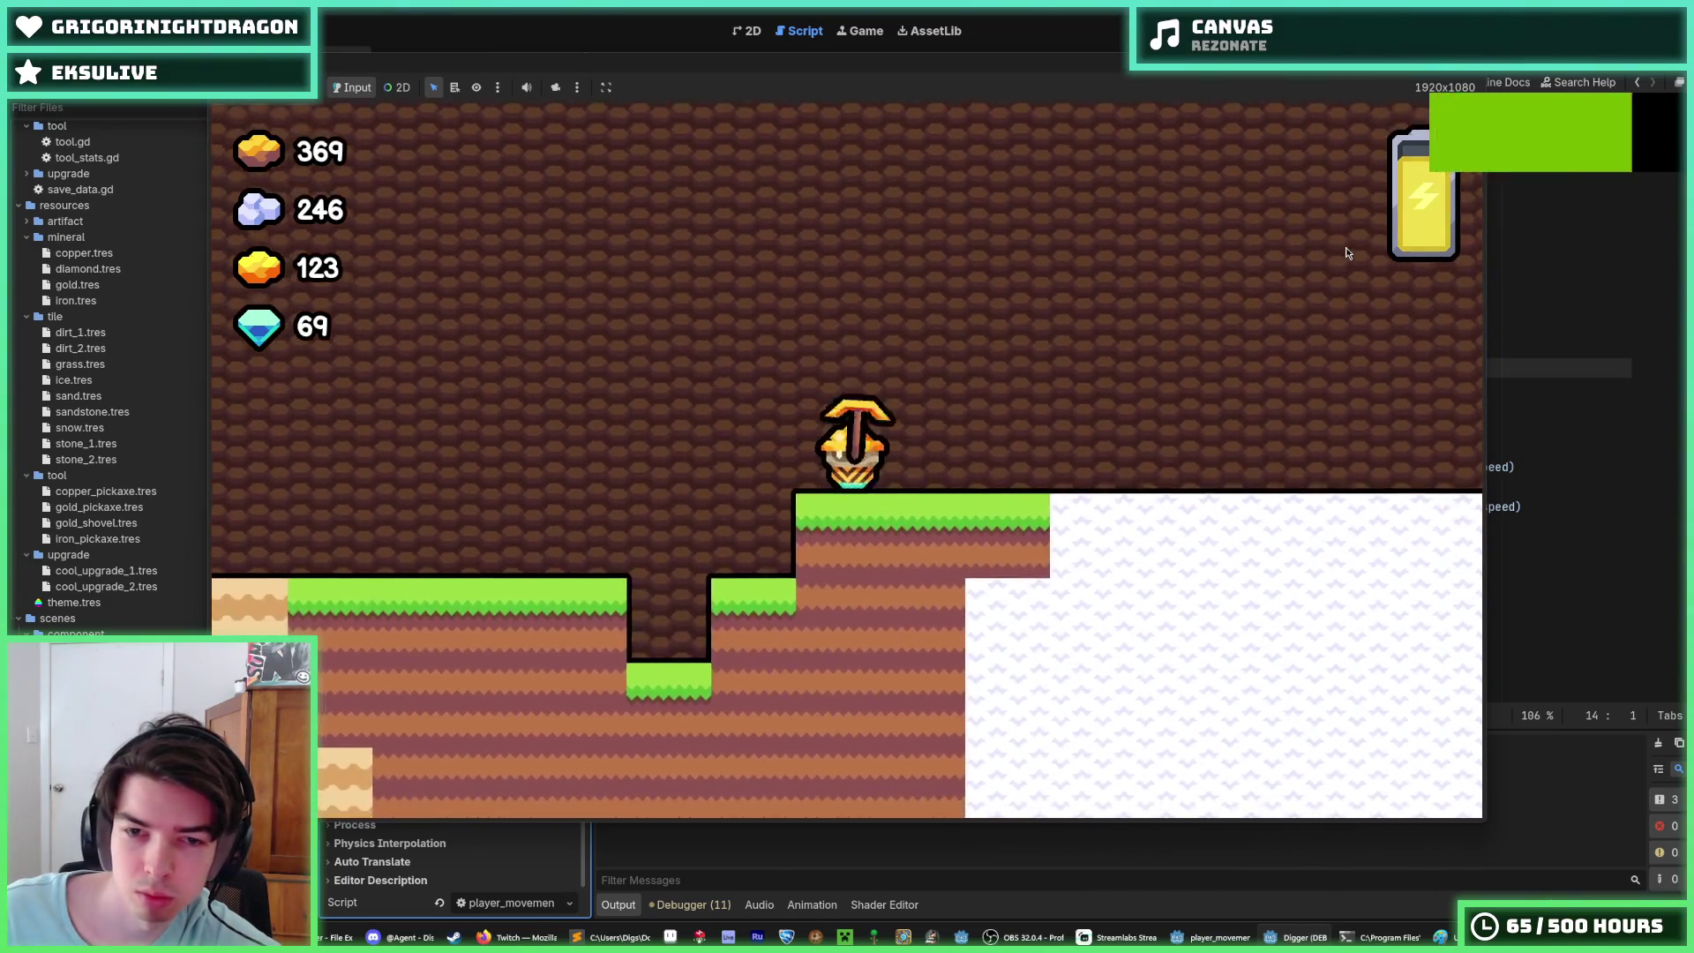
{"action": "key", "text": "Left"}
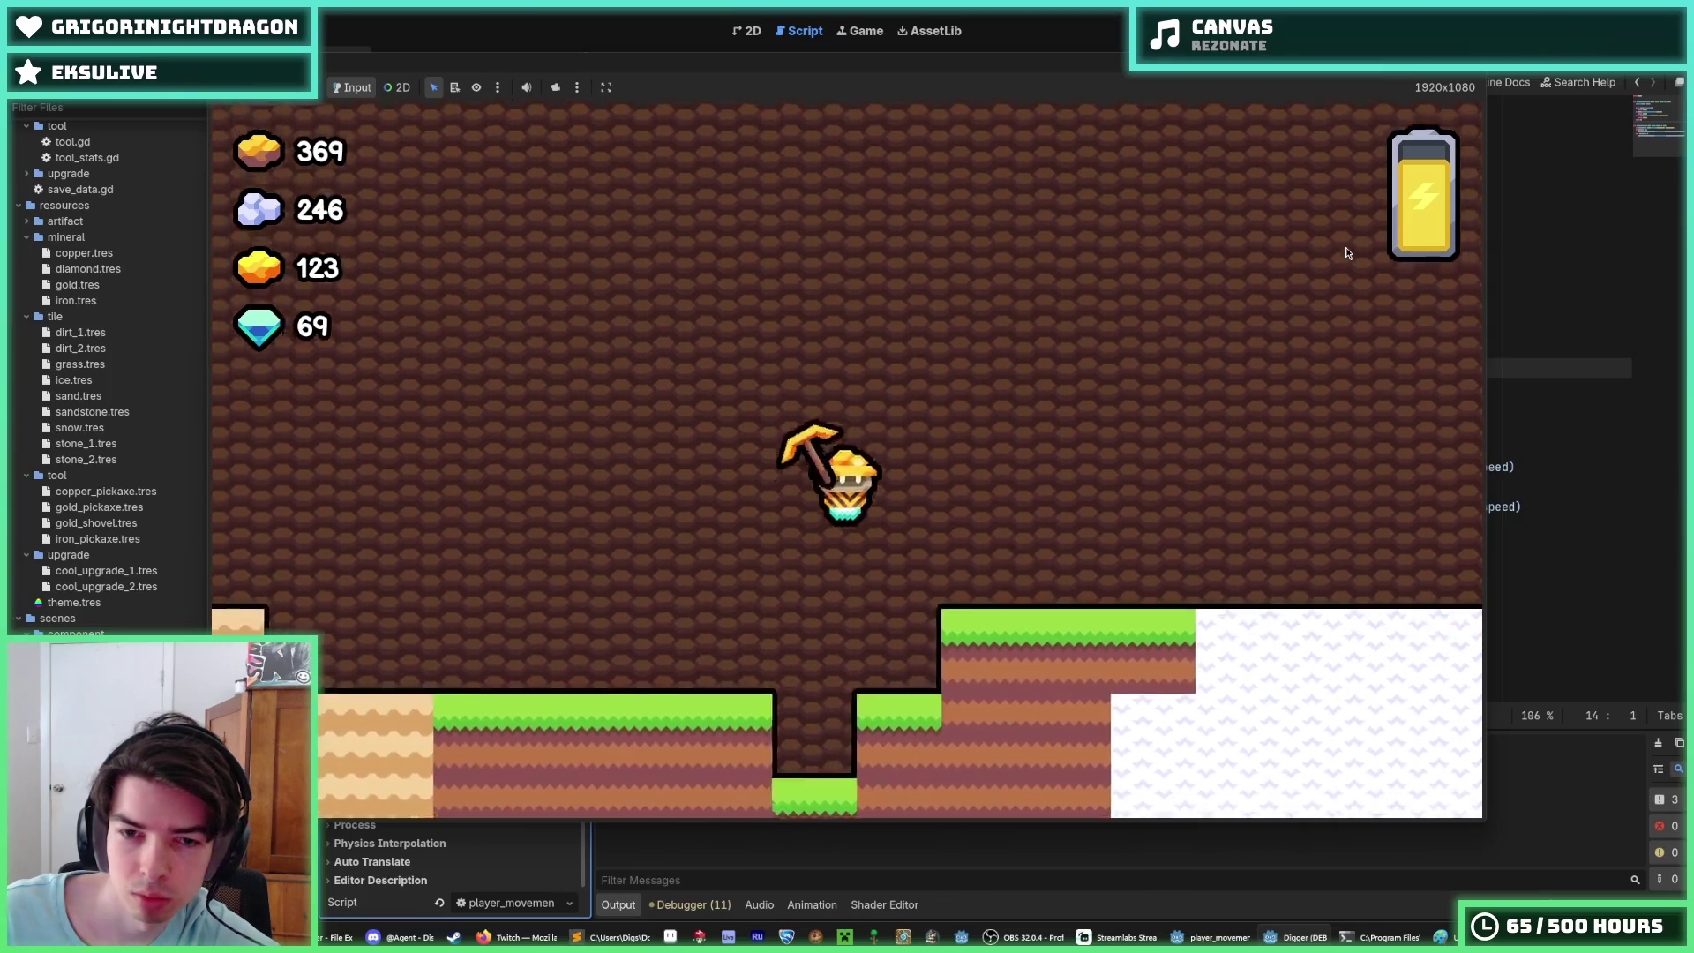
{"action": "key", "text": "Right"}
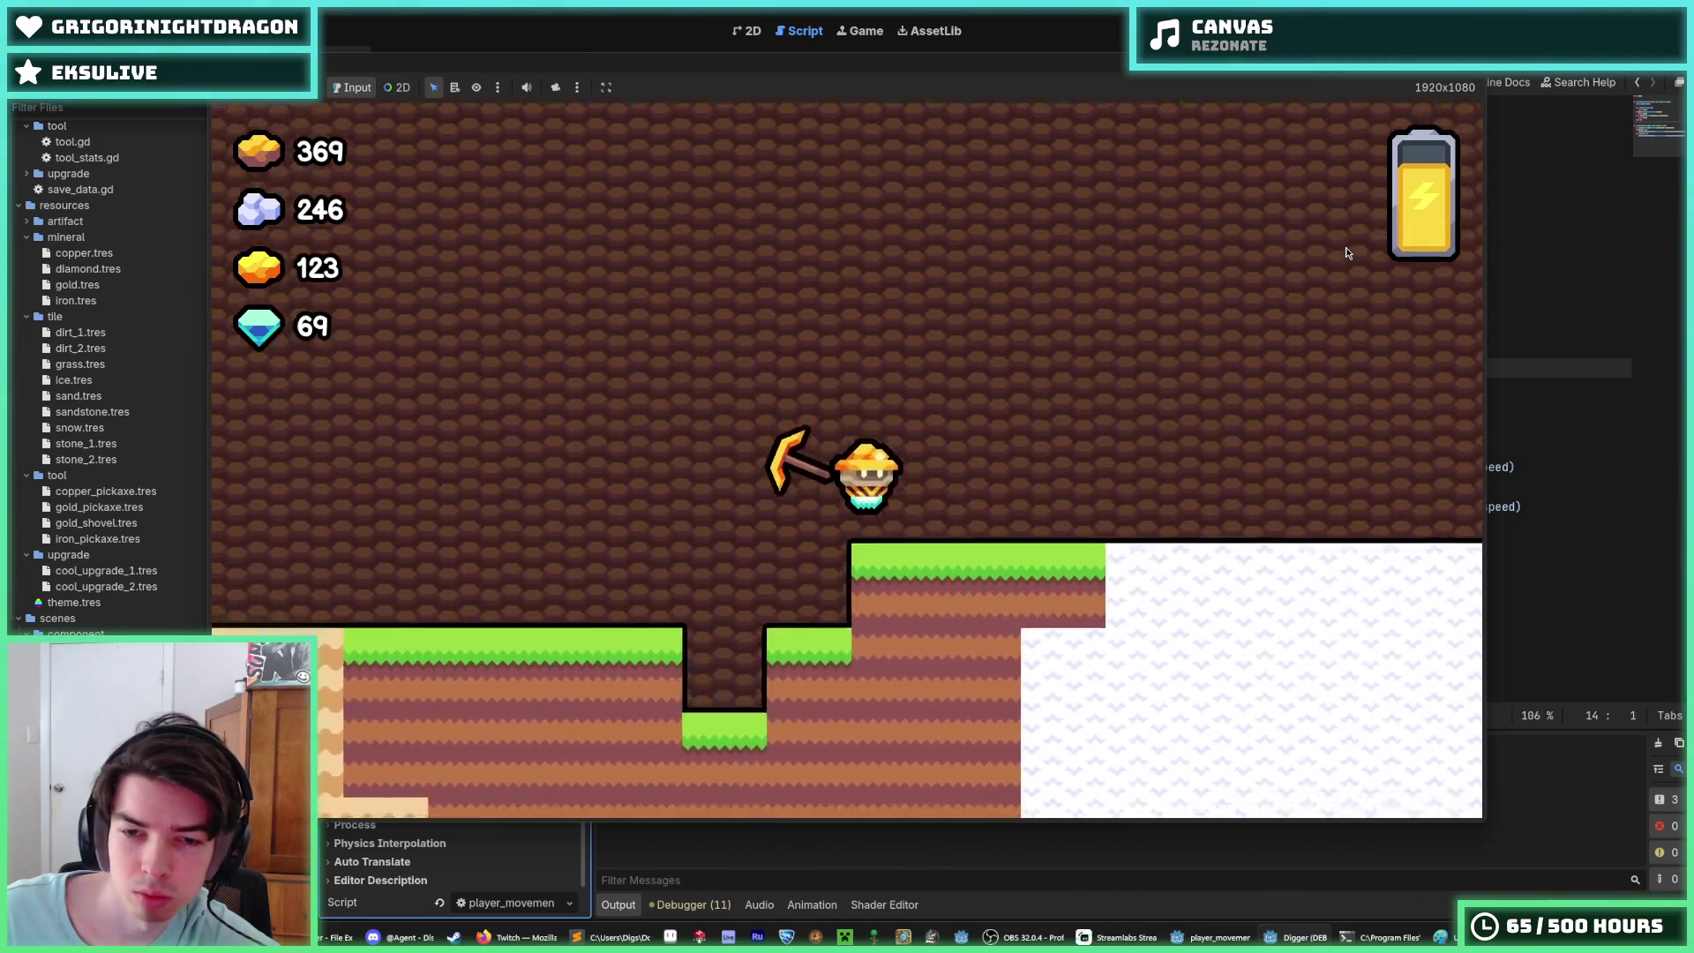
Step: Dig the miner into the snow, jump out of the pits onto the grass ledge, and close the game
{"action": "key", "text": "Down"}
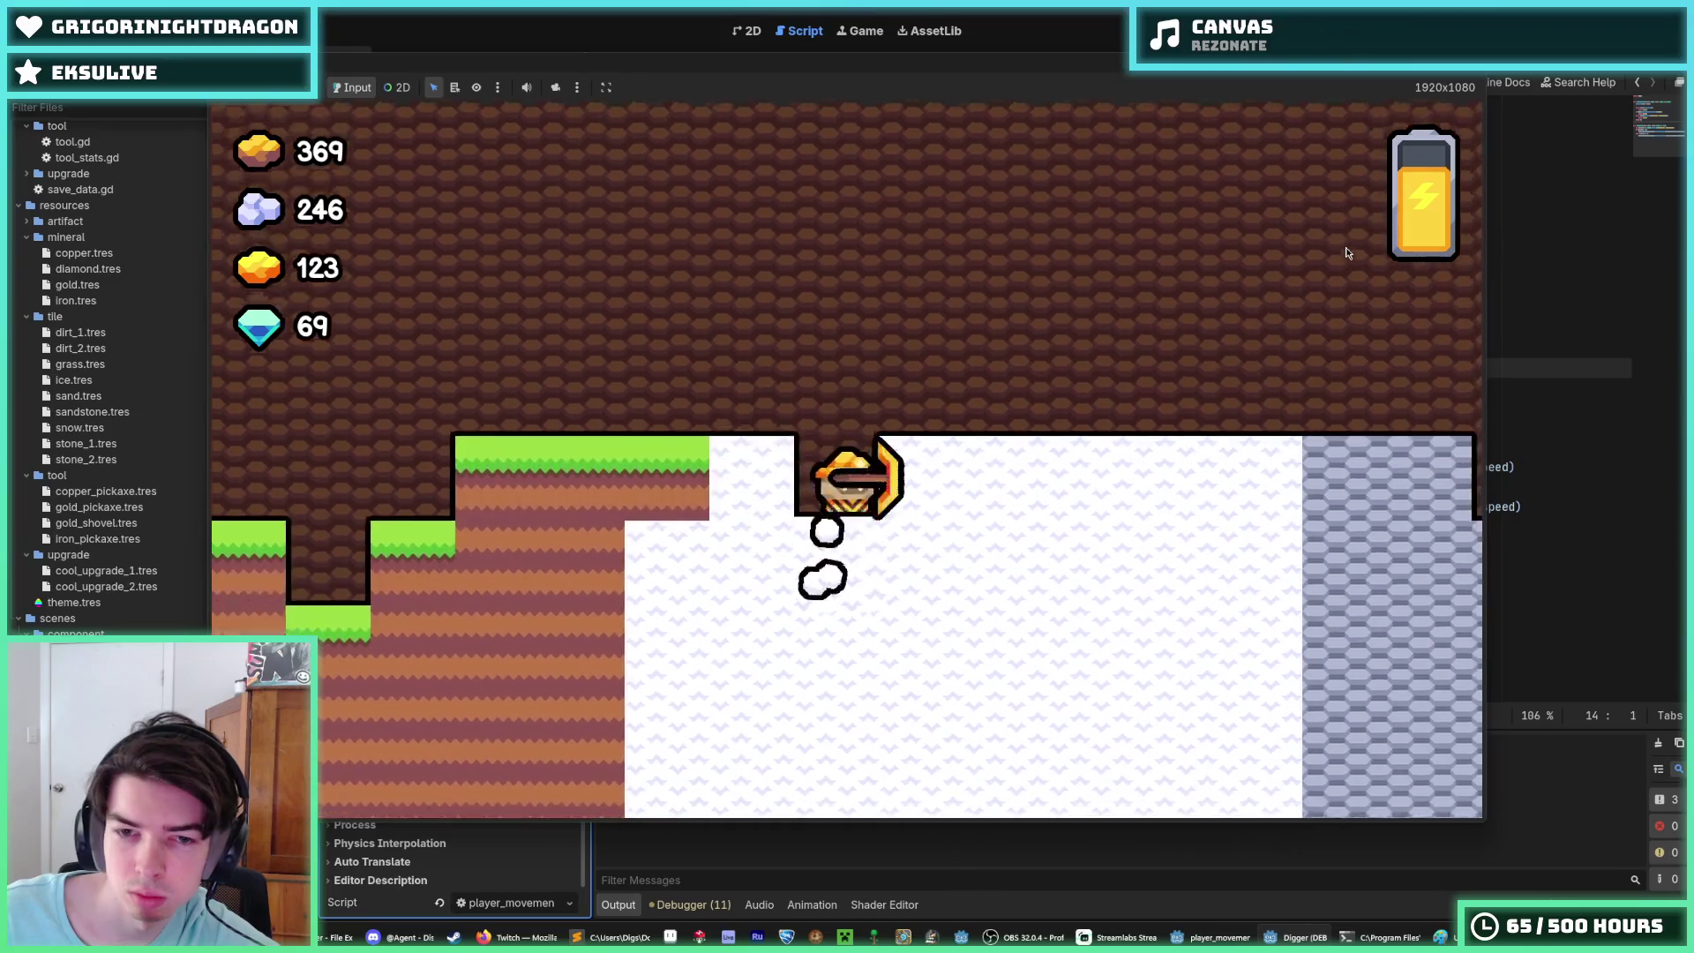
{"action": "key", "text": "Left"}
{"action": "key", "text": "Up"}
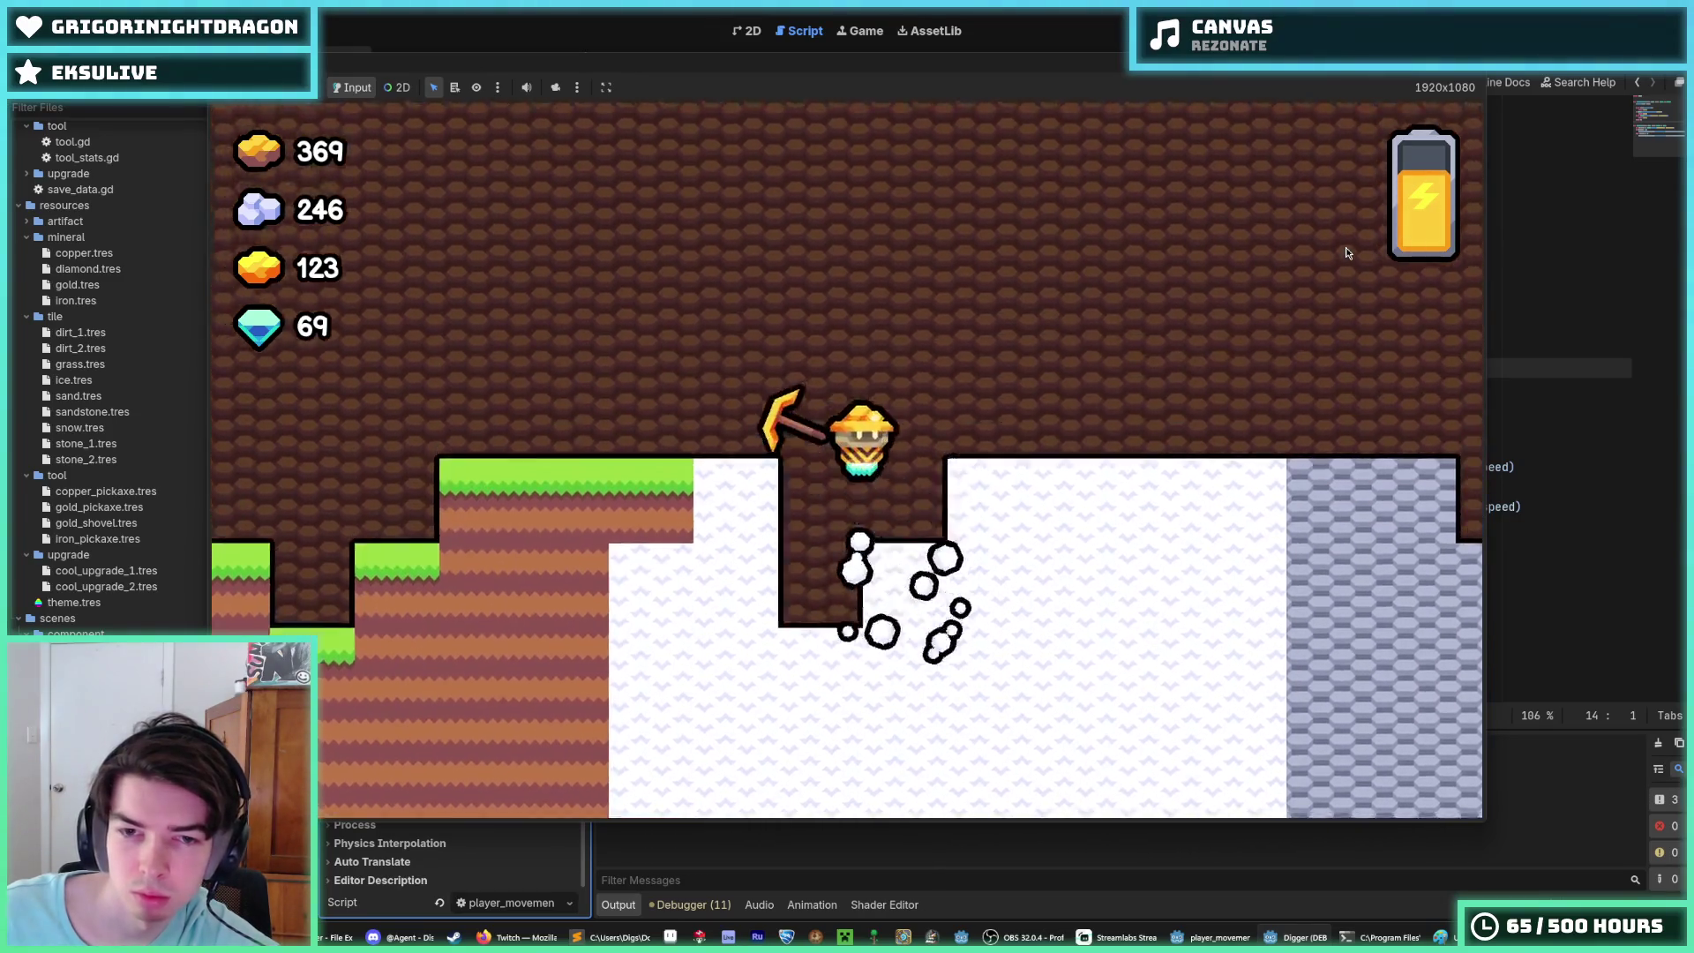
{"action": "key", "text": "Right"}
{"action": "key", "text": "Left"}
{"action": "key", "text": "Right"}
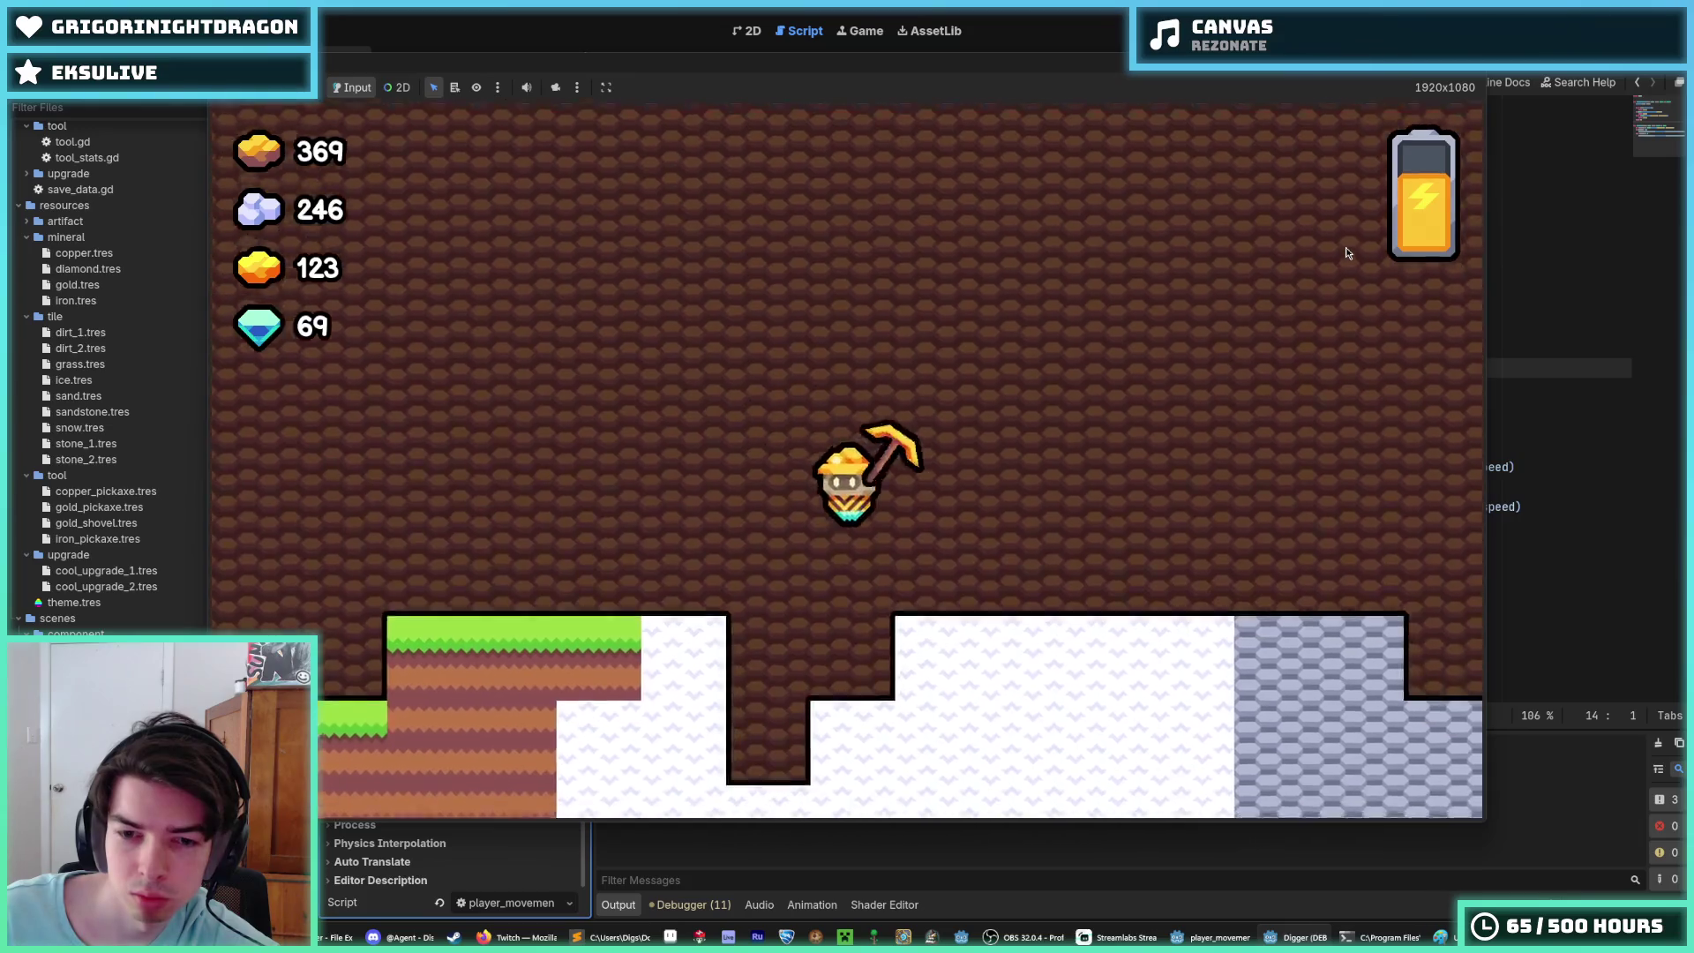
{"action": "key", "text": "Down"}
{"action": "key", "text": "Right"}
{"action": "key", "text": "Down"}
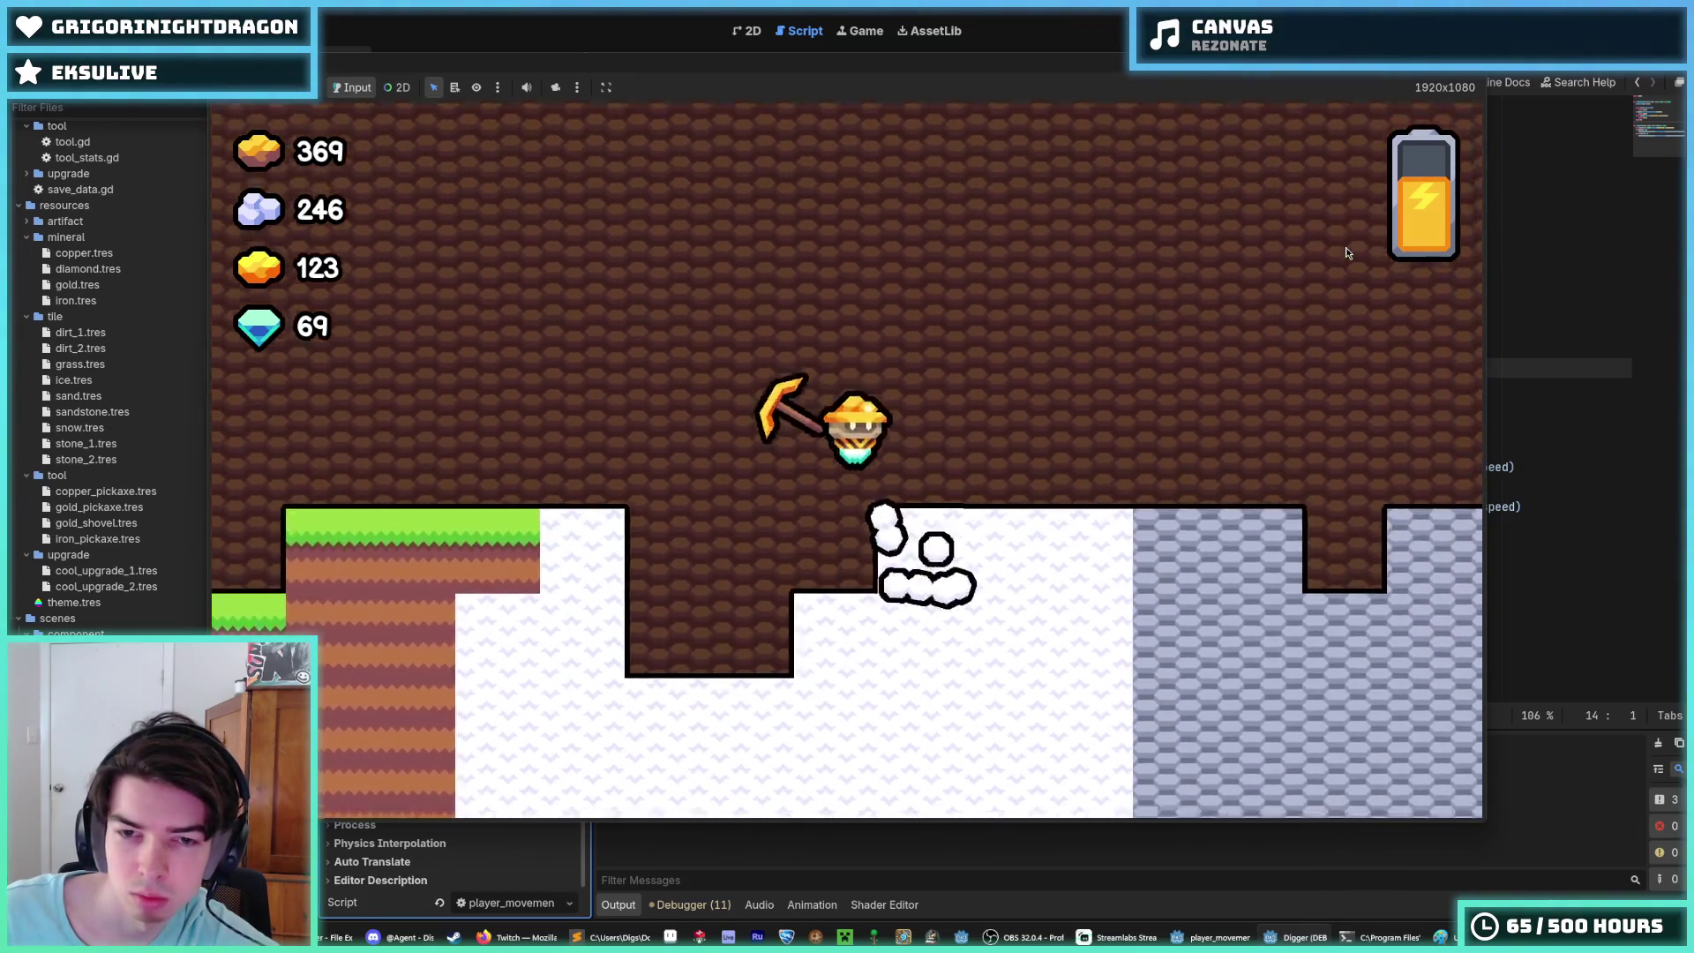
{"action": "key", "text": "Left"}
{"action": "key", "text": "Up"}
{"action": "key", "text": "Right"}
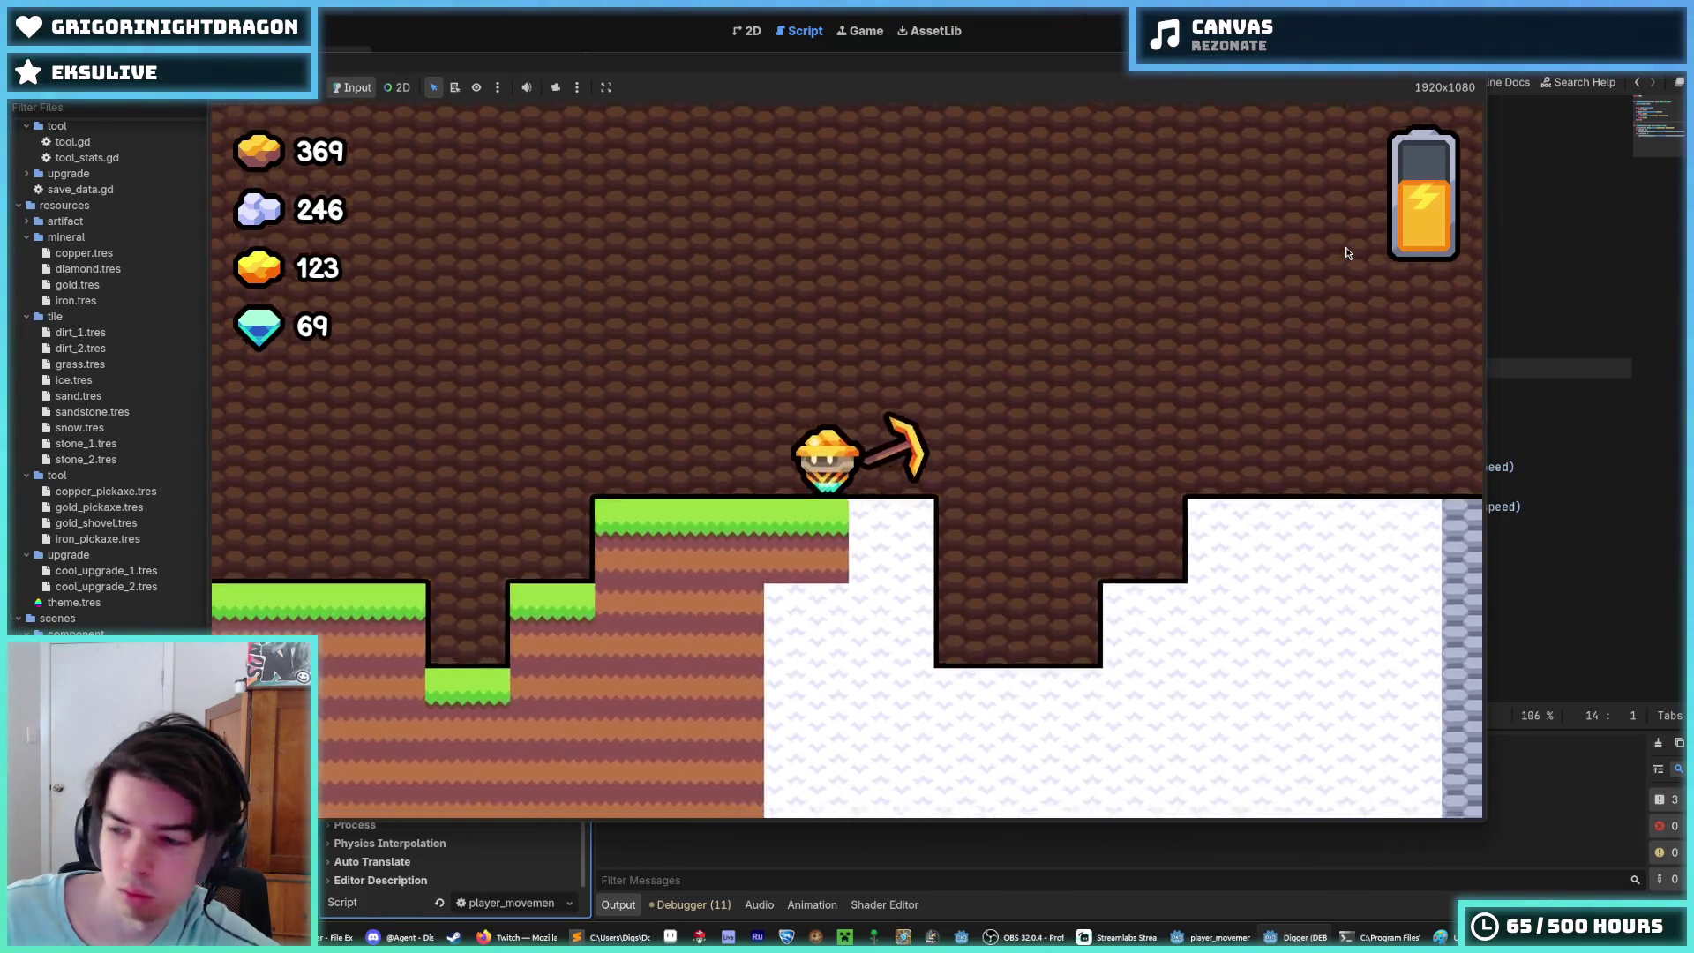
{"action": "key", "text": "F8"}
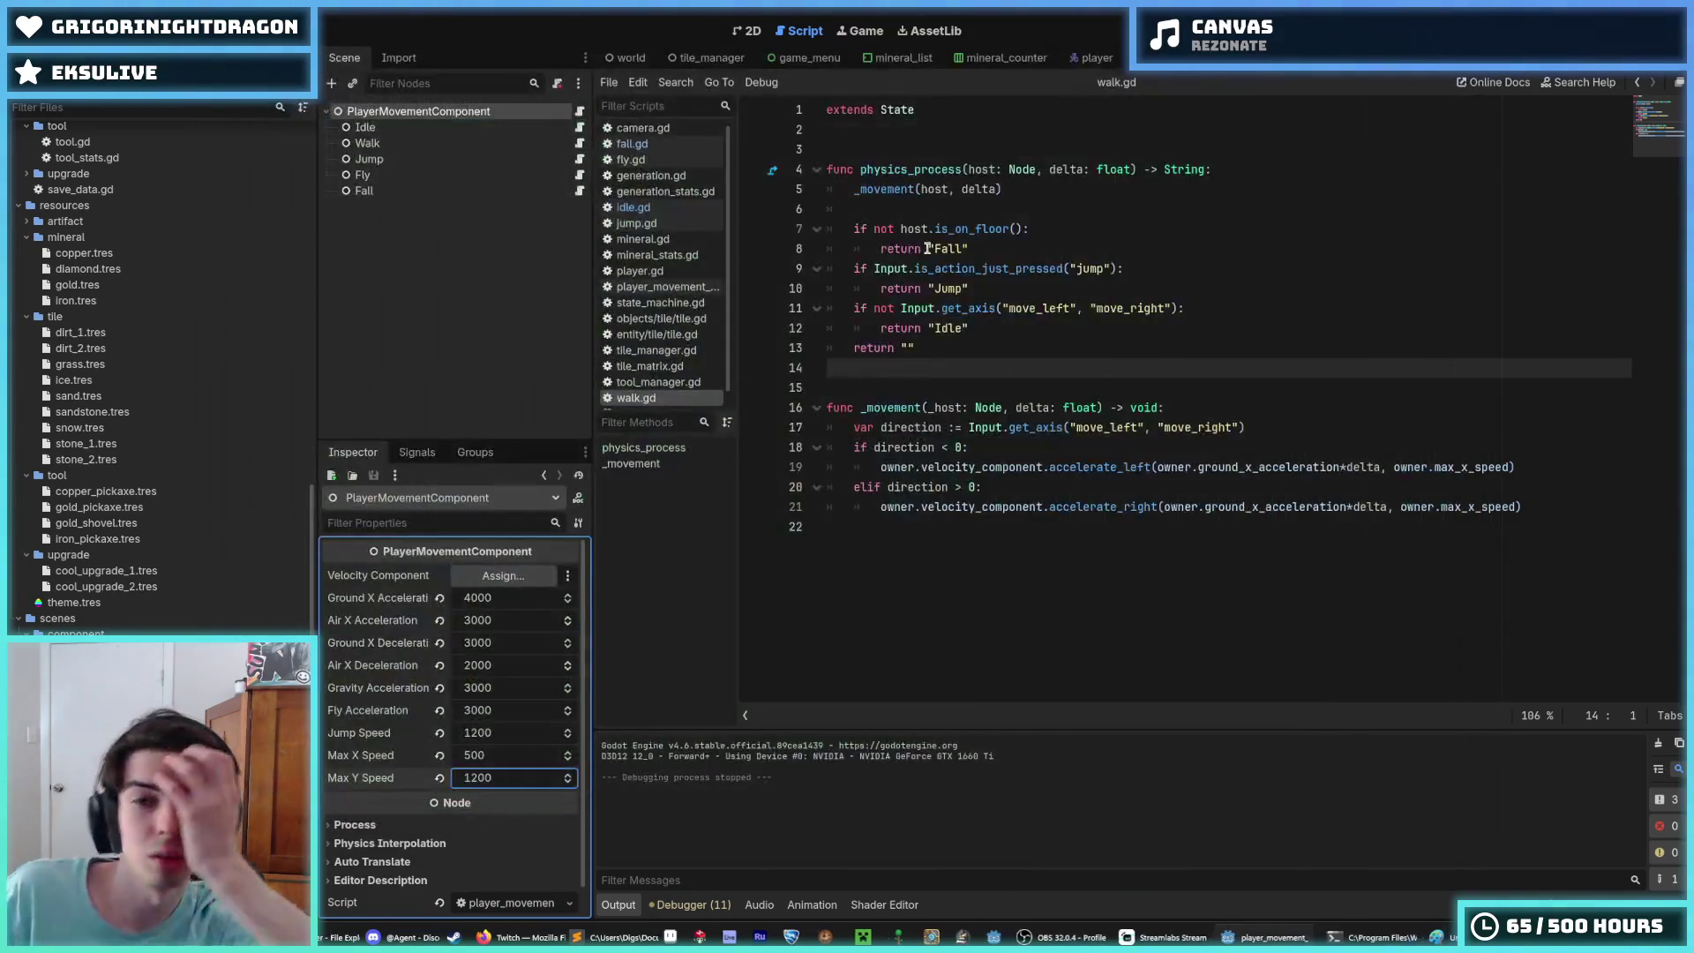
Step: Browse the Fly, Jump and Fall scripts, then add a new line after jump.gd's movement call
{"action": "left_click", "coordinate": [557, 175]}
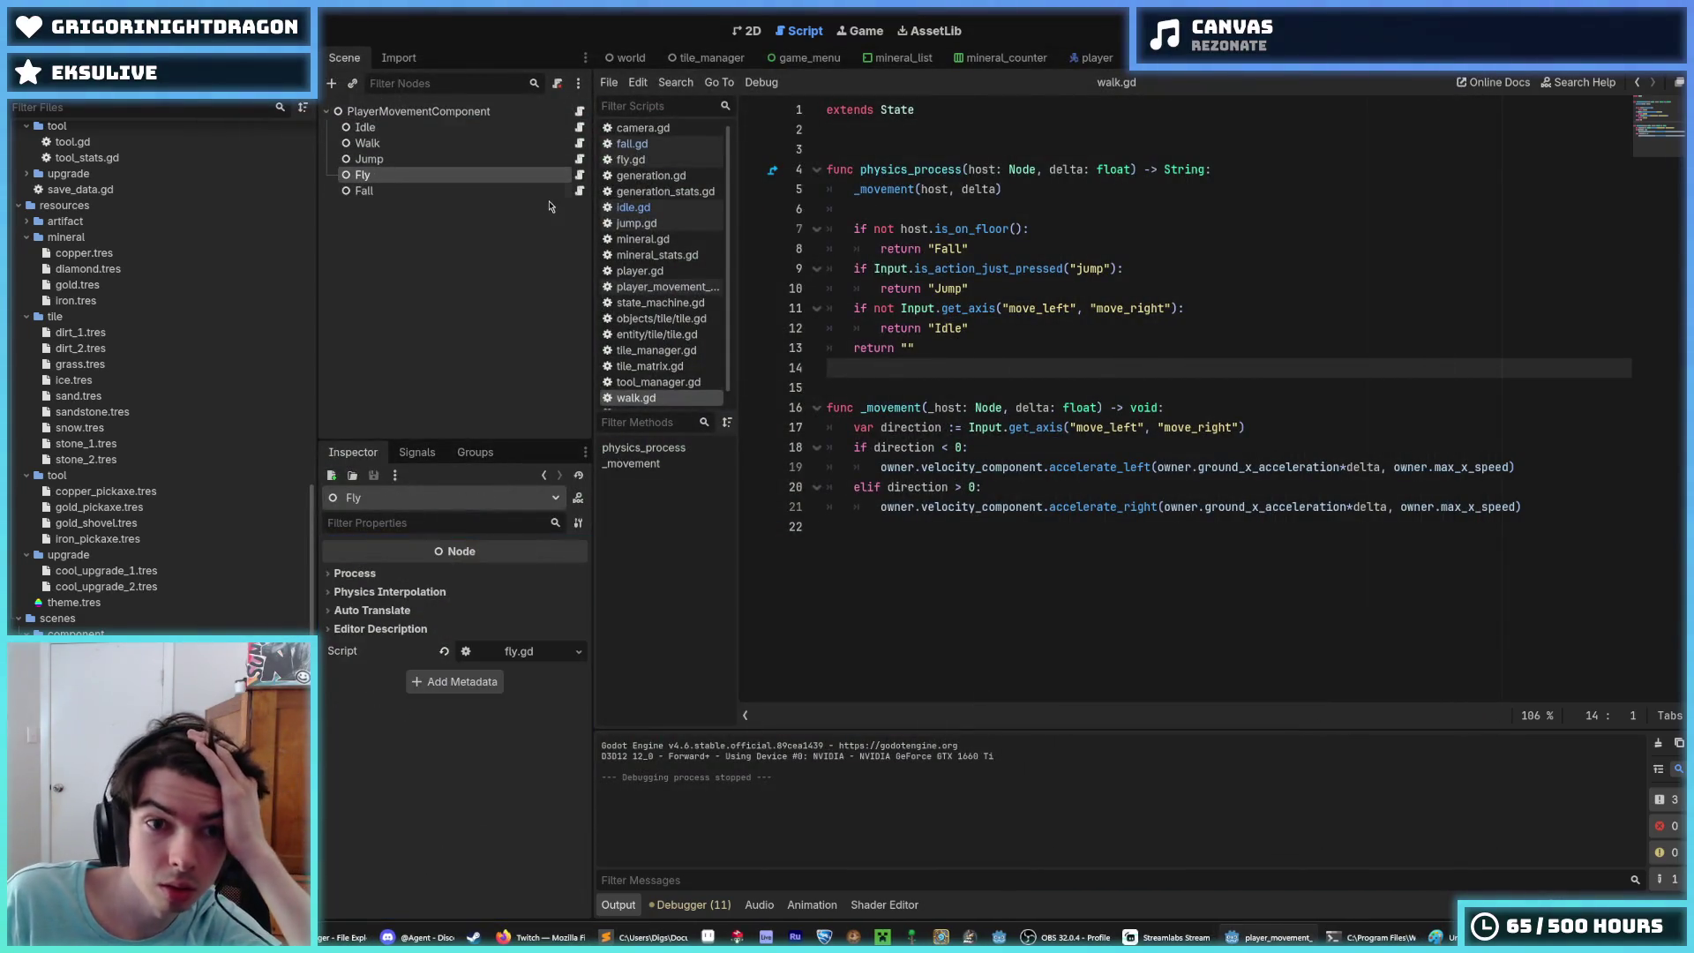
{"action": "left_click", "coordinate": [579, 175]}
{"action": "left_click", "coordinate": [580, 158]}
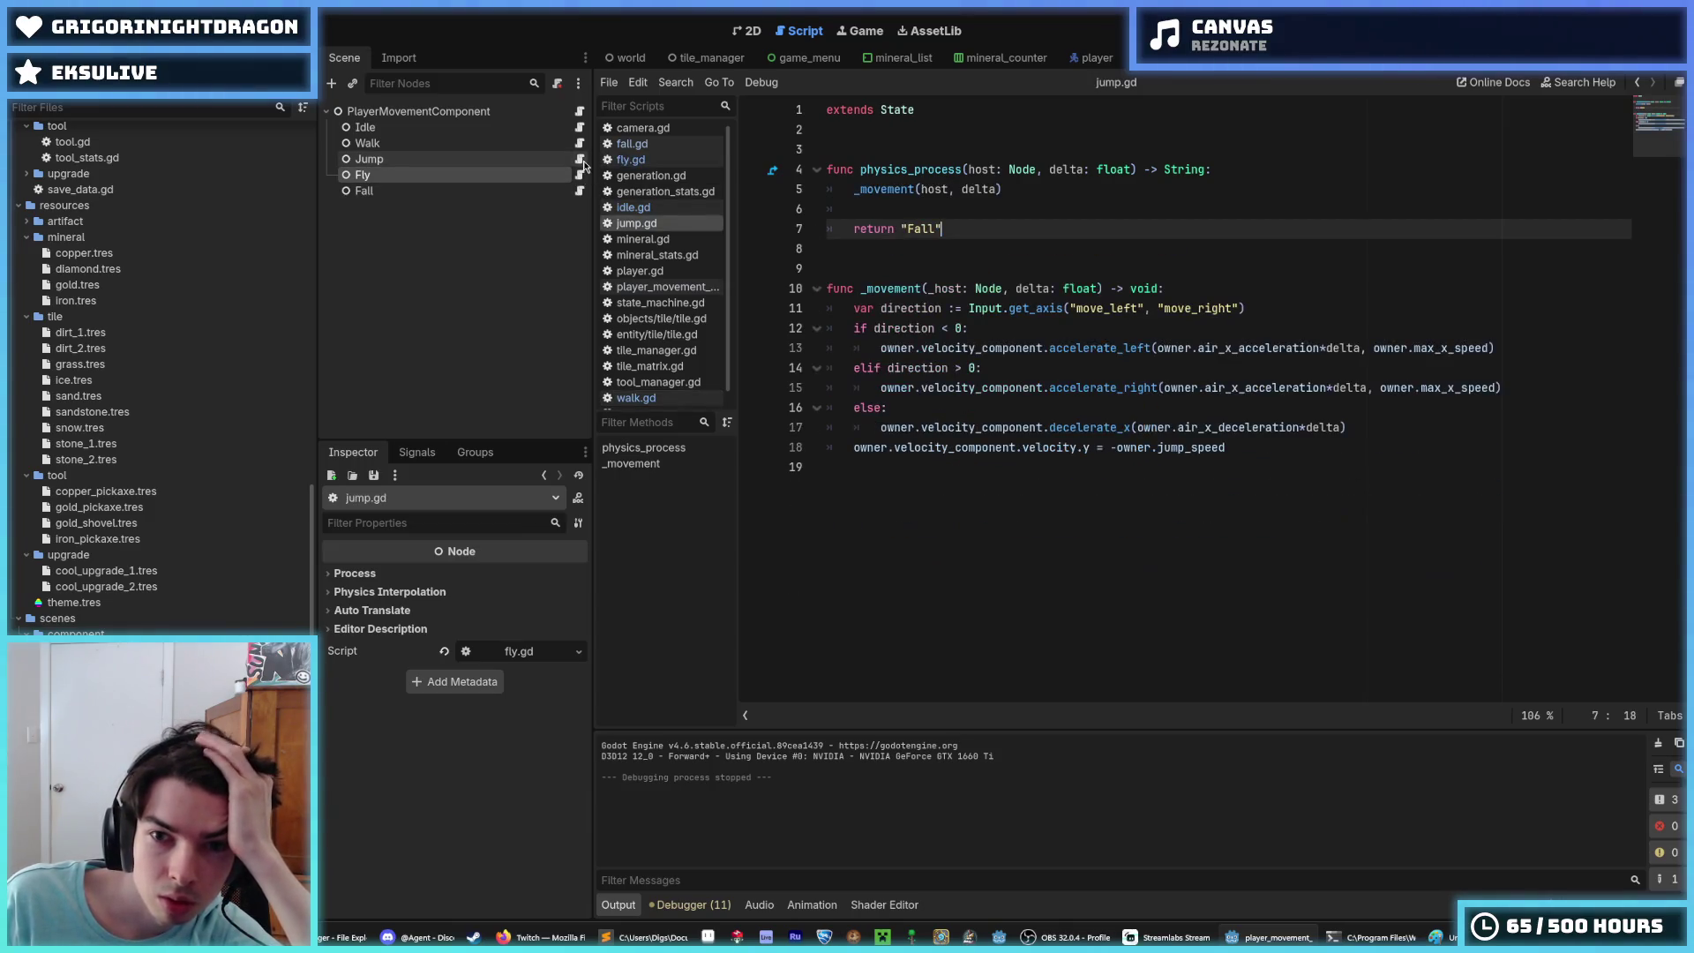
{"action": "left_click", "coordinate": [580, 191]}
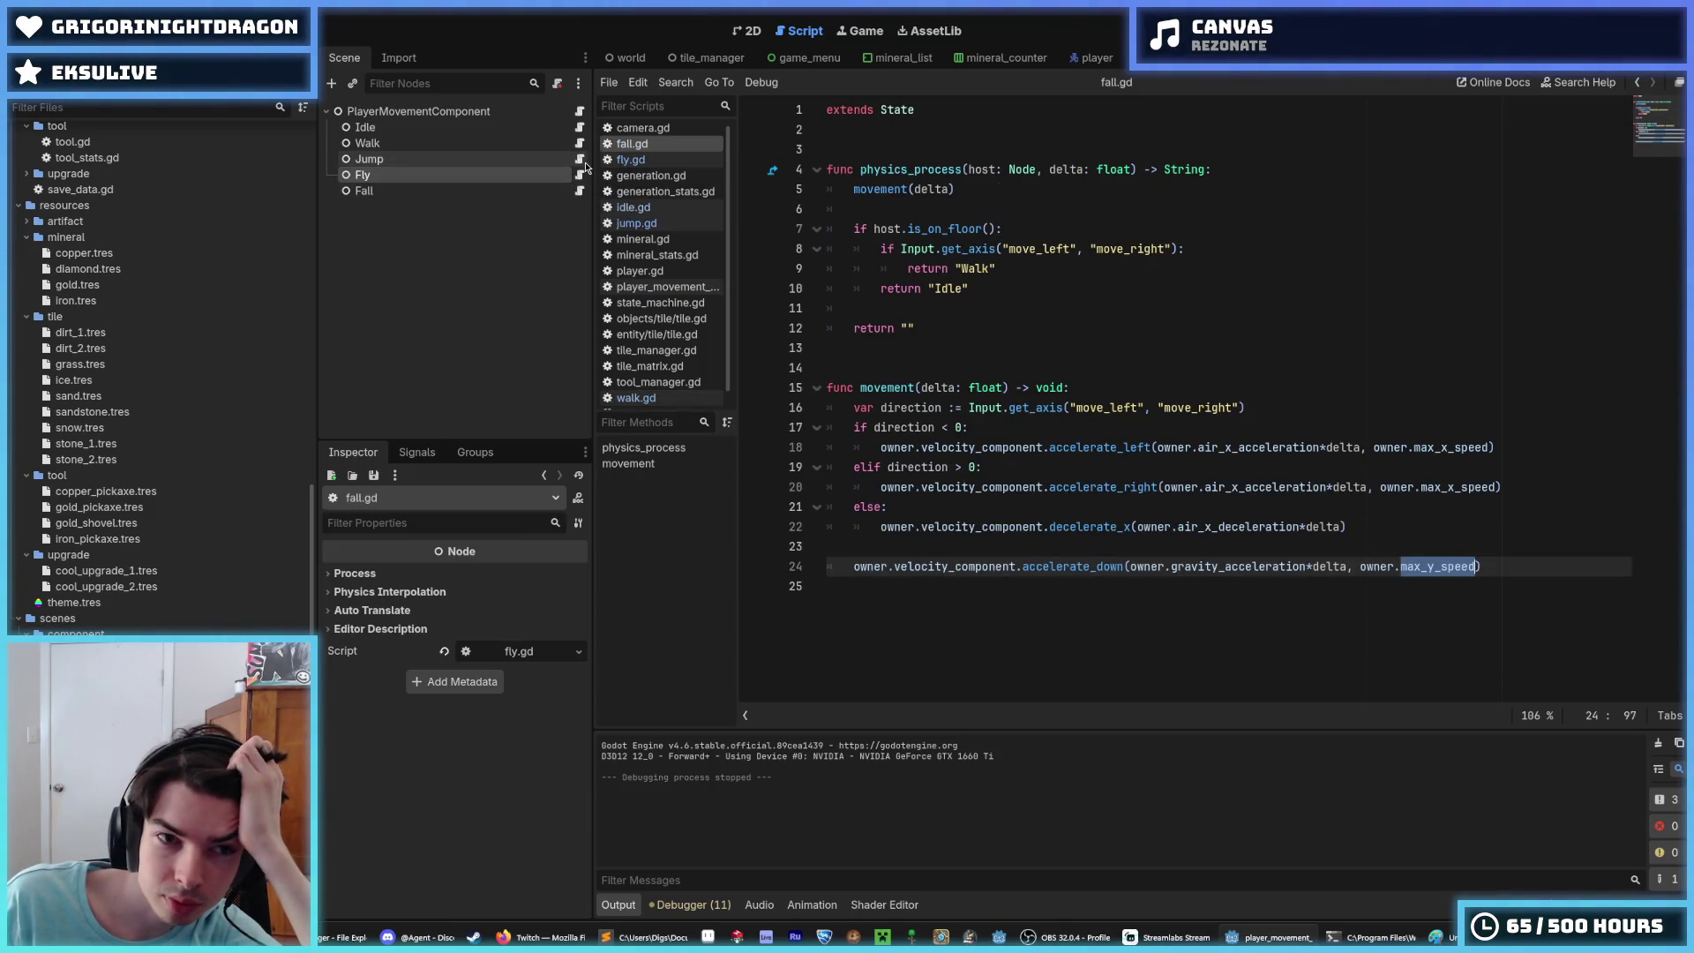
{"action": "left_click", "coordinate": [579, 159]}
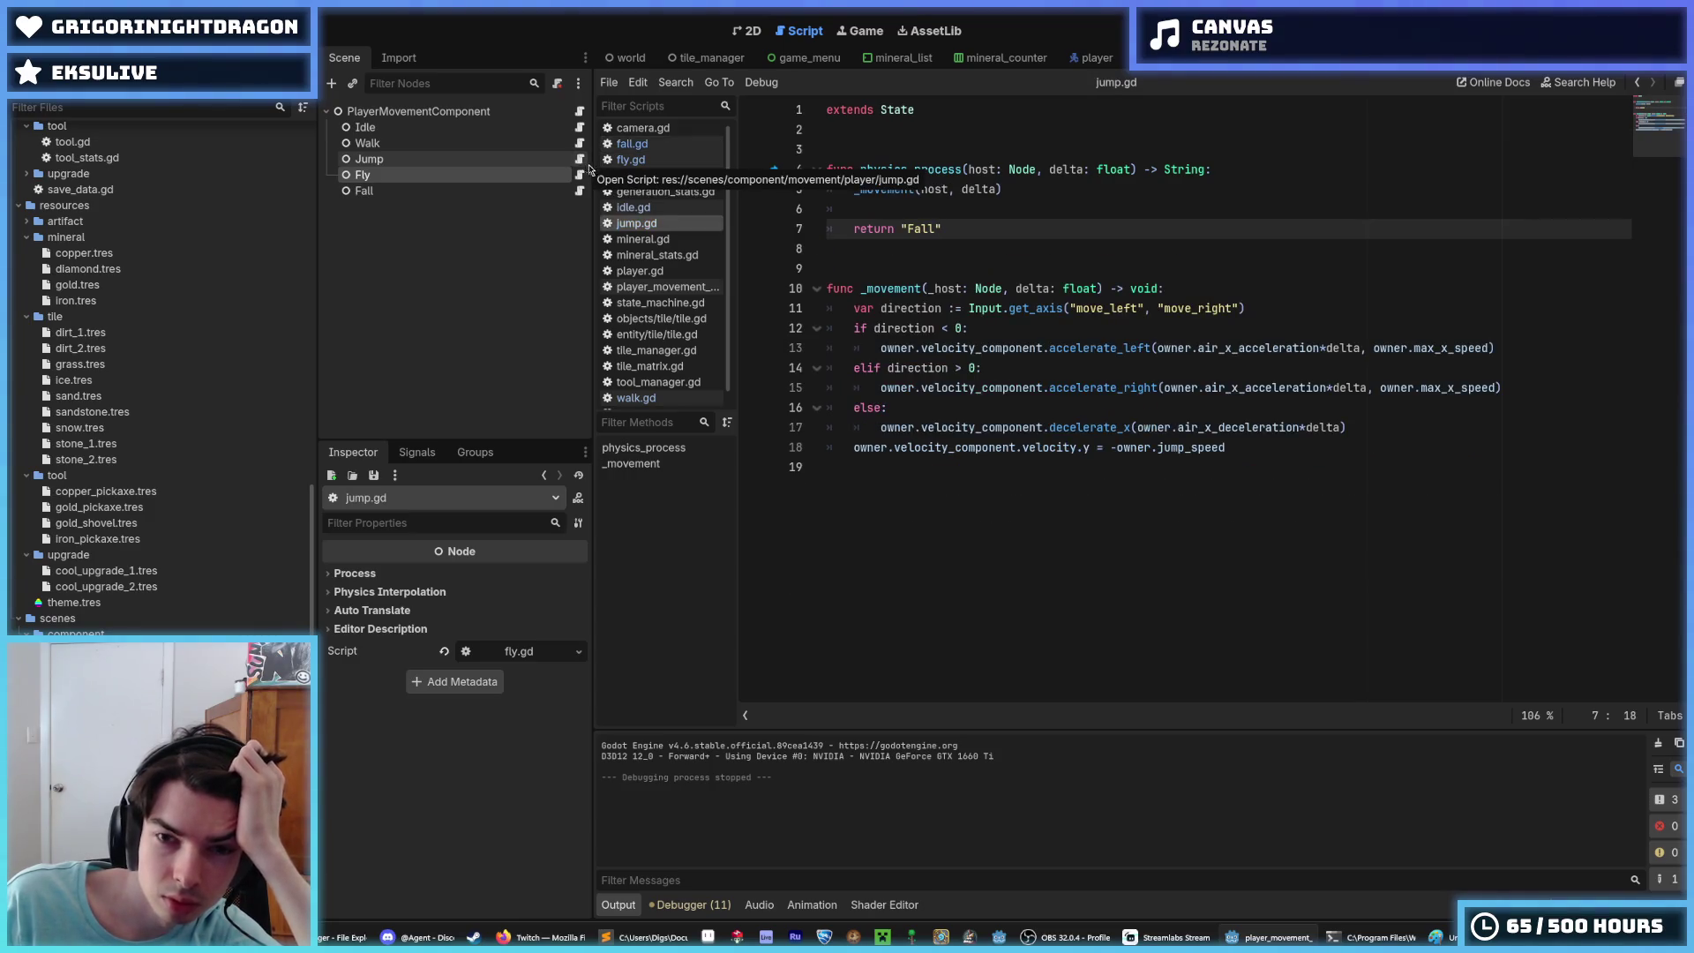
{"action": "left_click", "coordinate": [932, 209]}
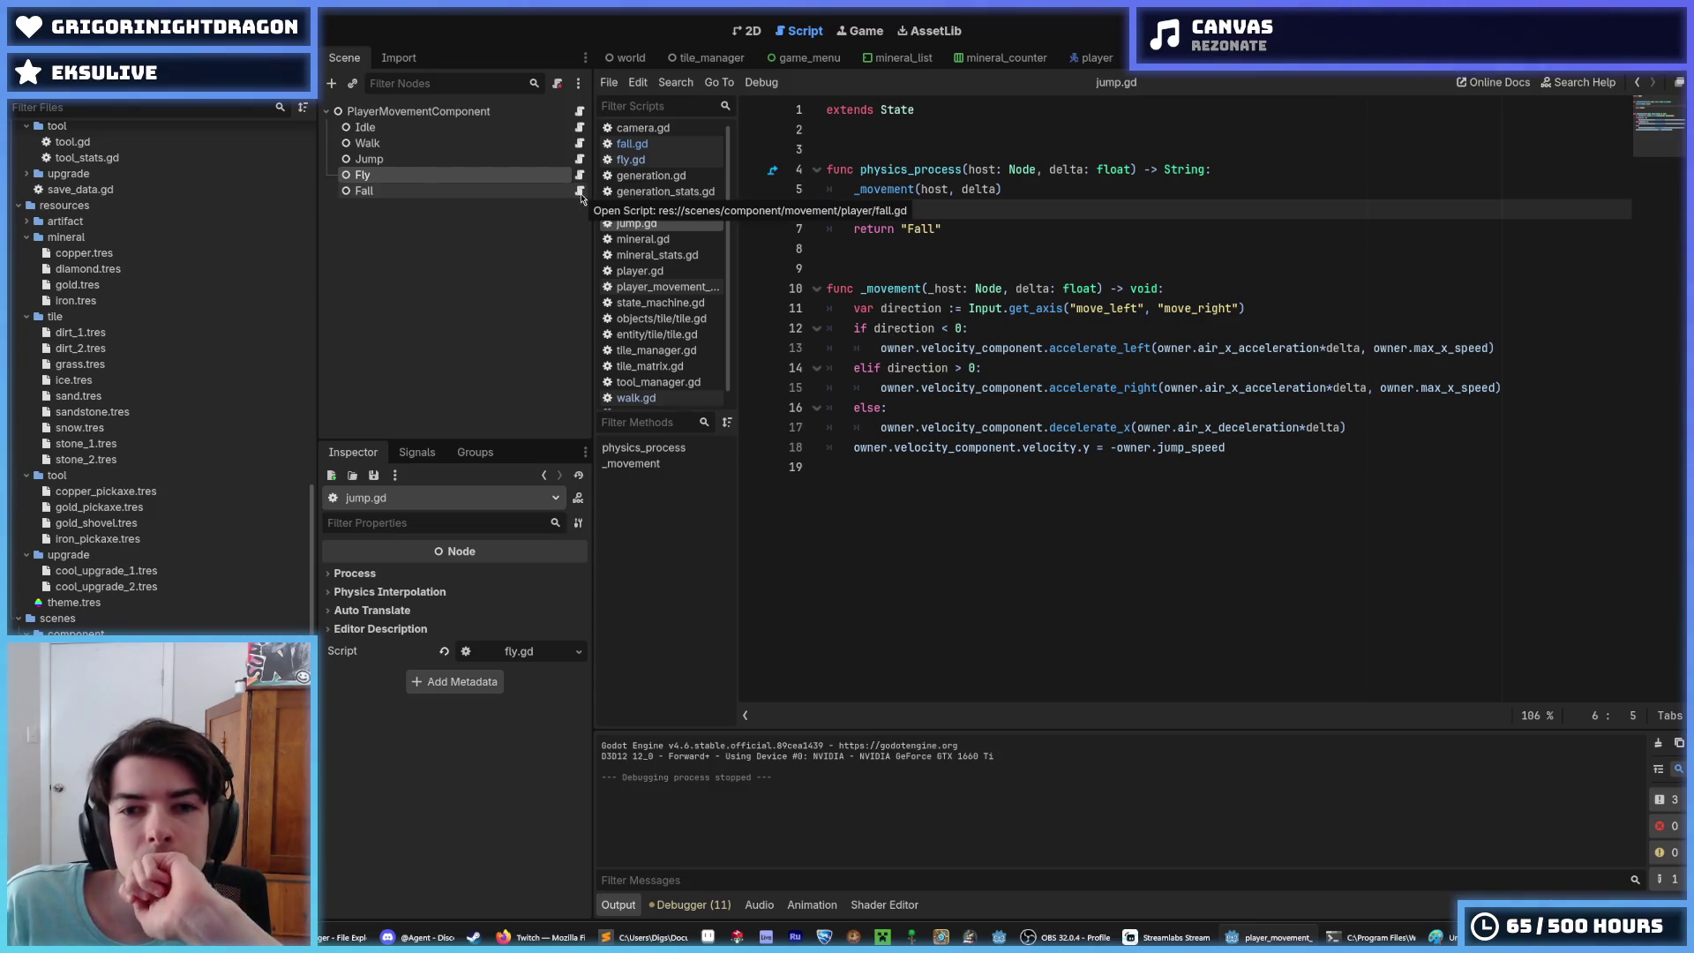
{"action": "key", "text": "Return"}
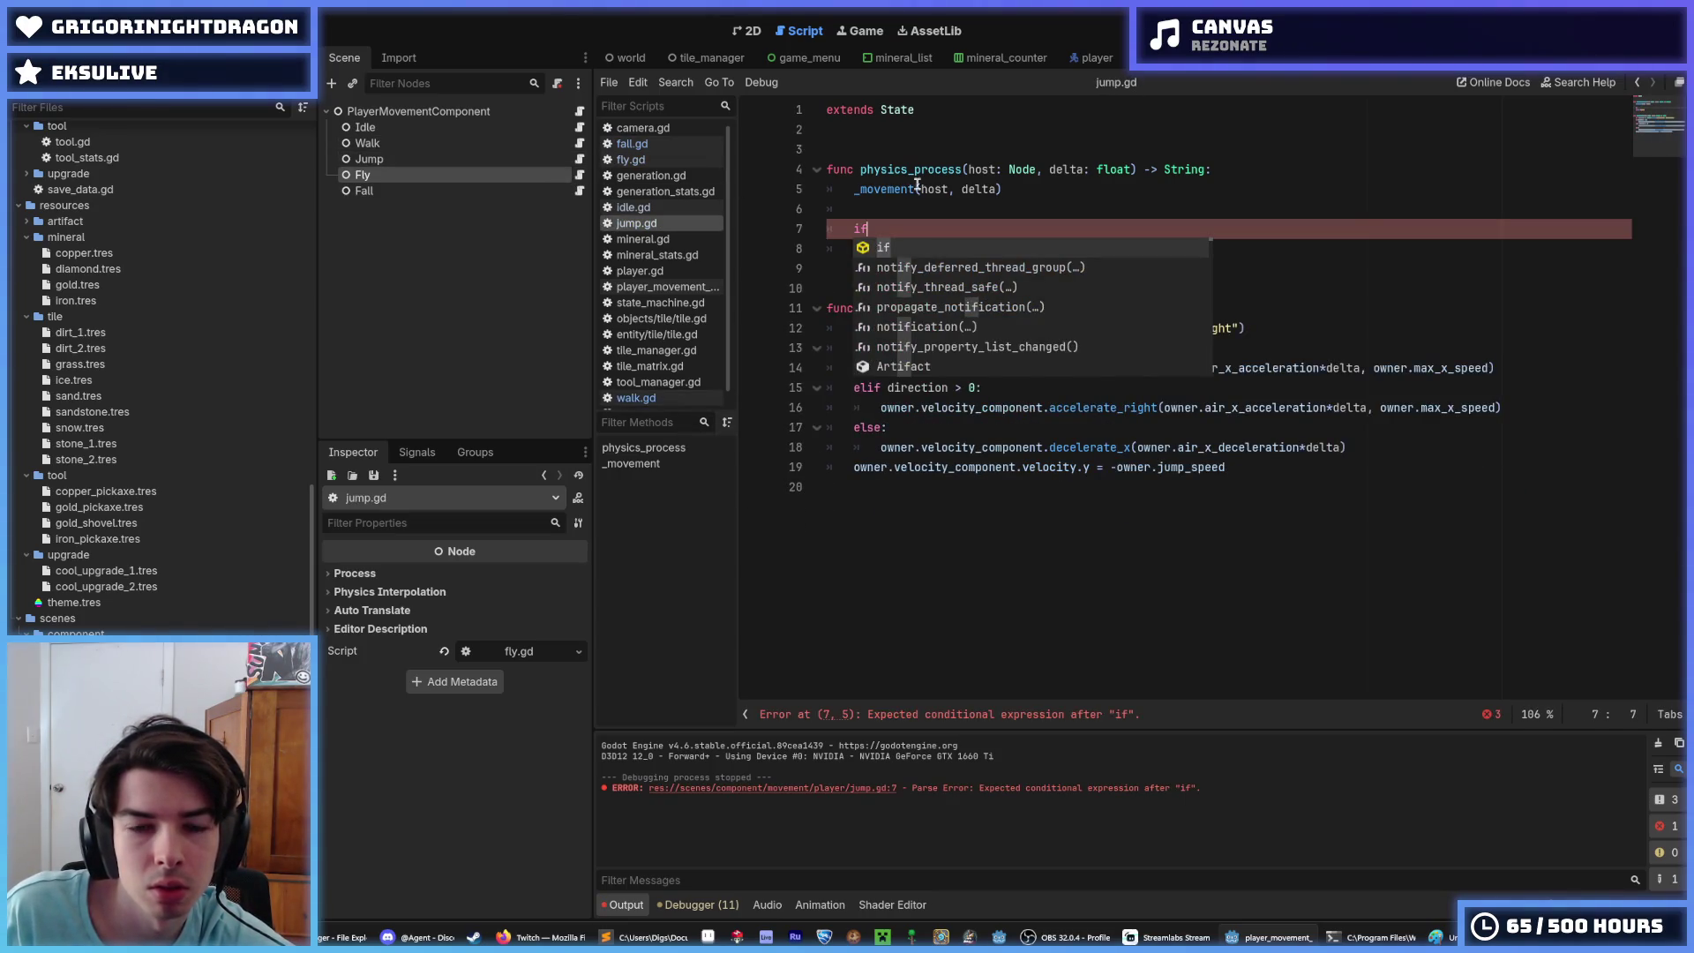
{"action": "left_click", "coordinate": [942, 189]}
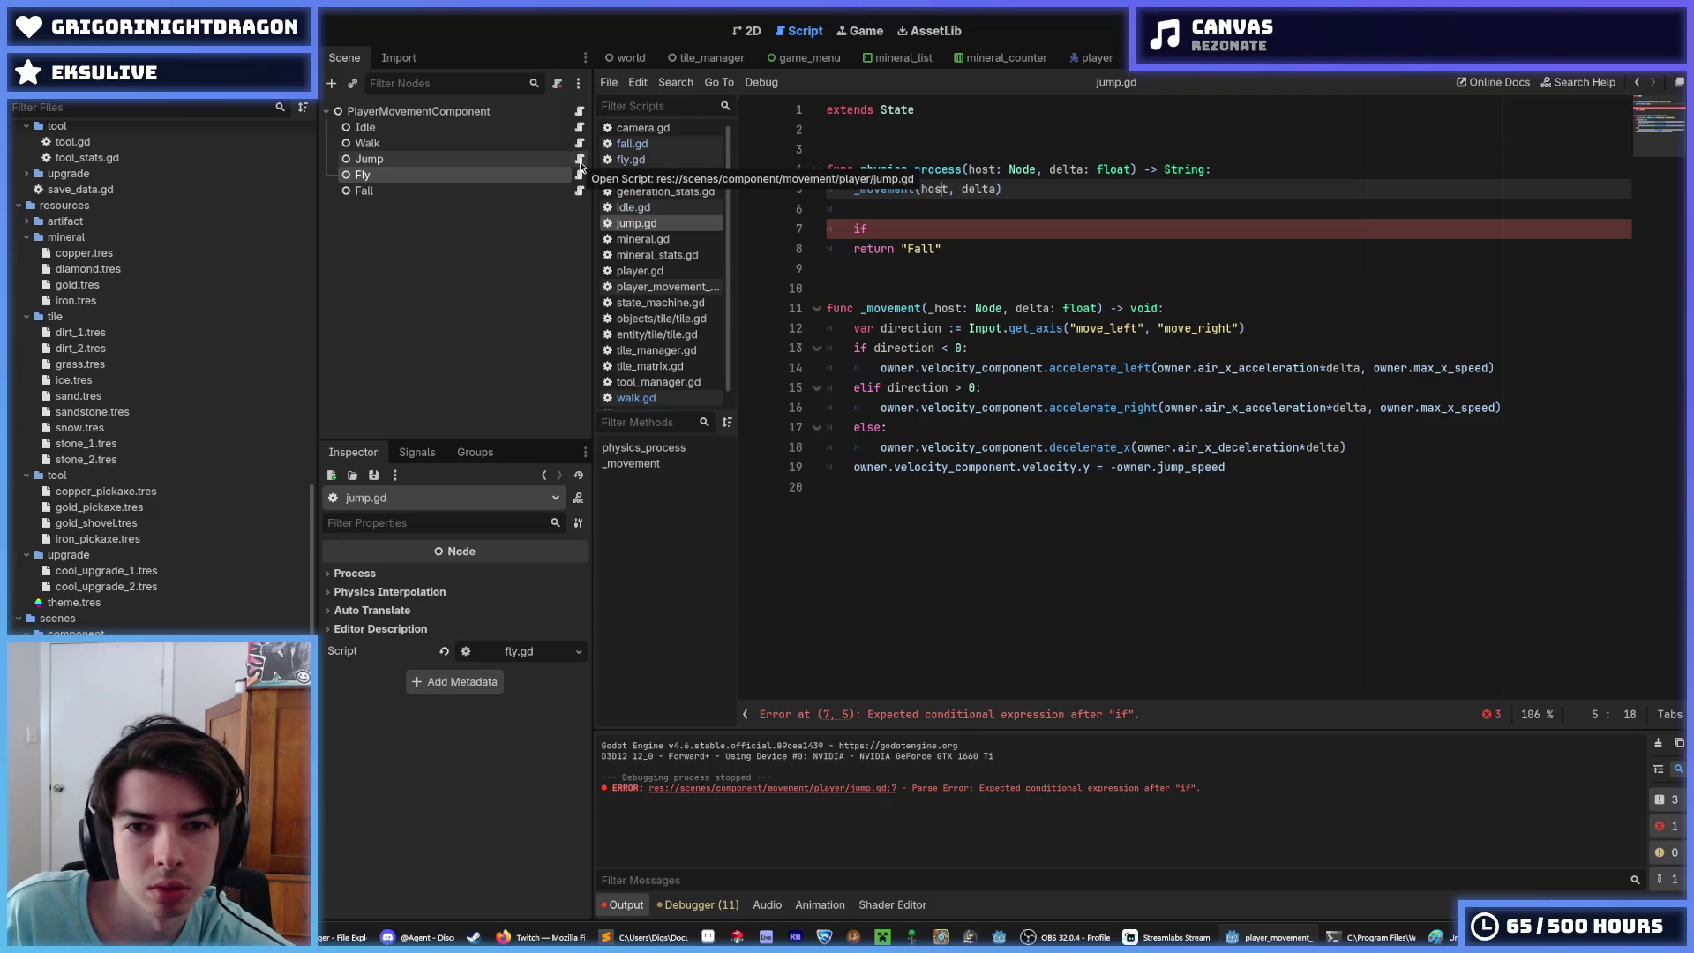
Step: Select walk.gd's is_action_just_pressed("jump") check, then select jump.gd's unfinished if on line 7
{"action": "left_click", "coordinate": [579, 175]}
{"action": "left_click", "coordinate": [579, 159]}
{"action": "left_click", "coordinate": [579, 175]}
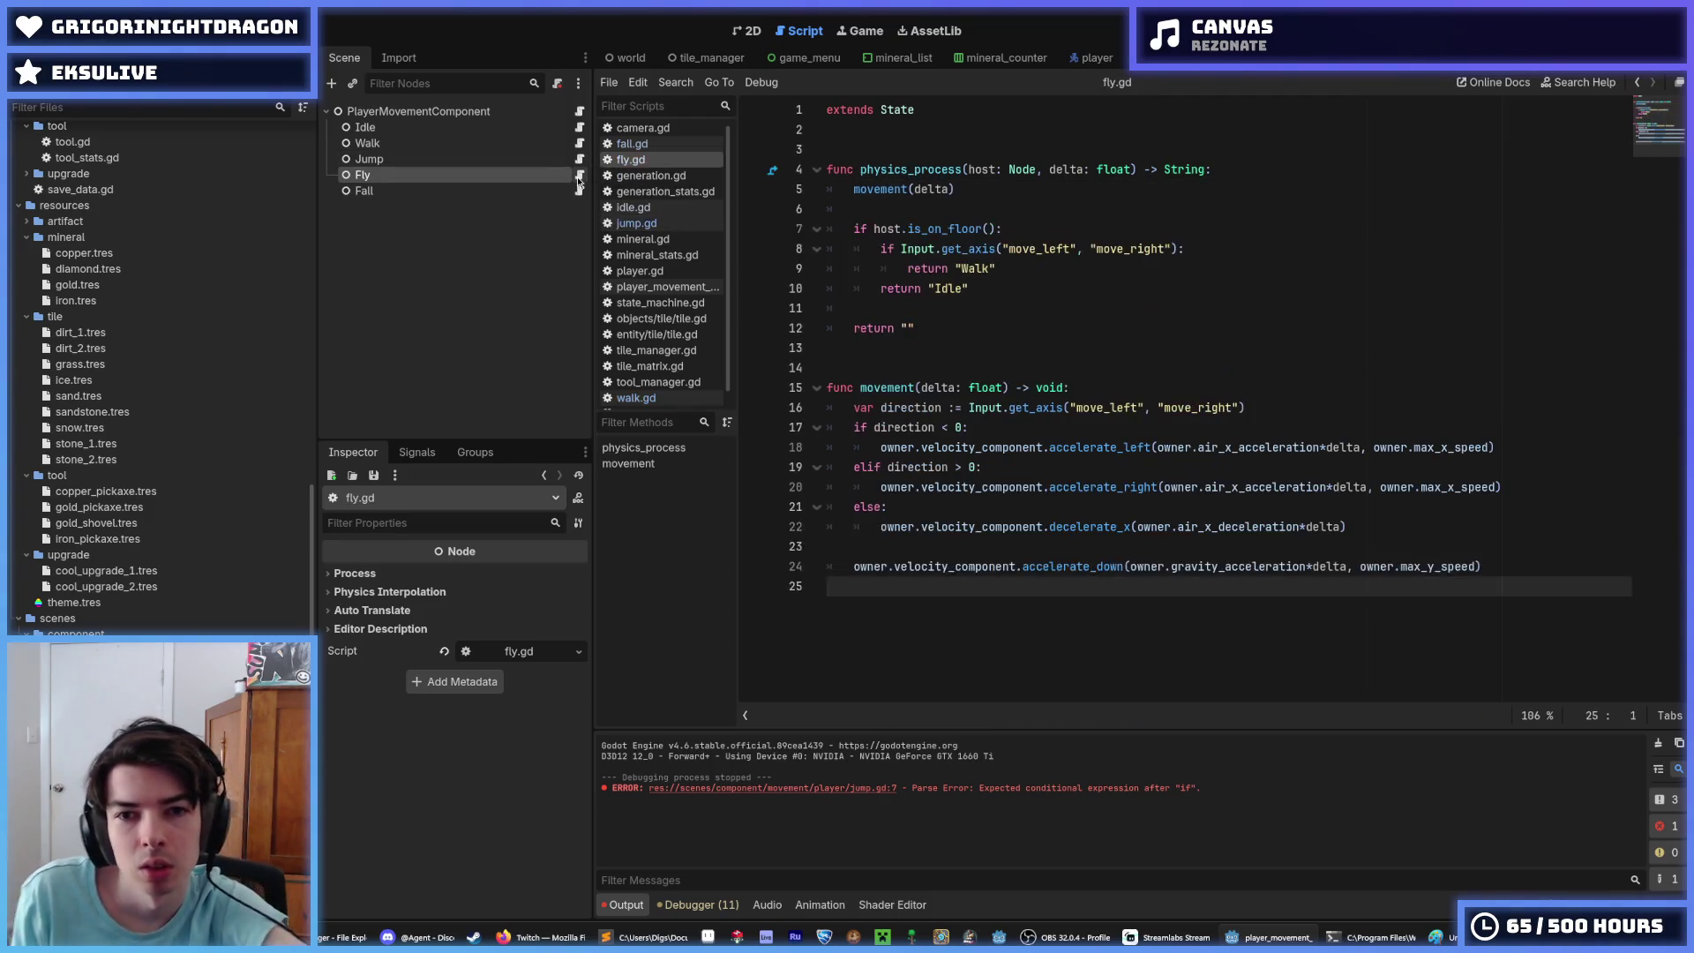
{"action": "left_click", "coordinate": [578, 143]}
{"action": "left_click", "coordinate": [579, 159]}
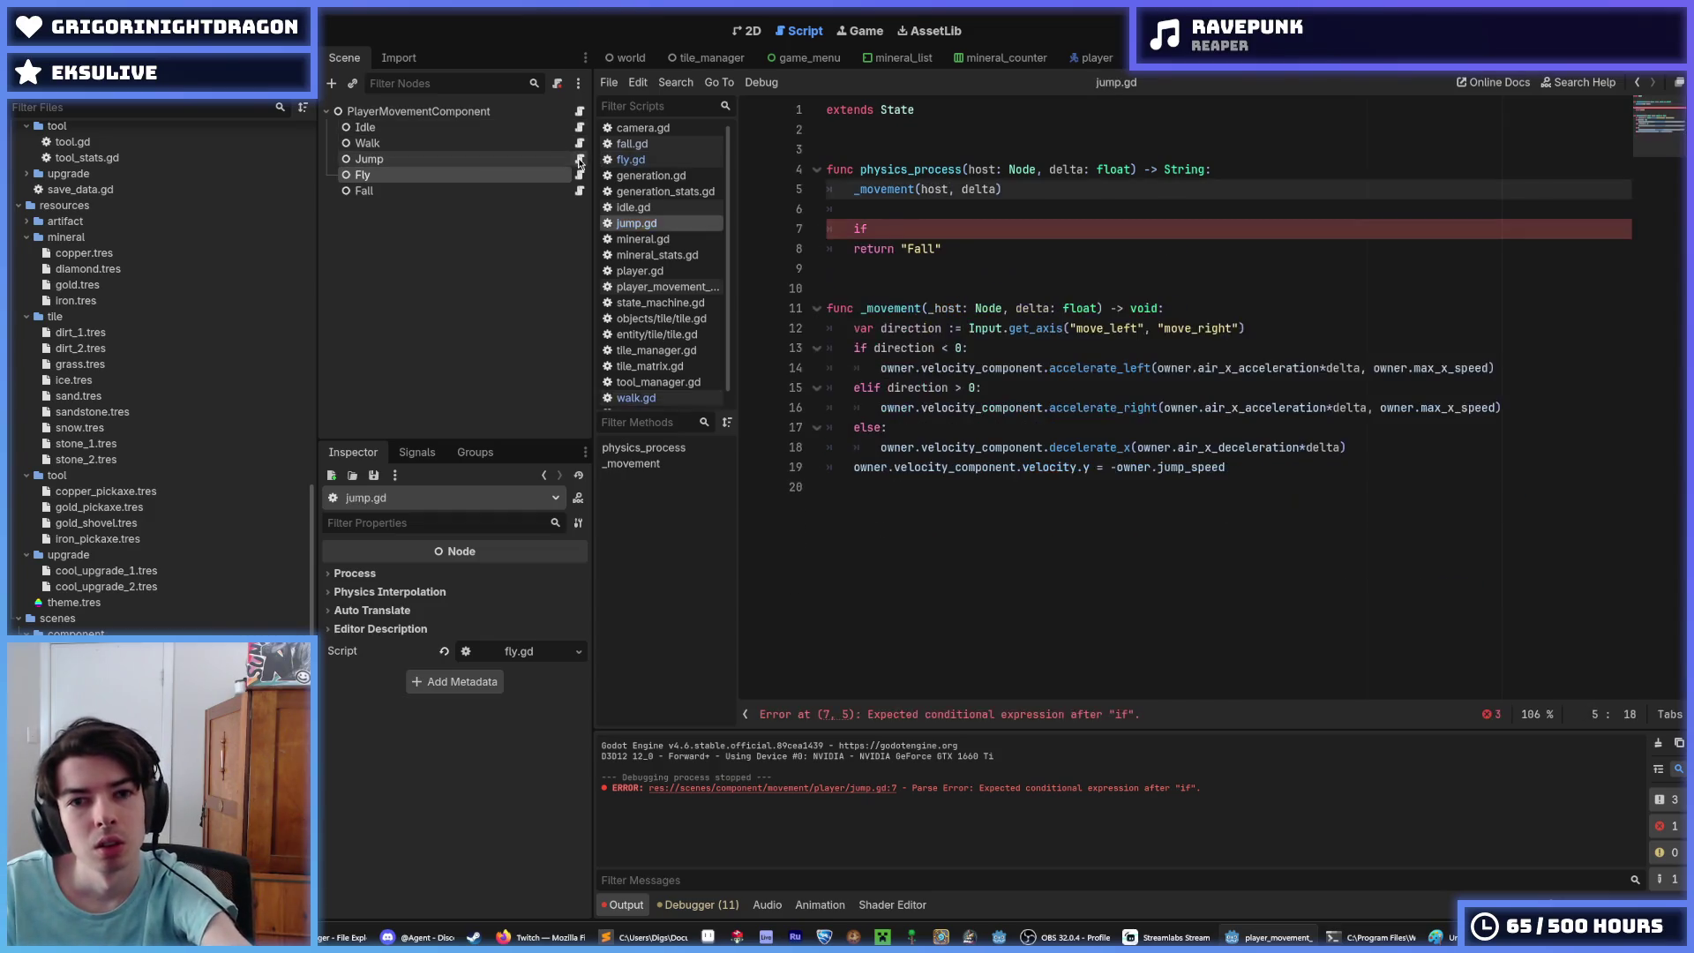
{"action": "left_click", "coordinate": [578, 143]}
{"action": "left_click_drag", "start_coordinate": [971, 288], "coordinate": [839, 266]}
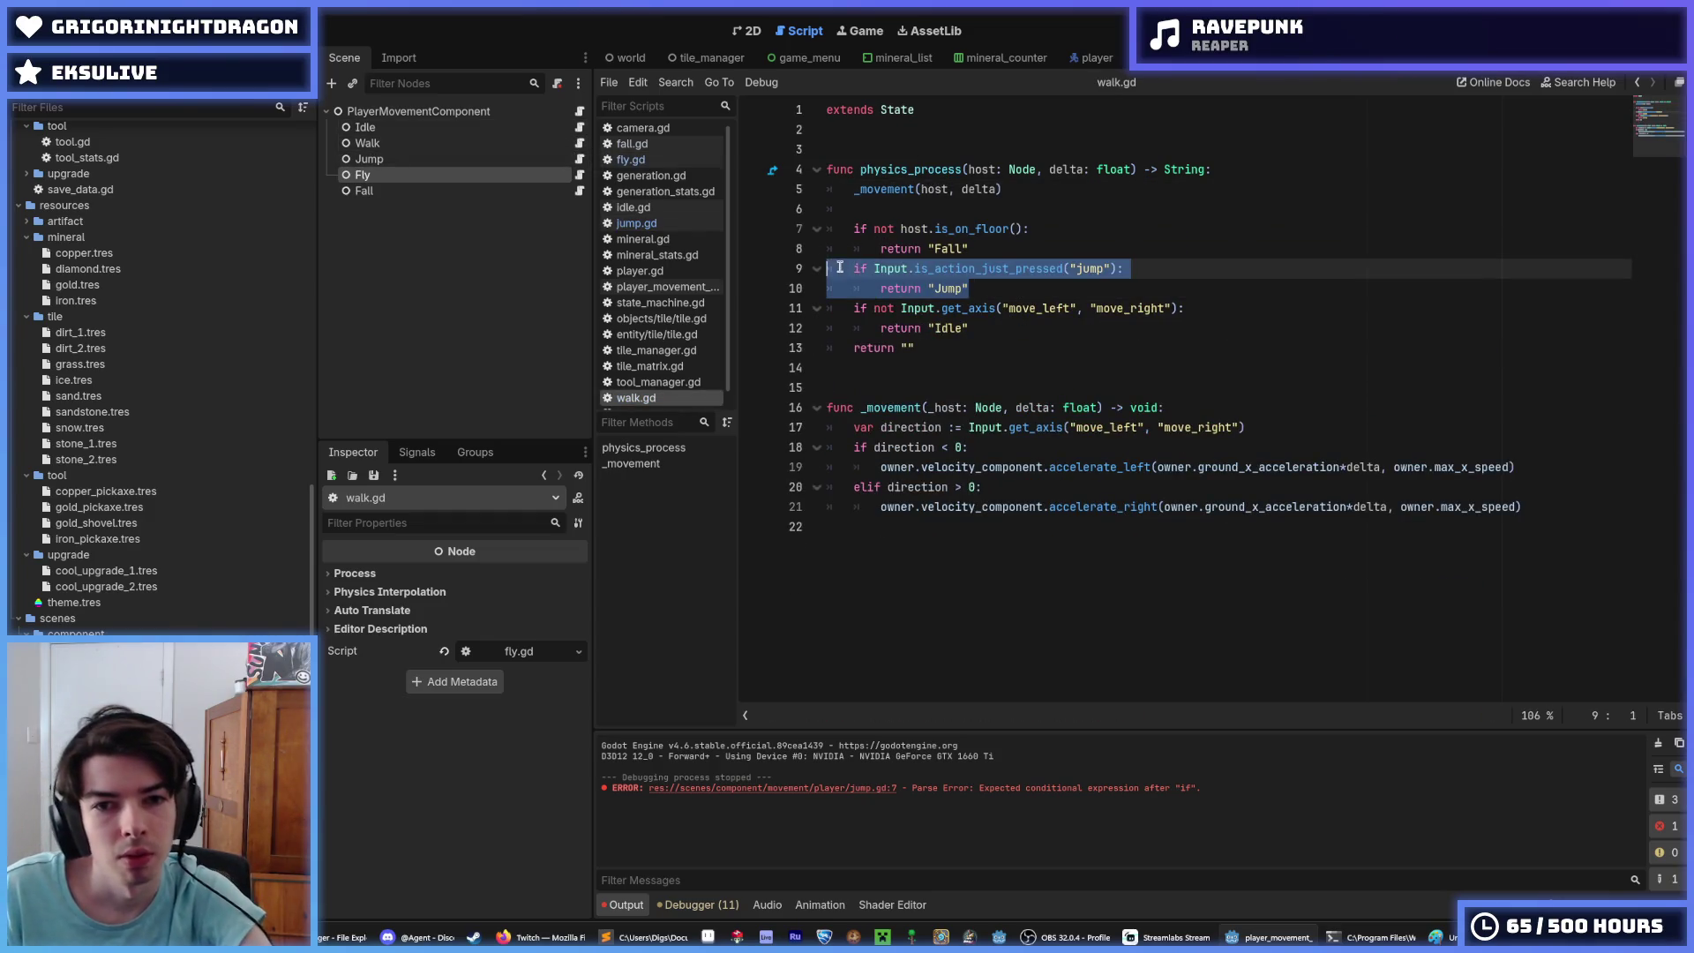
{"action": "left_click", "coordinate": [579, 159]}
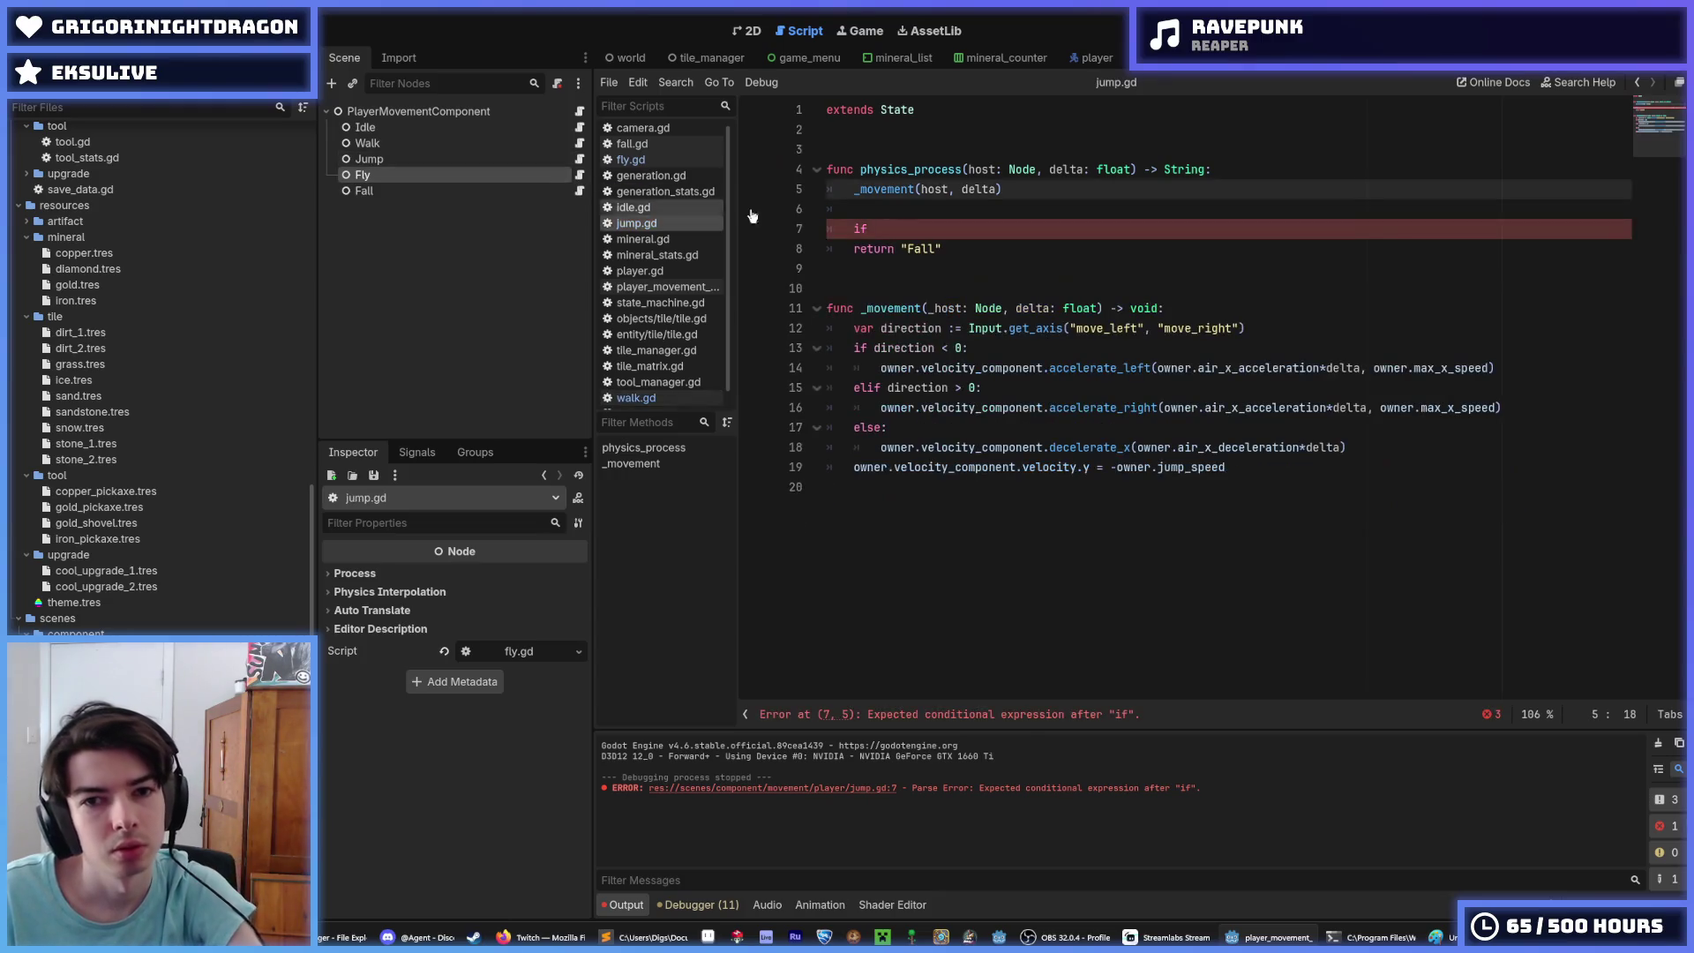
{"action": "left_click", "coordinate": [906, 230]}
Step: Paste the jump check into jump.gd, change it to is_action_pressed returning "Fly", and save
{"action": "key", "text": "ctrl+v"}
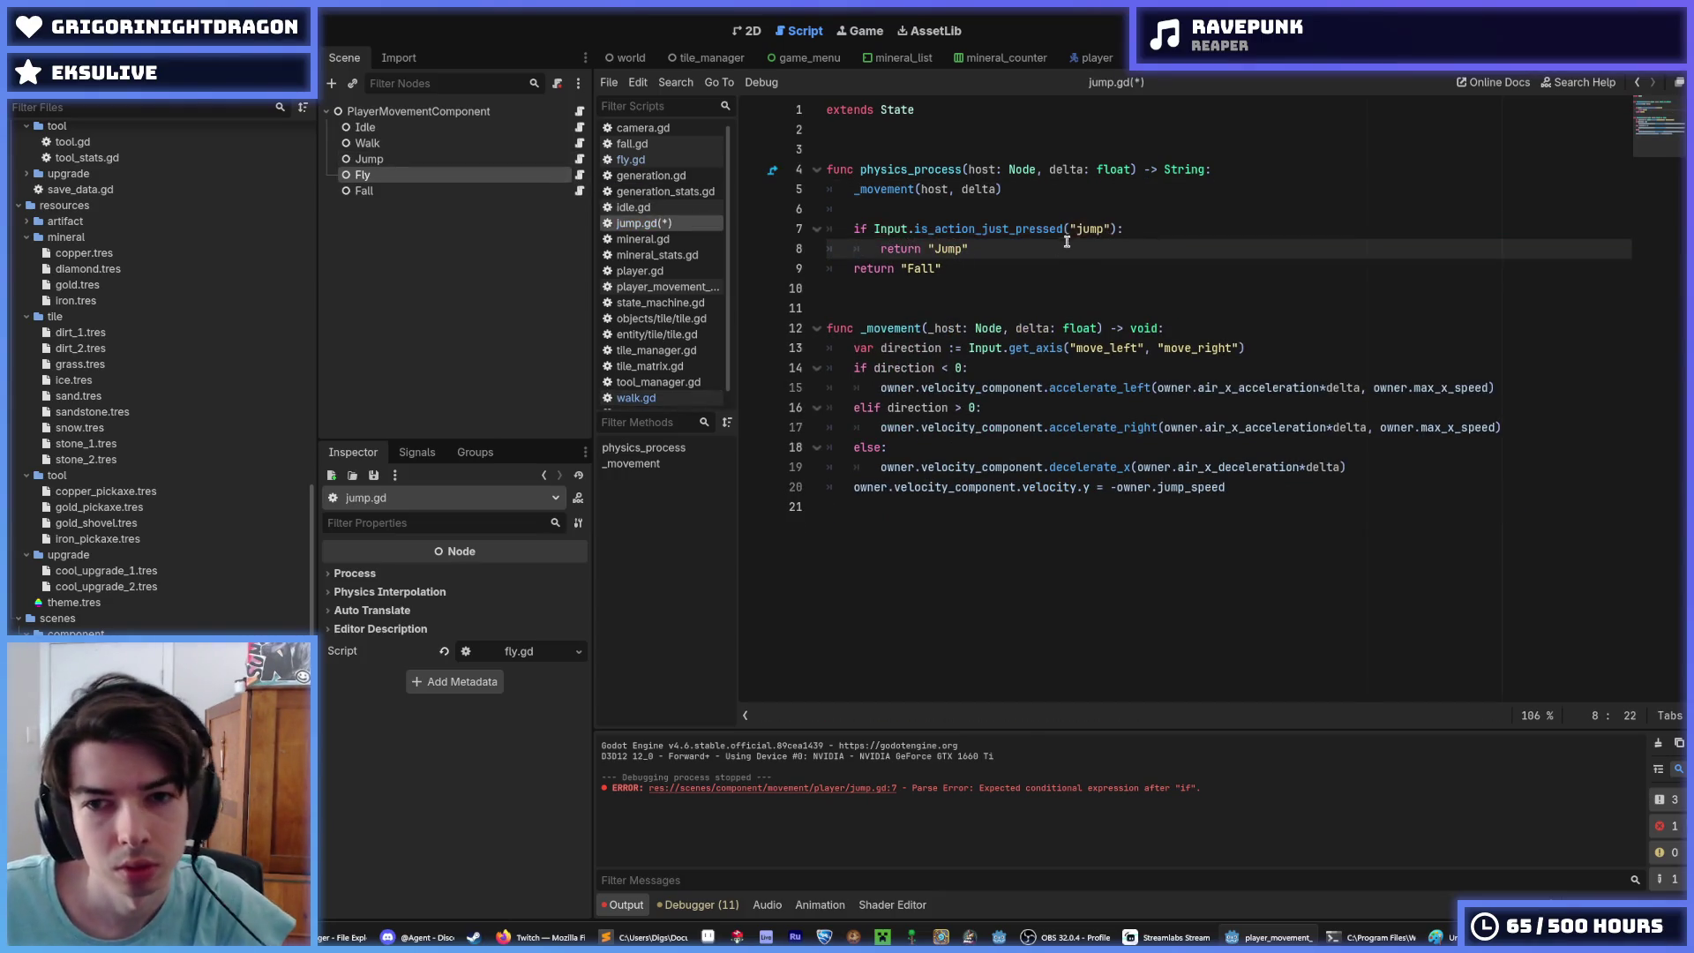
{"action": "left_click_drag", "start_coordinate": [1016, 226], "coordinate": [993, 230]}
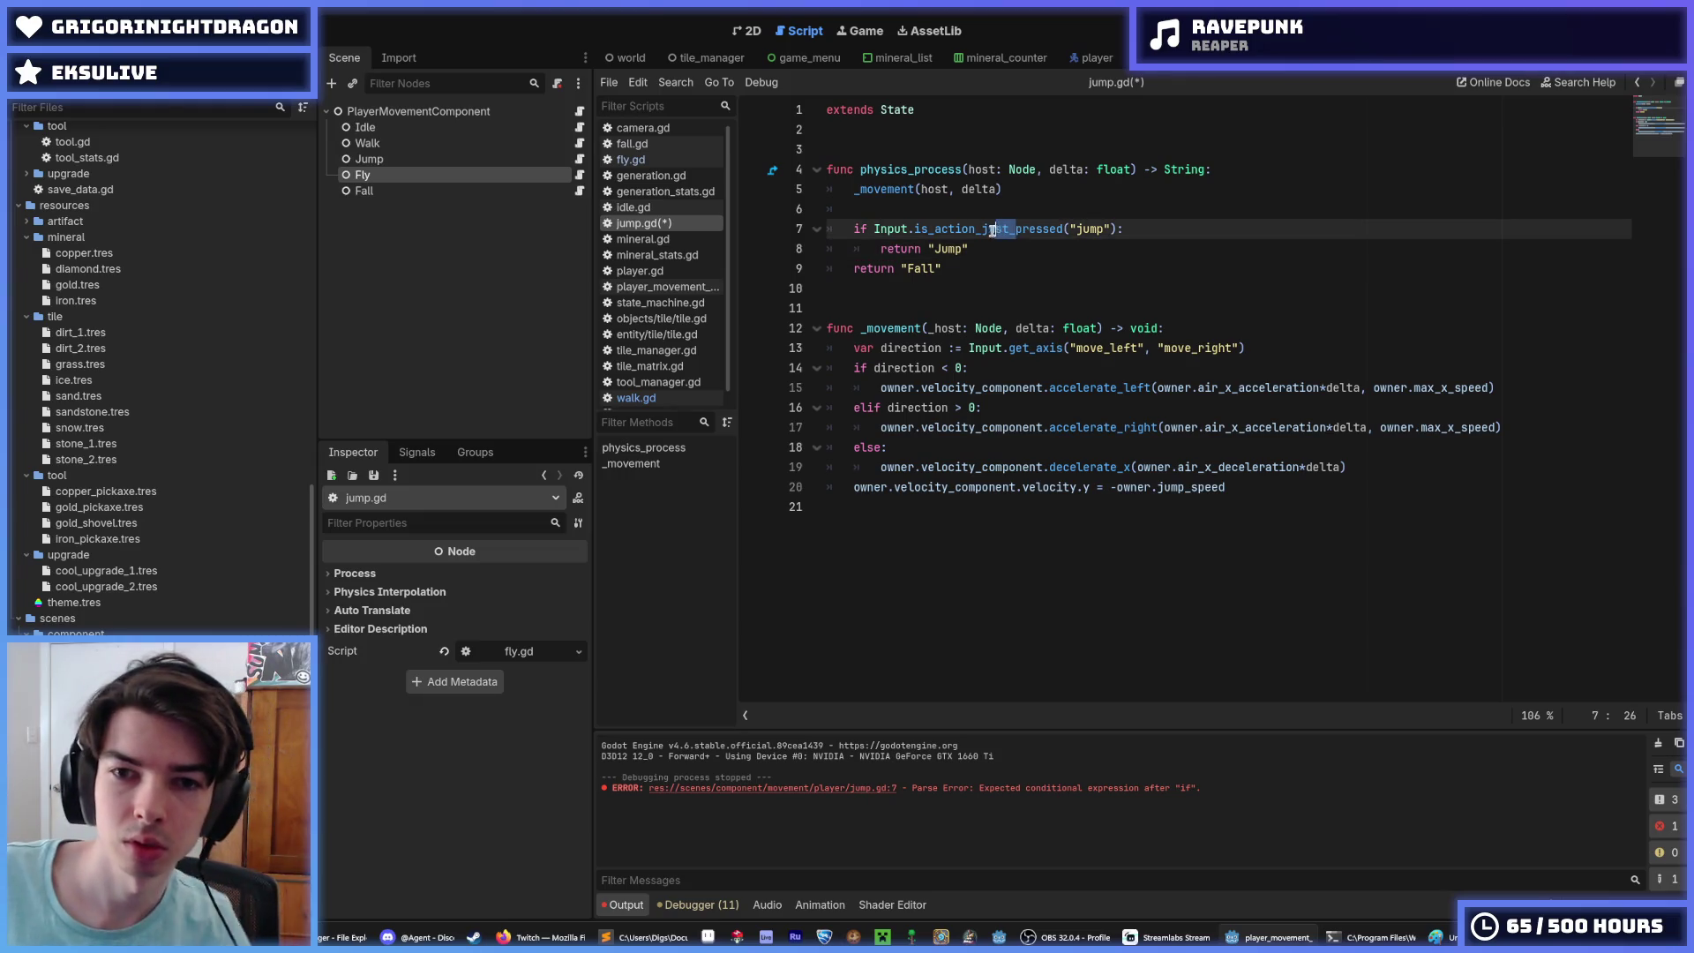
{"action": "key", "text": "BackSpace"}
{"action": "key", "text": "Down"}
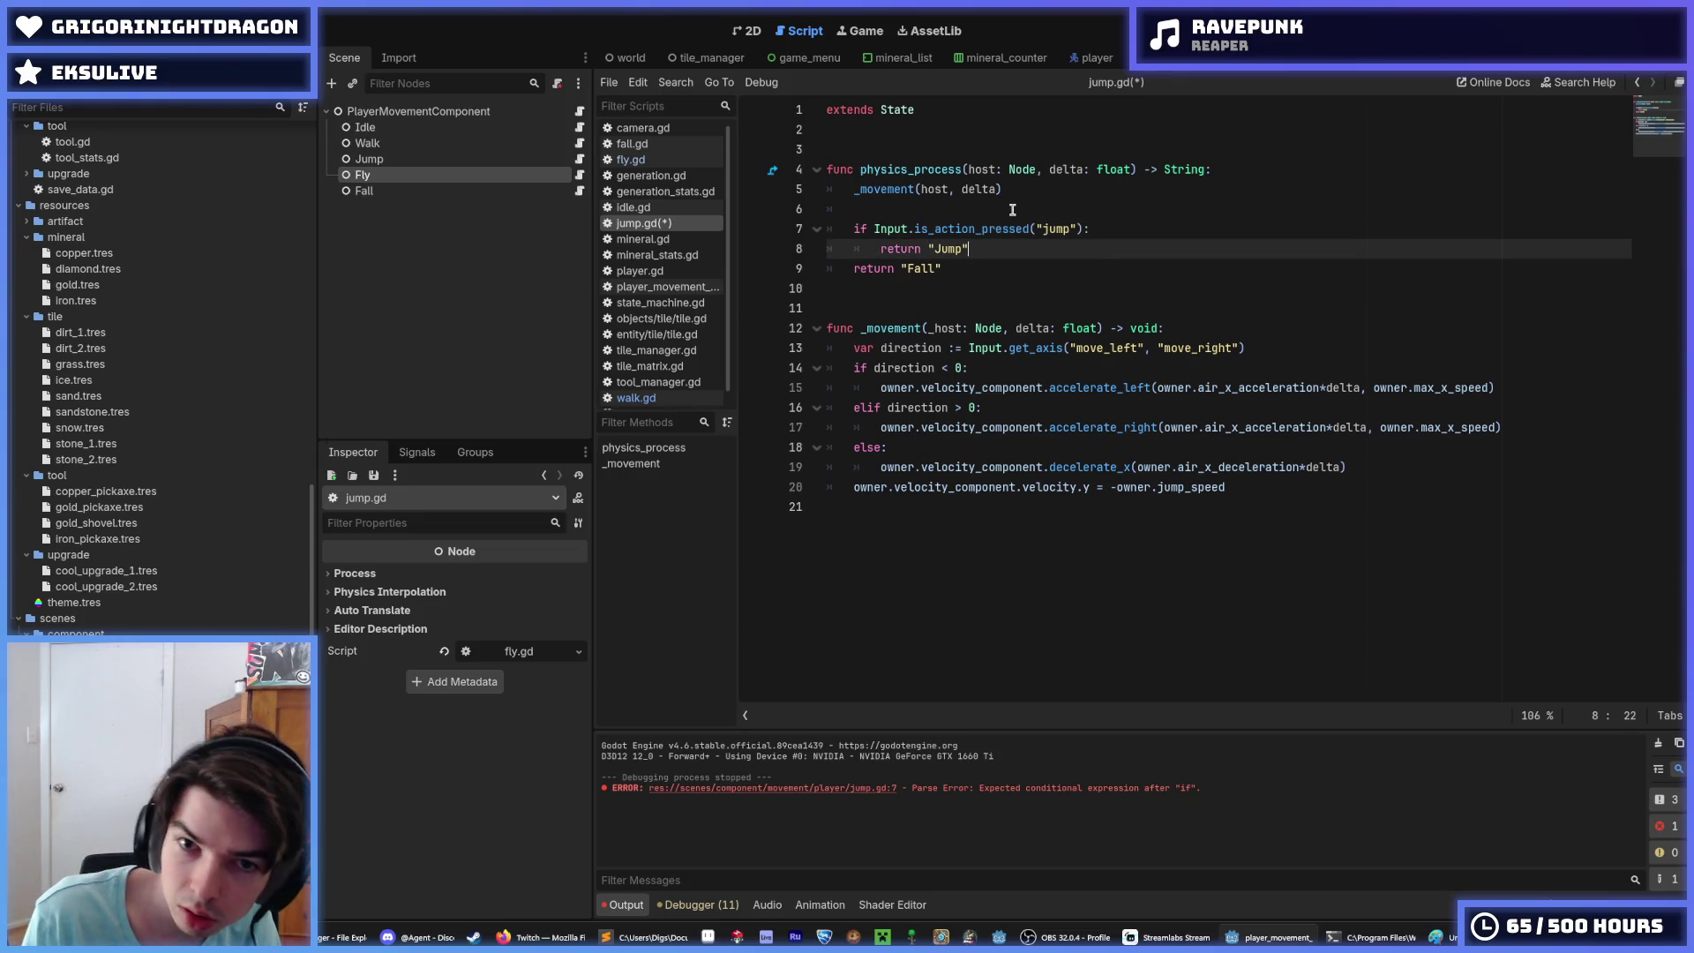
{"action": "key", "text": "BackSpace"}
{"action": "key", "text": "BackSpace"}
{"action": "key", "text": "BackSpace"}
{"action": "type", "text": "y"}
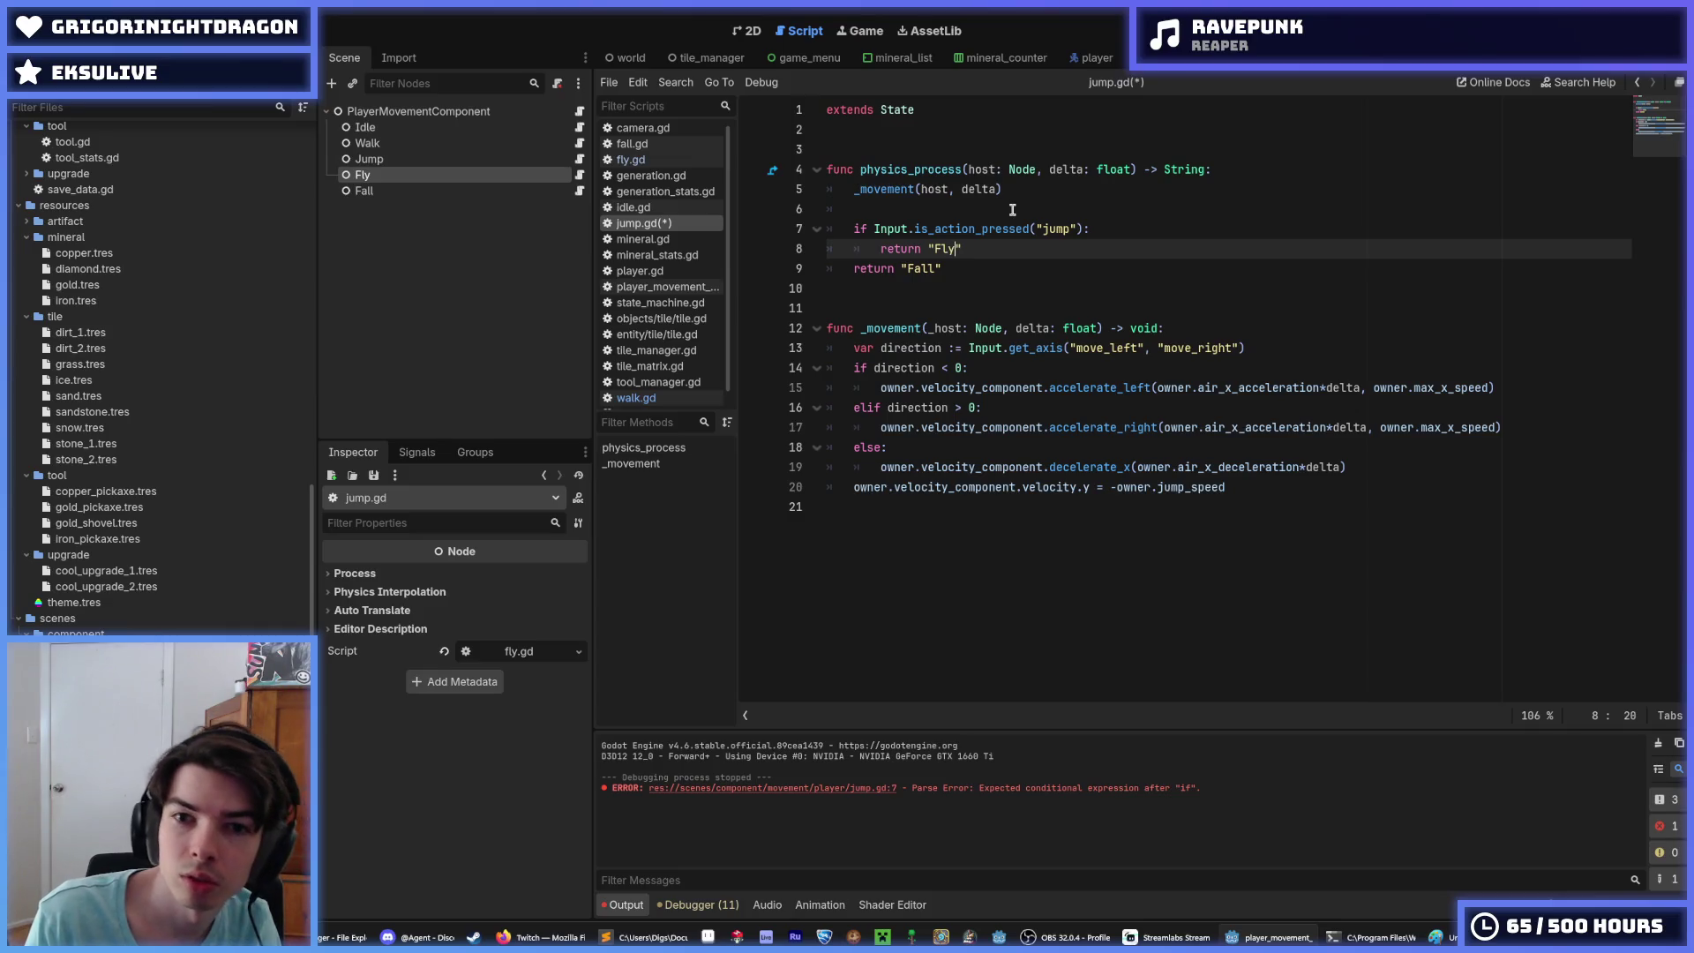
{"action": "key", "text": "ctrl+s"}
{"action": "left_click_drag", "start_coordinate": [1010, 248], "coordinate": [827, 229]}
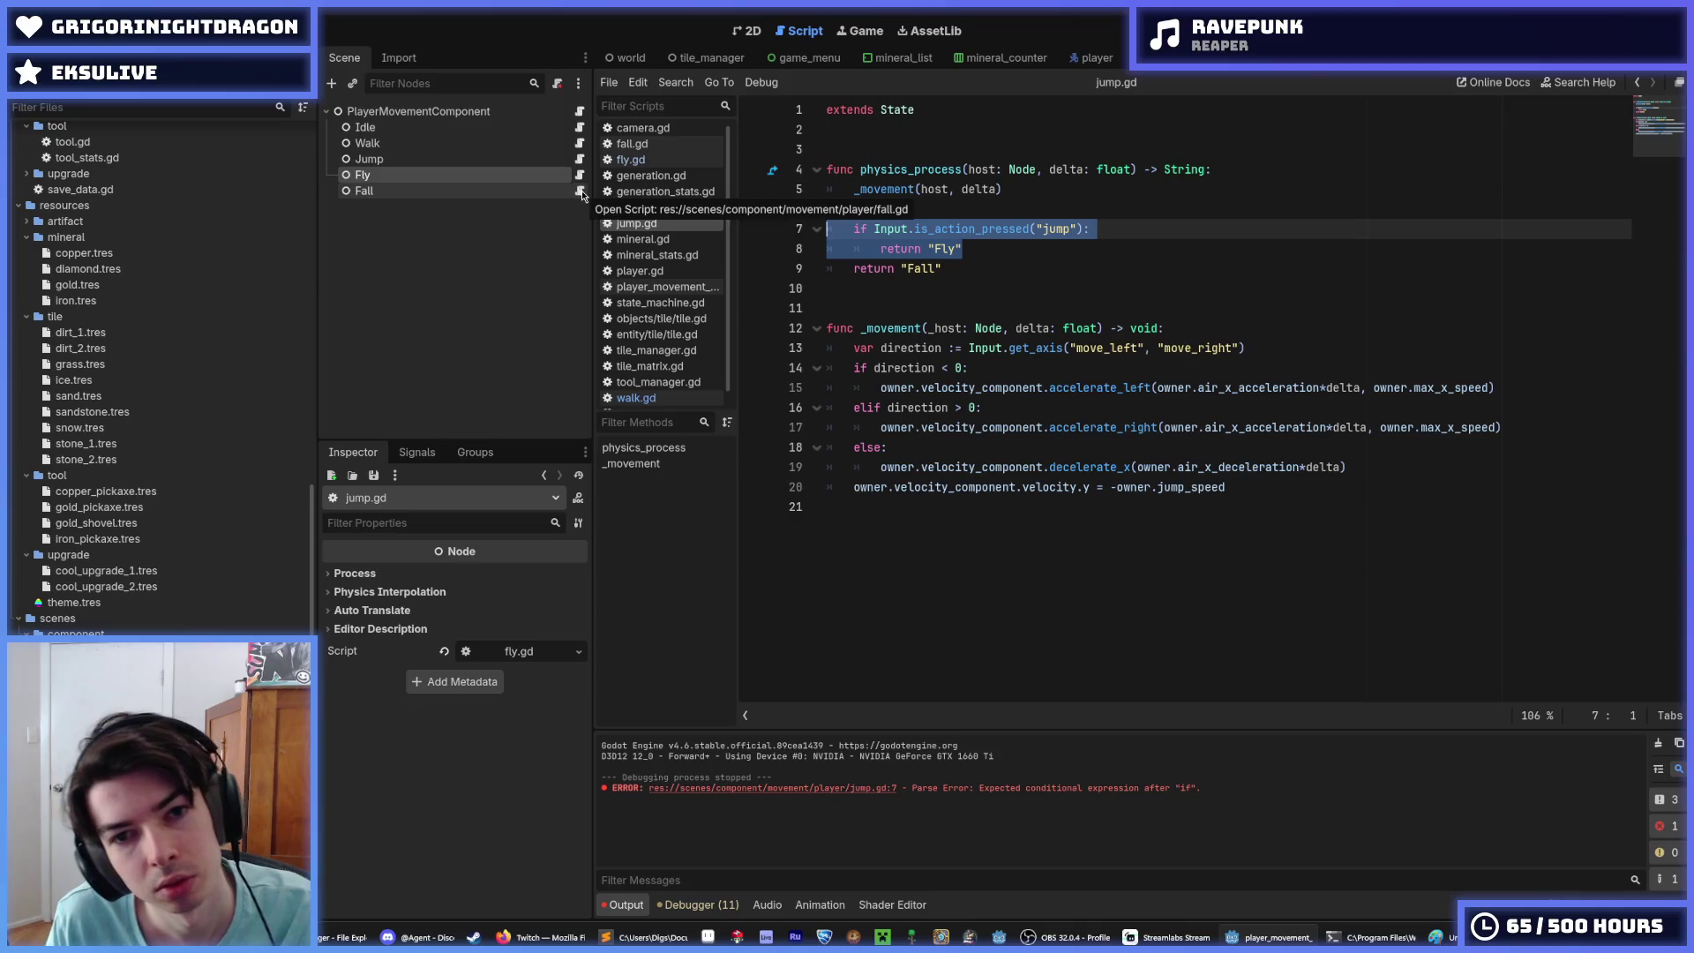
{"action": "left_click", "coordinate": [892, 229]}
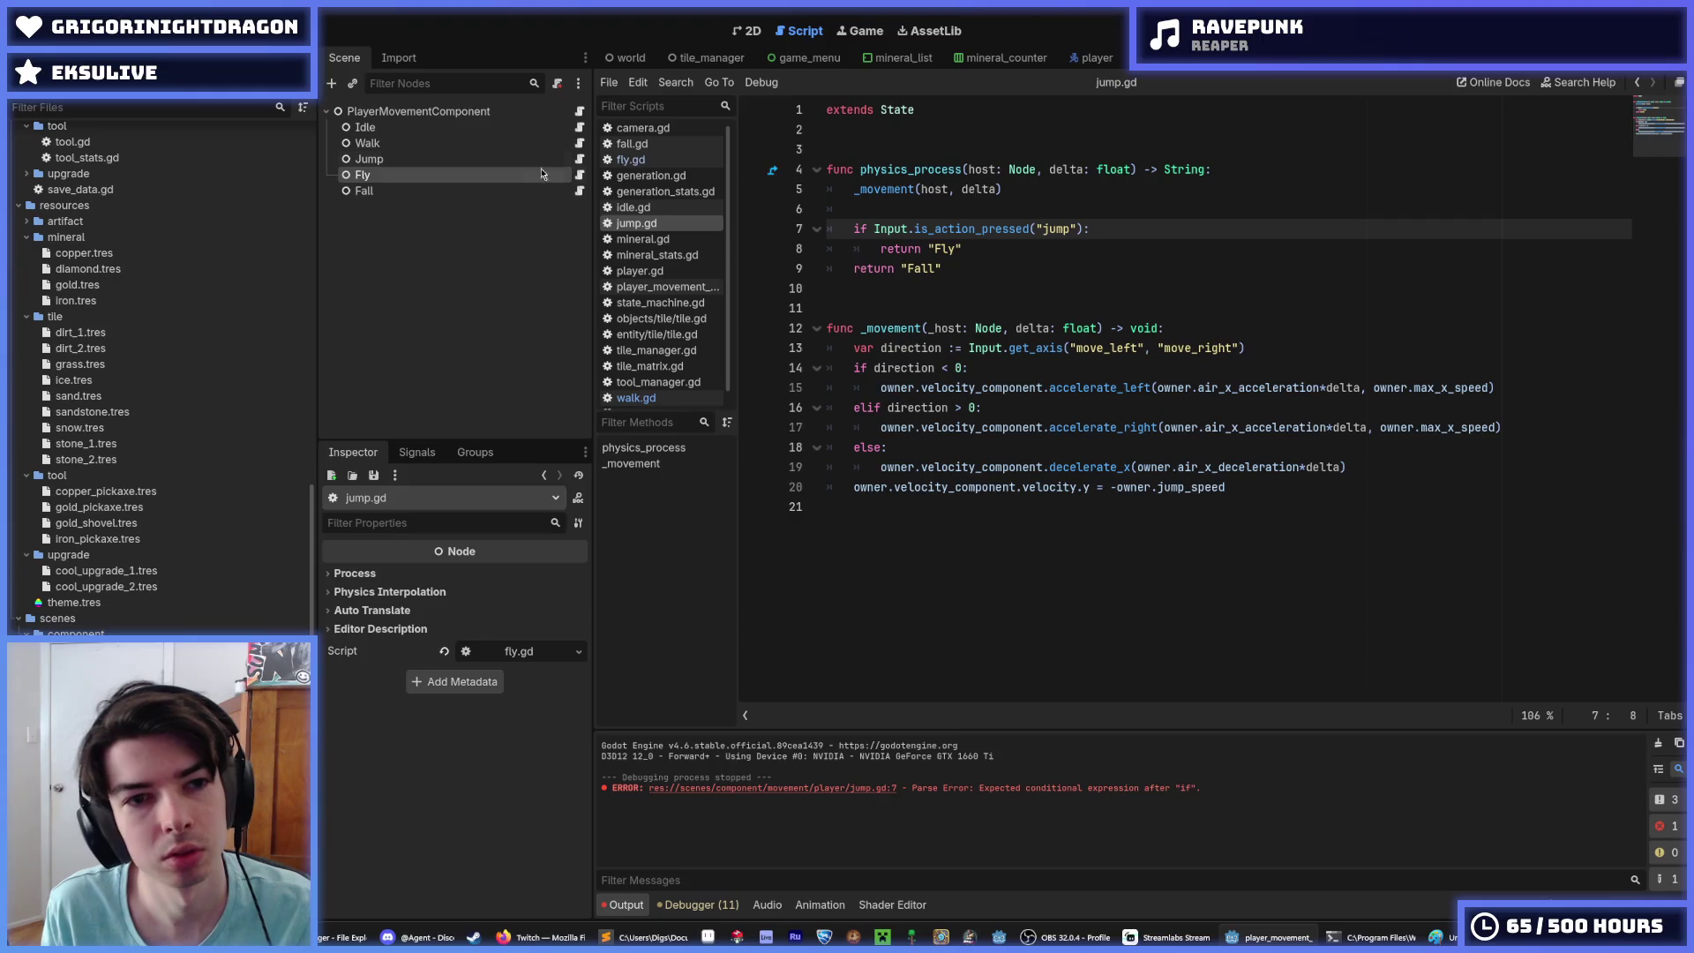
Step: Compare the Fly, Jump and Fall scripts, reviewing fly.gd's on-floor block, ending in fall.gd
{"action": "left_click", "coordinate": [579, 174]}
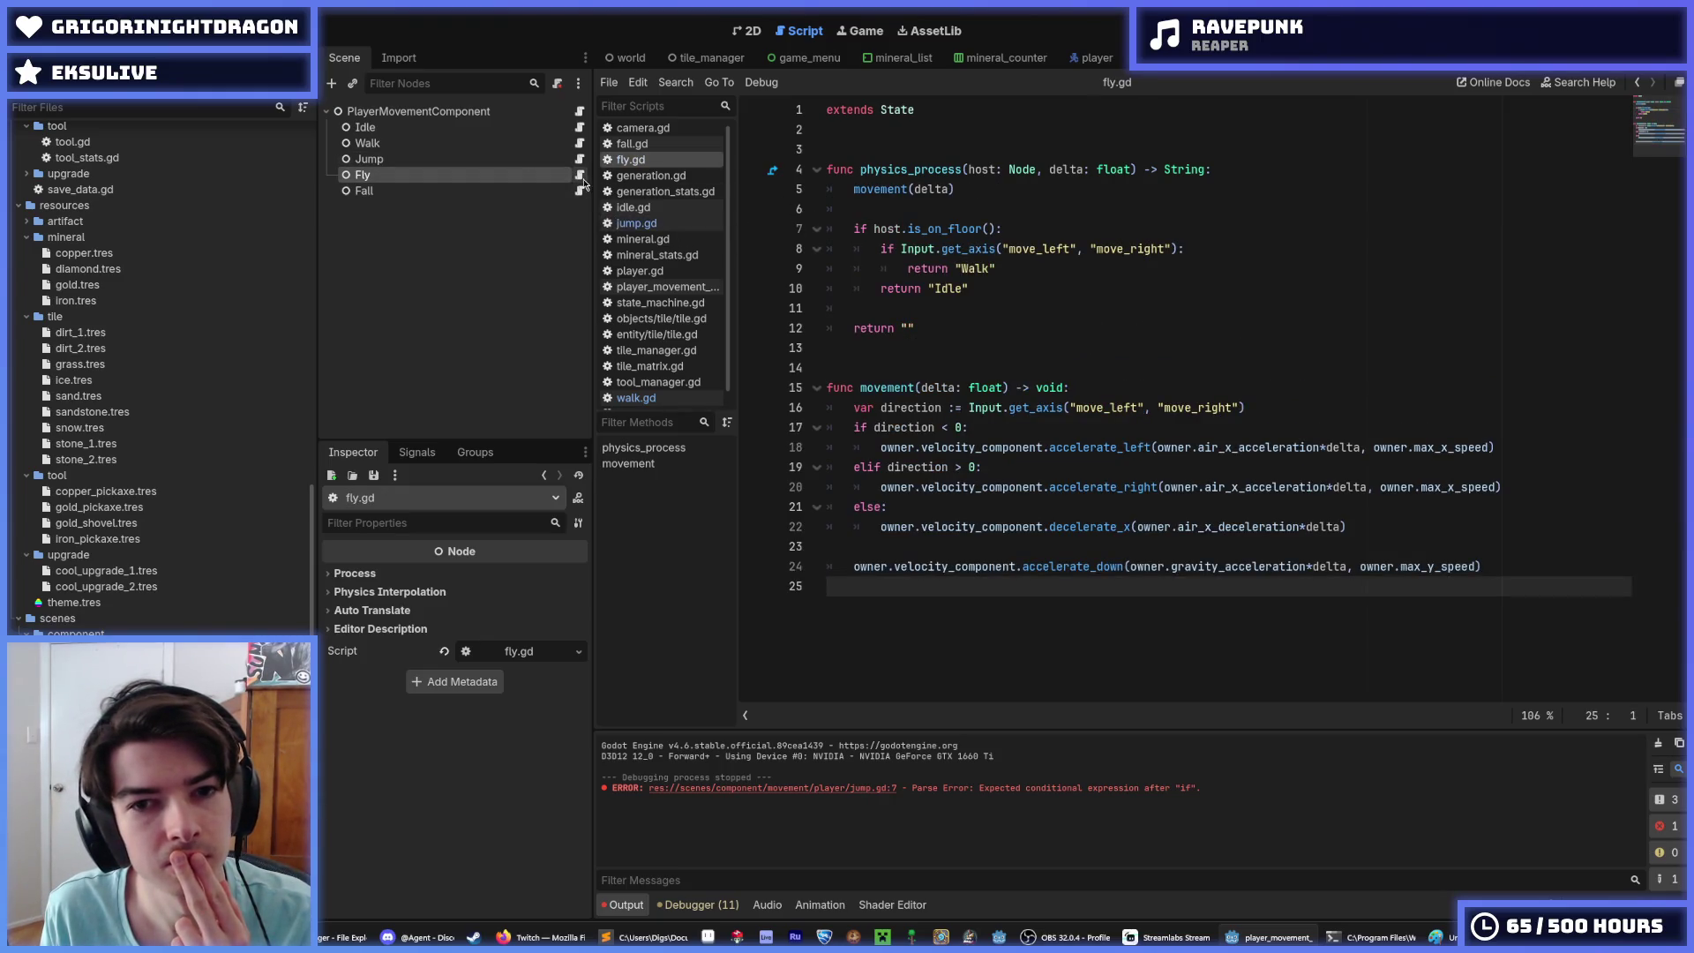
{"action": "left_click", "coordinate": [579, 160]}
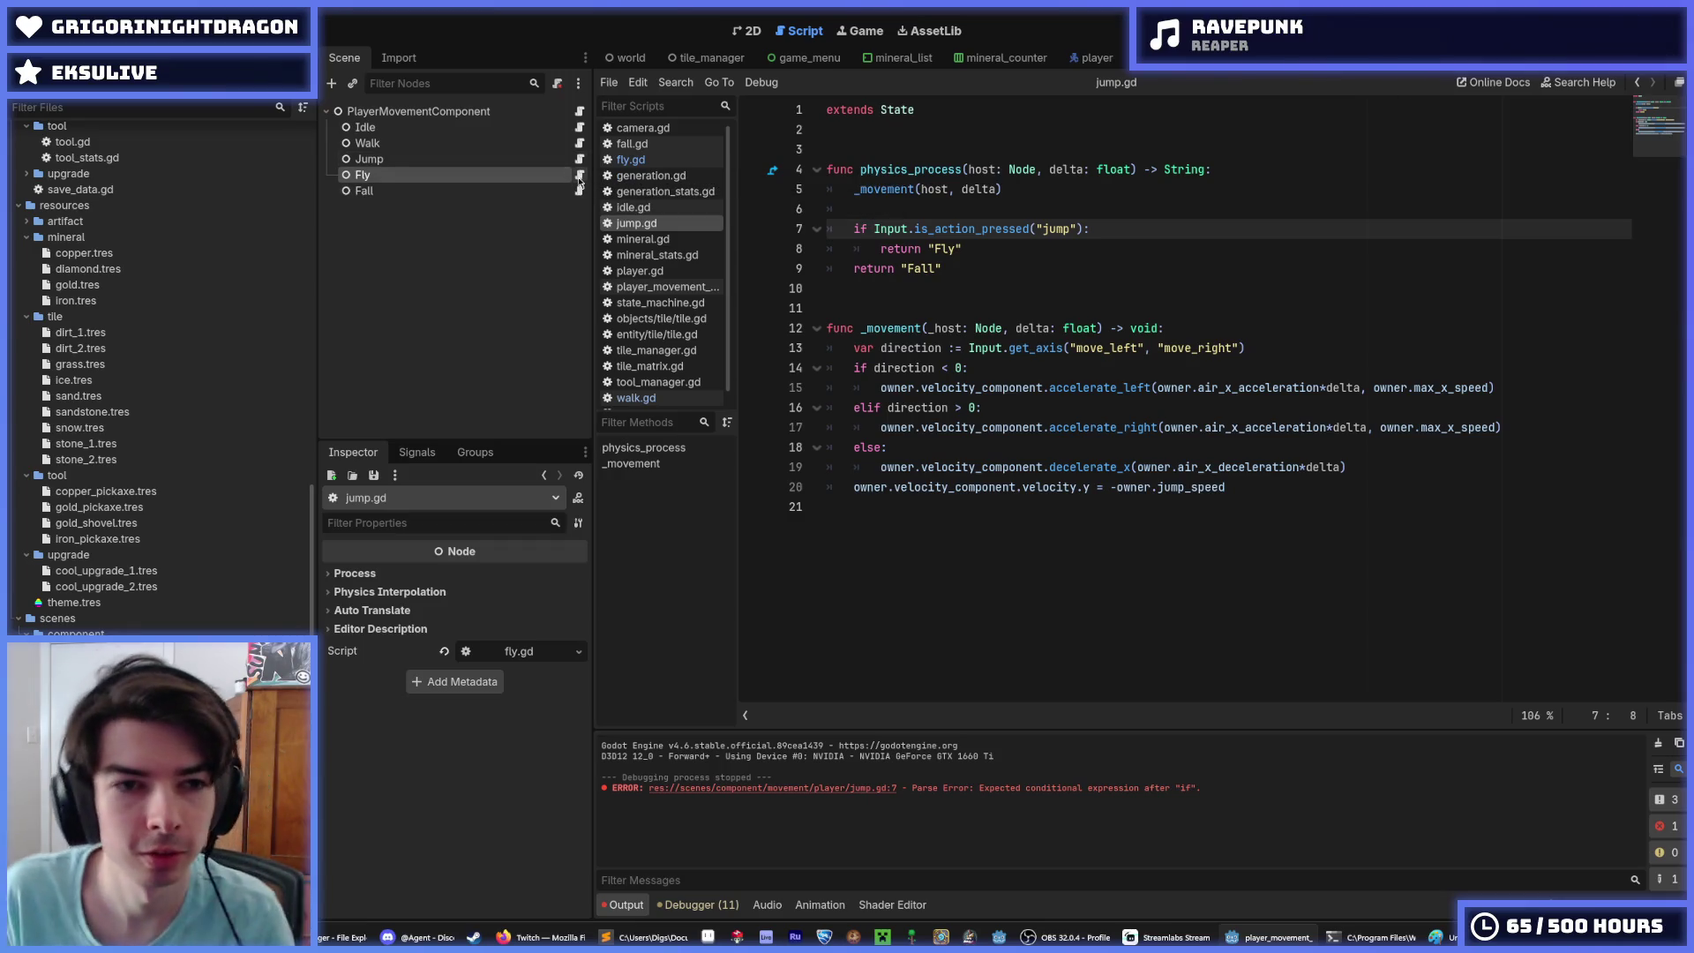
{"action": "left_click", "coordinate": [580, 176]}
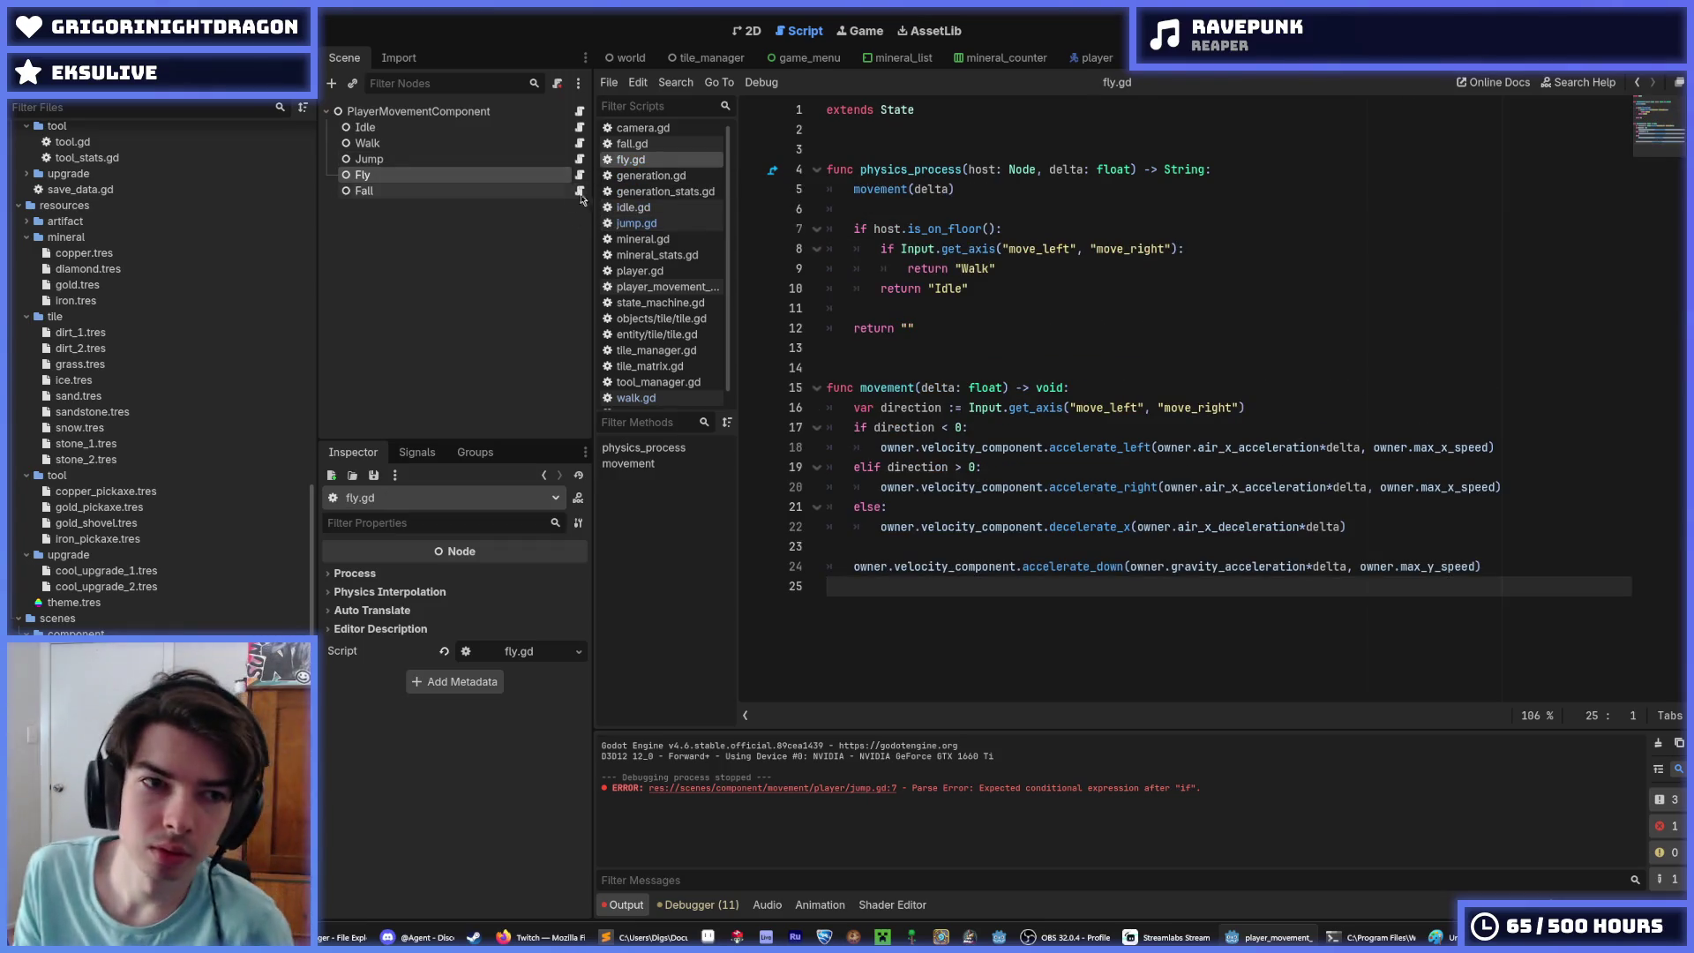
{"action": "left_click", "coordinate": [1025, 270]}
{"action": "left_click", "coordinate": [1023, 288]}
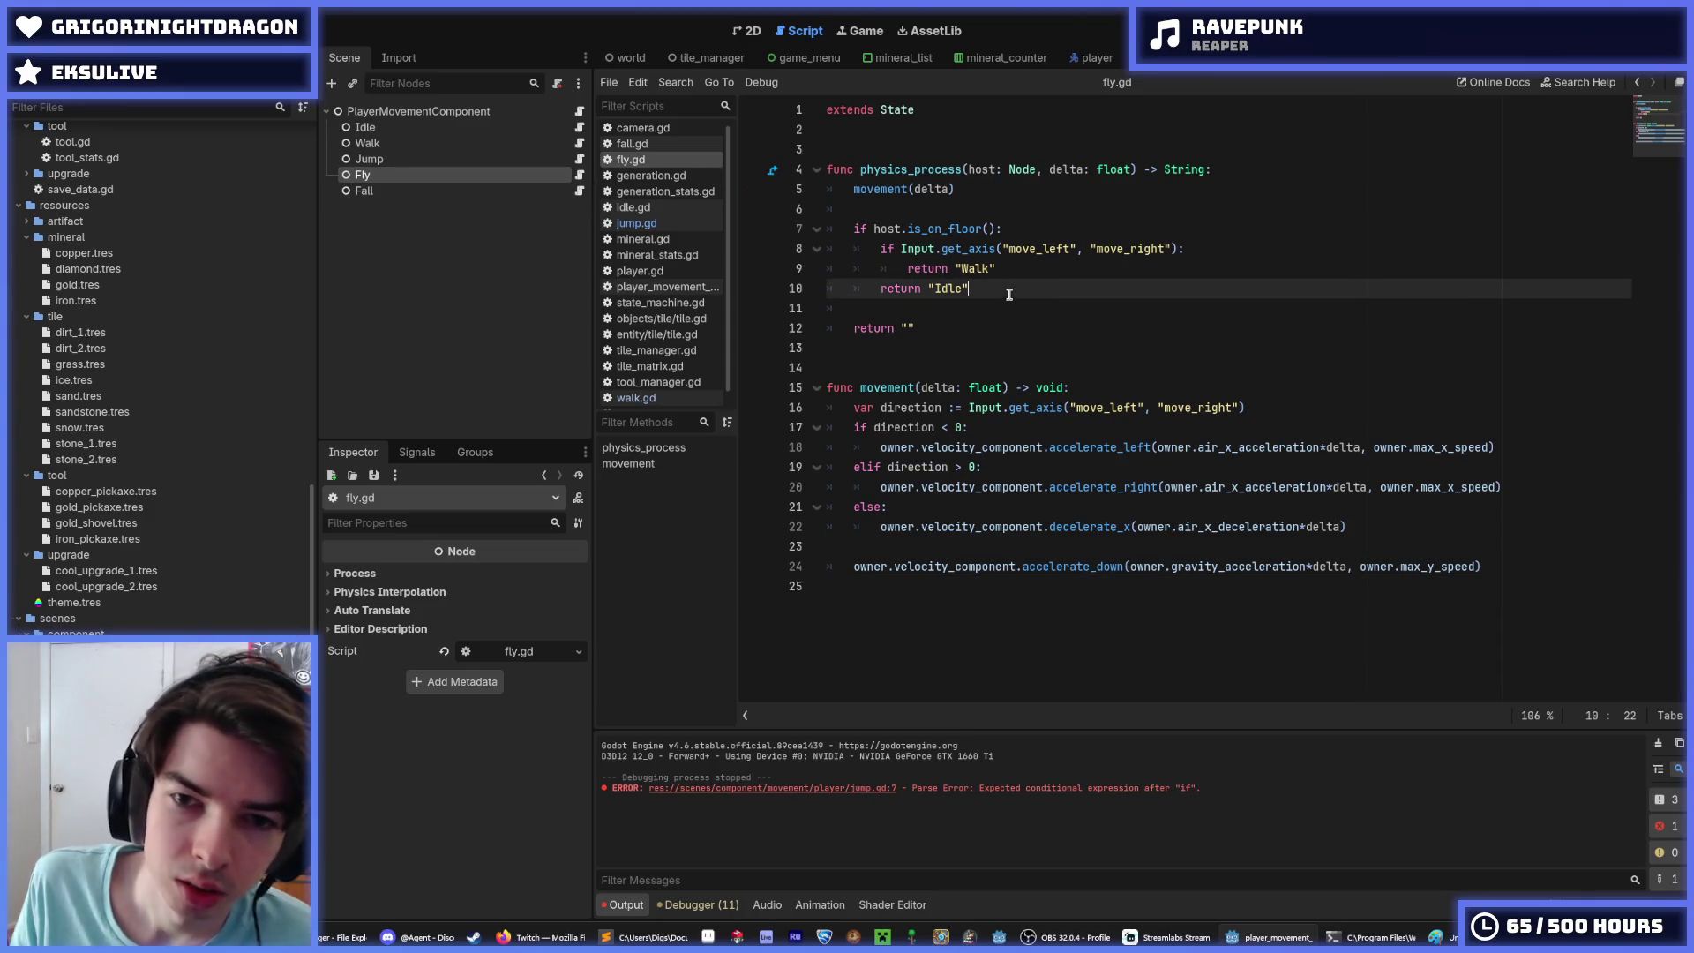
{"action": "left_click", "coordinate": [578, 191]}
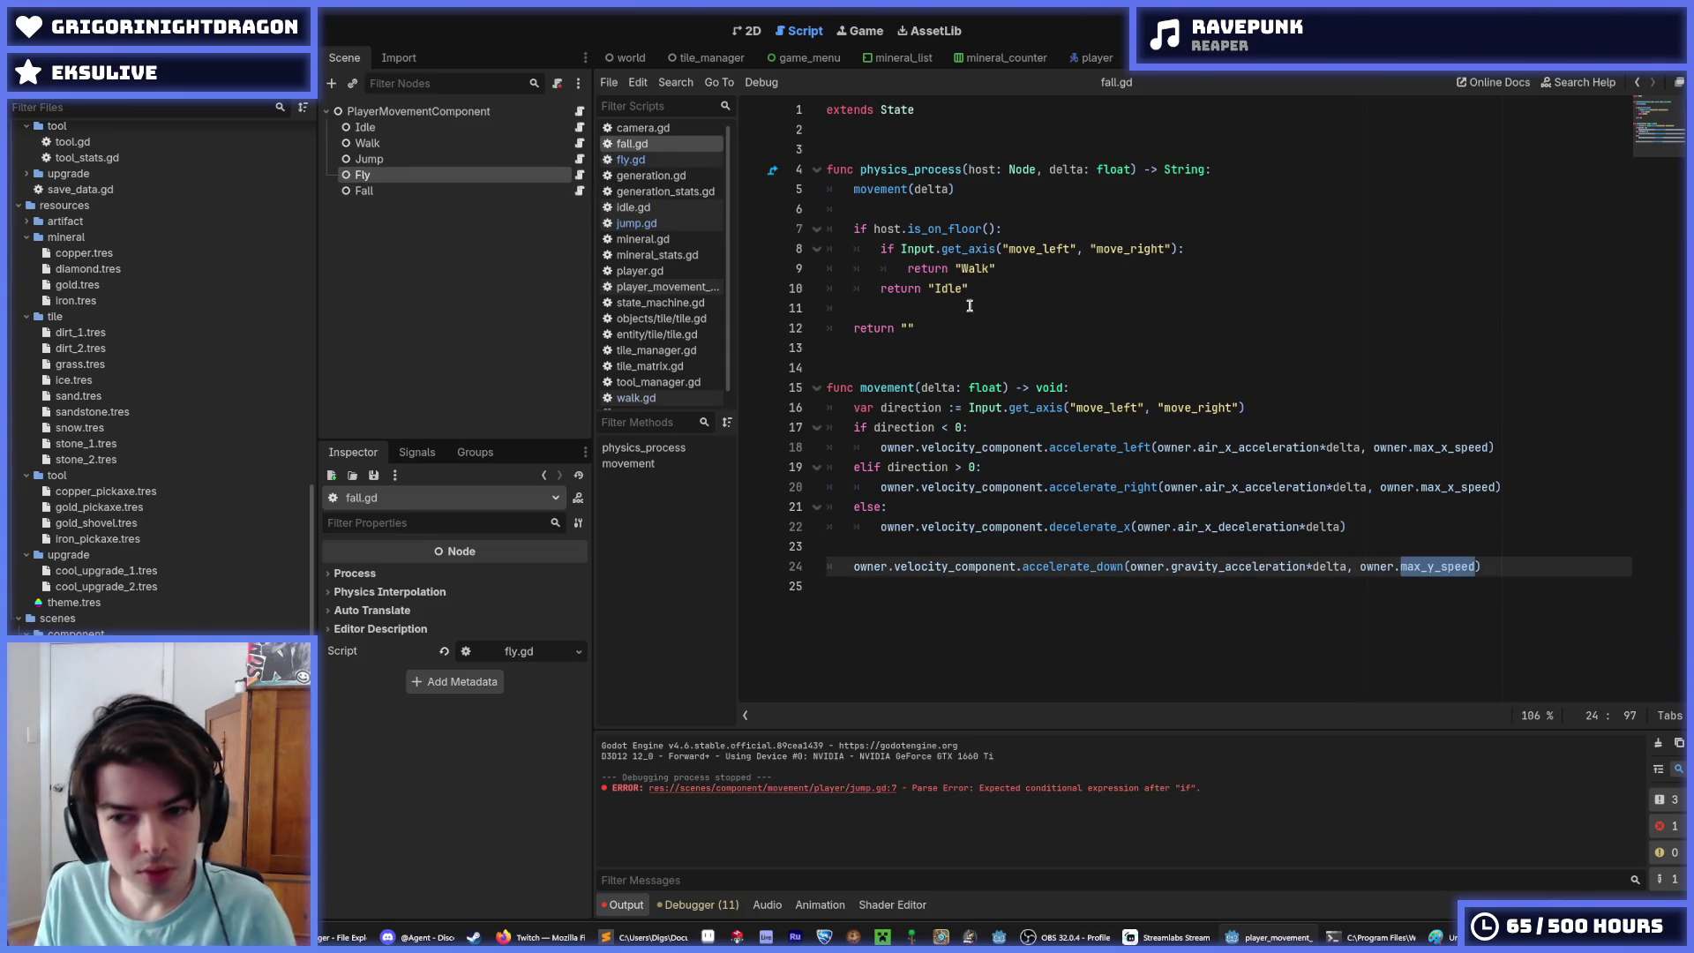
{"action": "left_click", "coordinate": [579, 177]}
{"action": "left_click", "coordinate": [579, 192]}
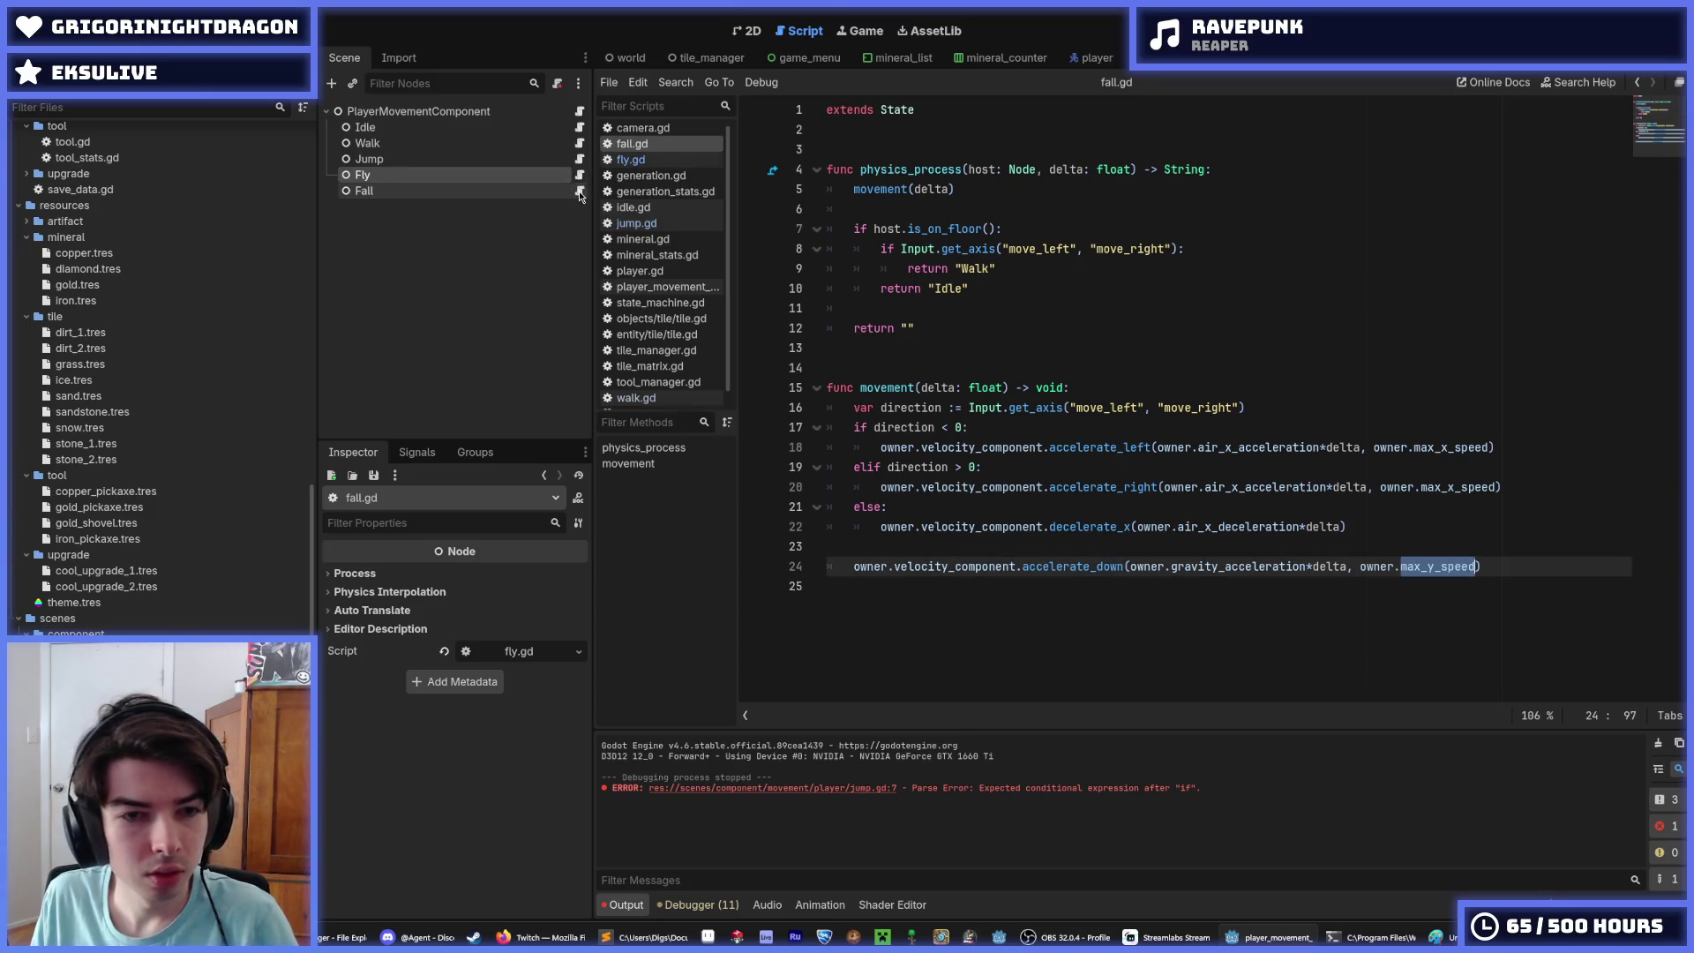
{"action": "left_click", "coordinate": [579, 175]}
{"action": "left_click", "coordinate": [578, 191]}
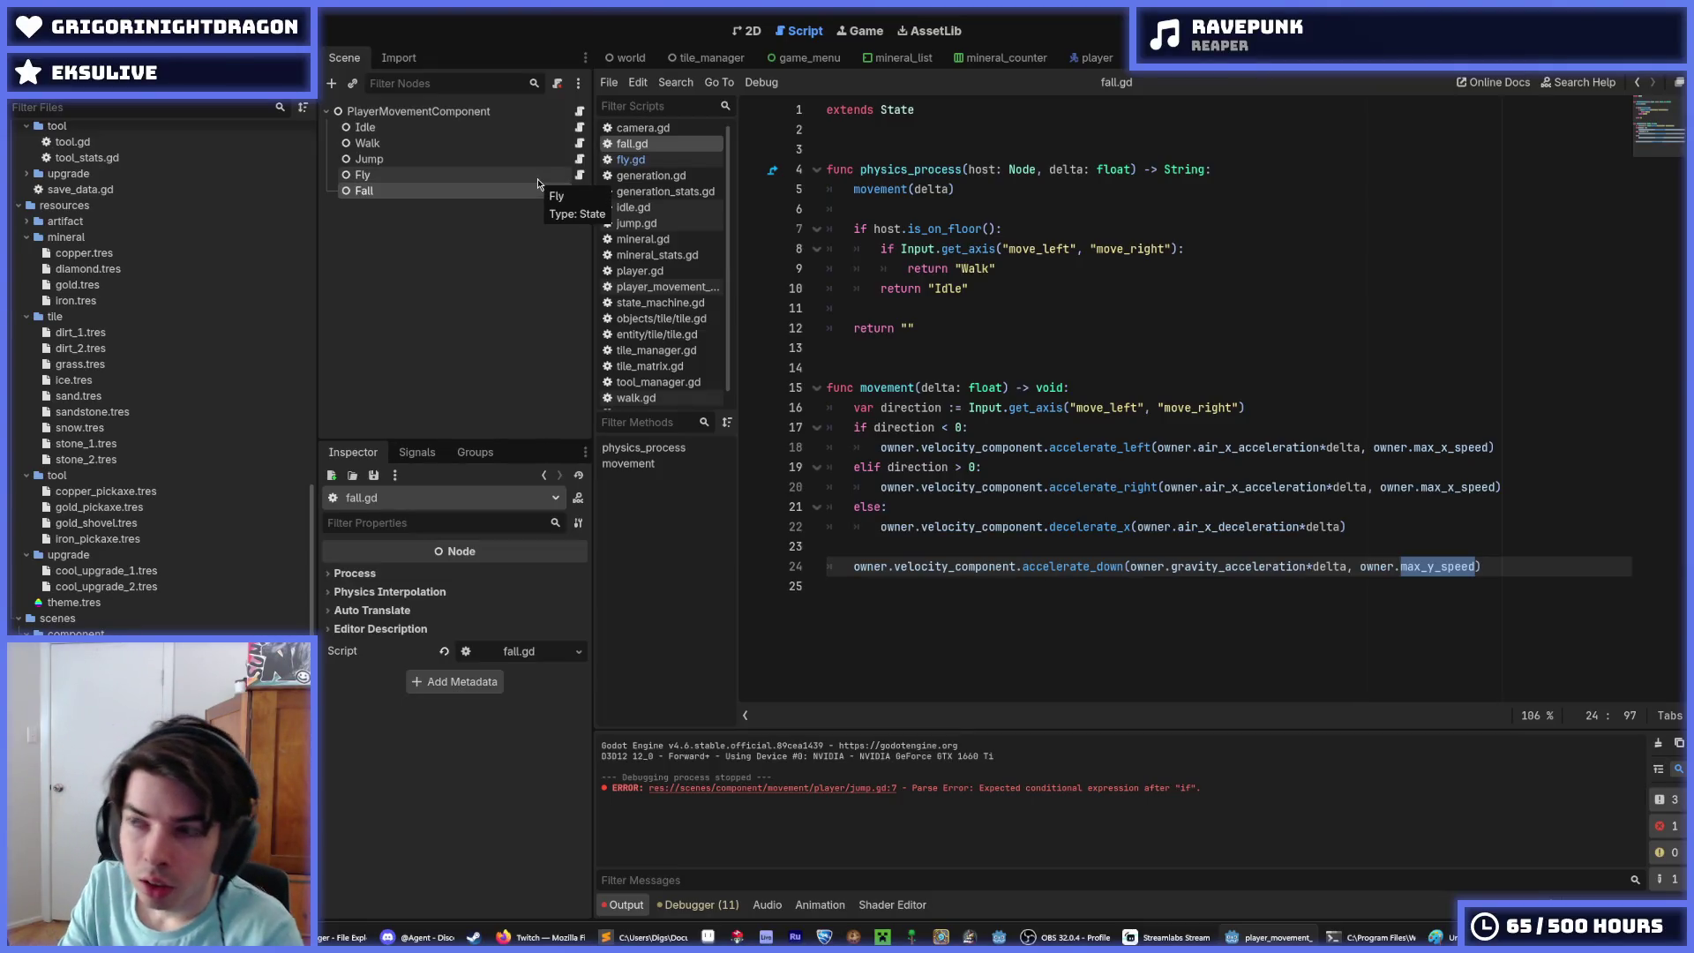
{"action": "left_click", "coordinate": [537, 179]}
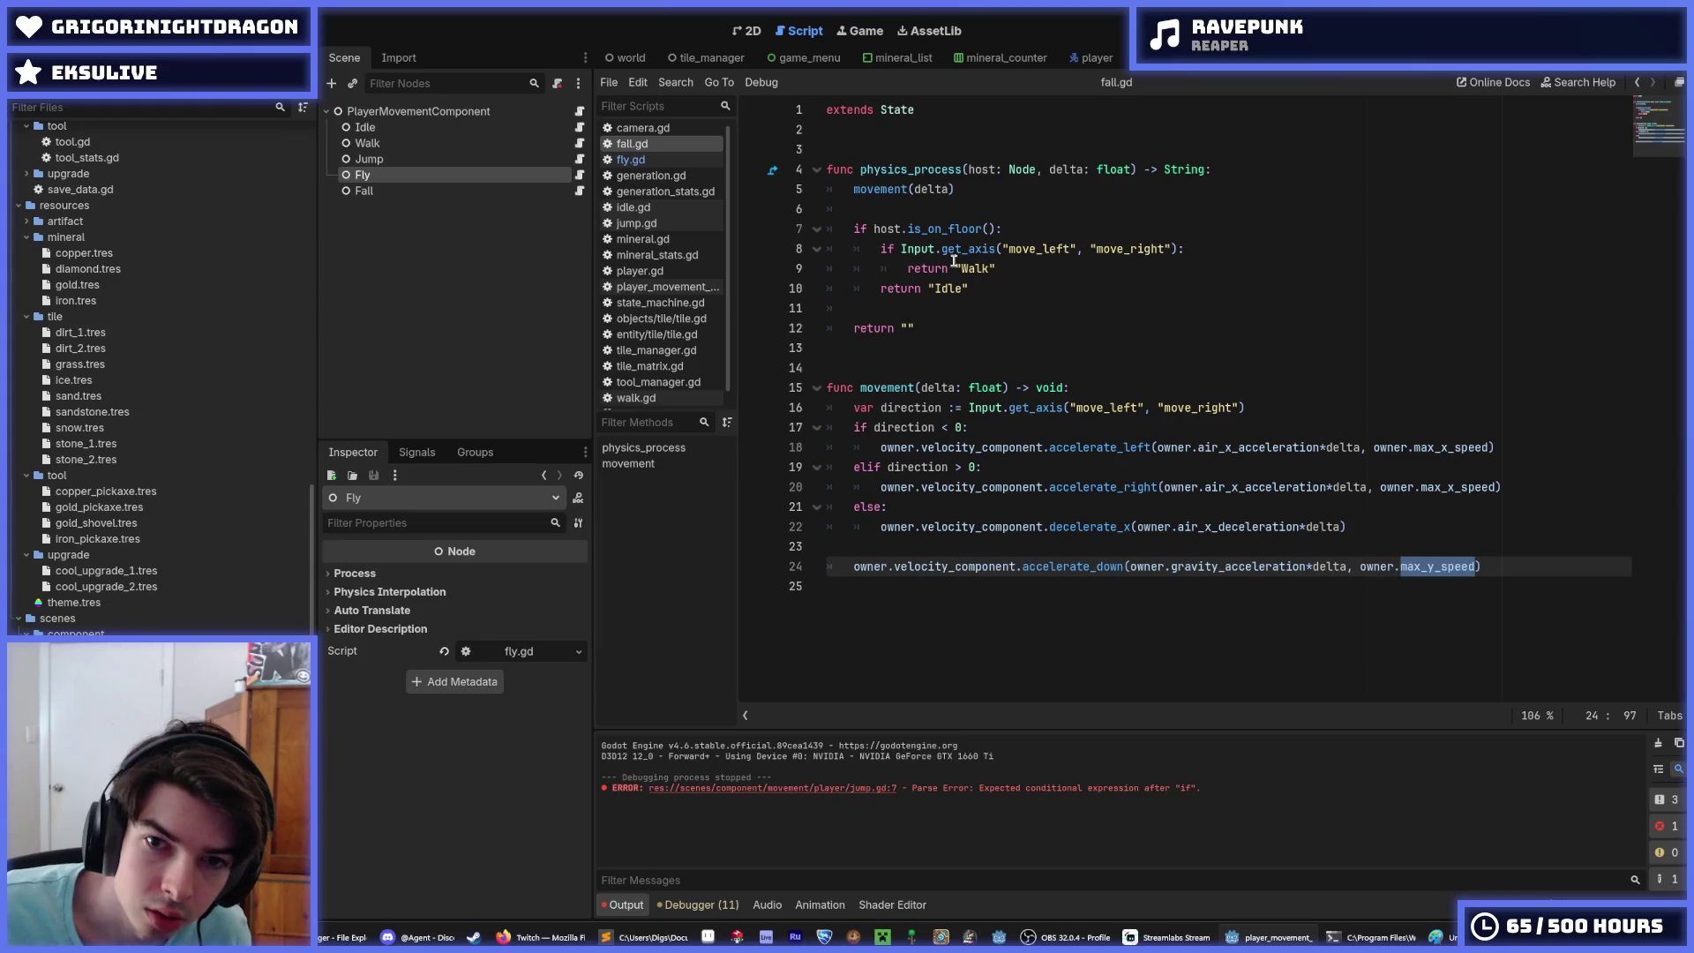
Step: Add if Input.is_action_pressed("jump"): return "Fly" below fall.gd's Idle return, outdented
{"action": "left_click", "coordinate": [1002, 291]}
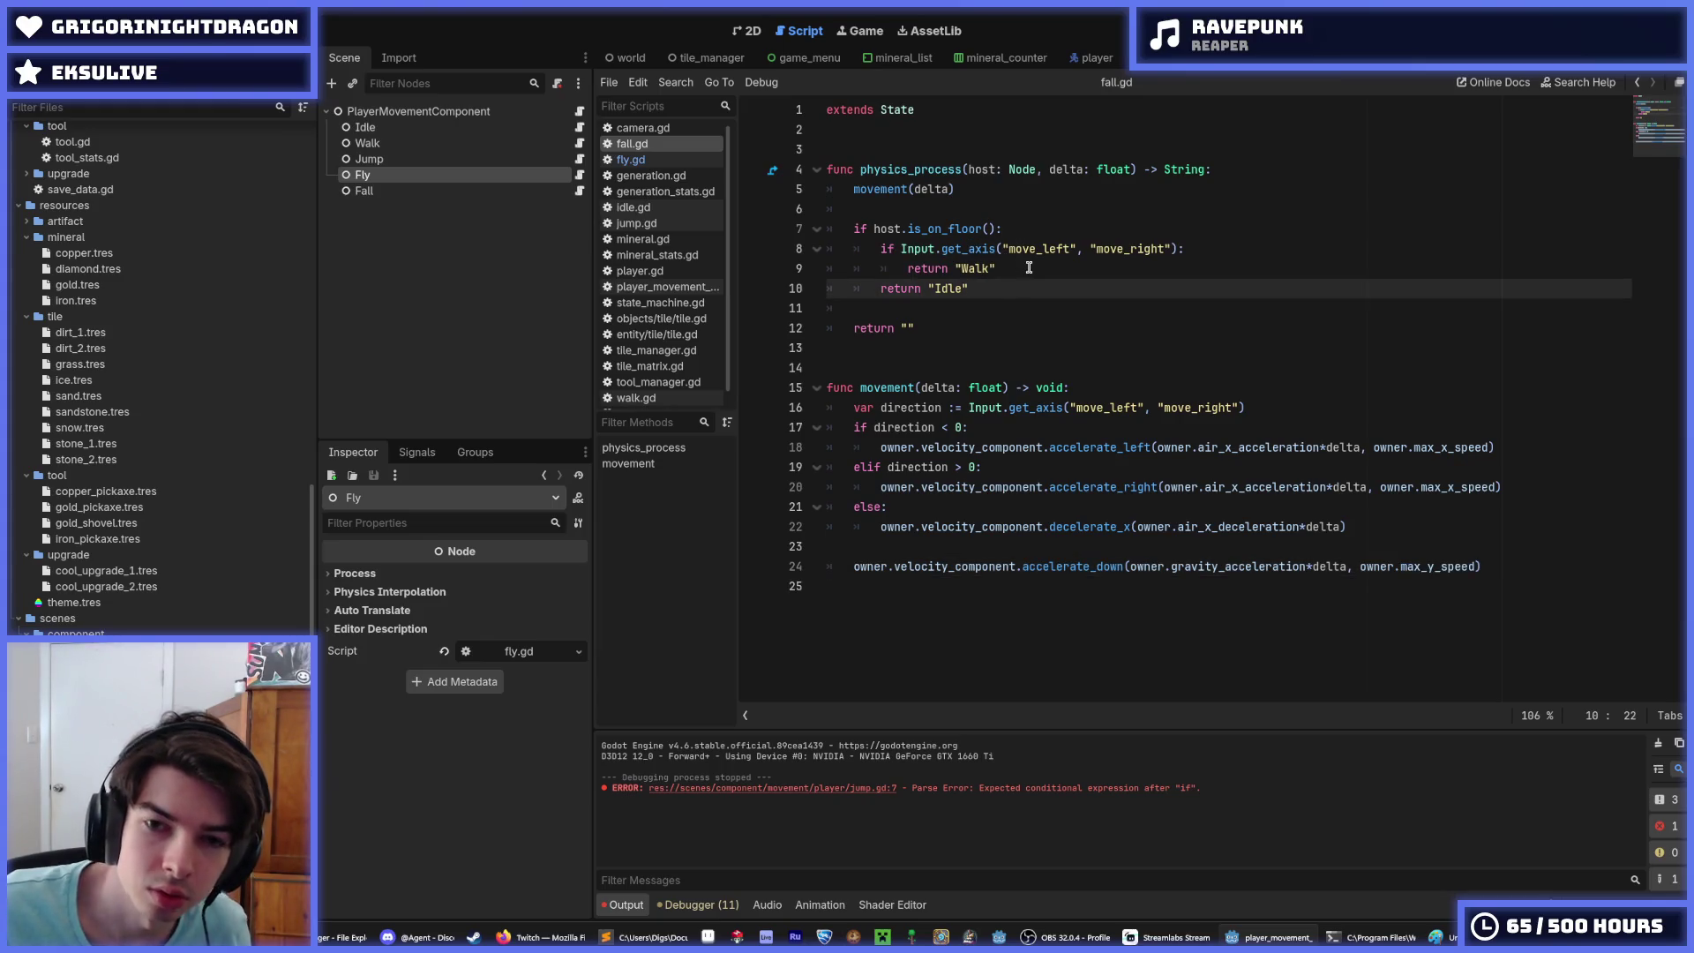
{"action": "key", "text": "Return"}
{"action": "key", "text": "Return"}
{"action": "type", "text": "if Input.is_action_pressed(\"jump\"): return \"Fly\""}
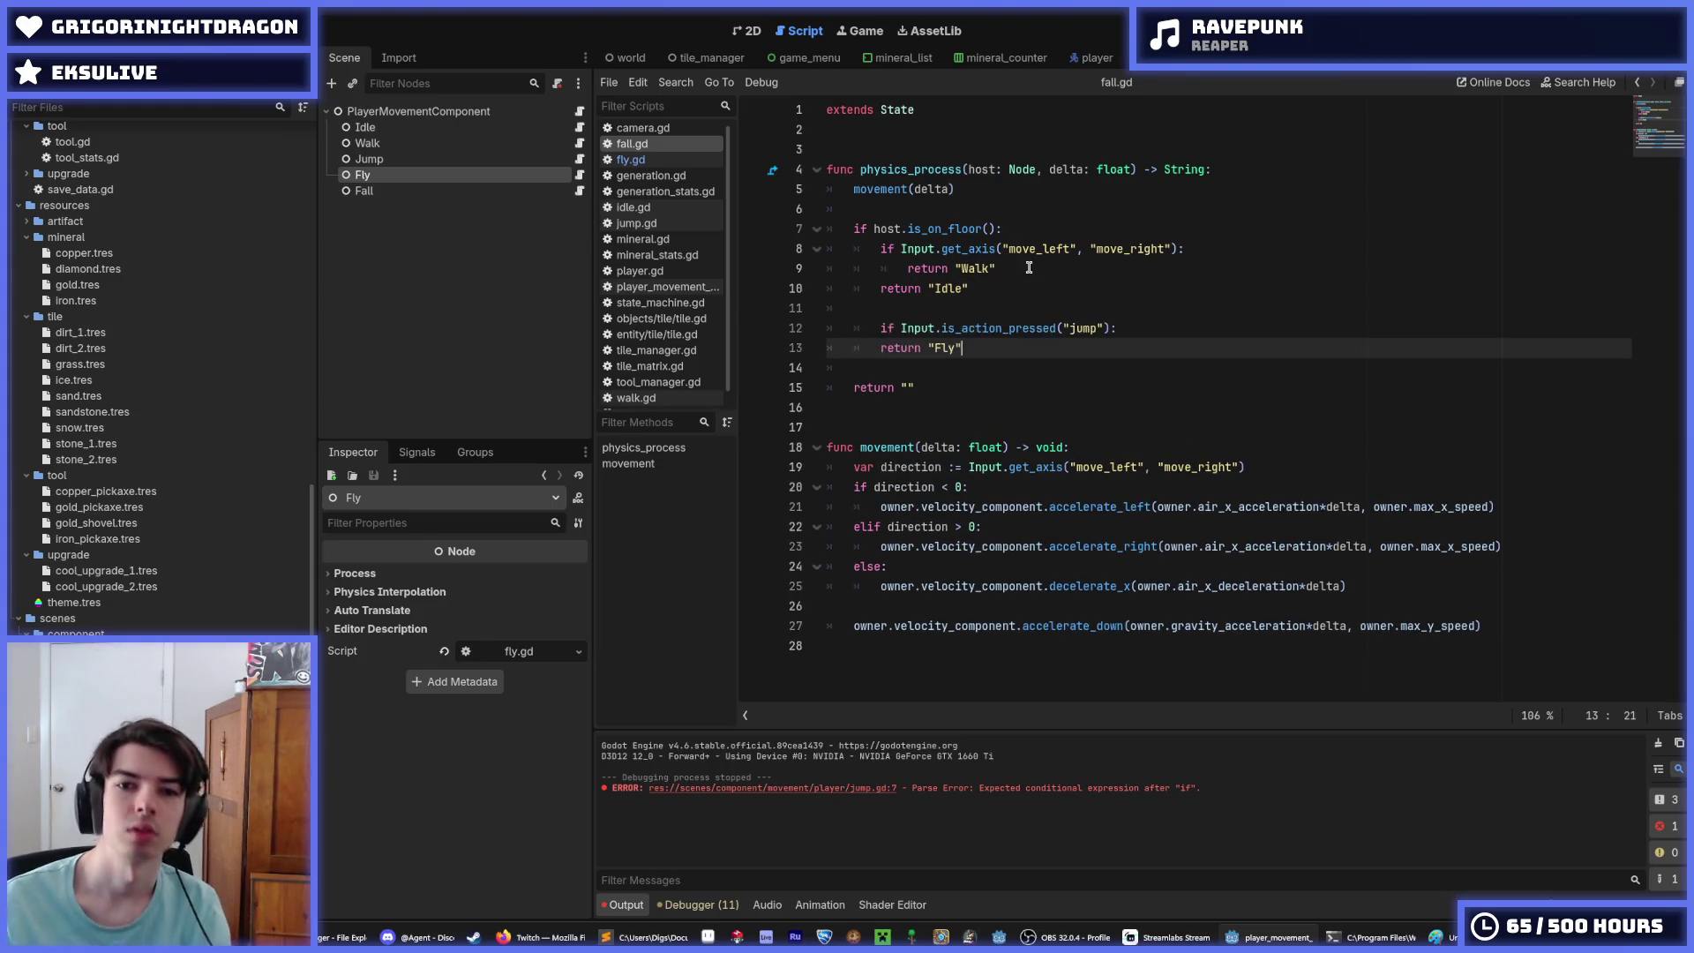
{"action": "key", "text": "shift+Tab"}
{"action": "key", "text": "End"}
{"action": "key", "text": "Left"}
{"action": "key", "text": "Left"}
{"action": "key", "text": "Left"}
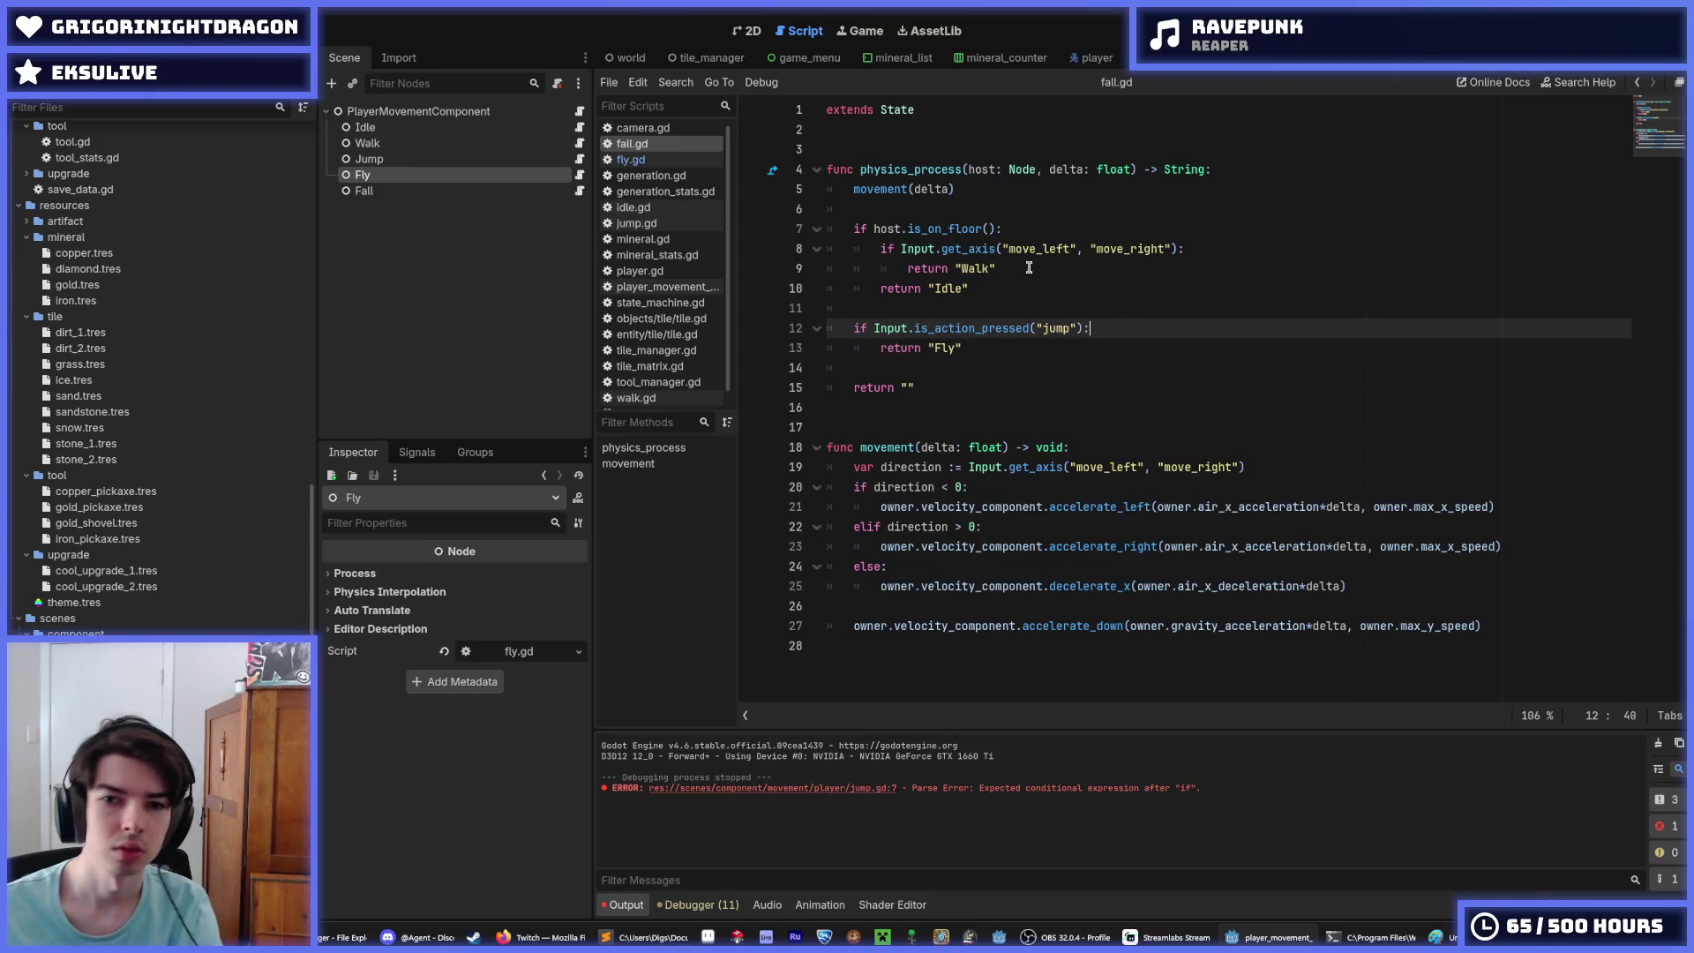
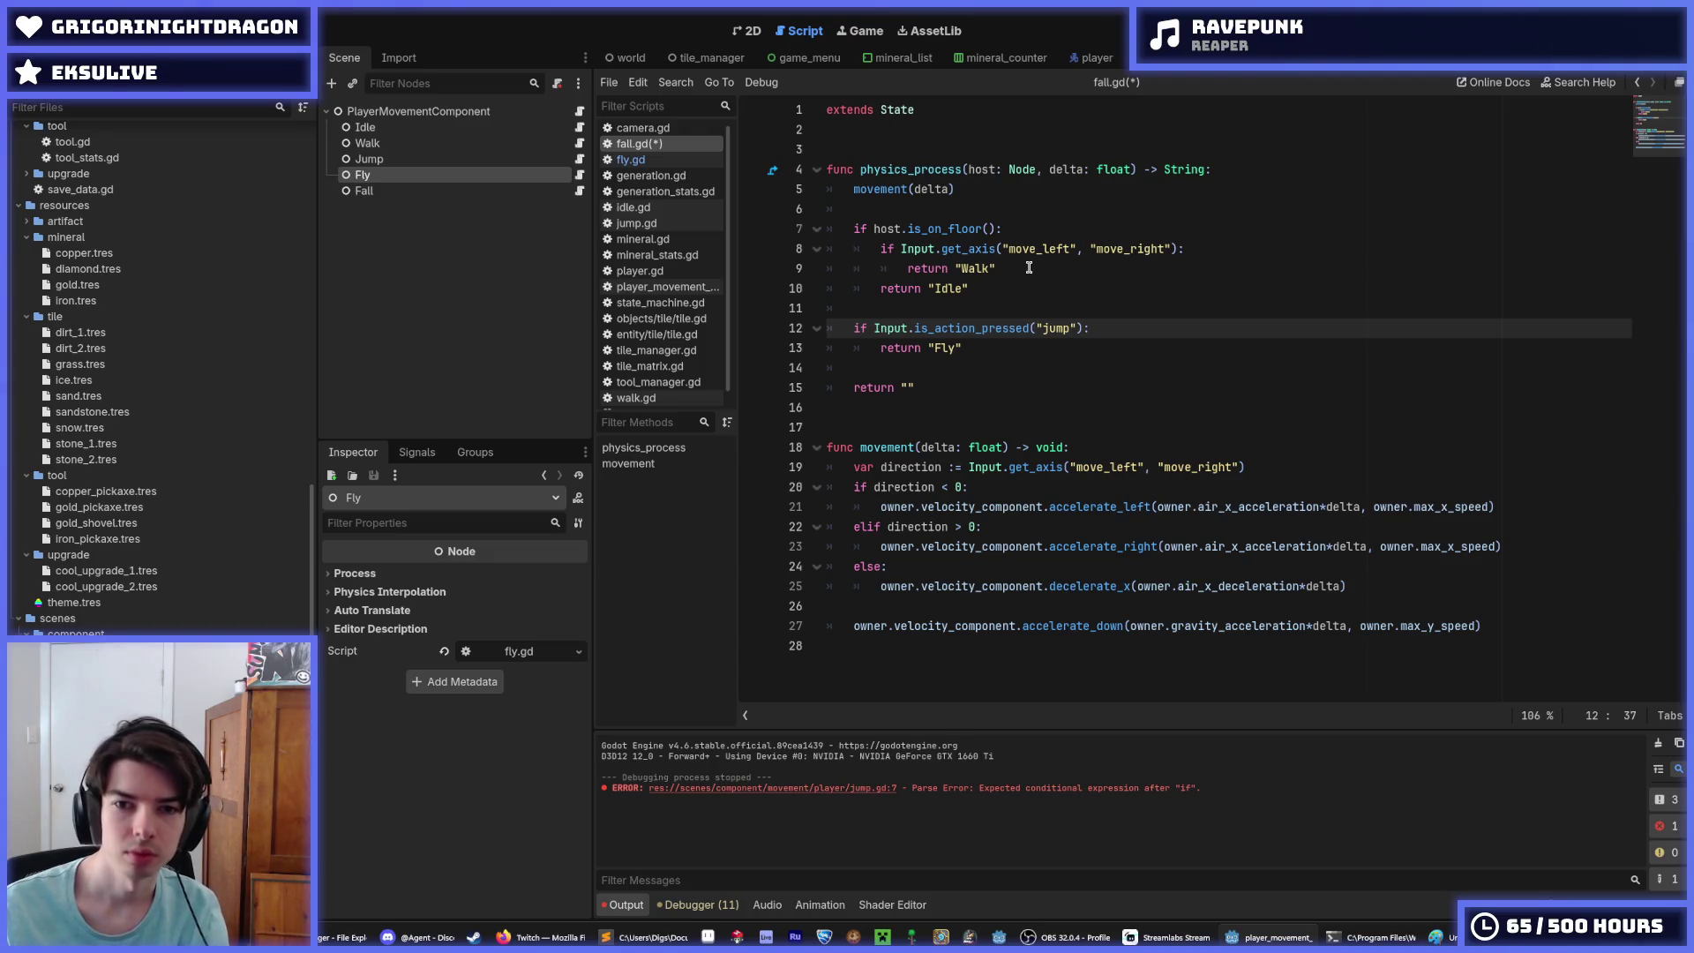
Step: Make the line under the jump check in fall.gd return "Fly"
{"action": "key", "text": "Down"}
{"action": "key", "text": "Left"}
{"action": "key", "text": "BackSpace"}
{"action": "key", "text": "BackSpace"}
{"action": "key", "text": "BackSpace"}
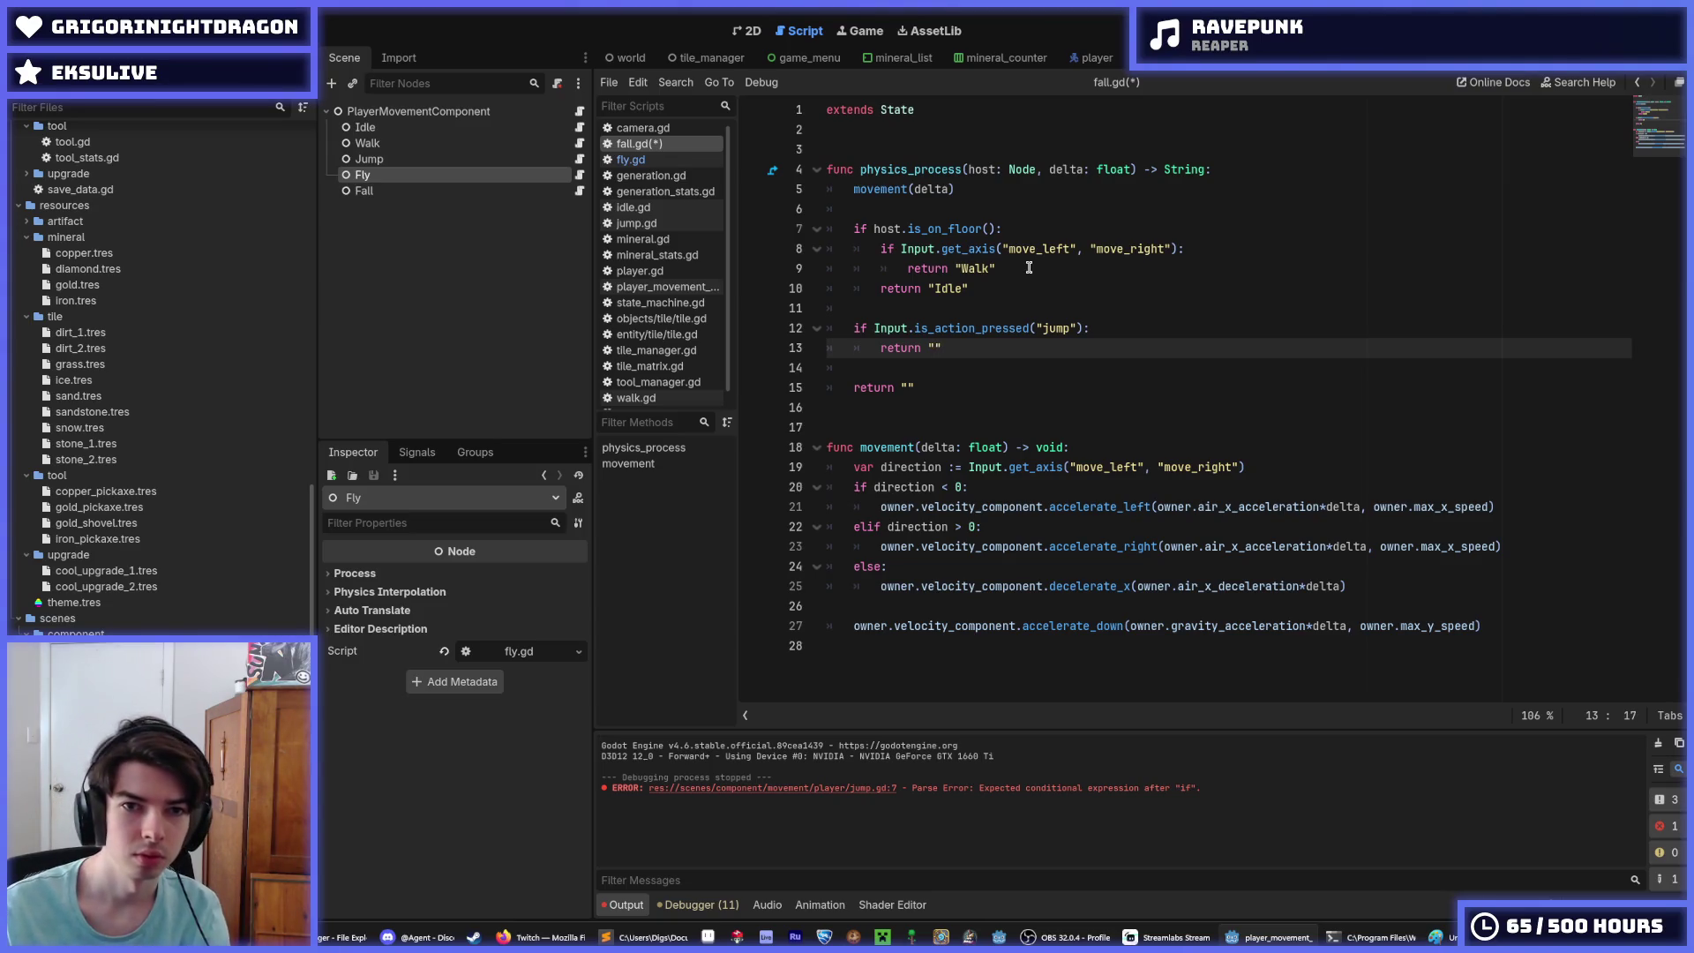
{"action": "key", "text": "ctrl+s"}
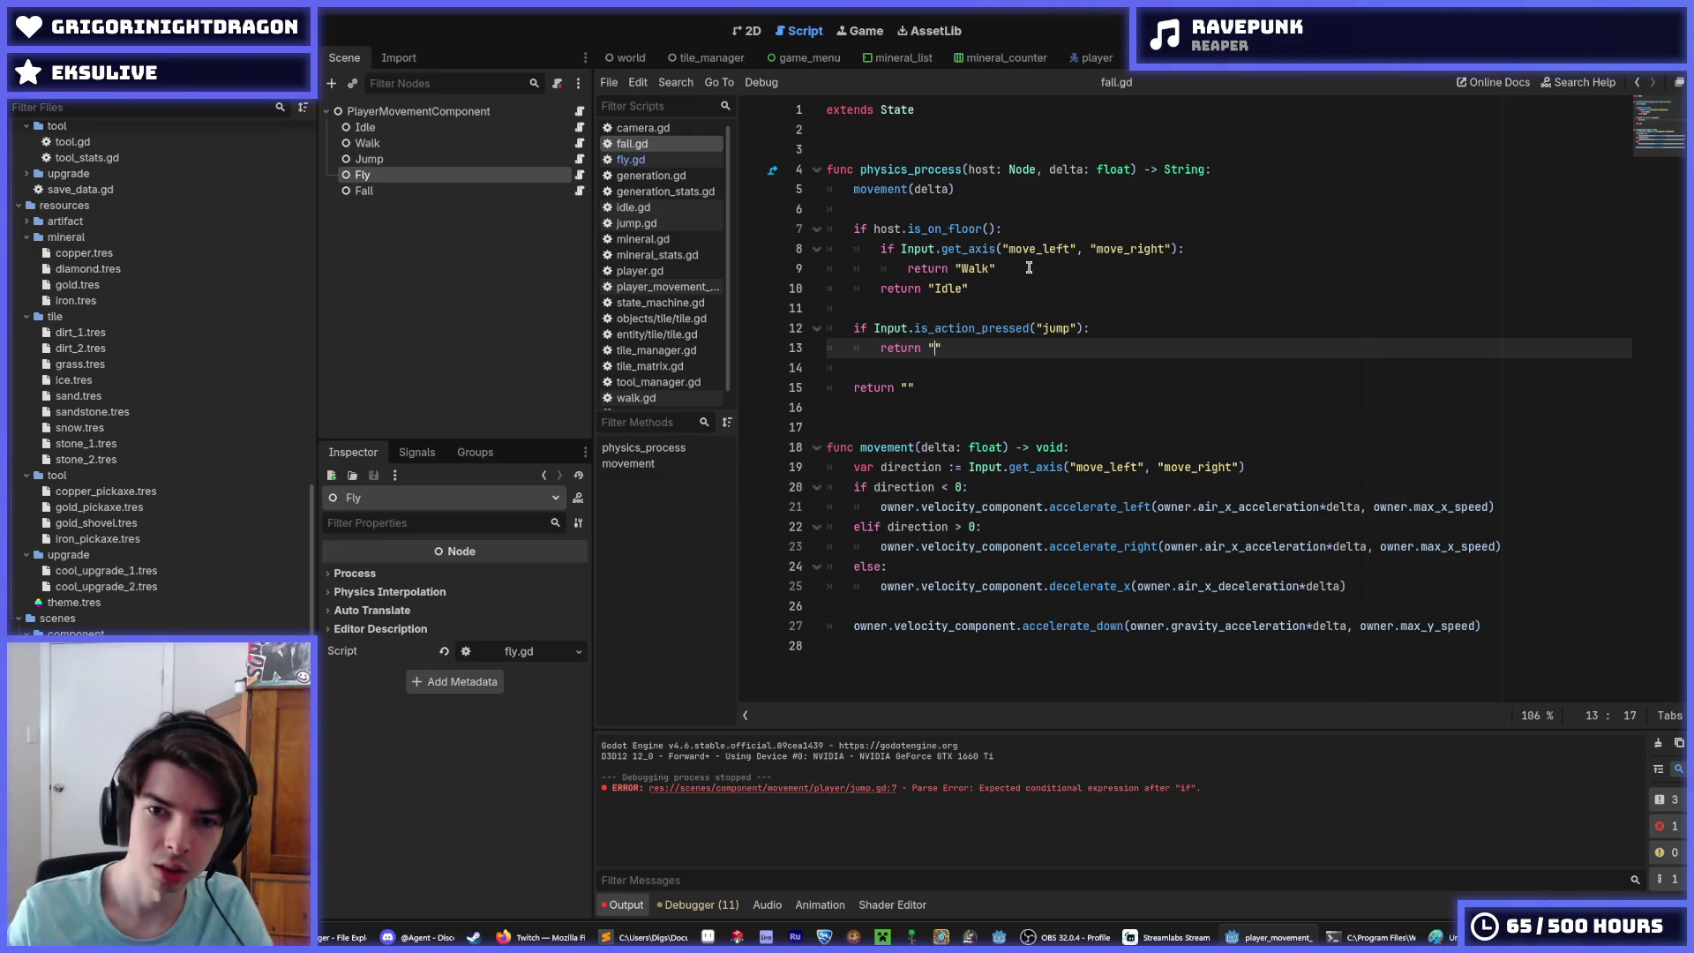
{"action": "type", "text": "Fly"}
Step: Delete the blank lines around the jump check, save fall.gd, and select the jump block
{"action": "key", "text": "Down"}
{"action": "key", "text": "BackSpace"}
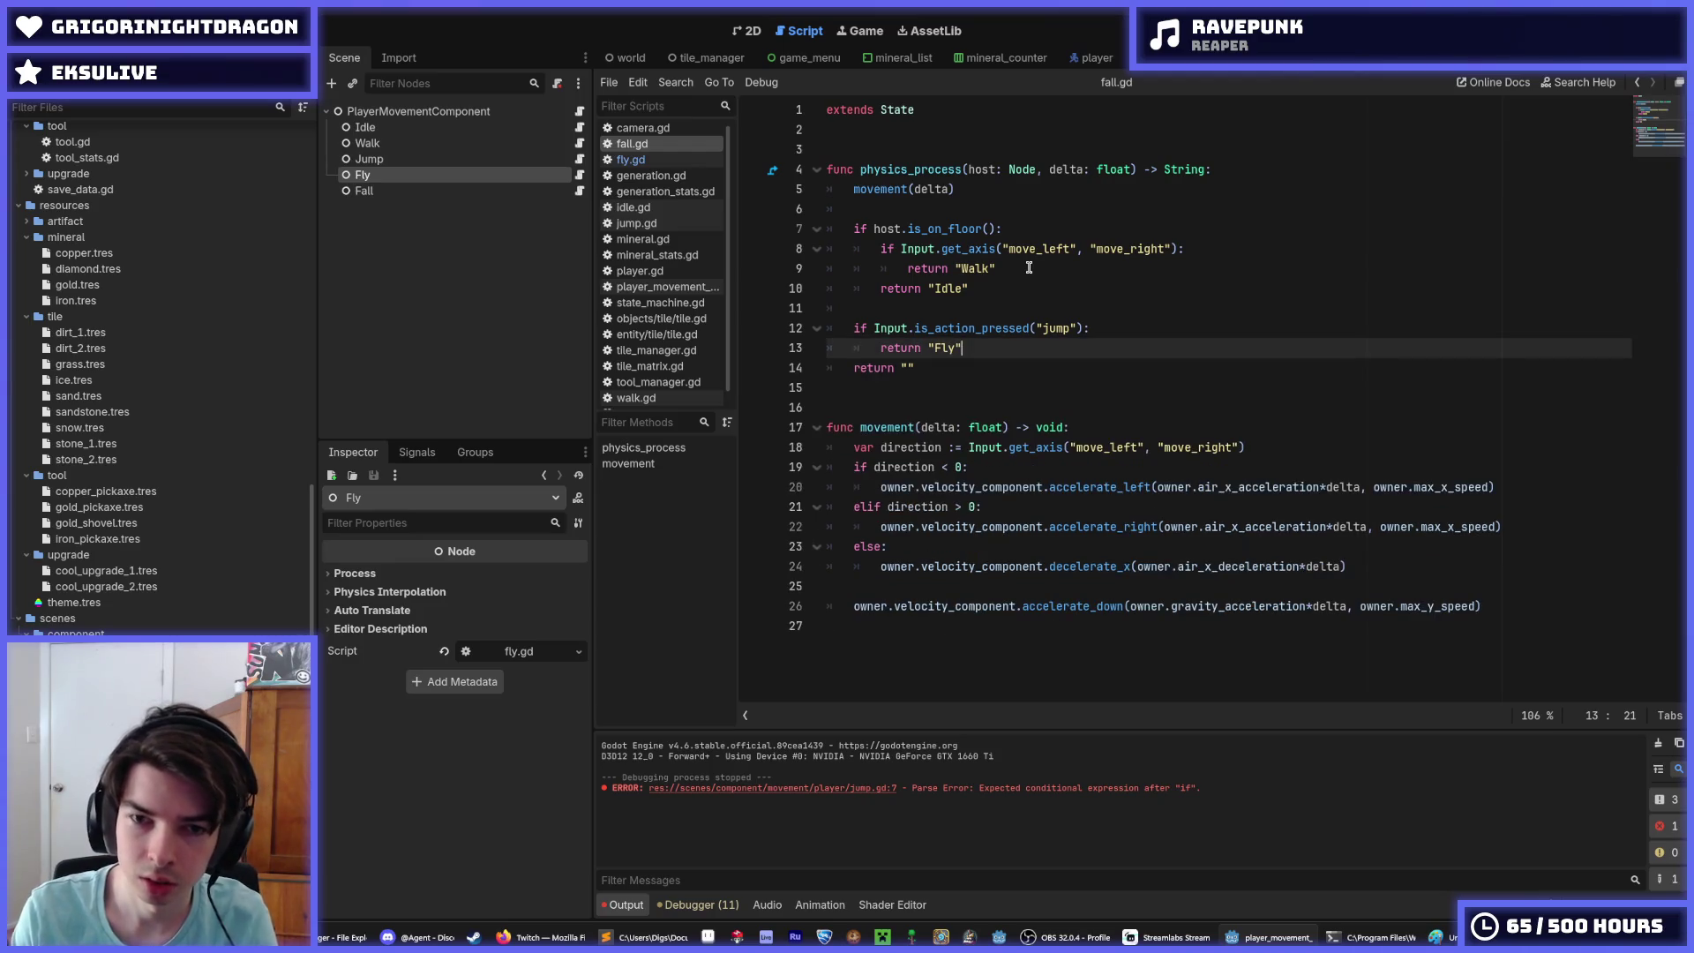
{"action": "key", "text": "Down"}
{"action": "key", "text": "Up"}
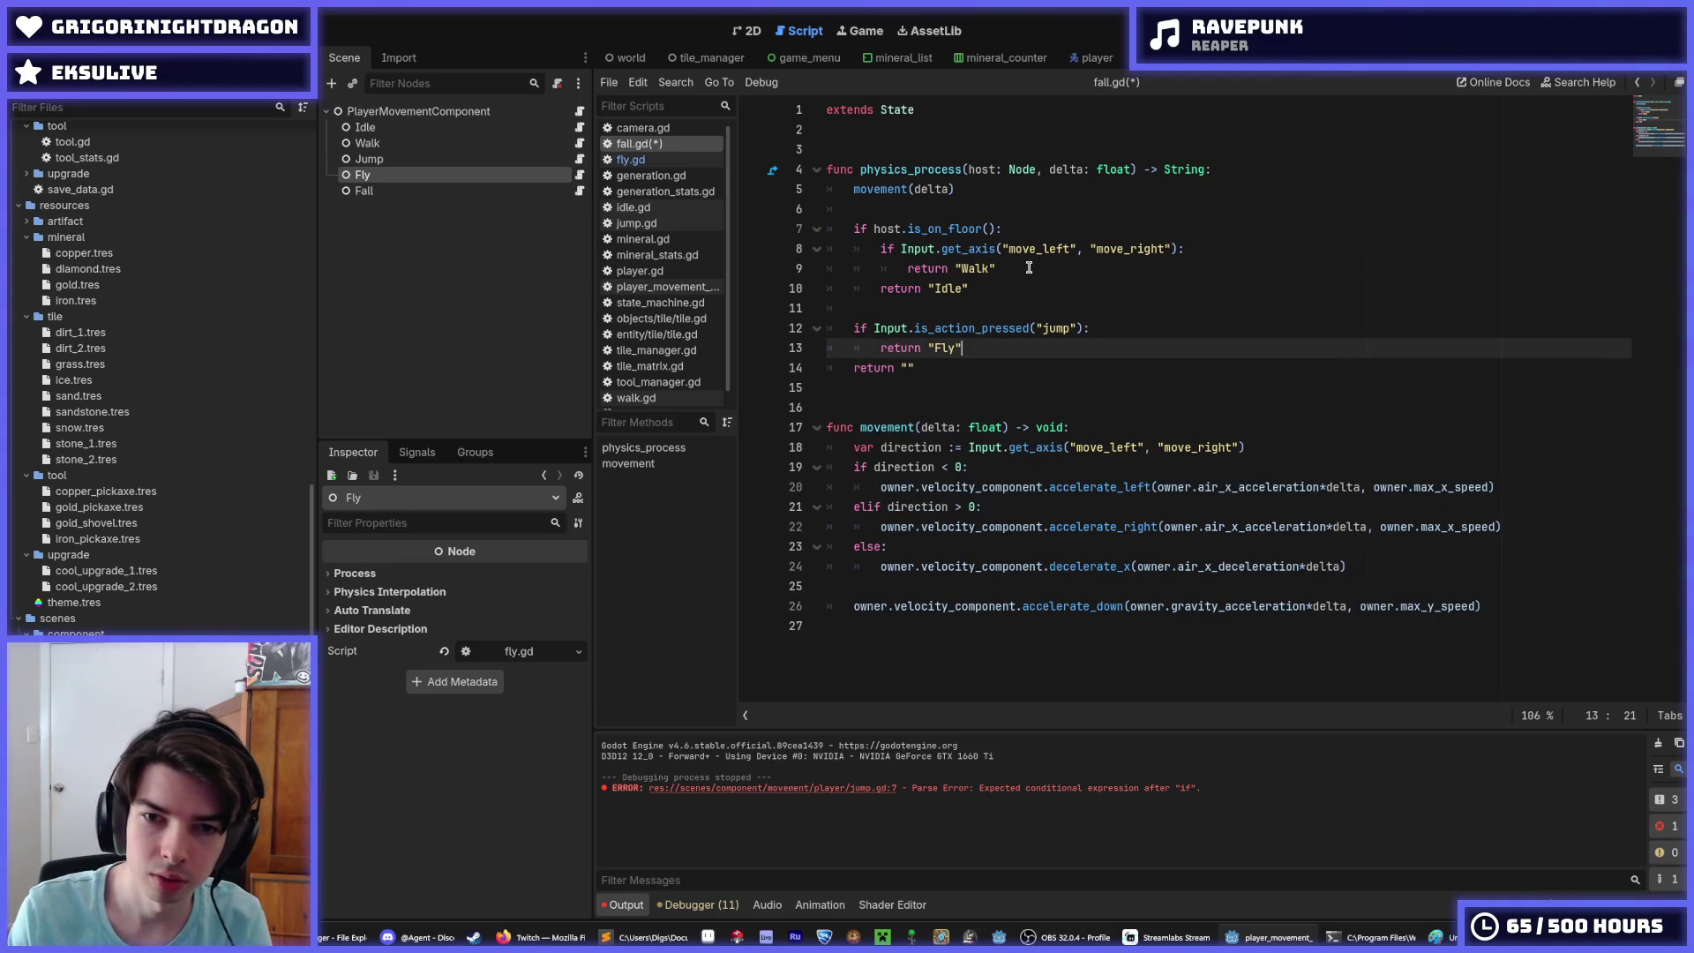
{"action": "left_click", "coordinate": [1027, 308]}
{"action": "key", "text": "BackSpace"}
{"action": "key", "text": "ctrl+s"}
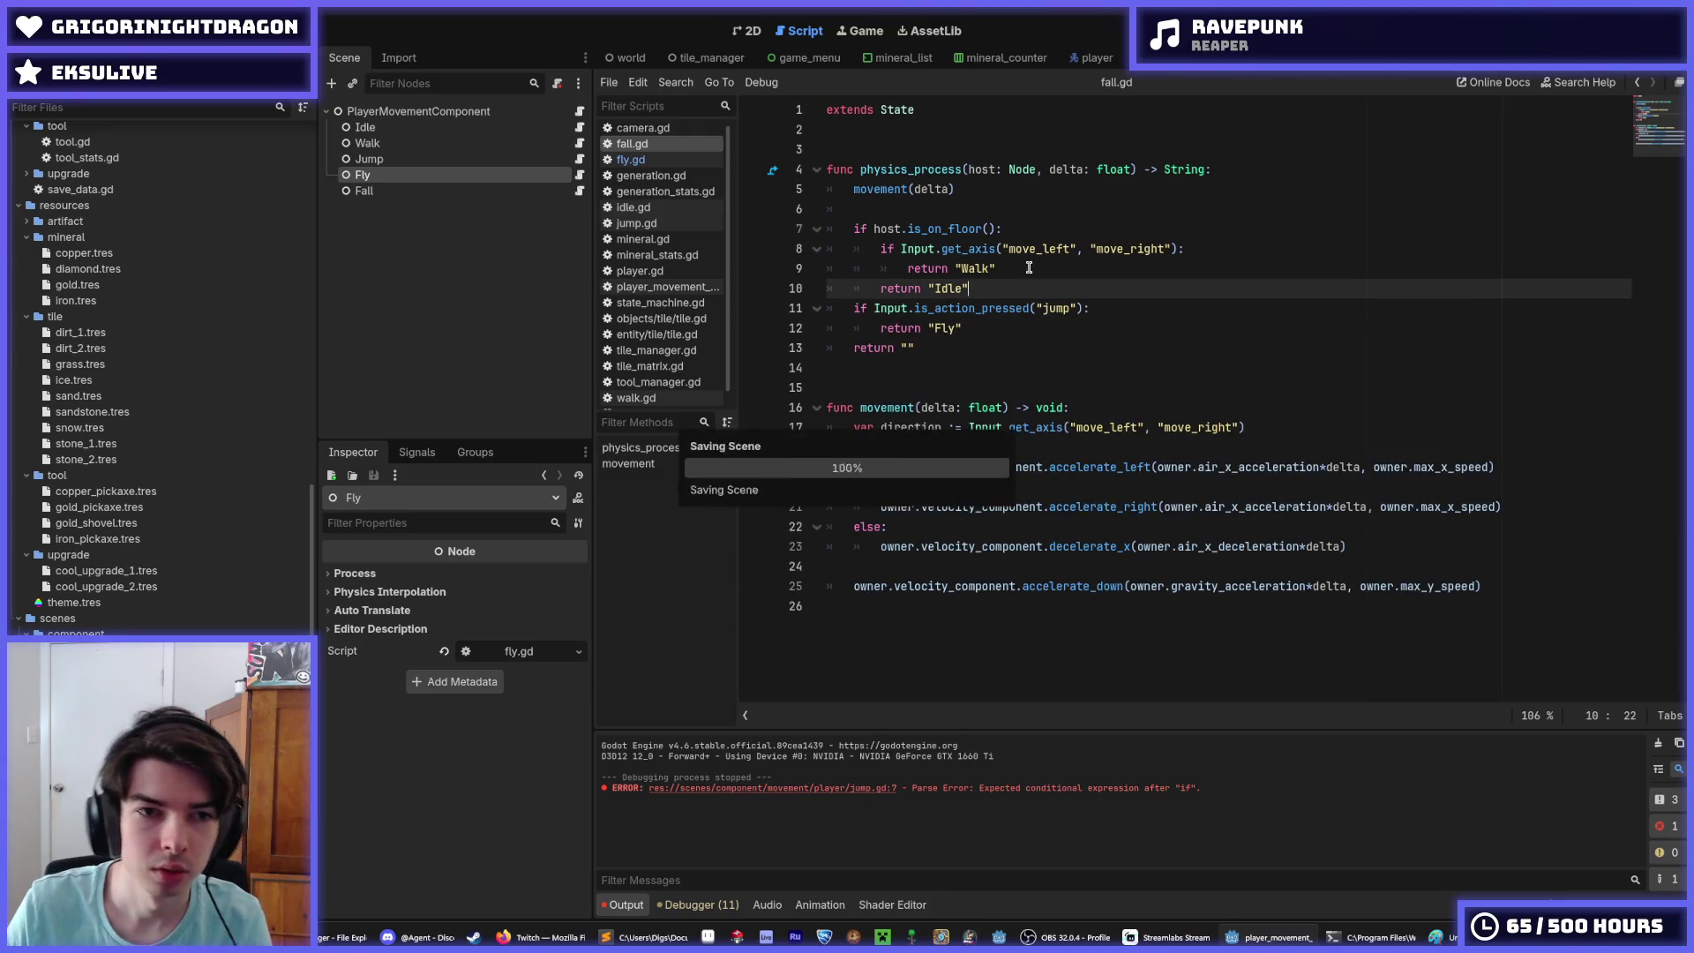
{"action": "left_click_drag", "start_coordinate": [961, 328], "coordinate": [854, 308]}
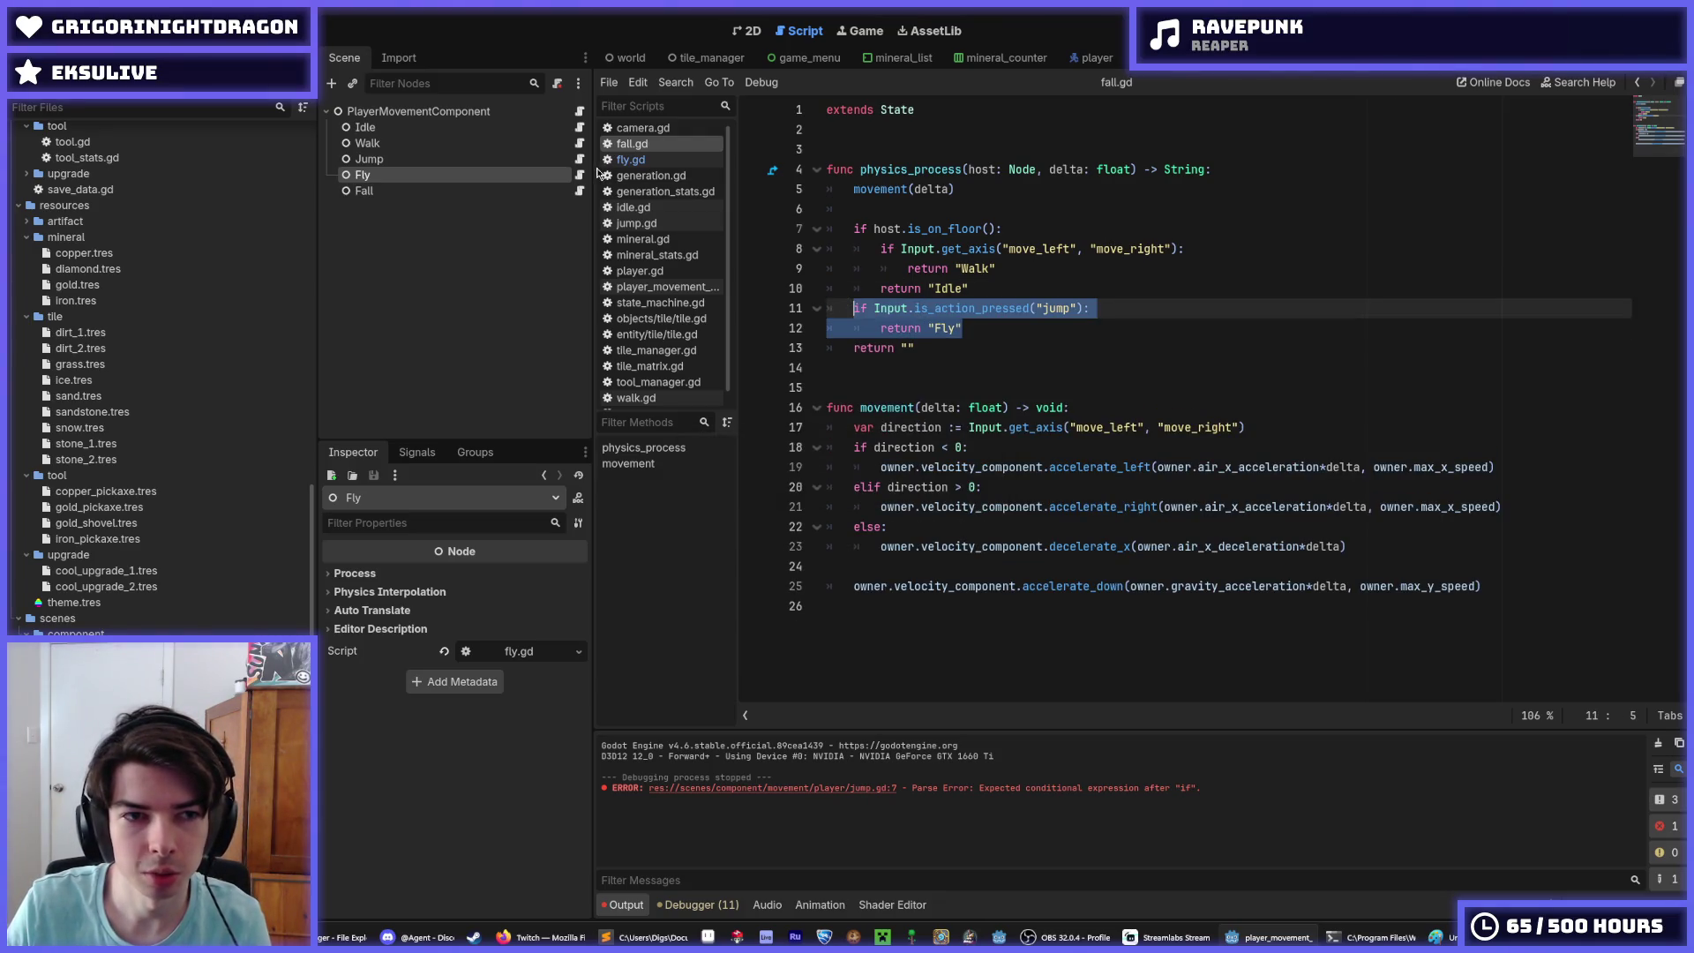
{"action": "left_click", "coordinate": [581, 191]}
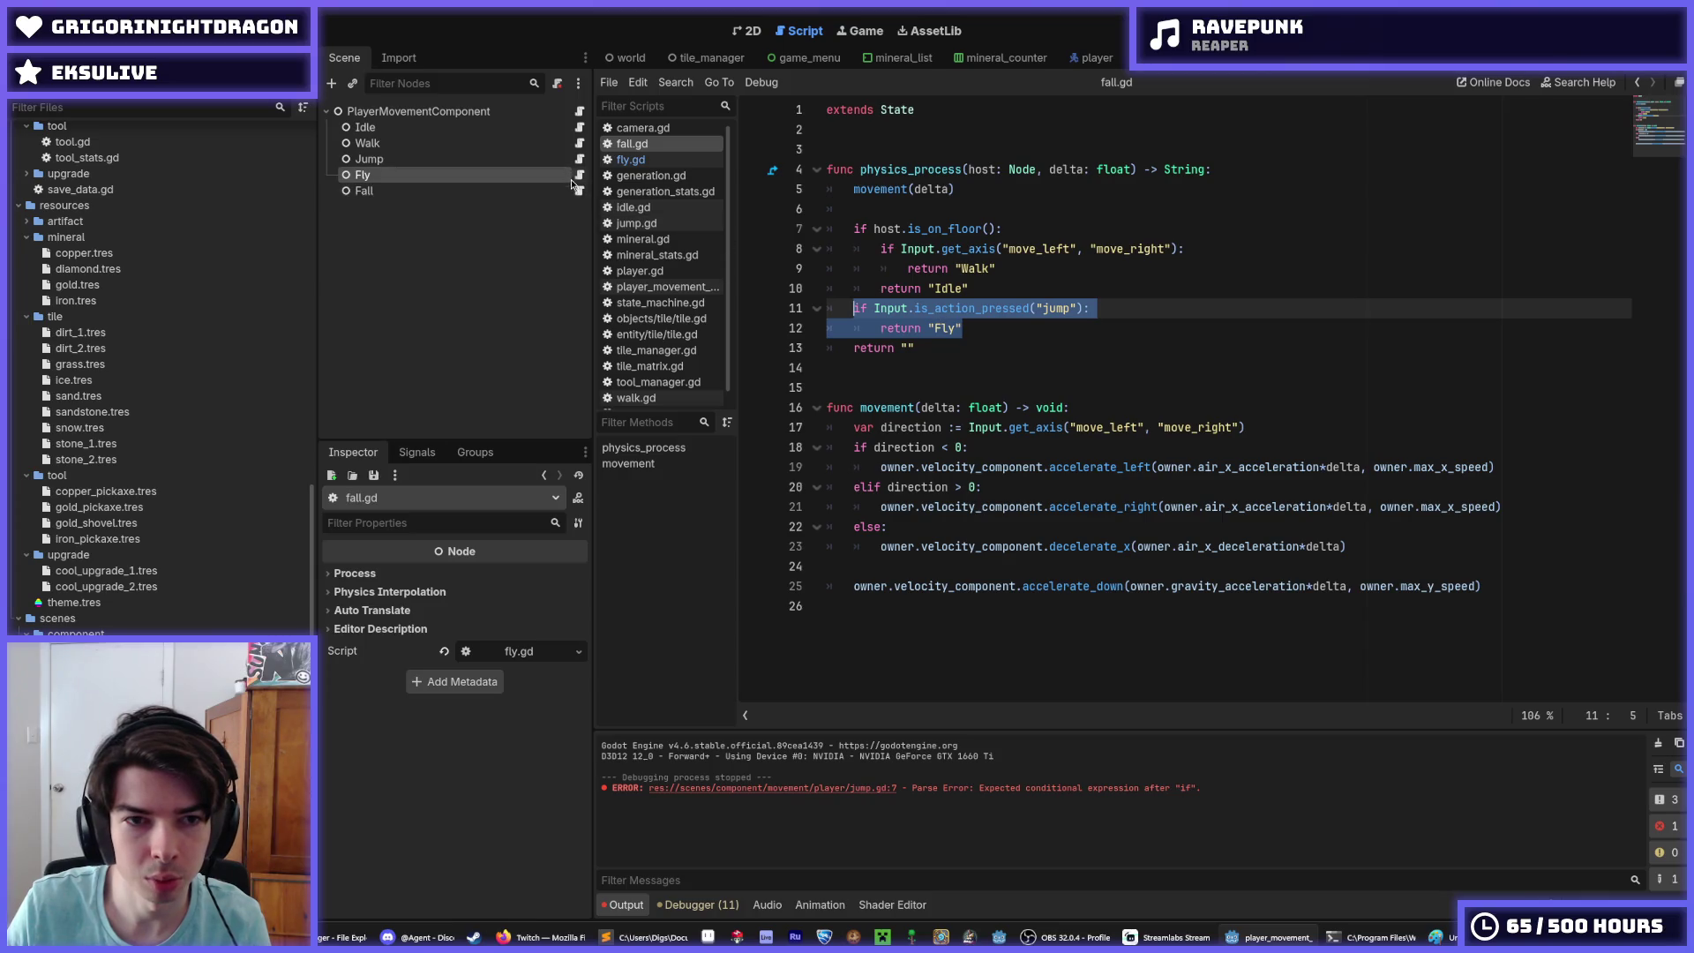
Step: Paste the jump block into fly.gd as 'if not' returning "Fall", and save
{"action": "left_click", "coordinate": [579, 174]}
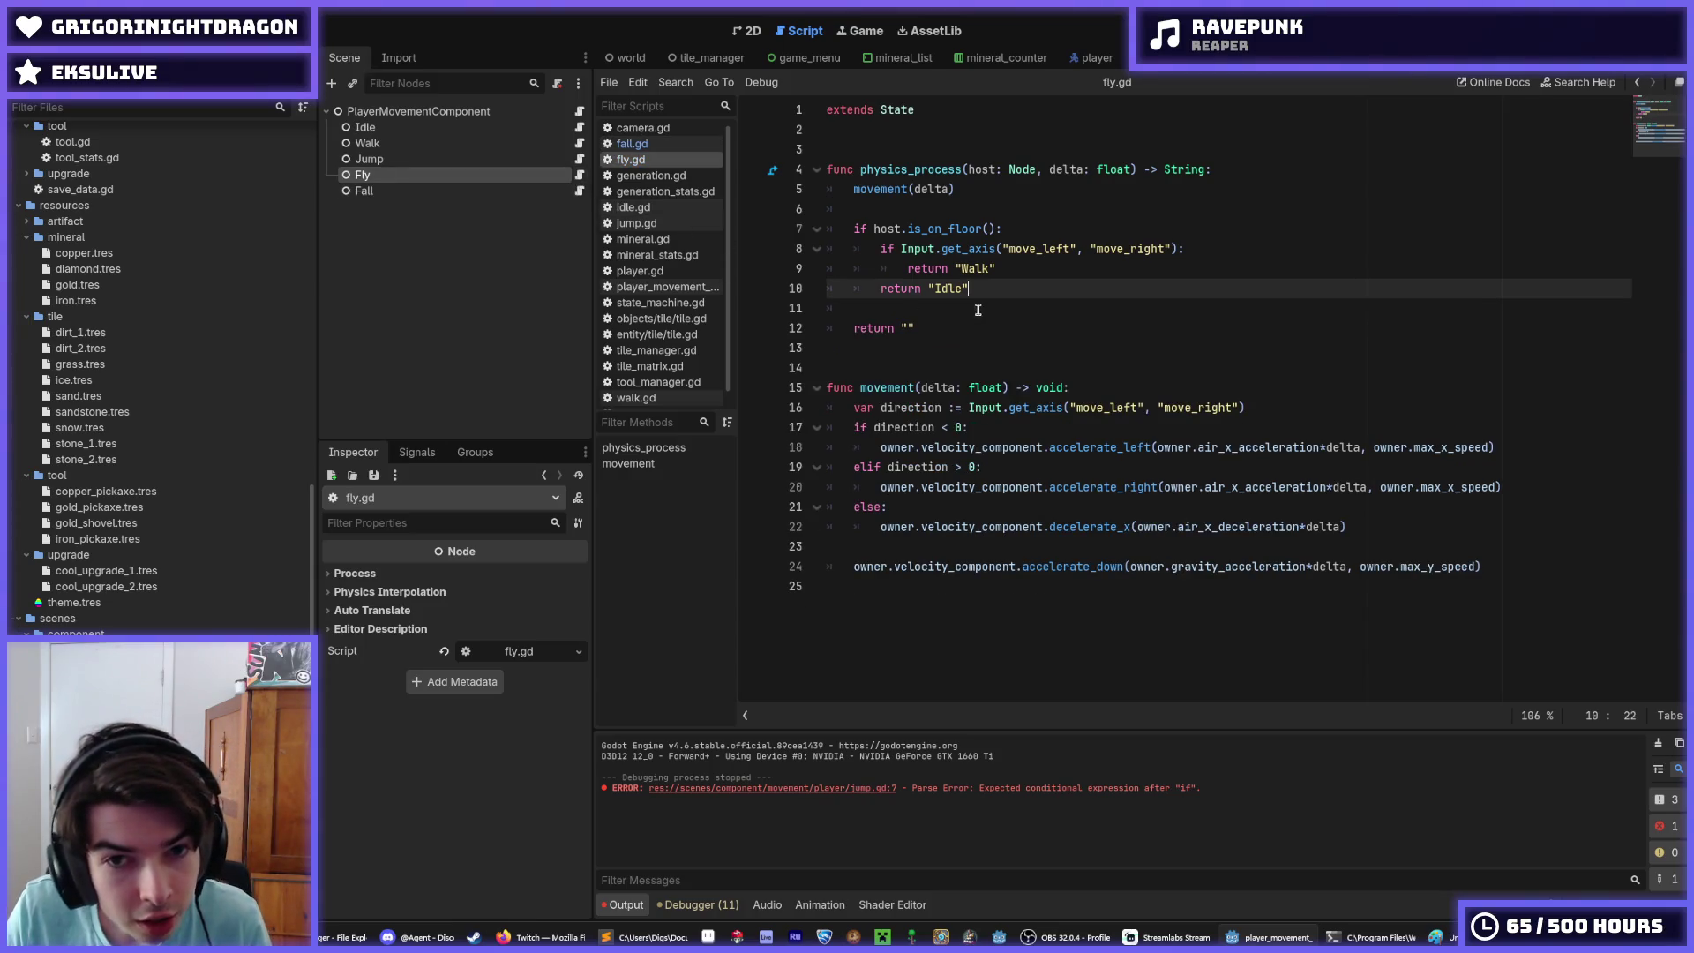
{"action": "left_click", "coordinate": [970, 307]}
{"action": "type", "text": "if Input.is_action_pressed(\"jump\"): \t\treturn \"Fly\""}
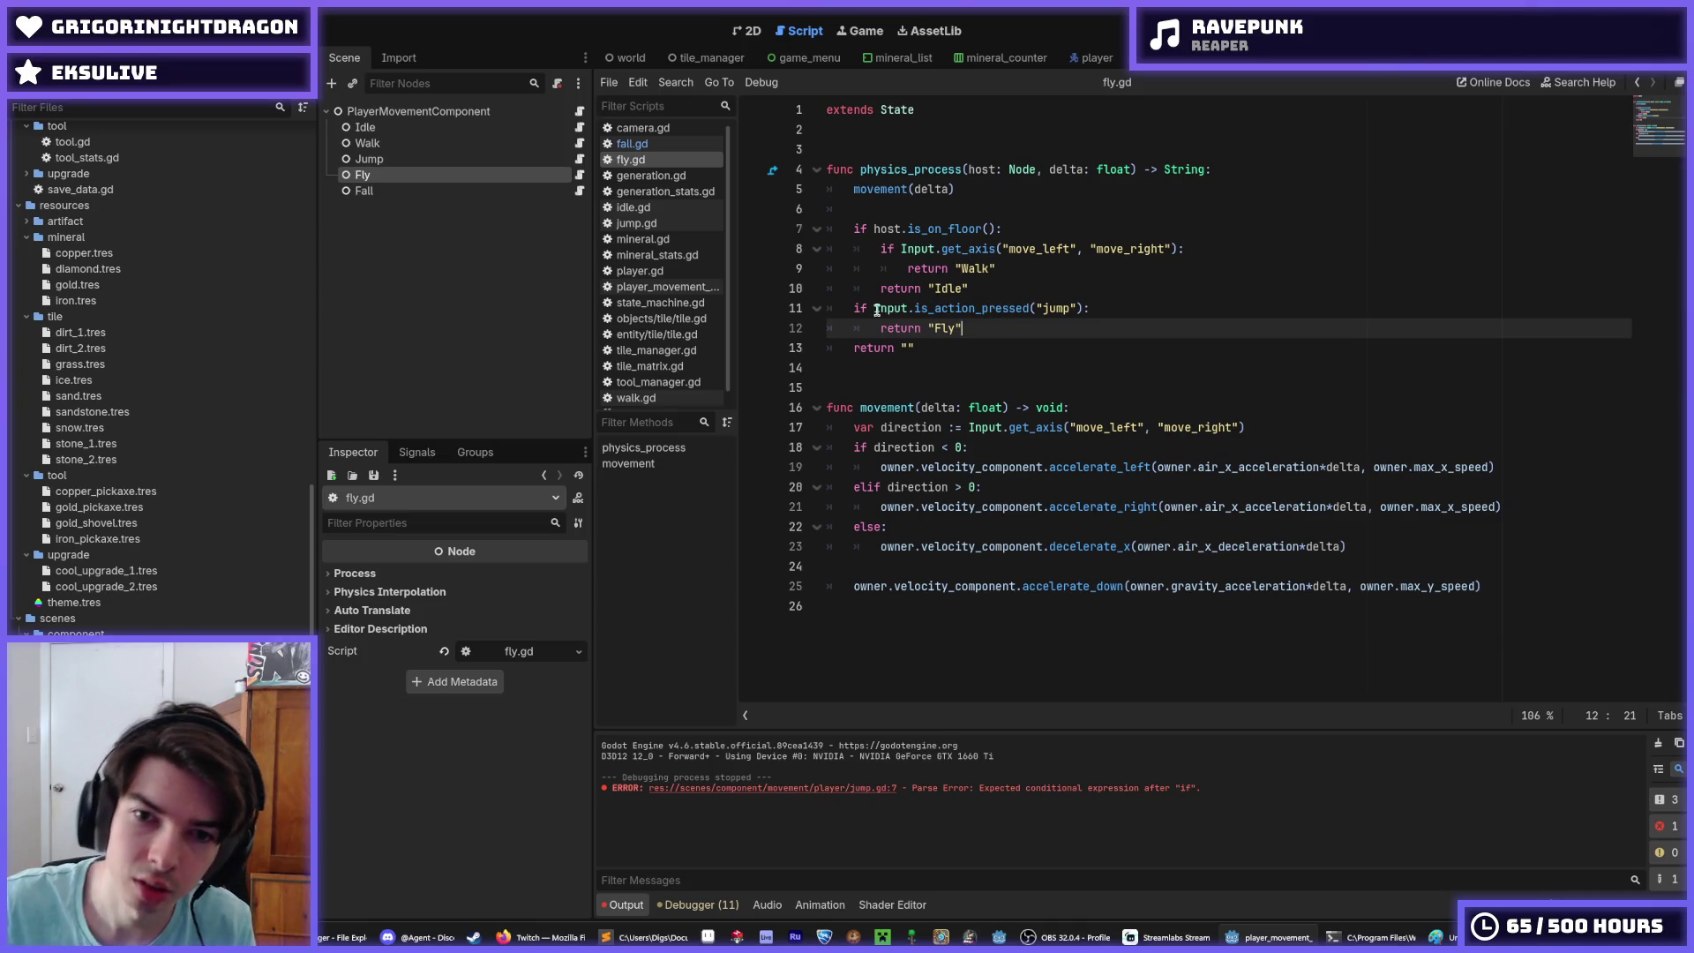
{"action": "type", "text": "not"}
{"action": "key", "text": "Down"}
{"action": "key", "text": "End"}
{"action": "key", "text": "Left"}
{"action": "key", "text": "BackSpace"}
{"action": "key", "text": "BackSpace"}
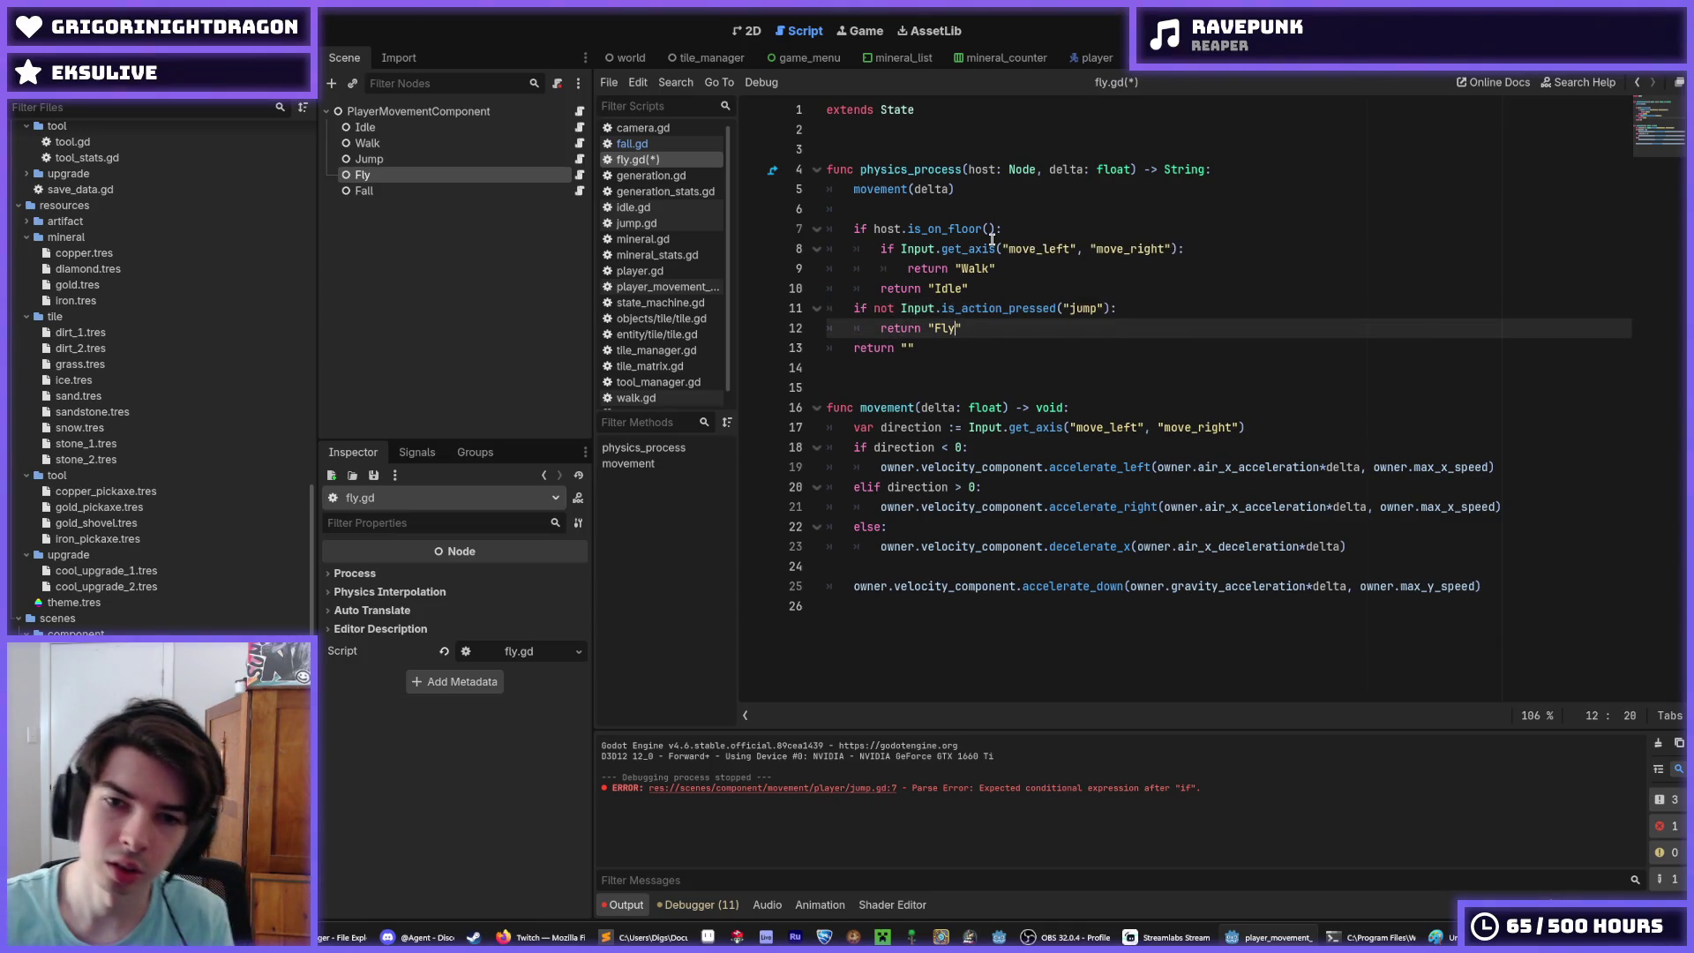
{"action": "type", "text": "all"}
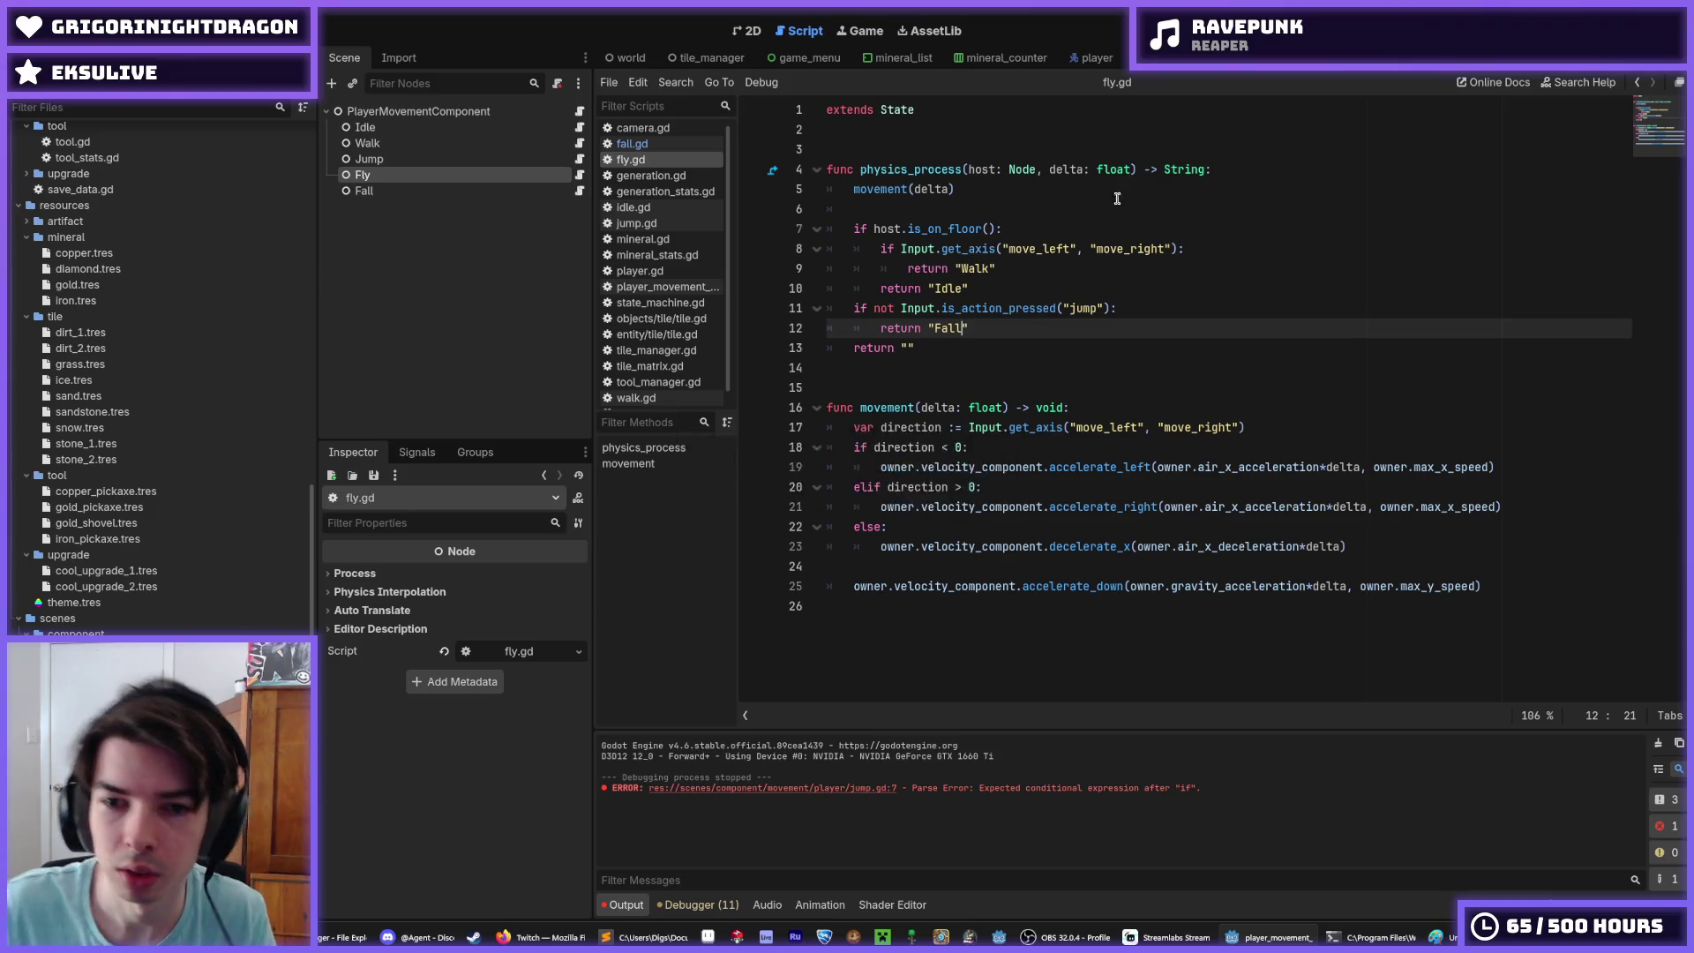
{"action": "key", "text": "ctrl+s"}
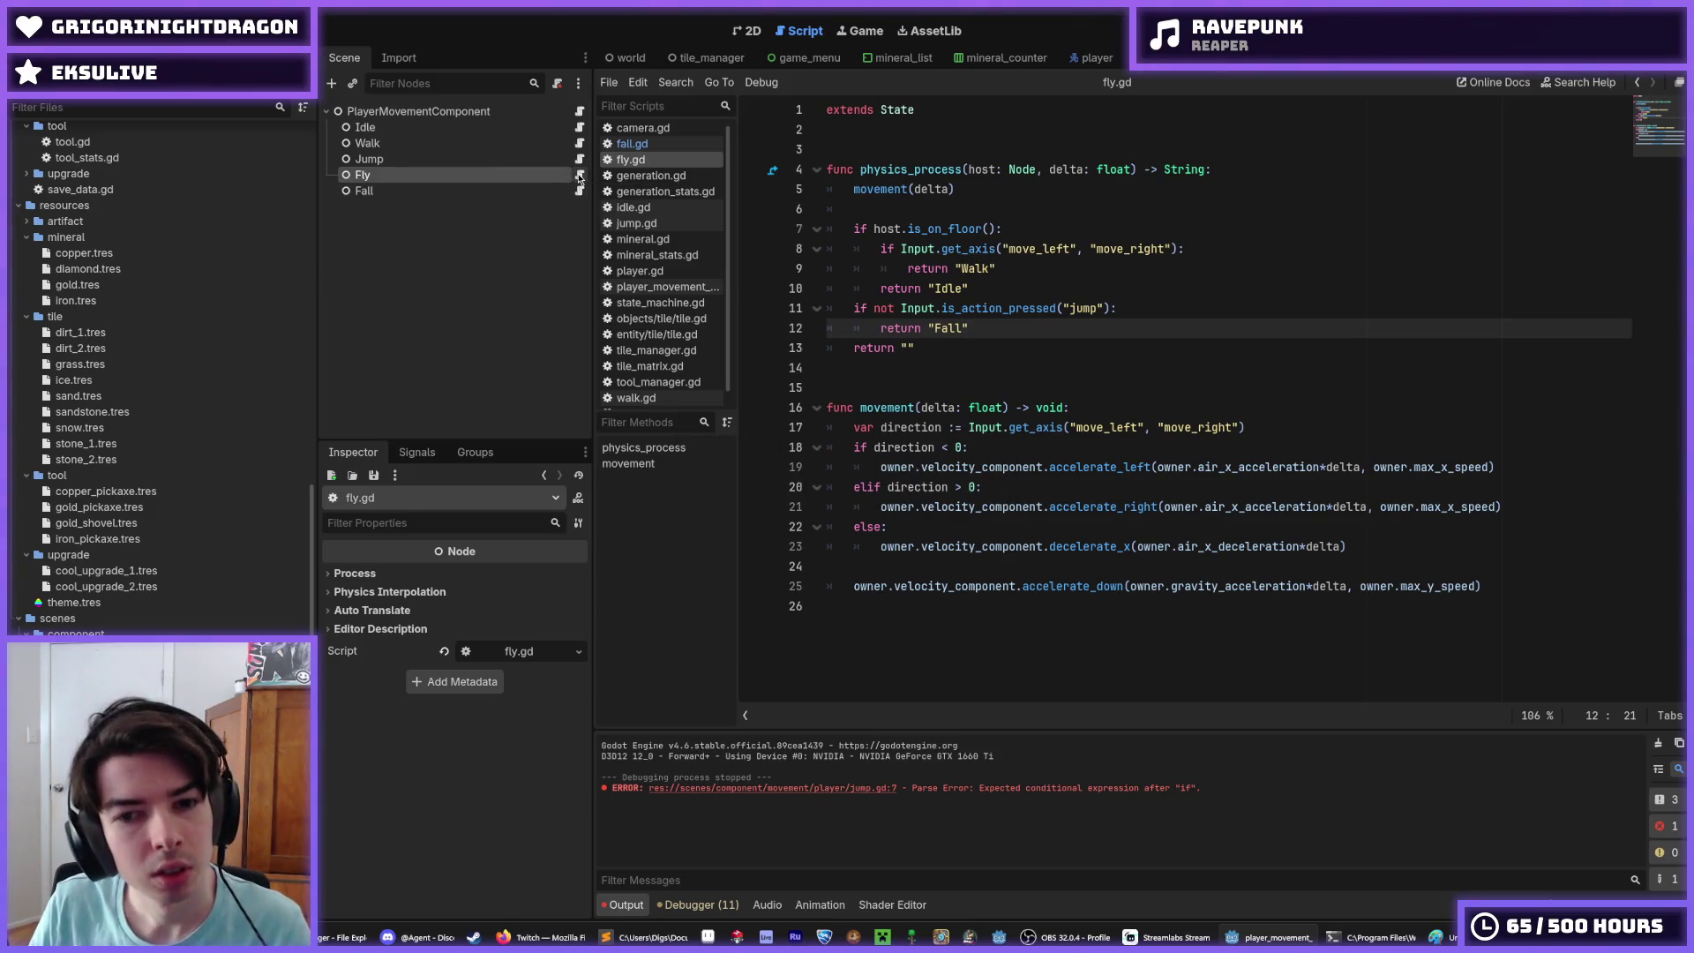
Step: Change accelerate_down(gravity_acceleration) on line 25 to accelerate_up(acceleration)
{"action": "left_click", "coordinate": [1103, 587]}
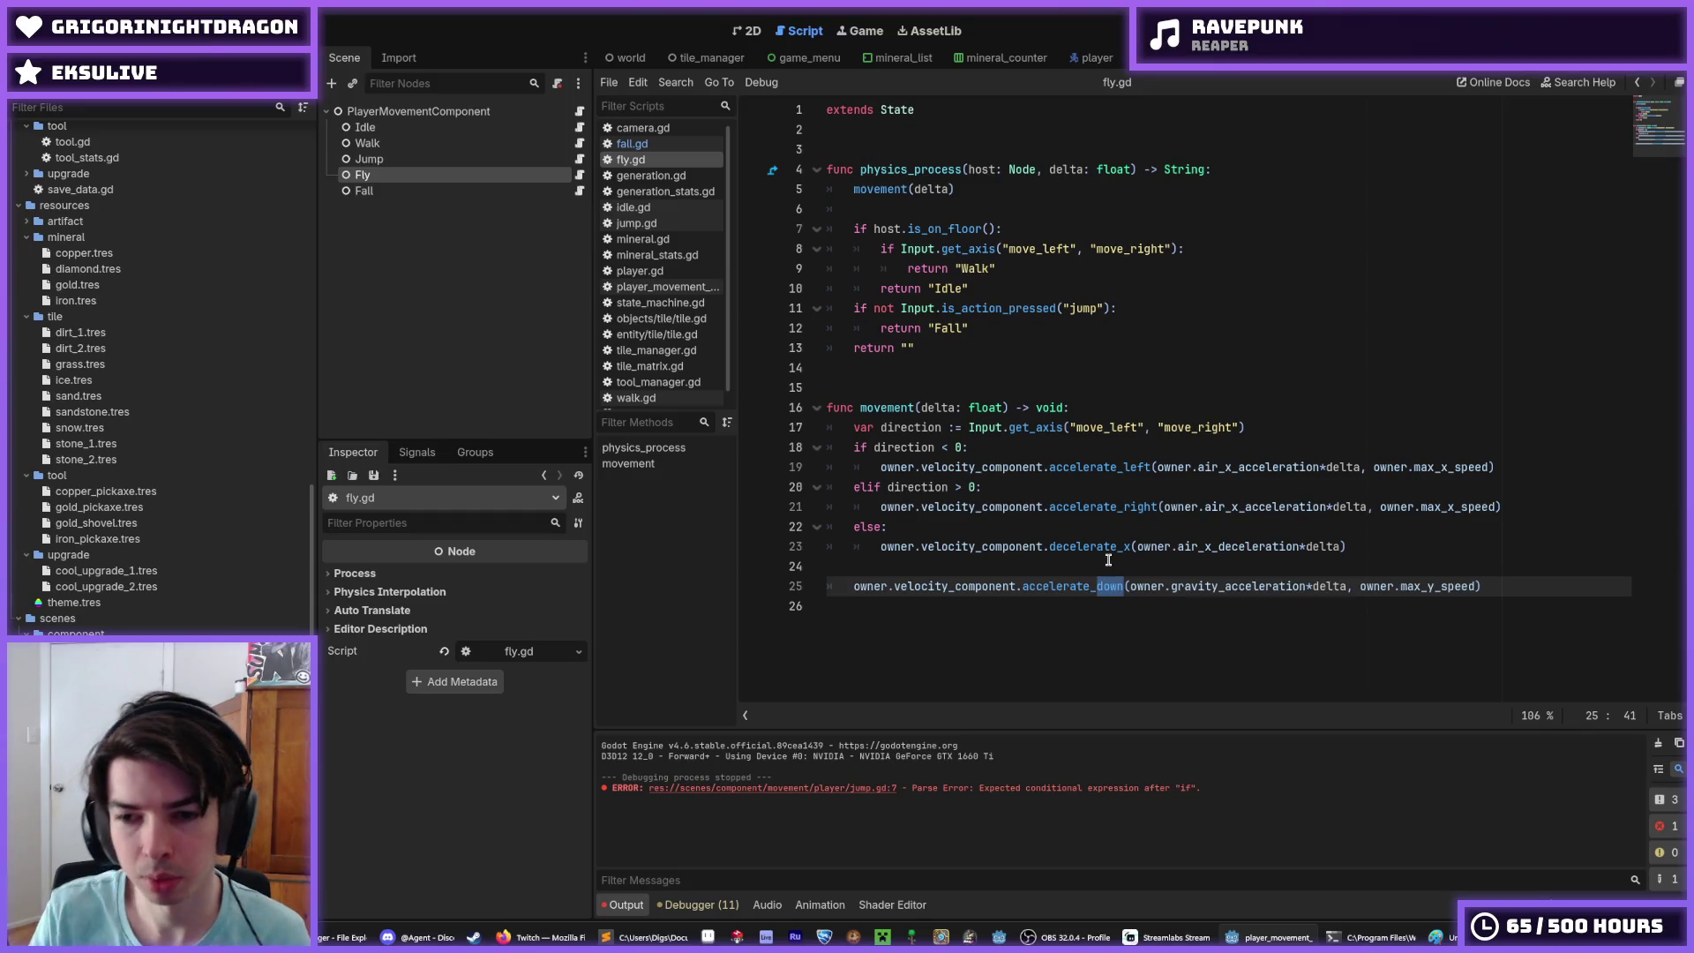
{"action": "type", "text": "up"}
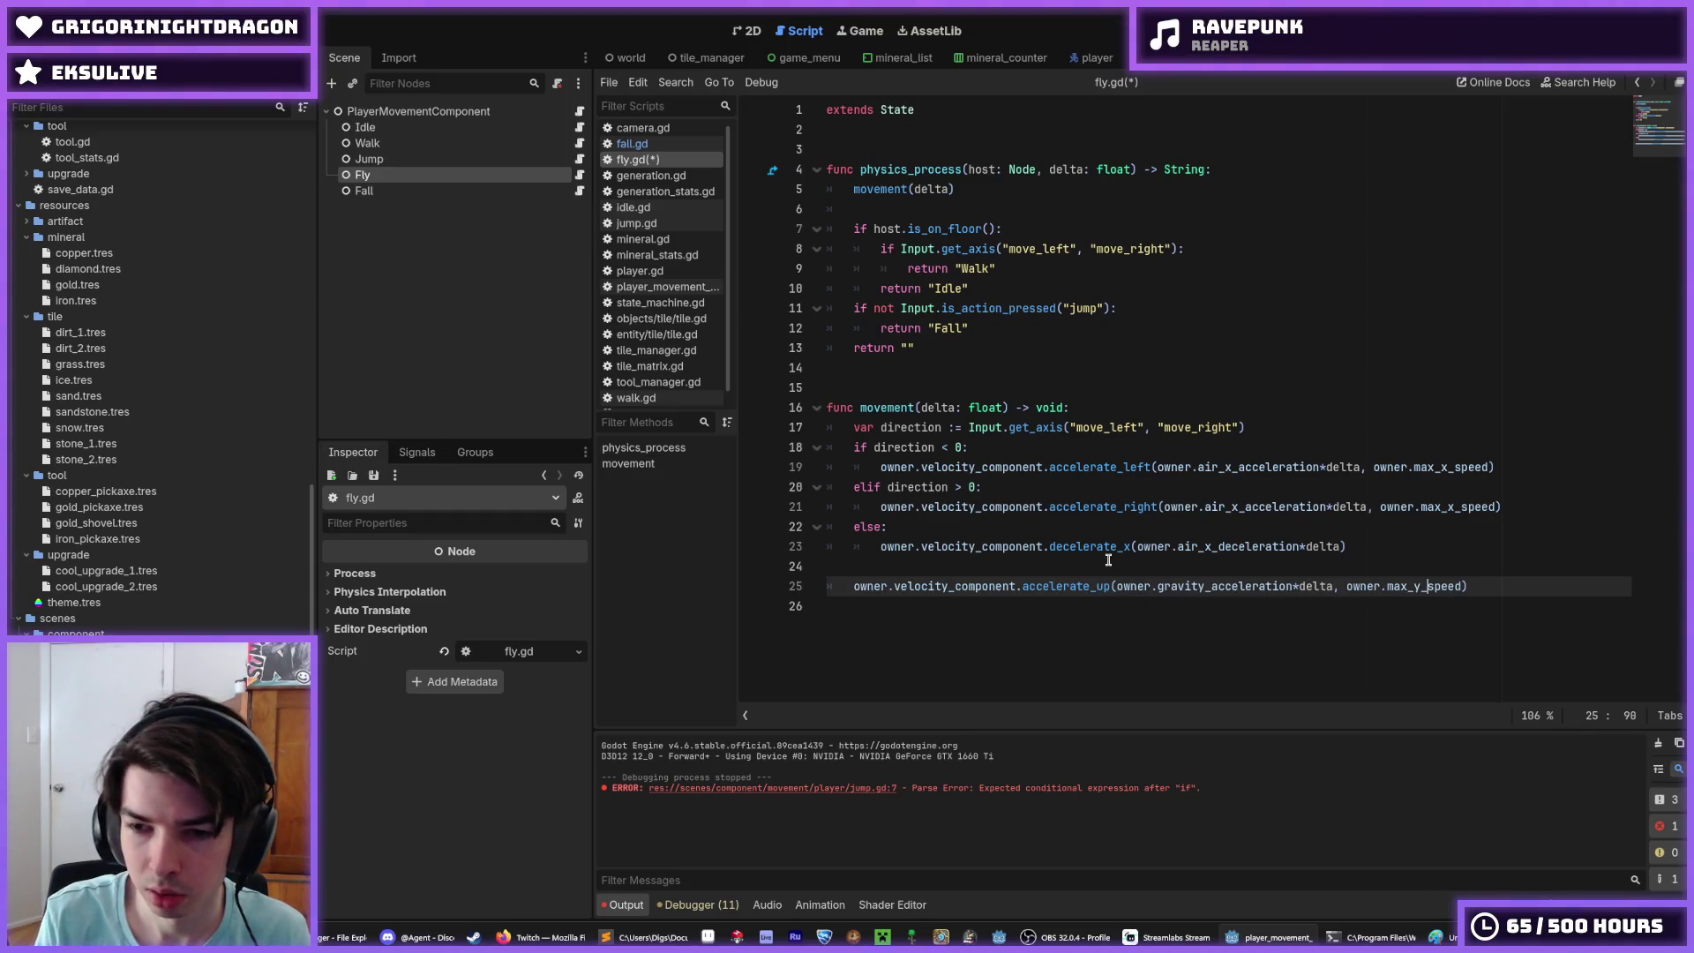
{"action": "double_click", "coordinate": [1191, 586]}
{"action": "key", "text": "BackSpace"}
{"action": "type", "text": "accelera"}
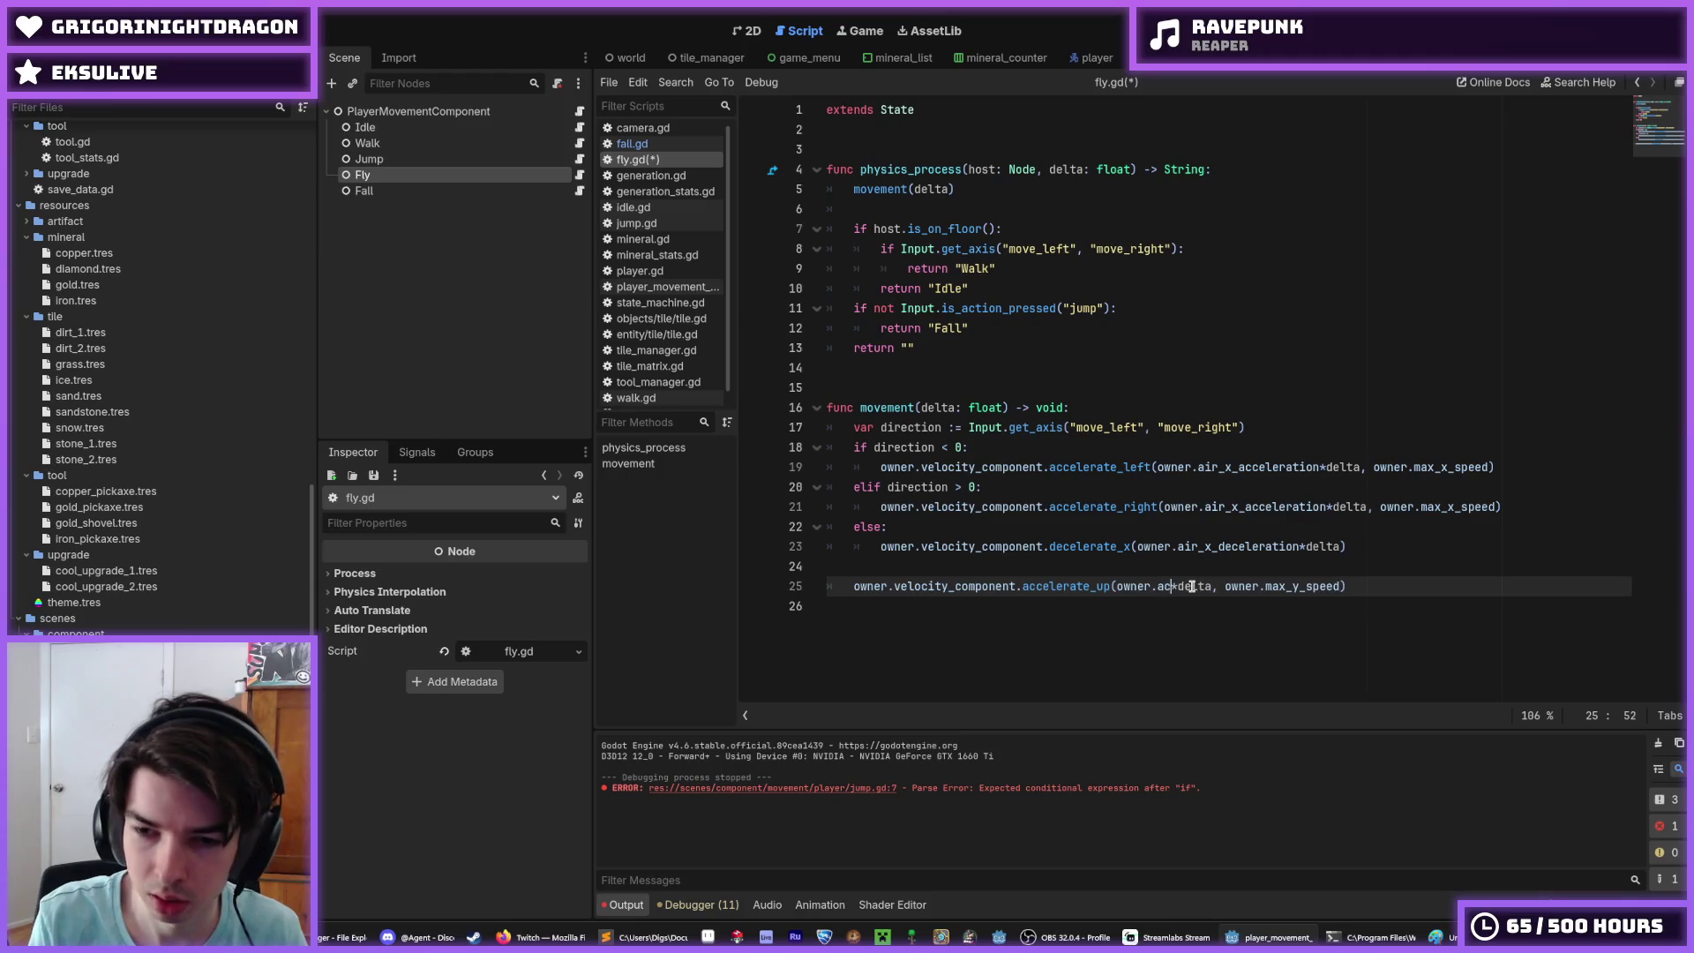
{"action": "type", "text": "tion"}
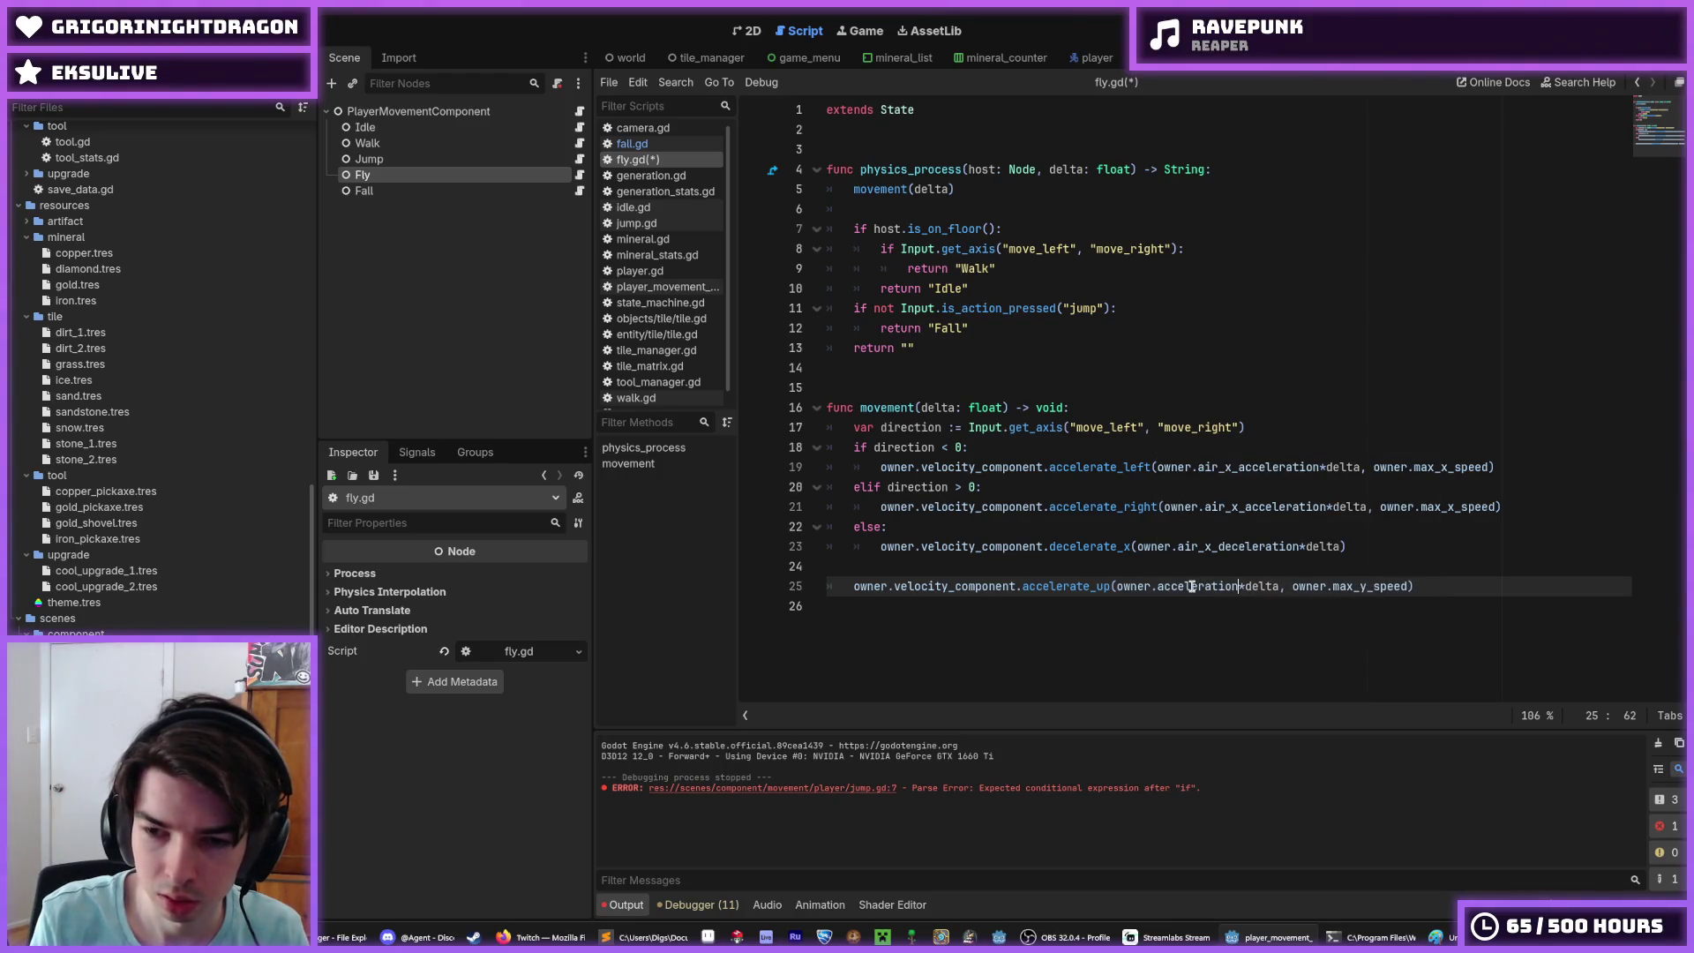
{"action": "left_click", "coordinate": [1154, 586]}
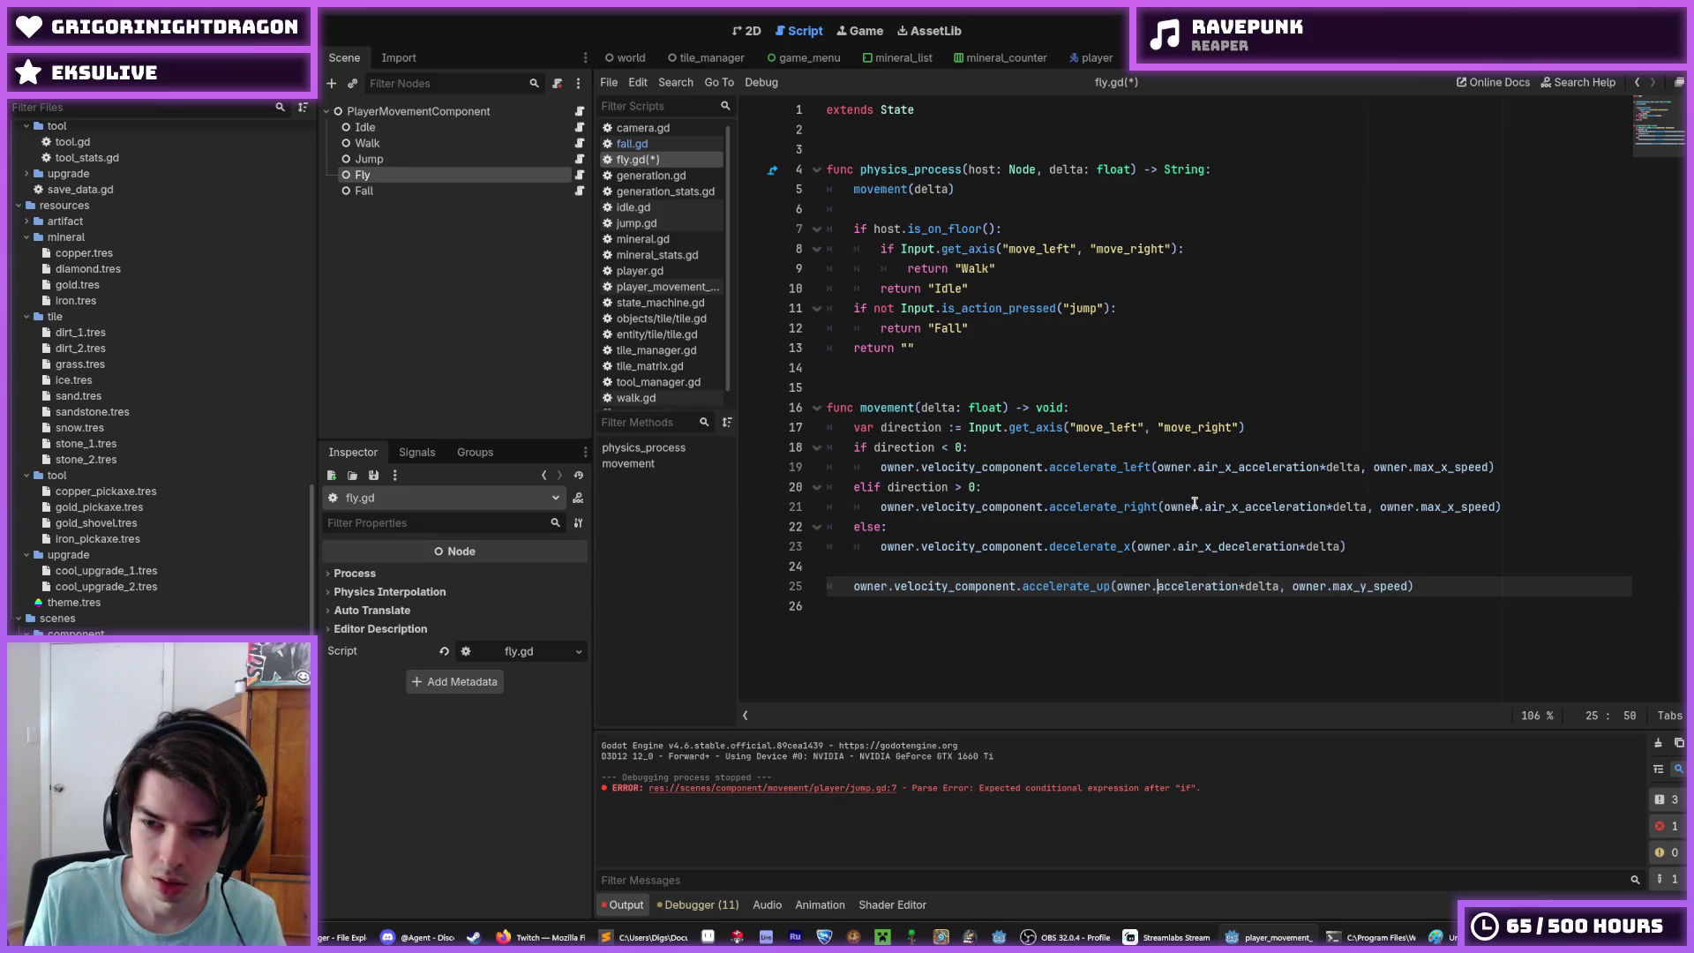
Step: Use fly_acceleration from player_movement_component.gd on line 25, then run the game
{"action": "left_click", "coordinate": [661, 287]}
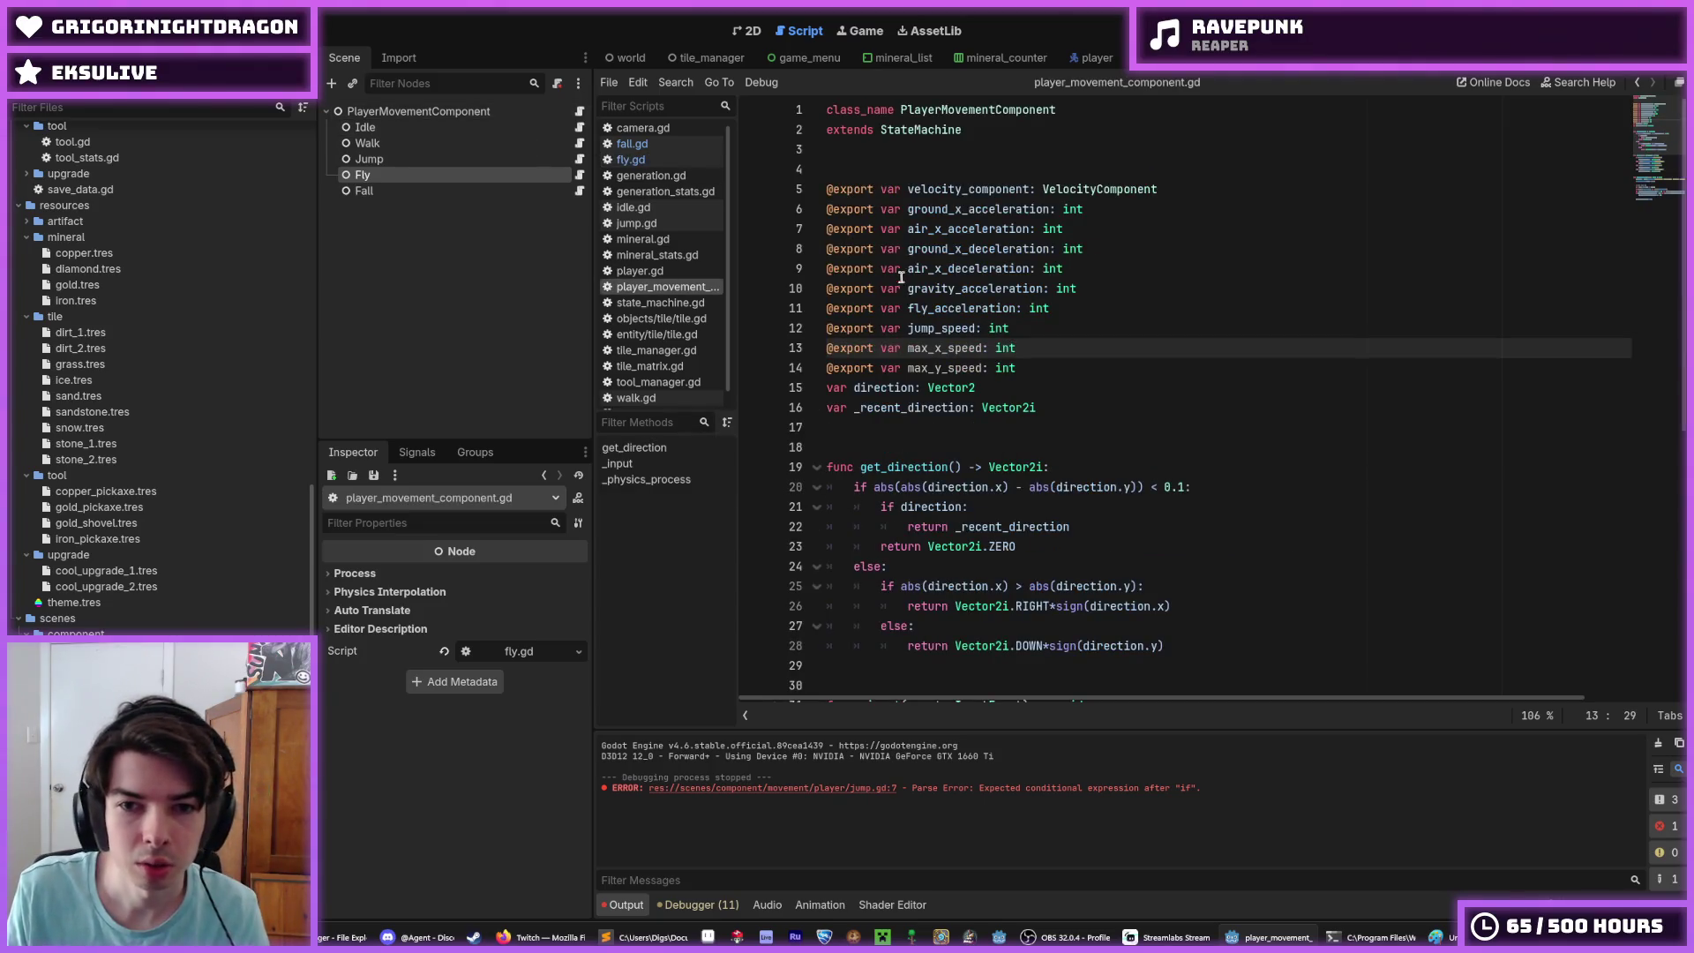
{"action": "double_click", "coordinate": [947, 307]}
{"action": "left_click", "coordinate": [630, 159]}
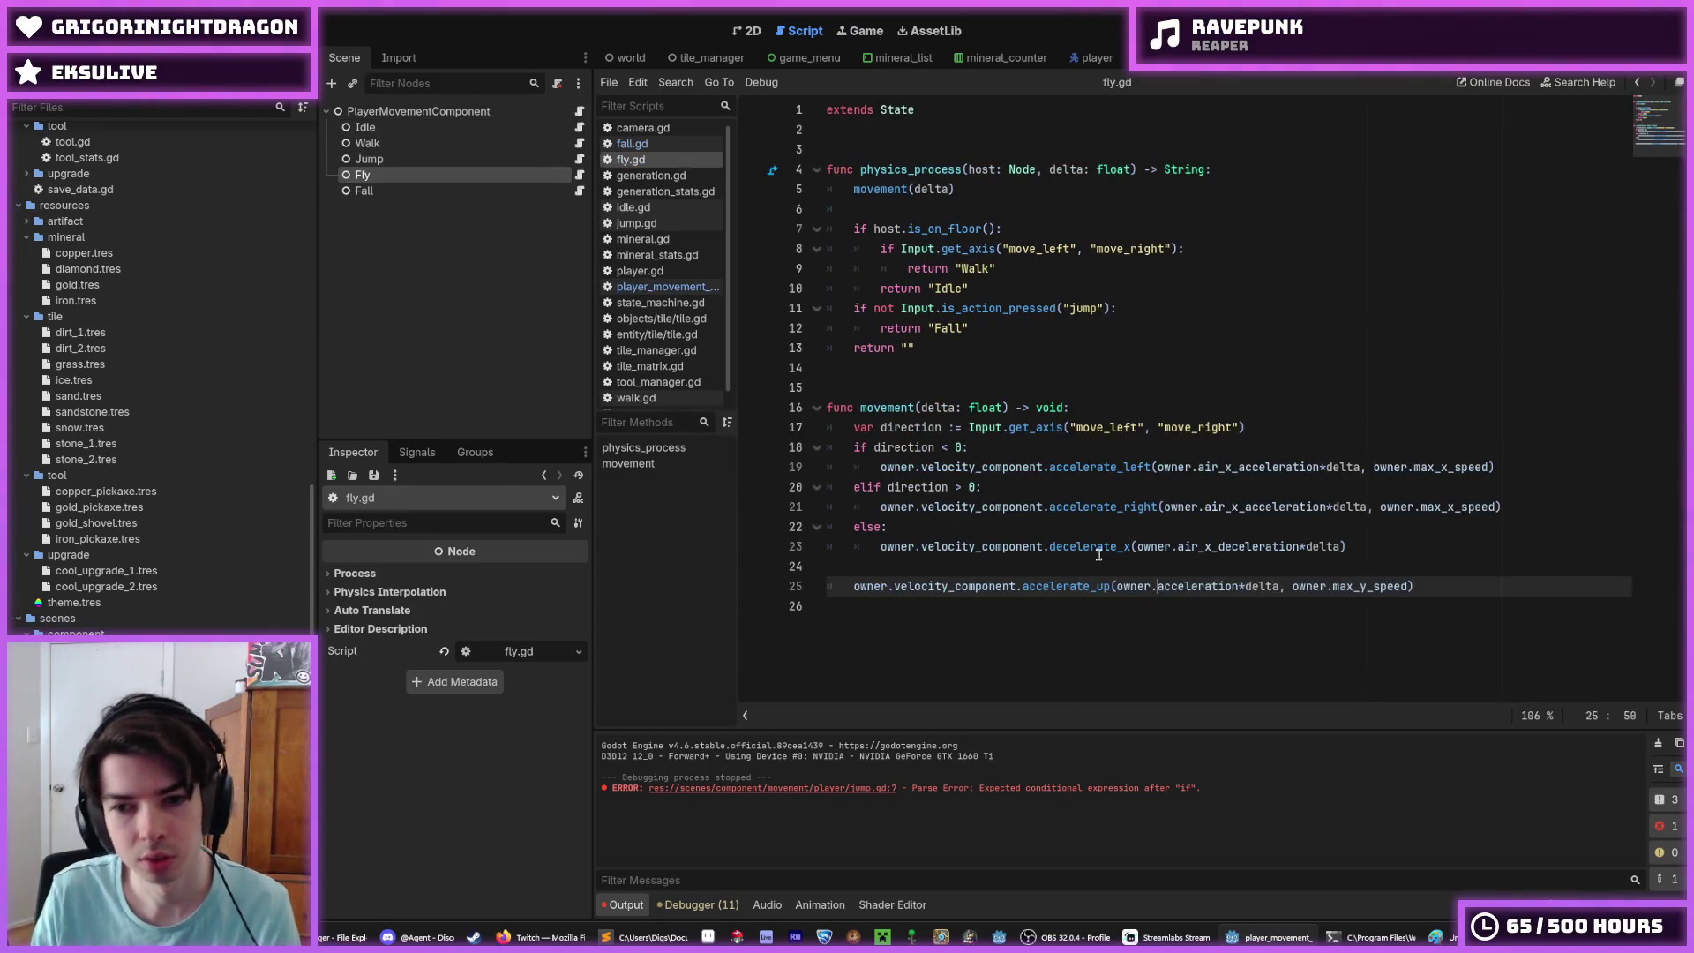
{"action": "left_click", "coordinate": [1160, 573]}
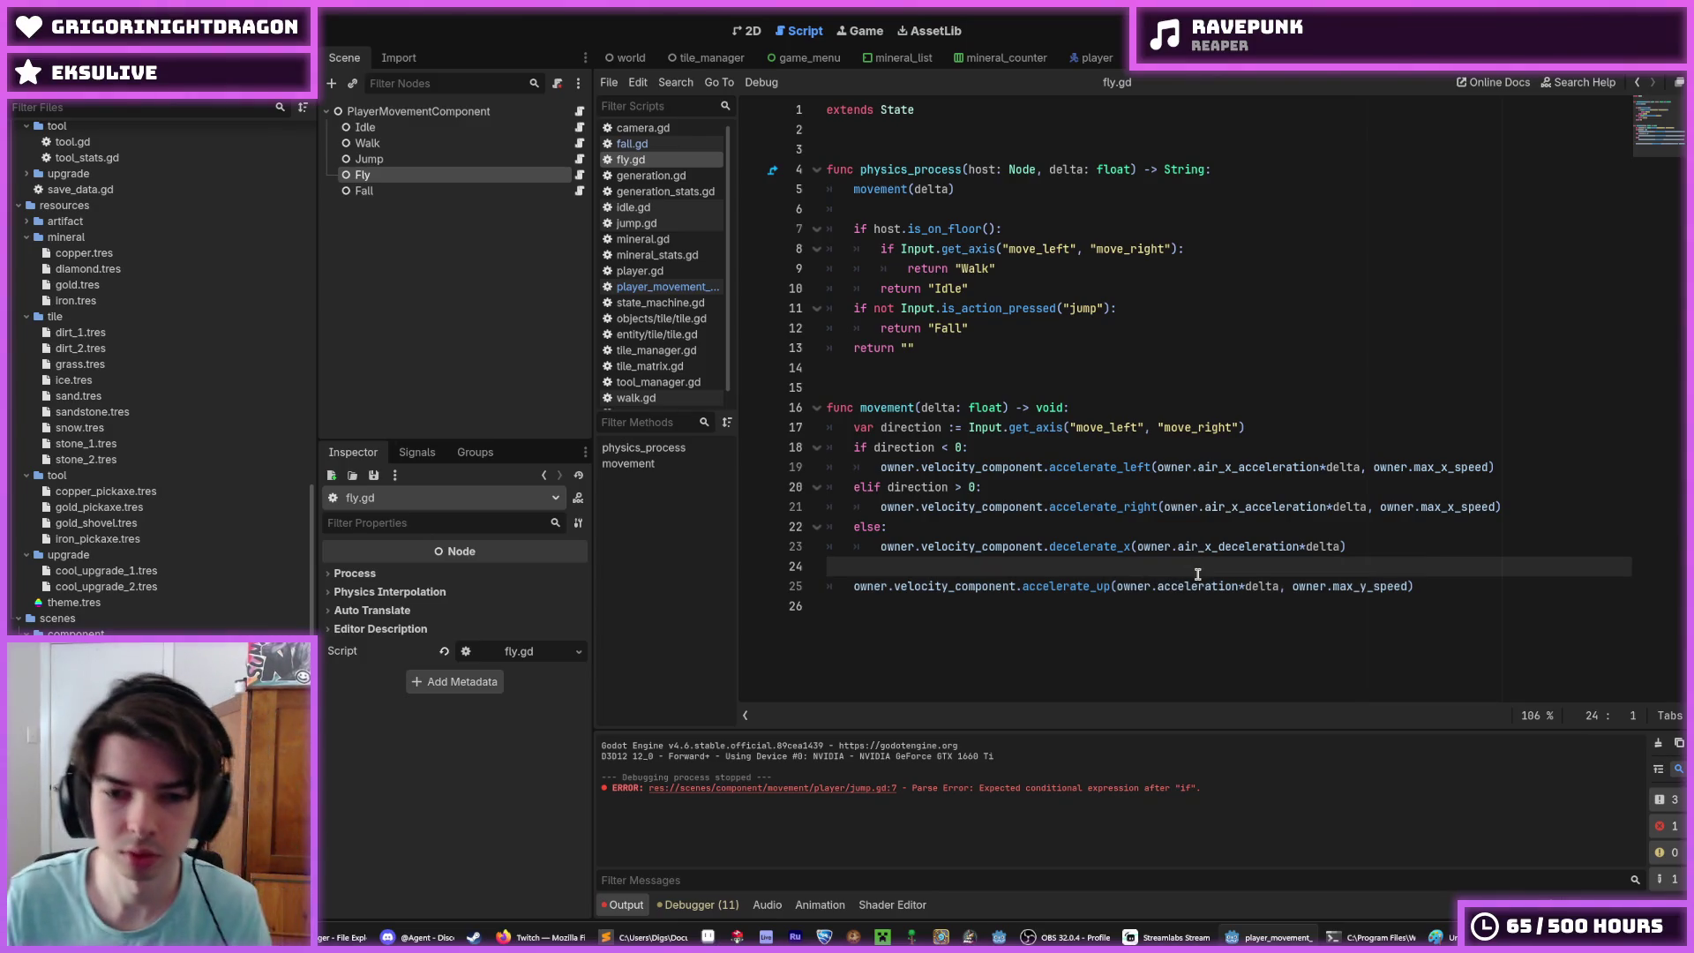
{"action": "double_click", "coordinate": [1196, 586]}
{"action": "key", "text": "ctrl+v"}
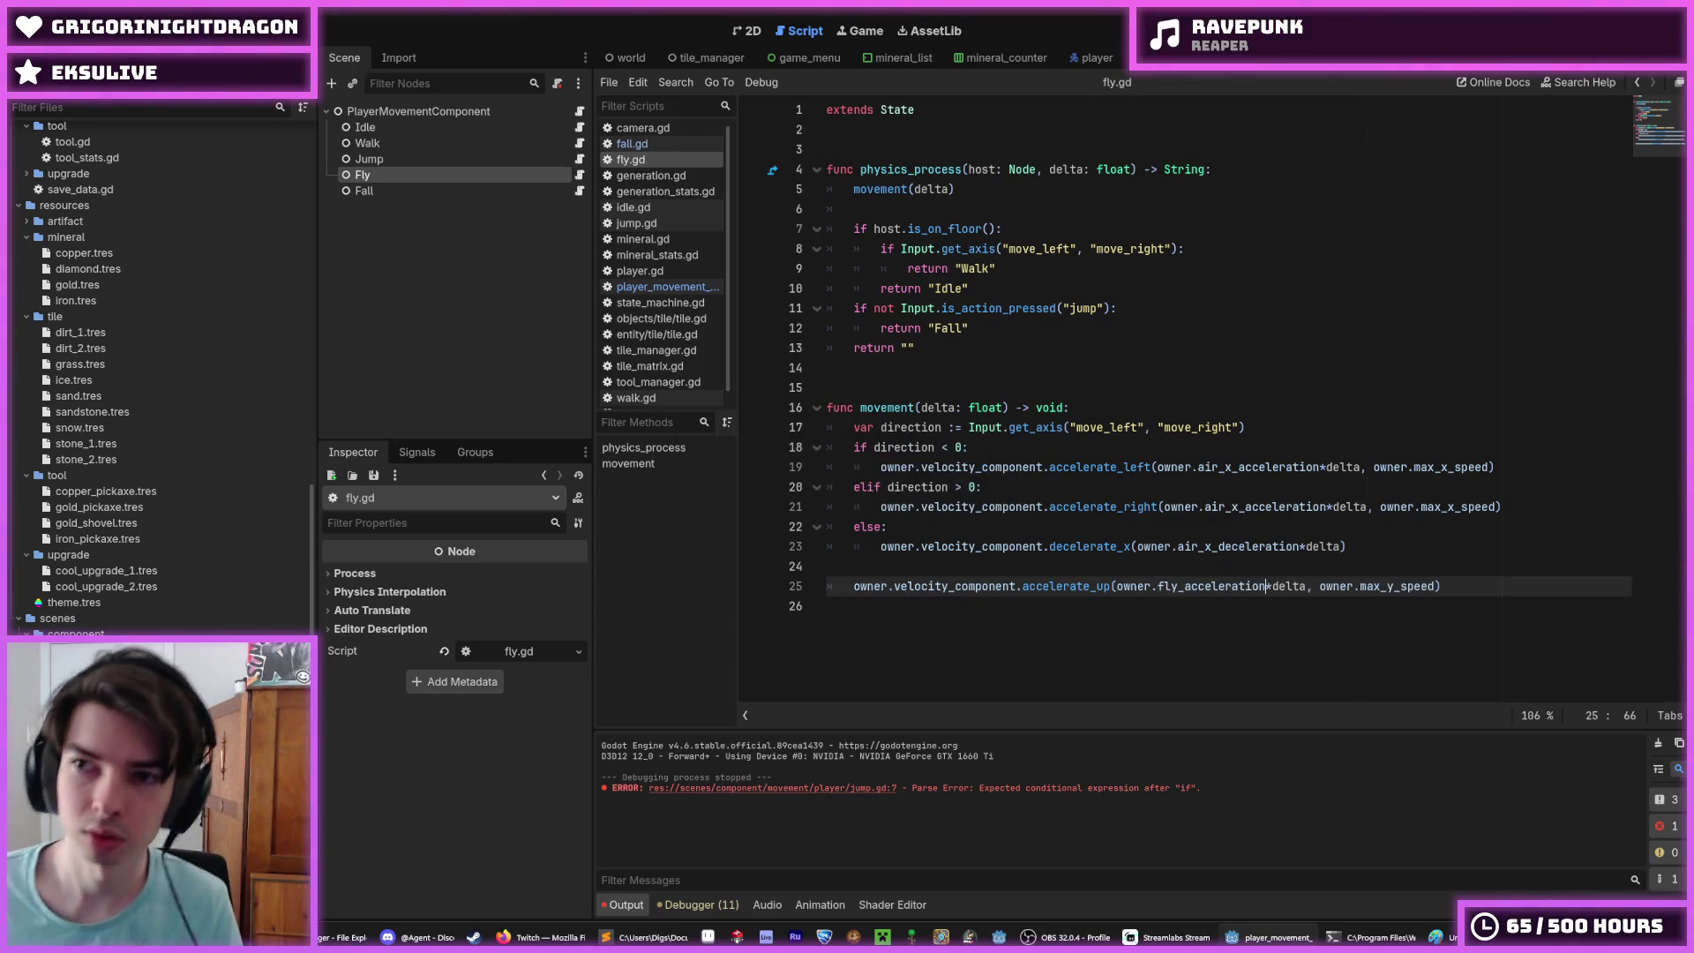
{"action": "key", "text": "F5"}
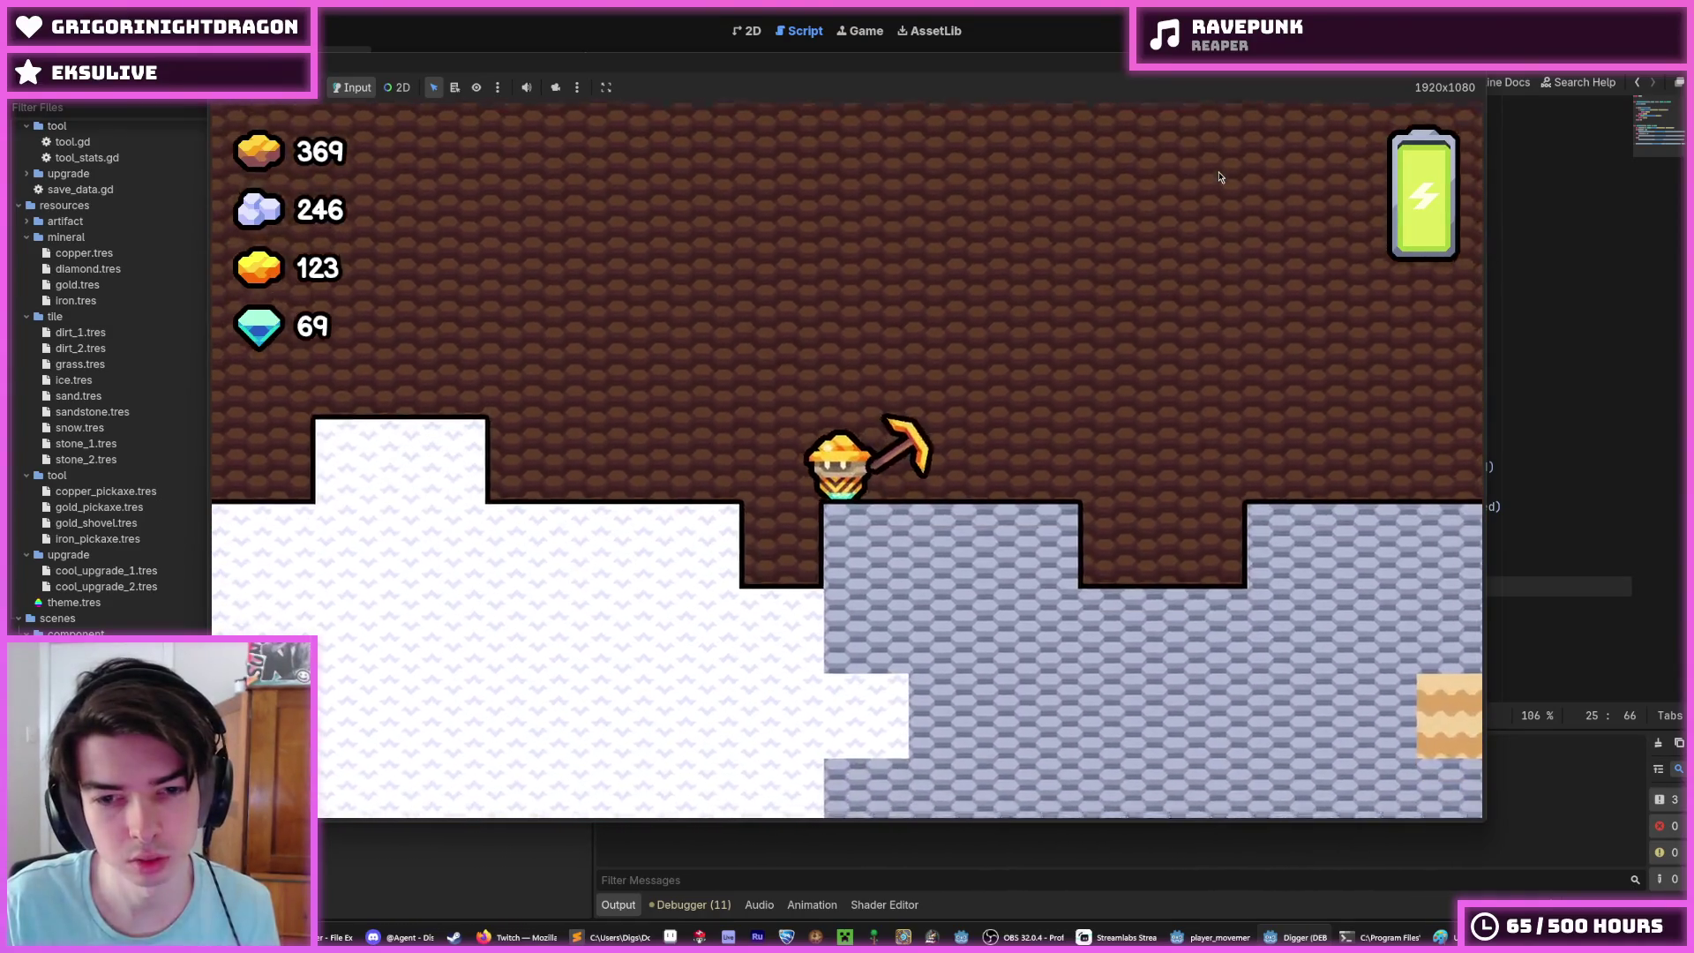
Step: Fly the miner left, right and upward, digging down through the snow into stone
{"action": "key", "text": "a"}
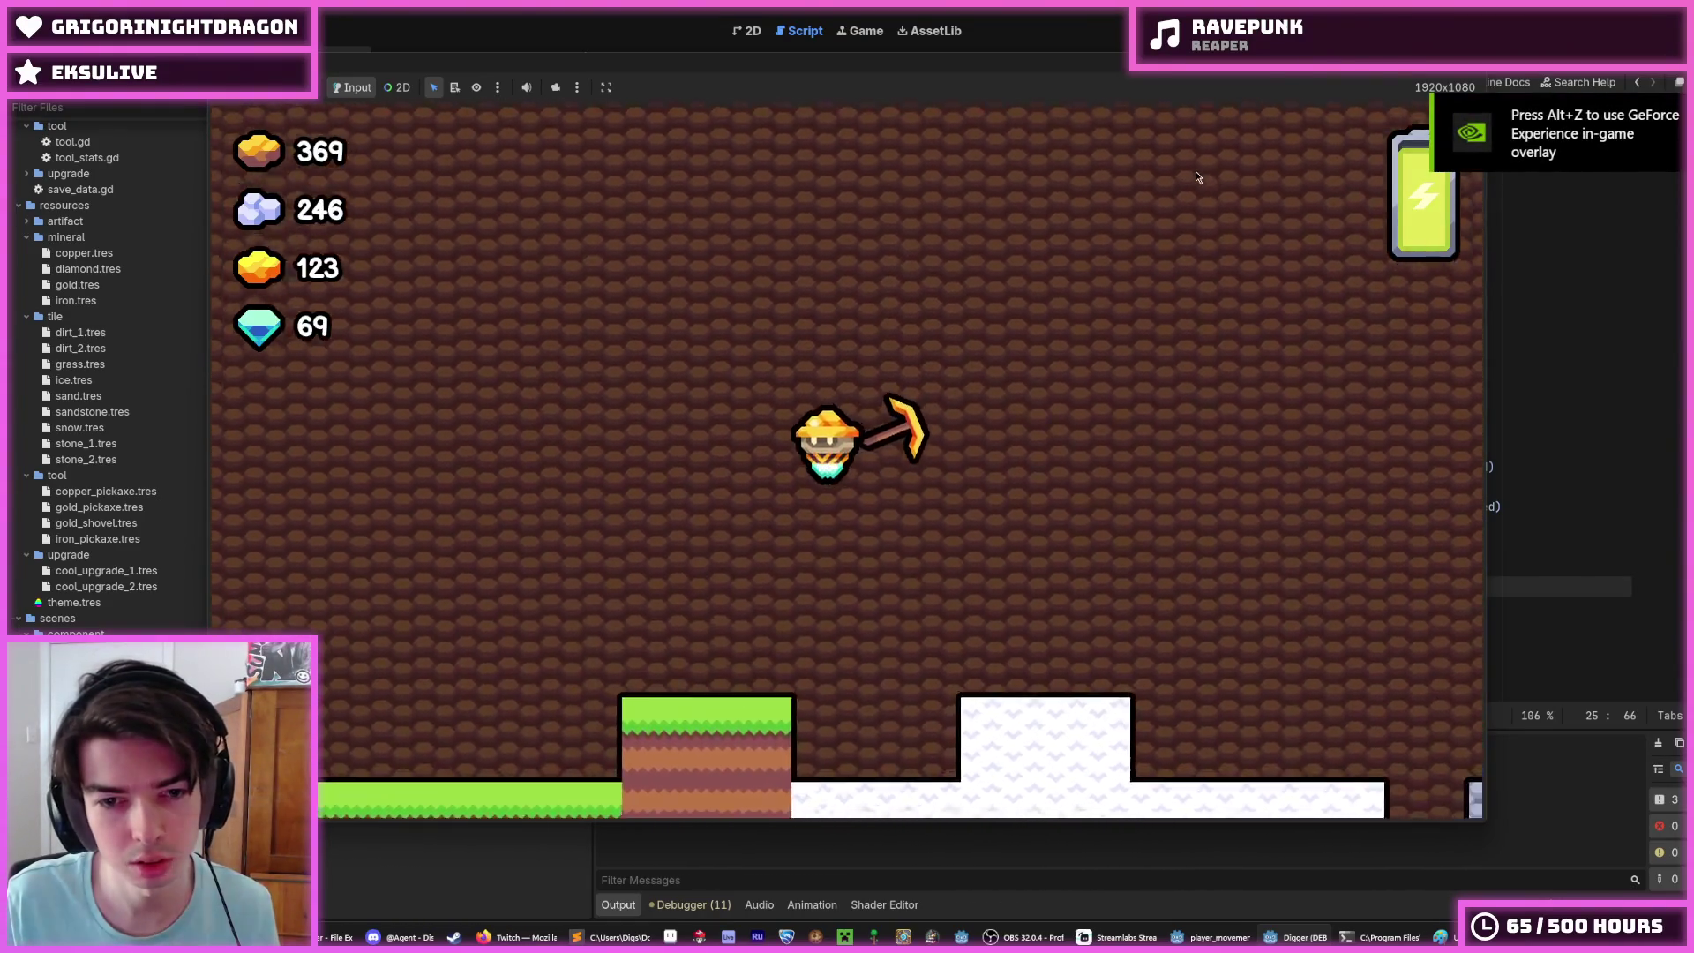
{"action": "key", "text": "a"}
{"action": "key", "text": "w"}
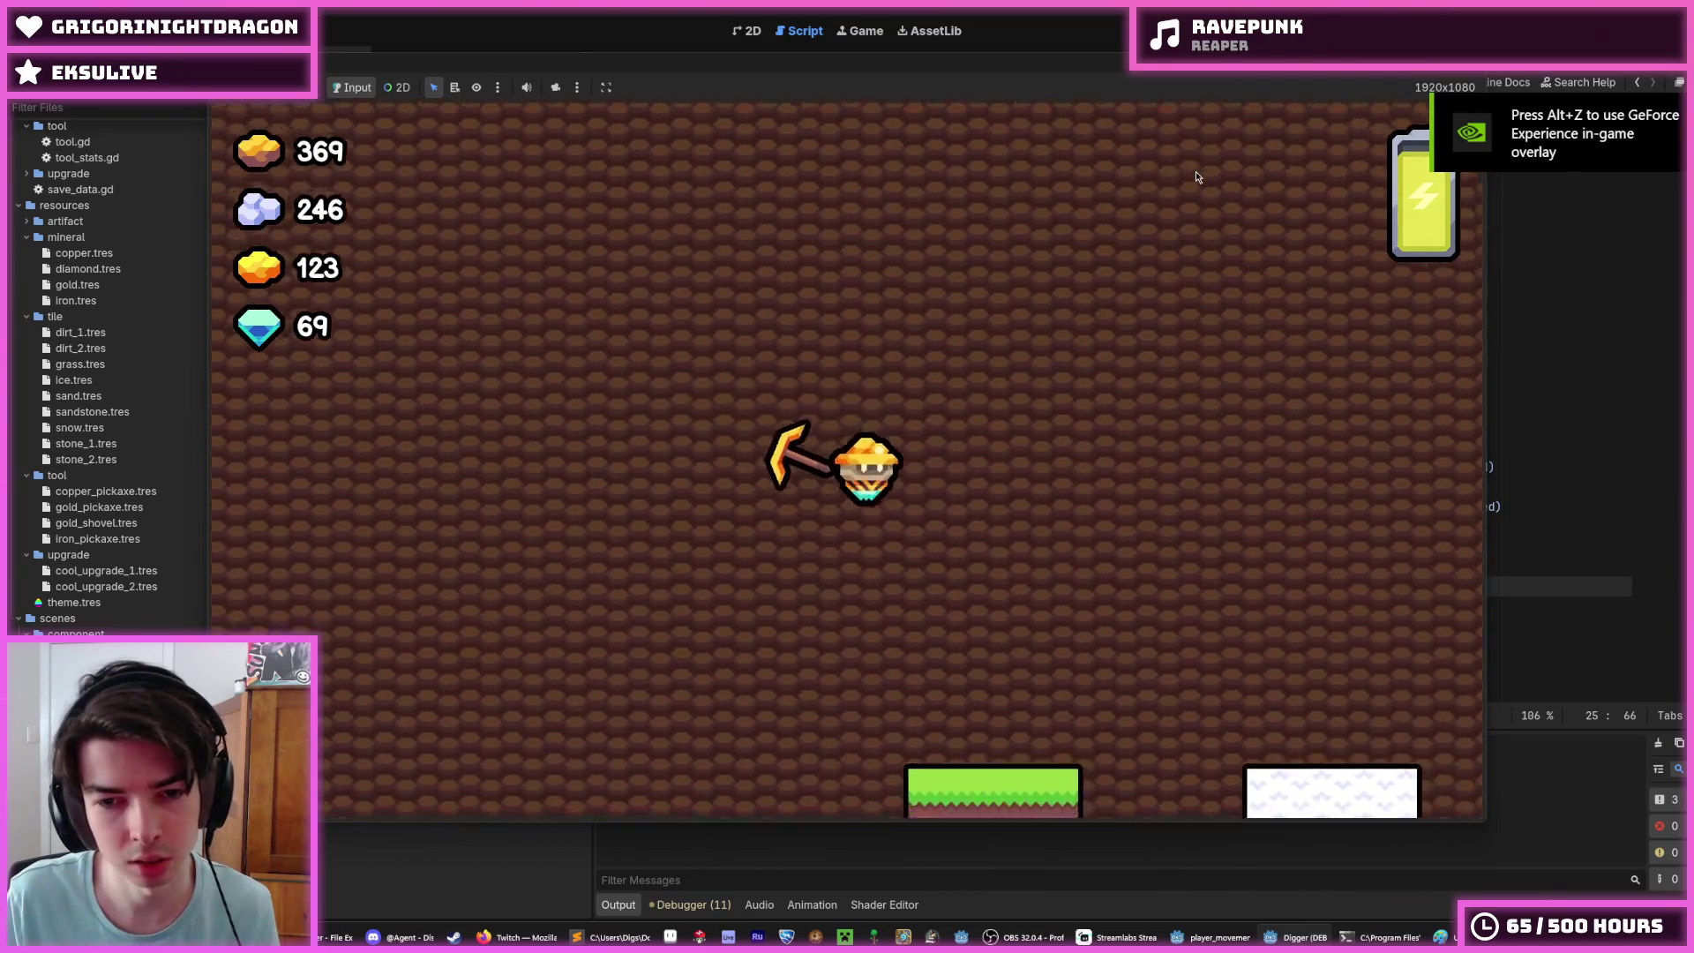
{"action": "key", "text": "d"}
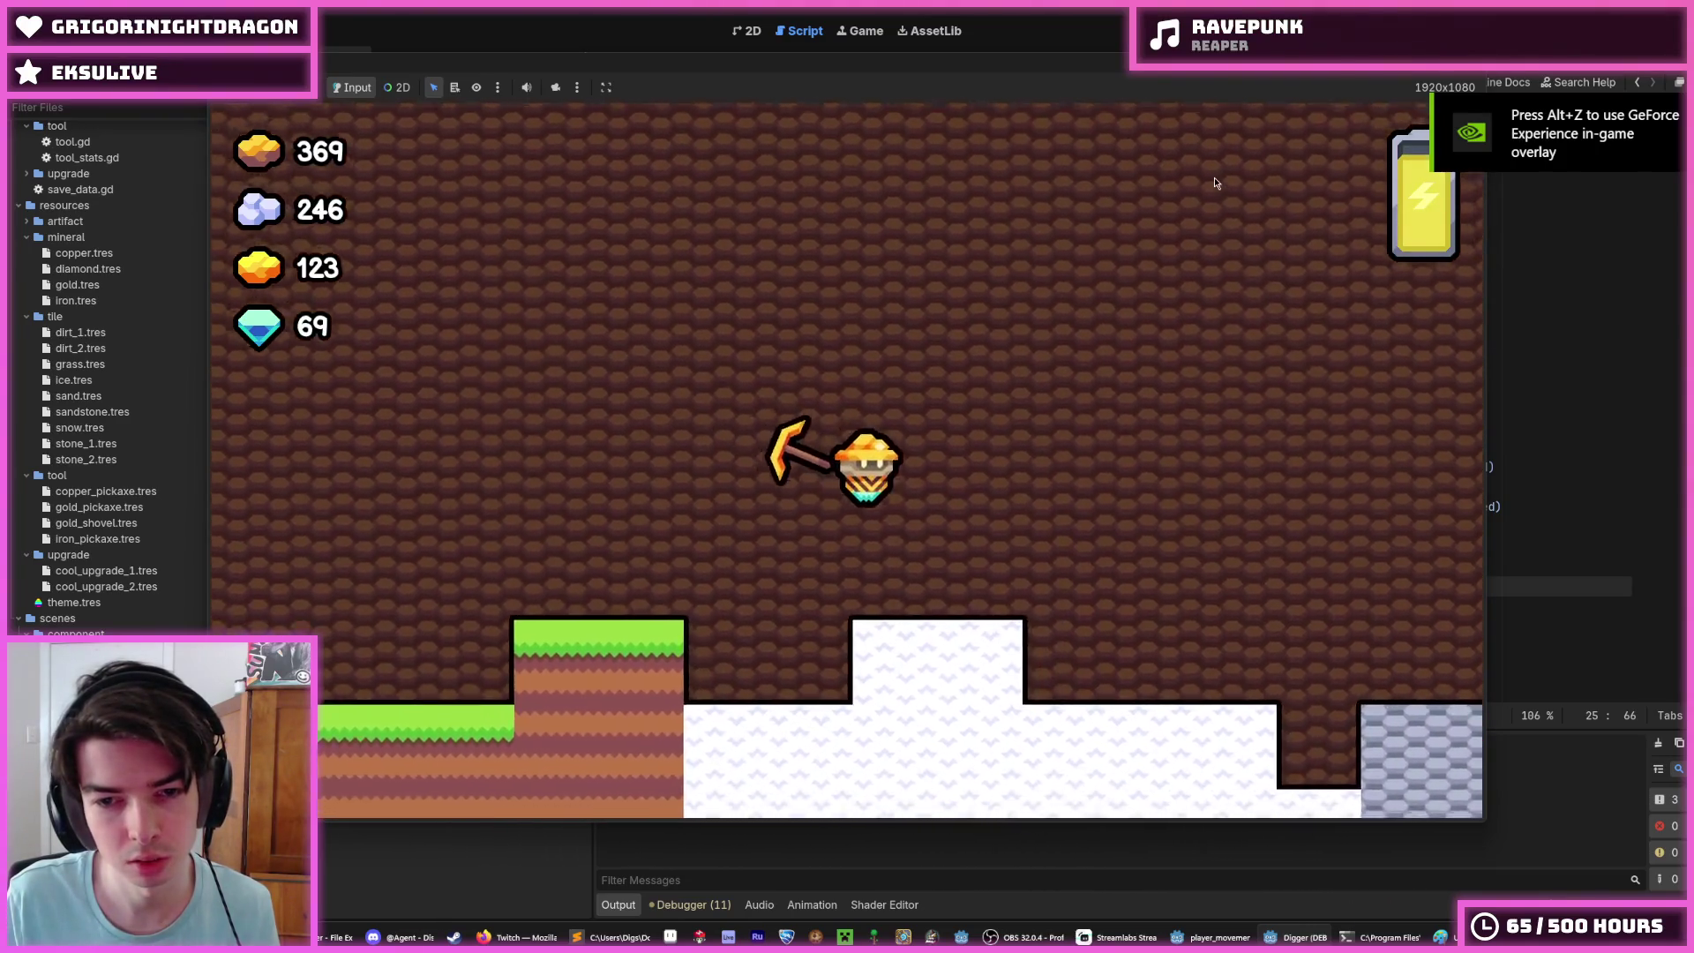
{"action": "key", "text": "w"}
{"action": "key", "text": "d"}
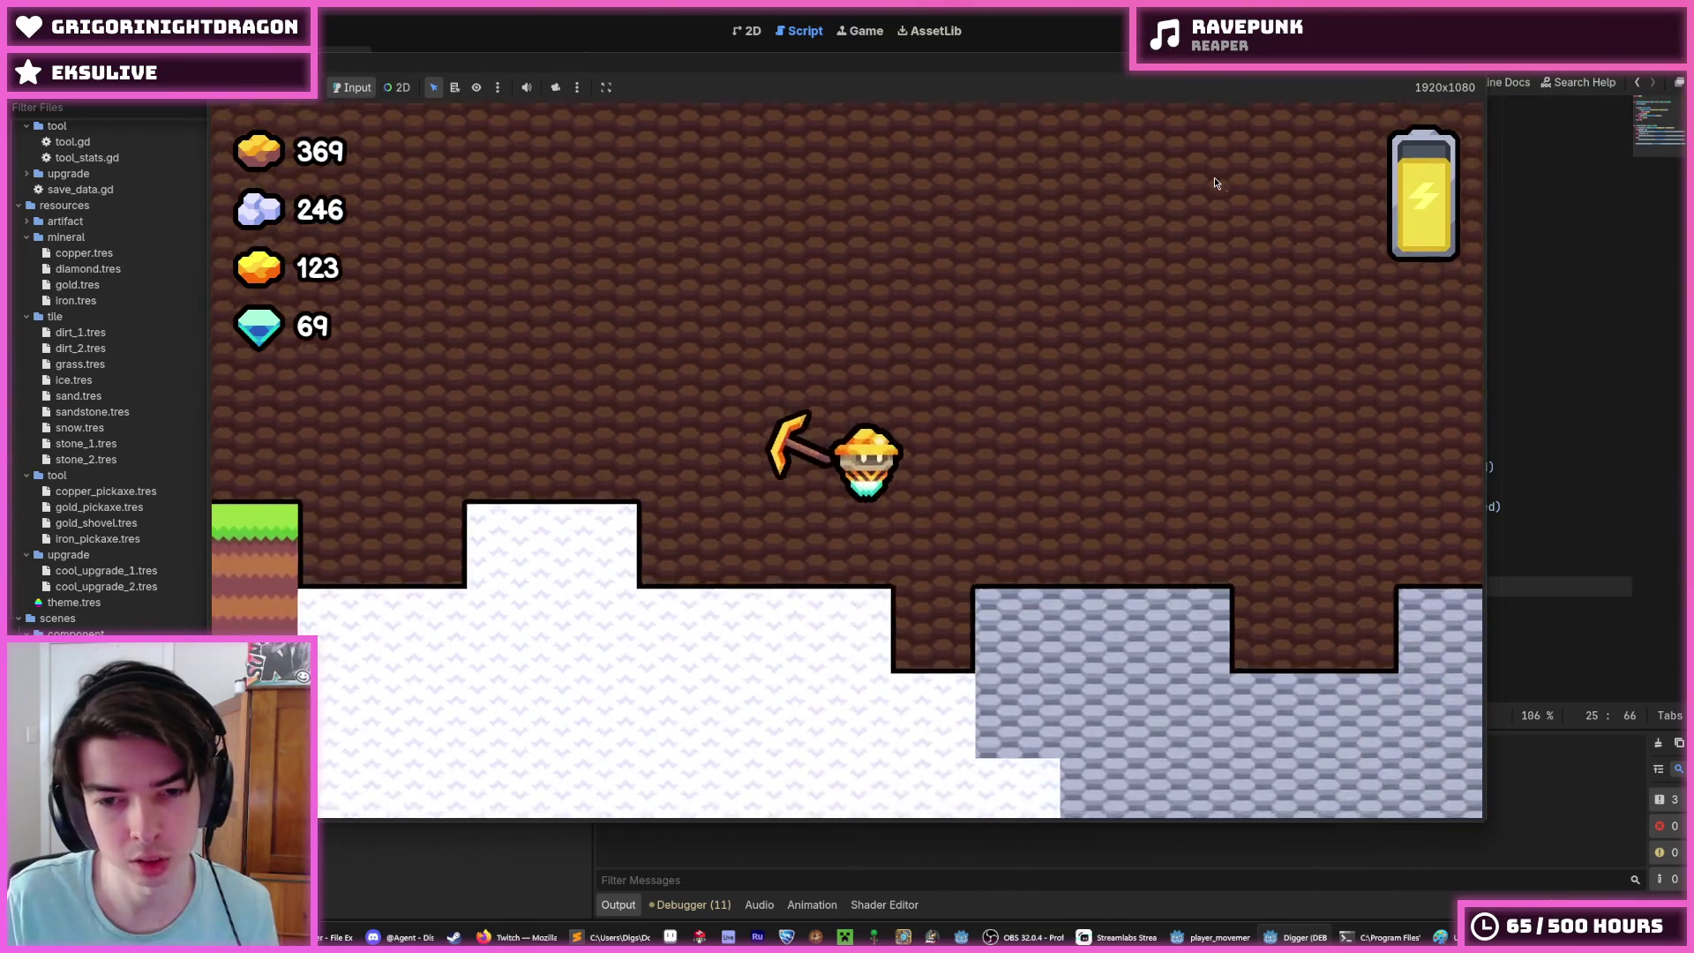
{"action": "key", "text": "a"}
{"action": "key", "text": "w"}
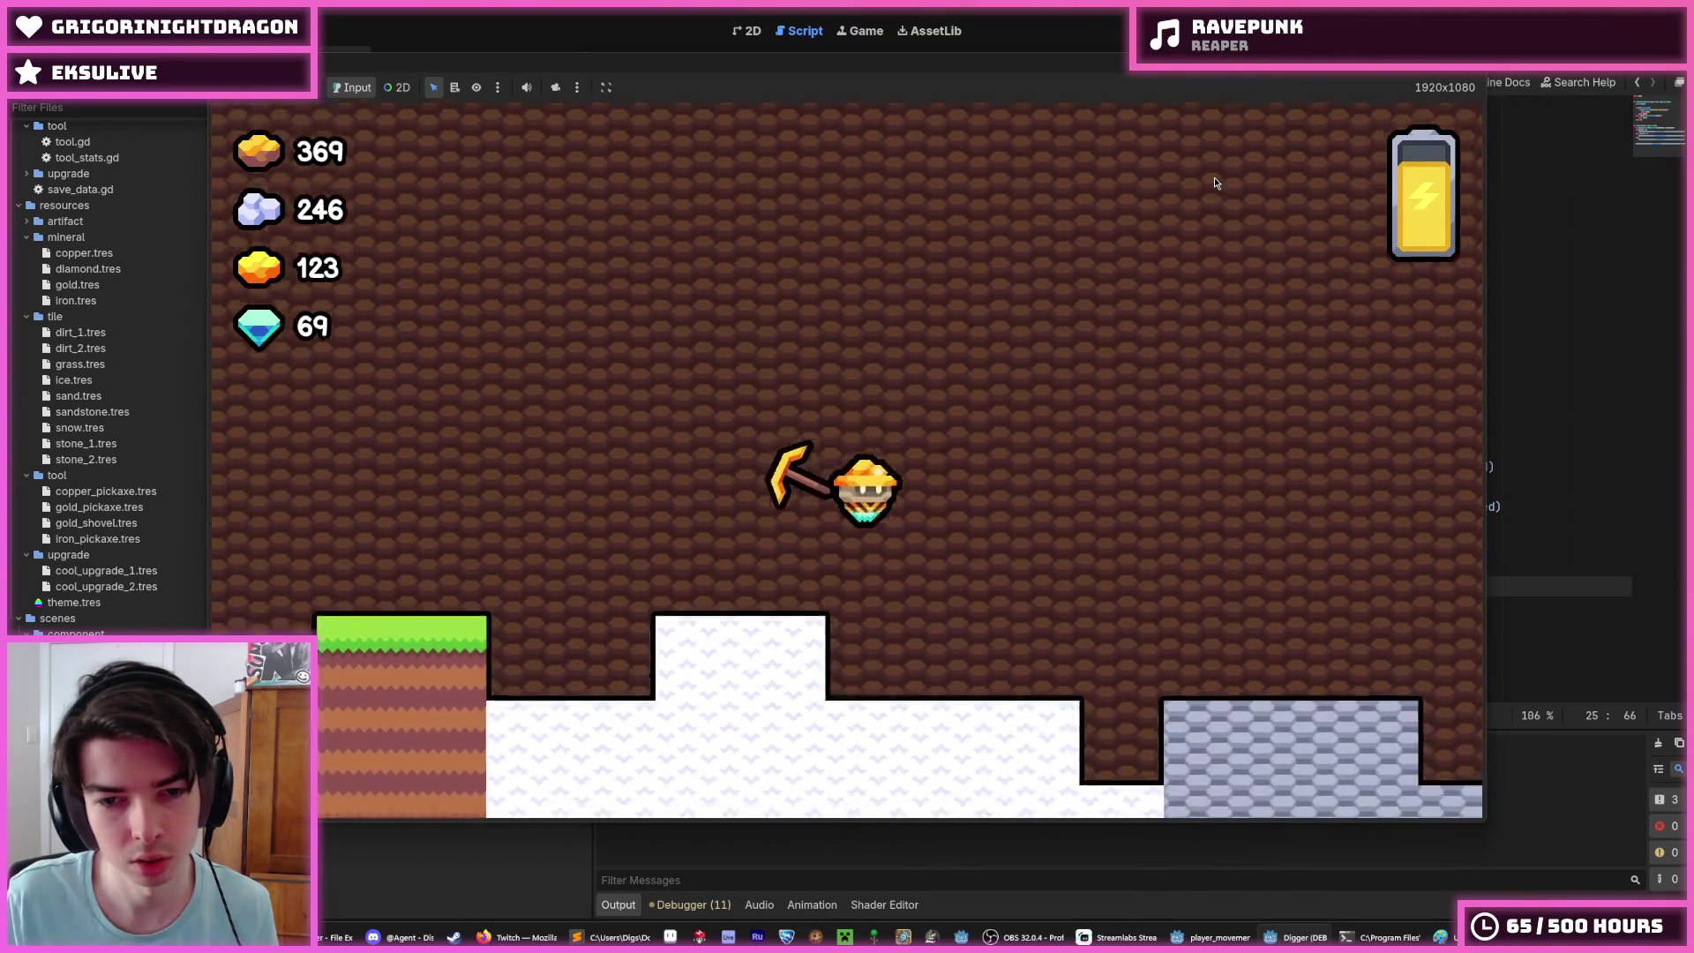
{"action": "key", "text": "s"}
{"action": "key", "text": "d"}
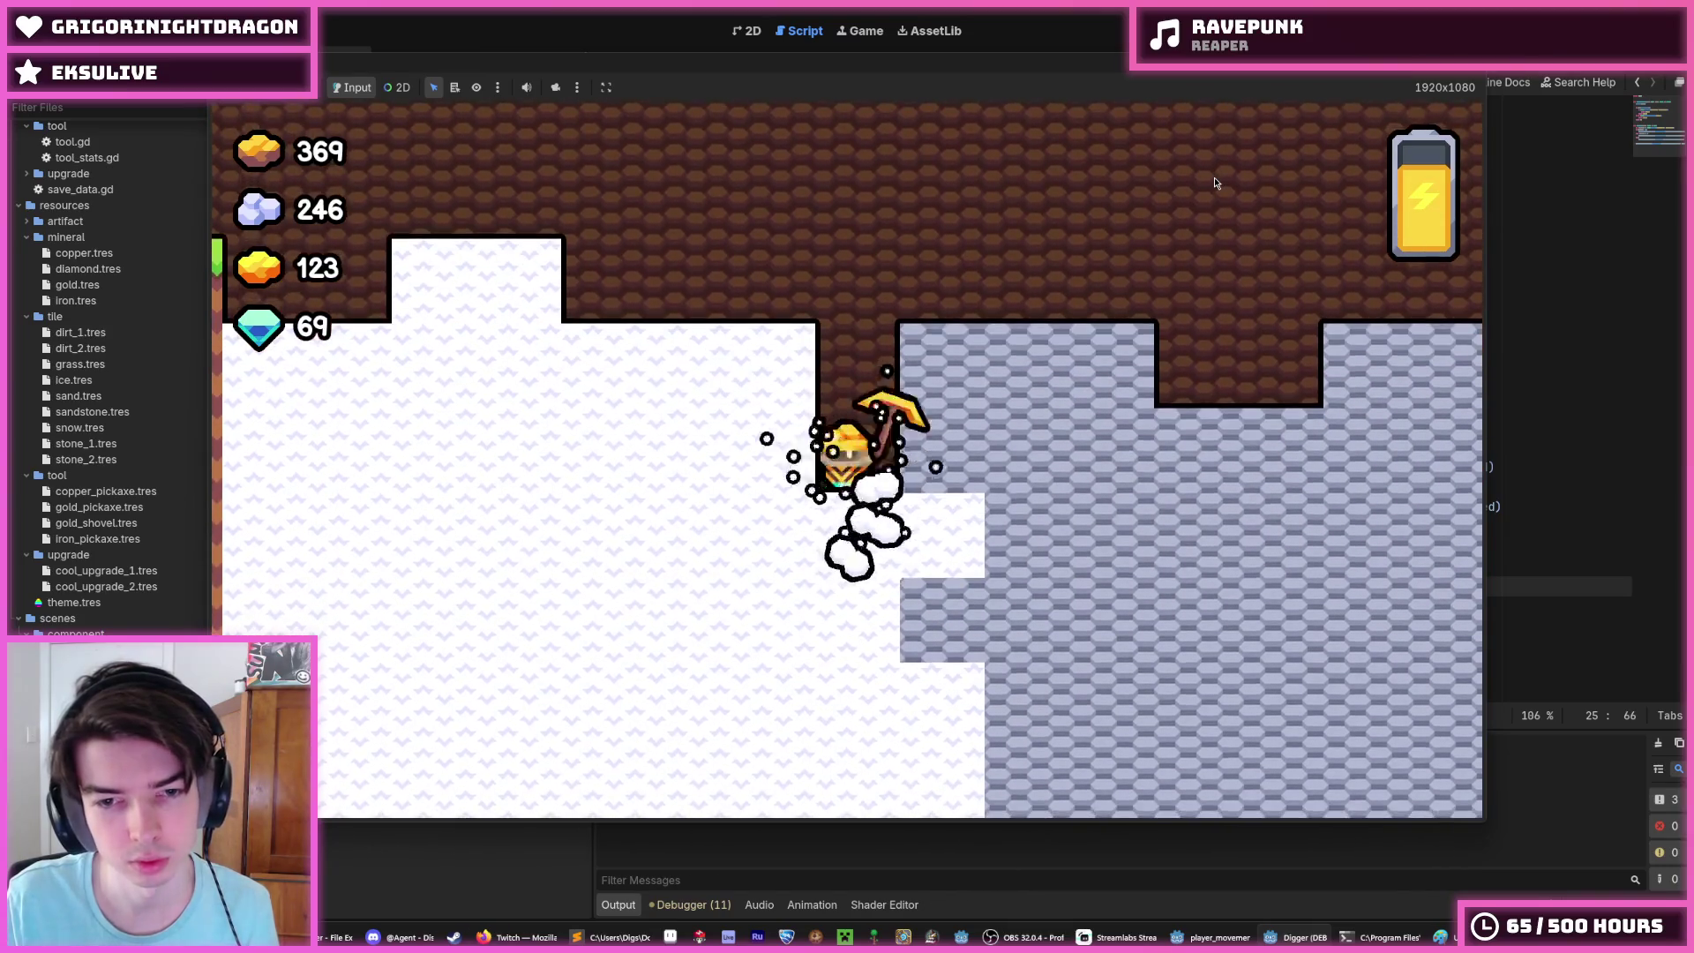
{"action": "key", "text": "w"}
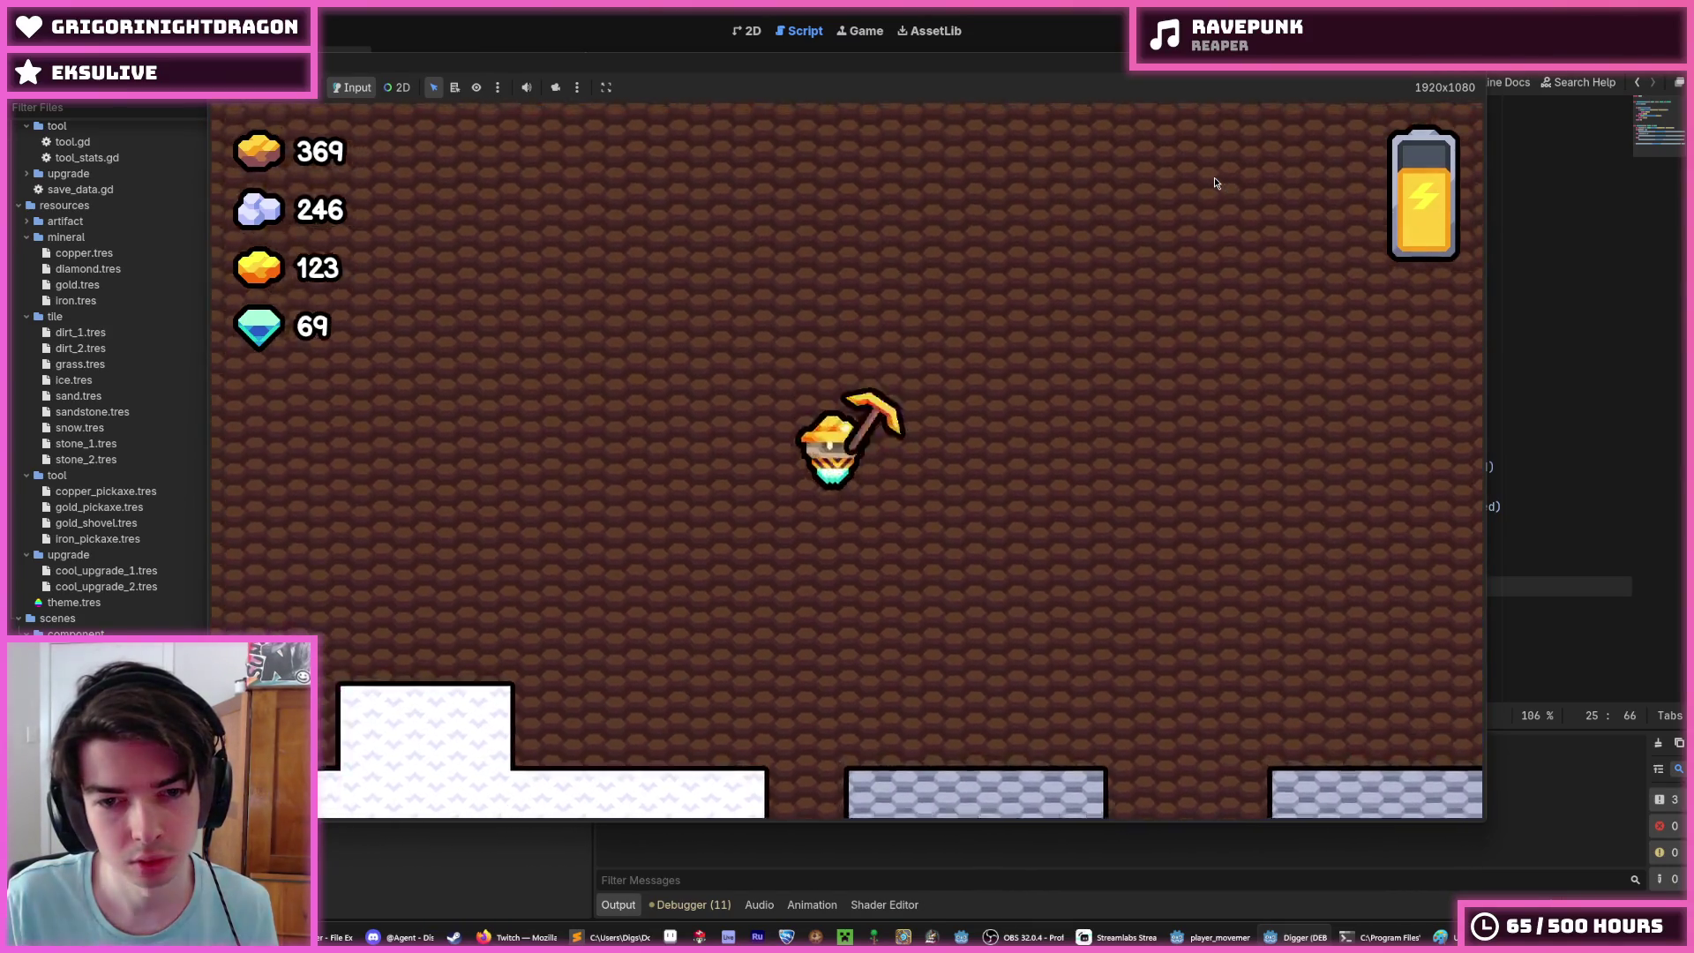
{"action": "key", "text": "a"}
{"action": "key", "text": "d"}
{"action": "key", "text": "w"}
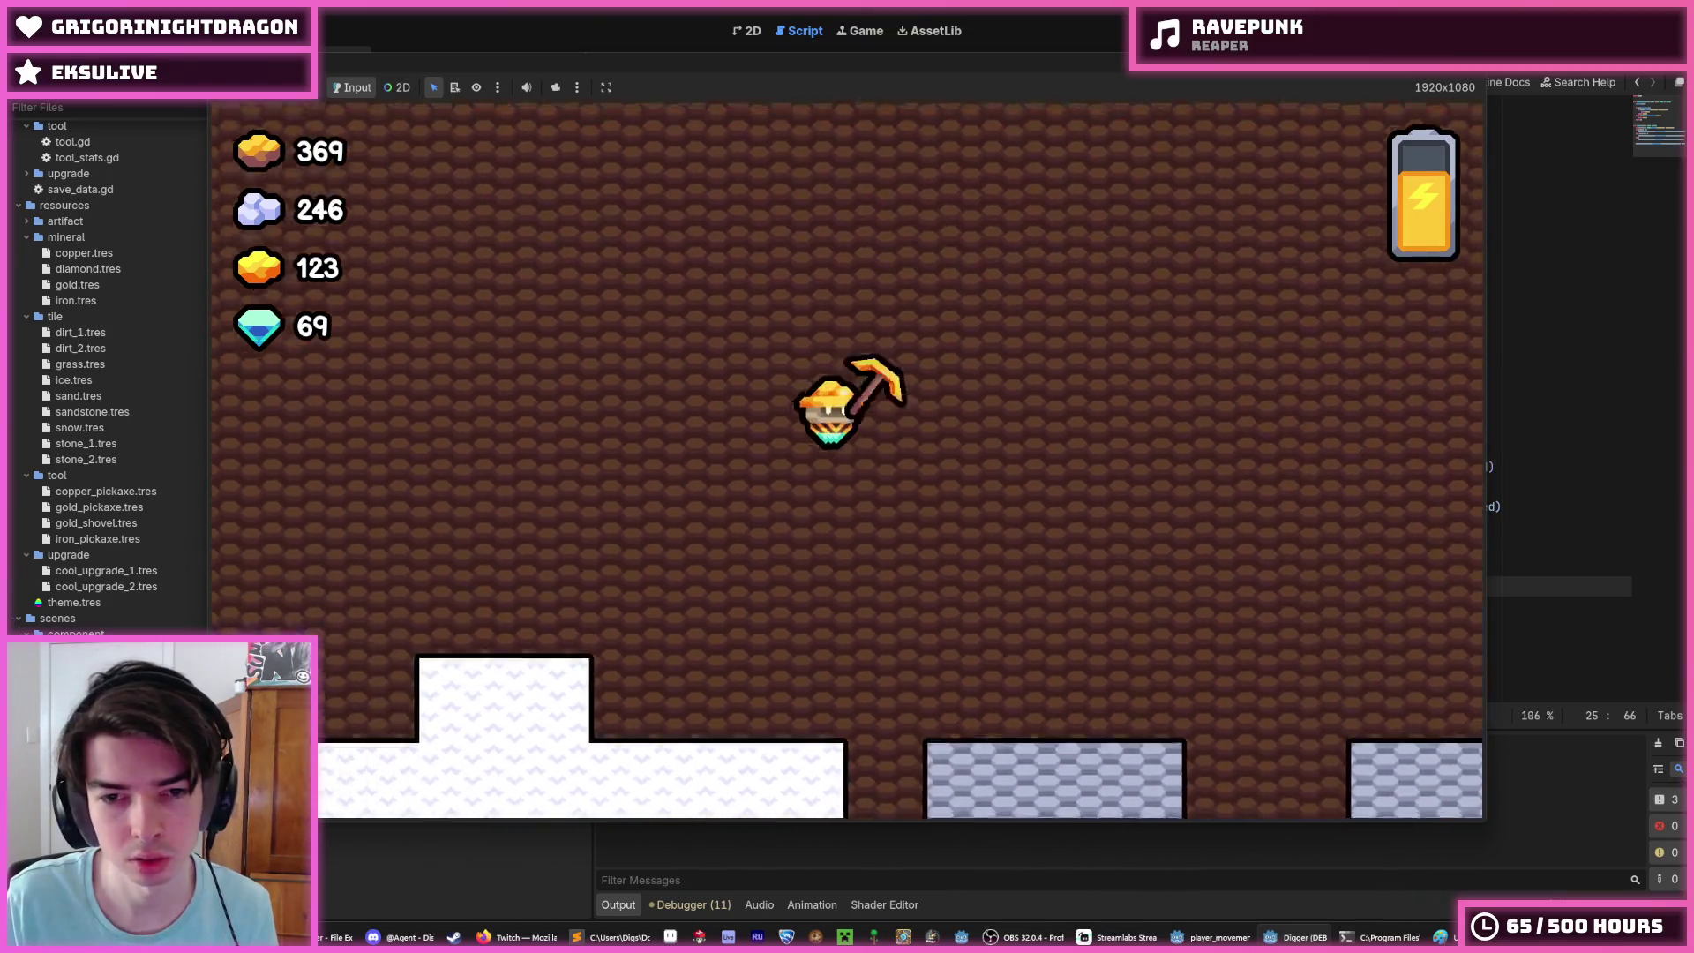
{"action": "key", "text": "a"}
{"action": "key", "text": "d"}
Step: Keep flying up and down across the terrain, then stop the game
{"action": "key", "text": "w"}
{"action": "key", "text": "a"}
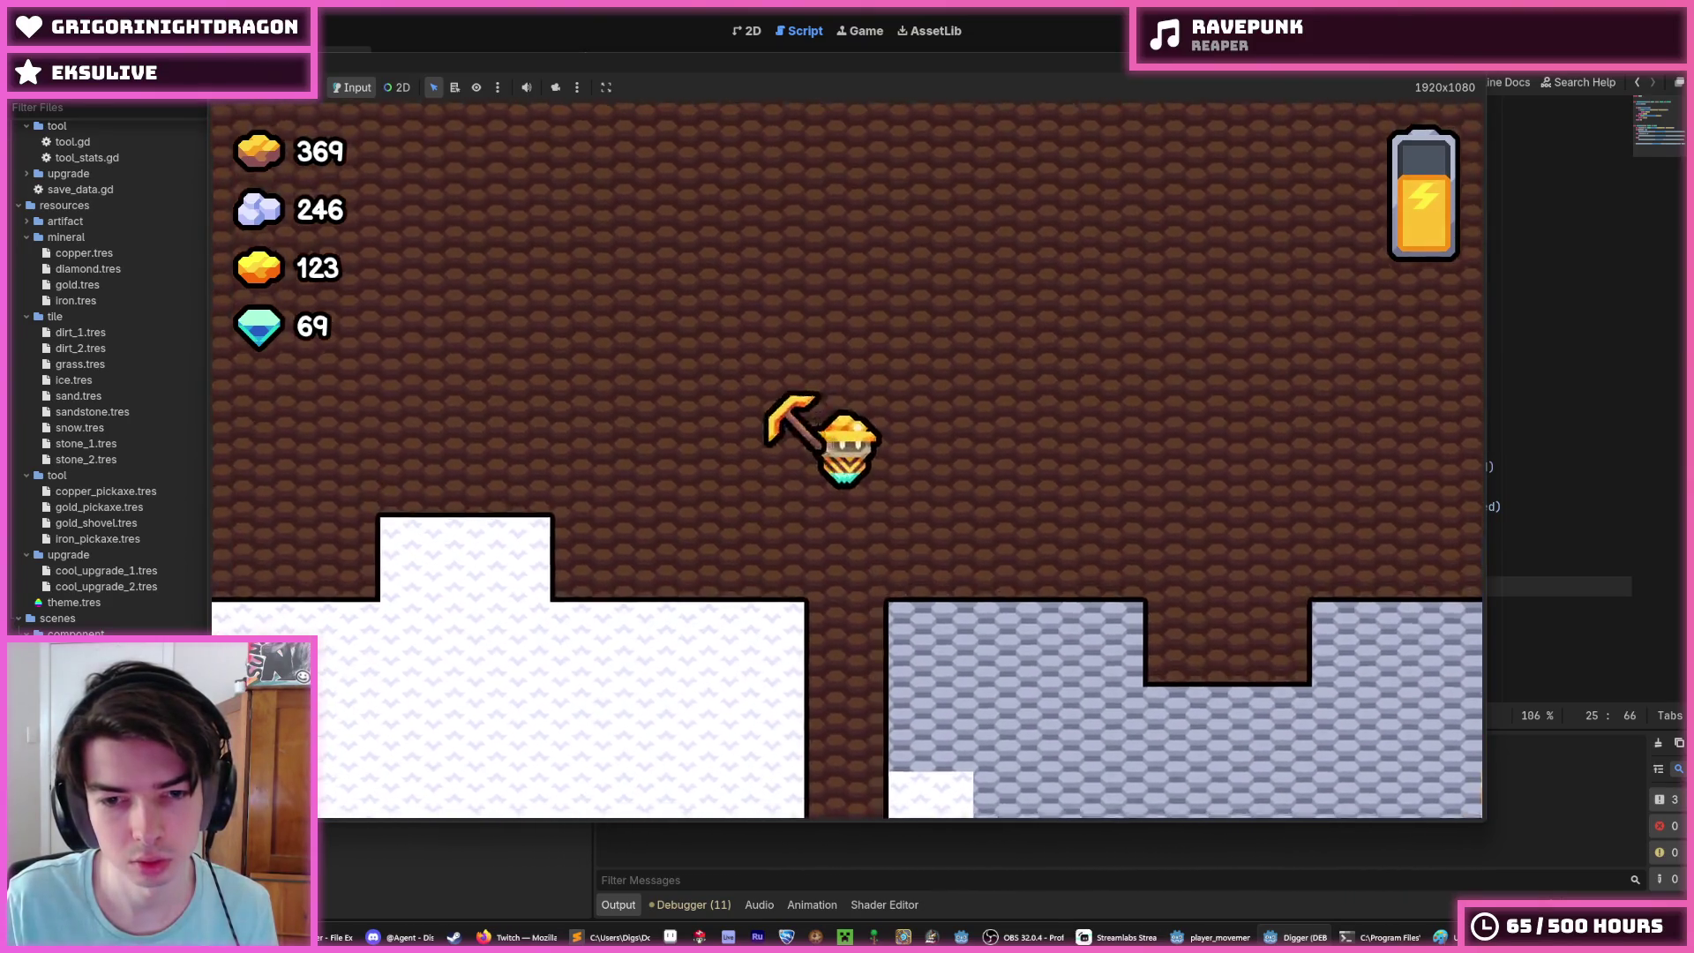
{"action": "key", "text": "d"}
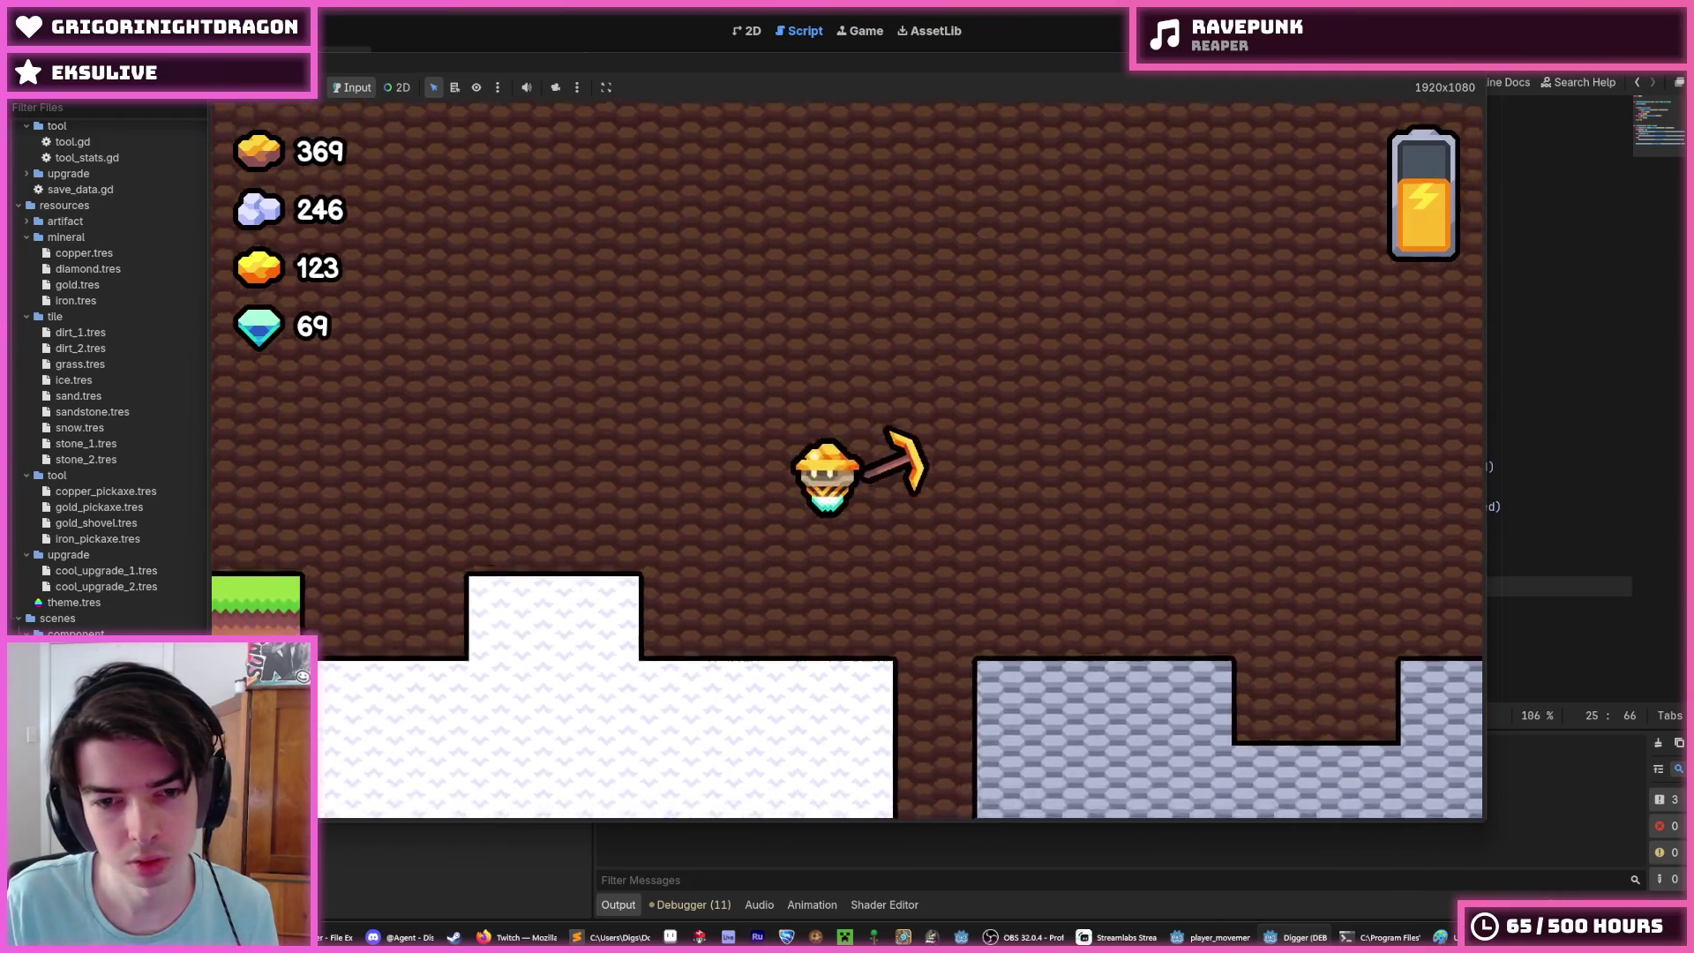
{"action": "key", "text": "w"}
{"action": "key", "text": "w"}
{"action": "key", "text": "a"}
{"action": "key", "text": "d"}
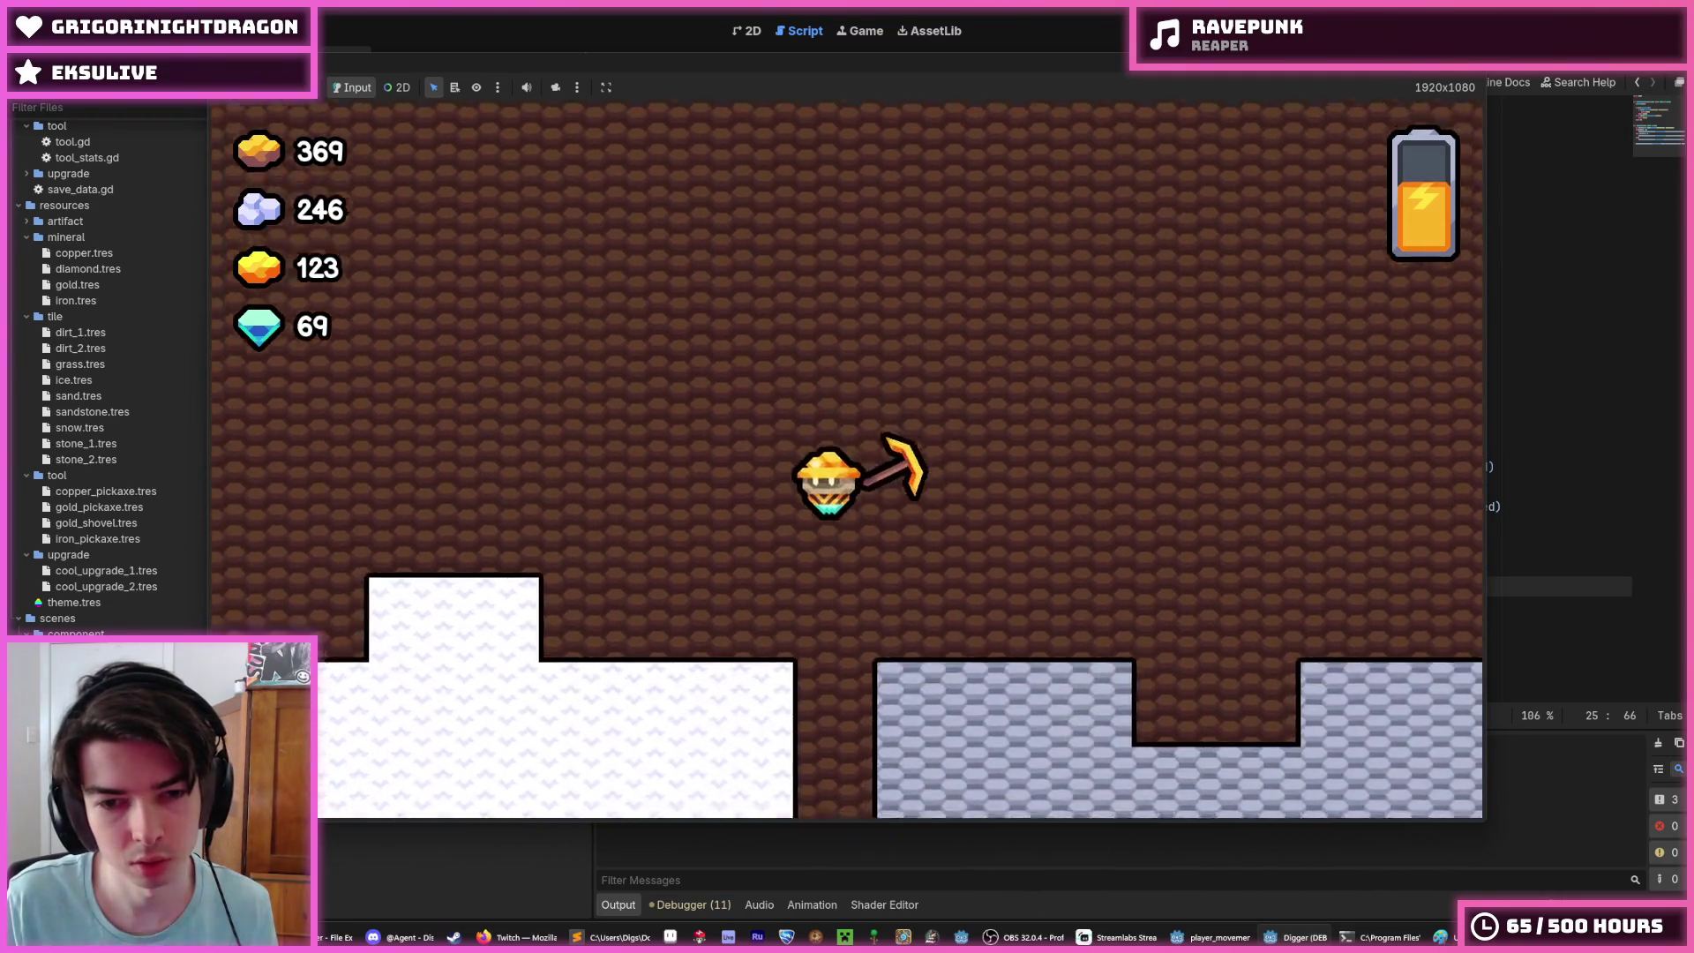
{"action": "key", "text": "a"}
{"action": "key", "text": "d"}
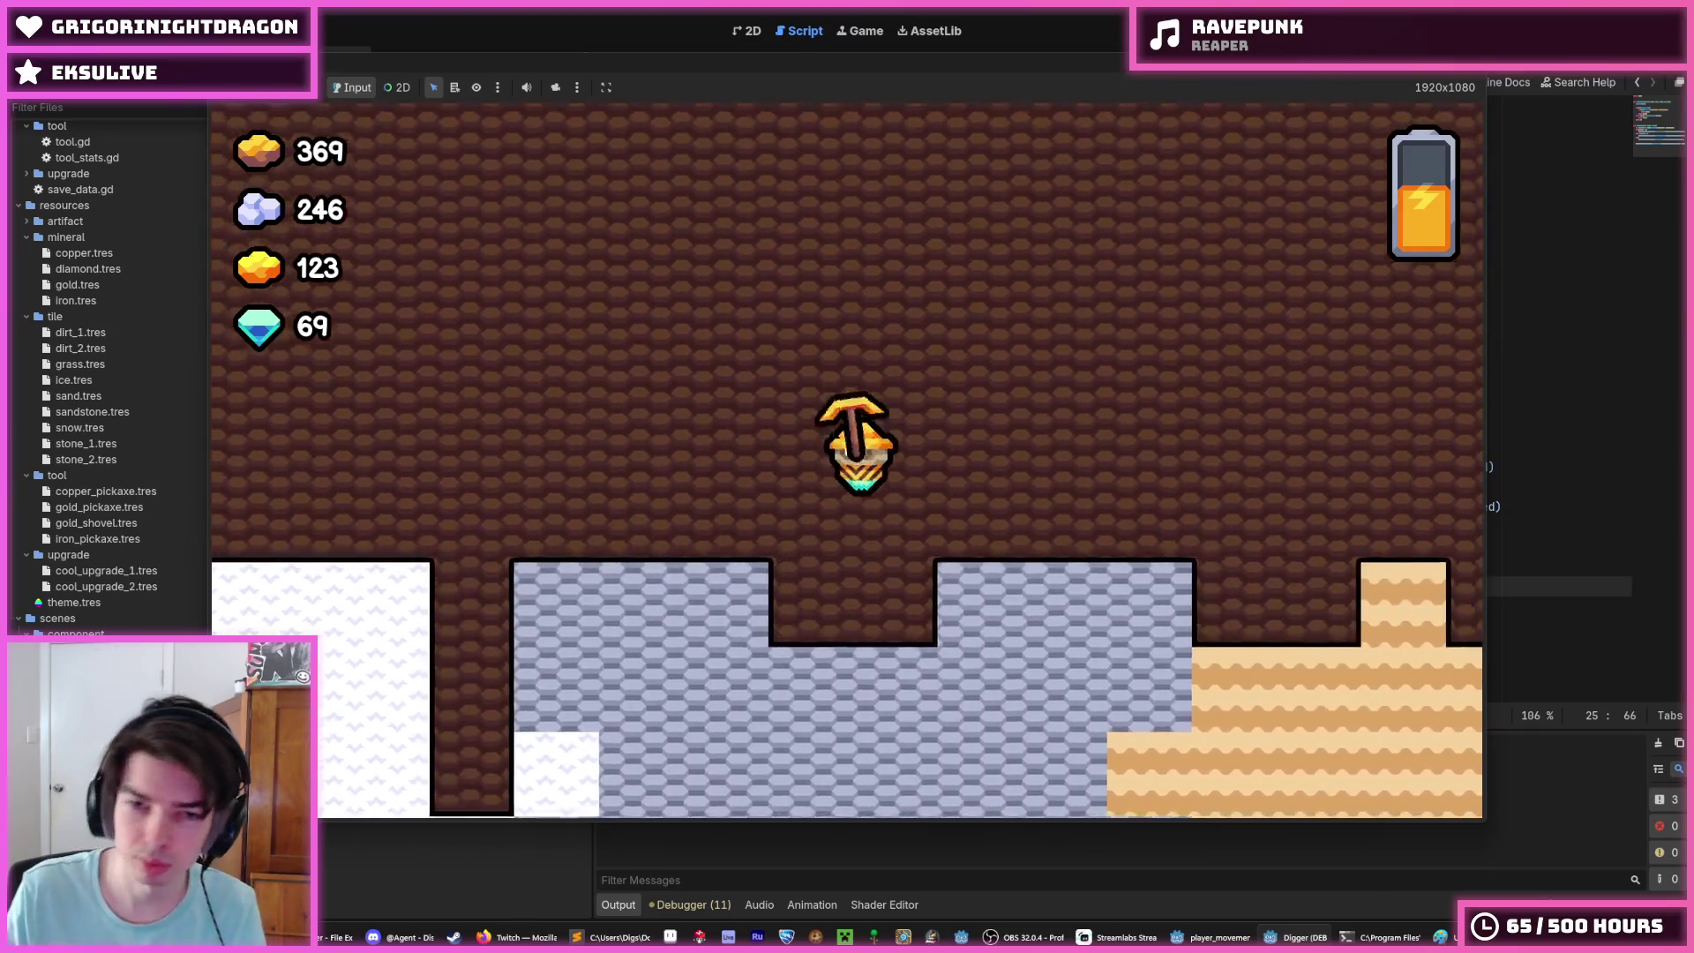
{"action": "key", "text": "w"}
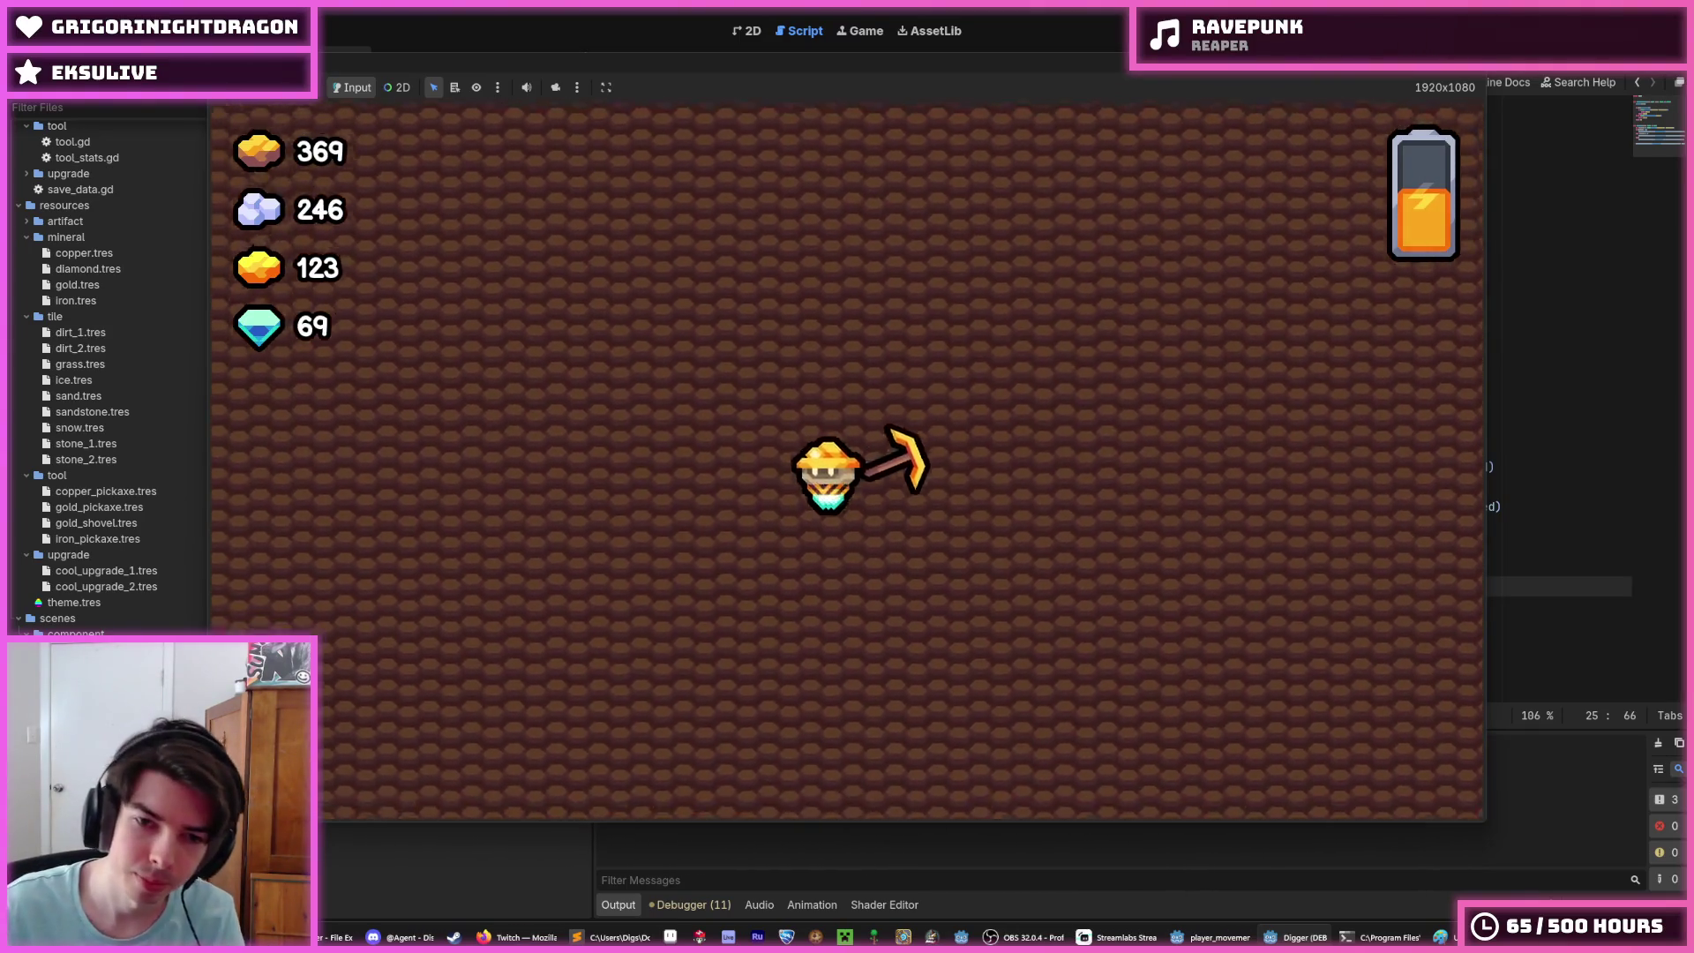
{"action": "key", "text": "a"}
{"action": "key", "text": "d"}
{"action": "key", "text": "a"}
{"action": "key", "text": "w"}
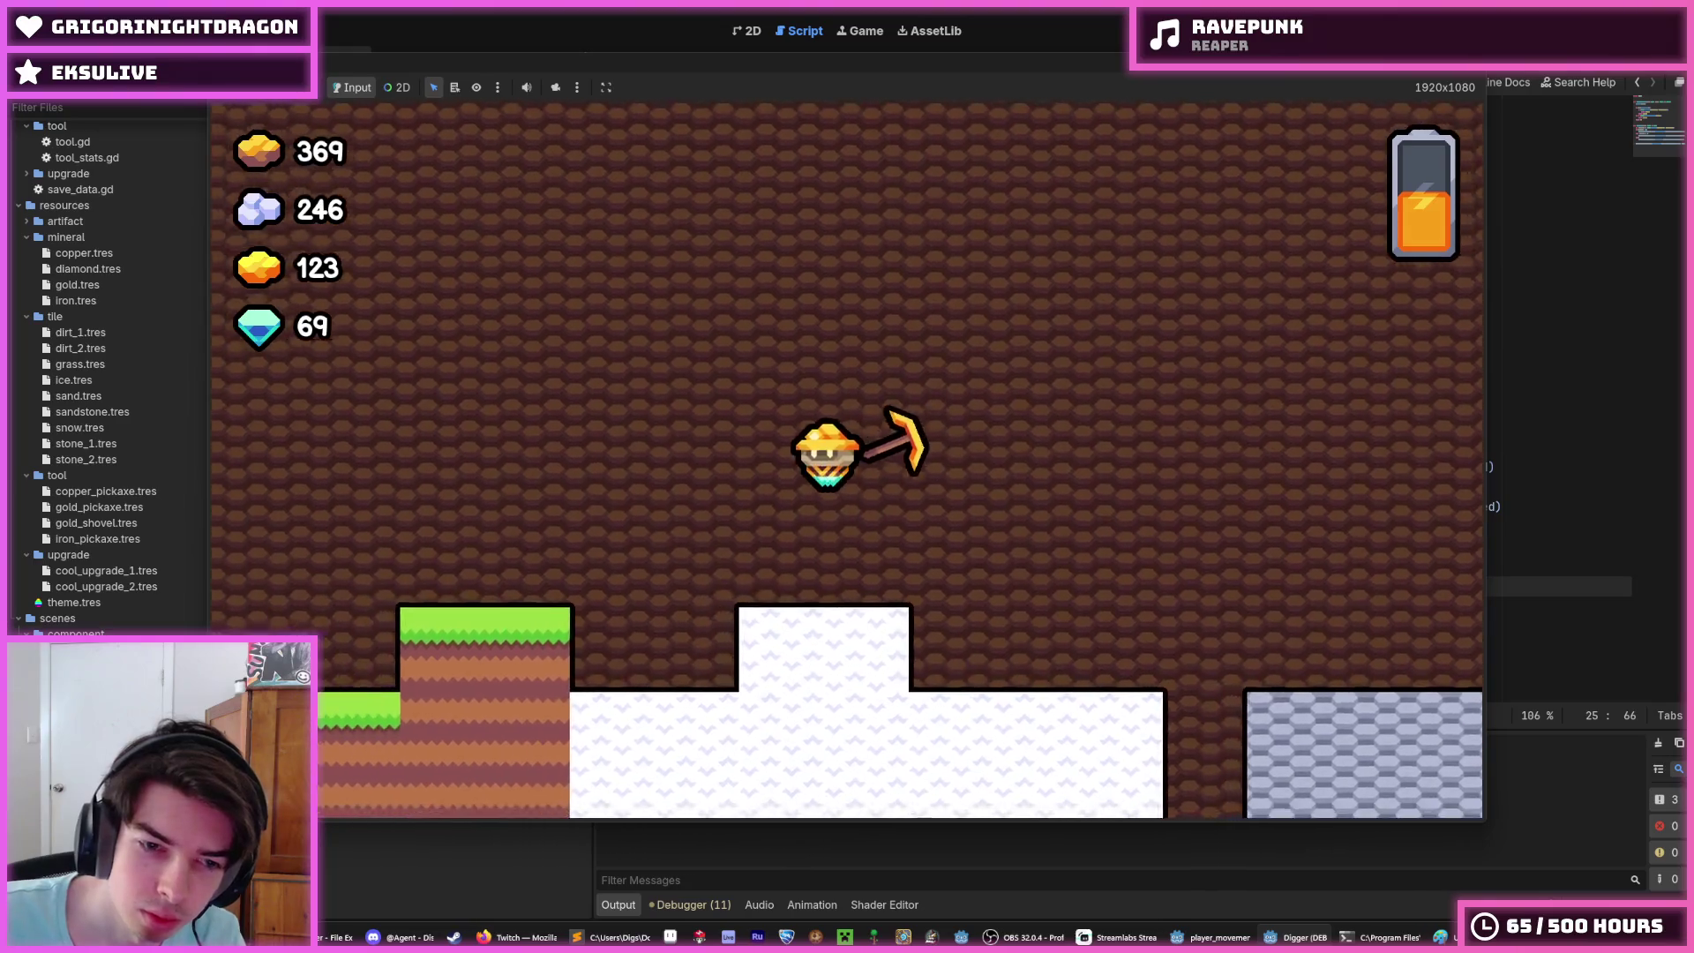
{"action": "key", "text": "d"}
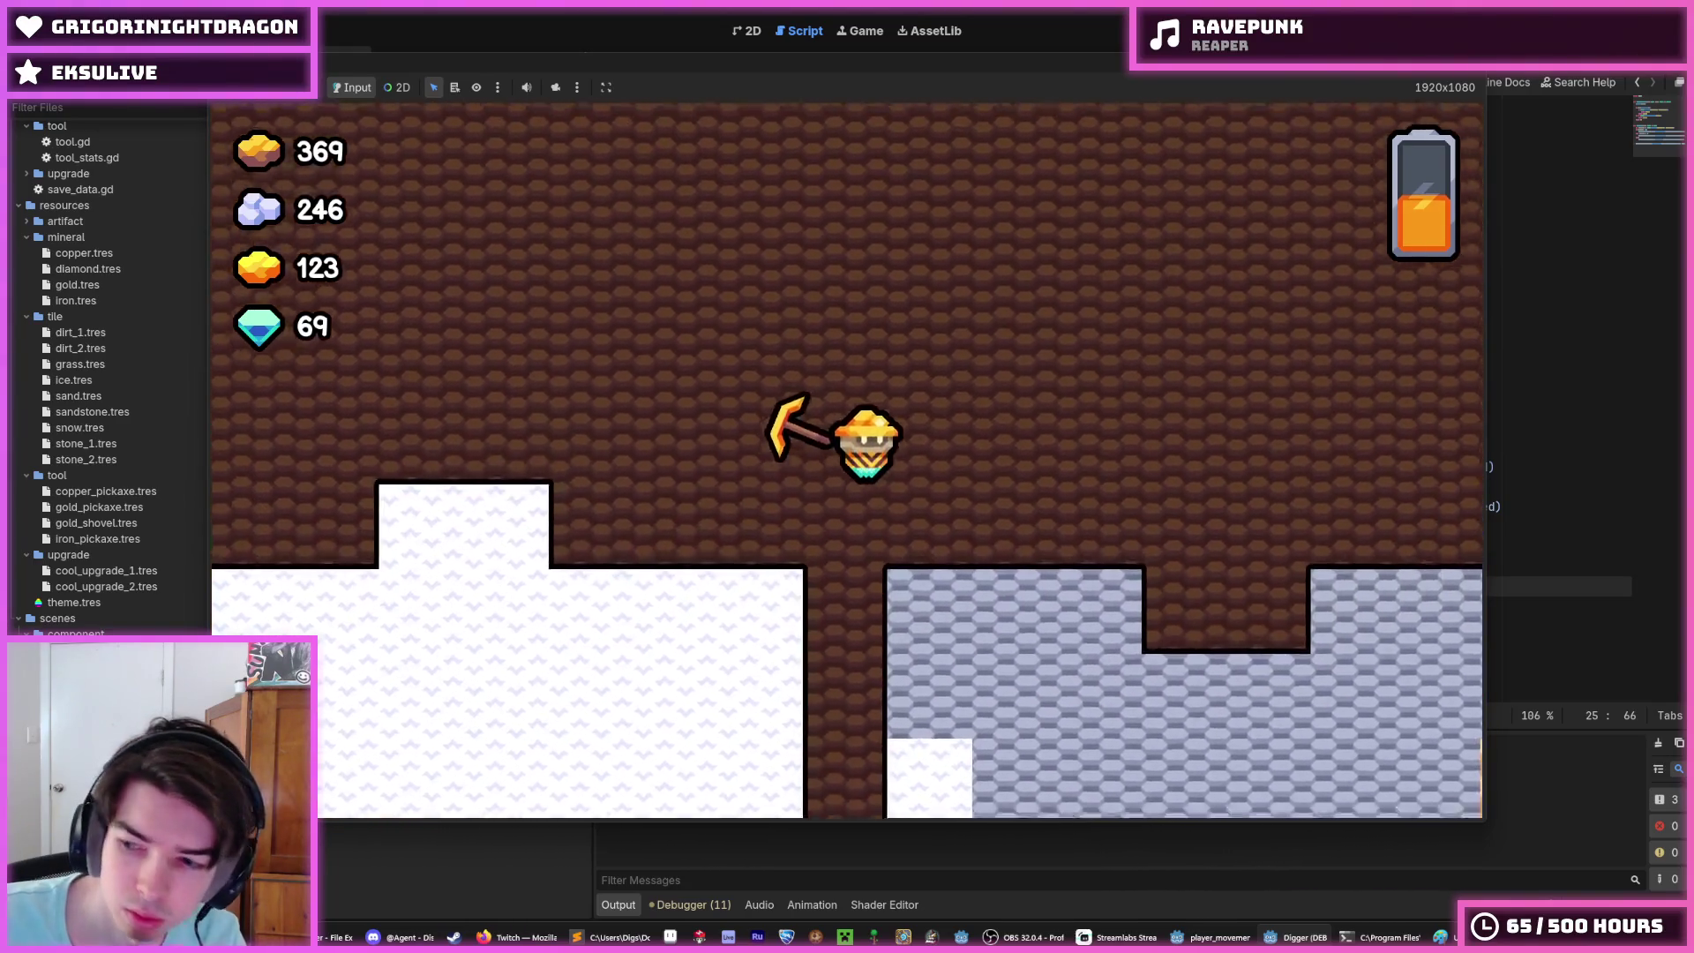
{"action": "key", "text": "F8"}
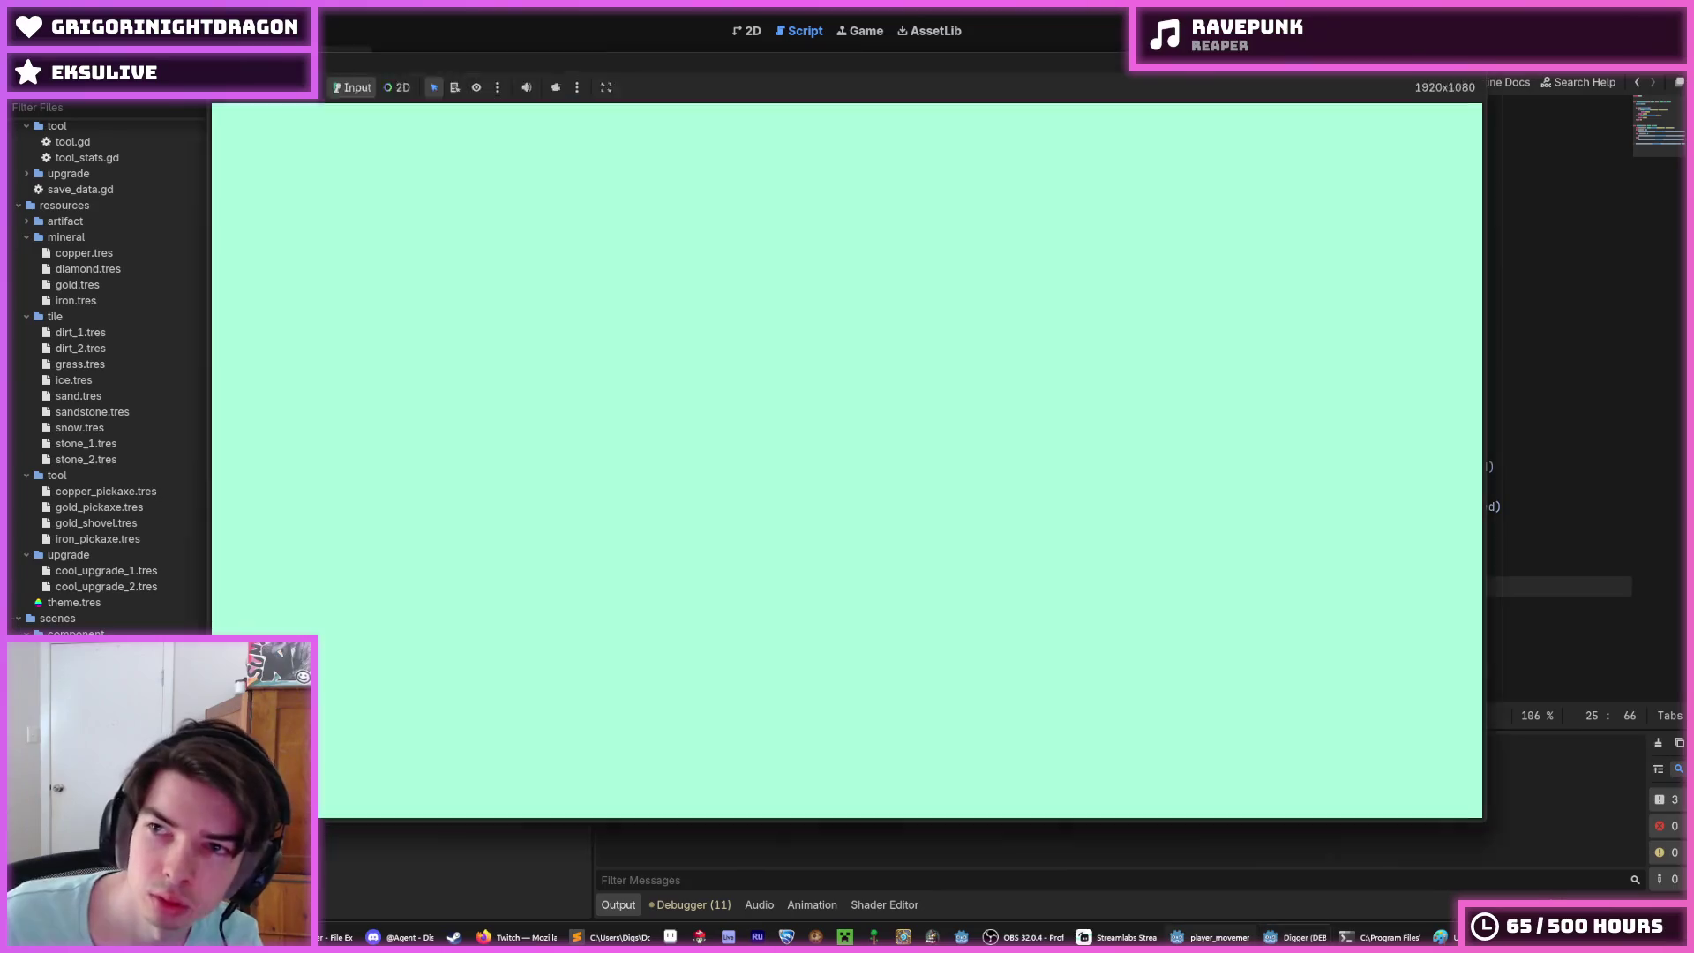
{"action": "left_click", "coordinate": [417, 112]}
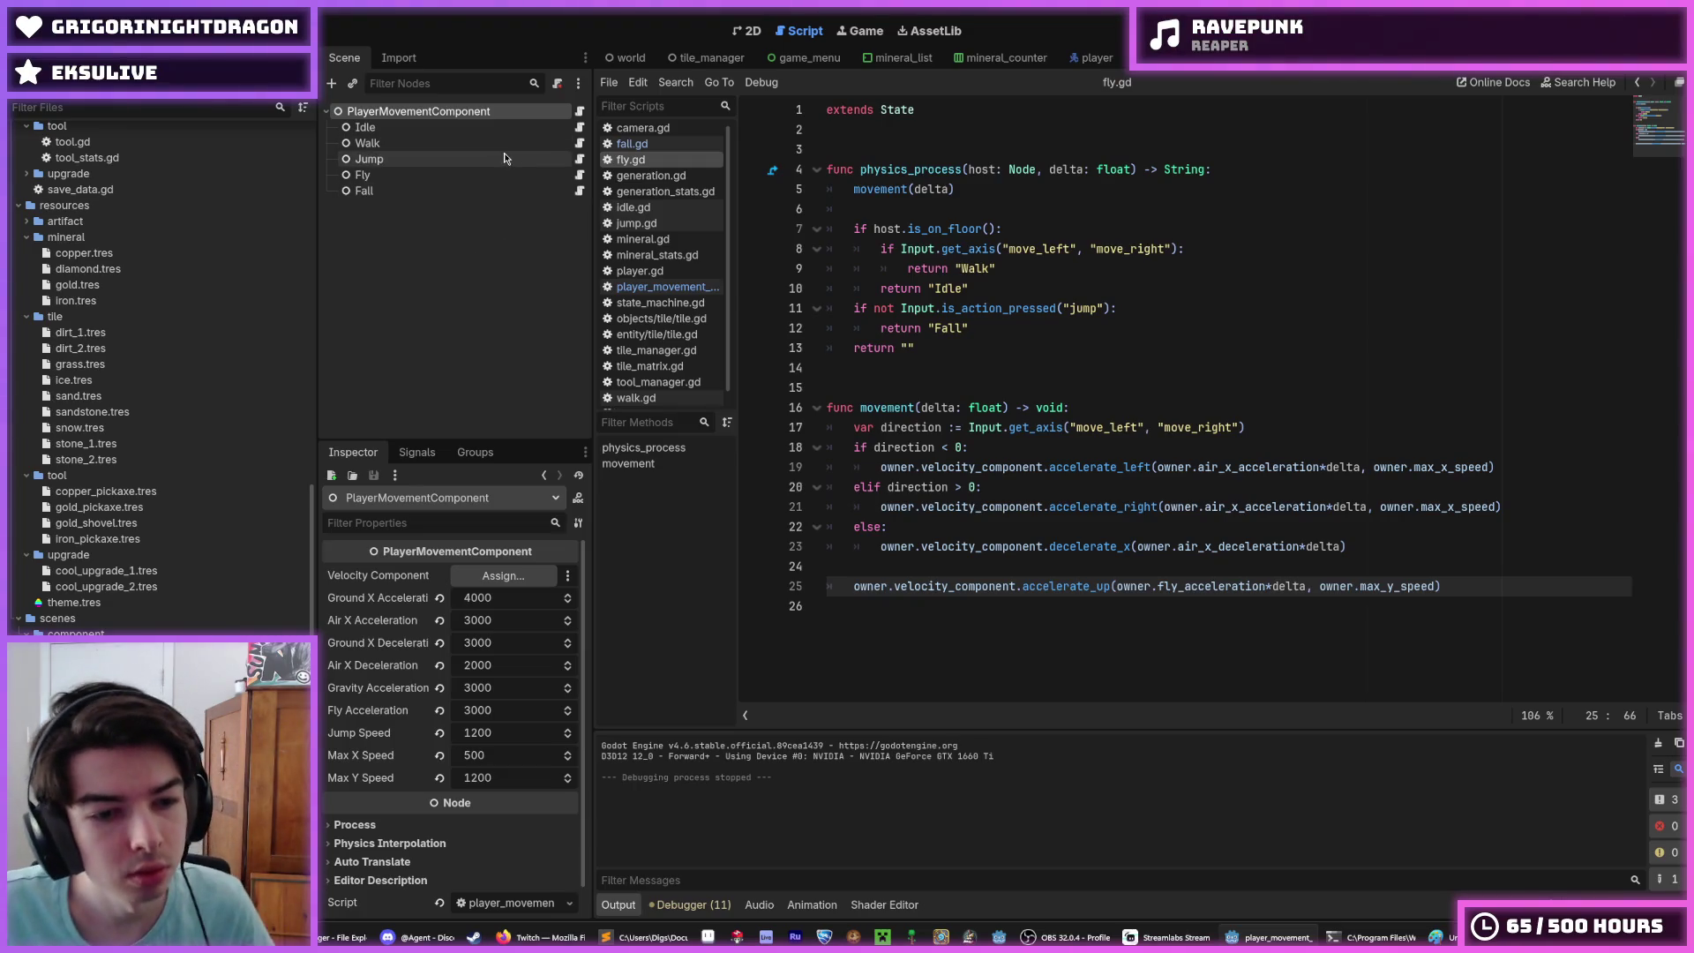
Step: Select the Jump state node to view it and jump.gd in the Inspector
{"action": "left_click", "coordinate": [389, 160]}
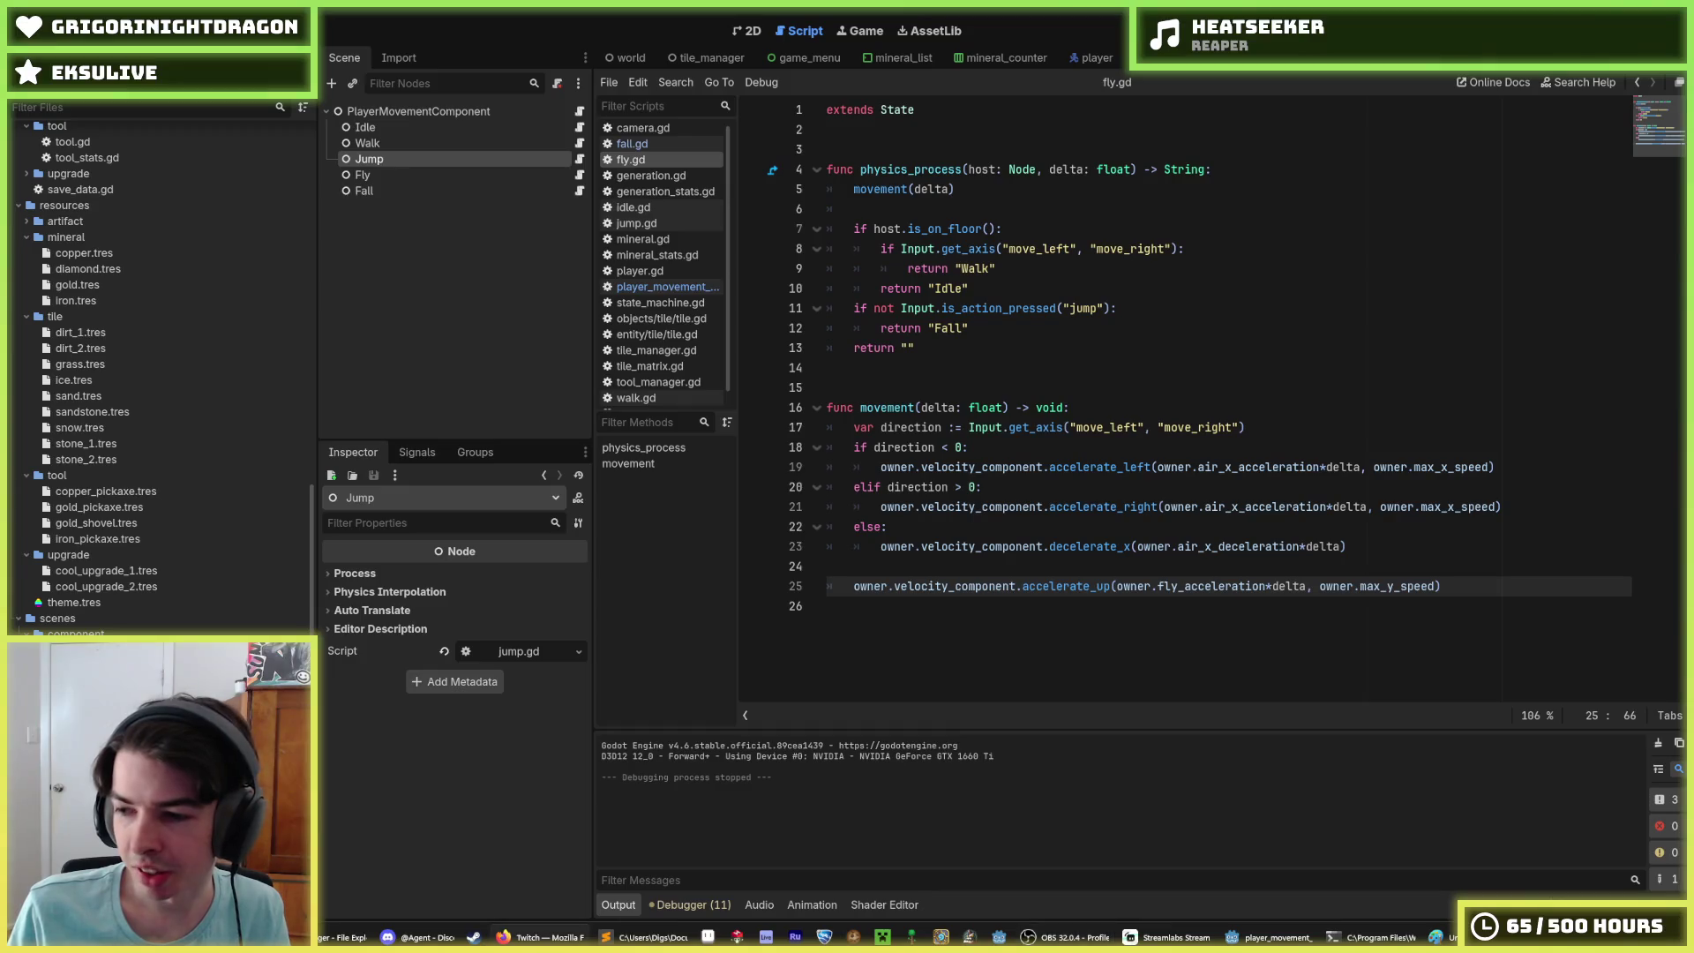
Step: Set the PlayerMovementComponent's Max Y Speed to 500
{"action": "left_click", "coordinate": [914, 348]}
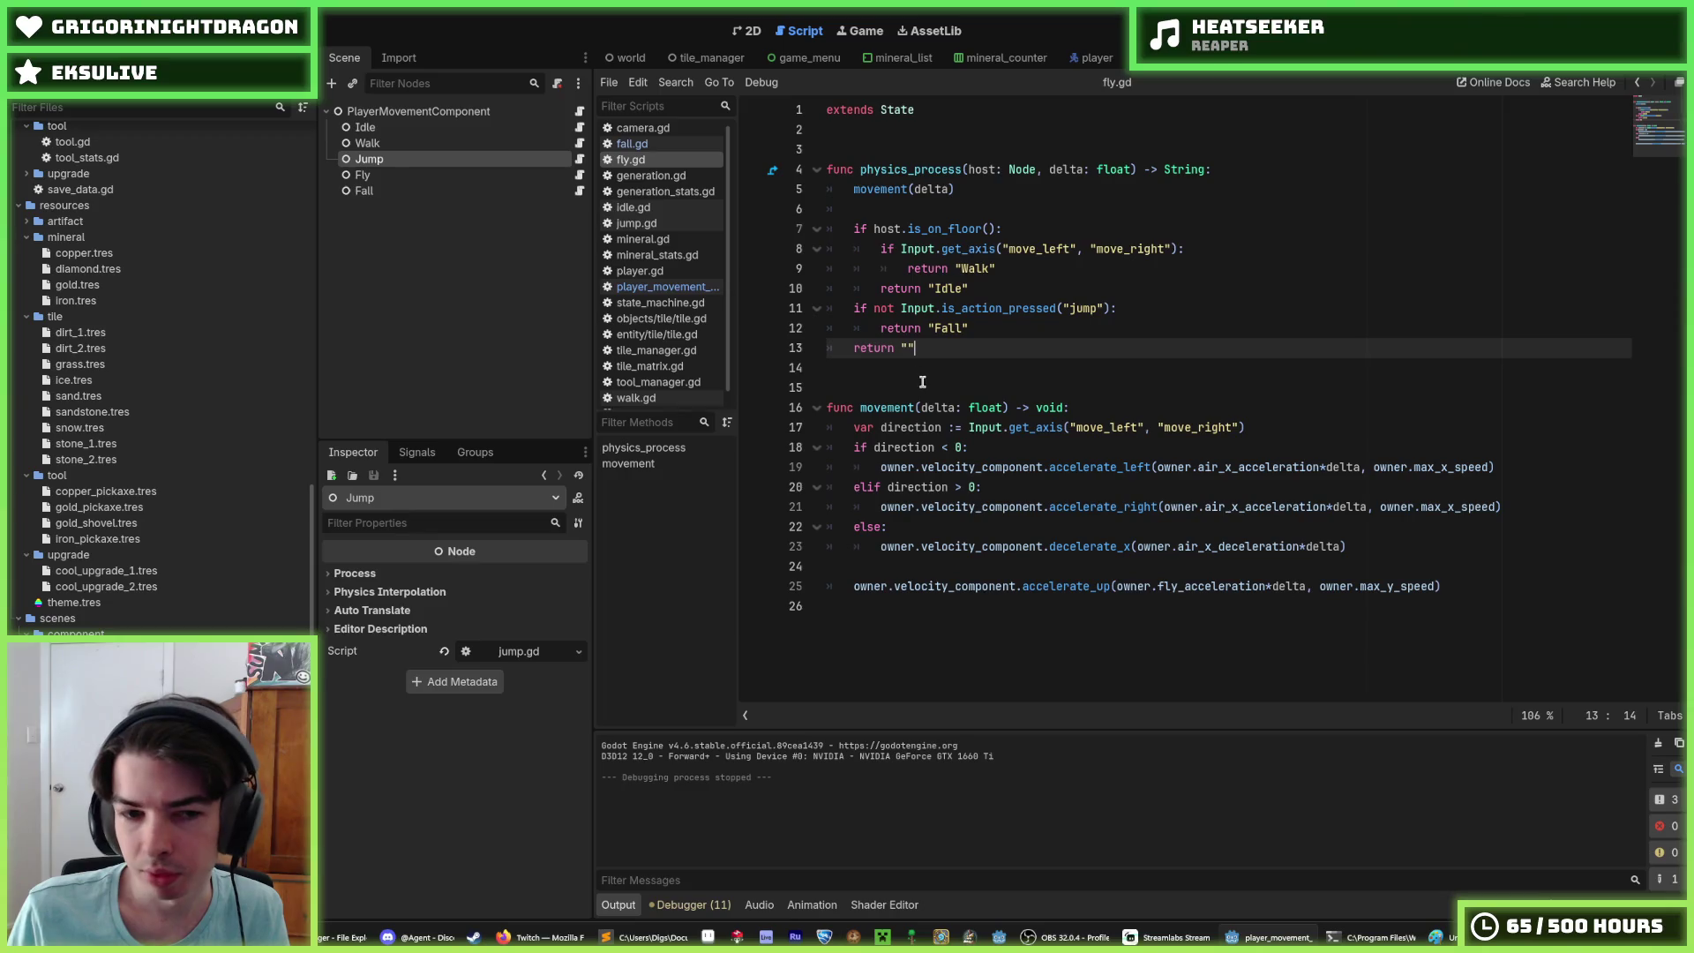
{"action": "left_click", "coordinate": [407, 121]}
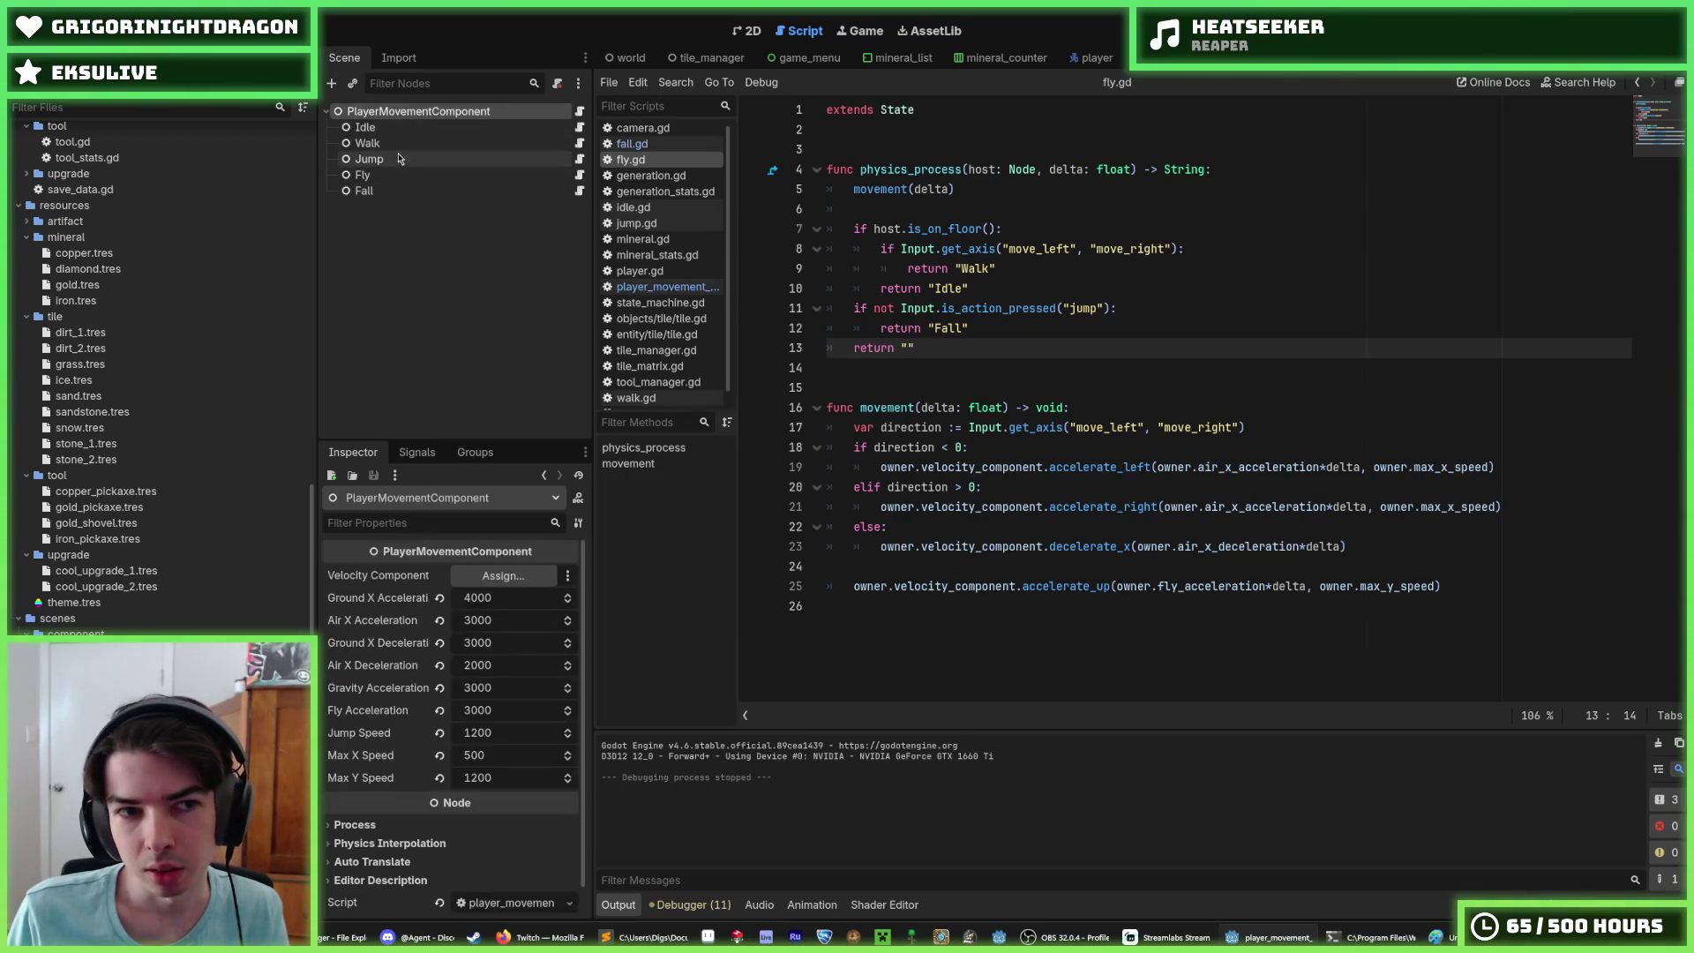
{"action": "left_click", "coordinate": [403, 161]}
{"action": "left_click", "coordinate": [467, 116]}
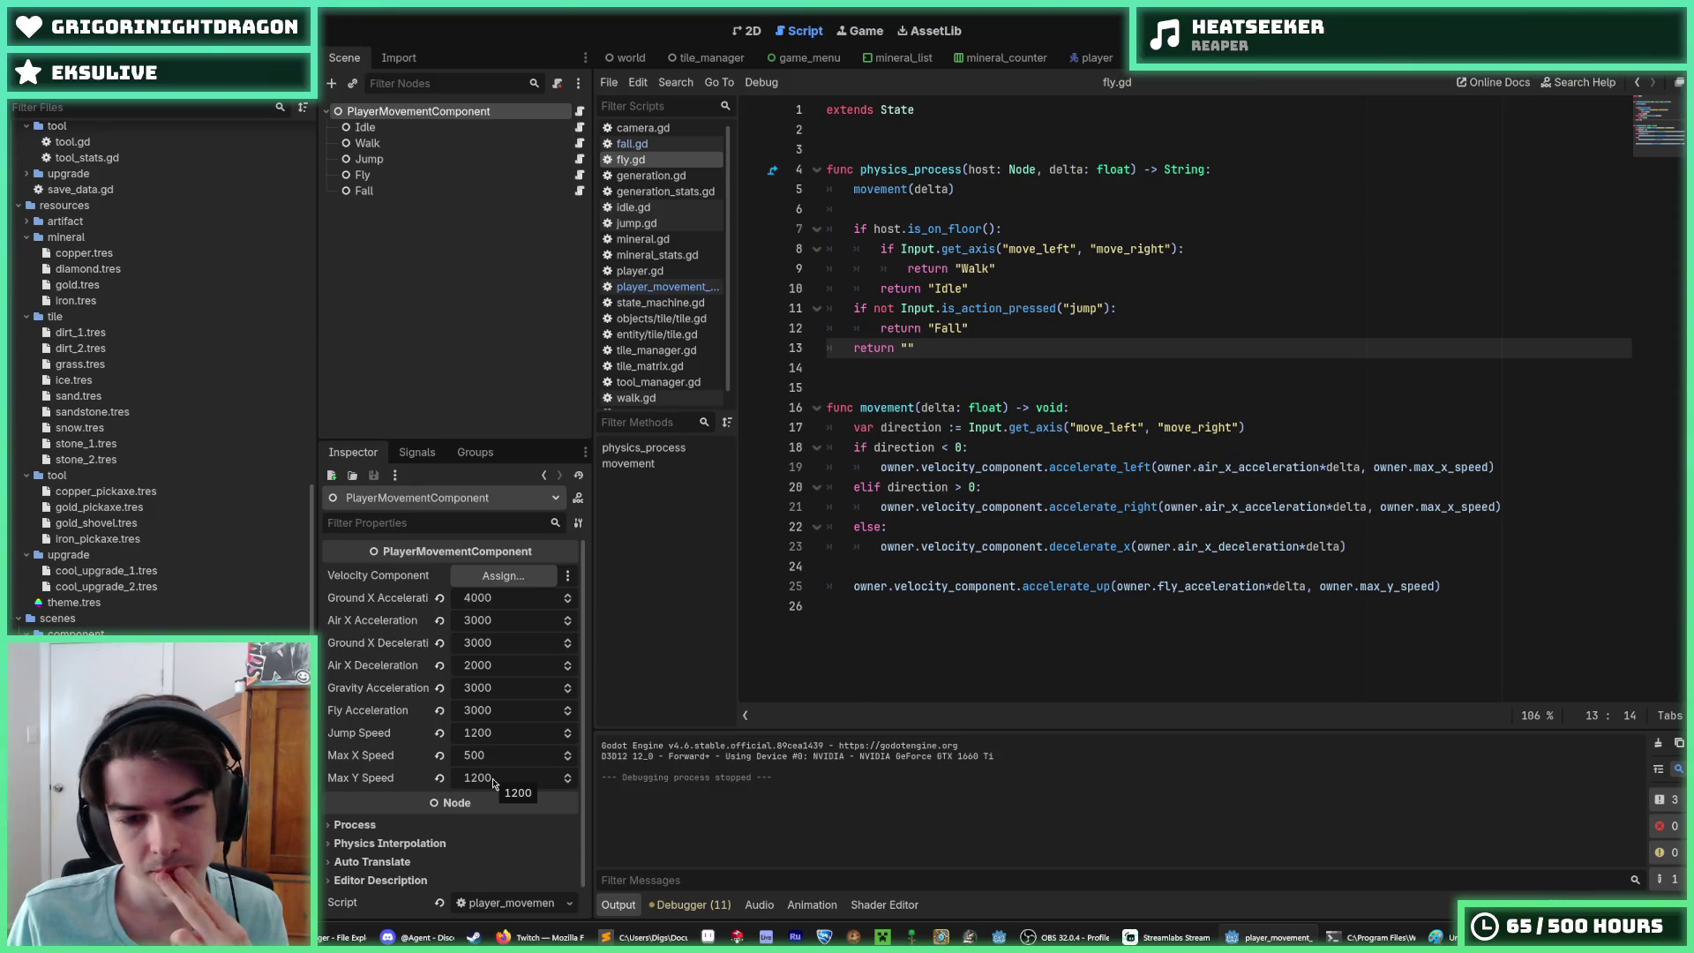
{"action": "left_click", "coordinate": [494, 778]}
{"action": "type", "text": "50"}
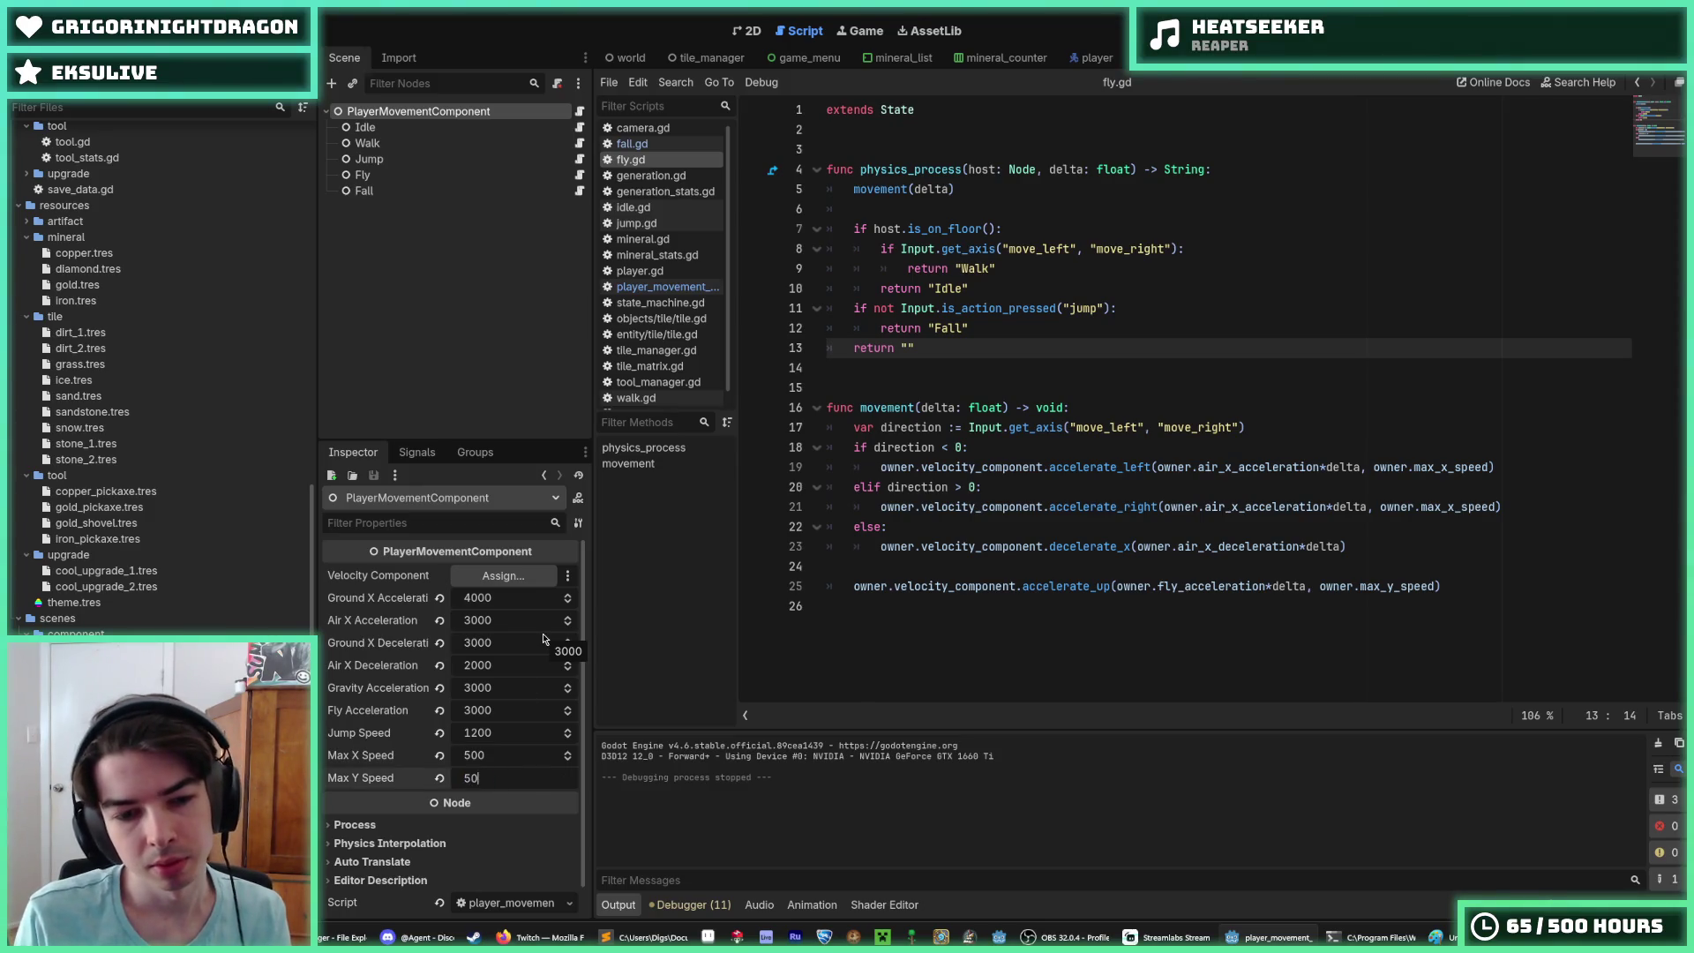
{"action": "type", "text": "0"}
{"action": "key", "text": "Return"}
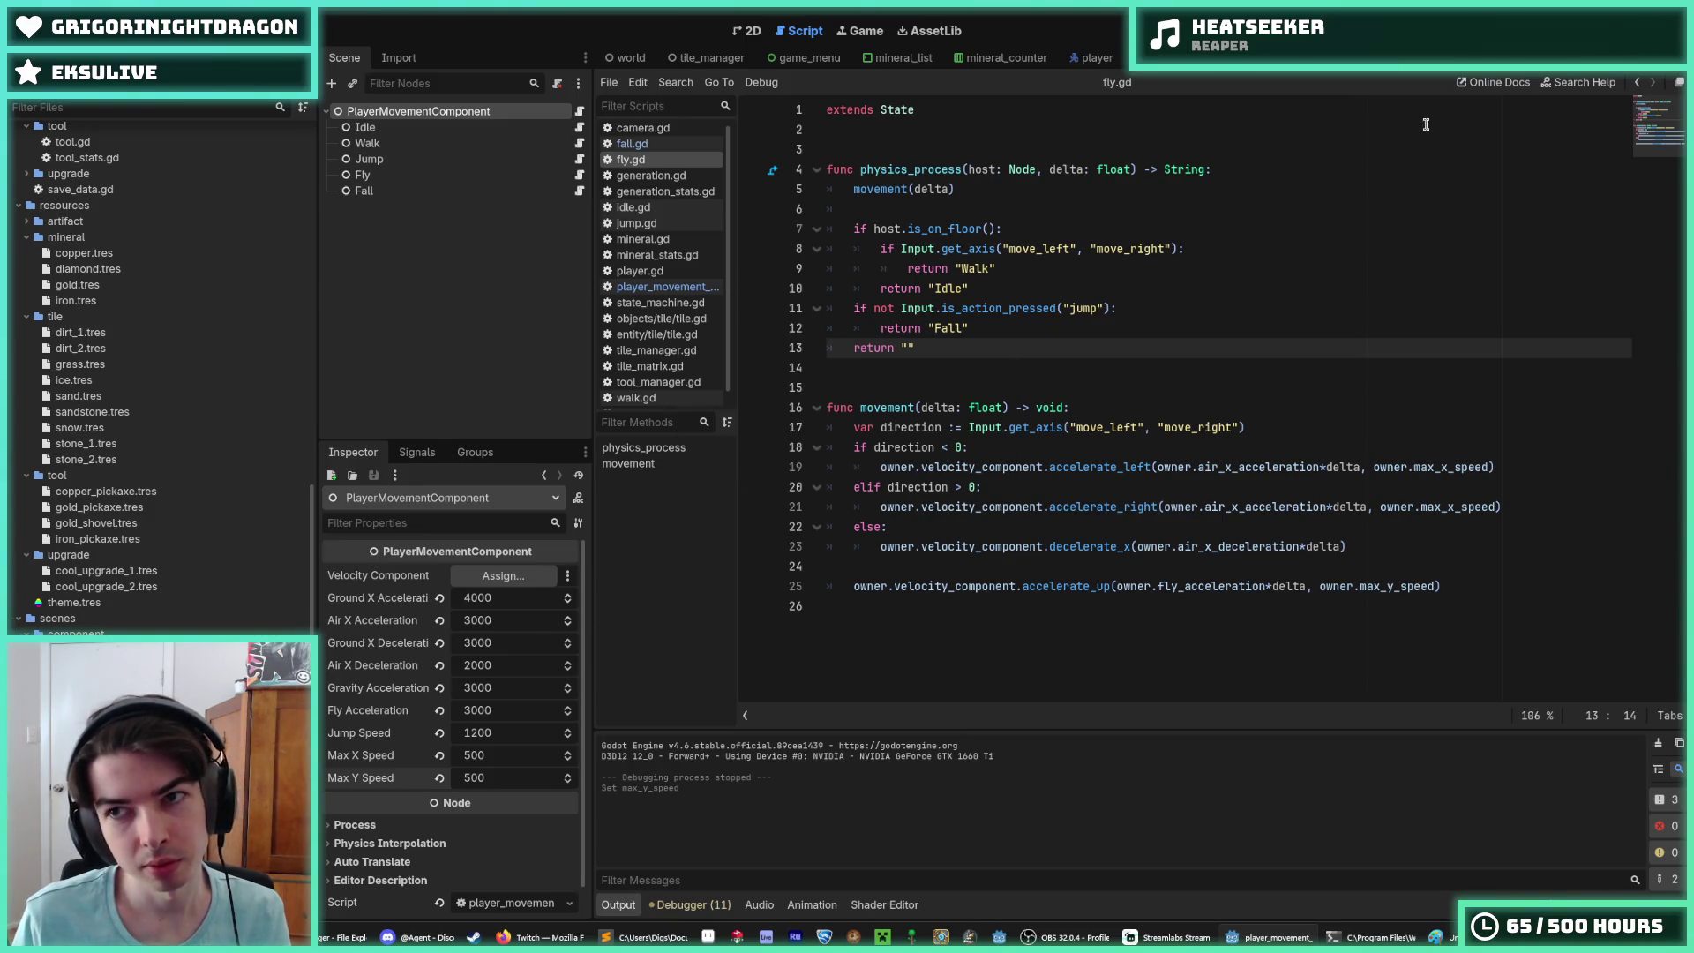
Step: Run the game, steer the miner right and left, then stop it
{"action": "key", "text": "F5"}
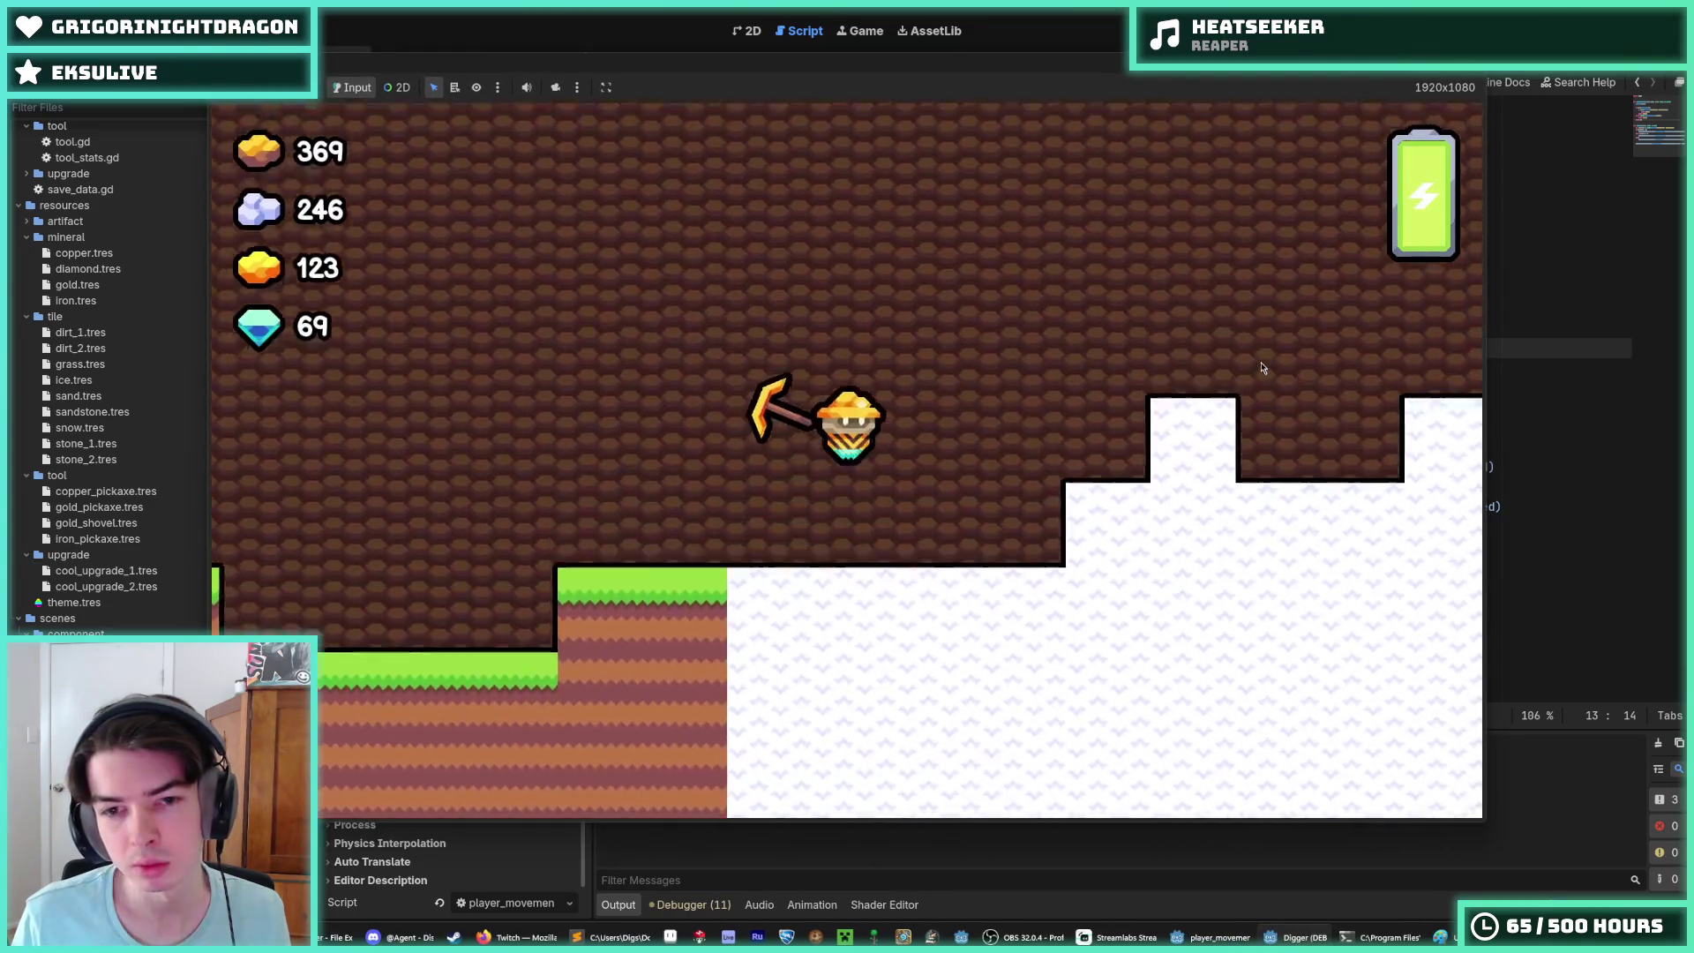
{"action": "key", "text": "d"}
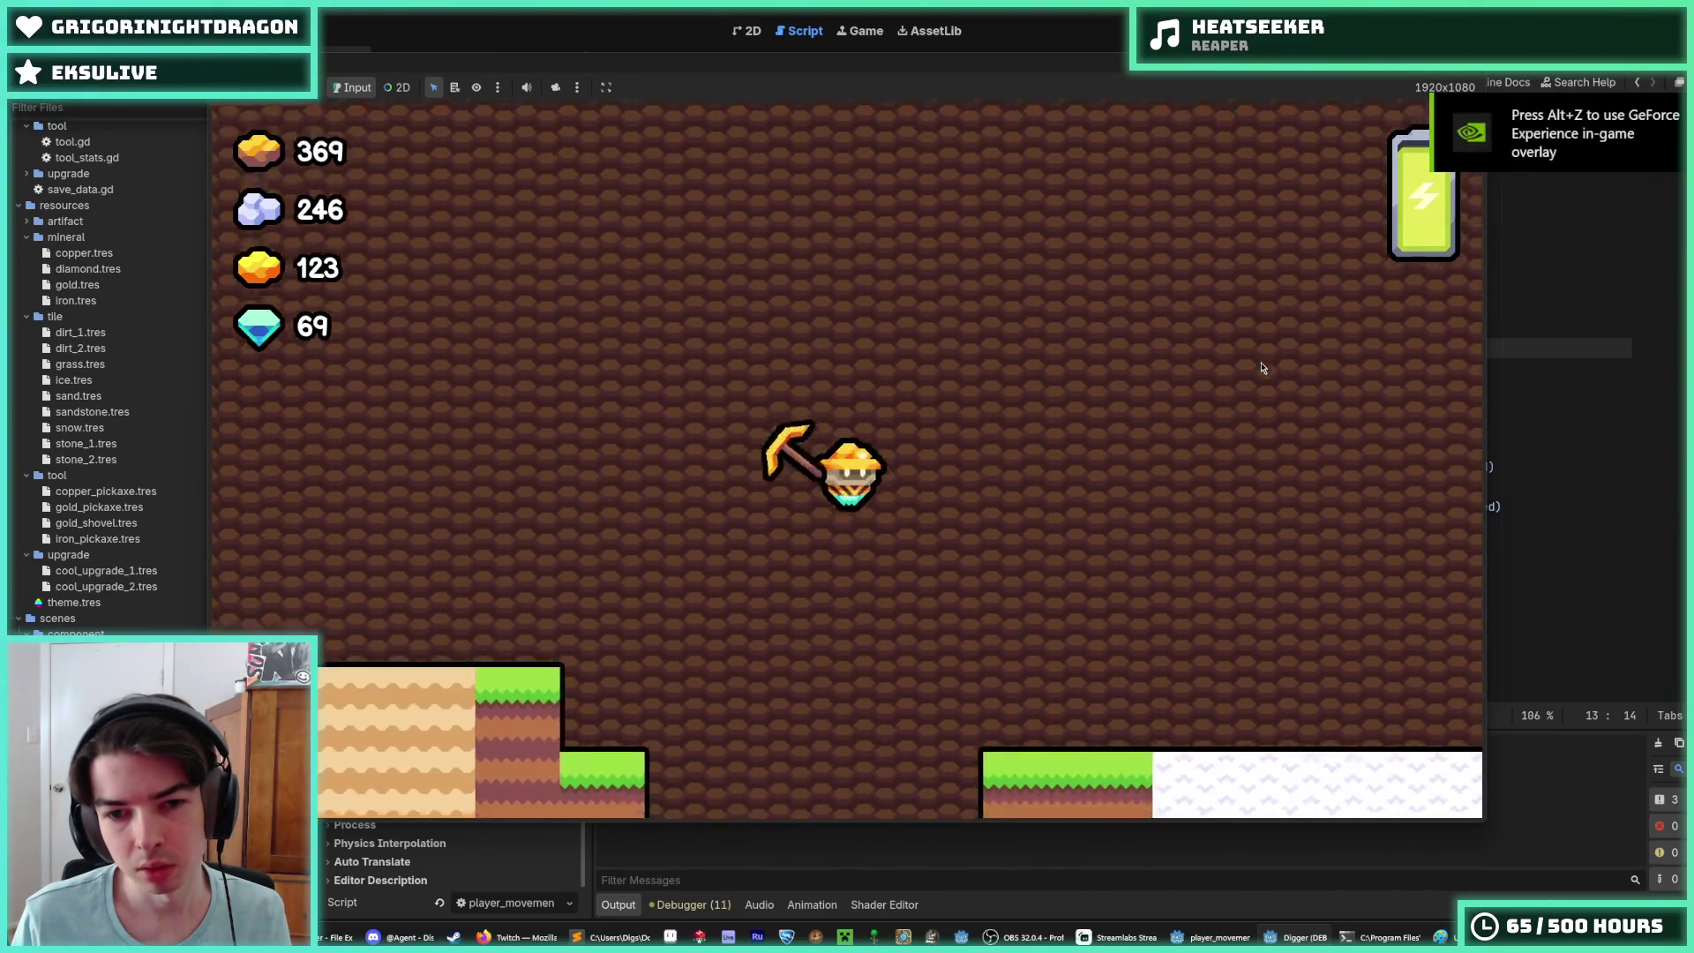
{"action": "key", "text": "a"}
{"action": "key", "text": "d"}
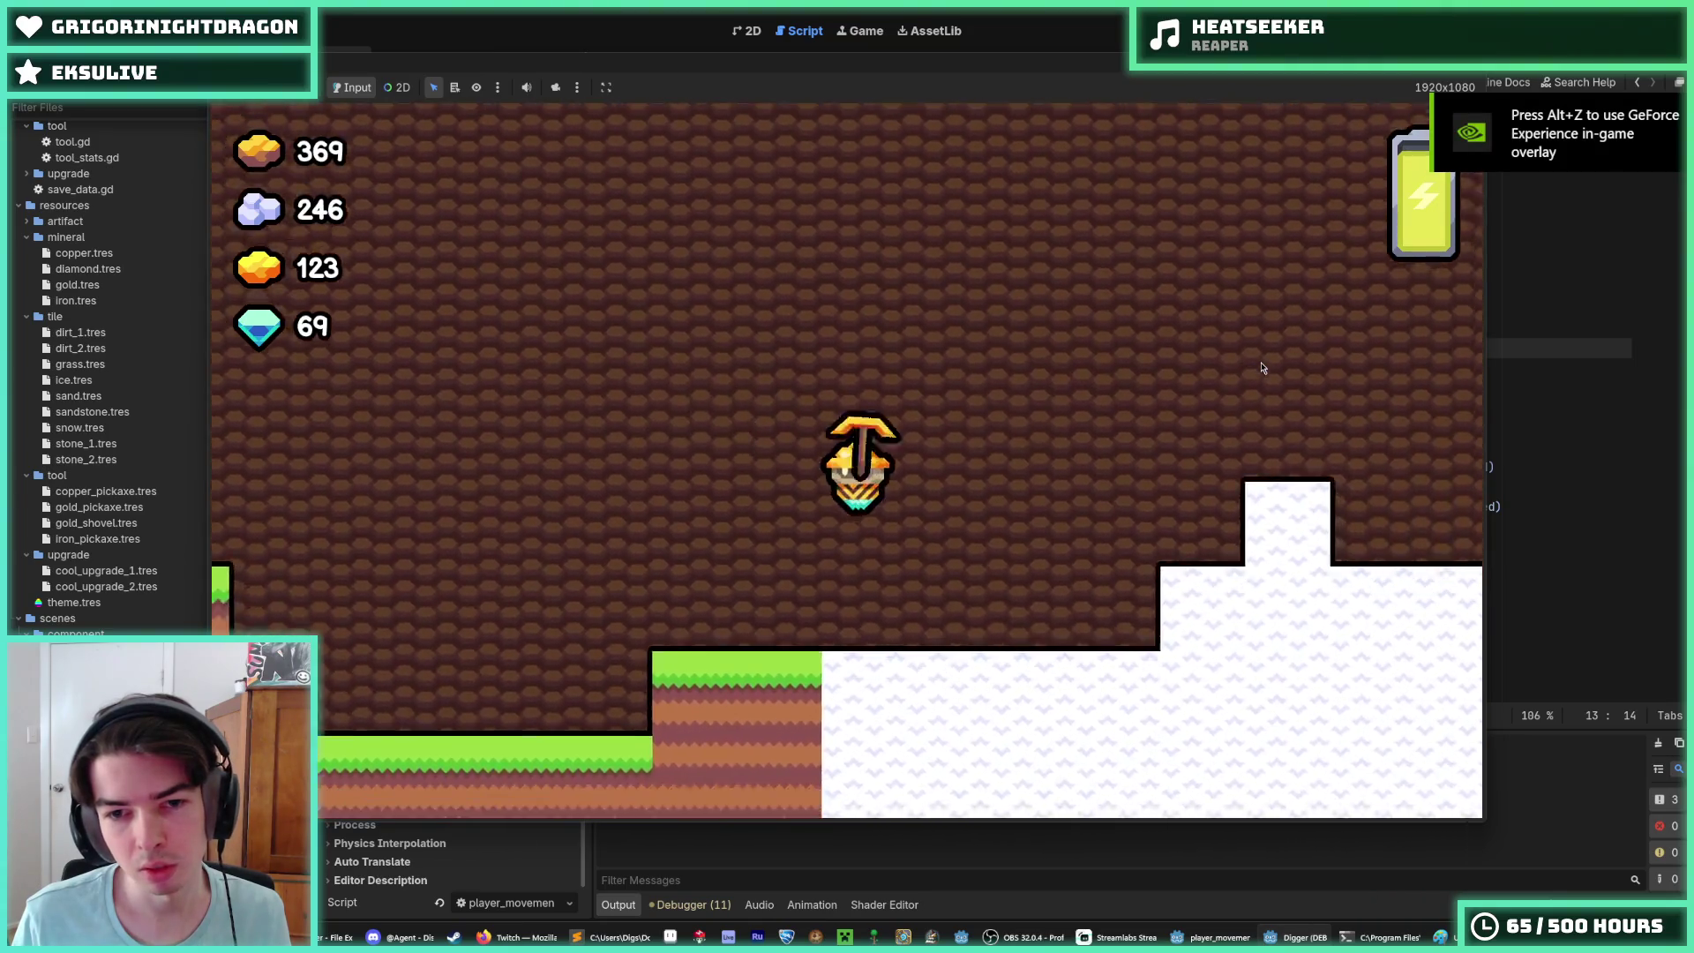
{"action": "key", "text": "F8"}
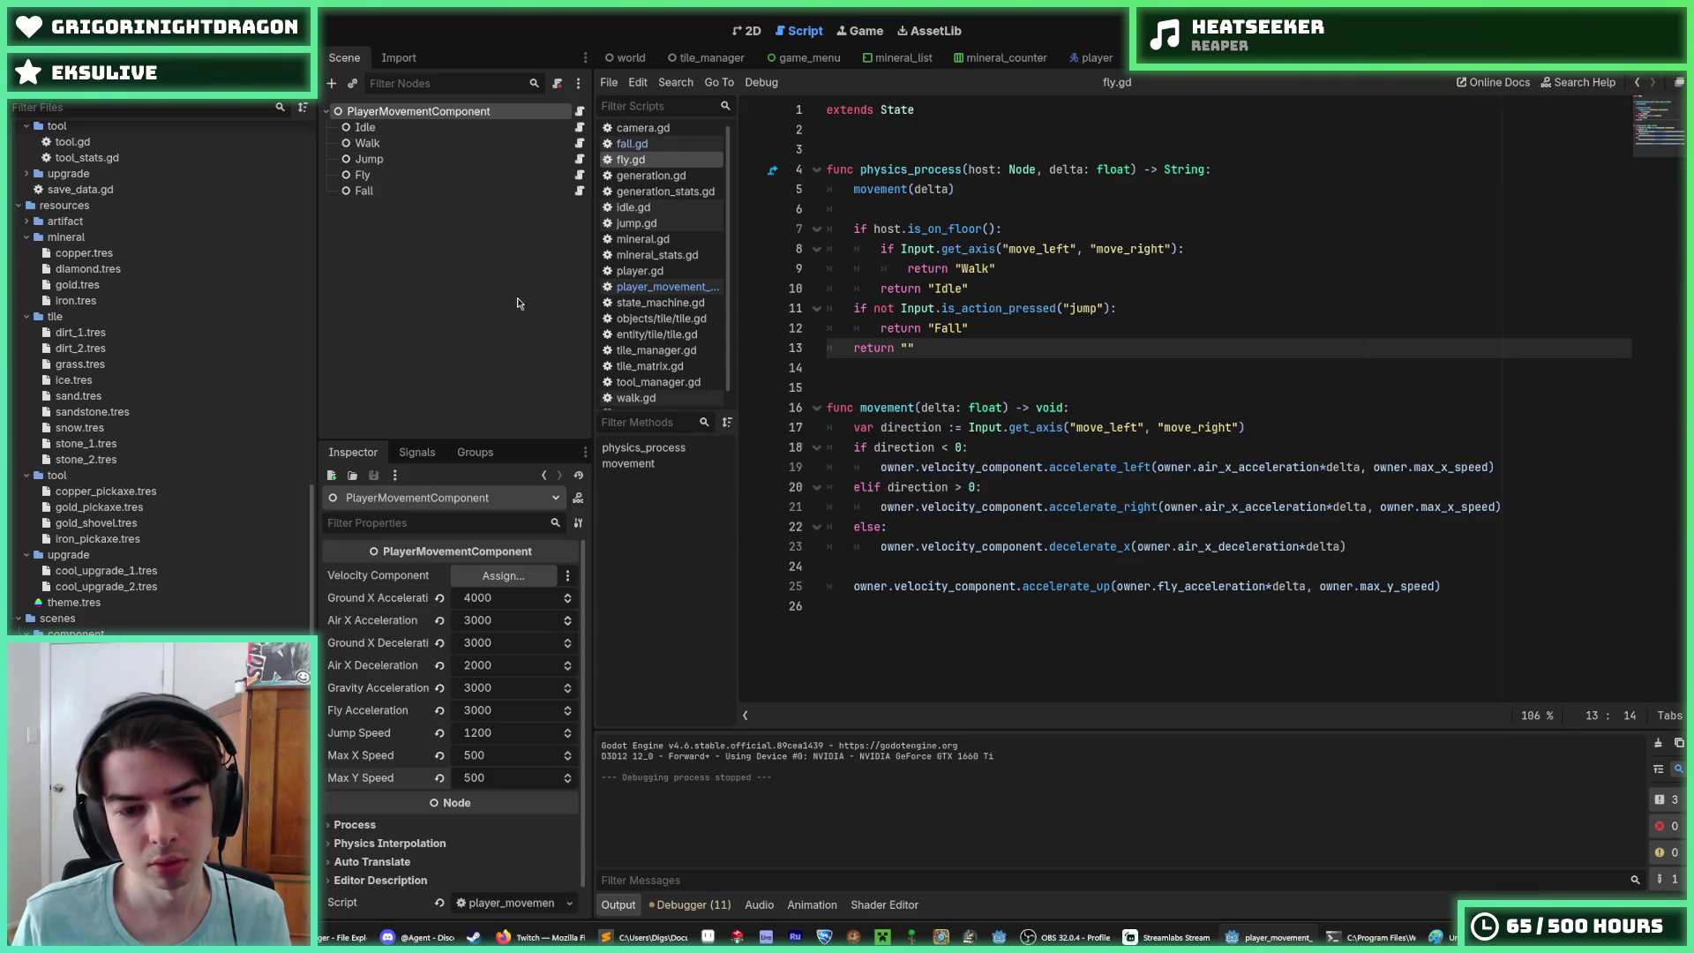
Step: Split max_y_speed into max_up_speed and max_down_speed in the movement component script
{"action": "left_click", "coordinate": [579, 159]}
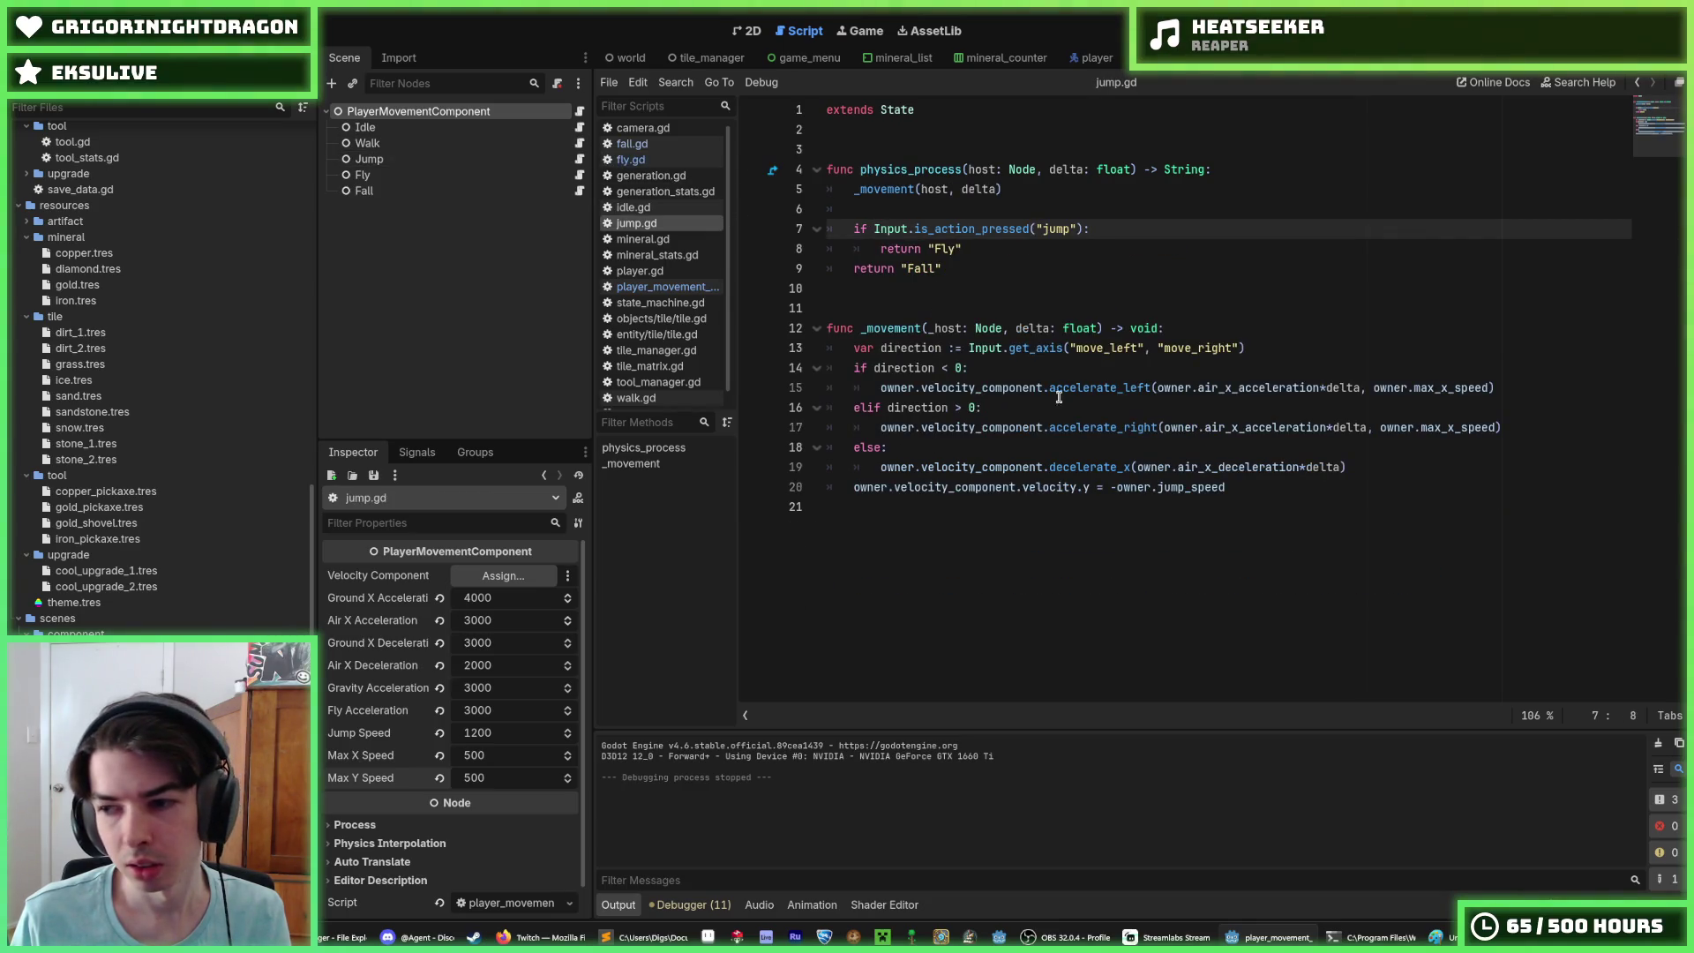
{"action": "left_click", "coordinate": [580, 111]}
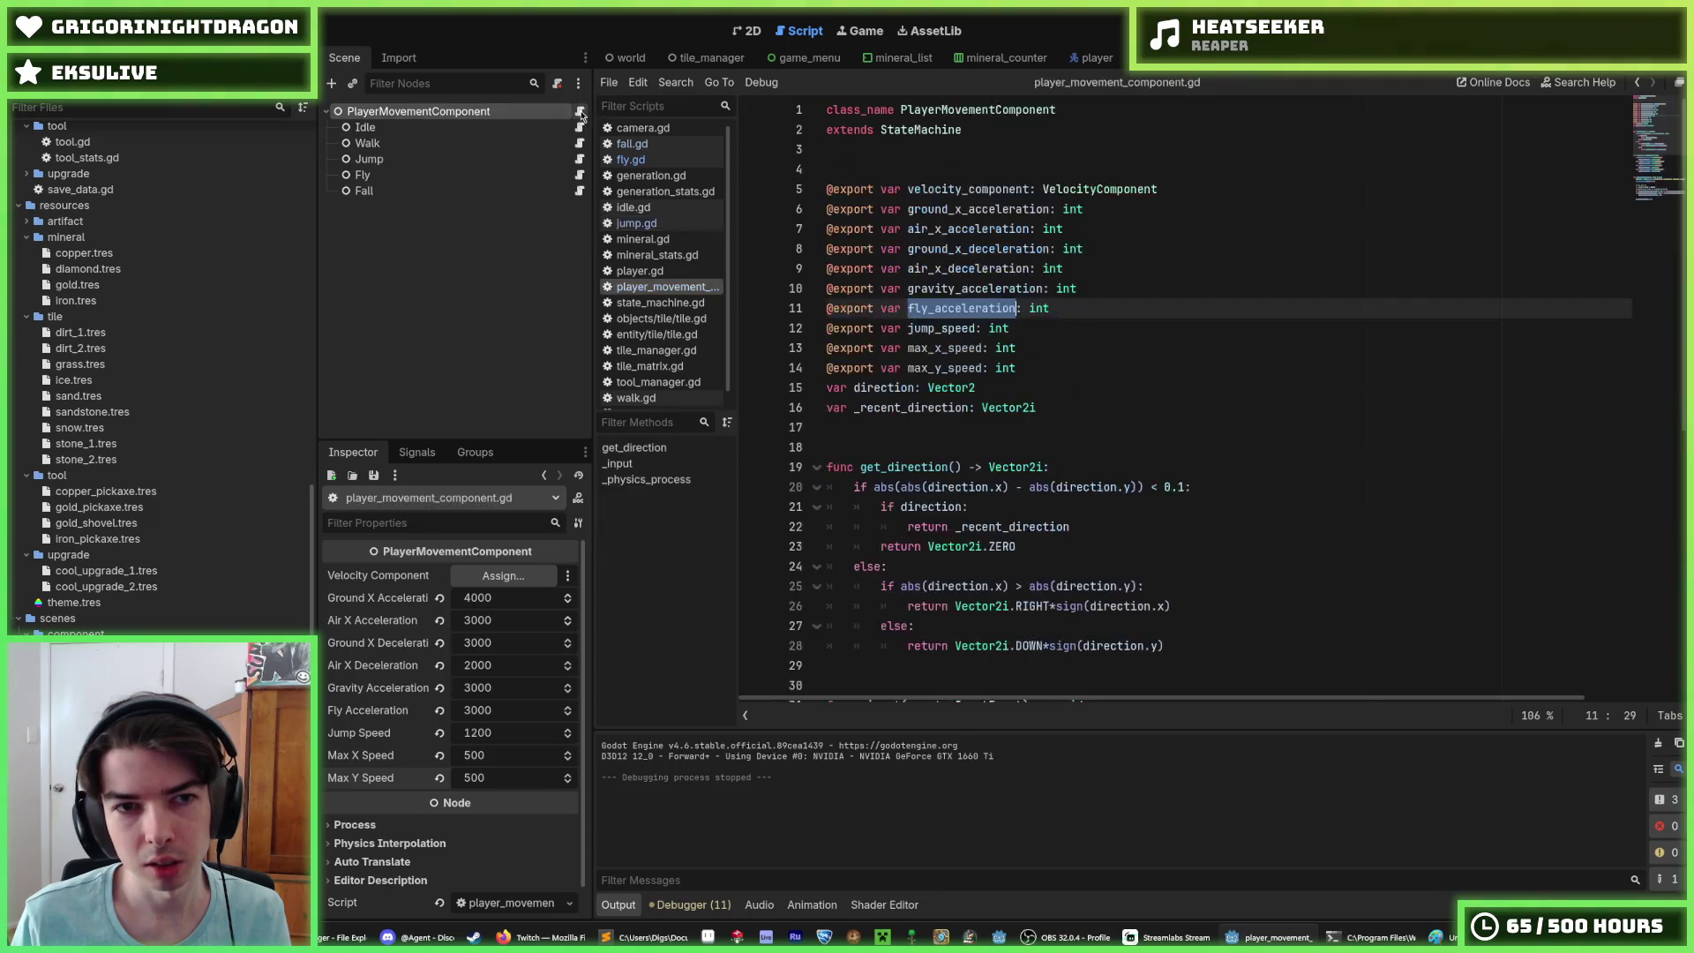
{"action": "left_click", "coordinate": [1018, 365]}
{"action": "key", "text": "ctrl+shift+d"}
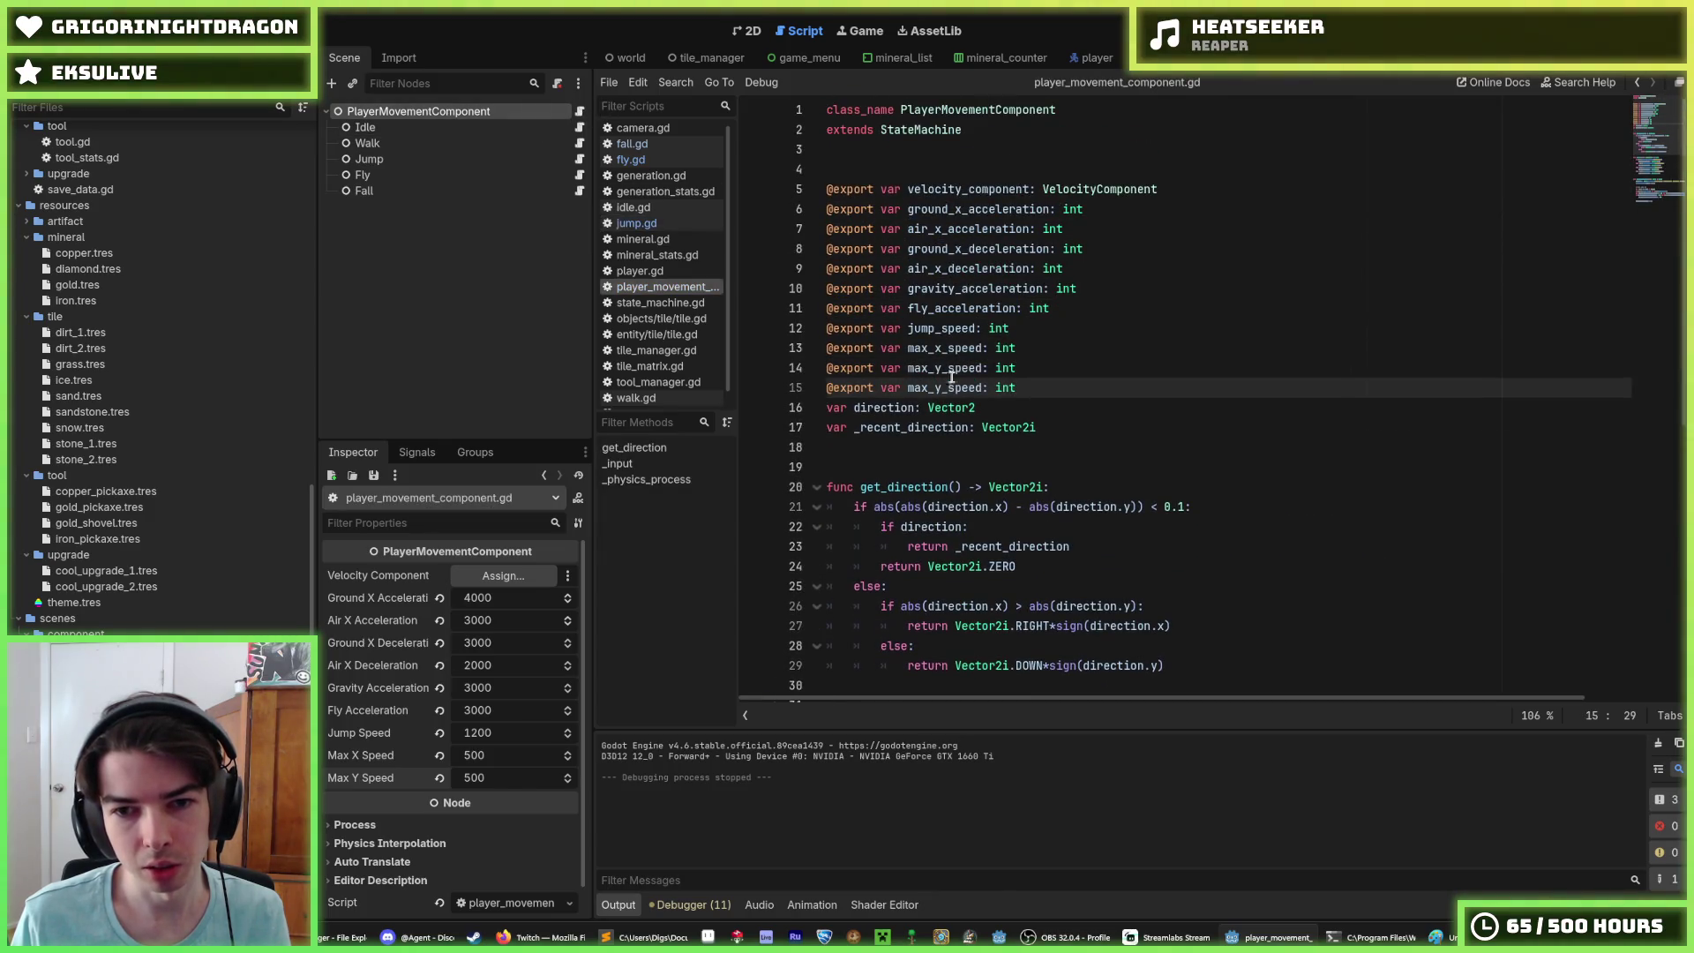
{"action": "left_click", "coordinate": [937, 369]}
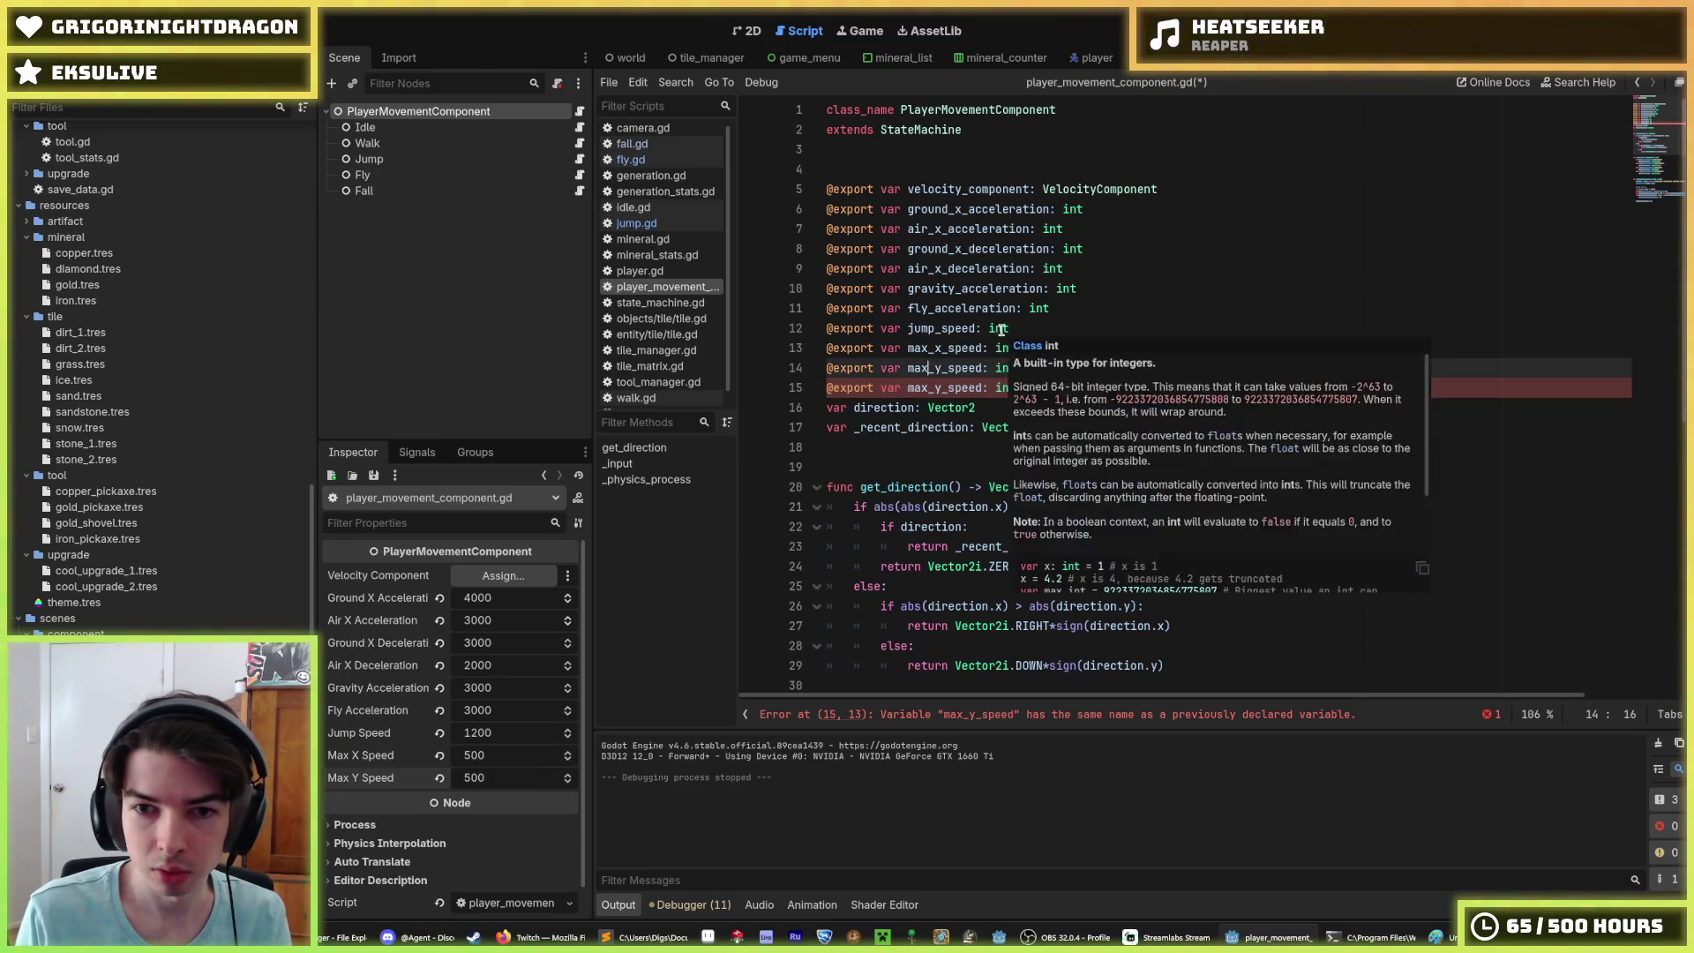
{"action": "type", "text": "up"}
{"action": "key", "text": "Delete"}
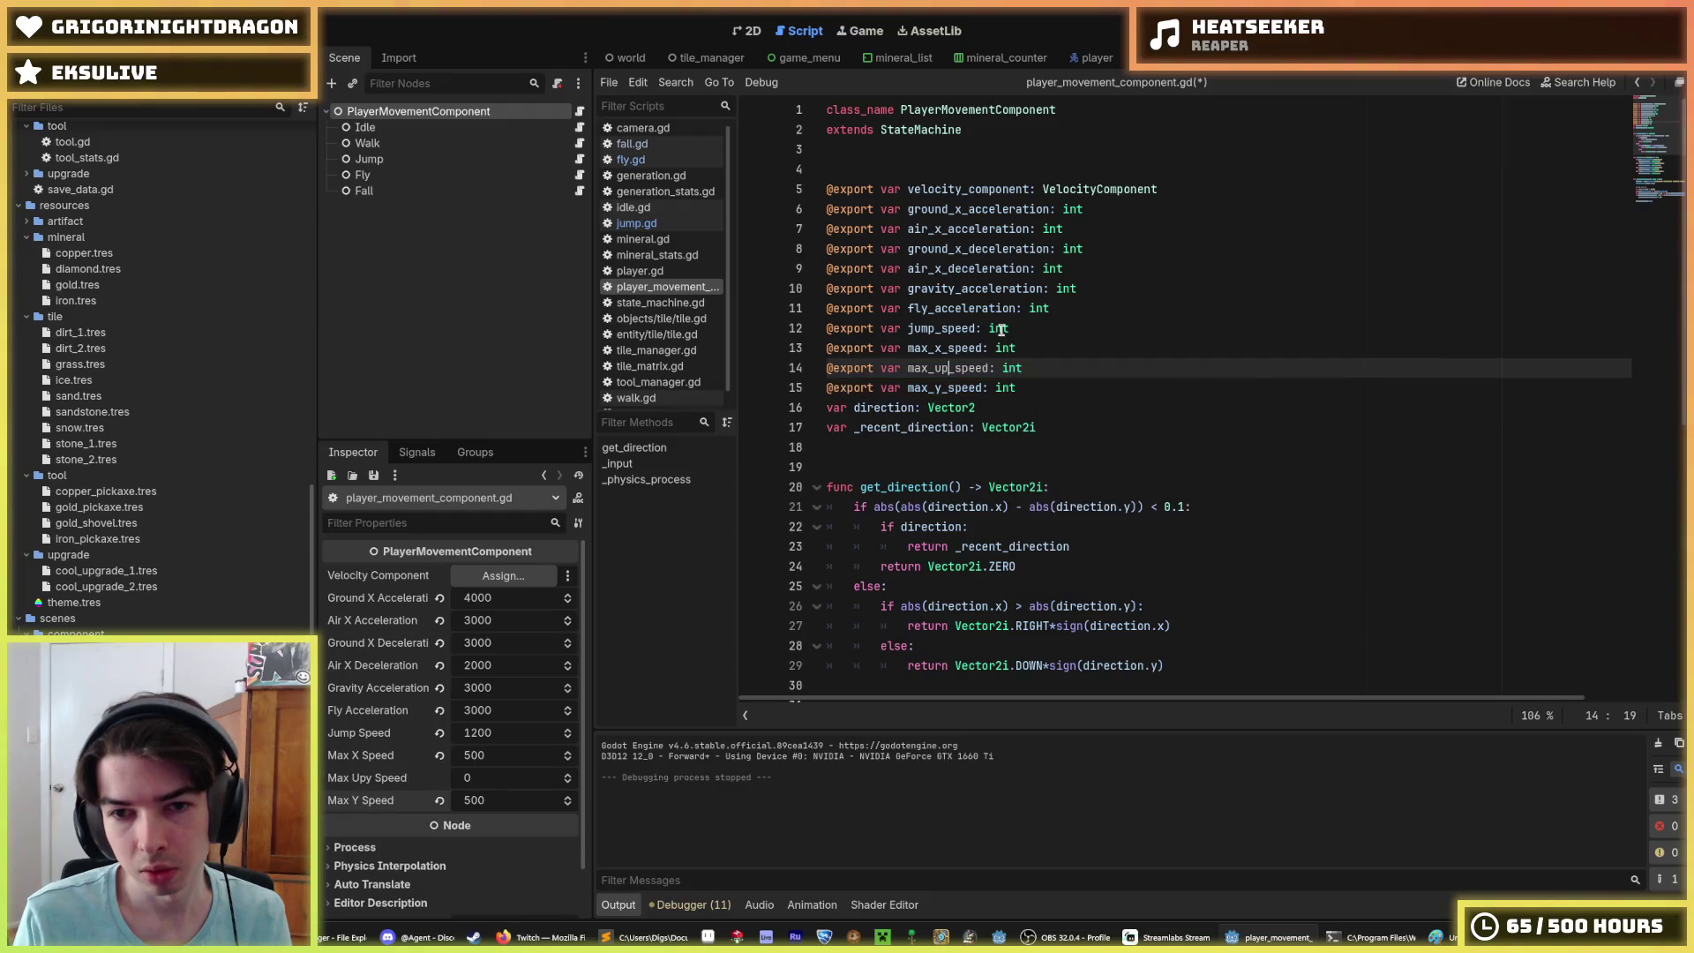
{"action": "key", "text": "Down"}
{"action": "key", "text": "Left"}
{"action": "key", "text": "Left"}
{"action": "key", "text": "BackSpace"}
{"action": "type", "text": "down"}
{"action": "key", "text": "ctrl+s"}
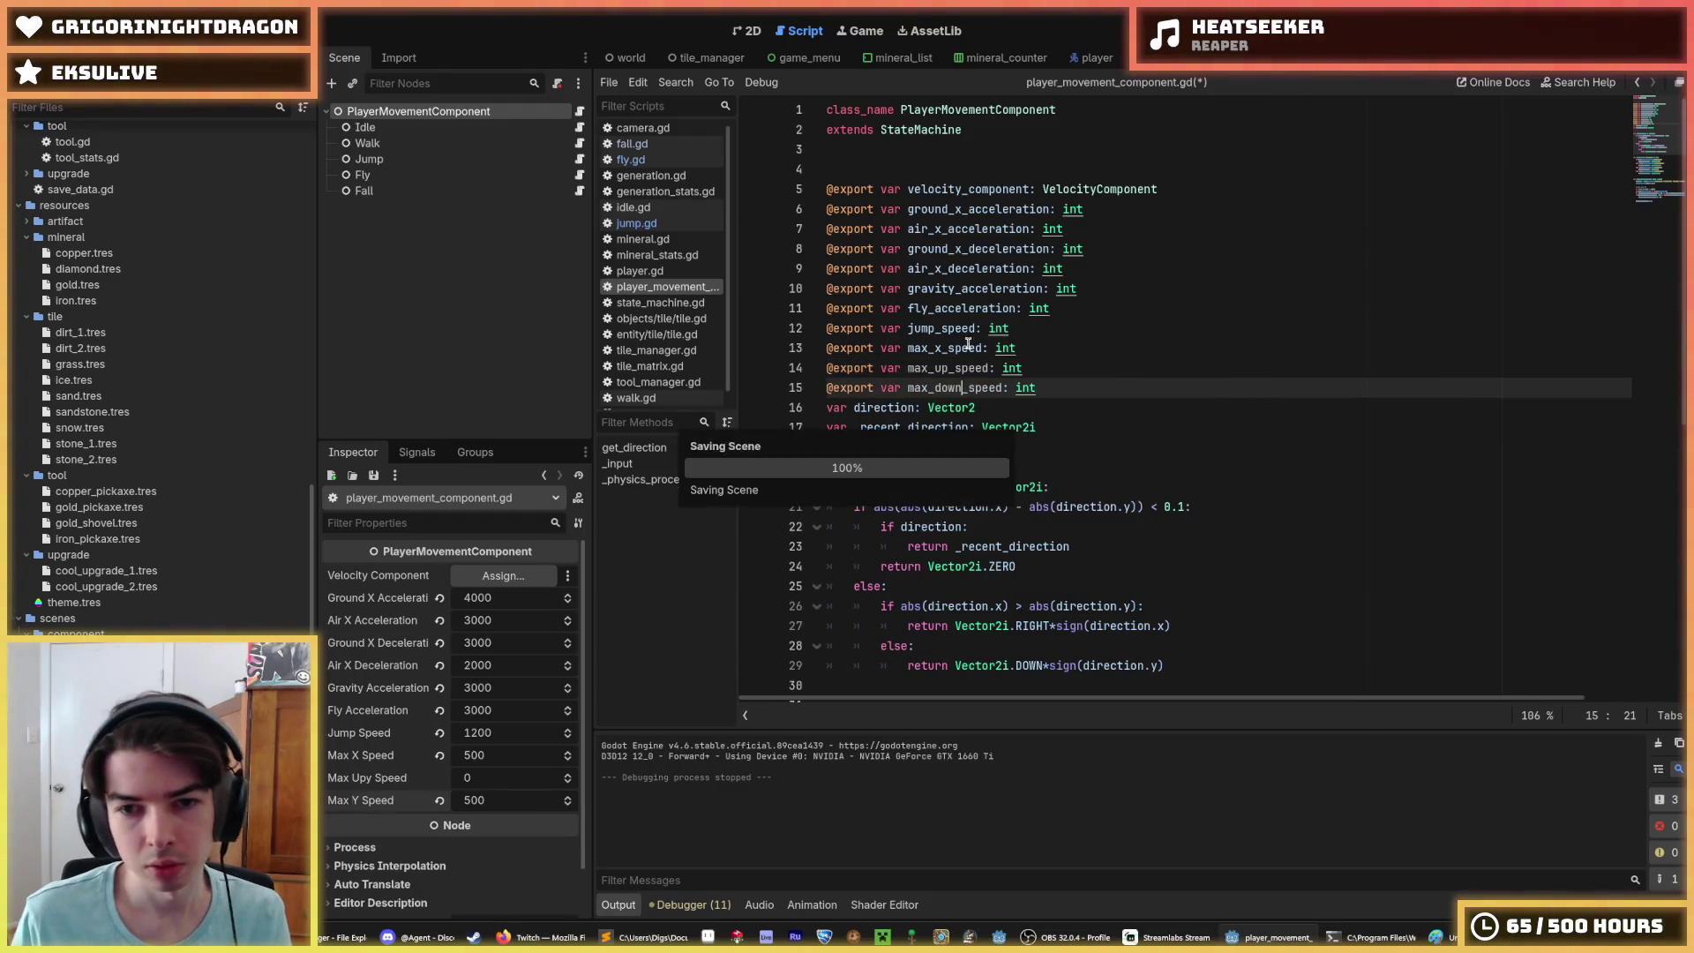
Step: Replace max_y_speed with max_up_speed on fly.gd's acceleration line
{"action": "double_click", "coordinate": [975, 368]}
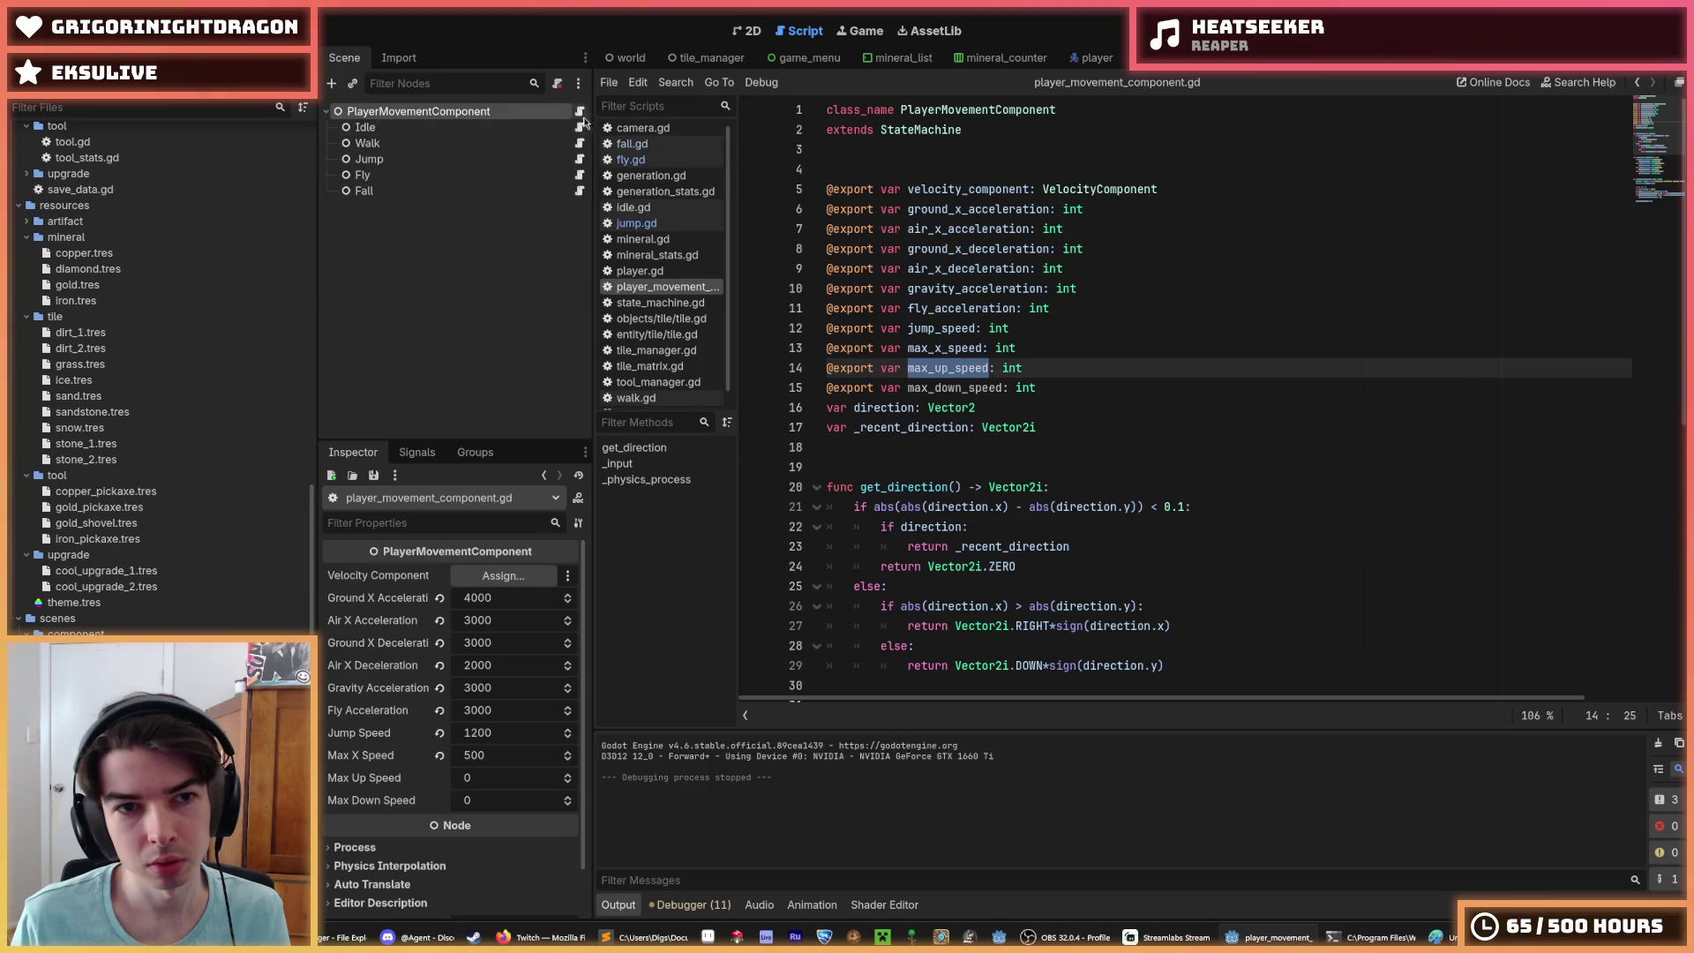
{"action": "left_click", "coordinate": [580, 127]}
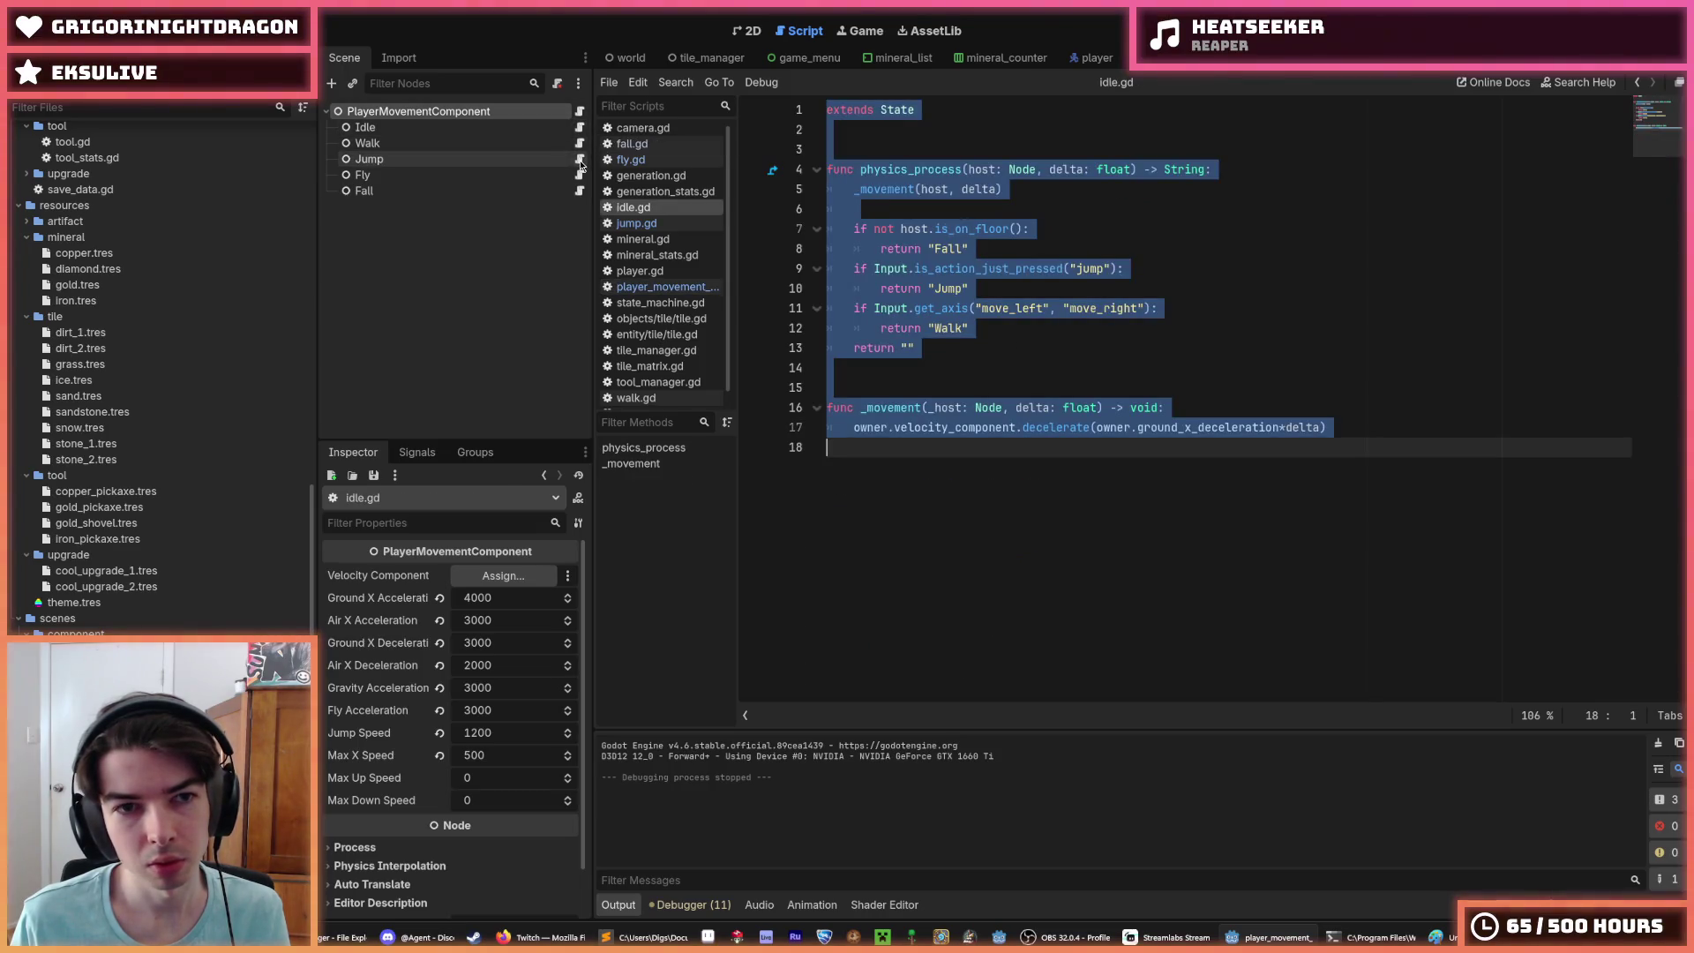
{"action": "left_click", "coordinate": [579, 162]}
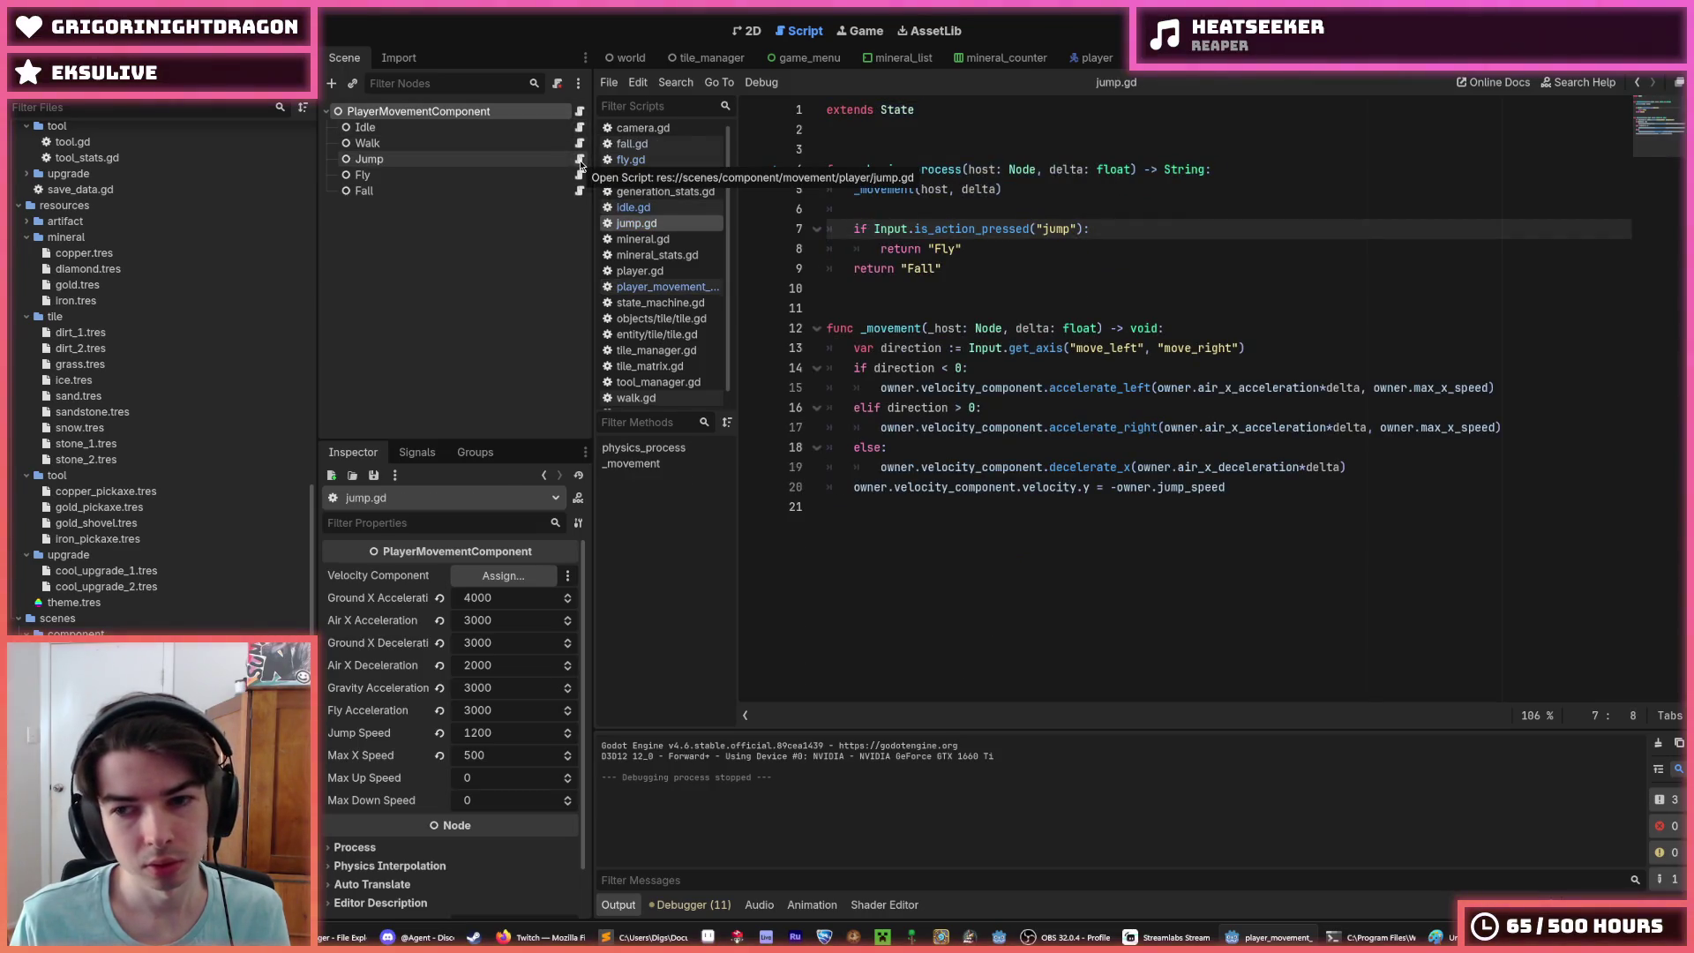
{"action": "left_click", "coordinate": [579, 175]}
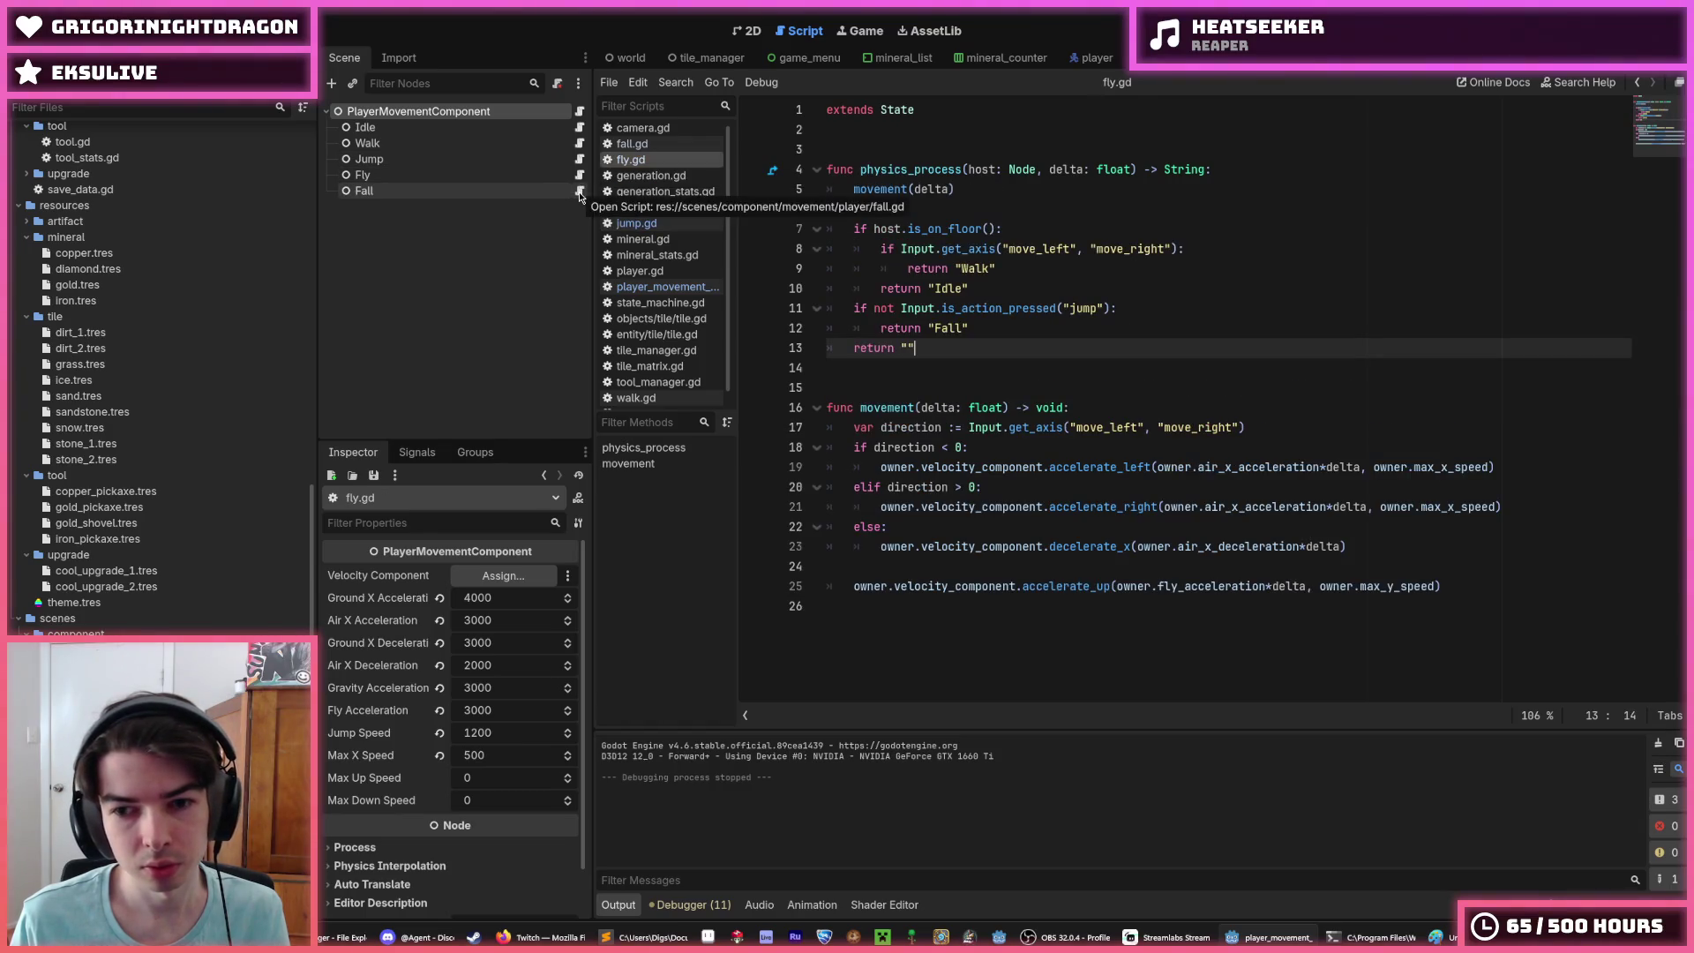
{"action": "double_click", "coordinate": [1096, 586]}
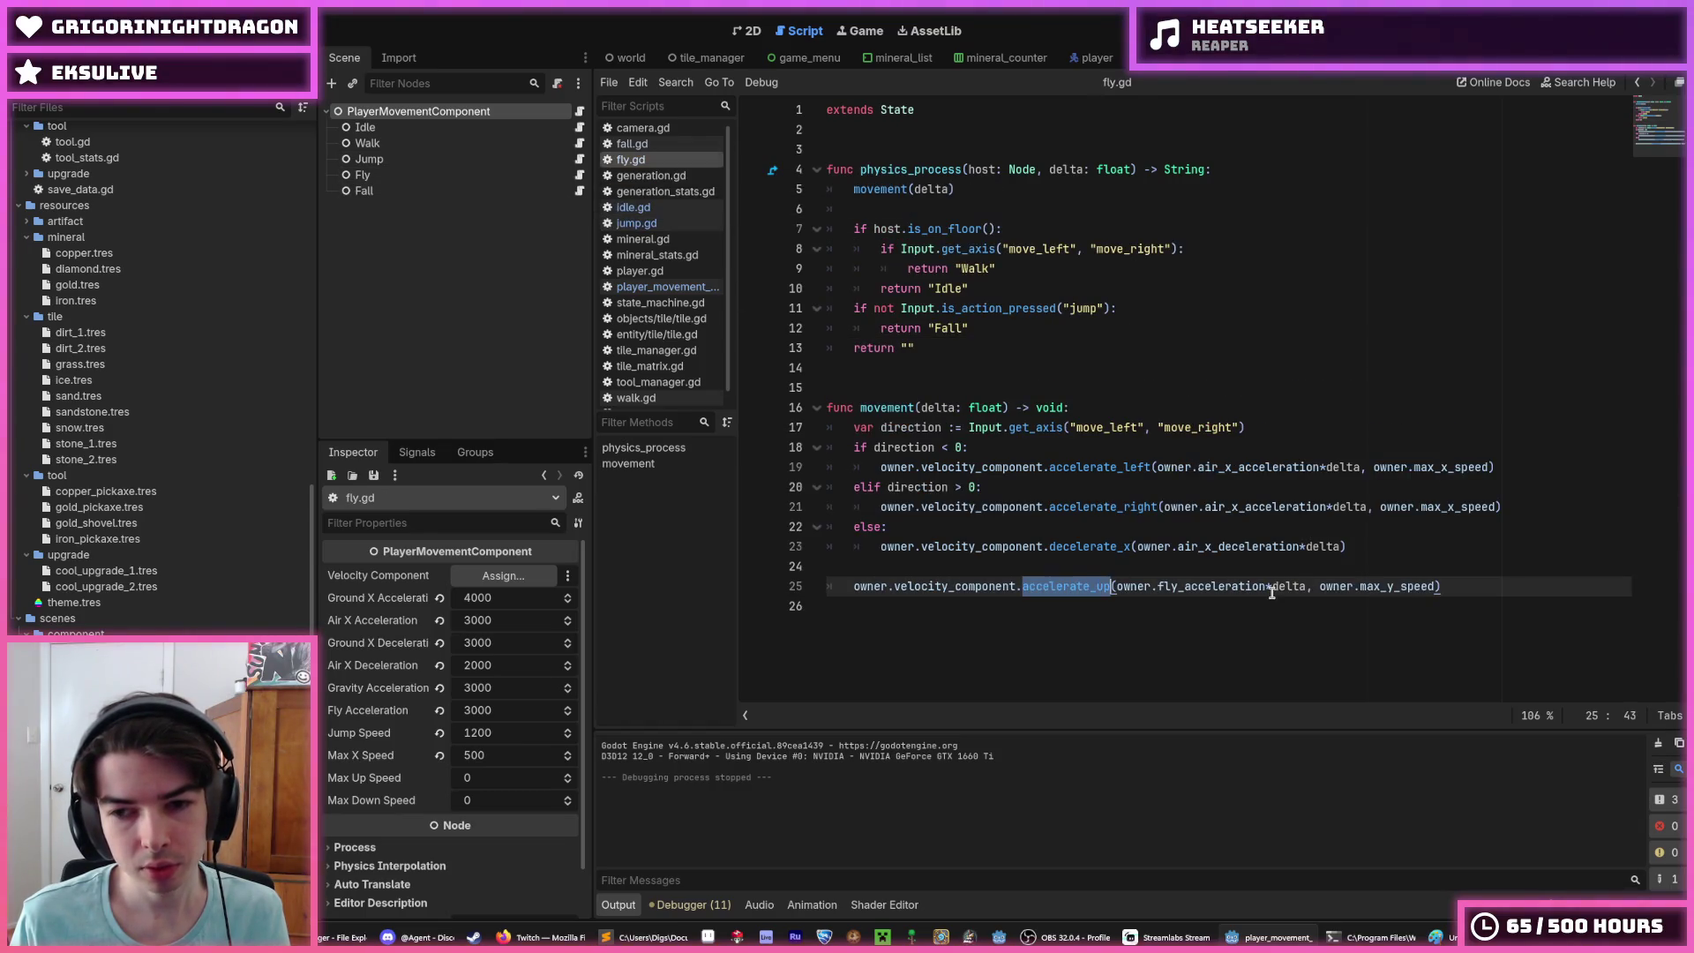
{"action": "double_click", "coordinate": [1337, 586]}
{"action": "double_click", "coordinate": [1400, 586]}
{"action": "type", "text": "max_up_speed"}
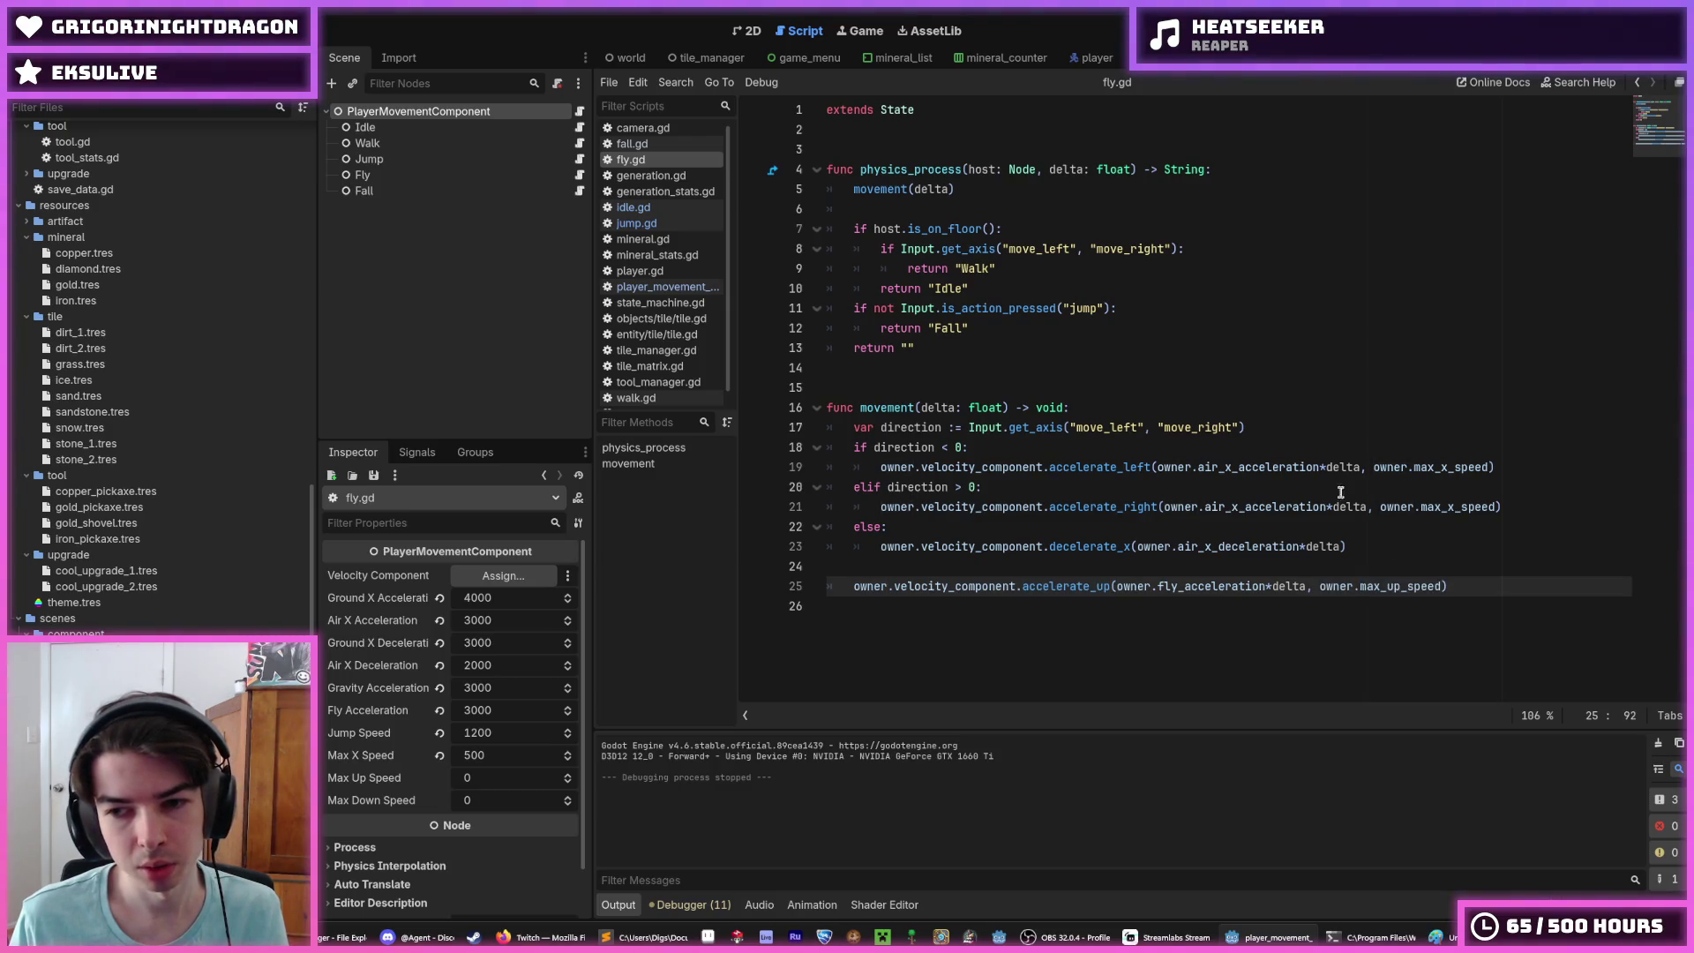
Step: Rename max_y_speed to max_down_speed in fall.gd
{"action": "left_click", "coordinate": [580, 190]}
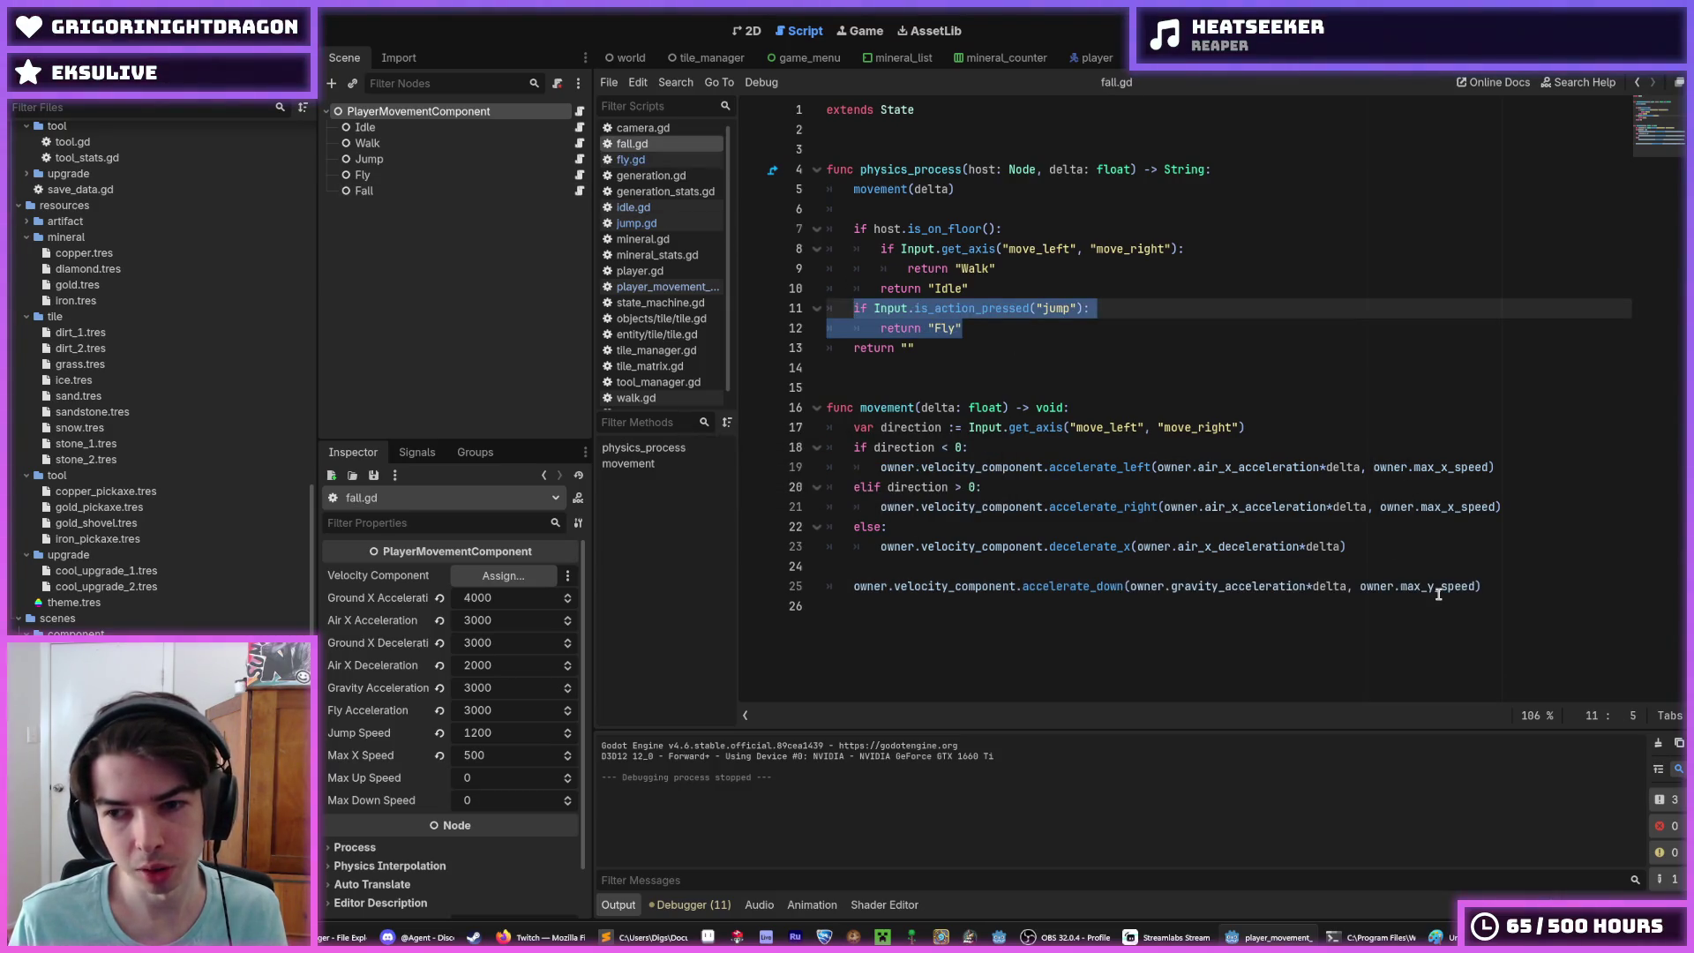
{"action": "double_click", "coordinate": [1438, 587]}
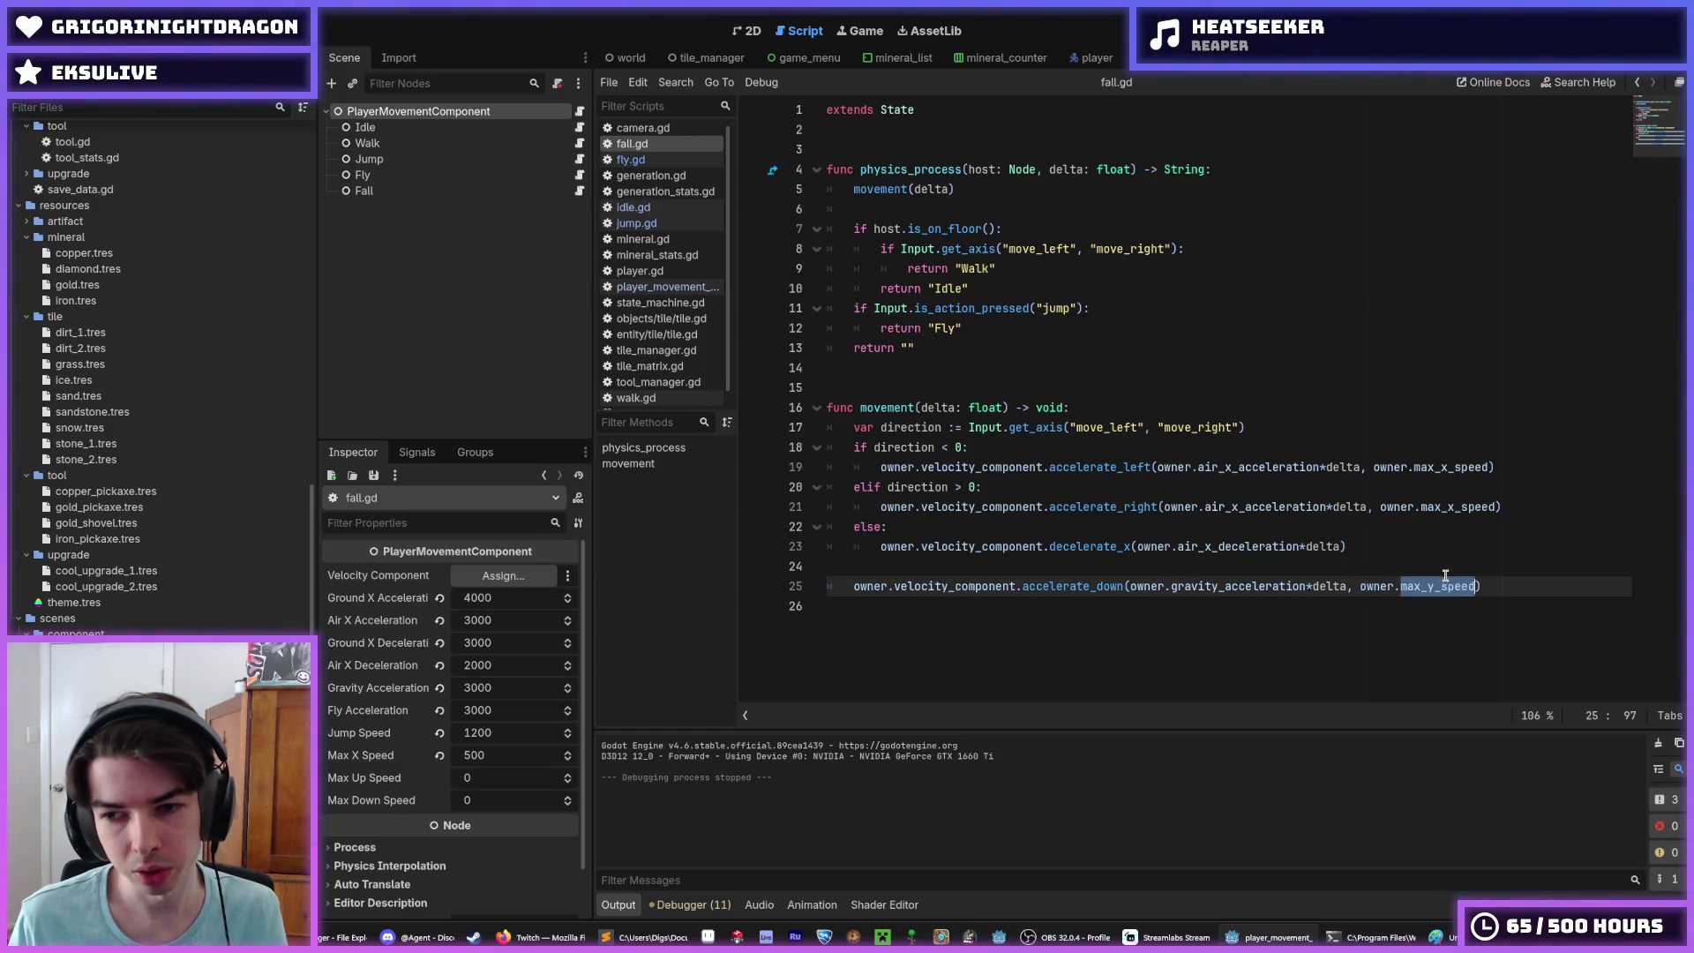
{"action": "left_click", "coordinate": [1436, 582]}
{"action": "key", "text": "BackSpace"}
{"action": "type", "text": "down"}
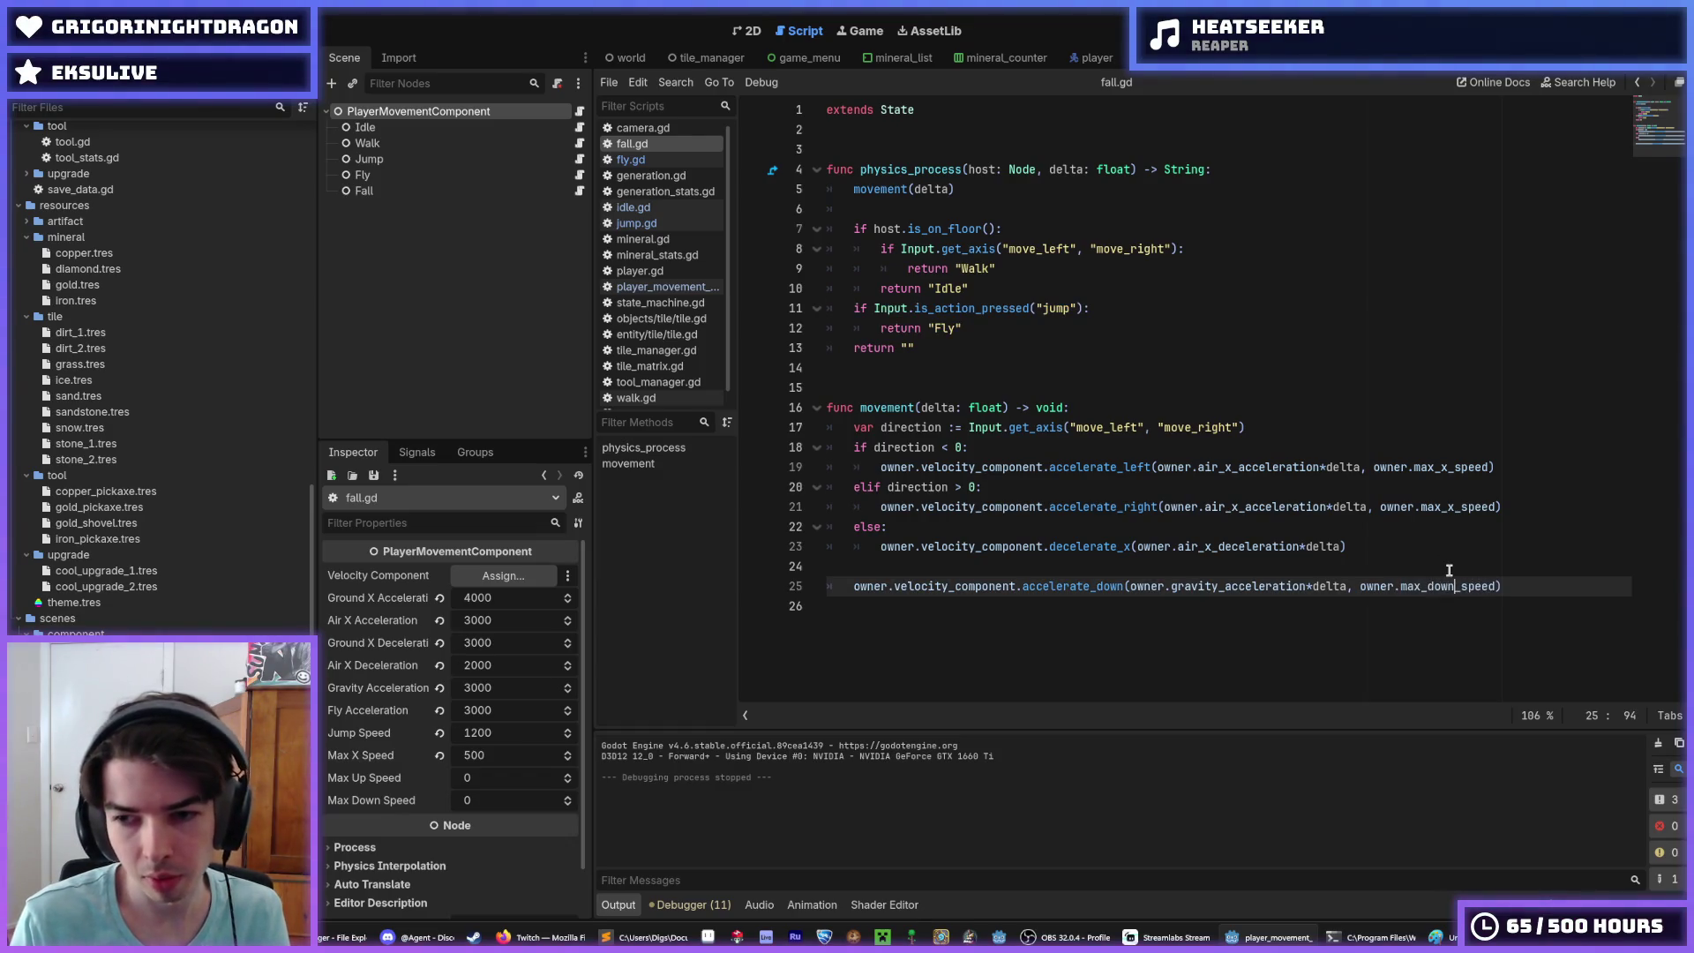
Step: Run the game briefly, move the miner left, and stop it
{"action": "key", "text": "F5"}
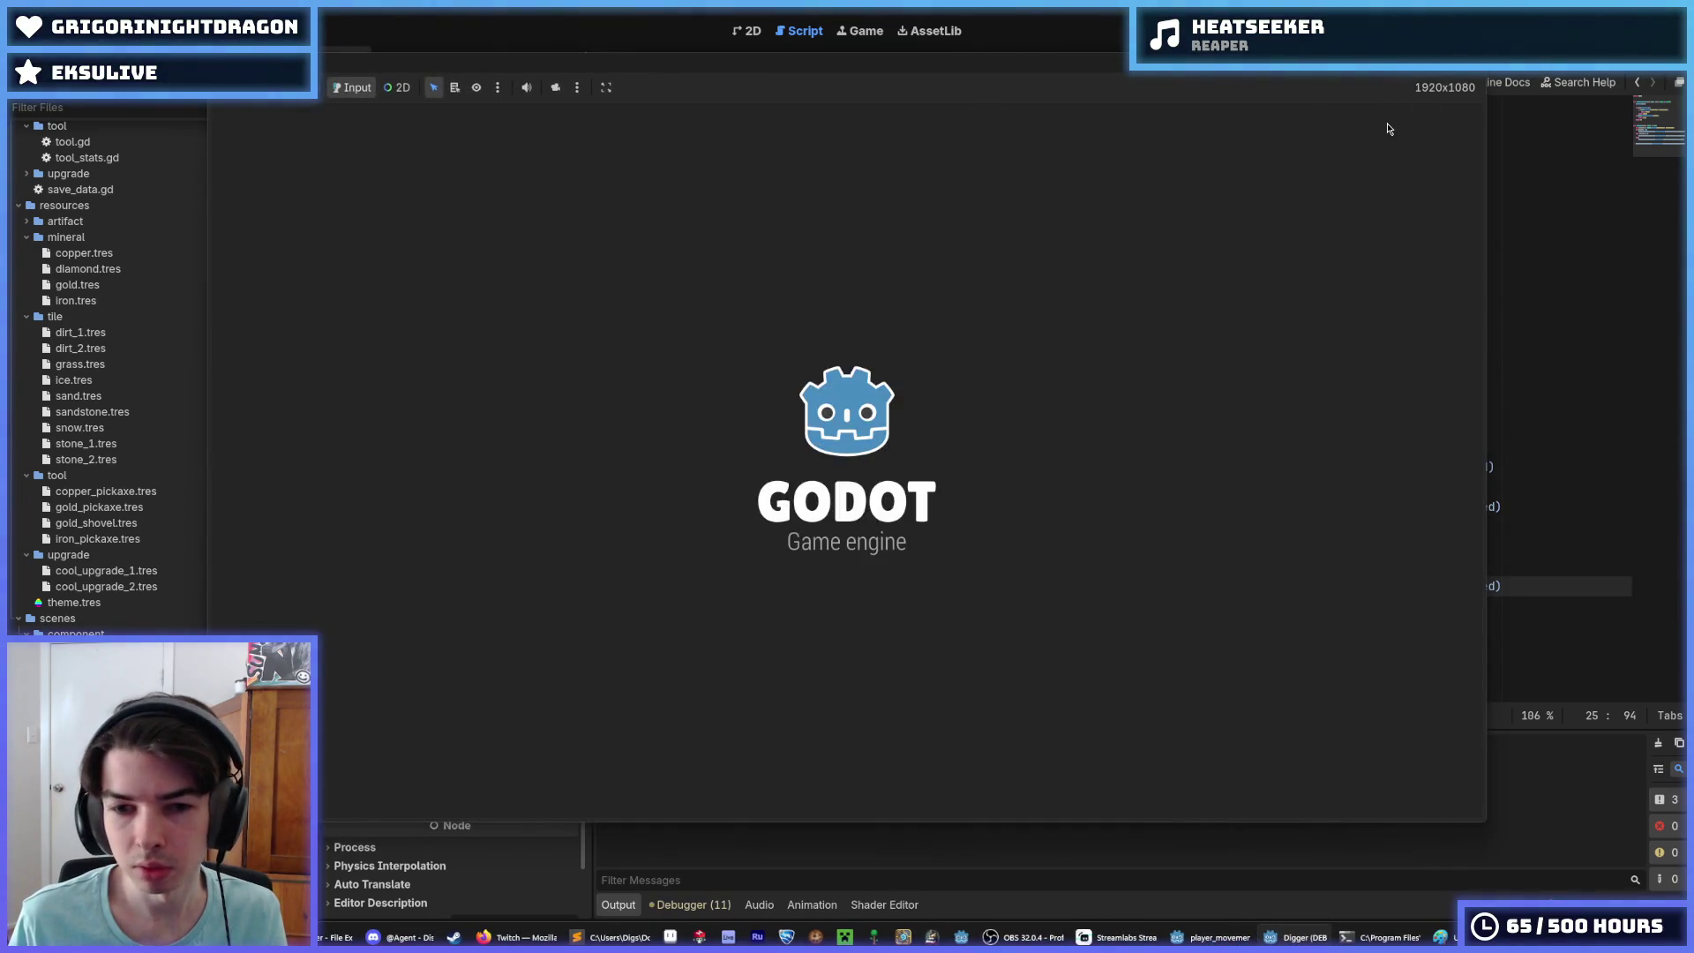
{"action": "key", "text": "a"}
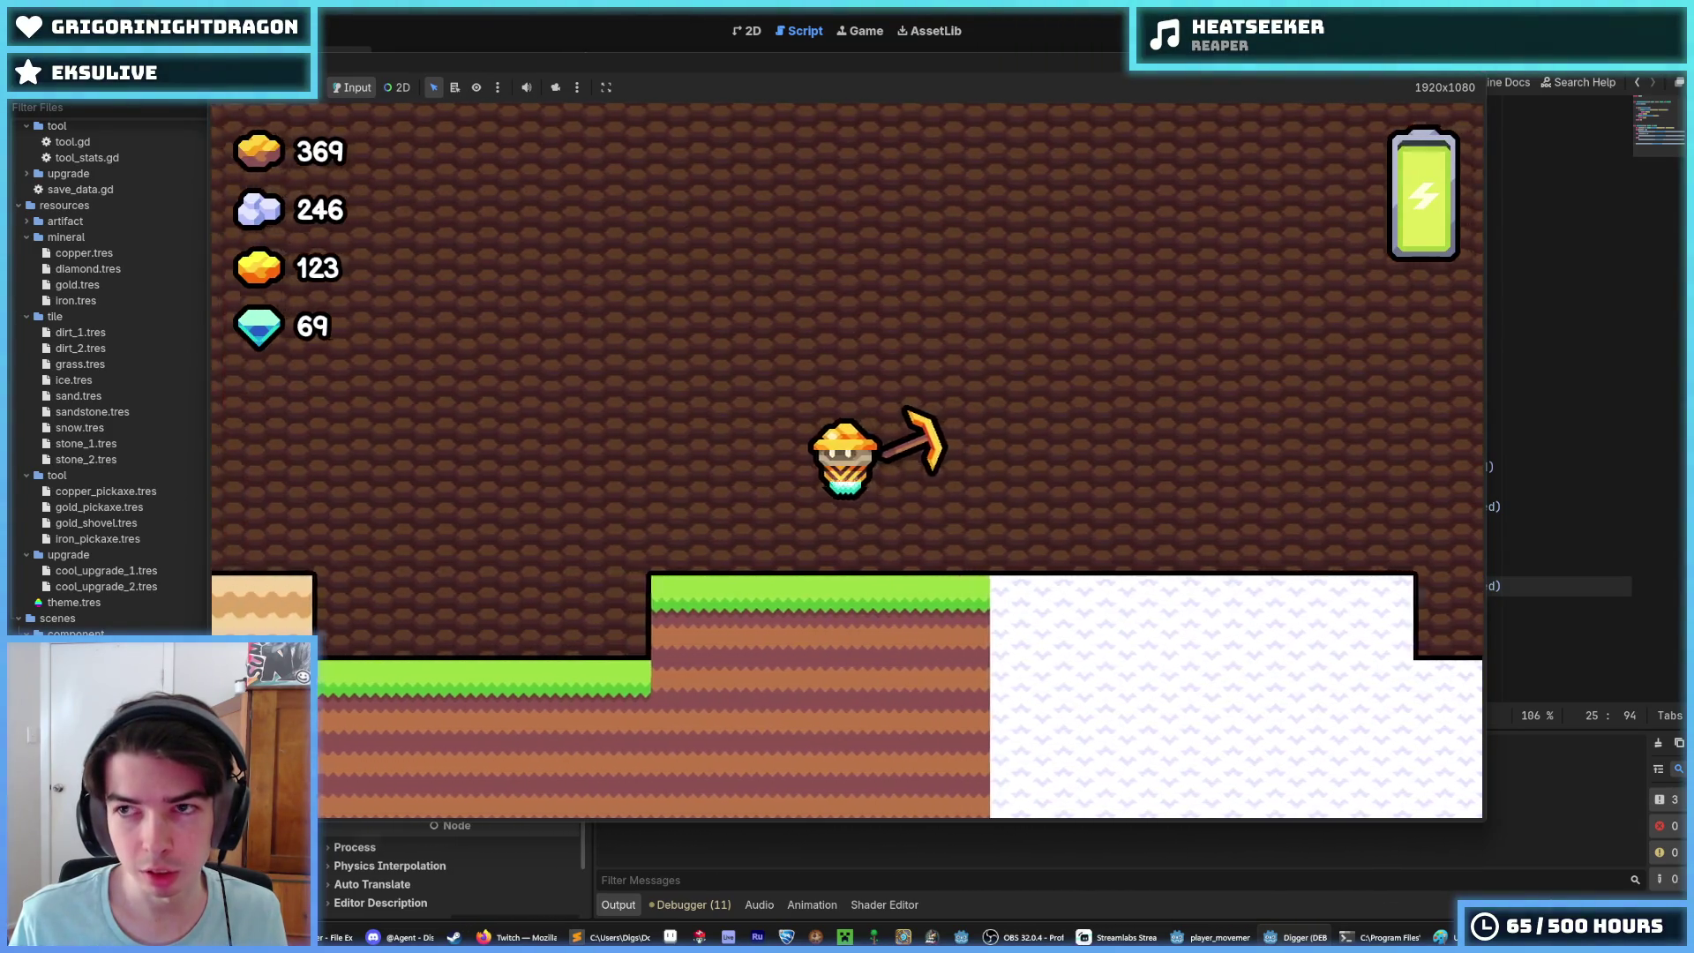
{"action": "key", "text": "F8"}
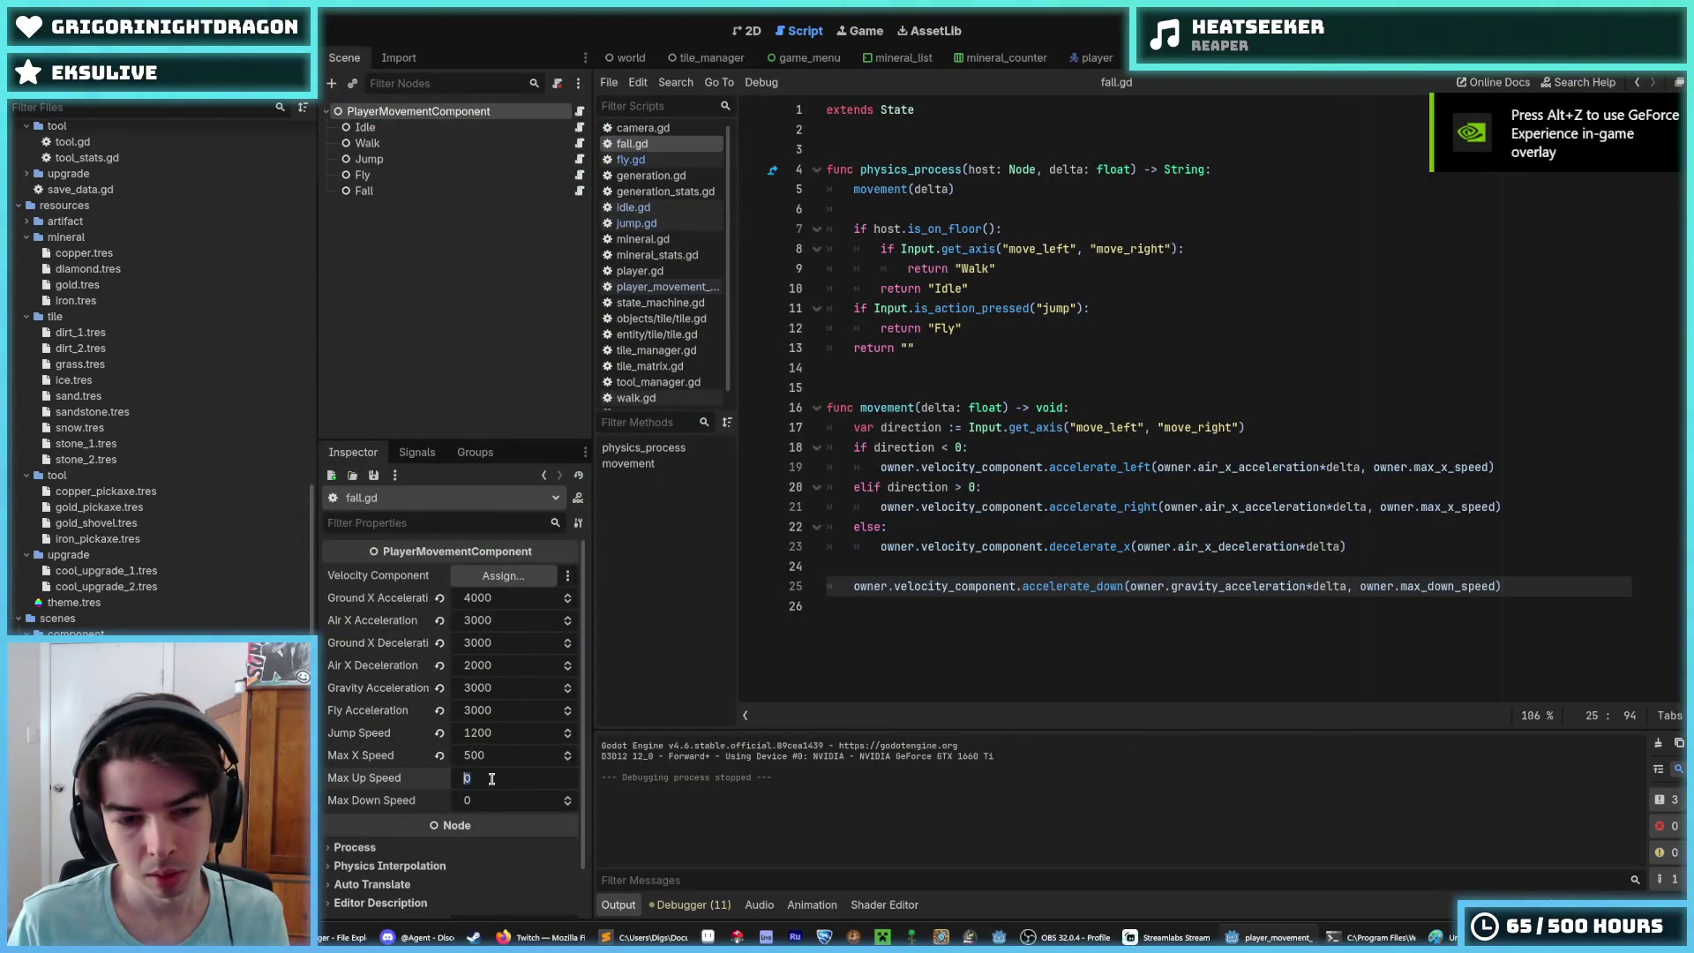
Step: Enter Max Up Speed 500 and Max Down Speed 2000, then relaunch the game
{"action": "type", "text": "0"}
{"action": "key", "text": "Tab"}
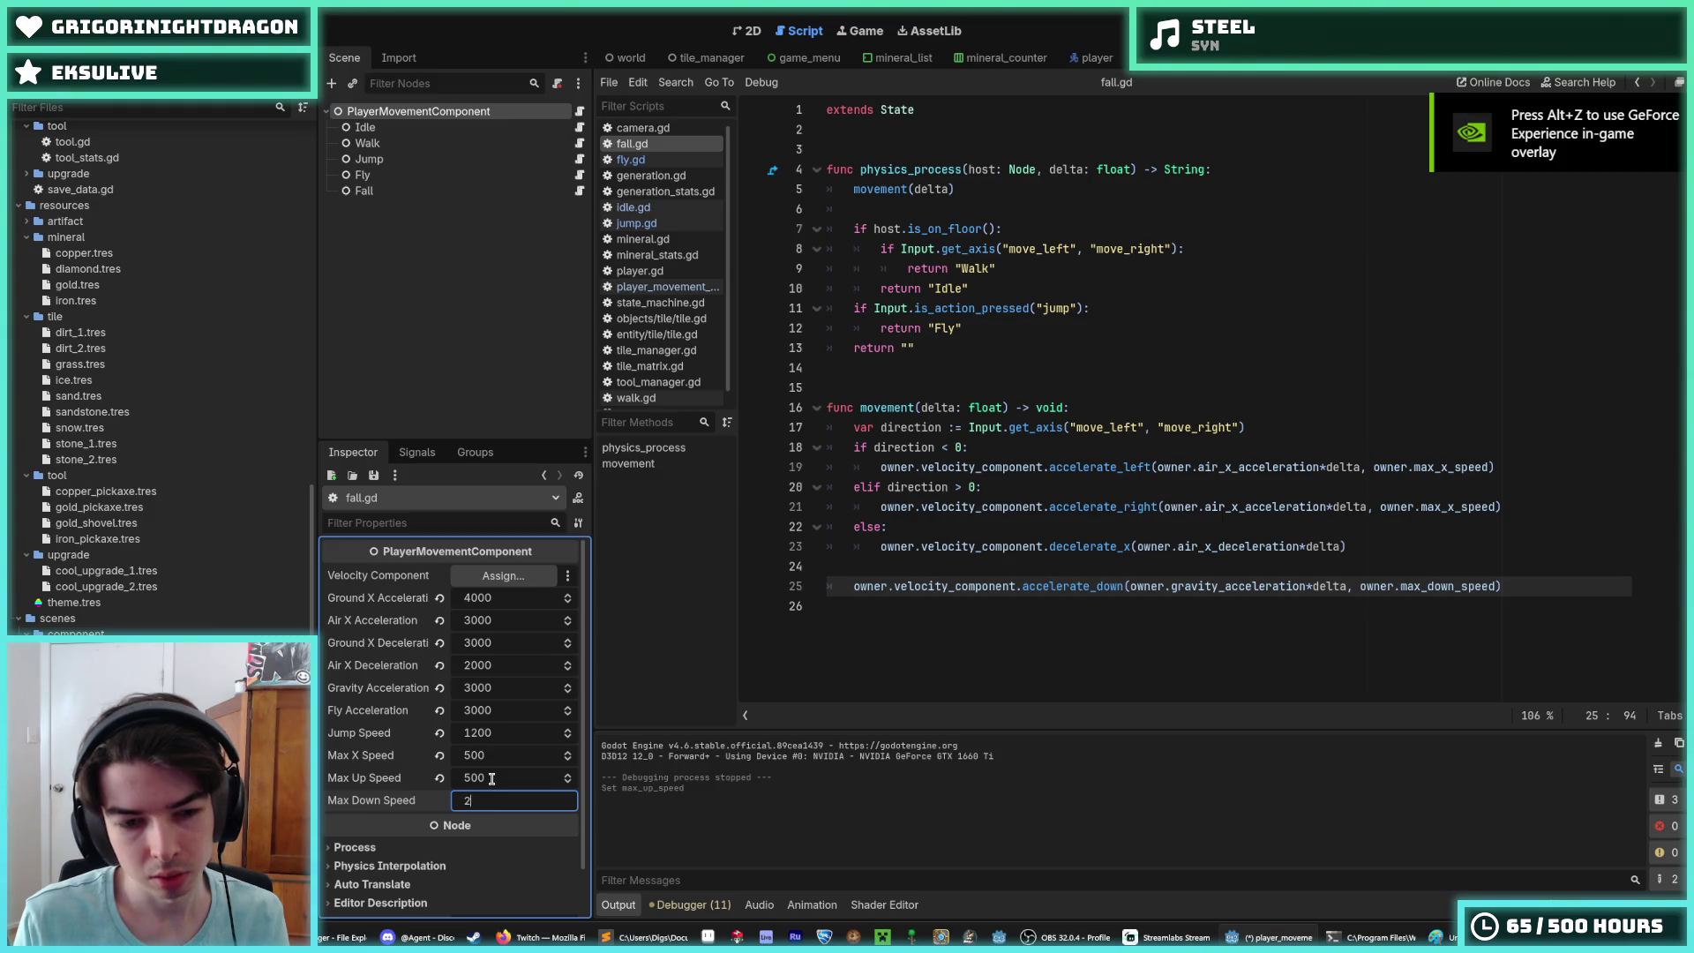
{"action": "type", "text": "000"}
{"action": "key", "text": "Return"}
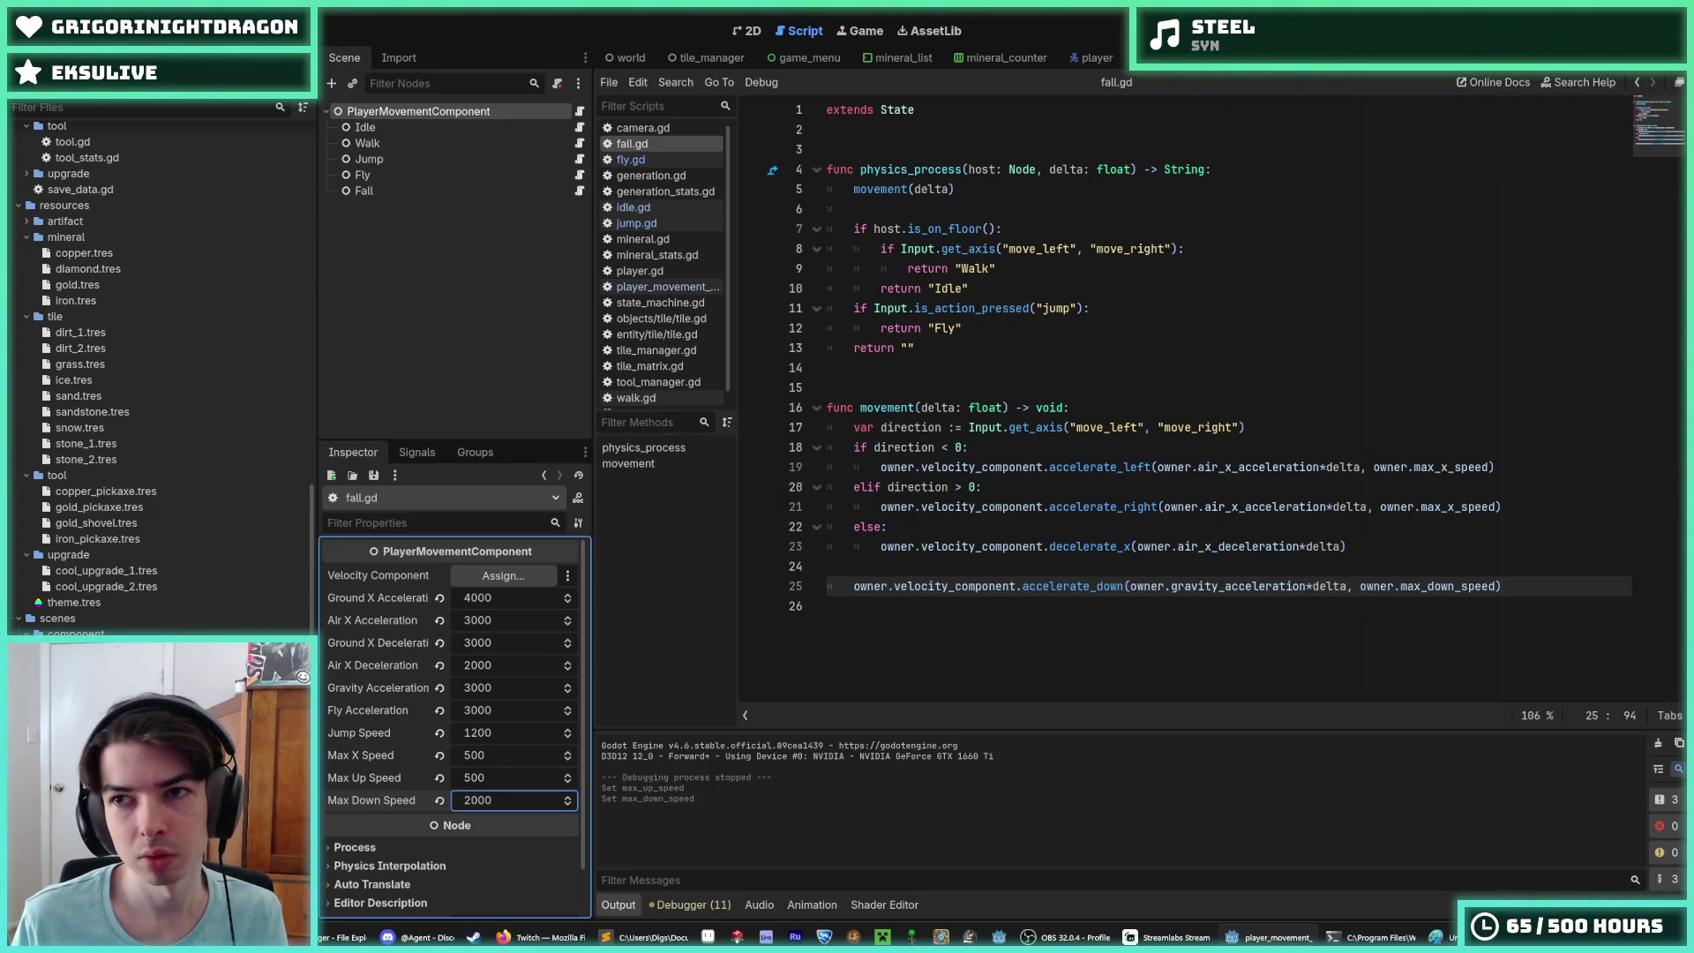
{"action": "key", "text": "F5"}
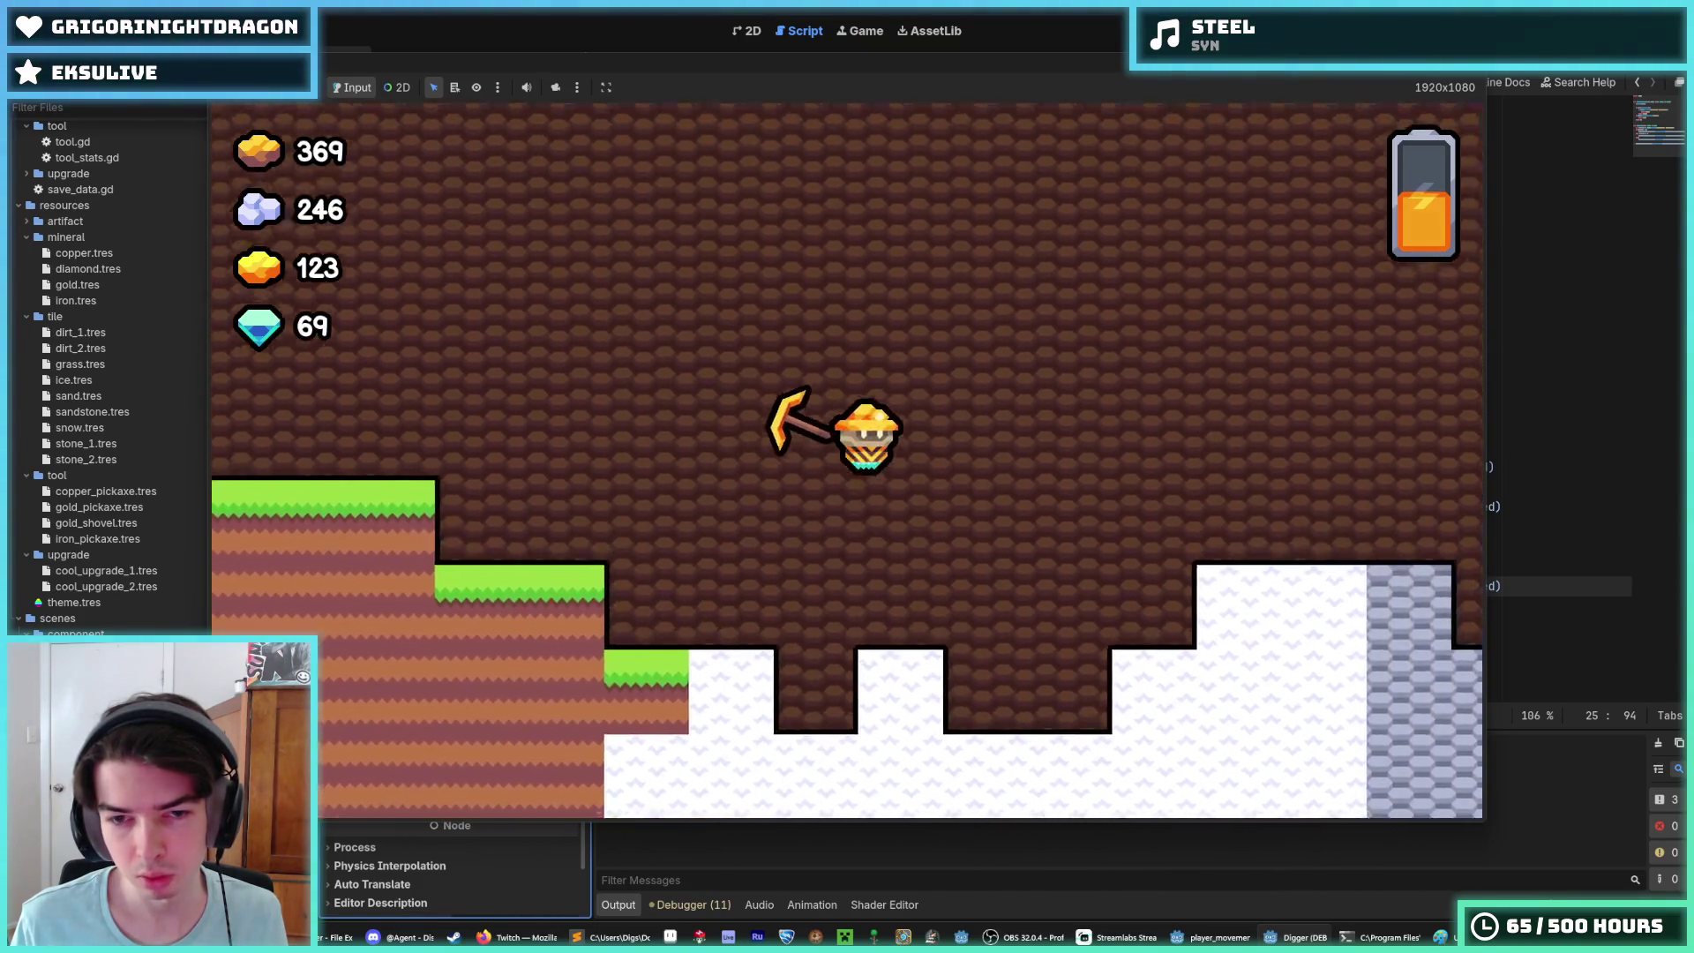
Step: Fly the miner upward and to the left, then stop the playtest
{"action": "key", "text": "w"}
{"action": "key", "text": "d"}
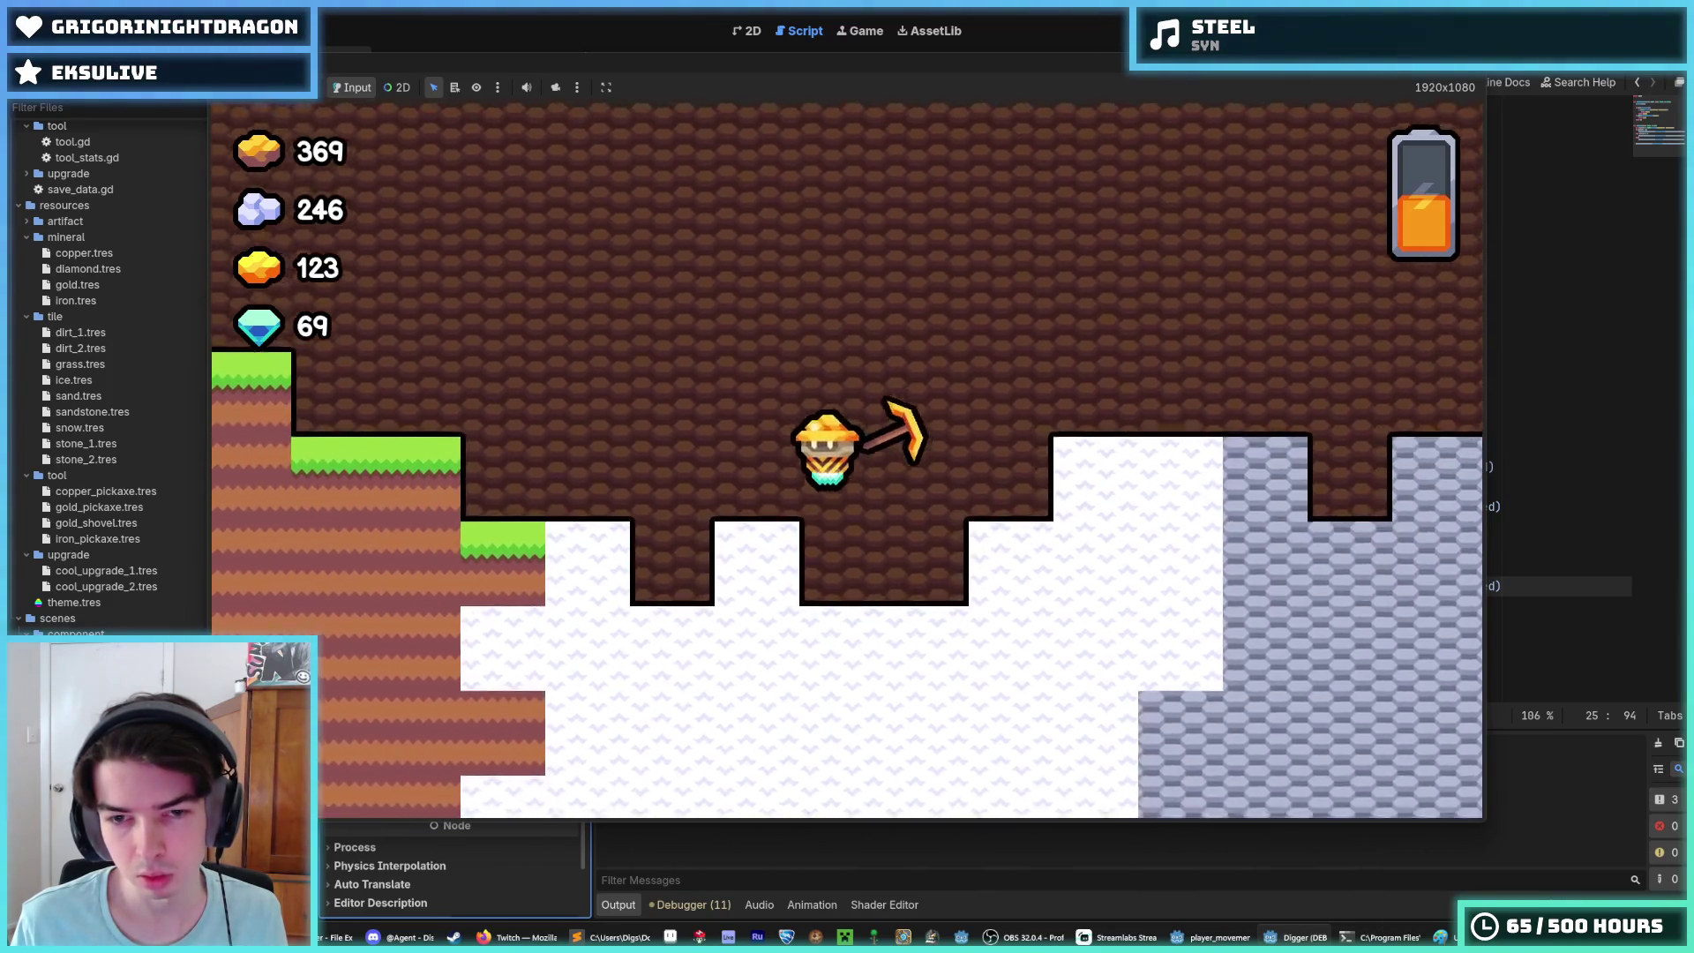
{"action": "key", "text": "a"}
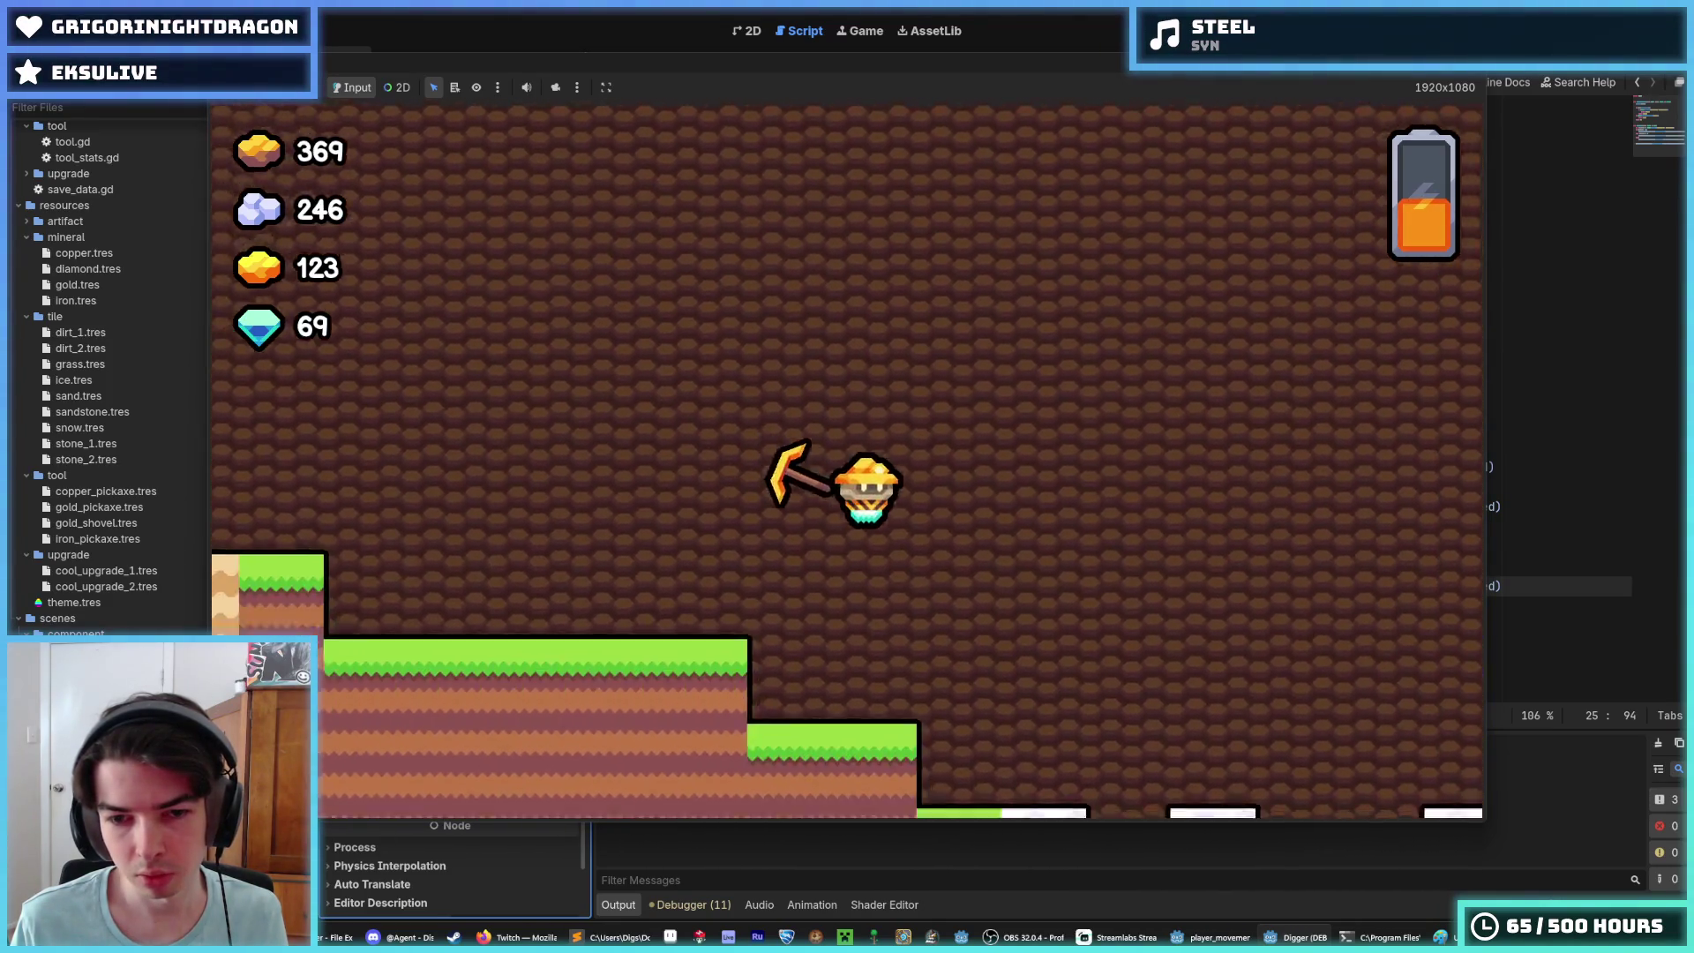
{"action": "key", "text": "F8"}
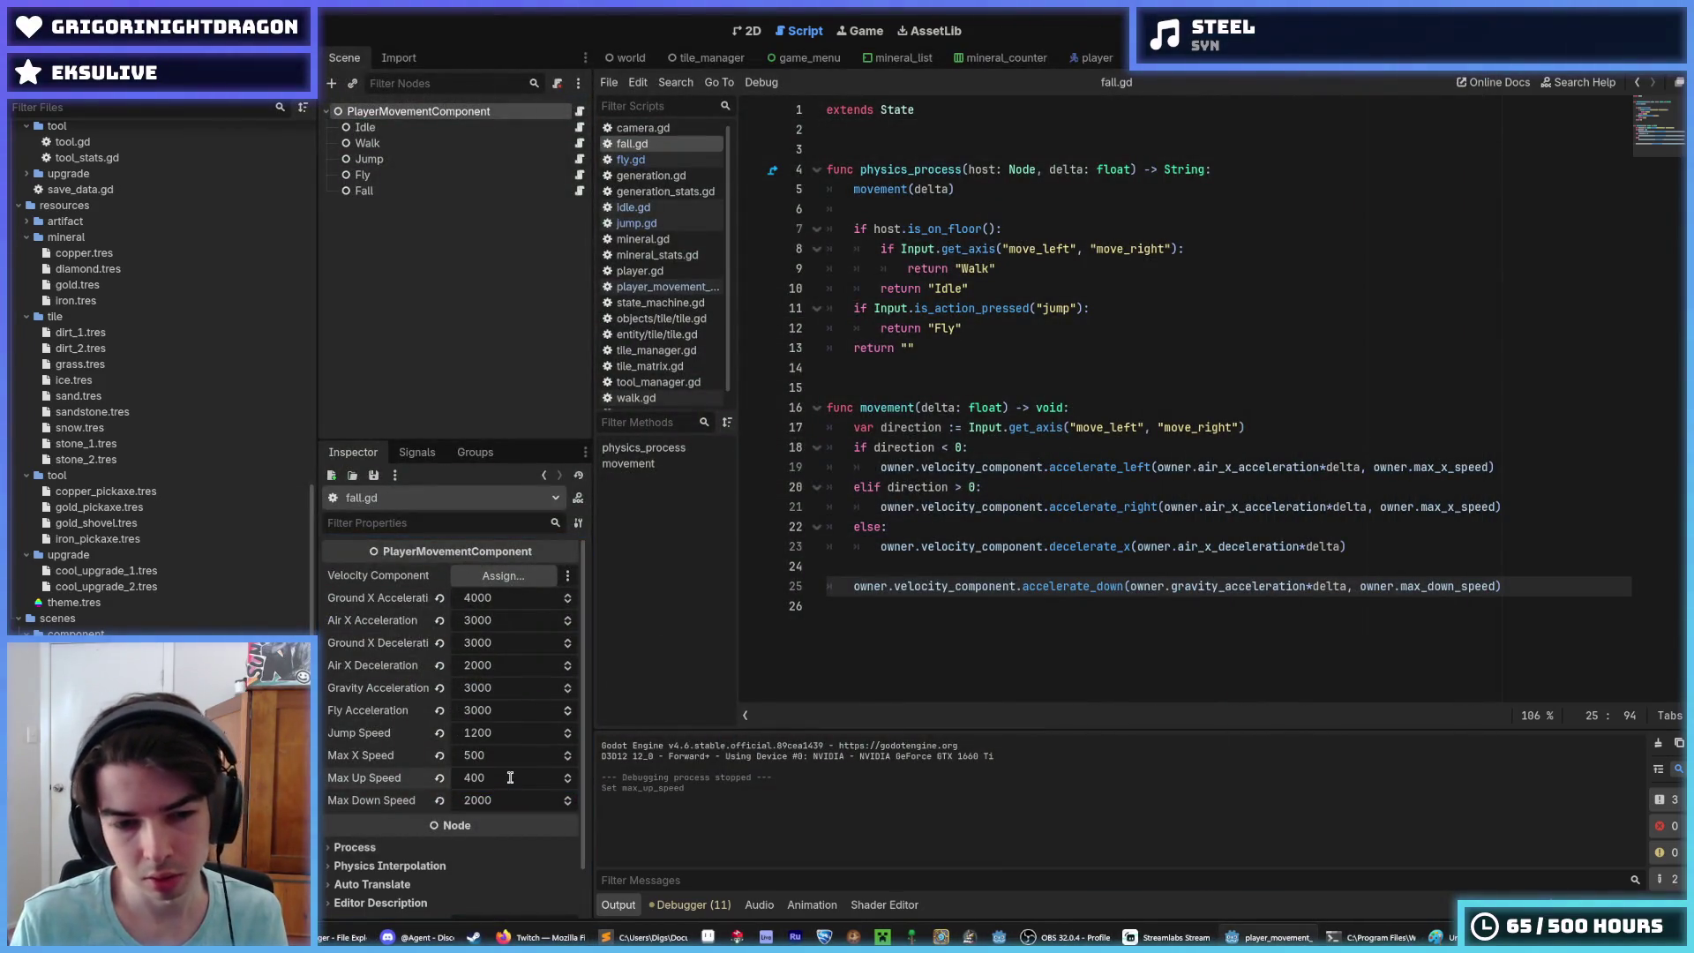
Step: Run the game and steer the miner left and right, digging a shaft into the dirt
{"action": "key", "text": "F5"}
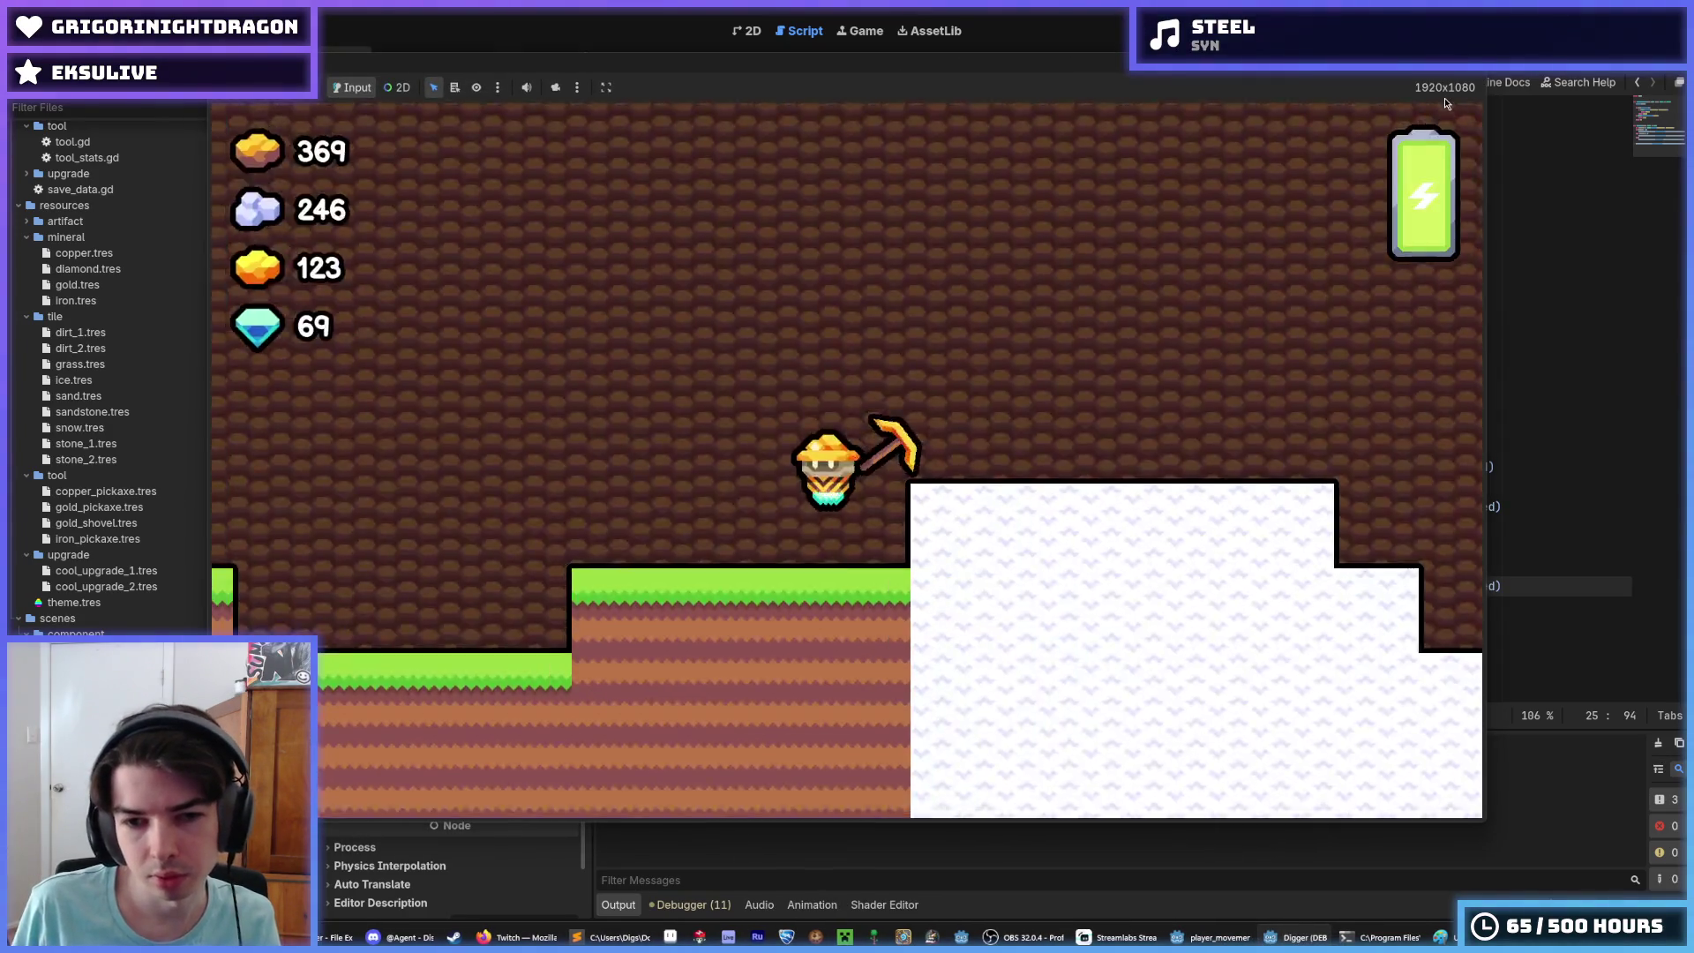
{"action": "key", "text": "Left"}
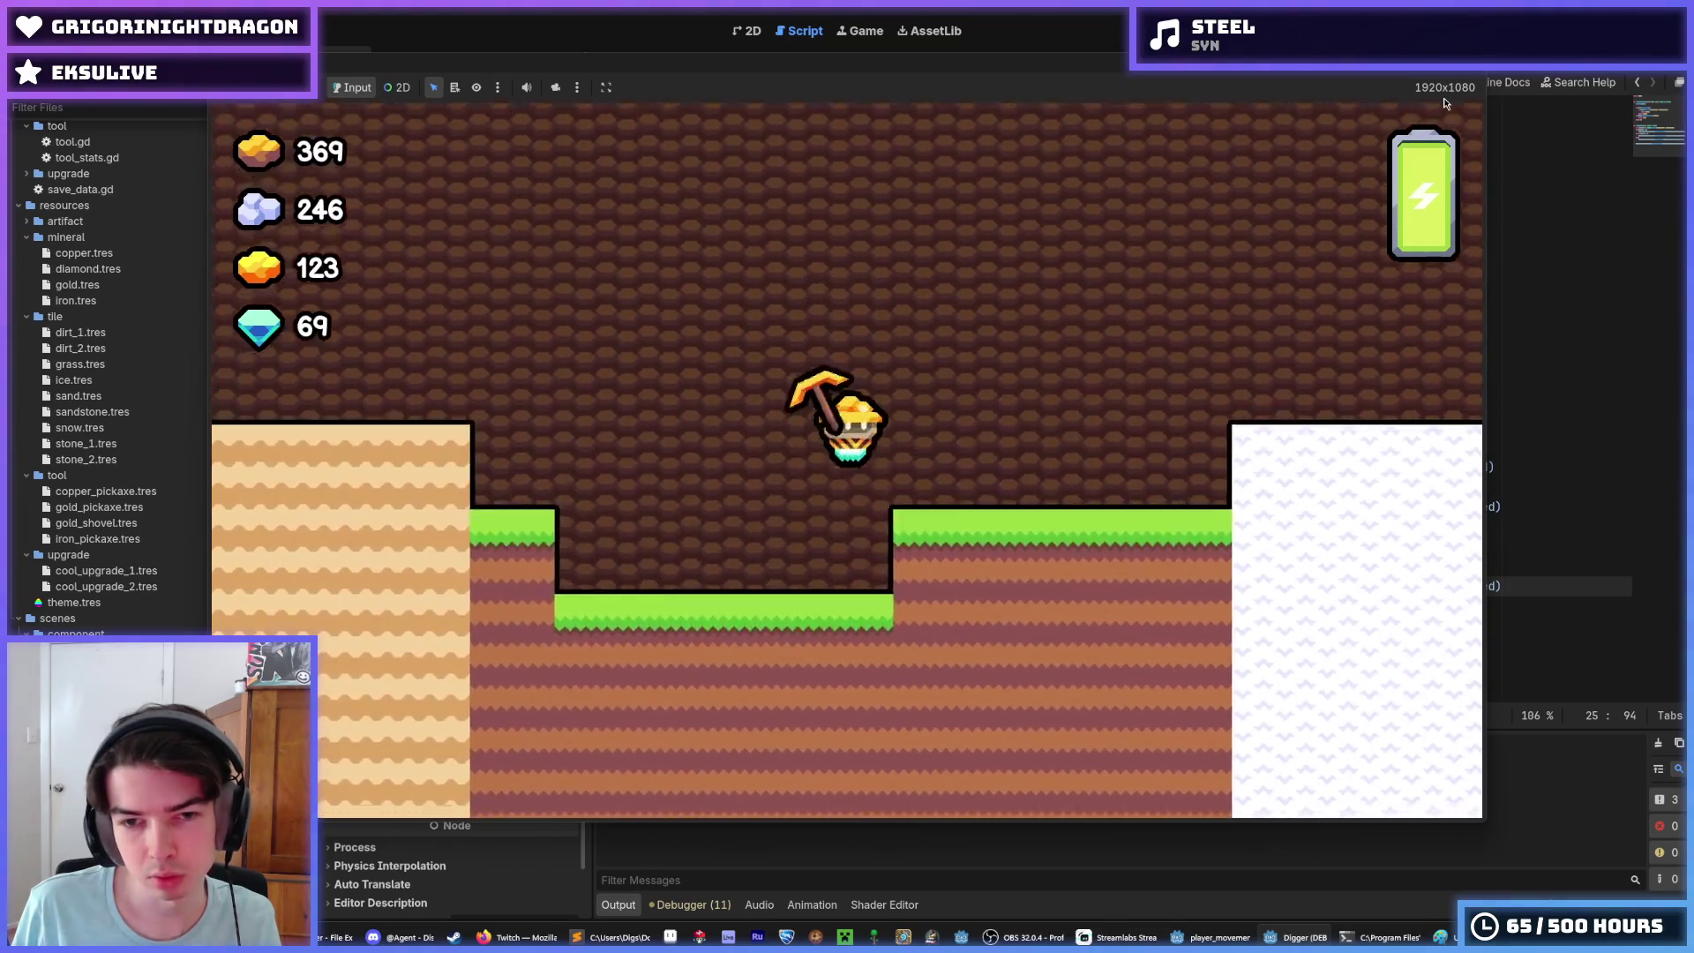
{"action": "key", "text": "Right"}
{"action": "key", "text": "Left"}
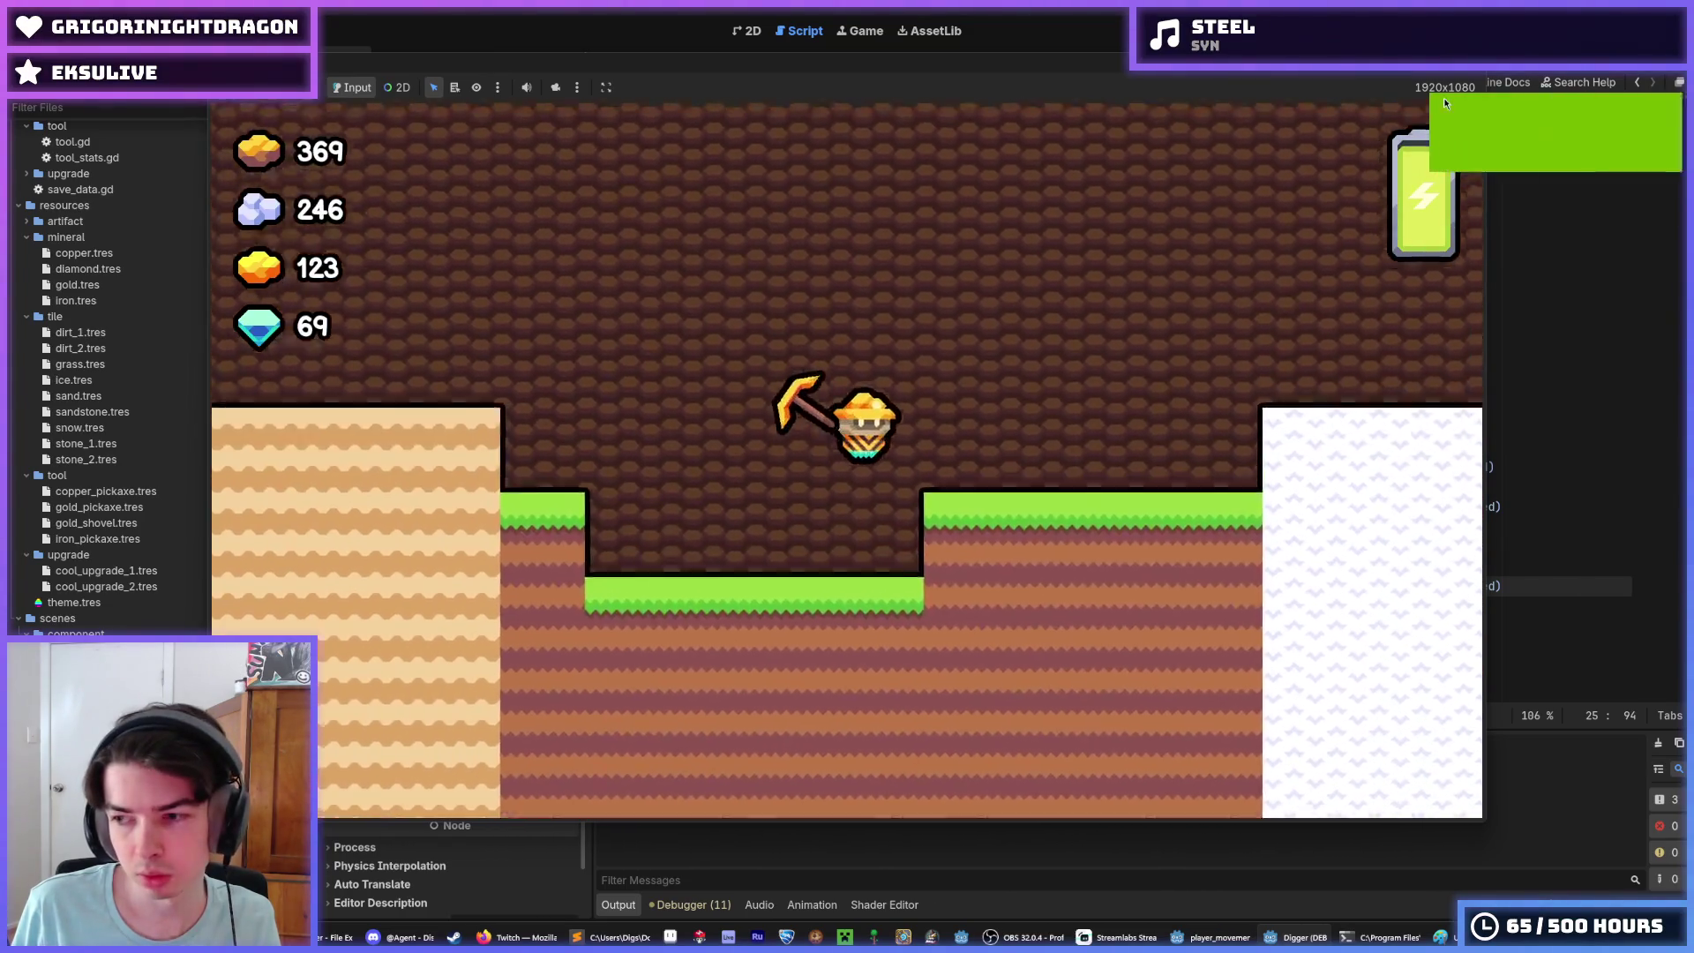
{"action": "key", "text": "Right"}
{"action": "key", "text": "Left"}
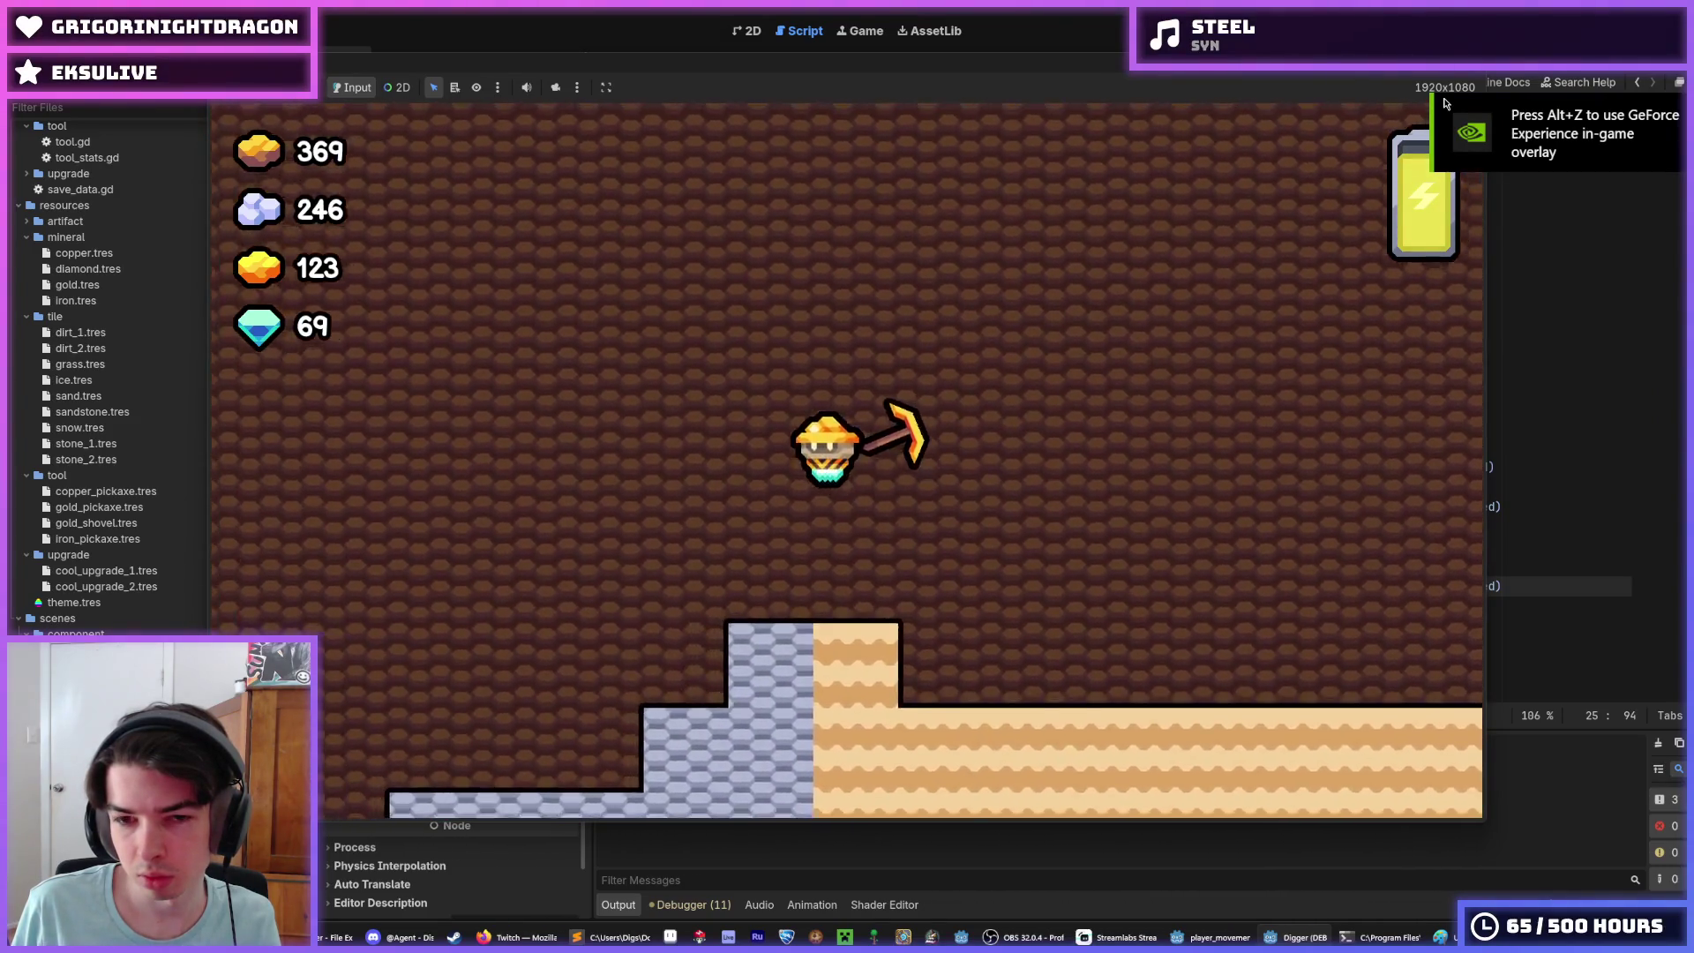
{"action": "key", "text": "Right"}
{"action": "key", "text": "Right"}
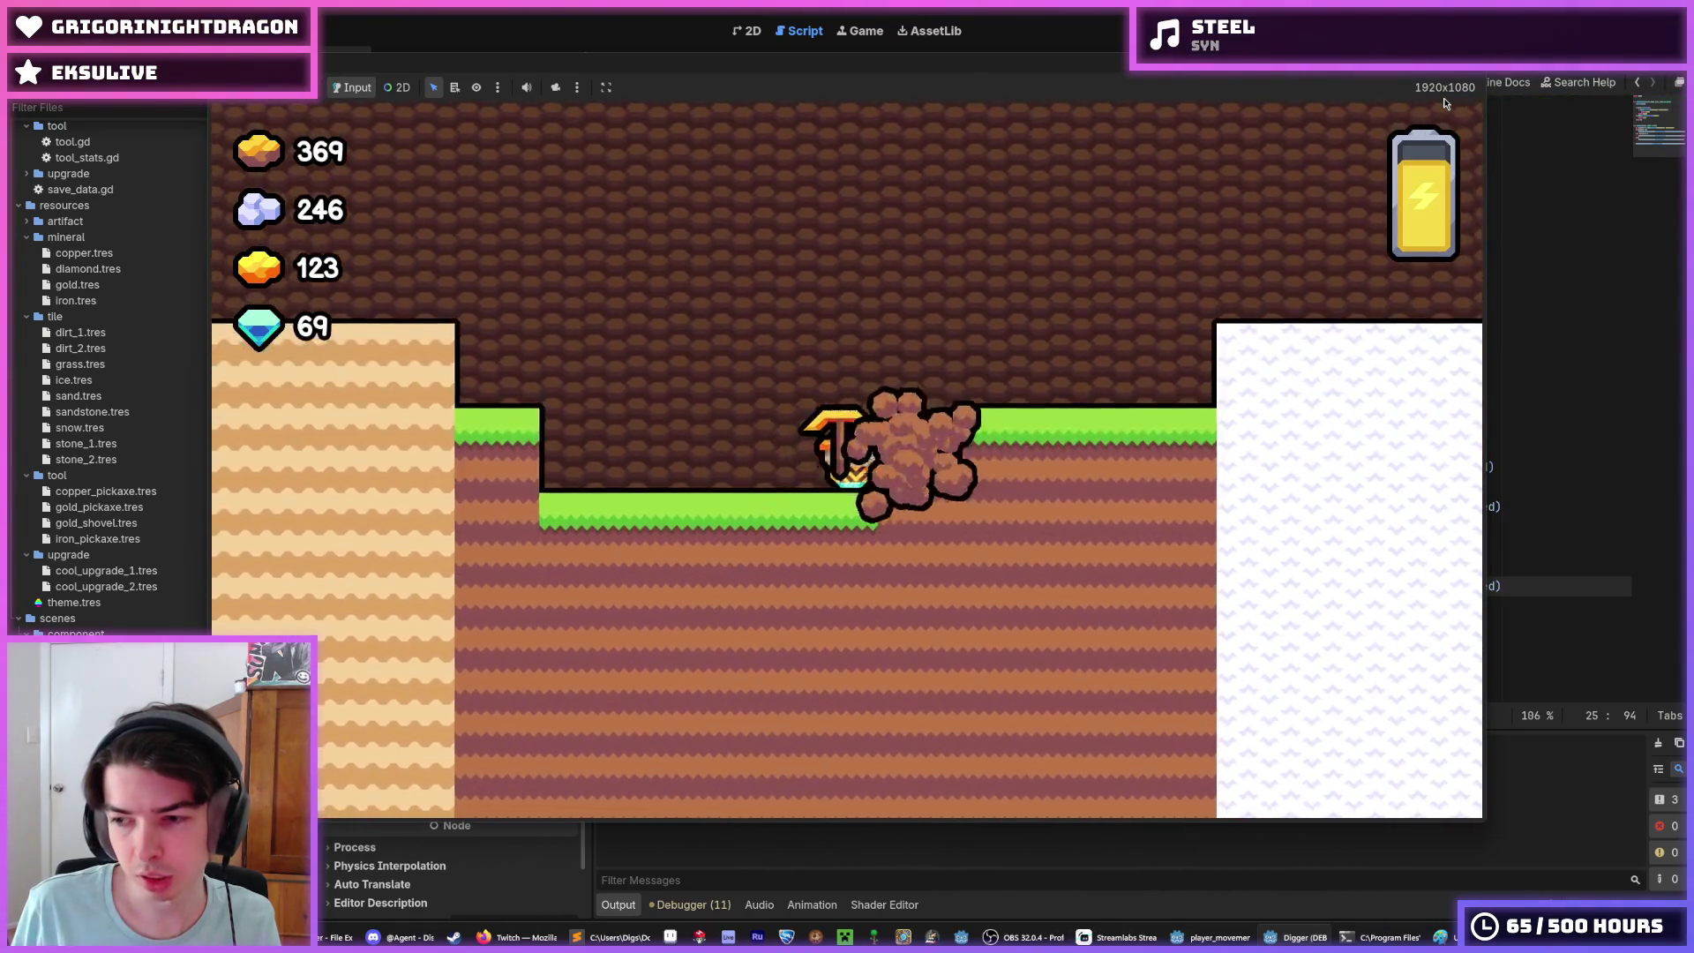
{"action": "key", "text": "Left"}
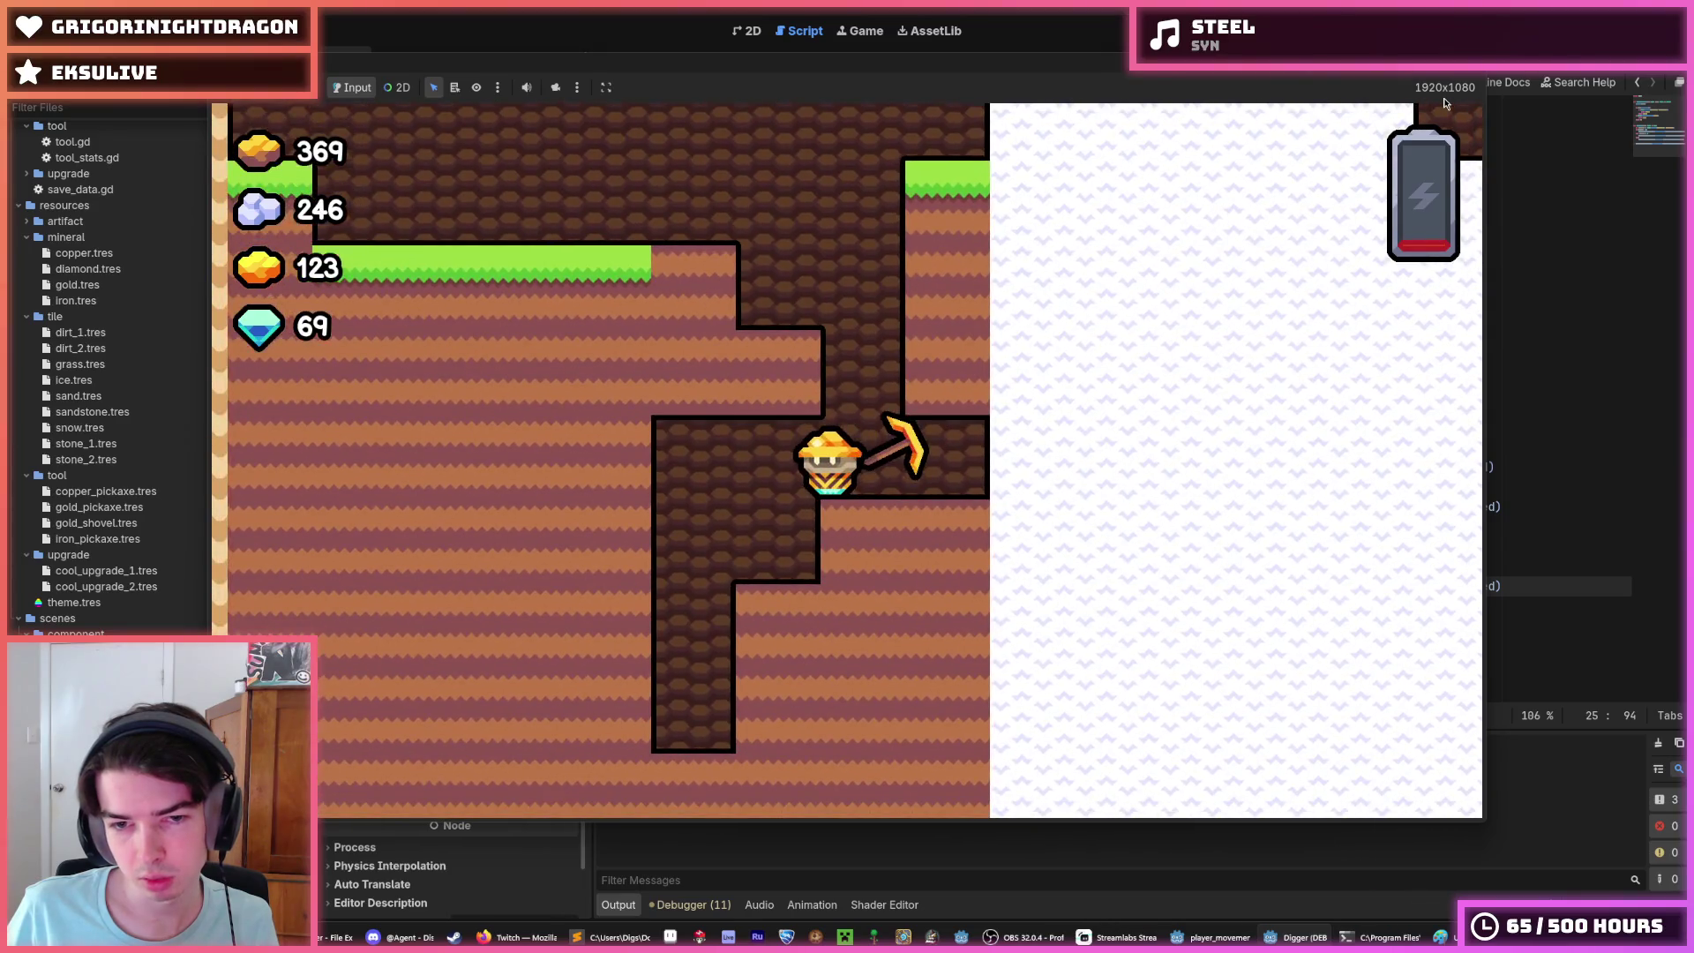
Step: Play on until the battery empties and the upgrade screen appears
{"action": "left_click", "coordinate": [1413, 130]}
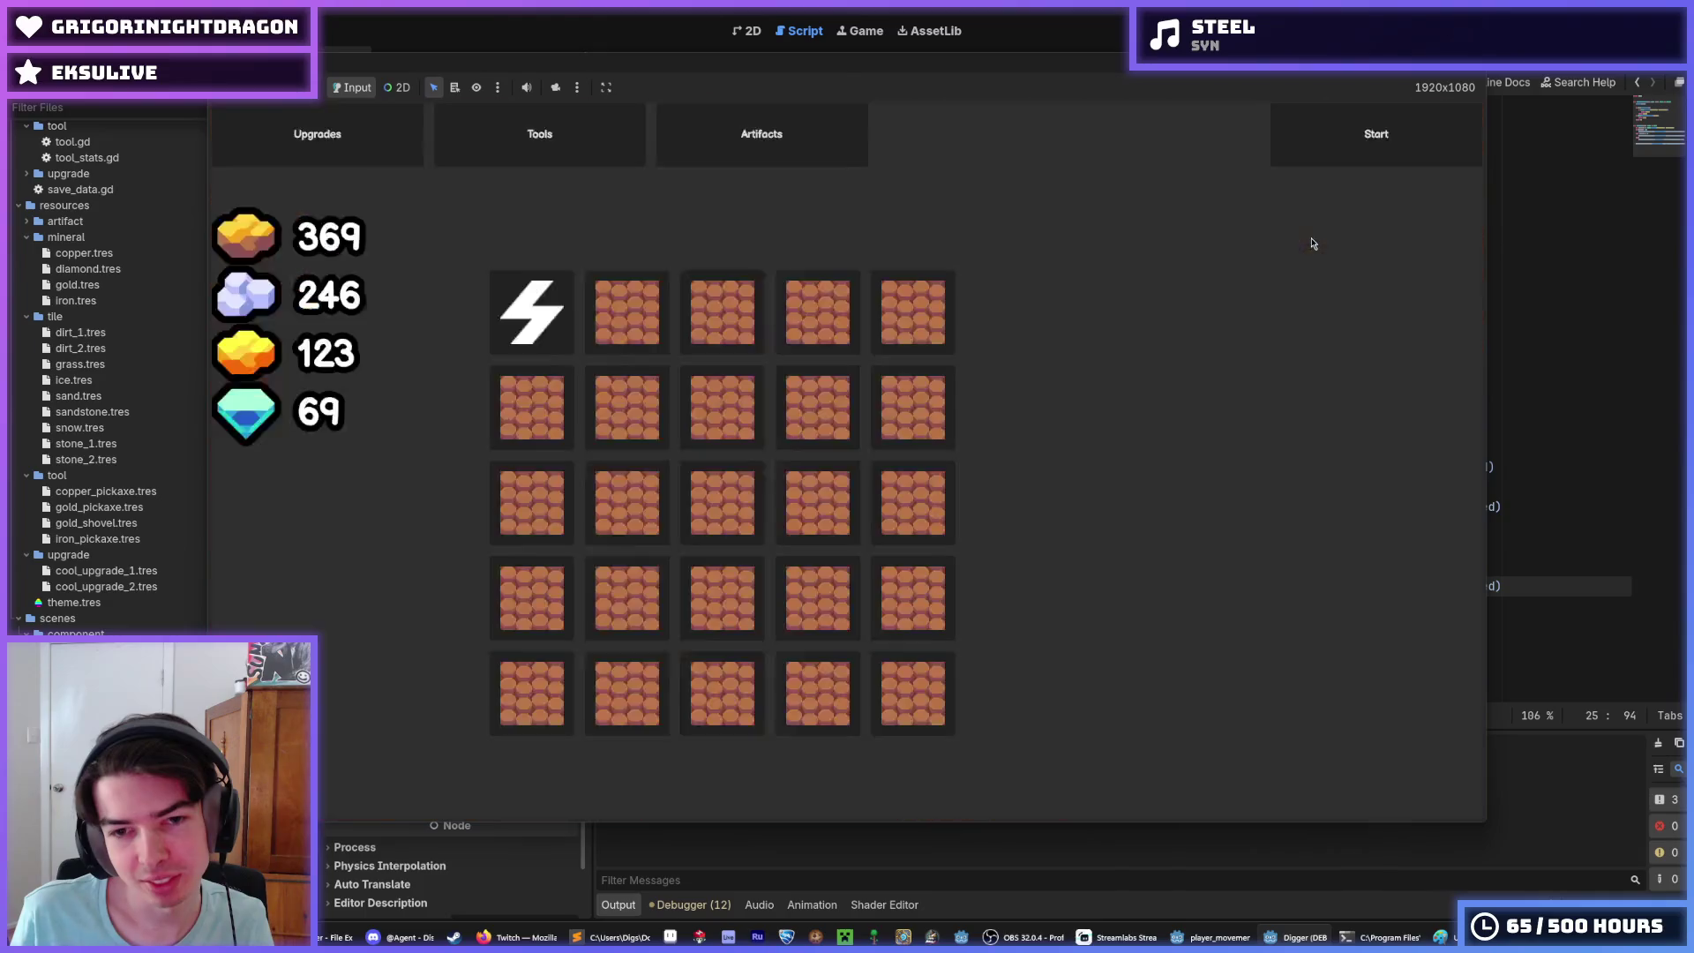
Step: Start a new dig run, then stop the game and go back to the world scene
{"action": "left_click", "coordinate": [1333, 163]}
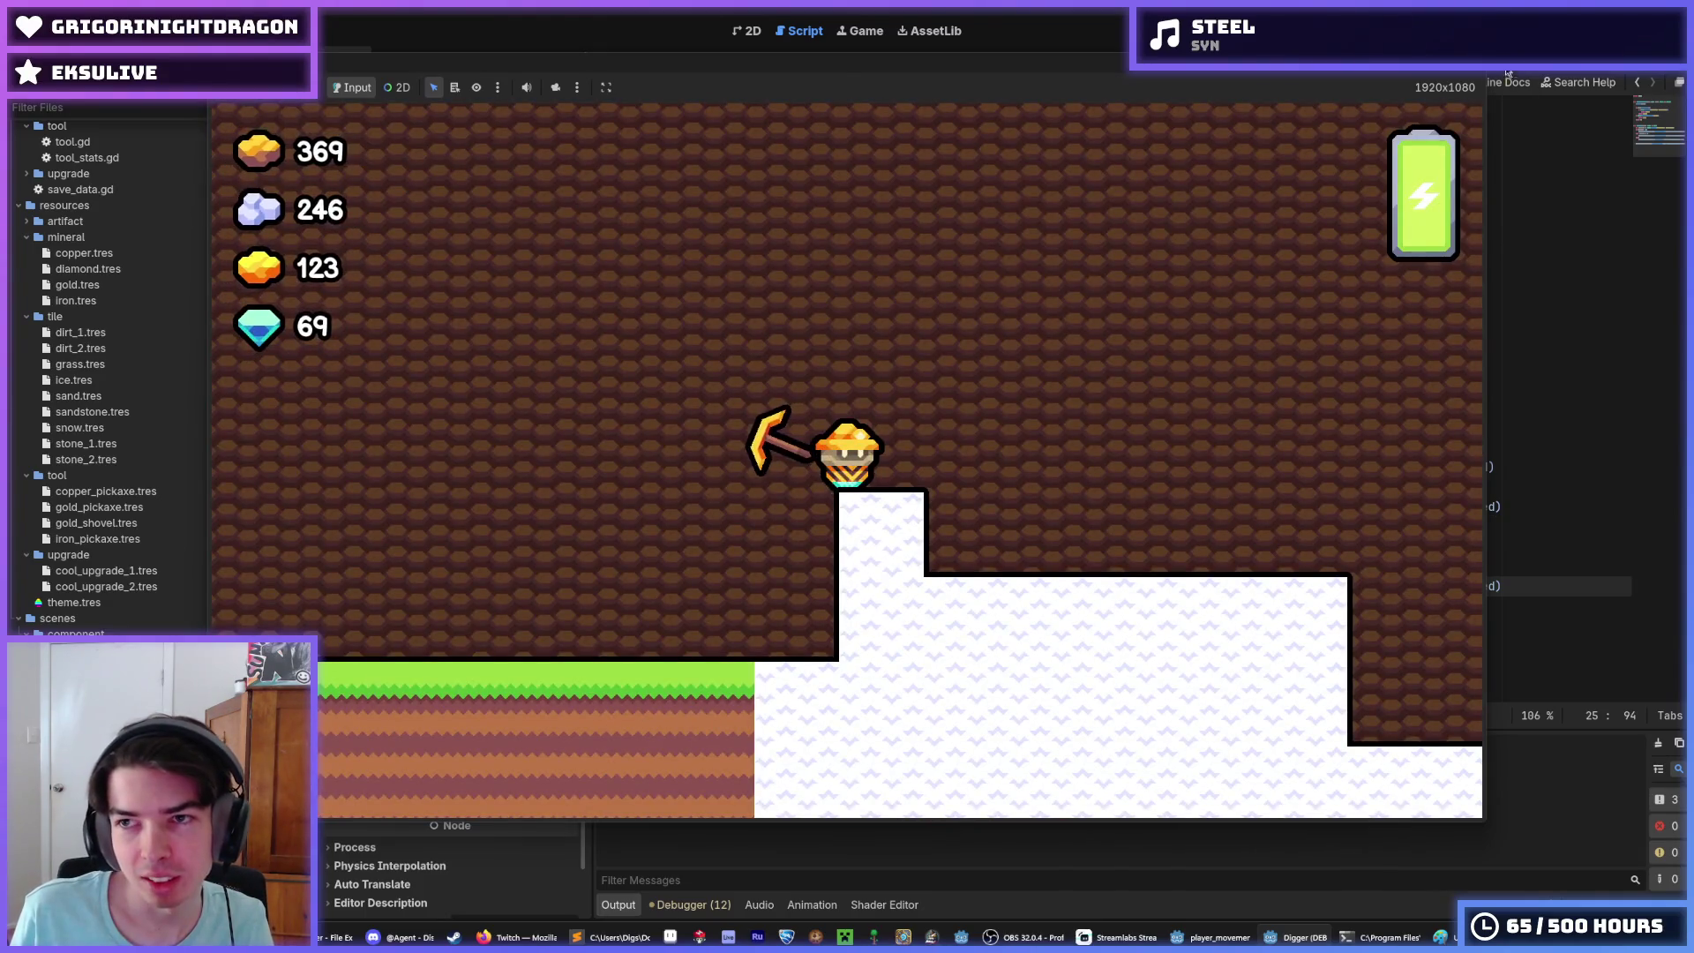
{"action": "key", "text": "F8"}
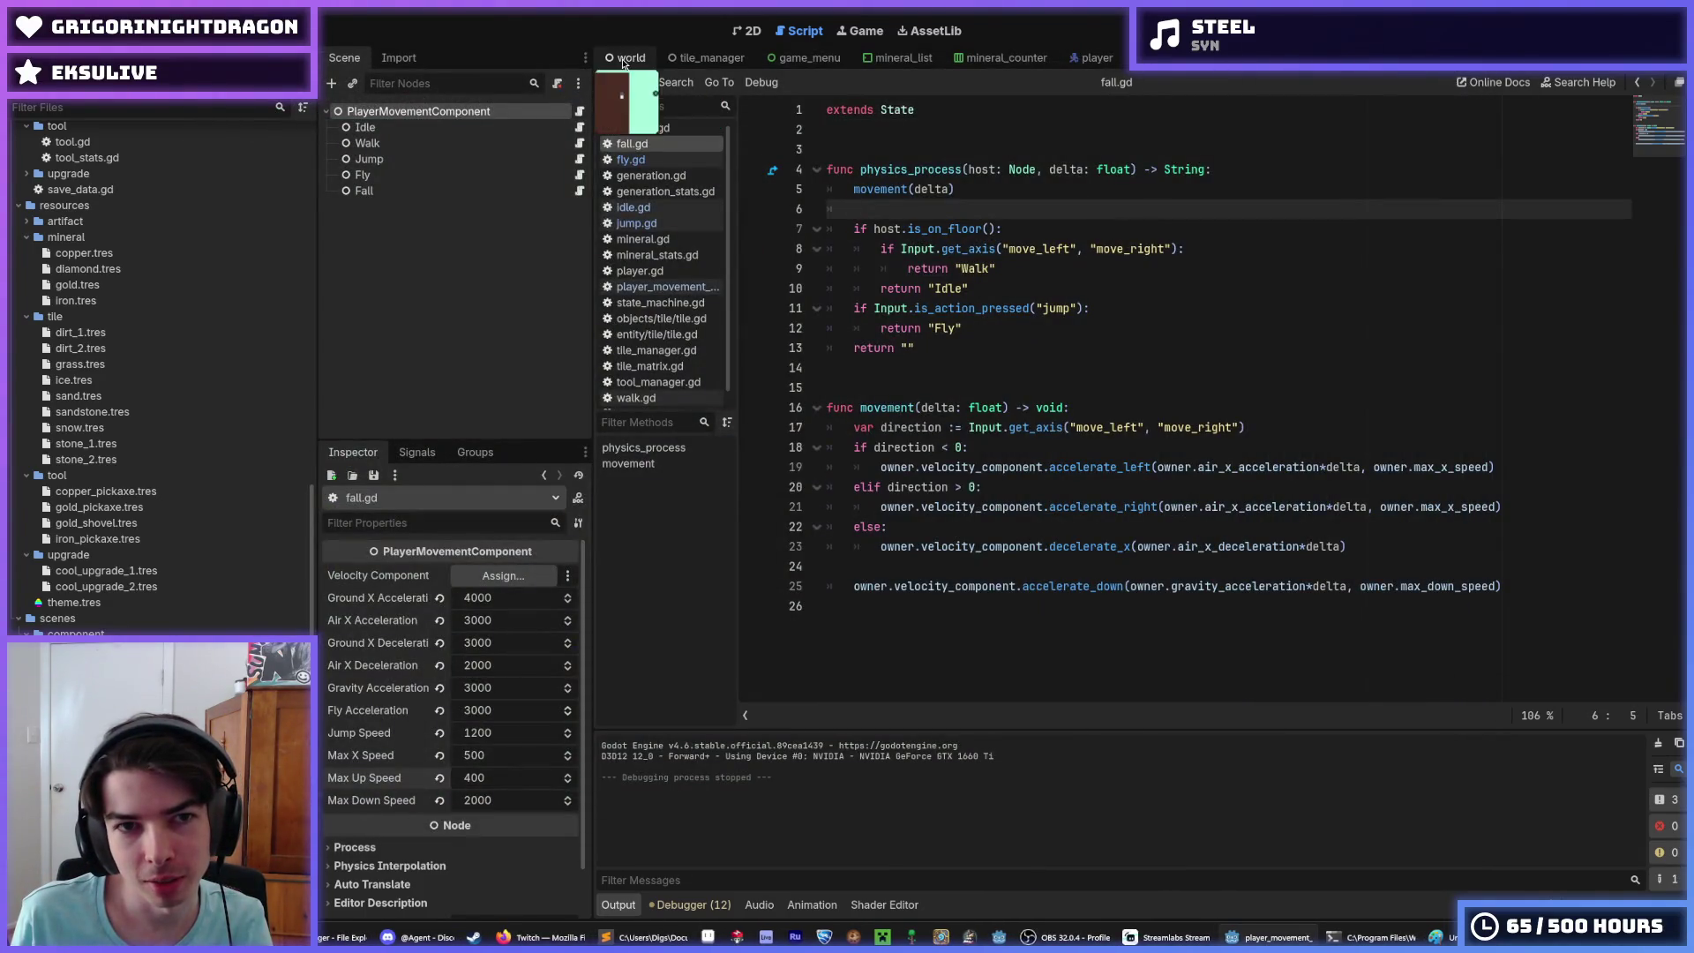
{"action": "left_click", "coordinate": [625, 60]}
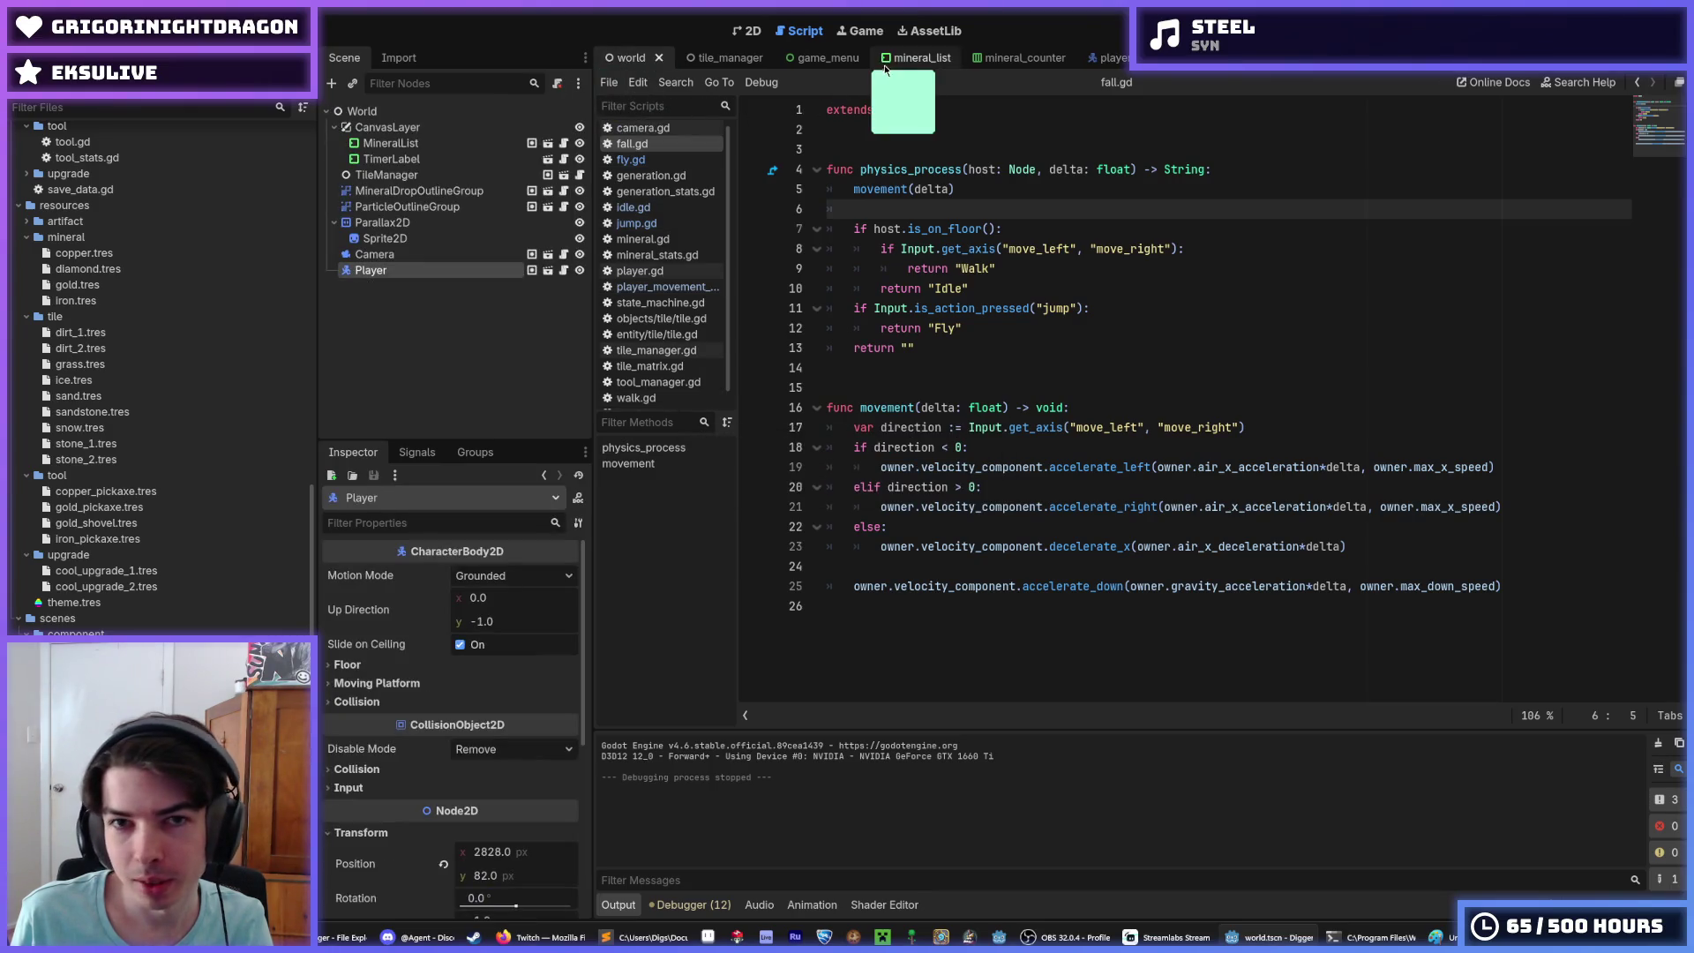
Step: Look over the game_menu and battery scenes, then relaunch the game with F6
{"action": "left_click", "coordinate": [820, 64]}
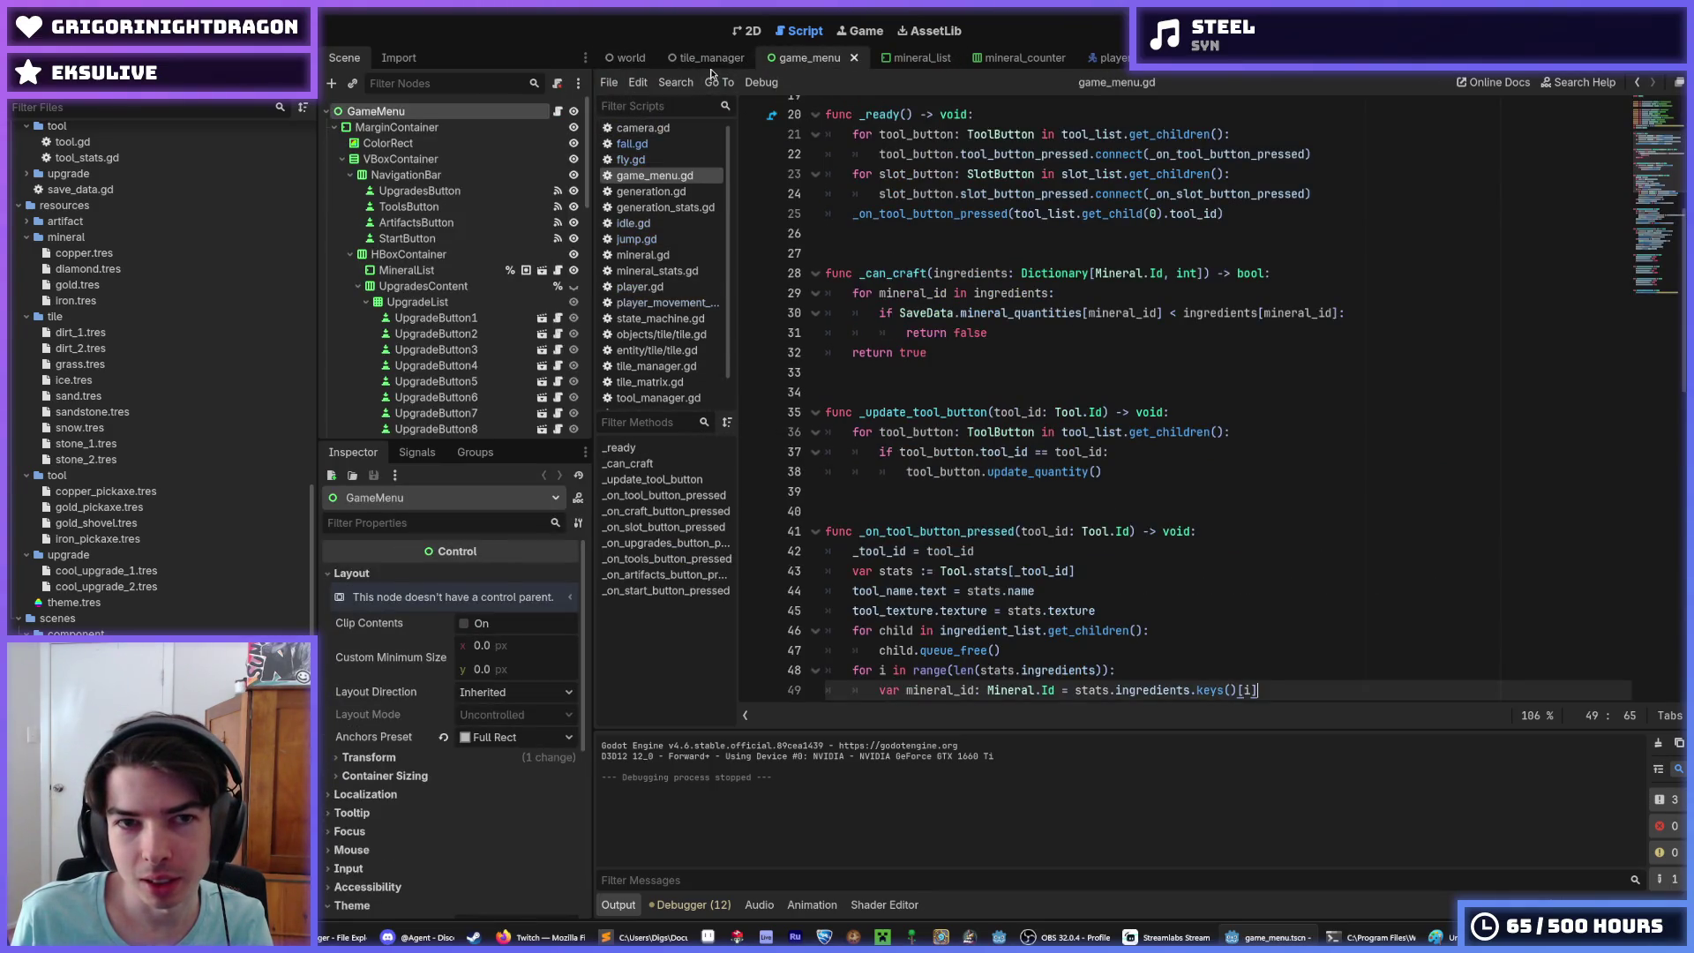
{"action": "left_click", "coordinate": [621, 63]}
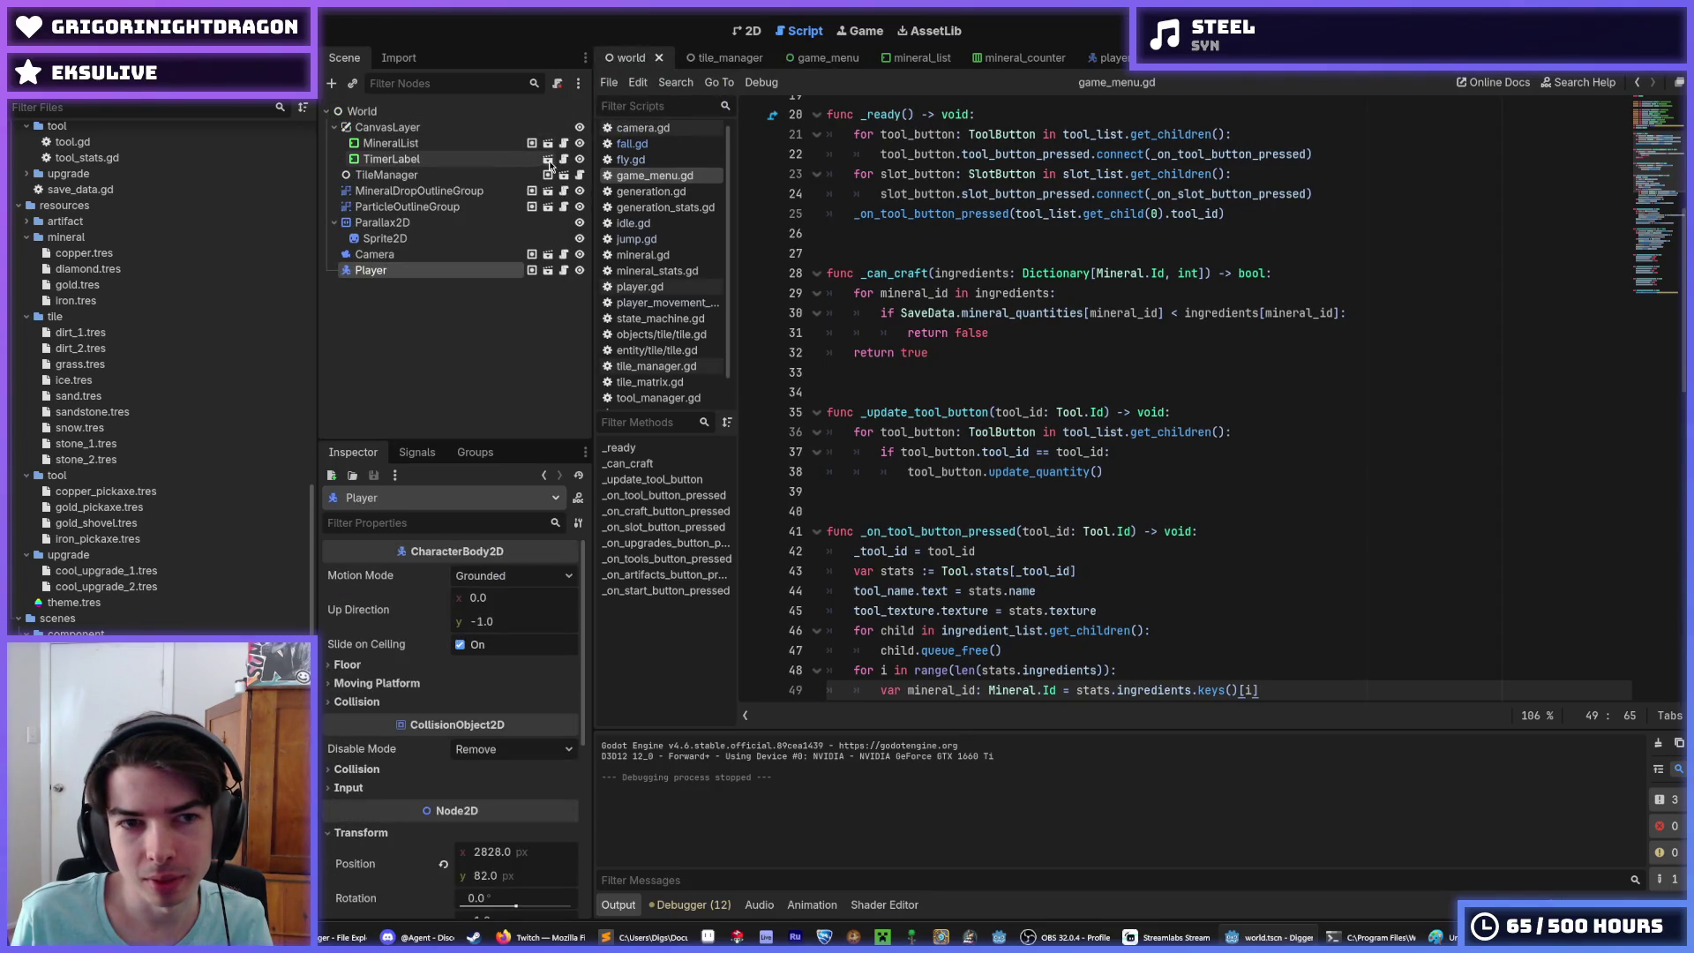
{"action": "left_click", "coordinate": [548, 160]}
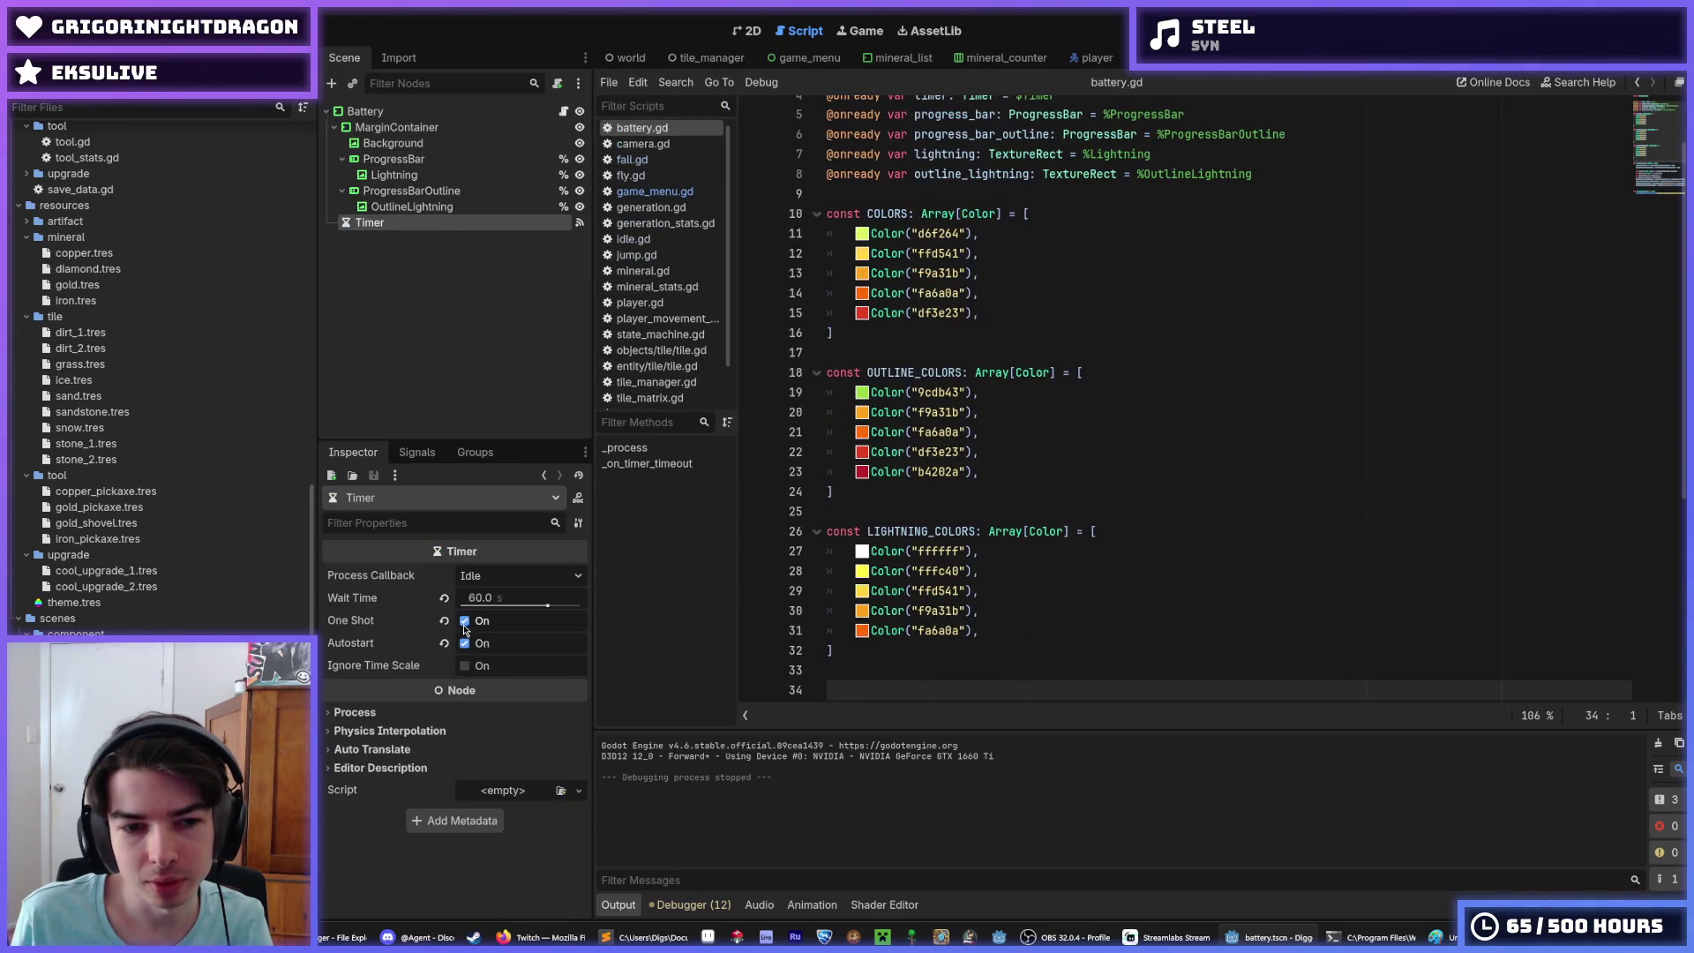
{"action": "key", "text": "F6"}
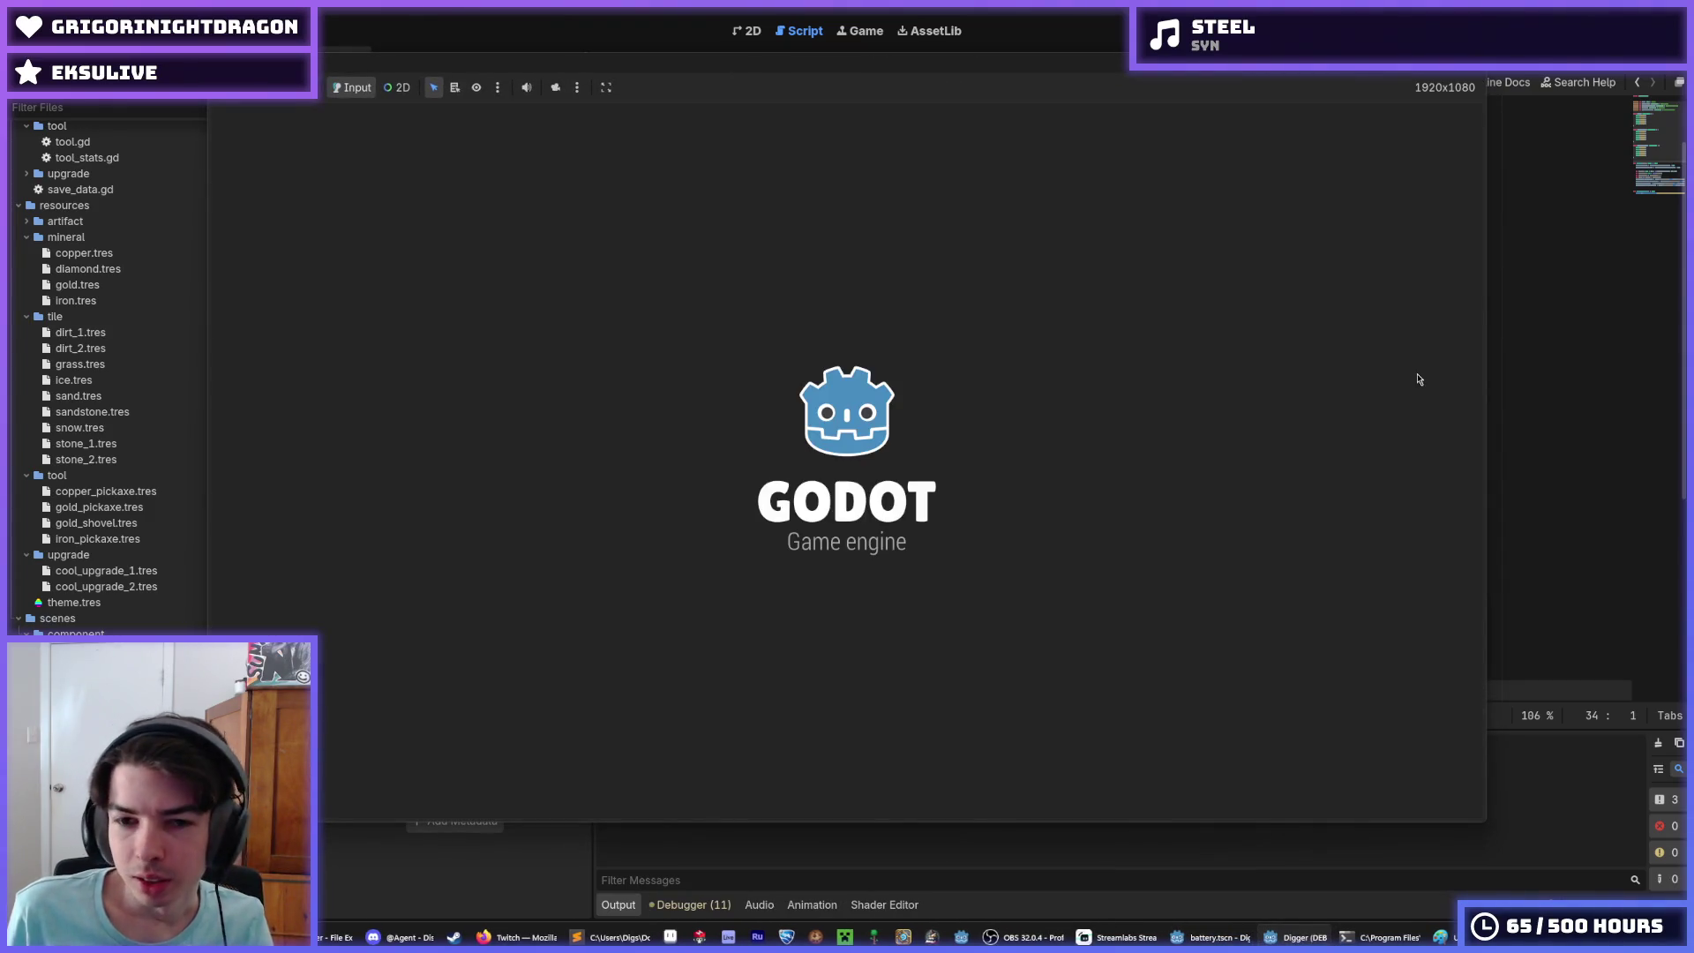
Step: Walk the miner right and back left, then dig down into the grass
{"action": "key", "text": "d"}
{"action": "key", "text": "a"}
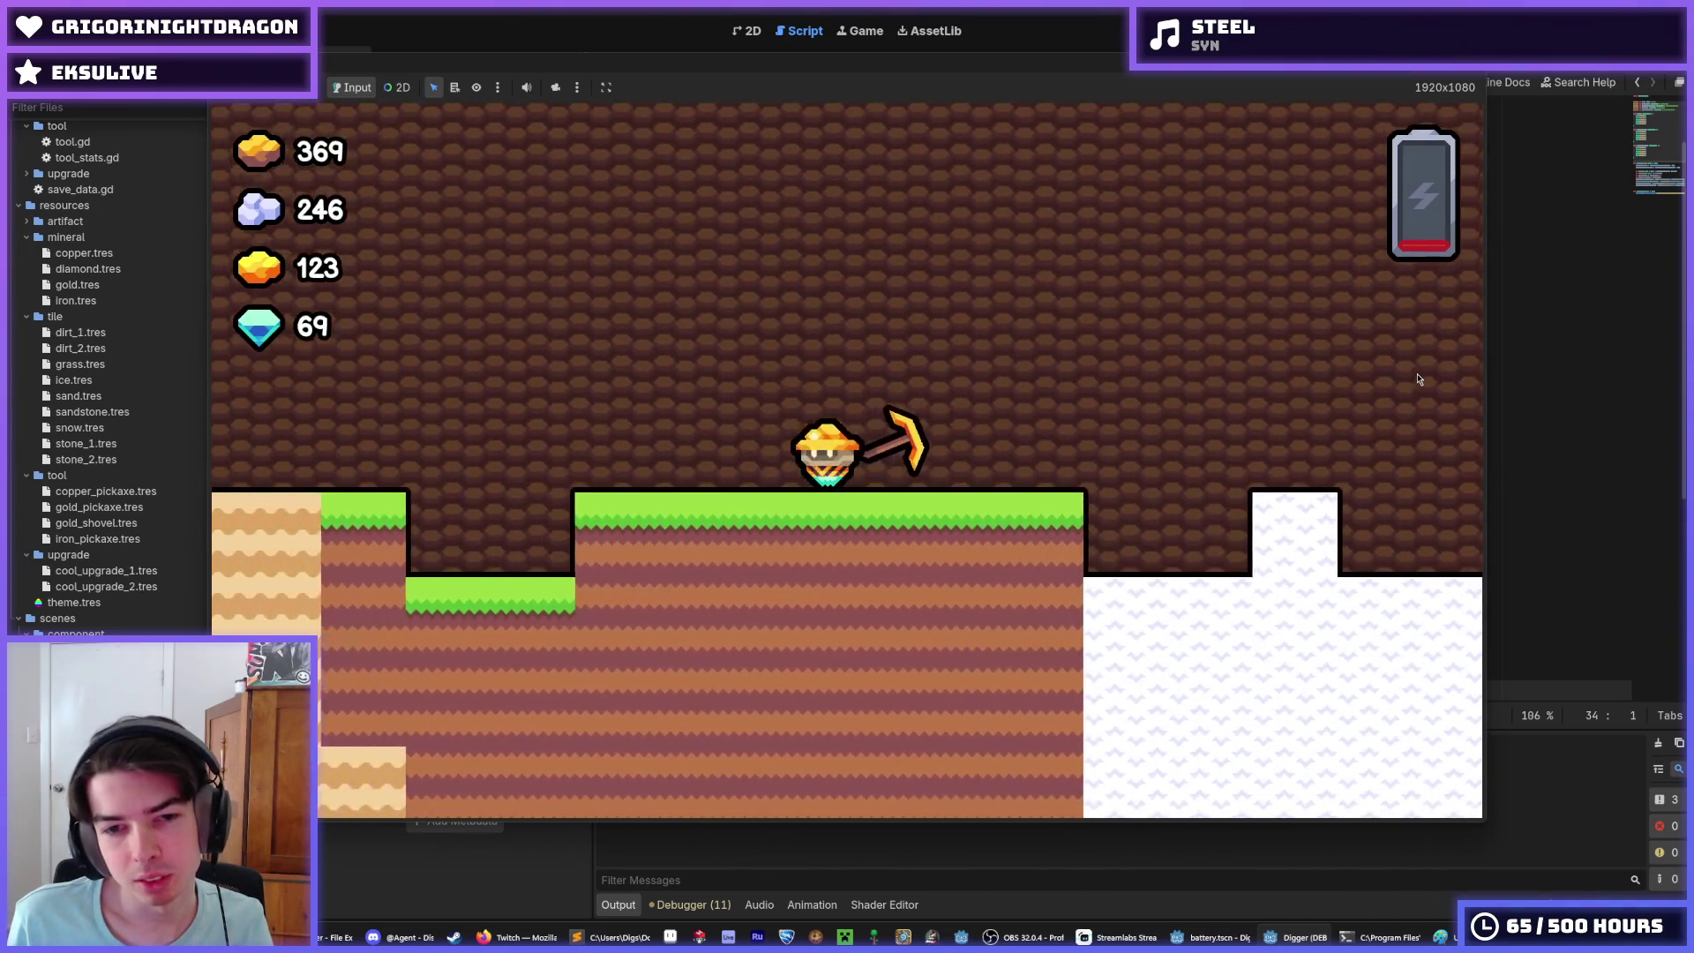
{"action": "key", "text": "s"}
{"action": "key", "text": "s"}
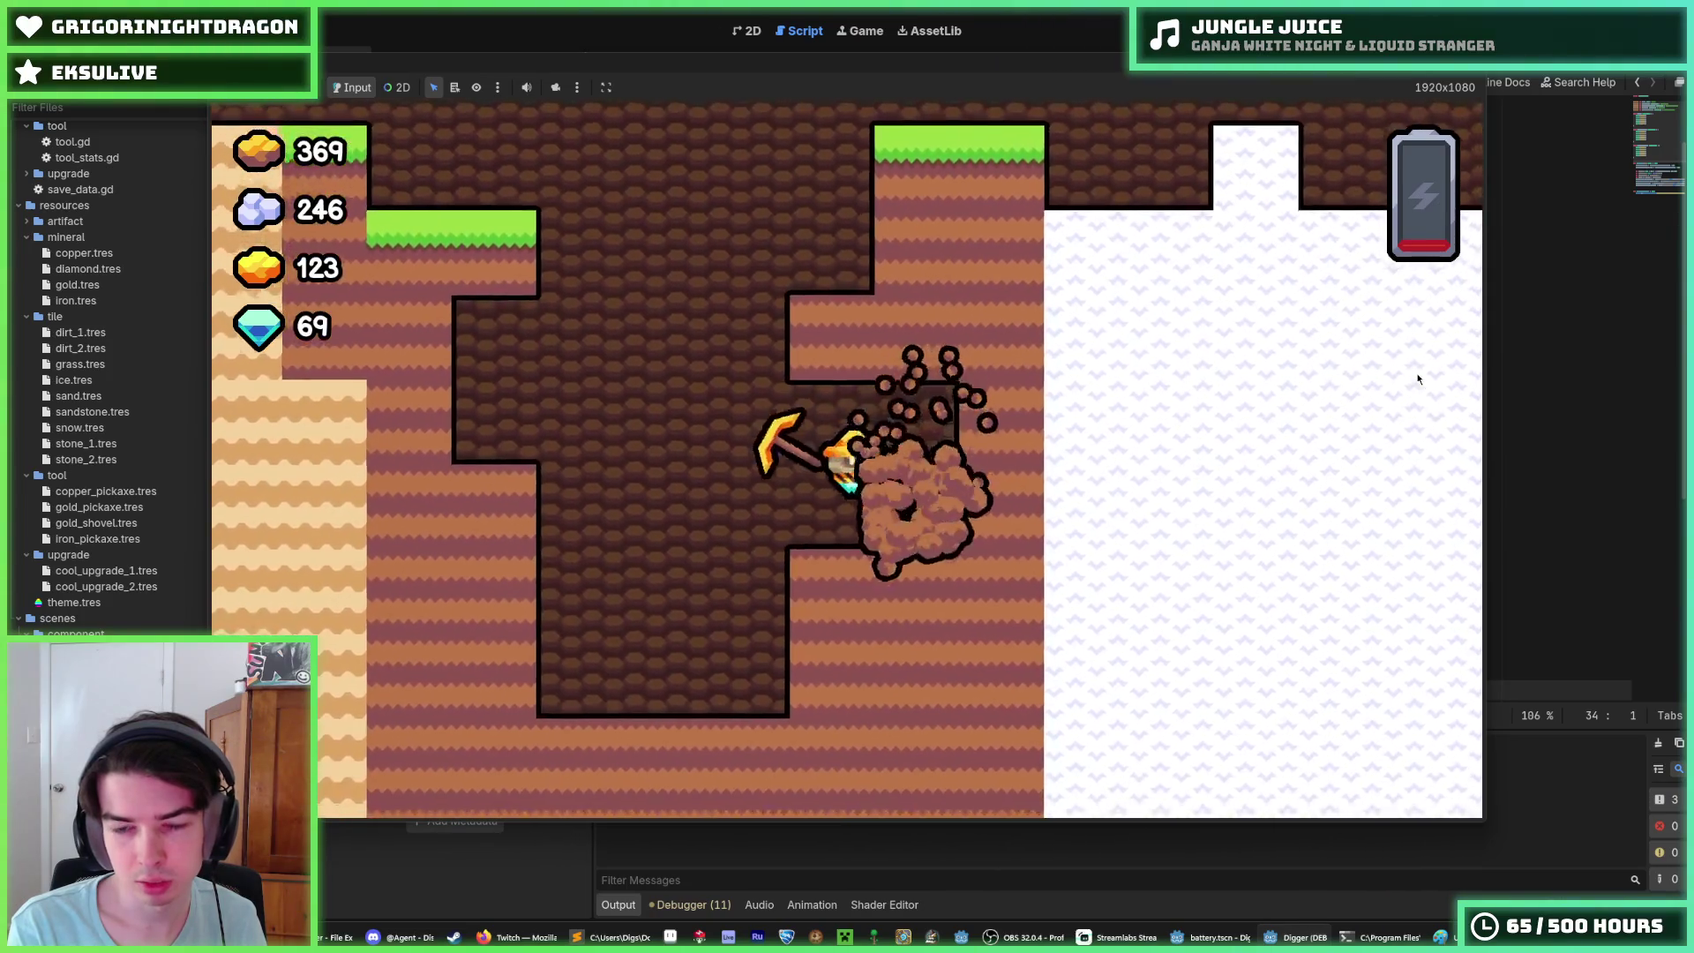
Step: Move the miner left, break the neighbouring blocks and dig several blocks downward
{"action": "key", "text": "a"}
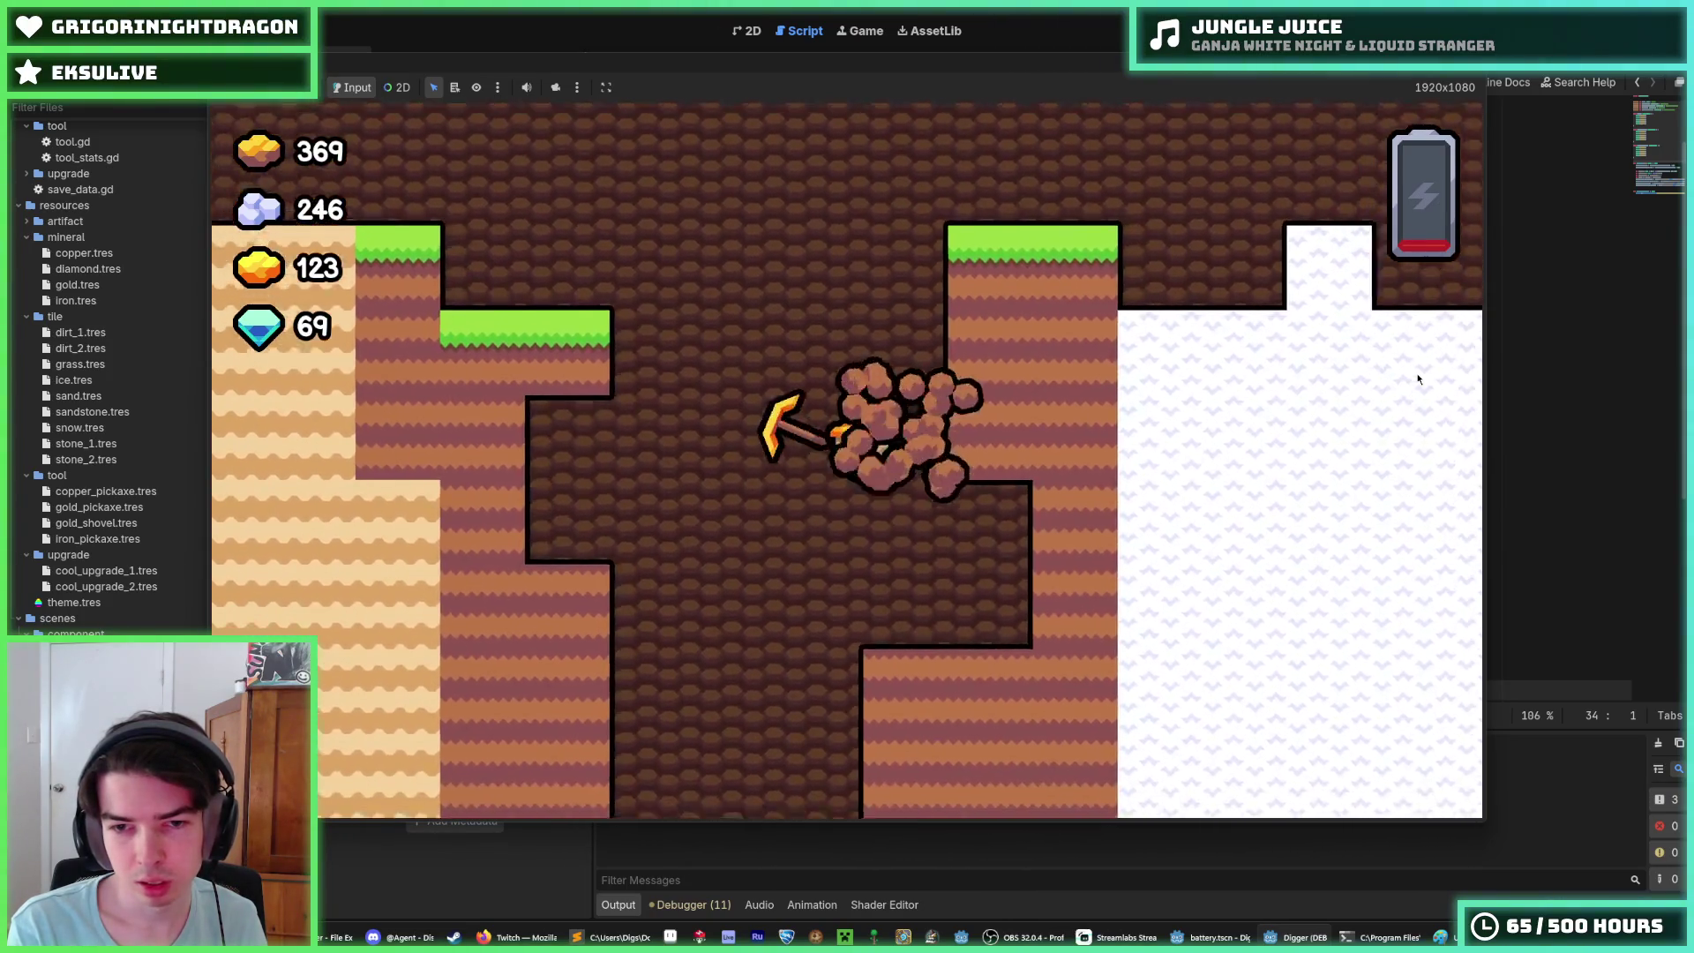
{"action": "key", "text": "d"}
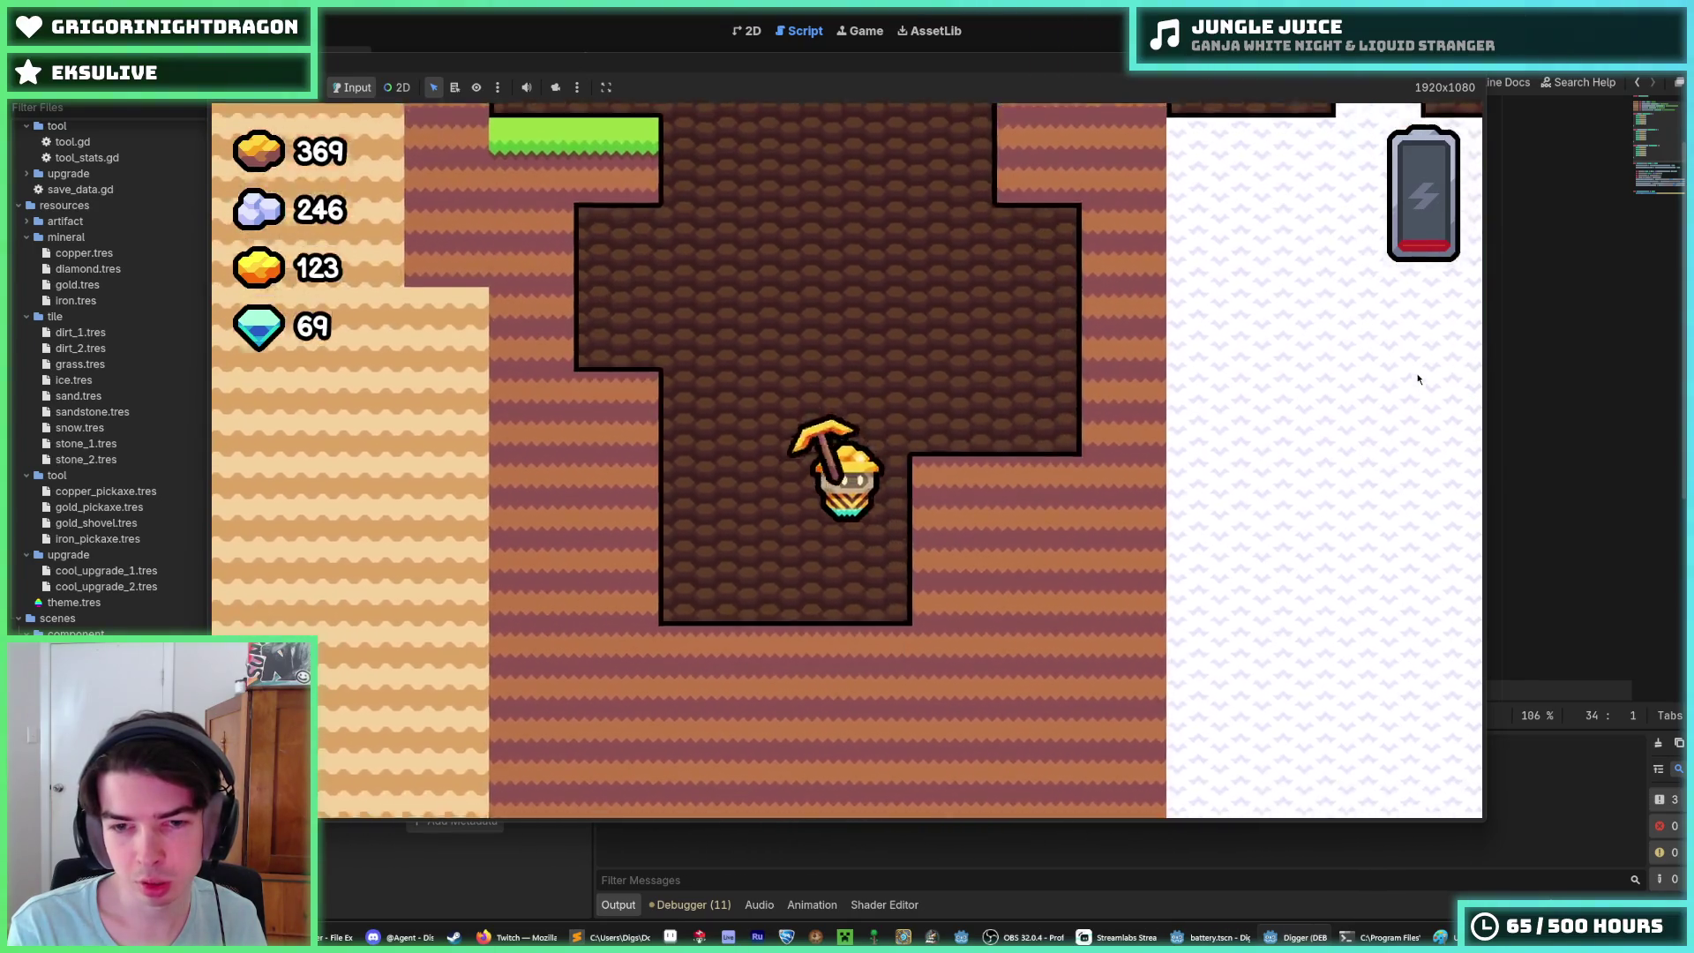
{"action": "key", "text": "a"}
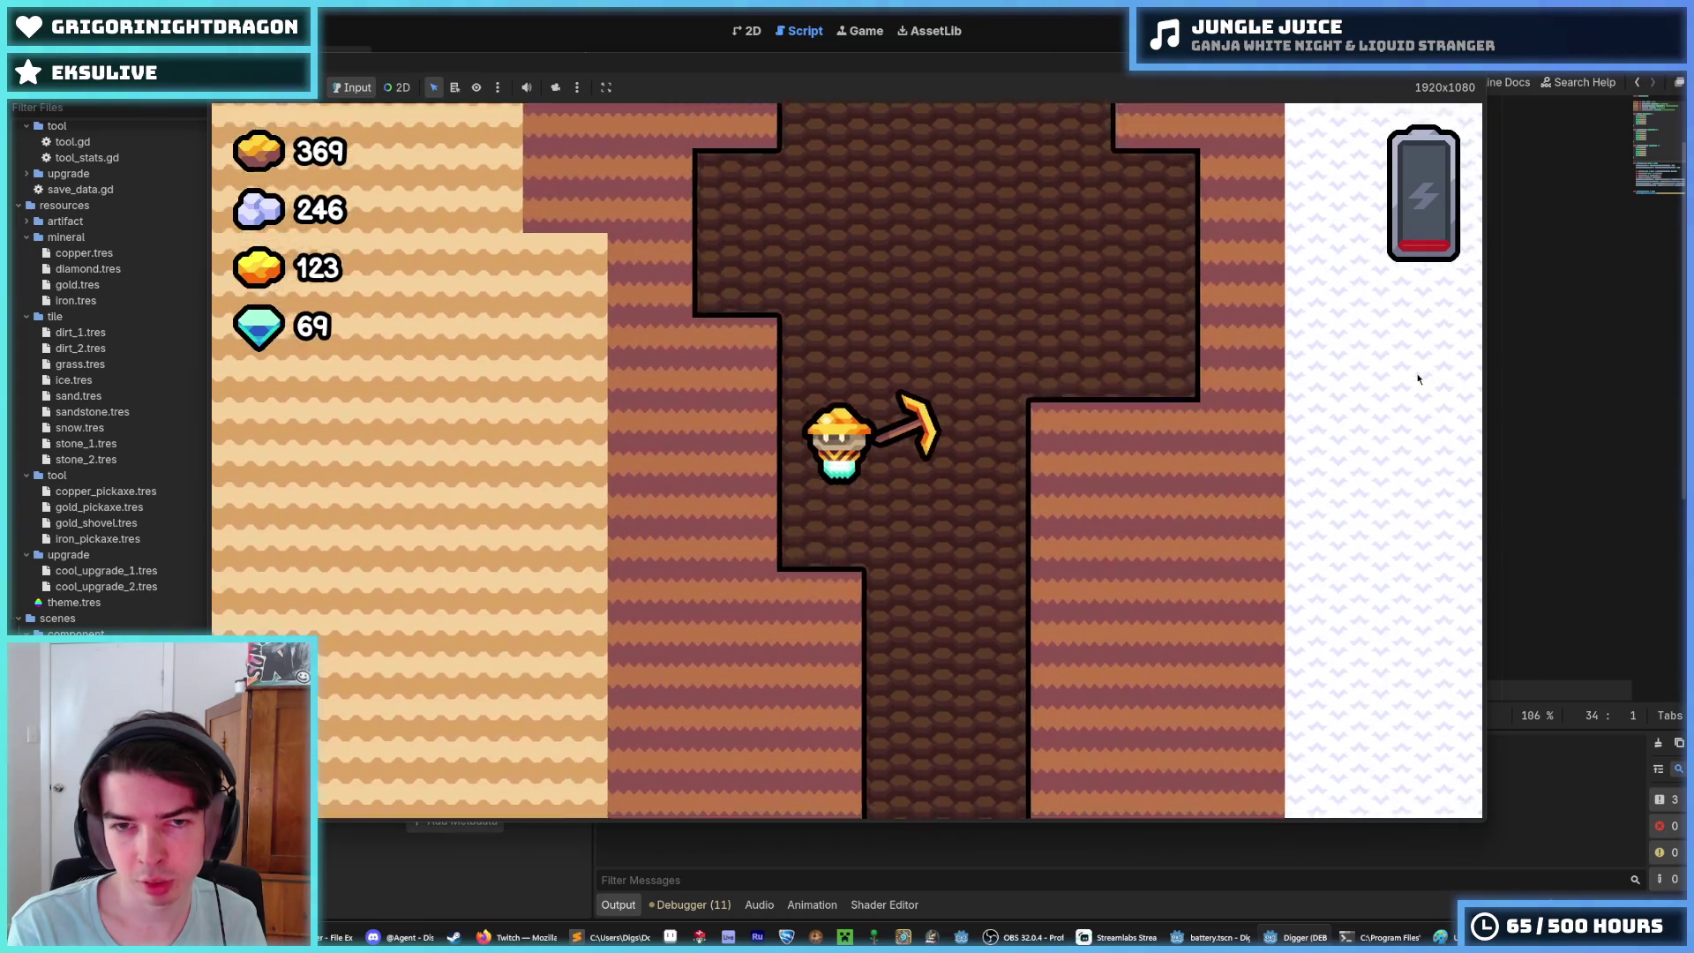
{"action": "key", "text": "a"}
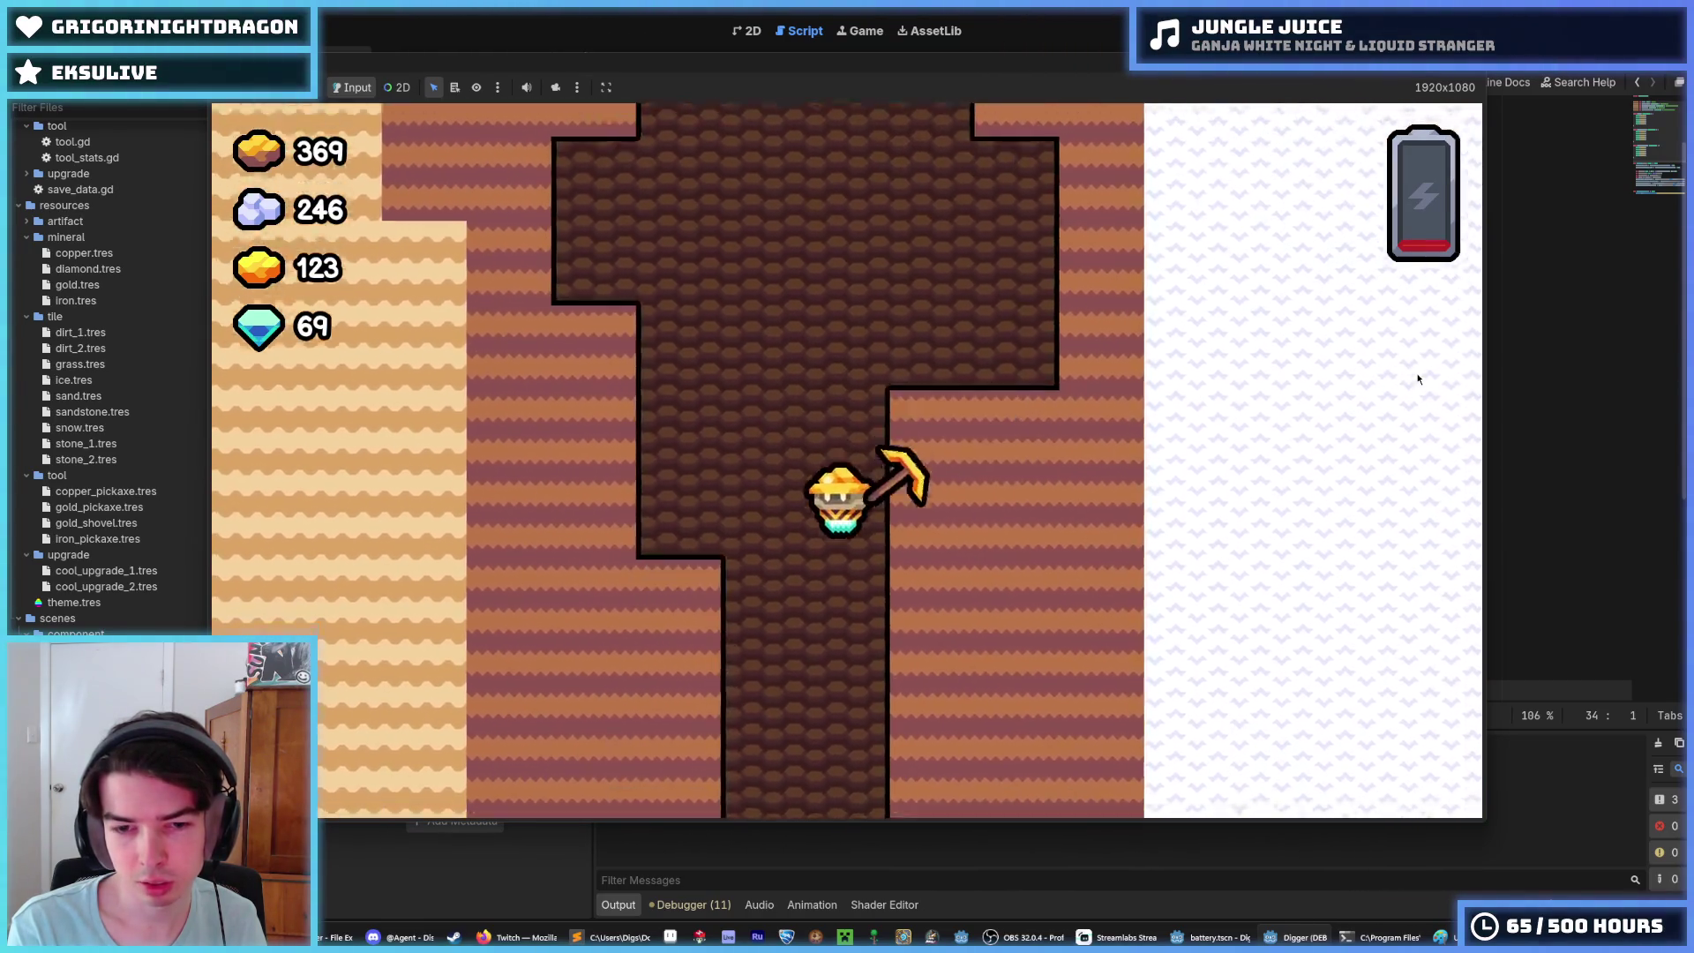
{"action": "key", "text": "a"}
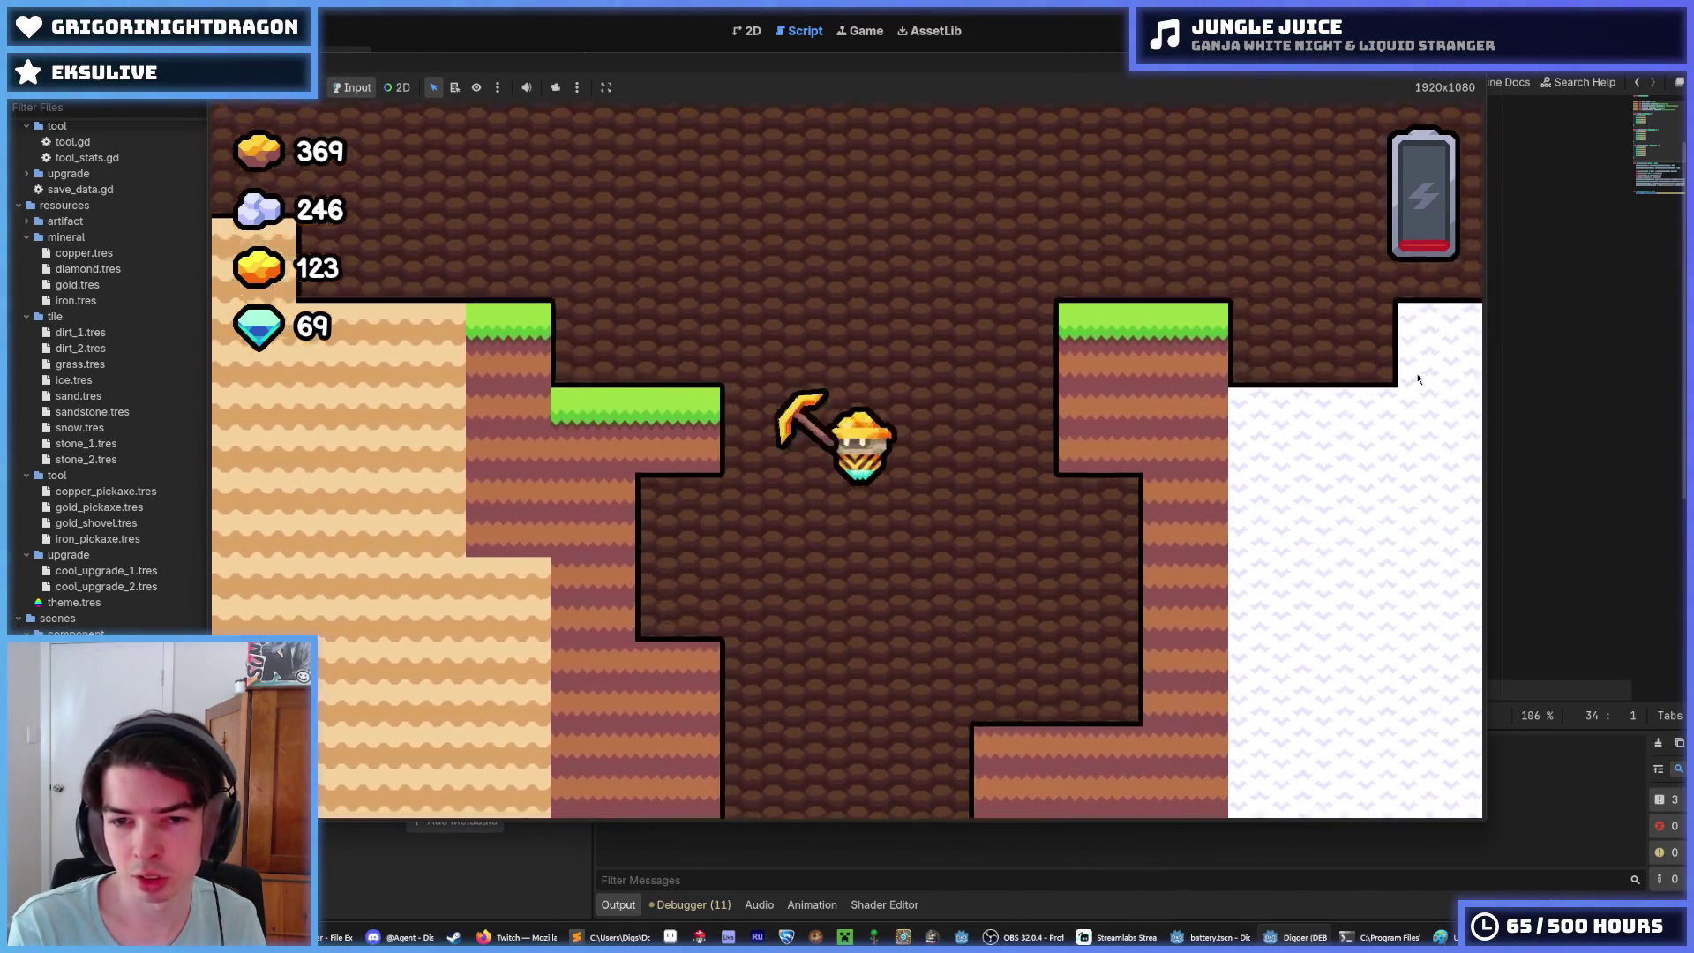
{"action": "key", "text": "s"}
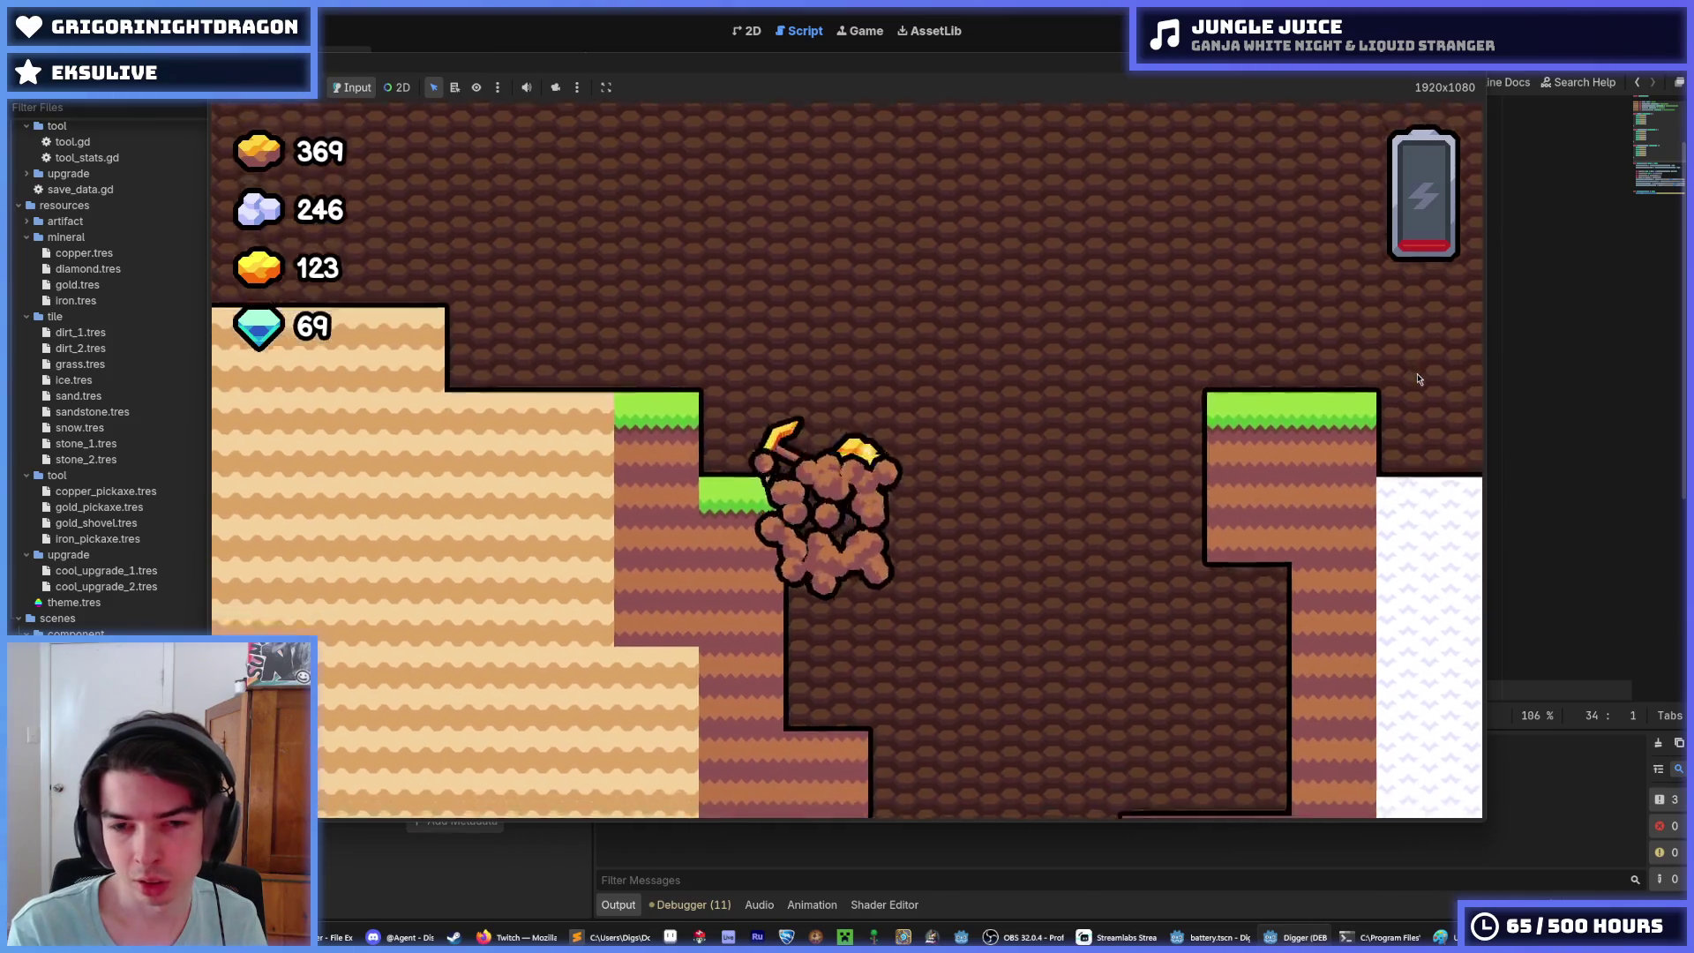
{"action": "key", "text": "a"}
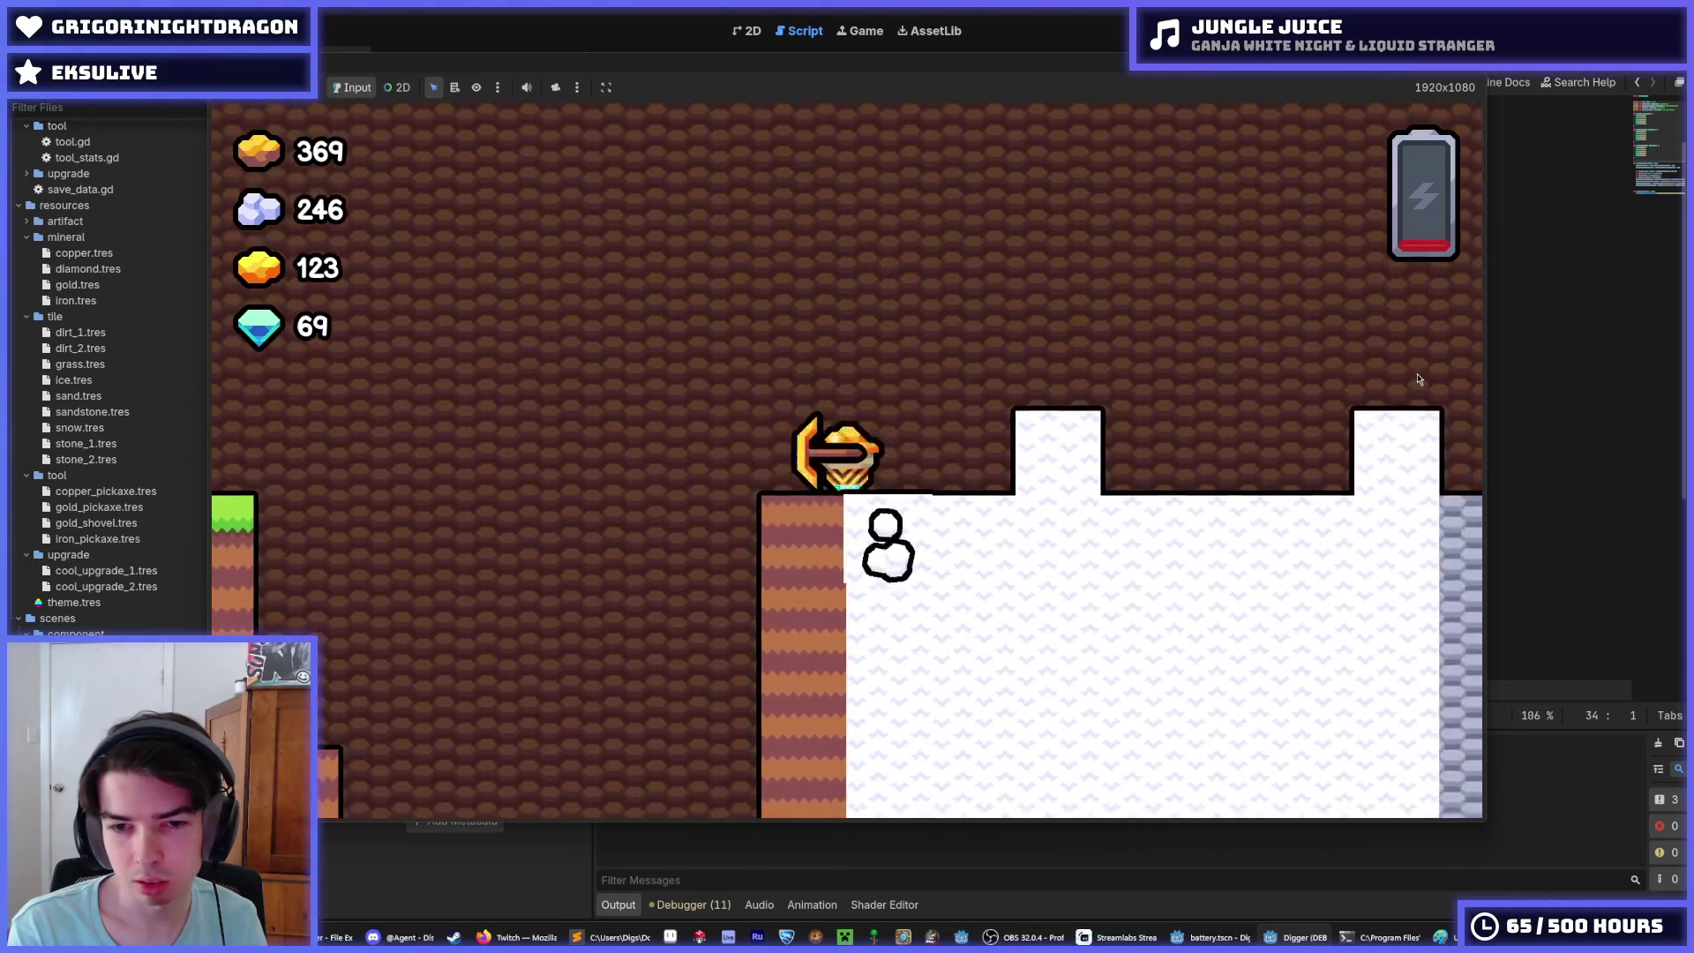
Step: Dig a new shaft down on the right, then fly back up digging through the rock
{"action": "key", "text": "d"}
{"action": "key", "text": "s"}
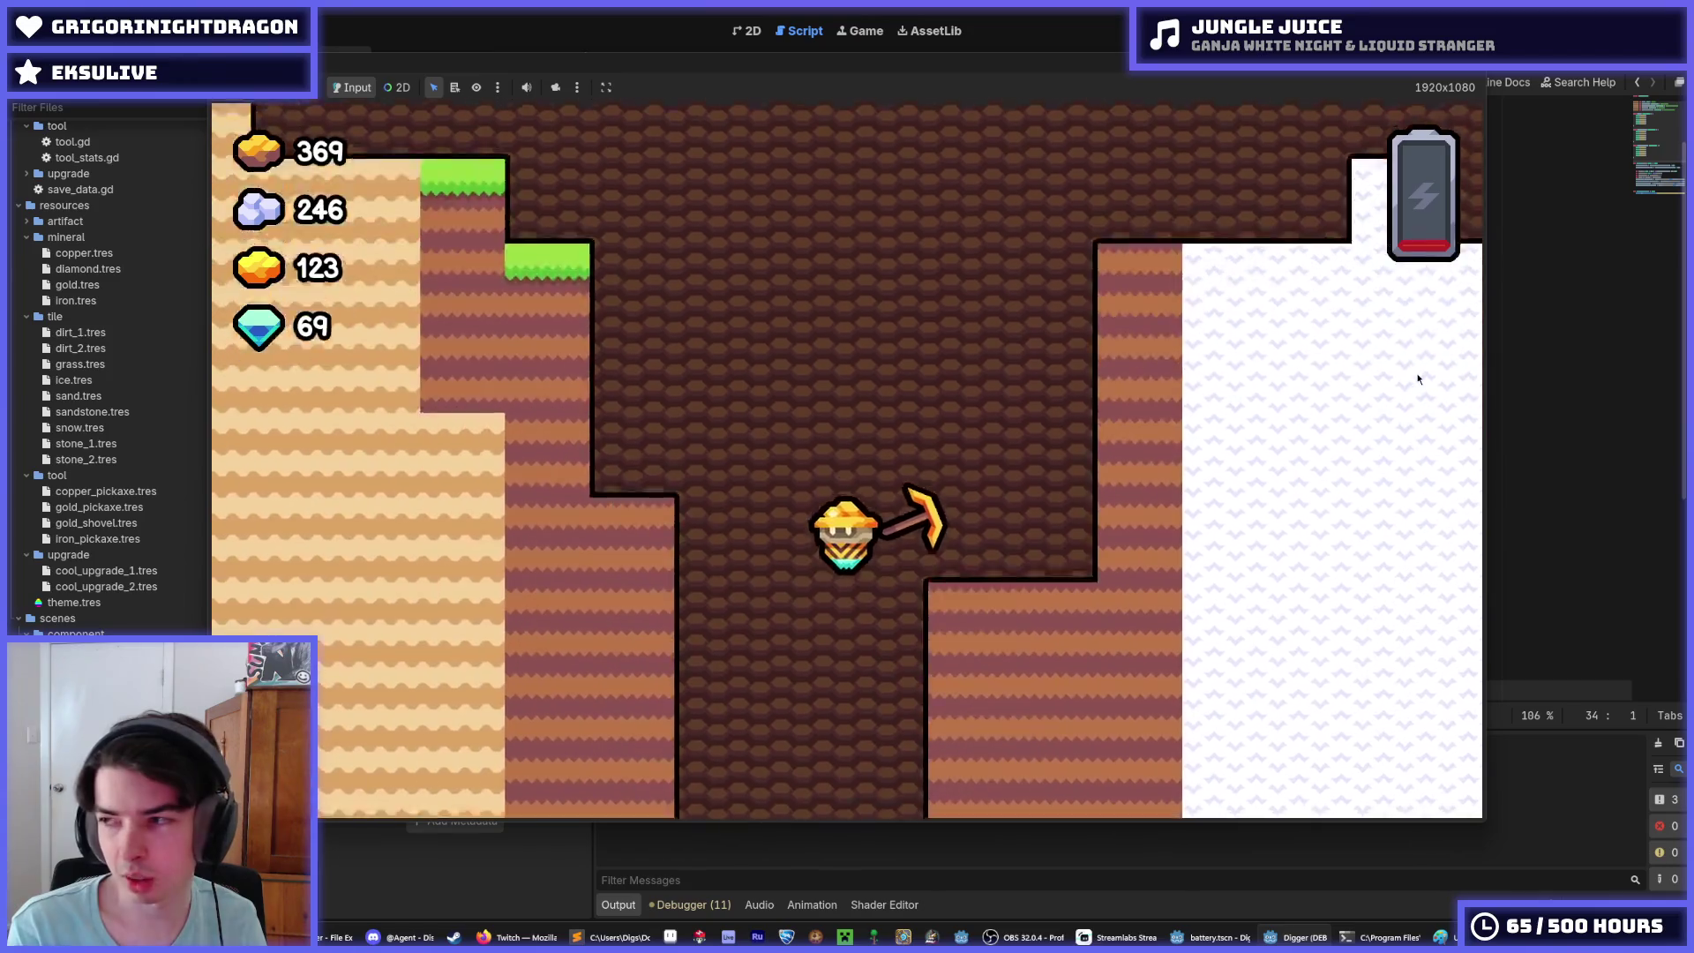
{"action": "key", "text": "w"}
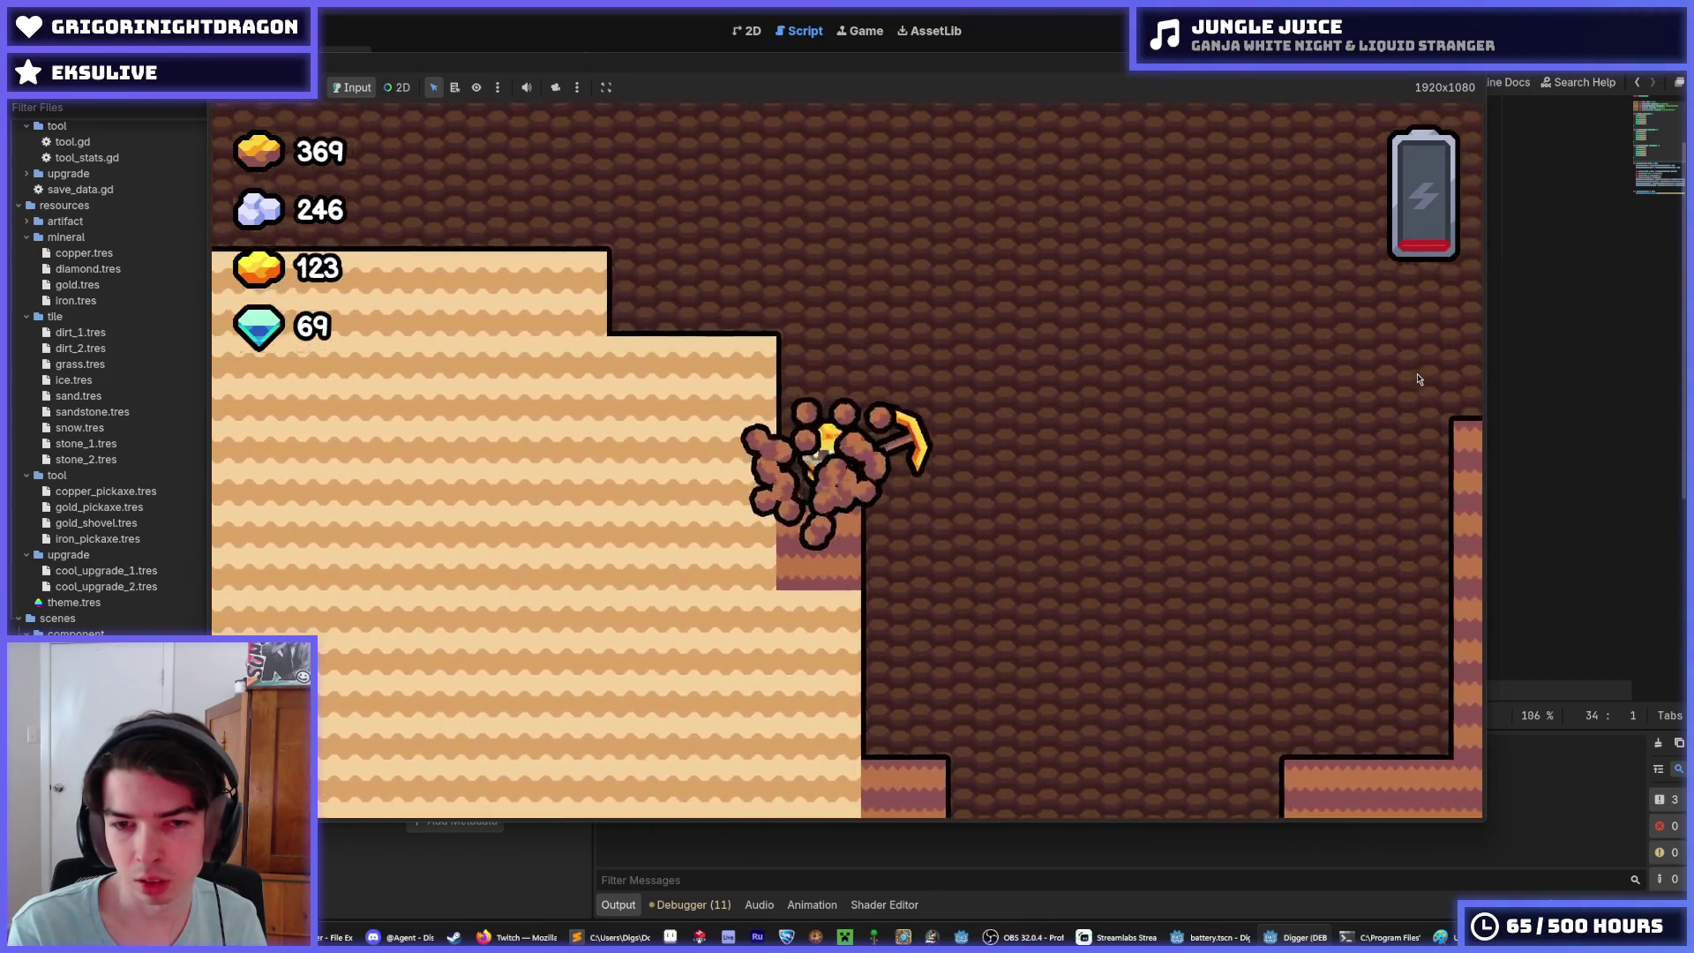
{"action": "key", "text": "w"}
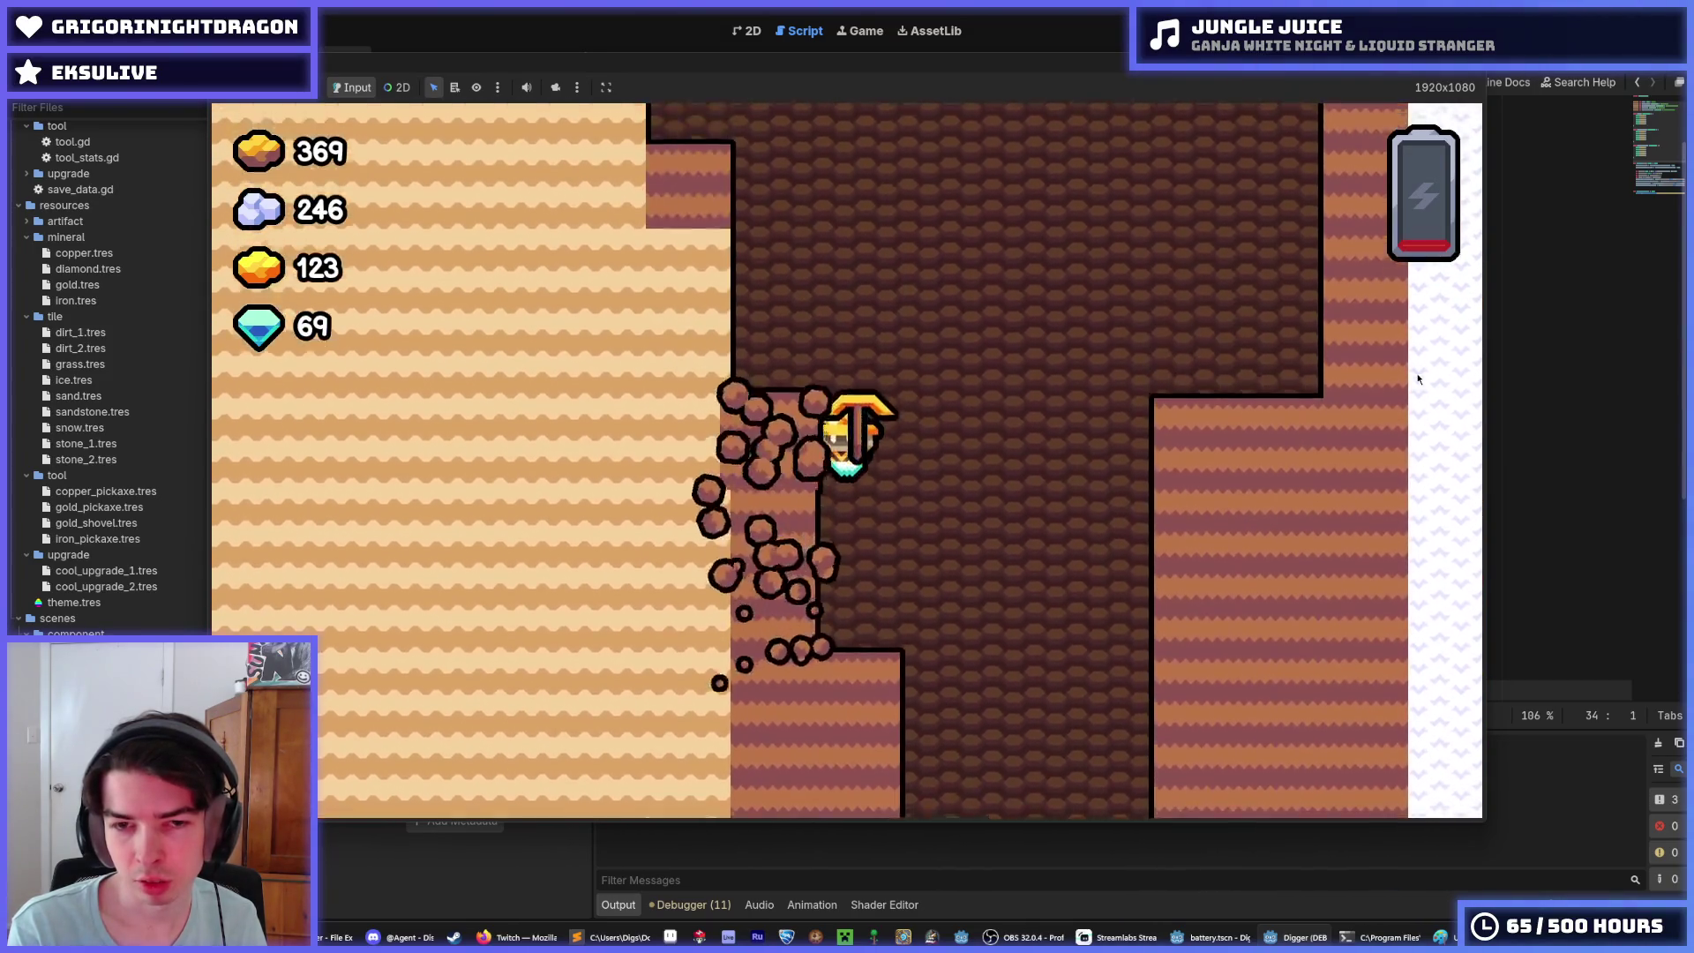
{"action": "key", "text": "s"}
{"action": "key", "text": "d"}
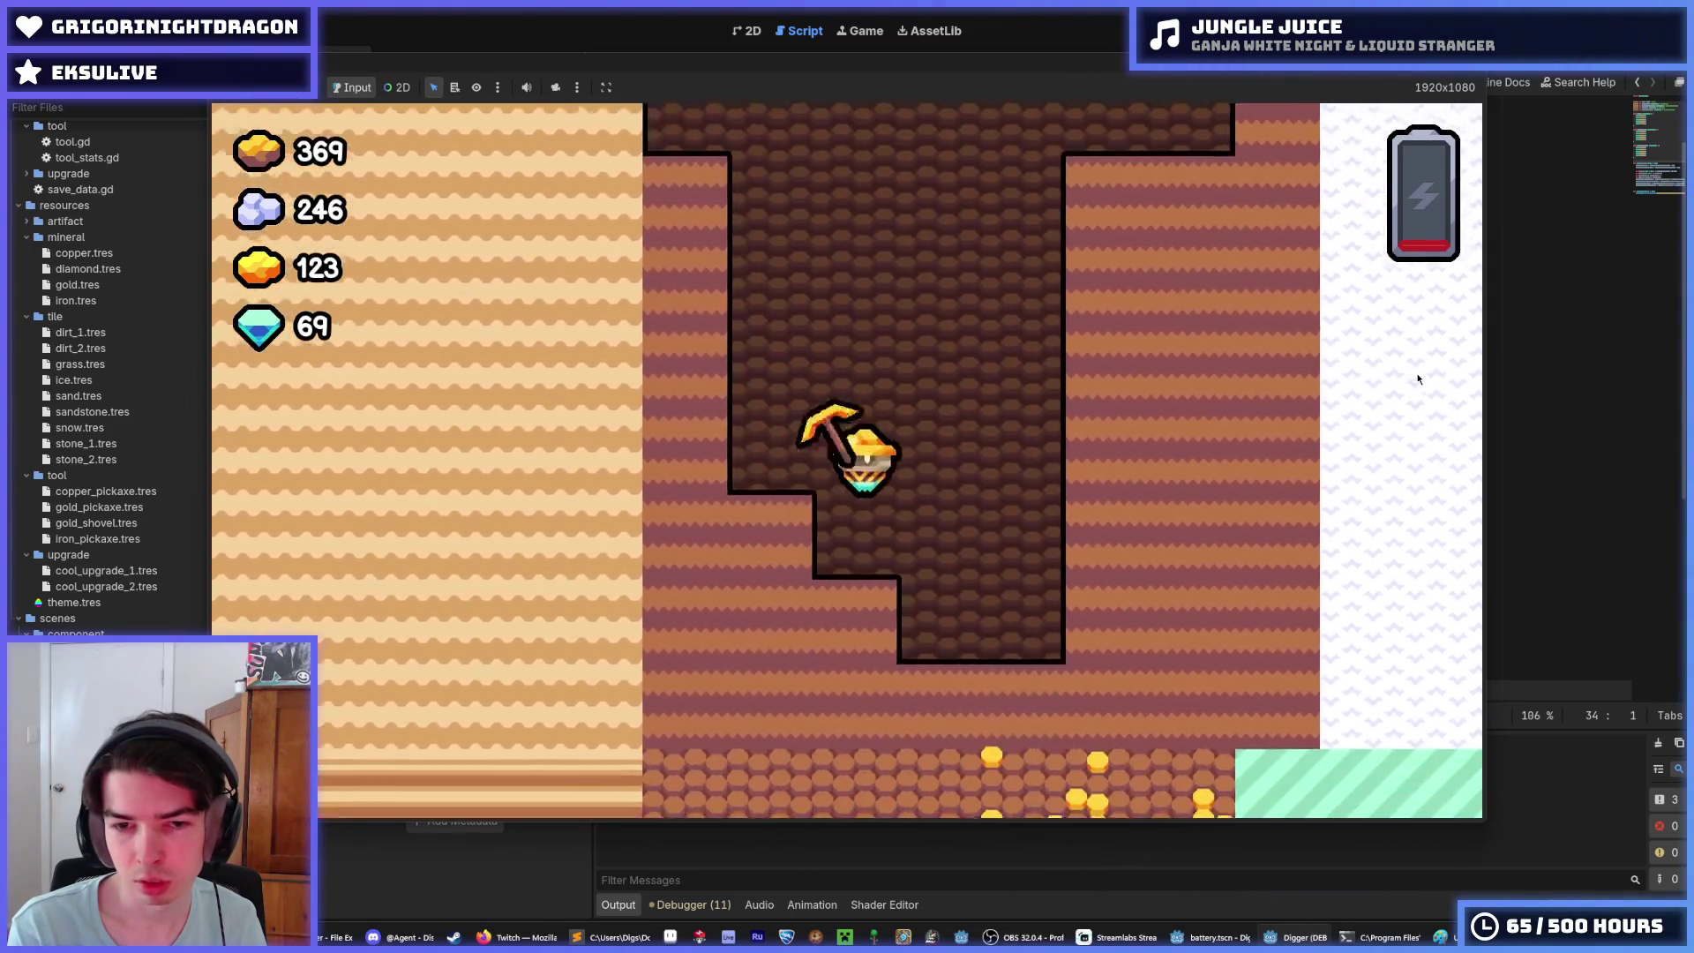
{"action": "key", "text": "w"}
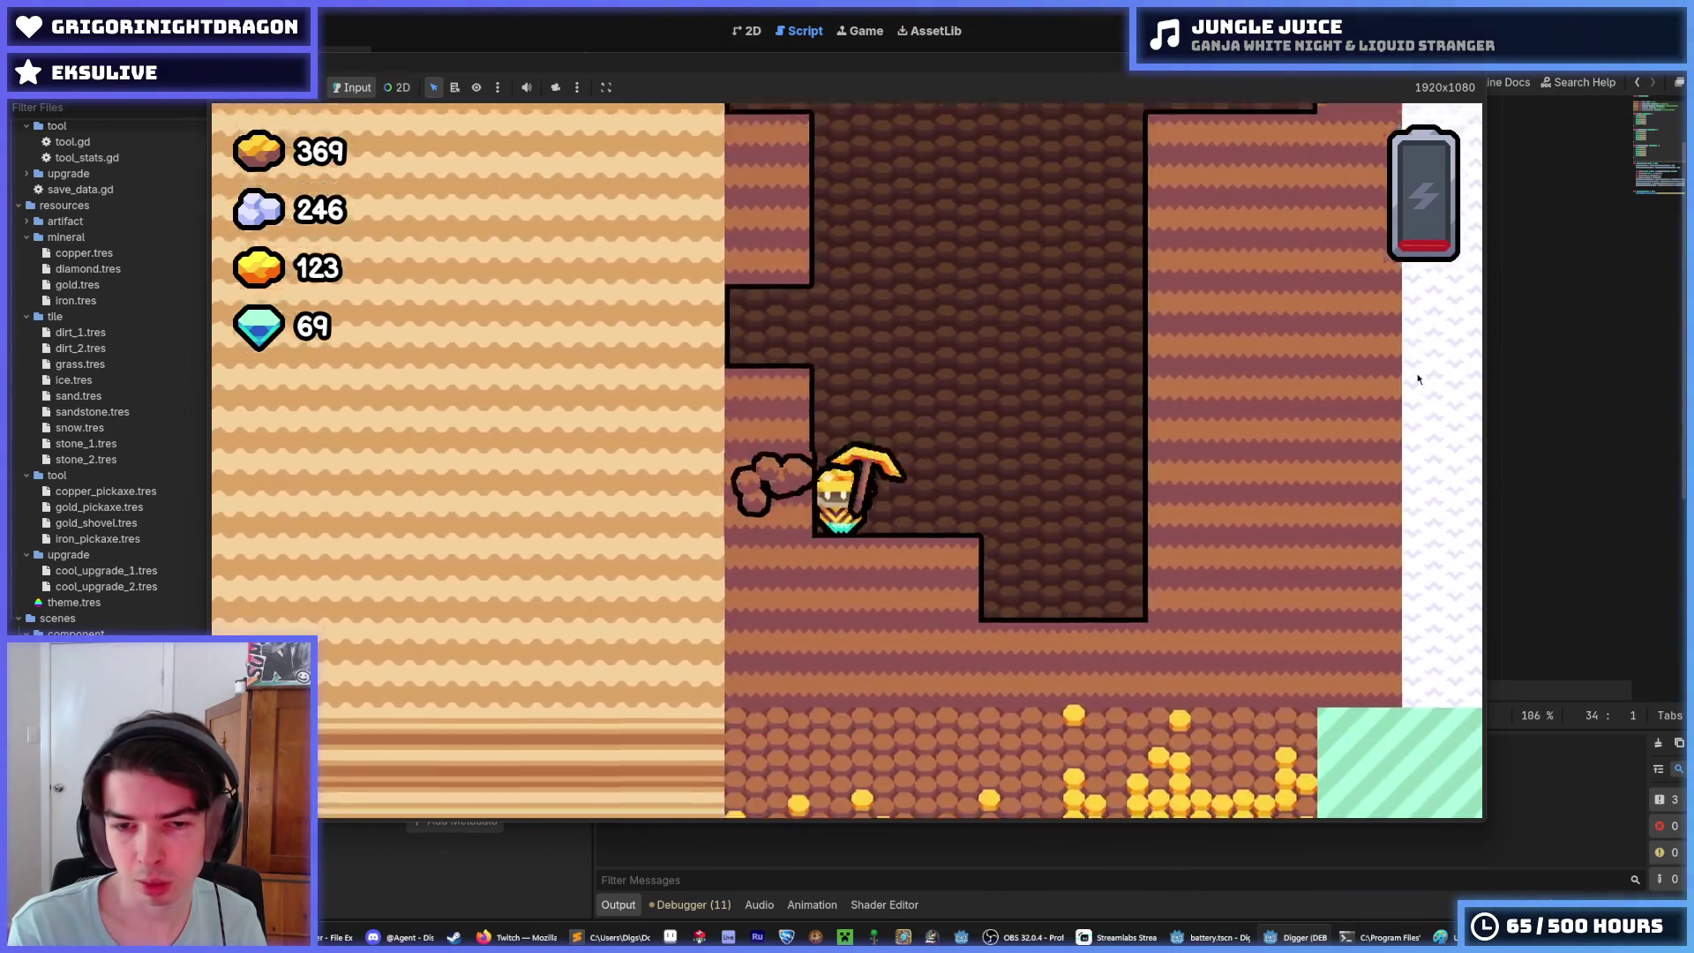
{"action": "key", "text": "w"}
{"action": "key", "text": "d"}
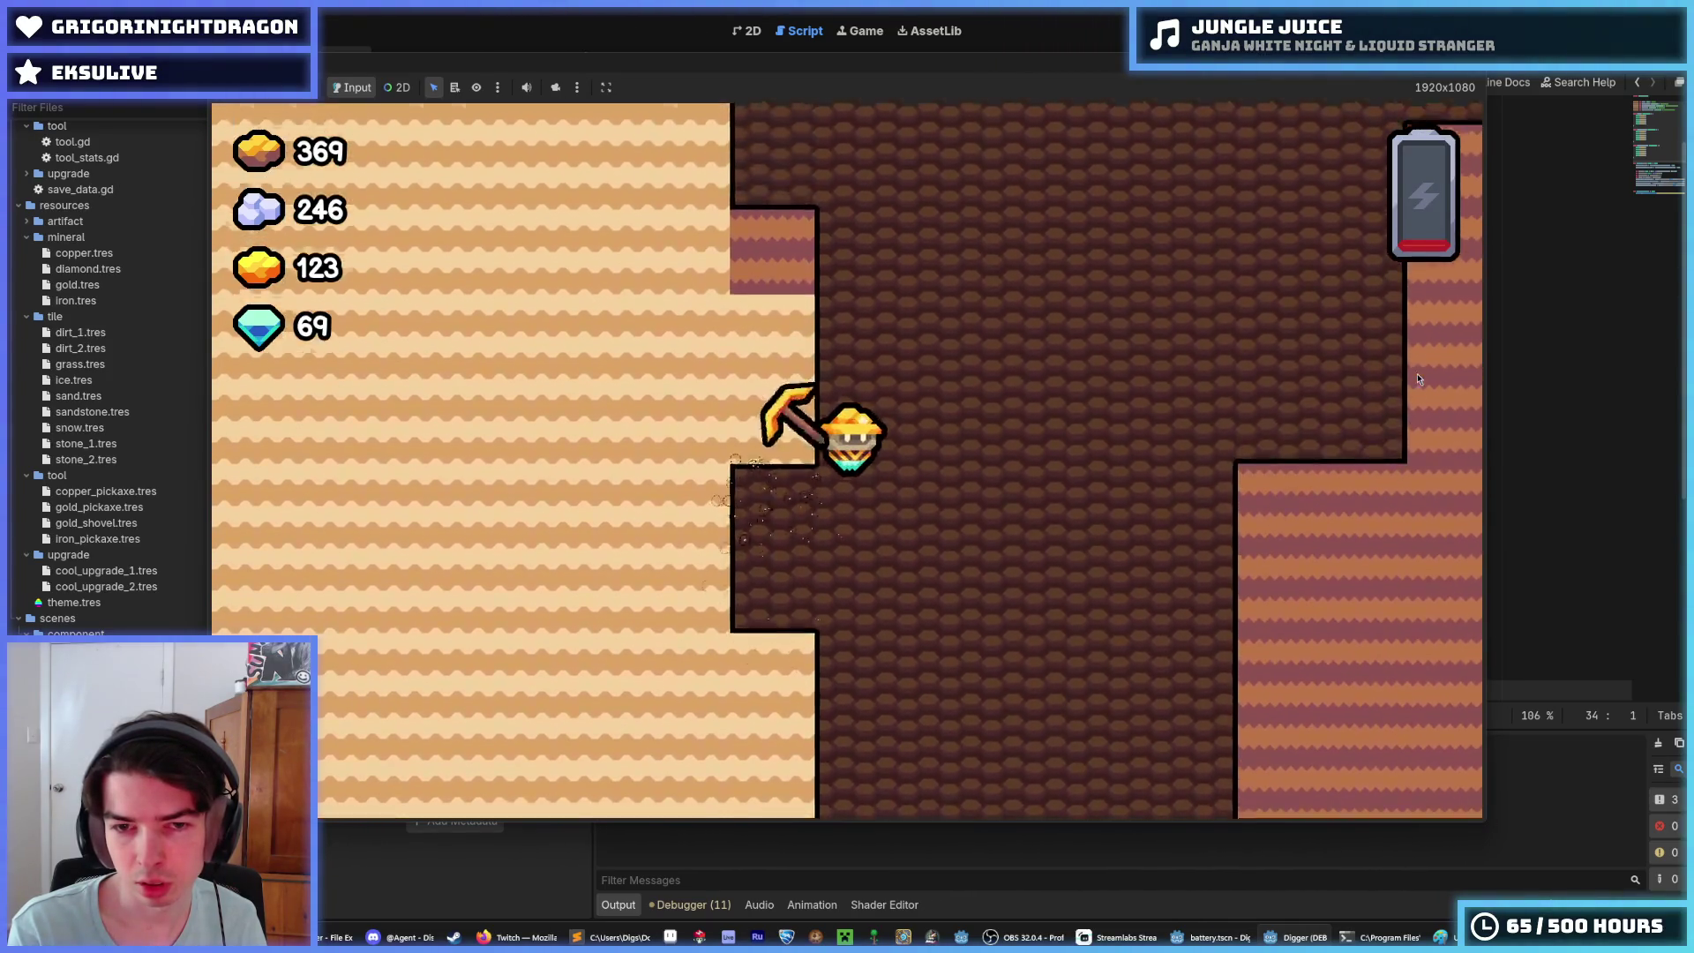
Step: Descend the cave, digging into the right and left walls, down to the bottom
{"action": "key", "text": "s"}
{"action": "key", "text": "d"}
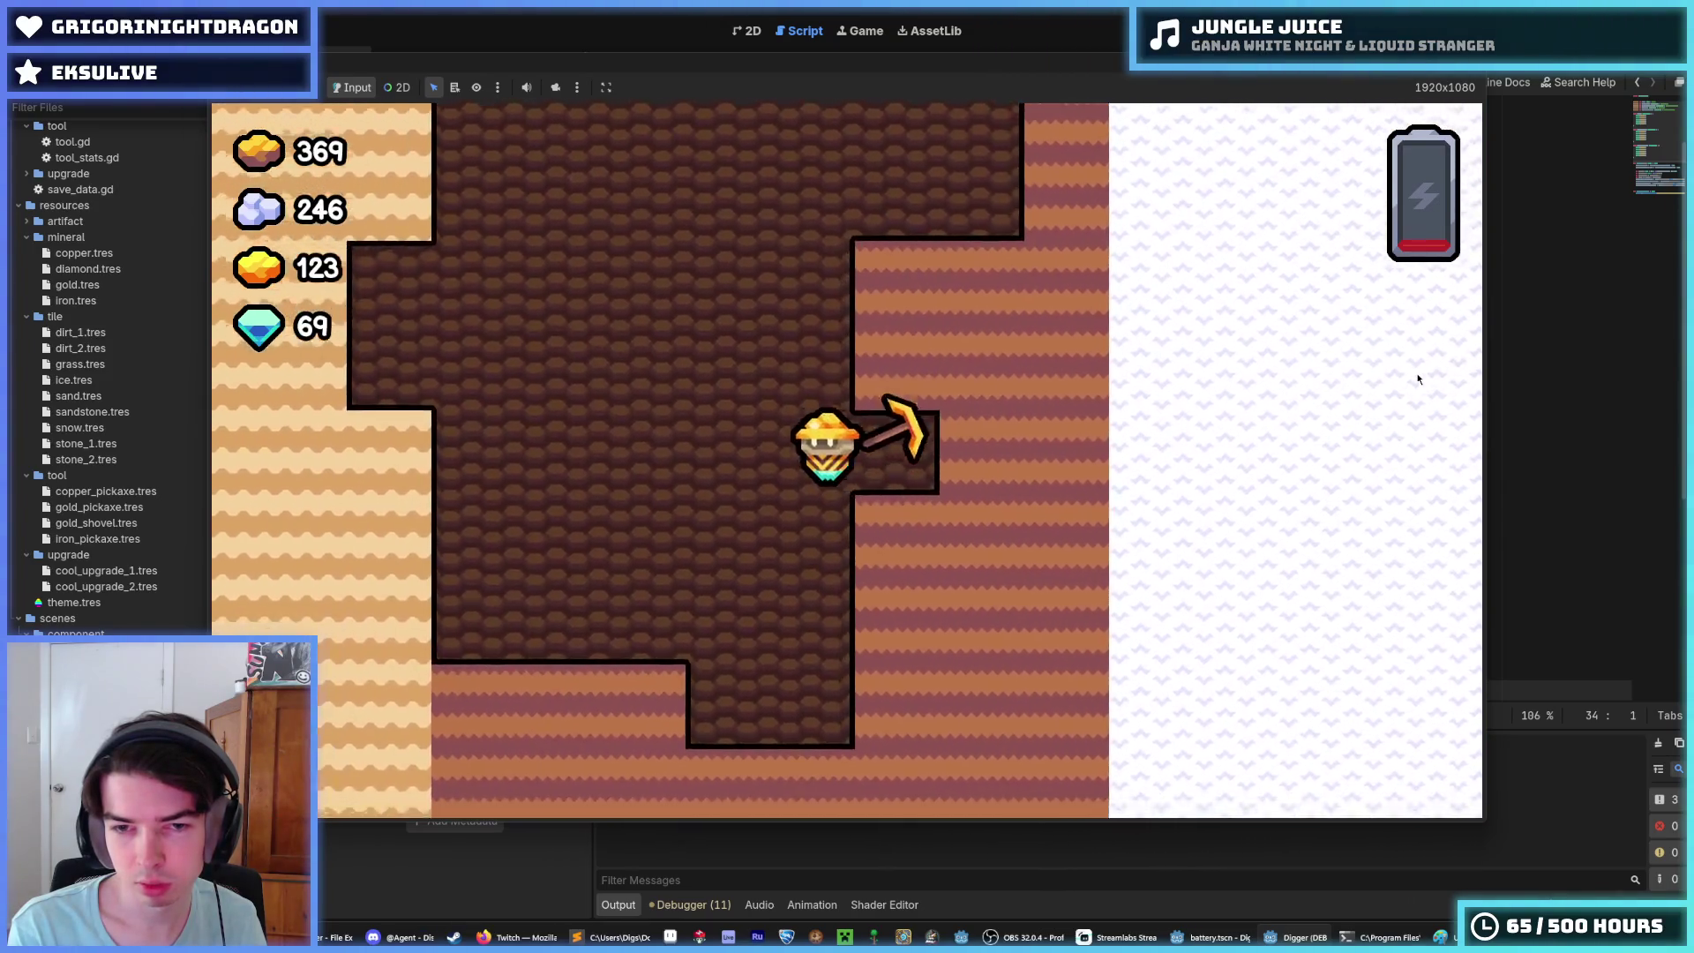
{"action": "key", "text": "s"}
{"action": "key", "text": "a"}
{"action": "key", "text": "d"}
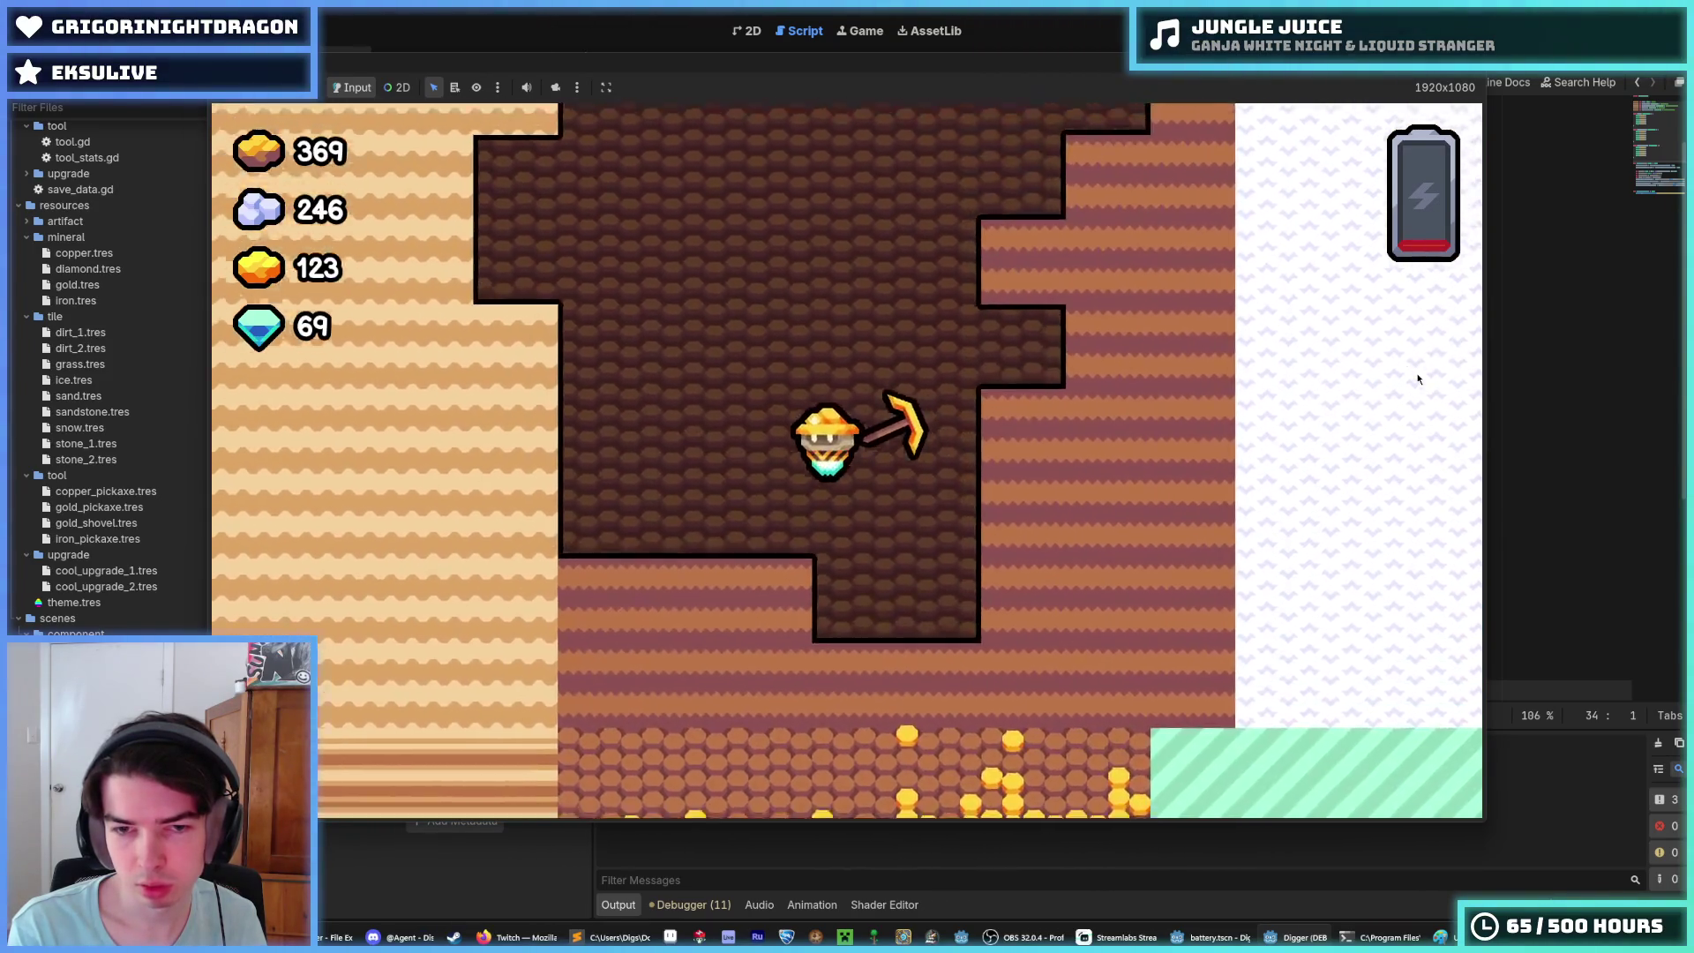
{"action": "key", "text": "a"}
{"action": "key", "text": "s"}
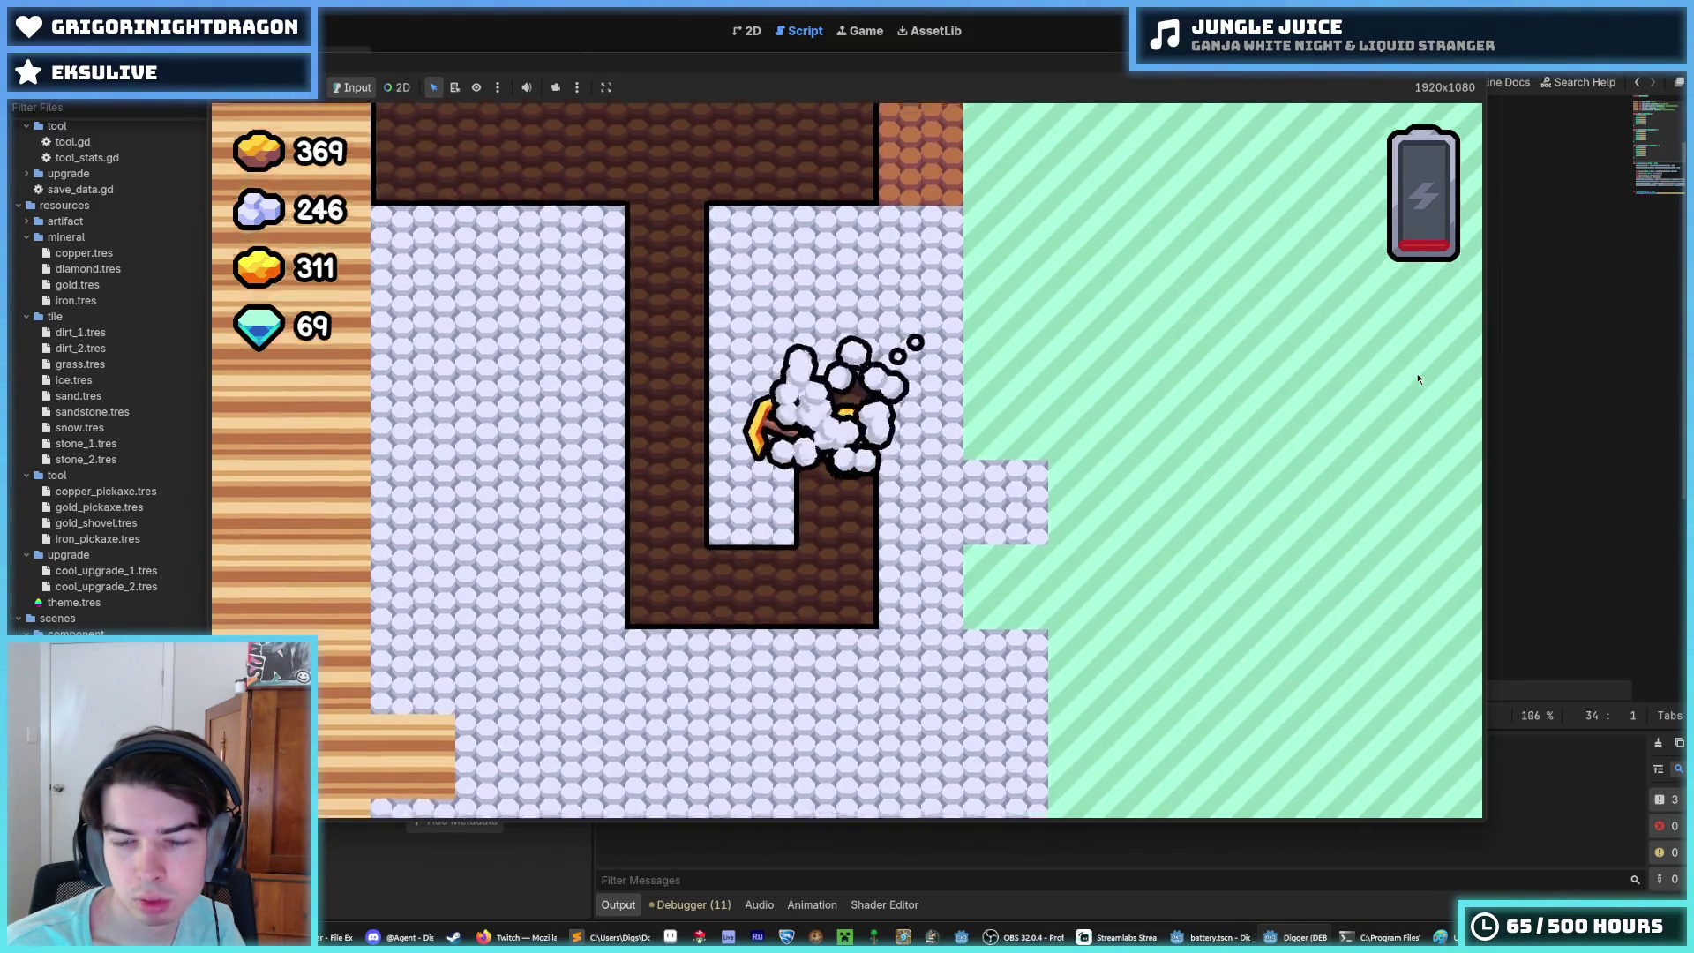
Step: Break the tiles on both sides and the snow tile, then fly up through the cracked tile
{"action": "key", "text": "Right"}
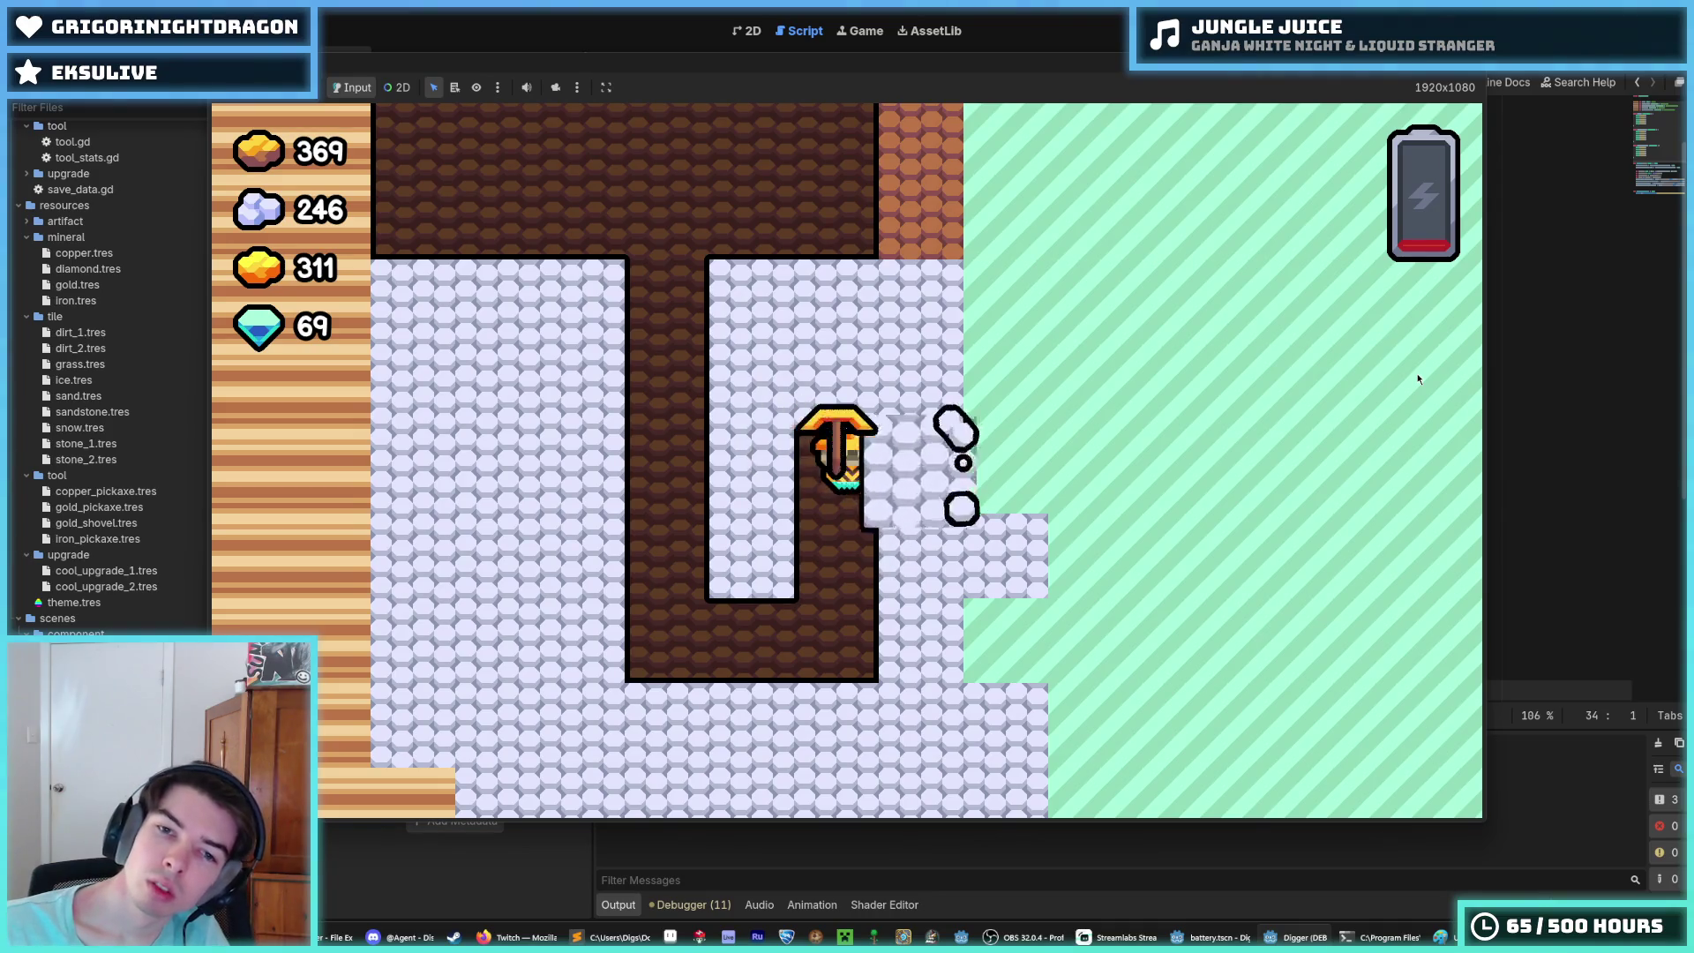
{"action": "key", "text": "Left"}
{"action": "key", "text": "Left"}
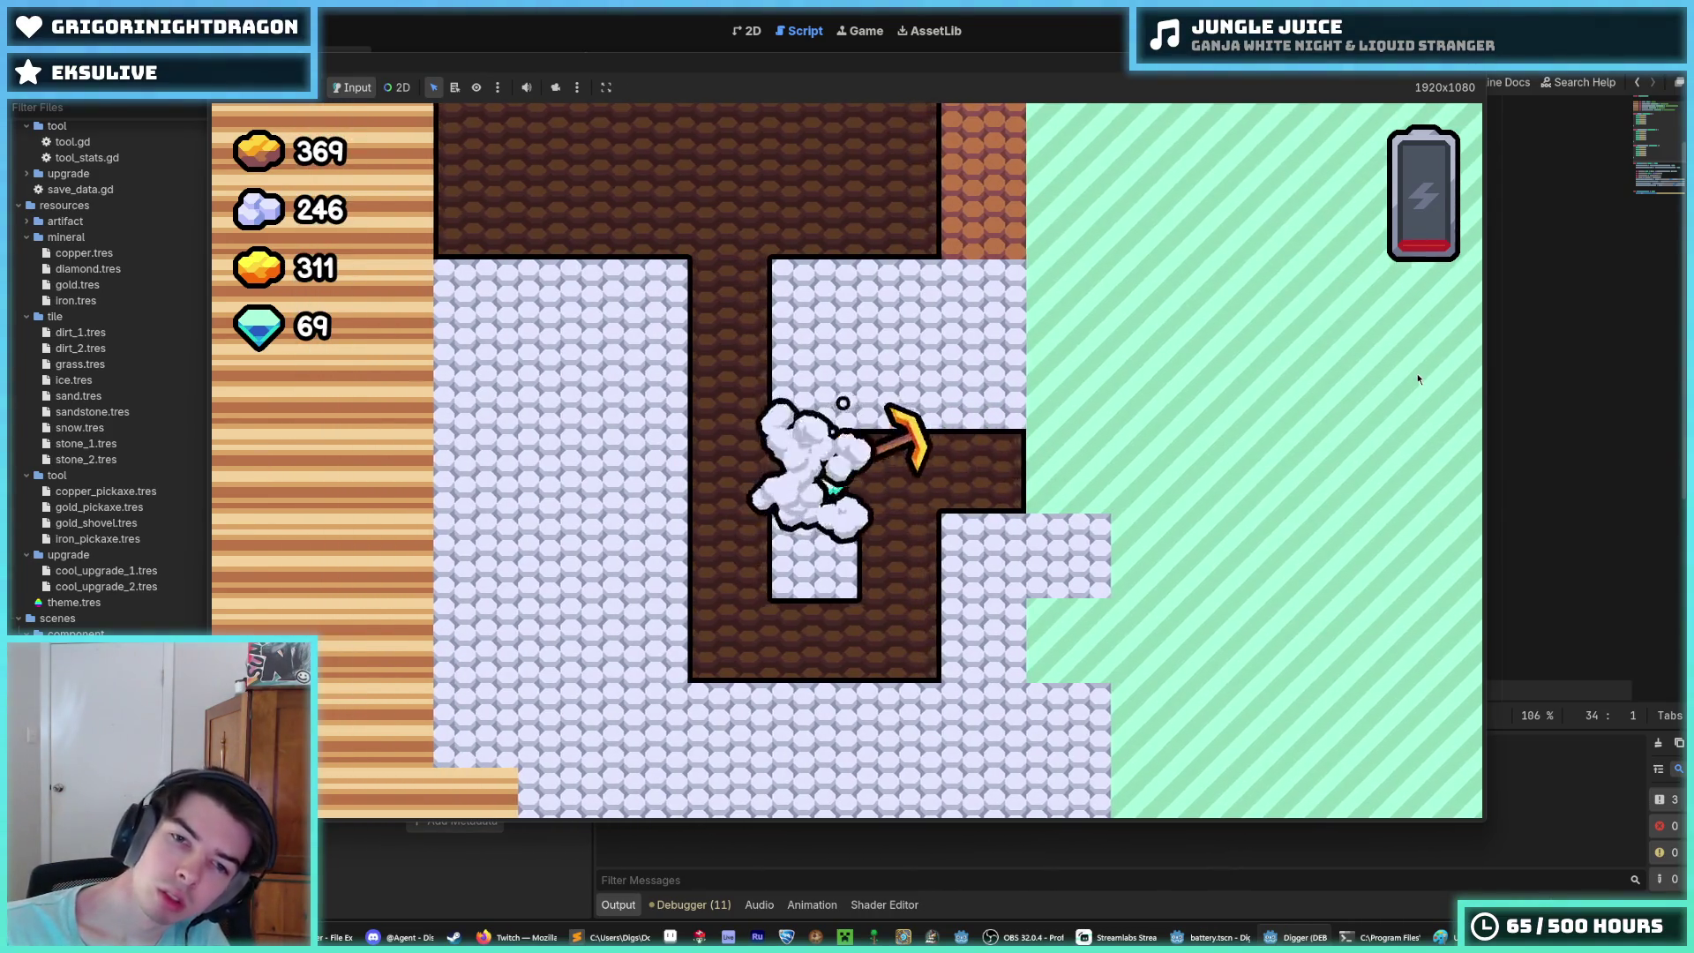
{"action": "key", "text": "Left"}
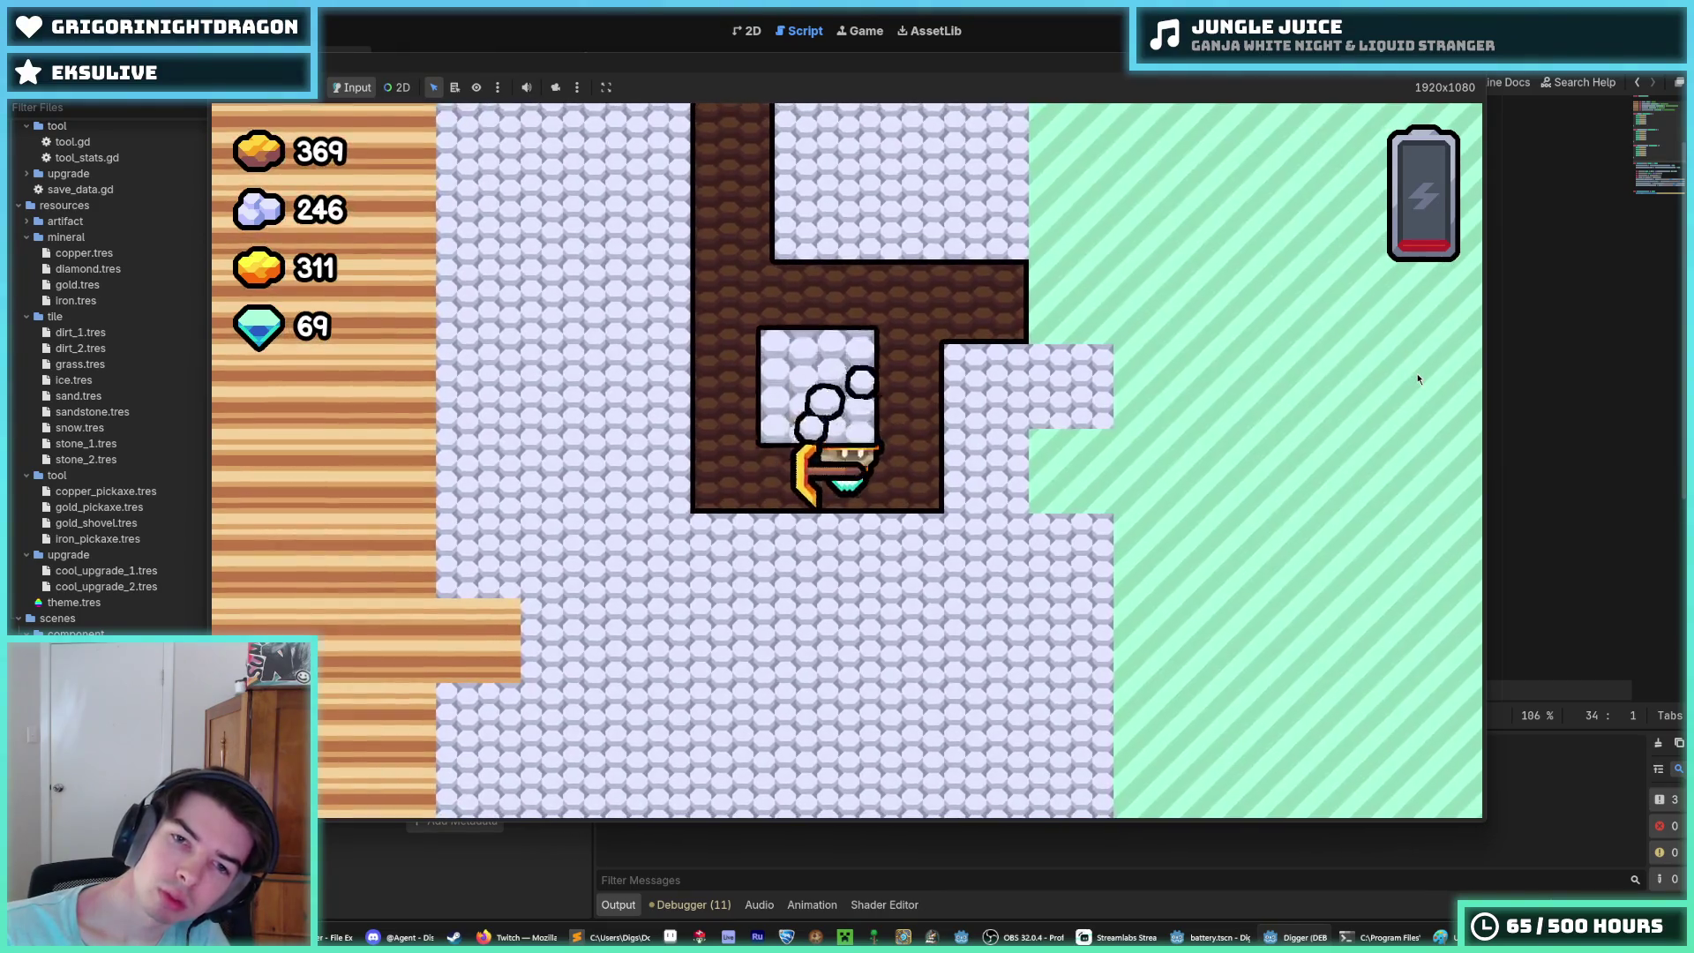
{"action": "key", "text": "Up"}
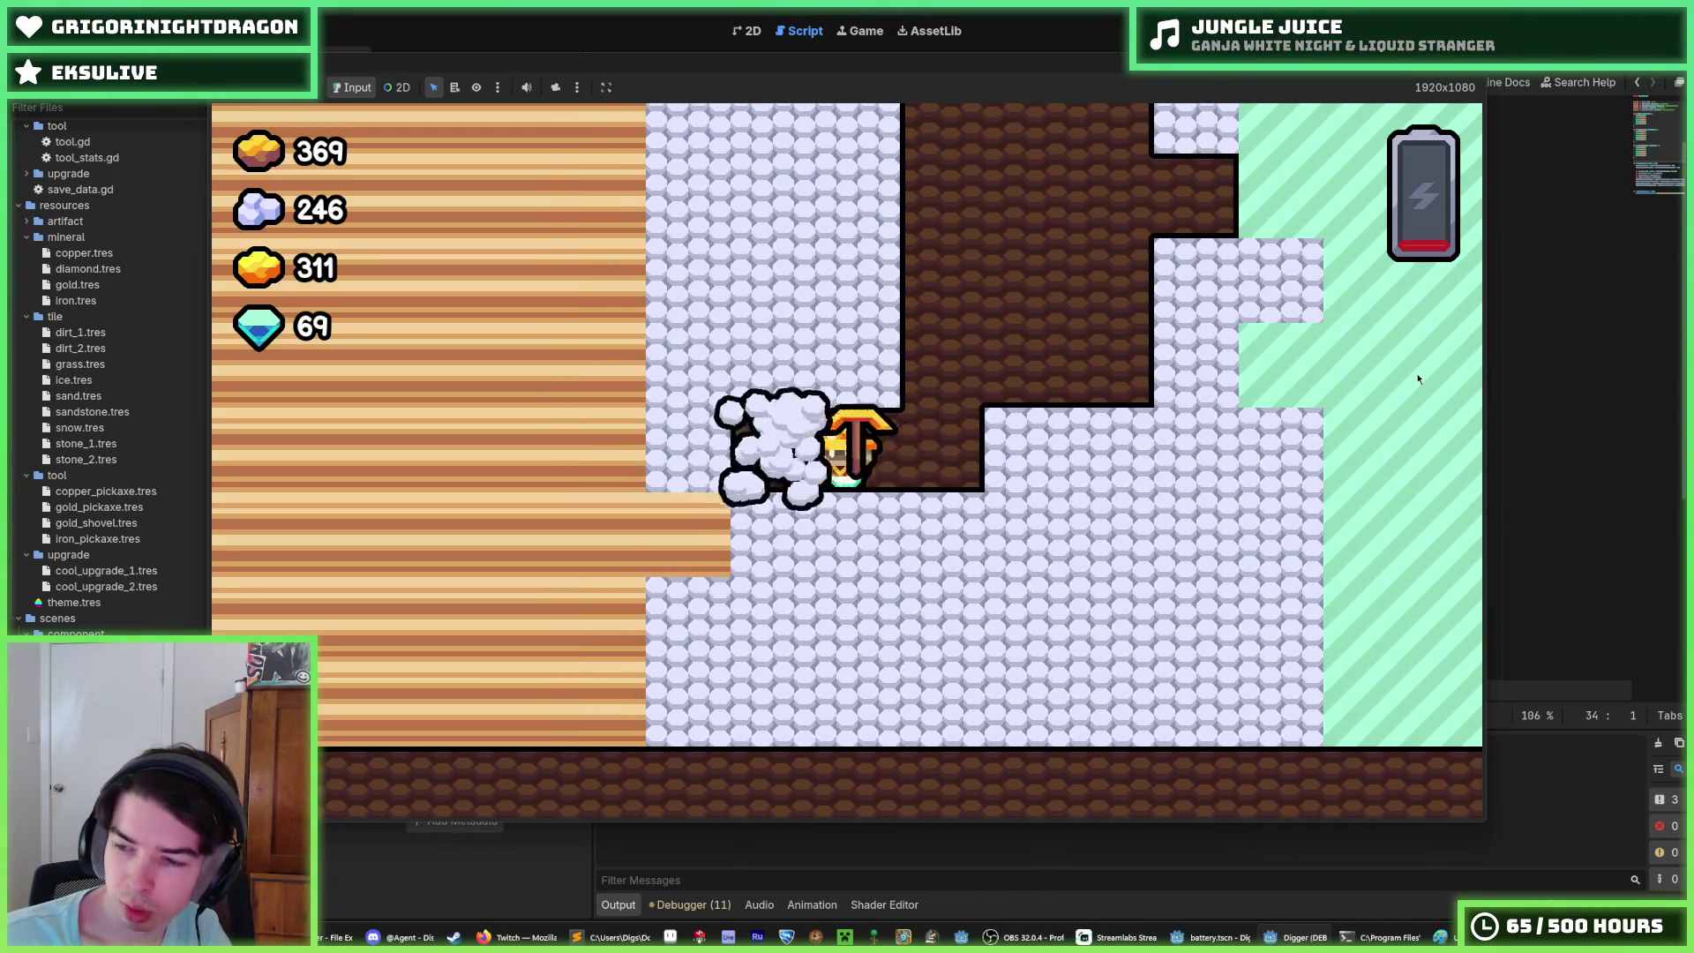
Step: Mine the dirt tiles left and right, then descend the dug shaft
{"action": "key", "text": "Left"}
{"action": "key", "text": "Right"}
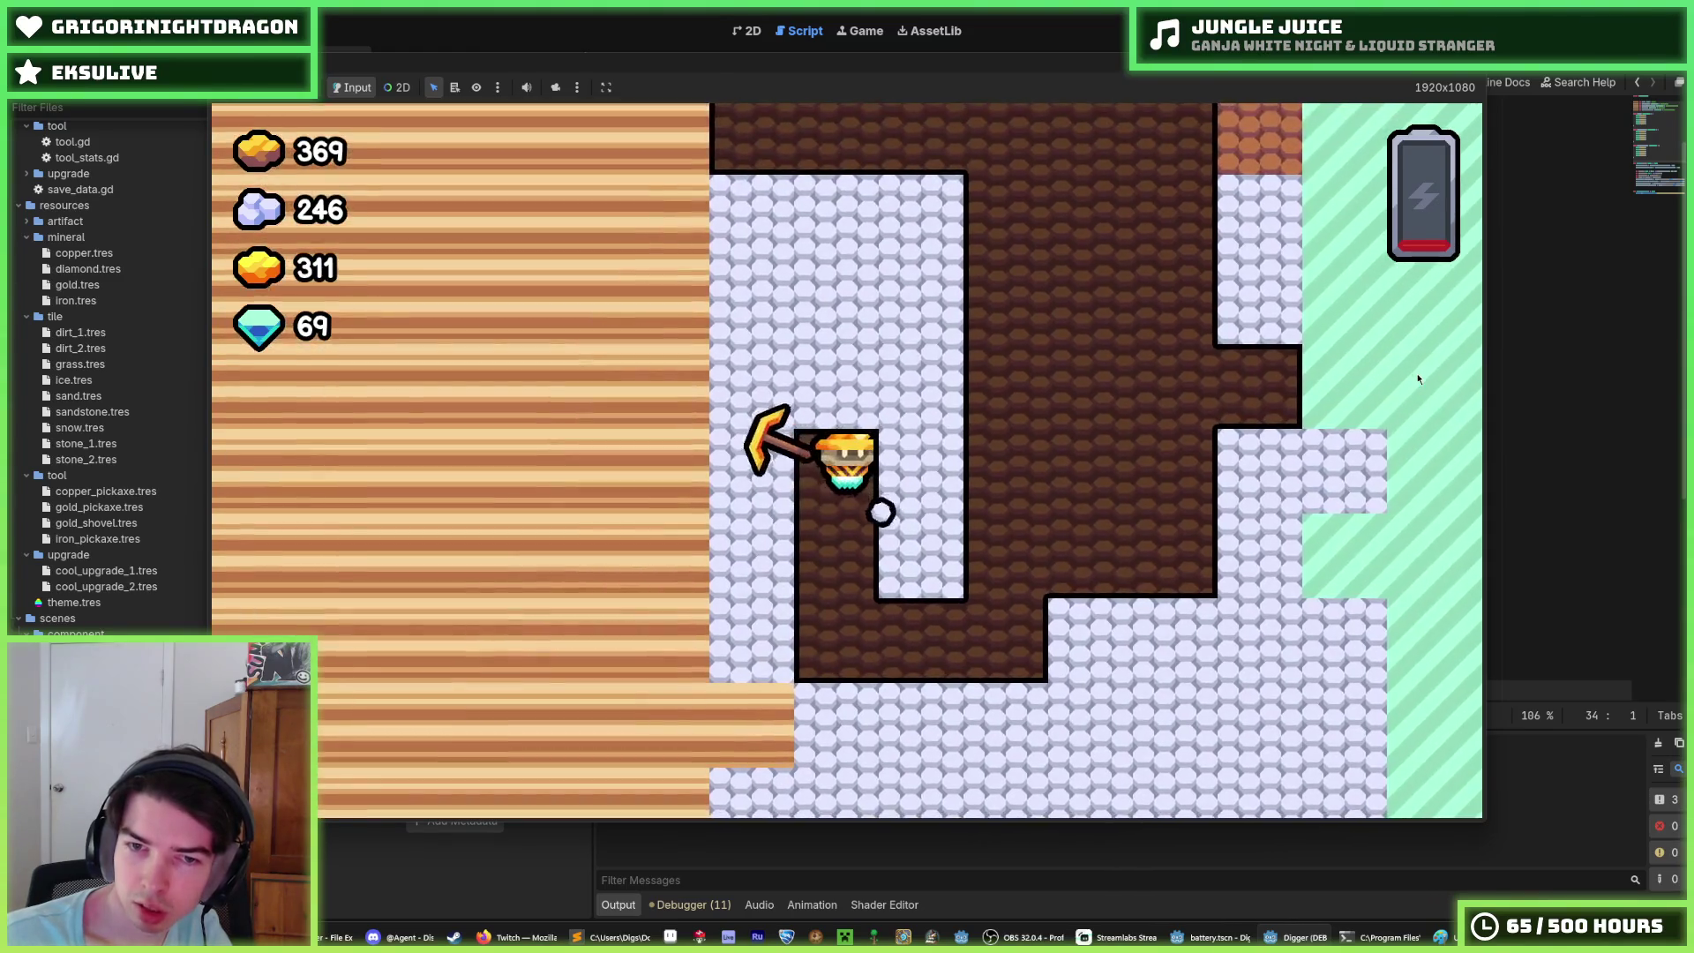
{"action": "key", "text": "Left"}
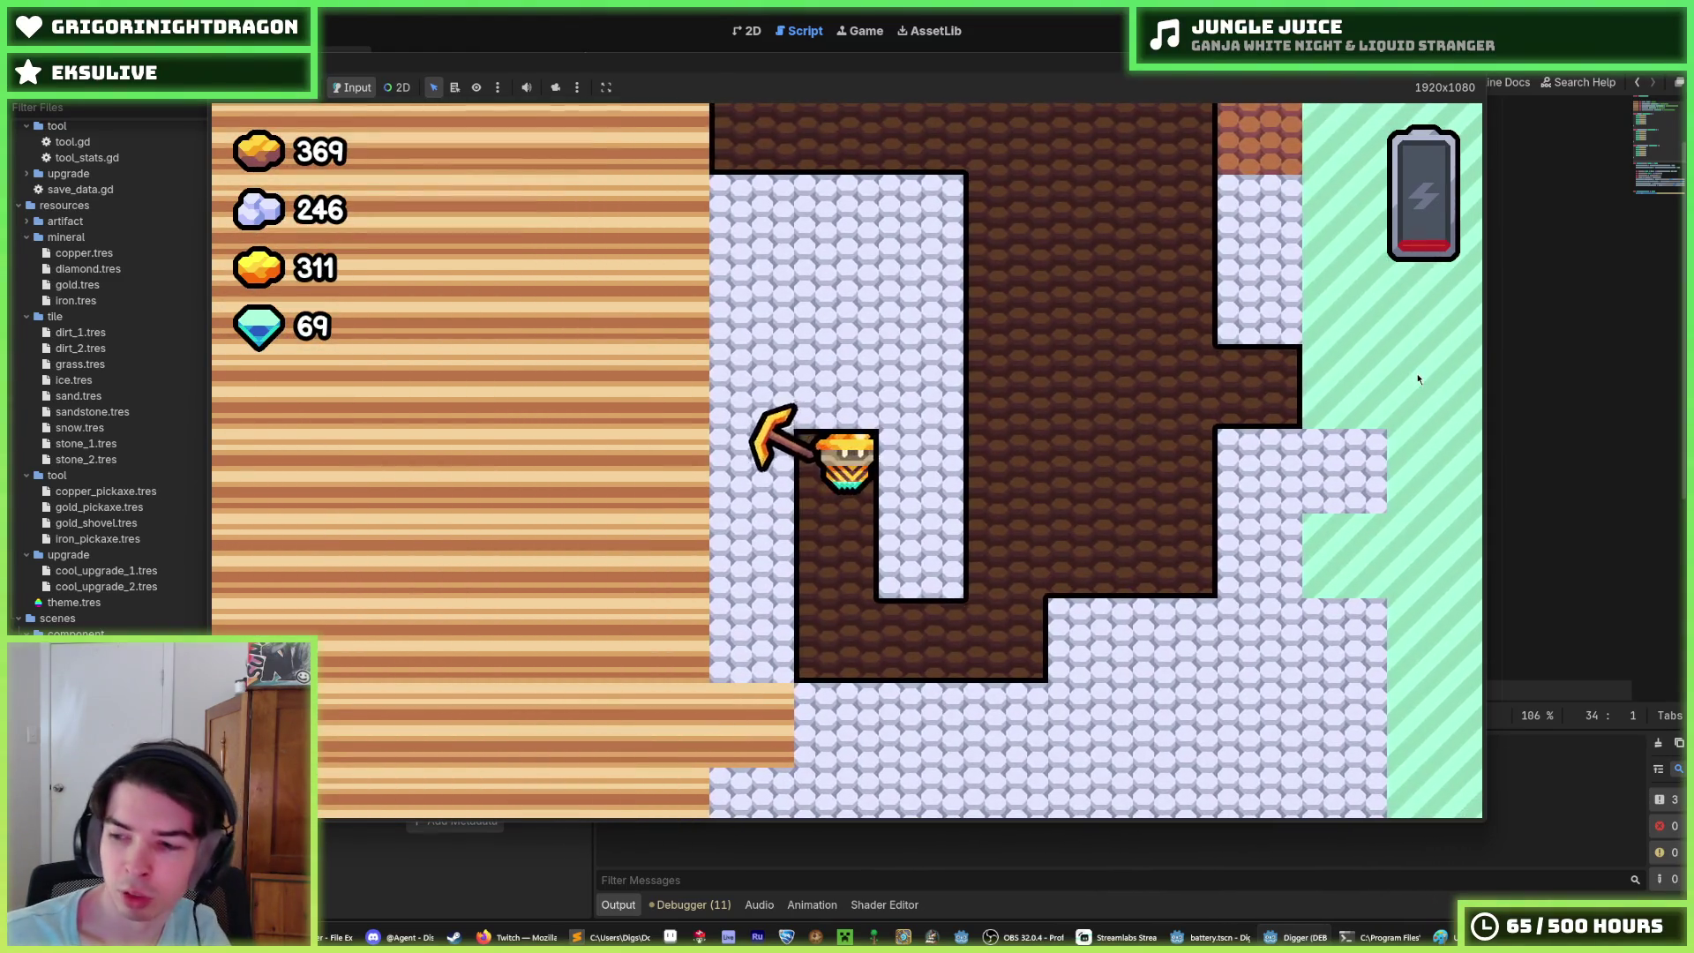
{"action": "key", "text": "Right"}
{"action": "key", "text": "Left"}
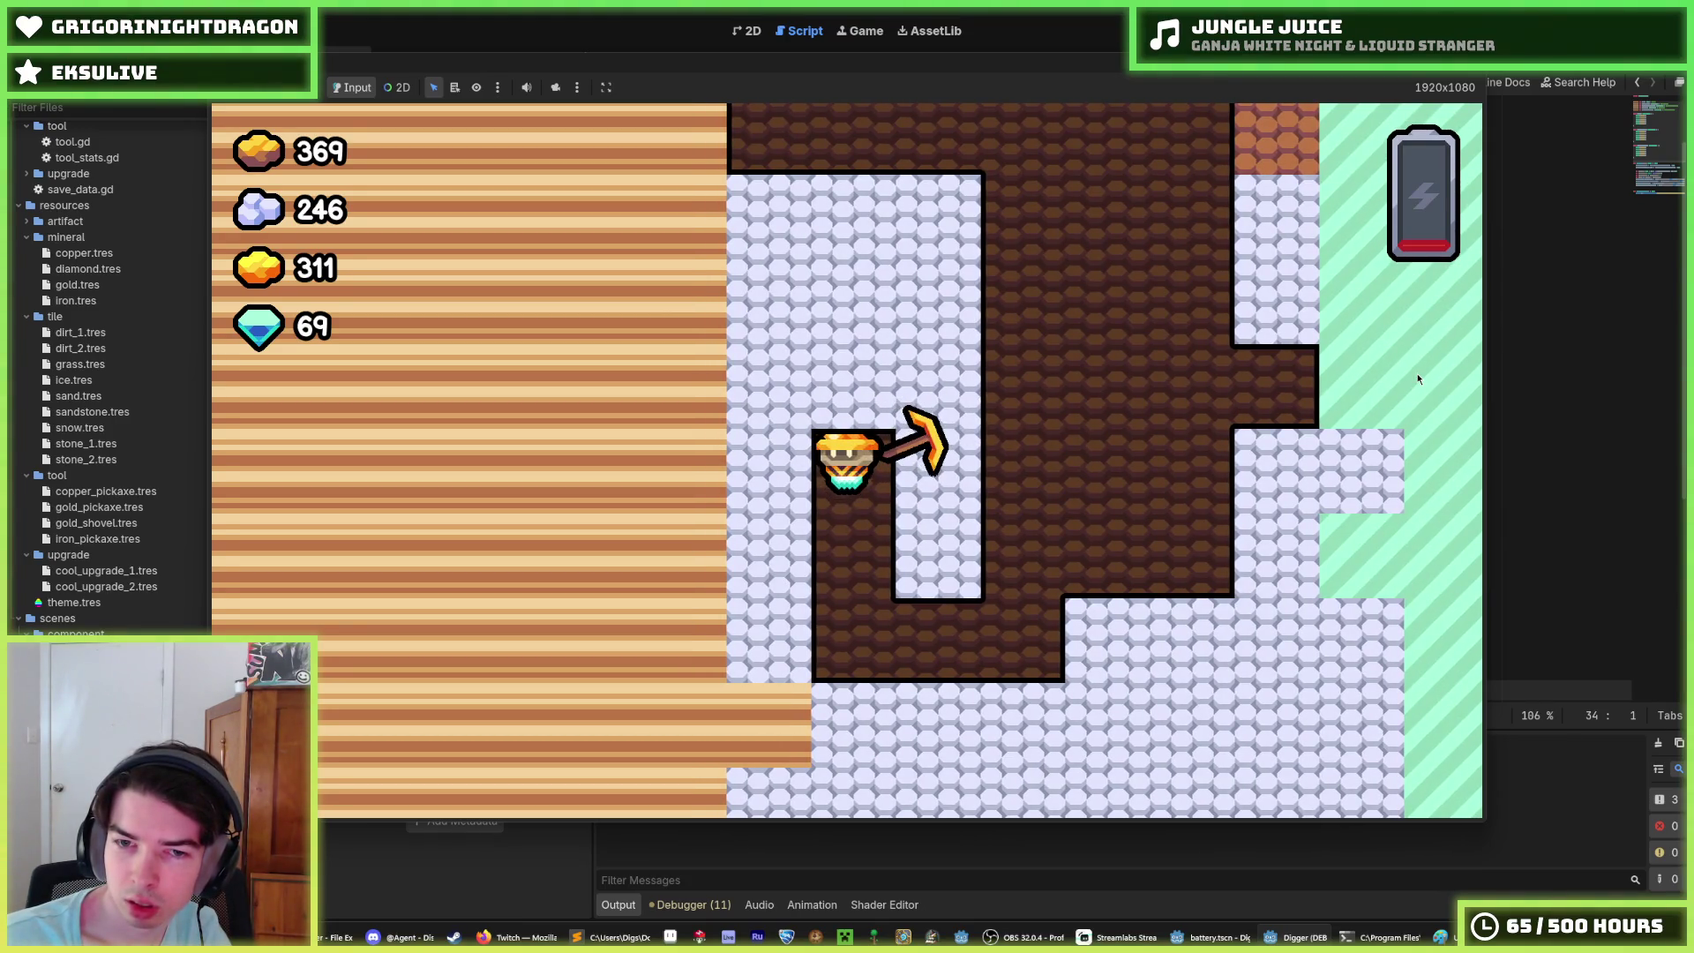
{"action": "key", "text": "Down"}
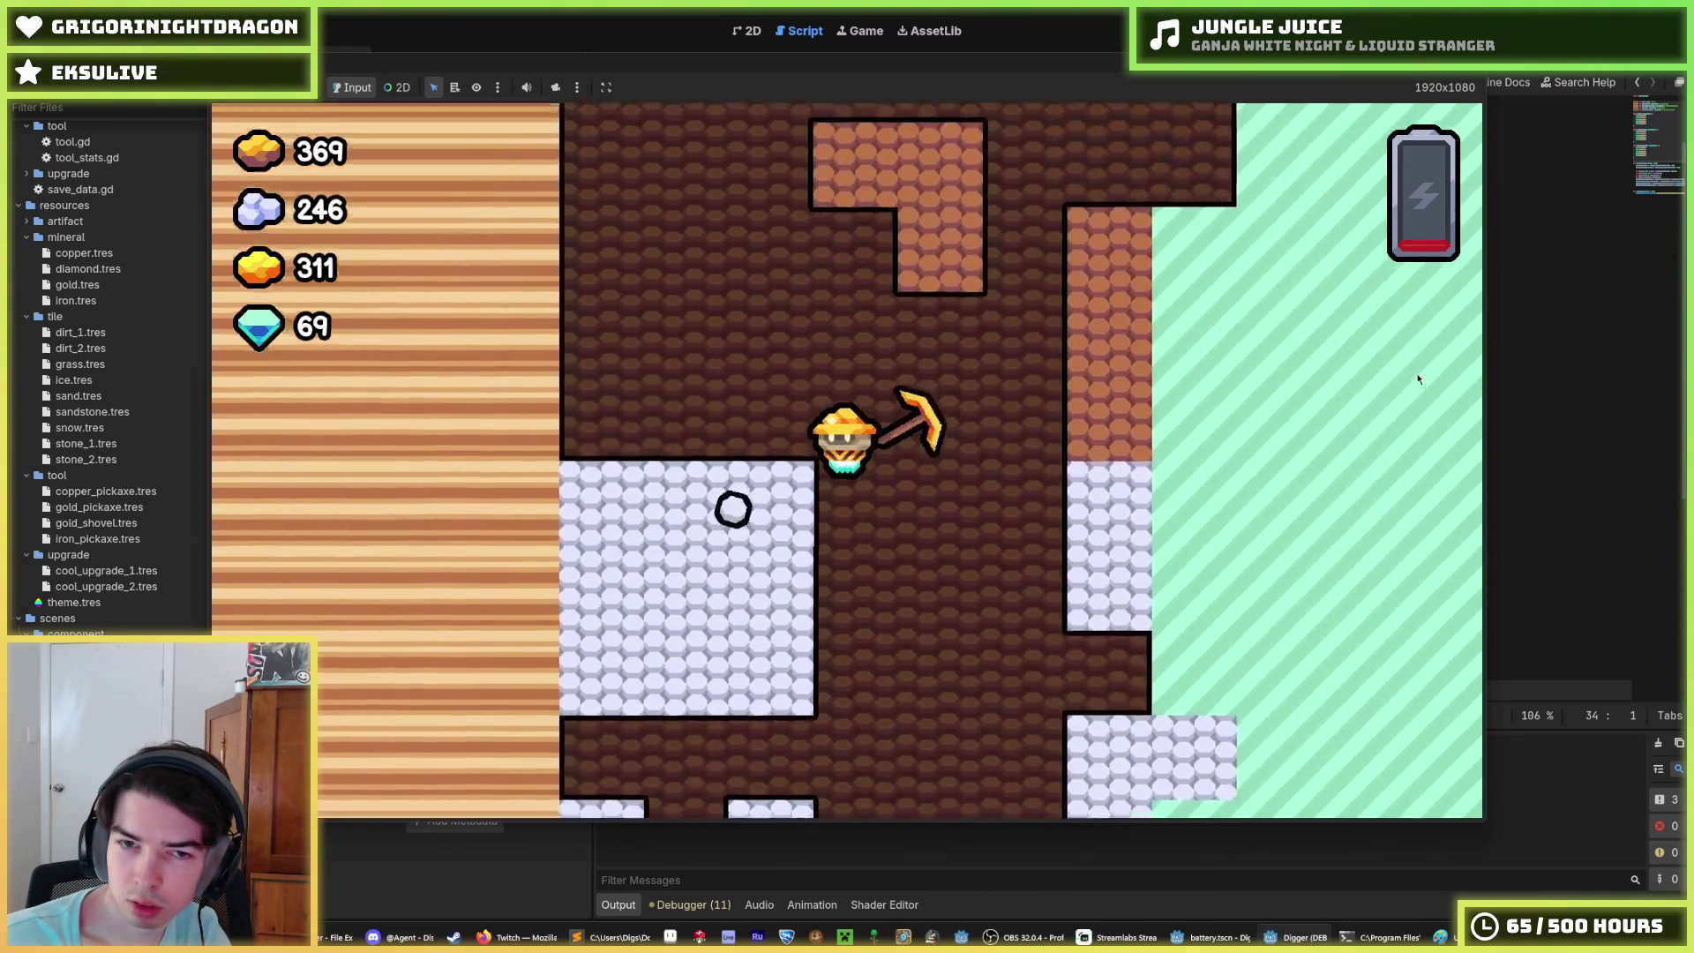
Step: Dig down through the white stone block, then climb onto and dig into the stone pillar
{"action": "key", "text": "a"}
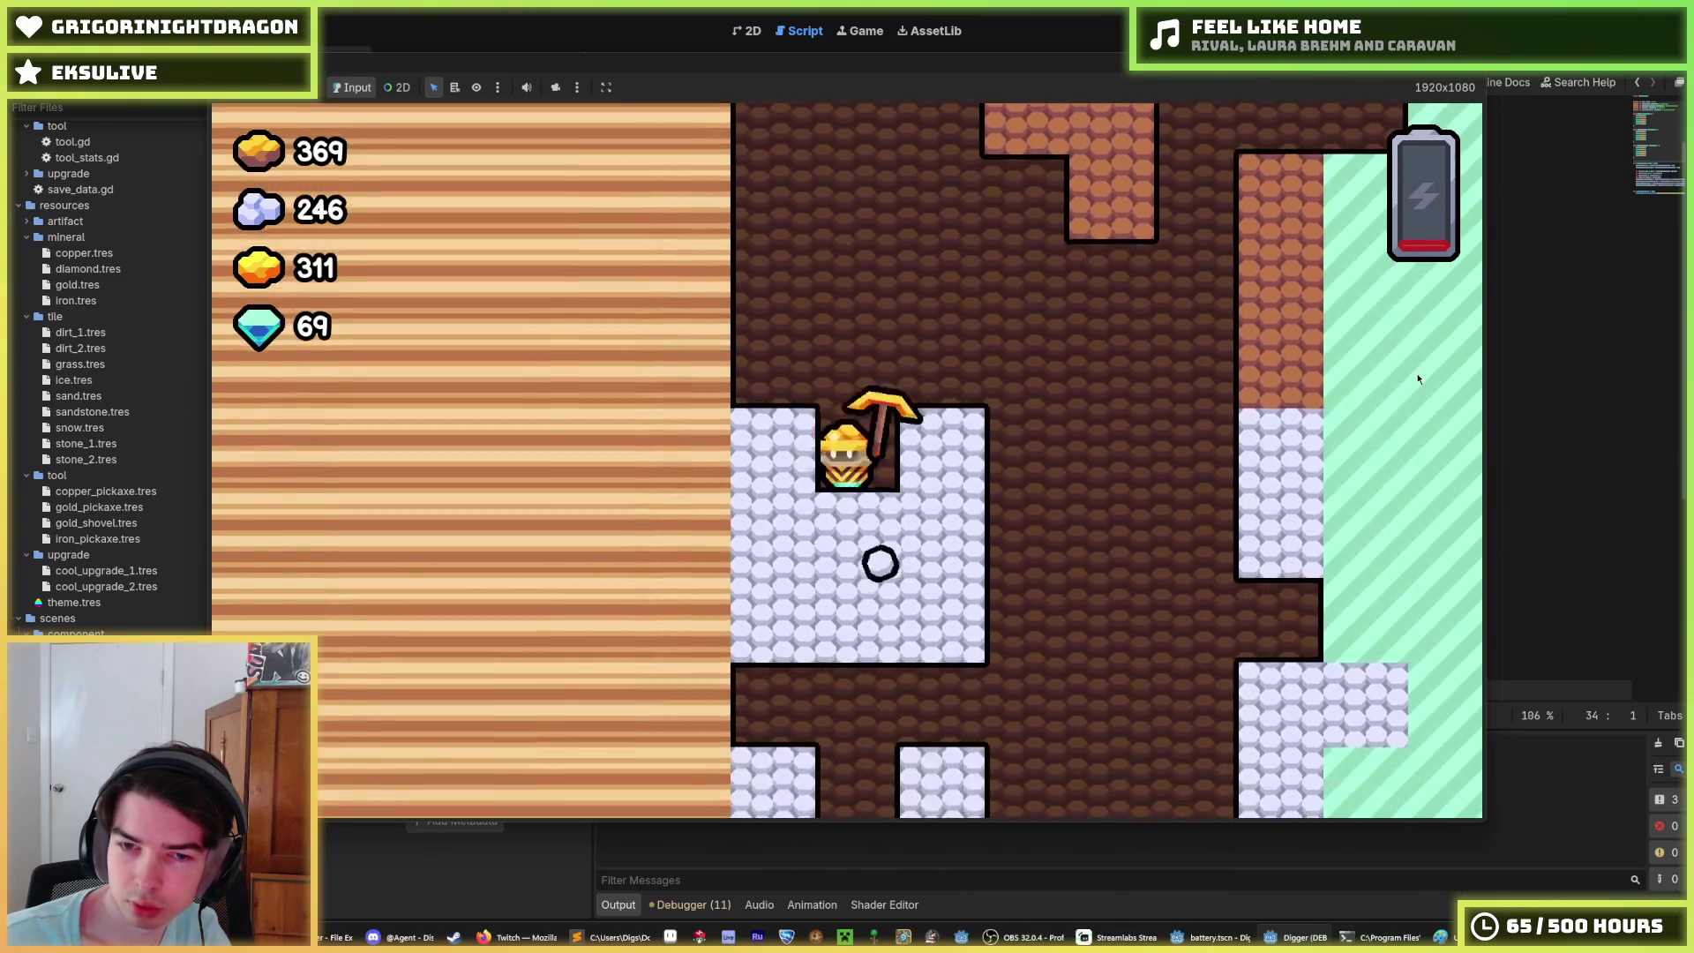
{"action": "key", "text": "s"}
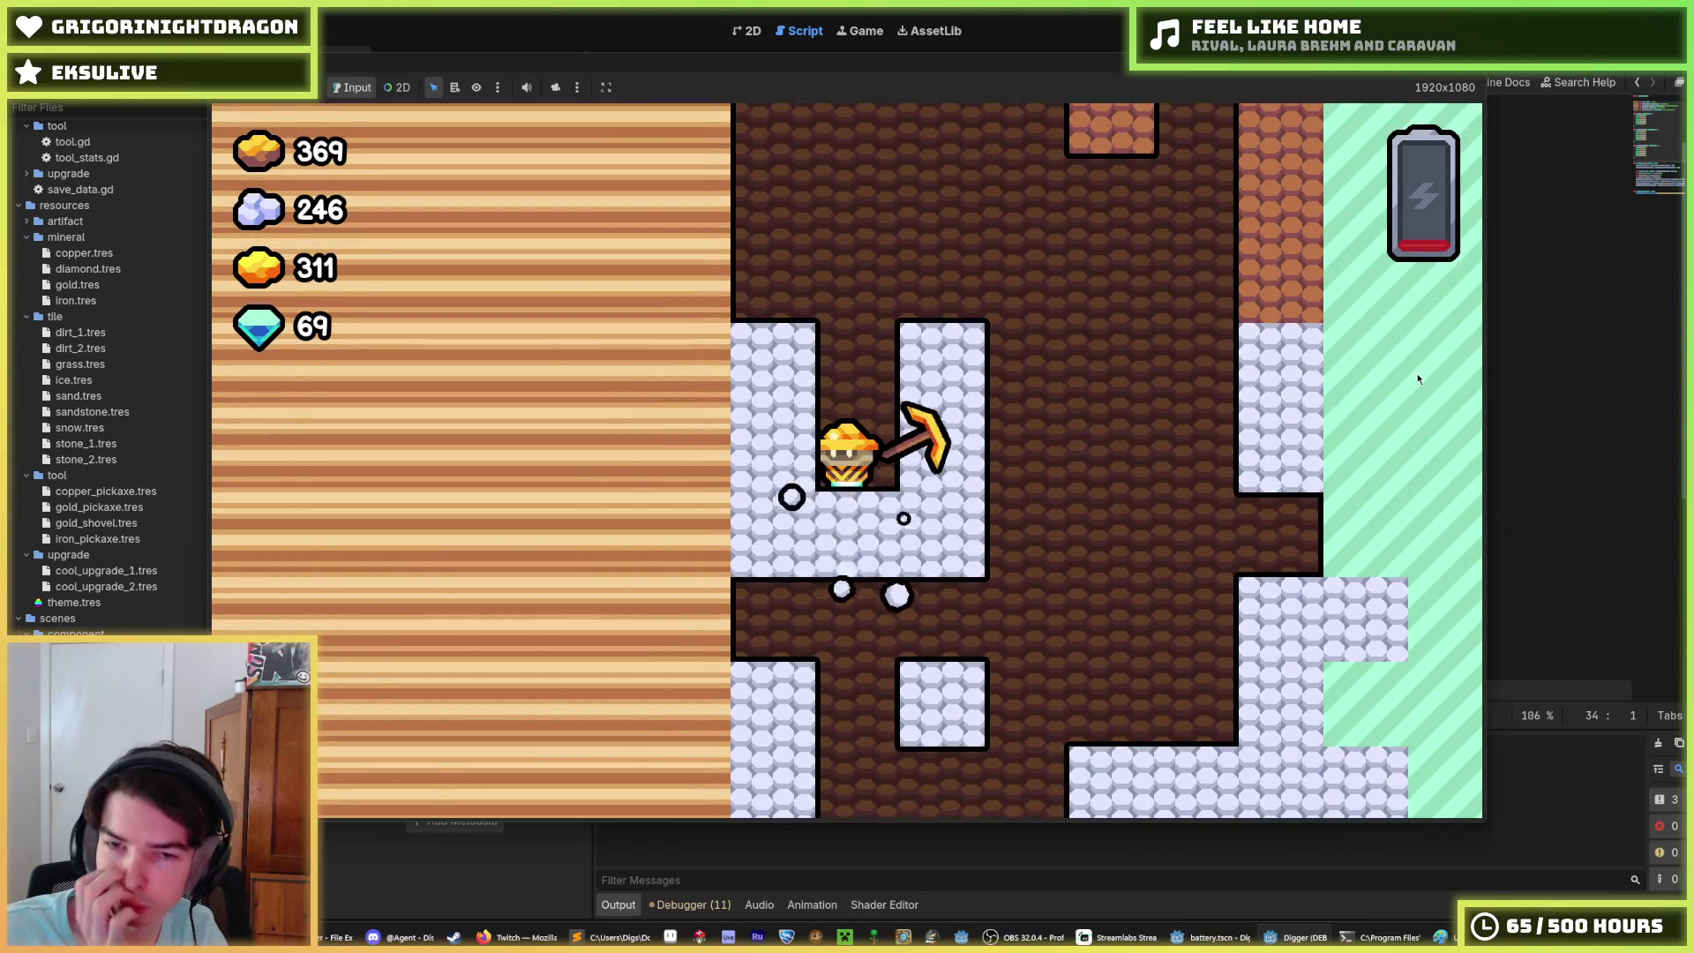
{"action": "key", "text": "s"}
{"action": "key", "text": "a"}
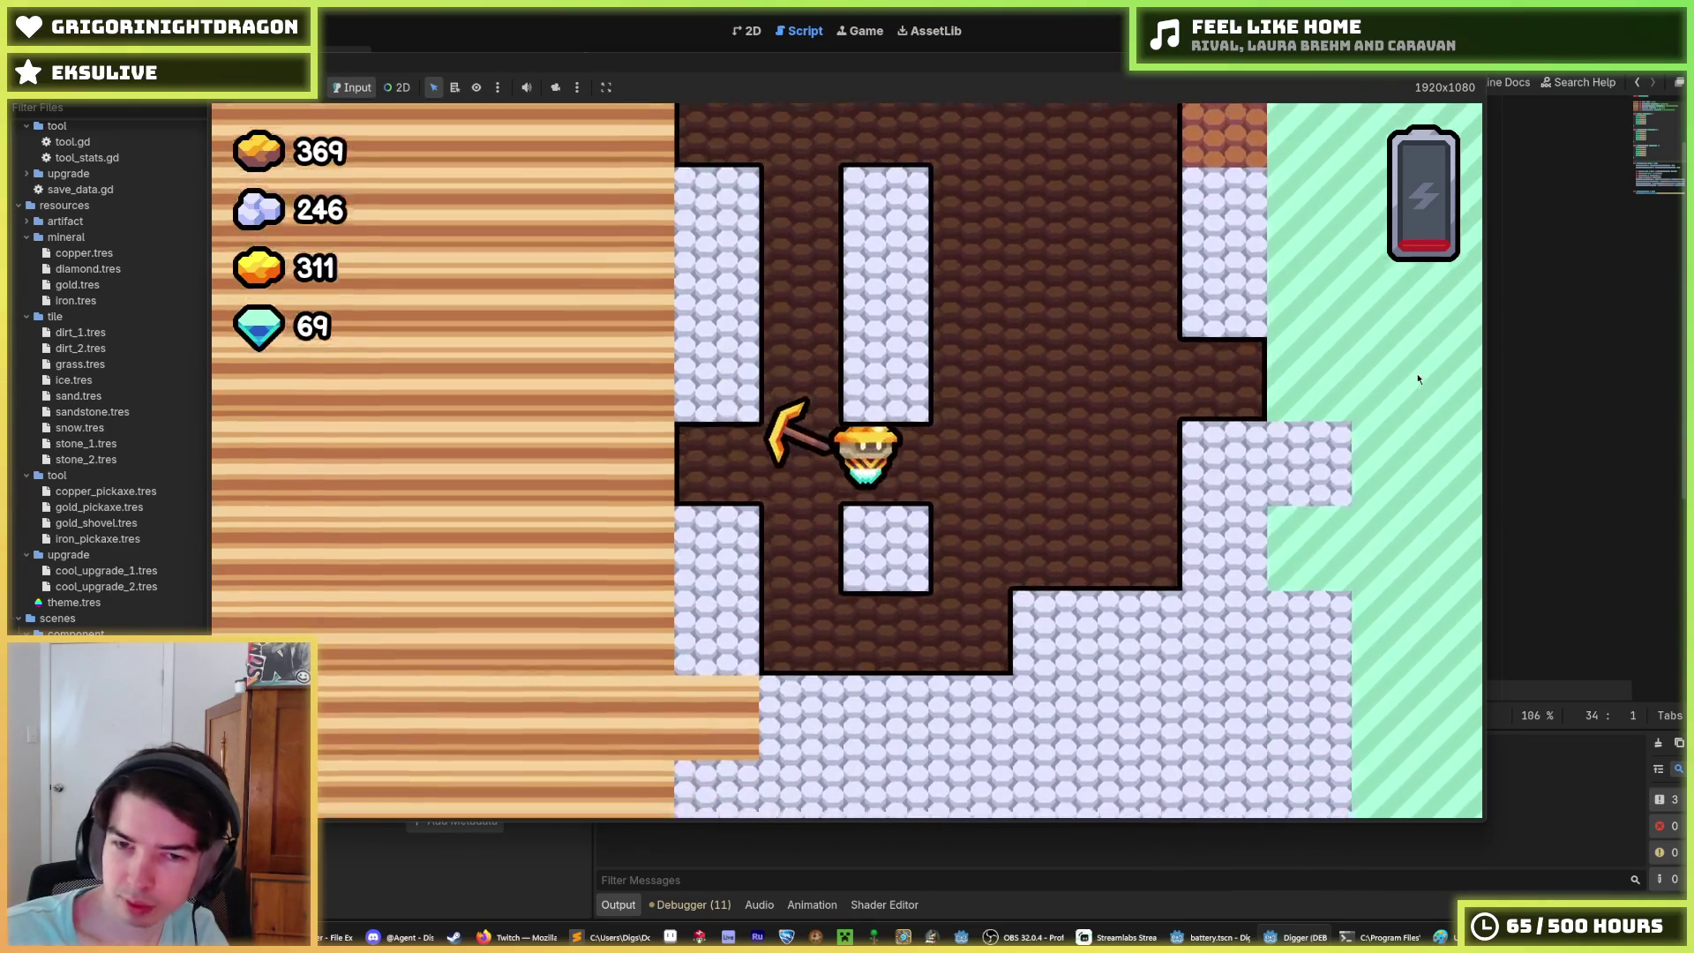
{"action": "key", "text": "d"}
{"action": "key", "text": "w"}
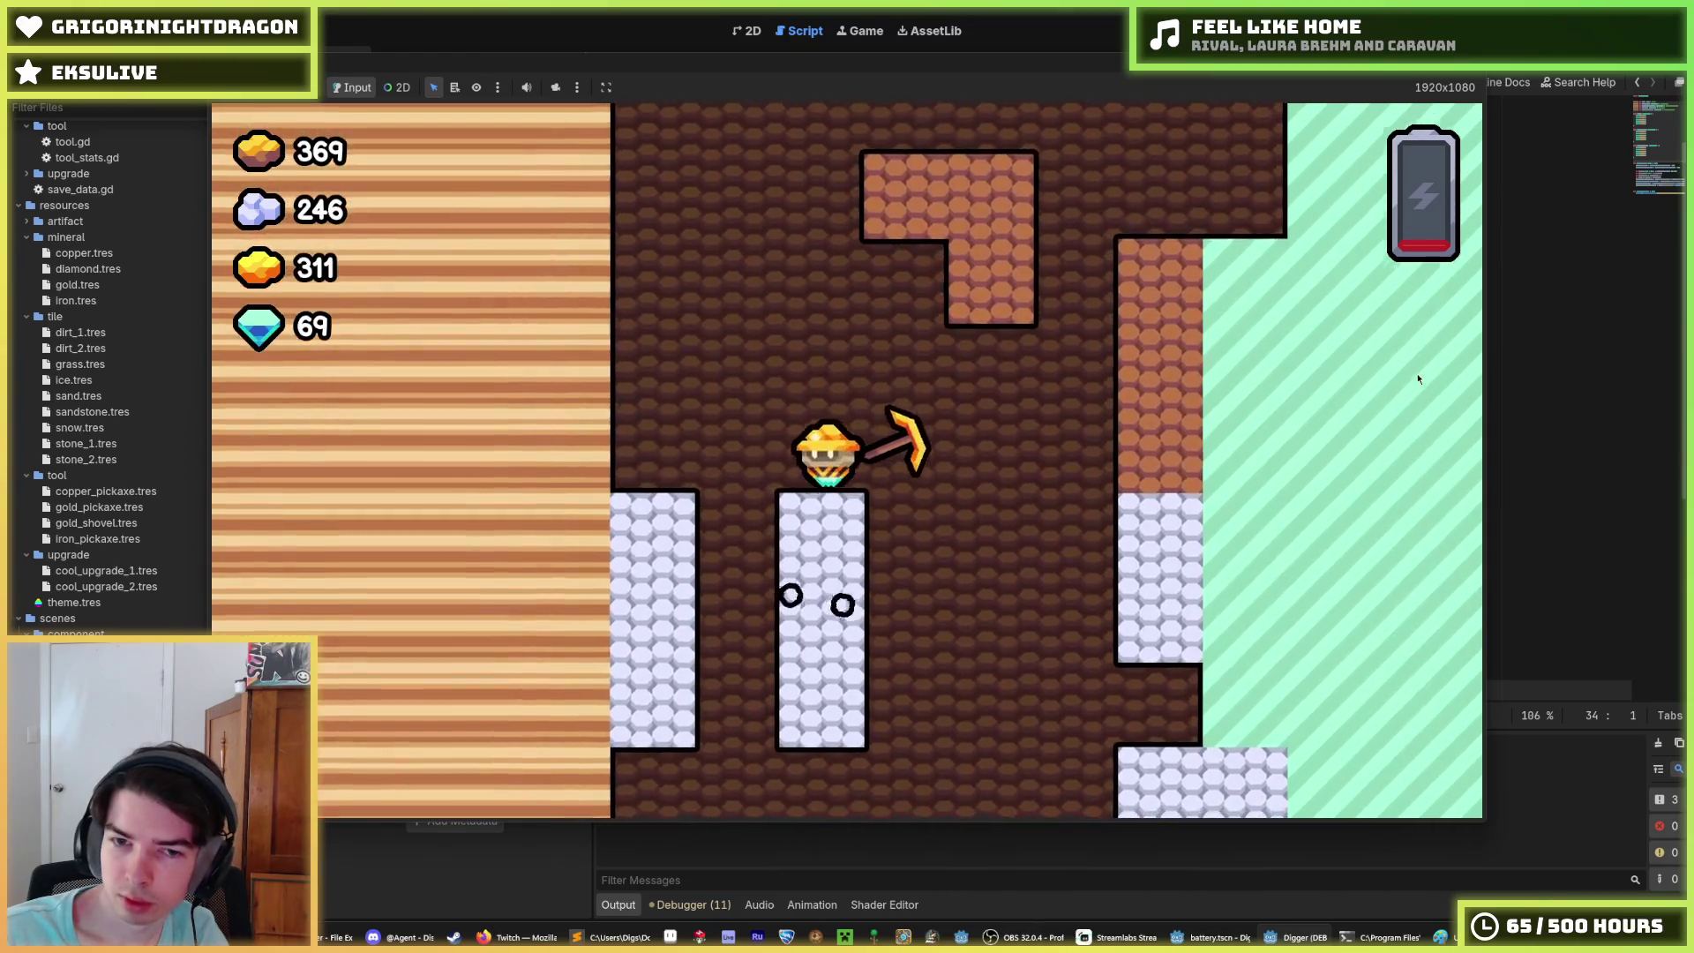
{"action": "key", "text": "s"}
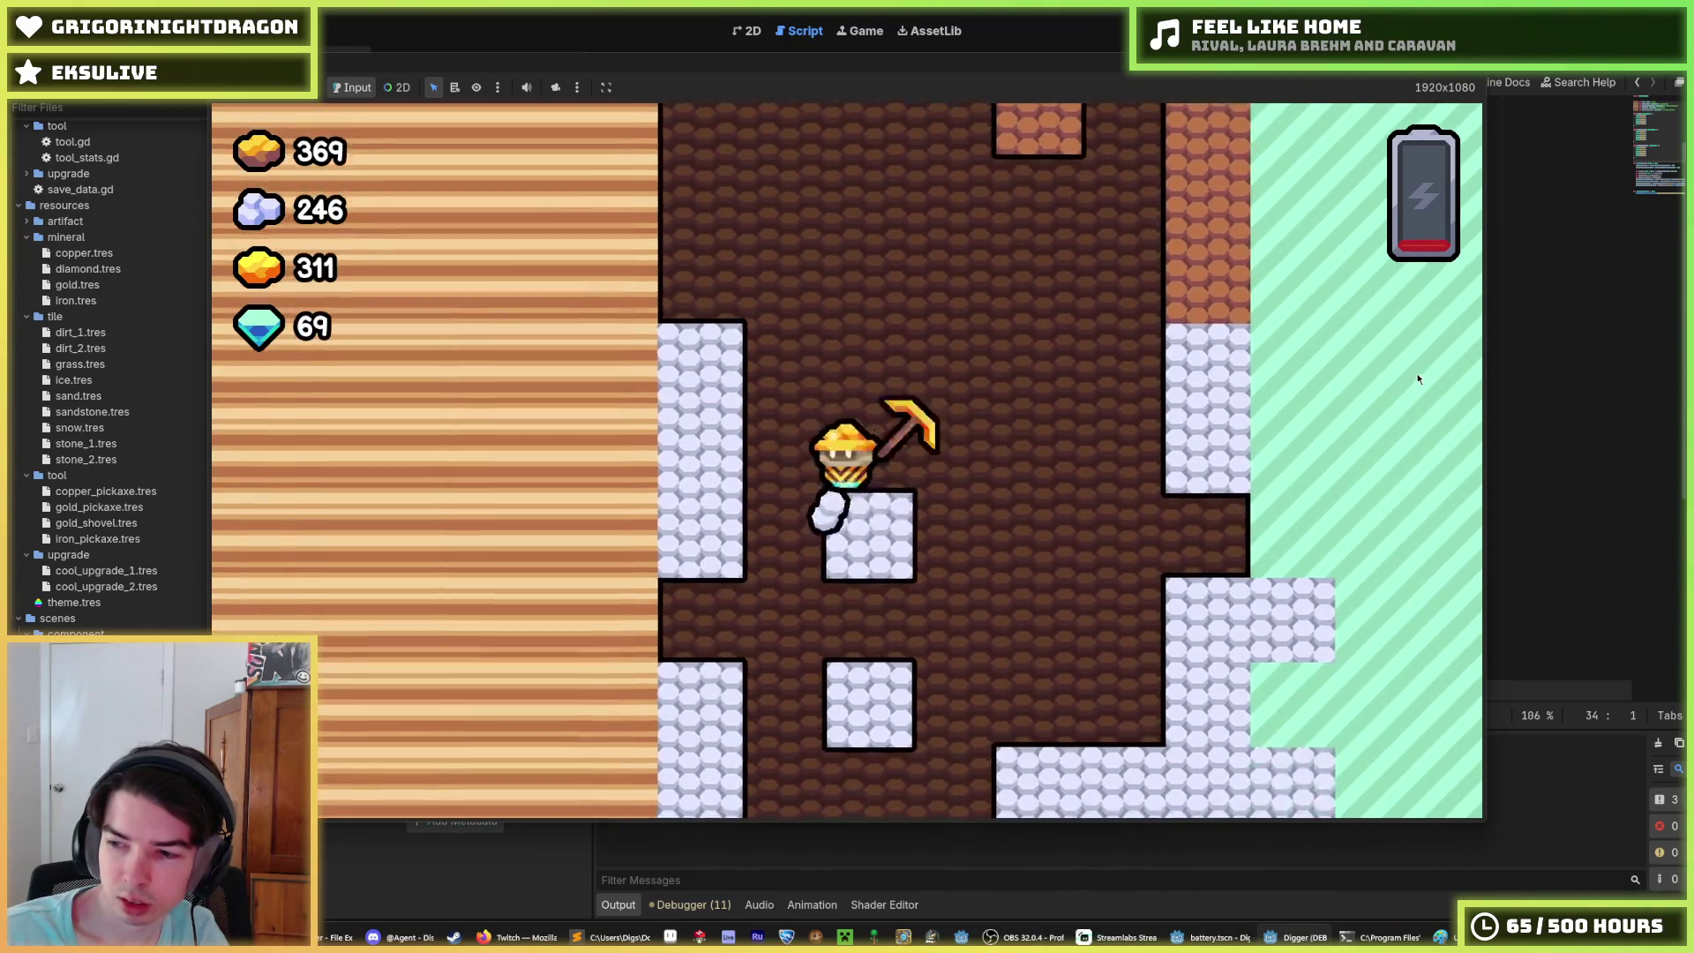
{"action": "key", "text": "a"}
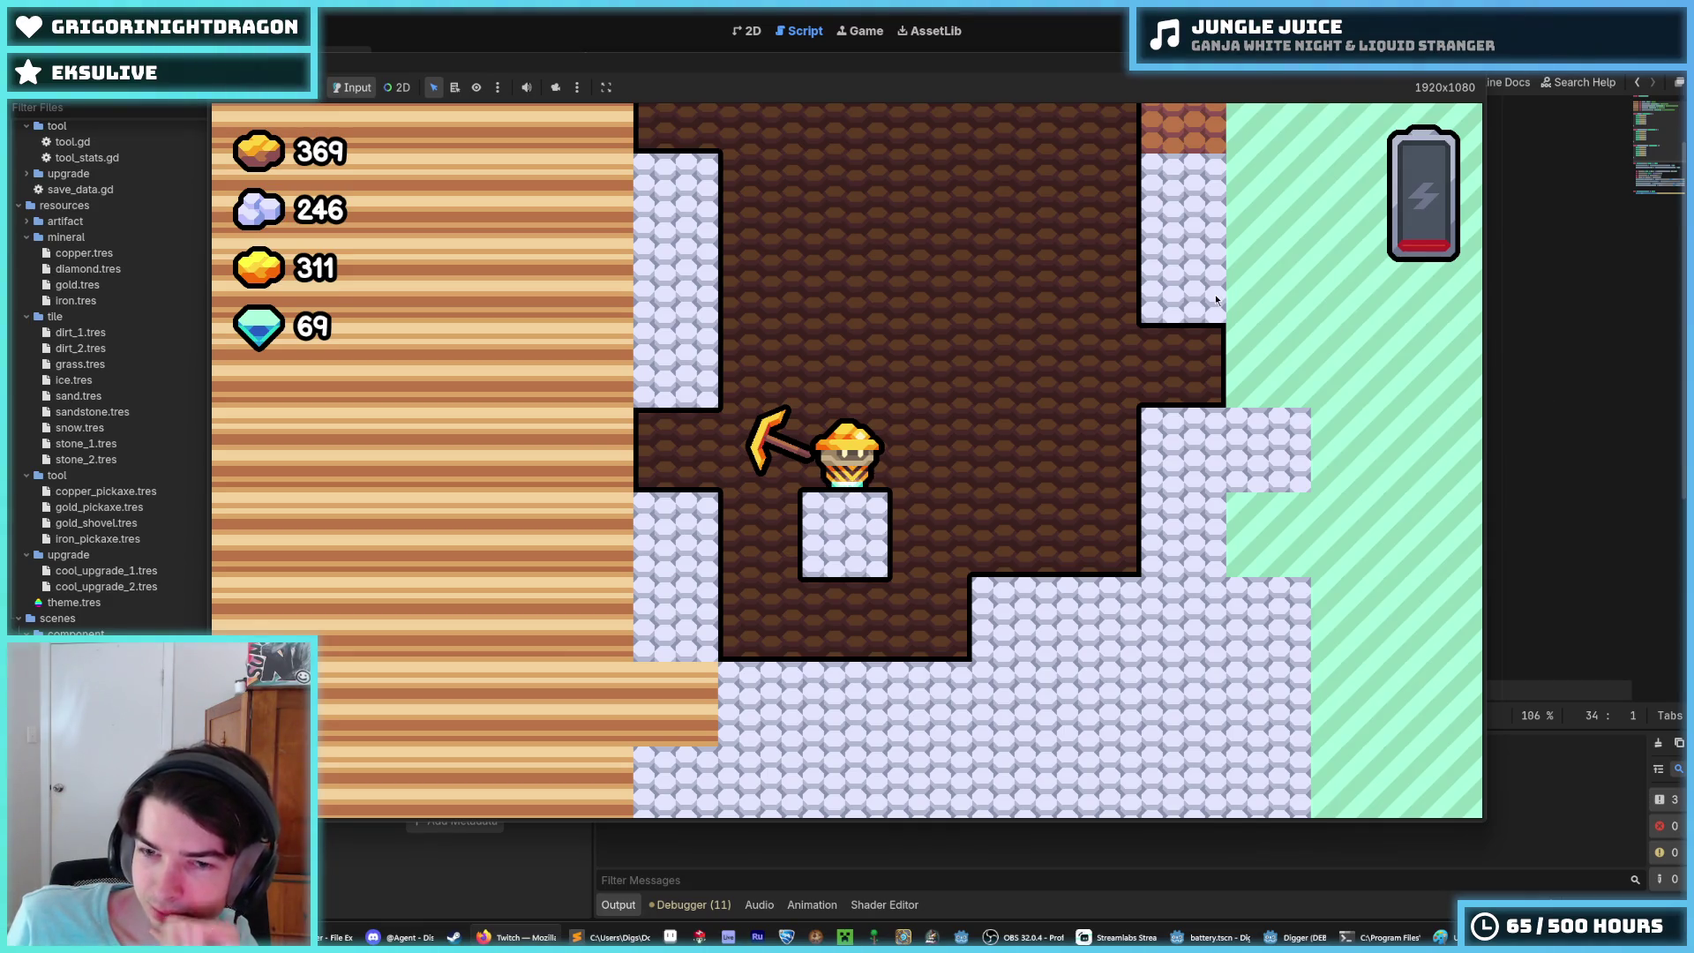
Step: Mine the stone blocks below and above the miner, then tunnel to the right
{"action": "key", "text": "s"}
{"action": "key", "text": "d"}
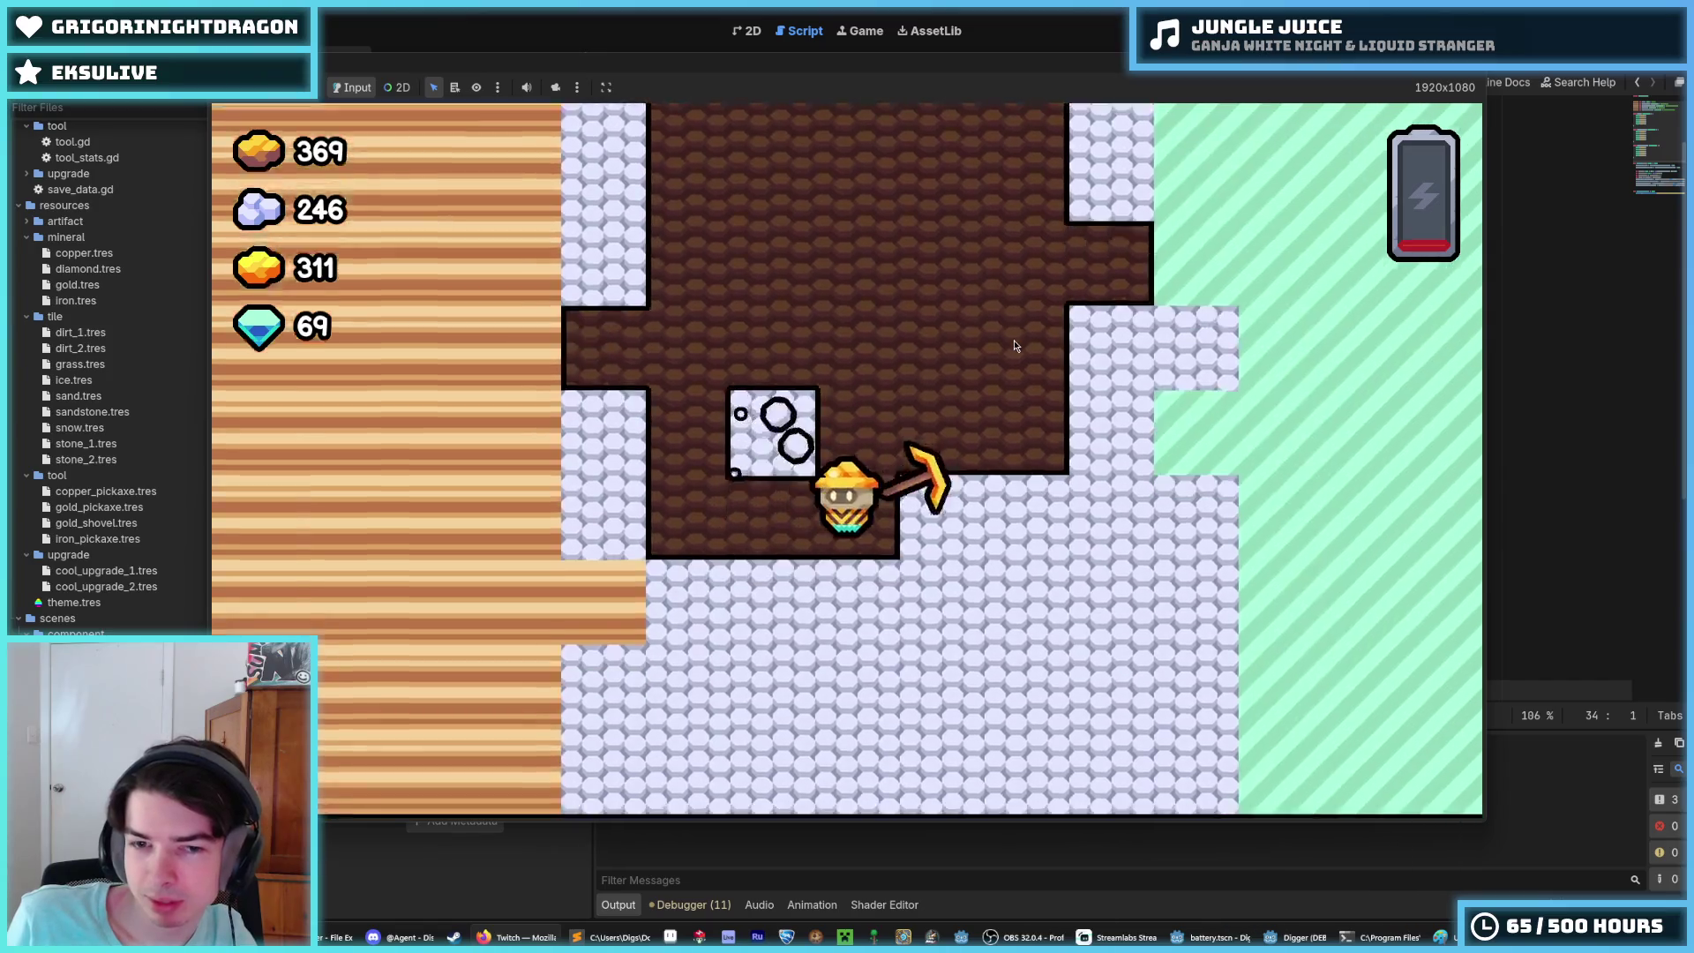
{"action": "key", "text": "a"}
{"action": "key", "text": "w"}
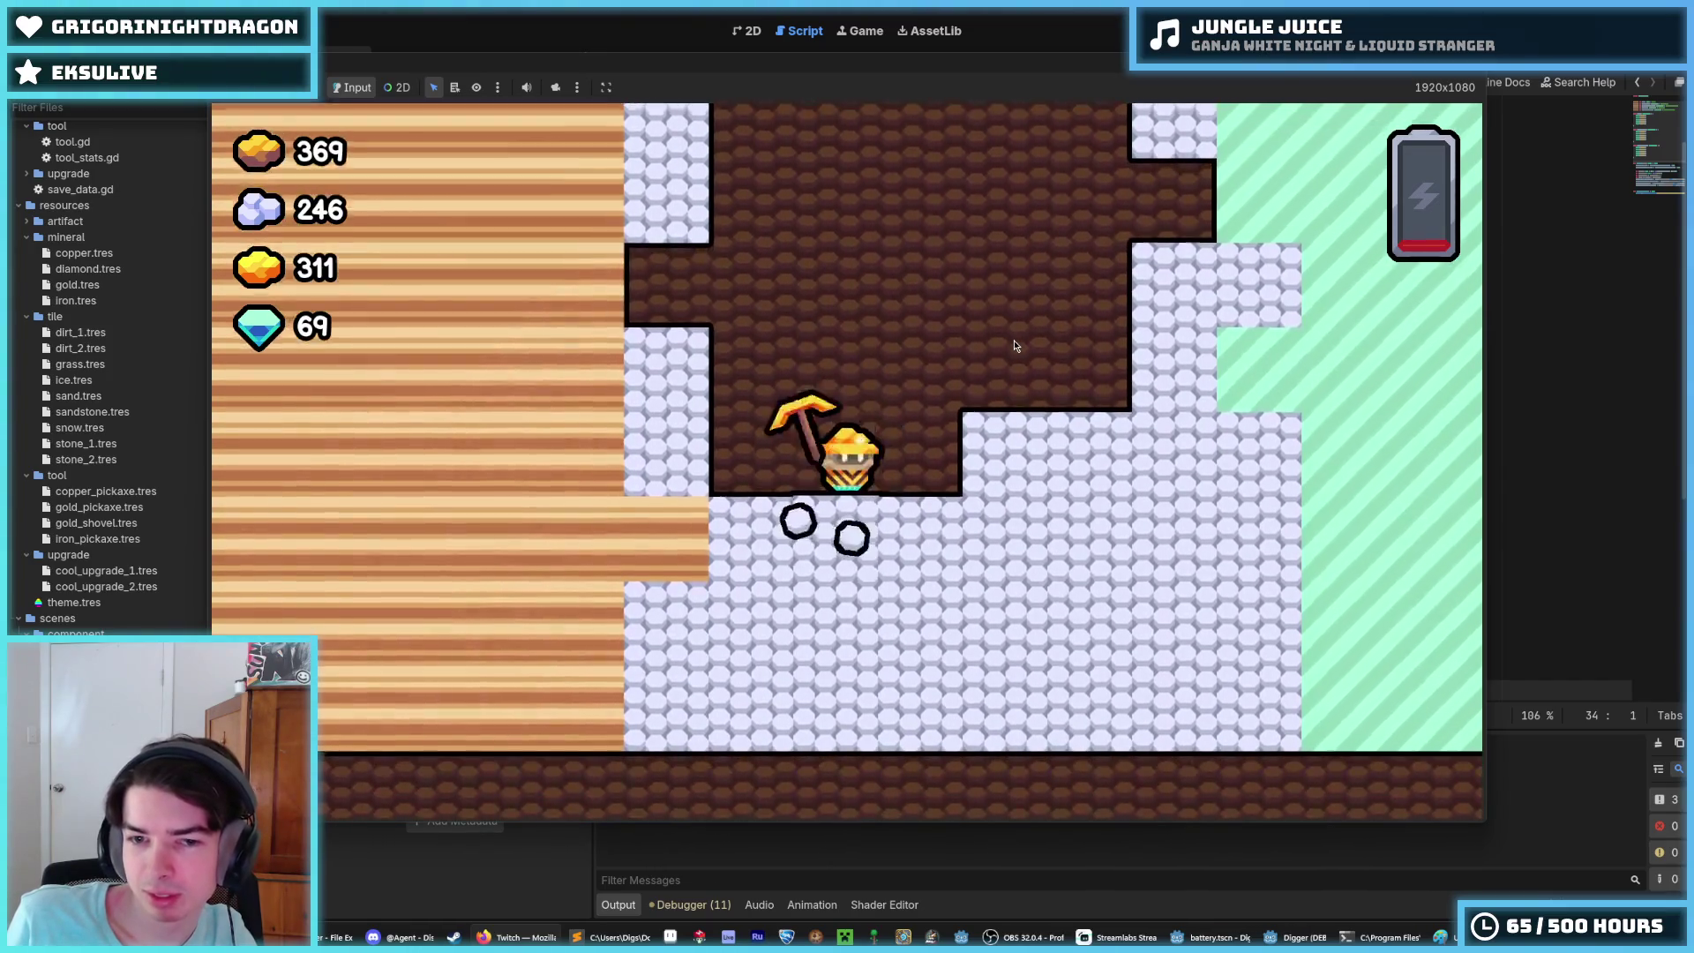
{"action": "key", "text": "s"}
{"action": "key", "text": "d"}
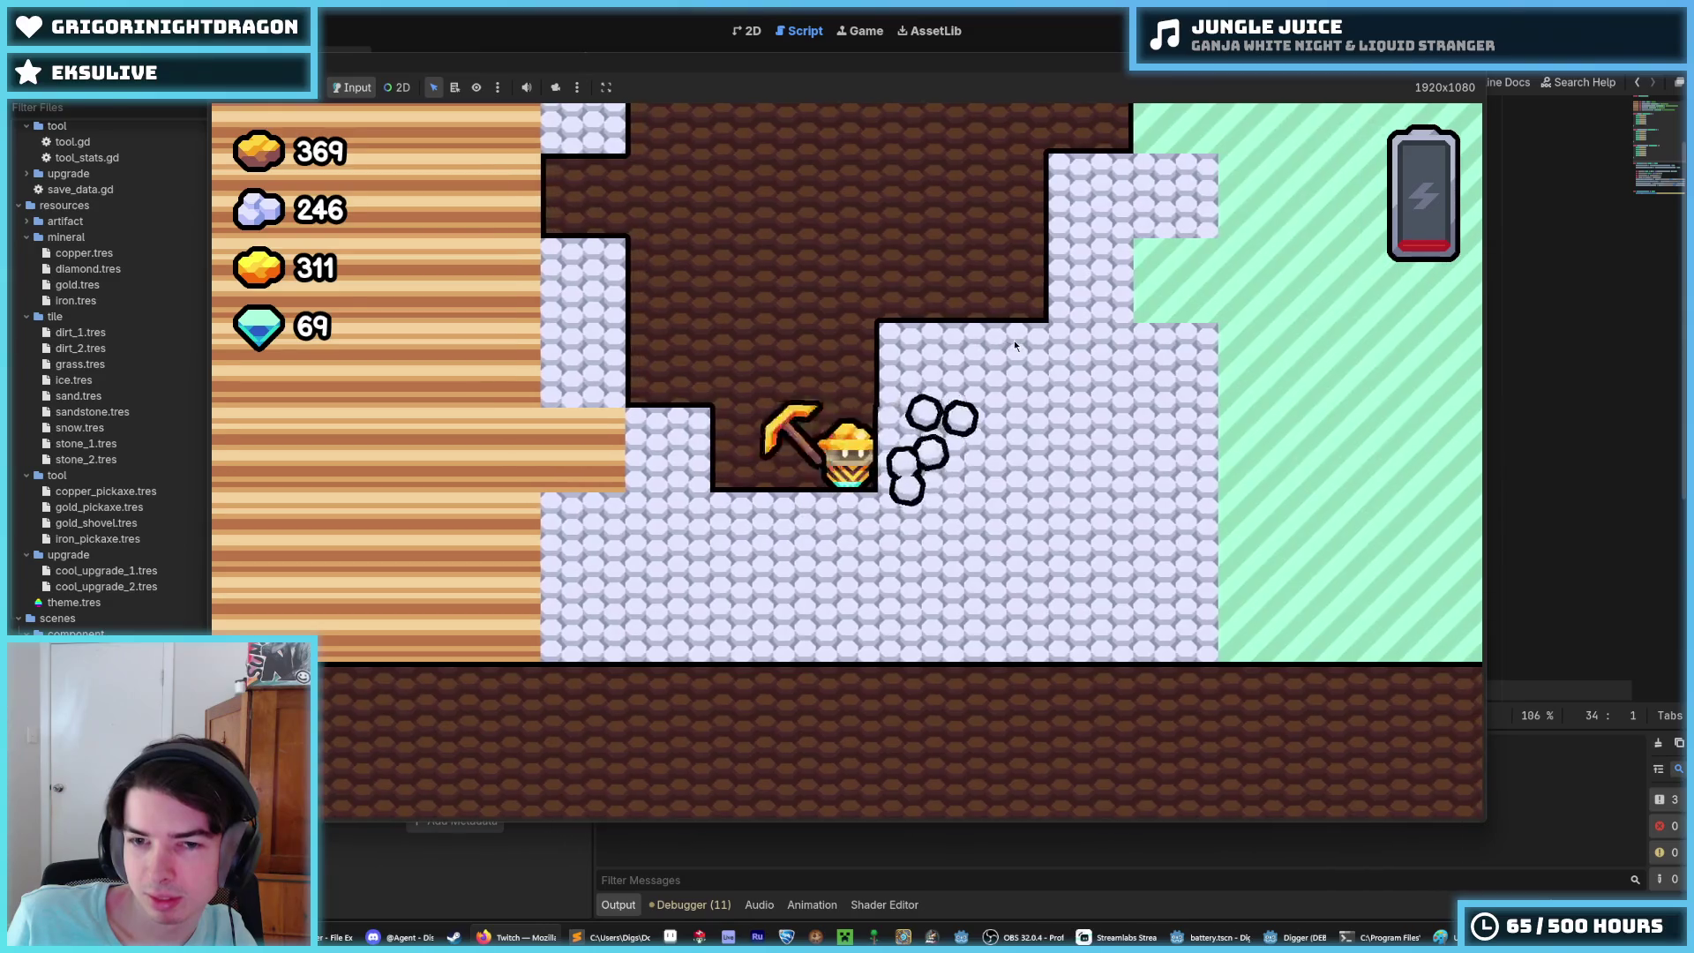
{"action": "key", "text": "d"}
Step: Keep mining the stone above, below and to the right, then turn back left
{"action": "key", "text": "w"}
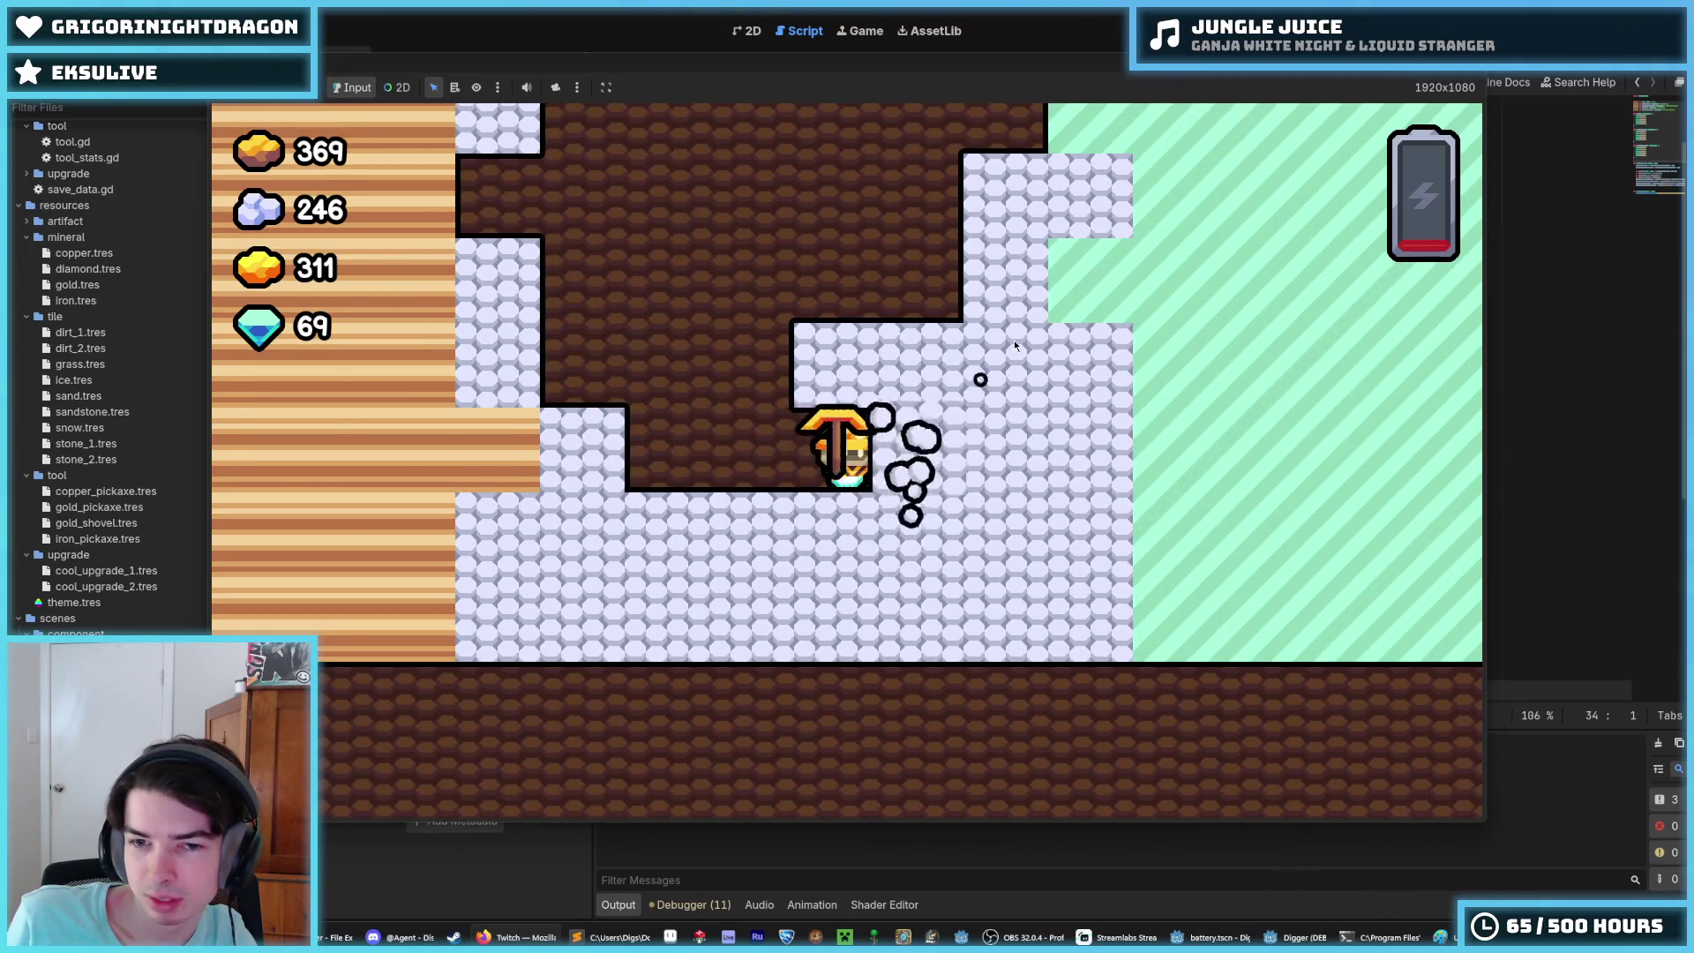
{"action": "key", "text": "s"}
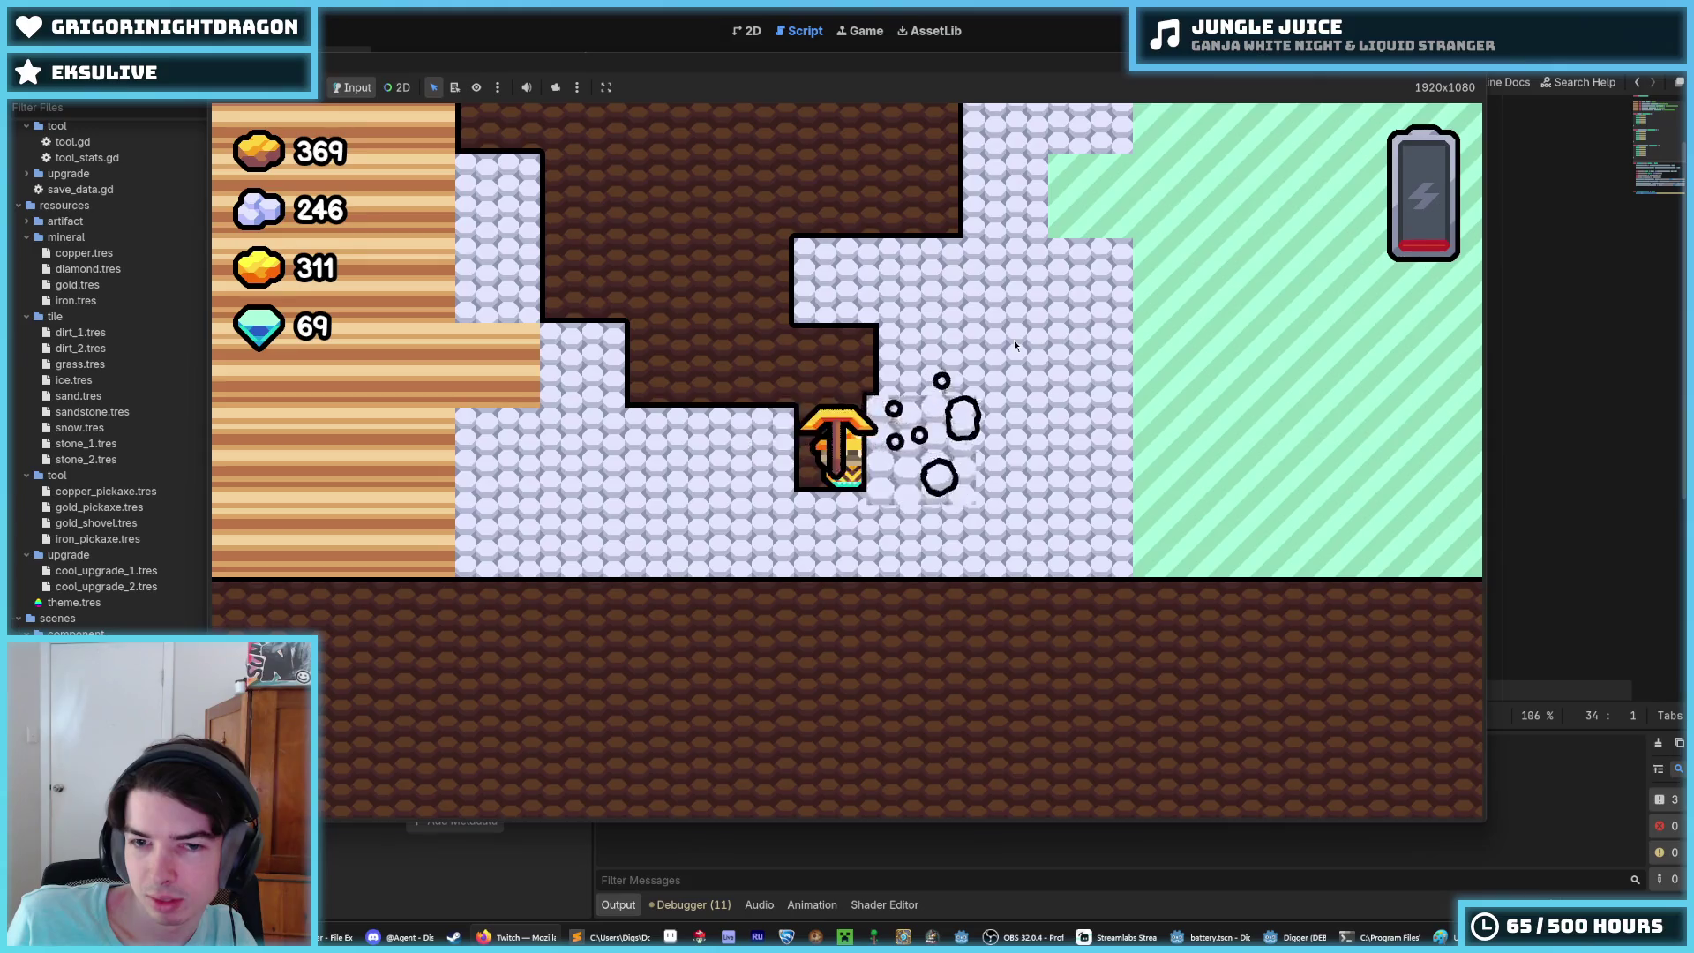
{"action": "key", "text": "d"}
{"action": "key", "text": "d"}
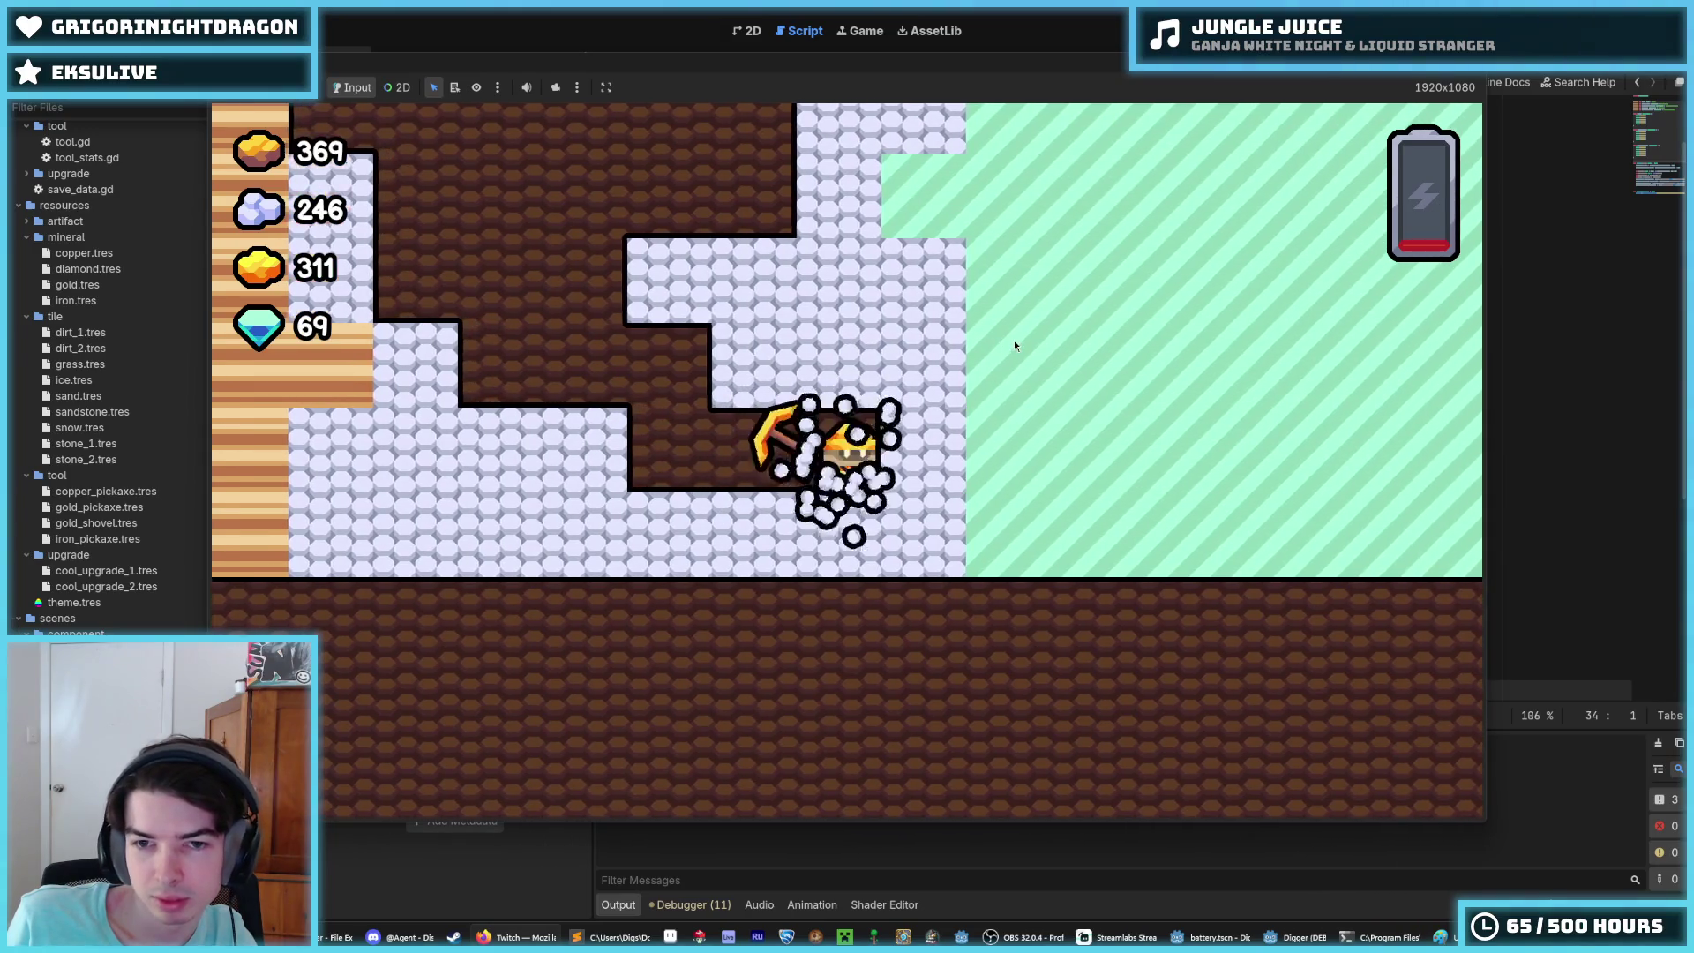
{"action": "key", "text": "w"}
{"action": "key", "text": "d"}
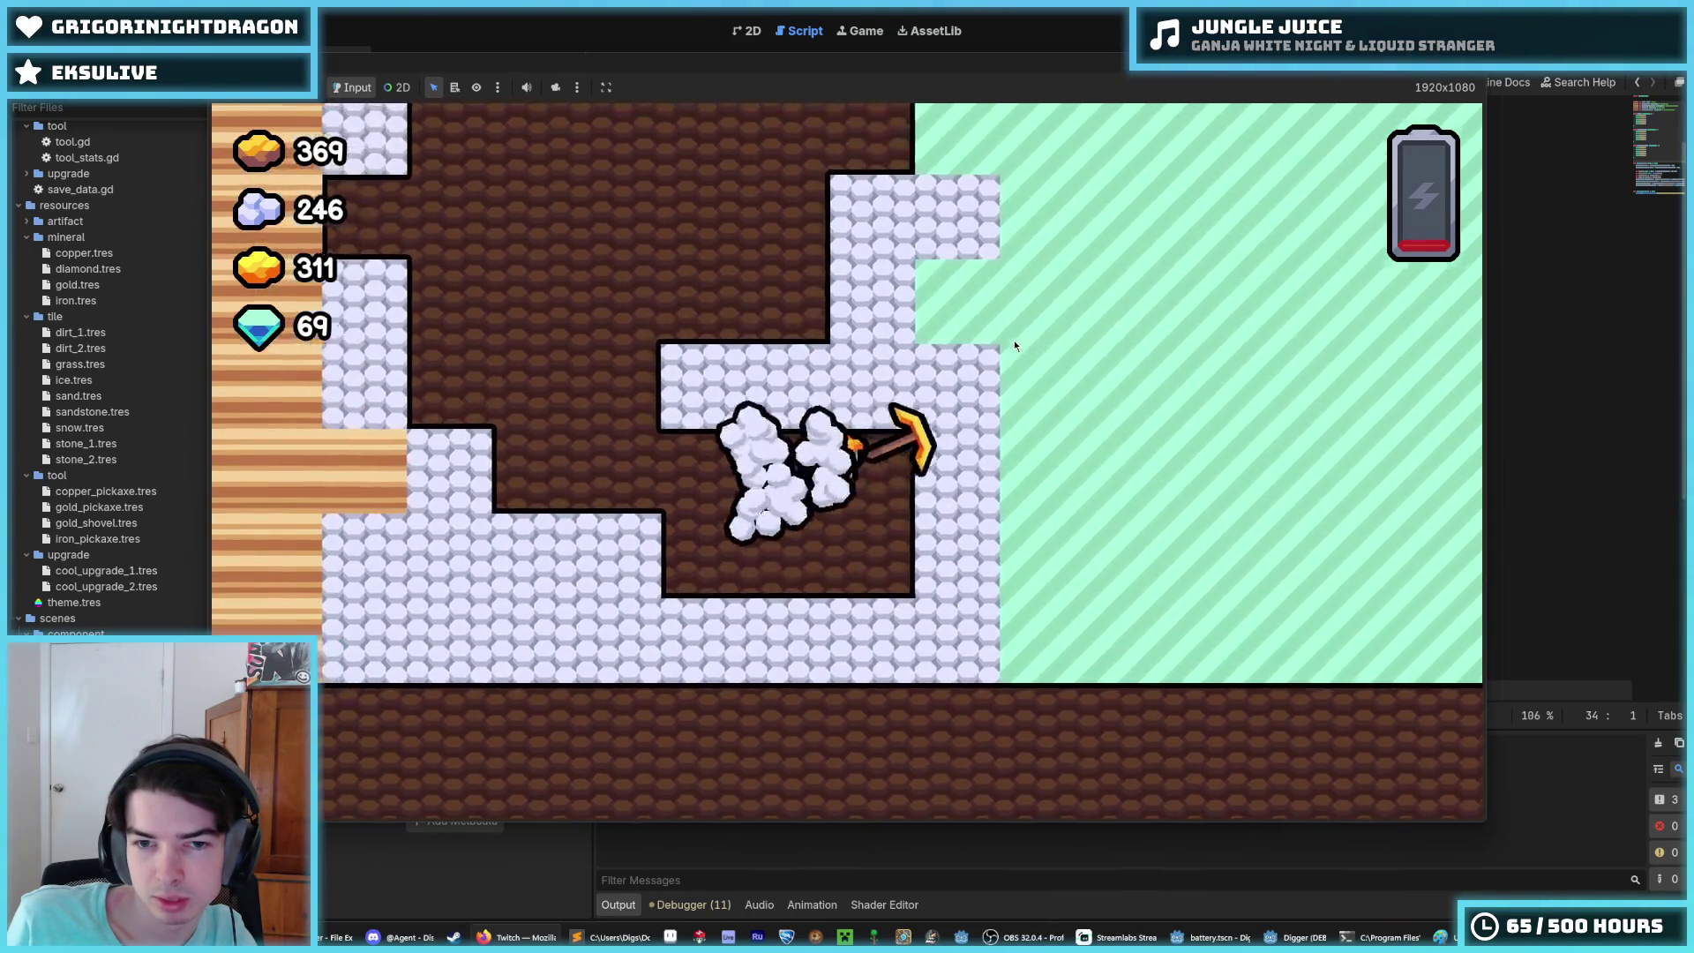
{"action": "key", "text": "a"}
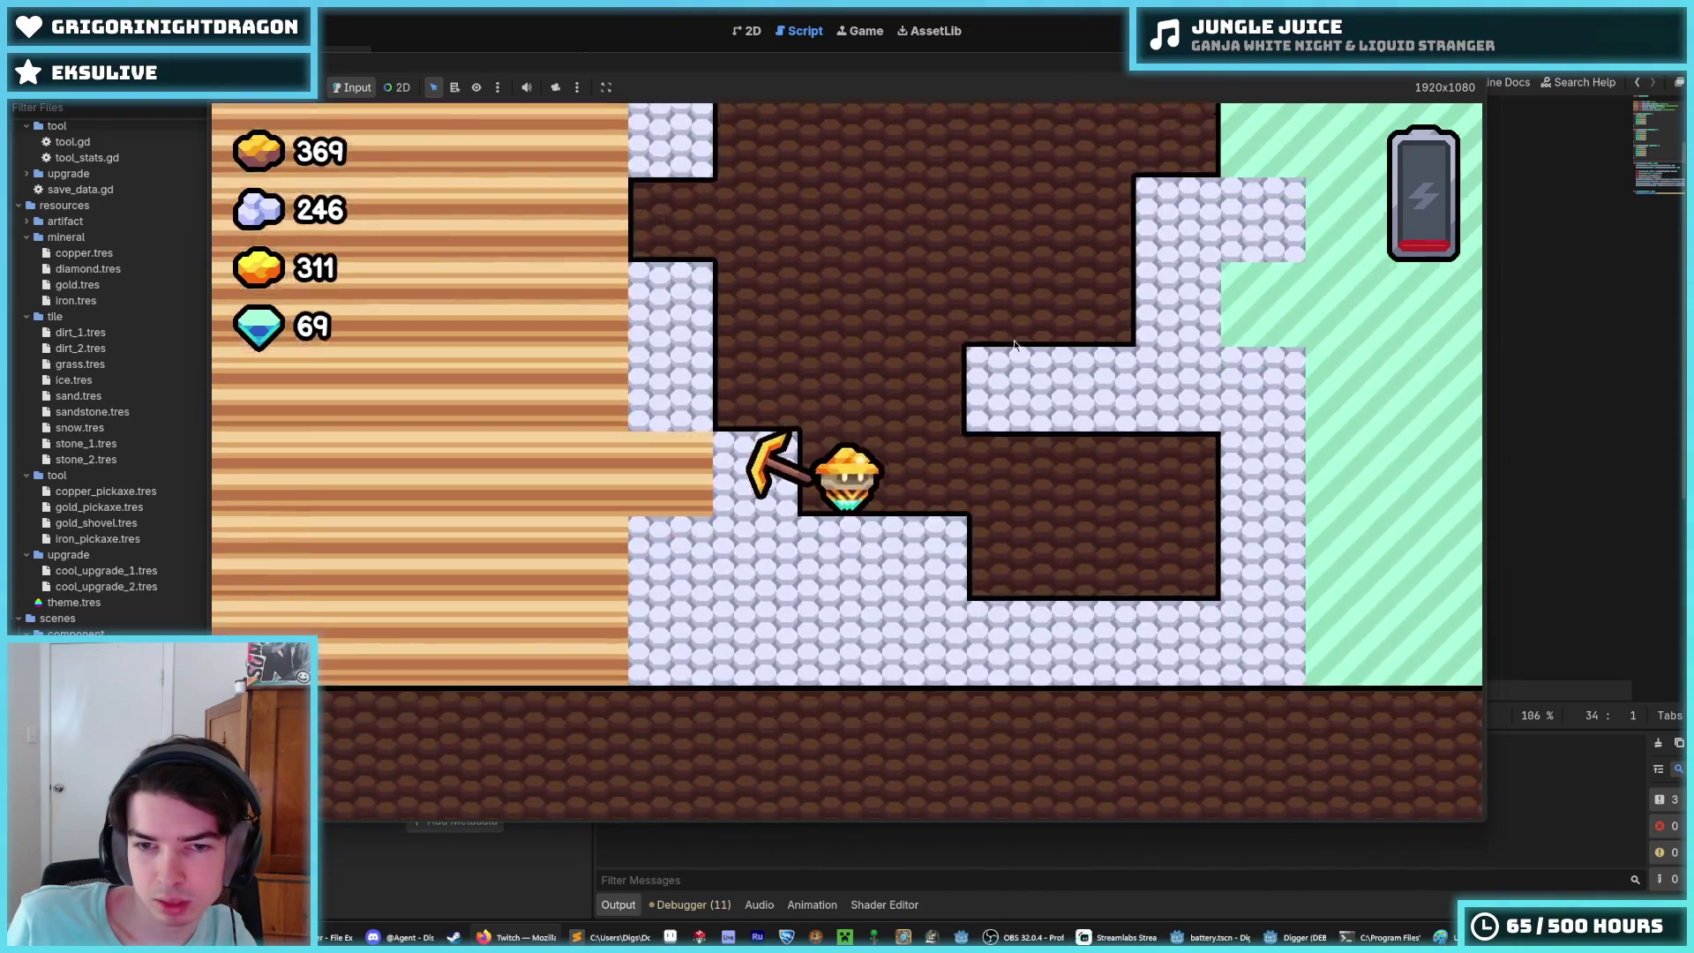
Step: Fly up through the cave, then dig down several tiles shifting left
{"action": "key", "text": "w"}
{"action": "key", "text": "a"}
{"action": "key", "text": "d"}
{"action": "key", "text": "w"}
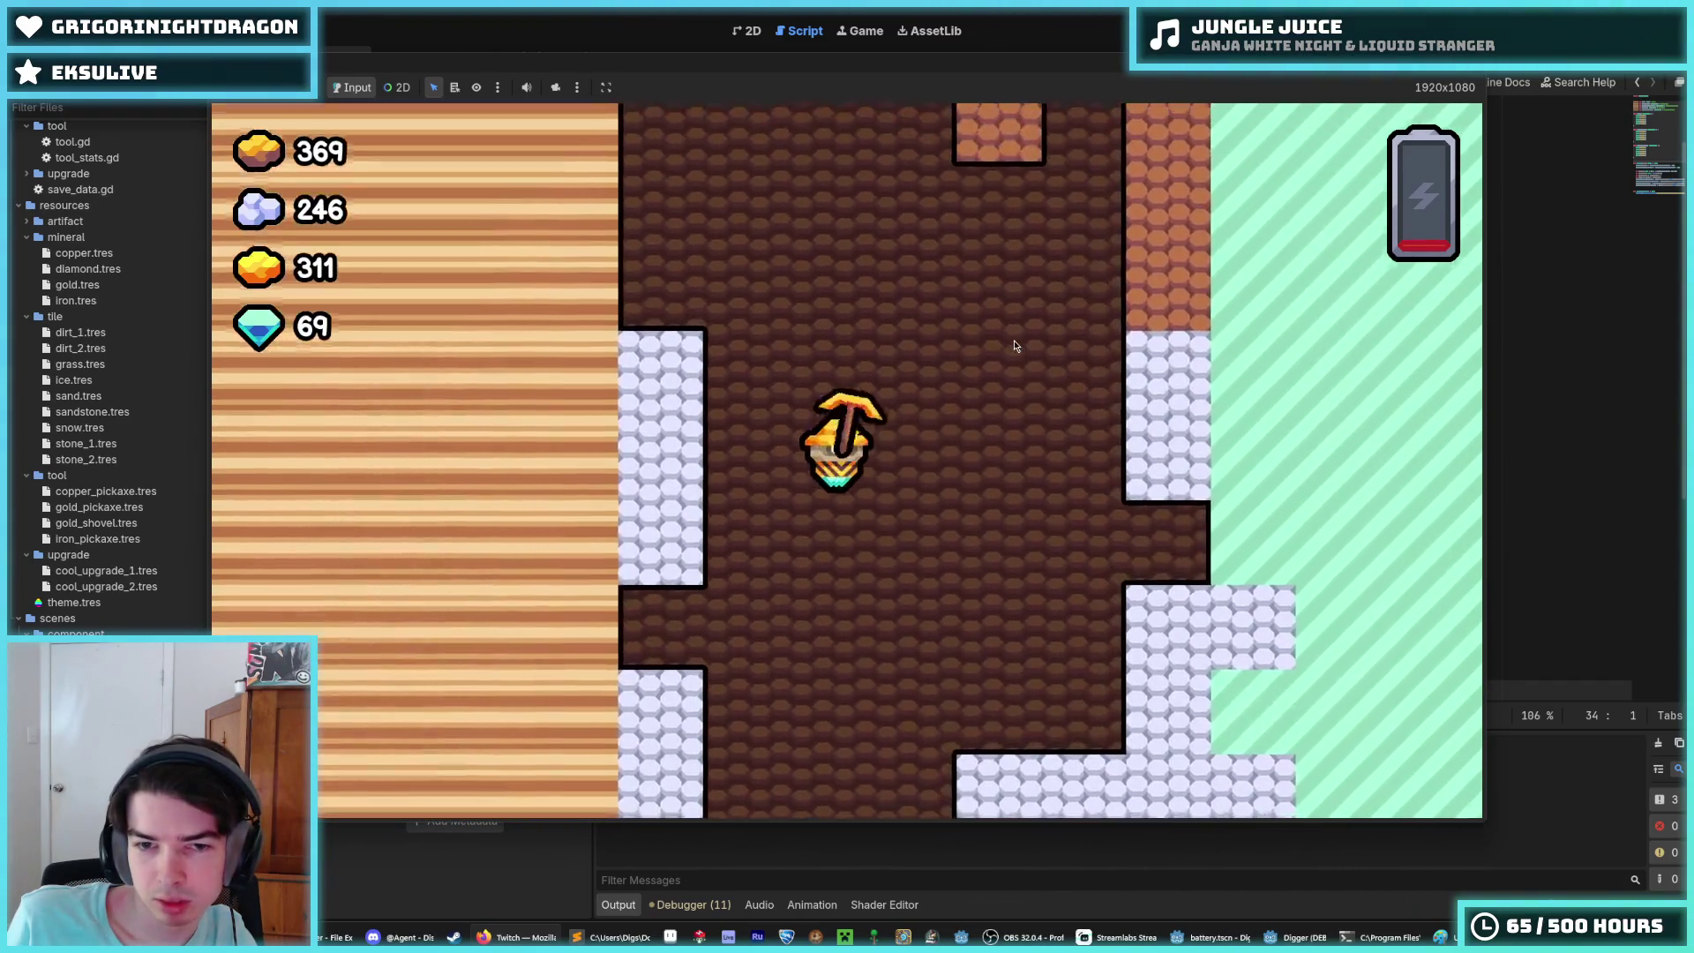
{"action": "key", "text": "s"}
{"action": "key", "text": "a"}
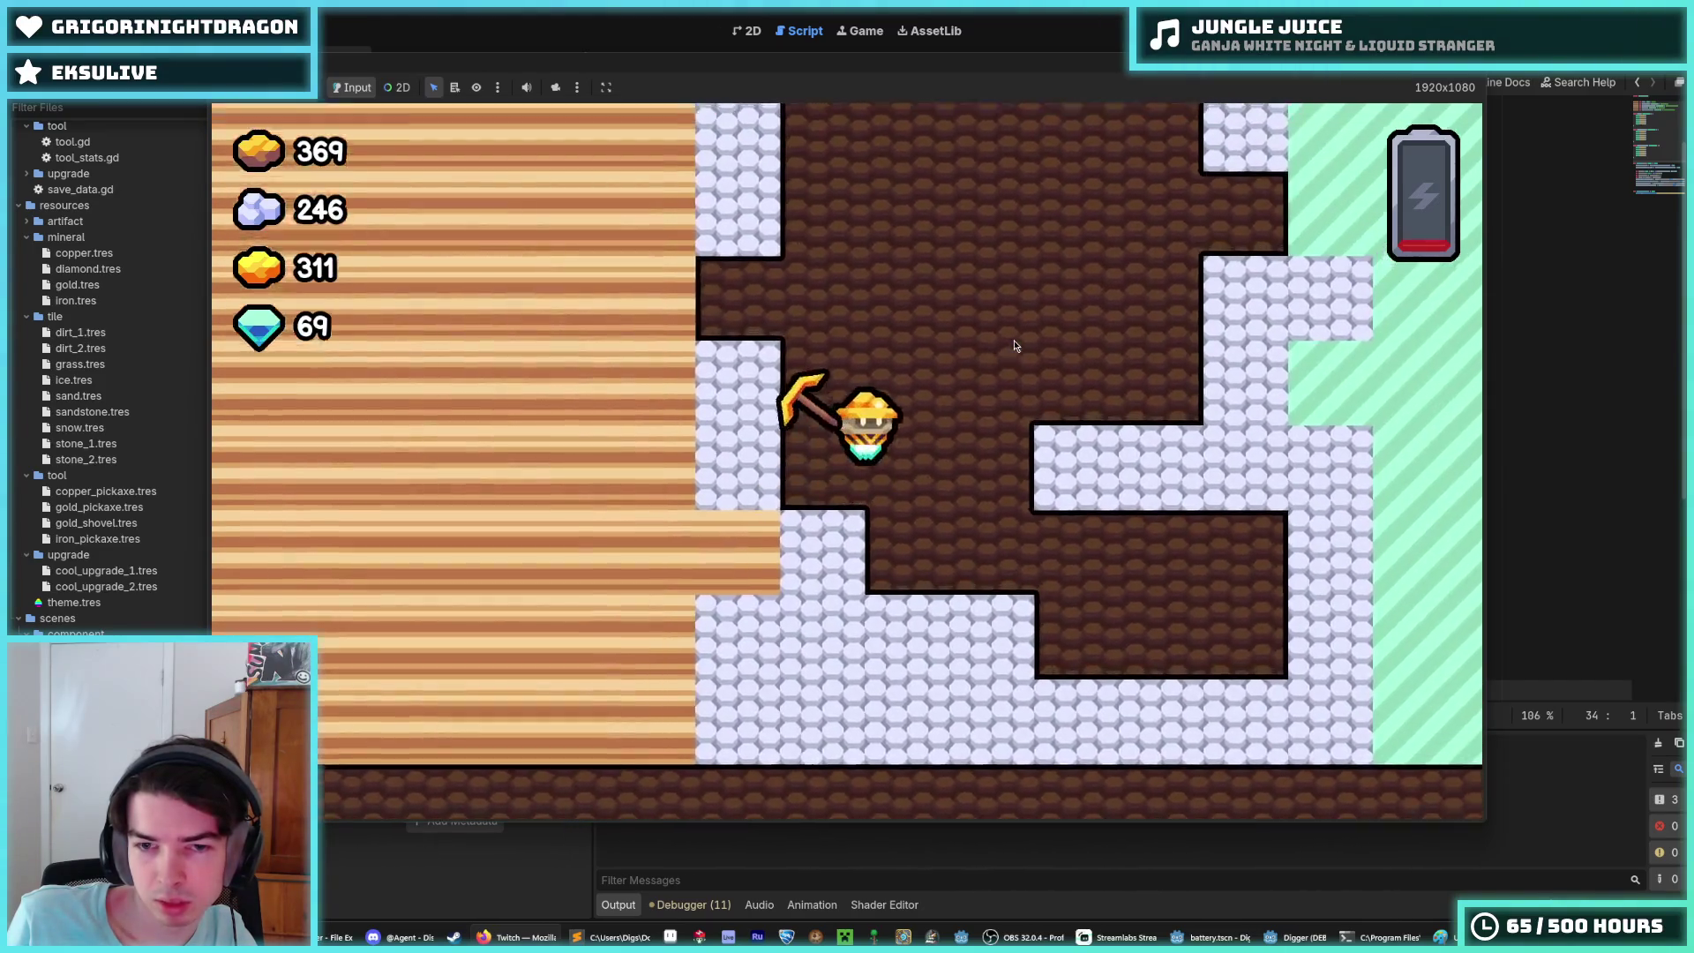
Step: Dig through the cave, striking the snow block on the left wall
{"action": "key", "text": "d"}
{"action": "key", "text": "a"}
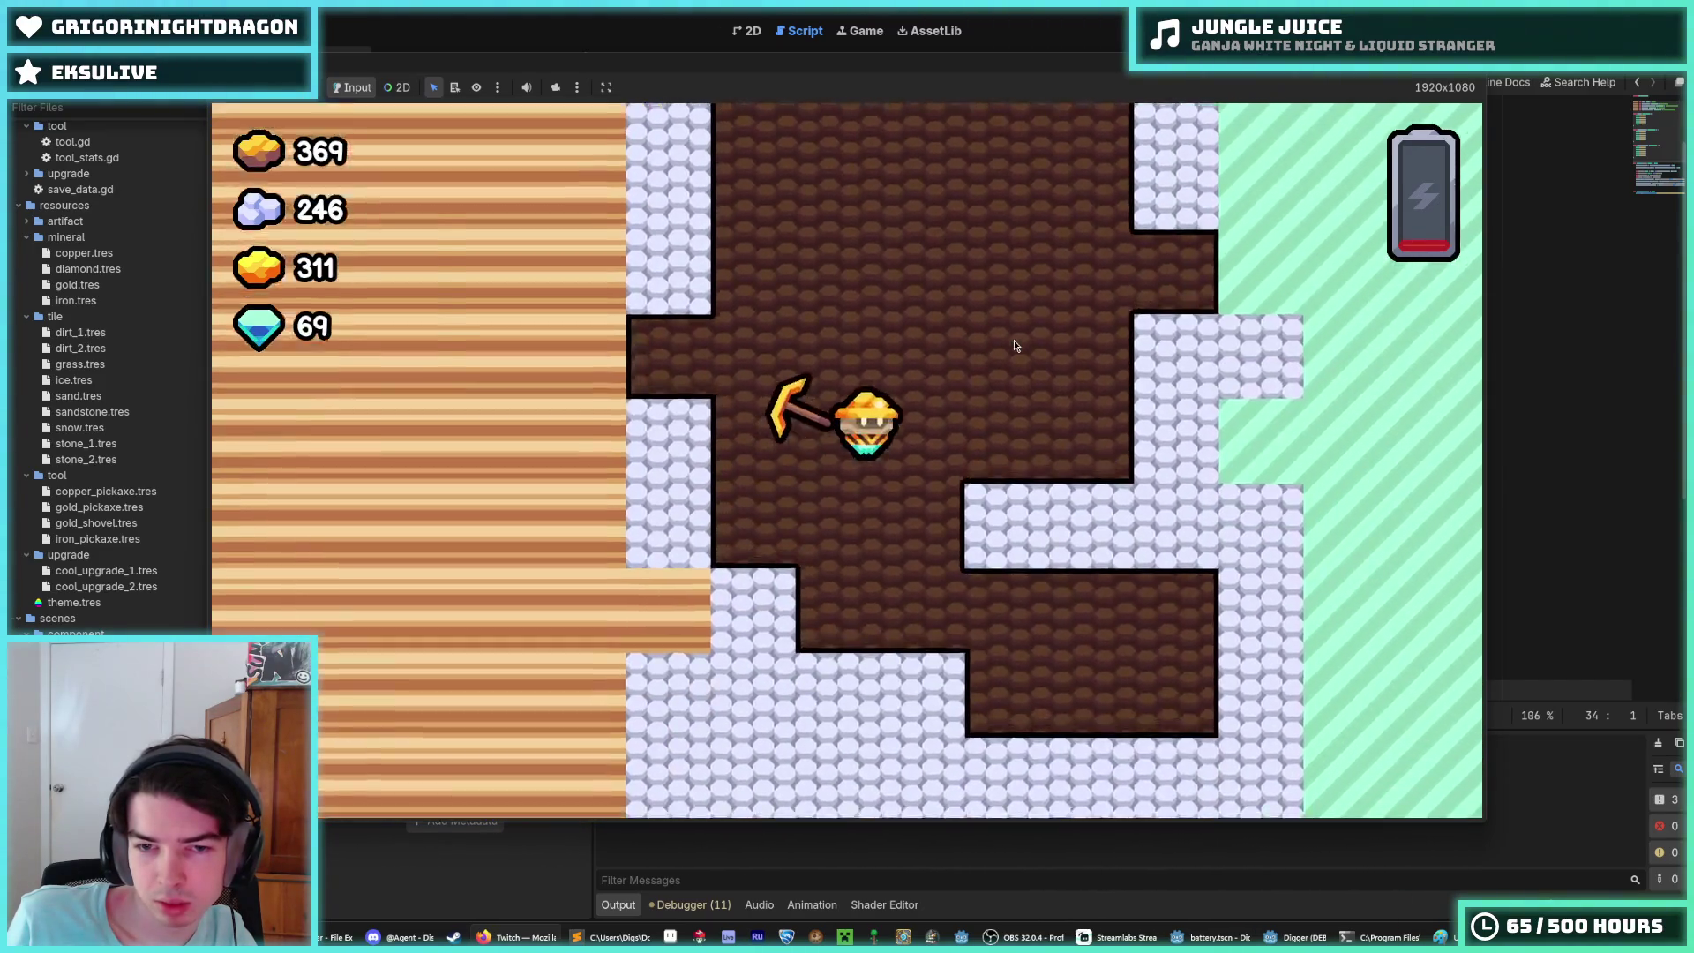
{"action": "key", "text": "d"}
{"action": "key", "text": "w"}
{"action": "key", "text": "a"}
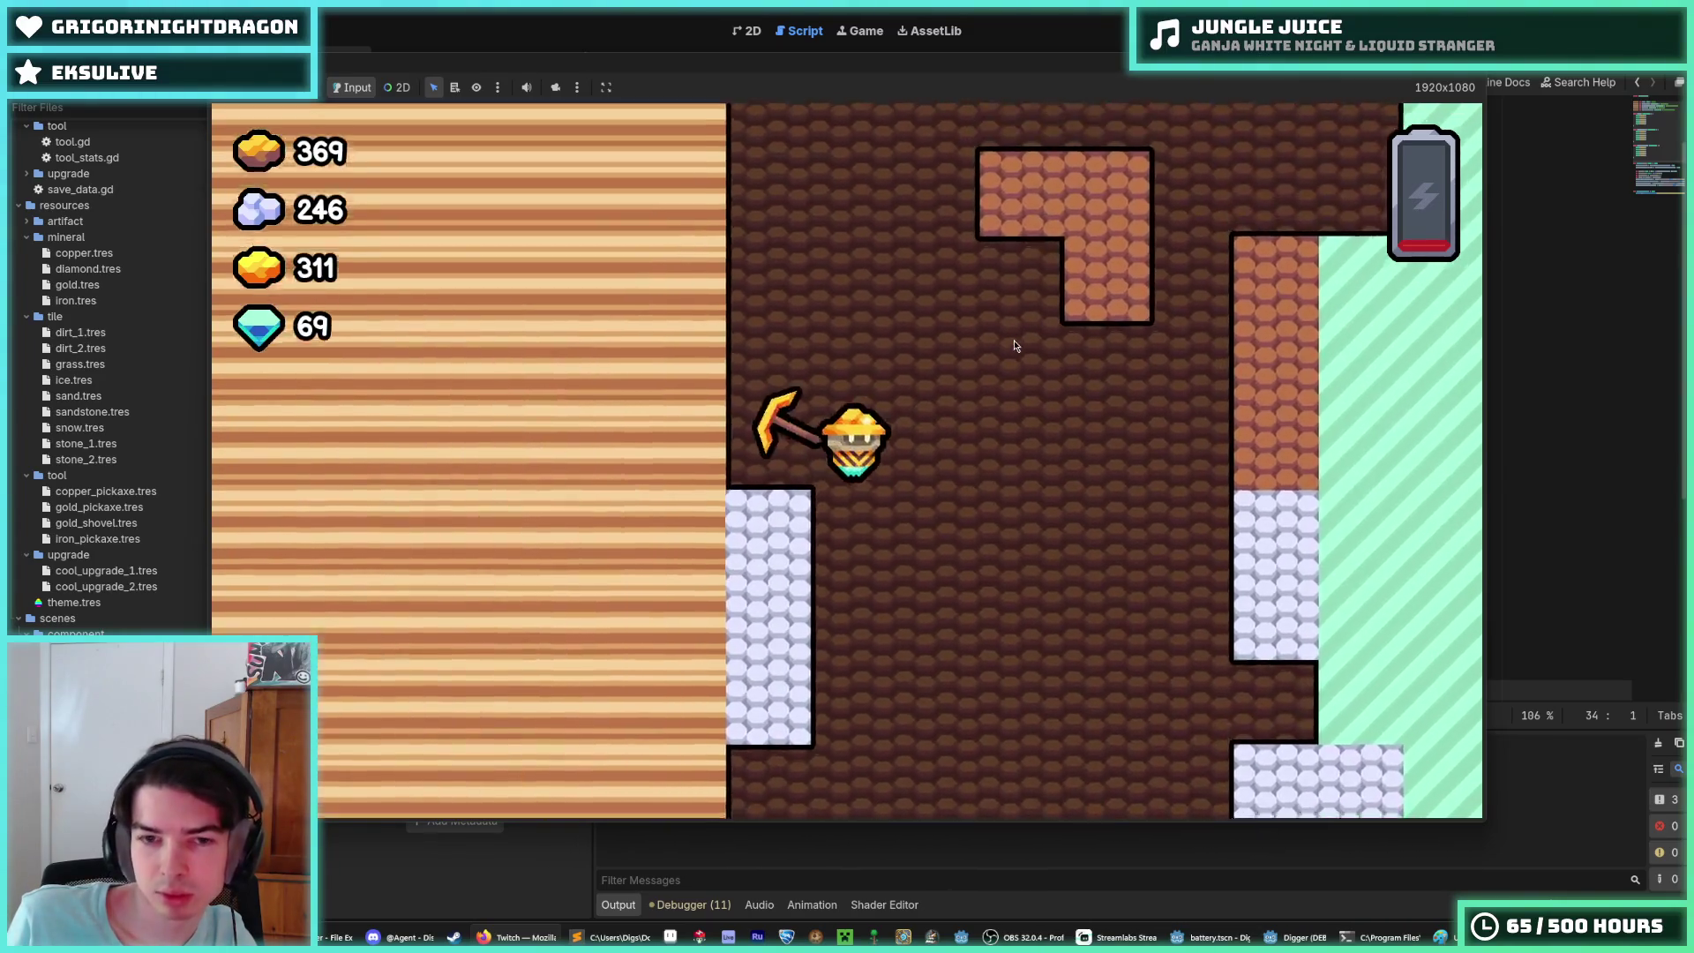
{"action": "key", "text": "s"}
{"action": "key", "text": "a"}
{"action": "key", "text": "d"}
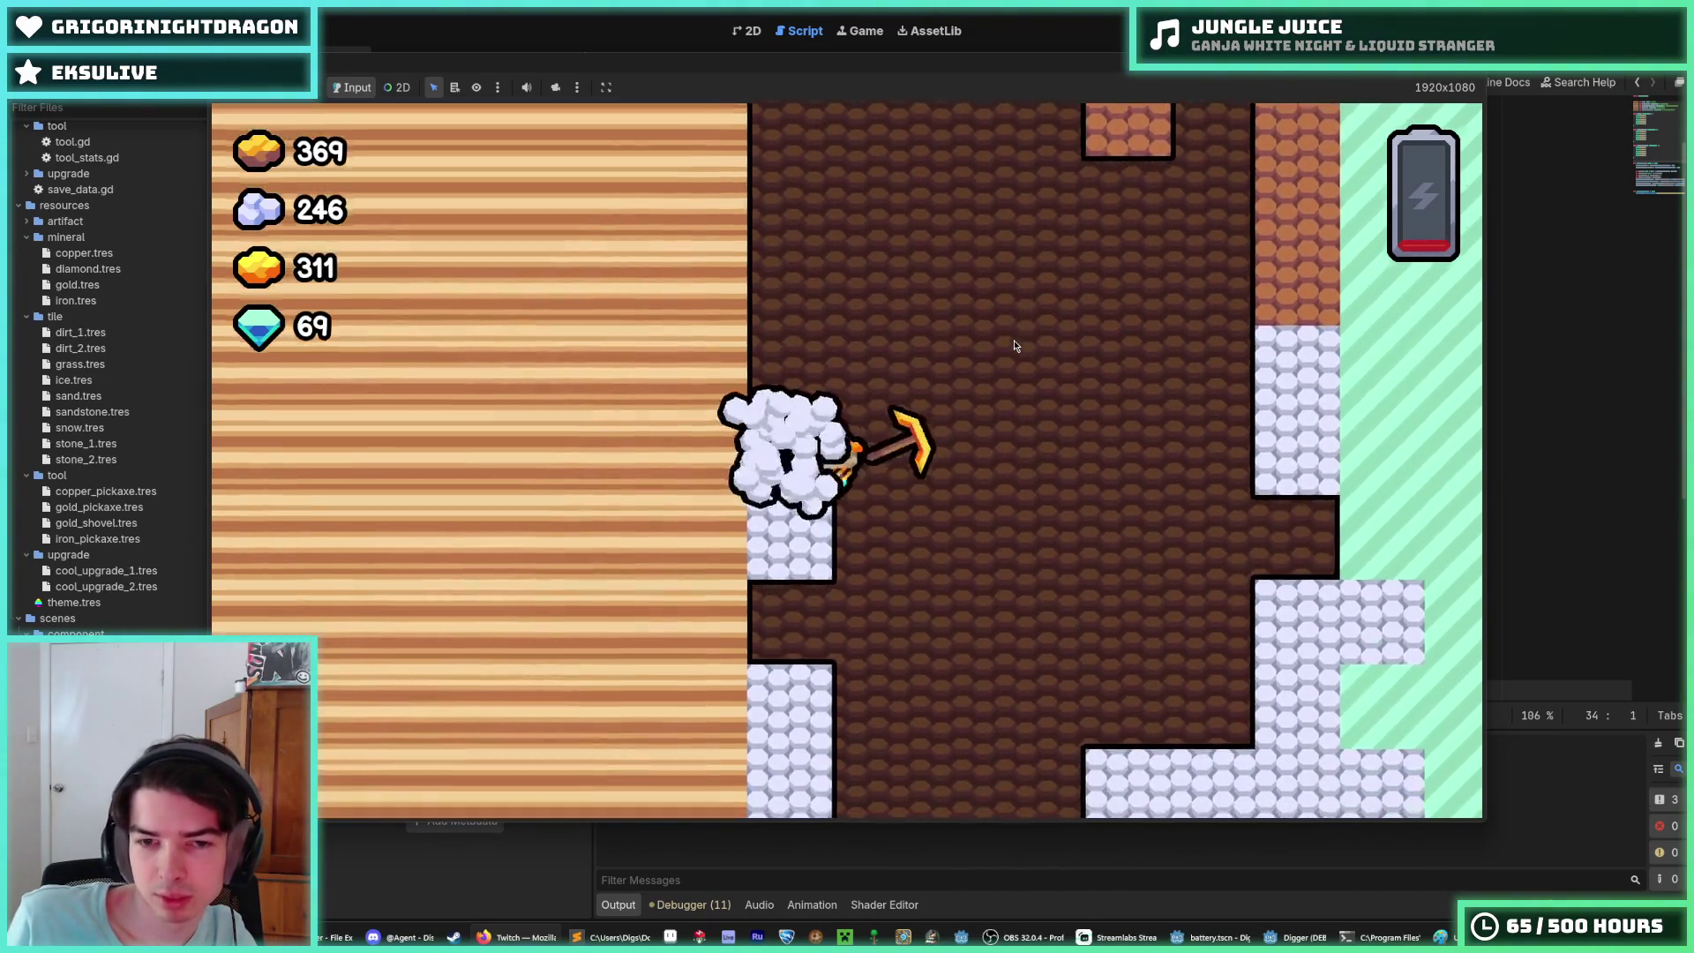
{"action": "key", "text": "a"}
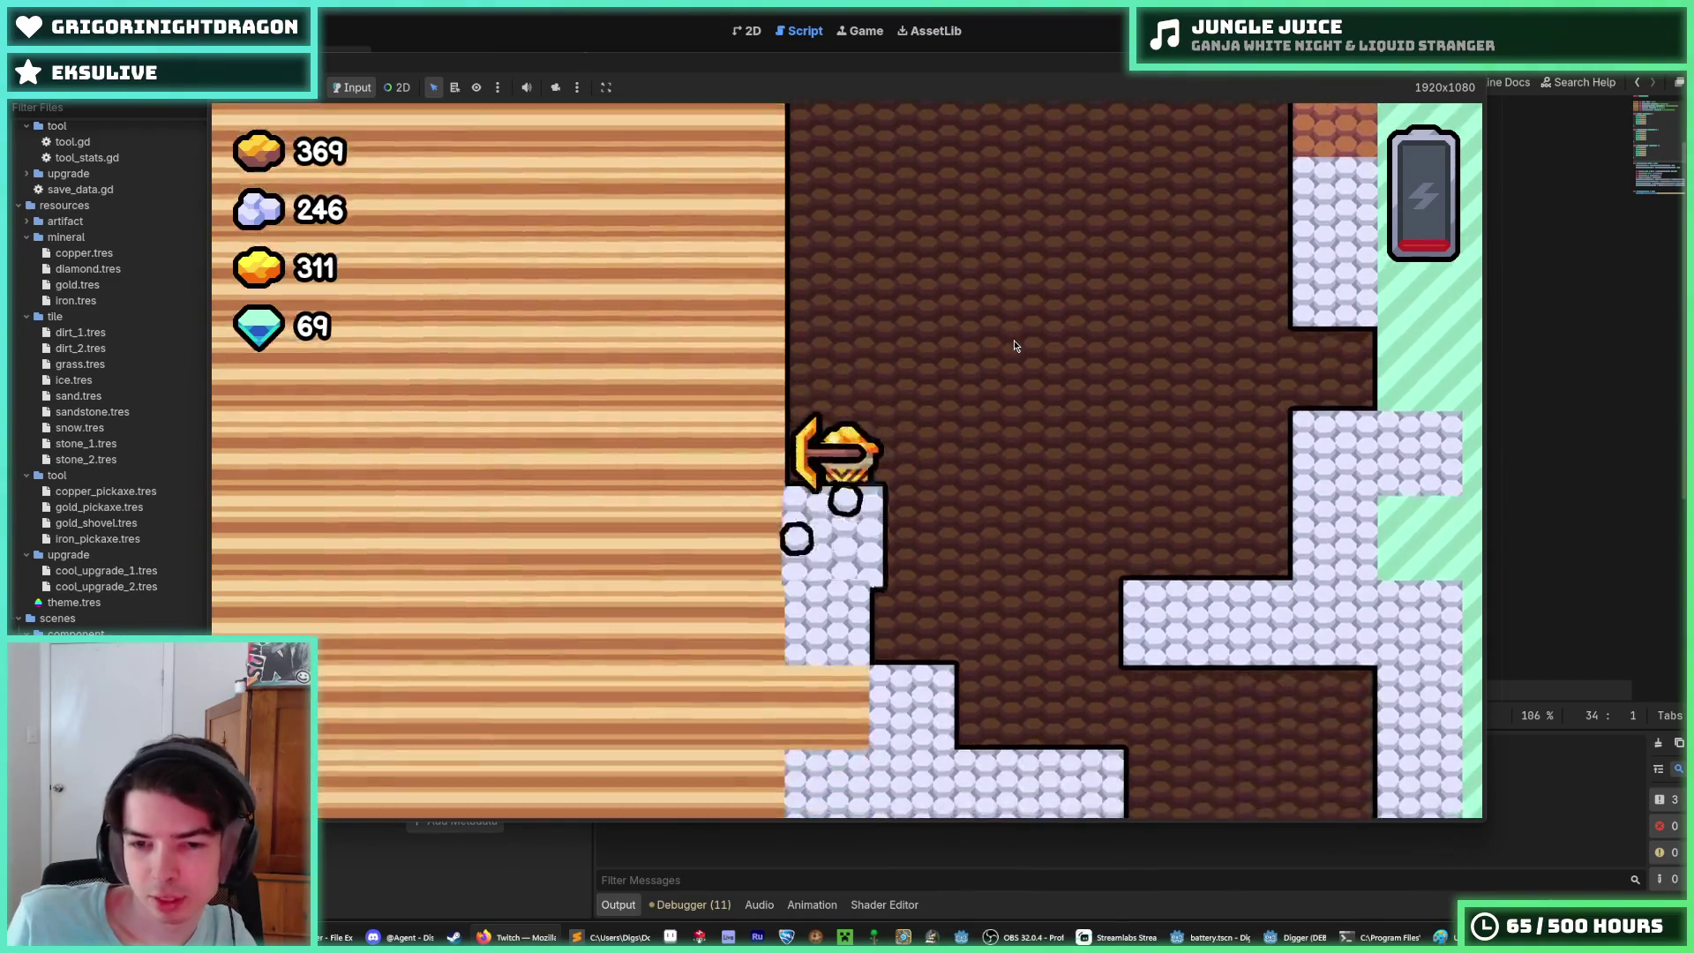
{"action": "key", "text": "d"}
{"action": "key", "text": "a"}
Step: Fly up through the cave toward the sand, then drop back onto the snow blocks
{"action": "key", "text": "w"}
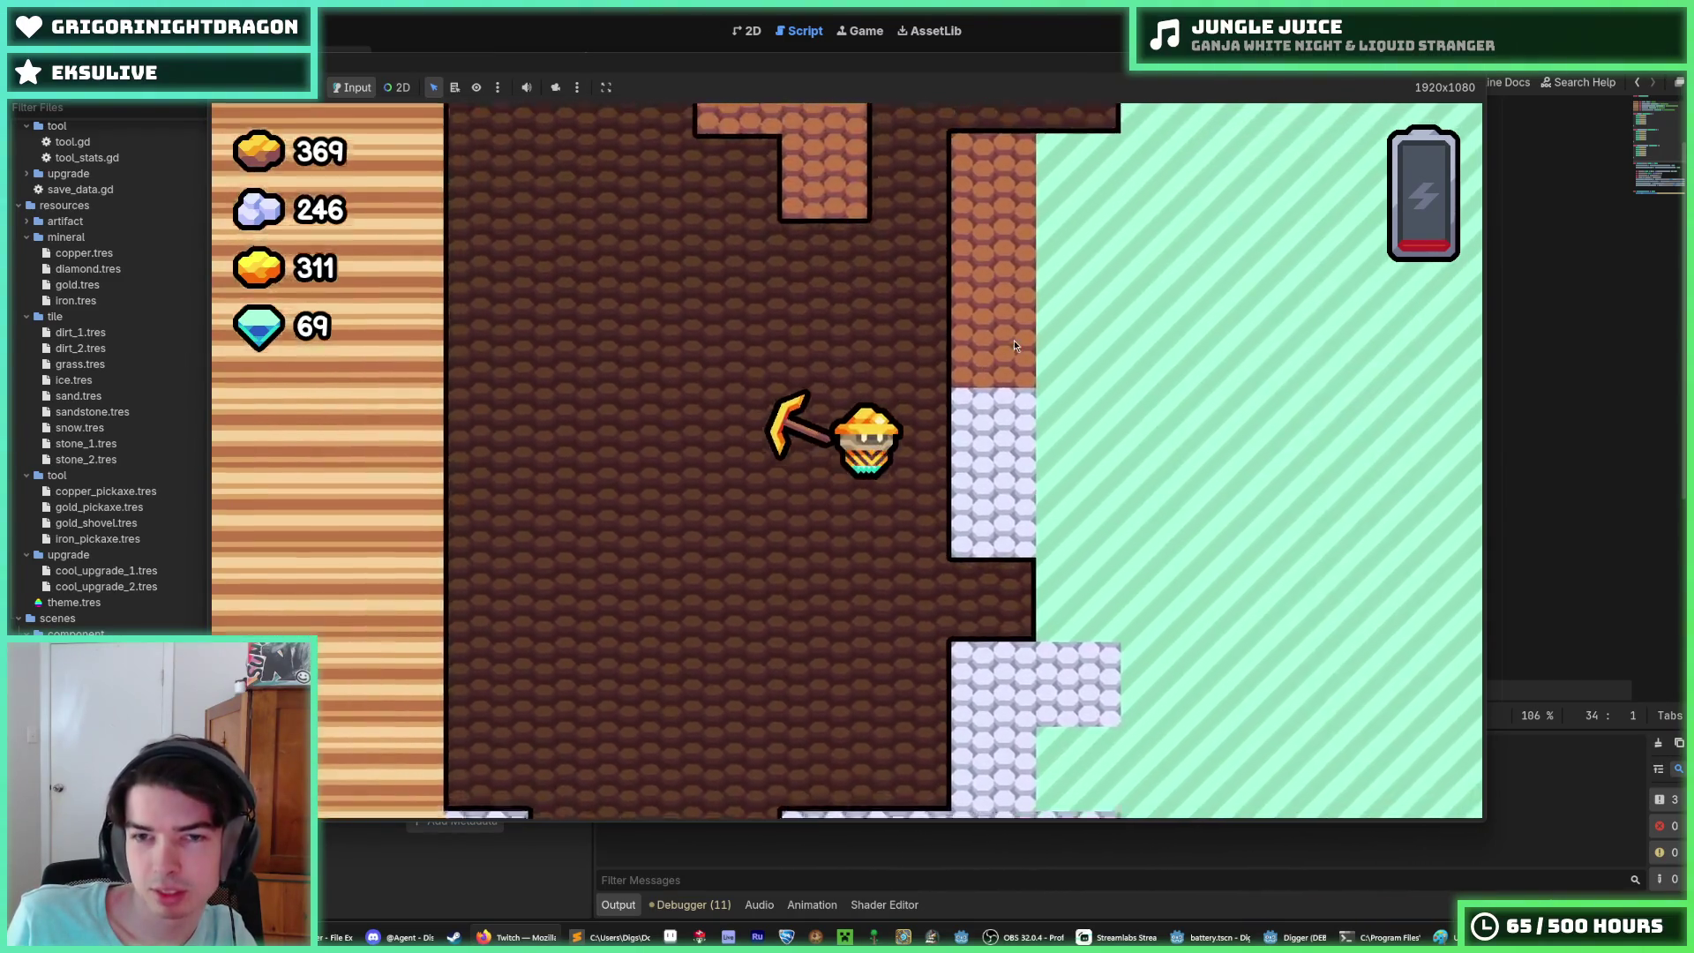
{"action": "key", "text": "d"}
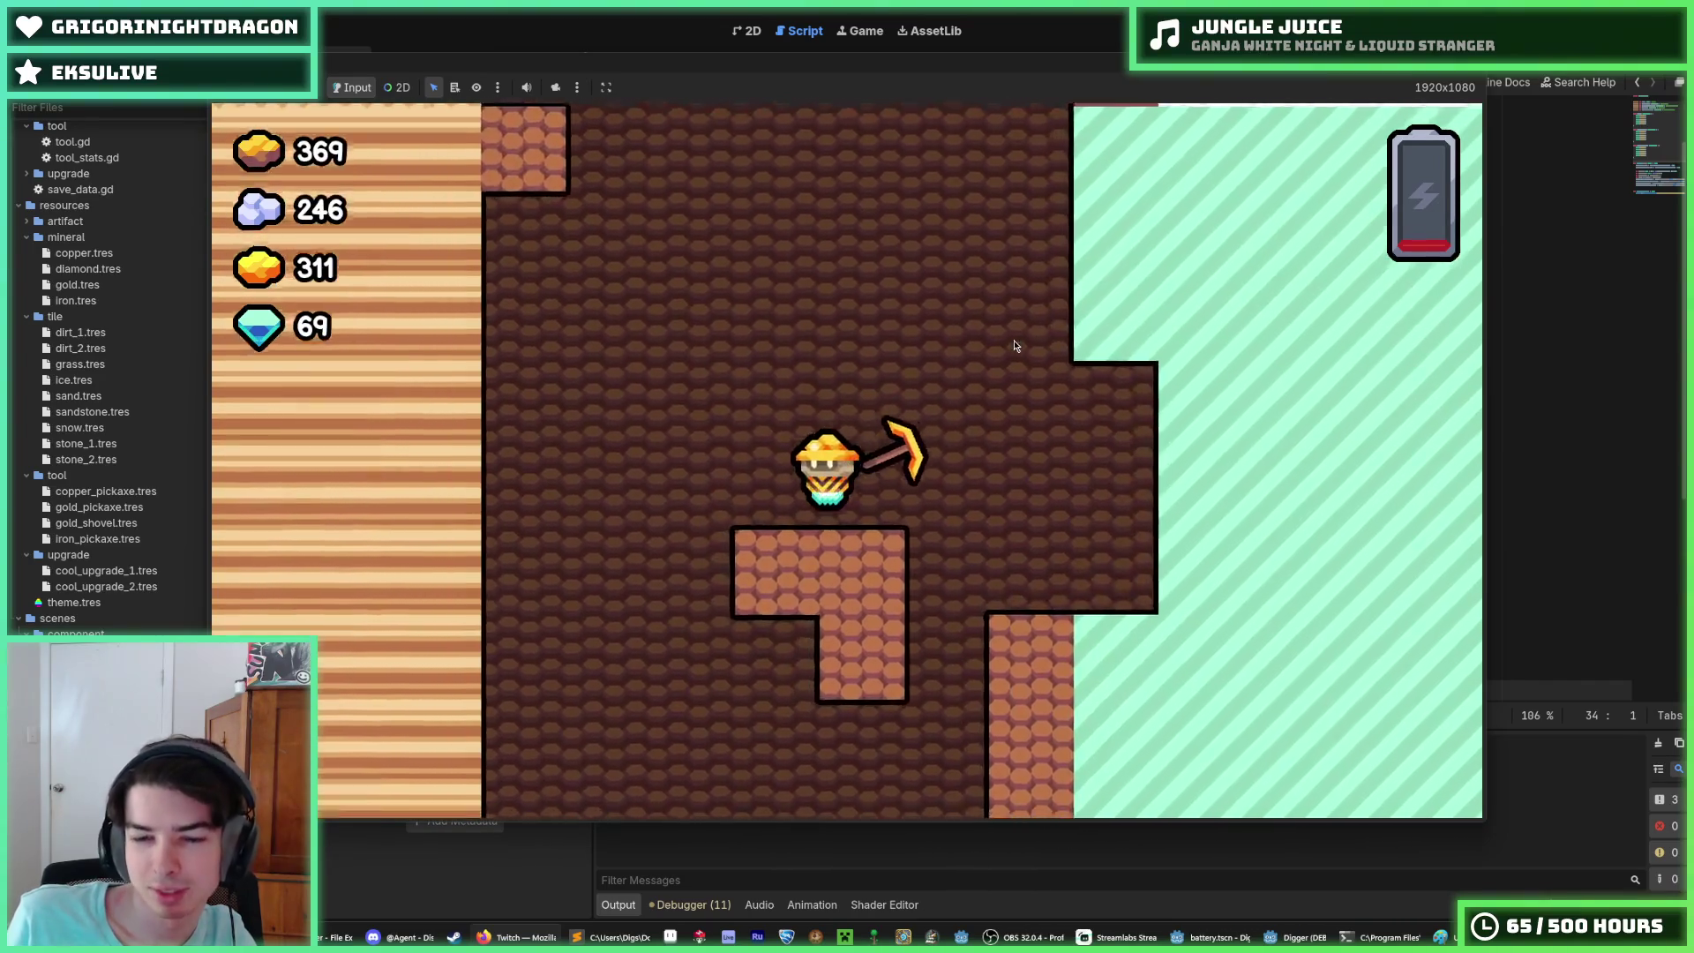
{"action": "key", "text": "a"}
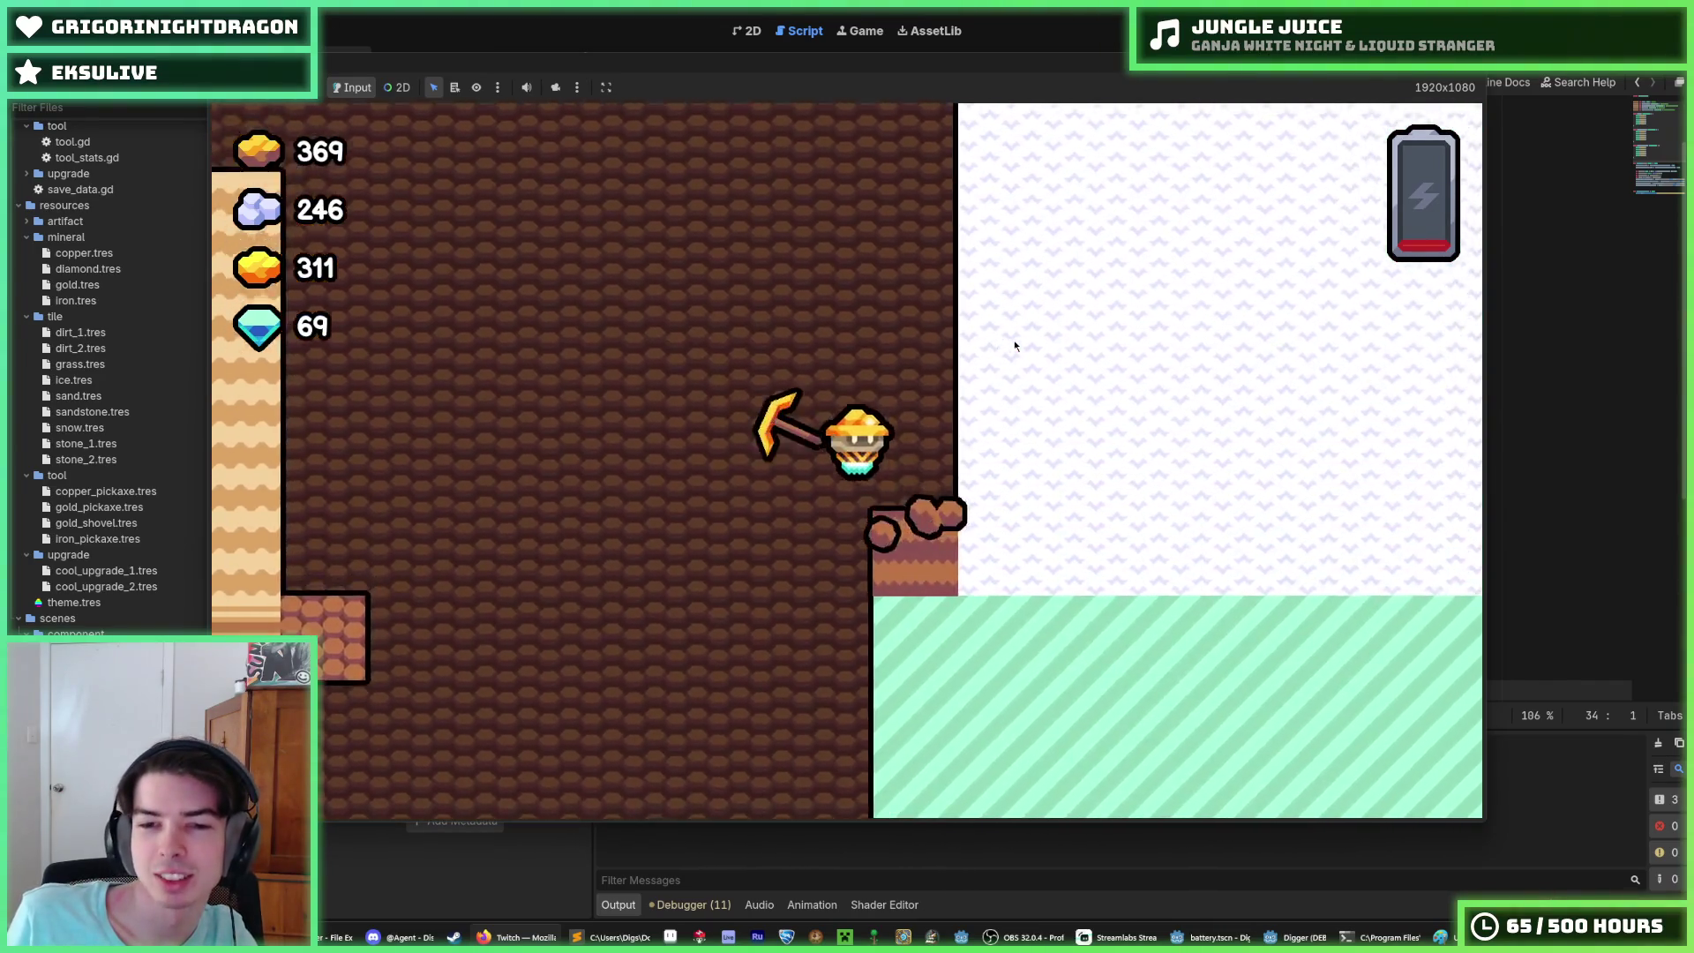
{"action": "key", "text": "d"}
{"action": "key", "text": "a"}
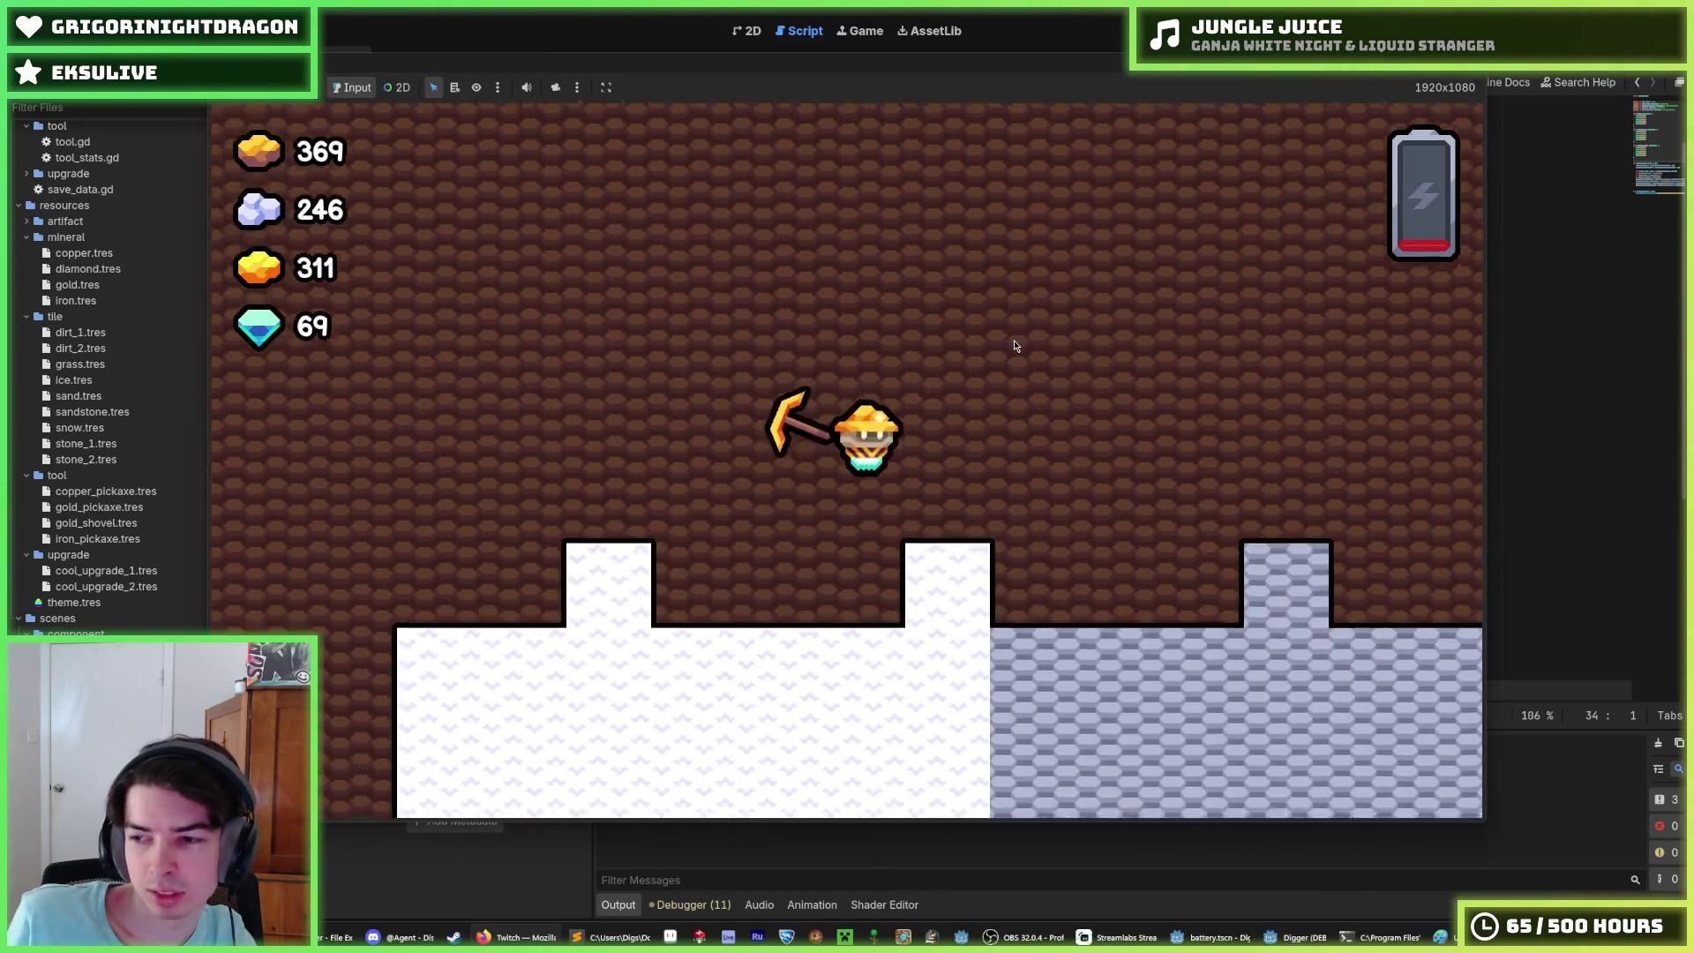
{"action": "key", "text": "d"}
{"action": "key", "text": "d"}
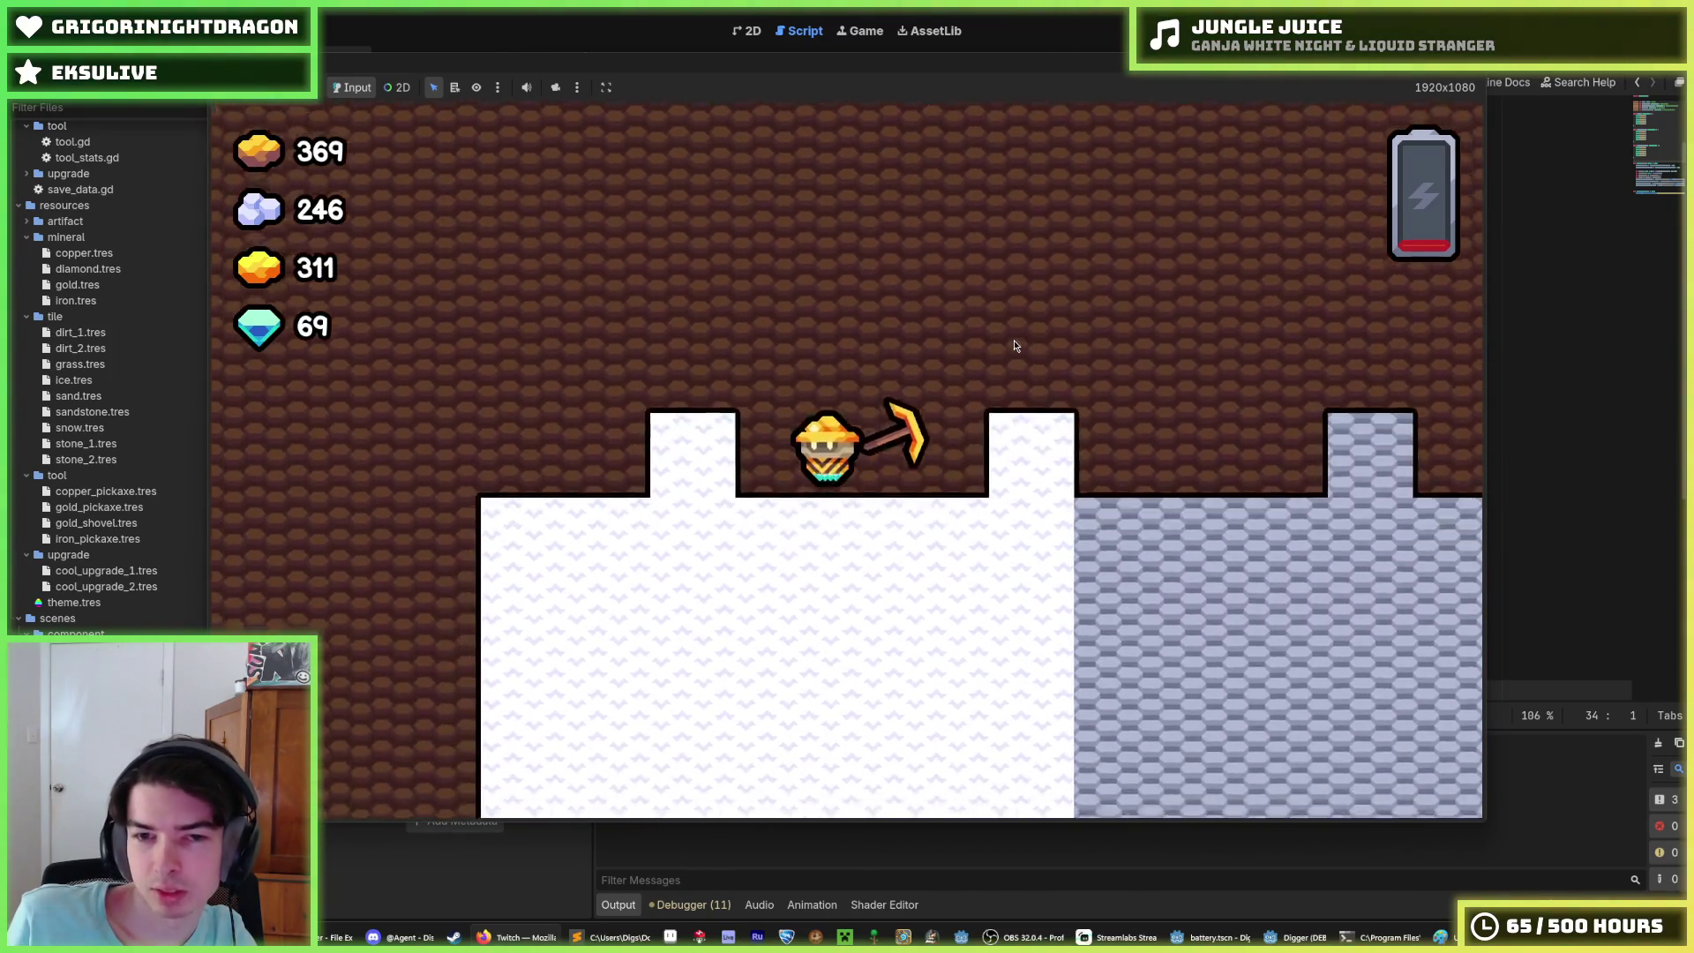
{"action": "key", "text": "a"}
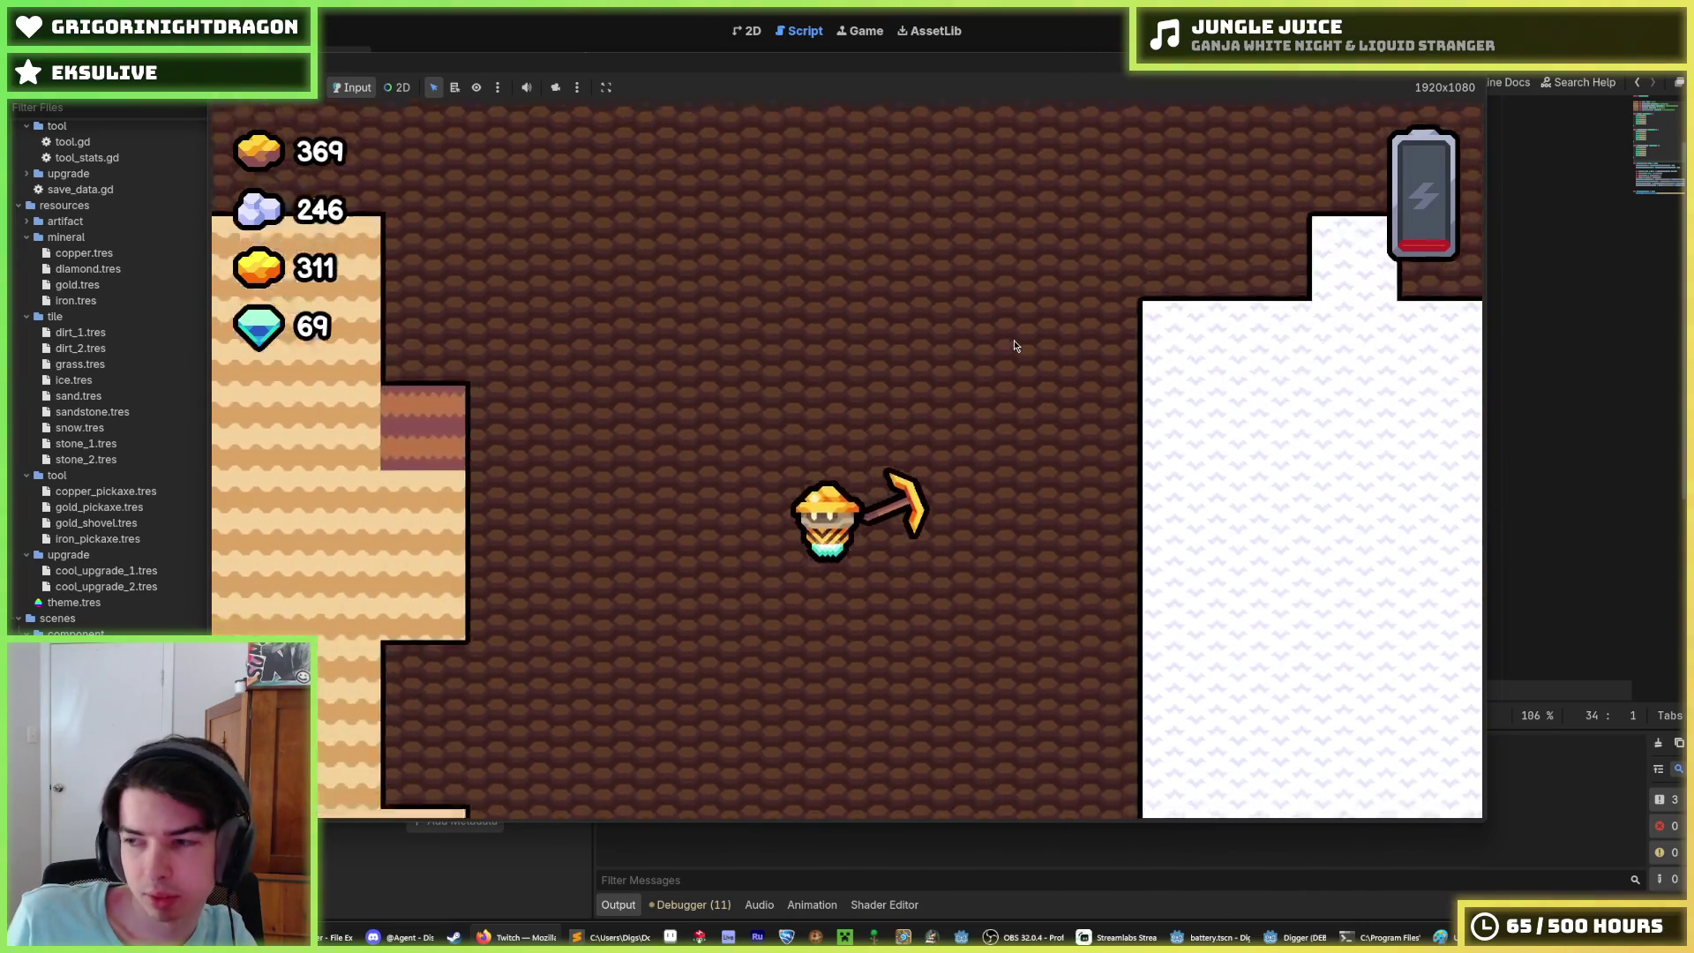
{"action": "key", "text": "w"}
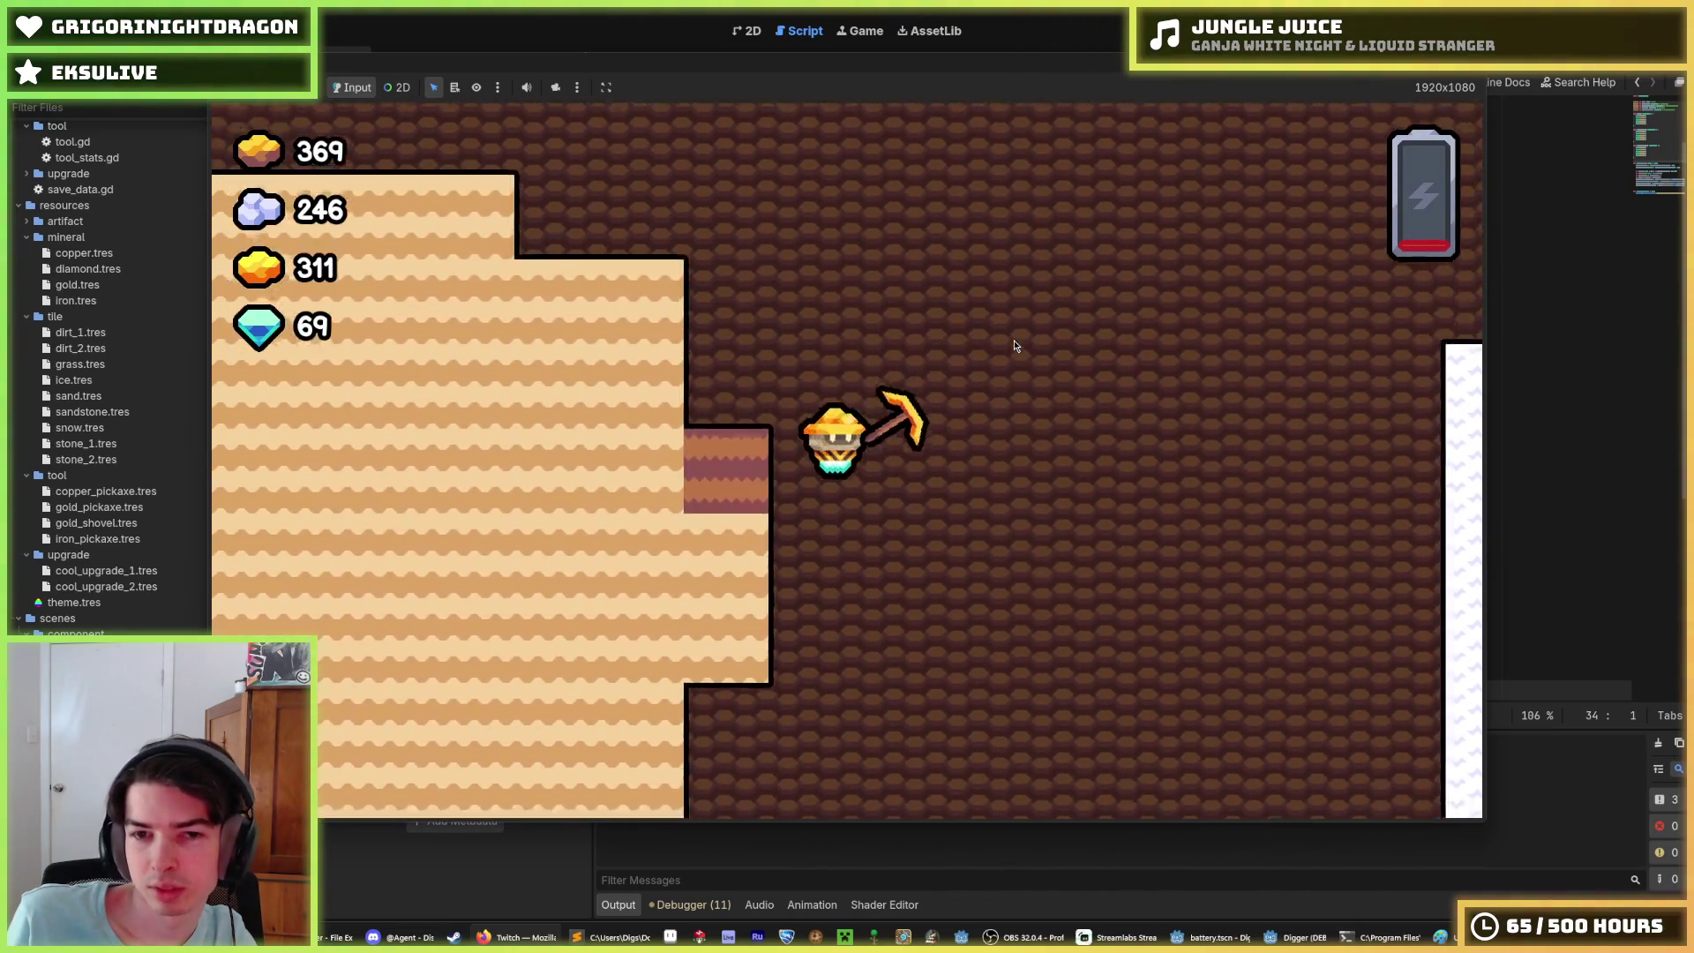
{"action": "key", "text": "d"}
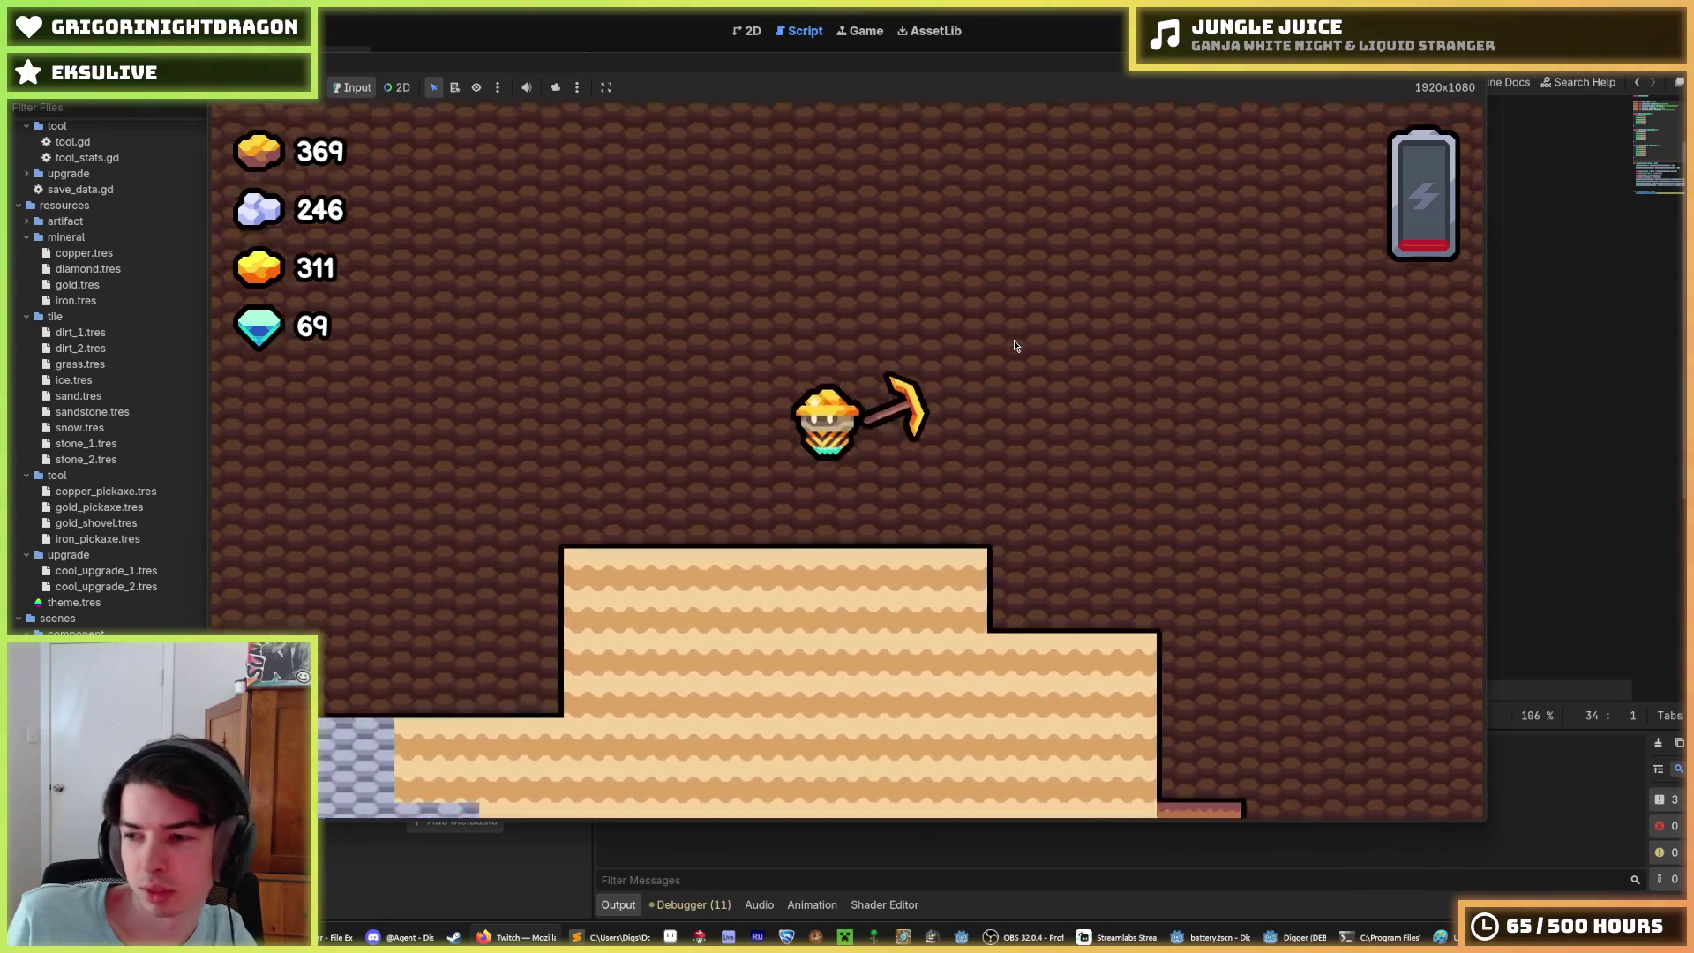
{"action": "key", "text": "a"}
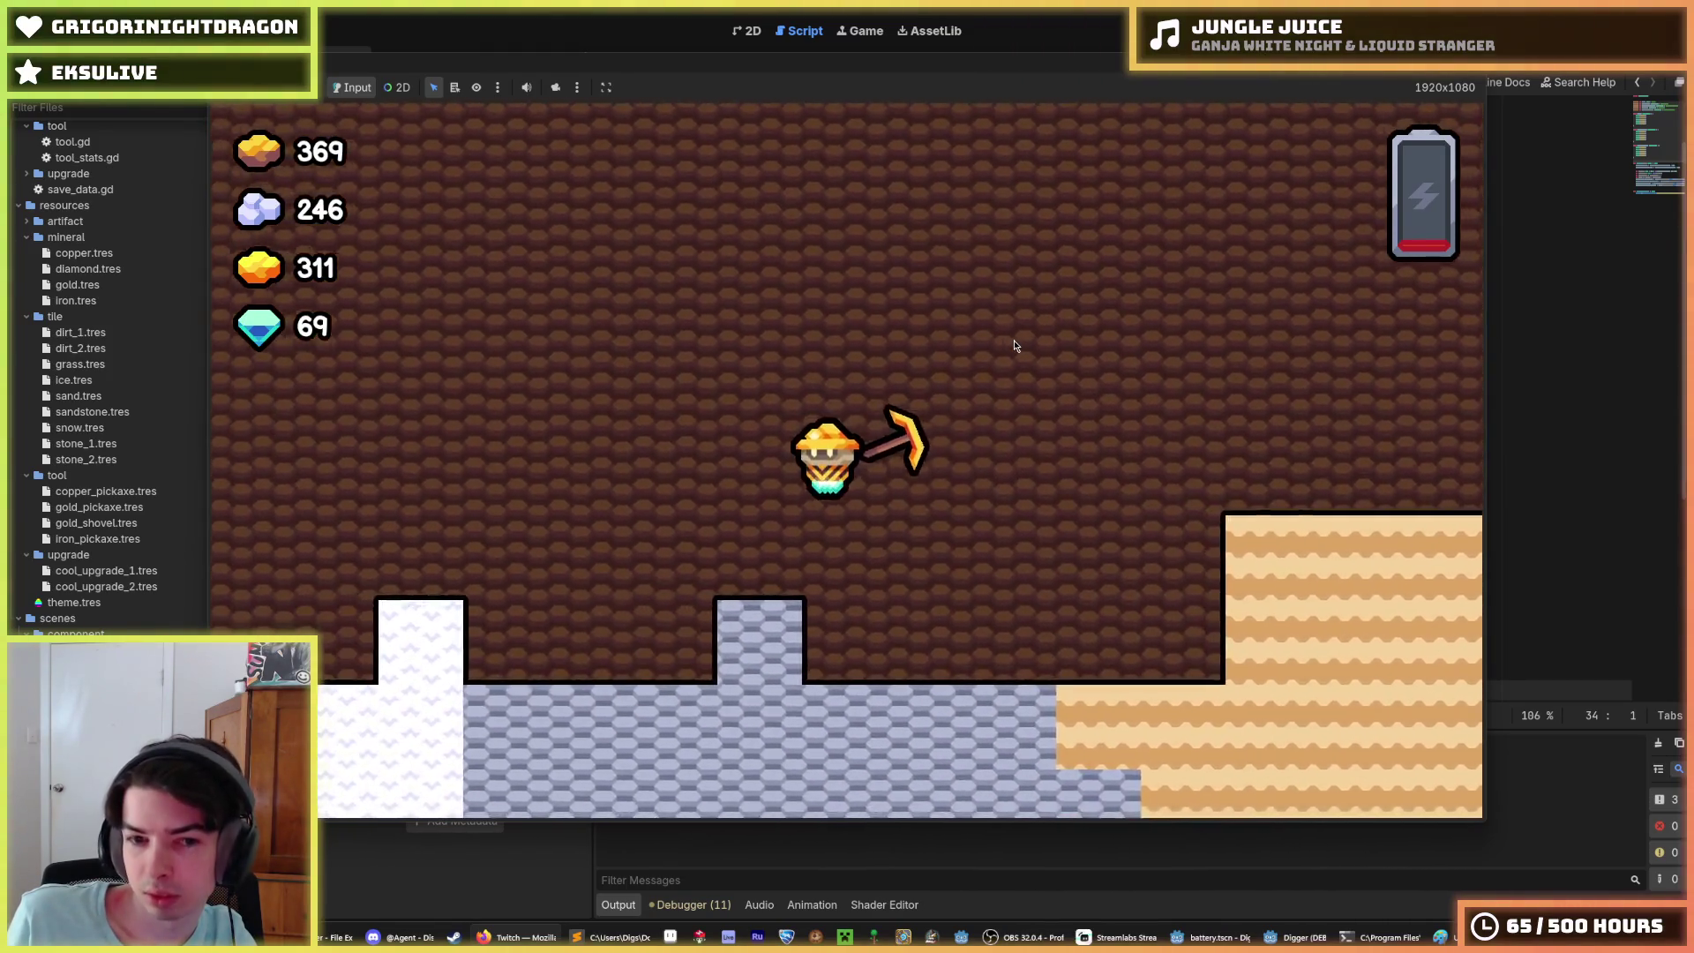
{"action": "key", "text": "a"}
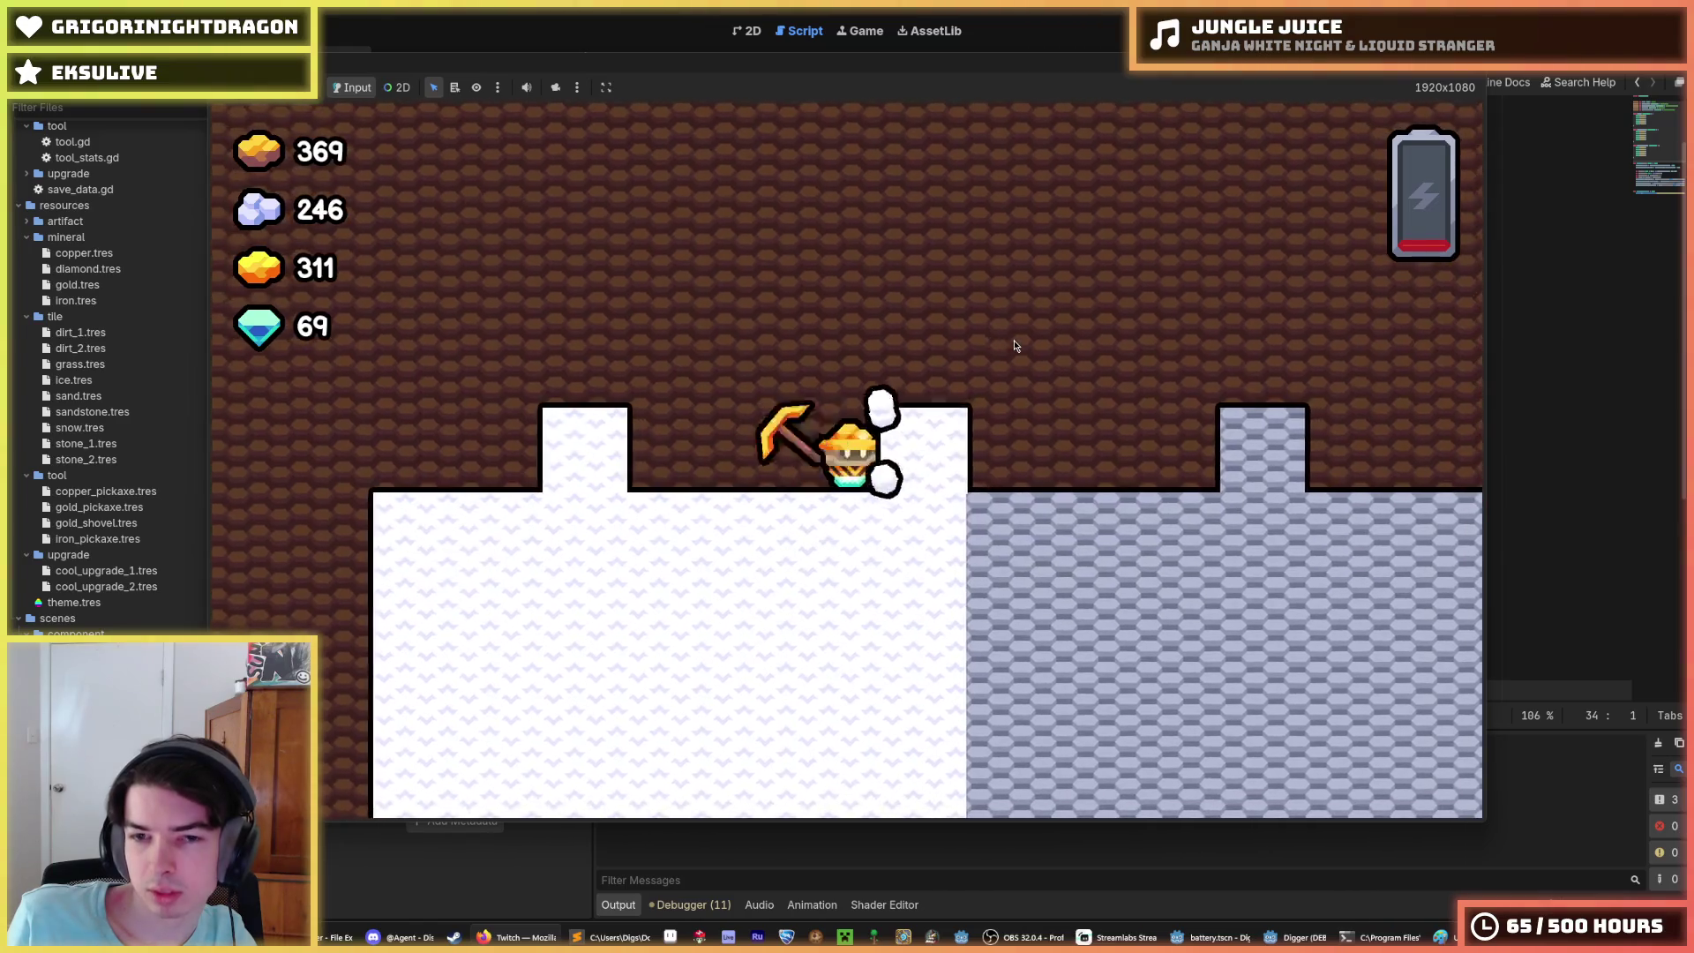
Step: Dig down through the snow beside the dirt column and into the dirt on the left
{"action": "key", "text": "s"}
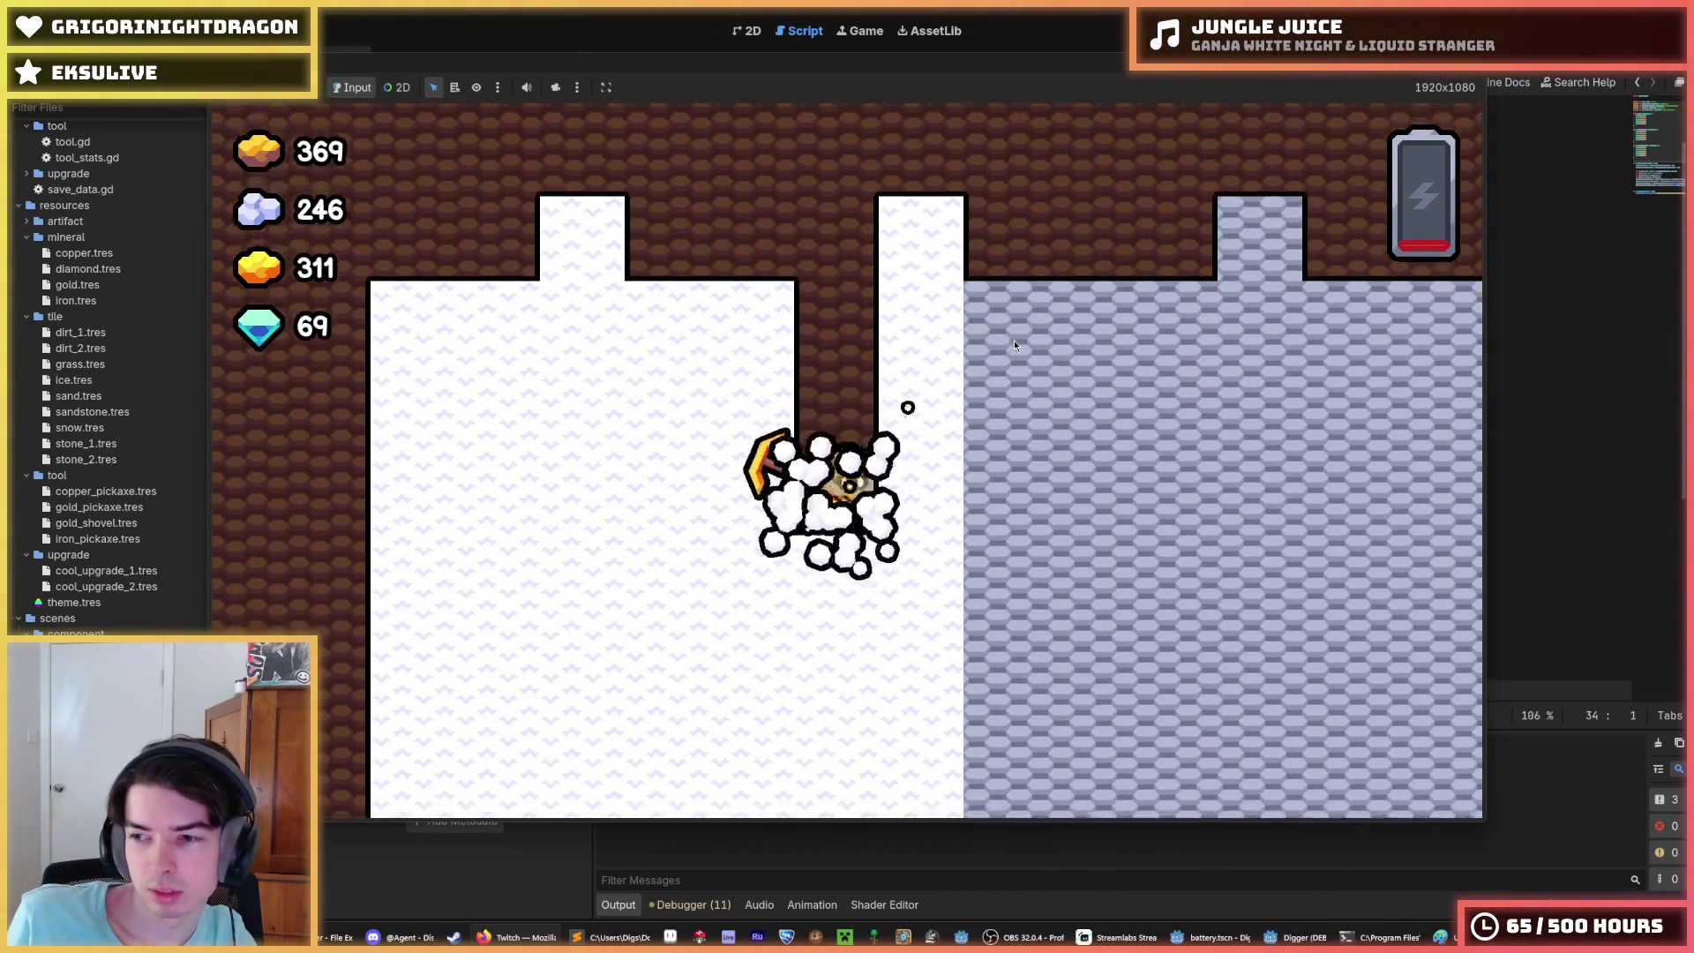
{"action": "key", "text": "a"}
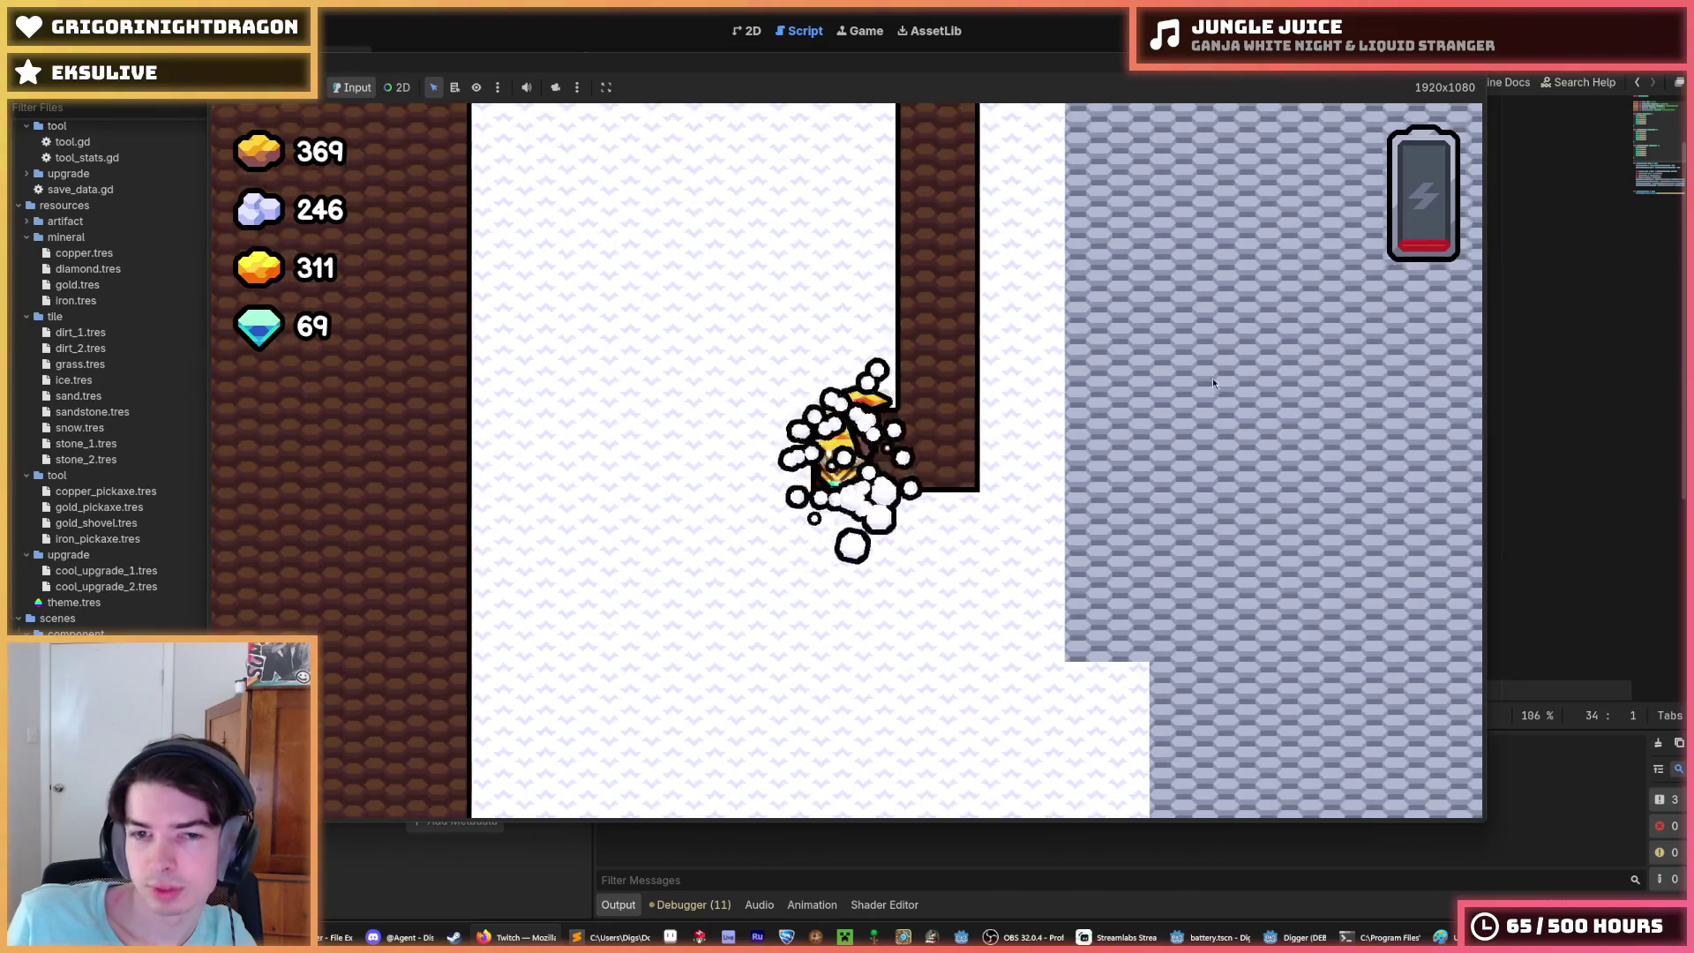
{"action": "key", "text": "s"}
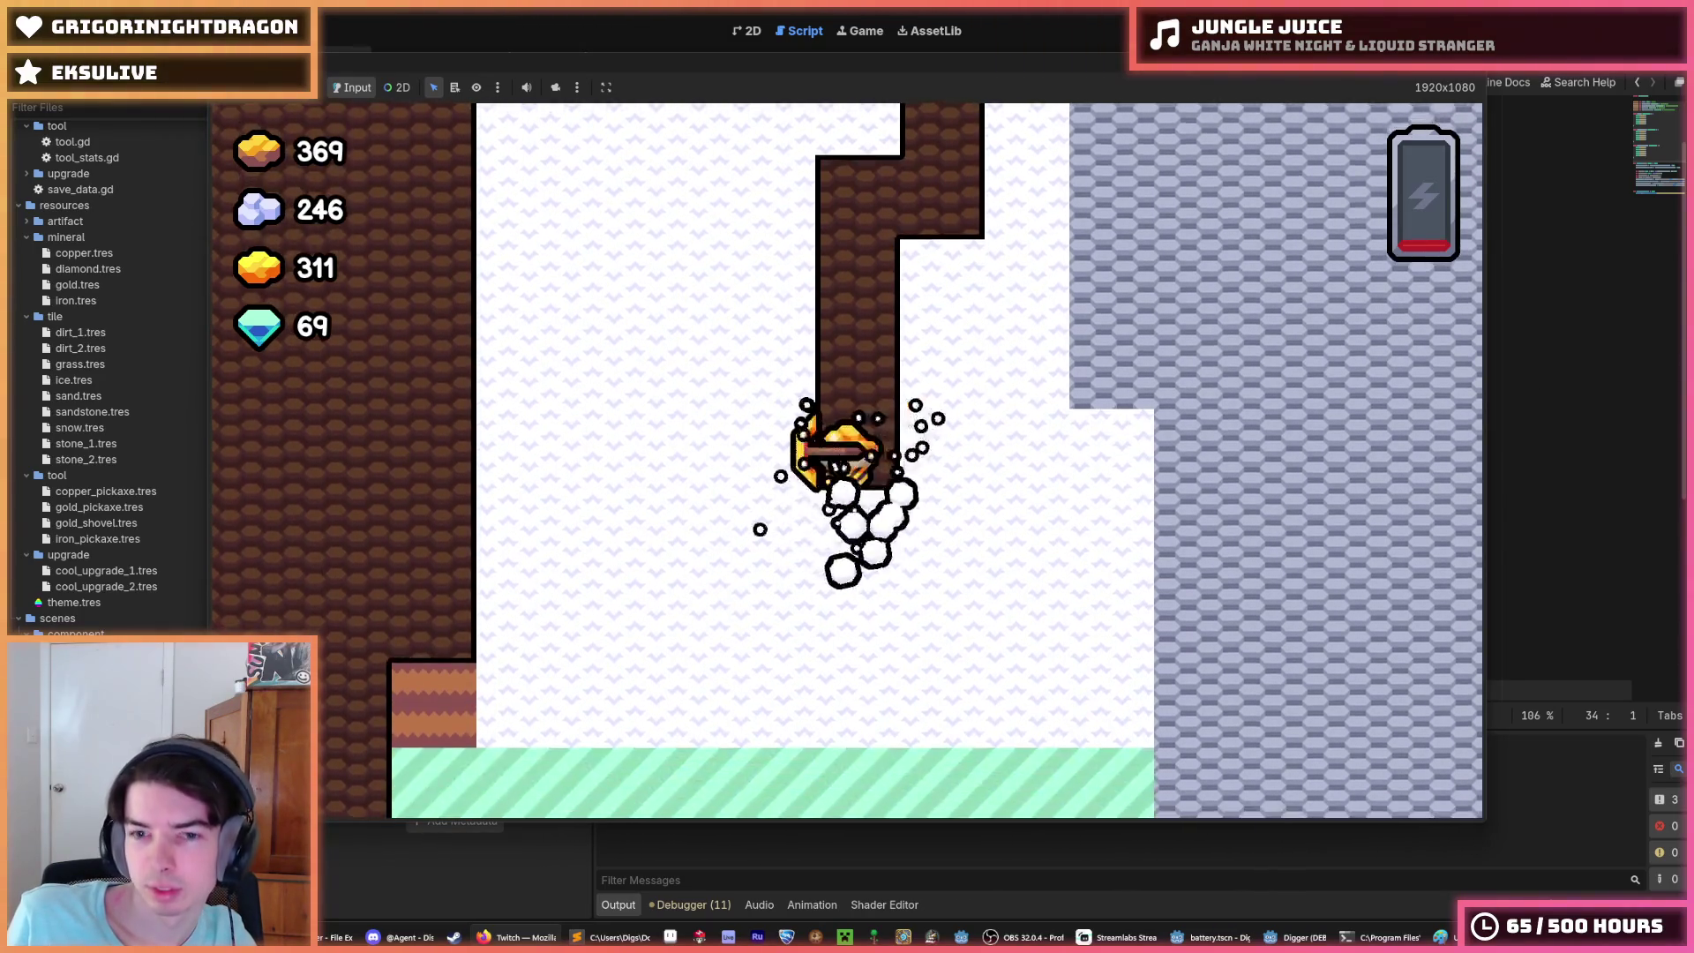
{"action": "key", "text": "a"}
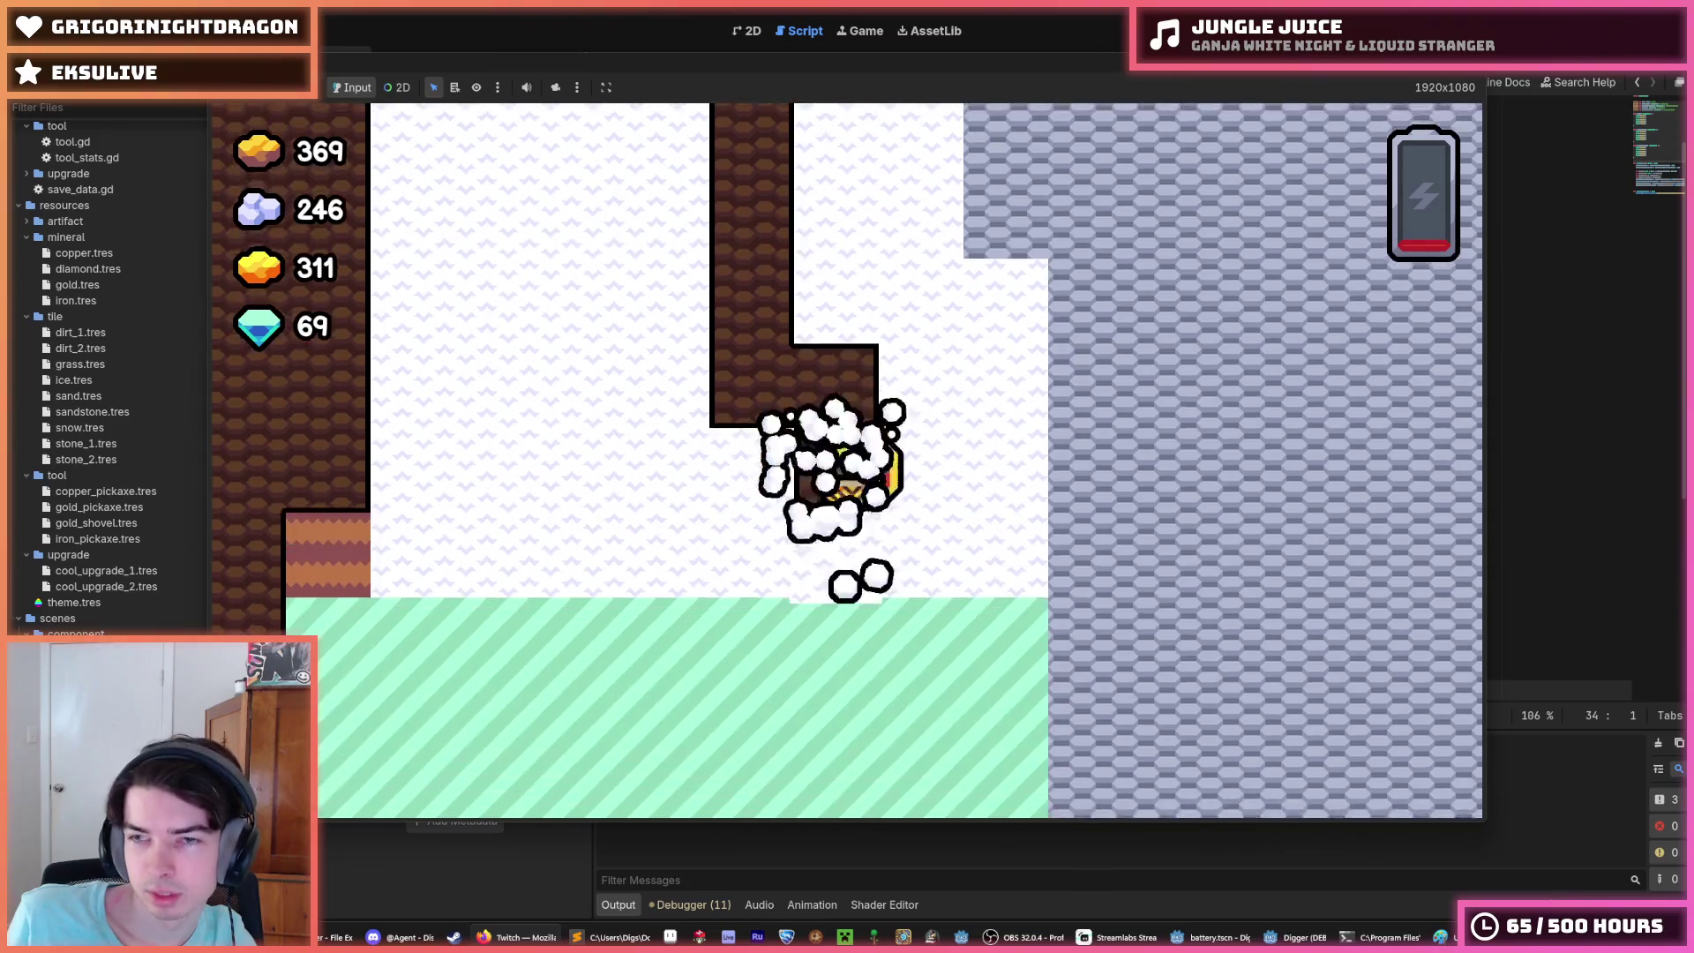
{"action": "key", "text": "a"}
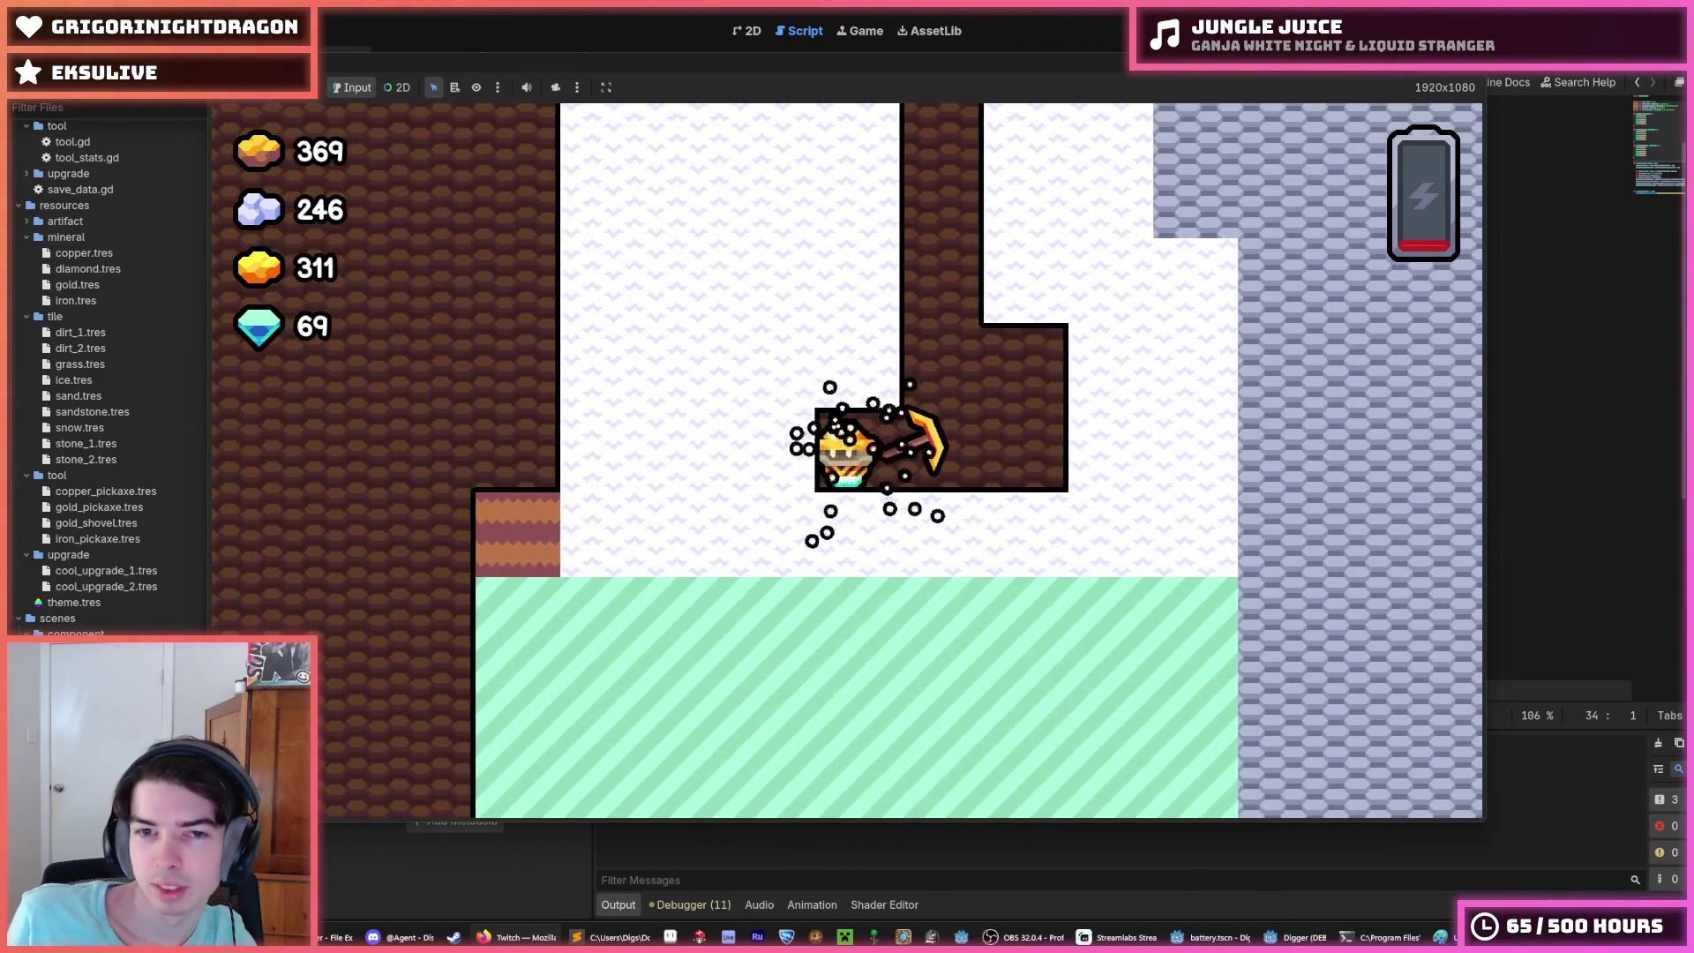
Step: Tunnel up, left and down through the dirt toward the sand and green ground
{"action": "key", "text": "w"}
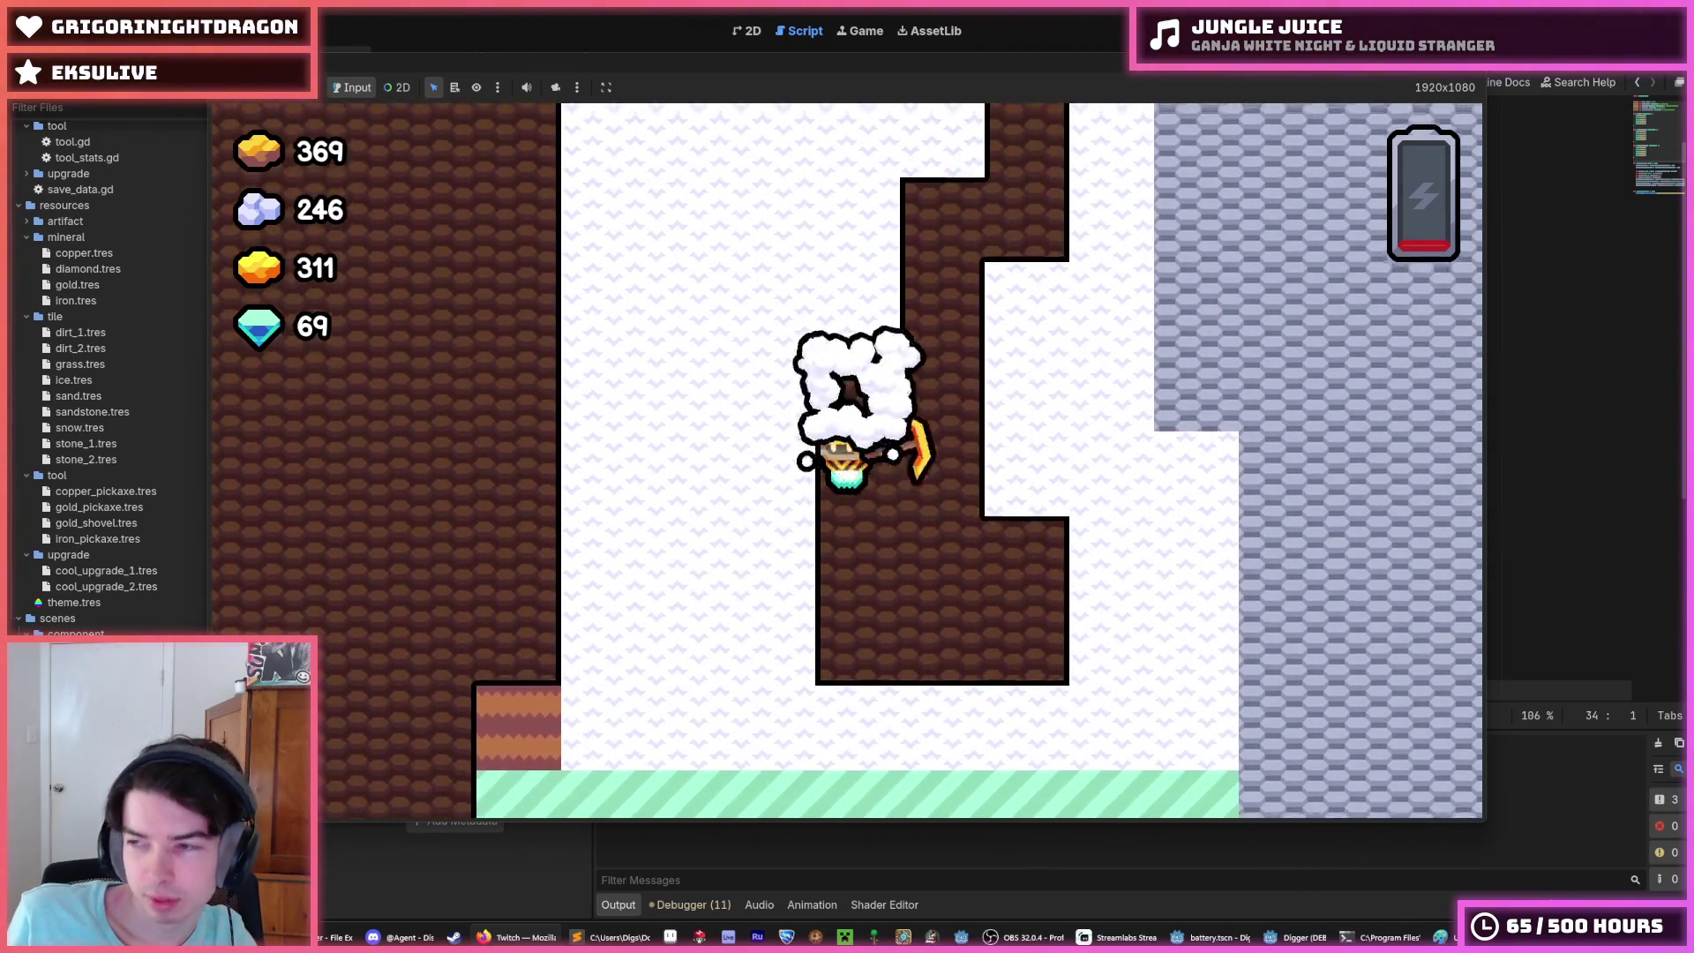
{"action": "key", "text": "a"}
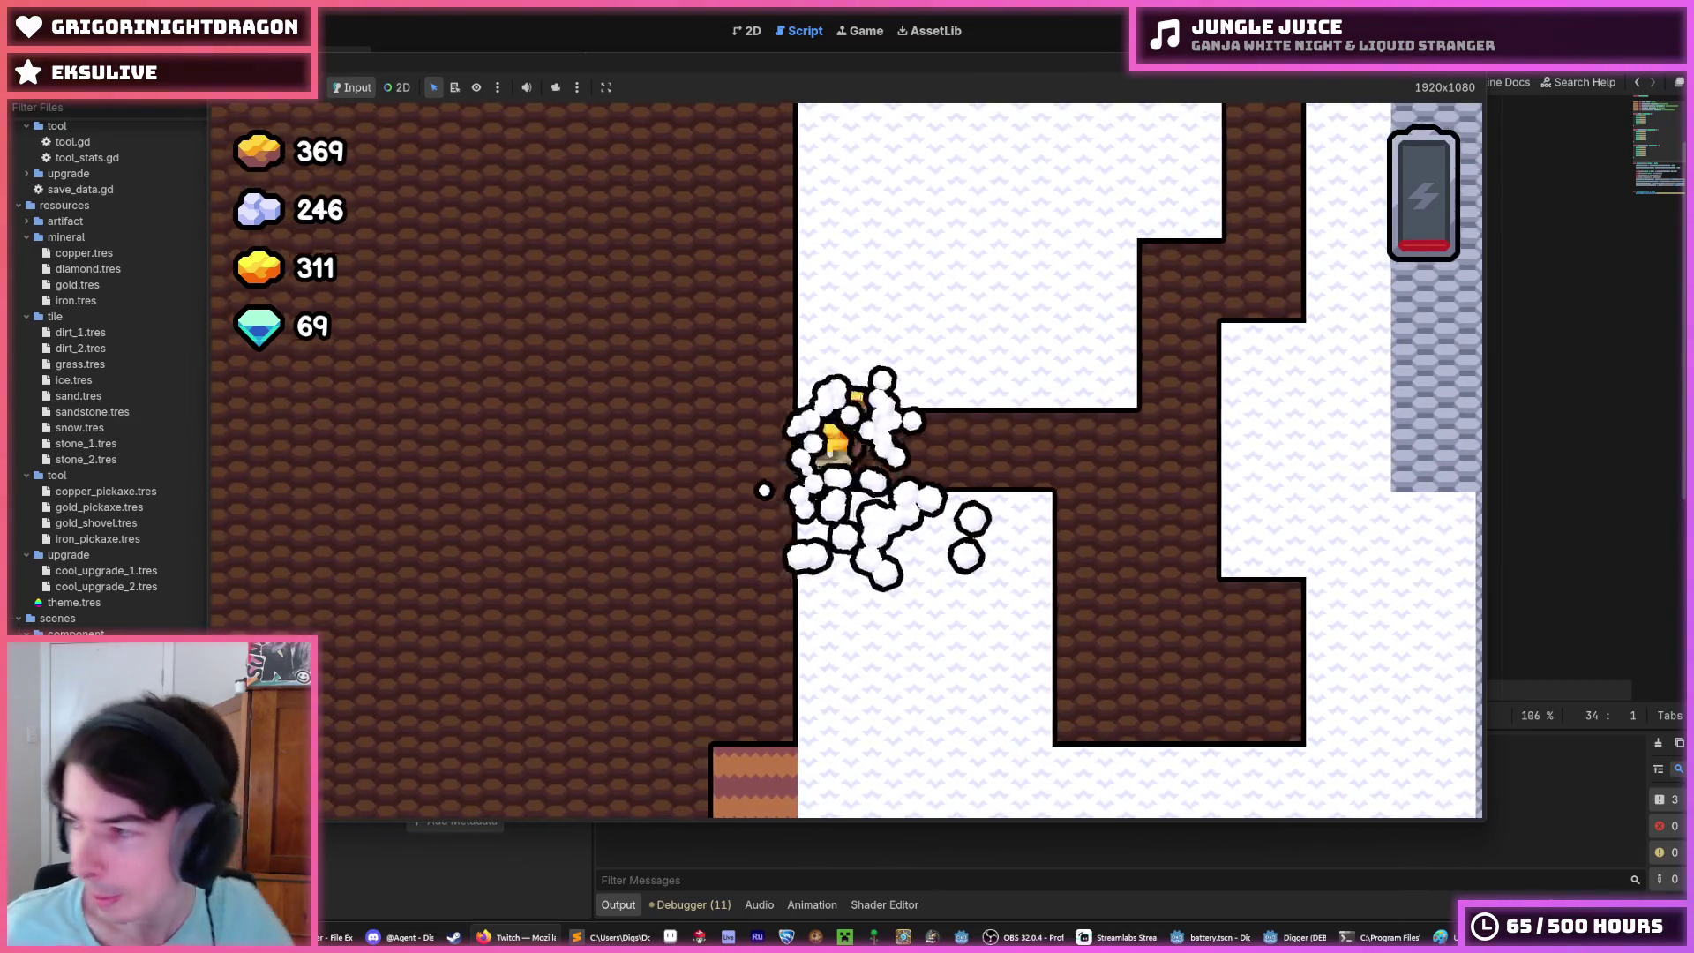
{"action": "key", "text": "a"}
{"action": "key", "text": "s"}
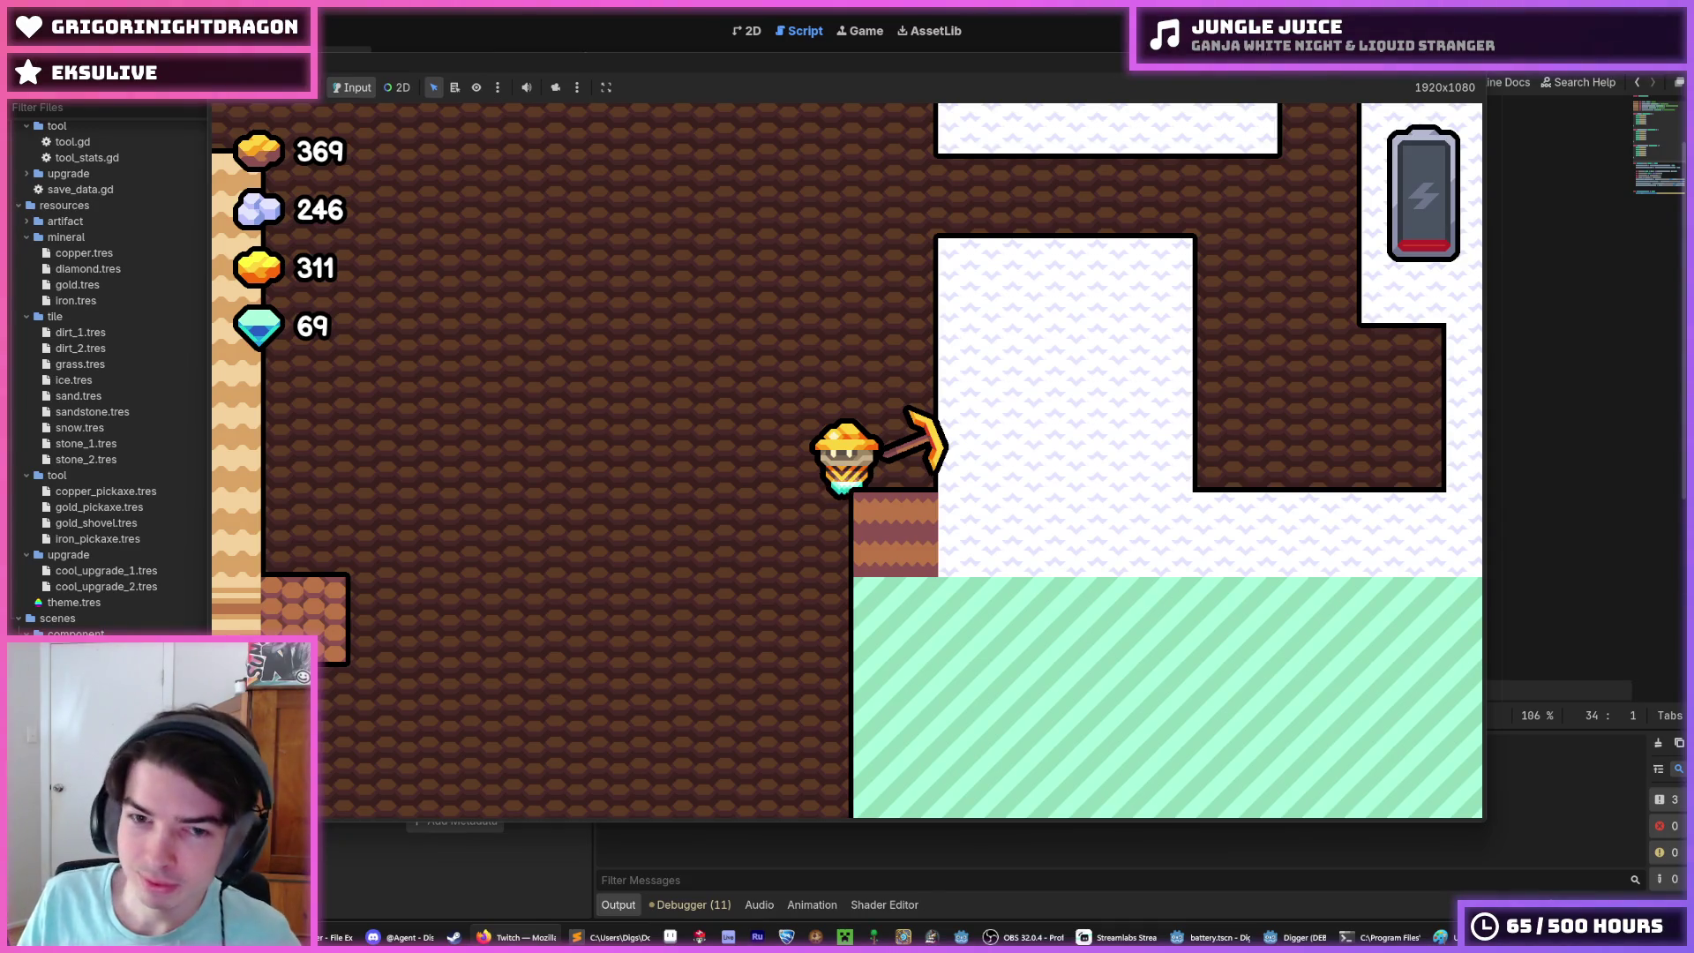
{"action": "key", "text": "a"}
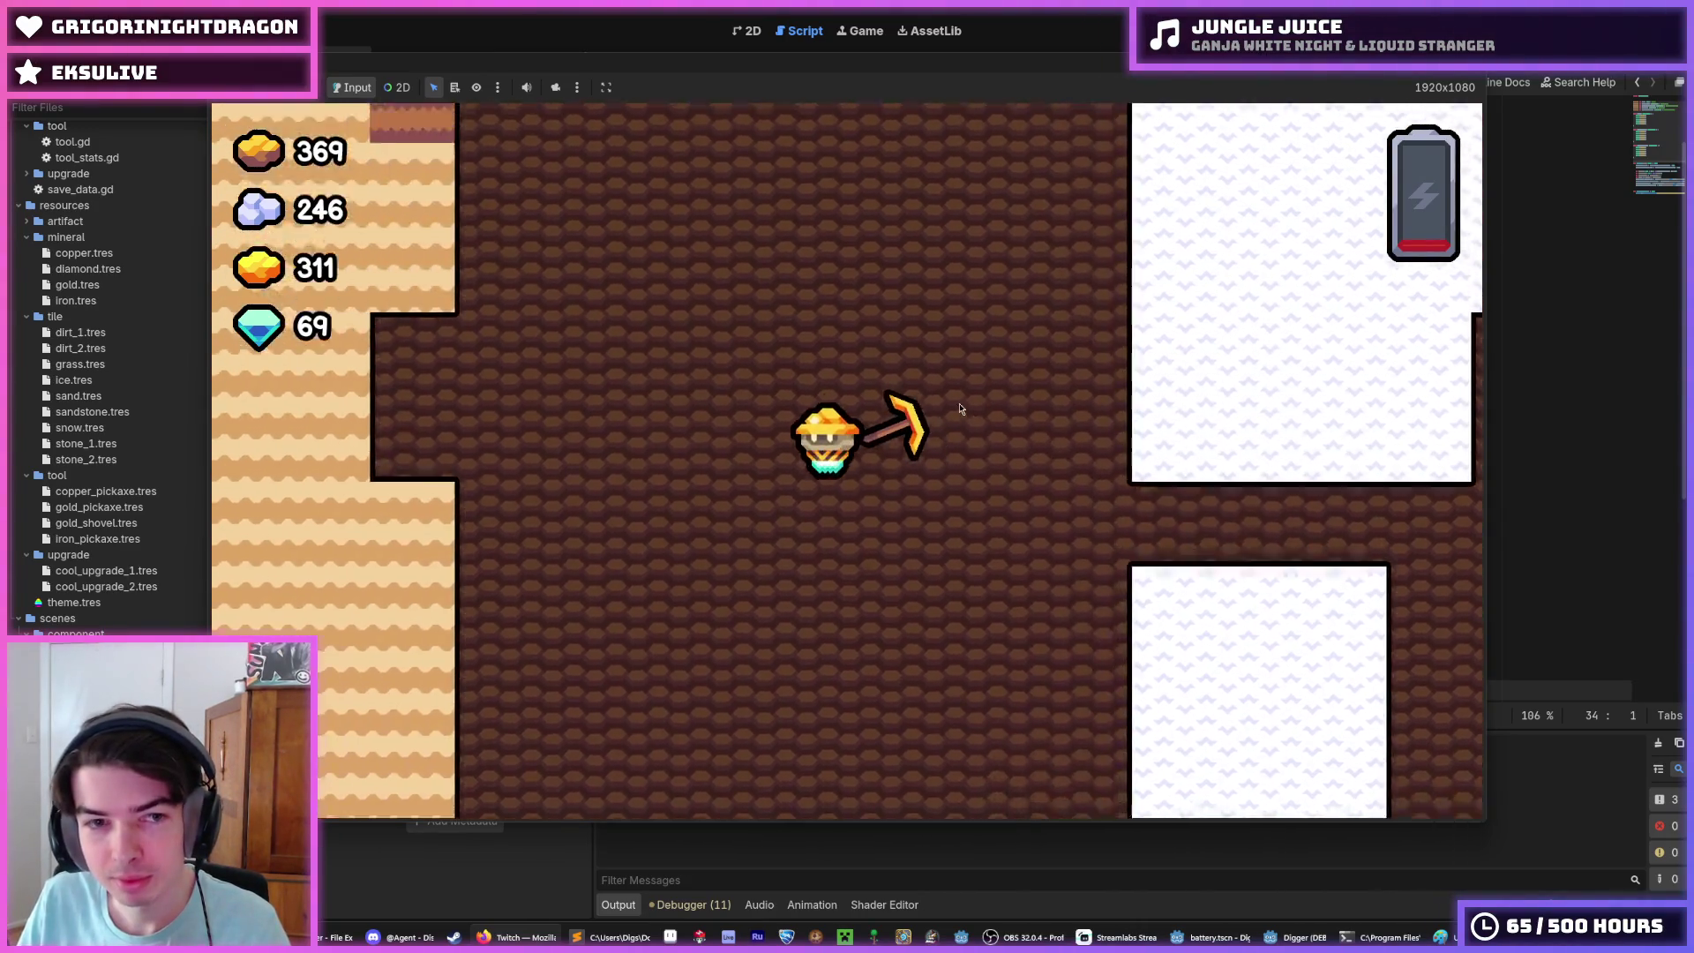
{"action": "key", "text": "d"}
{"action": "key", "text": "w"}
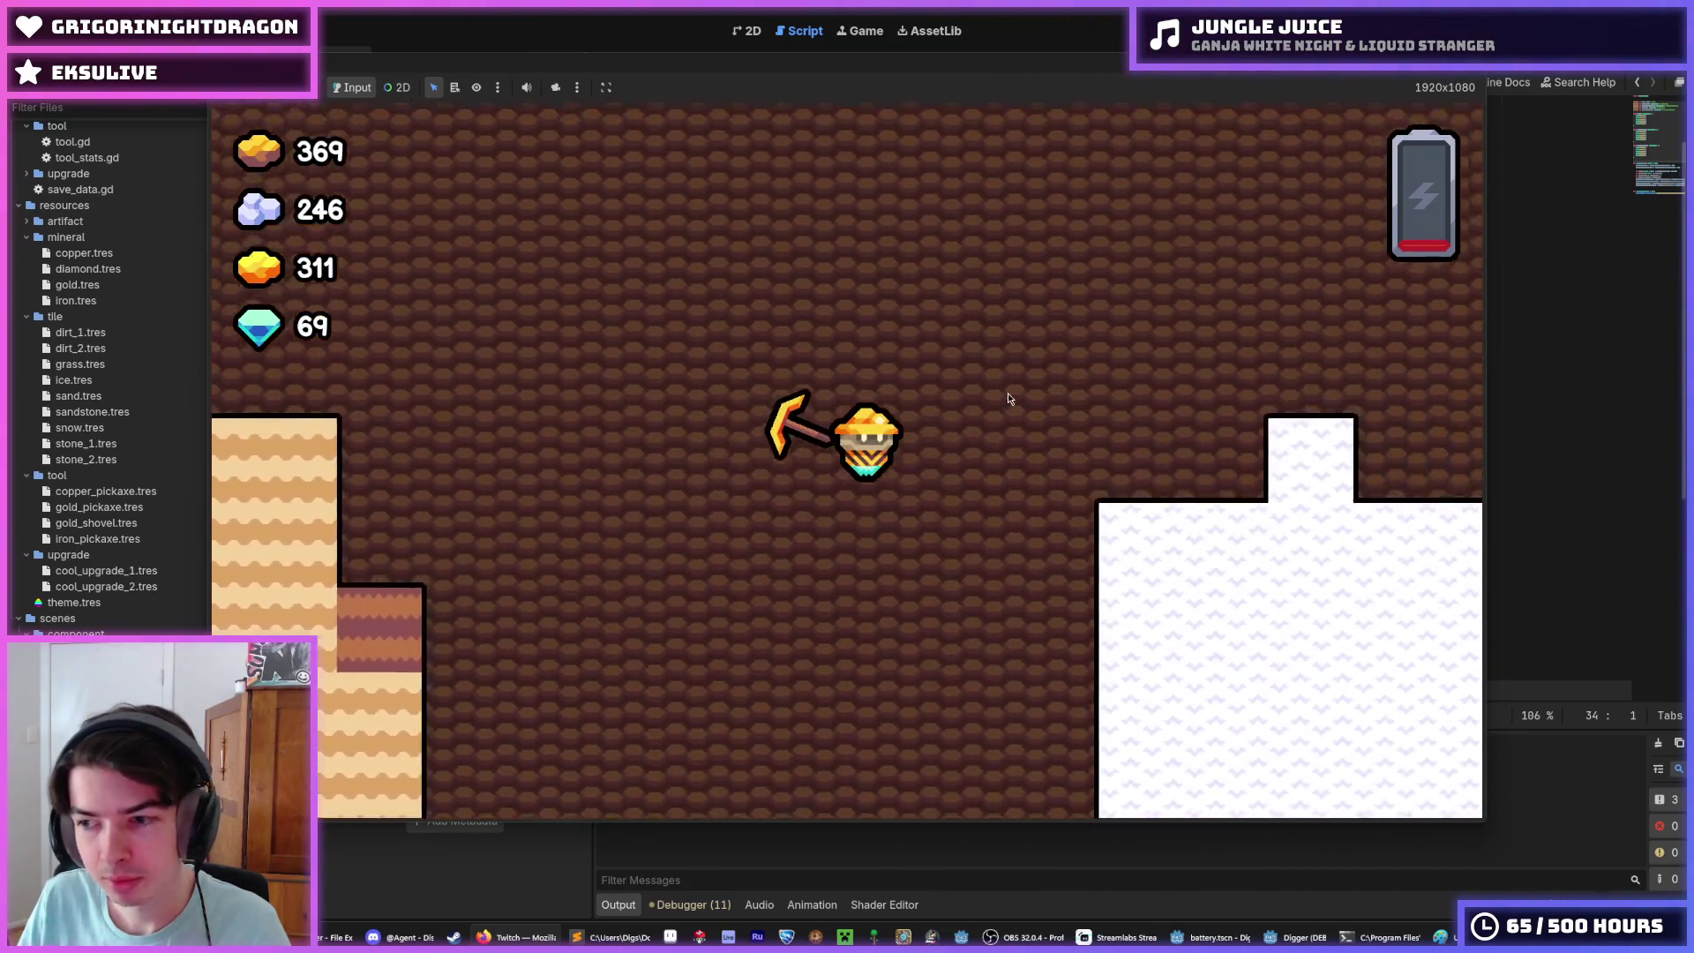
{"action": "key", "text": "s"}
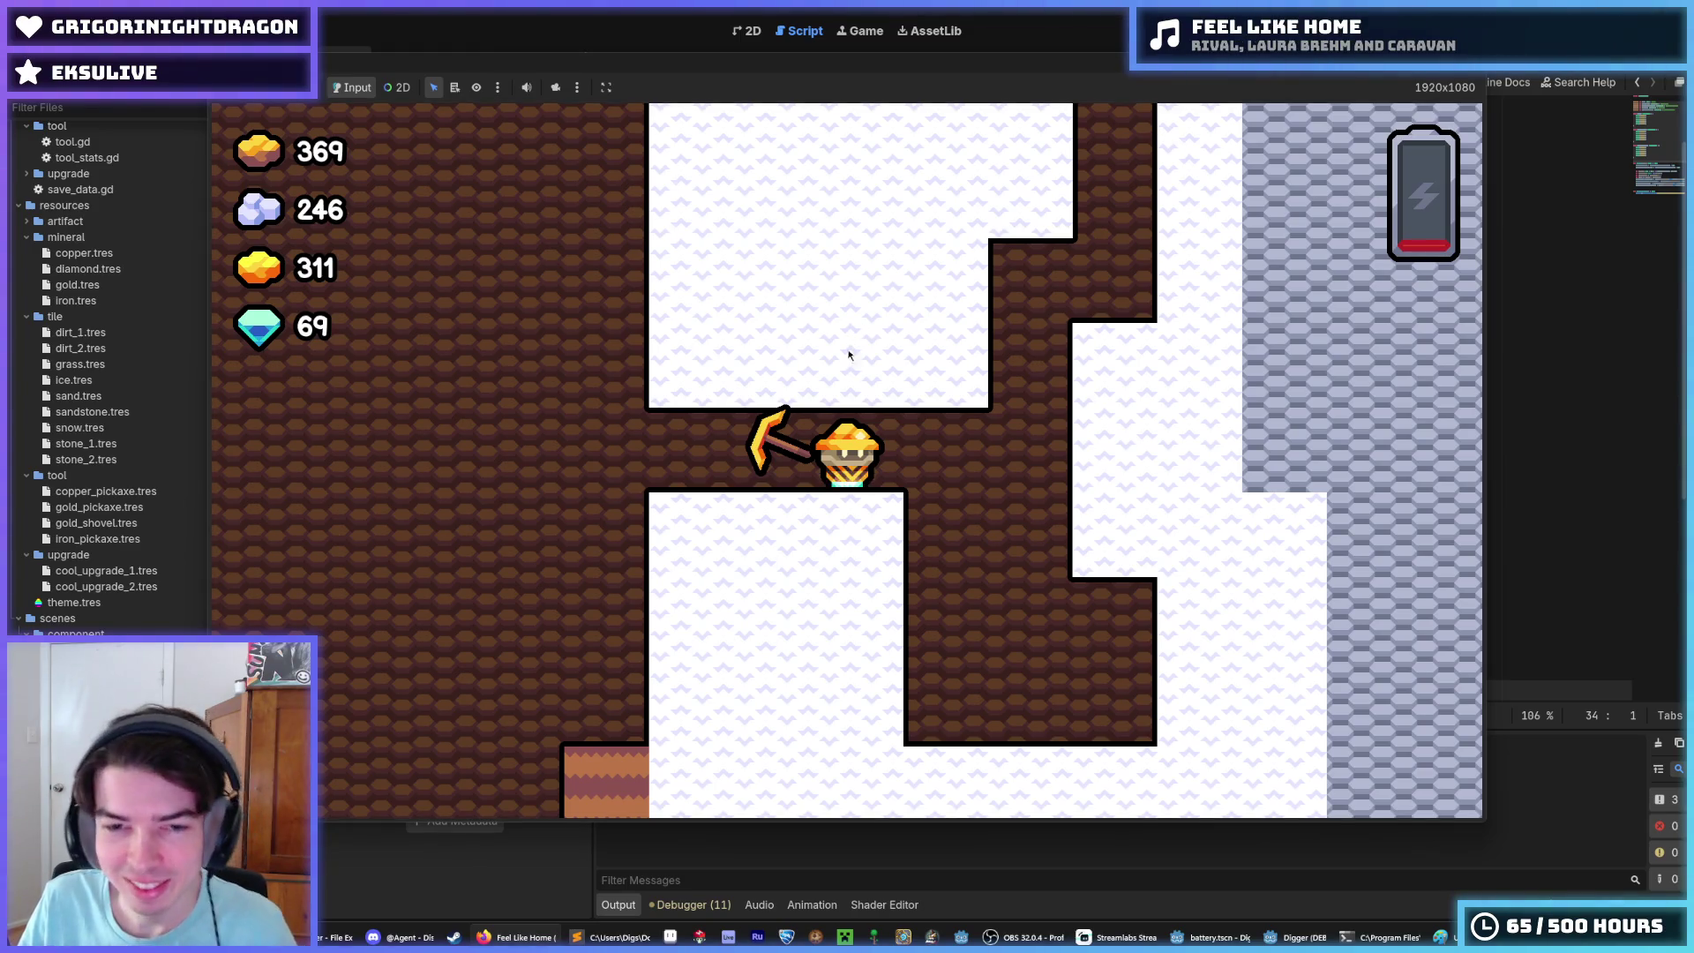
Step: Dig a winding tunnel up, down, left and right through the dirt
{"action": "key", "text": "s"}
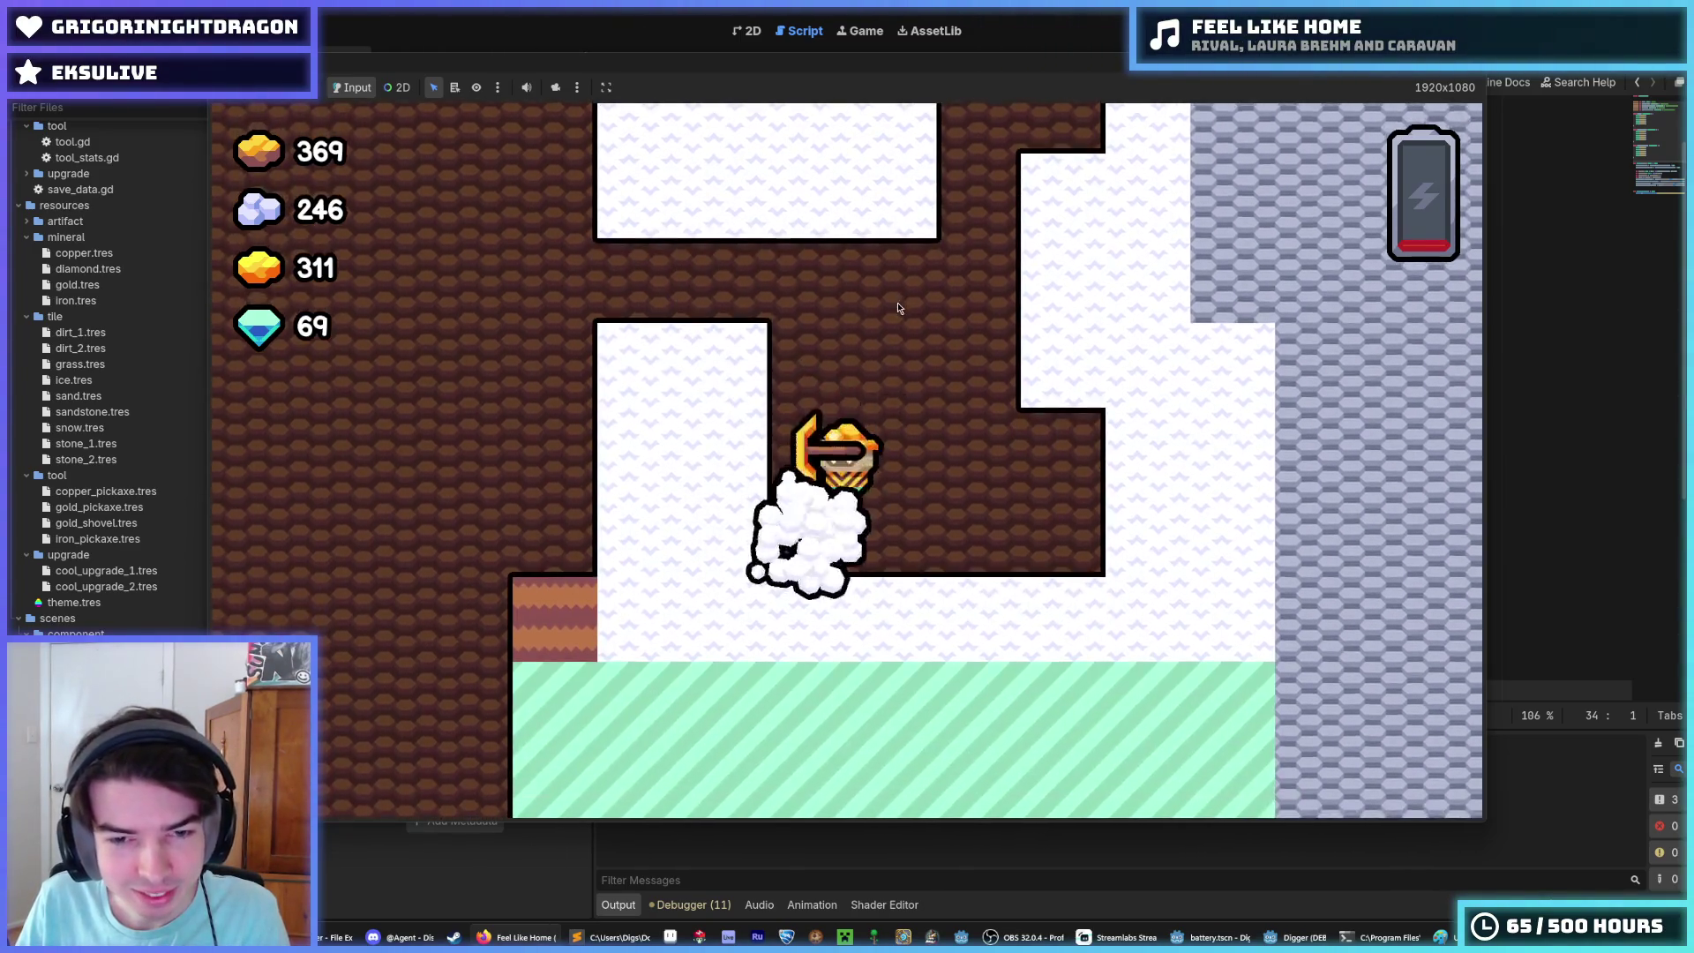
{"action": "key", "text": "a"}
{"action": "key", "text": "w"}
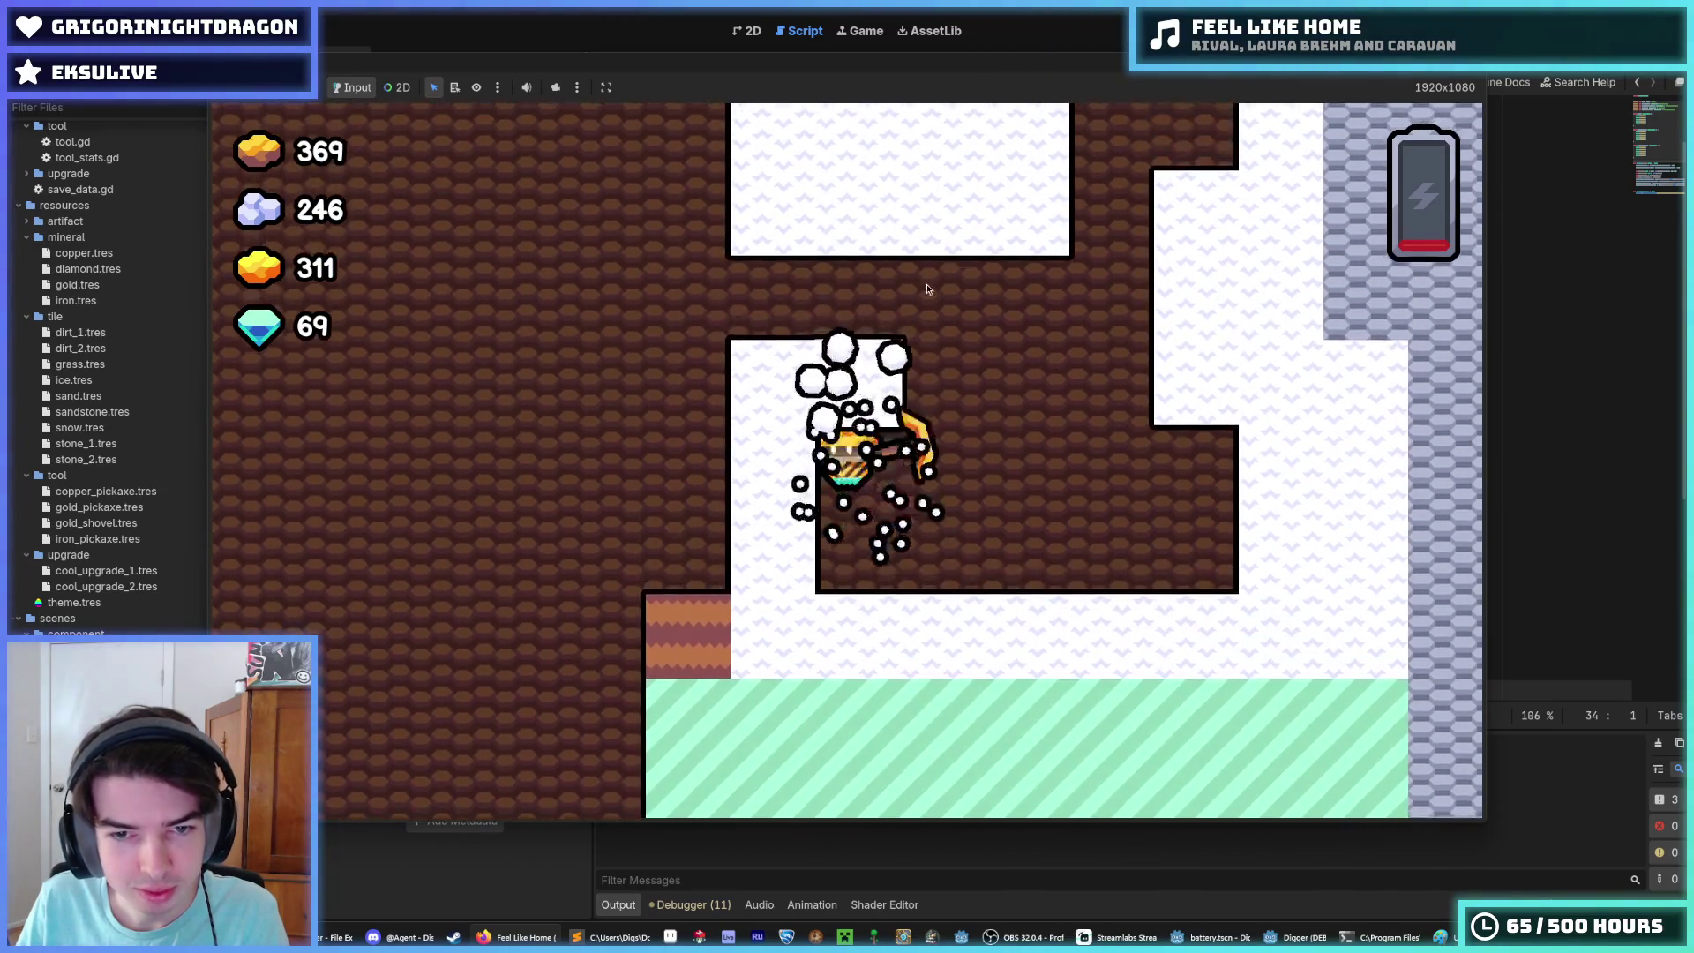
{"action": "key", "text": "w"}
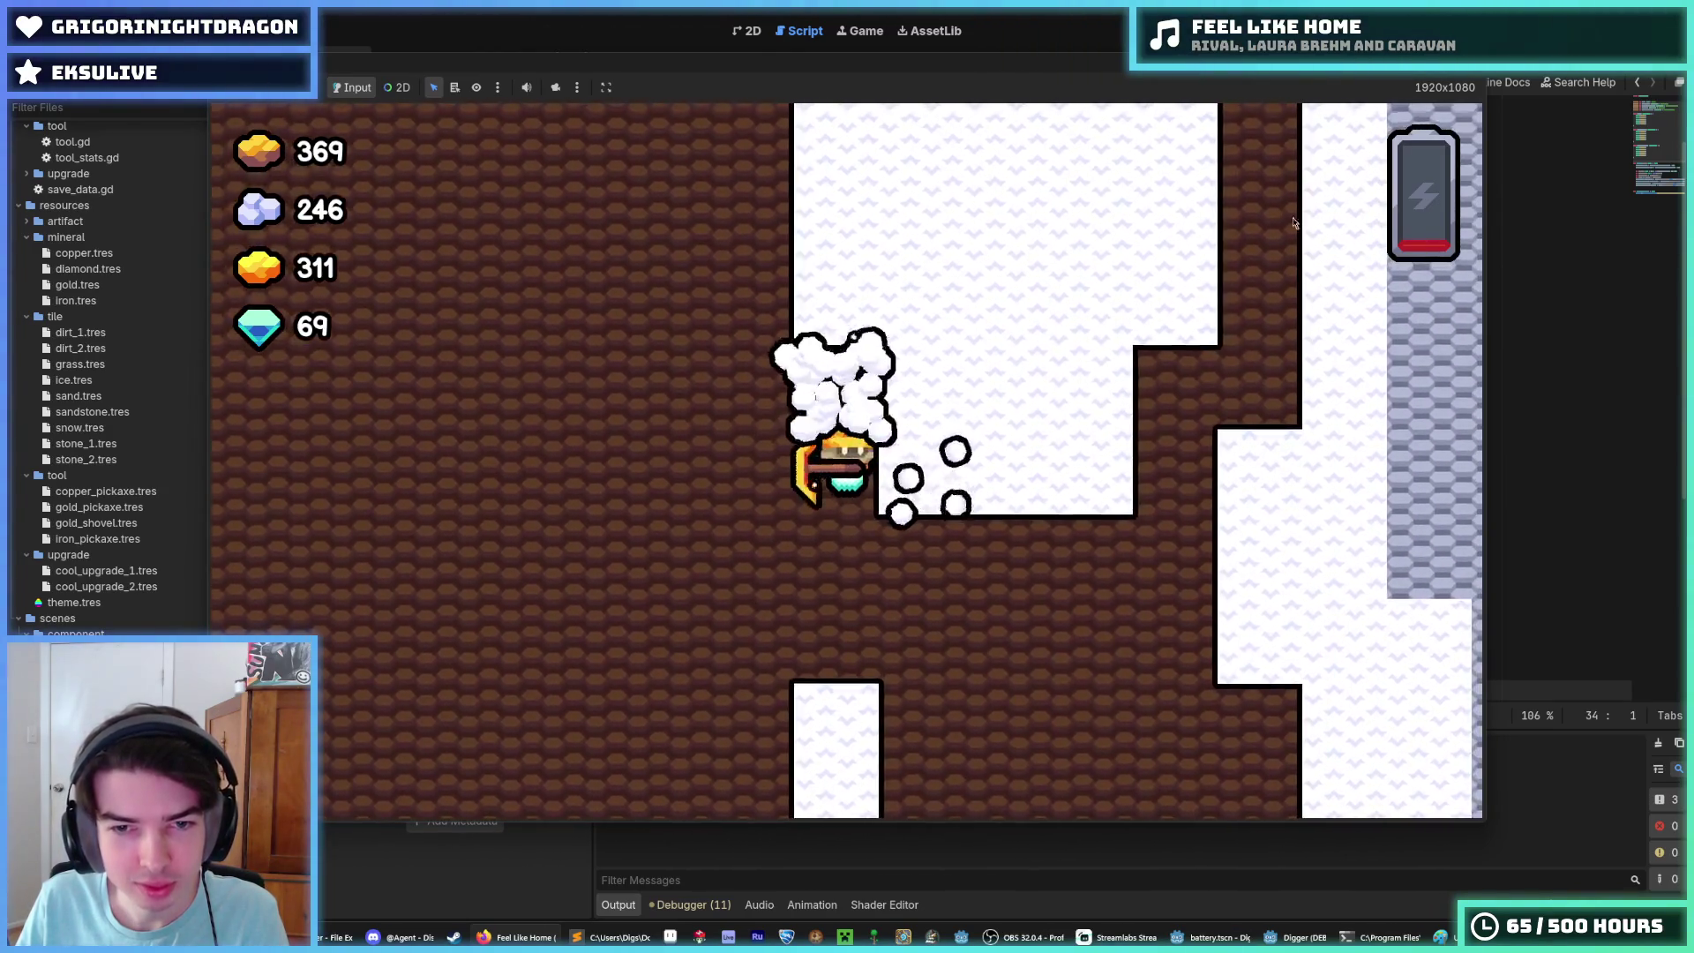
{"action": "key", "text": "s"}
{"action": "key", "text": "w"}
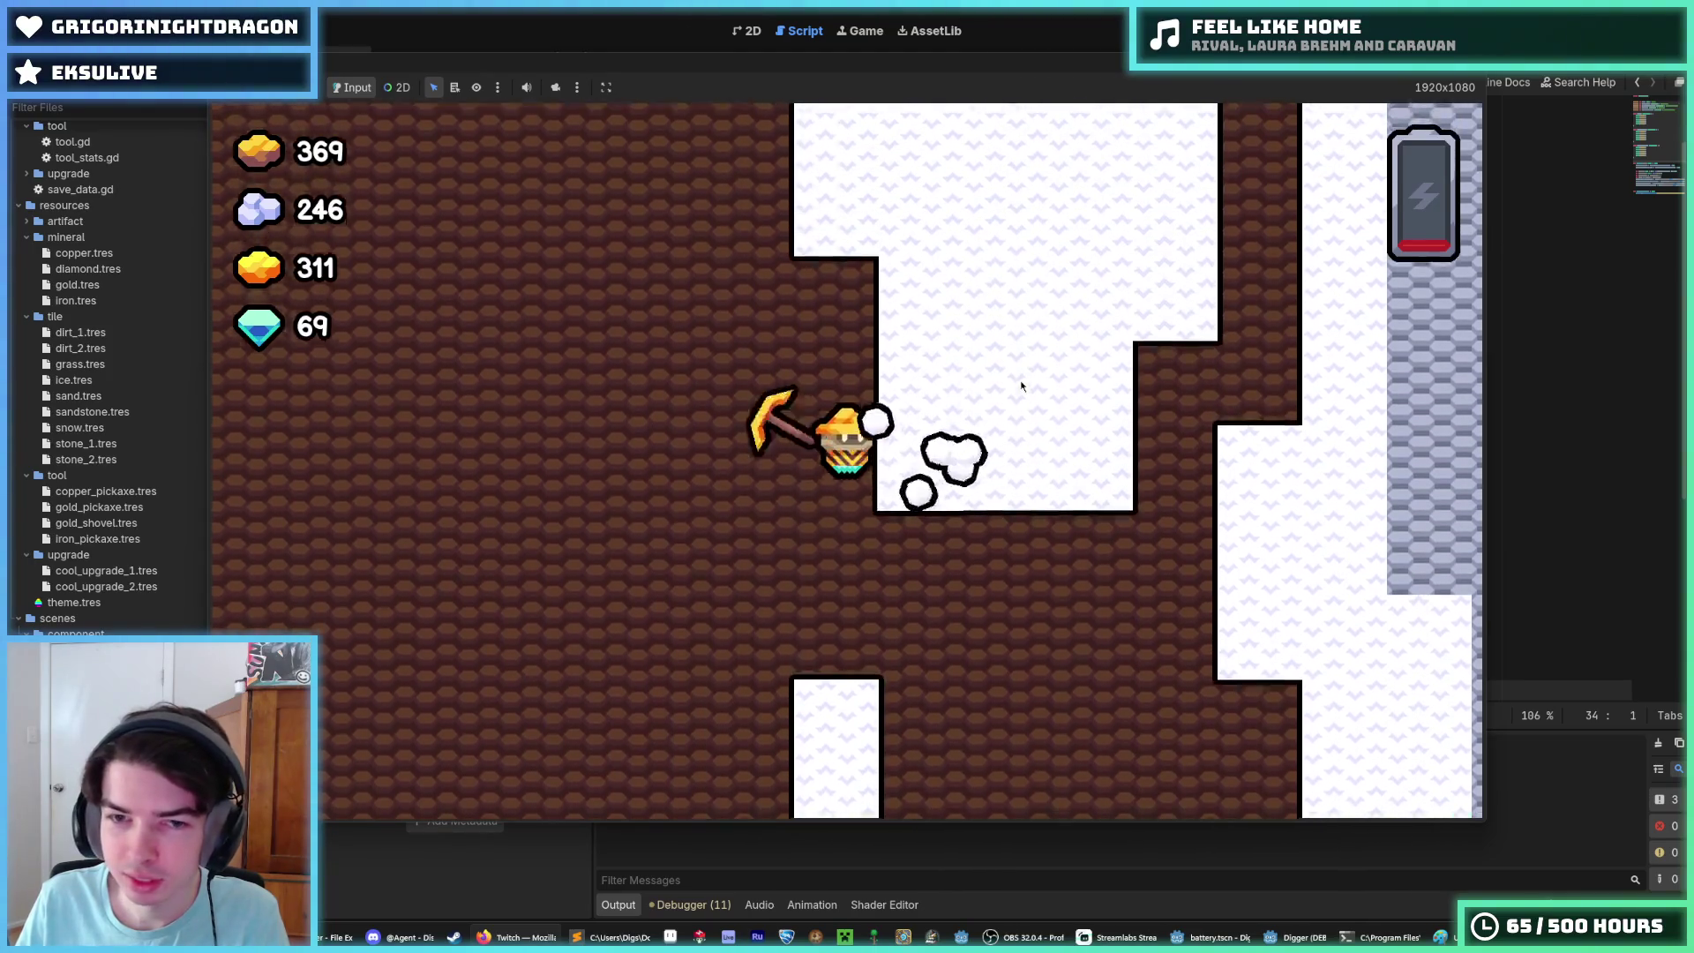
{"action": "key", "text": "d"}
{"action": "key", "text": "w"}
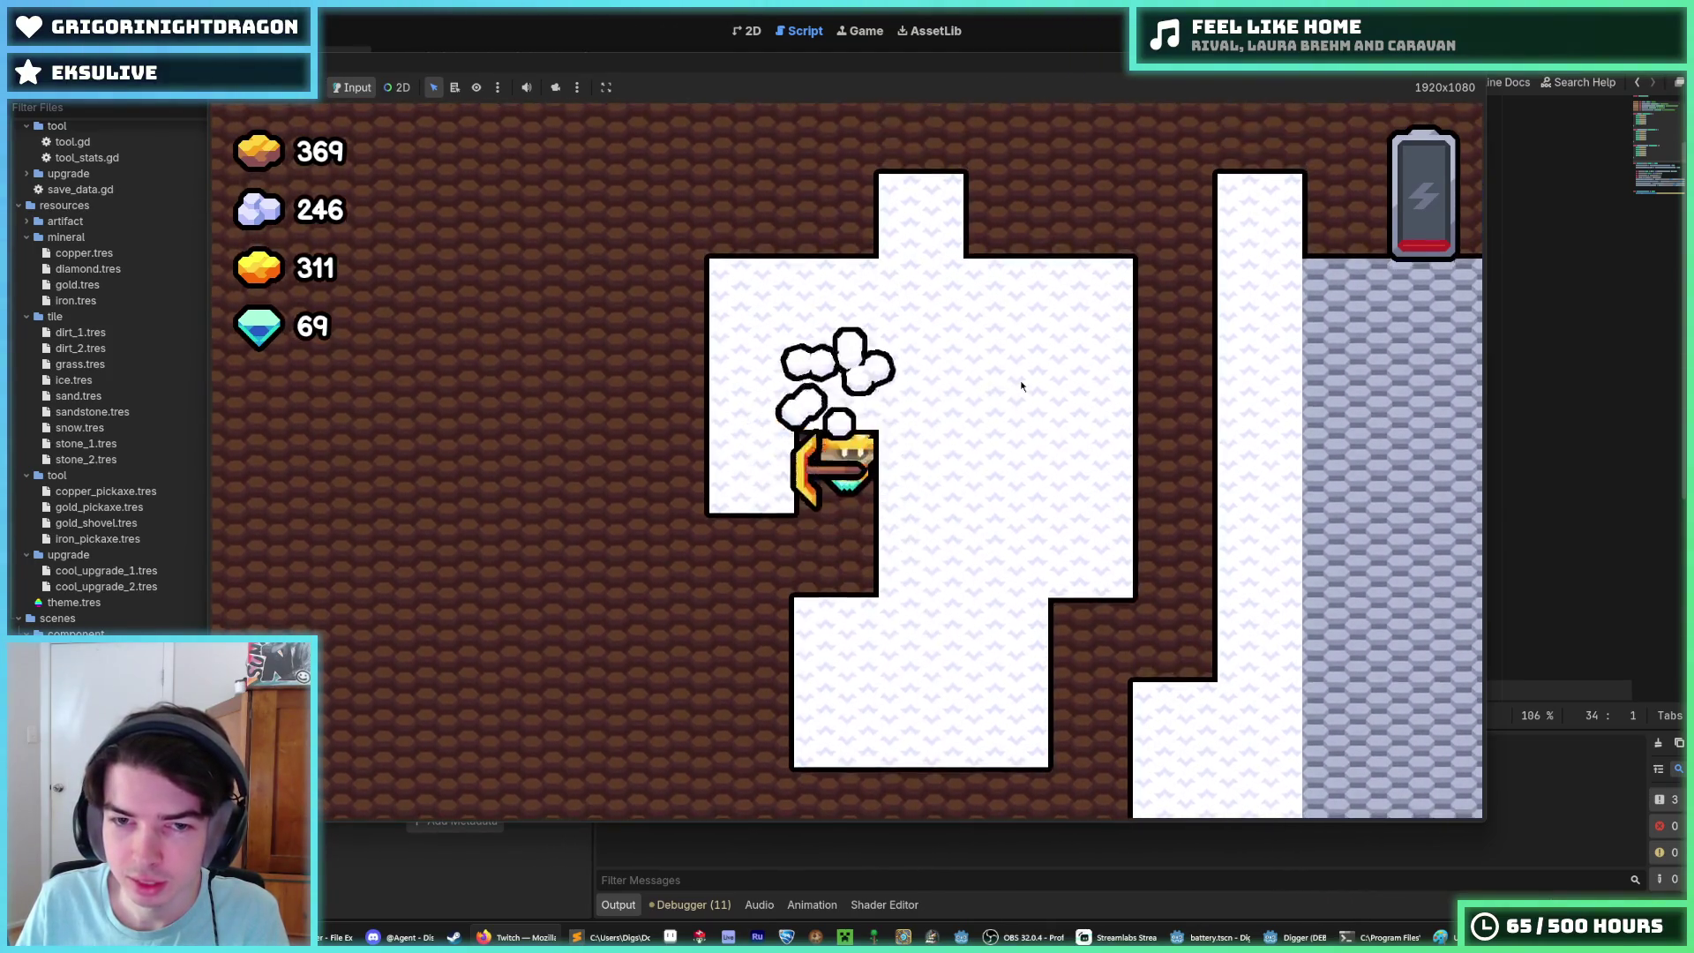
{"action": "key", "text": "w"}
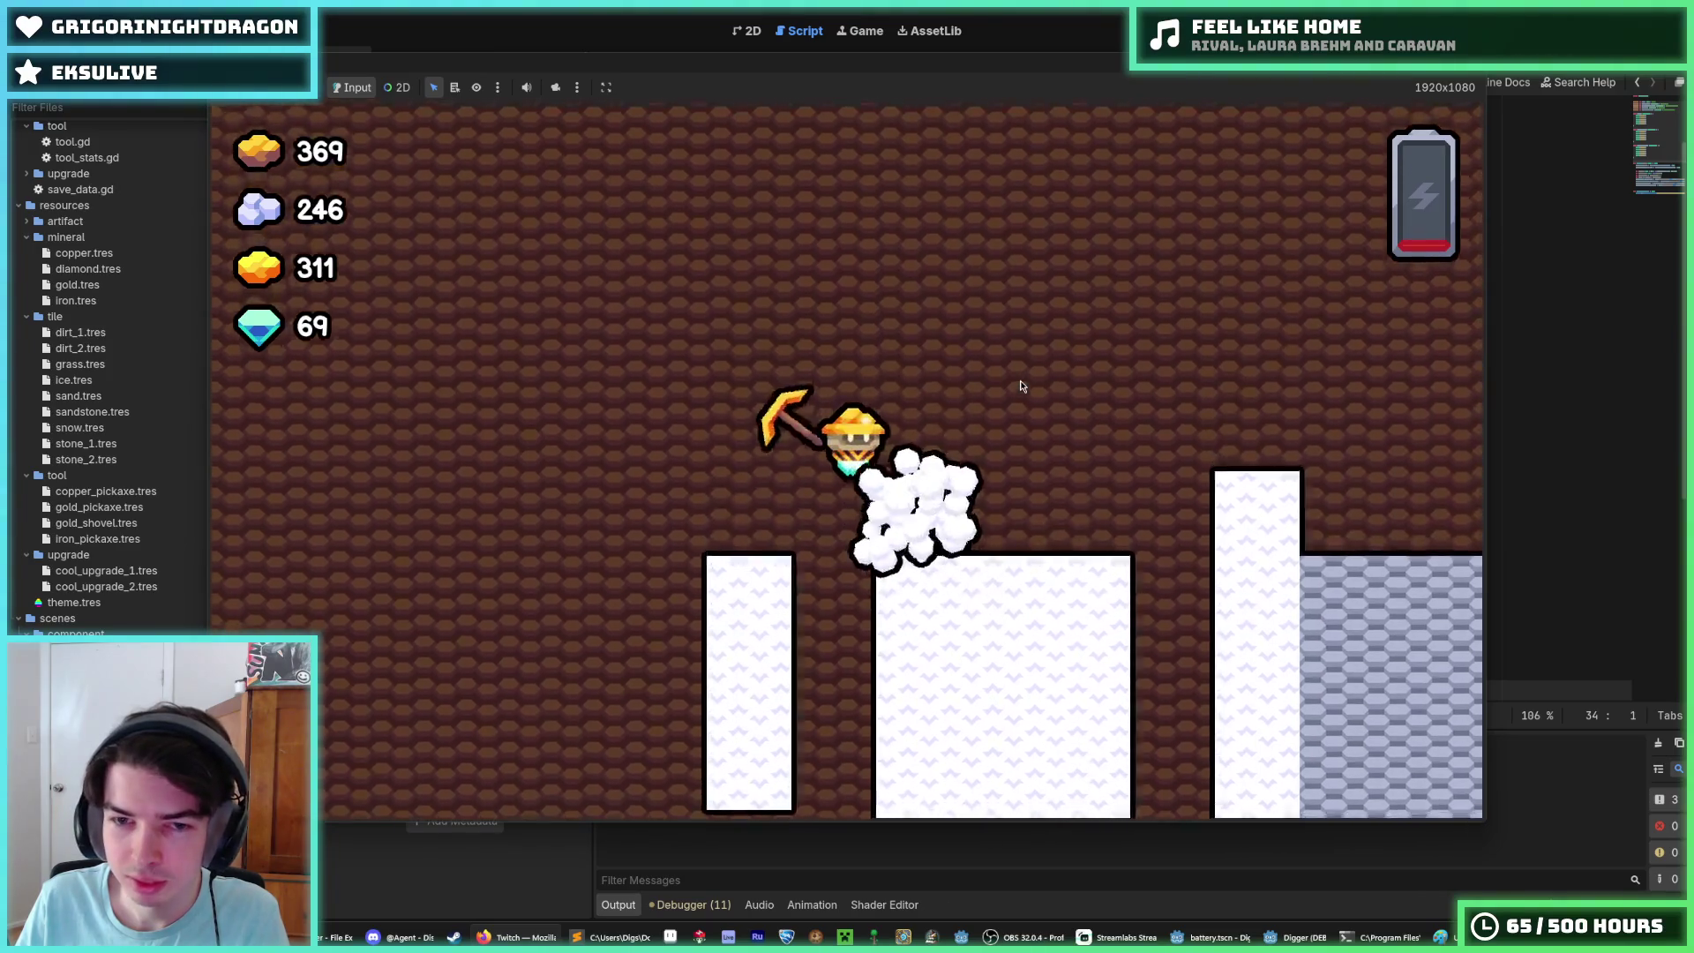
{"action": "key", "text": "d"}
{"action": "key", "text": "s"}
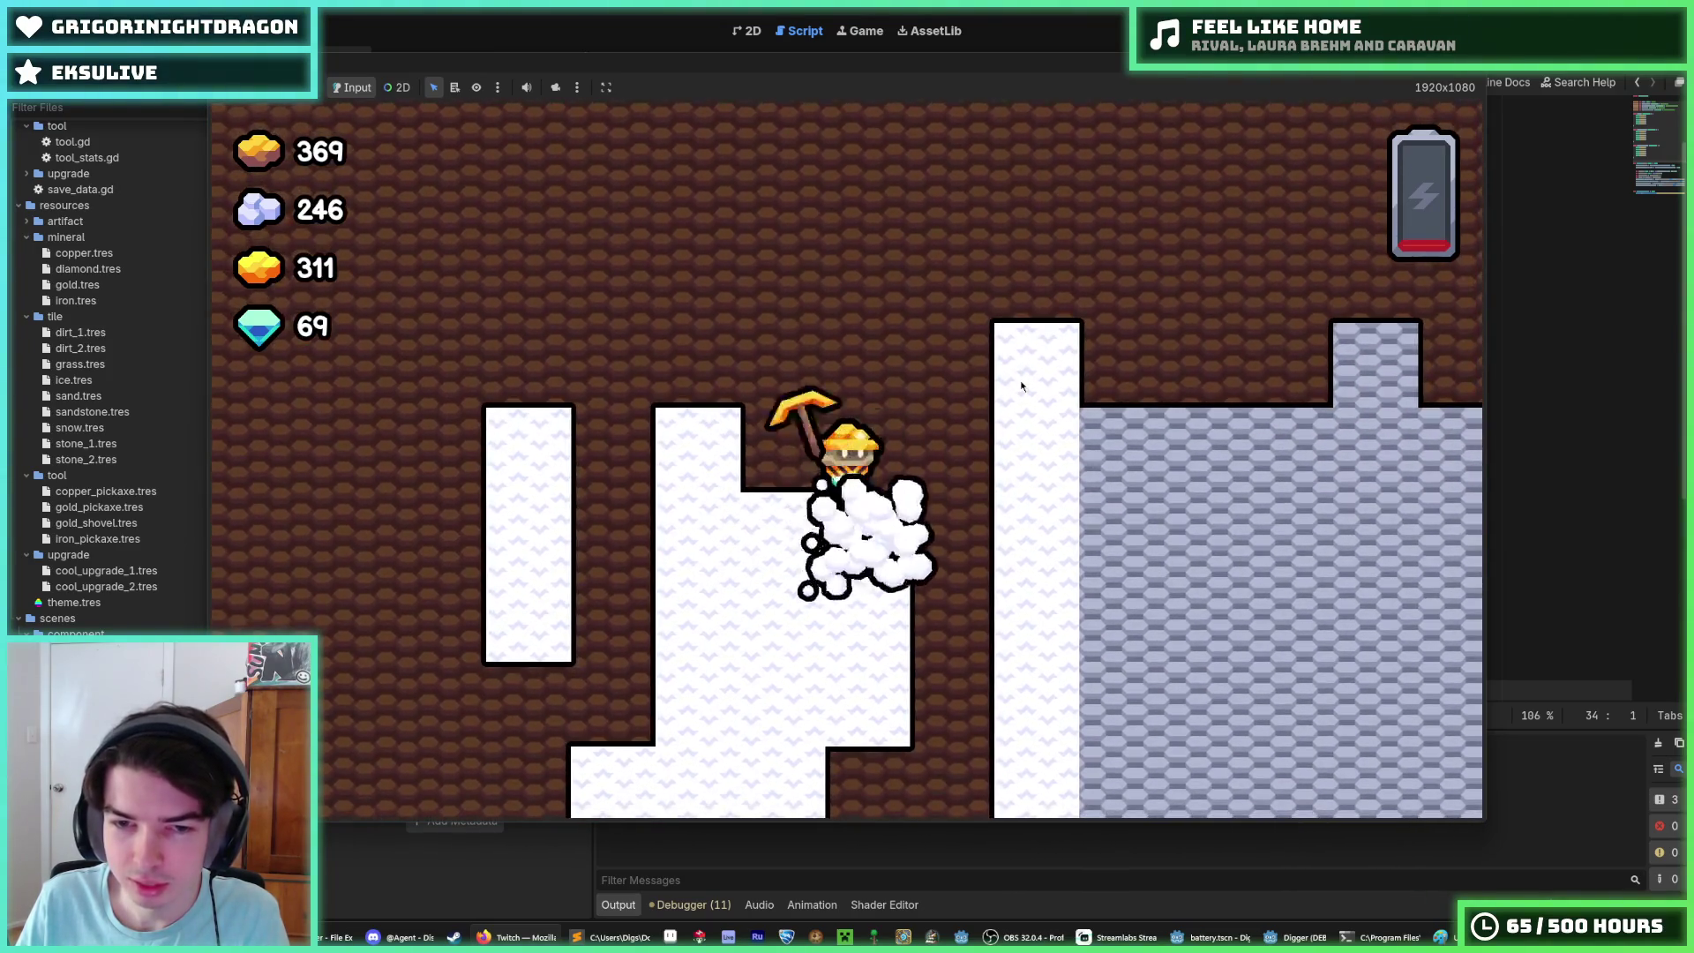
{"action": "key", "text": "s"}
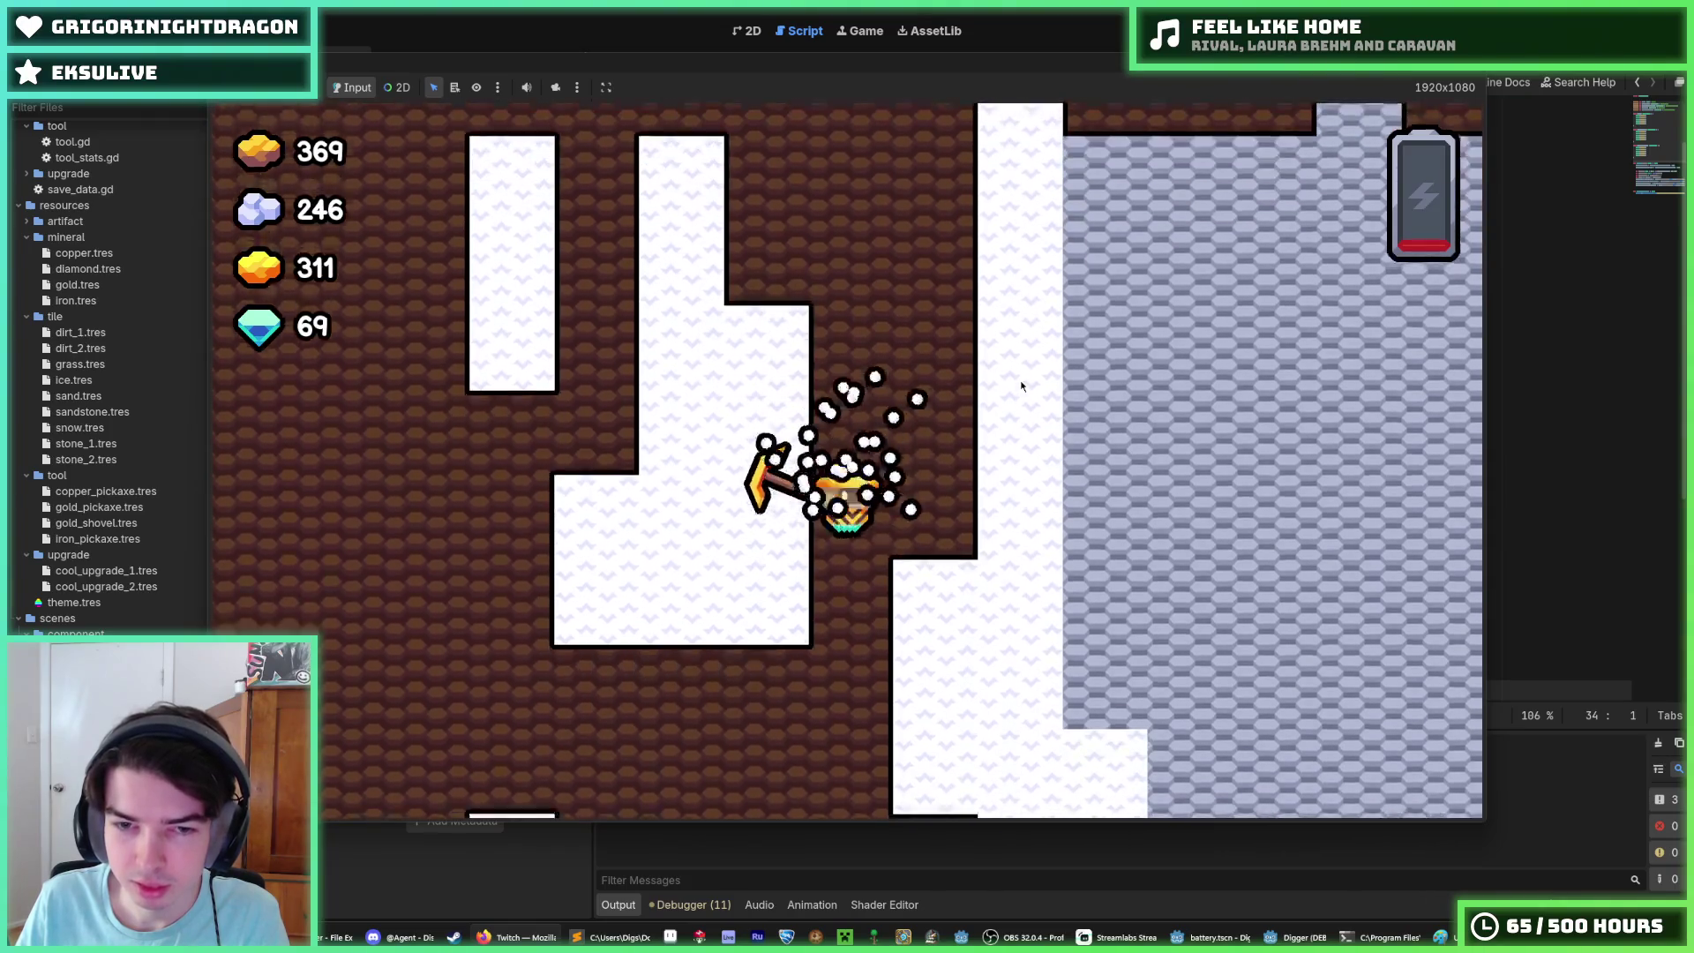
{"action": "key", "text": "d"}
{"action": "key", "text": "w"}
{"action": "key", "text": "d"}
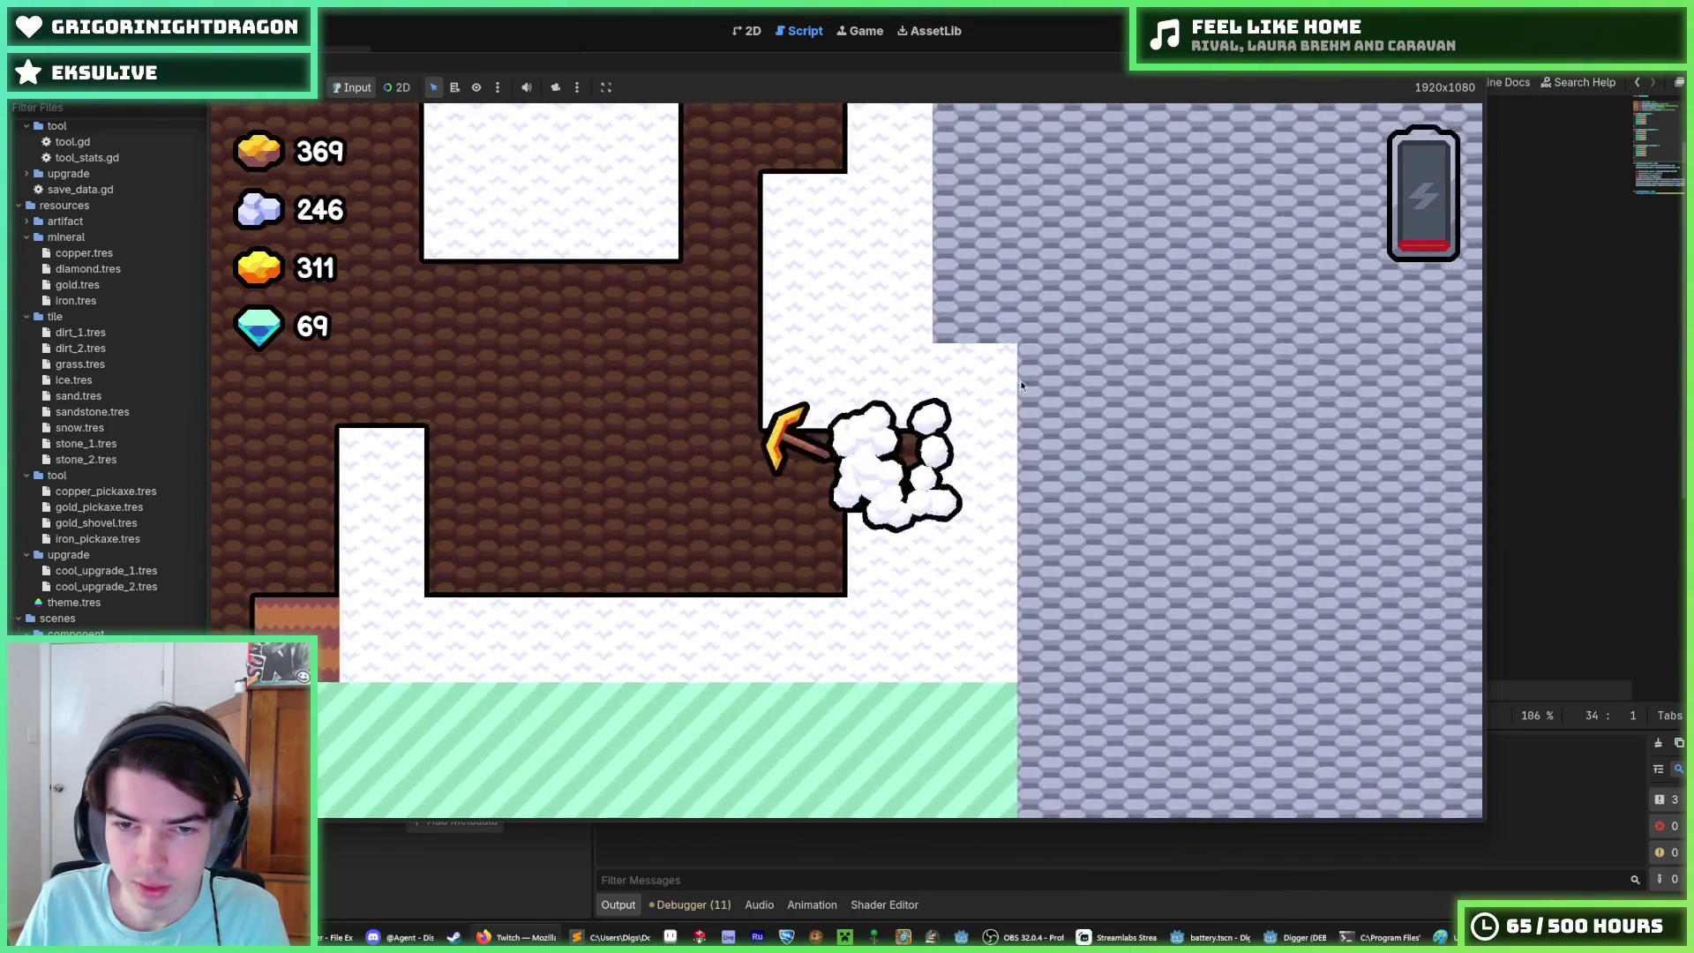
{"action": "key", "text": "w"}
{"action": "key", "text": "a"}
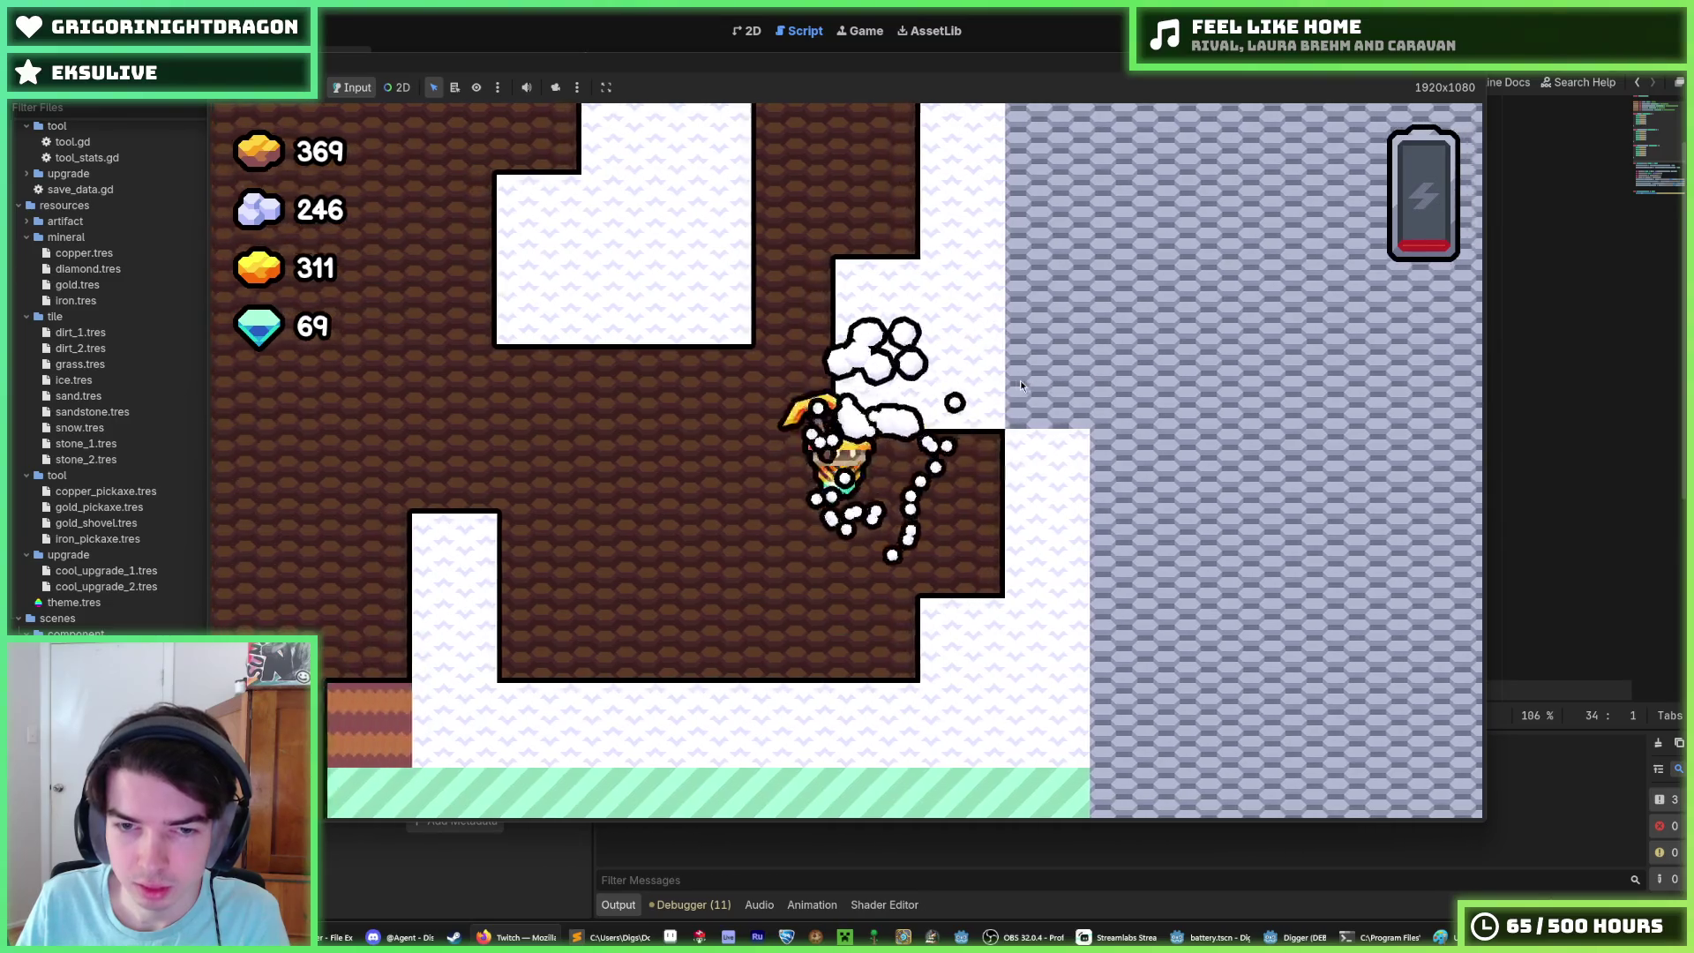
{"action": "key", "text": "w"}
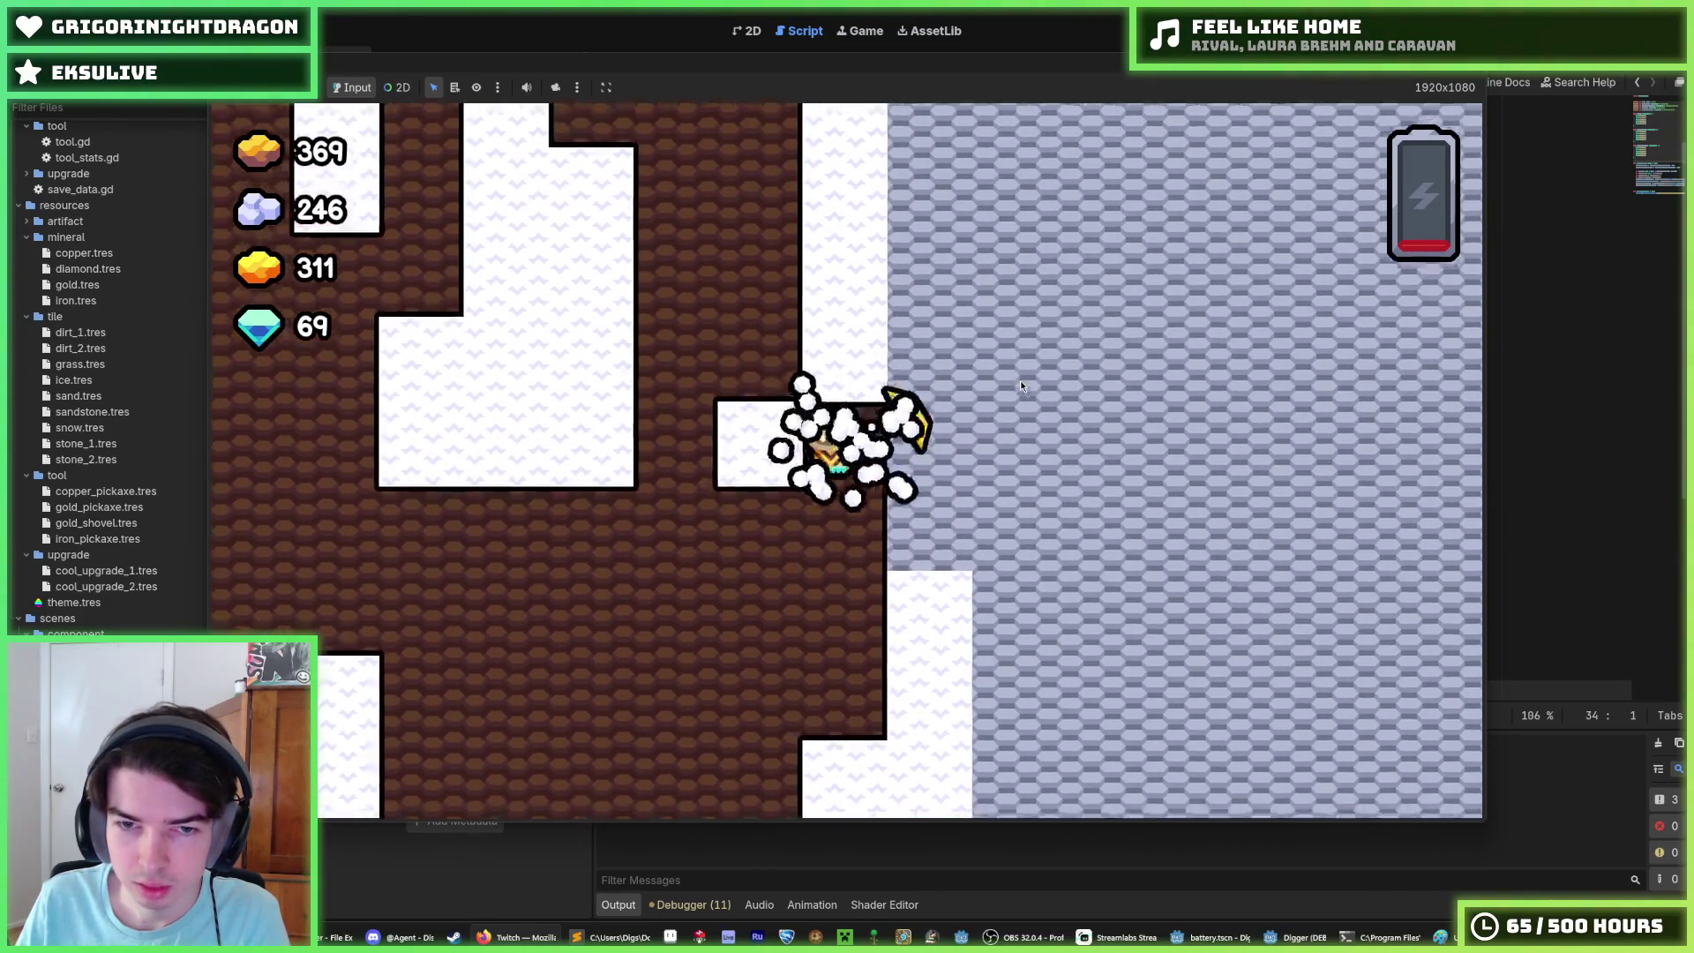
{"action": "key", "text": "d"}
{"action": "key", "text": "w"}
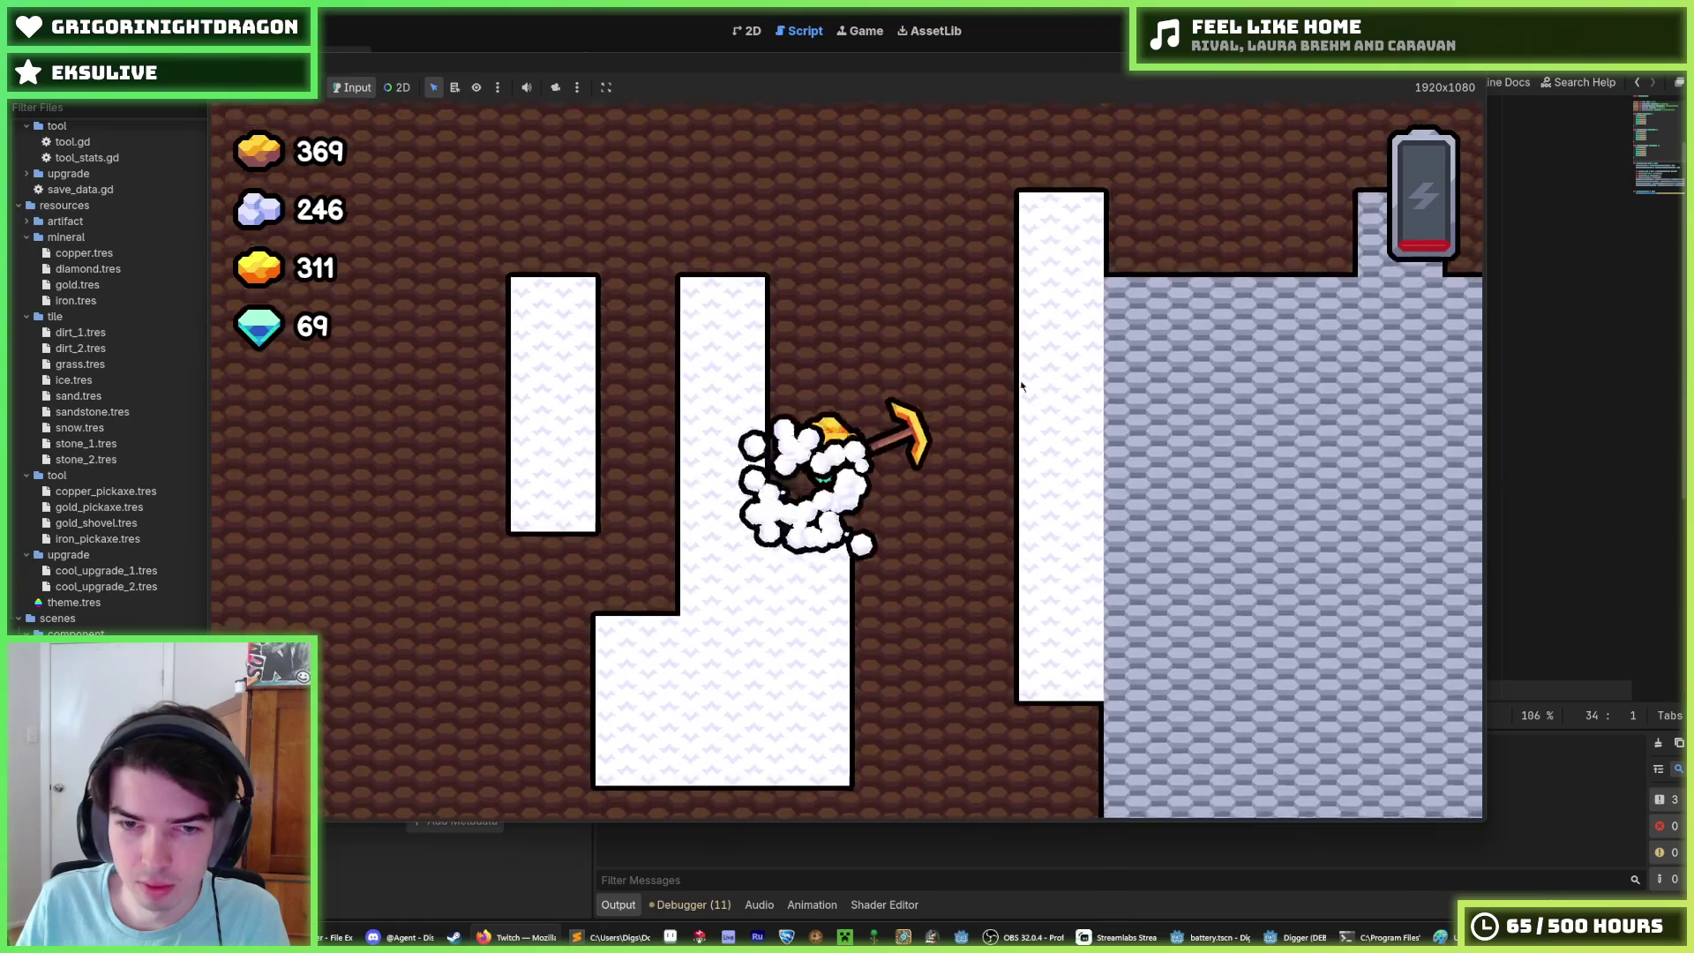
{"action": "key", "text": "a"}
{"action": "key", "text": "a"}
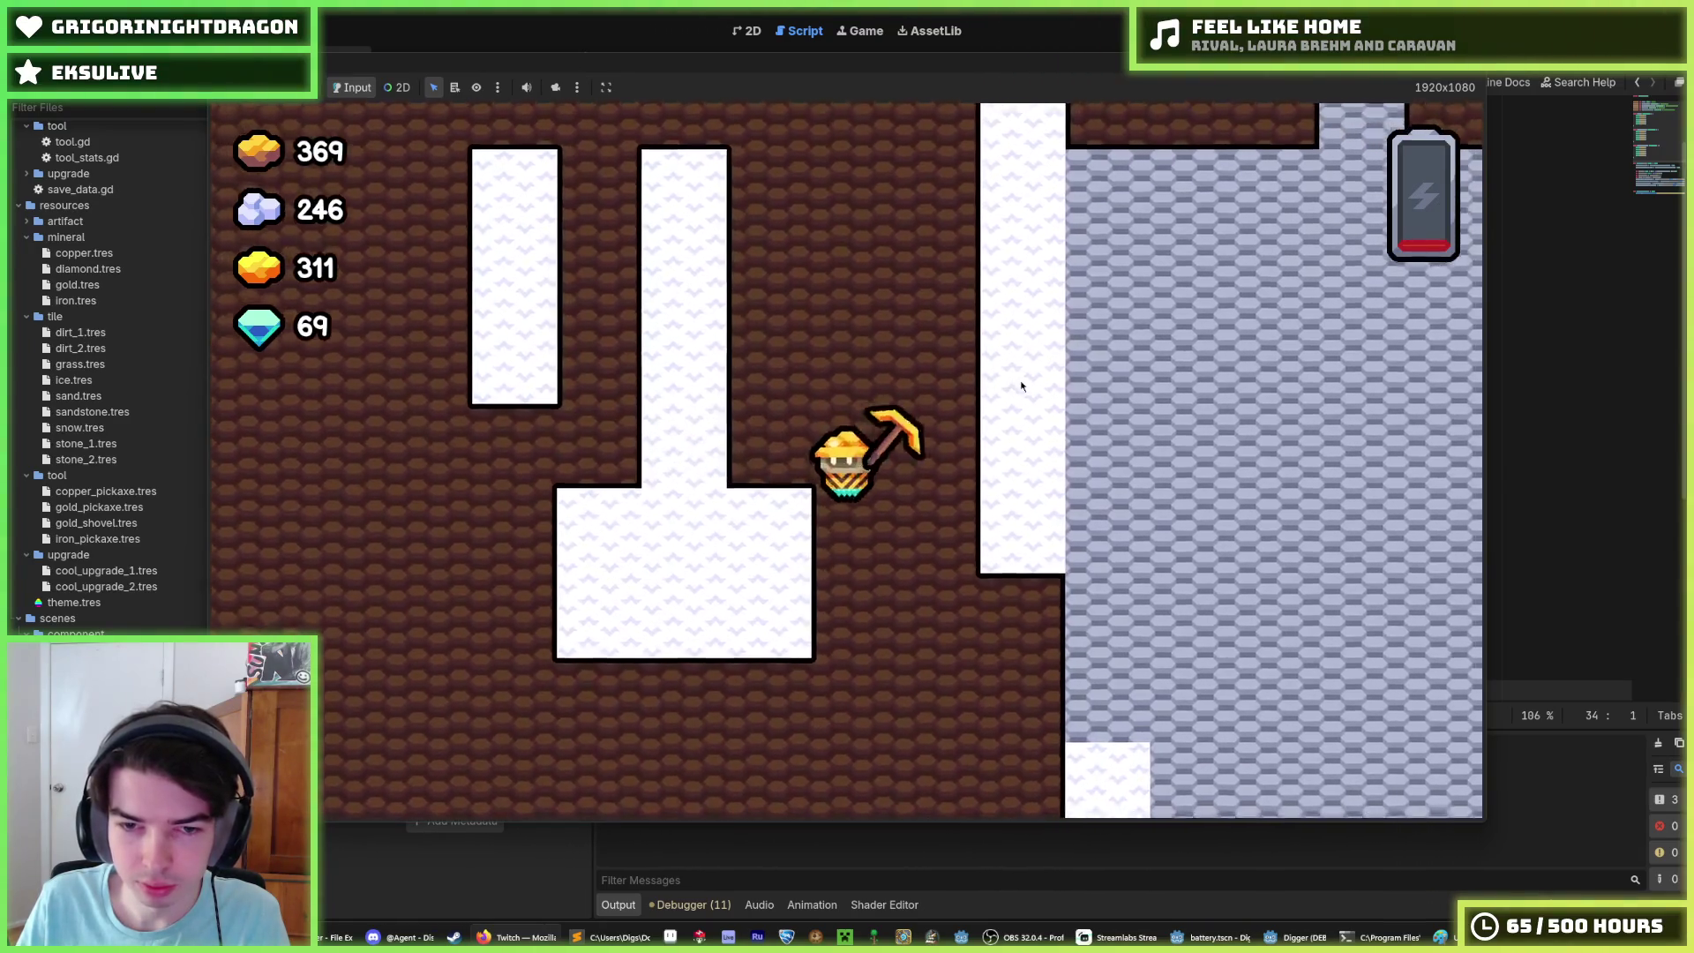
{"action": "key", "text": "w"}
{"action": "key", "text": "d"}
{"action": "key", "text": "a"}
{"action": "key", "text": "d"}
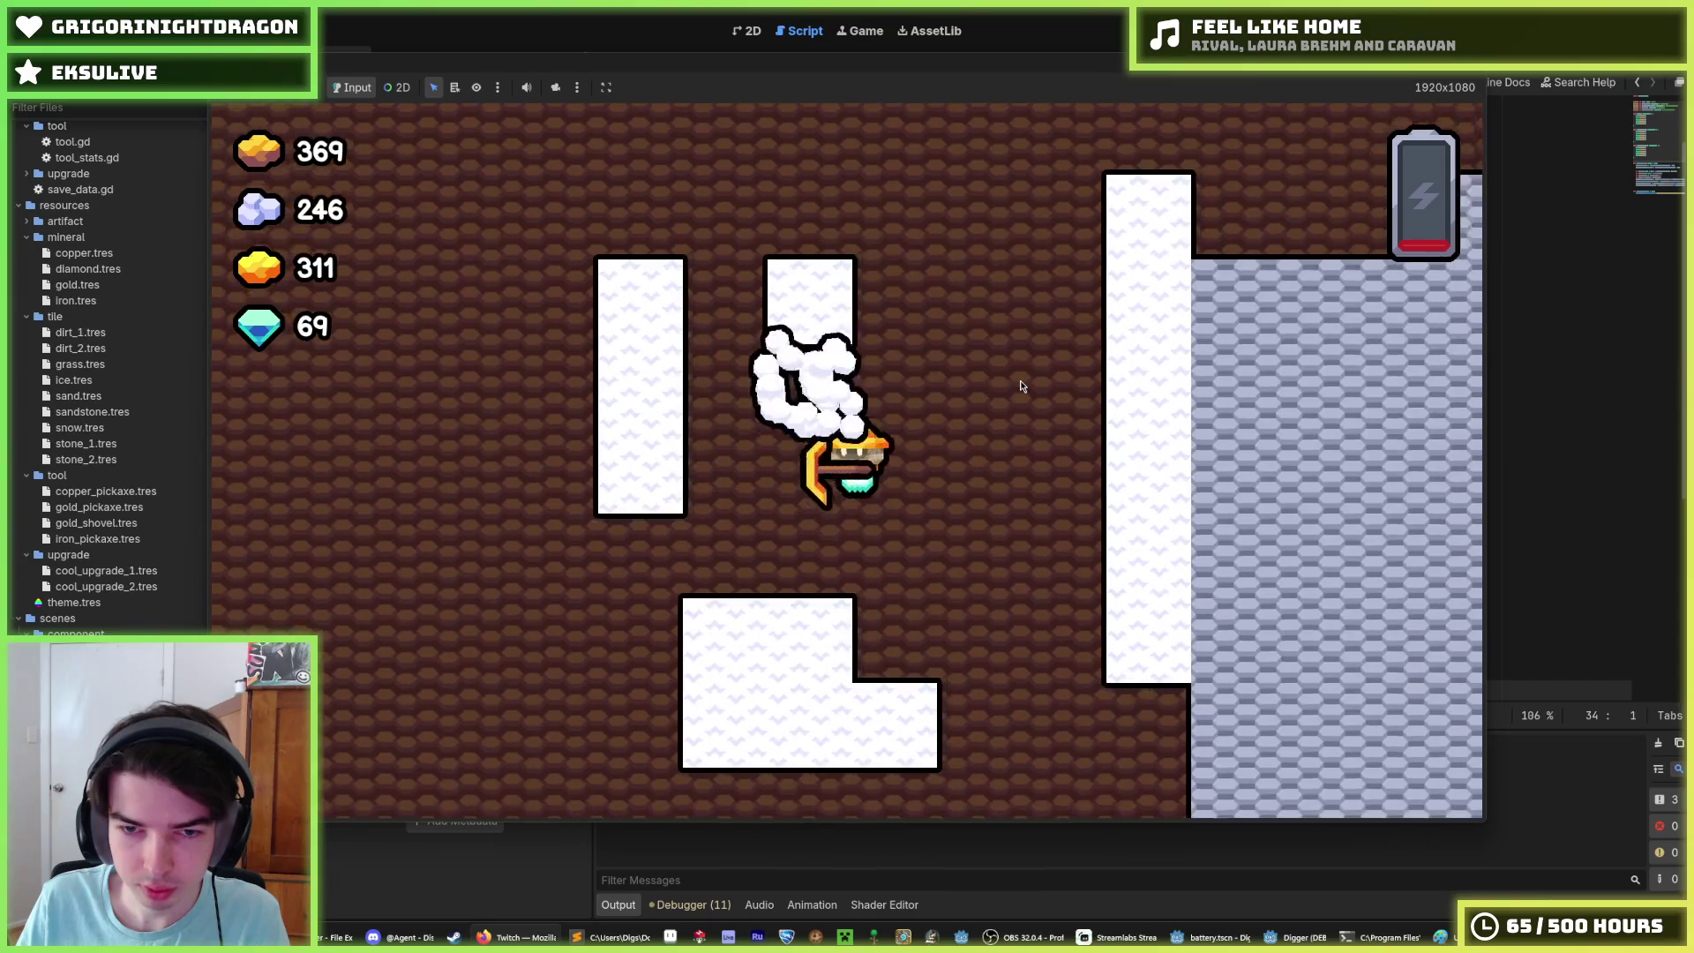
{"action": "key", "text": "w"}
{"action": "key", "text": "a"}
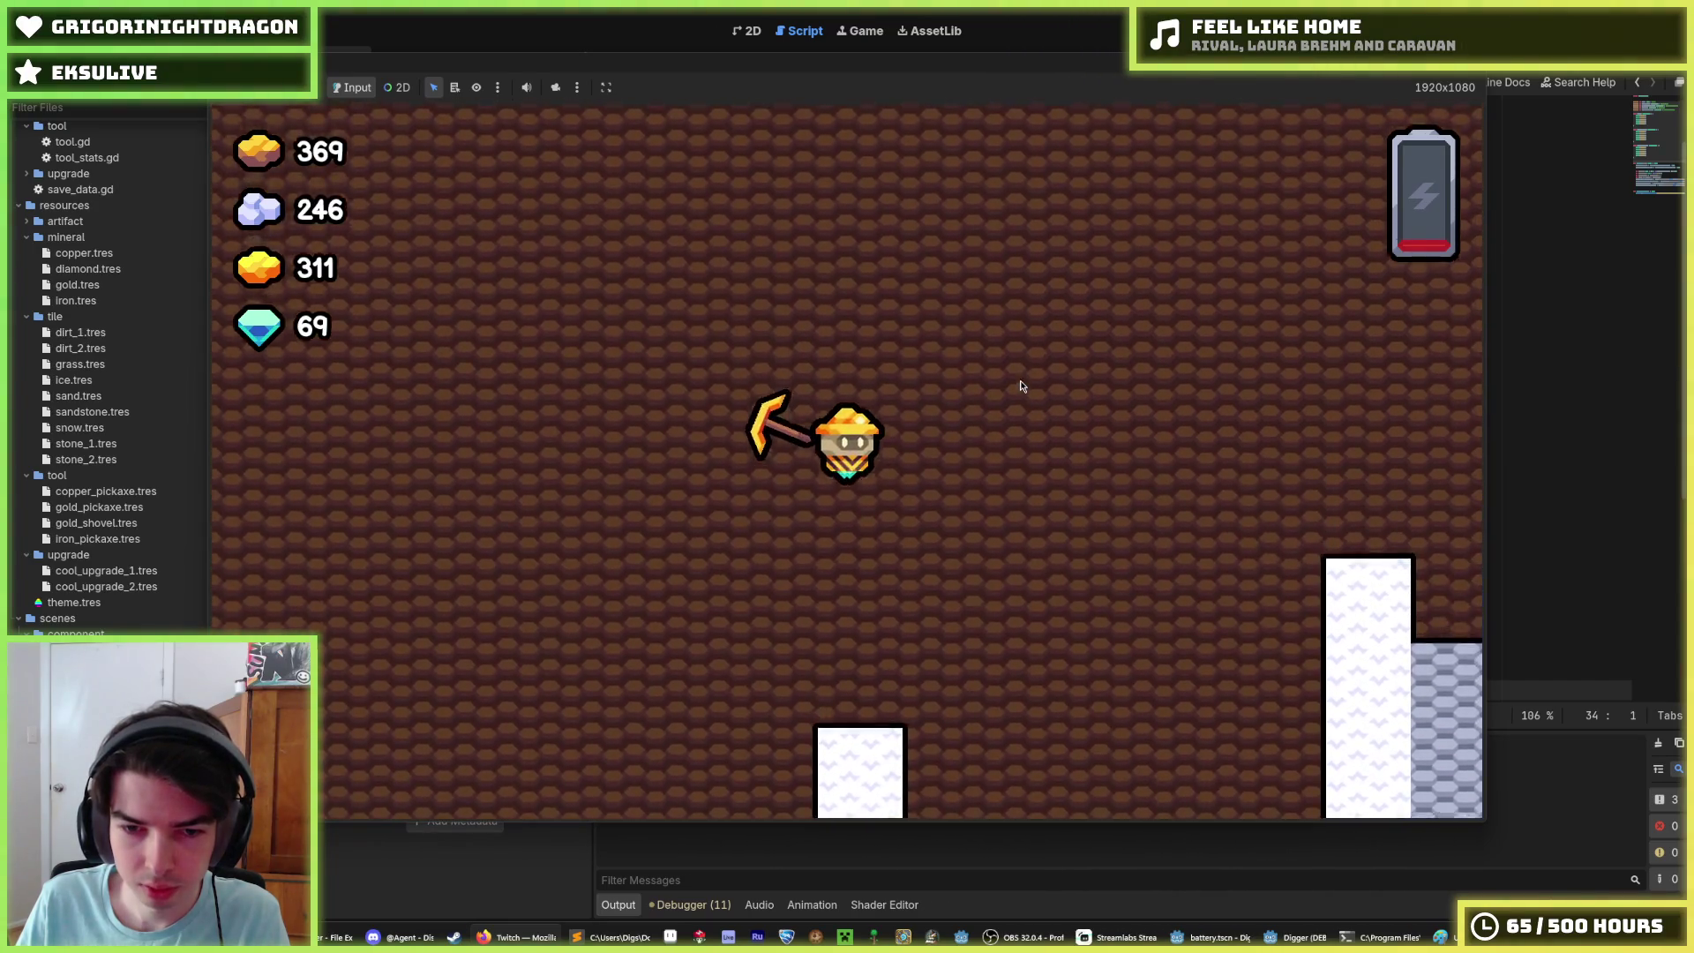
{"action": "key", "text": "s"}
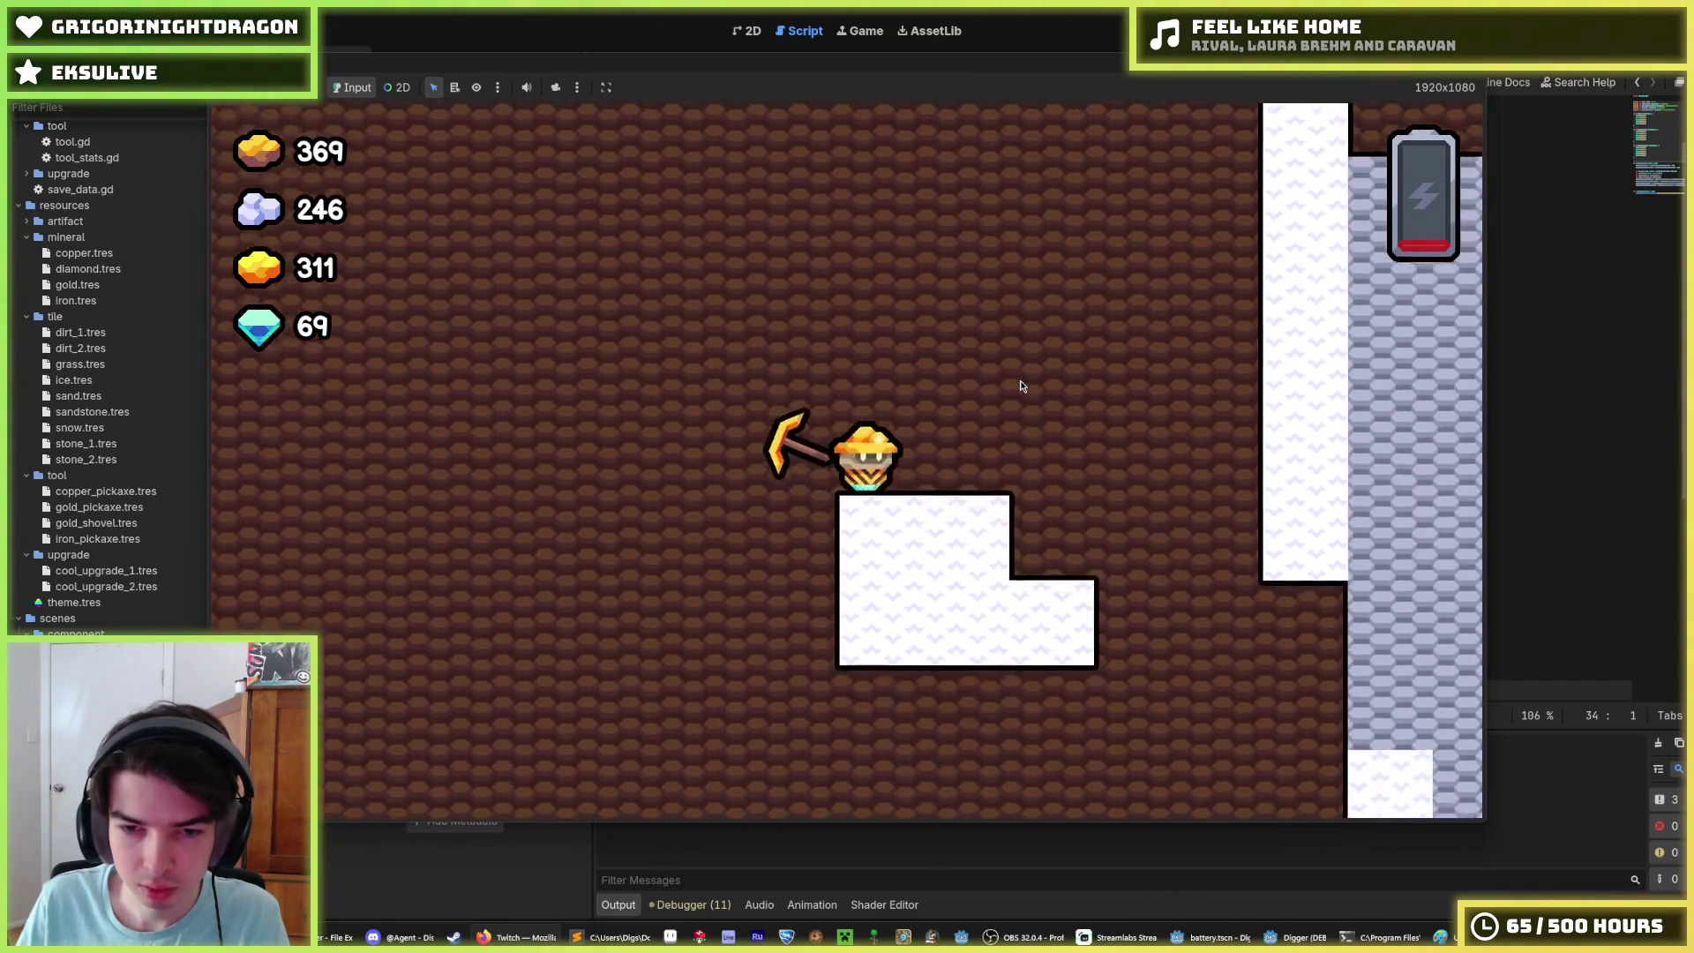
Step: Dig through the ice block, then stop the game and open Project Settings
{"action": "key", "text": "d"}
{"action": "key", "text": "s"}
{"action": "key", "text": "a"}
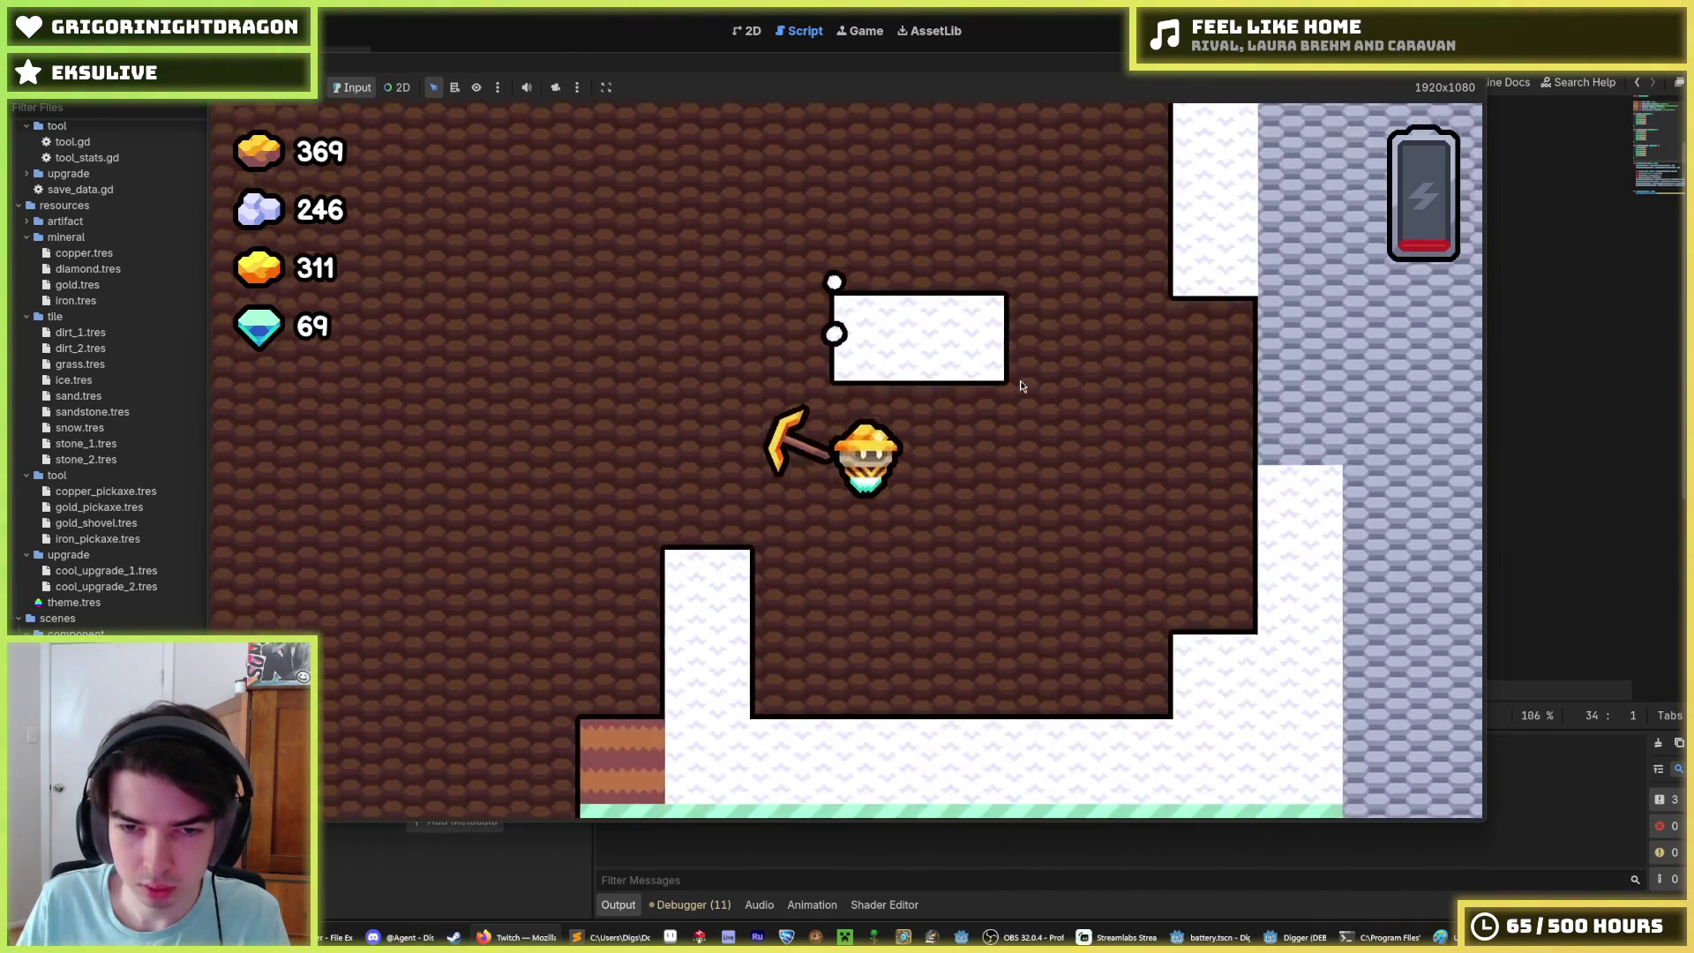
{"action": "key", "text": "d"}
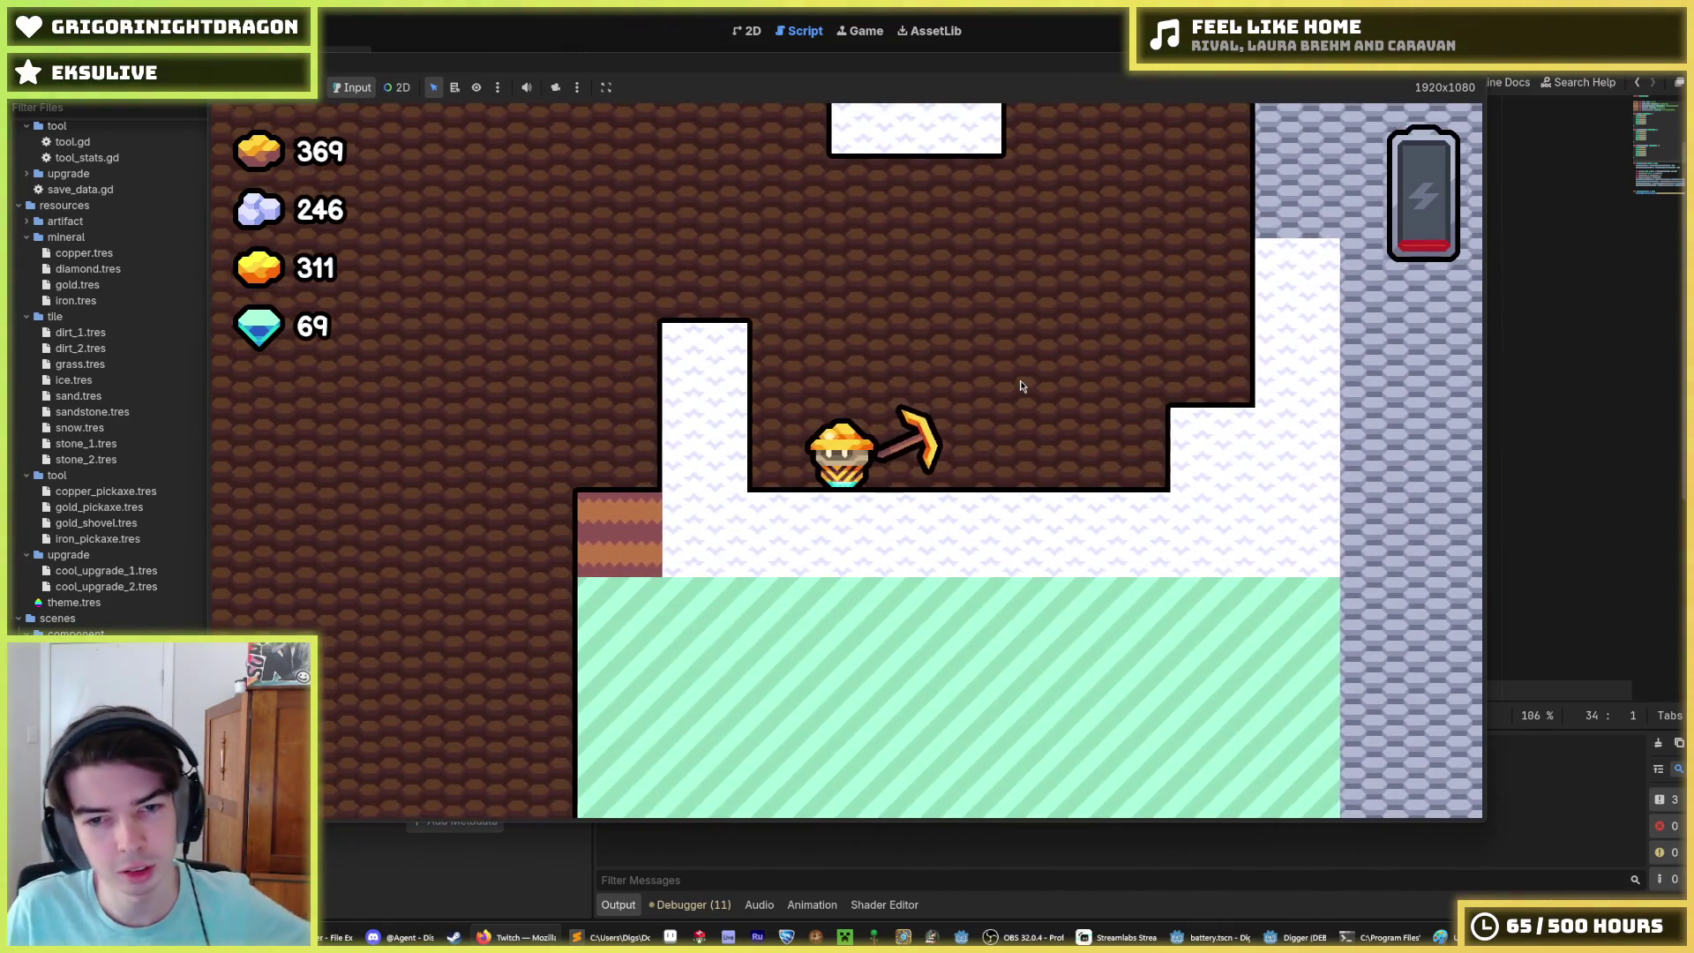
{"action": "key", "text": "a"}
{"action": "key", "text": "d"}
{"action": "key", "text": "a"}
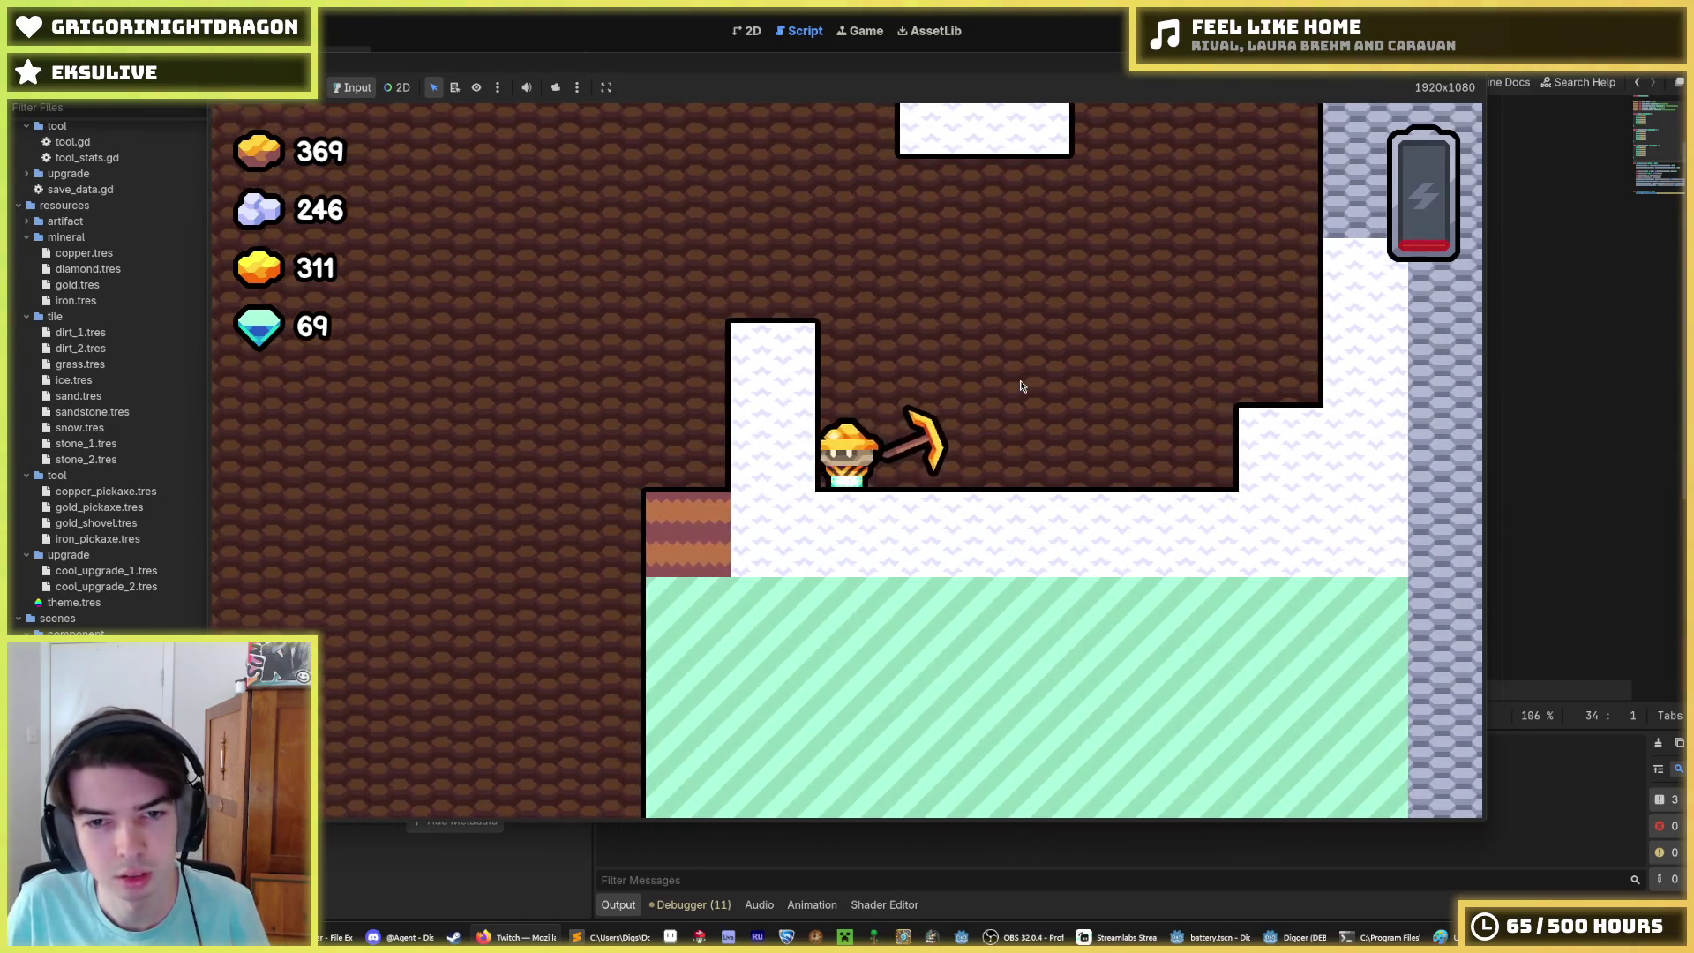
{"action": "key", "text": "a"}
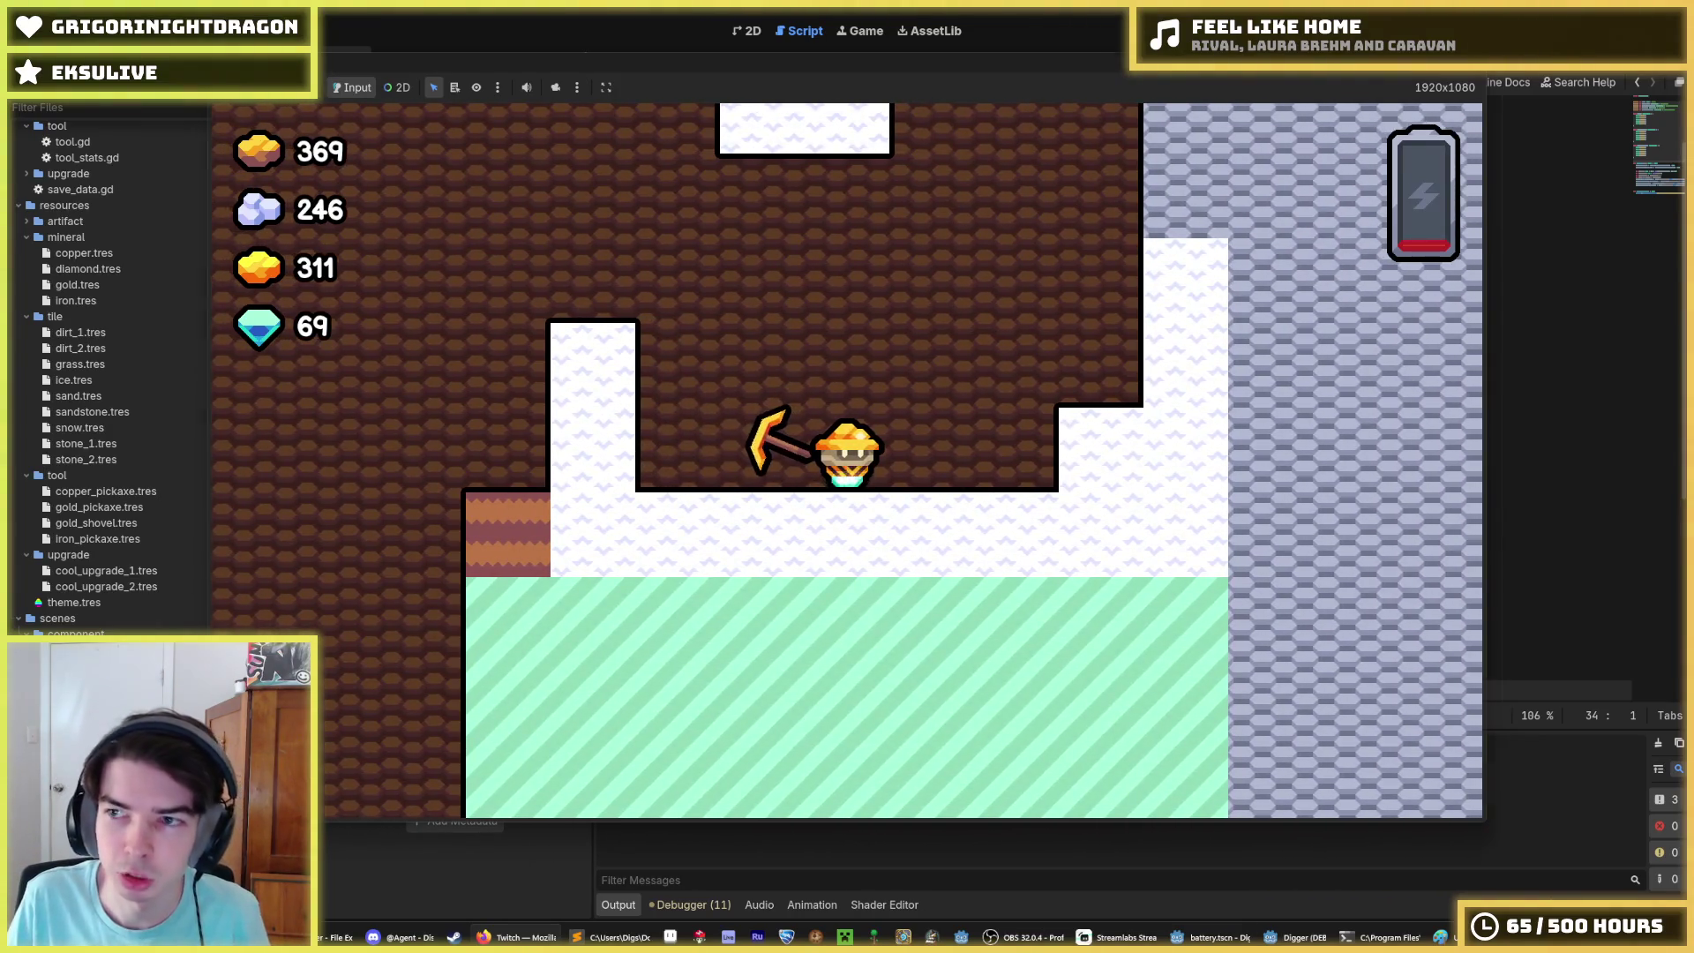
{"action": "key", "text": "F8"}
{"action": "left_click", "coordinate": [66, 30]}
Step: View the Input Map bindings without changing them and relaunch the game with F5
{"action": "left_click", "coordinate": [97, 54]}
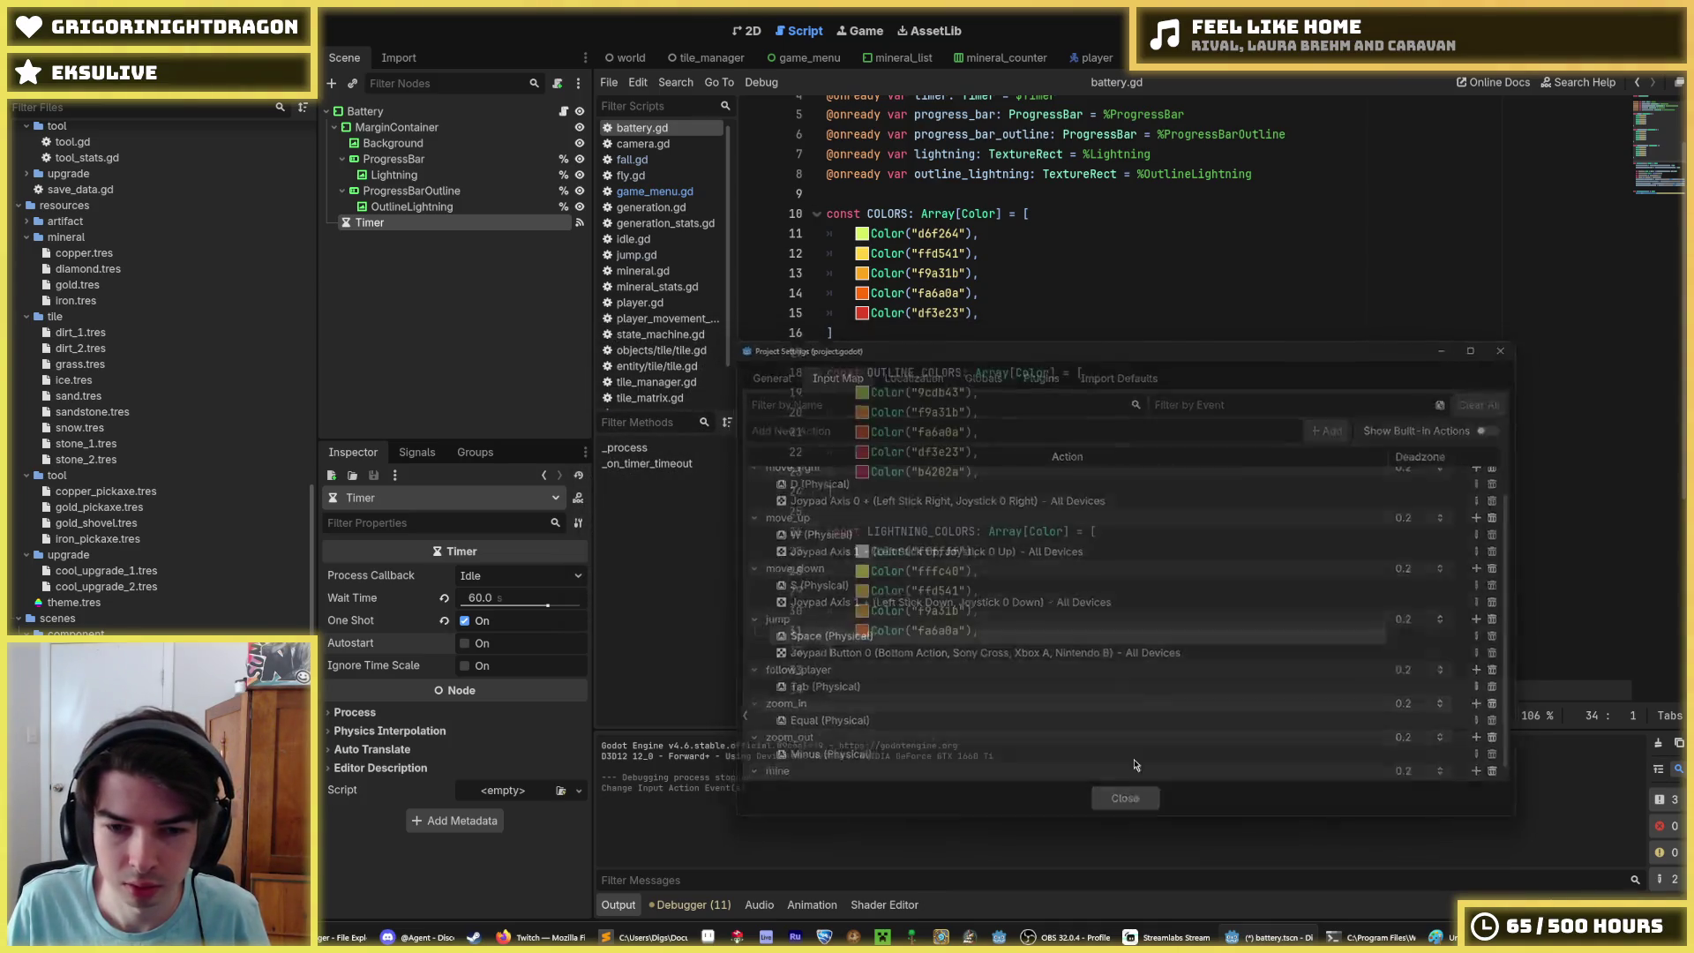
{"action": "key", "text": "F5"}
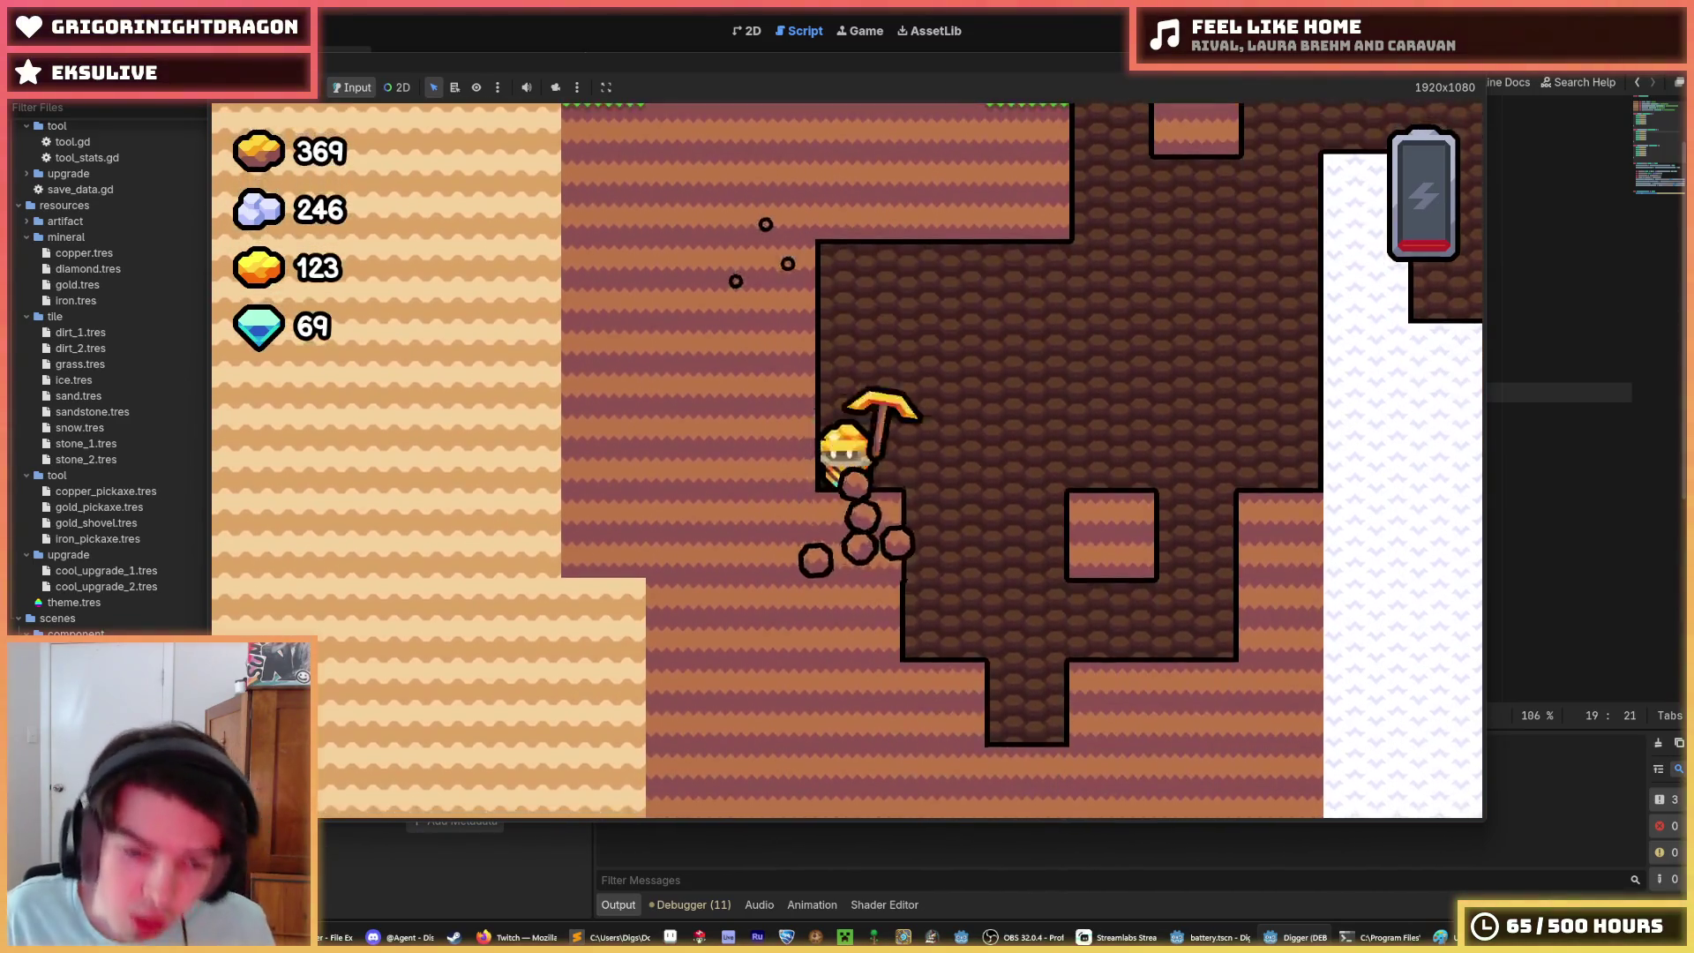
Step: Dig shafts toward the gold, raising it from 123 to 145, then stop with F8
{"action": "key", "text": "s"}
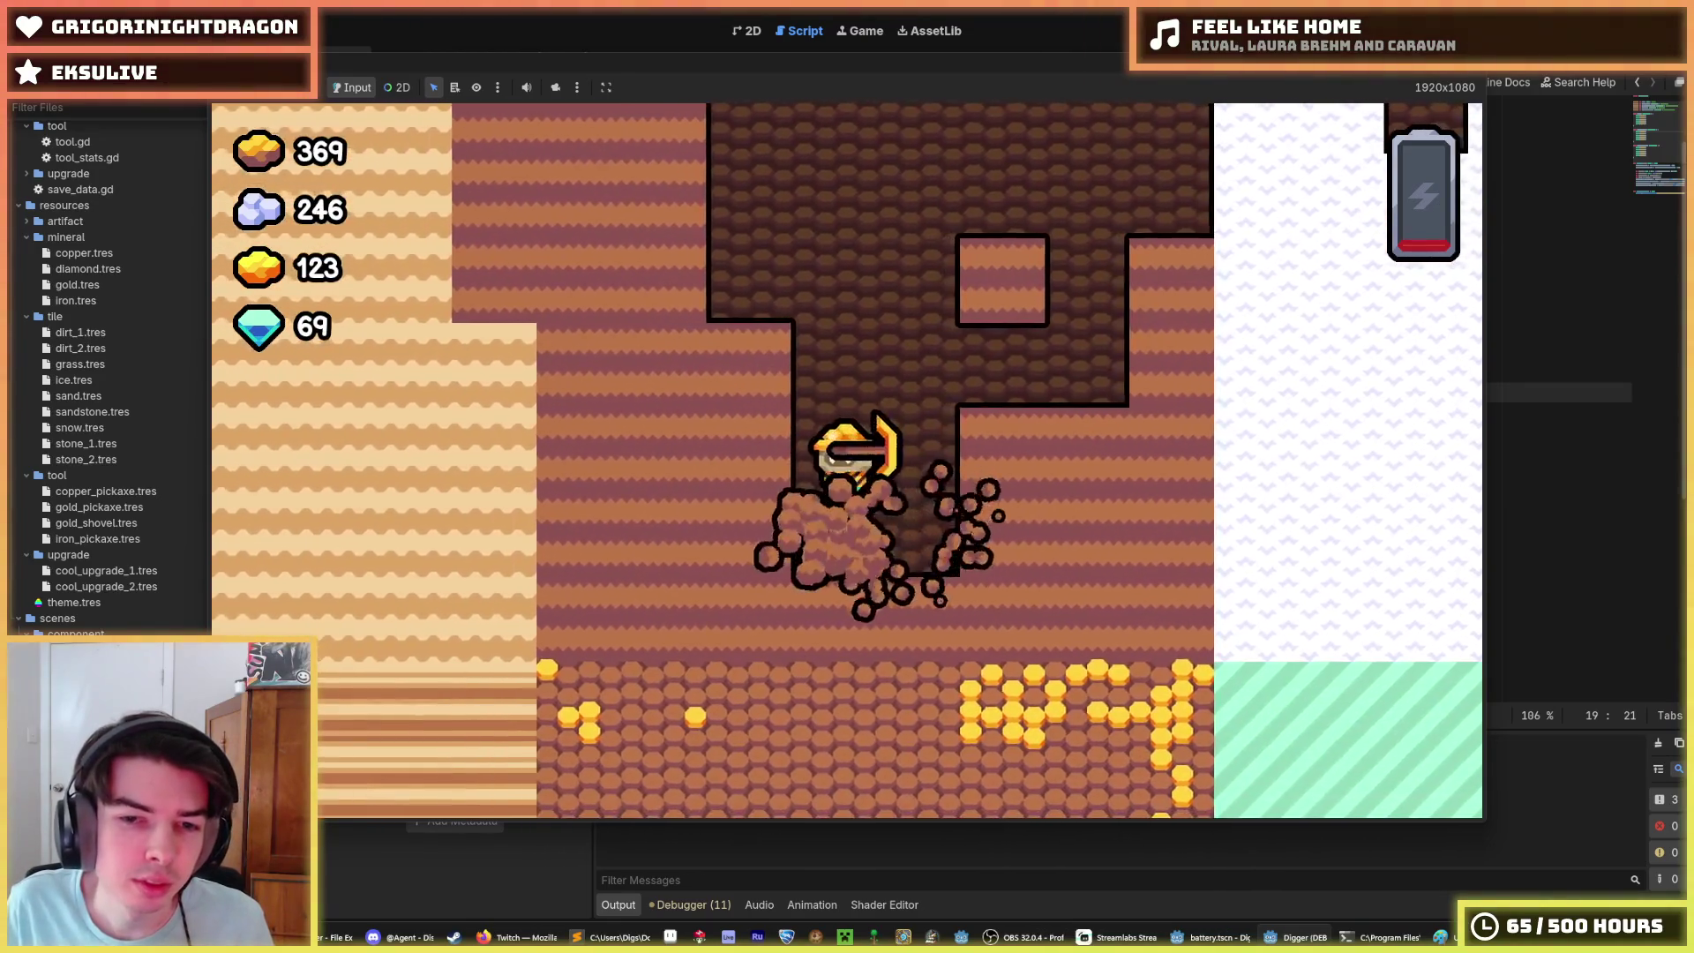
{"action": "key", "text": "w"}
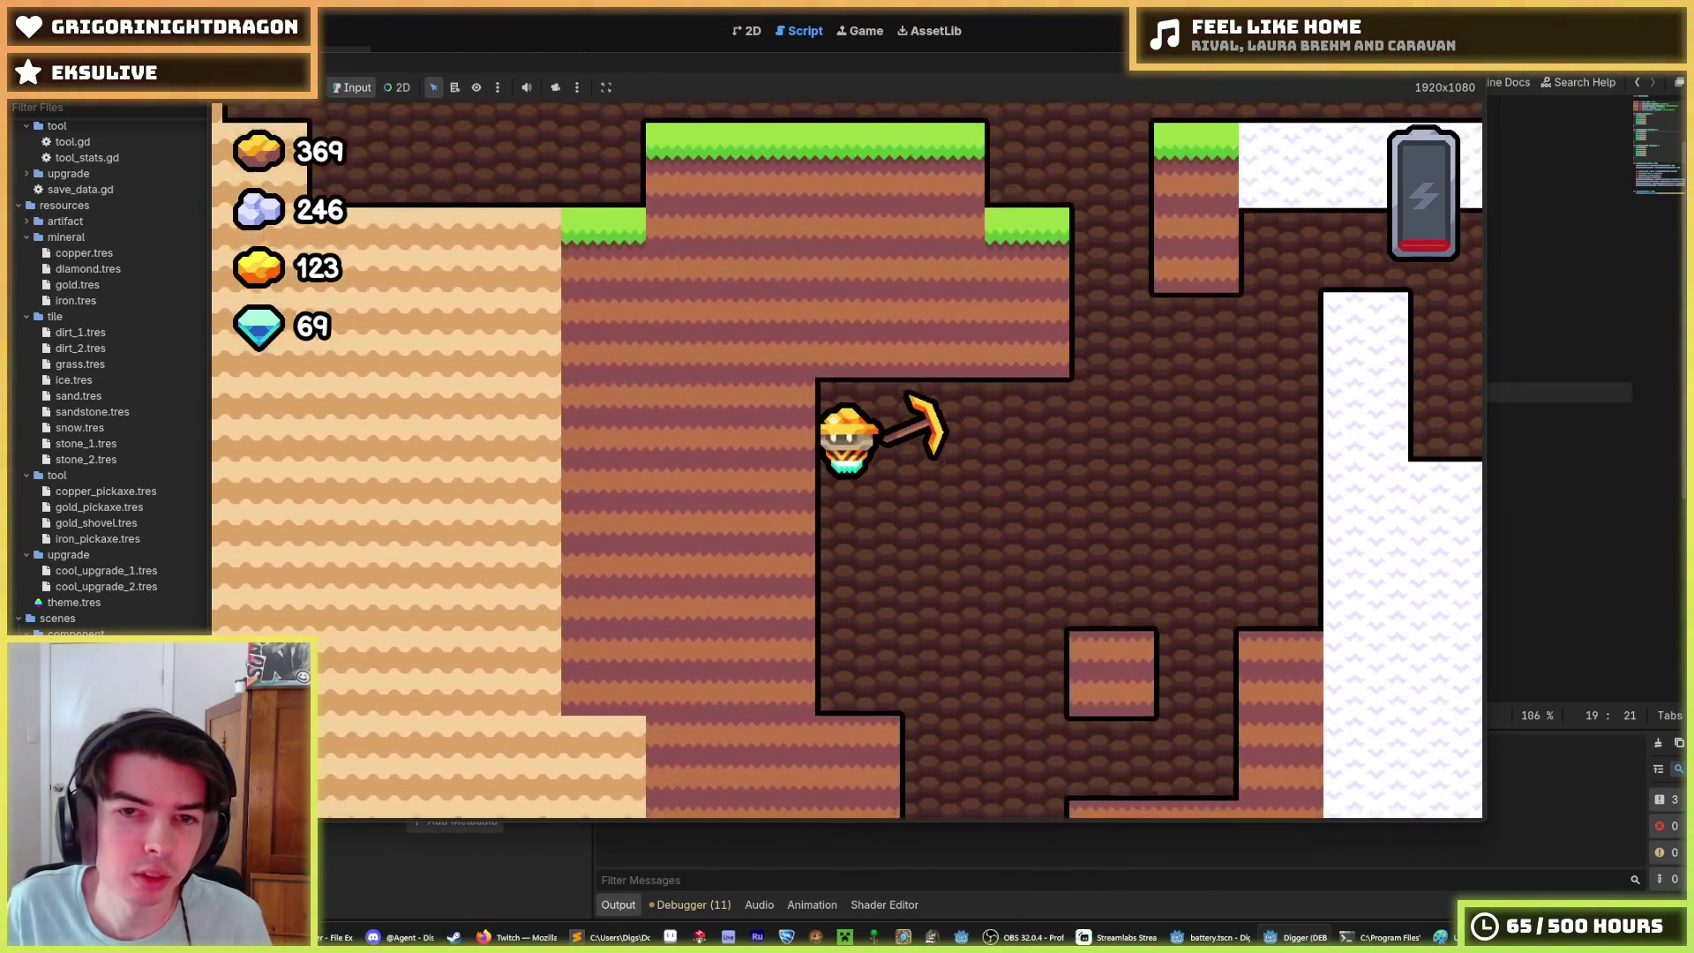
{"action": "key", "text": "s"}
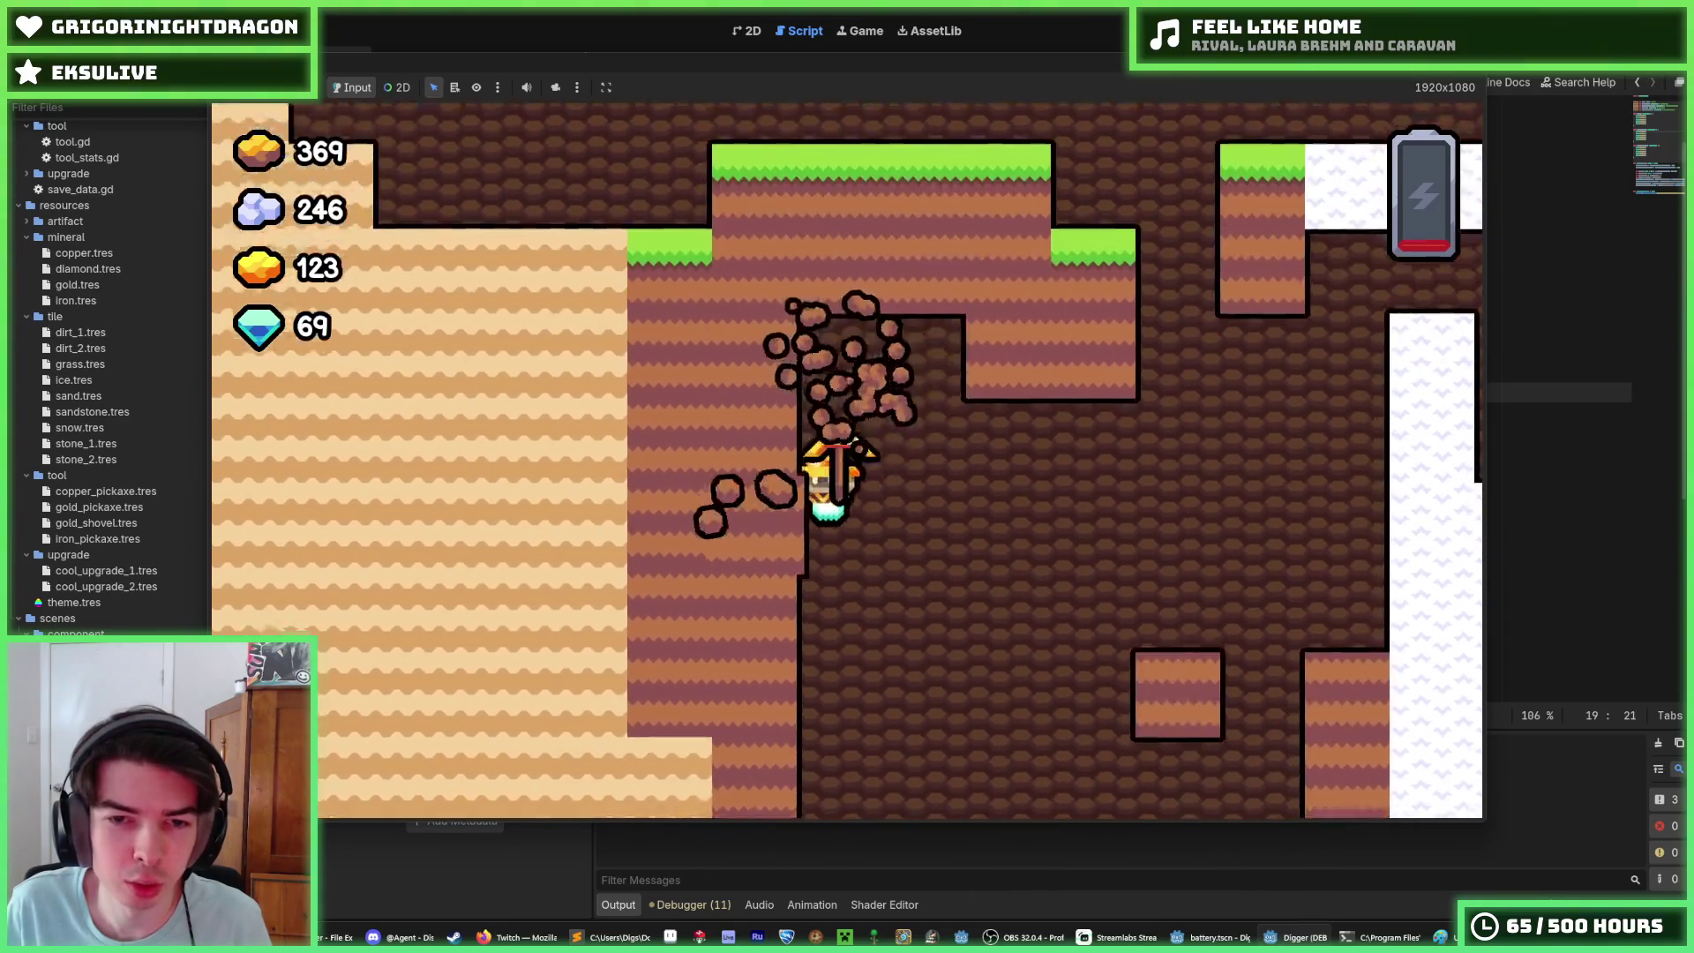
{"action": "key", "text": "w"}
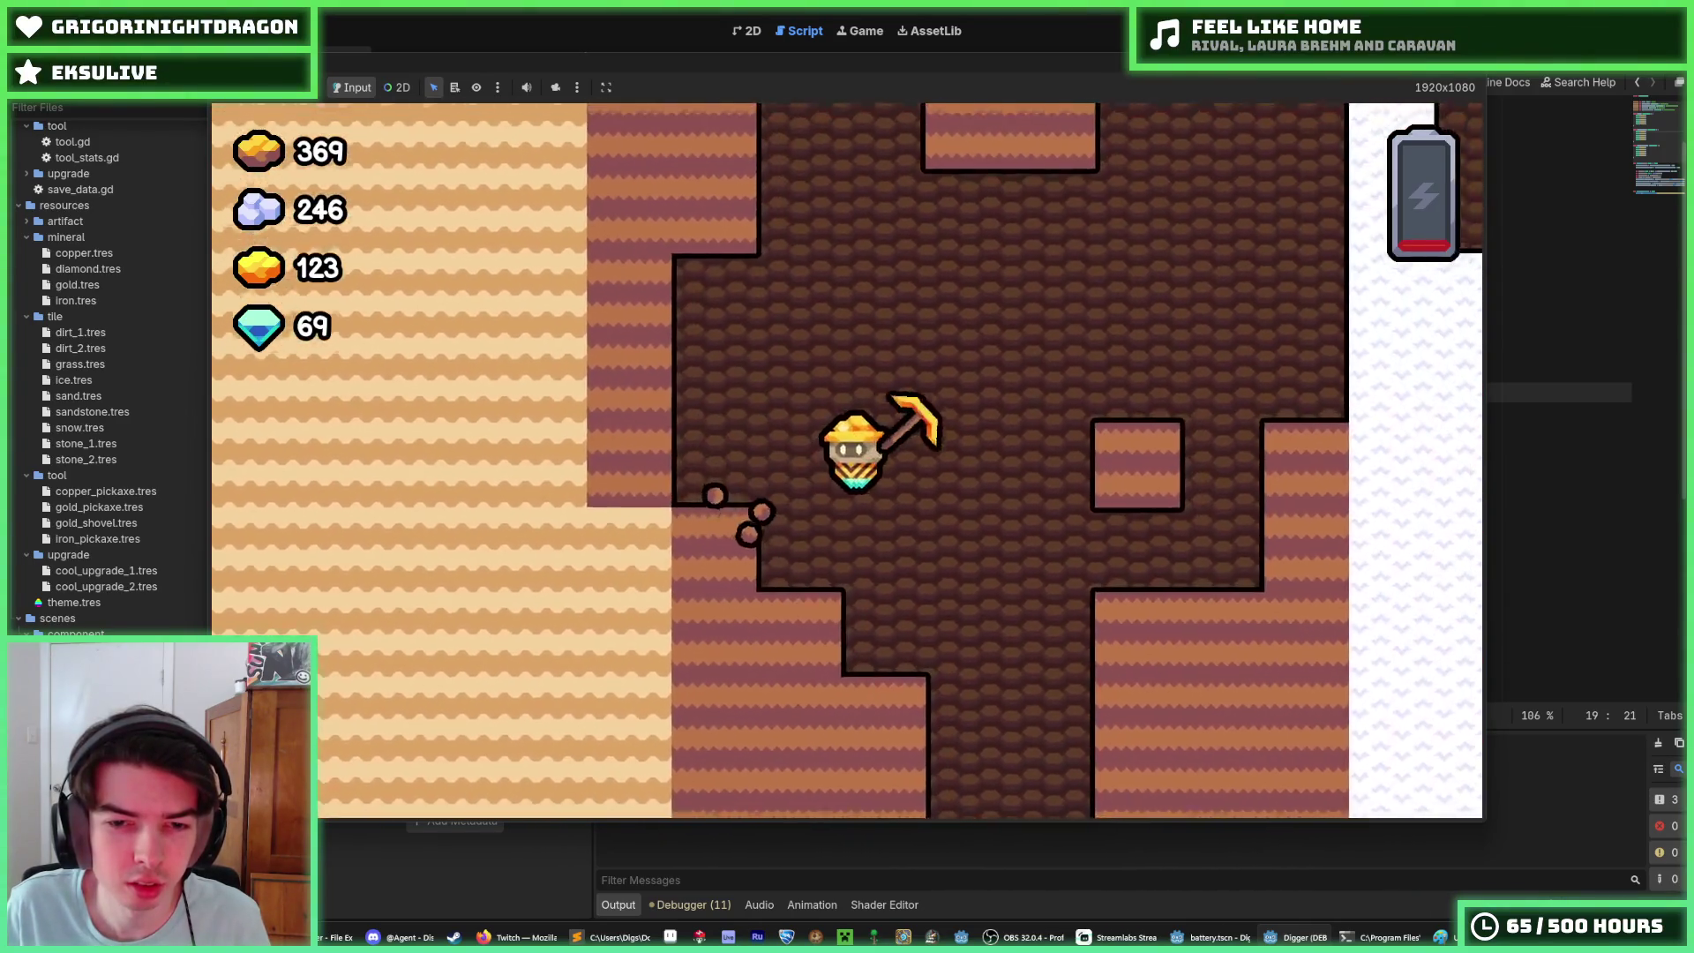
{"action": "key", "text": "s"}
{"action": "key", "text": "a"}
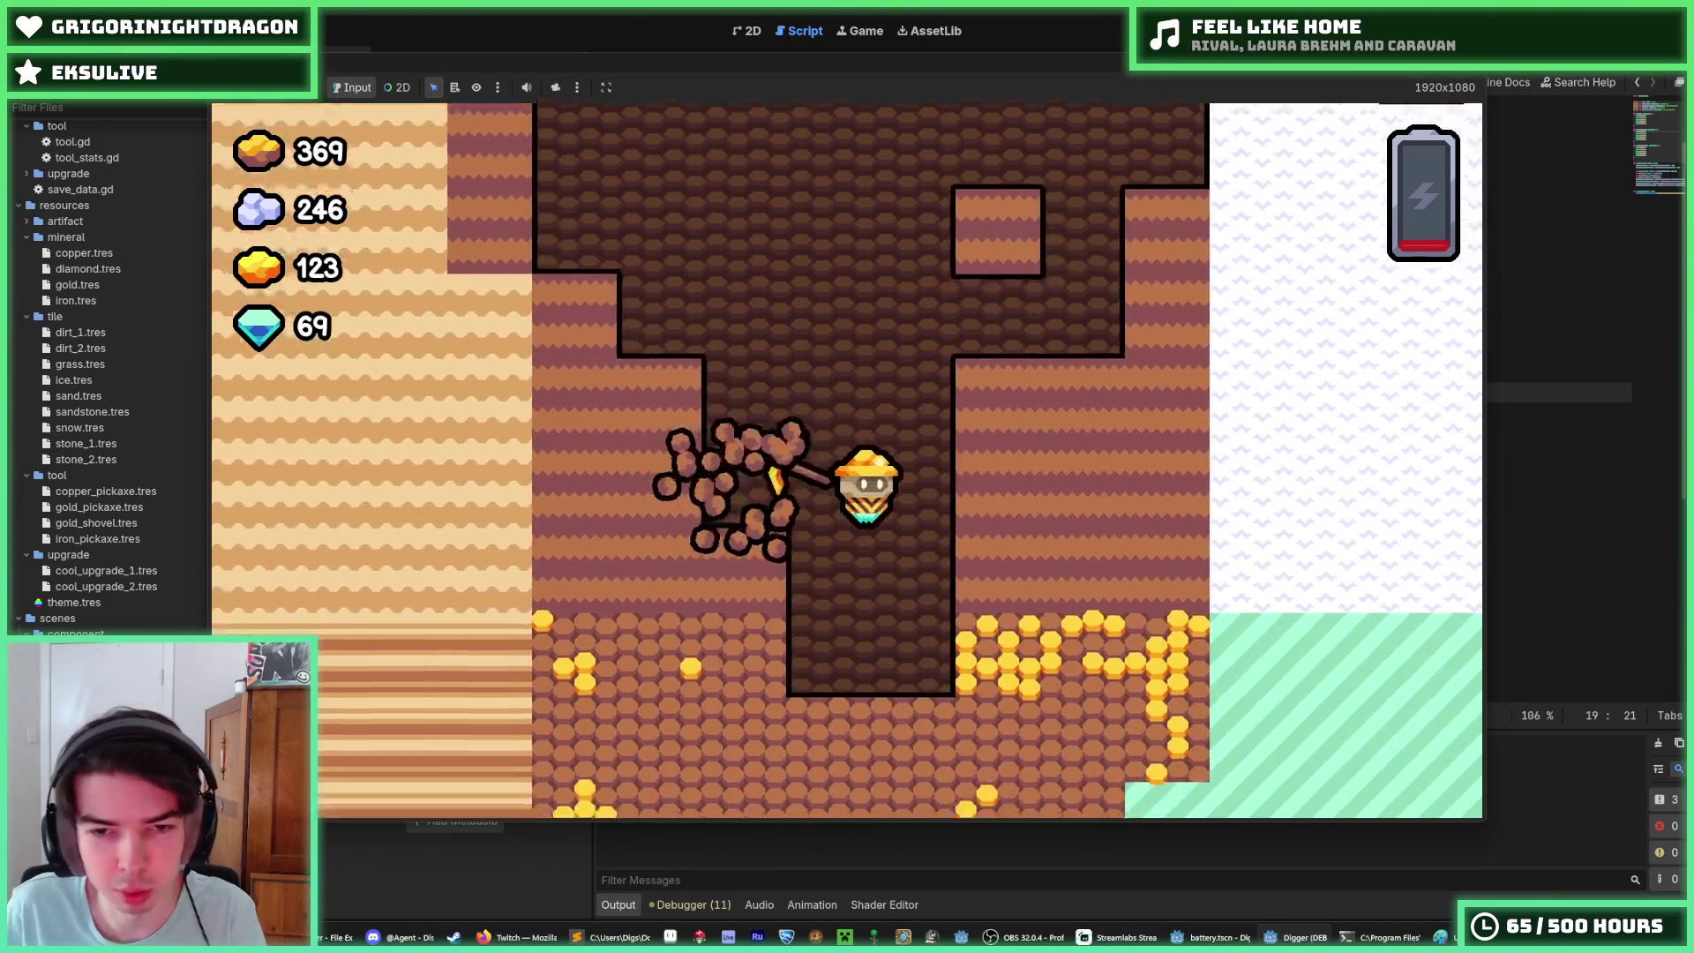
{"action": "key", "text": "w"}
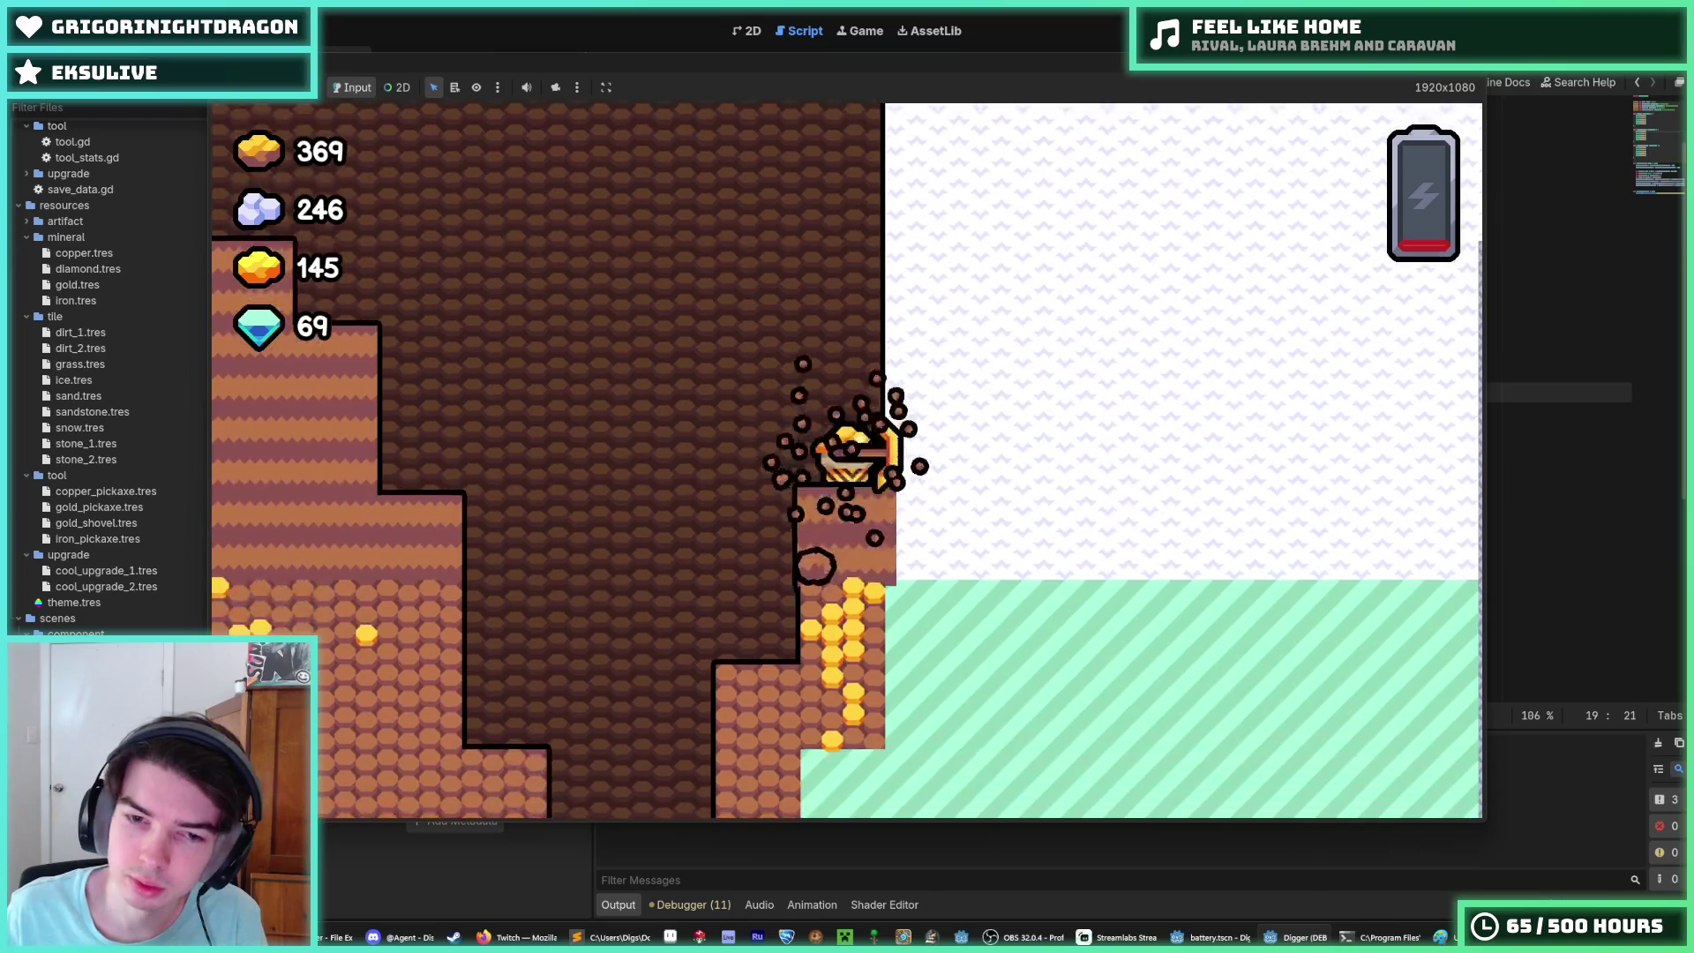
{"action": "key", "text": "F8"}
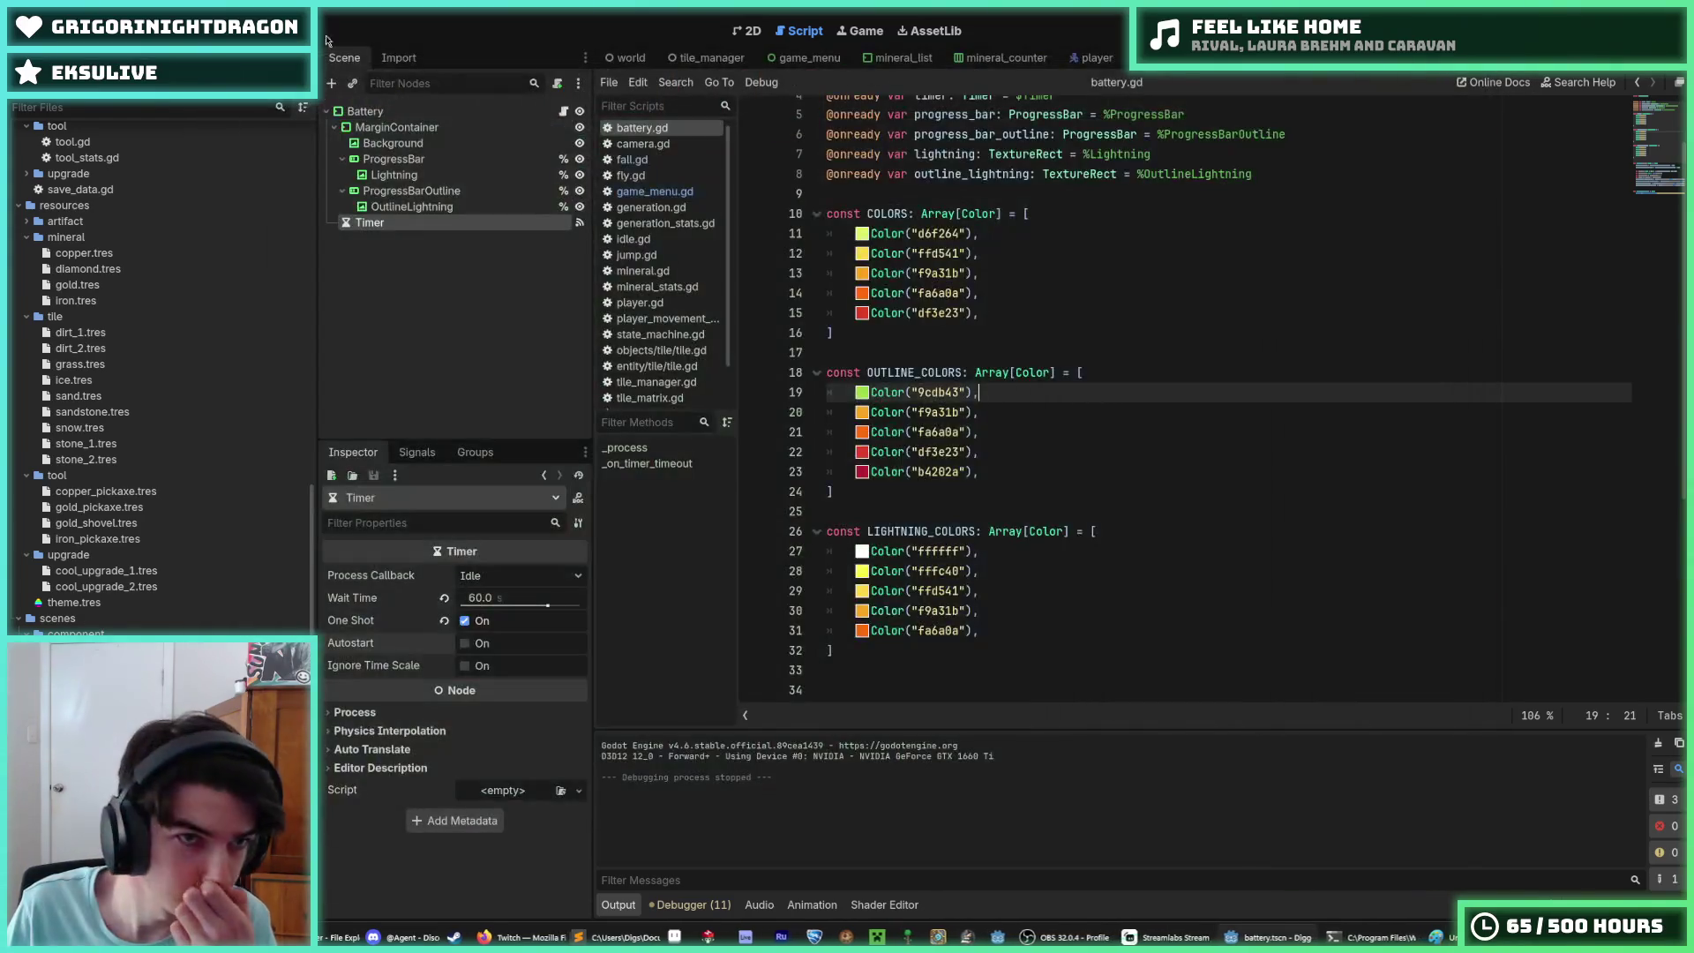
Step: Rebind jump from Space to Left Mouse Button in the Input Map and rerun the game
{"action": "left_click", "coordinate": [67, 30]}
{"action": "left_click", "coordinate": [97, 110]}
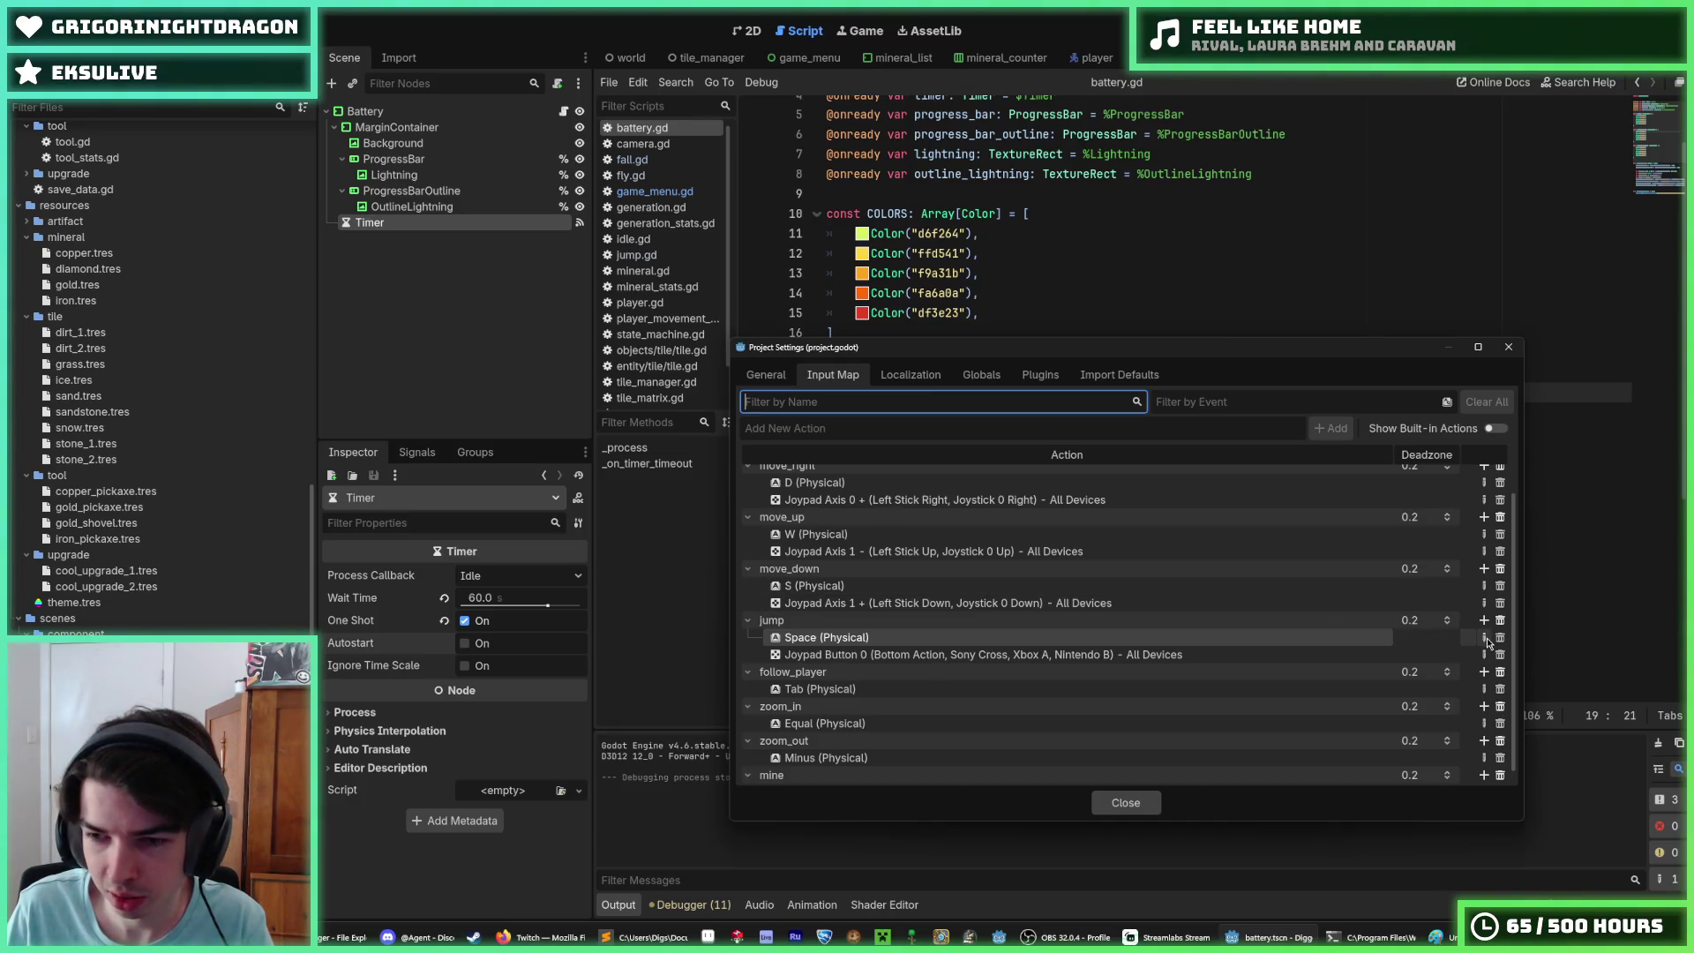
{"action": "left_click", "coordinate": [1484, 637]}
{"action": "left_click", "coordinate": [746, 383]}
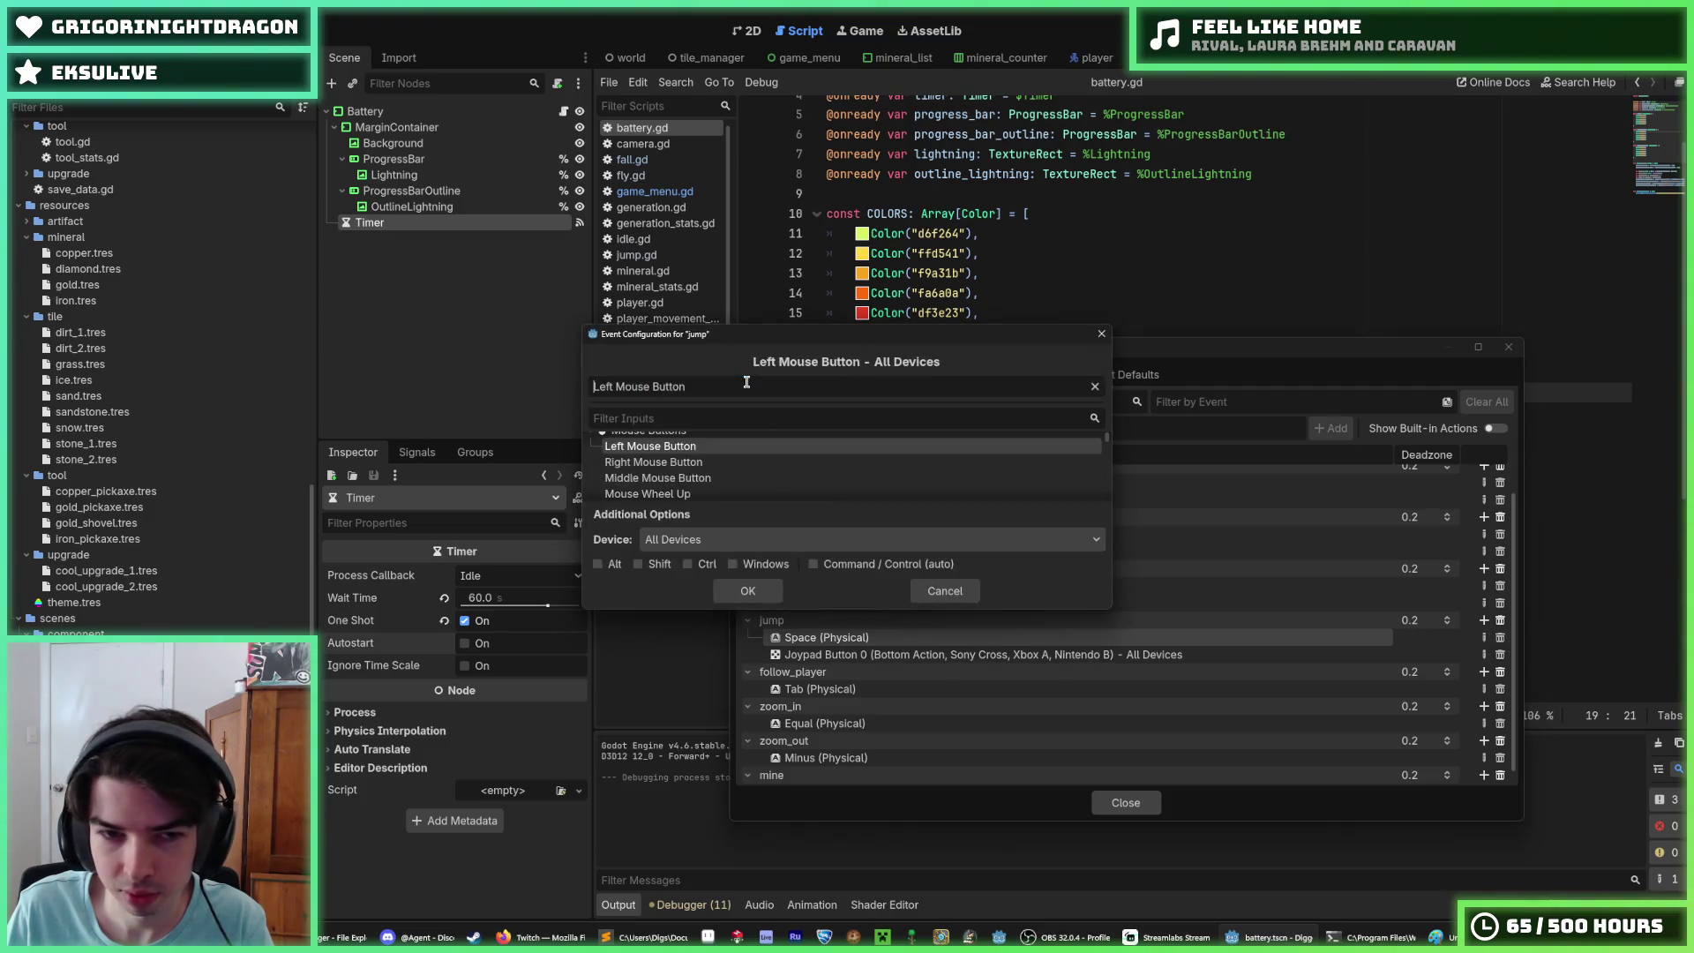
{"action": "left_click", "coordinate": [748, 591]}
{"action": "left_click", "coordinate": [1126, 802]}
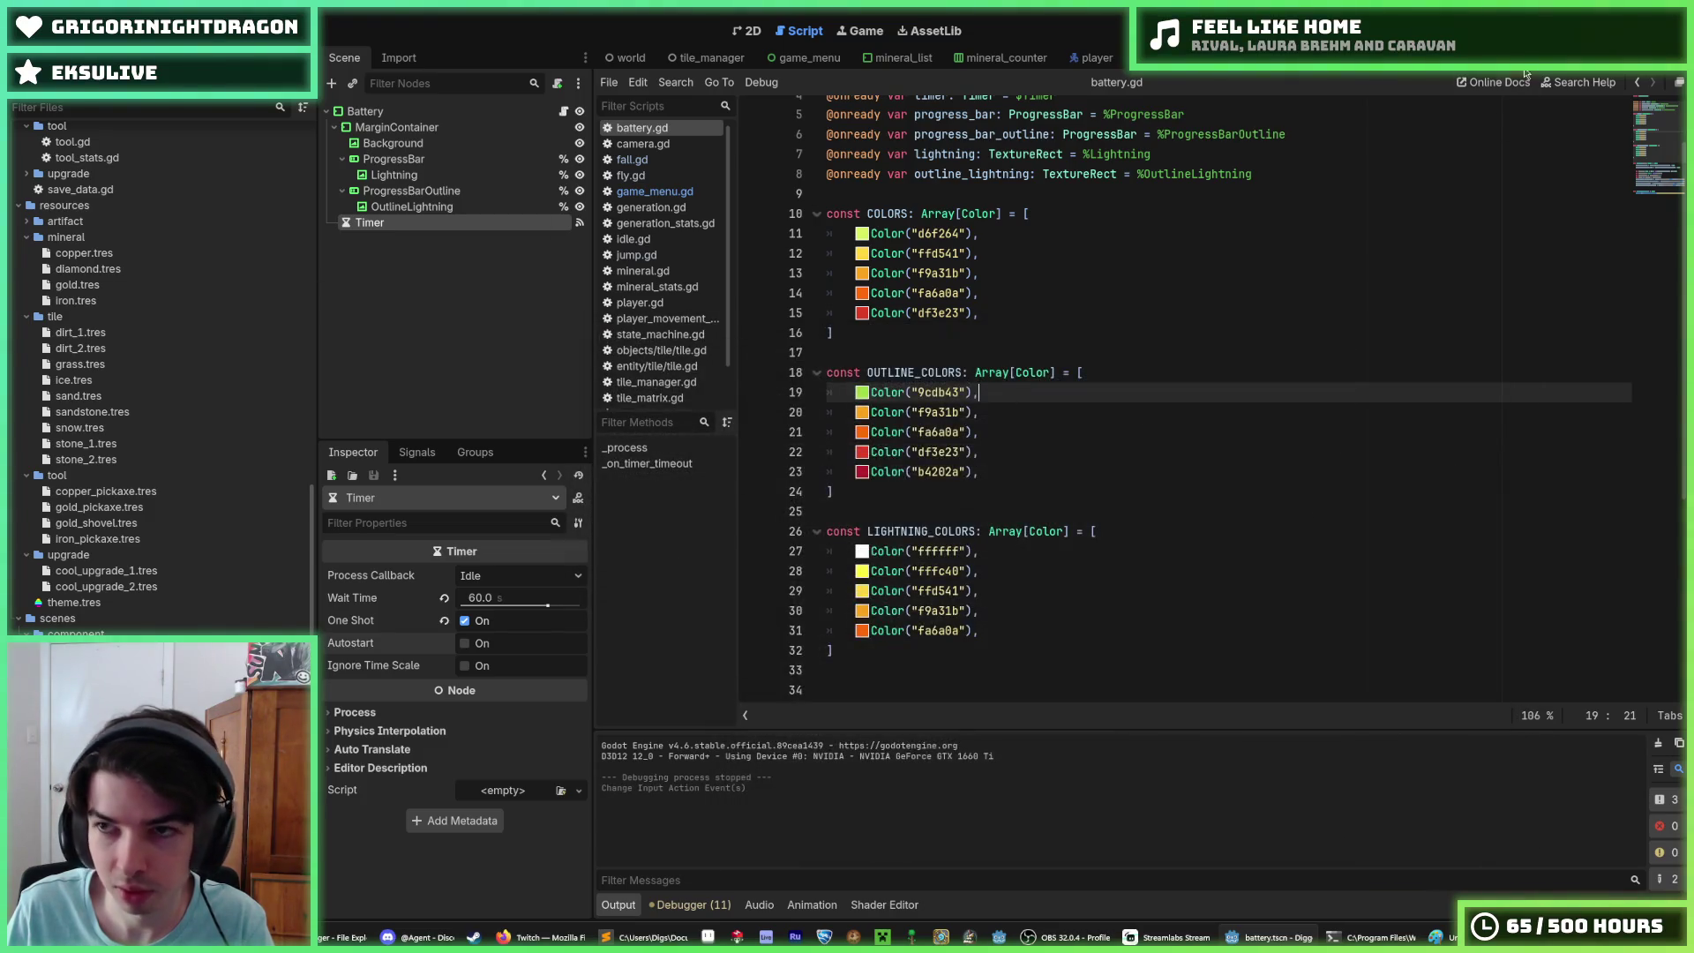
{"action": "key", "text": "F5"}
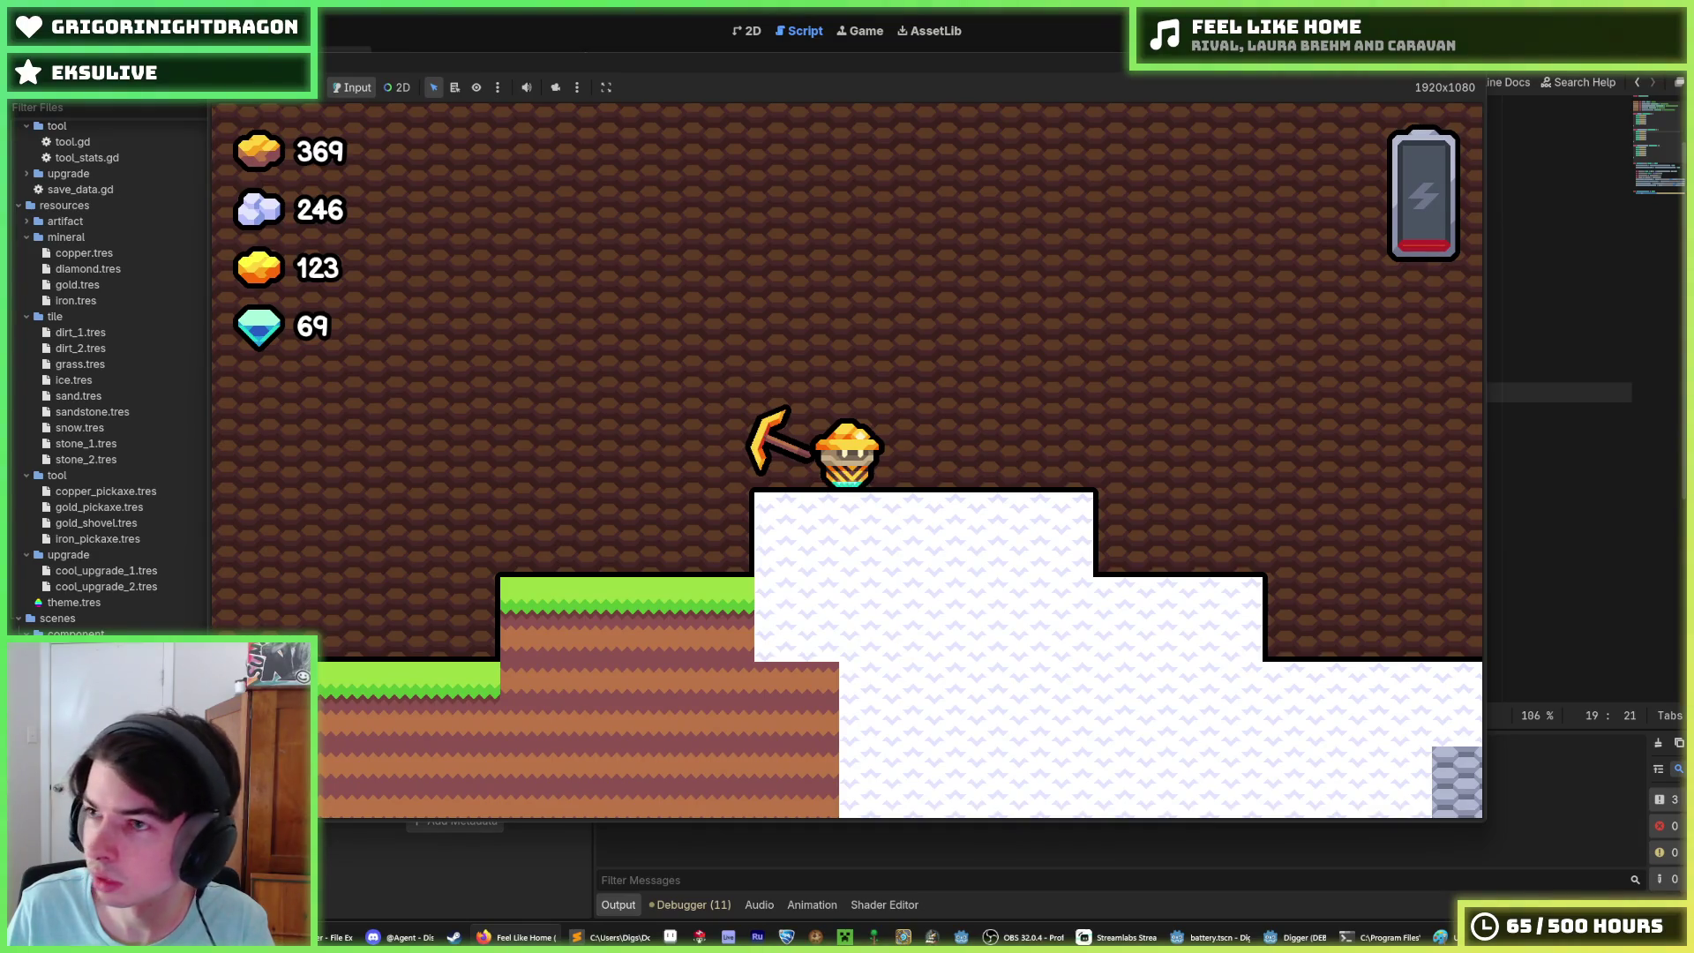
Step: Dig the miner down from the grass into the dirt with the Down arrow
{"action": "key", "text": "Down"}
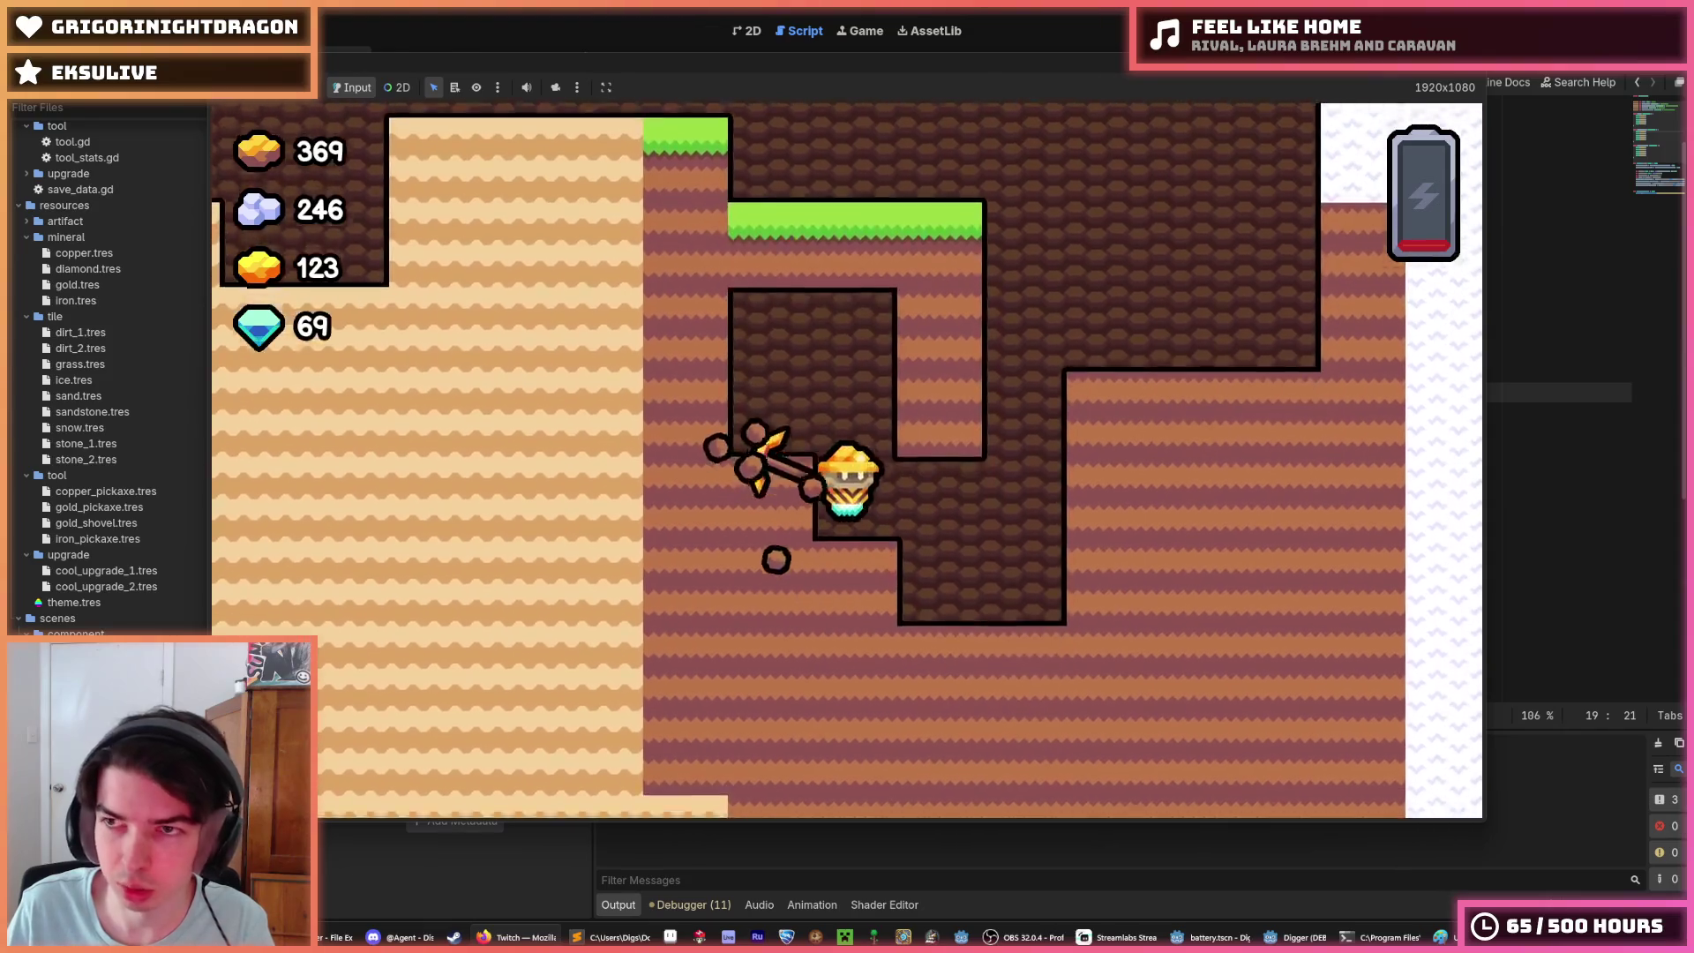
Step: Change jump's binding from Left Mouse Button back to Space and relaunch the game
{"action": "left_click", "coordinate": [66, 30]}
{"action": "left_click", "coordinate": [97, 109]}
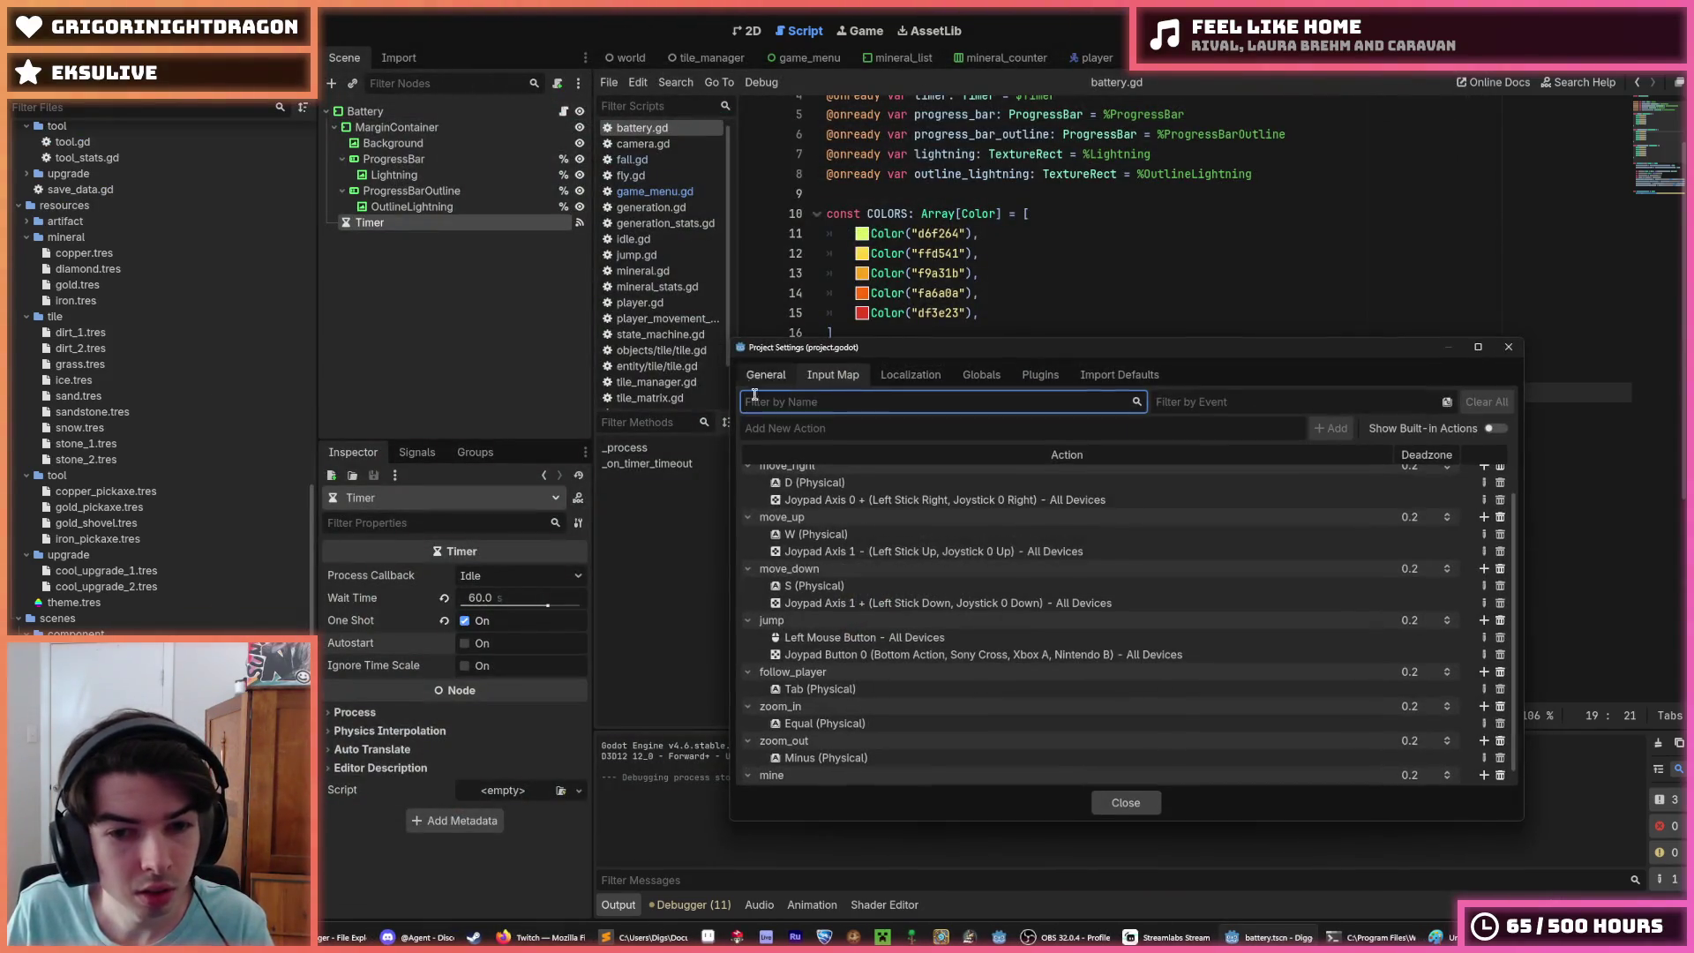
{"action": "left_click", "coordinate": [833, 632]}
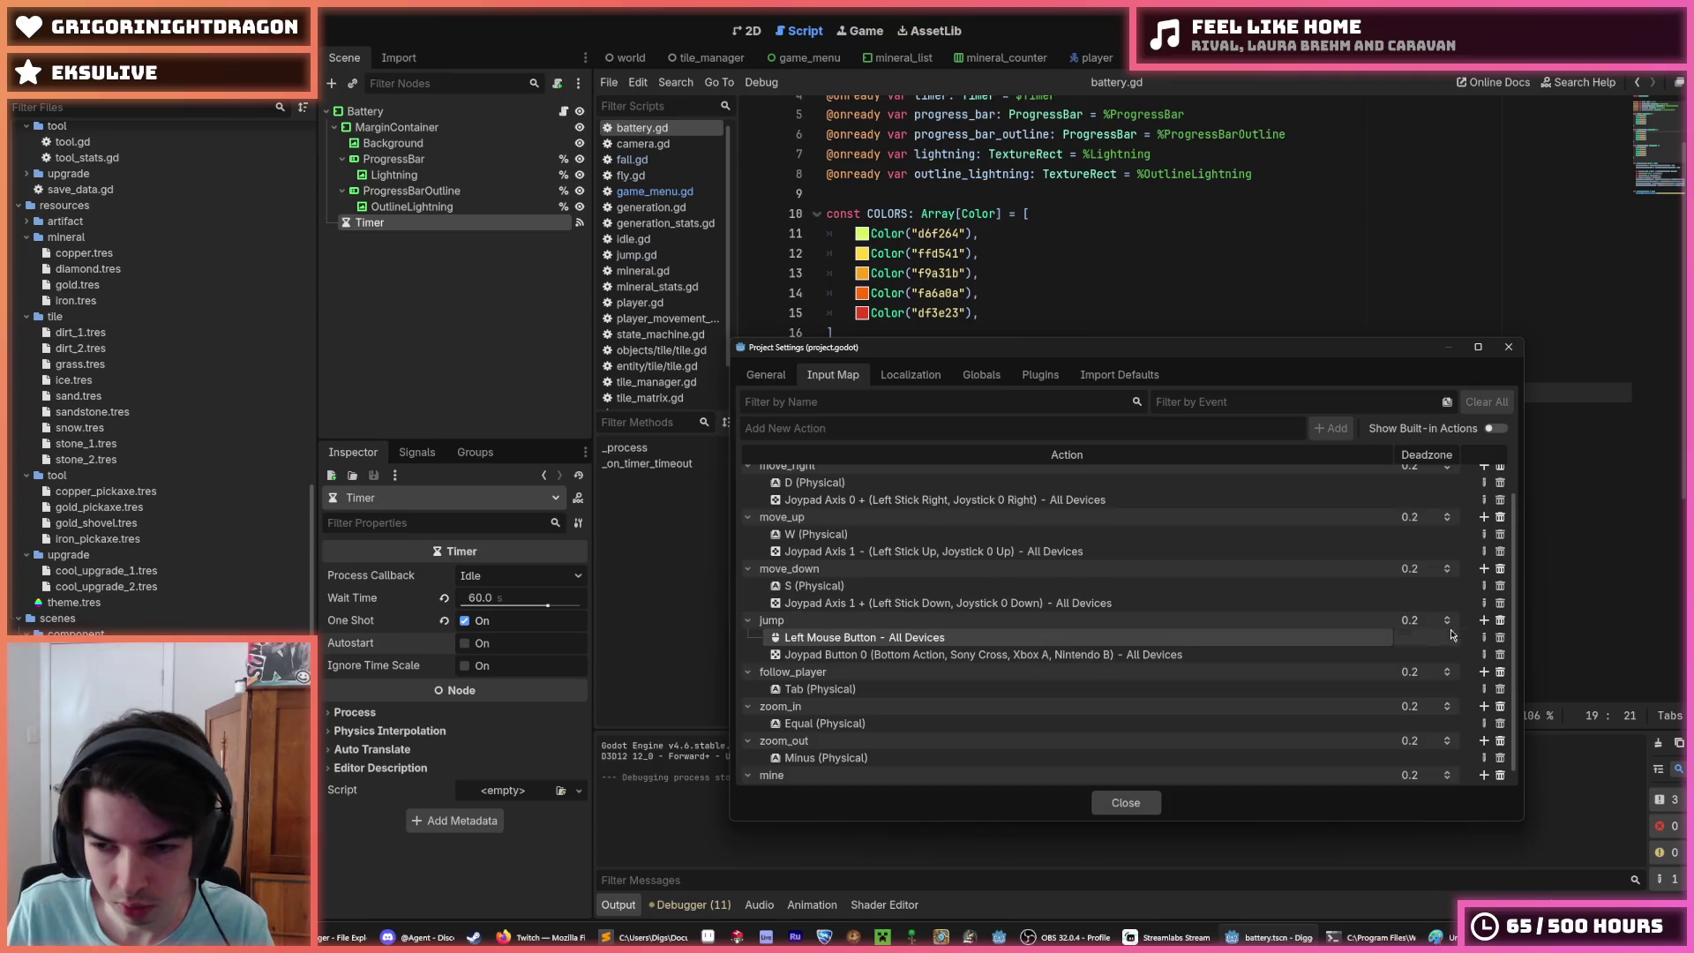
{"action": "left_click", "coordinate": [1484, 637]}
{"action": "key", "text": "space"}
{"action": "left_click", "coordinate": [750, 589]}
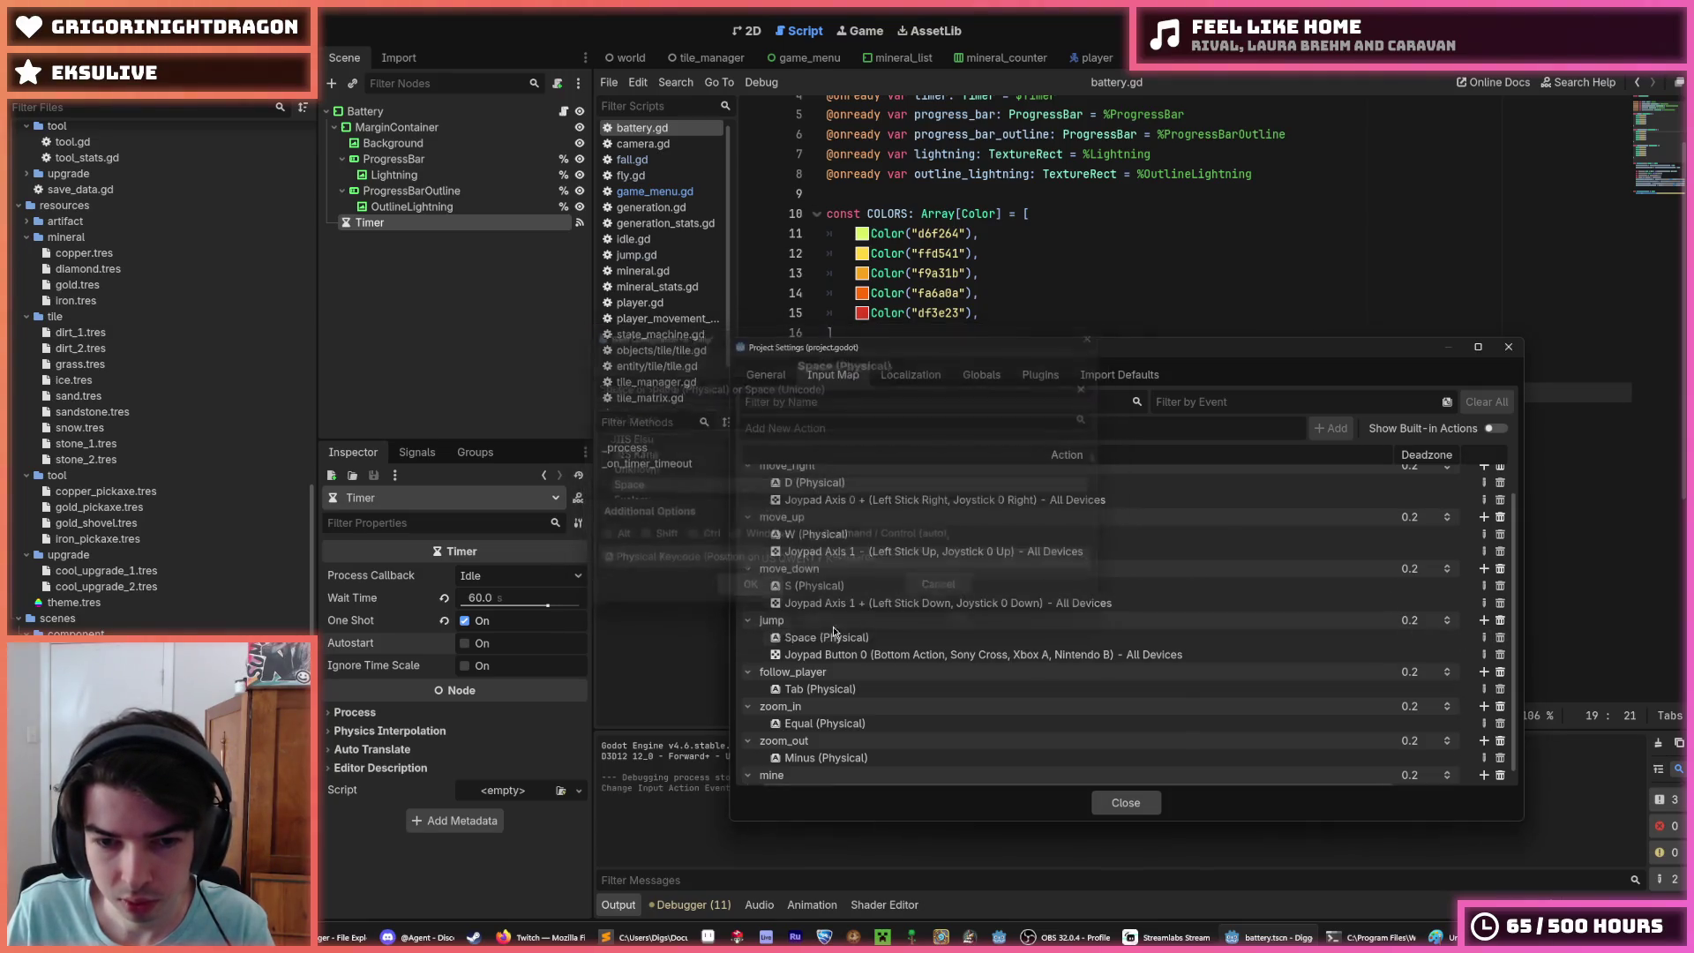
{"action": "left_click", "coordinate": [1156, 804]}
{"action": "key", "text": "F5"}
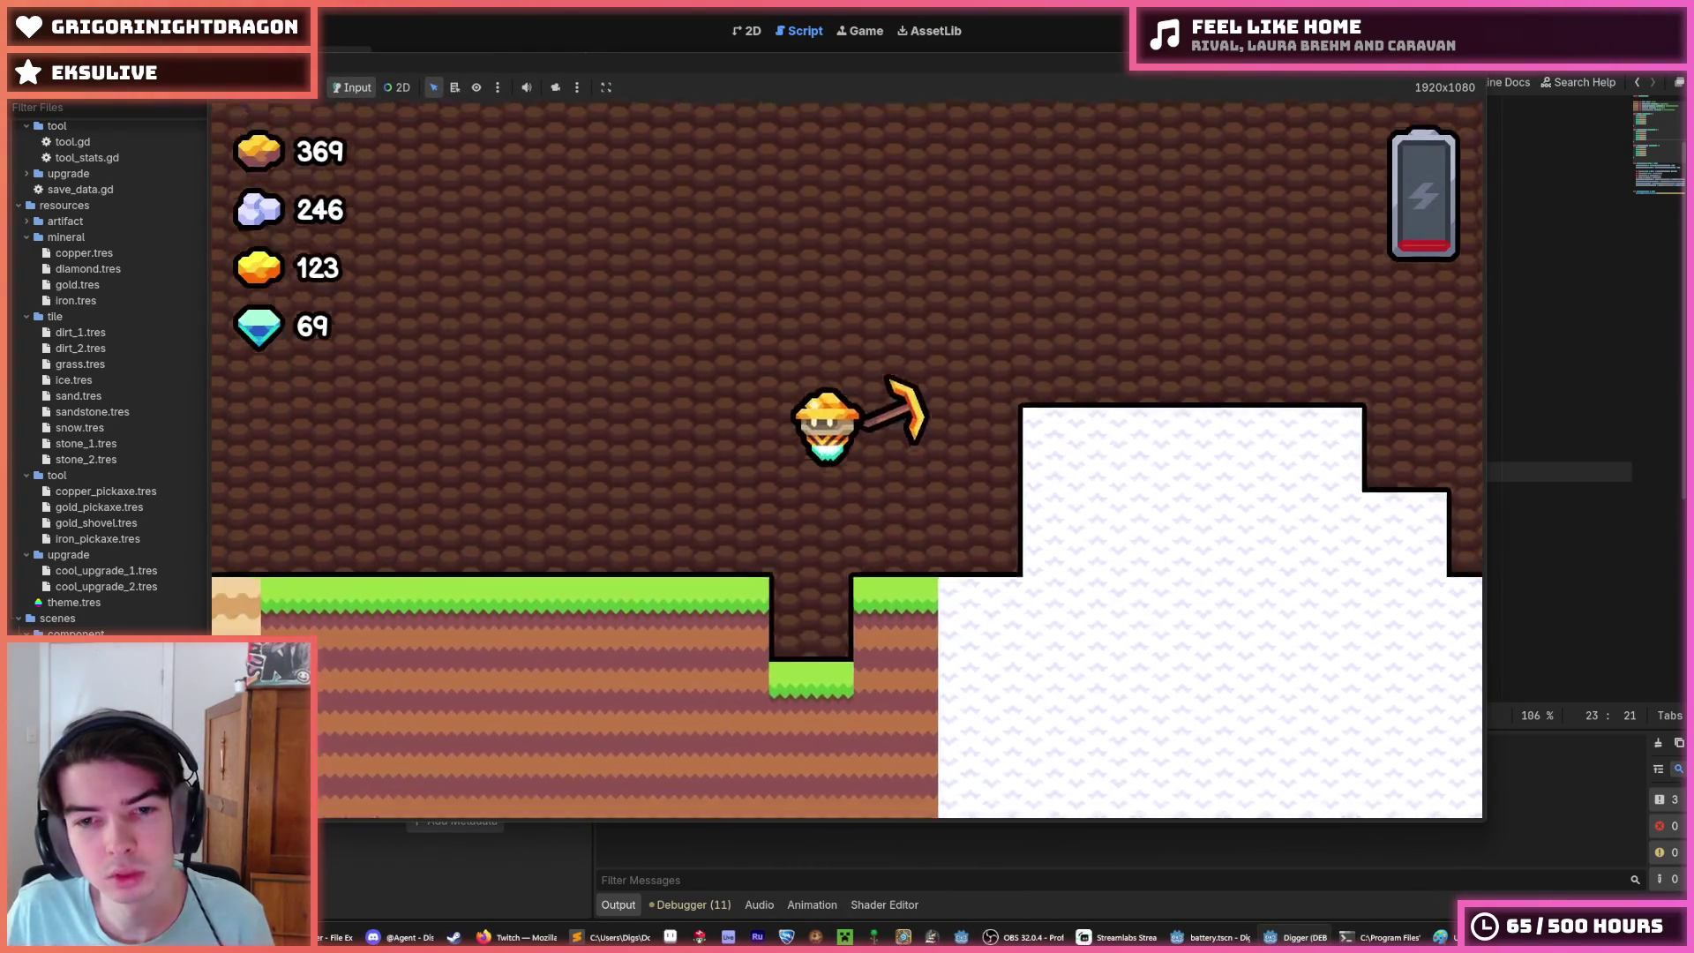
Step: Dig a shallow shaft from the surface and fly up and down through it
{"action": "key", "text": "a"}
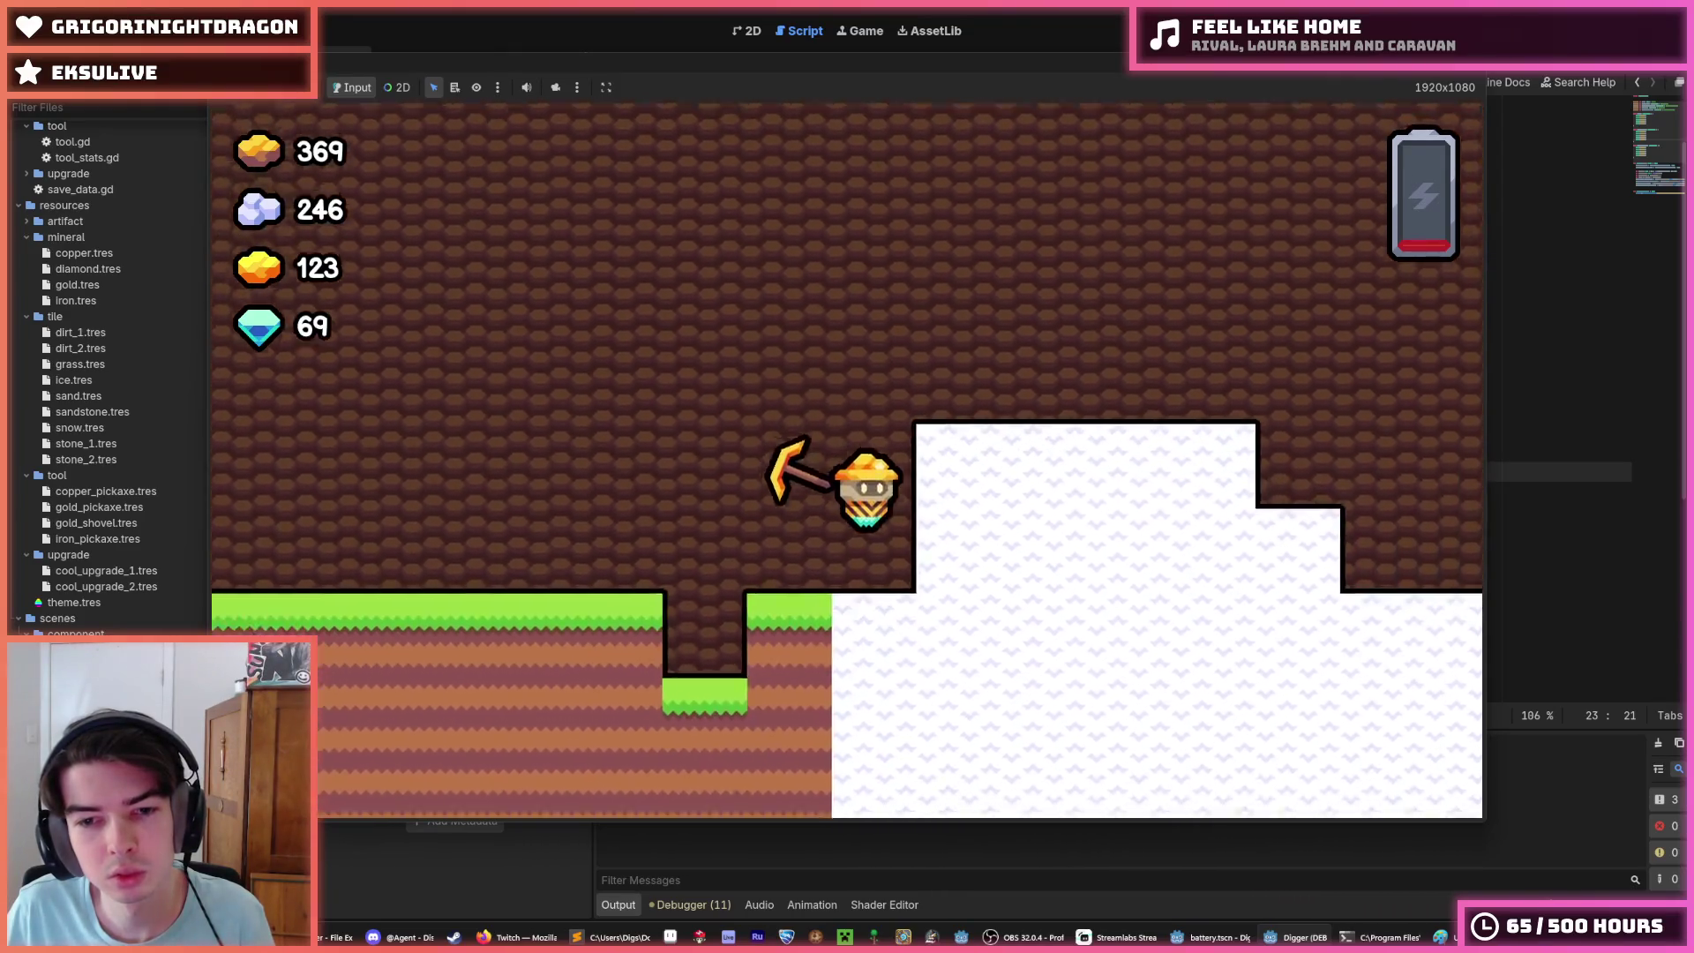
{"action": "key", "text": "d"}
{"action": "key", "text": "s"}
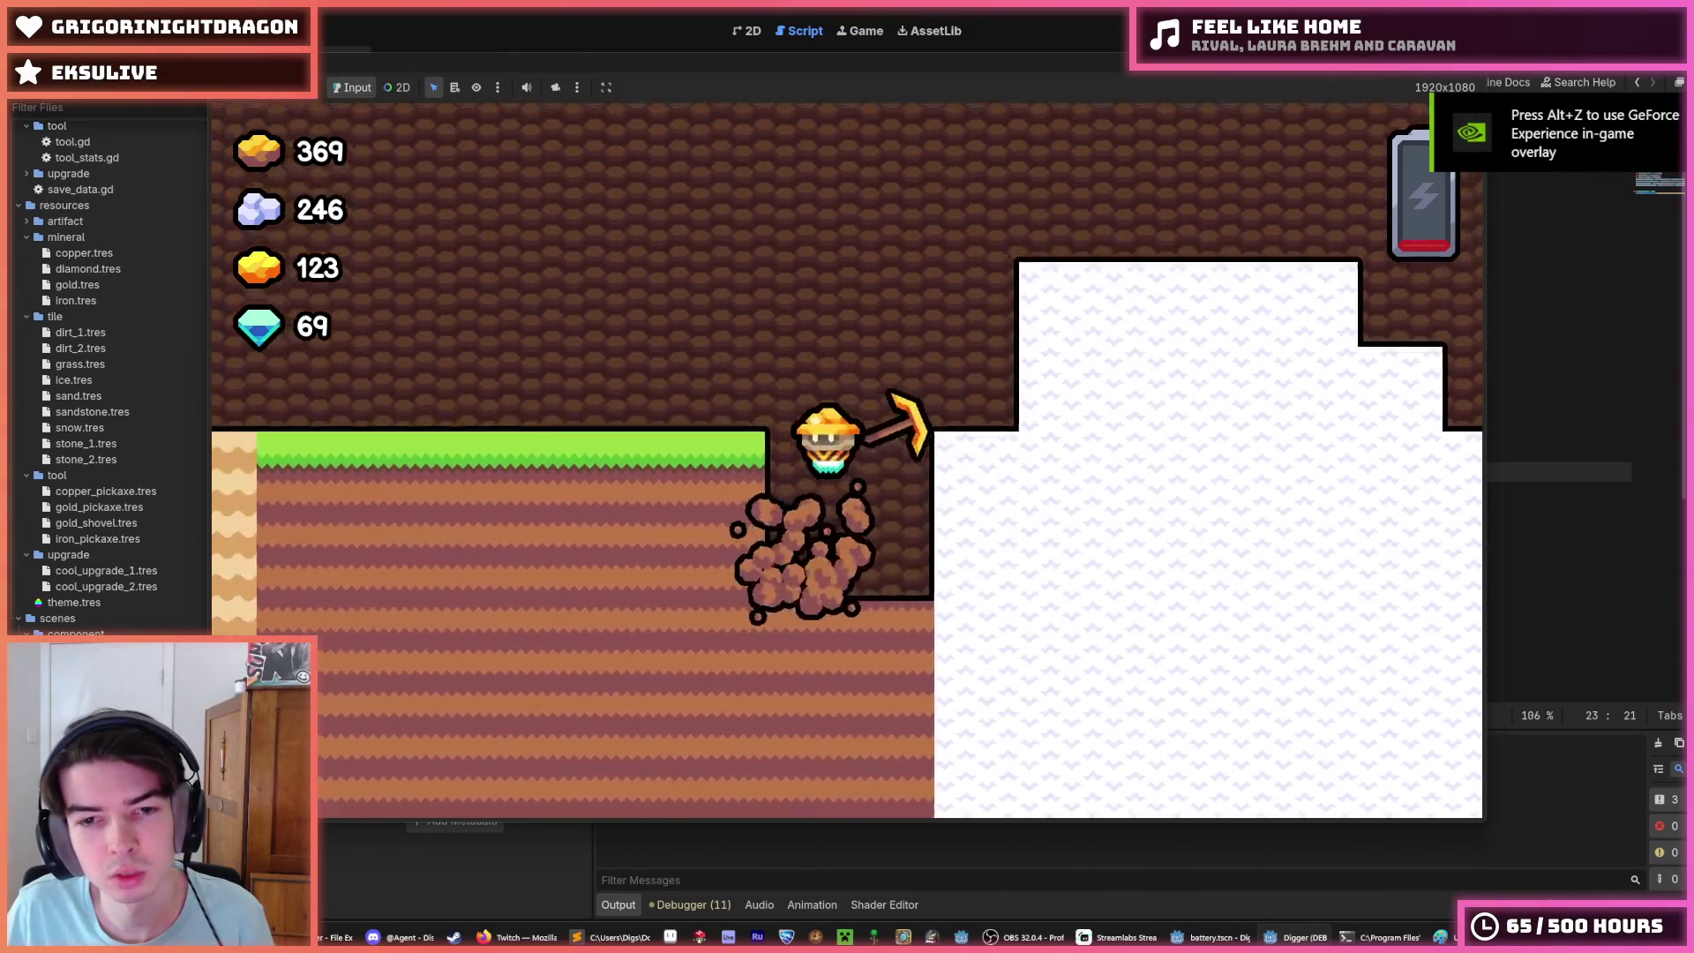
{"action": "key", "text": "w"}
{"action": "key", "text": "d"}
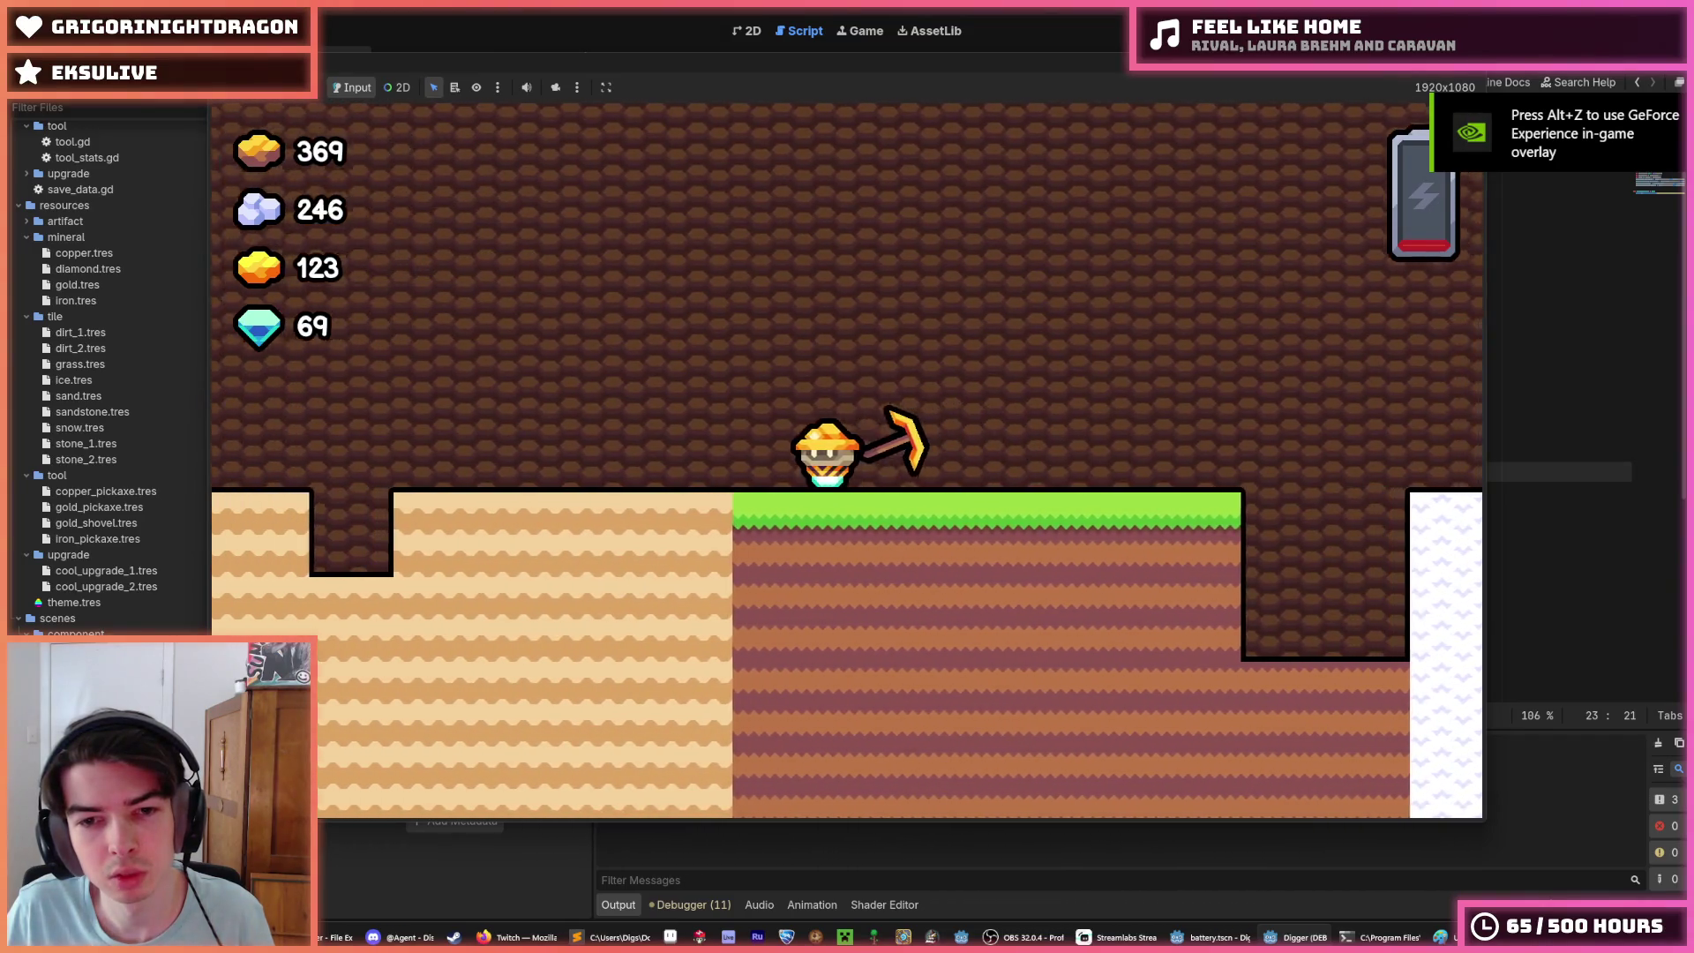
{"action": "key", "text": "a"}
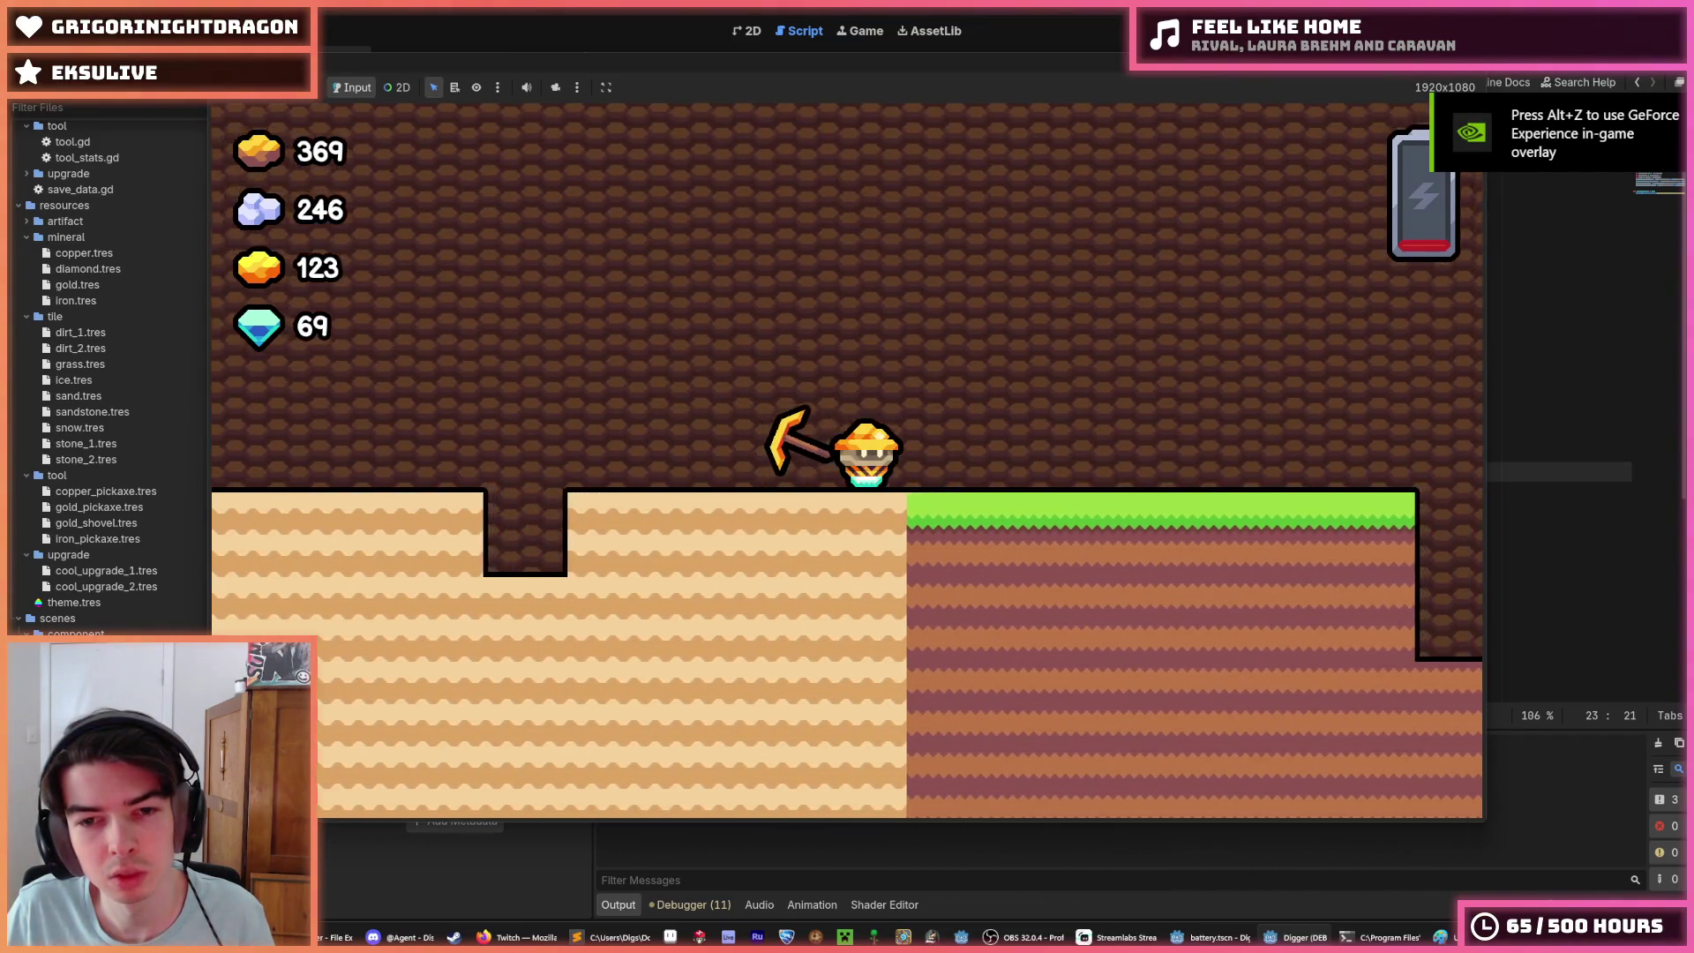
{"action": "key", "text": "d"}
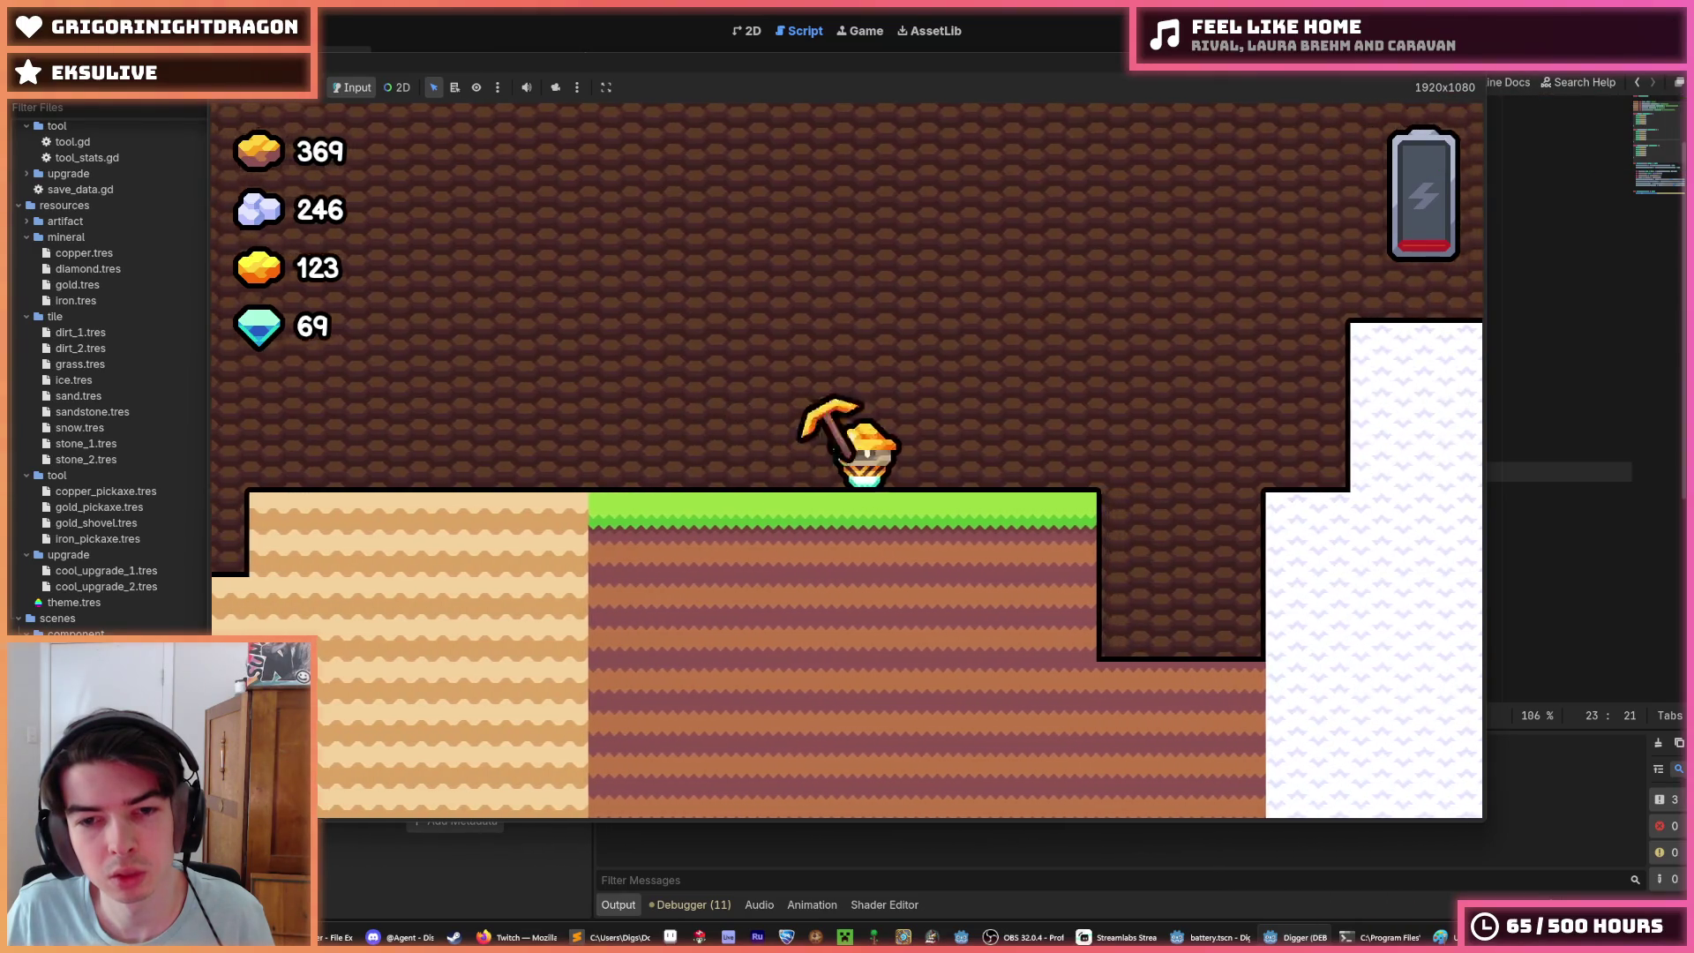
{"action": "key", "text": "s"}
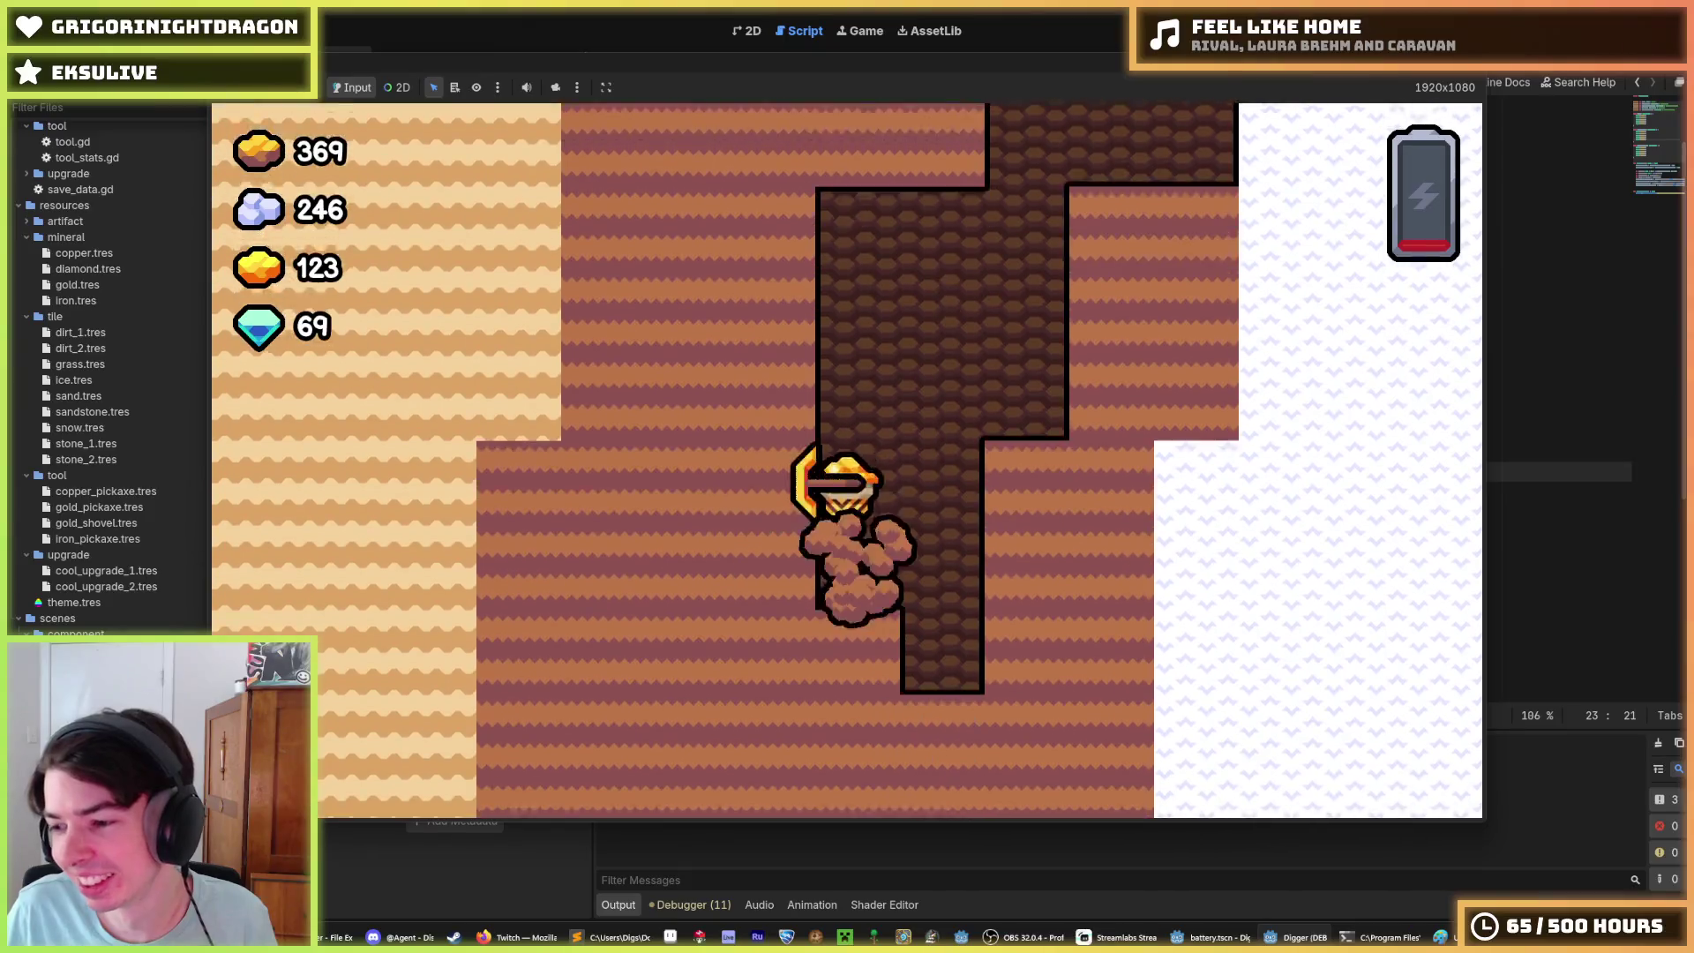
{"action": "key", "text": "a"}
{"action": "key", "text": "w"}
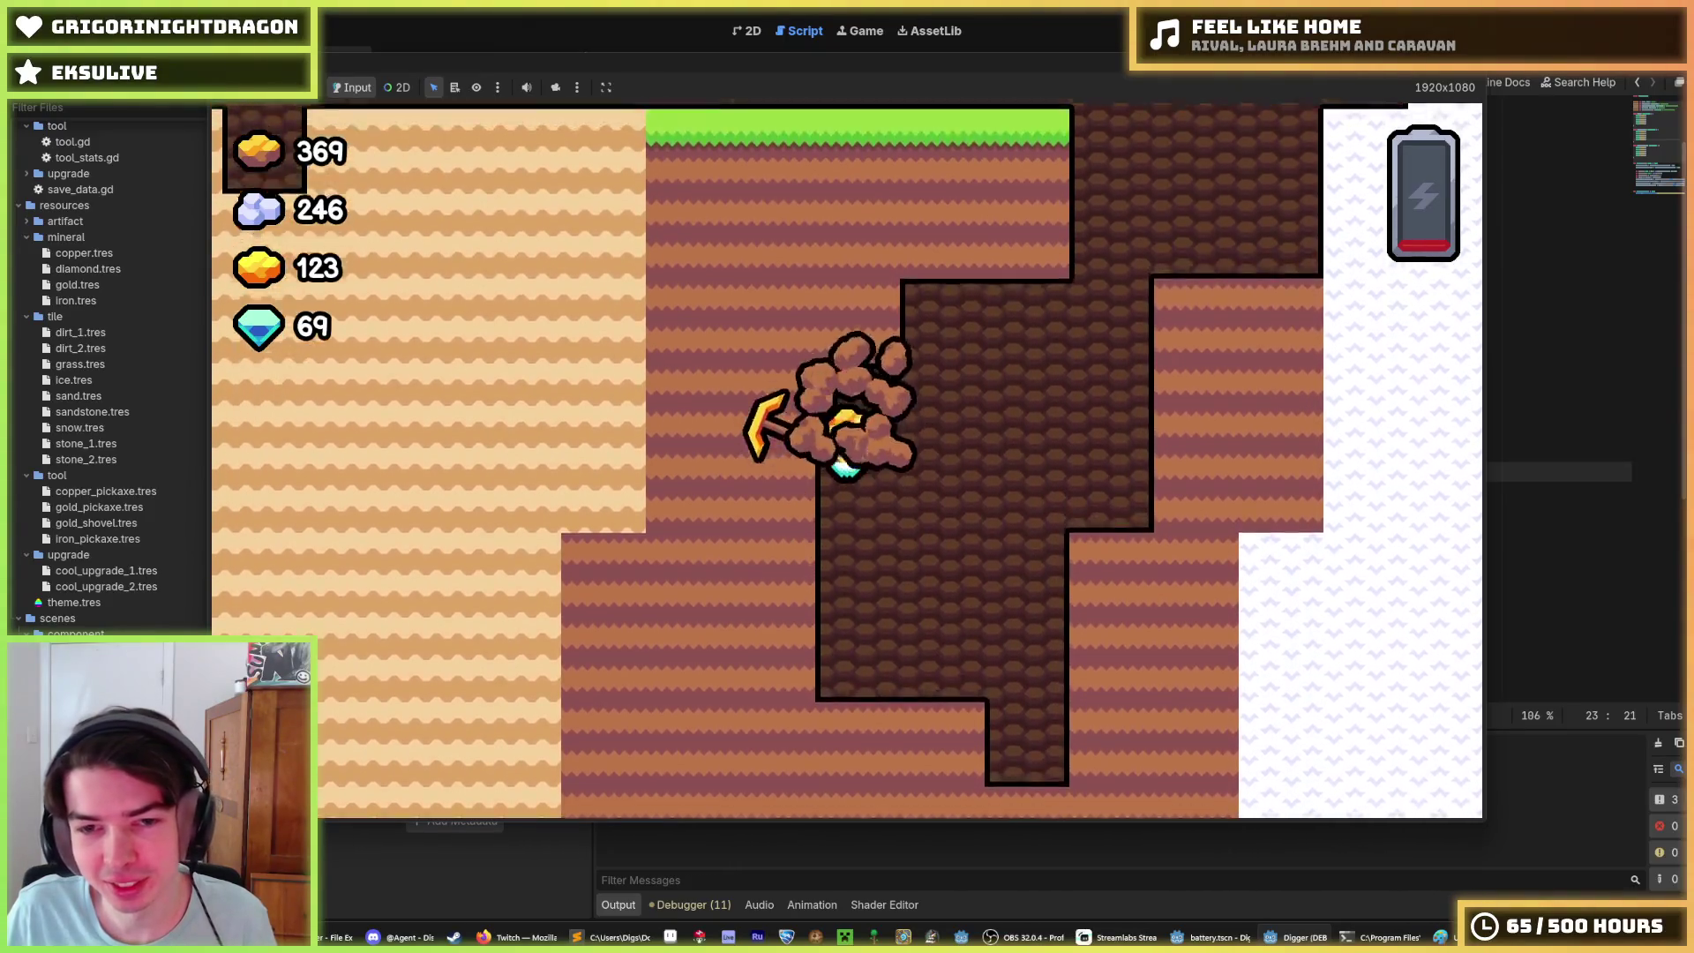
{"action": "key", "text": "d"}
{"action": "key", "text": "s"}
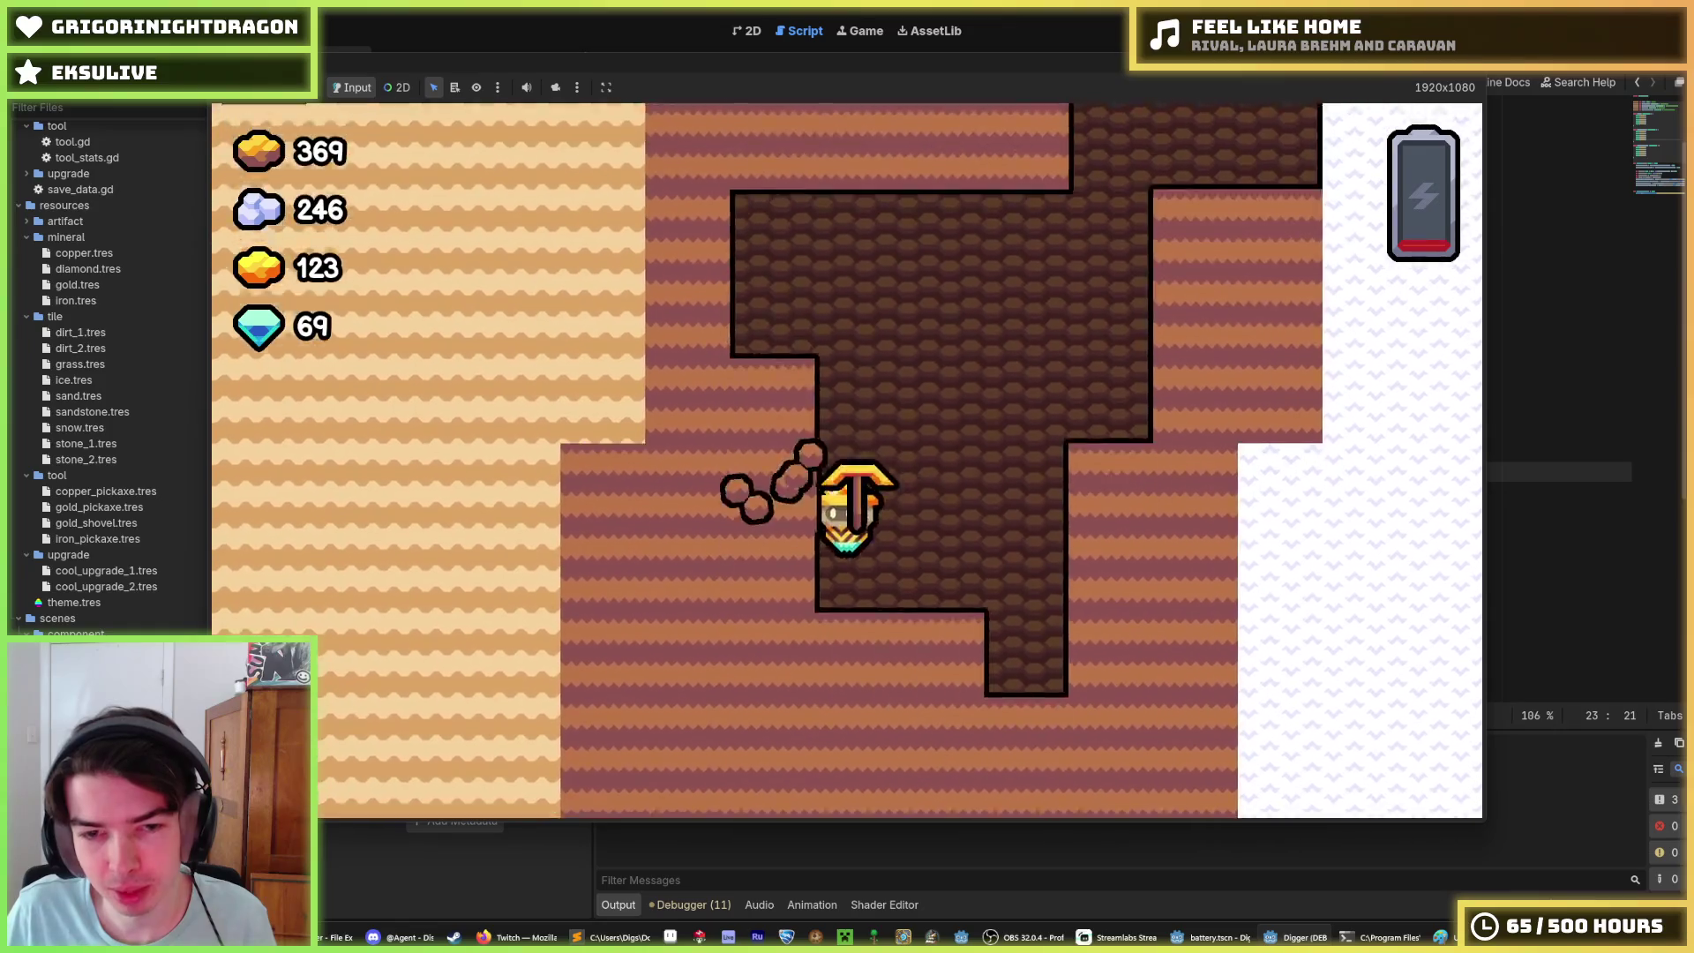
{"action": "key", "text": "w"}
{"action": "key", "text": "s"}
Step: Dig deeper down through the dirt blocks into the gold vein, reaching 129 gold
{"action": "key", "text": "a"}
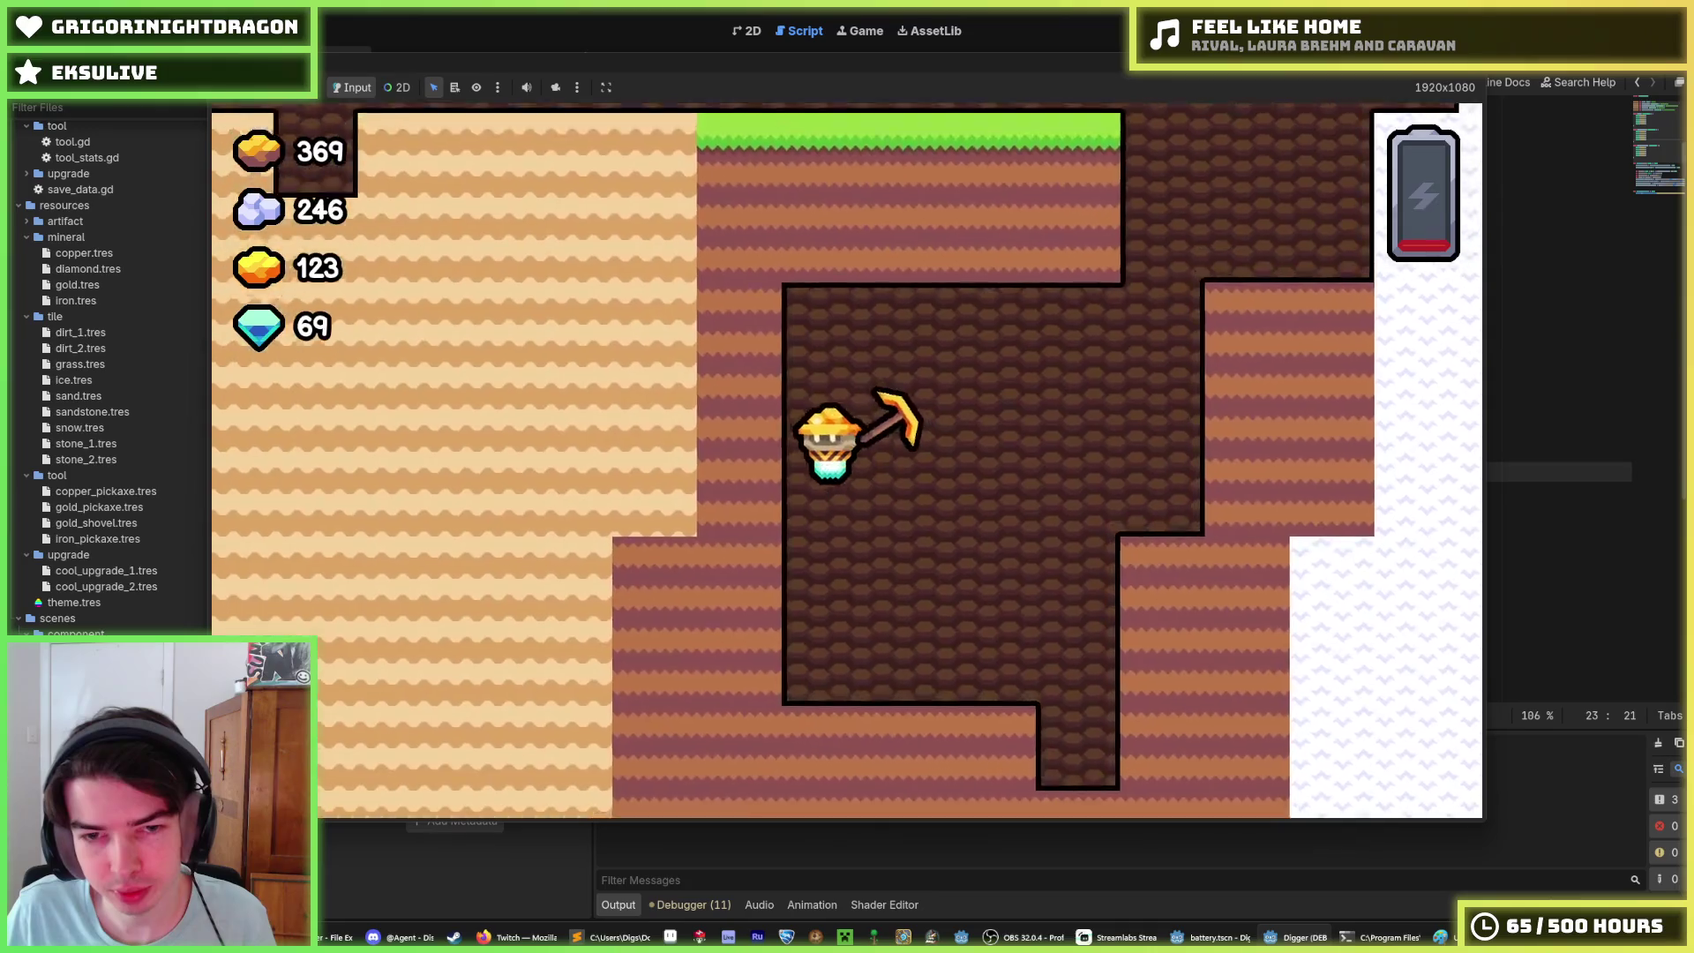
{"action": "key", "text": "s"}
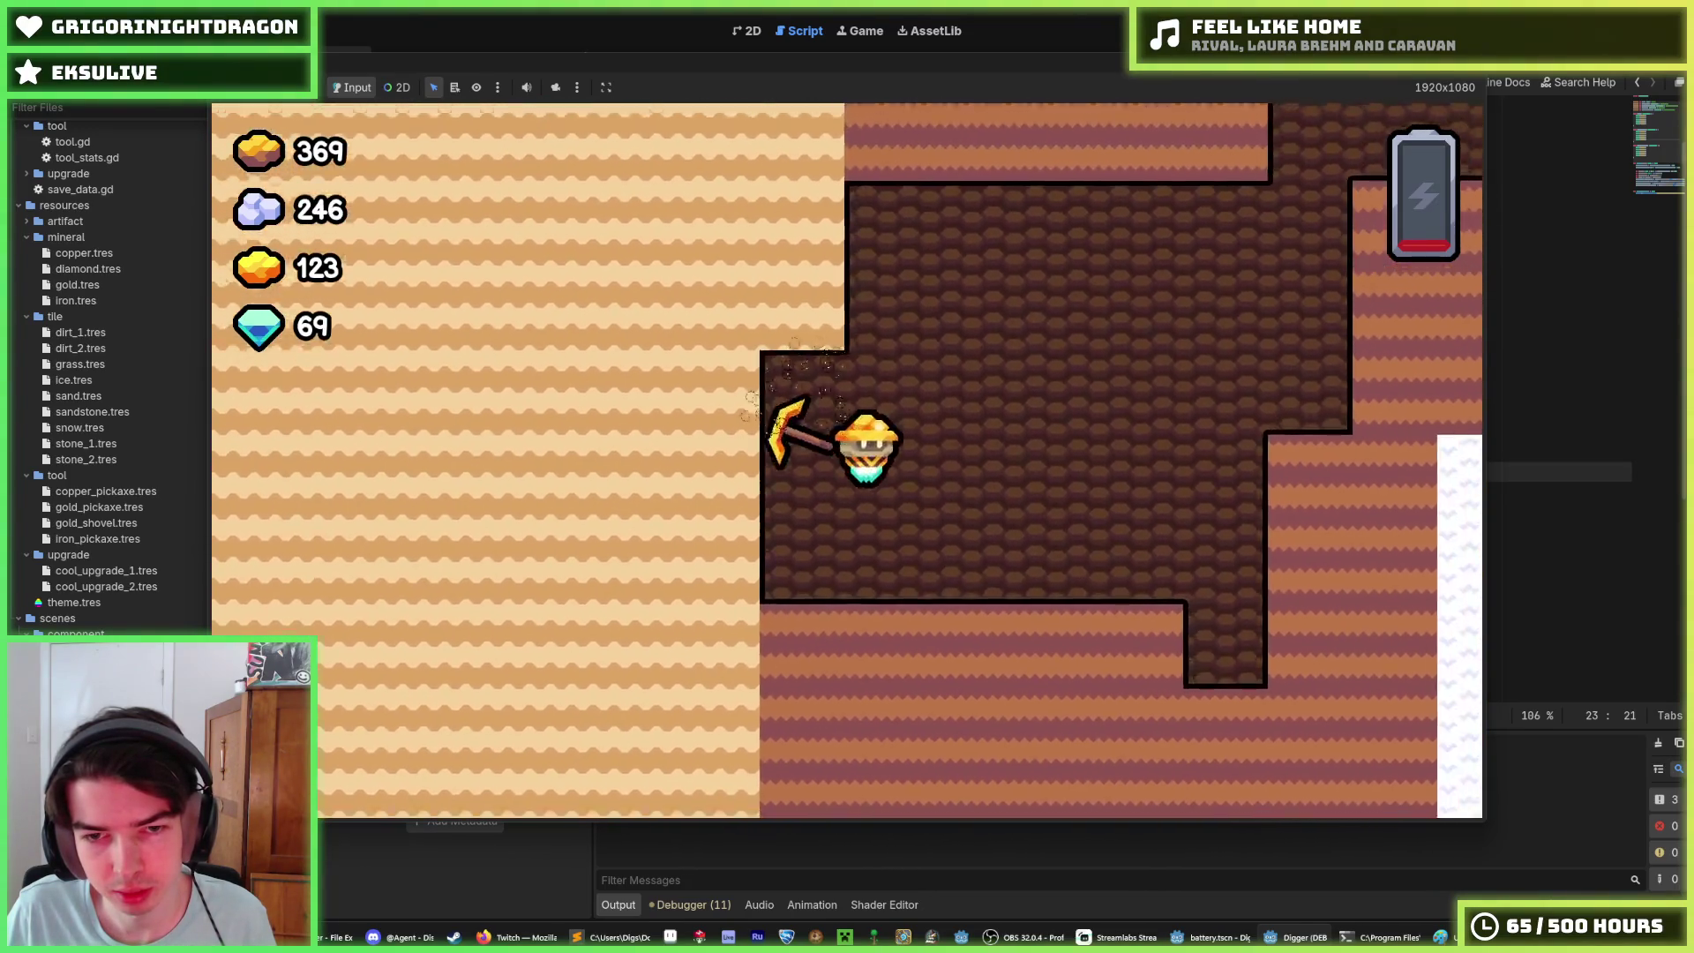
{"action": "key", "text": "d"}
{"action": "key", "text": "s"}
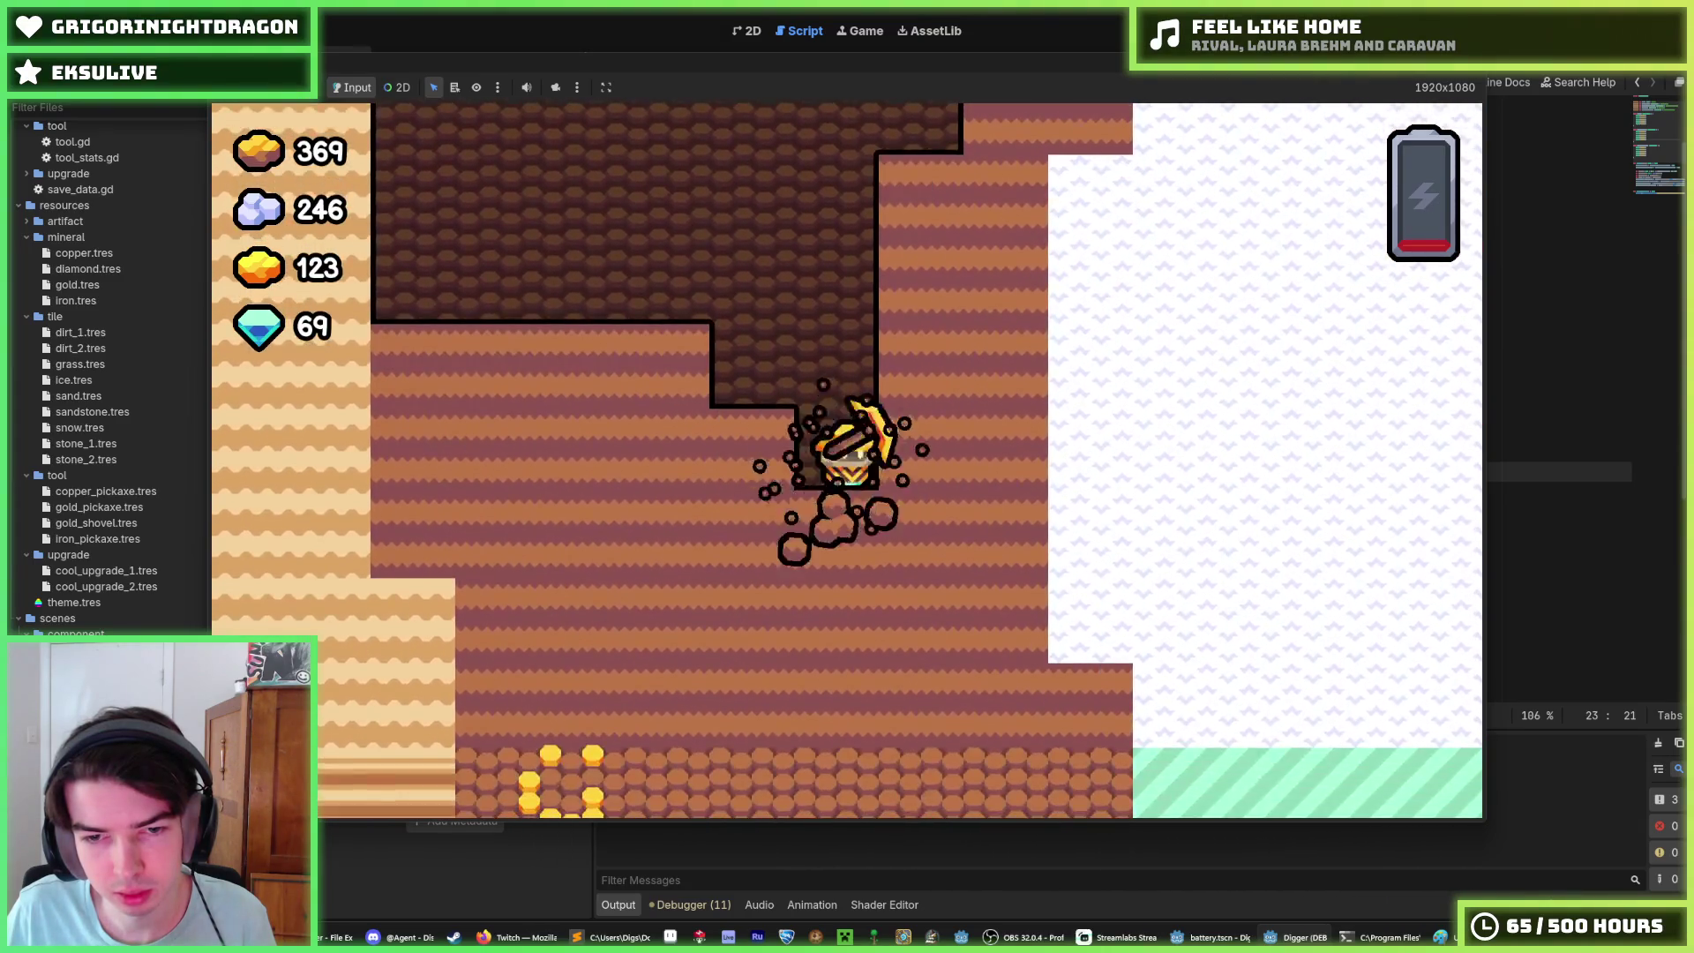
{"action": "key", "text": "w"}
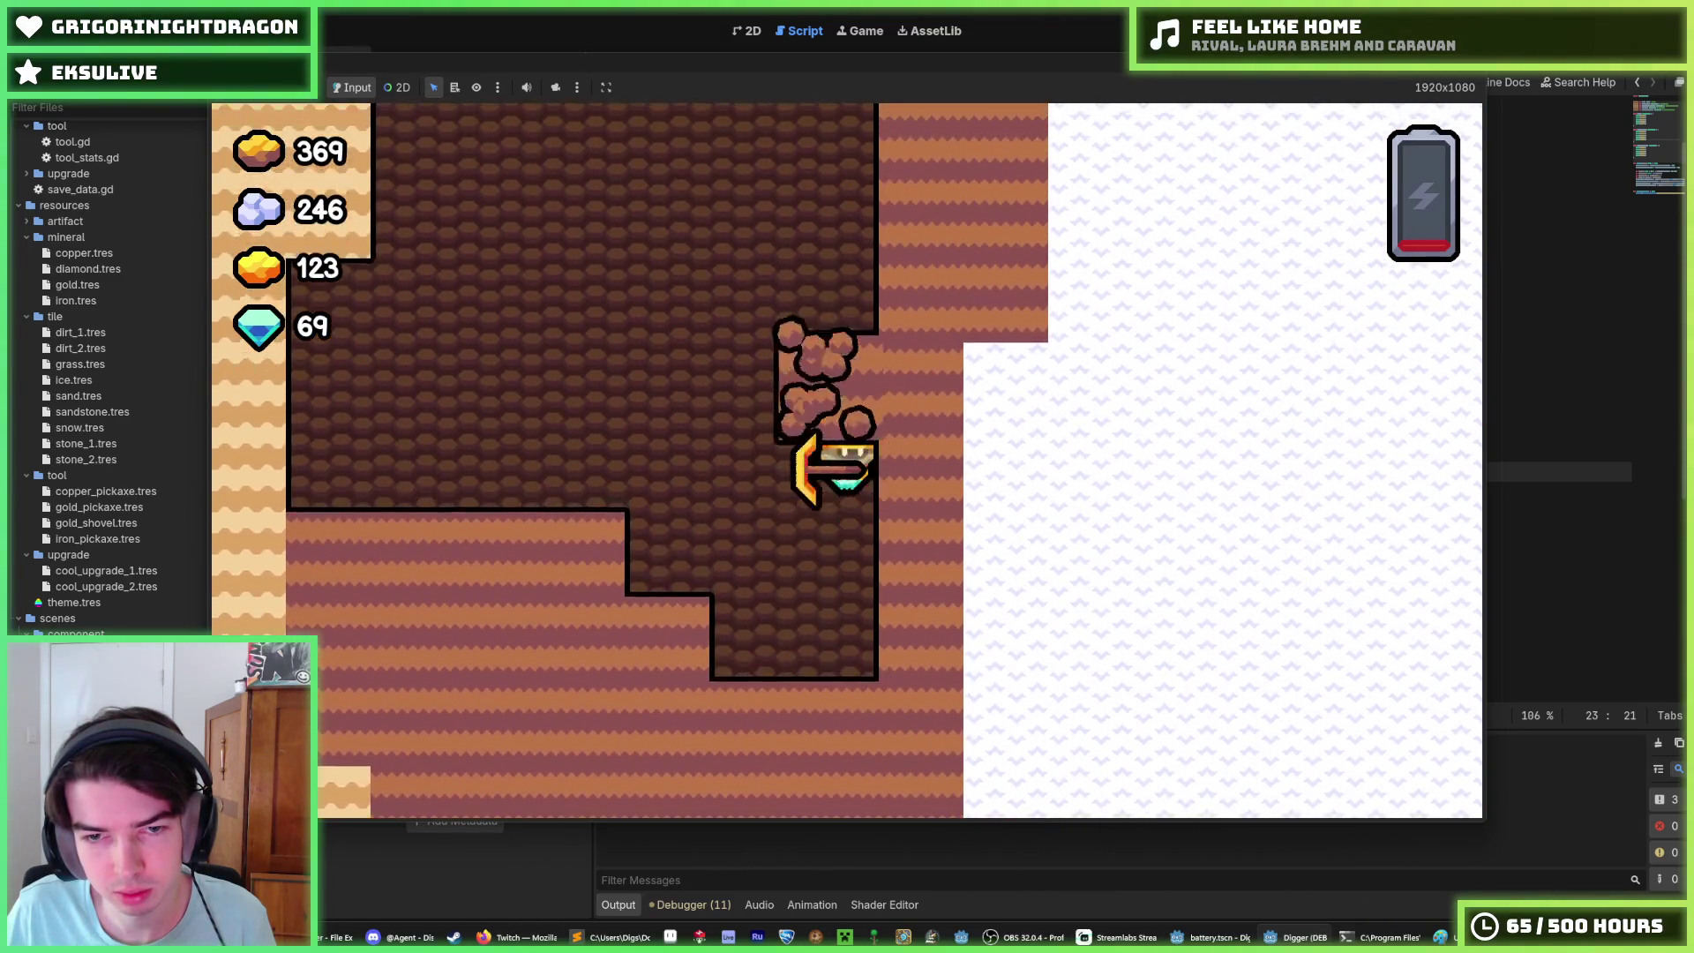
{"action": "key", "text": "s"}
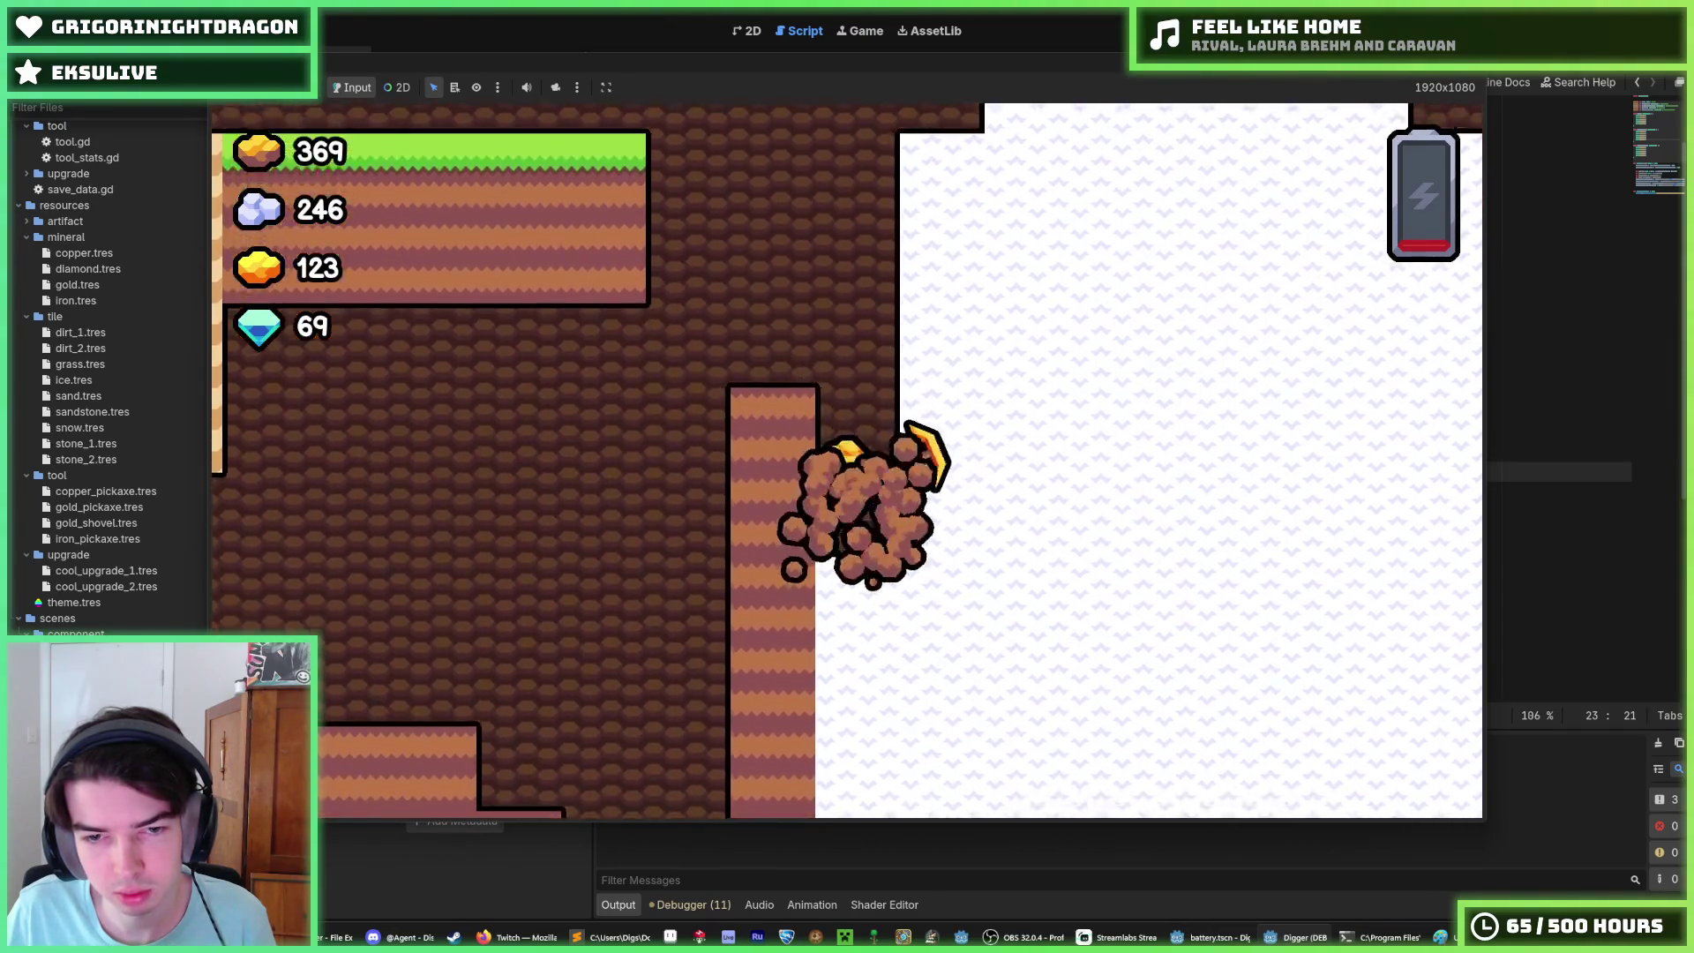
{"action": "key", "text": "a"}
{"action": "key", "text": "s"}
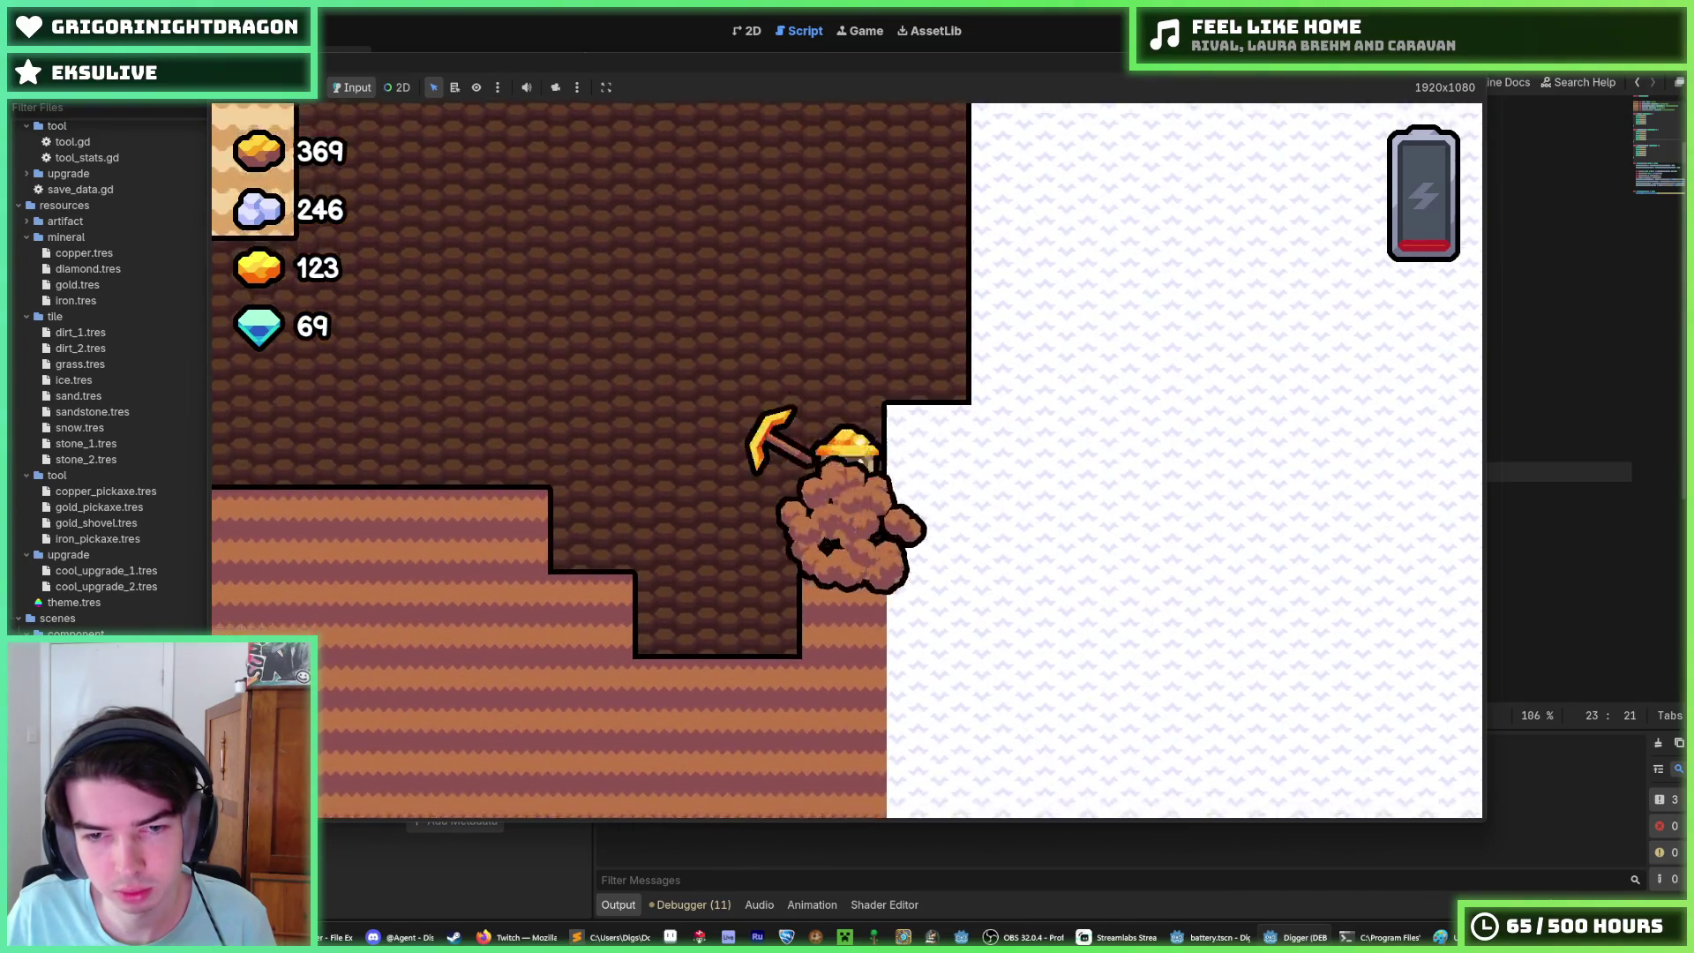
{"action": "key", "text": "s"}
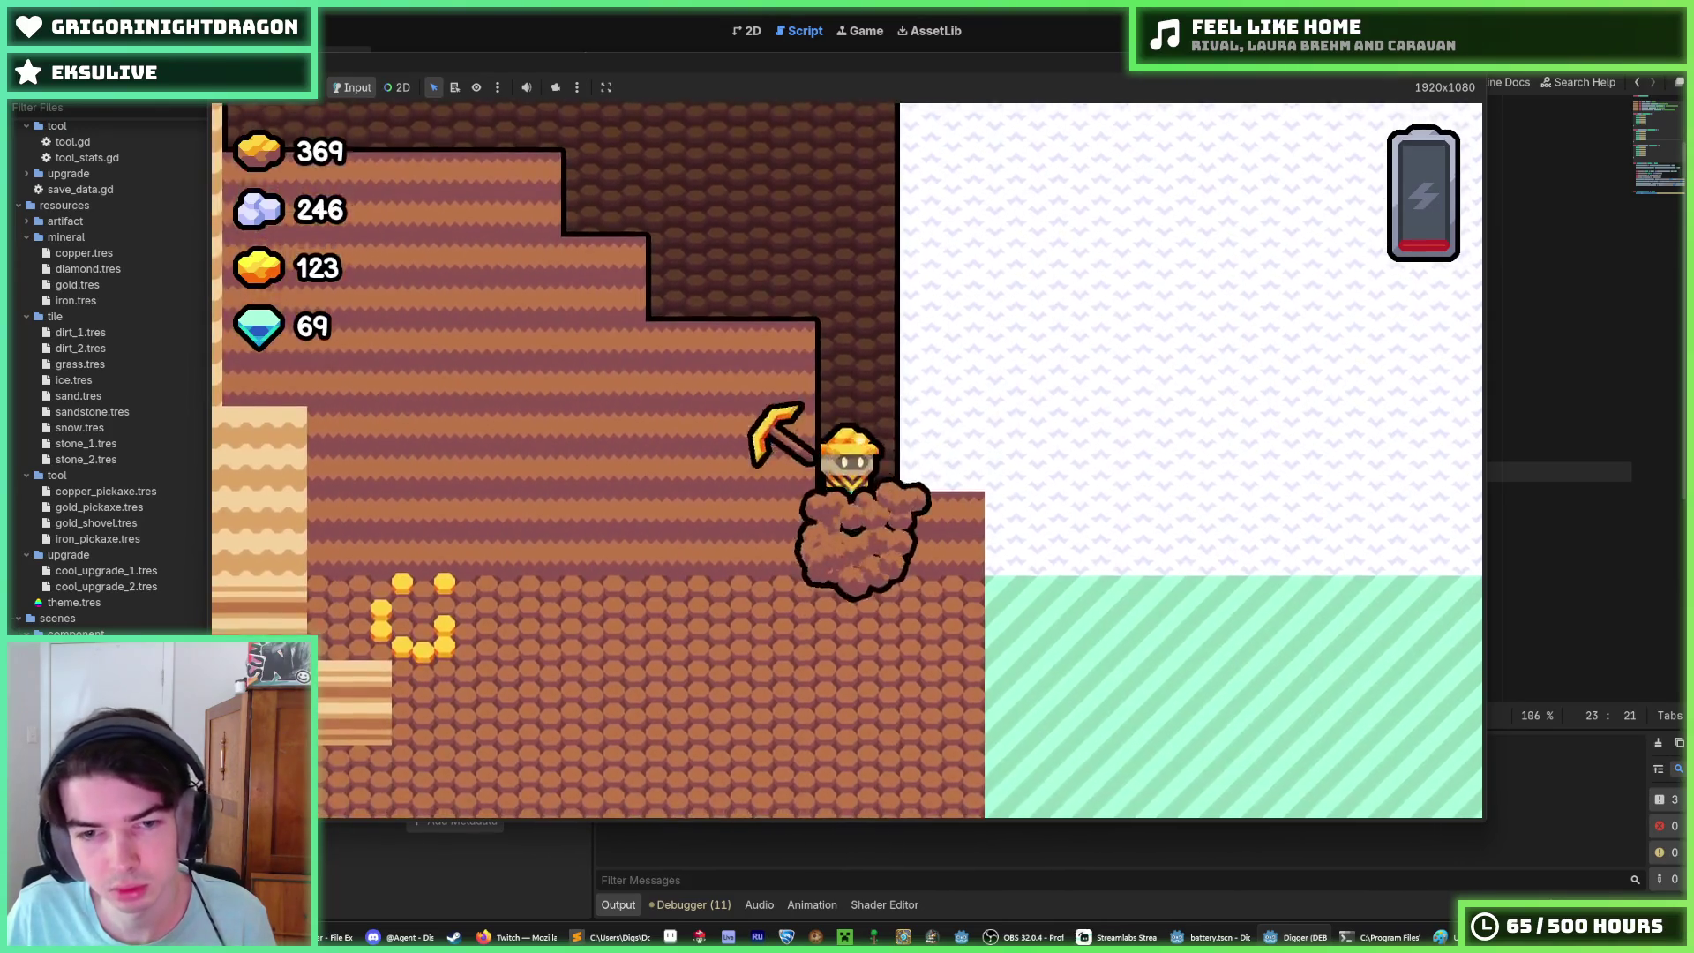
{"action": "key", "text": "s"}
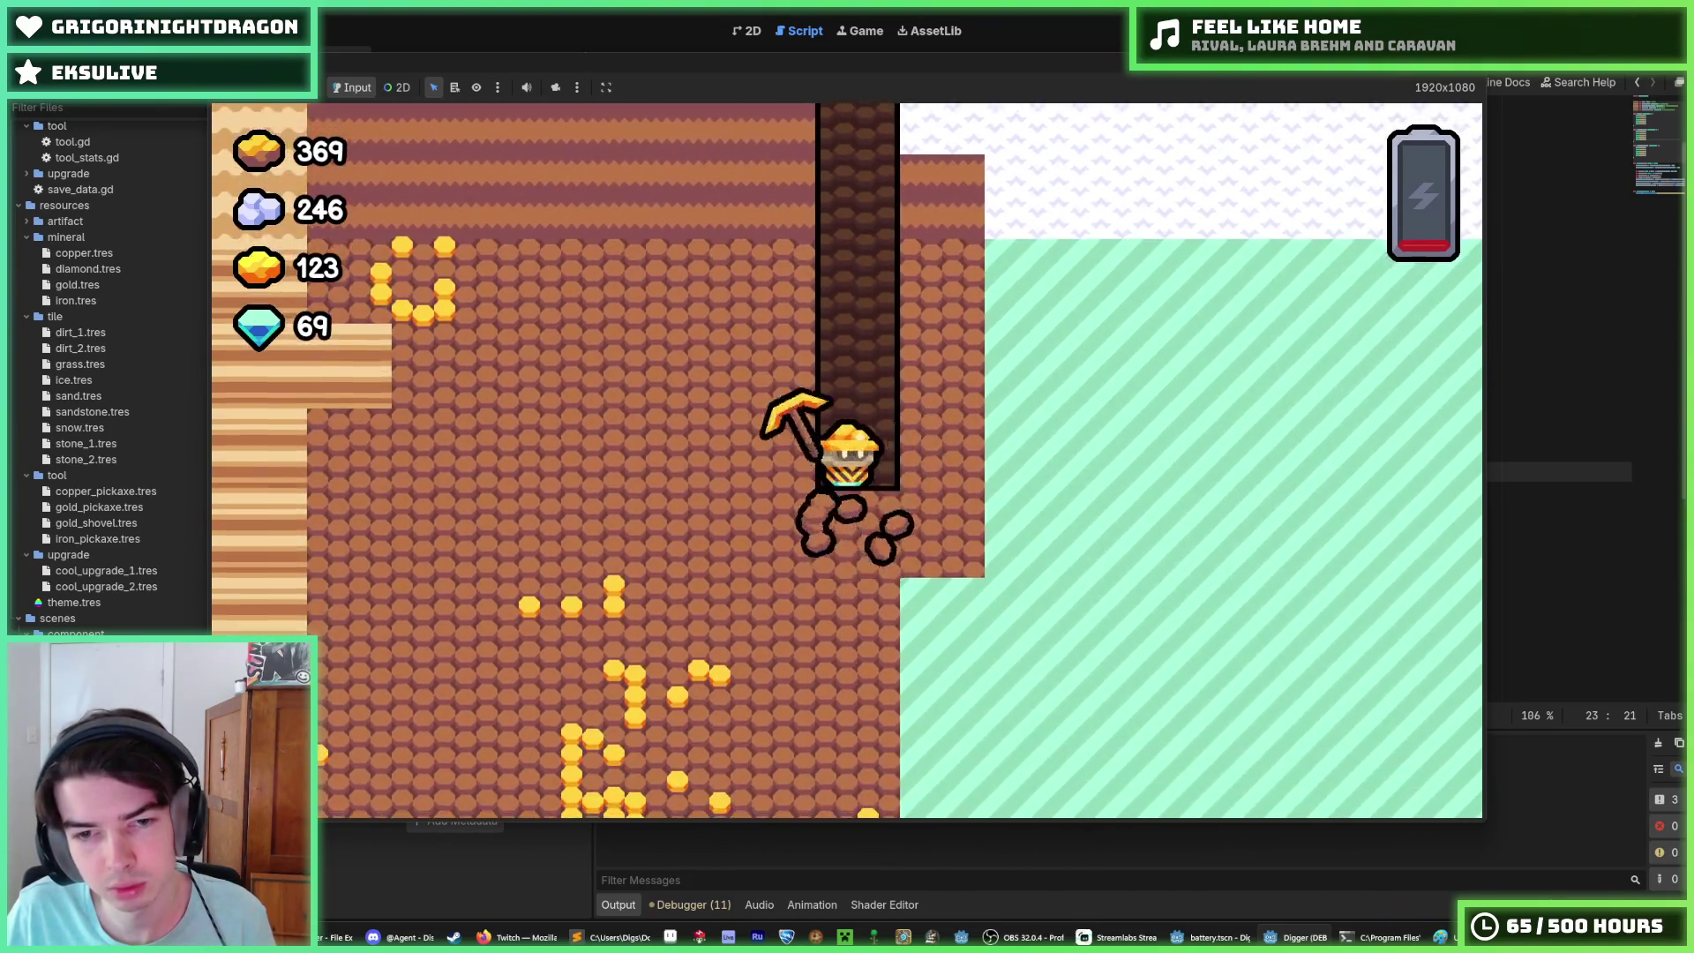
{"action": "key", "text": "s"}
{"action": "key", "text": "s"}
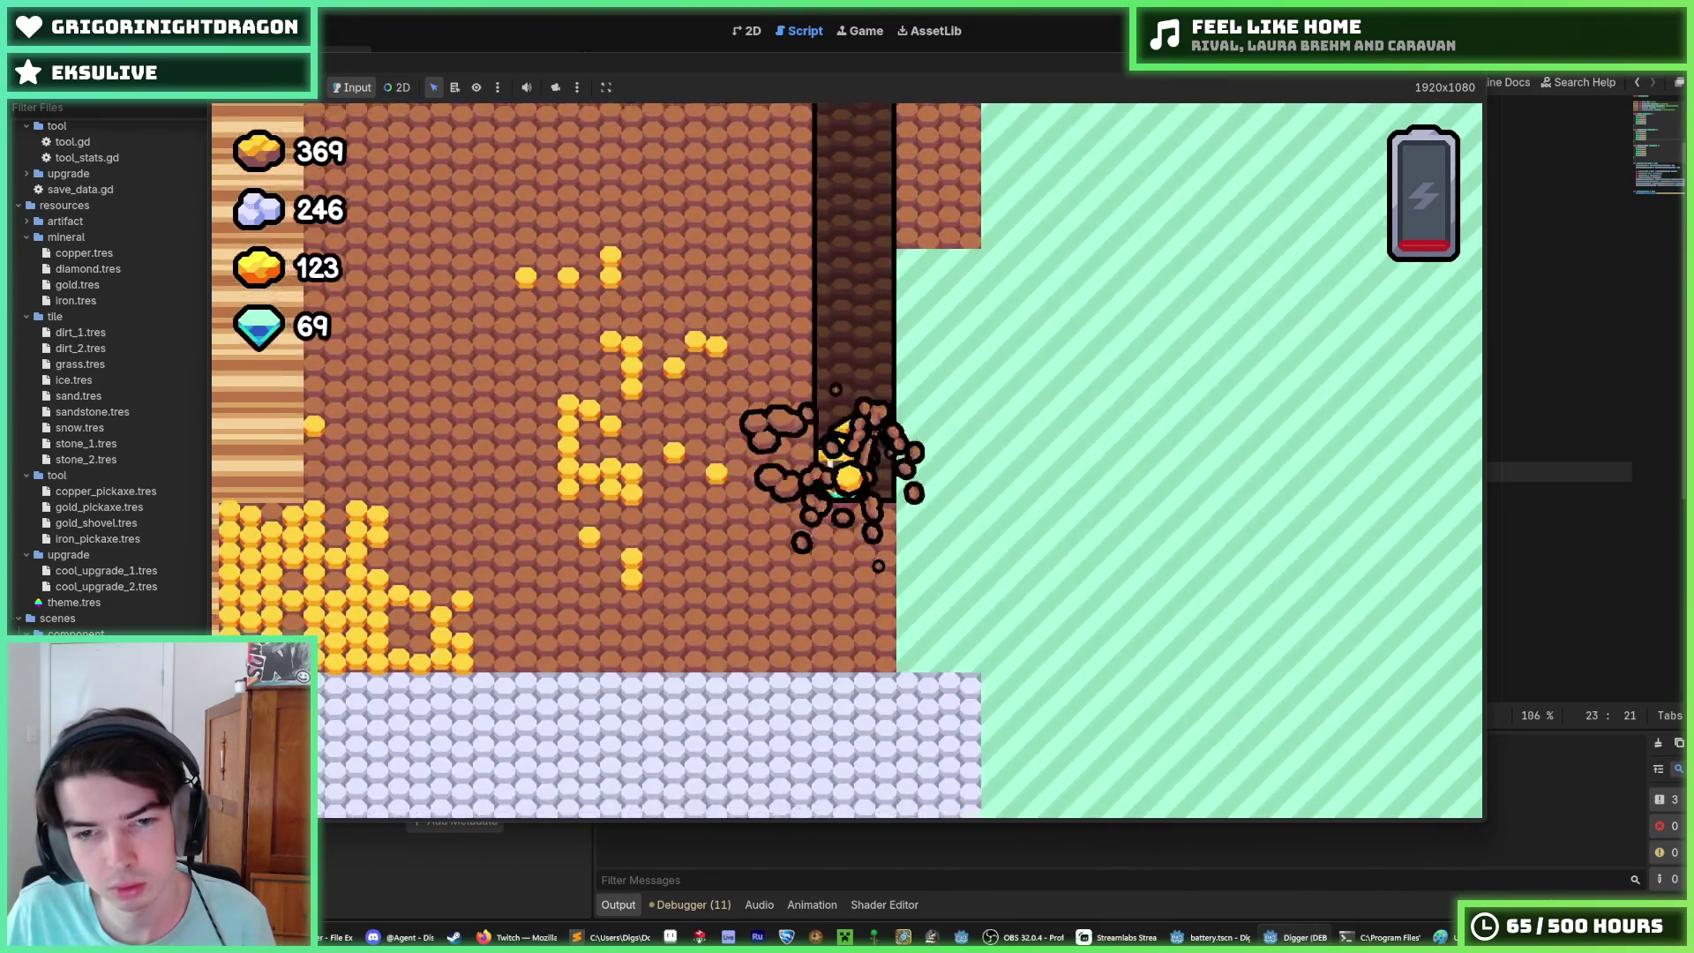
{"action": "key", "text": "a"}
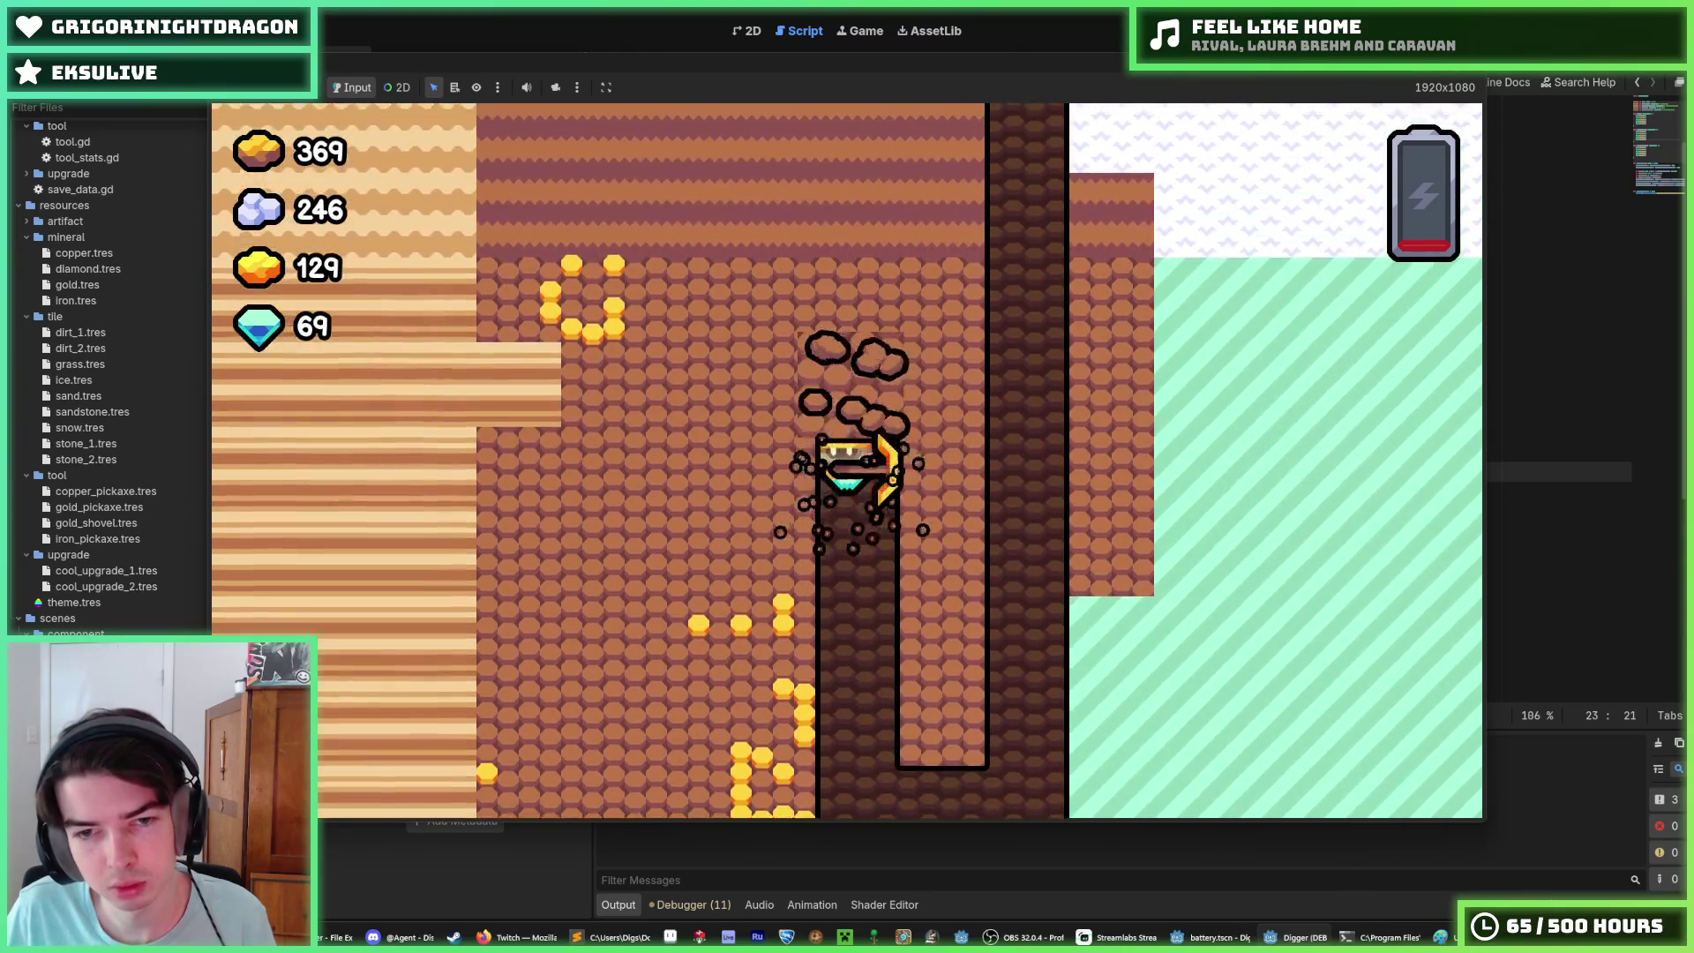
Step: Dig downward for gold and tunnel left through the gold block
{"action": "key", "text": "w"}
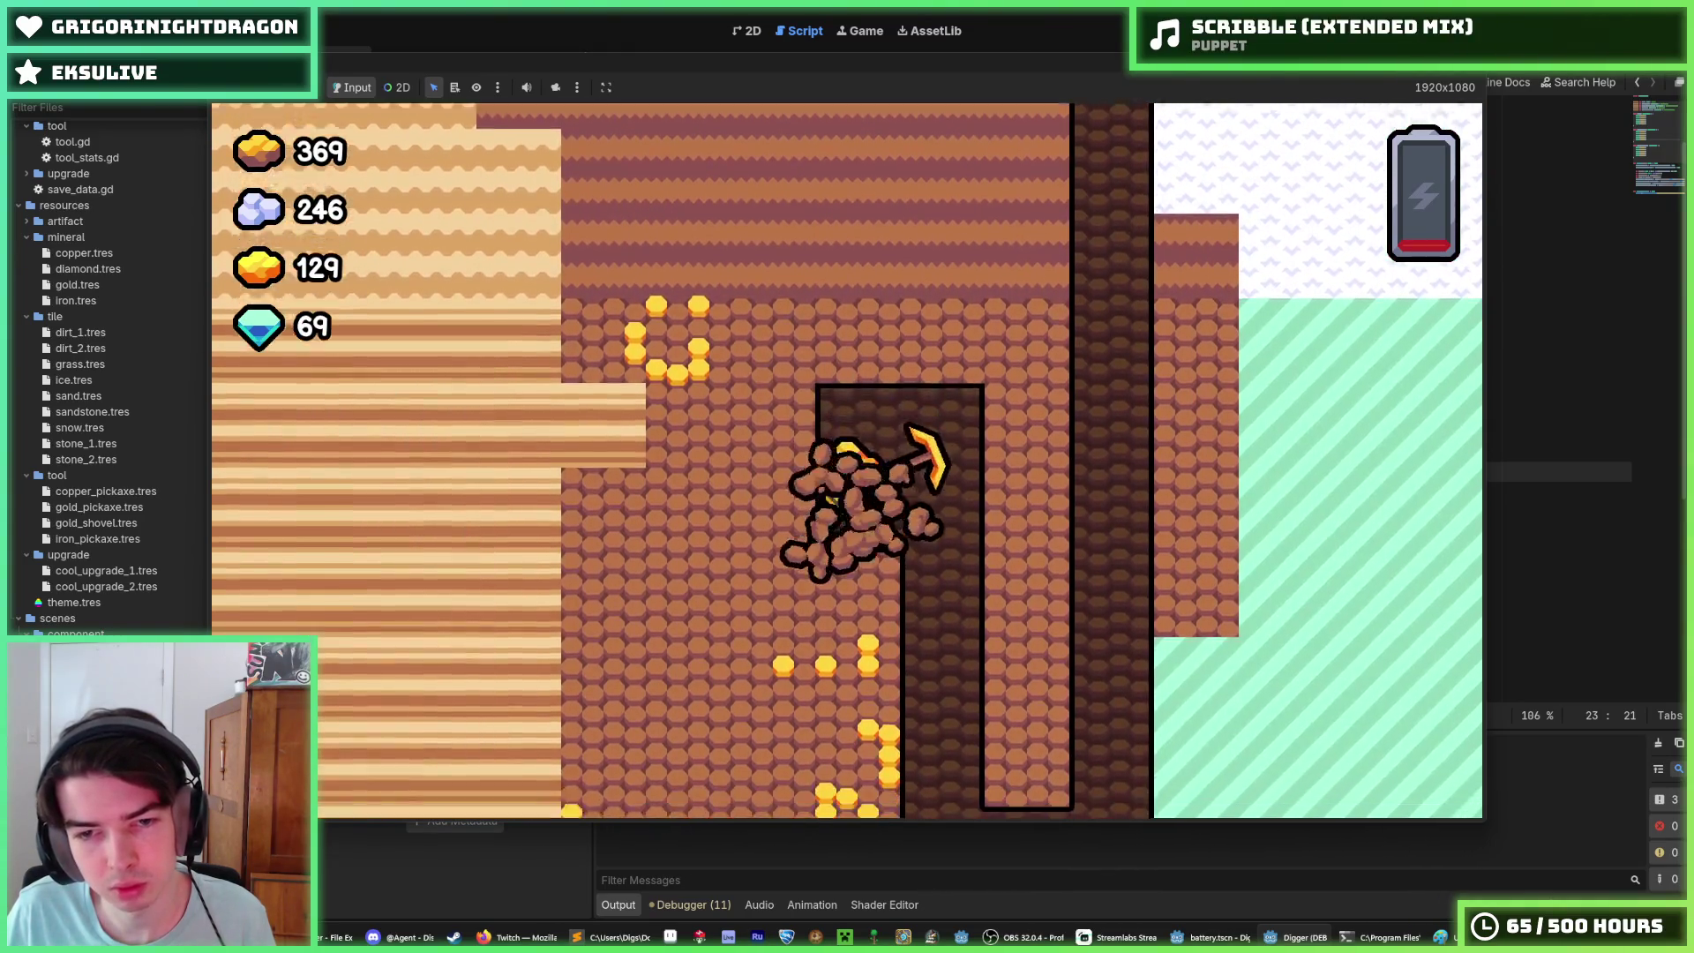
{"action": "key", "text": "s"}
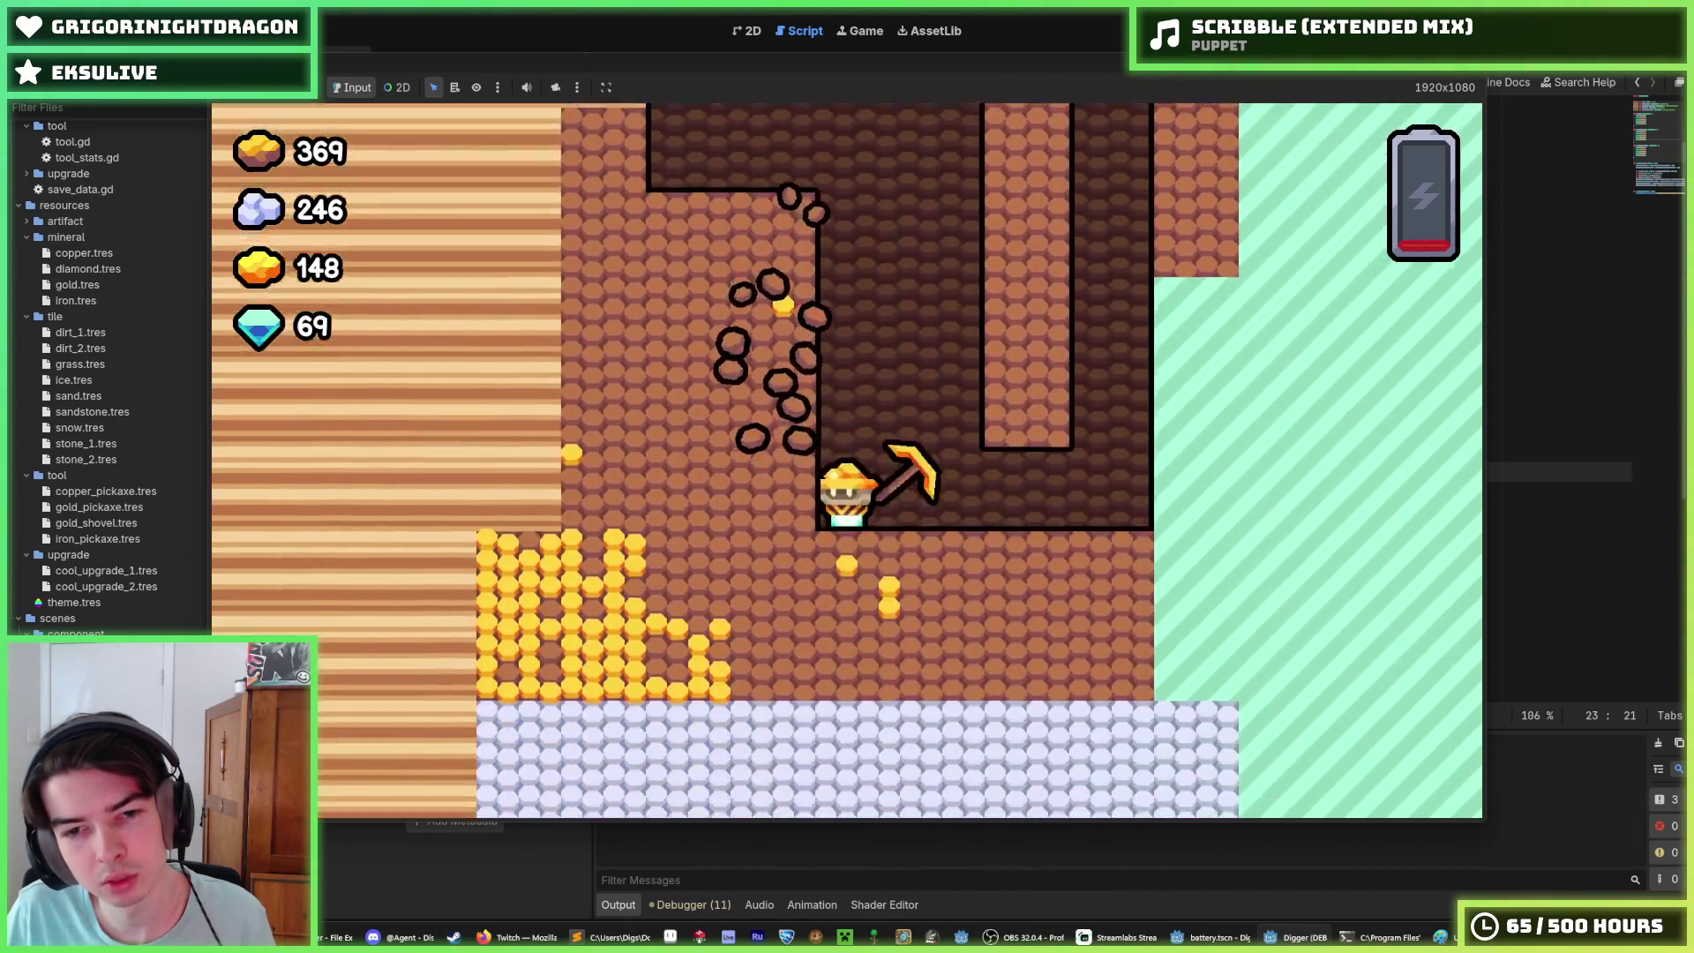
{"action": "key", "text": "s"}
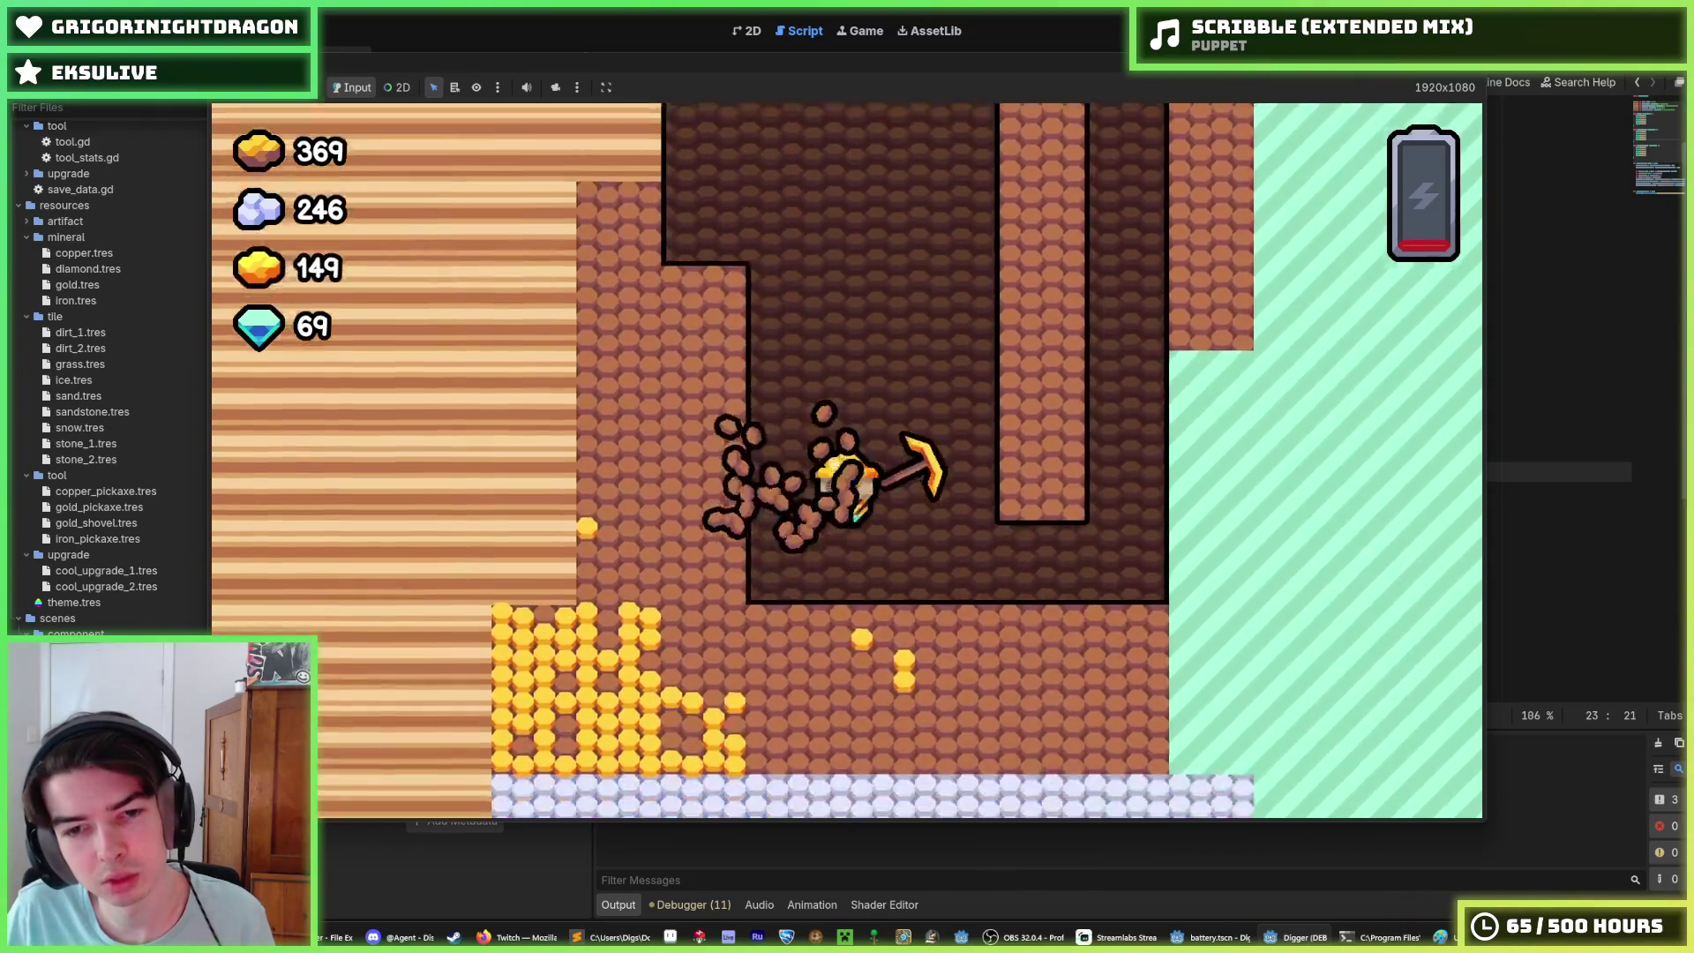
{"action": "key", "text": "d"}
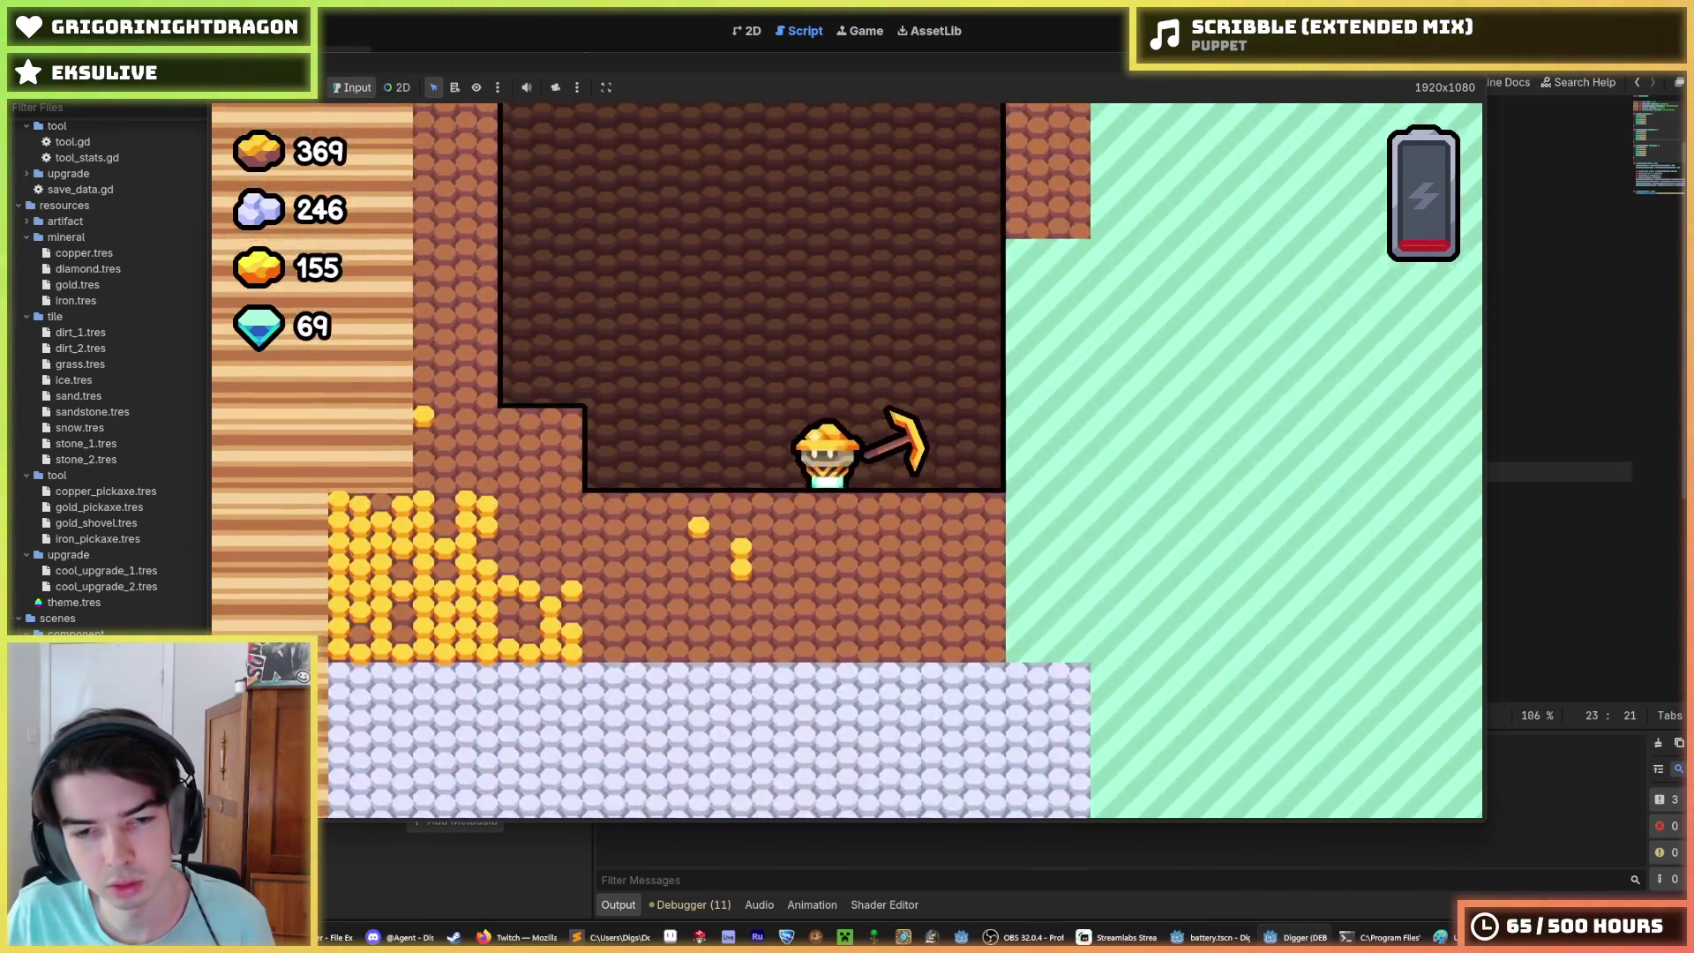
{"action": "key", "text": "a"}
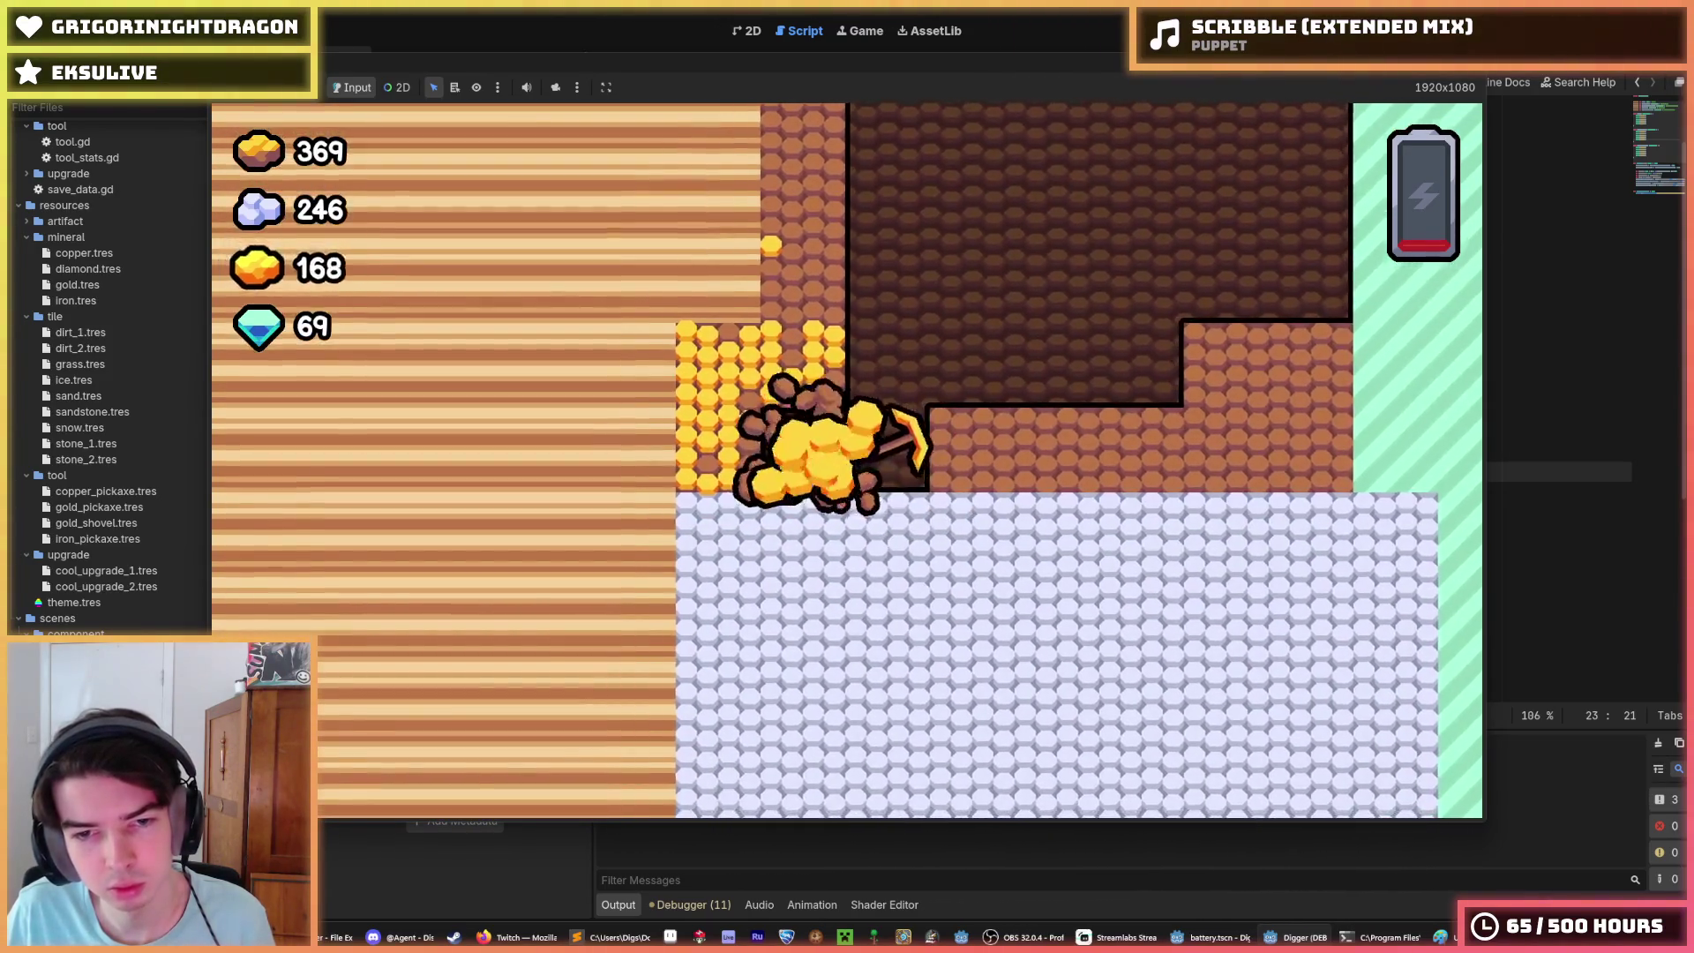
{"action": "key", "text": "a"}
{"action": "key", "text": "d"}
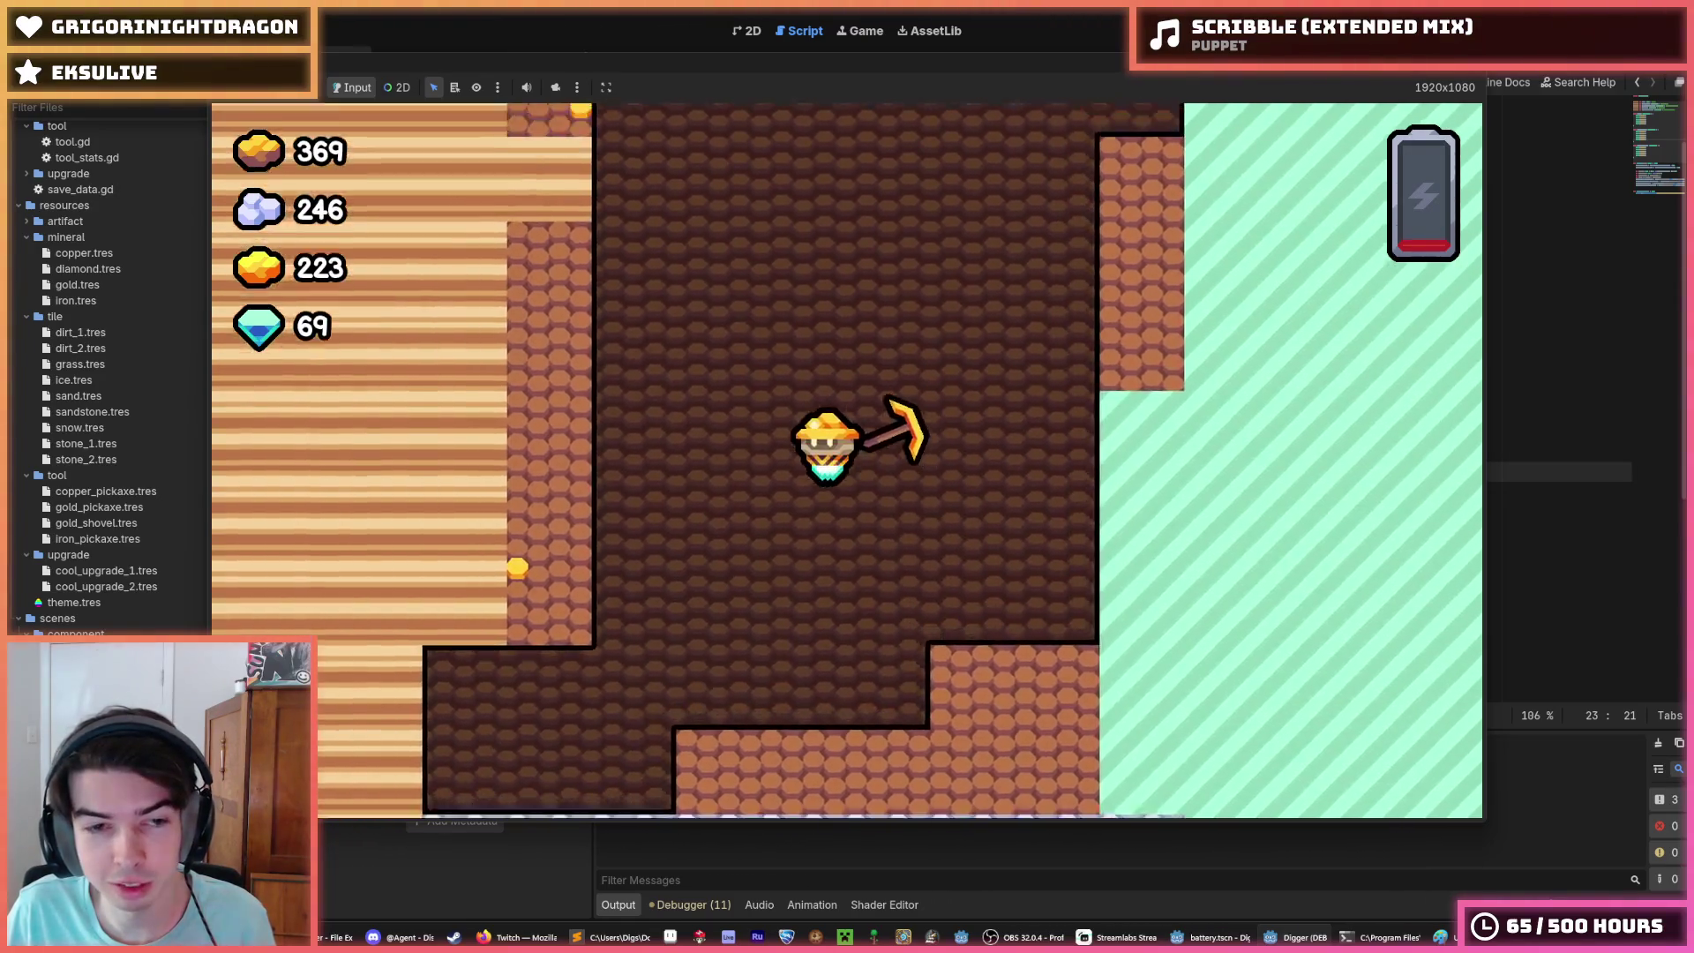
Step: Fly up and across the caves, then dig down and left, bringing gold to 226
{"action": "key", "text": "w"}
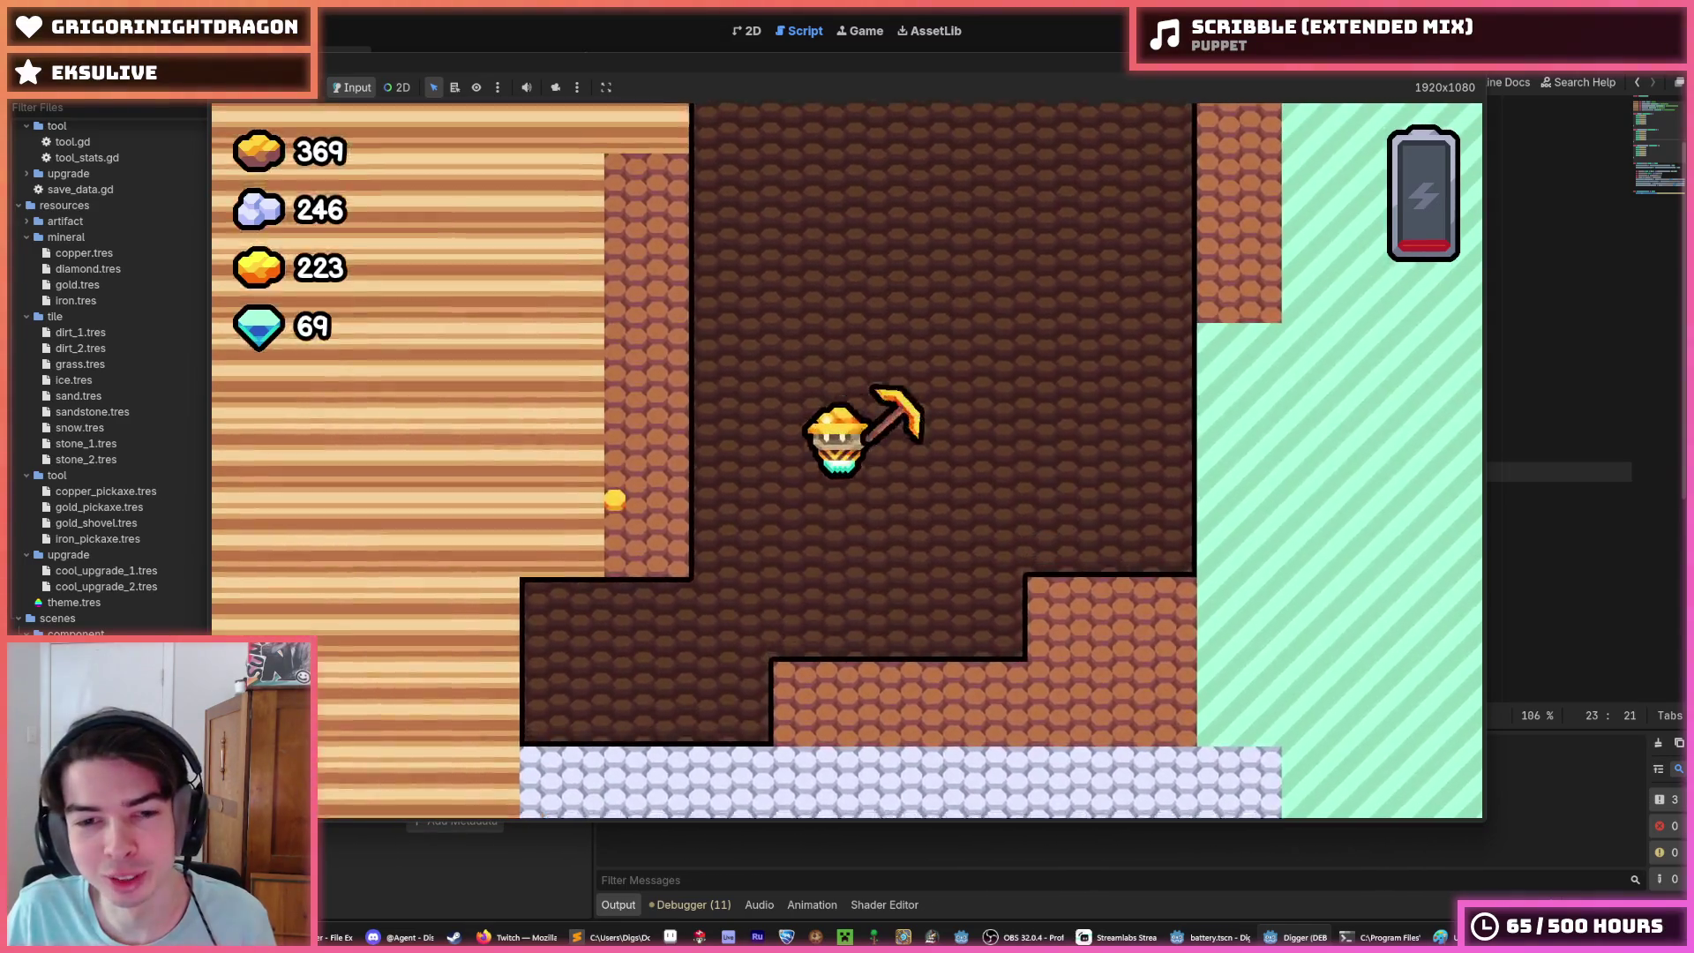
{"action": "key", "text": "w"}
{"action": "key", "text": "d"}
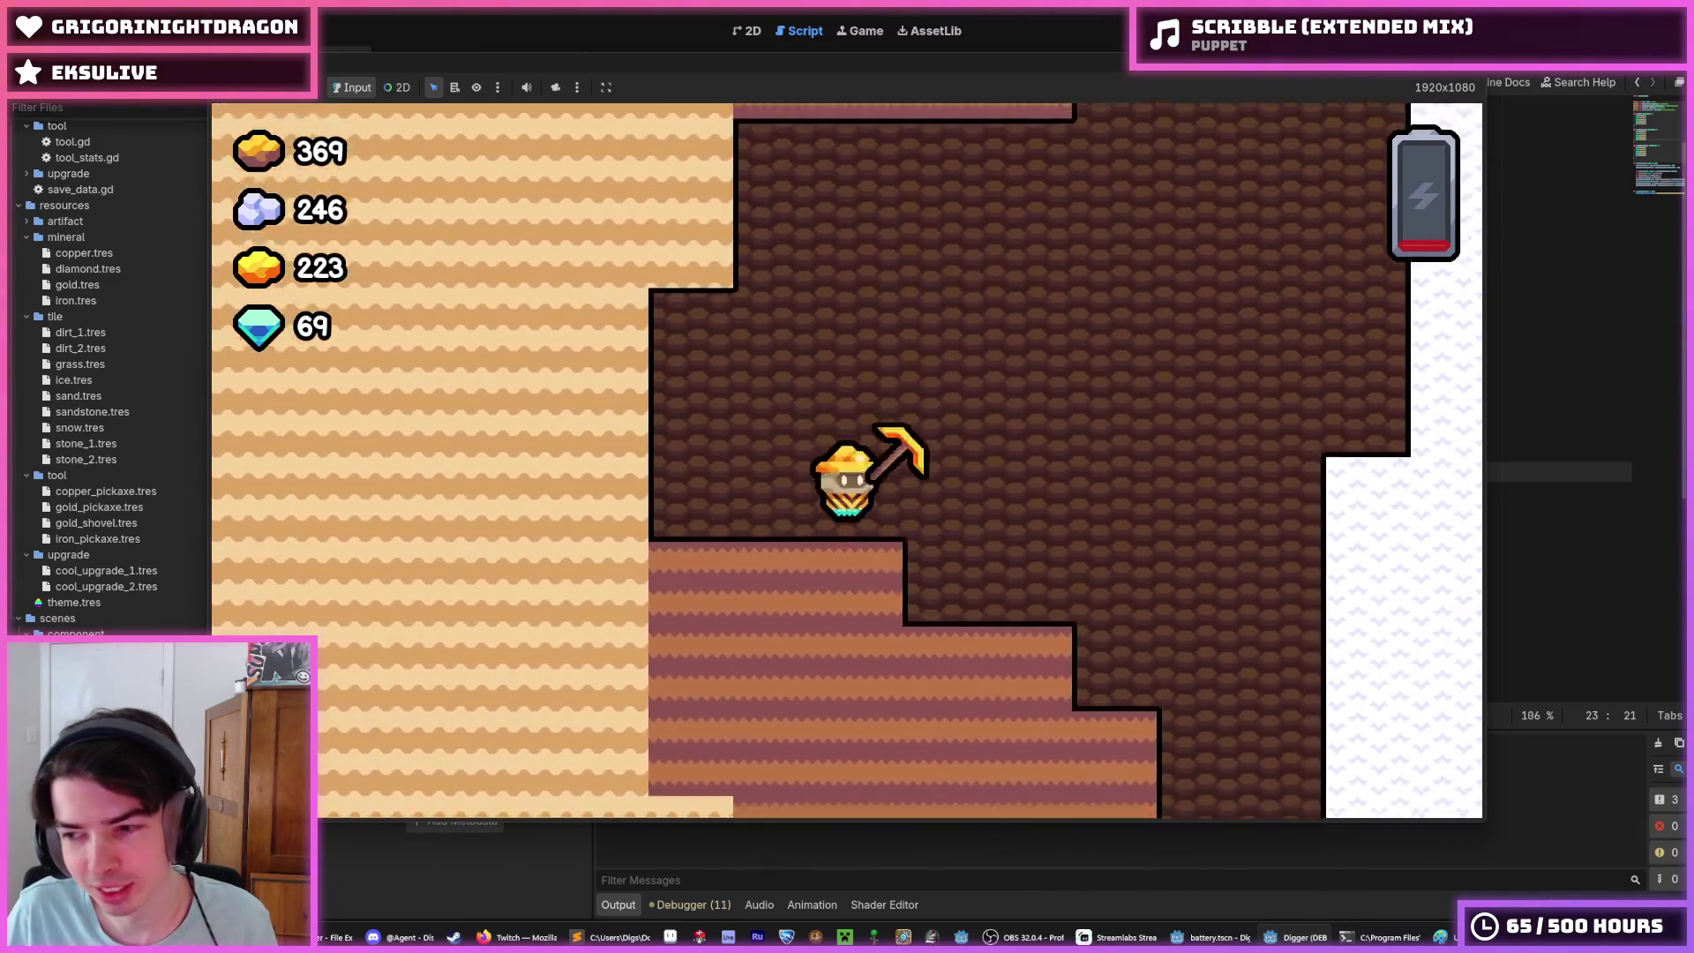
{"action": "key", "text": "Right"}
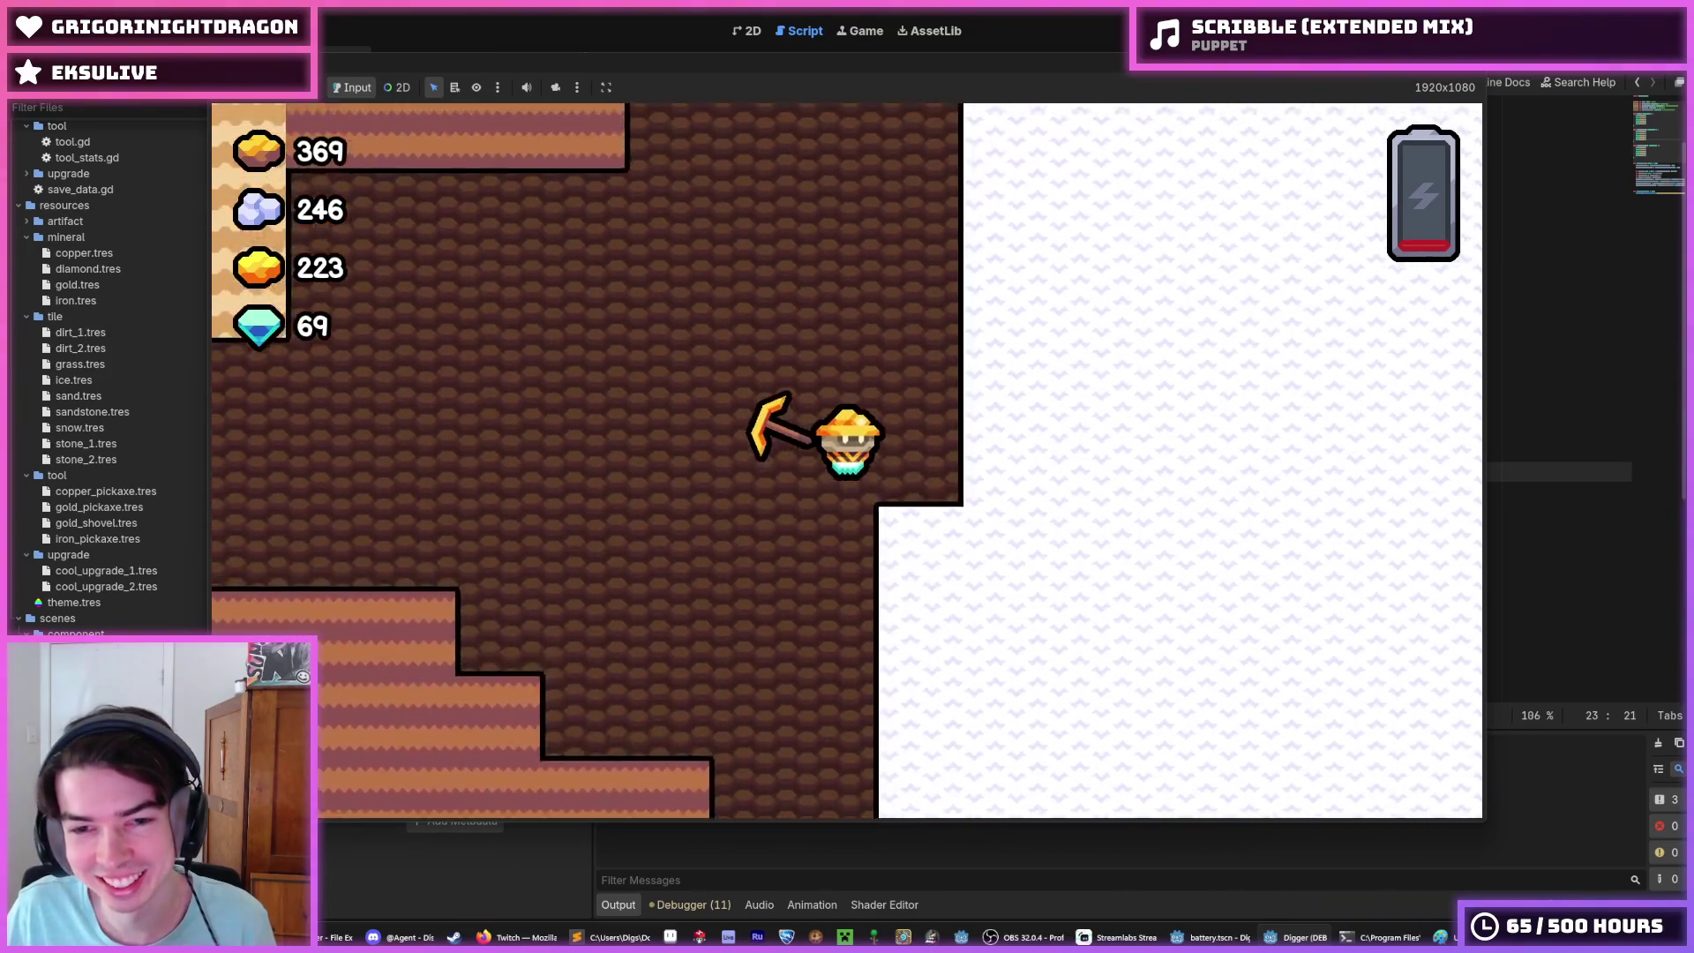
{"action": "key", "text": "Right"}
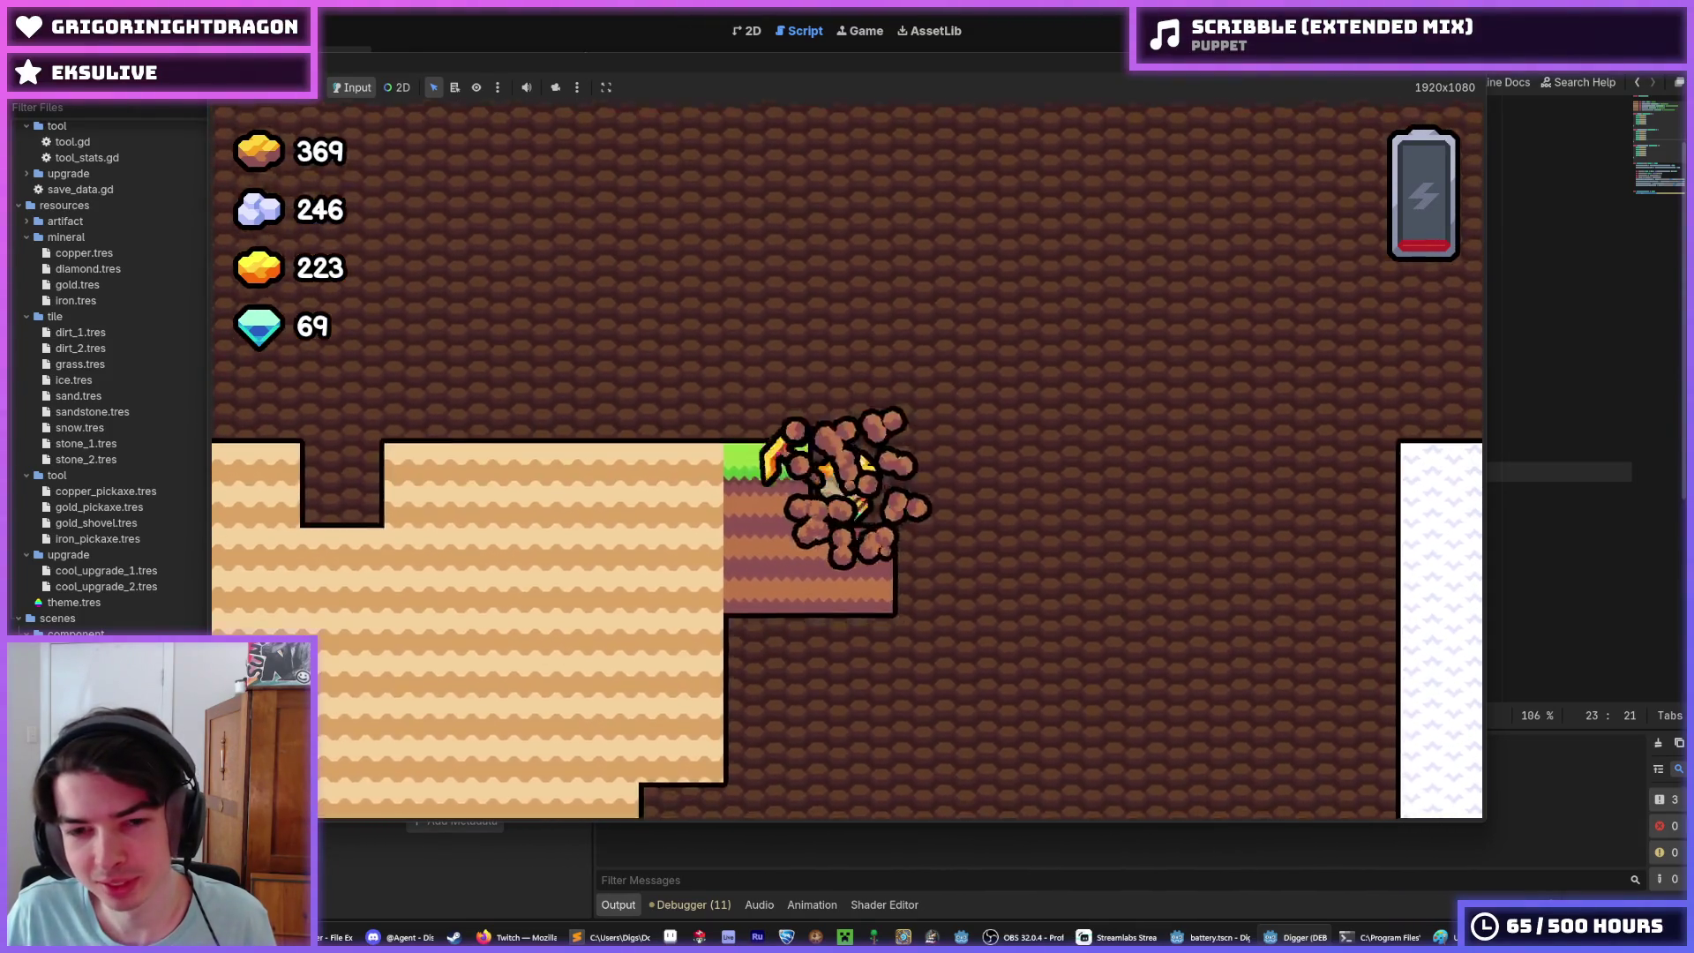
{"action": "key", "text": "Up"}
{"action": "key", "text": "Left"}
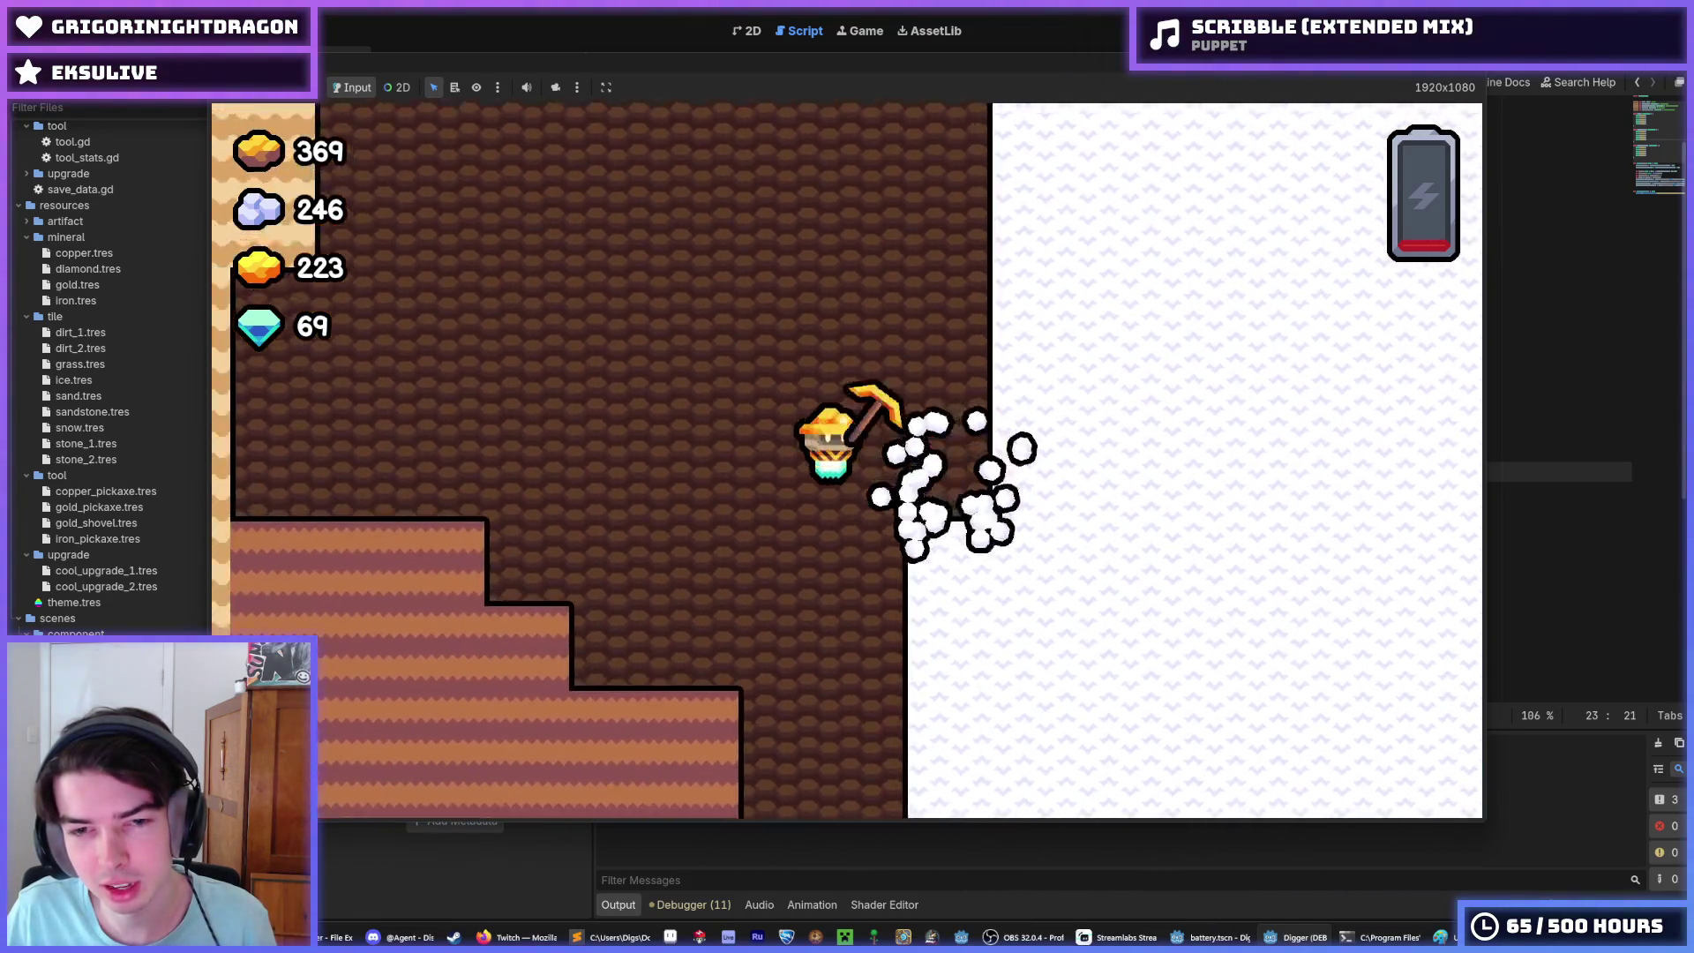
{"action": "key", "text": "Left"}
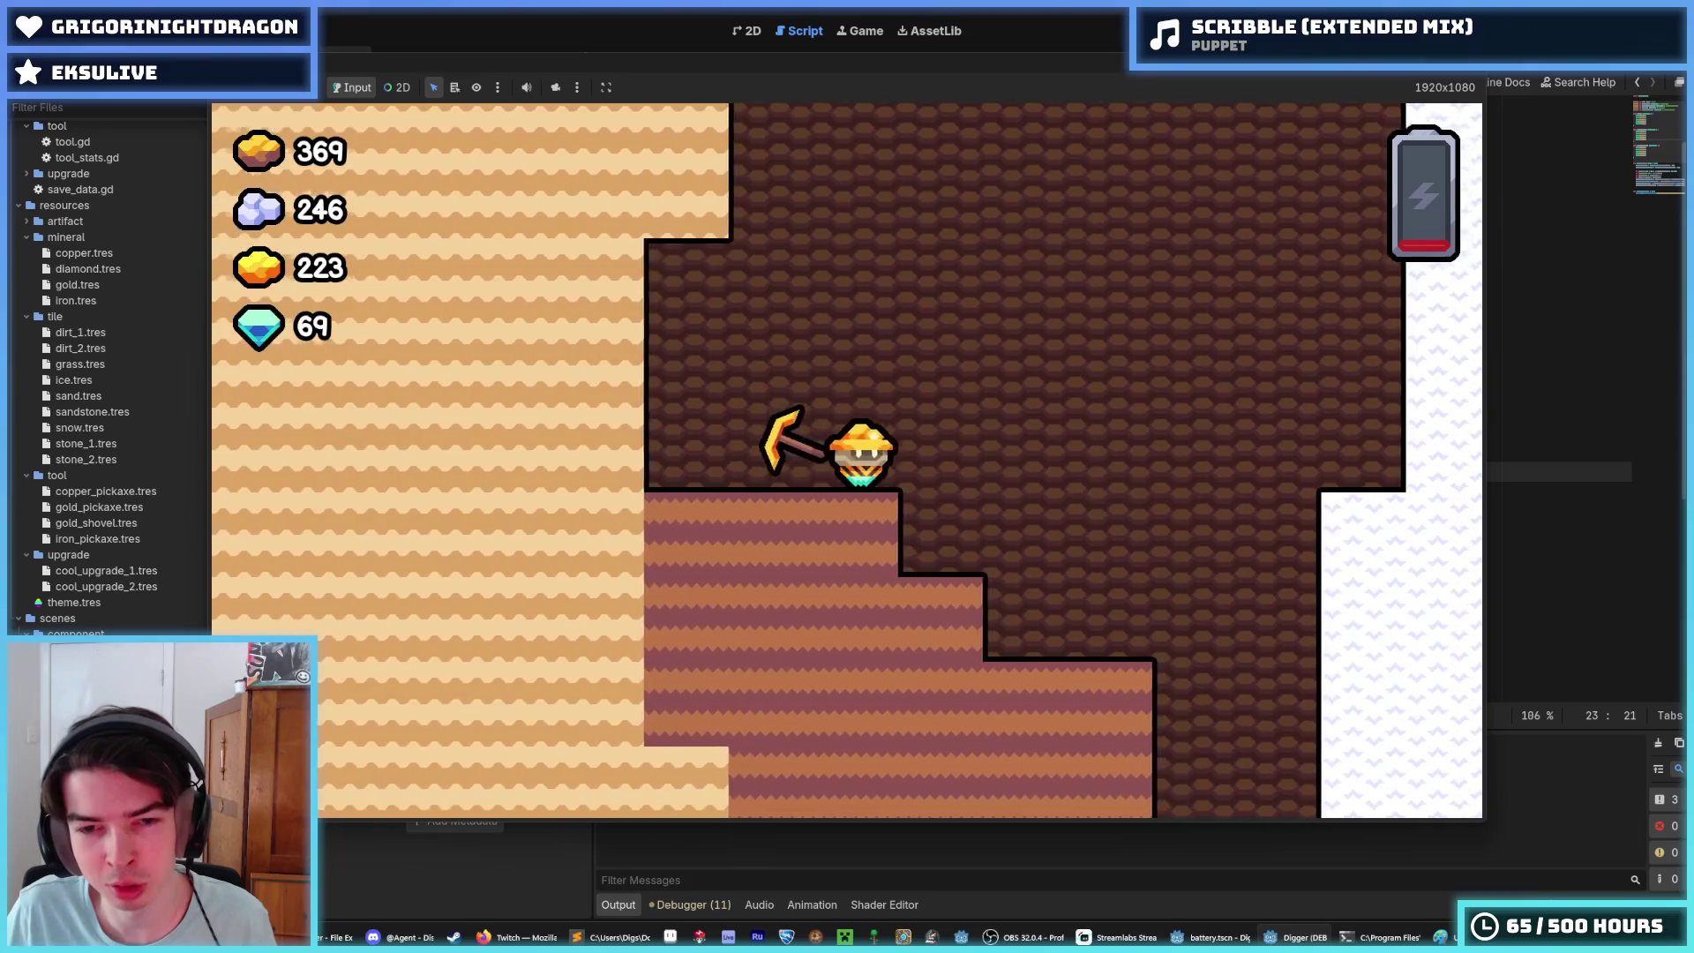
{"action": "key", "text": "Down"}
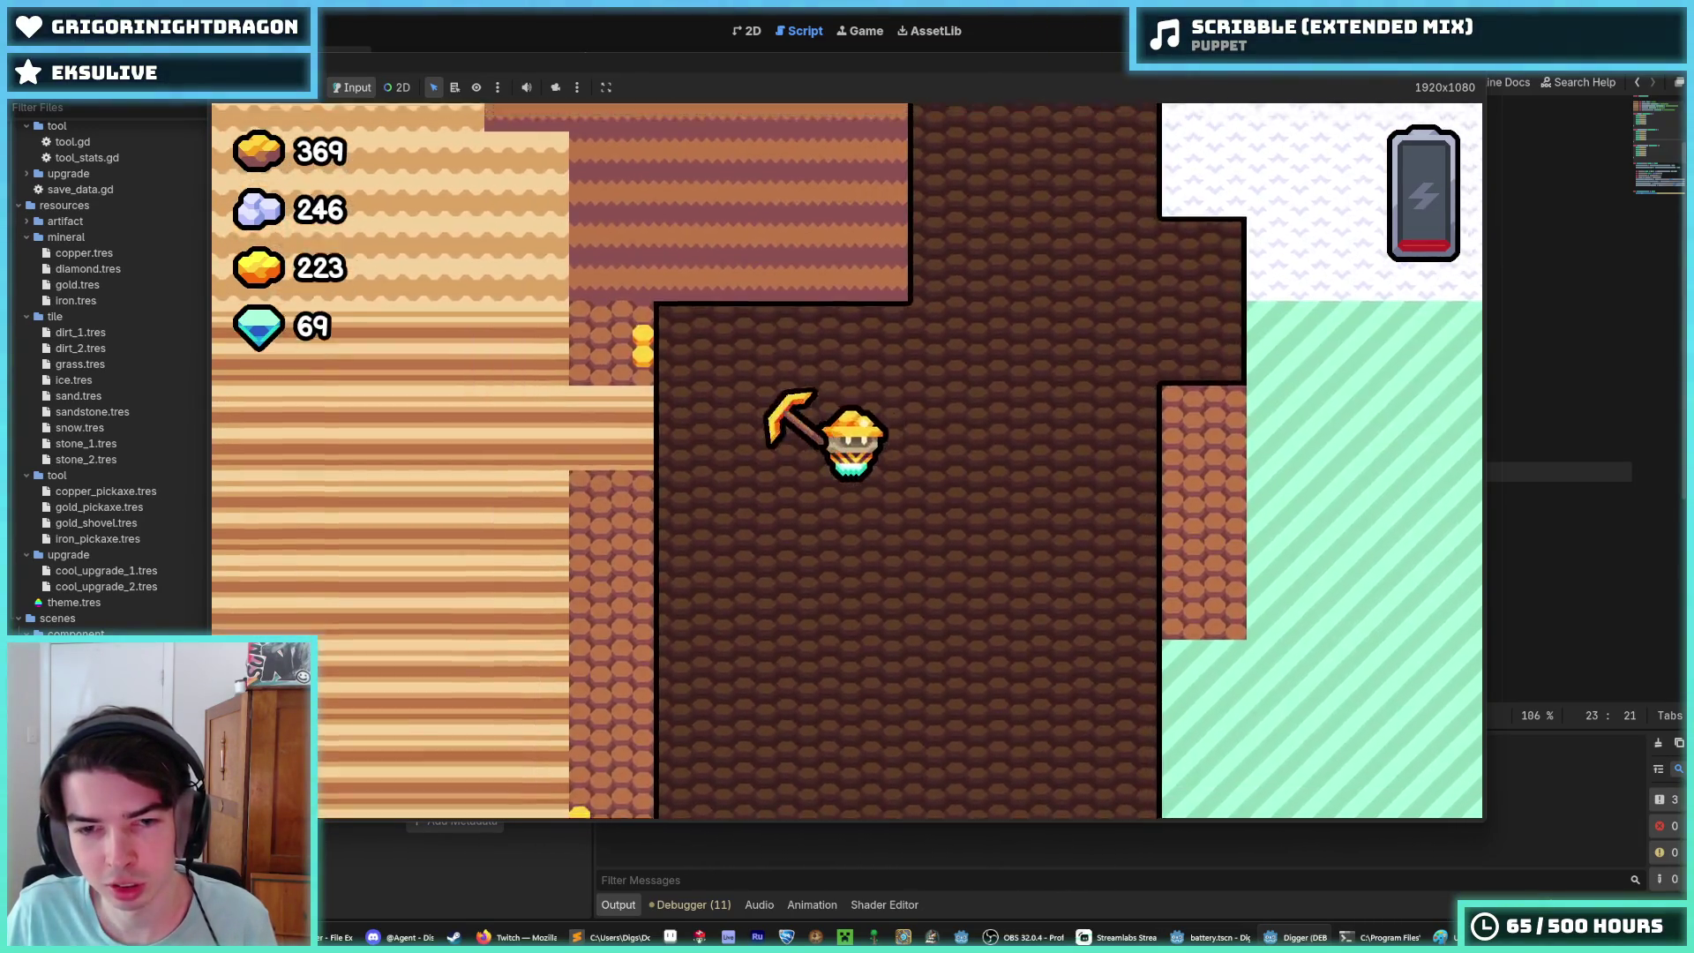
{"action": "key", "text": "Left"}
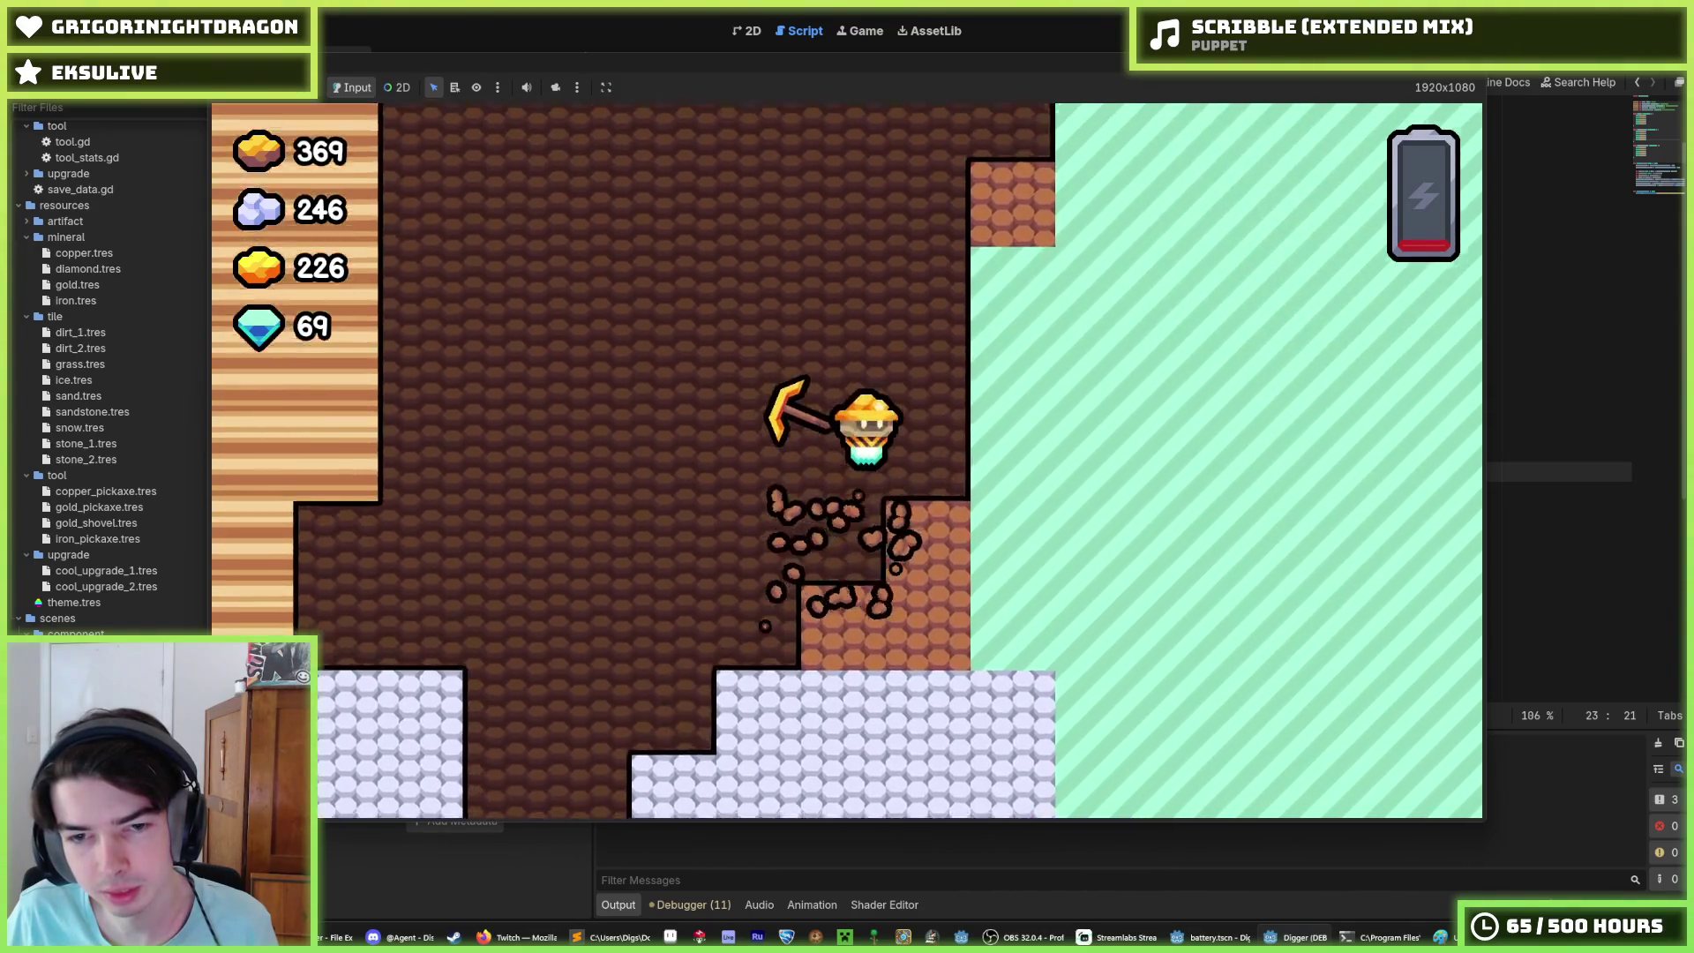
Step: Fly up and down the dug tunnel, descending several tiles
{"action": "key", "text": "w"}
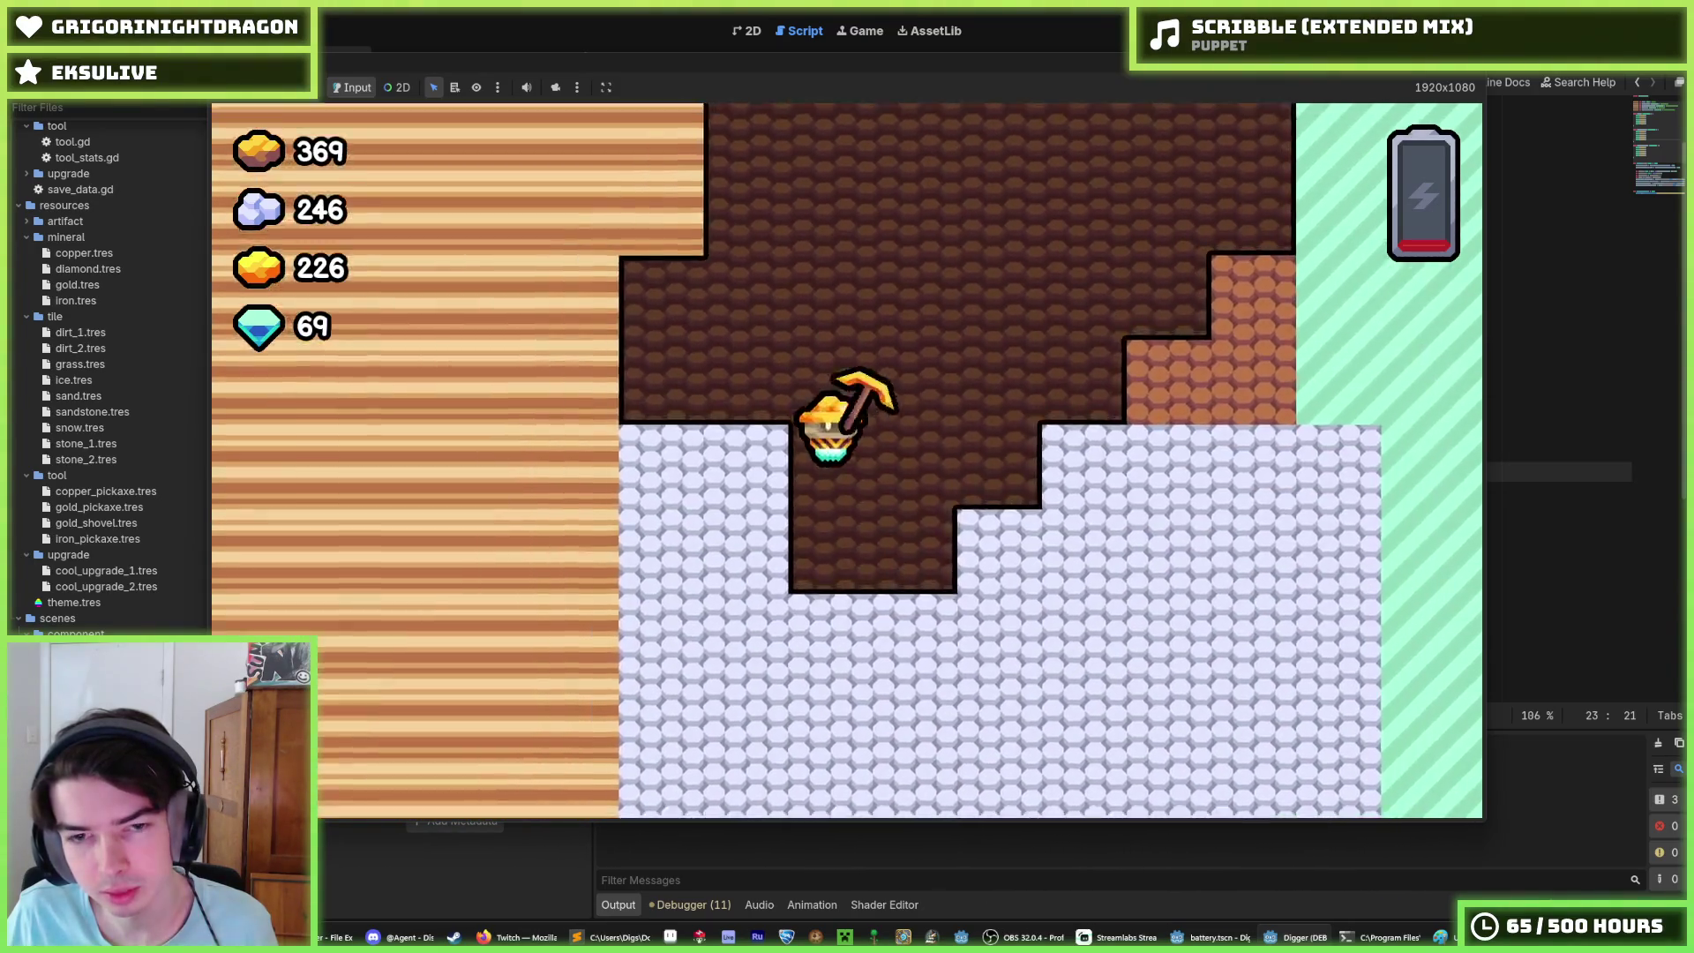
{"action": "key", "text": "s"}
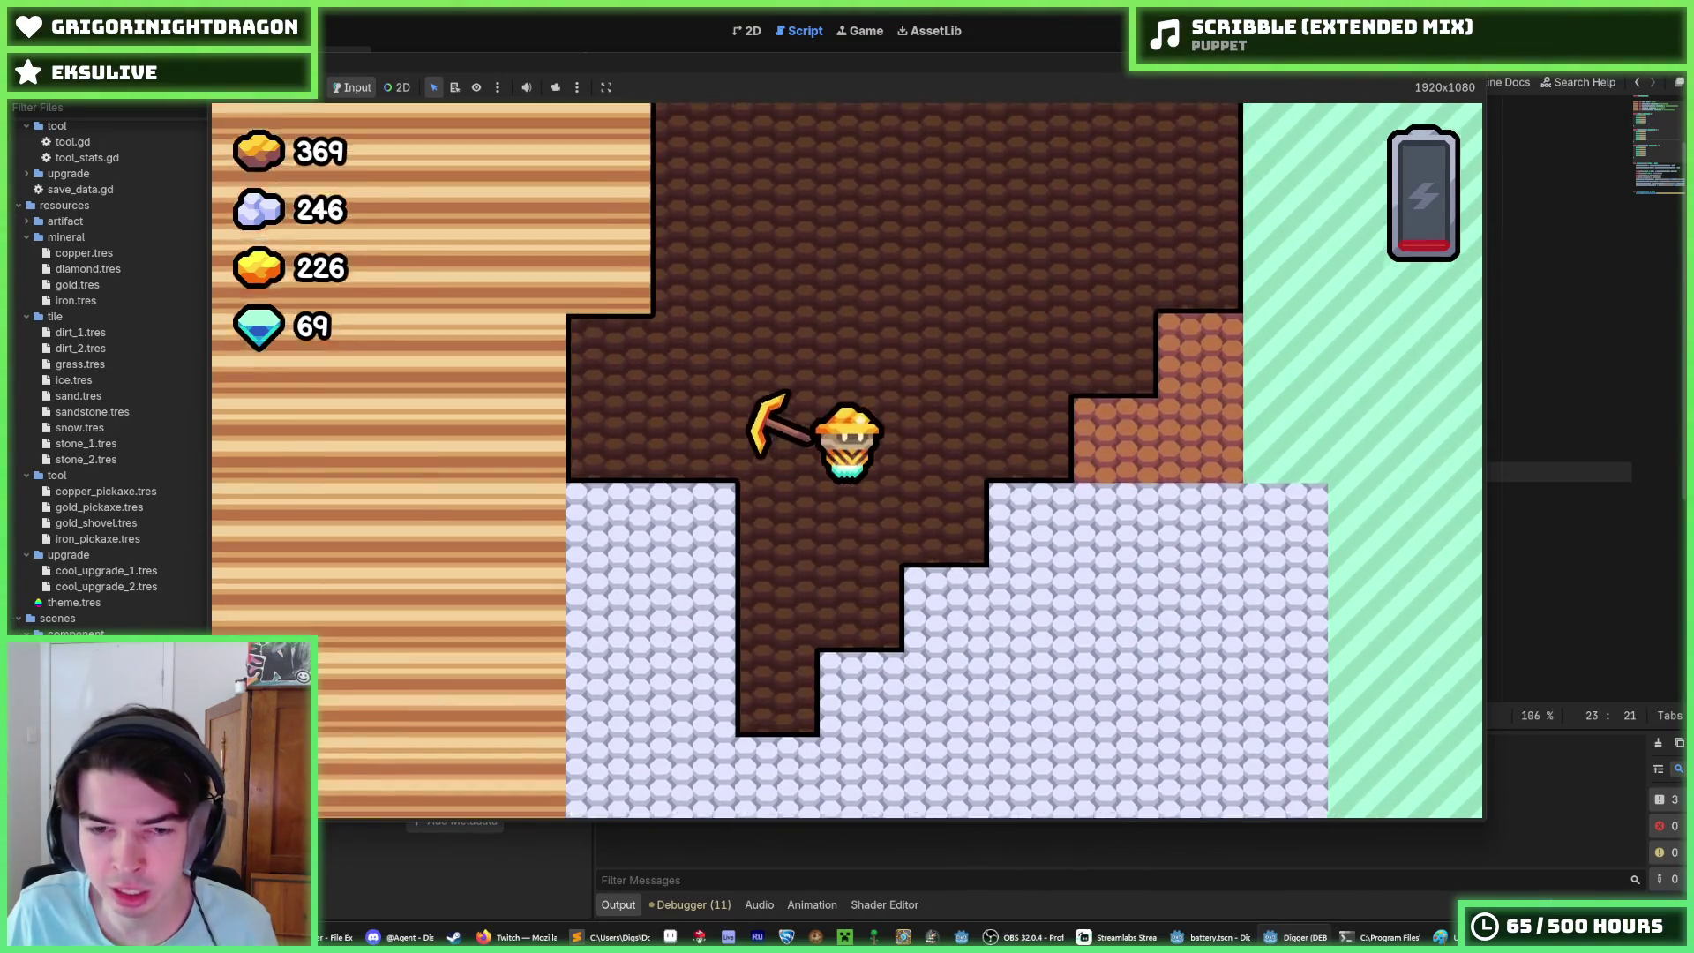
{"action": "key", "text": "w"}
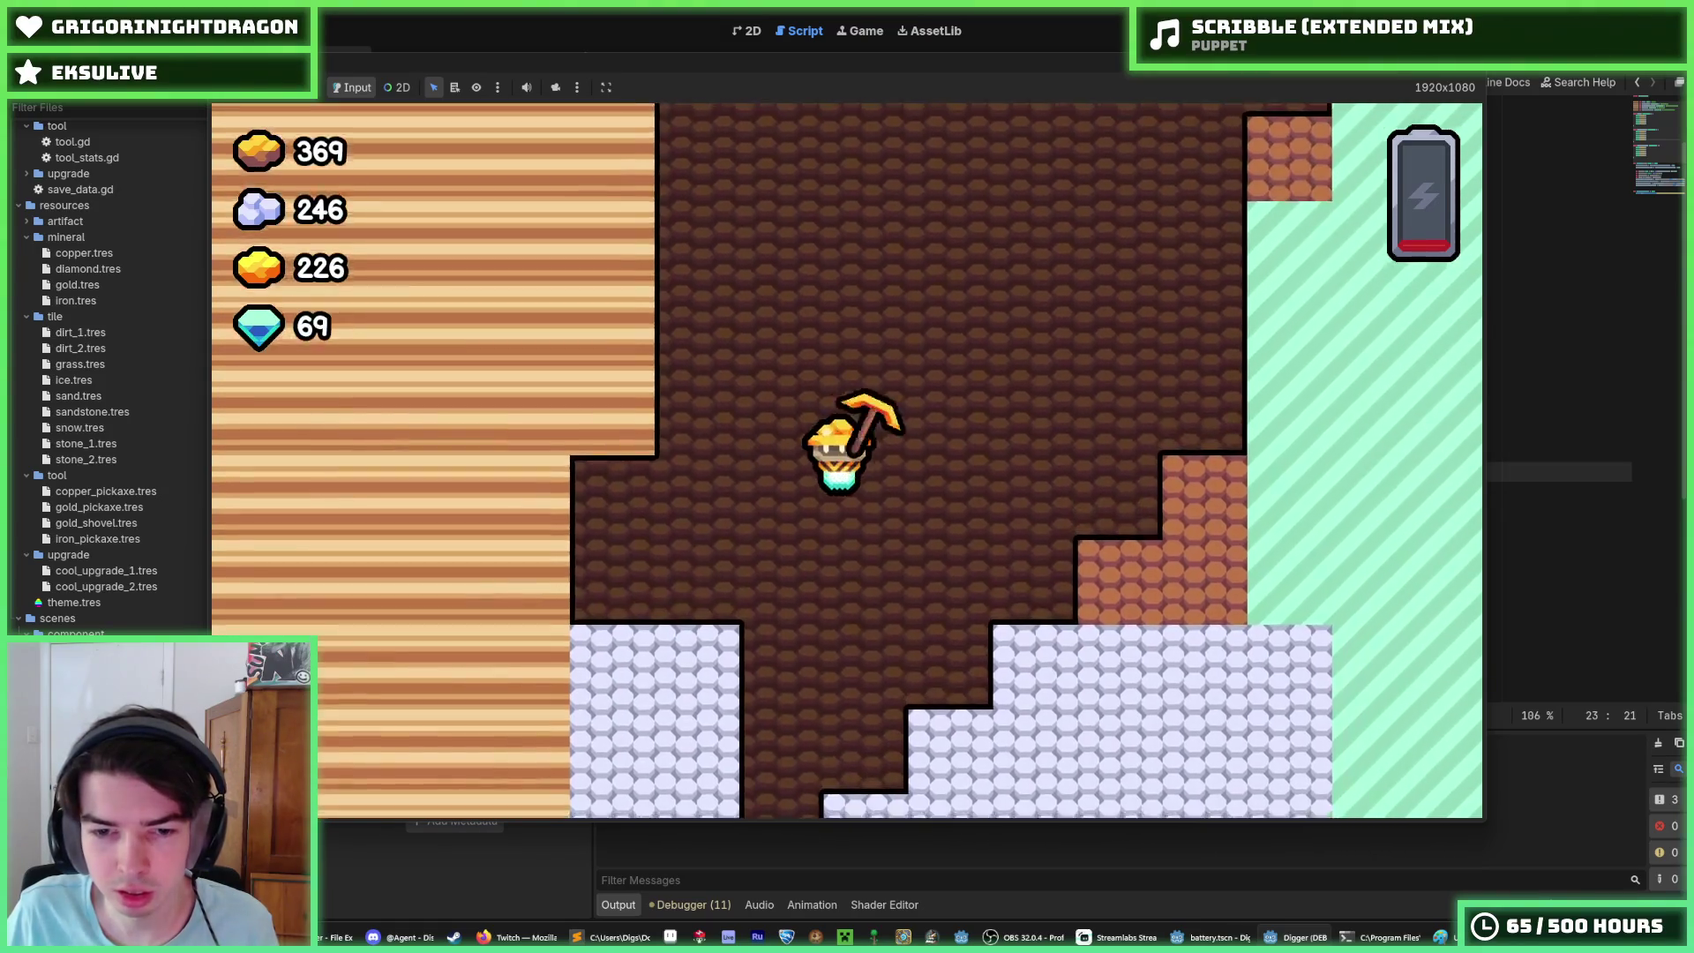
{"action": "key", "text": "s"}
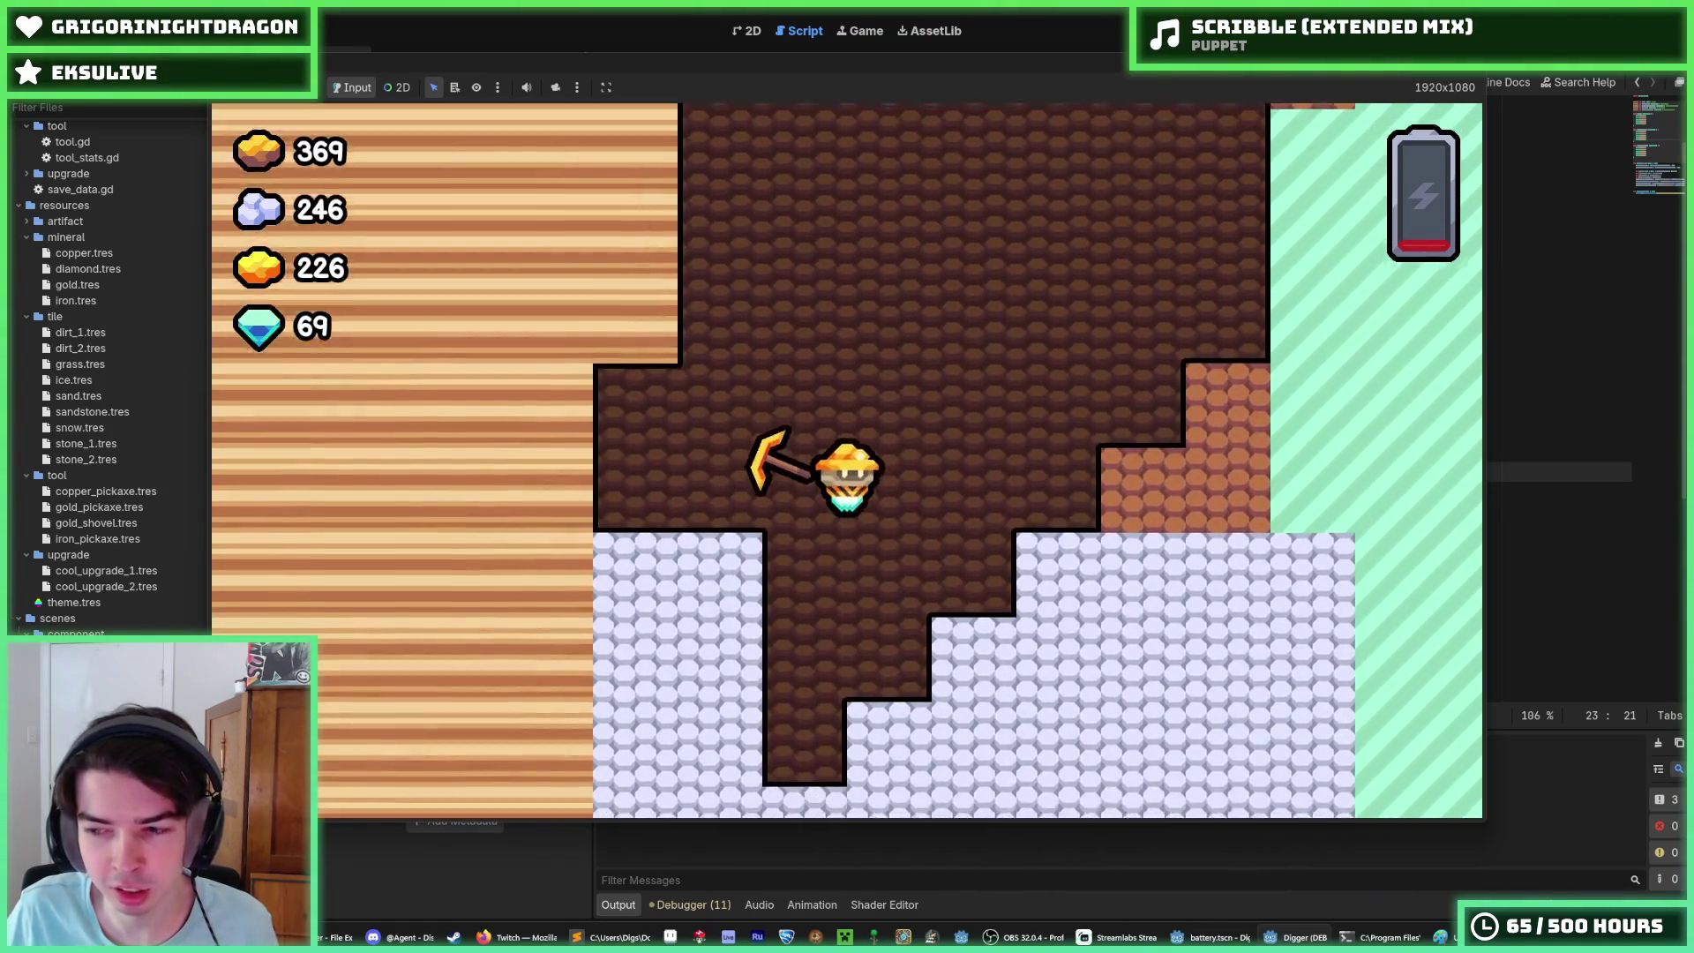
{"action": "key", "text": "s"}
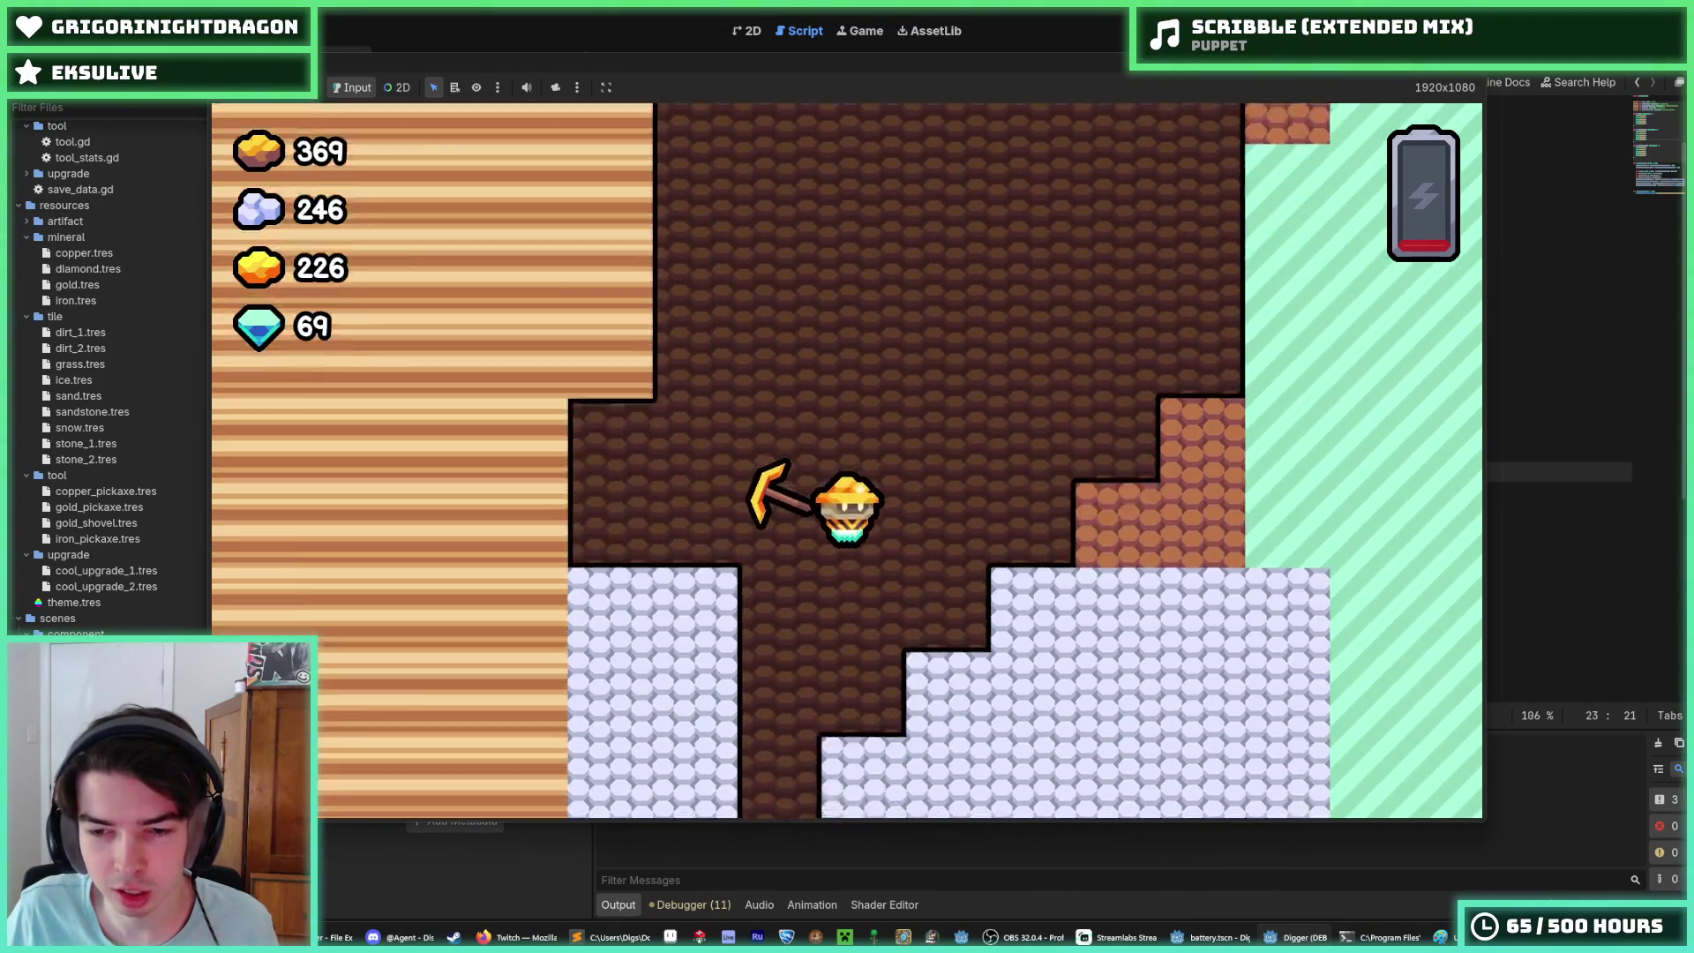
{"action": "key", "text": "s"}
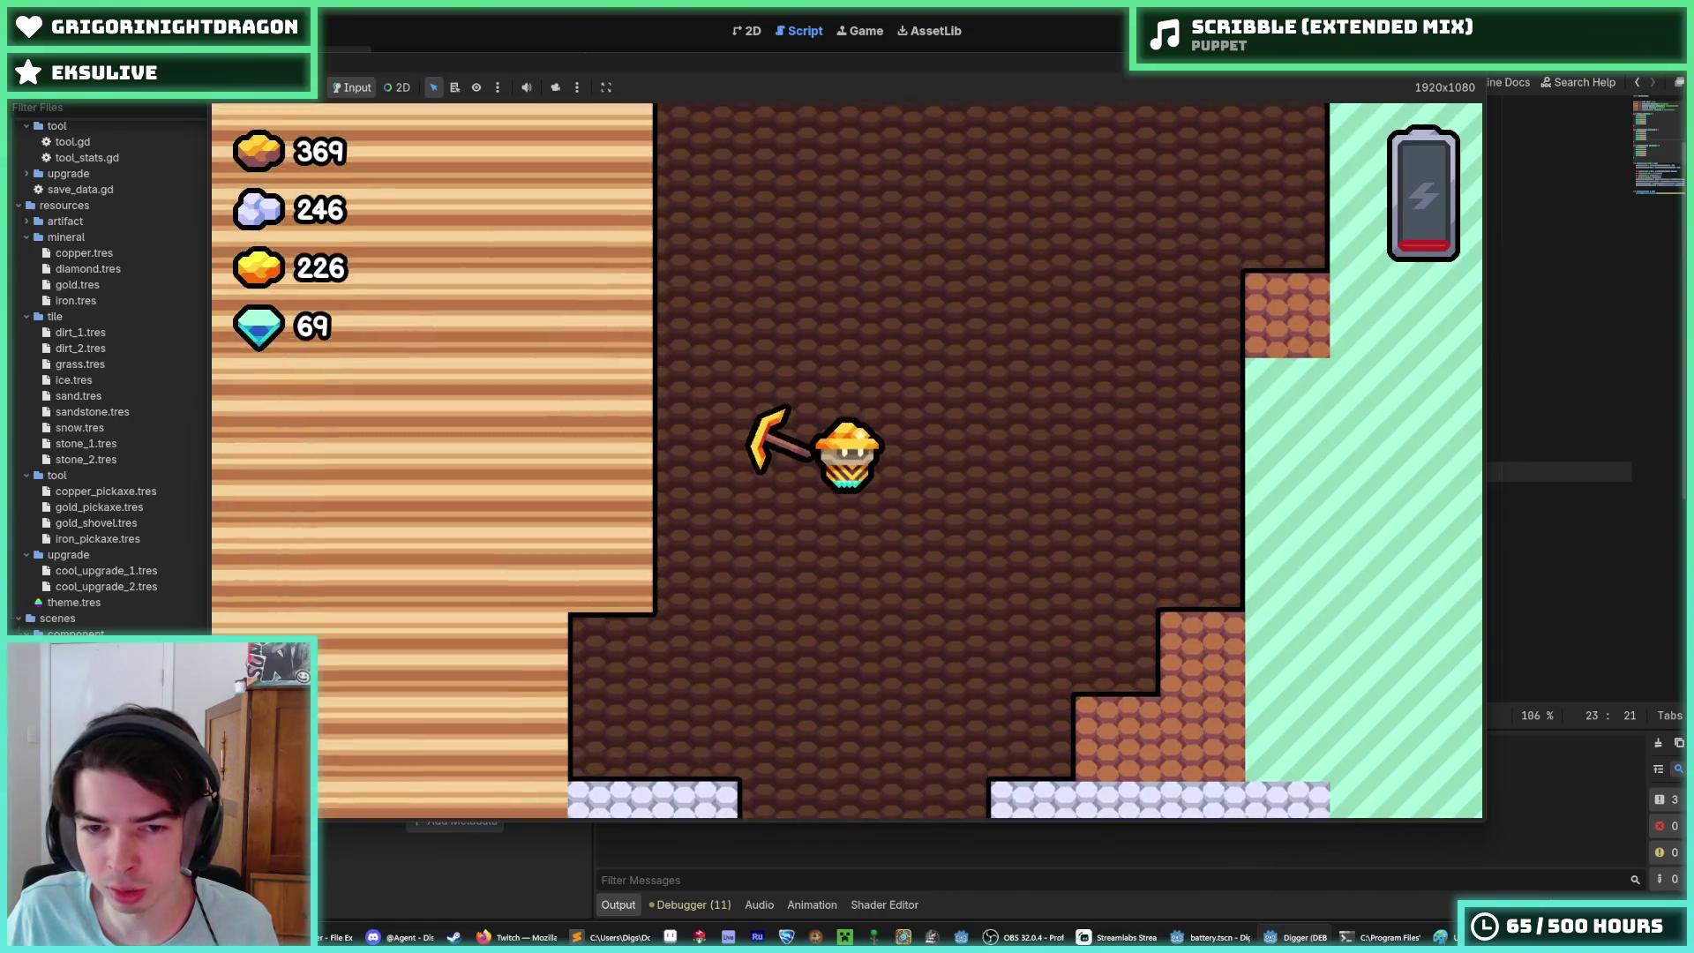
{"action": "key", "text": "s"}
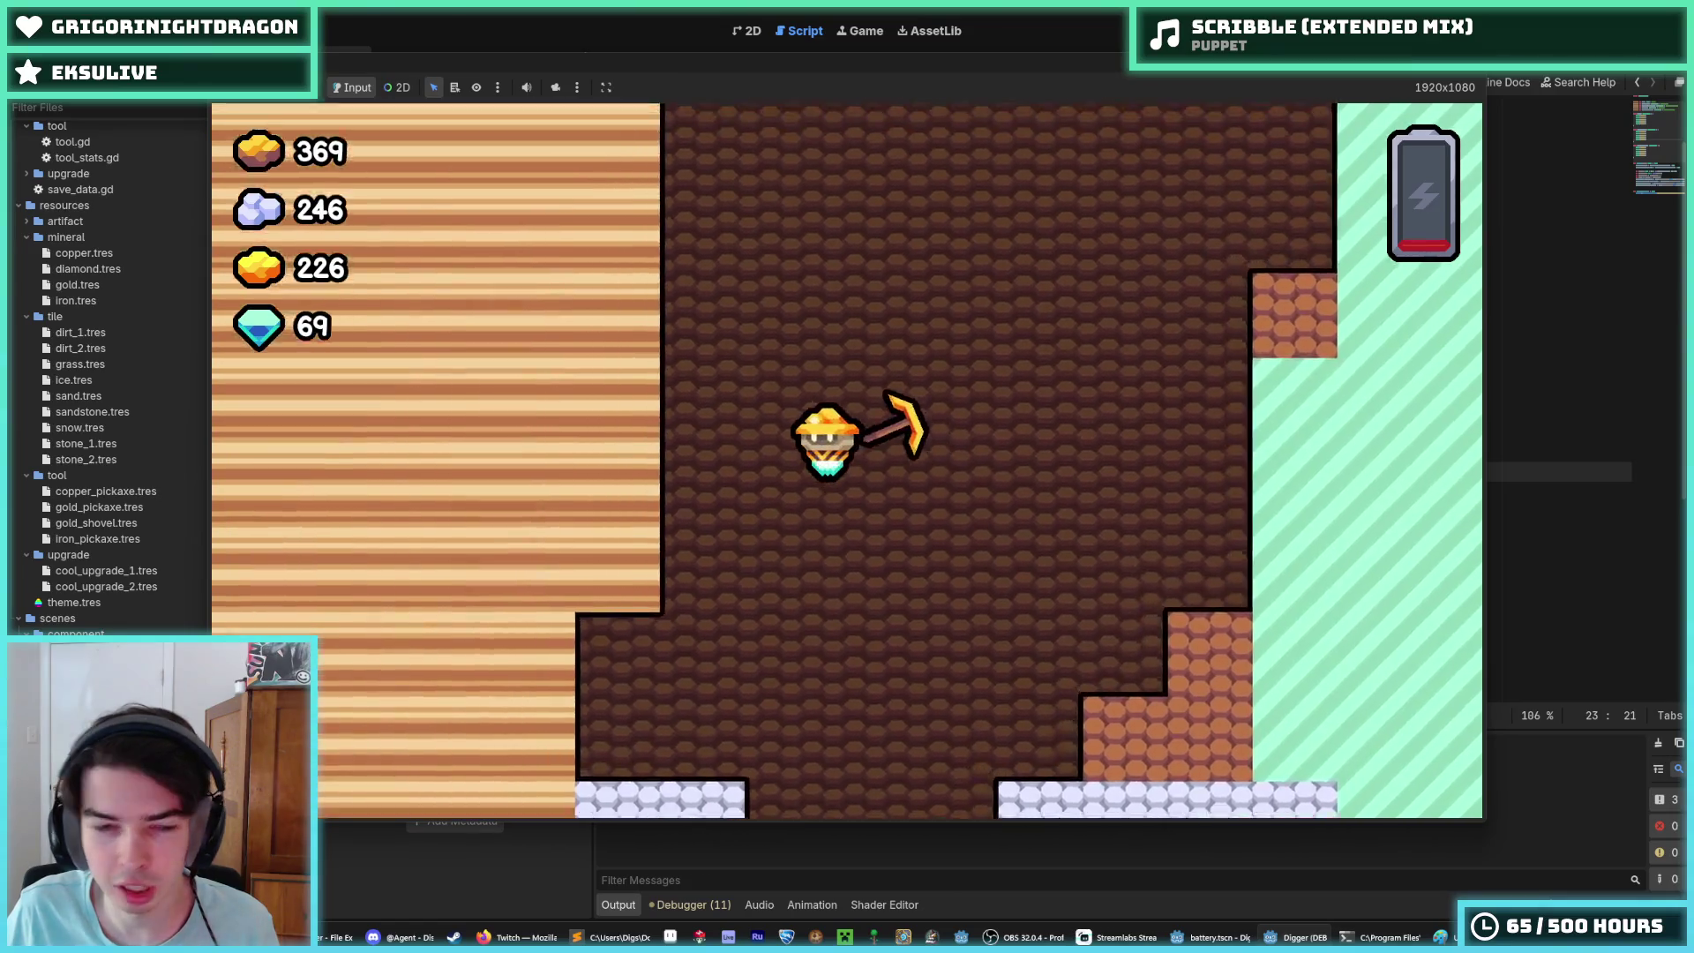
{"action": "key", "text": "s"}
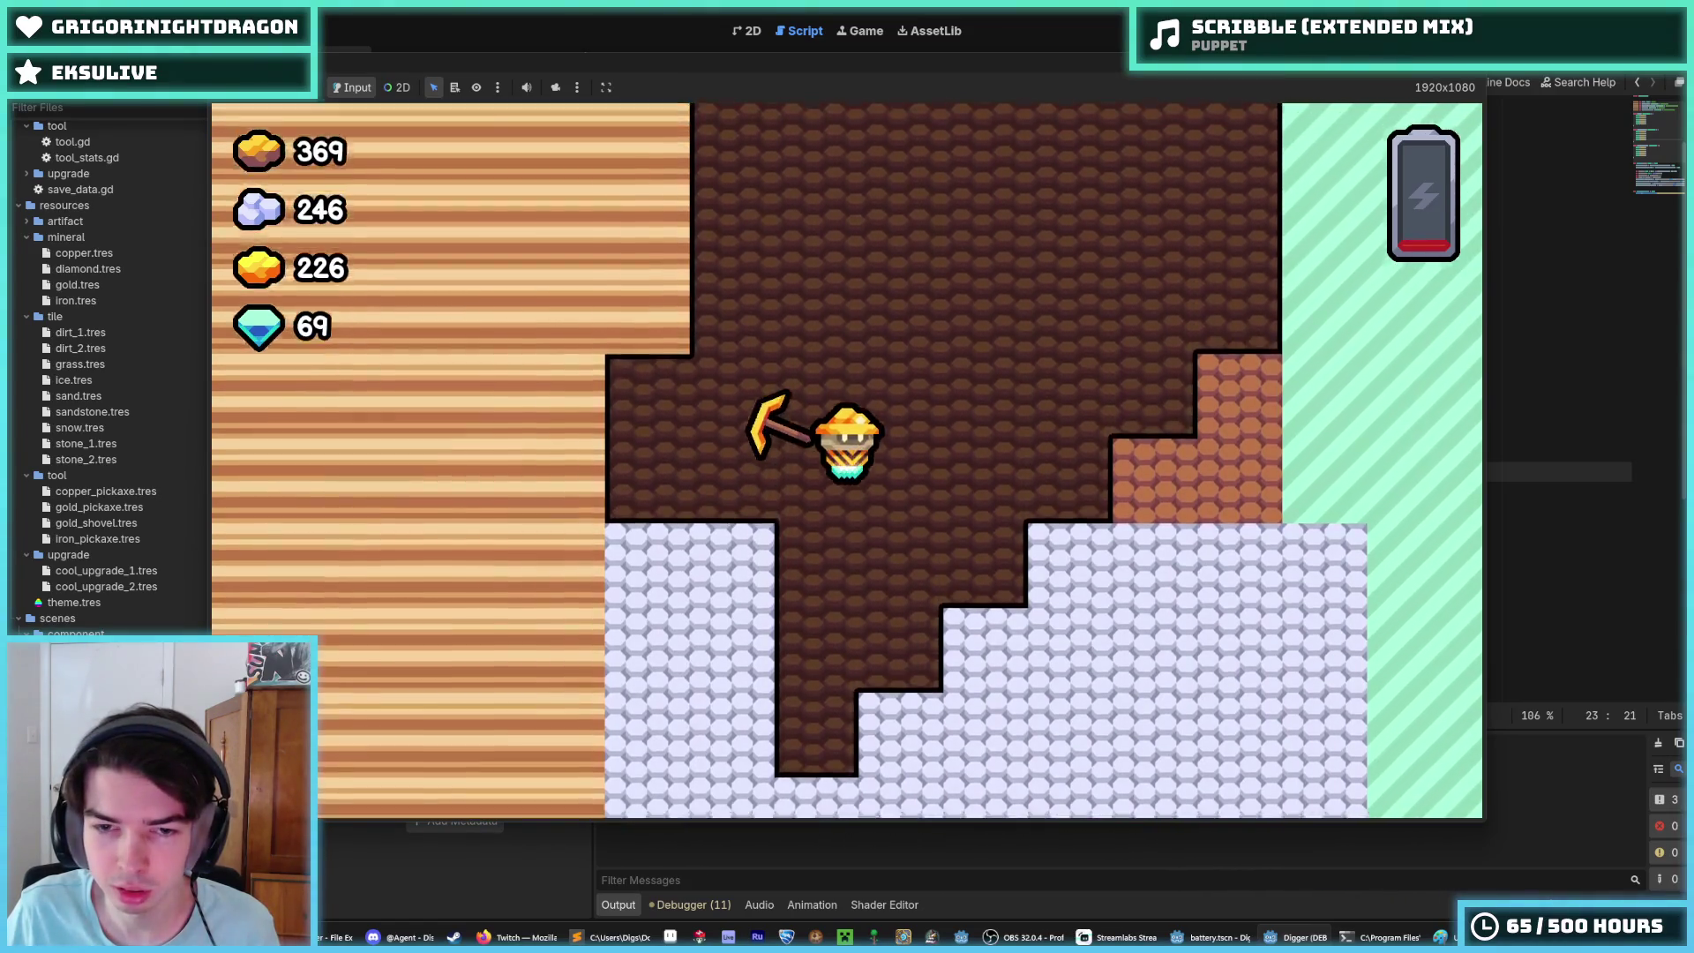
{"action": "key", "text": "s"}
{"action": "key", "text": "a"}
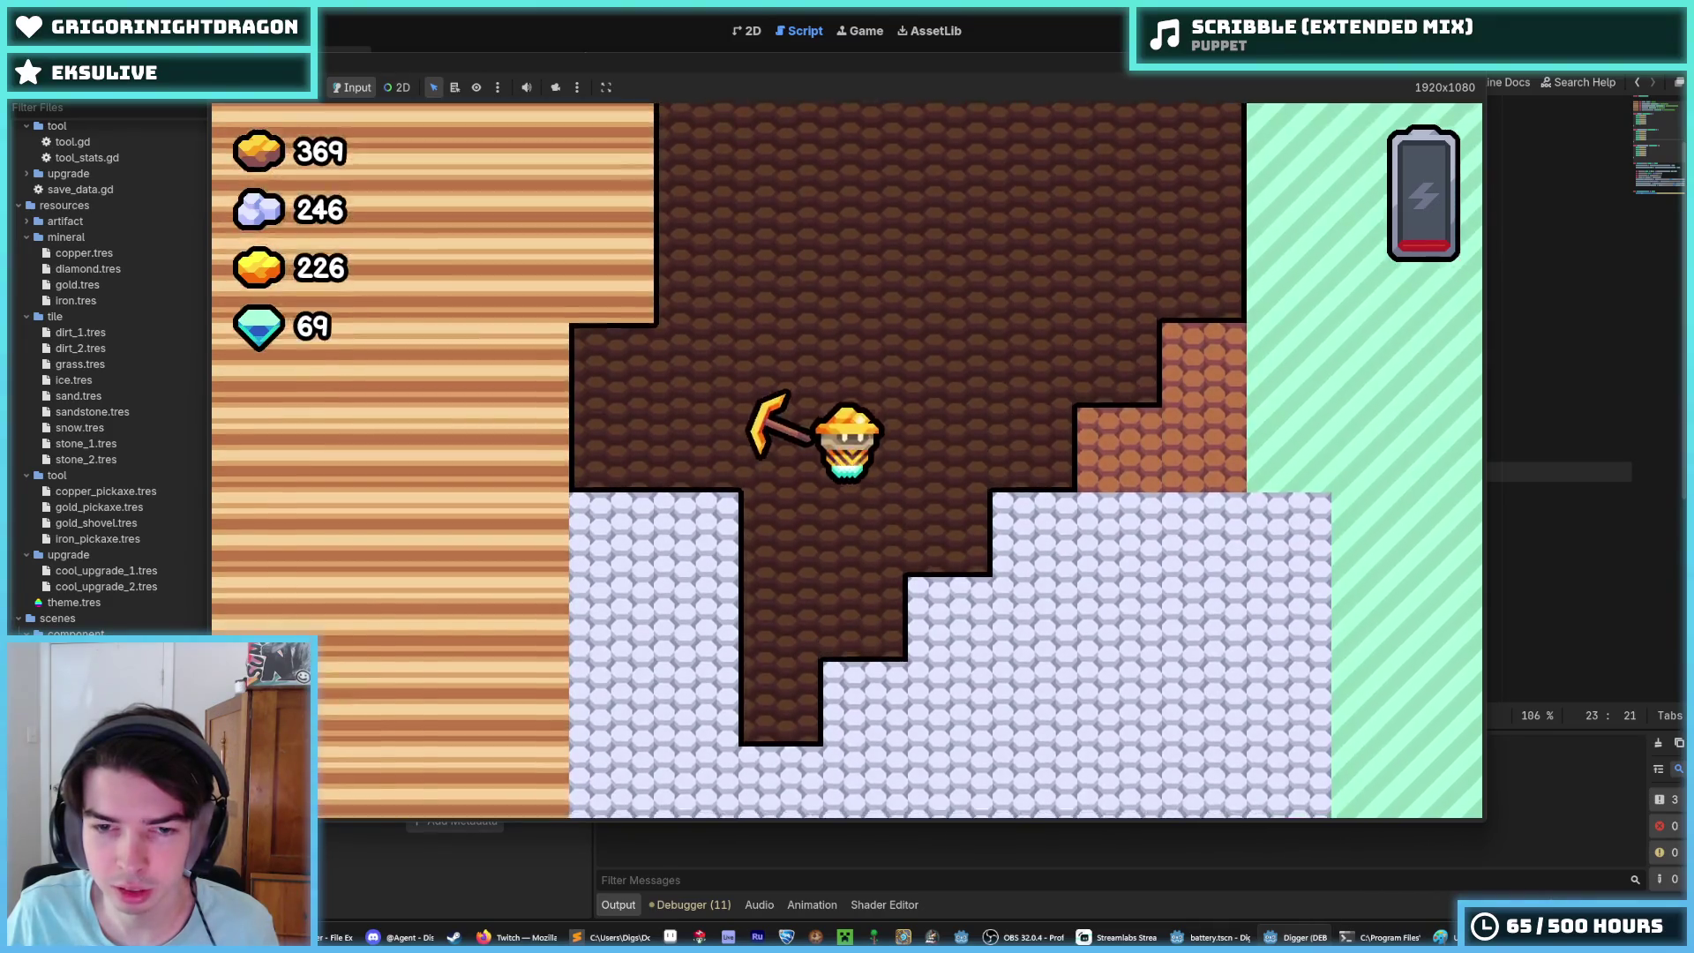
{"action": "key", "text": "w"}
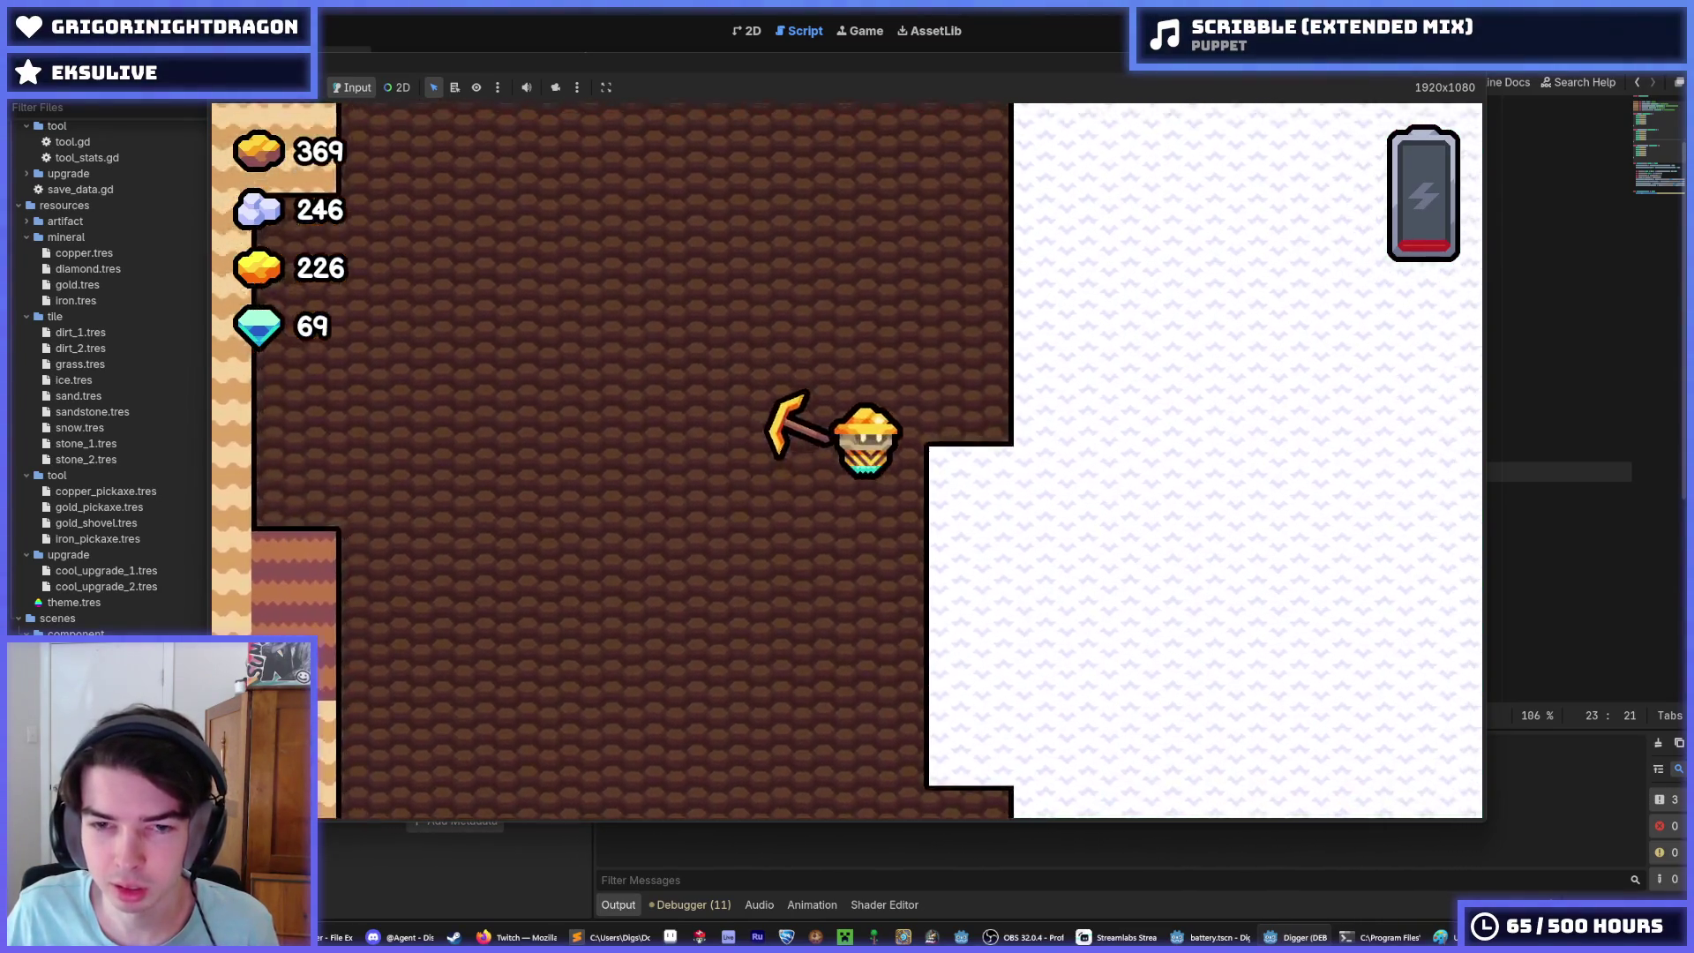
Step: Shuffle left and right while digging down toward the snow layer
{"action": "key", "text": "d"}
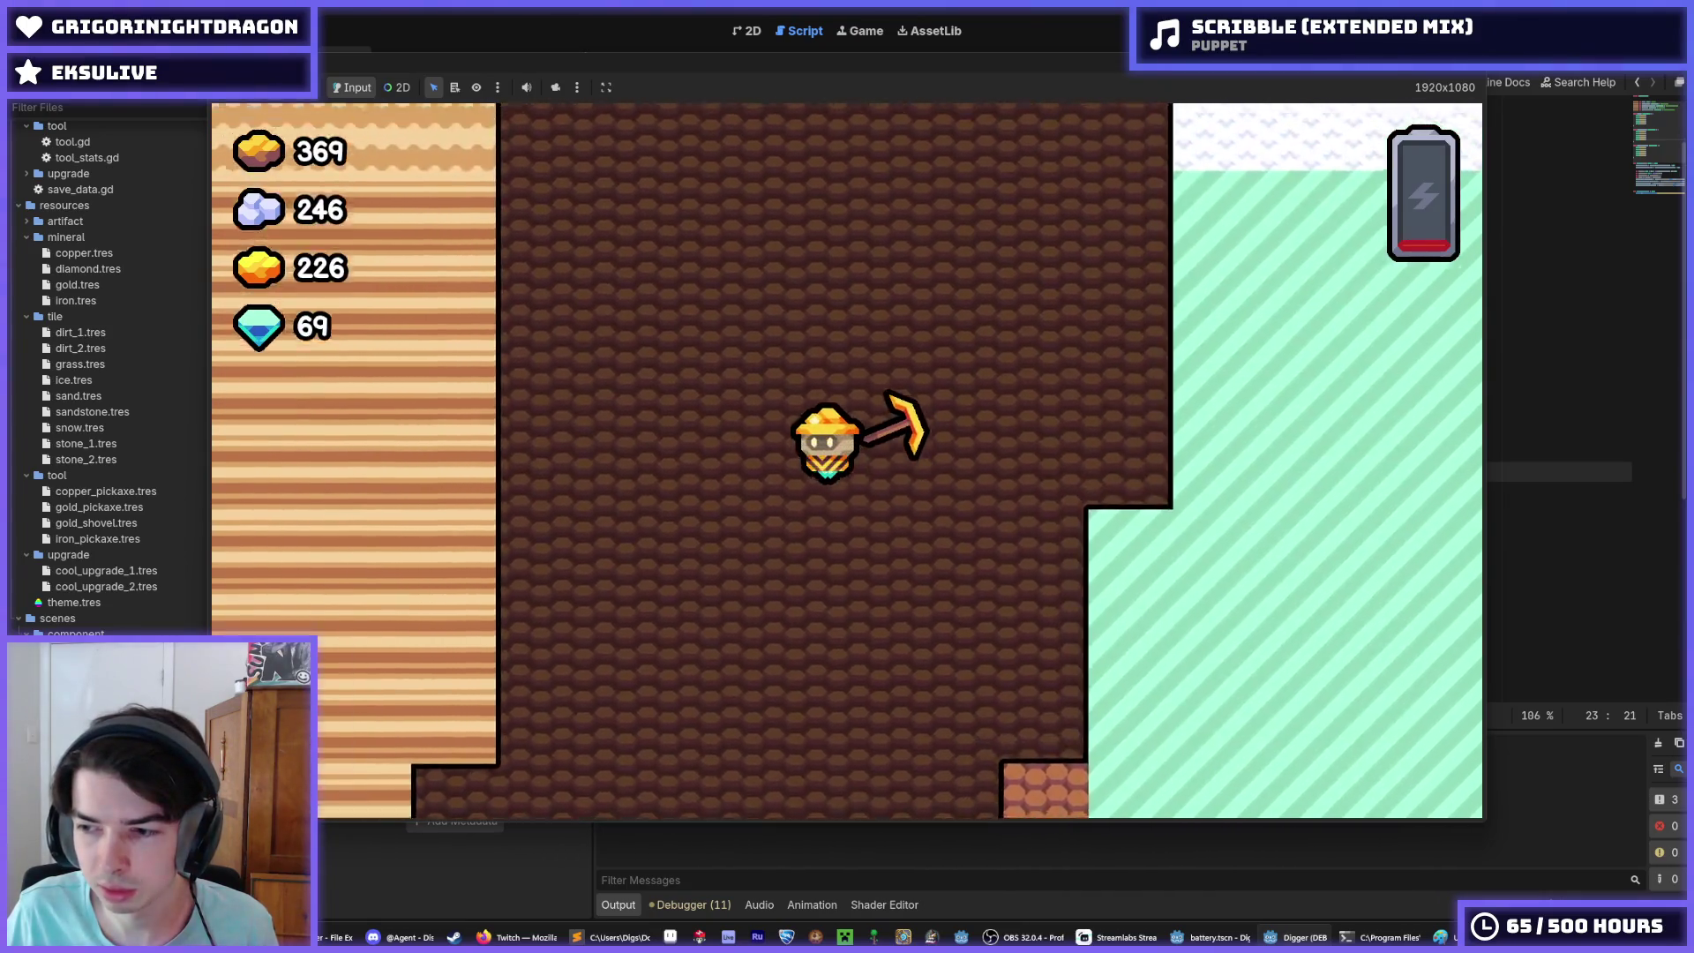
{"action": "key", "text": "d"}
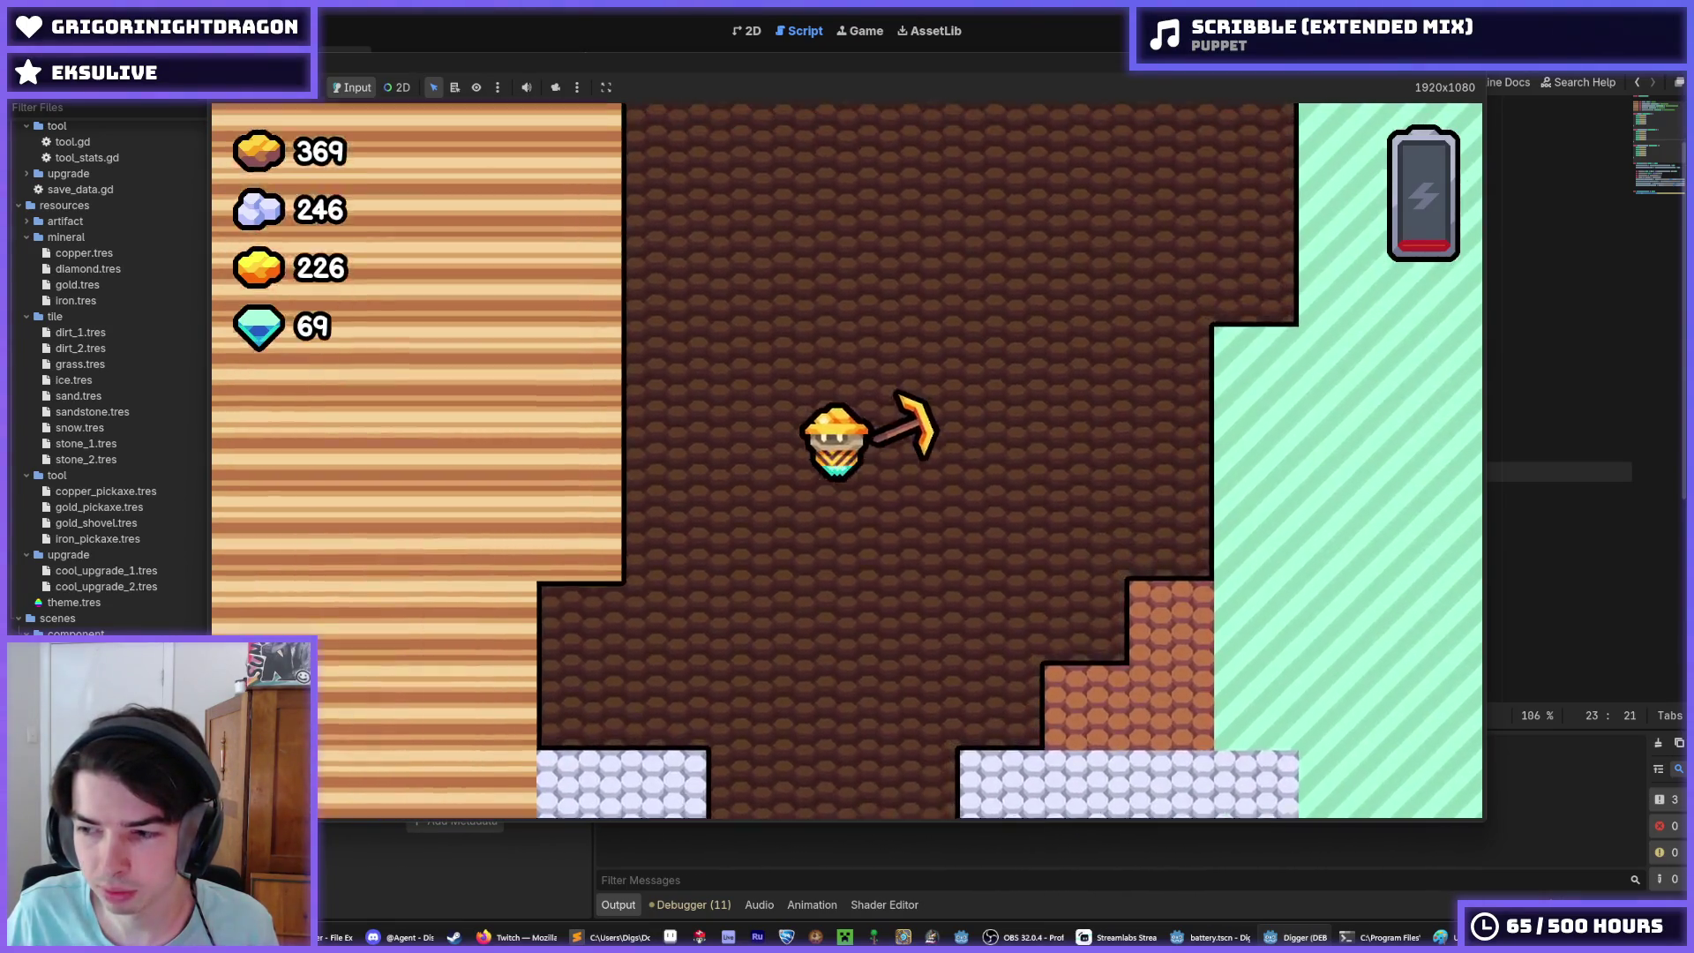
{"action": "key", "text": "a"}
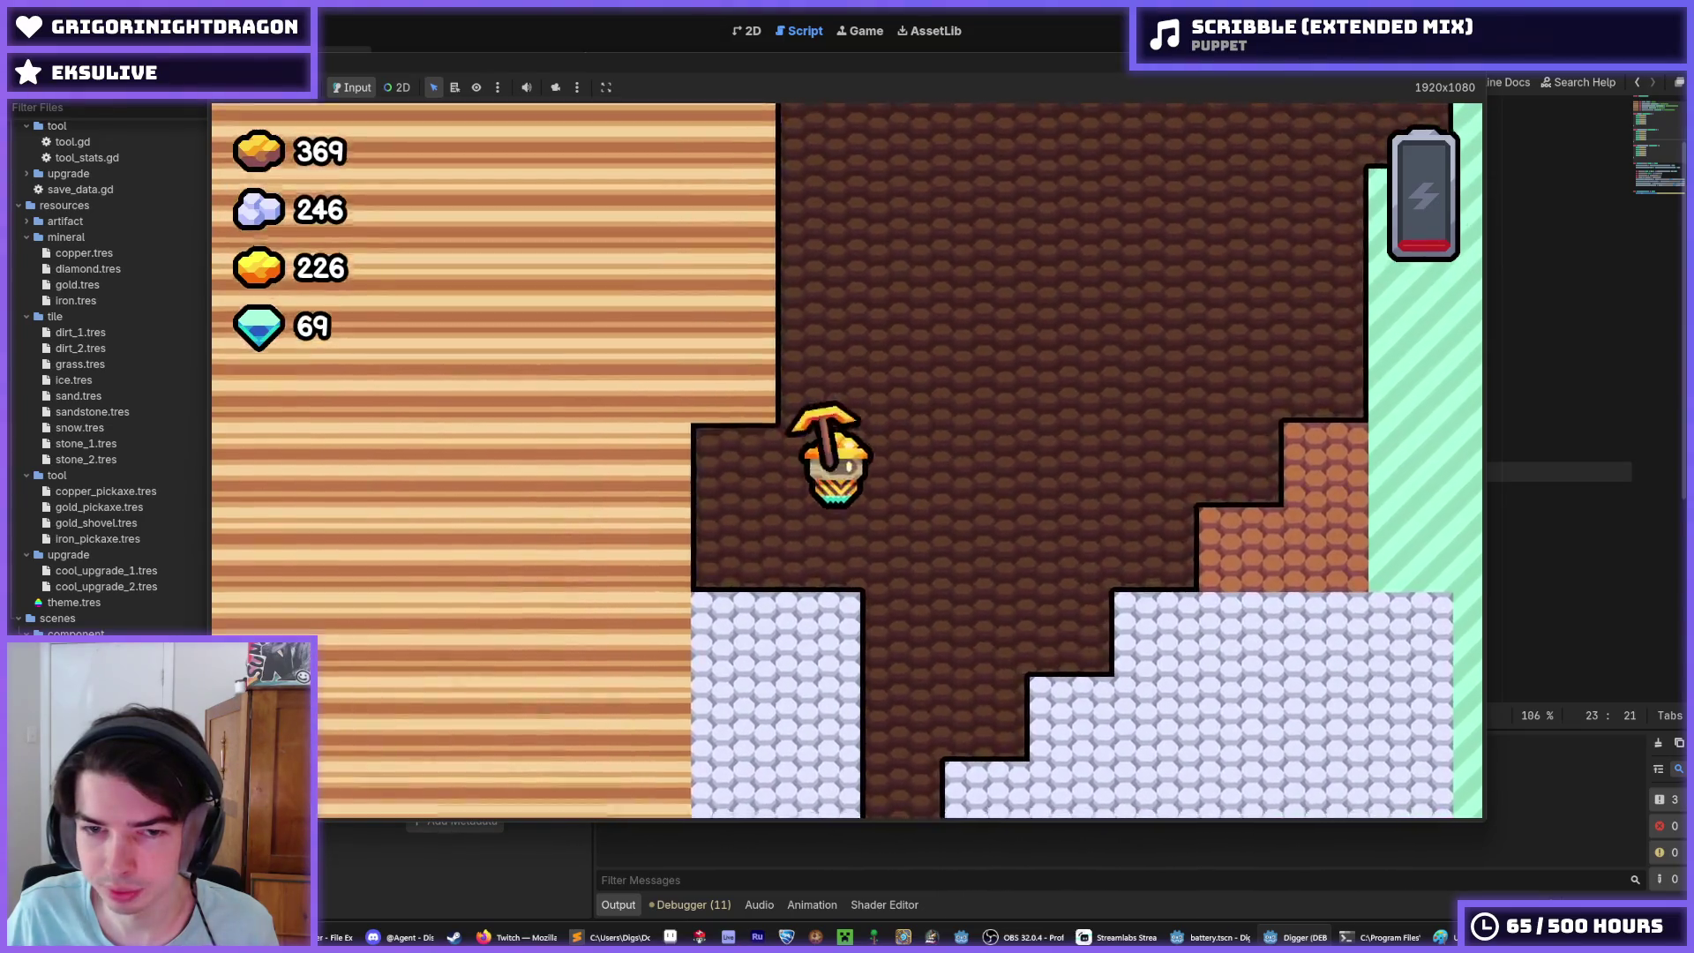
{"action": "key", "text": "d"}
{"action": "key", "text": "a"}
{"action": "key", "text": "d"}
{"action": "key", "text": "a"}
{"action": "key", "text": "d"}
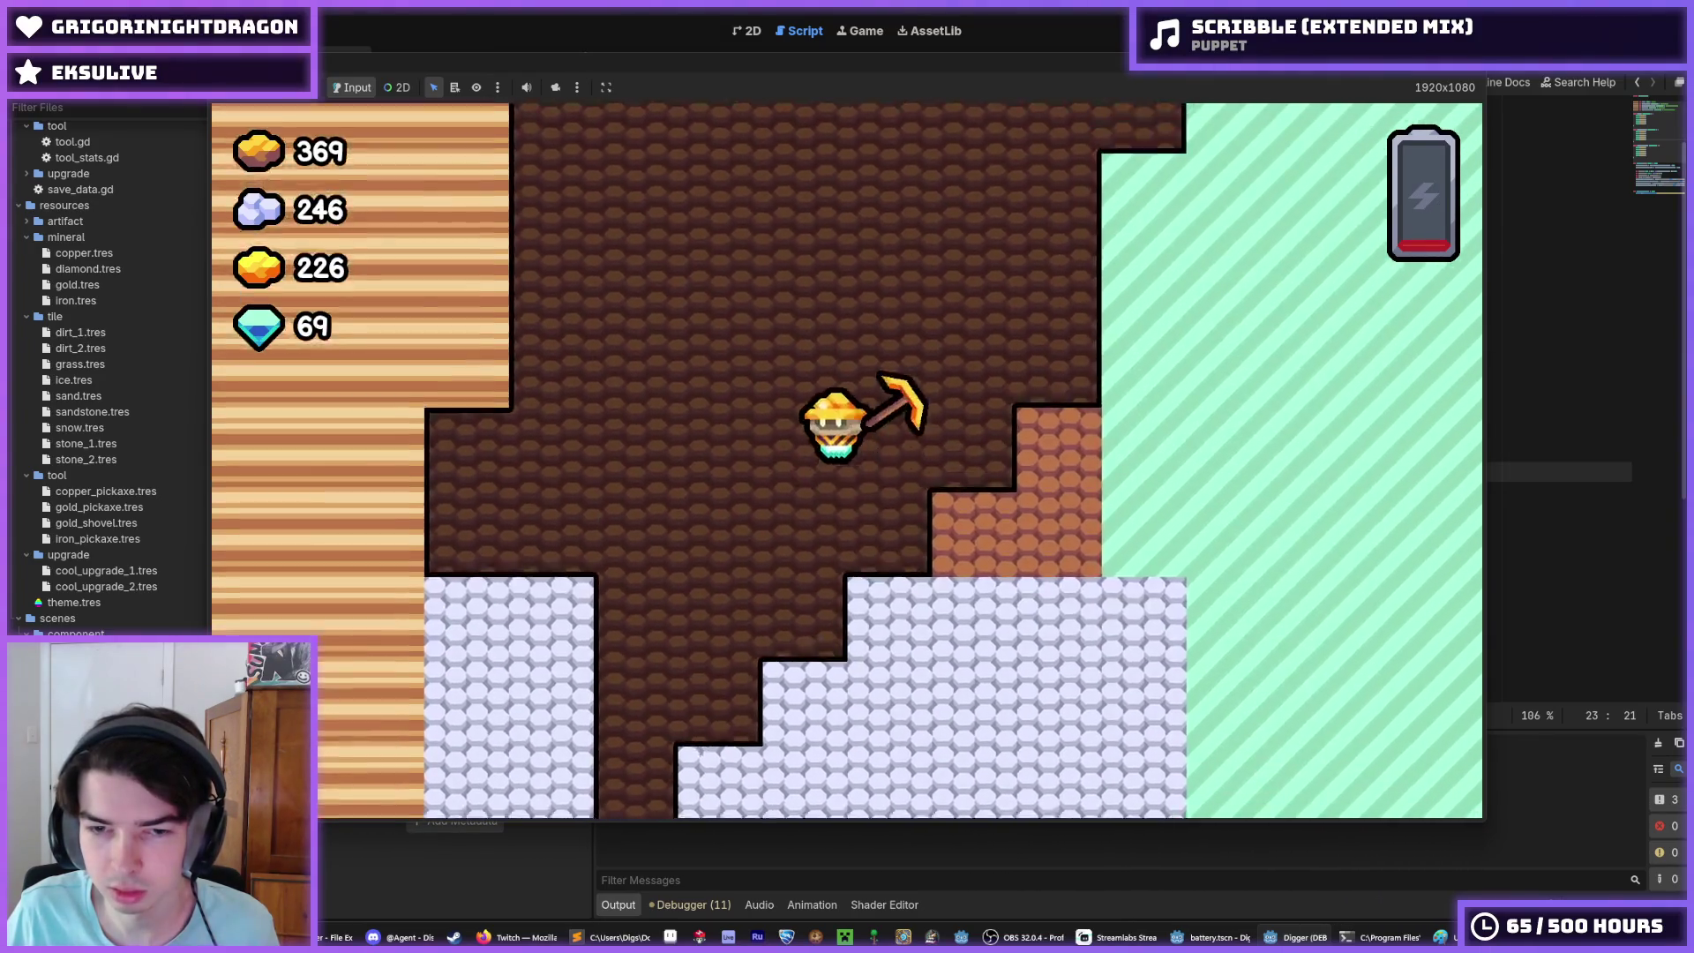
{"action": "key", "text": "a"}
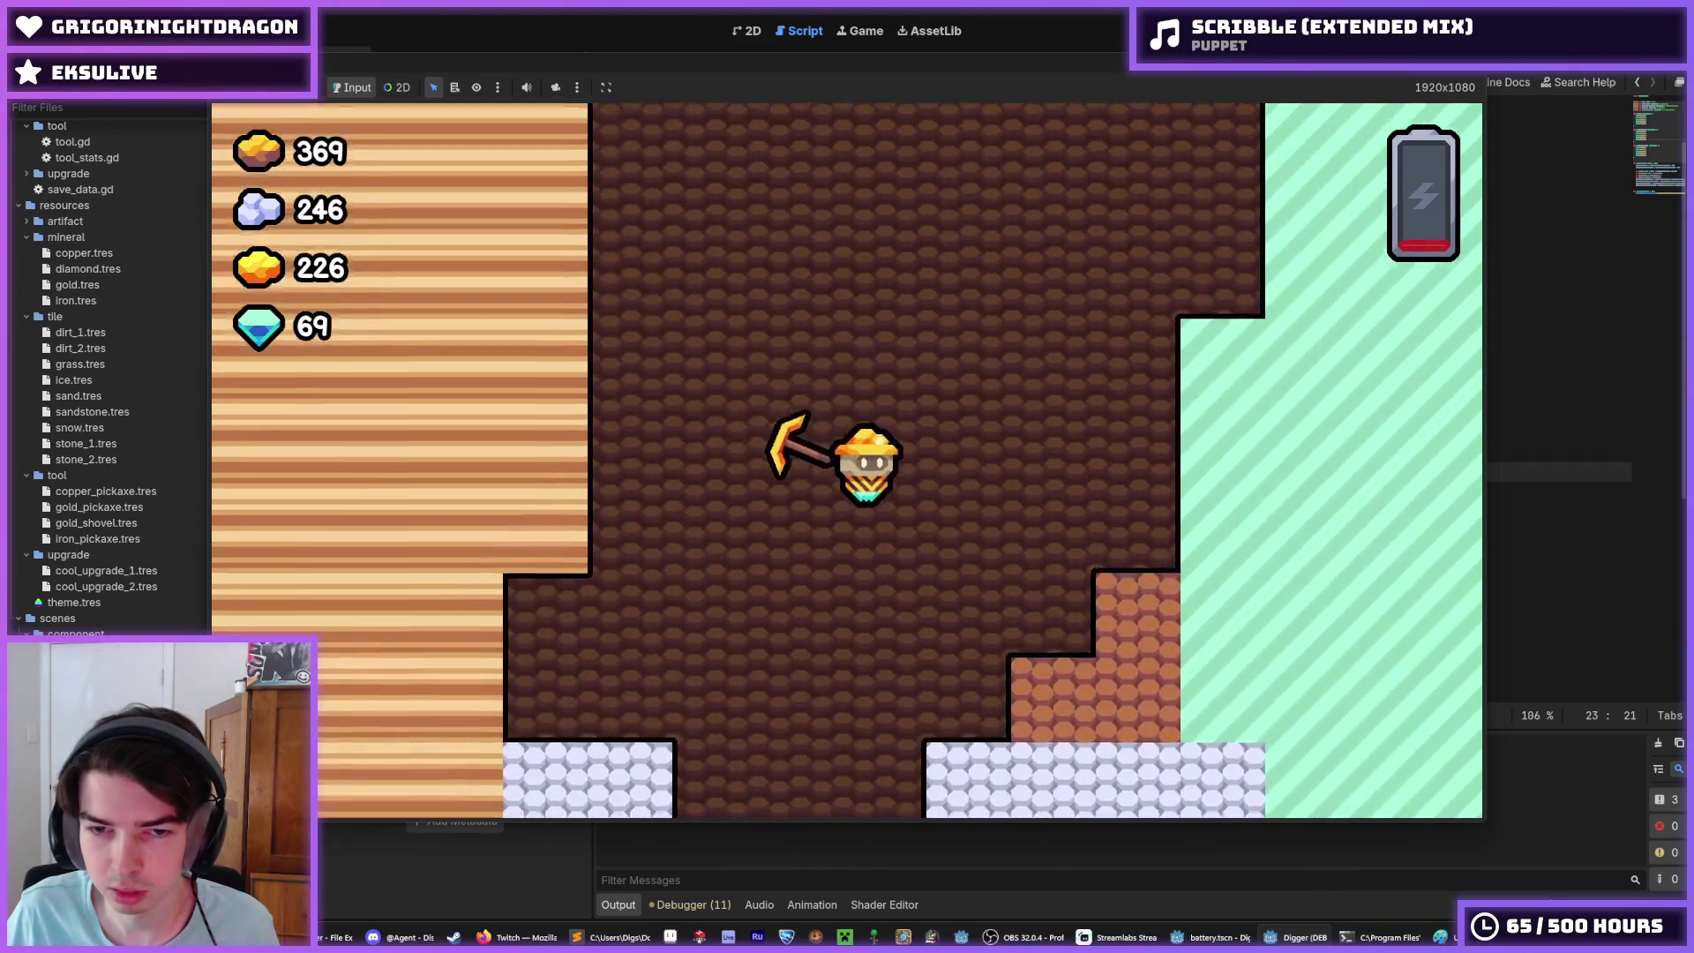
{"action": "key", "text": "d"}
{"action": "key", "text": "a"}
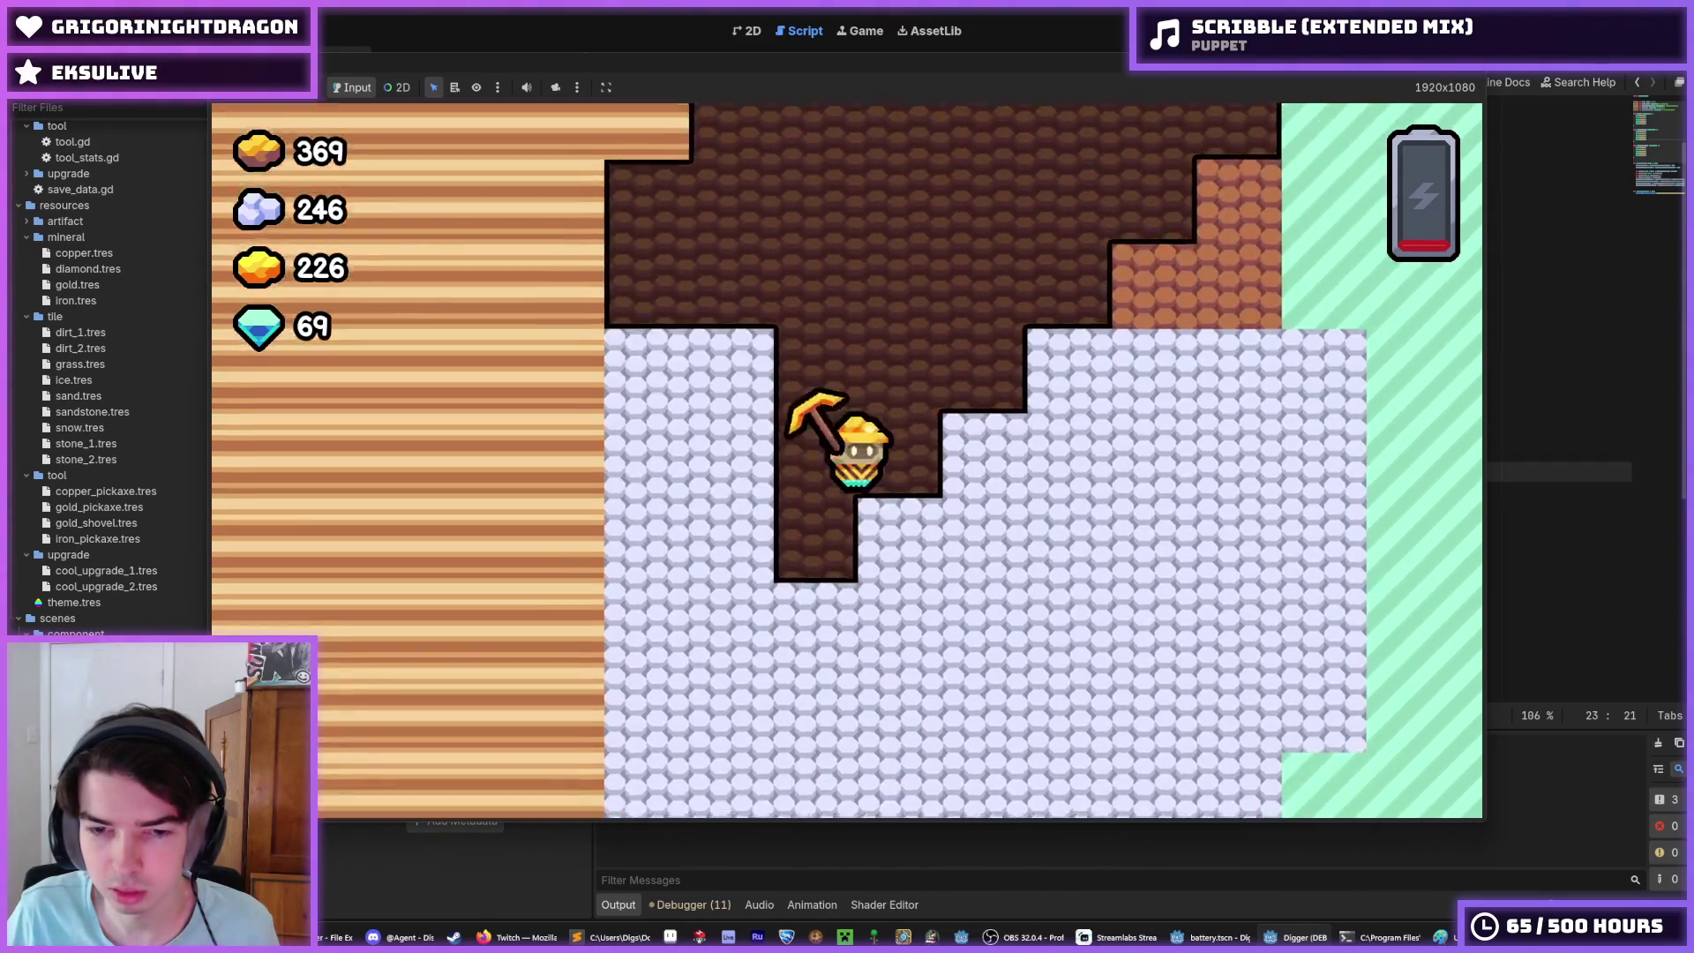
{"action": "key", "text": "a"}
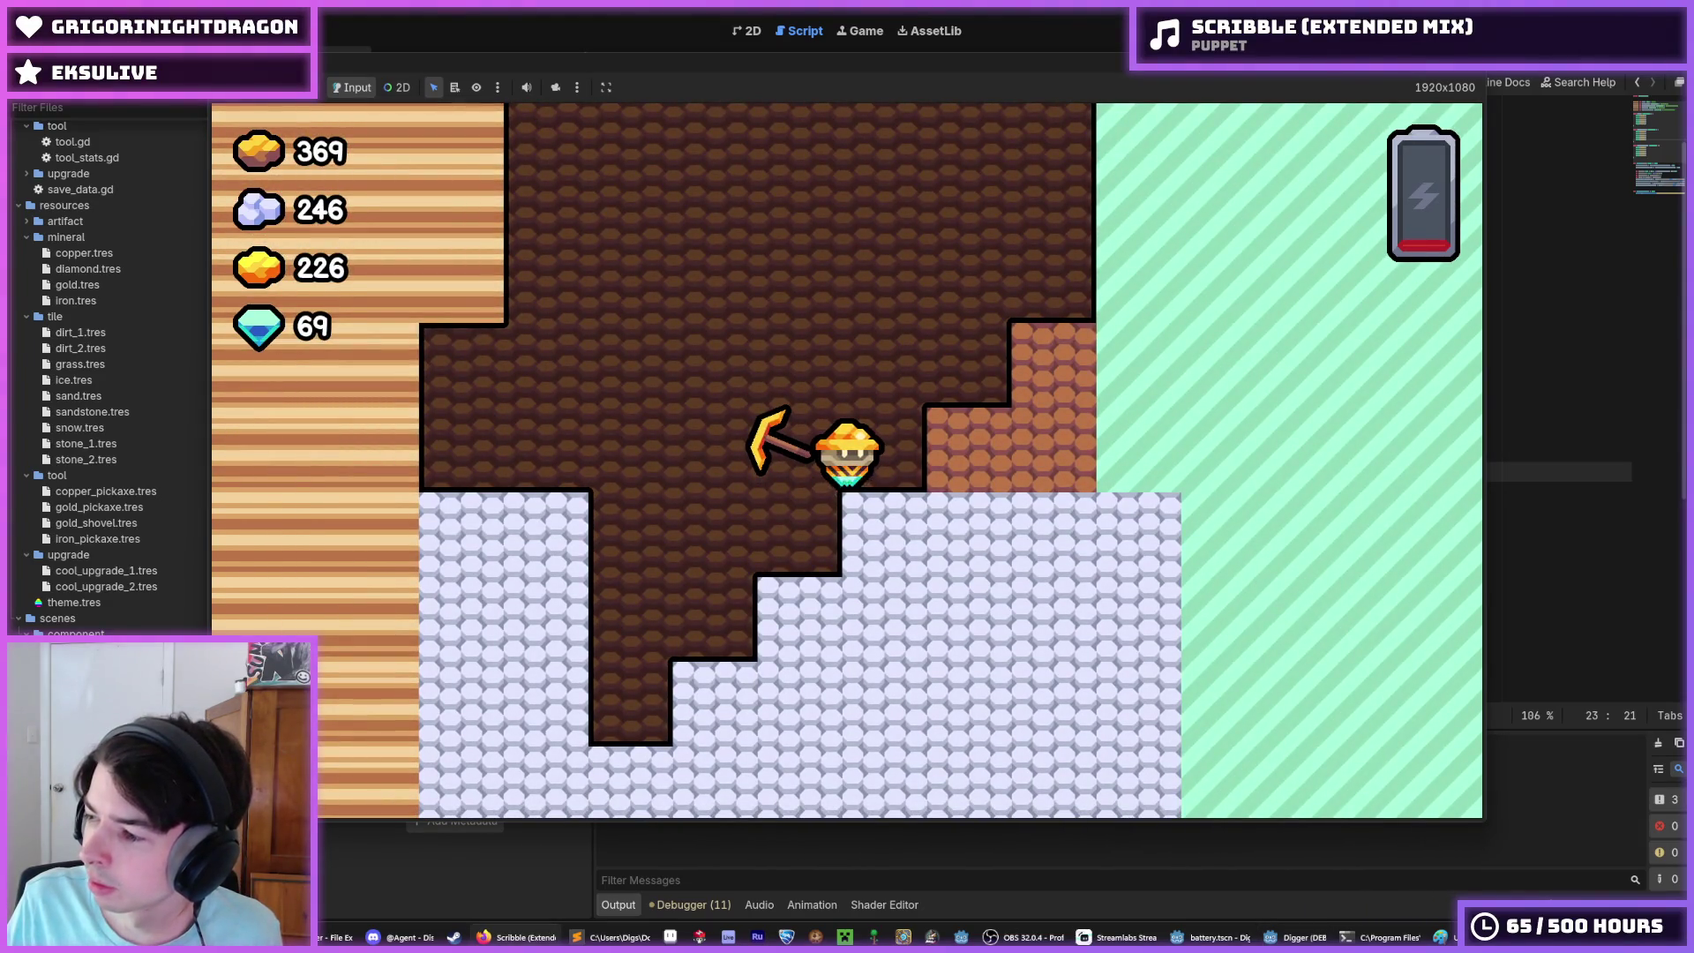
Step: Step the miner down-left, dig two snow tiles downward, then dig rightward through the snow
{"action": "key", "text": "a"}
{"action": "key", "text": "s"}
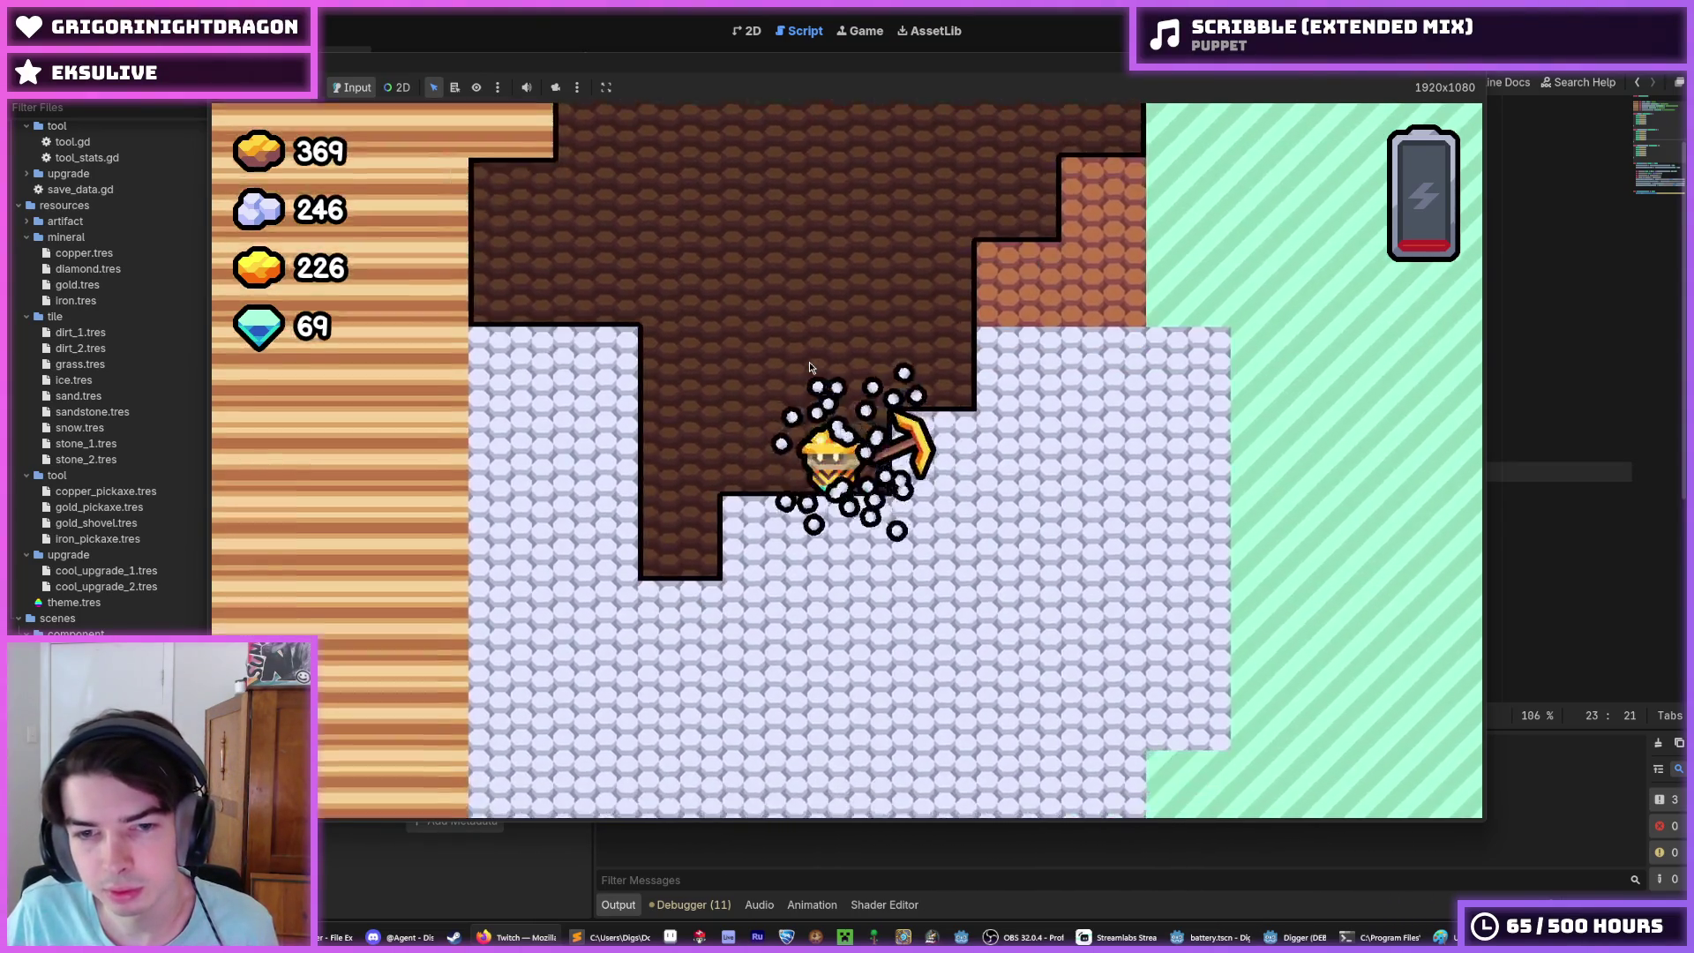
{"action": "key", "text": "s"}
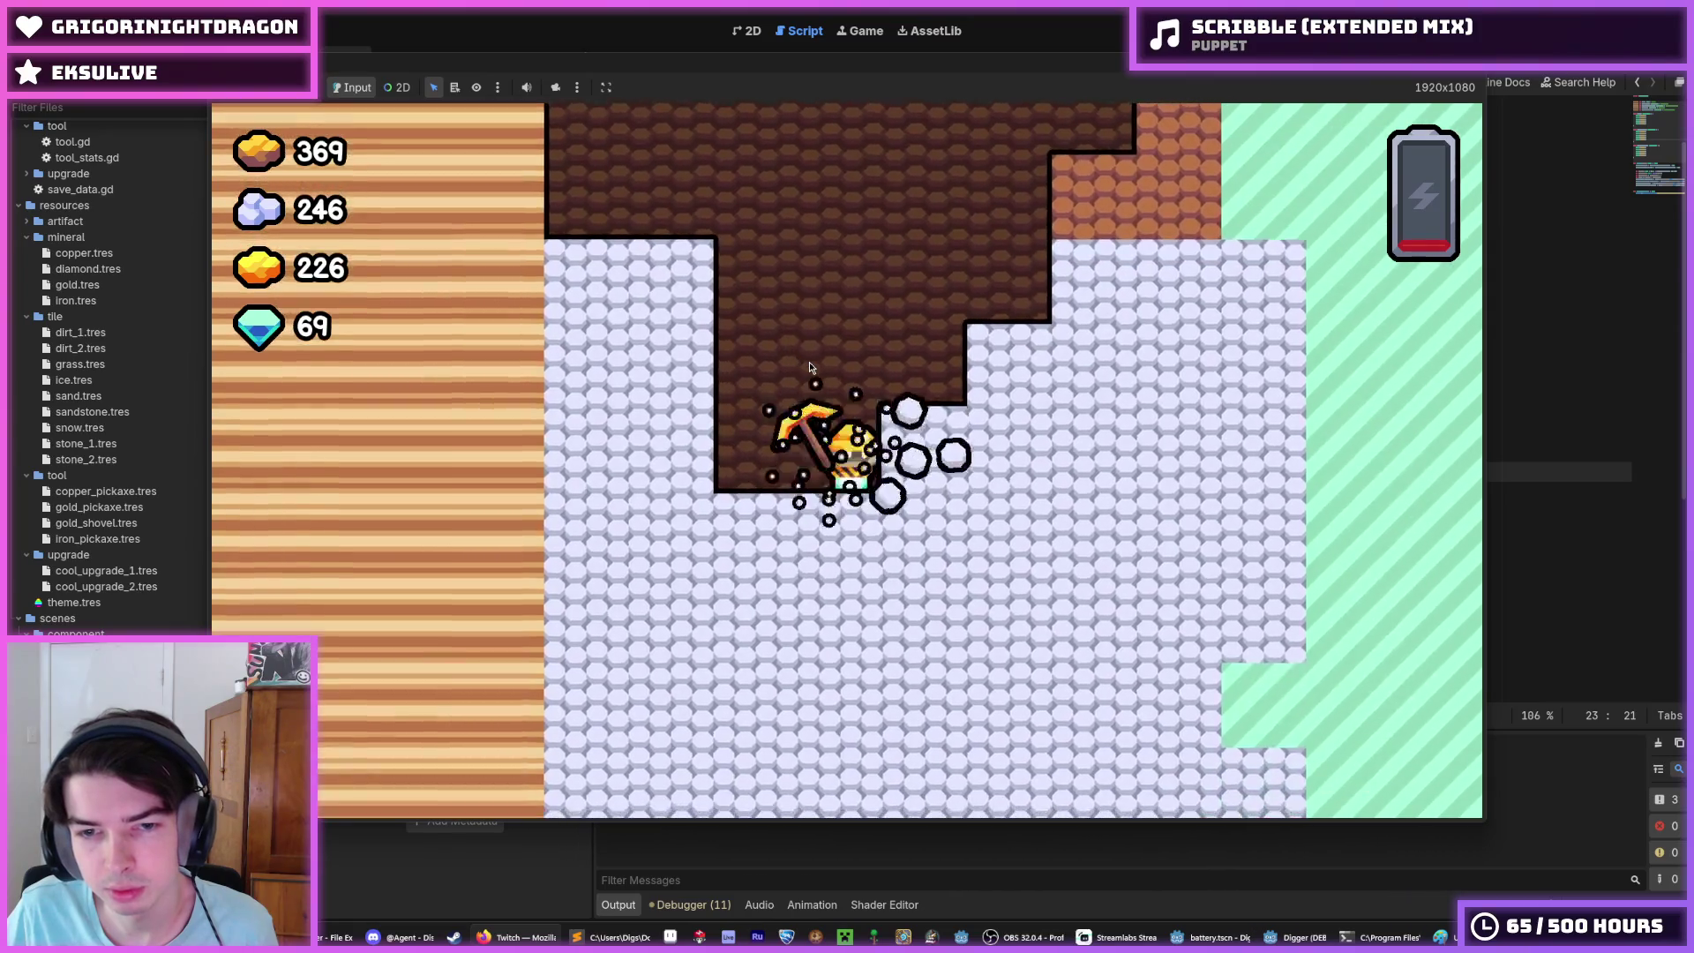
{"action": "key", "text": "d"}
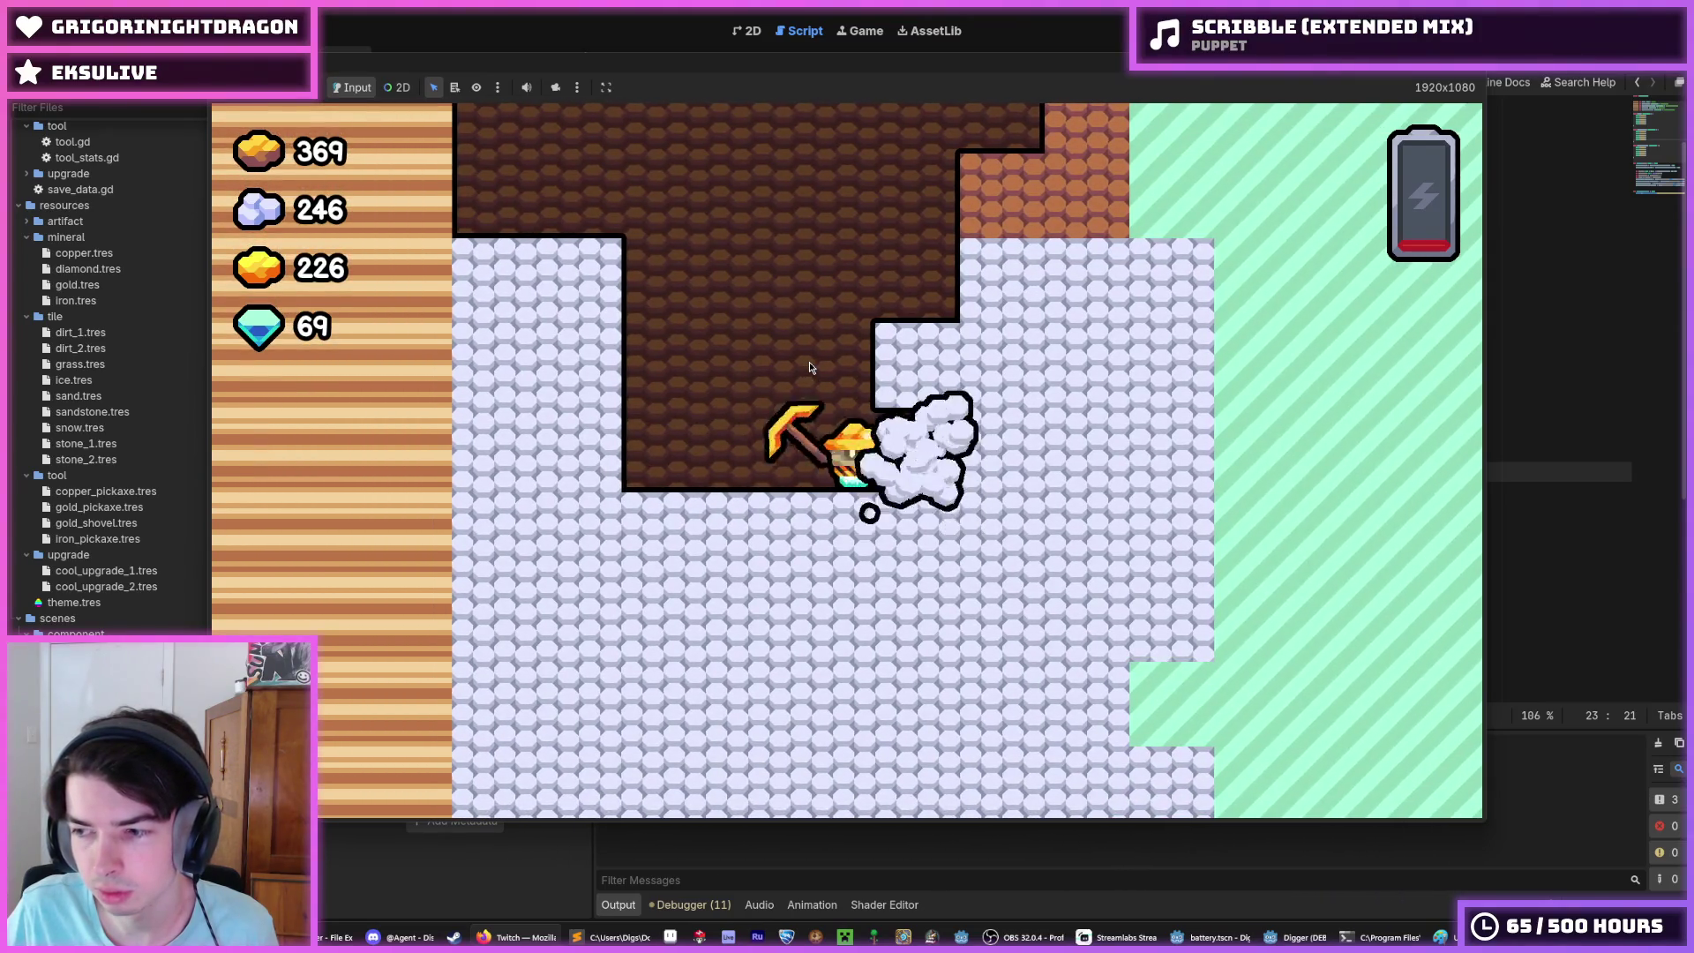
{"action": "key", "text": "a"}
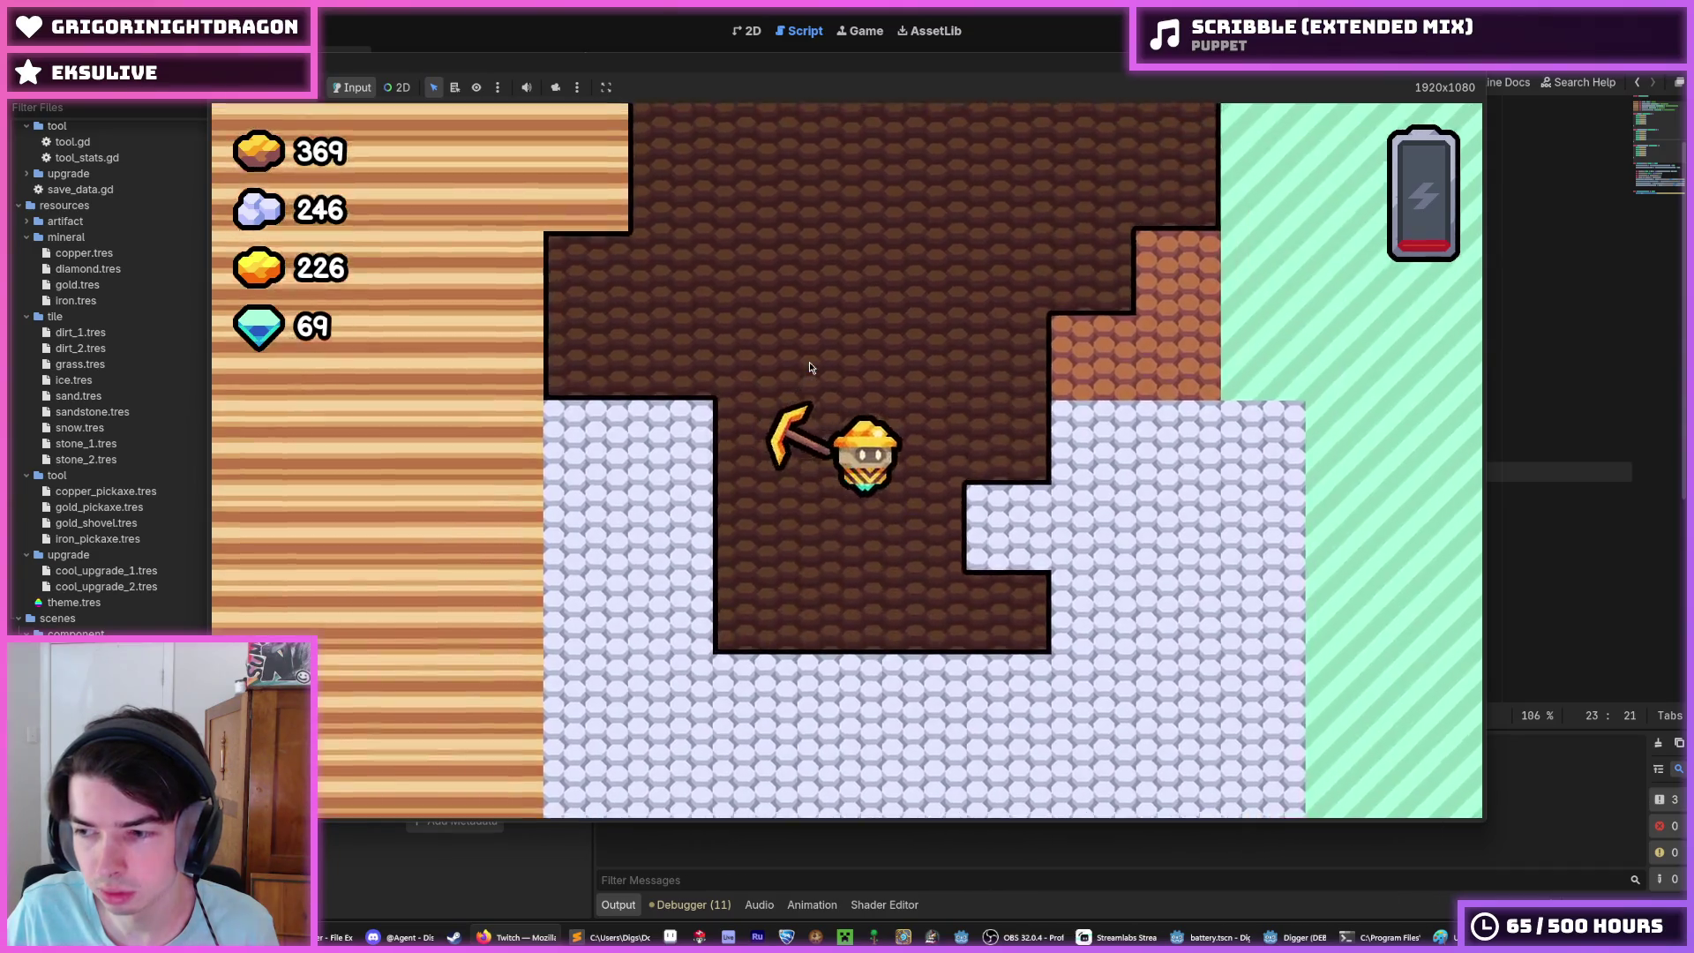
{"action": "key", "text": "d"}
Step: Fly the miner up several tiles and steer it up and to the left
{"action": "key", "text": "a"}
{"action": "key", "text": "w"}
{"action": "key", "text": "a"}
{"action": "key", "text": "d"}
{"action": "key", "text": "a"}
{"action": "key", "text": "w"}
{"action": "key", "text": "a"}
{"action": "key", "text": "w"}
{"action": "key", "text": "d"}
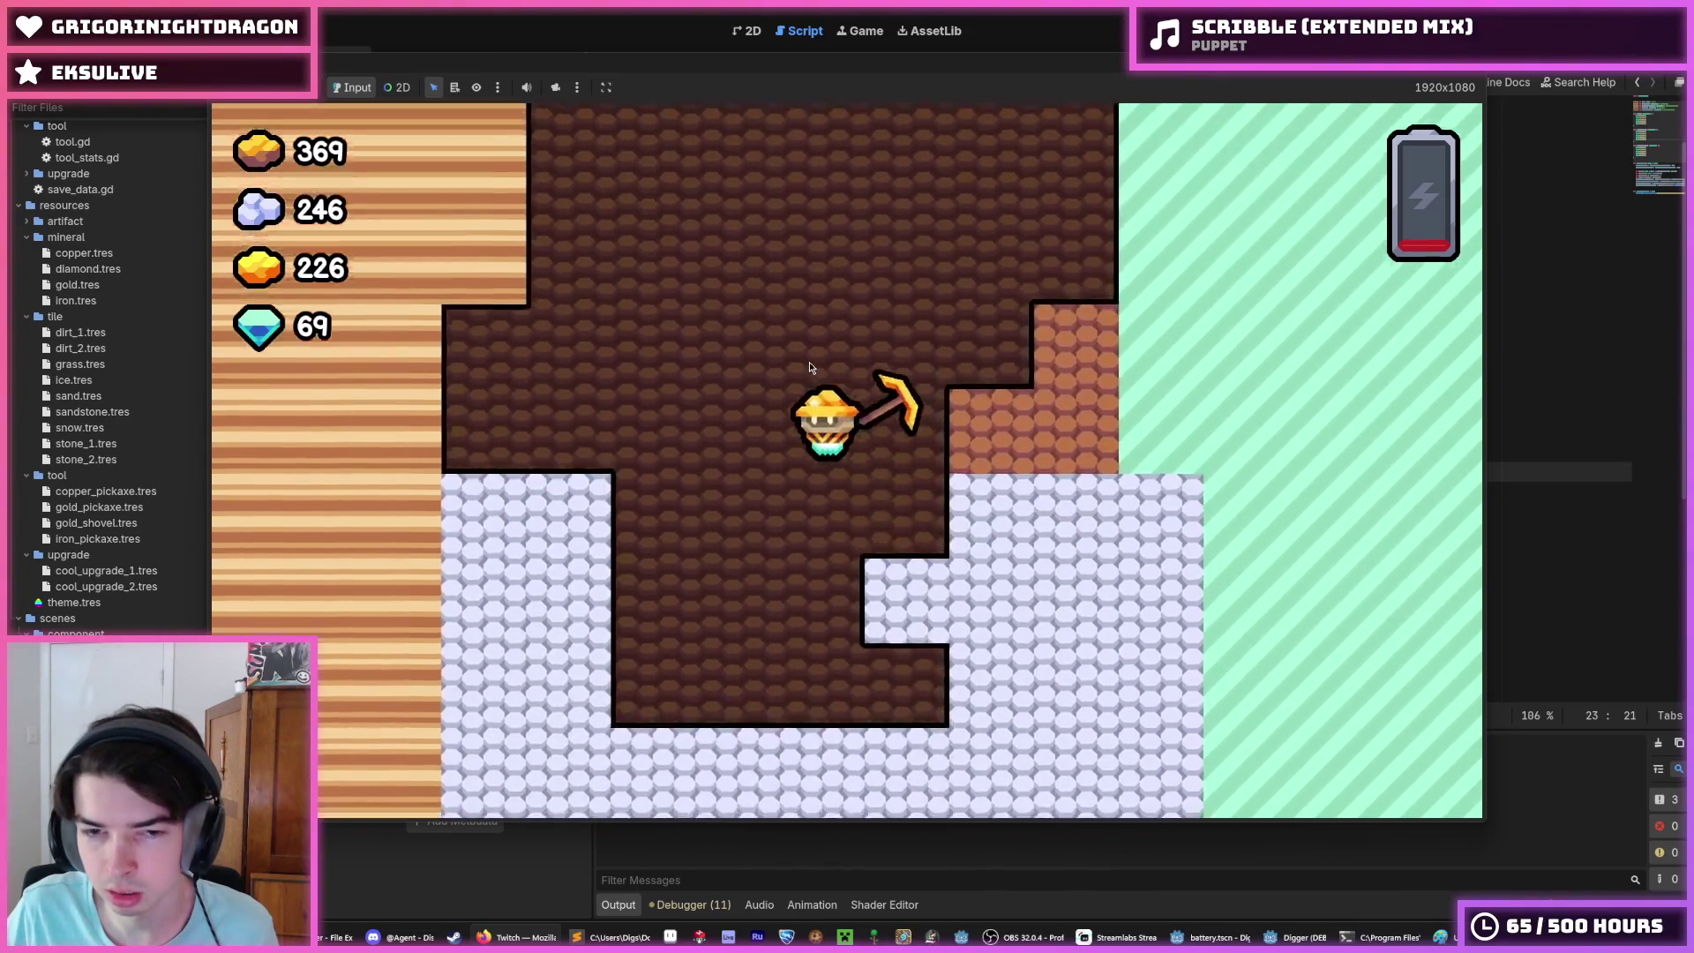
Step: Move the miner onto the orange dirt step, then fly it further up and left
{"action": "key", "text": "a"}
{"action": "key", "text": "d"}
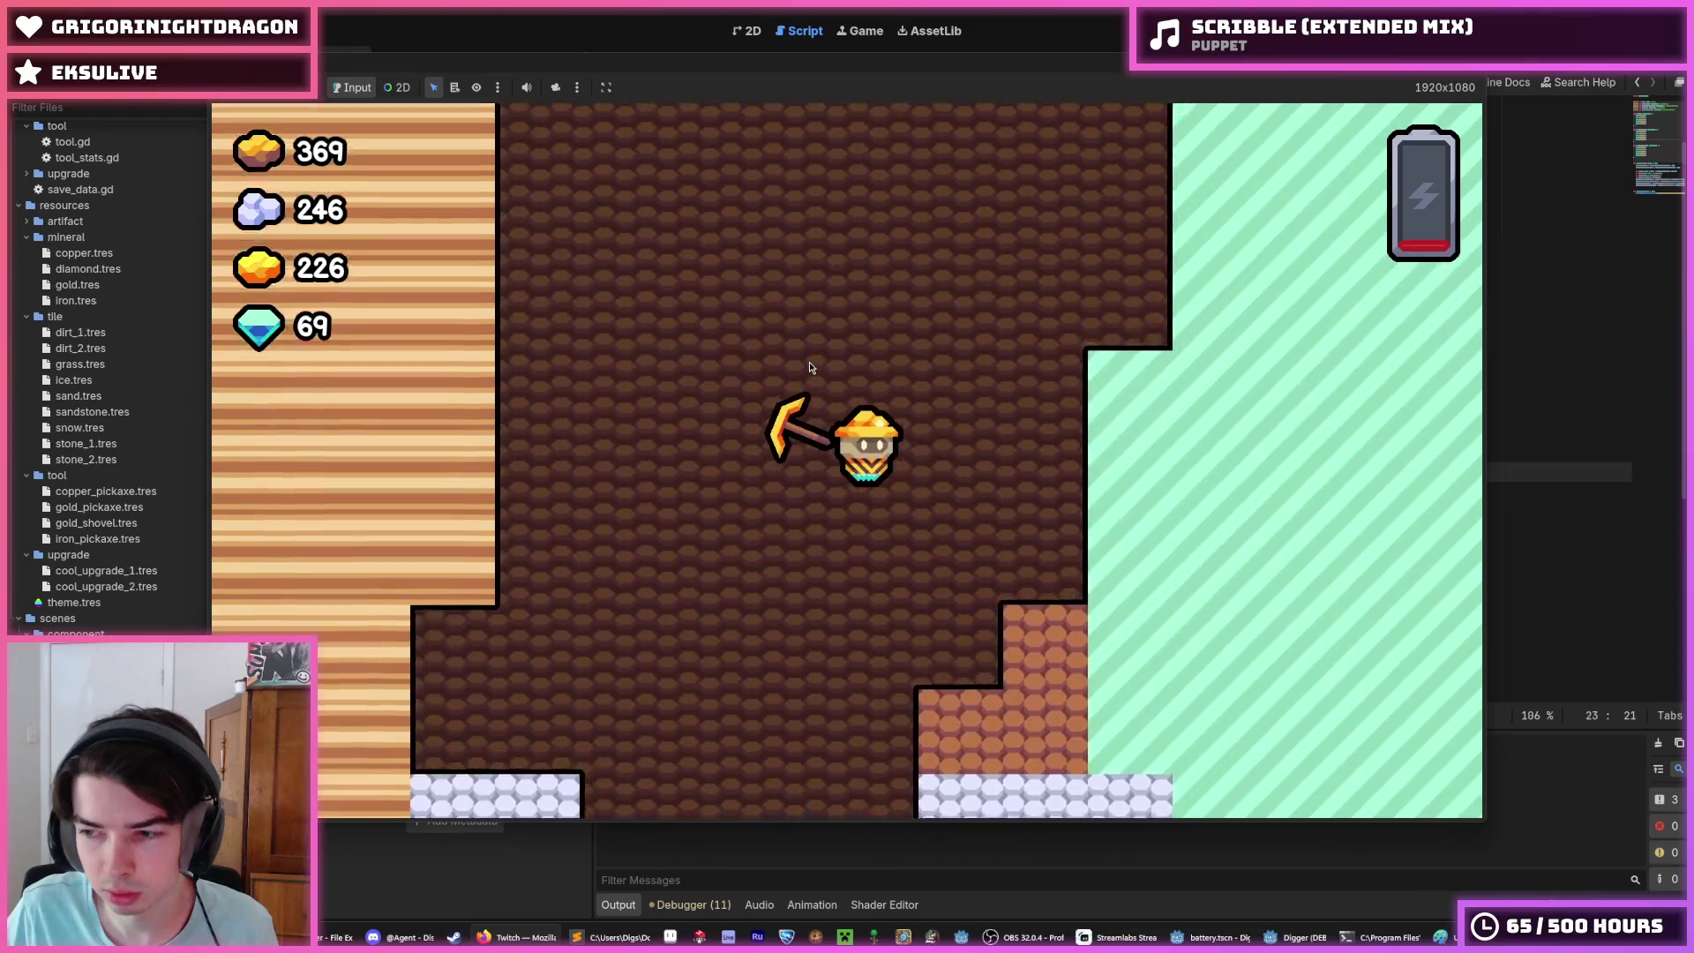
{"action": "key", "text": "d"}
{"action": "key", "text": "a"}
{"action": "key", "text": "w"}
Step: Bring the miner back down-left and lower it into the shaft
{"action": "key", "text": "a"}
{"action": "key", "text": "d"}
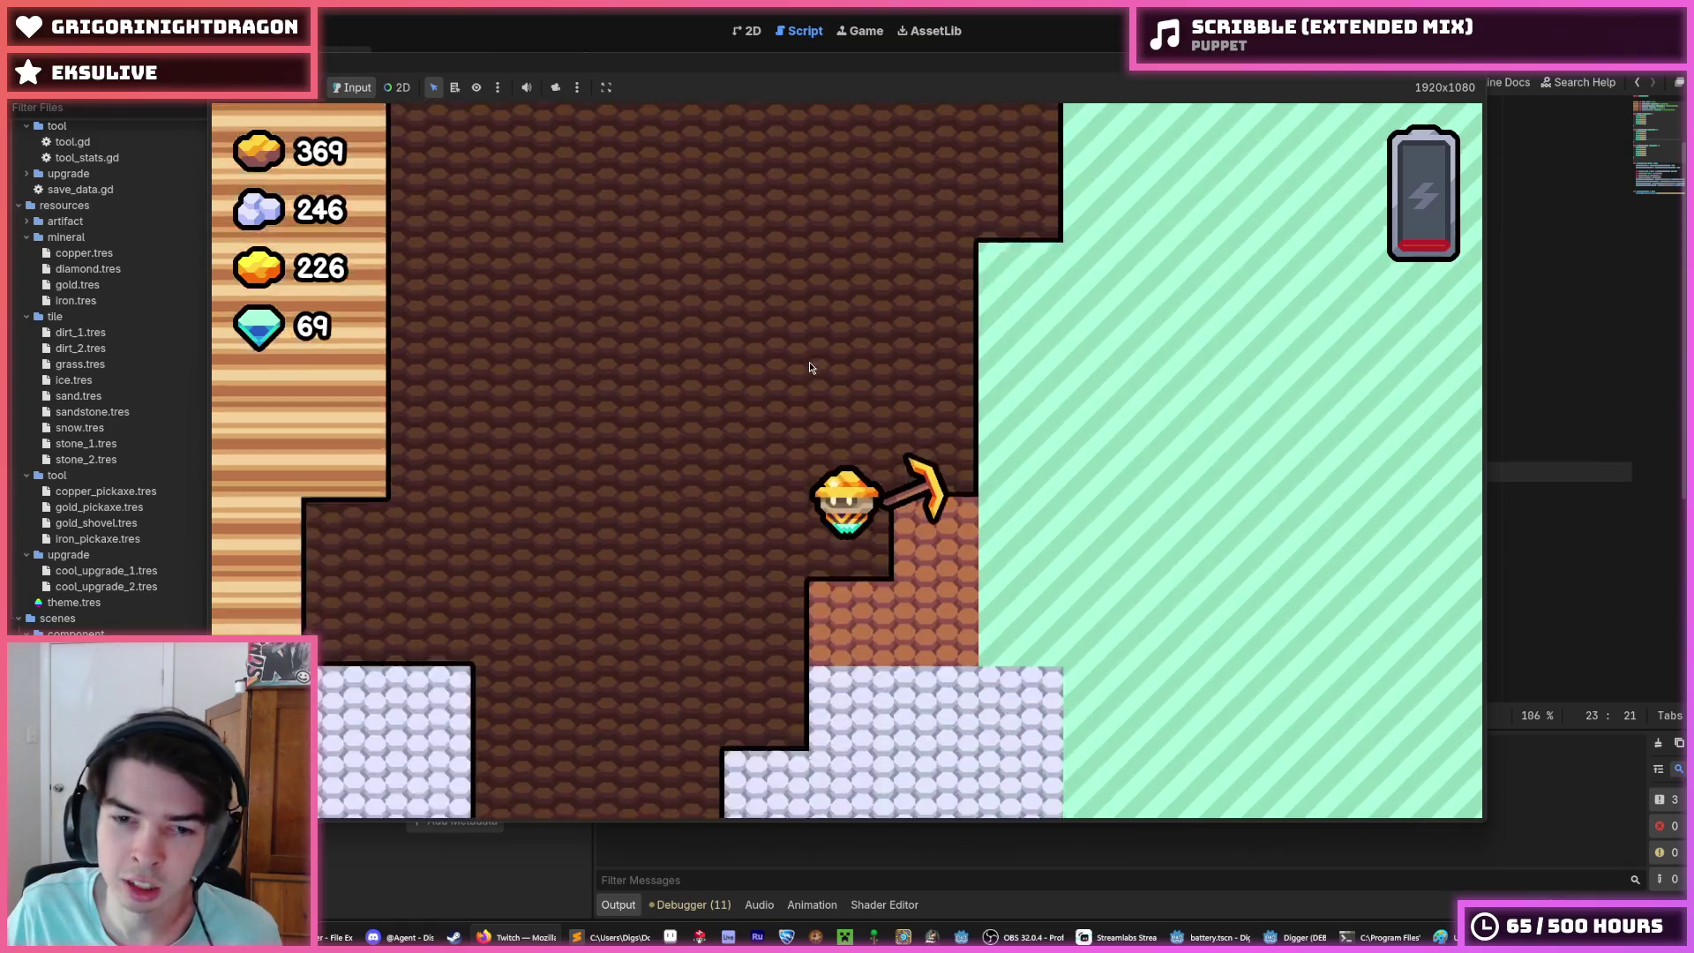
{"action": "key", "text": "a"}
{"action": "key", "text": "w"}
{"action": "key", "text": "d"}
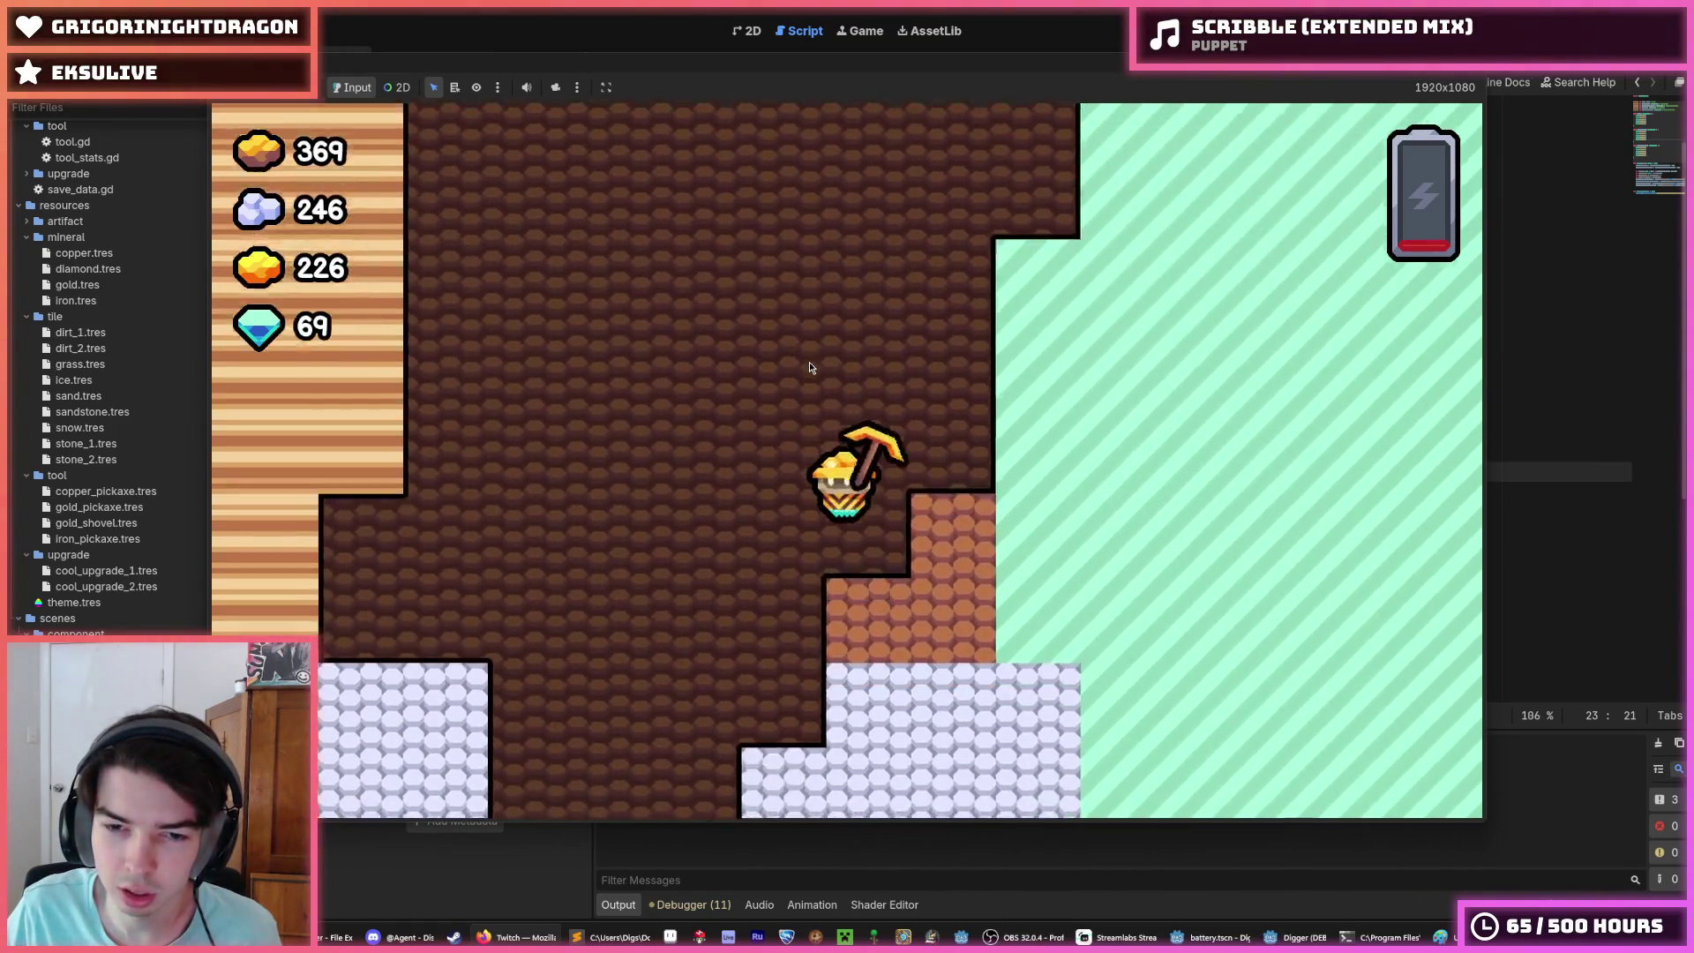
{"action": "key", "text": "s"}
{"action": "key", "text": "w"}
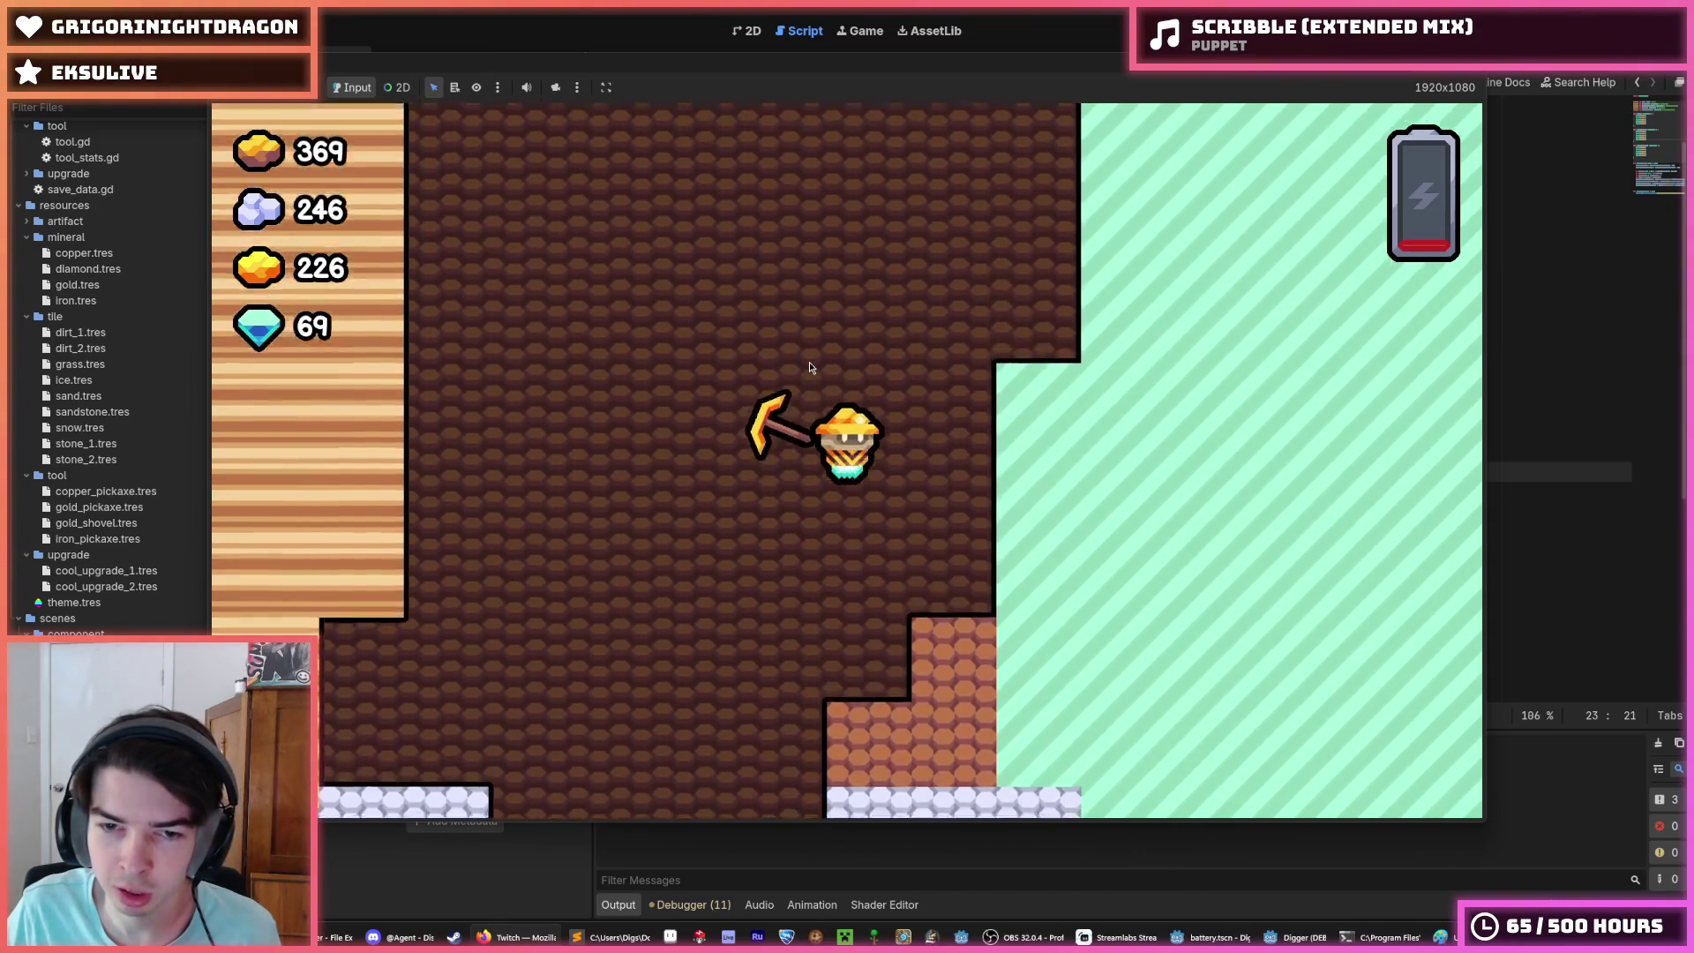
Step: Dig sideways through the dirt to the right, then drop down and face left
{"action": "key", "text": "d"}
{"action": "key", "text": "a"}
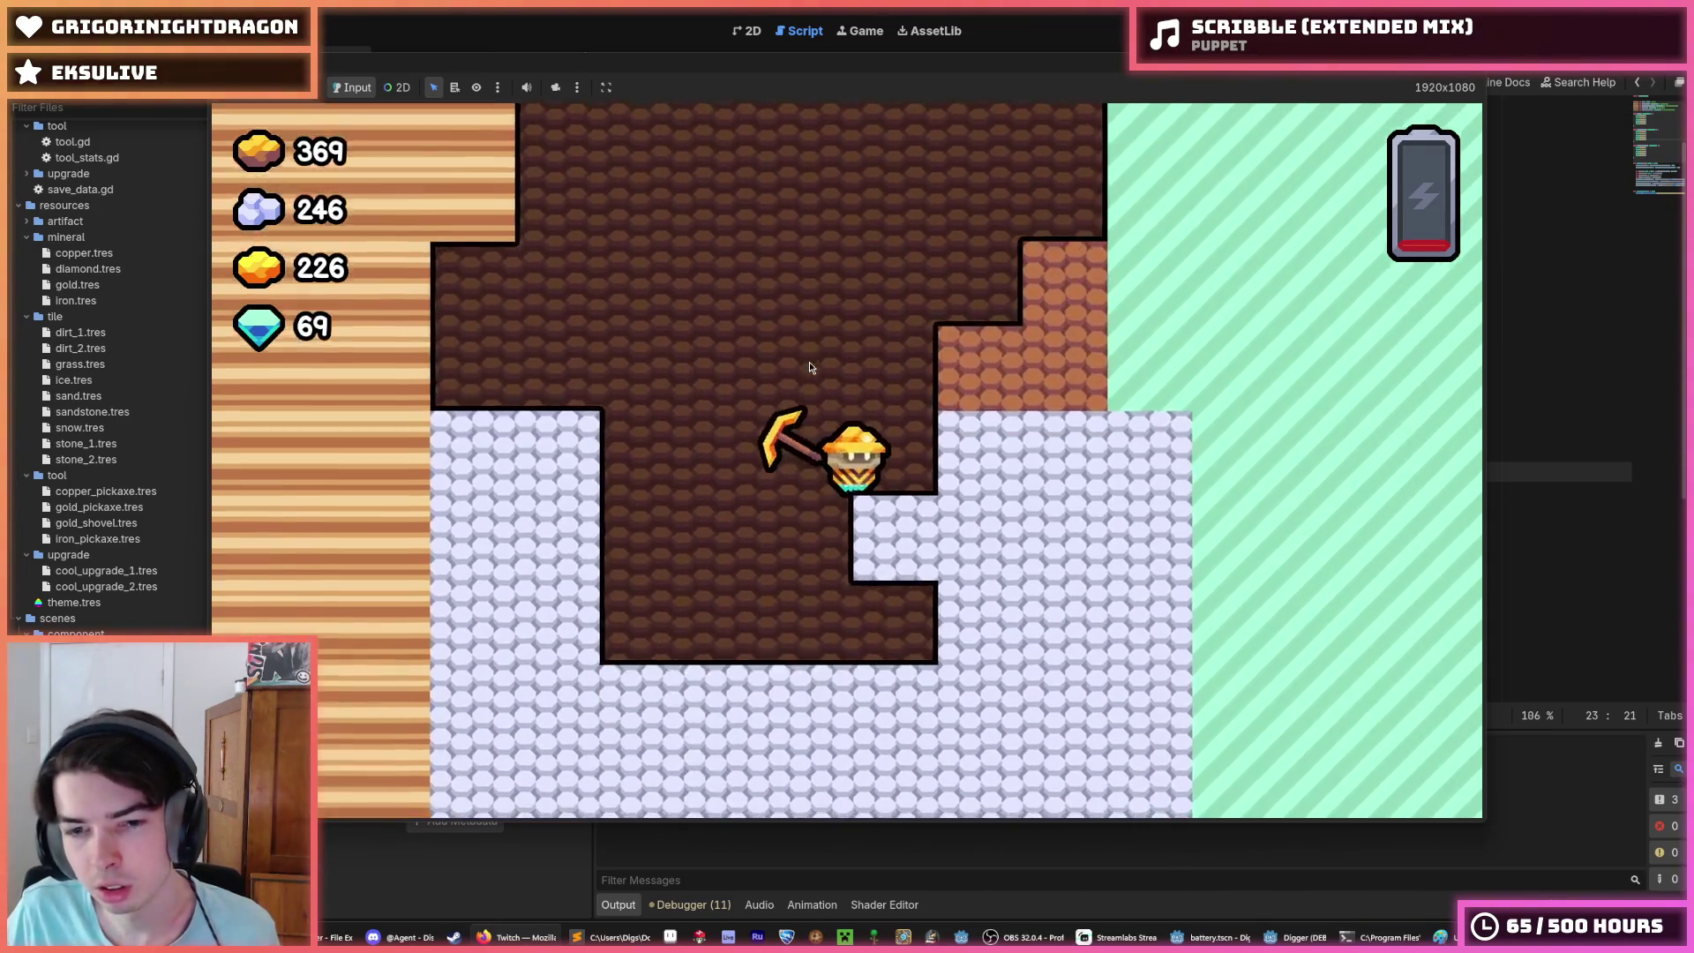
{"action": "key", "text": "w"}
{"action": "key", "text": "d"}
{"action": "key", "text": "a"}
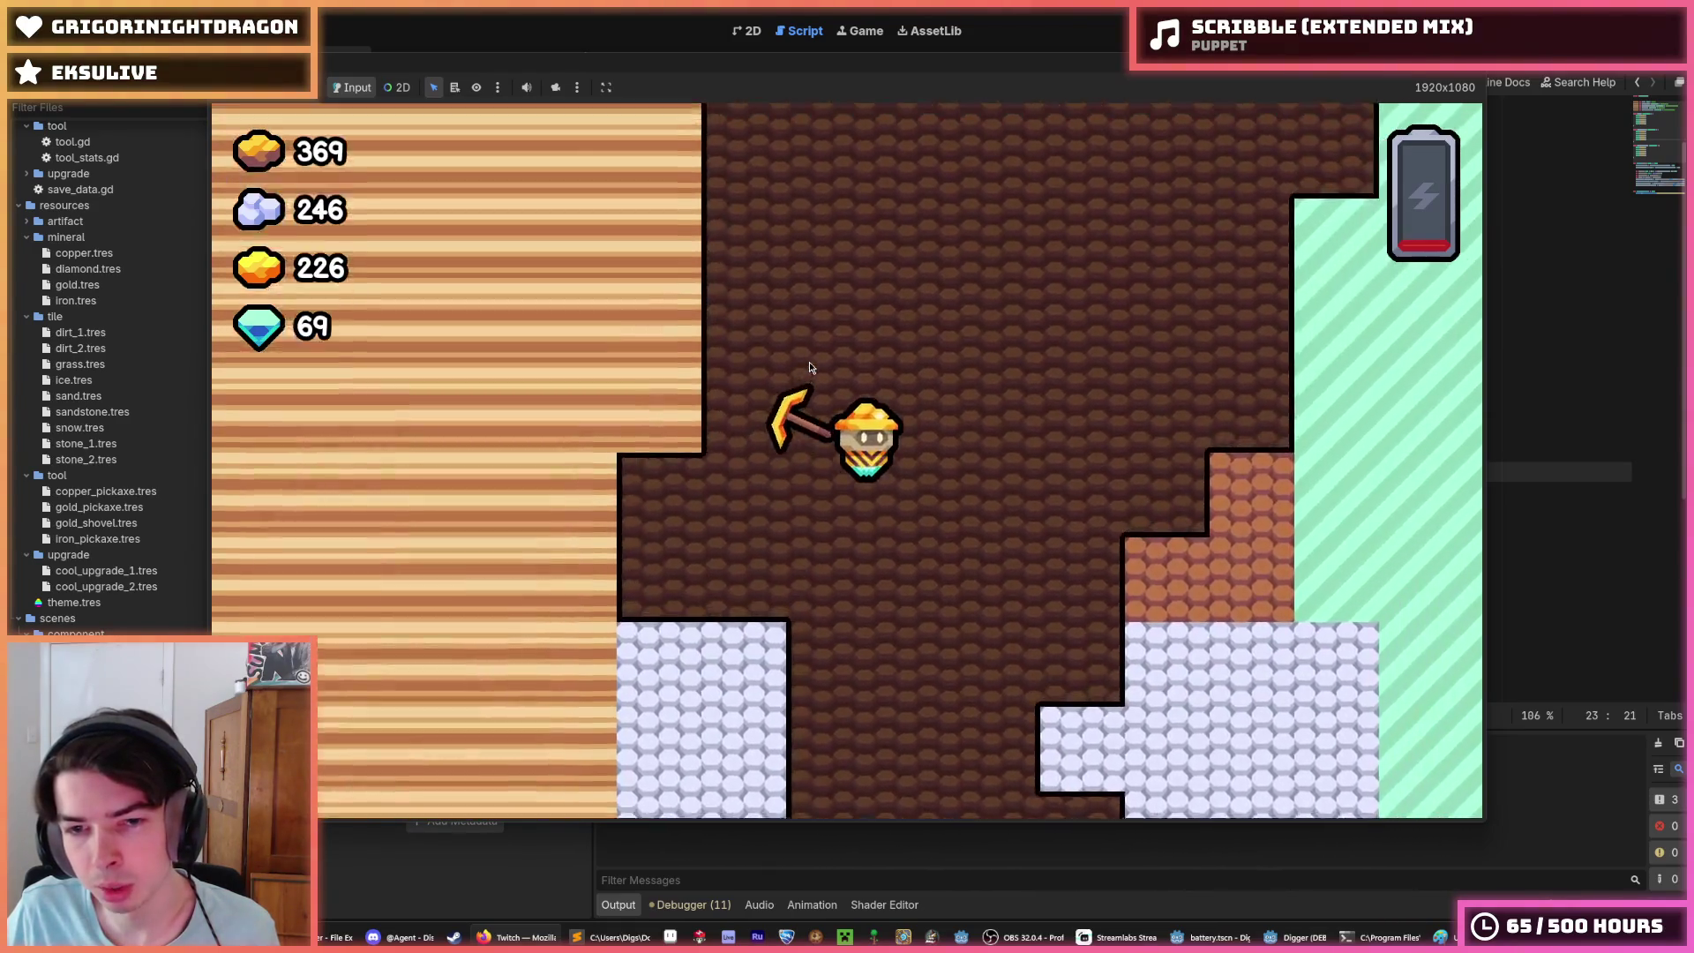
{"action": "key", "text": "d"}
{"action": "key", "text": "s"}
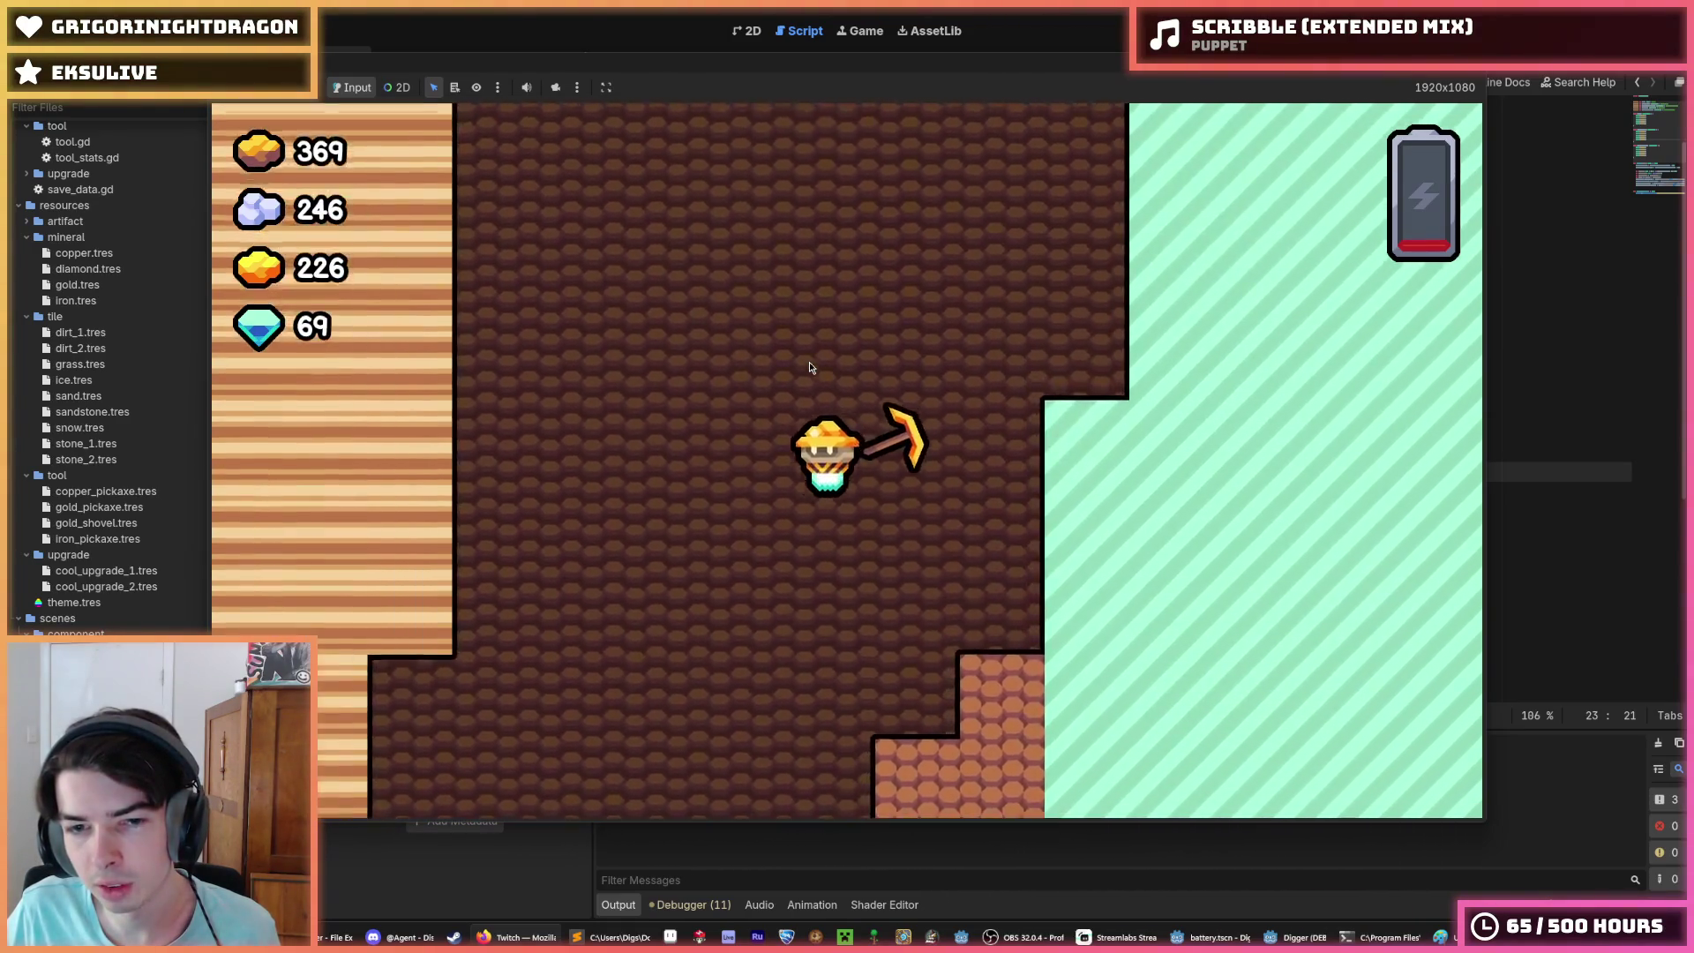
{"action": "key", "text": "a"}
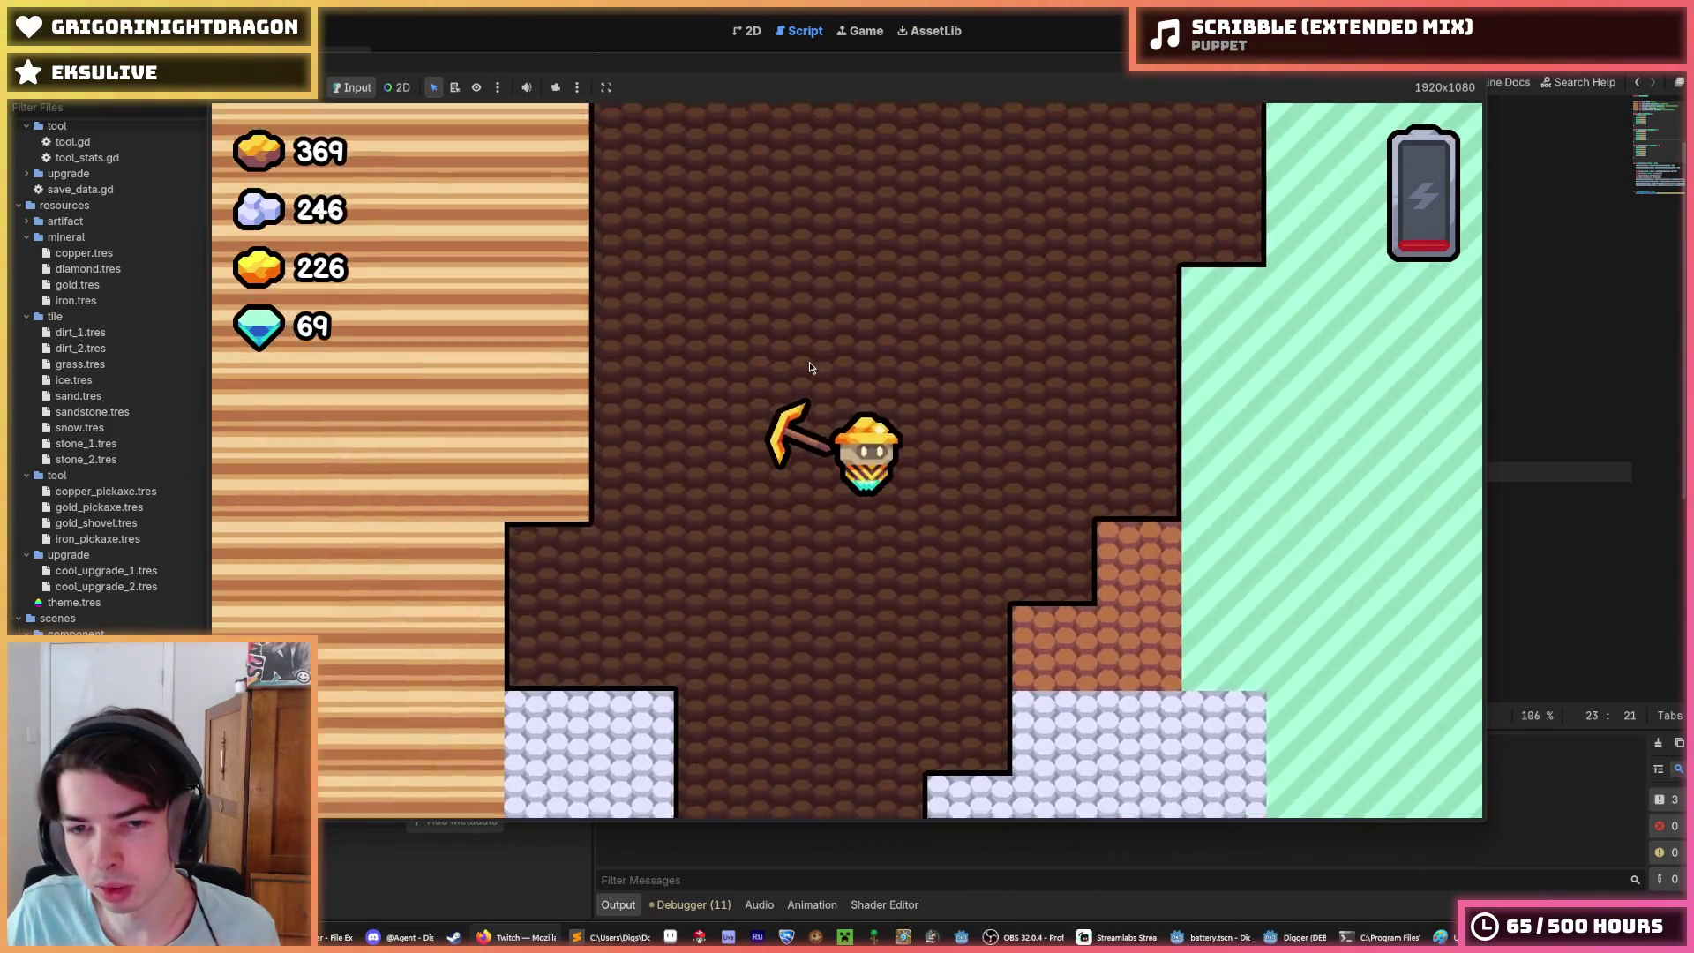
Step: Dig downward through the dirt, breaking the block on the right, and descend the shaft
{"action": "key", "text": "d"}
{"action": "key", "text": "s"}
{"action": "key", "text": "a"}
{"action": "key", "text": "d"}
{"action": "key", "text": "s"}
{"action": "key", "text": "a"}
{"action": "key", "text": "d"}
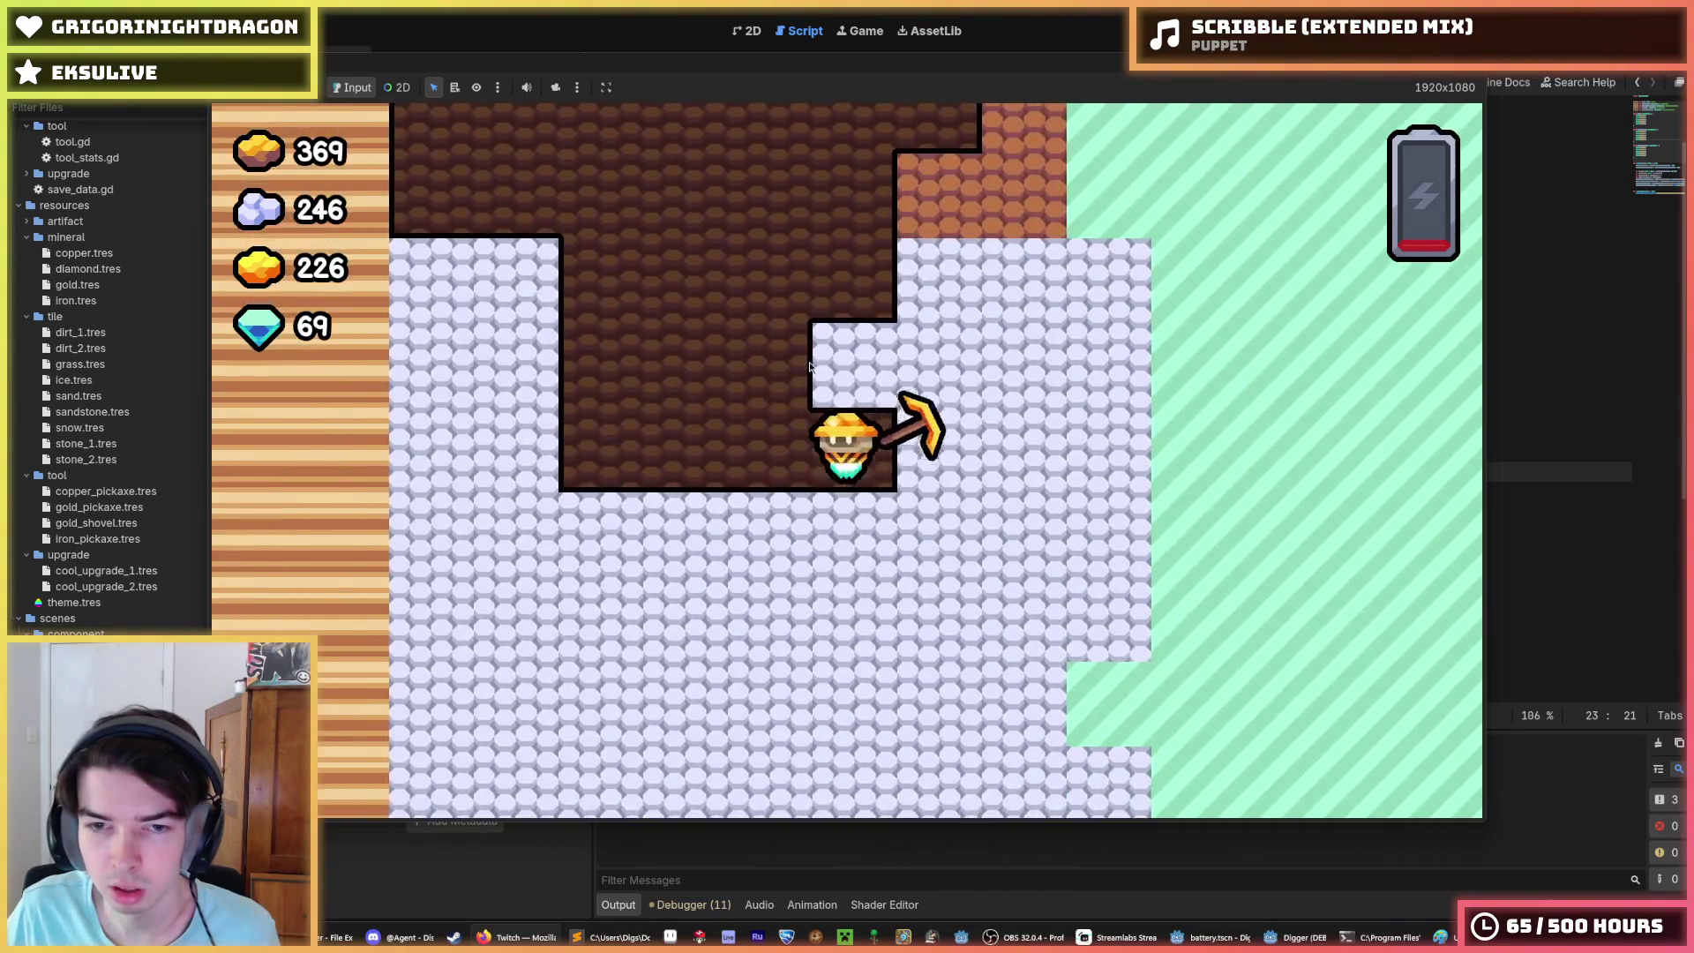
{"action": "key", "text": "a"}
{"action": "key", "text": "s"}
{"action": "key", "text": "d"}
{"action": "key", "text": "s"}
{"action": "key", "text": "a"}
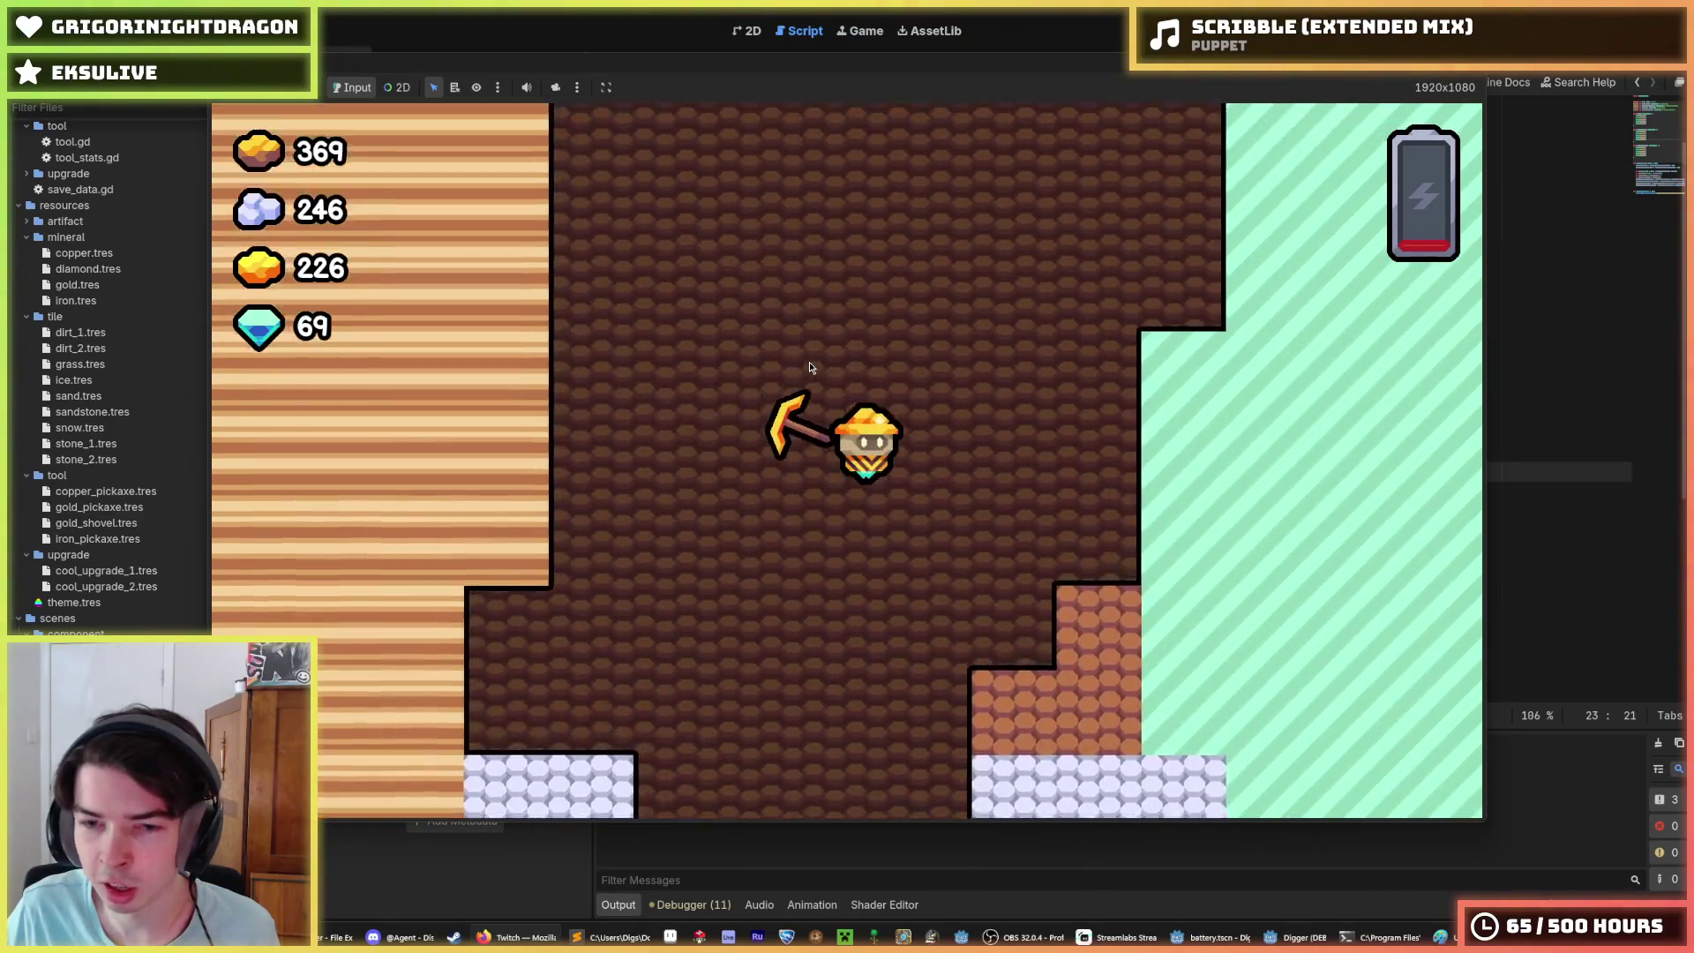
Step: Aim the pickaxe upward and dig up through the terrain, turning left and right
{"action": "key", "text": "a"}
{"action": "key", "text": "w"}
{"action": "key", "text": "d"}
{"action": "key", "text": "w"}
{"action": "key", "text": "a"}
{"action": "key", "text": "d"}
{"action": "key", "text": "w"}
{"action": "key", "text": "a"}
{"action": "key", "text": "d"}
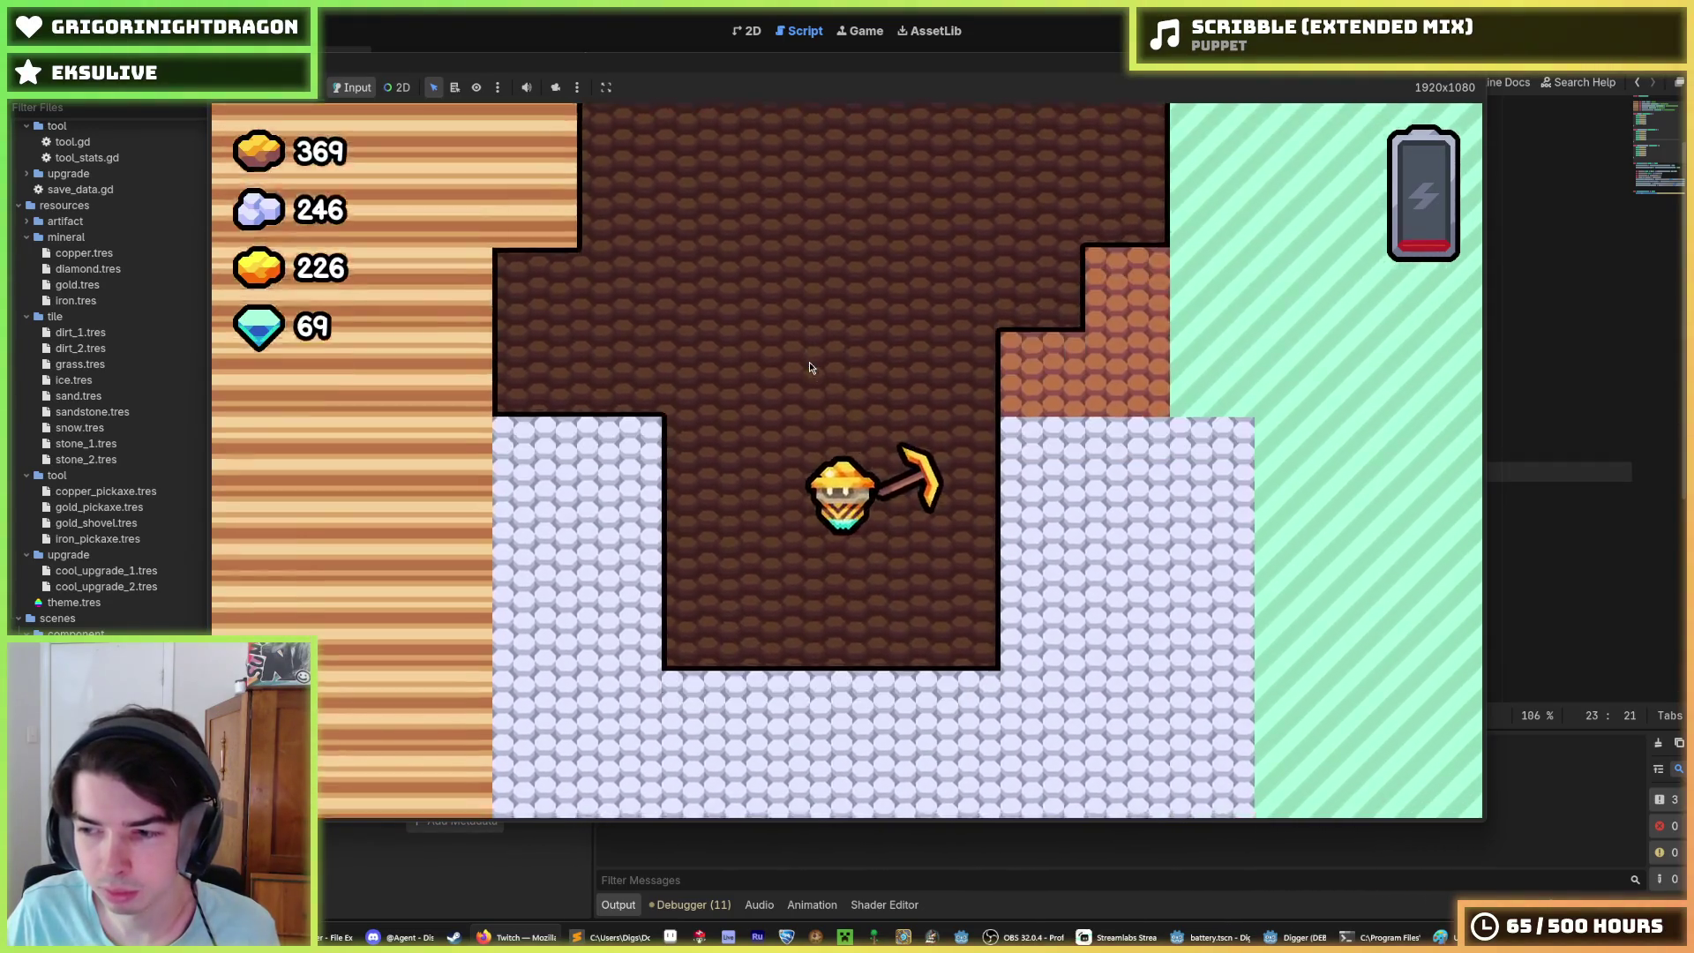
Step: Work the miner up-right, down-left and back up-left through the surrounding dirt
{"action": "key", "text": "w"}
{"action": "key", "text": "d"}
{"action": "key", "text": "w"}
{"action": "key", "text": "s"}
{"action": "key", "text": "a"}
{"action": "key", "text": "d"}
{"action": "key", "text": "a"}
{"action": "key", "text": "d"}
{"action": "key", "text": "w"}
{"action": "key", "text": "d"}
{"action": "key", "text": "a"}
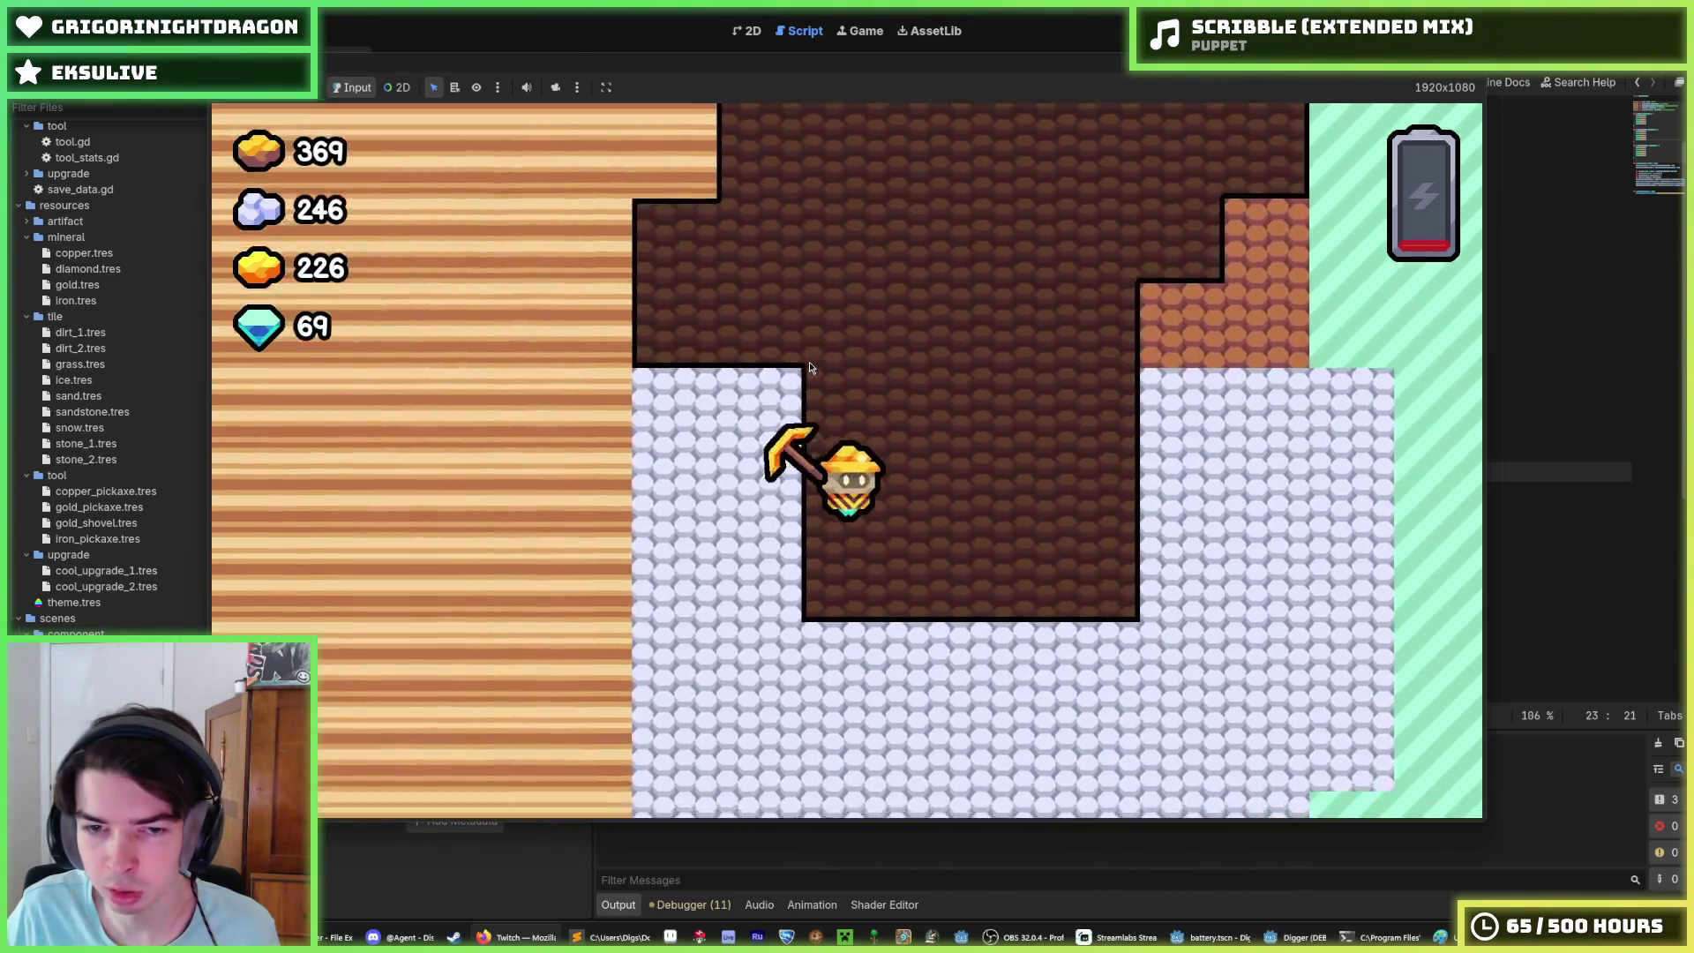
Step: Nudge the miner up-left, fly up slightly, then settle down-left at the pit floor
{"action": "key", "text": "d"}
{"action": "key", "text": "a"}
{"action": "key", "text": "w"}
{"action": "key", "text": "a"}
{"action": "key", "text": "d"}
{"action": "key", "text": "a"}
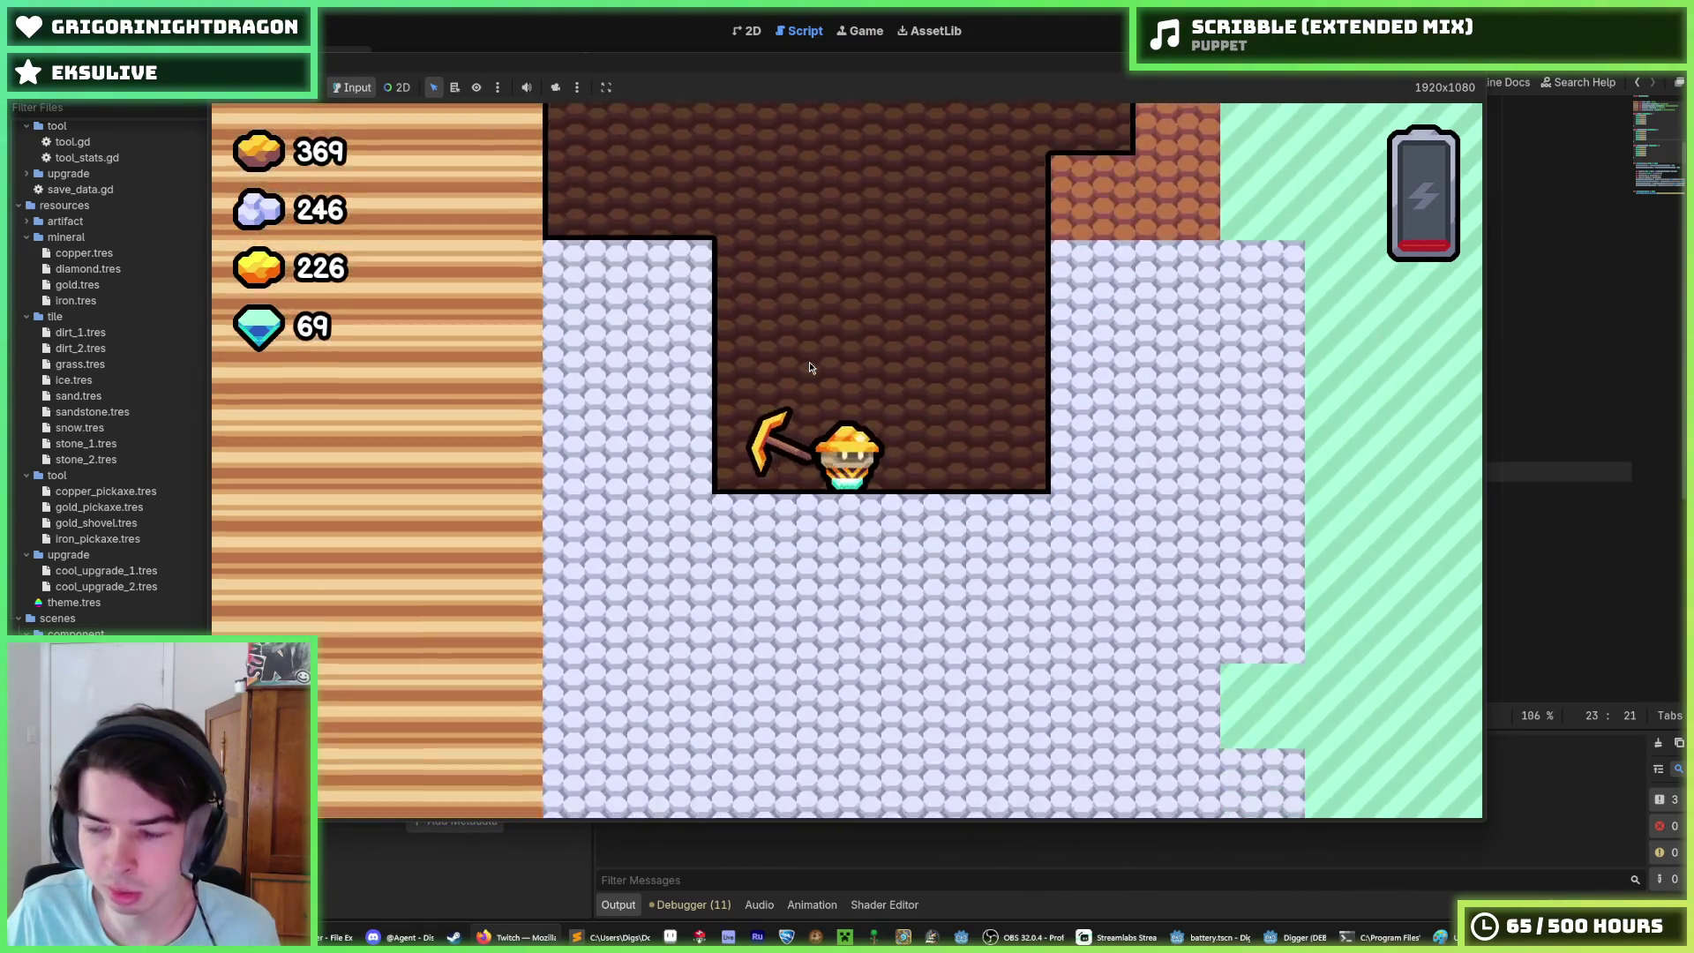
{"action": "key", "text": "w"}
{"action": "key", "text": "a"}
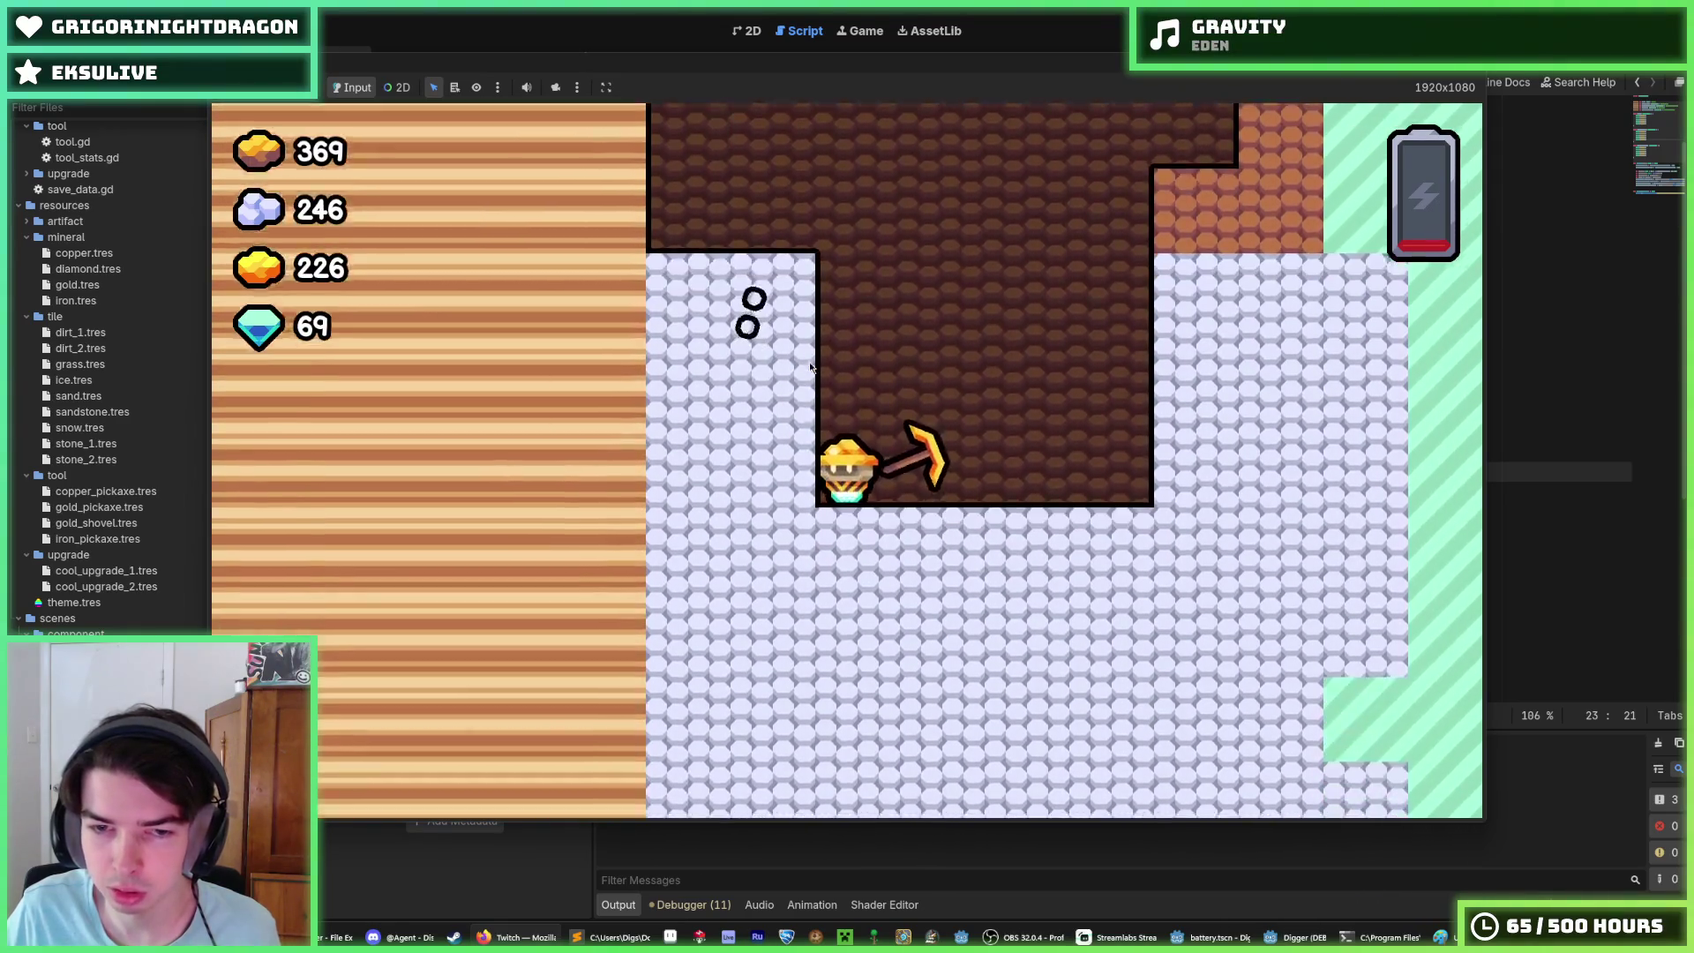
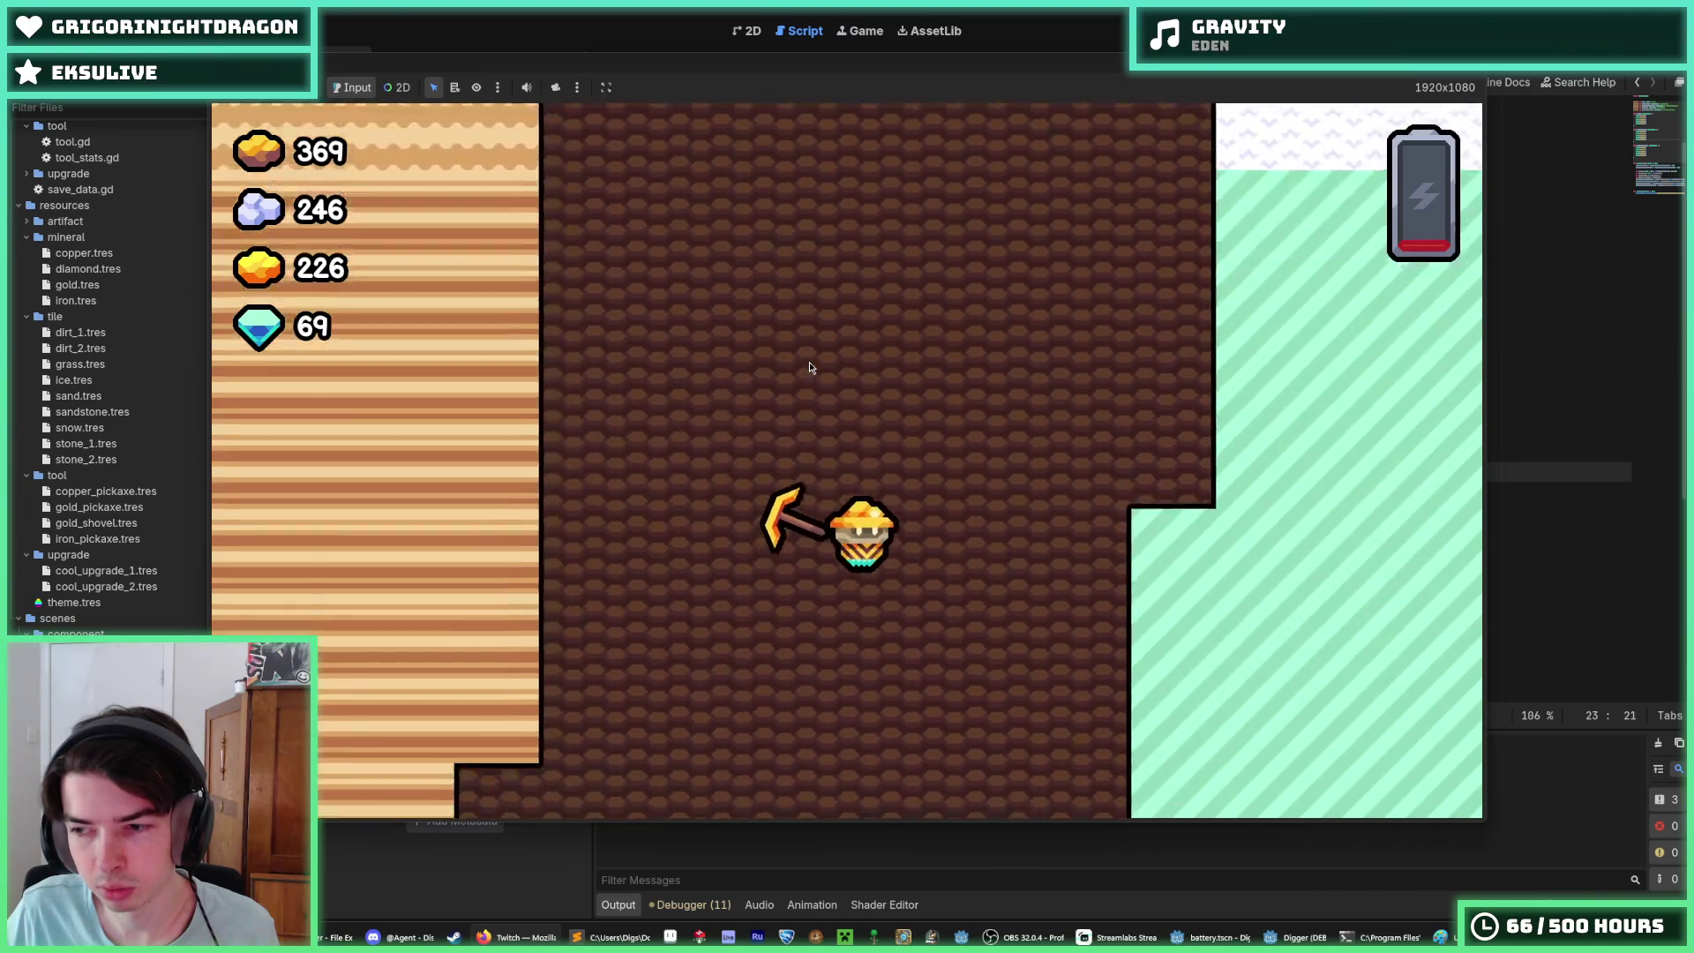
Step: Dig the miner down beside the pit into a narrow shaft in the light grey blocks
{"action": "key", "text": "d"}
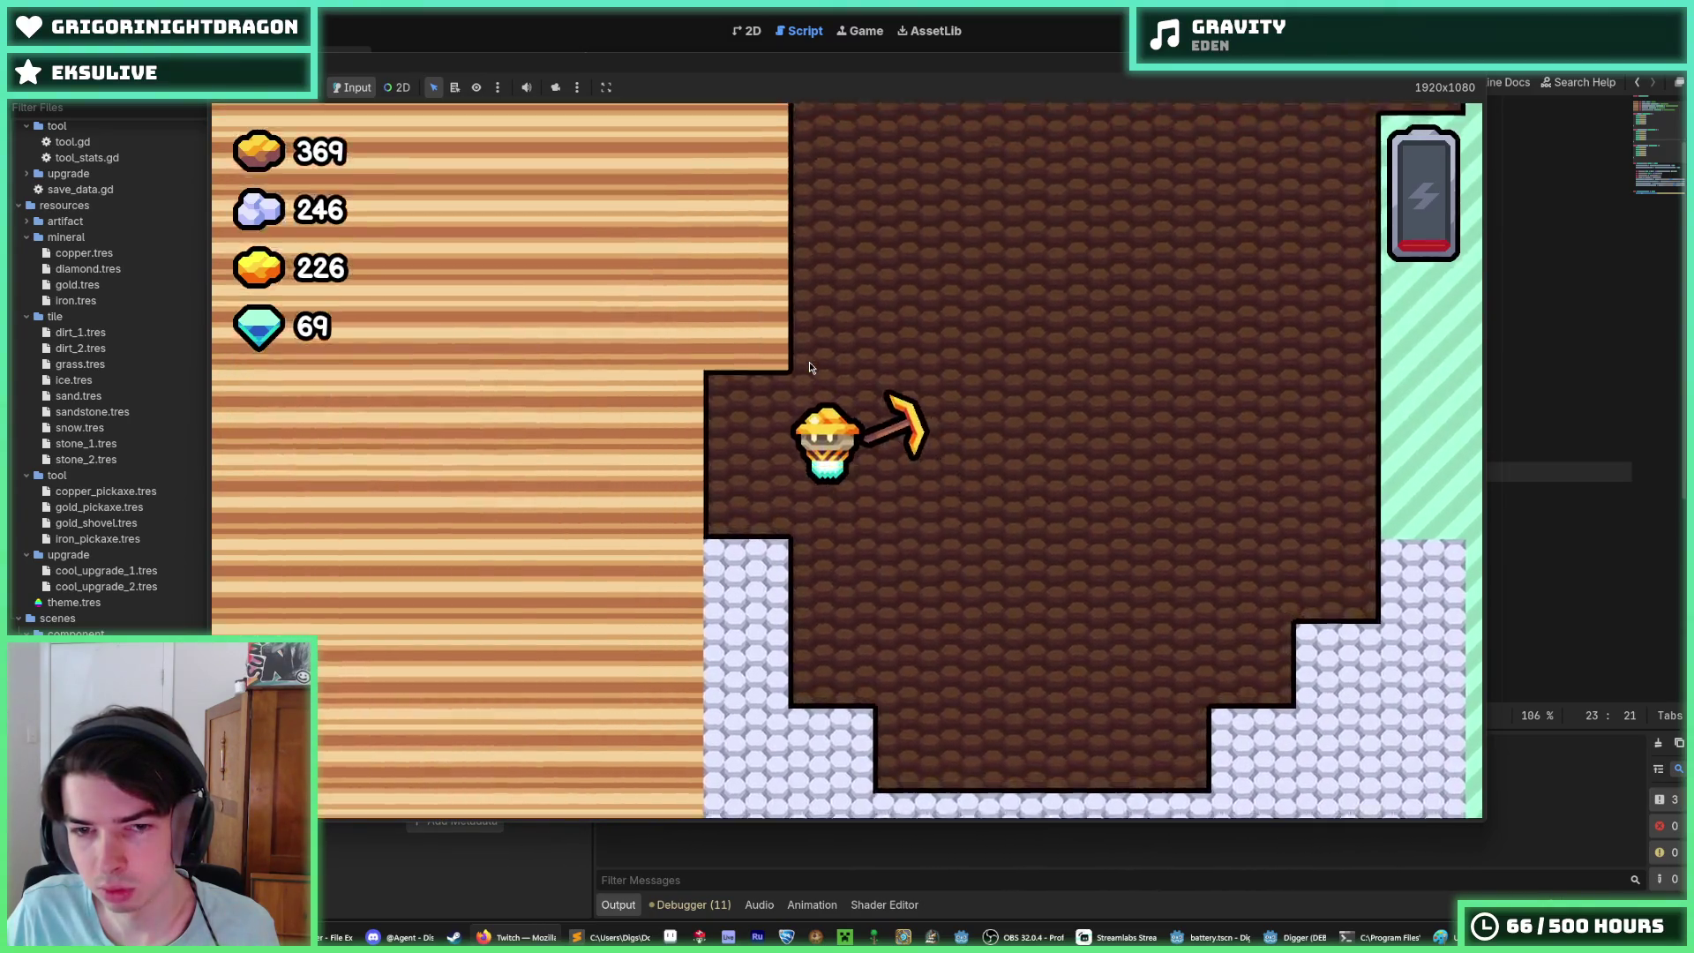
{"action": "key", "text": "s"}
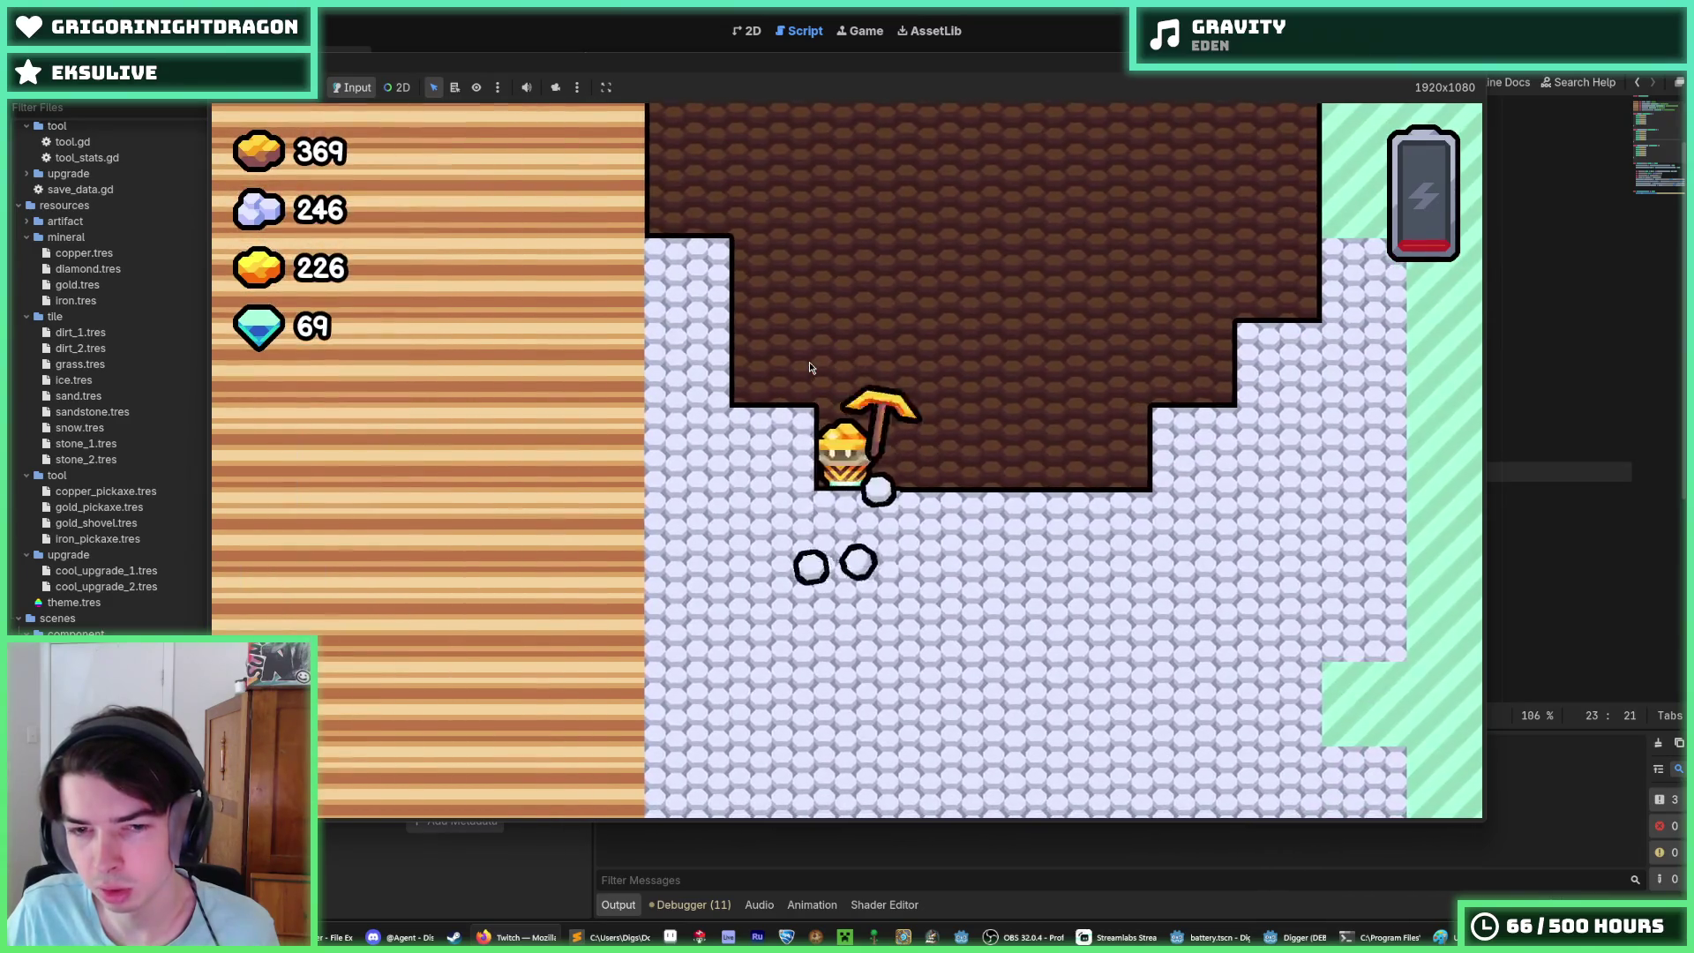
{"action": "key", "text": "a"}
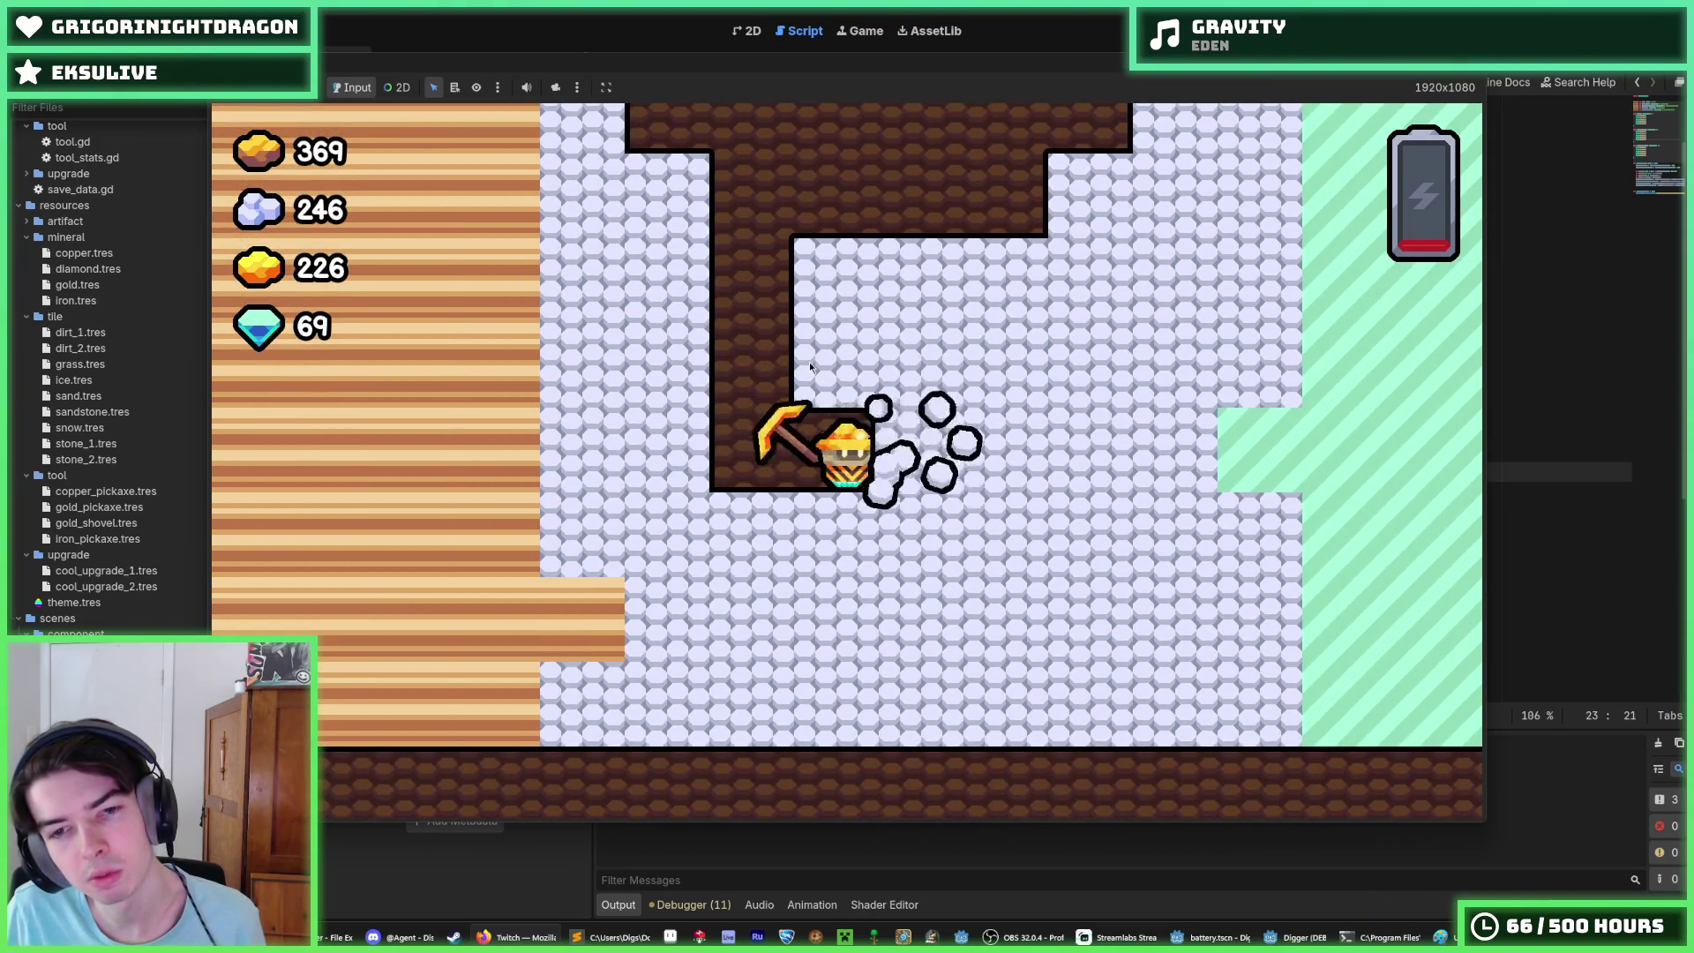
{"action": "key", "text": "d"}
{"action": "key", "text": "a"}
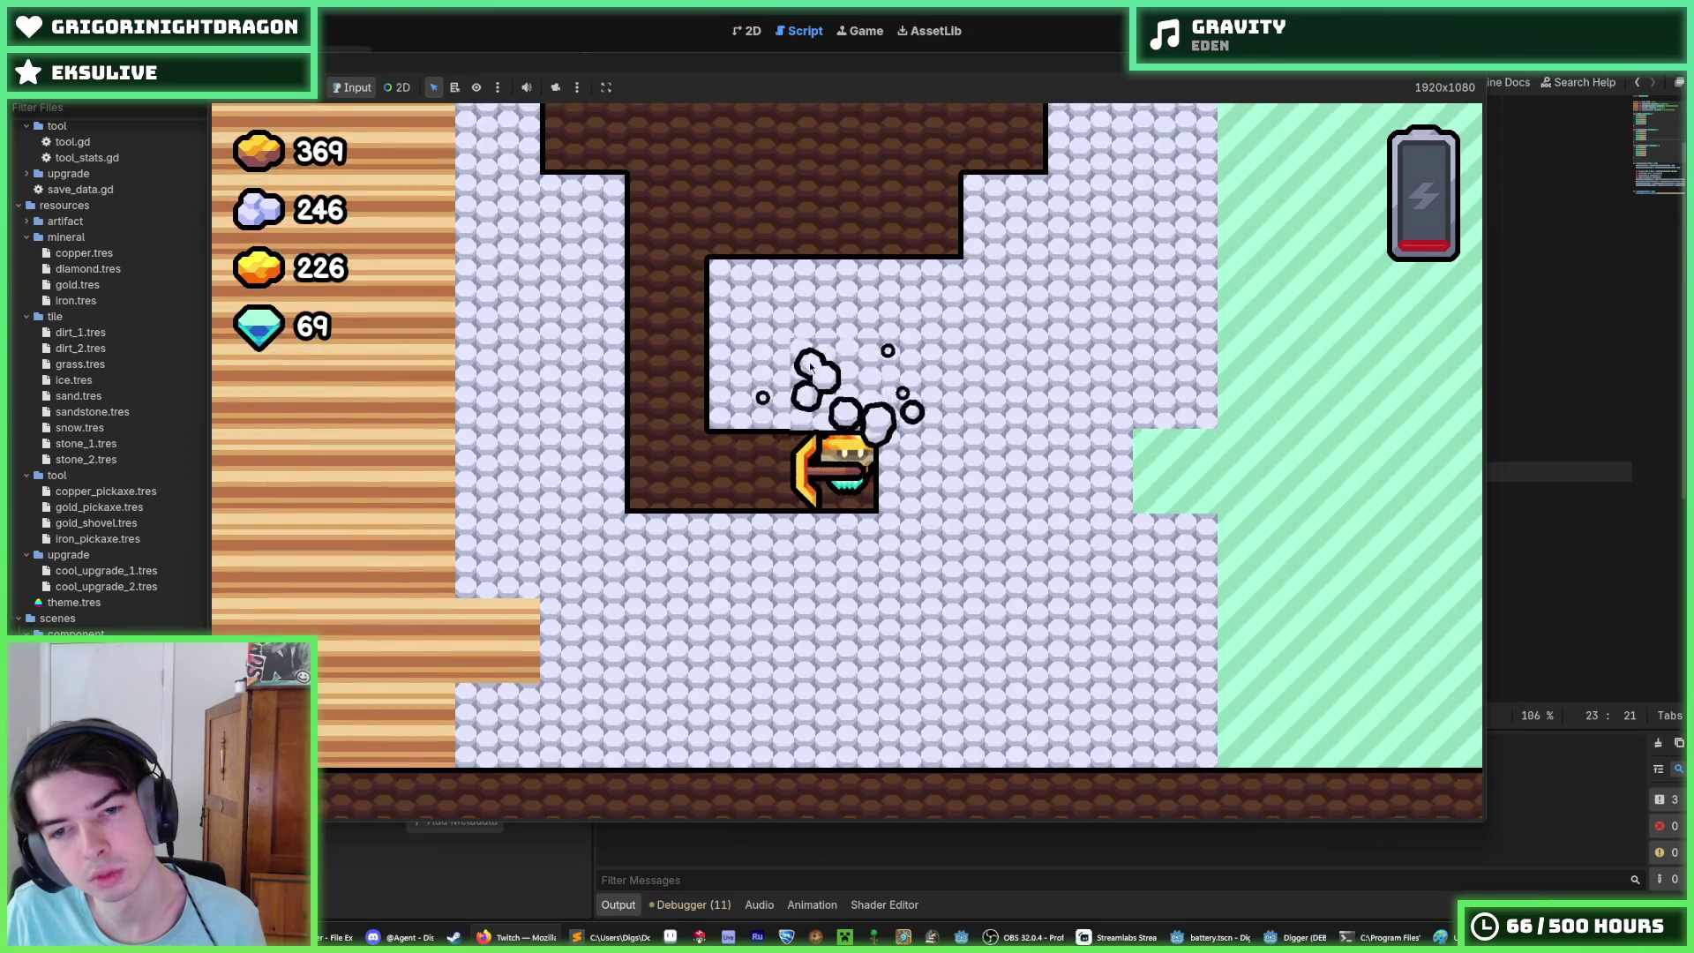
{"action": "key", "text": "w"}
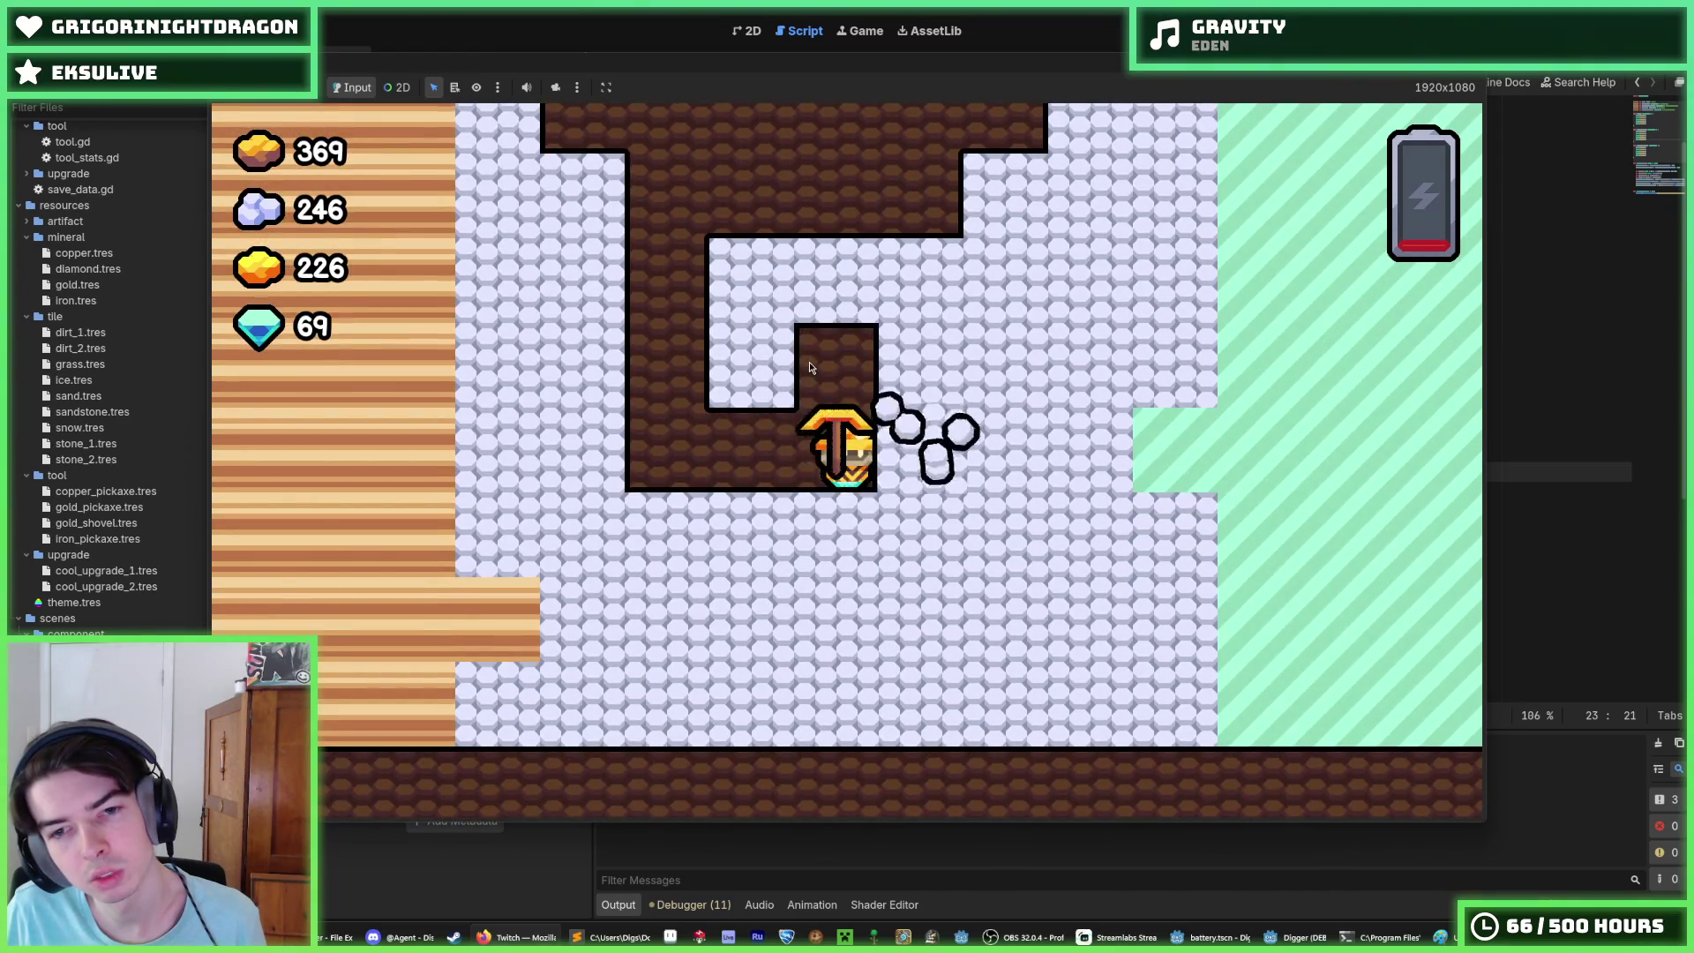
{"action": "key", "text": "d"}
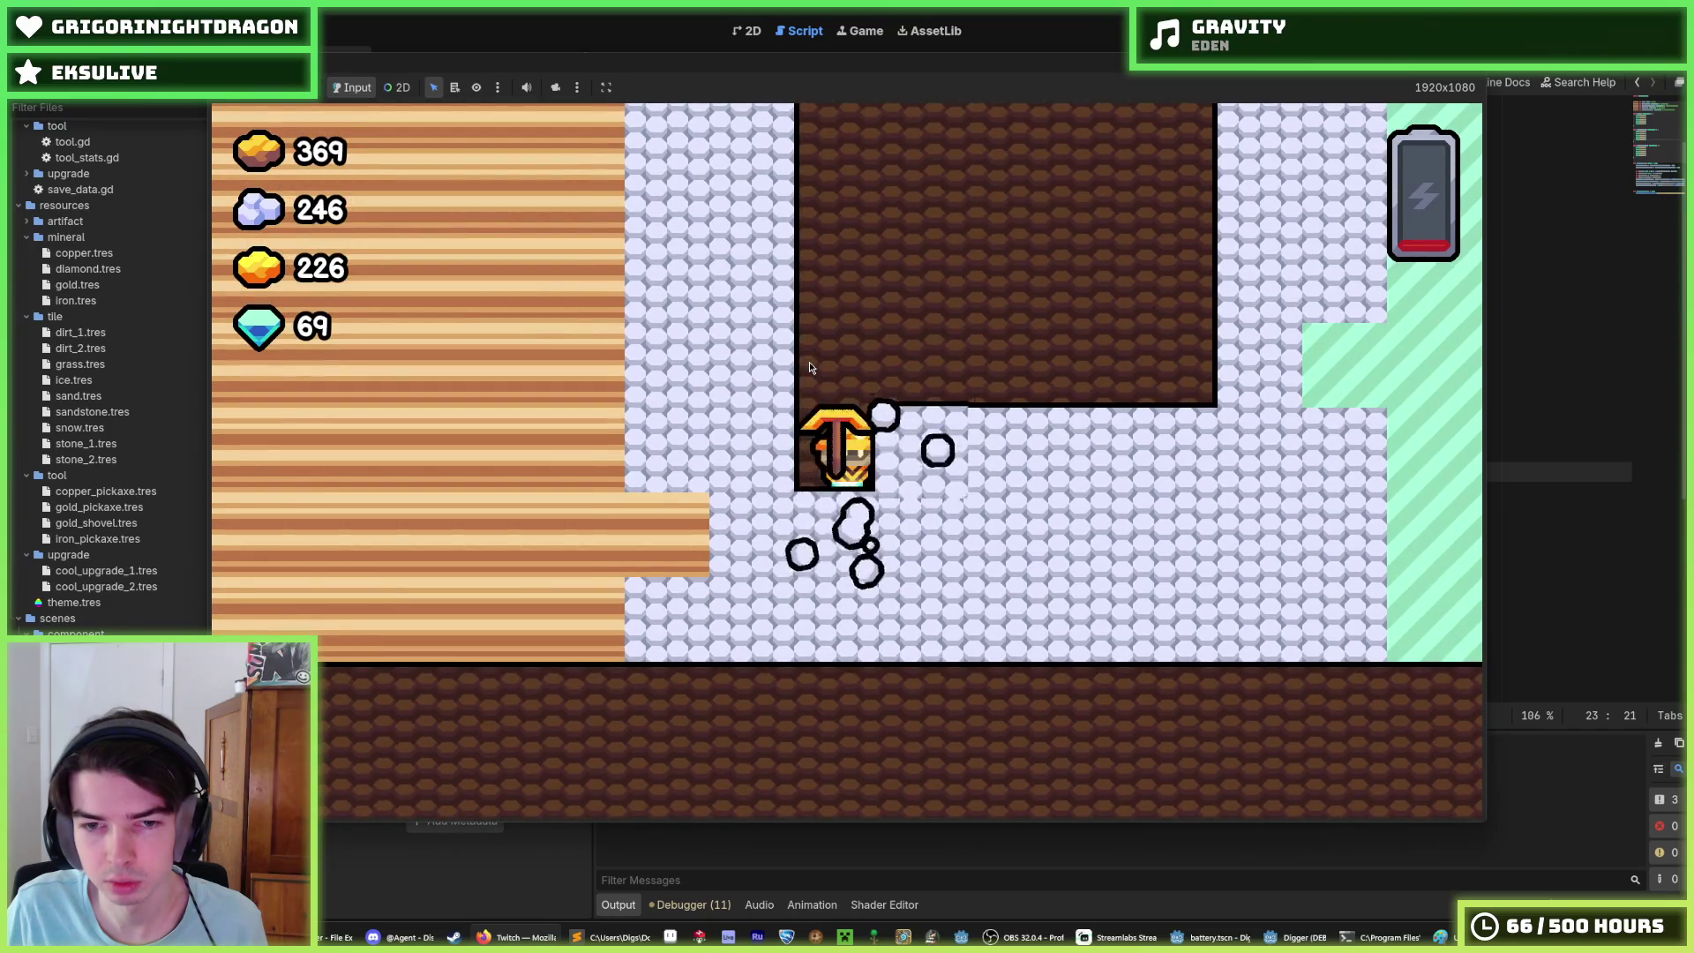
Step: Tunnel right through two grey blocks, then head left through dirt and down into stone
{"action": "key", "text": "Right"}
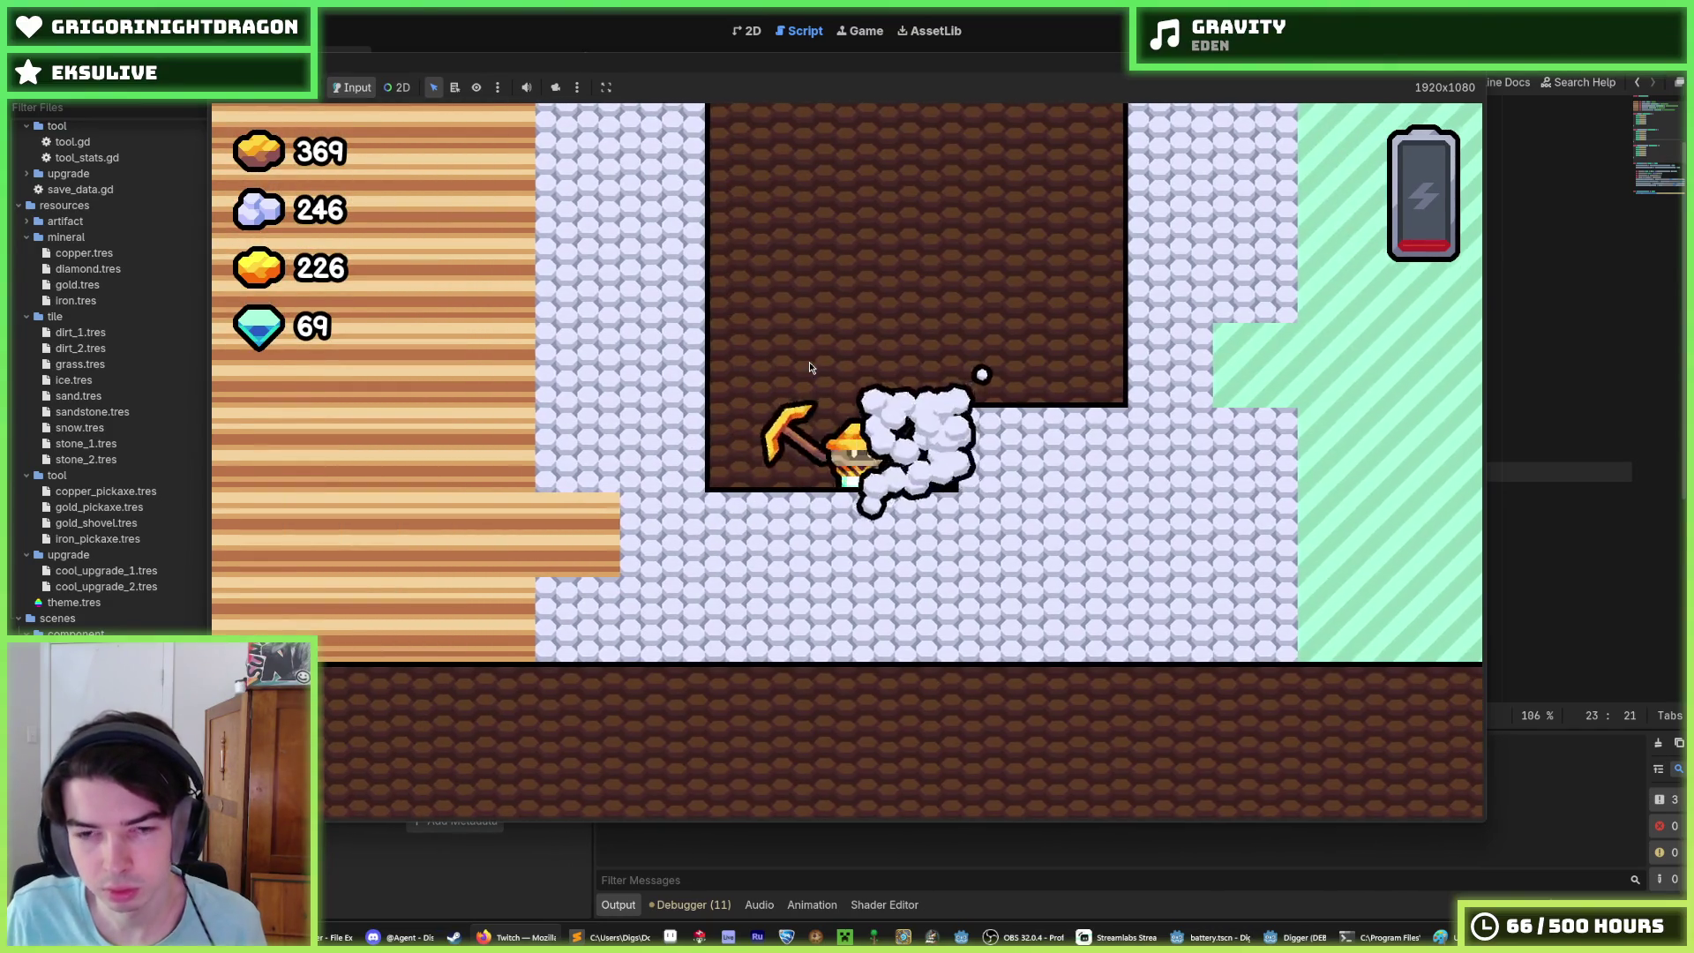
{"action": "key", "text": "Right"}
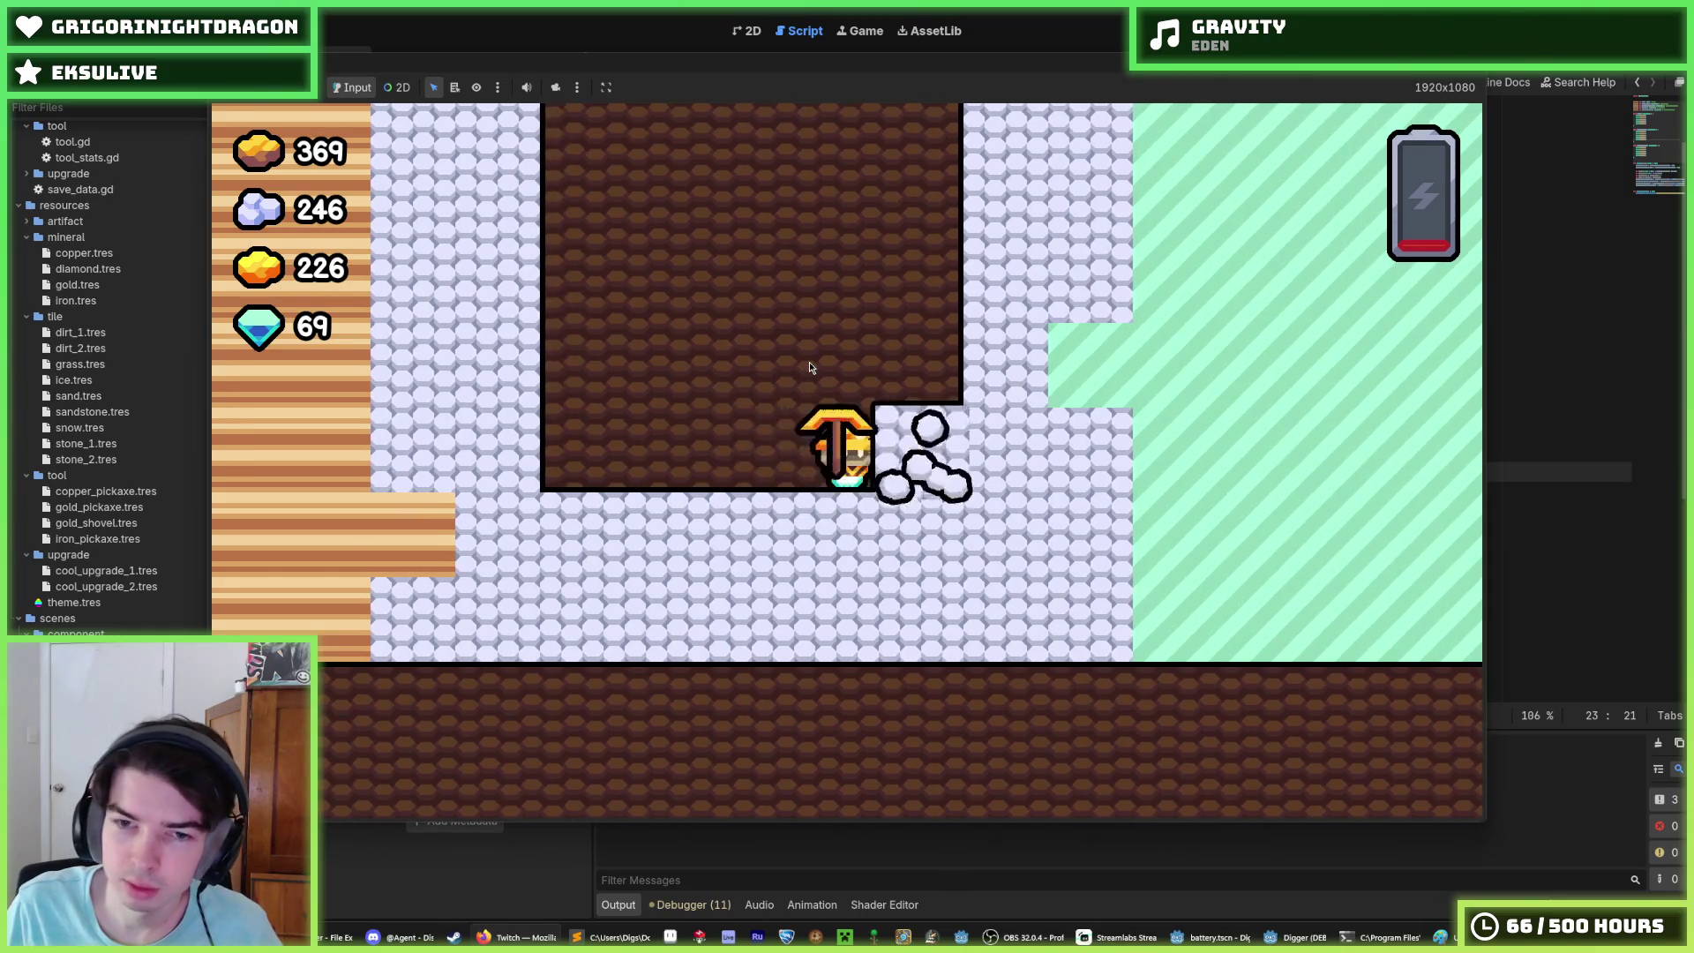
{"action": "key", "text": "Left"}
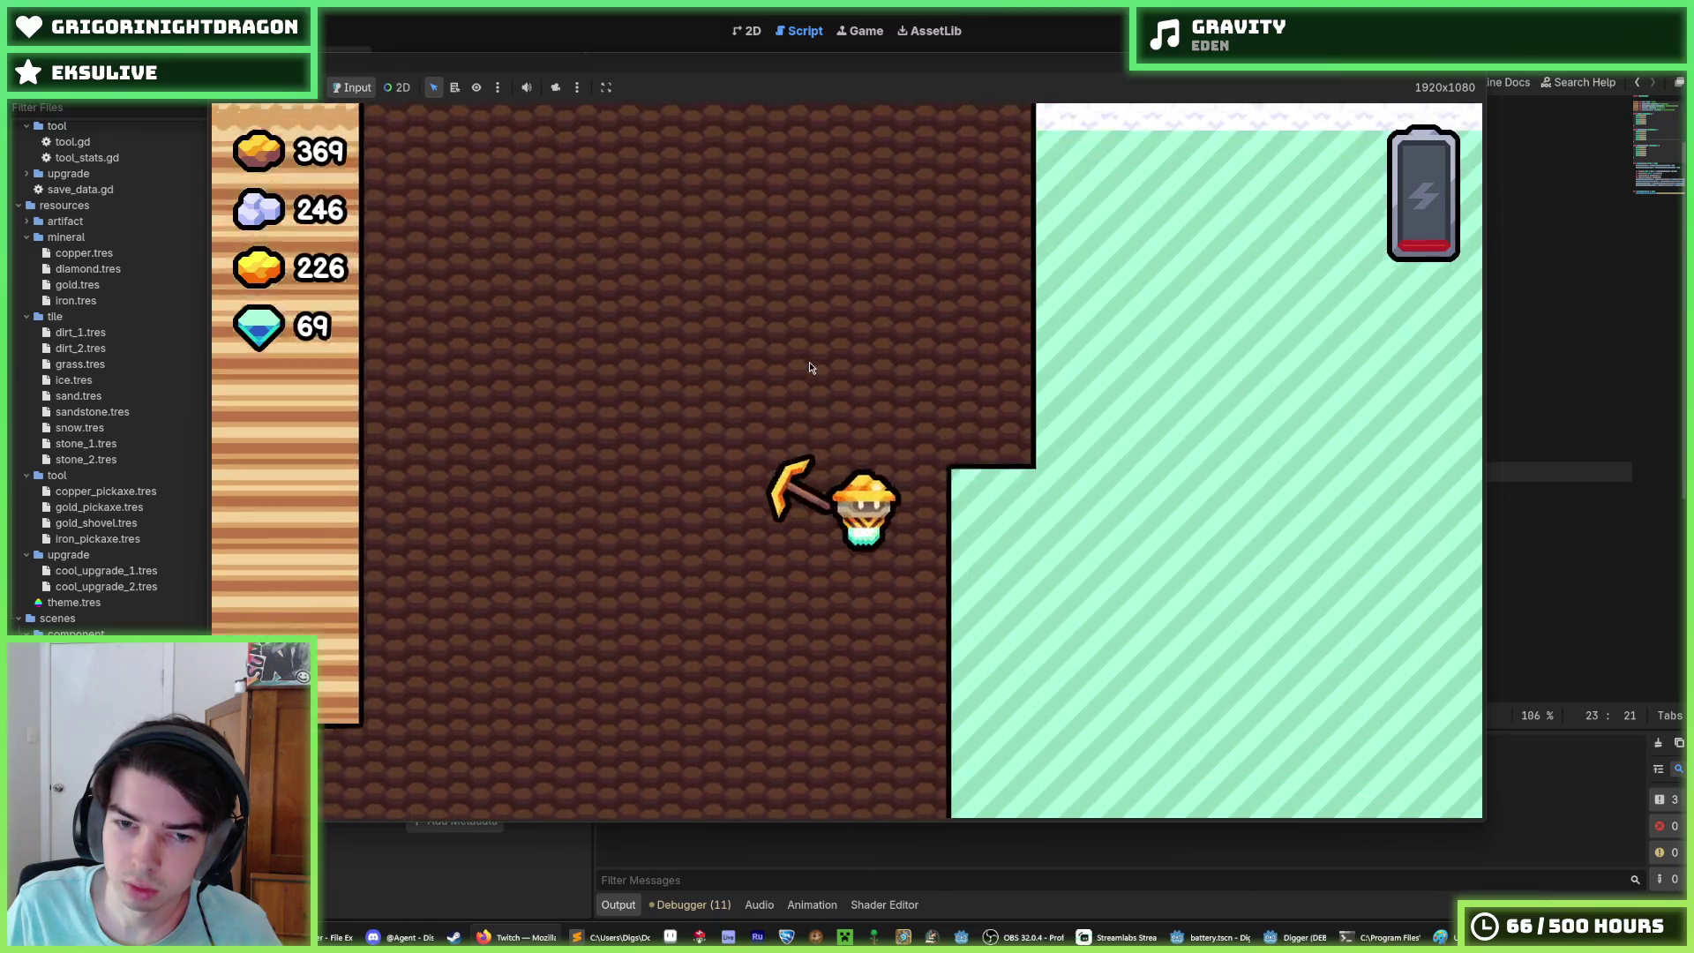
{"action": "key", "text": "a"}
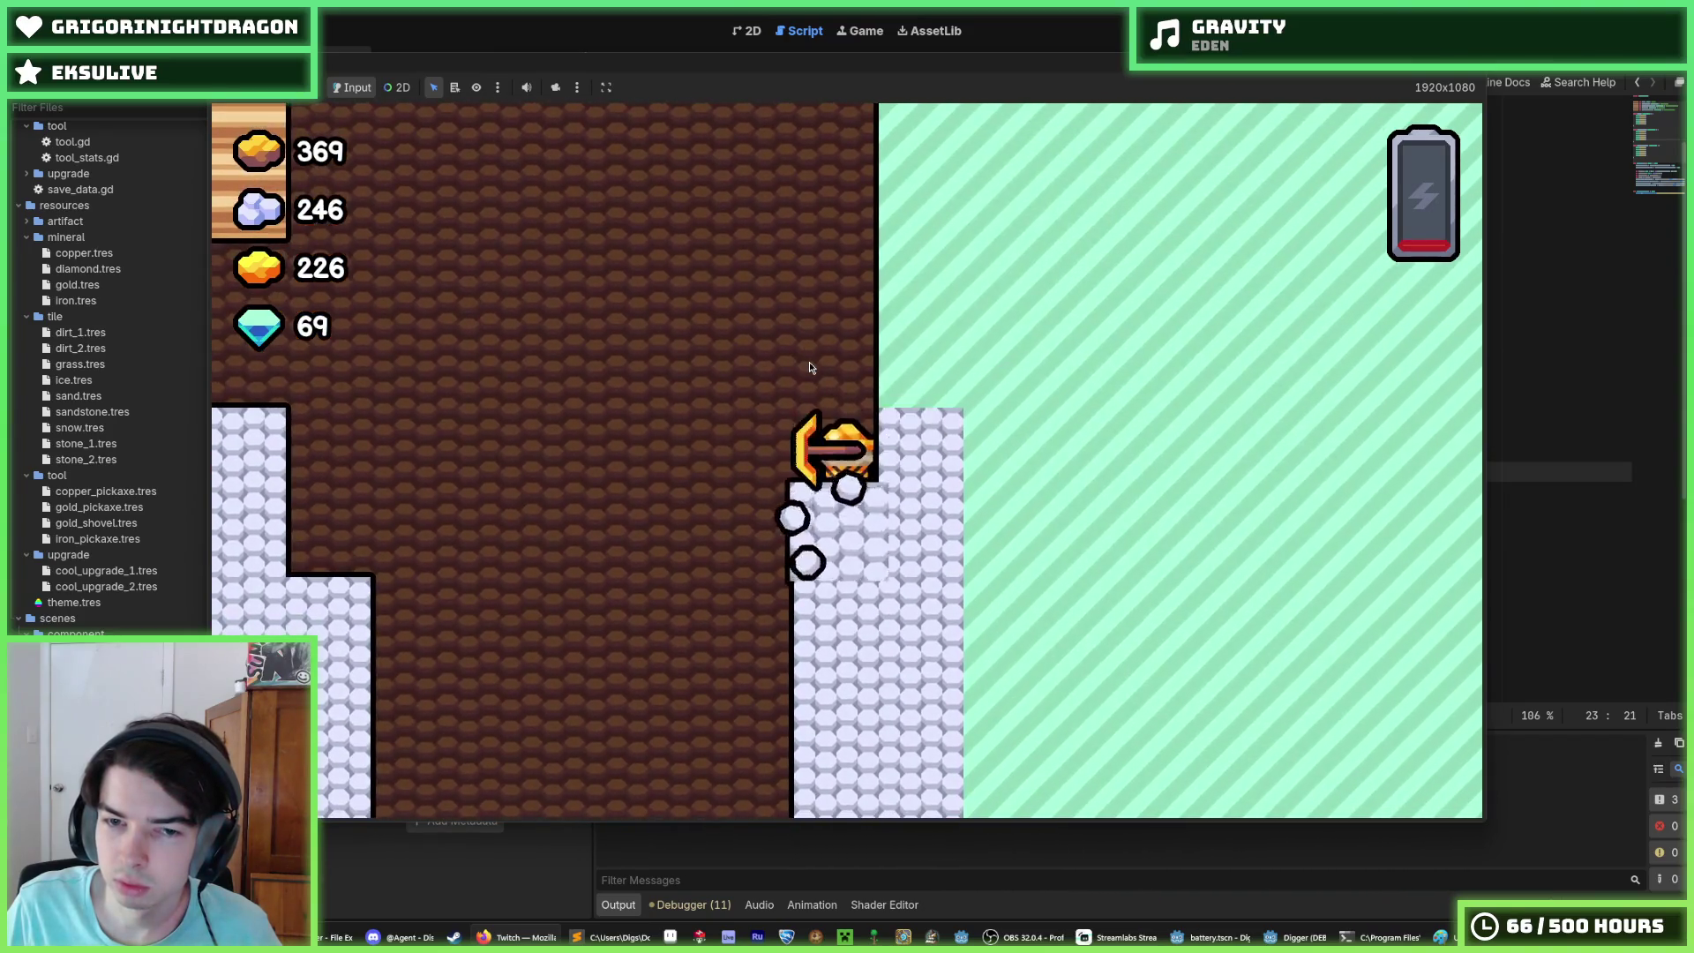
{"action": "key", "text": "s"}
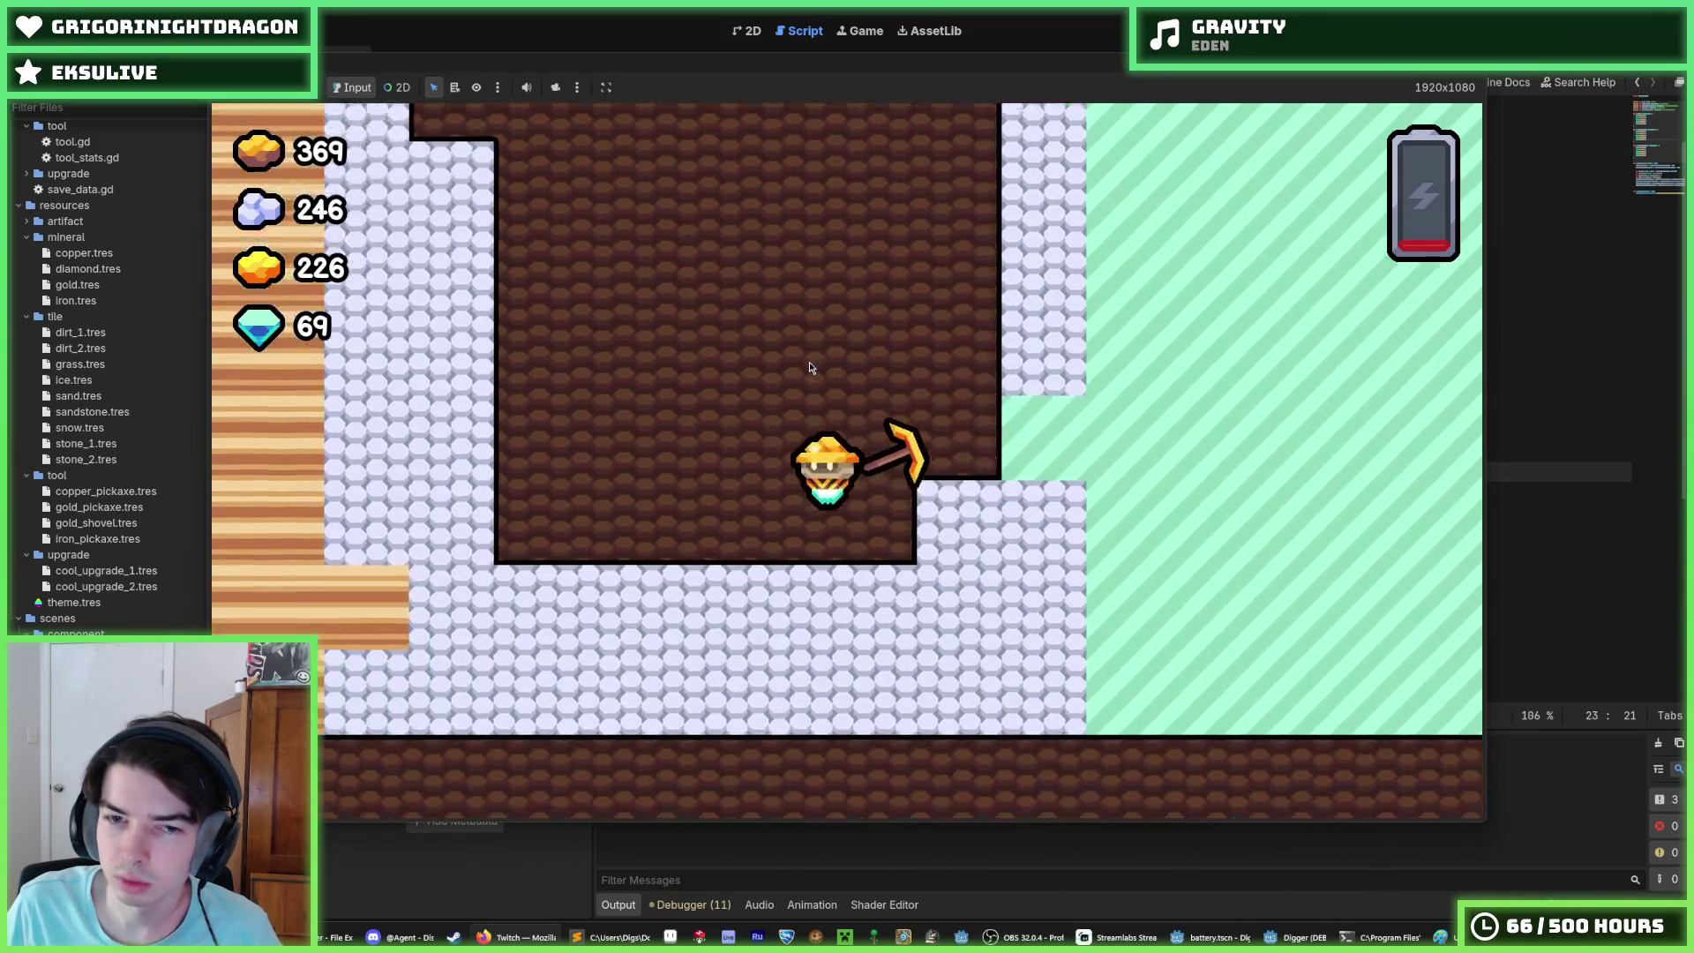
Step: Jump up-right out of the stone, dig into the side walls, and climb into open dirt
{"action": "key", "text": "w"}
{"action": "key", "text": "d"}
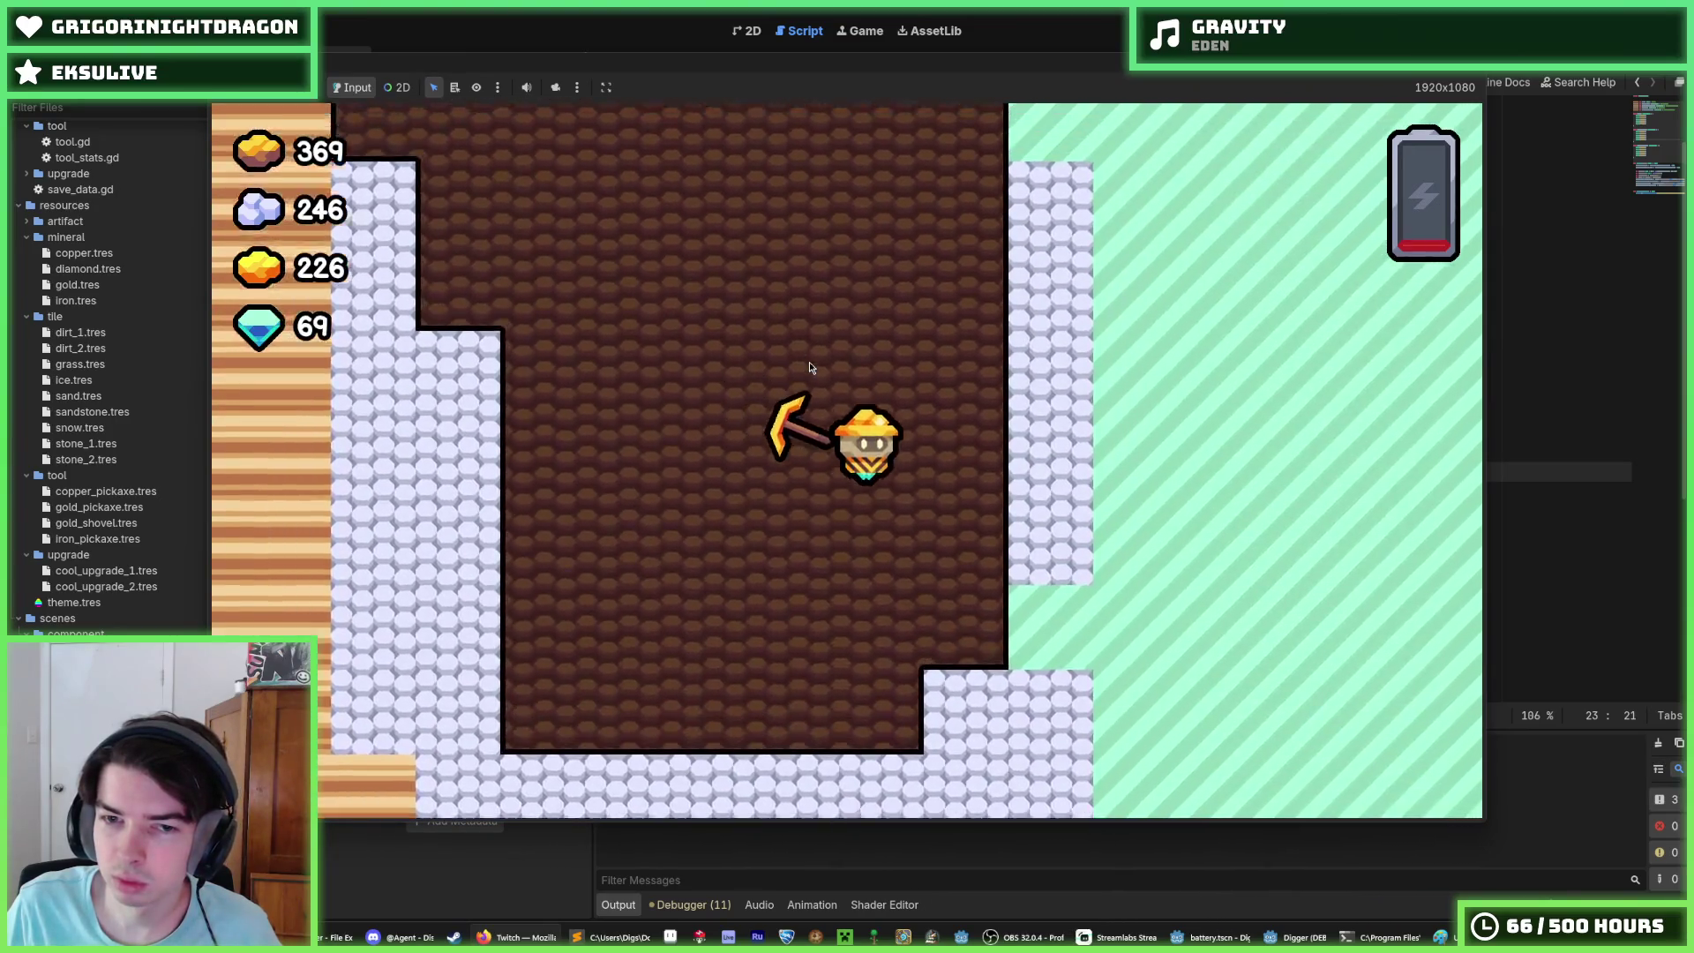
{"action": "key", "text": "d"}
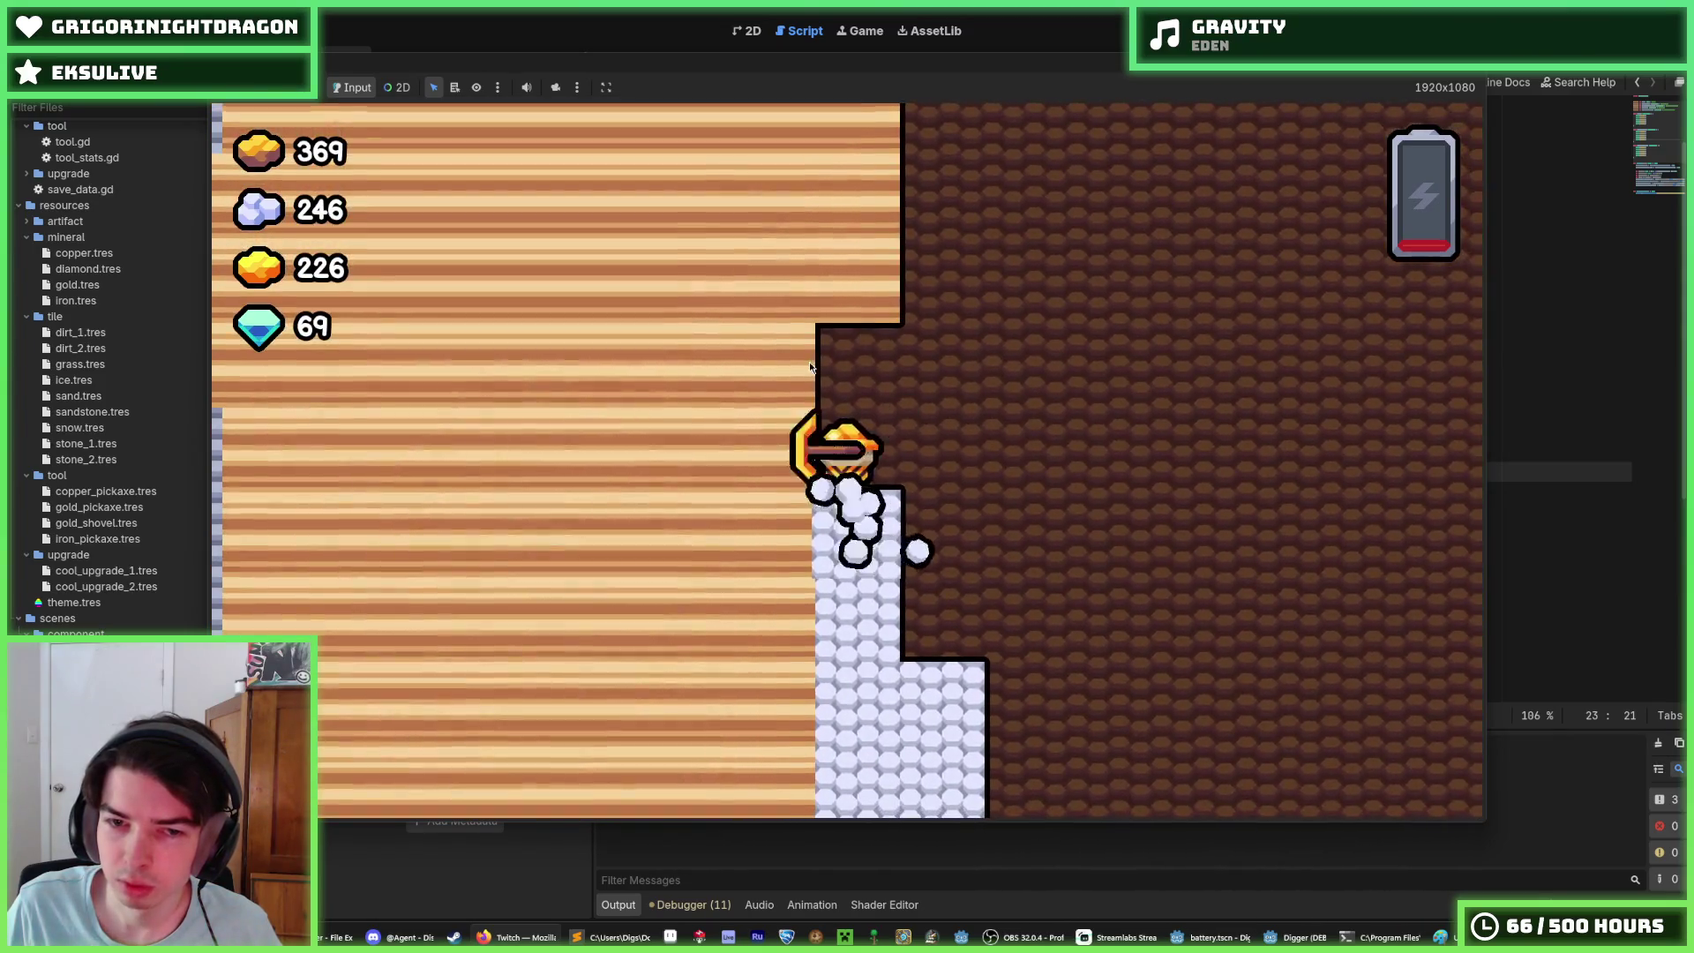
{"action": "key", "text": "s"}
{"action": "key", "text": "a"}
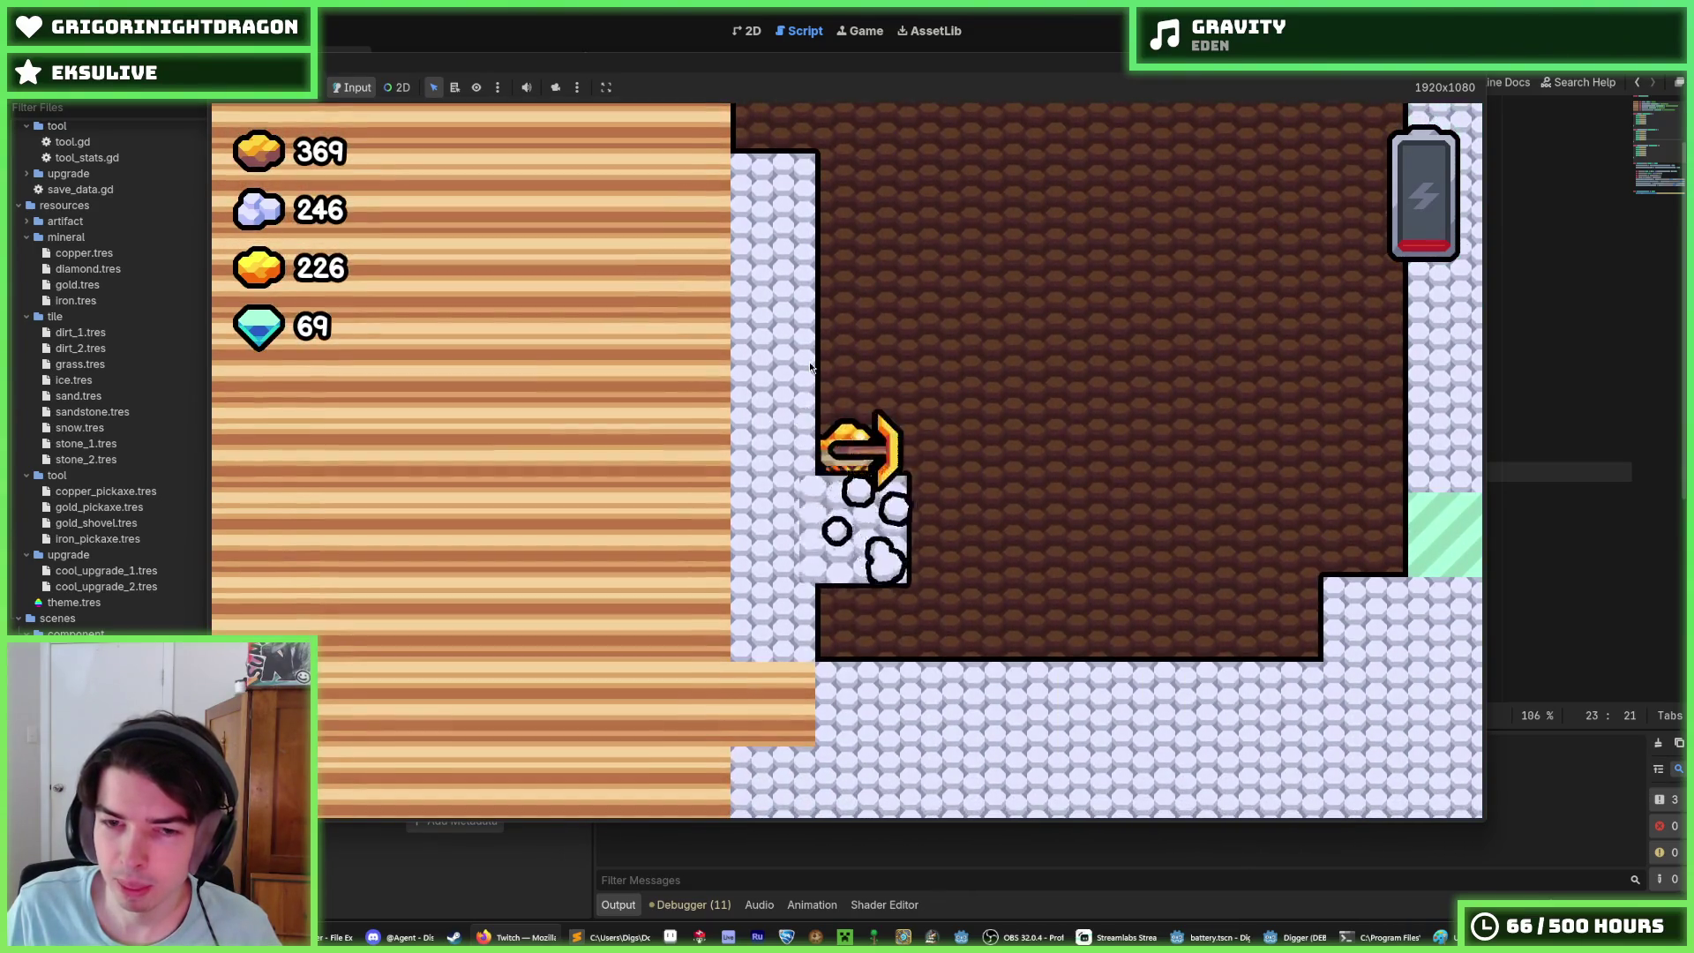
{"action": "key", "text": "d"}
{"action": "key", "text": "w"}
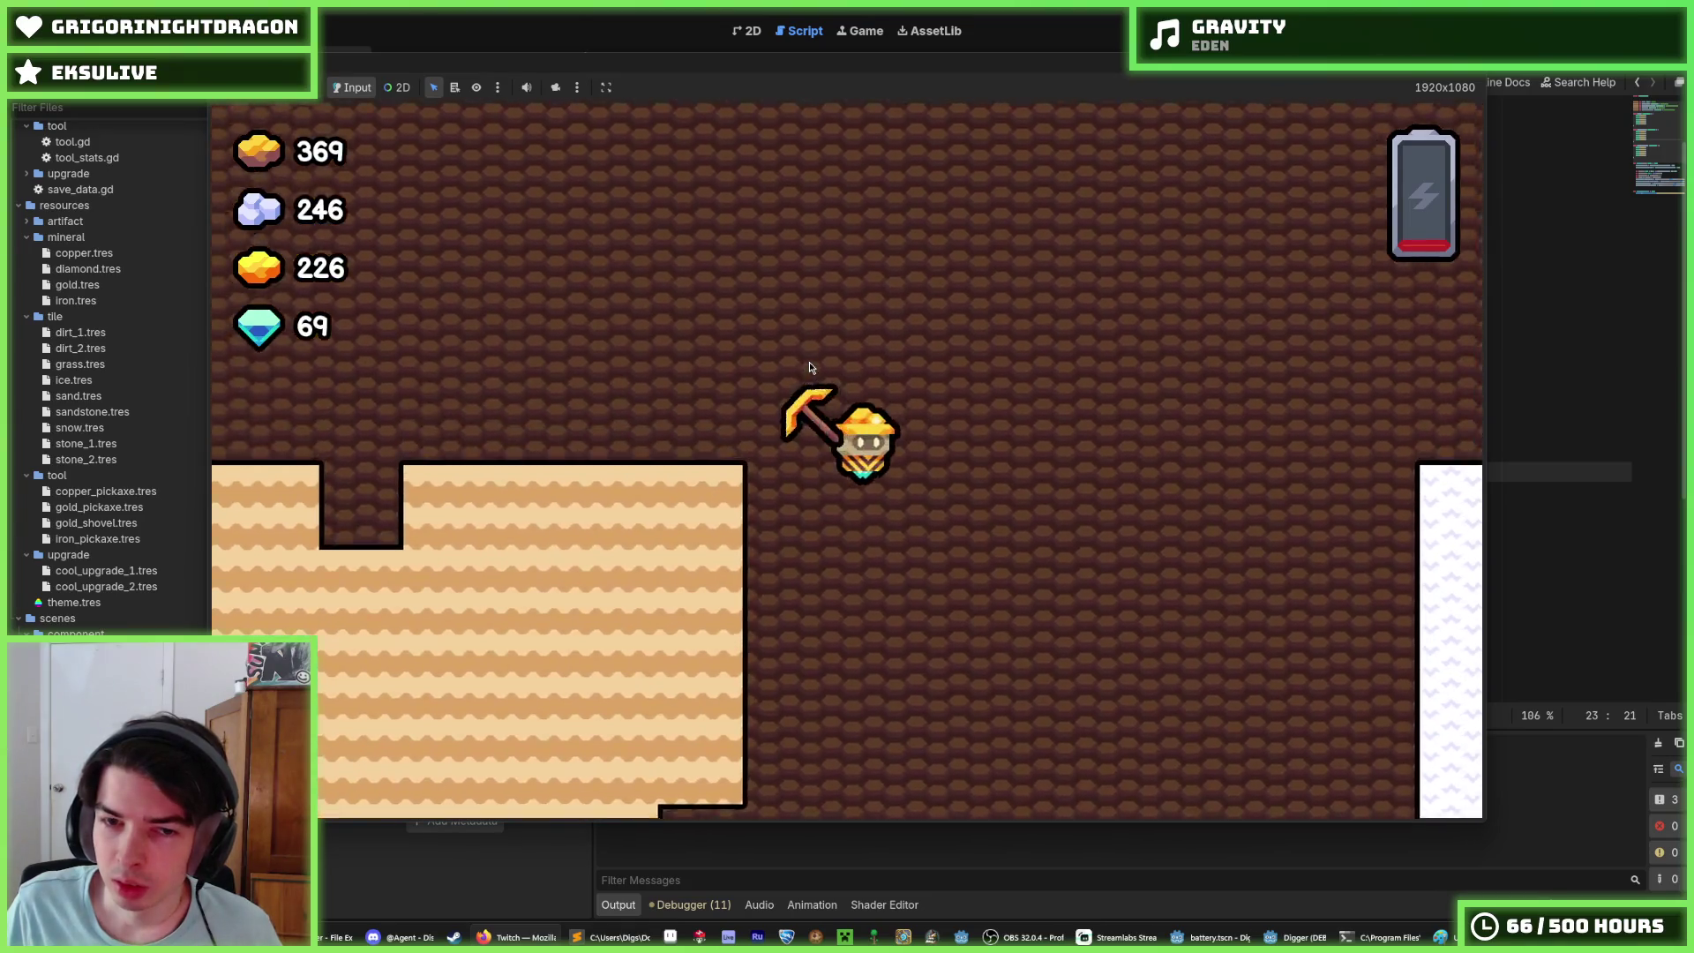
Step: Walk and jump the miner around the dirt cavern until it rests on the grey block floor
{"action": "key", "text": "d"}
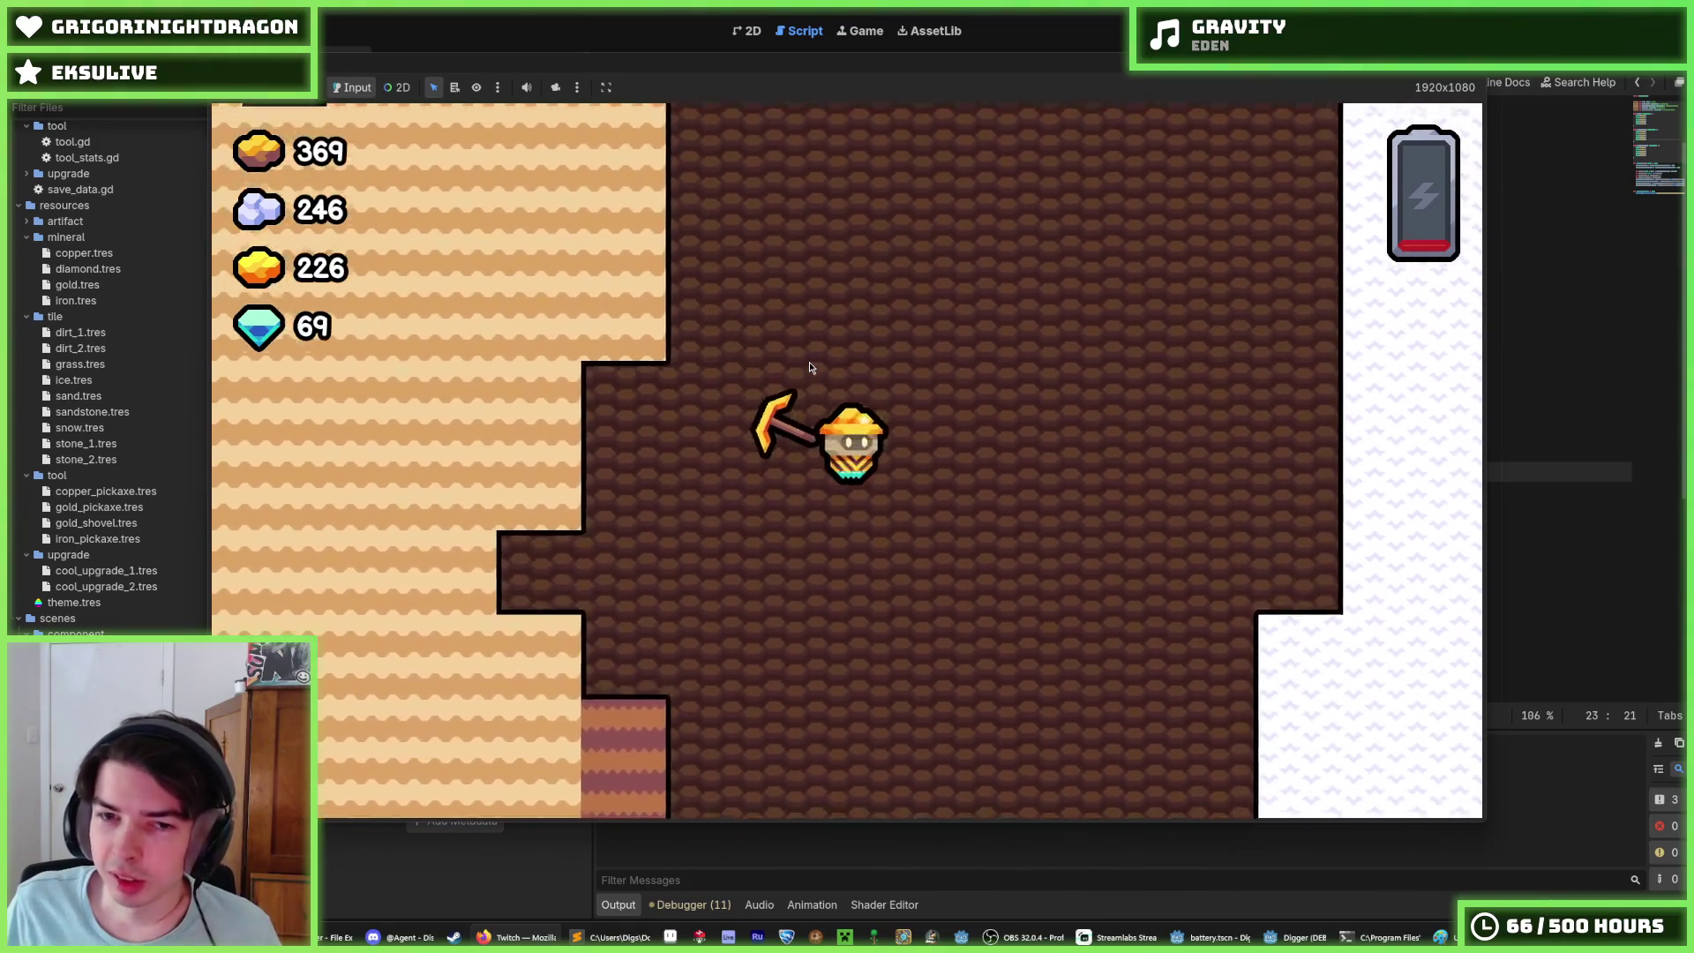
{"action": "key", "text": "d"}
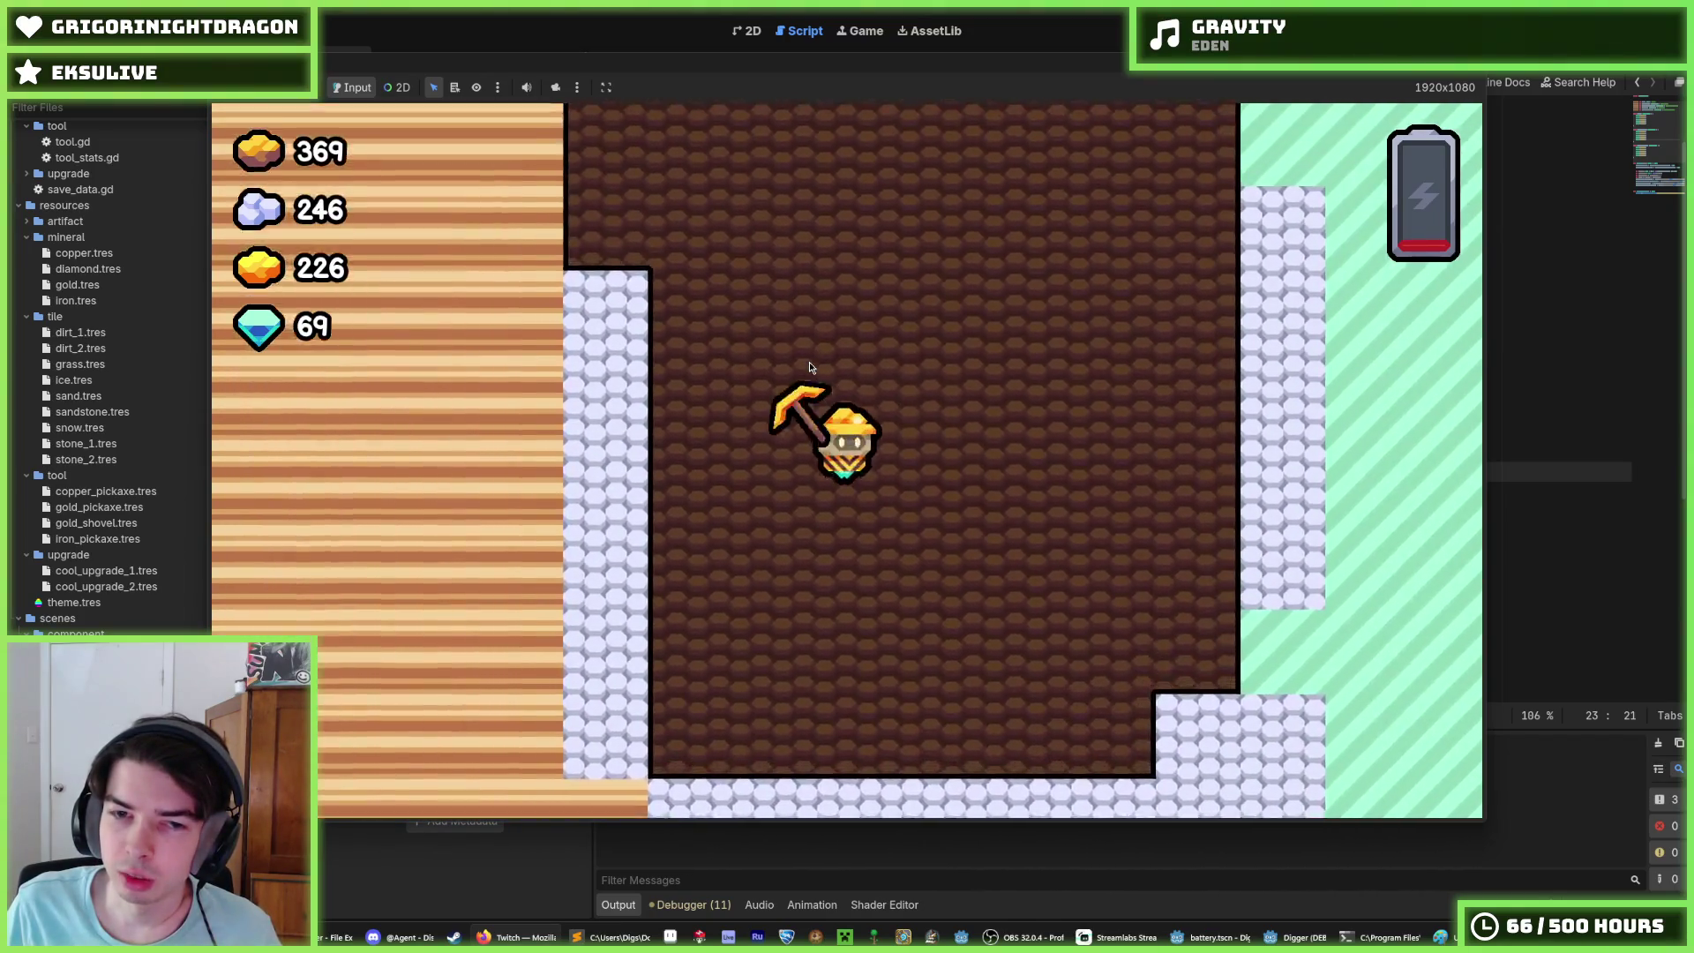
{"action": "key", "text": "d"}
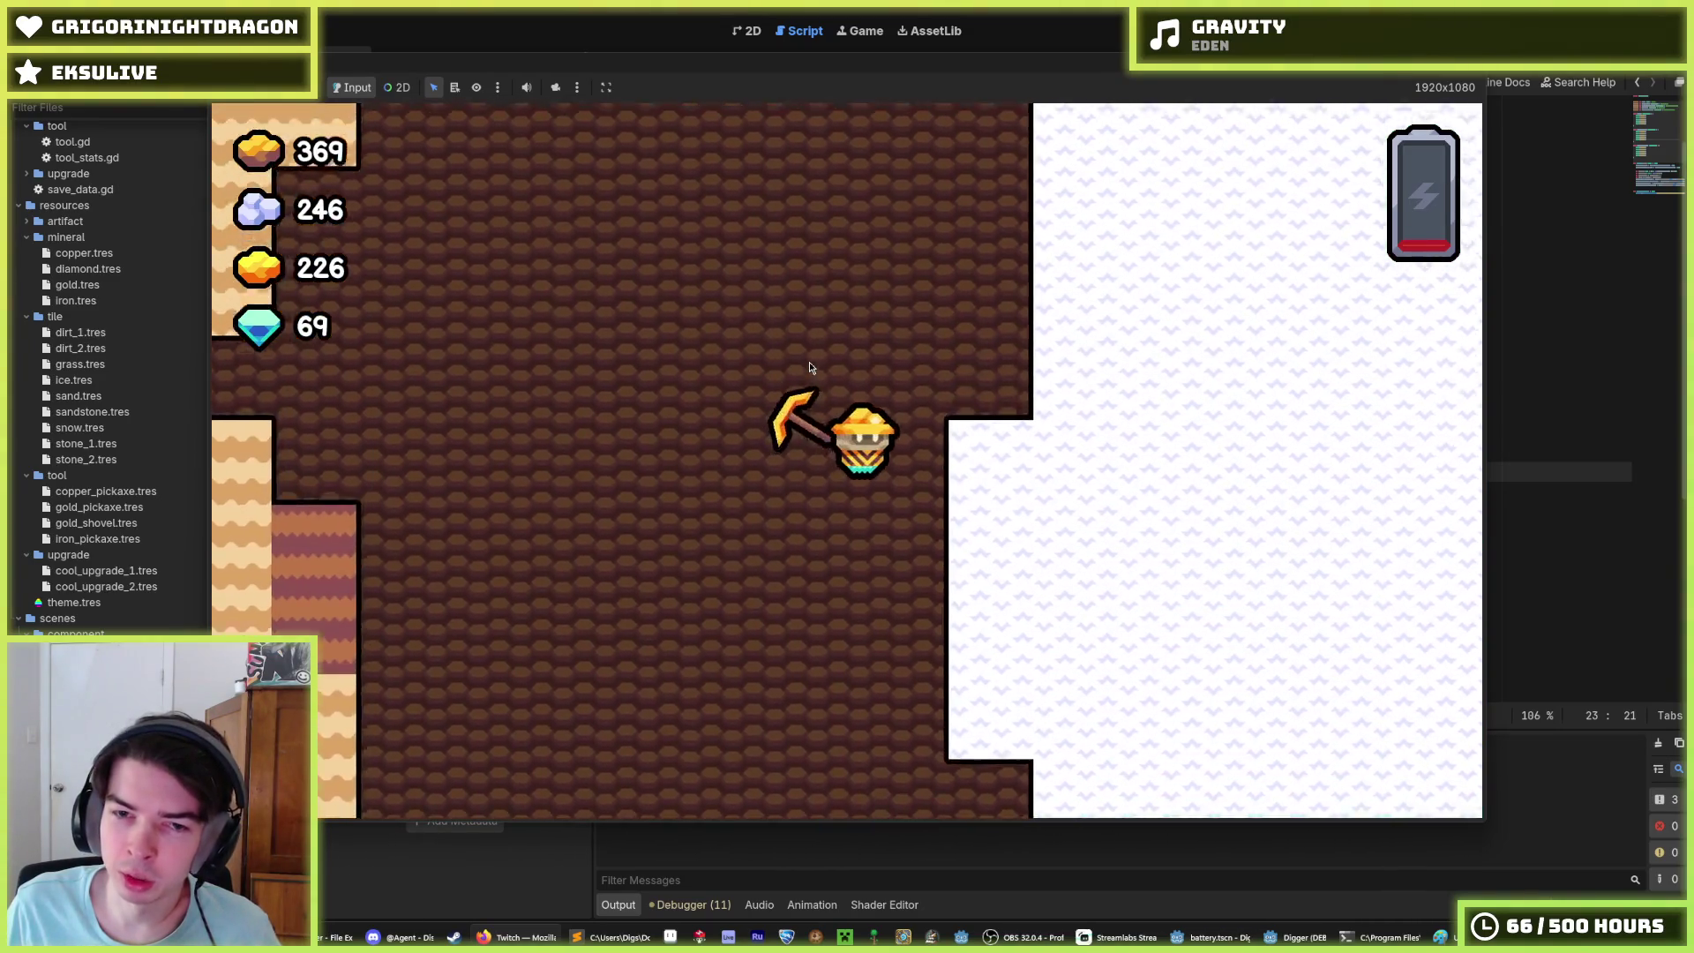
{"action": "key", "text": "w"}
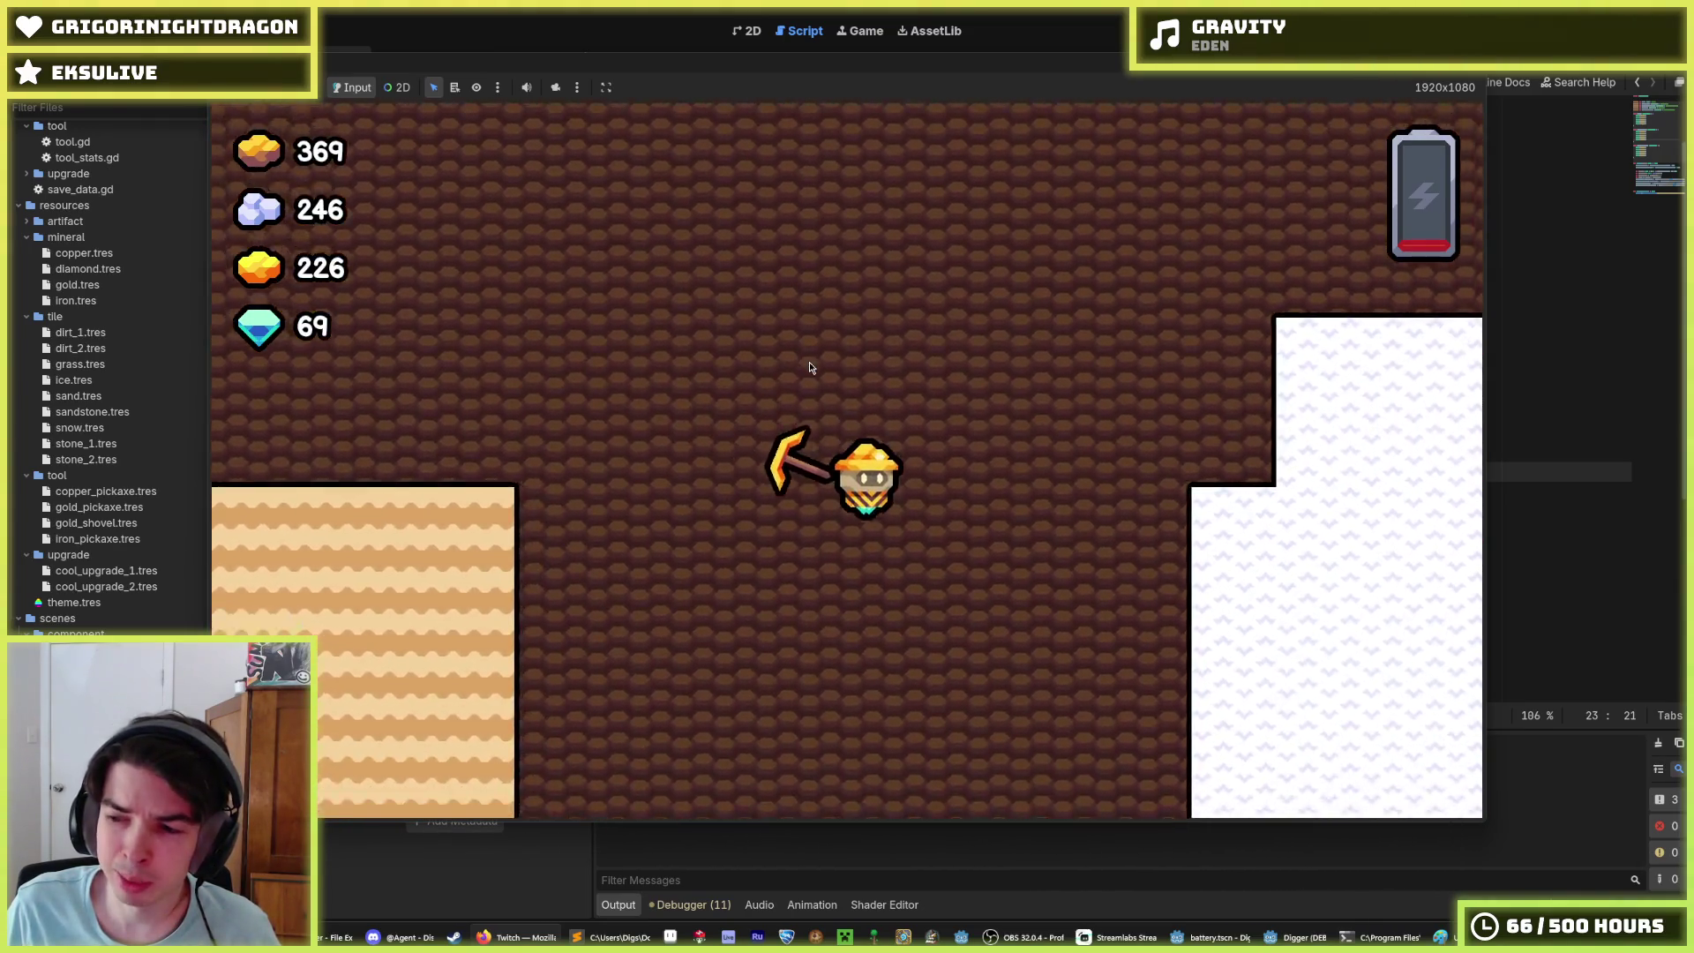
{"action": "key", "text": "d"}
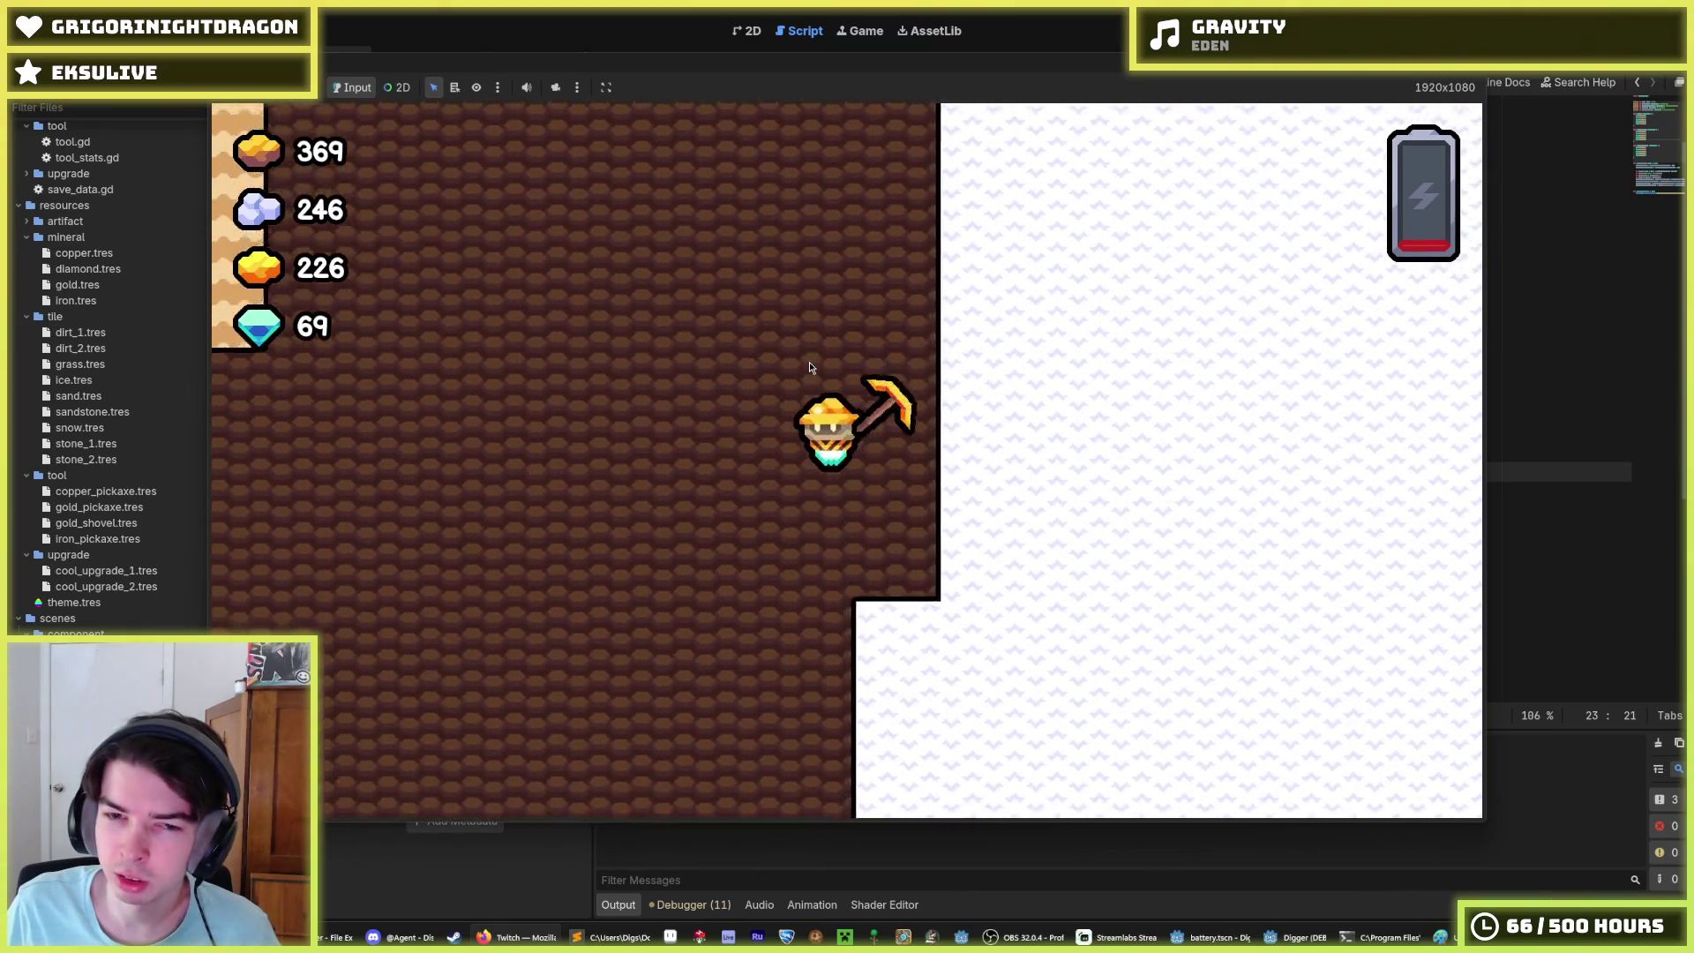
{"action": "key", "text": "a"}
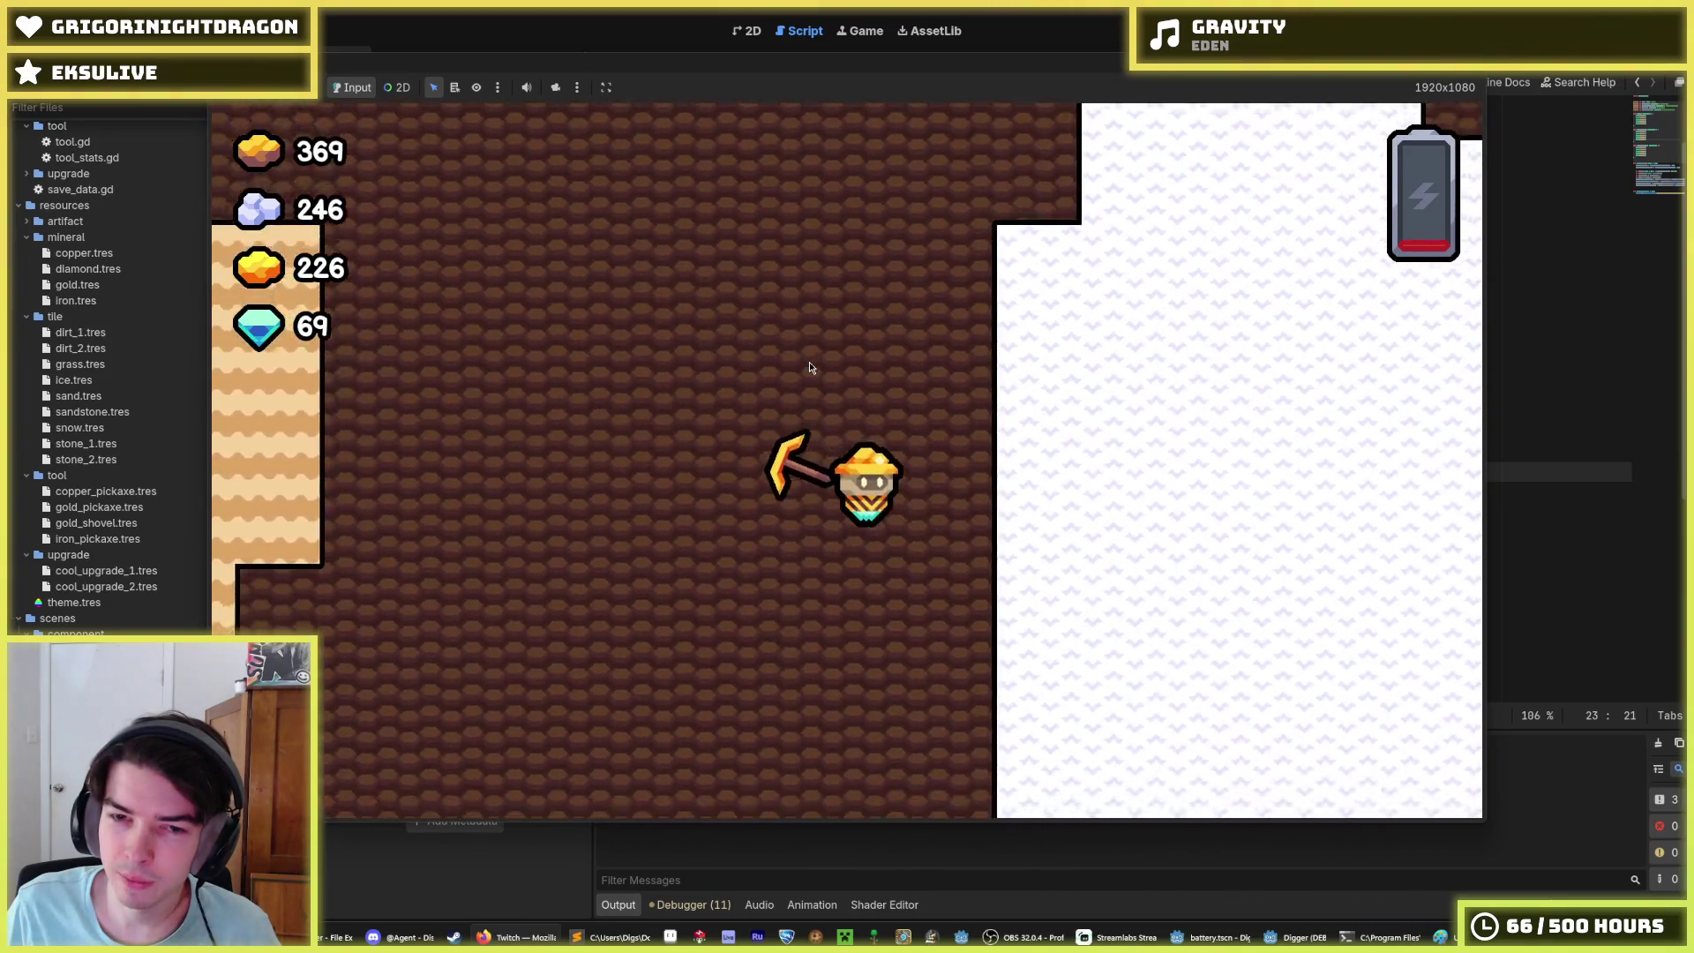
{"action": "key", "text": "a"}
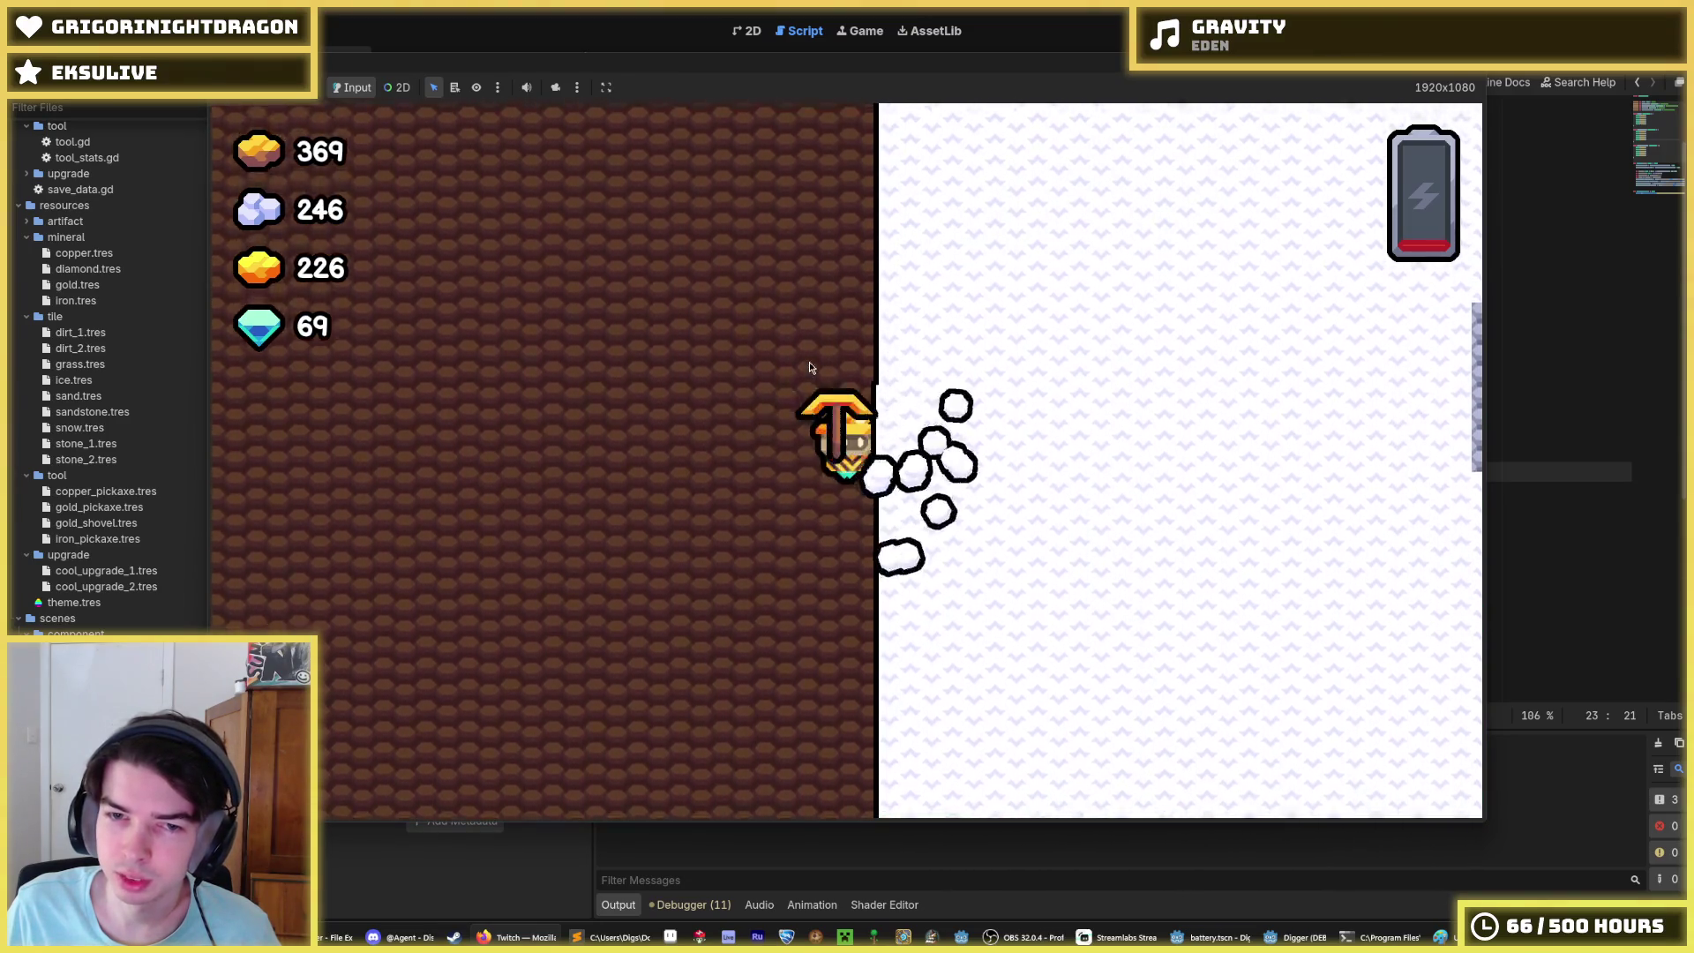
{"action": "key", "text": "a"}
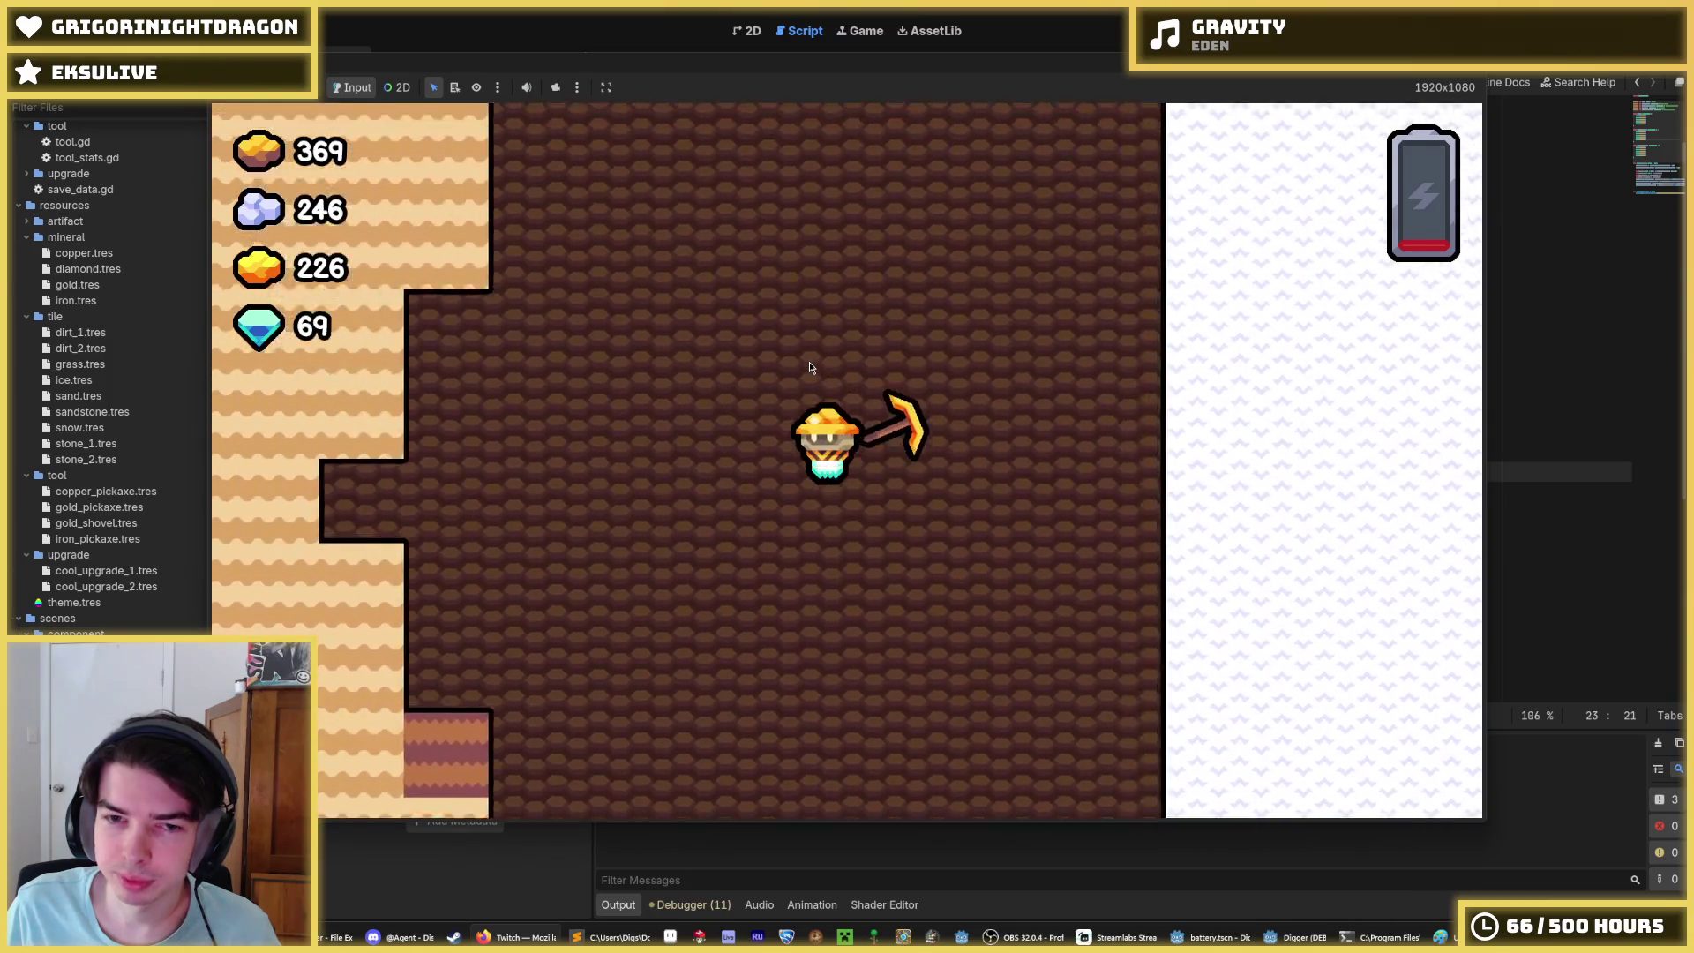
{"action": "key", "text": "a"}
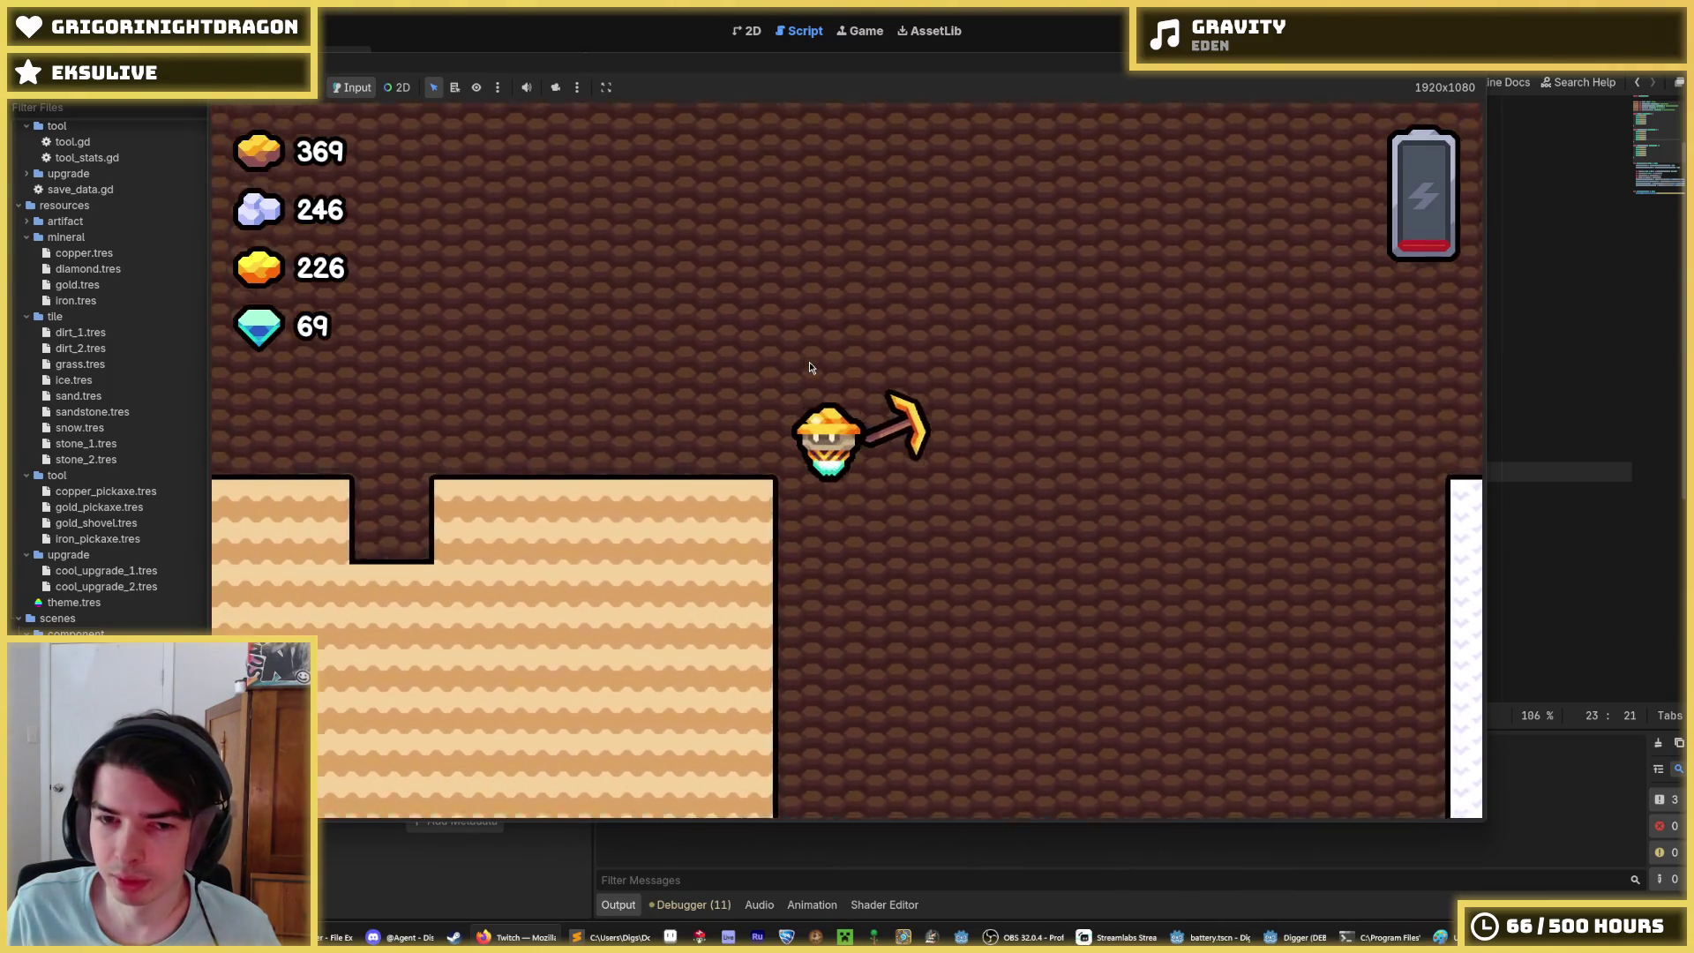
Step: Descend through the sand layer, walk right through the dirt and dig down-left
{"action": "key", "text": "a"}
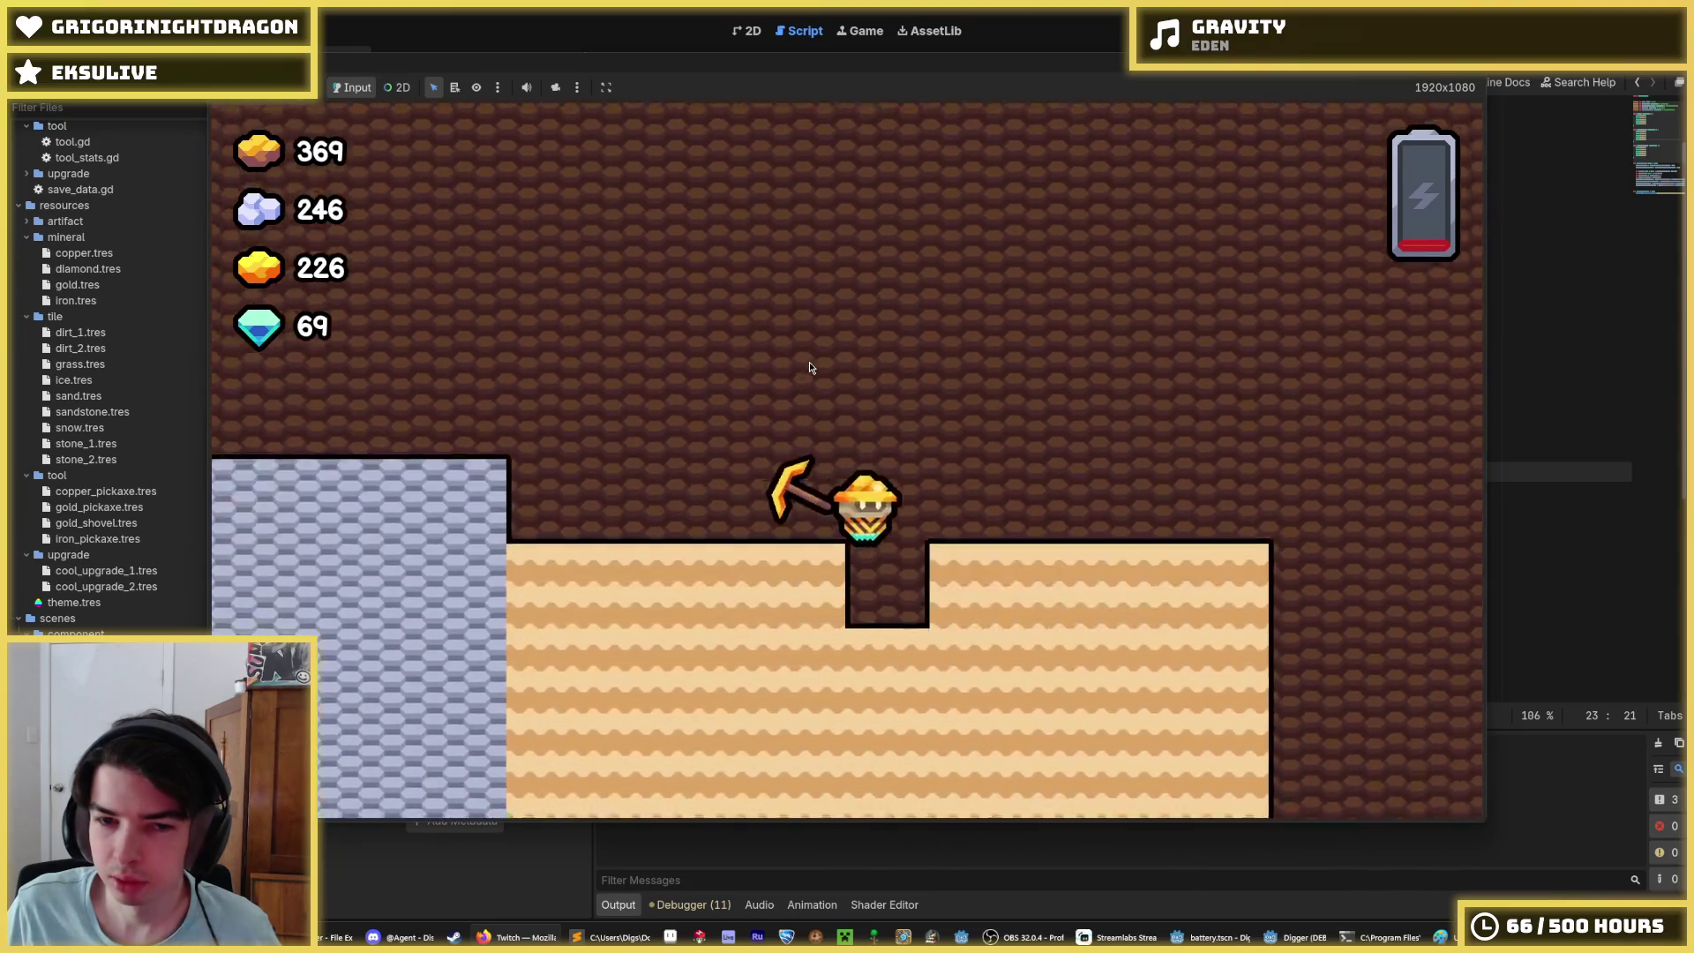
{"action": "key", "text": "s"}
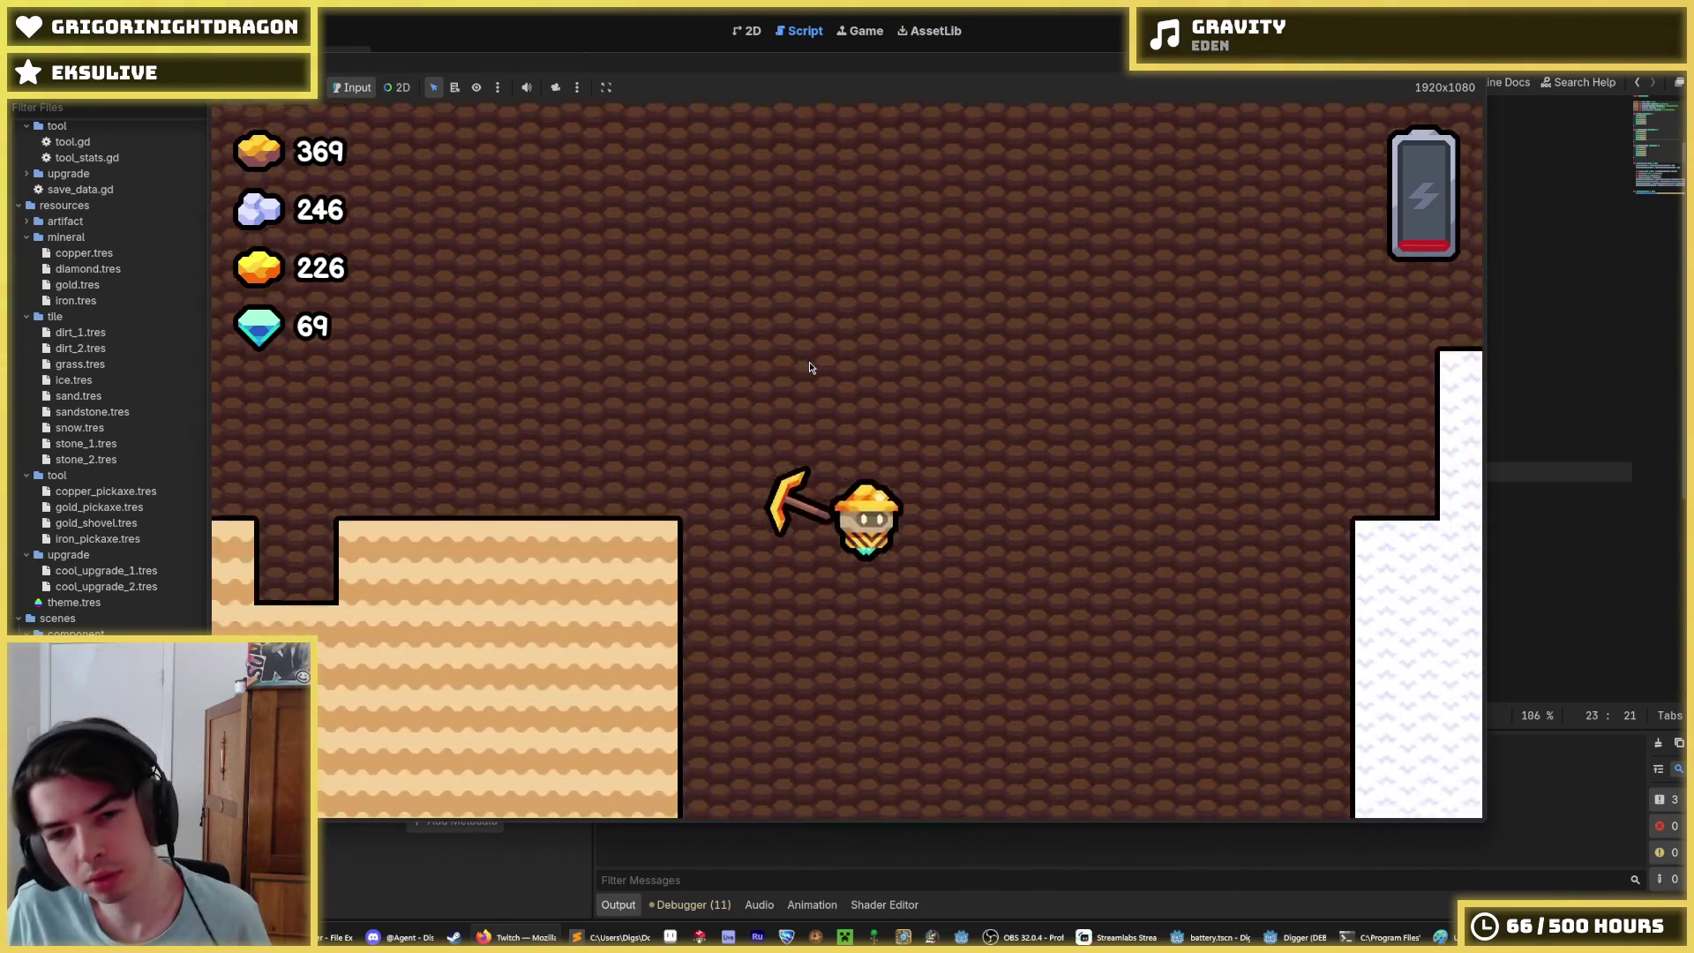
{"action": "key", "text": "s"}
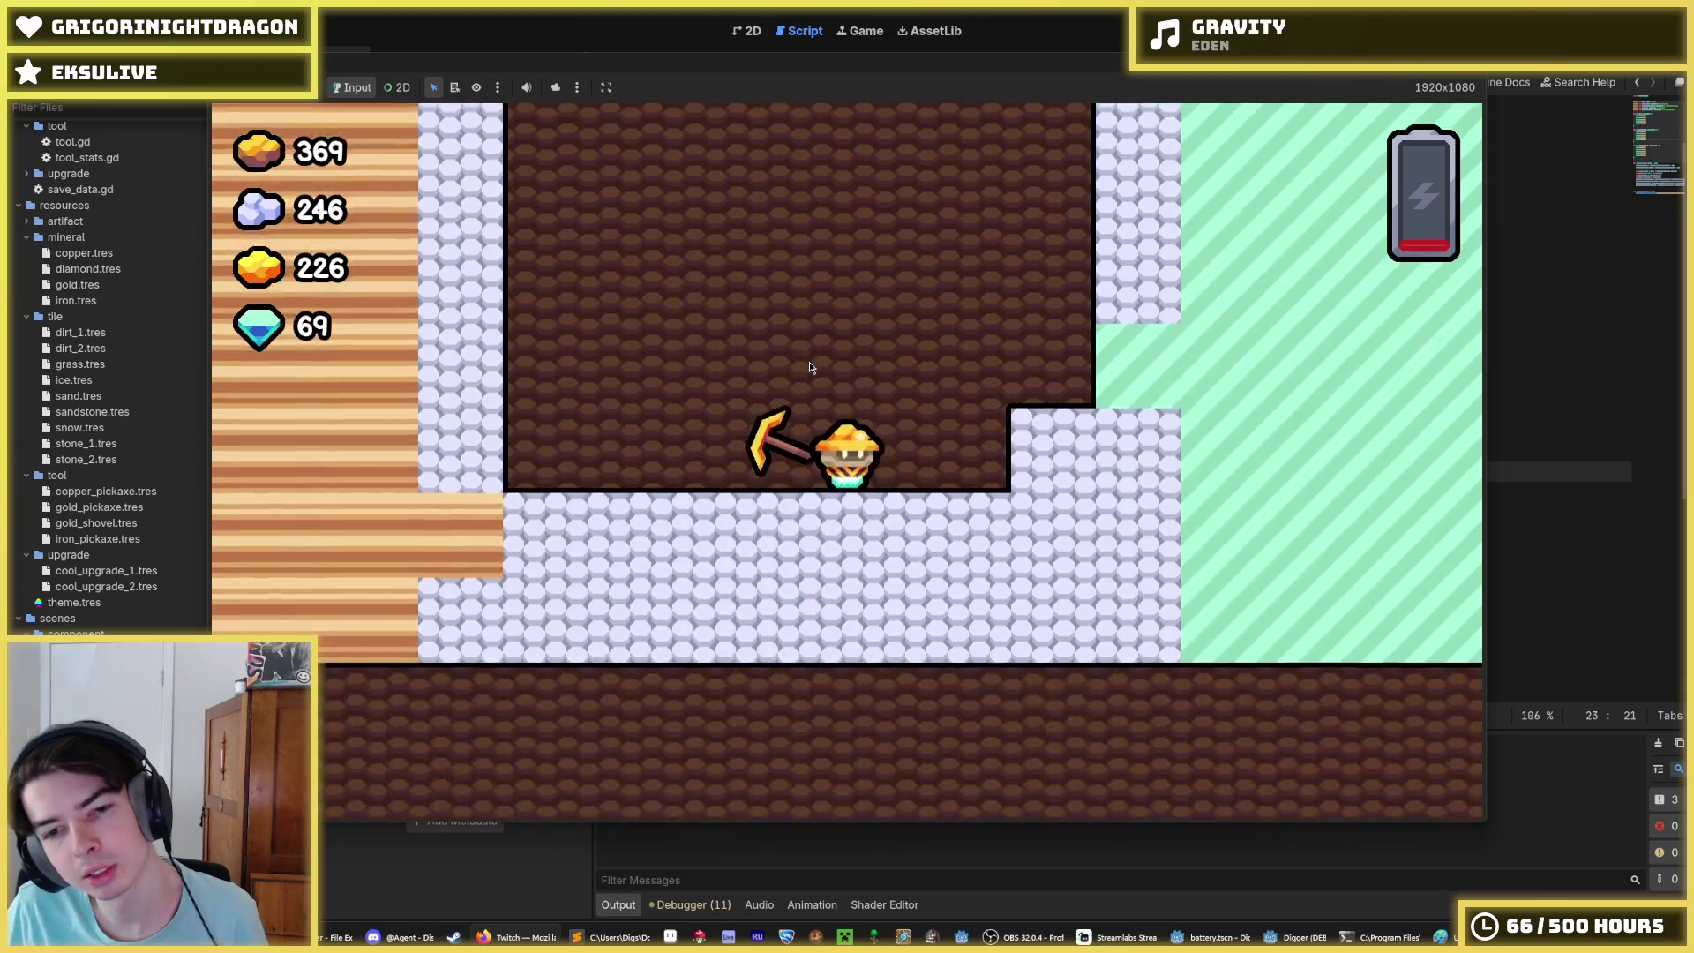
{"action": "key", "text": "w"}
{"action": "key", "text": "d"}
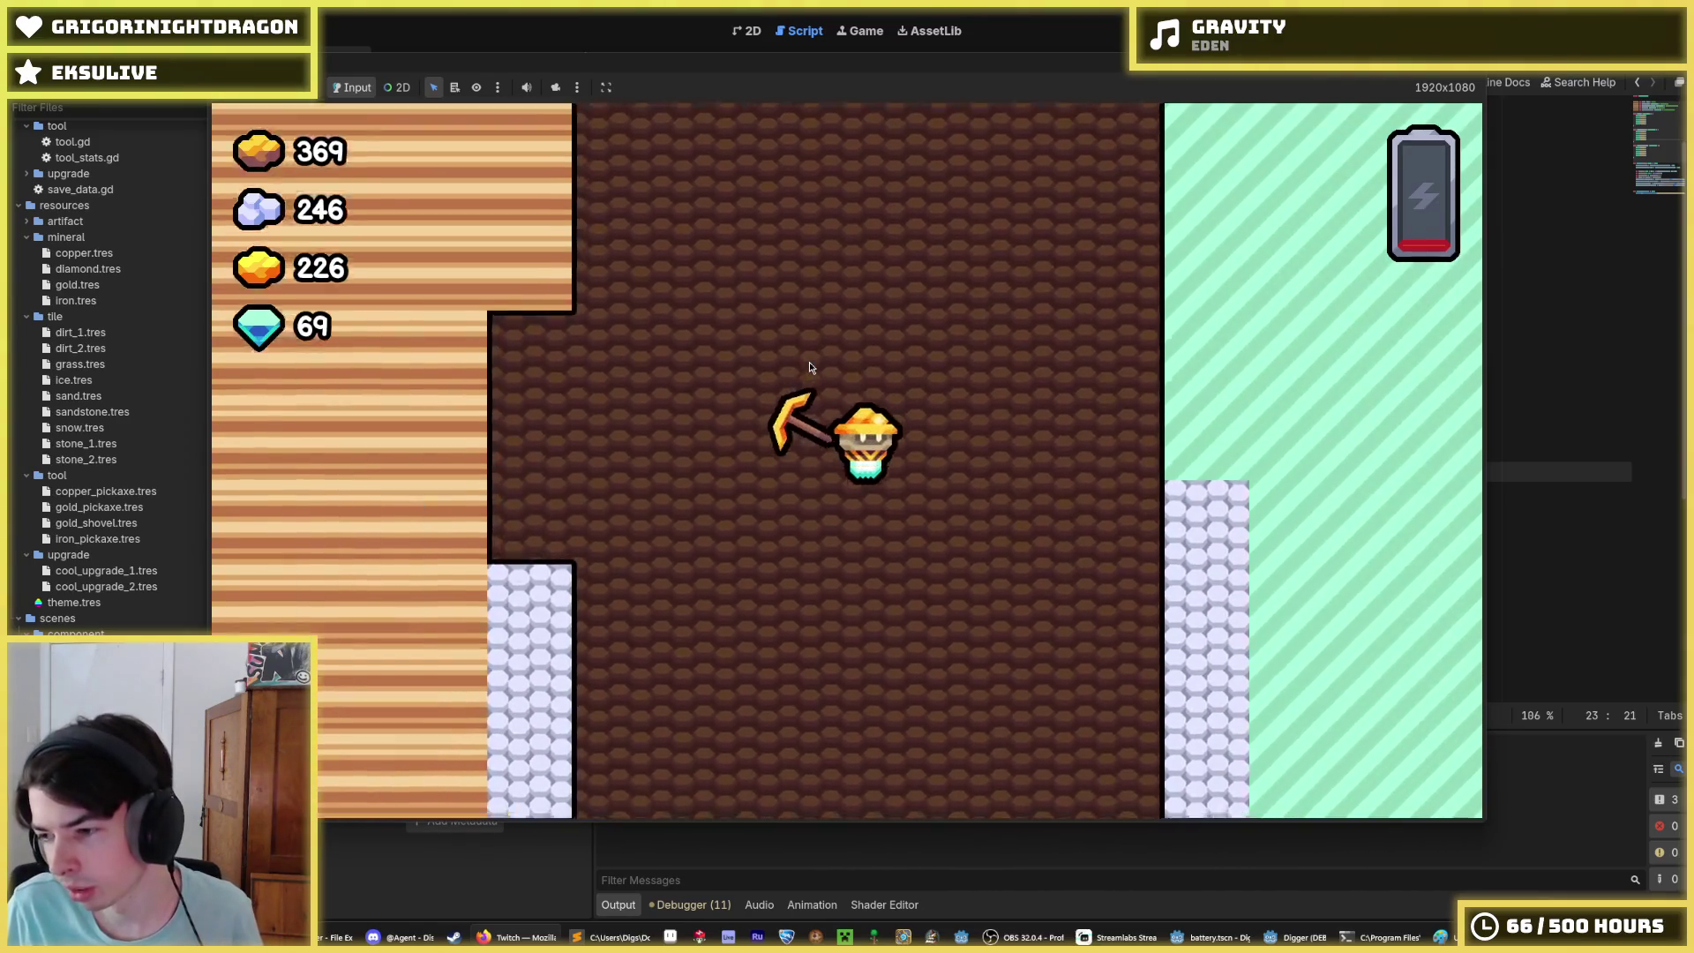
{"action": "key", "text": "s"}
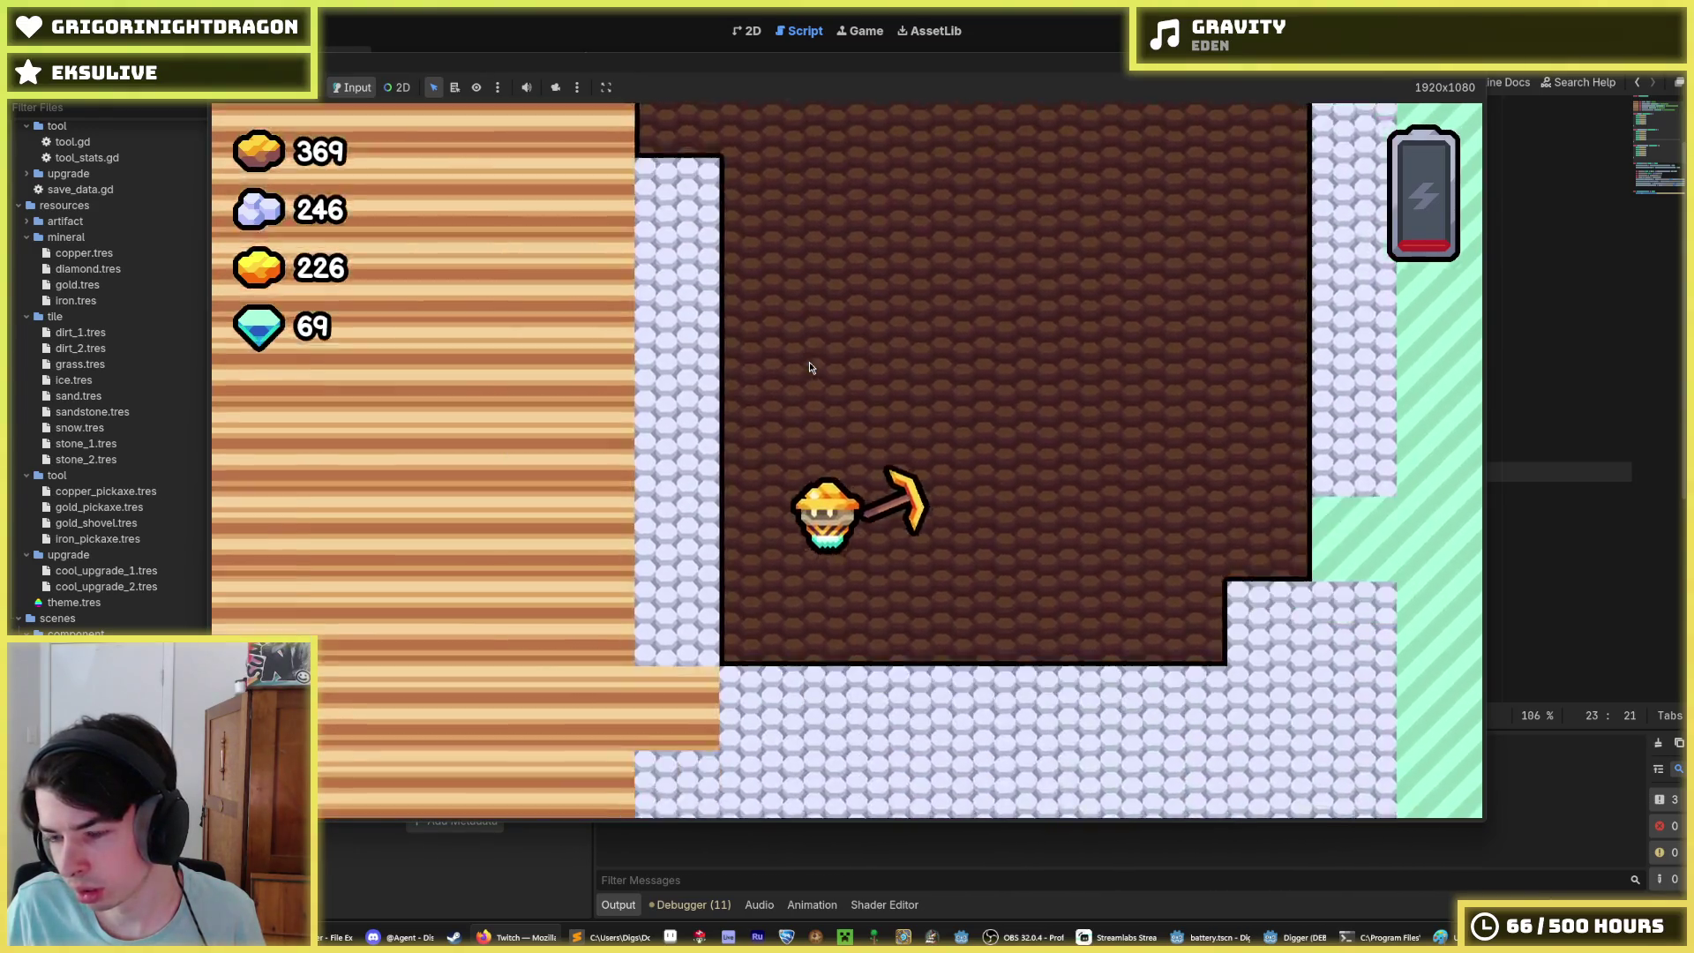
{"action": "key", "text": "a"}
Step: Mine the green ice blocks on both sides of the miner
{"action": "key", "text": "a"}
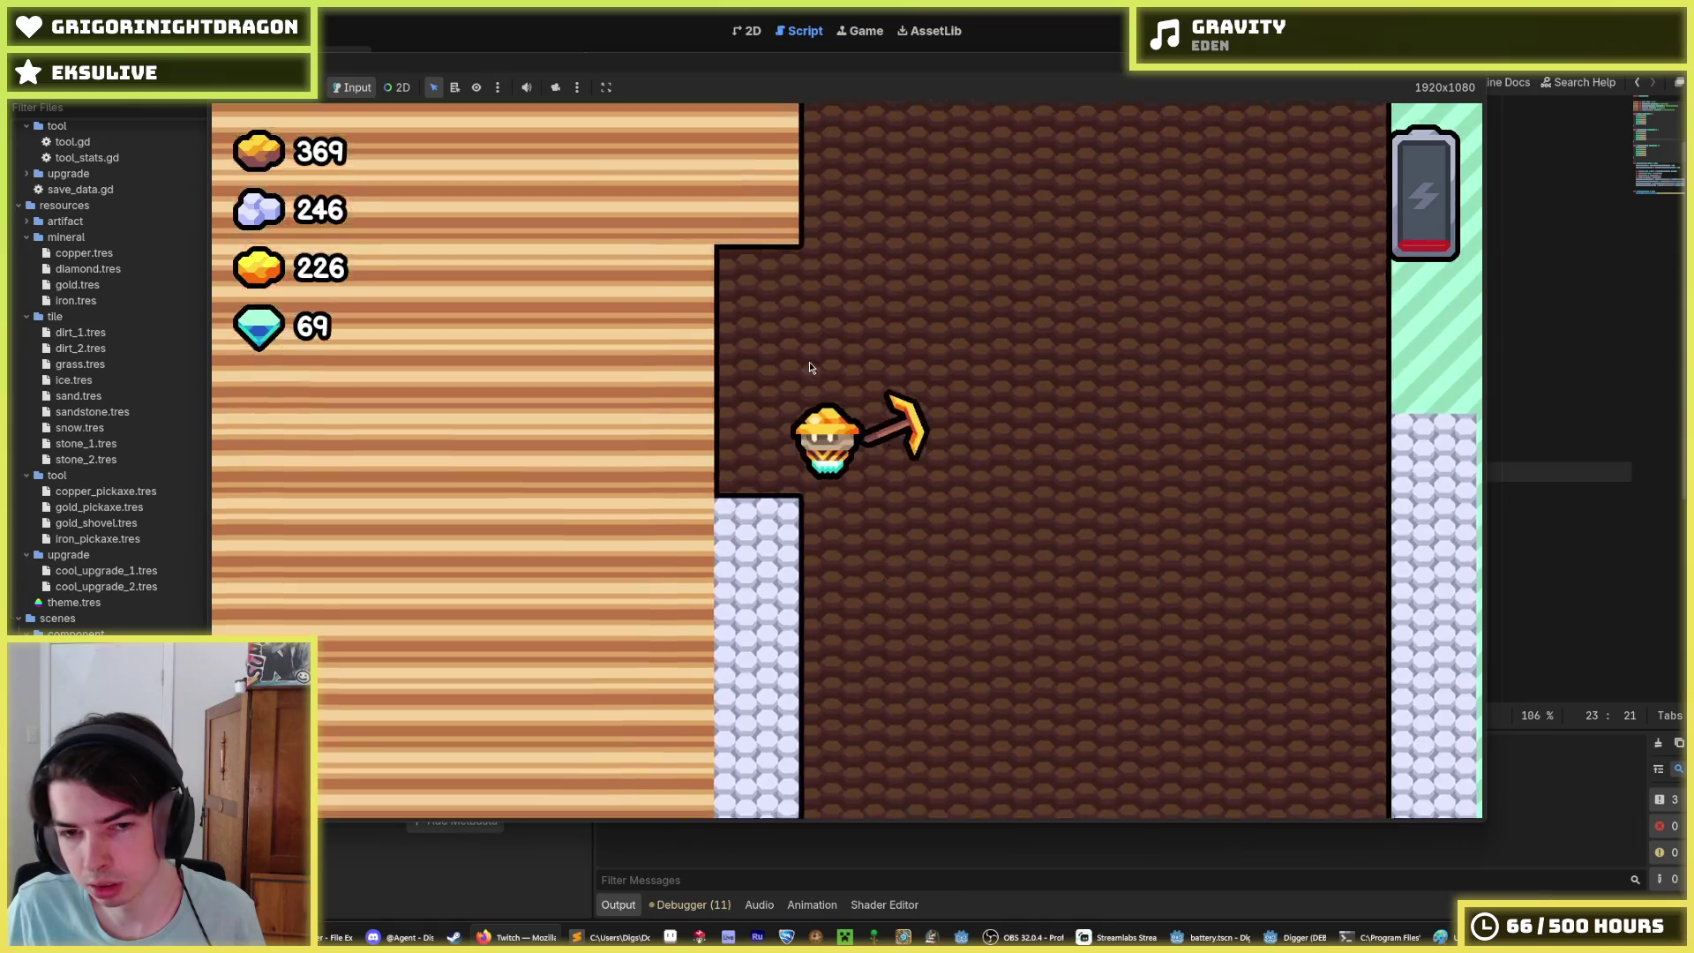
{"action": "key", "text": "a"}
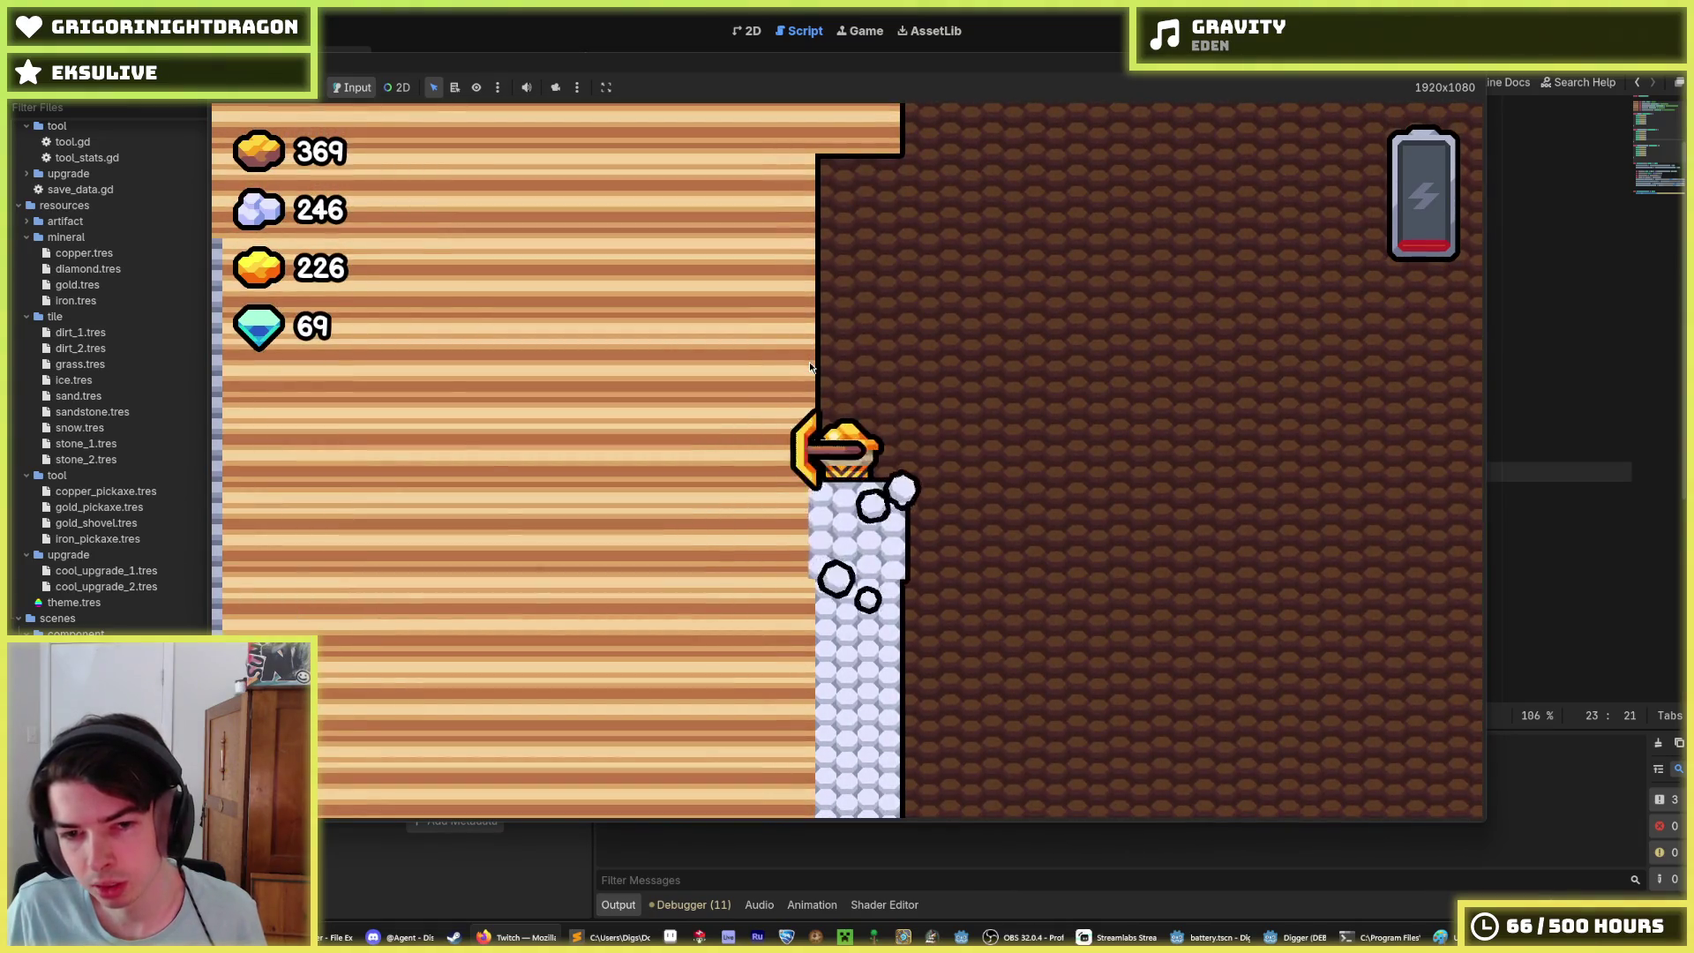
{"action": "key", "text": "d"}
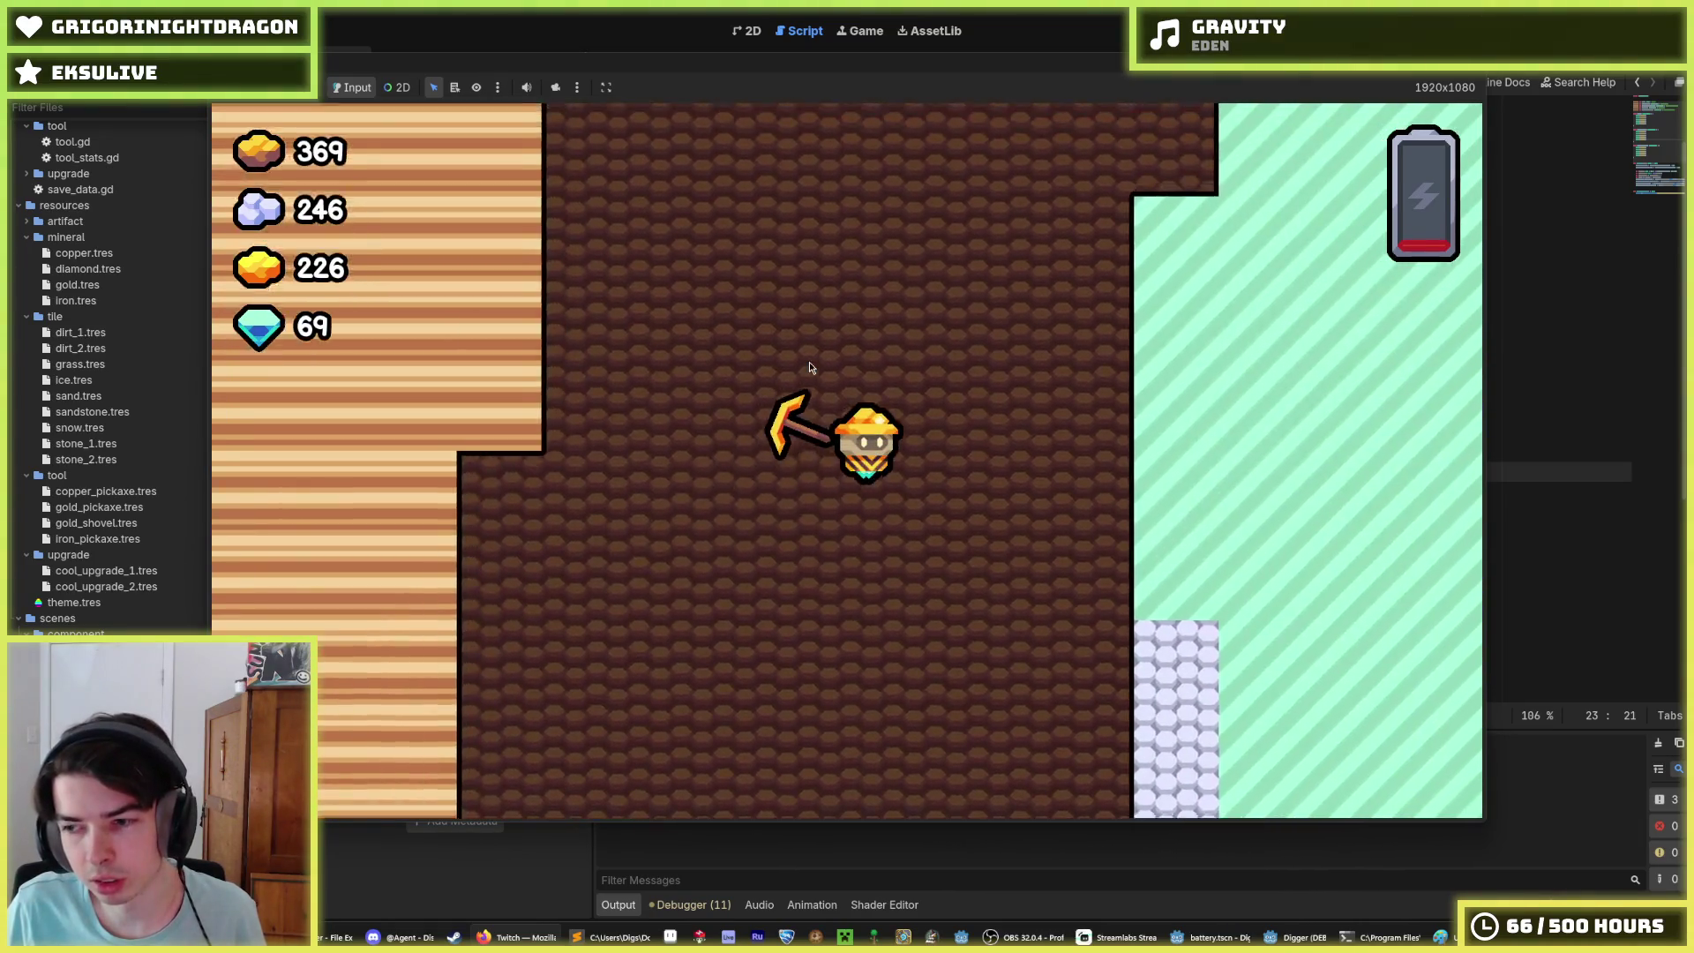
{"action": "key", "text": "d"}
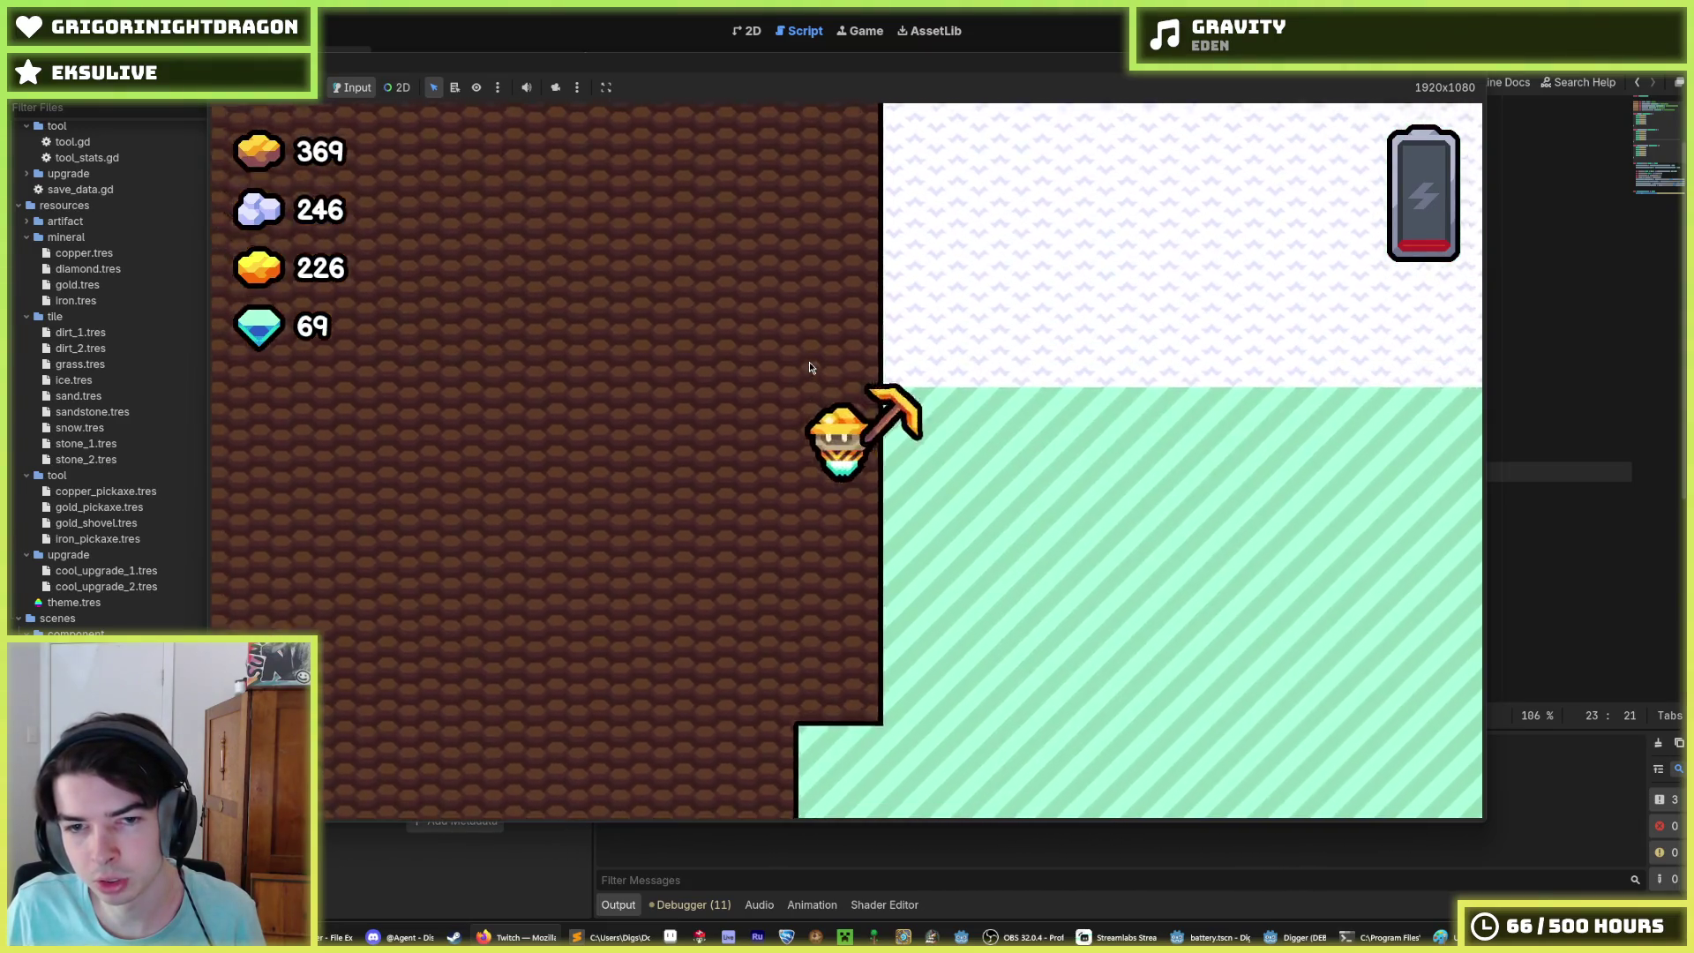
{"action": "key", "text": "a"}
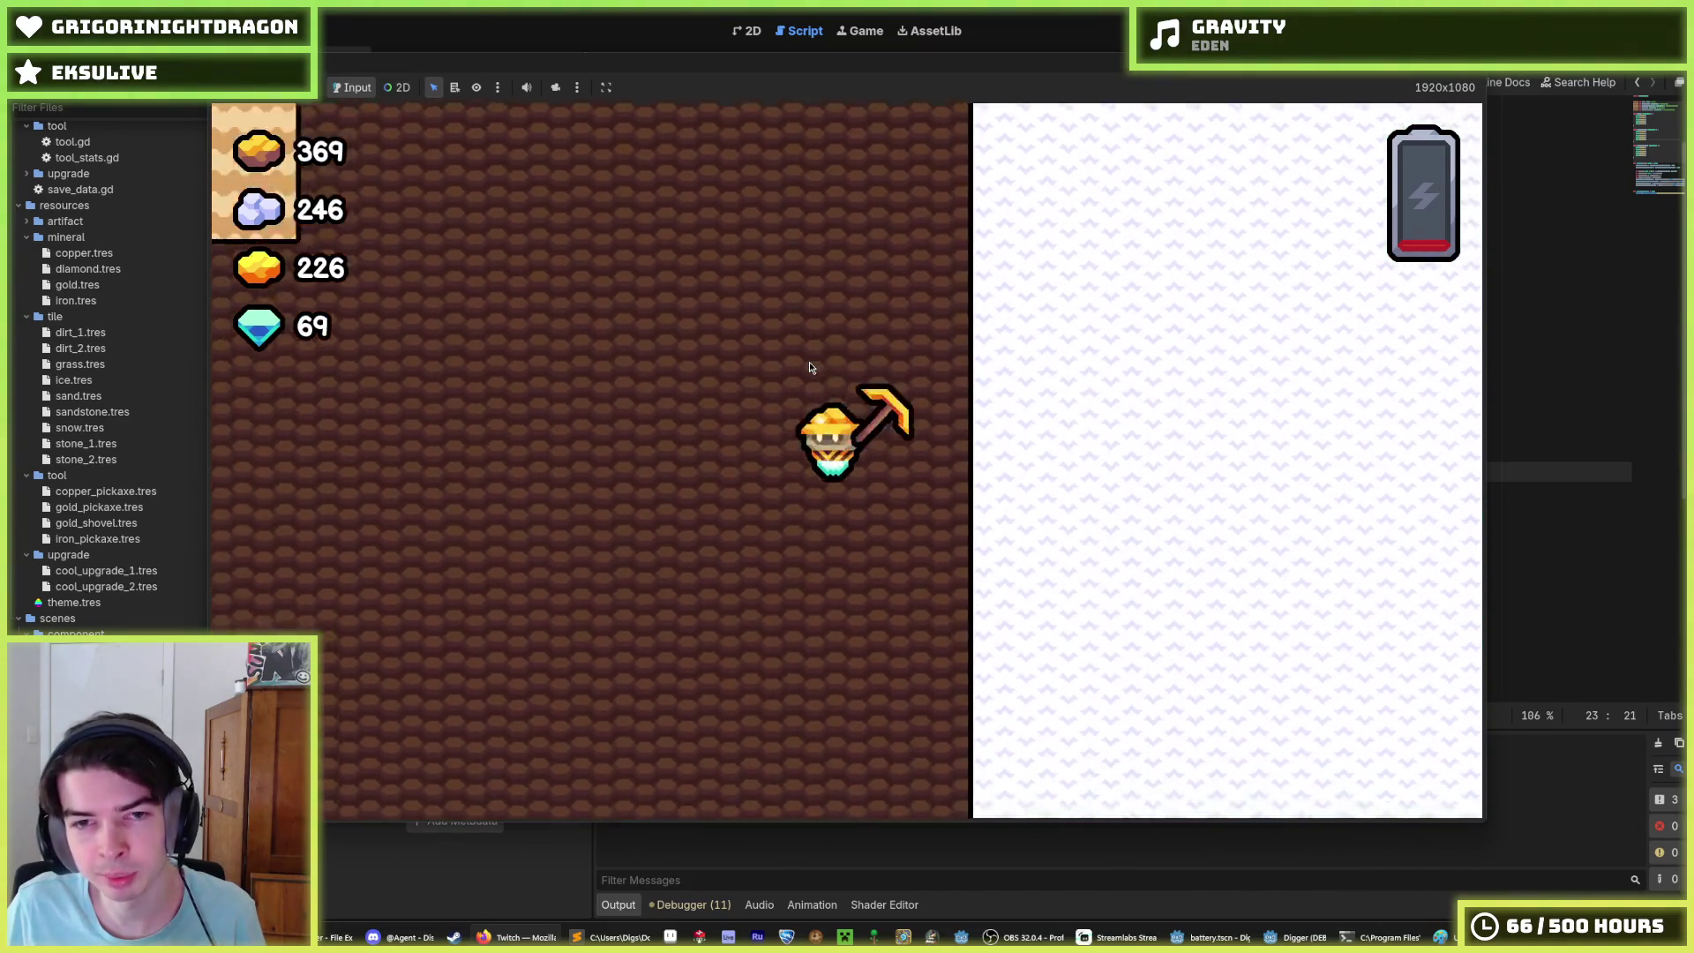
Step: Test jump height by jumping left and right around the ice column
{"action": "key", "text": "w"}
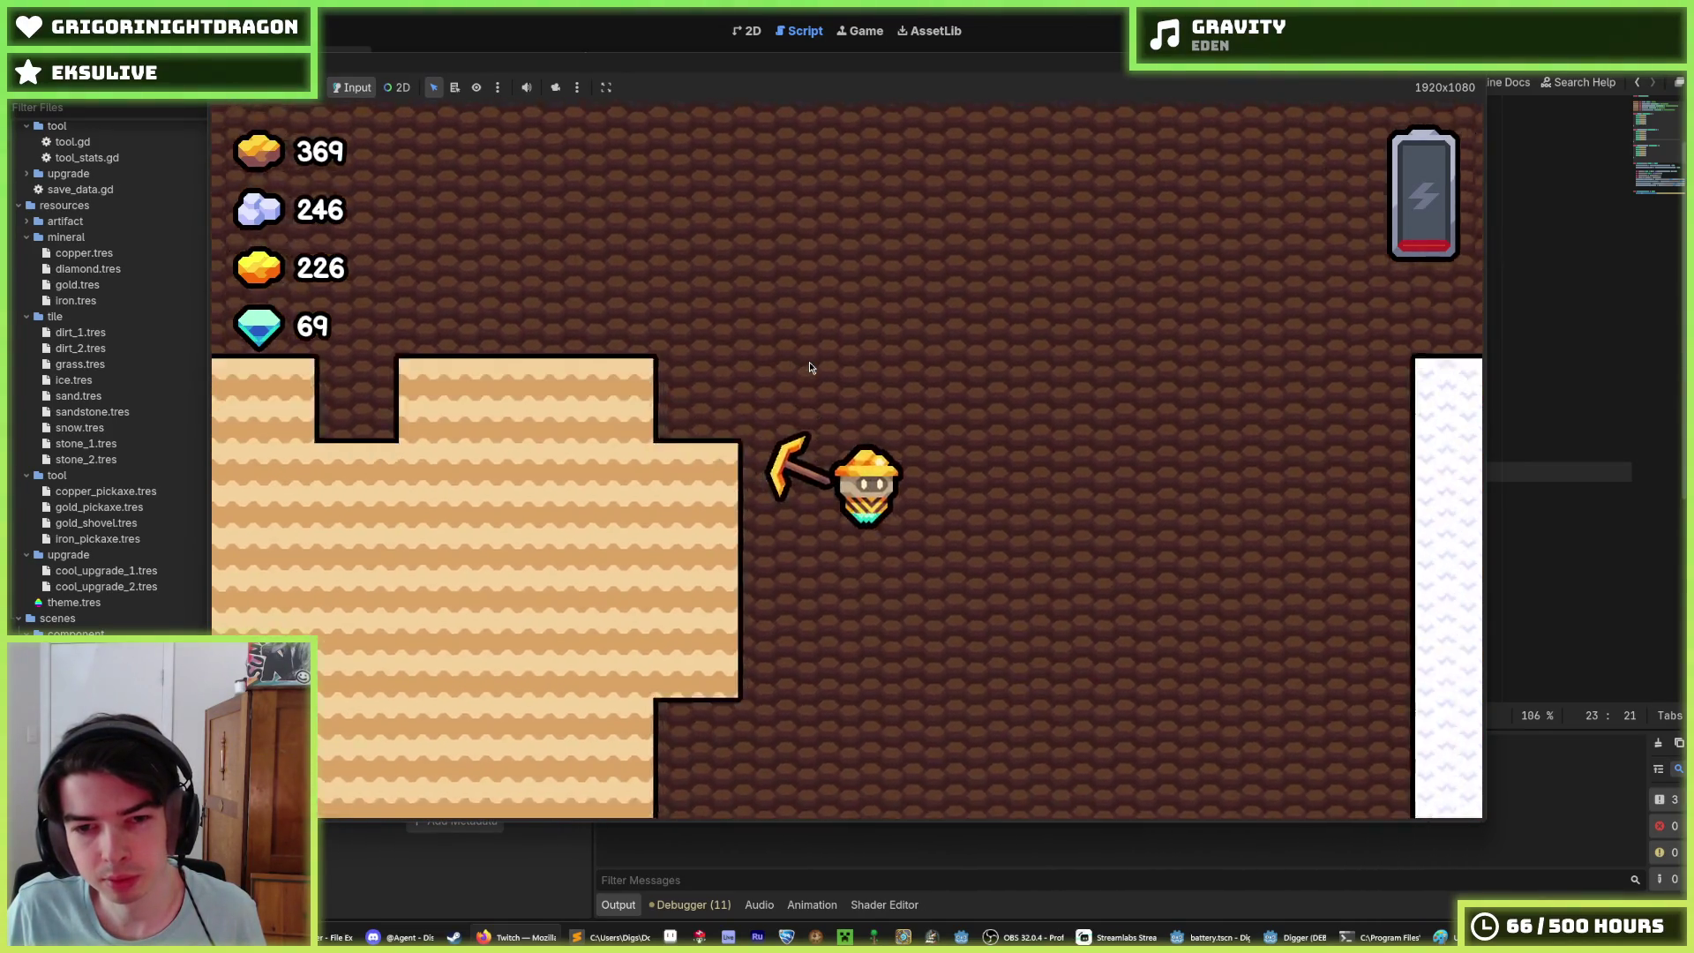
{"action": "key", "text": "d"}
{"action": "key", "text": "w"}
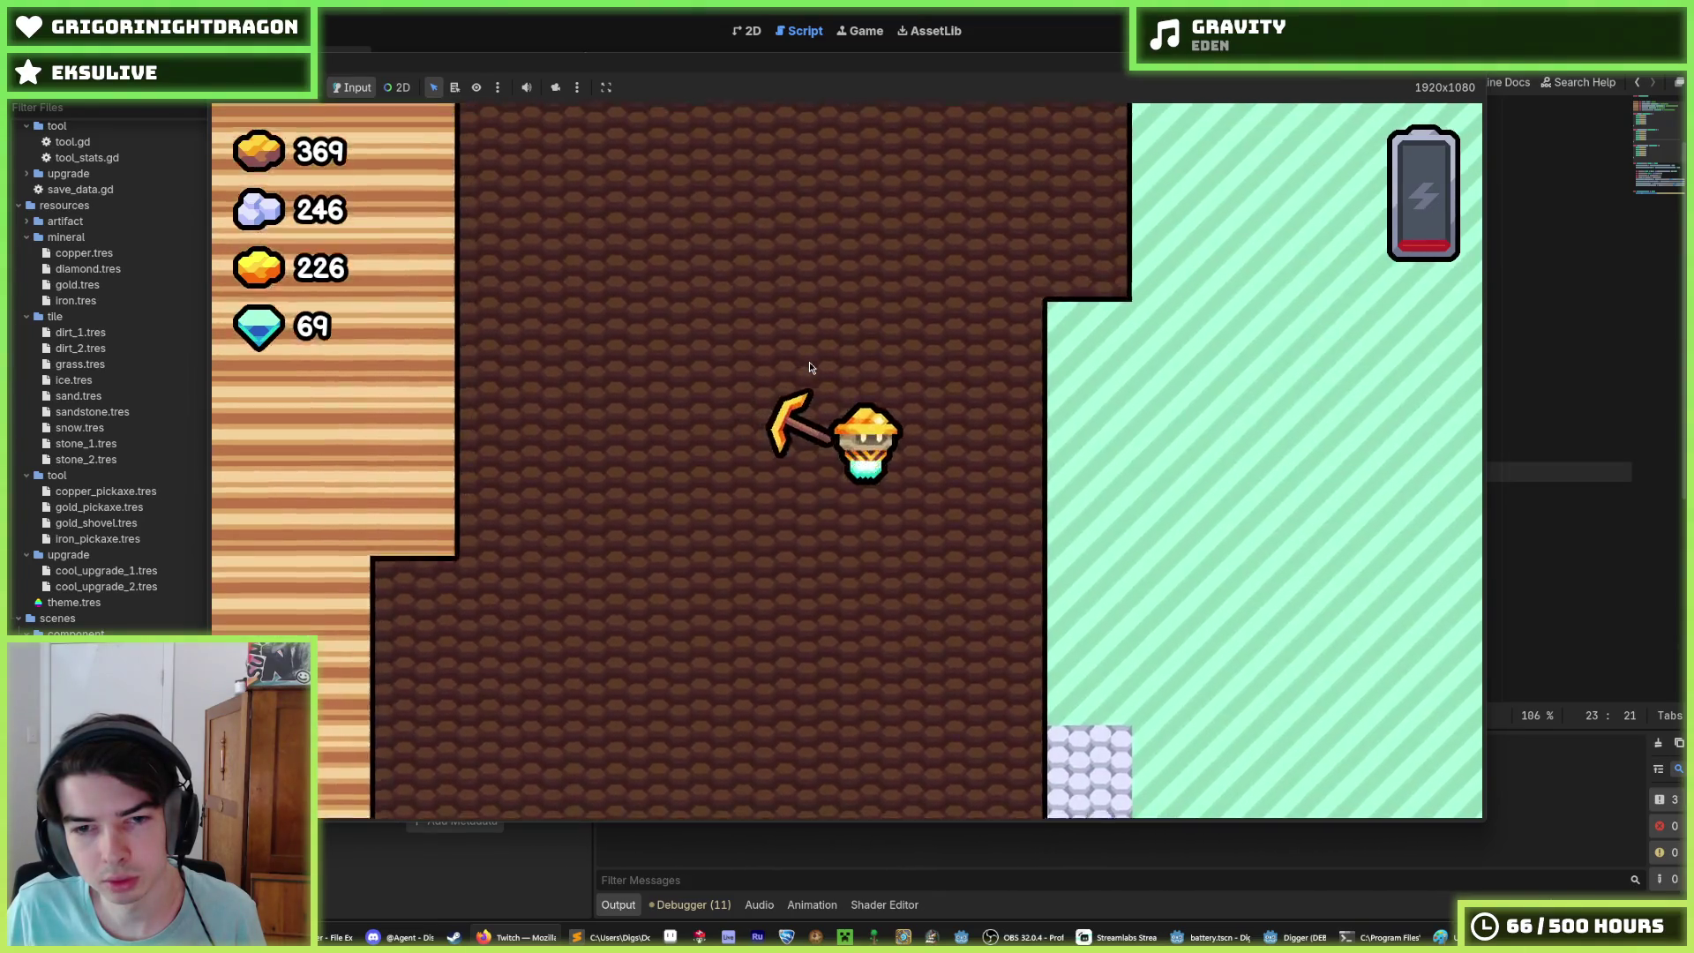
{"action": "key", "text": "d"}
{"action": "key", "text": "a"}
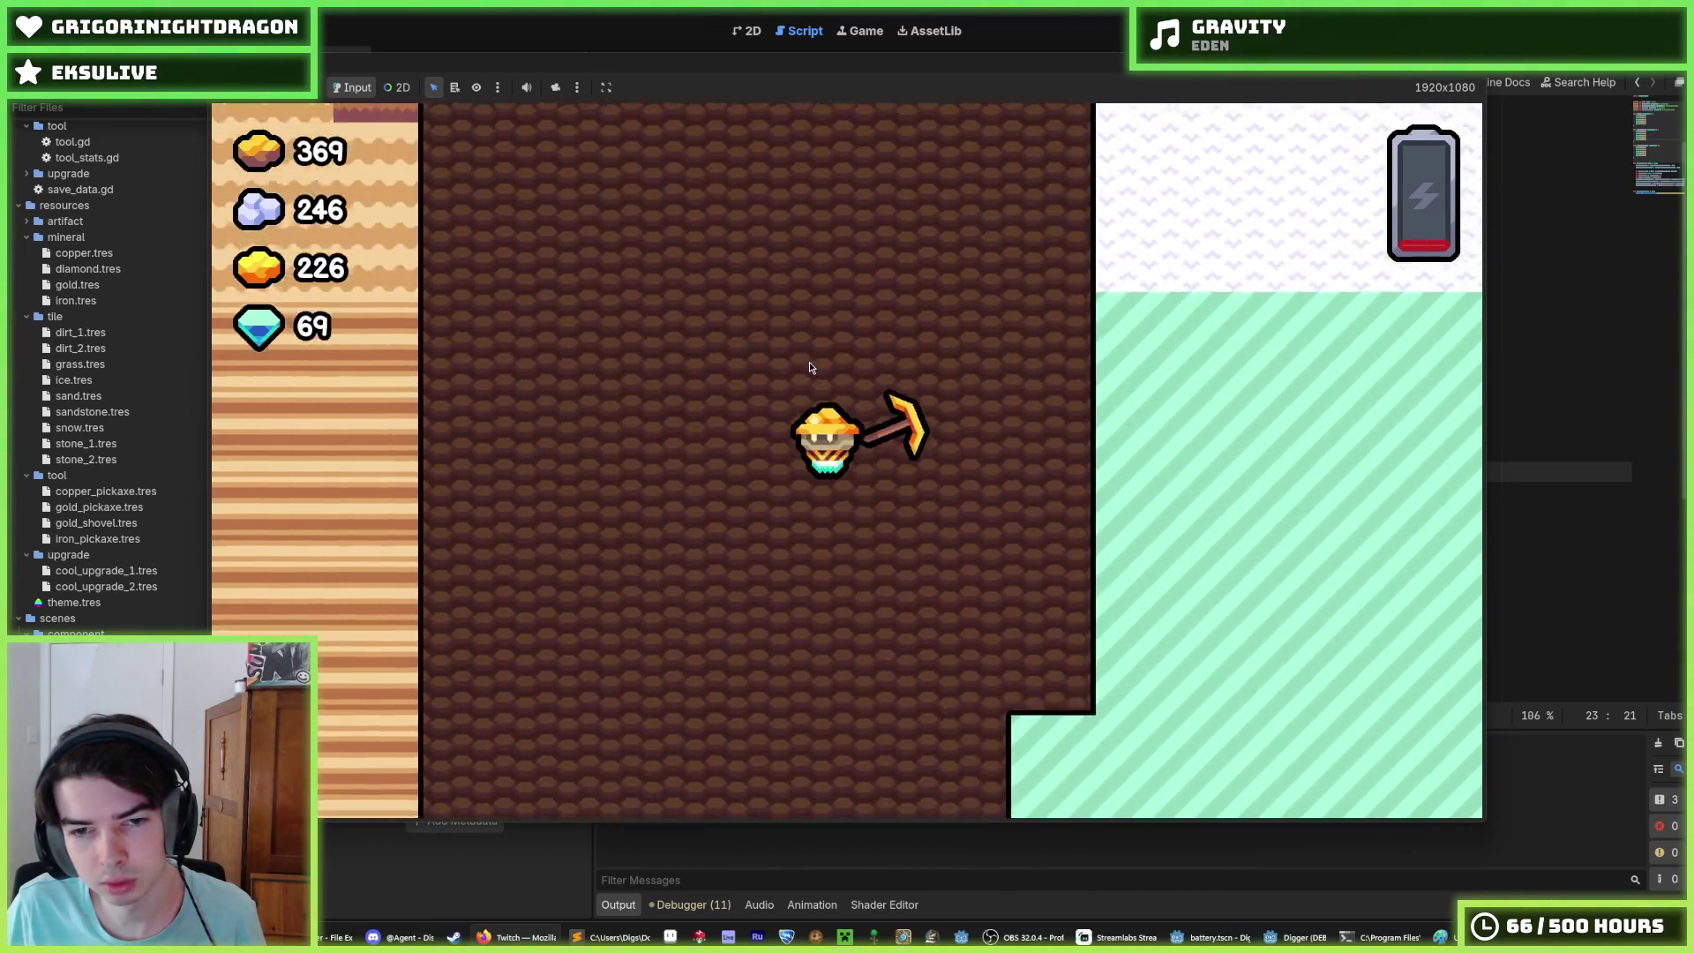
{"action": "key", "text": "a"}
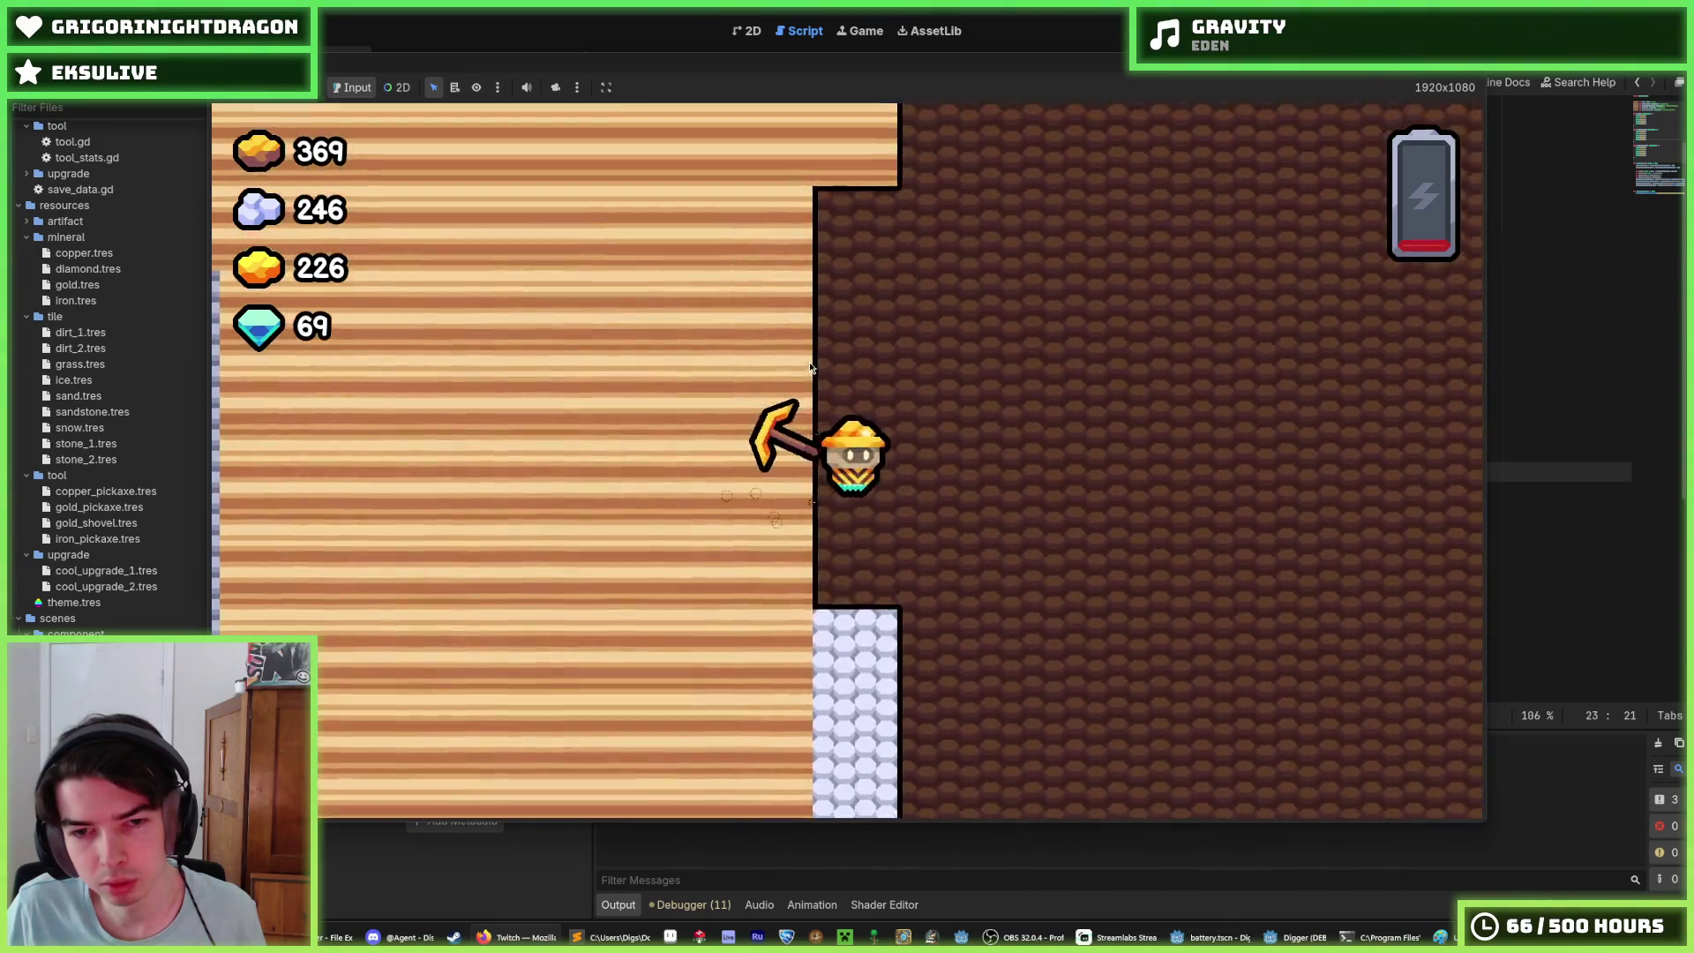
{"action": "key", "text": "d"}
{"action": "key", "text": "w"}
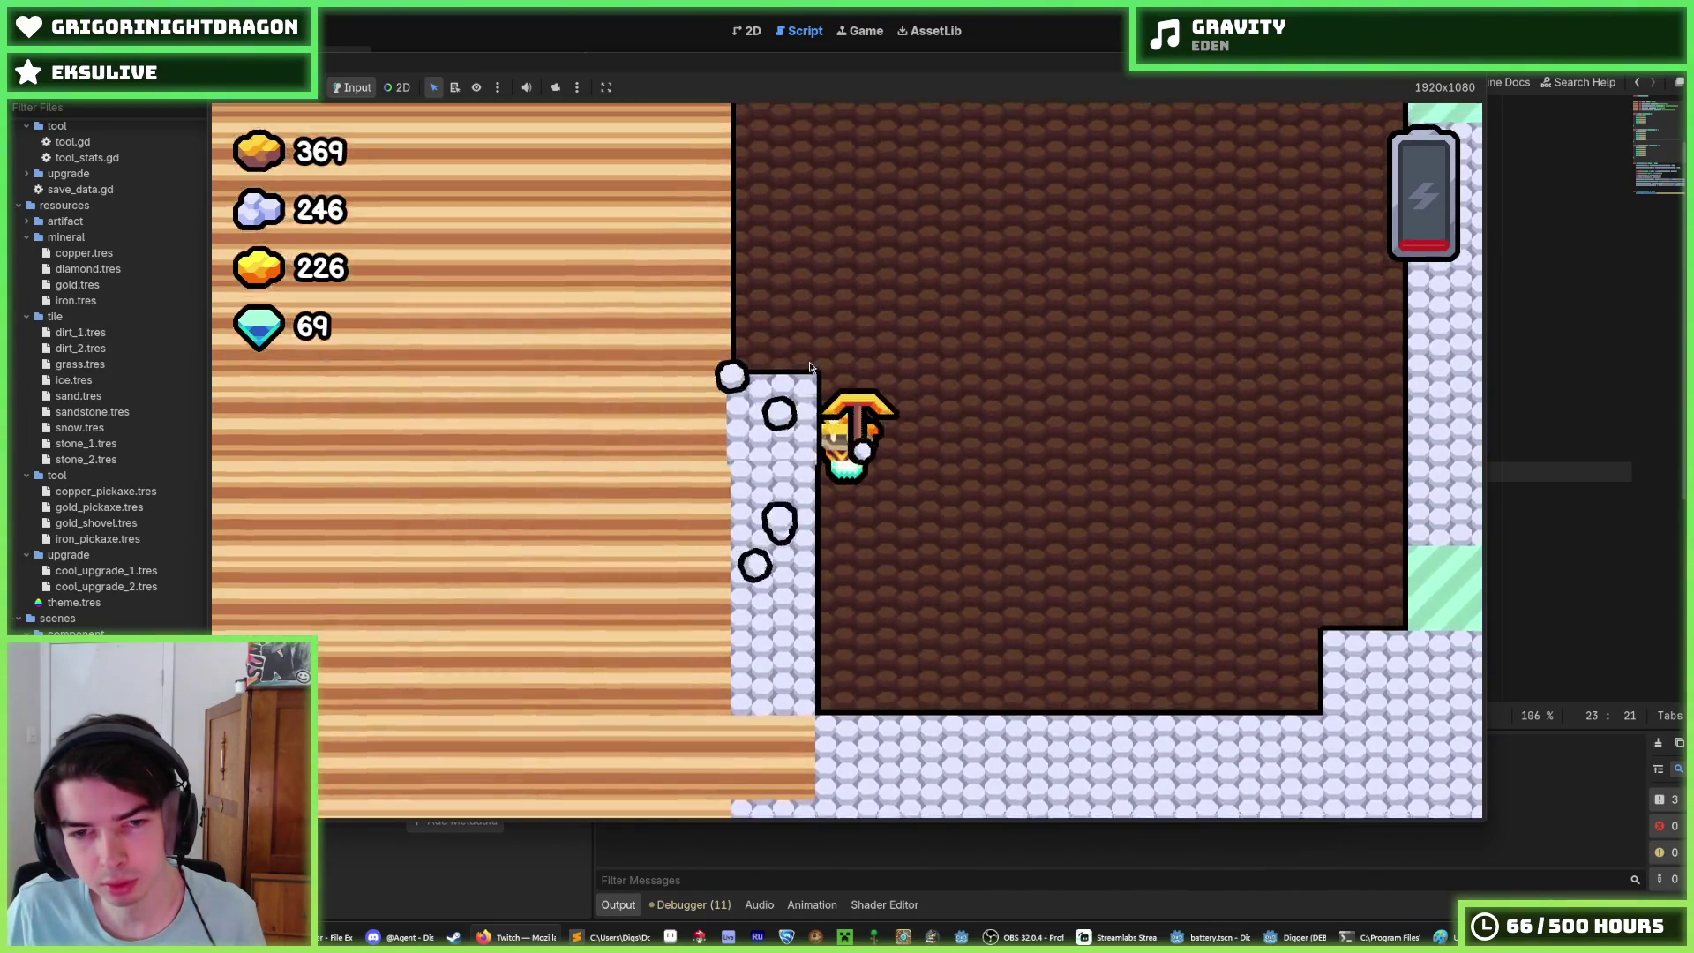
Step: Mine into the ice column from both sides and down through the ice below
{"action": "key", "text": "a"}
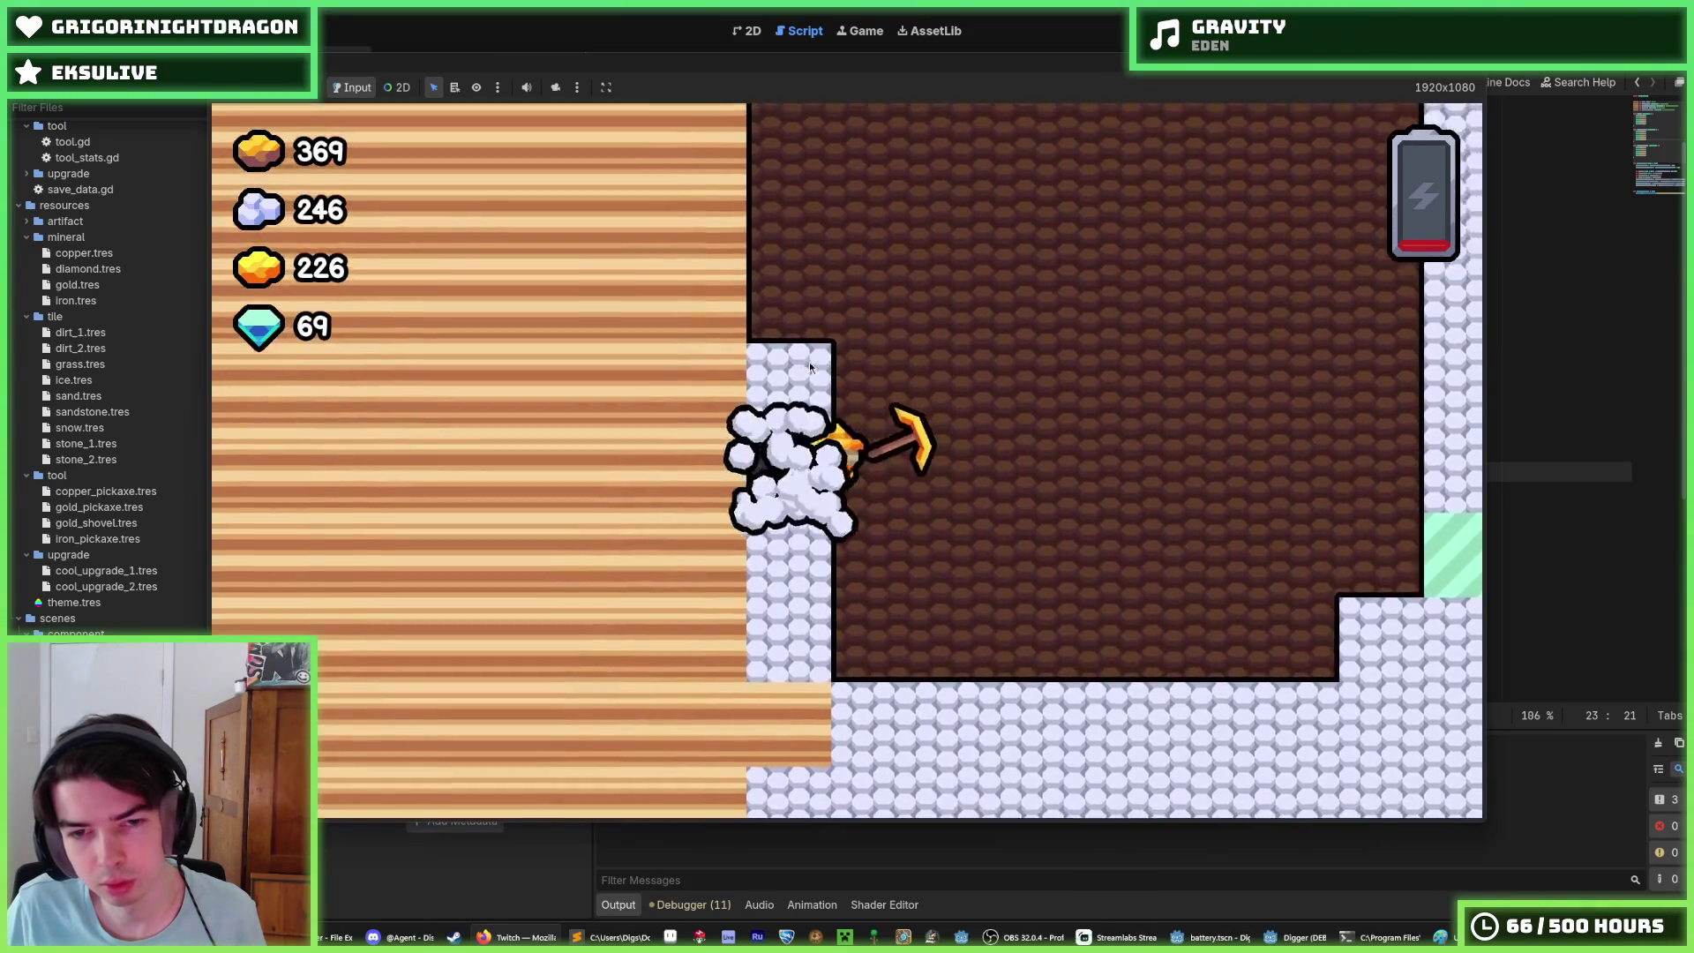
{"action": "key", "text": "d"}
{"action": "key", "text": "a"}
{"action": "key", "text": "s"}
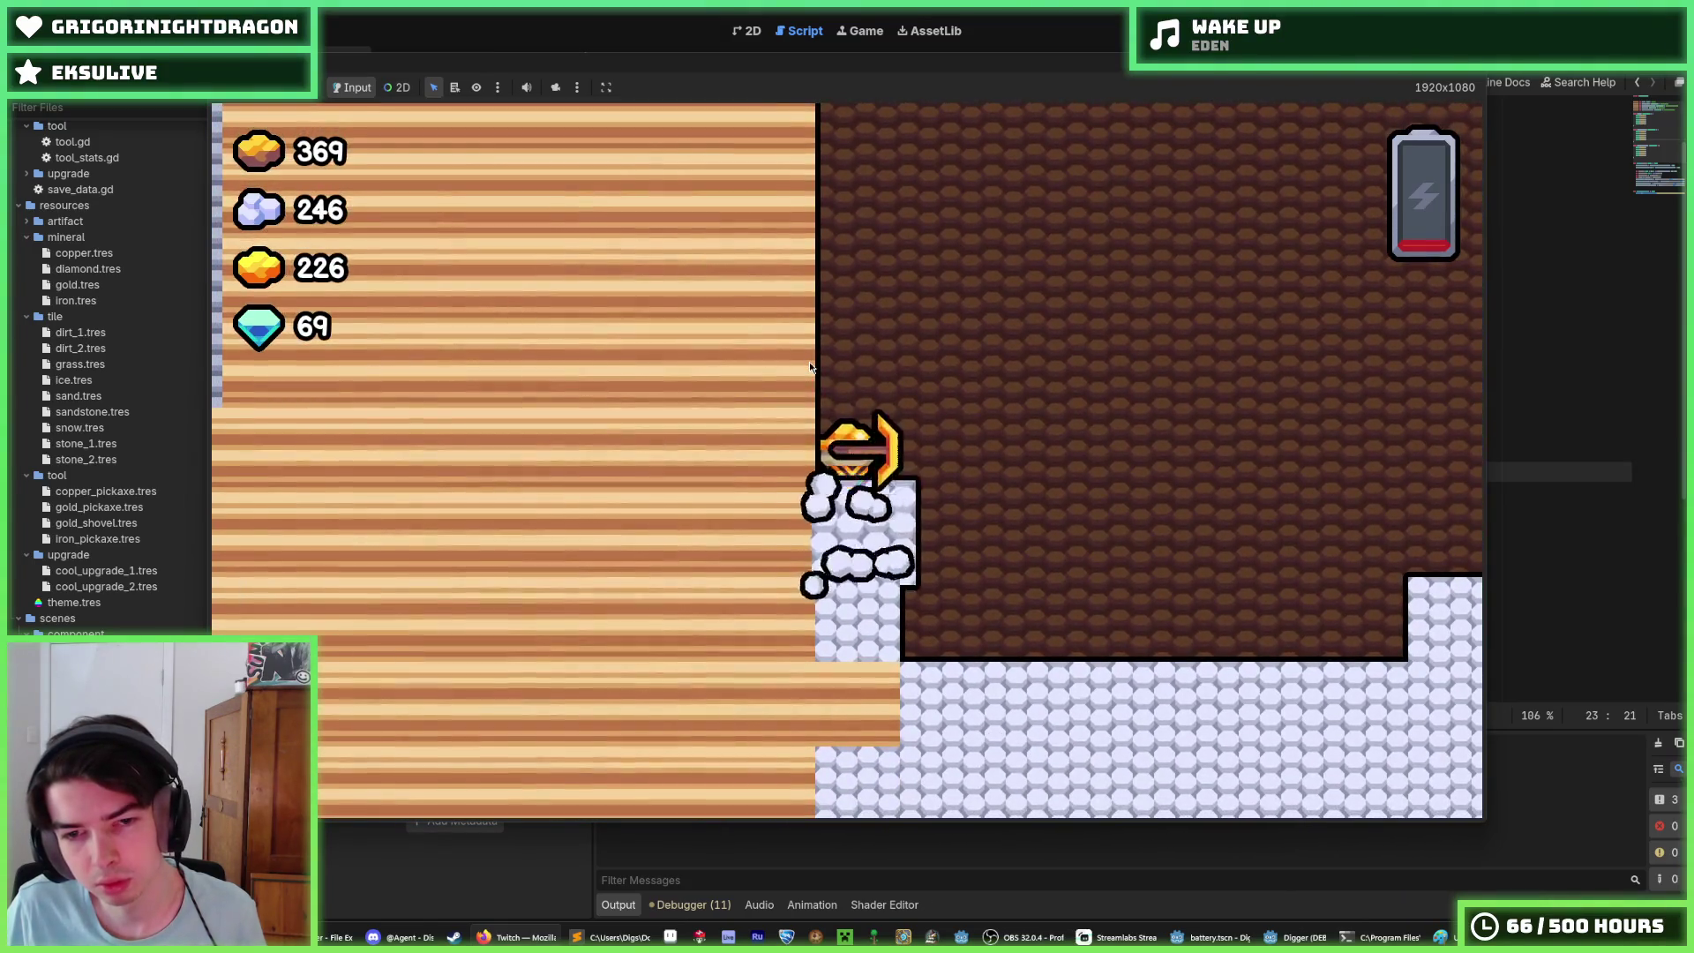
{"action": "key", "text": "d"}
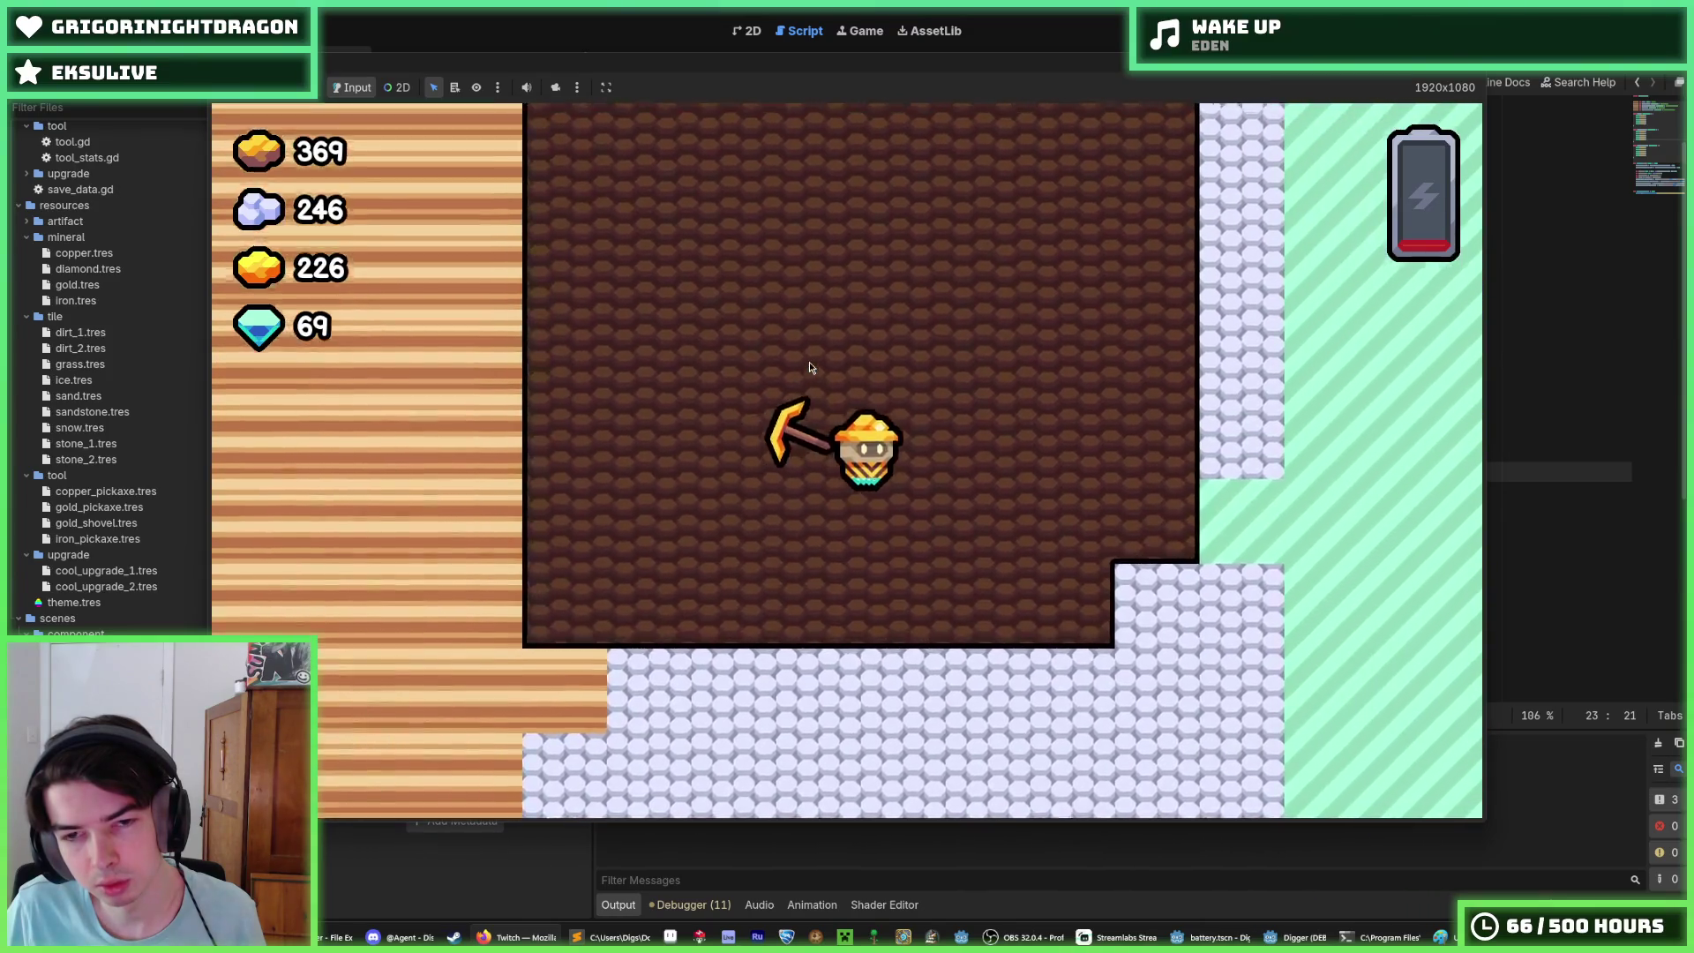
{"action": "key", "text": "w"}
{"action": "key", "text": "d"}
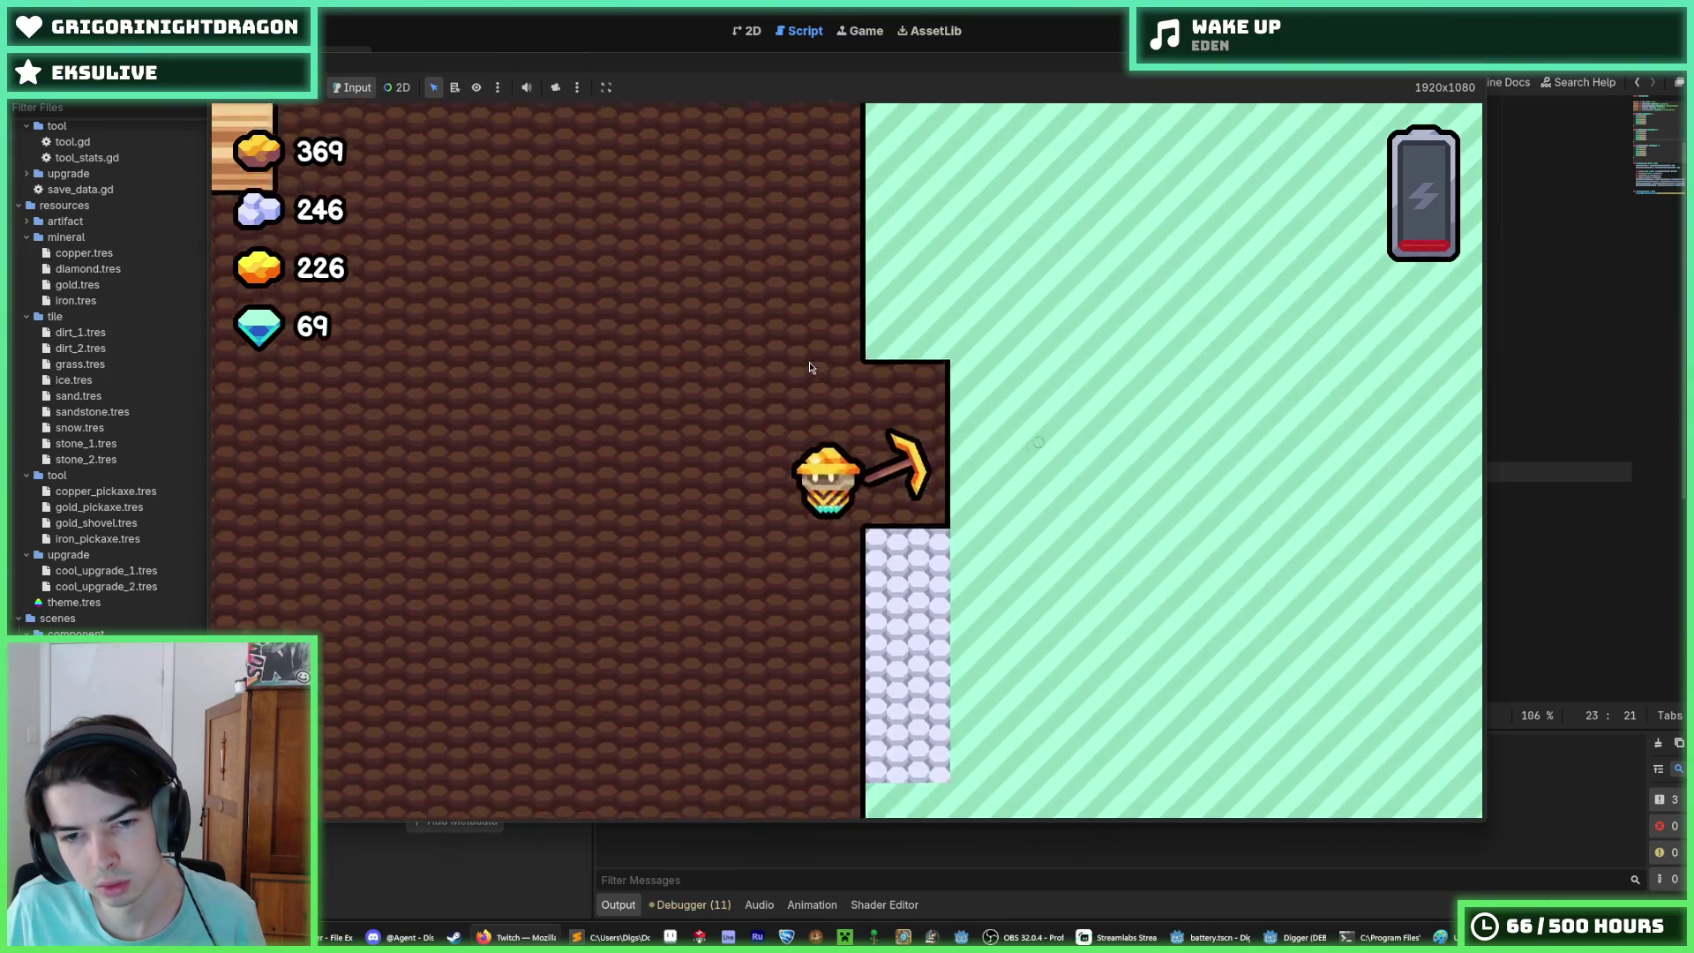
Step: Drop down, dig through the ice, then dig back upward out of it
{"action": "key", "text": "s"}
{"action": "key", "text": "a"}
{"action": "key", "text": "d"}
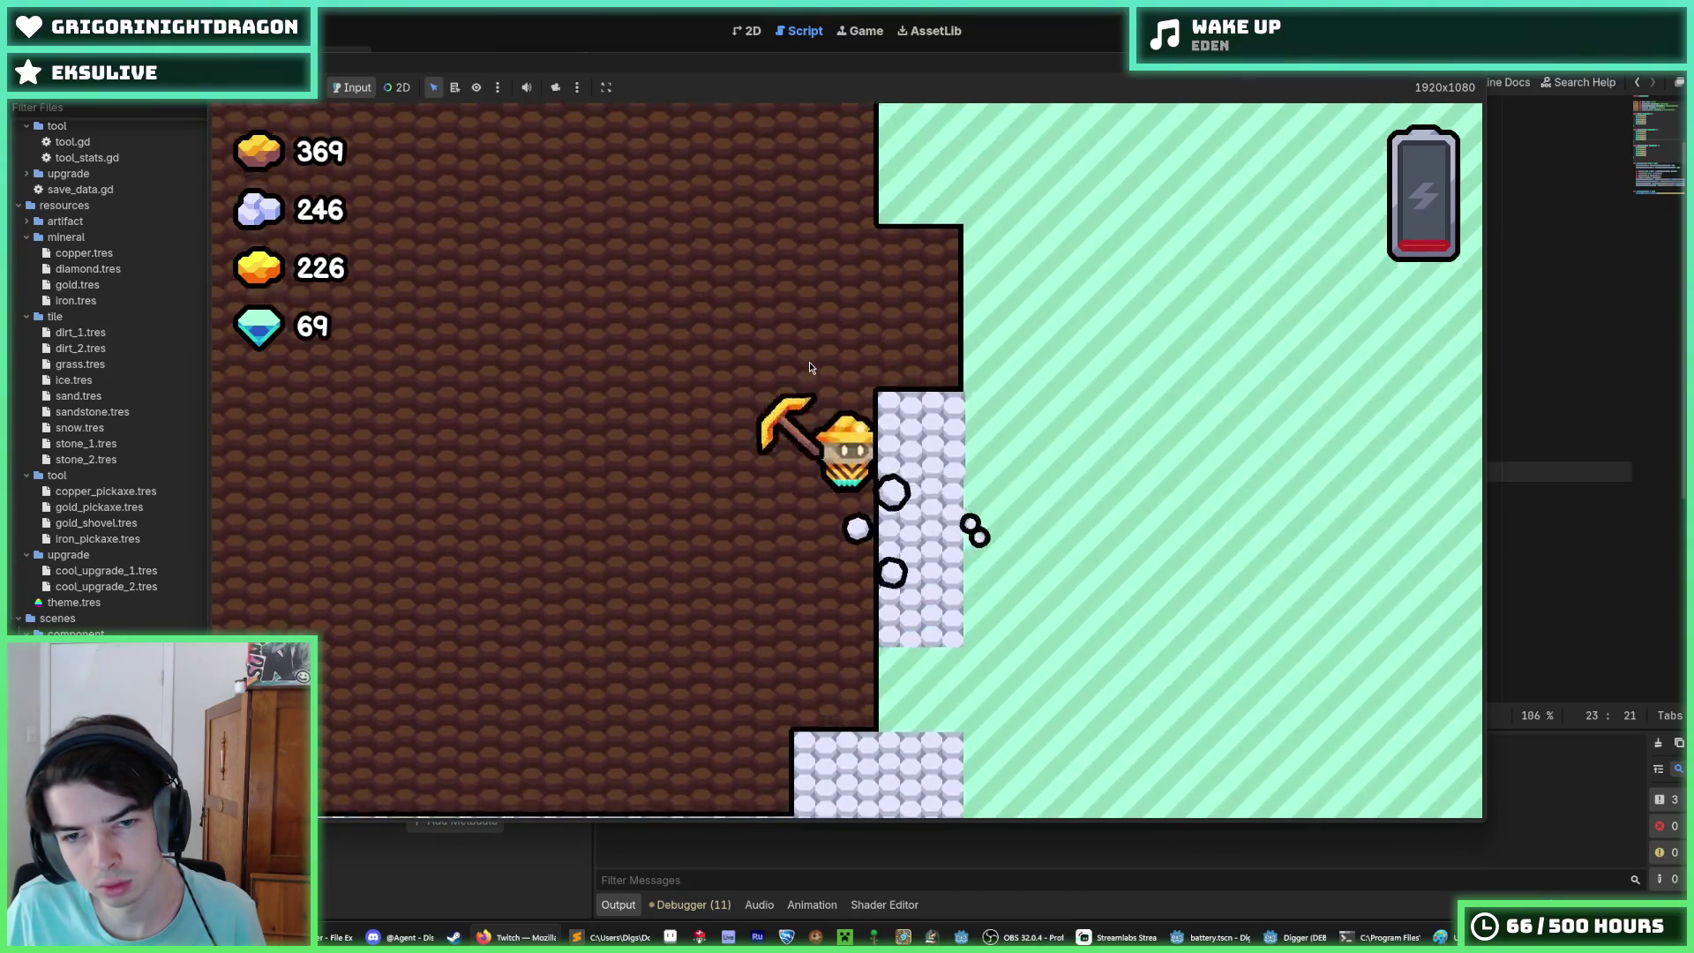
{"action": "key", "text": "w"}
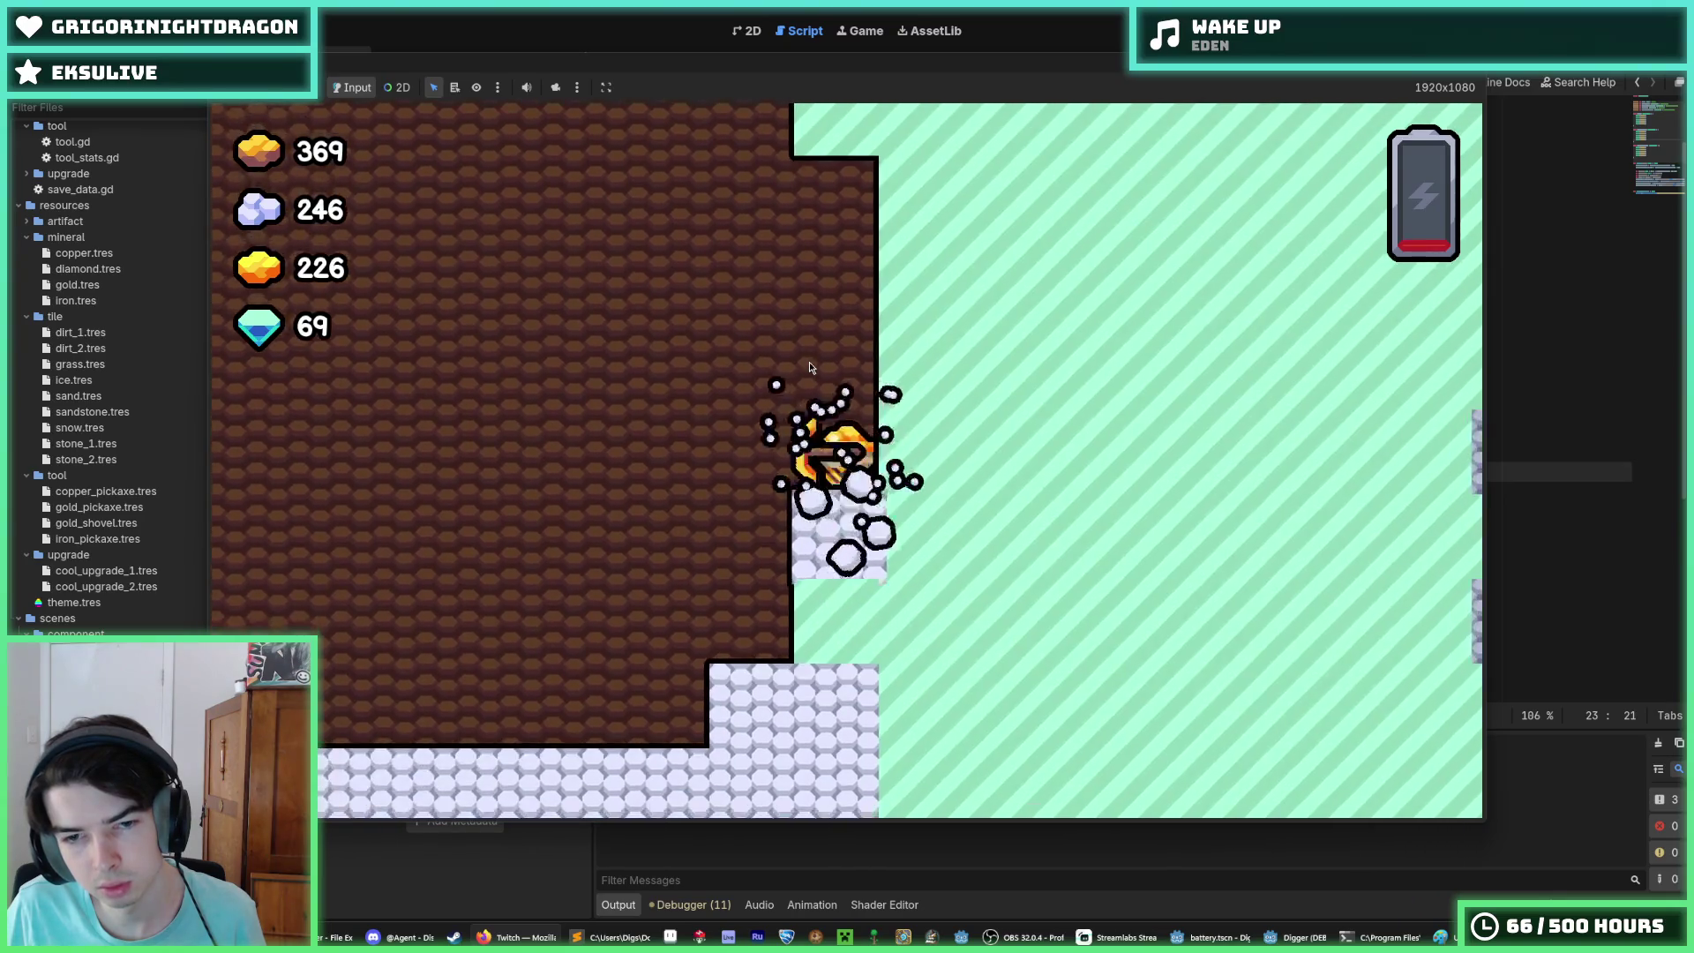
{"action": "key", "text": "s"}
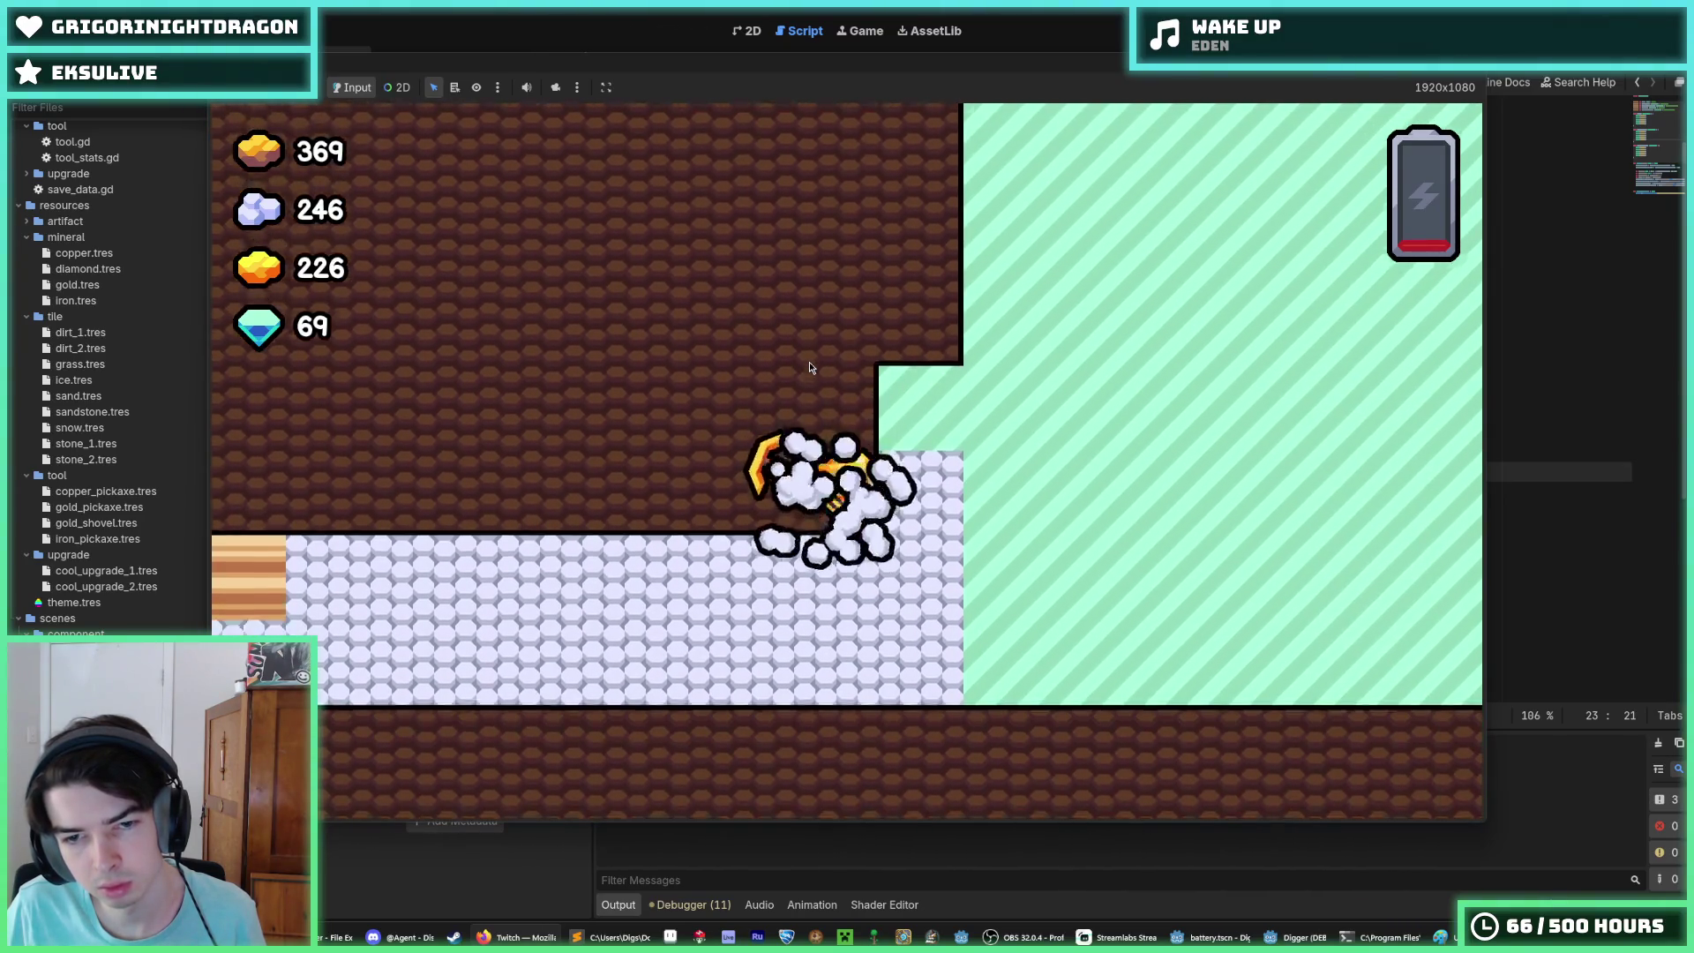
{"action": "key", "text": "a"}
{"action": "key", "text": "w"}
{"action": "key", "text": "d"}
{"action": "key", "text": "a"}
Step: Dig sideways through the dirt and descend onto the sand
{"action": "key", "text": "w"}
{"action": "key", "text": "a"}
{"action": "key", "text": "d"}
{"action": "key", "text": "a"}
{"action": "key", "text": "d"}
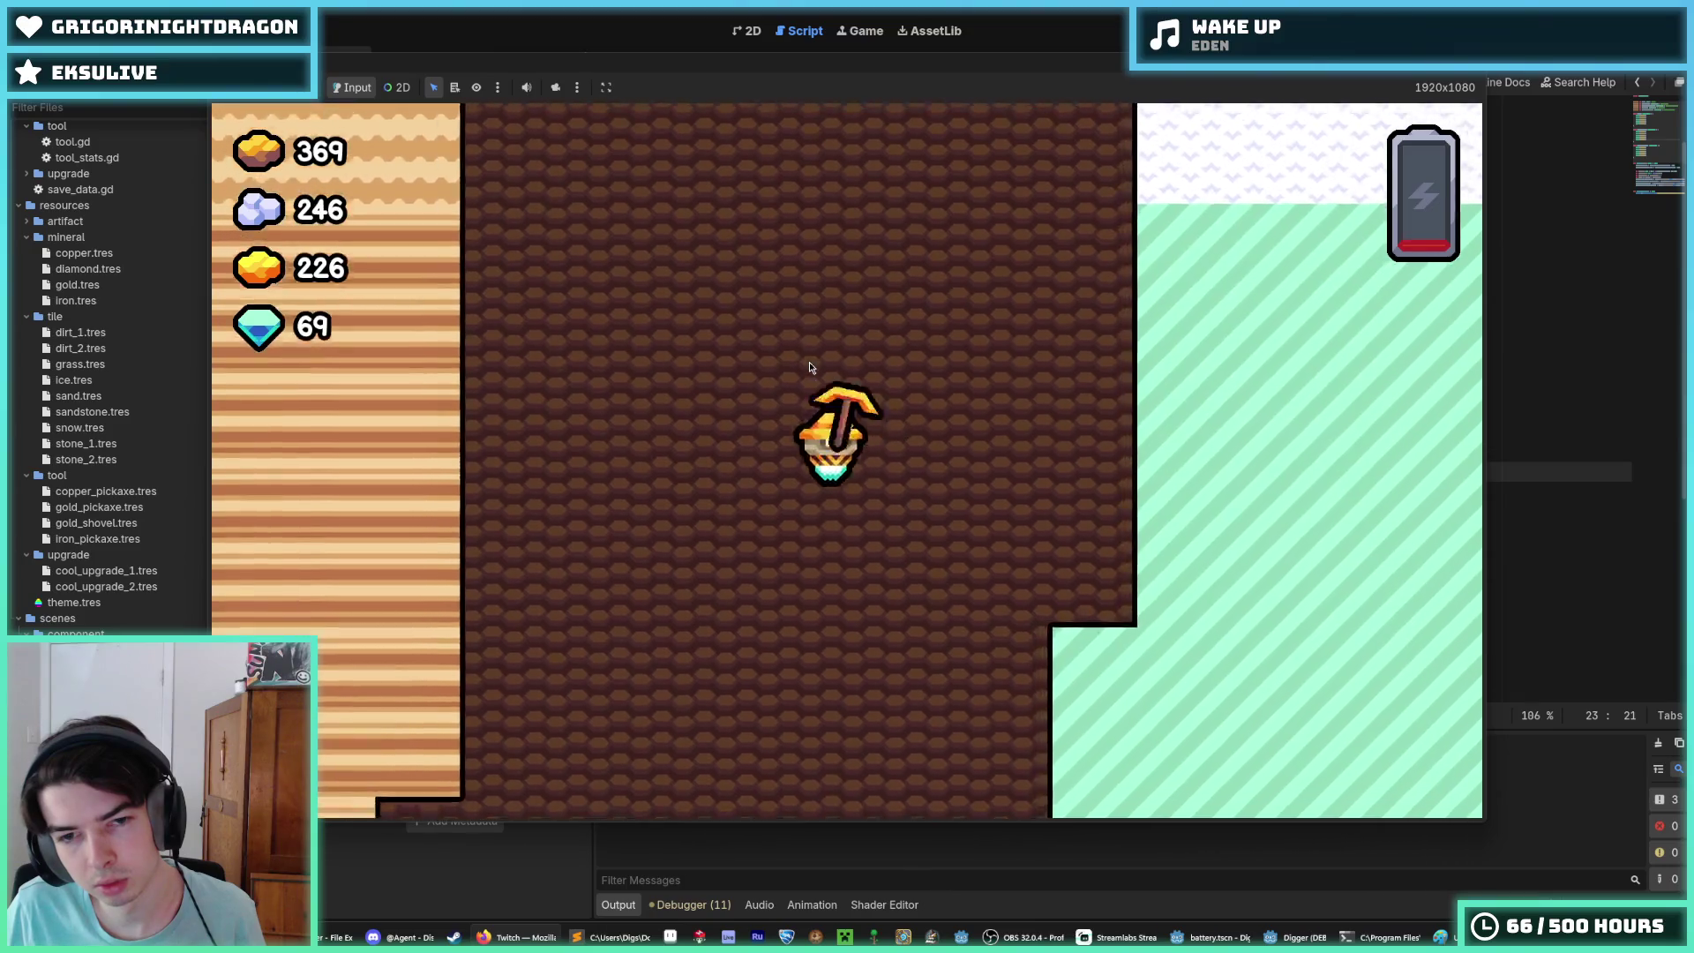
{"action": "key", "text": "a"}
{"action": "key", "text": "d"}
{"action": "key", "text": "a"}
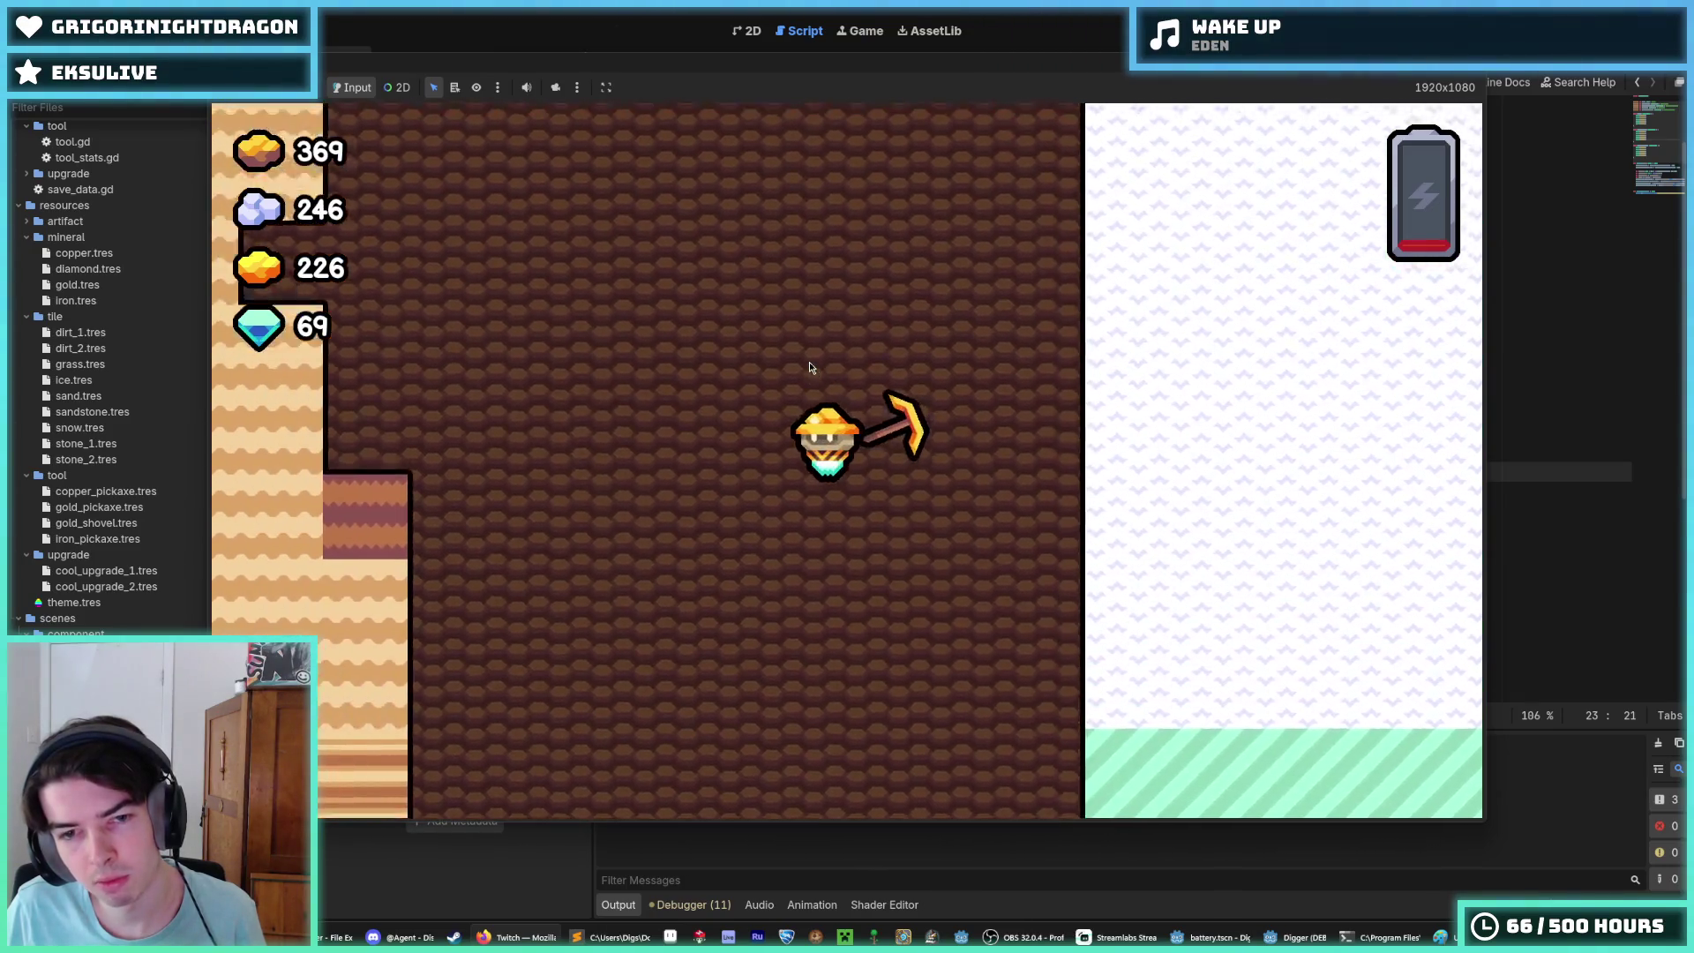
{"action": "key", "text": "d"}
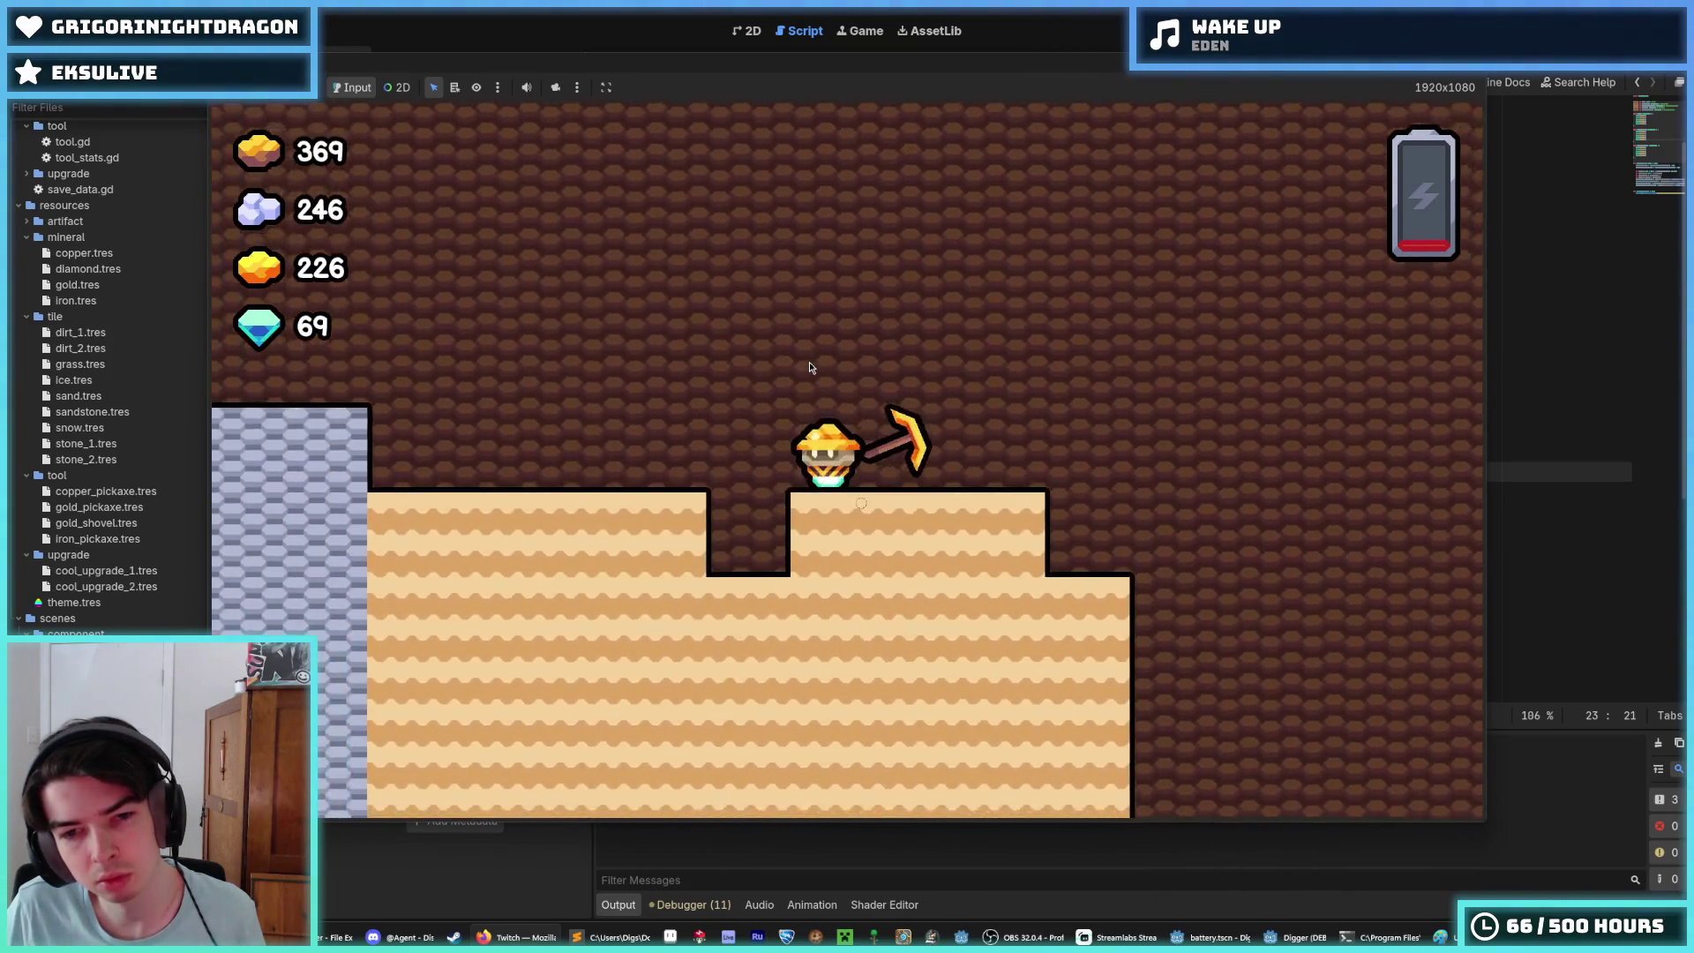
Step: Cross new terrain and dig down through the ice into dirt
{"action": "key", "text": "a"}
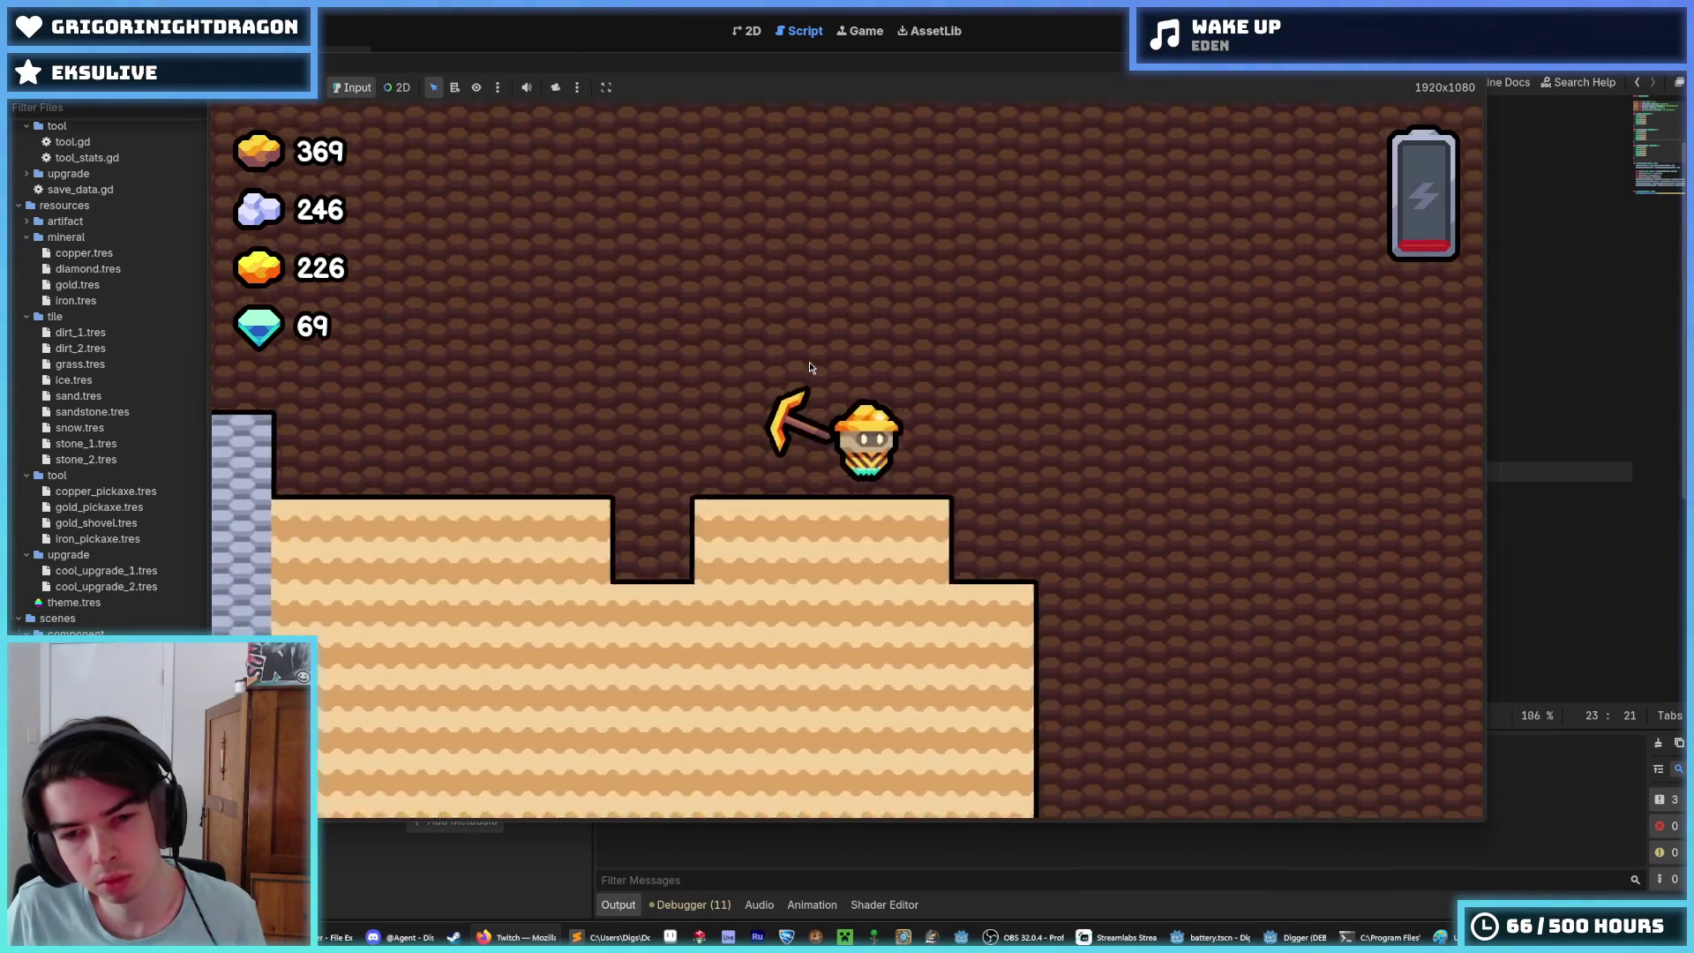
{"action": "key", "text": "d"}
{"action": "key", "text": "a"}
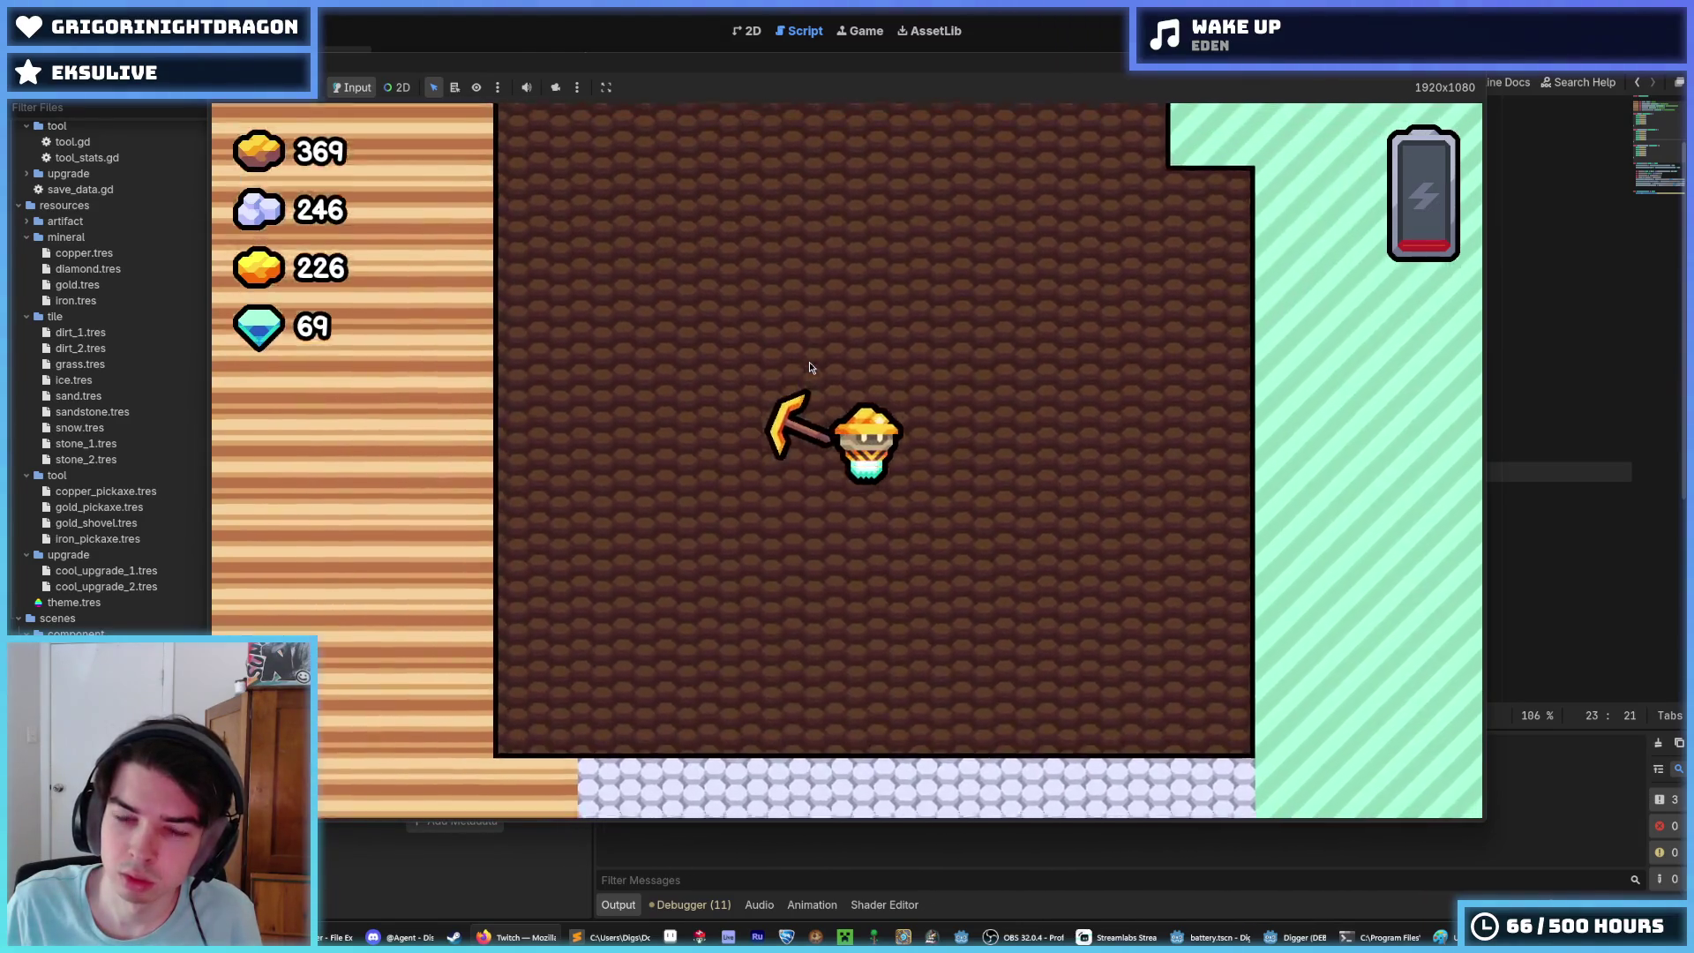
{"action": "key", "text": "d"}
{"action": "key", "text": "a"}
{"action": "key", "text": "d"}
{"action": "key", "text": "a"}
{"action": "key", "text": "d"}
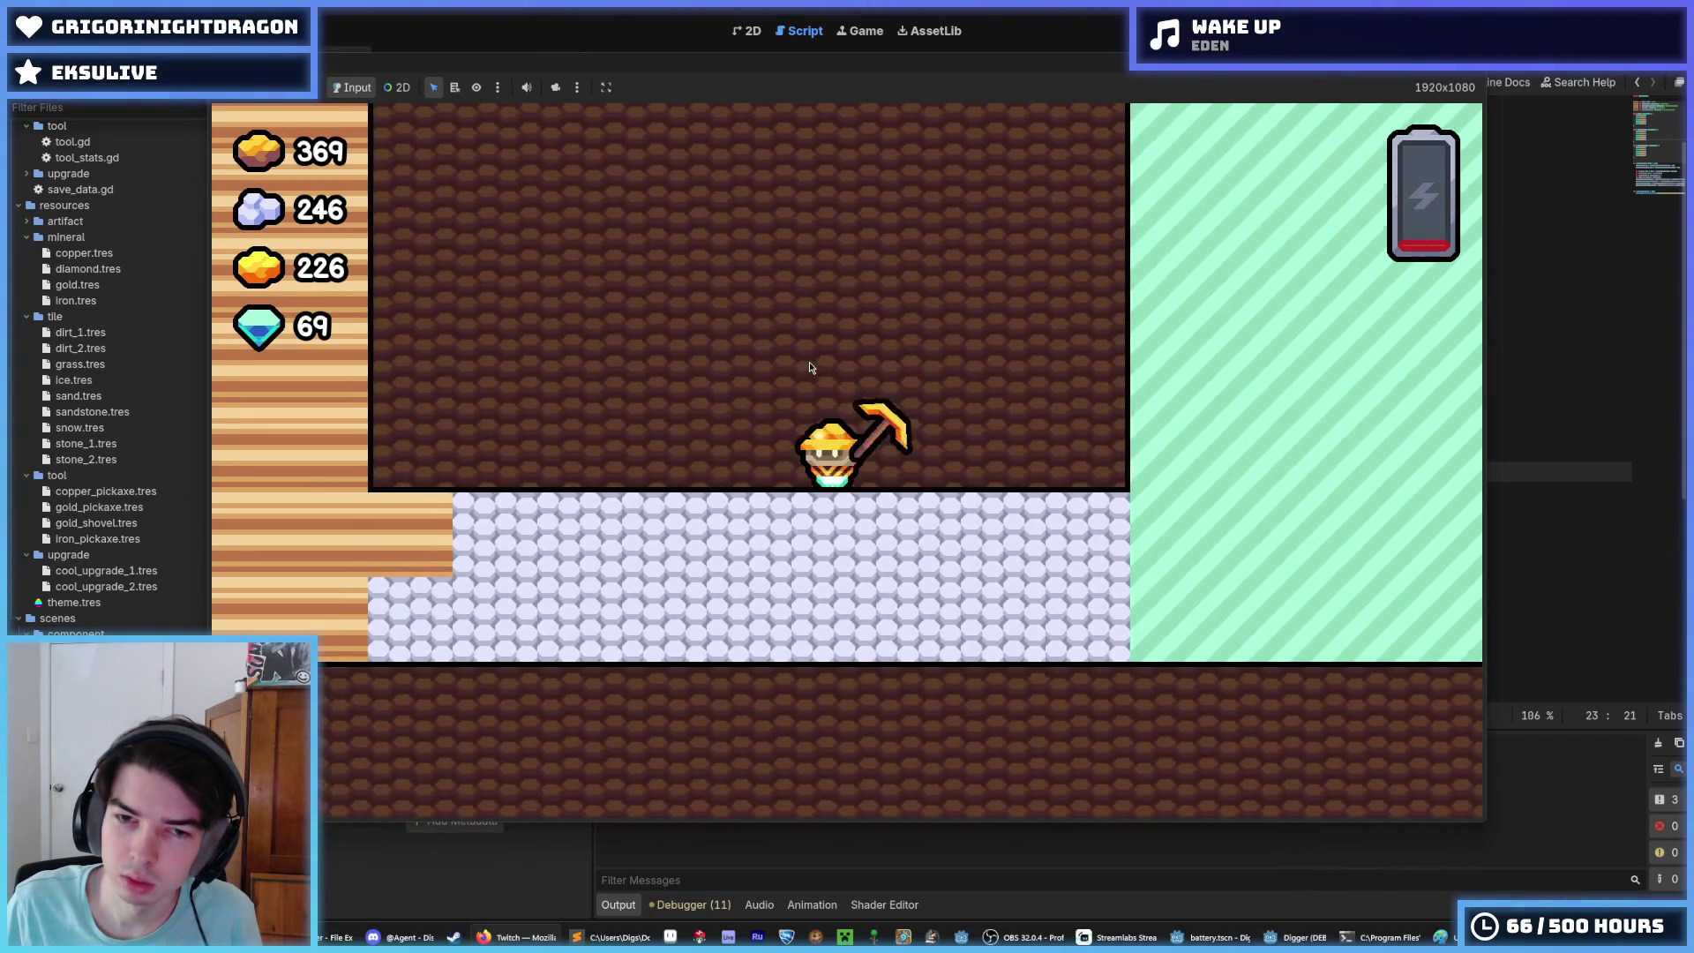
{"action": "key", "text": "a"}
Step: Jump repeatedly to check jump height, dig toward the ice, then stop the game with F8
{"action": "key", "text": "d"}
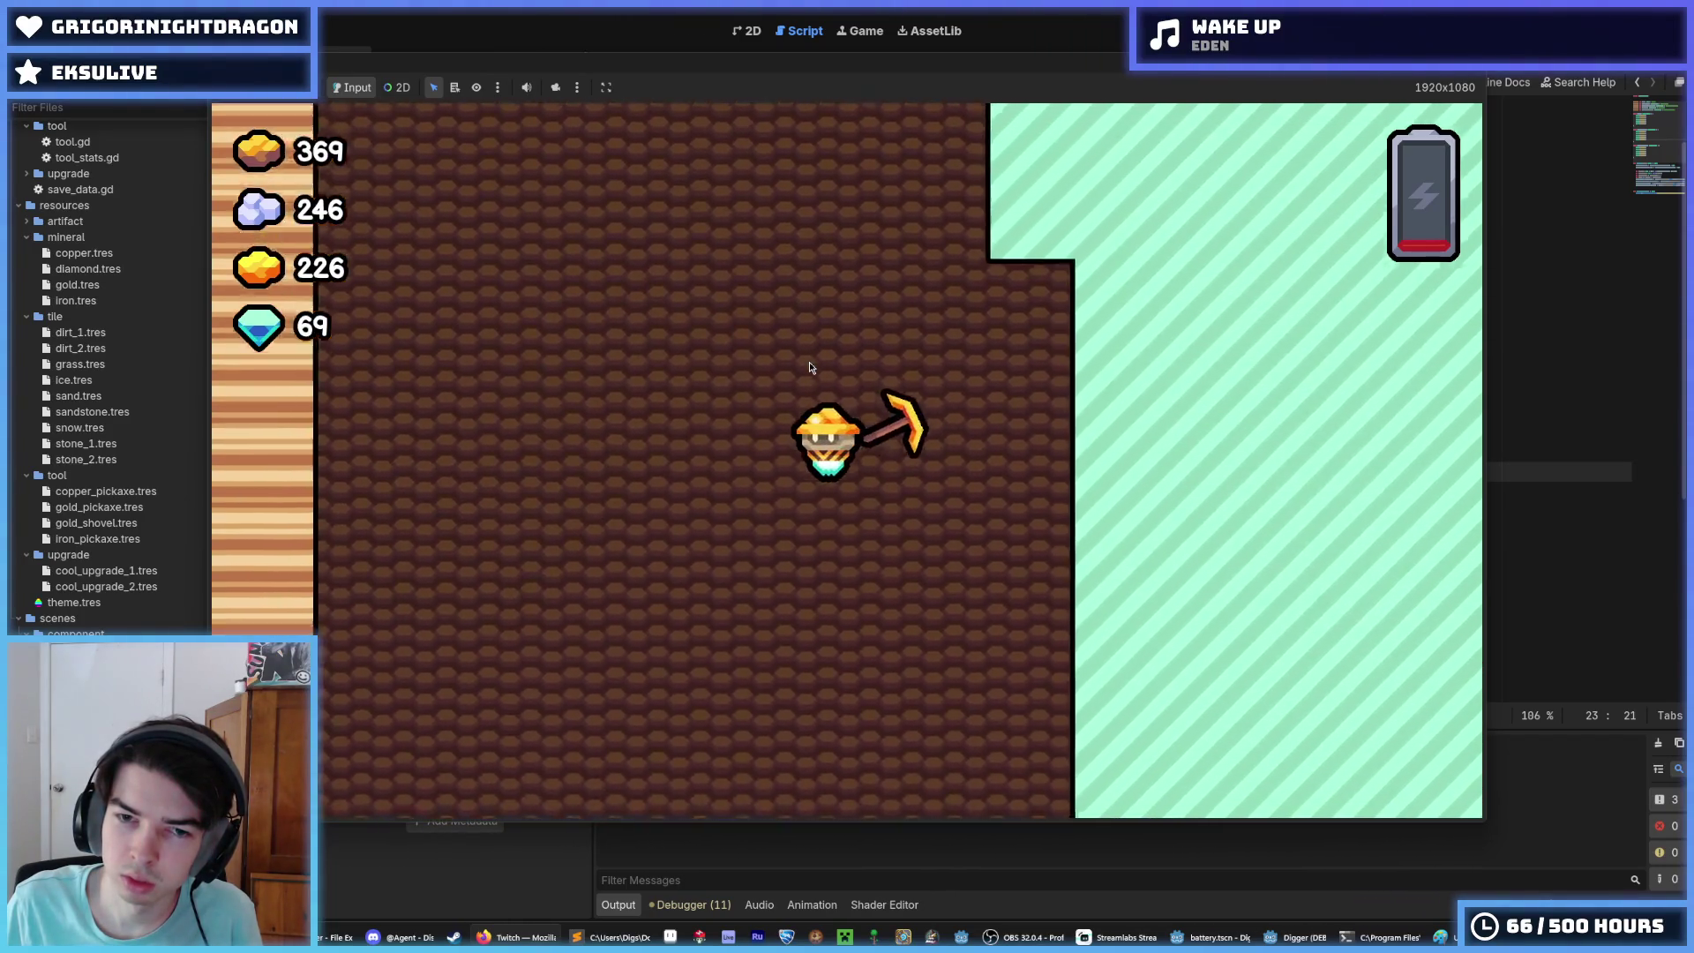
{"action": "key", "text": "a"}
{"action": "key", "text": "d"}
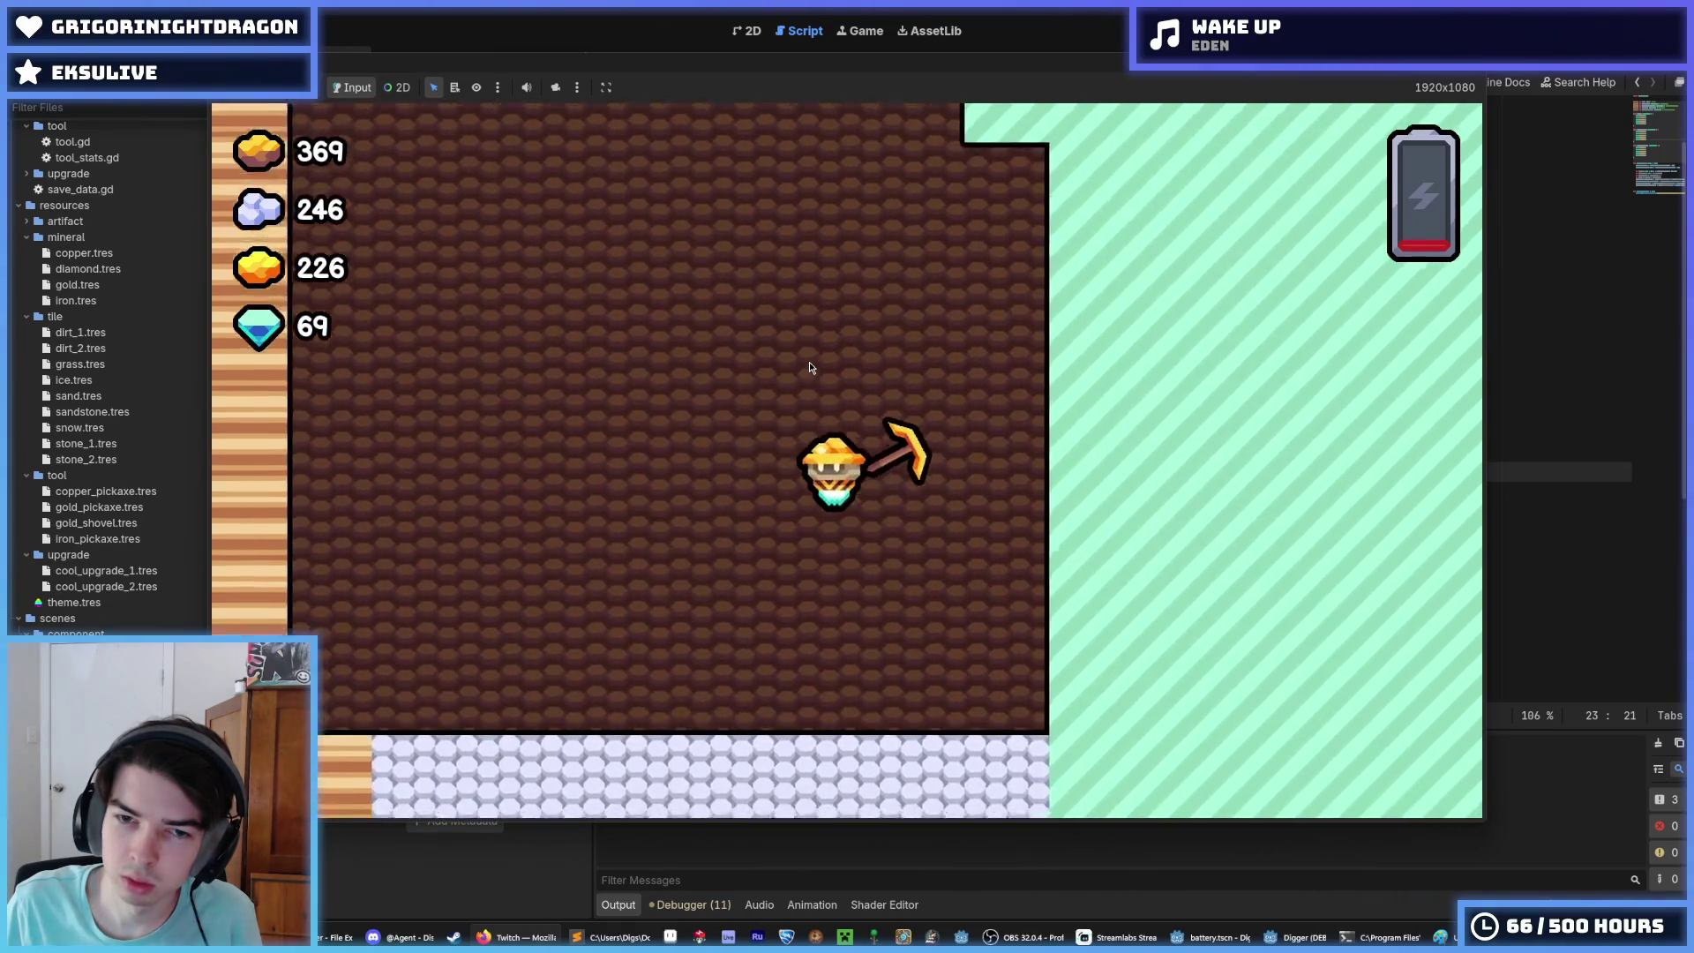
{"action": "key", "text": "a"}
{"action": "key", "text": "d"}
{"action": "key", "text": "a"}
{"action": "key", "text": "d"}
{"action": "key", "text": "a"}
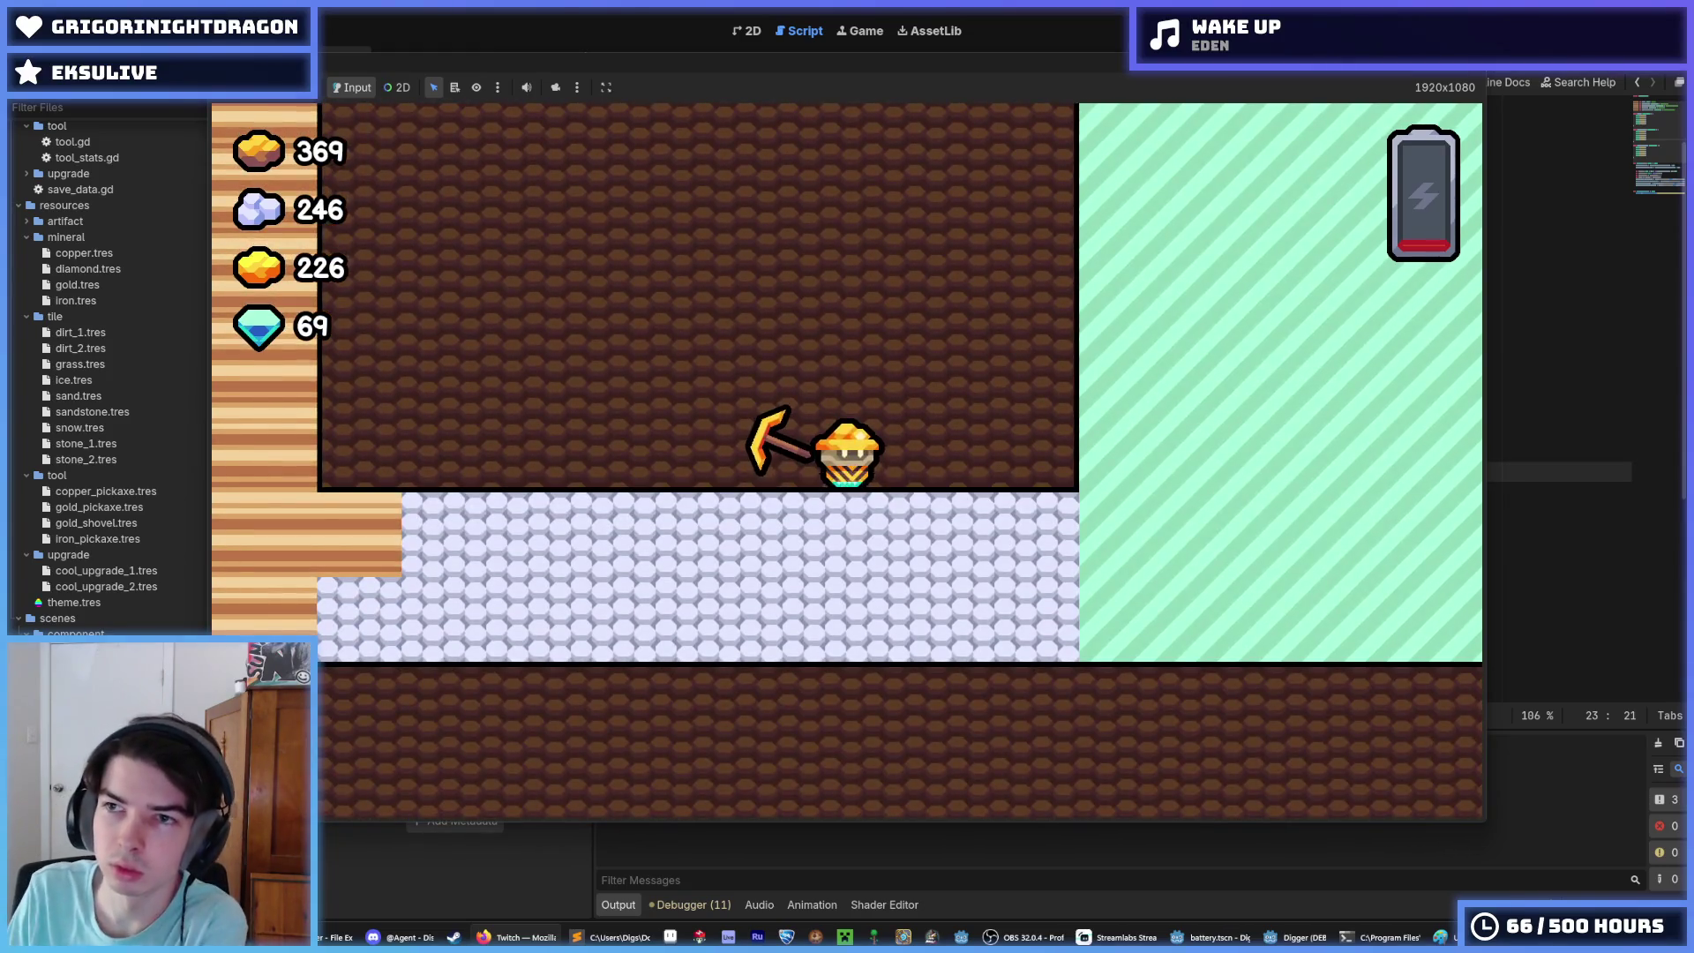
{"action": "key", "text": "F8"}
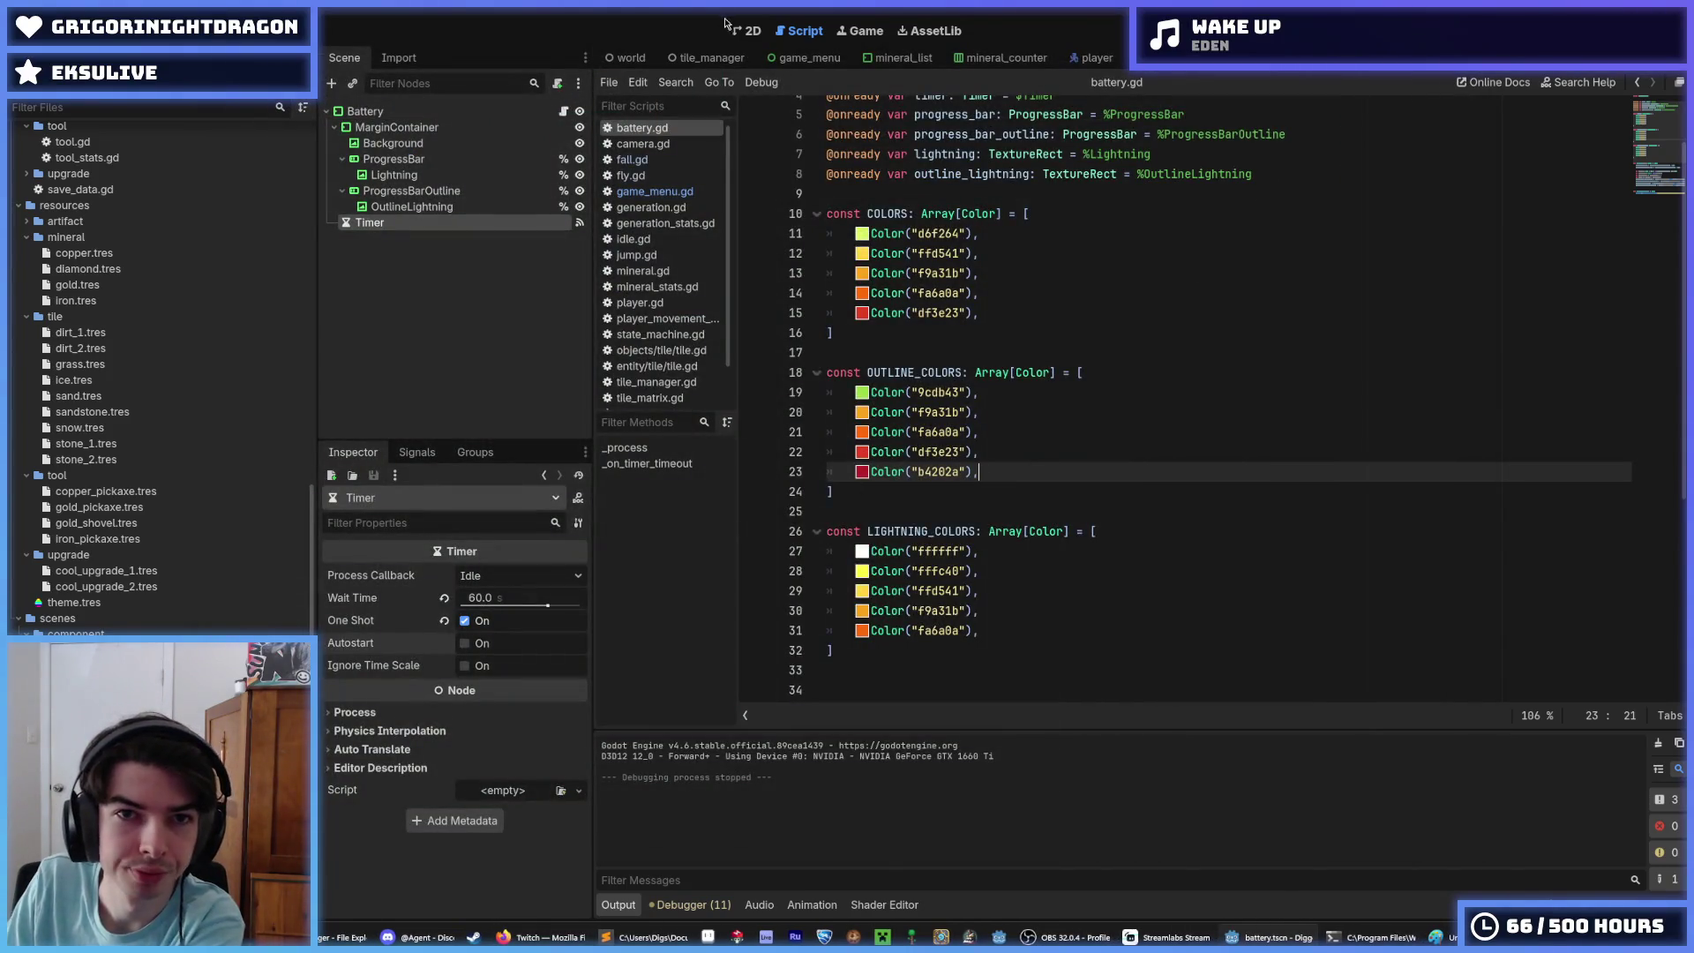
Step: Set Max Up Speed to 300 in the player scene, save it, and run the game with F5
{"action": "left_click", "coordinate": [737, 29]}
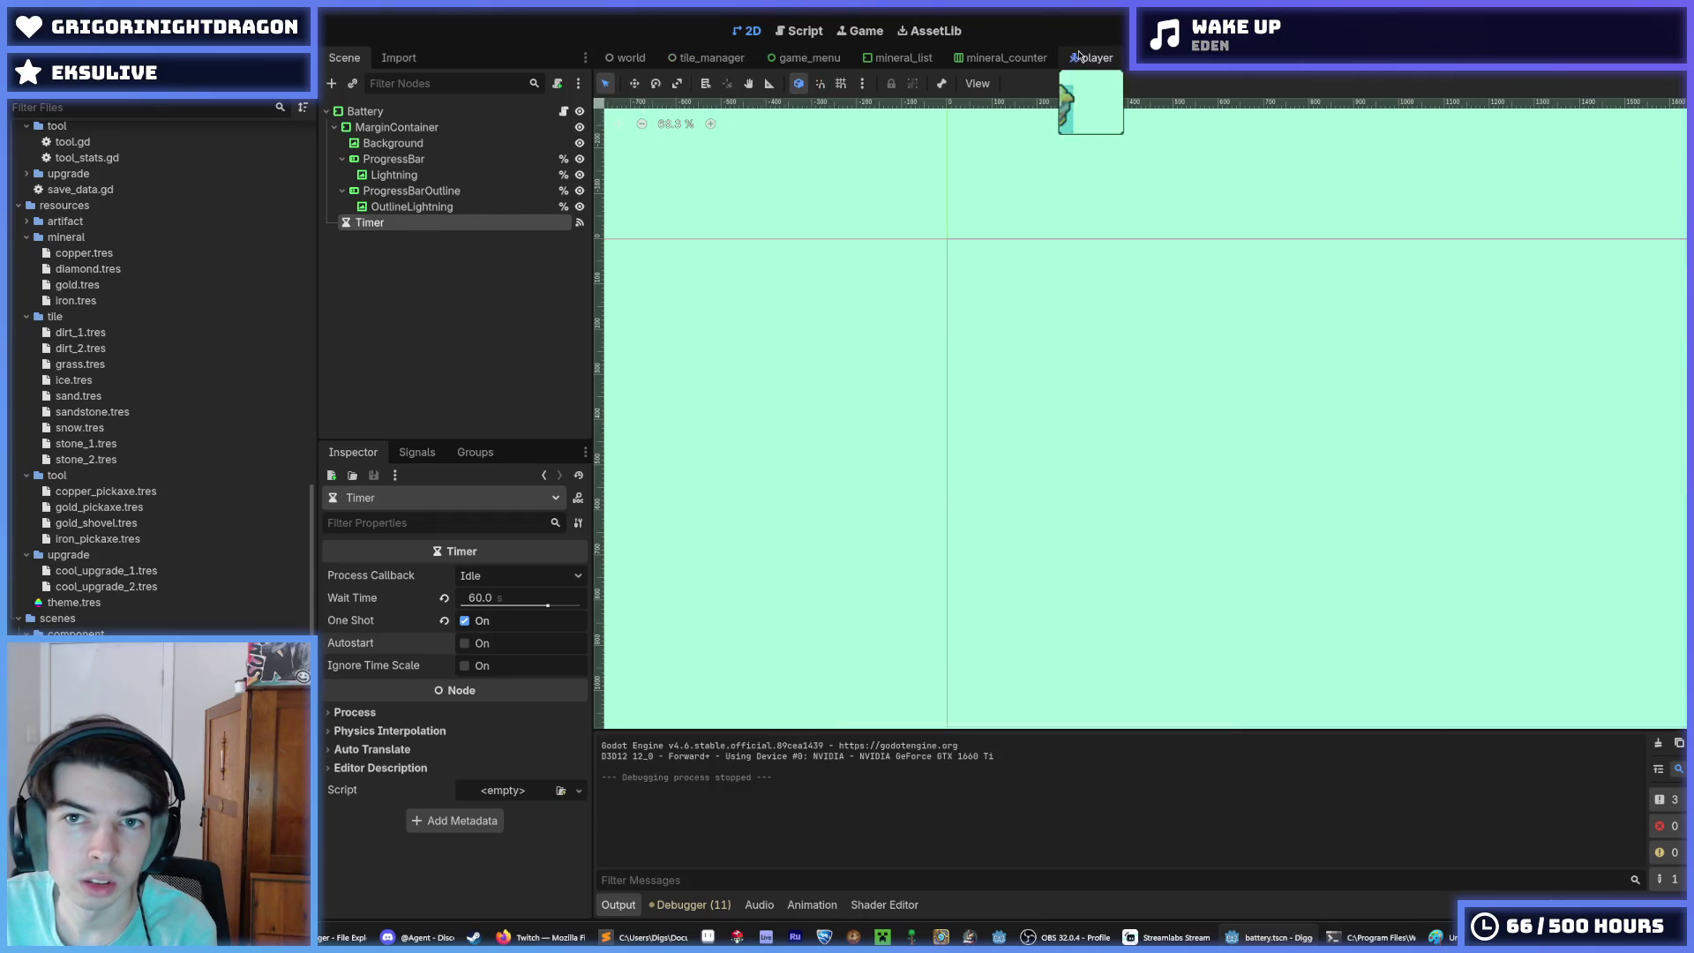
{"action": "left_click", "coordinate": [1094, 57]}
{"action": "left_click", "coordinate": [500, 774]}
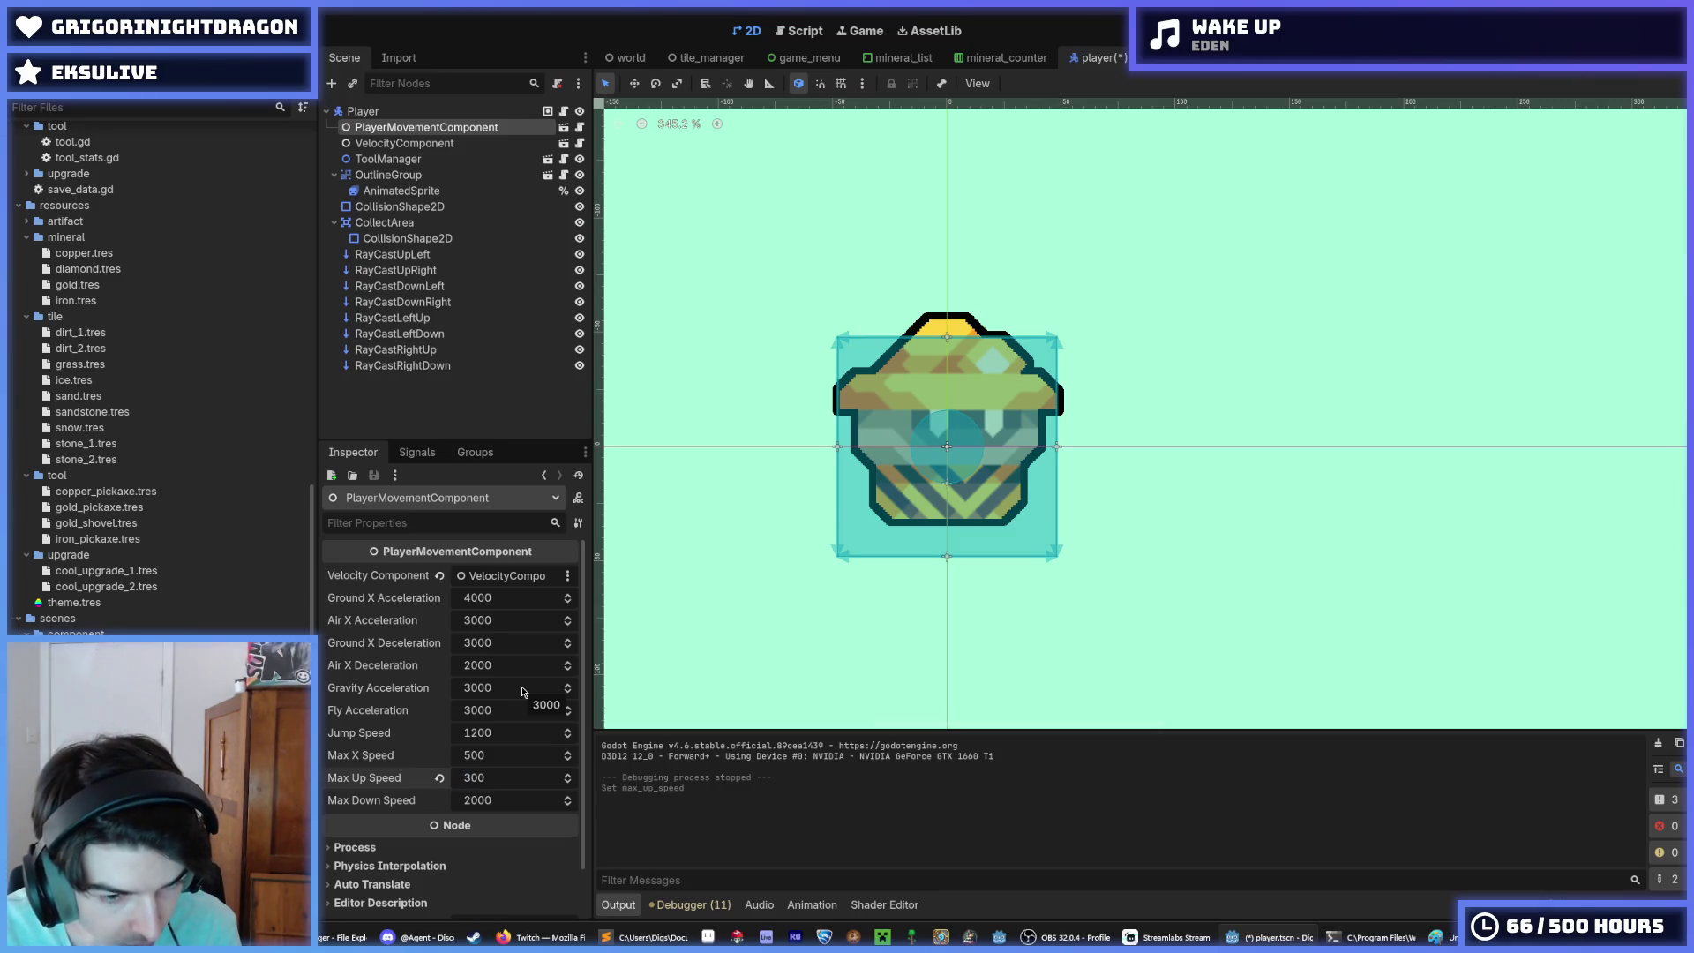
{"action": "key", "text": "ctrl+s"}
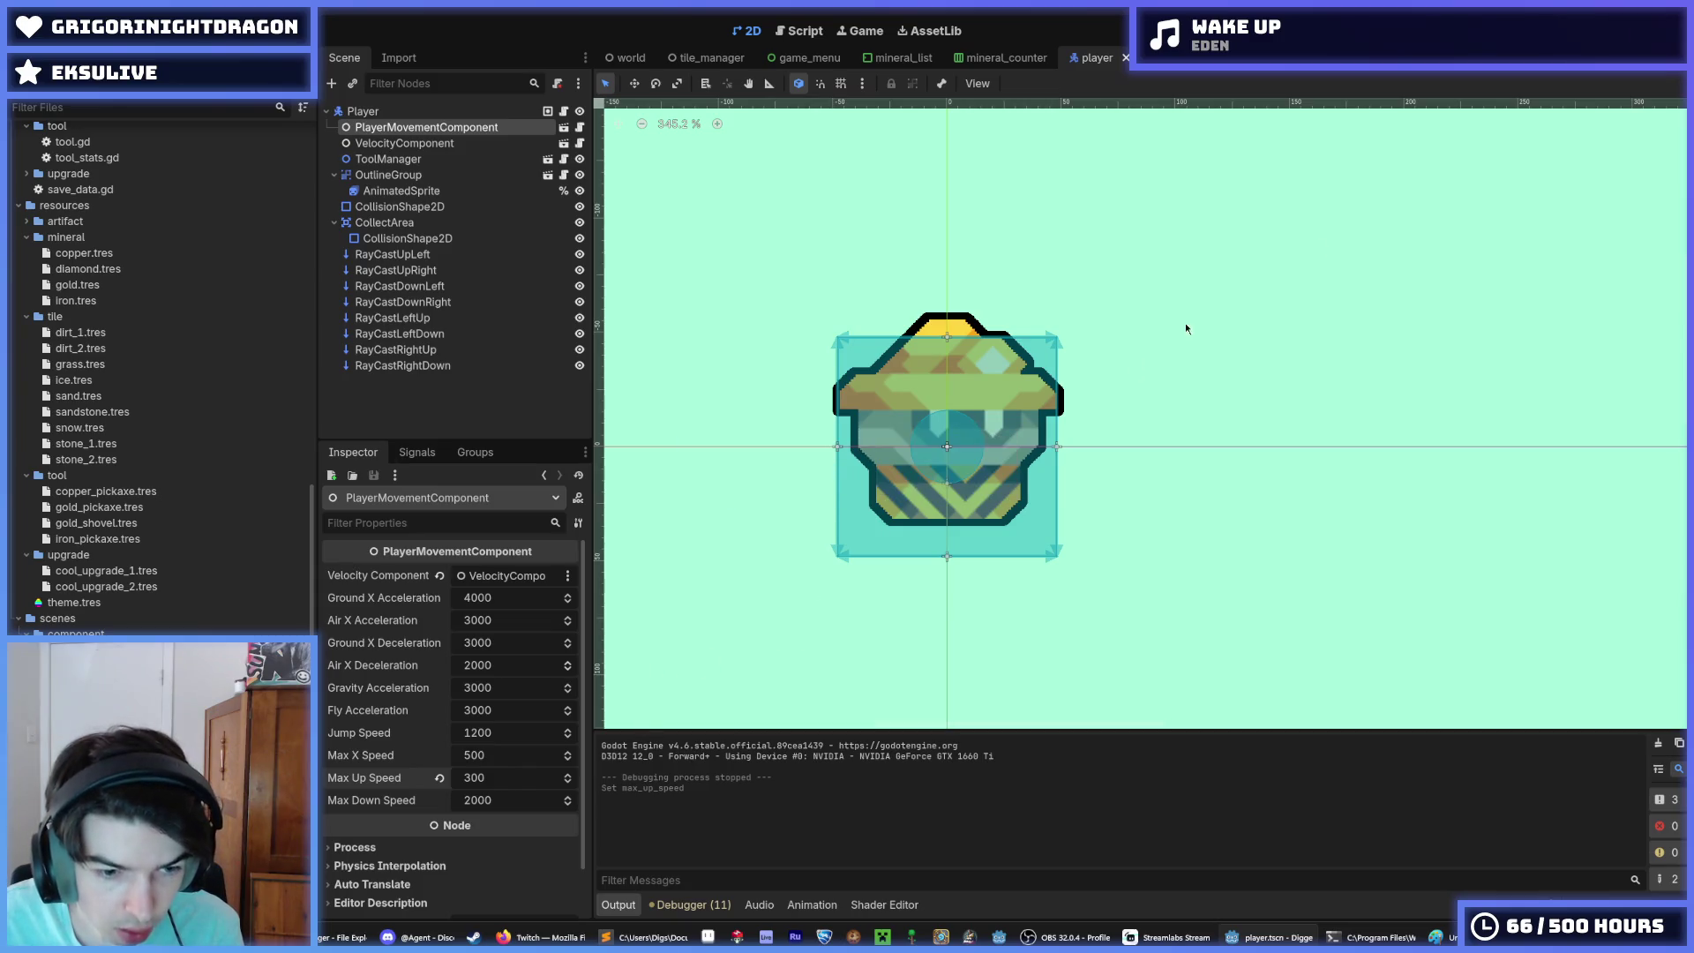
{"action": "key", "text": "F5"}
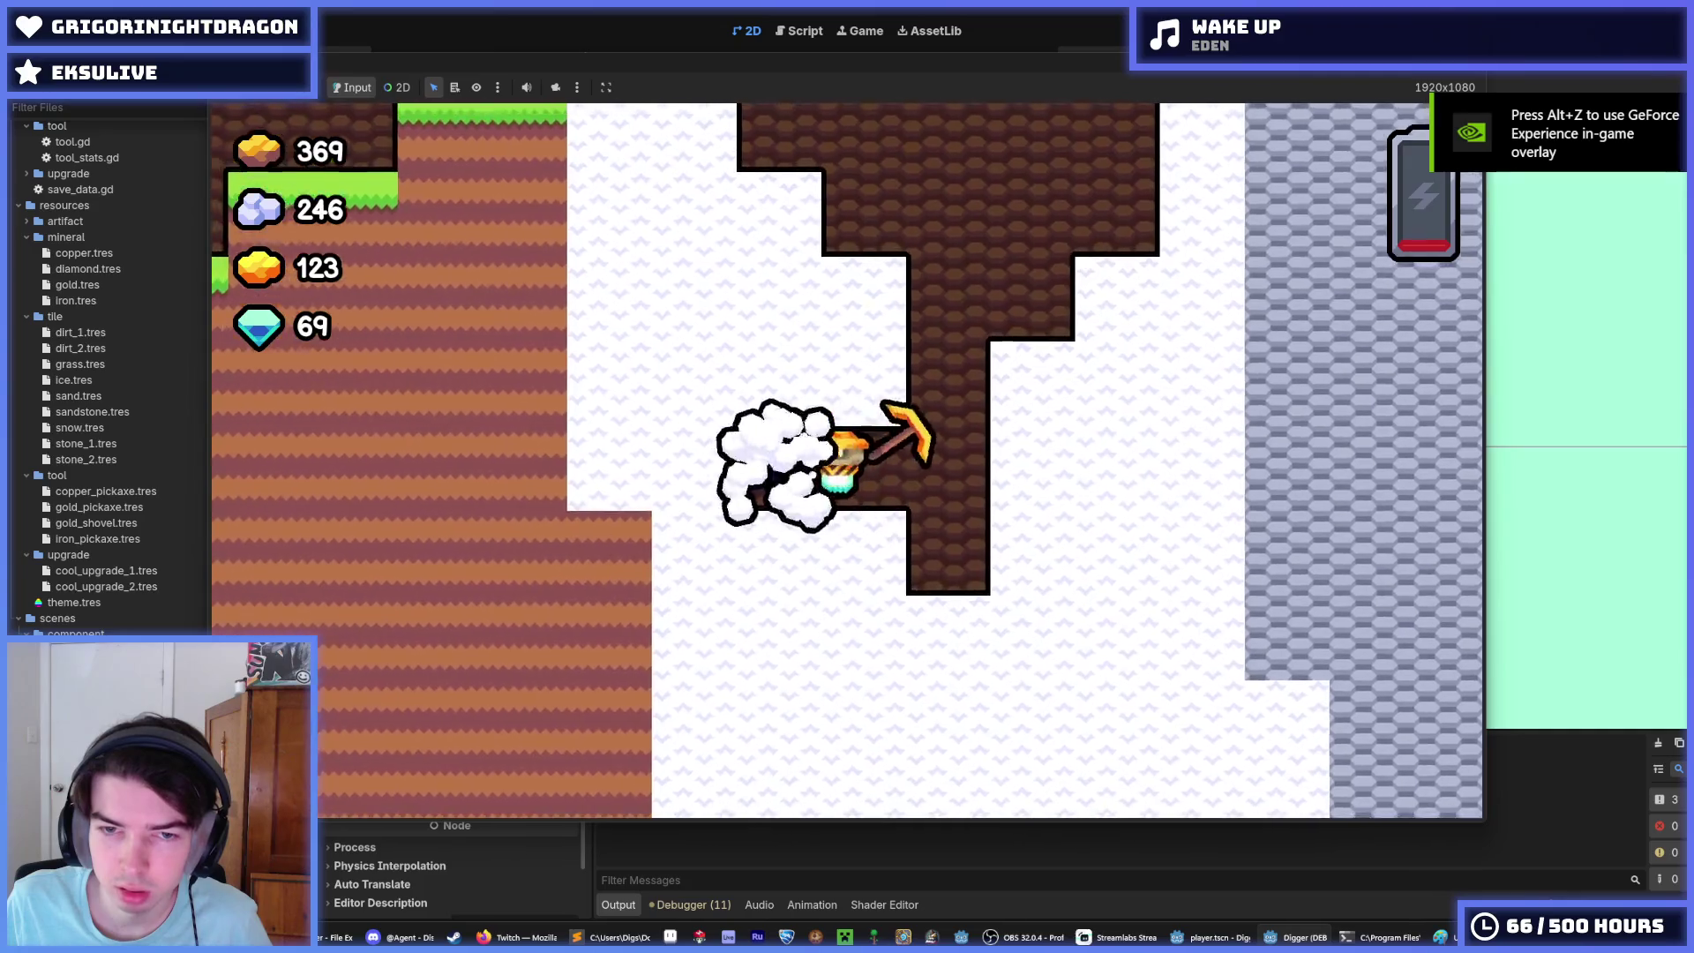
Step: Jump once with the Up key to check the new height, then stop with F8
{"action": "key", "text": "Up"}
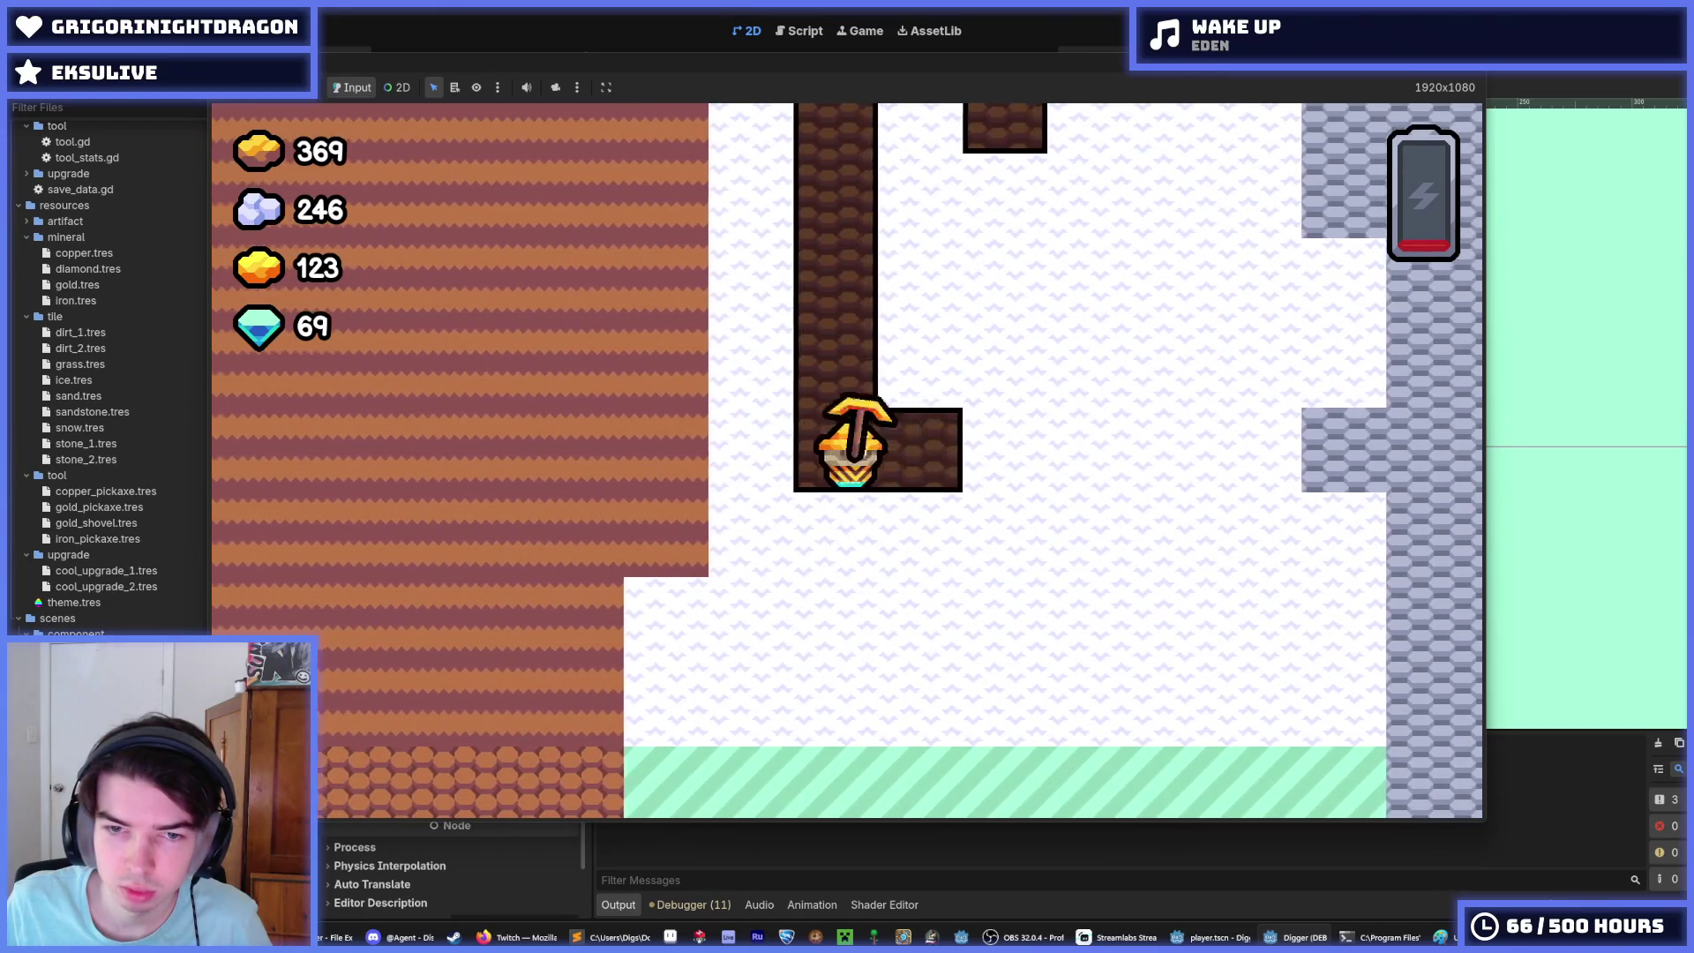
{"action": "key", "text": "F8"}
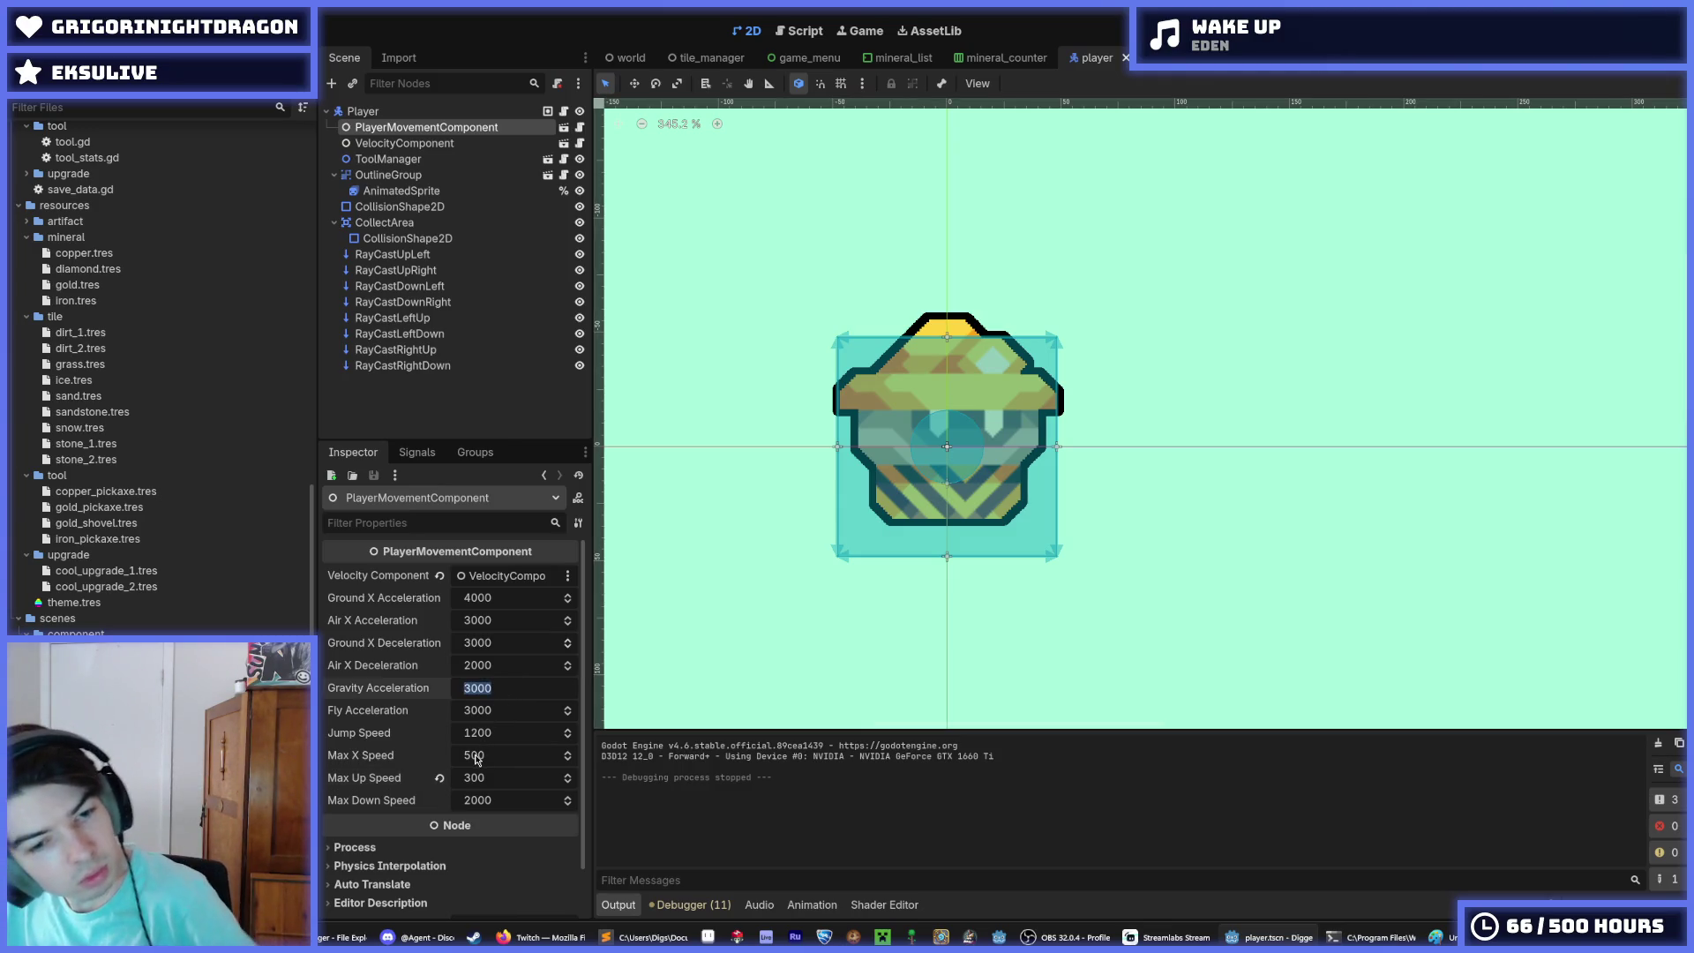
Step: Enter 2500 for Gravity Acceleration and Fly Acceleration, then relaunch the game with F5
{"action": "left_click", "coordinate": [504, 713]}
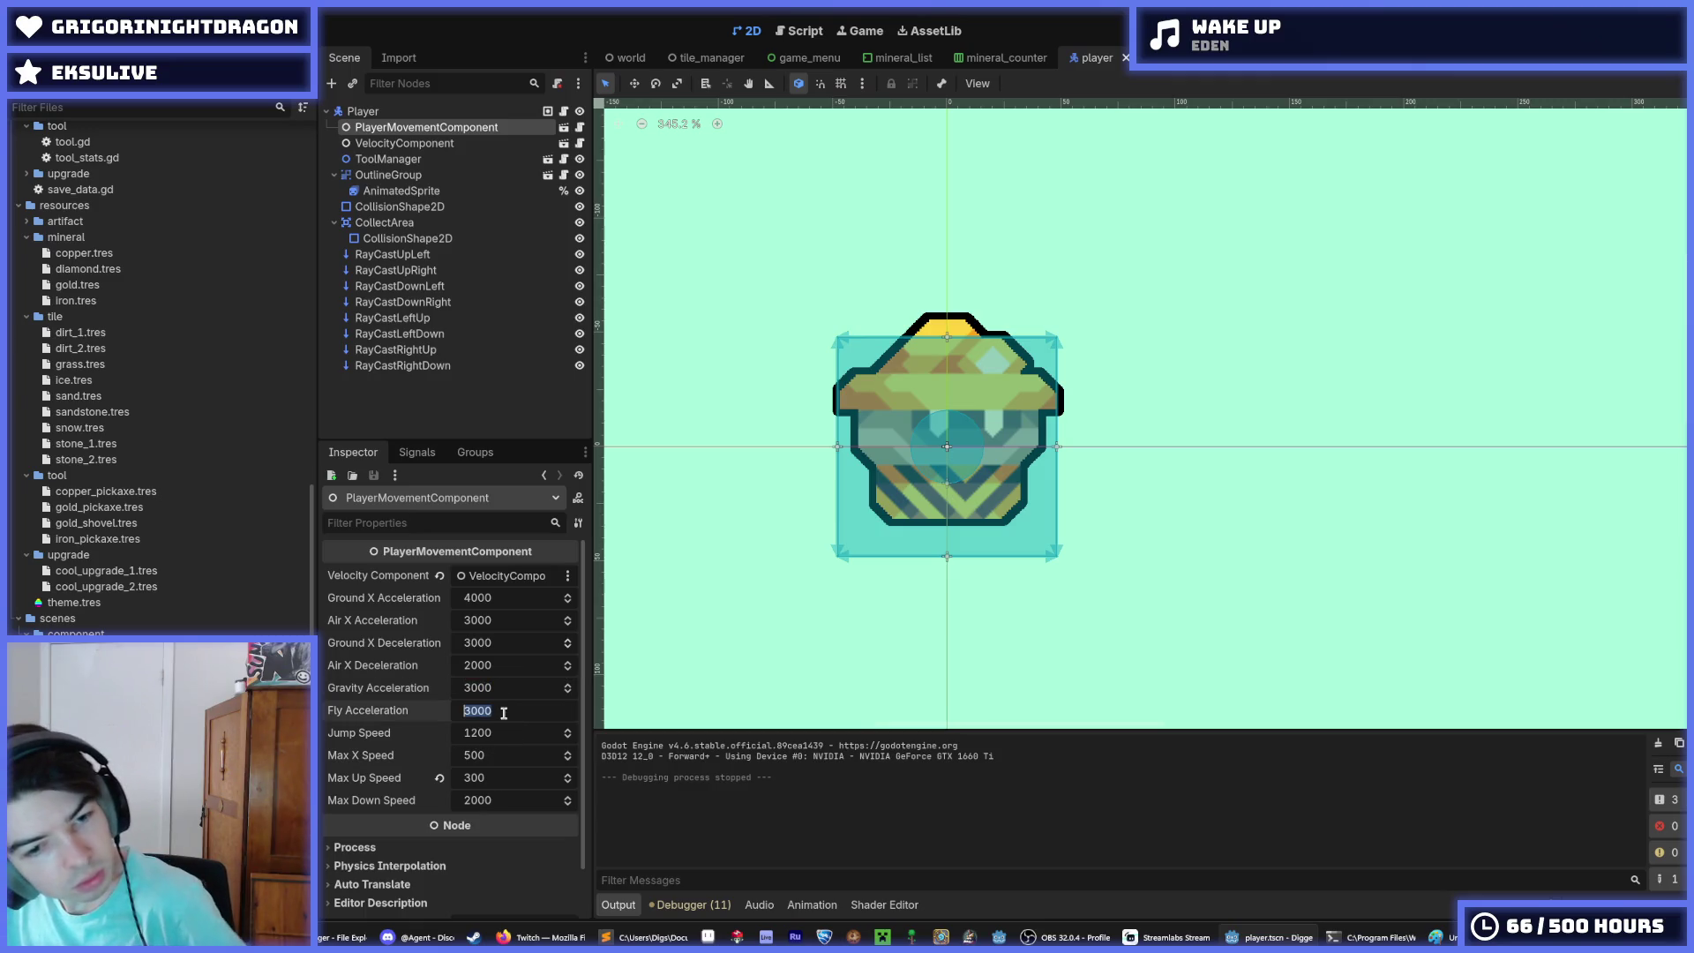
{"action": "left_click", "coordinate": [505, 687]}
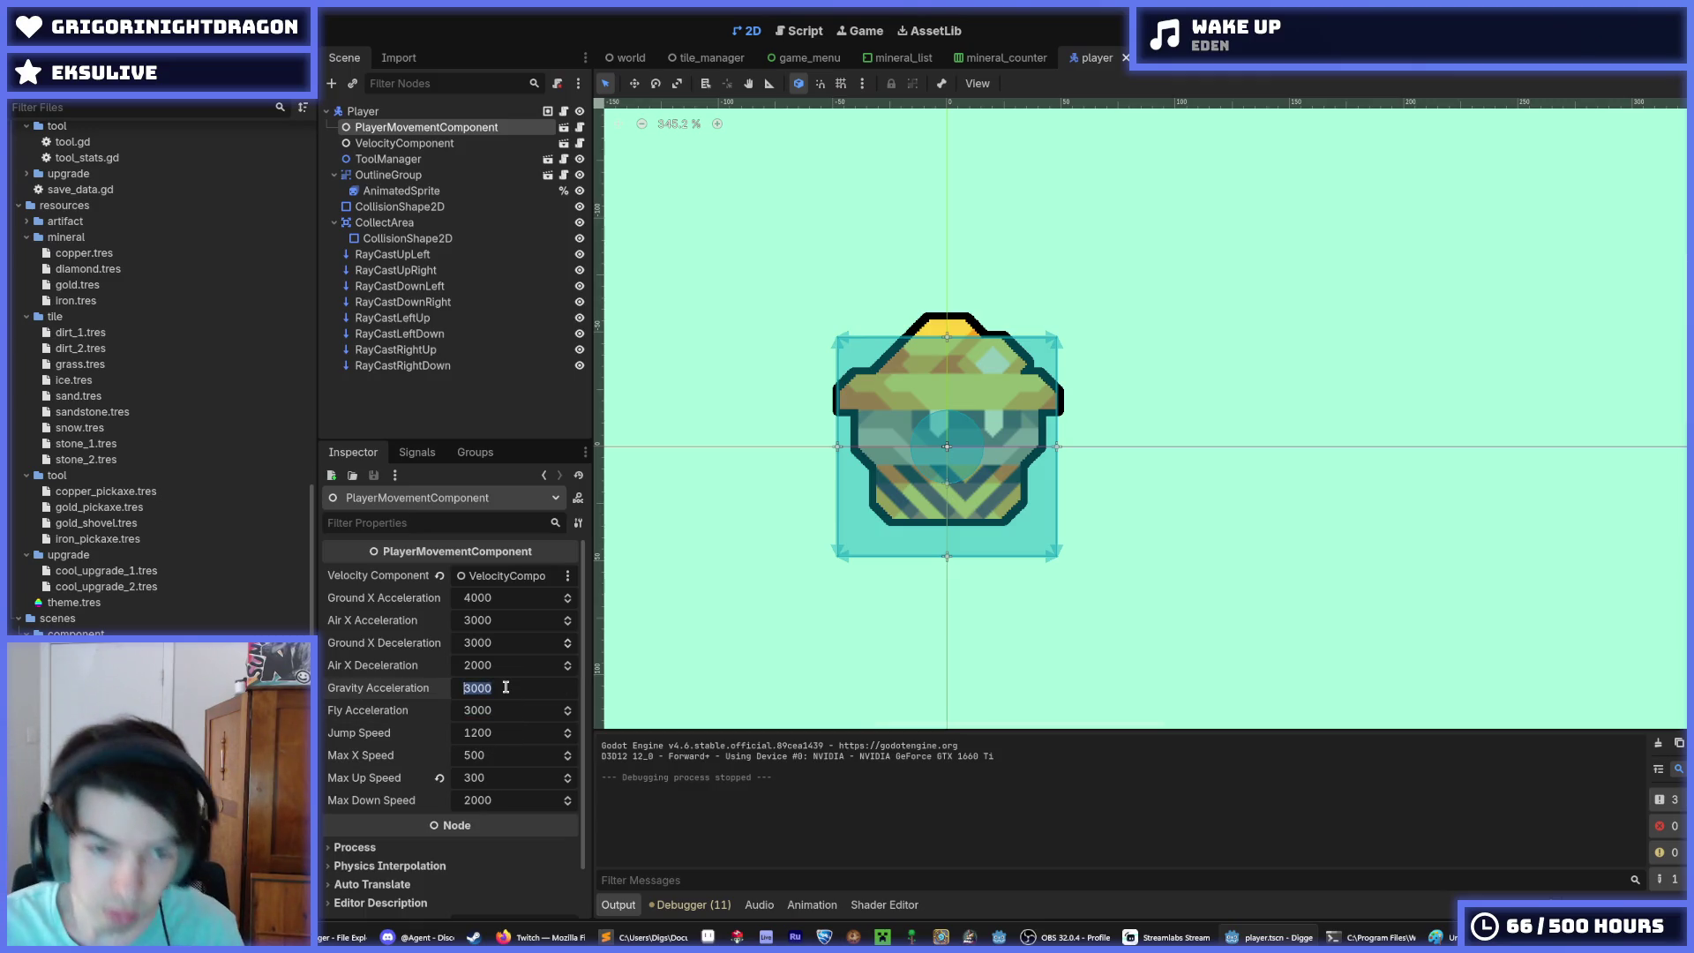
{"action": "type", "text": "0"}
{"action": "key", "text": "Tab"}
{"action": "type", "text": "2"}
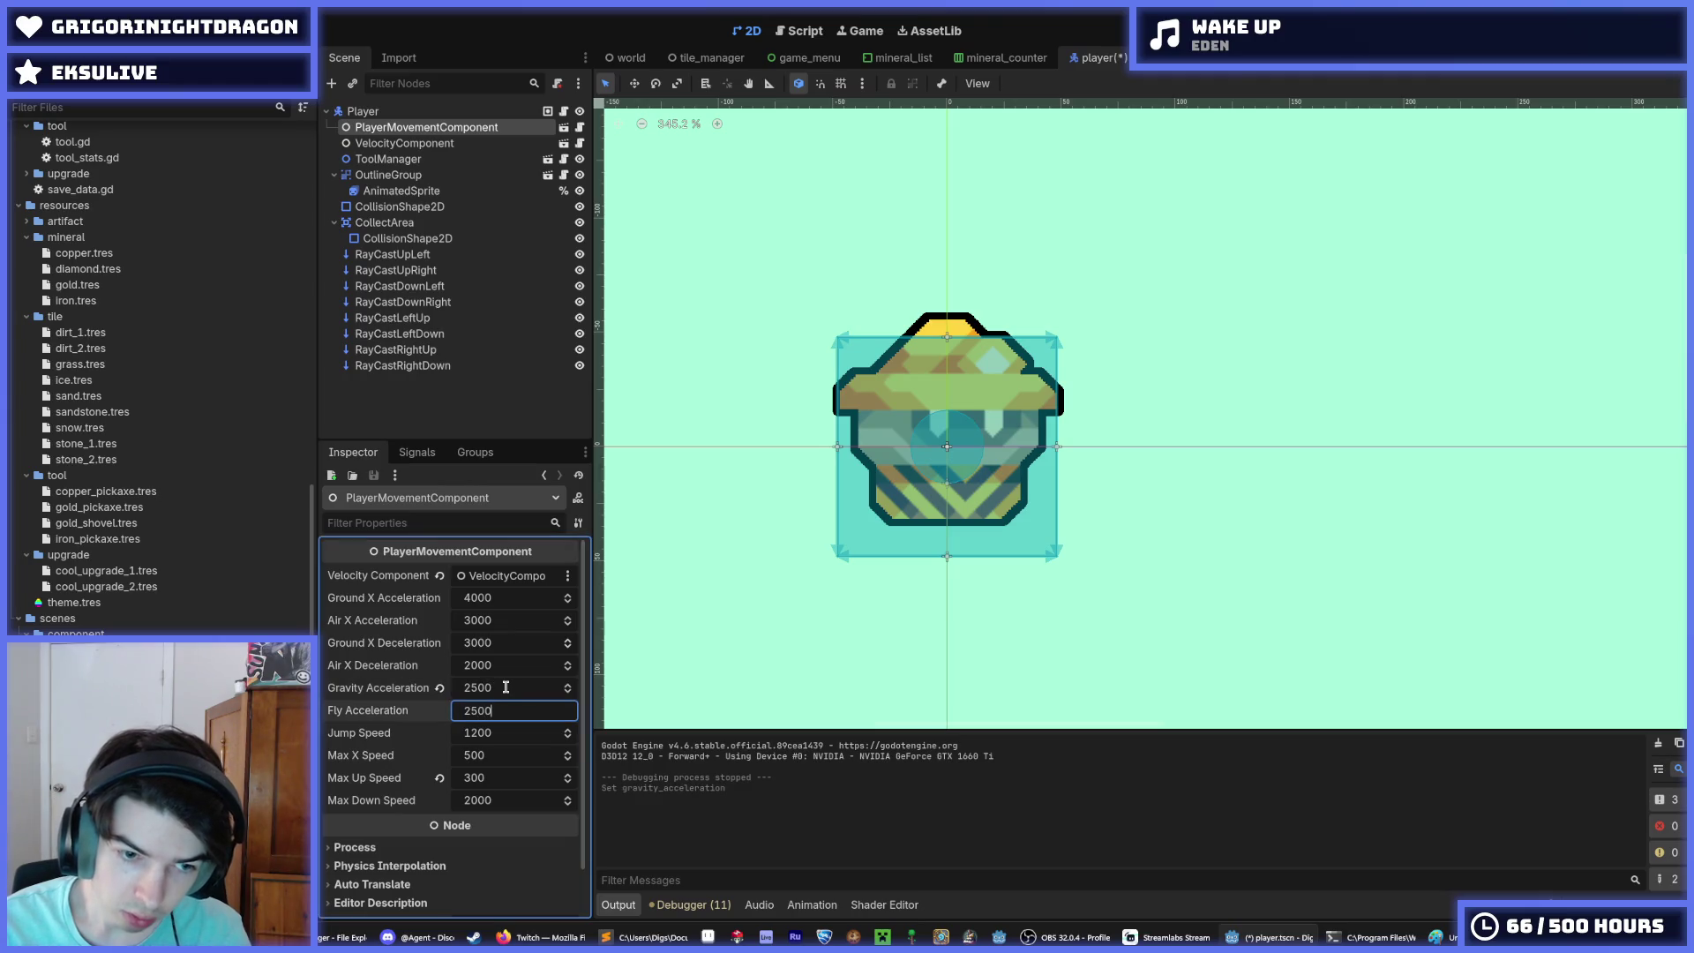
{"action": "key", "text": "F5"}
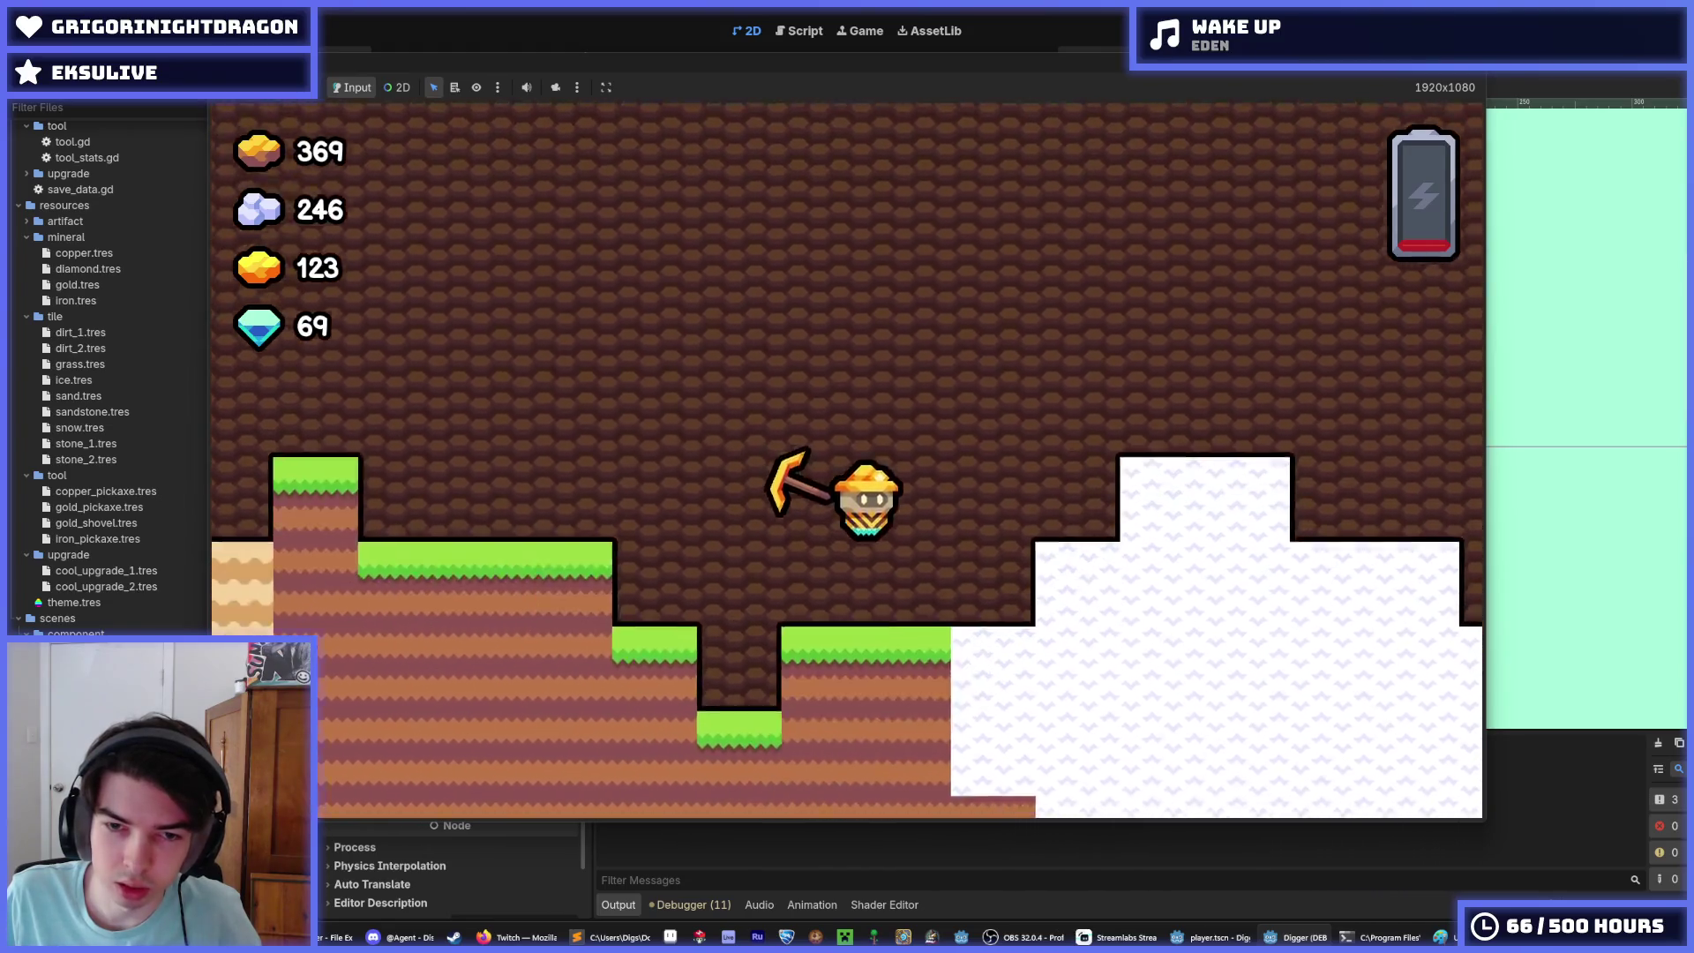
Step: Move the miner around and dig right and upward through the snow blocks
{"action": "key", "text": "d"}
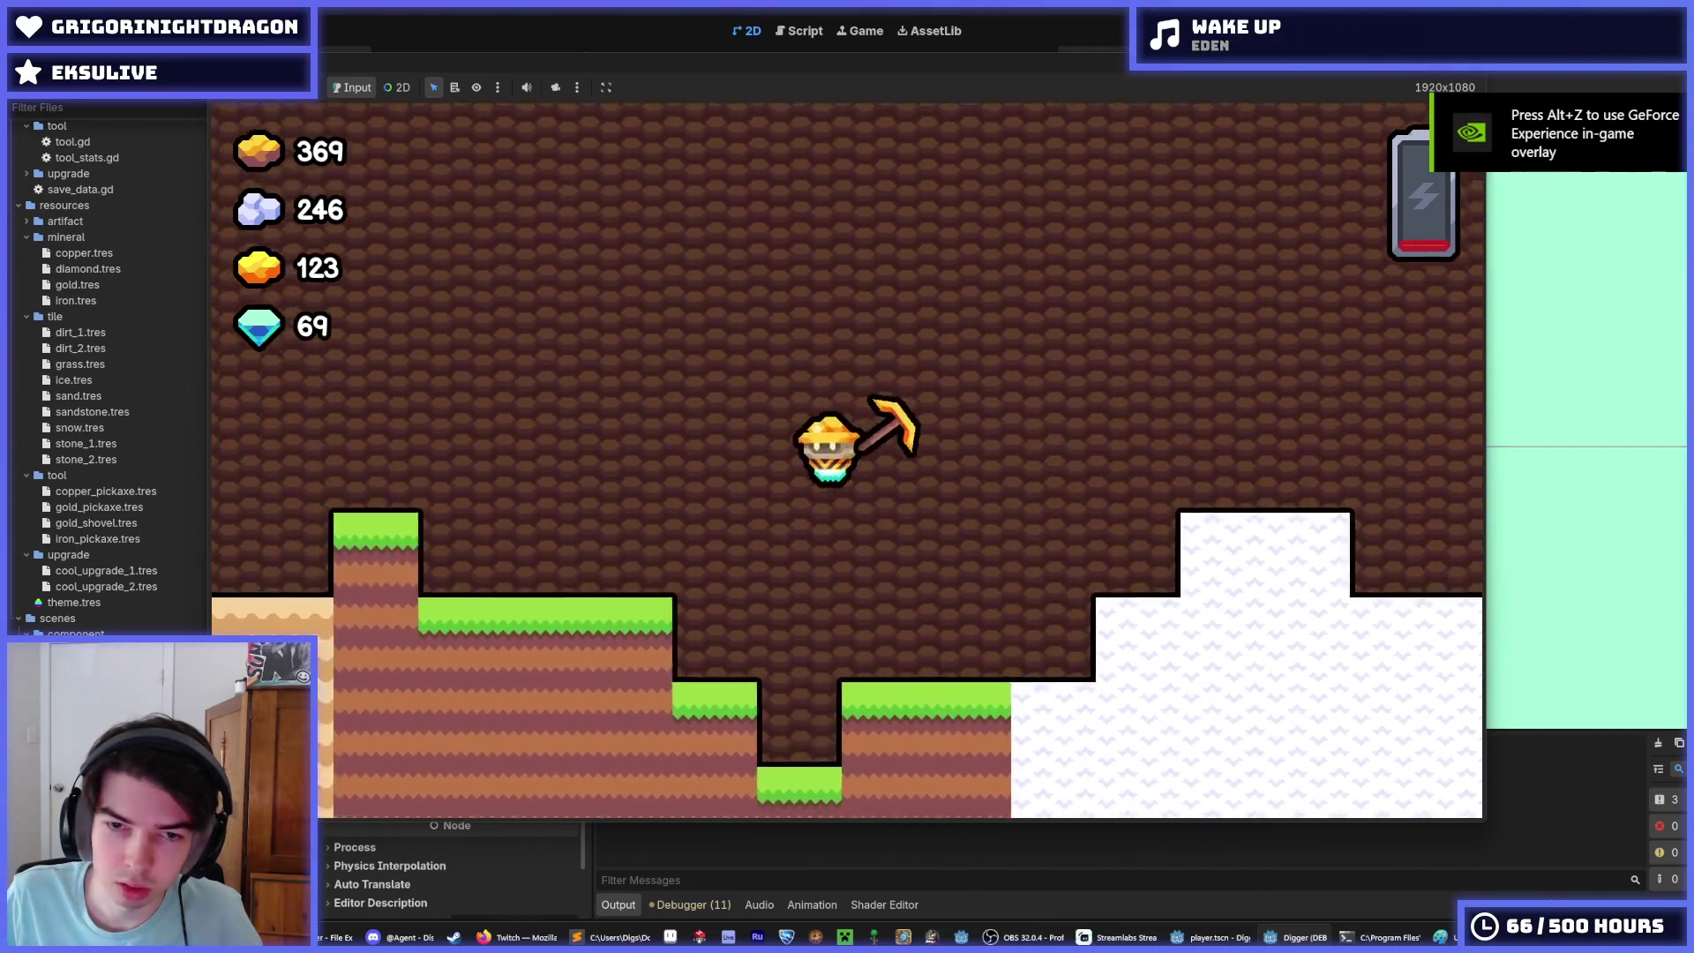
{"action": "key", "text": "a"}
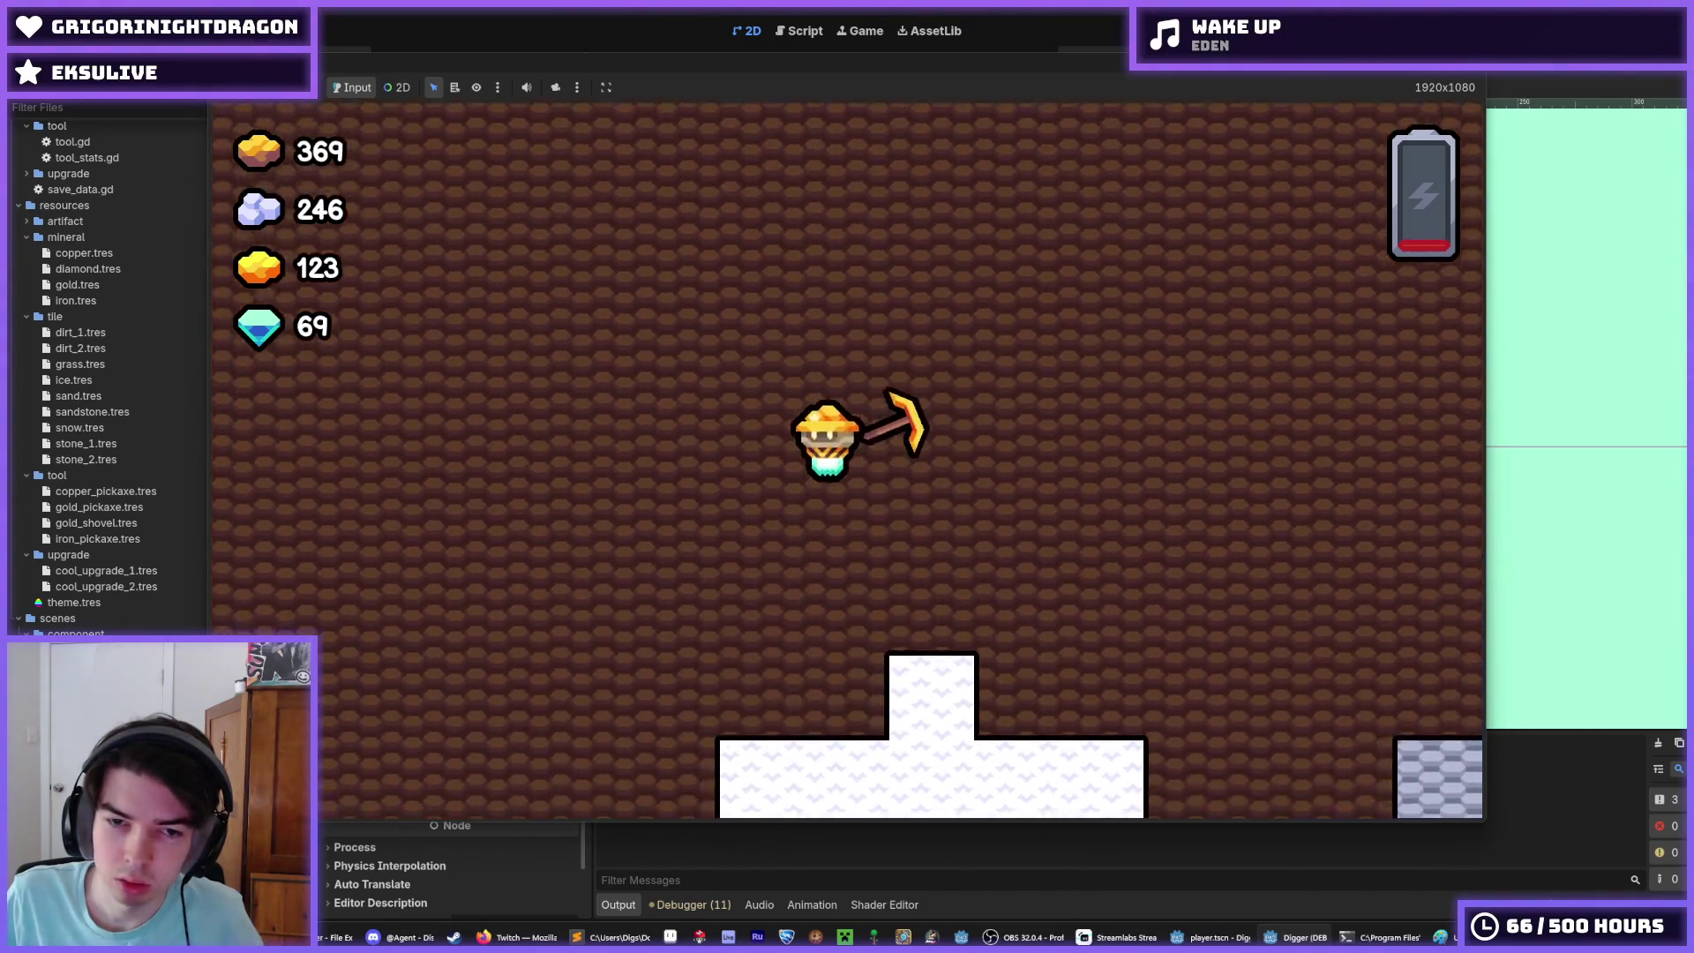
{"action": "key", "text": "Right"}
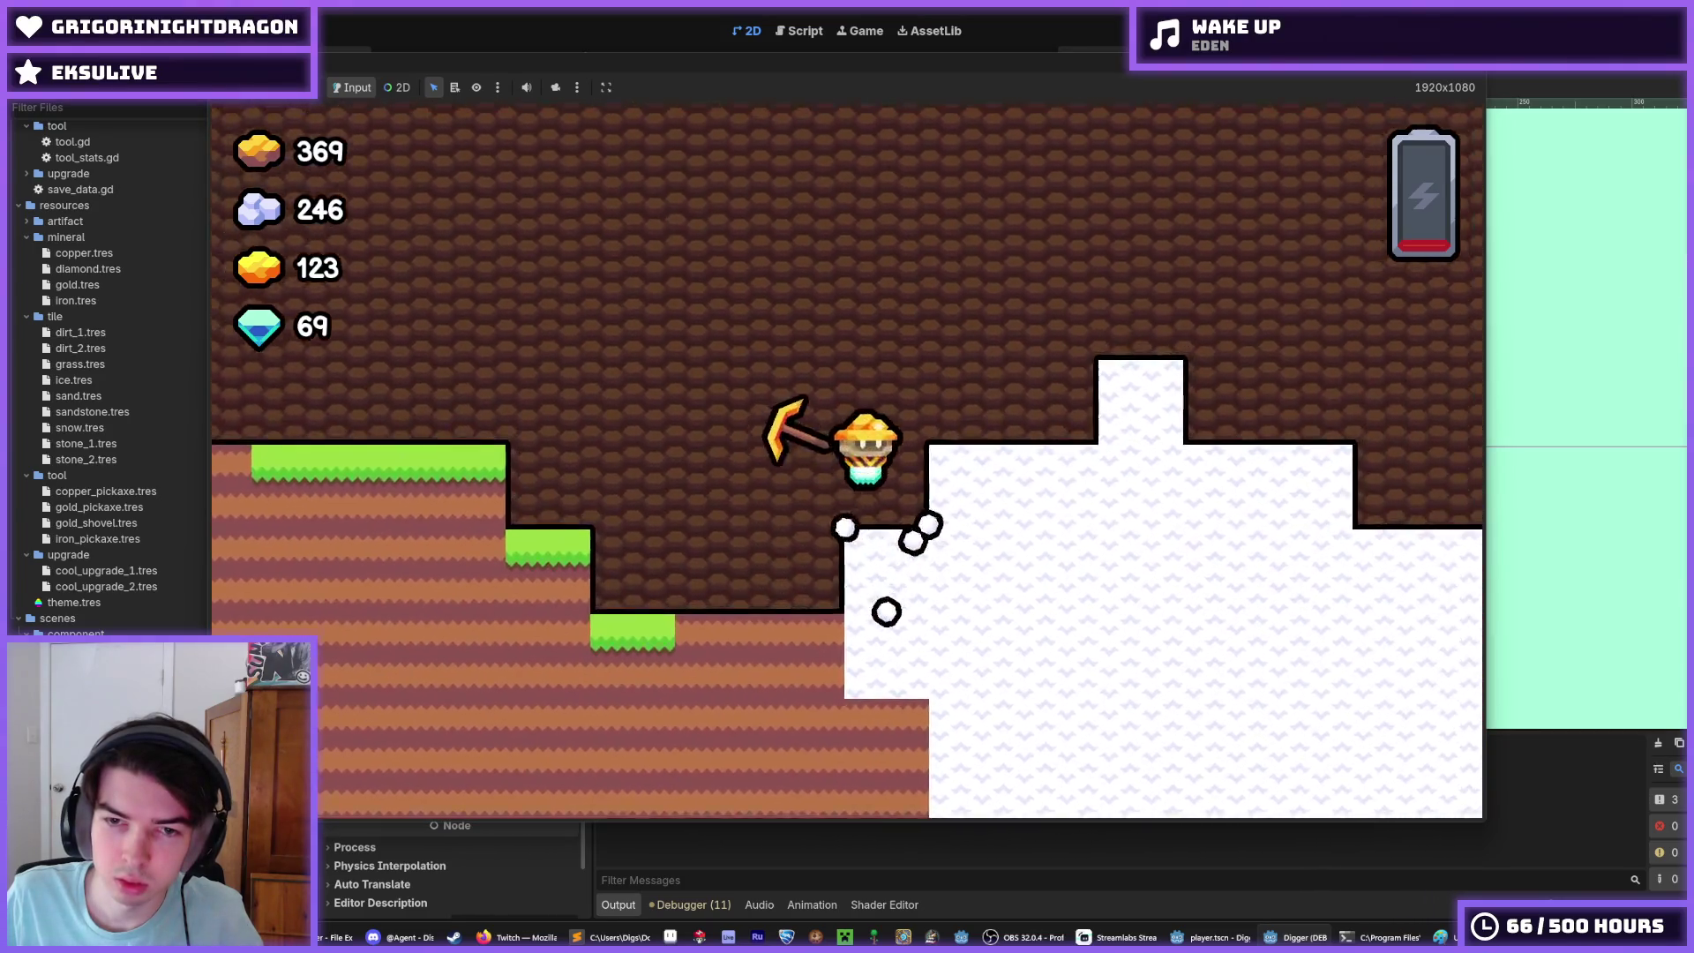
{"action": "key", "text": "Up"}
{"action": "key", "text": "Right"}
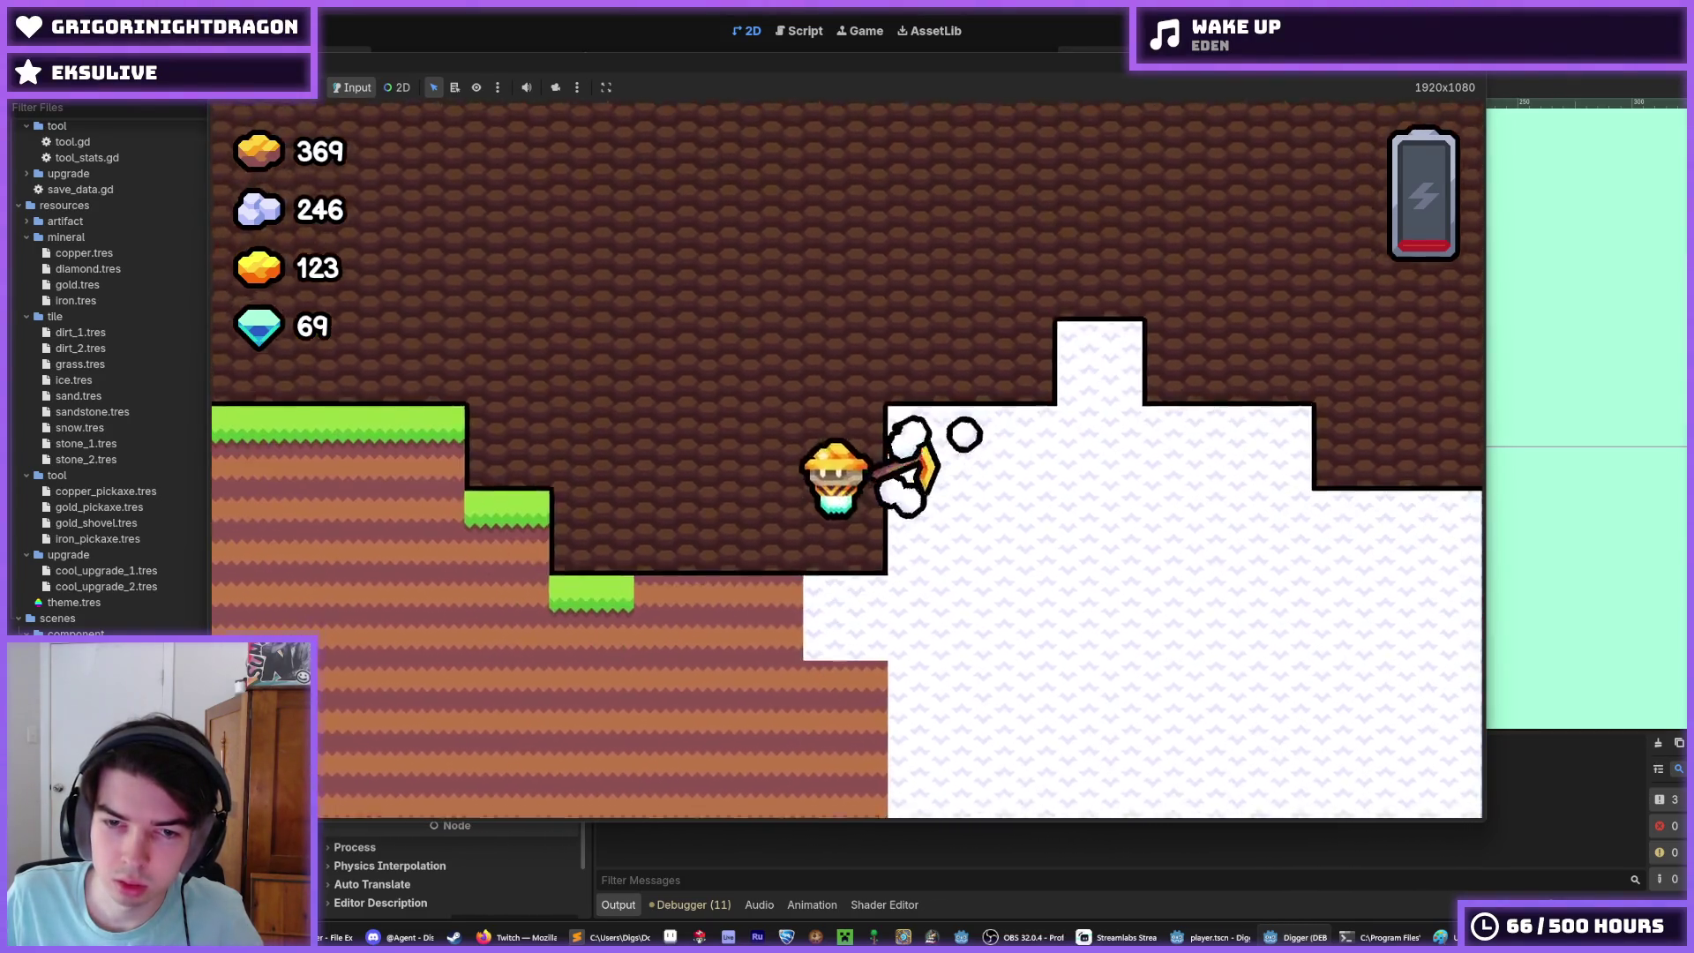
{"action": "key", "text": "Right"}
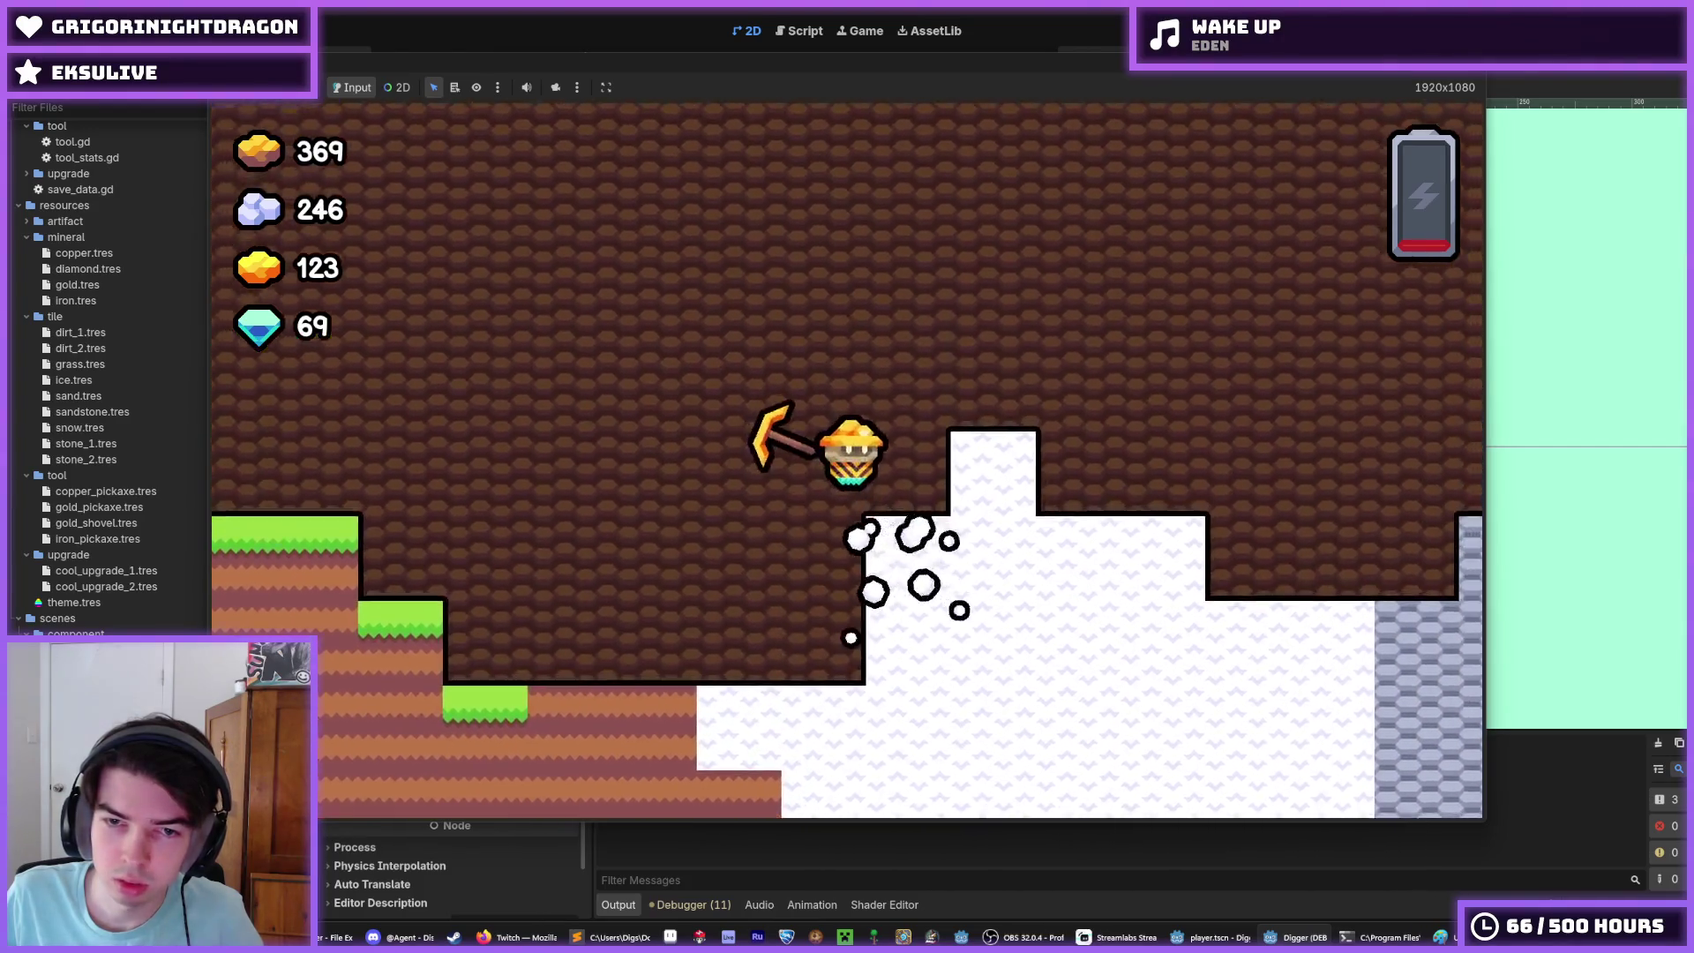
{"action": "key", "text": "Up"}
{"action": "key", "text": "Right"}
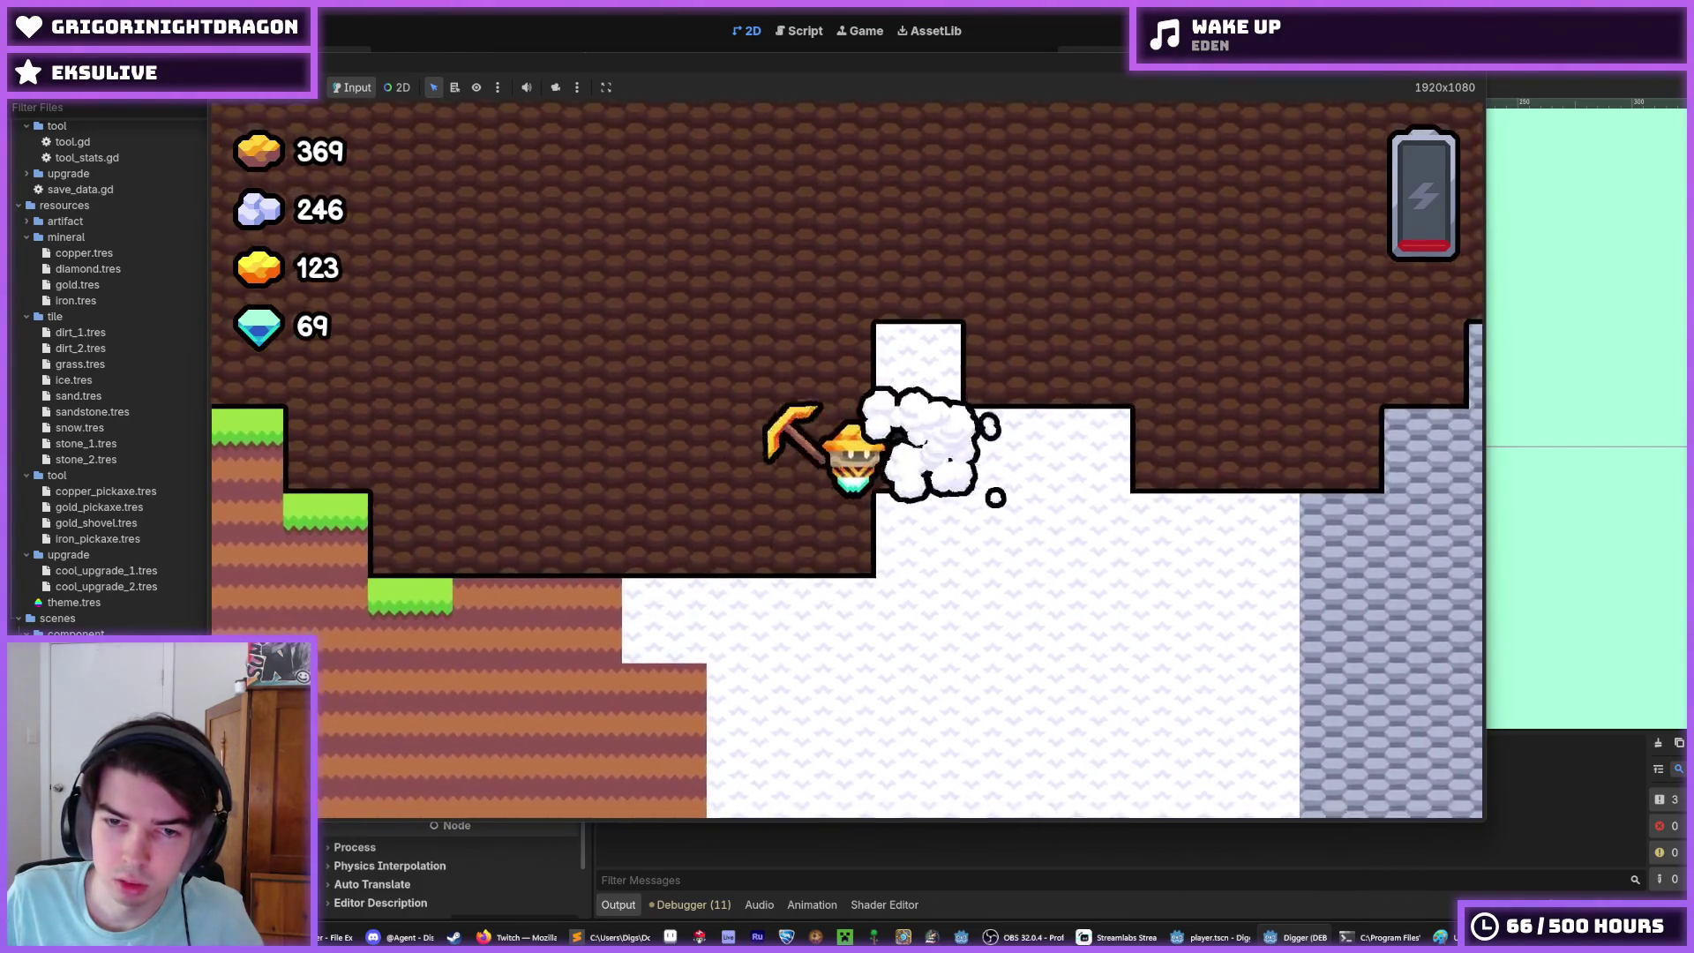
{"action": "key", "text": "Up"}
Step: Dig down, right and back up-left through the snow, then stop the game with F8
{"action": "key", "text": "Left"}
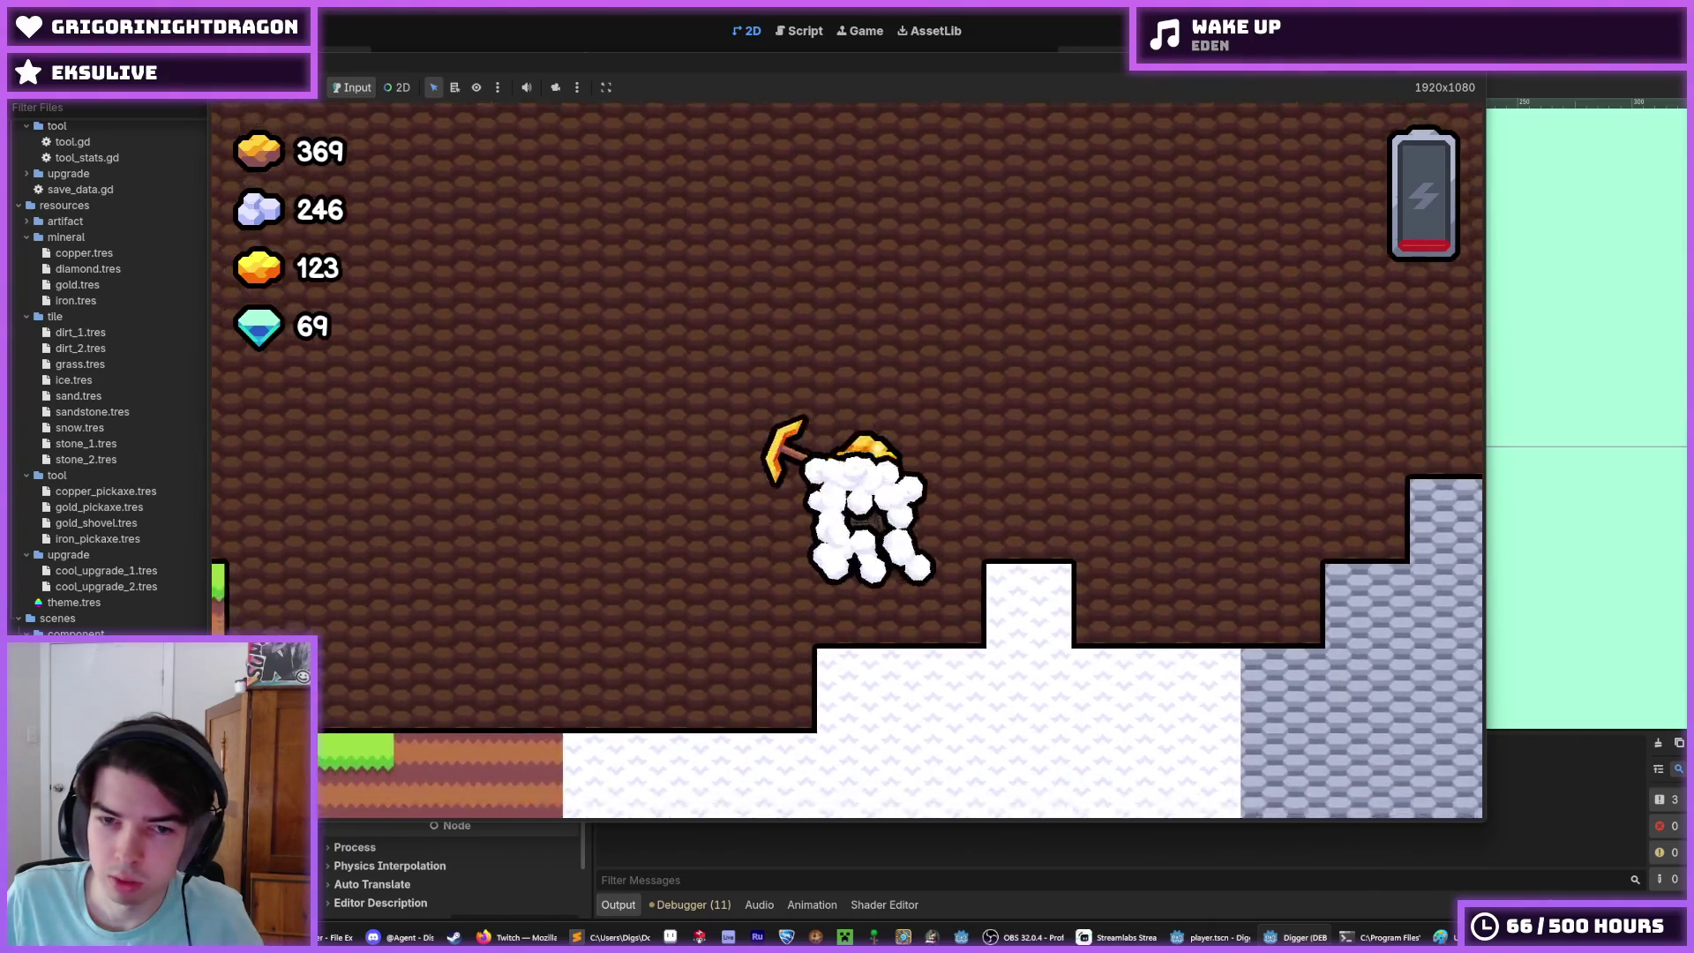
{"action": "key", "text": "Right"}
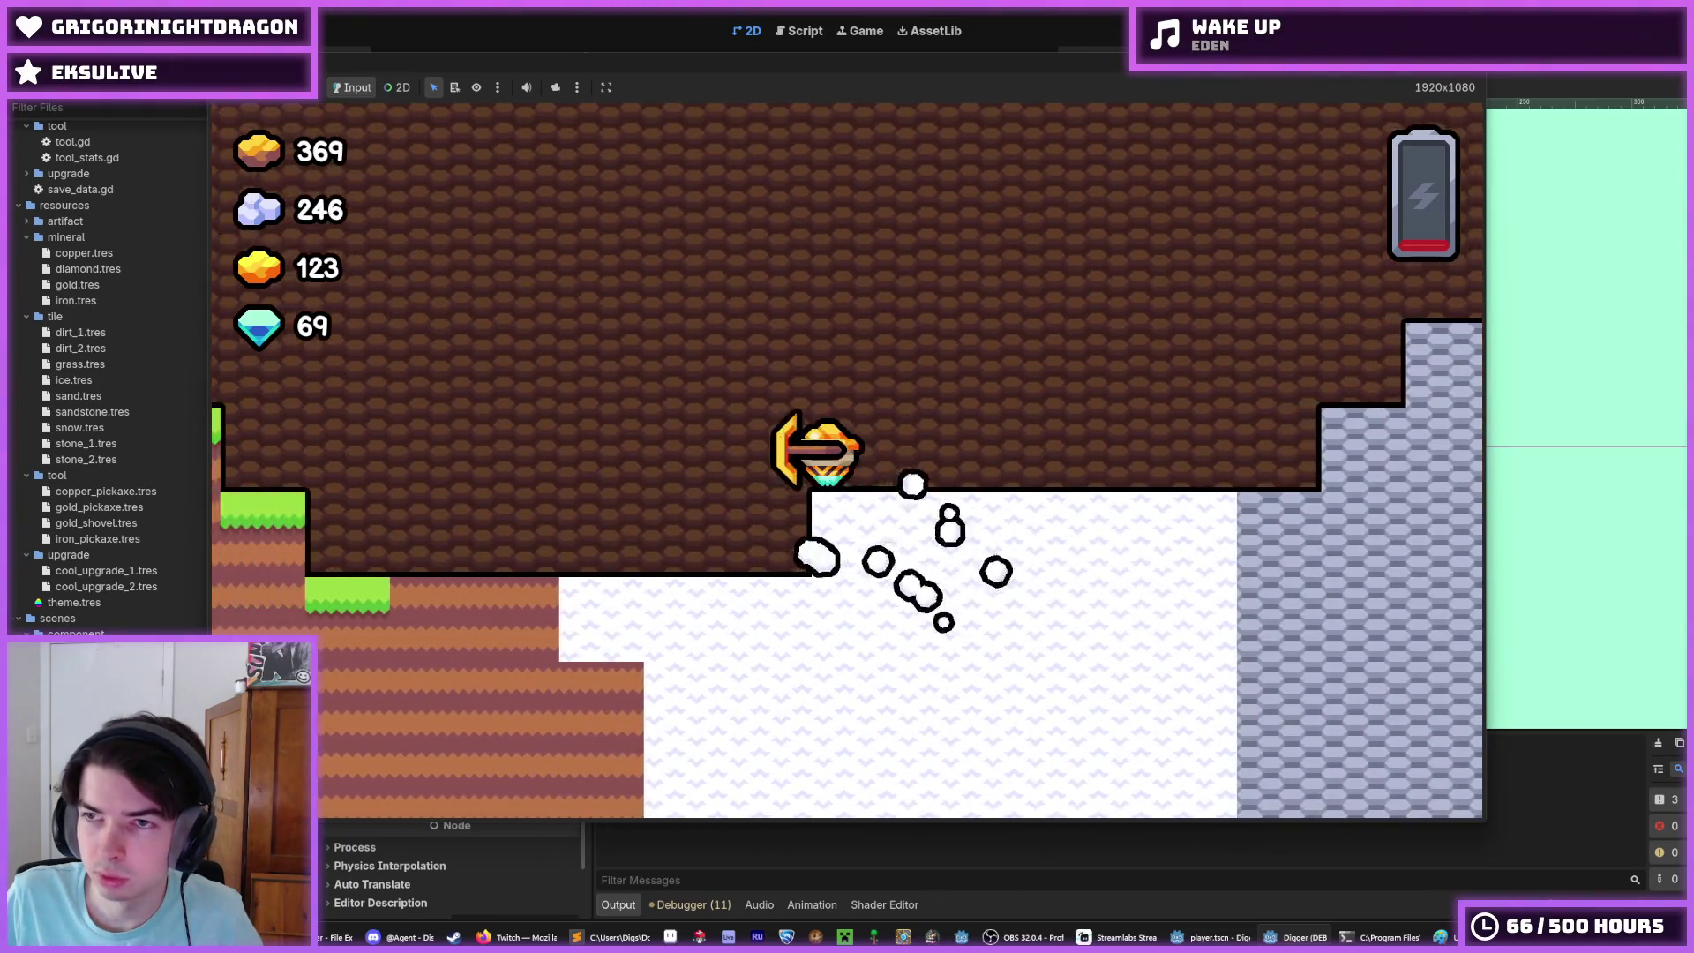
{"action": "key", "text": "Down"}
{"action": "key", "text": "Right"}
{"action": "key", "text": "Left"}
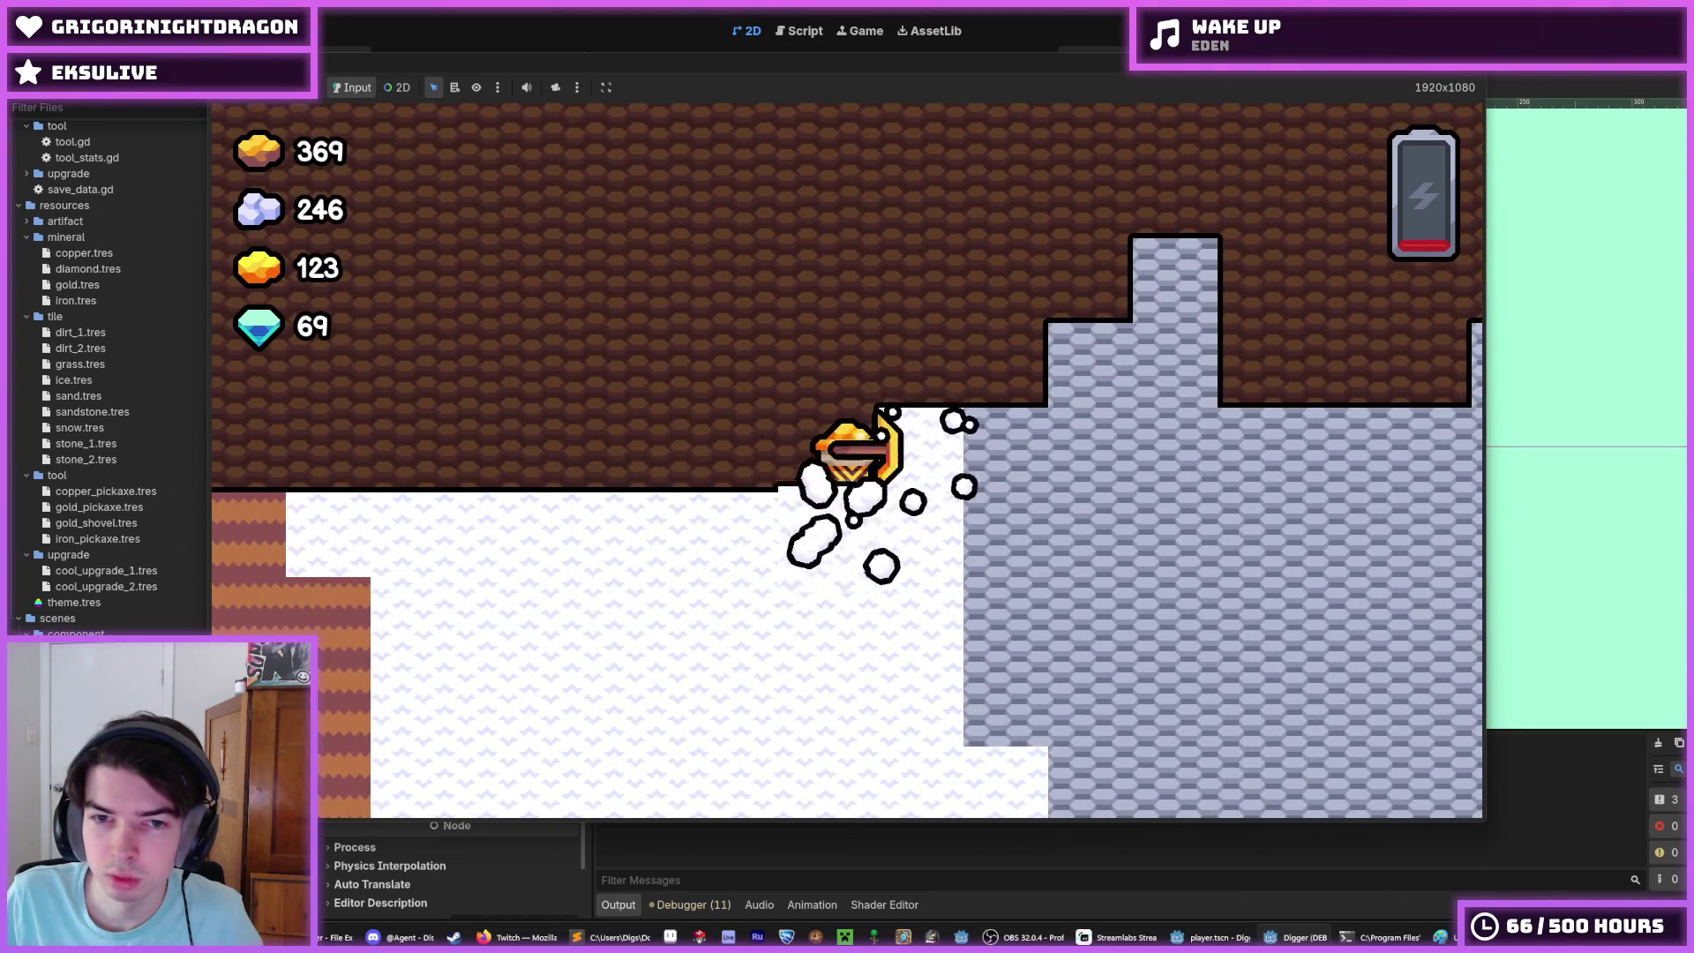
{"action": "key", "text": "Up"}
{"action": "key", "text": "Right"}
{"action": "key", "text": "Left"}
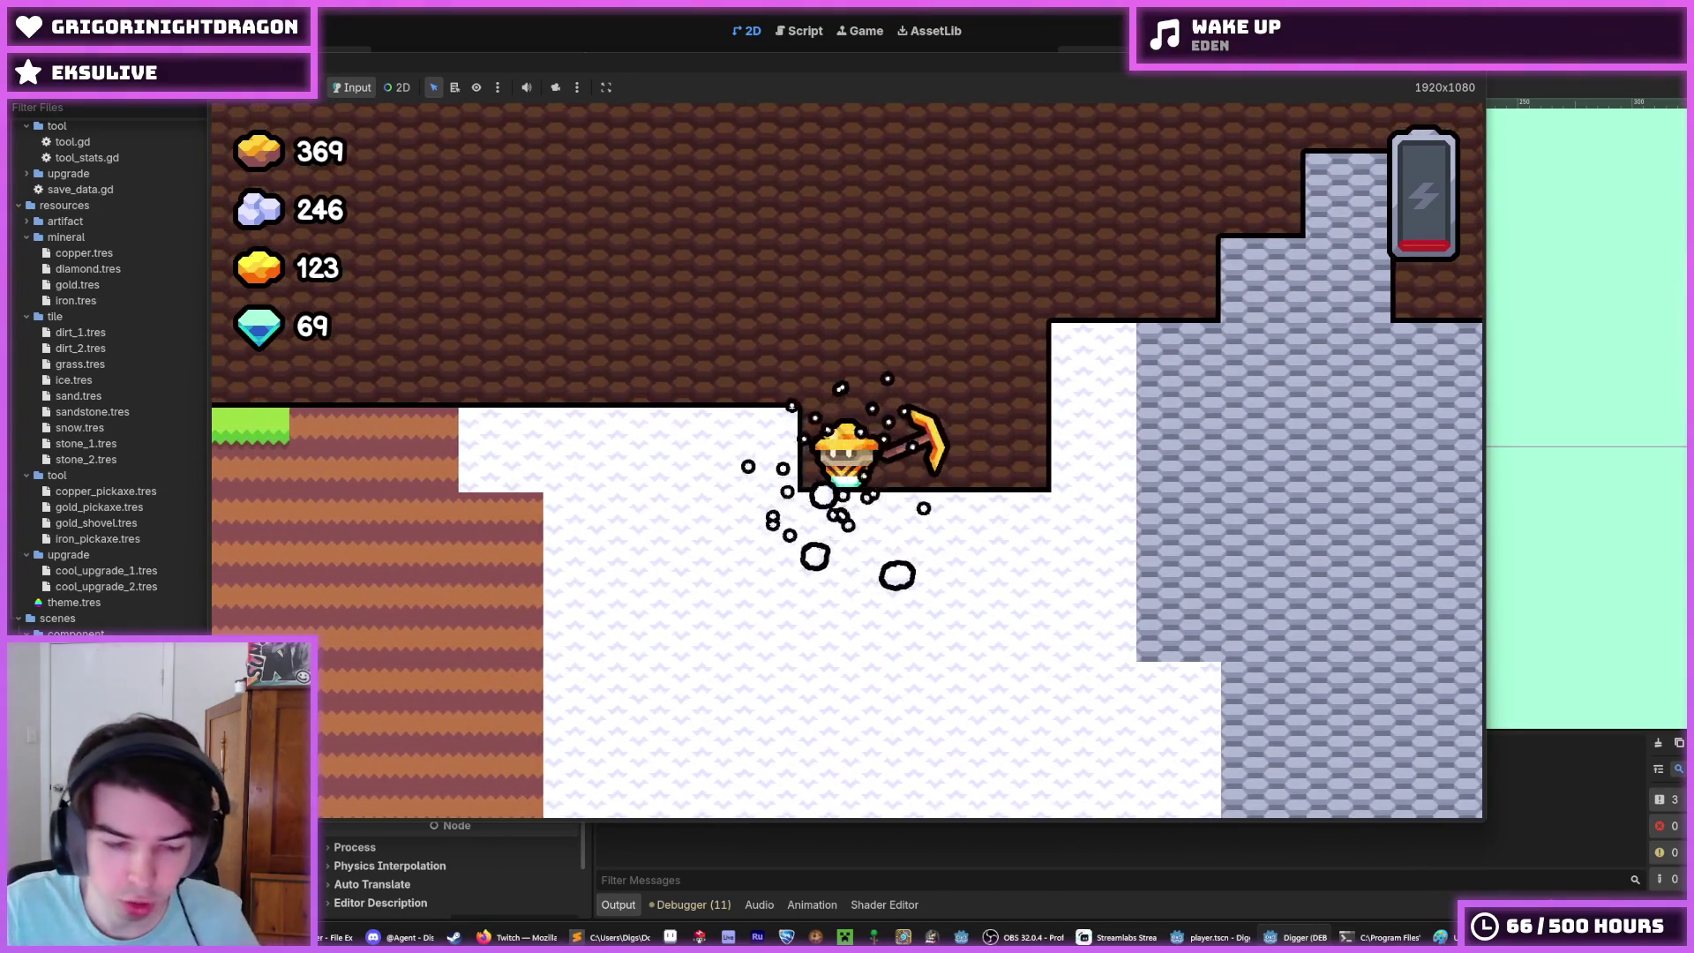
{"action": "key", "text": "F8"}
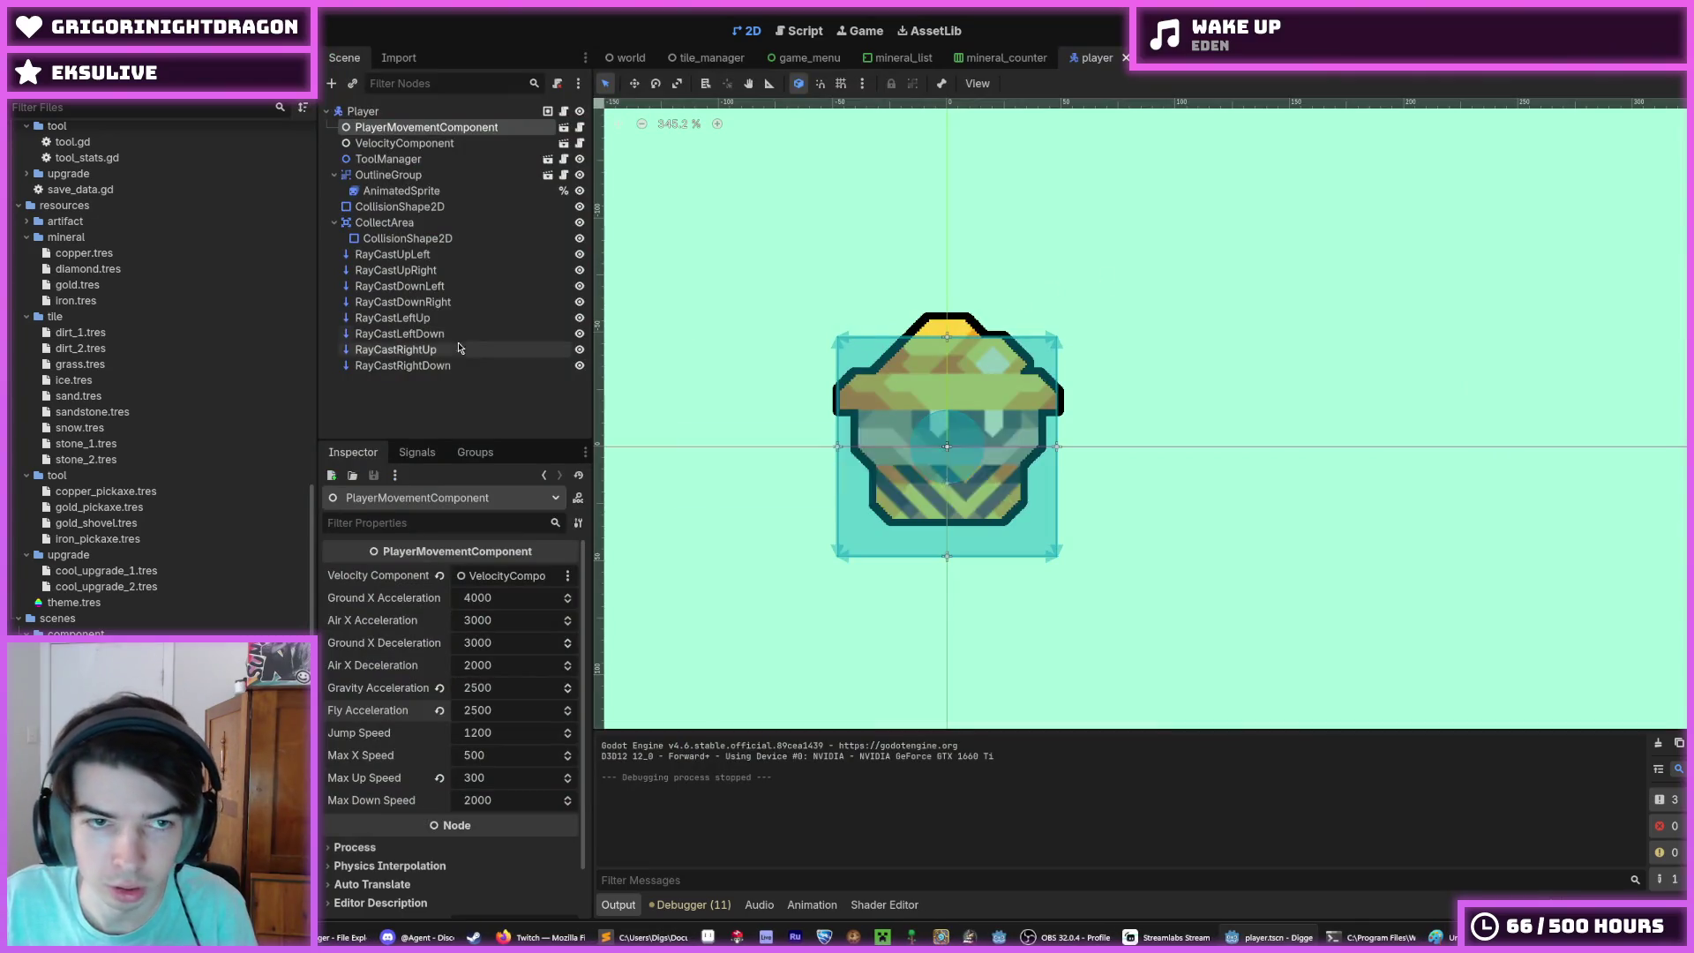
Step: Open player_movement_component.gd from the PlayerMovementComponent node's script icon
{"action": "left_click", "coordinate": [580, 129]}
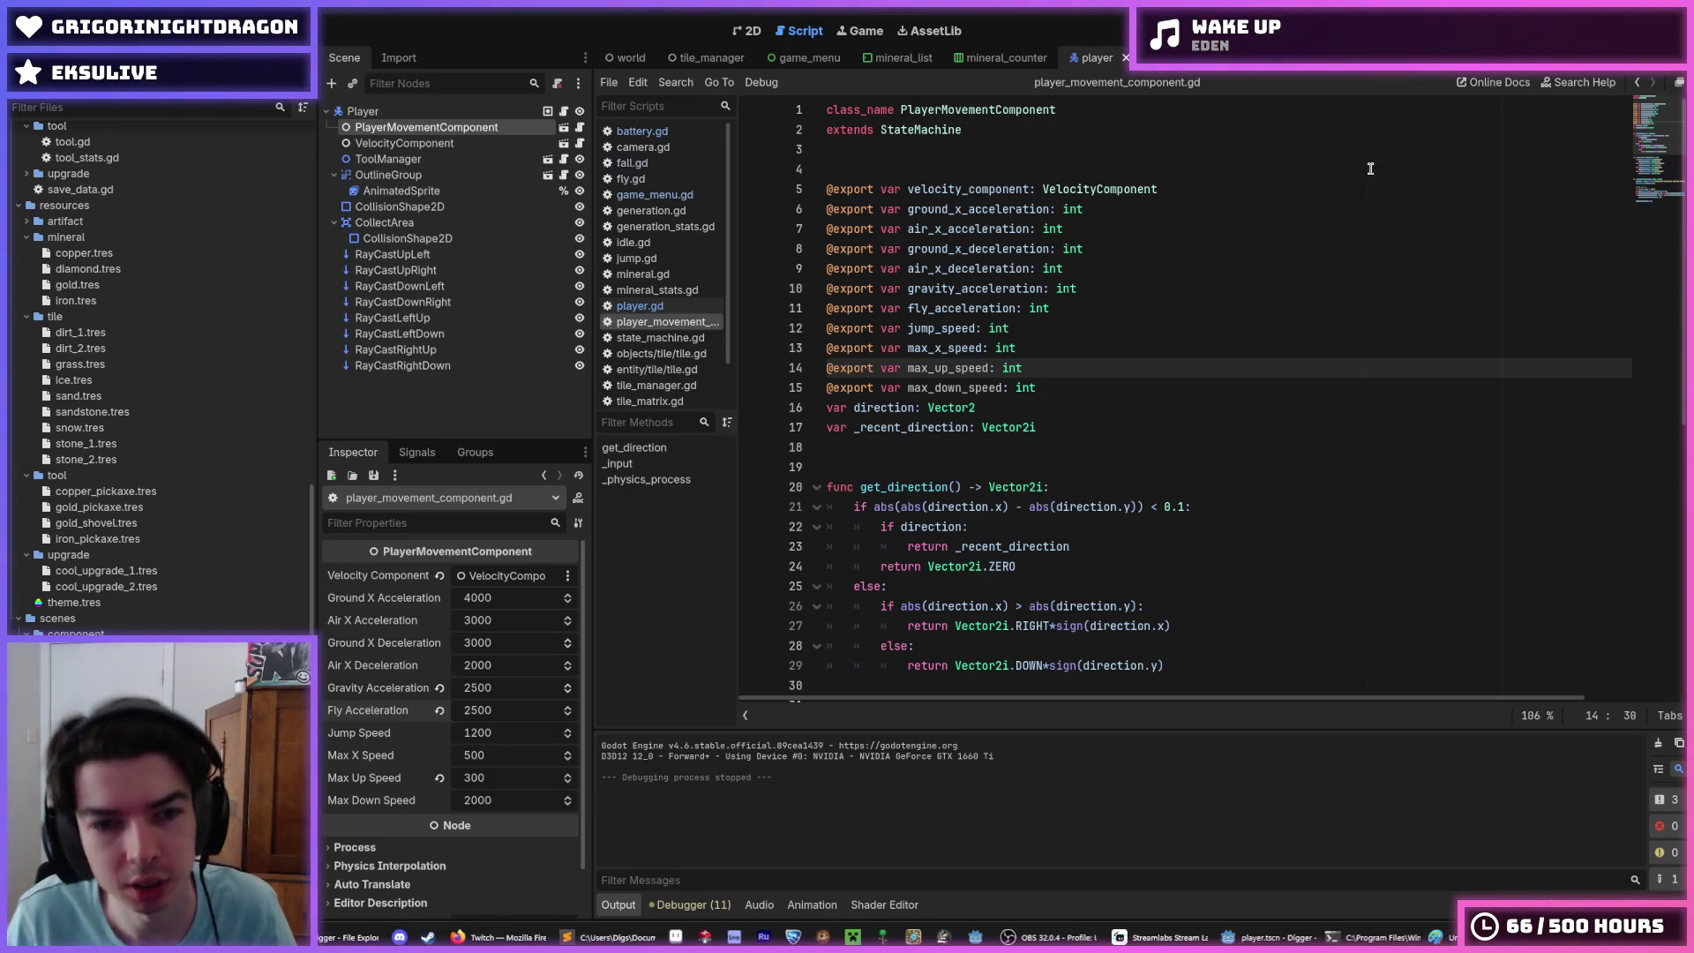
Step: Open the PlayerMovementComponent sub-scene and add a Timer child node
{"action": "left_click", "coordinate": [1338, 188]}
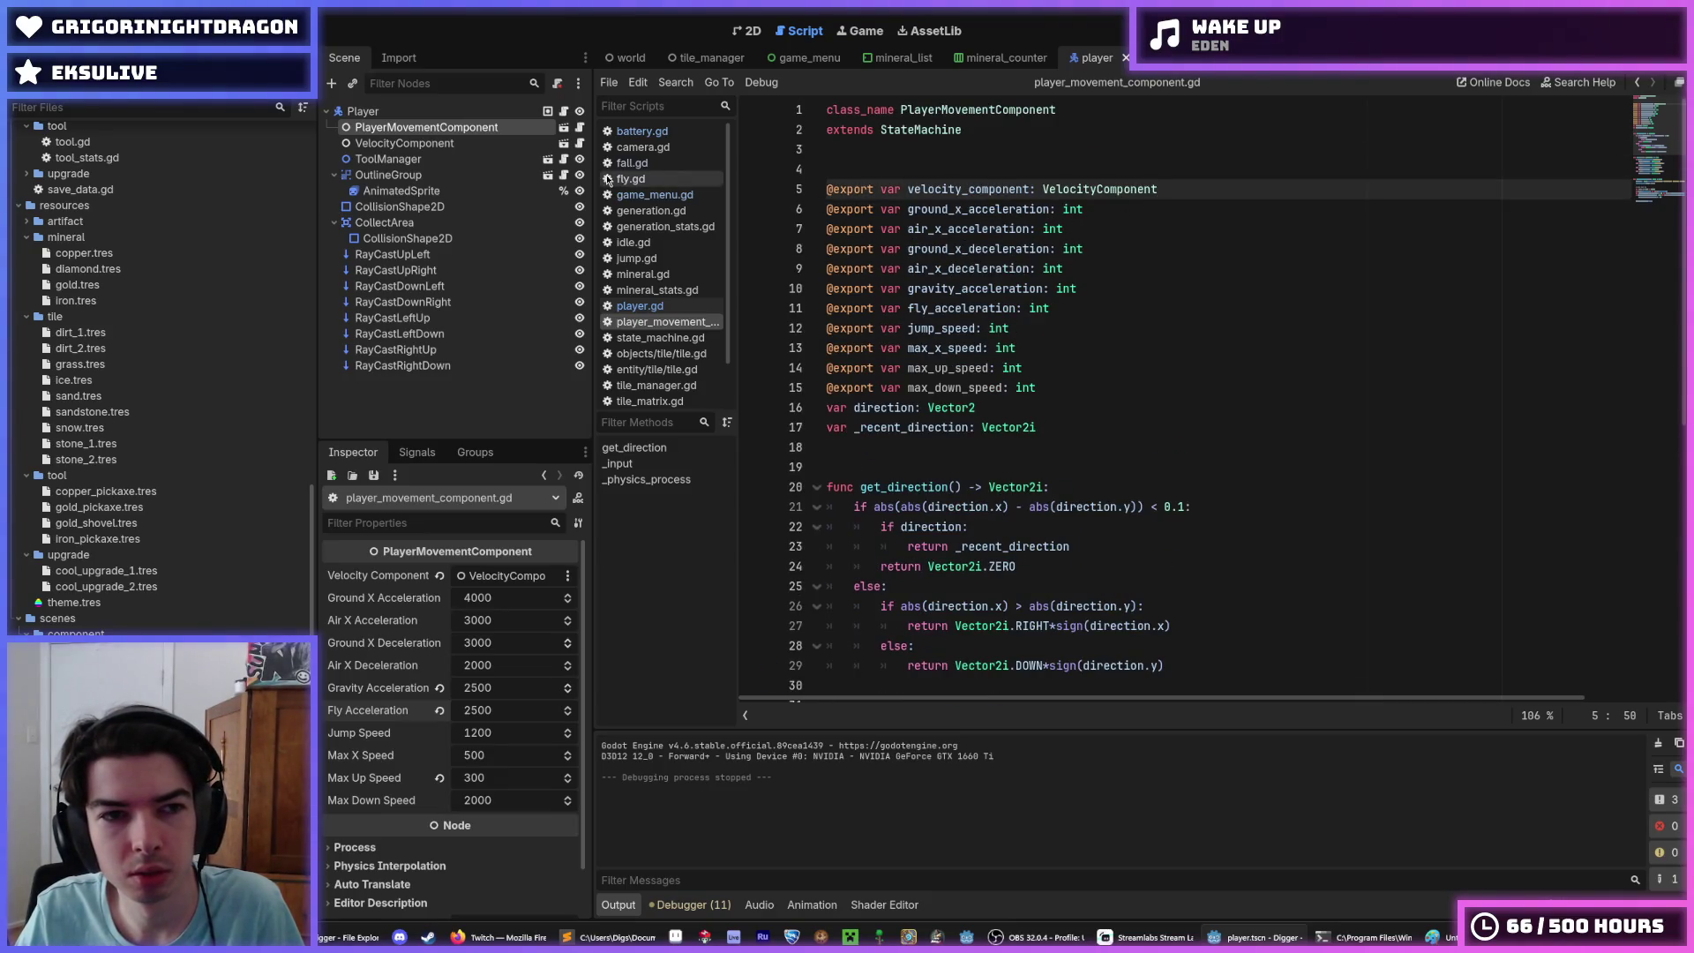
{"action": "left_click", "coordinate": [579, 142]}
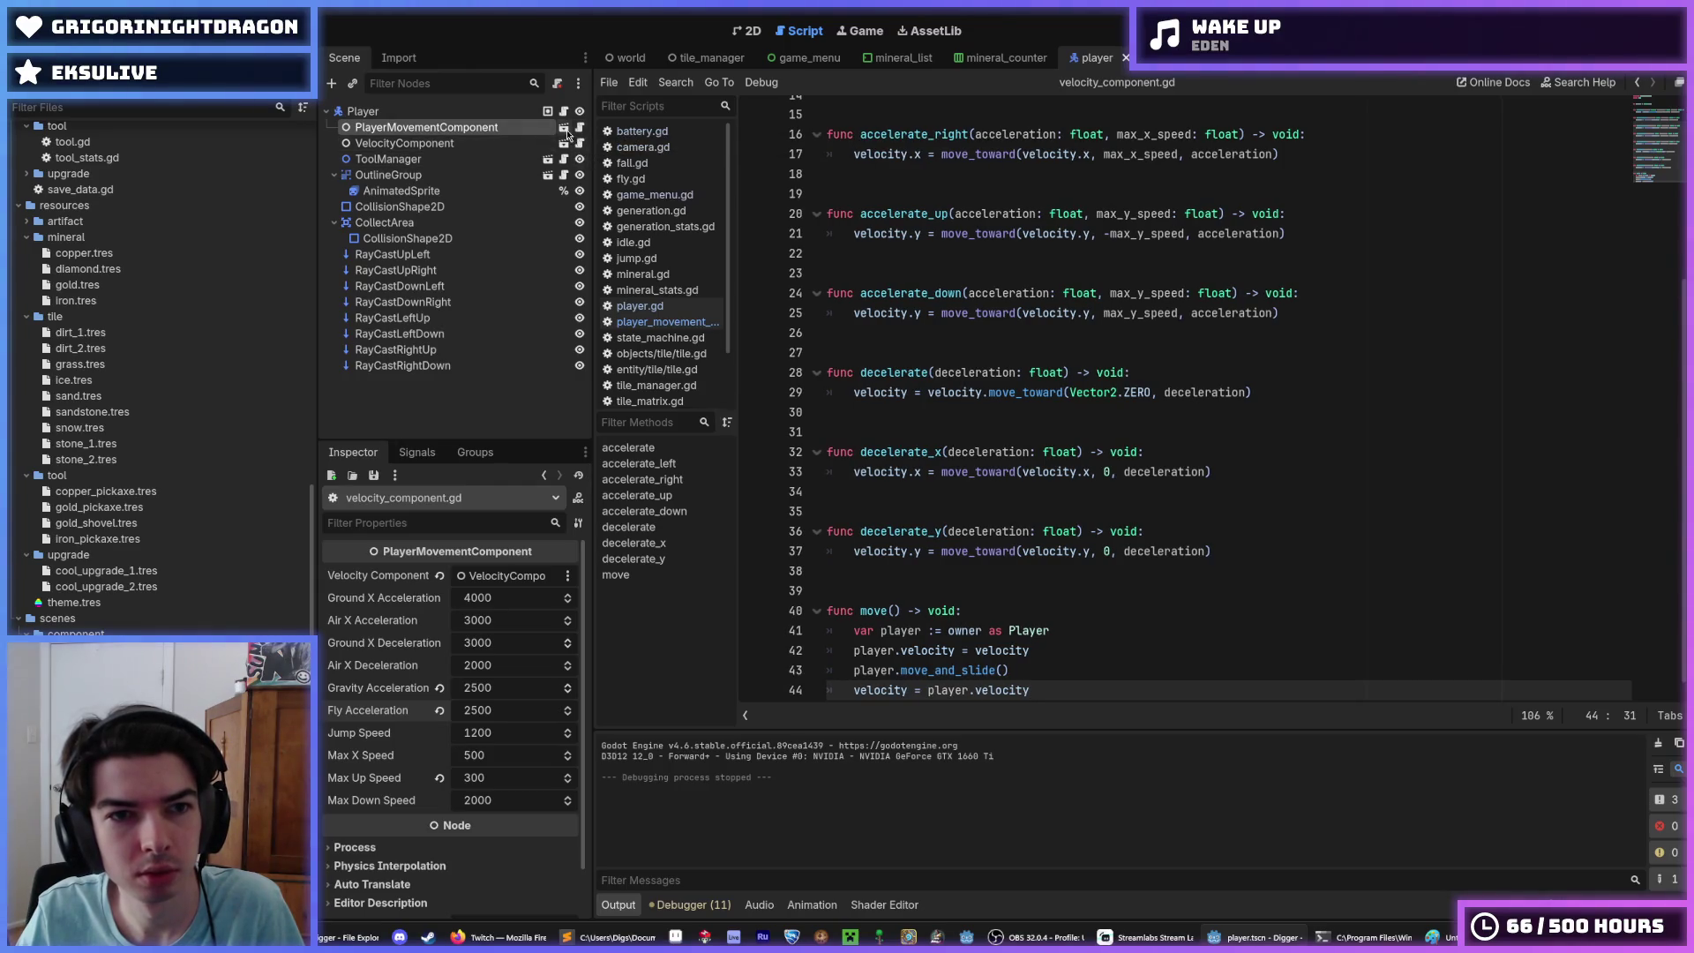
{"action": "left_click", "coordinate": [564, 126]}
{"action": "right_click", "coordinate": [470, 118]}
{"action": "left_click", "coordinate": [539, 154]}
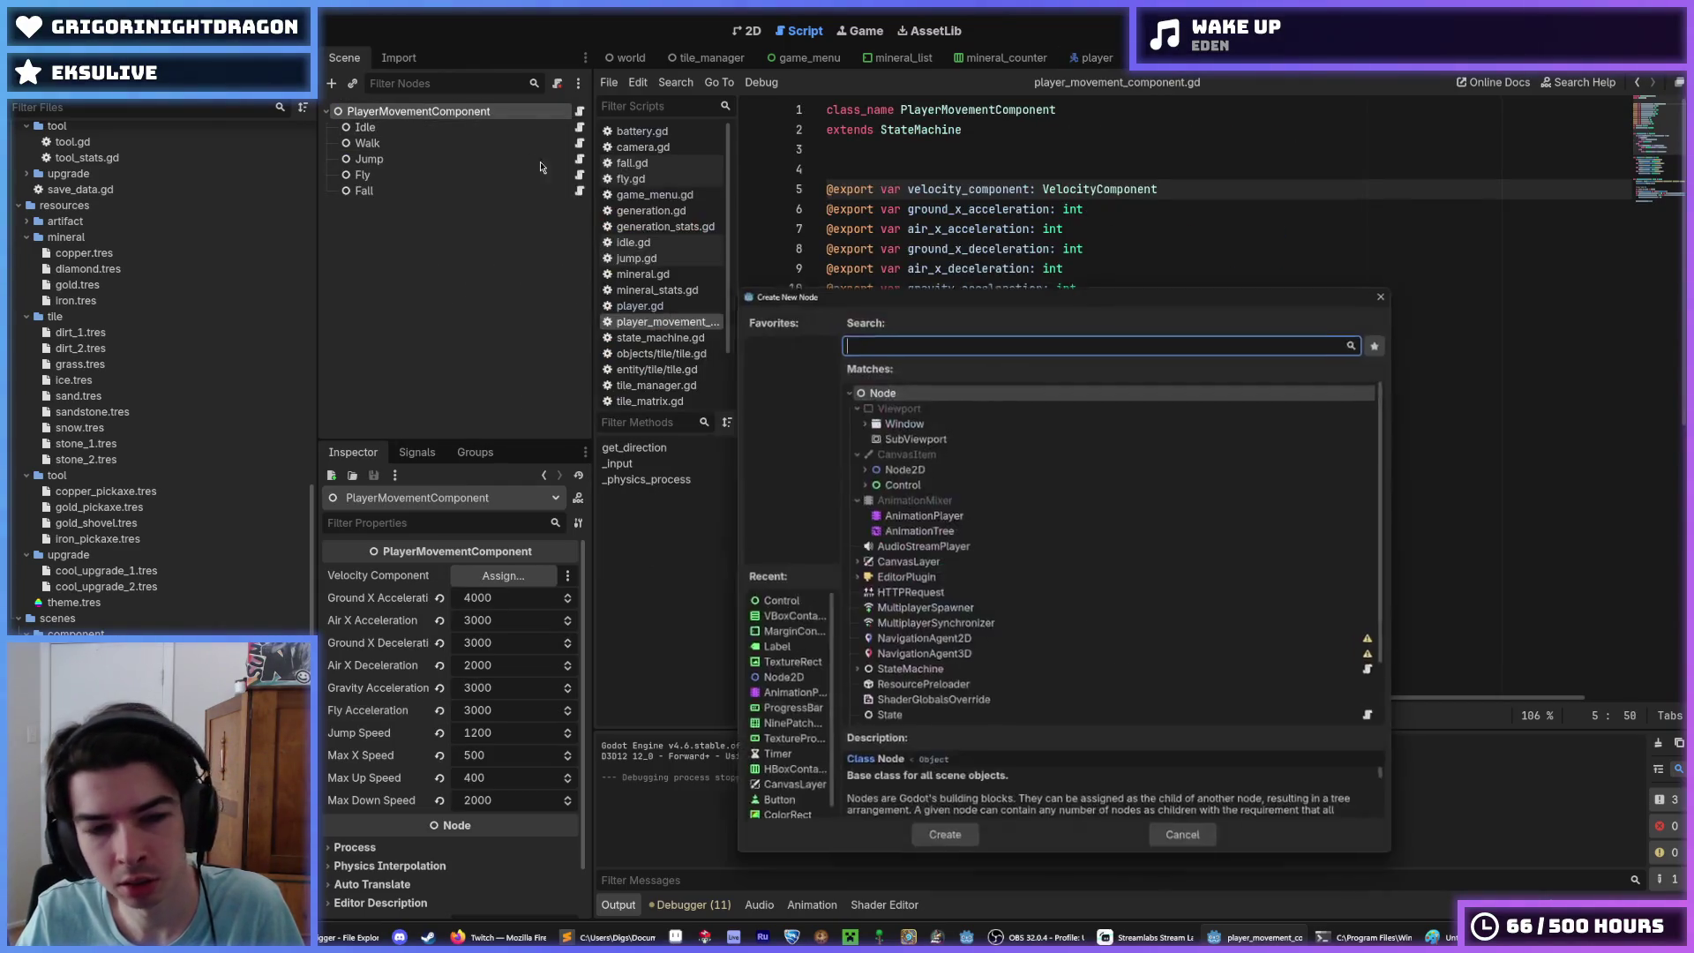
{"action": "type", "text": "timer"}
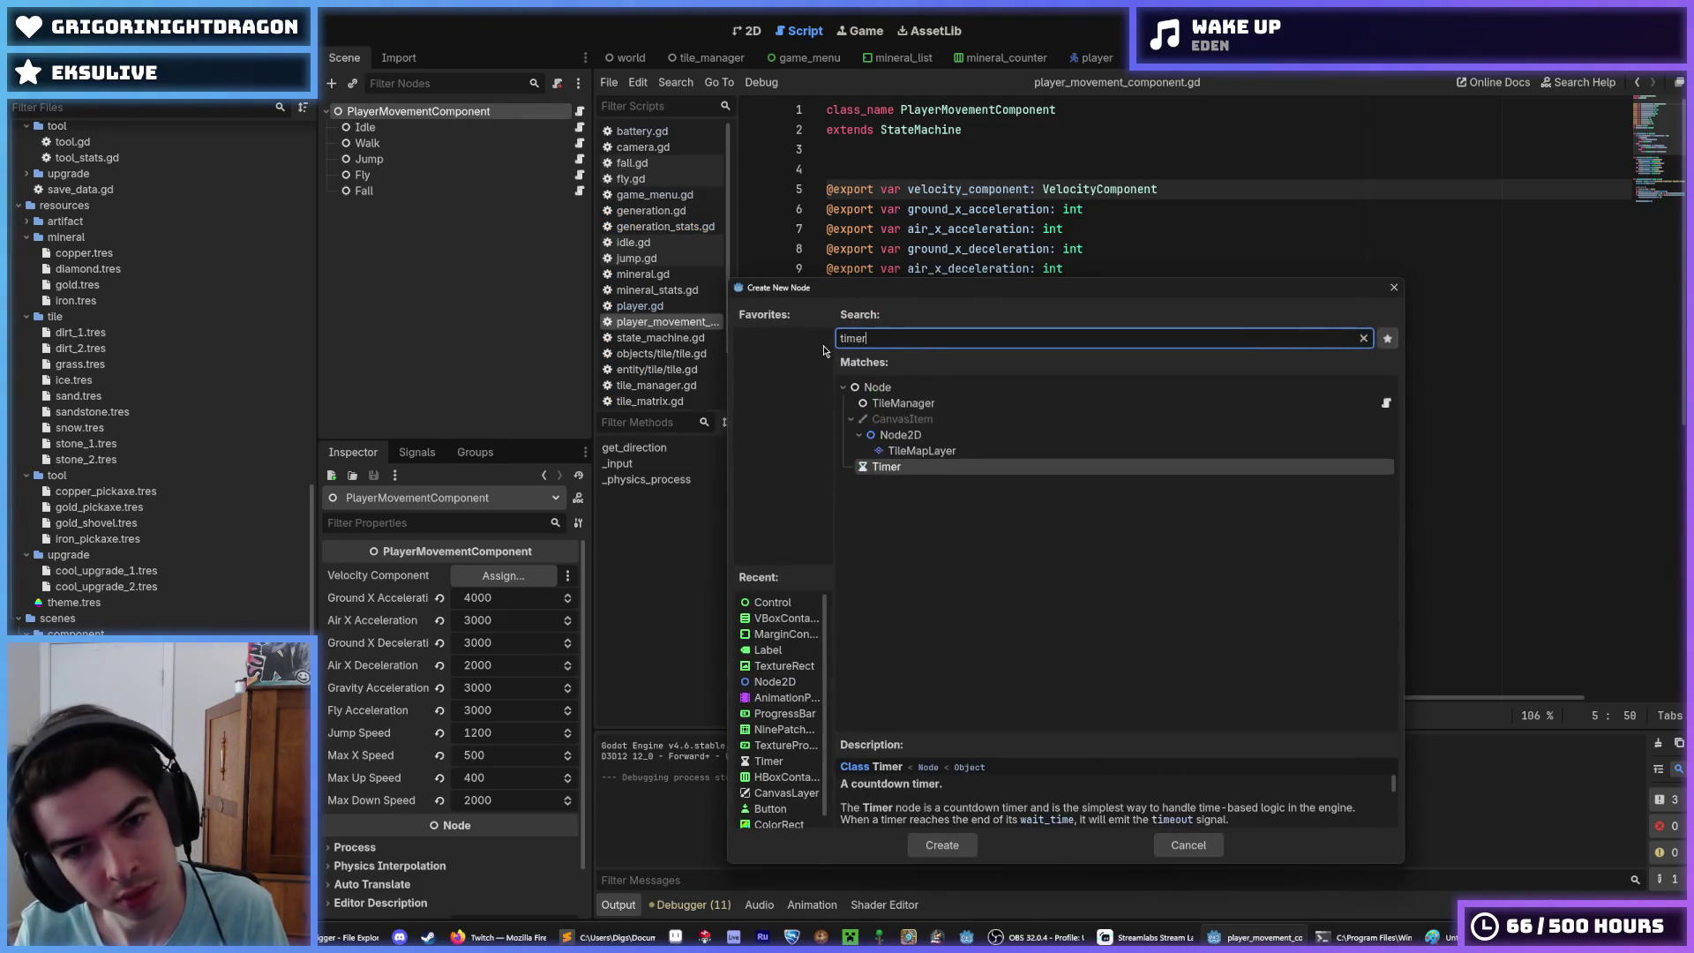
{"action": "key", "text": "Return"}
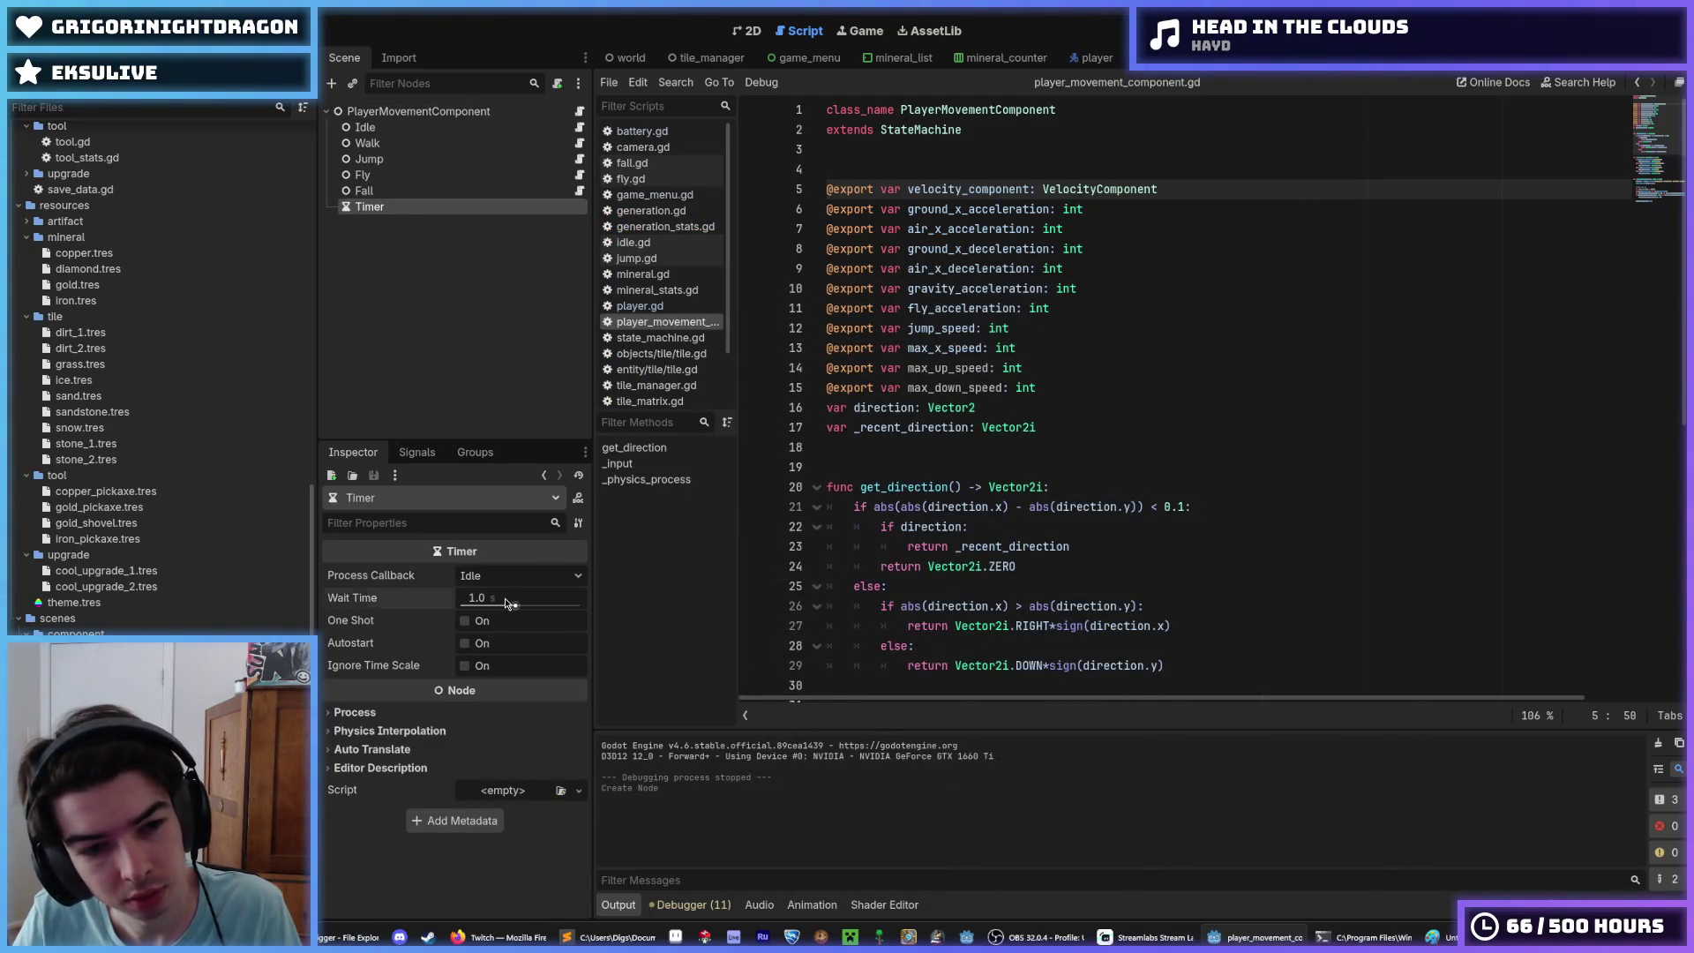
Step: Give the timer a 0.2 second Wait Time, rename it JumpTimer, and save
{"action": "left_click", "coordinate": [504, 599]}
{"action": "type", "text": "0.2"}
{"action": "key", "text": "Return"}
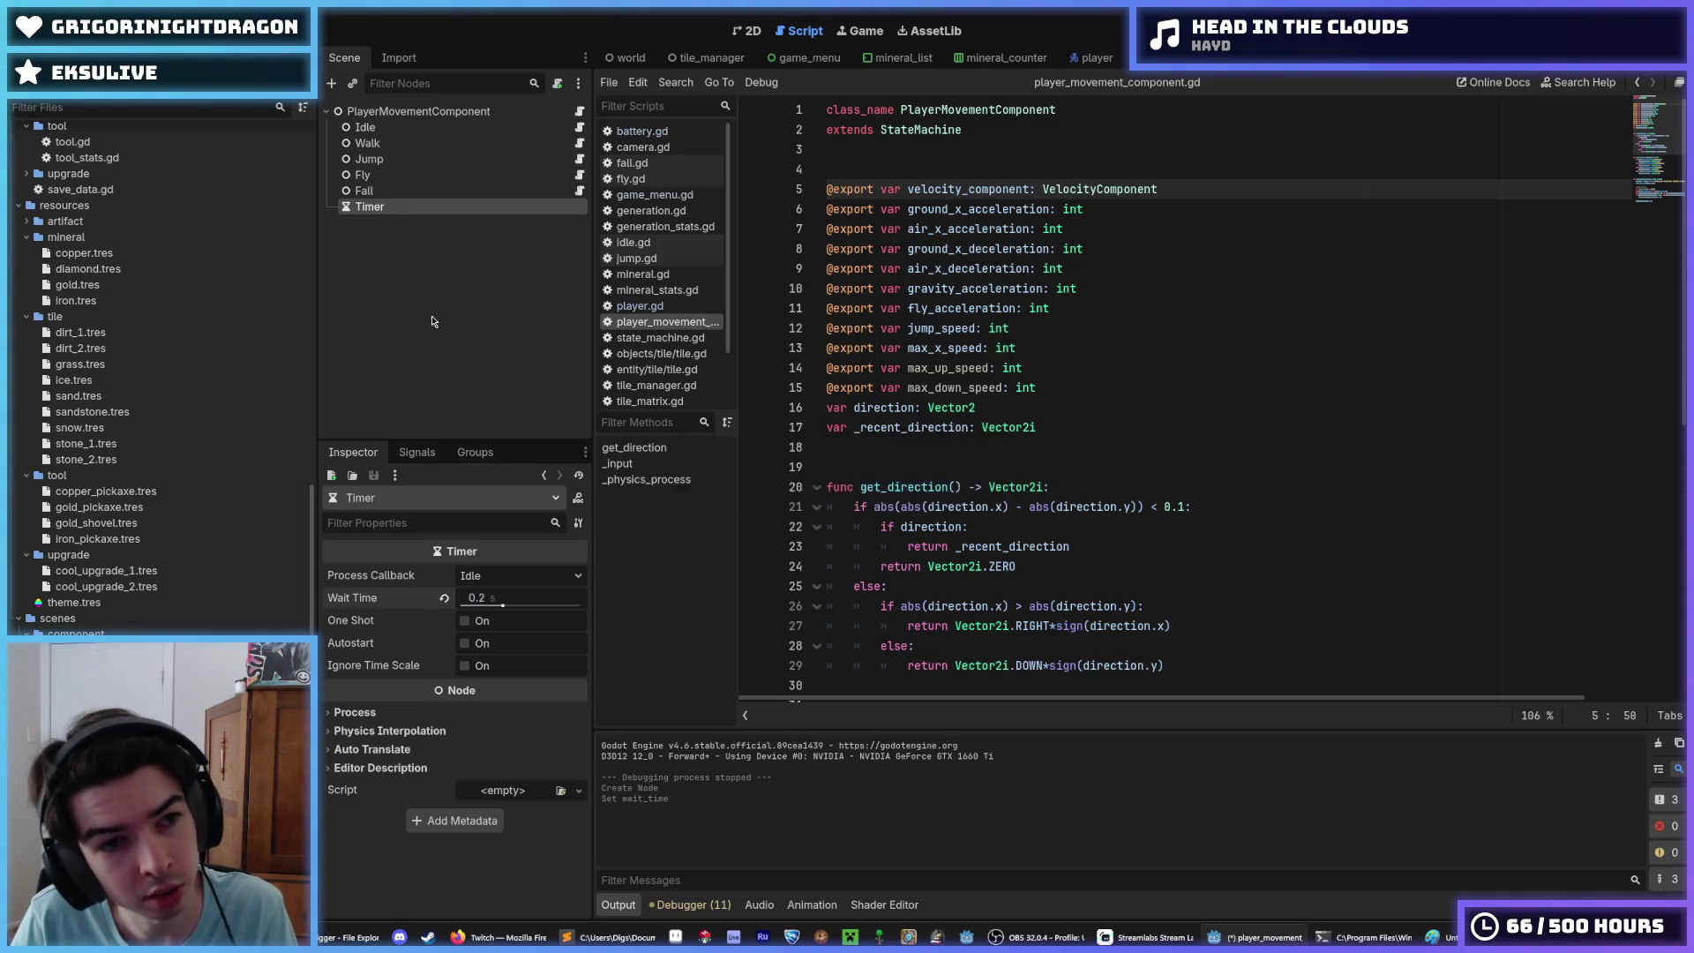
{"action": "double_click", "coordinate": [404, 208]}
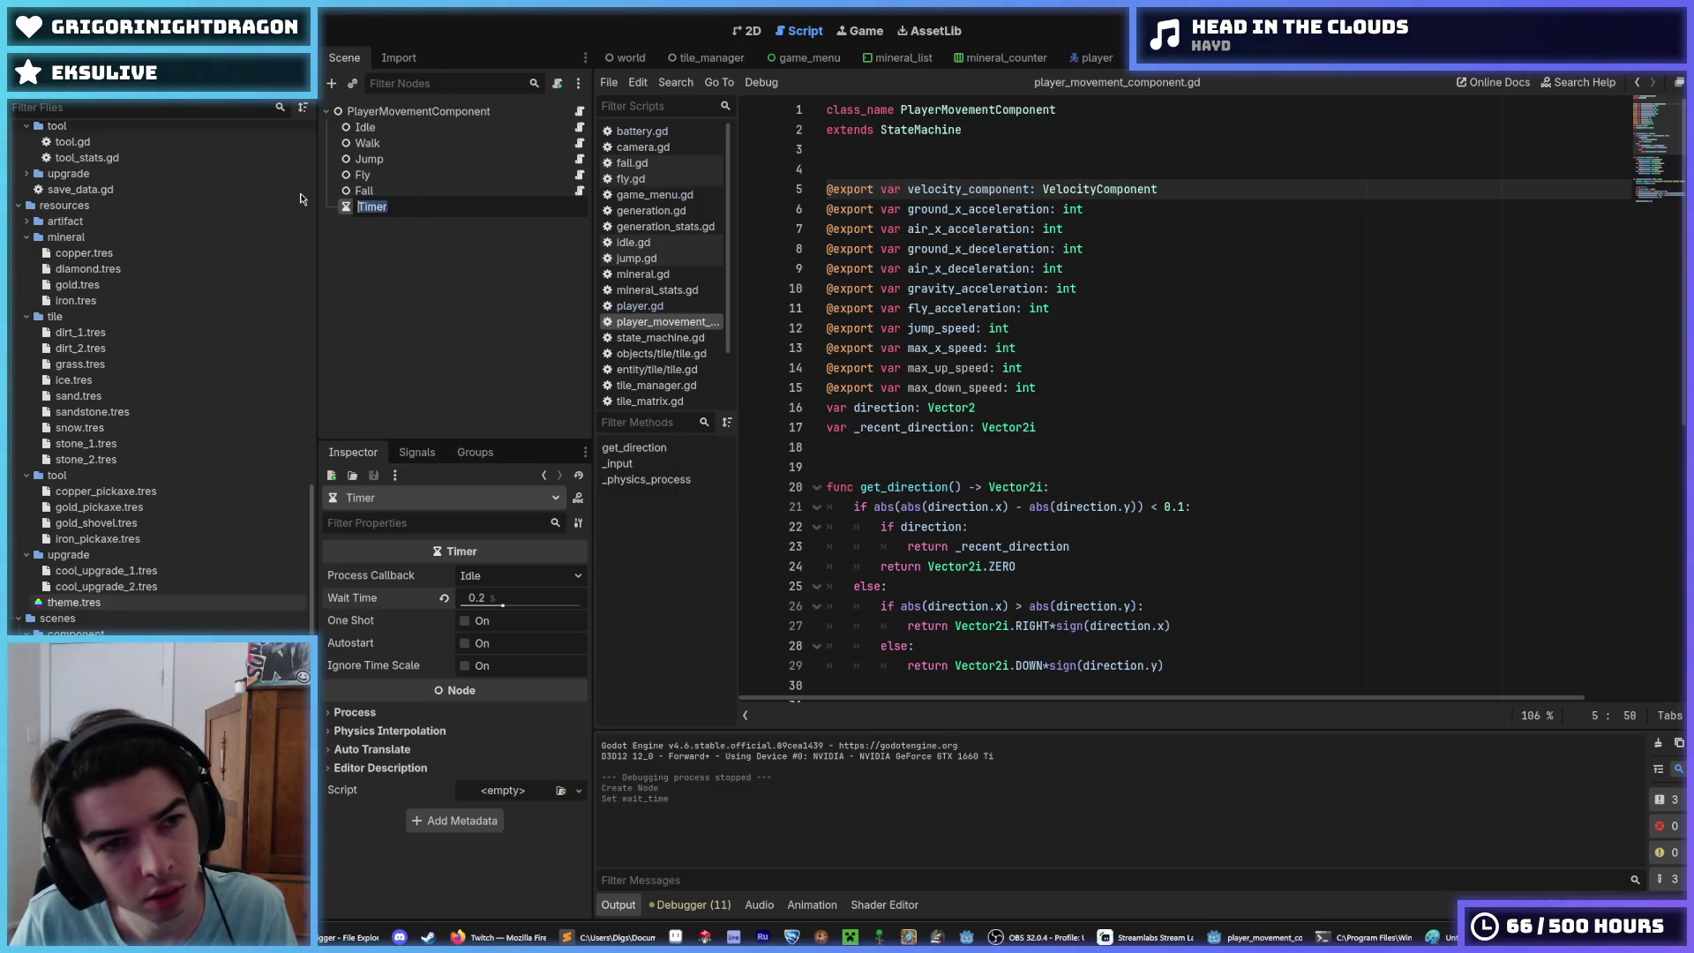
{"action": "type", "text": "JumpTimer"}
{"action": "key", "text": "Return"}
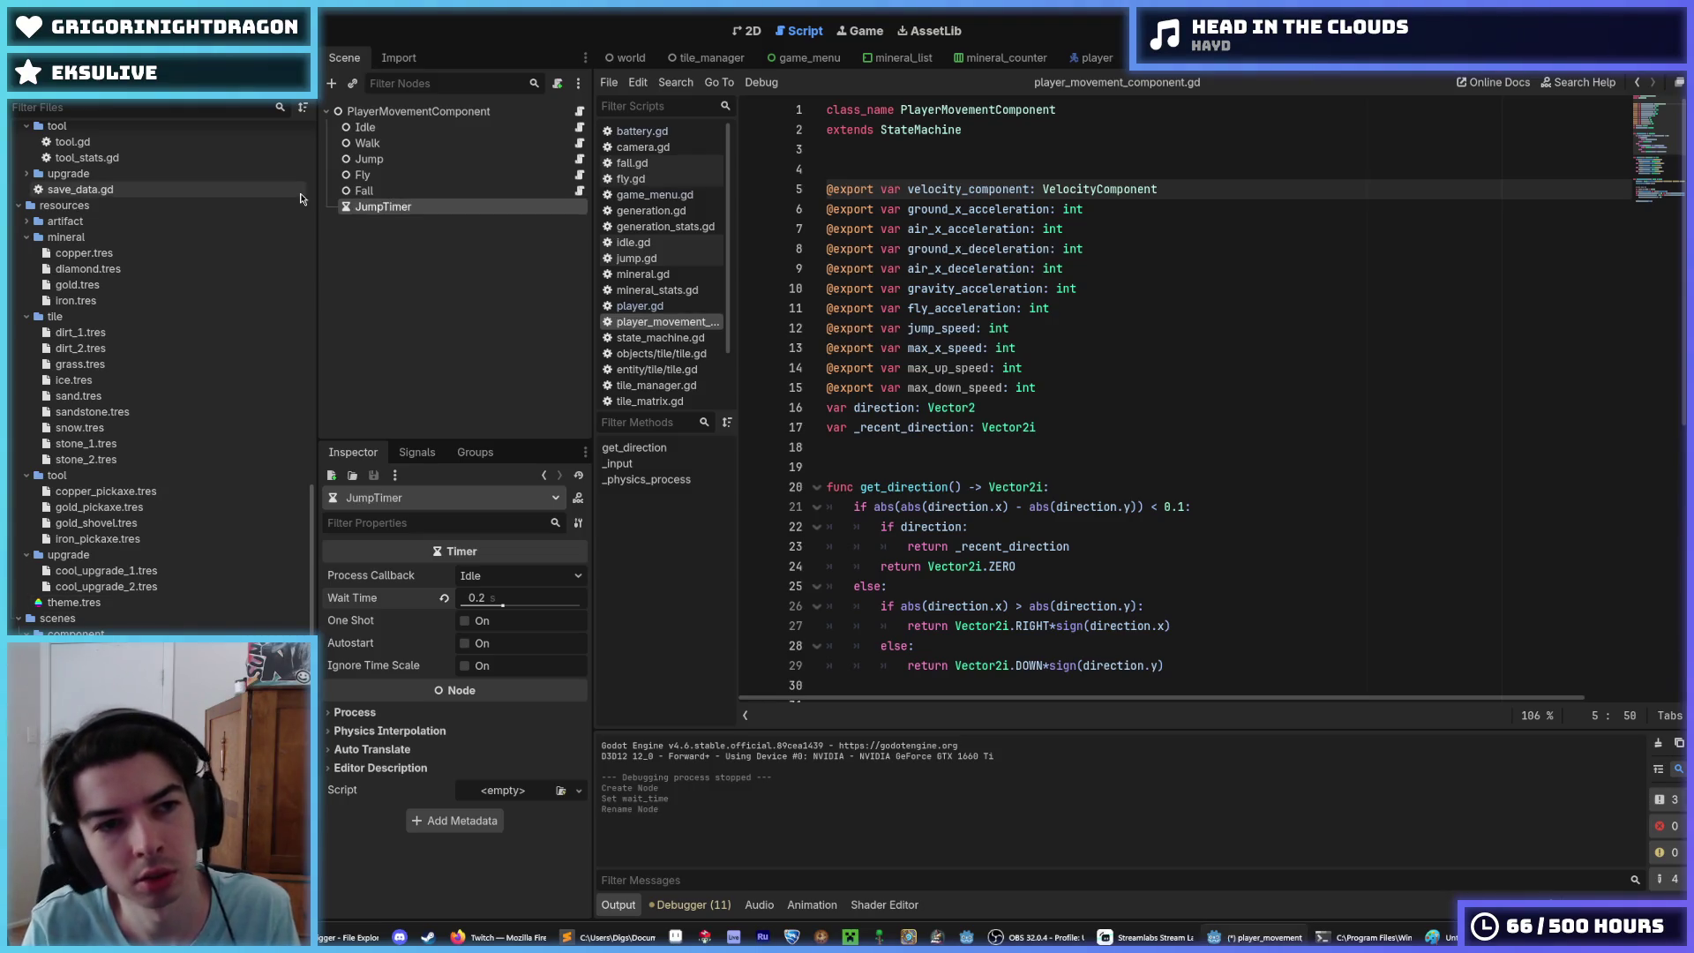
{"action": "key", "text": "ctrl+s"}
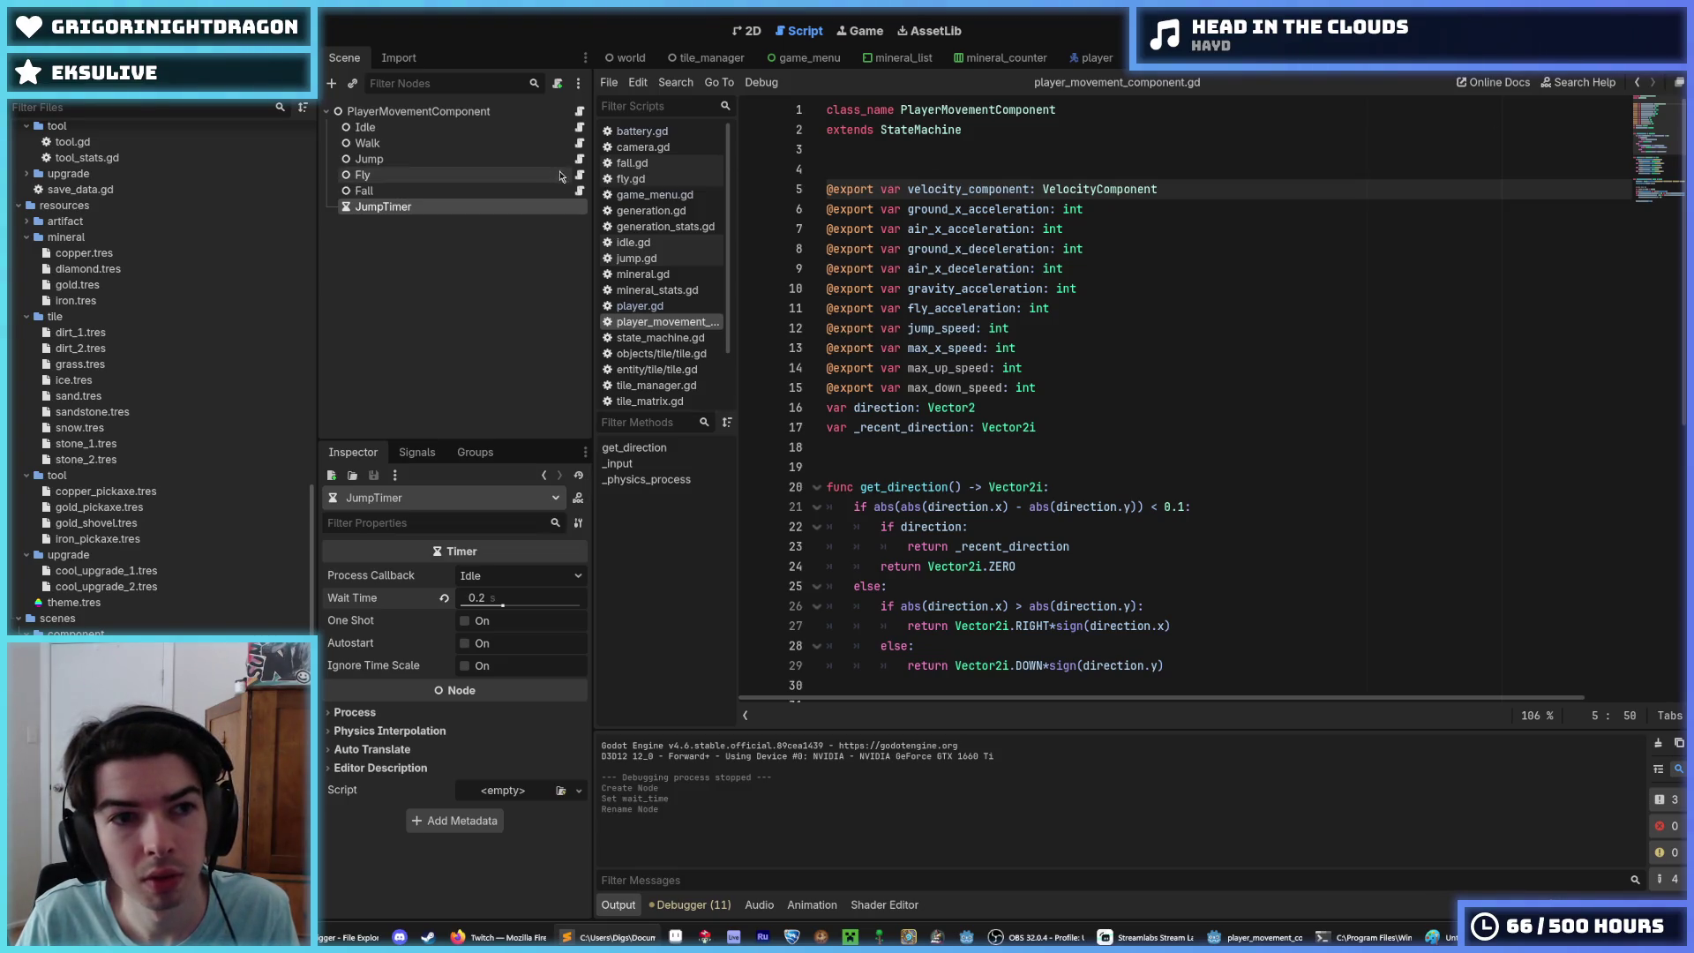
Step: Move JumpTimer under the Jump state node and rename it Timer
{"action": "left_click_drag", "start_coordinate": [396, 210], "coordinate": [386, 164]}
{"action": "double_click", "coordinate": [388, 175]}
{"action": "type", "text": "Timer"}
{"action": "key", "text": "Return"}
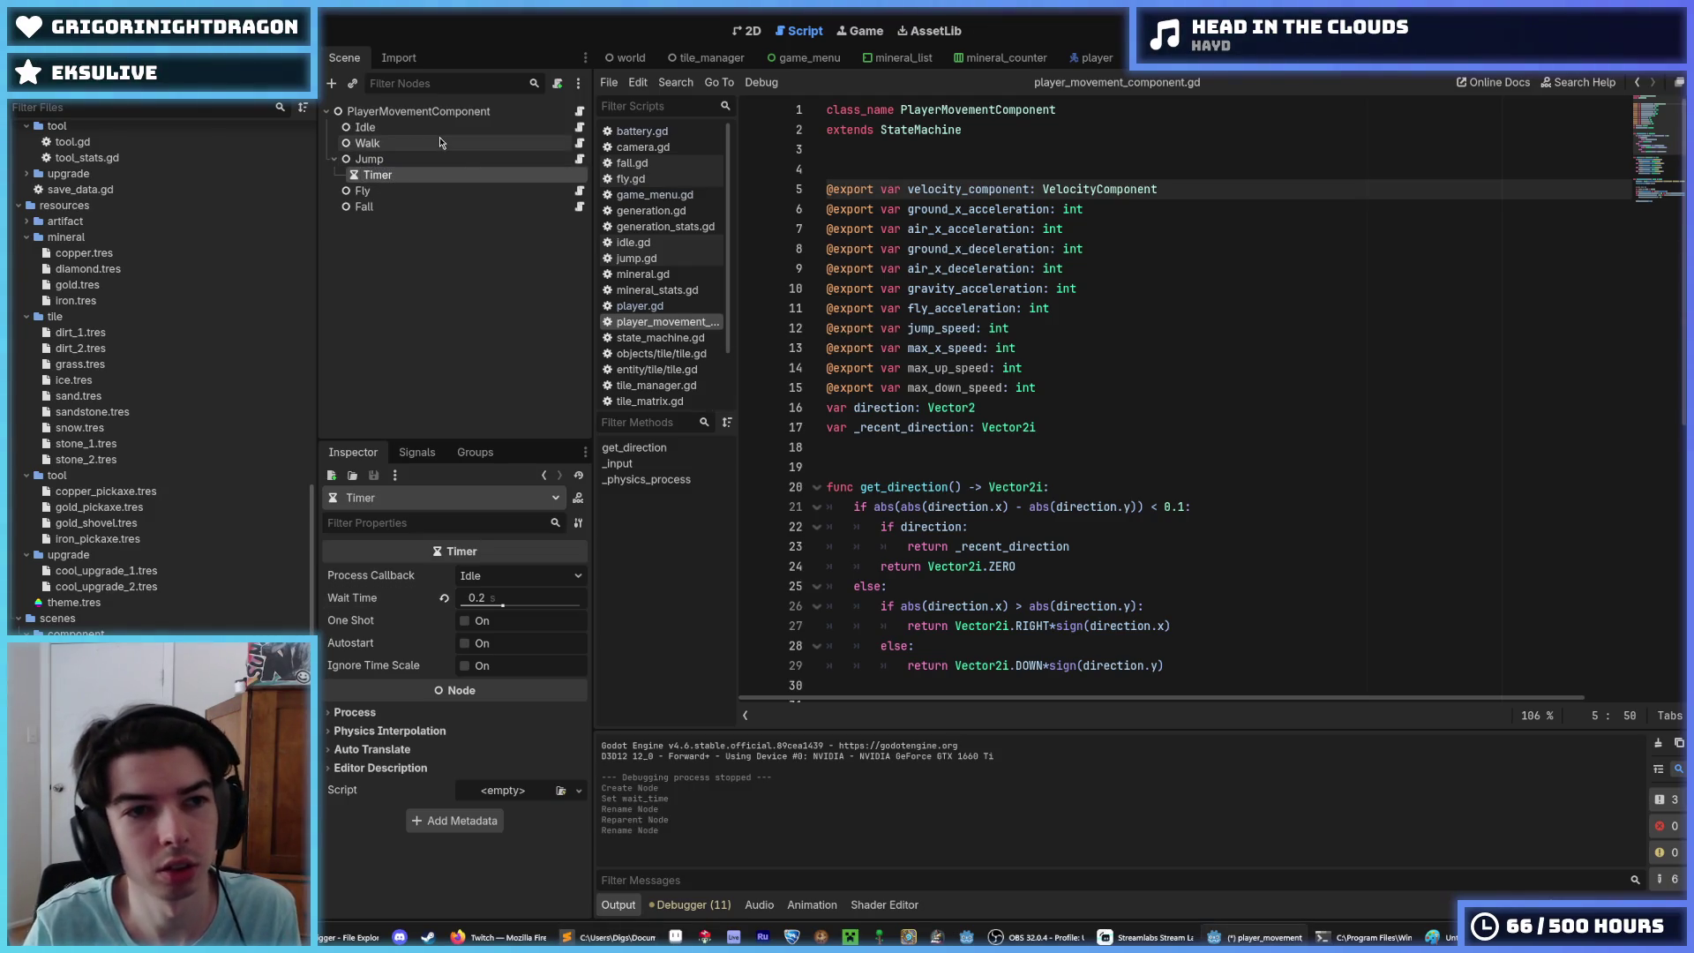
{"action": "left_click", "coordinate": [578, 159]}
{"action": "left_click", "coordinate": [935, 144]}
{"action": "type", "text": "@onready var timer := $Timer"}
{"action": "type", "text": "func enter() -> void: \ttimer.start()   func exit() -> void: \ttimer.stop()"}
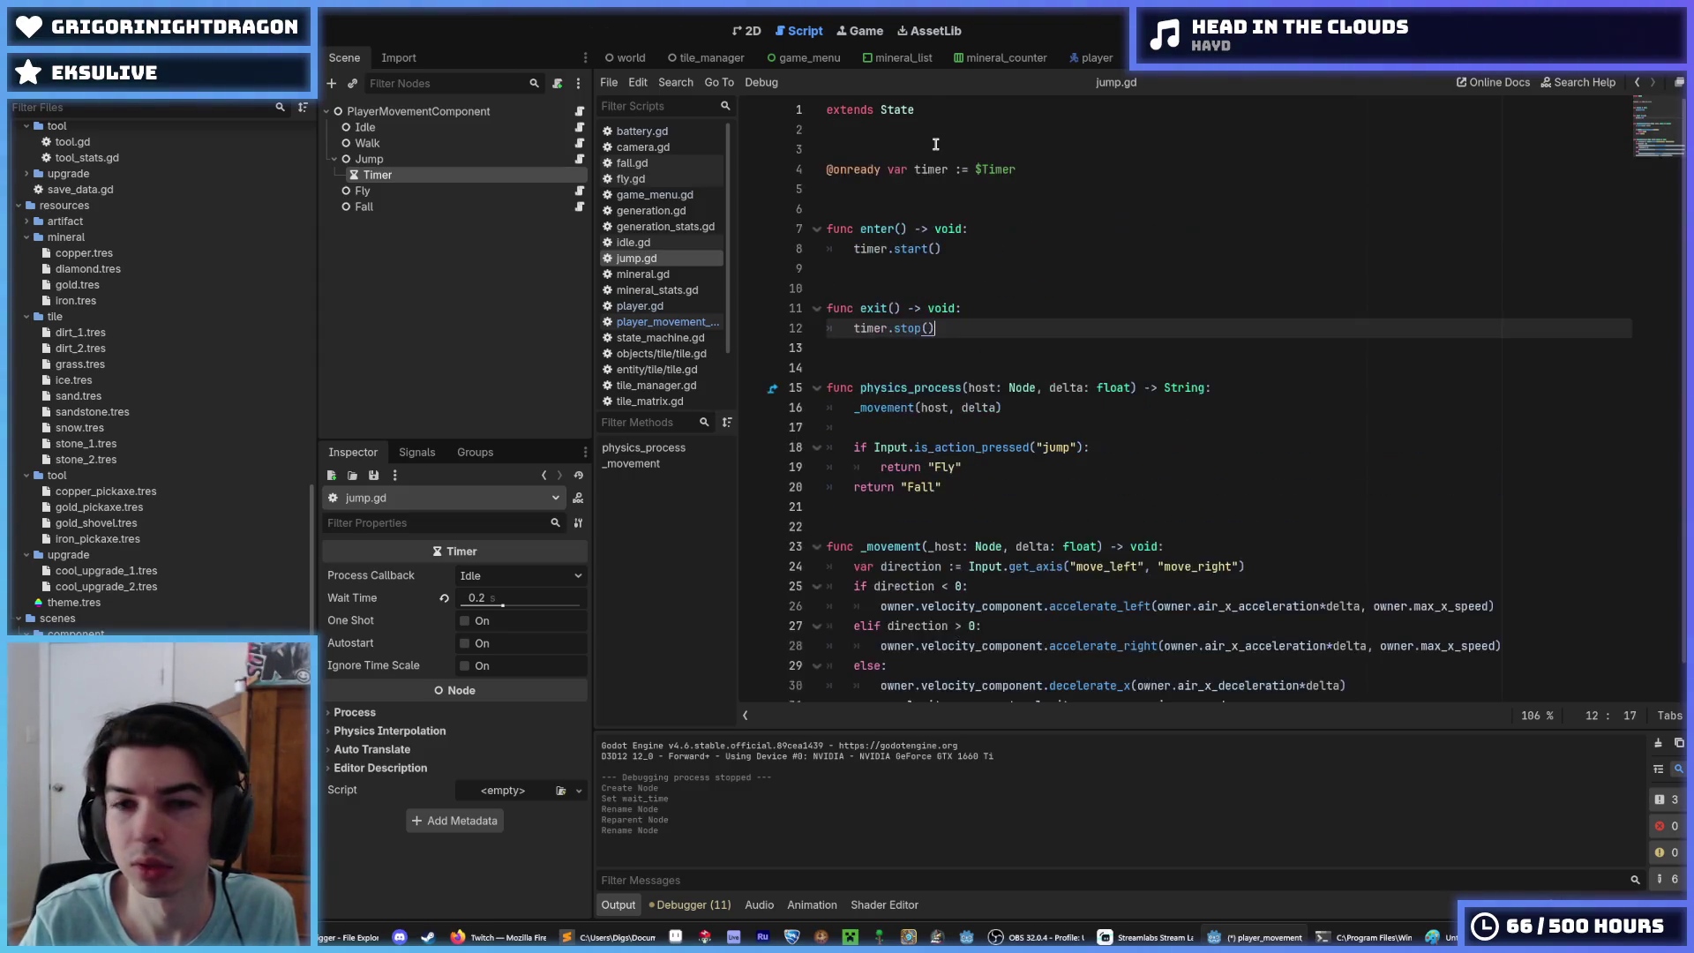
Step: Save jump.gd and review the jump check and Fly/Fall return lines in physics_process
{"action": "left_click", "coordinate": [881, 149]}
{"action": "left_click", "coordinate": [946, 209]}
{"action": "key", "text": "ctrl+s"}
{"action": "scroll", "scroll_direction": "down", "scroll_amount": 3}
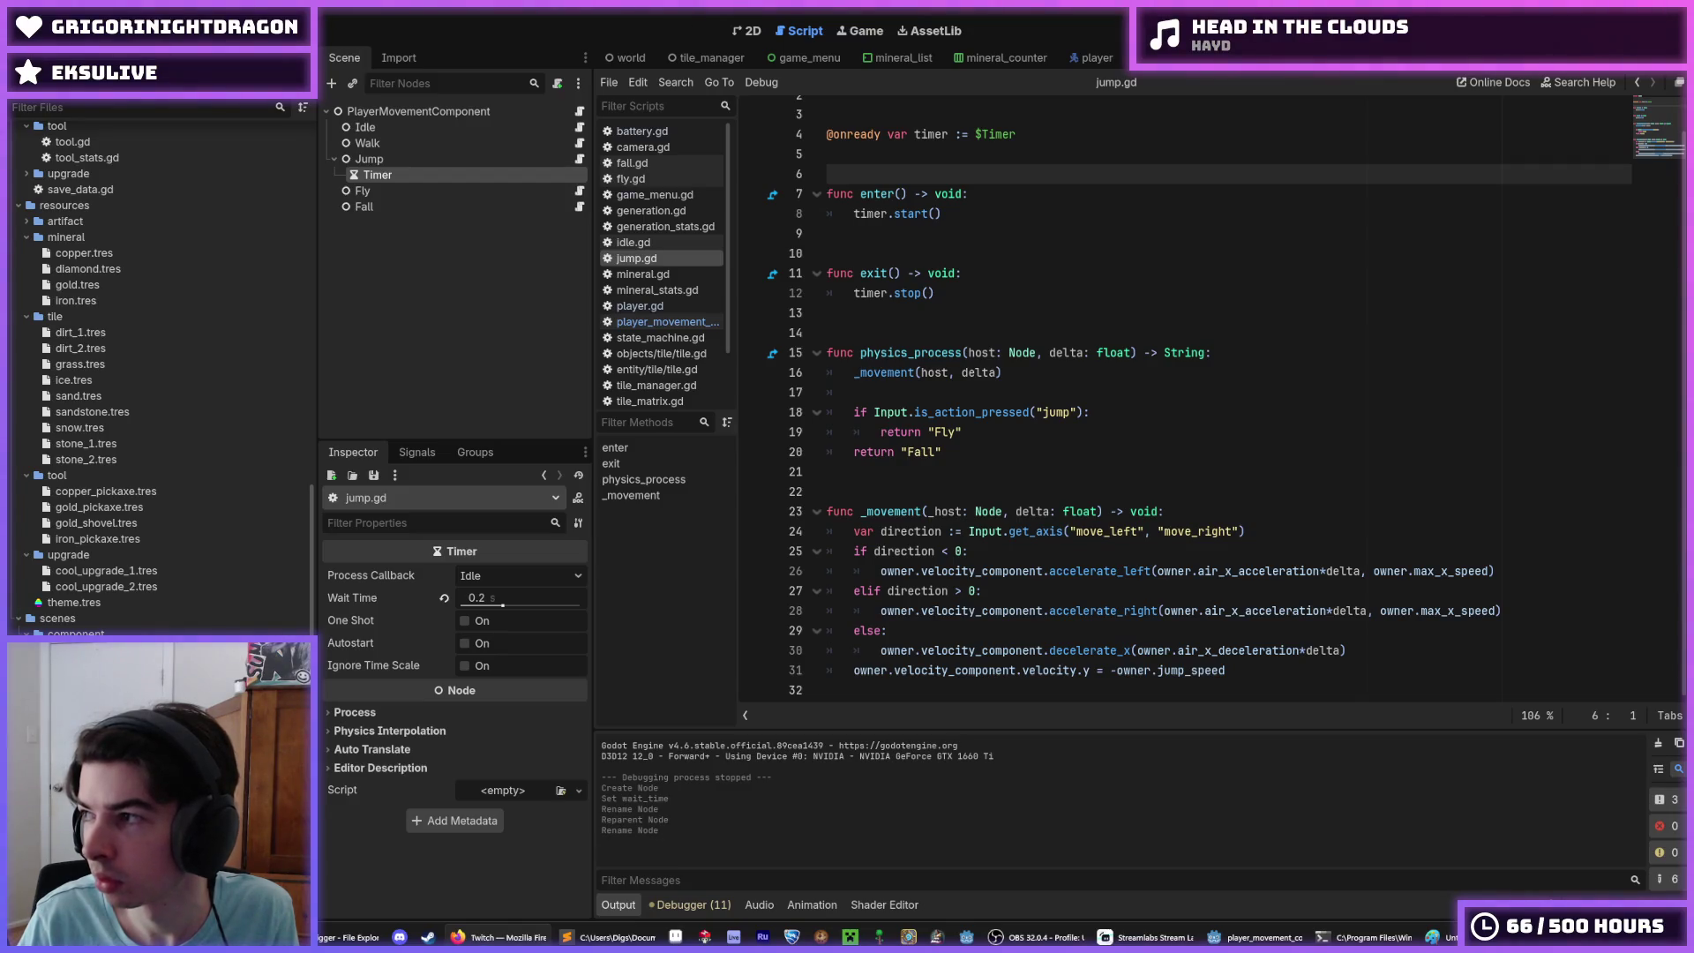
{"action": "left_click", "coordinate": [1270, 410]}
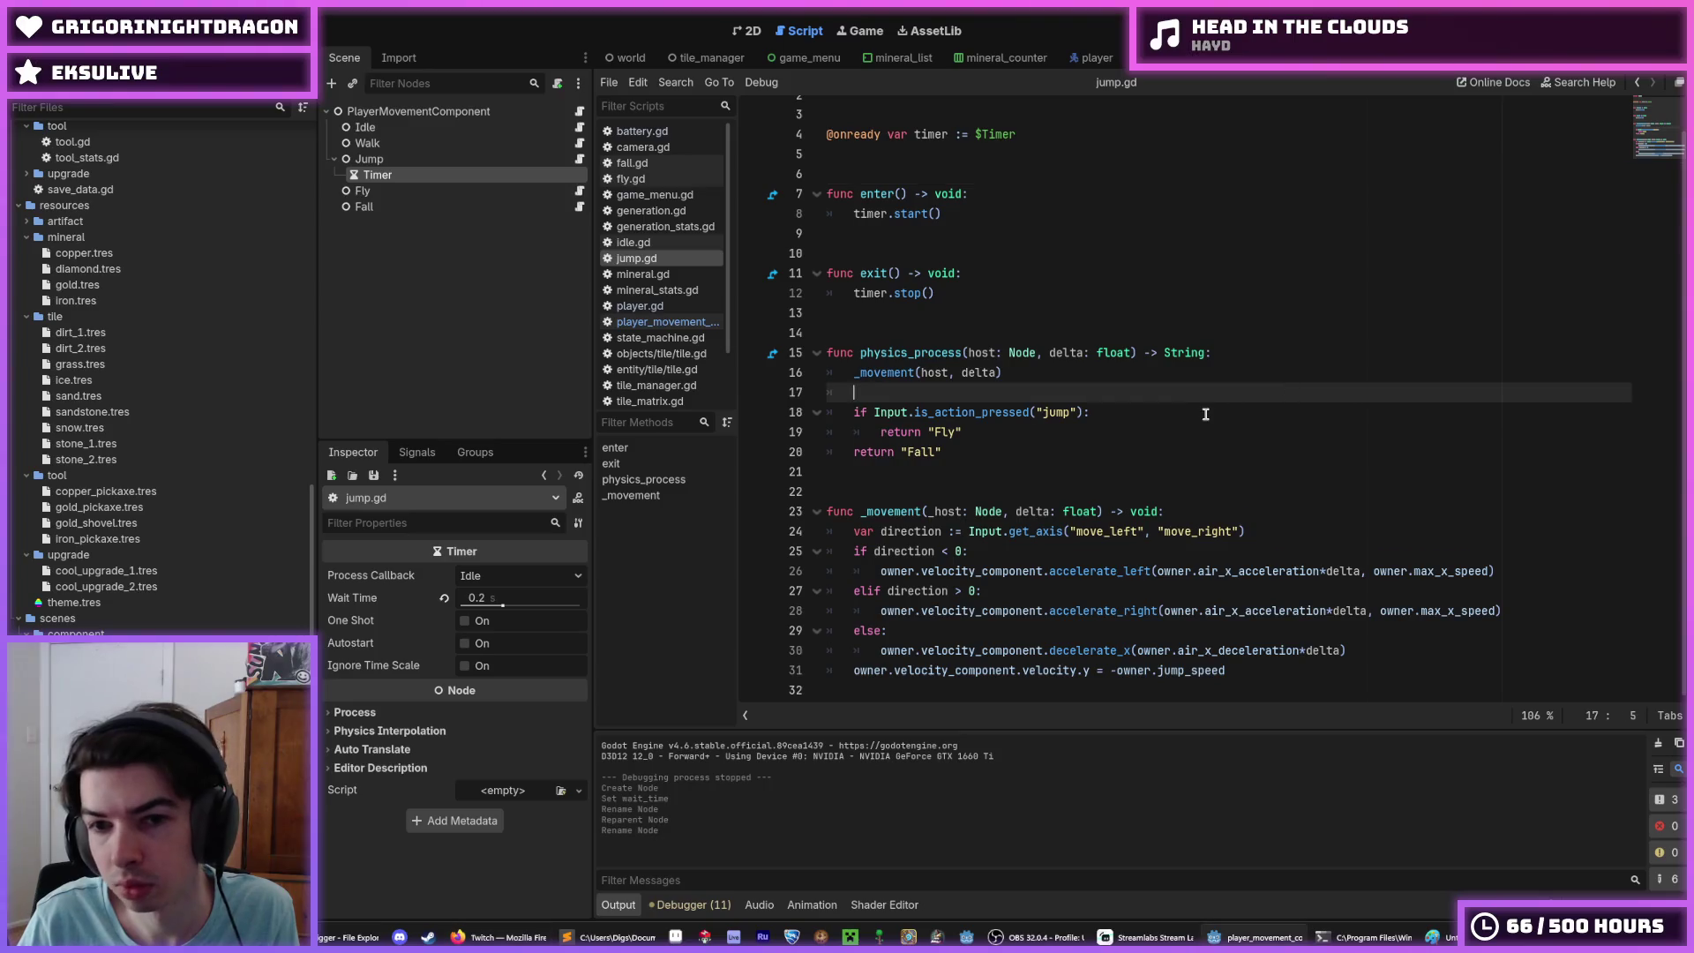
{"action": "left_click", "coordinate": [1158, 427]}
{"action": "left_click", "coordinate": [1161, 412]}
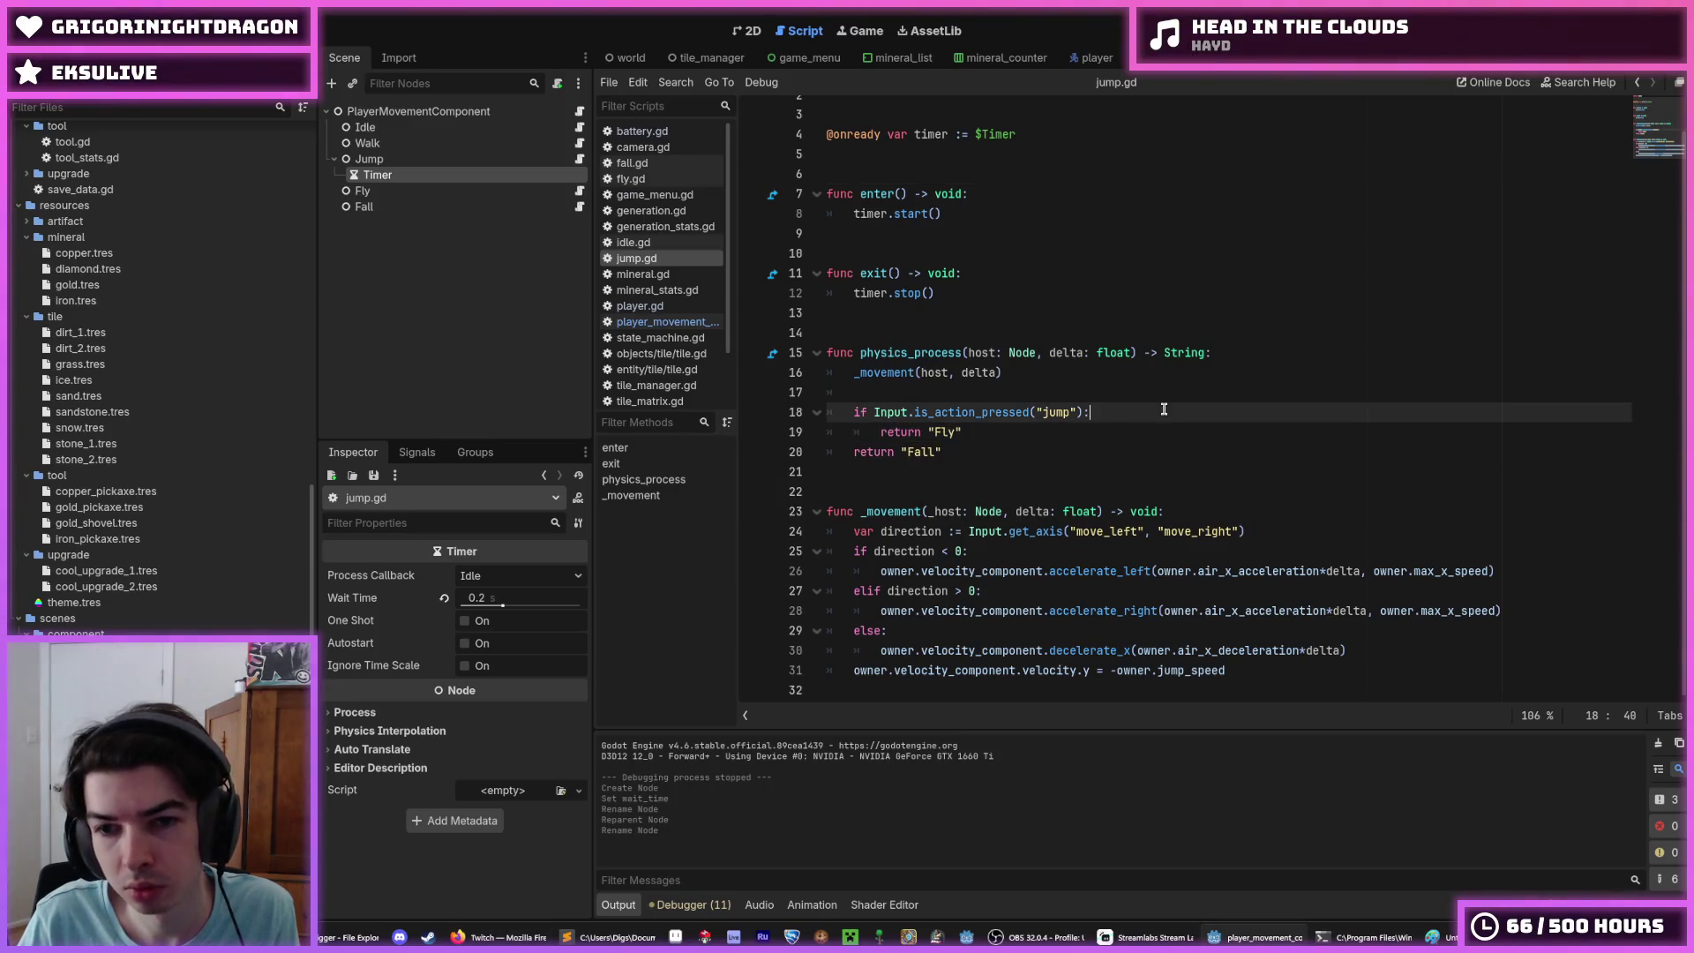
{"action": "left_click", "coordinate": [1094, 428]}
{"action": "left_click", "coordinate": [1141, 408]}
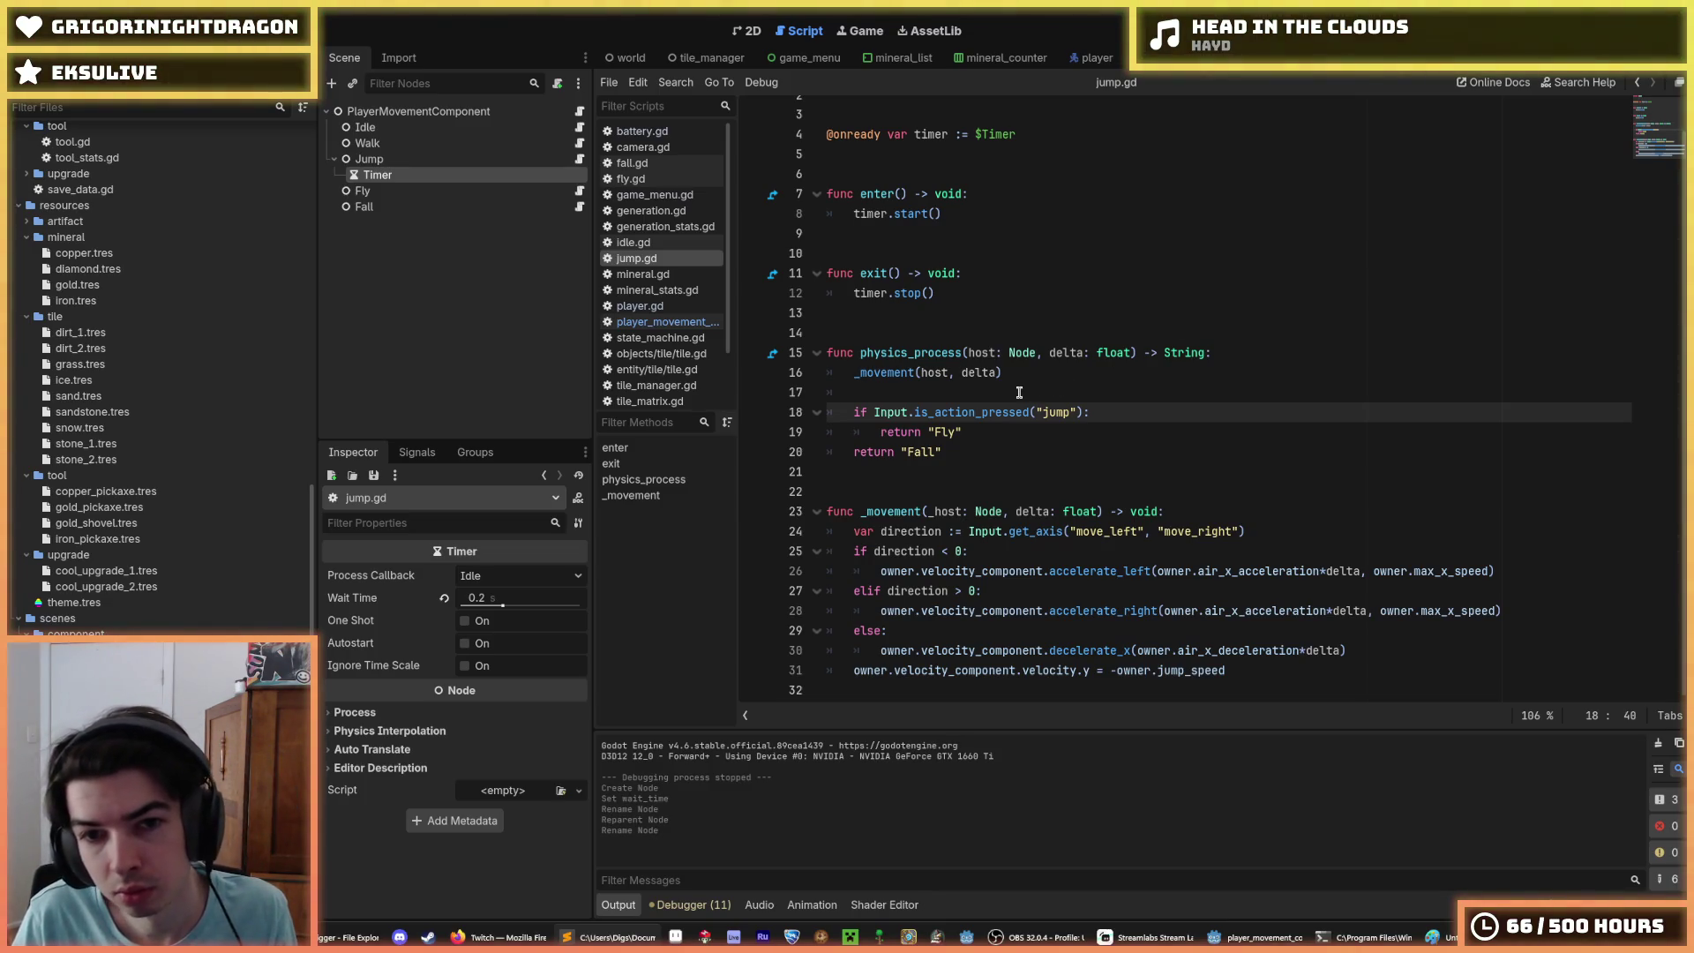
Step: Add a new line 'if timer.is_stopped() or host.is_on_ceiling():' before the Fly/Fall returns
{"action": "left_click", "coordinate": [1019, 390]}
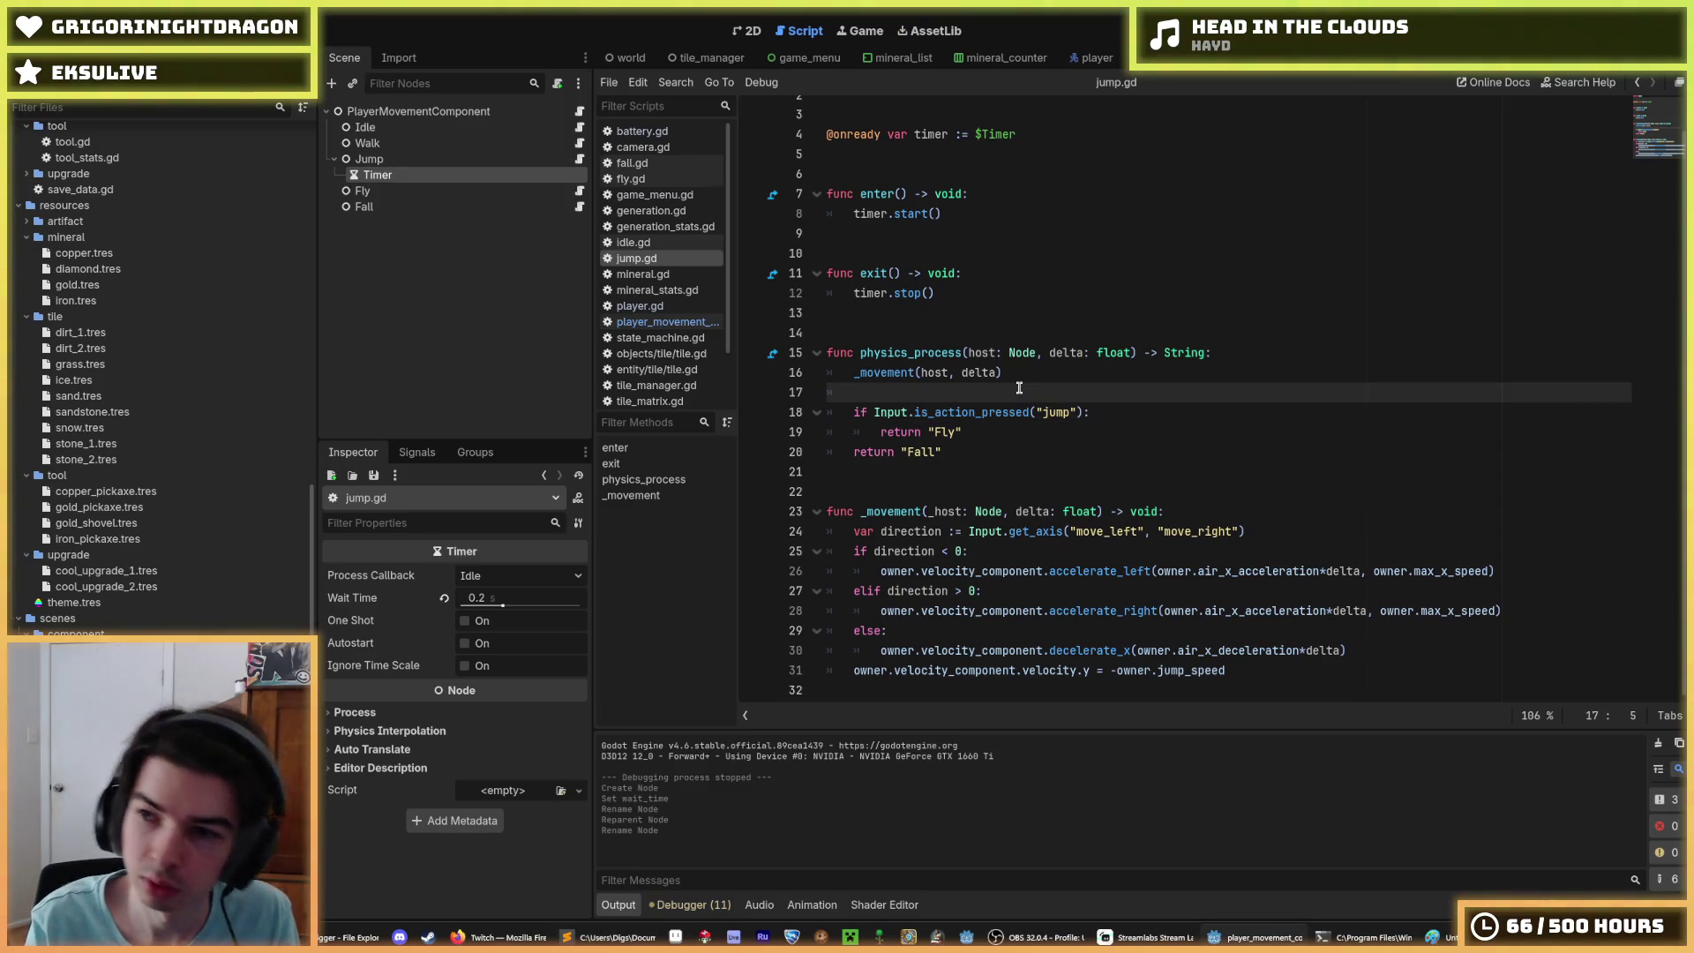
{"action": "key", "text": "Return"}
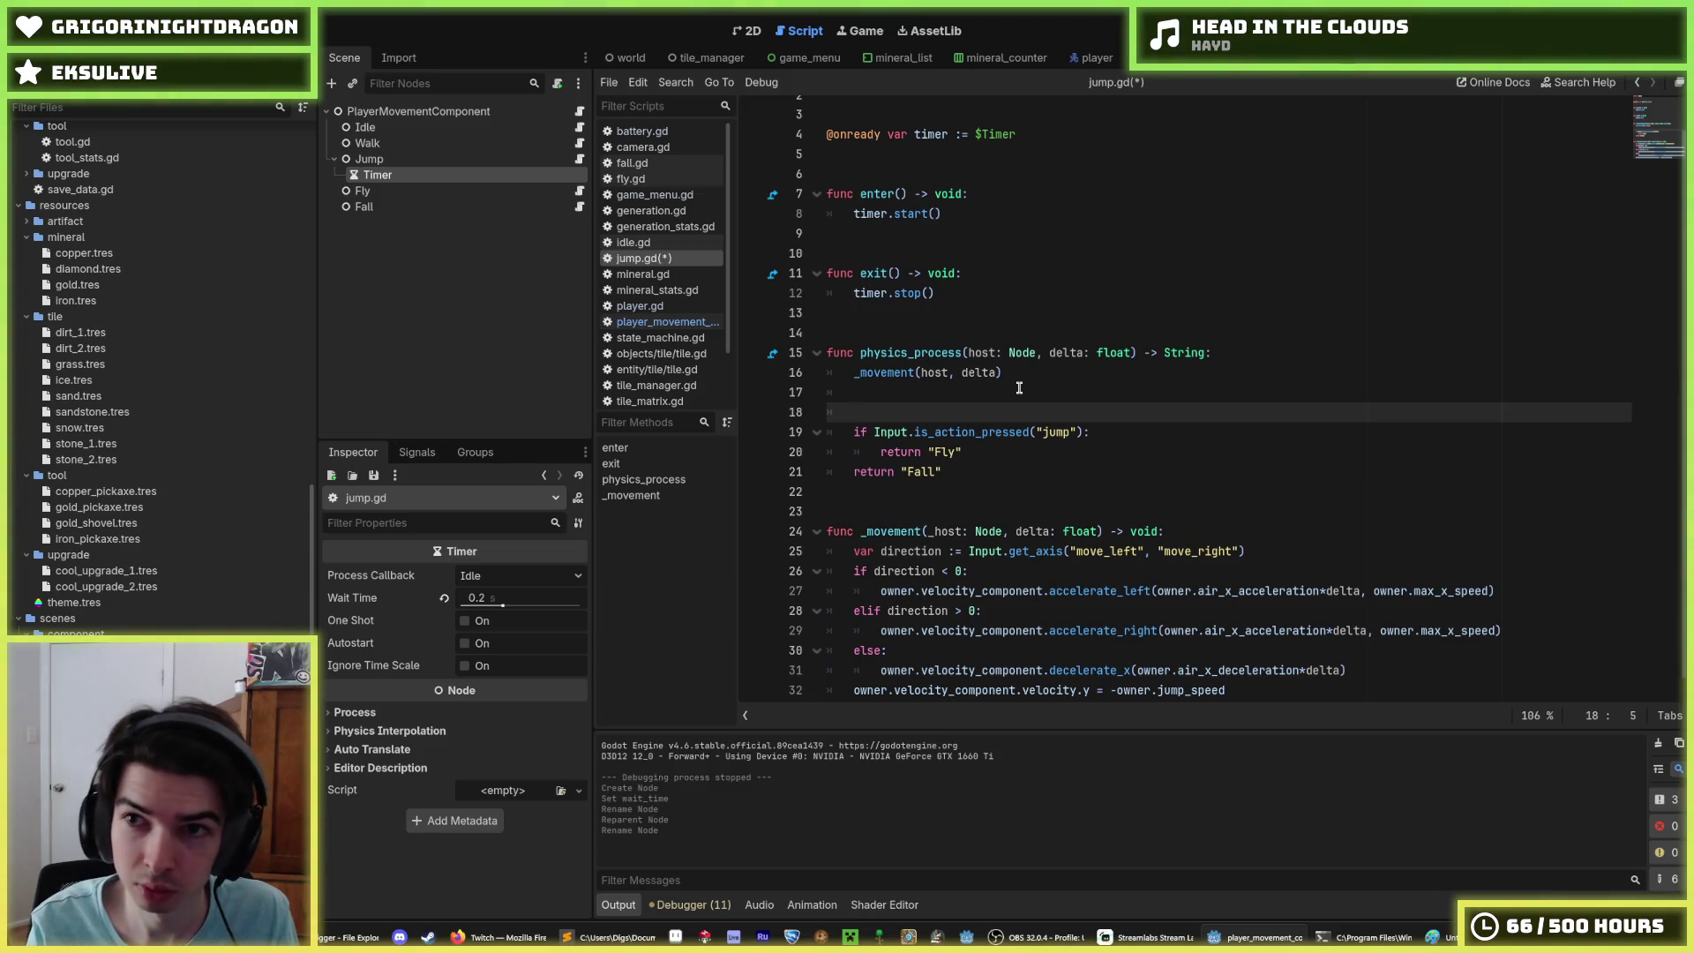
{"action": "type", "text": "timer.is_stopped() or host.is_on_ceiling()"}
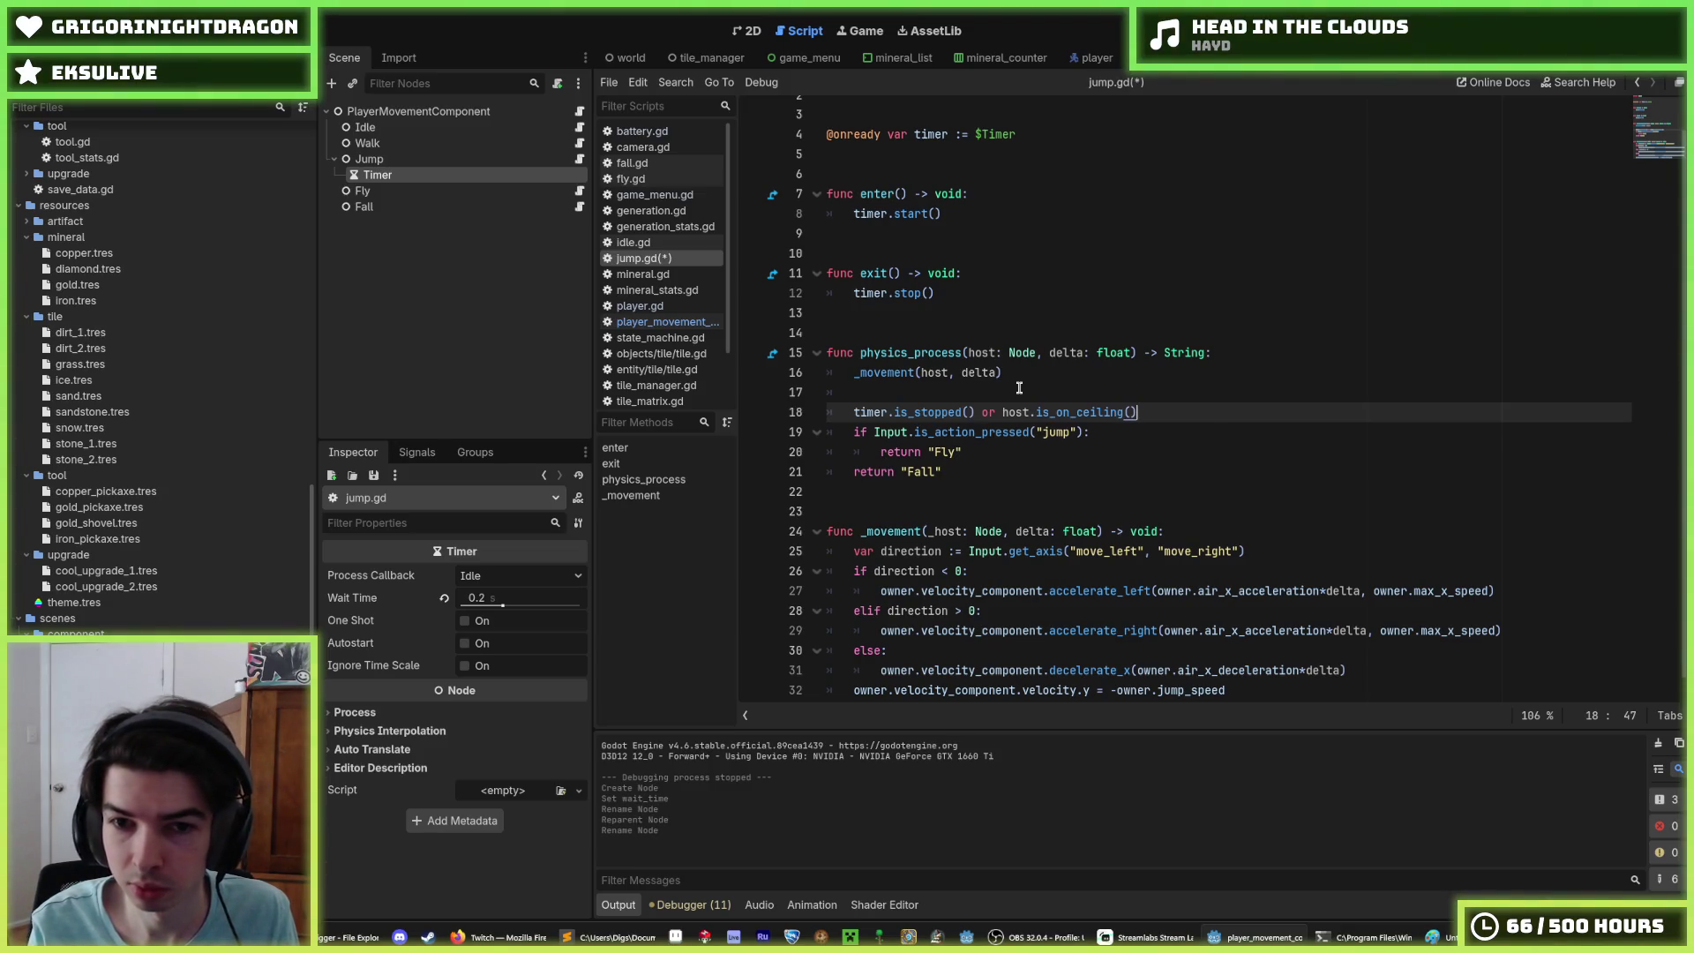
{"action": "key", "text": "Home"}
{"action": "scroll", "scroll_direction": "up", "scroll_amount": 3}
{"action": "type", "text": "if "}
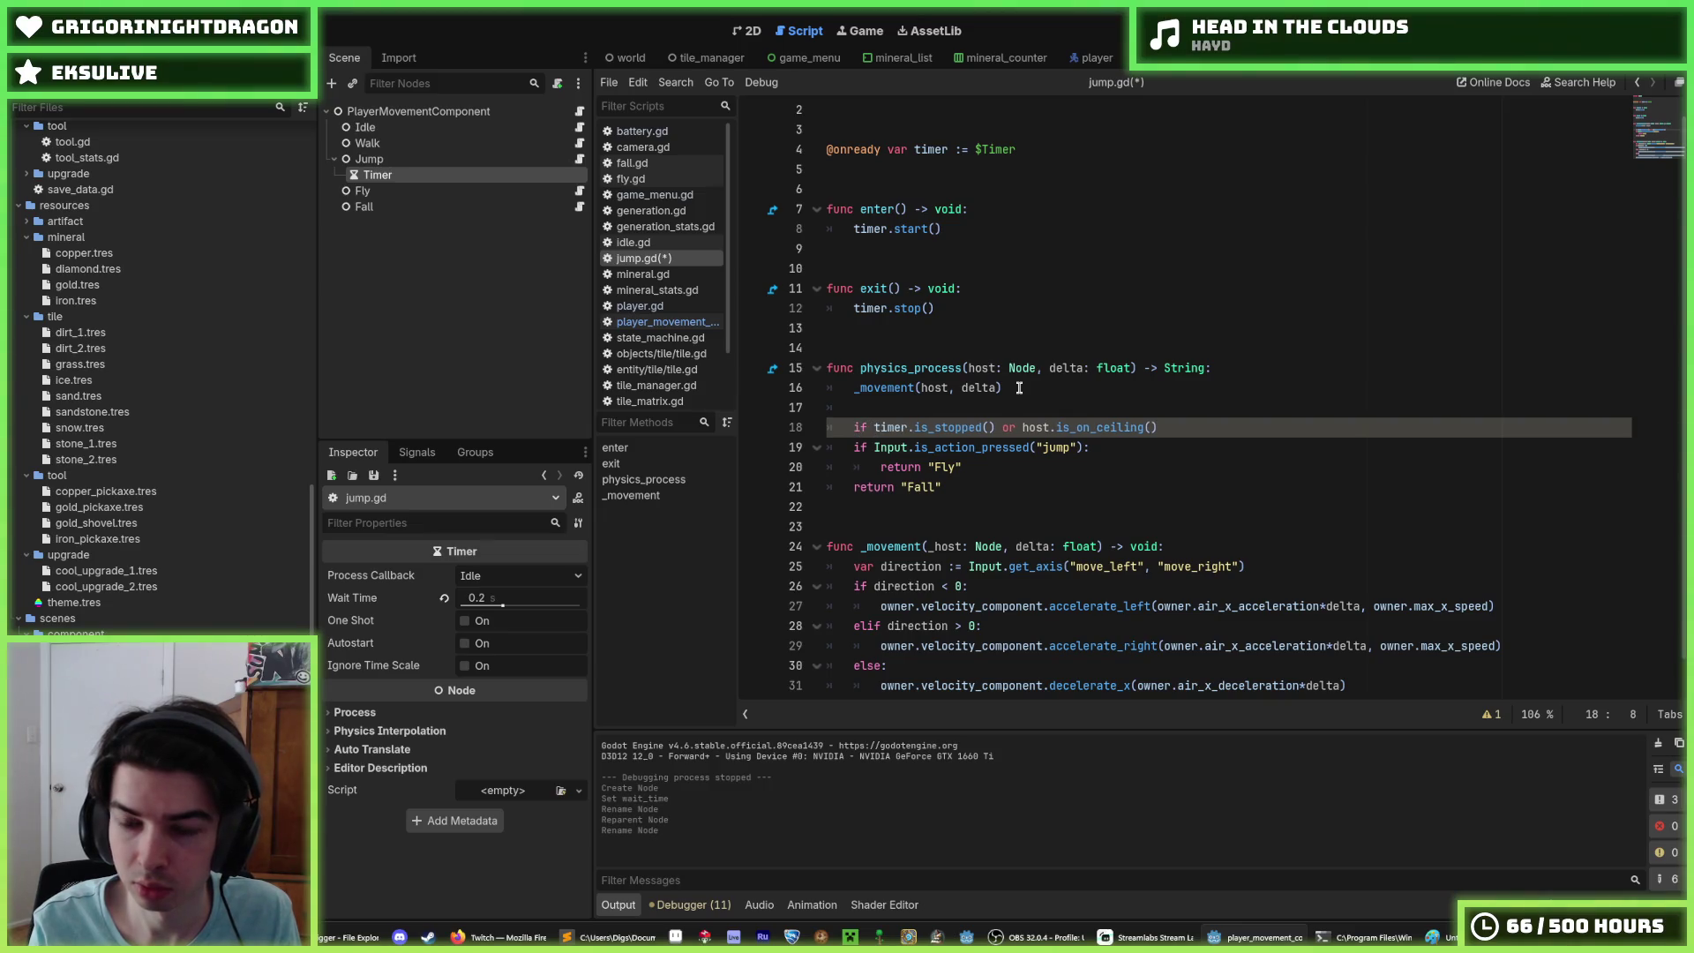
{"action": "type", "text": ":"}
Step: Indent the Fly and Fall returns under the new if, followed by return ""
{"action": "key", "text": "Down"}
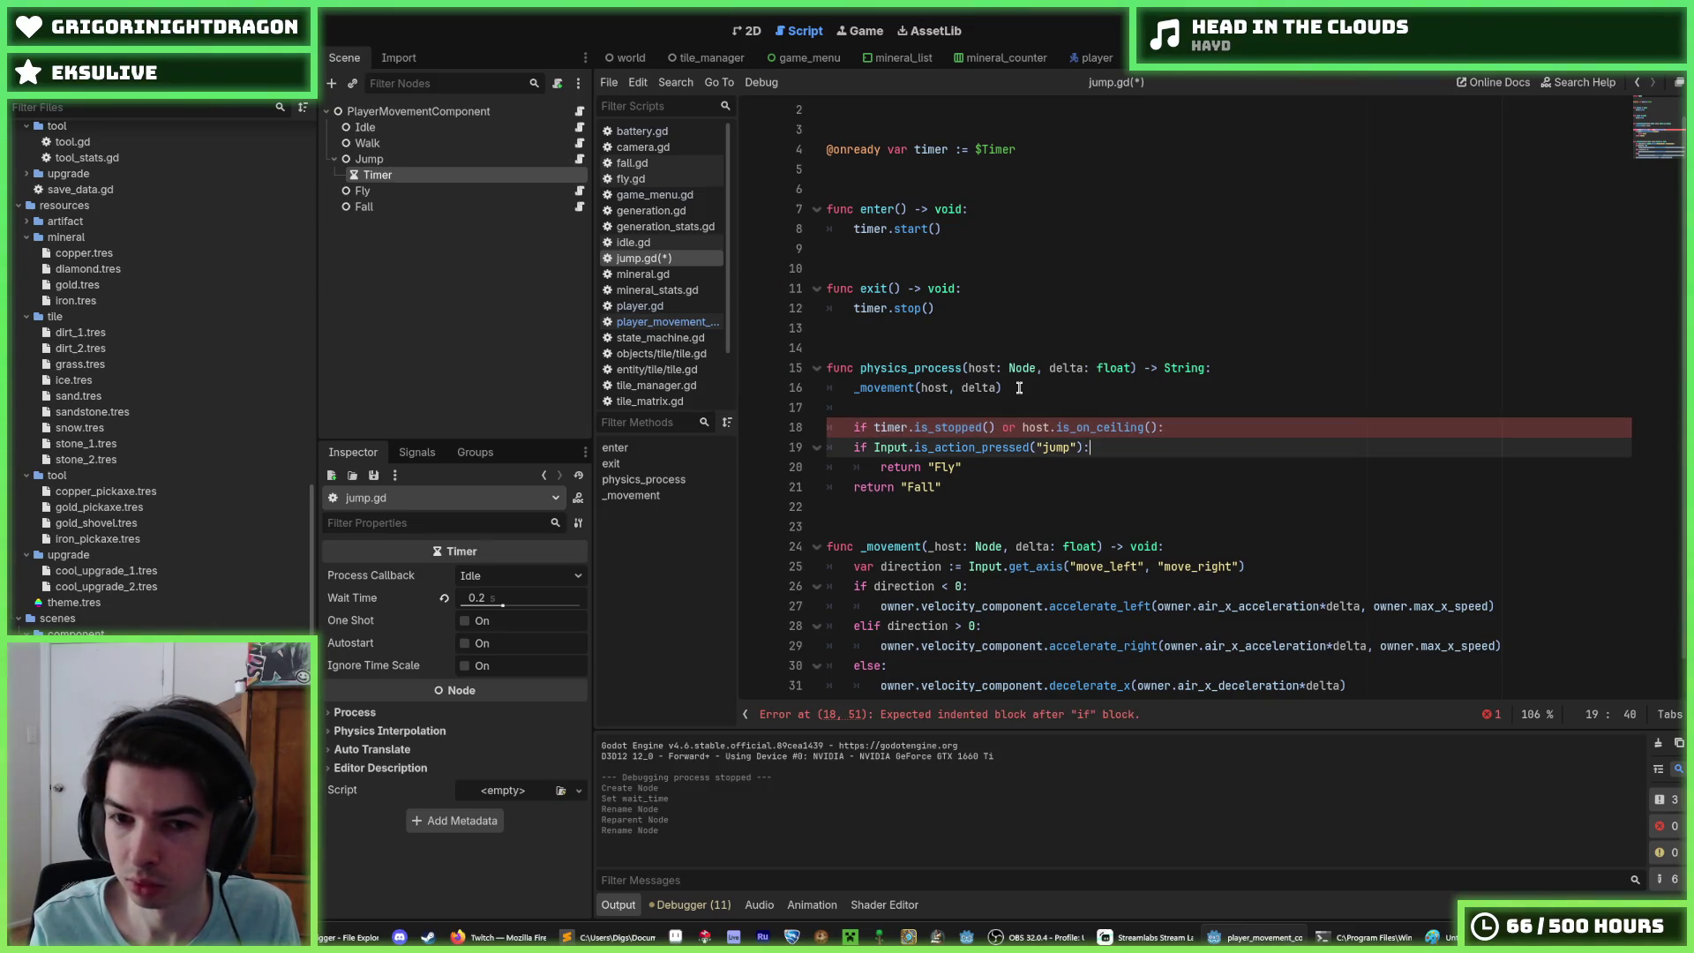
{"action": "key", "text": "shift+Down"}
{"action": "key", "text": "shift+Down"}
{"action": "key", "text": "Tab"}
{"action": "key", "text": "End"}
{"action": "key", "text": "Return"}
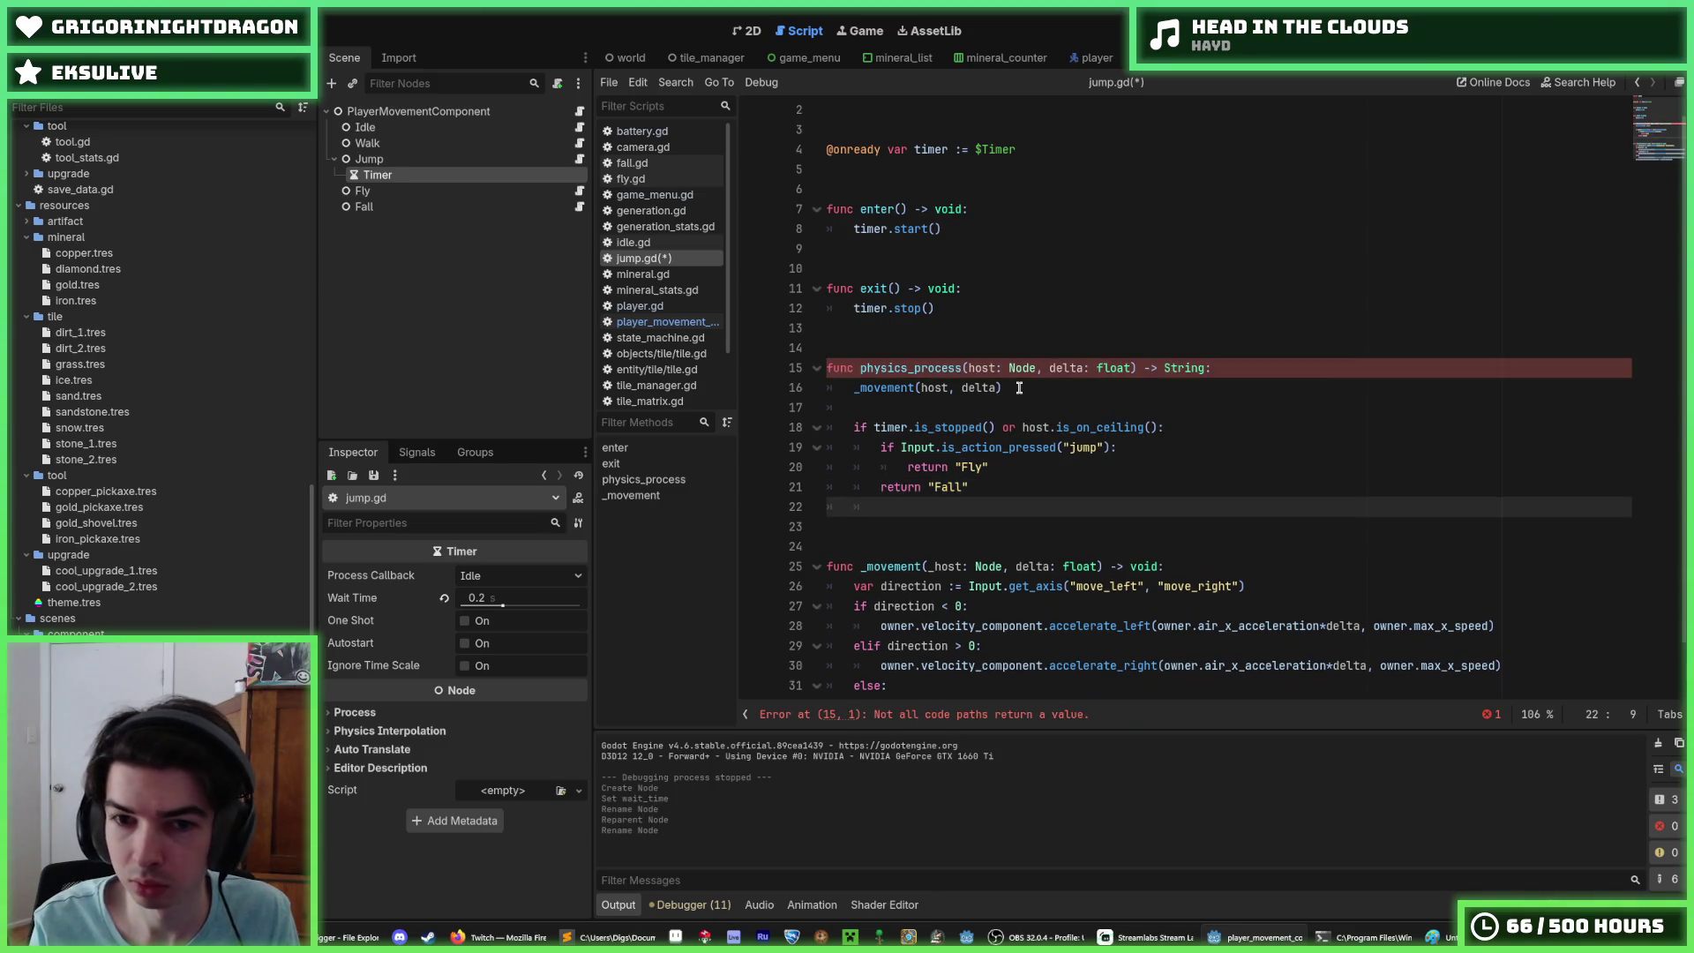
{"action": "type", "text": "return \""}
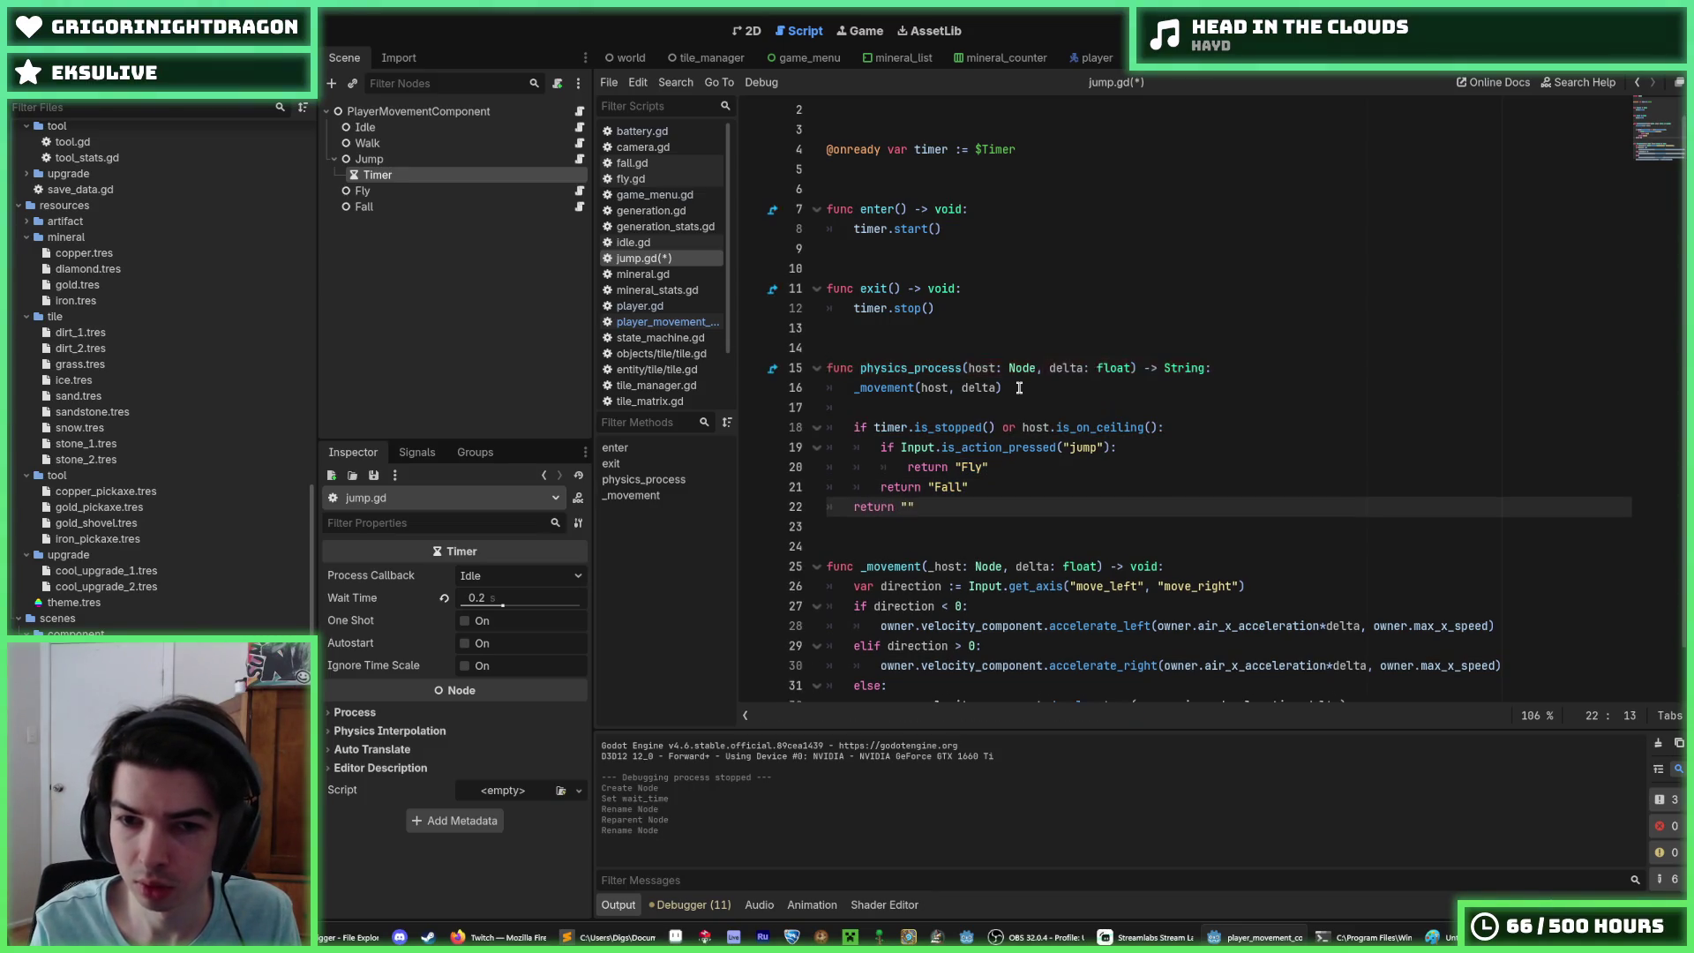
{"action": "key", "text": "Up"}
{"action": "key", "text": "Up"}
{"action": "key", "text": "Up"}
{"action": "key", "text": "End"}
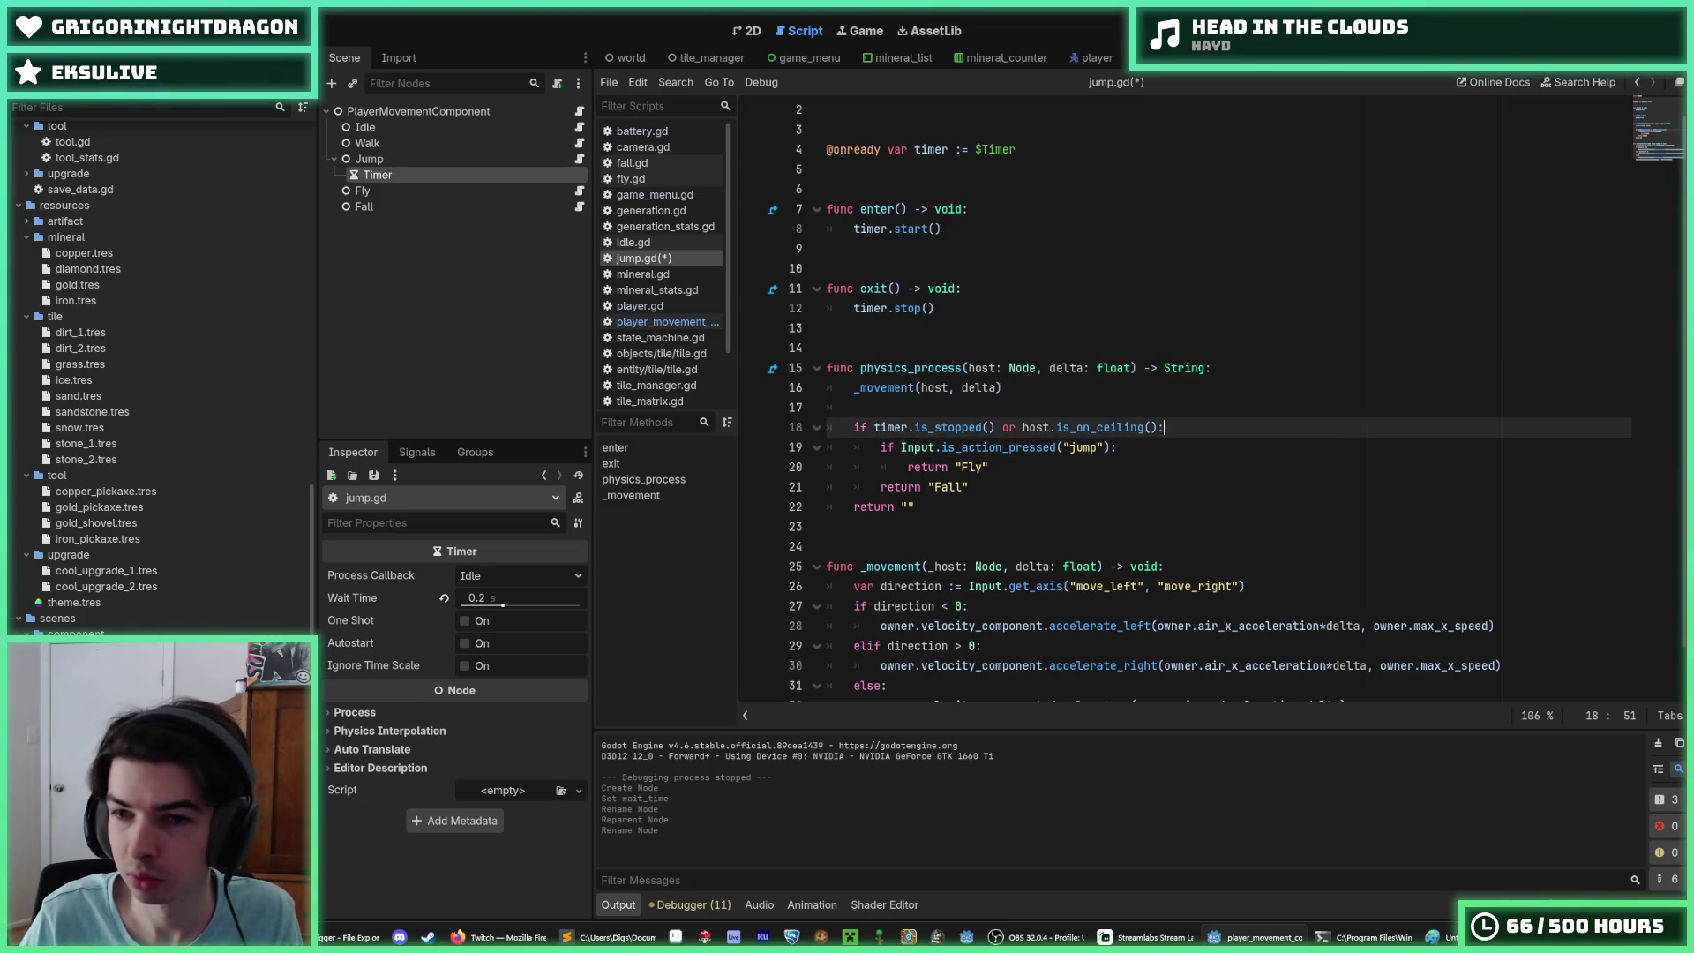
Step: Prepend the pasted jump-released check with 'or' to the if condition and save jump.gd
{"action": "key", "text": "alt+Tab"}
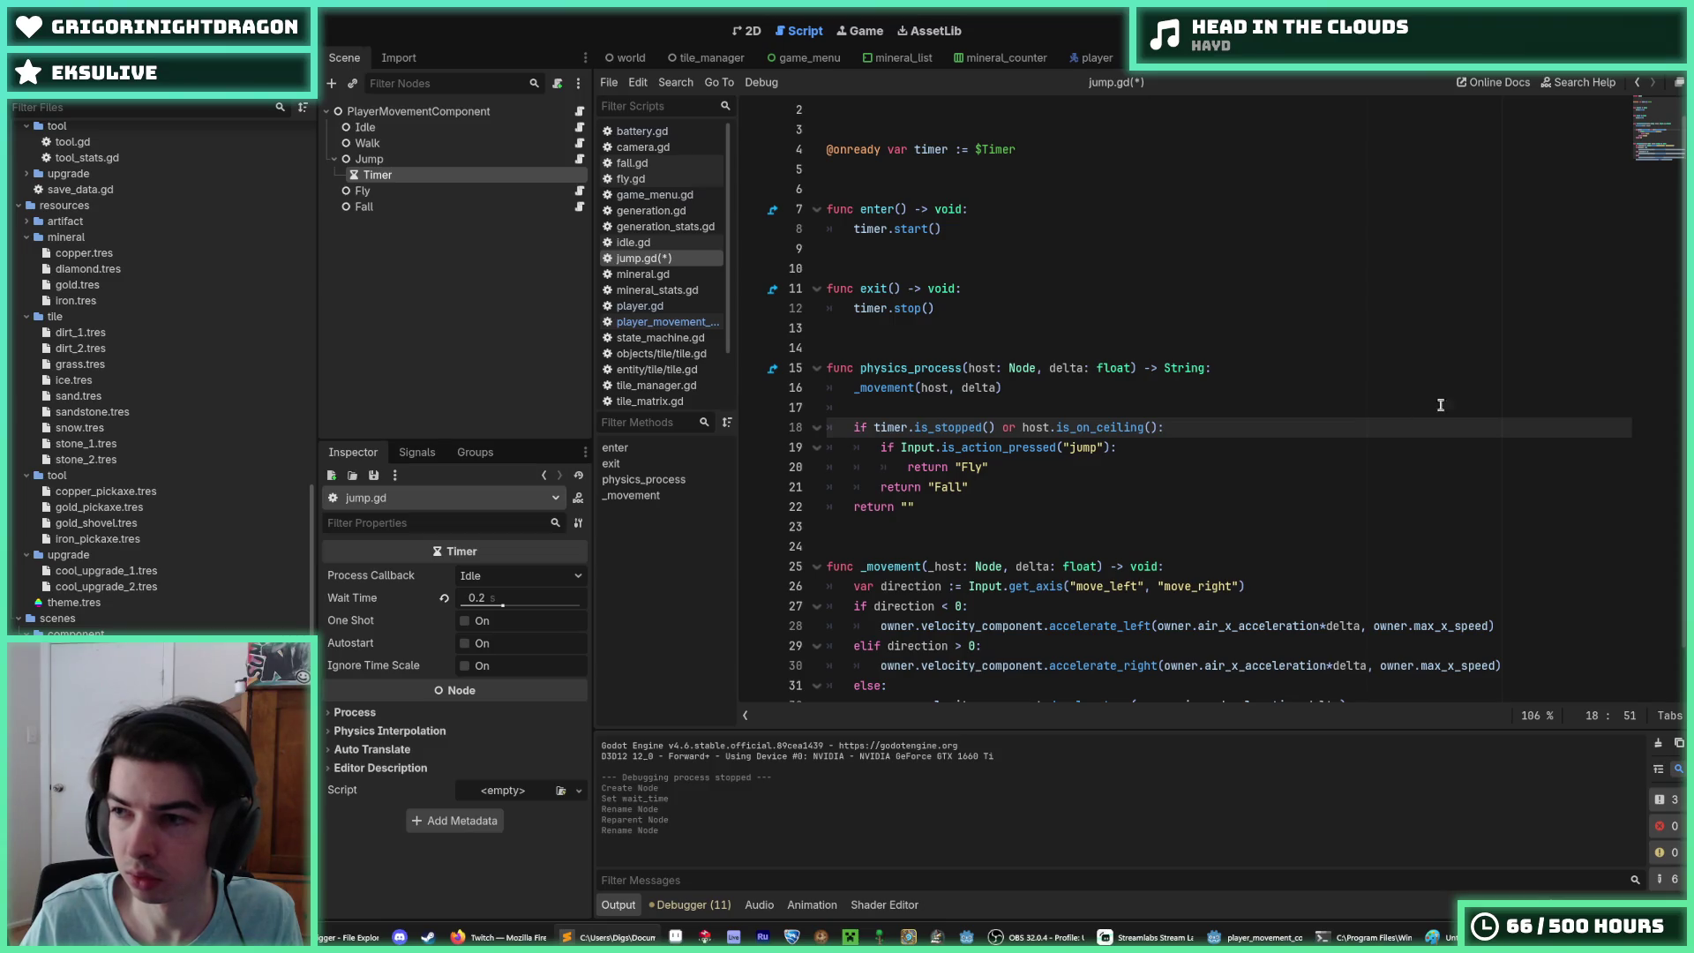
{"action": "left_click", "coordinate": [874, 427]}
{"action": "type", "text": "not Input.is_action_pressed(\"jump\")"}
{"action": "type", "text": "or"}
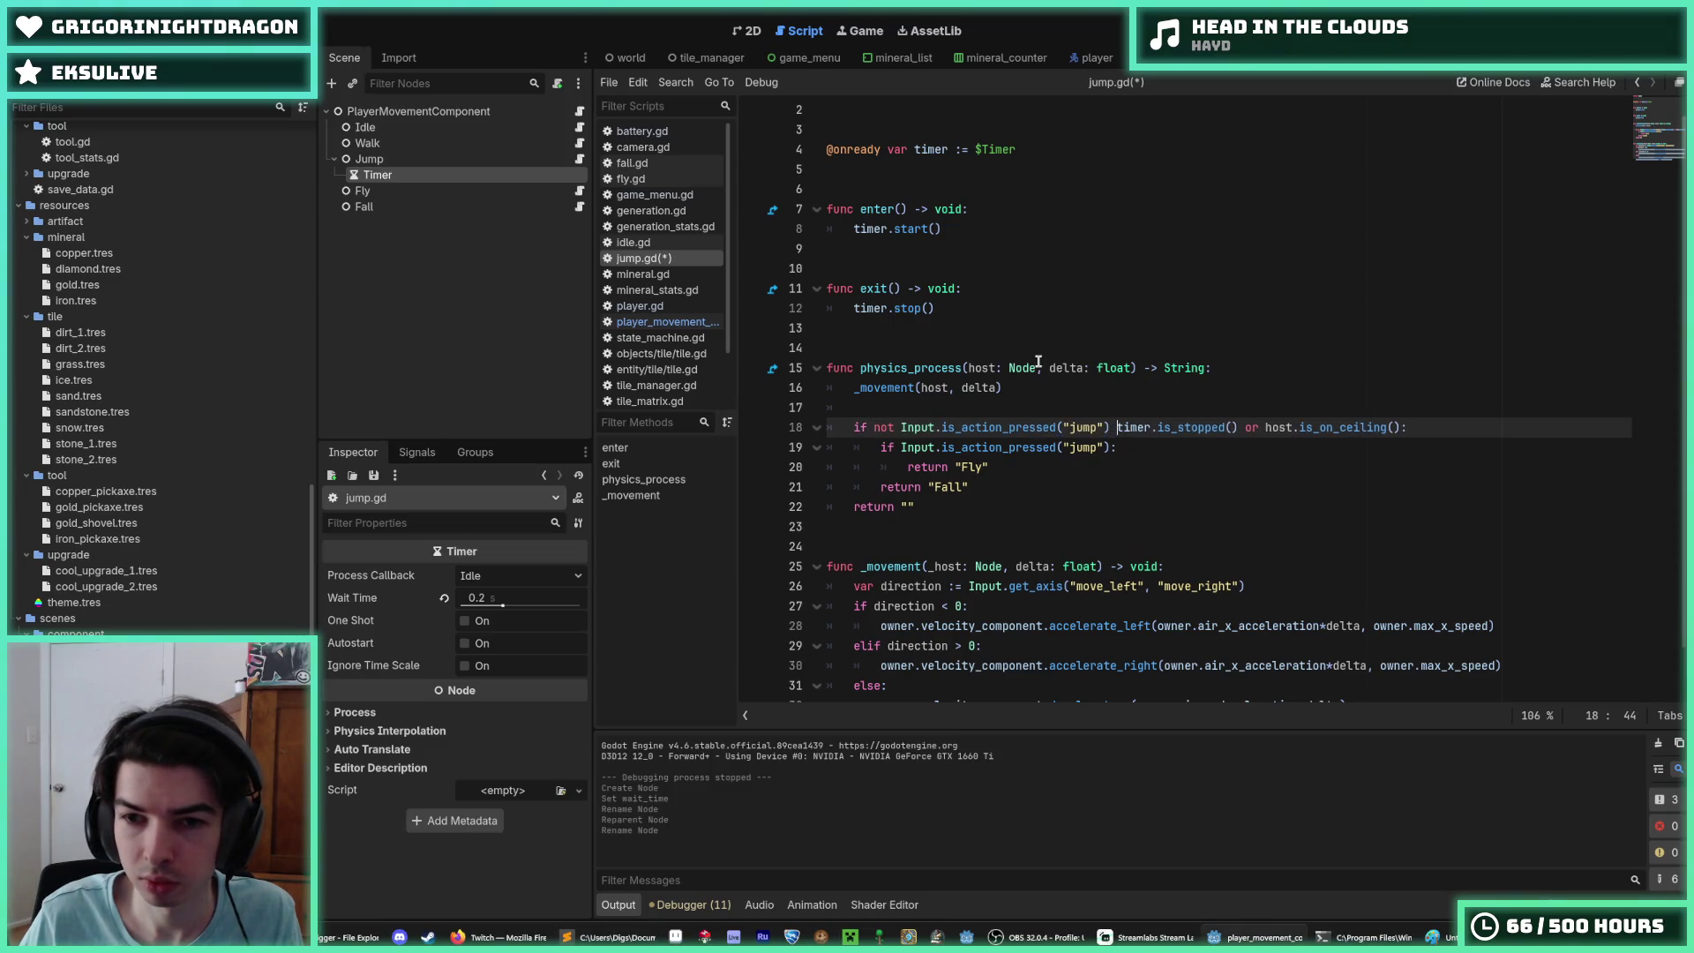
{"action": "key", "text": "ctrl+s"}
{"action": "key", "text": "Right"}
{"action": "key", "text": "Right"}
{"action": "key", "text": "Right"}
Step: Recheck the new condition lines and run the game with F5 to playtest
{"action": "left_click", "coordinate": [1109, 427]}
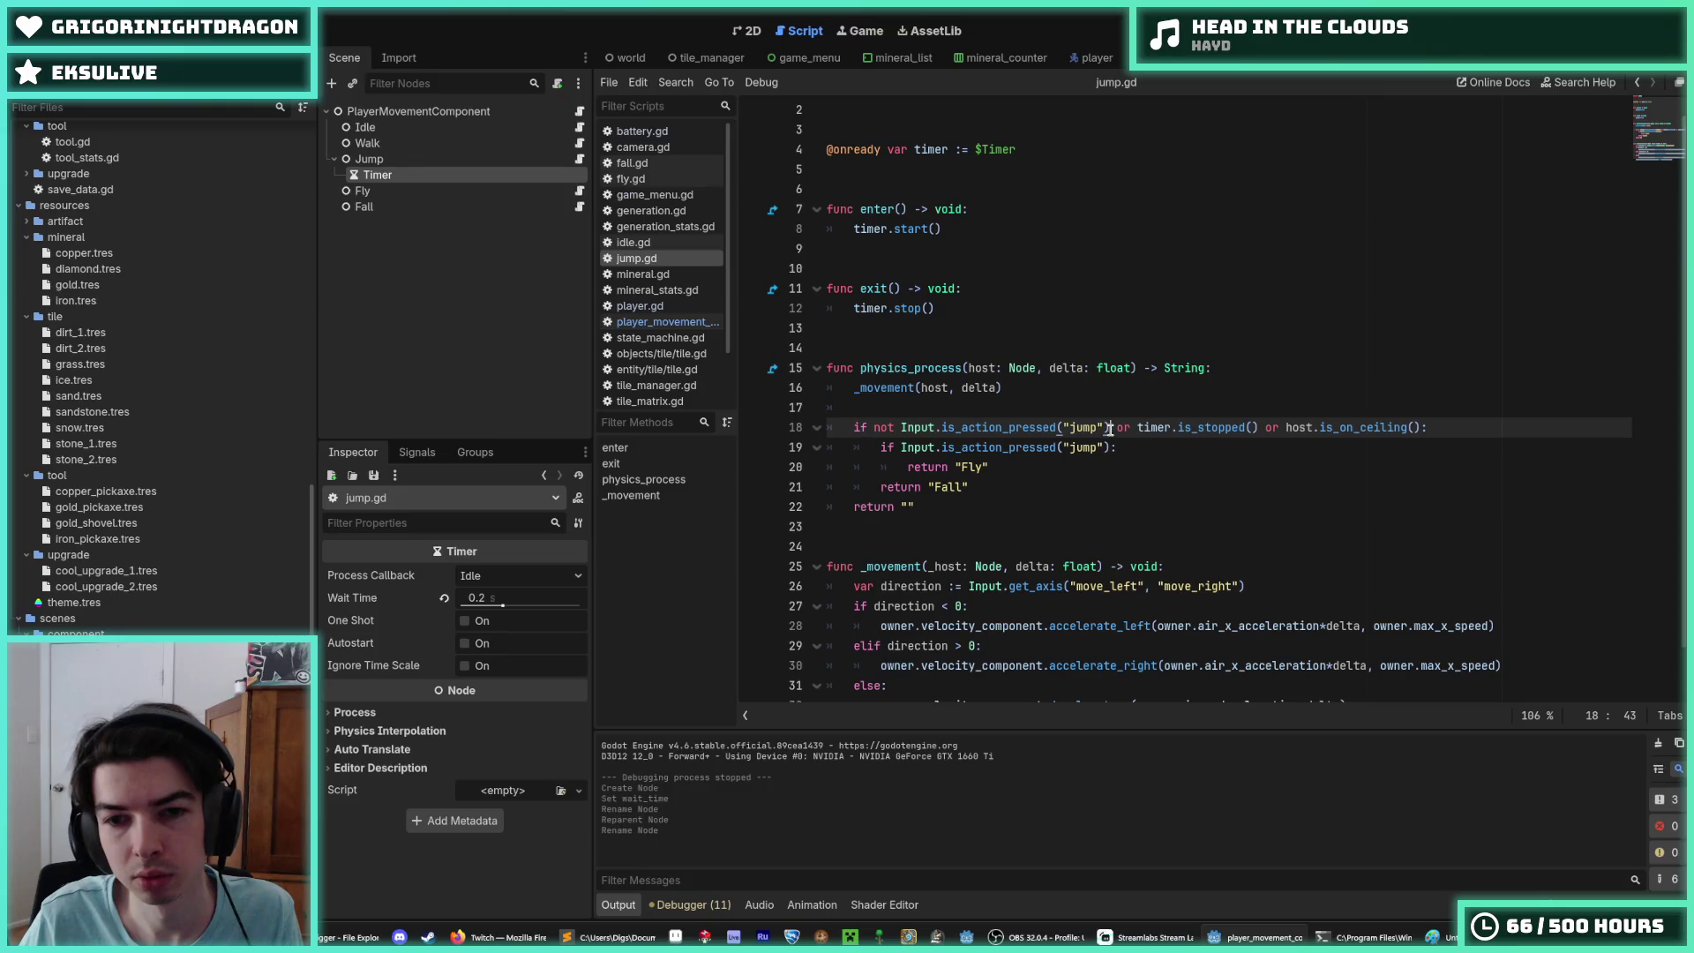
{"action": "key", "text": "F5"}
{"action": "left_click", "coordinate": [1158, 448]}
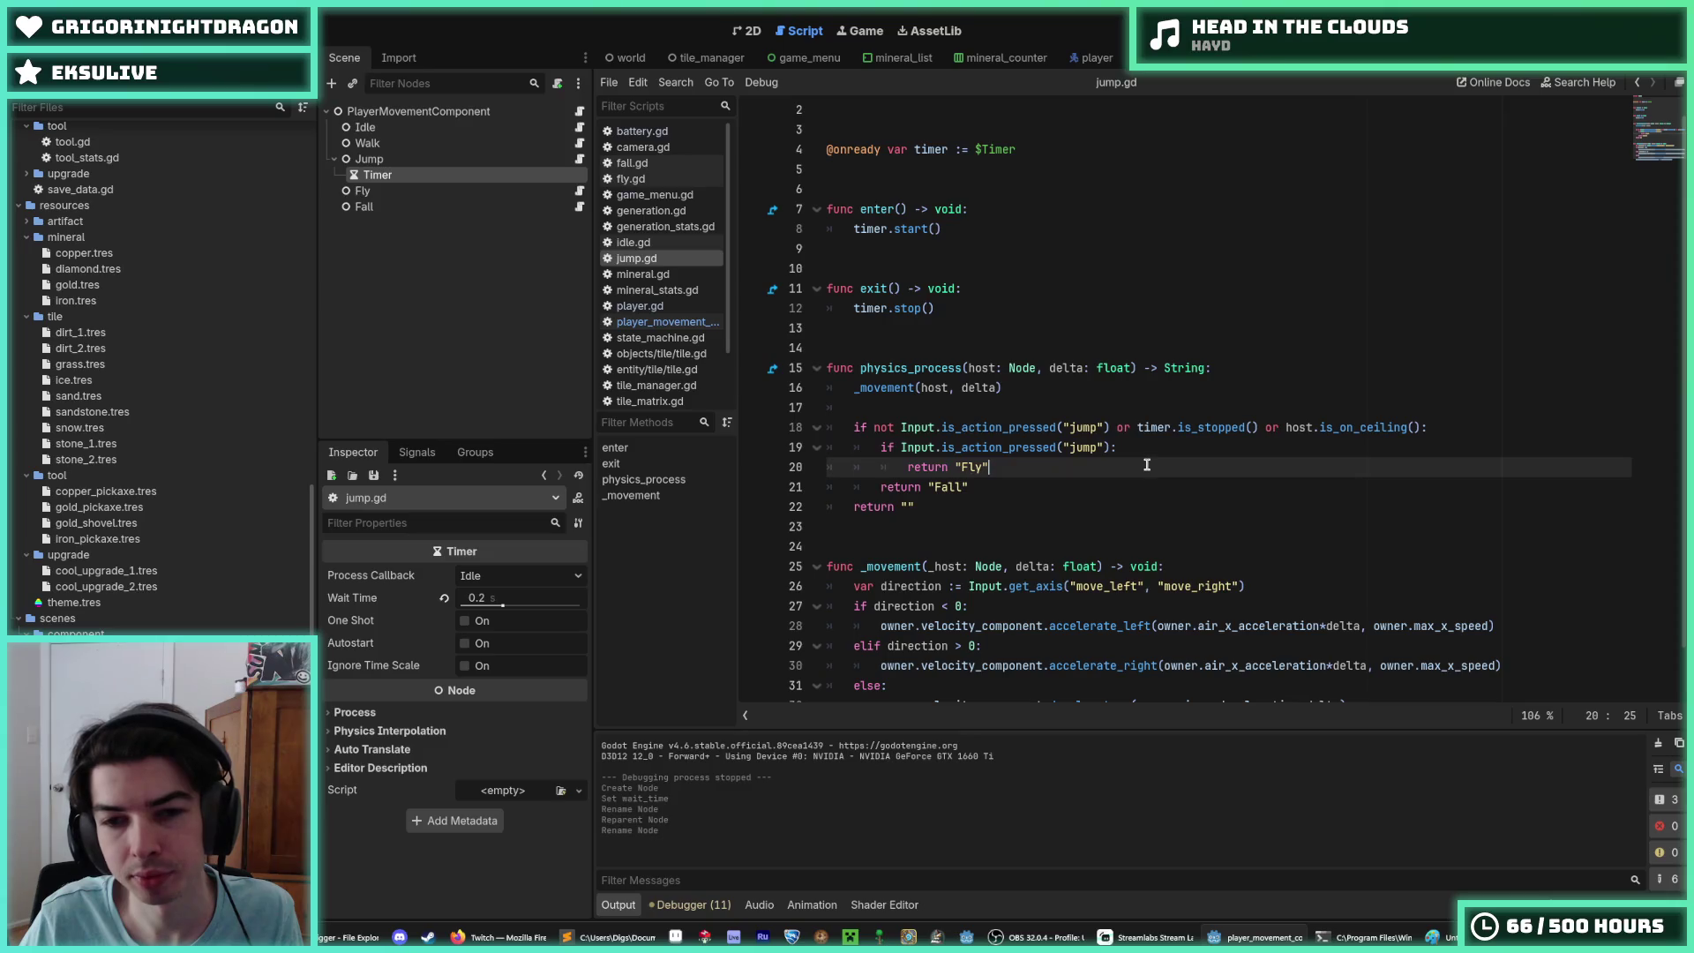
{"action": "left_click", "coordinate": [1136, 465]}
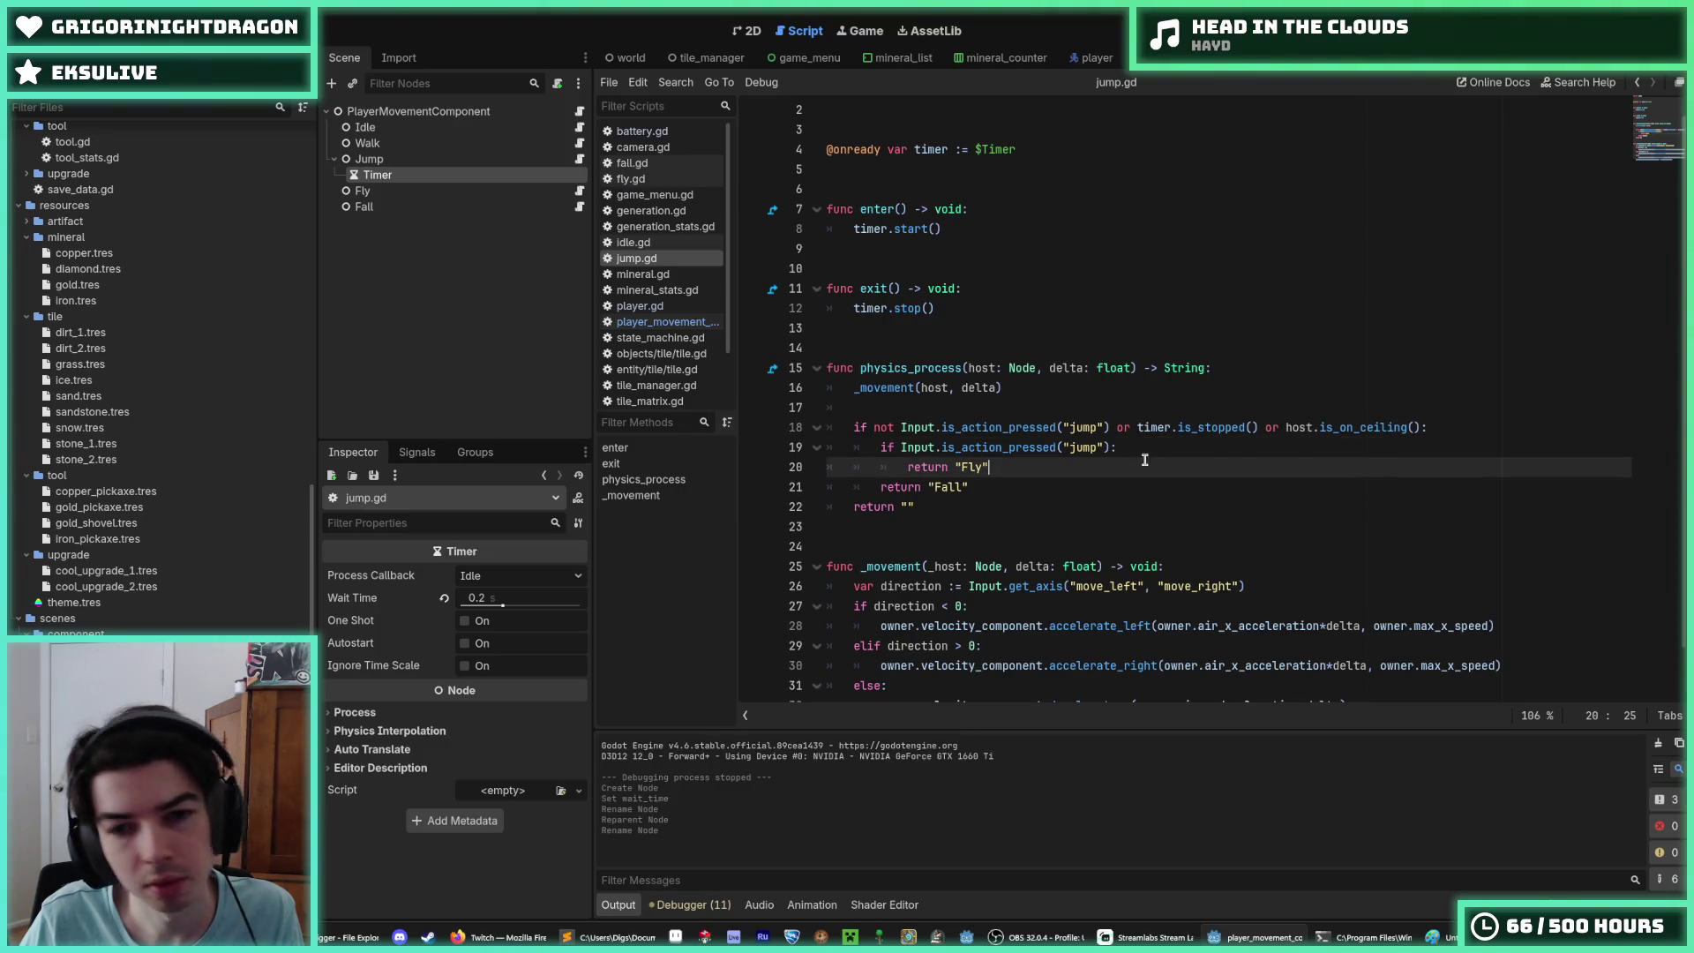
{"action": "left_click", "coordinate": [1147, 444]}
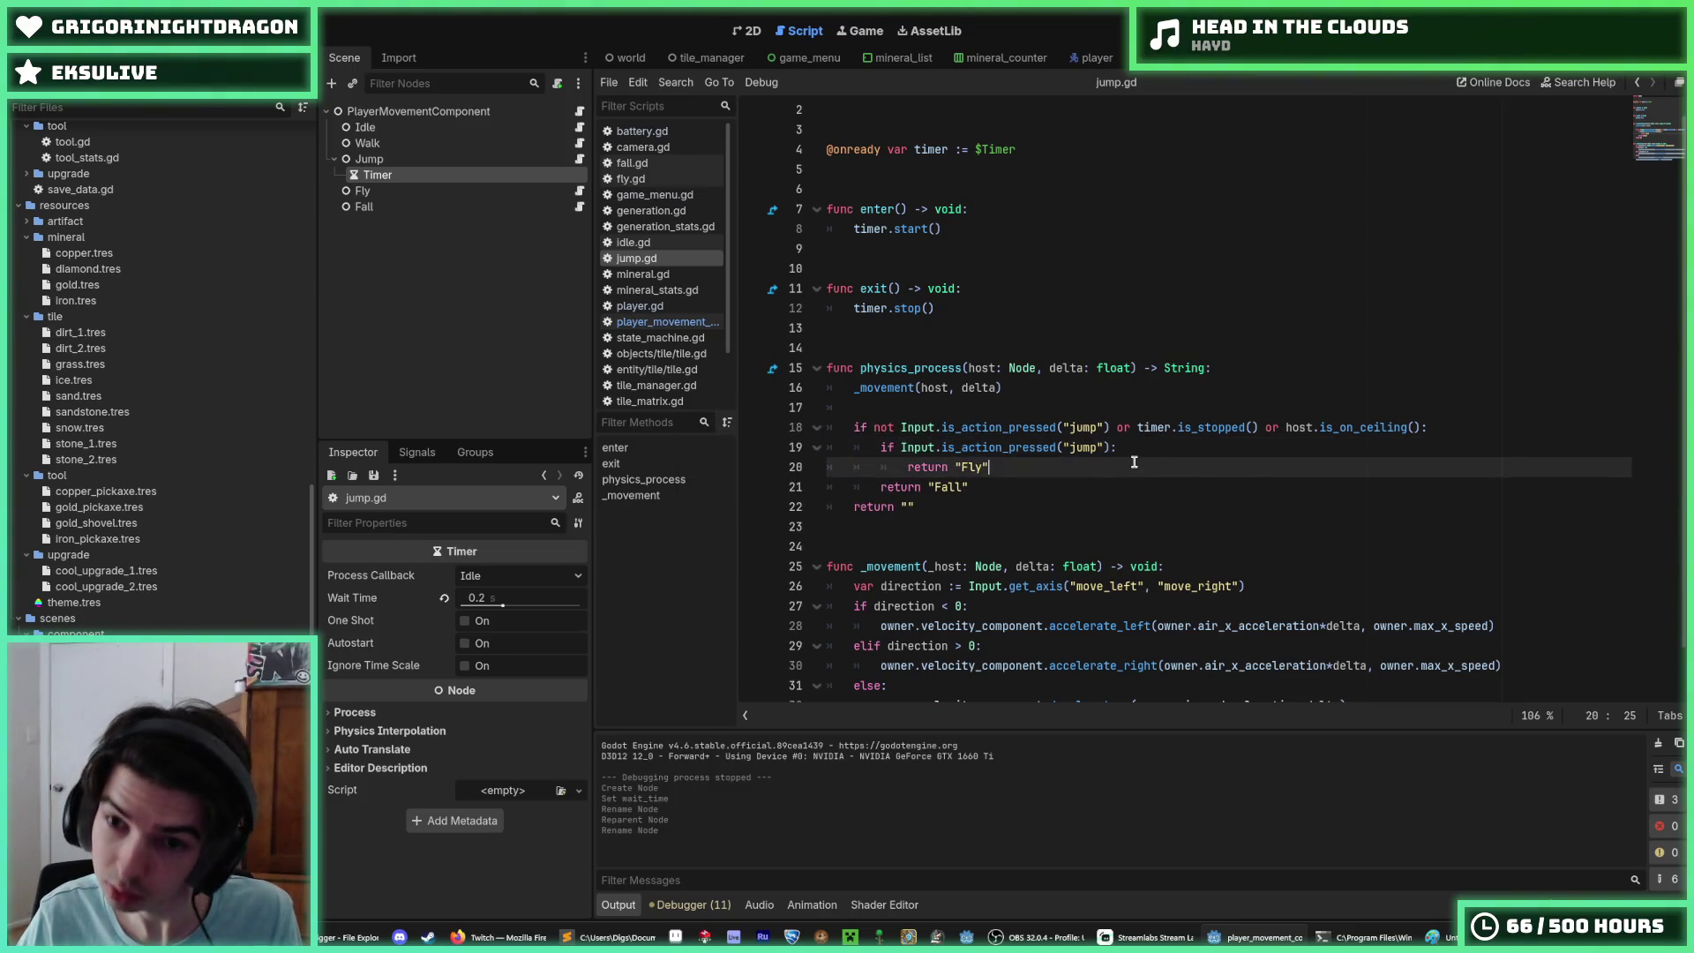
{"action": "left_click", "coordinate": [1170, 440]}
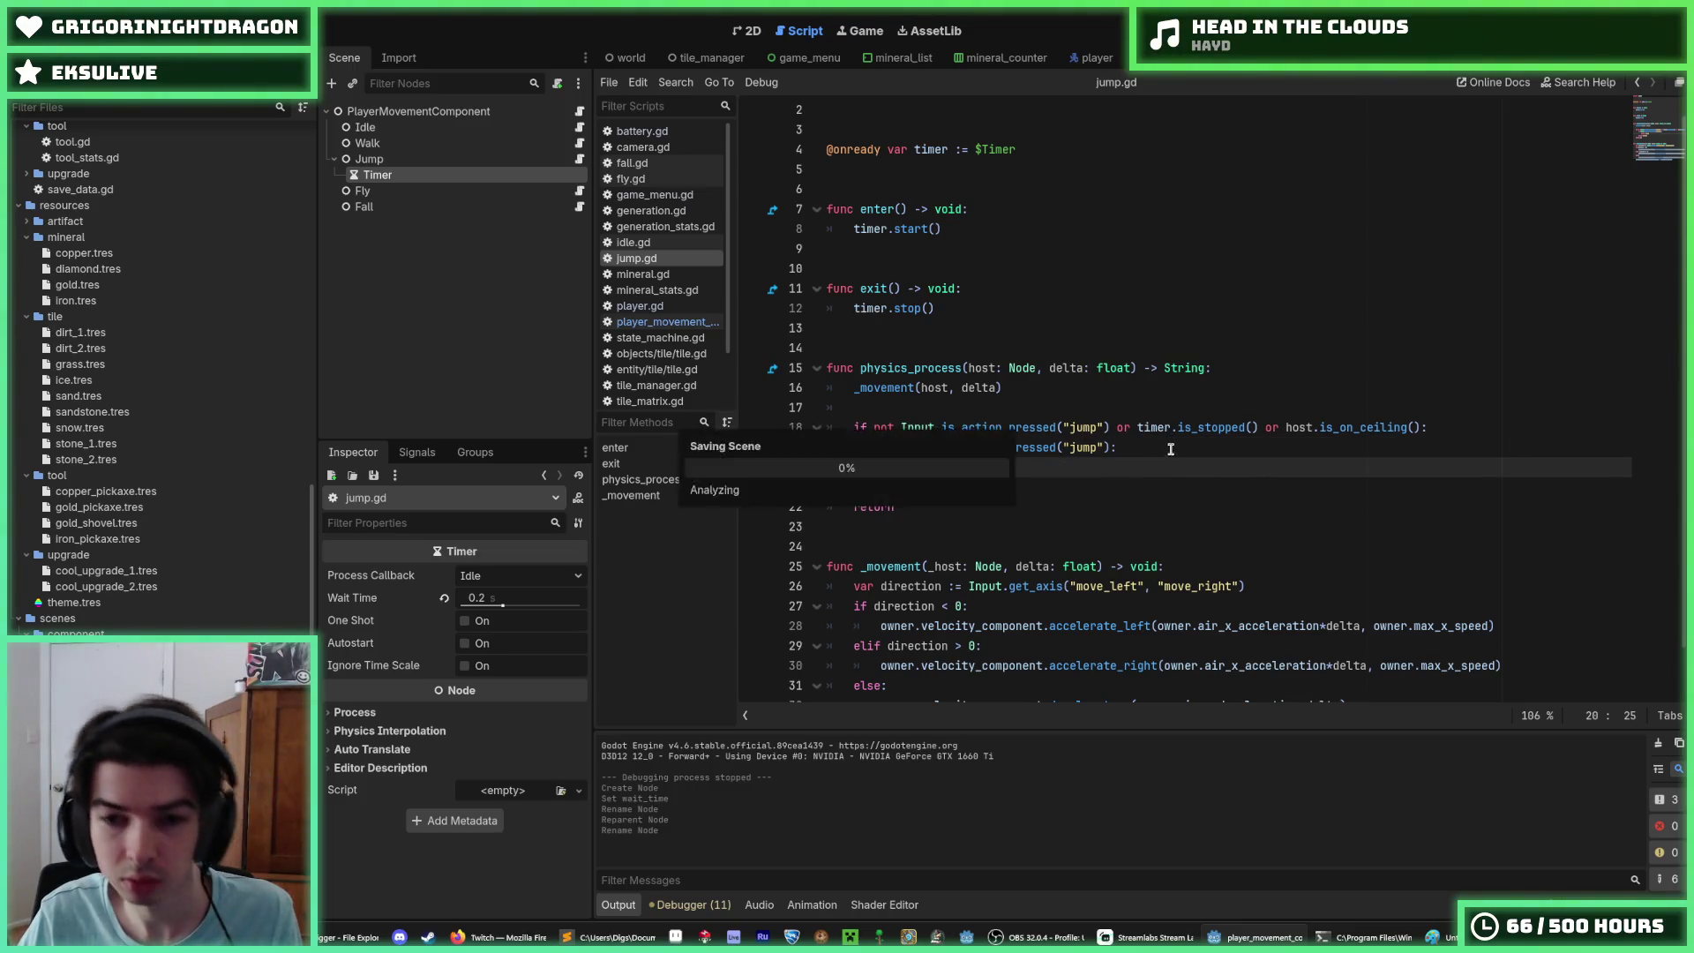
{"action": "key", "text": "F5"}
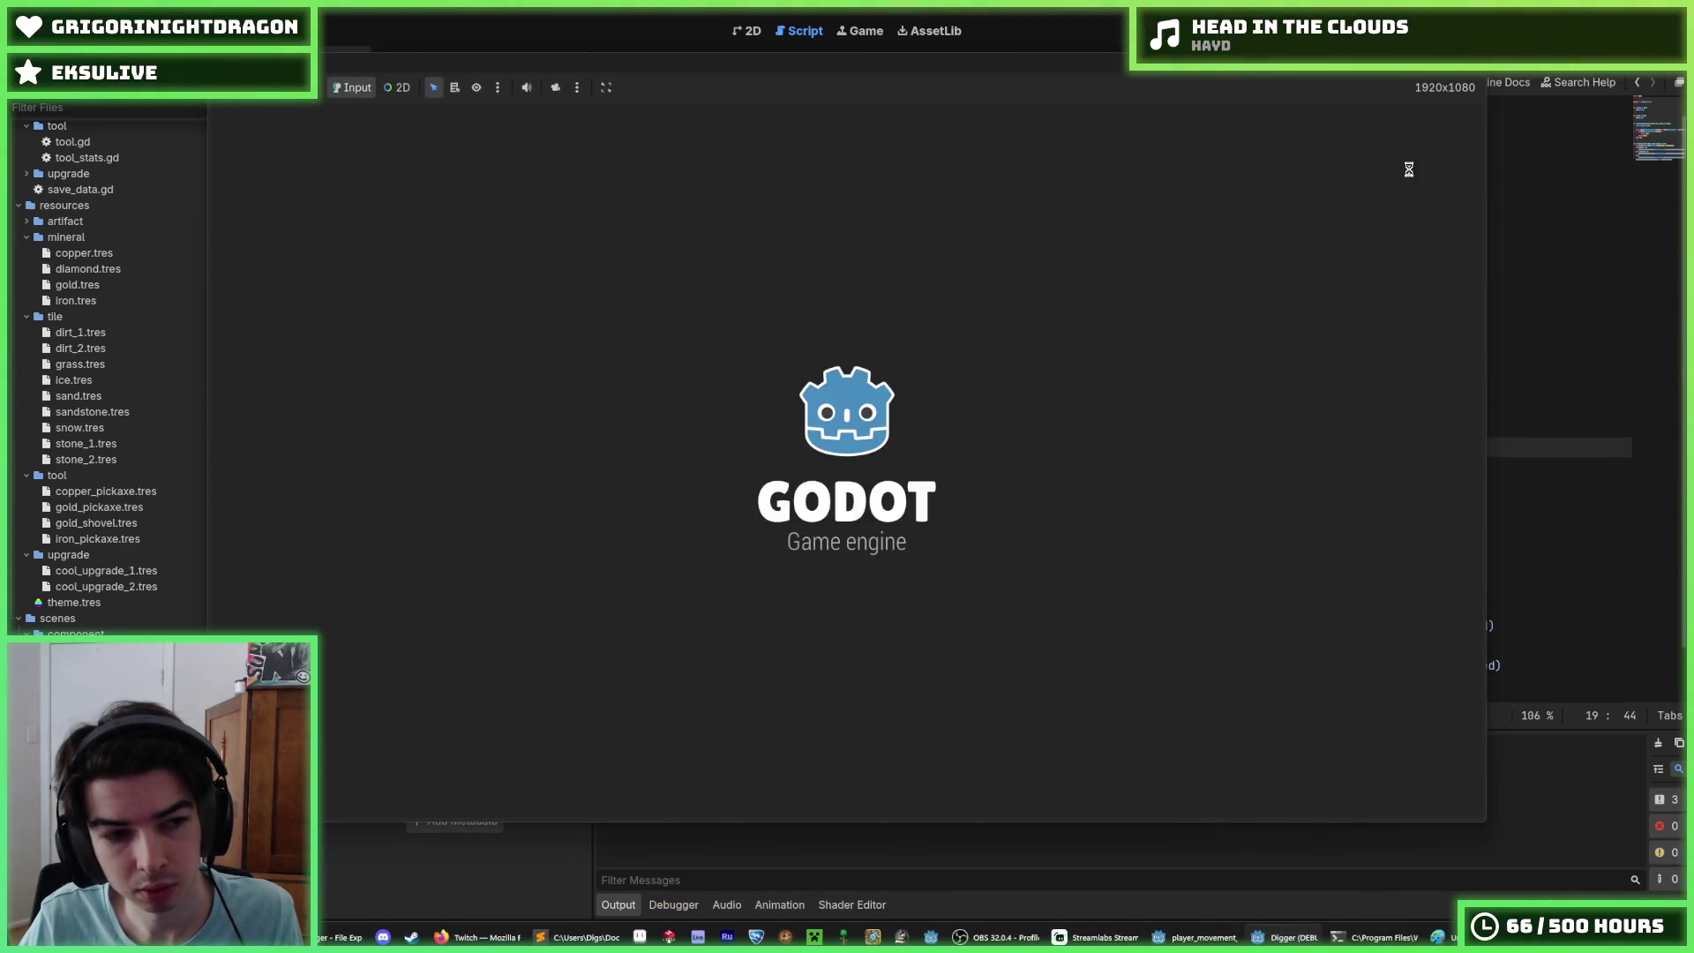
Step: Playtest the miner digging down, jumping, flying upward and steering left and right
{"action": "key", "text": "Down"}
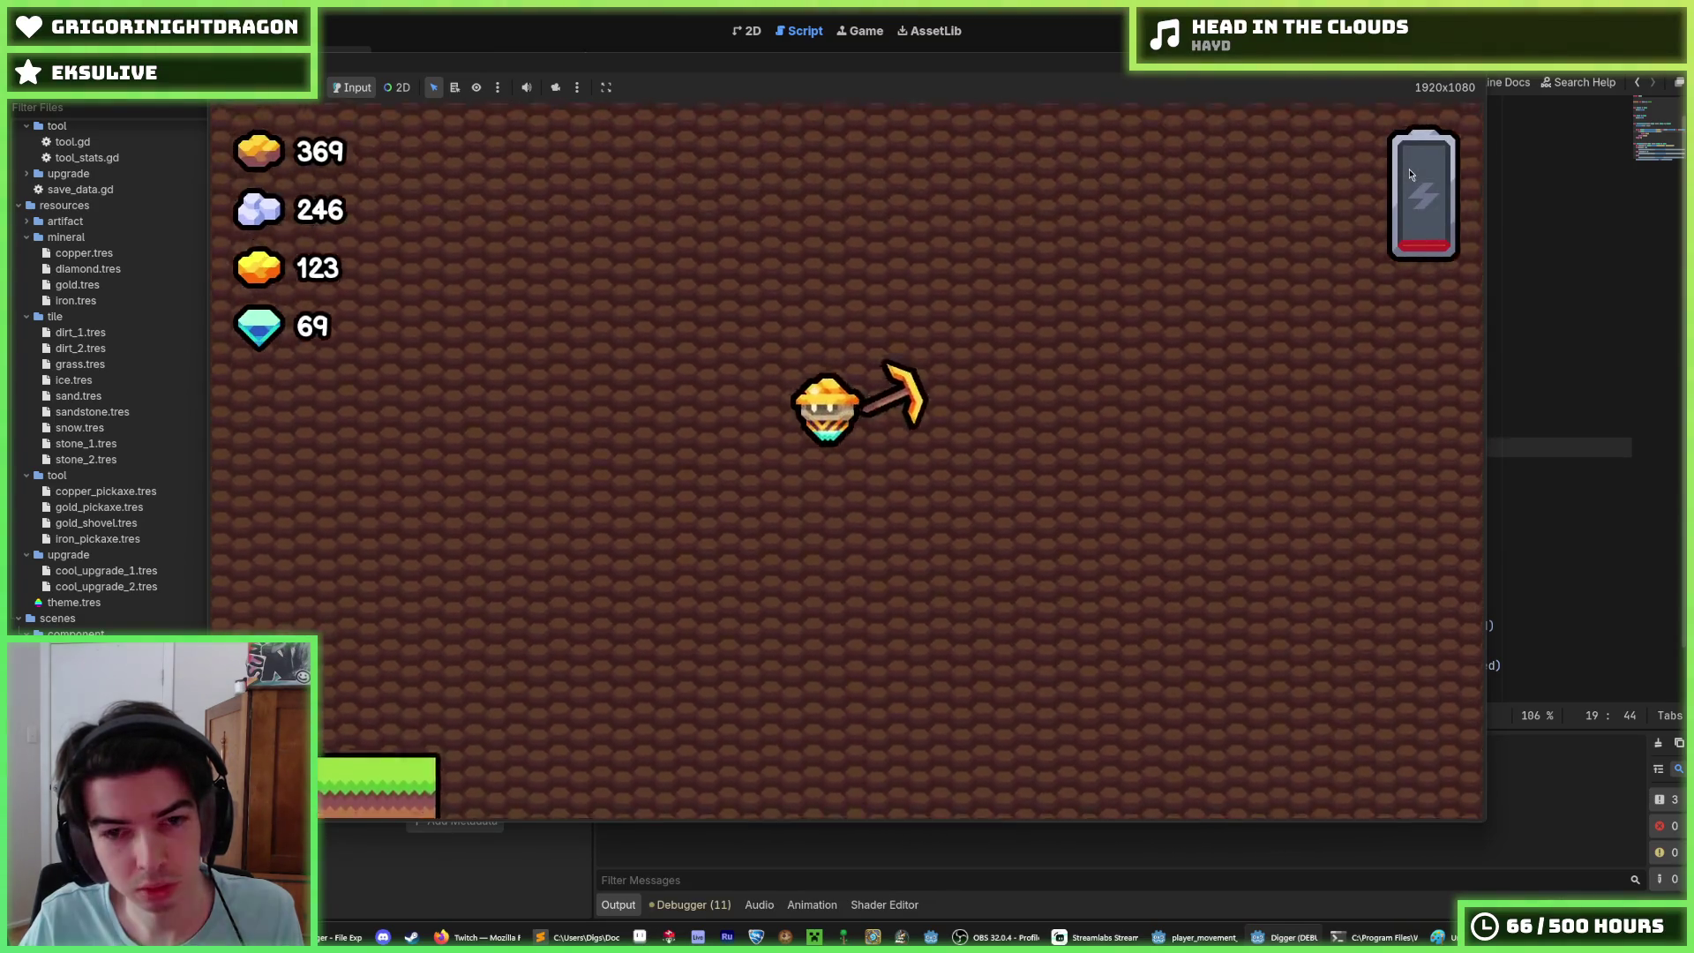
{"action": "key", "text": "Up"}
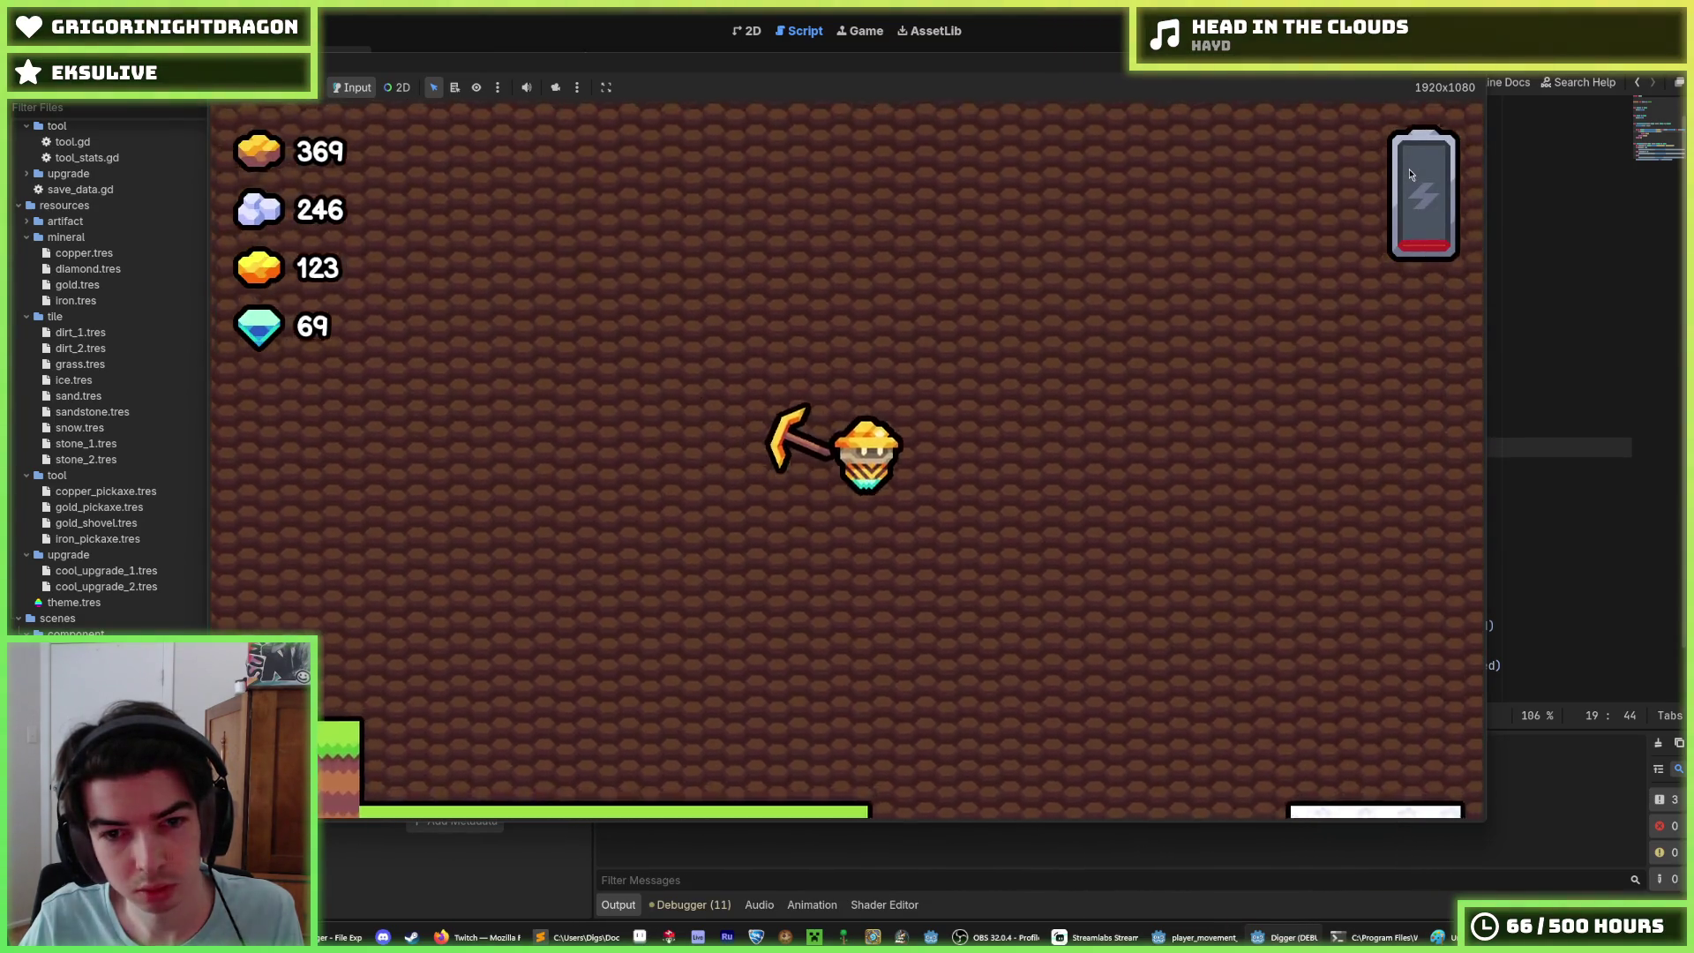
{"action": "key", "text": "Left"}
{"action": "key", "text": "Right"}
{"action": "key", "text": "Up"}
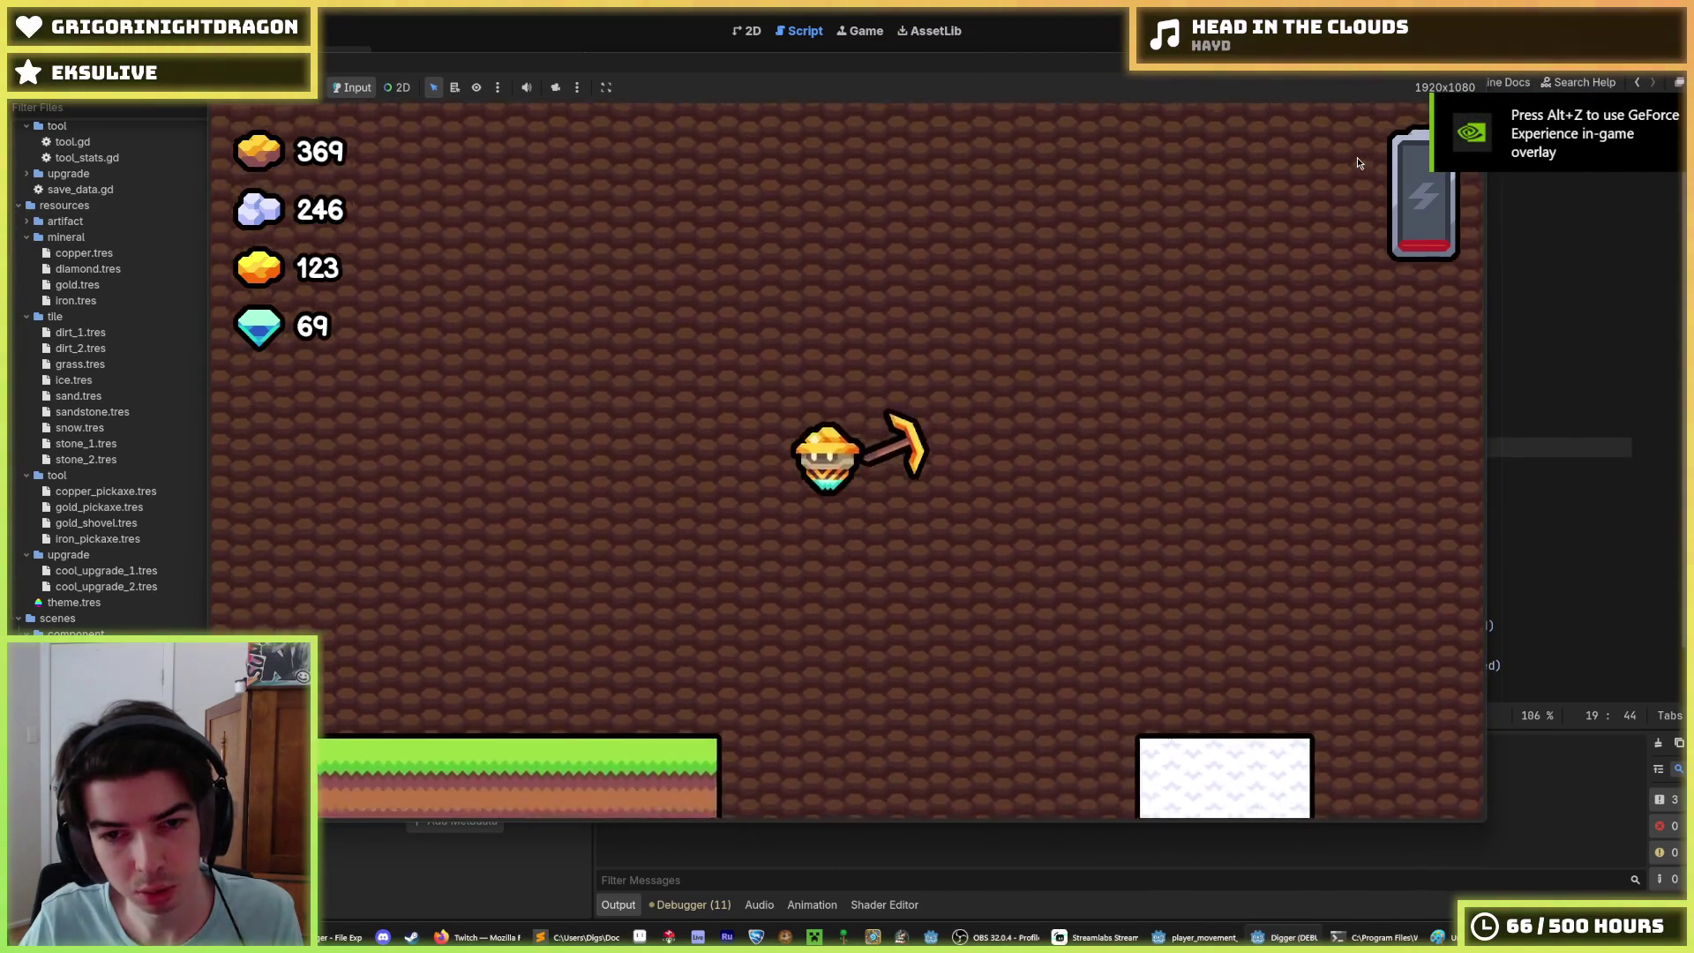
{"action": "key", "text": "Left"}
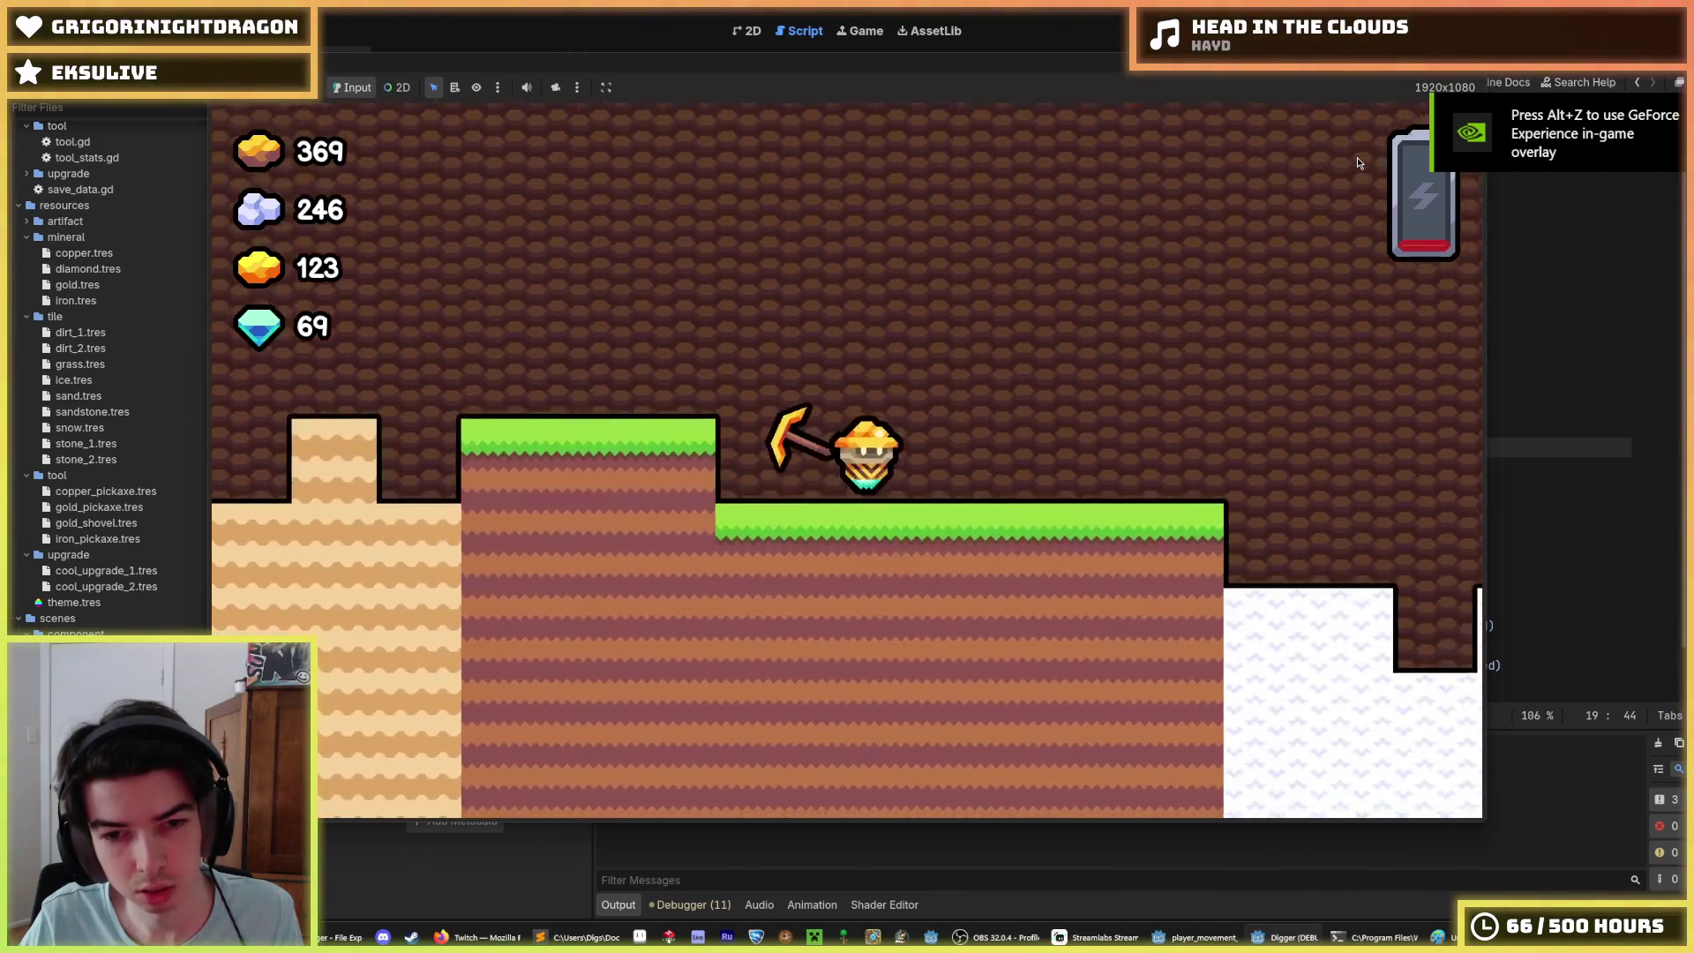
{"action": "key", "text": "Up"}
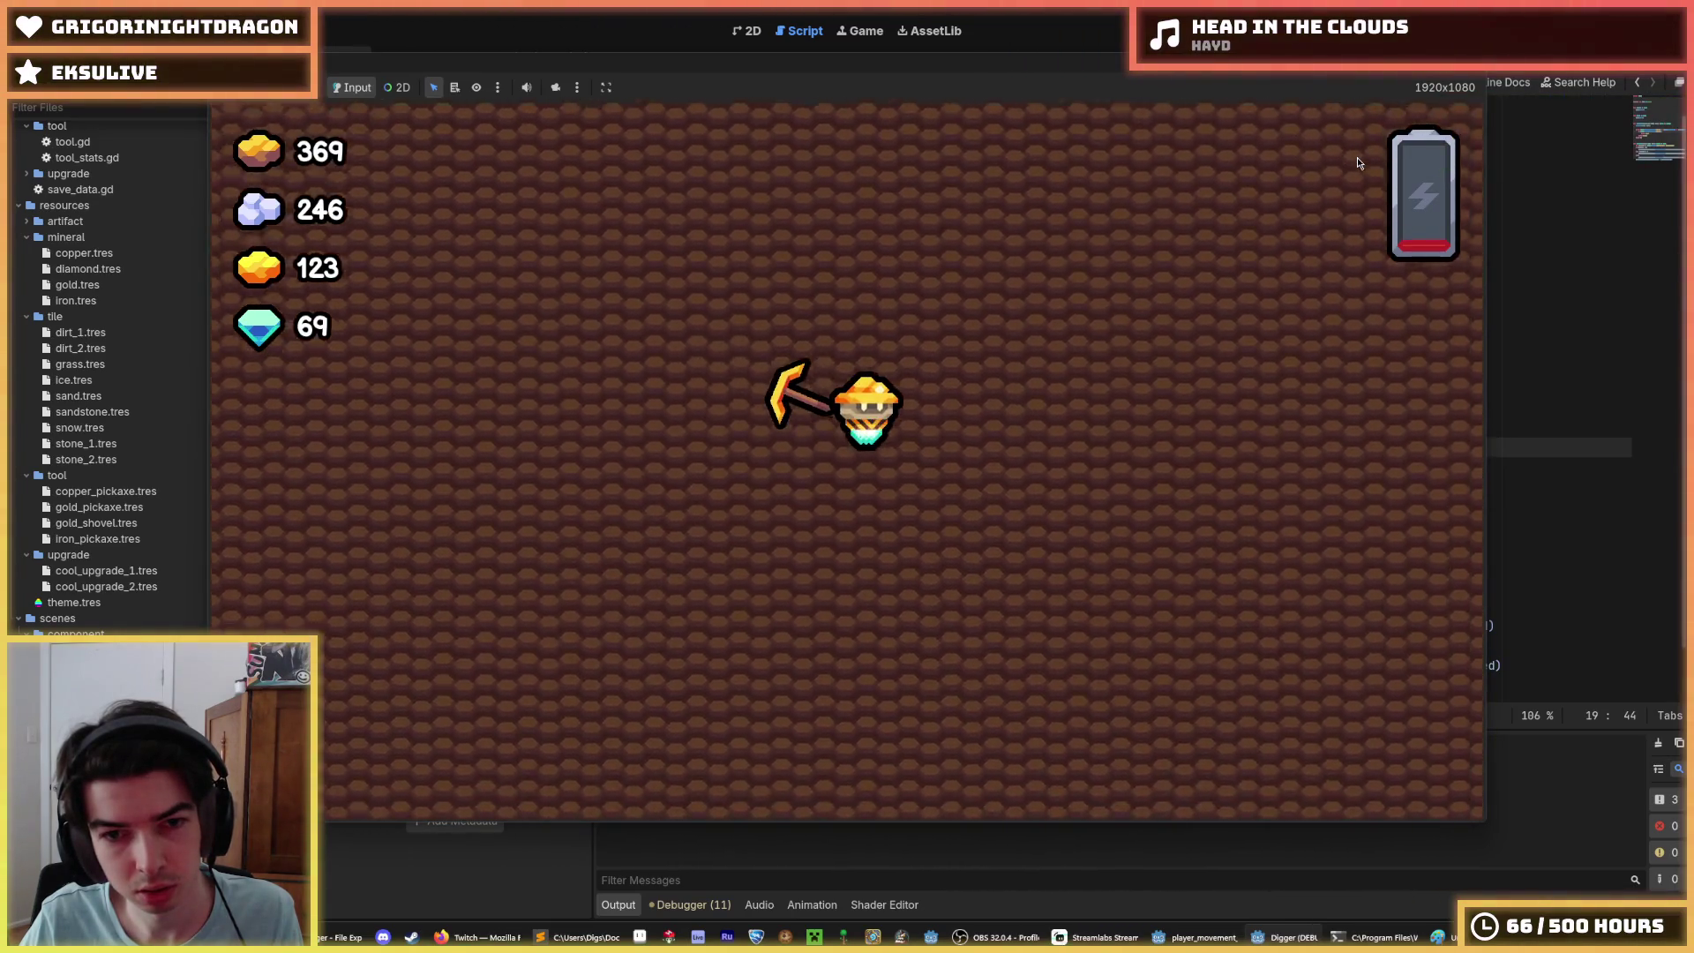
{"action": "key", "text": "Right"}
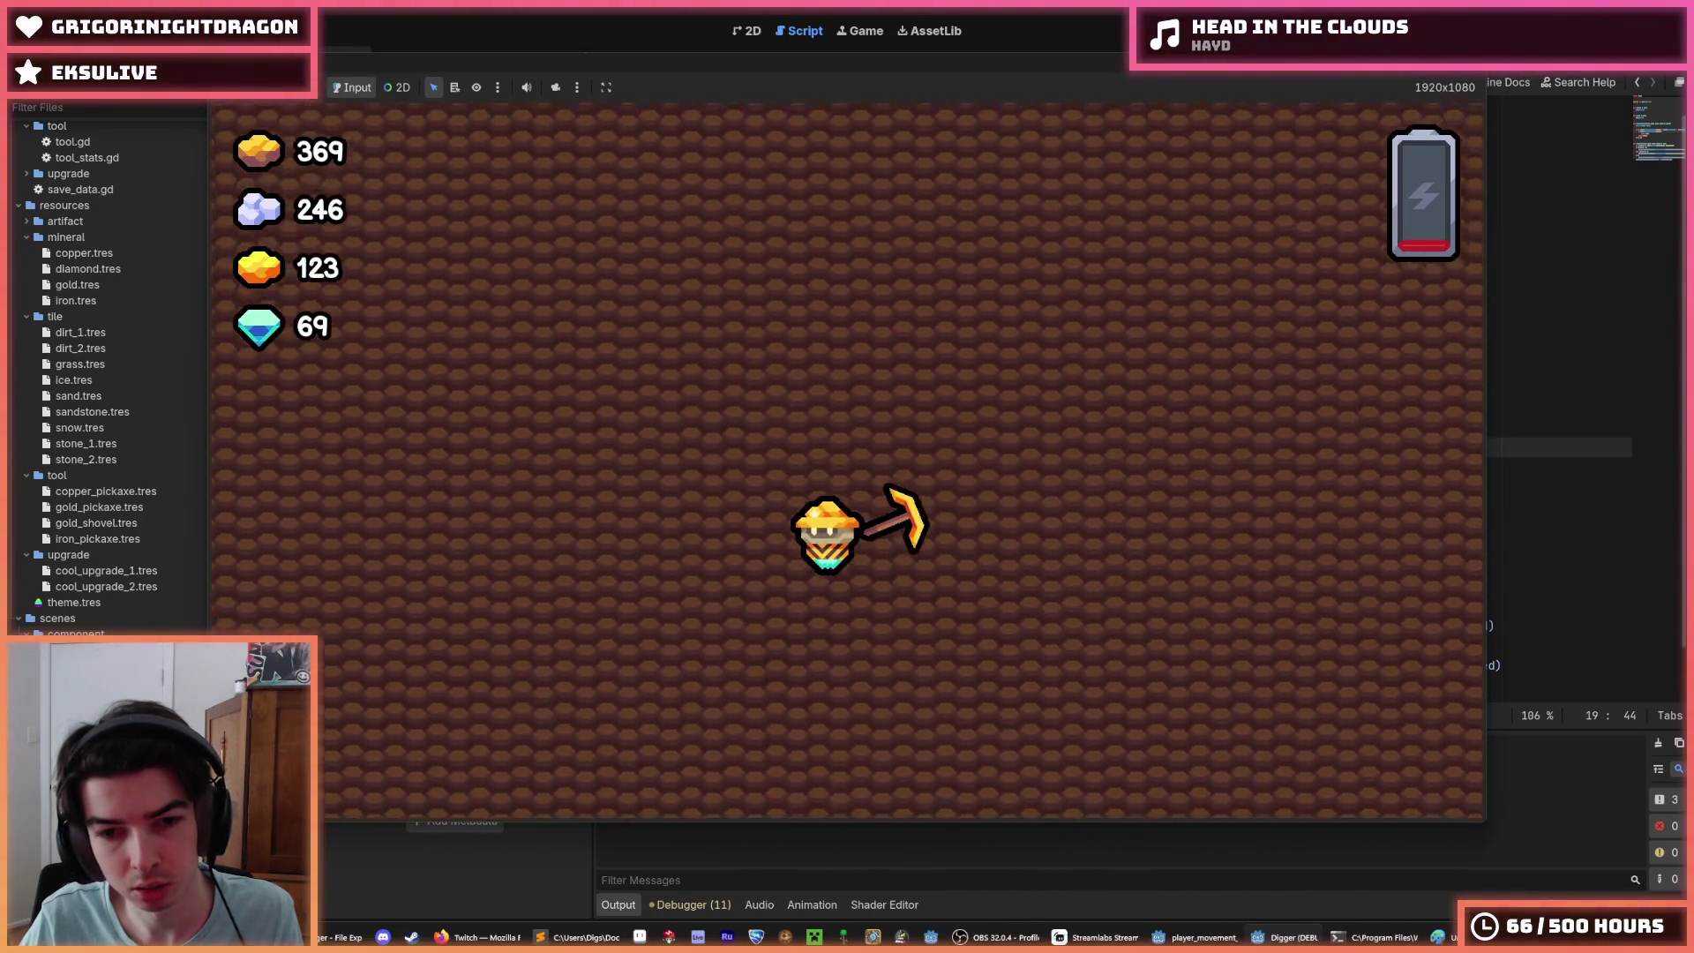
{"action": "key", "text": "Left"}
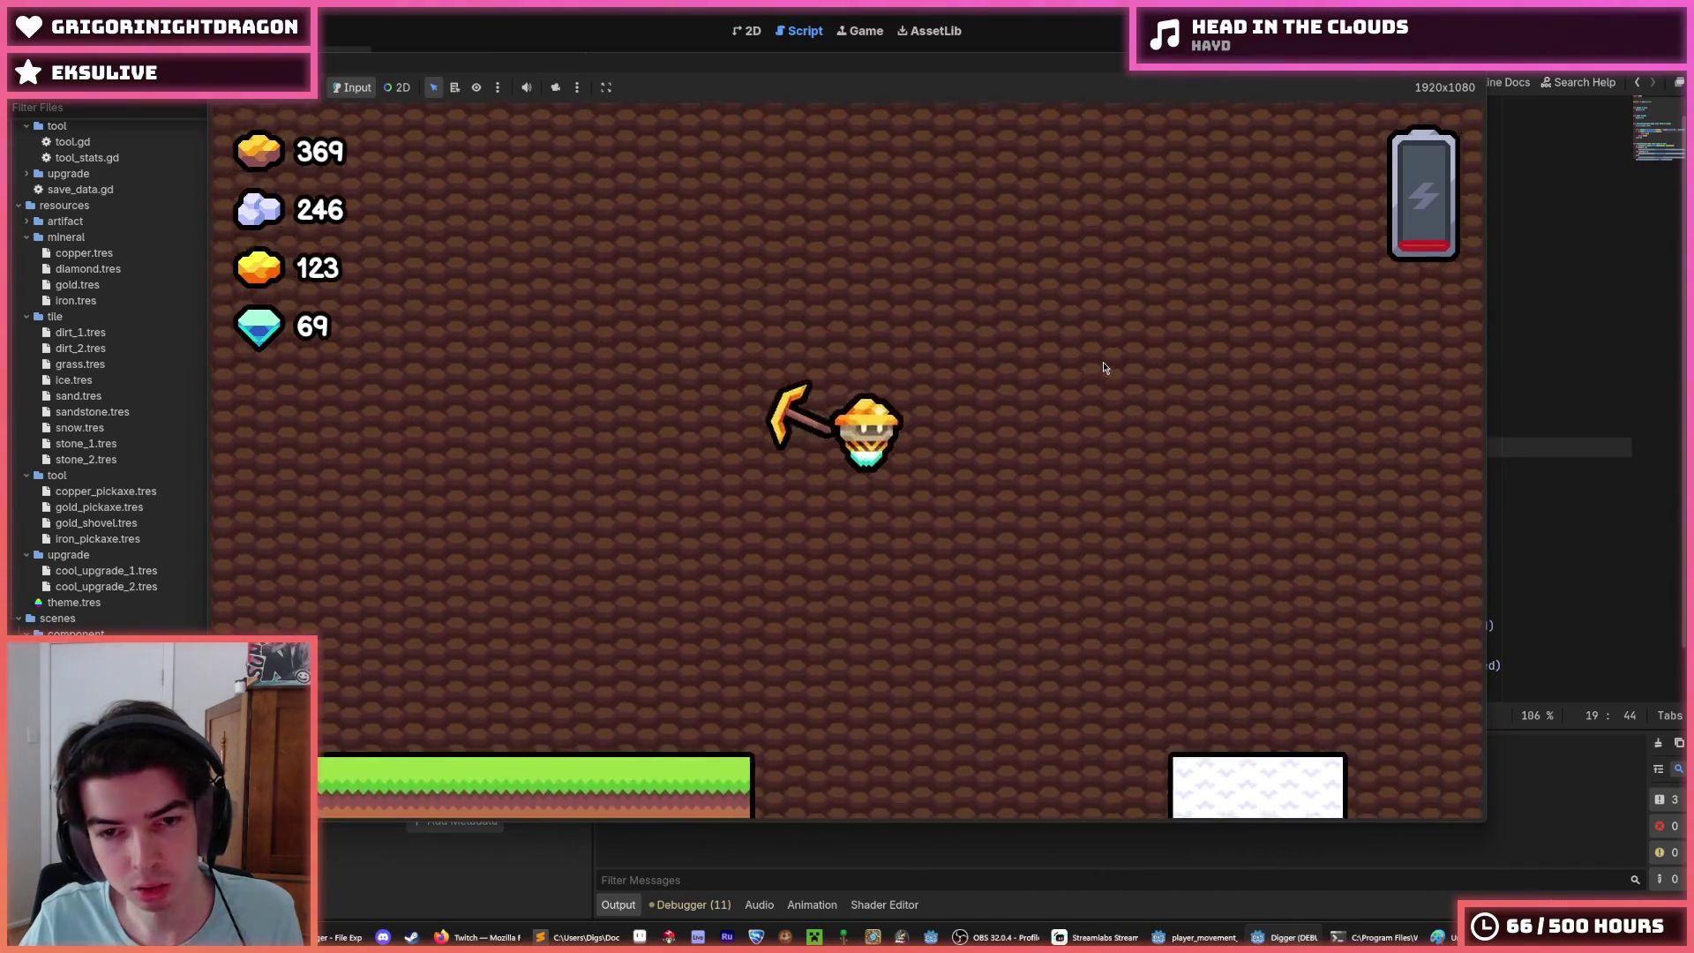
{"action": "key", "text": "Right"}
{"action": "key", "text": "Left"}
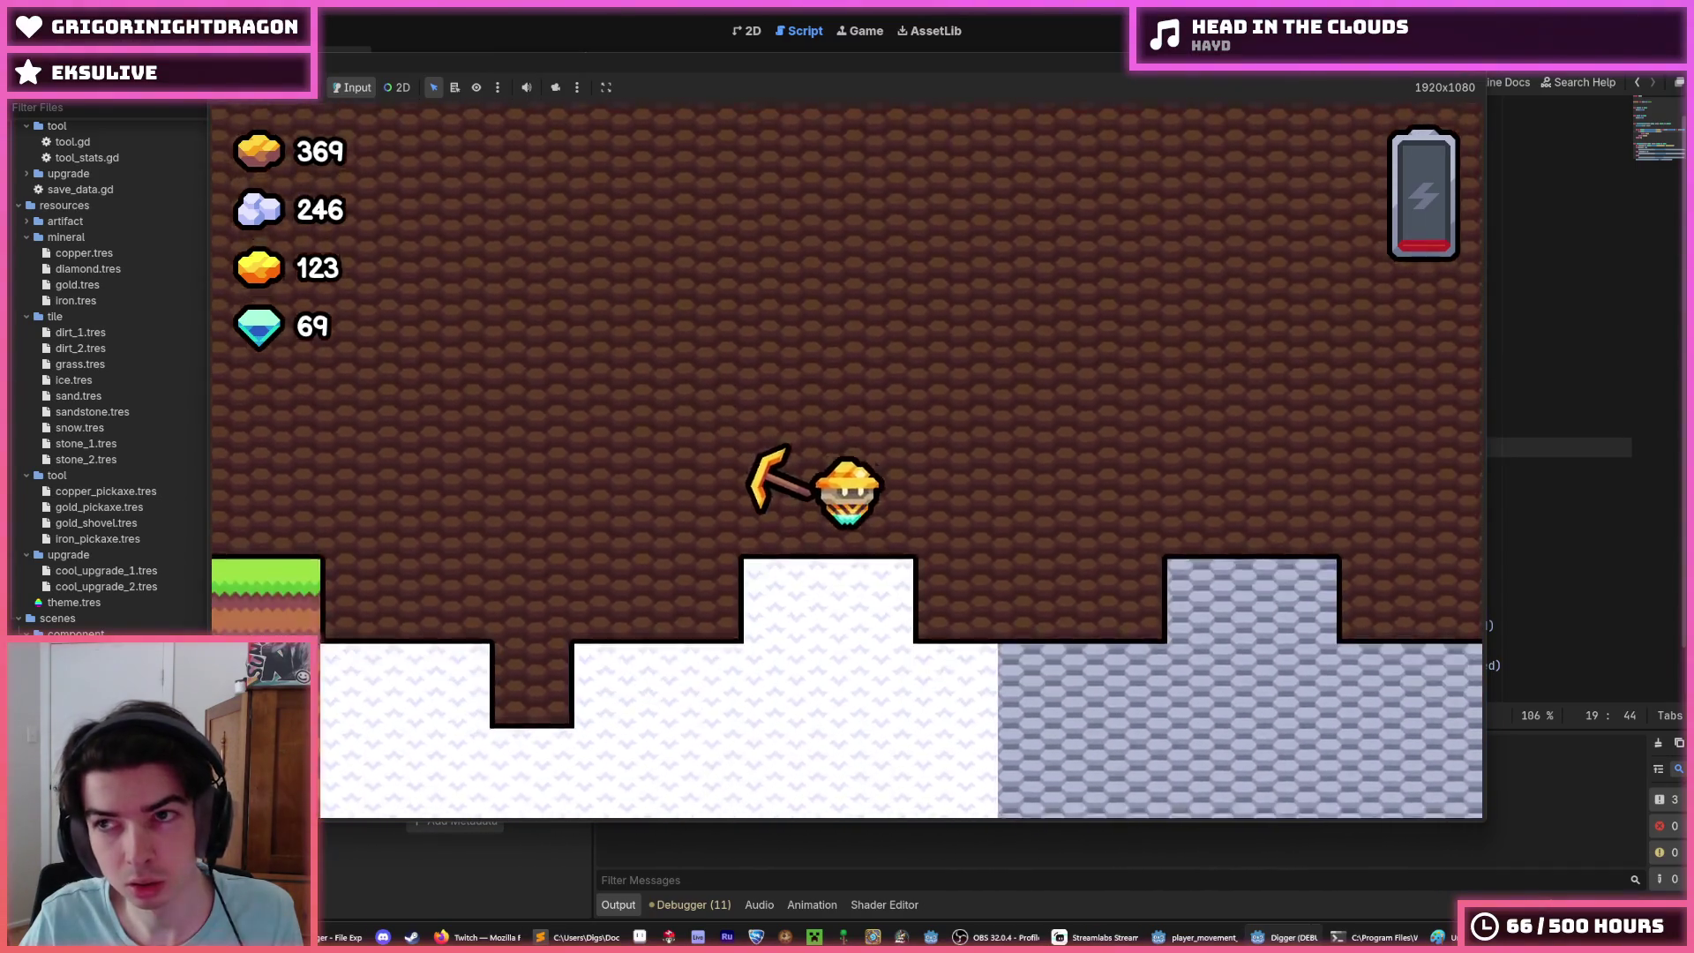
Step: Stop the game with F8 and return to the timer check in jump.gd
{"action": "key", "text": "F8"}
{"action": "left_click", "coordinate": [1147, 421]}
{"action": "scroll", "scroll_direction": "down", "scroll_amount": 3}
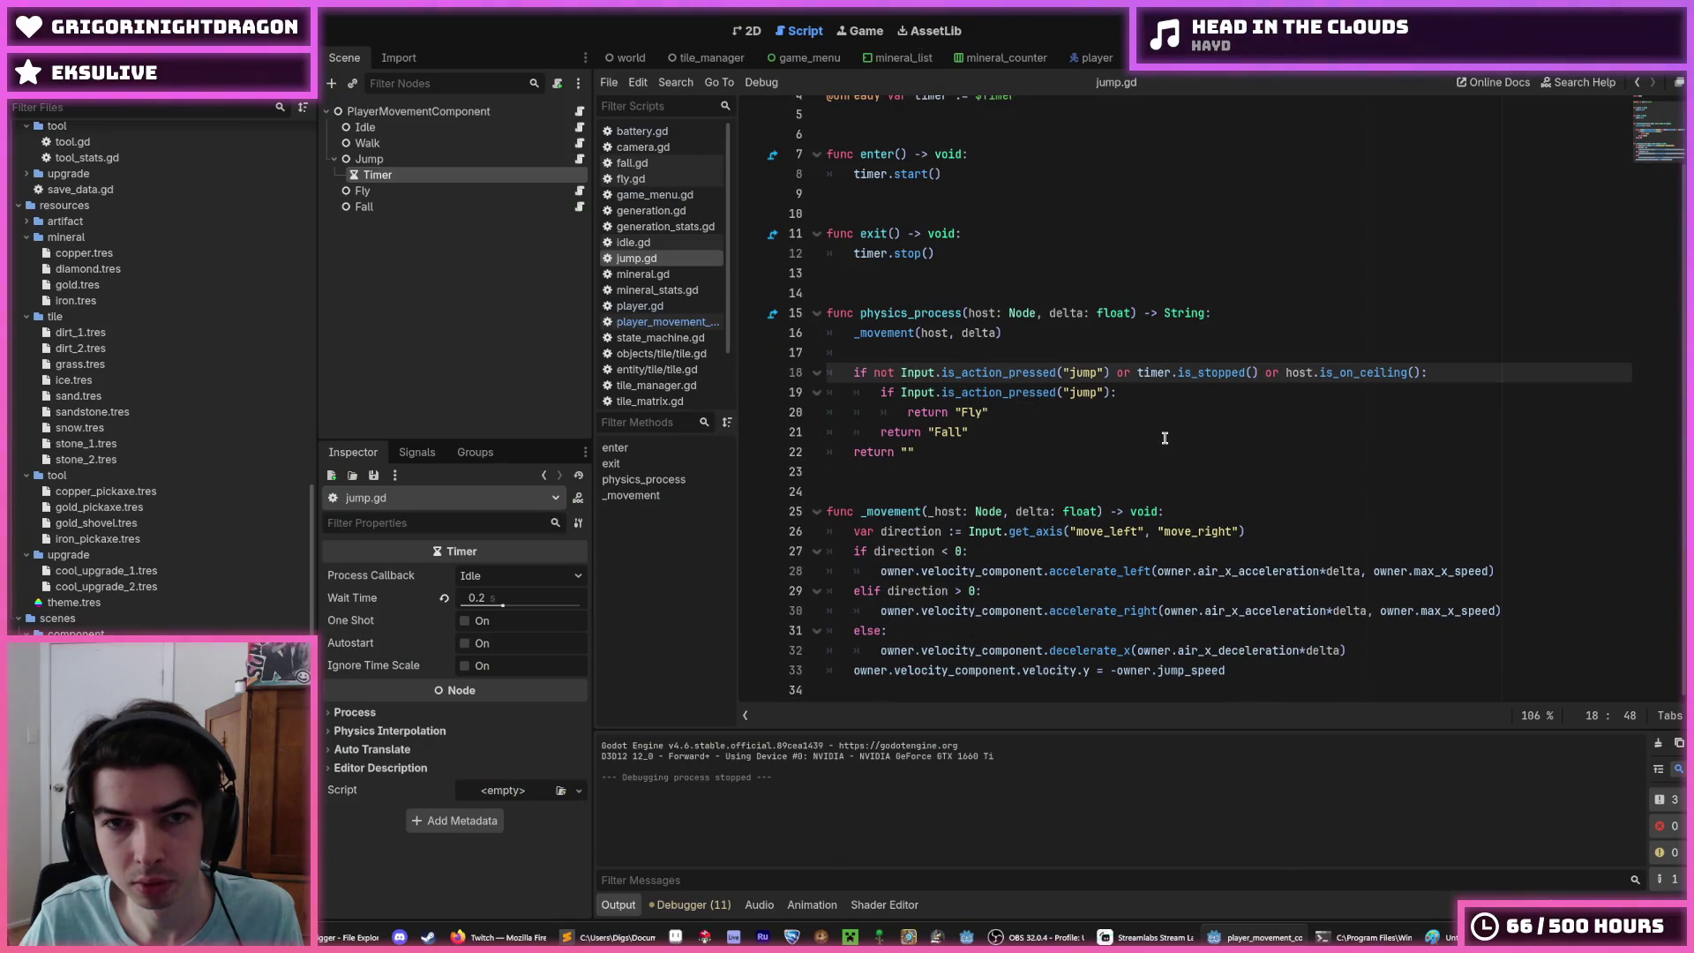
Step: Set the PlayerMovementComponent's Jump Speed to 500 and save the scene
{"action": "scroll", "scroll_direction": "up", "scroll_amount": 3}
{"action": "scroll", "scroll_direction": "down", "scroll_amount": 3}
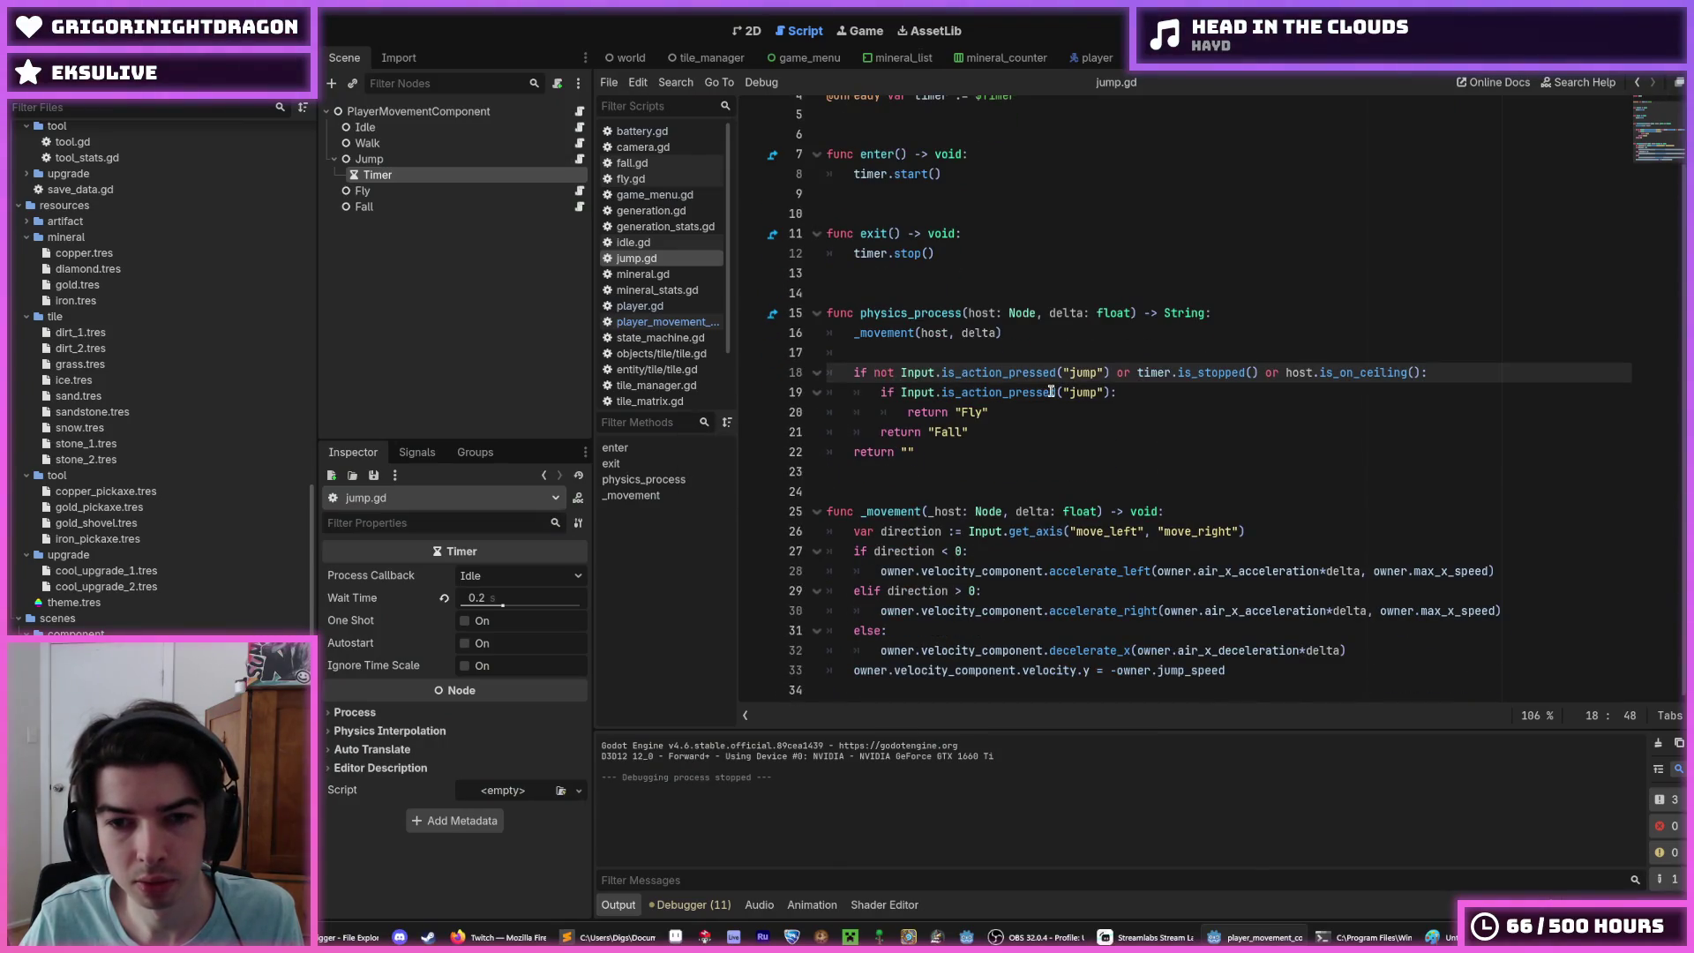
{"action": "left_click", "coordinate": [1051, 414]}
{"action": "left_click", "coordinate": [1053, 483]}
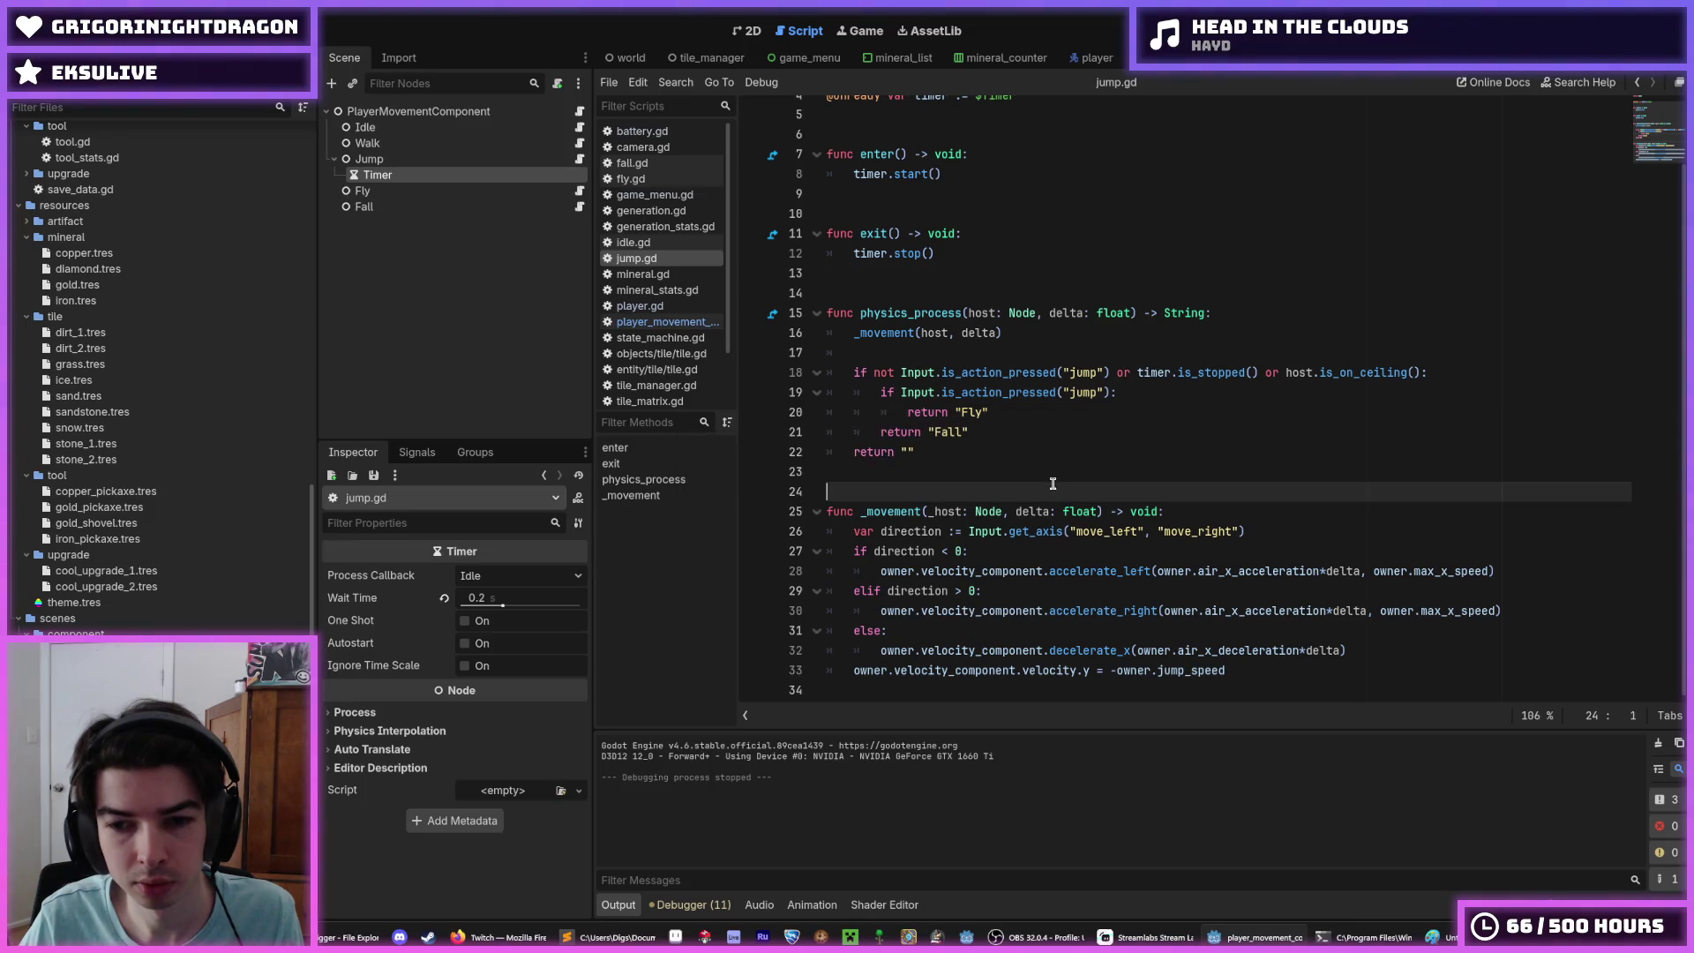
{"action": "left_click", "coordinate": [402, 176]}
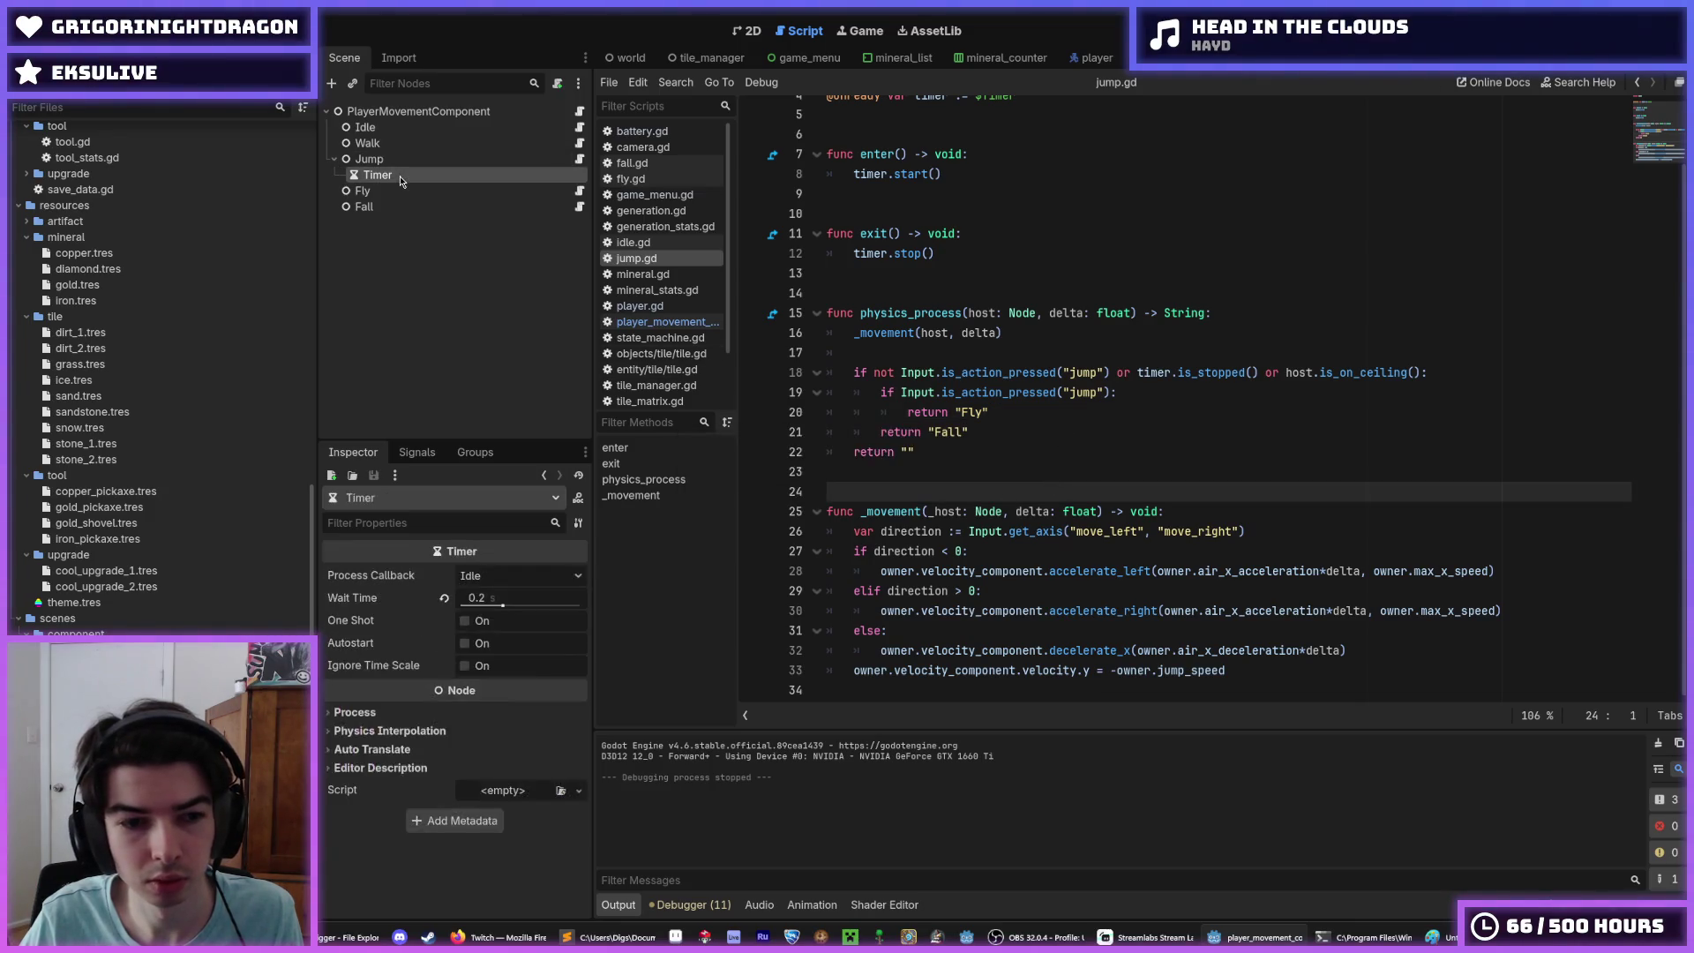
{"action": "left_click", "coordinate": [393, 113]}
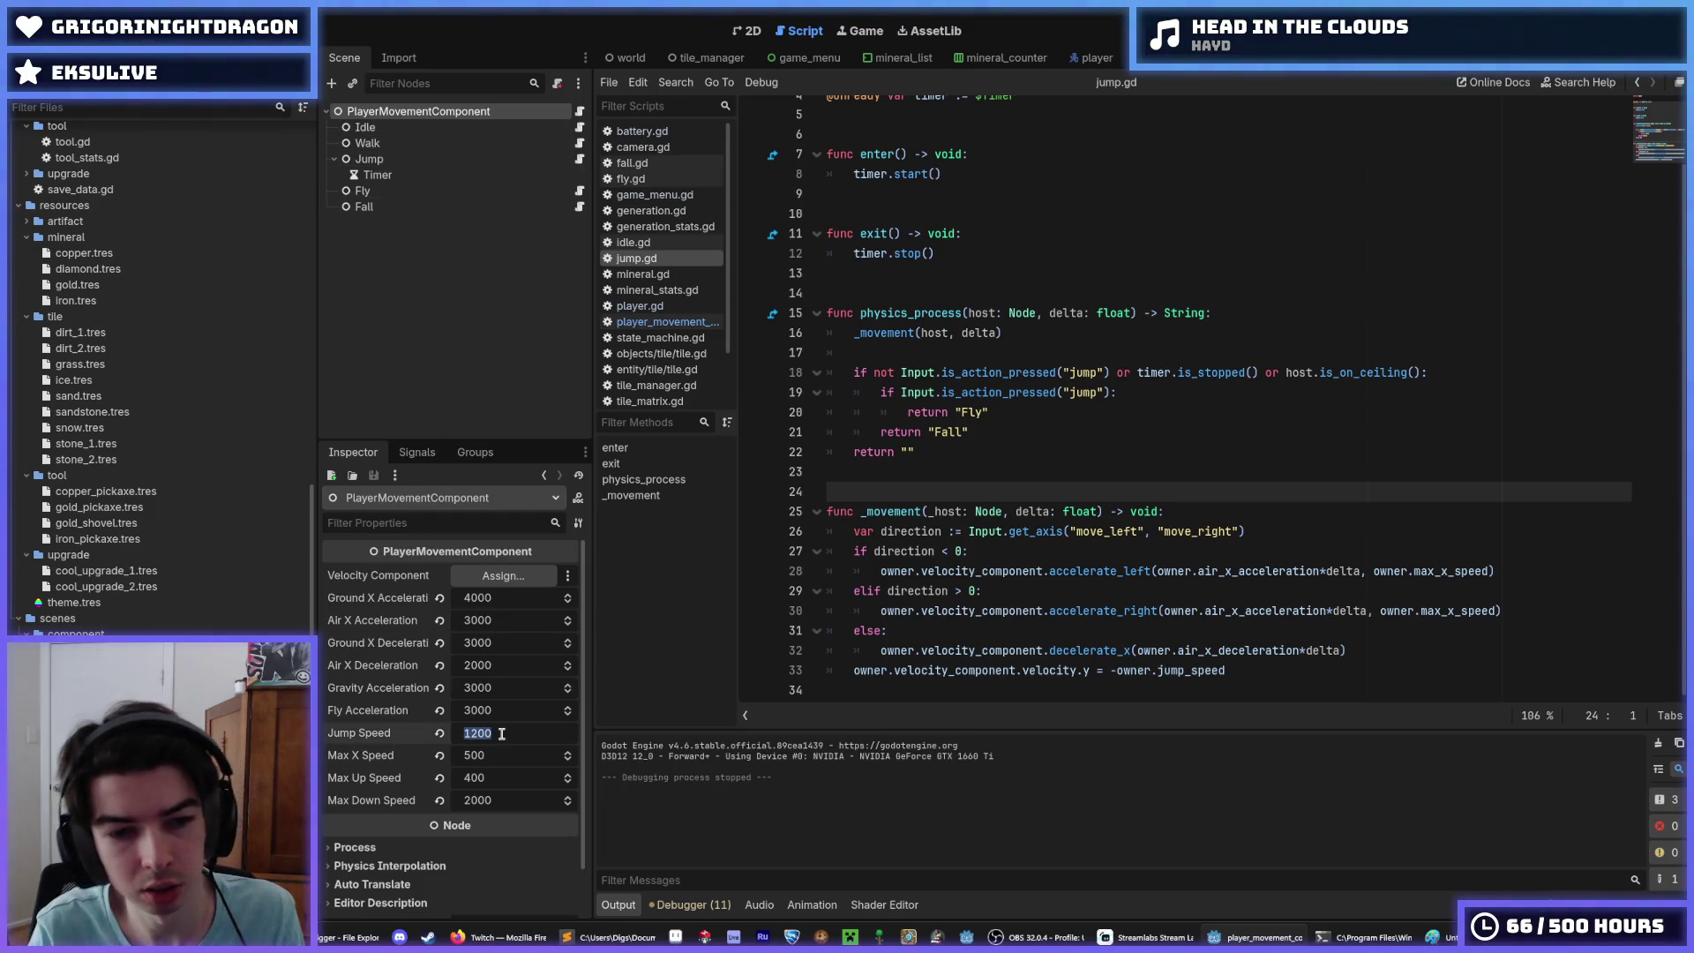
{"action": "key", "text": "ctrl+s"}
Step: Run the game, test a jump and a move right, then close it
{"action": "key", "text": "F5"}
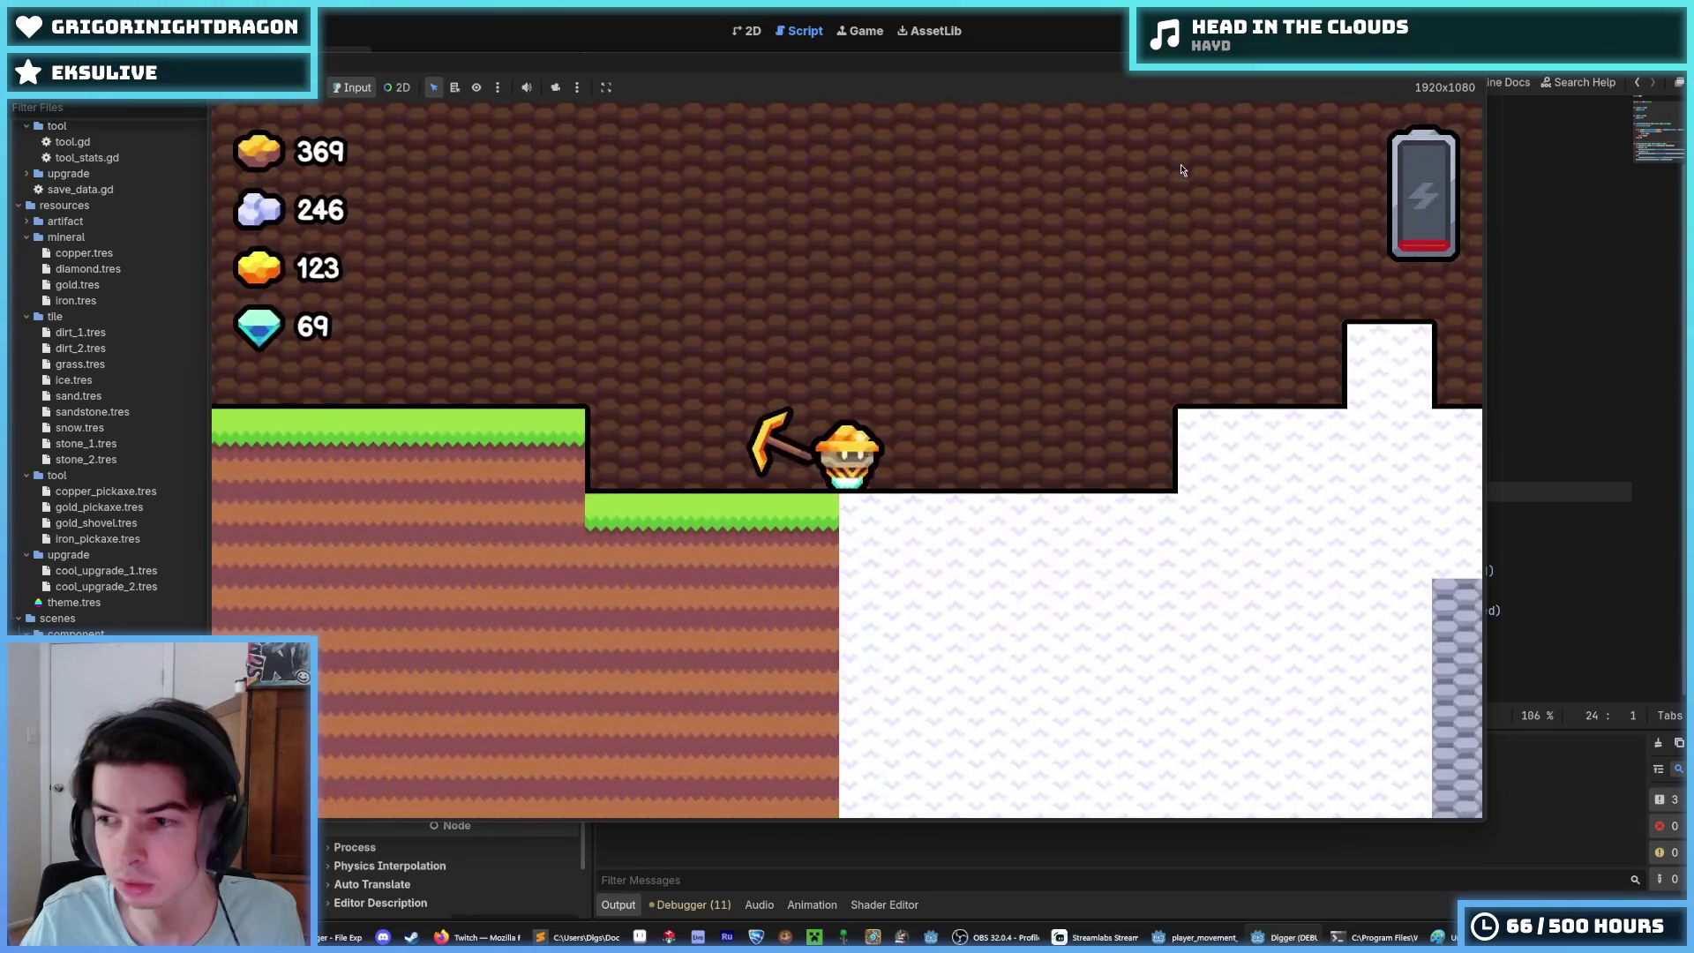
{"action": "key", "text": "space"}
{"action": "key", "text": "d"}
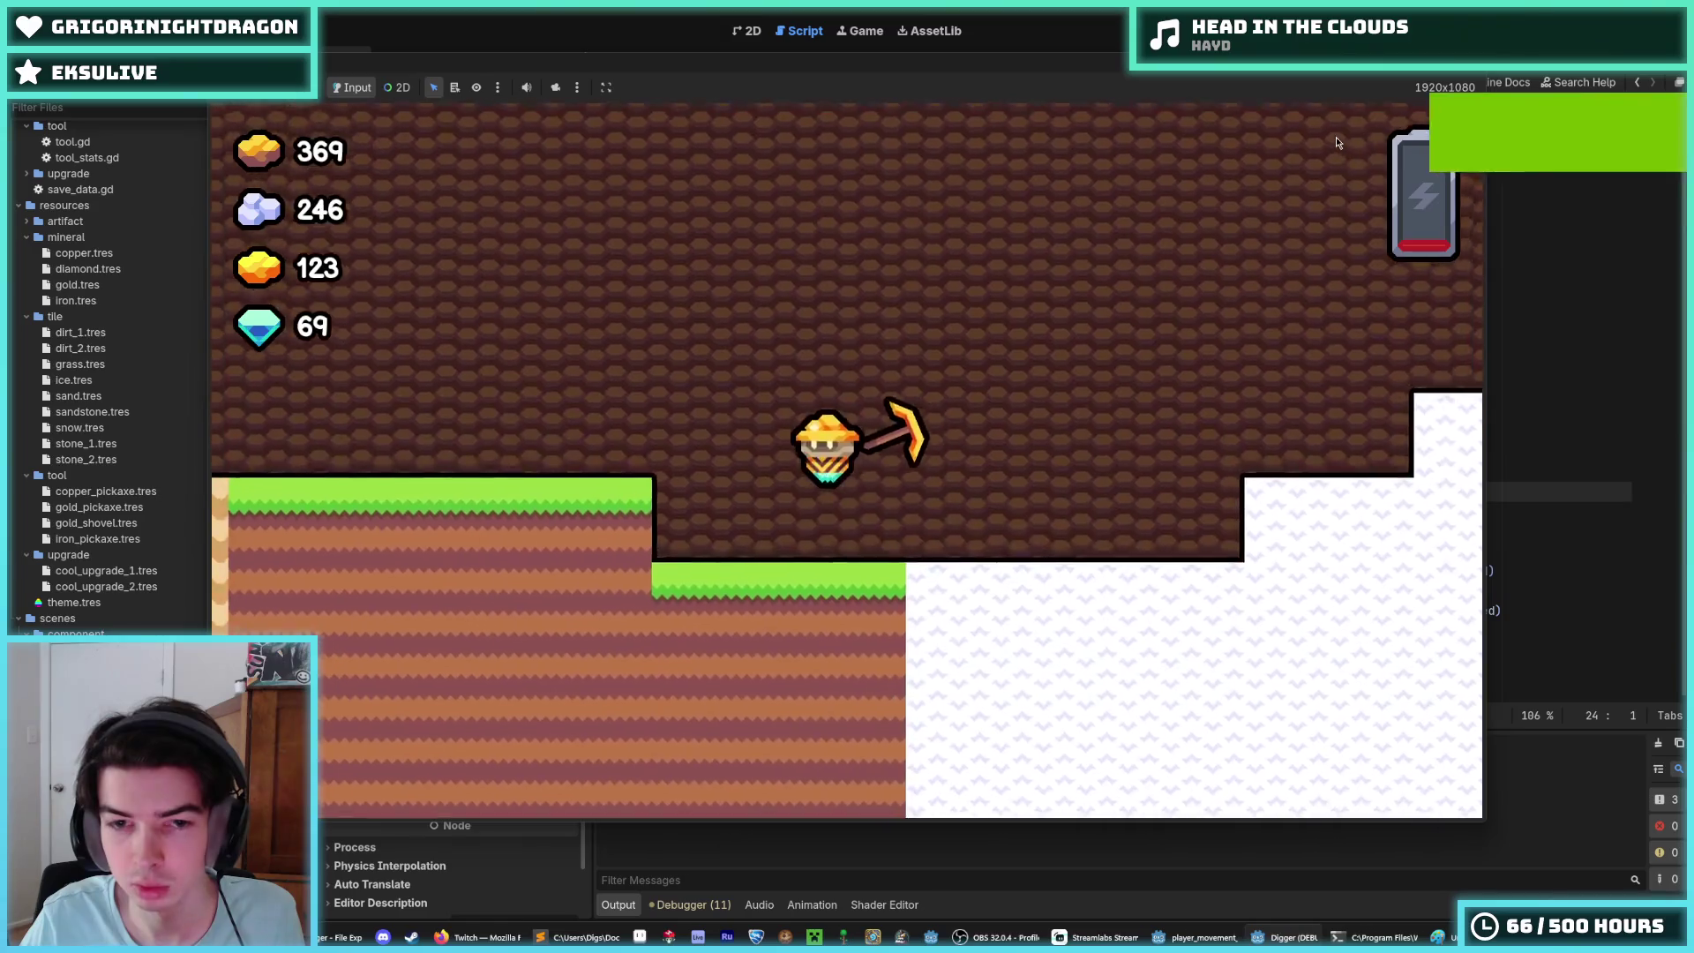
{"action": "key", "text": "F8"}
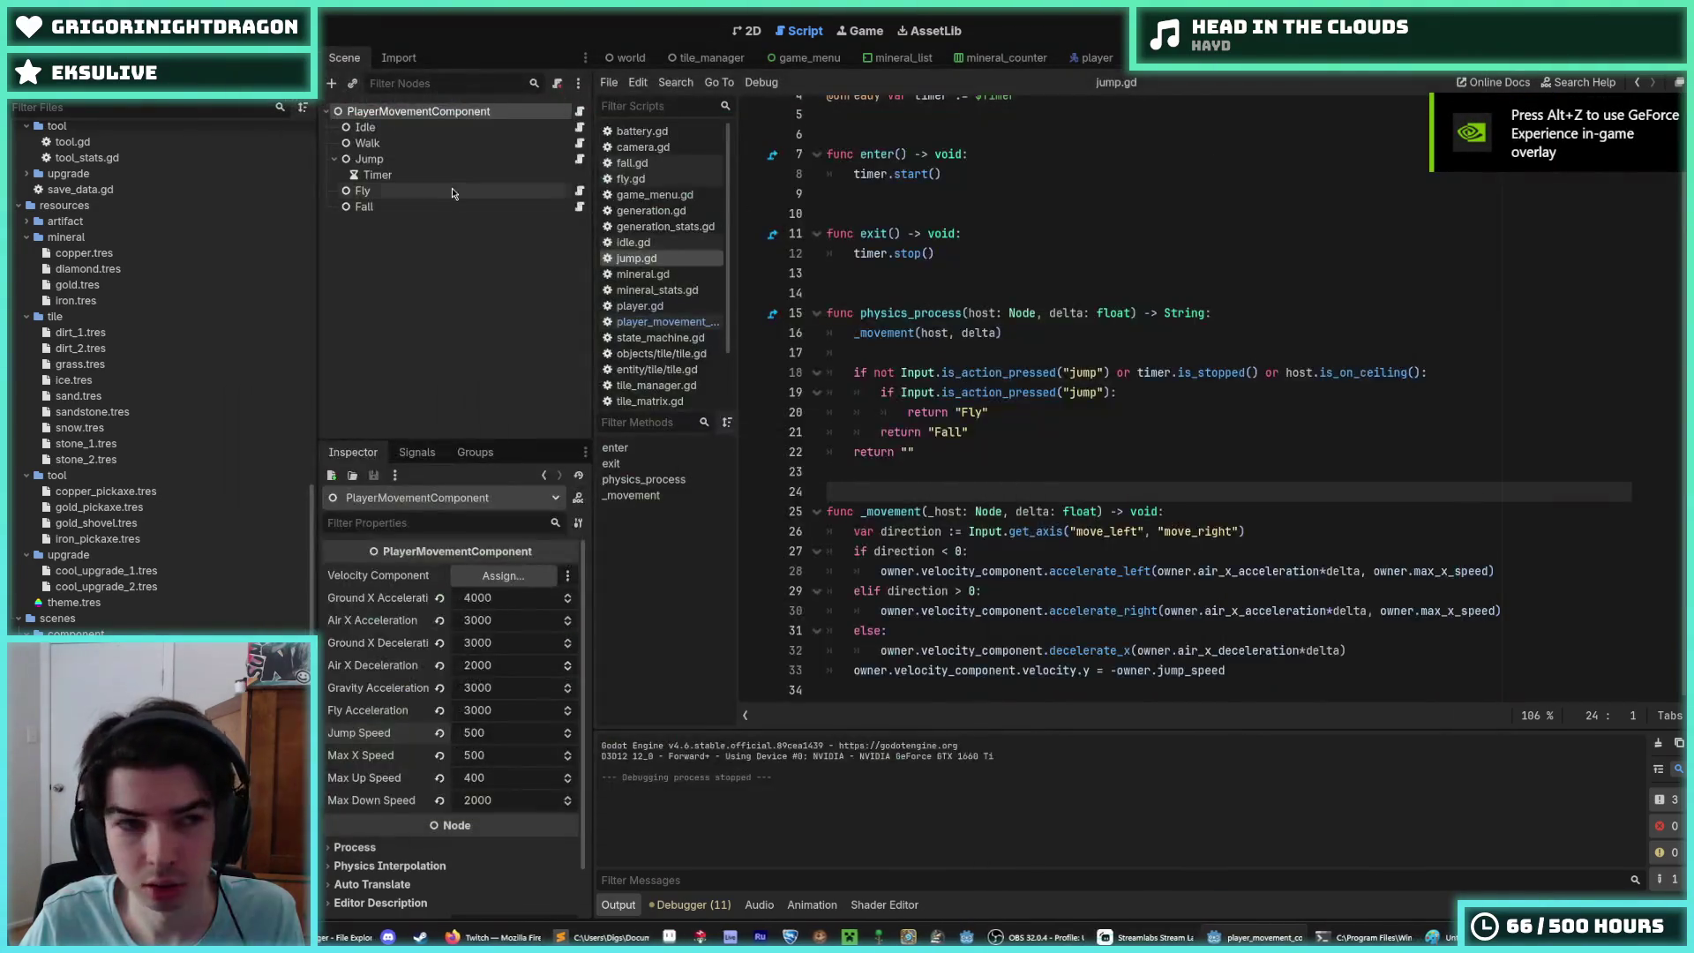
Step: Set the Jump state's Timer Process Callback to Physics, keeping it one-shot
{"action": "left_click", "coordinate": [465, 173]}
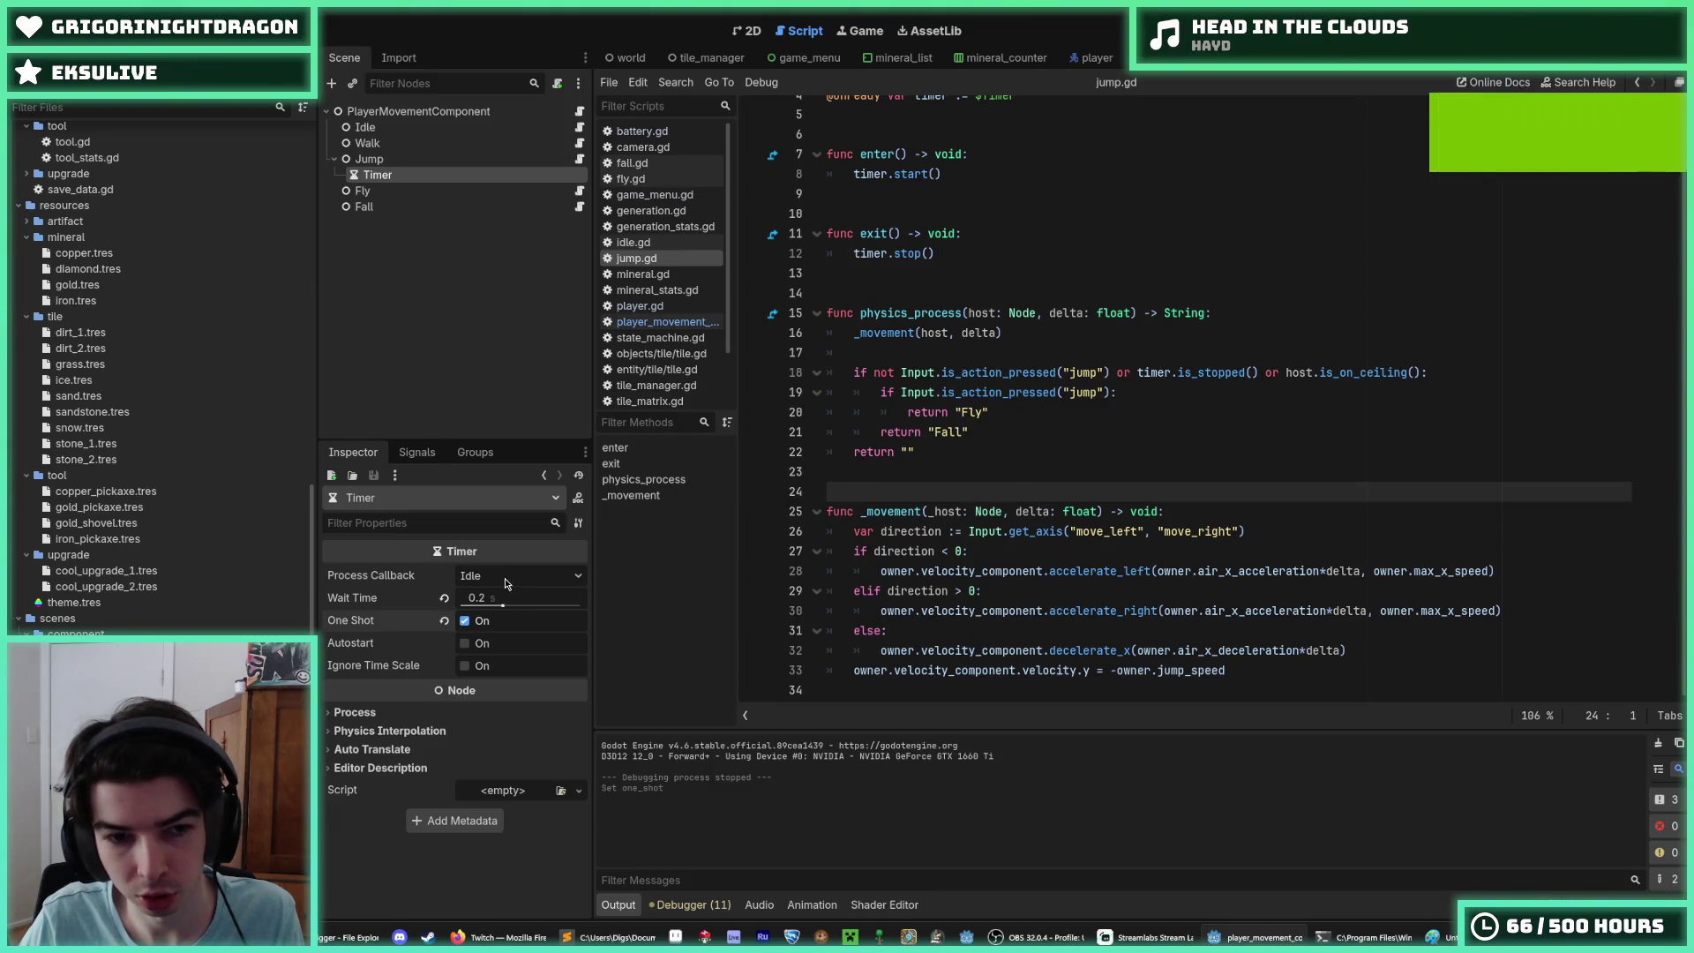
{"action": "left_click", "coordinate": [490, 579]}
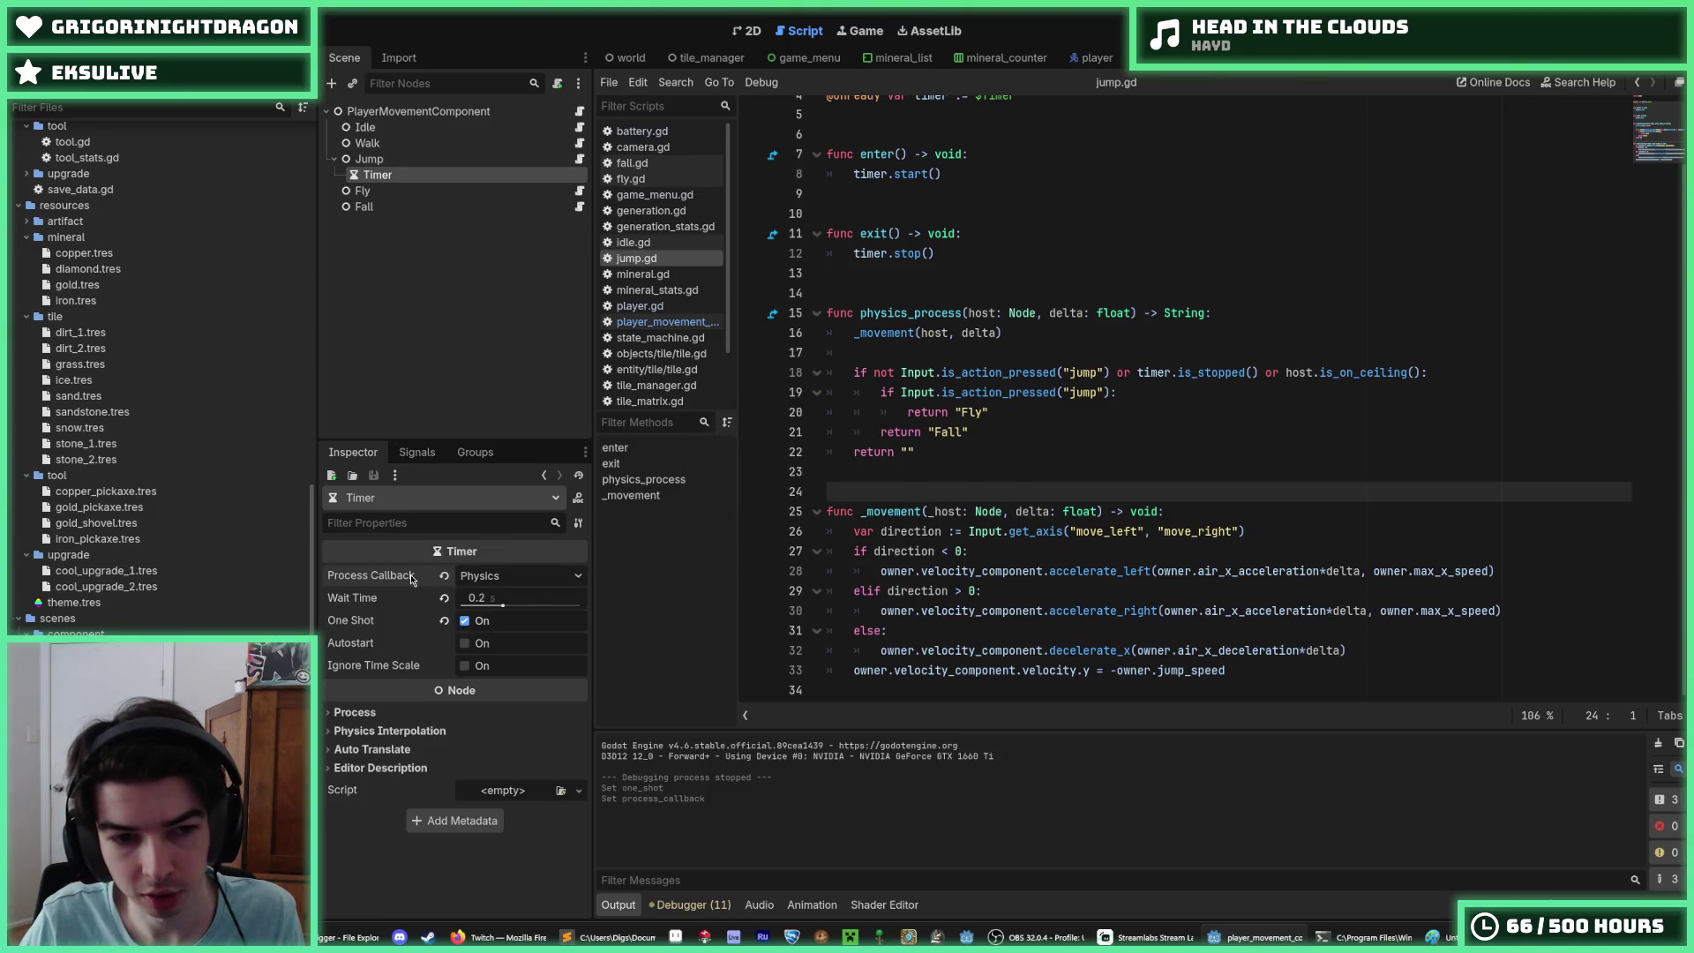
{"action": "scroll", "scroll_direction": "up", "scroll_amount": 3}
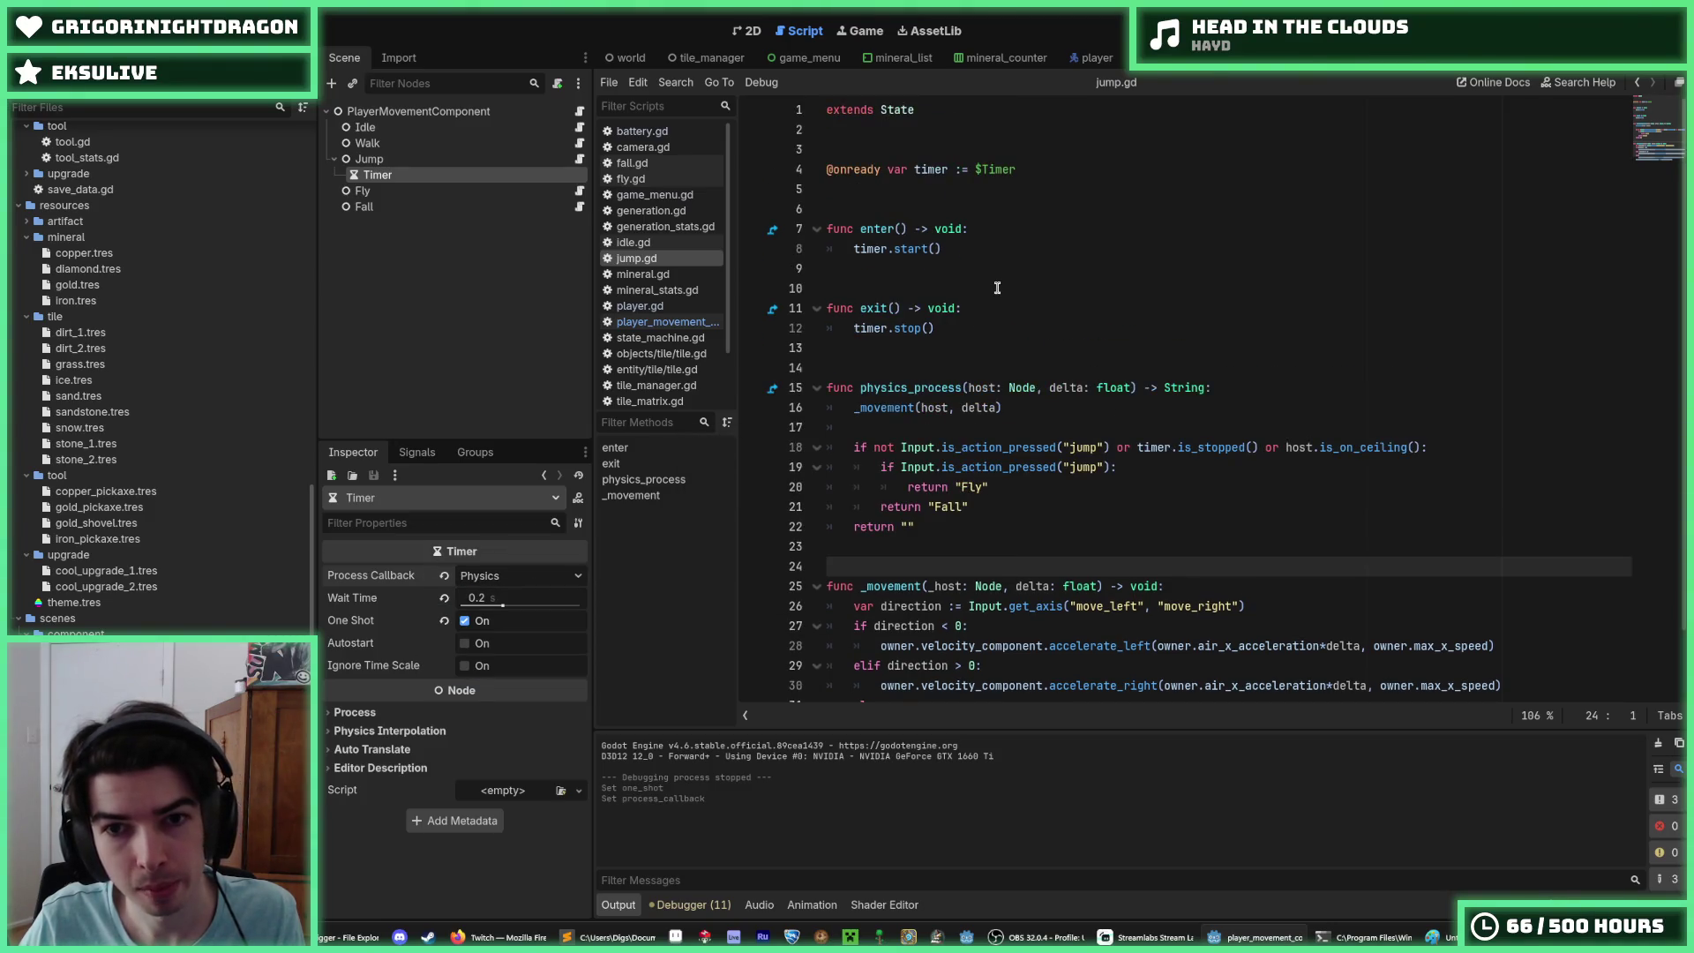
Step: Review the enter/exit functions and return lines in jump.gd, then run the project
{"action": "left_click", "coordinate": [997, 288]}
{"action": "left_click", "coordinate": [994, 328]}
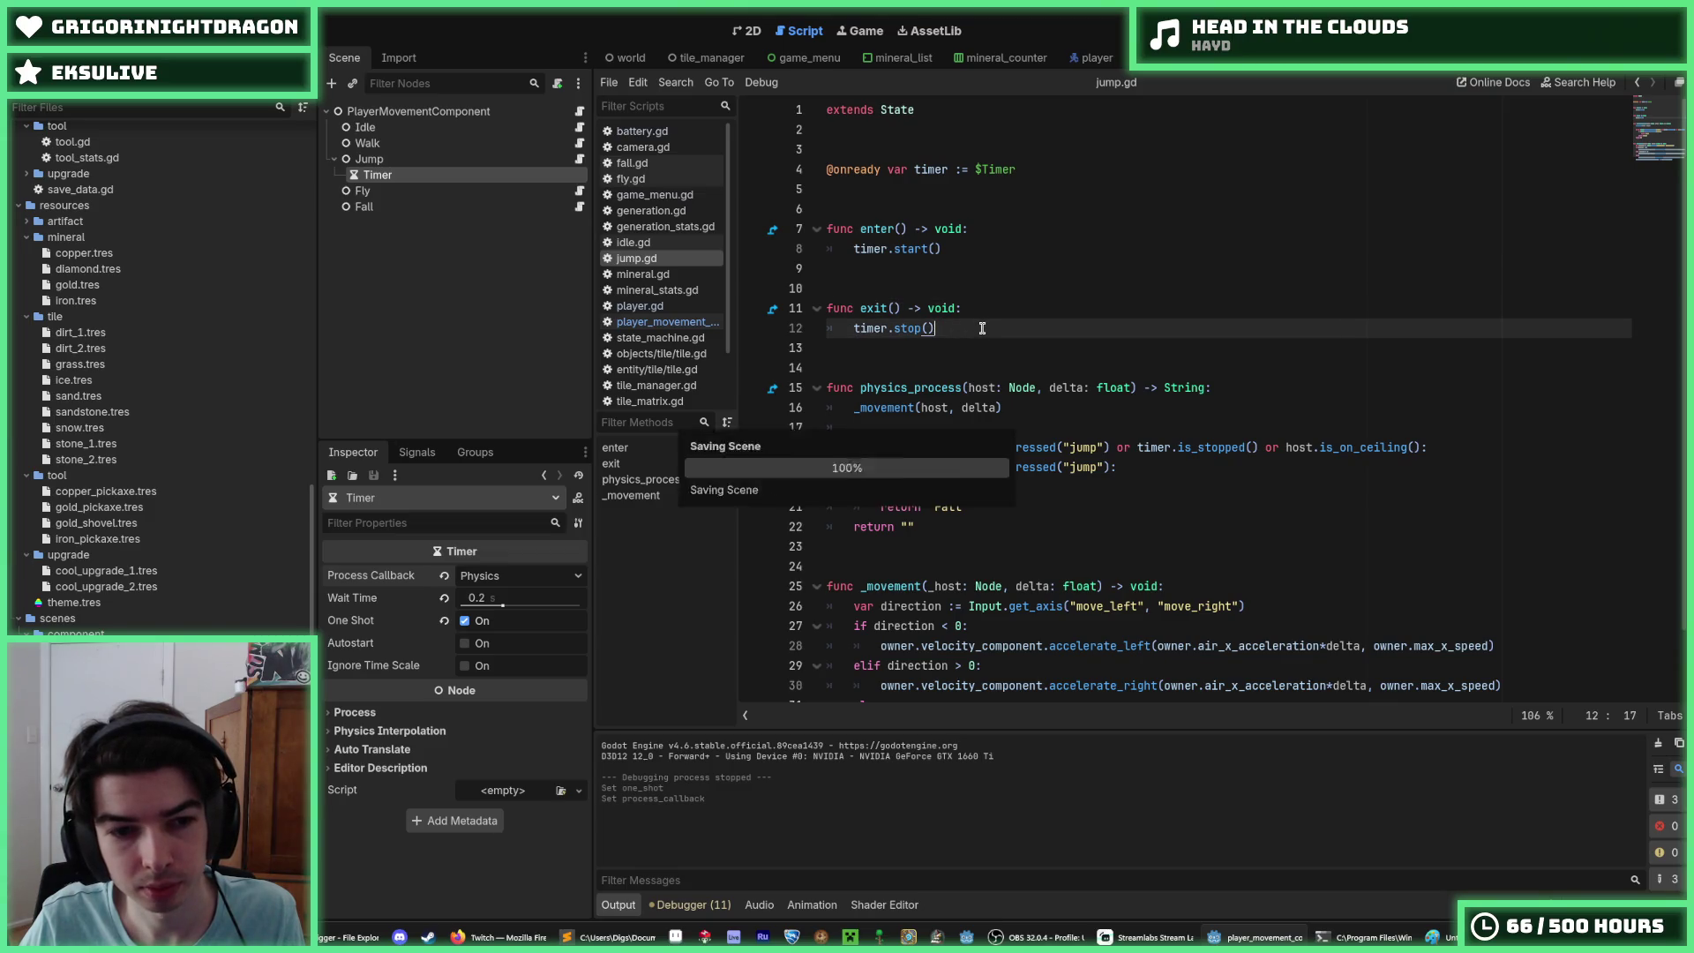
{"action": "left_click", "coordinate": [1084, 358]}
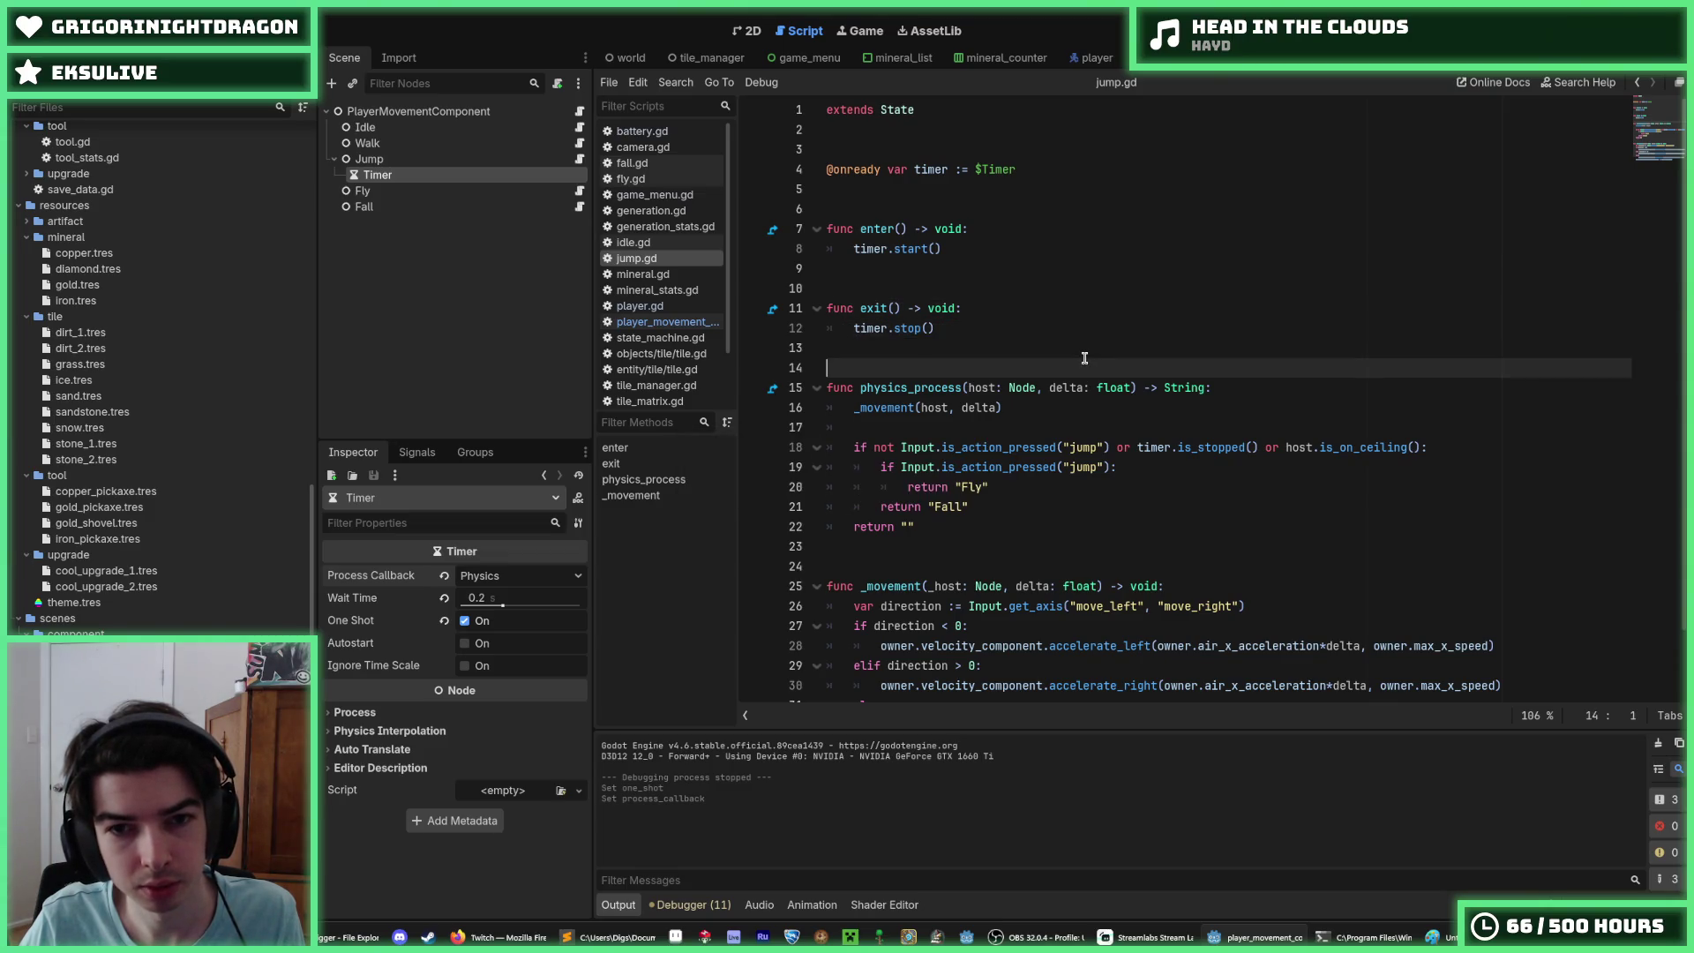
{"action": "scroll", "scroll_direction": "down", "scroll_amount": 3}
{"action": "left_click", "coordinate": [1184, 418]}
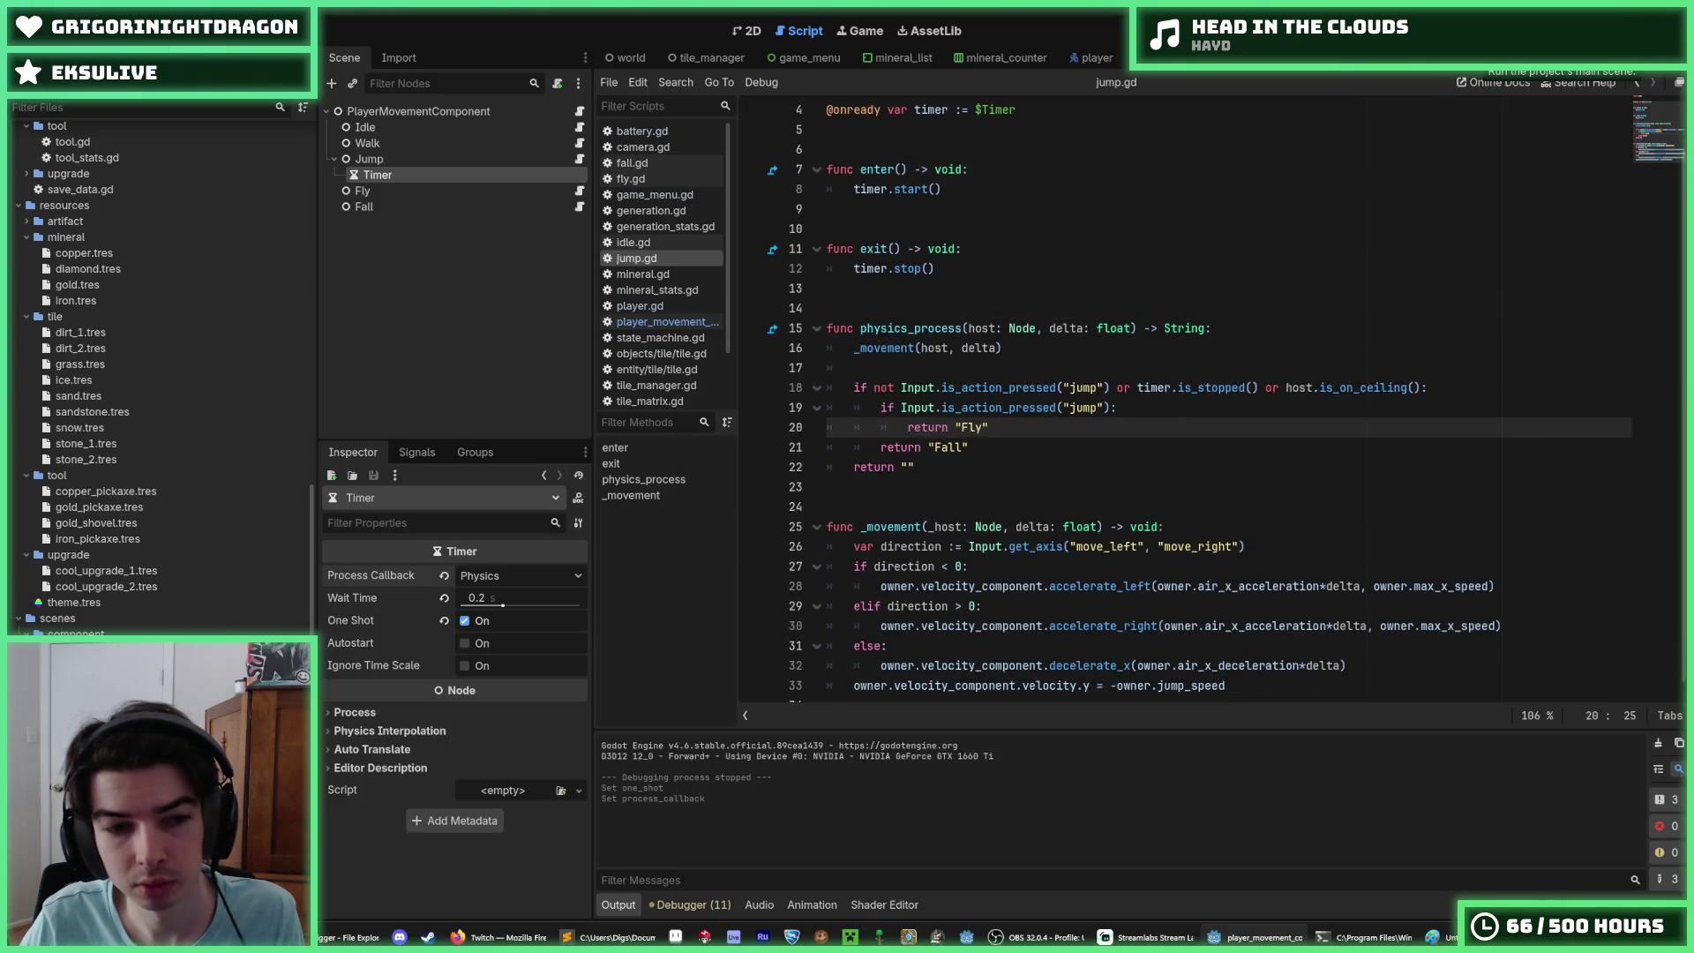
{"action": "left_click", "coordinate": [1482, 49]}
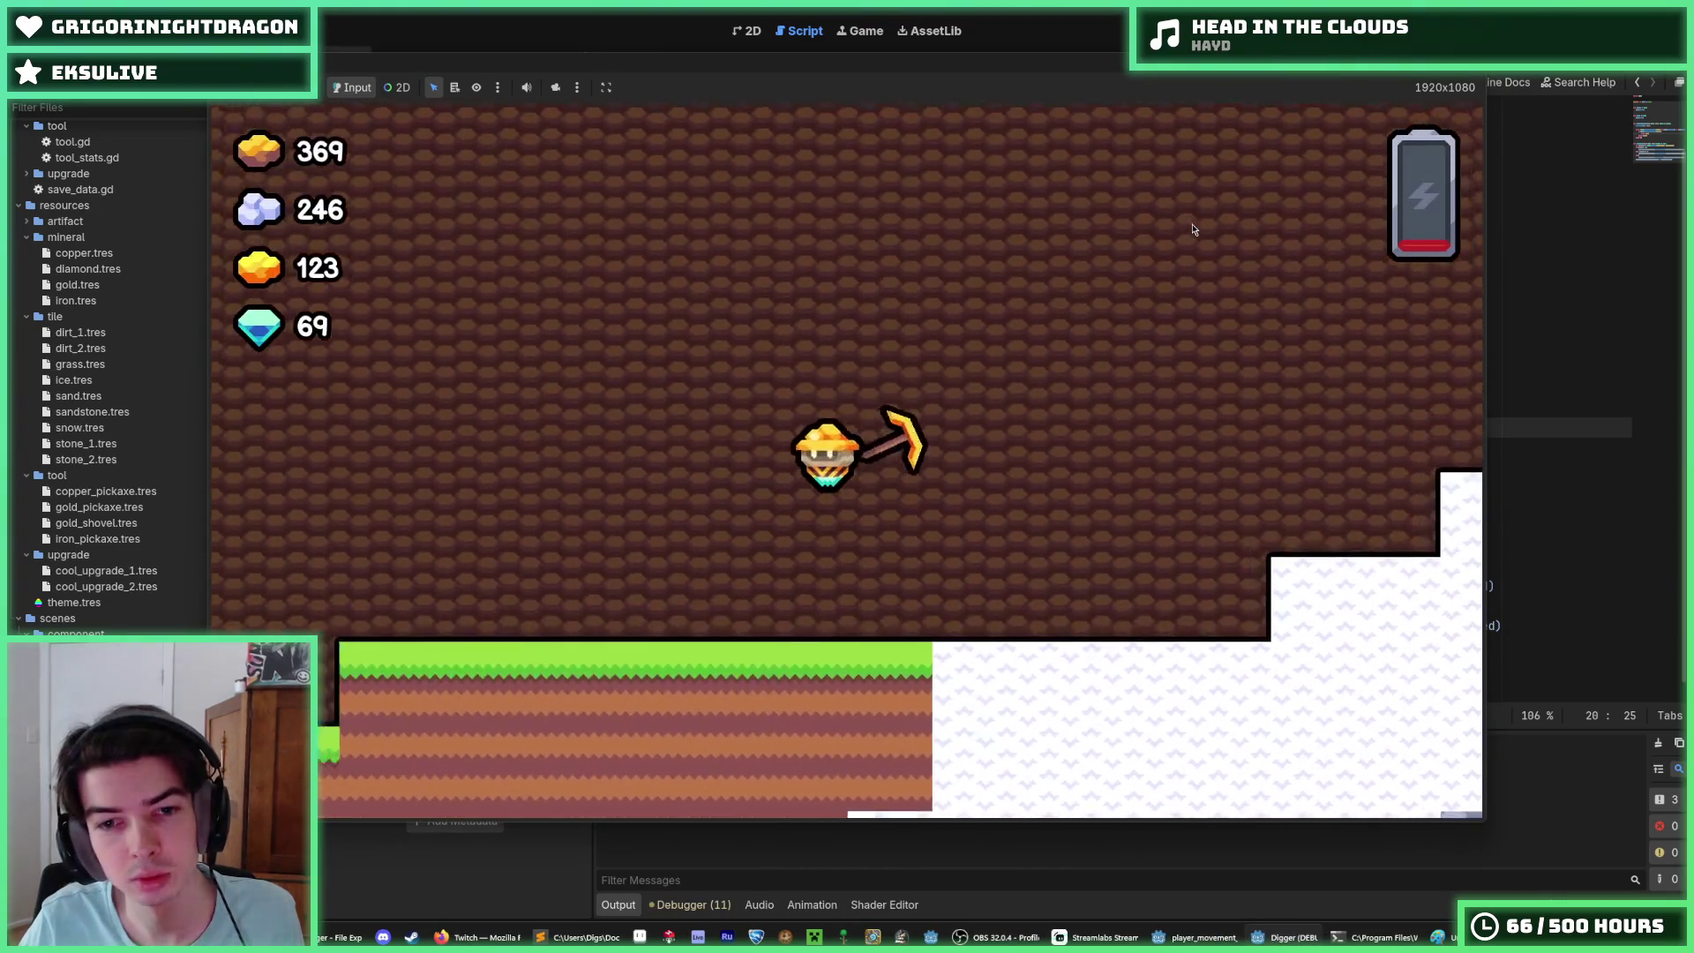
Step: End the playtest, edit the PlayerMovementComponent's Jump Speed of 500, and rerun the game
{"action": "key", "text": "a"}
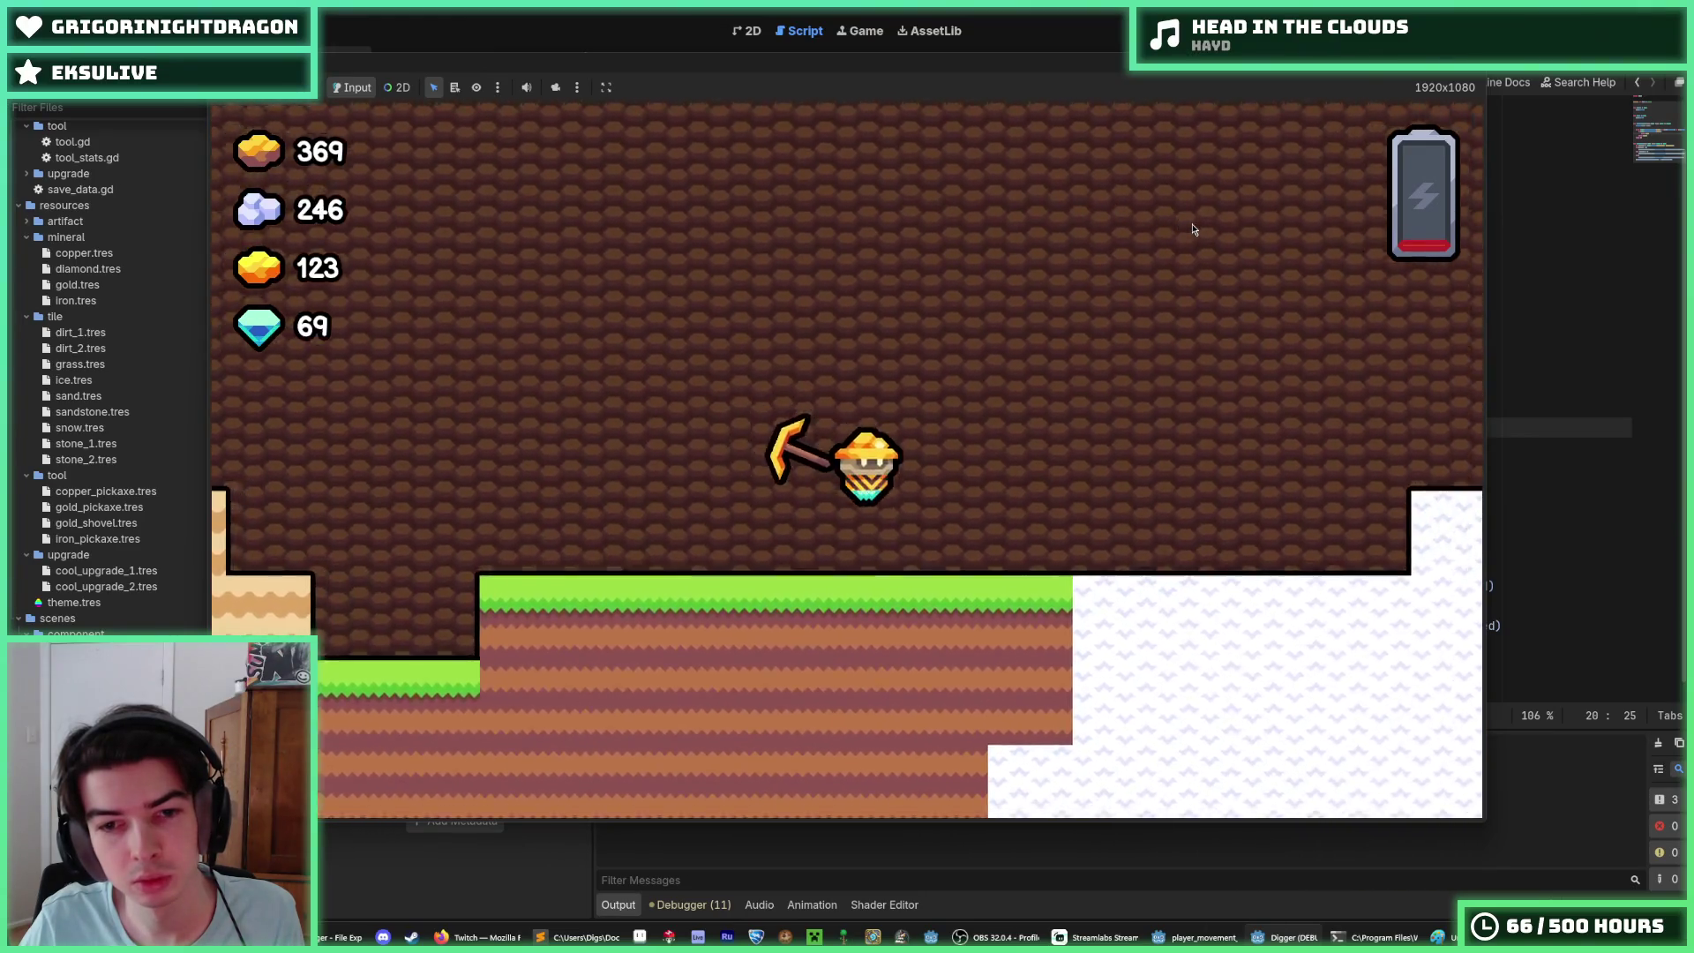
{"action": "key", "text": "d"}
{"action": "key", "text": "F8"}
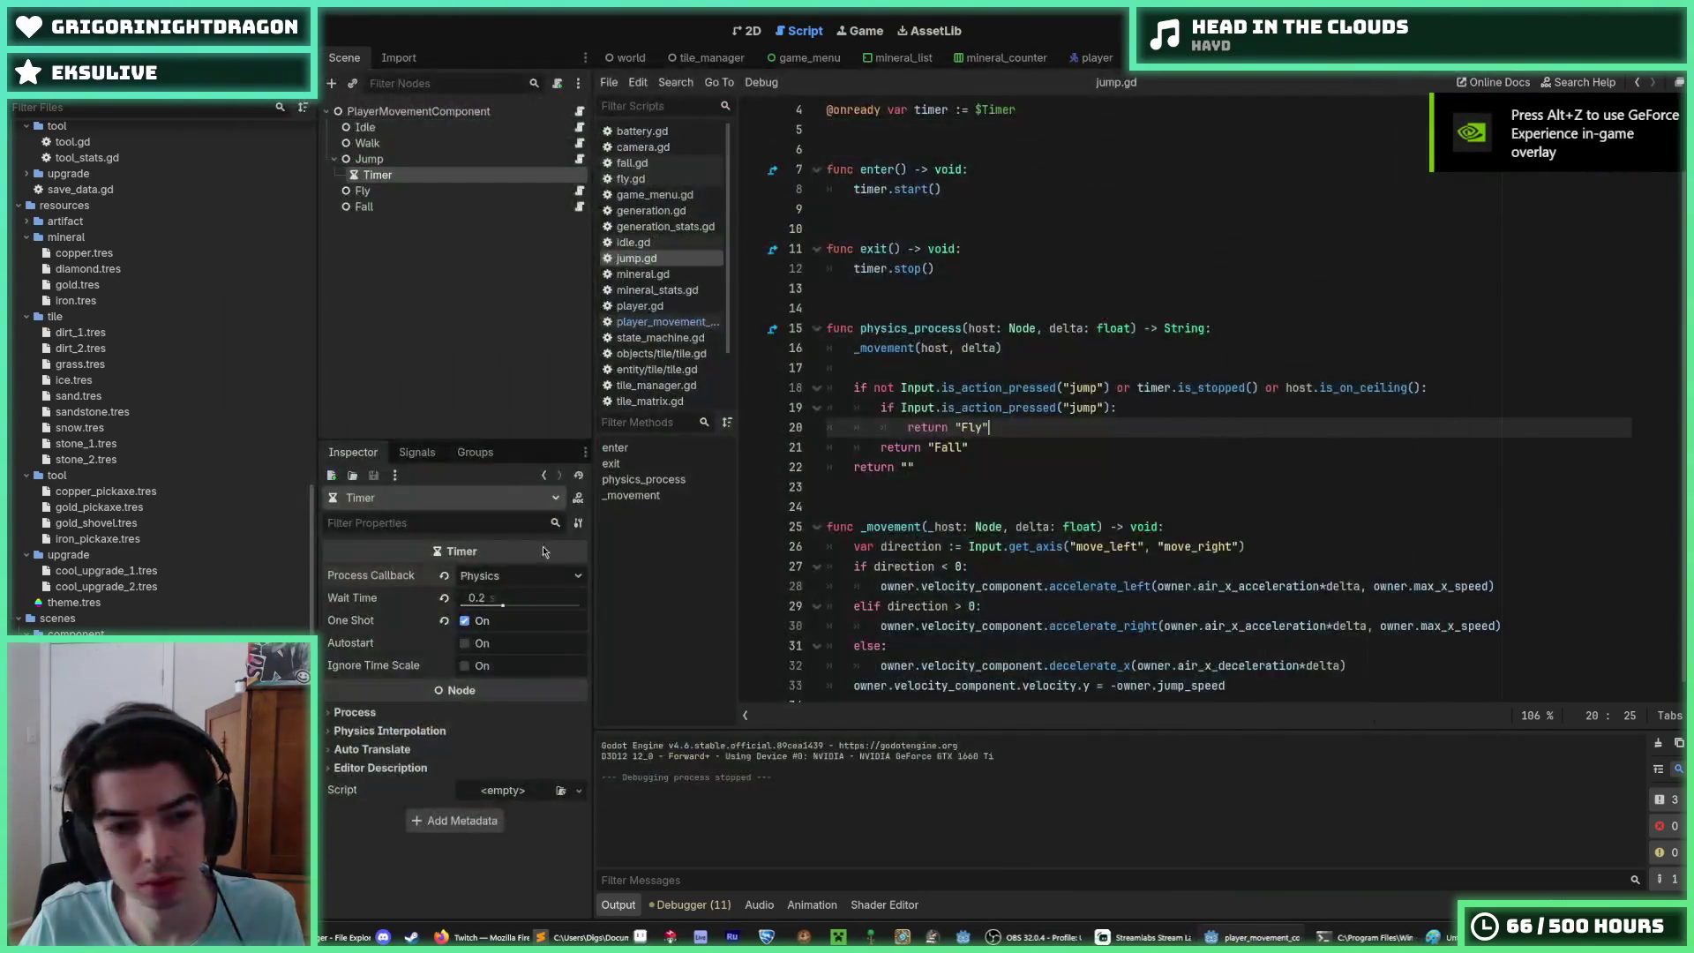
{"action": "left_click", "coordinate": [433, 161]}
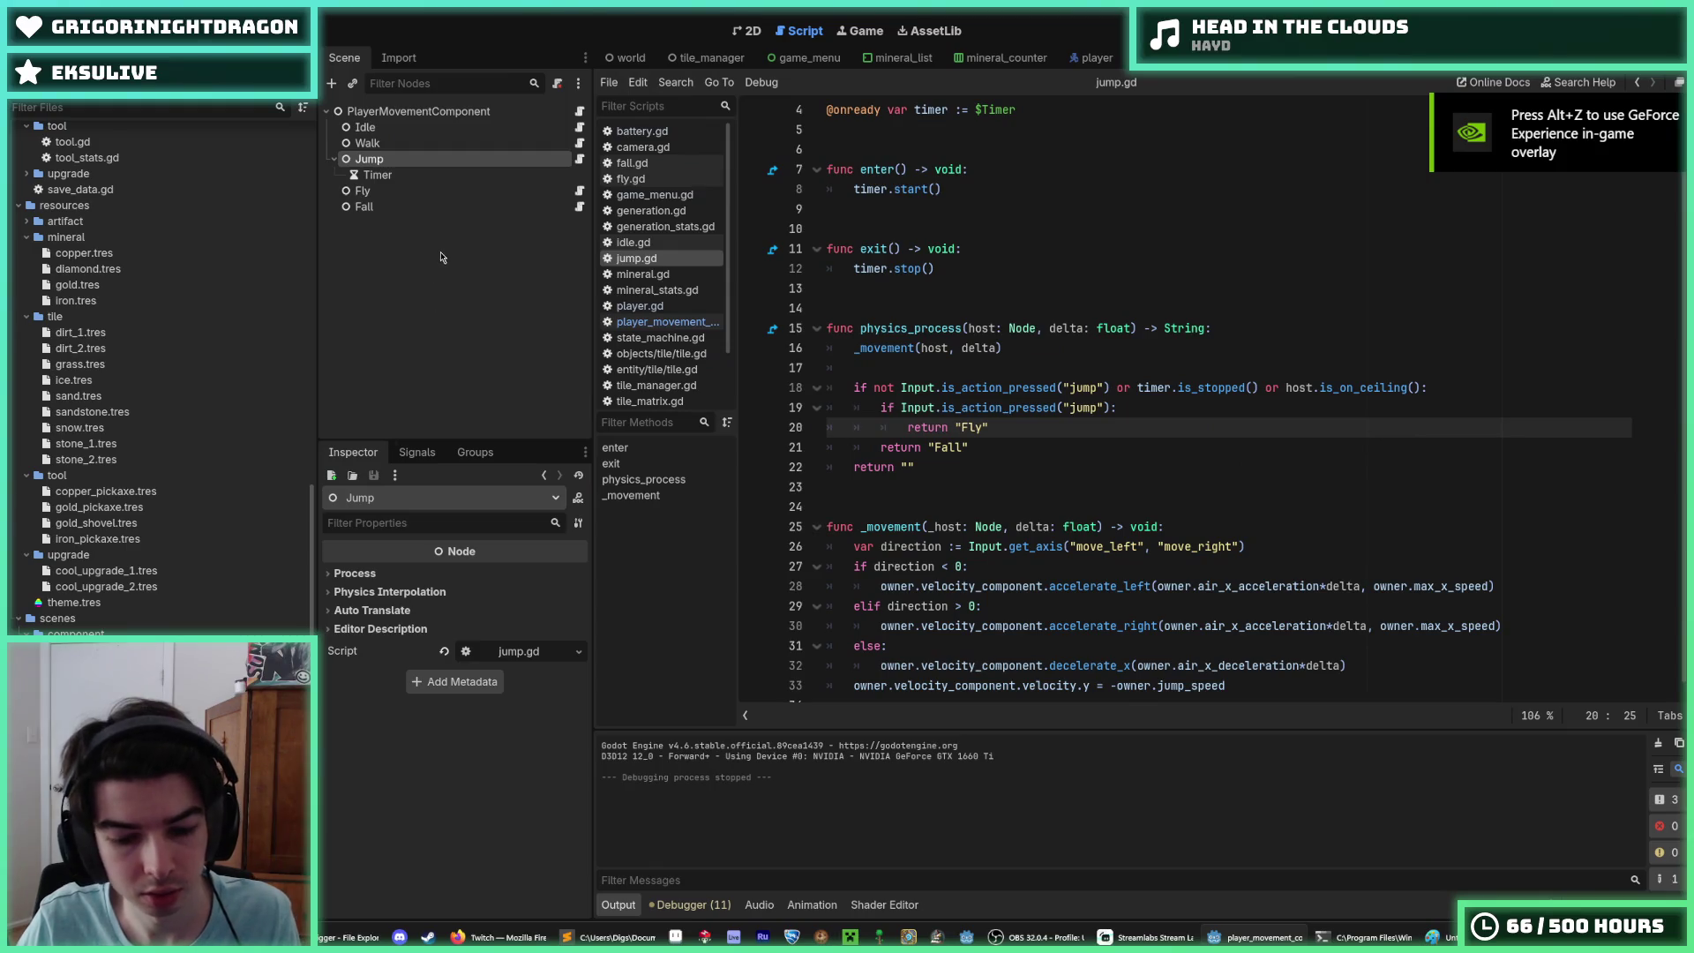
{"action": "left_click", "coordinate": [491, 112]}
{"action": "left_click", "coordinate": [502, 736]}
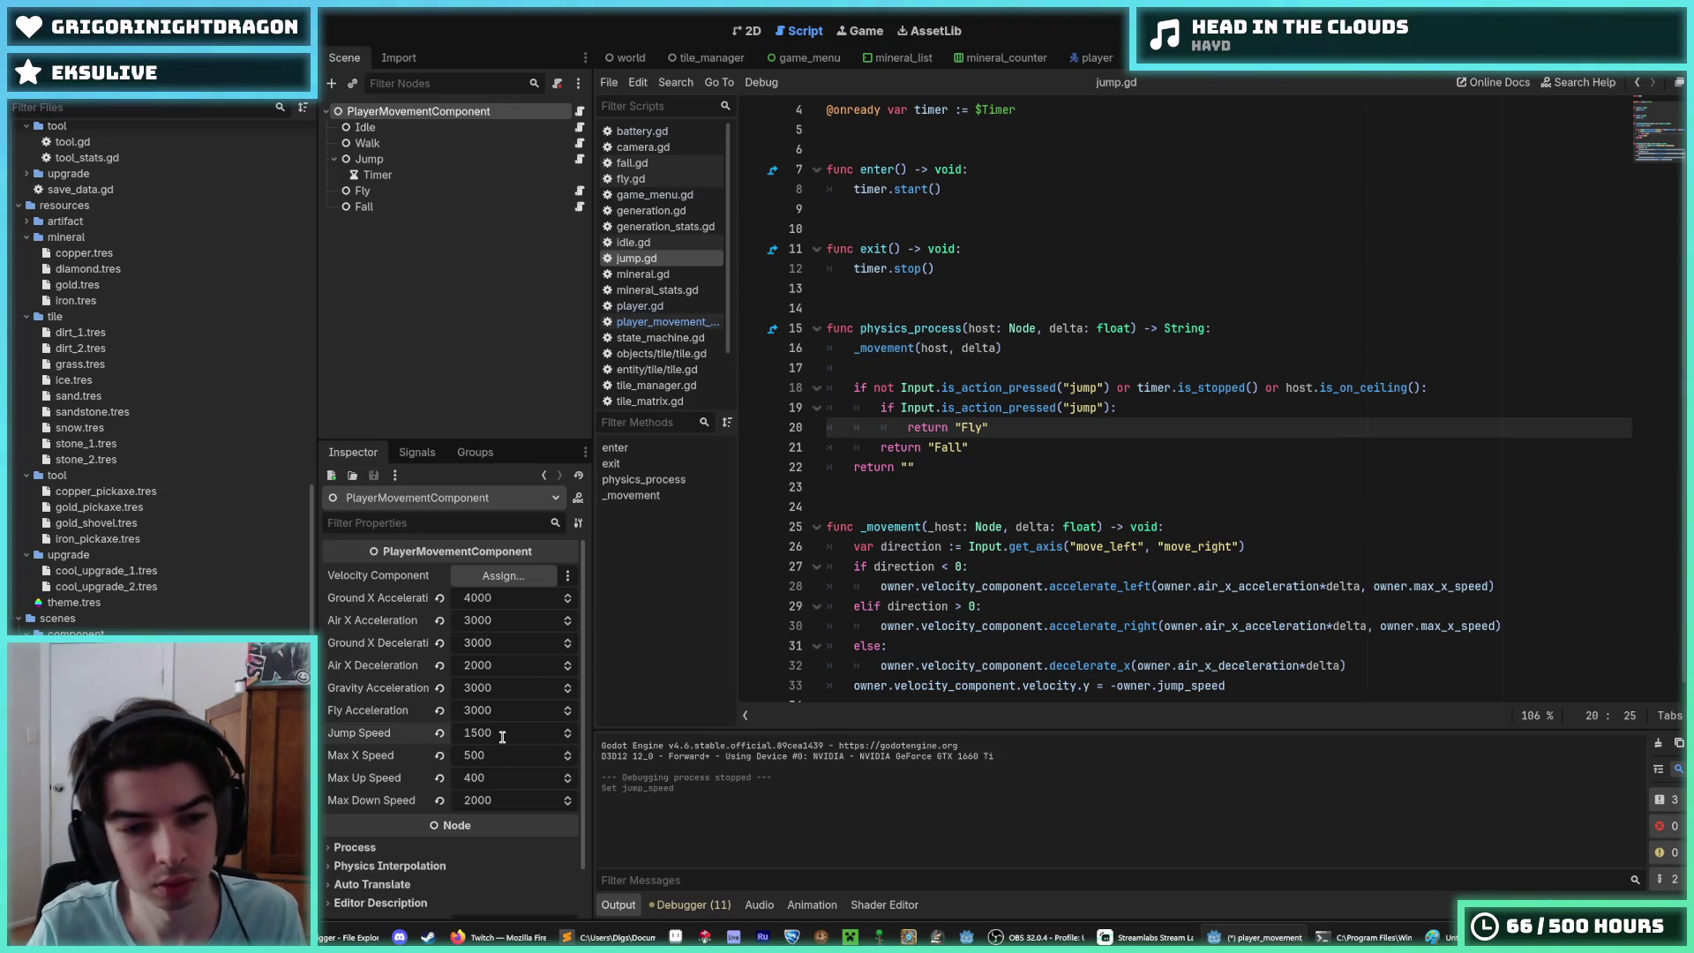
{"action": "key", "text": "F5"}
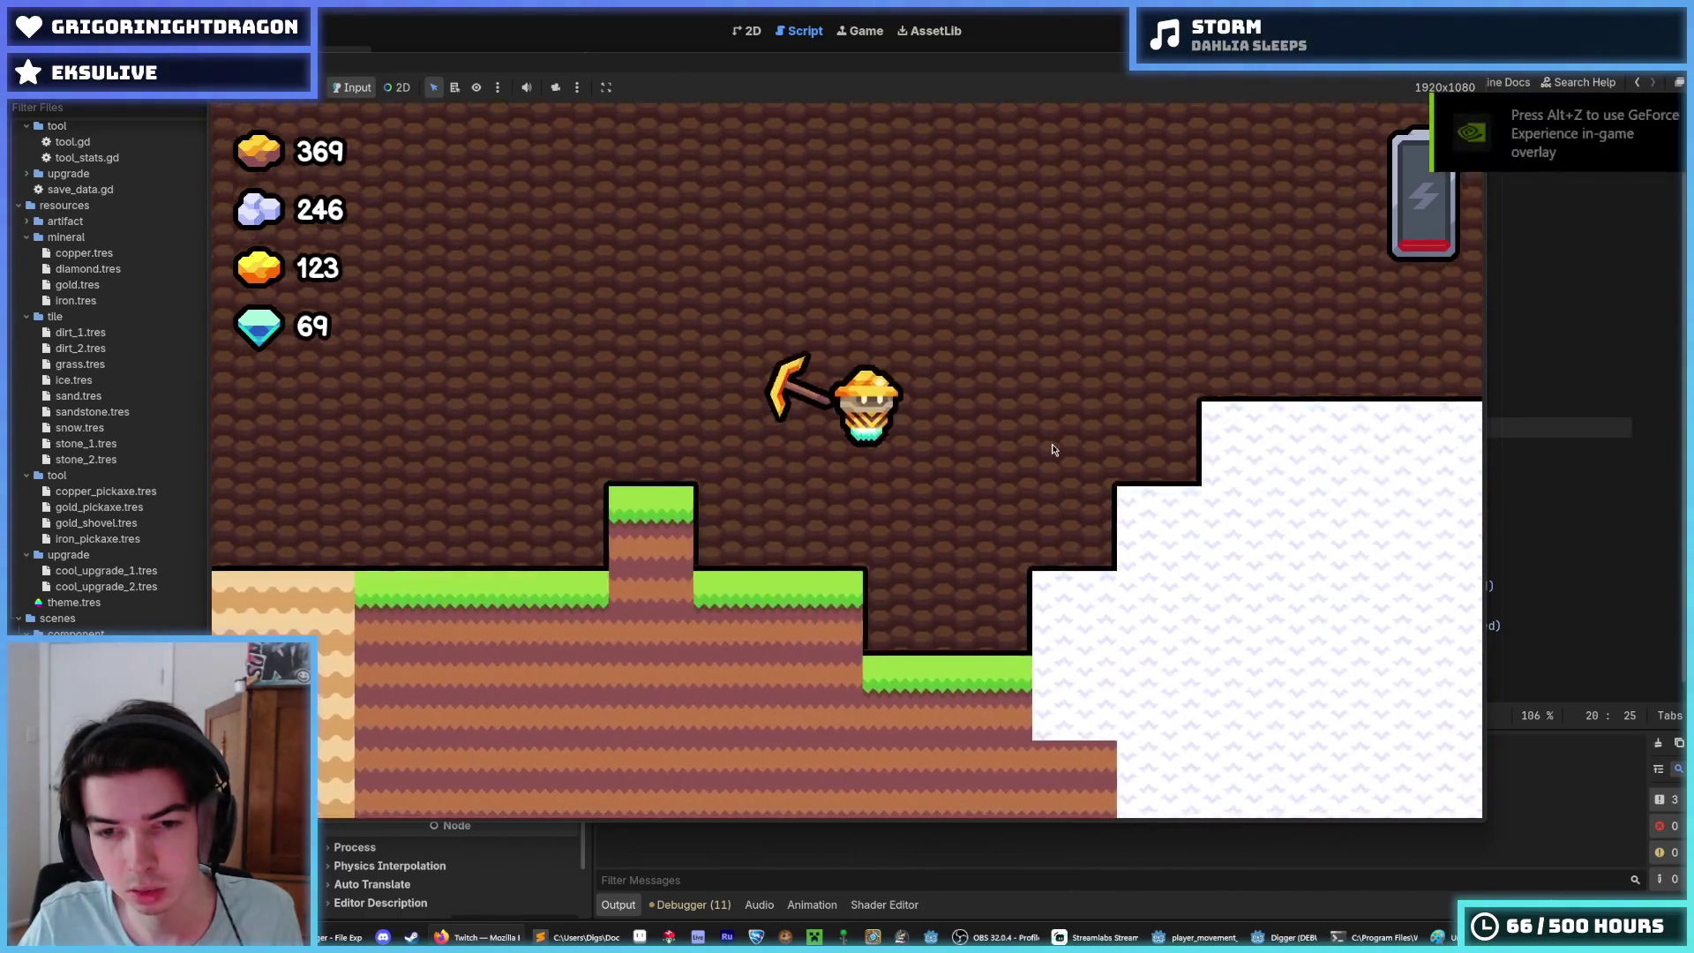
Step: Close the game, change Jump Speed to 1500, and playtest the jump again
{"action": "key", "text": "F8"}
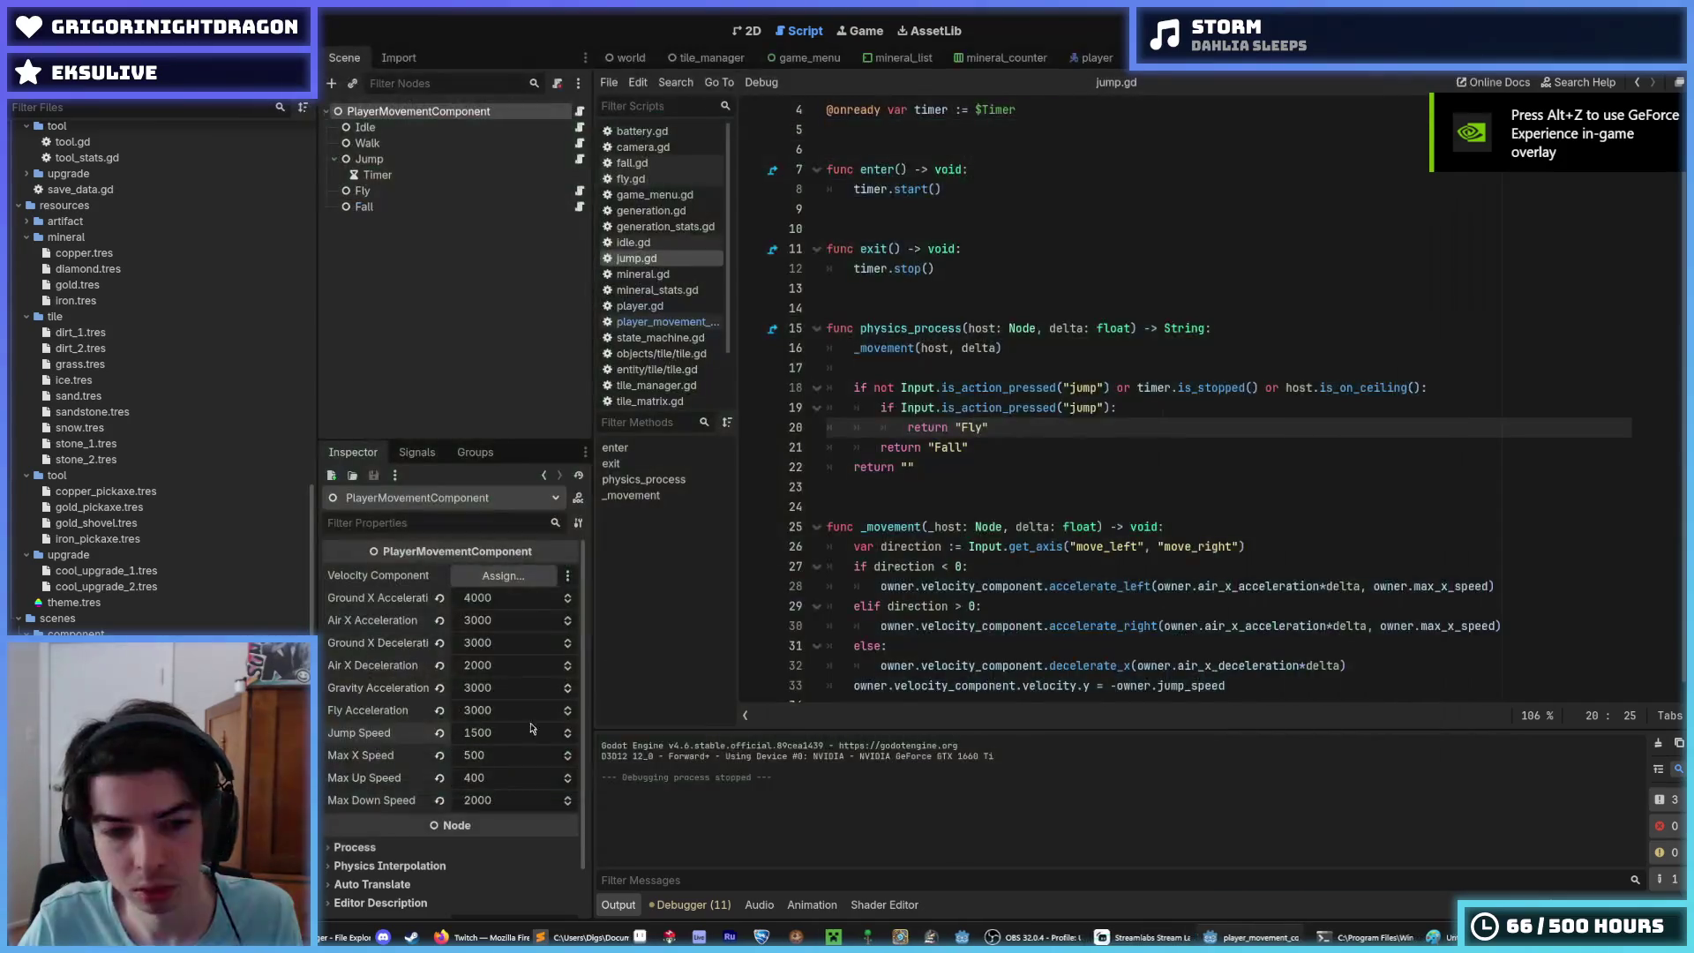
{"action": "left_click", "coordinate": [516, 726]}
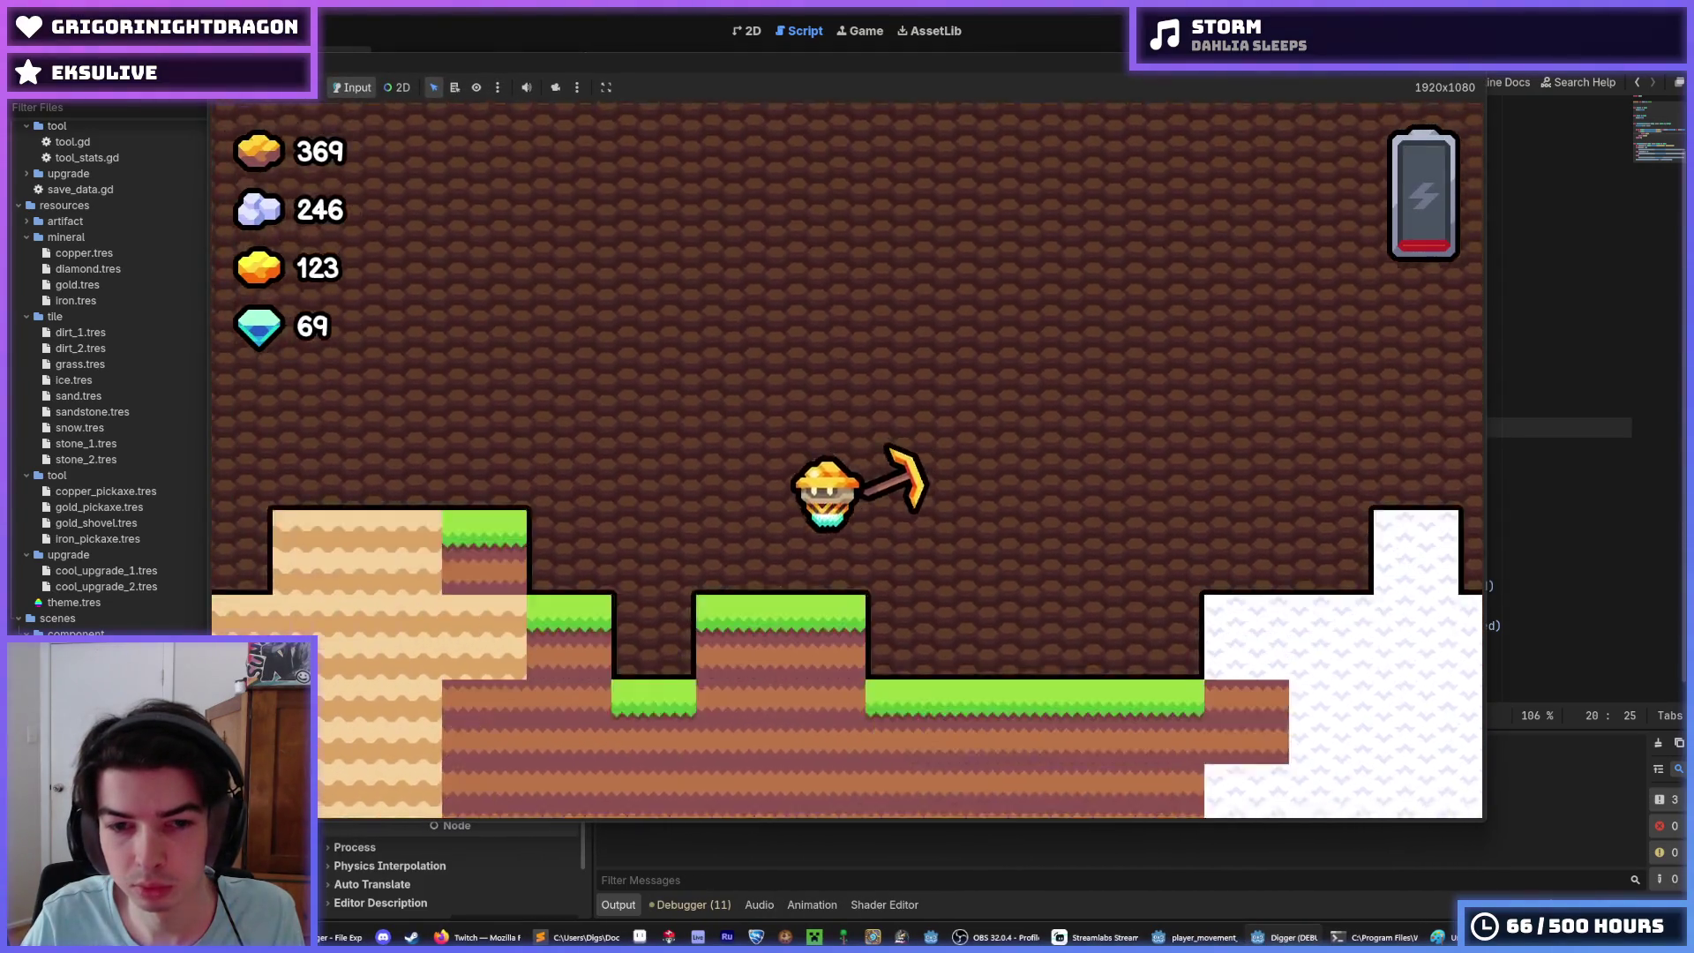
{"action": "key", "text": "Left"}
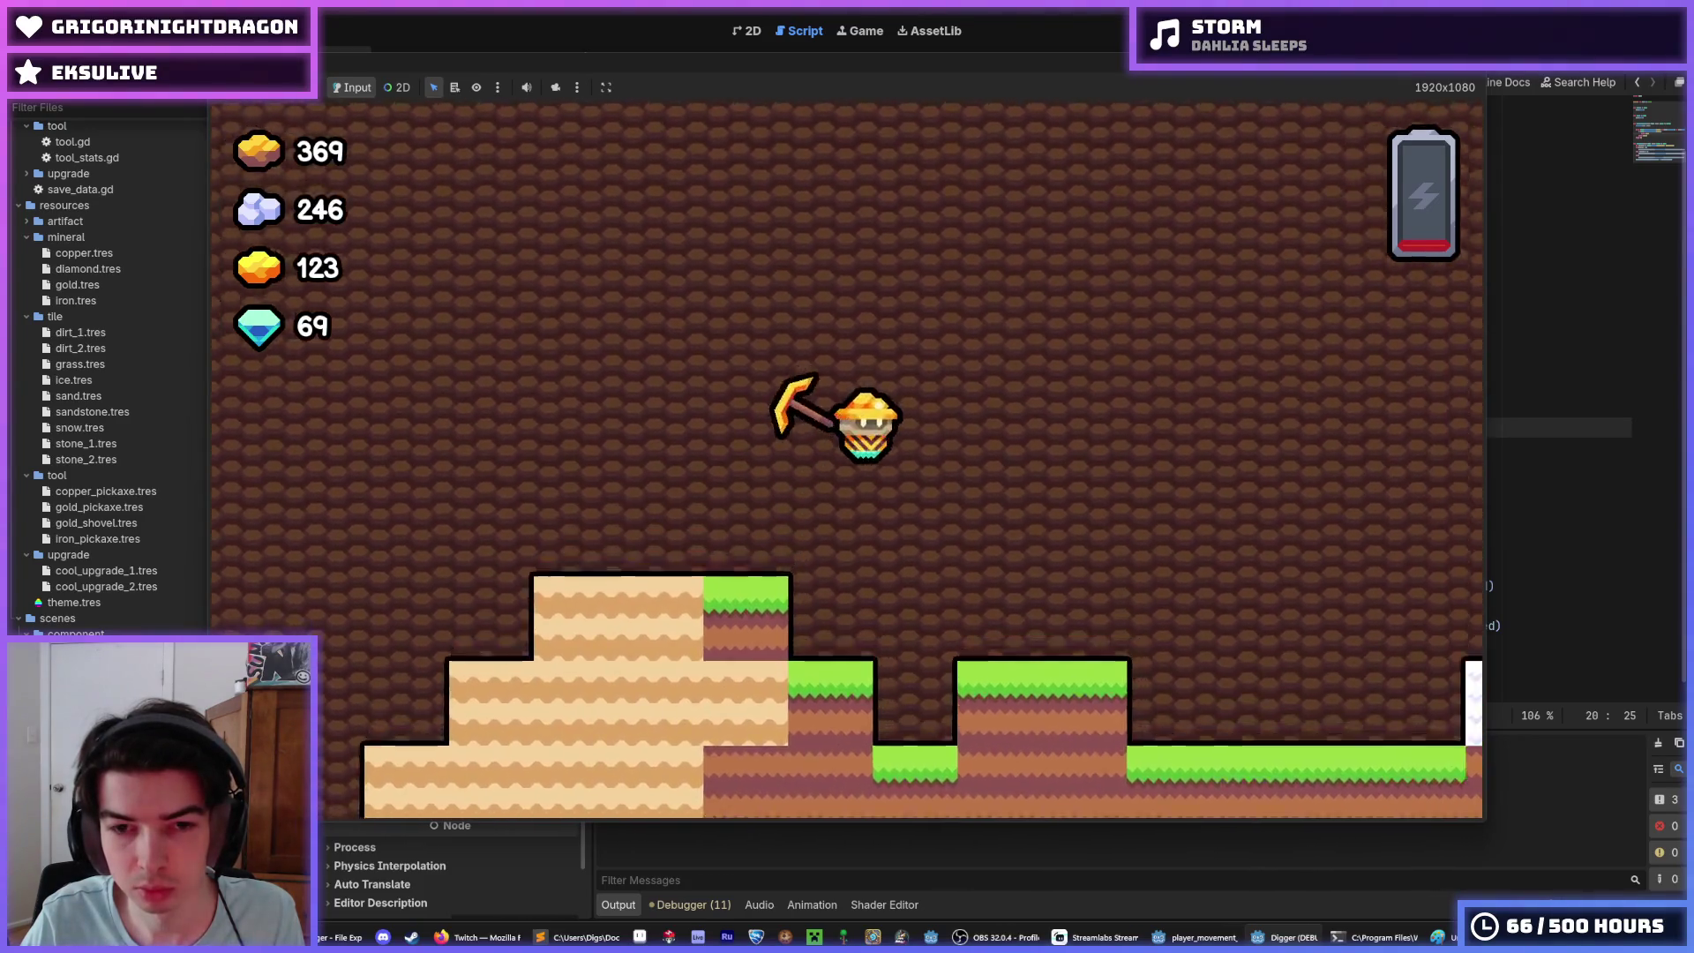